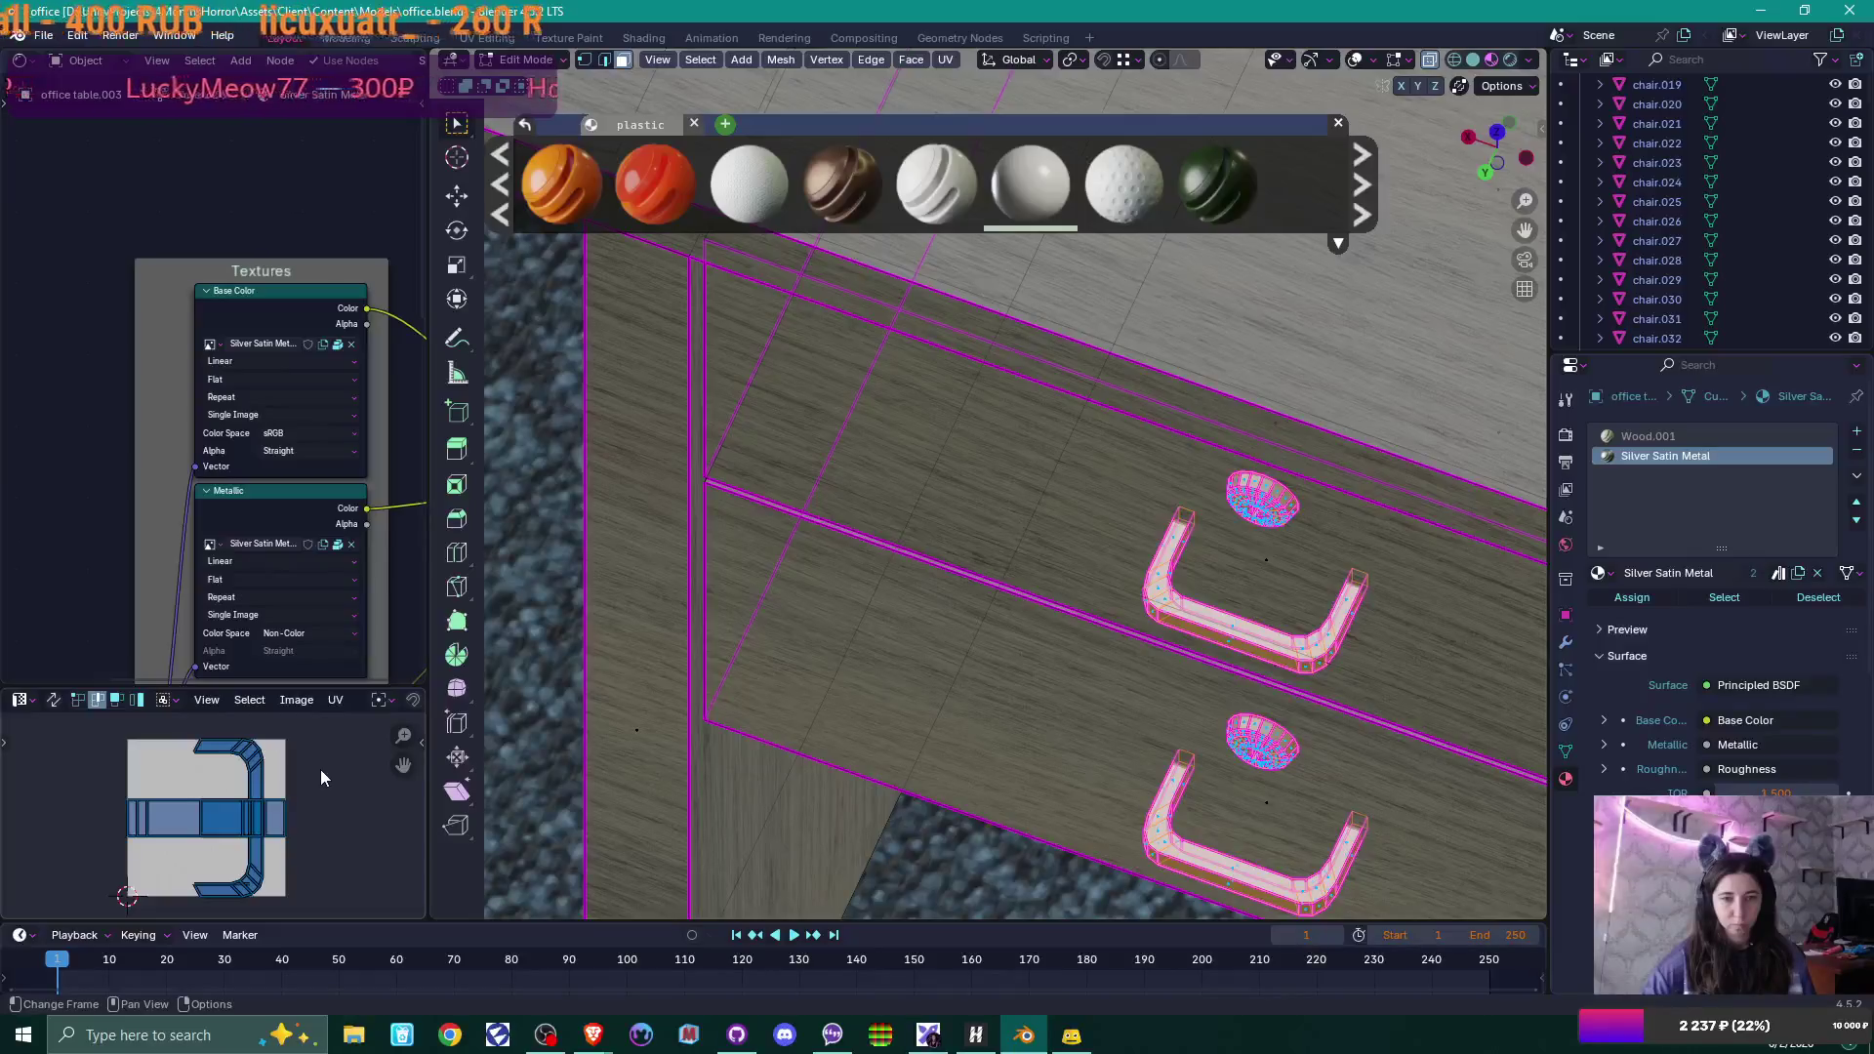
Scale the drawer handle's UV island down and return to Object Mode.
key("s")
left_click(289, 785)
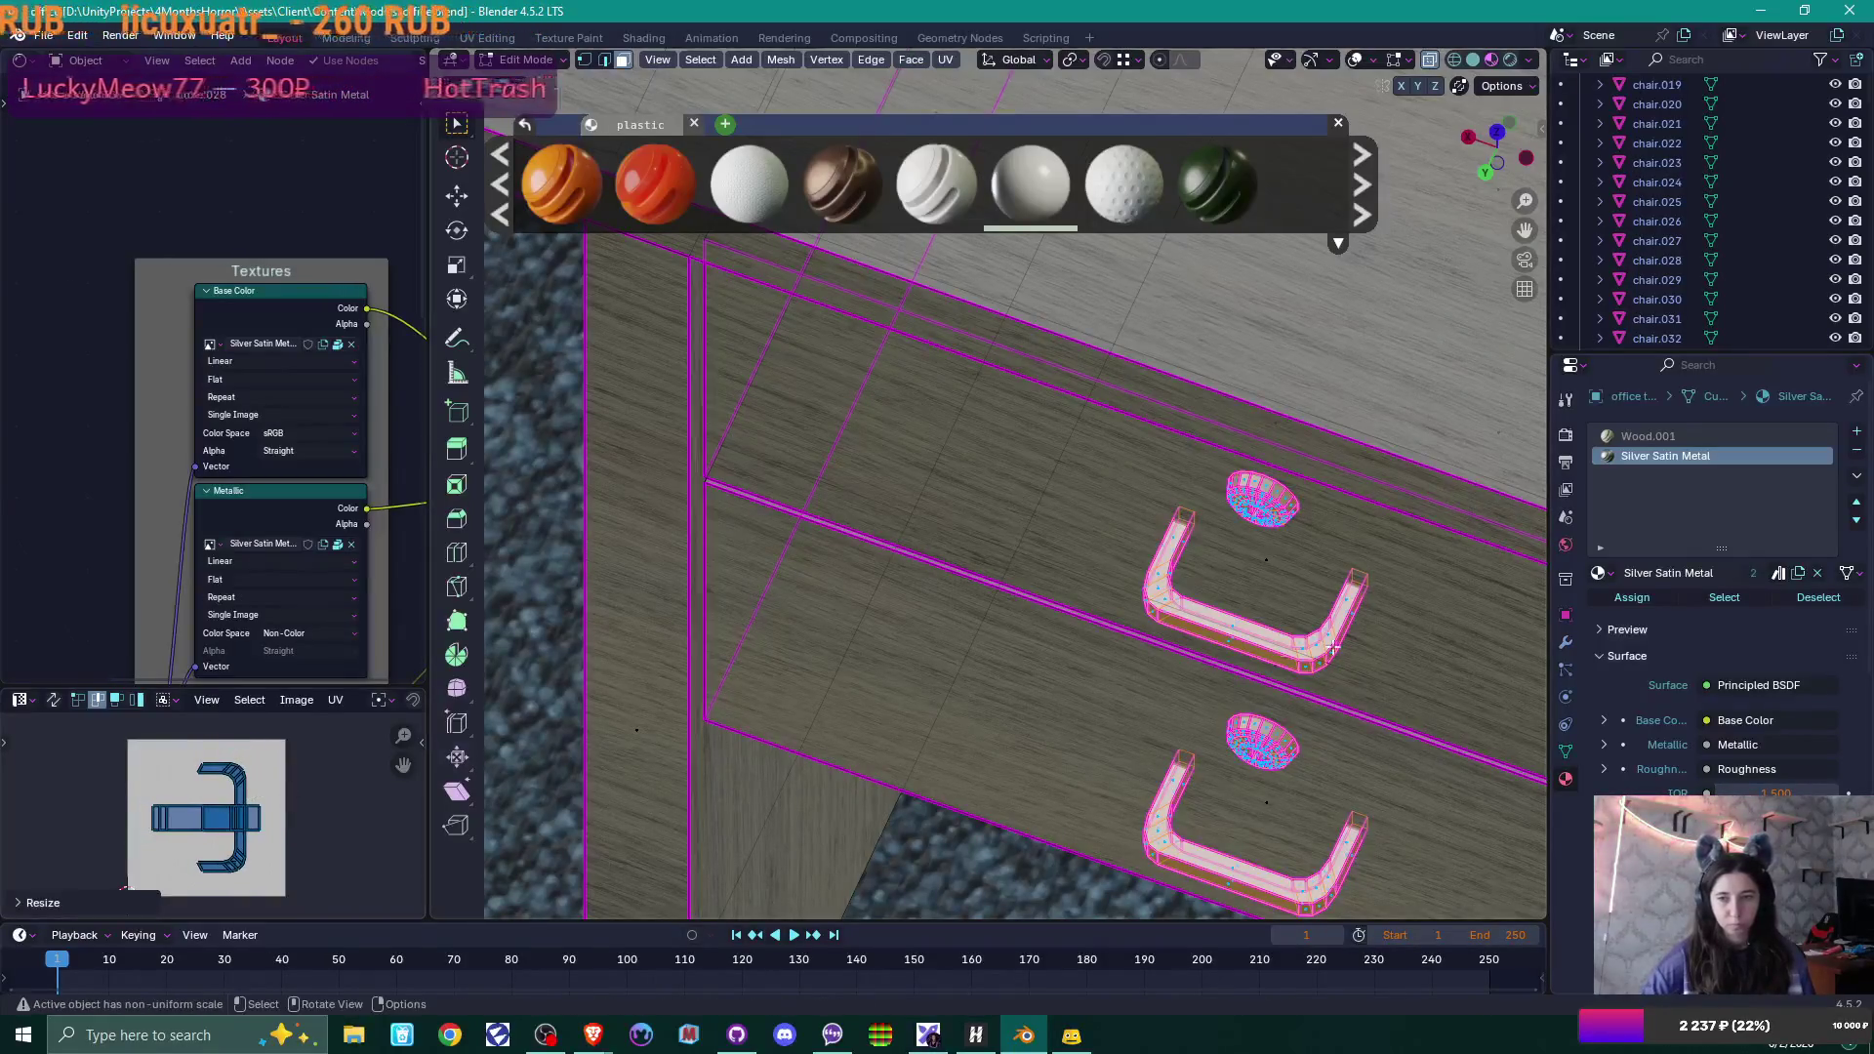
key("Tab")
Zoom and orbit out to an isometric view of the office desk among the cubicles.
scroll(1384, 636, "up", 4)
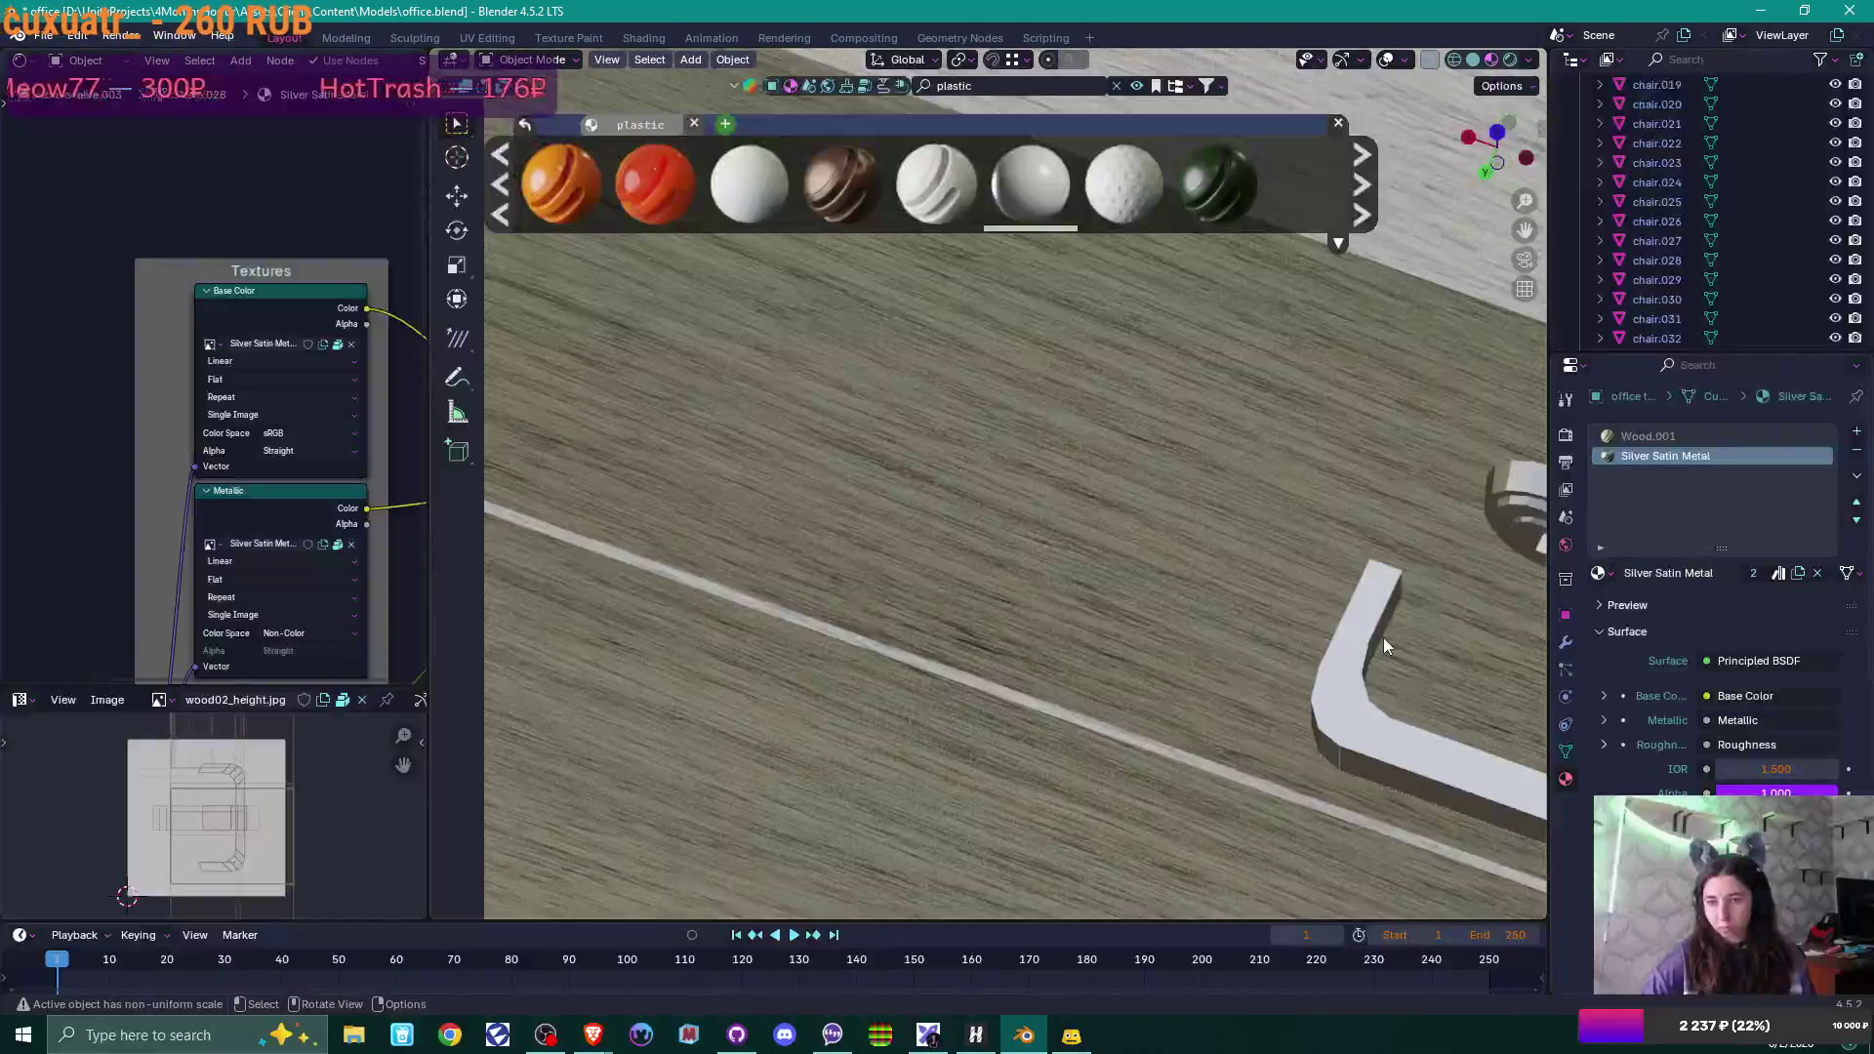
scroll(1385, 636, "down", 8)
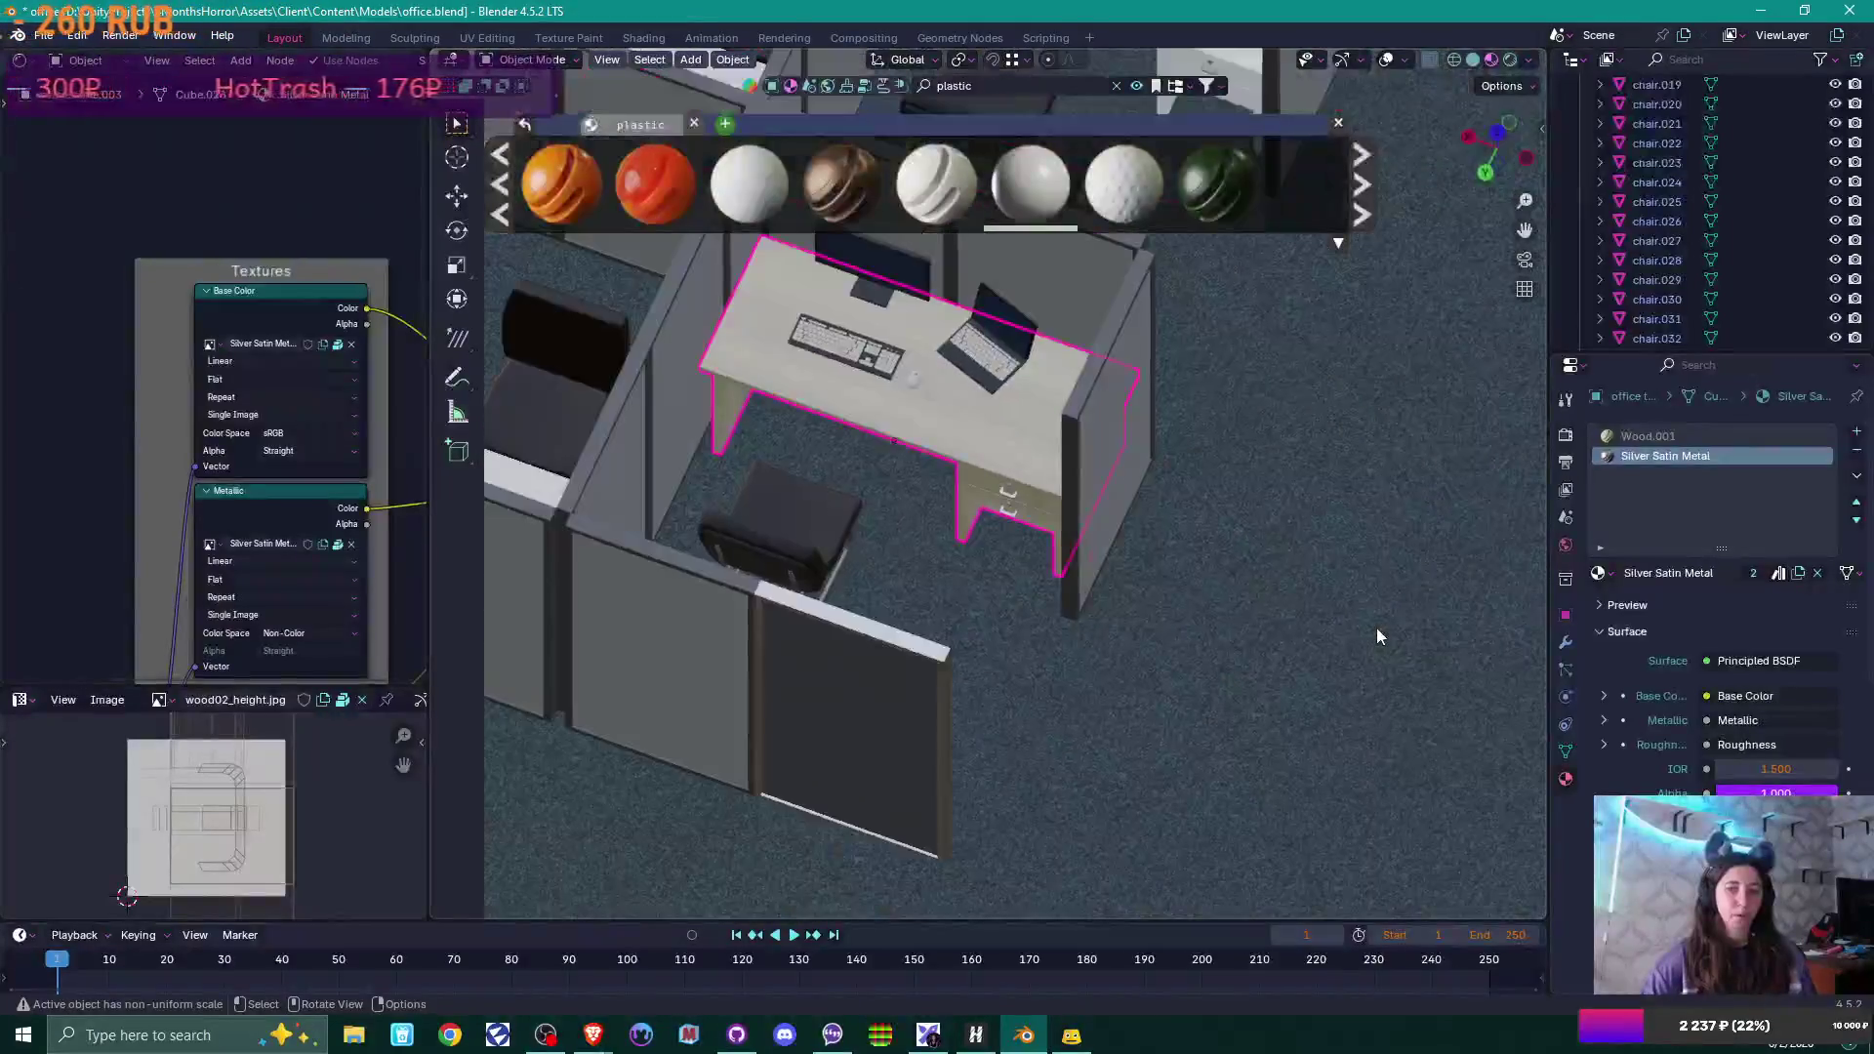
mouse_move(1376, 629)
middle_mouse_down()
mouse_move(1138, 666)
mouse_move(965, 599)
mouse_move(1046, 724)
mouse_move(1104, 699)
mouse_move(969, 607)
middle_mouse_up()
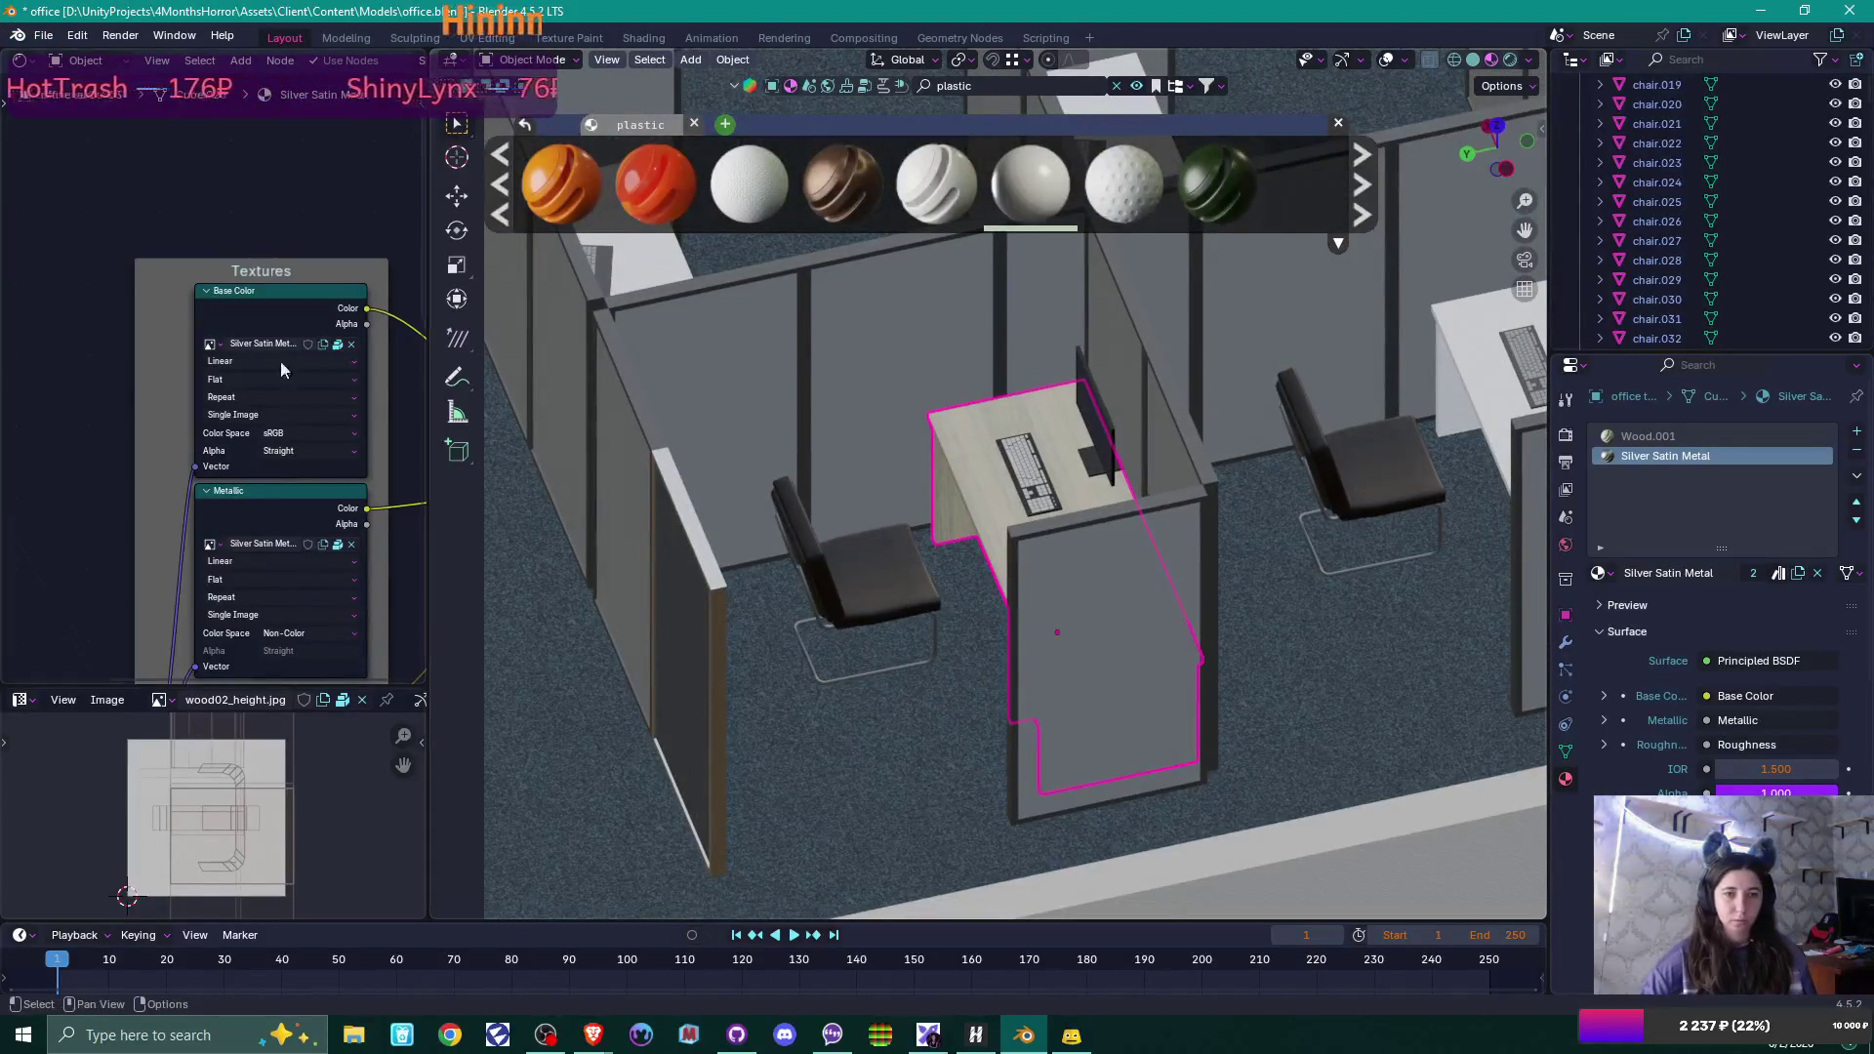
scroll(1039, 596, "down", 3)
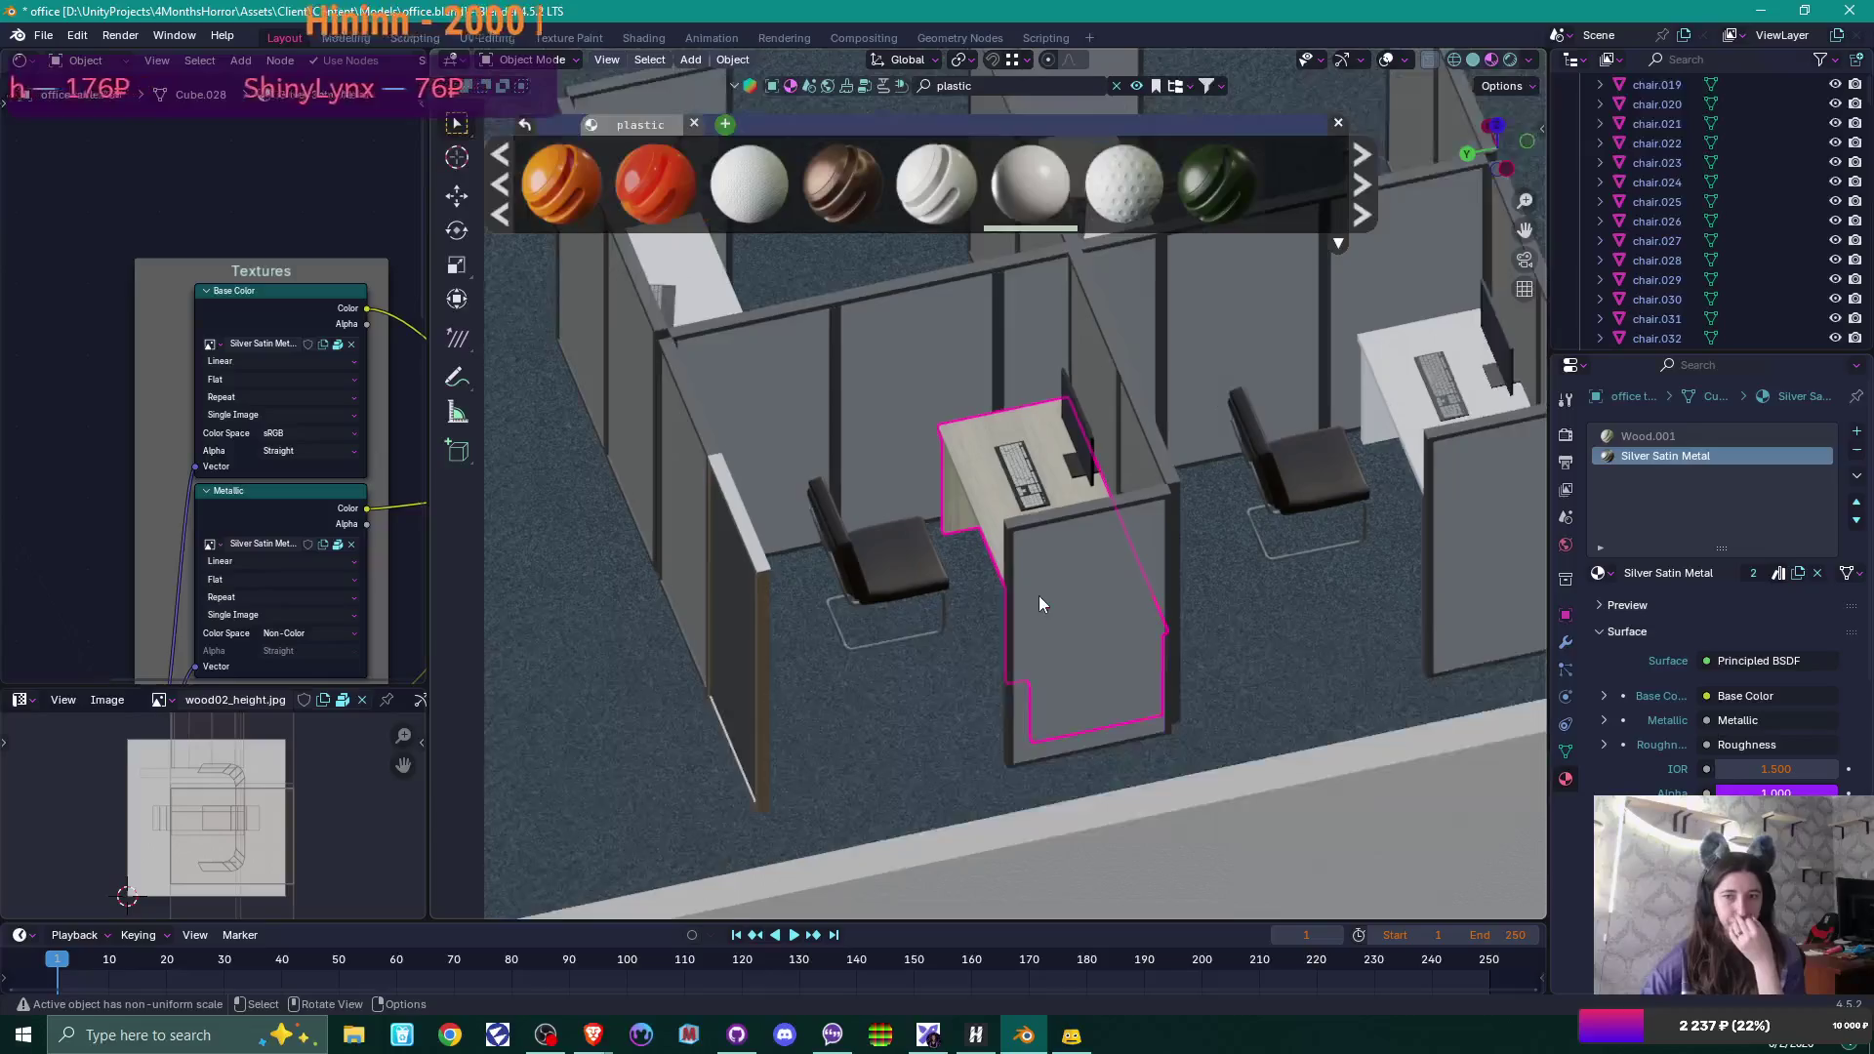
middle_click_drag(1043, 593, 1130, 607)
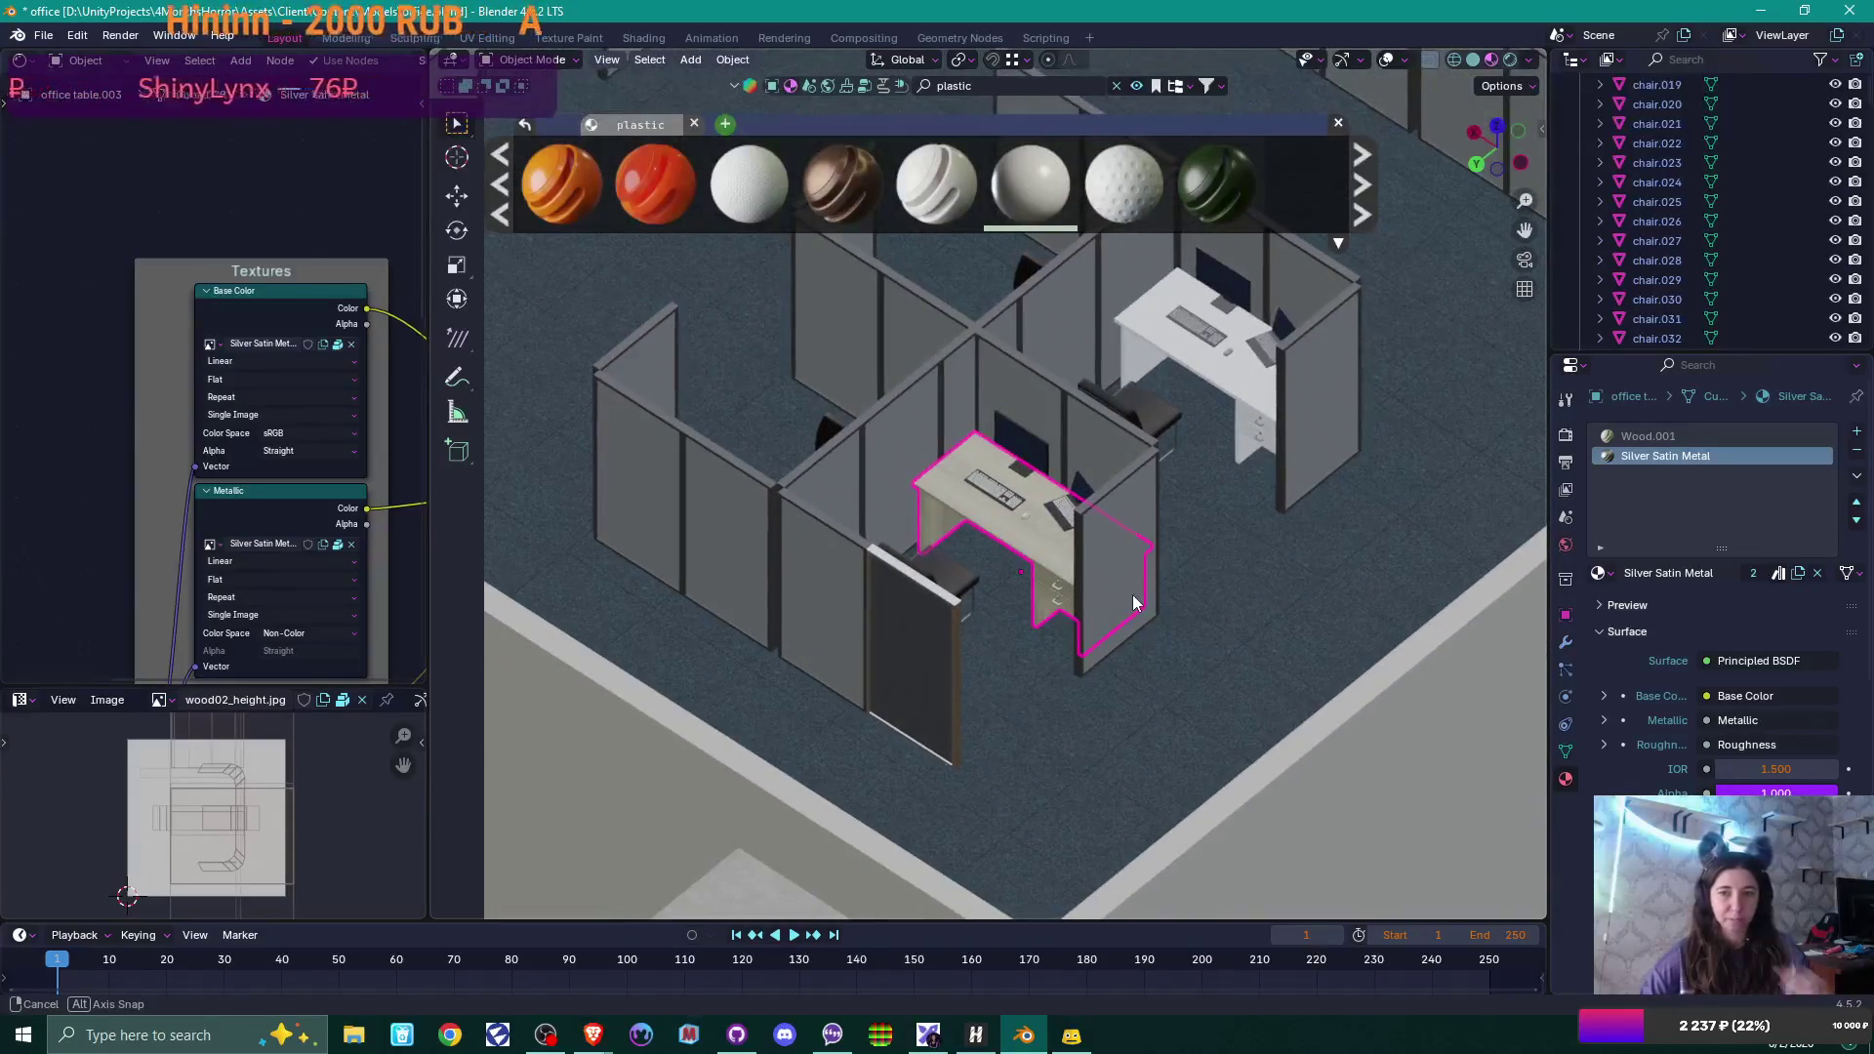
scroll(1084, 594, "down", 5)
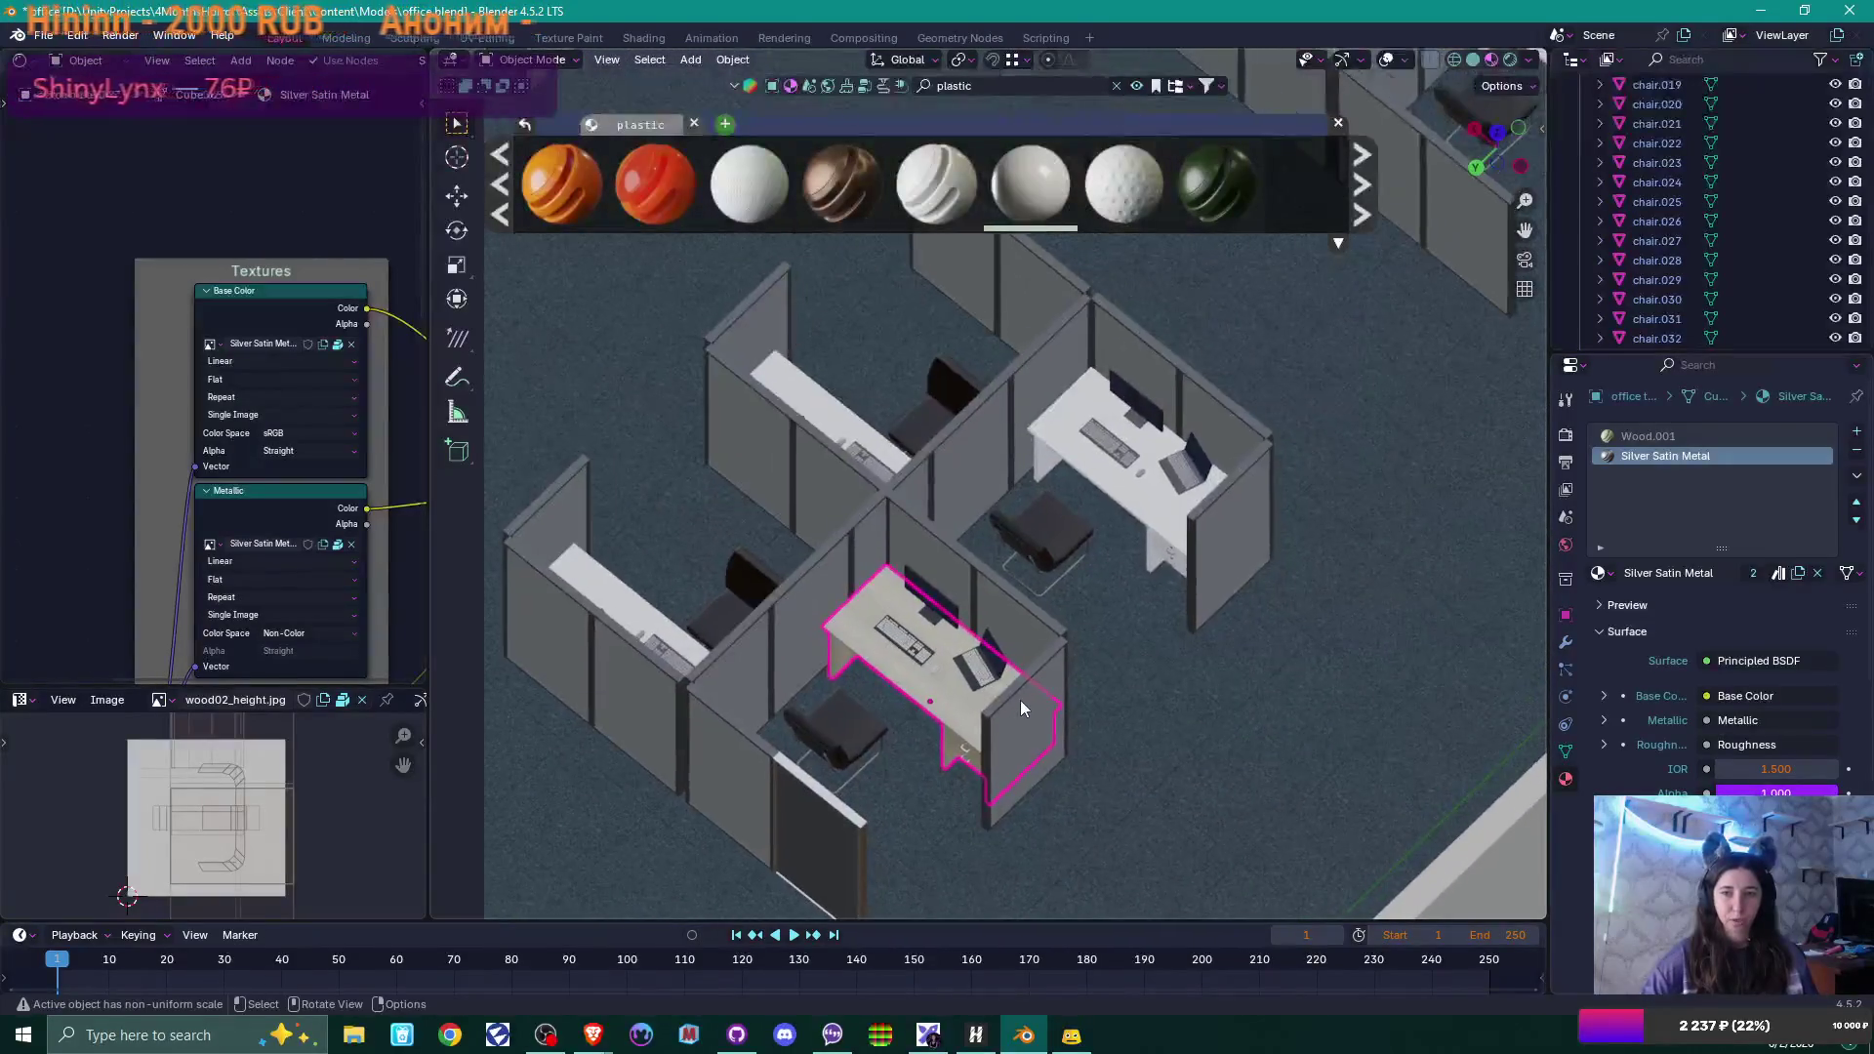
scroll(1022, 691, "up", 5)
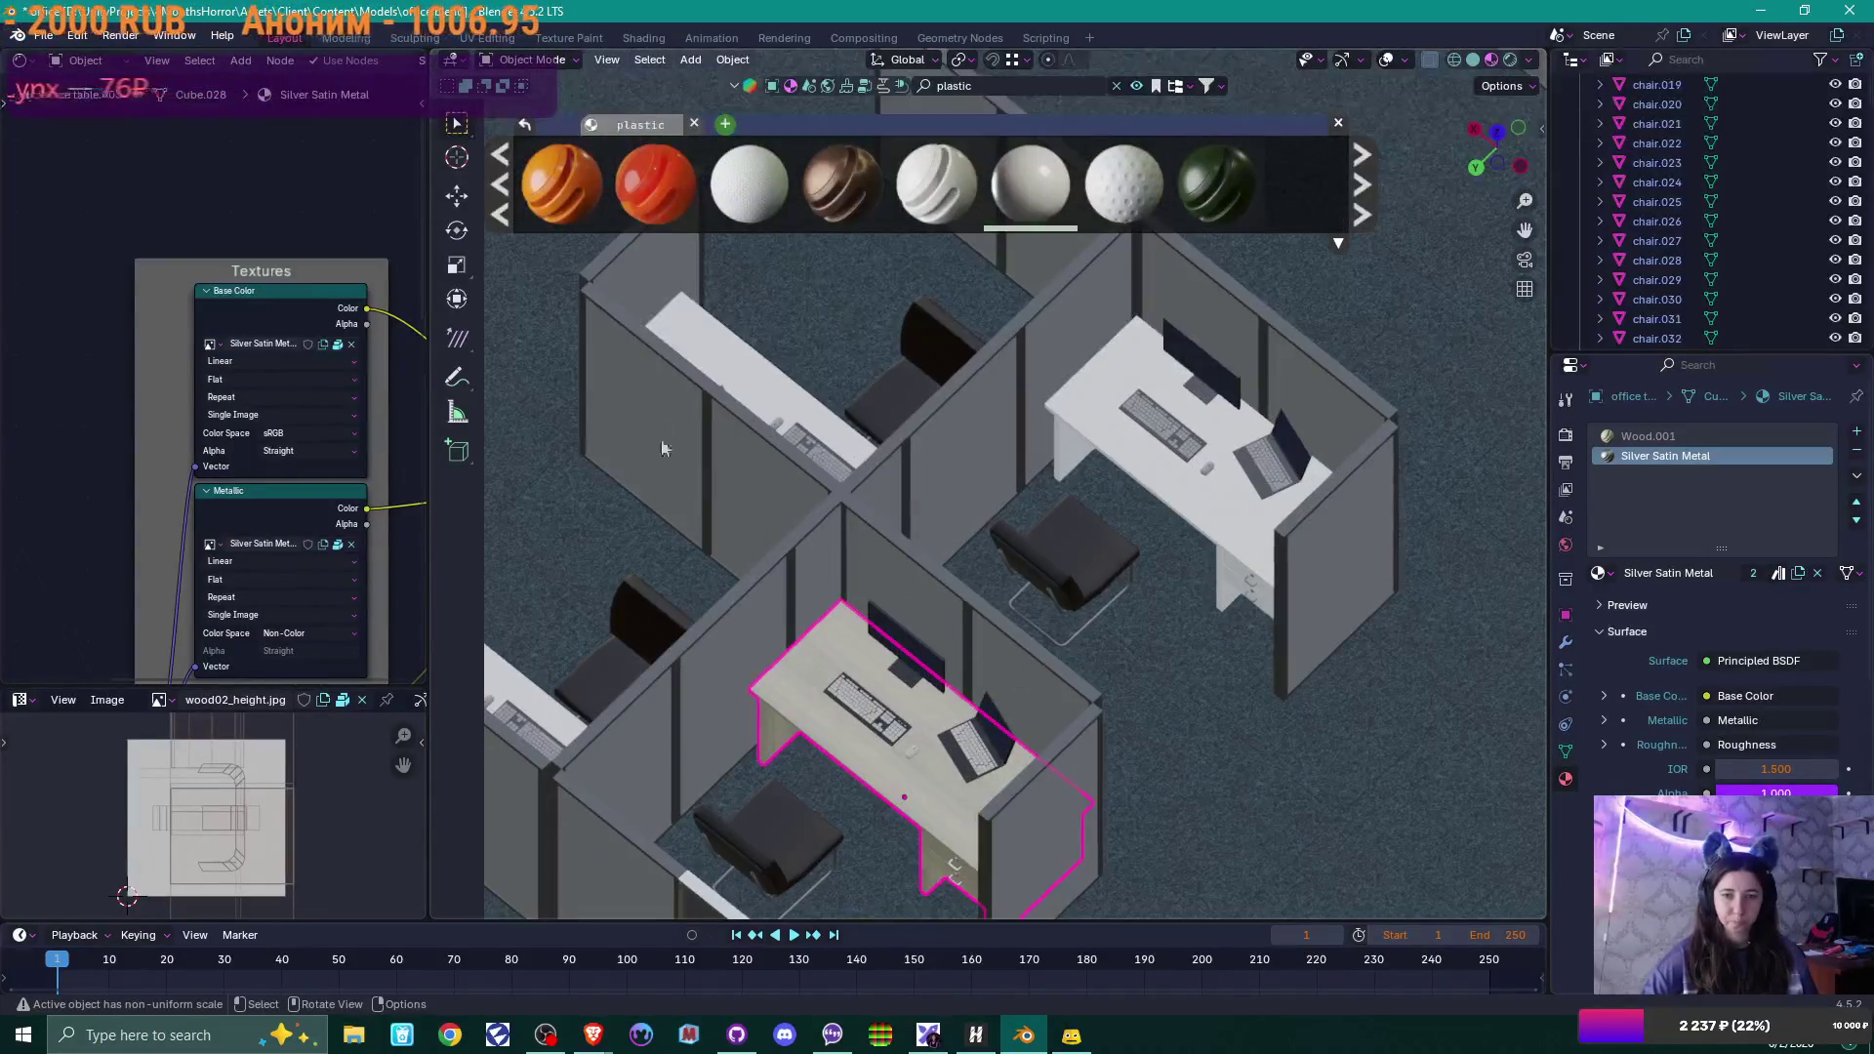
scroll(992, 693, "down", 2)
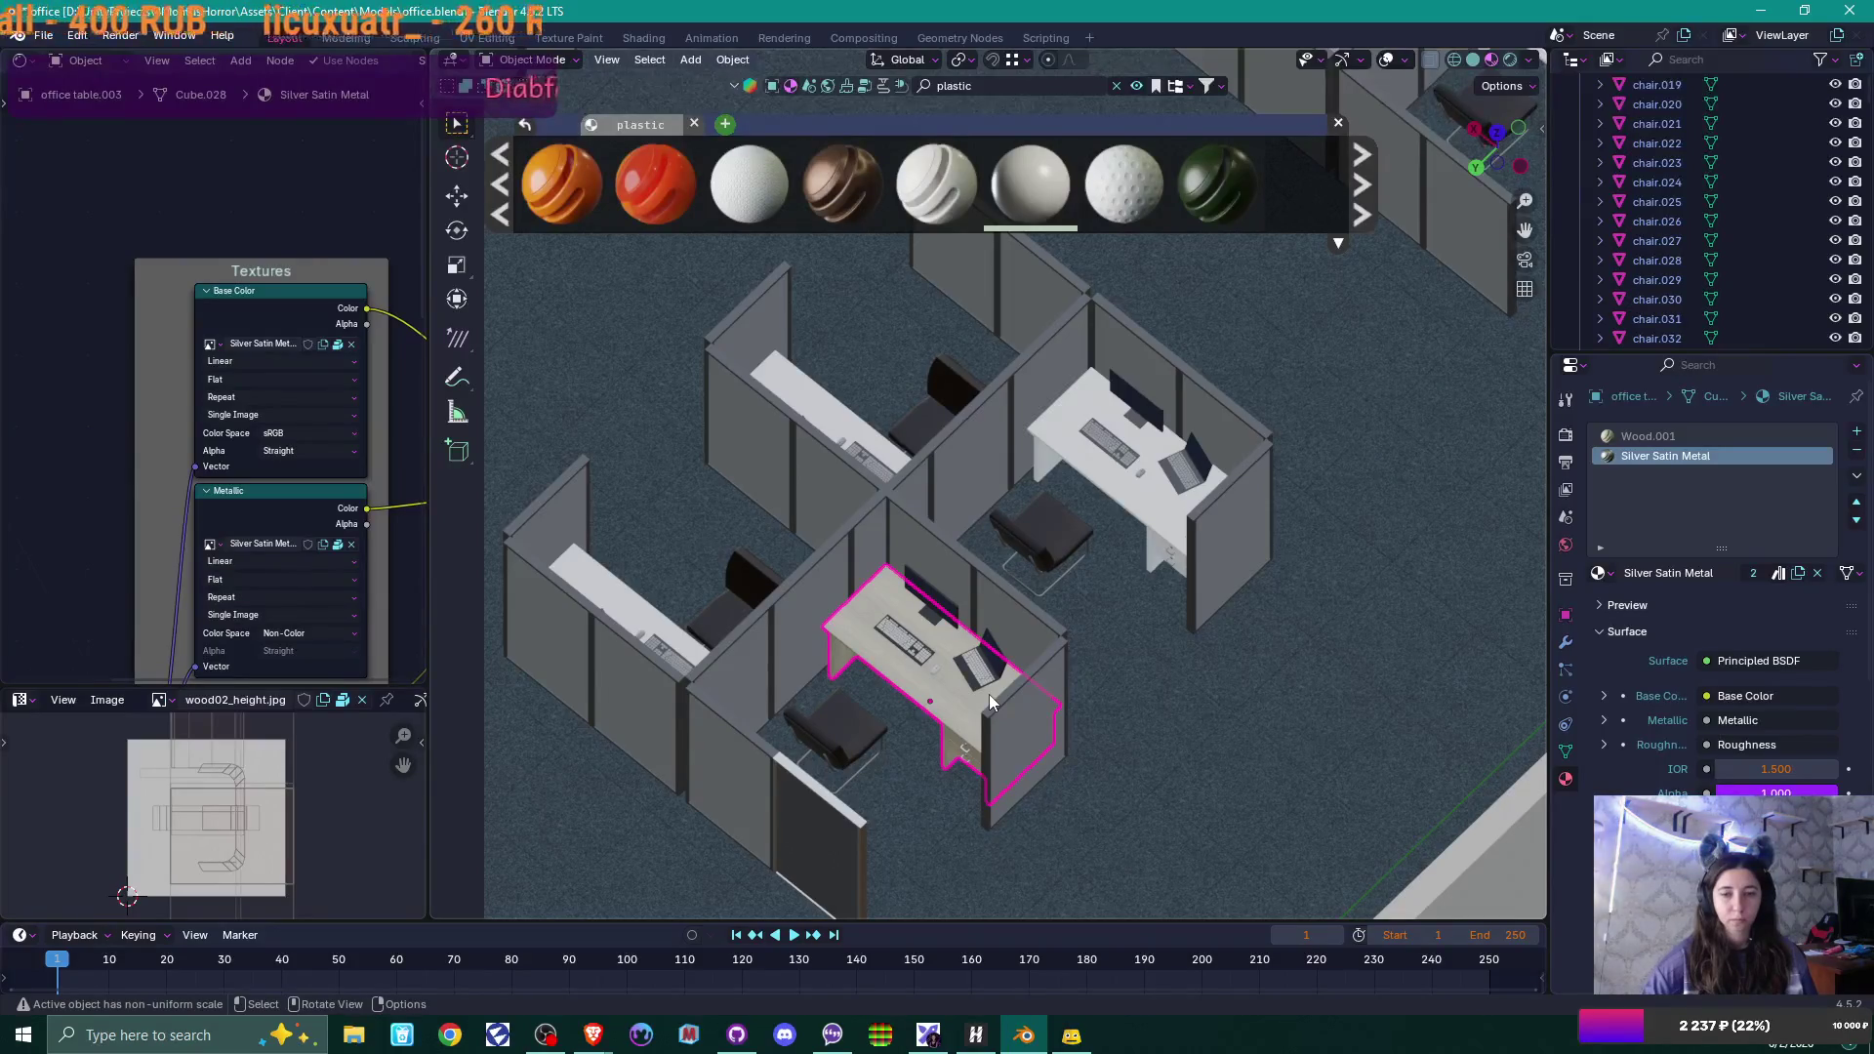
scroll(987, 694, "down", 2)
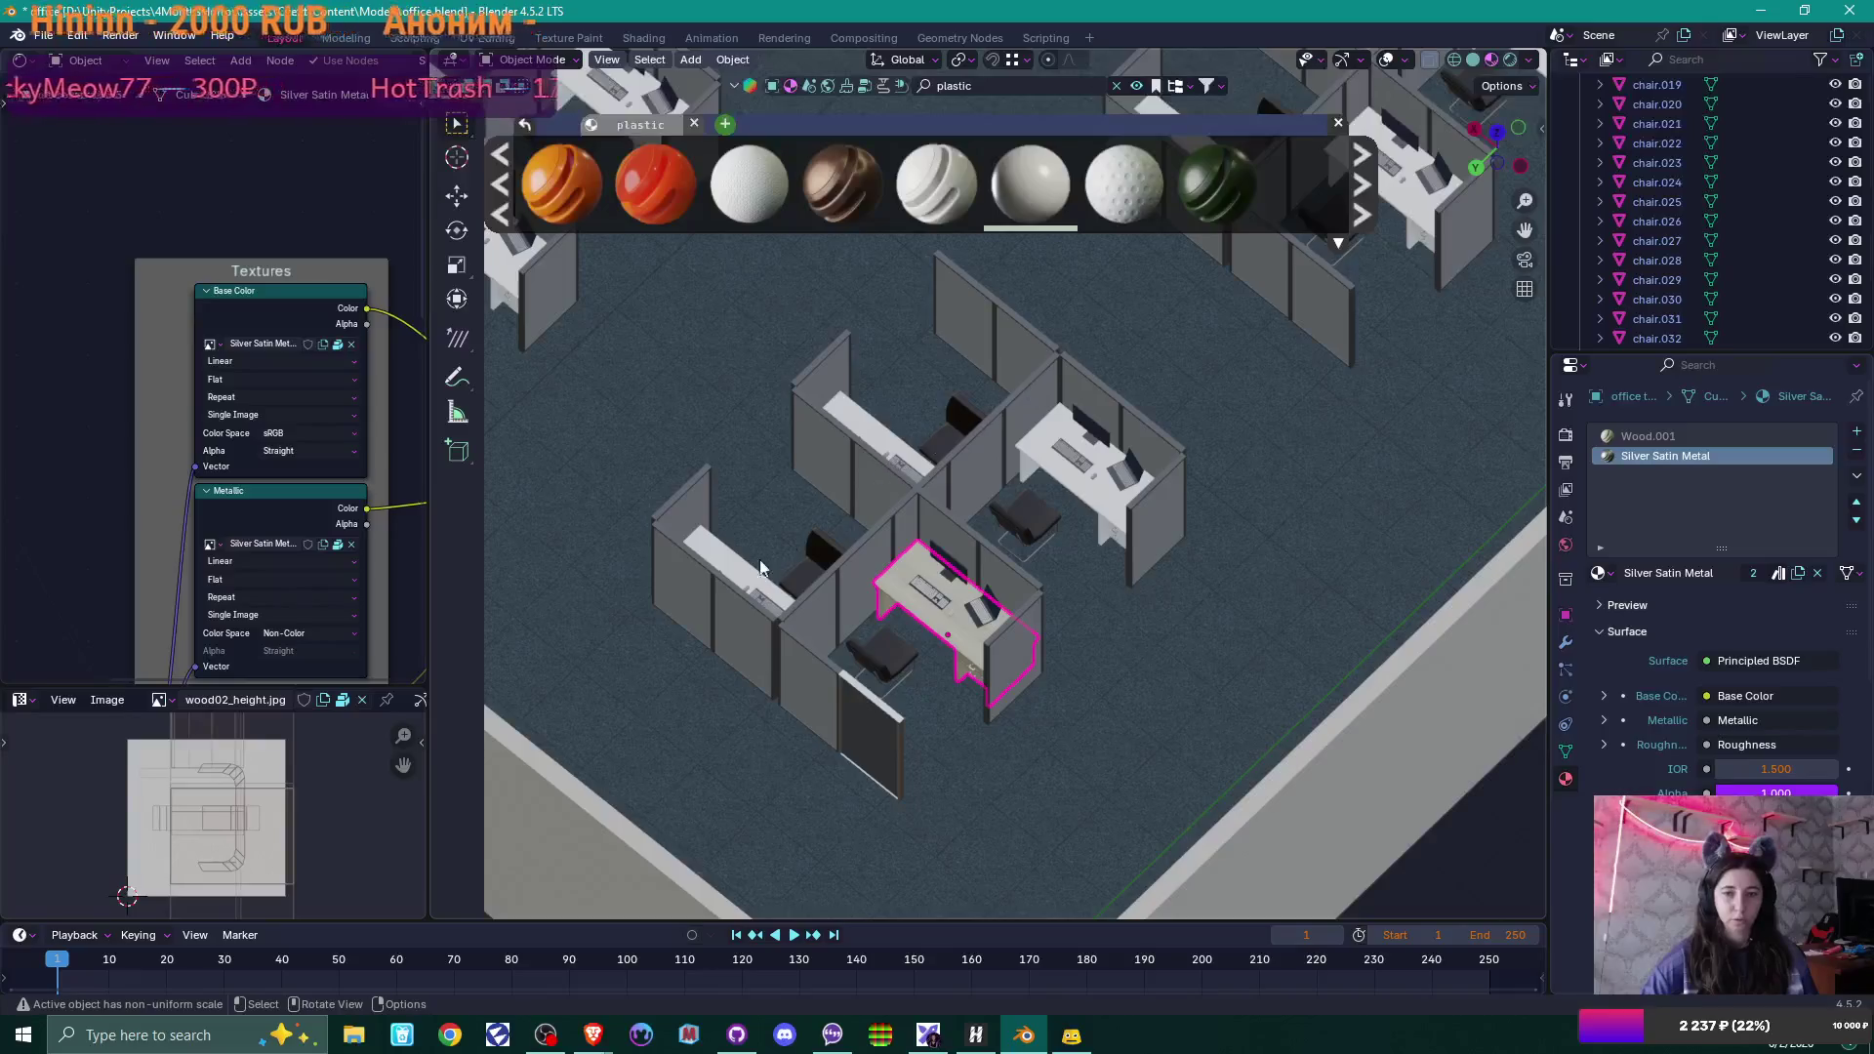
Delete the L-shaped wall and adjoining cubicle panels, then select the standalone dark panel.
middle_click_drag(1063, 646, 999, 590)
scroll(1033, 629, "up", 6)
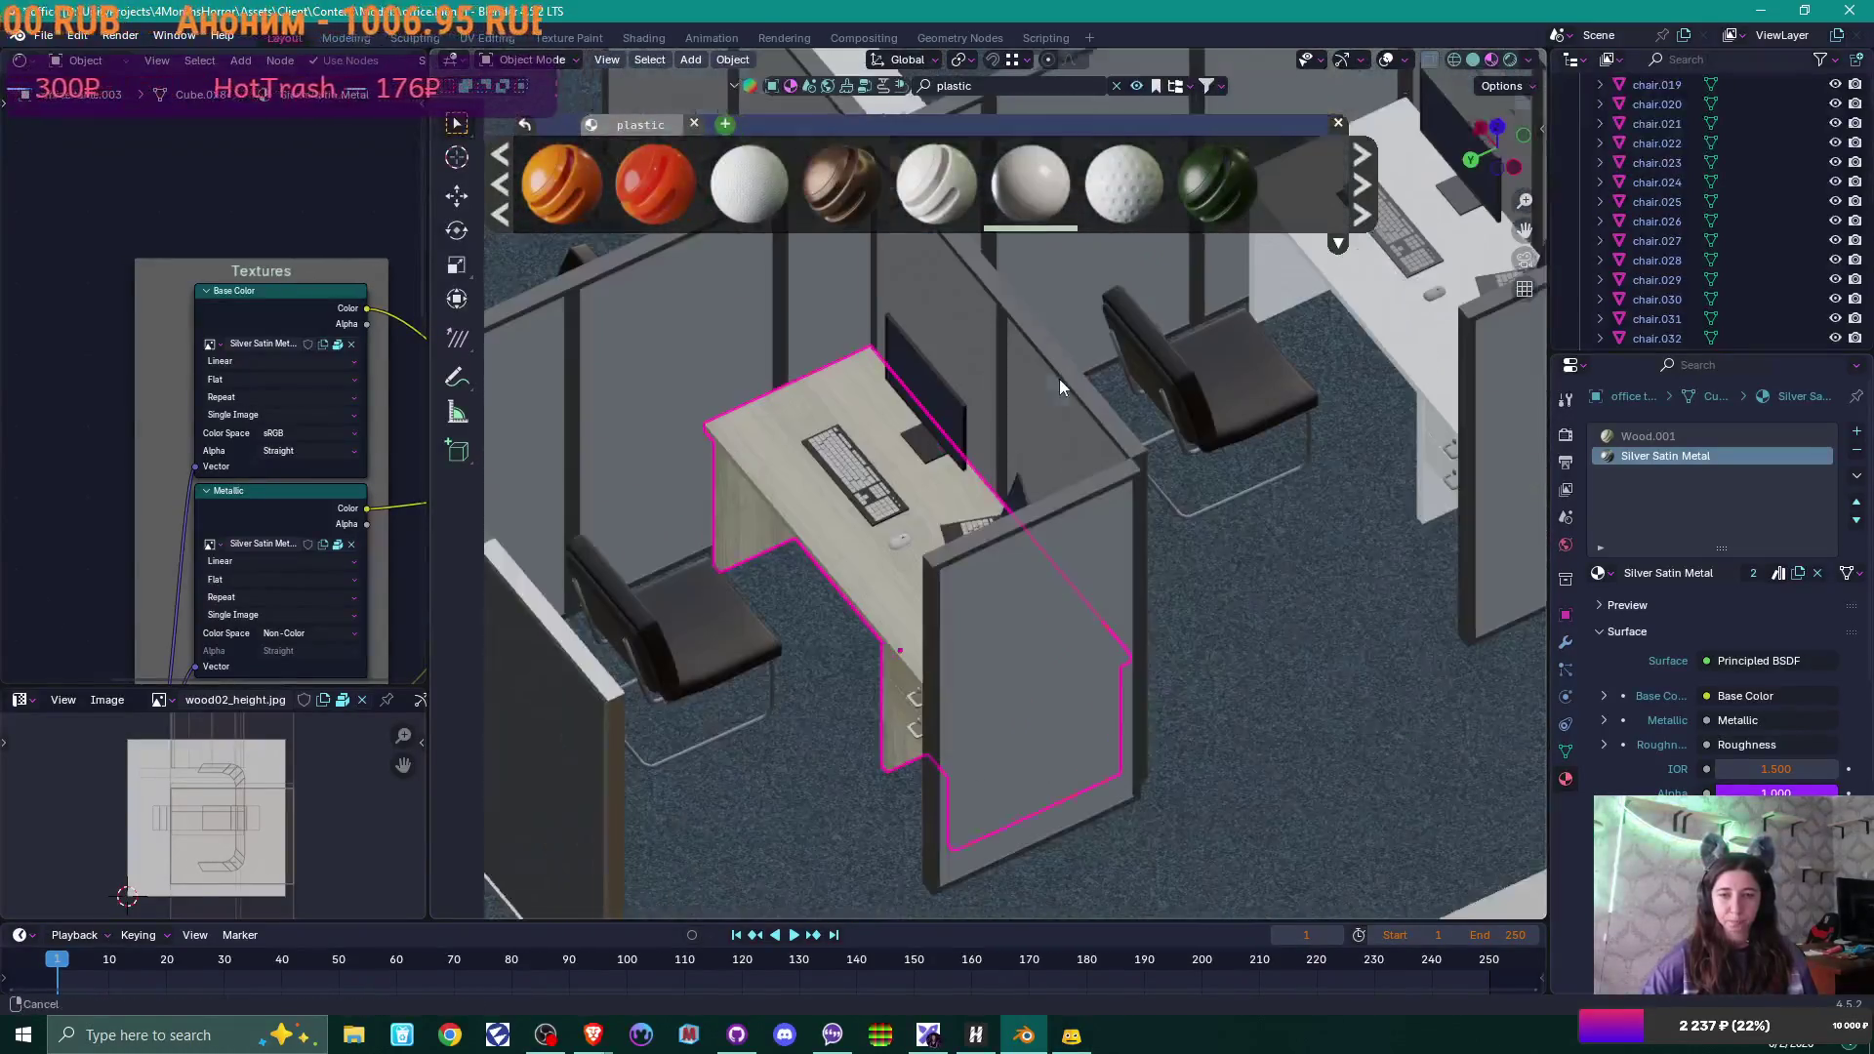
mouse_move(1060, 386)
middle_mouse_down()
mouse_move(973, 567)
mouse_move(1041, 669)
mouse_move(769, 603)
middle_mouse_up()
scroll(1032, 618, "down", 5)
left_click(752, 582)
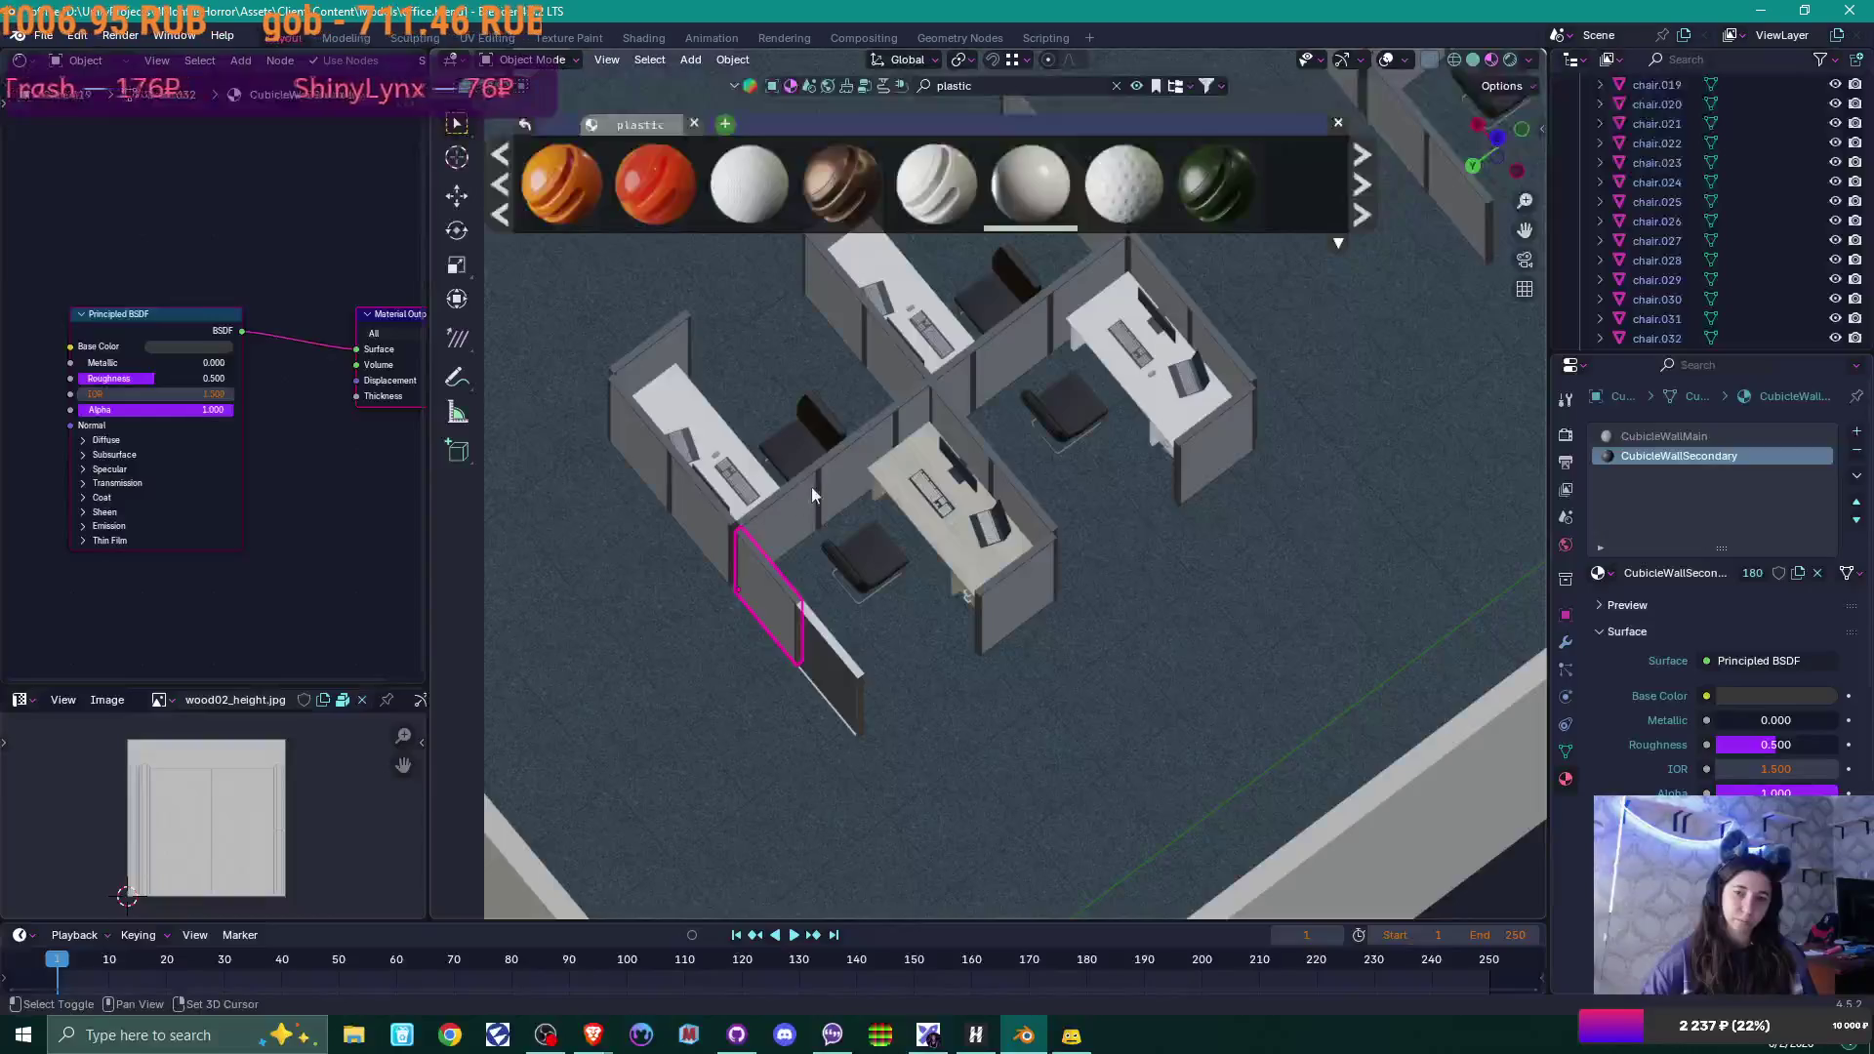
left_click(811, 488, "shift")
left_click(928, 405, "shift")
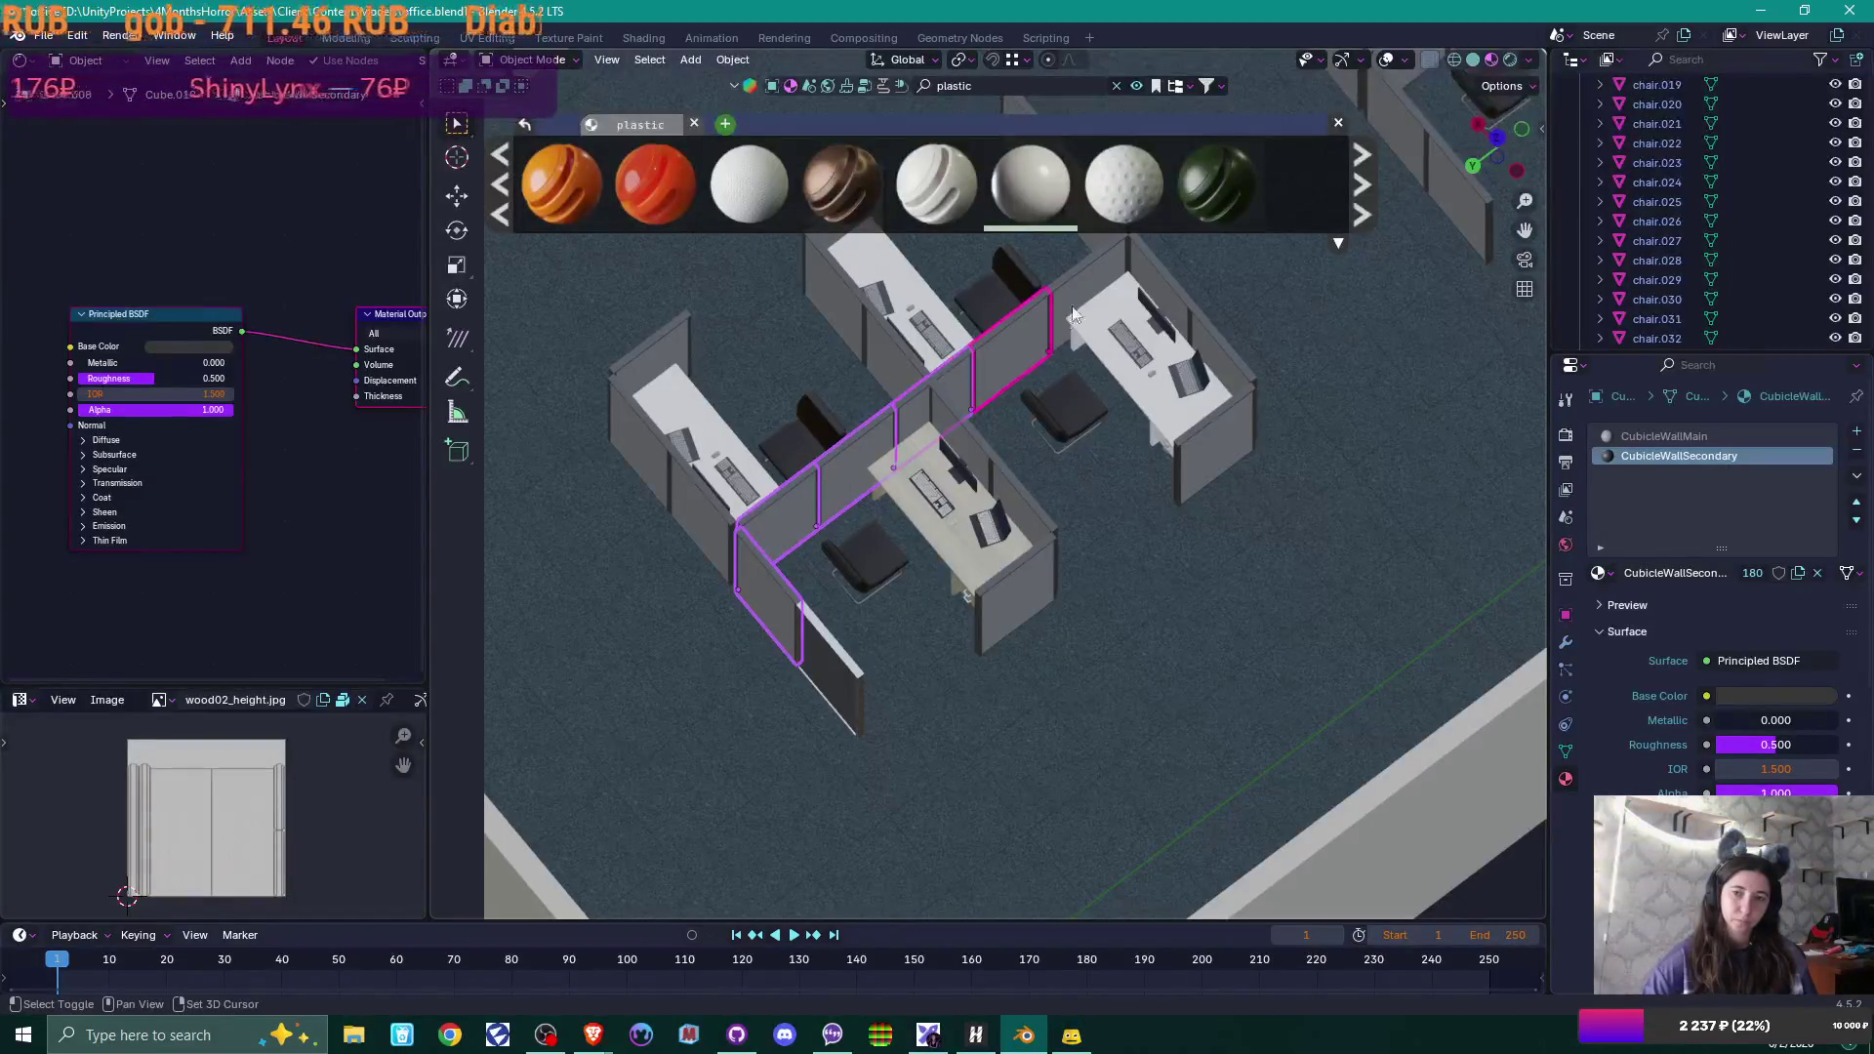
left_click(1015, 356, "shift")
key("Delete")
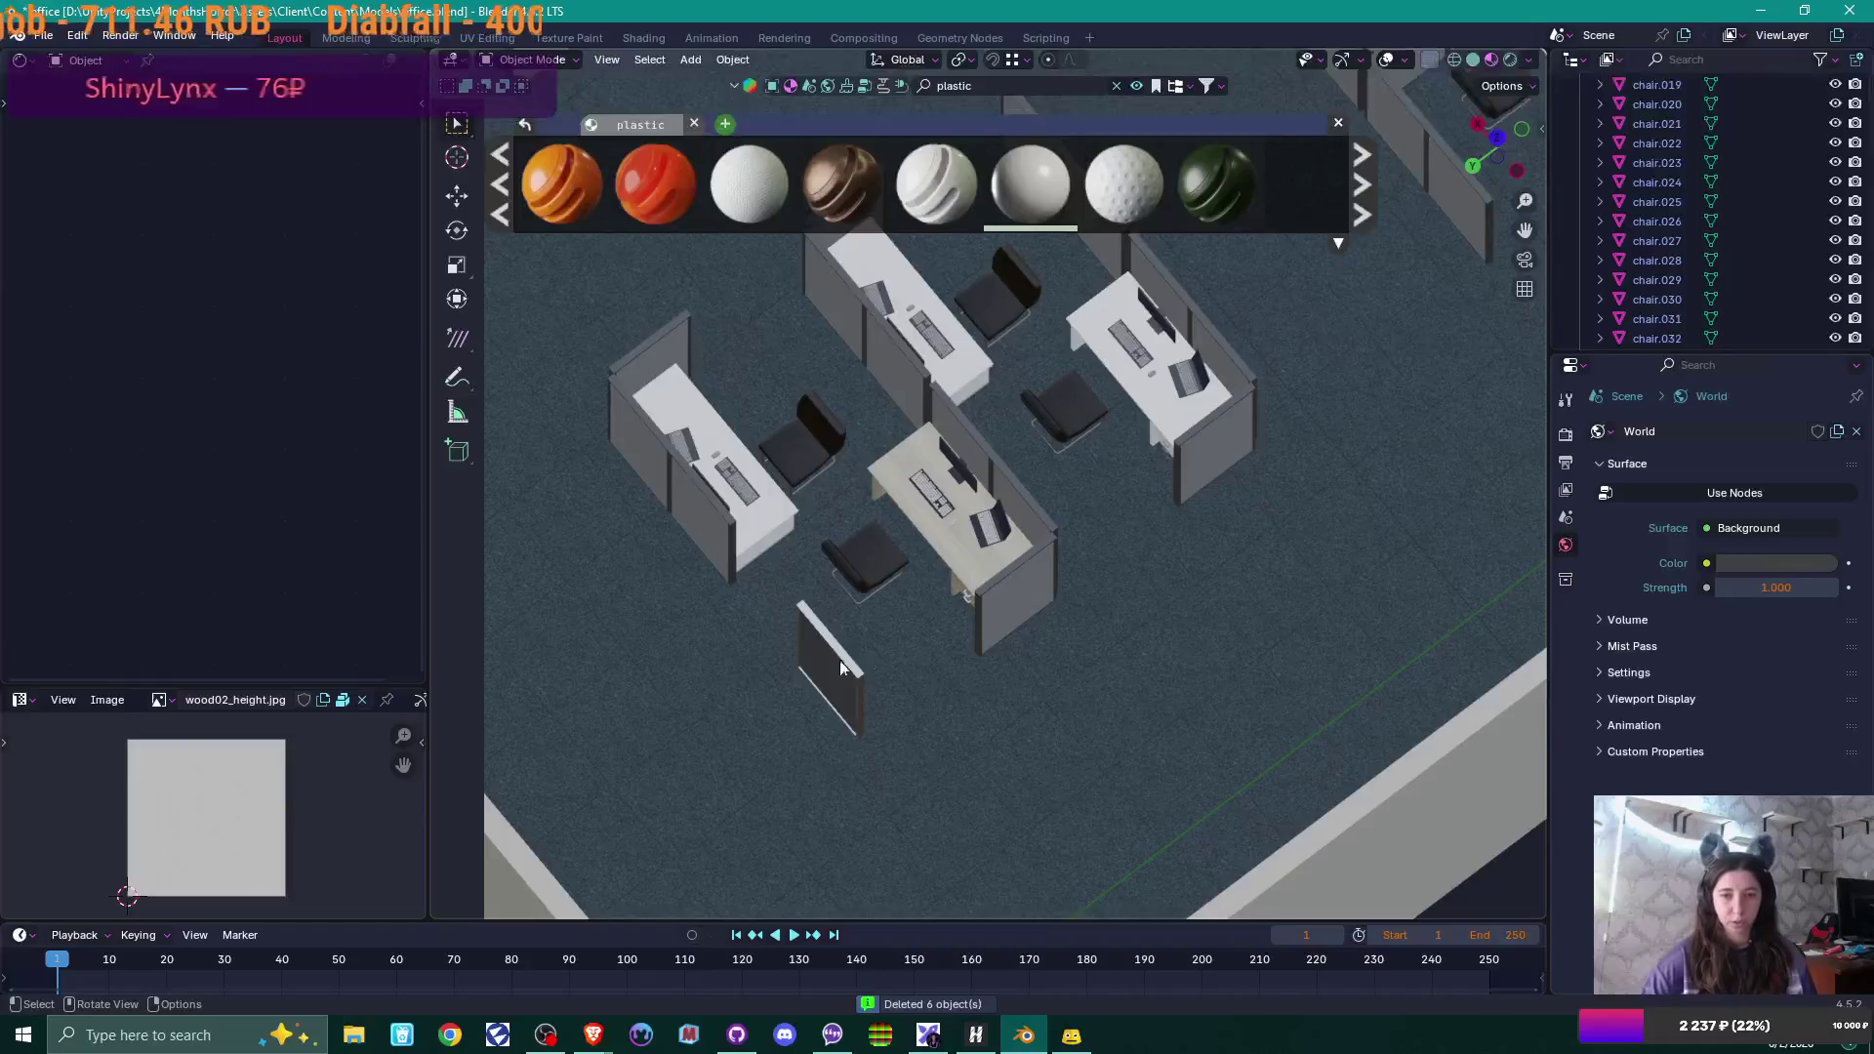
left_click(841, 656)
Duplicate the dark wall panel 1.1468 m along X, then nudge the copy −0.147 m.
mouse_move(967, 642)
middle_mouse_down()
mouse_move(945, 648)
mouse_move(1134, 607)
middle_mouse_up()
scroll(923, 653, "up", 2)
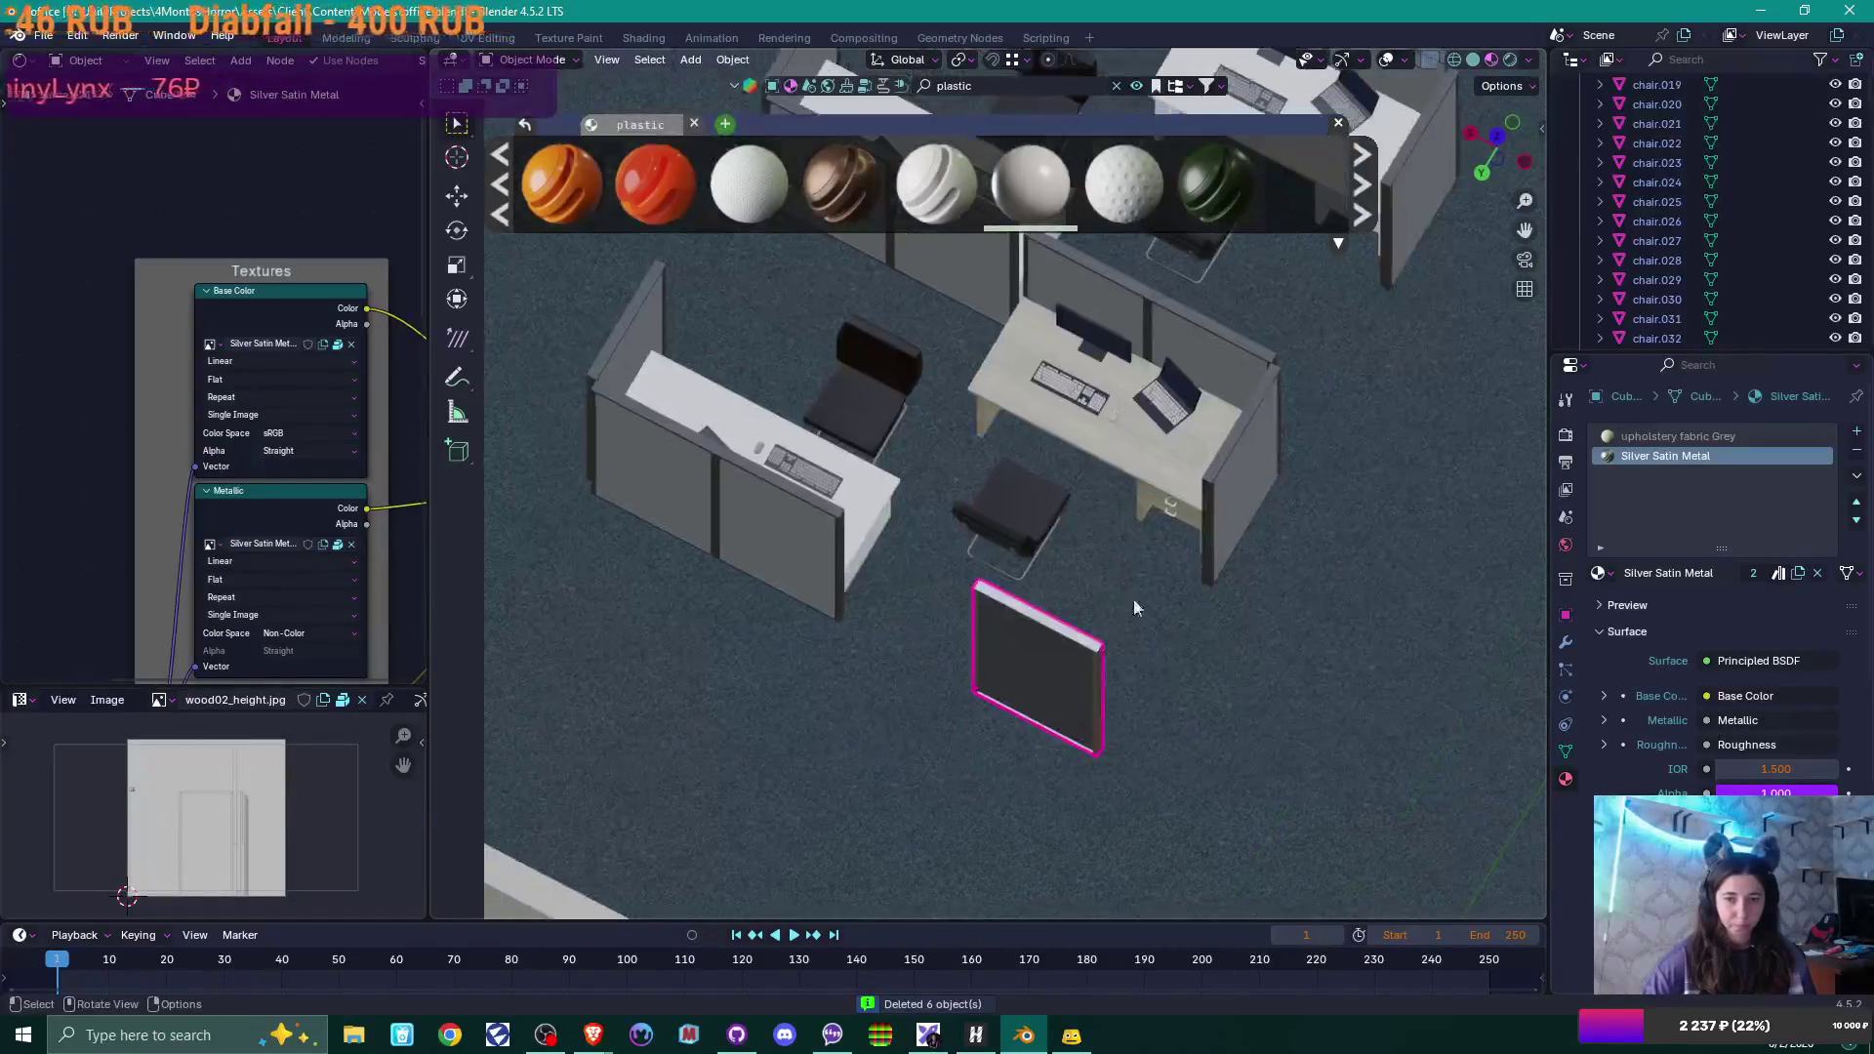
key("shift+d")
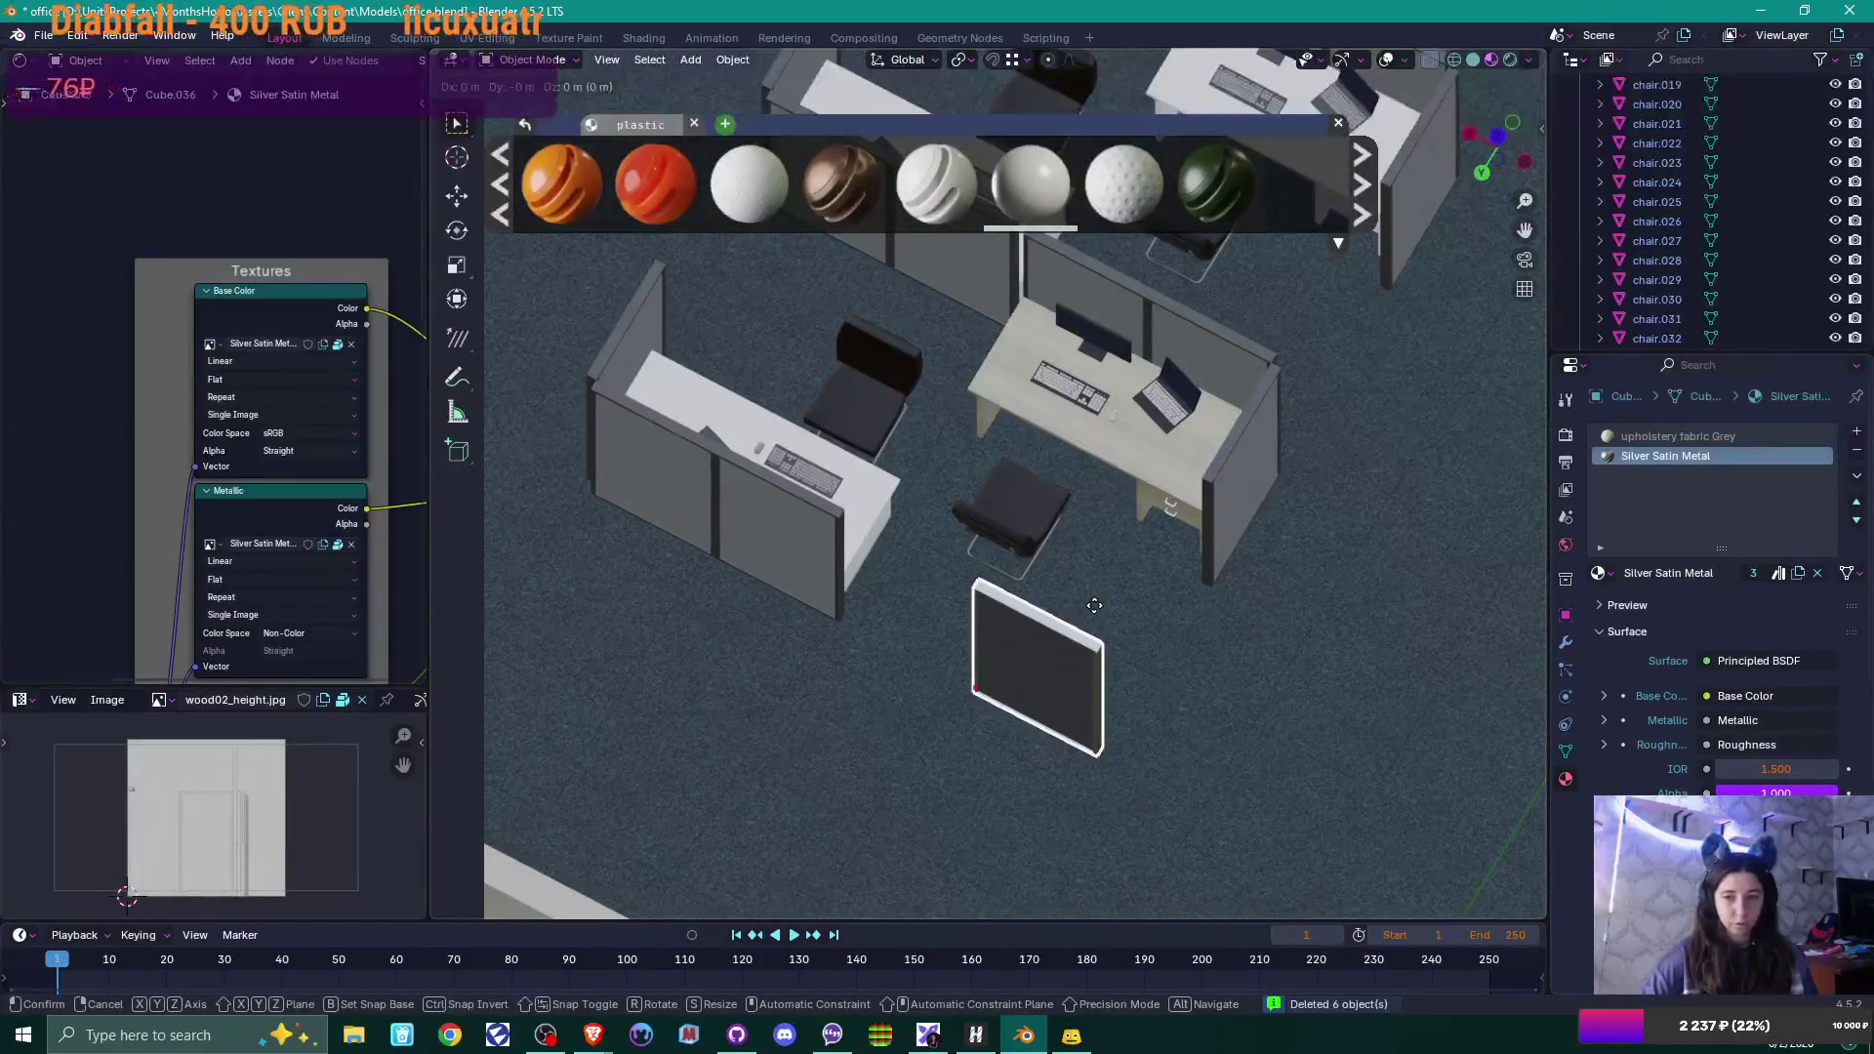
key("x")
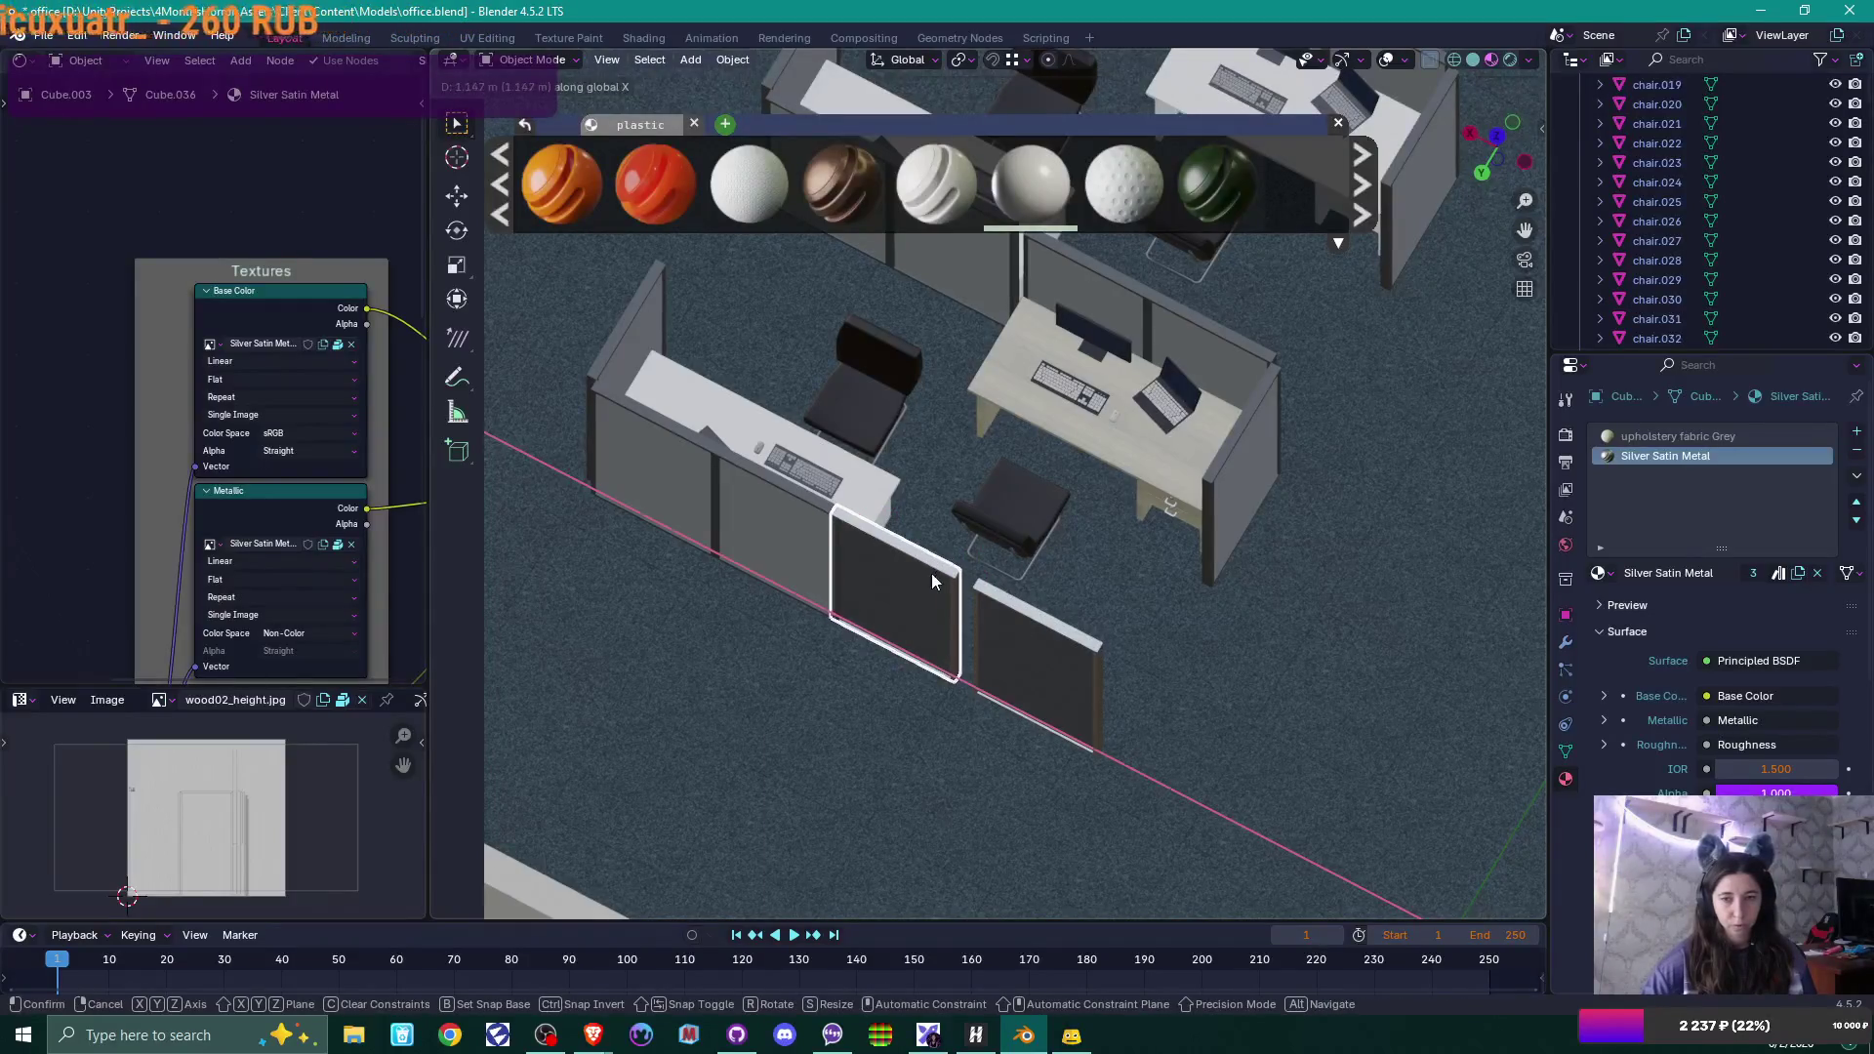
left_click(933, 576)
key("g")
key("x")
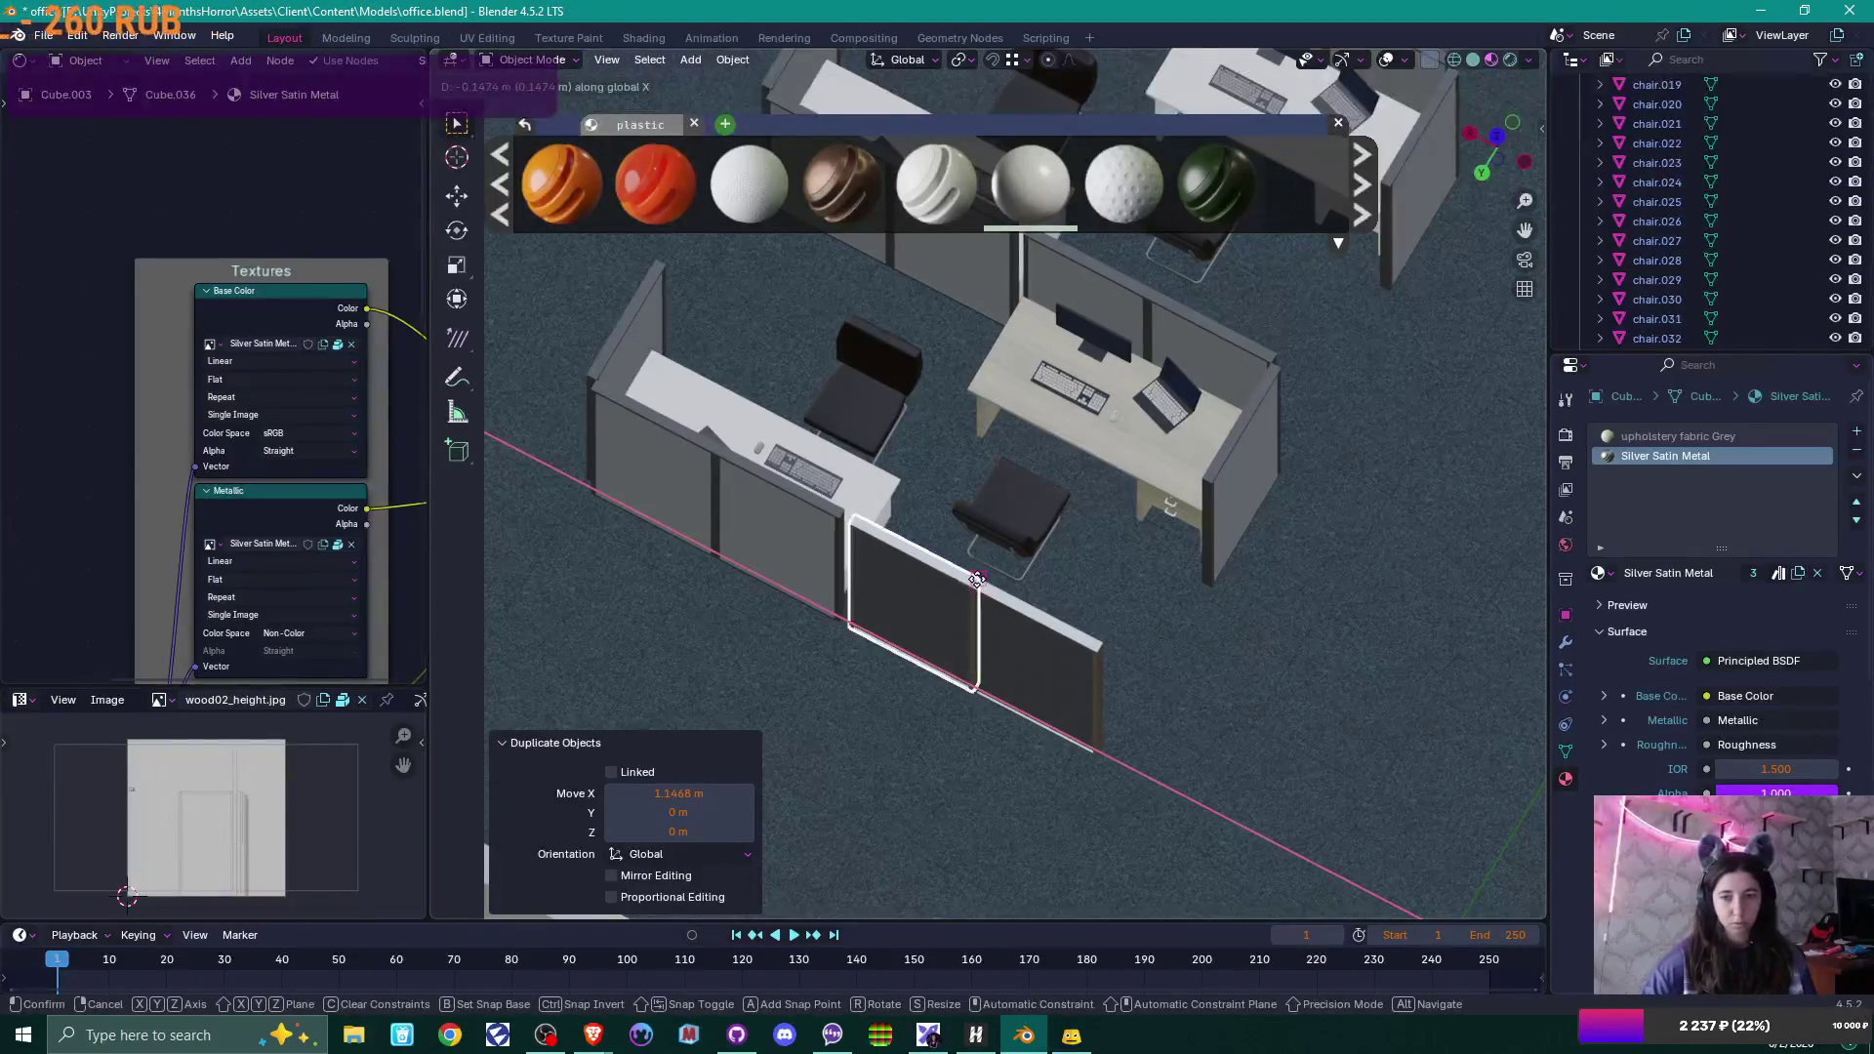
left_click(989, 603)
scroll(990, 603, "up", 5)
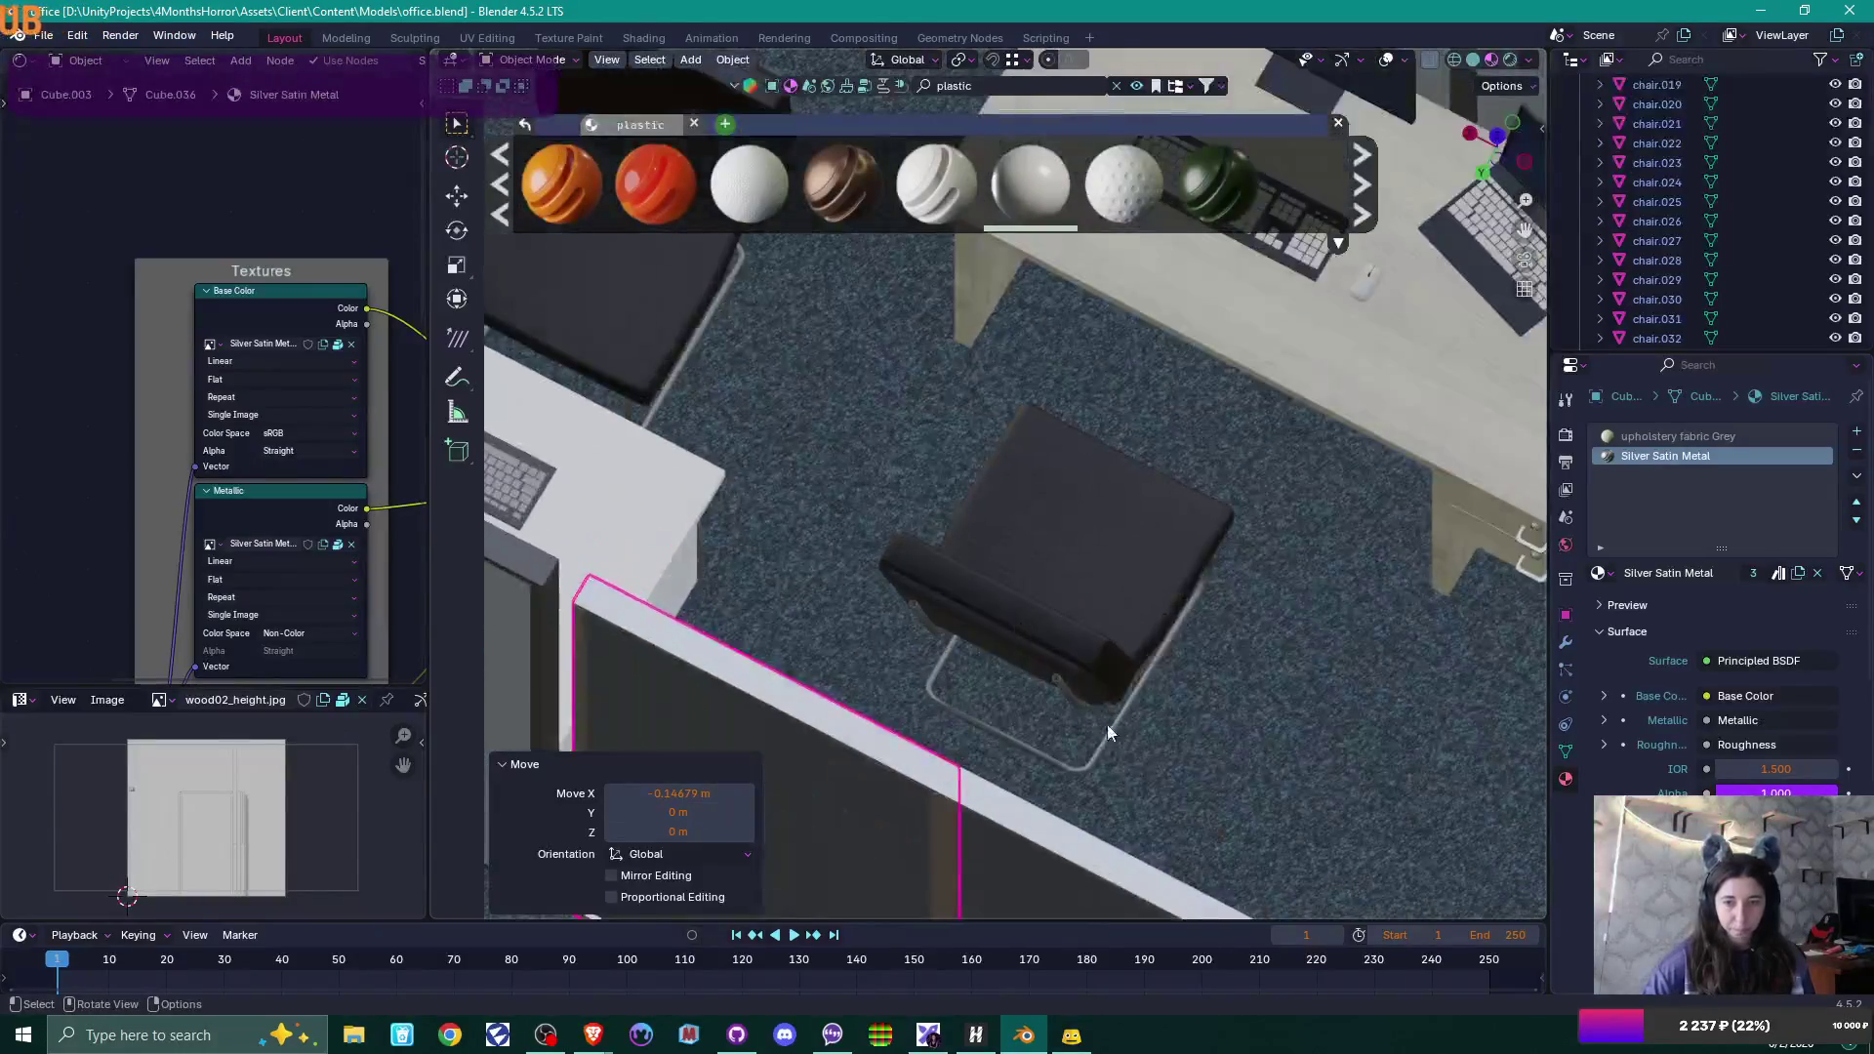
mouse_move(1107, 724)
middle_mouse_down()
mouse_move(794, 638)
mouse_move(970, 630)
mouse_move(1094, 717)
mouse_move(1128, 701)
middle_mouse_up()
Select the eight side partitions across the four-cubicle group, correcting a couple of picks.
left_click(1134, 730)
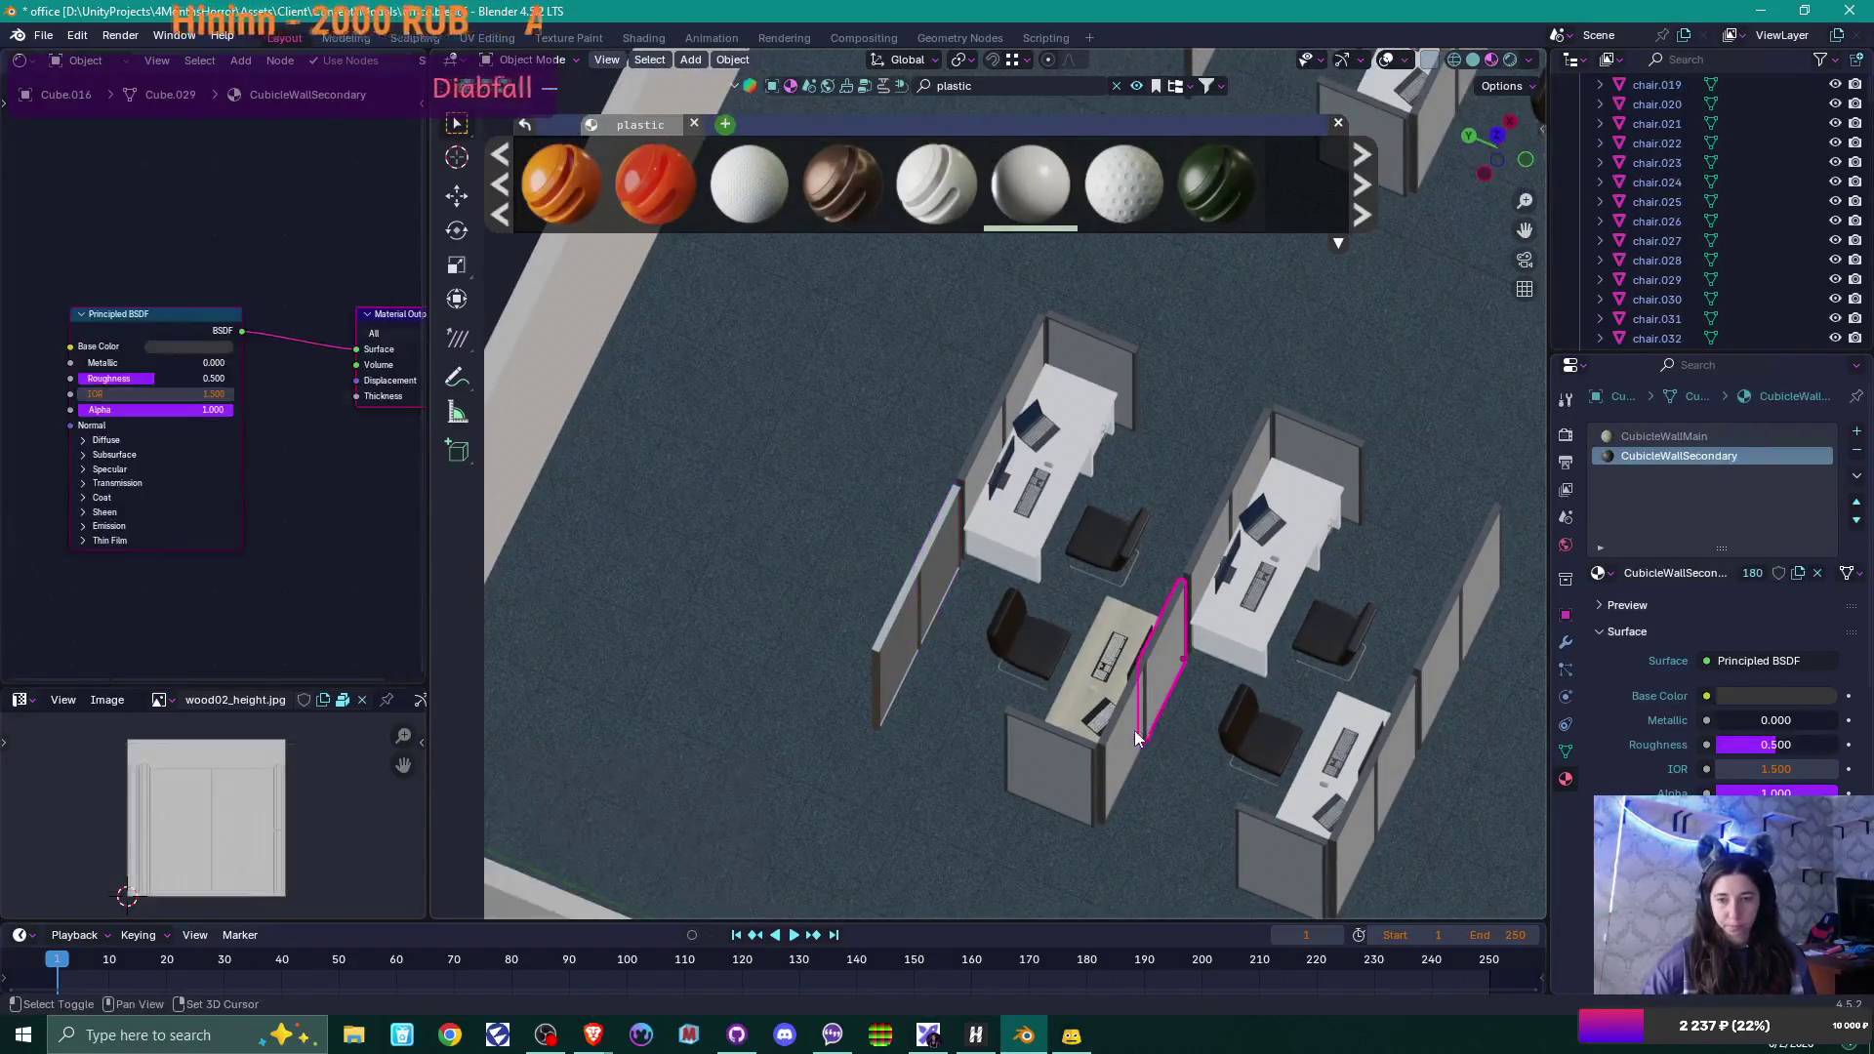
left_click(1392, 763, "shift")
left_click(1356, 834, "shift")
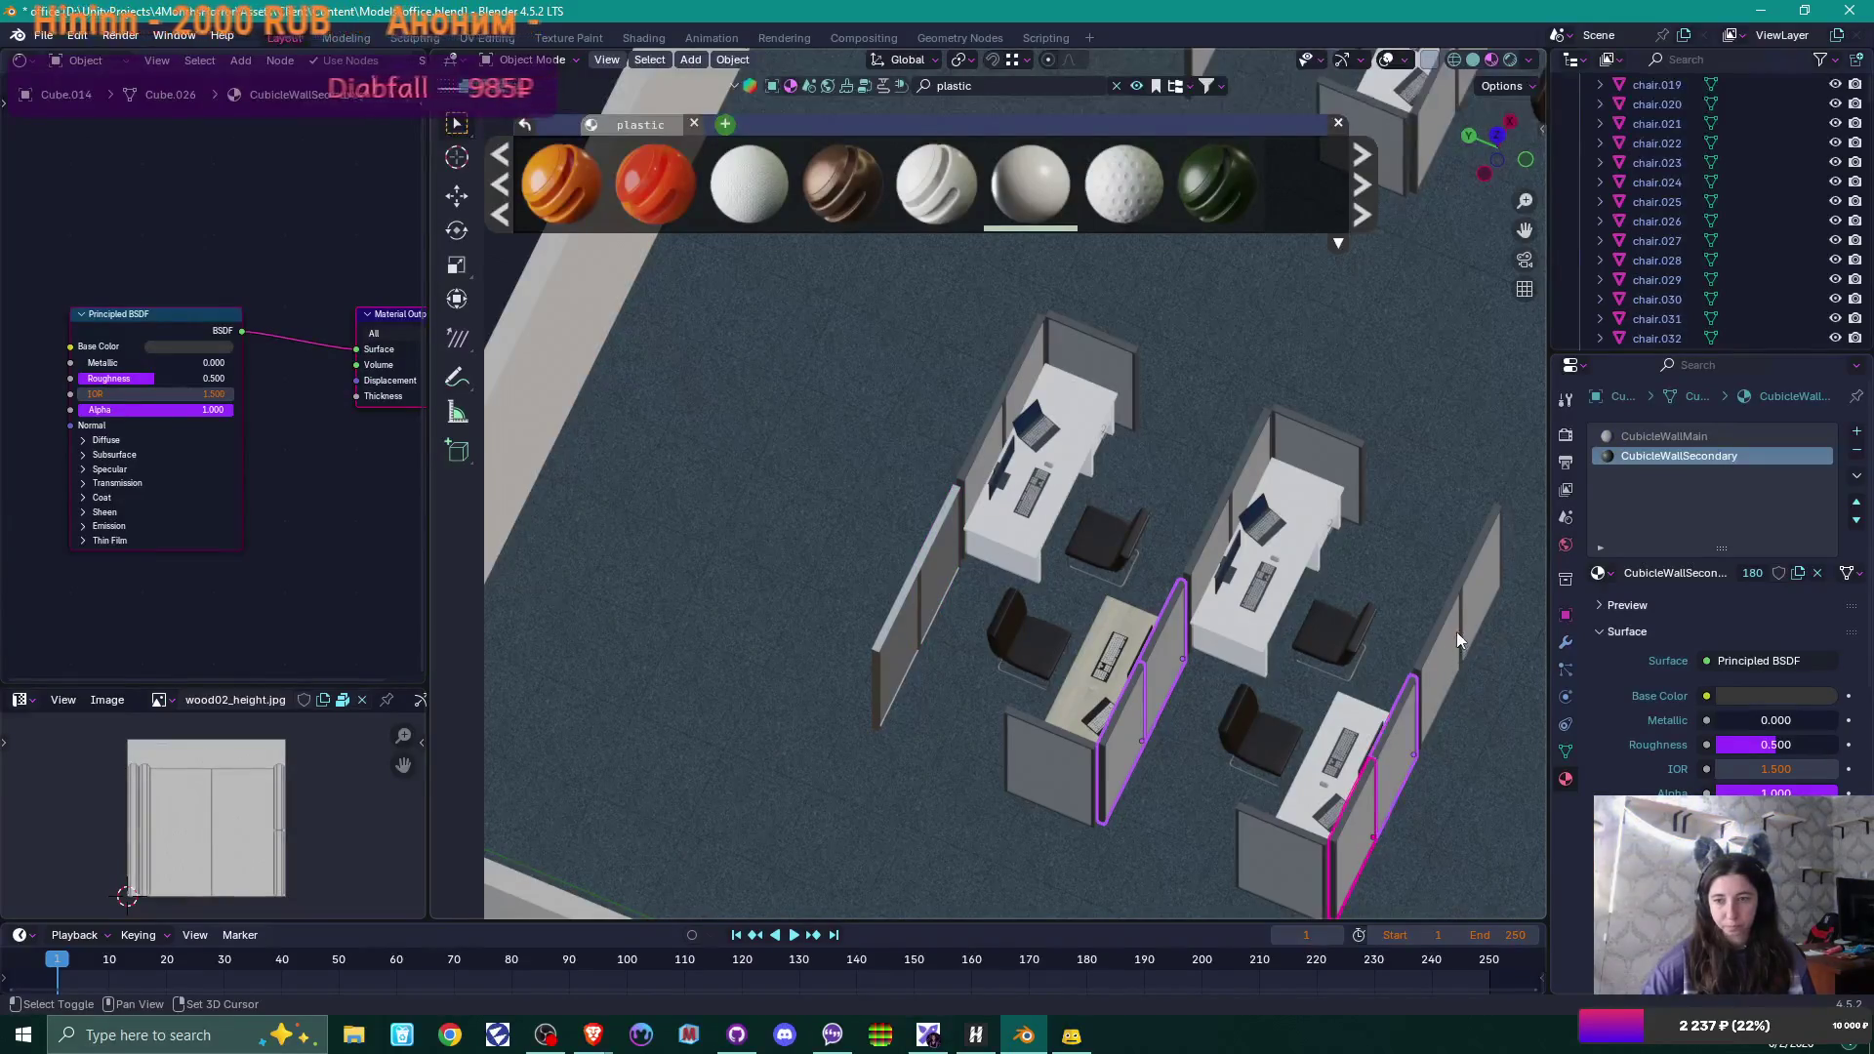
left_click(1454, 629, "shift")
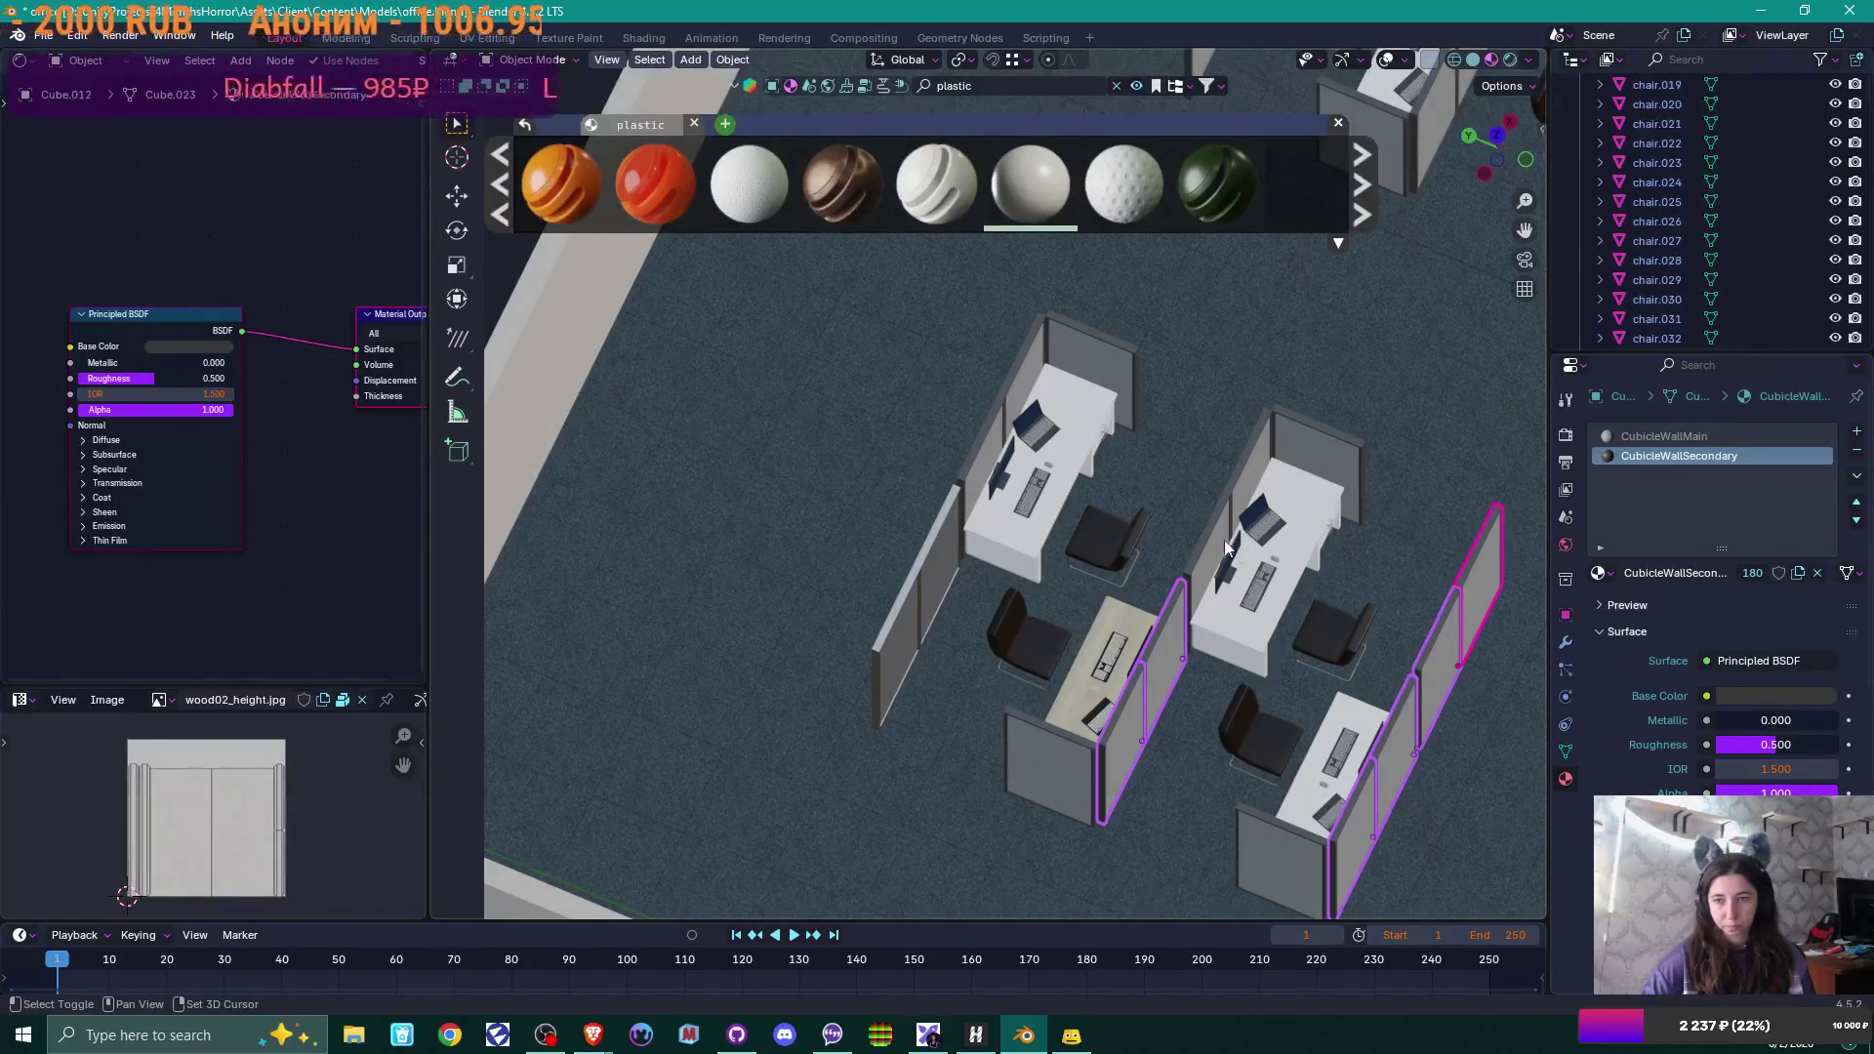
left_click(1482, 636, "shift")
left_click(1450, 636, "shift")
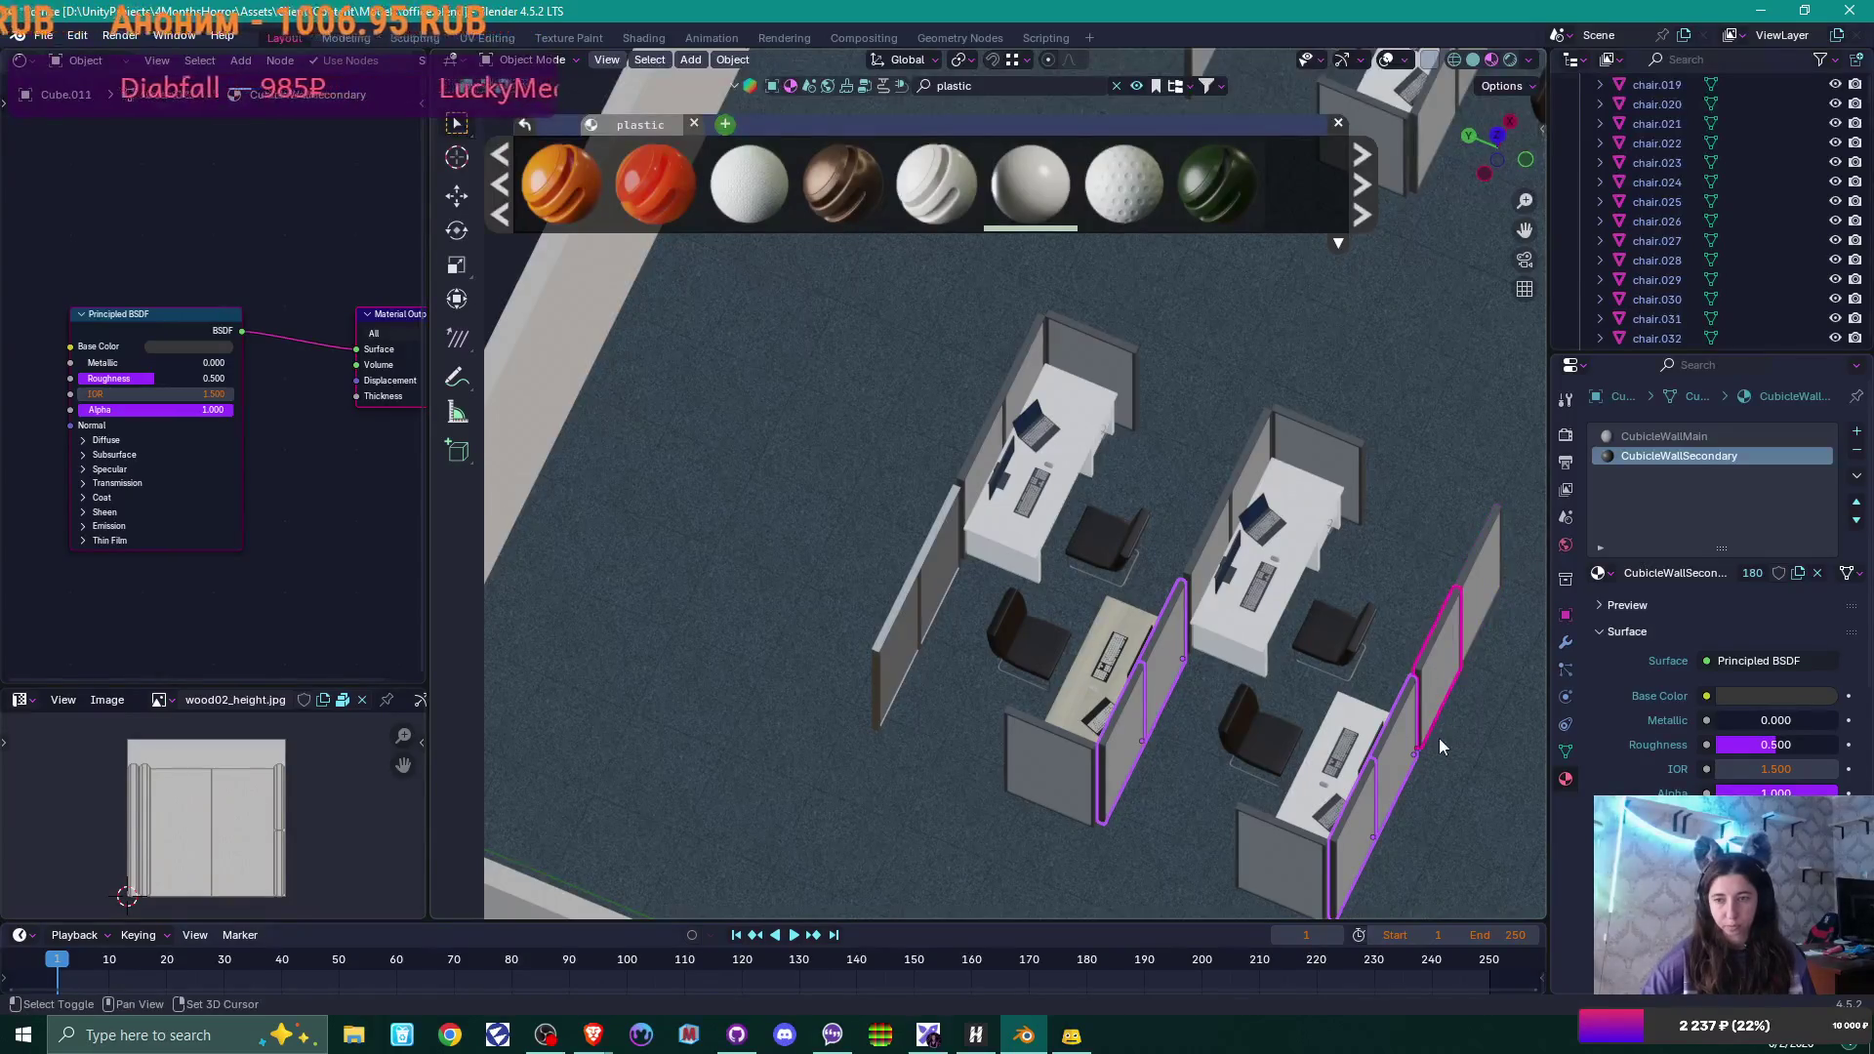
left_click(1406, 727, "shift")
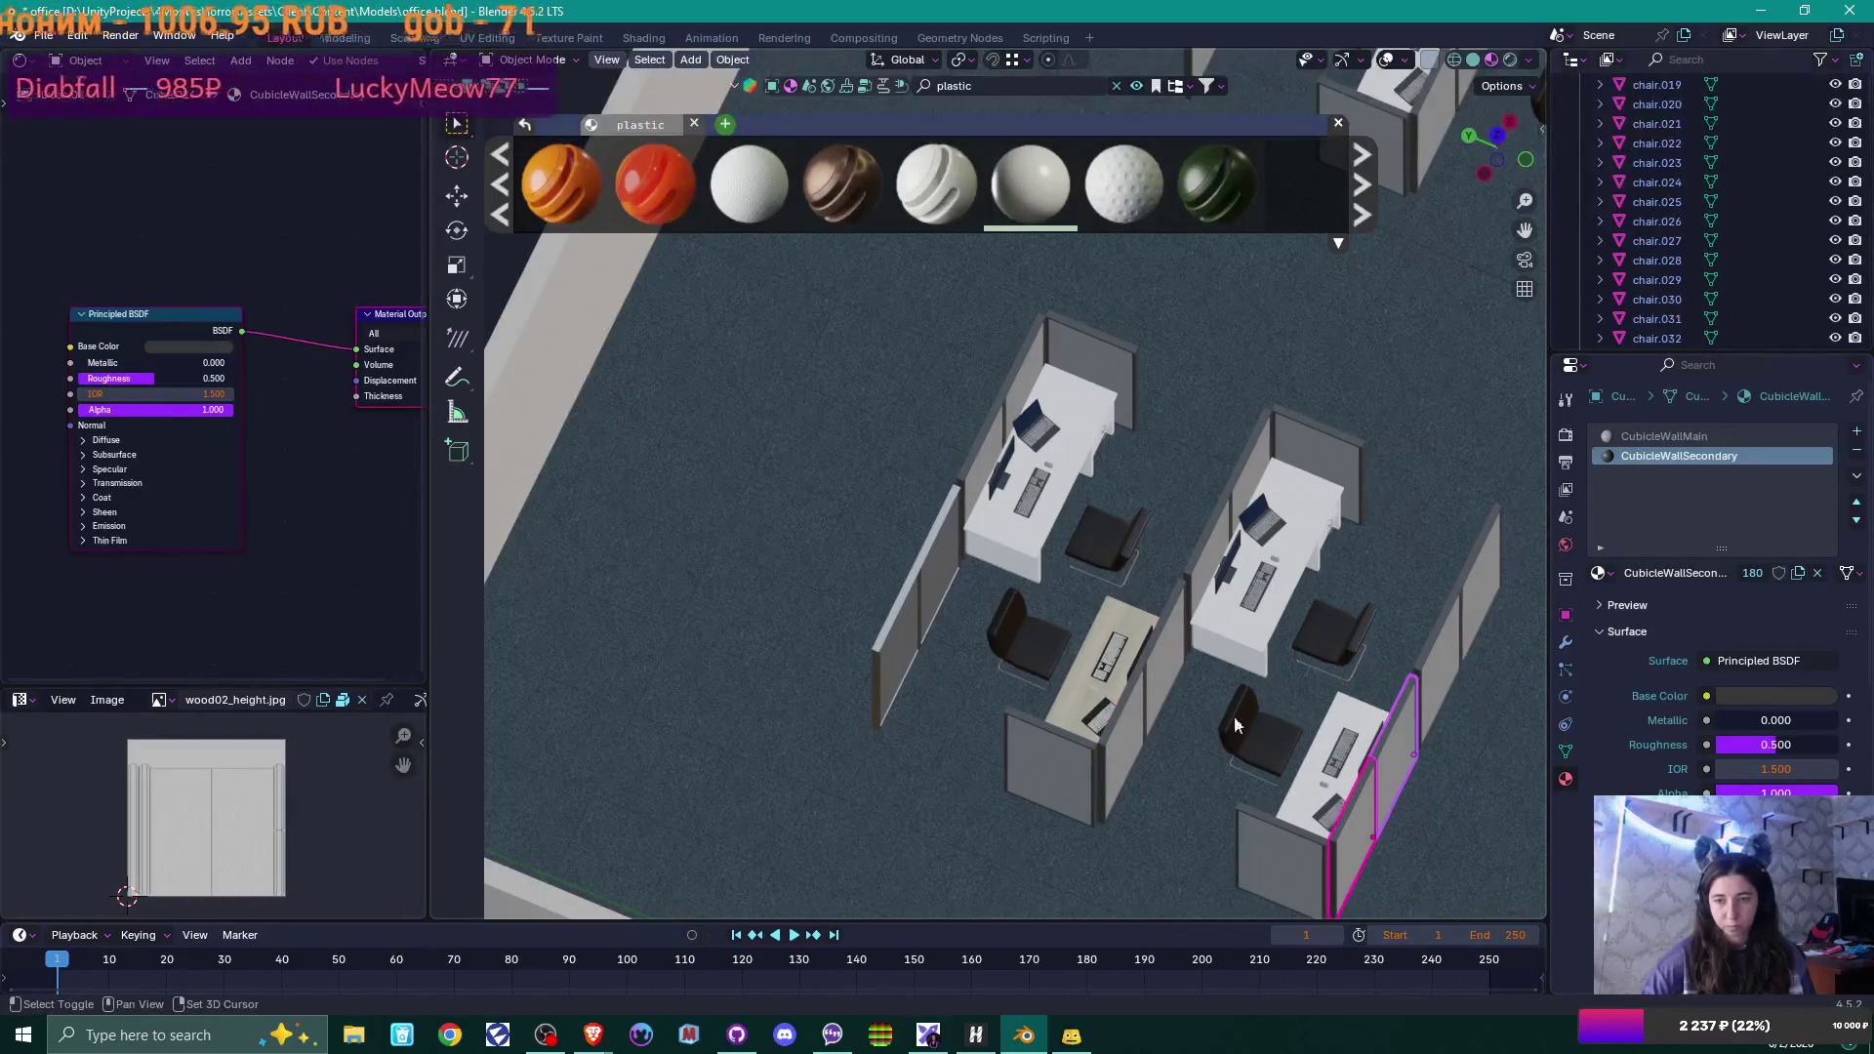
left_click(1145, 652, "shift")
left_click(1122, 730, "shift")
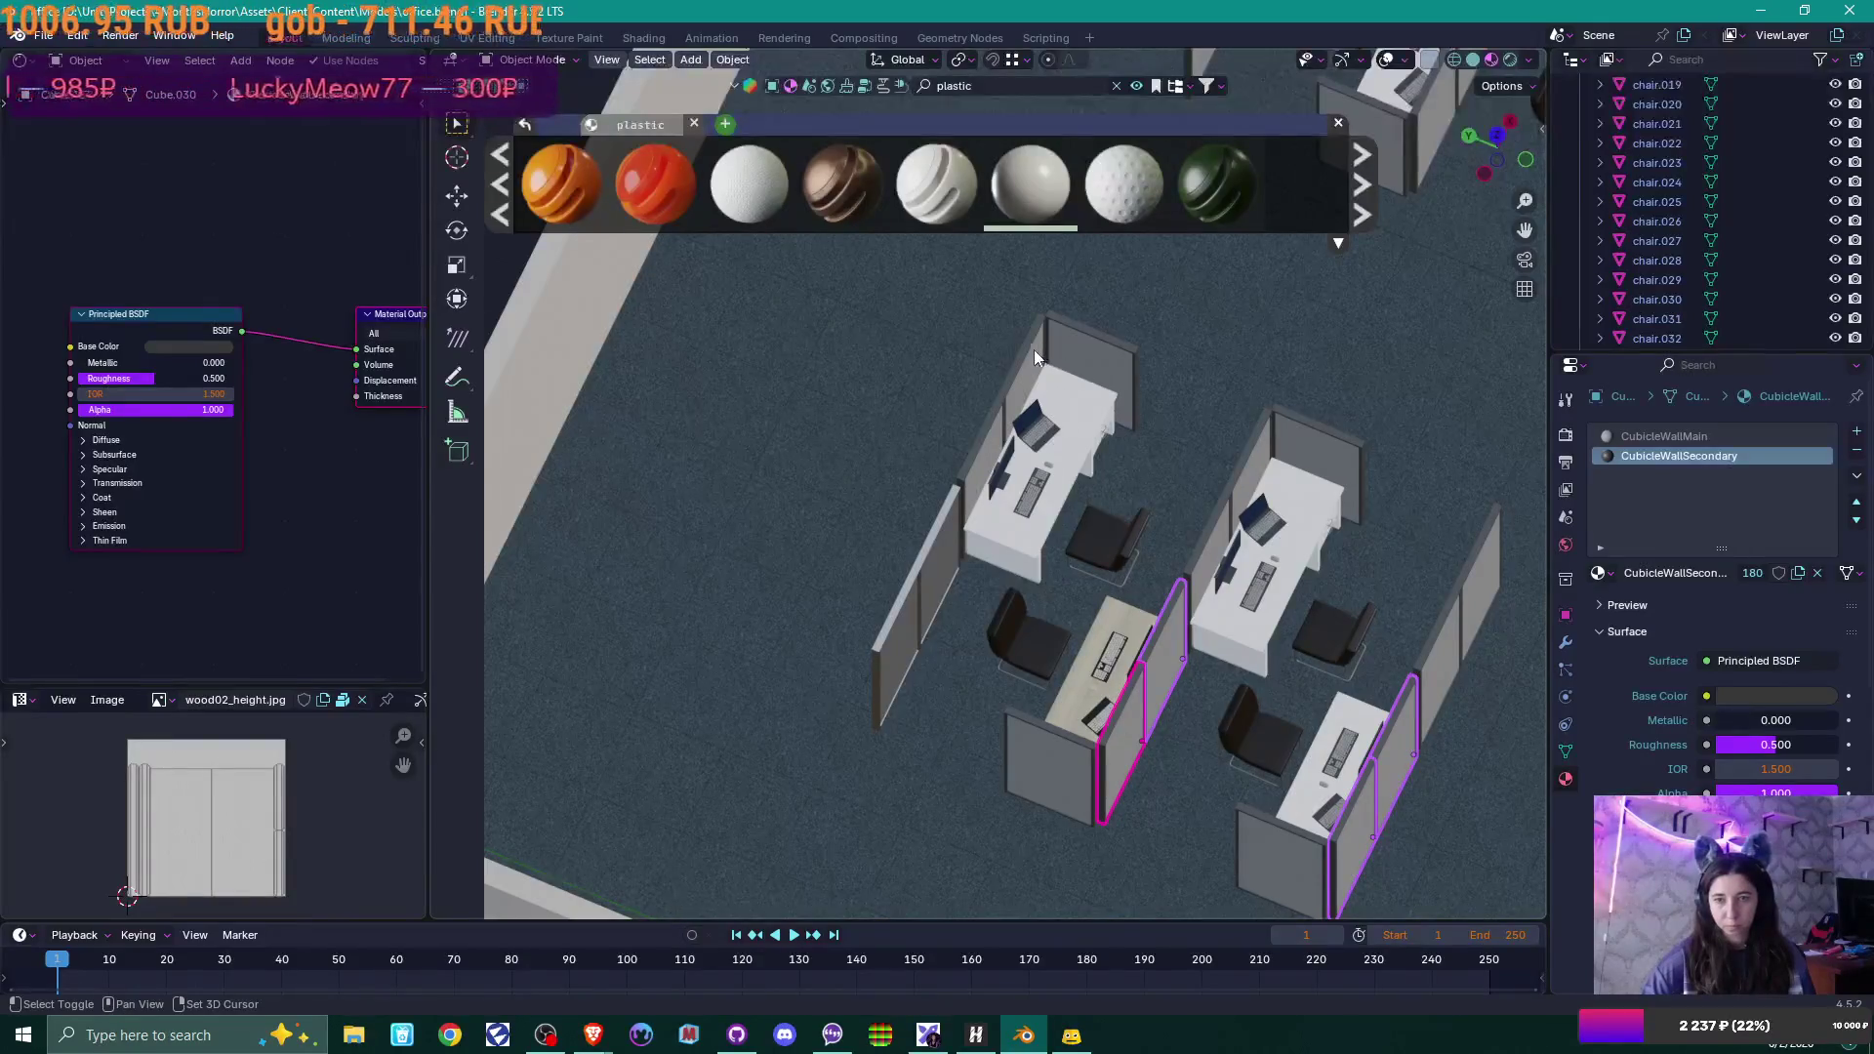
left_click(1035, 353, "shift")
left_click(1252, 454, "shift")
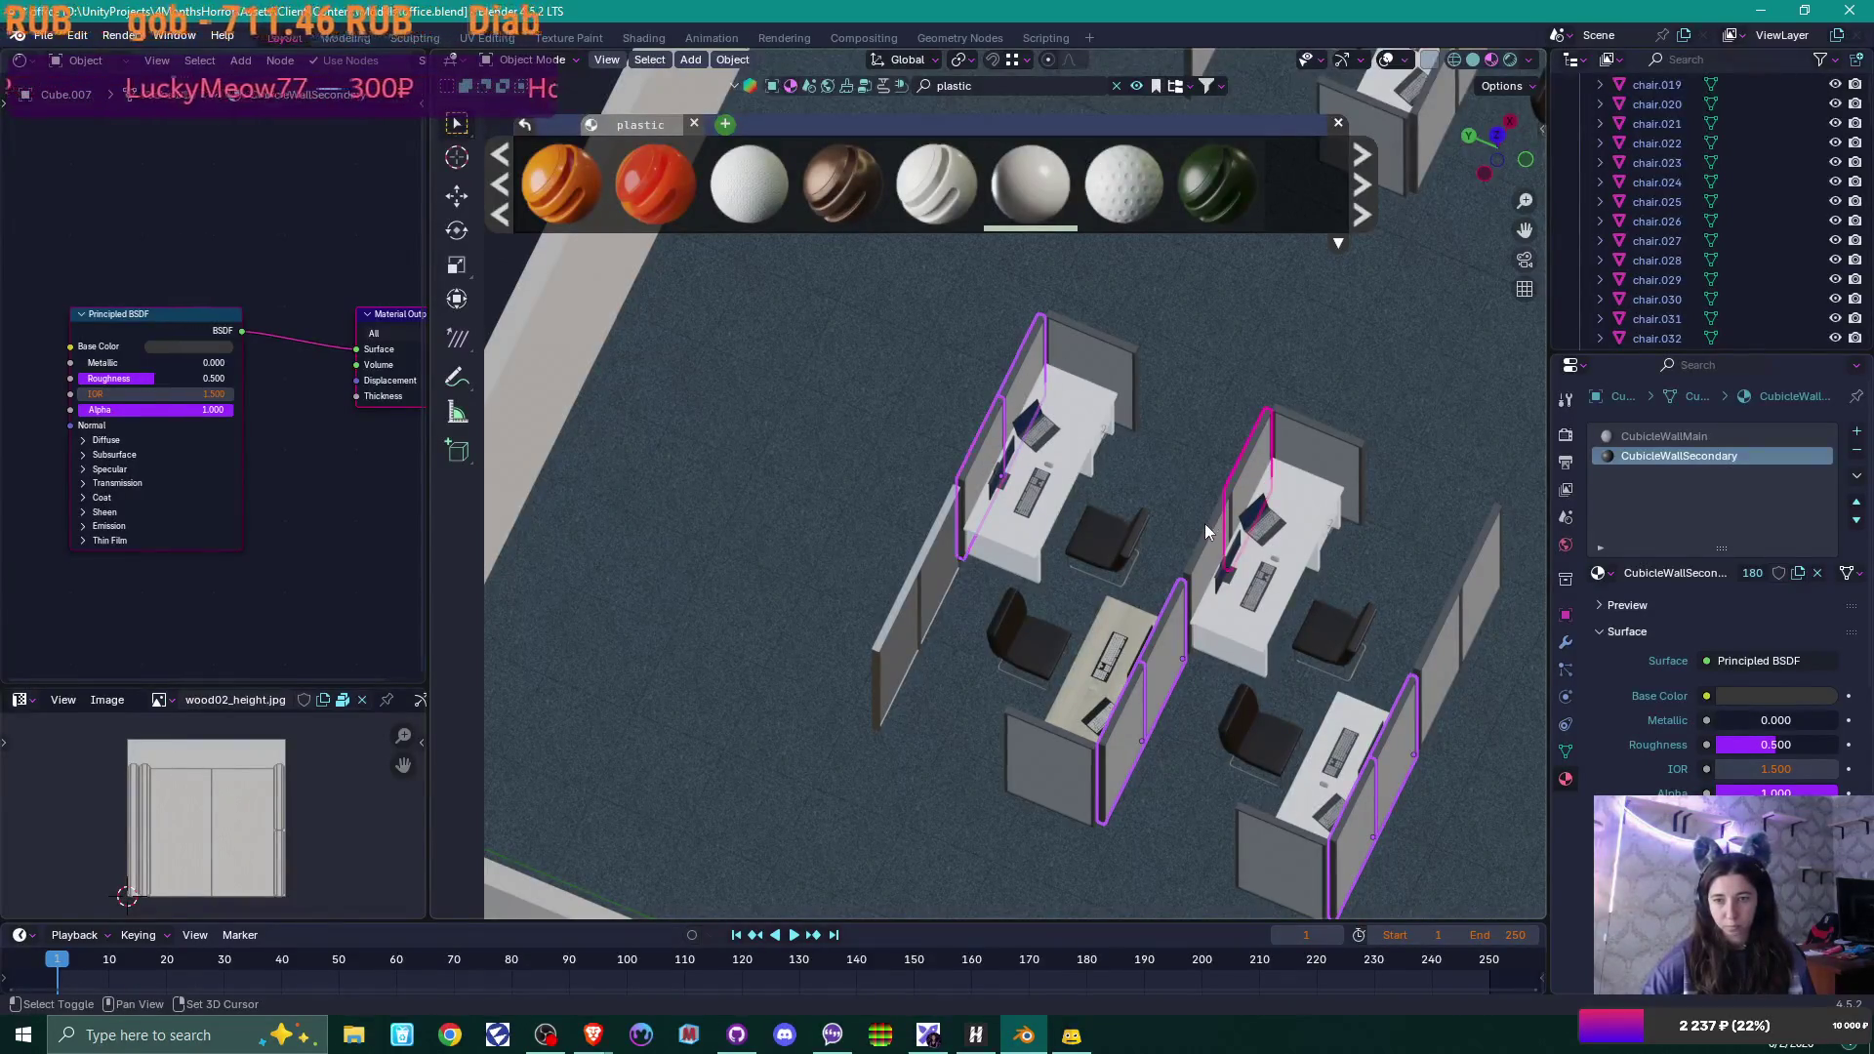
Delete the selected partitions, then copy the left standalone partition along X beside the desk.
key("Delete")
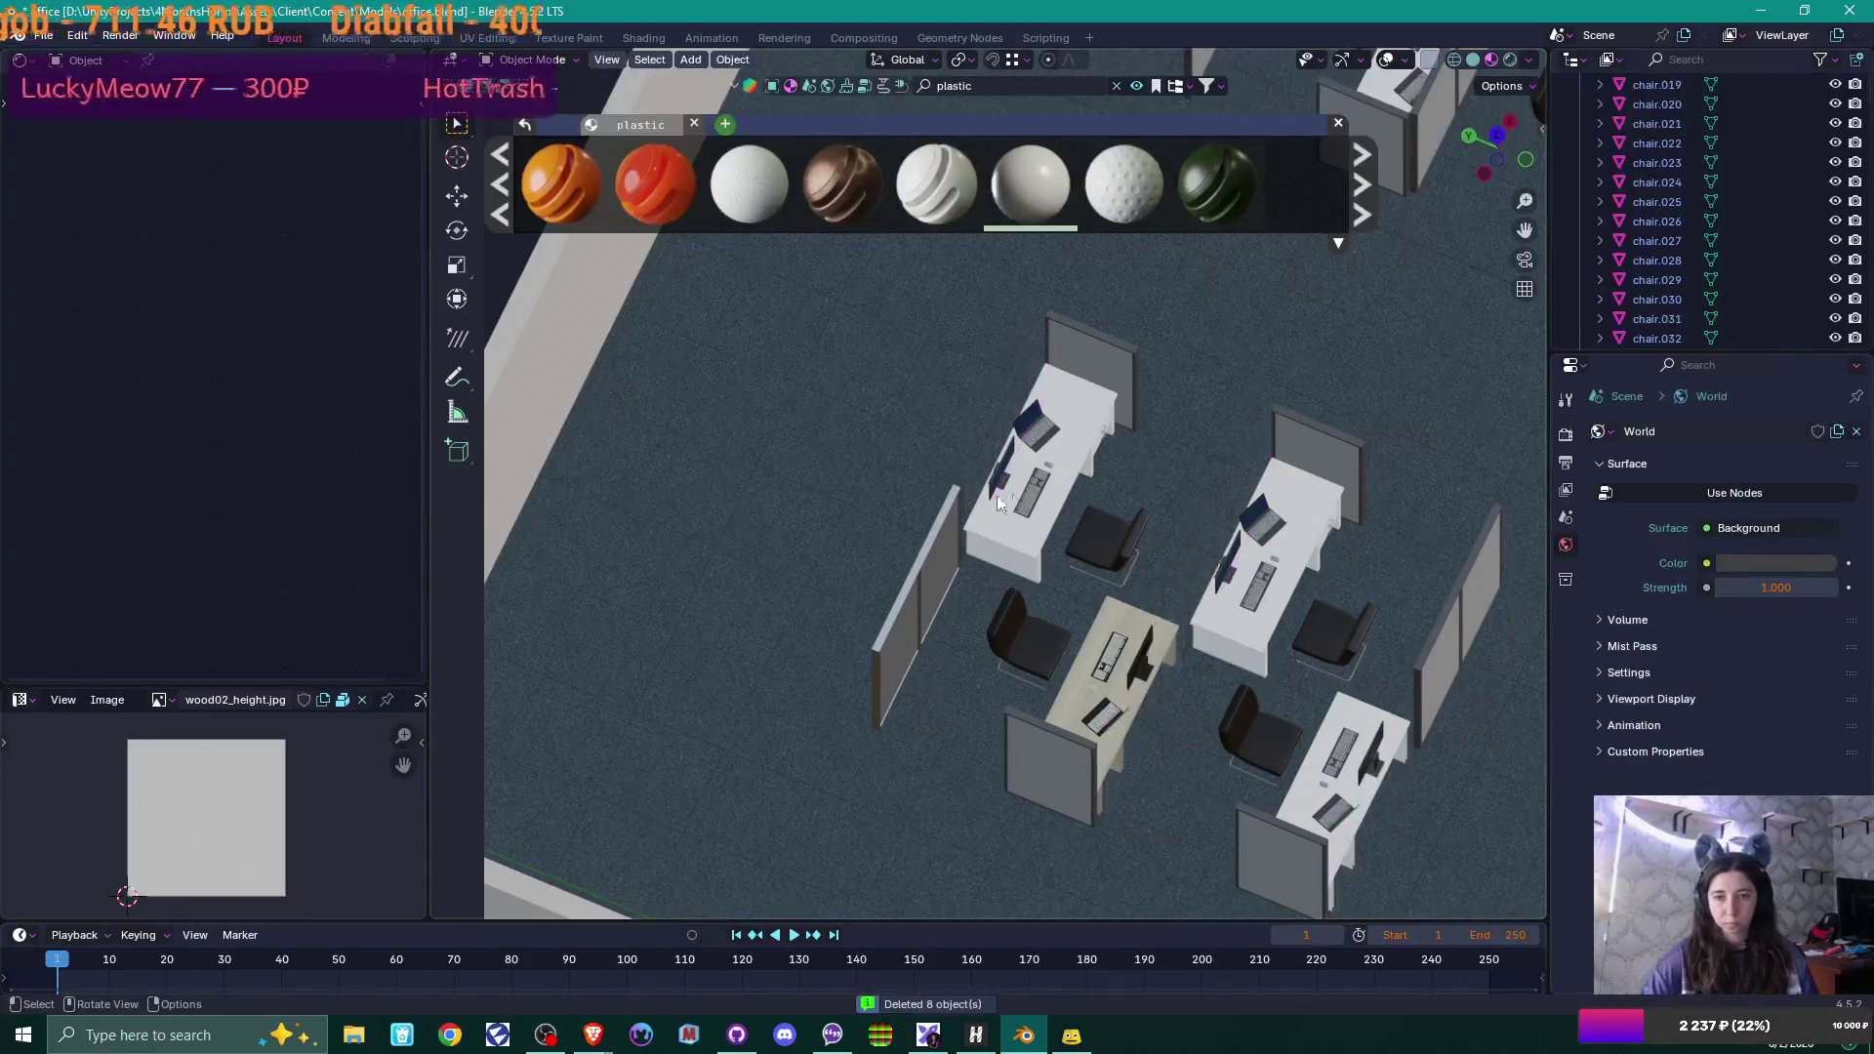
left_click(956, 527)
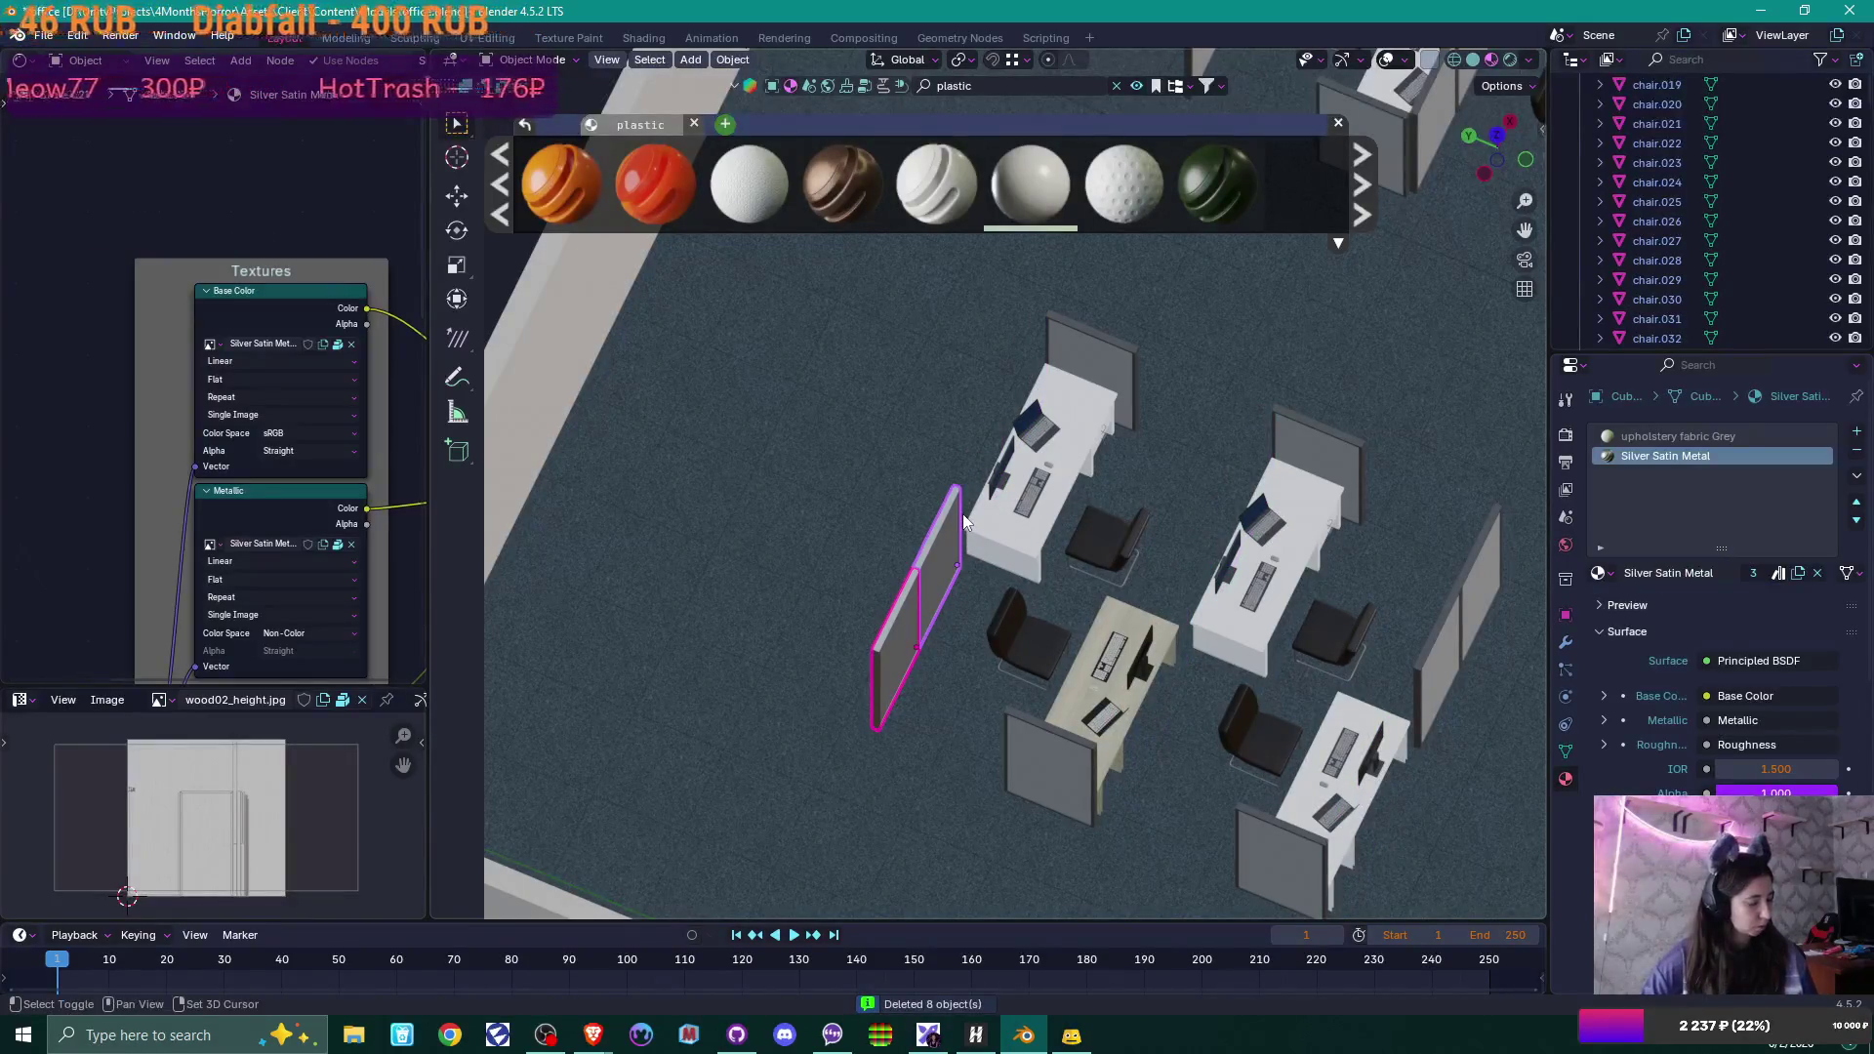
key("shift+d")
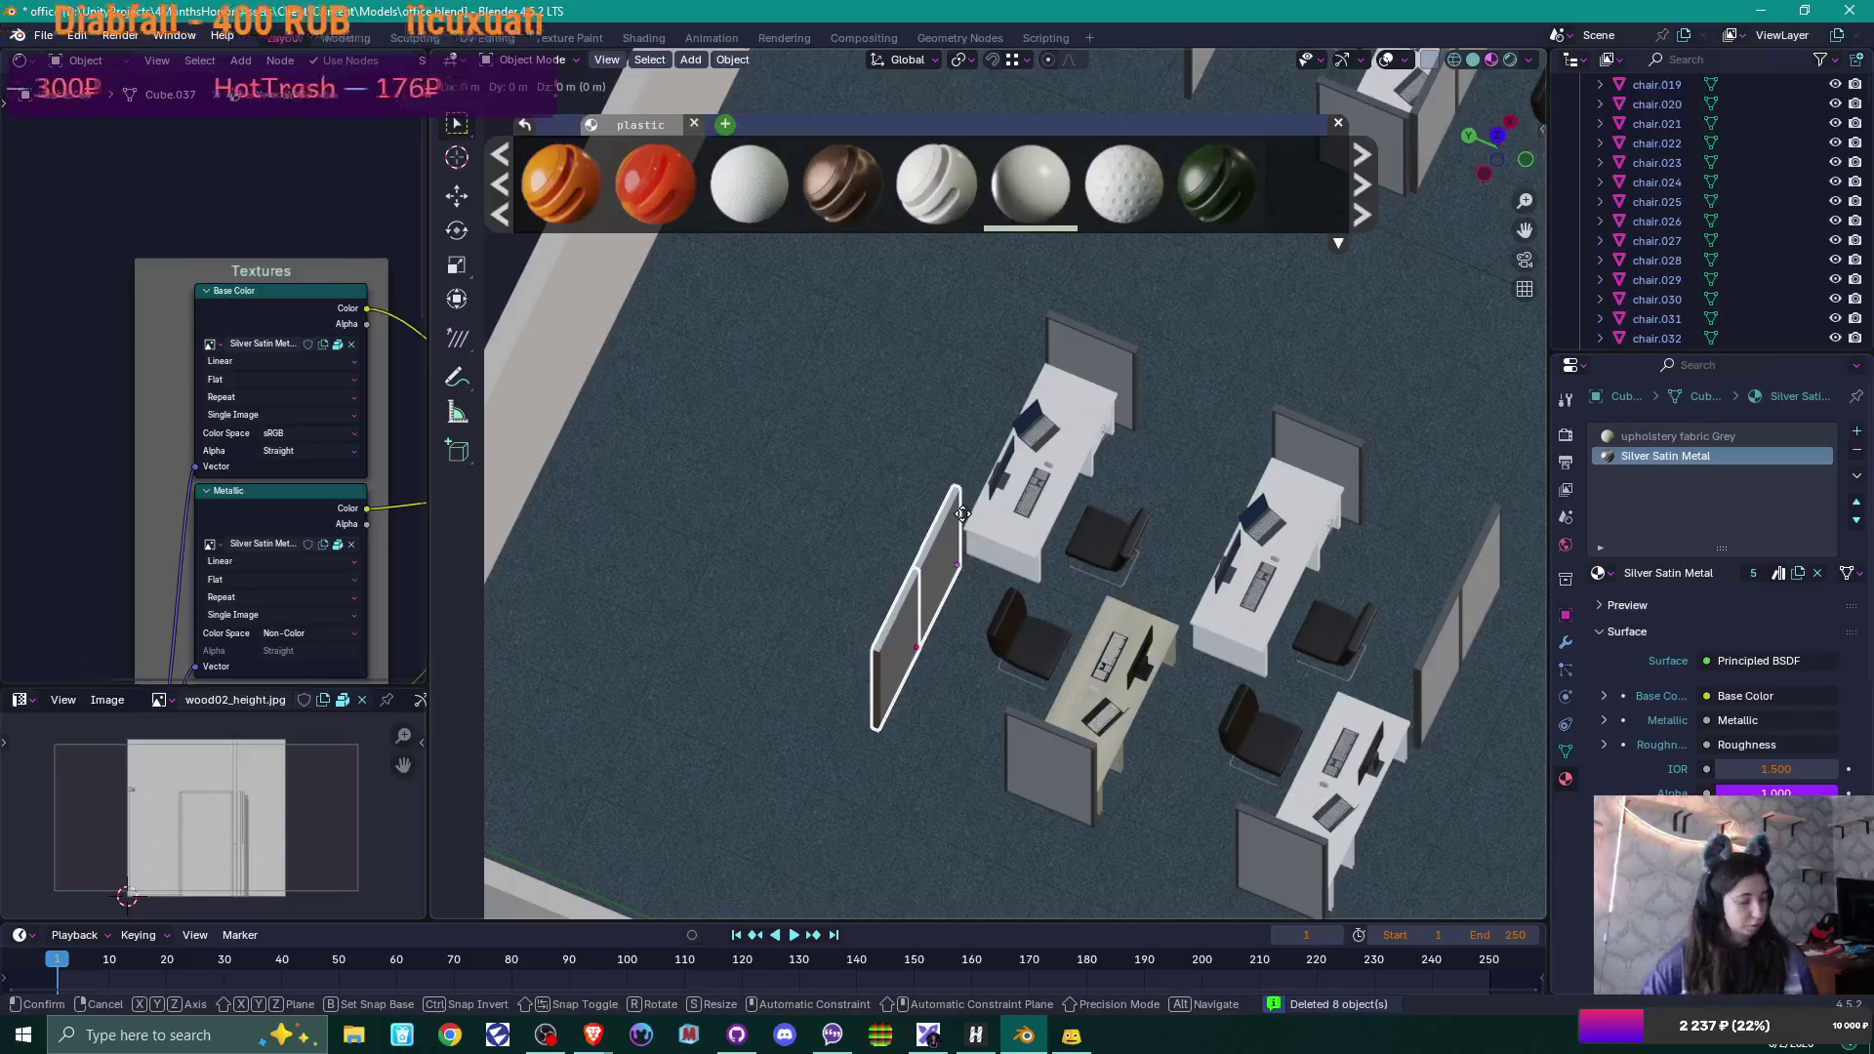
key("x")
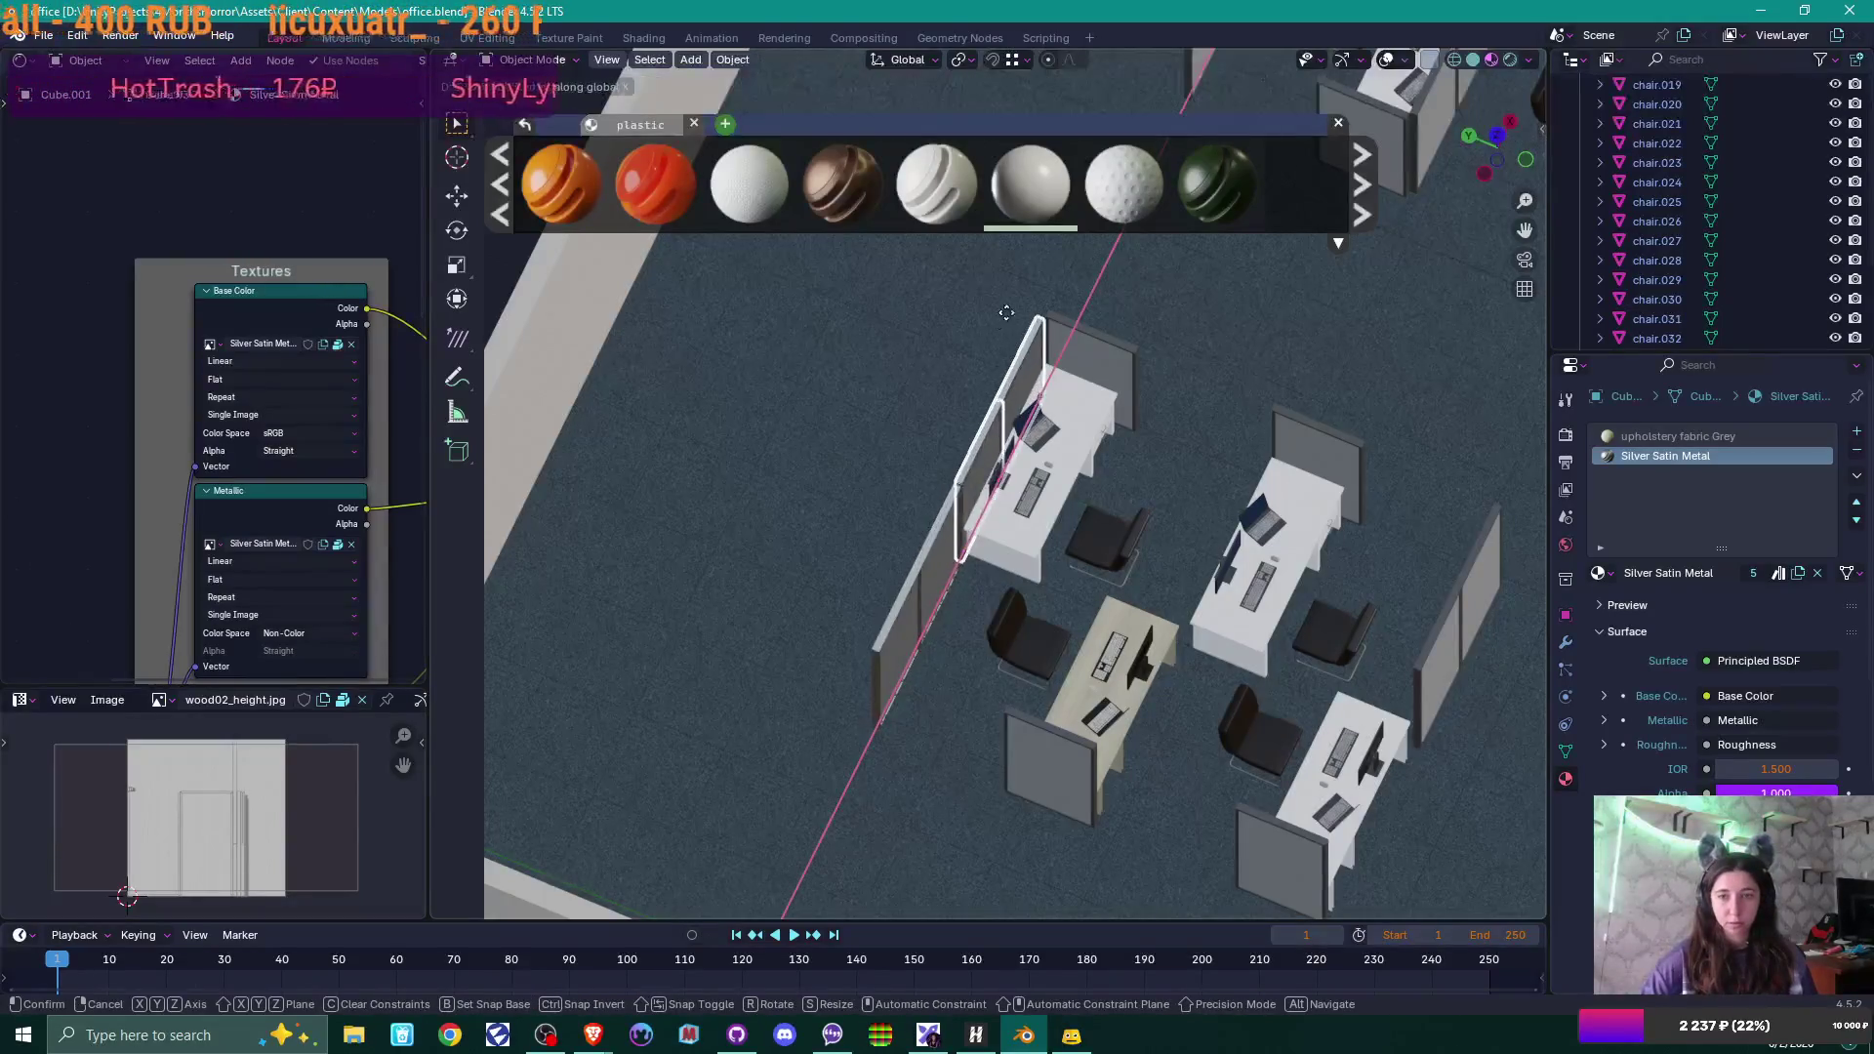
left_click(1049, 320)
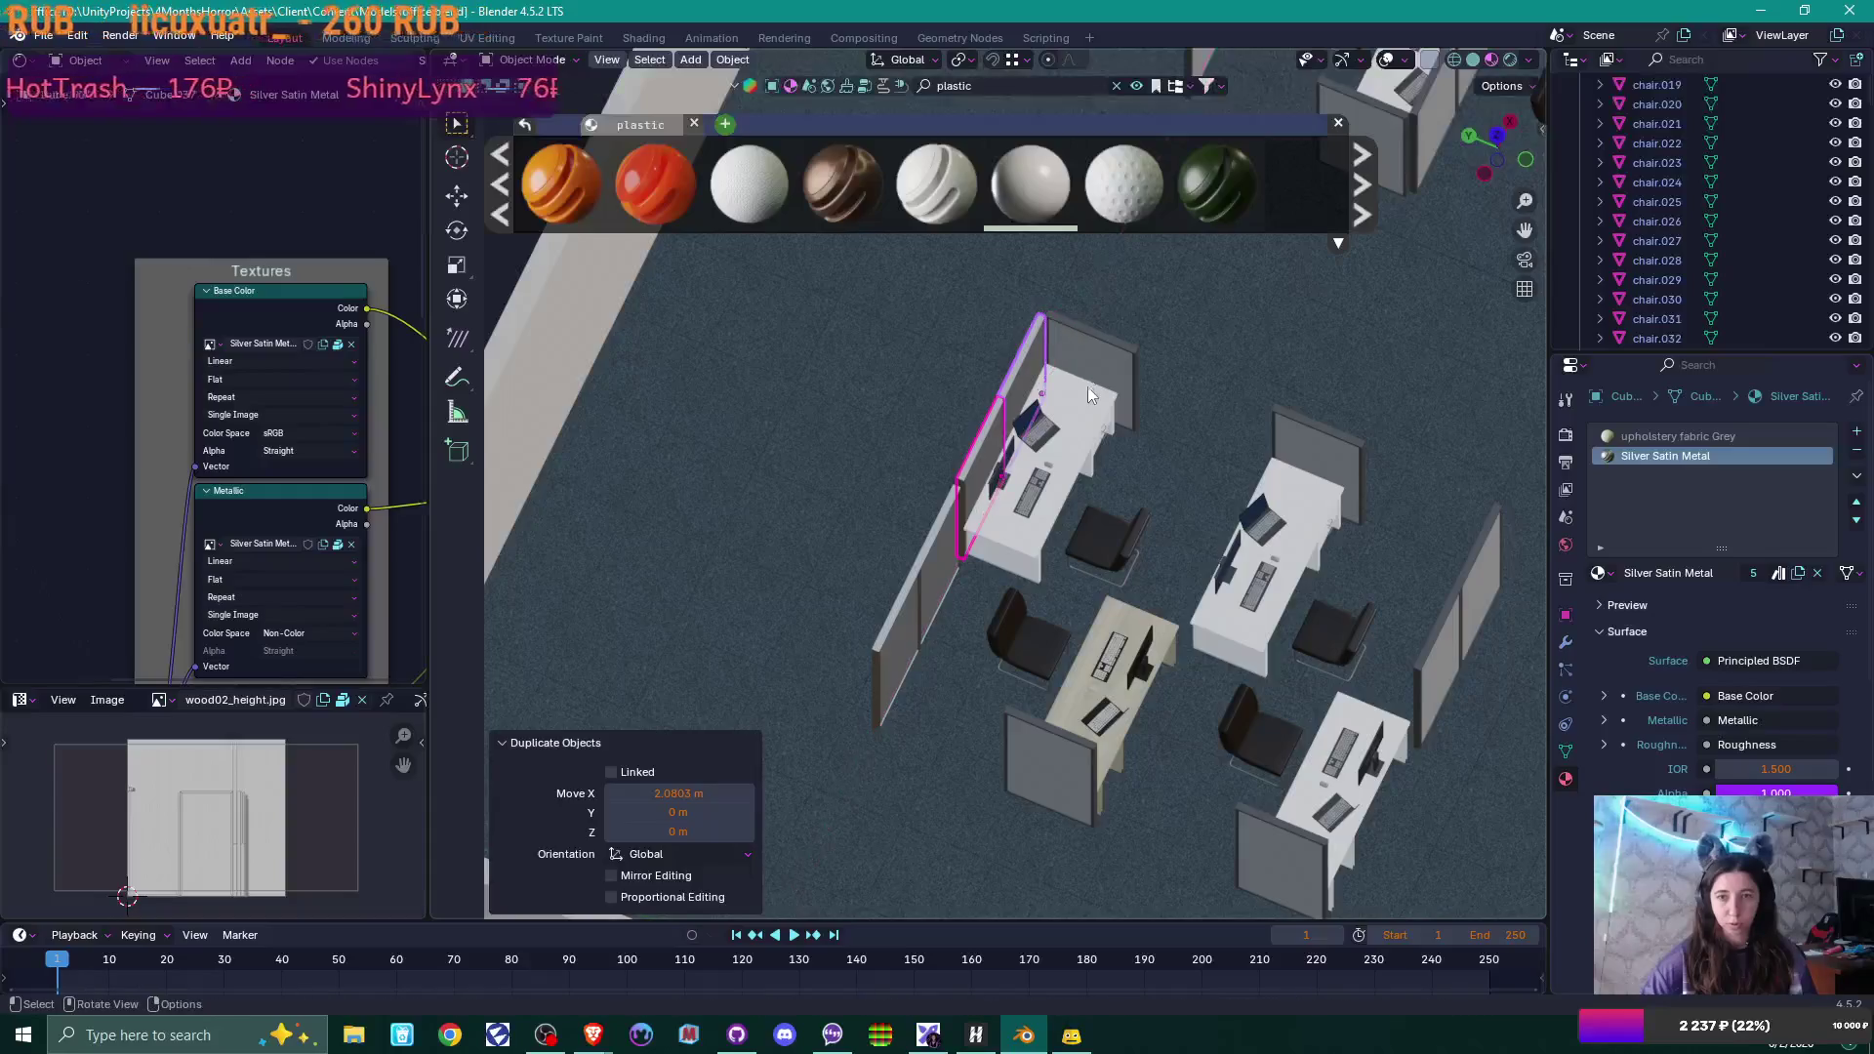
Copy the partition walls along Y beside the next desk.
scroll(1089, 396, "up", 3)
scroll(1089, 395, "down", 3)
scroll(1041, 630, "up", 3)
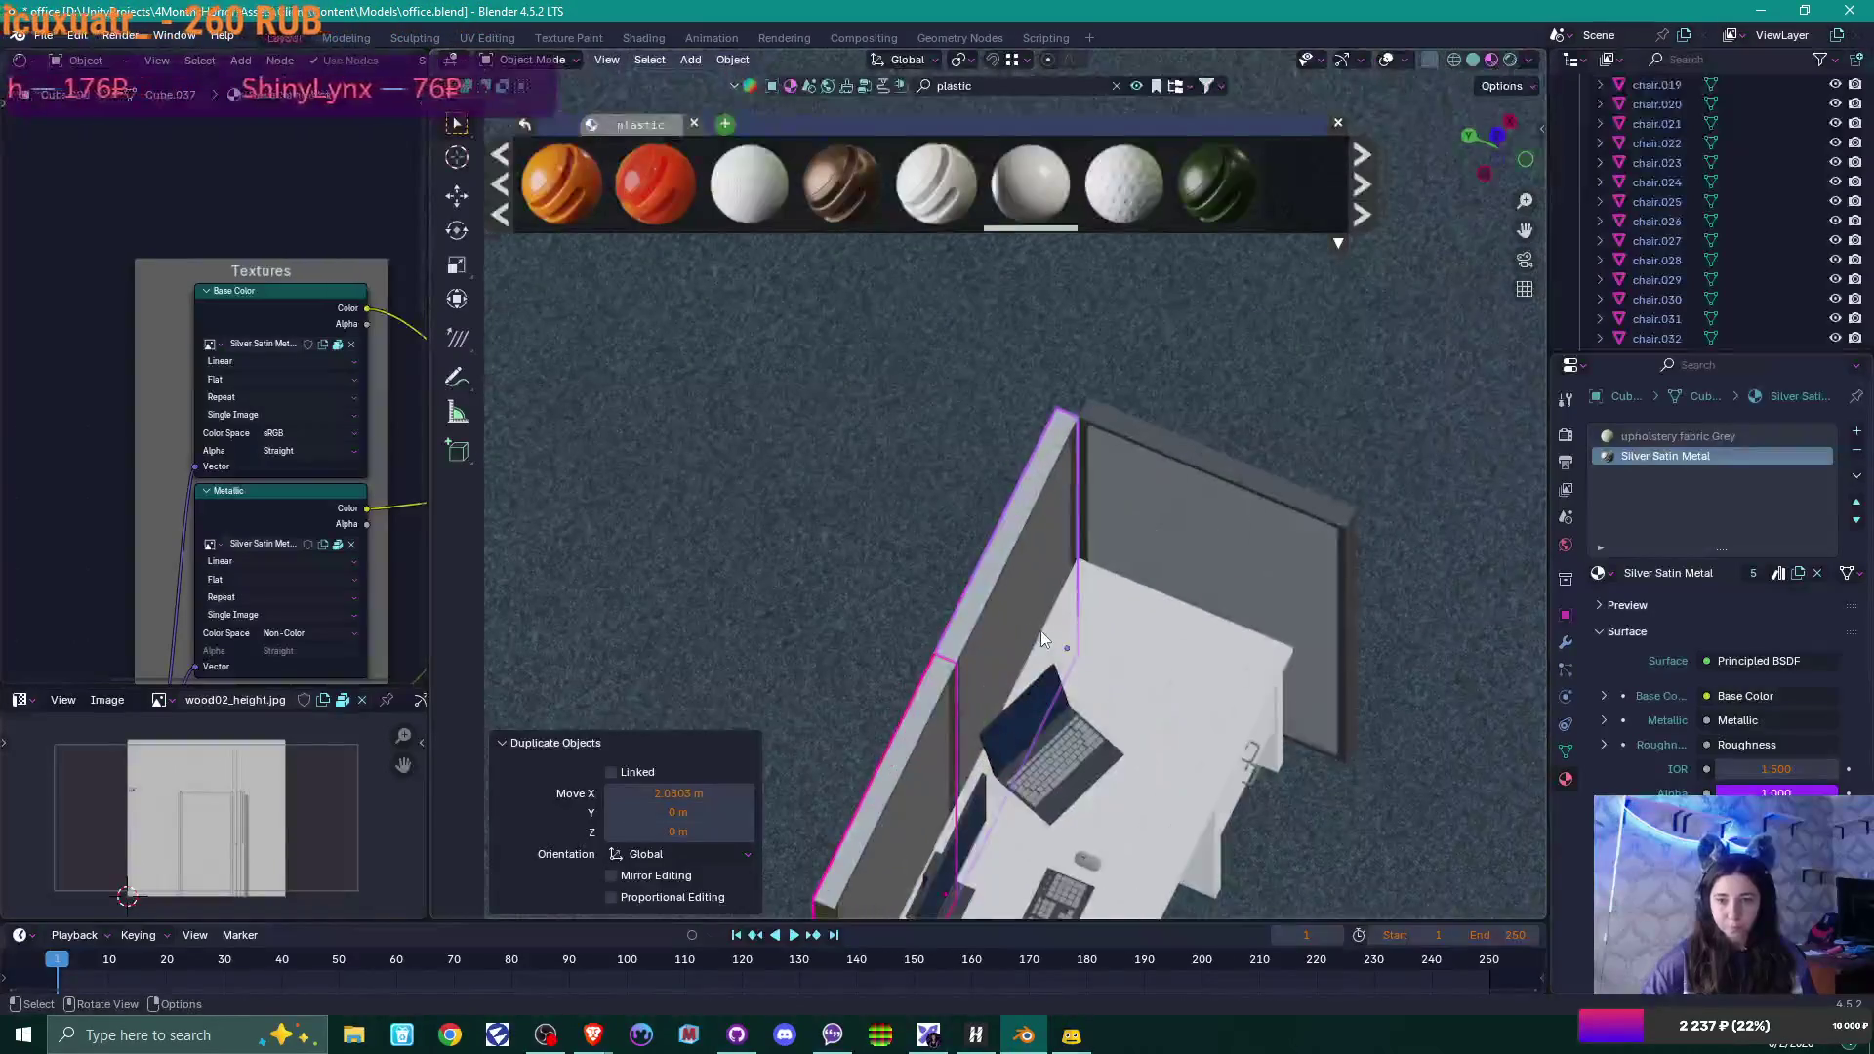
scroll(1041, 630, "down", 3)
middle_click_drag(1087, 769, 1090, 483, "shift")
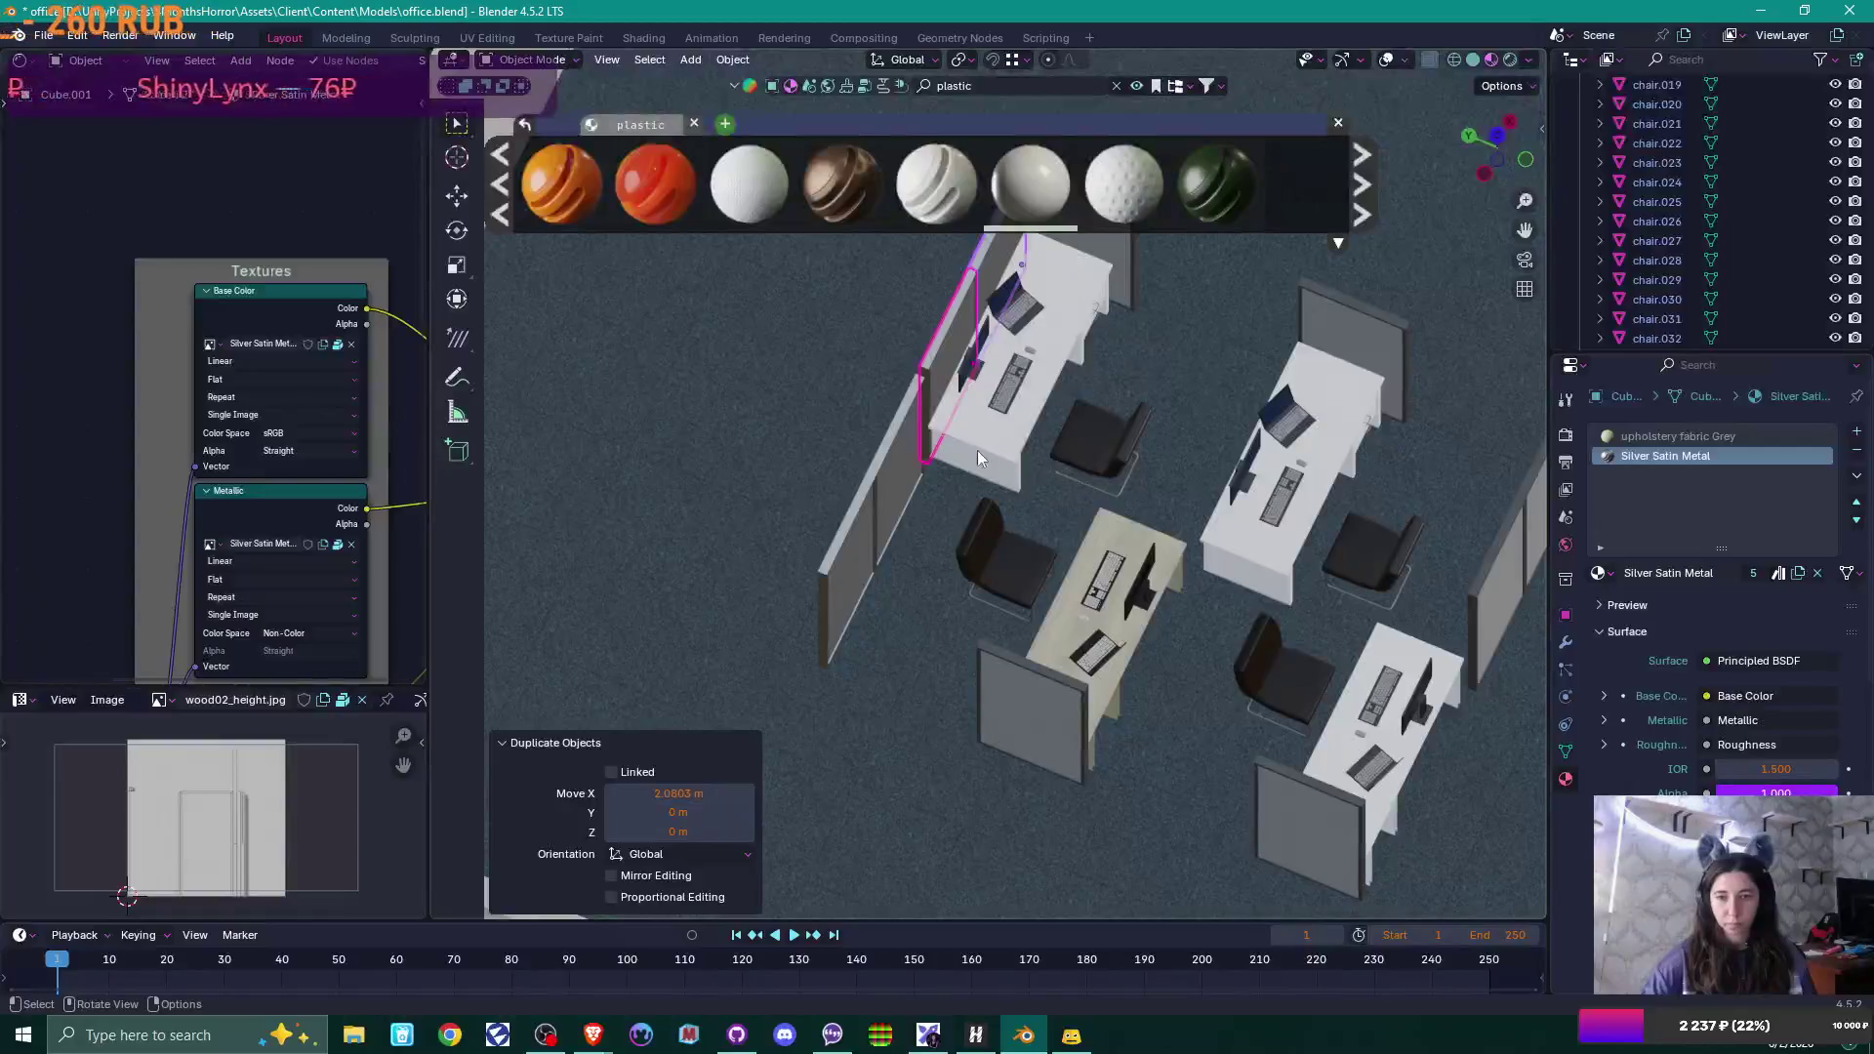
left_click(869, 519, "shift")
key("shift+d")
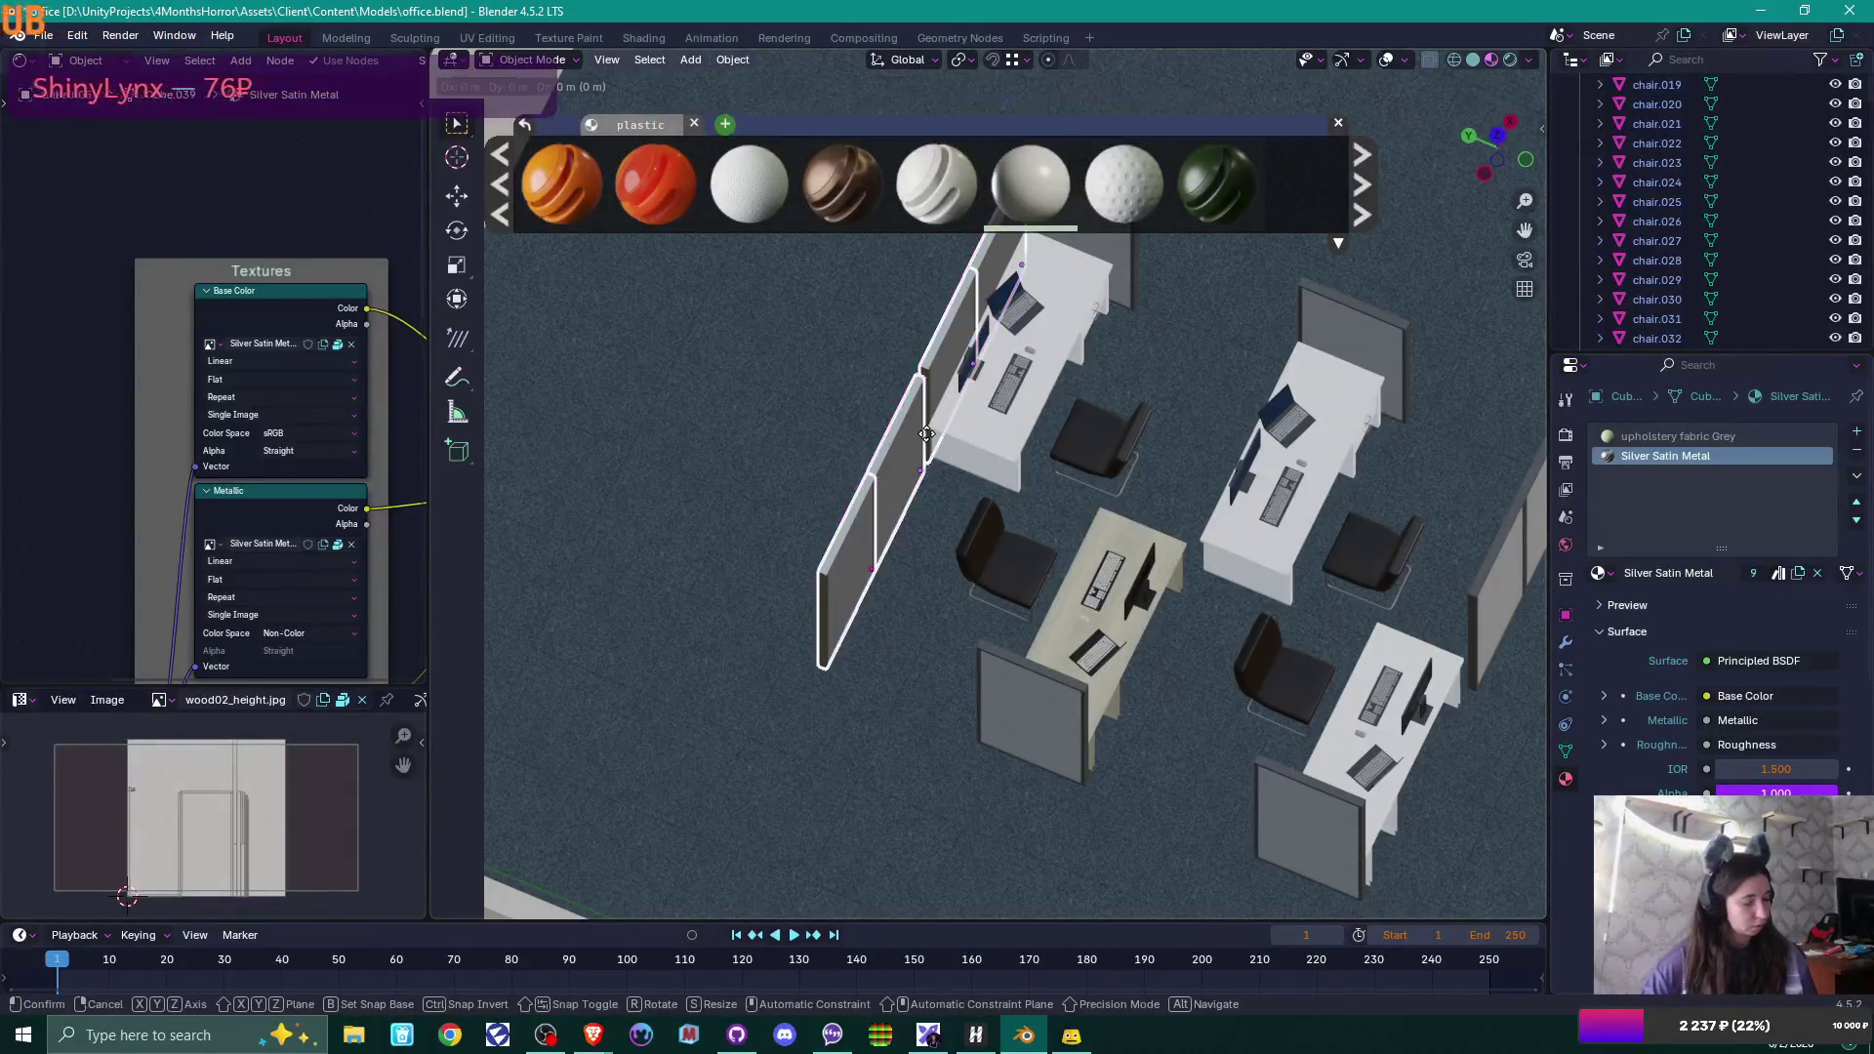
key("y")
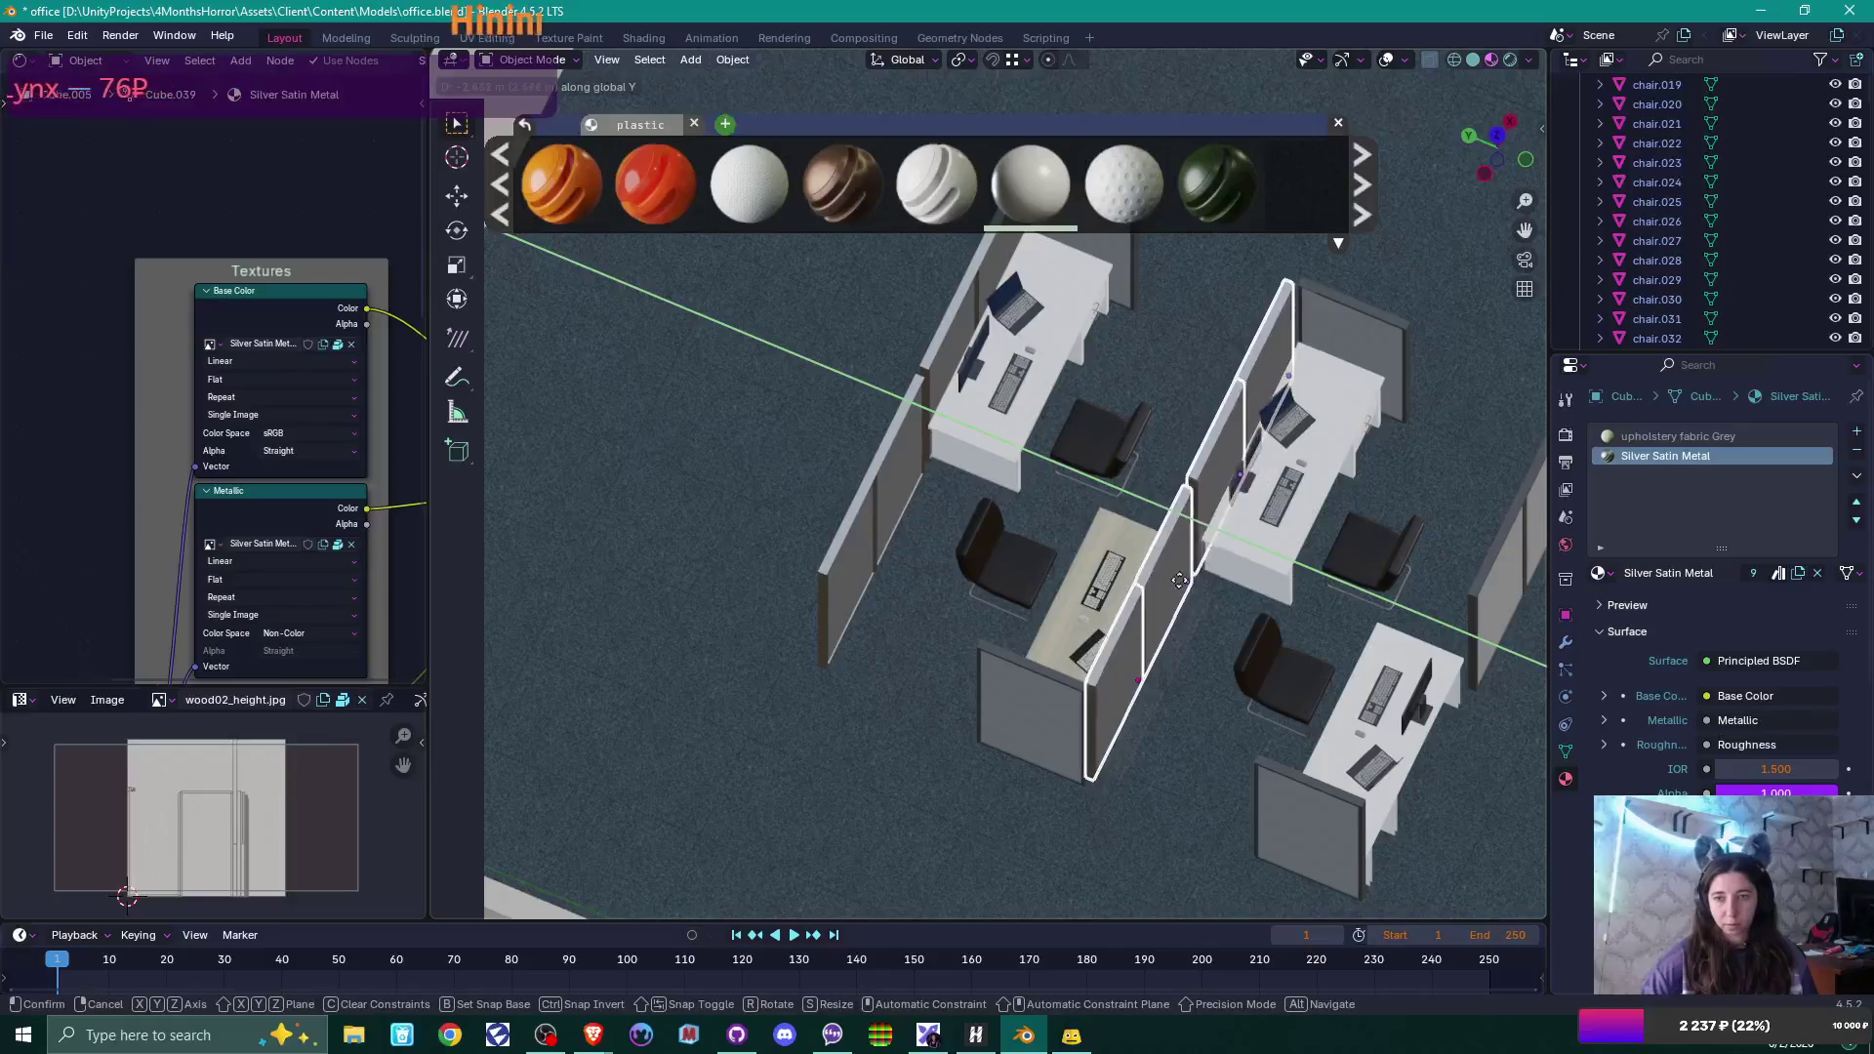
left_click(1302, 519)
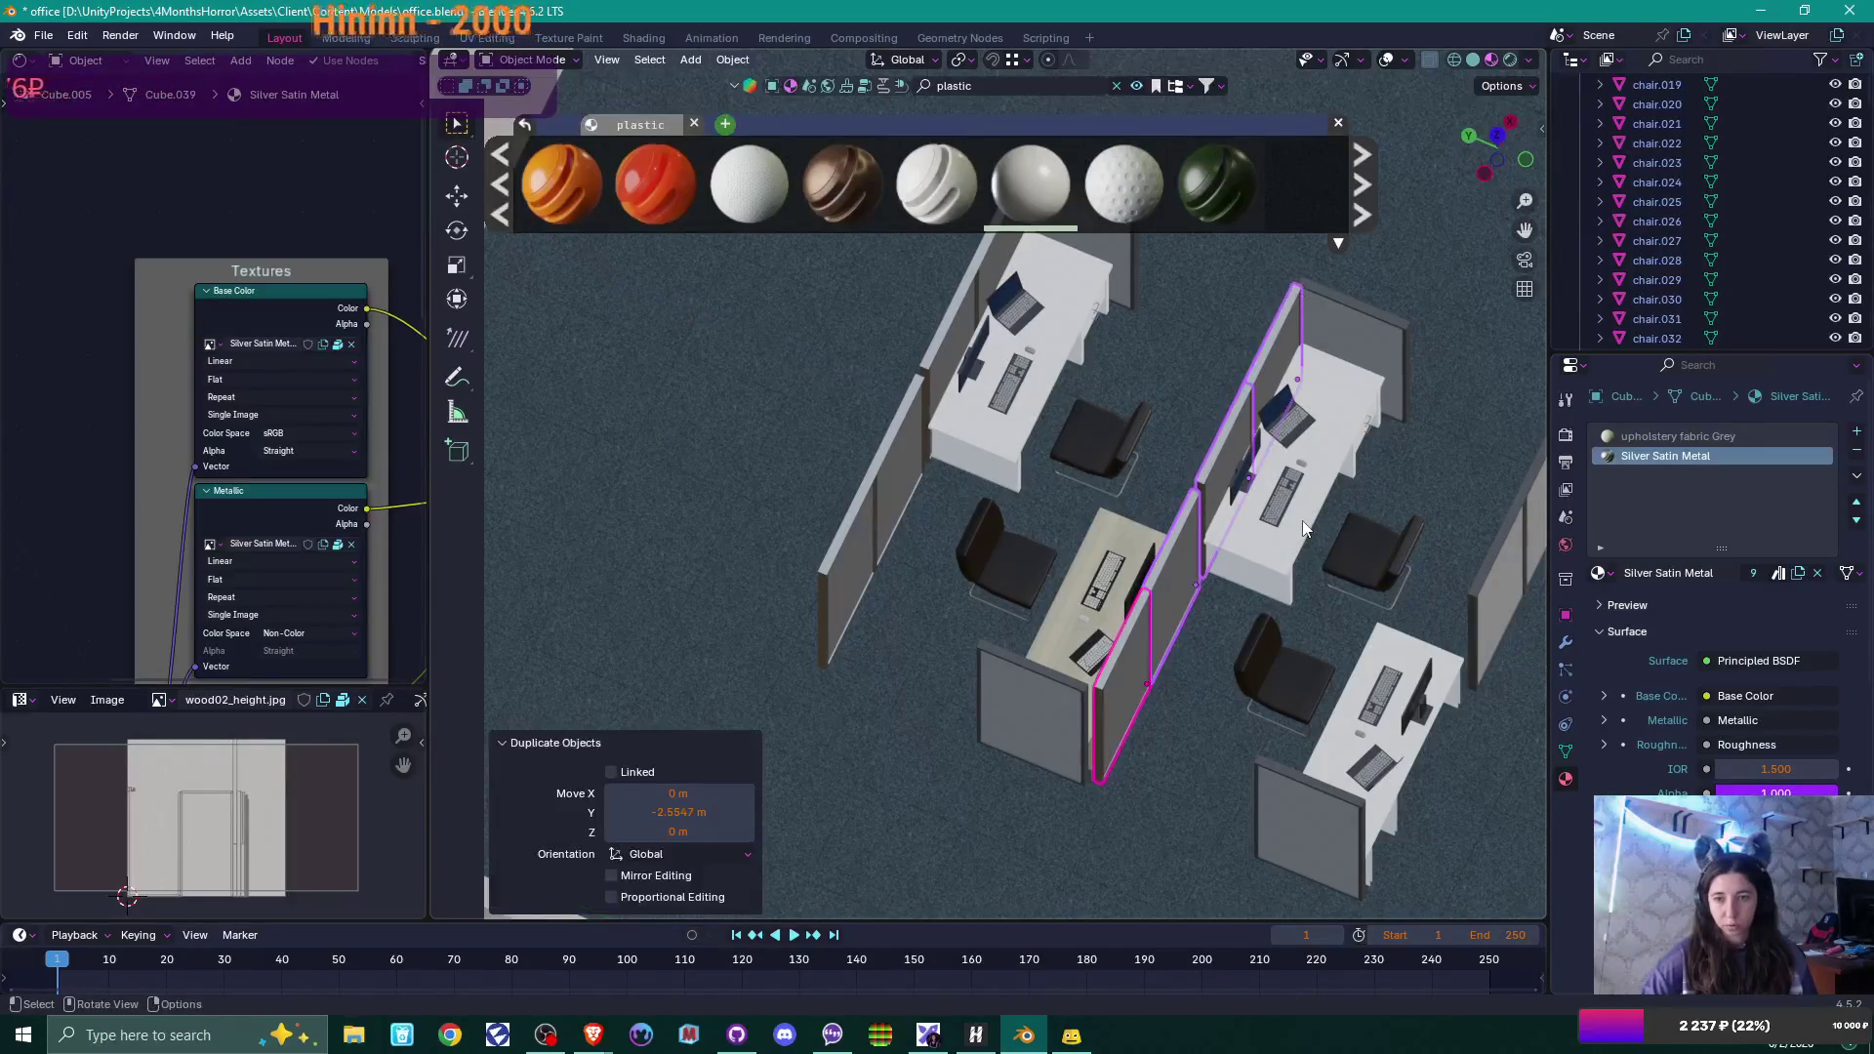
Nudge the copied partitions slightly along Y into place.
scroll(1302, 519, "up", 3)
scroll(1302, 520, "up", 4)
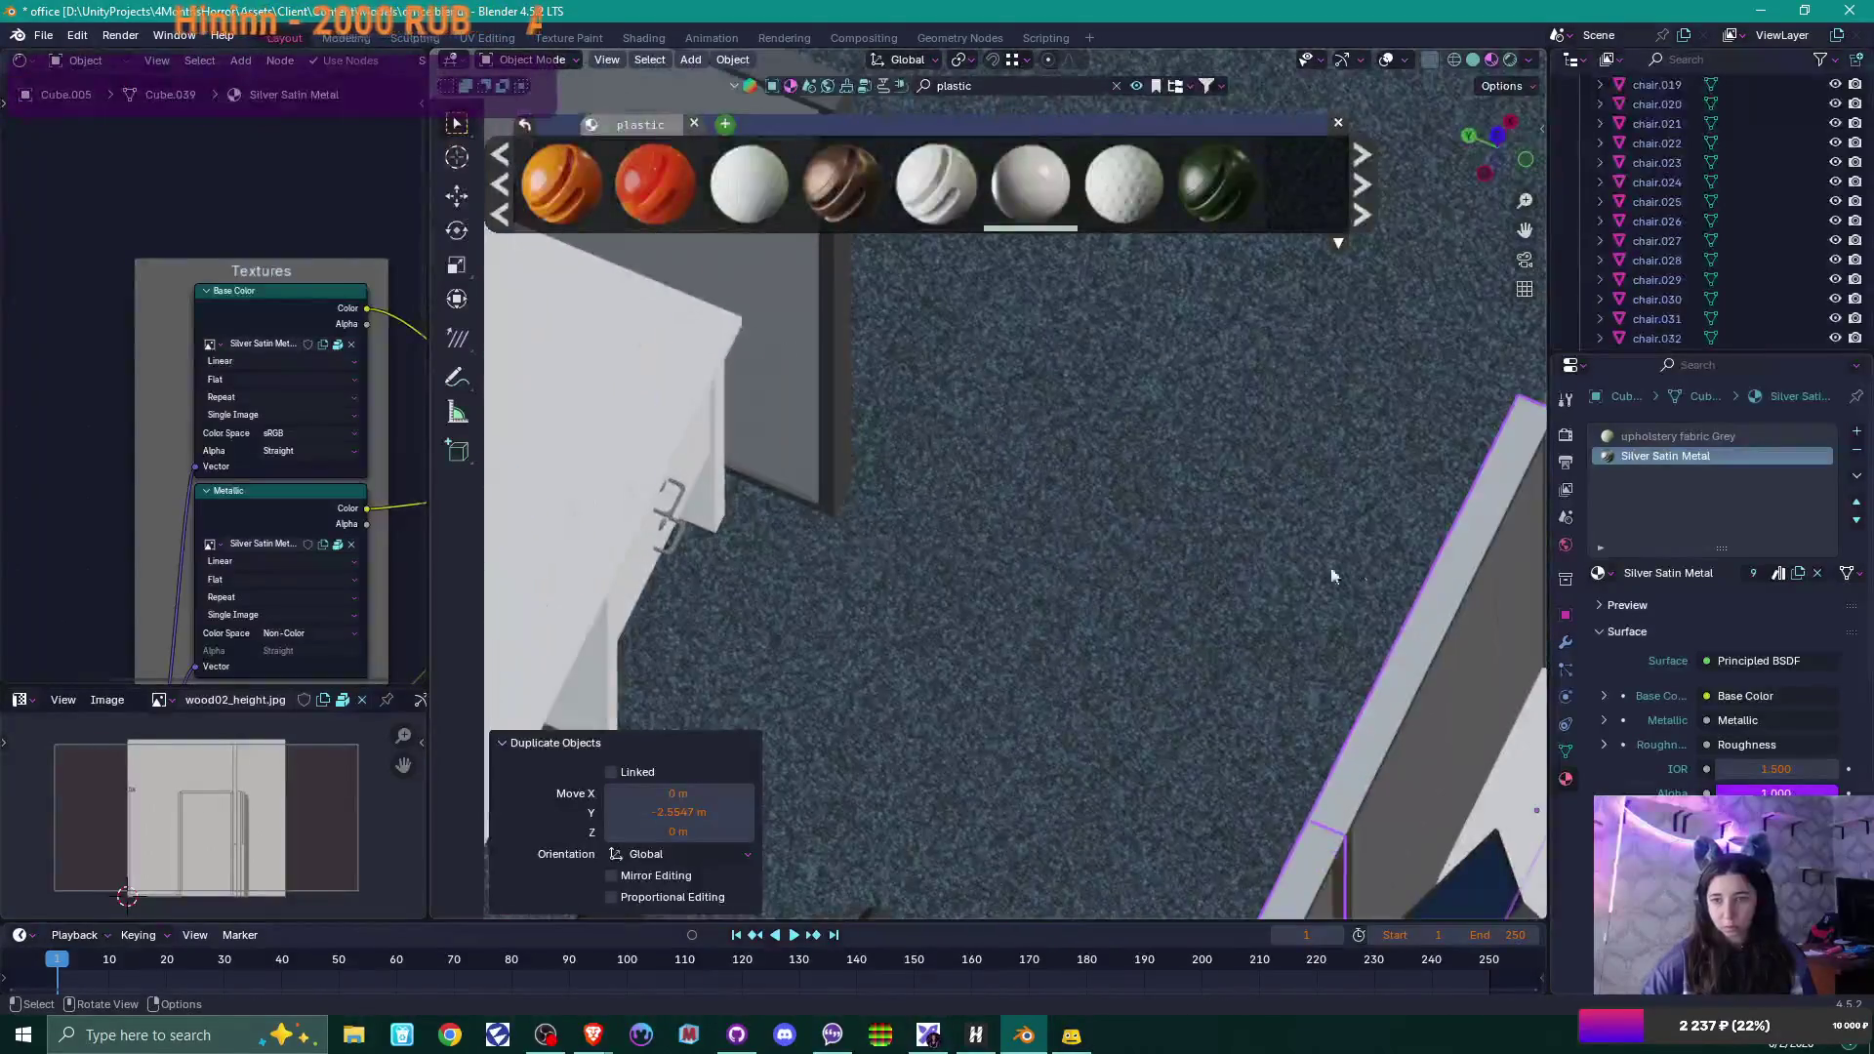
scroll(794, 557, "up", 3)
key("g")
key("y")
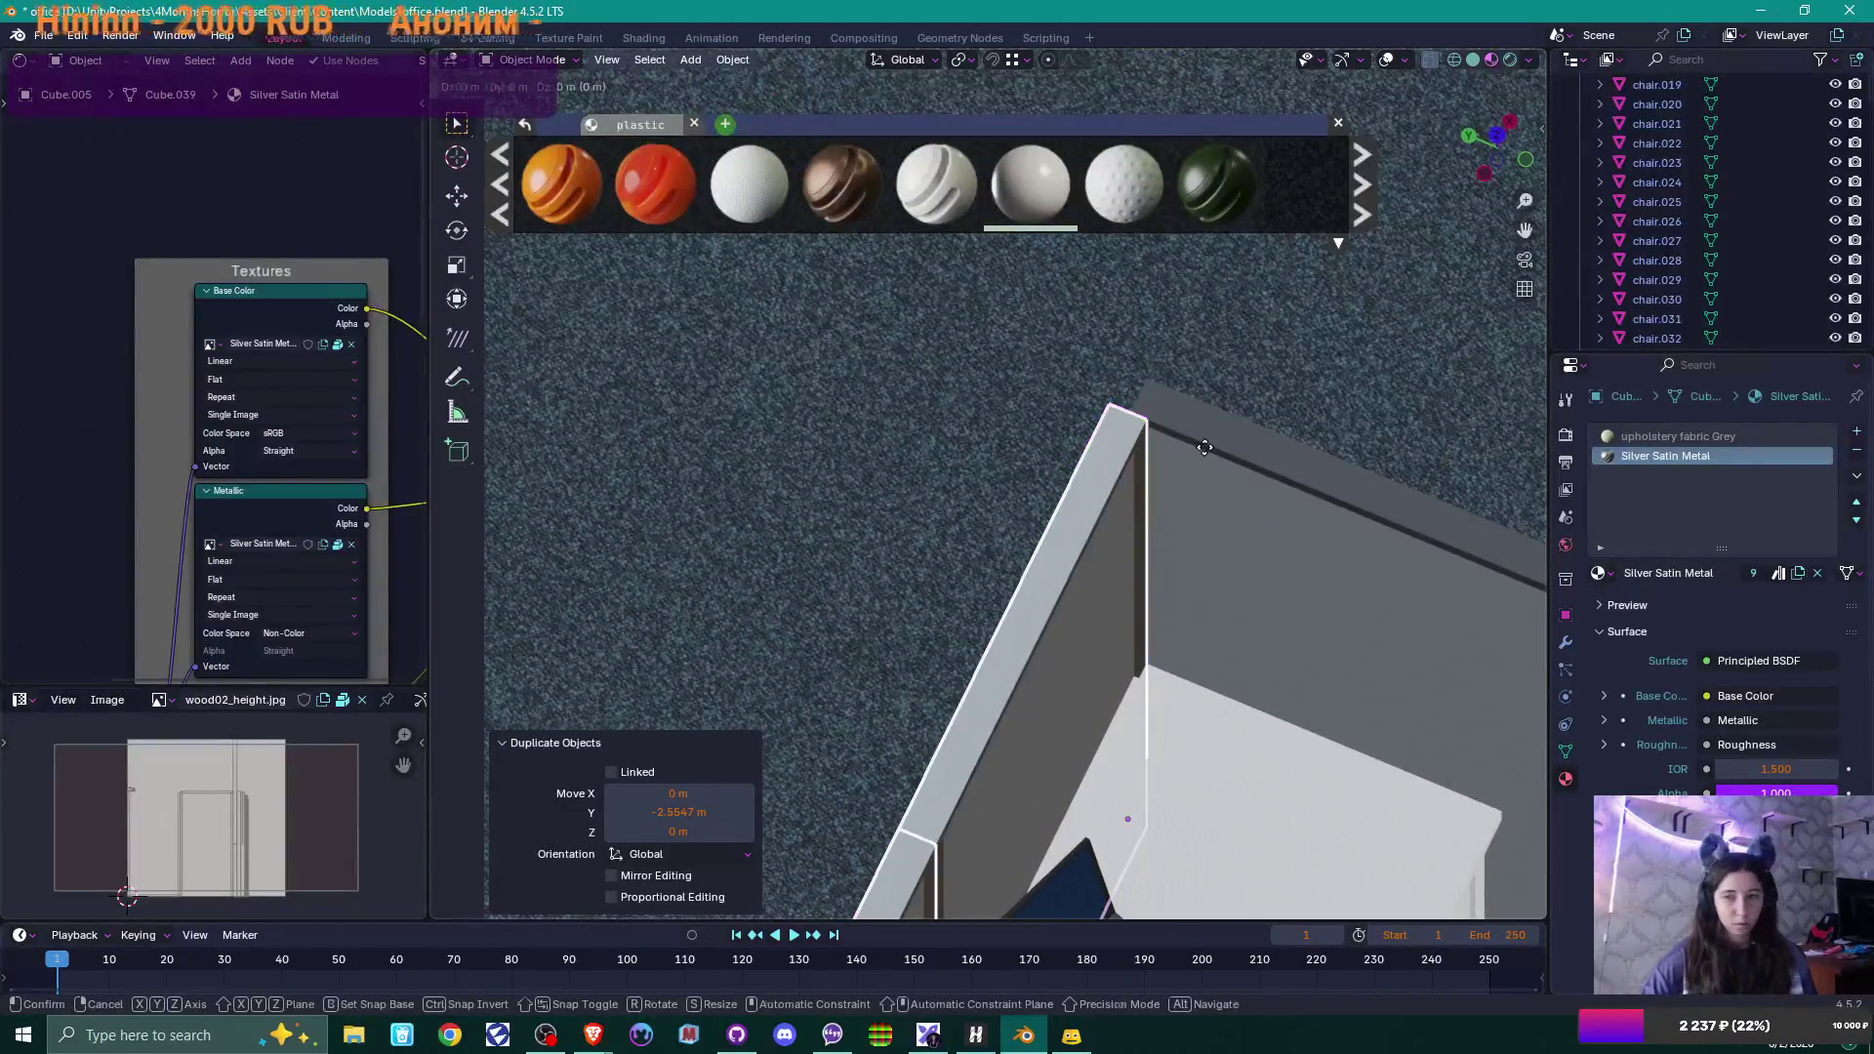
left_click(1131, 410)
scroll(1179, 491, "down", 8)
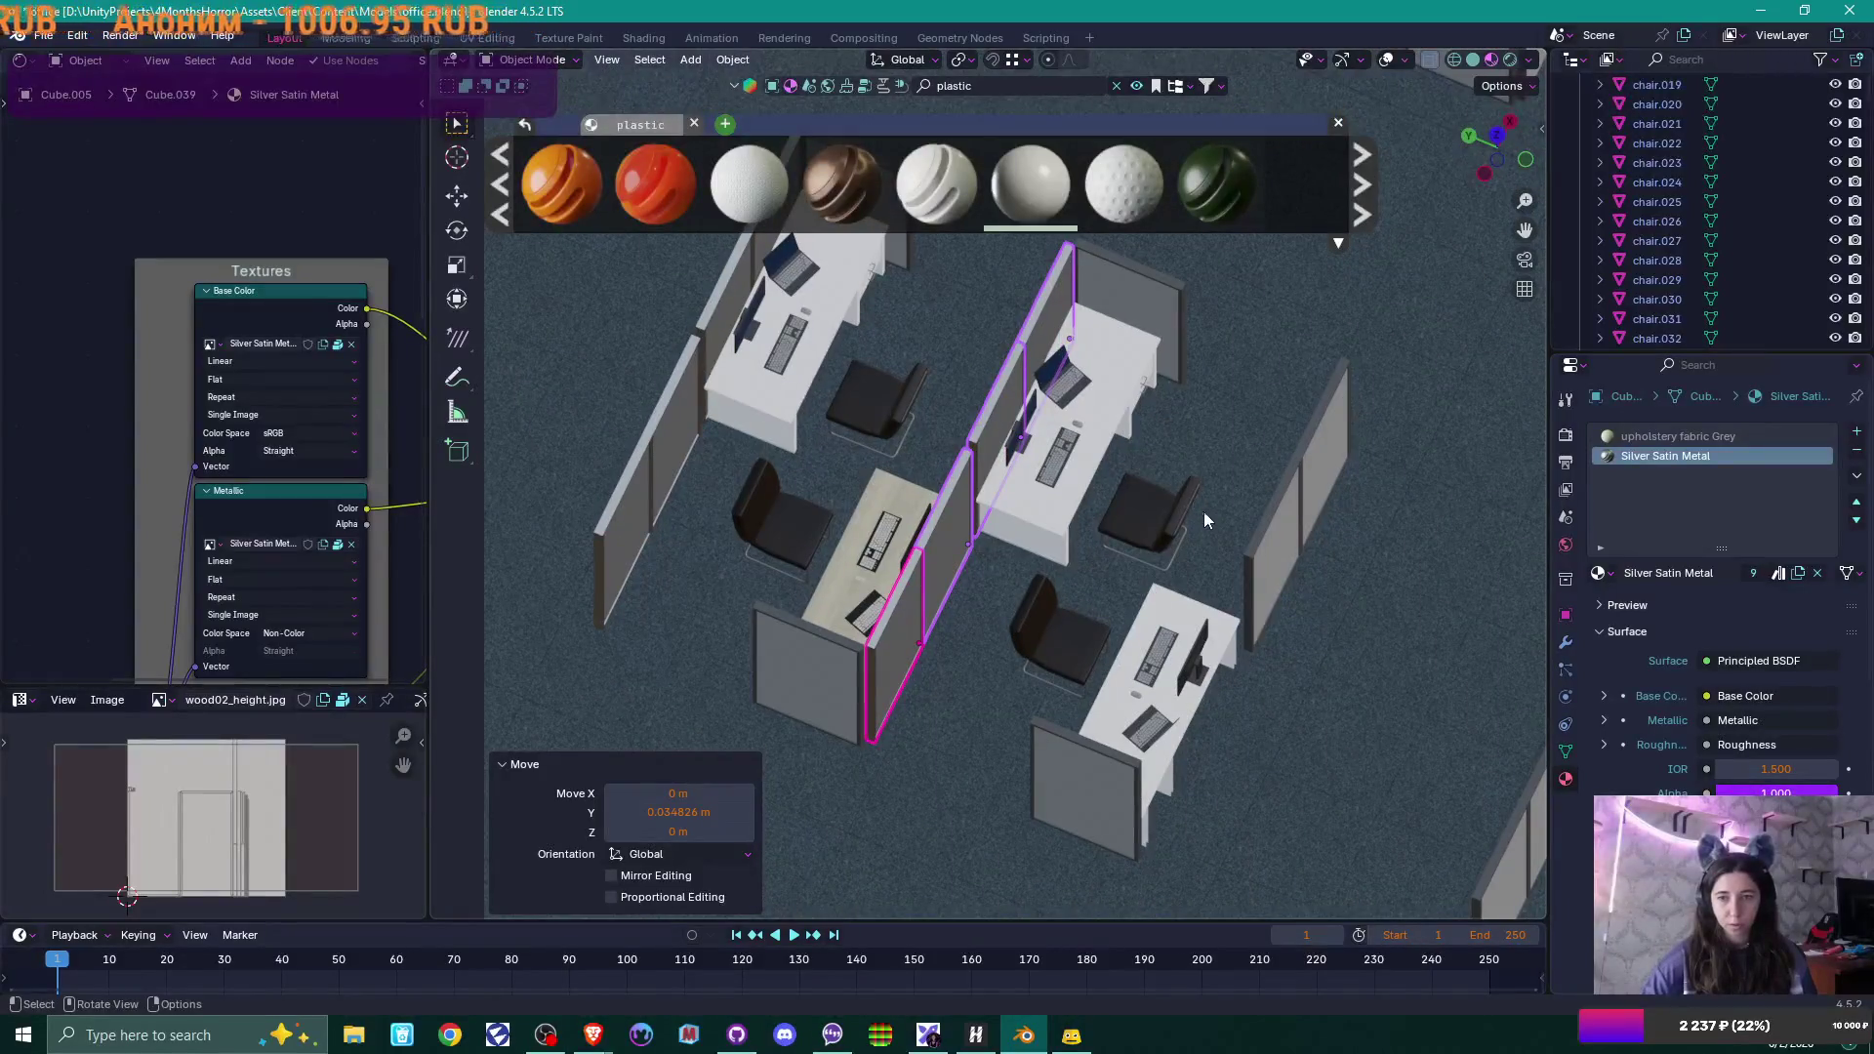
scroll(1390, 558, "down", 3)
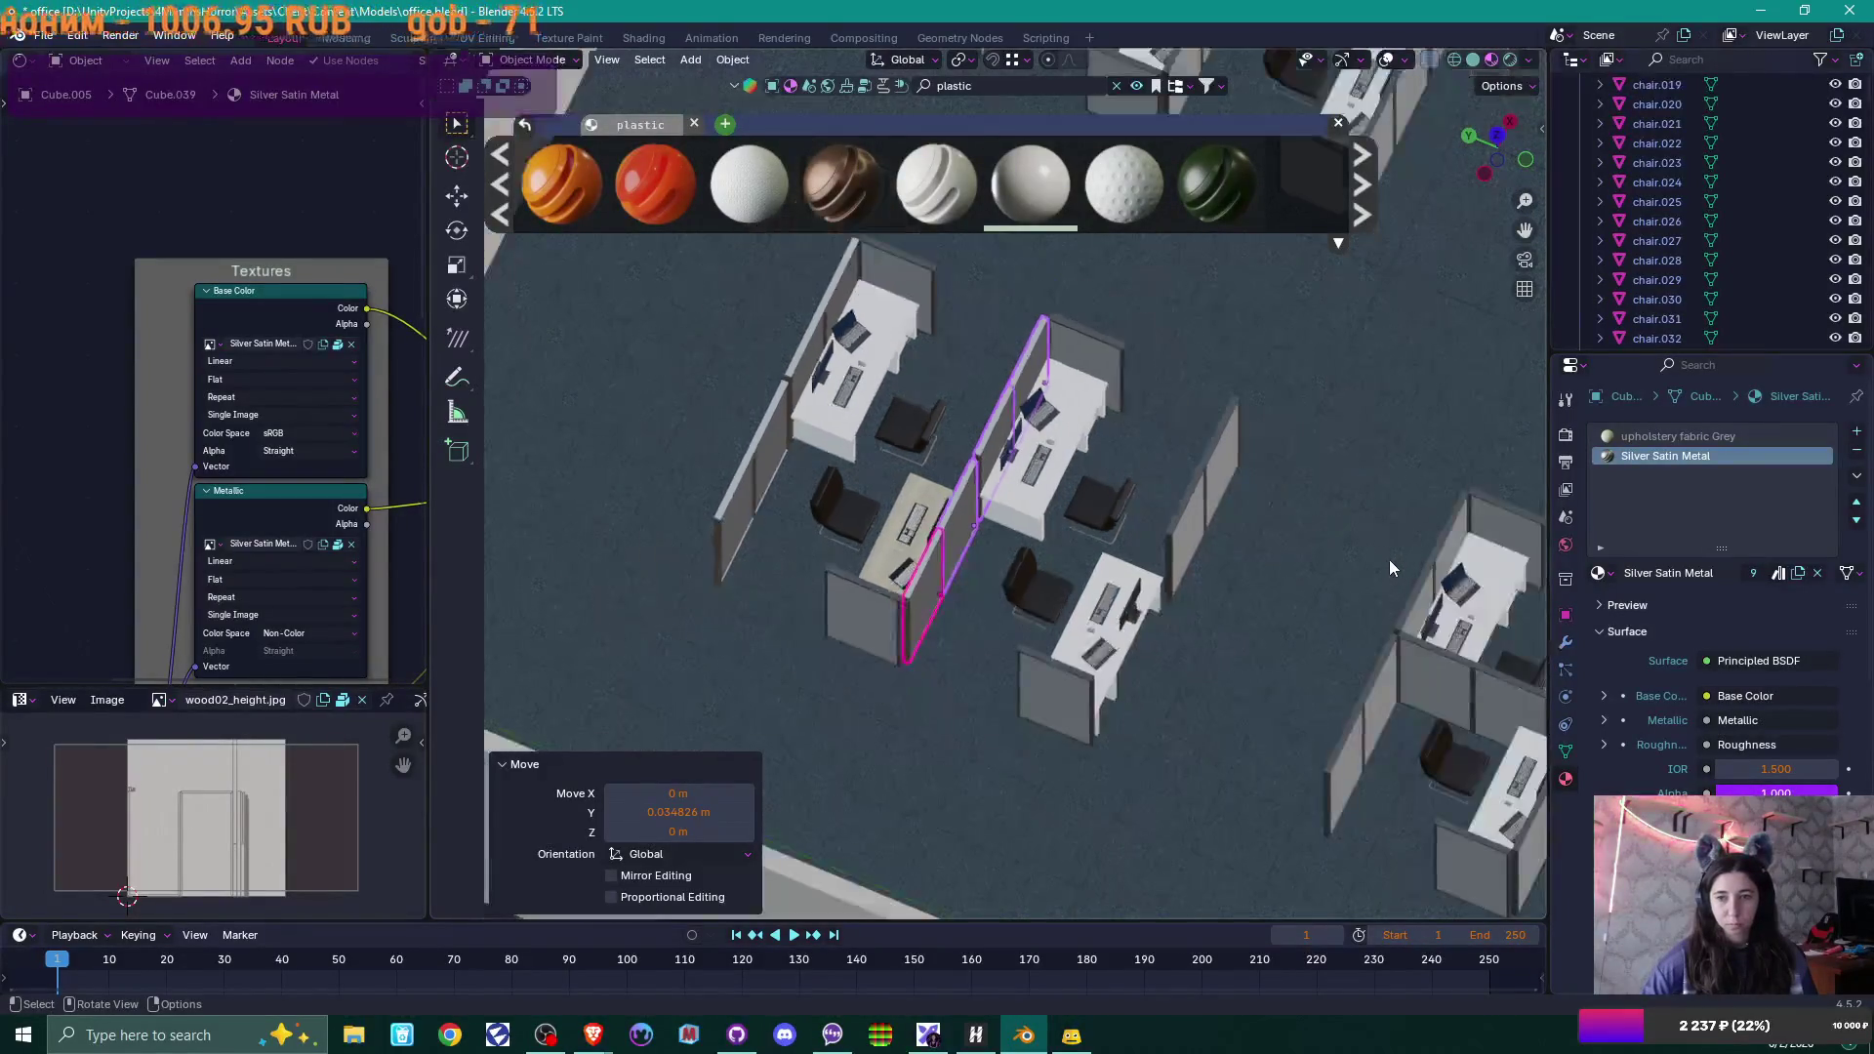
Duplicate the small secondary cubicle wall and discard the unwanted copy.
left_click(1177, 525)
key("shift+d")
left_click(1263, 521)
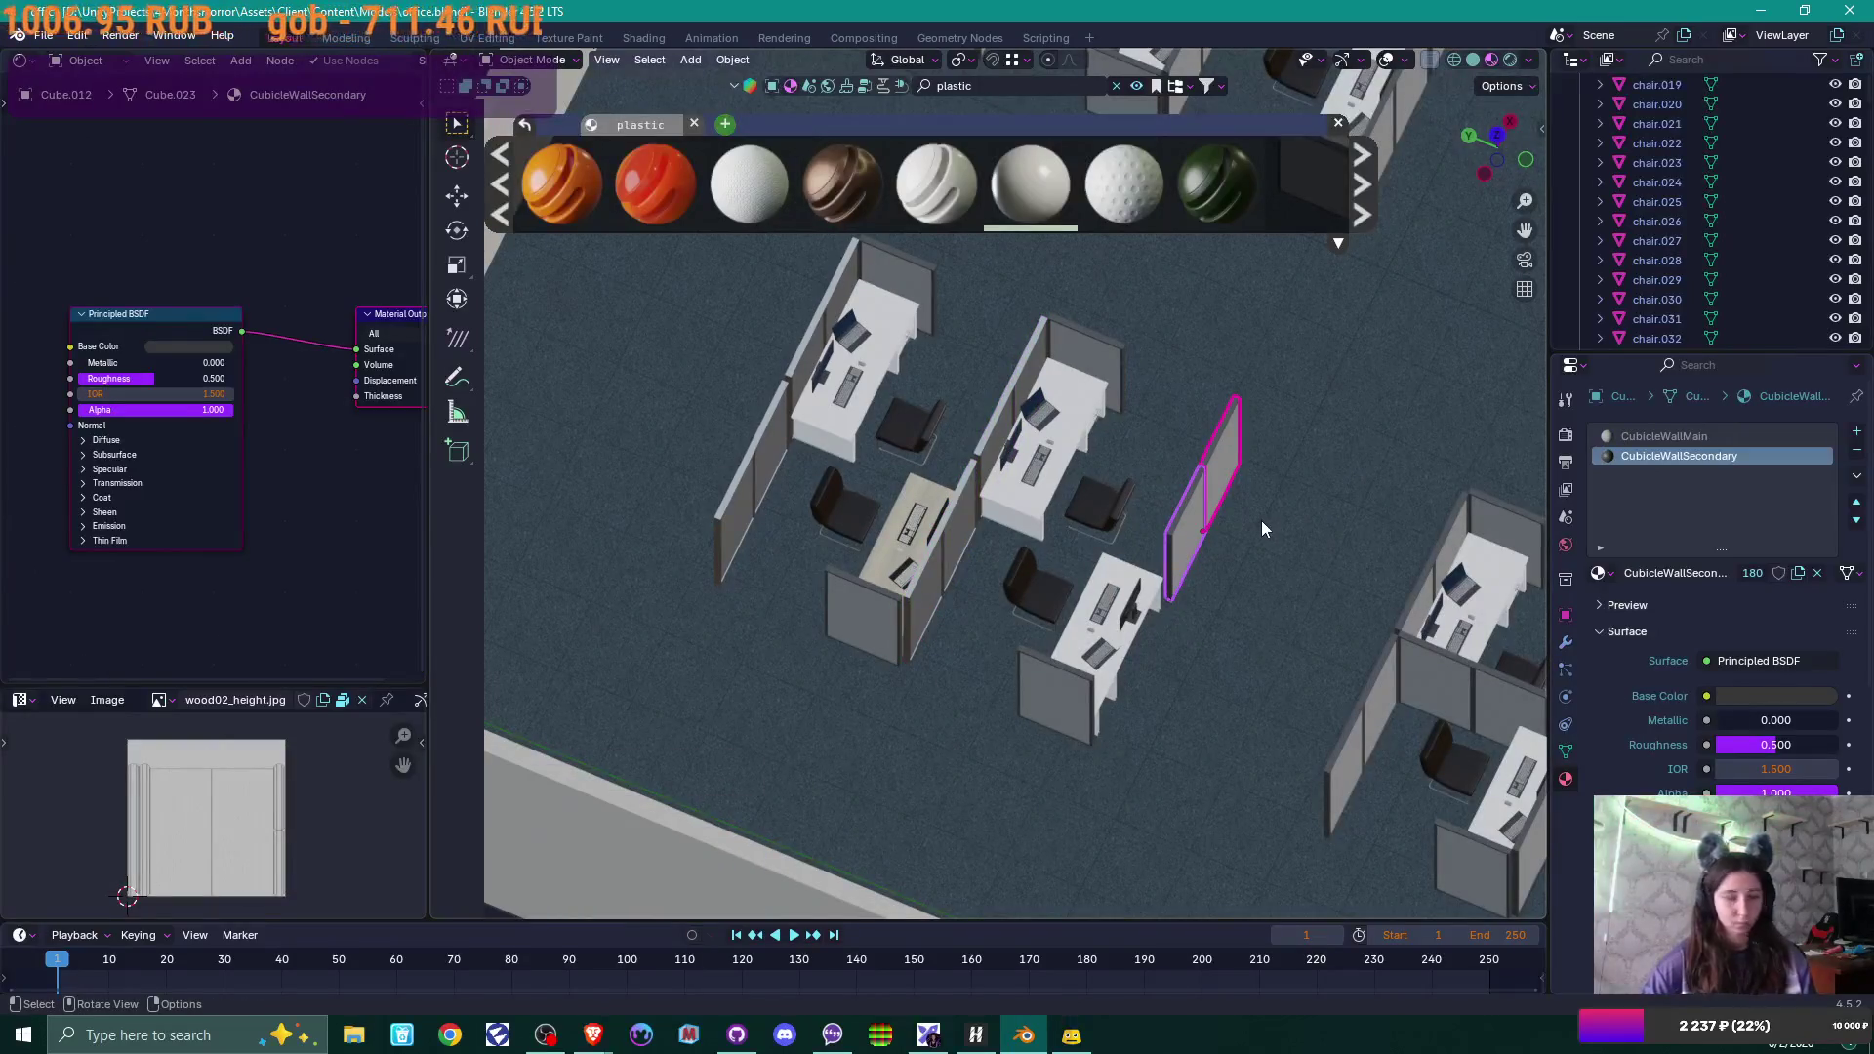
key("Delete")
Copy the middle-desk partition along Y and set it against the right-hand desks.
left_click(1026, 369)
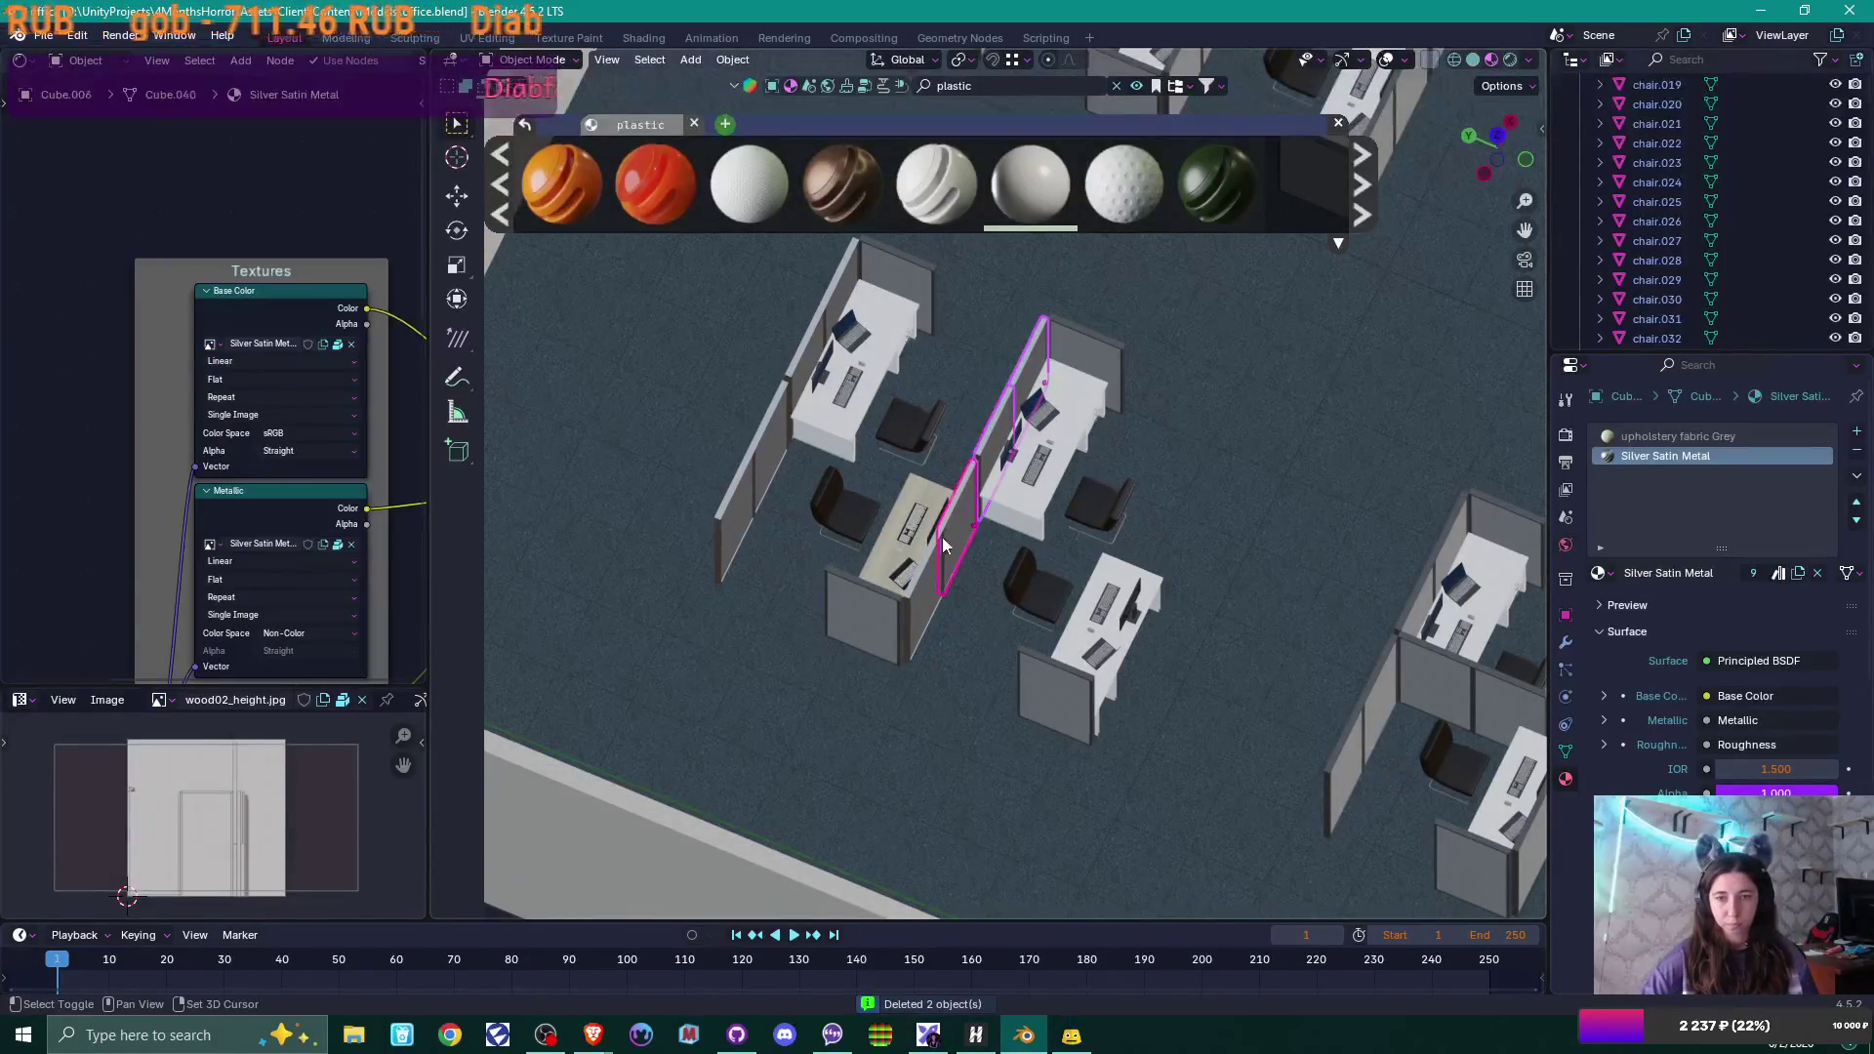
key("shift+d")
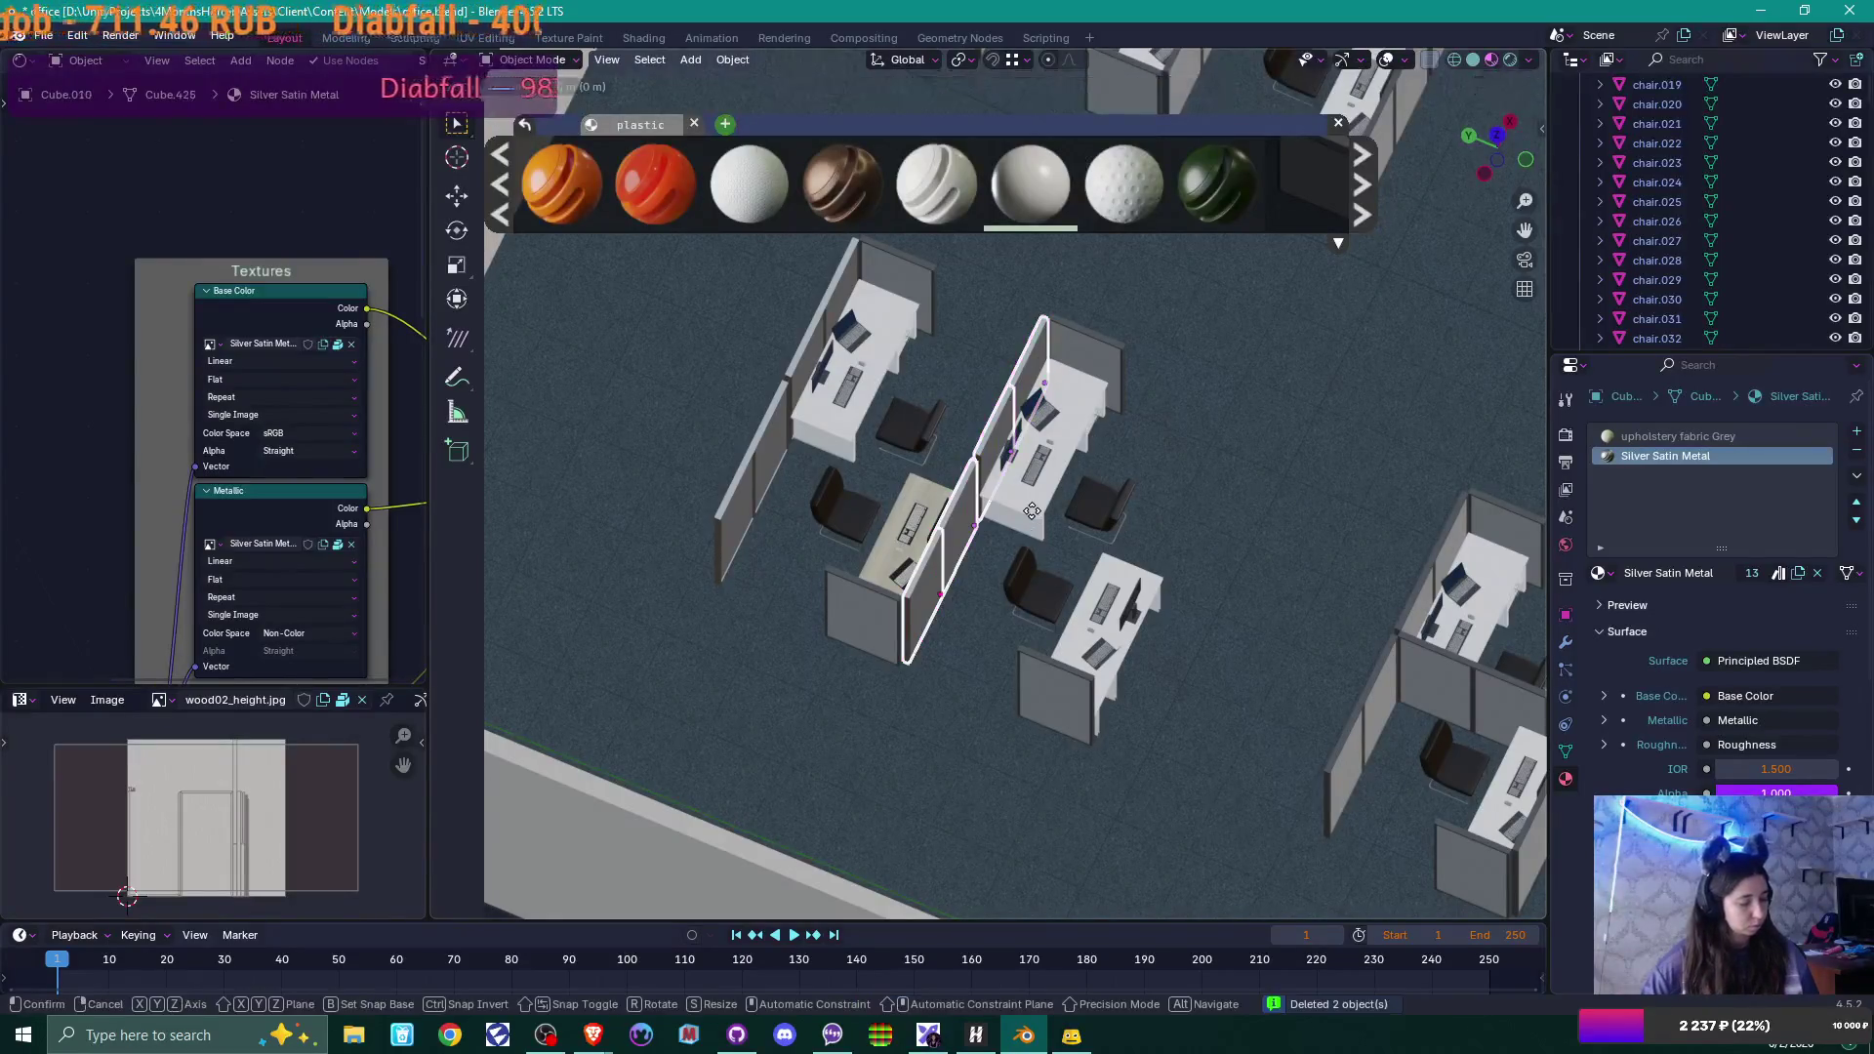
key("y")
left_click(1167, 677)
key("g")
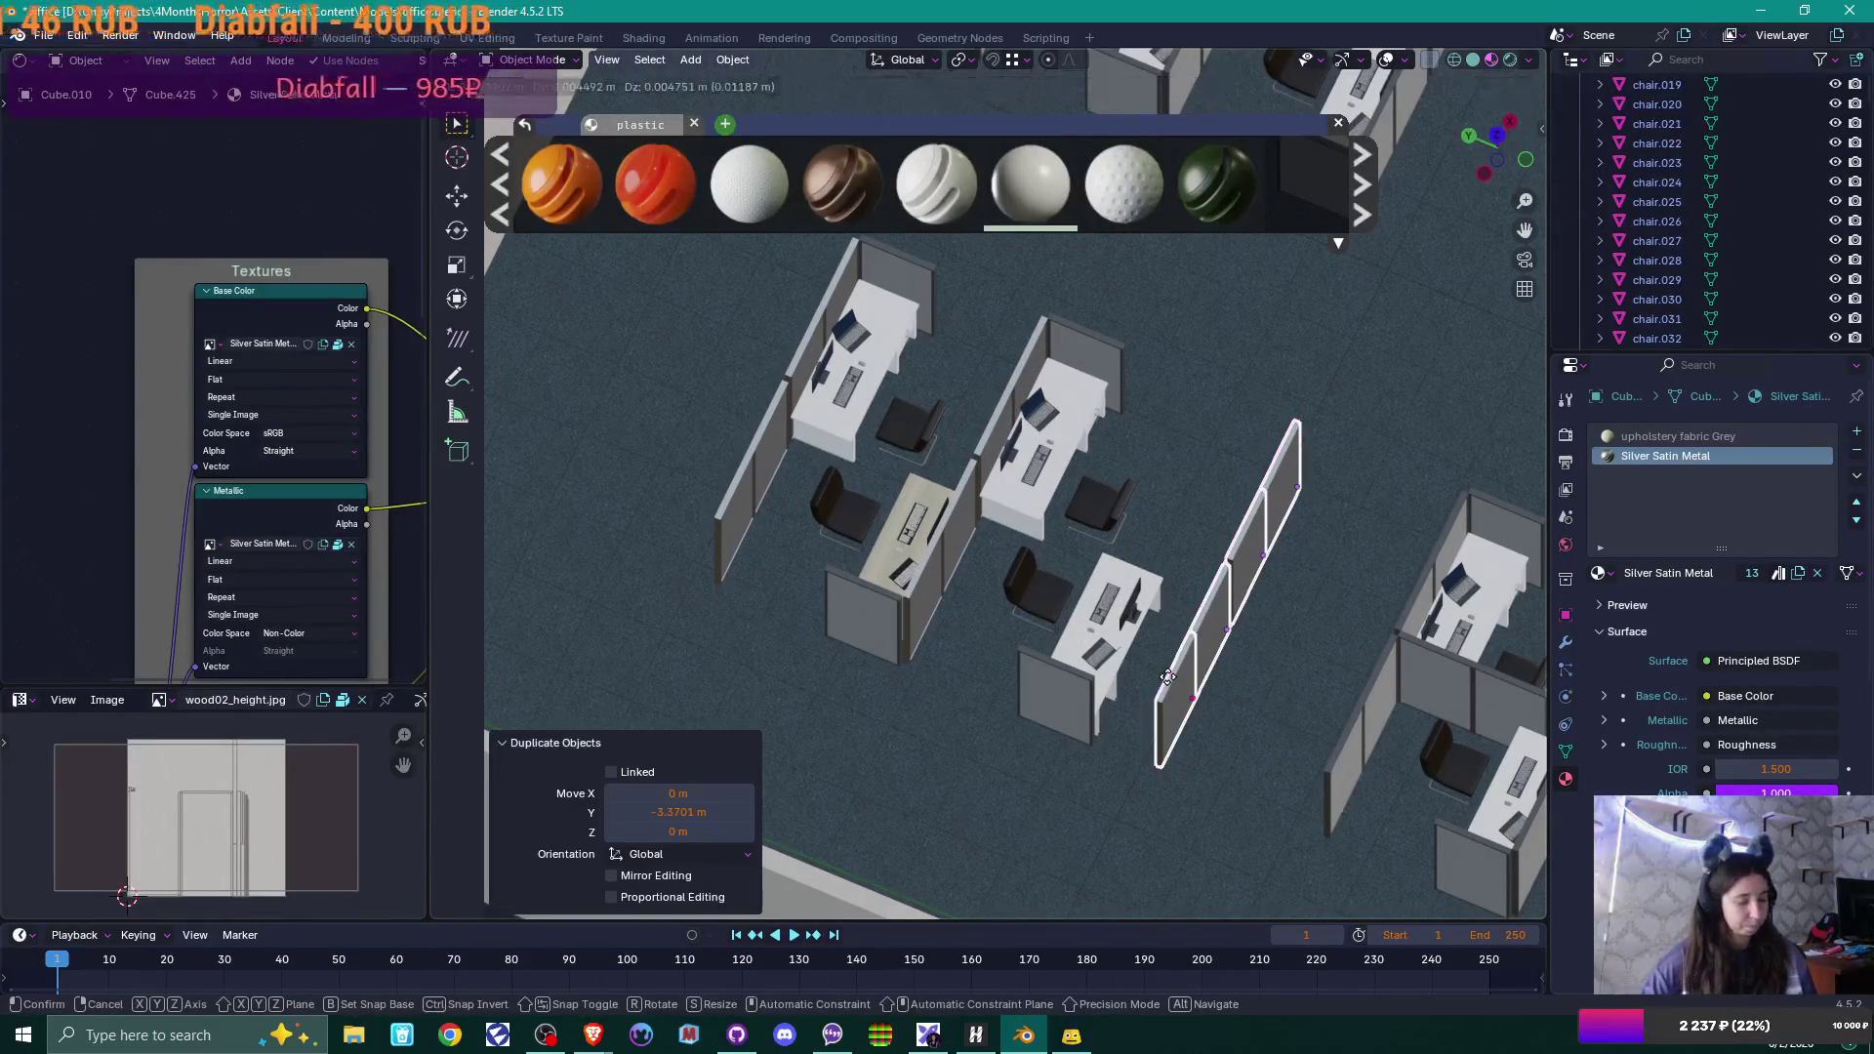
key("y")
left_click(1140, 687)
mouse_move(1140, 687)
middle_mouse_down("ctrl")
mouse_move(1175, 666)
mouse_move(1079, 453)
mouse_move(1066, 508)
mouse_move(1171, 629)
middle_mouse_up("ctrl")
scroll(1125, 599, "down", 4)
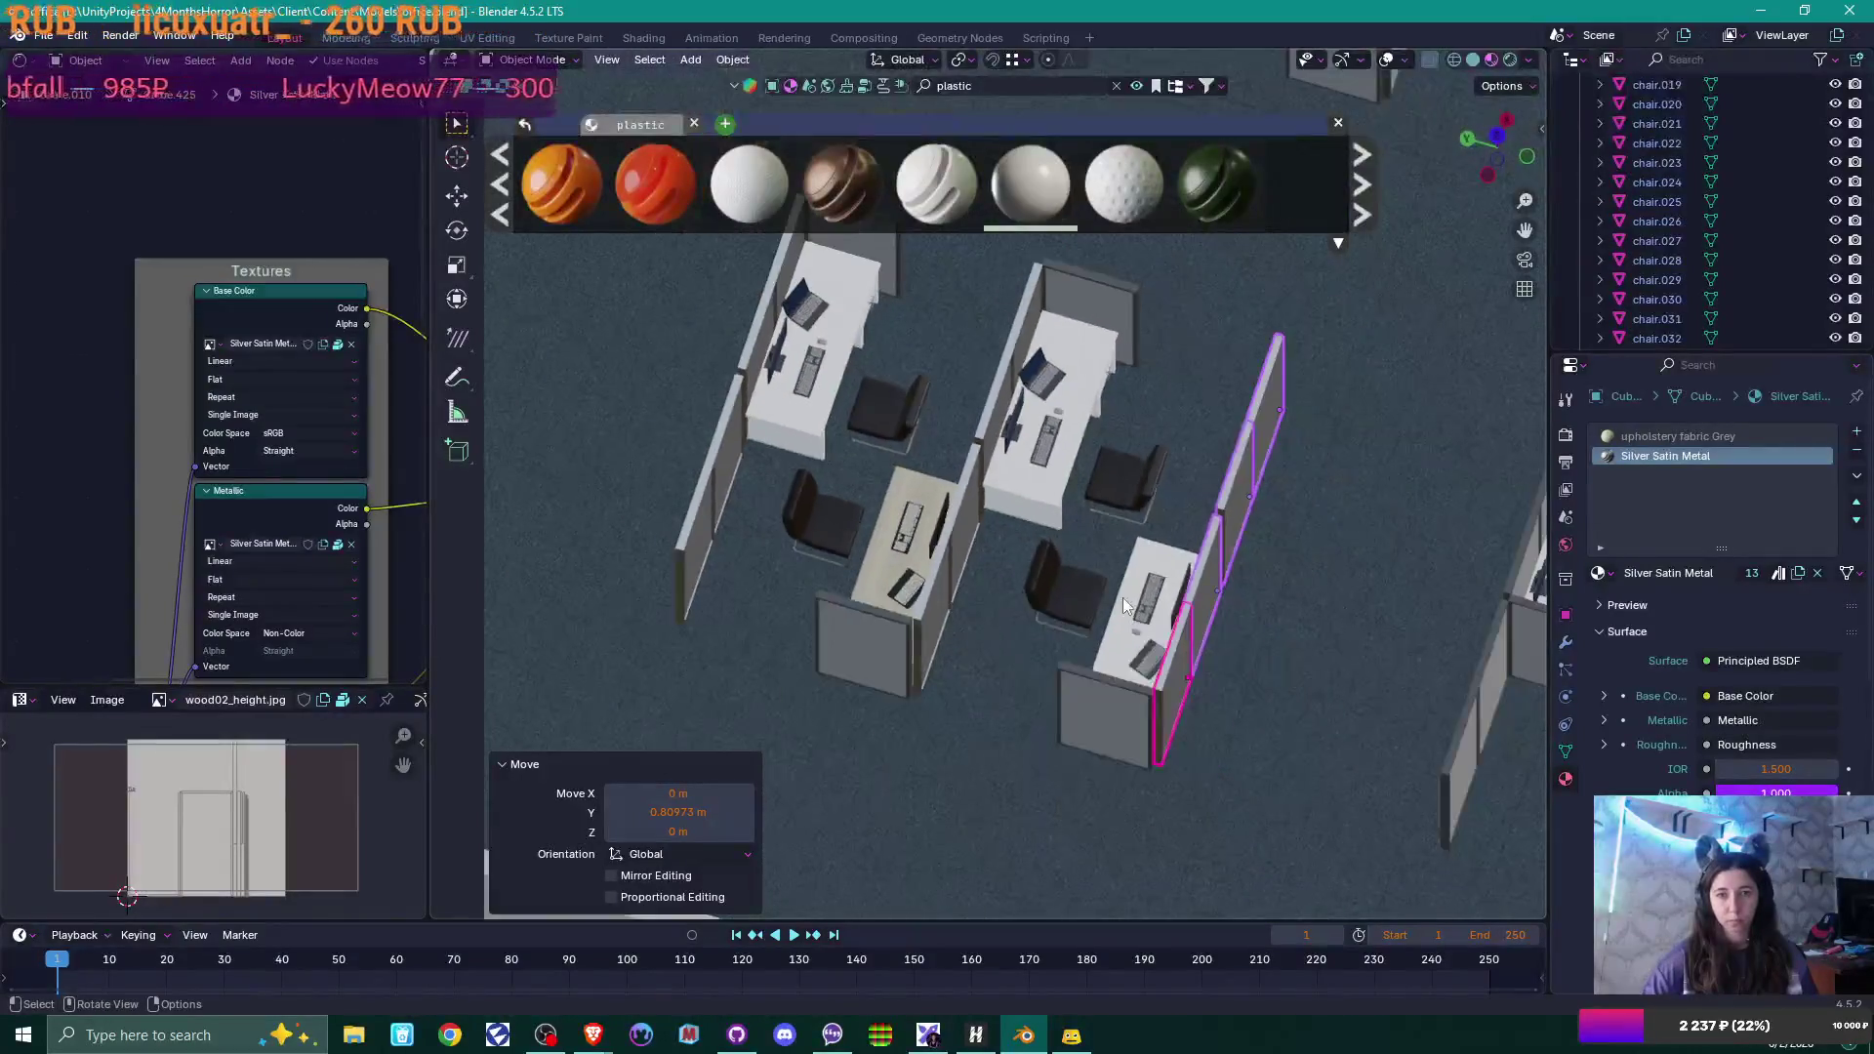
Select the four small cubicle end panels.
left_click(1110, 727)
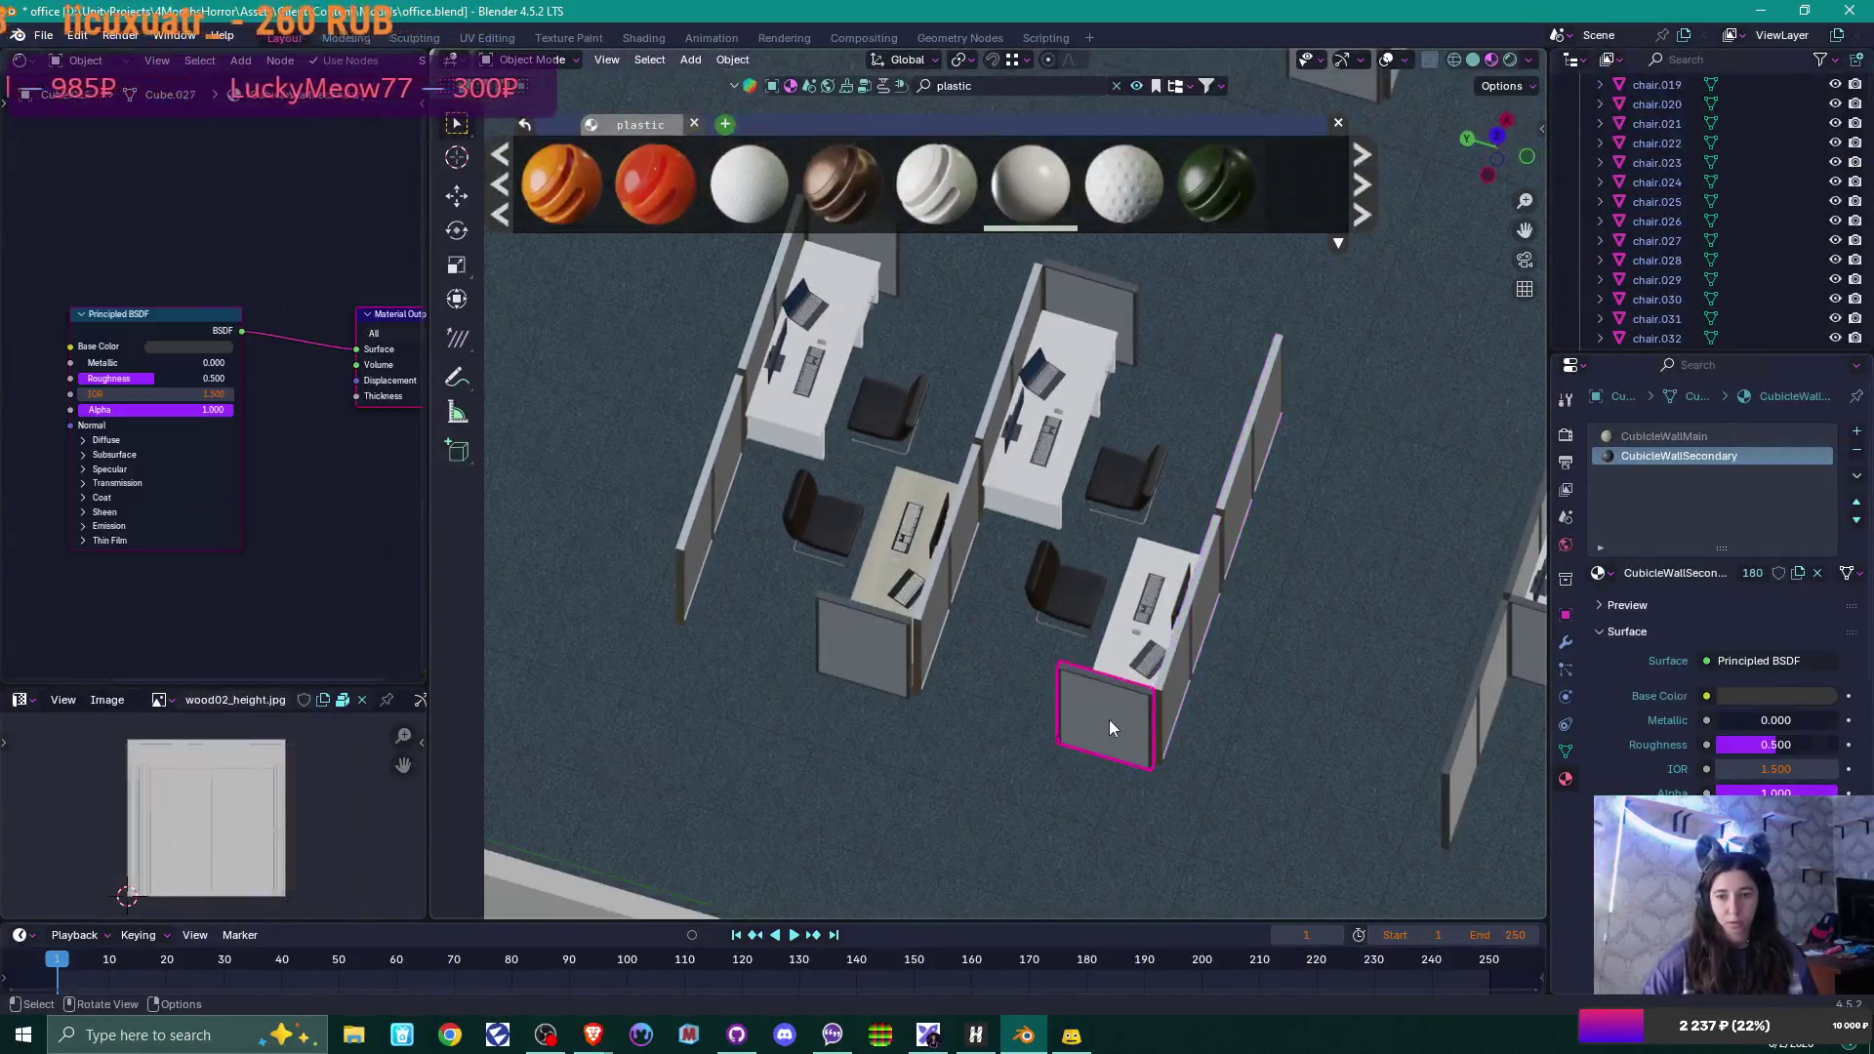
left_click(875, 651, "shift")
left_click(1120, 293, "shift")
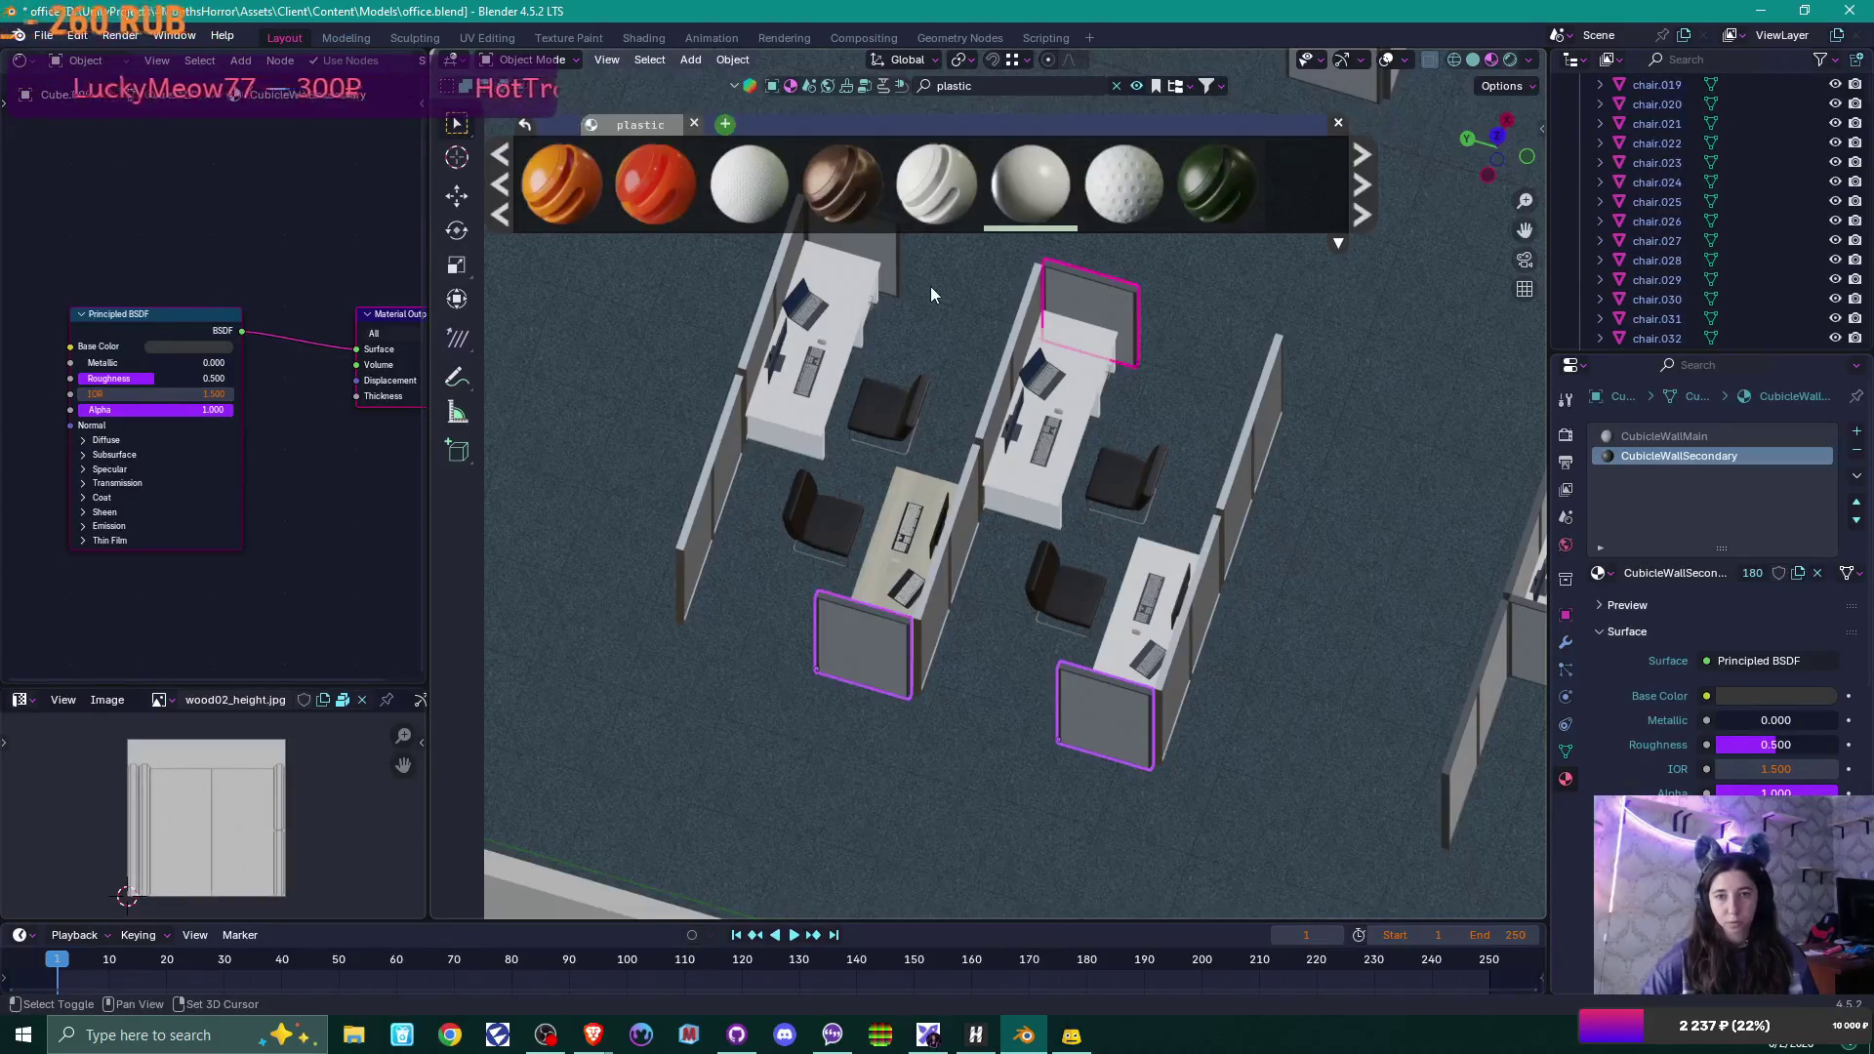
left_click(917, 295, "shift")
Delete the four end panels, then copy the left wall panel beside the middle desk, rotated 90° on Z.
key("Delete")
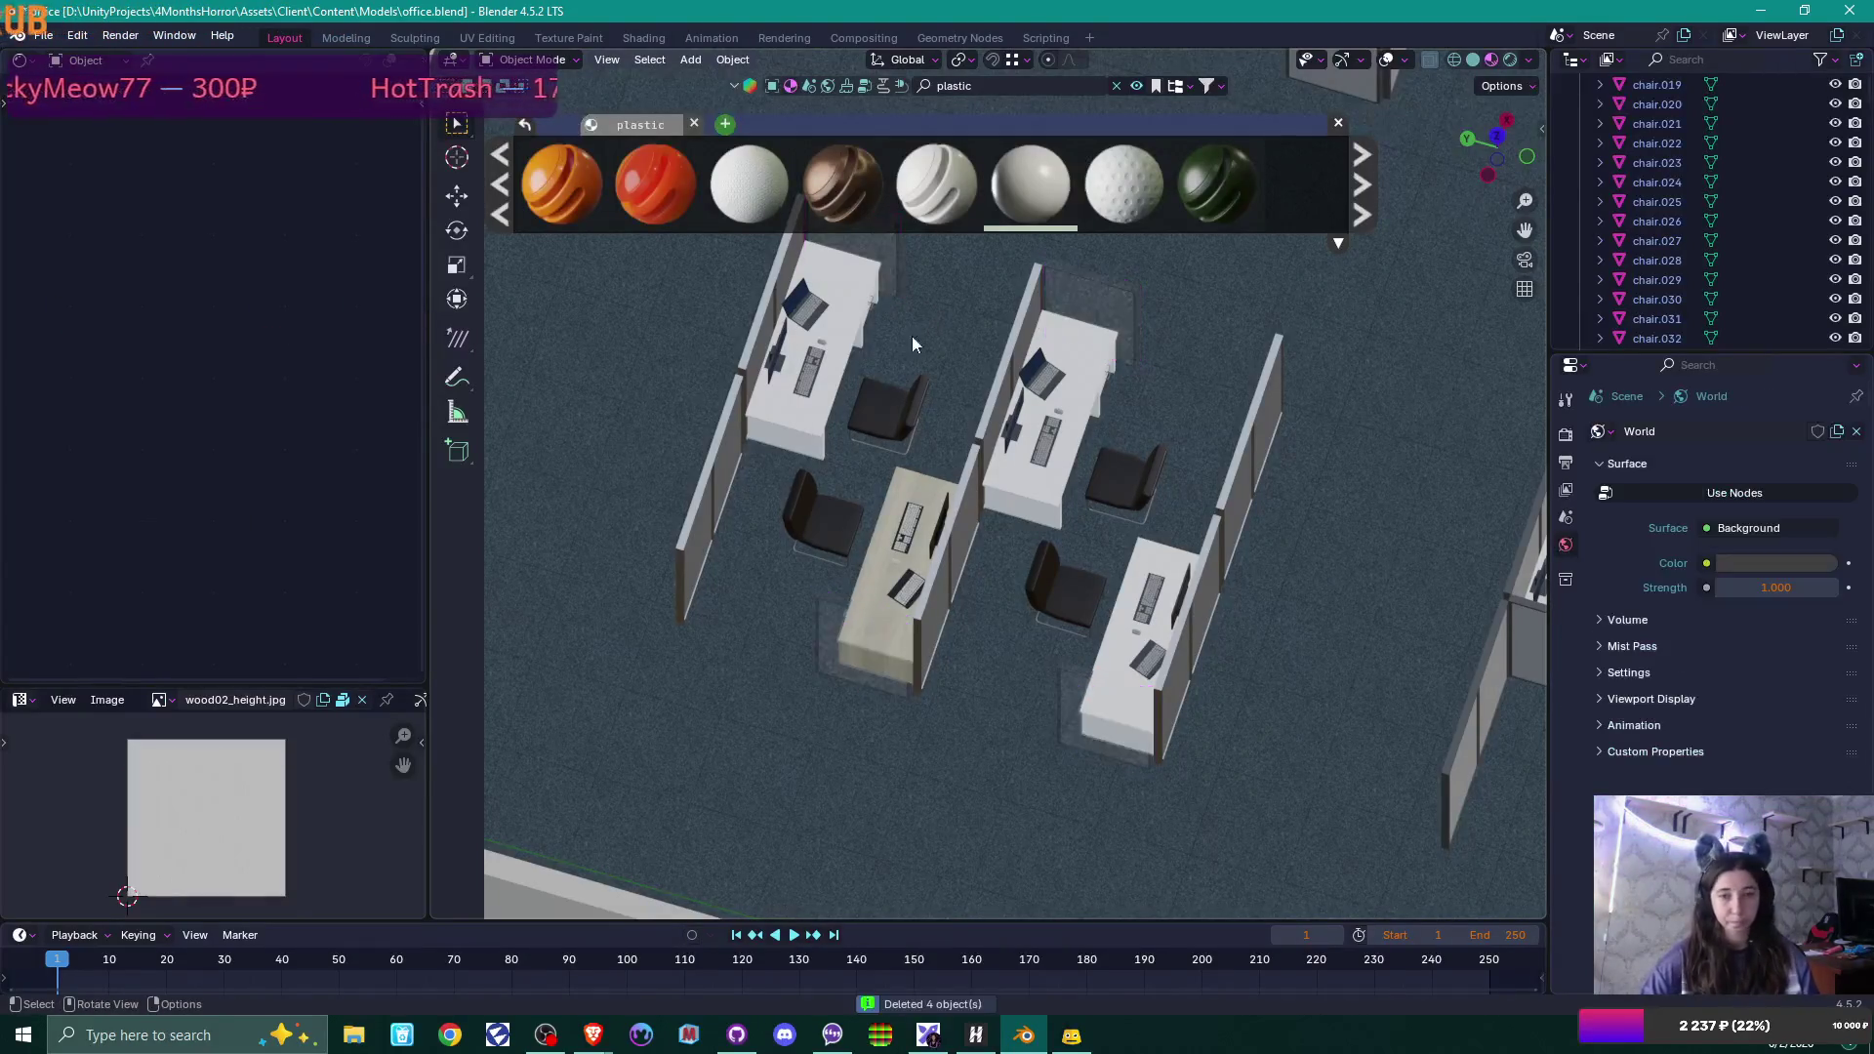
left_click(705, 559, "shift")
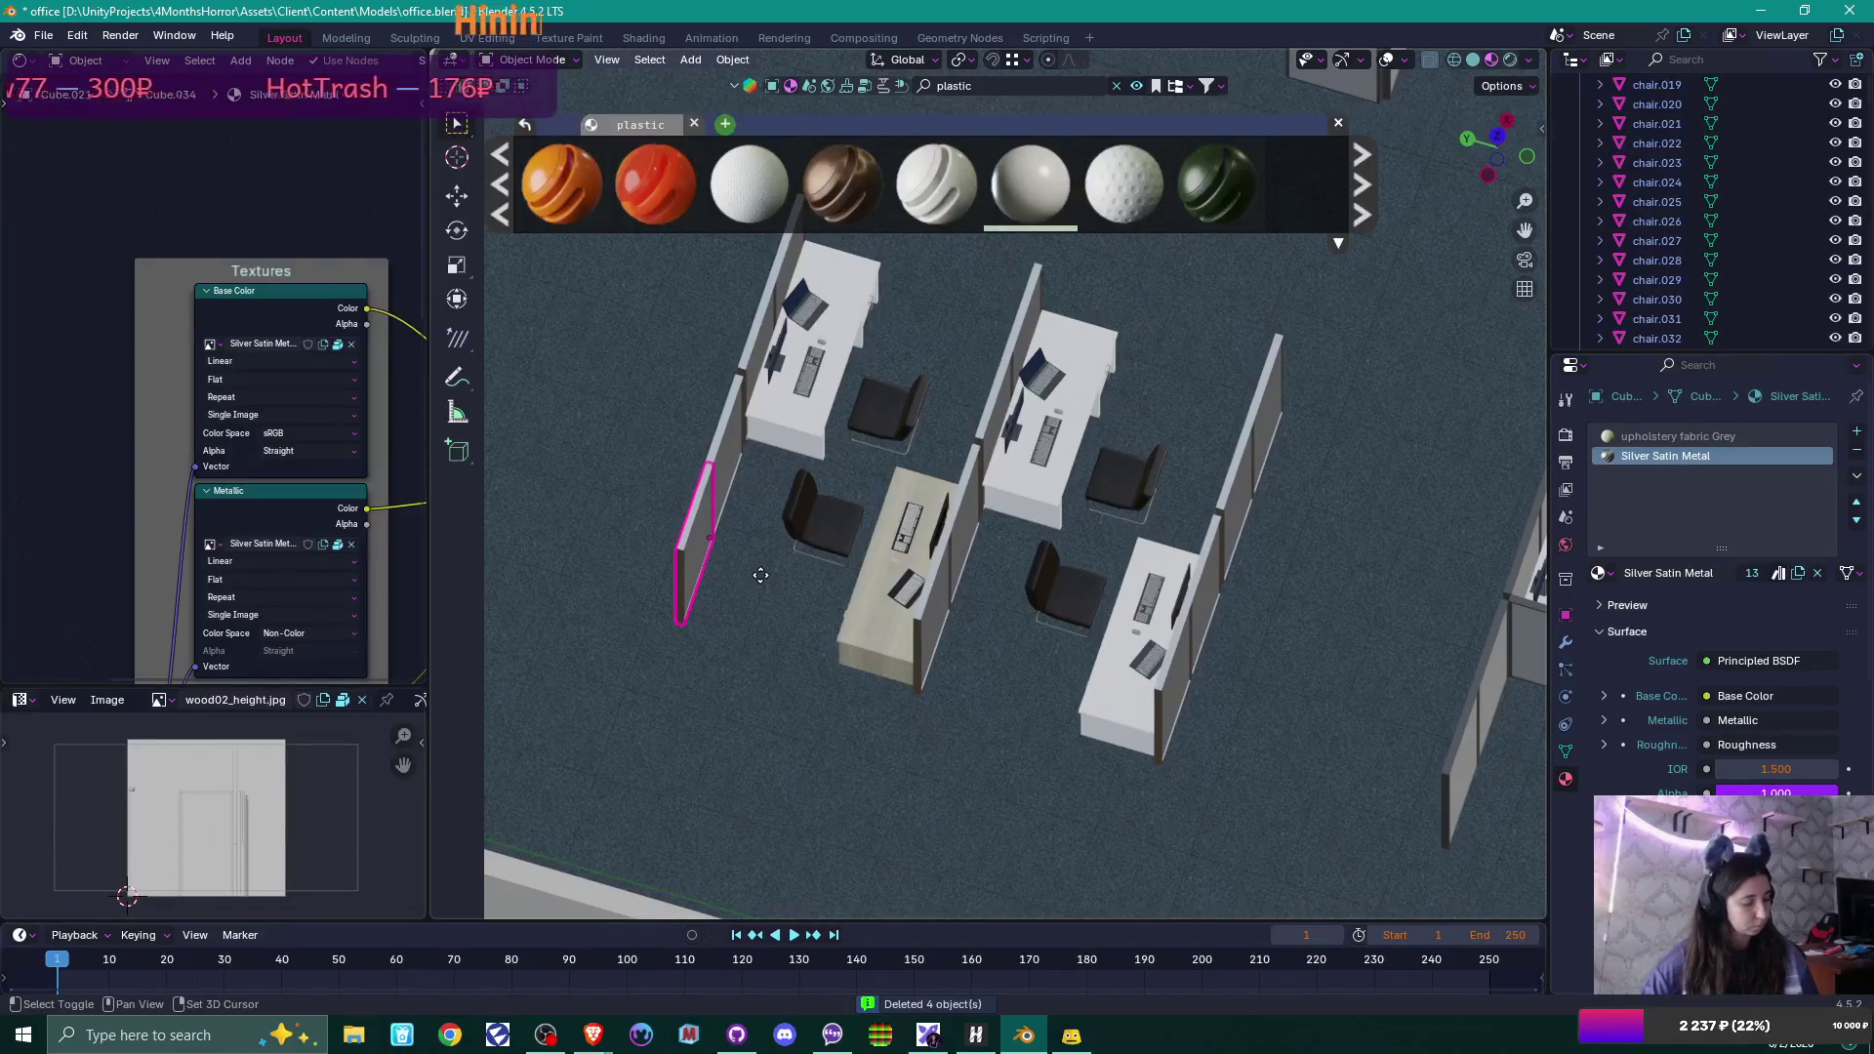
key("shift+d")
key("y")
left_click(876, 599)
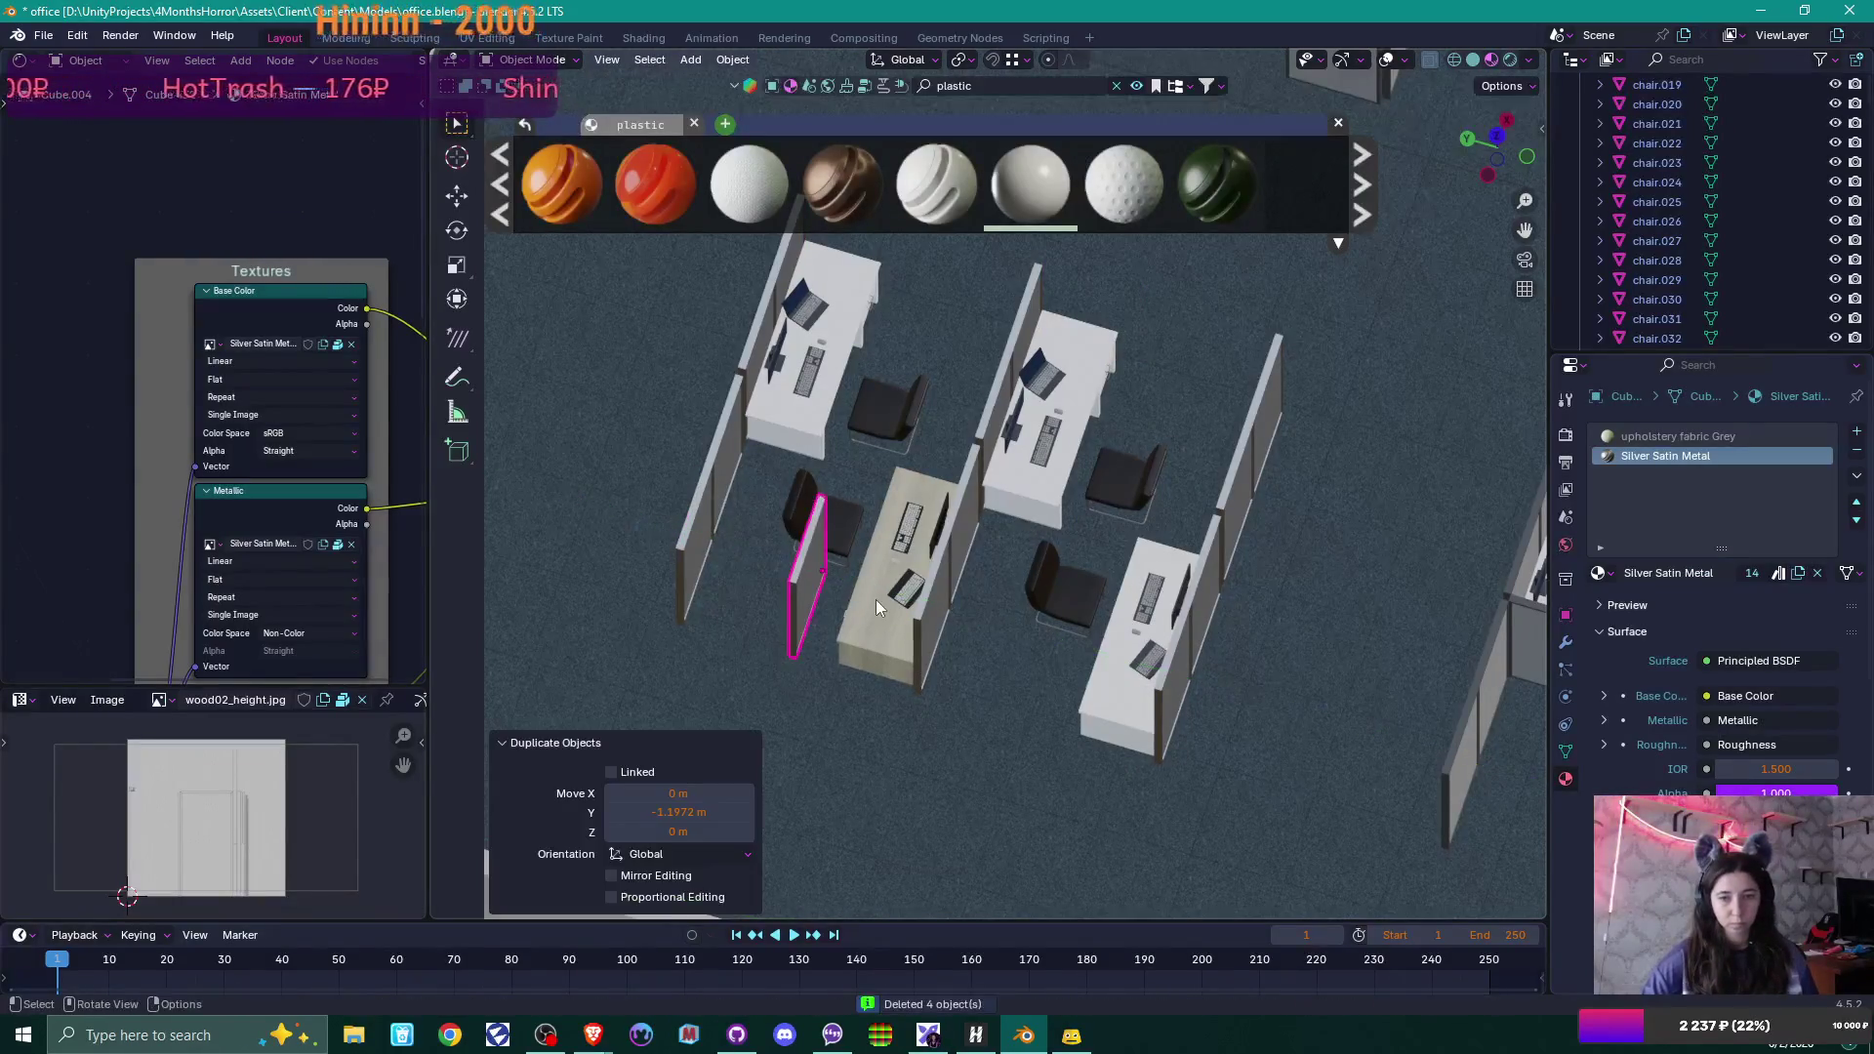
type("rz")
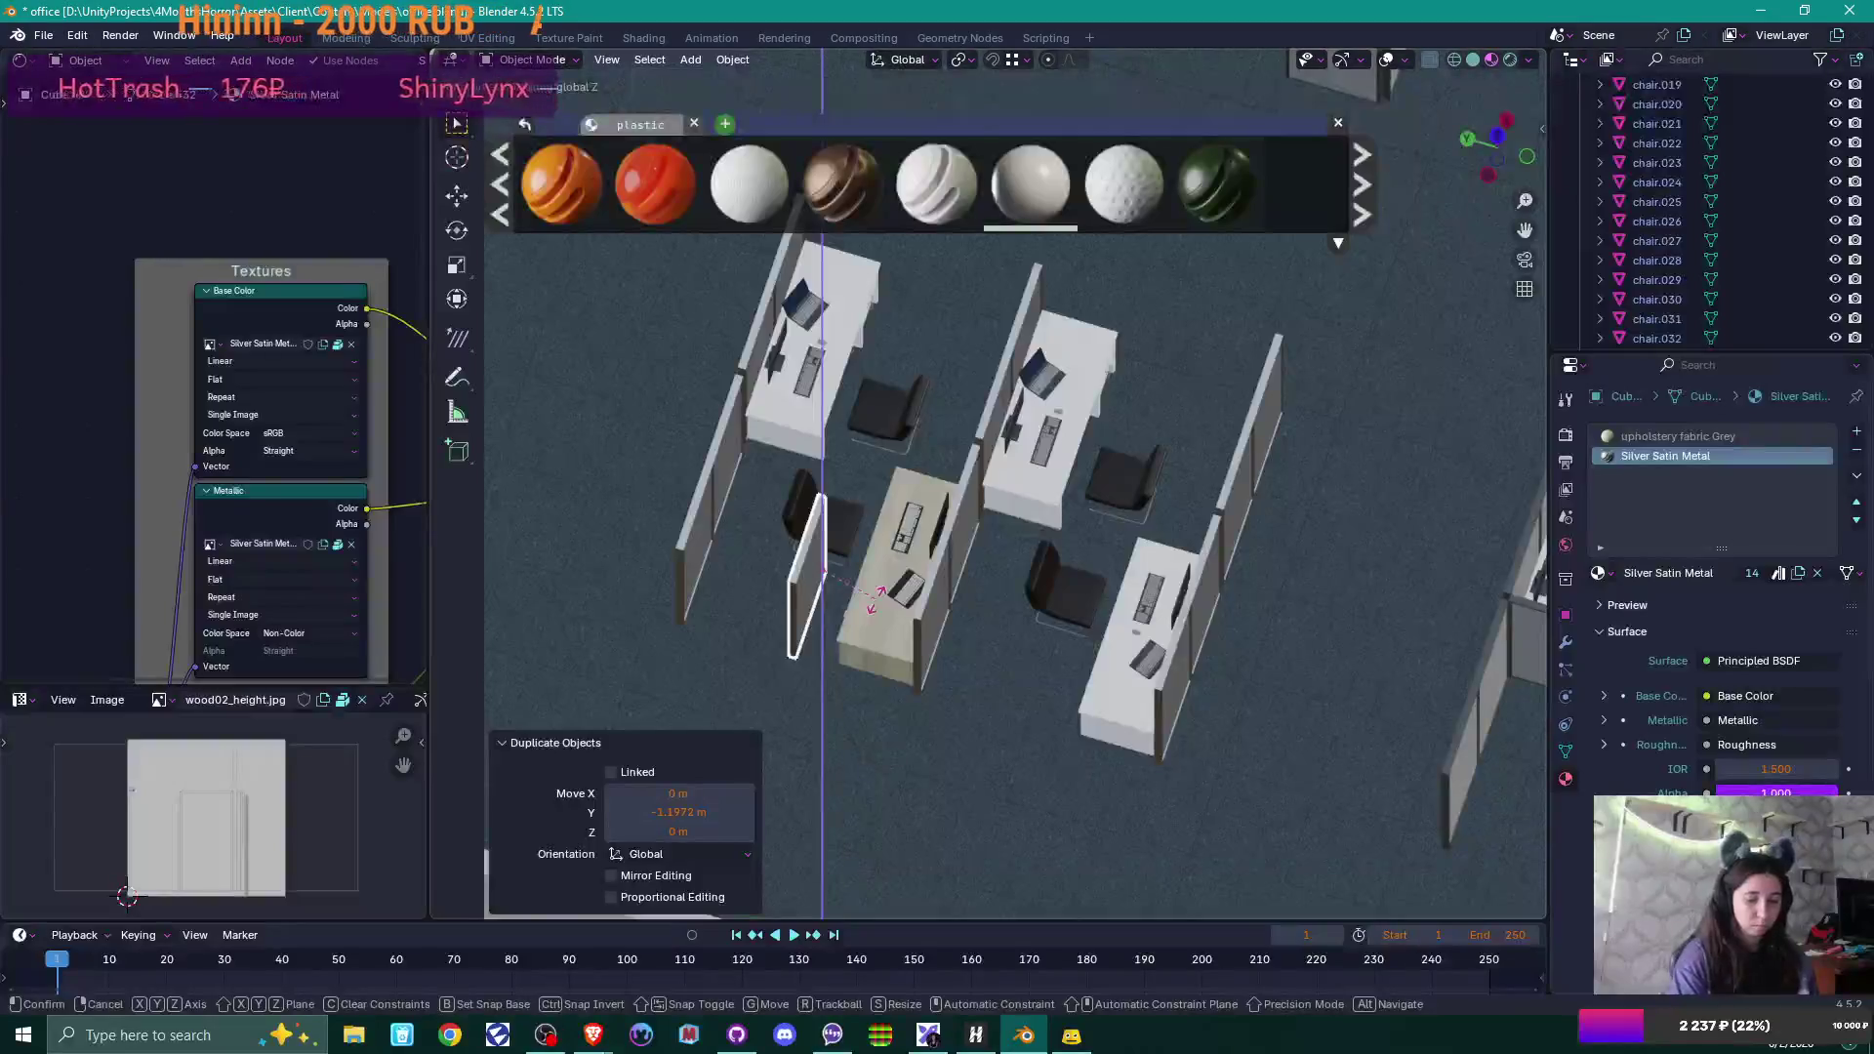
type("90")
key("Return")
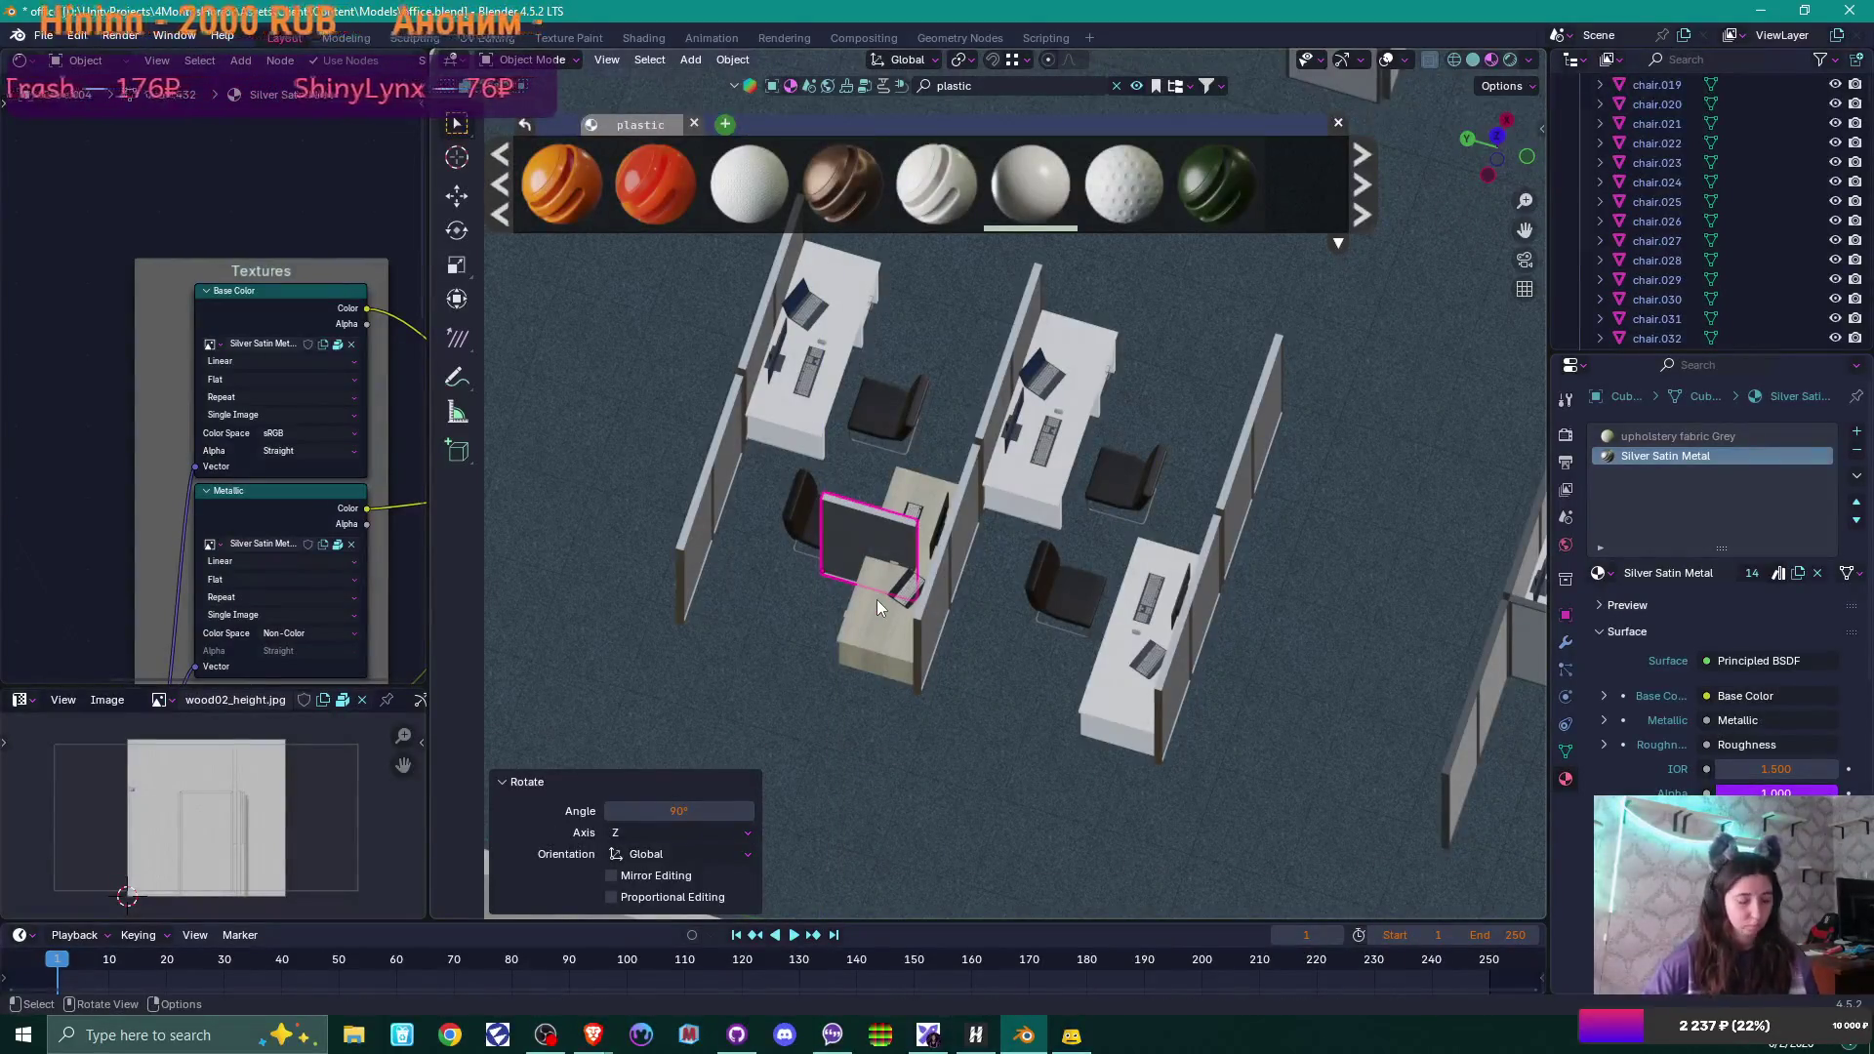
Slide the rotated panel along Y and X to the front end of the middle desk.
key("g")
key("y")
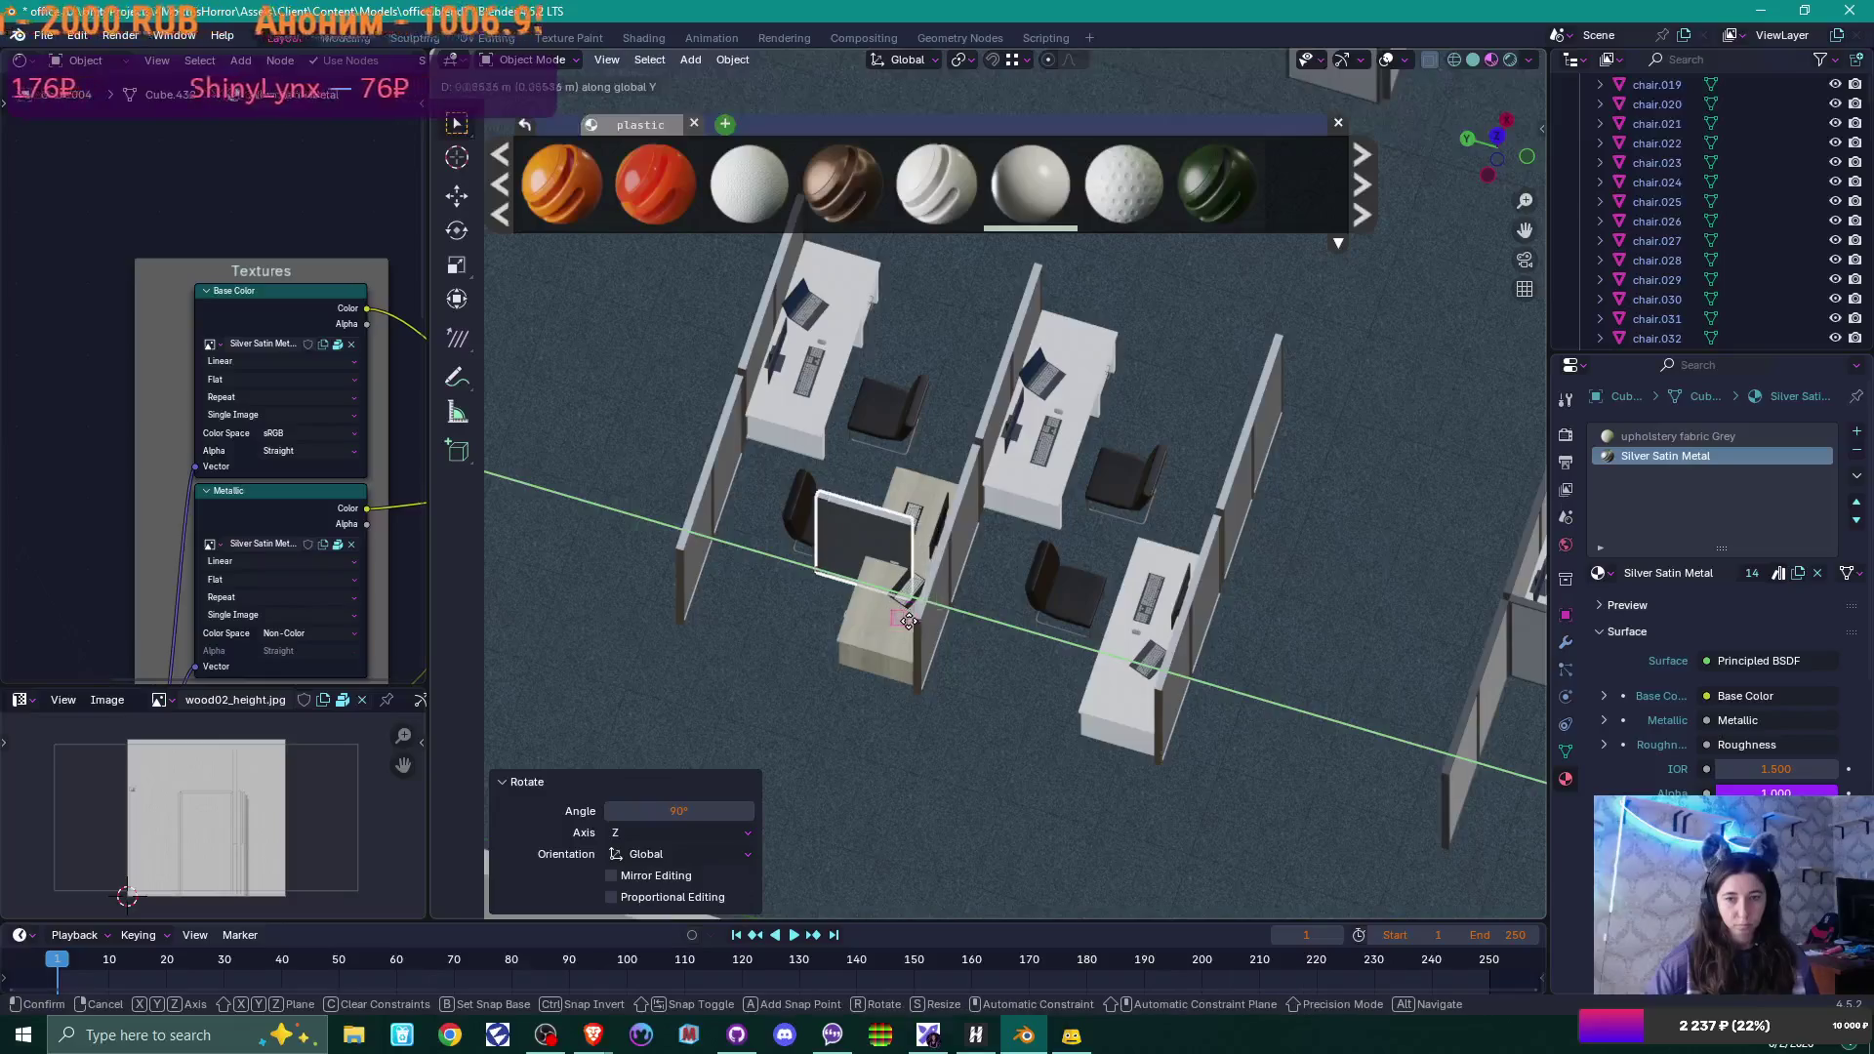
left_click(916, 624)
scroll(946, 652, "up", 3)
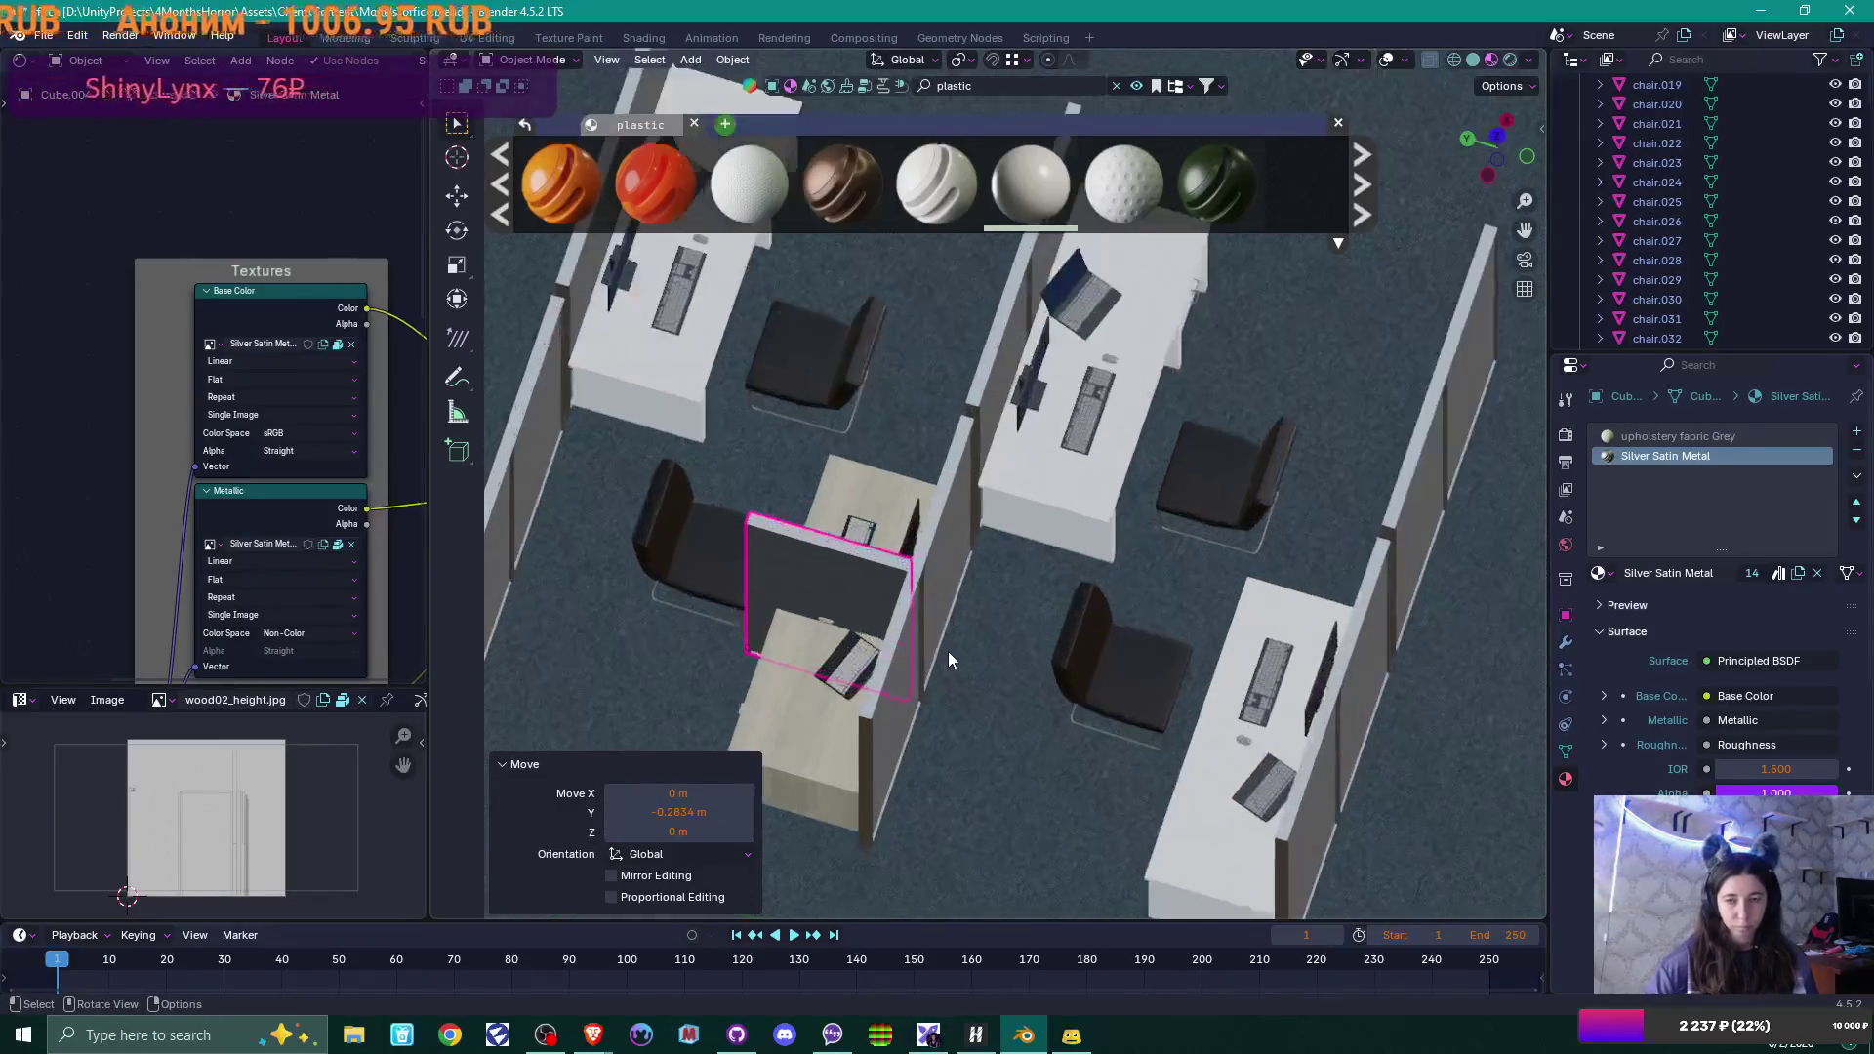
key("g")
key("y")
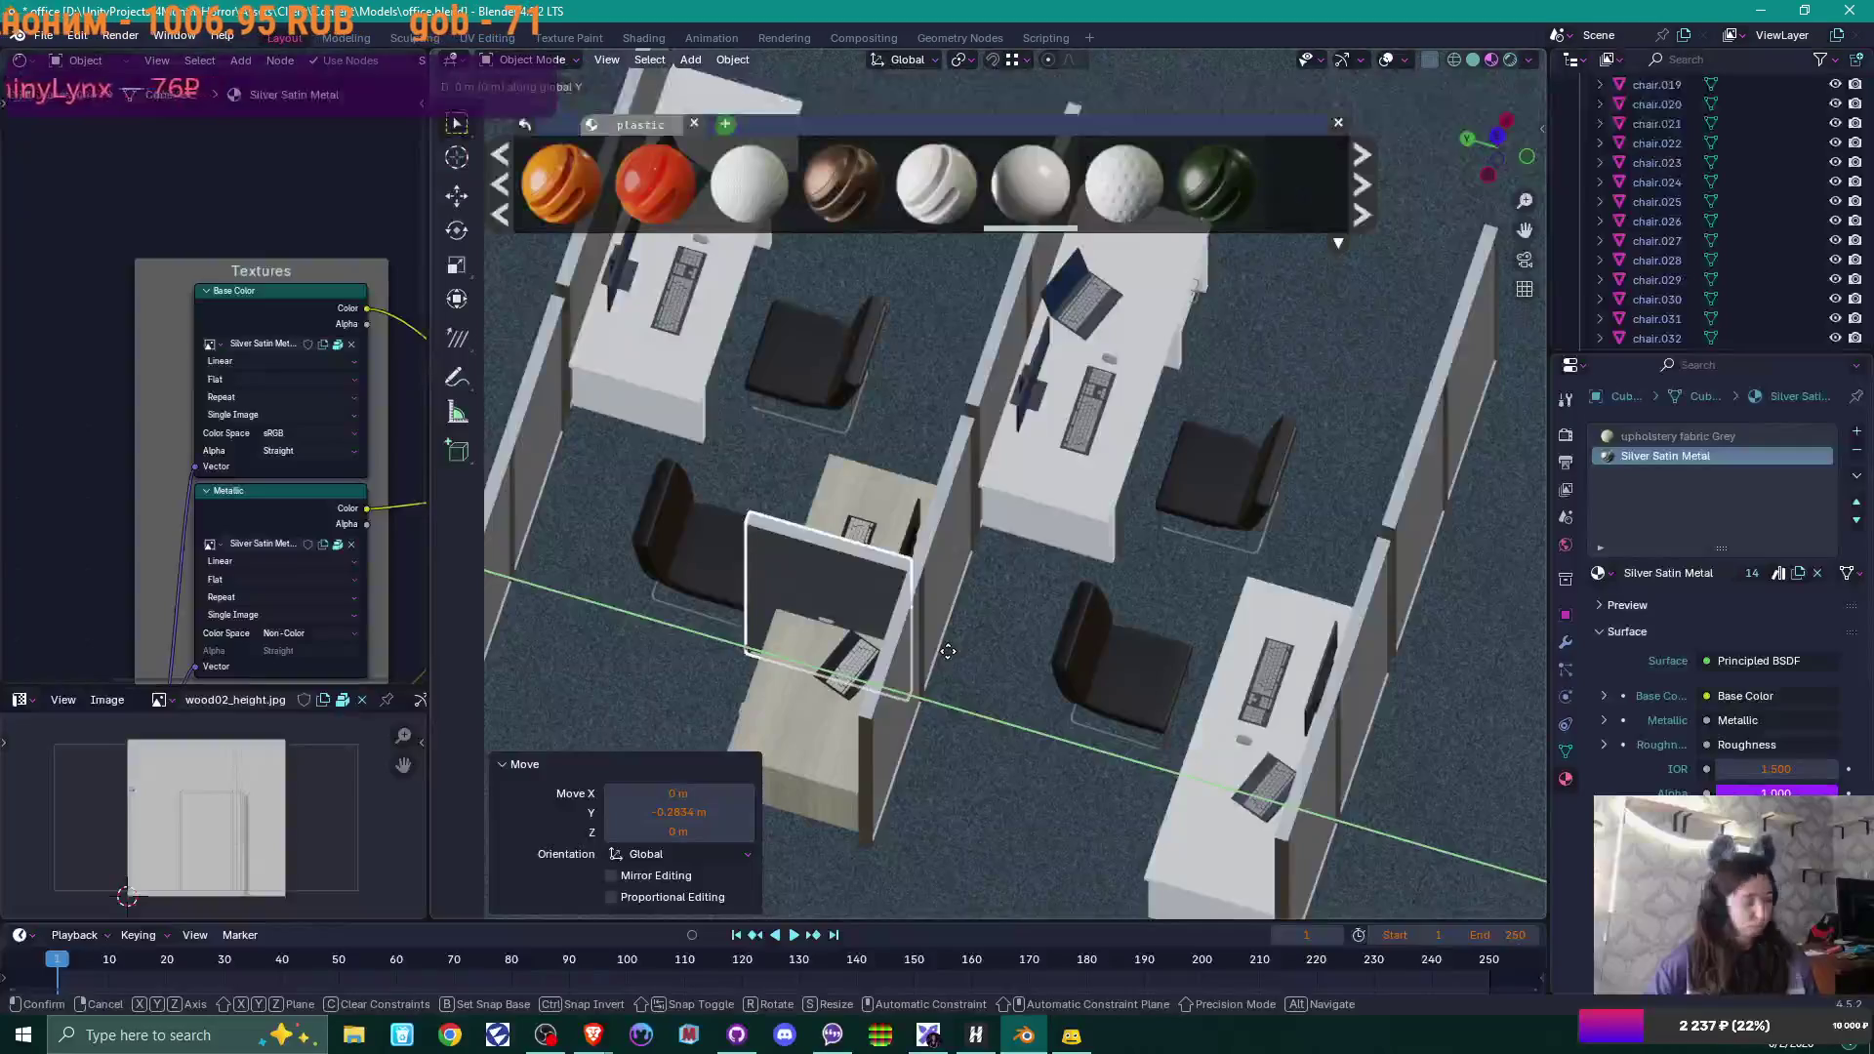
key("x")
left_click(910, 685)
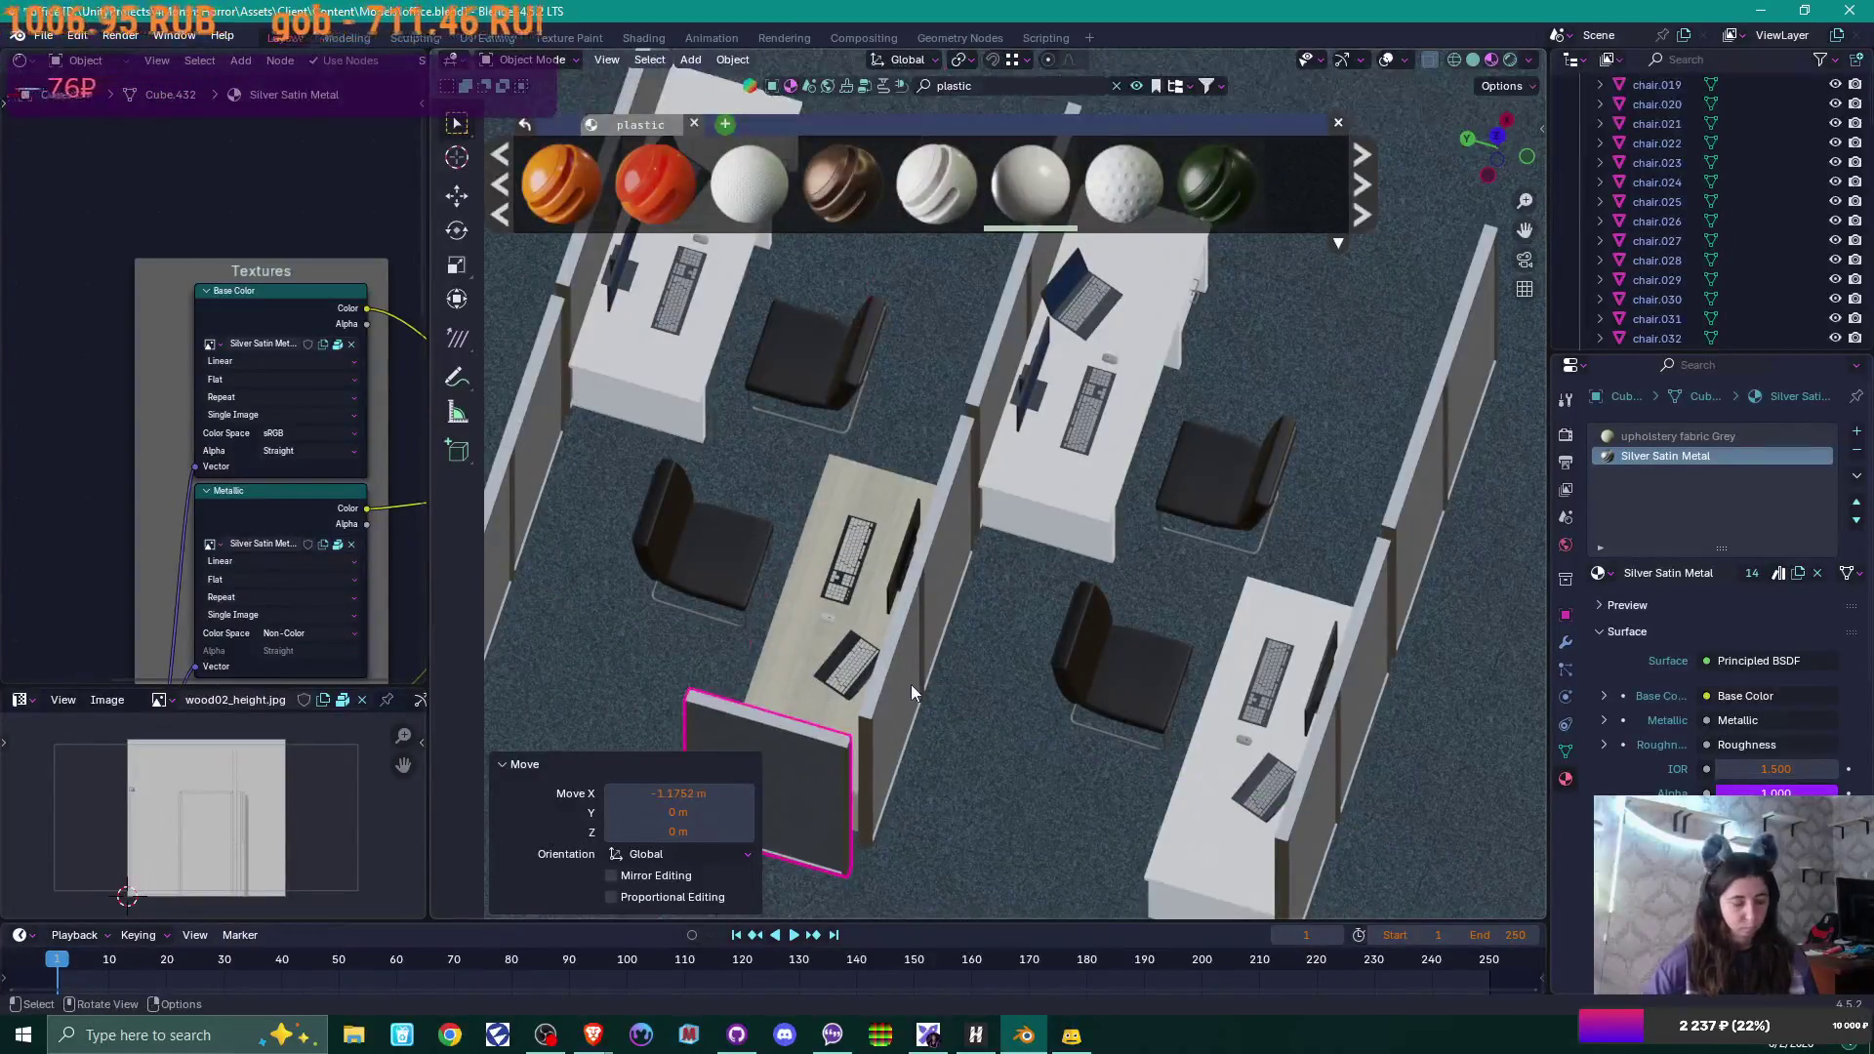
key("g")
key("x")
left_click(914, 723)
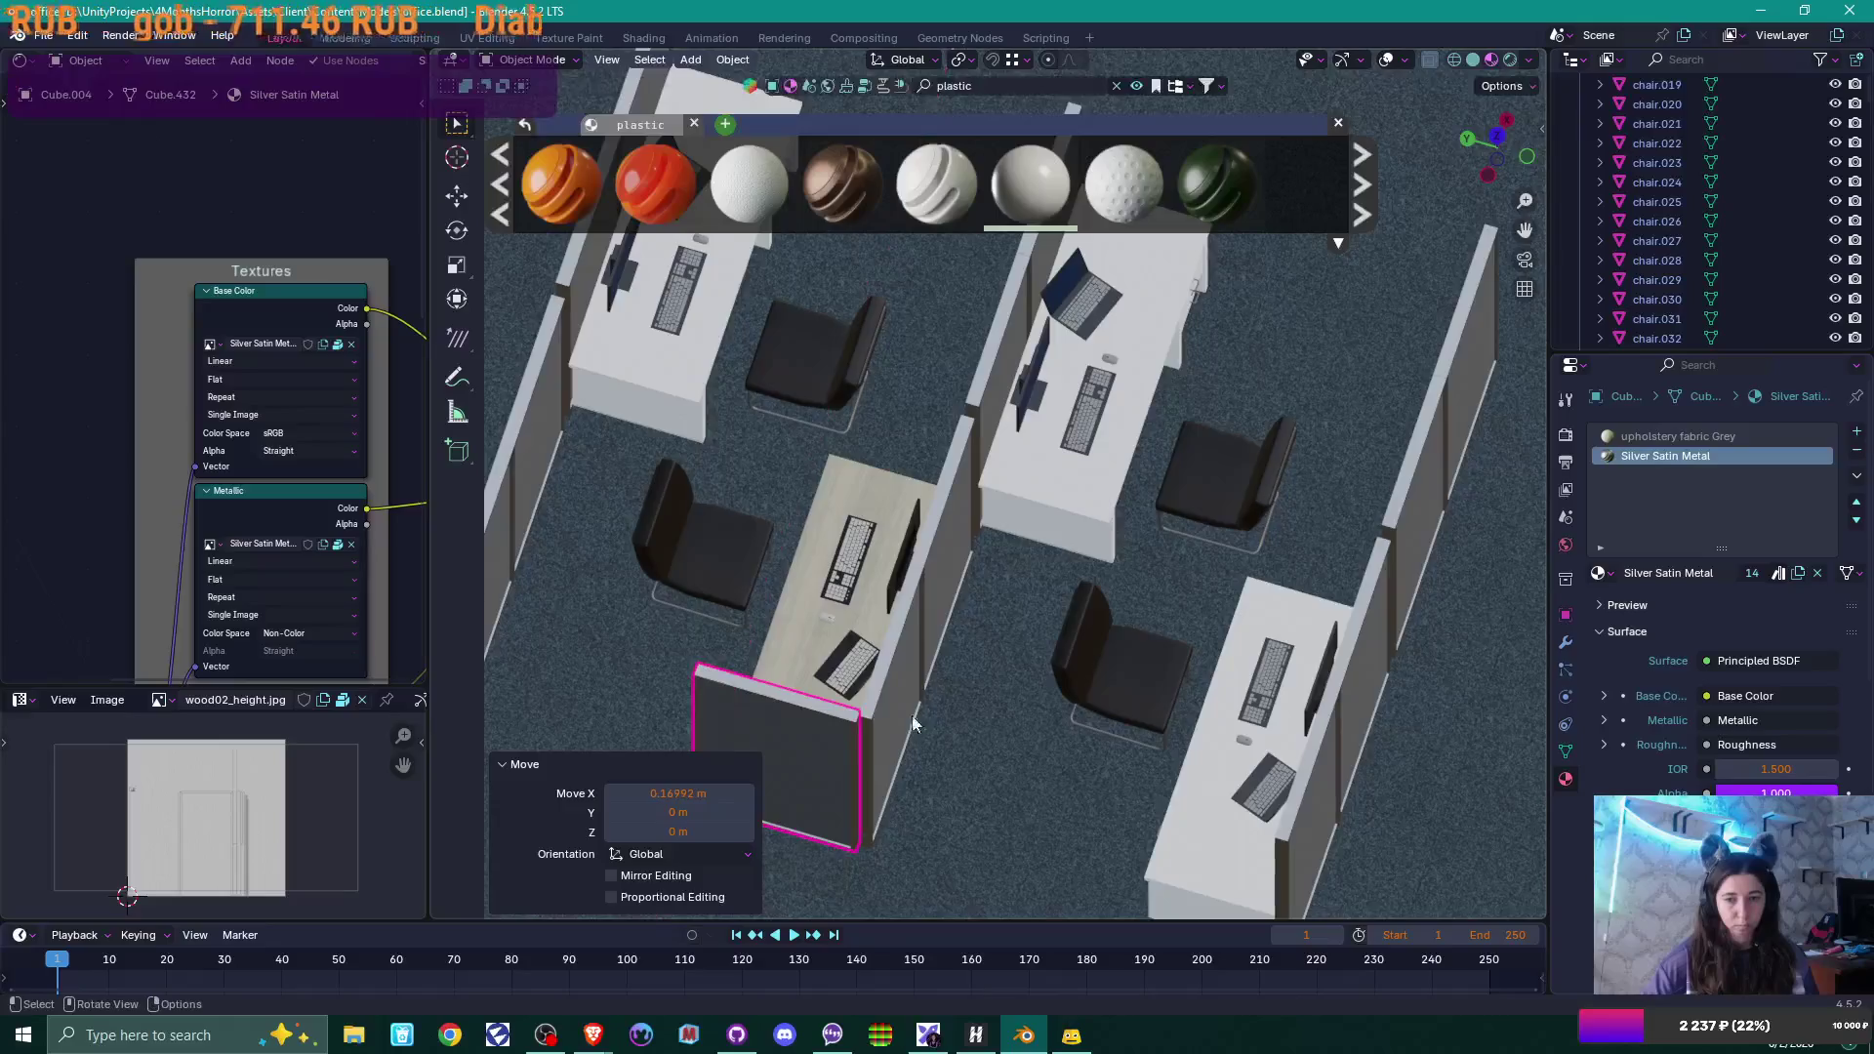
scroll(914, 722, "down", 6)
middle_click_drag(1010, 605, 931, 730, "shift")
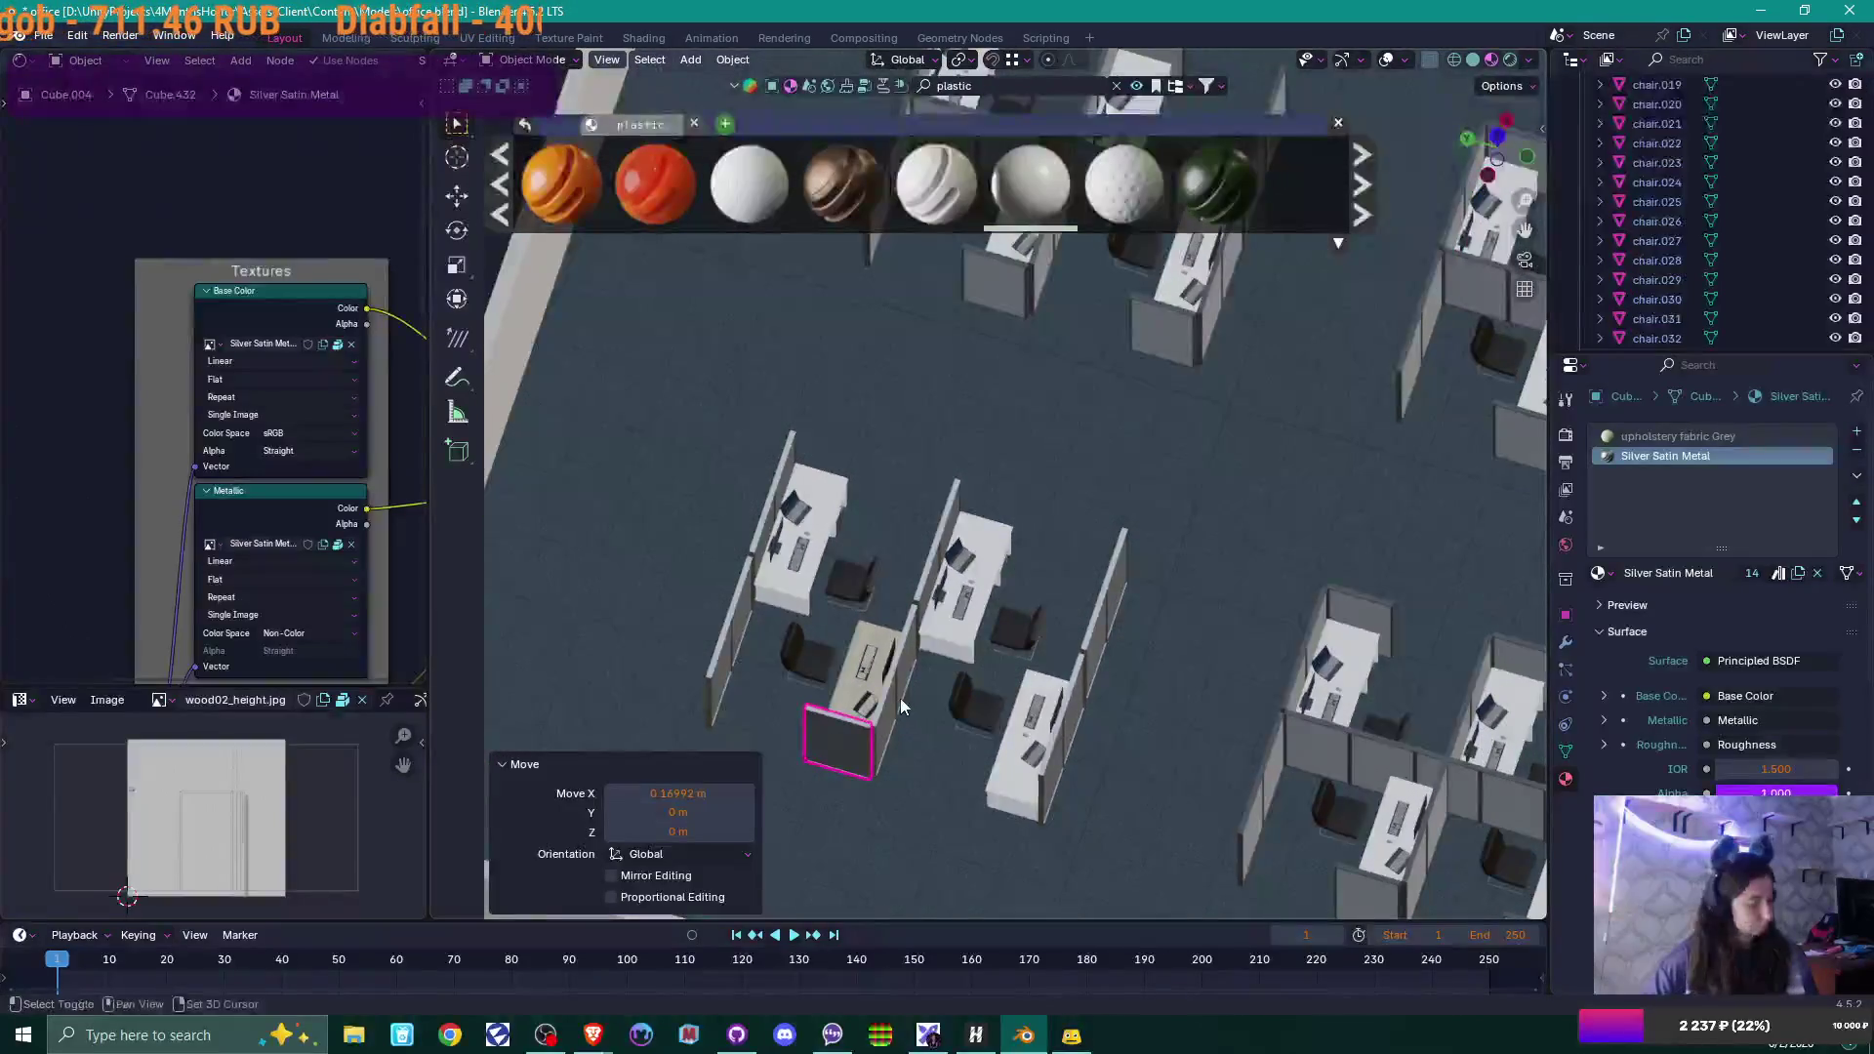
Duplicate the front panel along X and move it to the back of the desk.
key("shift+d")
key("x")
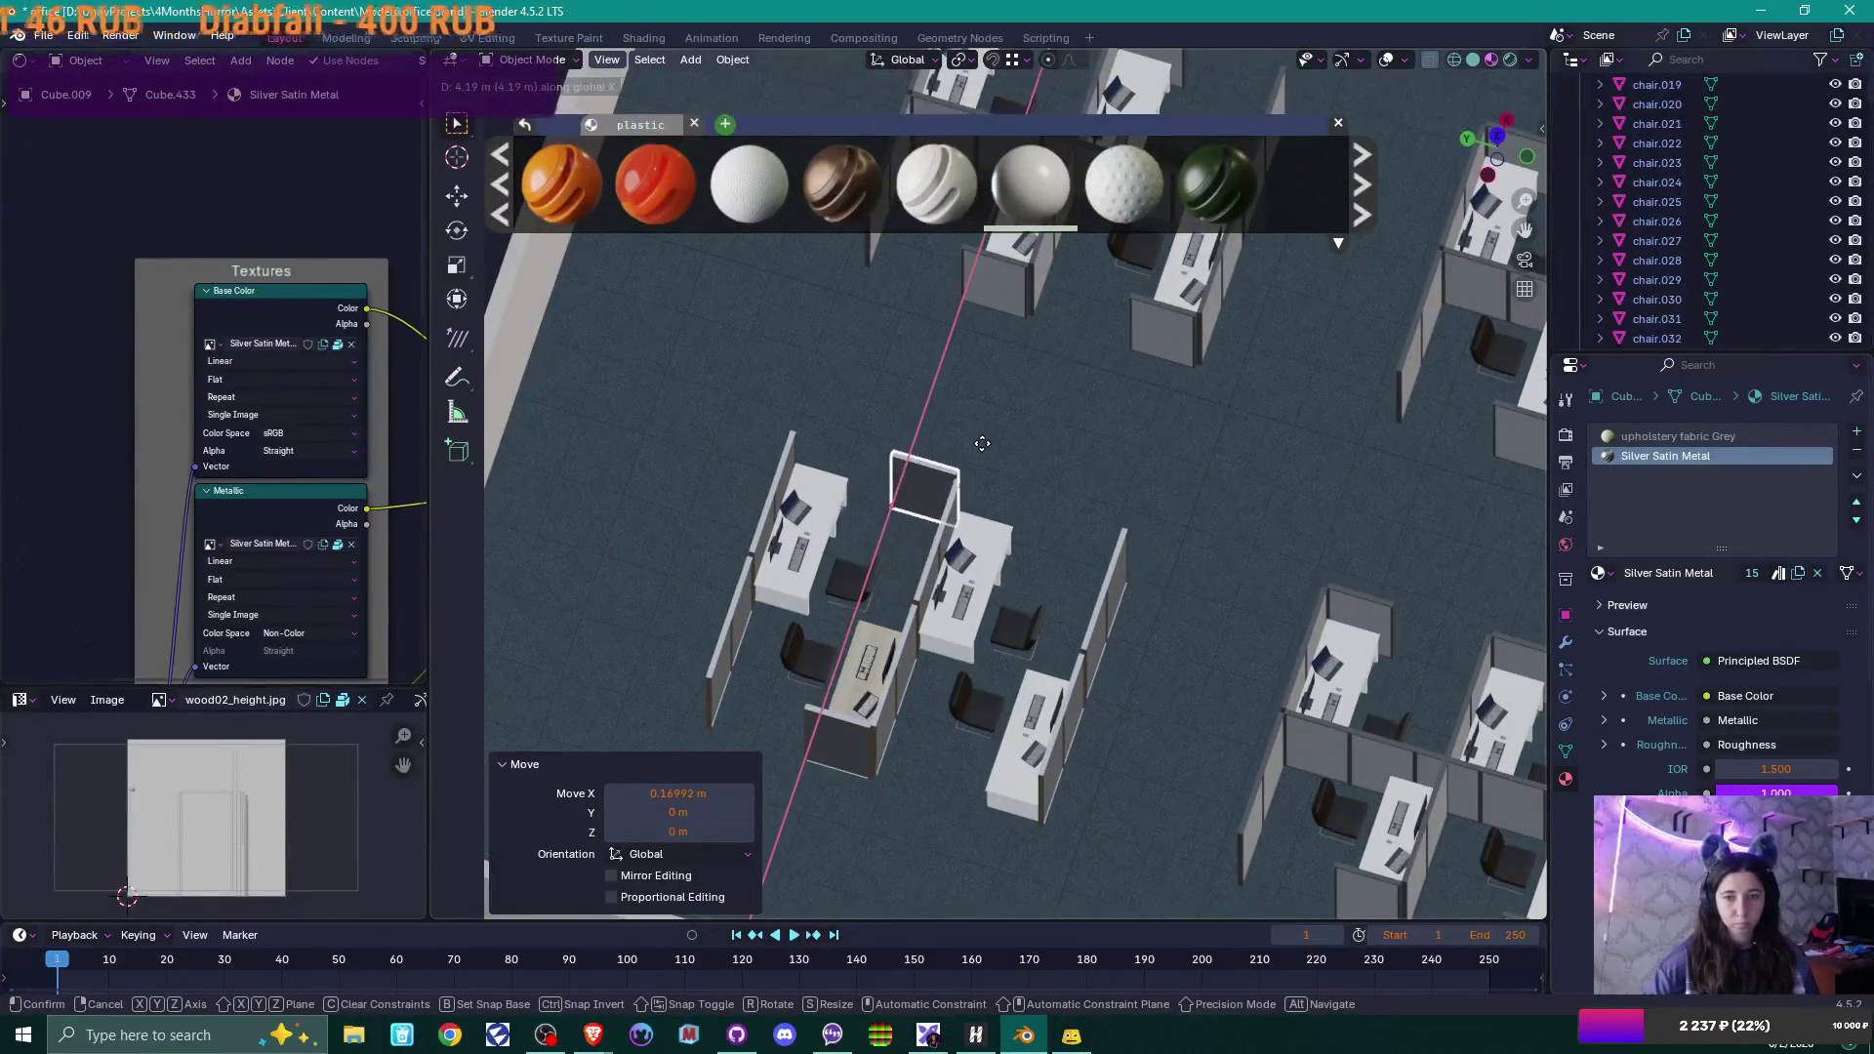
left_click(981, 431)
scroll(976, 436, "up", 4)
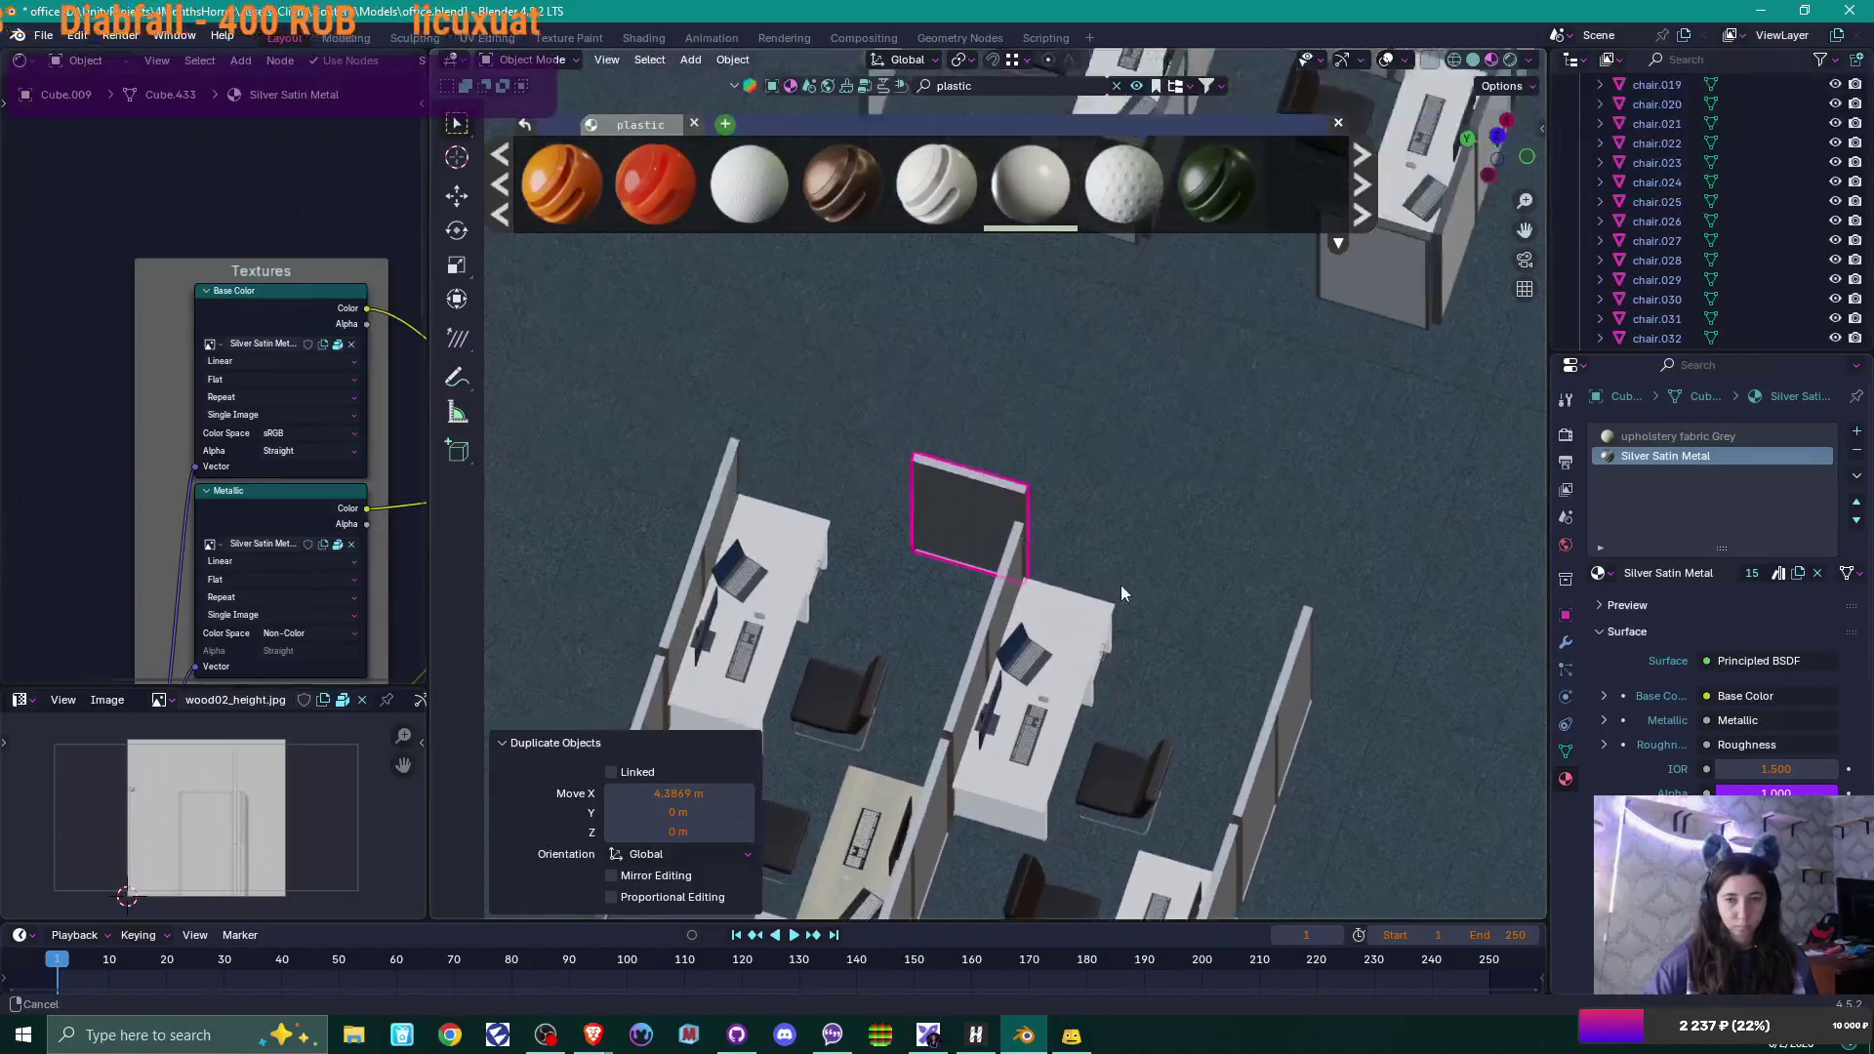
scroll(1121, 593, "down", 1)
key("g")
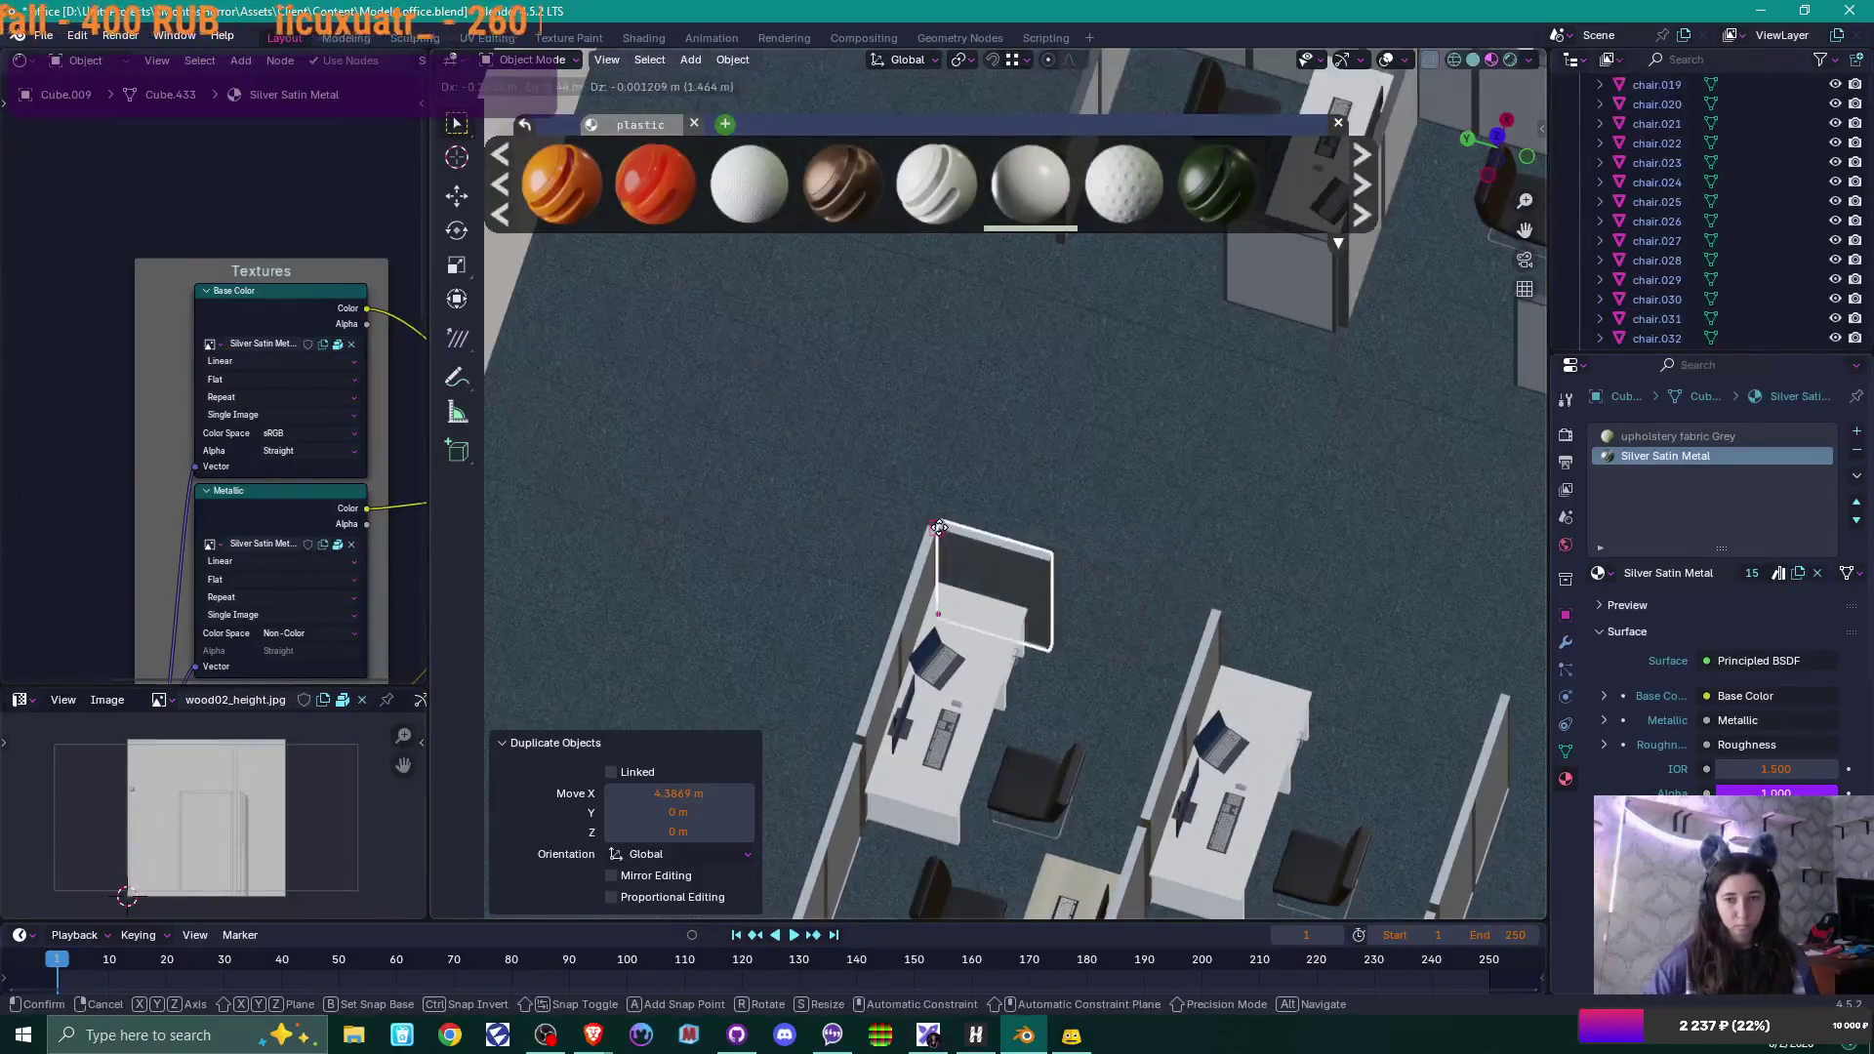
left_click(939, 528)
mouse_move(1172, 600)
middle_mouse_down("shift")
mouse_move(1088, 512)
mouse_move(1002, 472)
middle_mouse_up("shift")
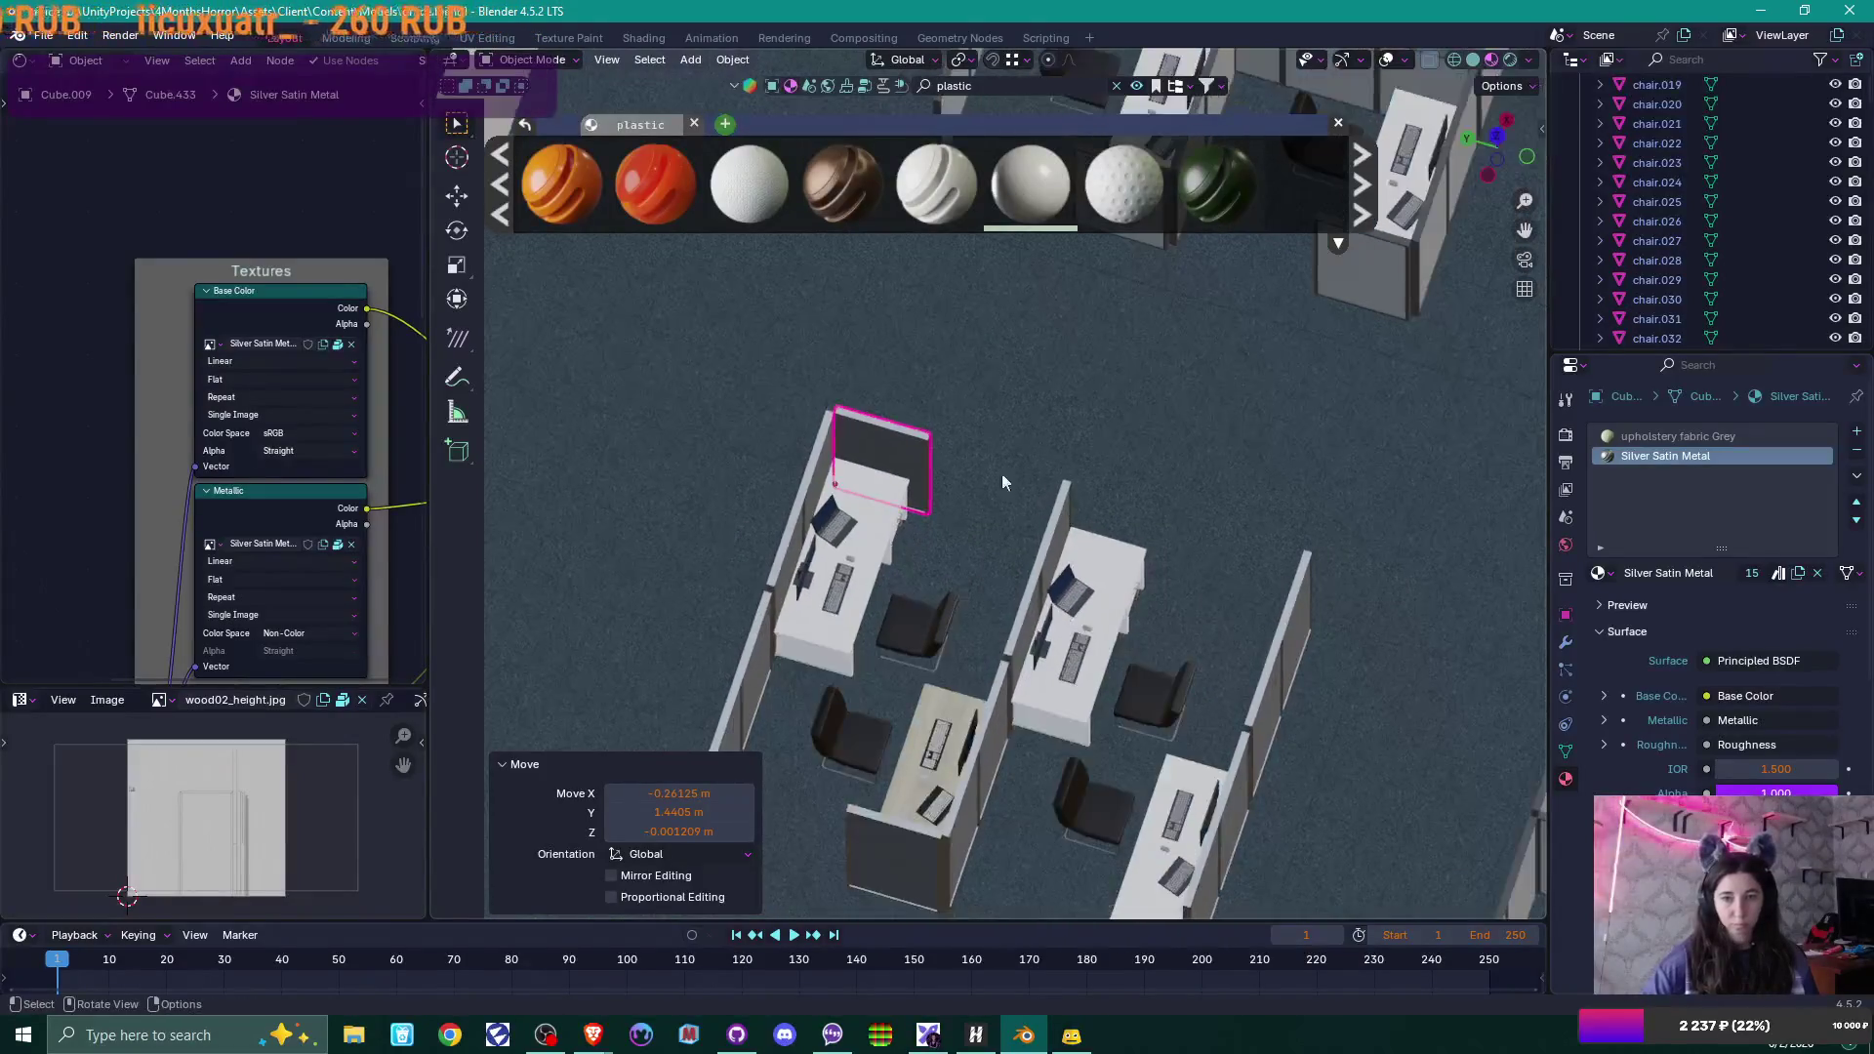
Copy the back-wall panel along Y and settle it behind the second desk.
key("shift+d")
key("y")
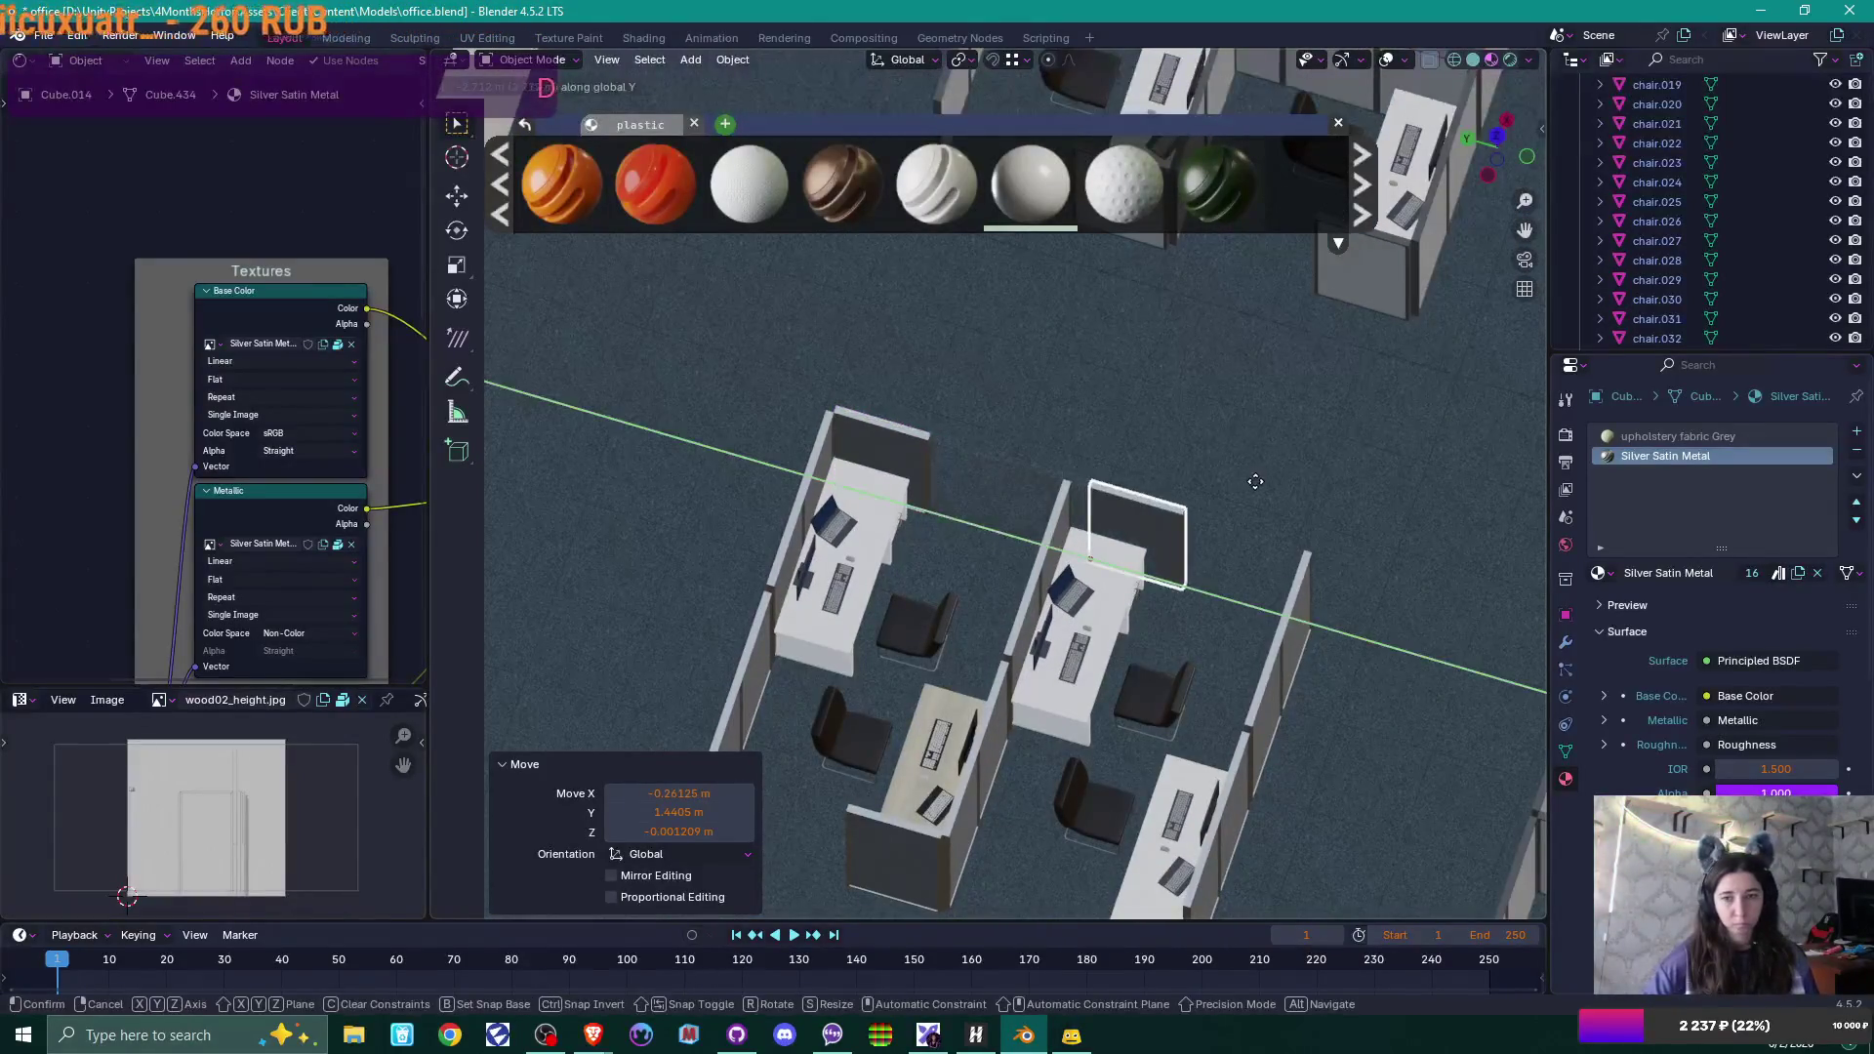
left_click(1256, 481)
key("g")
key("y")
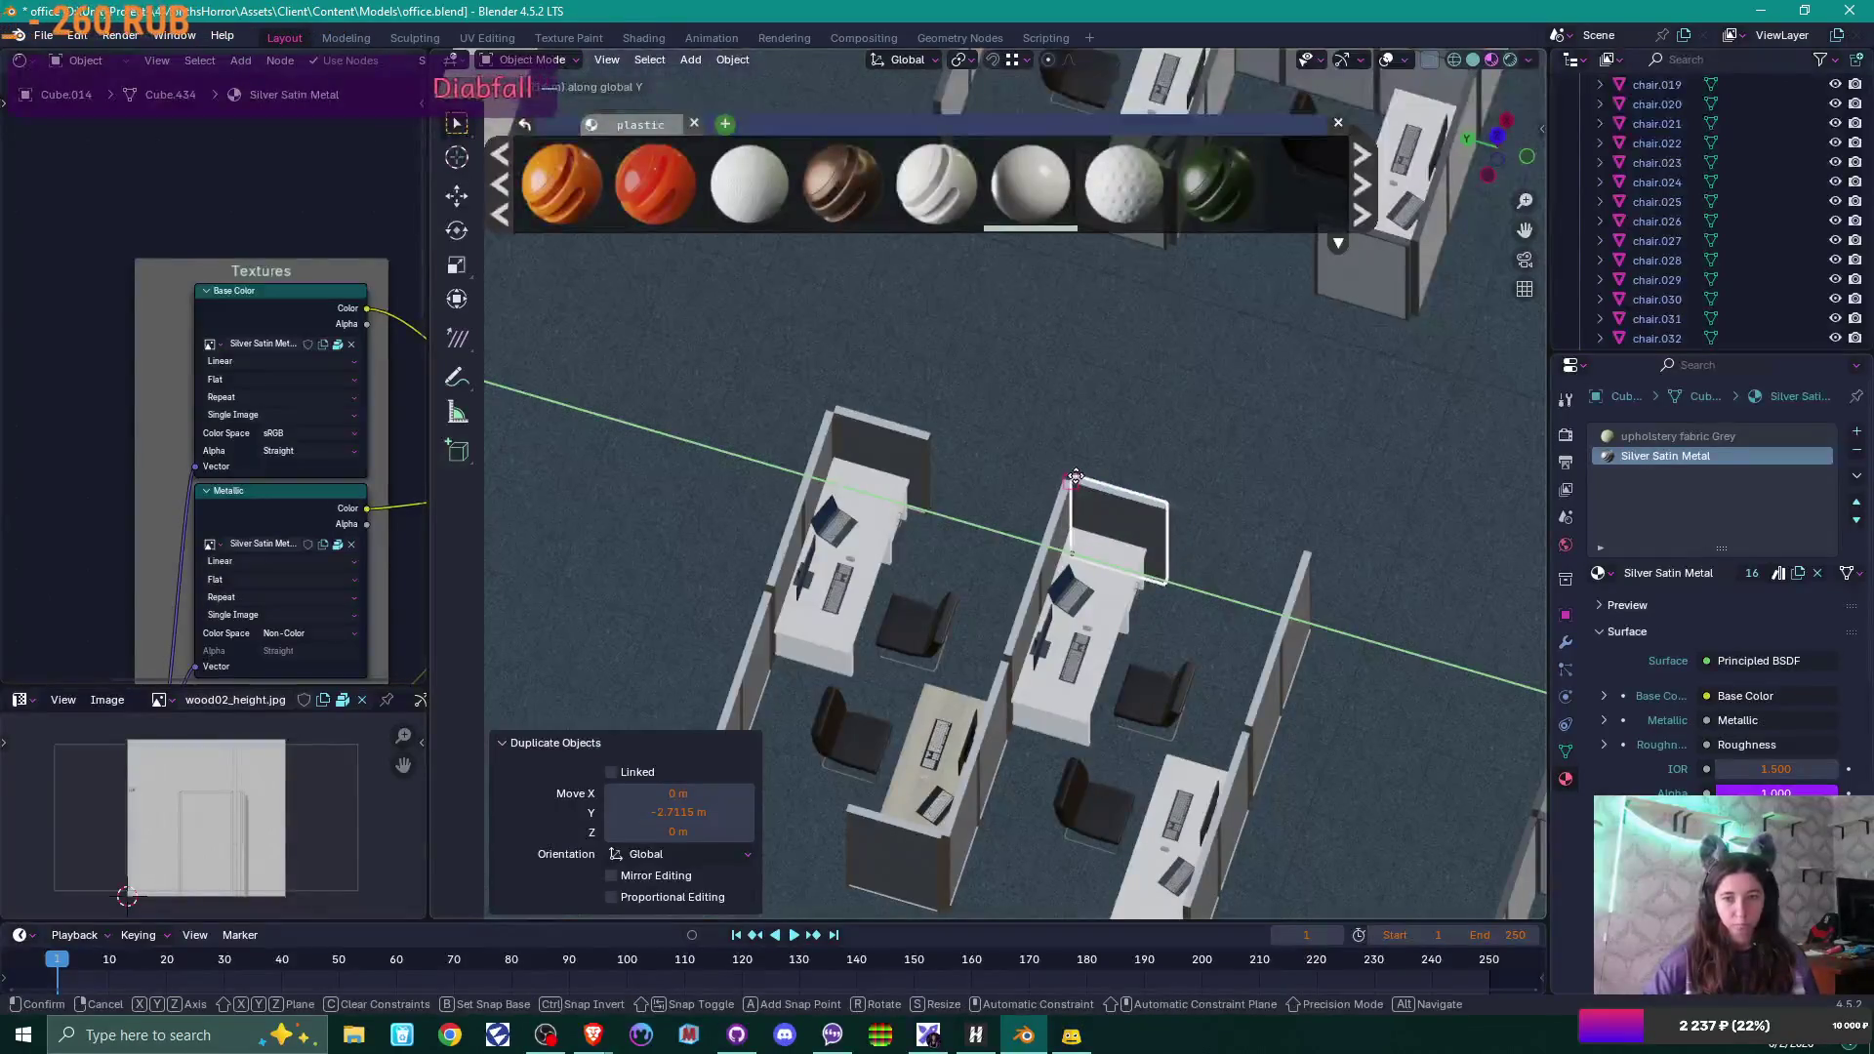
left_click(1059, 466)
scroll(1160, 562, "down", 3)
scroll(1138, 480, "up", 4)
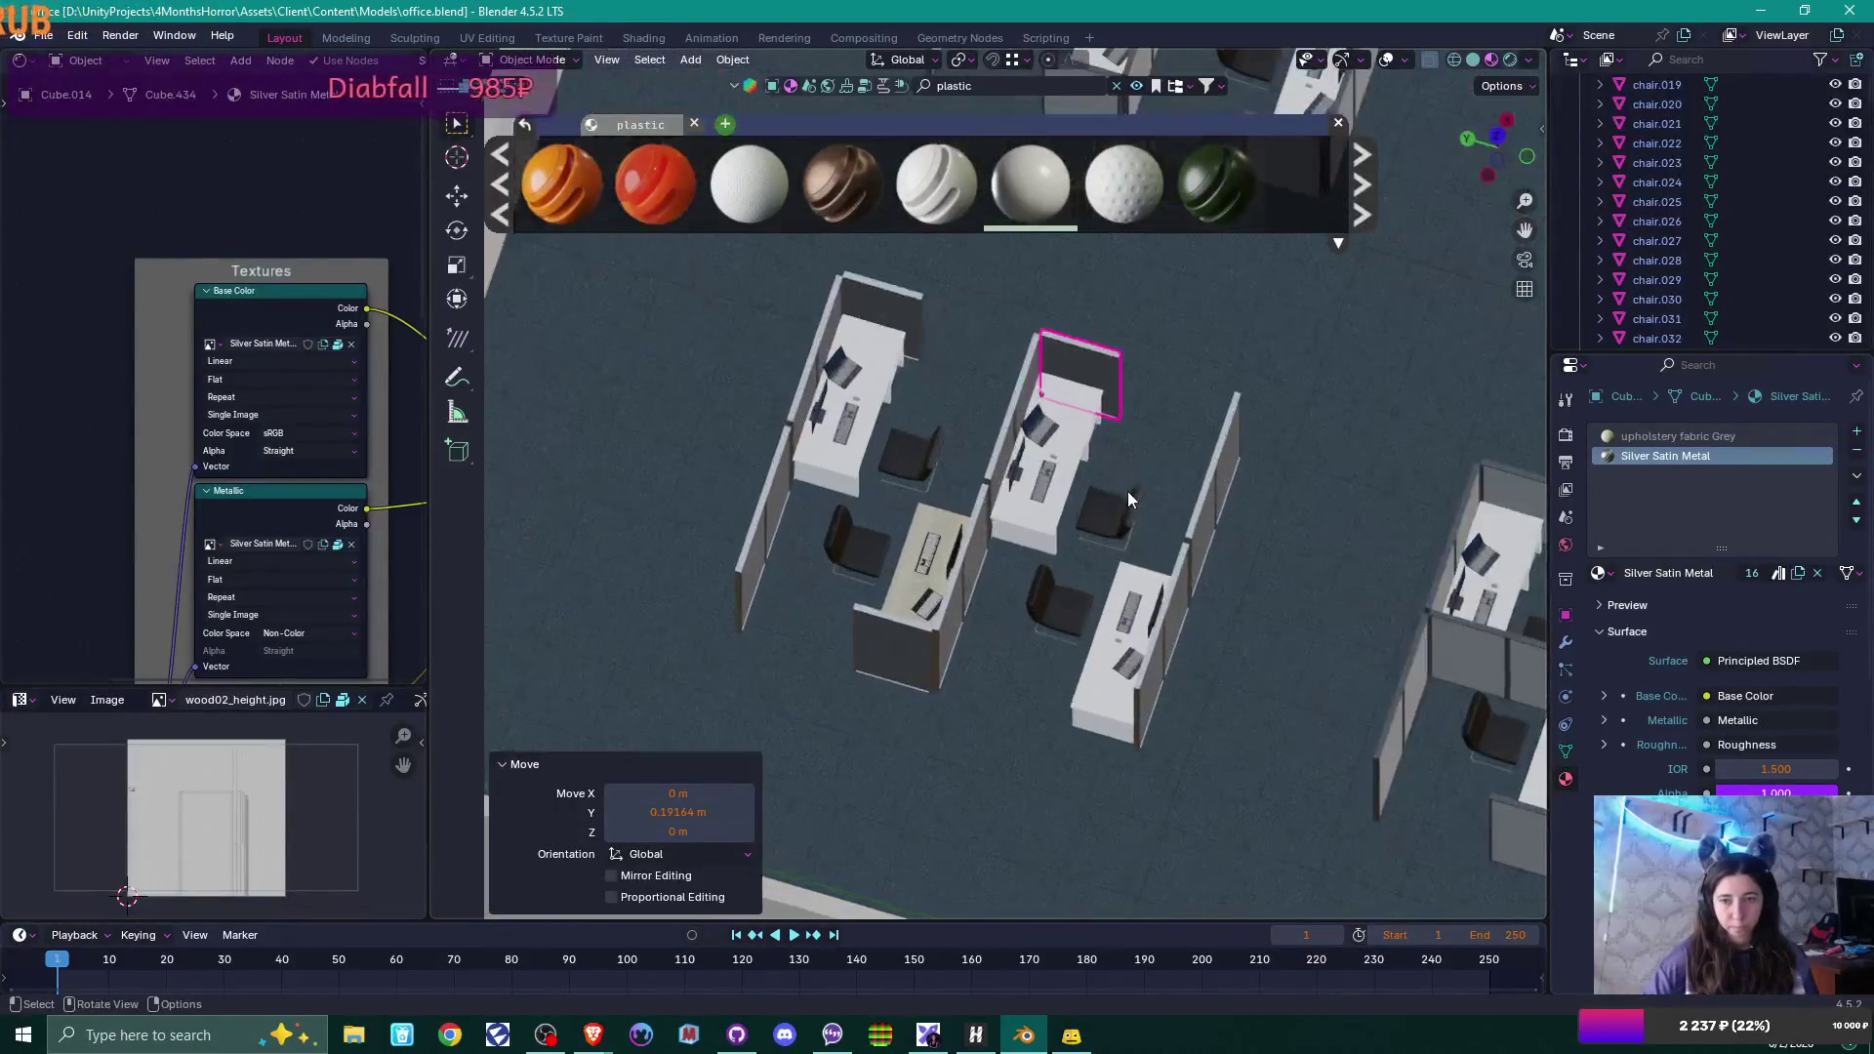
Add another panel copy at the lower-right desk's end, nudged flush along X.
key("shift+d")
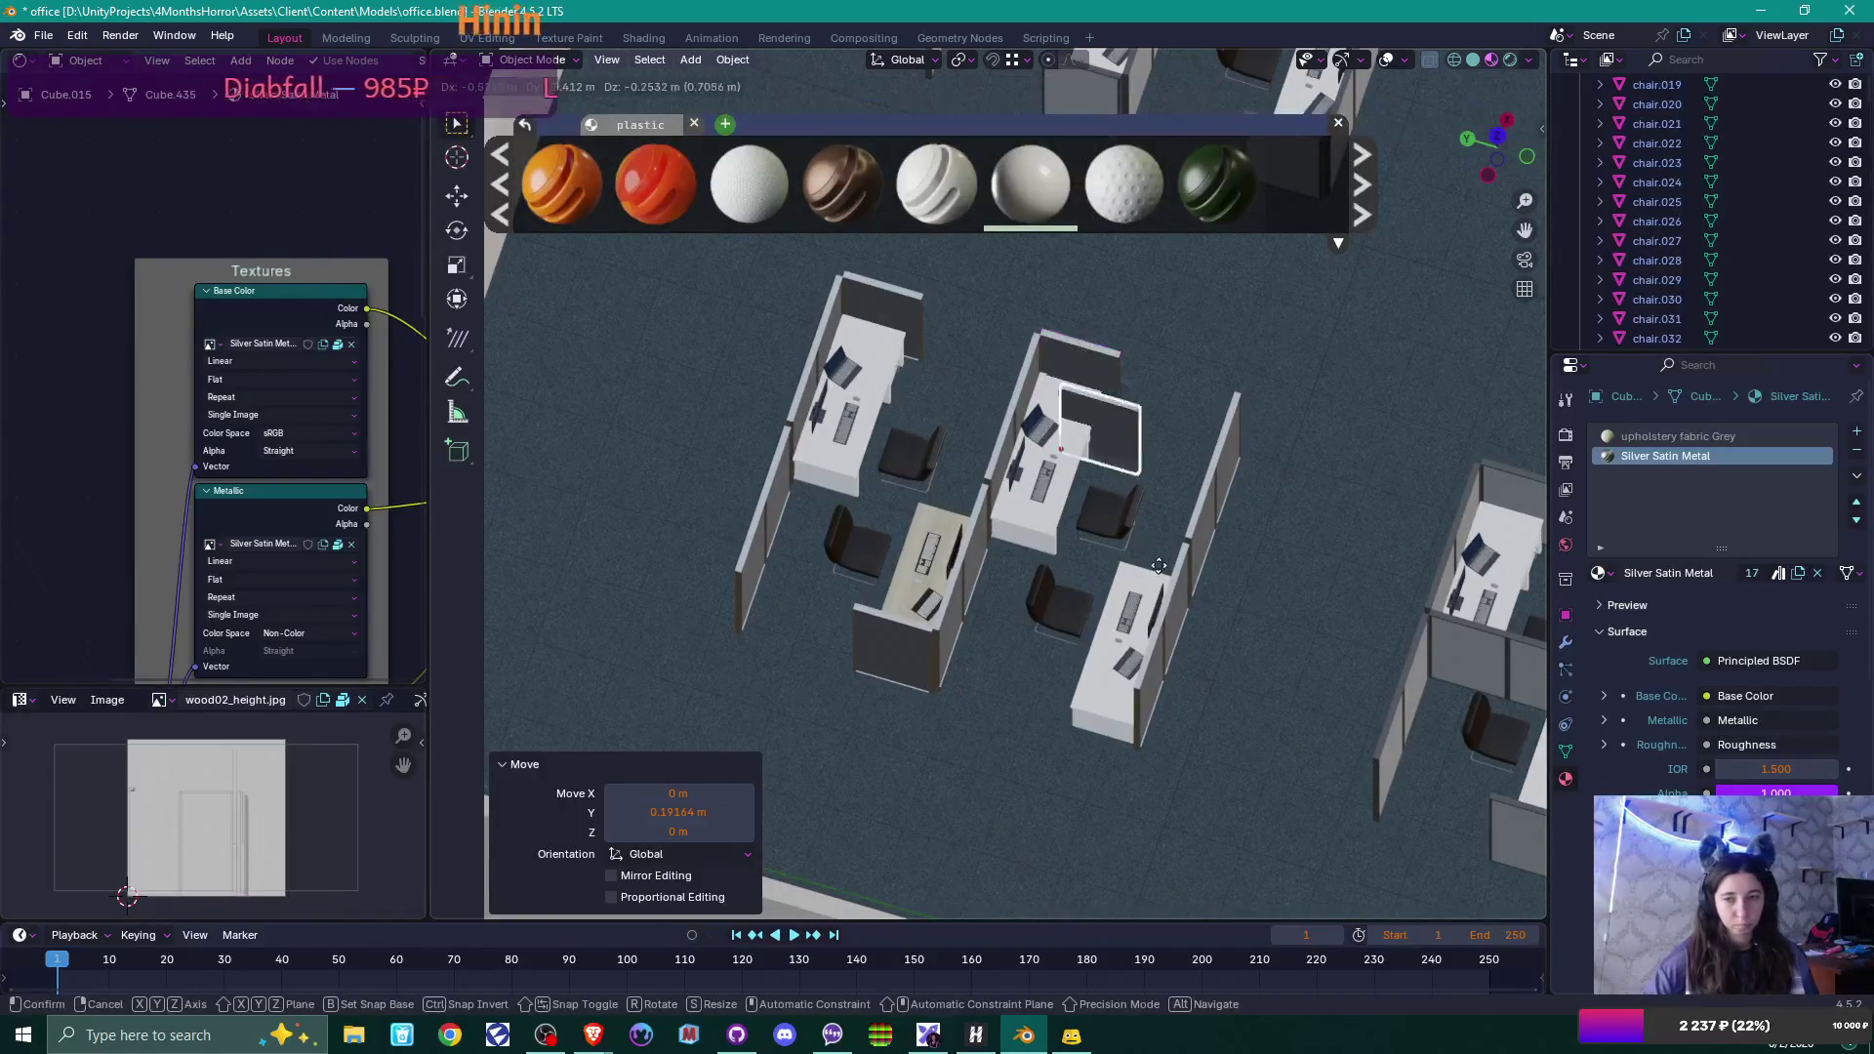
left_click(1193, 736)
scroll(1193, 736, "up", 1)
scroll(1192, 736, "up", 6)
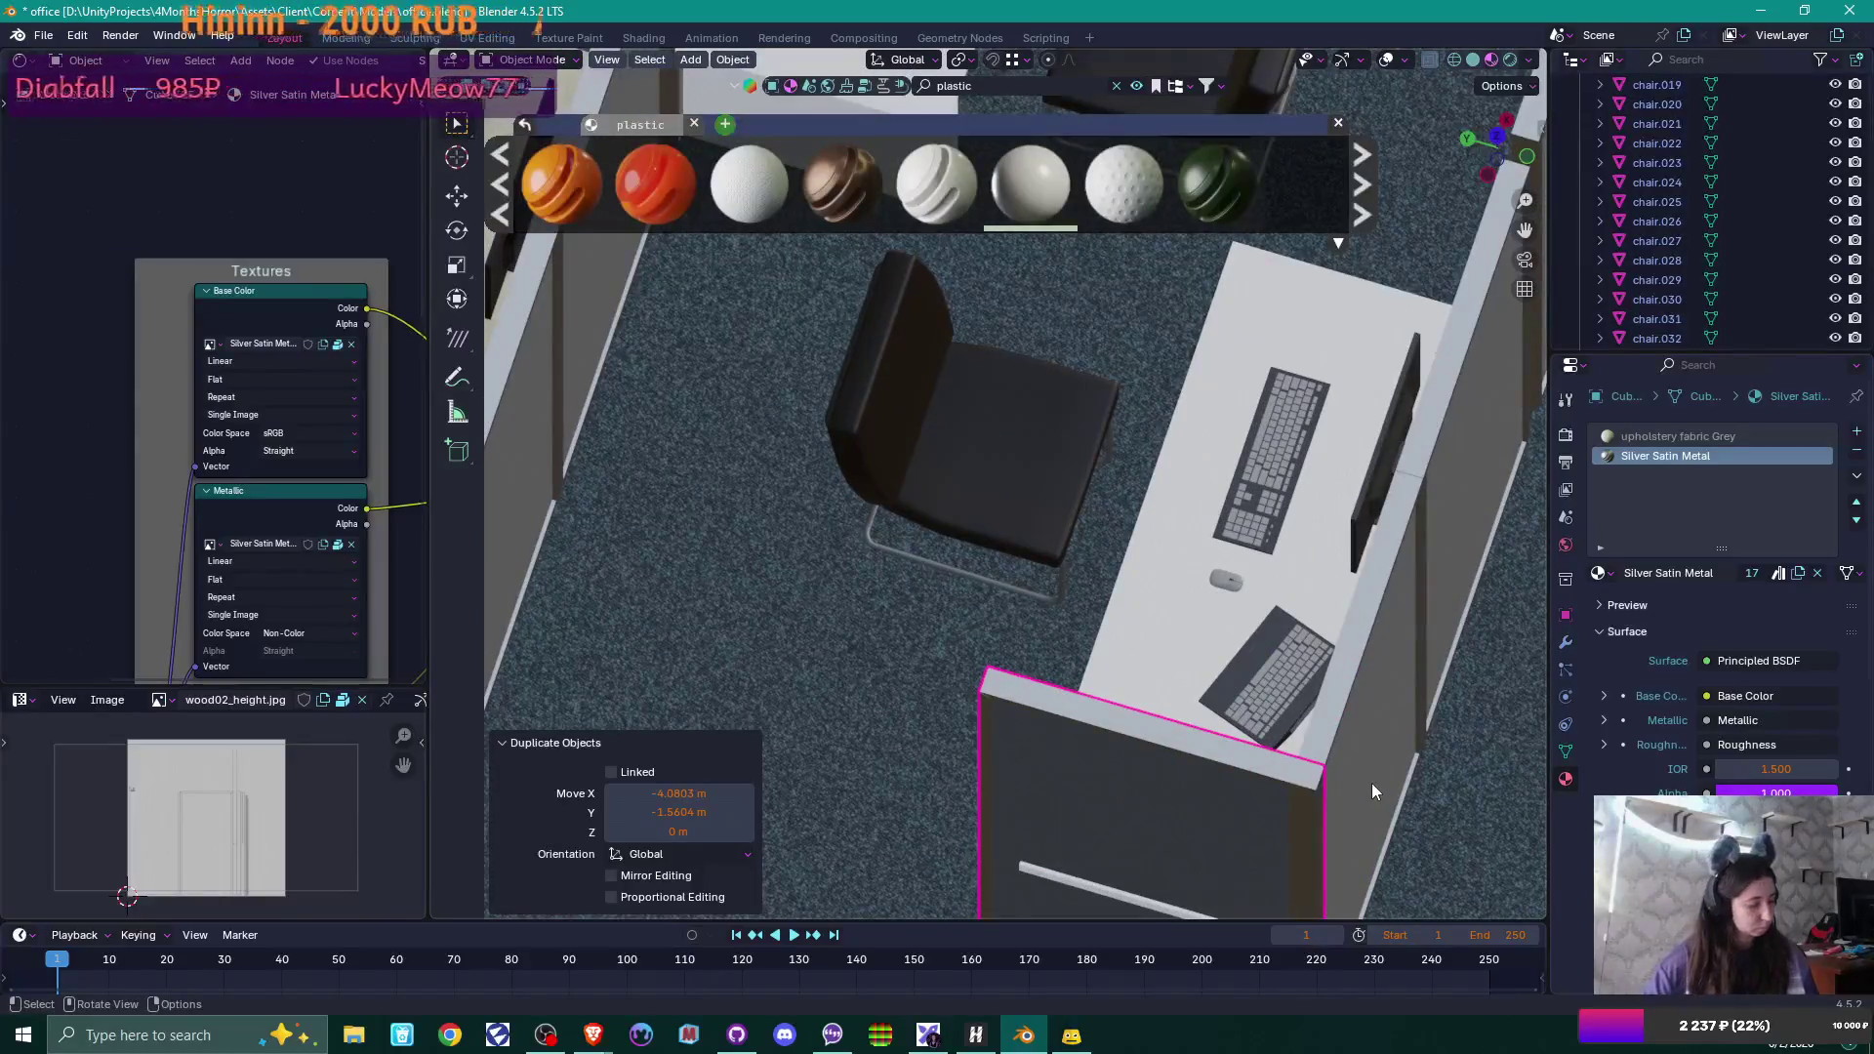
key("g")
key("x")
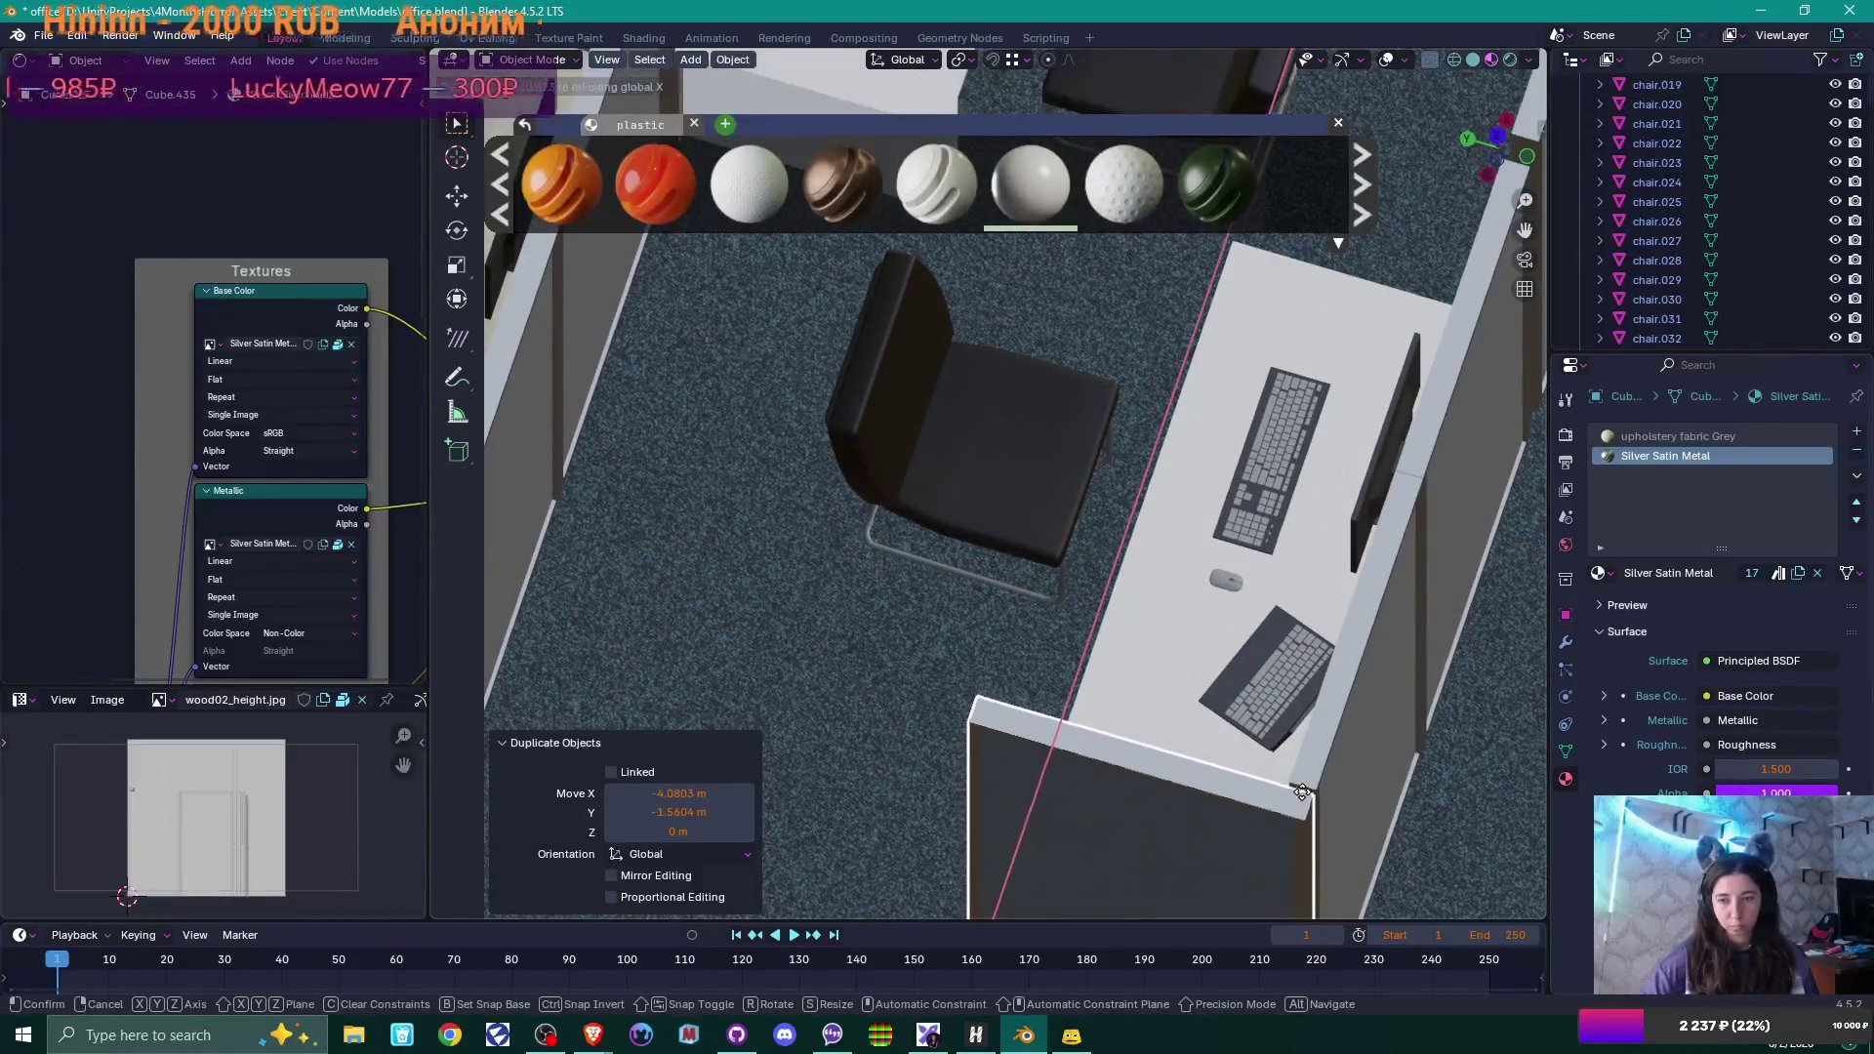
left_click(1298, 803)
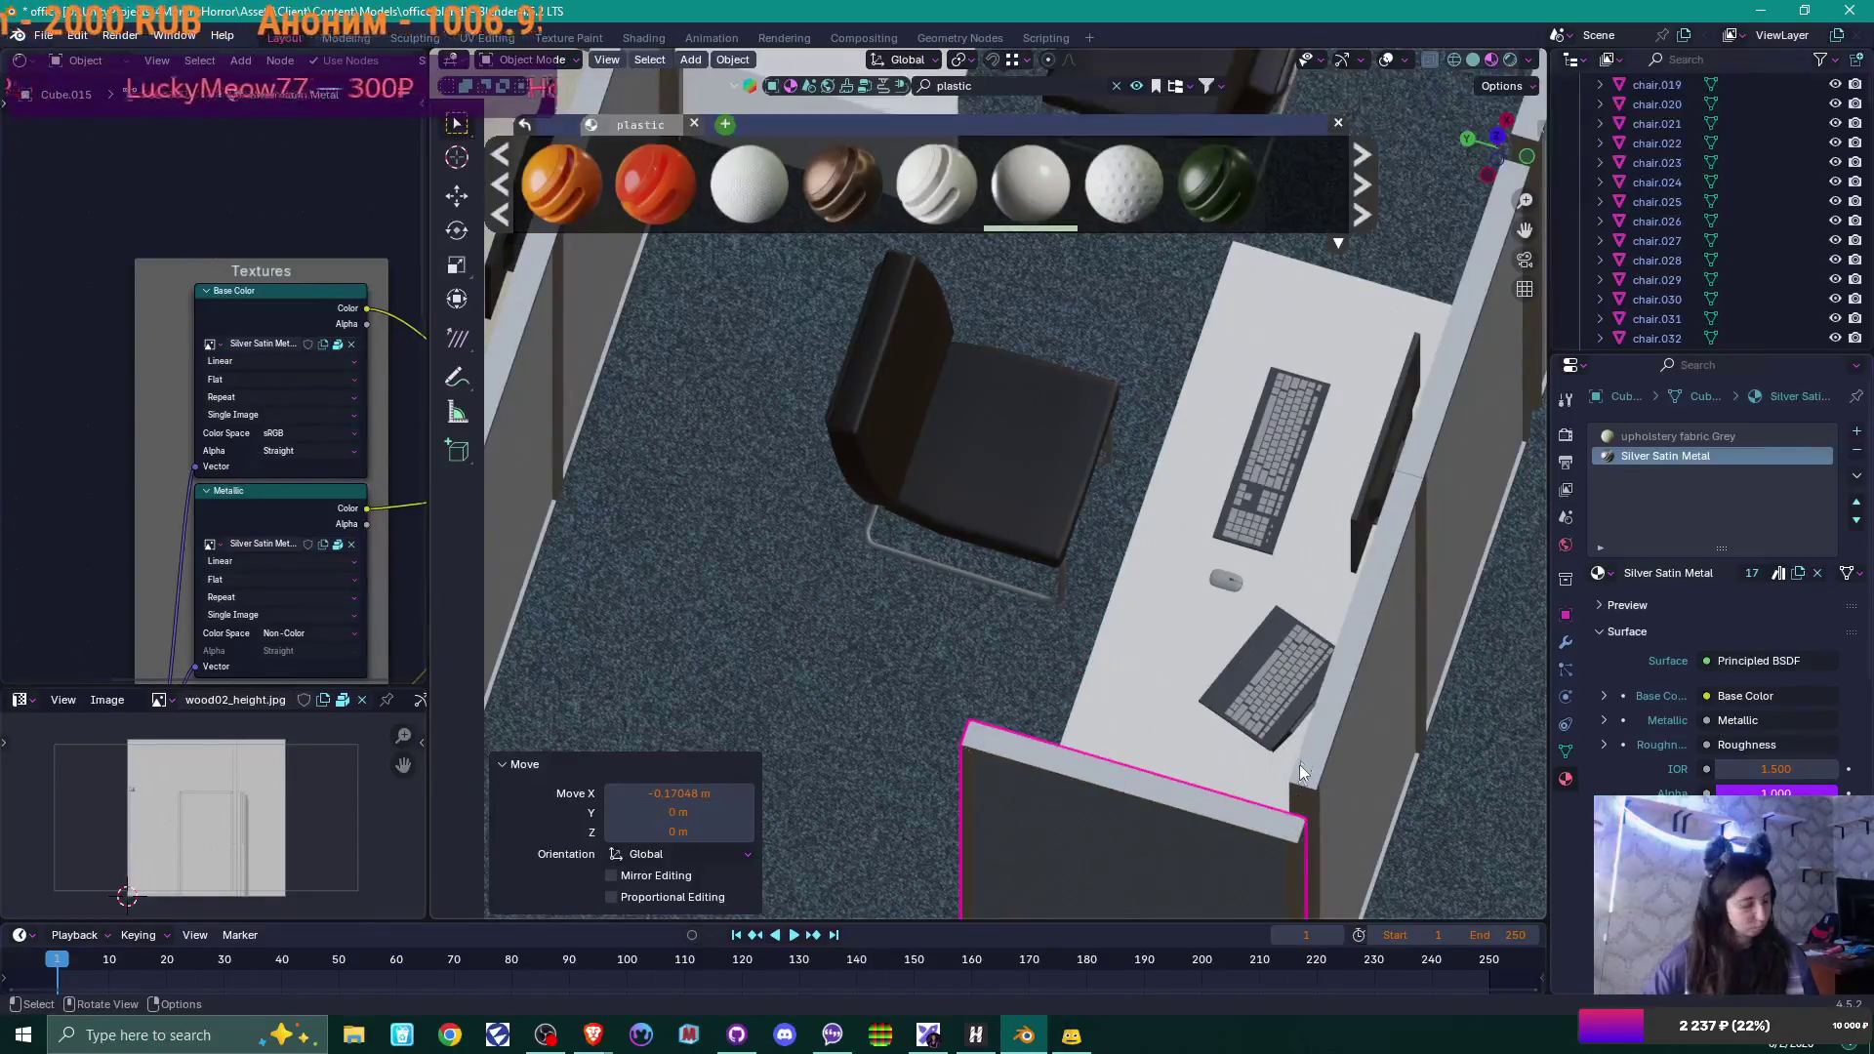
key("g")
left_click(1300, 781)
mouse_move(1303, 791)
middle_mouse_down()
mouse_move(1344, 808)
mouse_move(1228, 612)
mouse_move(1187, 784)
mouse_move(1128, 728)
mouse_move(1197, 652)
mouse_move(1242, 670)
mouse_move(1279, 767)
mouse_move(808, 621)
middle_mouse_up()
scroll(1344, 808, "down", 5)
scroll(809, 624, "up", 4)
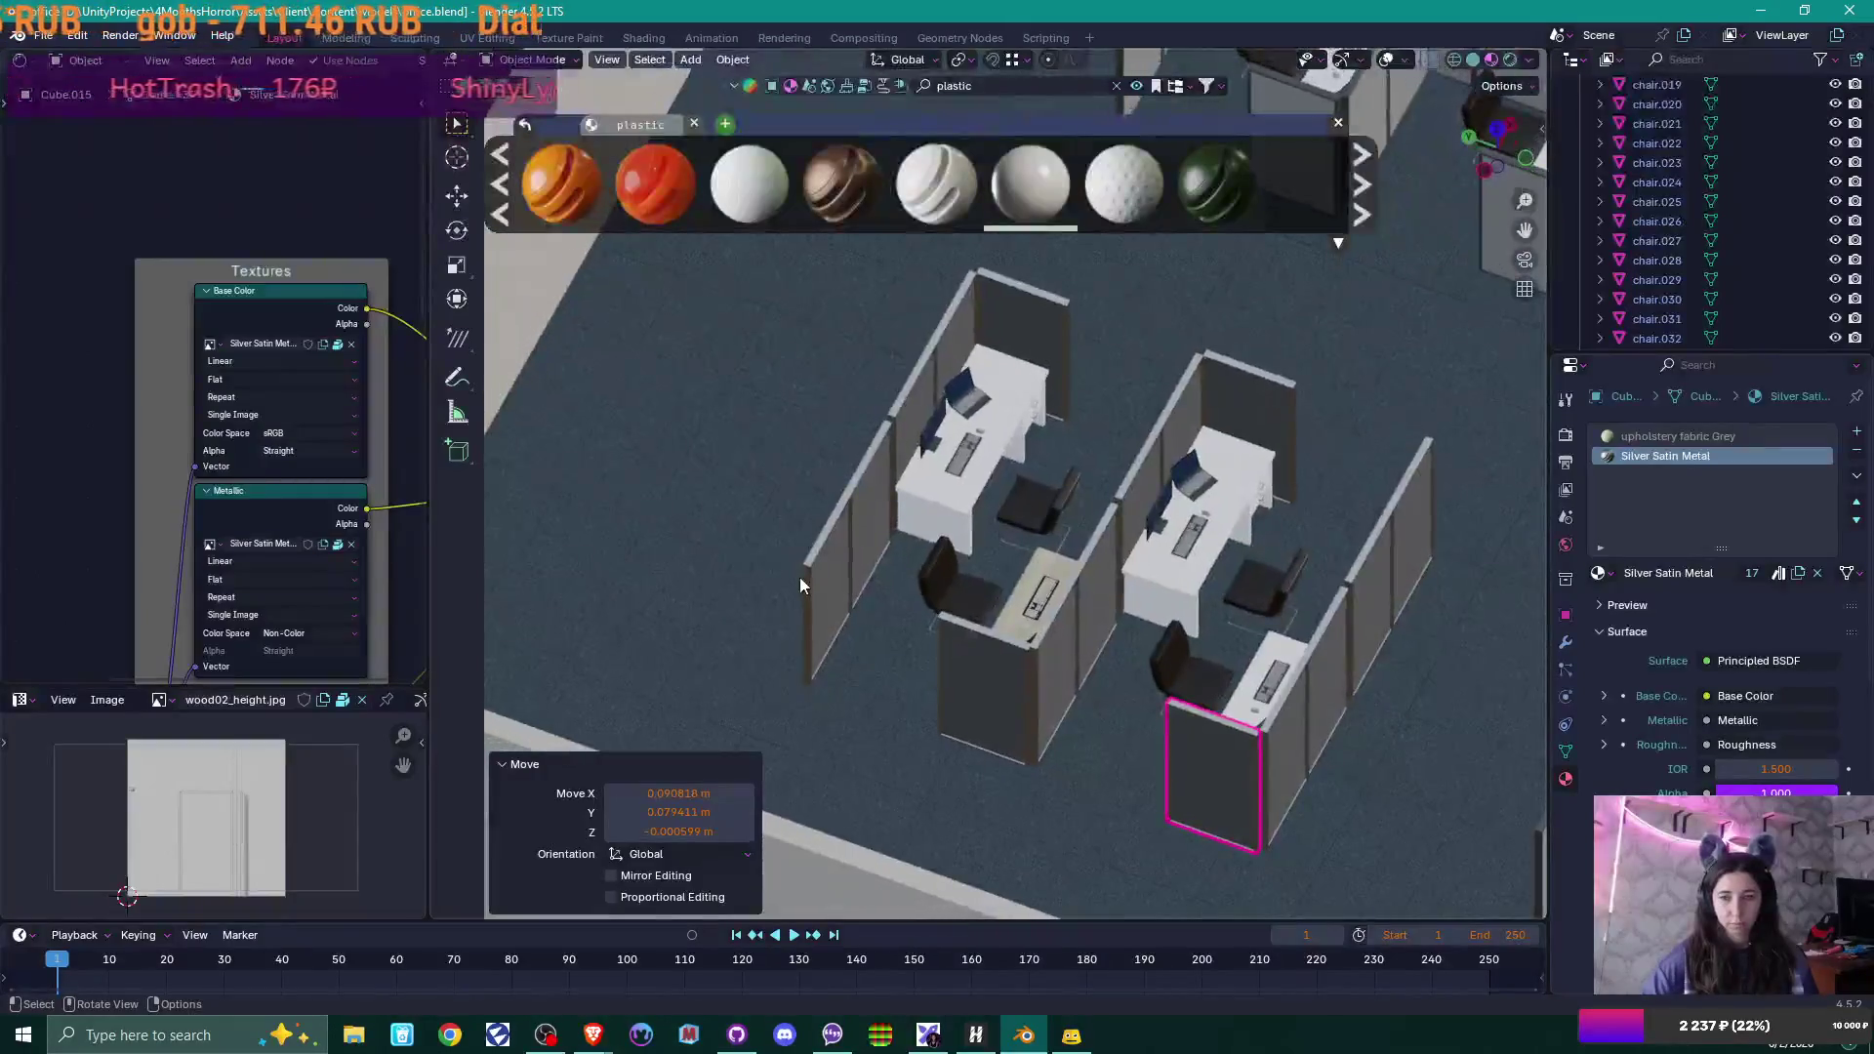
Duplicate the left side partition panel and rotate the copy 90 degrees about Z.
left_click(803, 585)
middle_click_drag(864, 488, 941, 560)
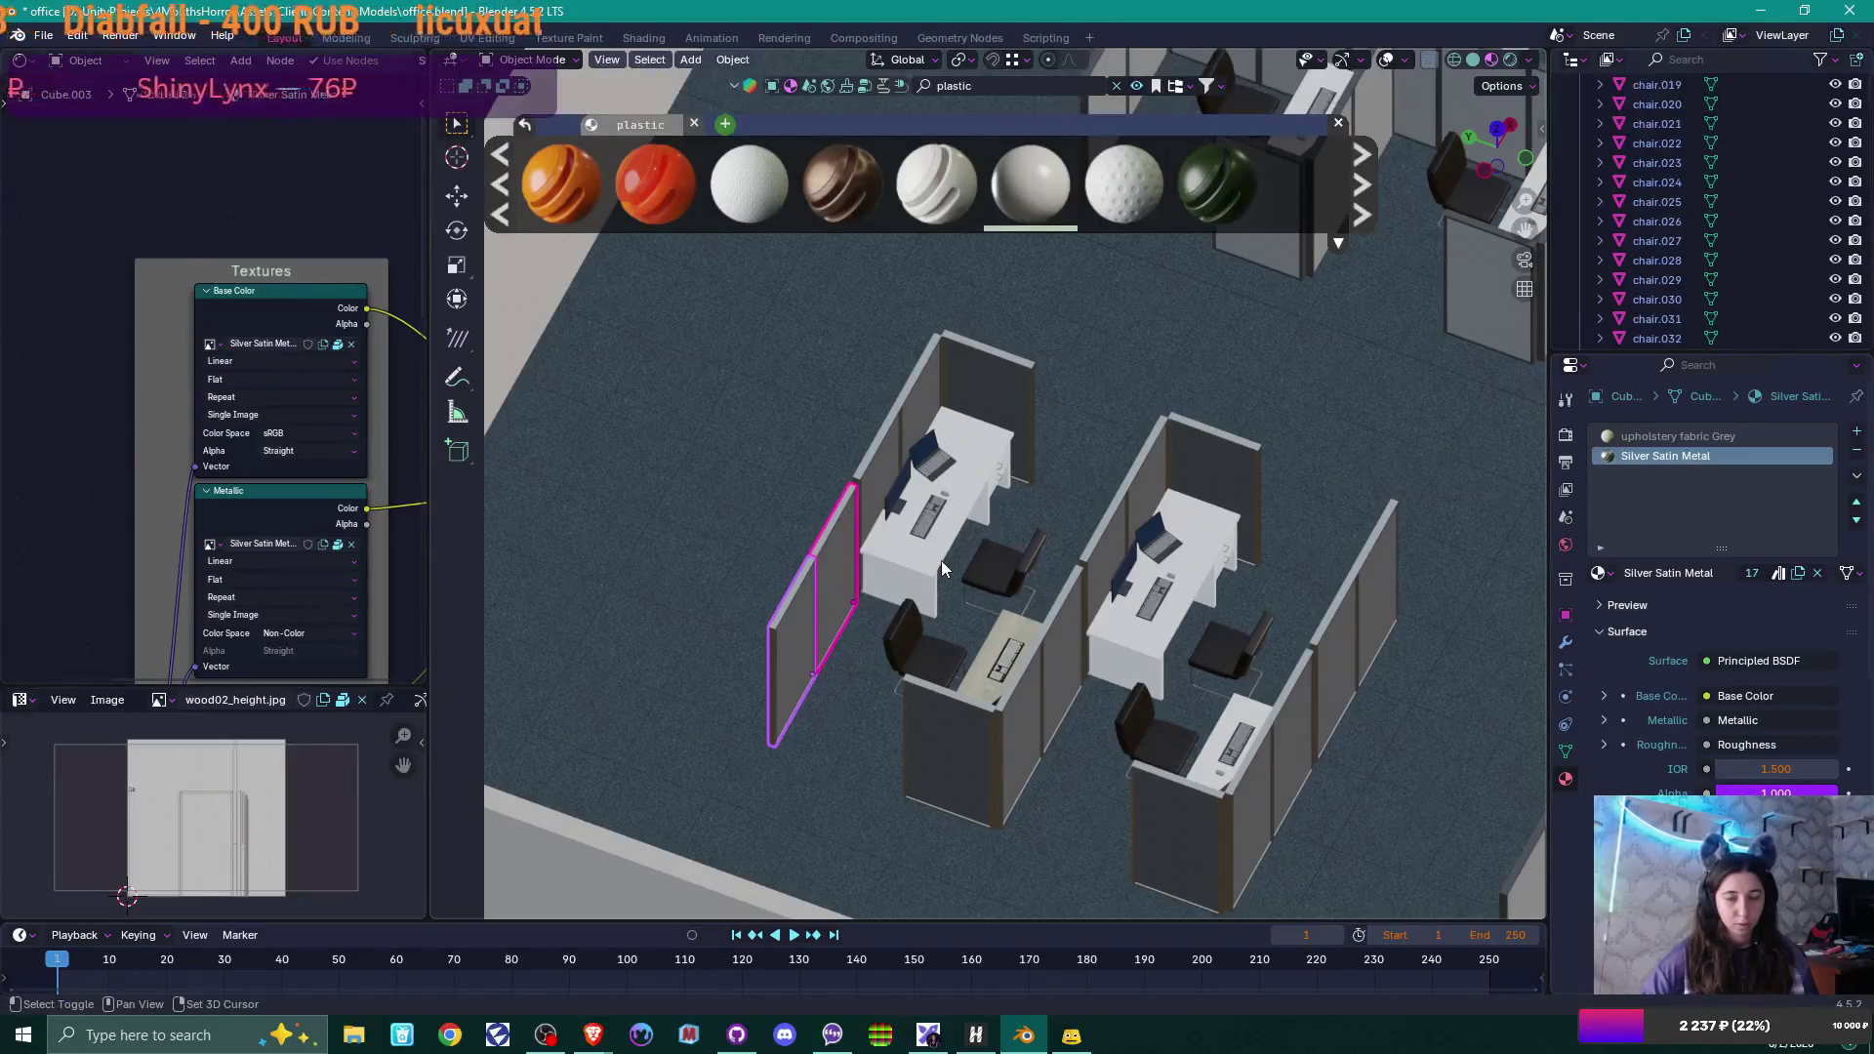
key("shift+d")
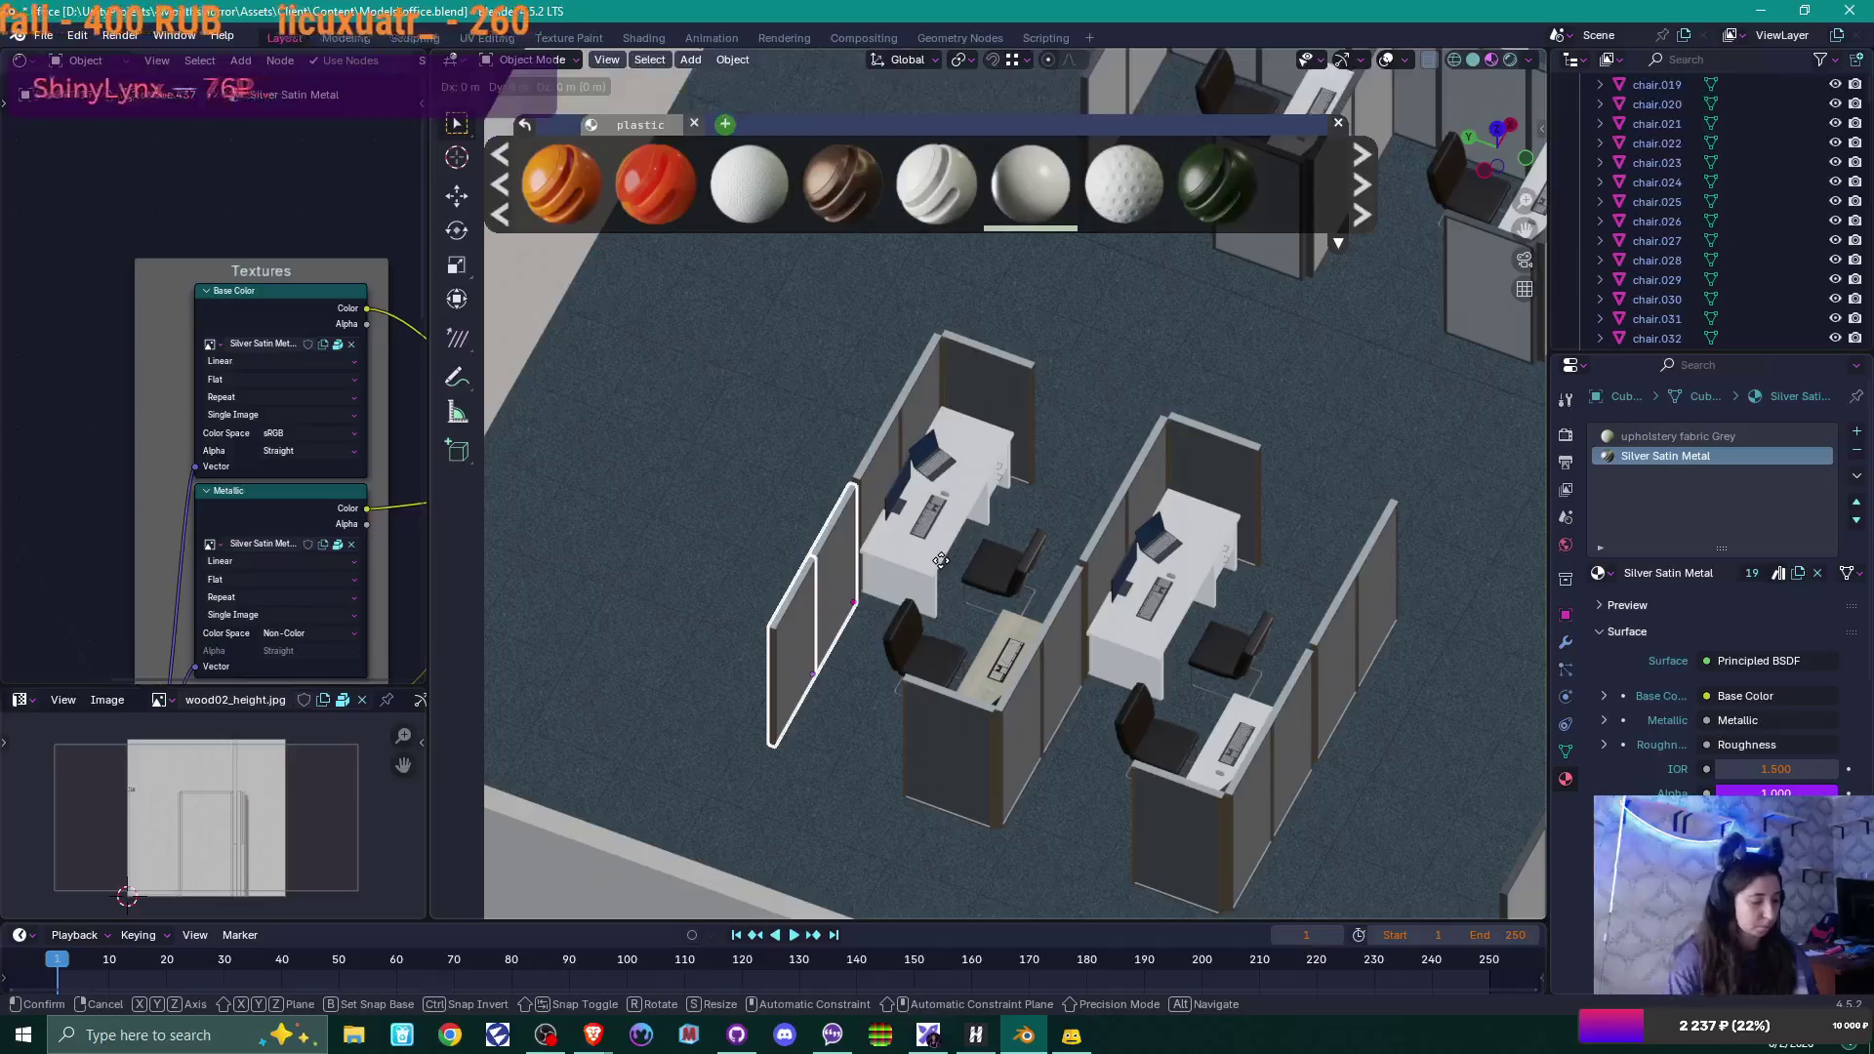
type("rz90")
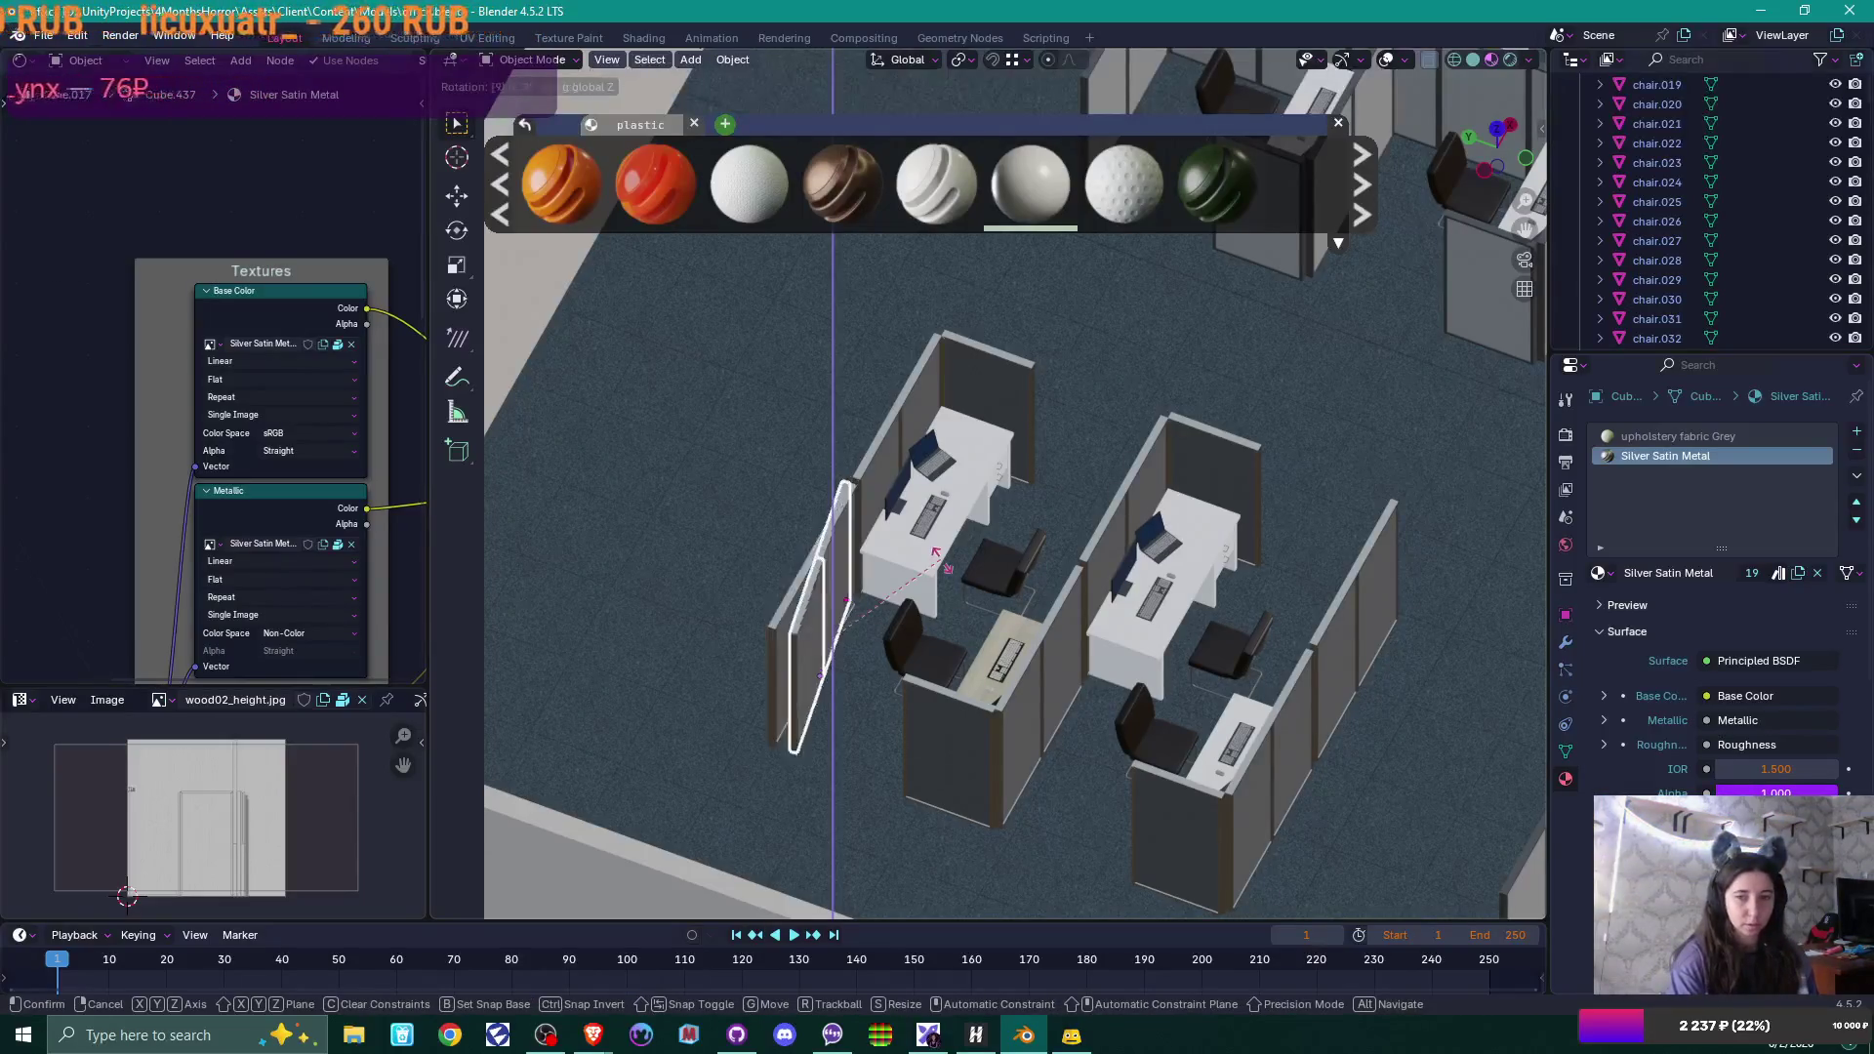
key("Return")
scroll(890, 495, "up", 2)
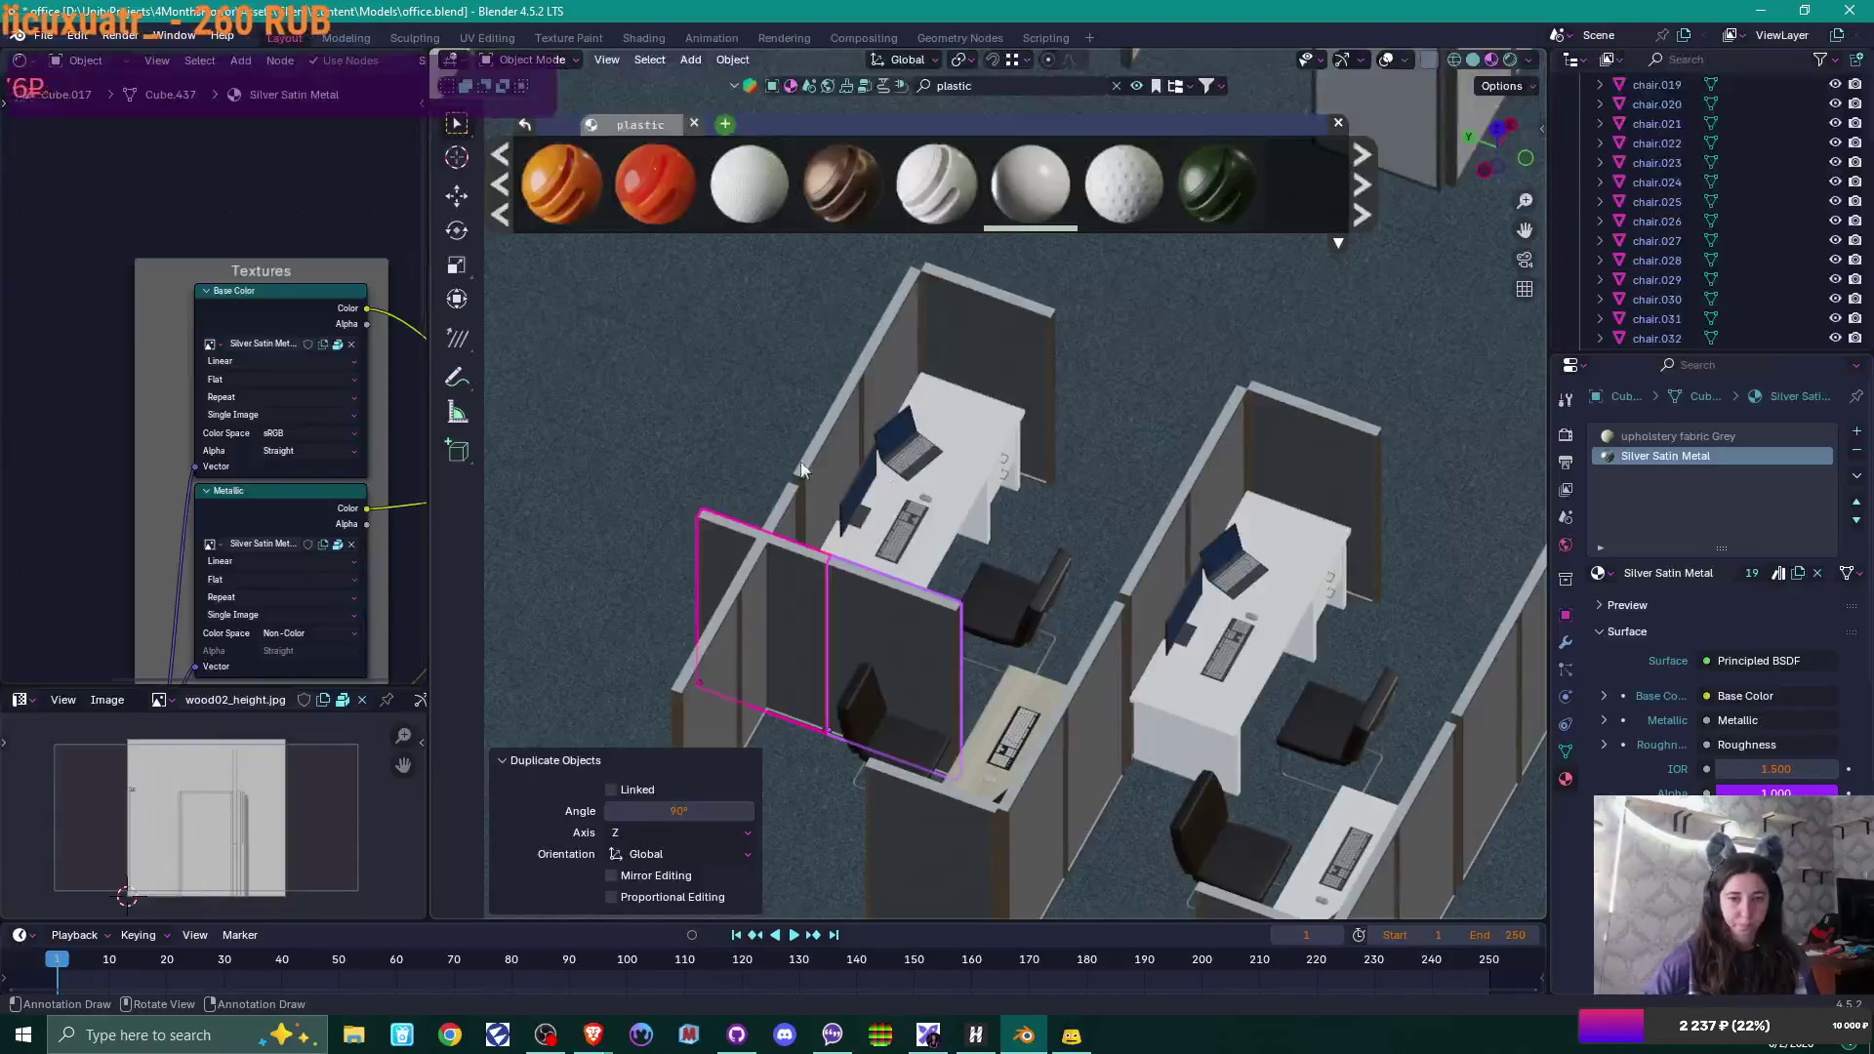
key("g")
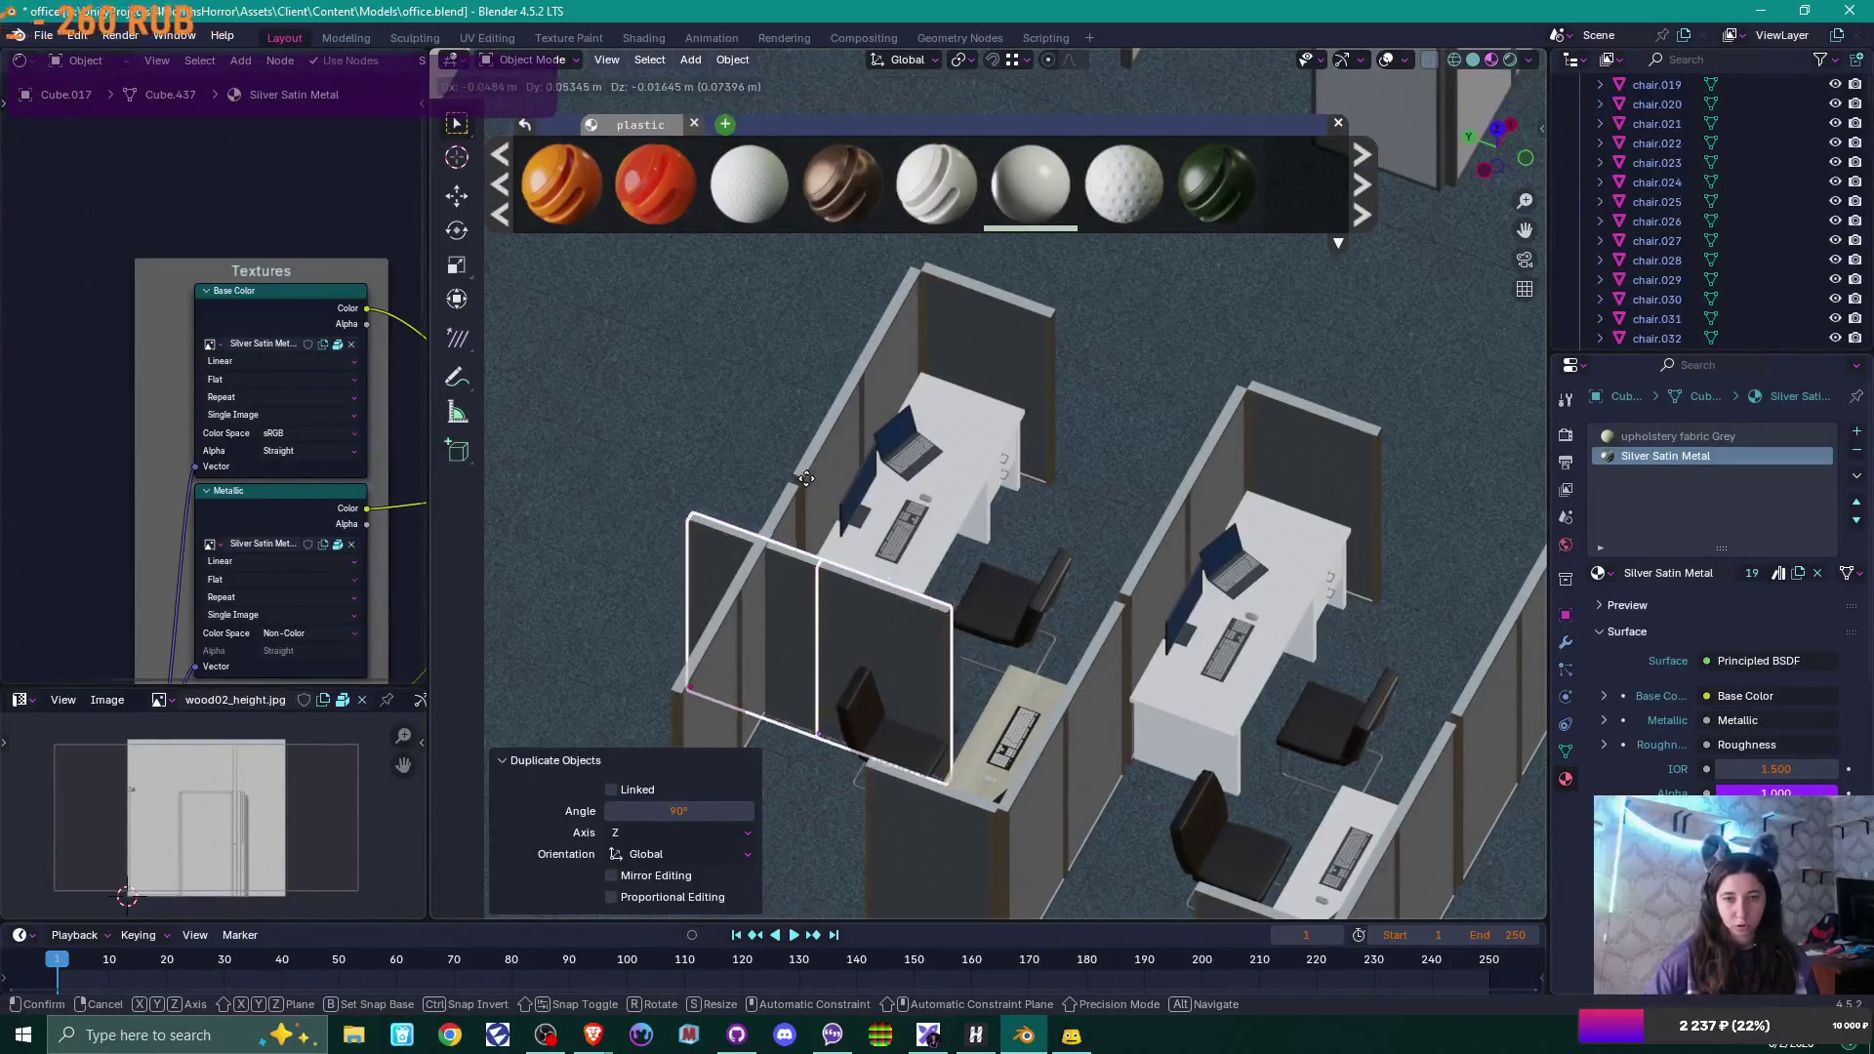
left_click(807, 478)
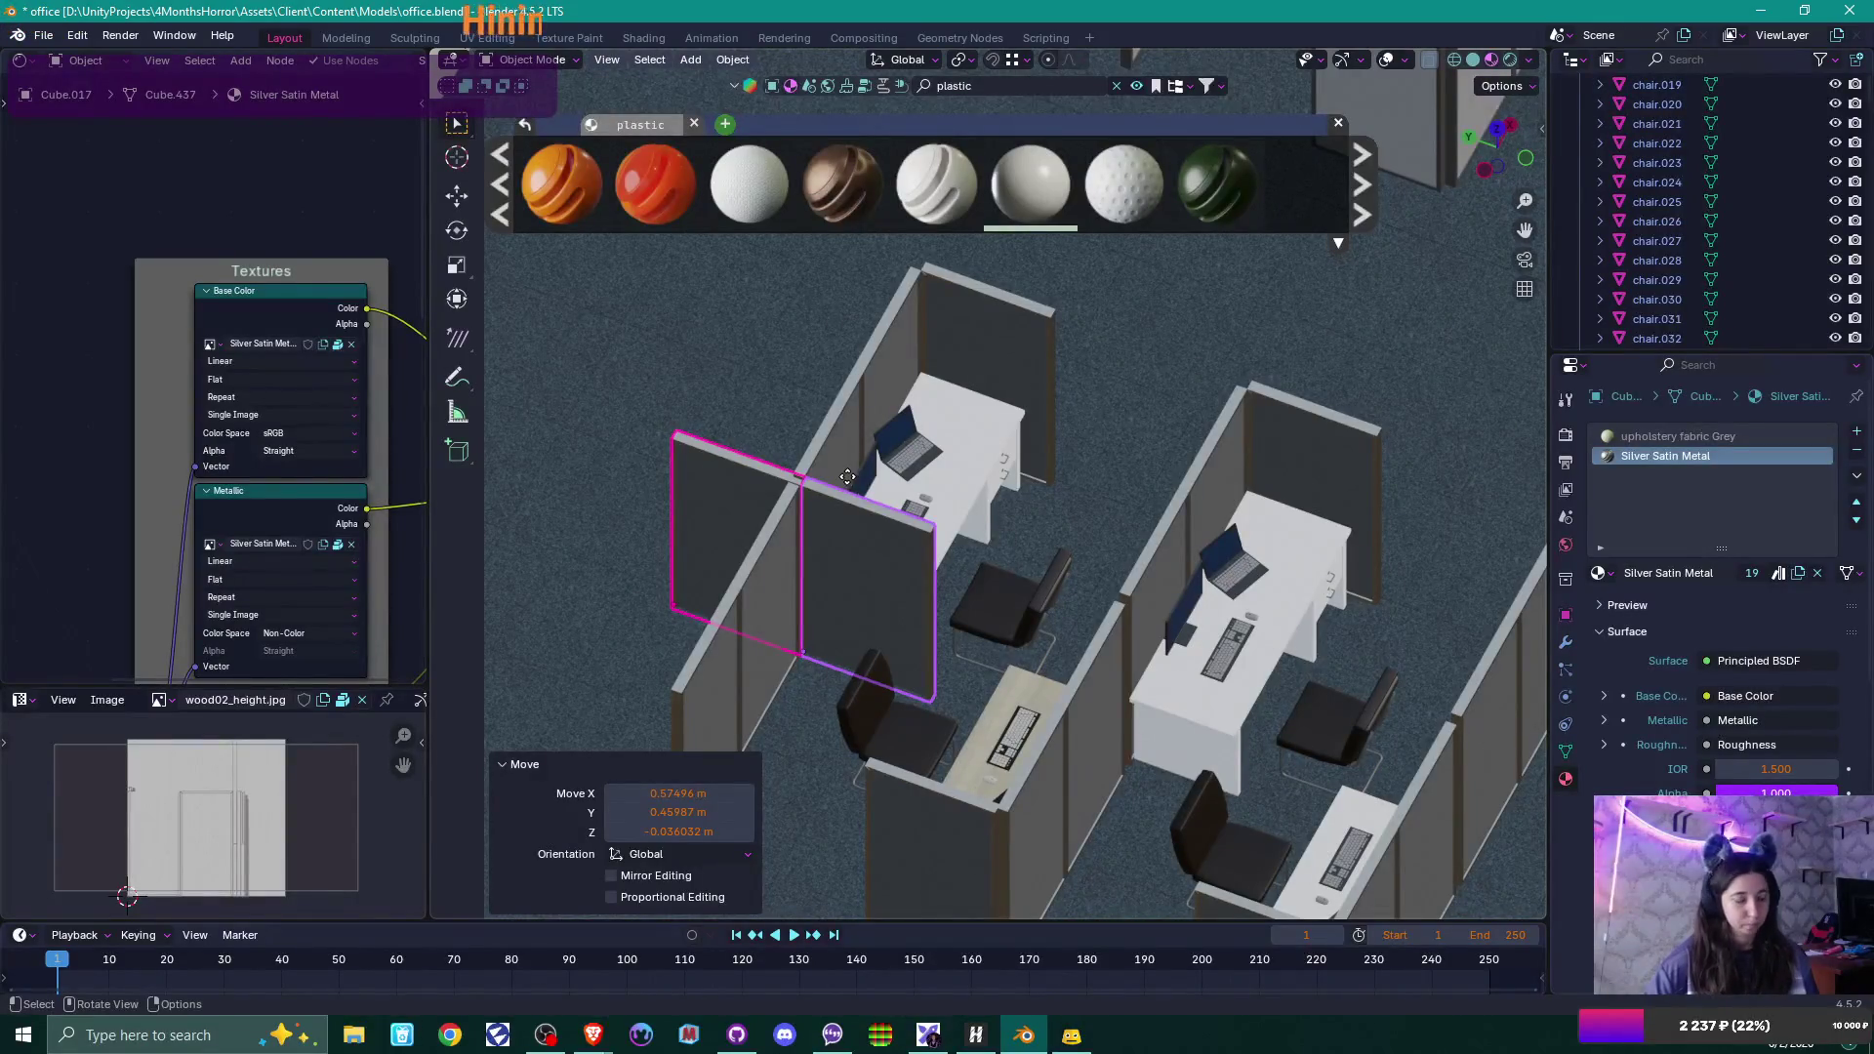
Slide the rotated panel along Y so it spans the cubicle opening.
key("g")
key("y")
left_click(881, 501)
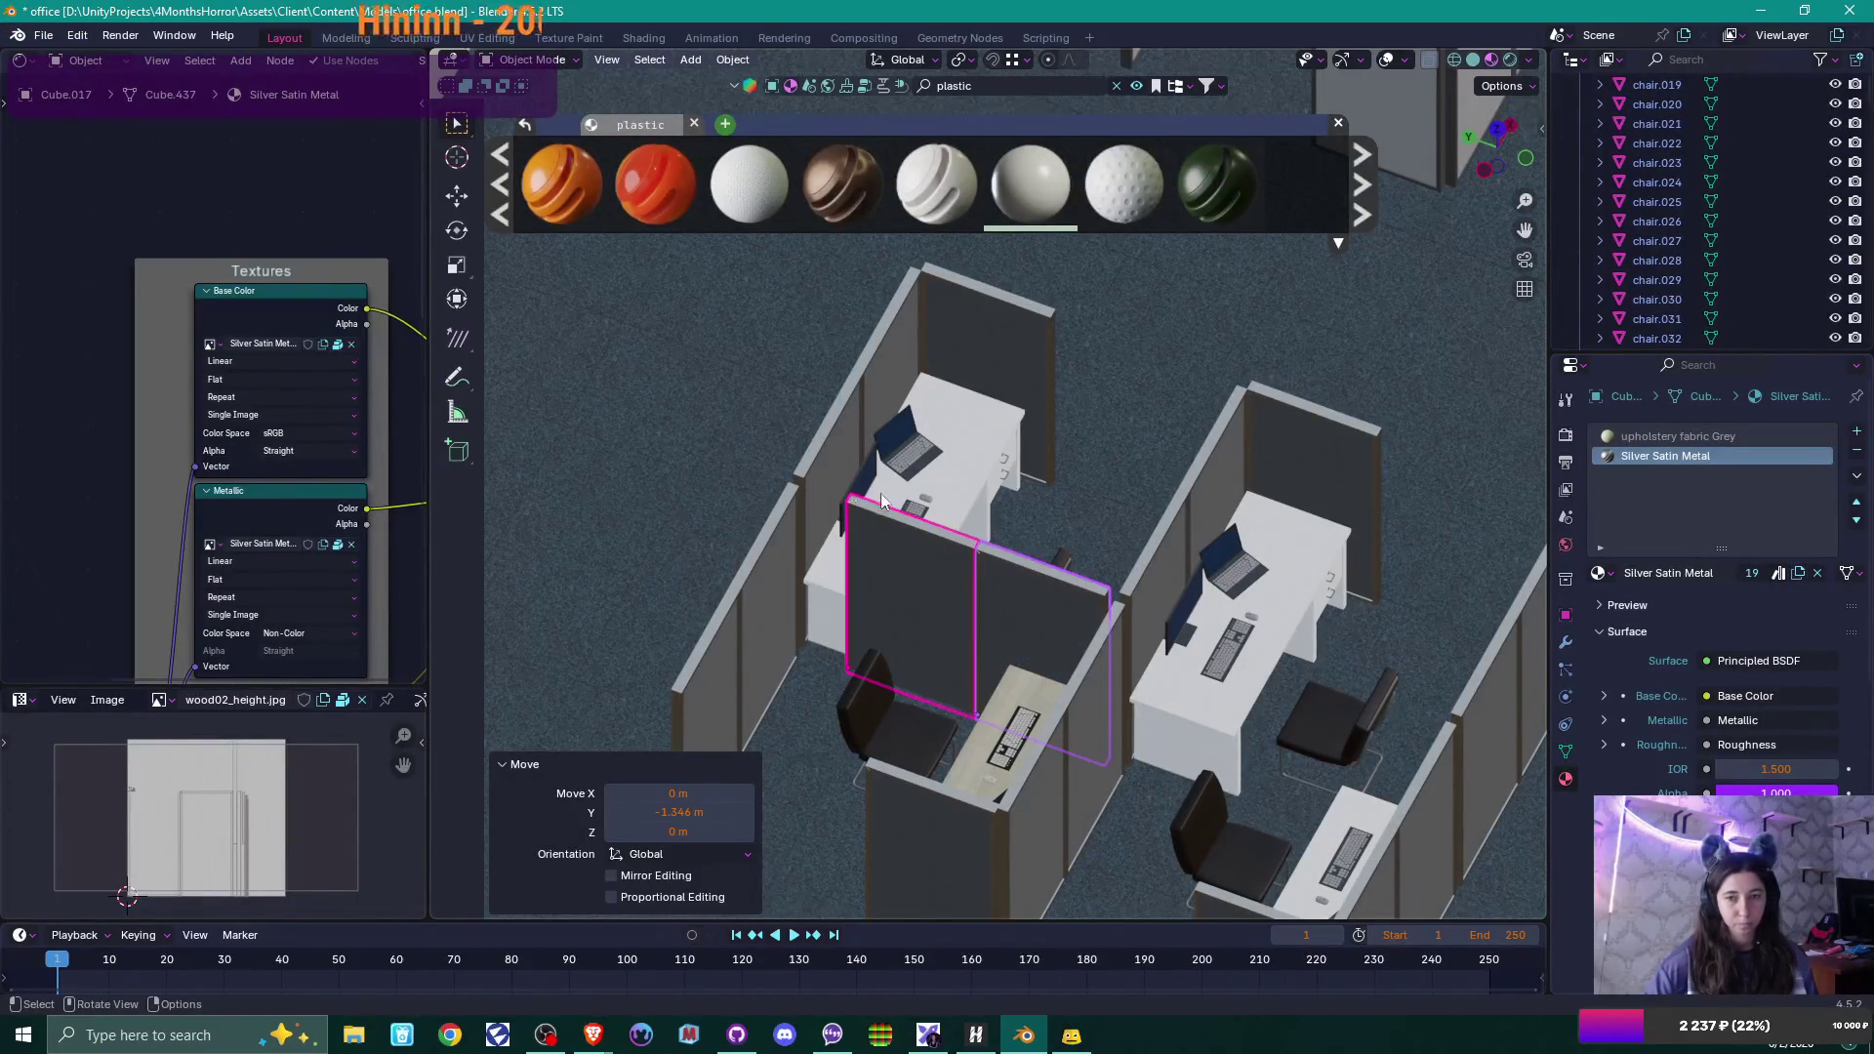
key("g")
key("y")
left_click(808, 482)
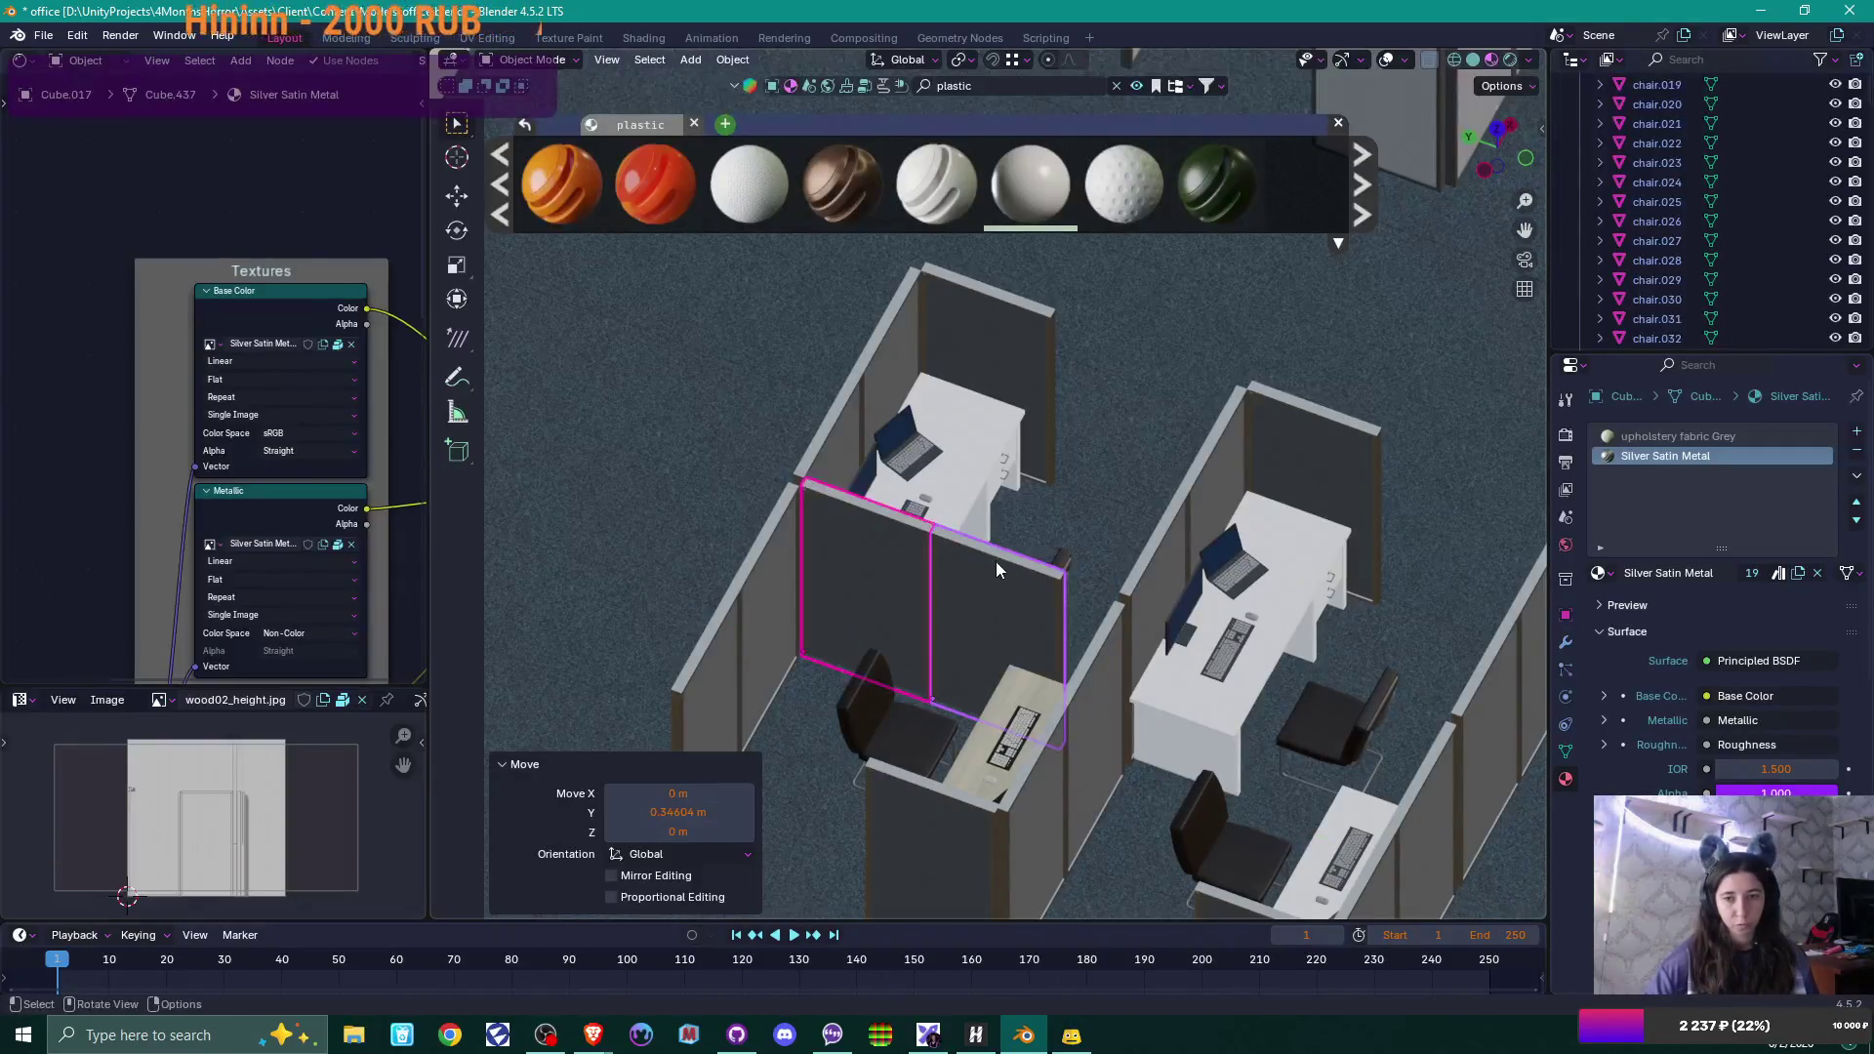
Nudge the dividing wall along X until it sits flush against the desk.
mouse_move(986, 583)
middle_mouse_down()
mouse_move(1045, 617)
mouse_move(874, 594)
middle_mouse_up()
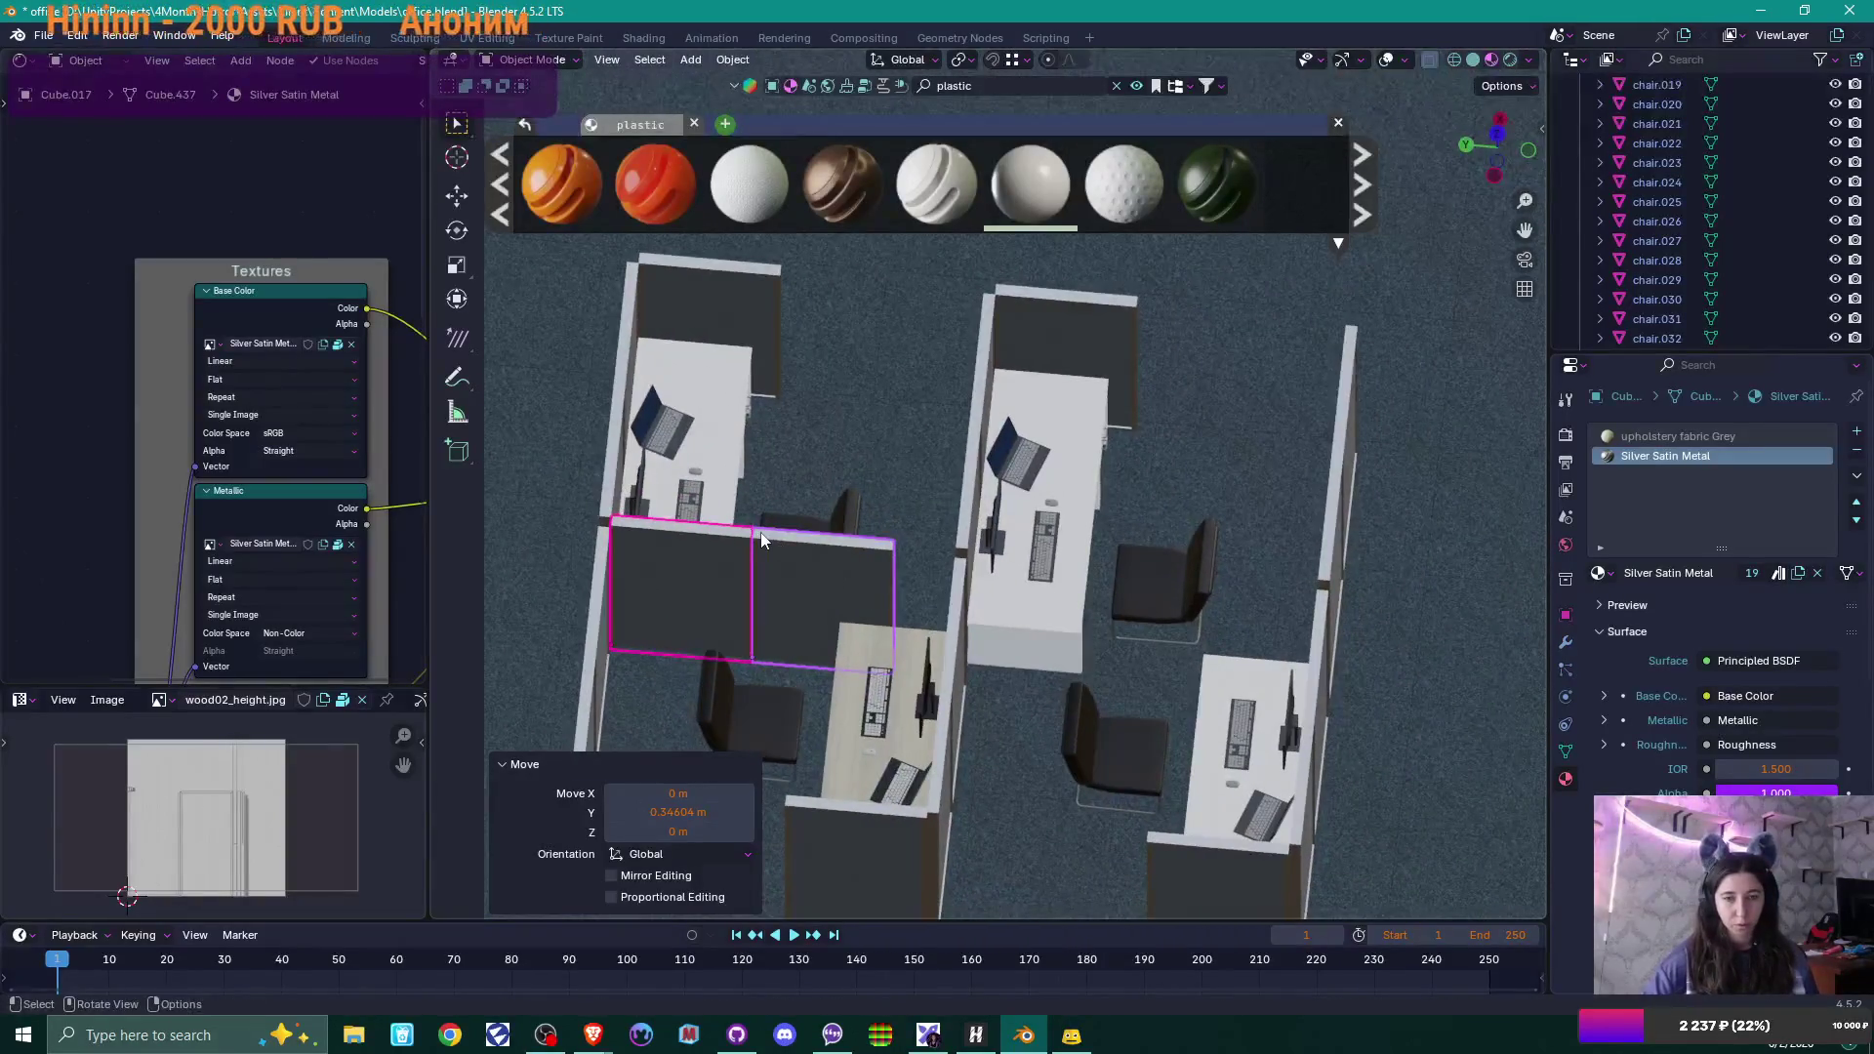
mouse_move(762, 540)
middle_mouse_down()
mouse_move(691, 577)
mouse_move(681, 537)
mouse_move(1152, 506)
middle_mouse_up()
scroll(682, 537, "up", 4)
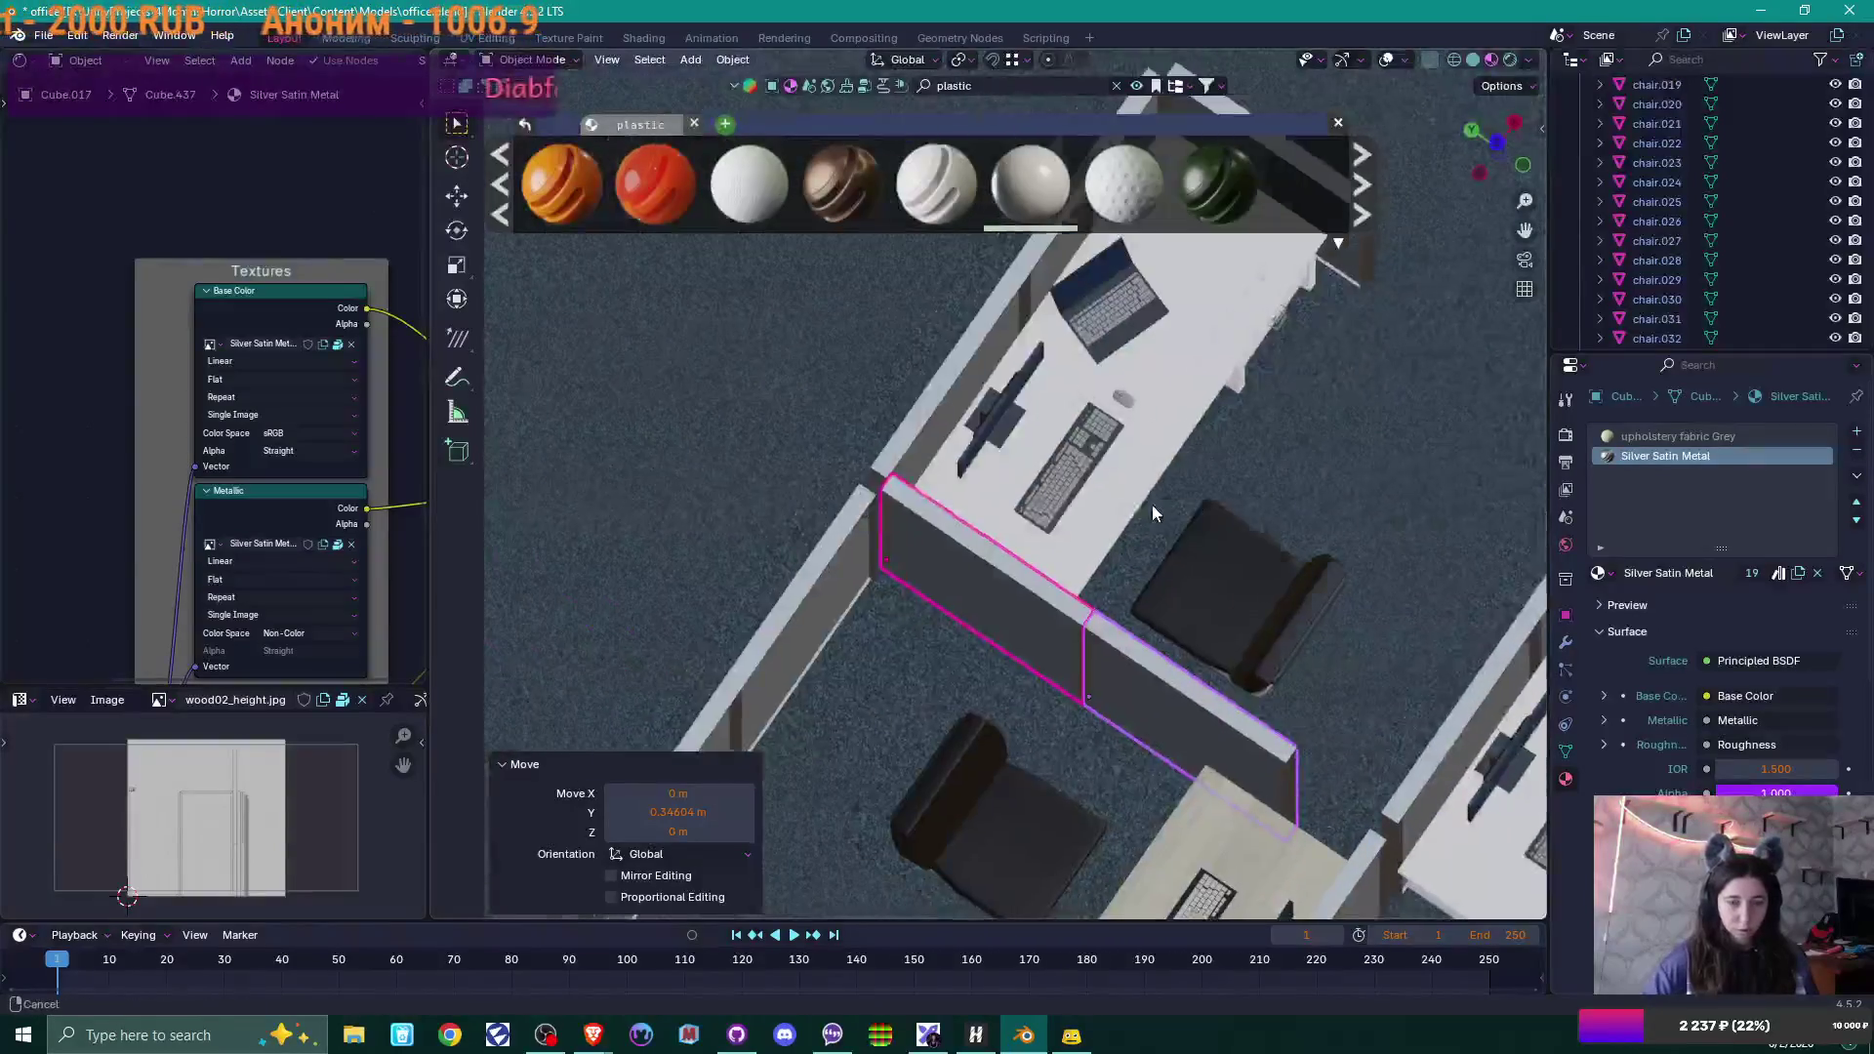
scroll(1008, 504, "up", 2)
key("g")
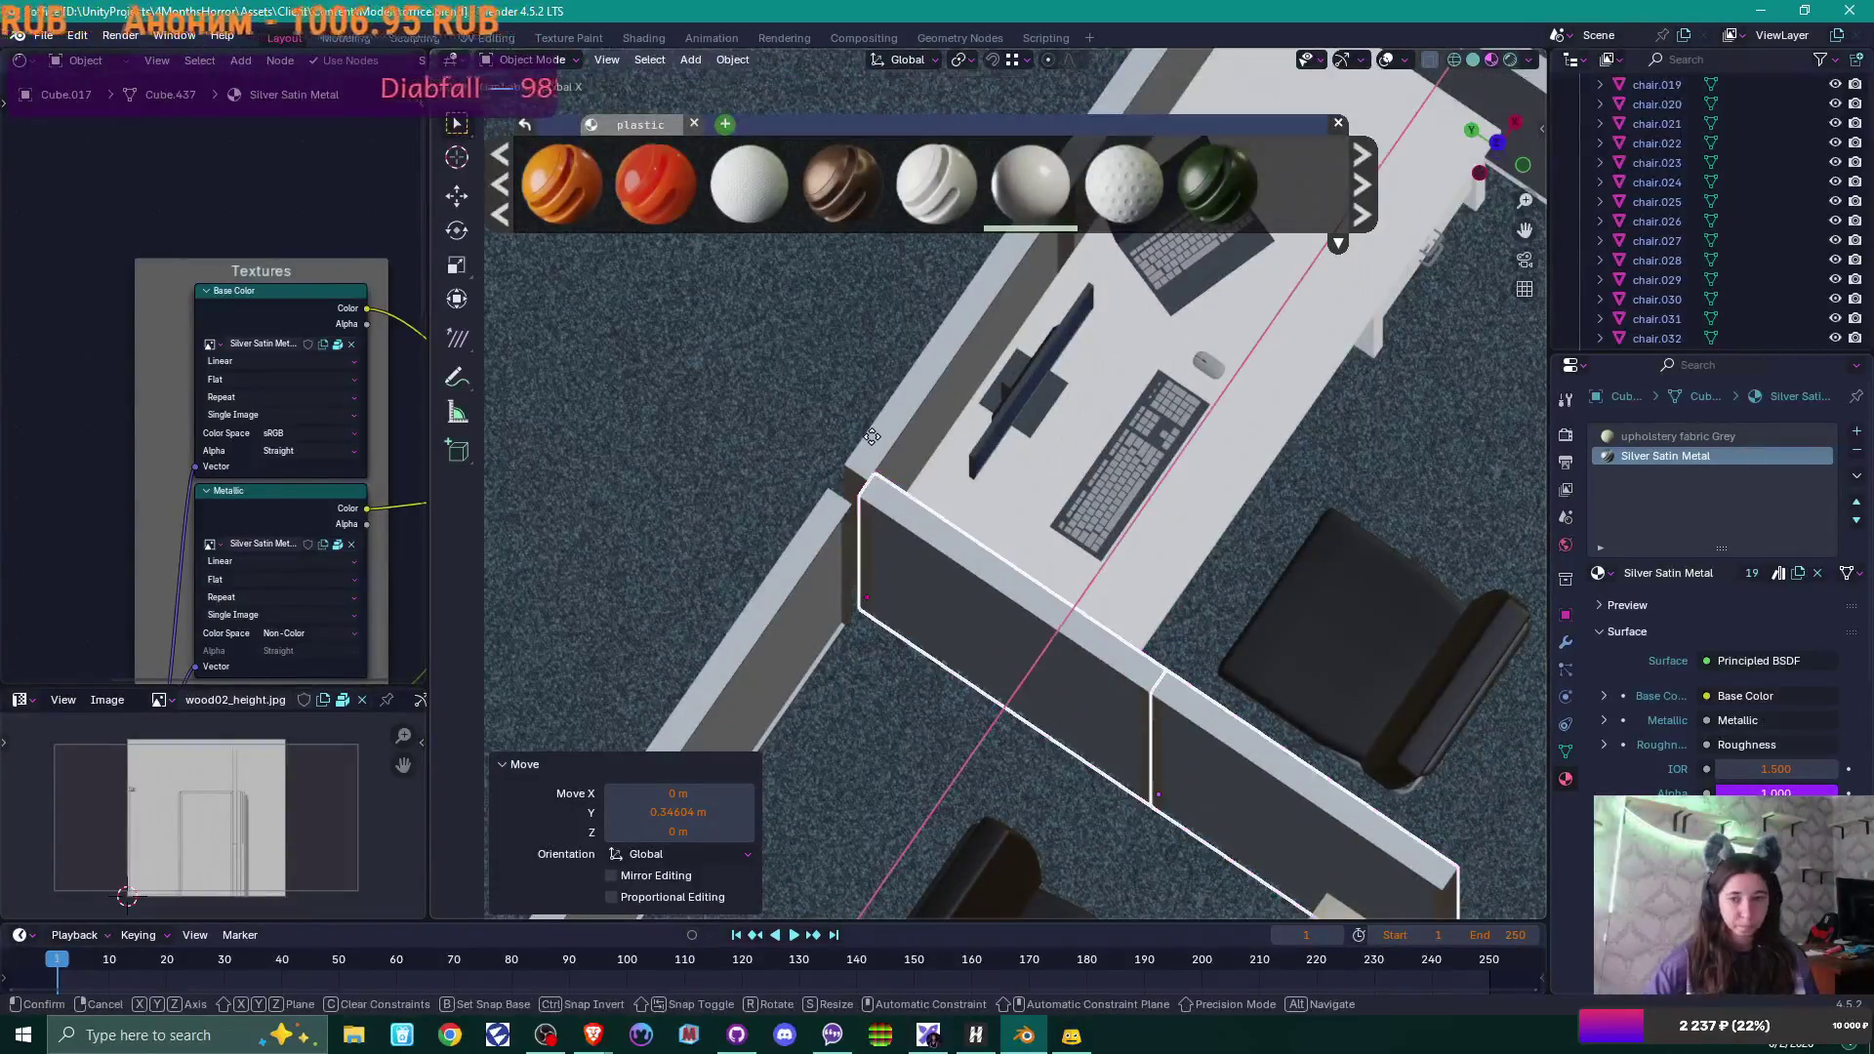
key("x")
left_click(865, 479)
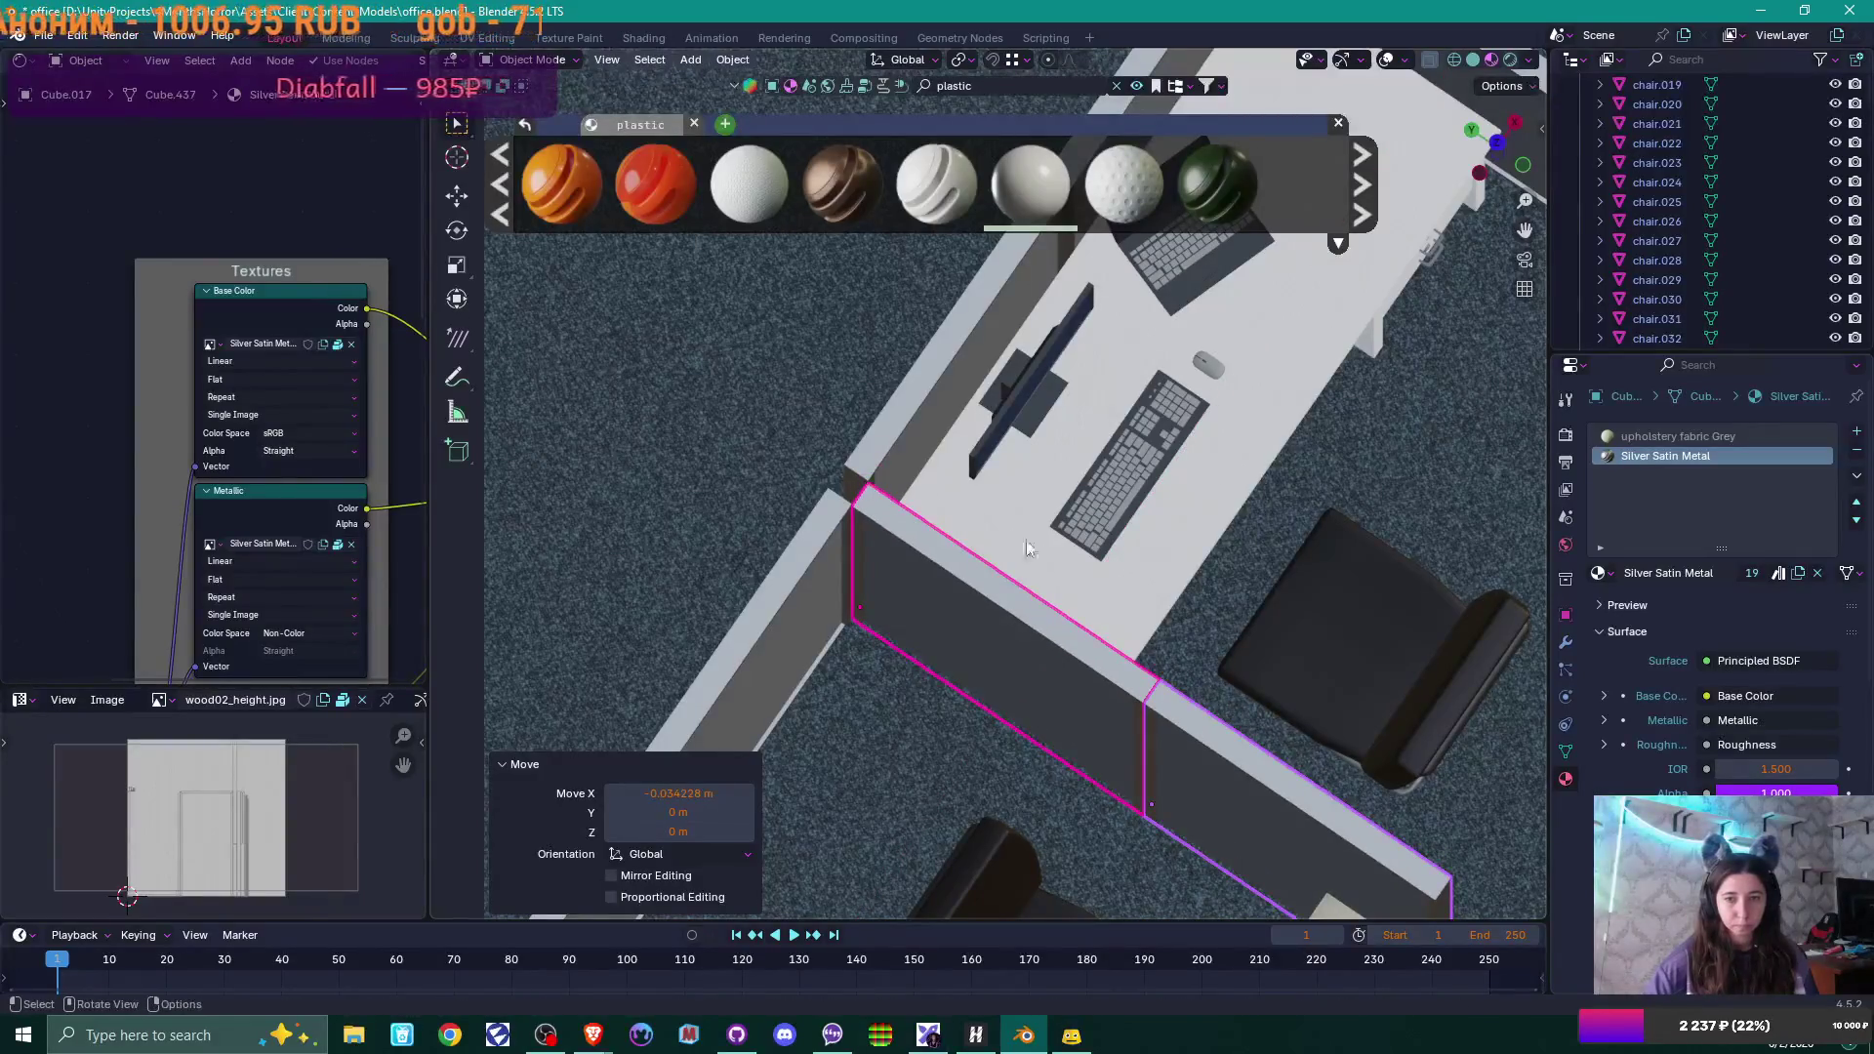
scroll(1026, 548, "down", 2)
middle_click_drag(1239, 665, 1082, 406, "shift")
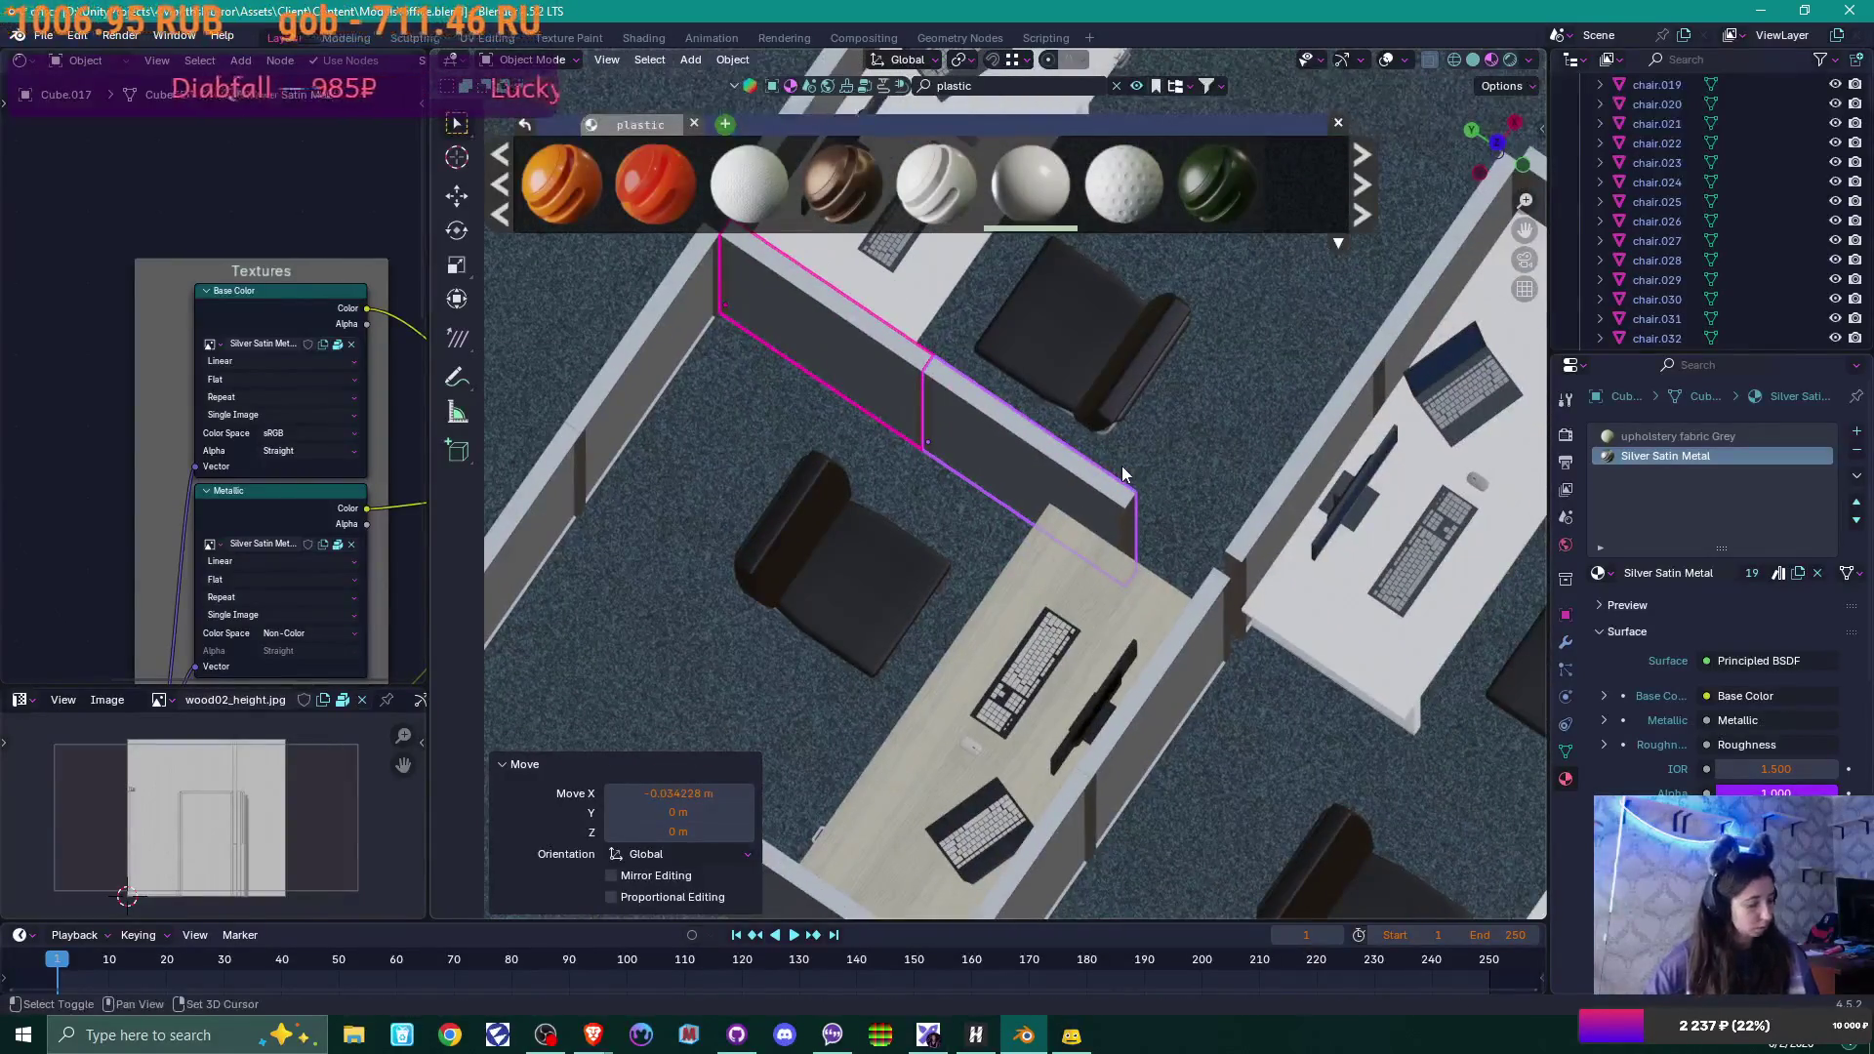
Copy the dividing wall along Y and align it with the next desk's edge.
key("shift+d")
key("y")
left_click(1348, 626)
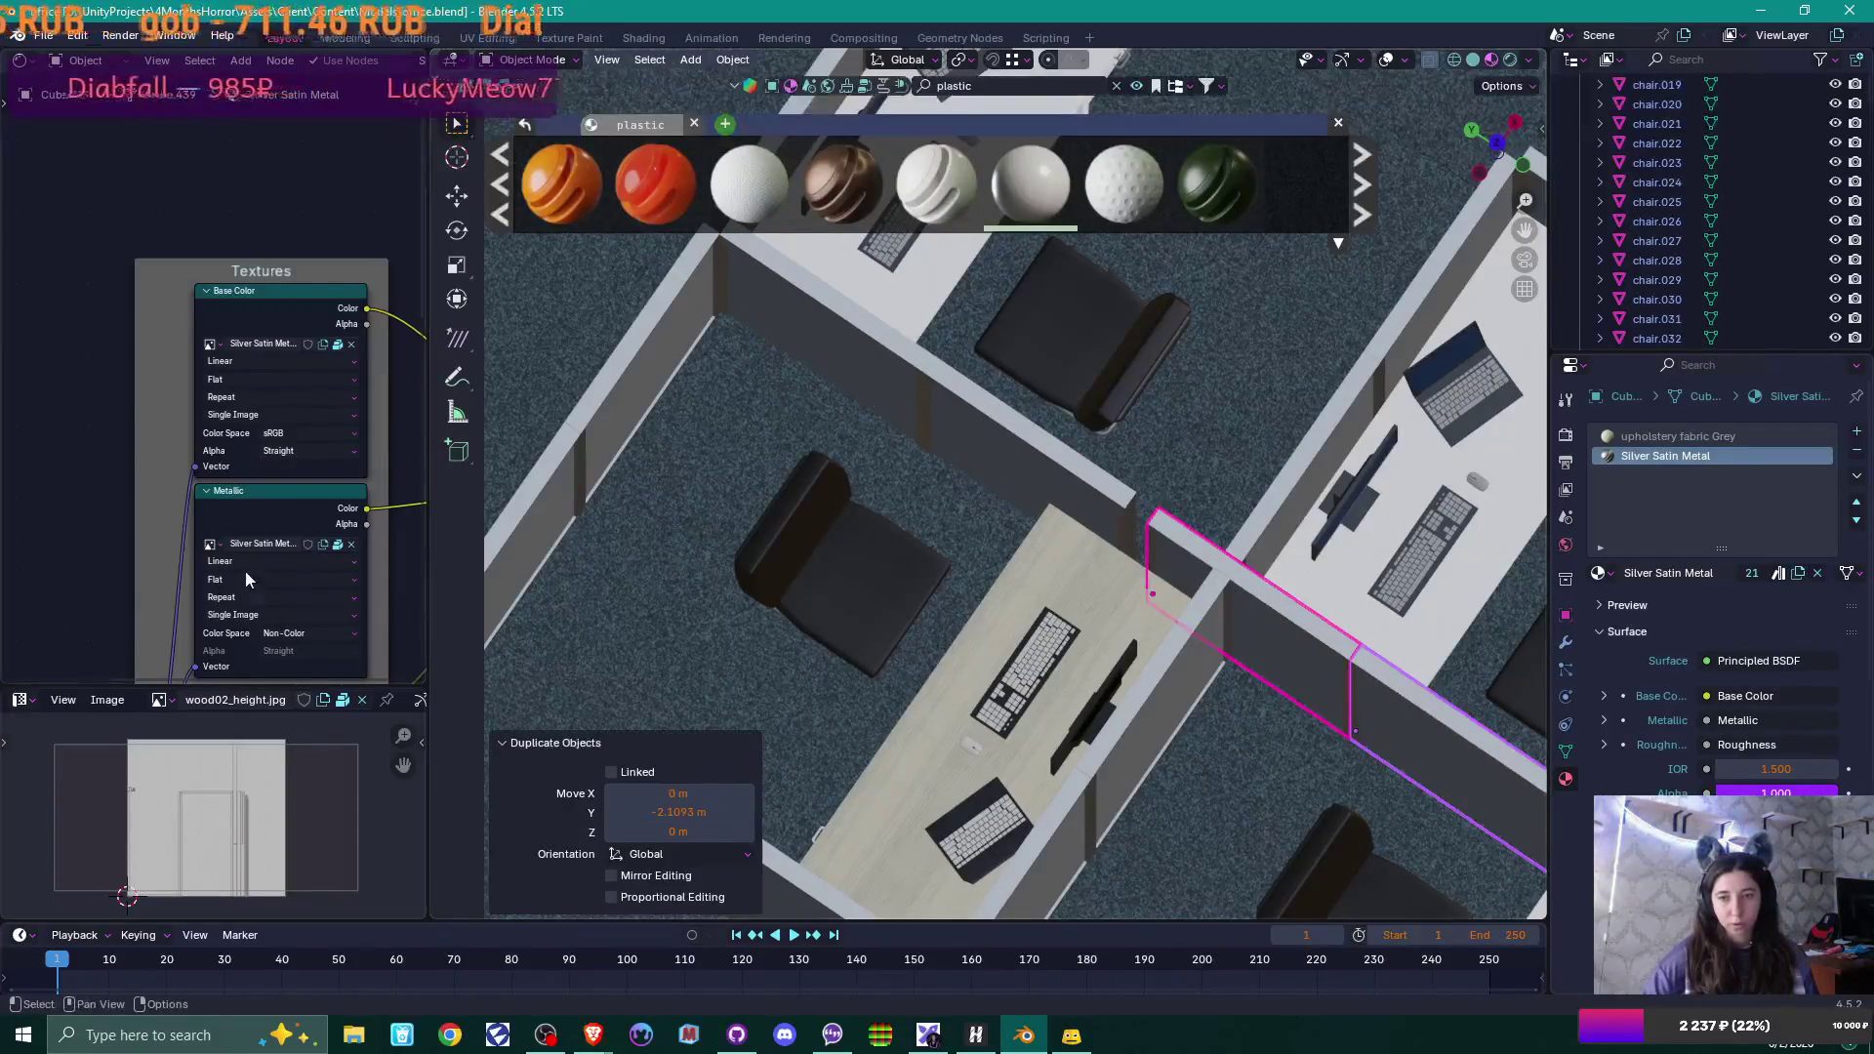
key("g")
key("y")
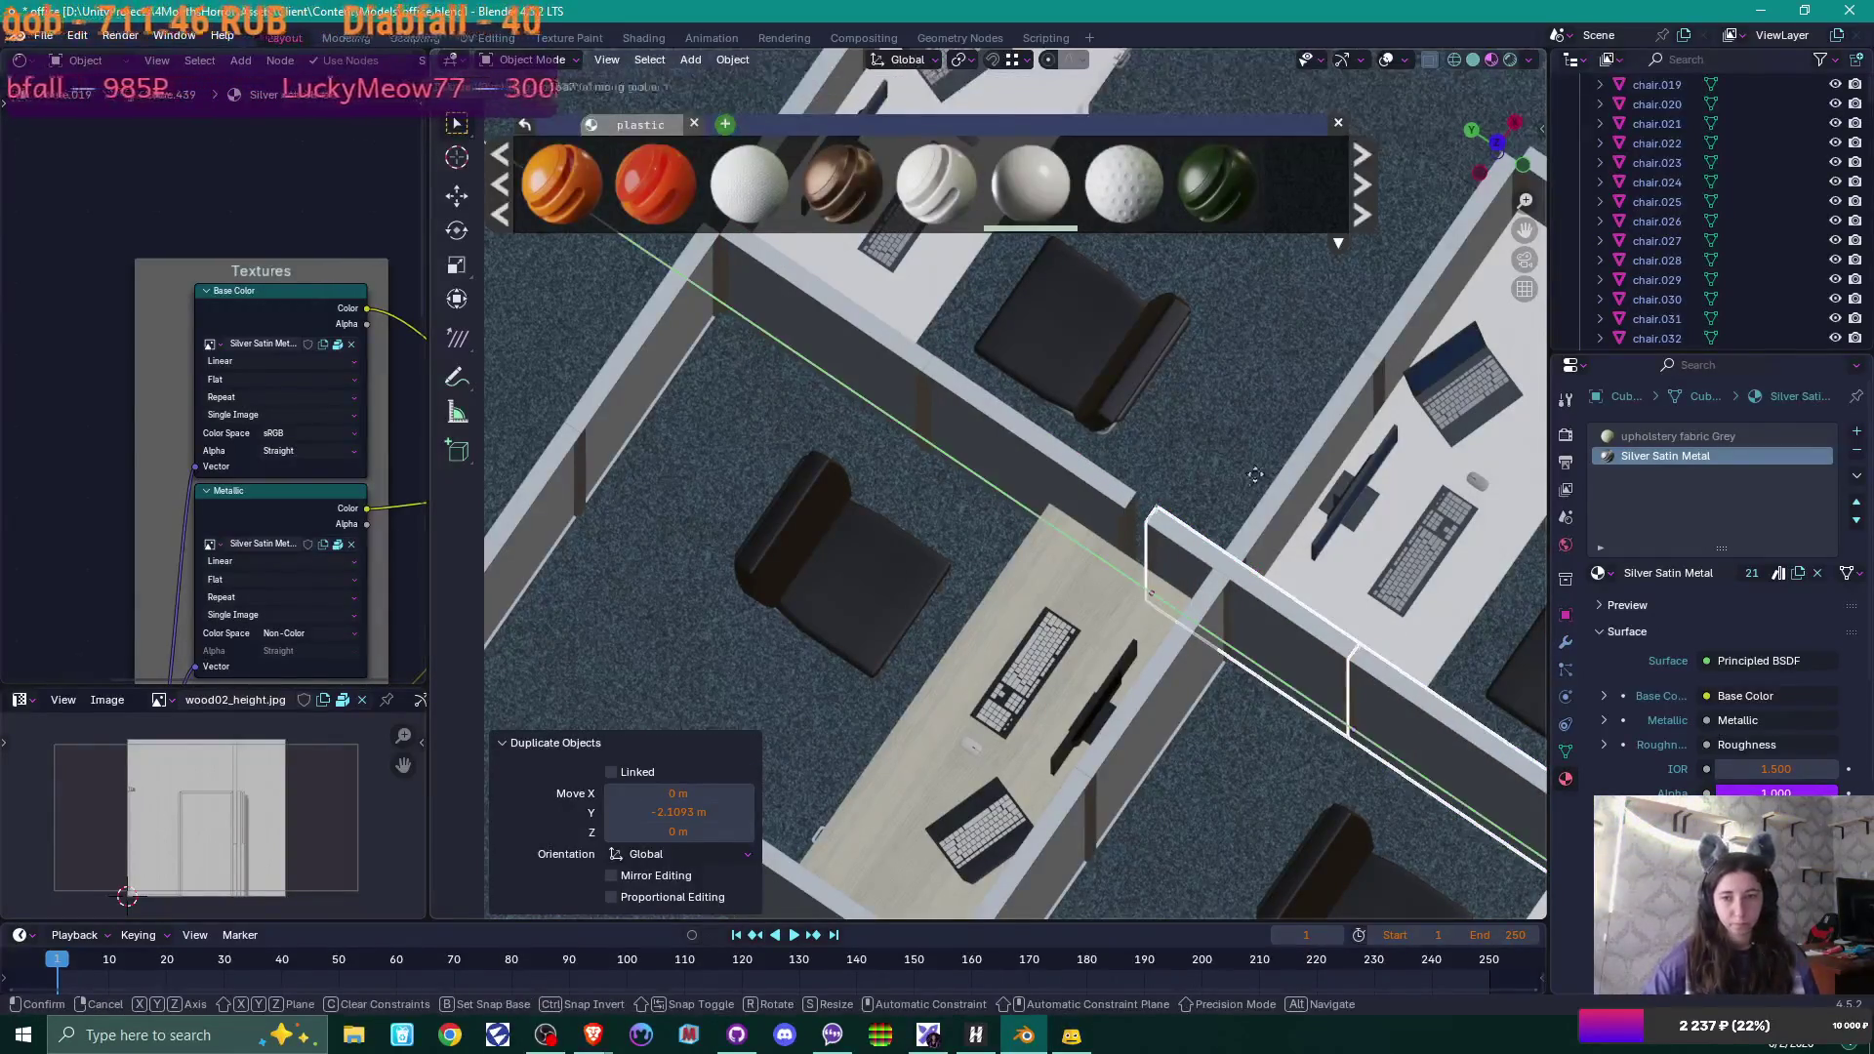
left_click(1157, 501)
mouse_move(1157, 501)
middle_mouse_down()
mouse_move(1298, 585)
mouse_move(1080, 397)
mouse_move(1119, 512)
mouse_move(1093, 452)
middle_mouse_up()
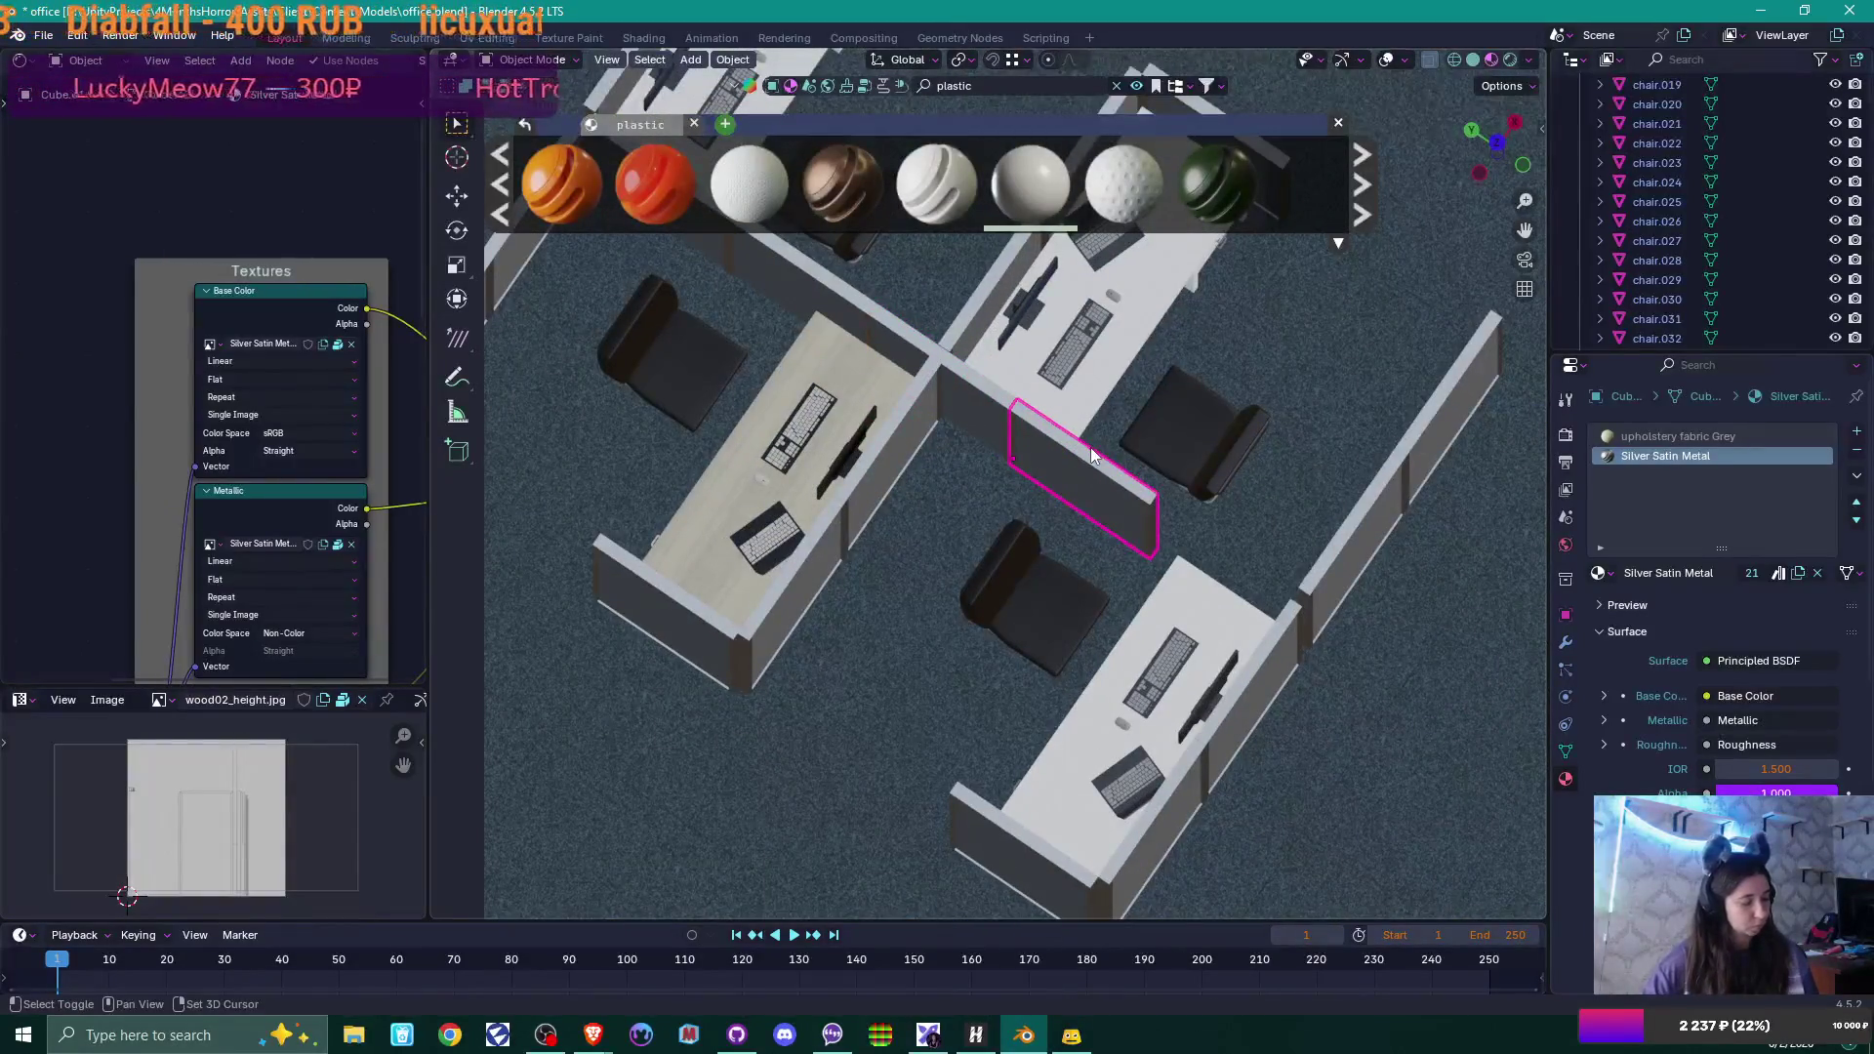
Place another wall copy by the lower desk, nudged 0.29556 m along Y against the cubicle wall.
key("shift+d")
key("y")
left_click(1116, 485)
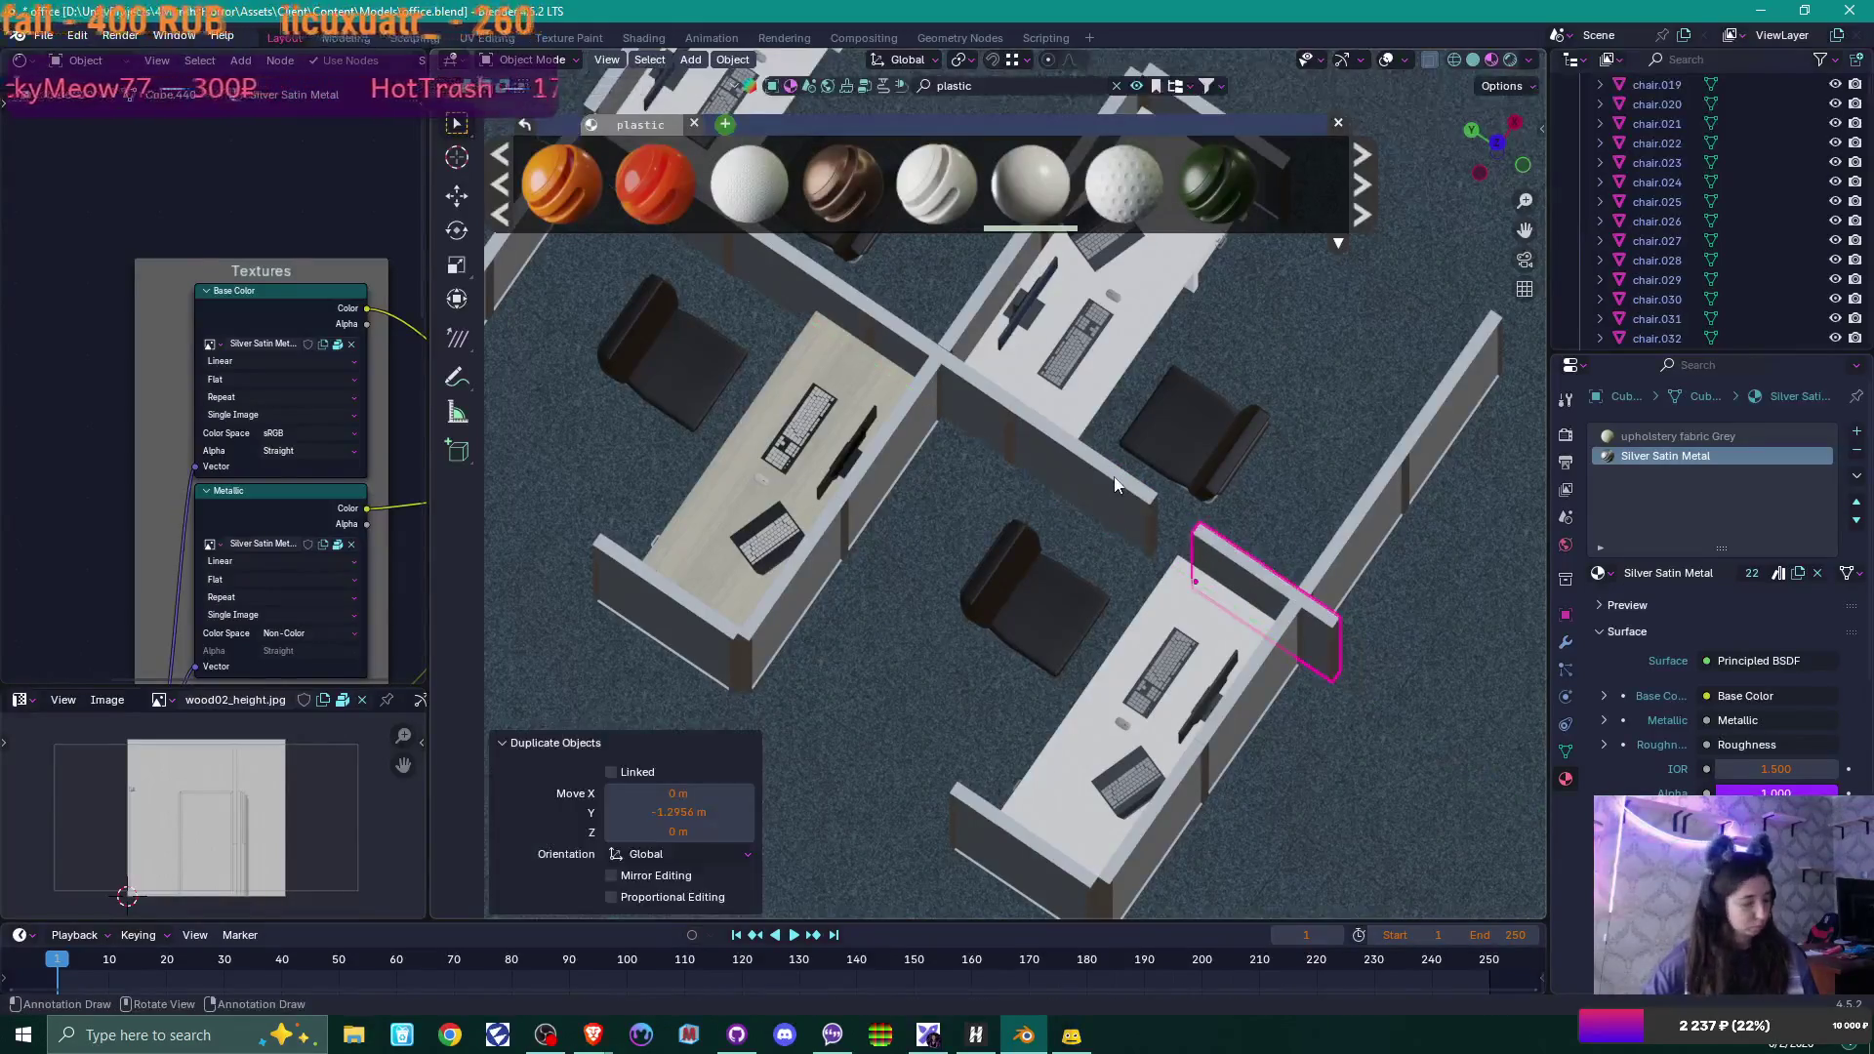
key("g")
key("y")
left_click(1093, 459)
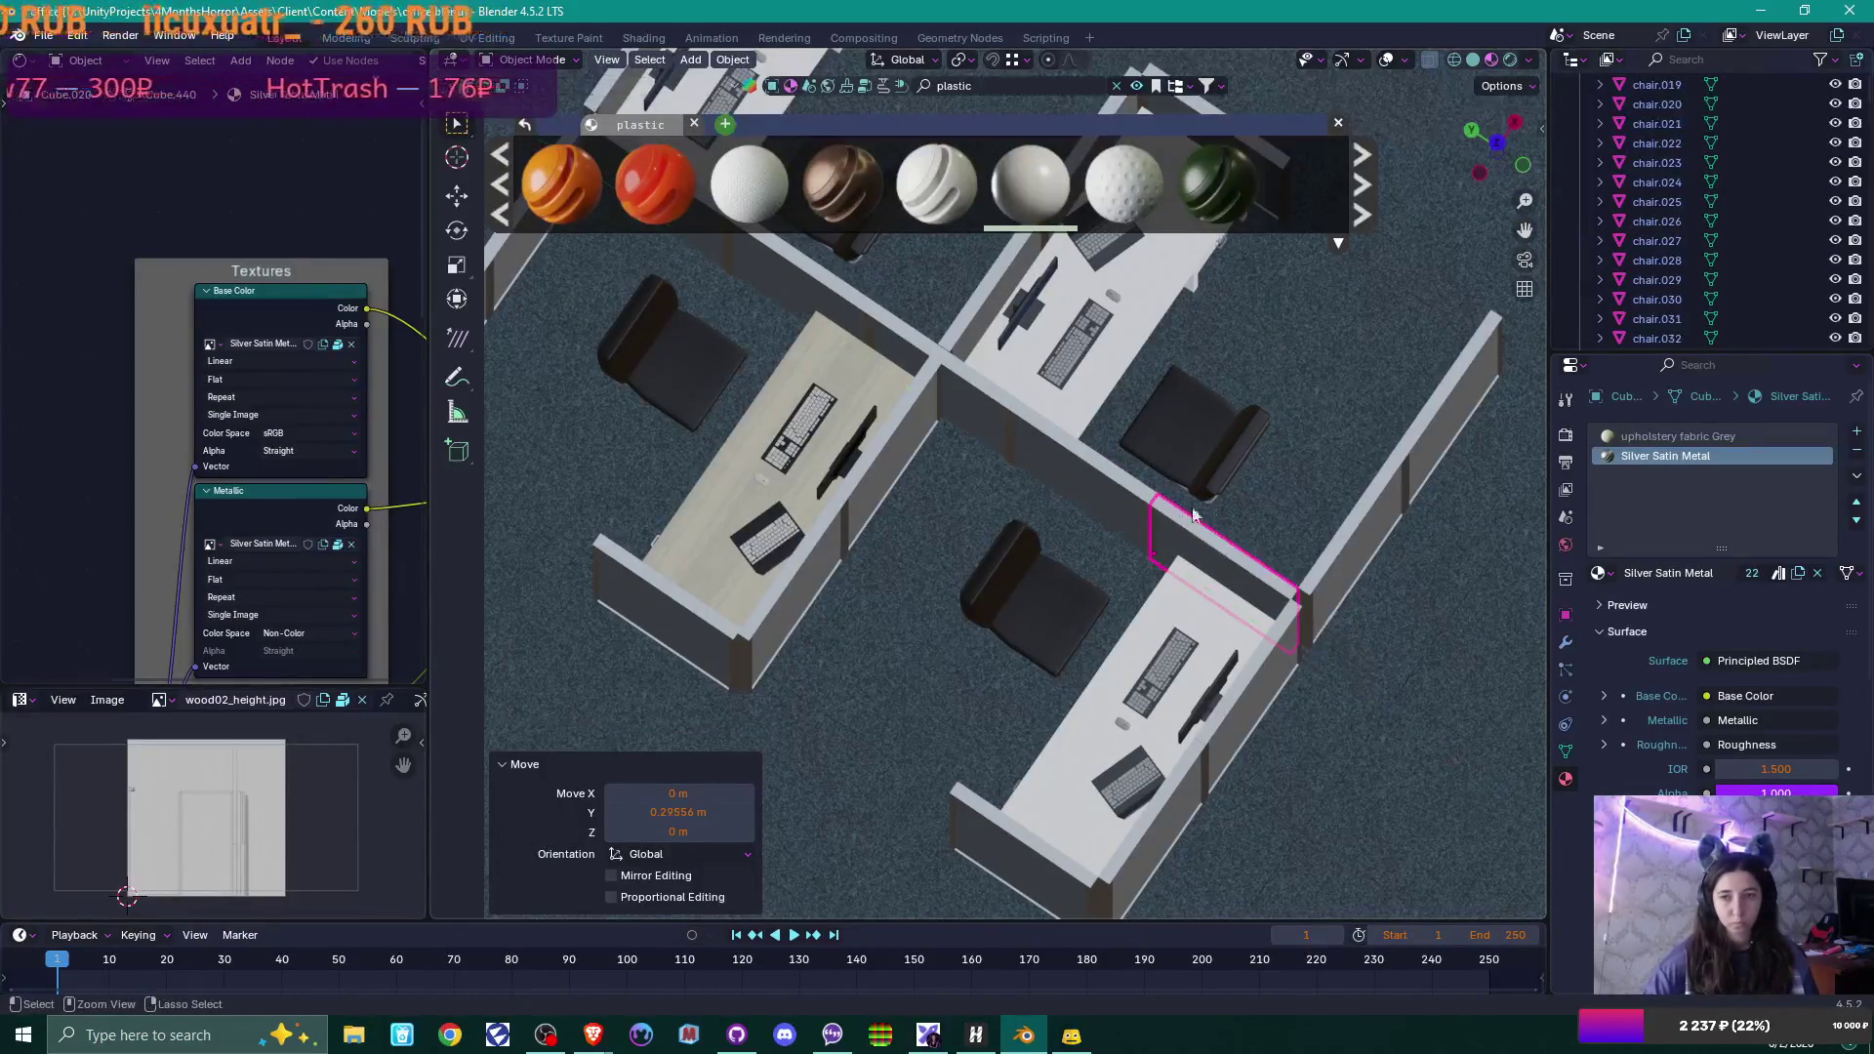
scroll(1343, 584, "down", 2)
middle_click_drag(1343, 584, 1353, 503)
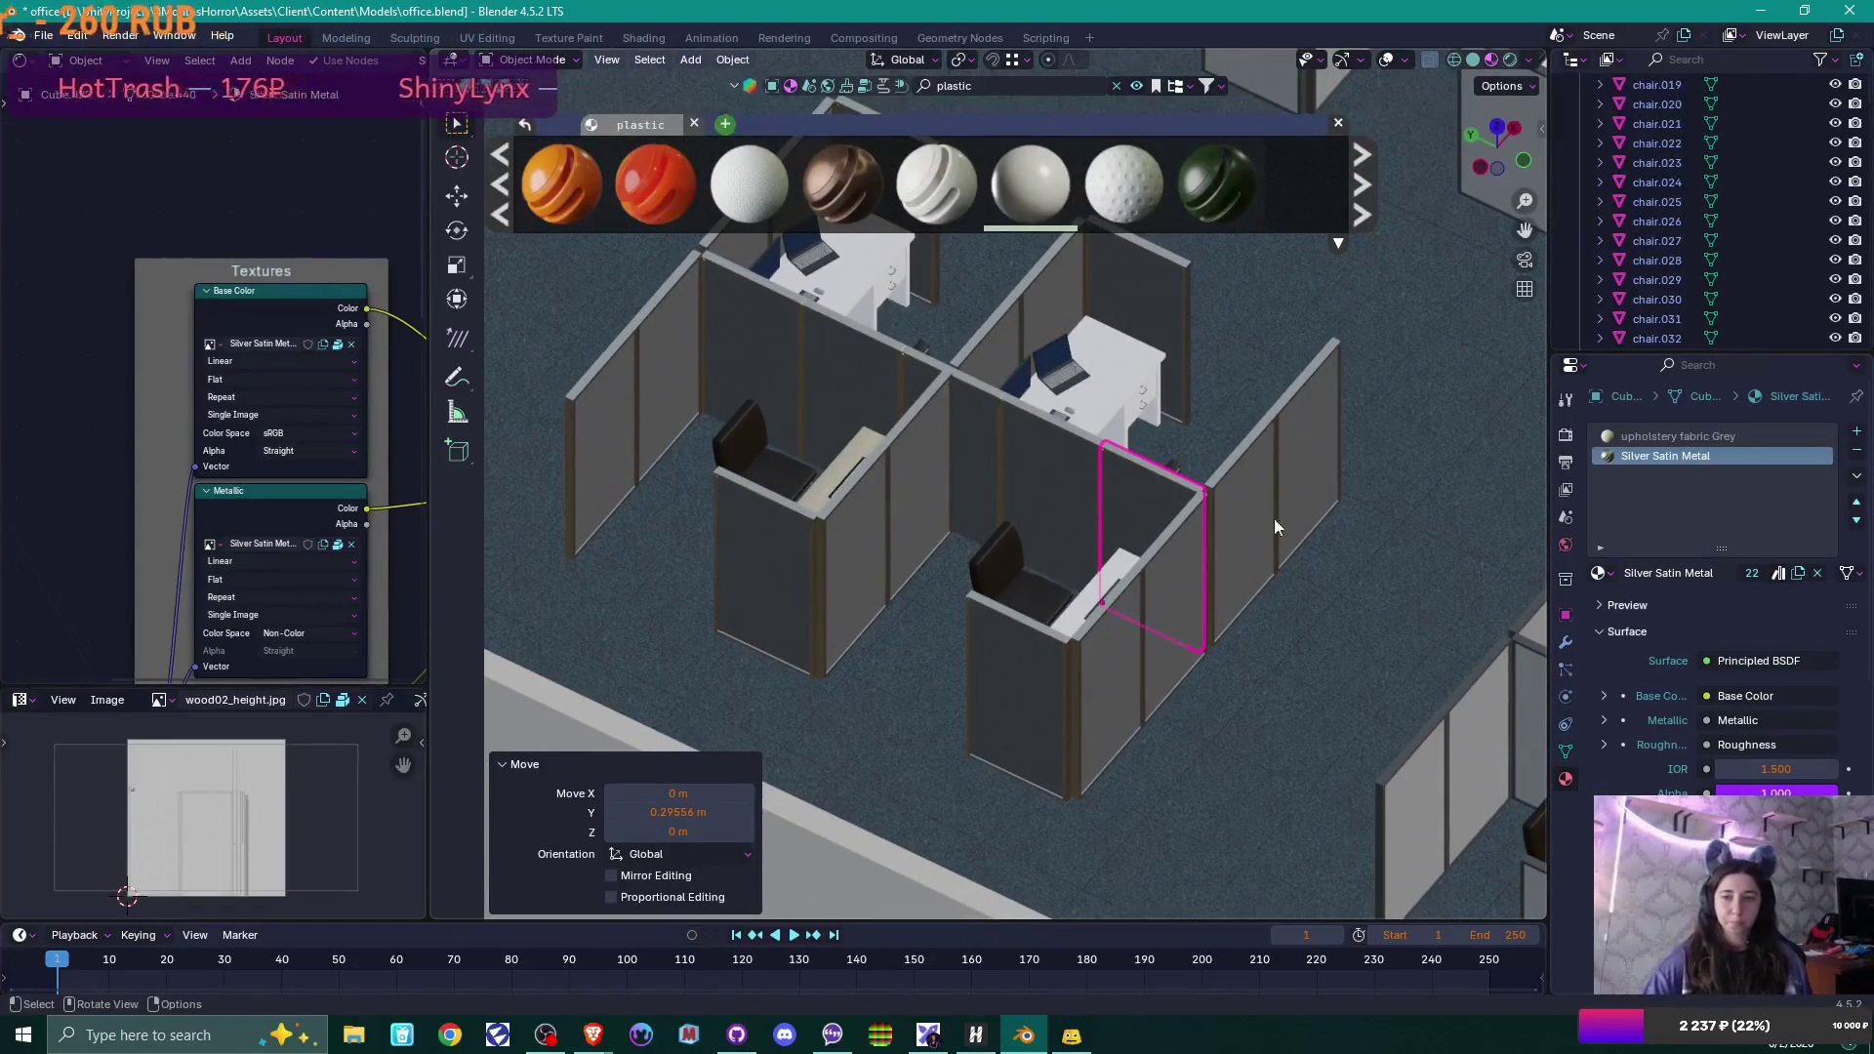
mouse_move(1058, 406)
middle_mouse_down()
mouse_move(1145, 551)
mouse_move(1185, 326)
mouse_move(1045, 404)
mouse_move(928, 365)
mouse_move(1091, 391)
mouse_move(1028, 400)
mouse_move(1127, 552)
mouse_move(1073, 527)
middle_mouse_up()
scroll(1124, 551, "up", 3)
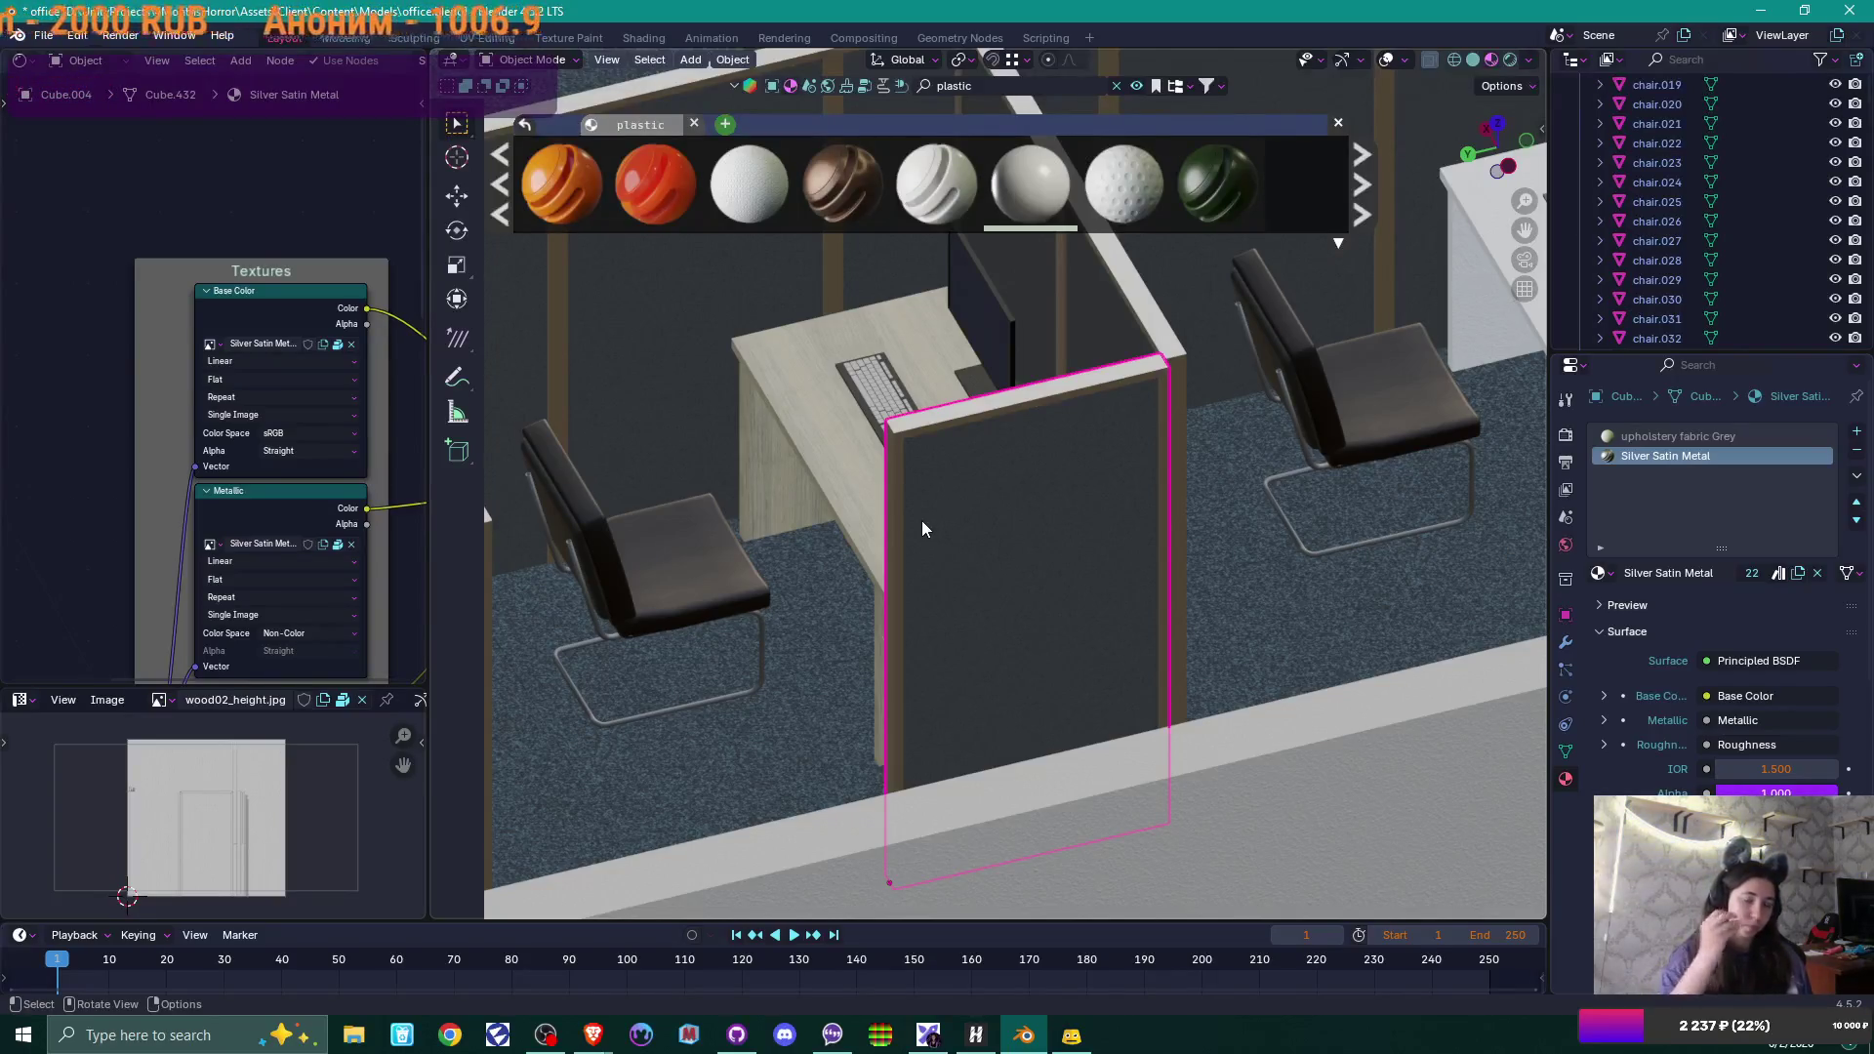
mouse_move(1011, 483)
middle_mouse_down()
mouse_move(1060, 485)
mouse_move(1068, 568)
mouse_move(1023, 625)
middle_mouse_up()
scroll(1064, 560, "down", 3)
scroll(1074, 631, "down", 2)
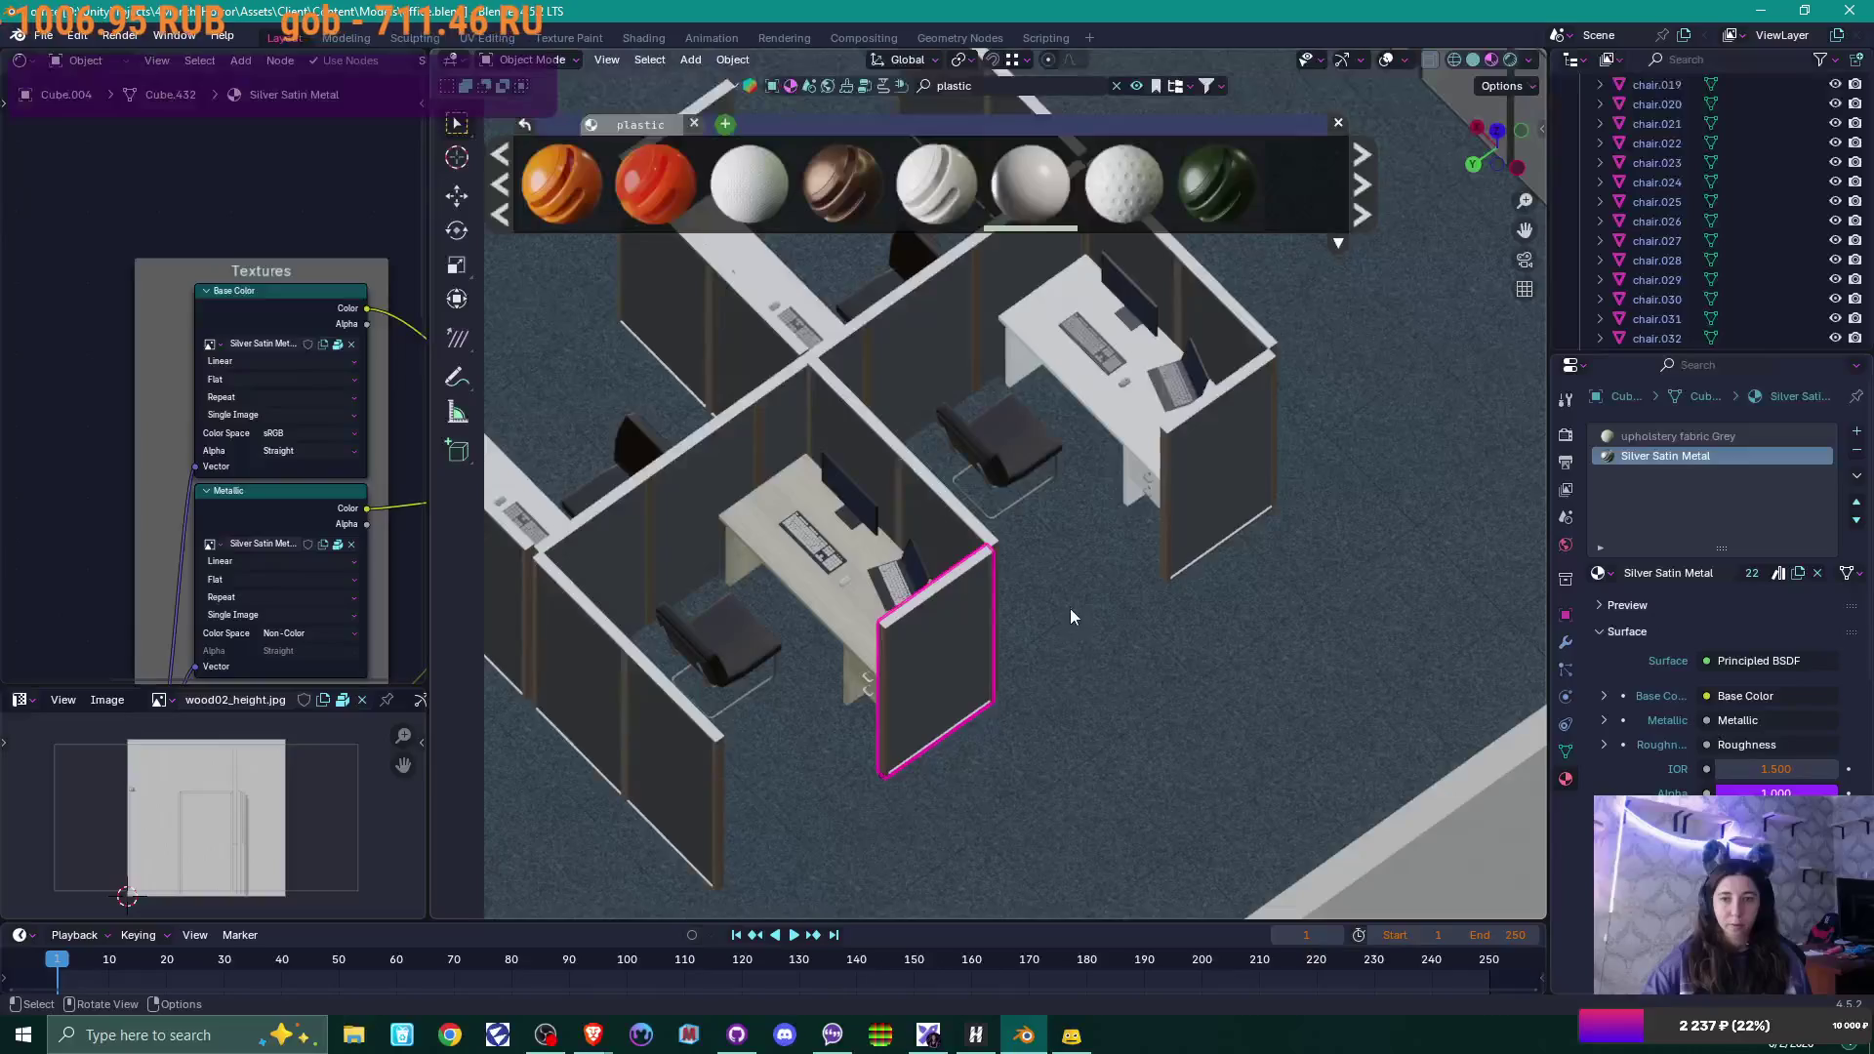
Delete the far desk with its chair, monitor, laptop and mouse.
left_click(1009, 459)
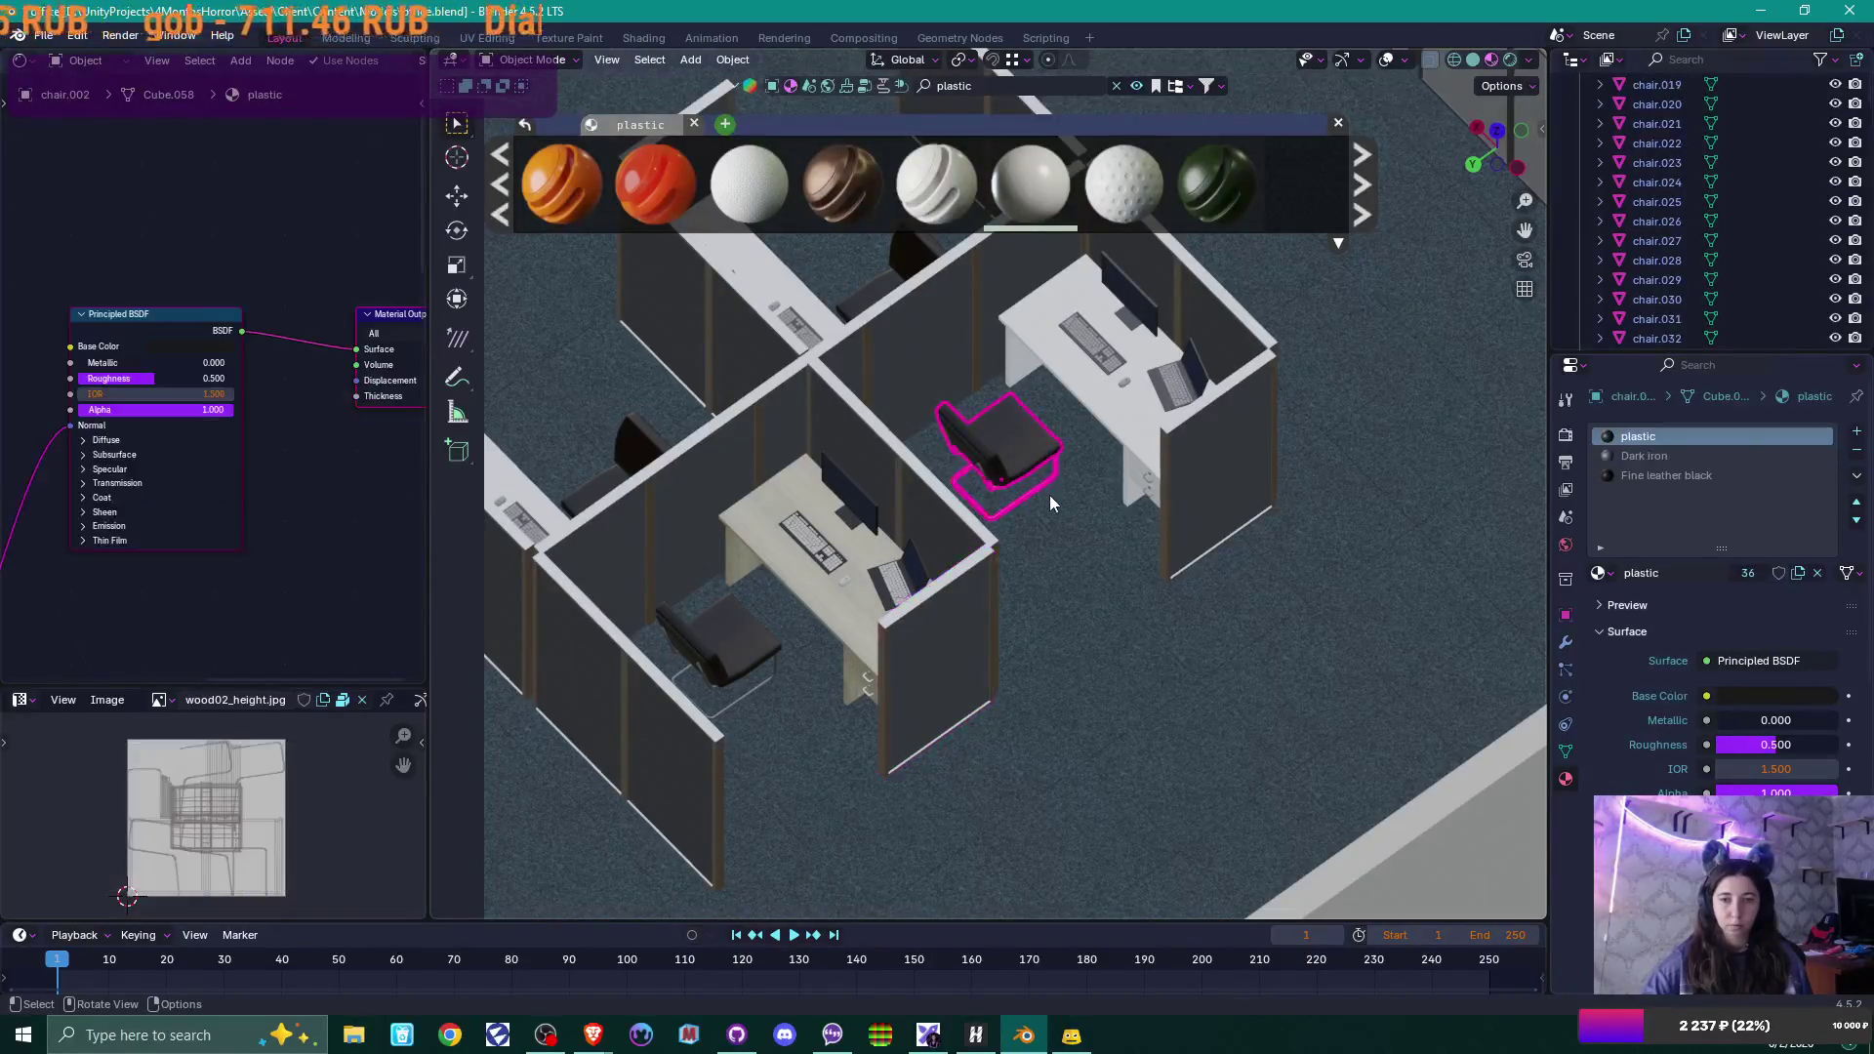
middle_click_drag(1050, 495, 1069, 674, "shift")
left_click(1132, 576, "shift")
mouse_move(1132, 576)
middle_mouse_down()
mouse_move(1203, 566)
mouse_move(1085, 489)
middle_mouse_up()
left_click(1086, 489, "shift")
left_click(1176, 485, "shift")
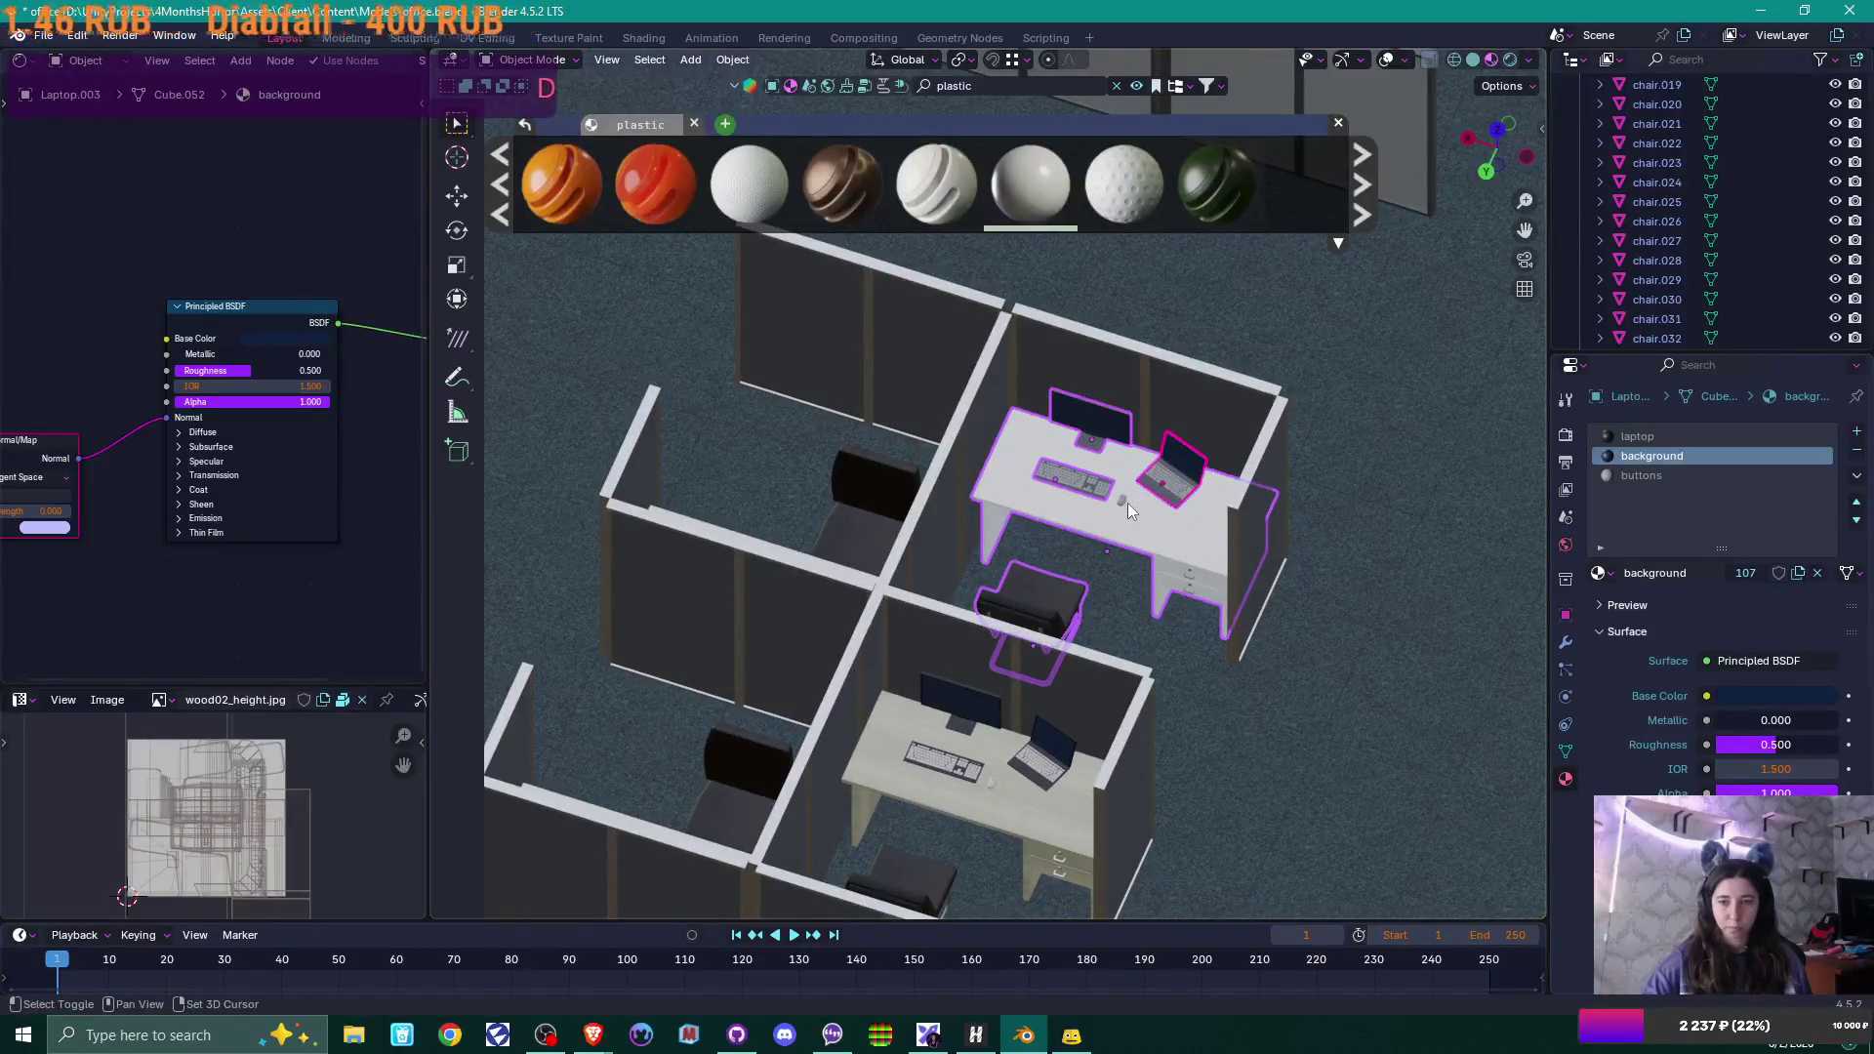
left_click(1120, 503, "shift")
key("Delete")
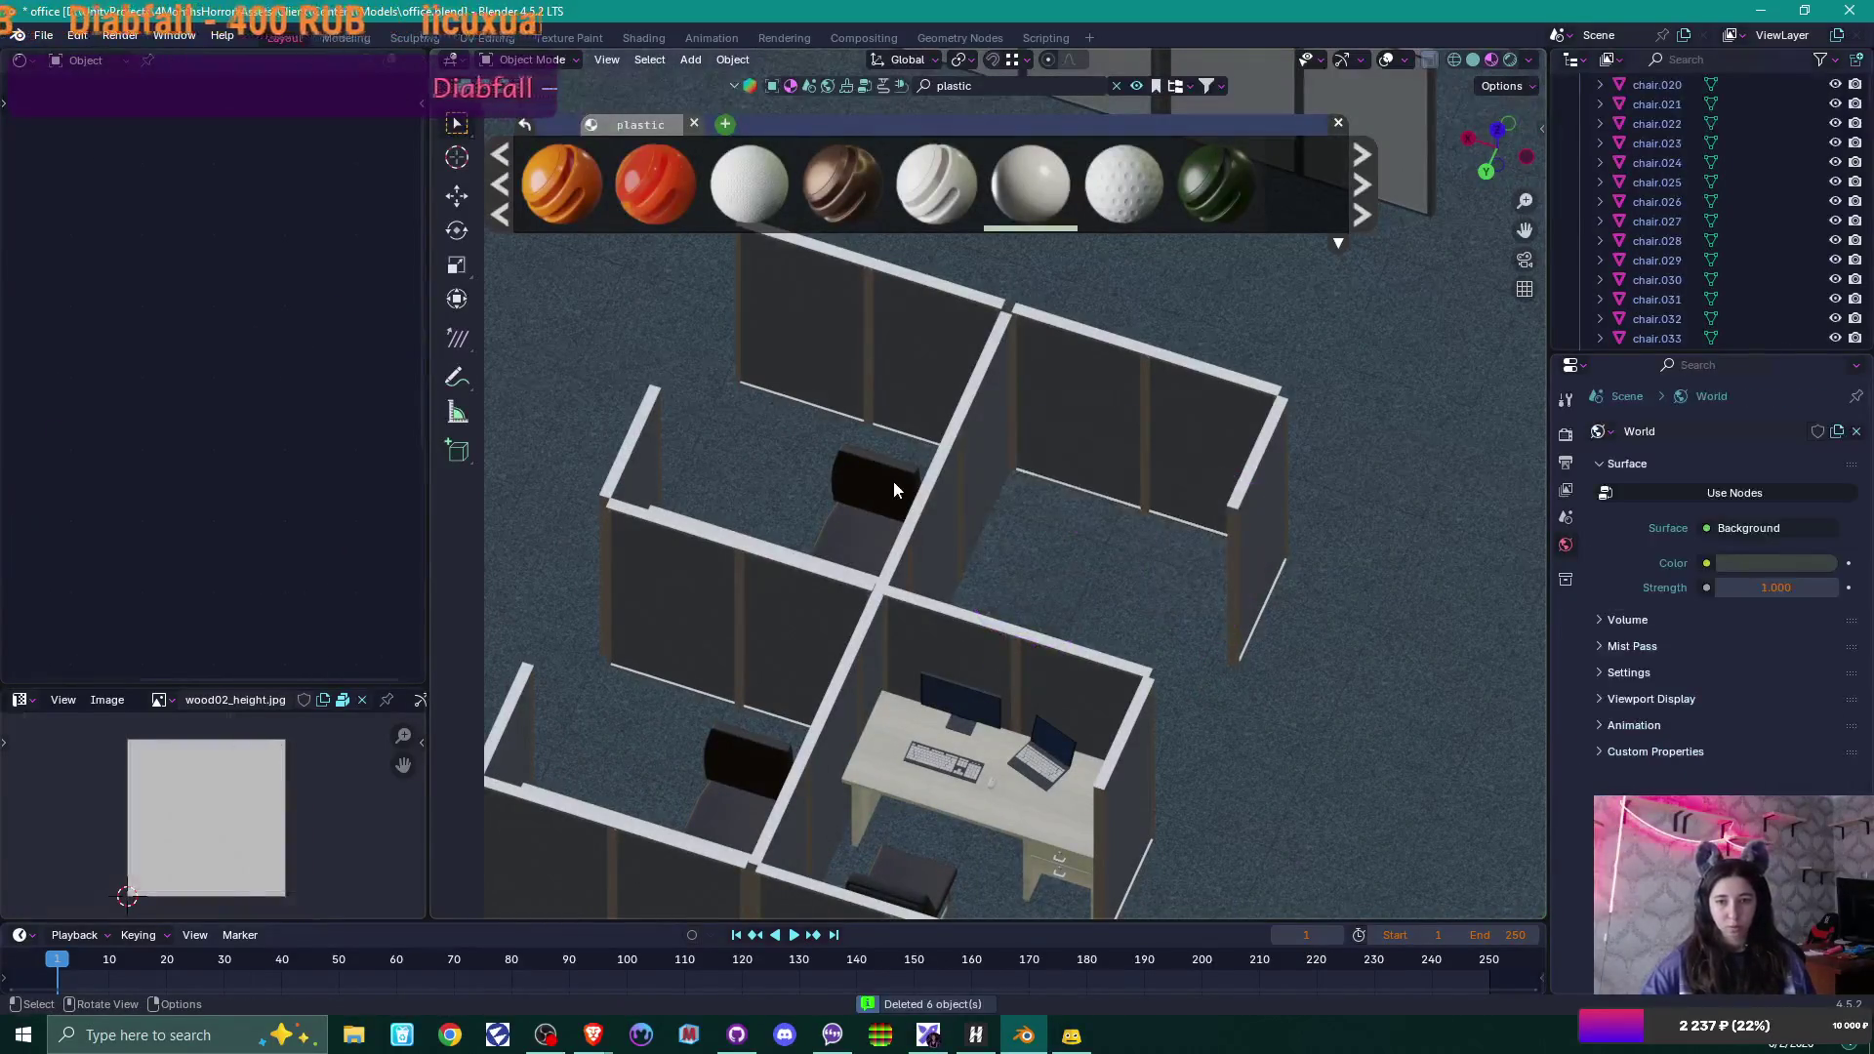
Select the other cubicles' chairs, desks, keyboard and monitor, delete them, then undo the twelve-object deletion.
left_click(893, 481)
mouse_move(1017, 535)
middle_mouse_down()
mouse_move(997, 581)
mouse_move(1076, 430)
mouse_move(817, 612)
middle_mouse_up()
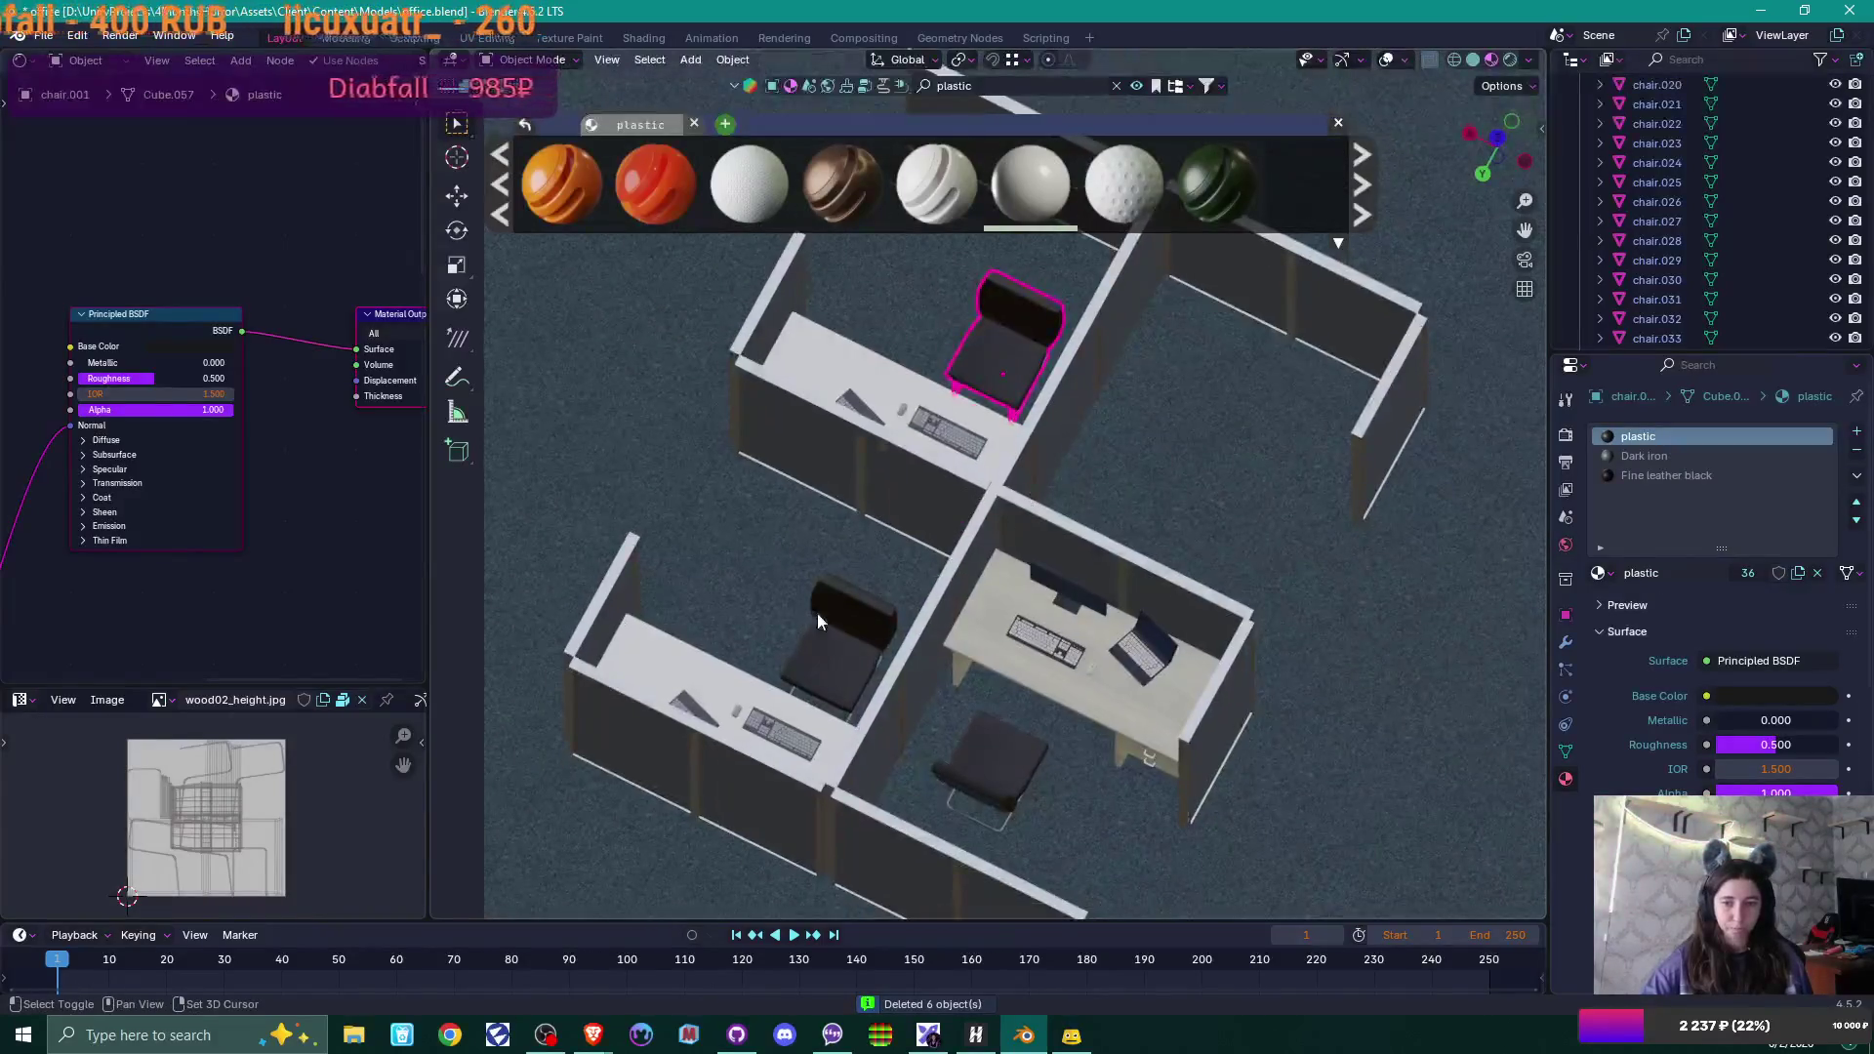
left_click(820, 625, "shift")
left_click(785, 728, "shift")
middle_click_drag(959, 664, 816, 699)
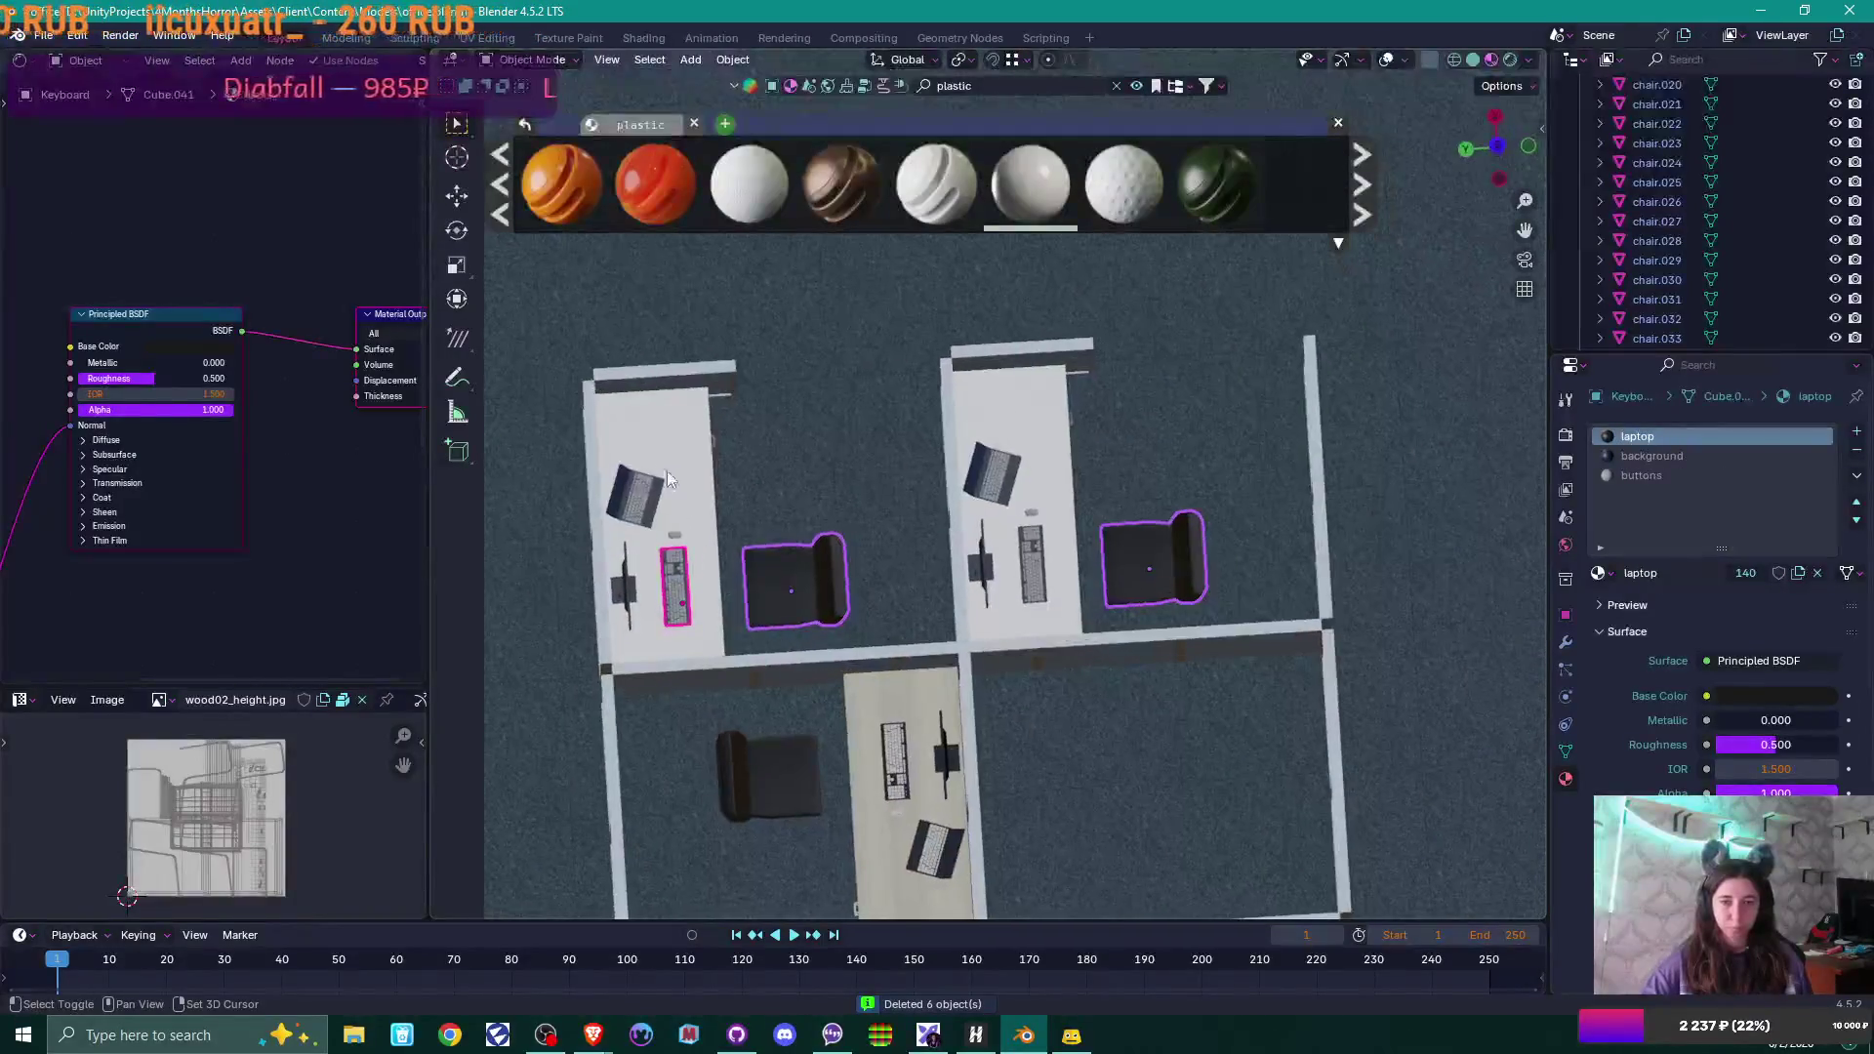
left_click(630, 459, "shift")
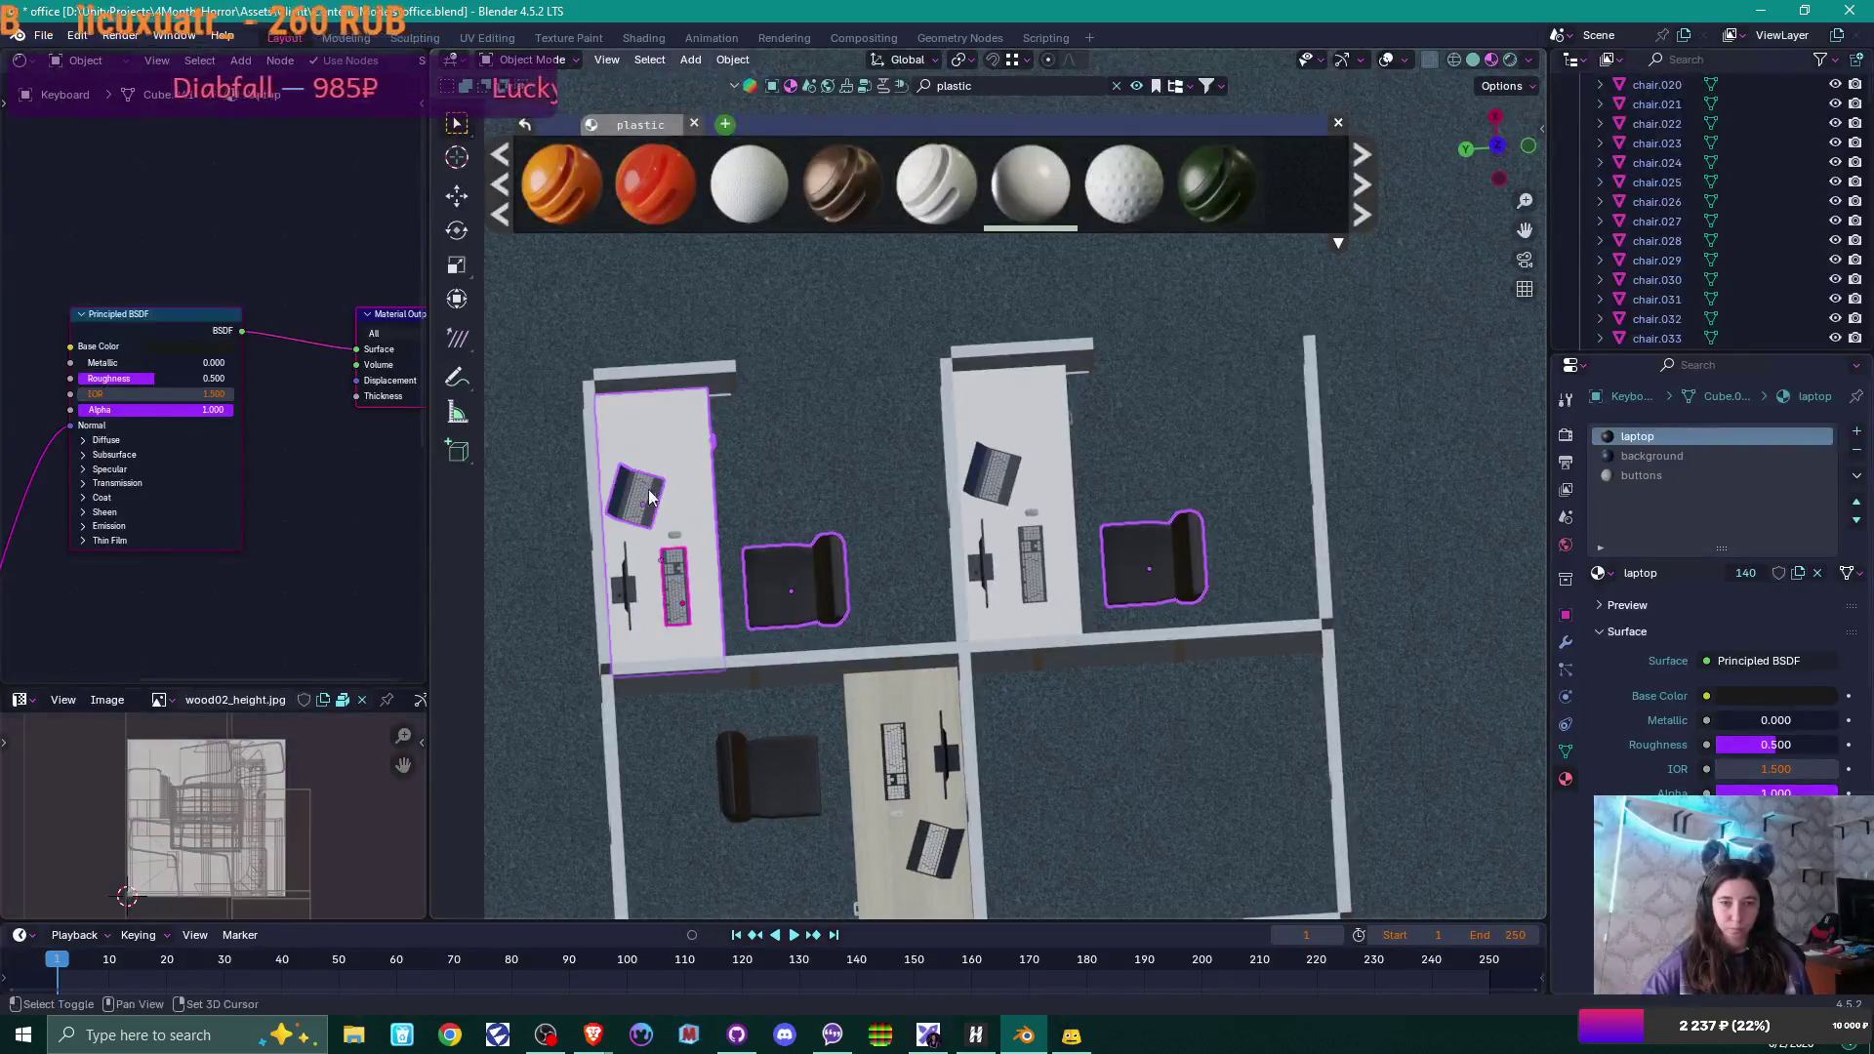
left_click(986, 442, "shift")
left_click(630, 591, "shift")
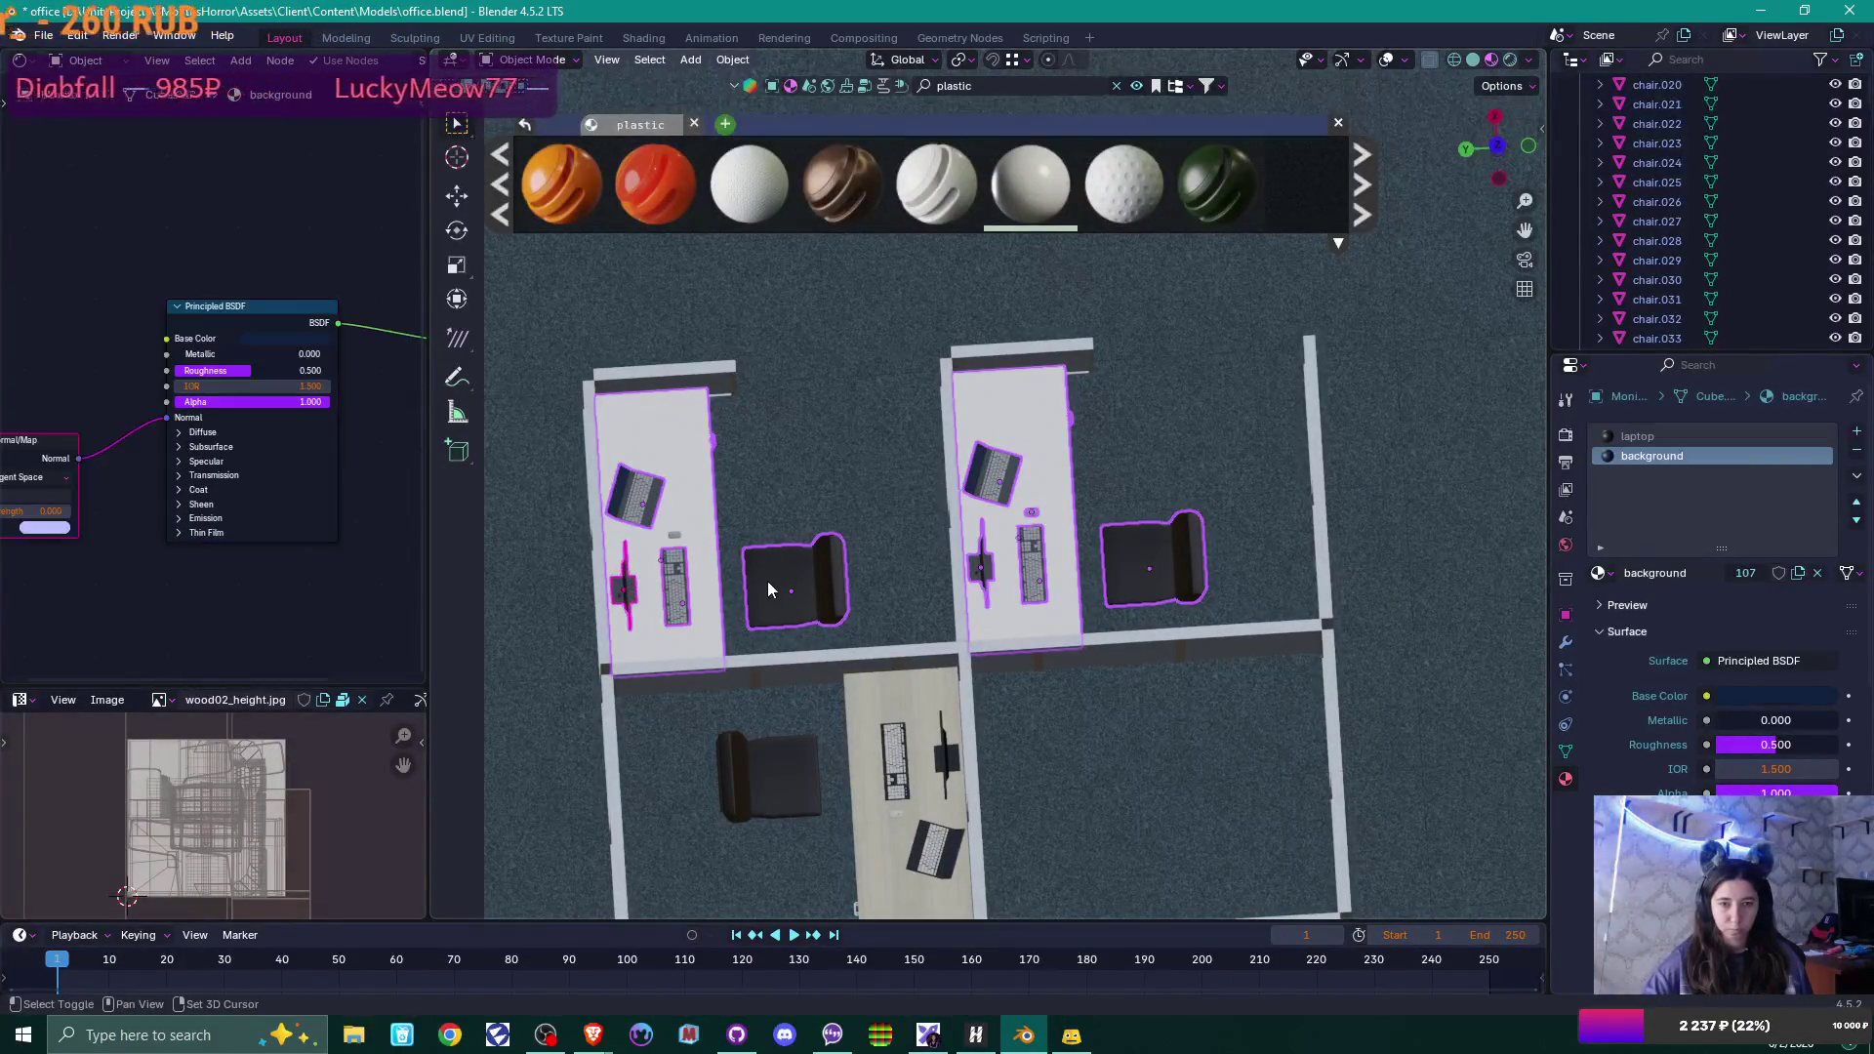
middle_click_drag(763, 566, 754, 517)
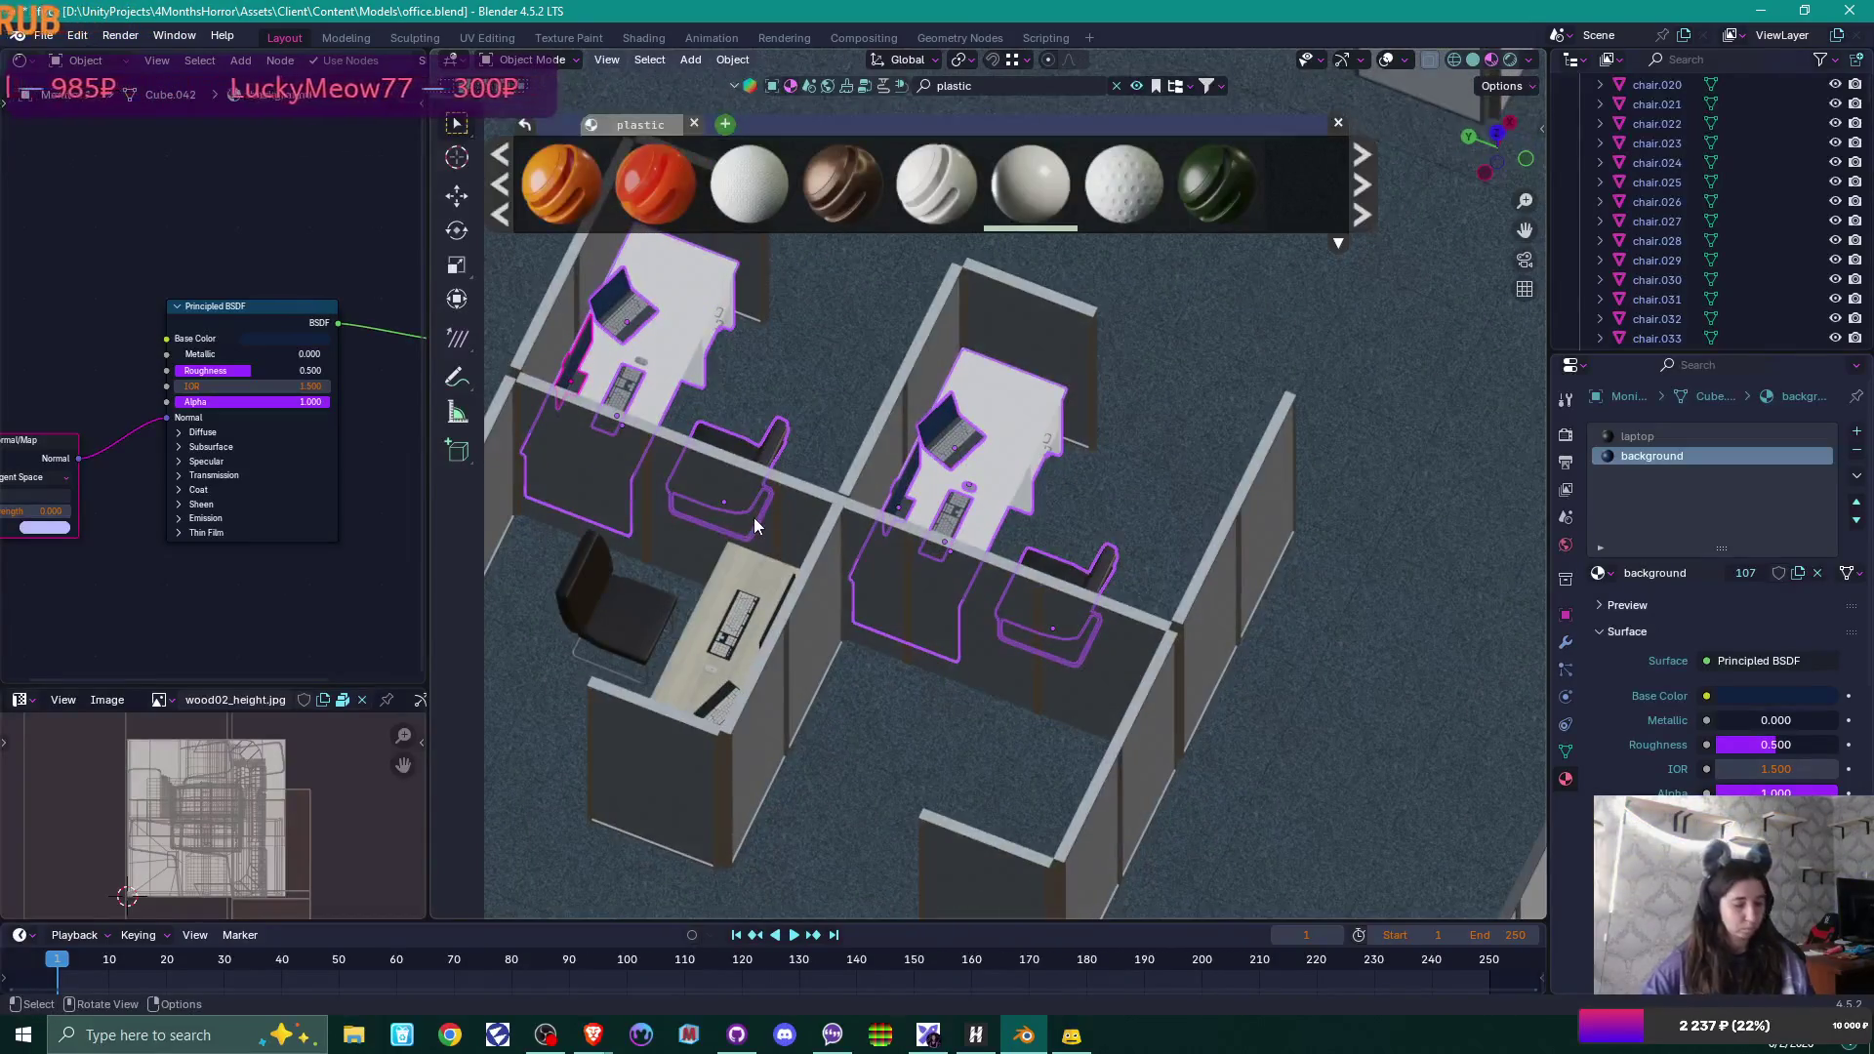
key("Delete")
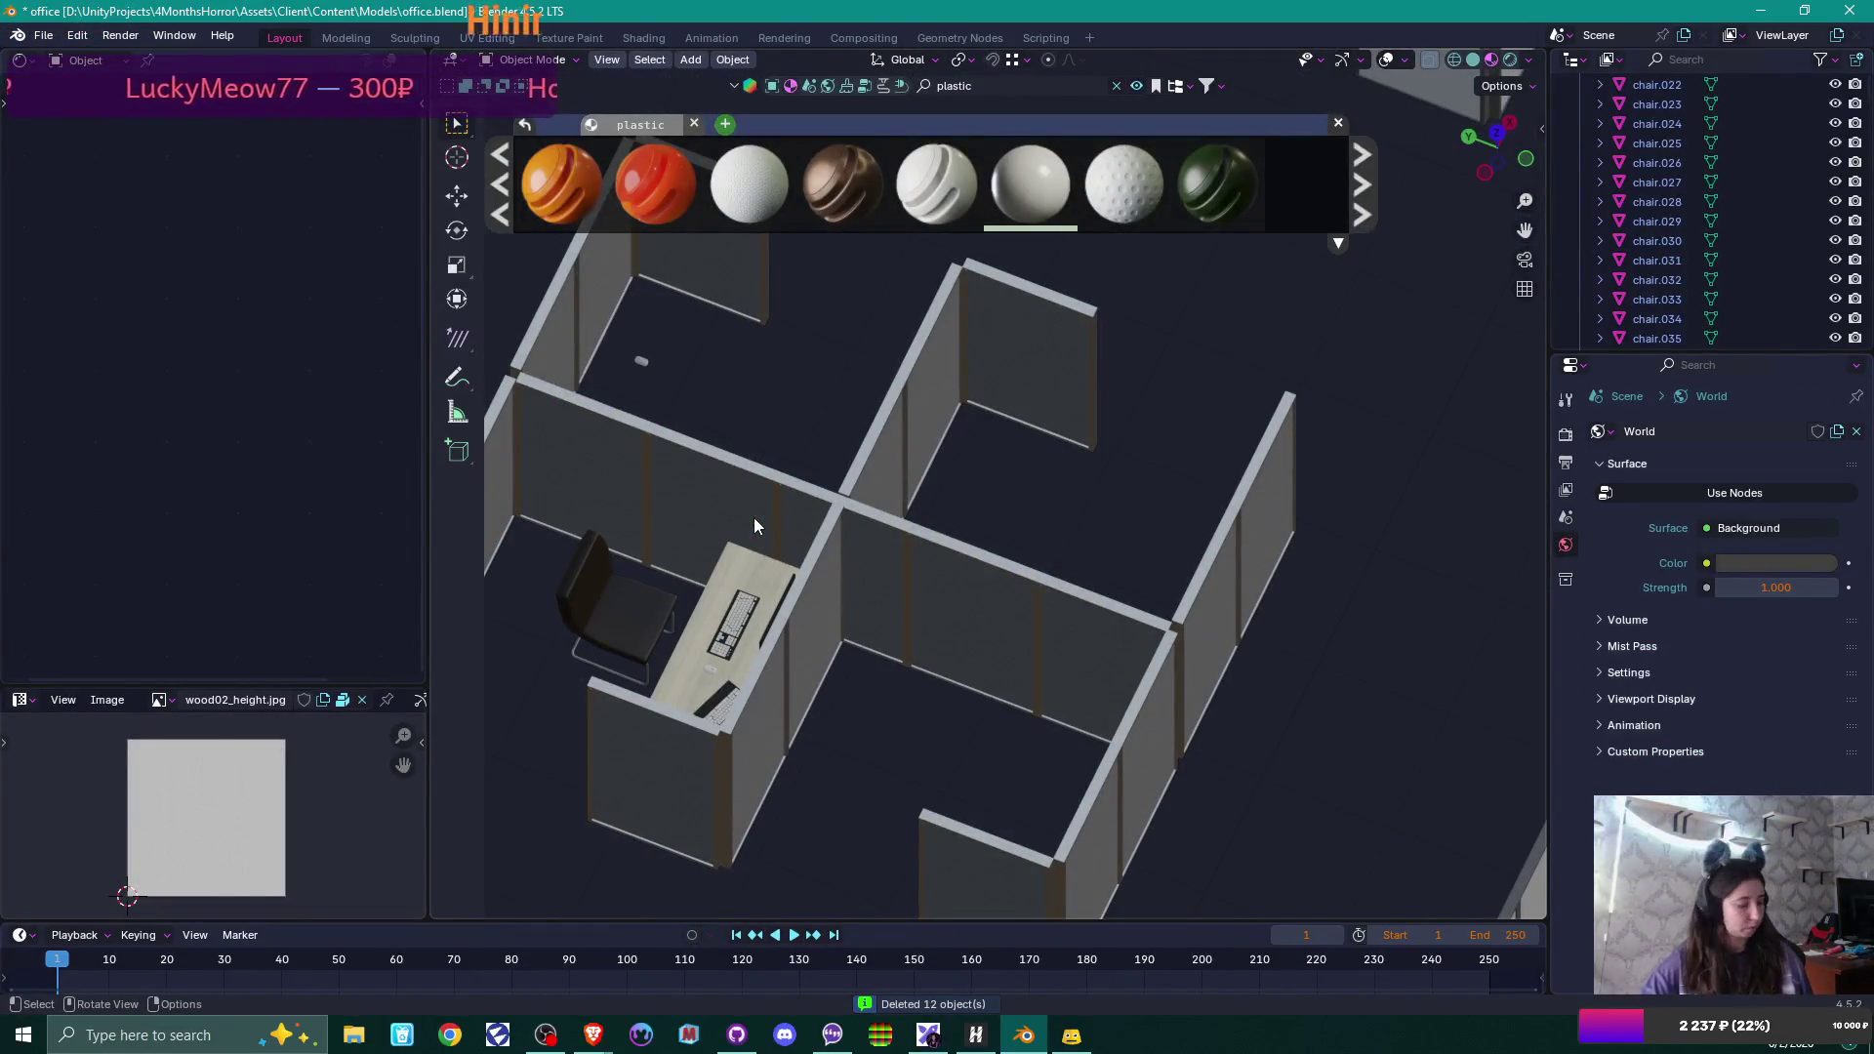
key("ctrl+z")
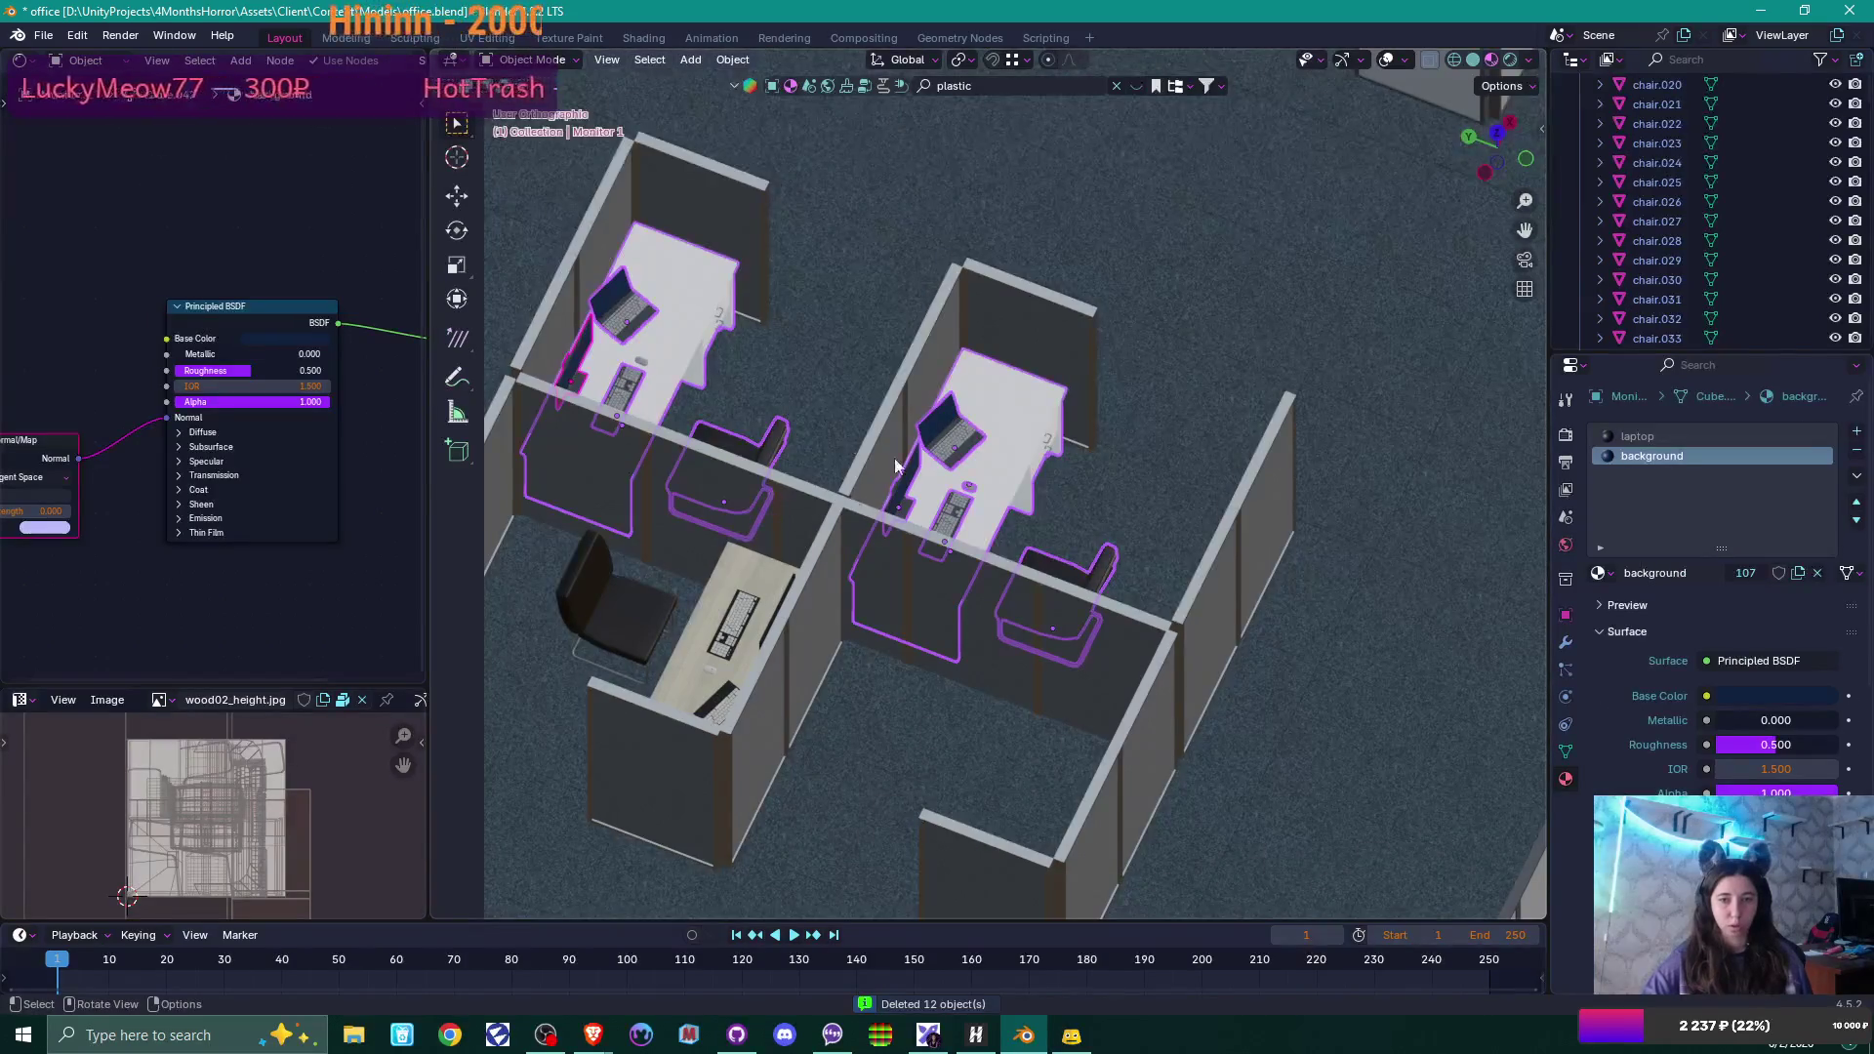
Delete the remaining chairs and the second desk's table, then pick out a small leftover object.
scroll(895, 466, "down", 5)
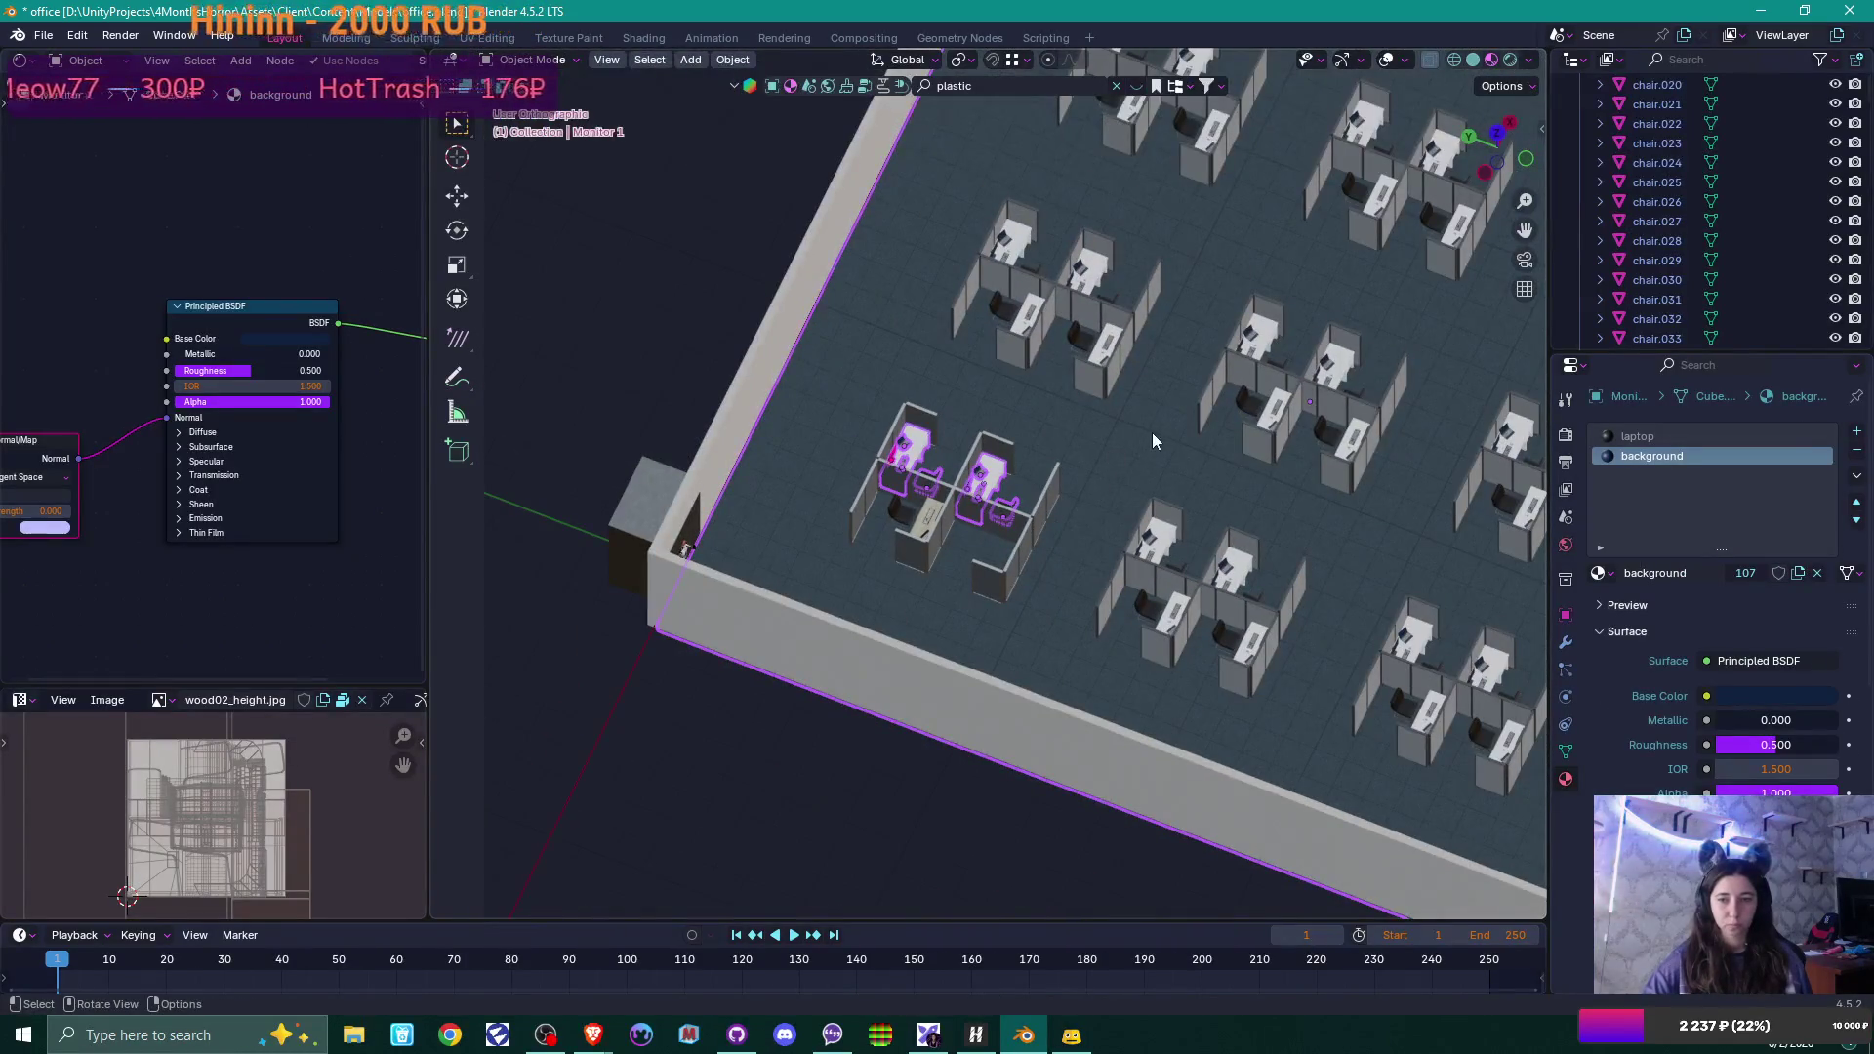
left_click(1152, 432, "shift")
left_click(972, 496, "shift")
scroll(972, 495, "up", 3)
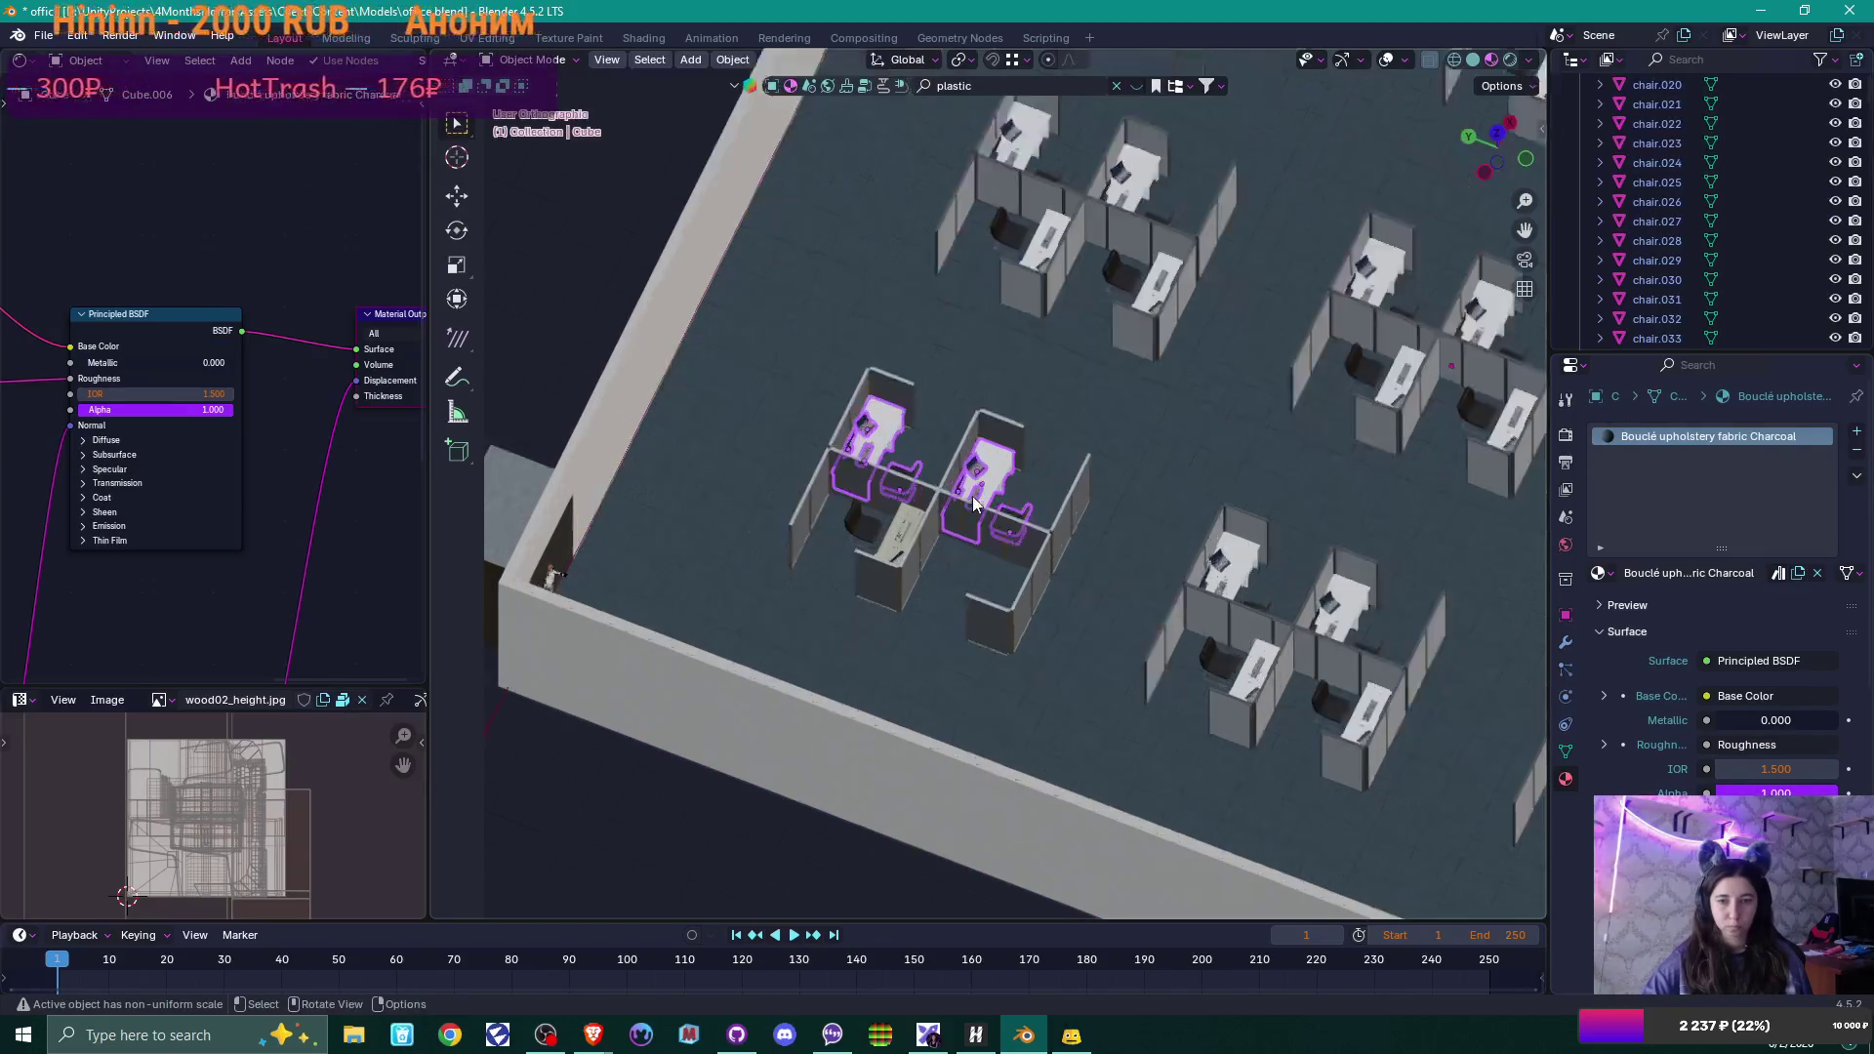
key("Delete")
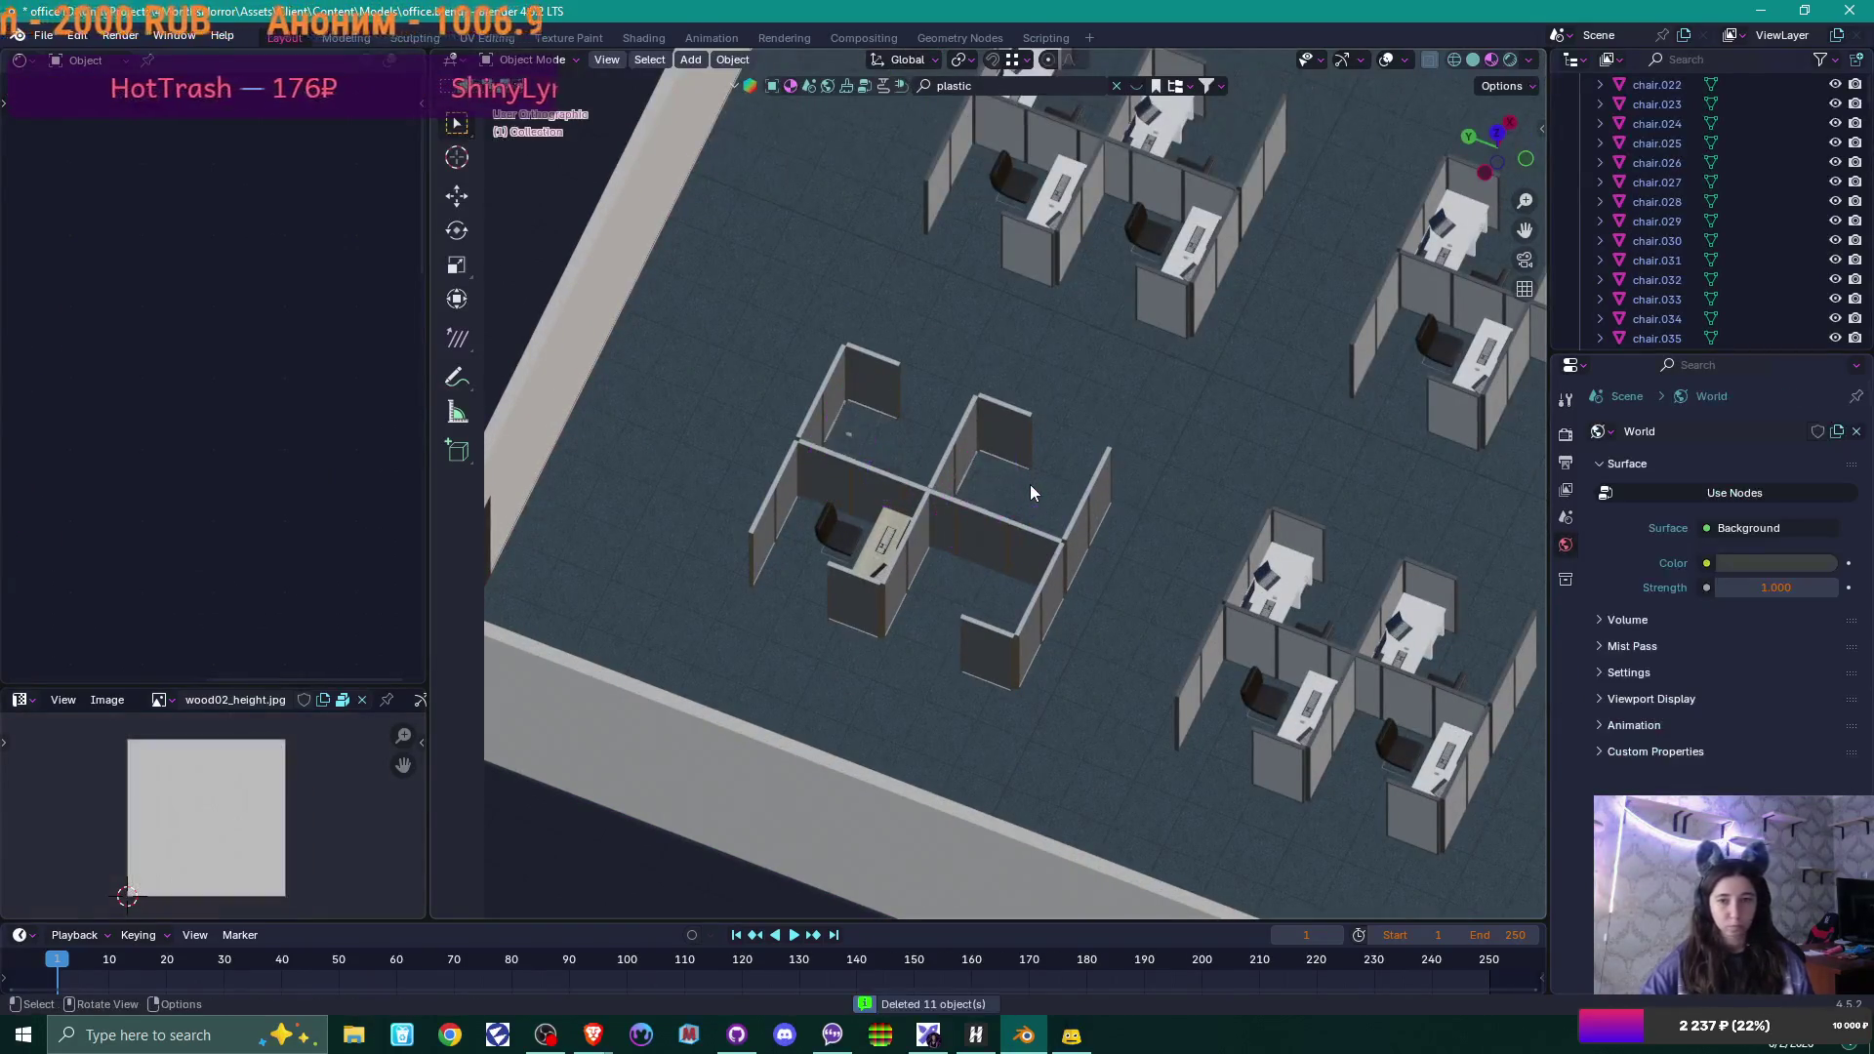
scroll(1028, 482, "down", 2)
scroll(1008, 464, "up", 4)
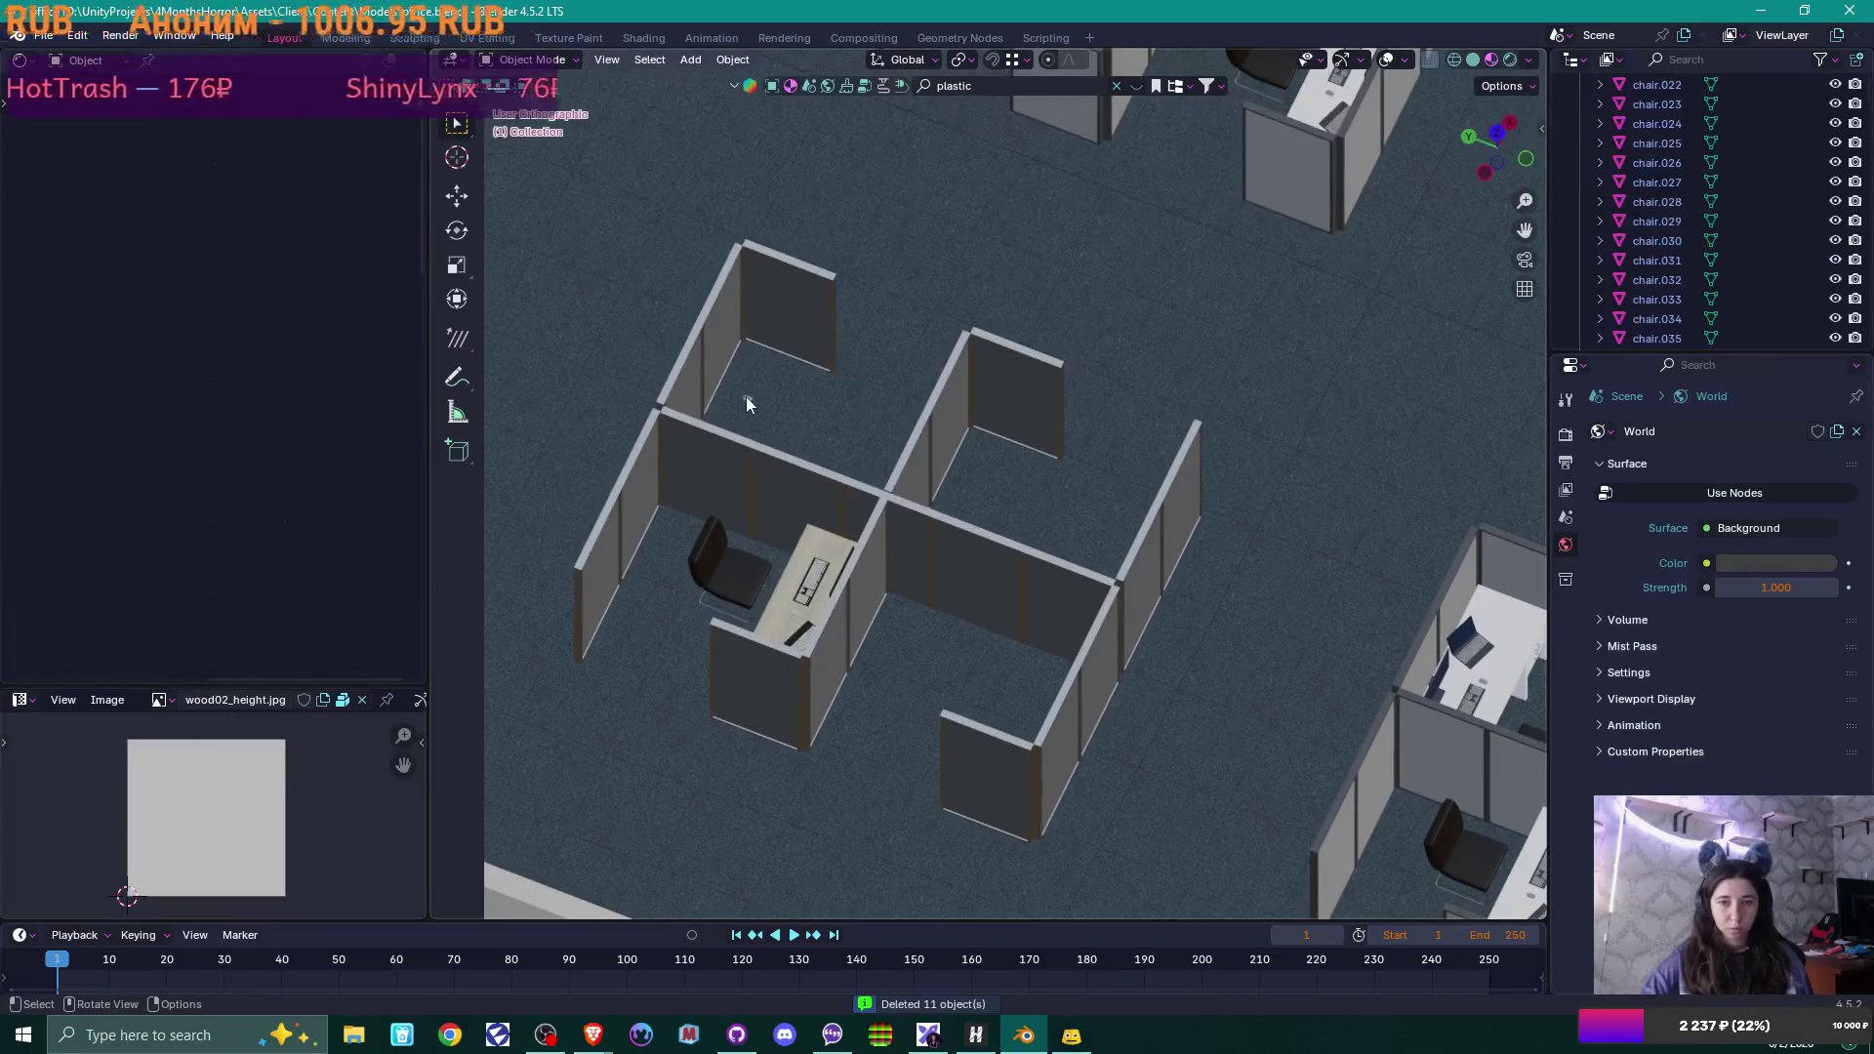
left_click(746, 398)
Delete the small leftover object and hide the room shell.
key("Delete")
mouse_move(804, 425)
middle_mouse_down()
mouse_move(1008, 456)
mouse_move(888, 476)
mouse_move(845, 441)
mouse_move(1067, 489)
mouse_move(1214, 435)
mouse_move(1050, 544)
mouse_move(1216, 517)
mouse_move(1128, 465)
middle_mouse_up()
scroll(1121, 477, "down", 4)
left_click(1189, 525)
key("h")
In top view, delete the middle and right desk groups, the lower left desks and four dashed leftovers.
key("KP_7")
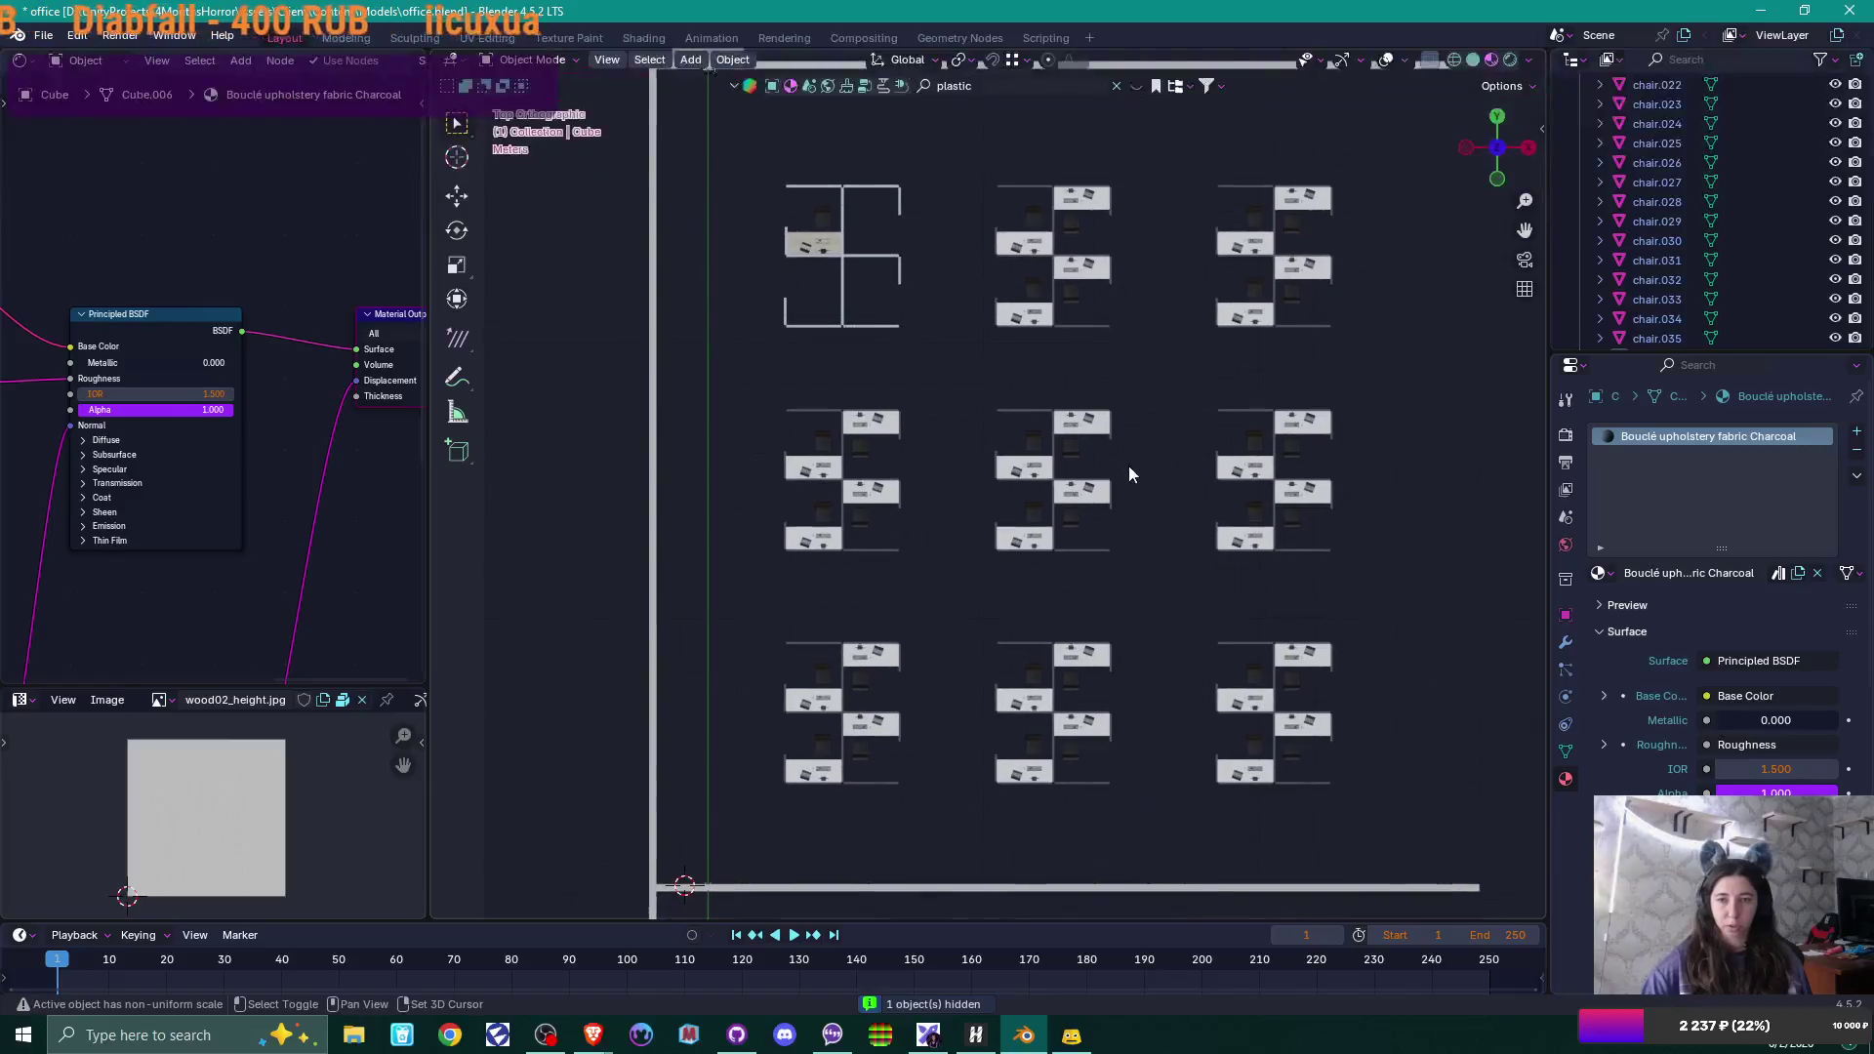
mouse_move(964, 143)
left_mouse_down()
mouse_move(1353, 658)
mouse_move(1400, 814)
left_mouse_up()
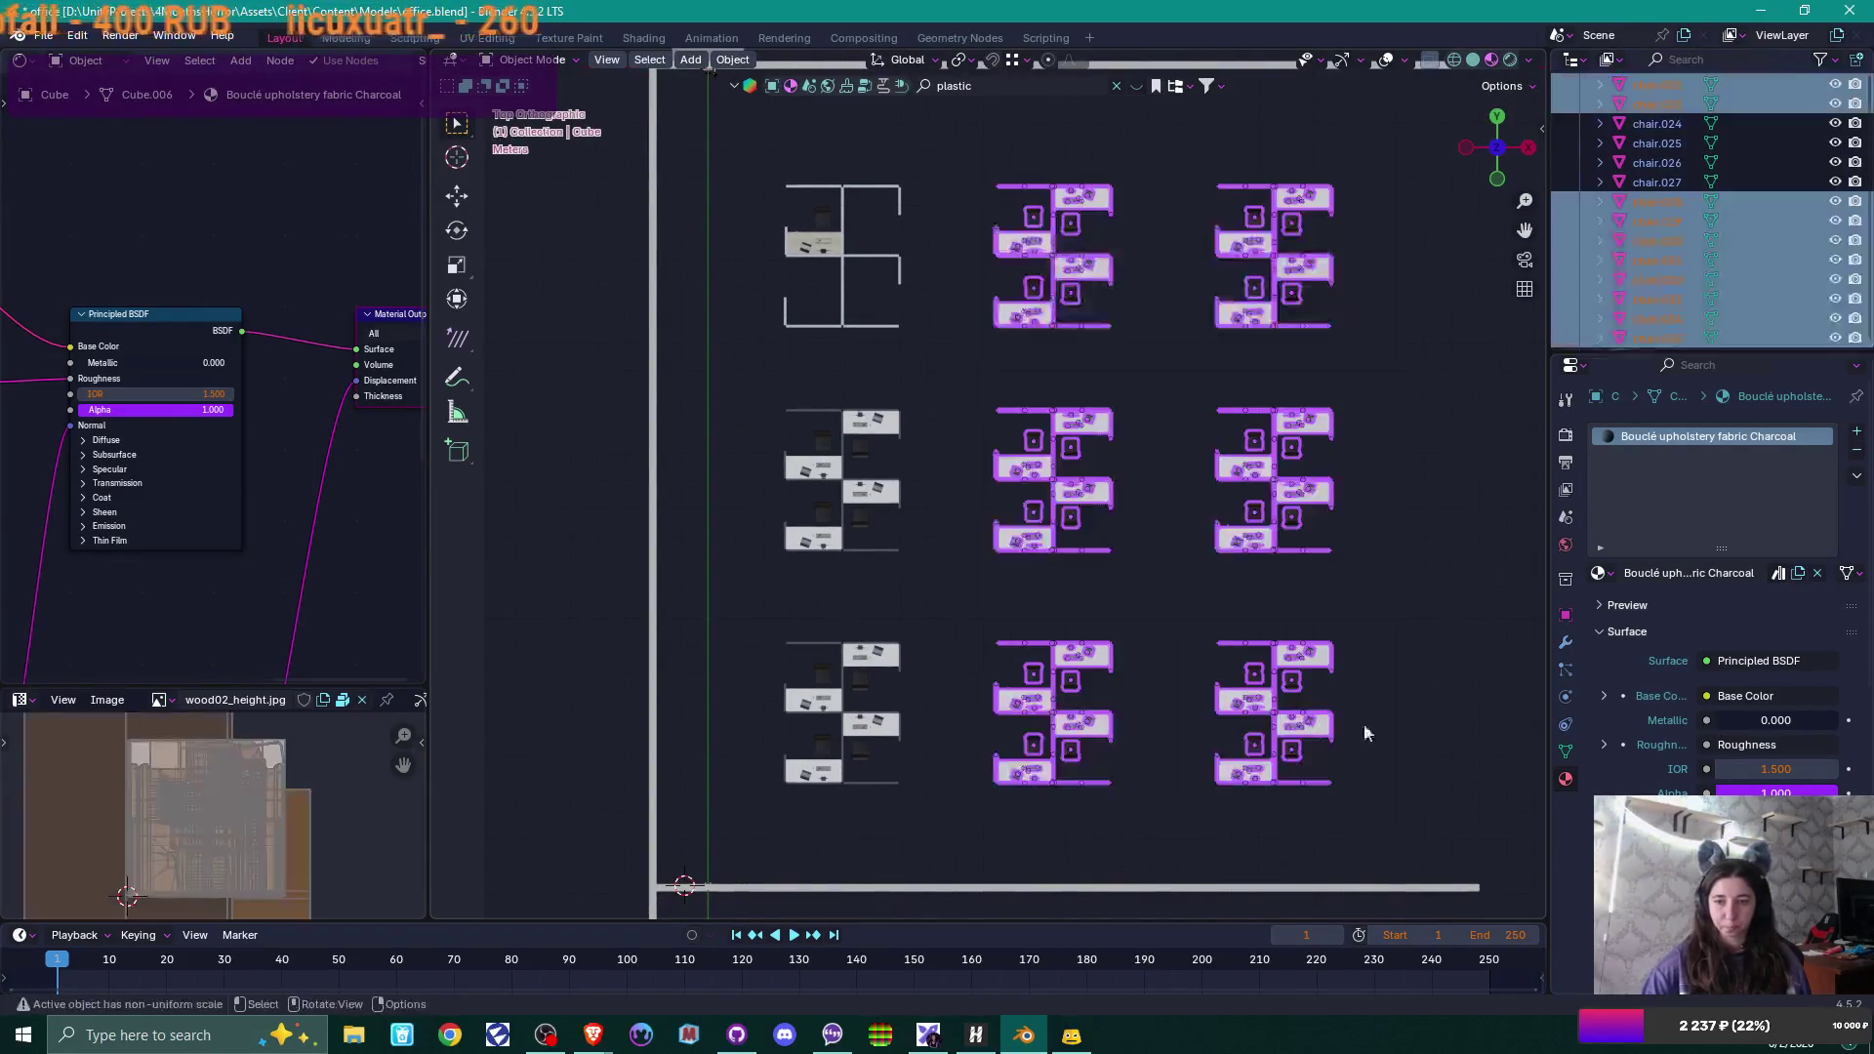
key("Delete")
left_click_drag(779, 385, 898, 801)
key("Delete")
left_click_drag(854, 359, 1046, 808)
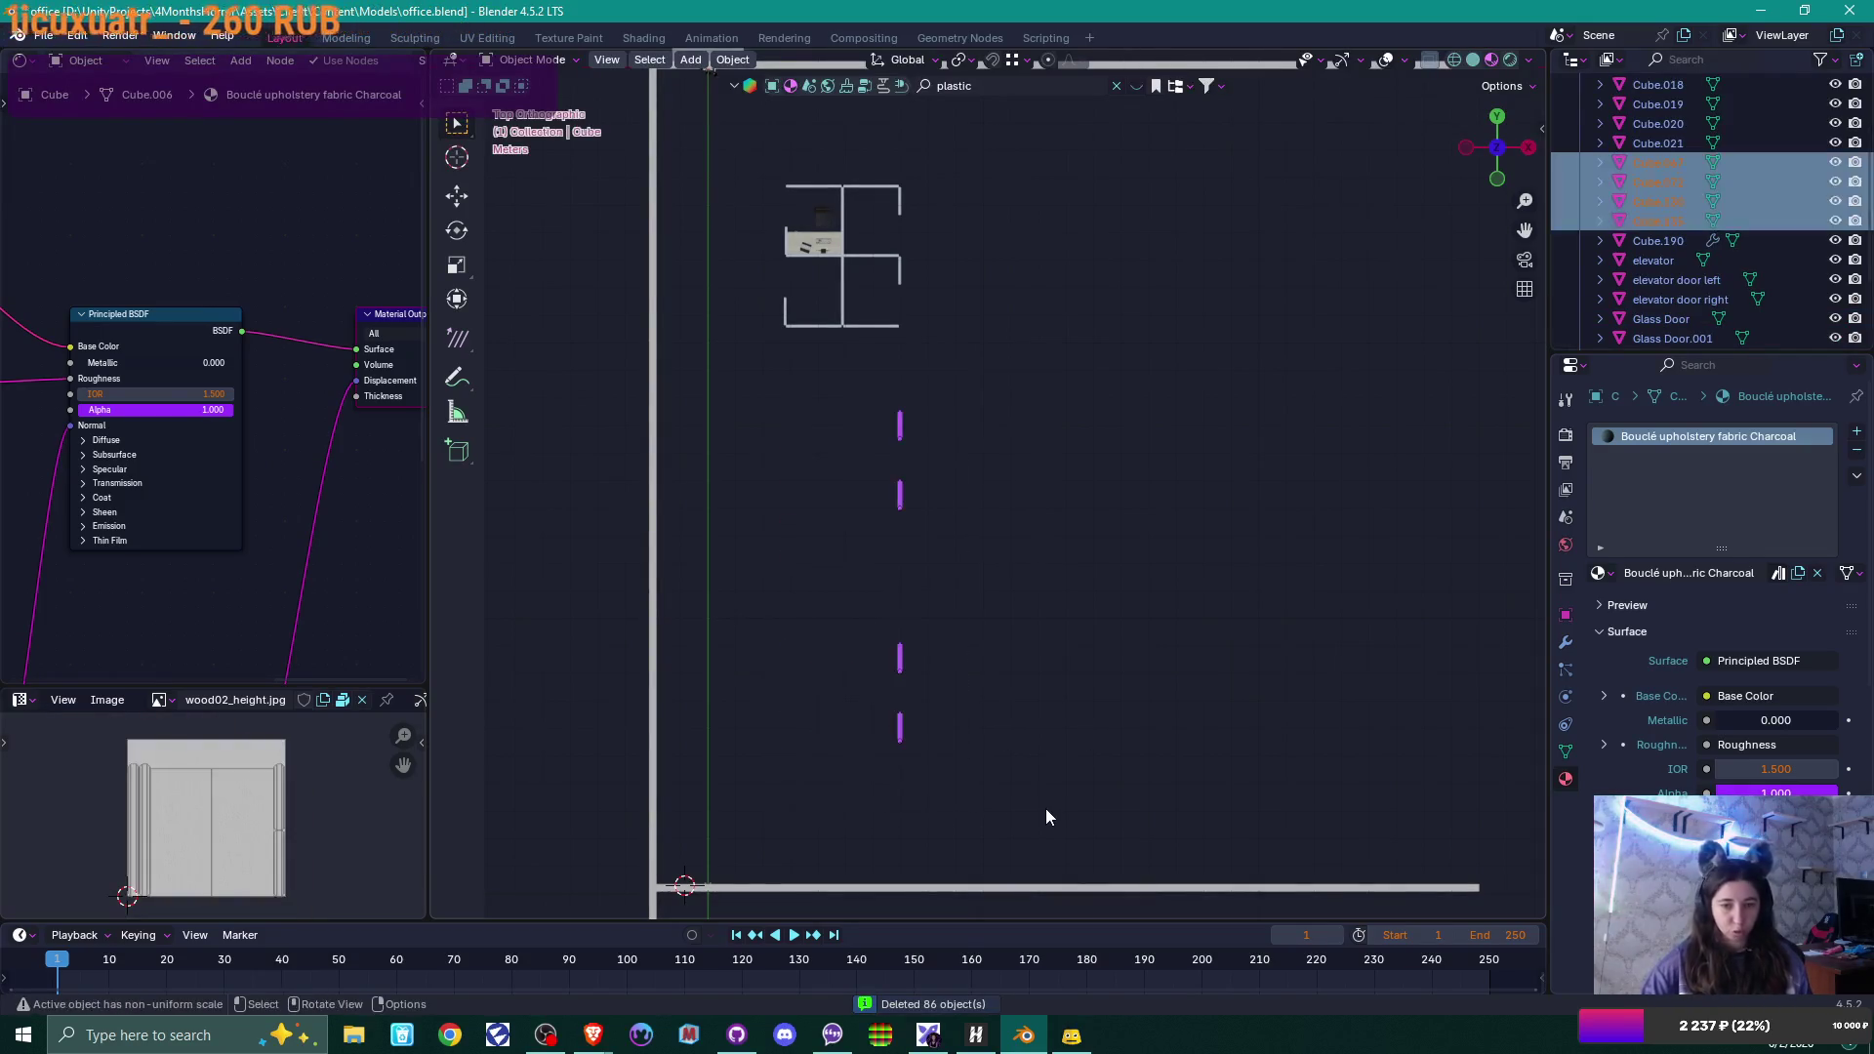
key("Delete")
mouse_move(820, 605)
middle_mouse_down()
mouse_move(808, 596)
mouse_move(1041, 516)
mouse_move(996, 472)
middle_mouse_up()
scroll(1016, 532, "up", 3)
scroll(1016, 532, "up", 3)
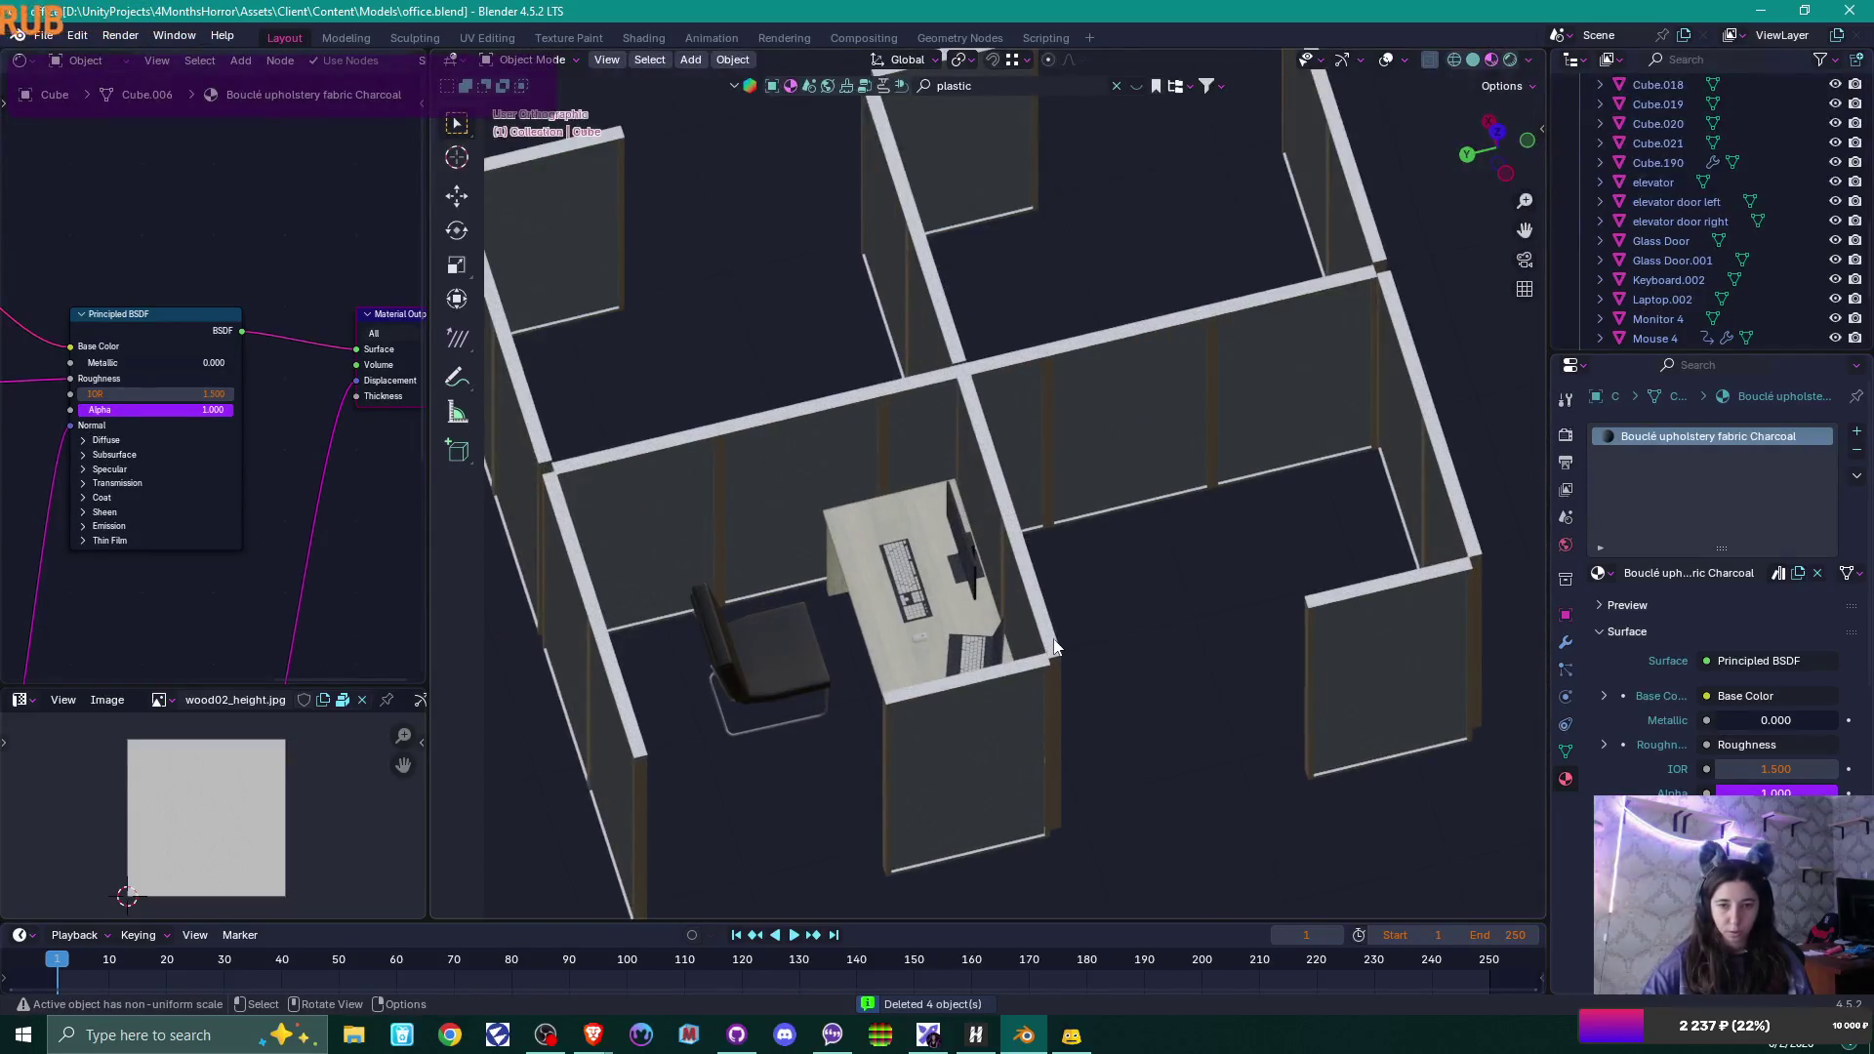
scroll(1056, 630, "up", 2)
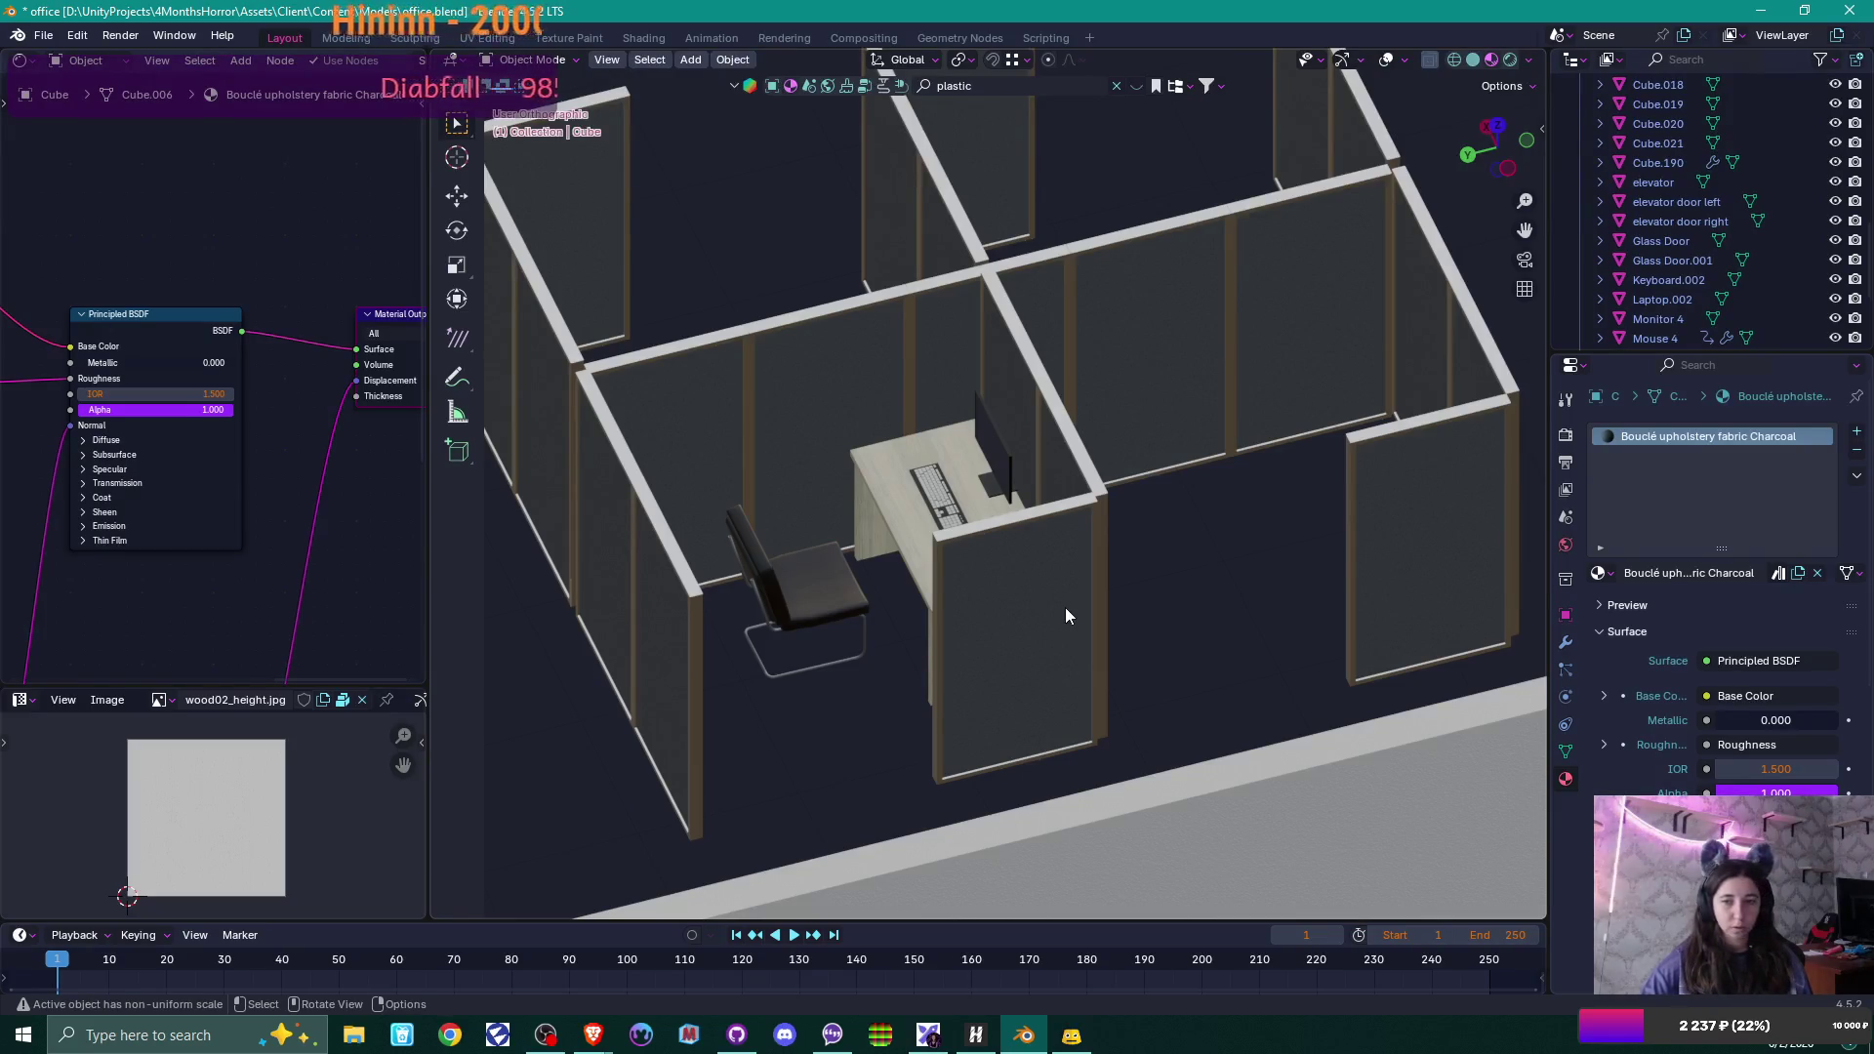
key("shift+a")
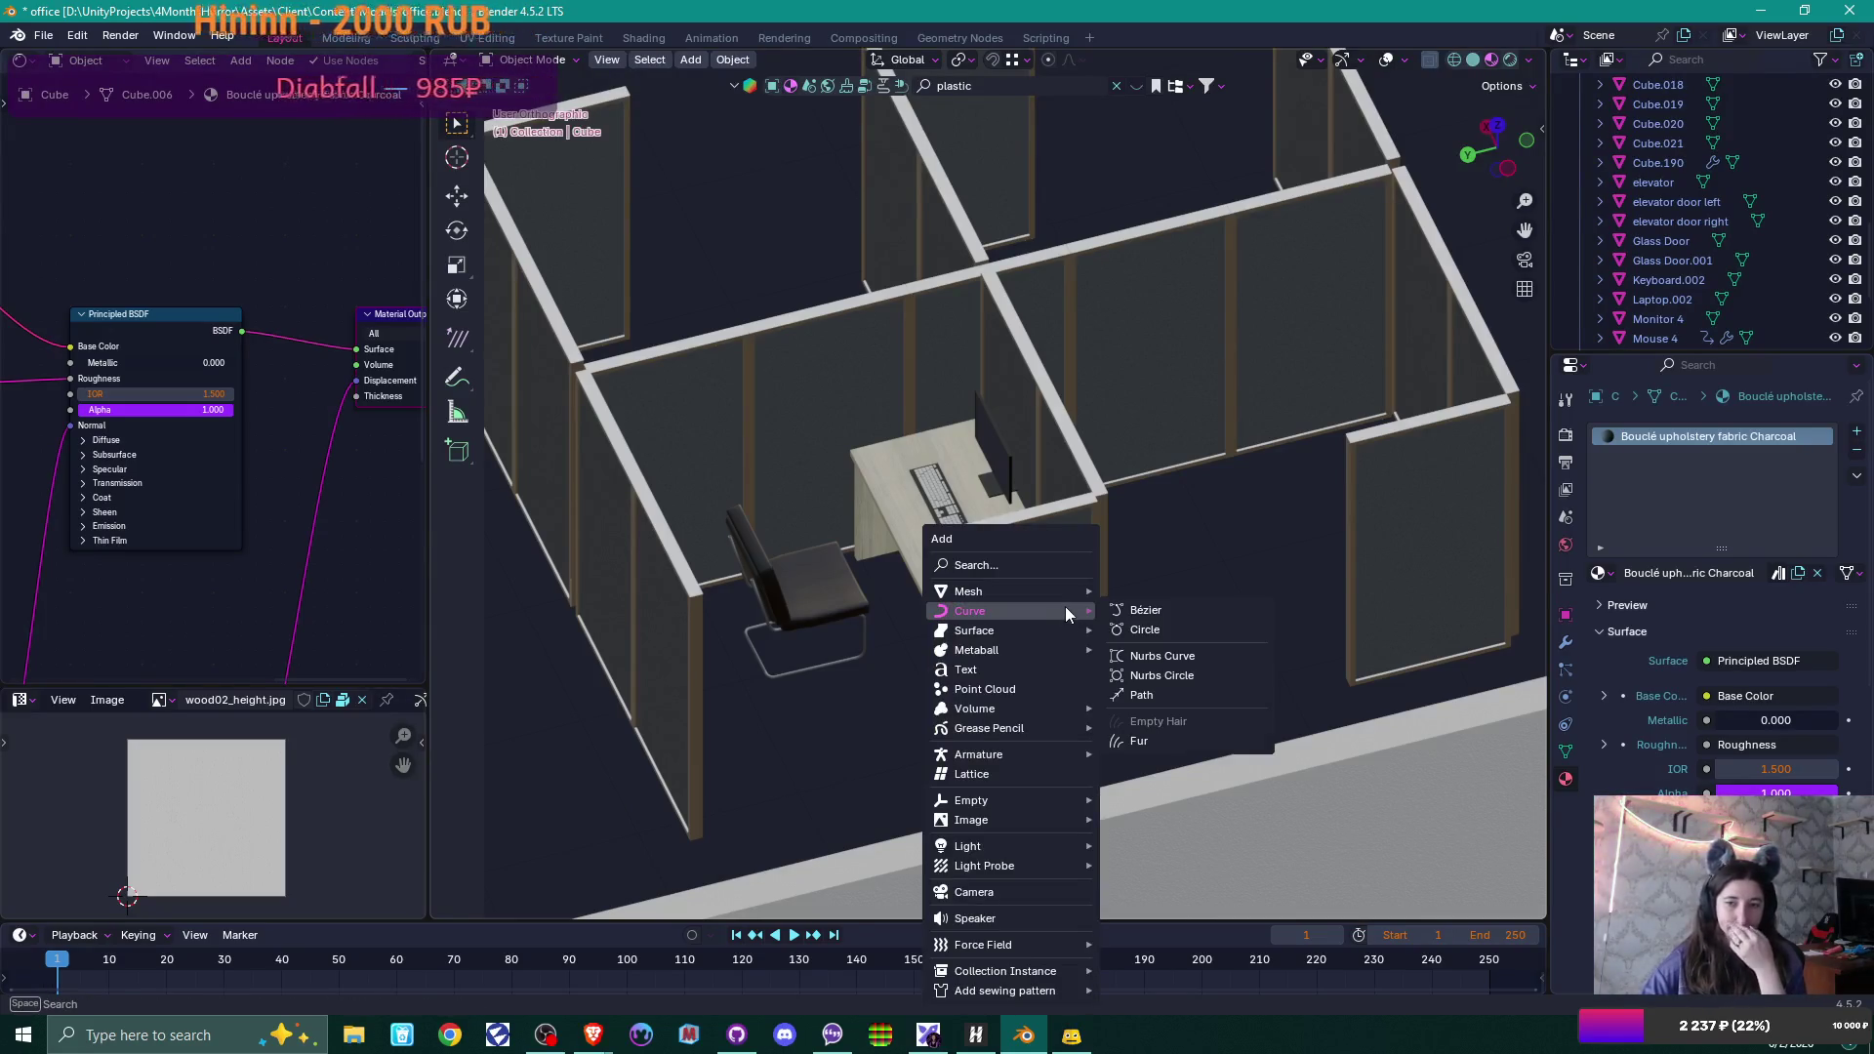
mouse_move(1064, 622)
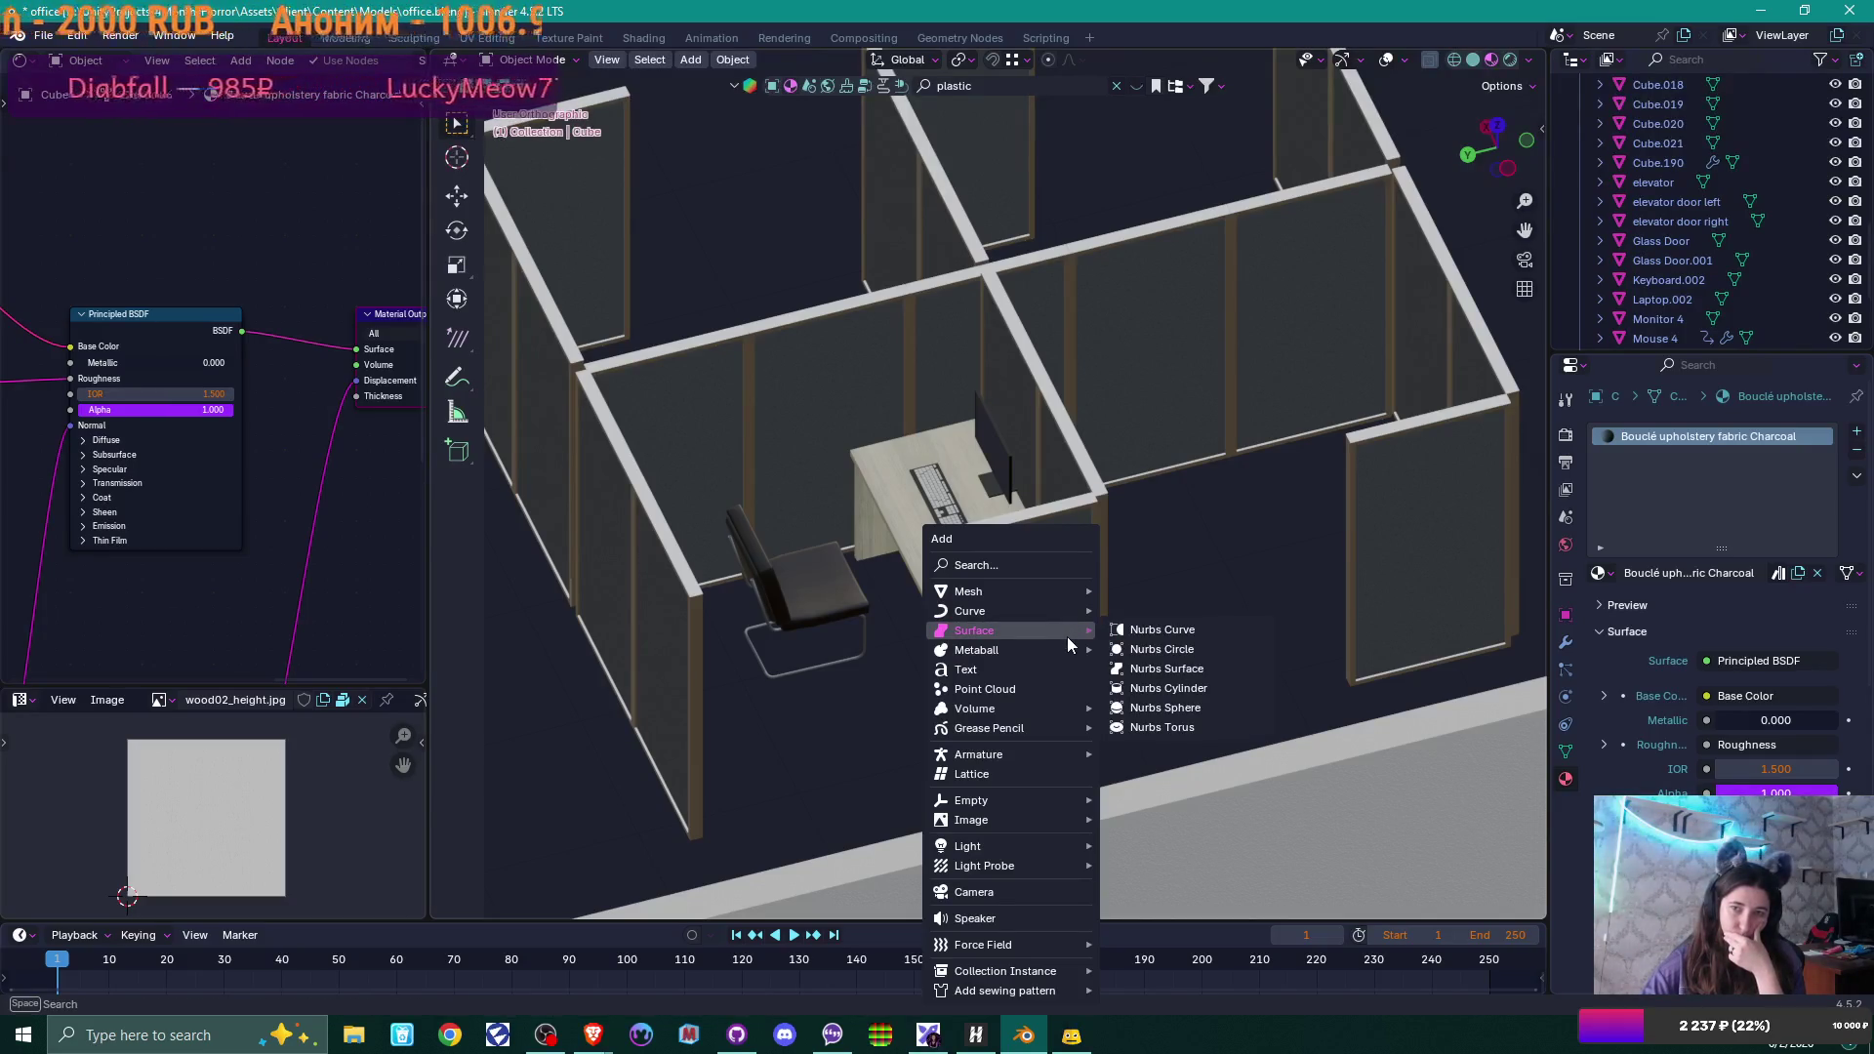
left_click(890, 301)
mouse_move(1103, 313)
middle_mouse_down()
mouse_move(1111, 412)
mouse_move(1241, 289)
mouse_move(1041, 250)
mouse_move(691, 295)
middle_mouse_up()
Shift the row of four wall panels slightly along Z.
left_click(691, 306, "shift")
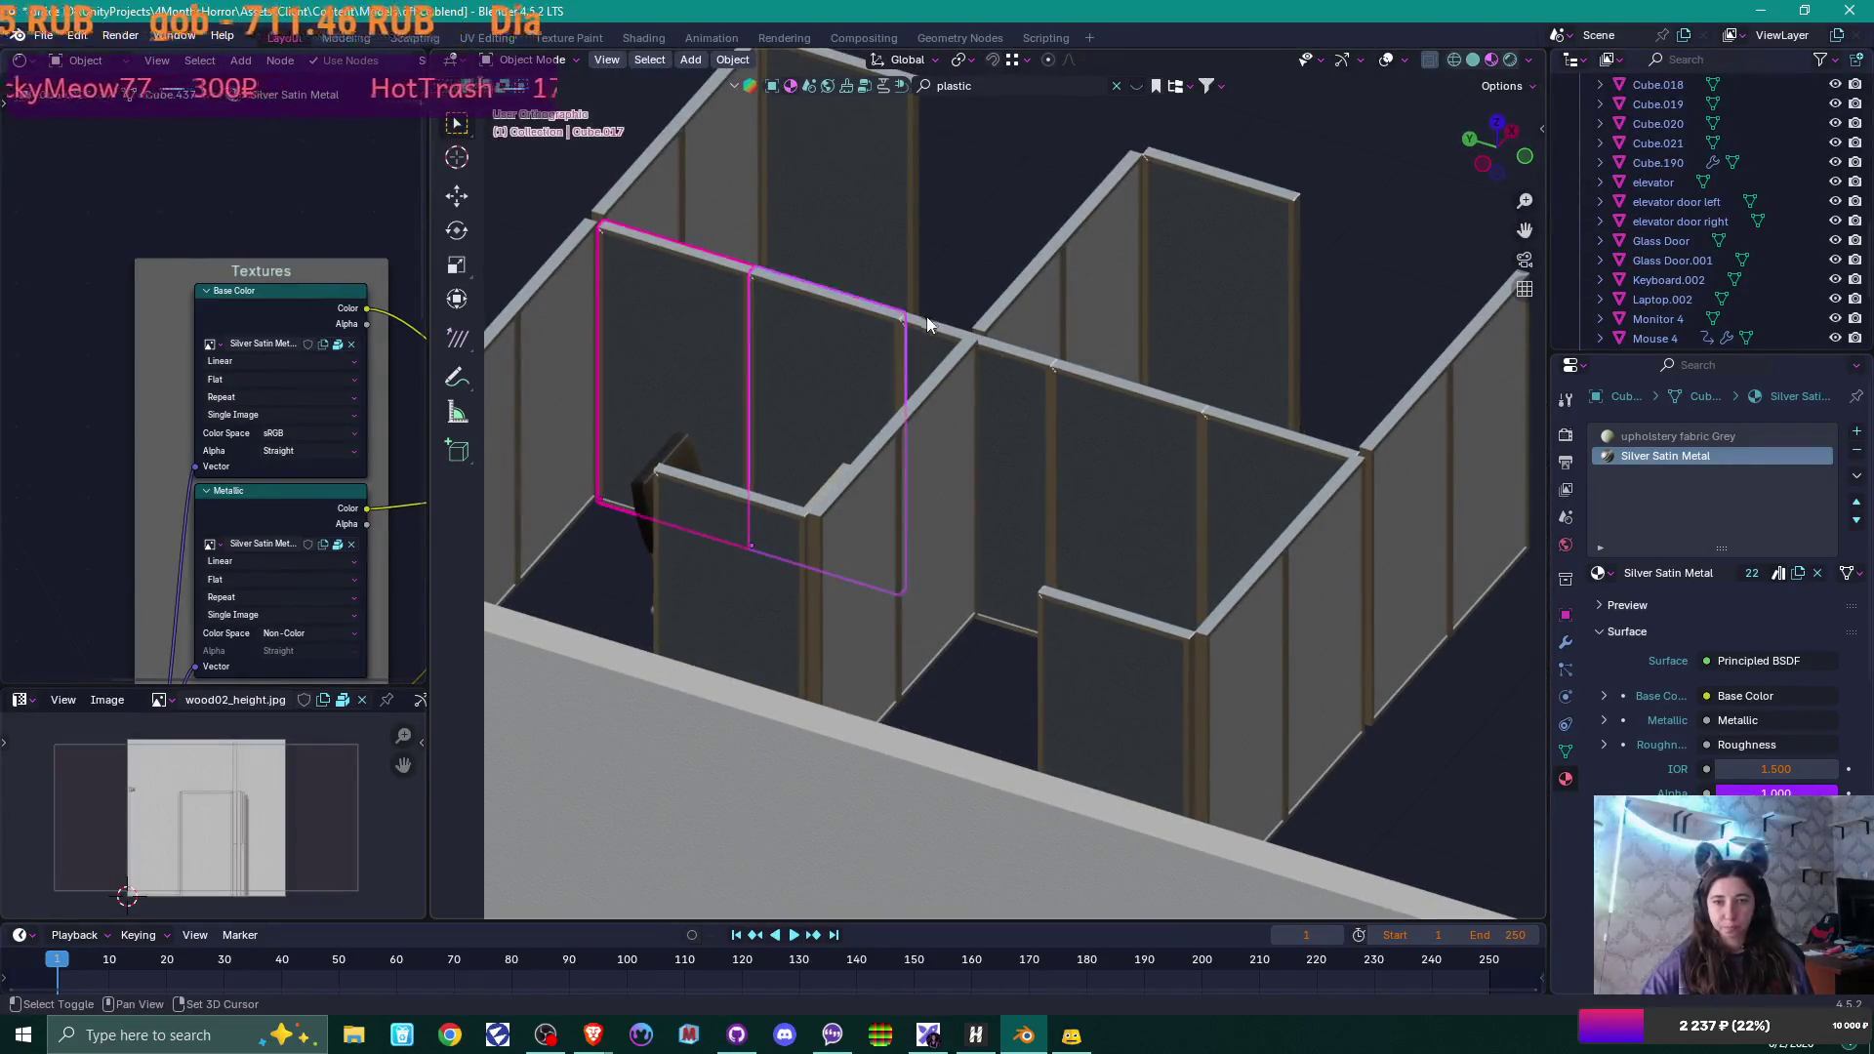
left_click(976, 351, "shift")
left_click(1132, 400, "shift")
left_click(1269, 459, "shift")
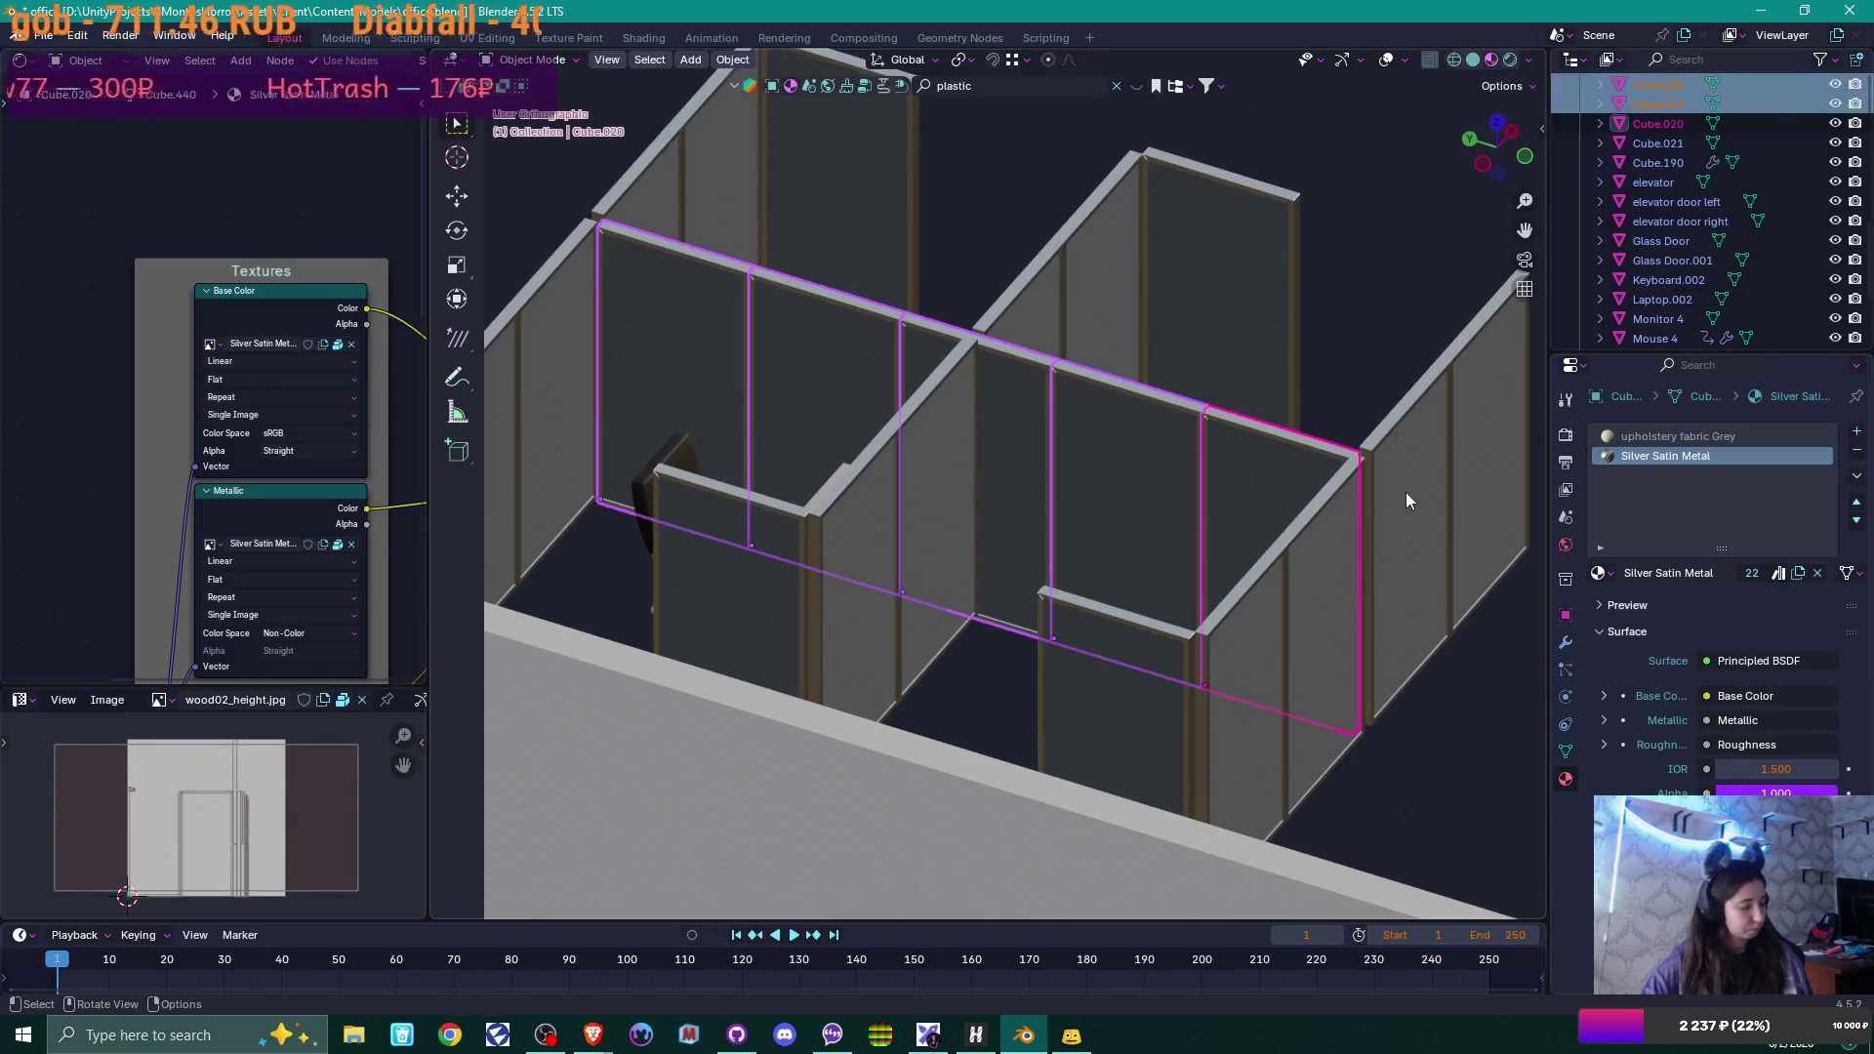
key("g")
key("z")
left_click(1368, 451)
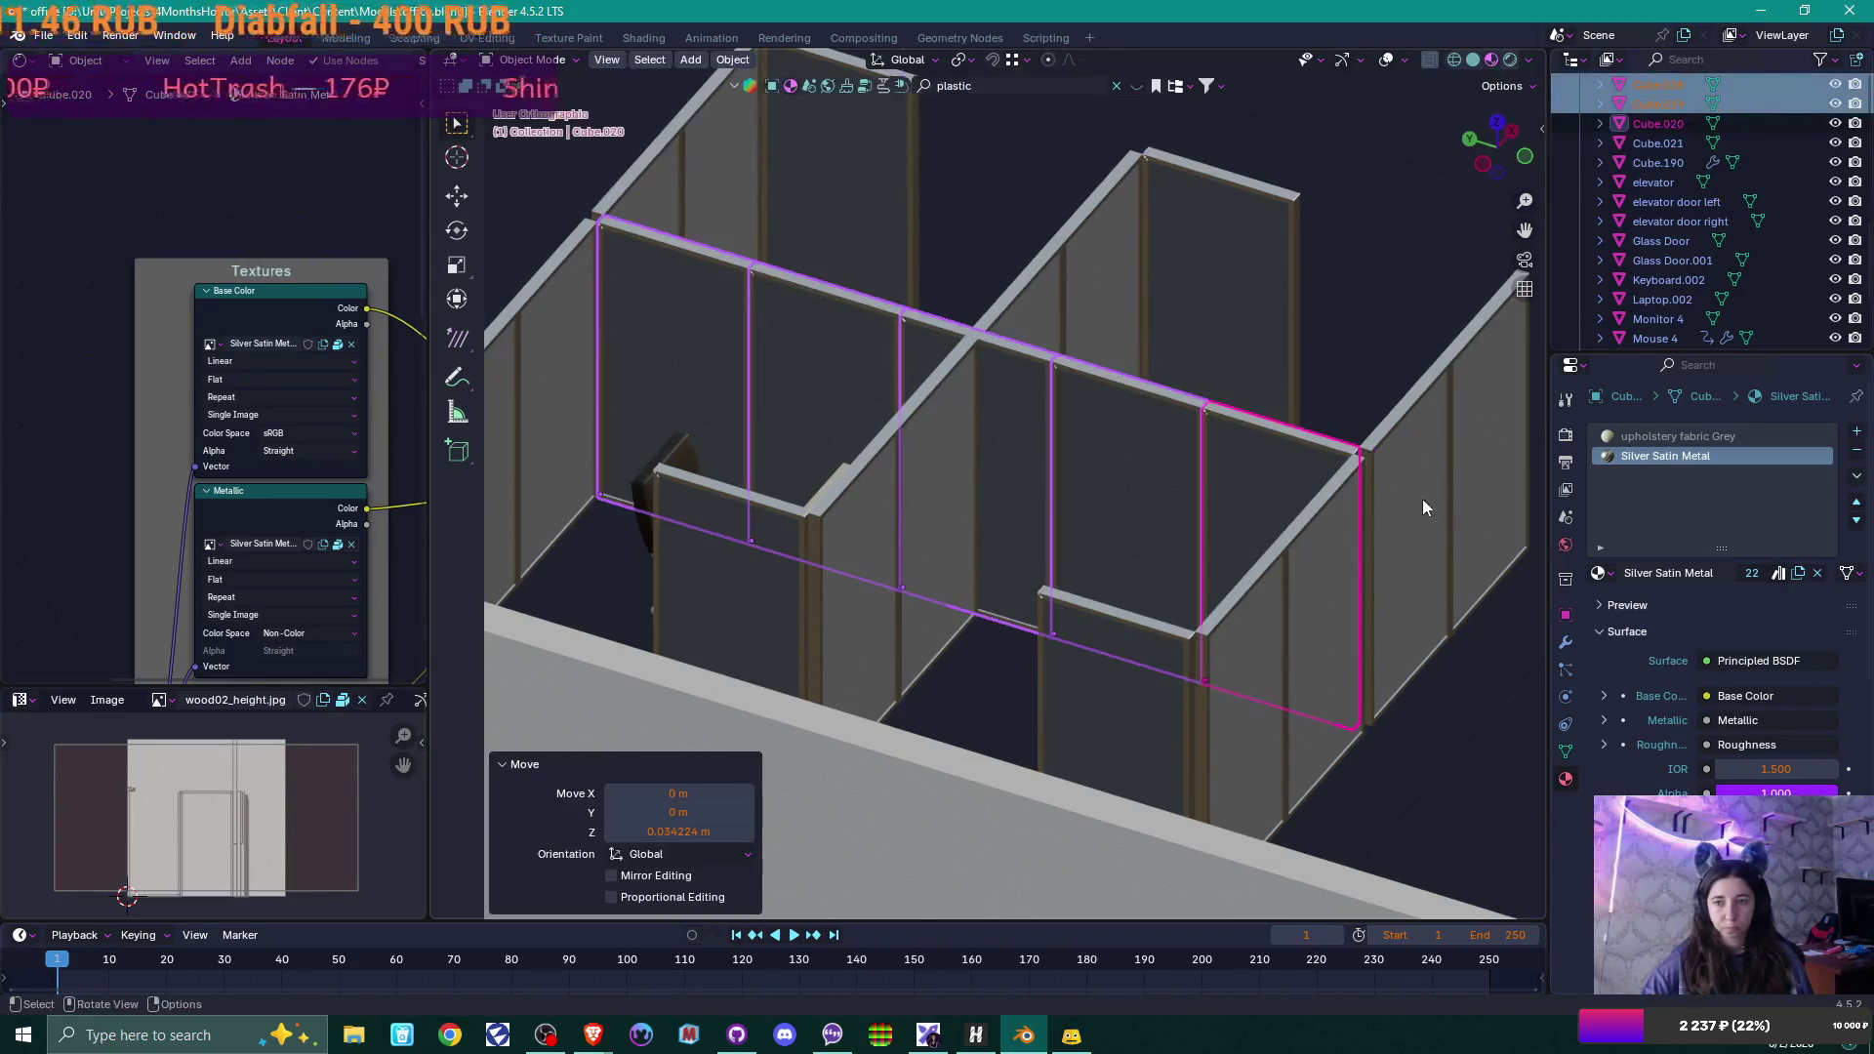
Move the end wall panel −0.033618 m along X to sit flush with the neighbouring partition.
scroll(1415, 503, "up", 5)
scroll(1365, 494, "down", 1)
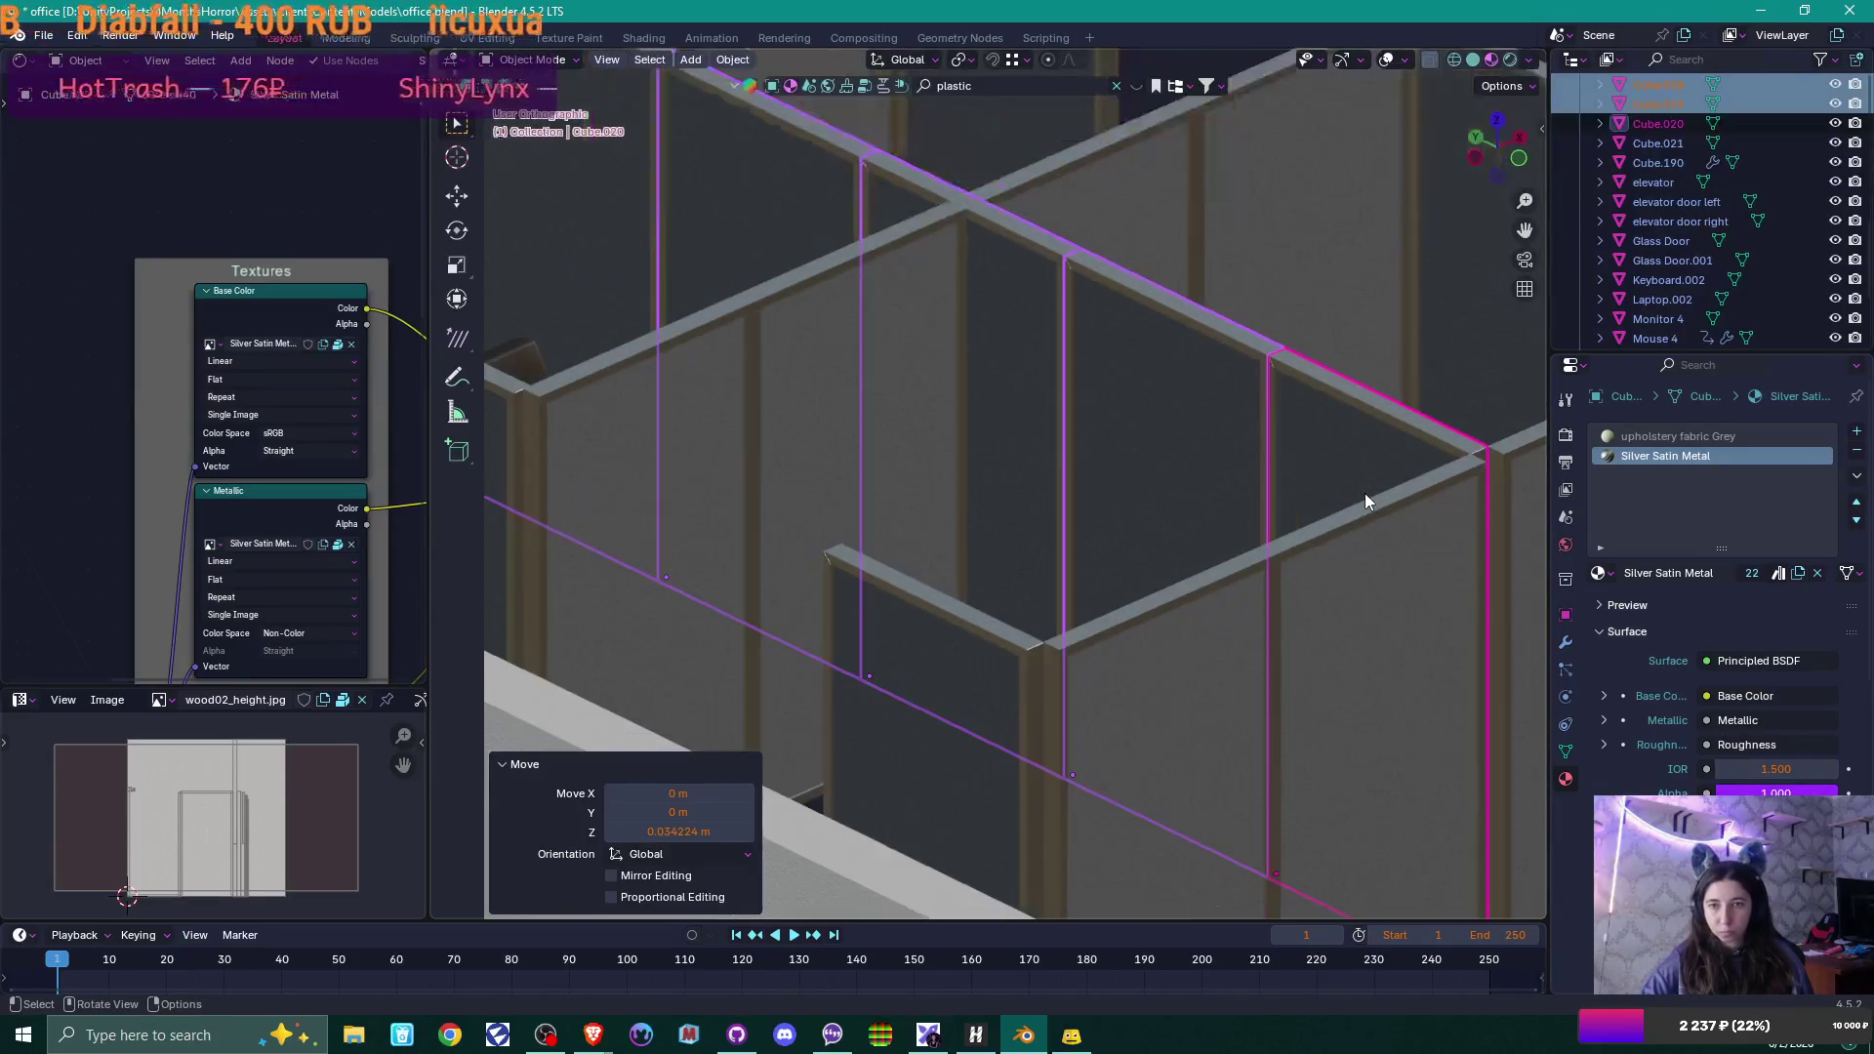
scroll(1364, 492, "up", 1)
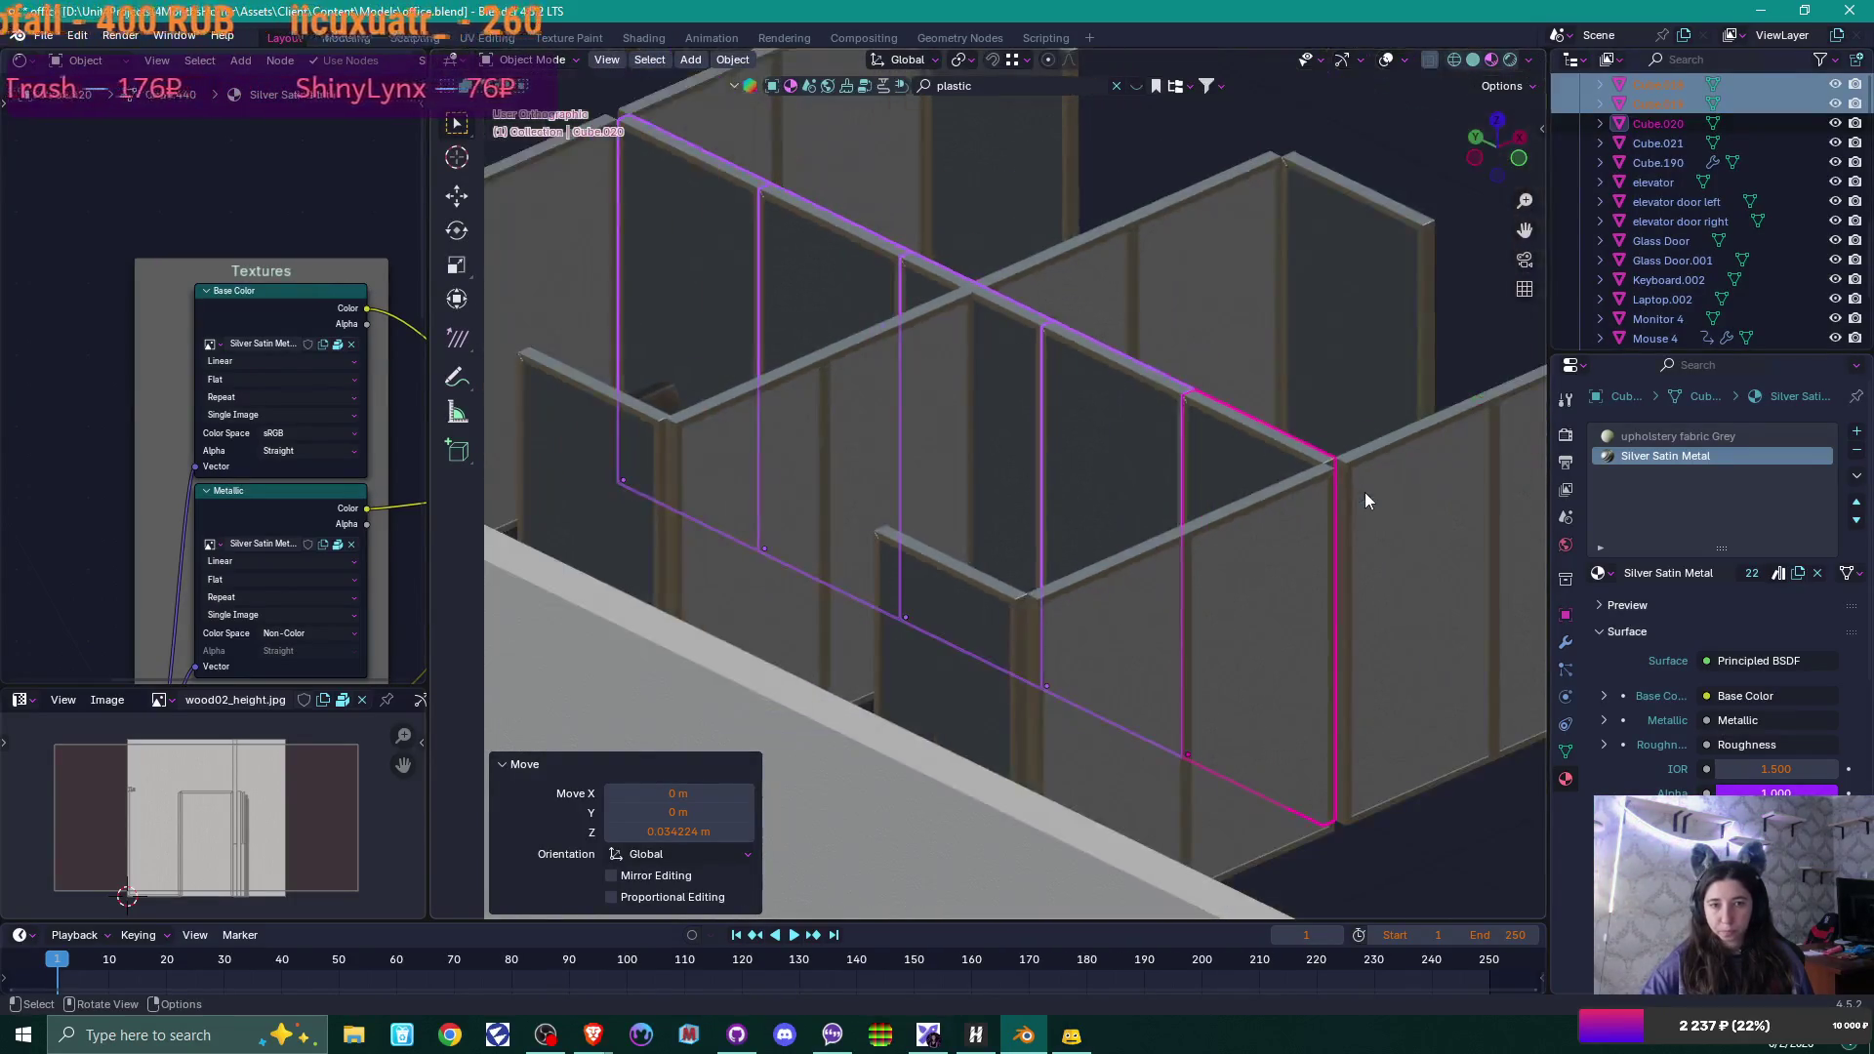
scroll(1245, 476, "down", 2)
mouse_move(1245, 476)
middle_mouse_down("shift")
mouse_move(1386, 330)
mouse_move(1261, 418)
middle_mouse_up("shift")
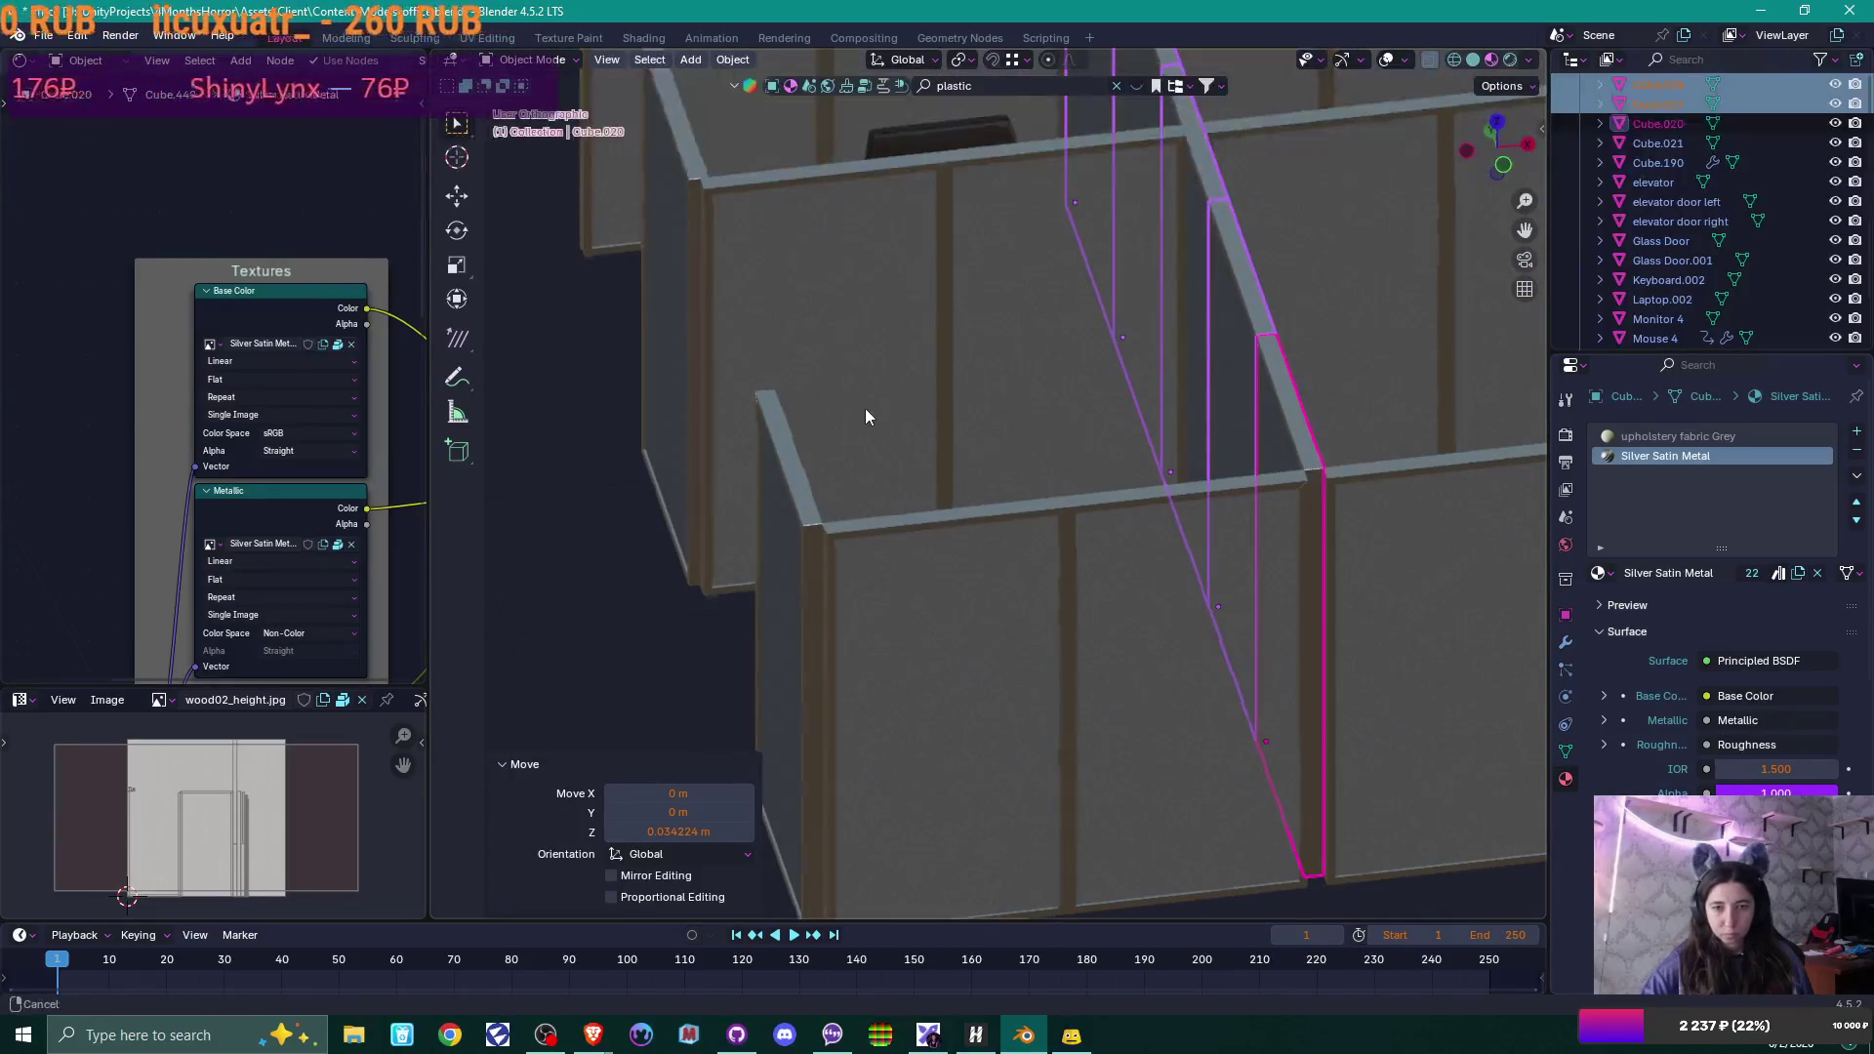
middle_click_drag(865, 408, 946, 382, "shift")
left_click(945, 383)
key("g")
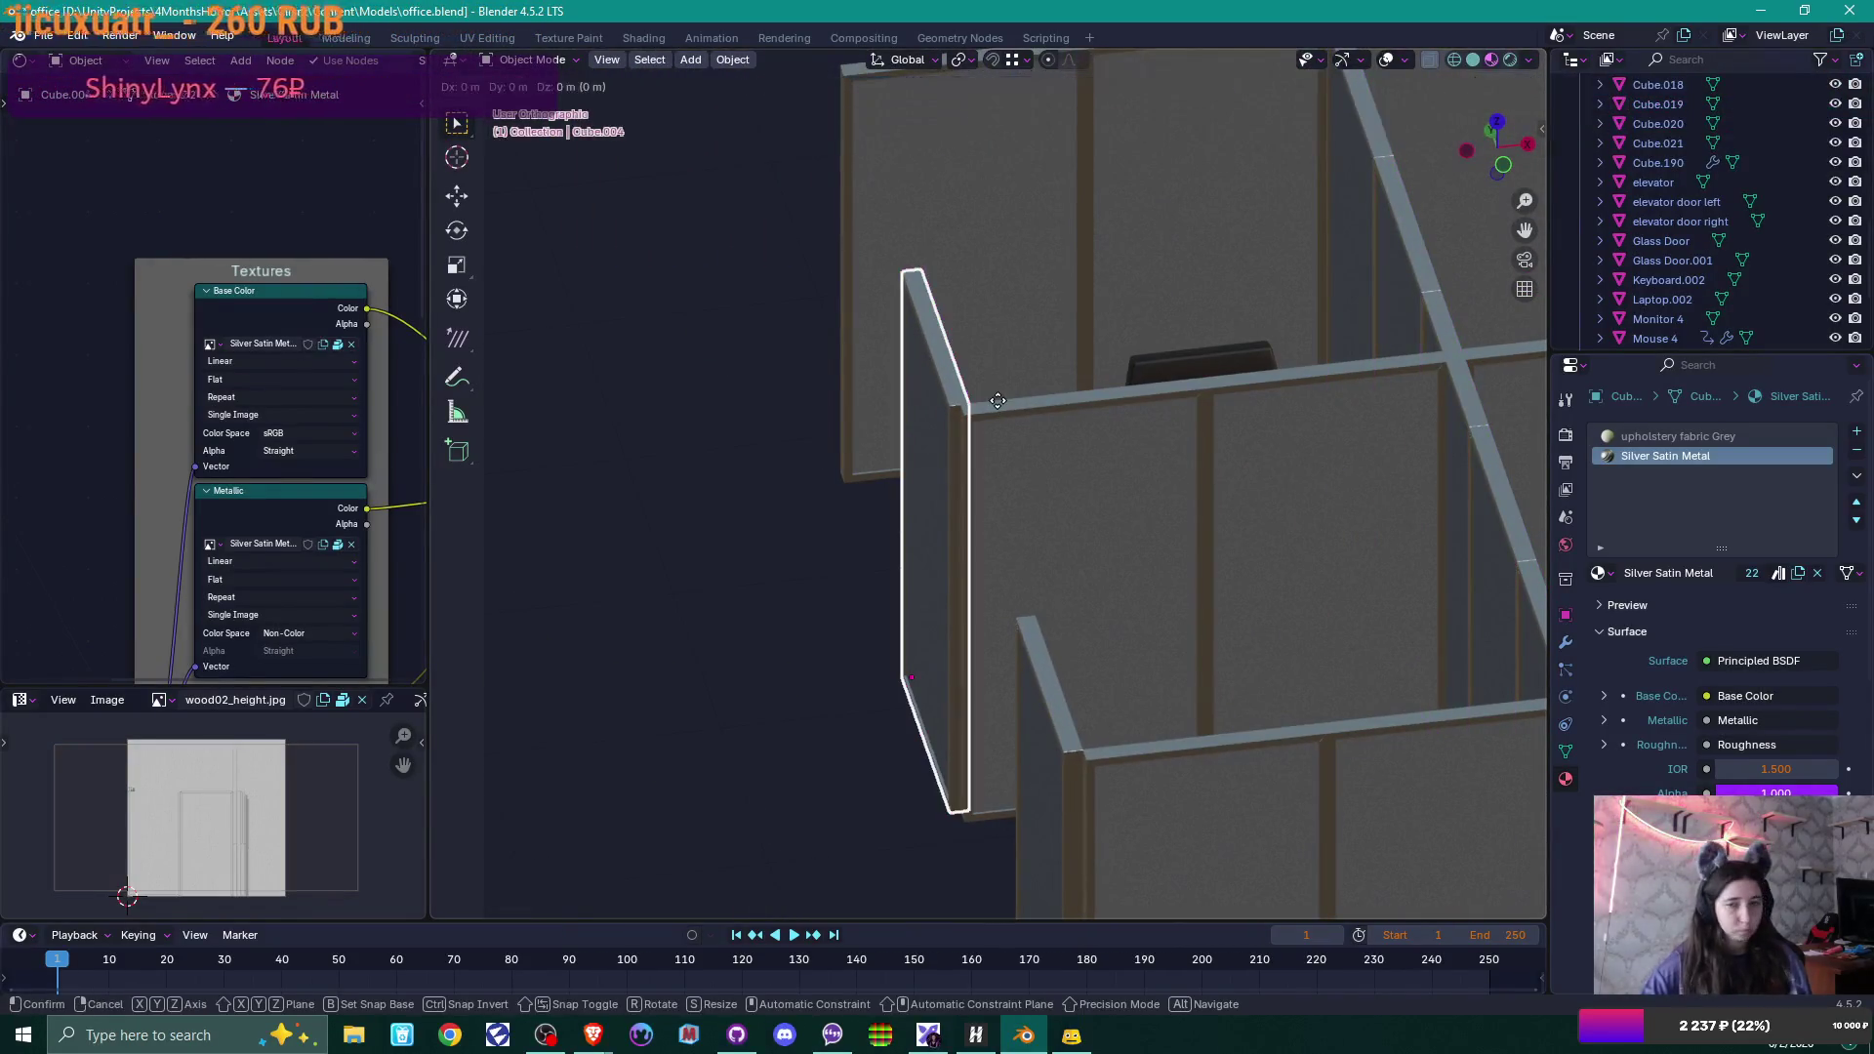
key("x")
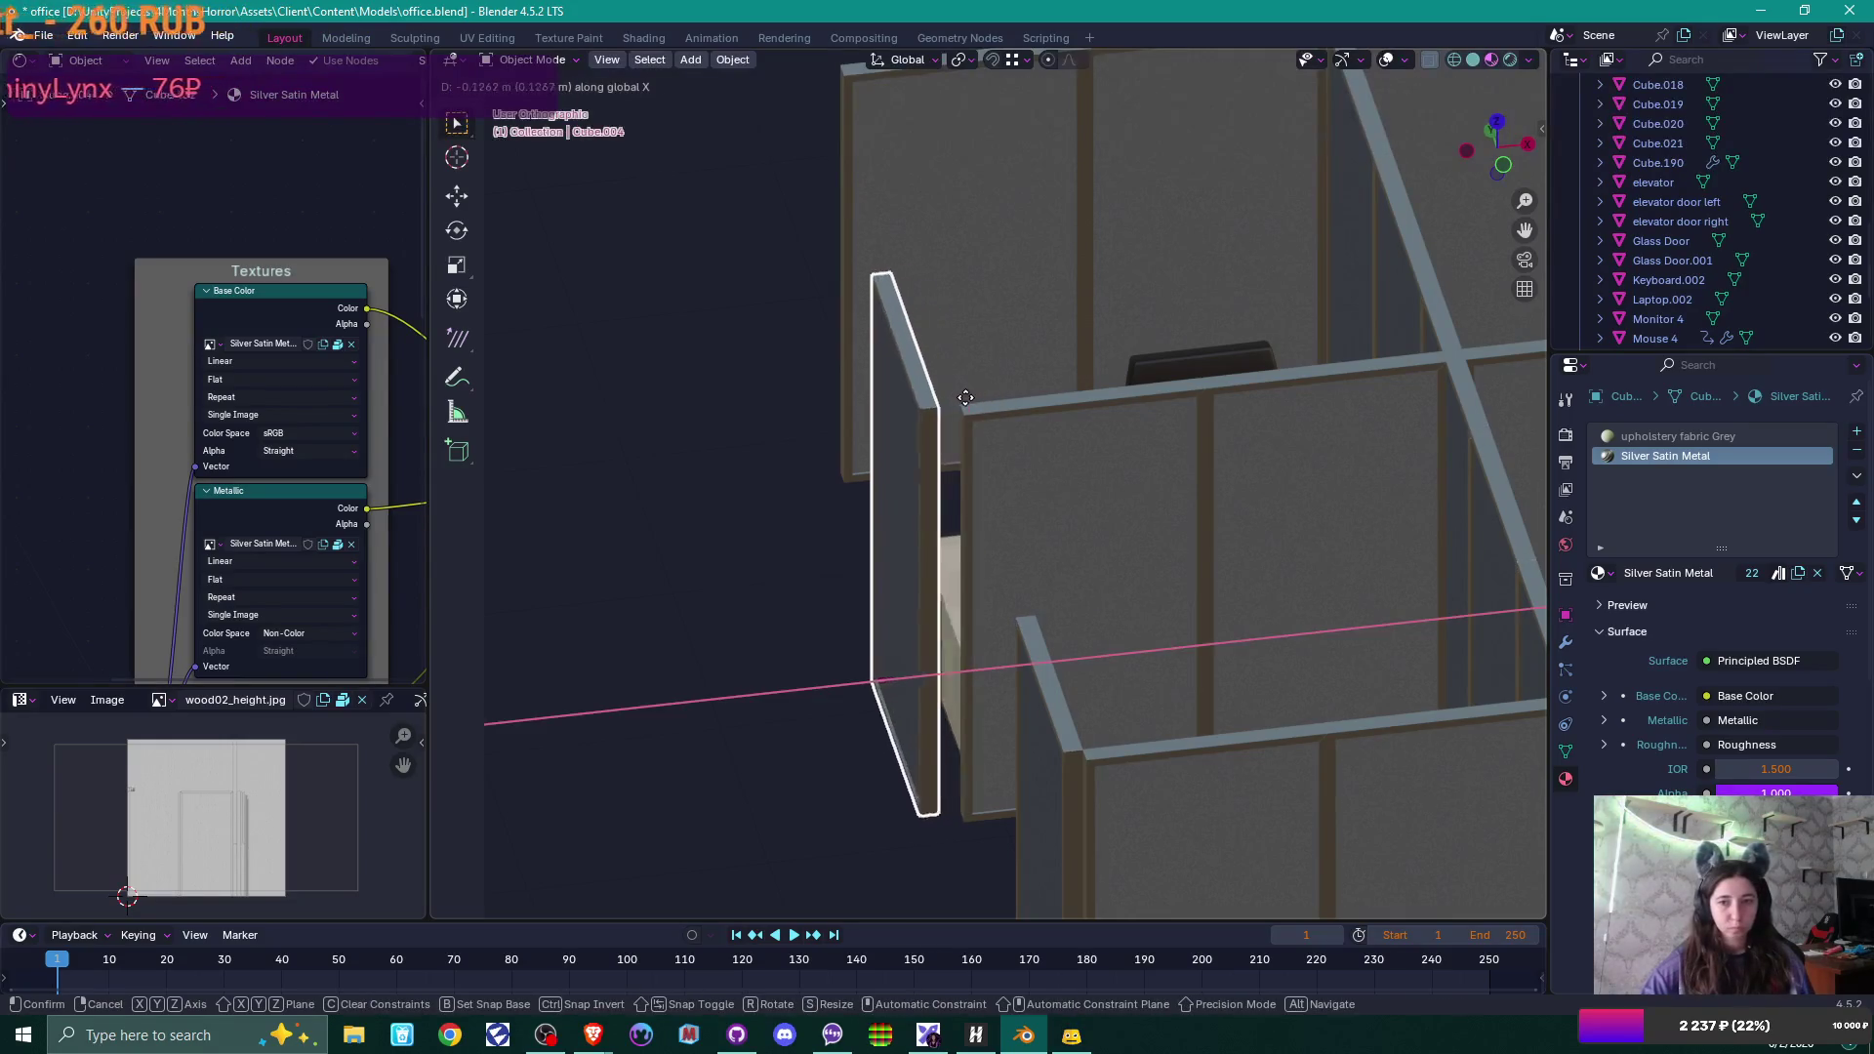
left_click(1015, 429)
mouse_move(1015, 430)
middle_mouse_down()
mouse_move(1037, 454)
mouse_move(1272, 488)
mouse_move(1067, 456)
mouse_move(1025, 507)
mouse_move(1184, 527)
mouse_move(1232, 585)
mouse_move(1155, 544)
mouse_move(1237, 527)
mouse_move(1288, 561)
mouse_move(1140, 549)
mouse_move(1151, 562)
middle_mouse_up()
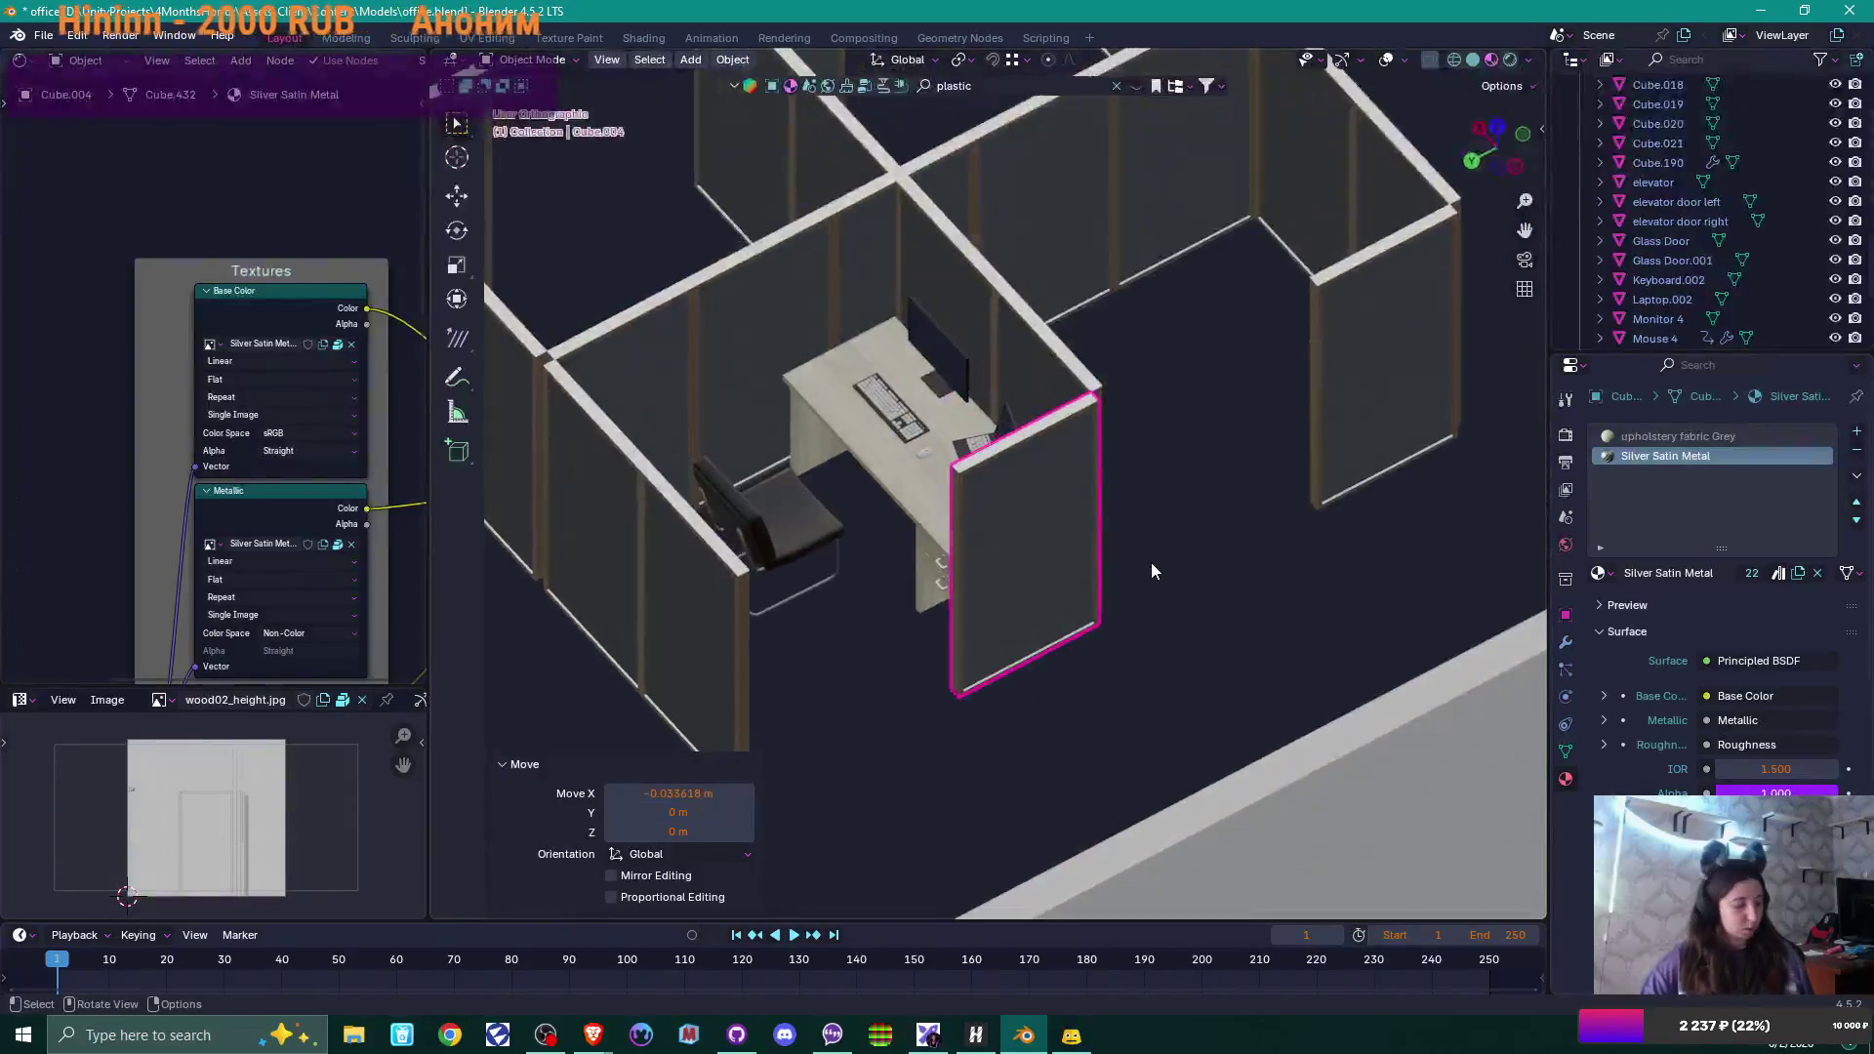
key("shift+a")
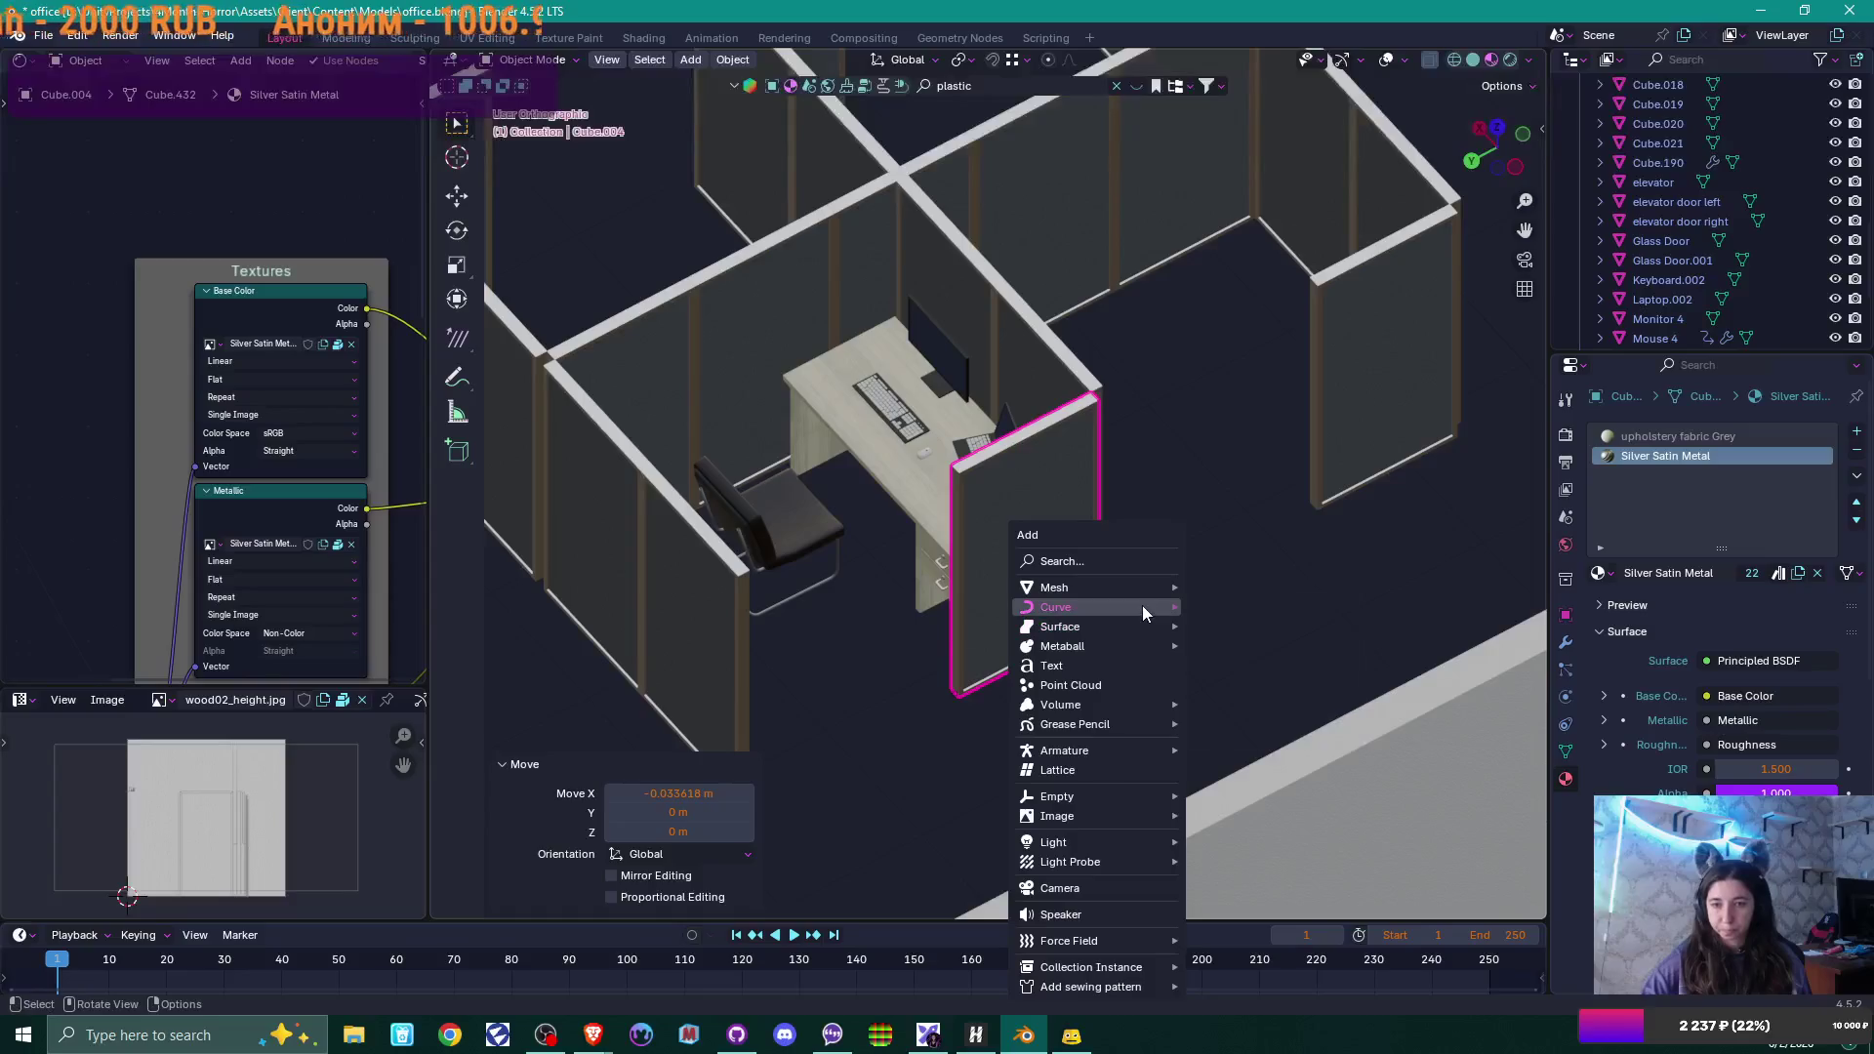
Add a new cube mesh, Cube.022, and shift it along Y.
mouse_move(1140, 588)
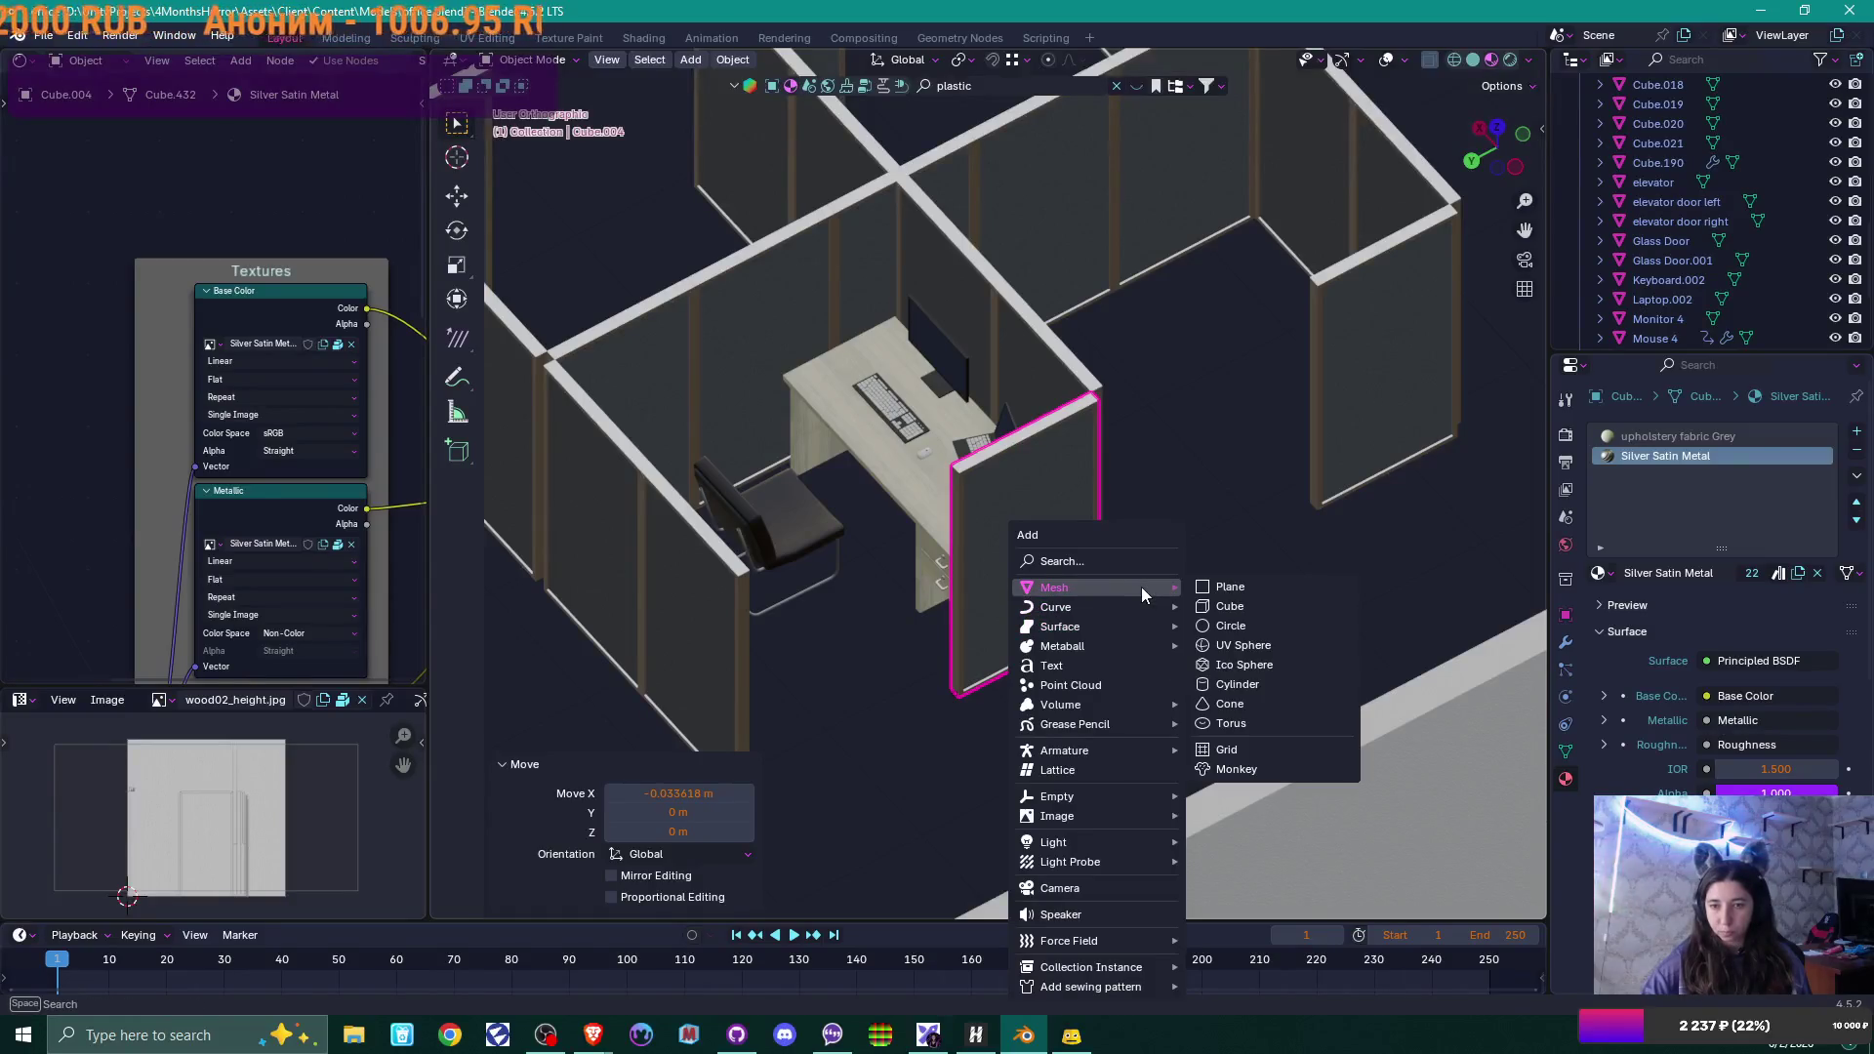
left_click(1271, 609)
scroll(1169, 576, "down", 2)
scroll(1170, 576, "down", 3)
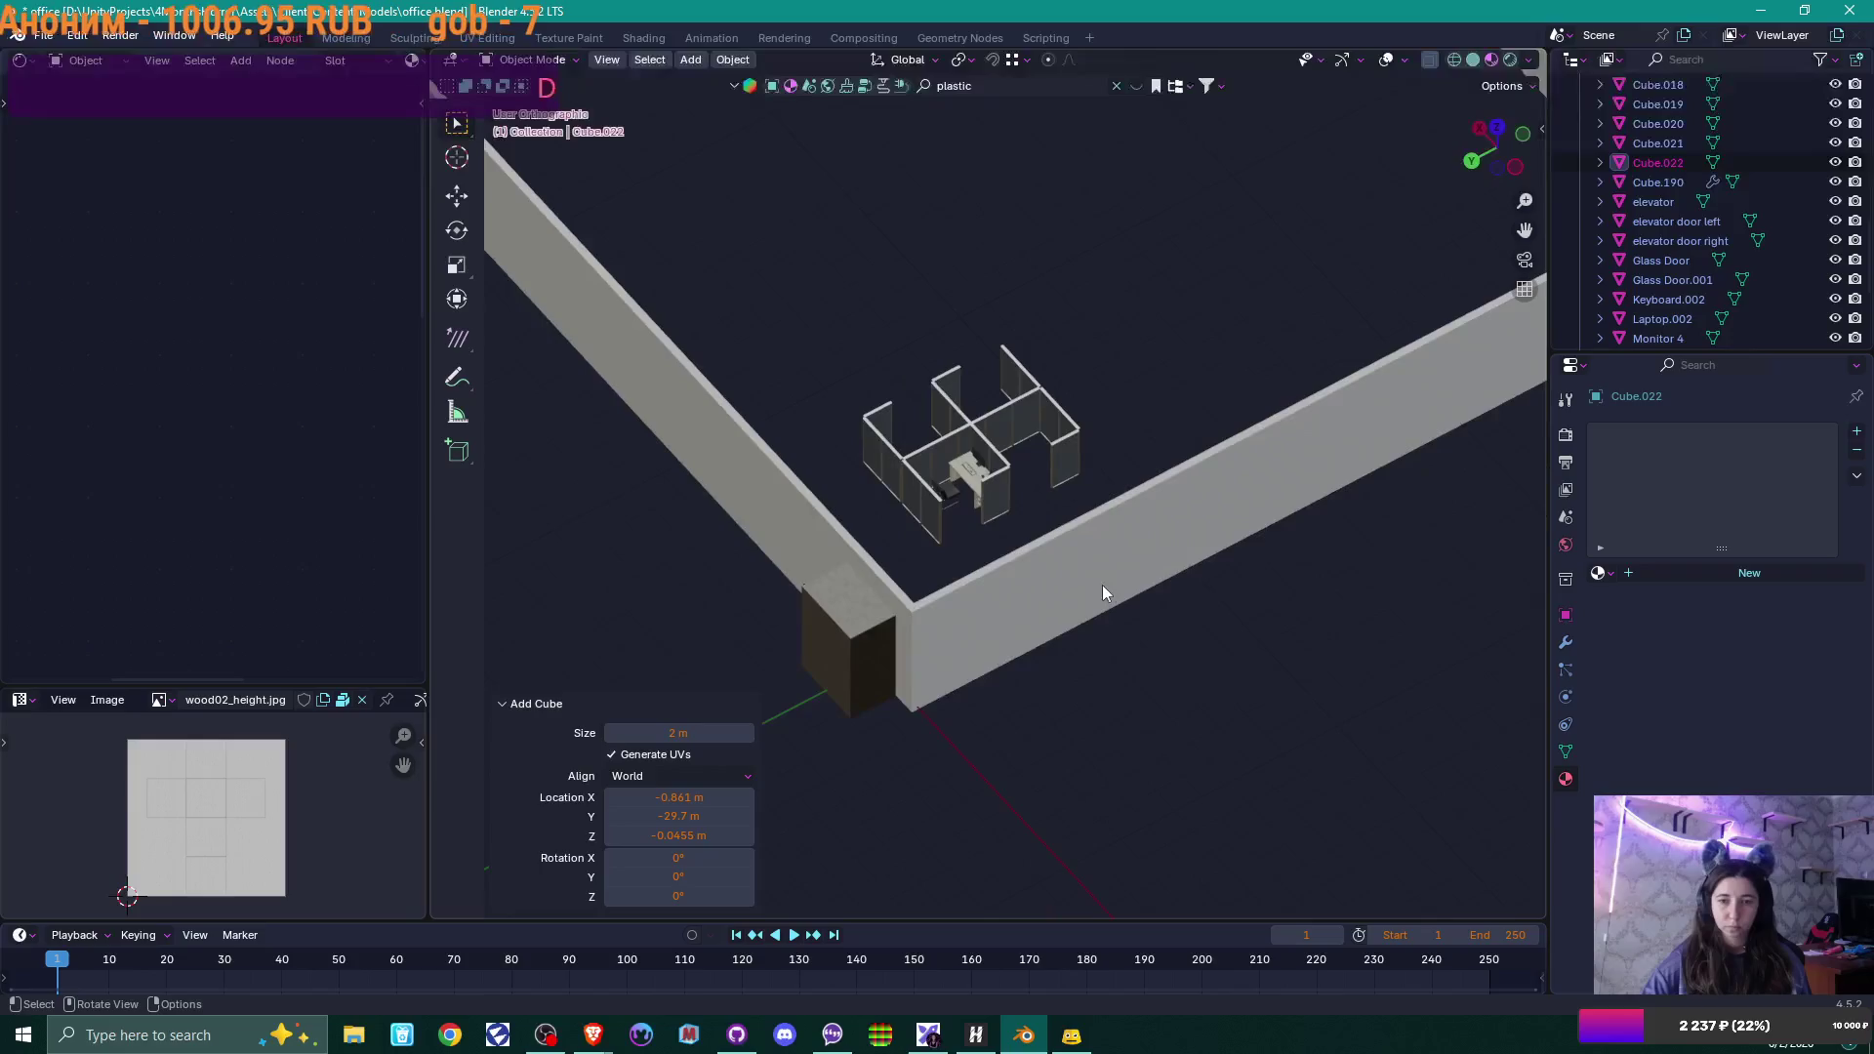
mouse_move(1103, 584)
middle_mouse_down()
mouse_move(929, 621)
mouse_move(1069, 631)
middle_mouse_up()
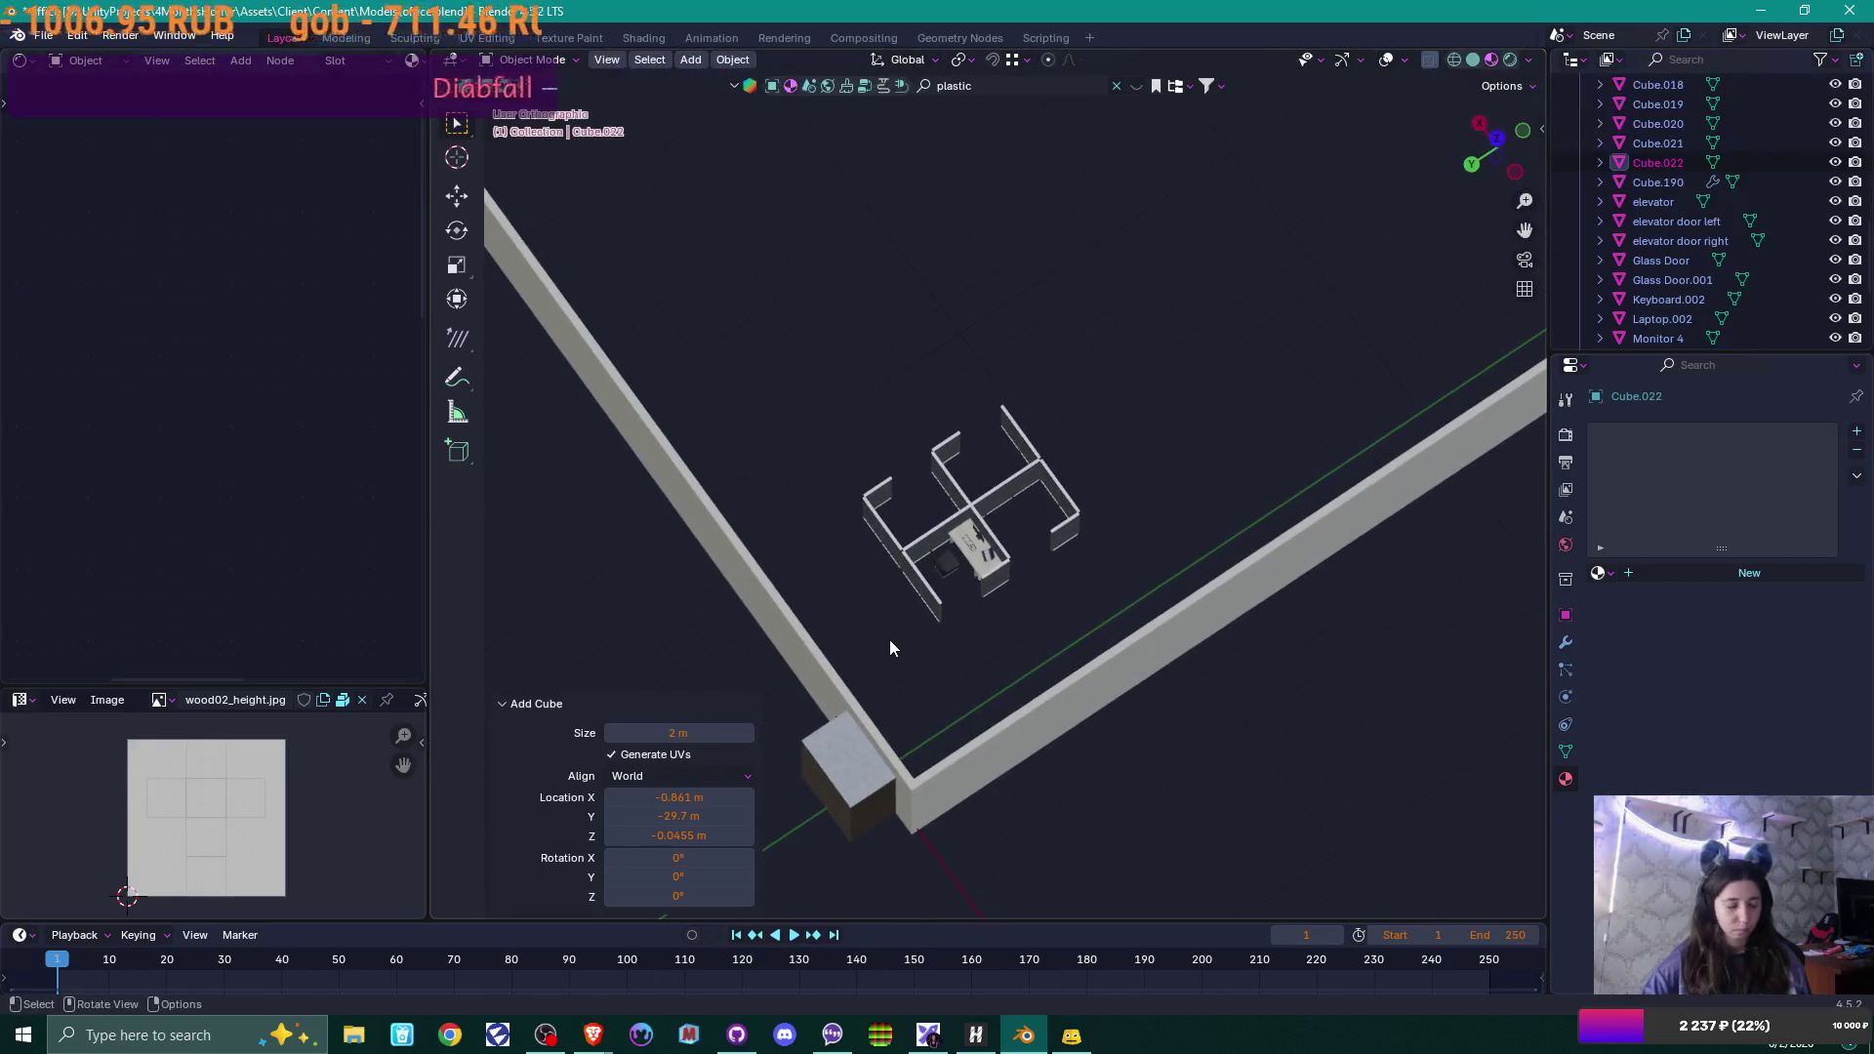
key("g")
key("y")
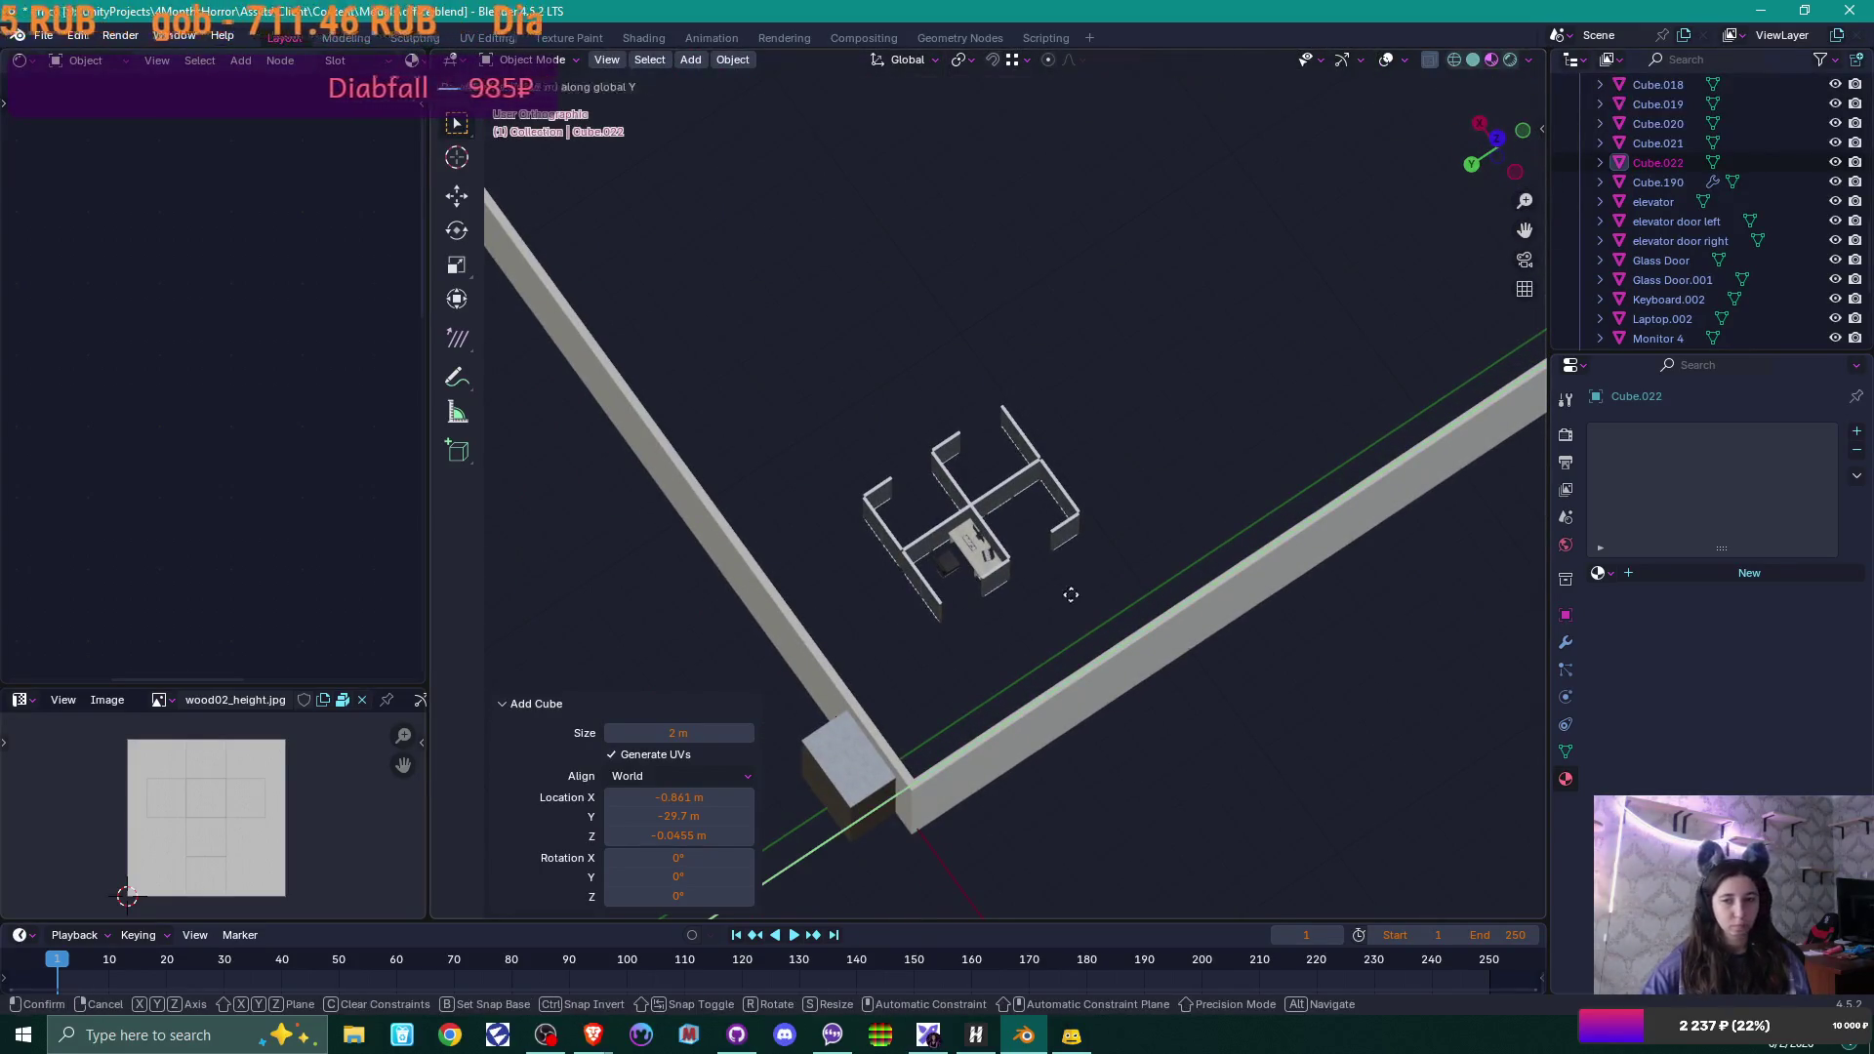
left_click(1093, 484)
scroll(1103, 509, "down", 5)
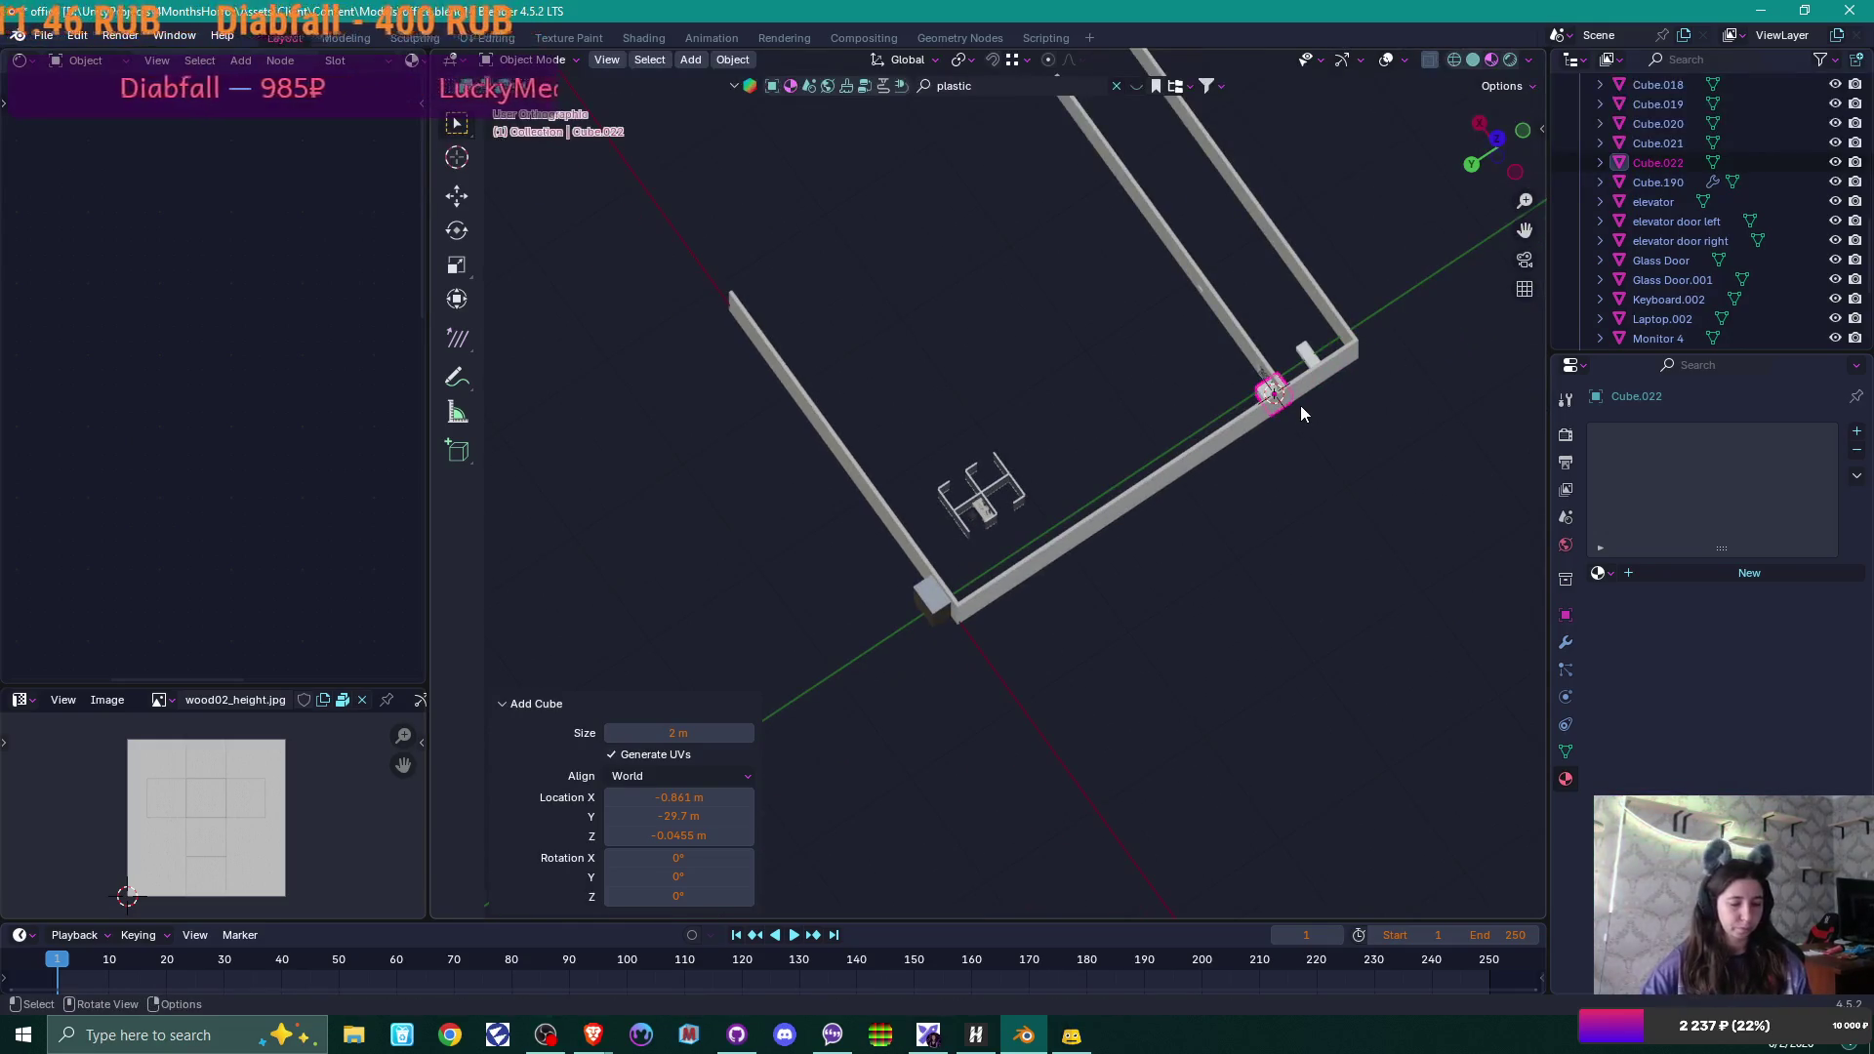
From the top view, drop the cube beside the cubicles.
key("KP_7")
middle_click_drag(1356, 225, 1222, 603, "shift")
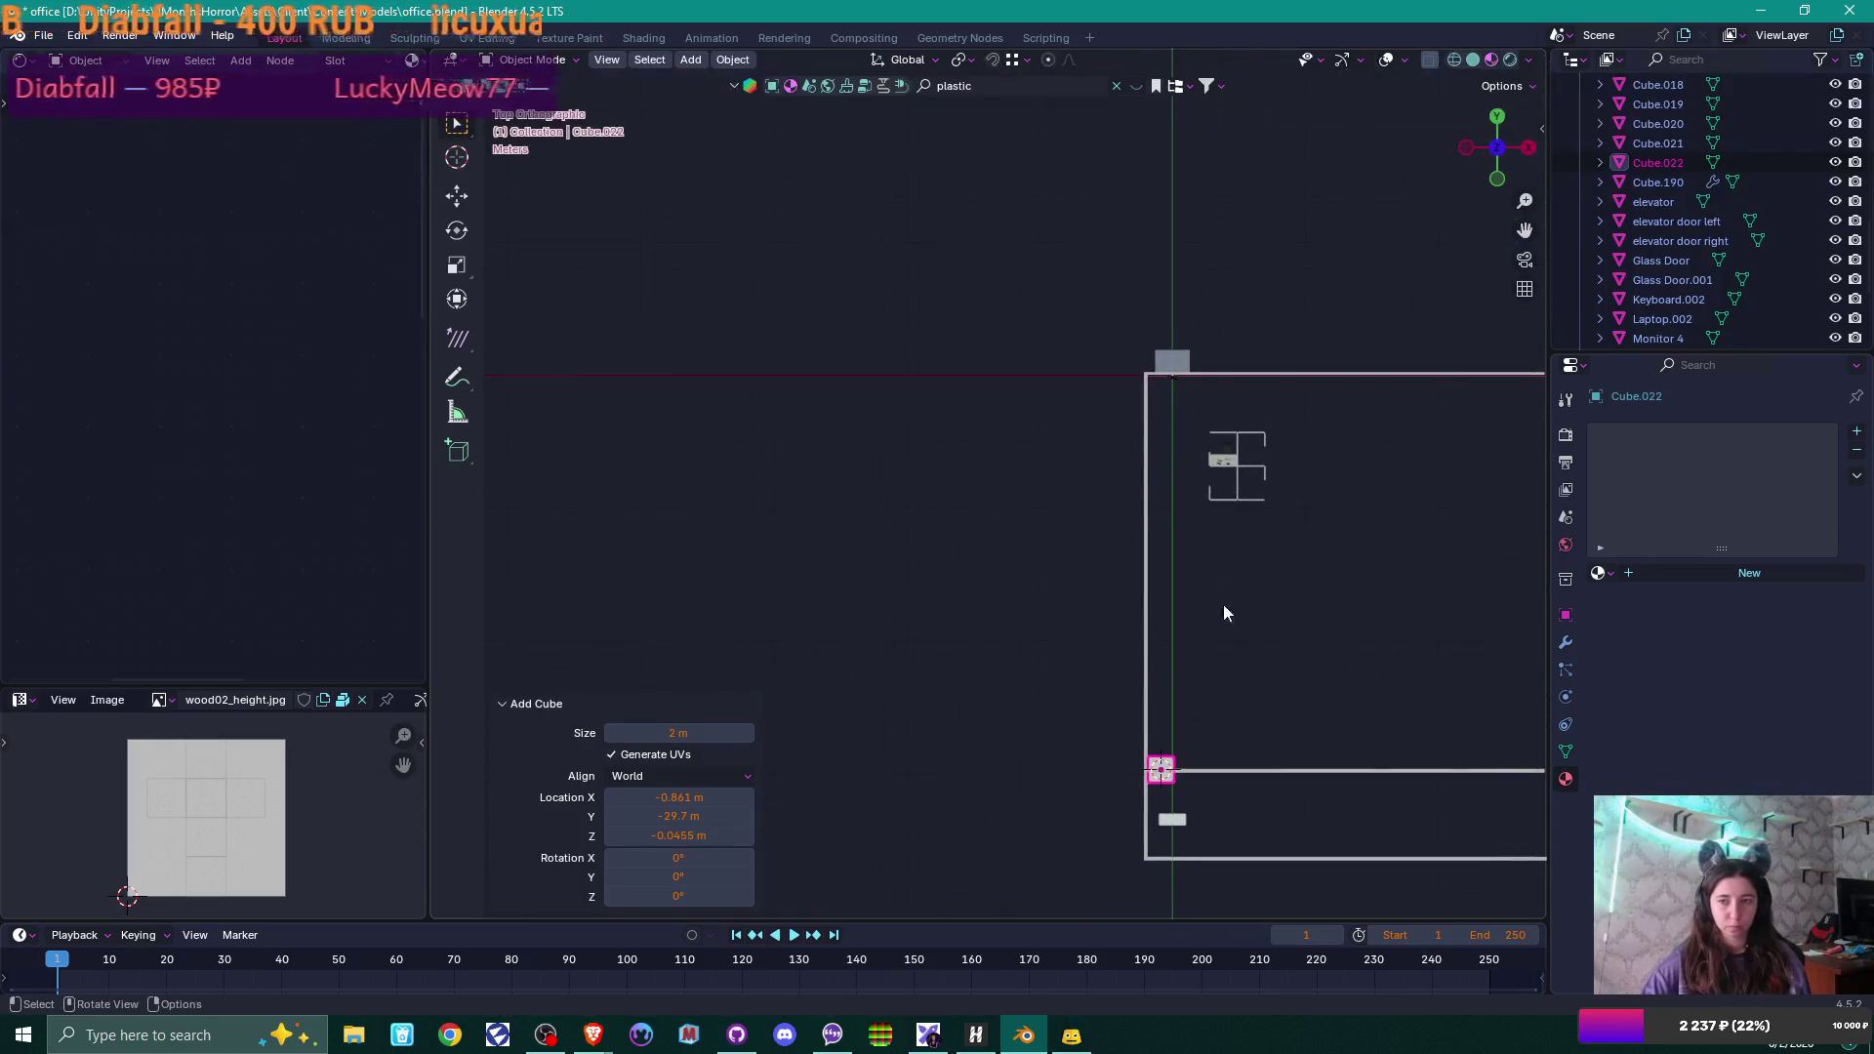
key("g")
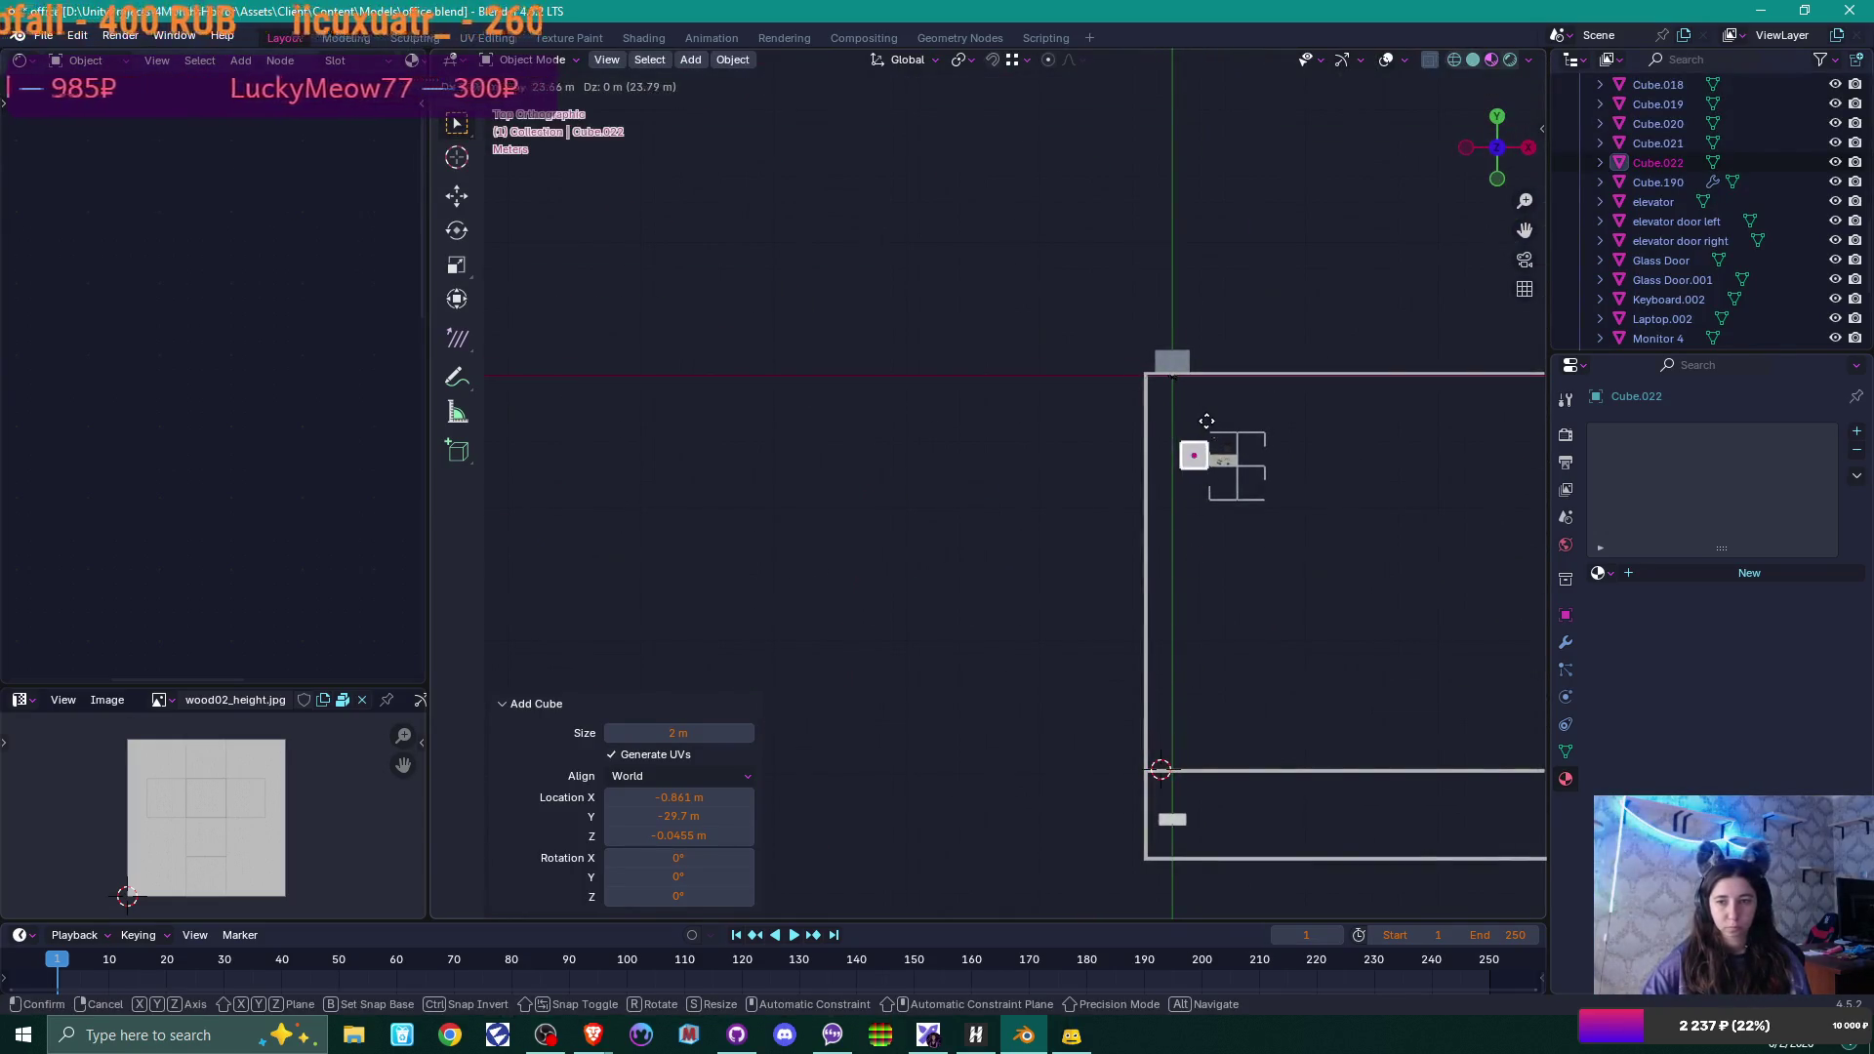
left_click(1206, 421)
mouse_move(1206, 420)
middle_mouse_down()
mouse_move(1228, 560)
mouse_move(1374, 461)
middle_mouse_up()
Hide the long outer plaster wall, WallSolid.002.
left_click(1374, 461)
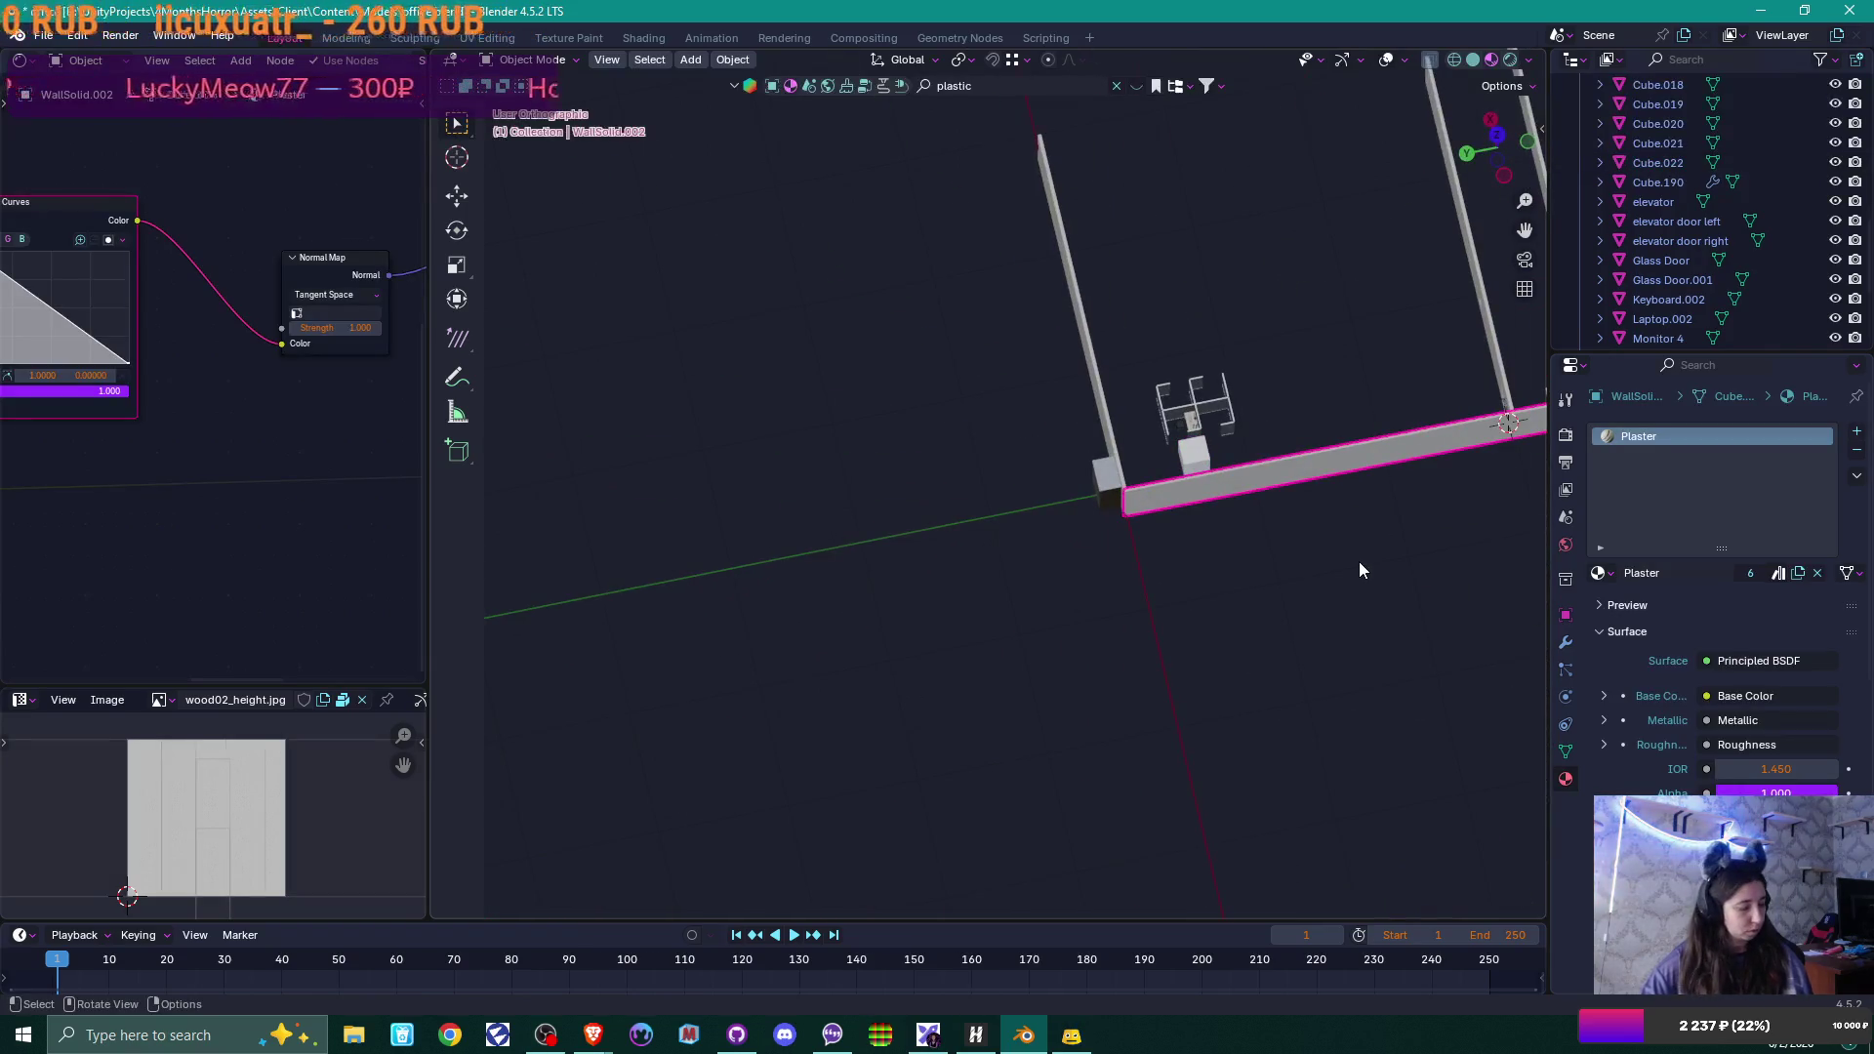
key("h")
scroll(1274, 516, "up", 5)
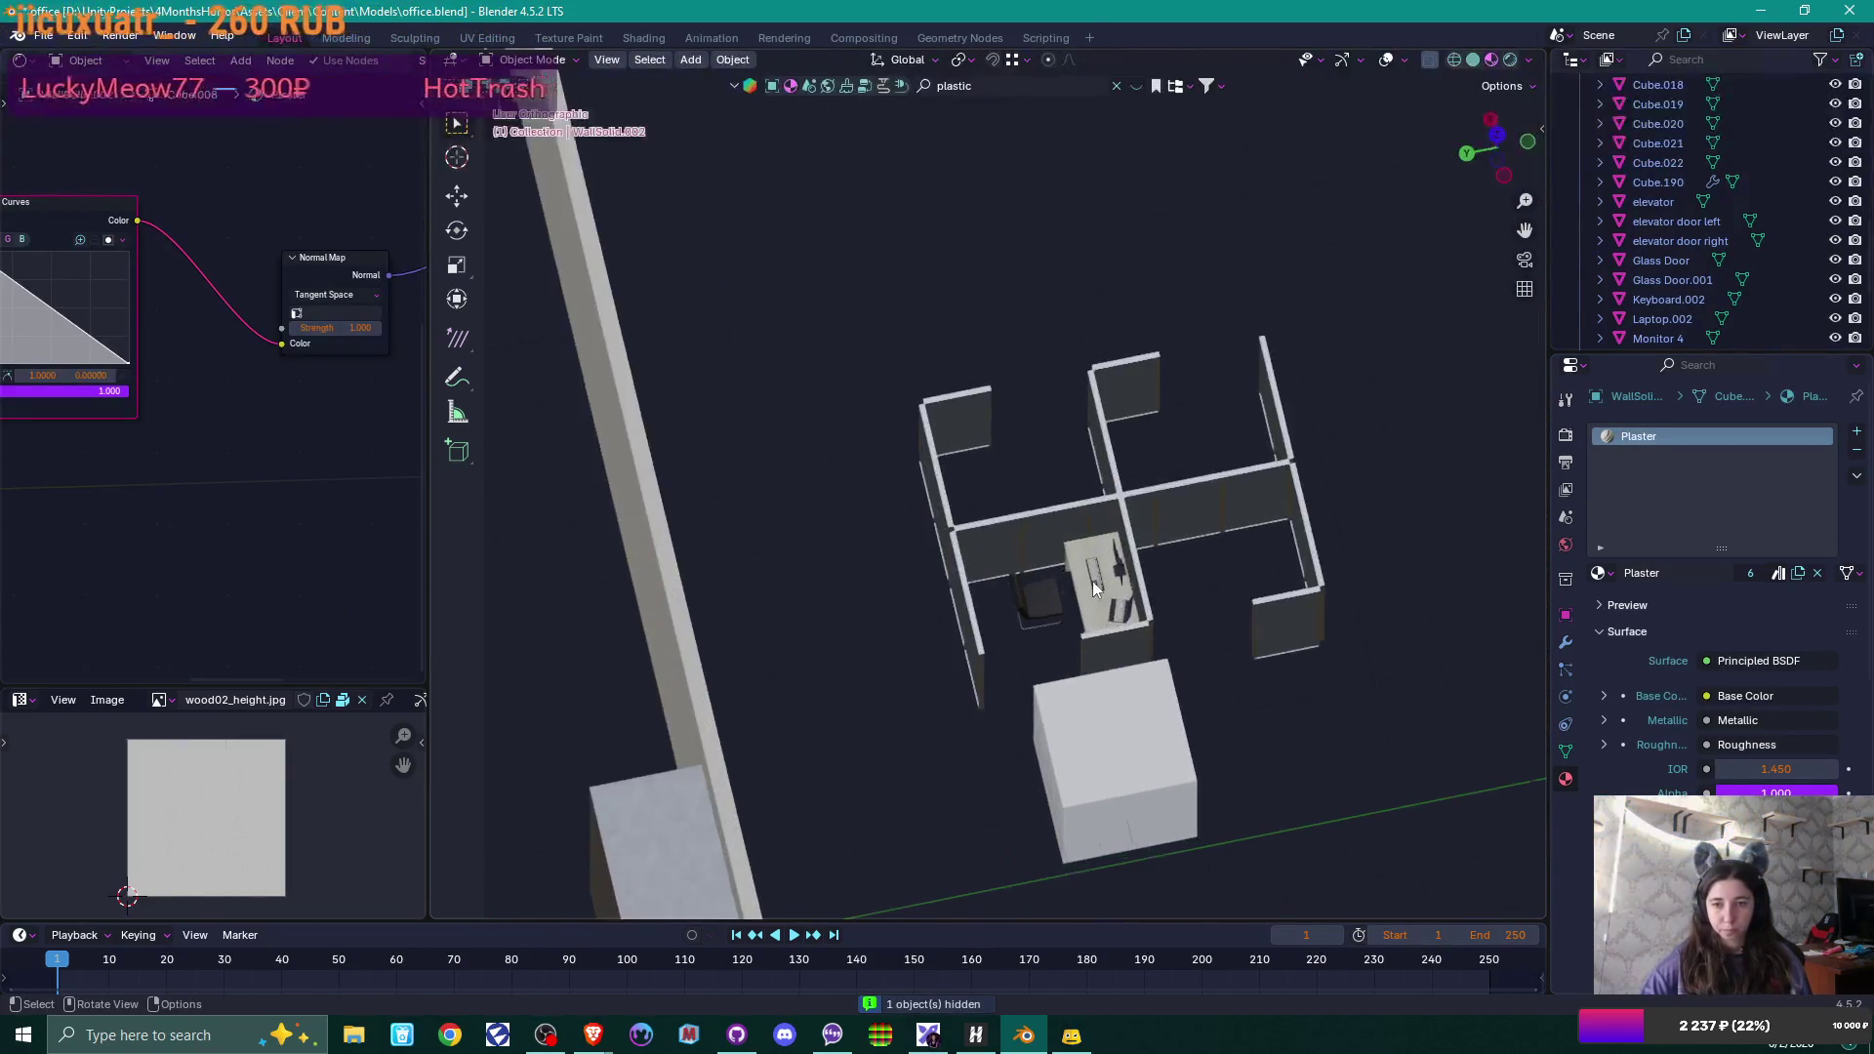
mouse_move(1092, 582)
middle_mouse_down()
mouse_move(1163, 723)
mouse_move(1206, 689)
mouse_move(1098, 454)
middle_mouse_up()
scroll(1252, 740, "up", 3)
Using front and left side views, move the cube beside the chair against the back partitions.
left_click(1138, 714)
mouse_move(1215, 595)
middle_mouse_down()
mouse_move(1227, 630)
mouse_move(1148, 628)
middle_mouse_up()
scroll(1228, 631, "down", 3)
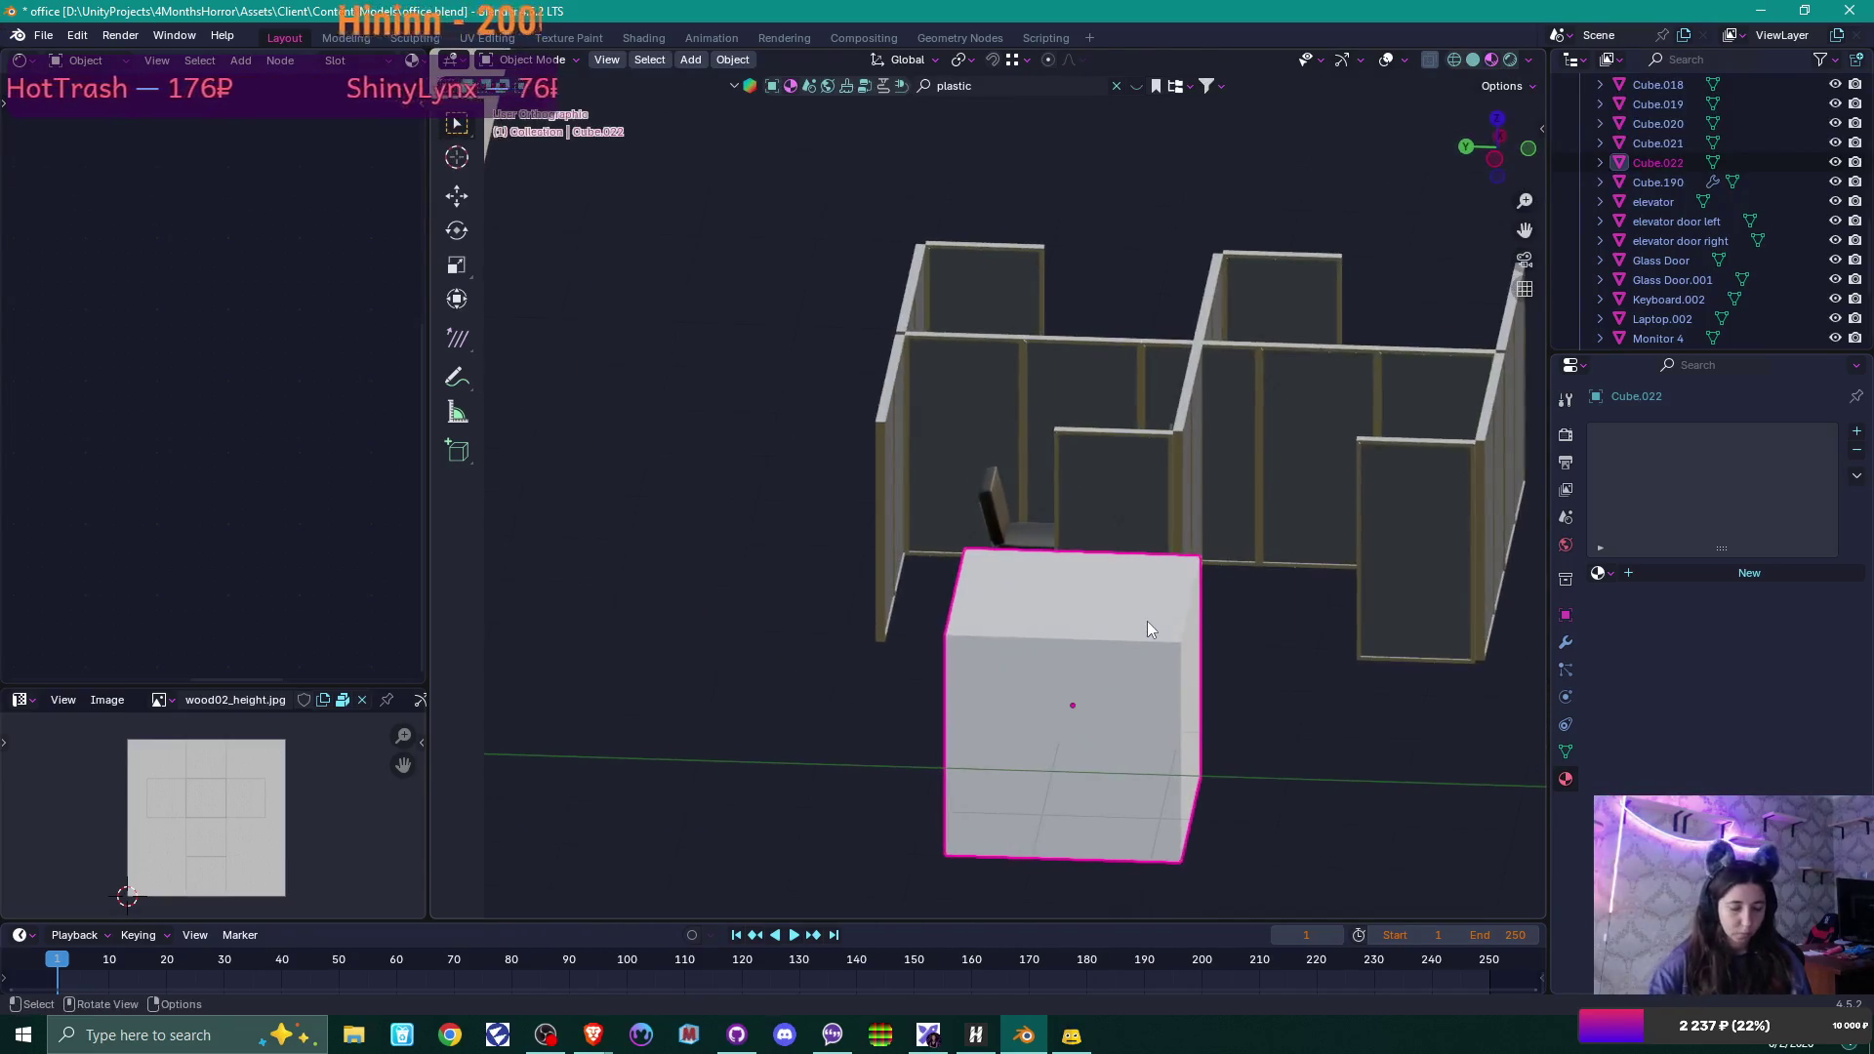
key("KP_1")
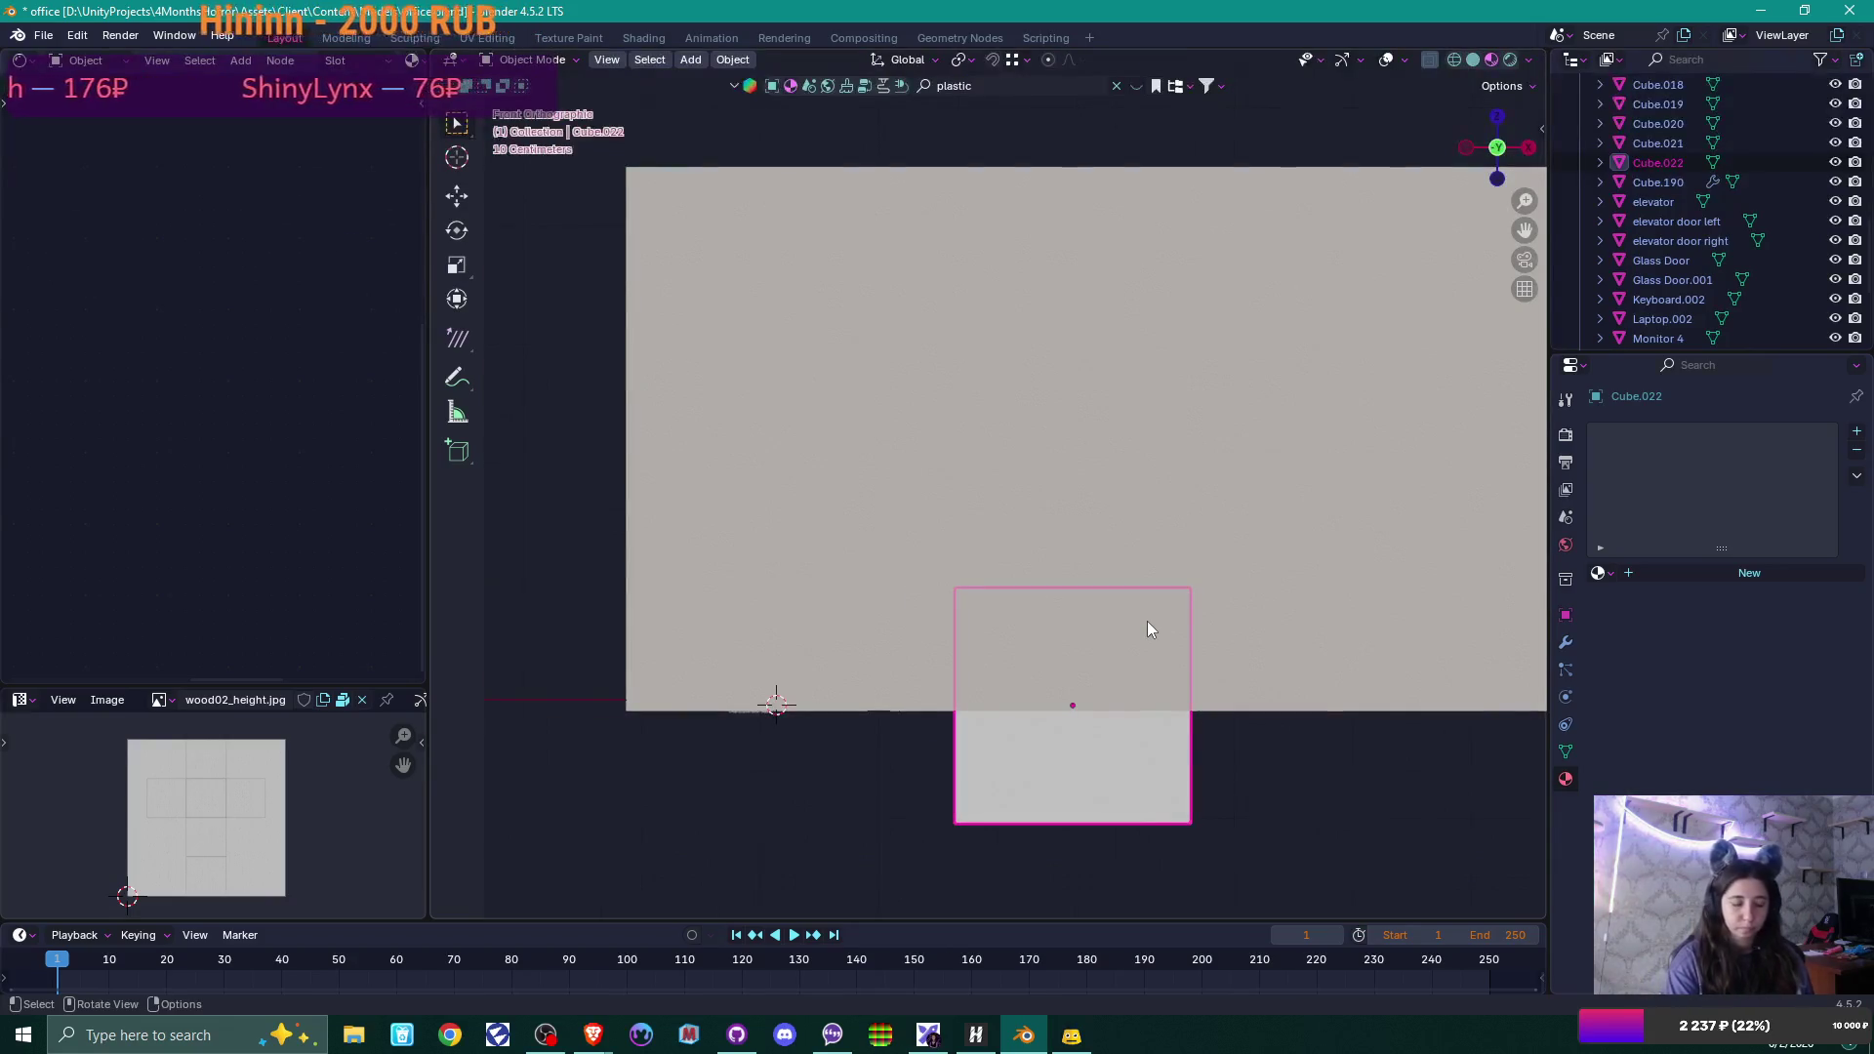
key("ctrl+KP_3")
scroll(1146, 621, "up", 4)
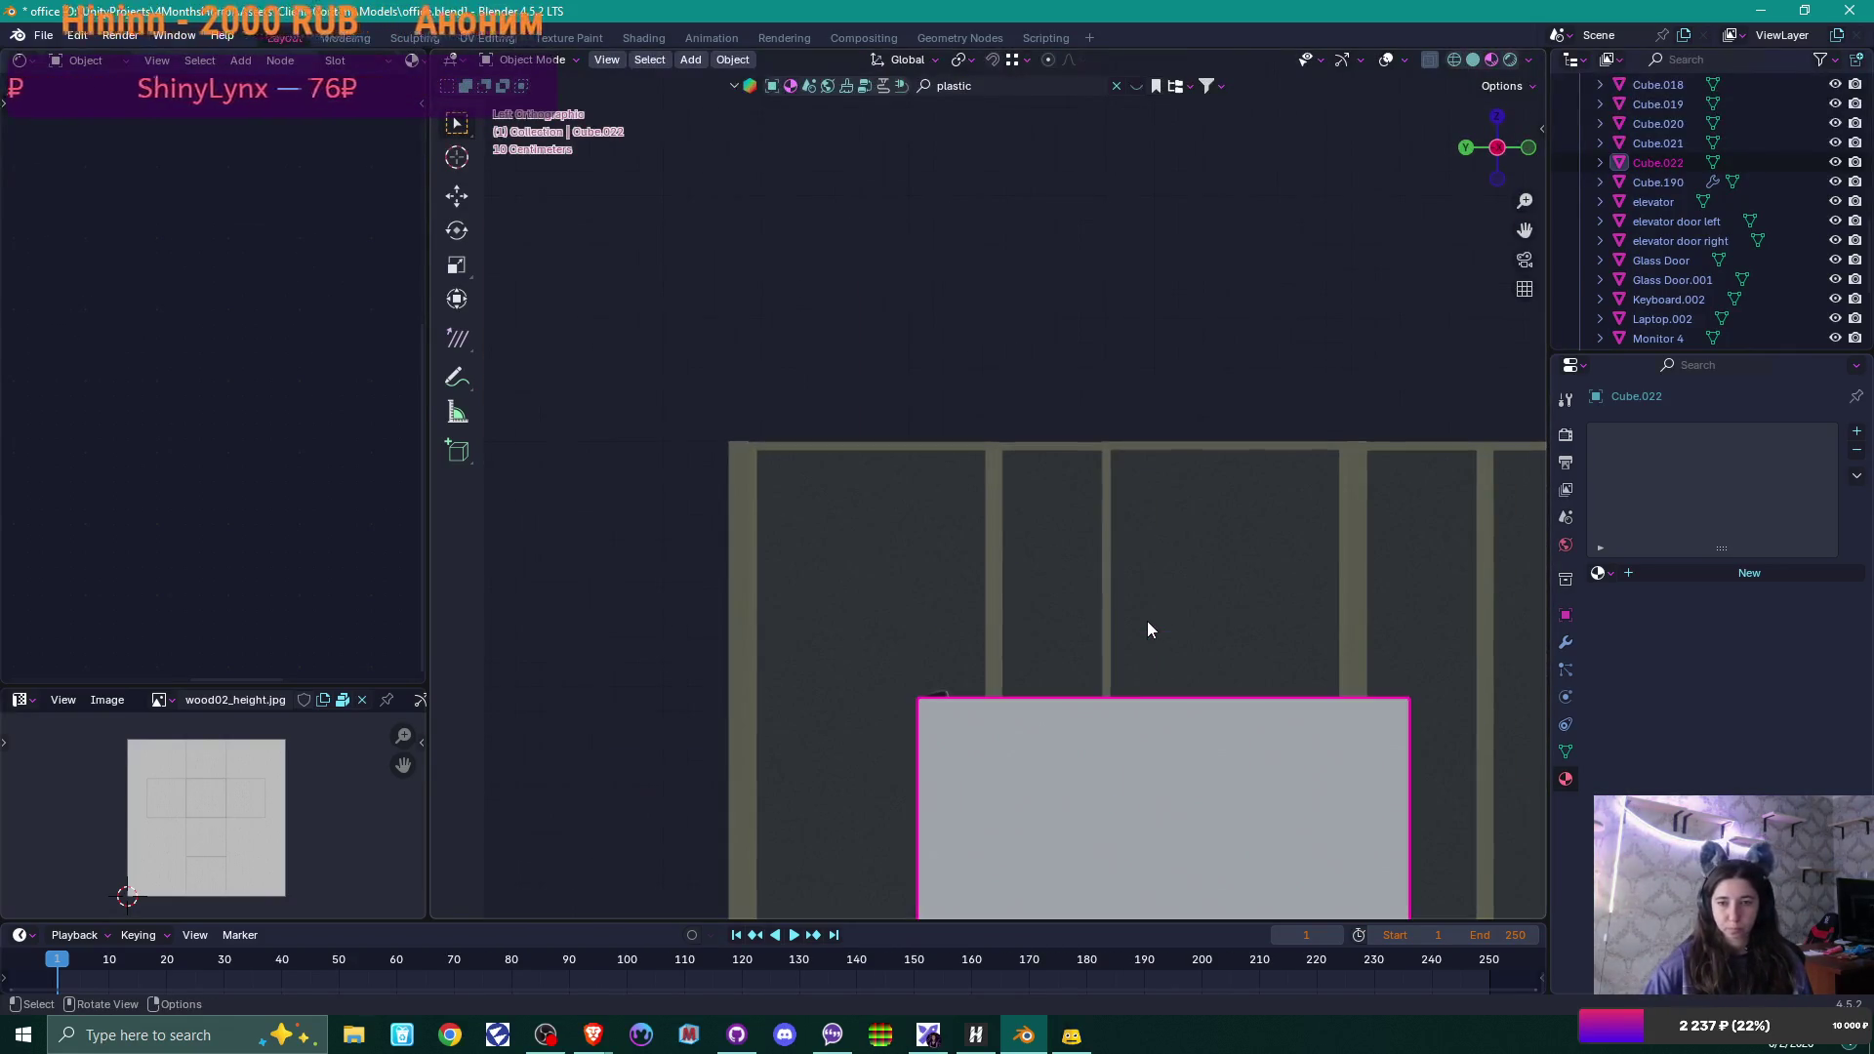
middle_click_drag(1146, 621, 1007, 447, "shift")
key("g")
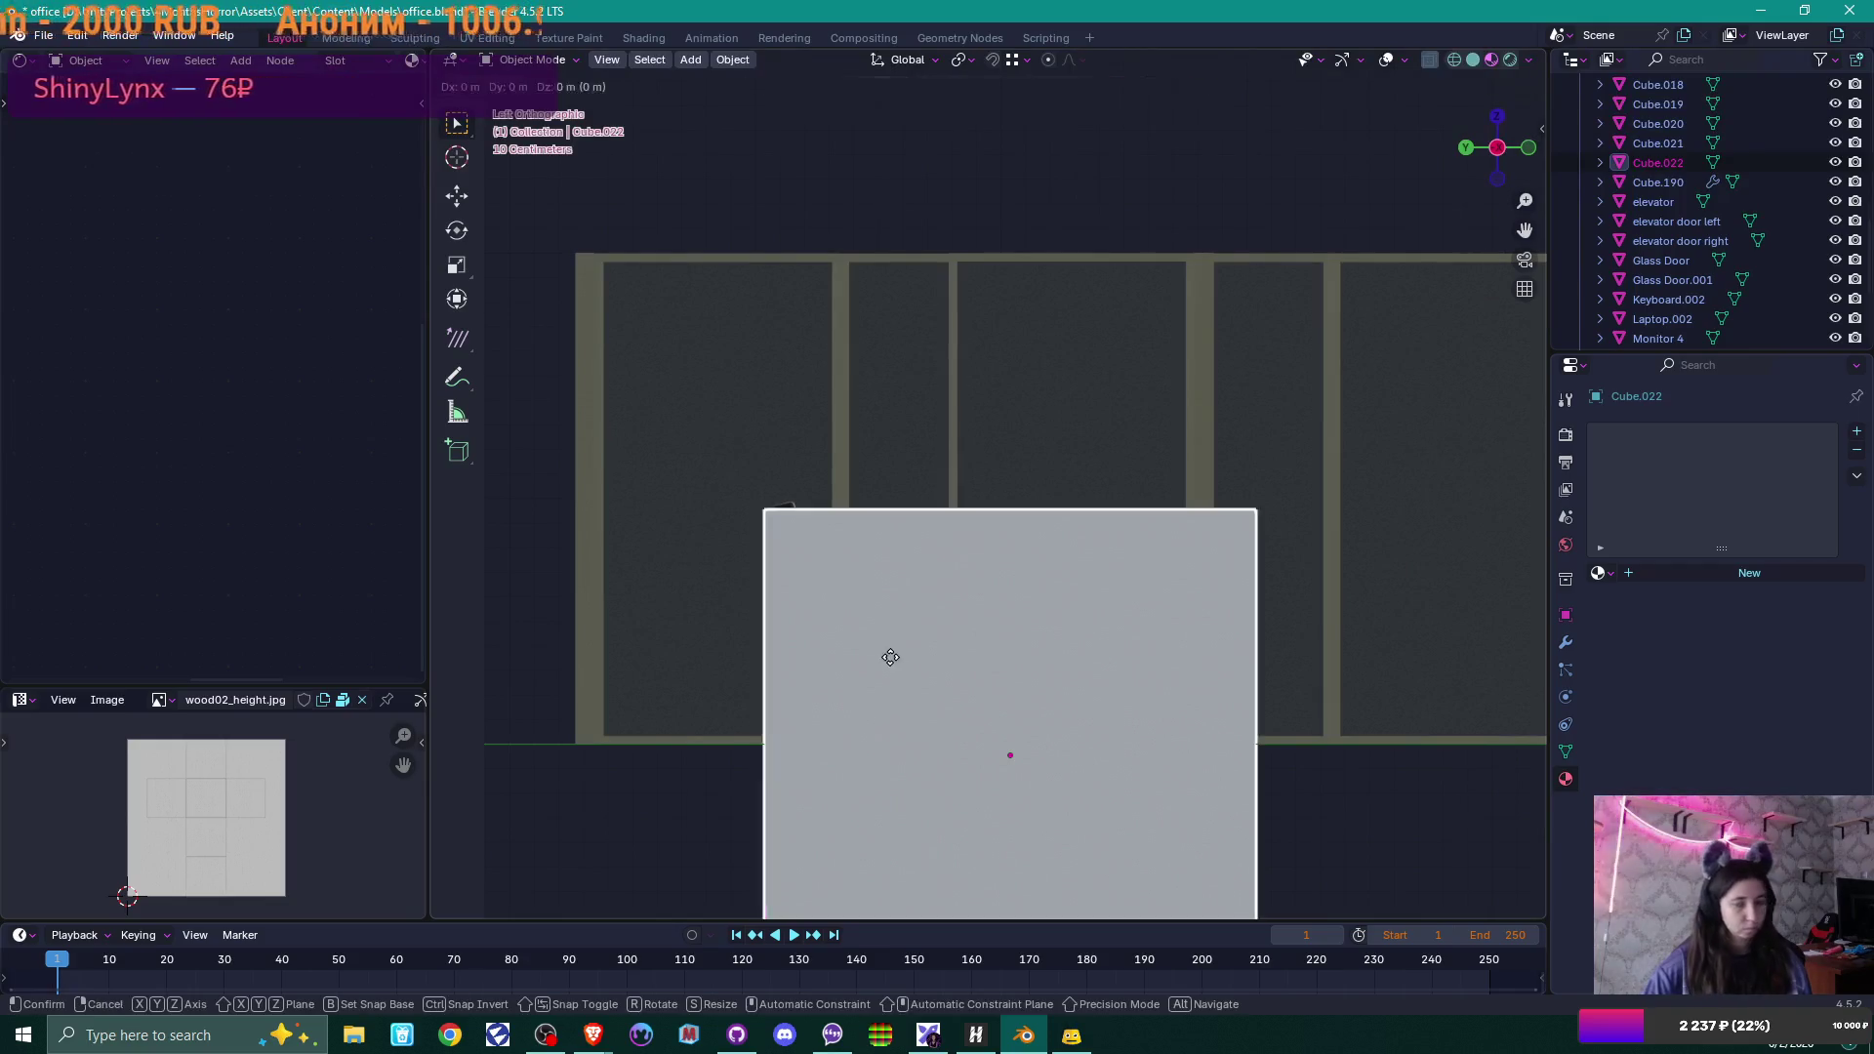
left_click(1129, 434)
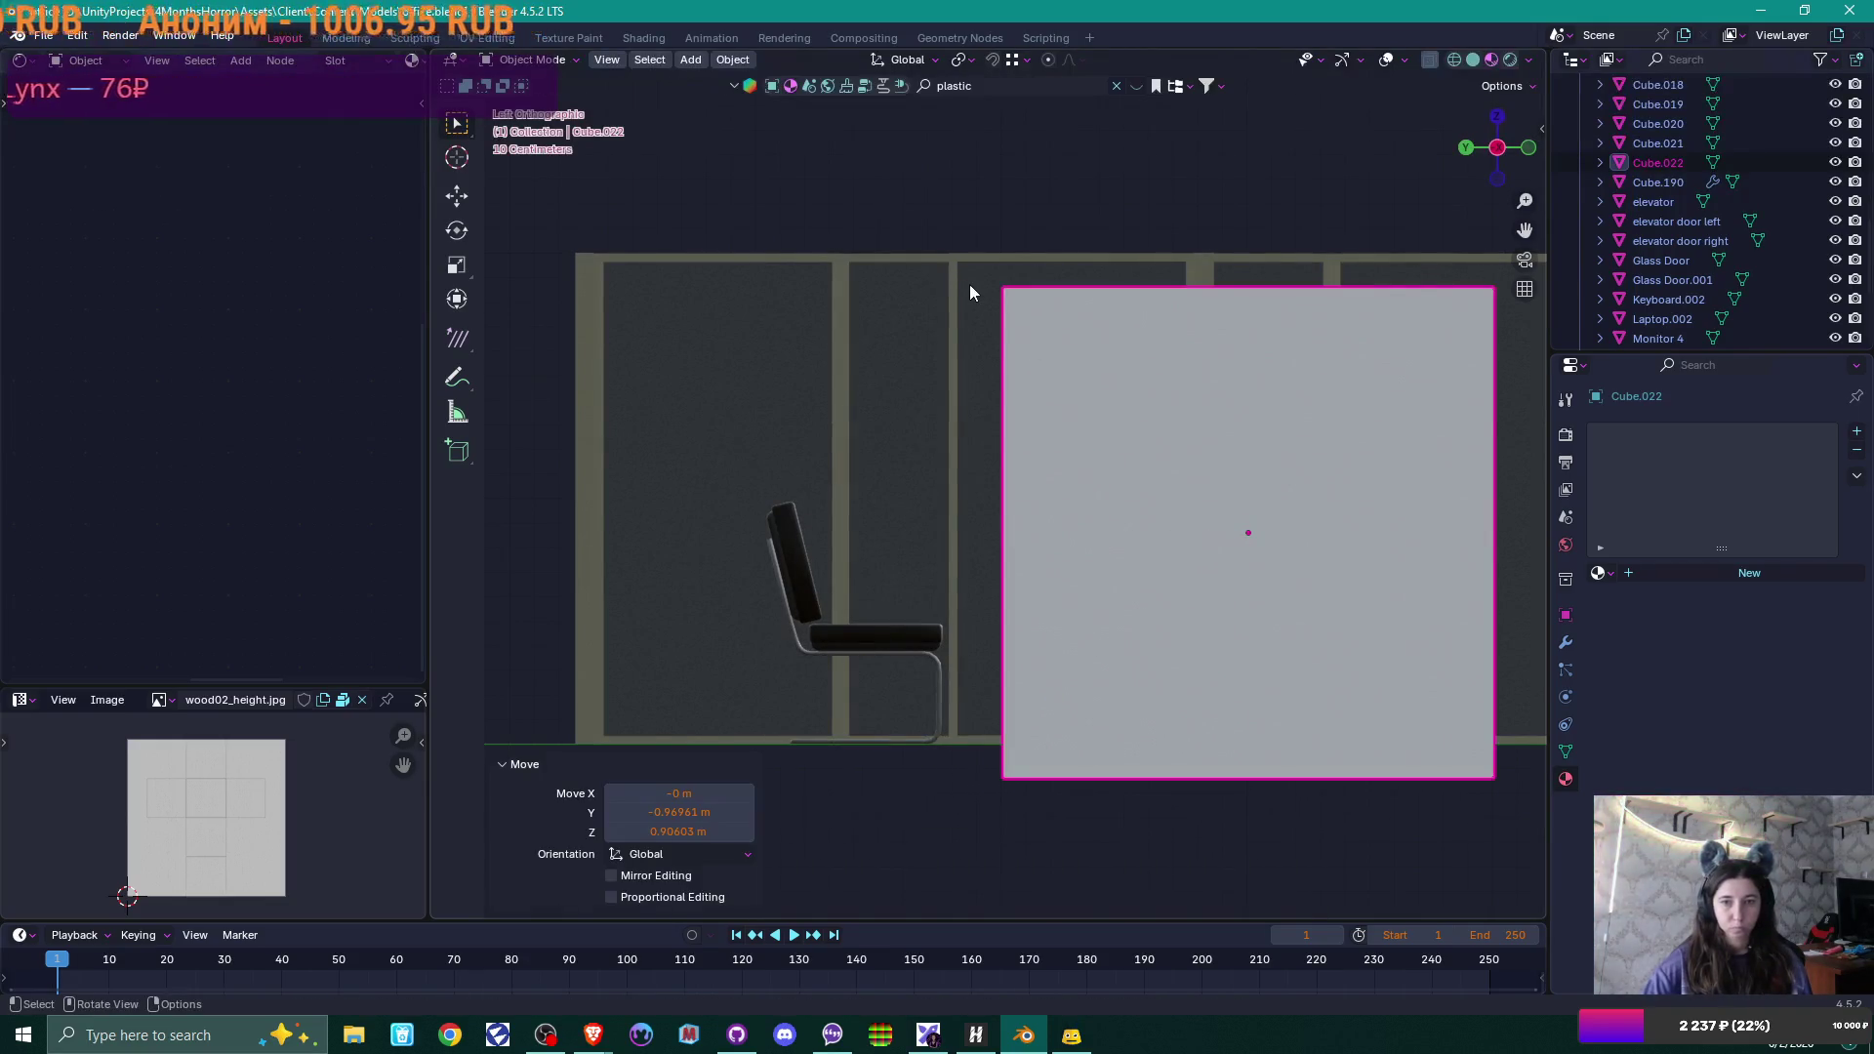
left_click_drag(1073, 362, 1028, 338)
scroll(1028, 338, "up", 2)
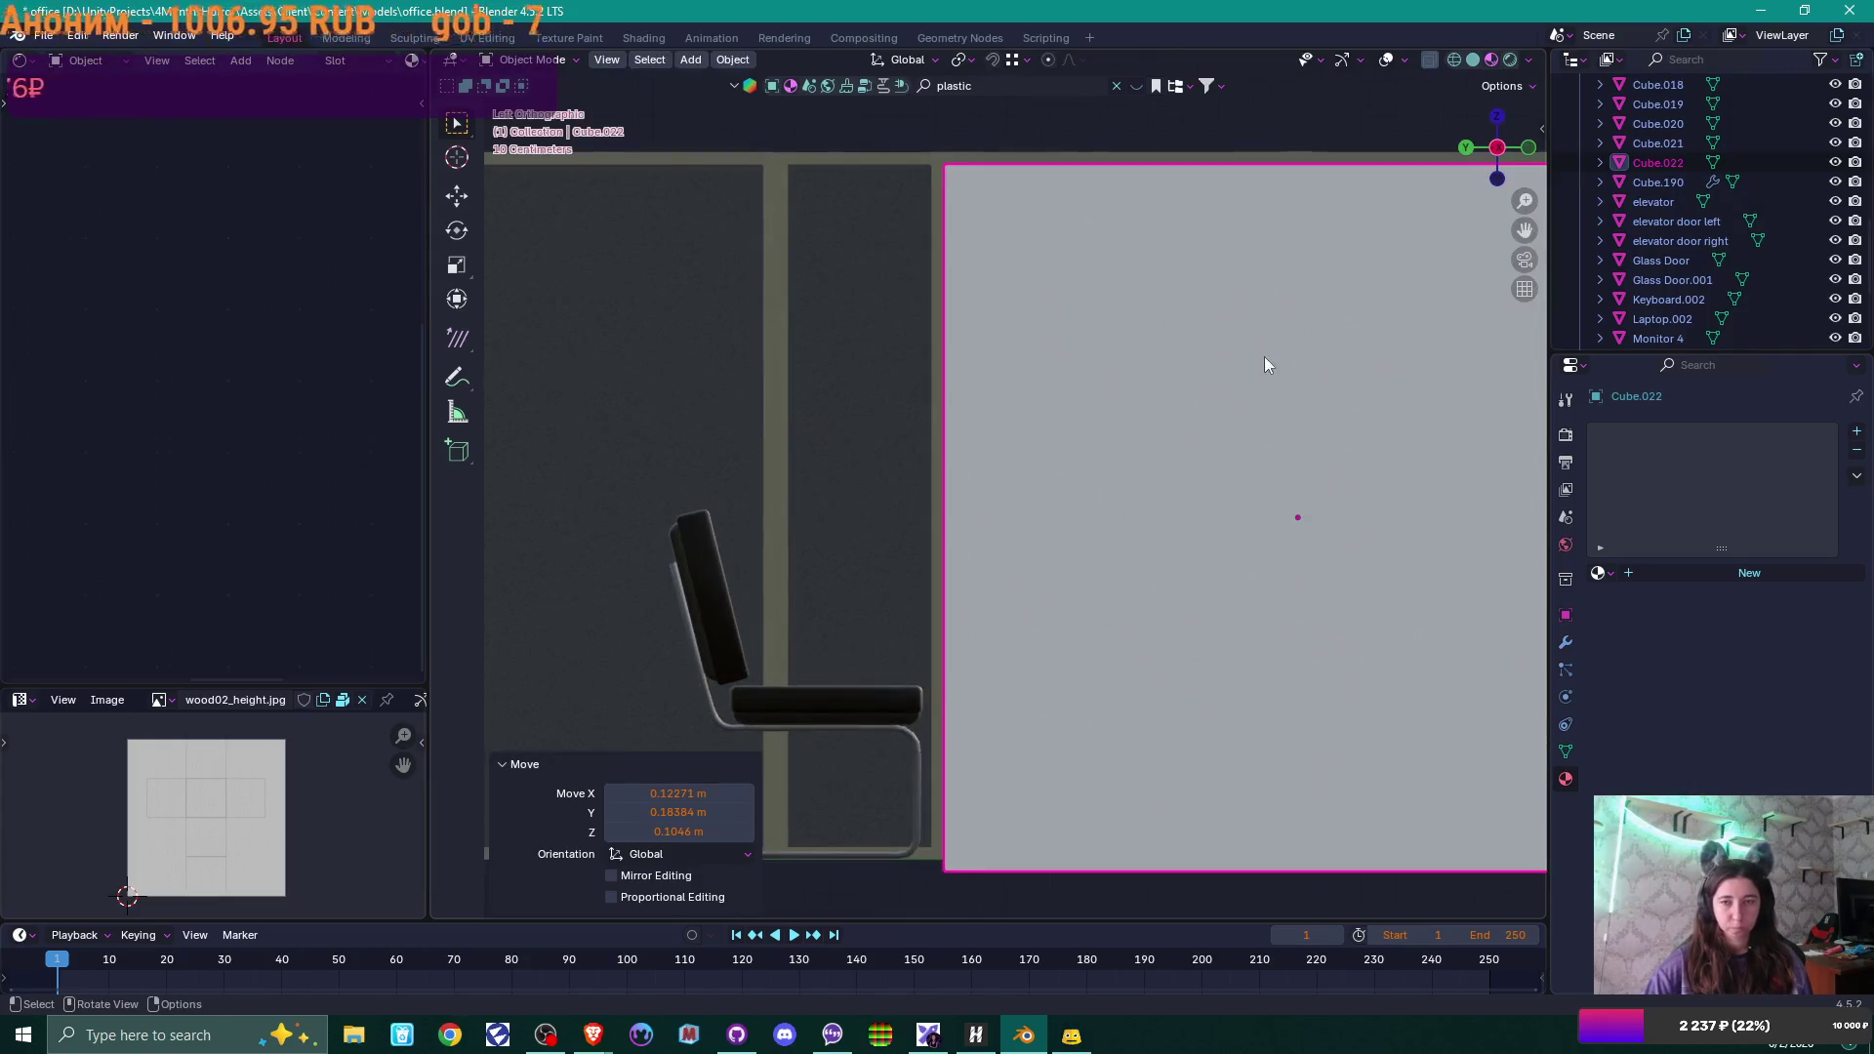
mouse_move(1263, 355)
middle_mouse_down("shift")
mouse_move(947, 341)
mouse_move(988, 502)
mouse_move(951, 649)
middle_mouse_up("shift")
scroll(947, 342, "down", 2)
key("Tab")
Edge-slide the cube's front face at factor 0.988 to thin Cube.022 into a flat slab.
key("3")
left_click(952, 649)
middle_click_drag(1015, 620, 954, 627)
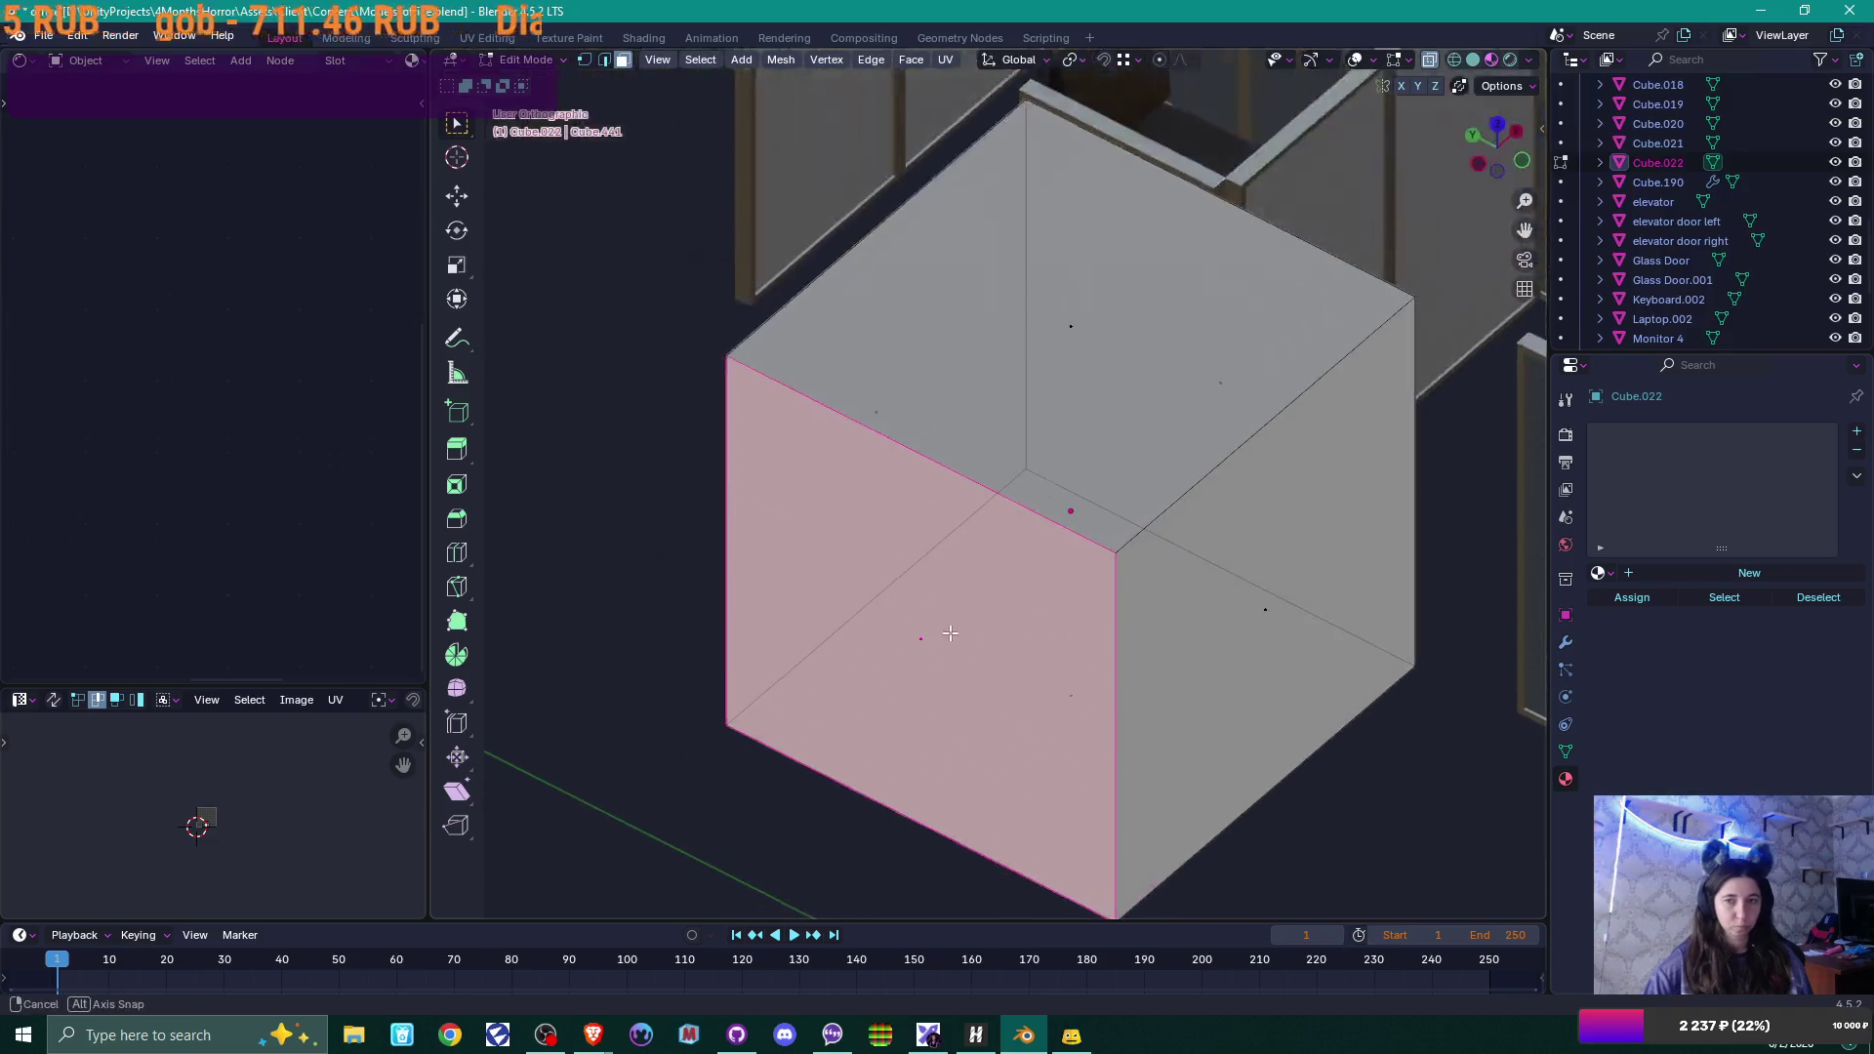
key("g")
key("g")
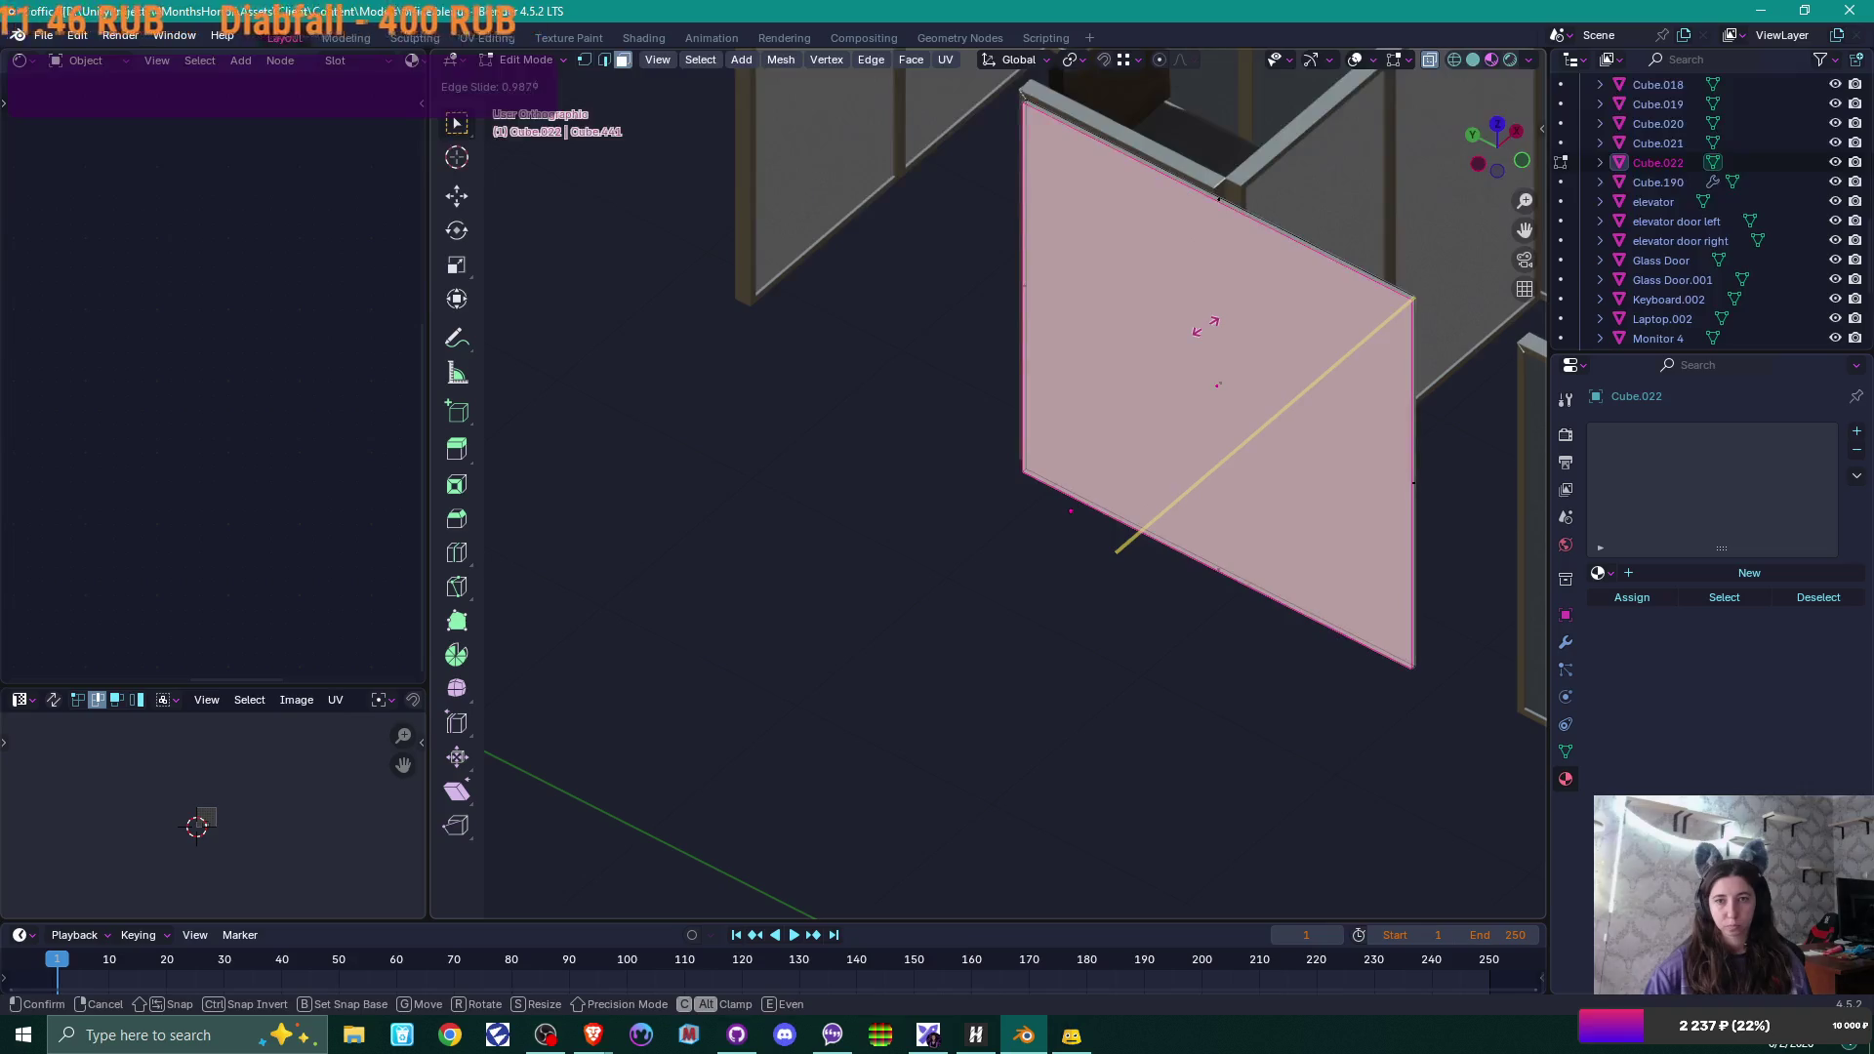
left_click(1209, 336)
mouse_move(1221, 400)
middle_mouse_down()
mouse_move(1268, 401)
mouse_move(1184, 489)
mouse_move(1254, 466)
mouse_move(1257, 406)
middle_mouse_up()
key("Tab")
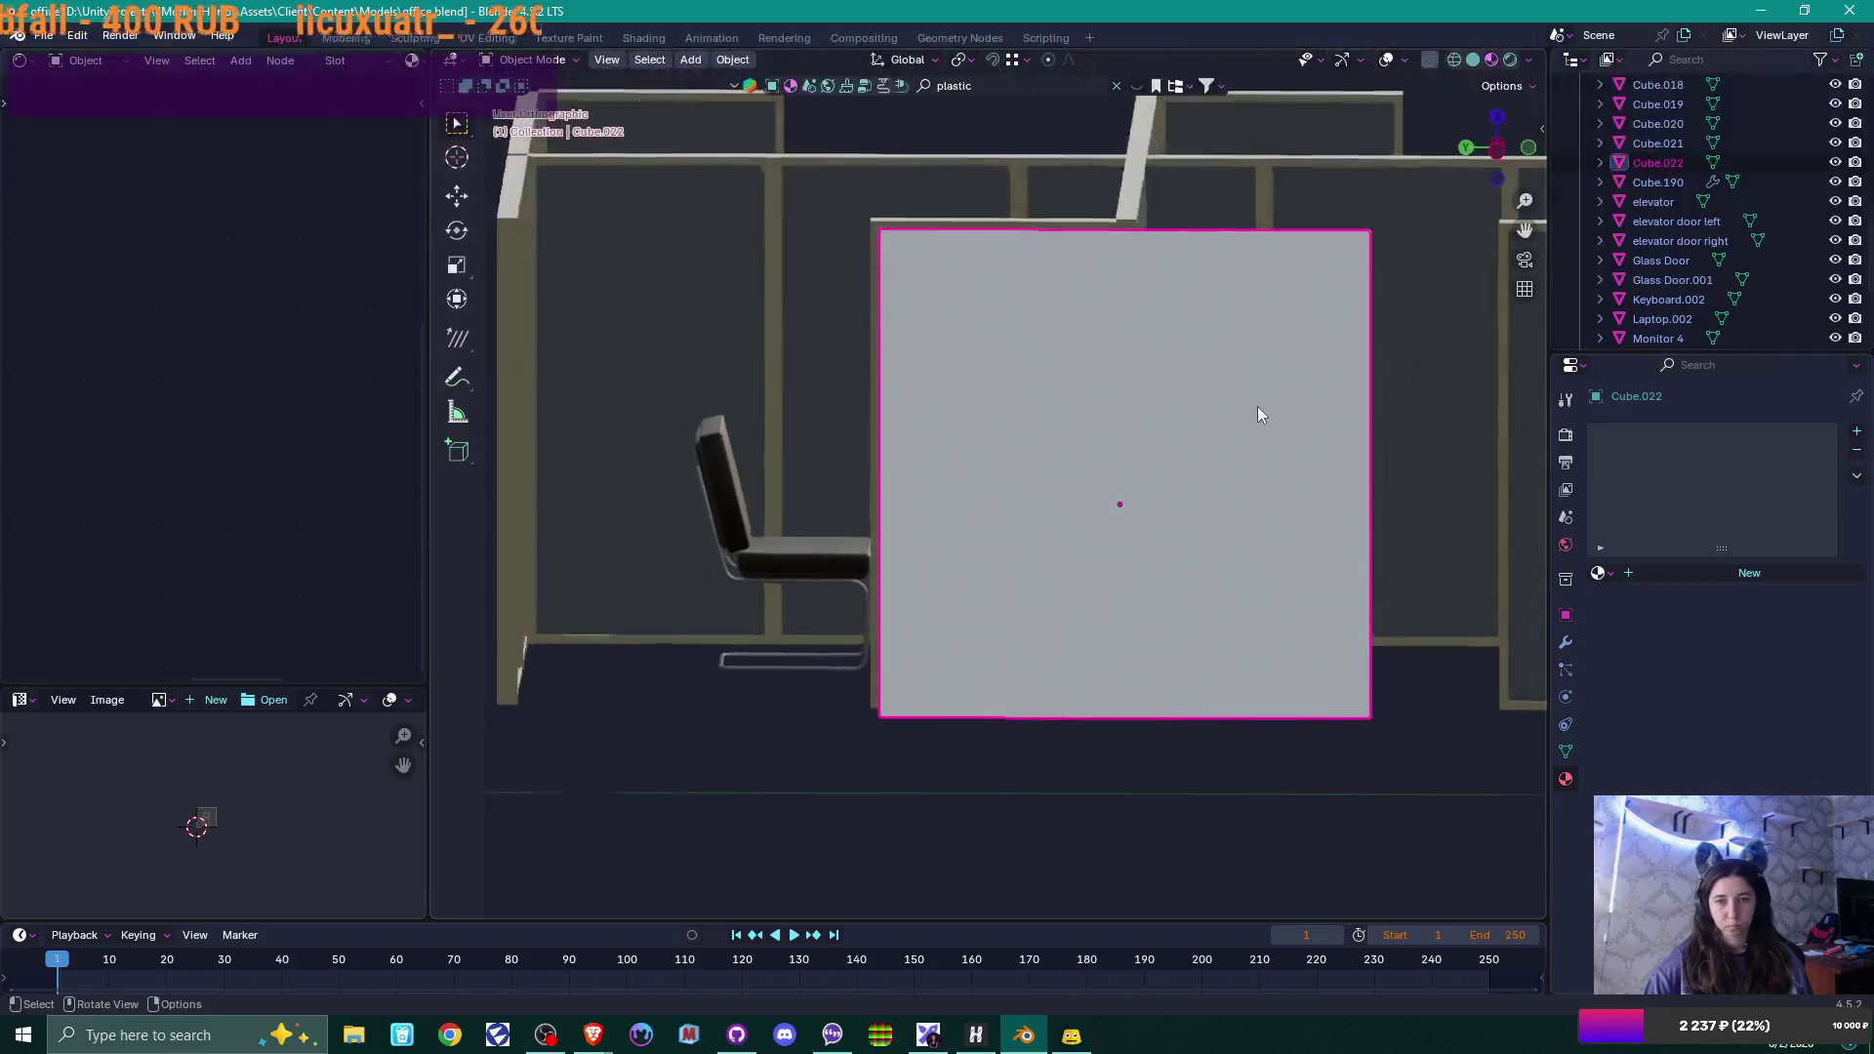
Shrink the thin panel to 0.131 scale and raise it in the left side view.
key("s")
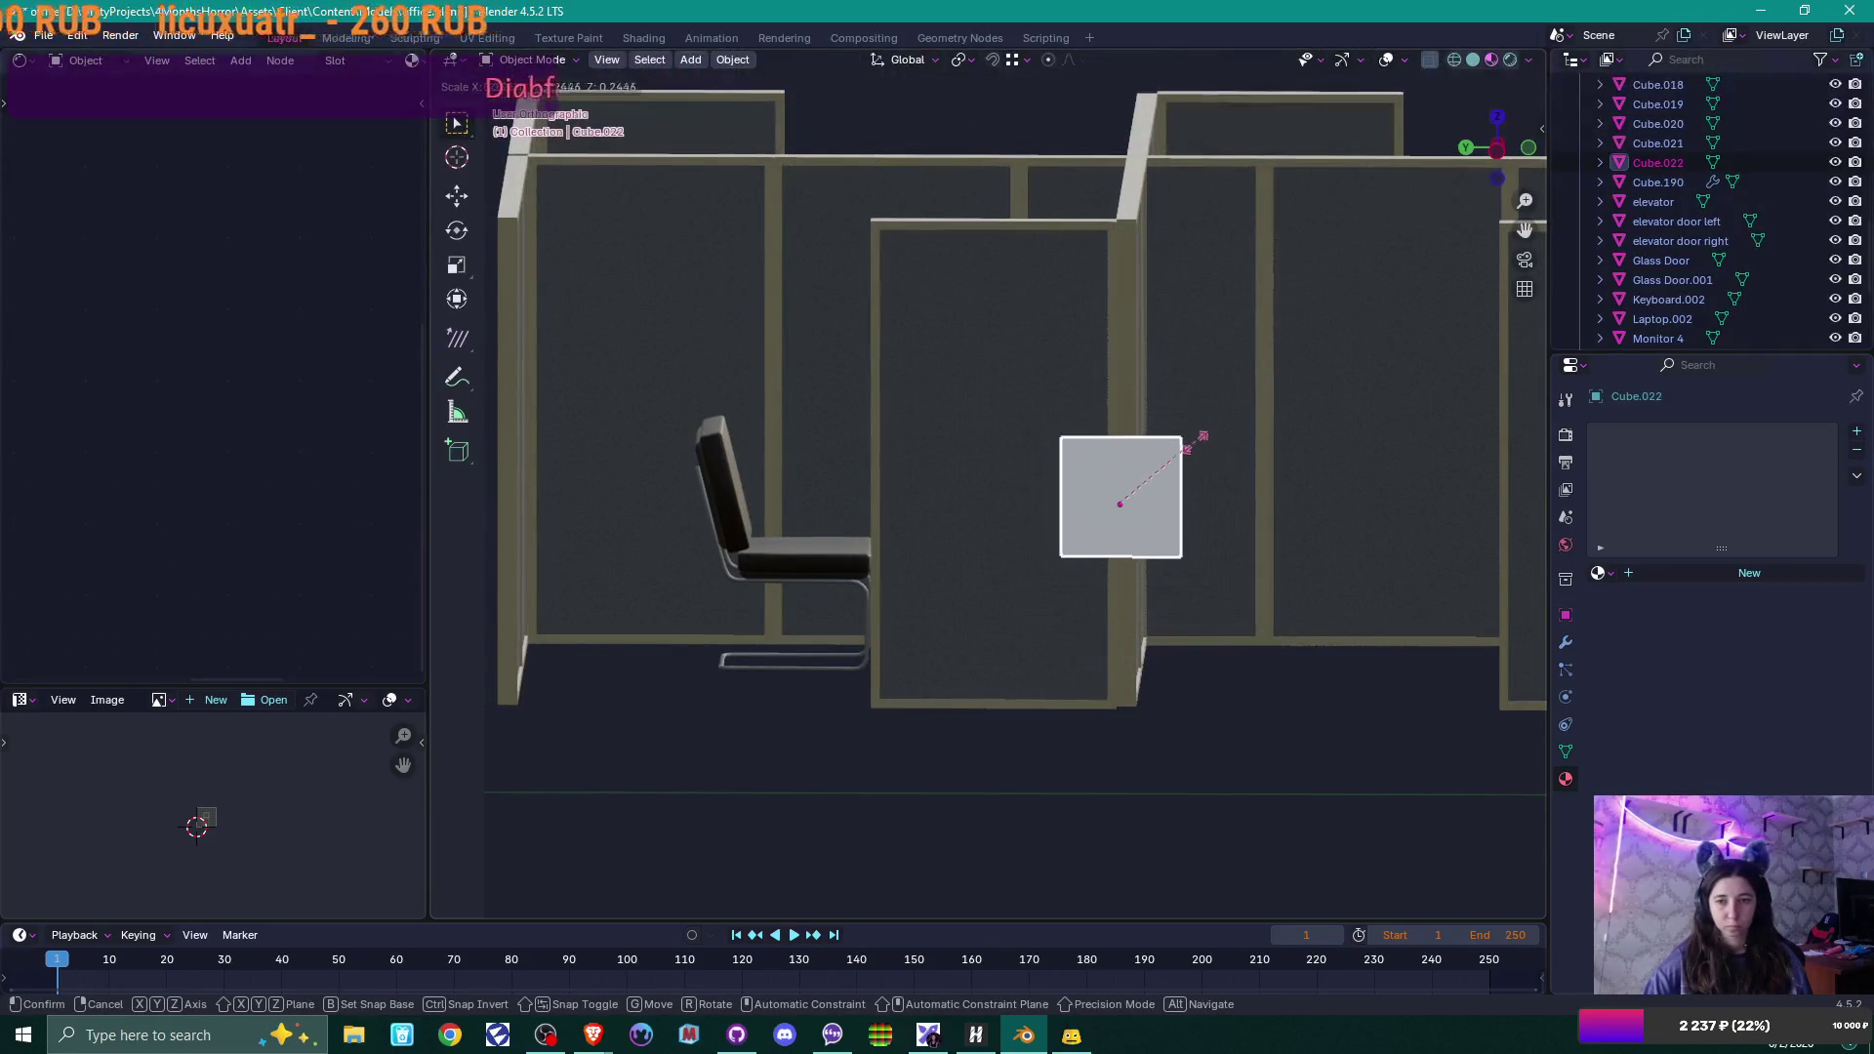
left_click(1161, 478)
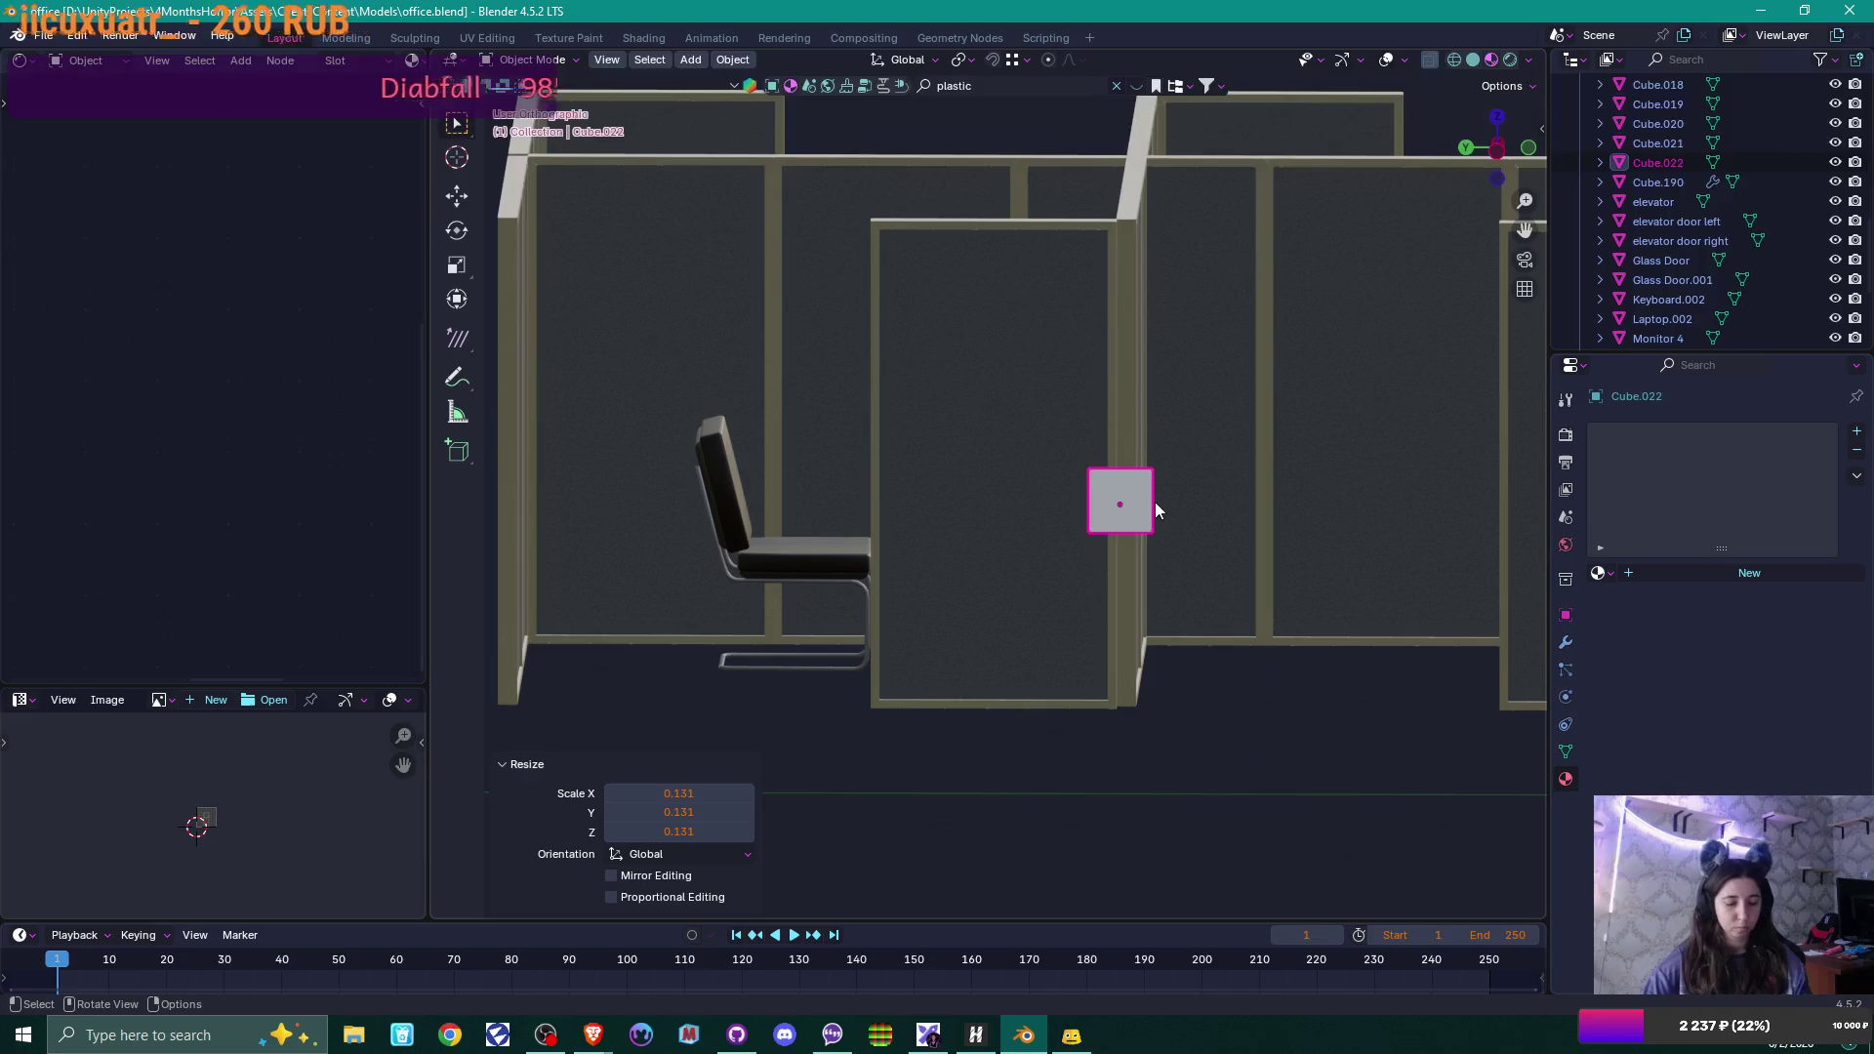
key("ctrl+KP_3")
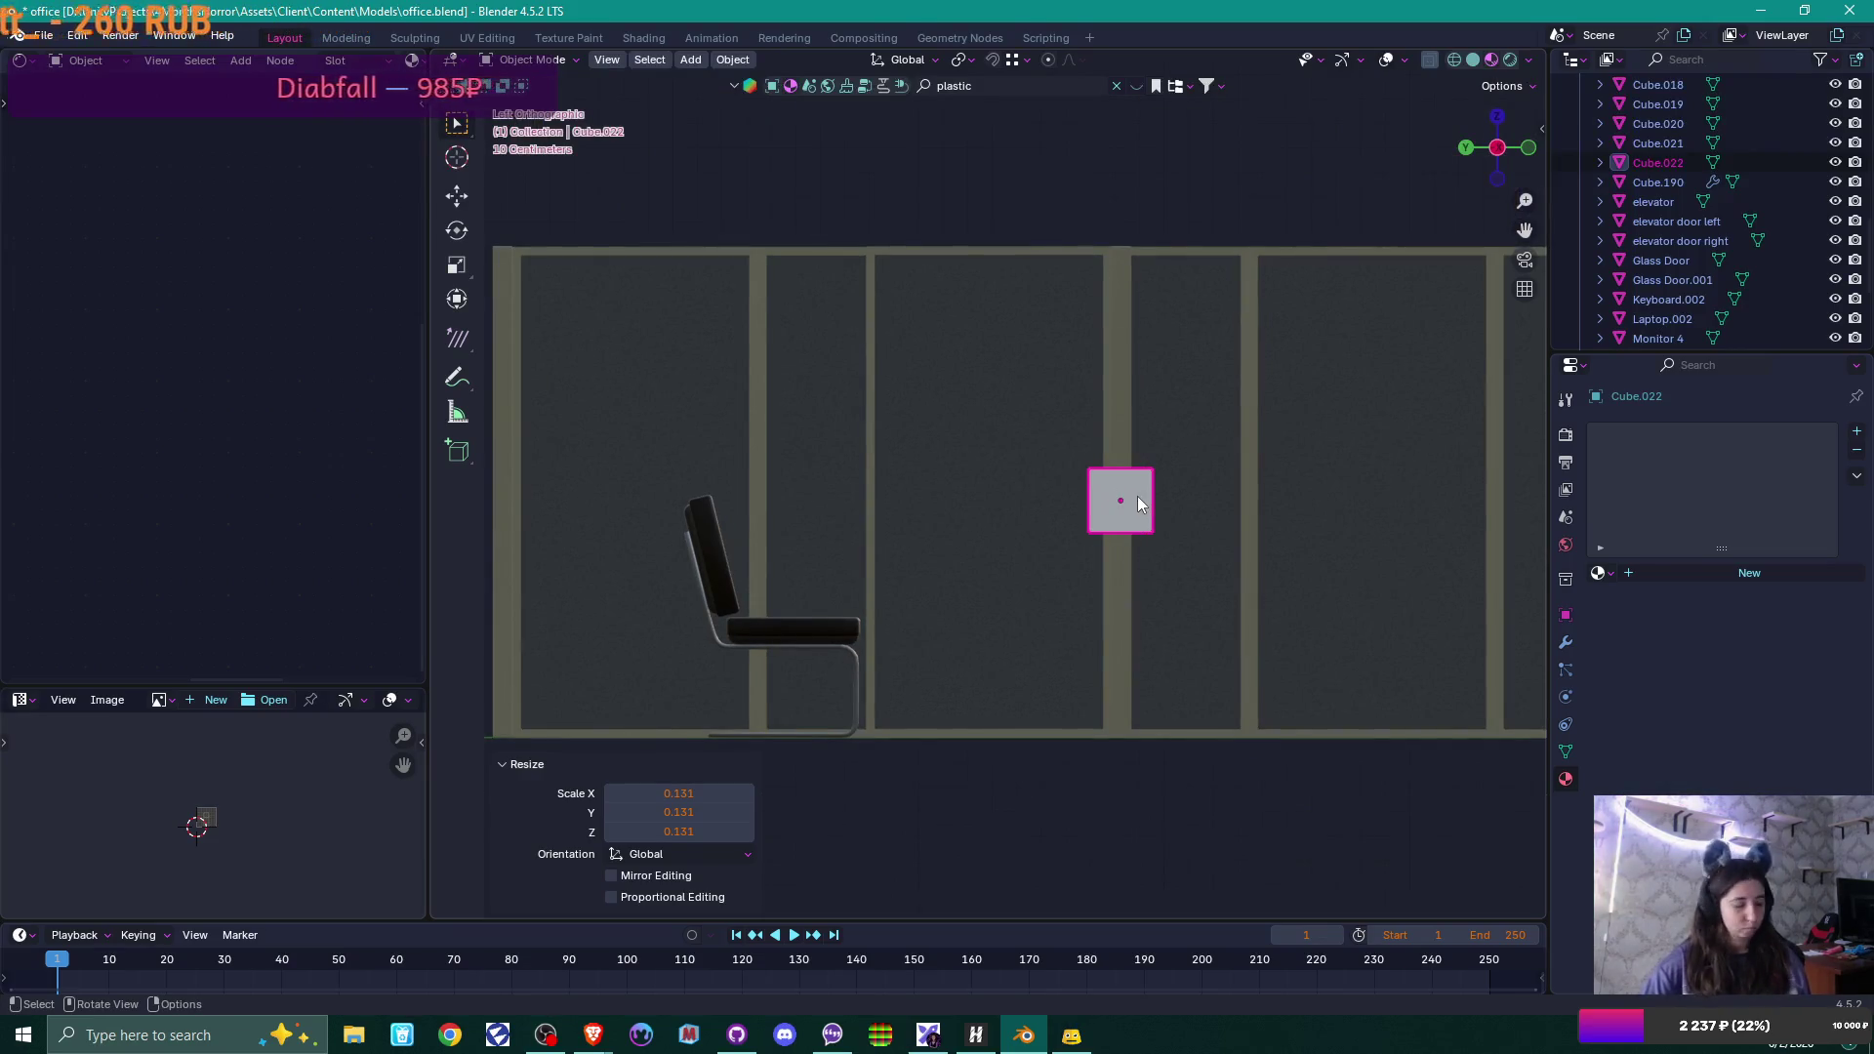
key("g")
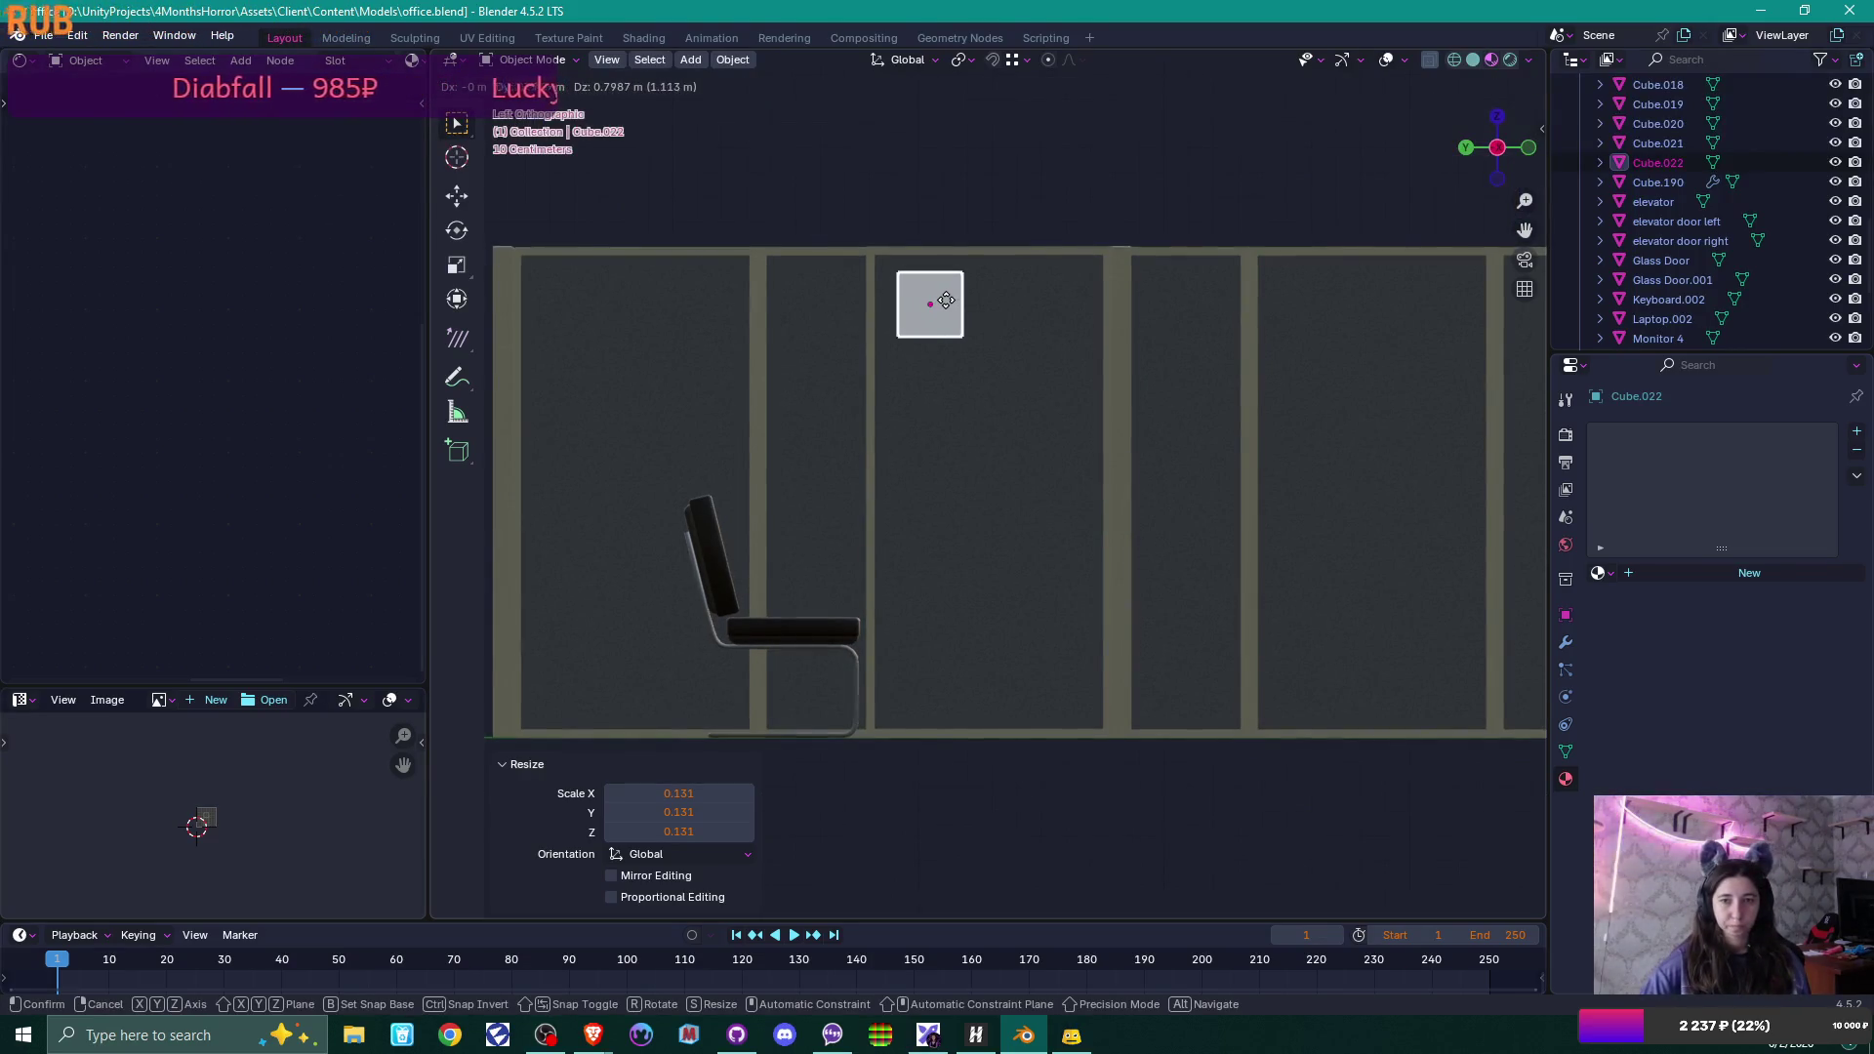
left_click(945, 297)
scroll(996, 360, "up", 4)
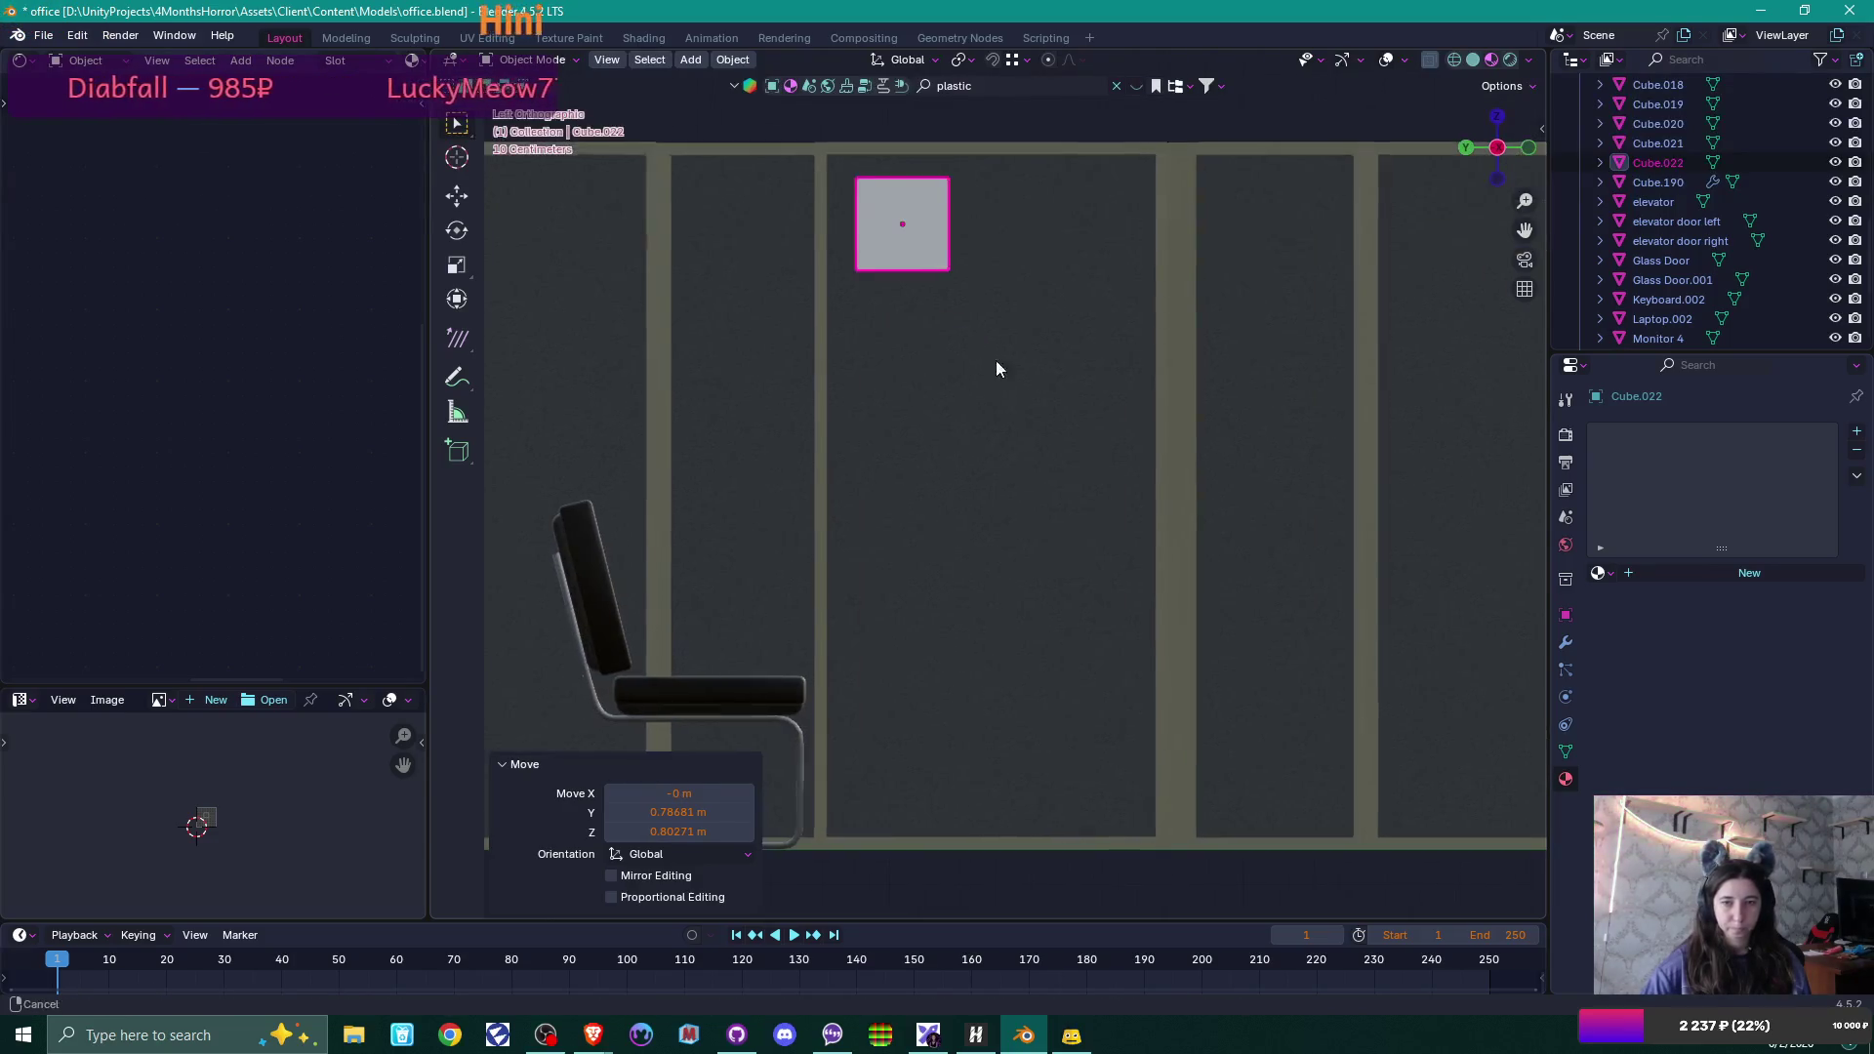
Set the panel's origin to its geometry and slide it along X onto the partition edge.
mouse_move(1256, 474)
middle_mouse_down()
mouse_move(1138, 529)
mouse_move(1331, 510)
mouse_move(1125, 599)
mouse_move(1068, 602)
middle_mouse_up()
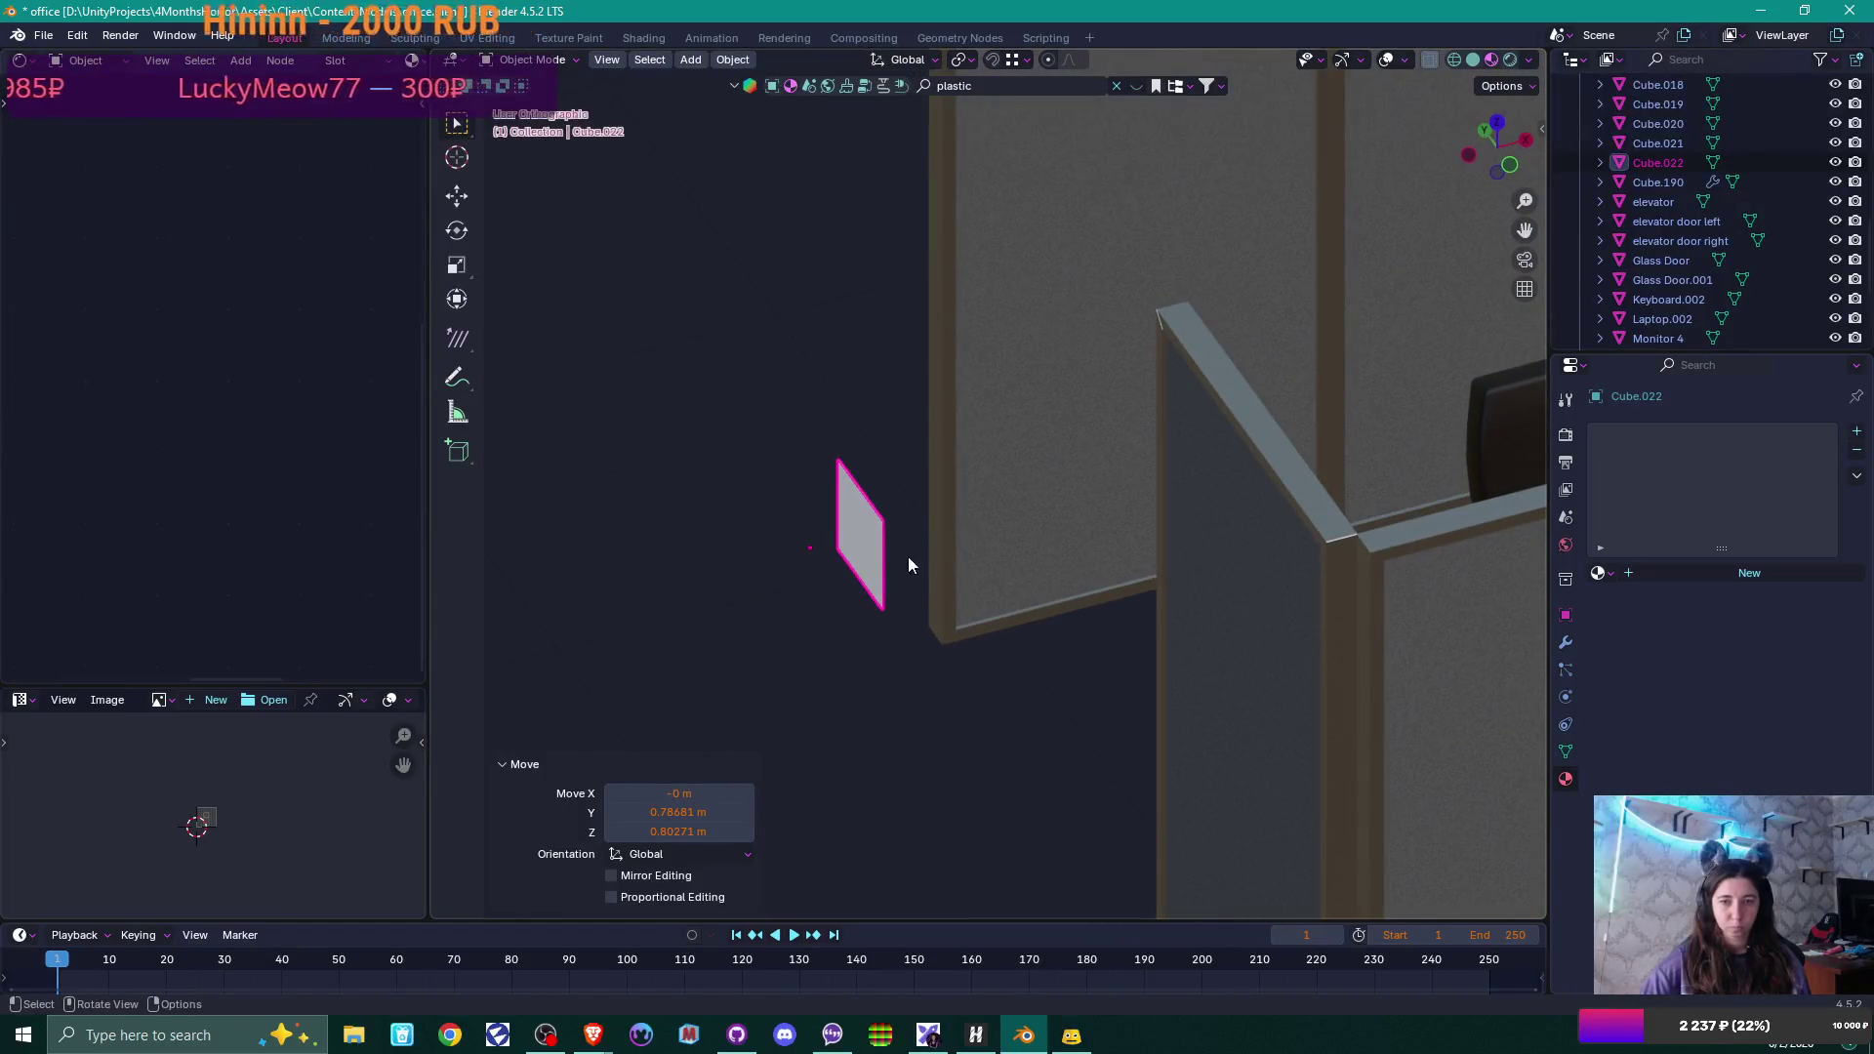
right_click(867, 530)
mouse_move(873, 612)
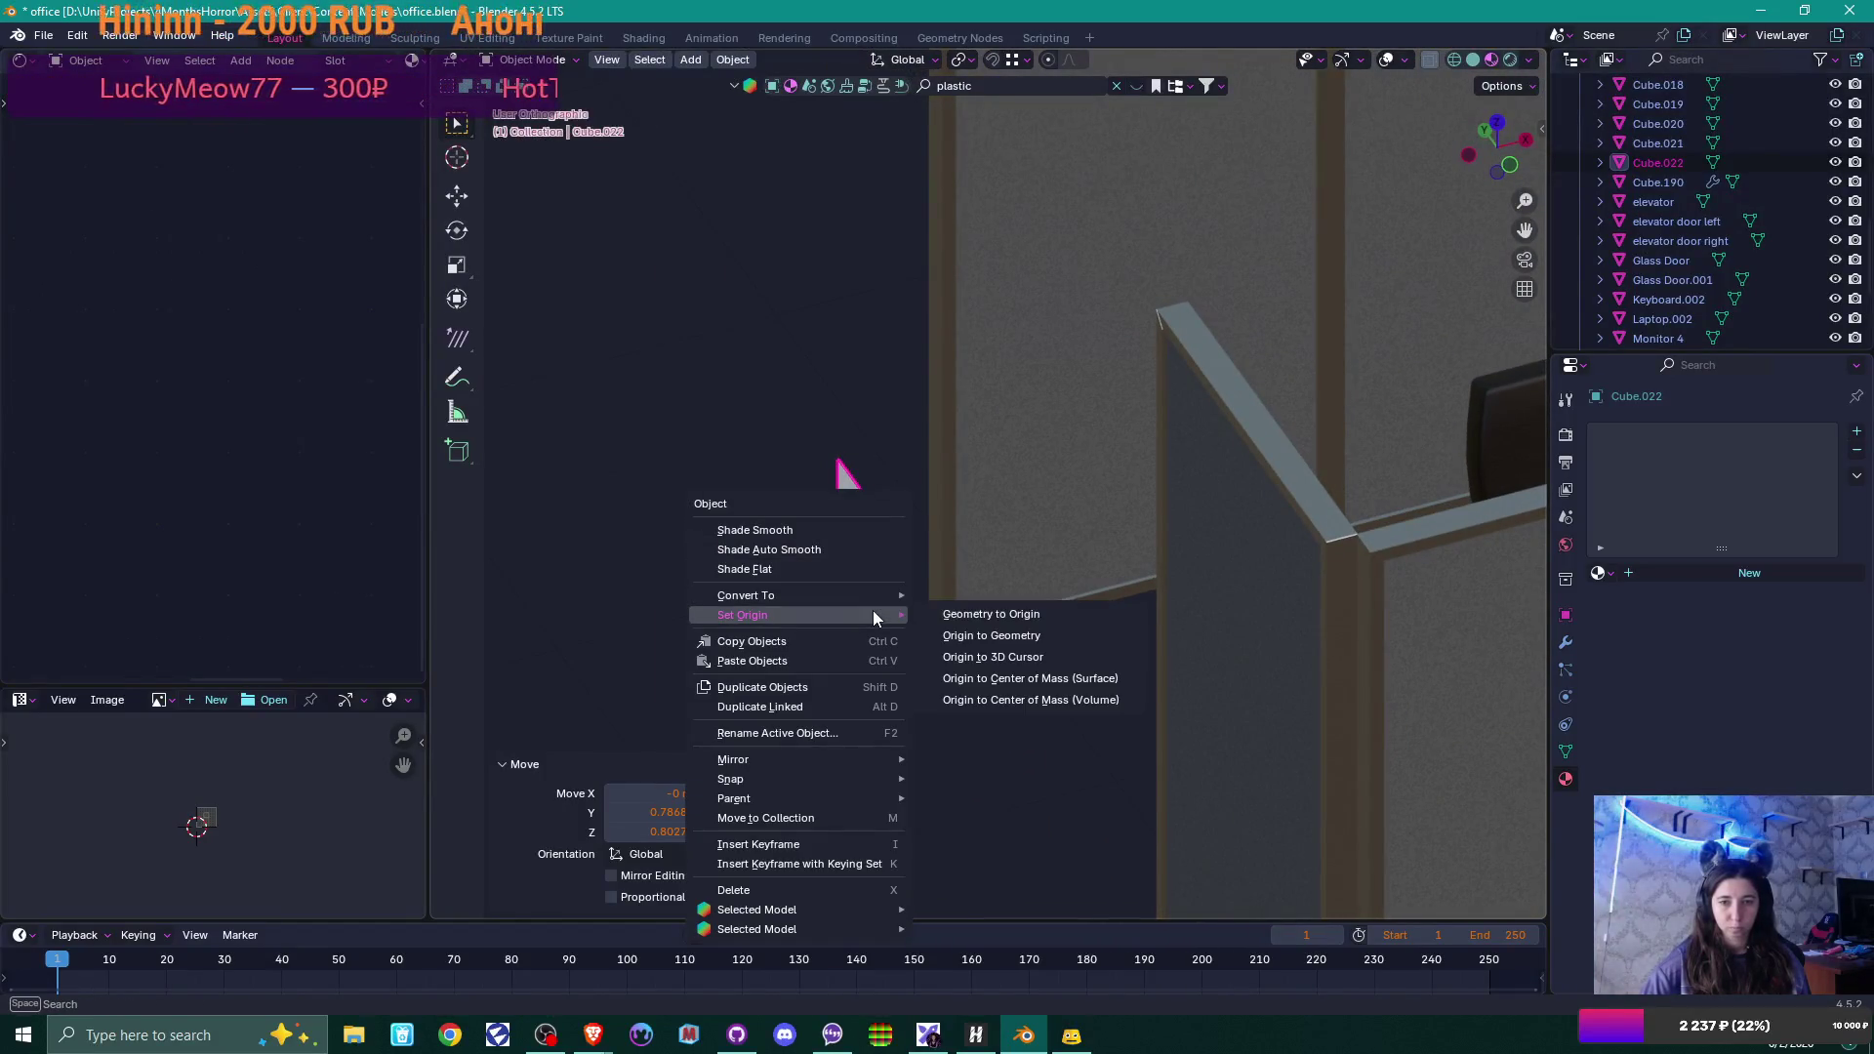
left_click(1028, 636)
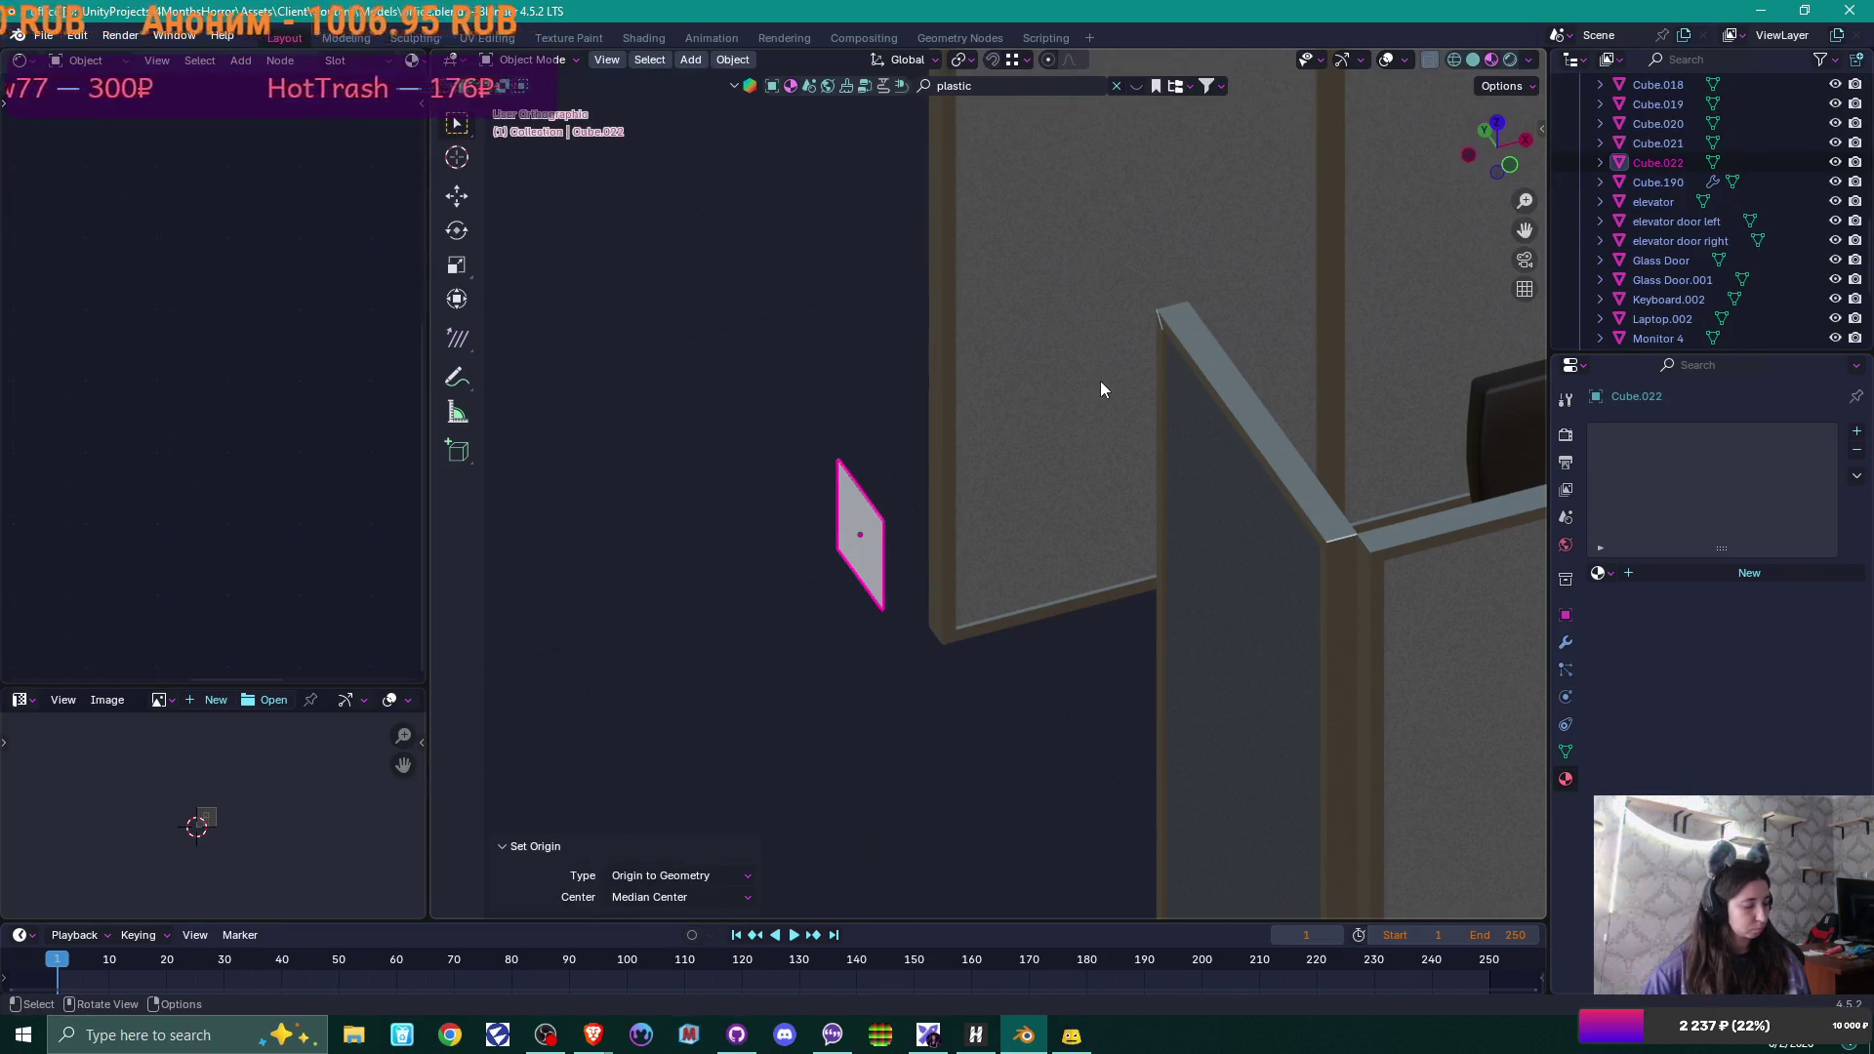
key("g")
key("x")
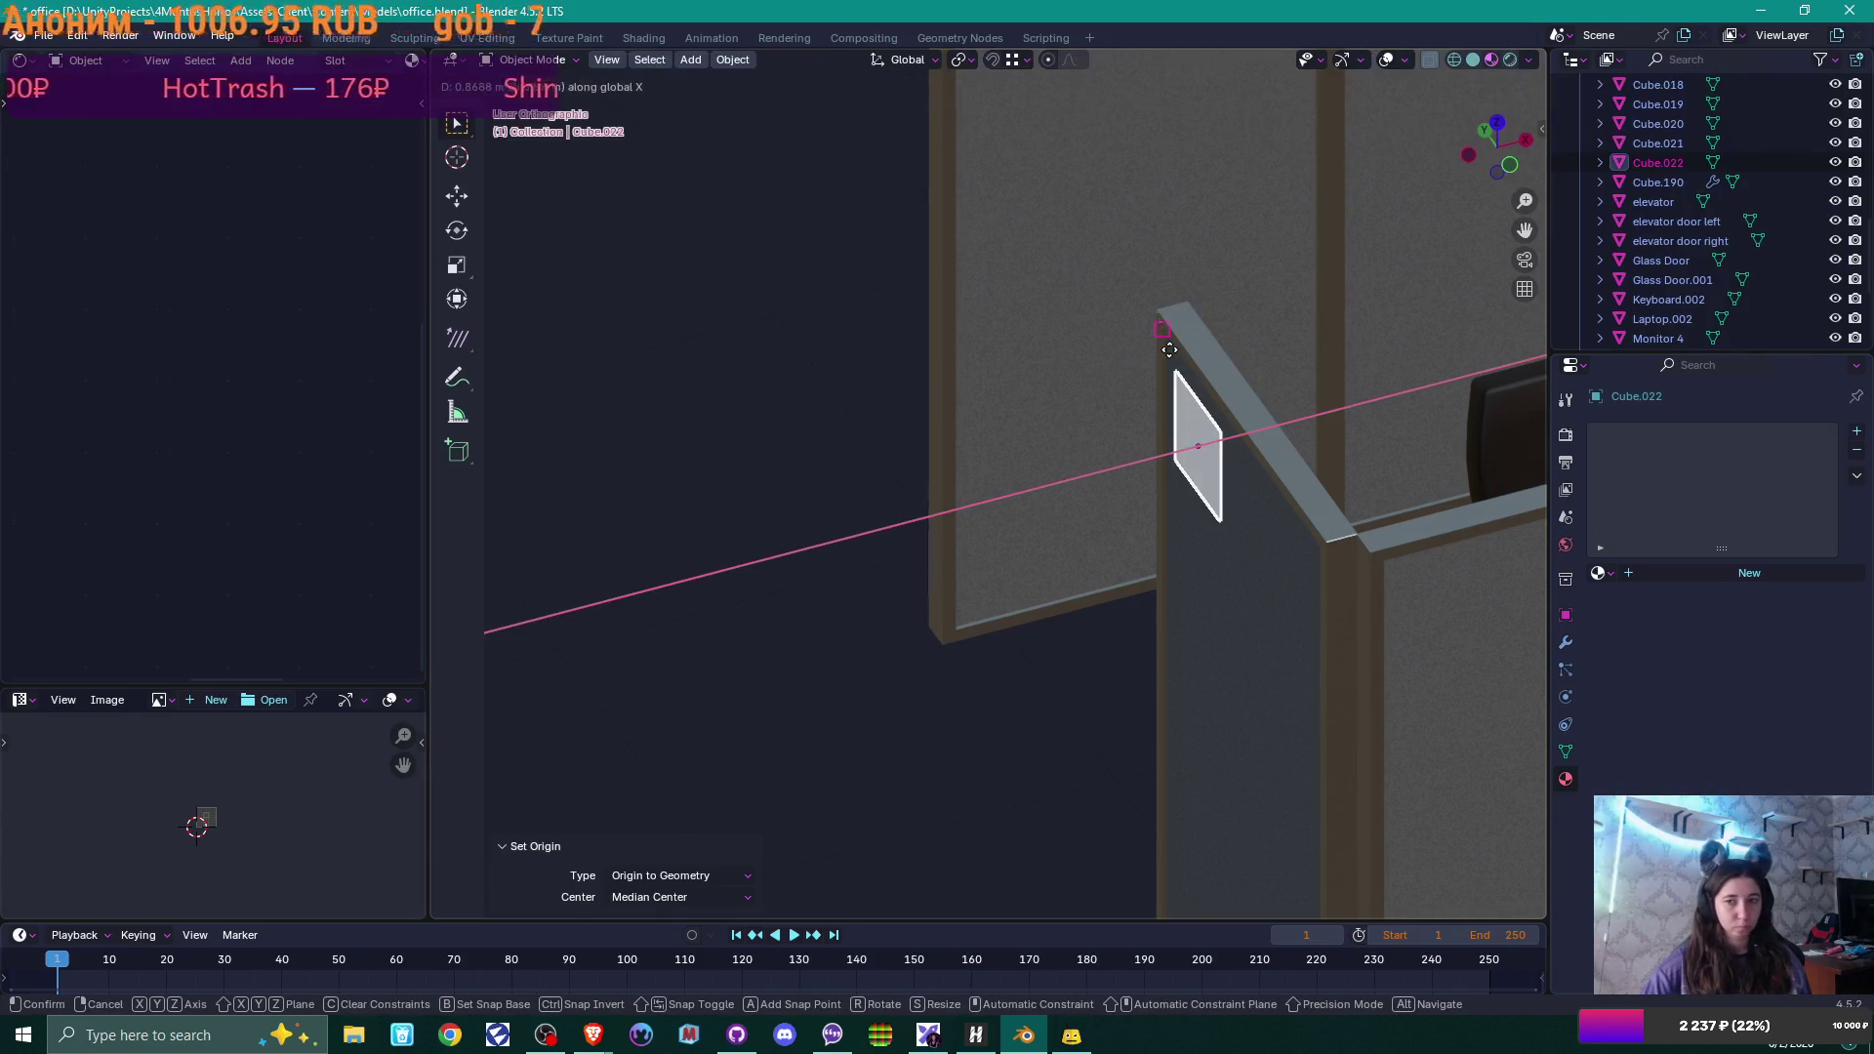
left_click(1170, 350)
mouse_move(1169, 349)
middle_mouse_down()
mouse_move(1308, 447)
mouse_move(1361, 402)
mouse_move(1080, 473)
mouse_move(1192, 448)
middle_mouse_up()
In Edit Mode, edge-slide the panel's bottom edge to factor −0.376.
scroll(1361, 402, "up", 2)
scroll(1192, 448, "up", 1)
key("Tab")
scroll(1167, 523, "up", 3)
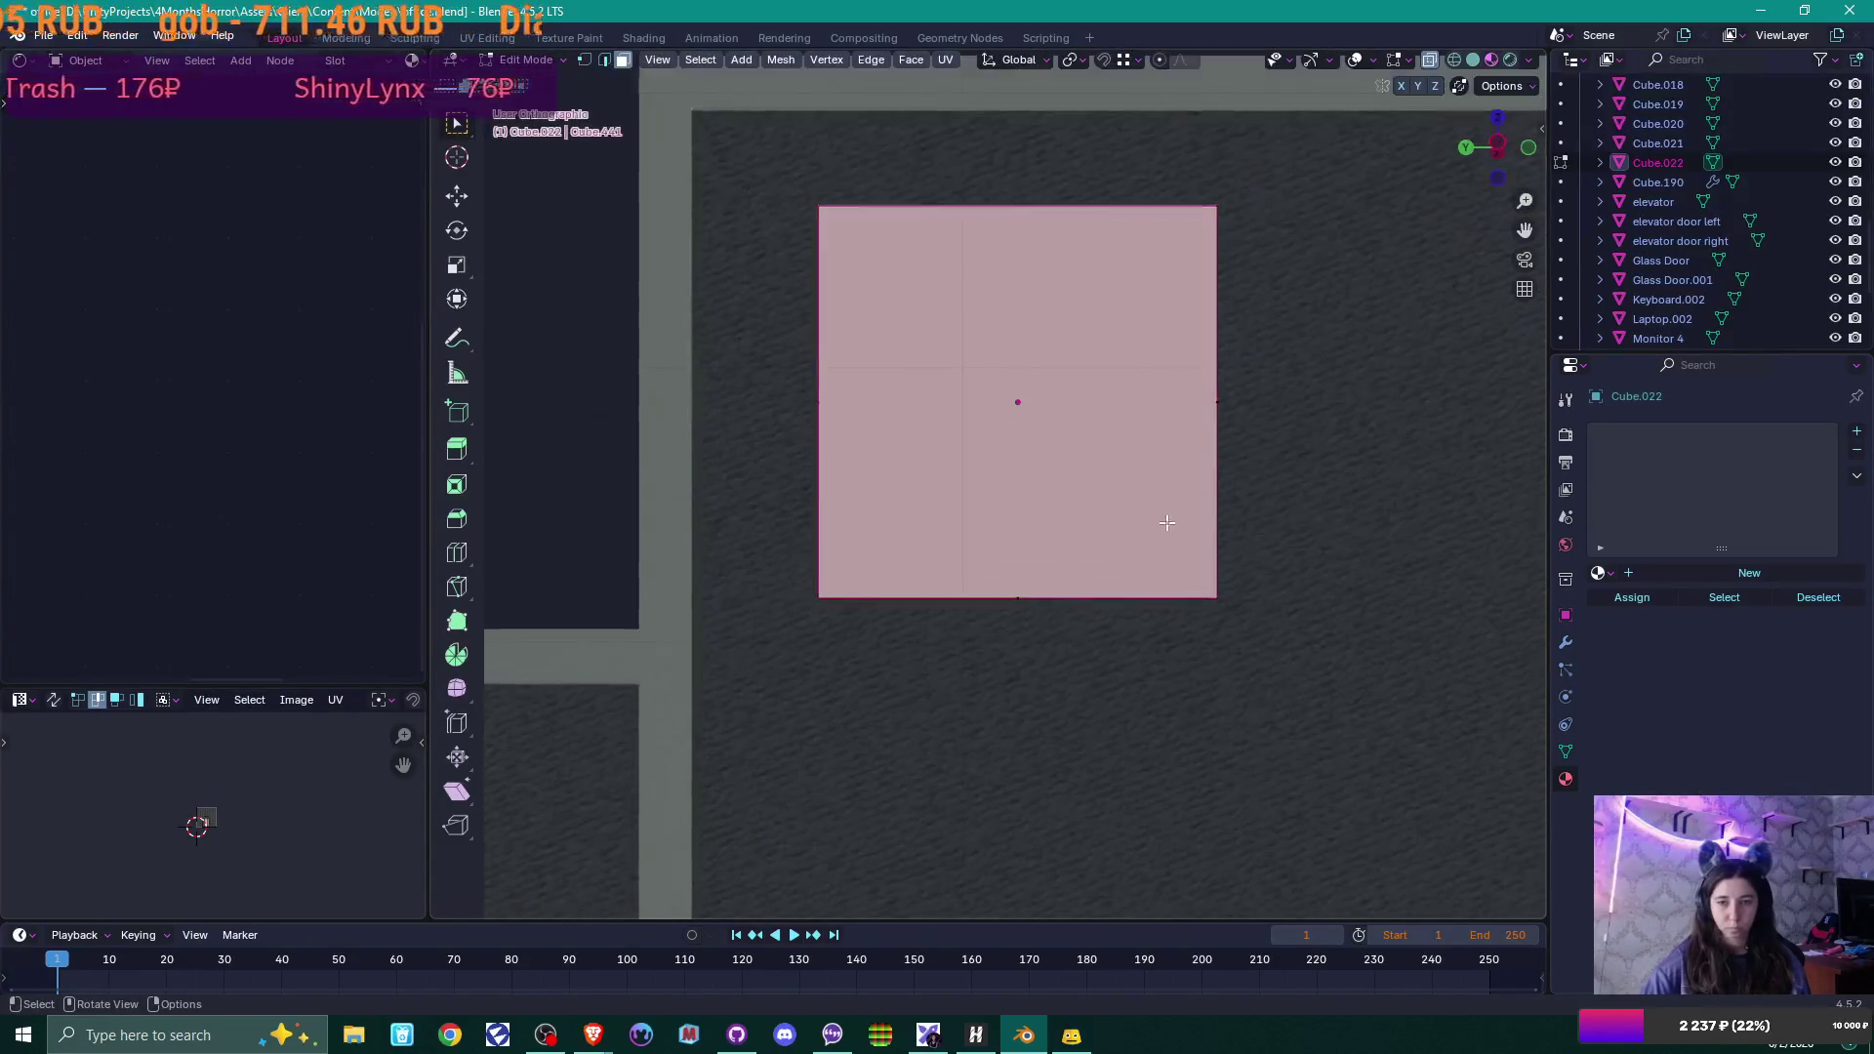
mouse_move(1167, 523)
middle_mouse_down()
mouse_move(1171, 503)
mouse_move(1030, 568)
middle_mouse_up()
left_click(1074, 570)
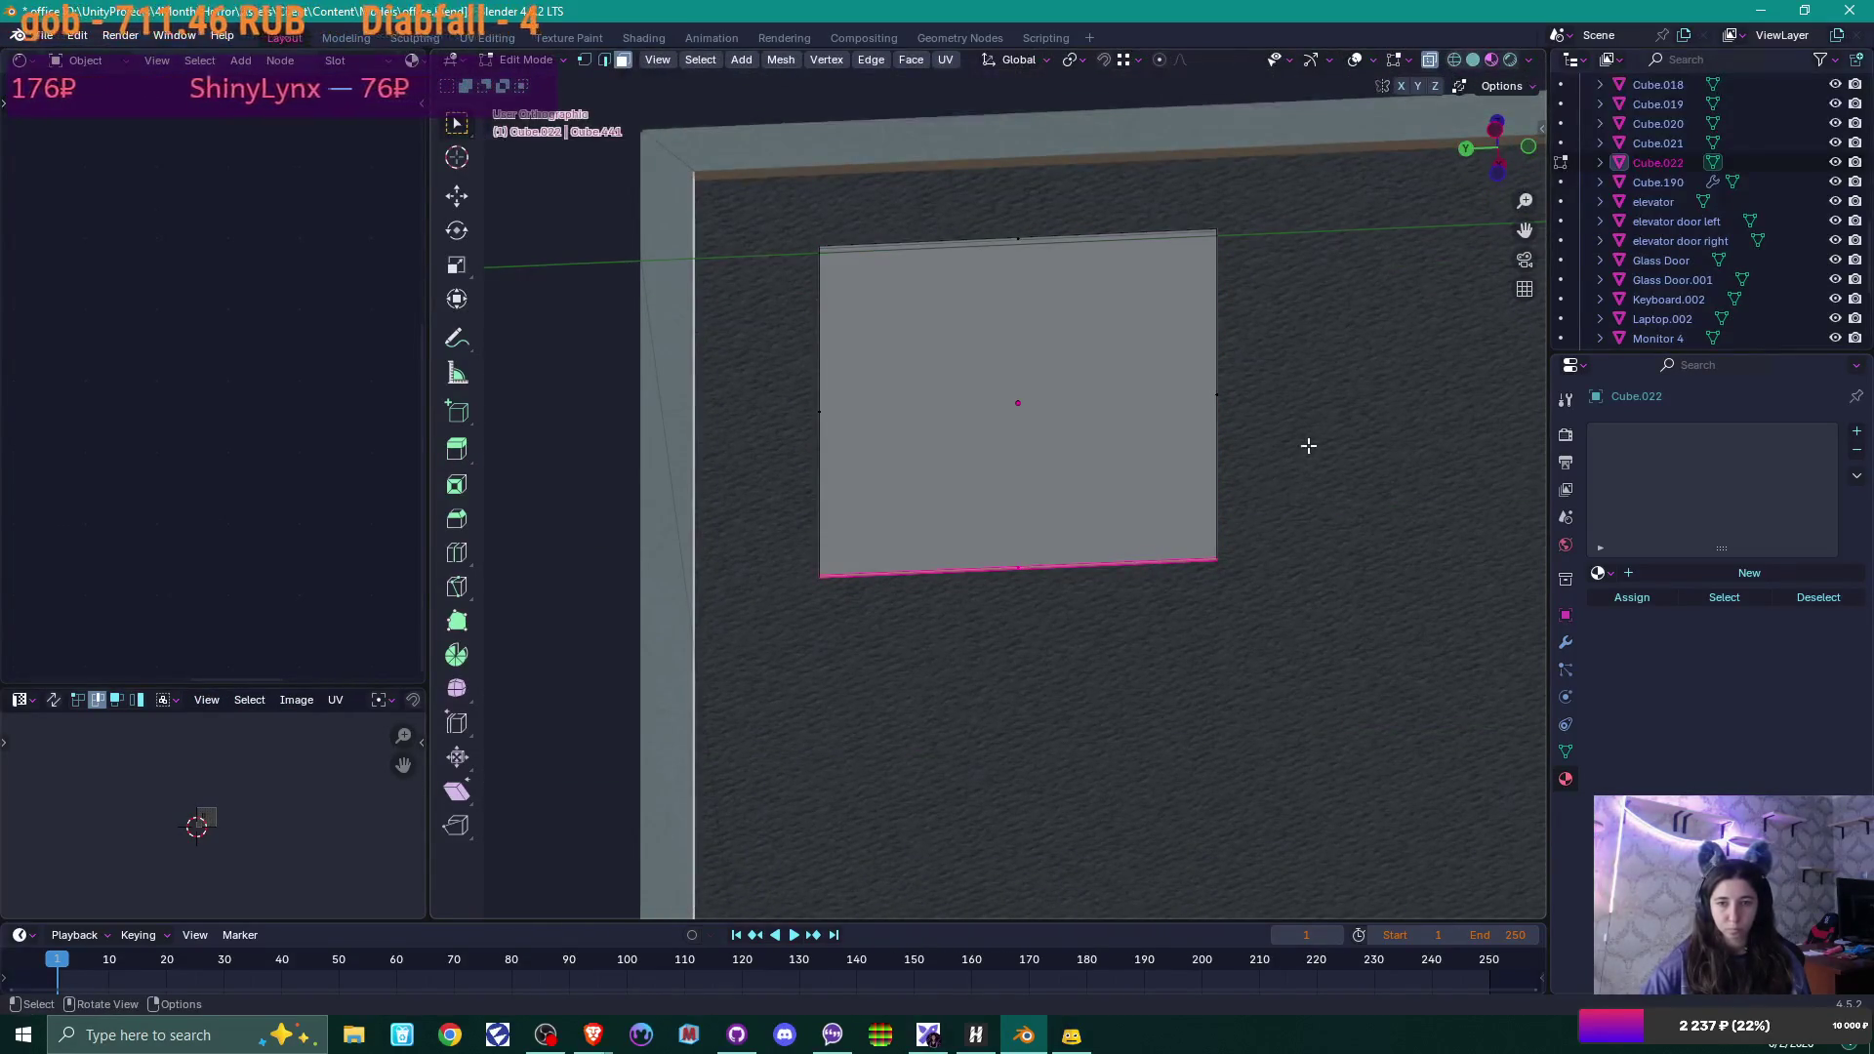
middle_click_drag(1309, 445, 1230, 510)
key("g")
key("g")
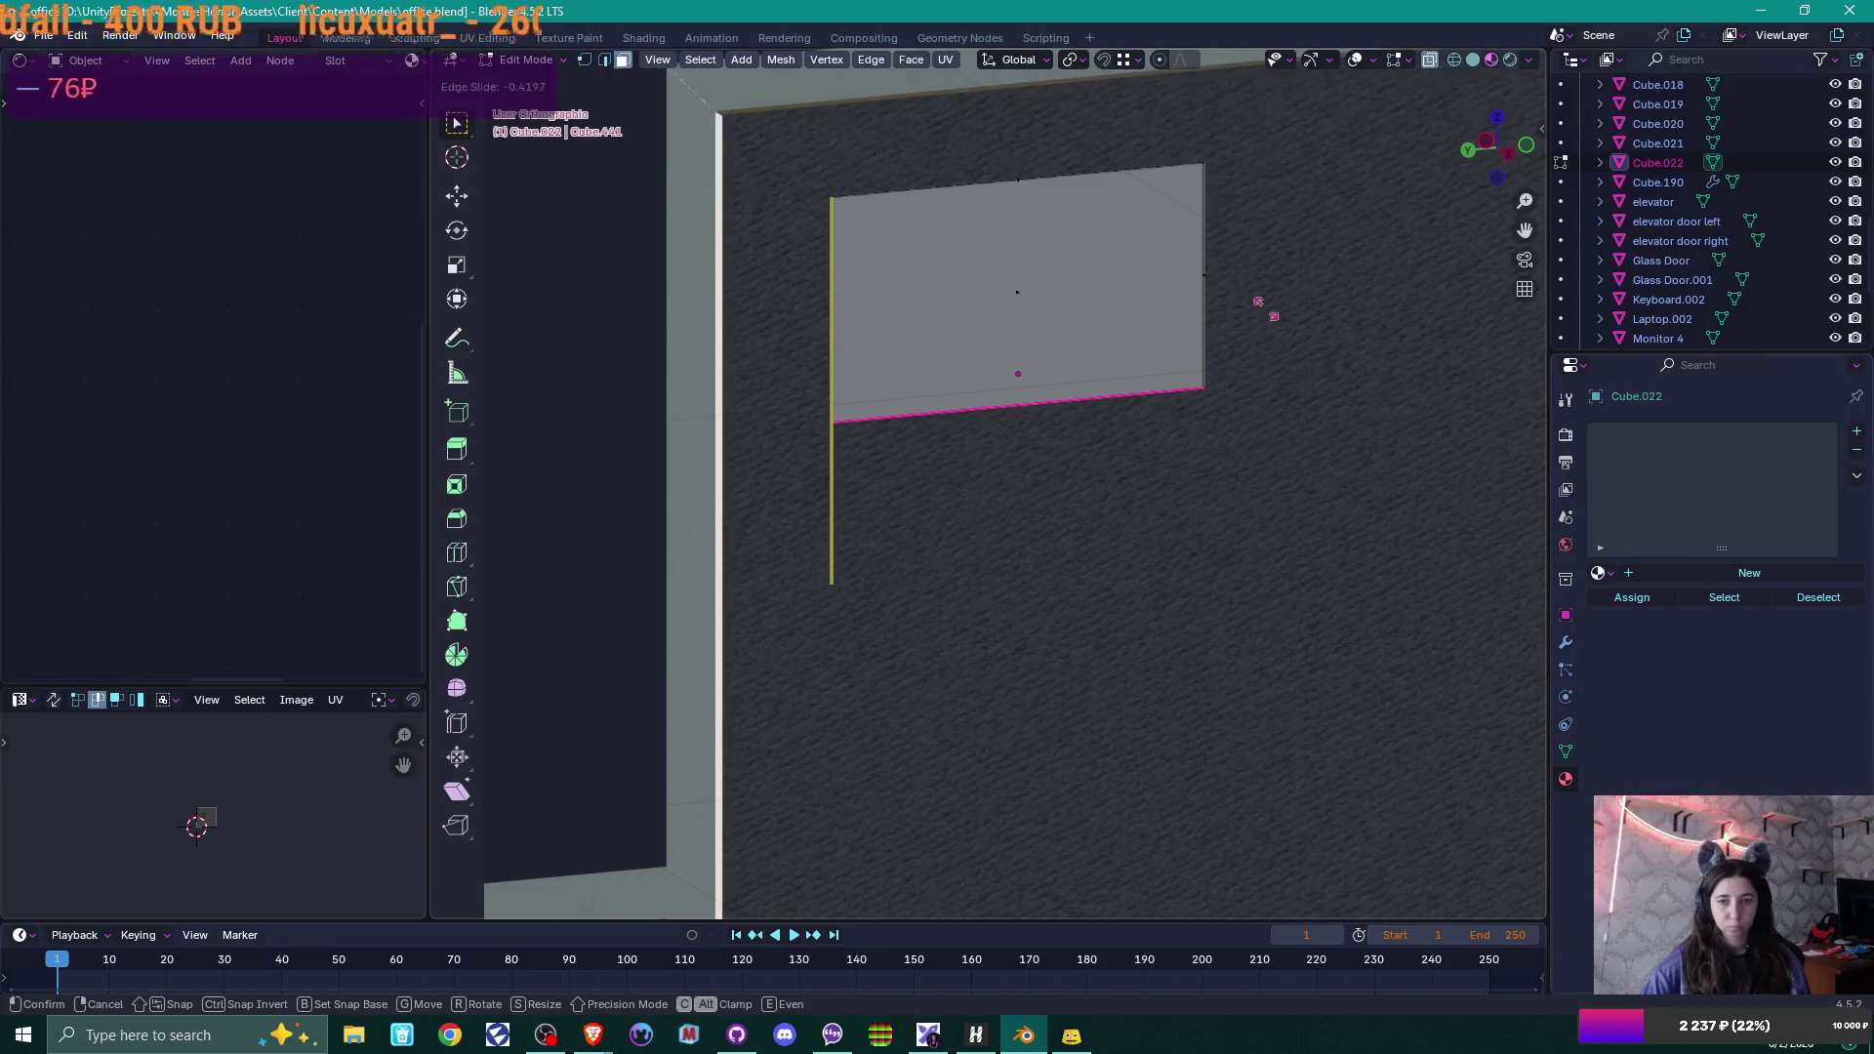
left_click(1254, 362)
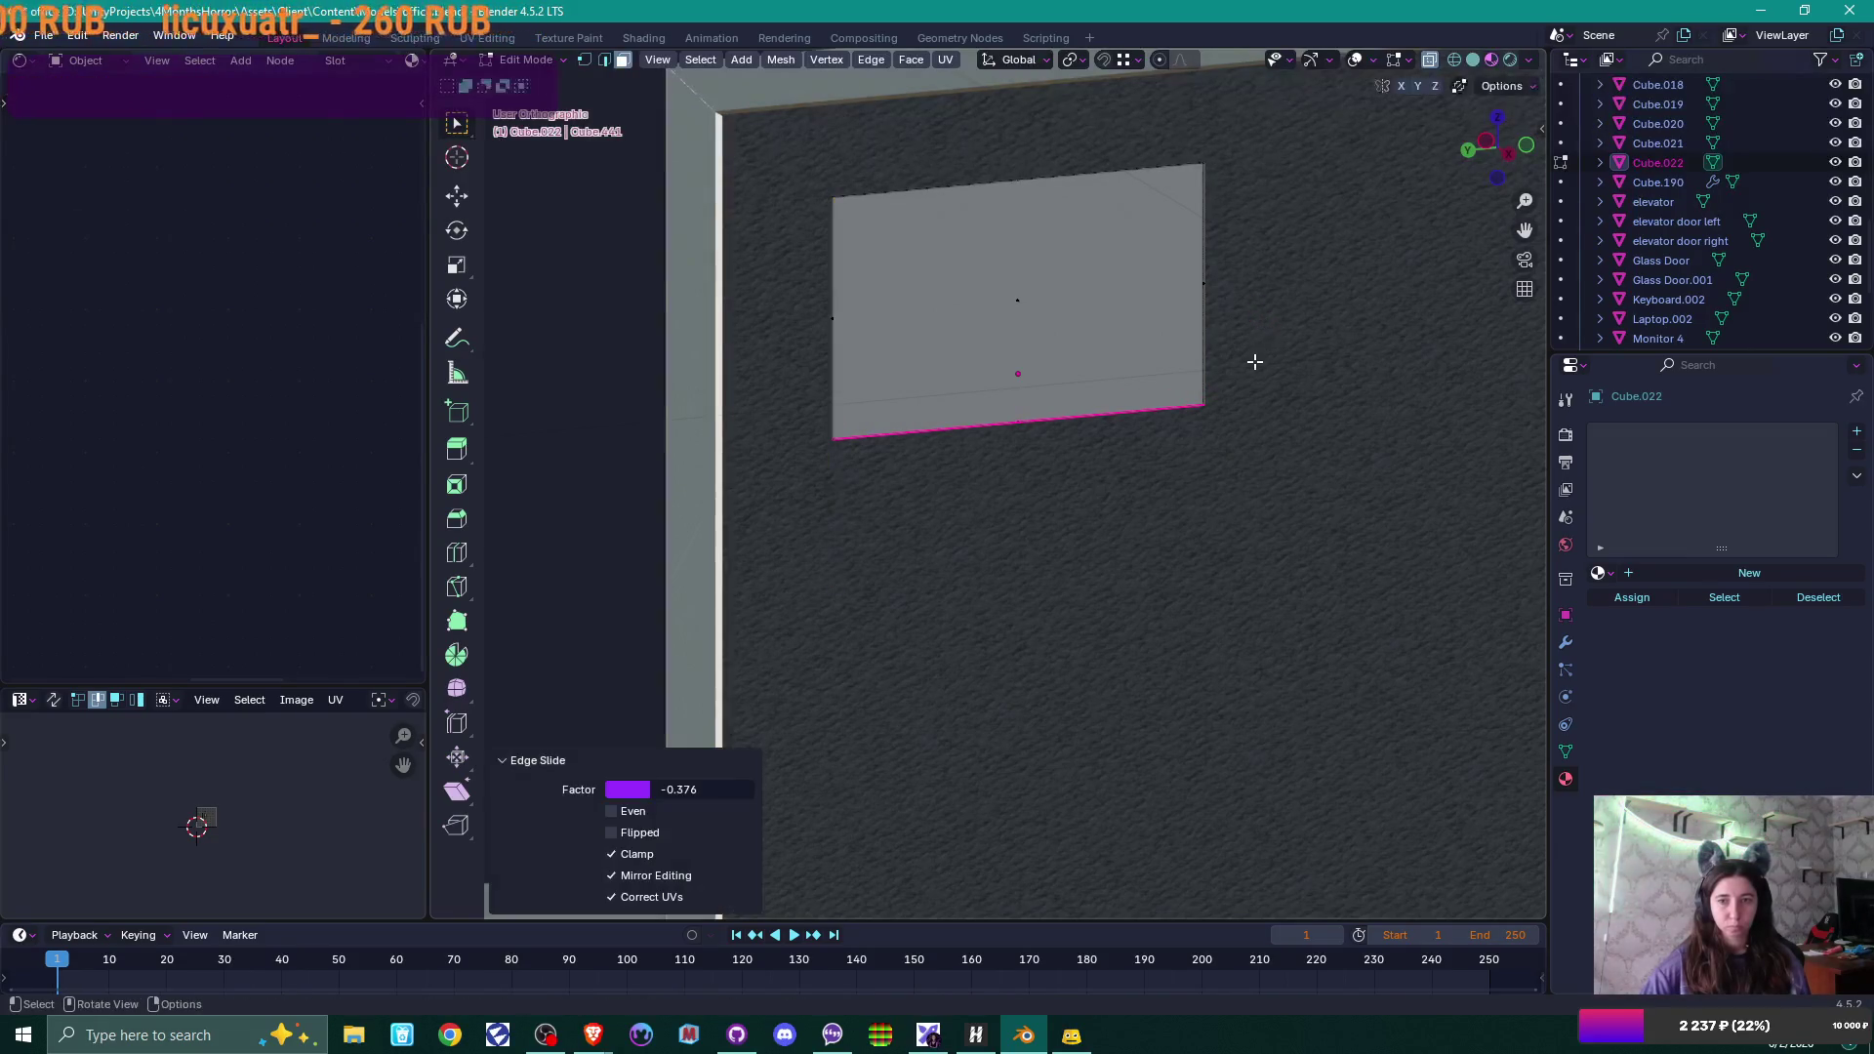
mouse_move(1255, 362)
middle_mouse_down()
mouse_move(1385, 427)
mouse_move(1172, 427)
middle_mouse_up()
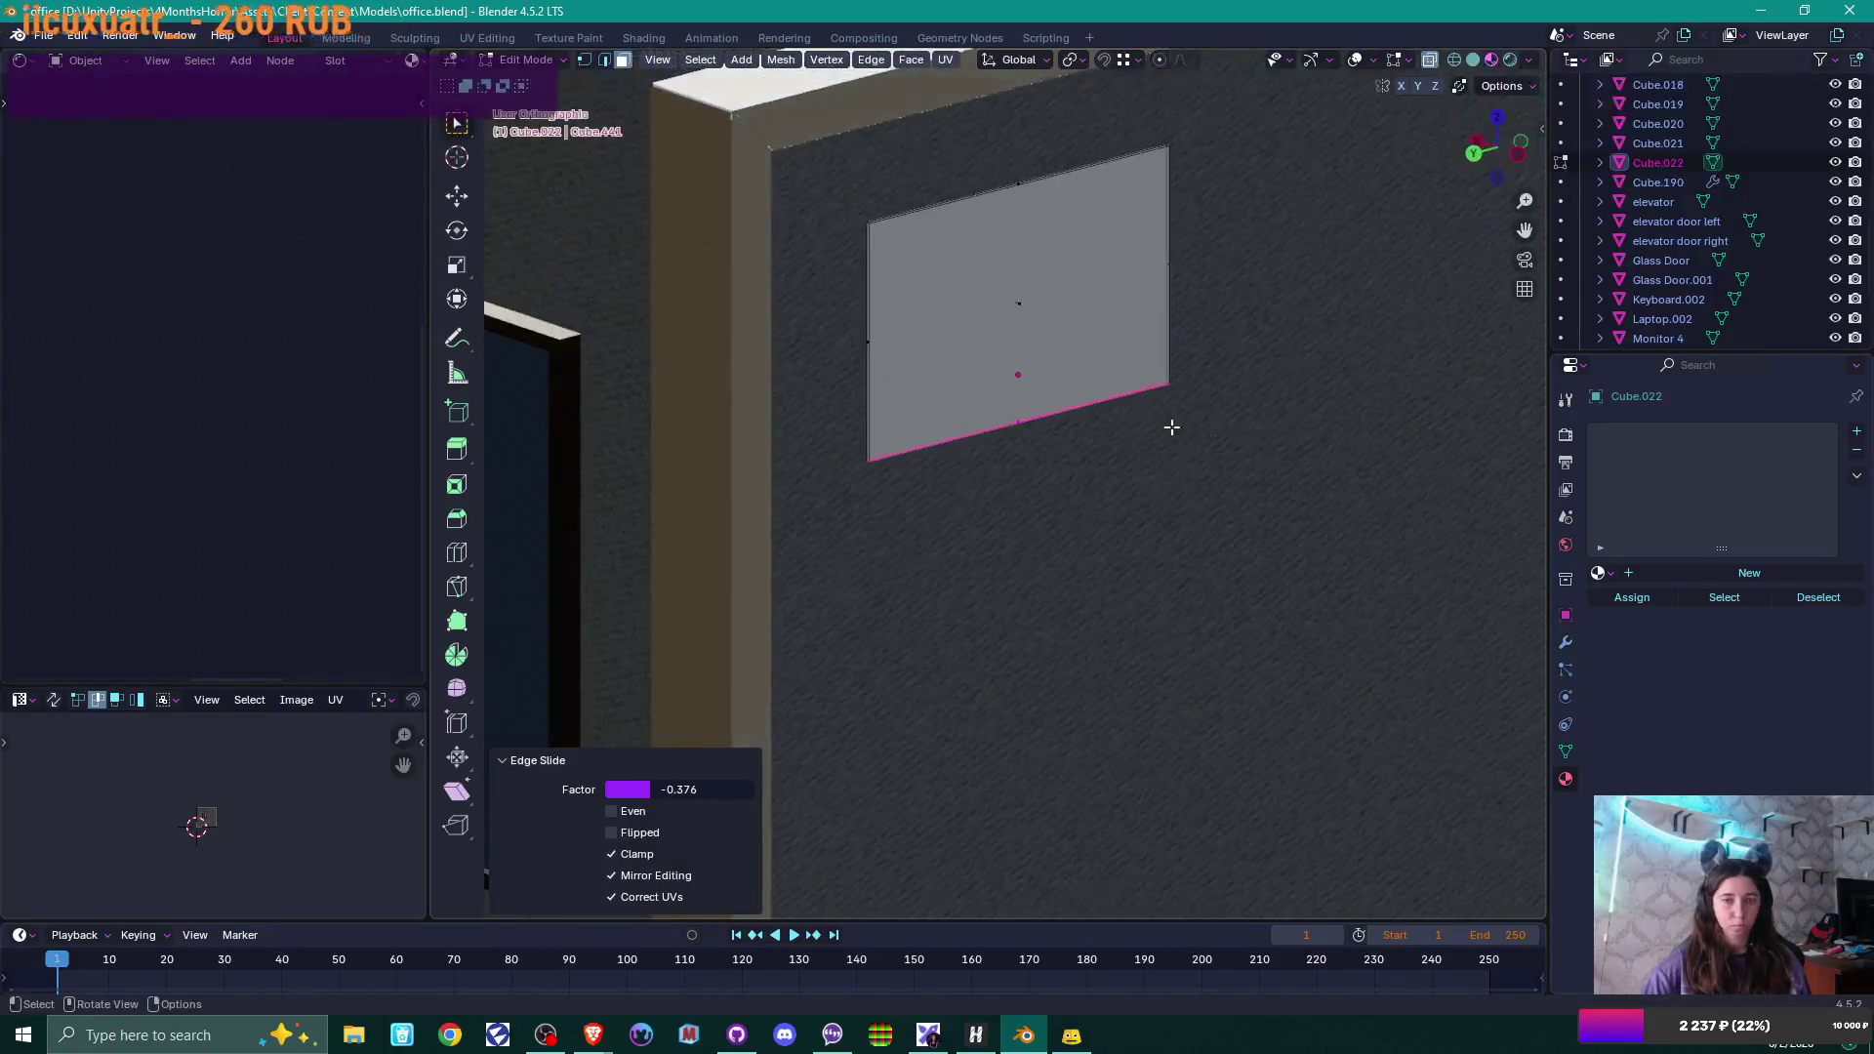
Select and delete the panel's extra faces, then select the remaining face.
left_click(1042, 310)
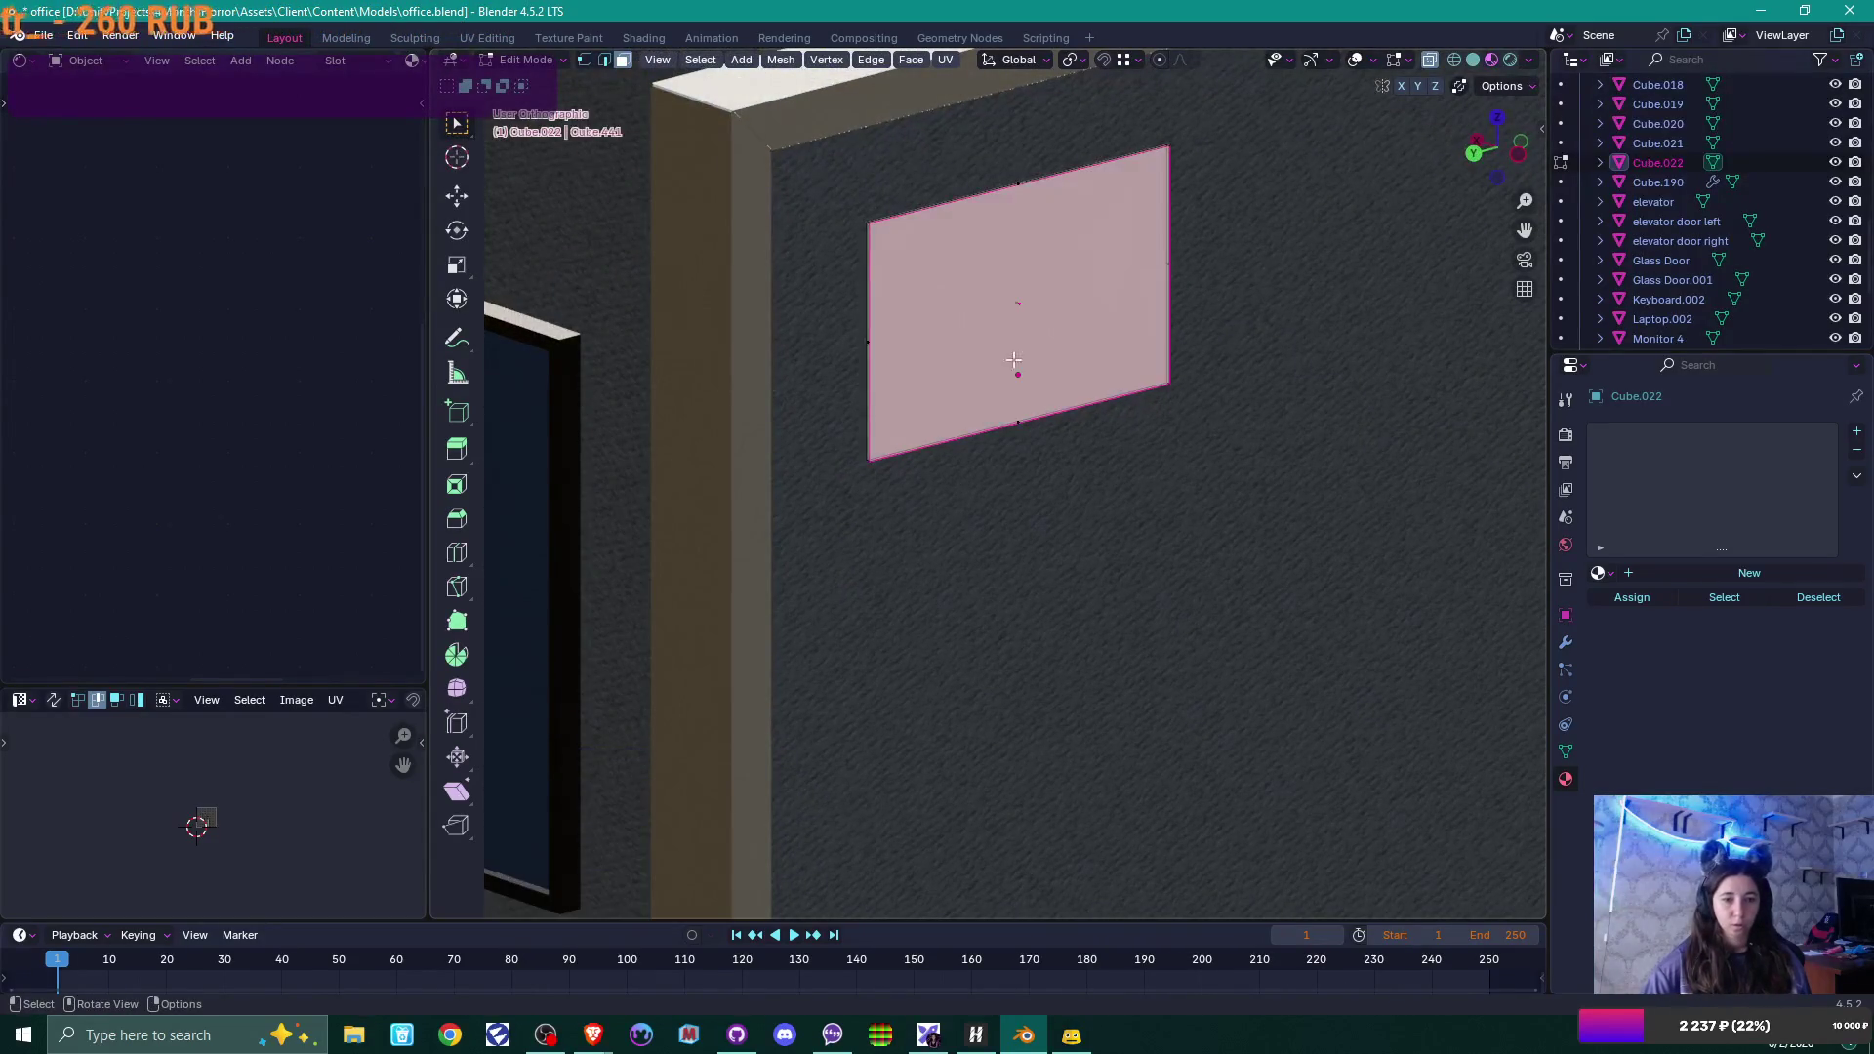
scroll(250, 814, "up", 8)
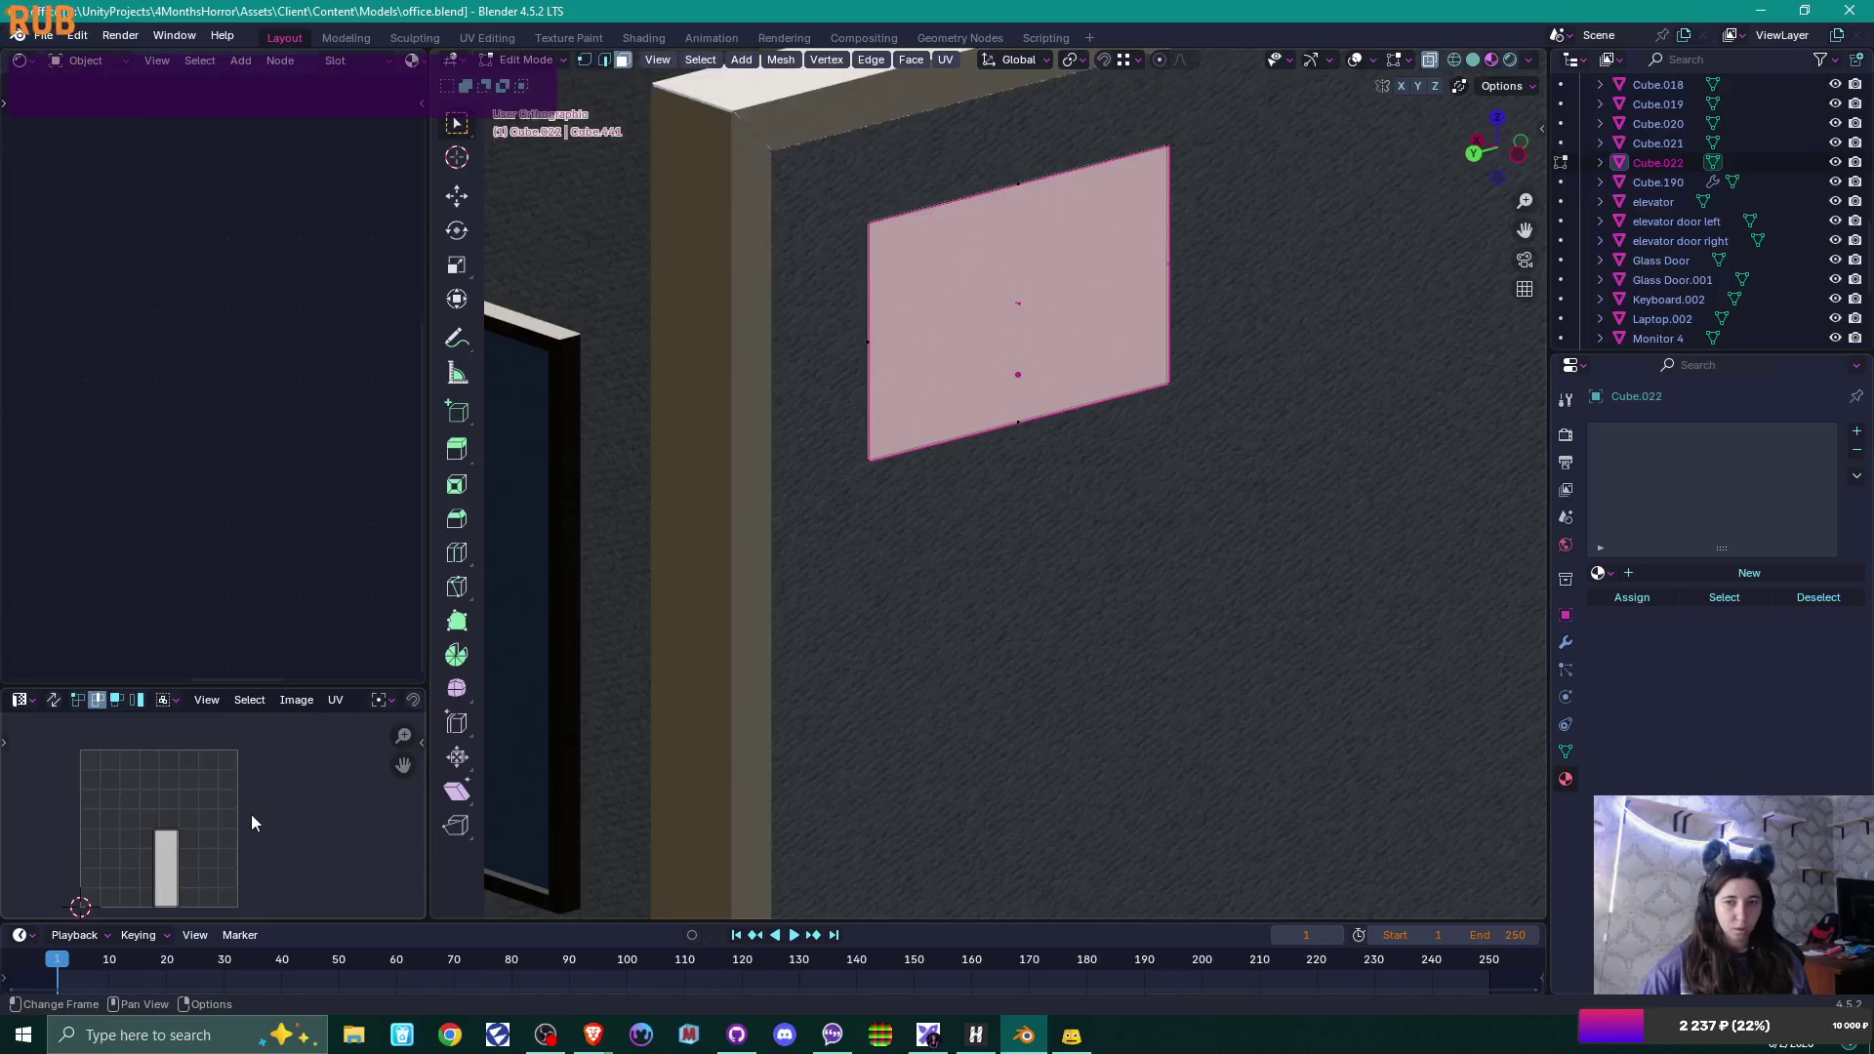
middle_click_drag(1113, 371, 1155, 363)
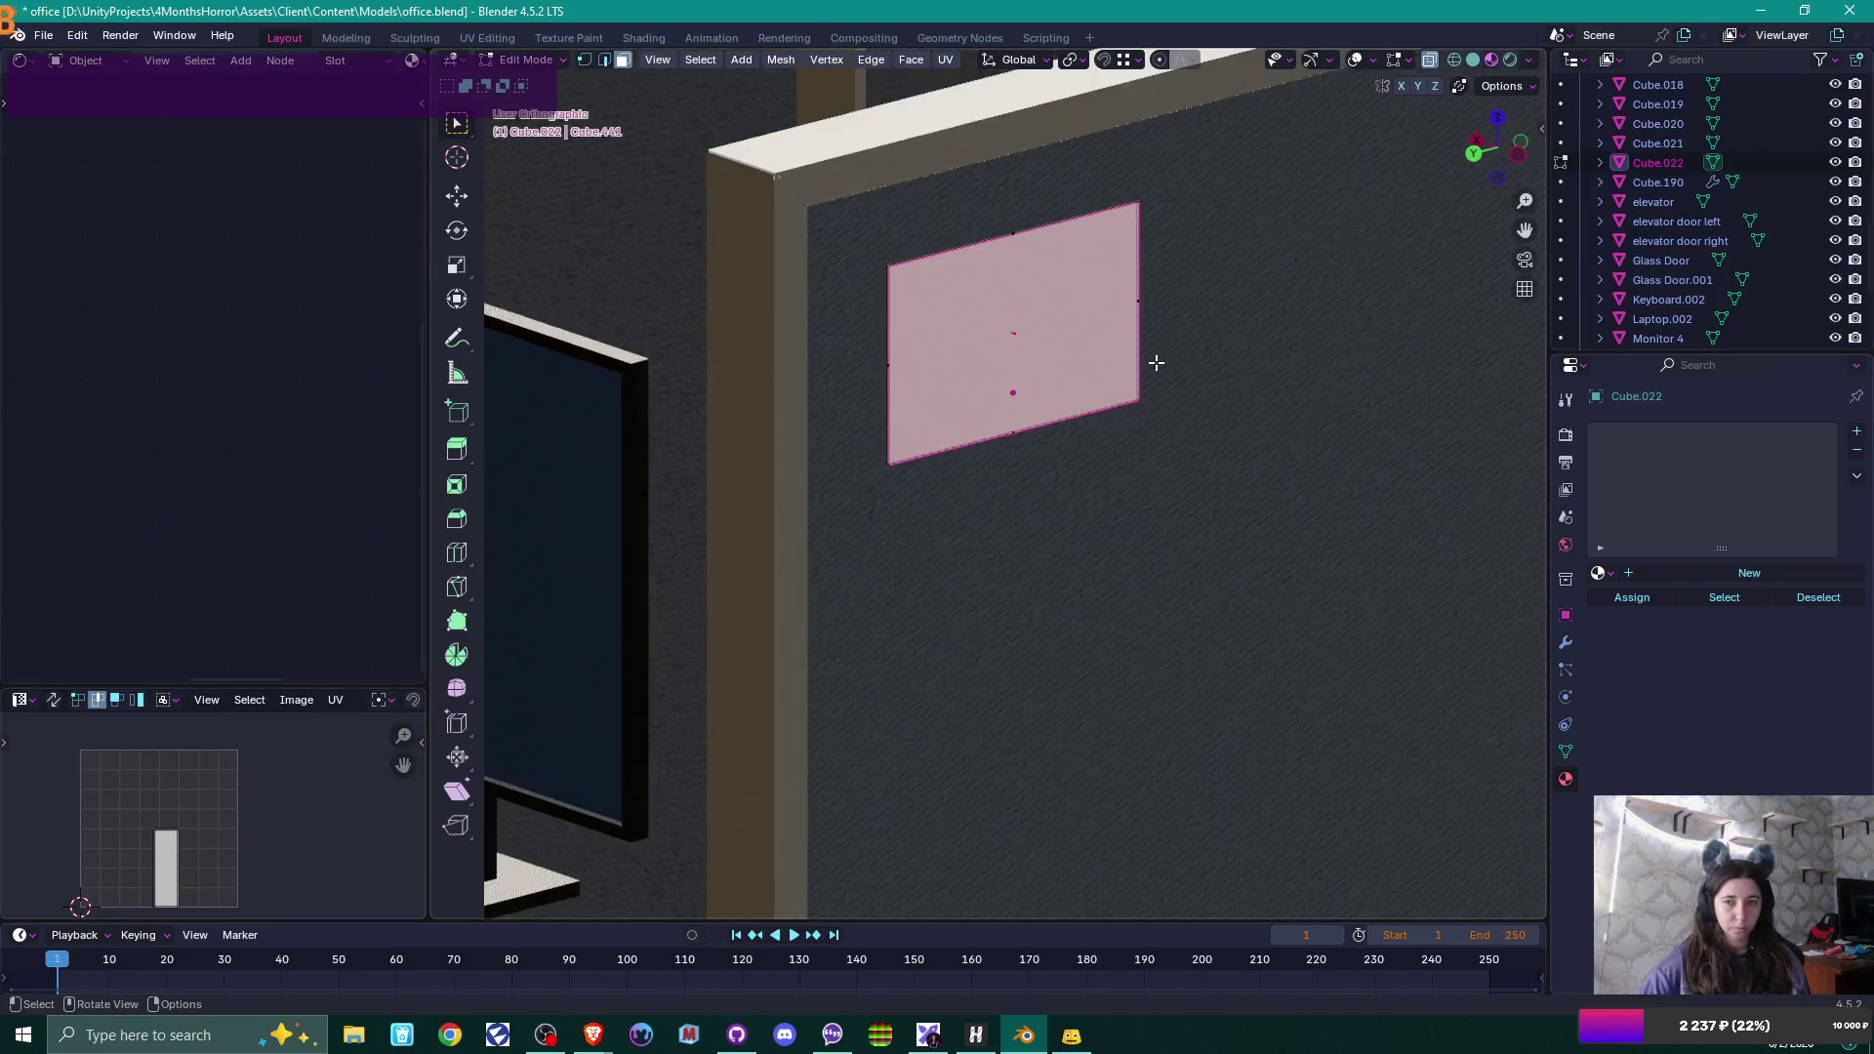
left_click(993, 314)
key("x")
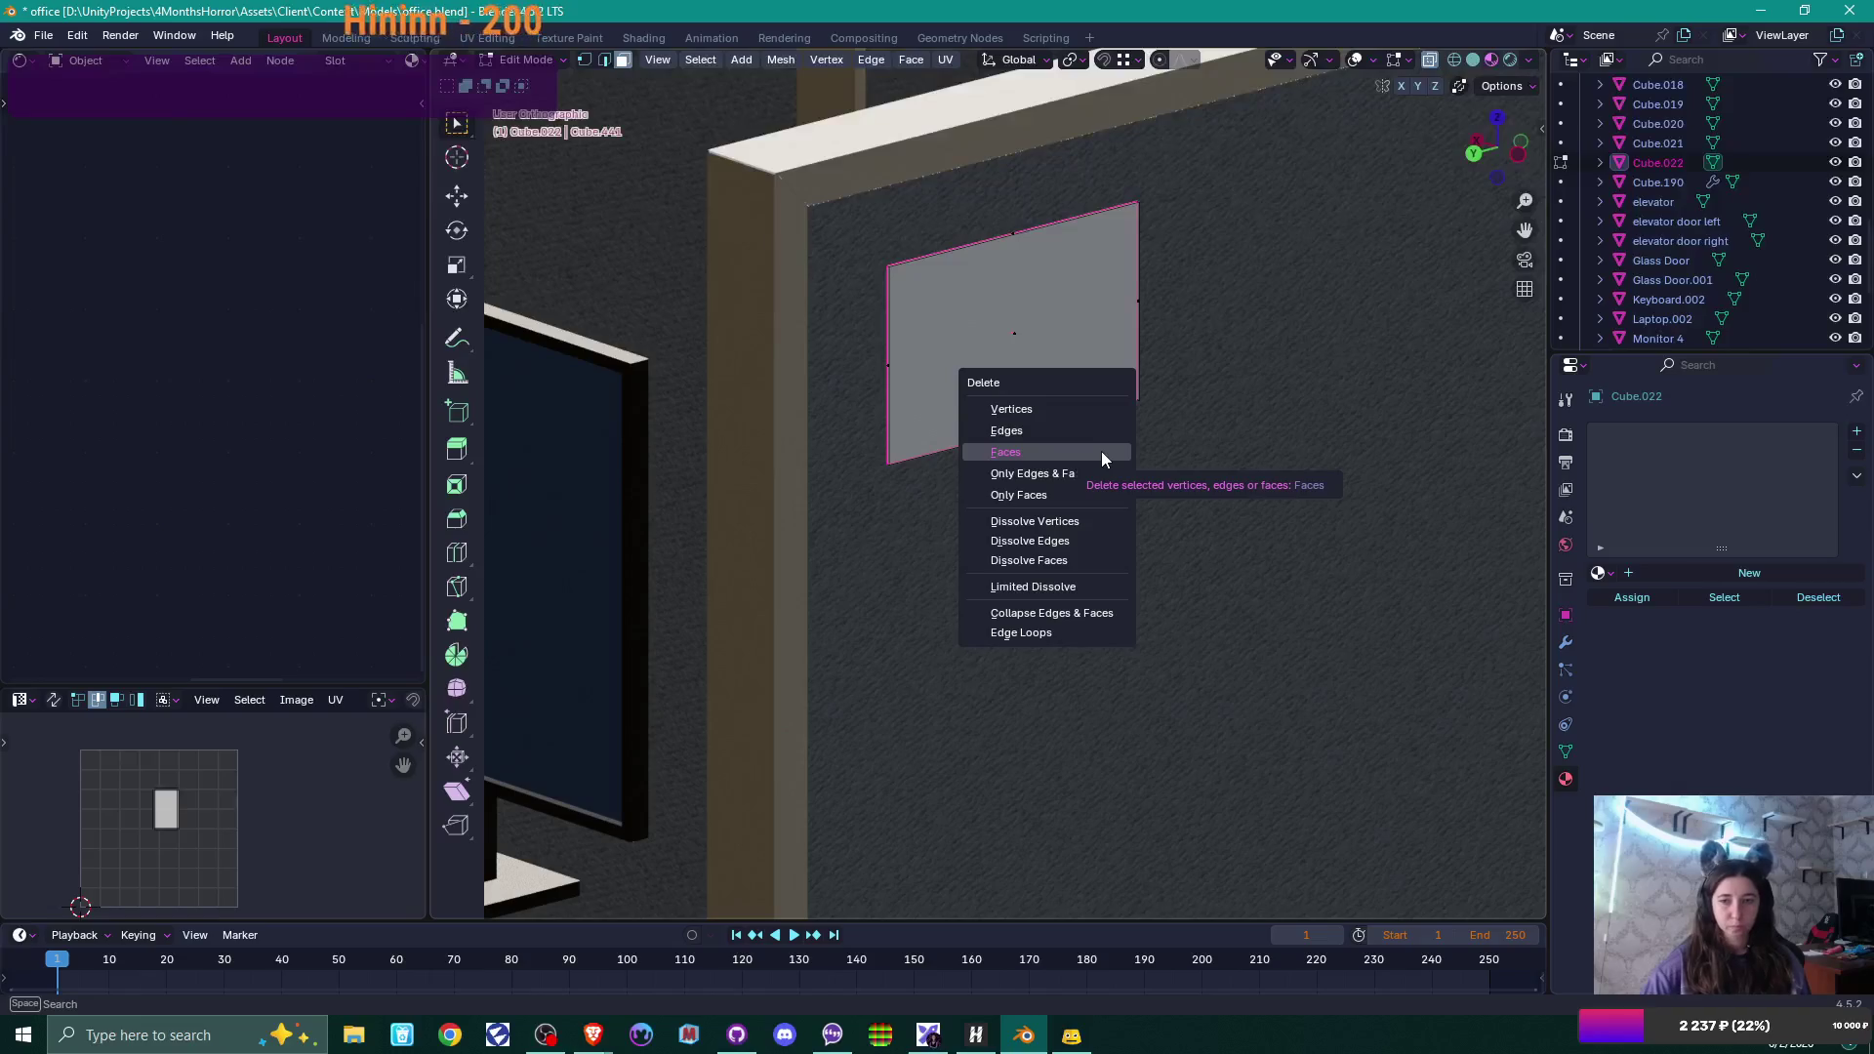
left_click(1099, 451)
left_click(1079, 317)
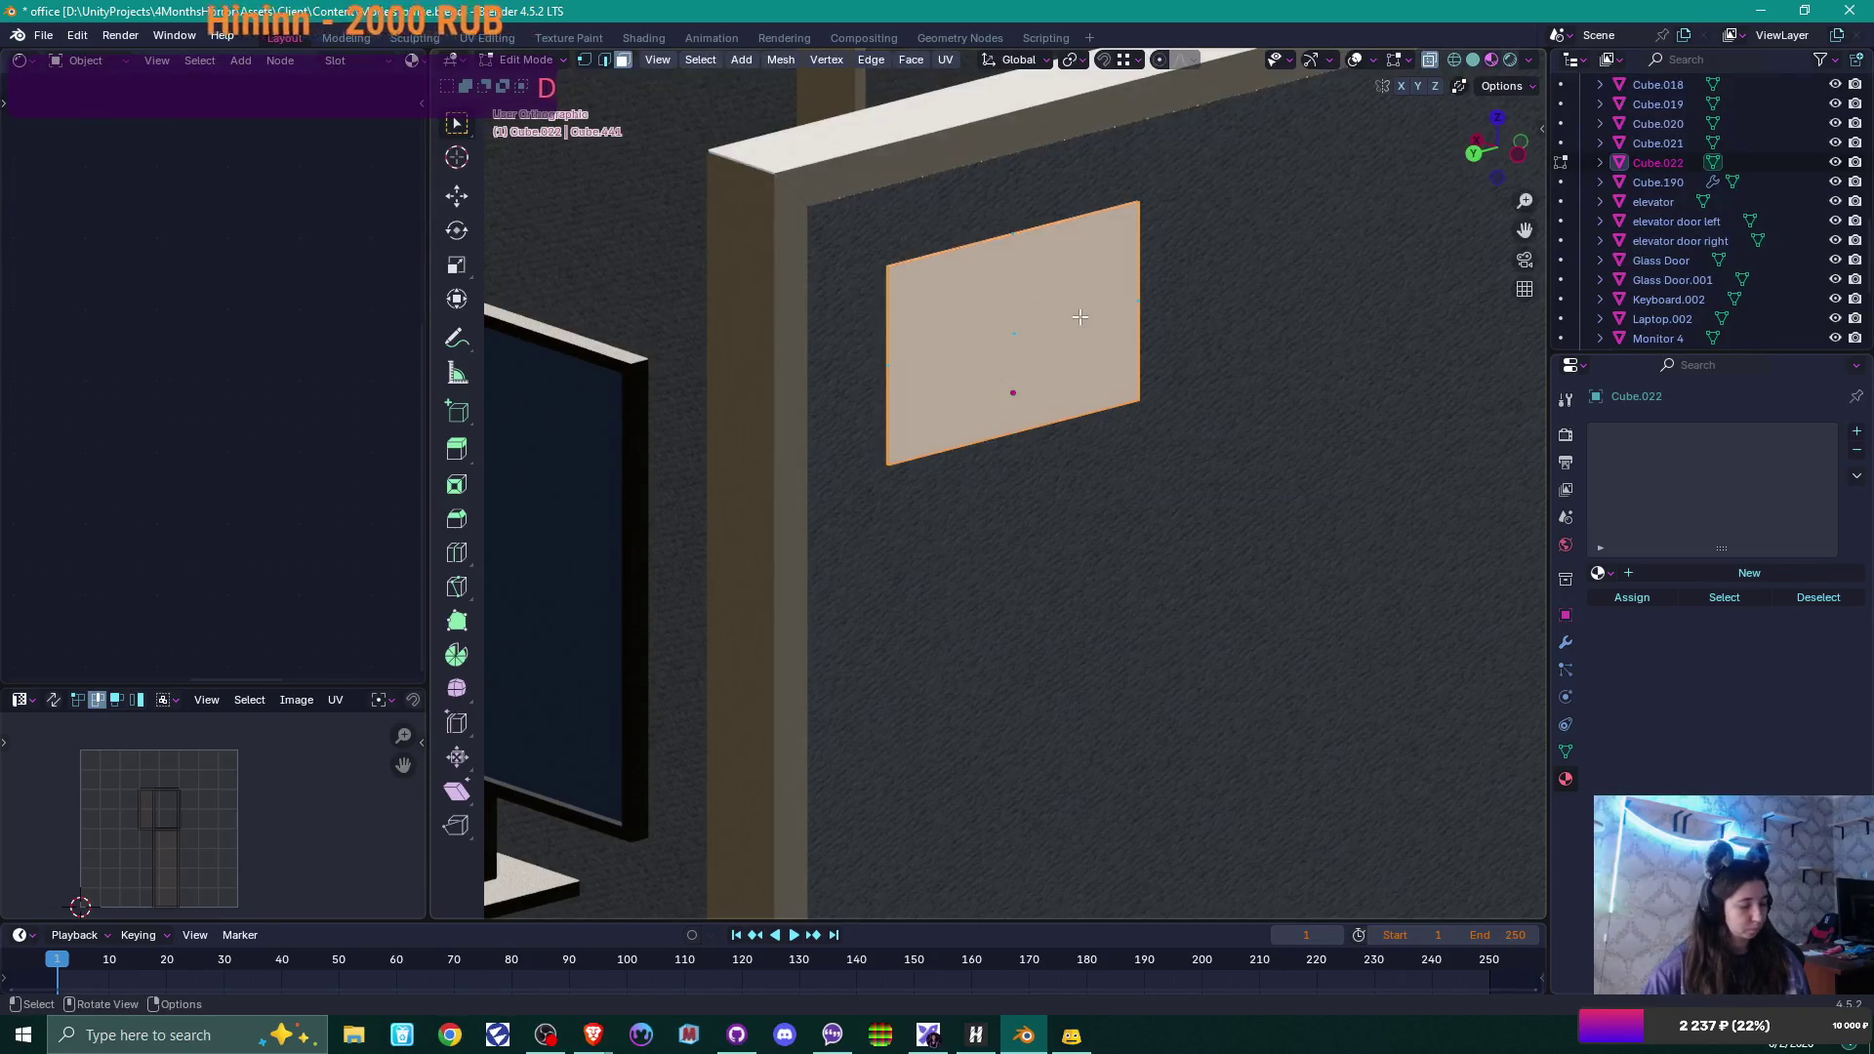
Smart UV Project Cube.022's panel, rotate its UV island 90° and move it on the texture.
key("u")
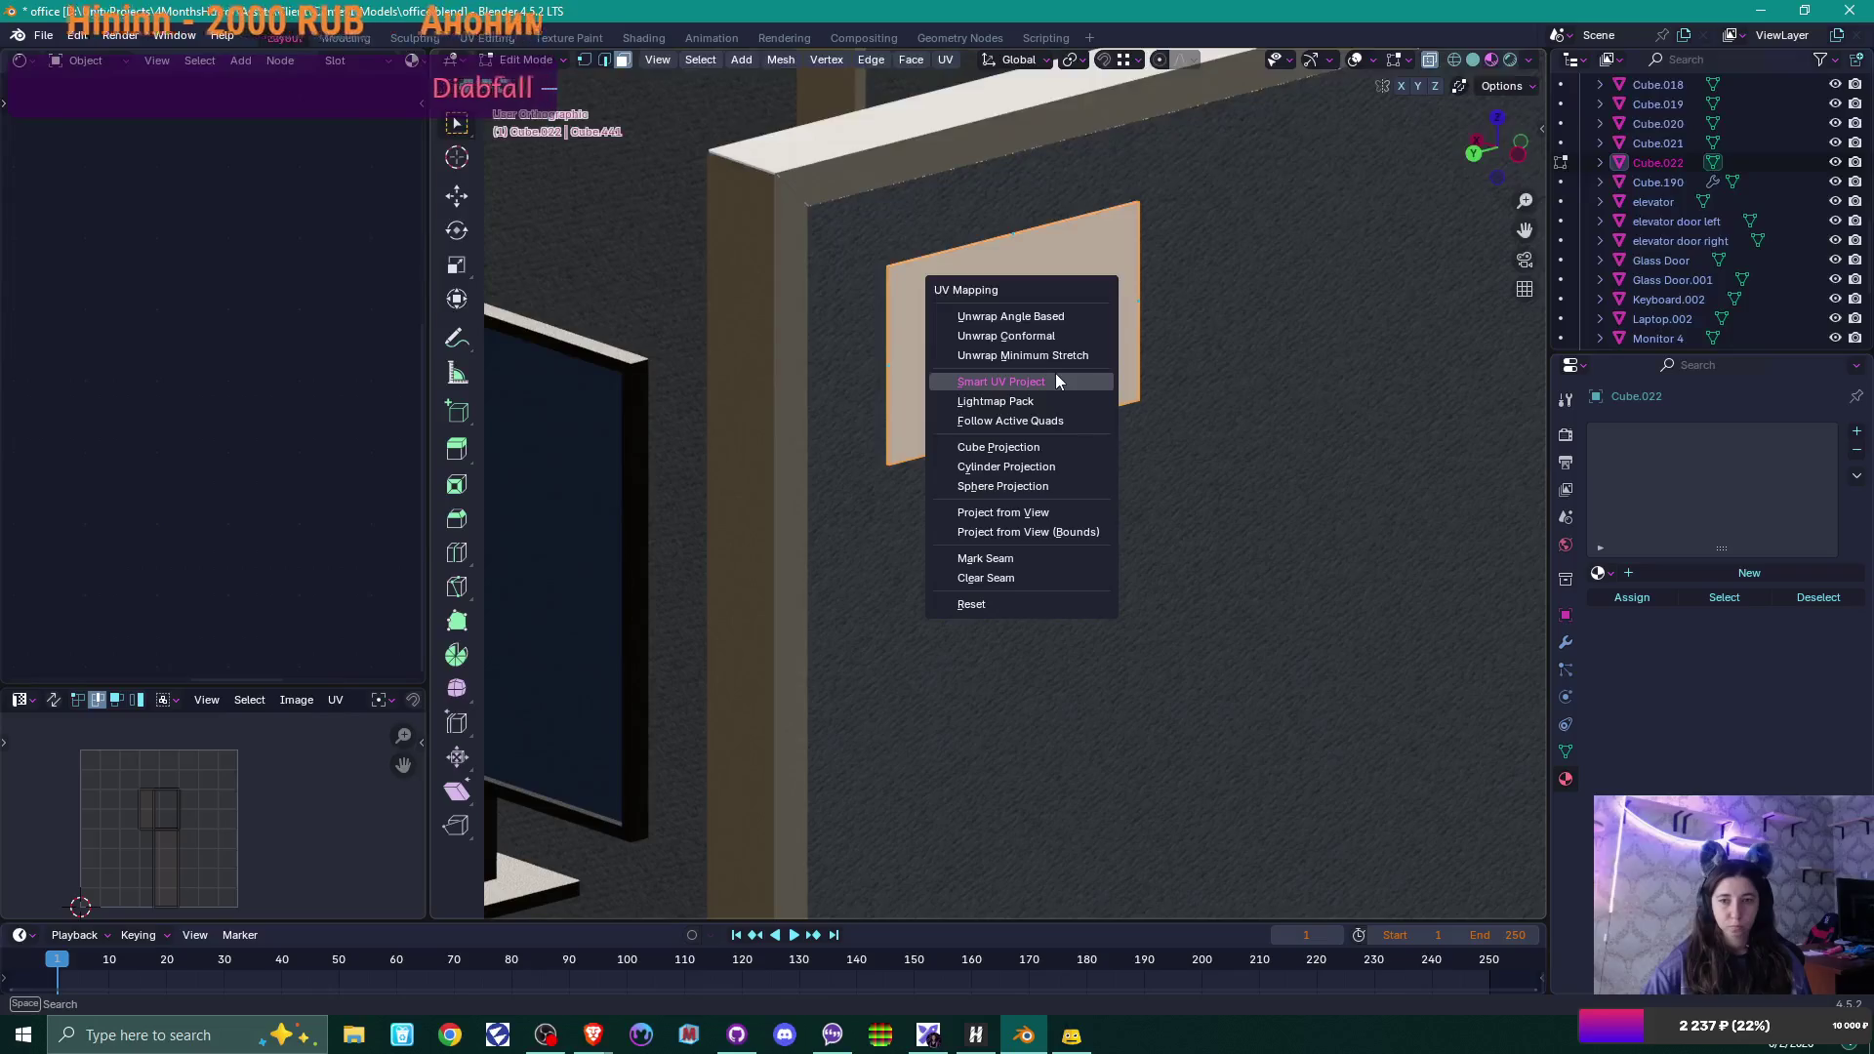
left_click(1056, 379)
left_click(1013, 557)
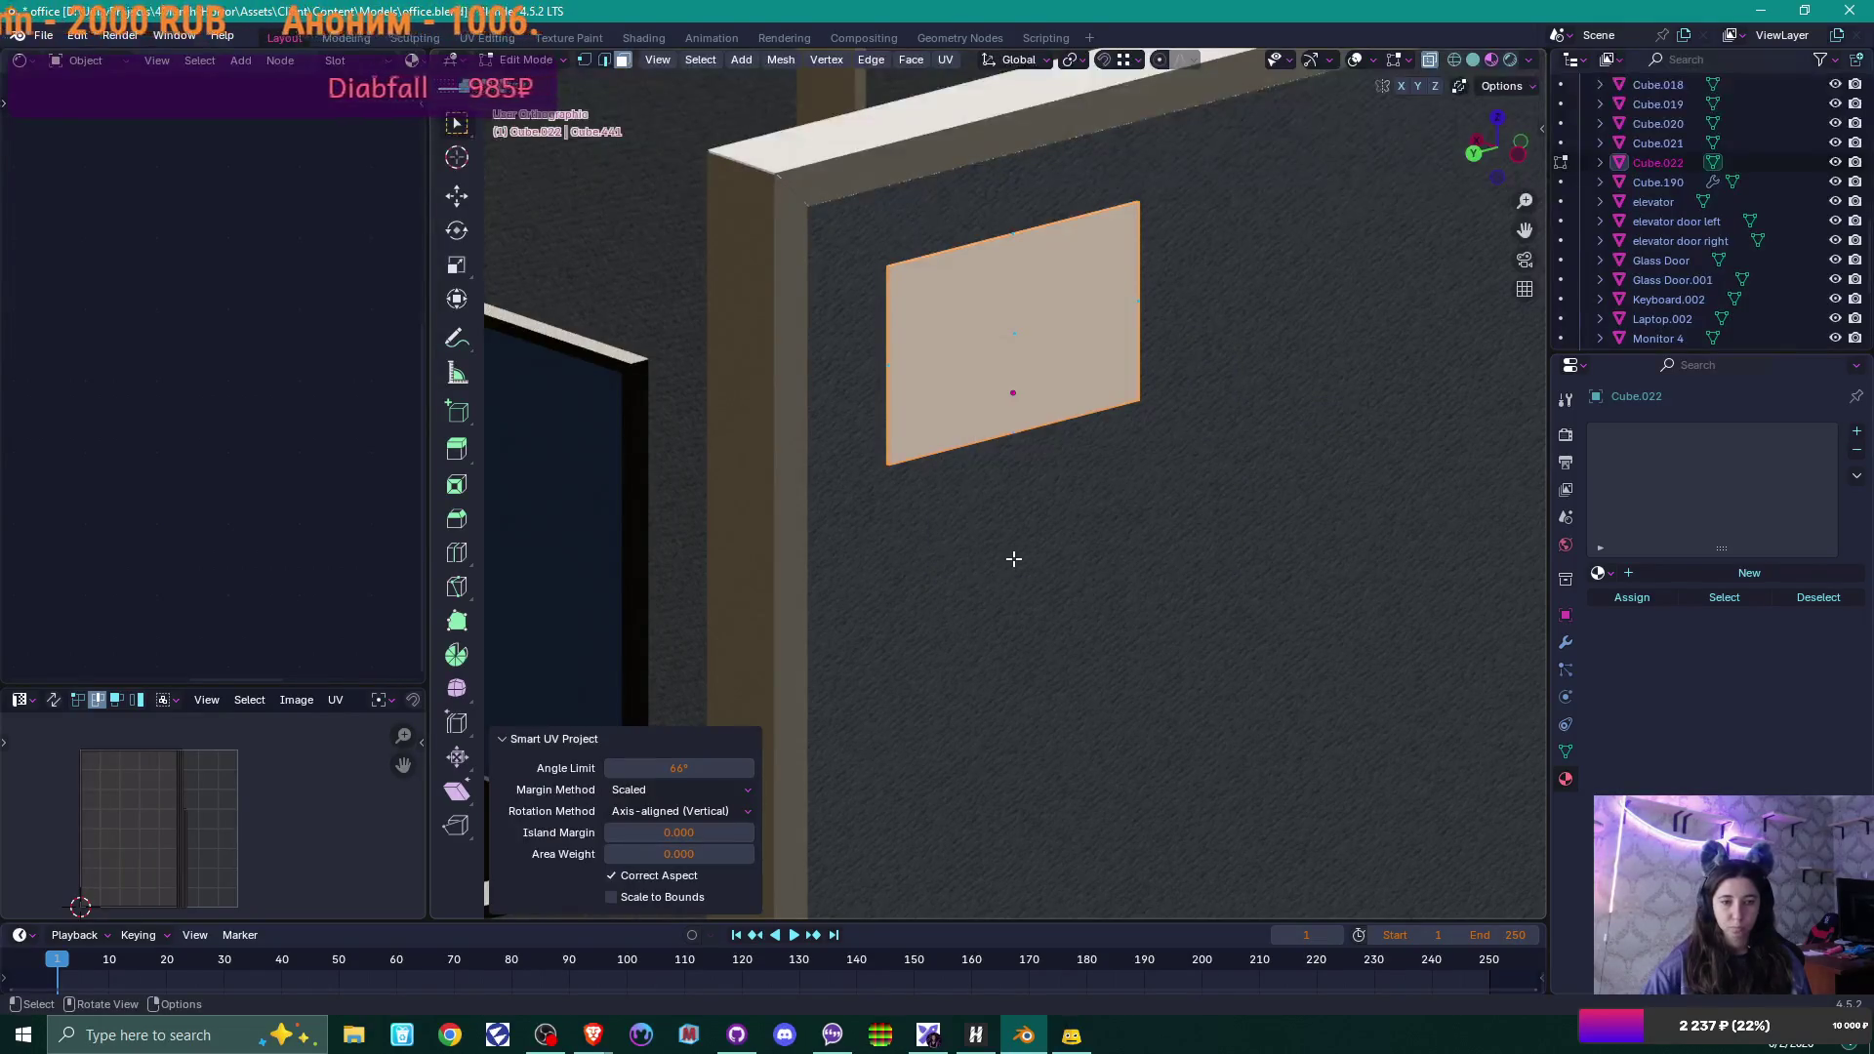
type("a")
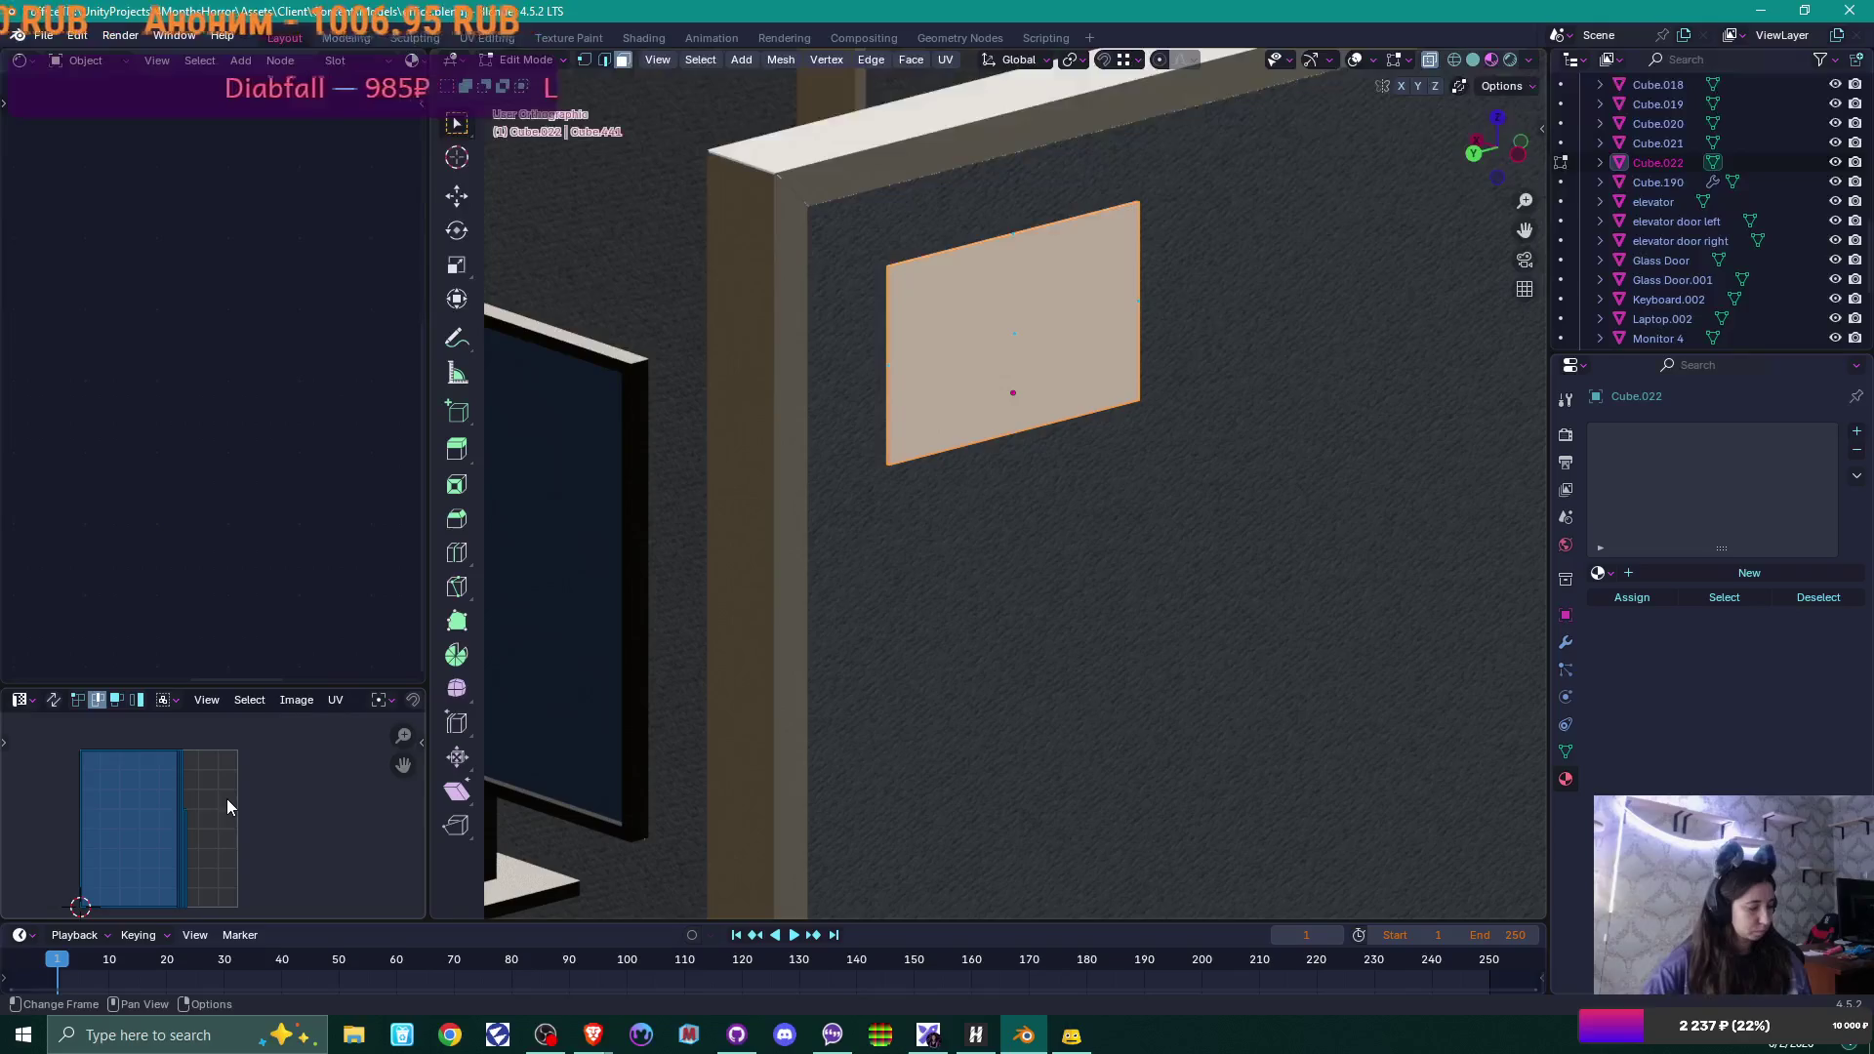
type("r90")
key("Return")
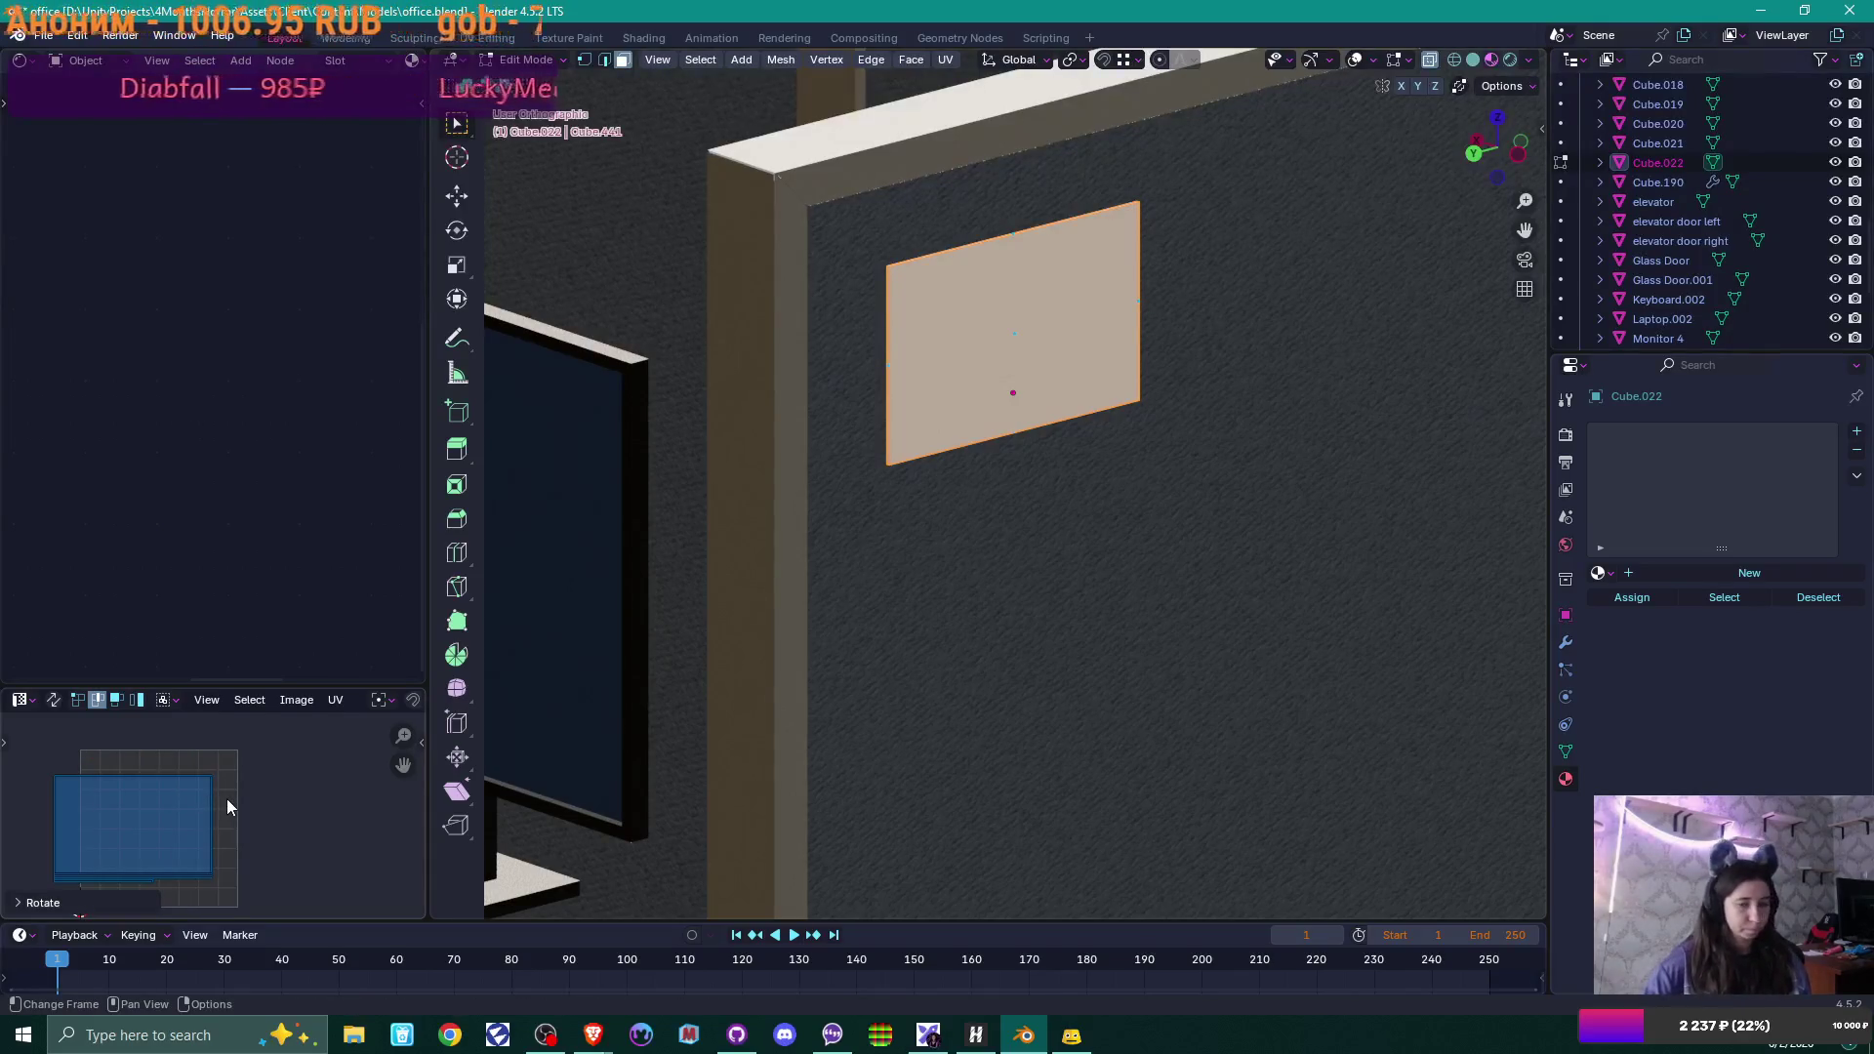
key("g")
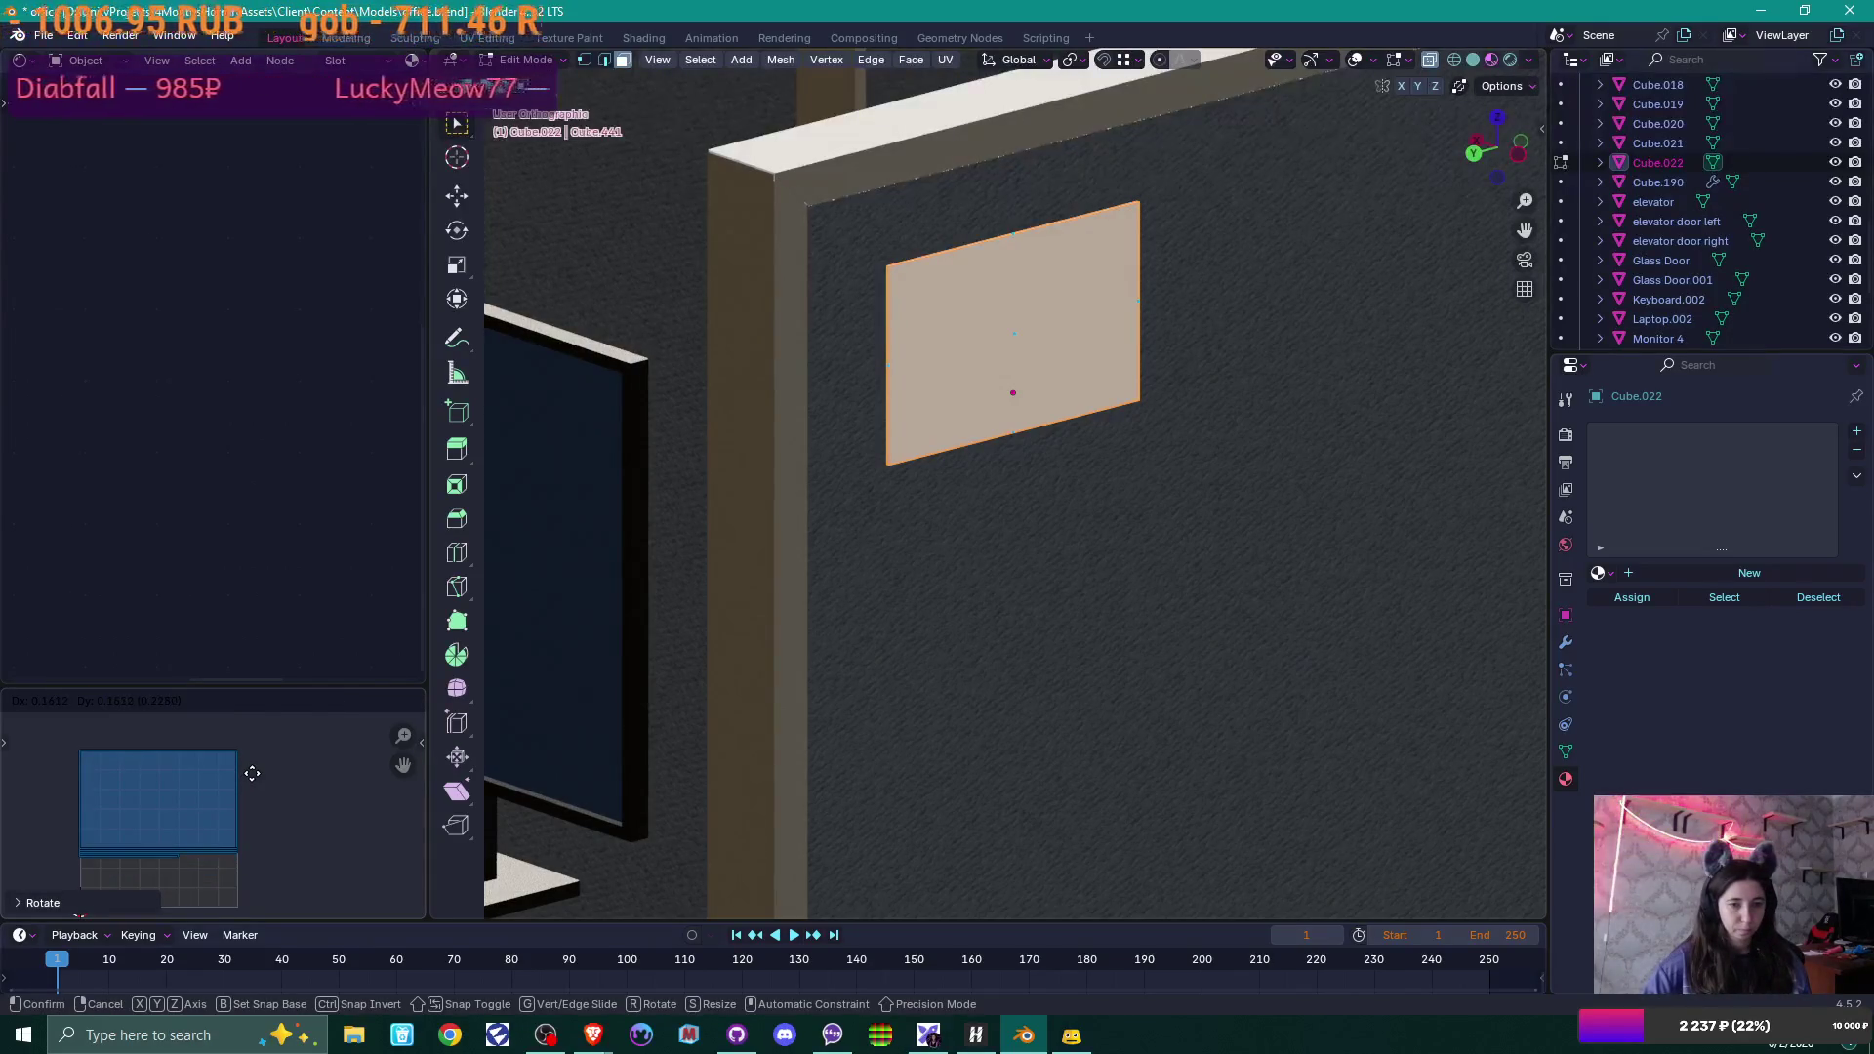
left_click(251, 773)
key("Tab")
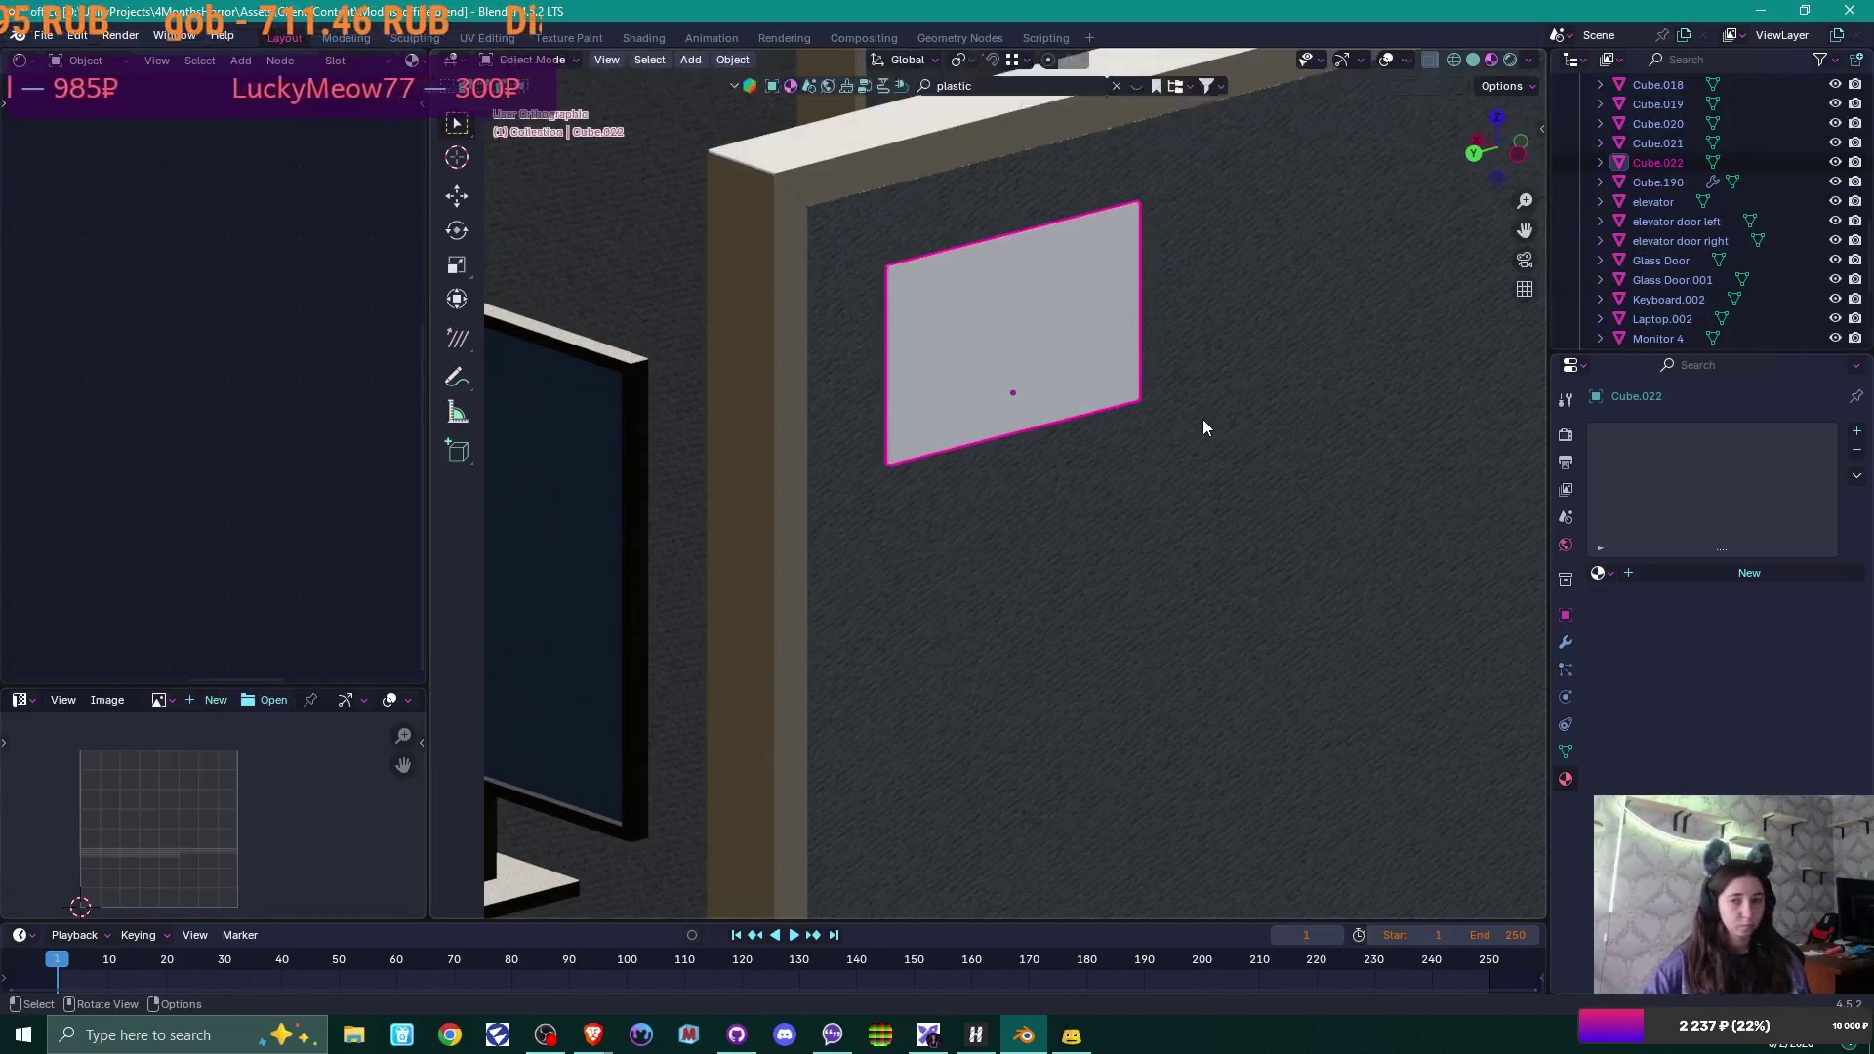
scroll(1203, 419, "down", 10)
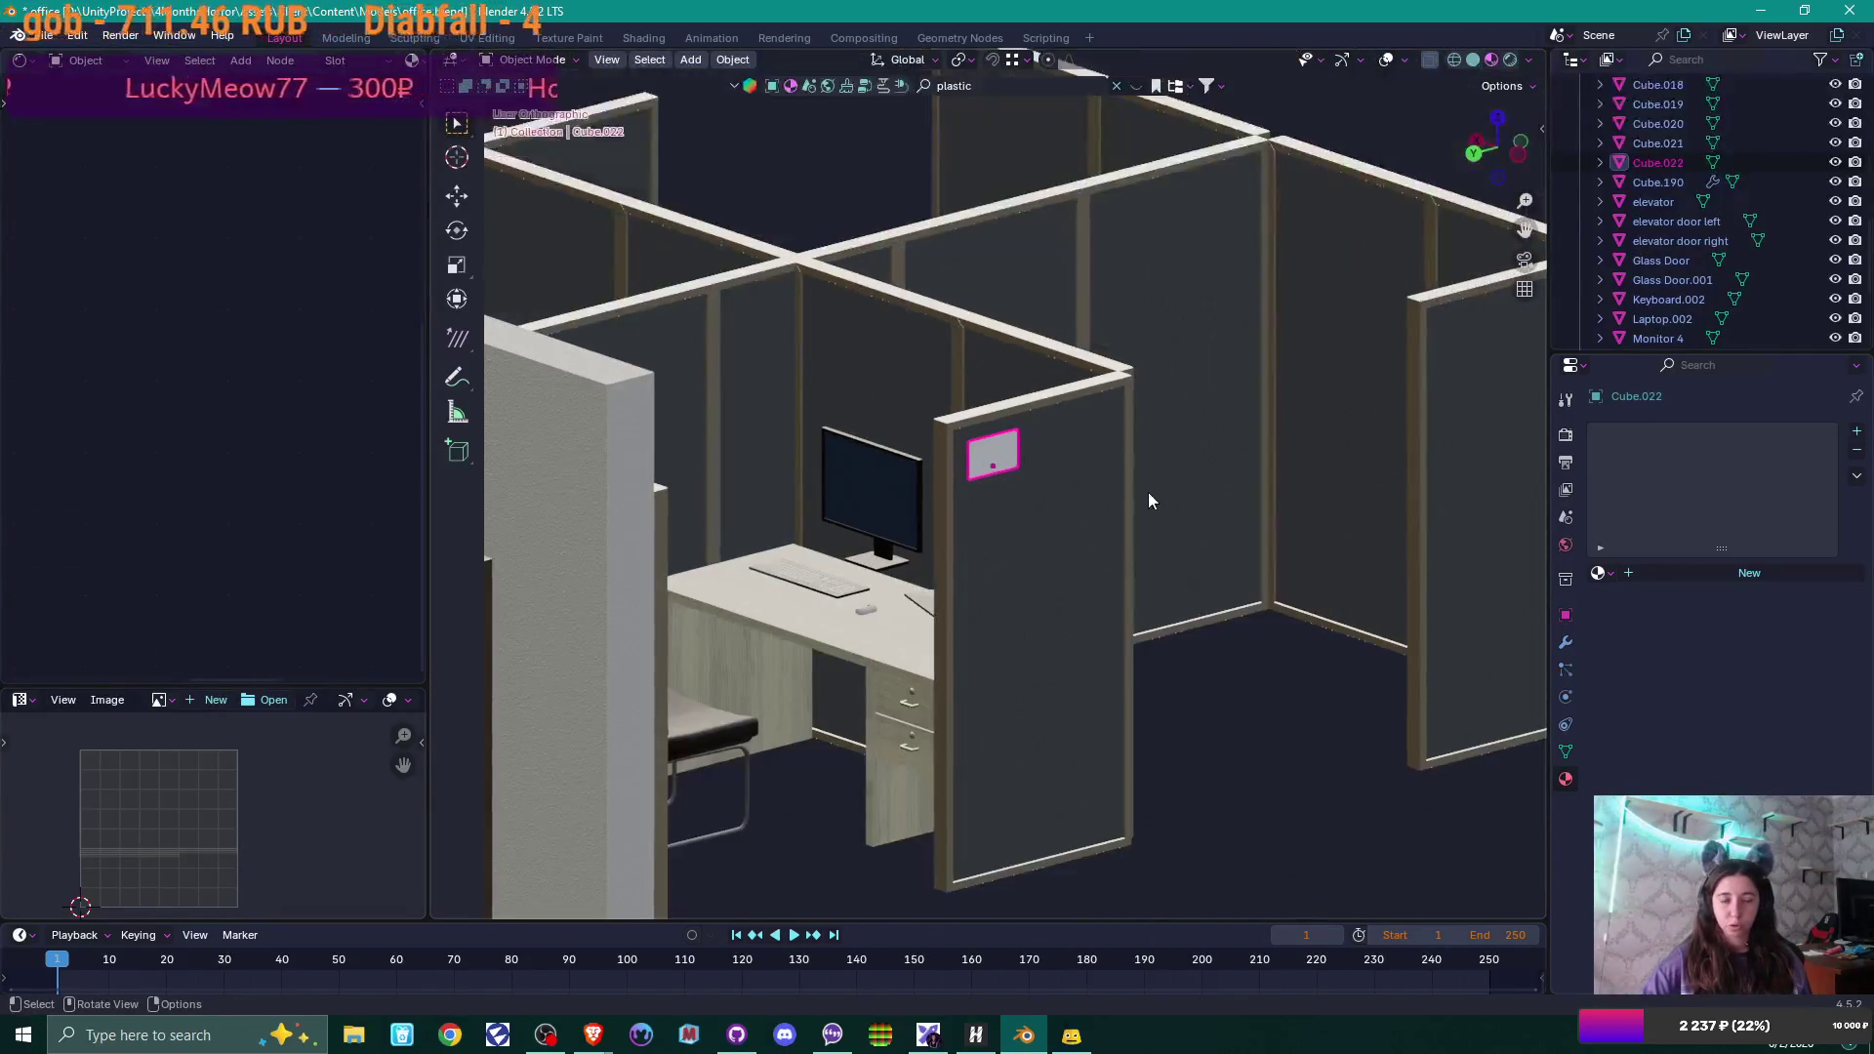
mouse_move(1148, 491)
middle_mouse_down()
mouse_move(1191, 501)
mouse_move(1216, 571)
mouse_move(1022, 531)
middle_mouse_up()
scroll(1180, 571, "down", 5)
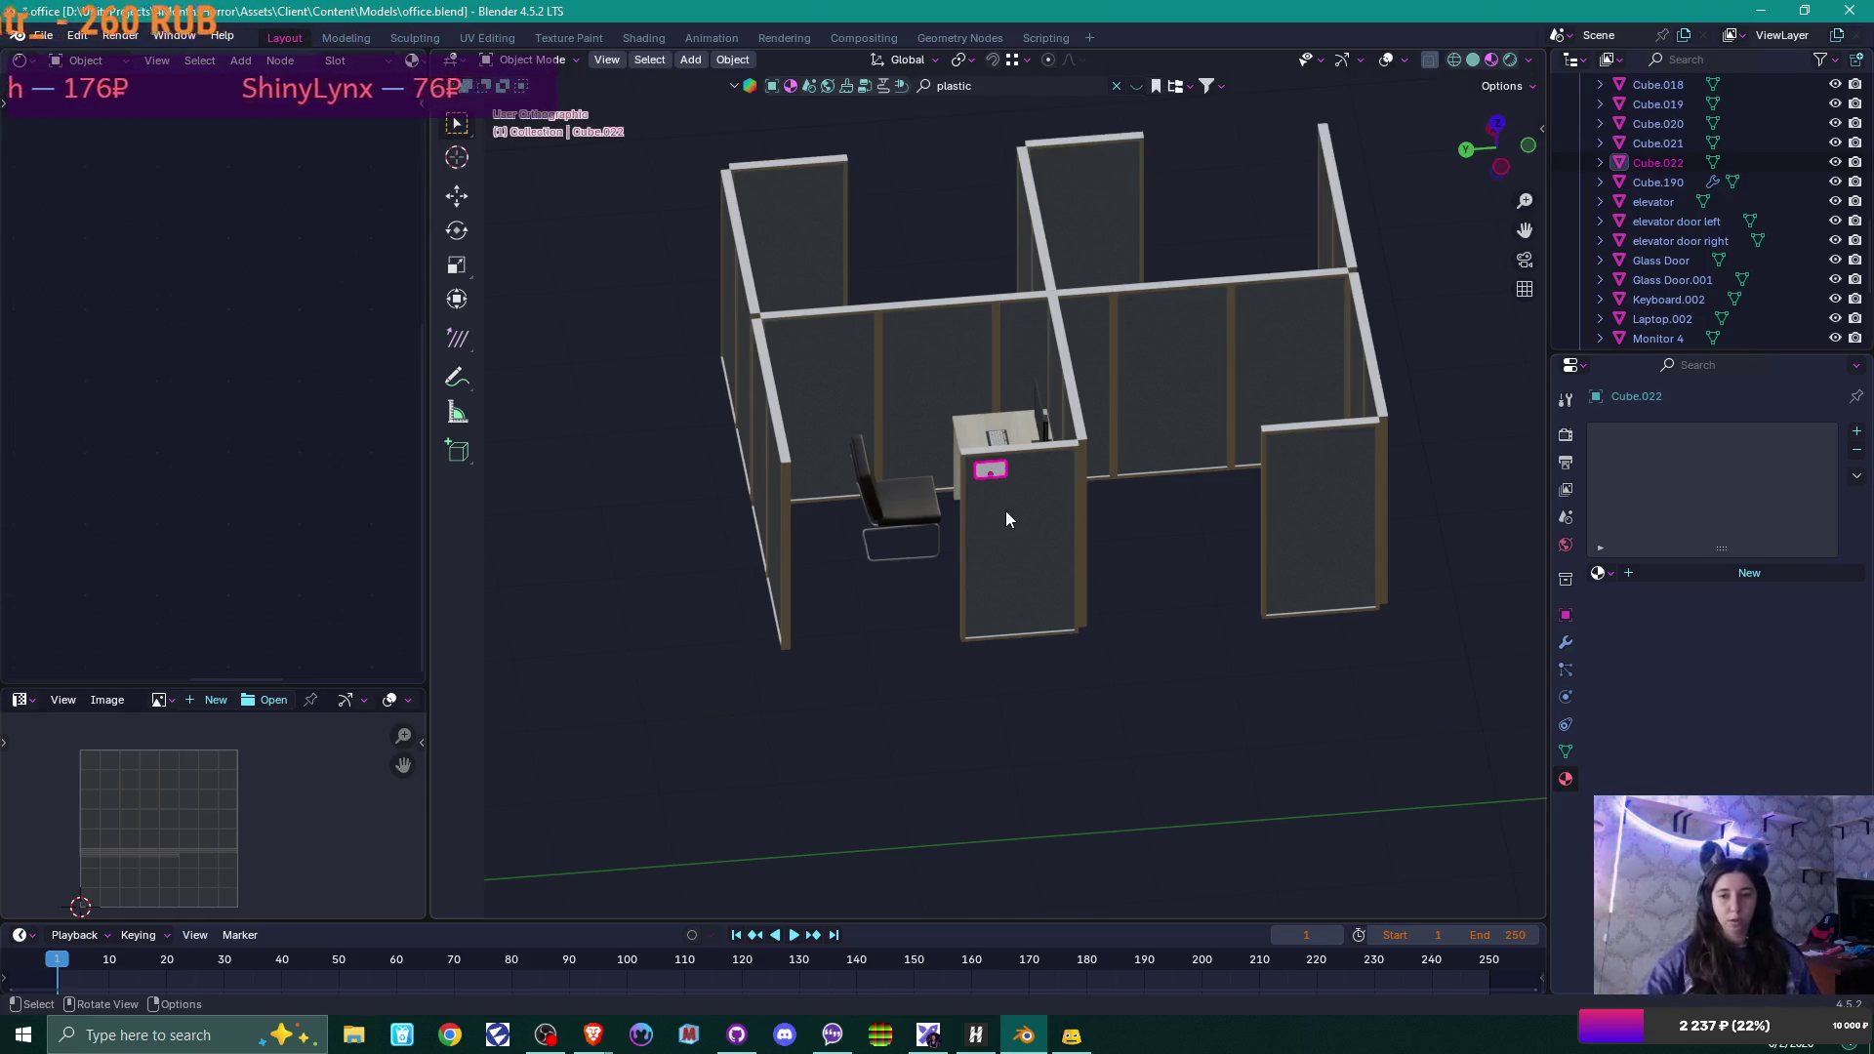
mouse_move(1203, 412)
middle_mouse_down()
mouse_move(1323, 466)
mouse_move(1268, 587)
middle_mouse_up()
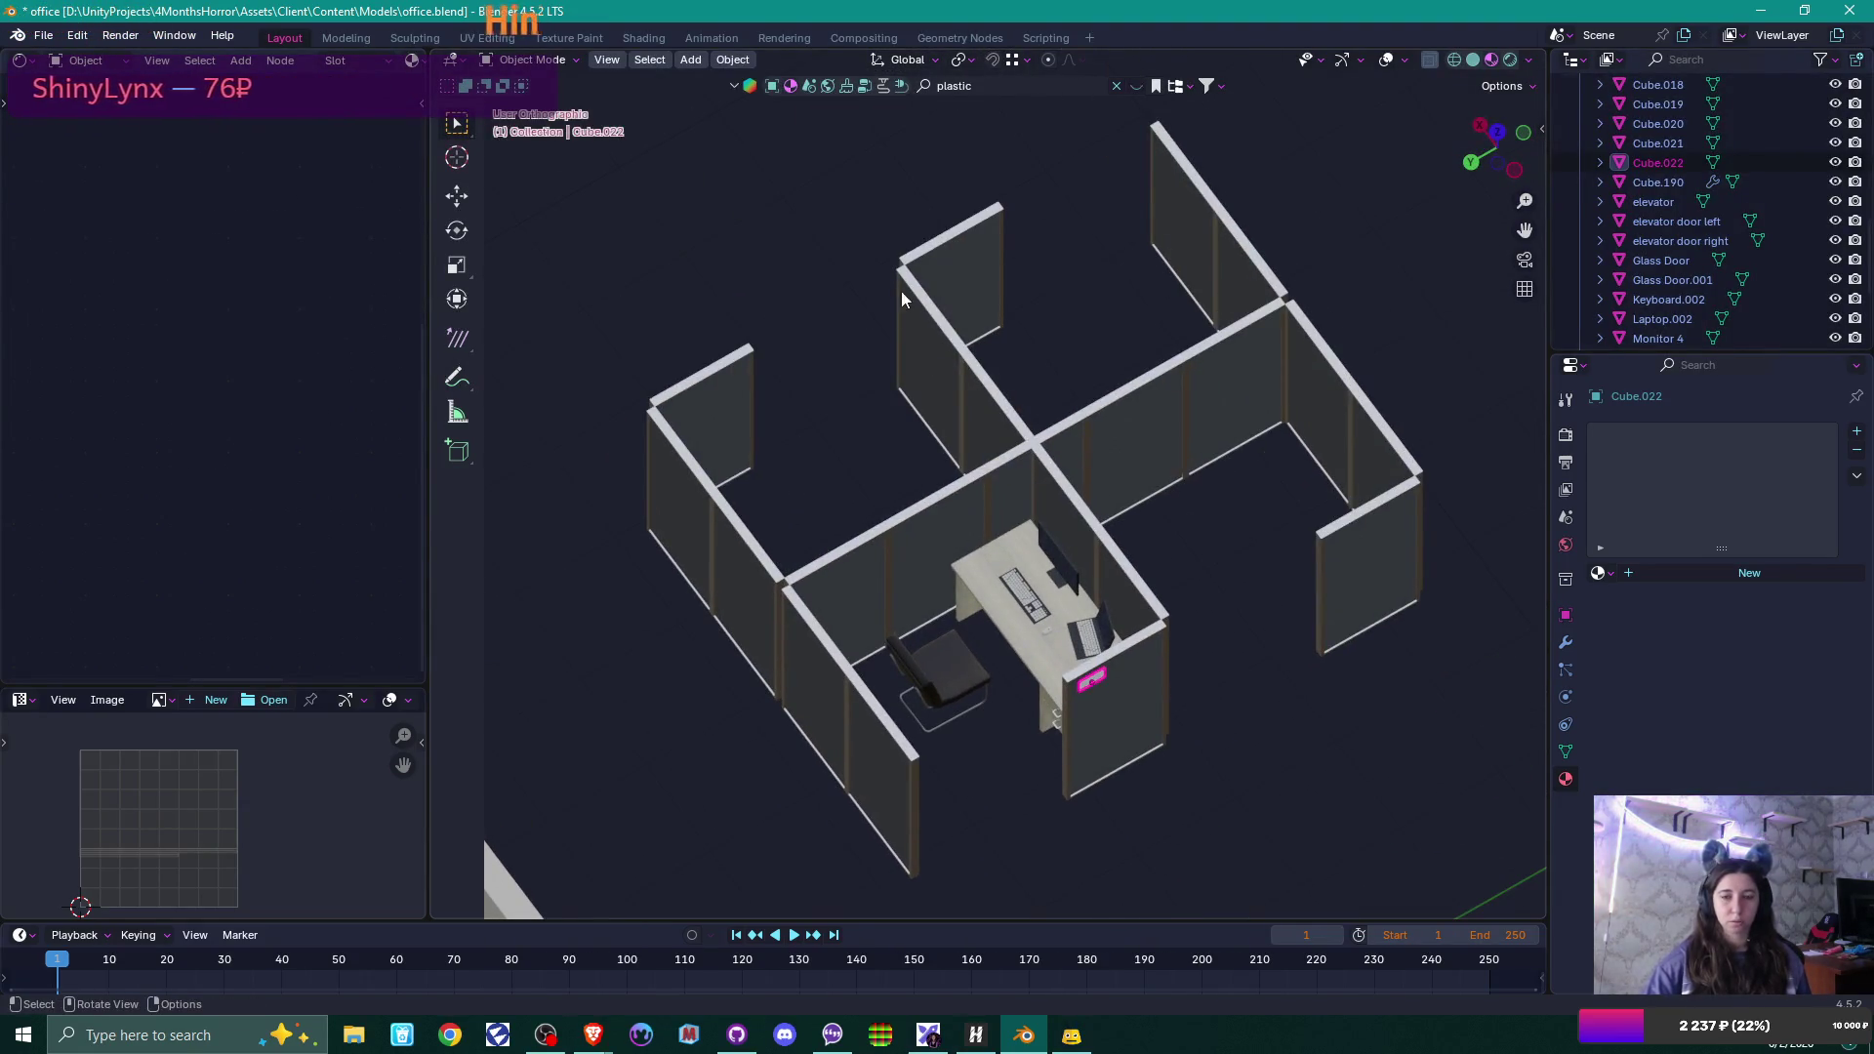
mouse_move(883, 435)
middle_mouse_down()
mouse_move(1004, 426)
mouse_move(1053, 546)
mouse_move(935, 635)
middle_mouse_up()
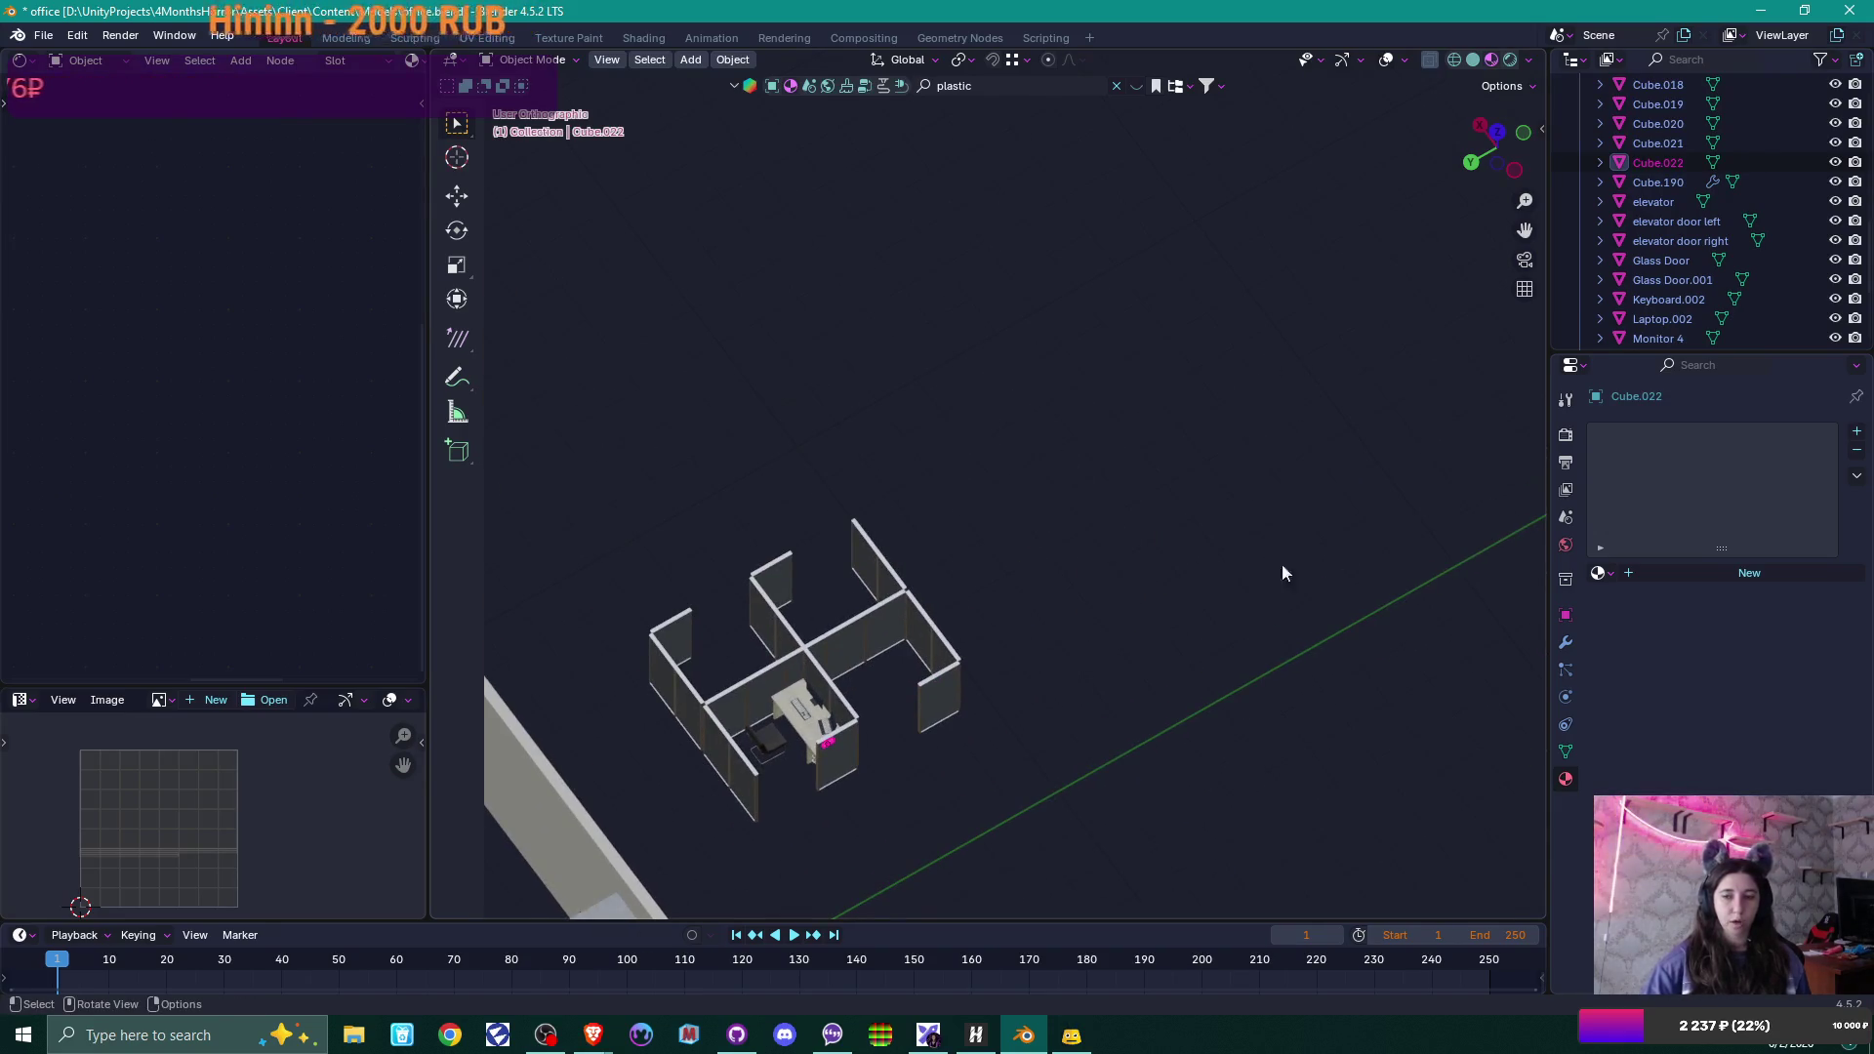
scroll(1259, 458, "down", 3)
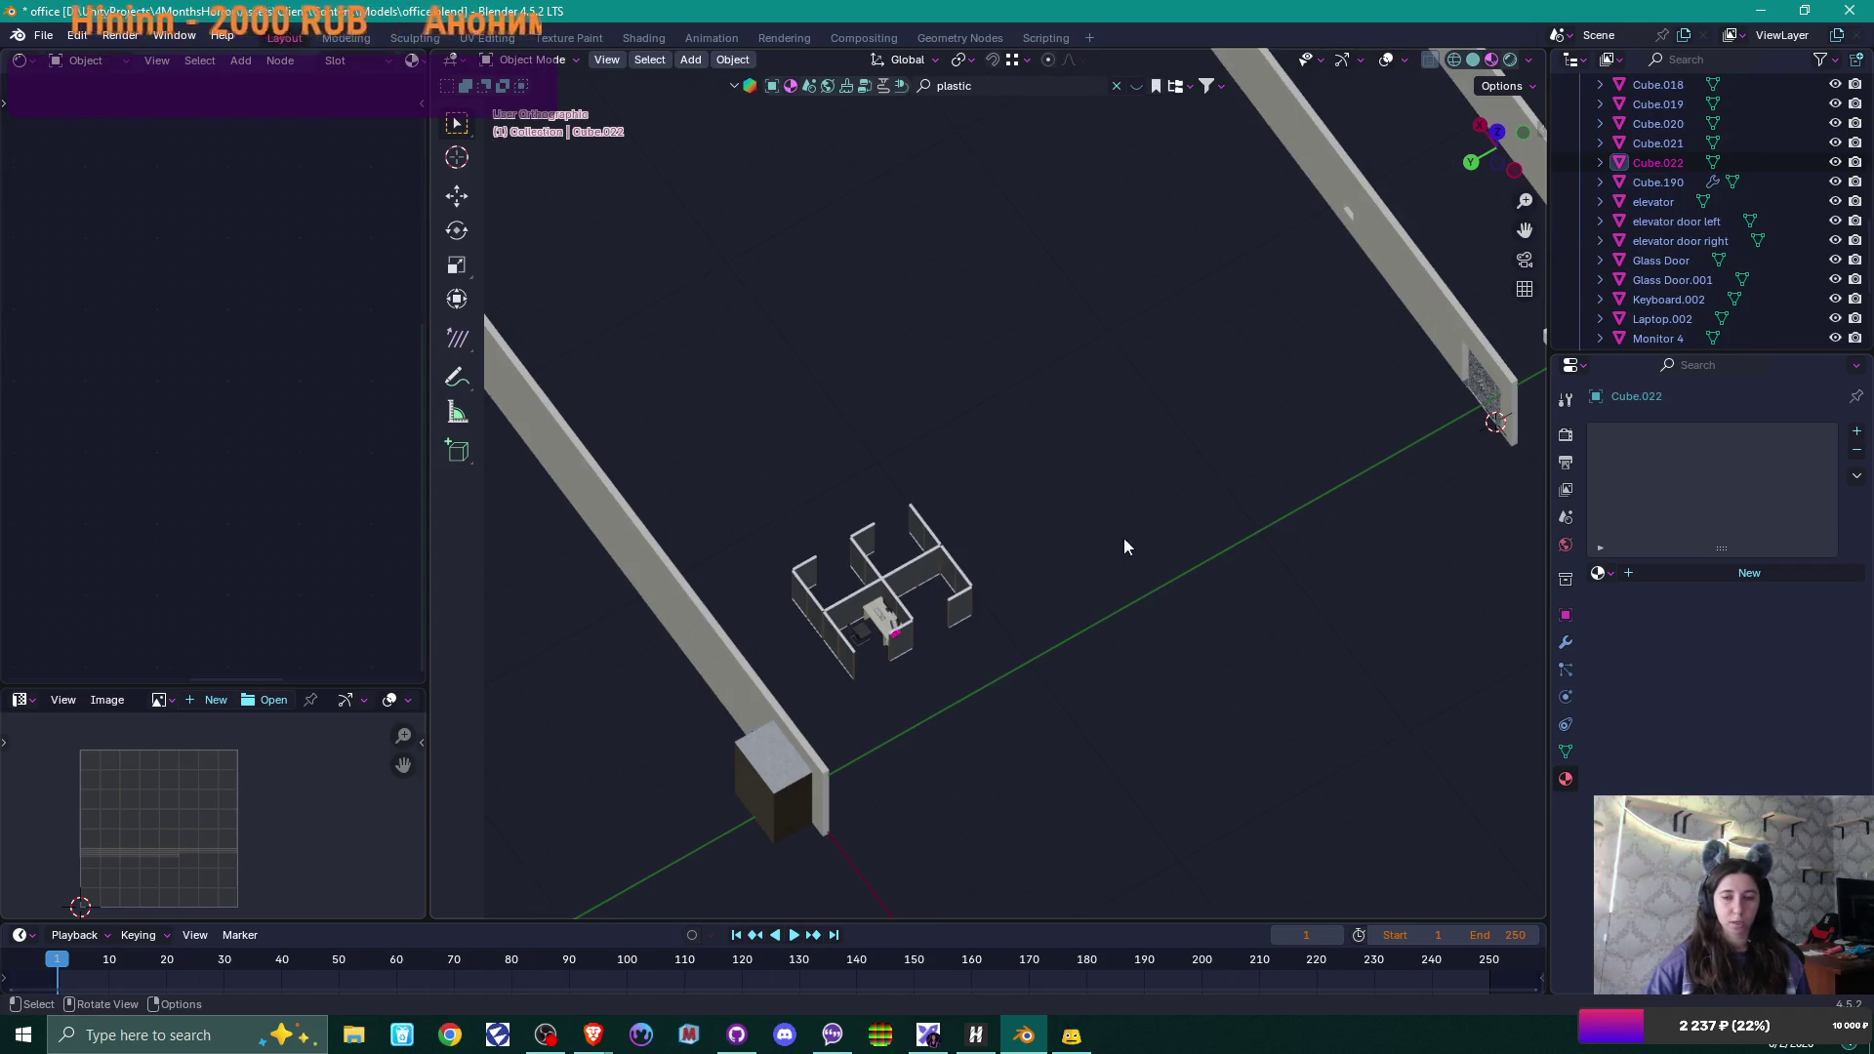
scroll(1124, 546, "up", 3)
middle_click_drag(1062, 572, 933, 564)
scroll(986, 508, "up", 4)
middle_click_drag(1040, 449, 1040, 349)
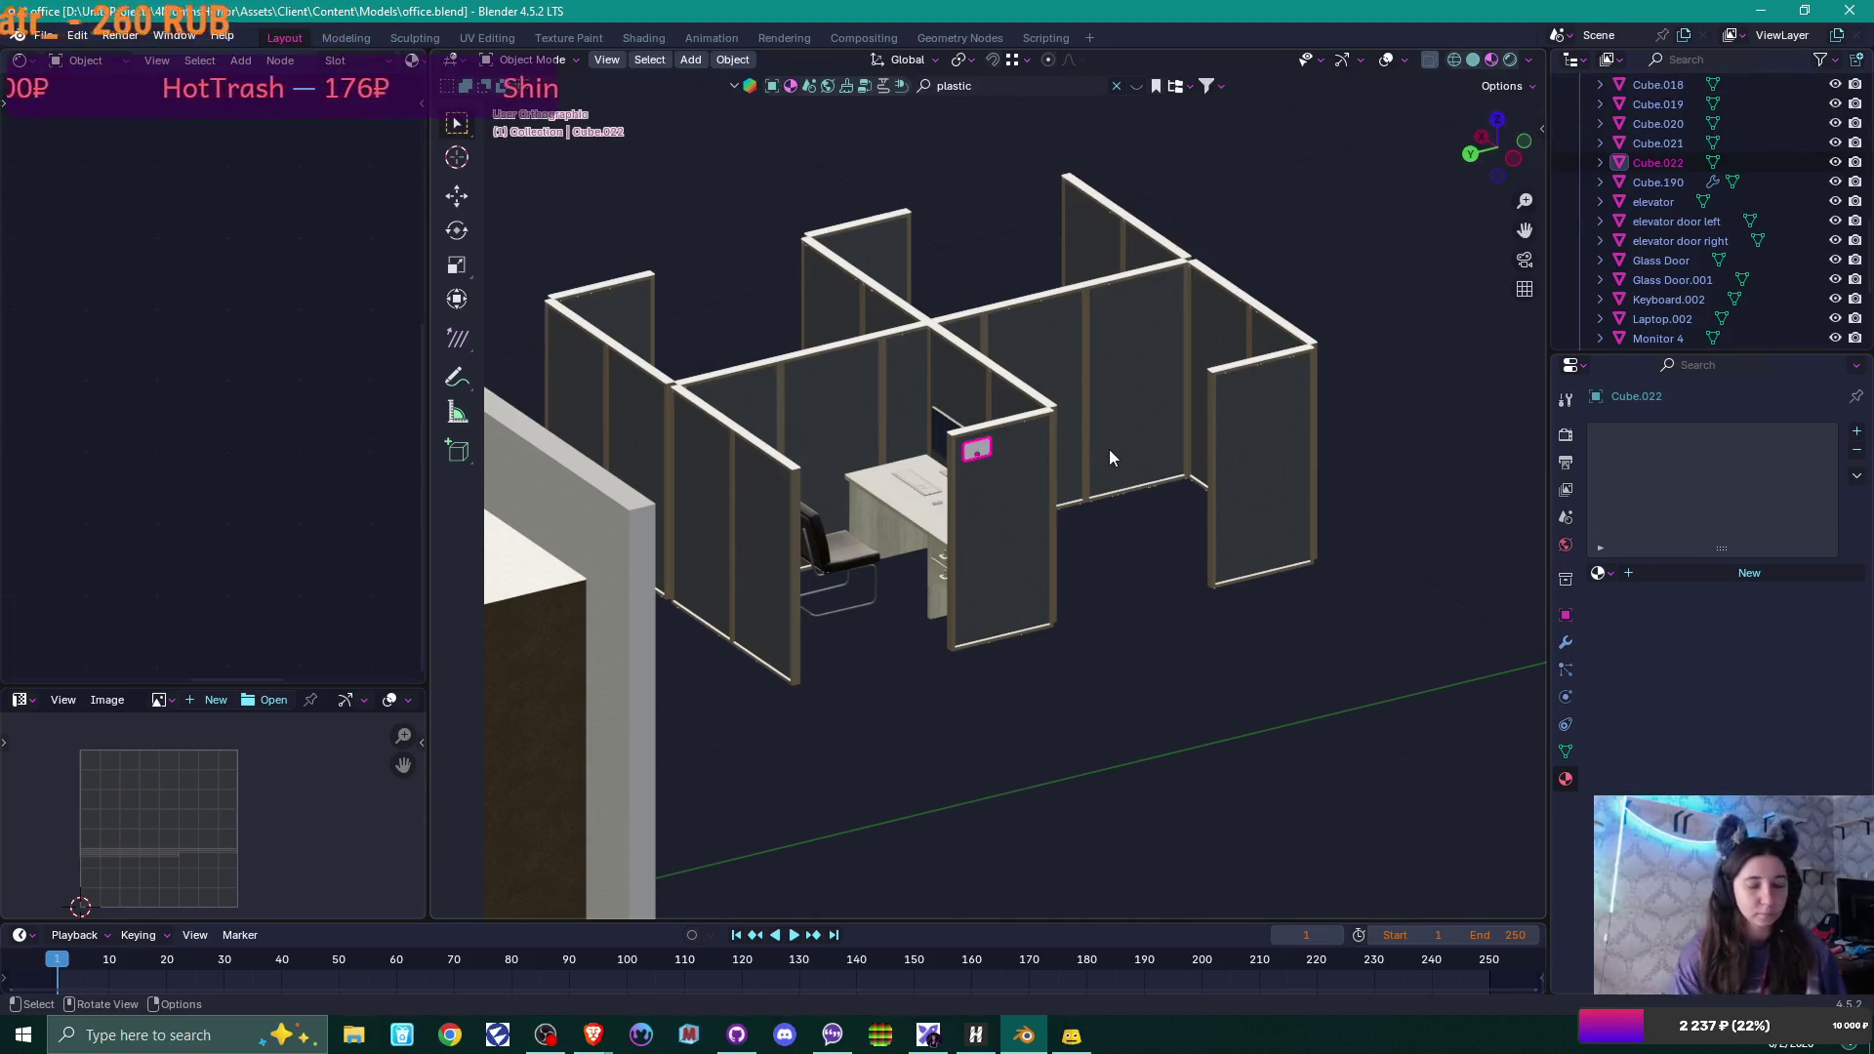
Duplicate the wall sign along Y onto the opposite cubicle wall.
mouse_move(1110, 449)
middle_mouse_down()
mouse_move(1233, 502)
mouse_move(1186, 507)
mouse_move(1200, 489)
middle_mouse_up()
scroll(1116, 438, "up", 2)
scroll(952, 484, "up", 2)
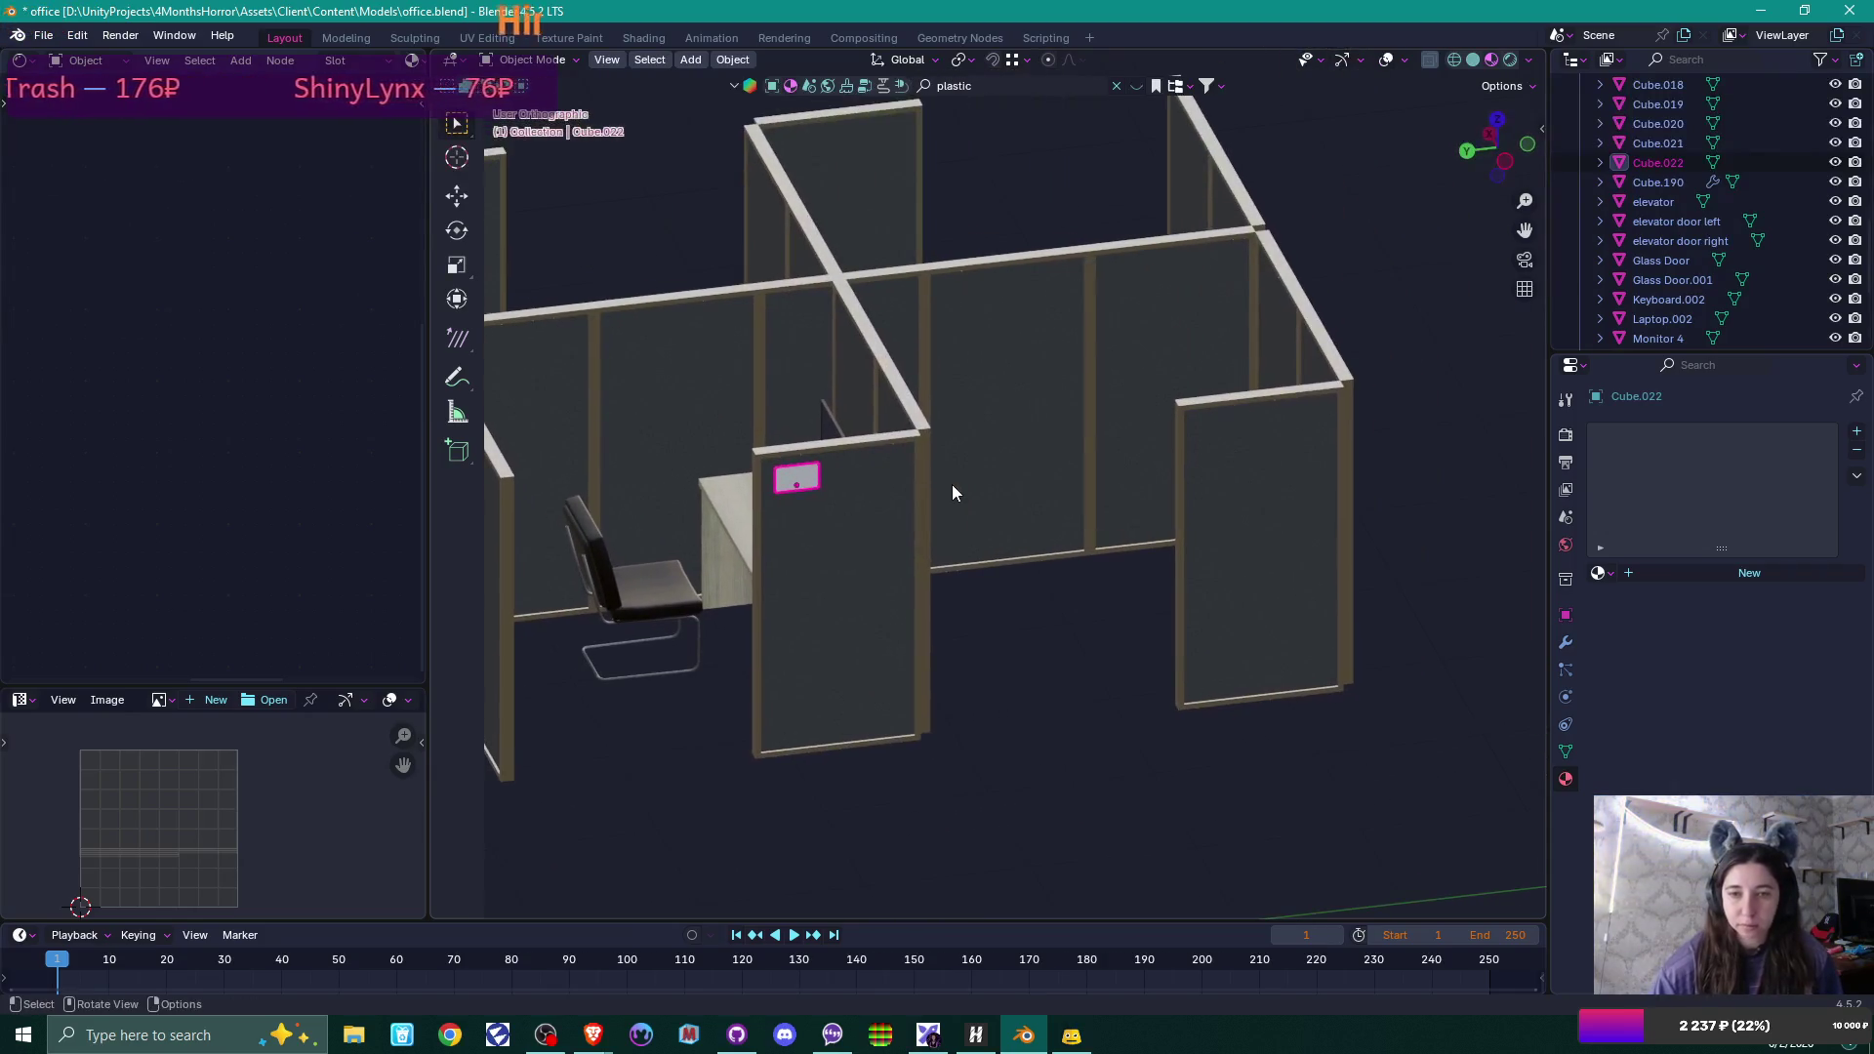
key("shift+d")
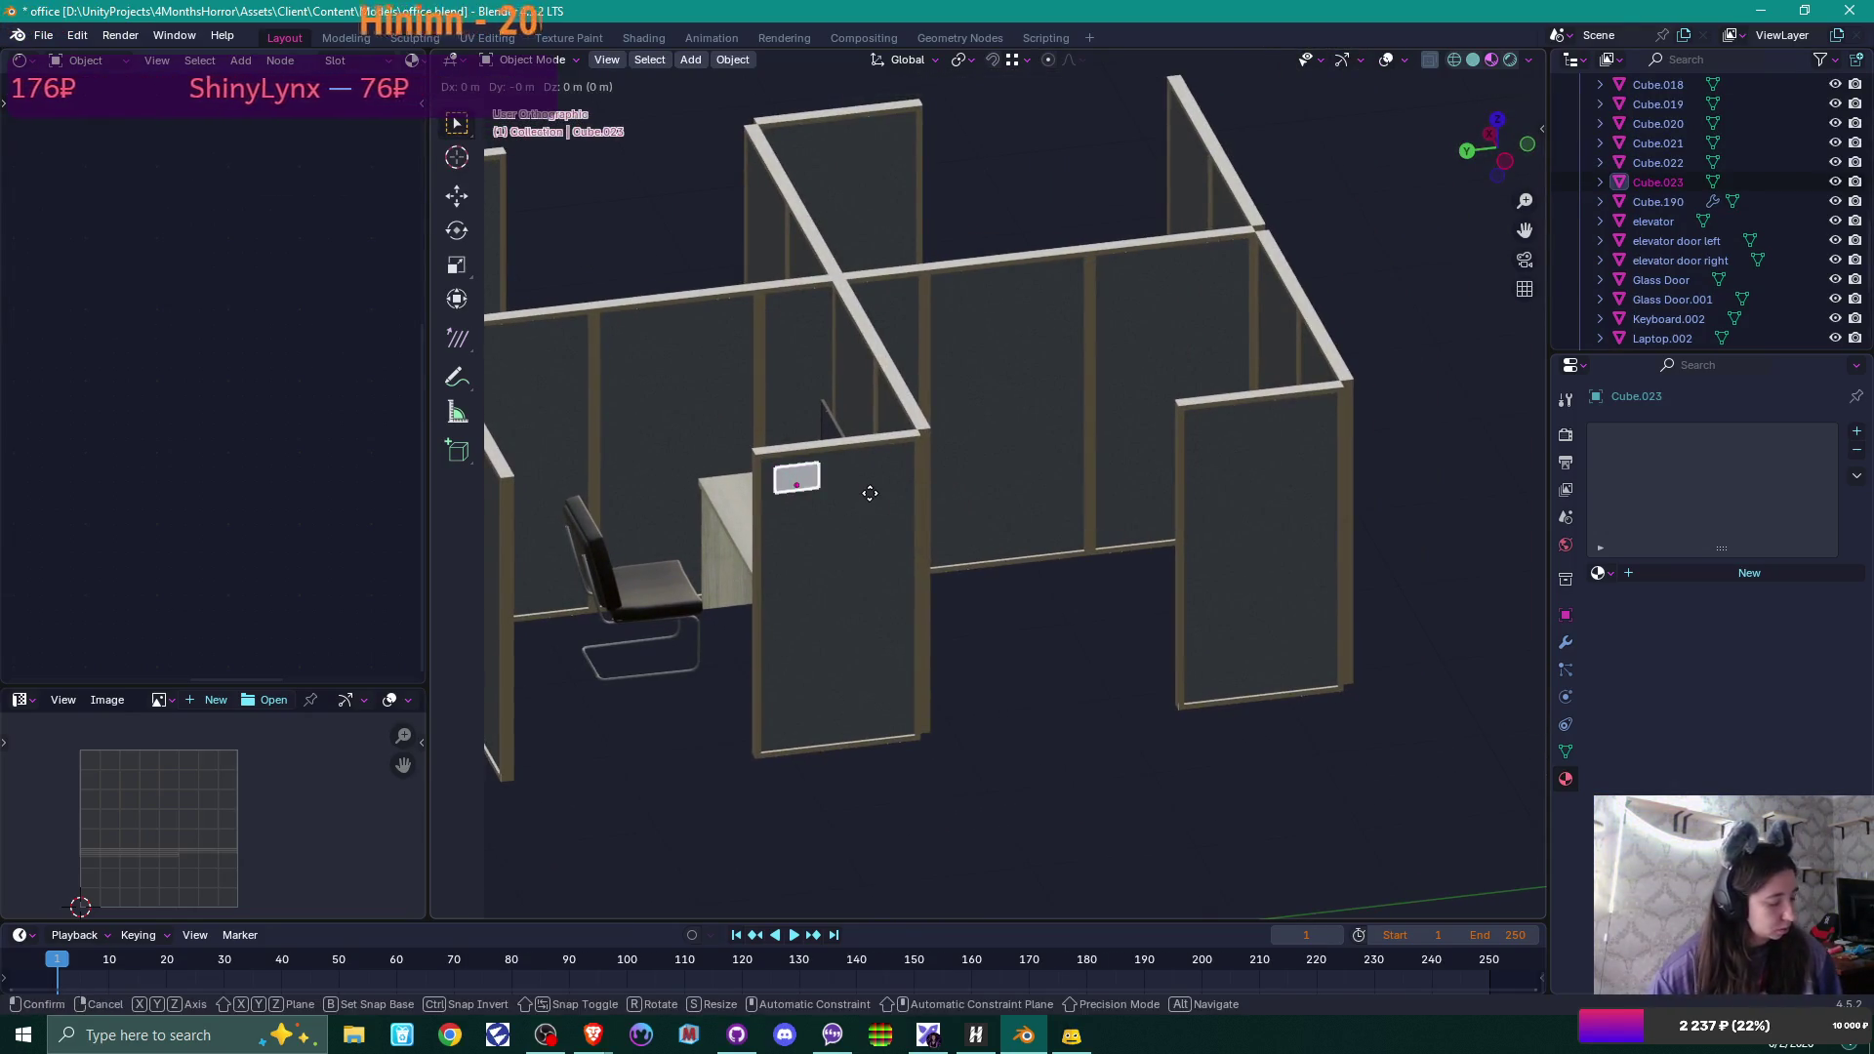
key("y")
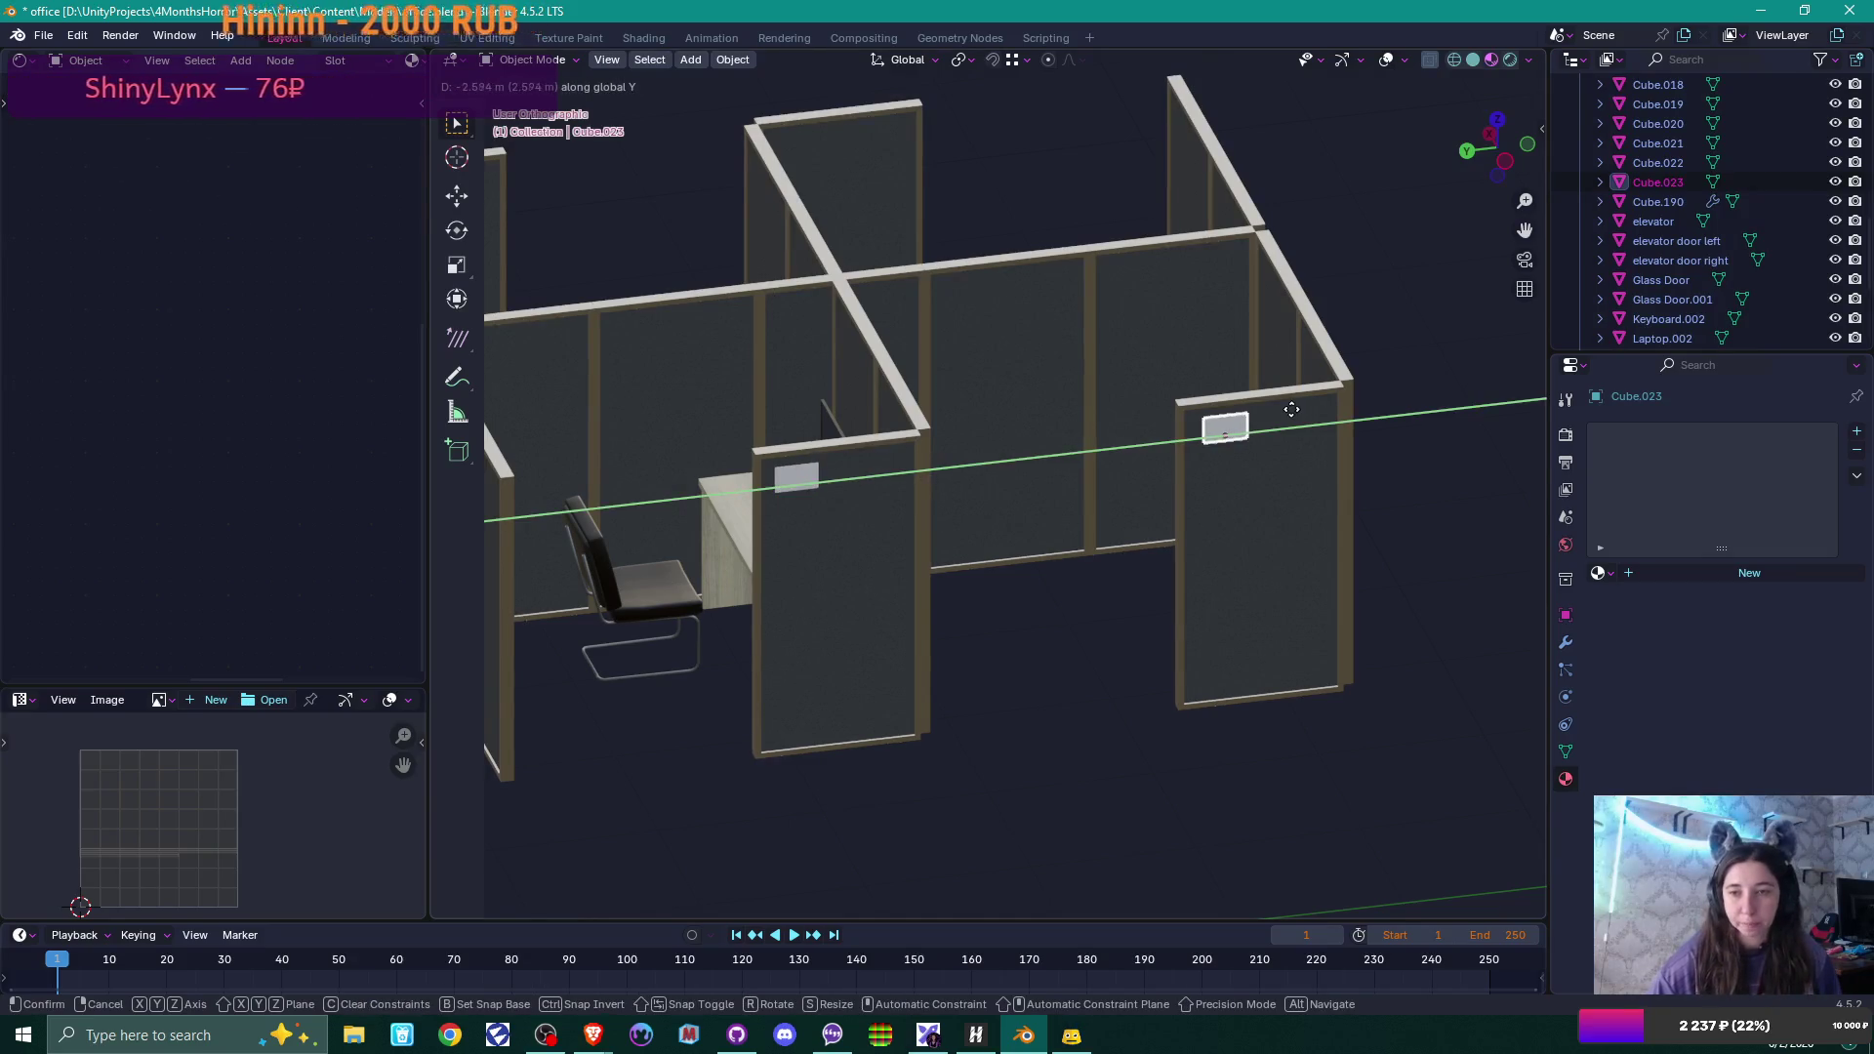
left_click(1318, 434)
mouse_move(1331, 441)
middle_mouse_down()
mouse_move(1304, 422)
mouse_move(1309, 393)
mouse_move(1391, 530)
middle_mouse_up()
Duplicate both signs along X beside the other cubicles and rotate the copies 180° on Z.
left_click(825, 586, "shift")
middle_click_drag(825, 585, 1197, 608)
scroll(951, 589, "up", 2)
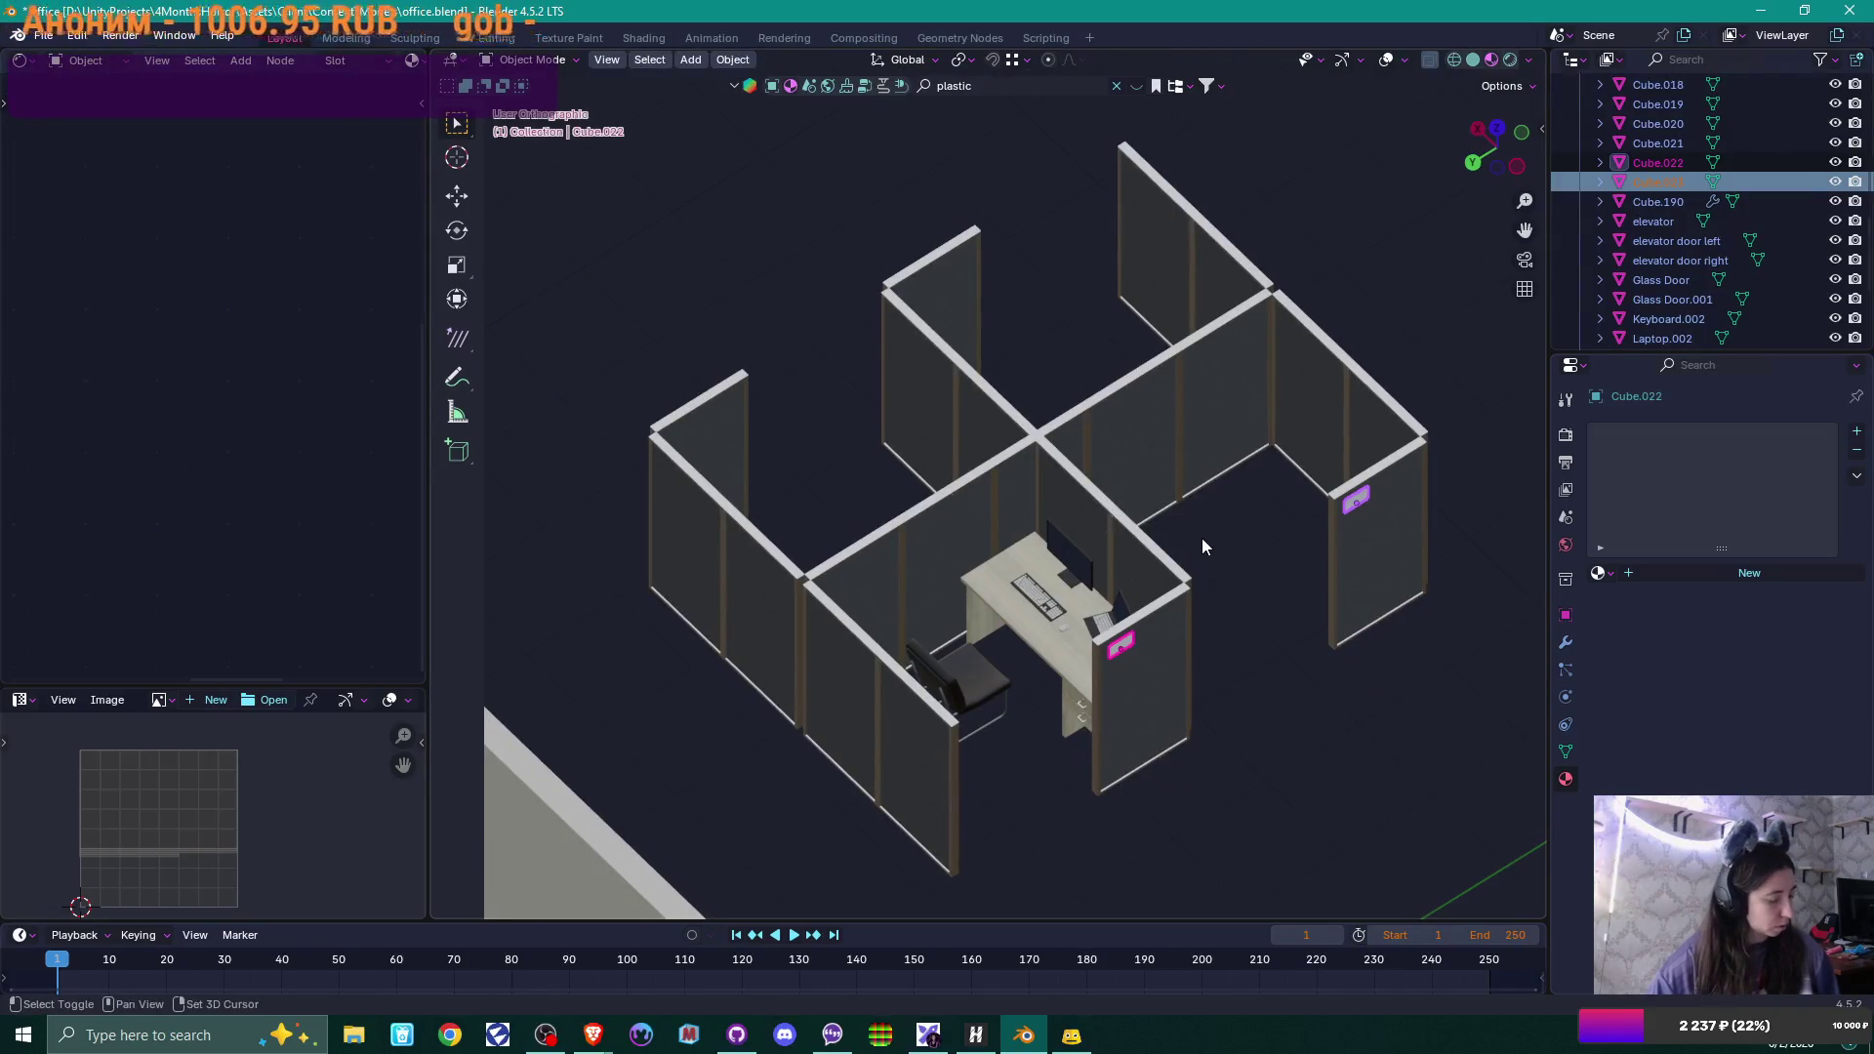
key("shift+d")
key("x")
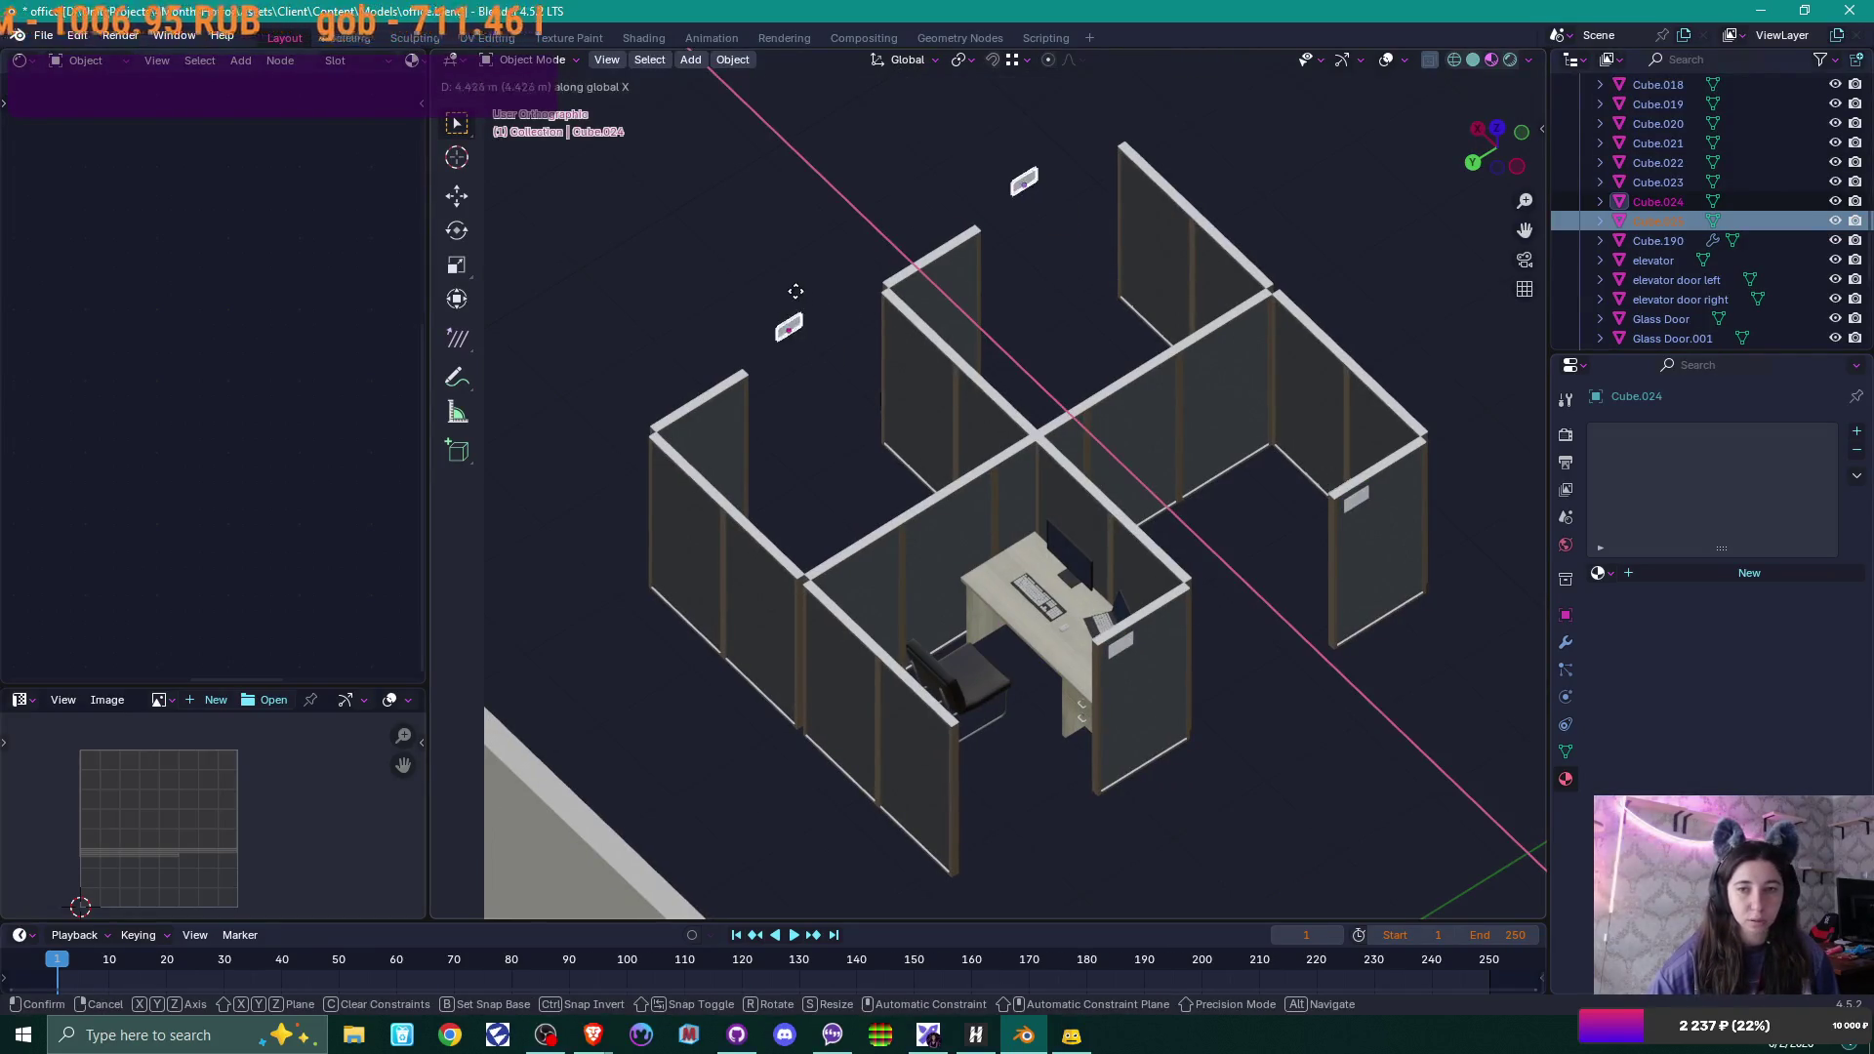
left_click(839, 362)
type("rz")
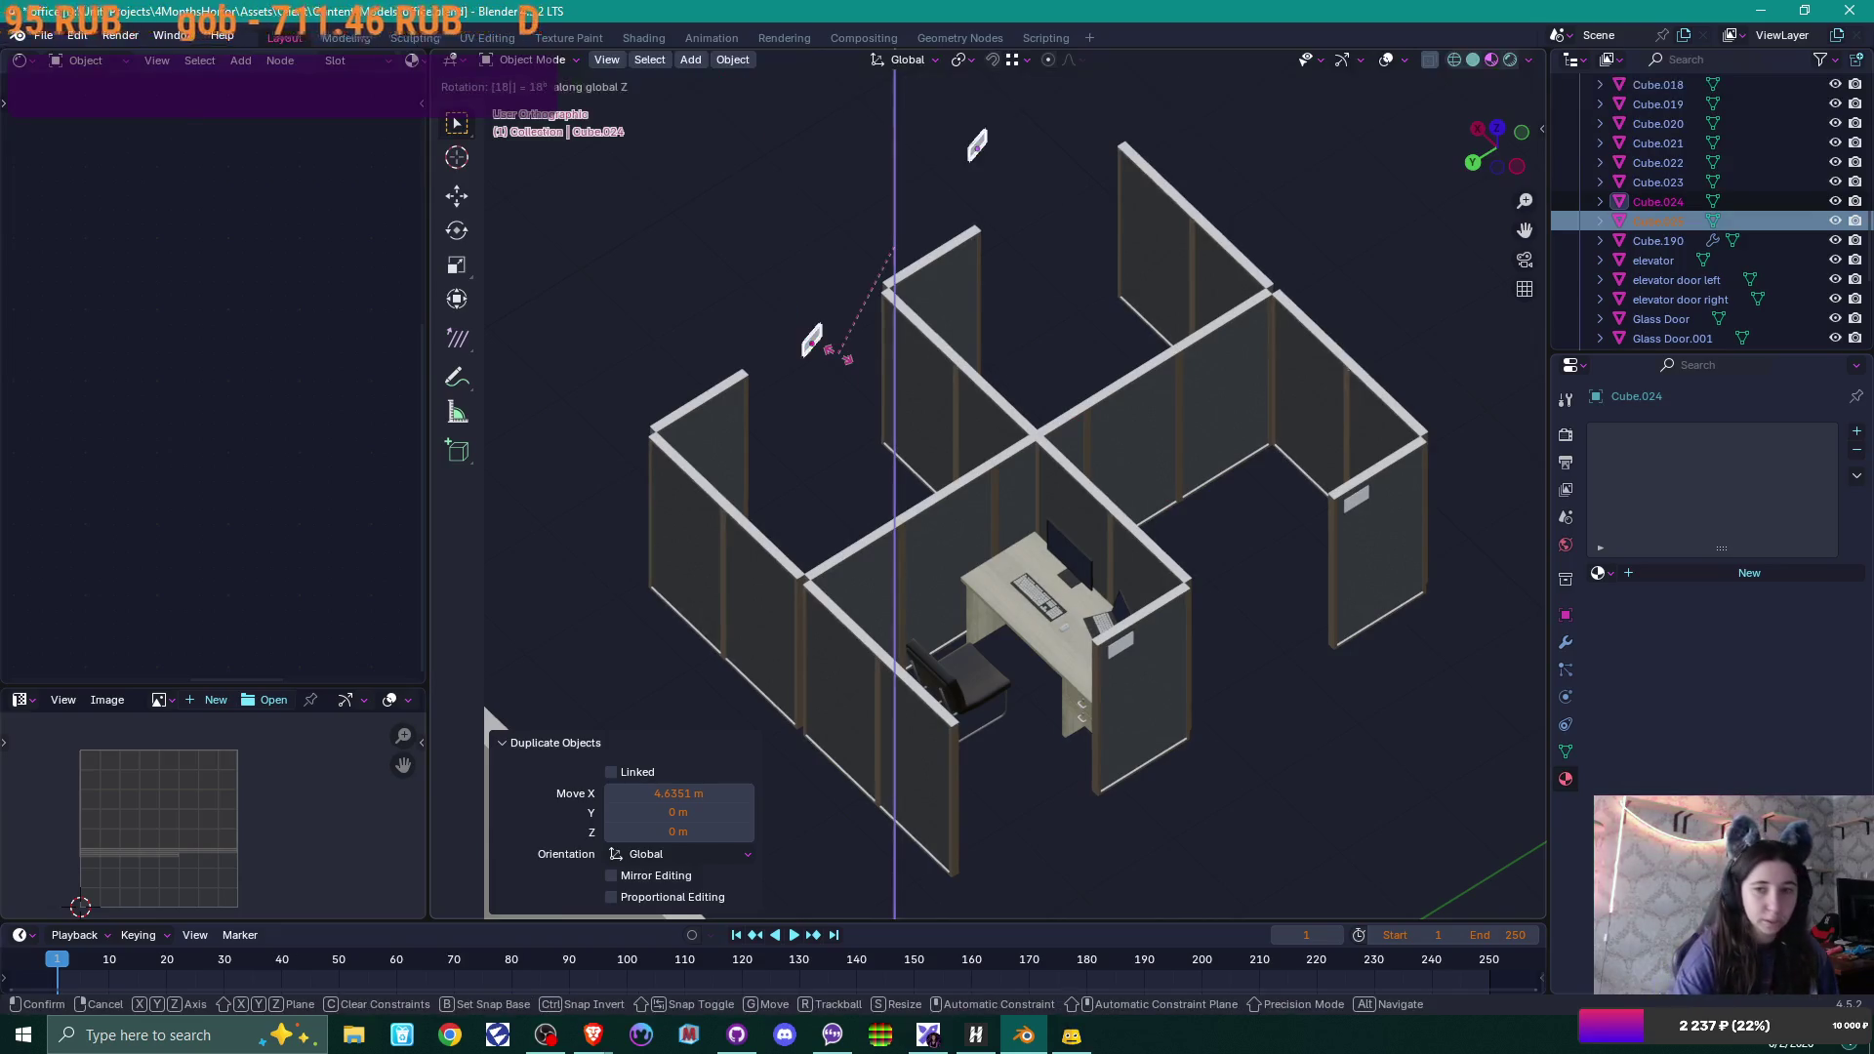
type("180")
key("Return")
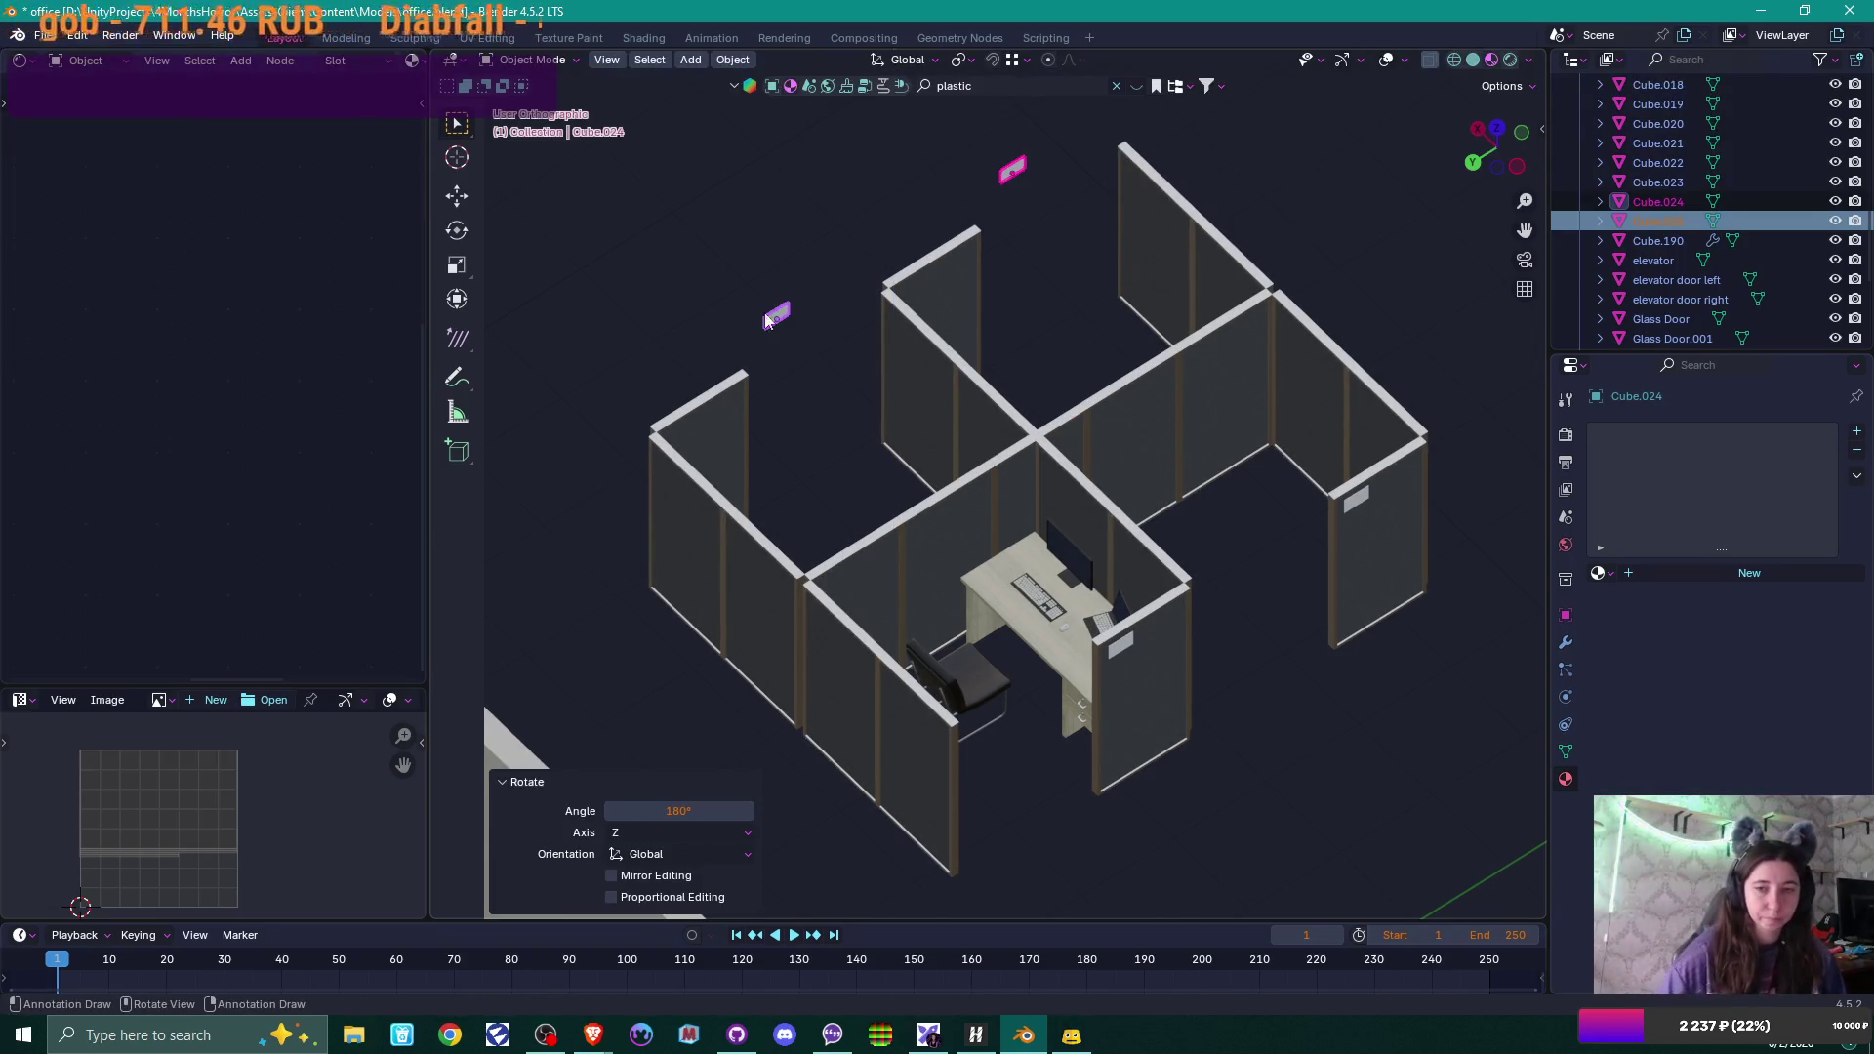
mouse_move(840, 362)
middle_mouse_down()
mouse_move(978, 448)
mouse_move(1230, 338)
mouse_move(1144, 327)
mouse_move(982, 577)
mouse_move(837, 600)
mouse_move(896, 430)
middle_mouse_up()
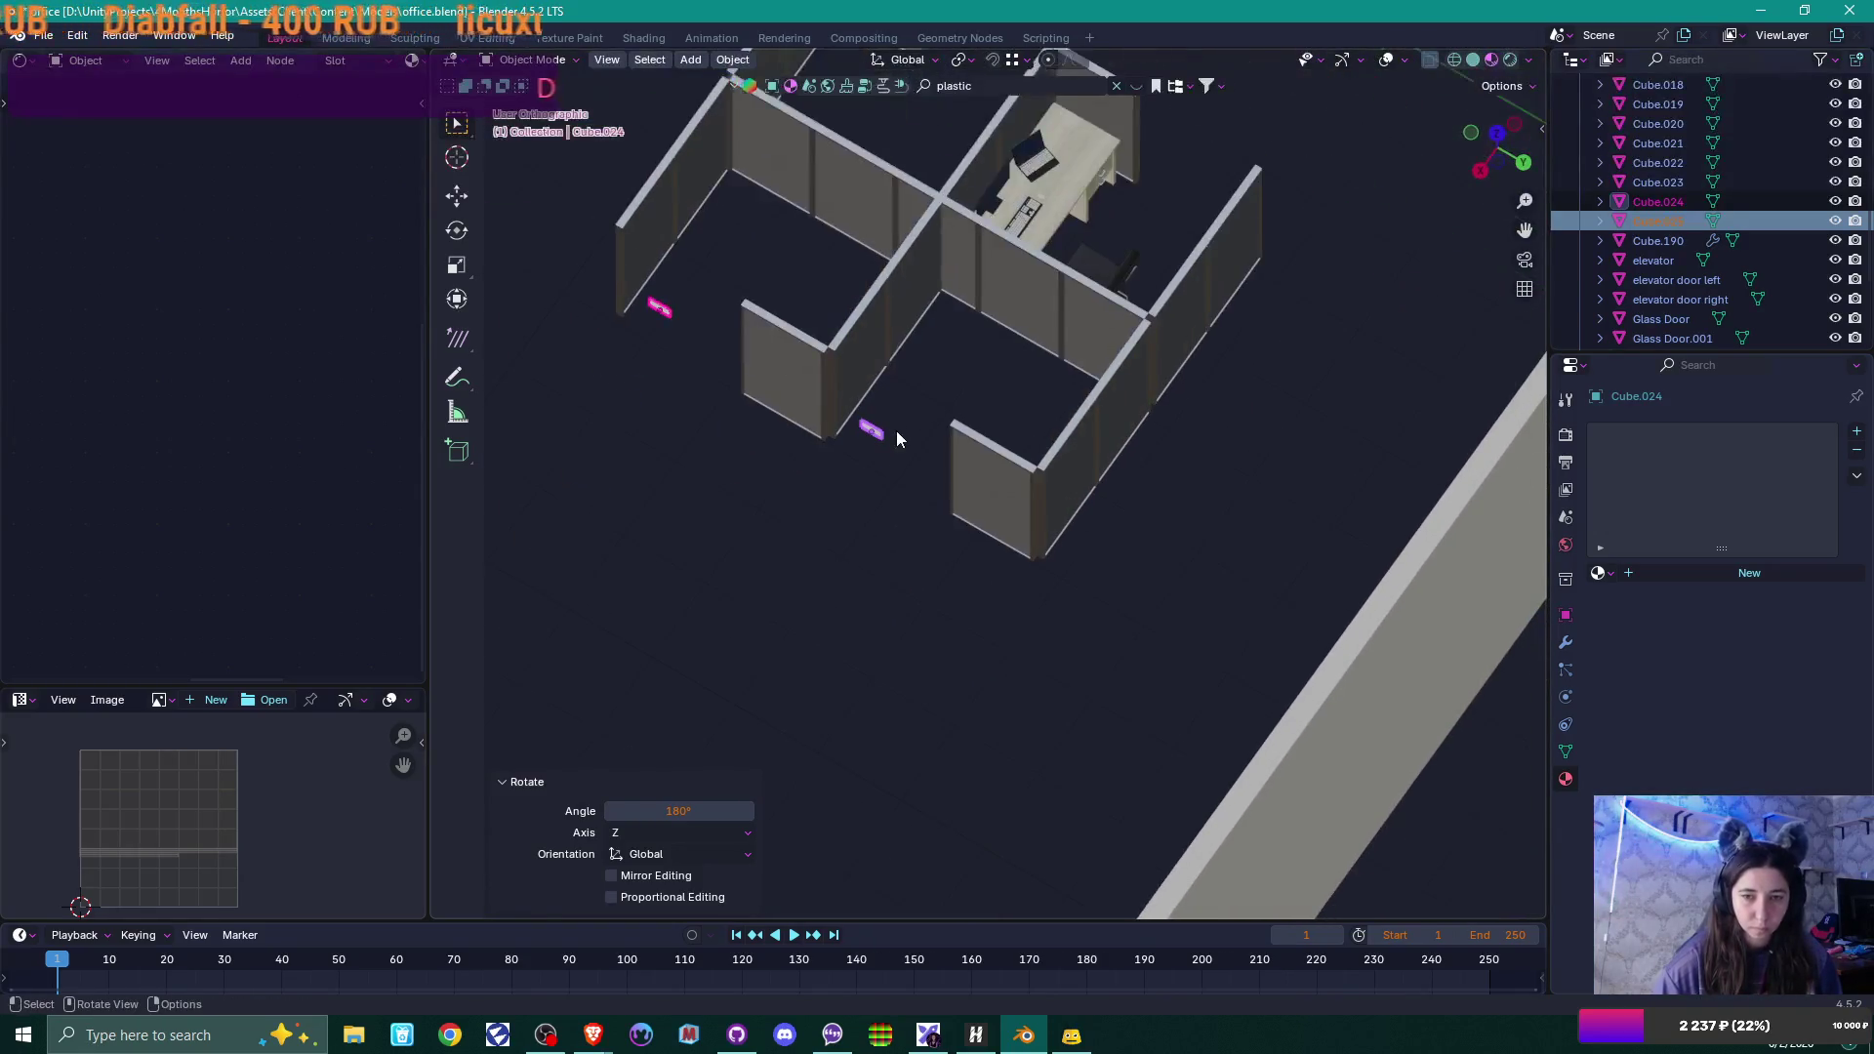
Slide the copied signs along X into position.
key("g")
key("x")
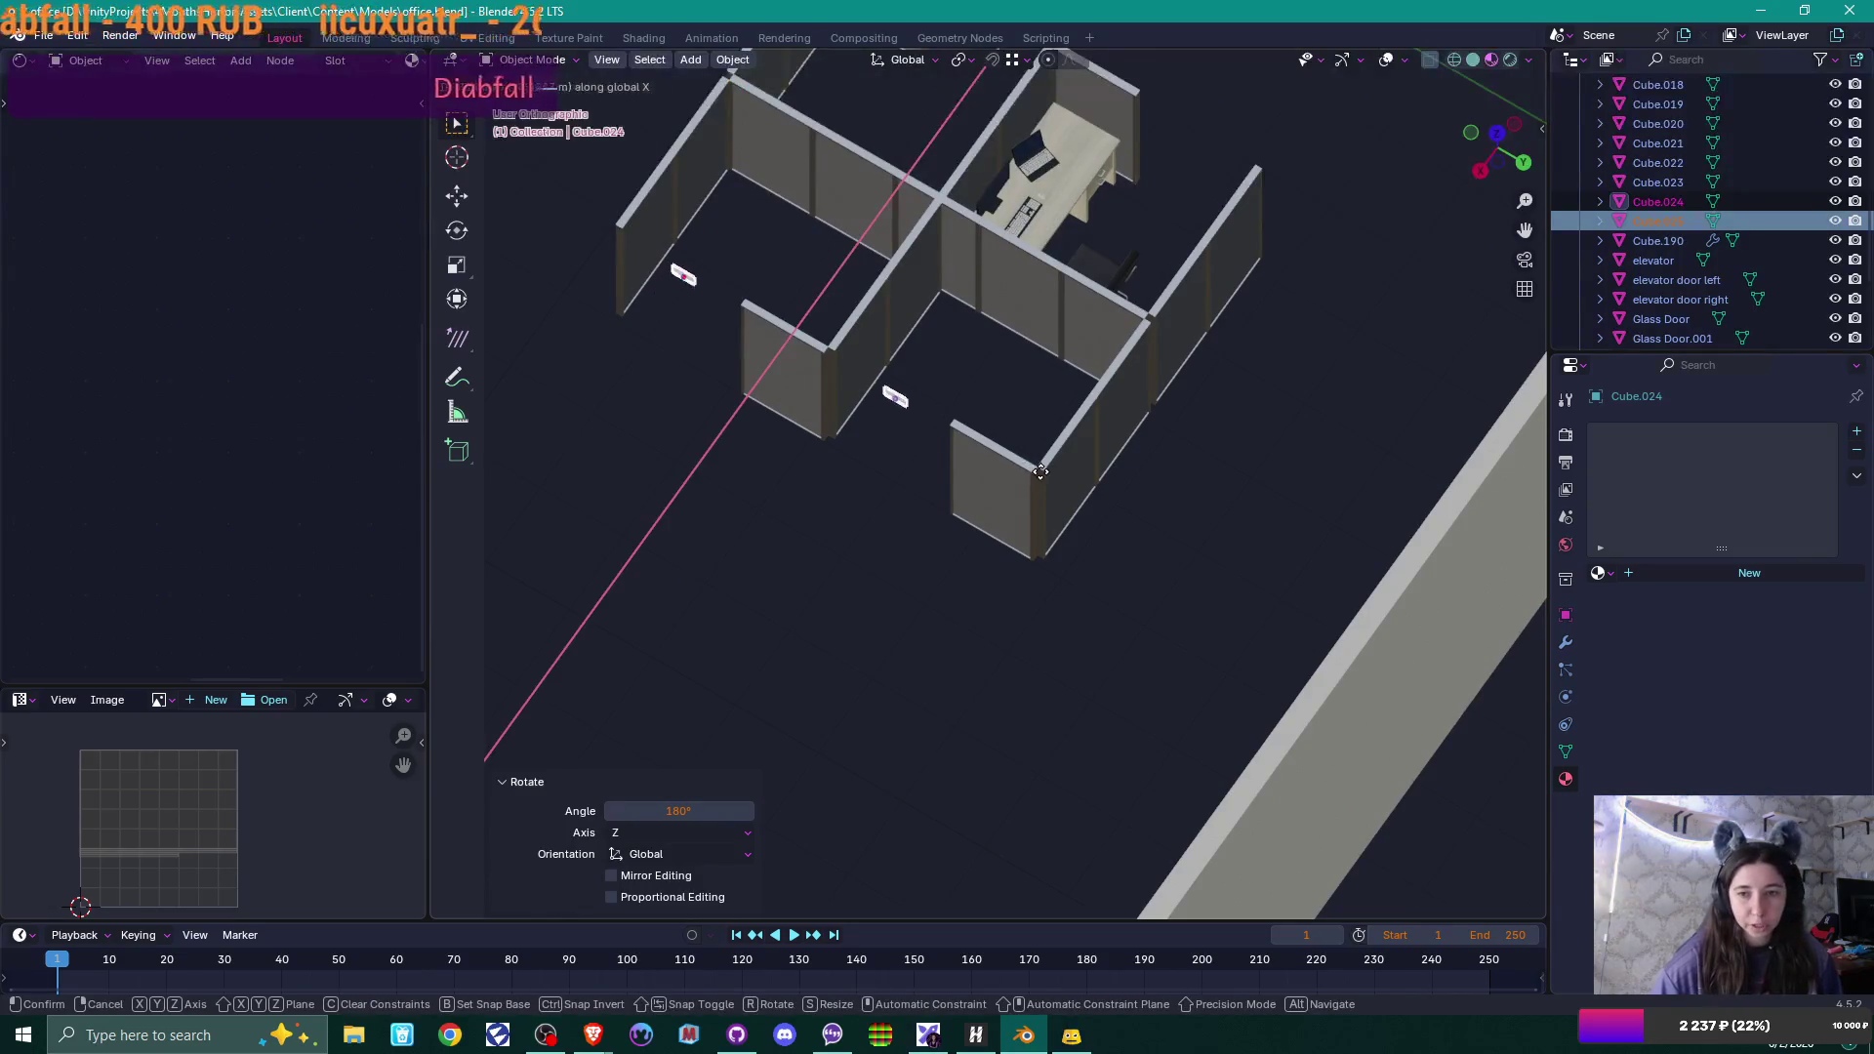
left_click(1023, 481)
scroll(1038, 495, "up", 2)
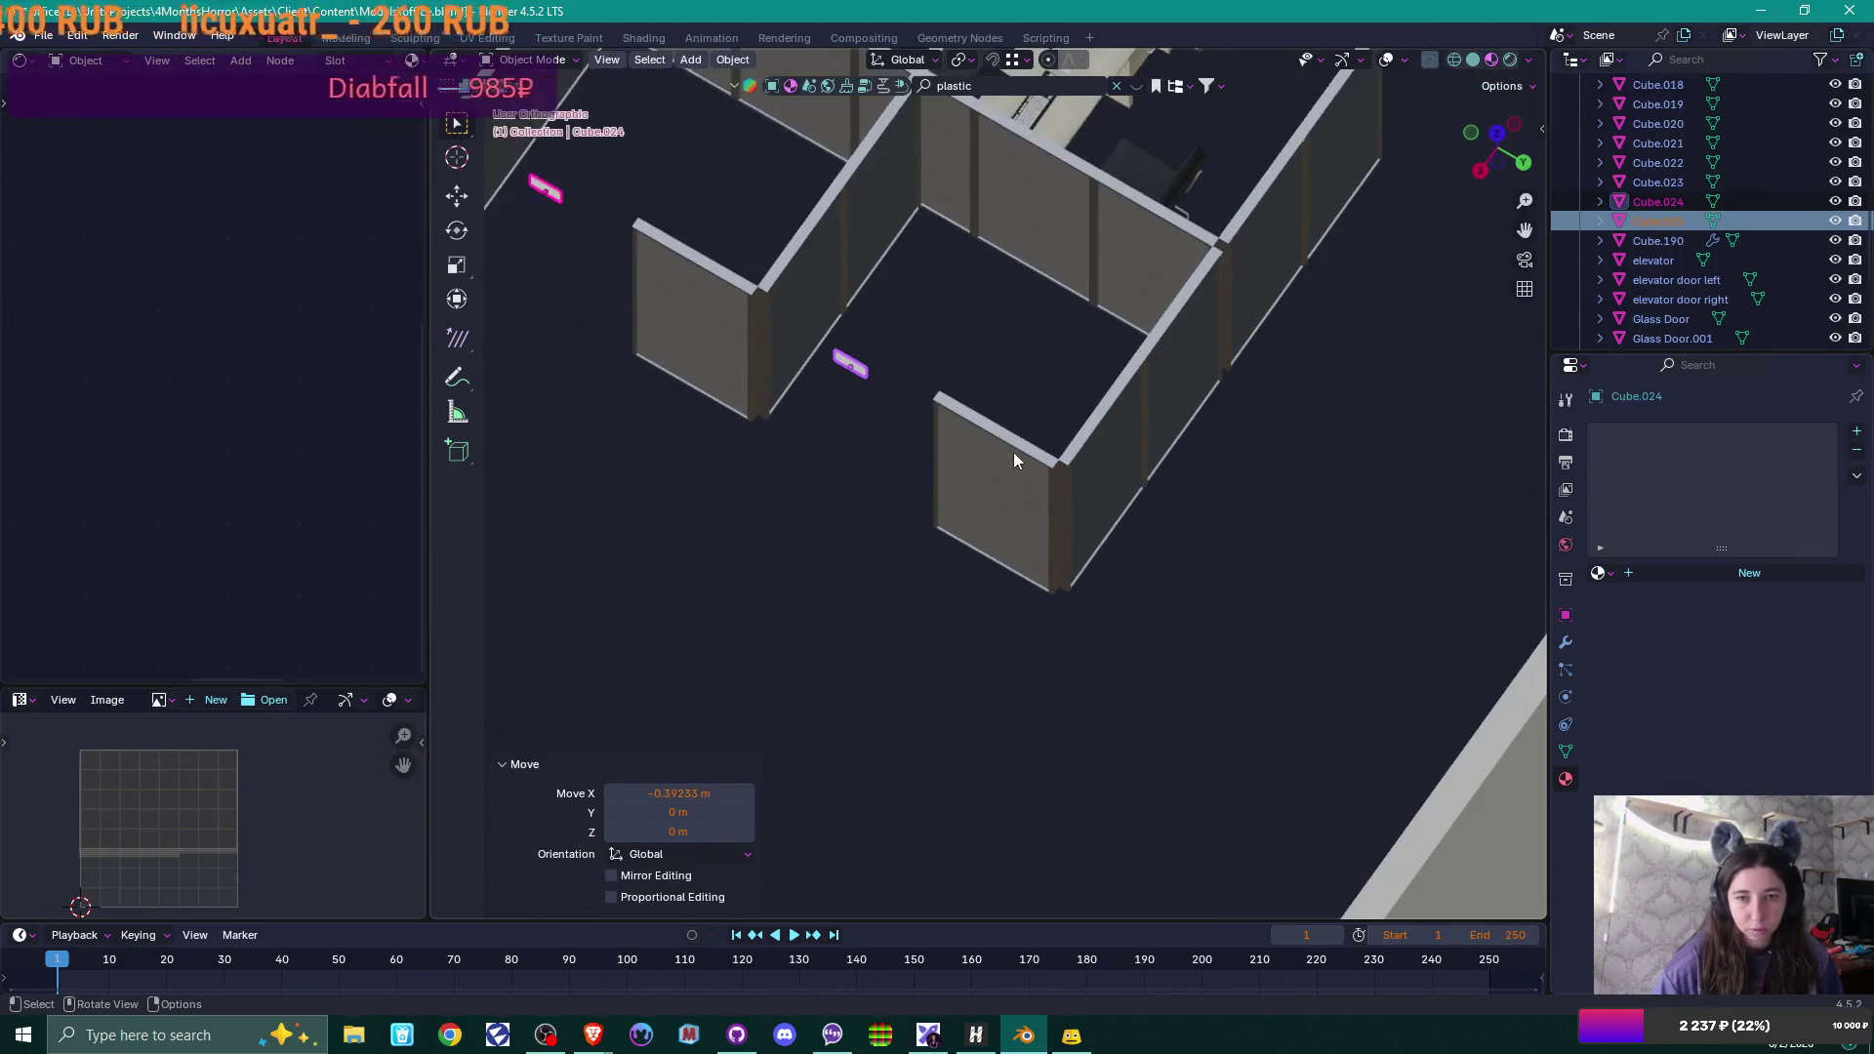
Push the signs along Y until they sit against the cubicle walls, then deselect them.
key("g")
key("y")
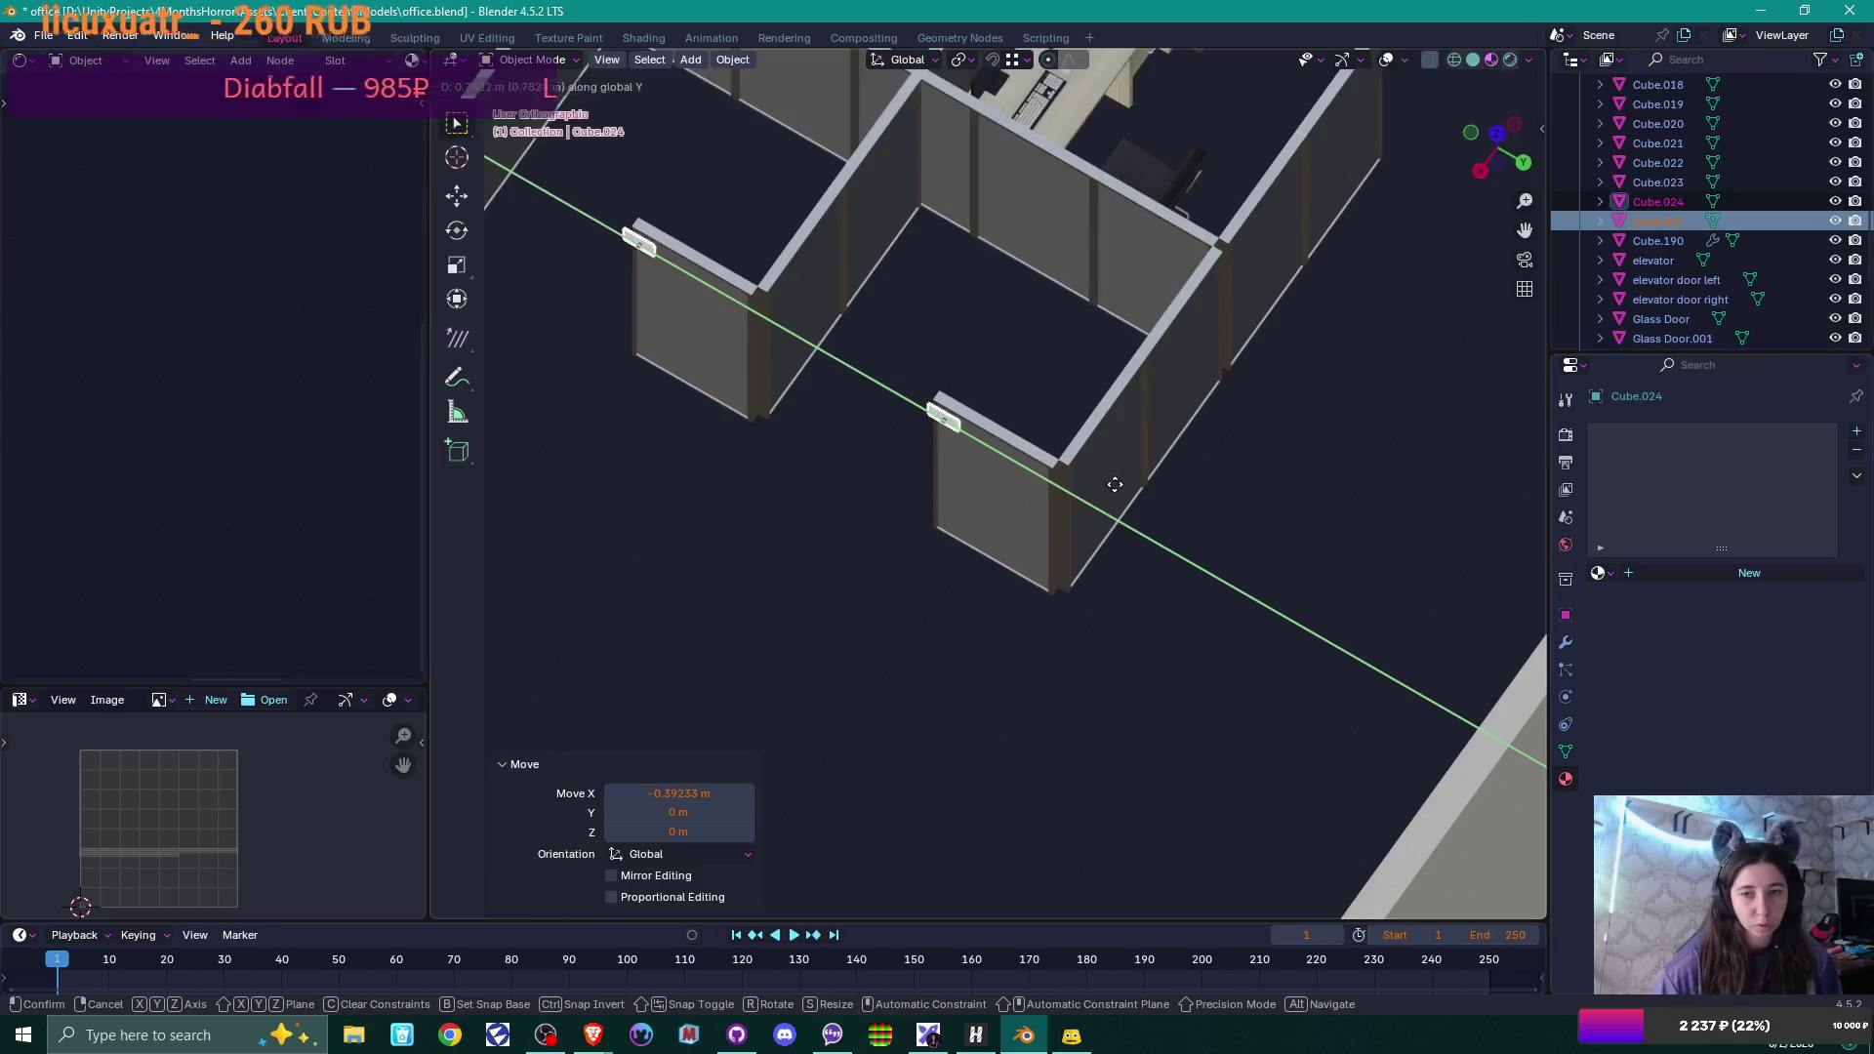
left_click(1113, 486)
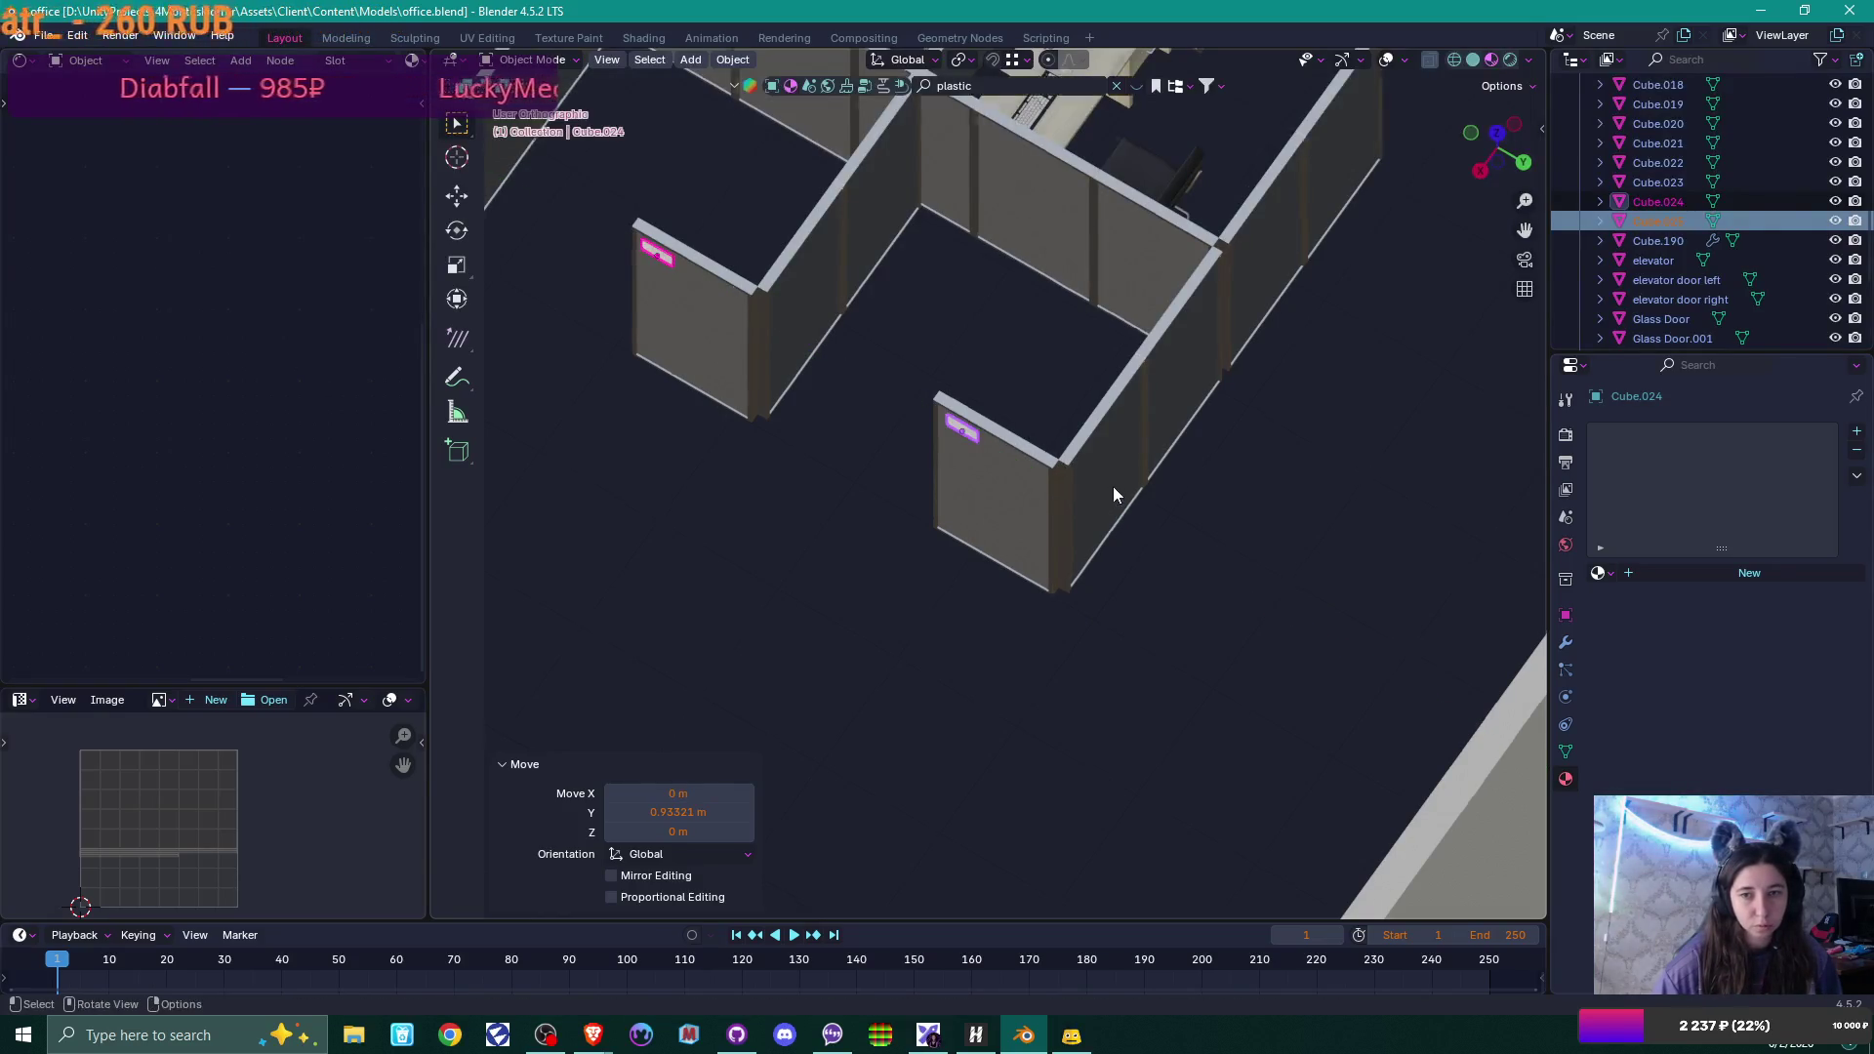
mouse_move(1113, 486)
middle_mouse_down()
mouse_move(1199, 365)
mouse_move(1134, 355)
middle_mouse_up()
scroll(1134, 355, "up", 2)
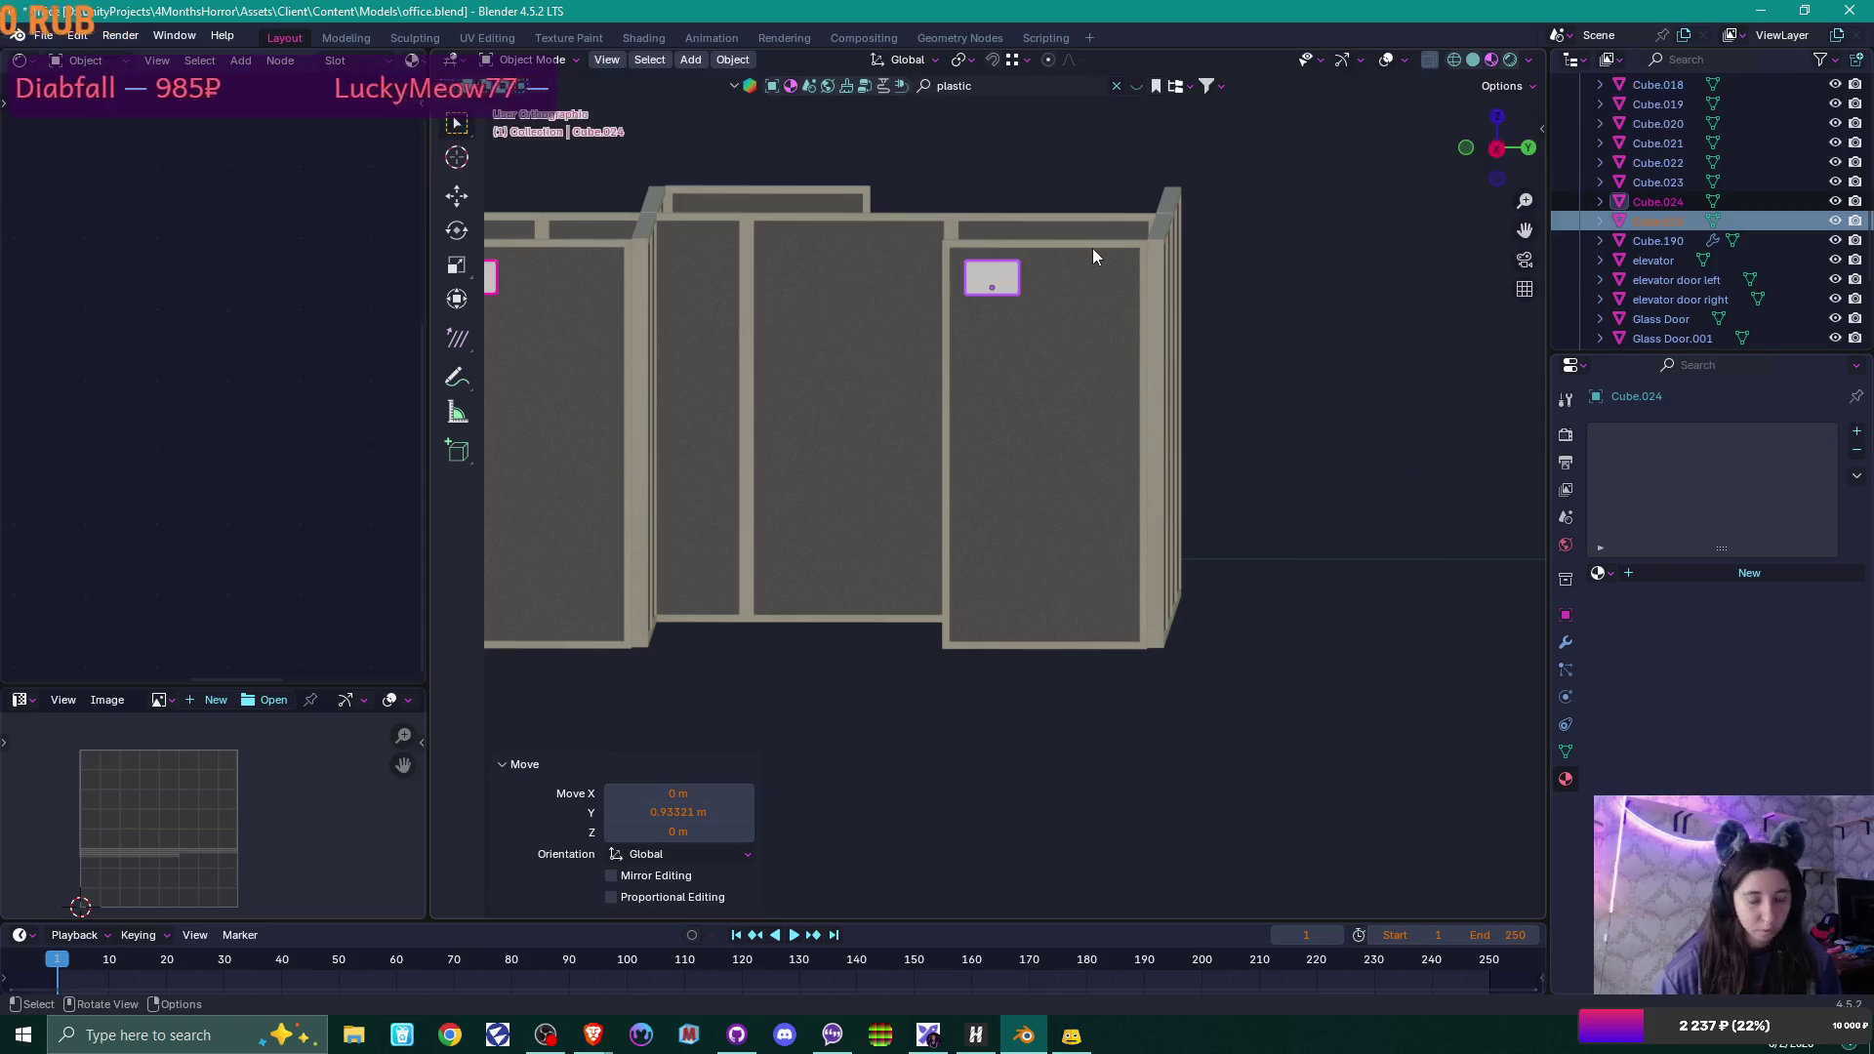
key("g")
key("y")
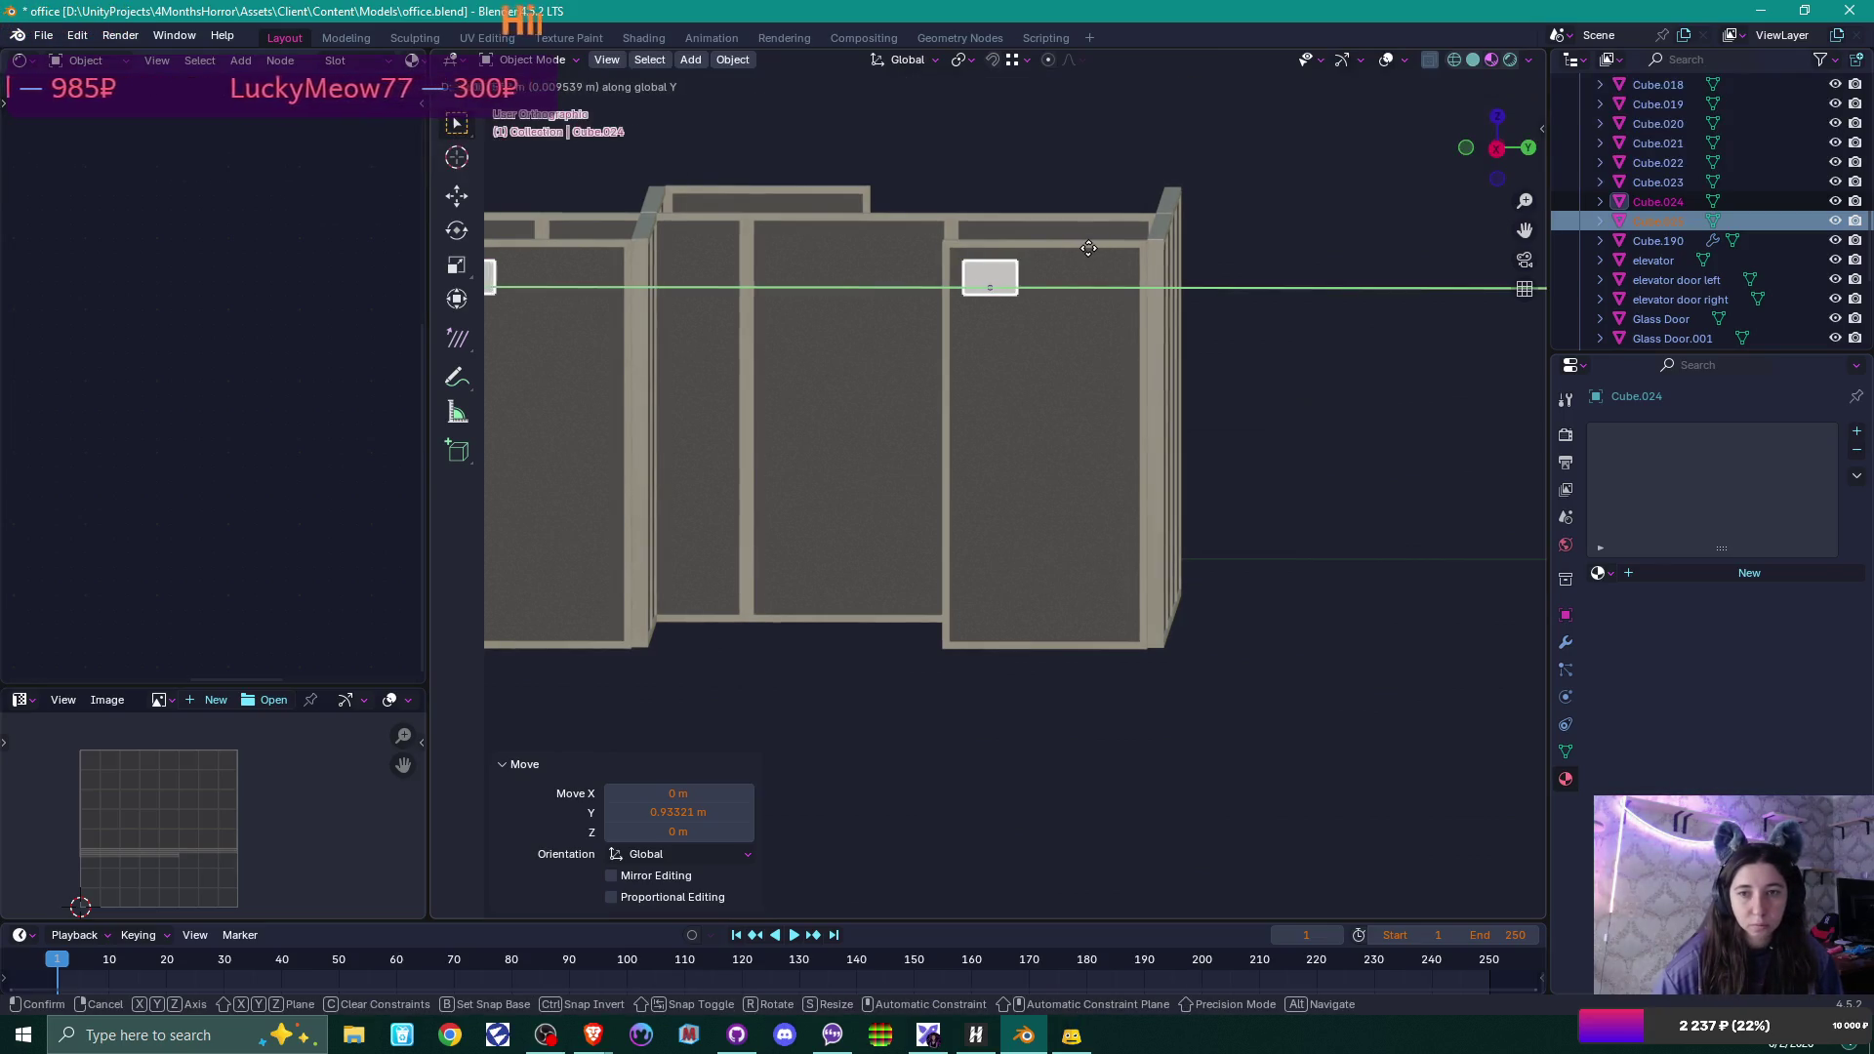
left_click(1173, 285)
scroll(1173, 285, "down", 2)
left_click(1171, 289)
mouse_move(1171, 289)
middle_mouse_down()
mouse_move(1181, 412)
mouse_move(1087, 478)
mouse_move(853, 495)
mouse_move(789, 480)
mouse_move(968, 461)
mouse_move(1117, 501)
mouse_move(863, 523)
mouse_move(915, 476)
mouse_move(1168, 599)
mouse_move(1155, 623)
middle_mouse_up()
Minimize Blender and then the browser to reveal the desktop.
left_click(1759, 12)
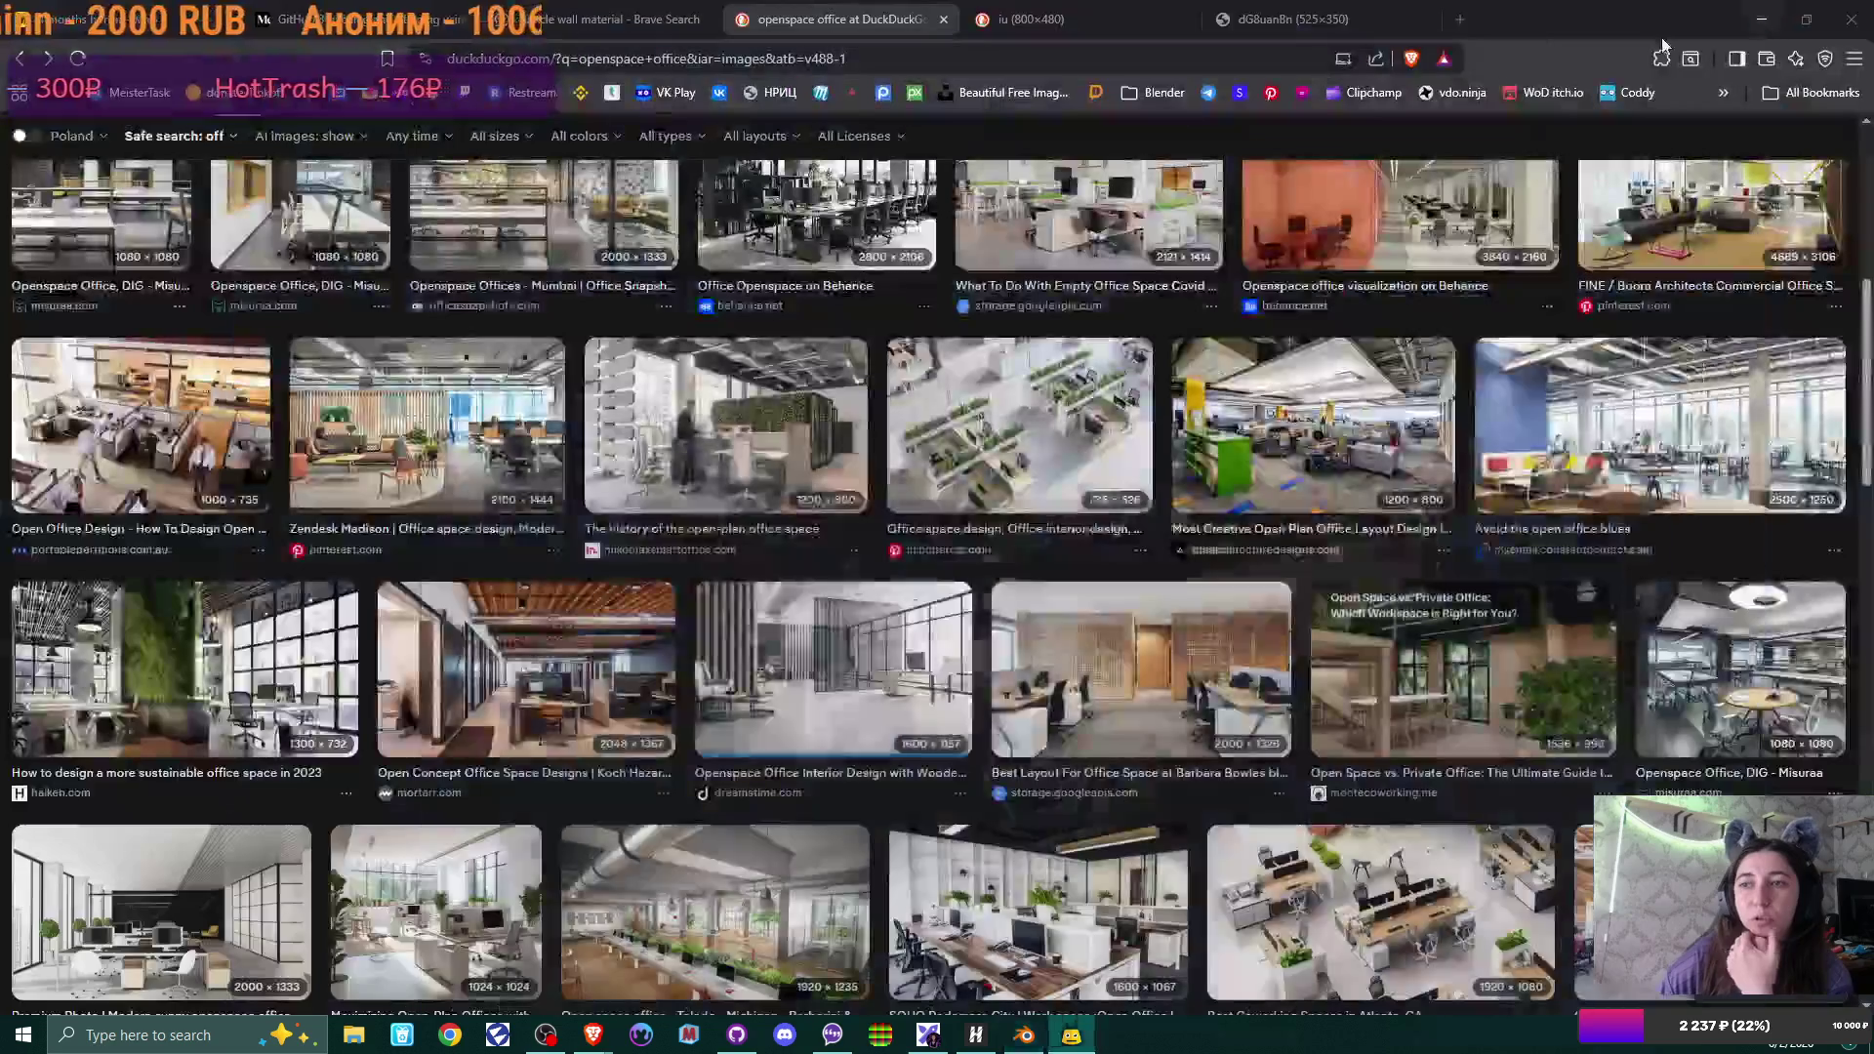
left_click(1757, 19)
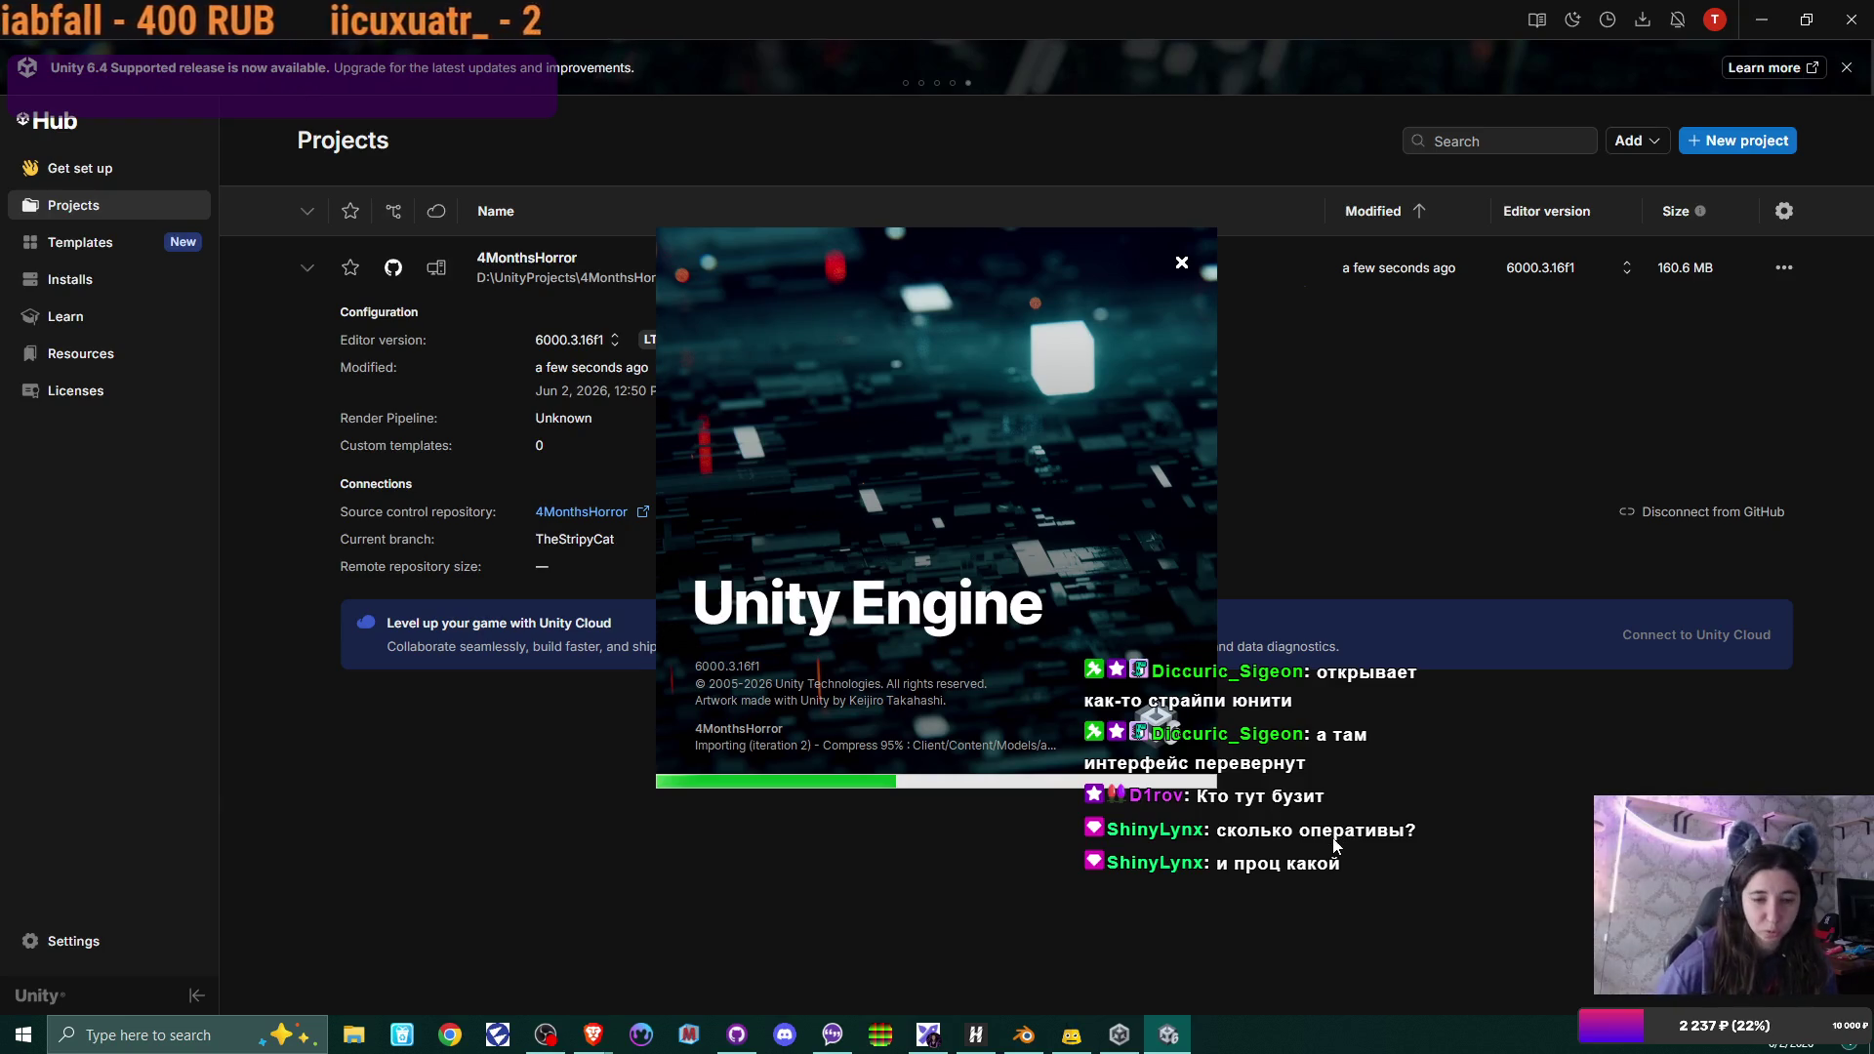
View the PC's About page via This PC Properties: 16 GB RAM, i7-11700F, RTX 3070 Ti.
left_click(15, 1043)
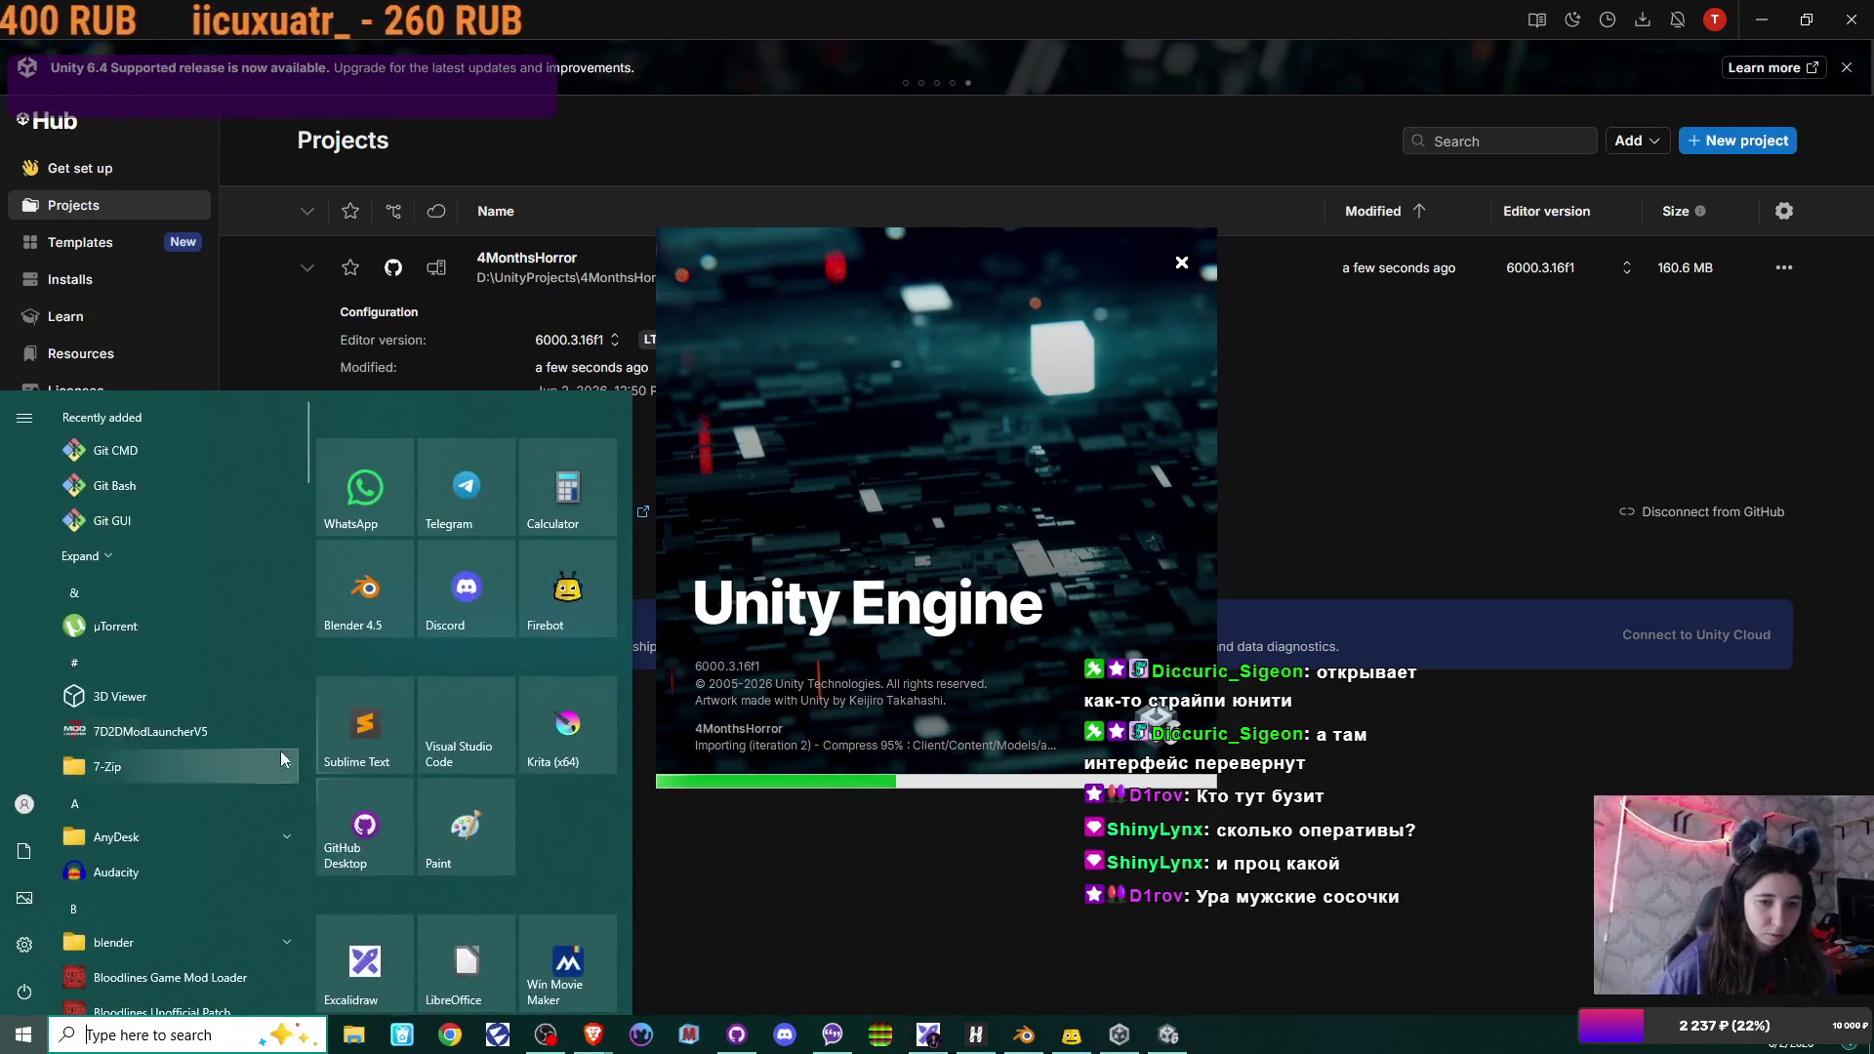
left_click(24, 945)
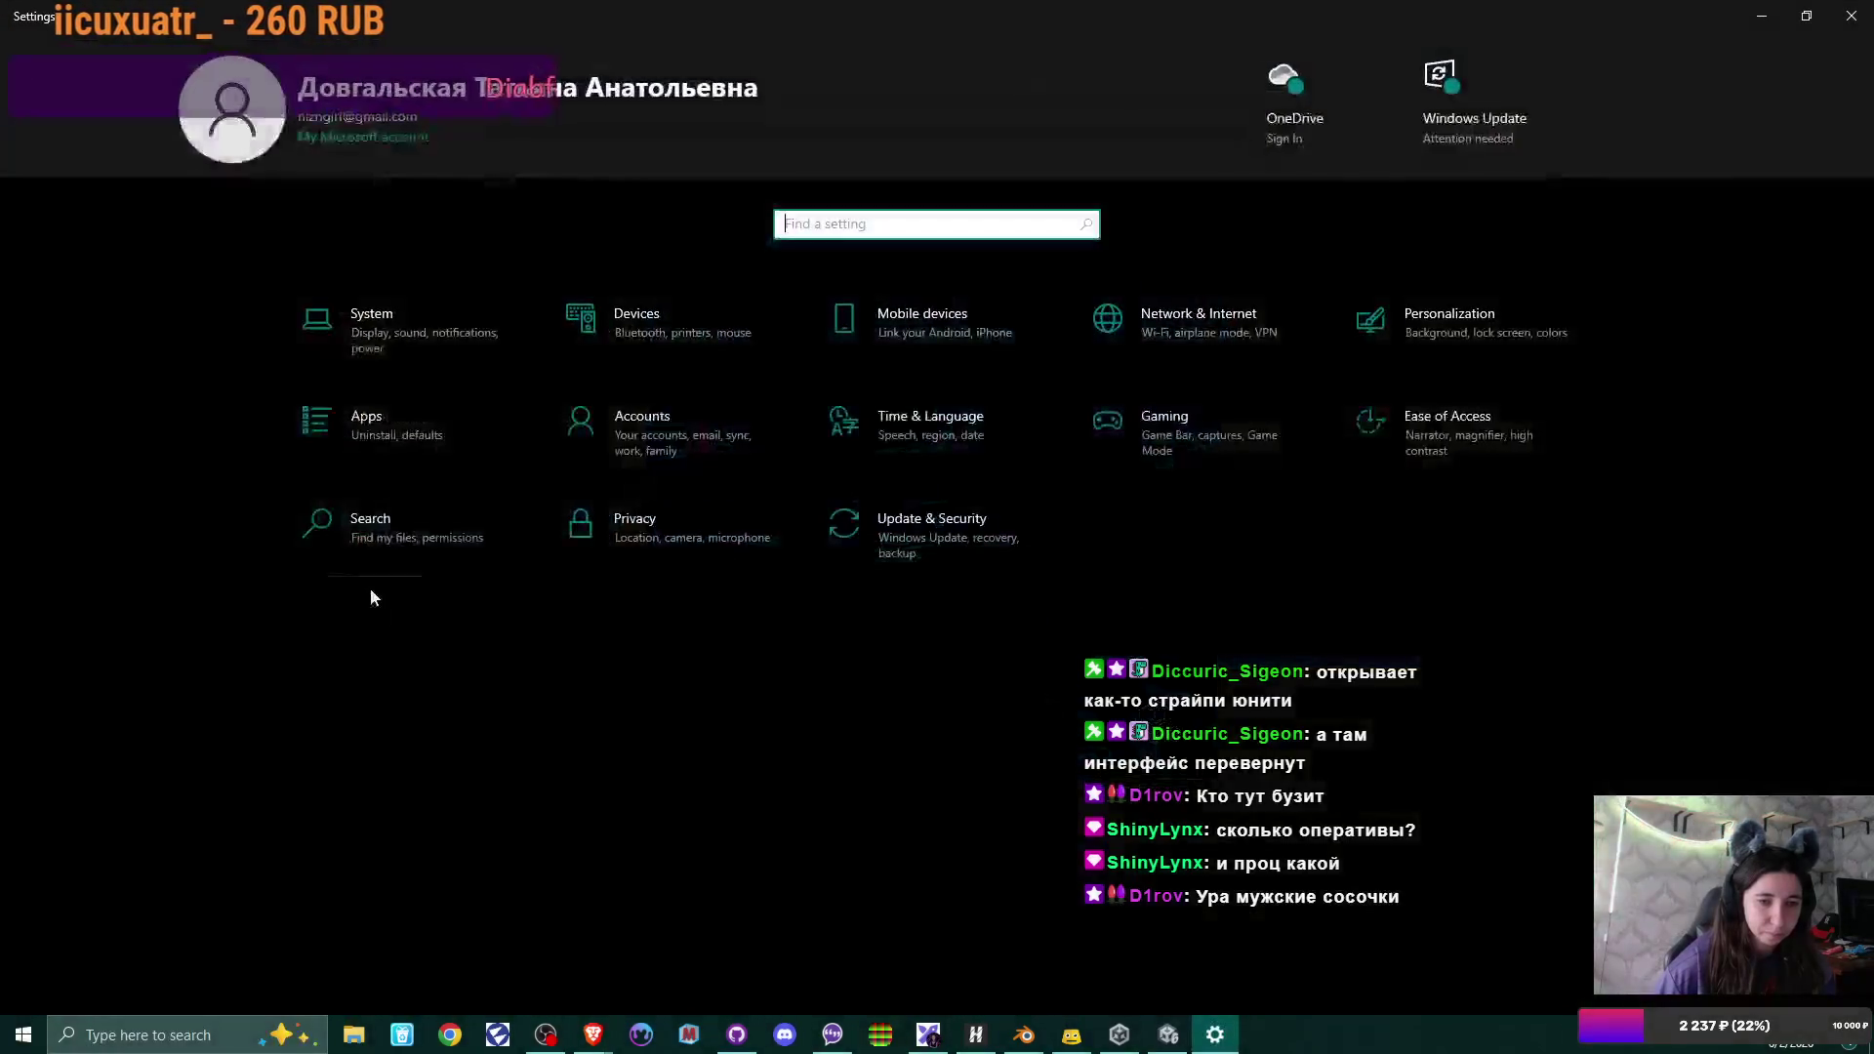
left_click(396, 363)
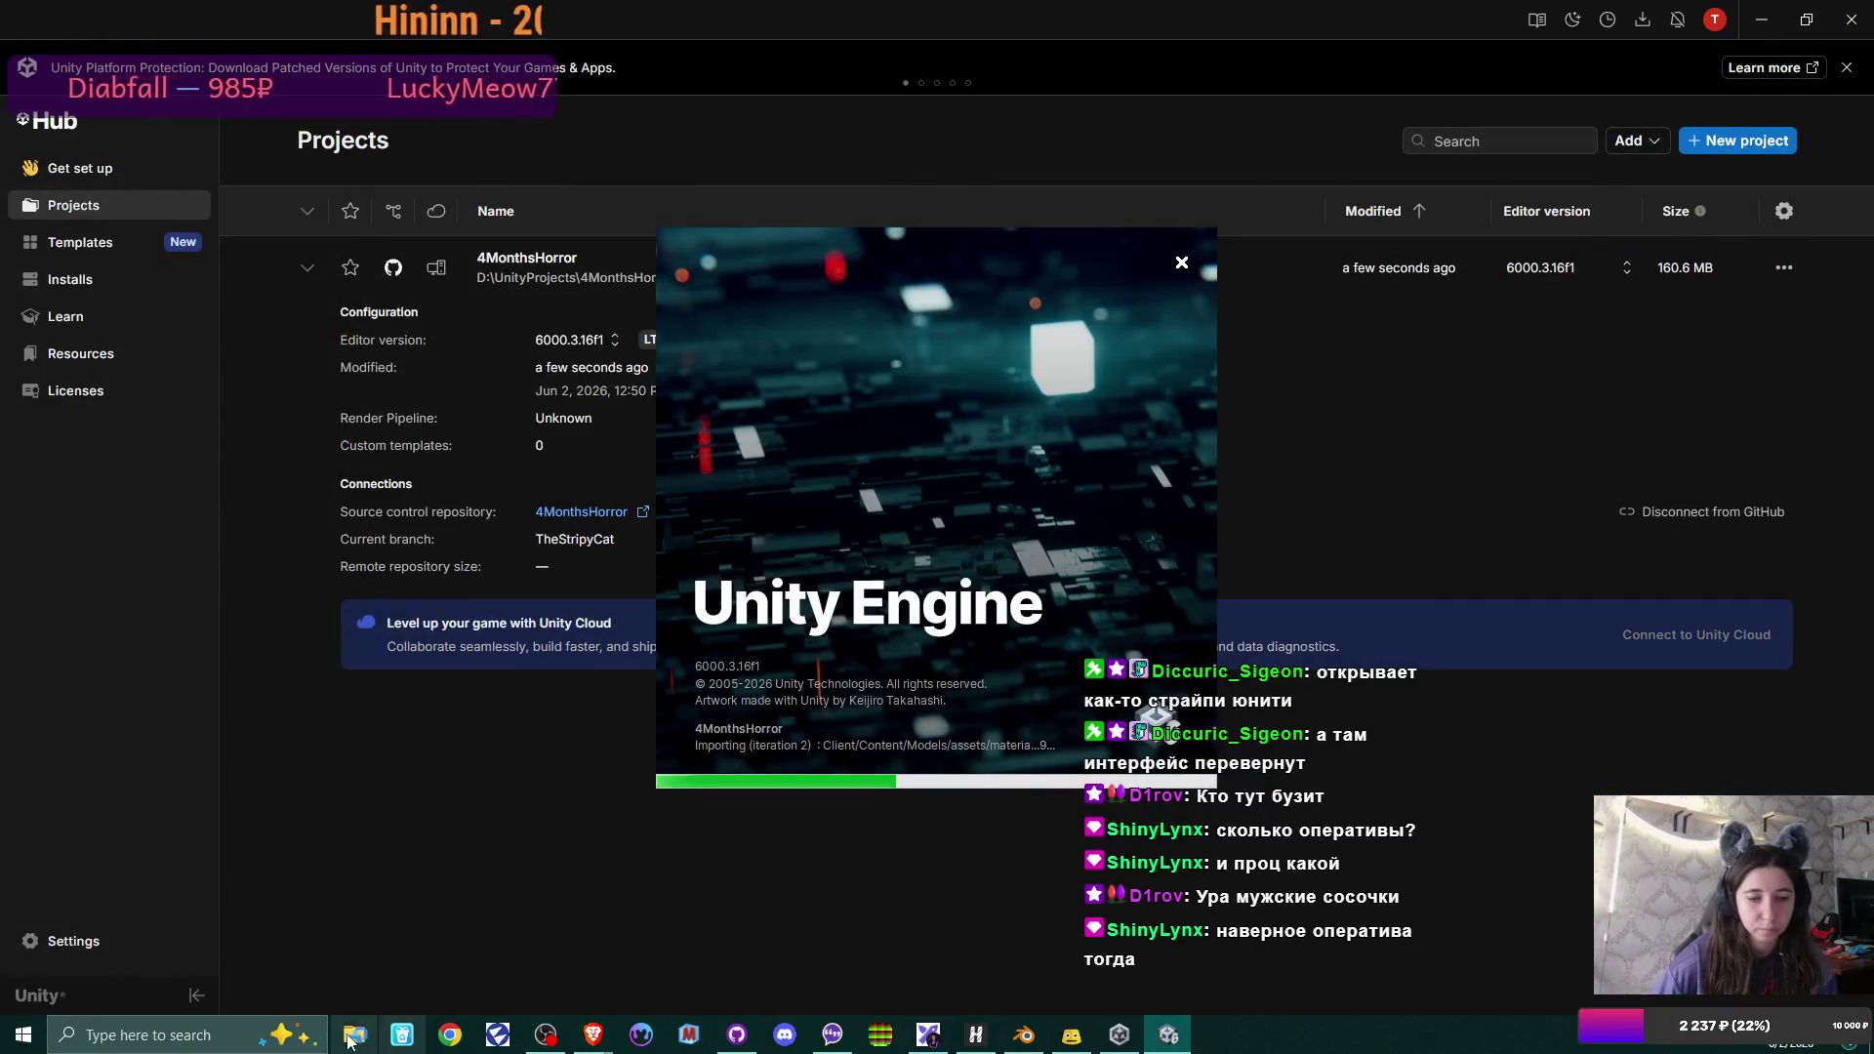
left_click(353, 1034)
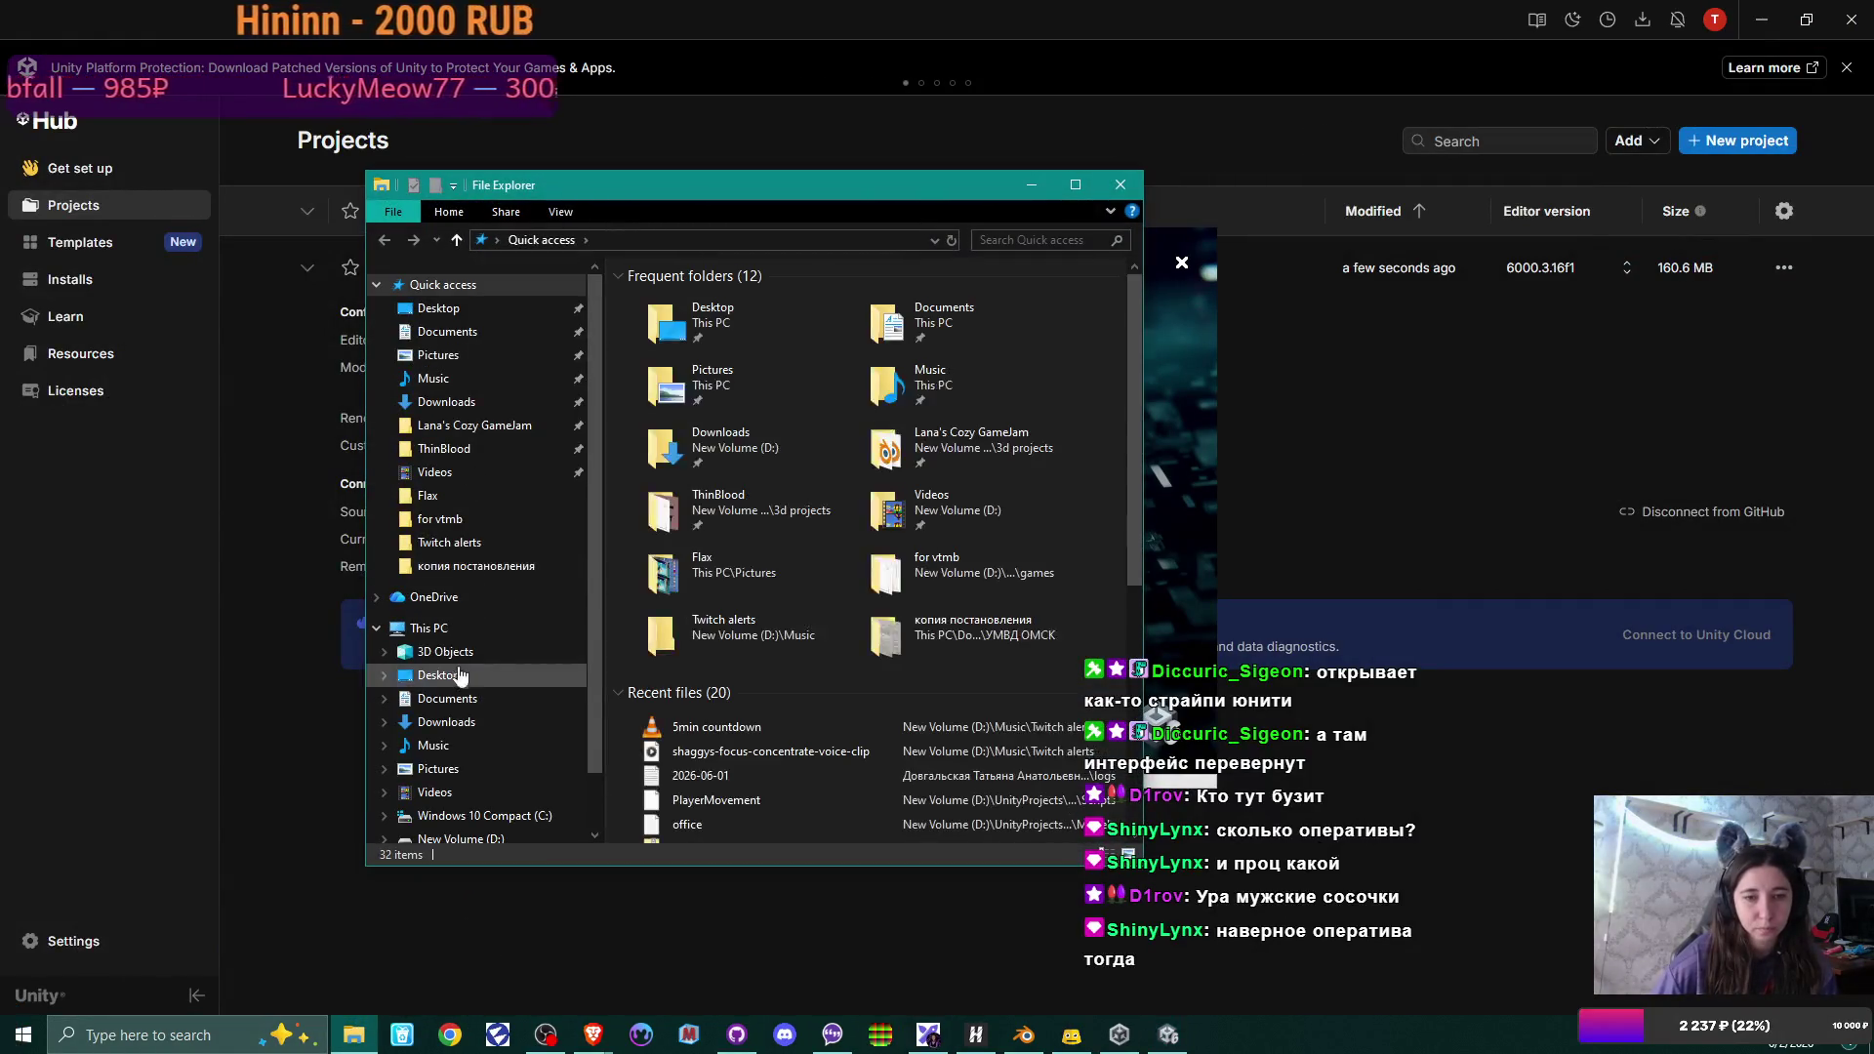
right_click(444, 630)
left_click(544, 884)
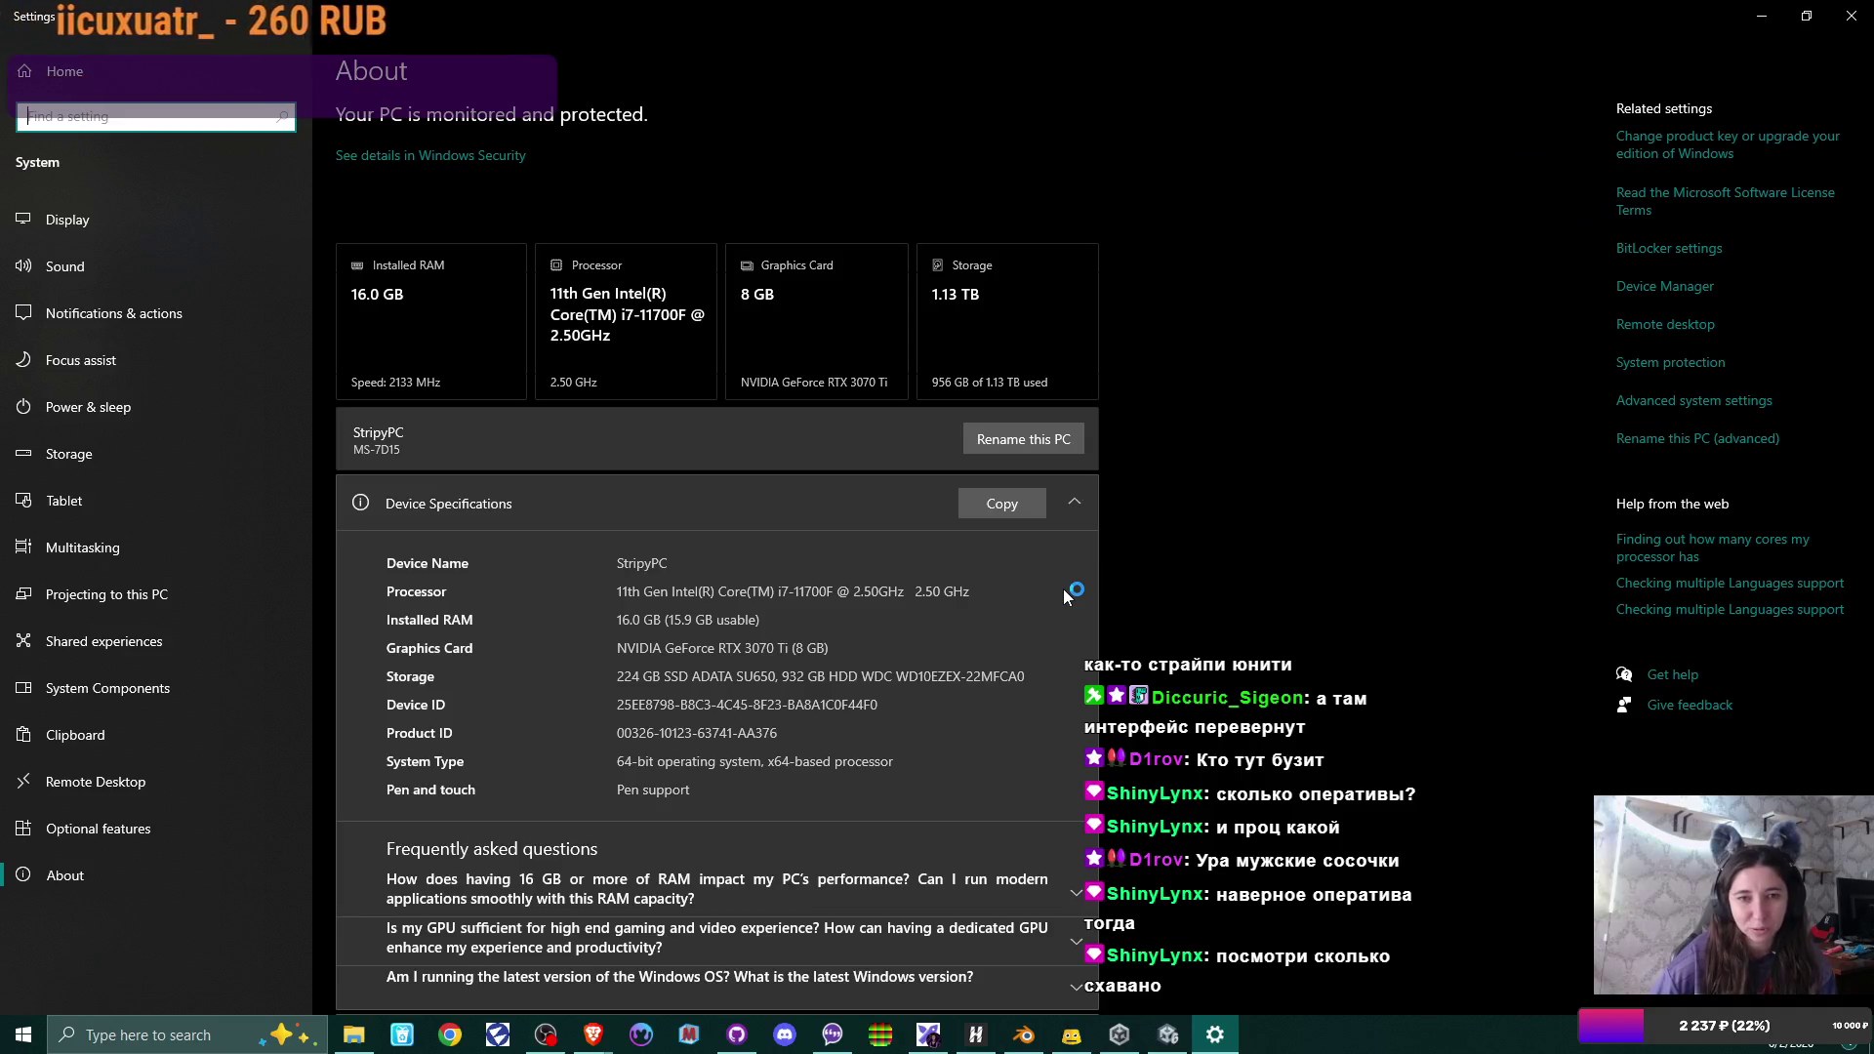
scroll(585, 662, "down", 3)
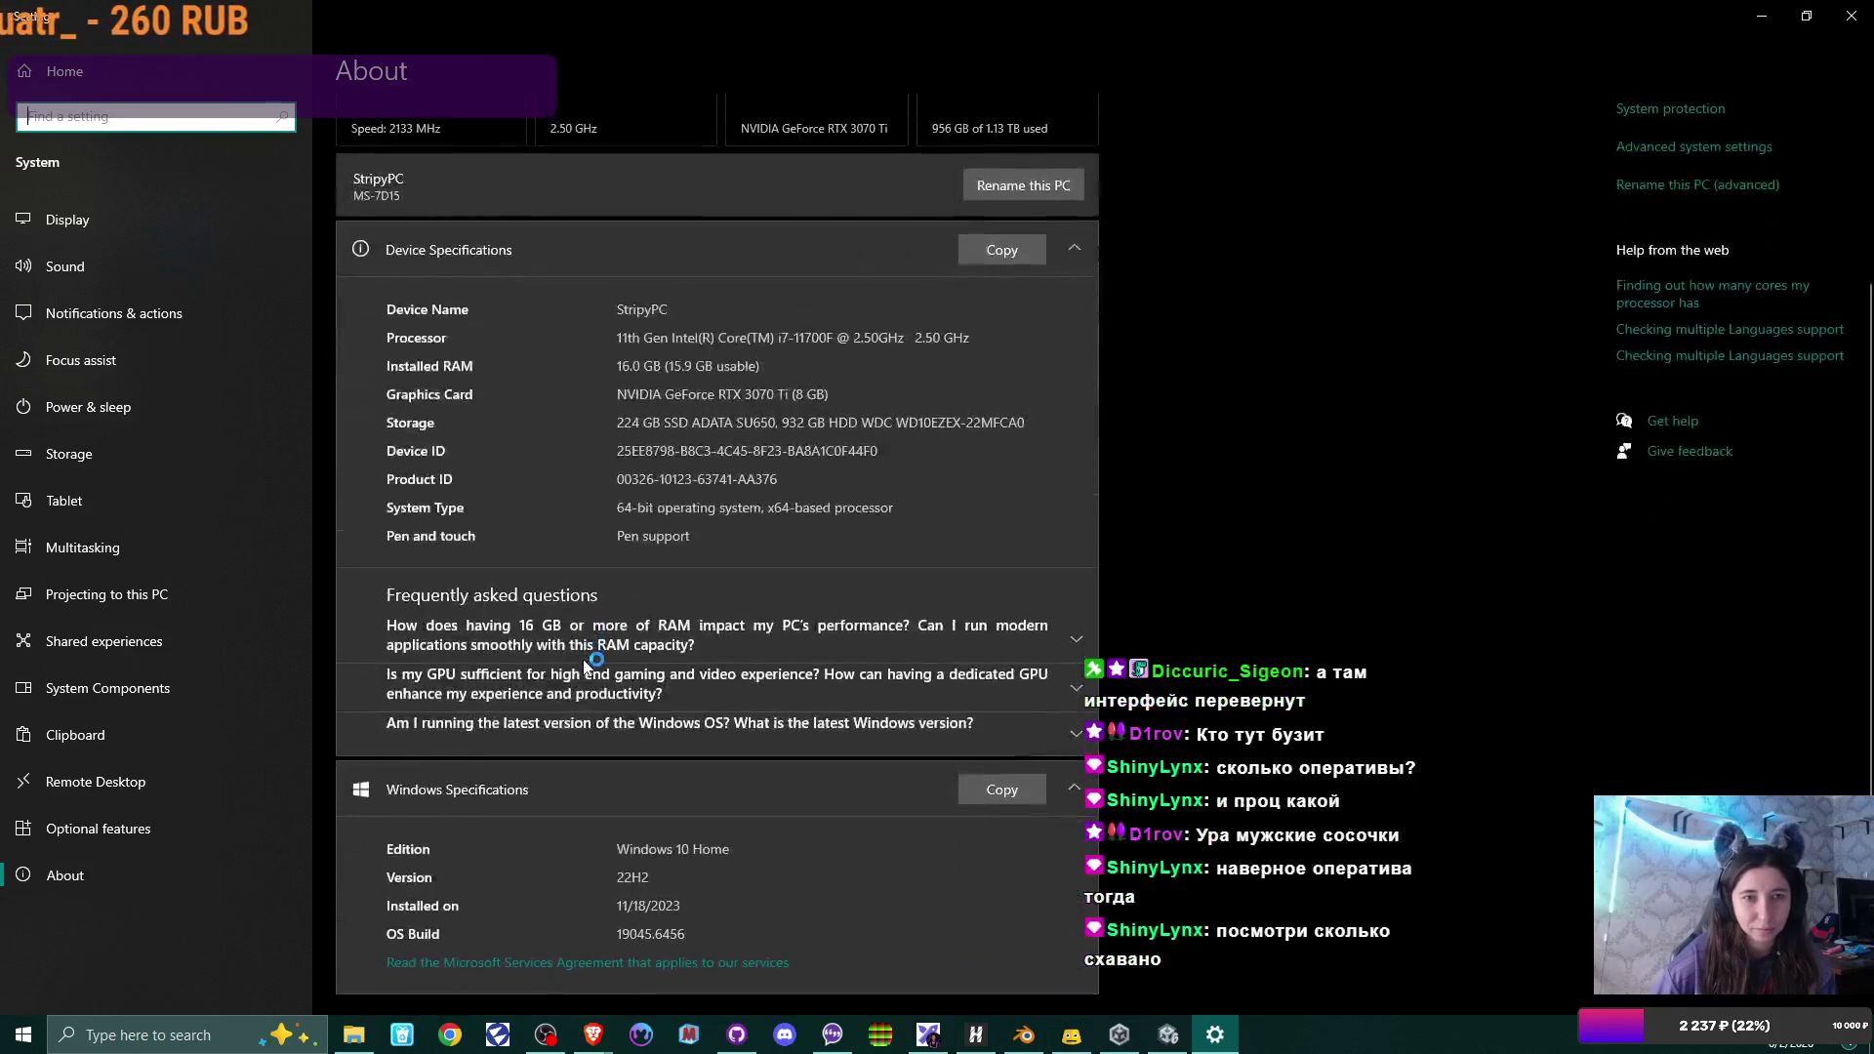
scroll(585, 662, "up", 3)
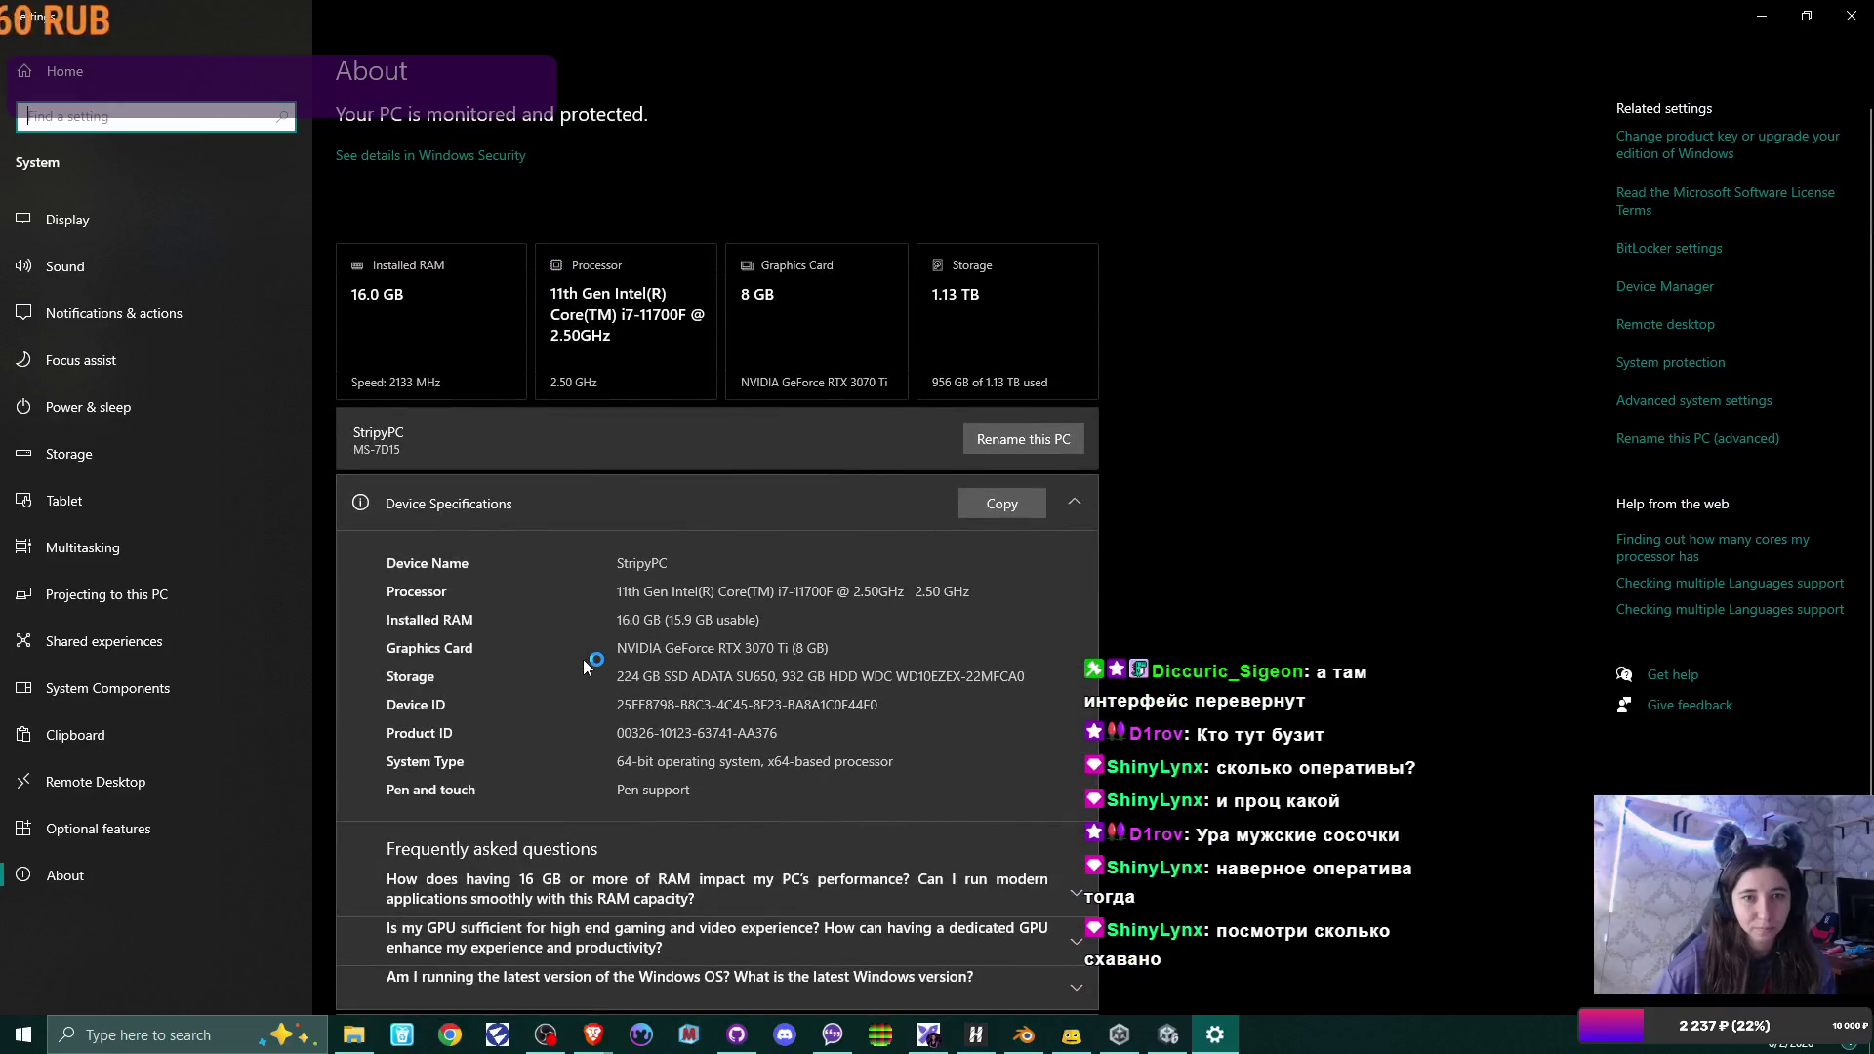
scroll(582, 659, "down", 3)
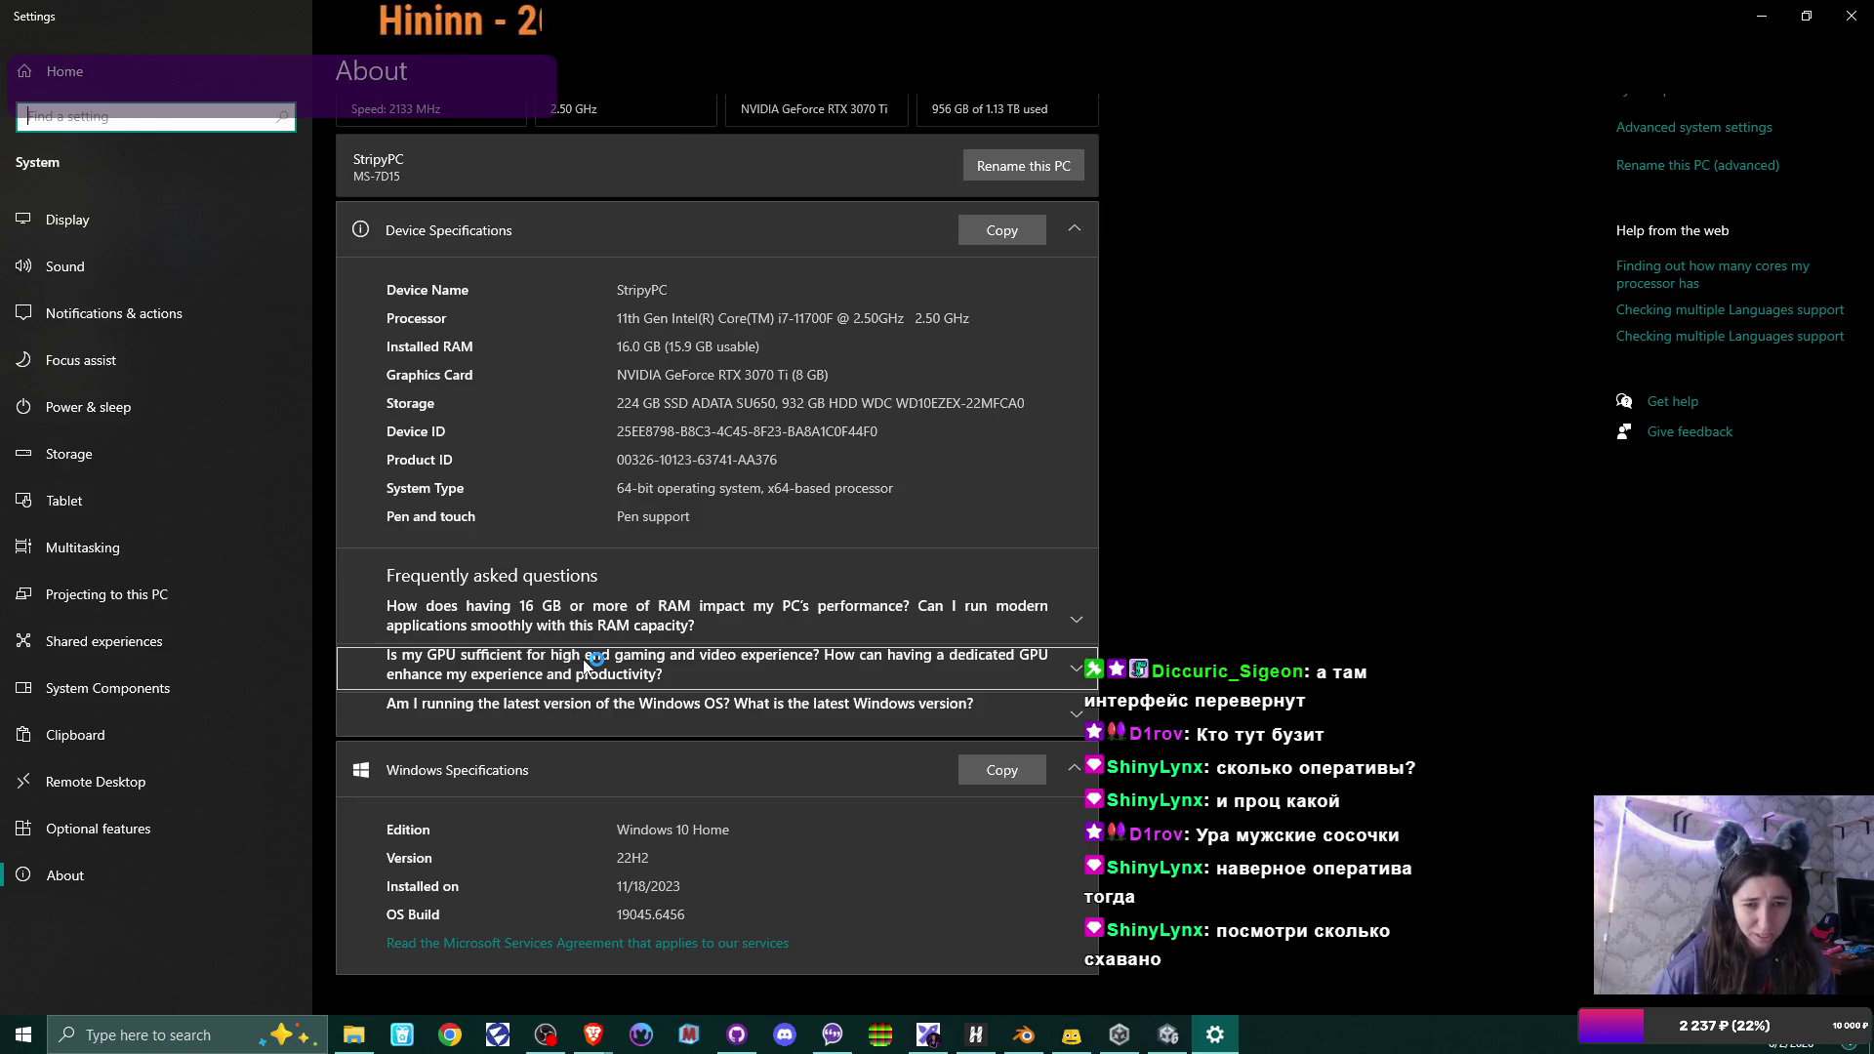
scroll(582, 659, "up", 3)
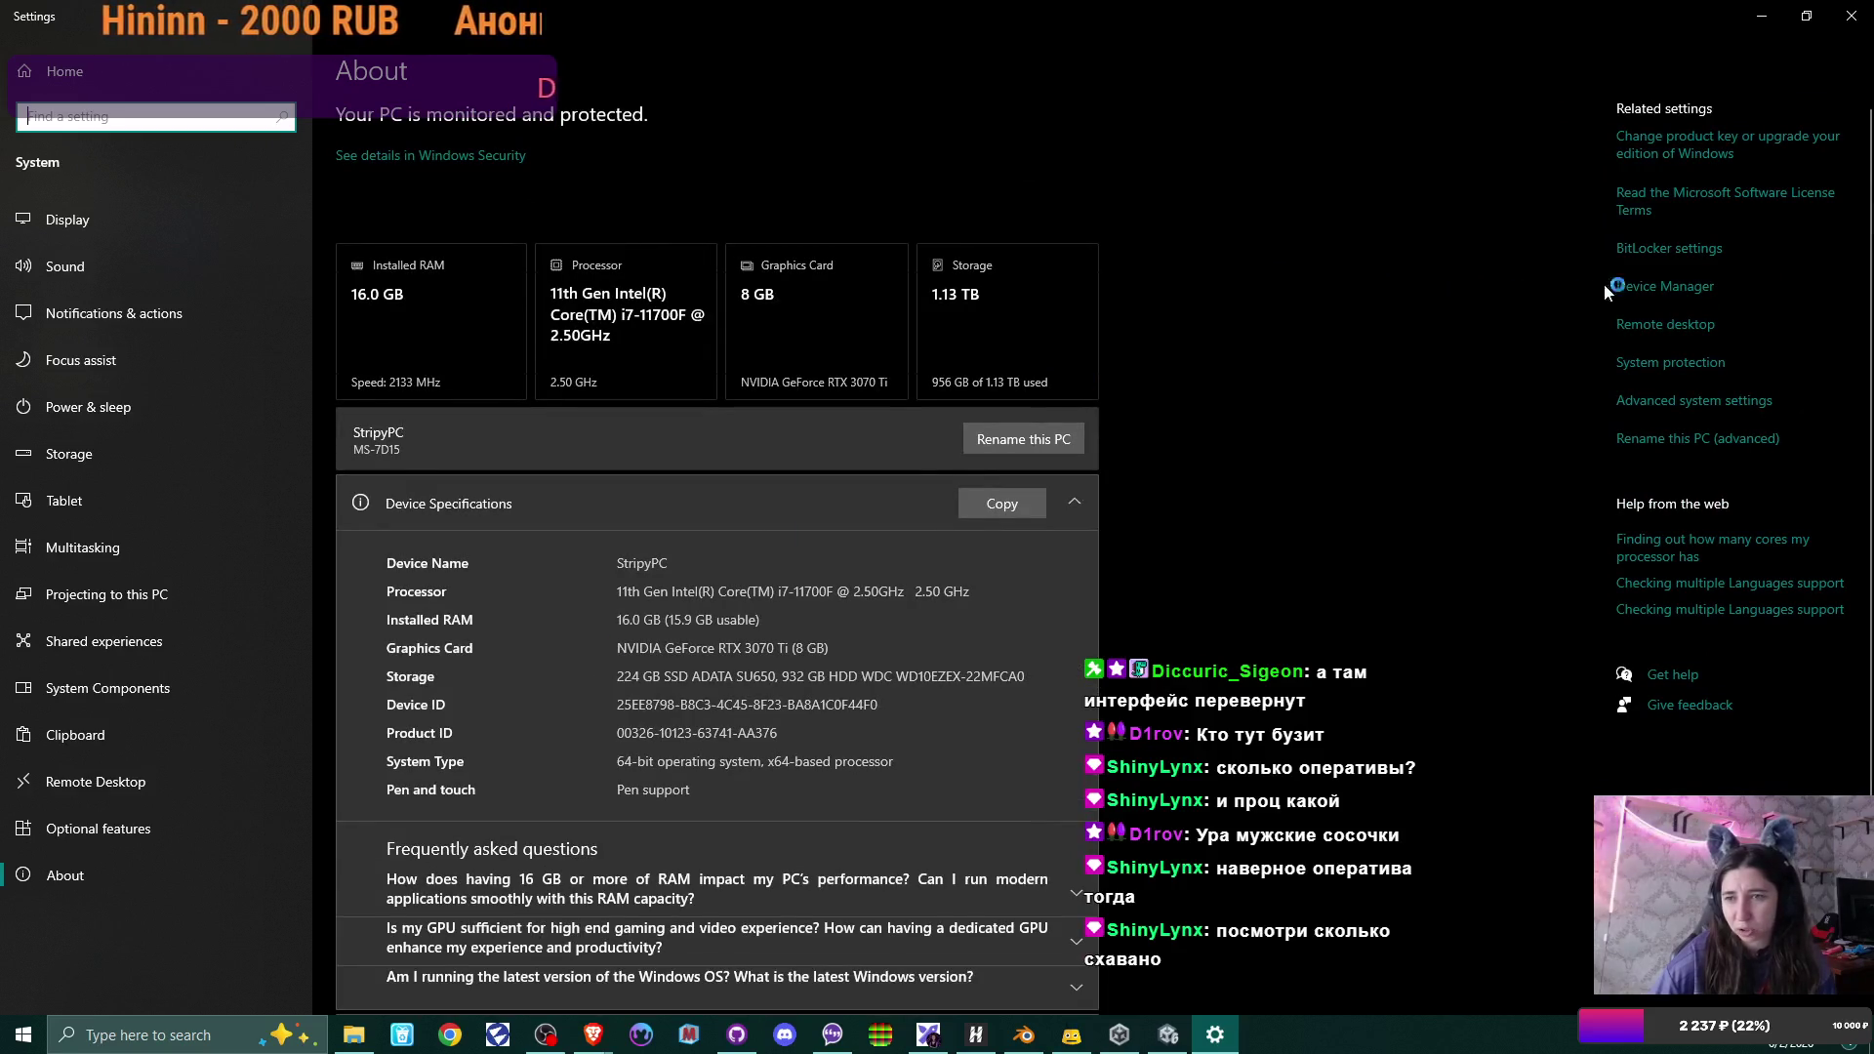
left_click(1668, 288)
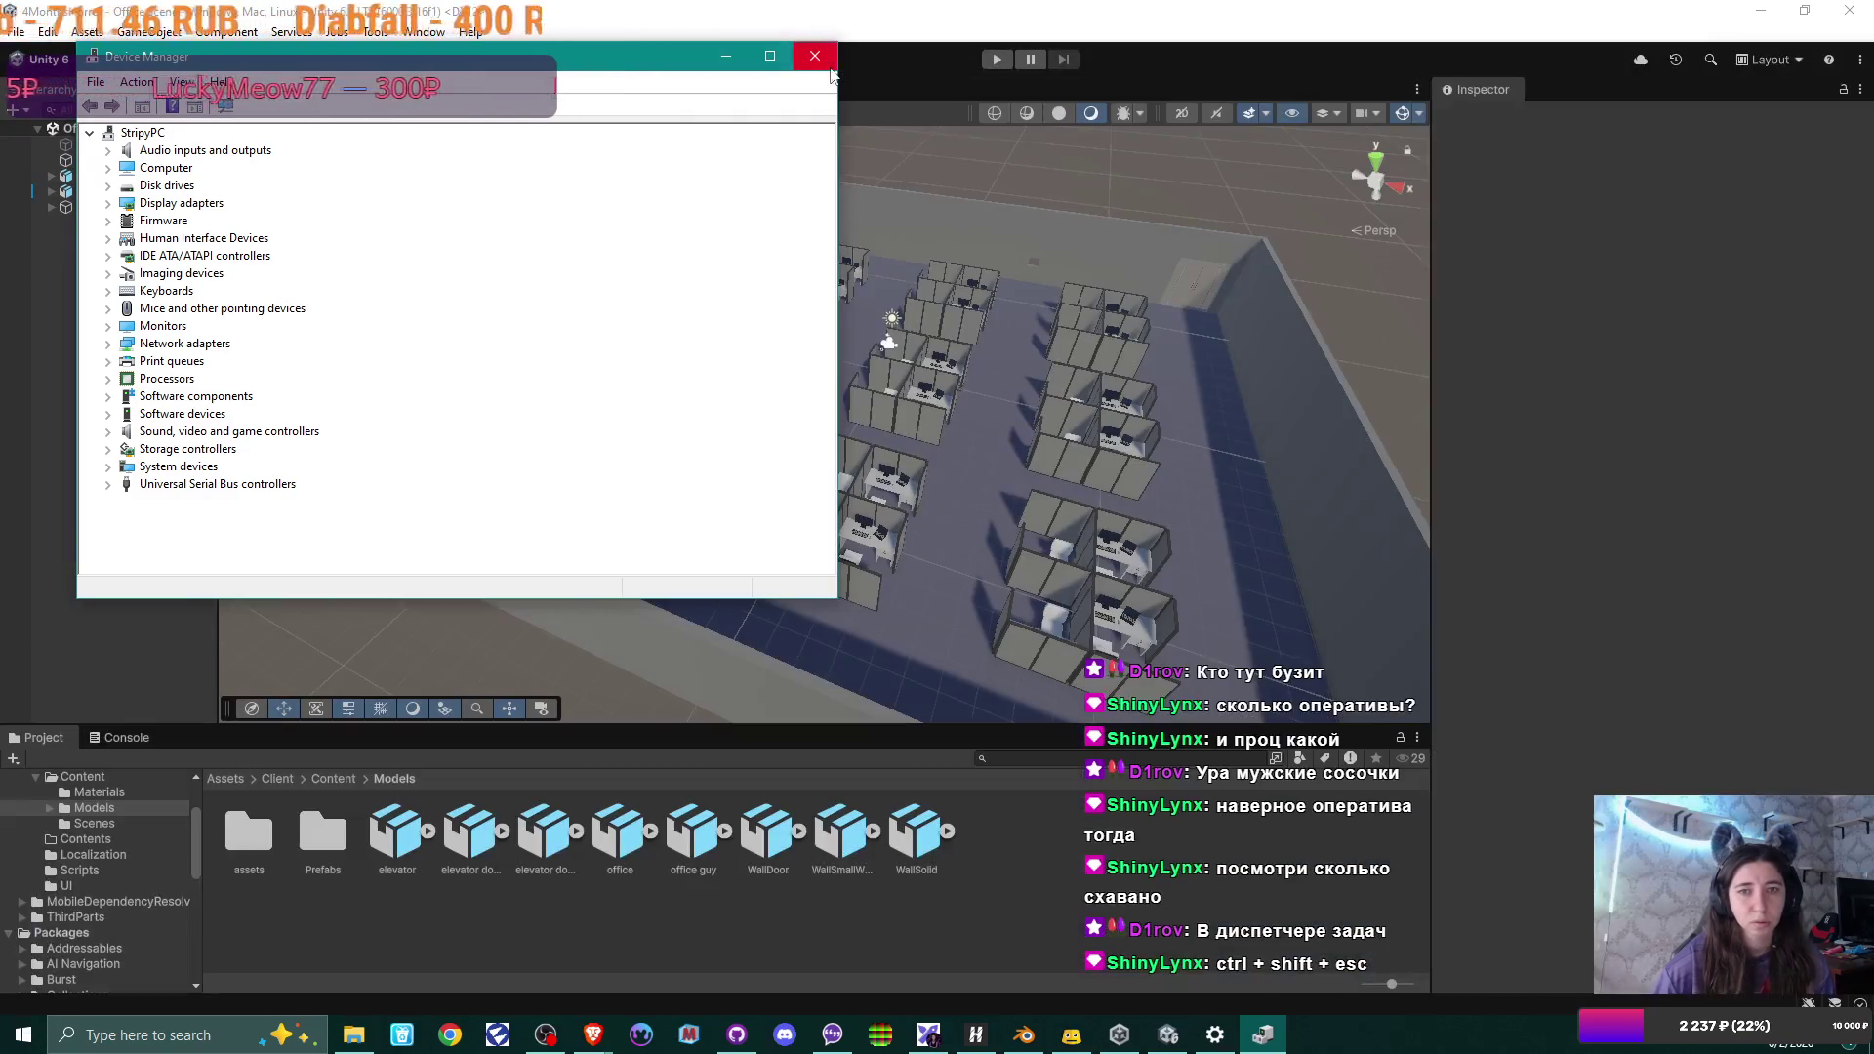
left_click(817, 59)
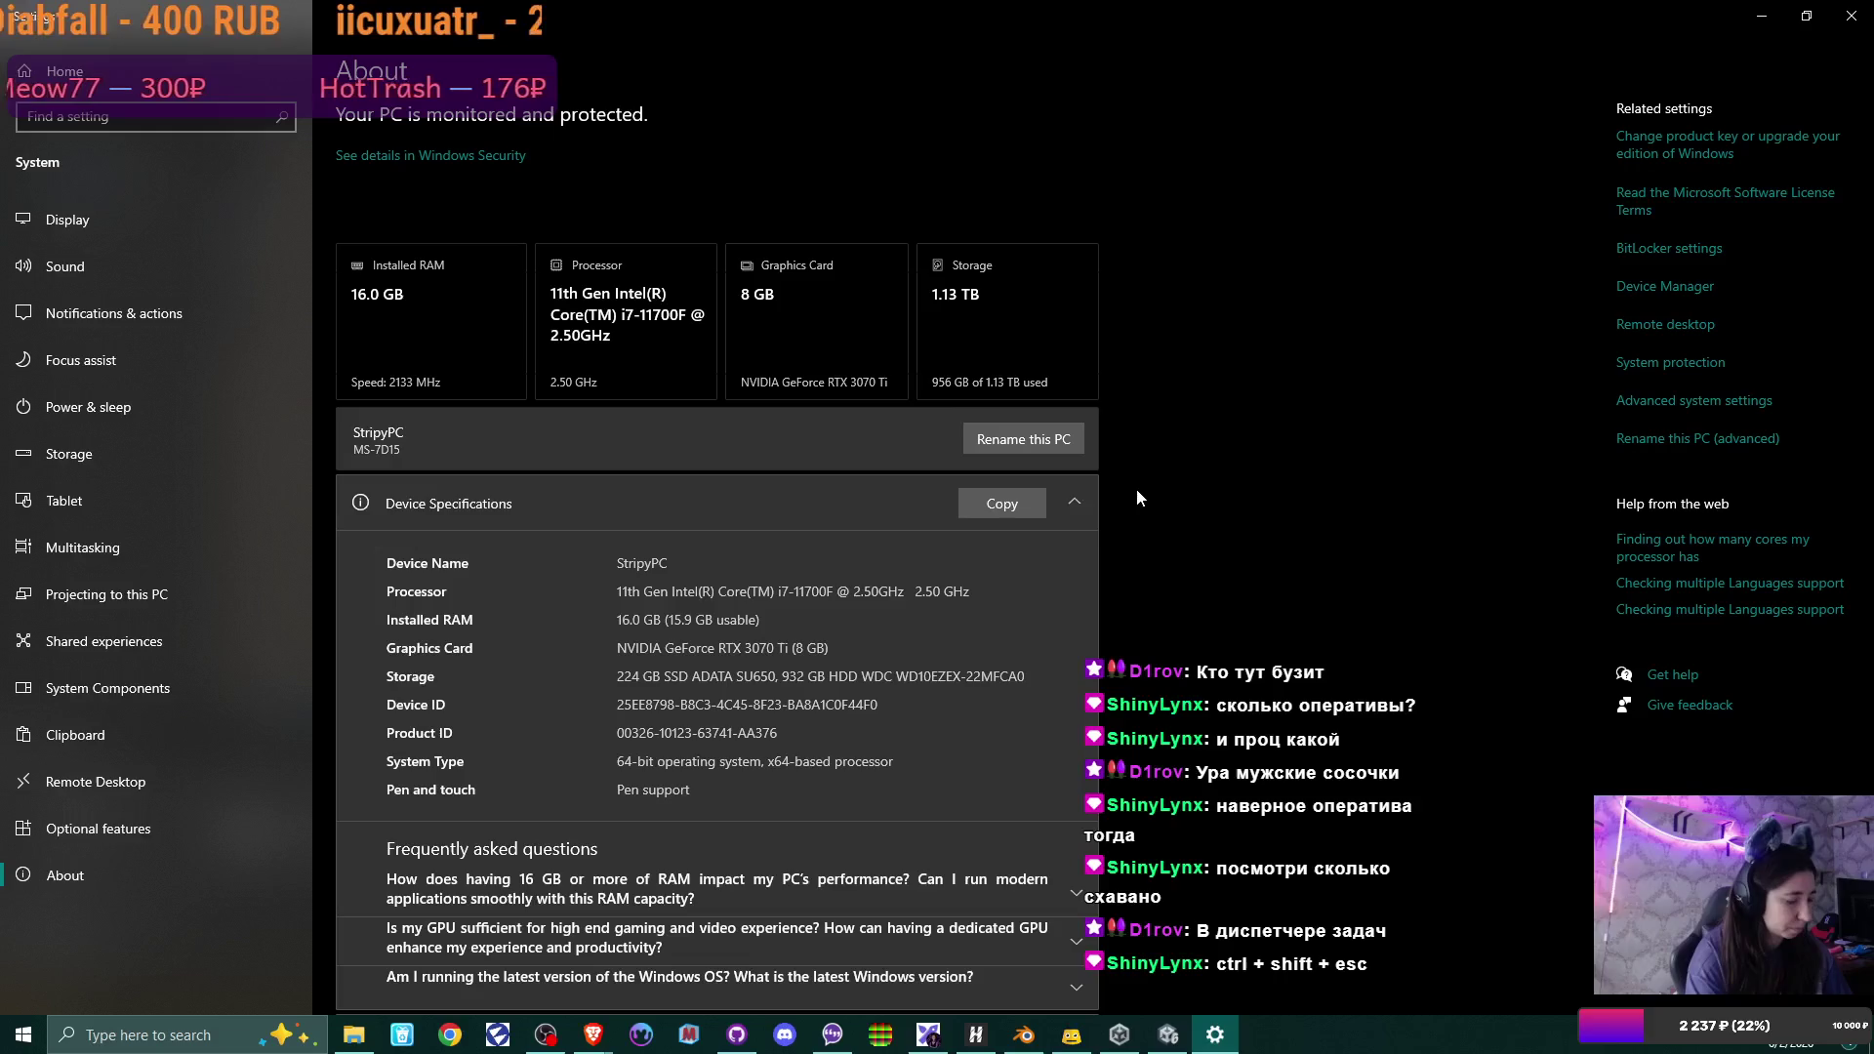
Open Task Manager and minimize Settings so it shows over the Unity editor.
key("ctrl+shift+Escape")
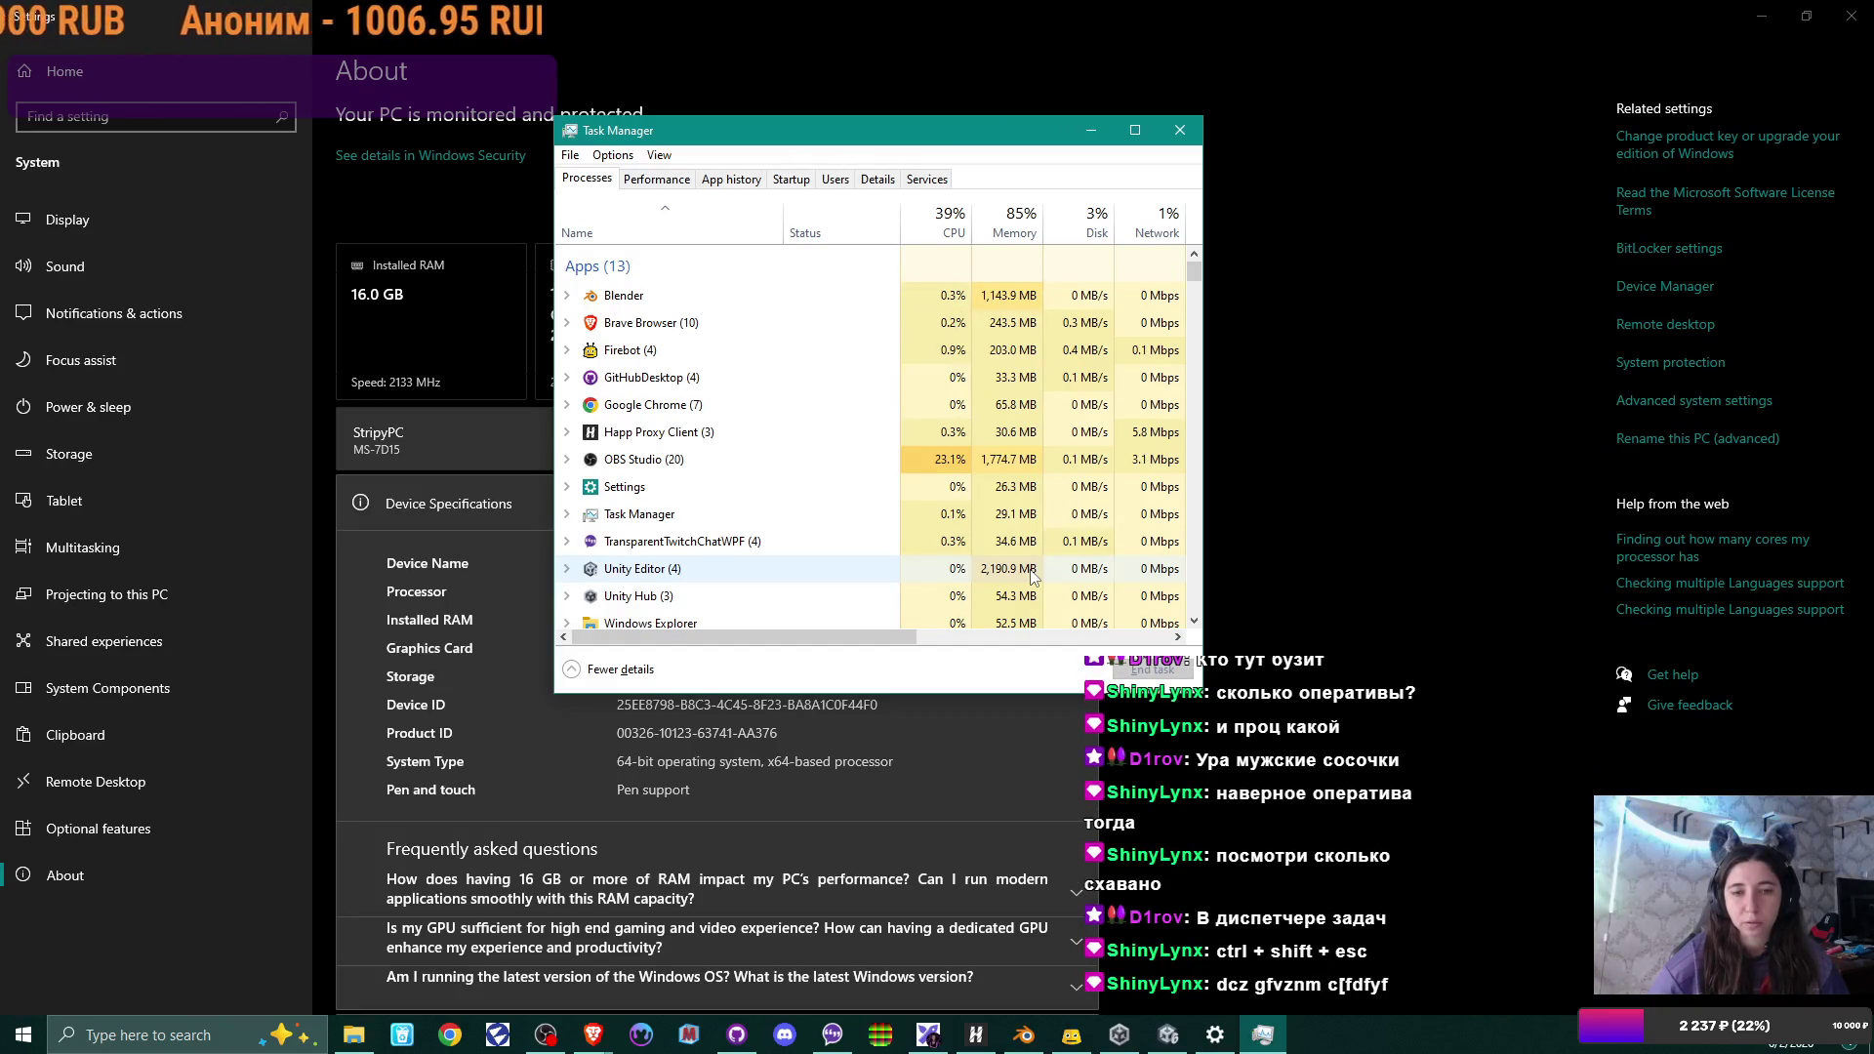
left_click(1754, 13)
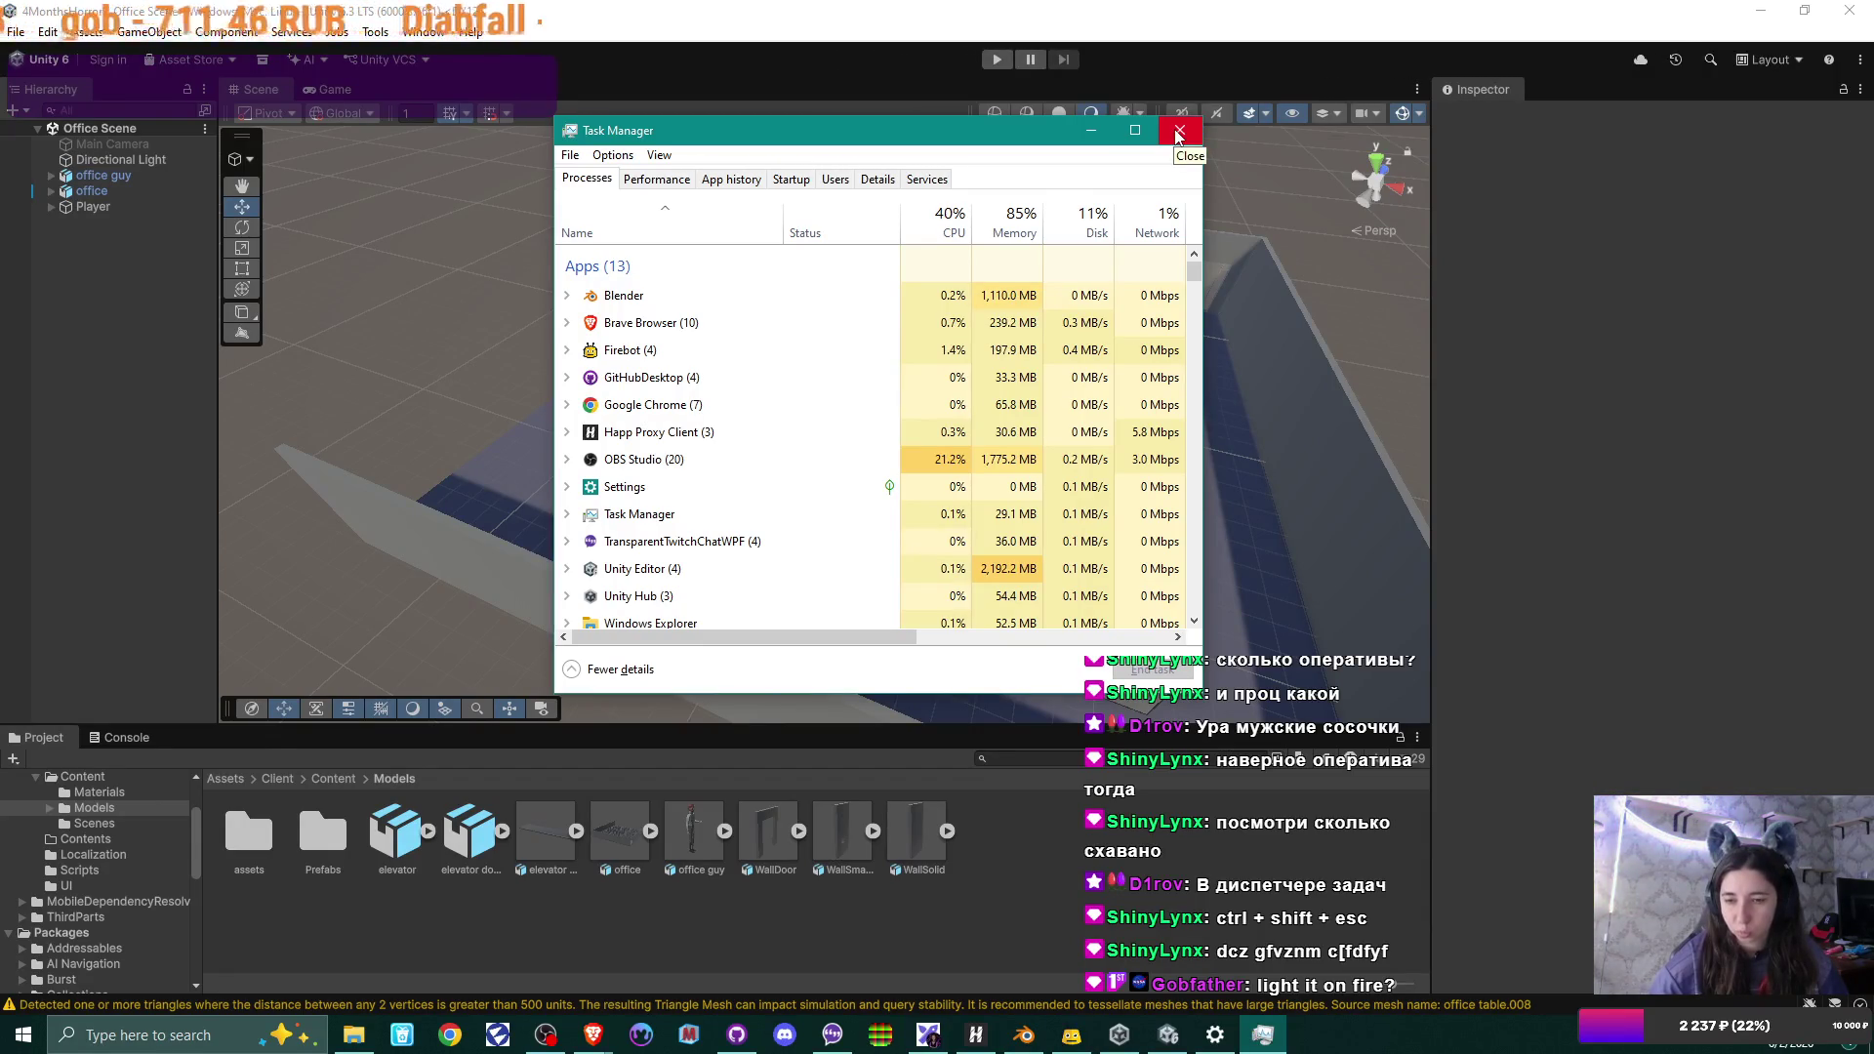
Close Task Manager, look over the imported cubicle scene in Unity, then return to Blender.
left_click(1177, 135)
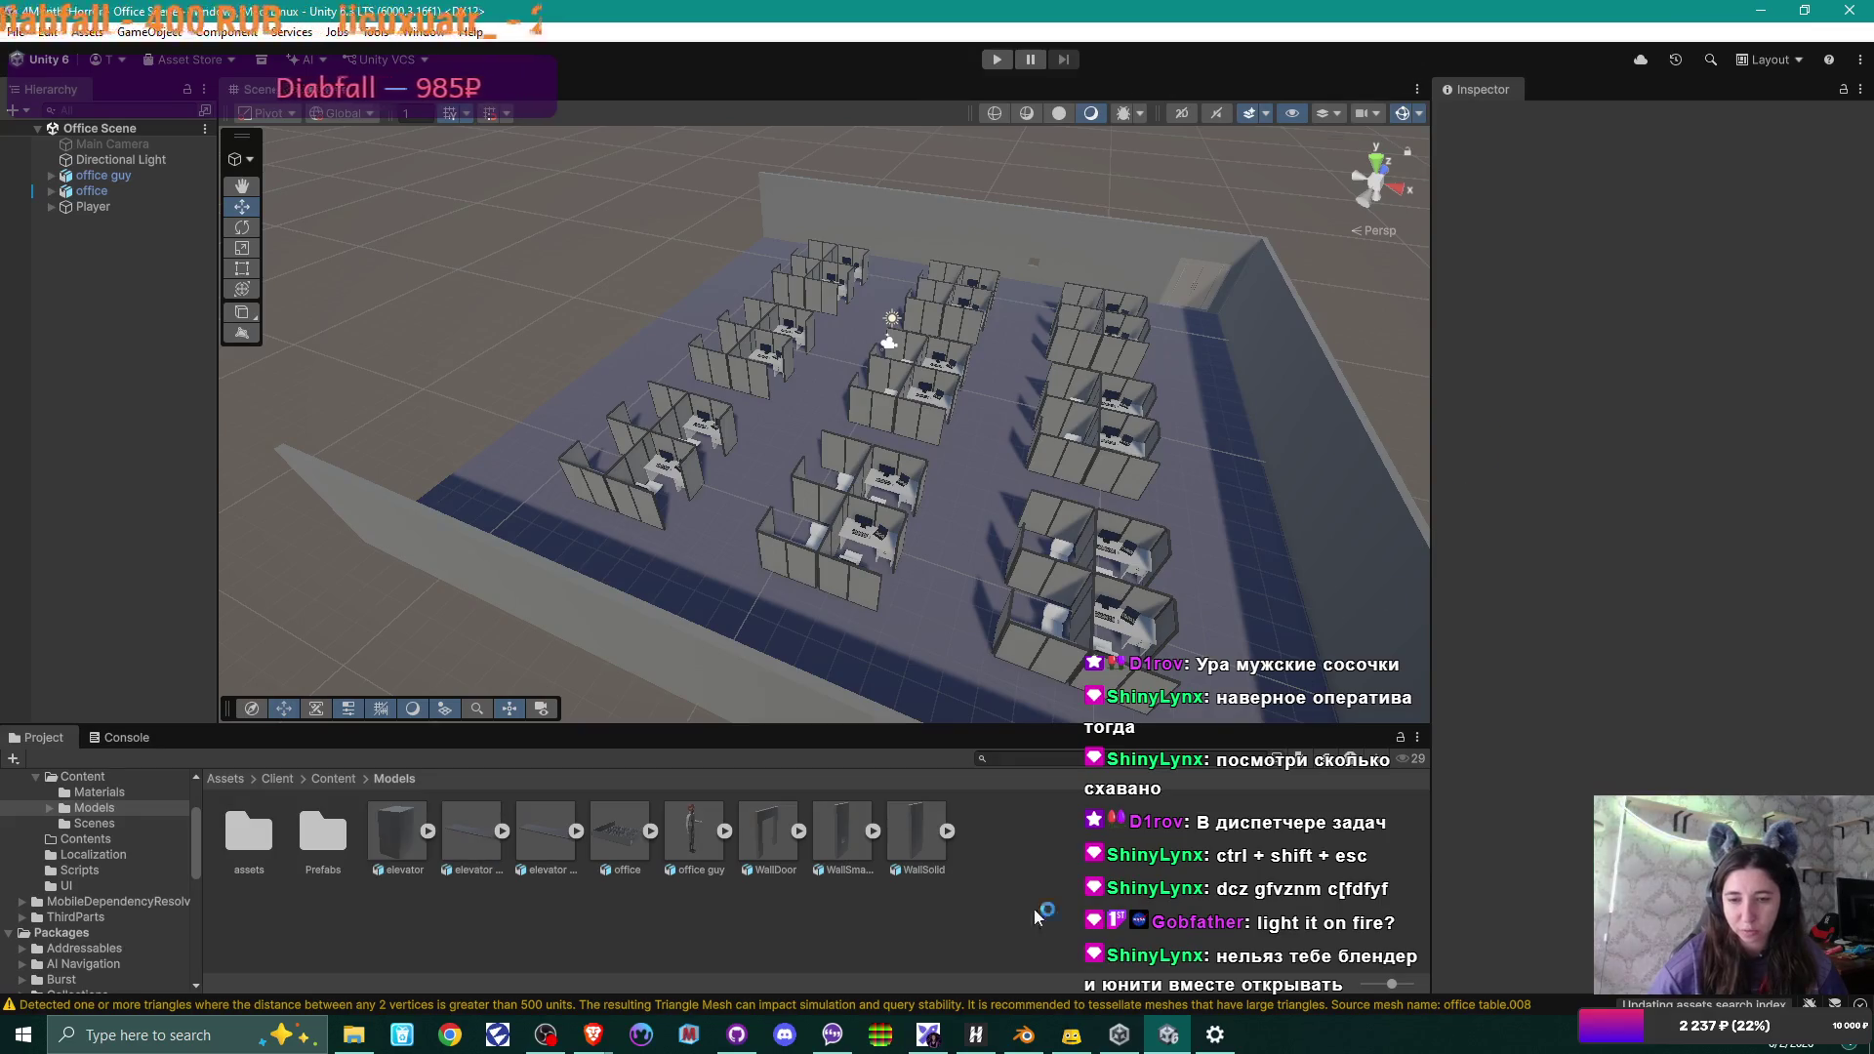
mouse_move(1032, 1042)
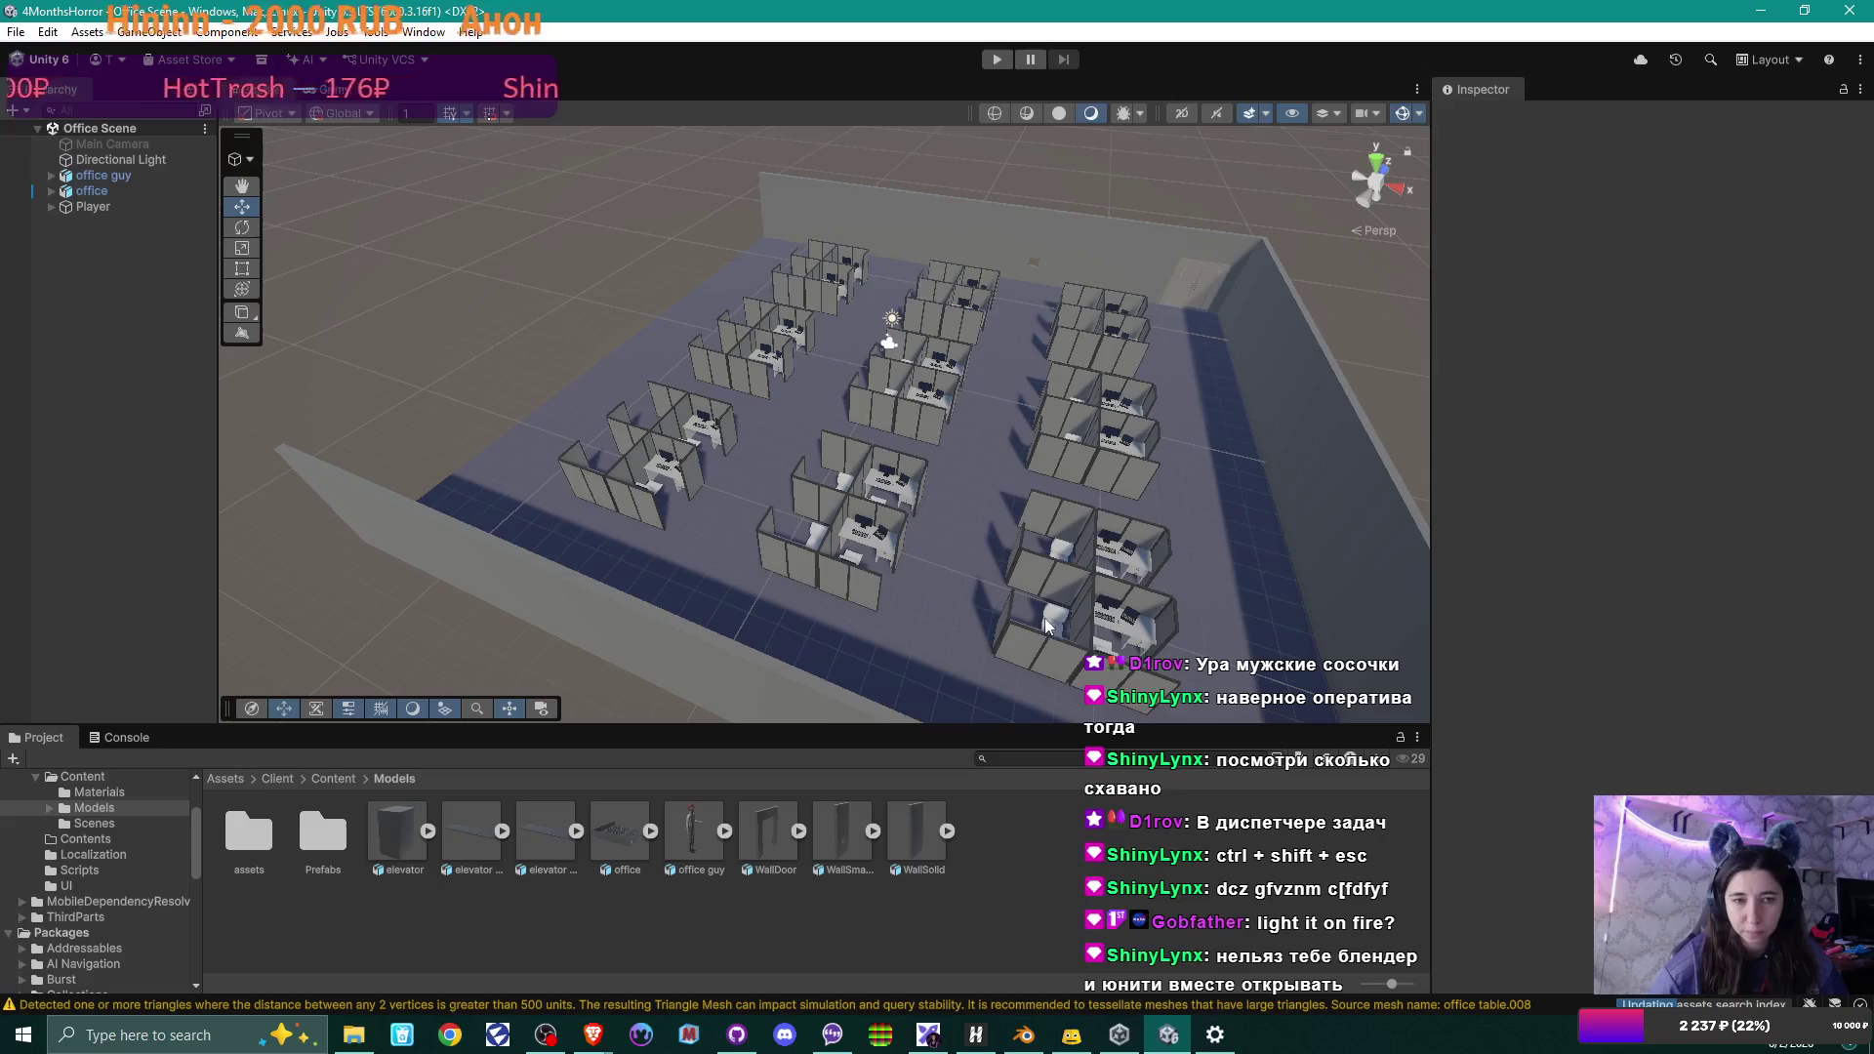
mouse_move(868, 529)
middle_mouse_down()
mouse_move(979, 531)
mouse_move(901, 527)
middle_mouse_up()
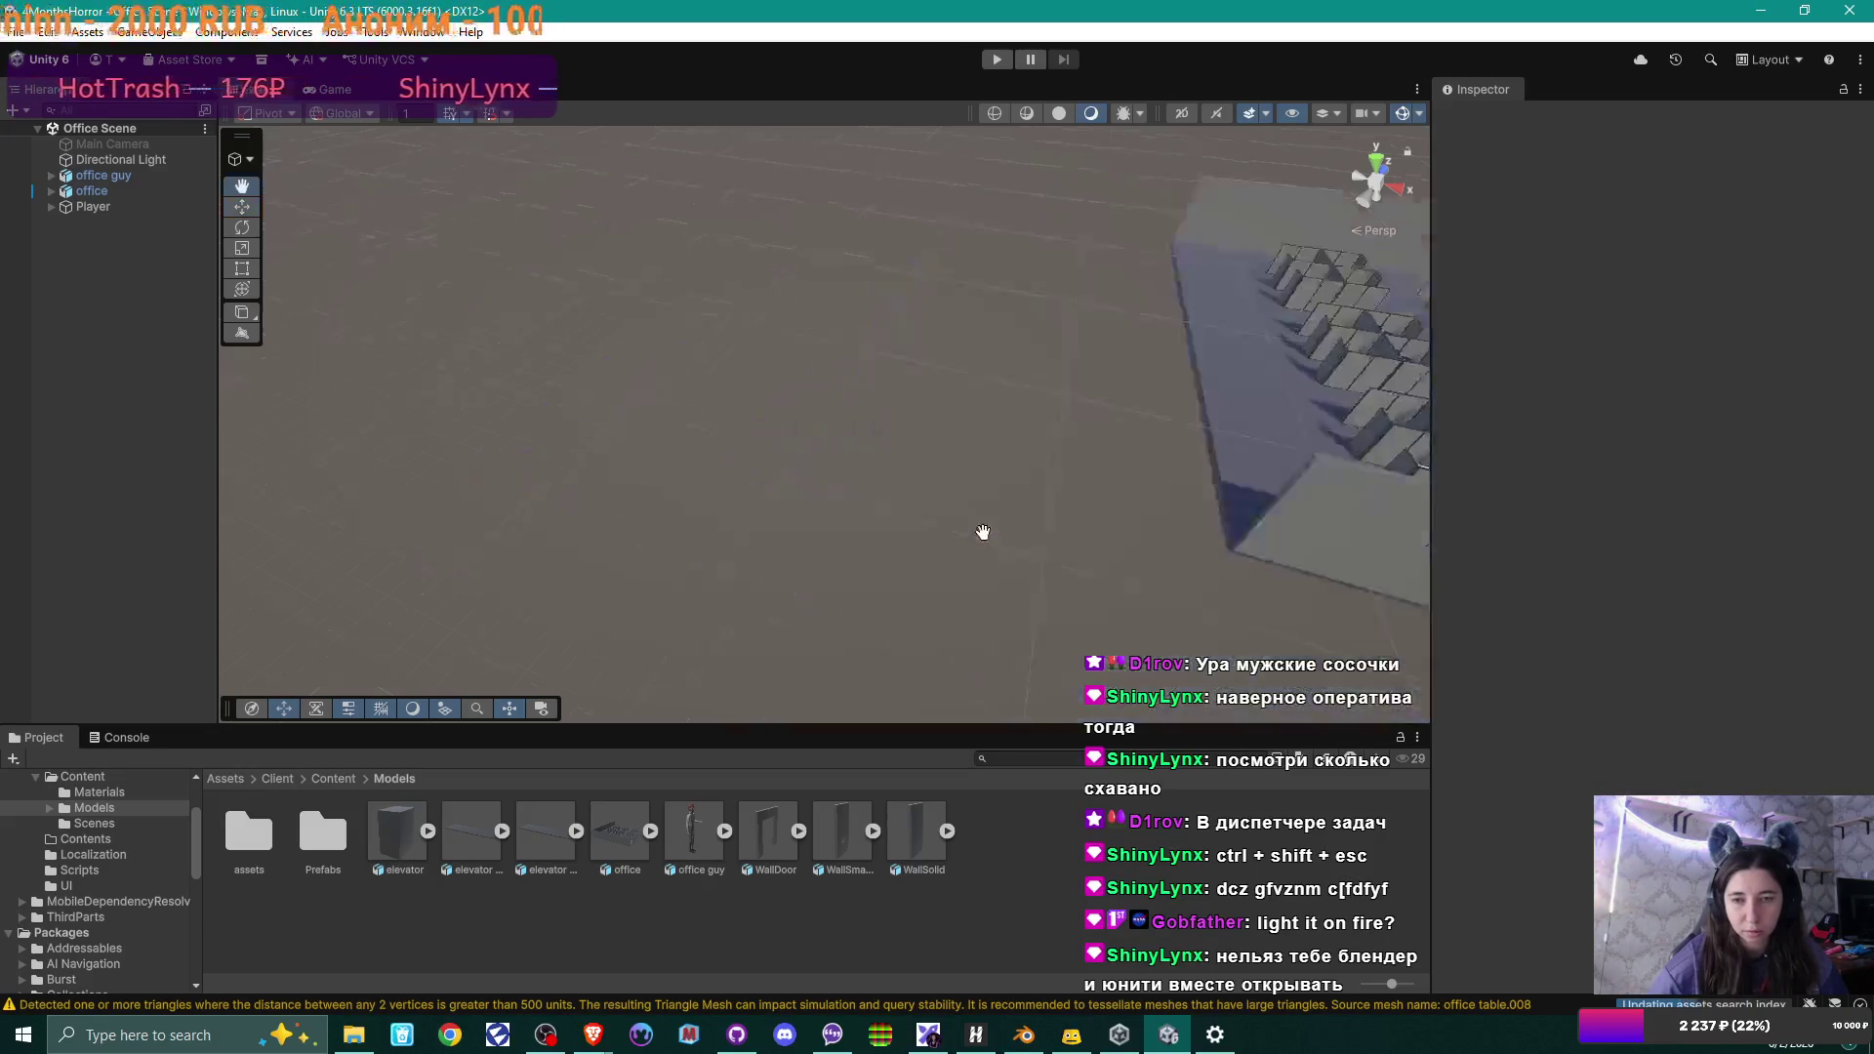
scroll(861, 524, "down", 5)
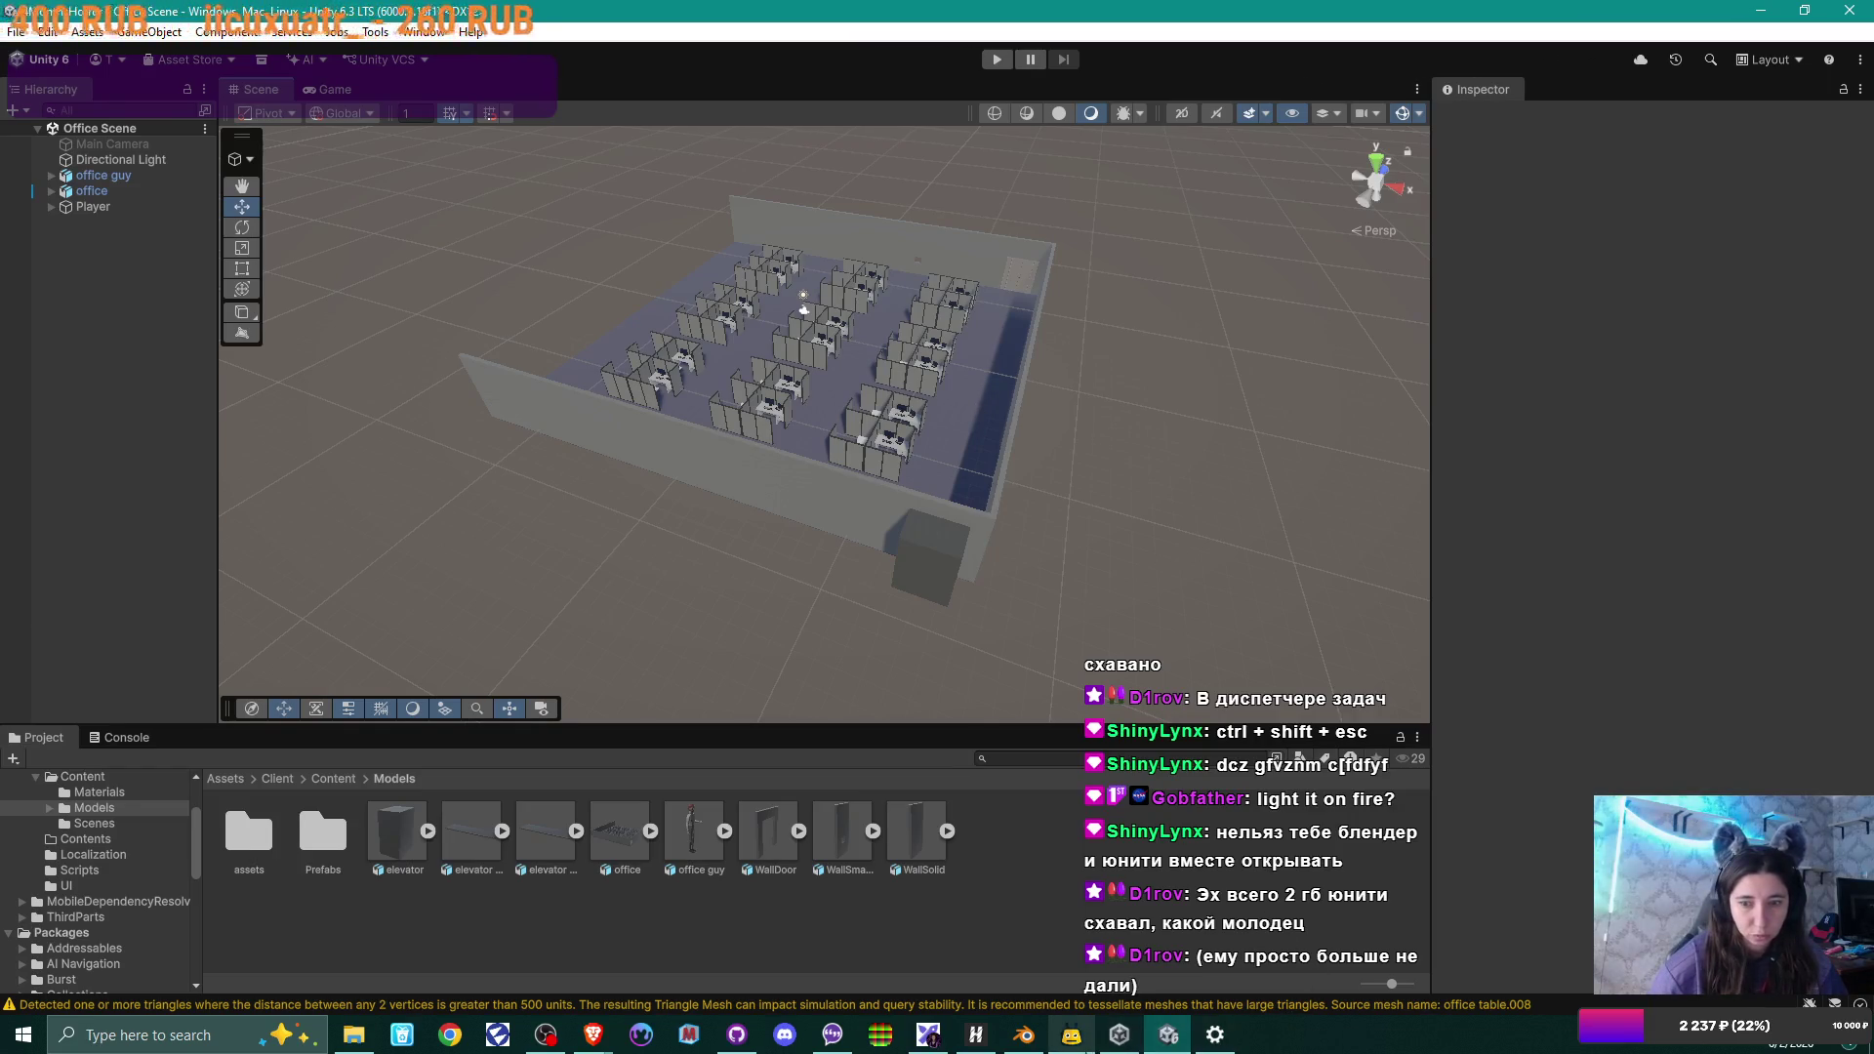
left_click(1023, 1034)
mouse_move(1035, 693)
middle_mouse_down()
mouse_move(1023, 560)
mouse_move(915, 611)
mouse_move(1024, 691)
mouse_move(1120, 674)
mouse_move(874, 380)
mouse_move(882, 452)
mouse_move(1249, 544)
mouse_move(1084, 452)
middle_mouse_up()
Select the office table.003 desk, enter Edit Mode on it, and open the Edit menu.
scroll(976, 449, "up", 2)
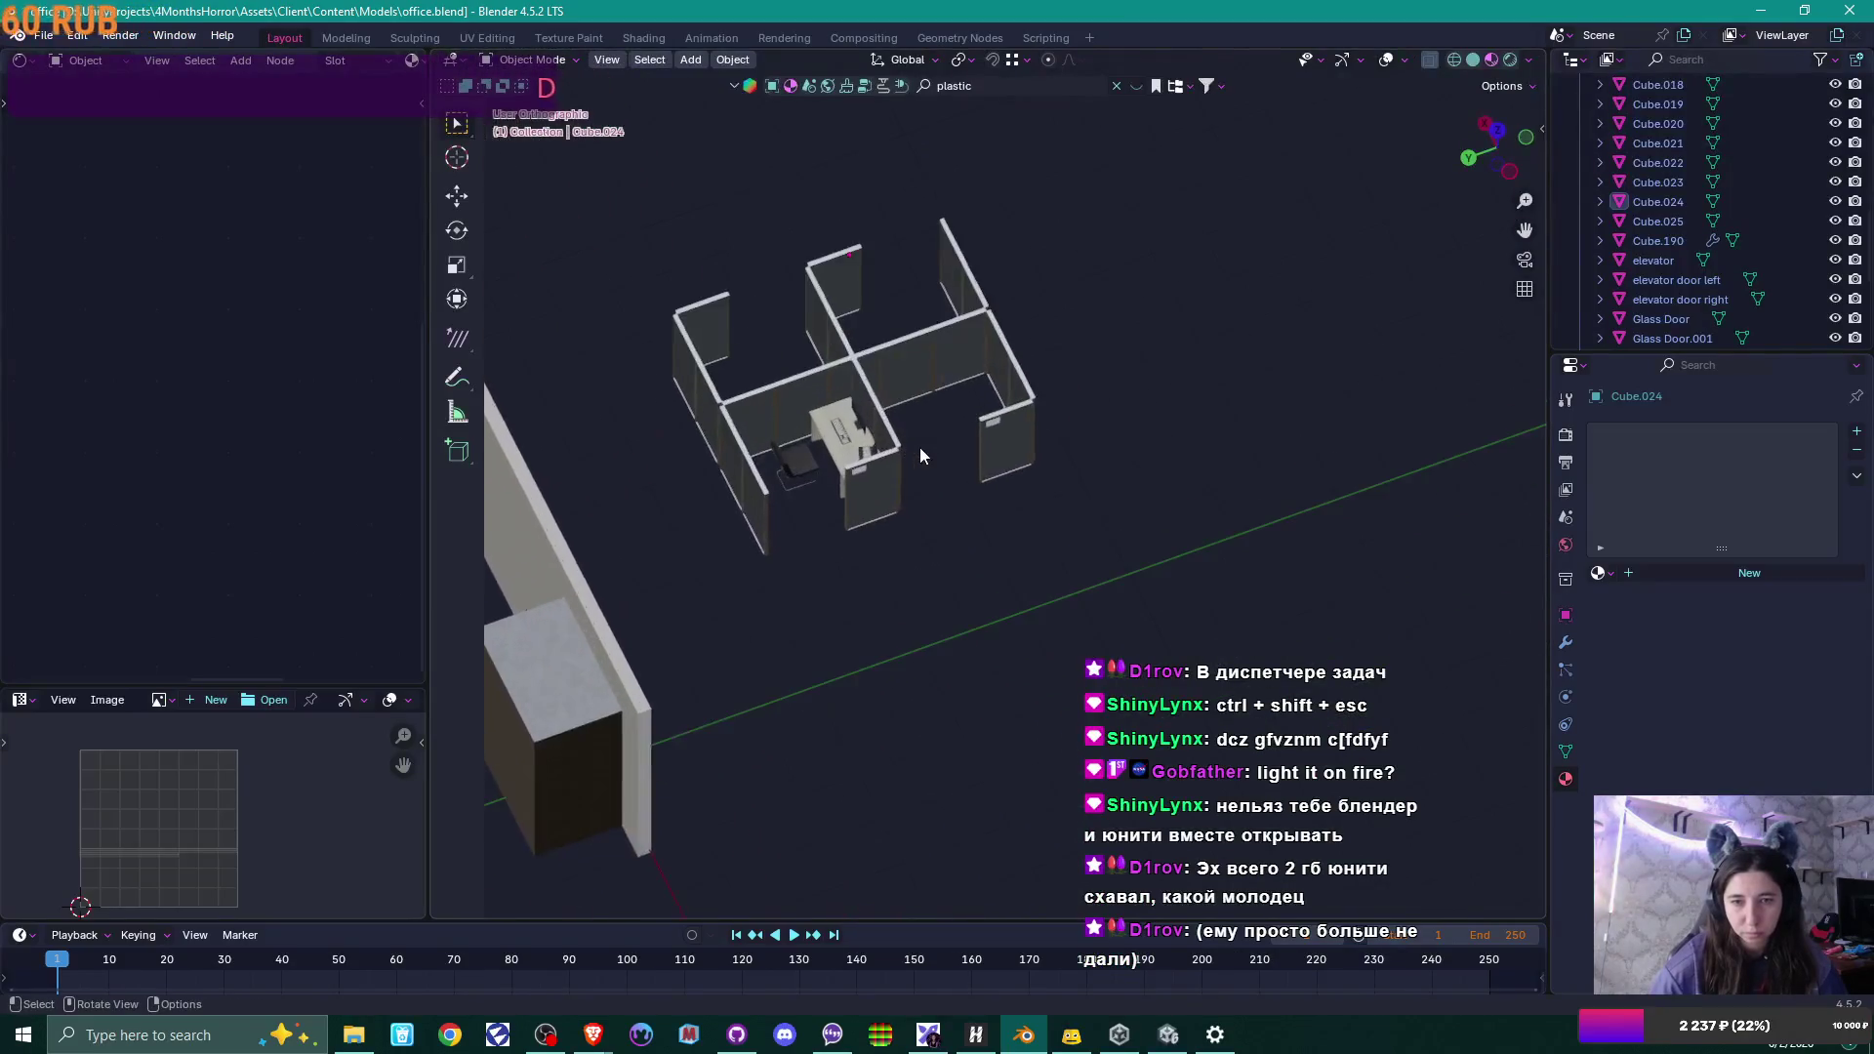
middle_click_drag(920, 447, 786, 408, "shift")
scroll(749, 397, "up", 1)
left_click(747, 391)
mouse_move(984, 479)
middle_mouse_down()
mouse_move(1068, 578)
mouse_move(1121, 564)
middle_mouse_up()
key("Tab")
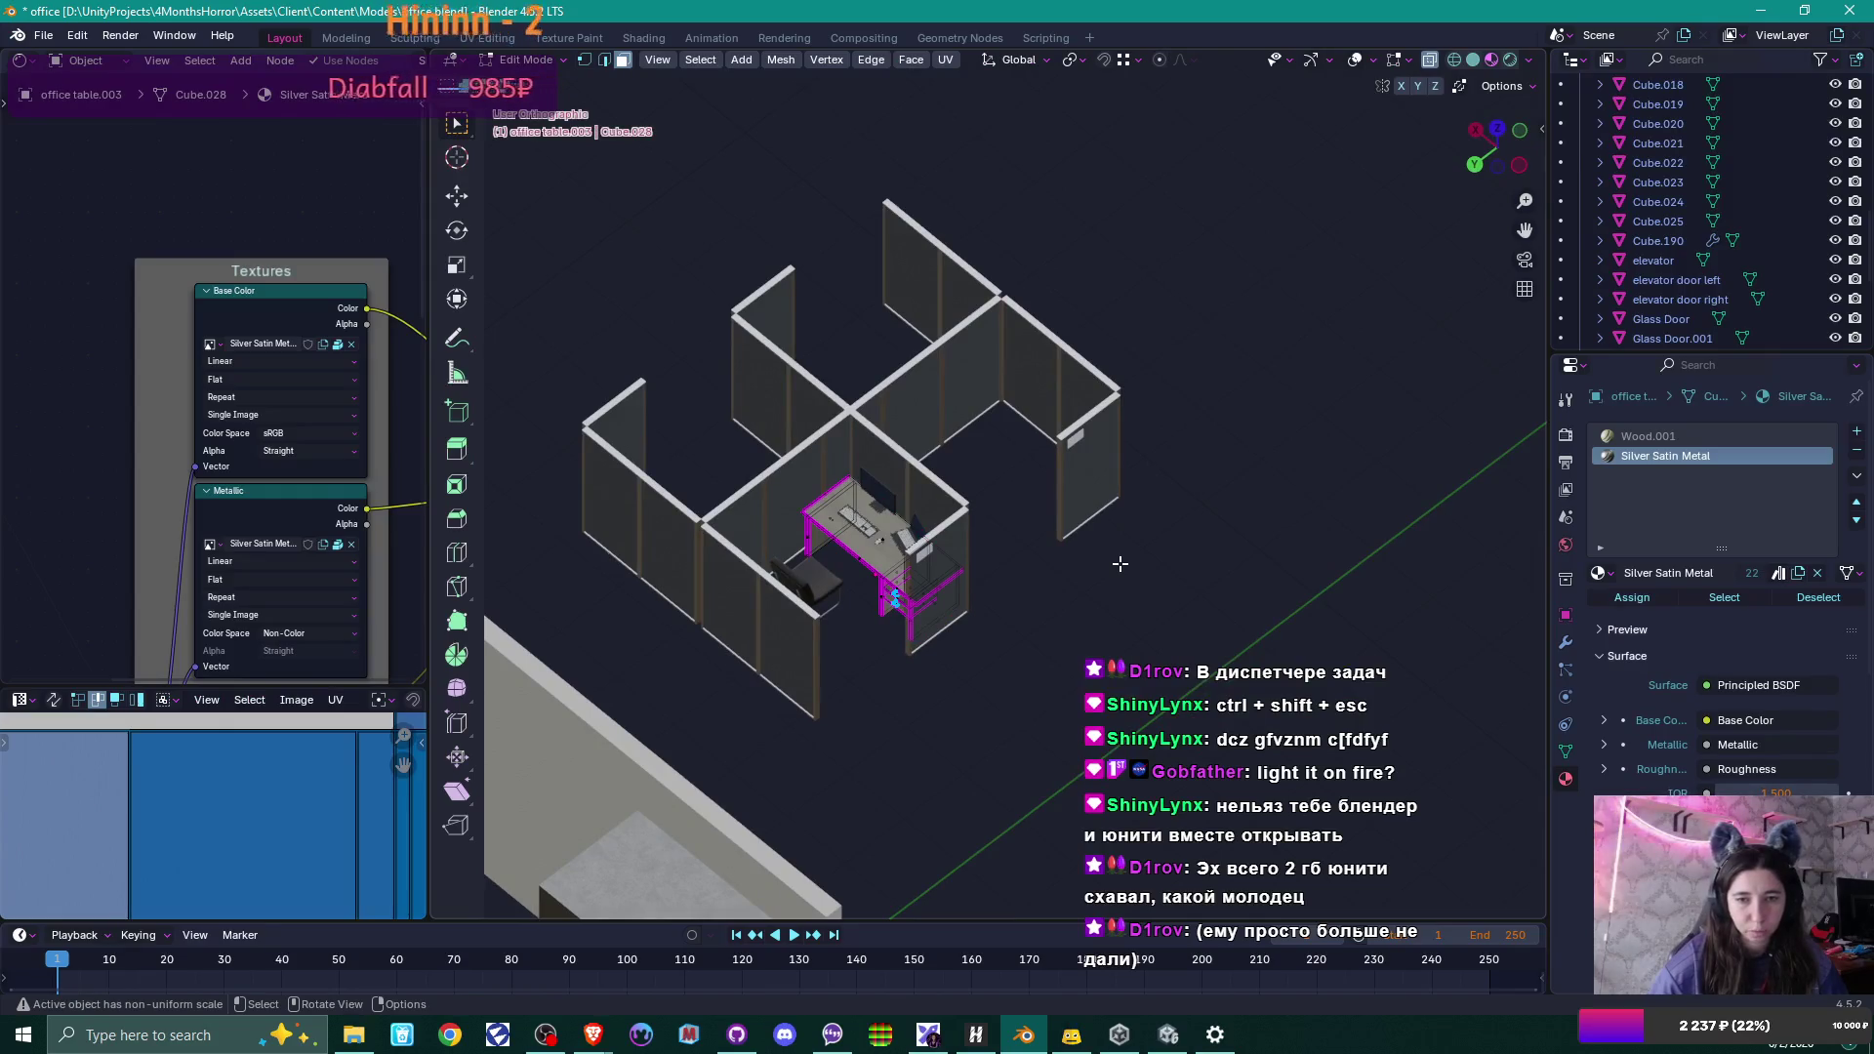
scroll(1119, 564, "down", 10)
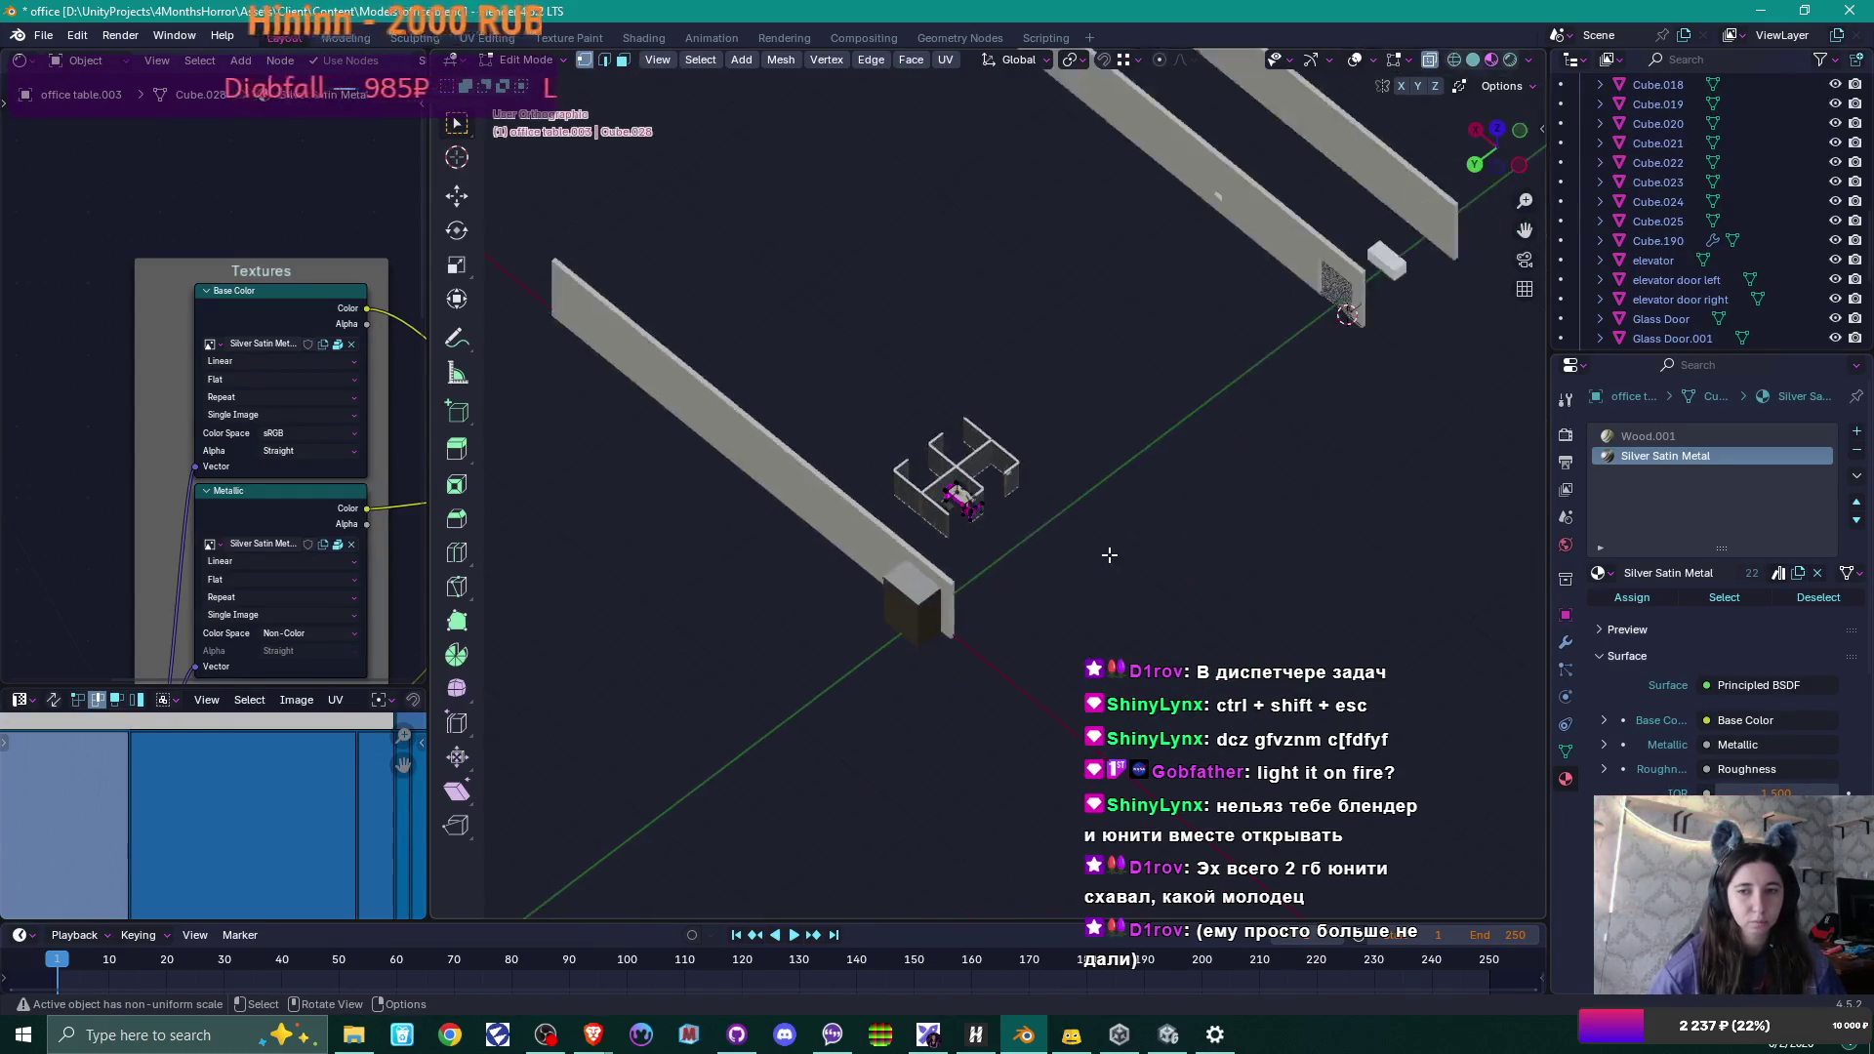
scroll(1109, 554, "down", 3)
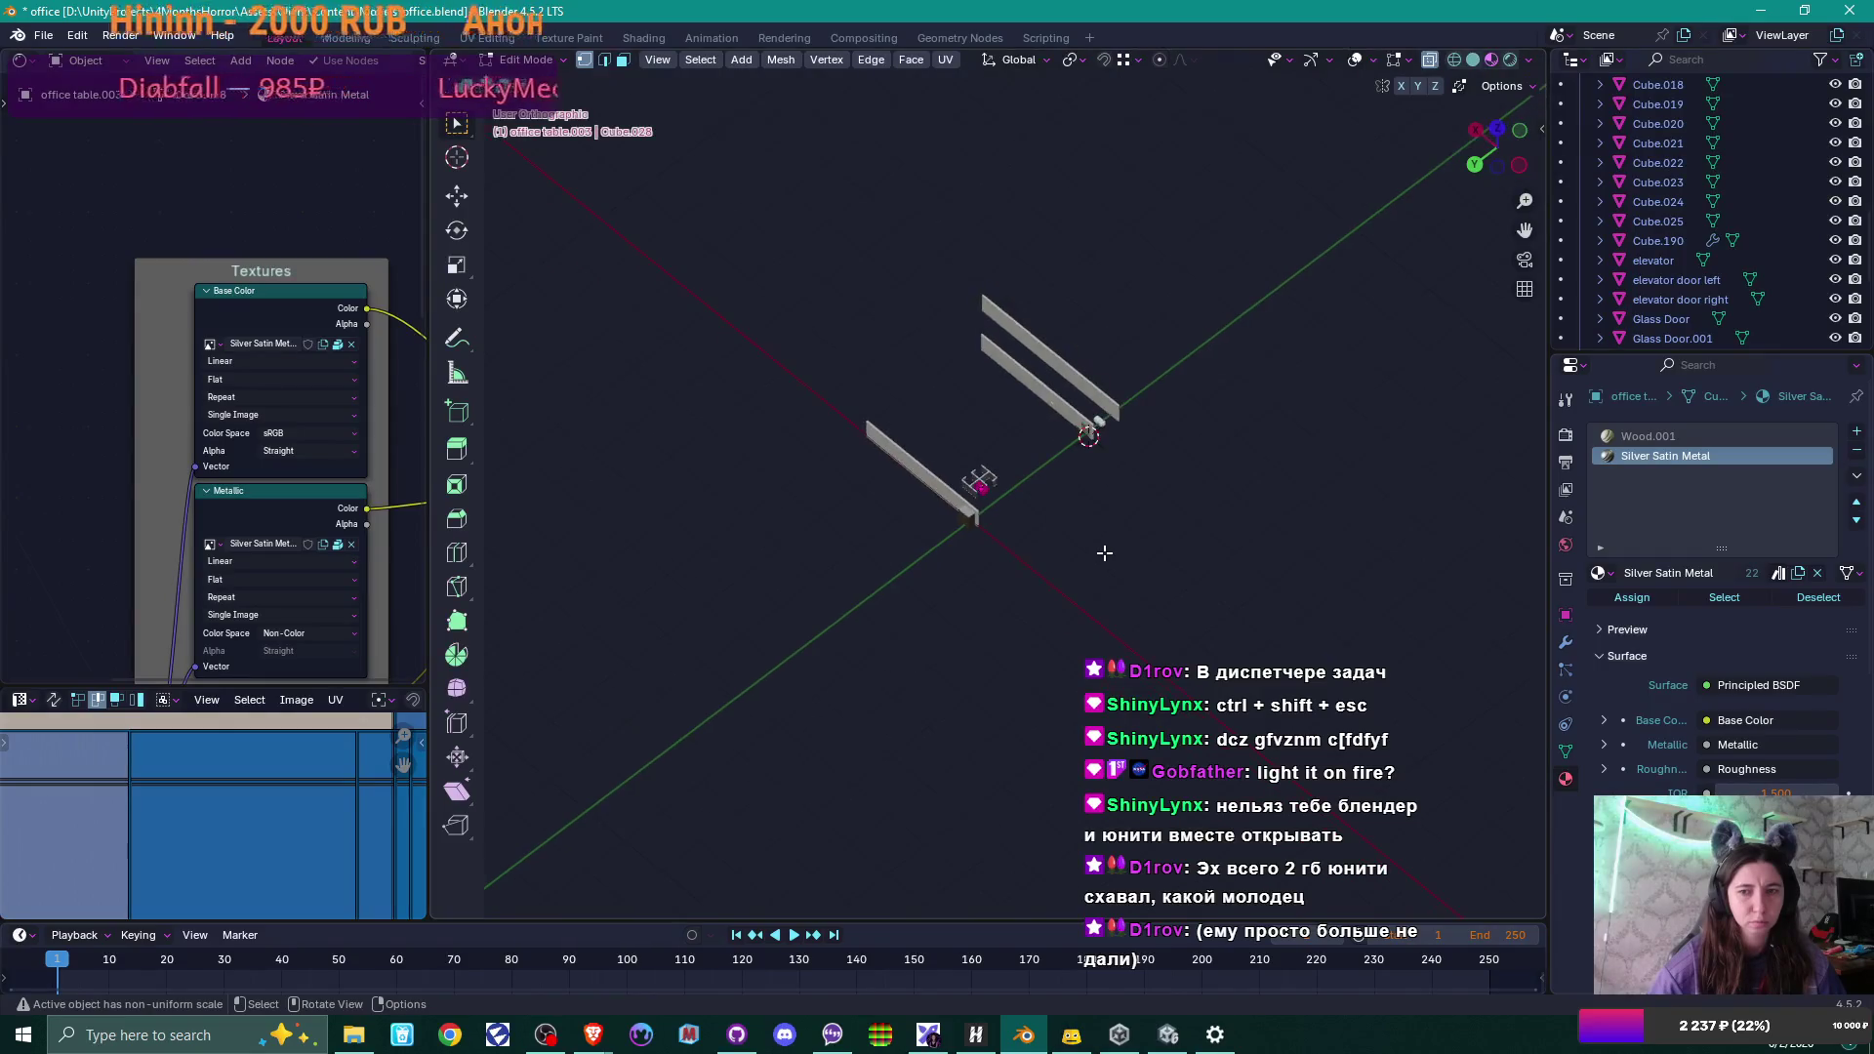
scroll(1106, 553, "up", 6)
scroll(1103, 553, "up", 3)
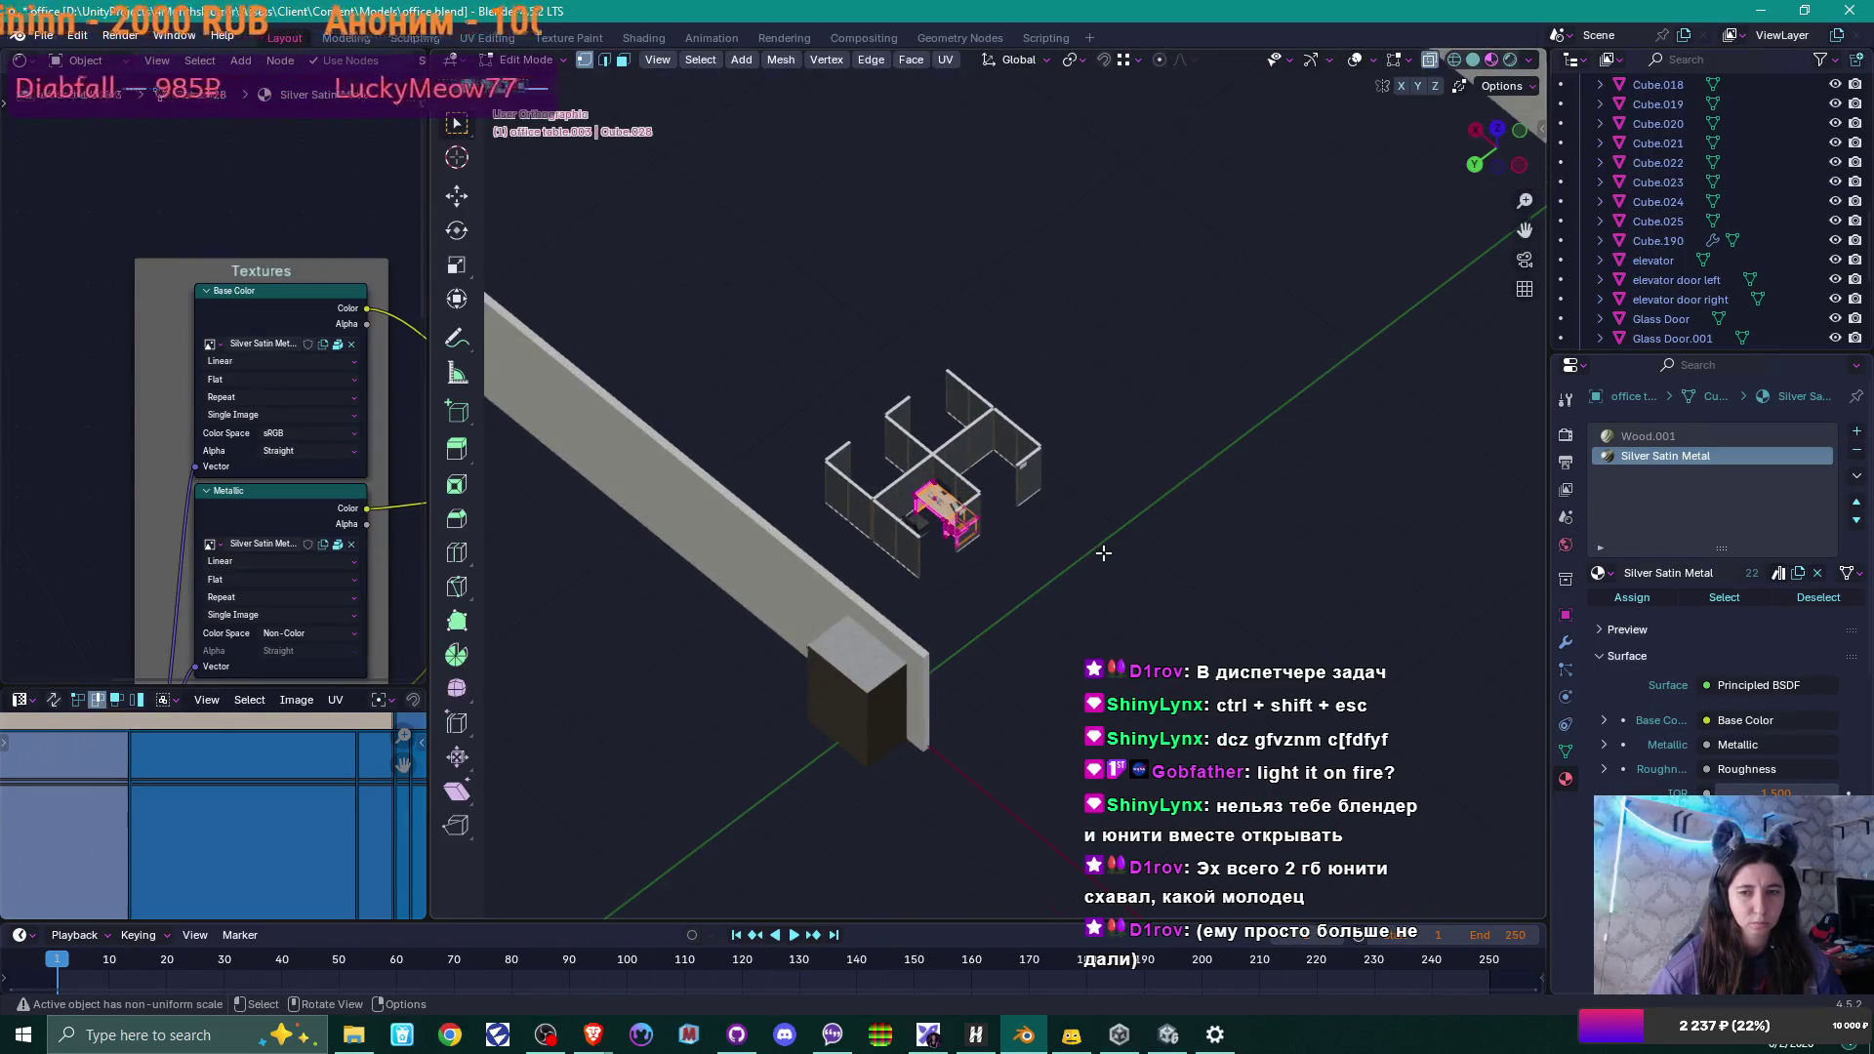
scroll(1103, 554, "up", 8)
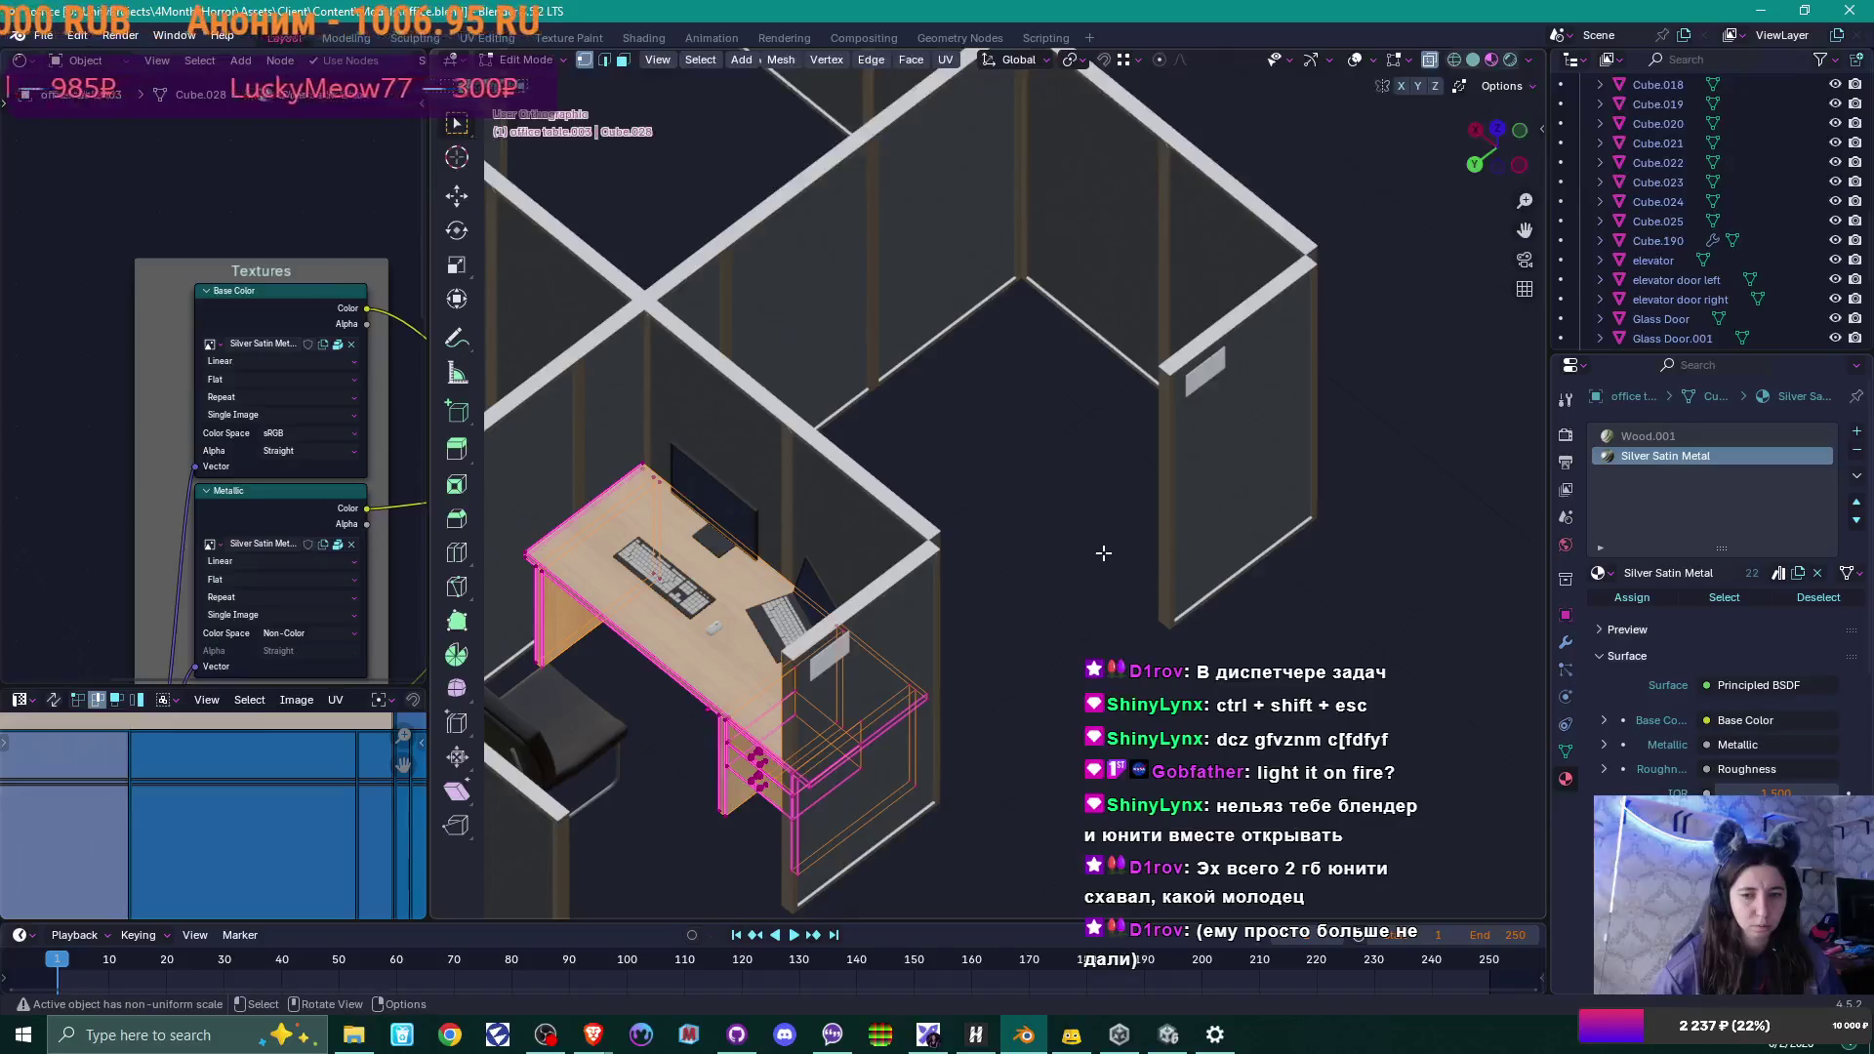
left_click(77, 35)
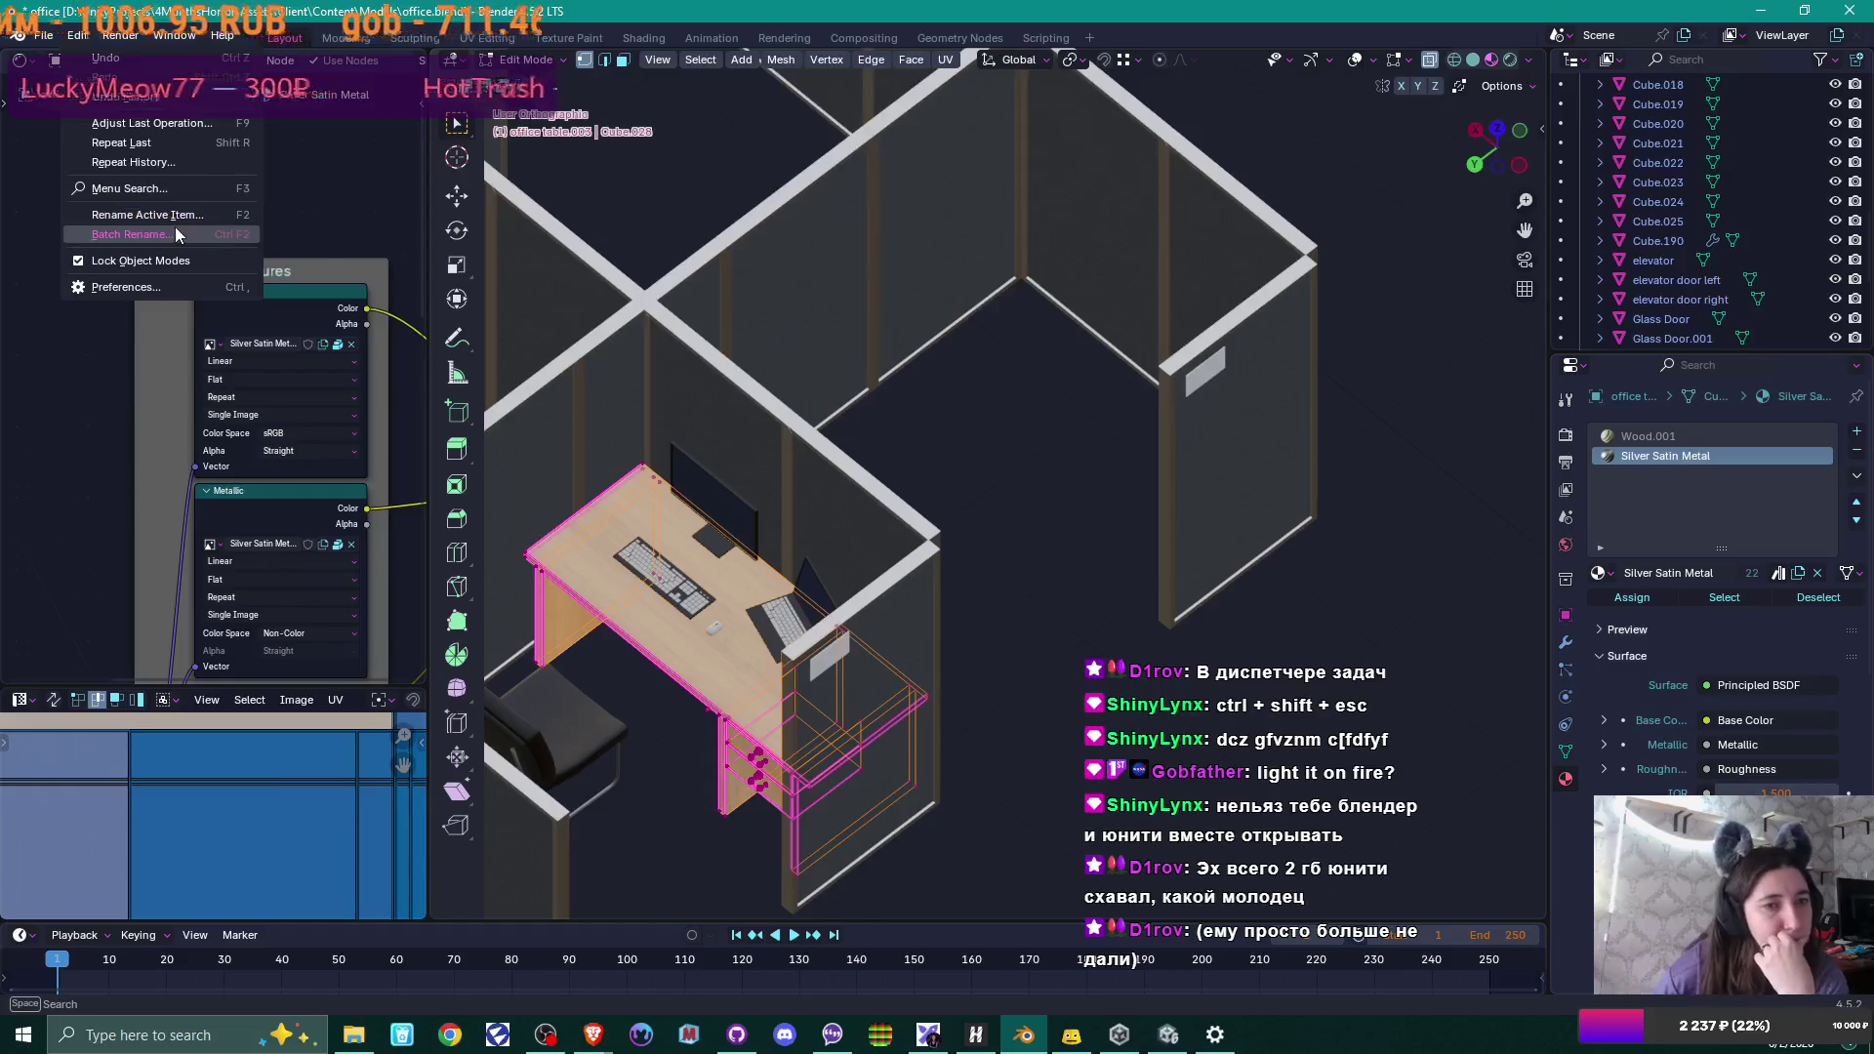
Look through the Edit, Vertex and Select menus for the table's mesh clean-up tools.
left_click(79, 37)
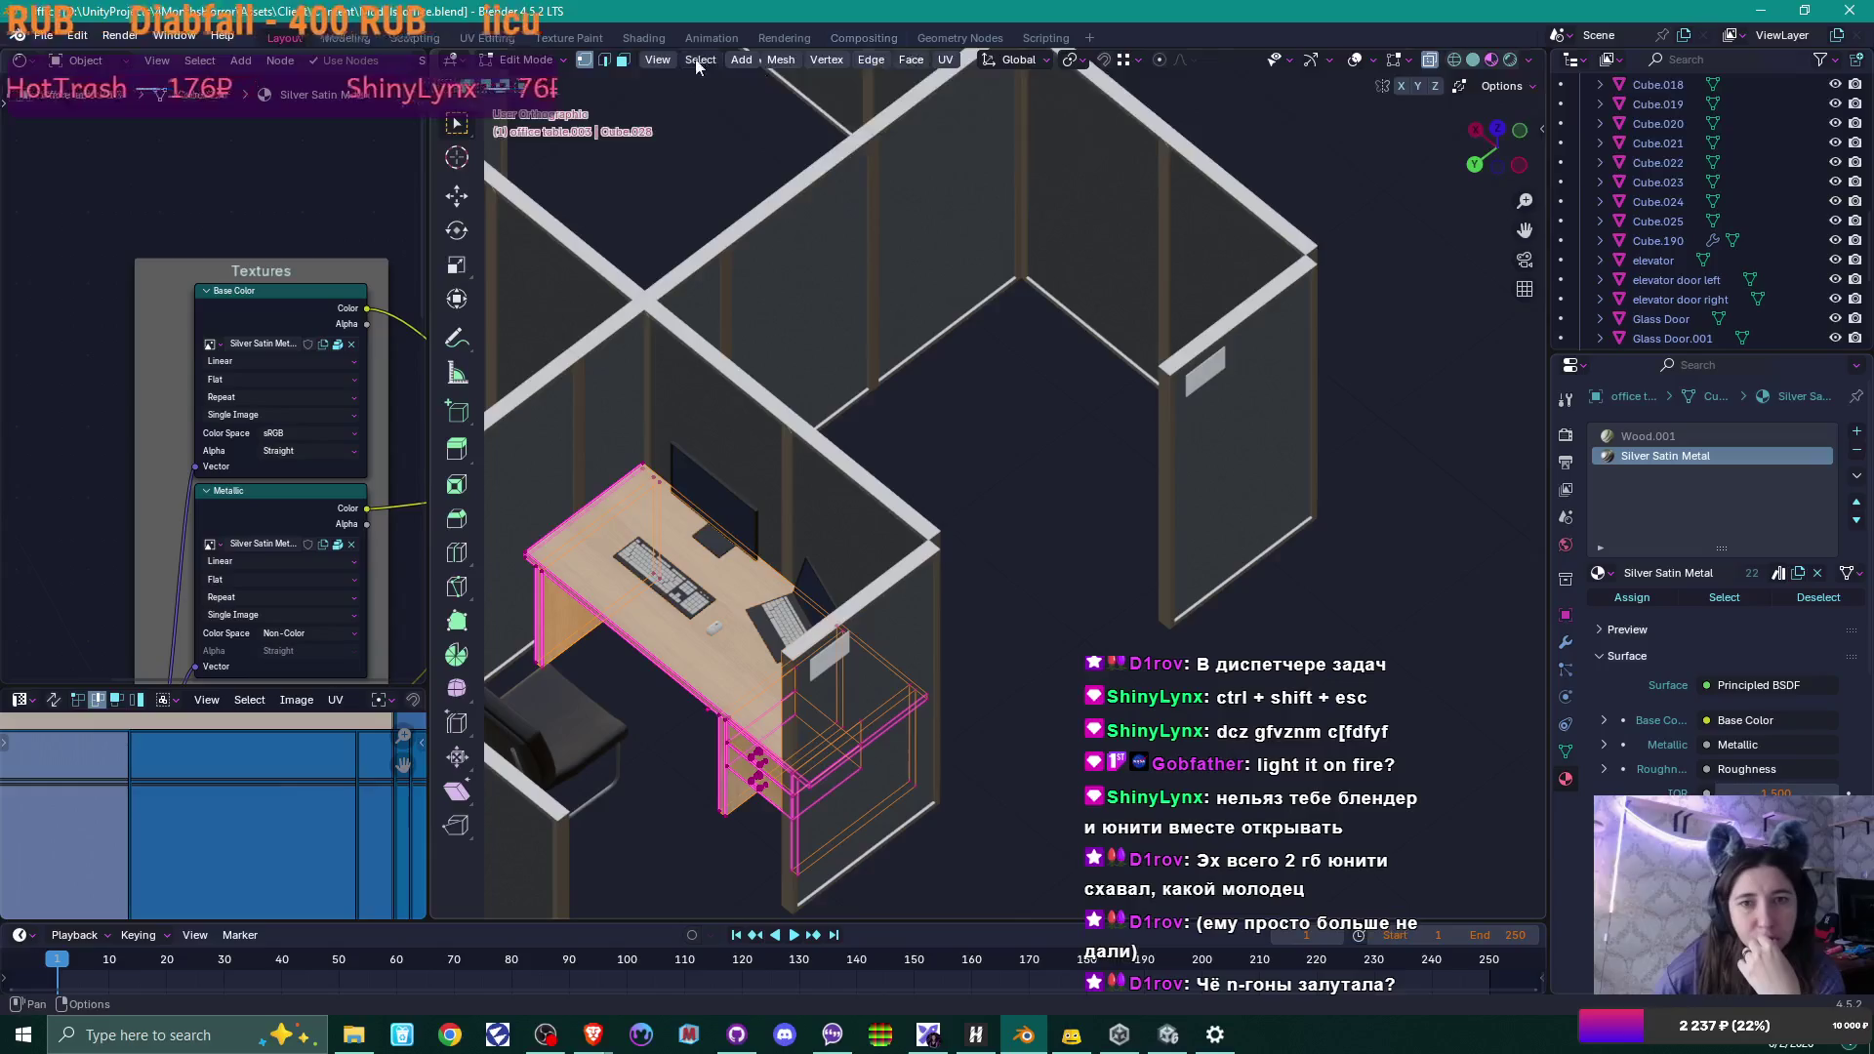
left_click(828, 64)
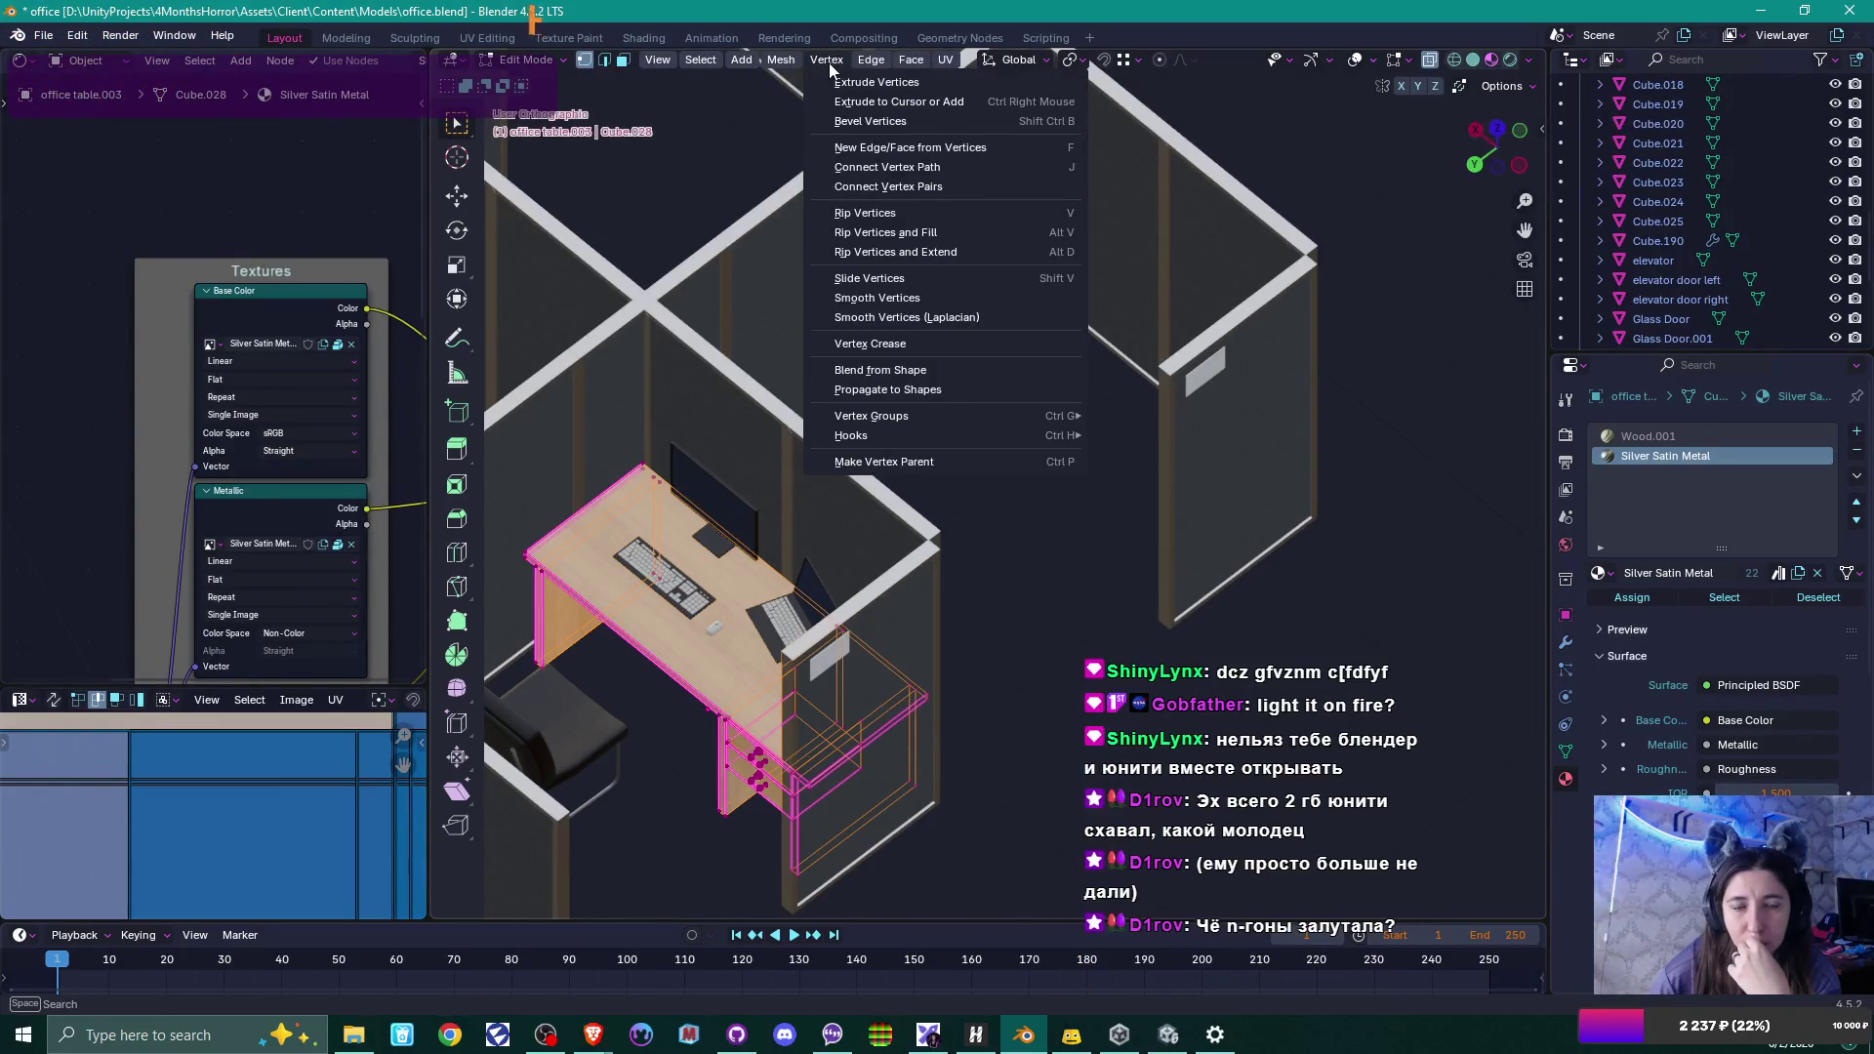
left_click(78, 37)
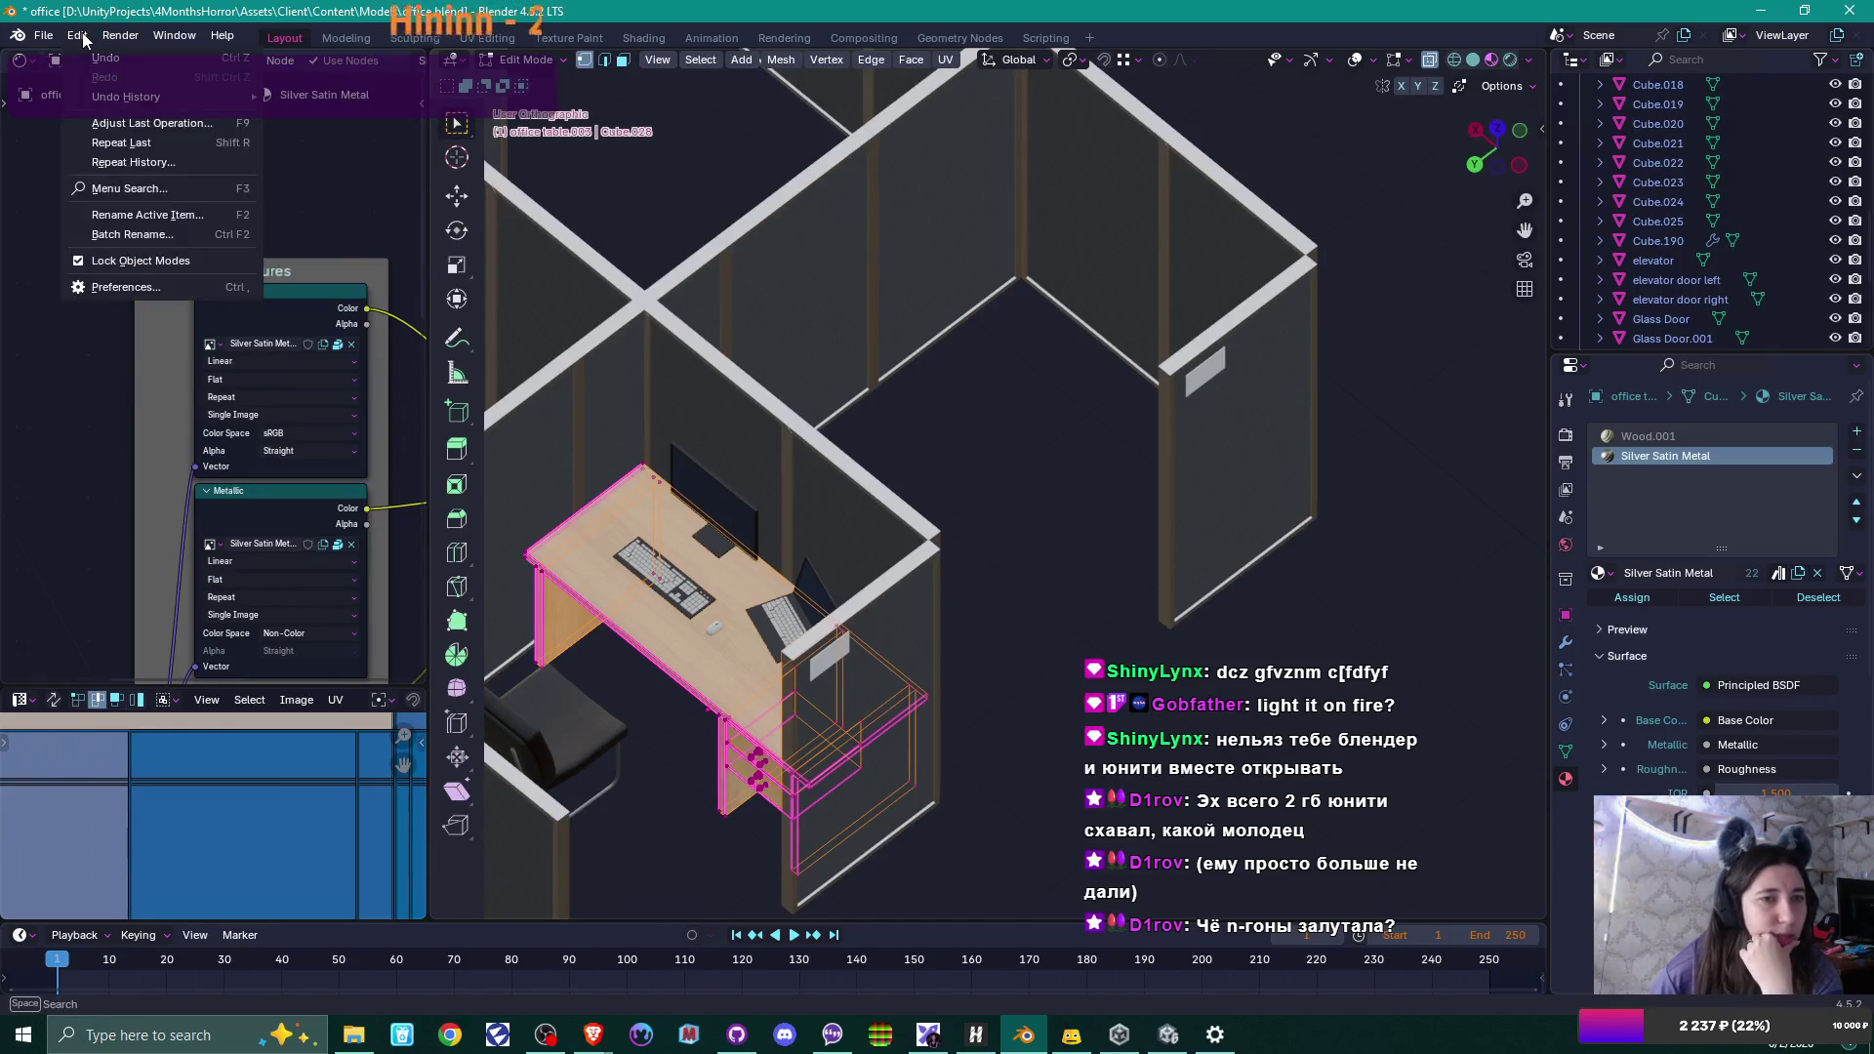
mouse_move(32, 39)
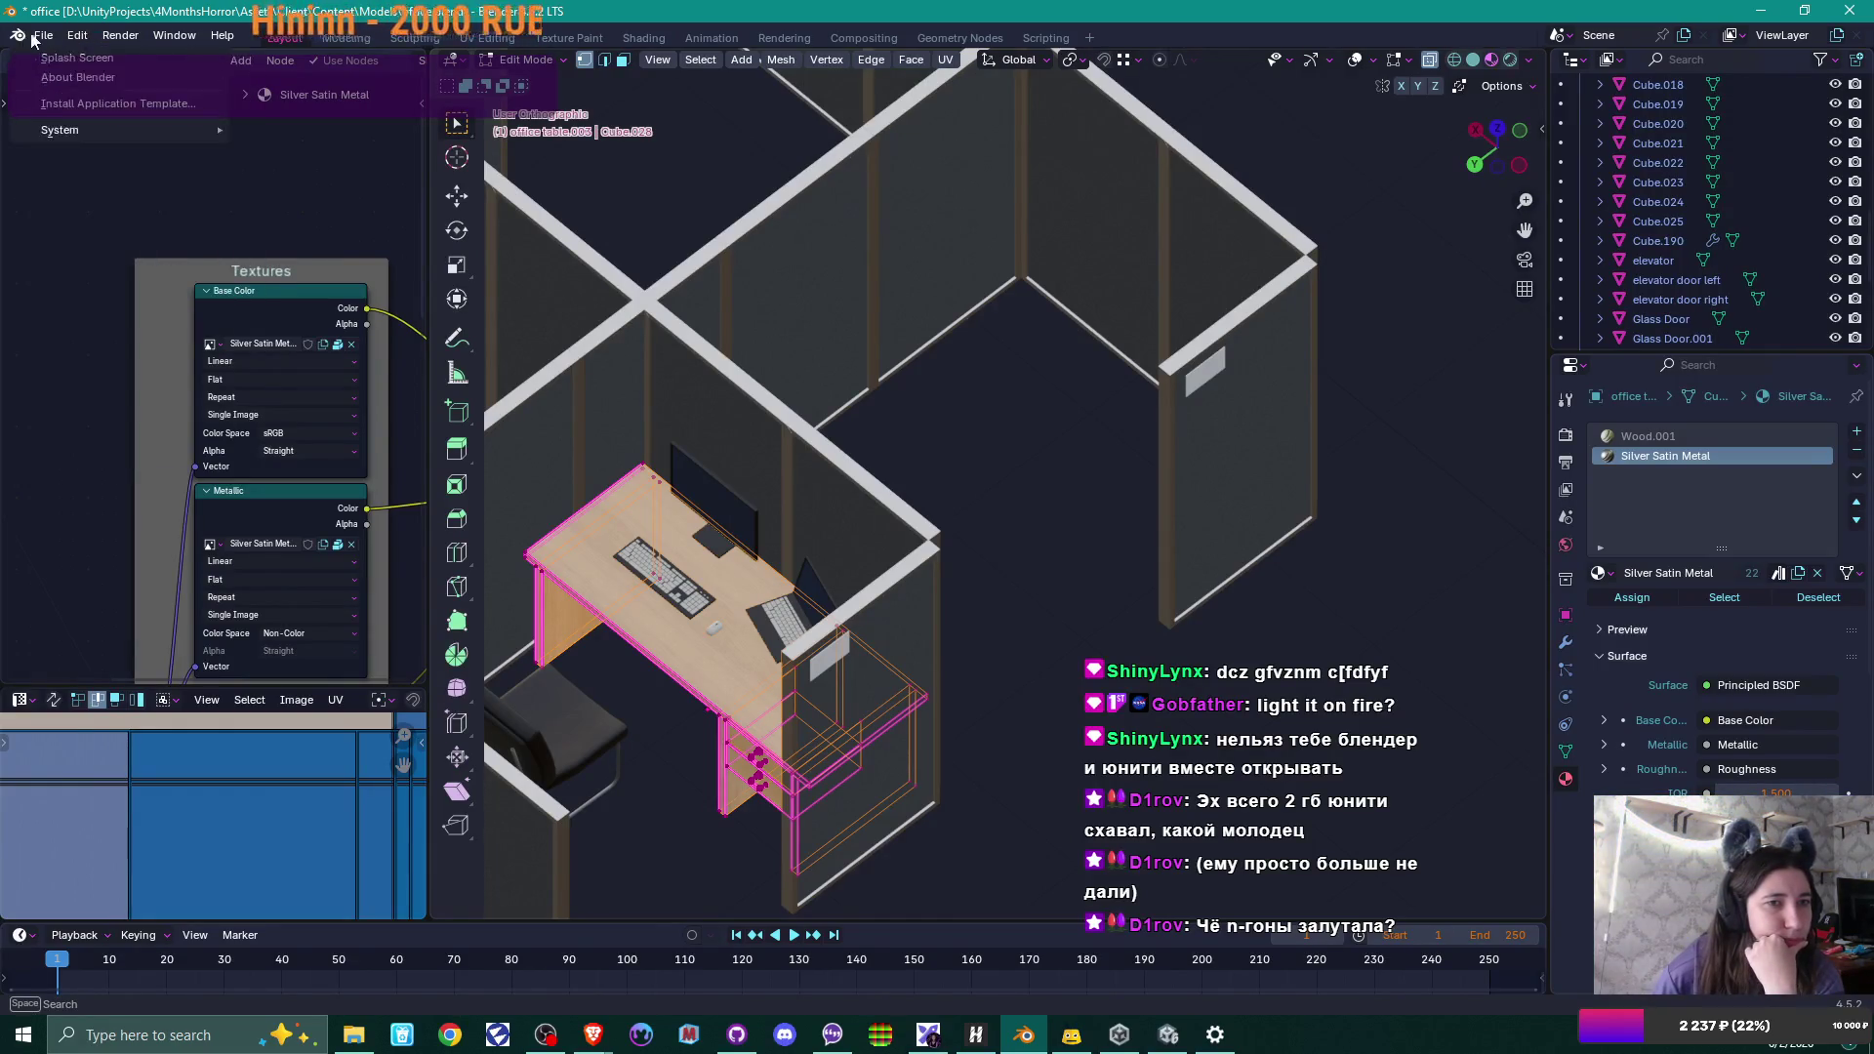
mouse_move(122, 39)
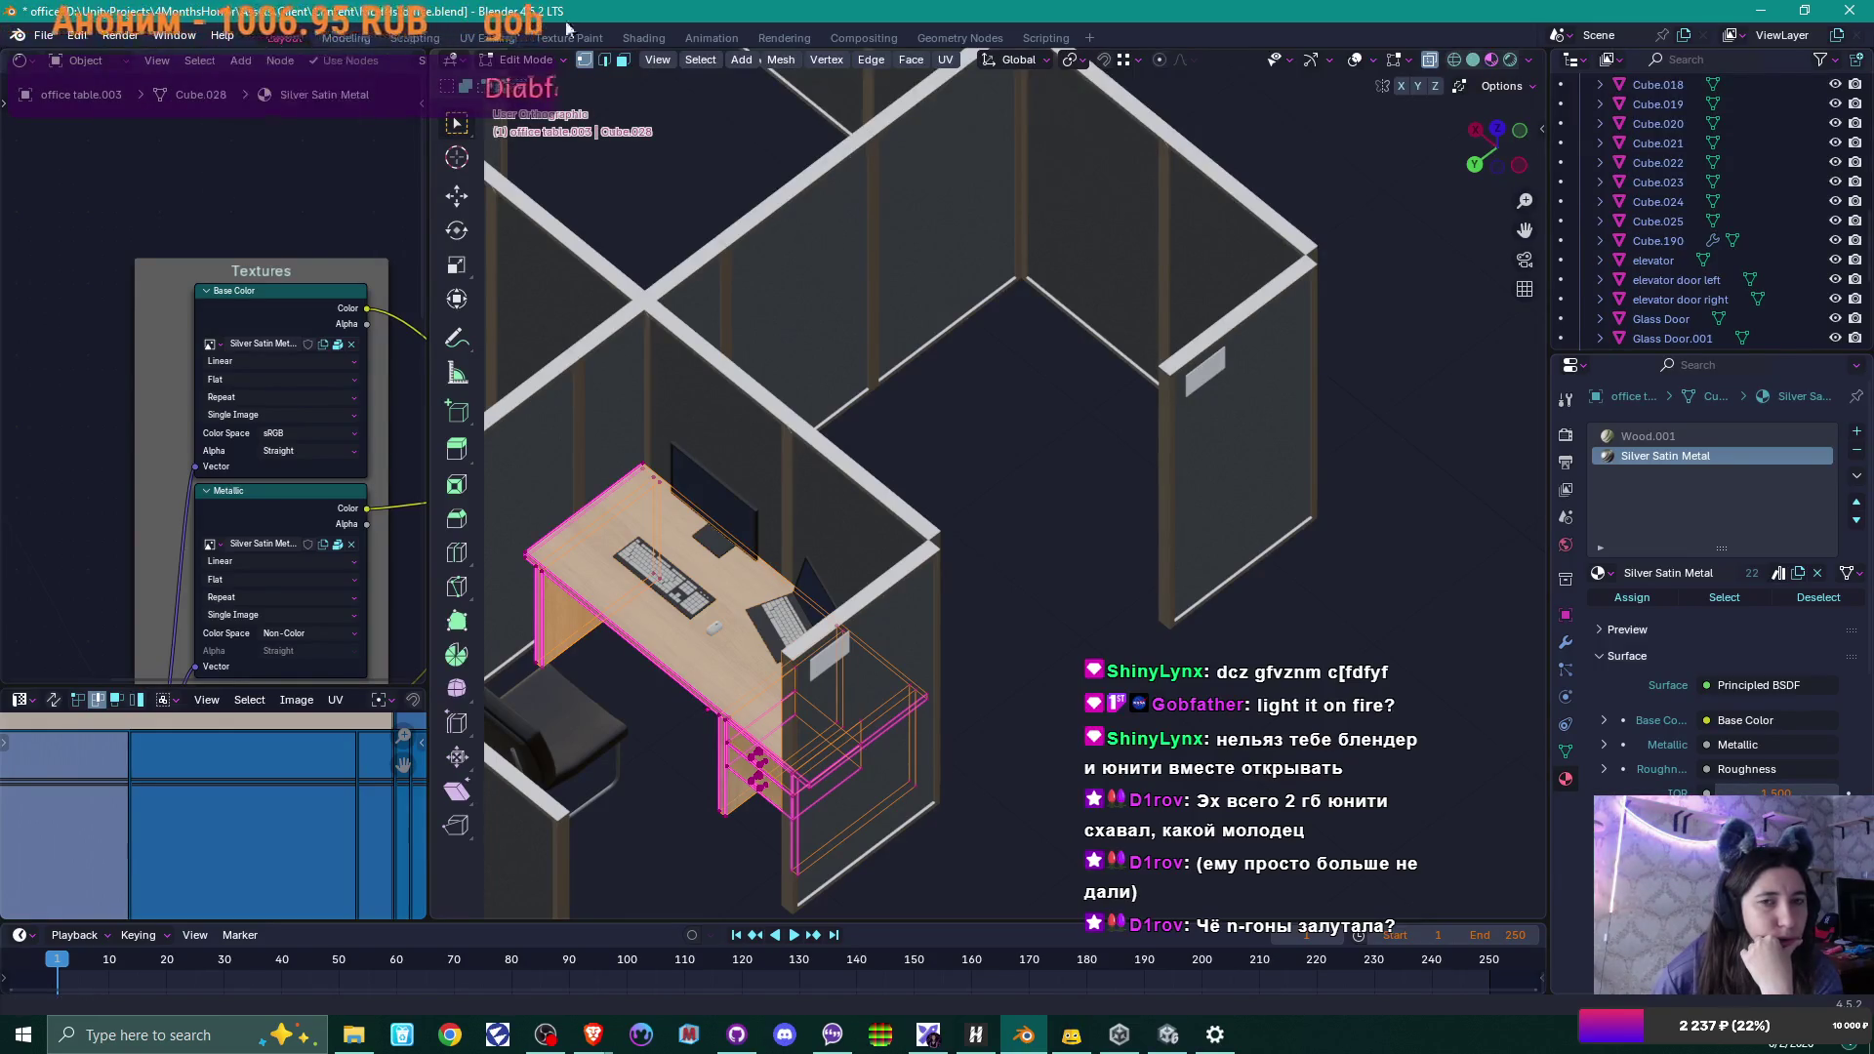
left_click(701, 61)
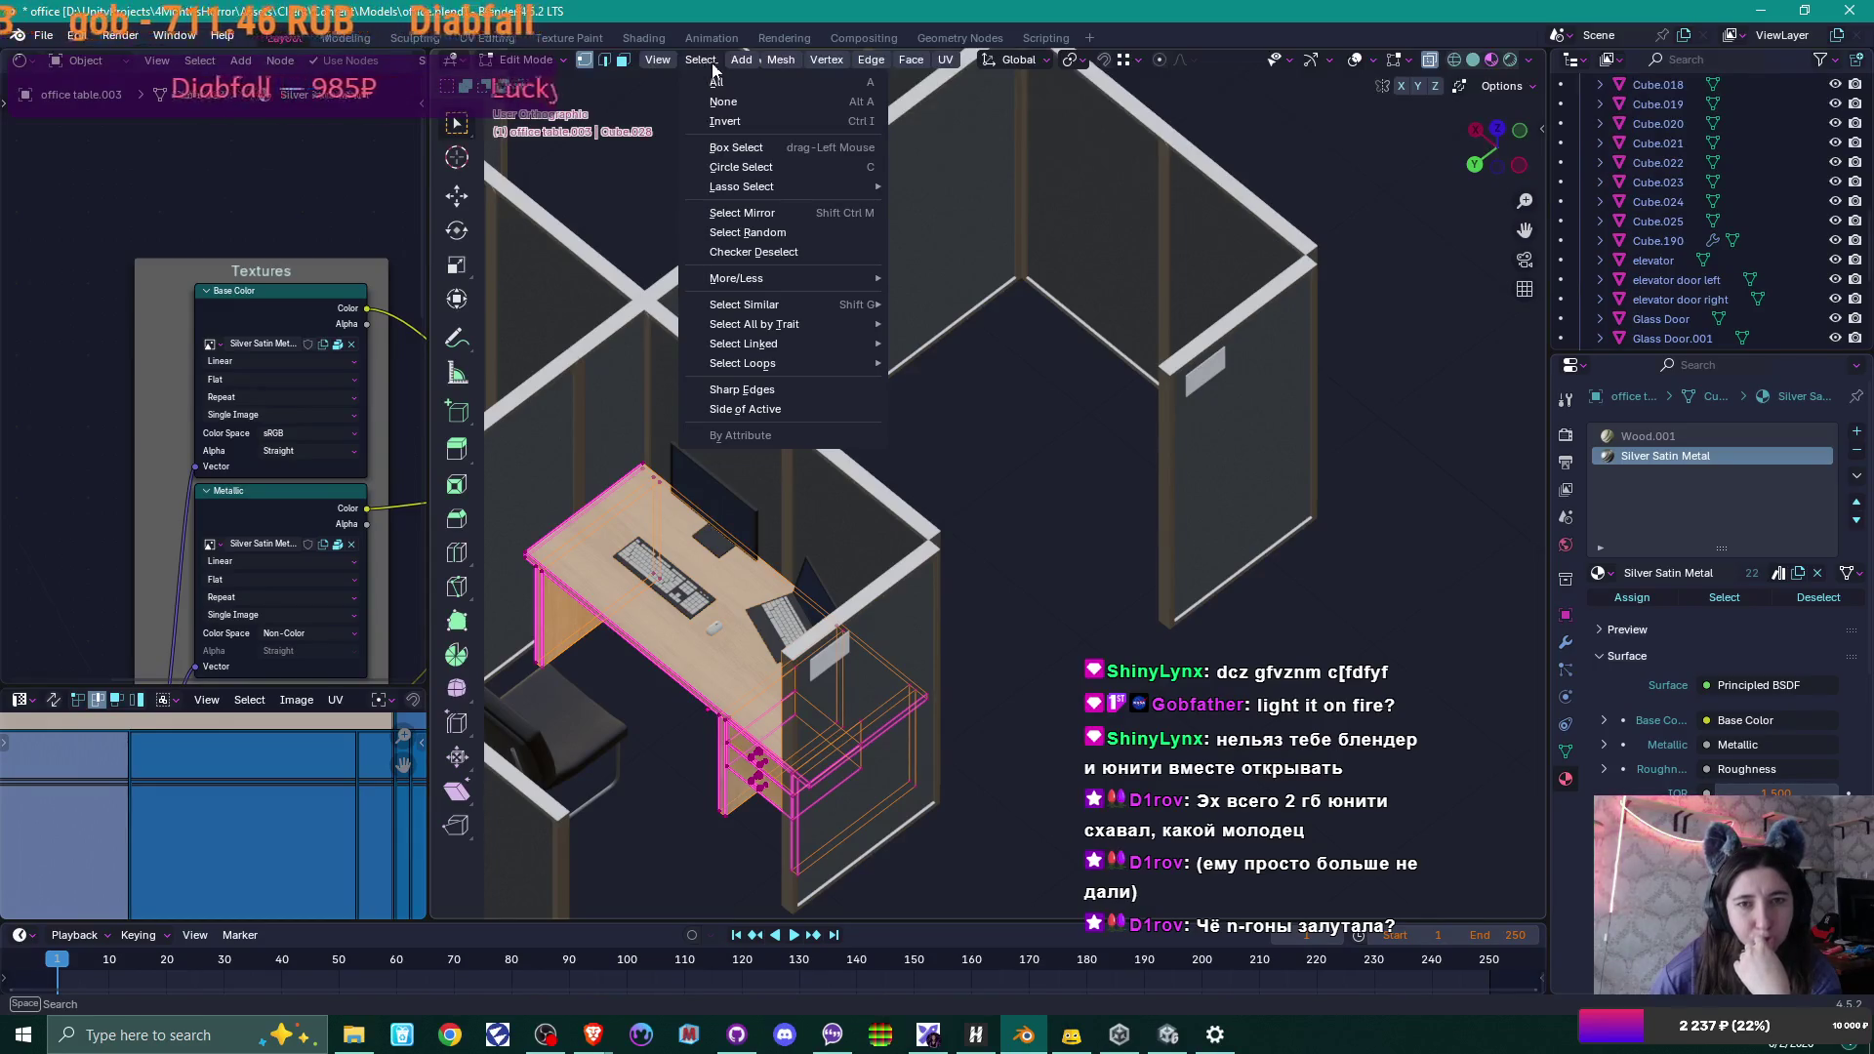
mouse_move(744, 60)
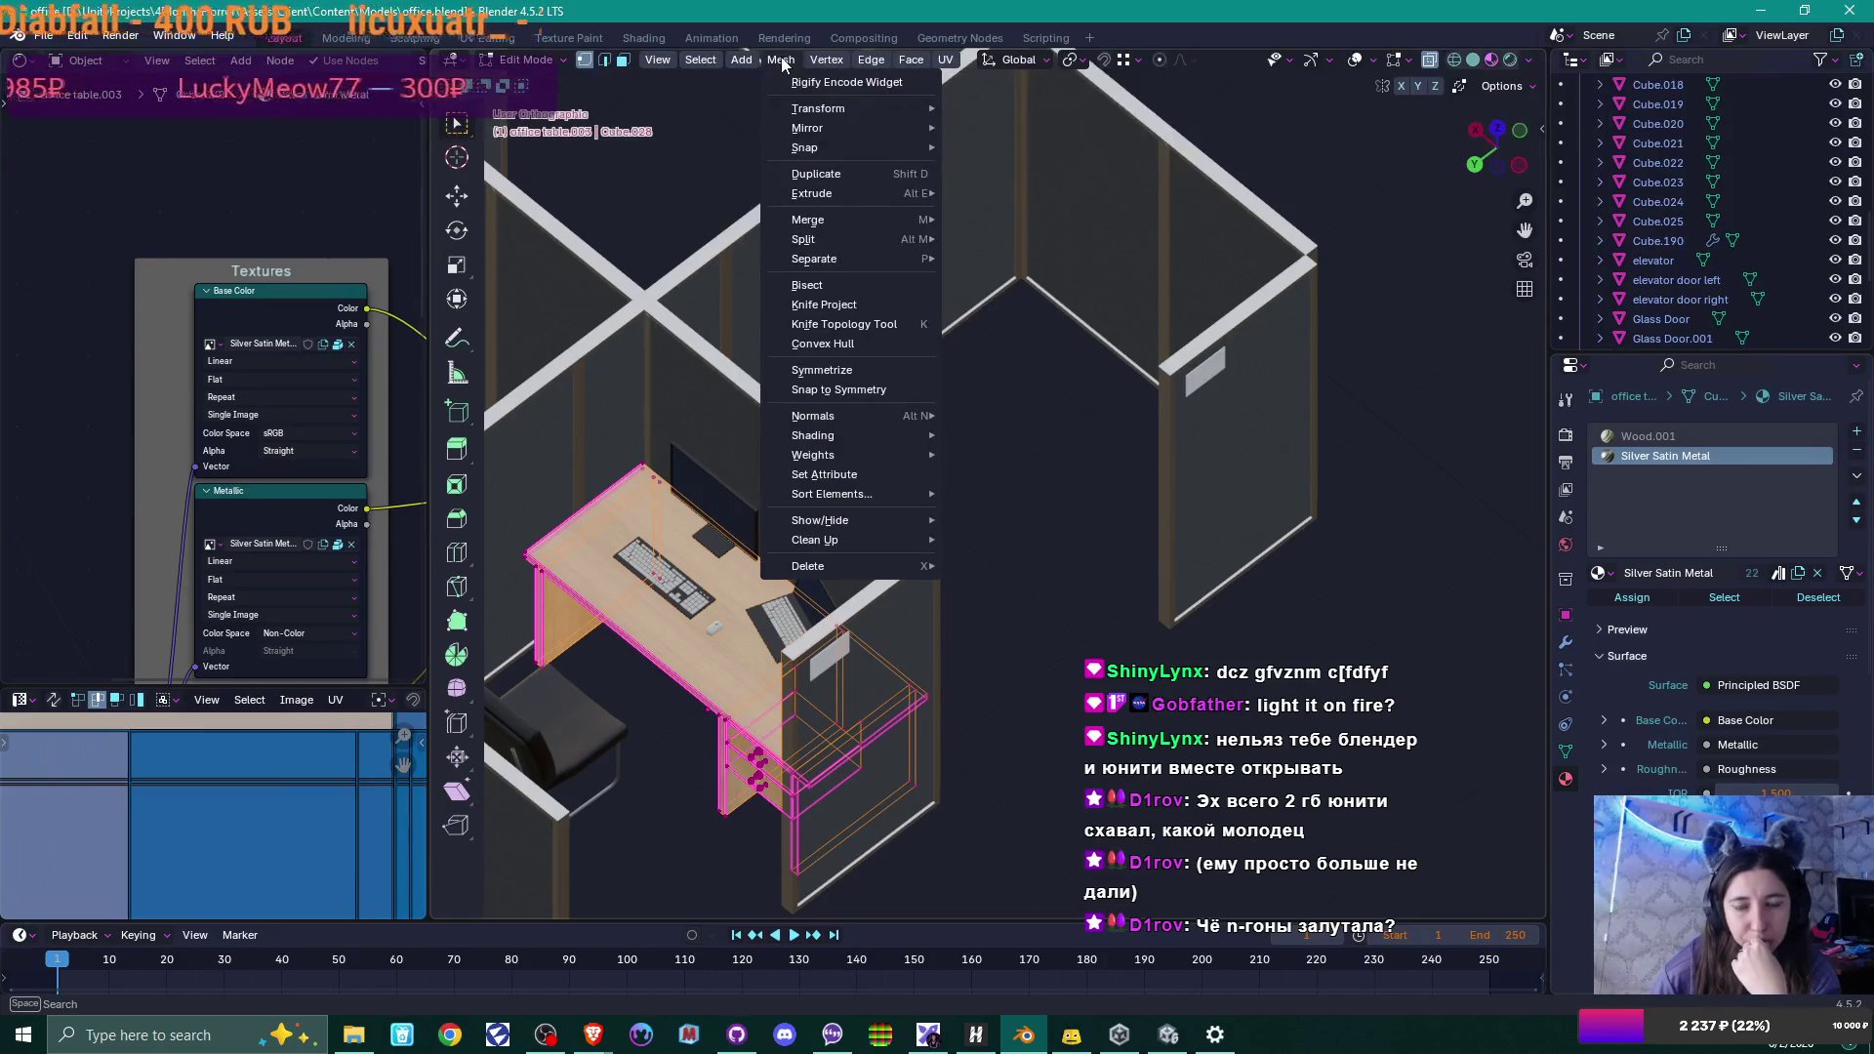
Delete loose geometry from the office table.003 mesh (0 removed) and return to Object Mode.
mouse_move(915, 546)
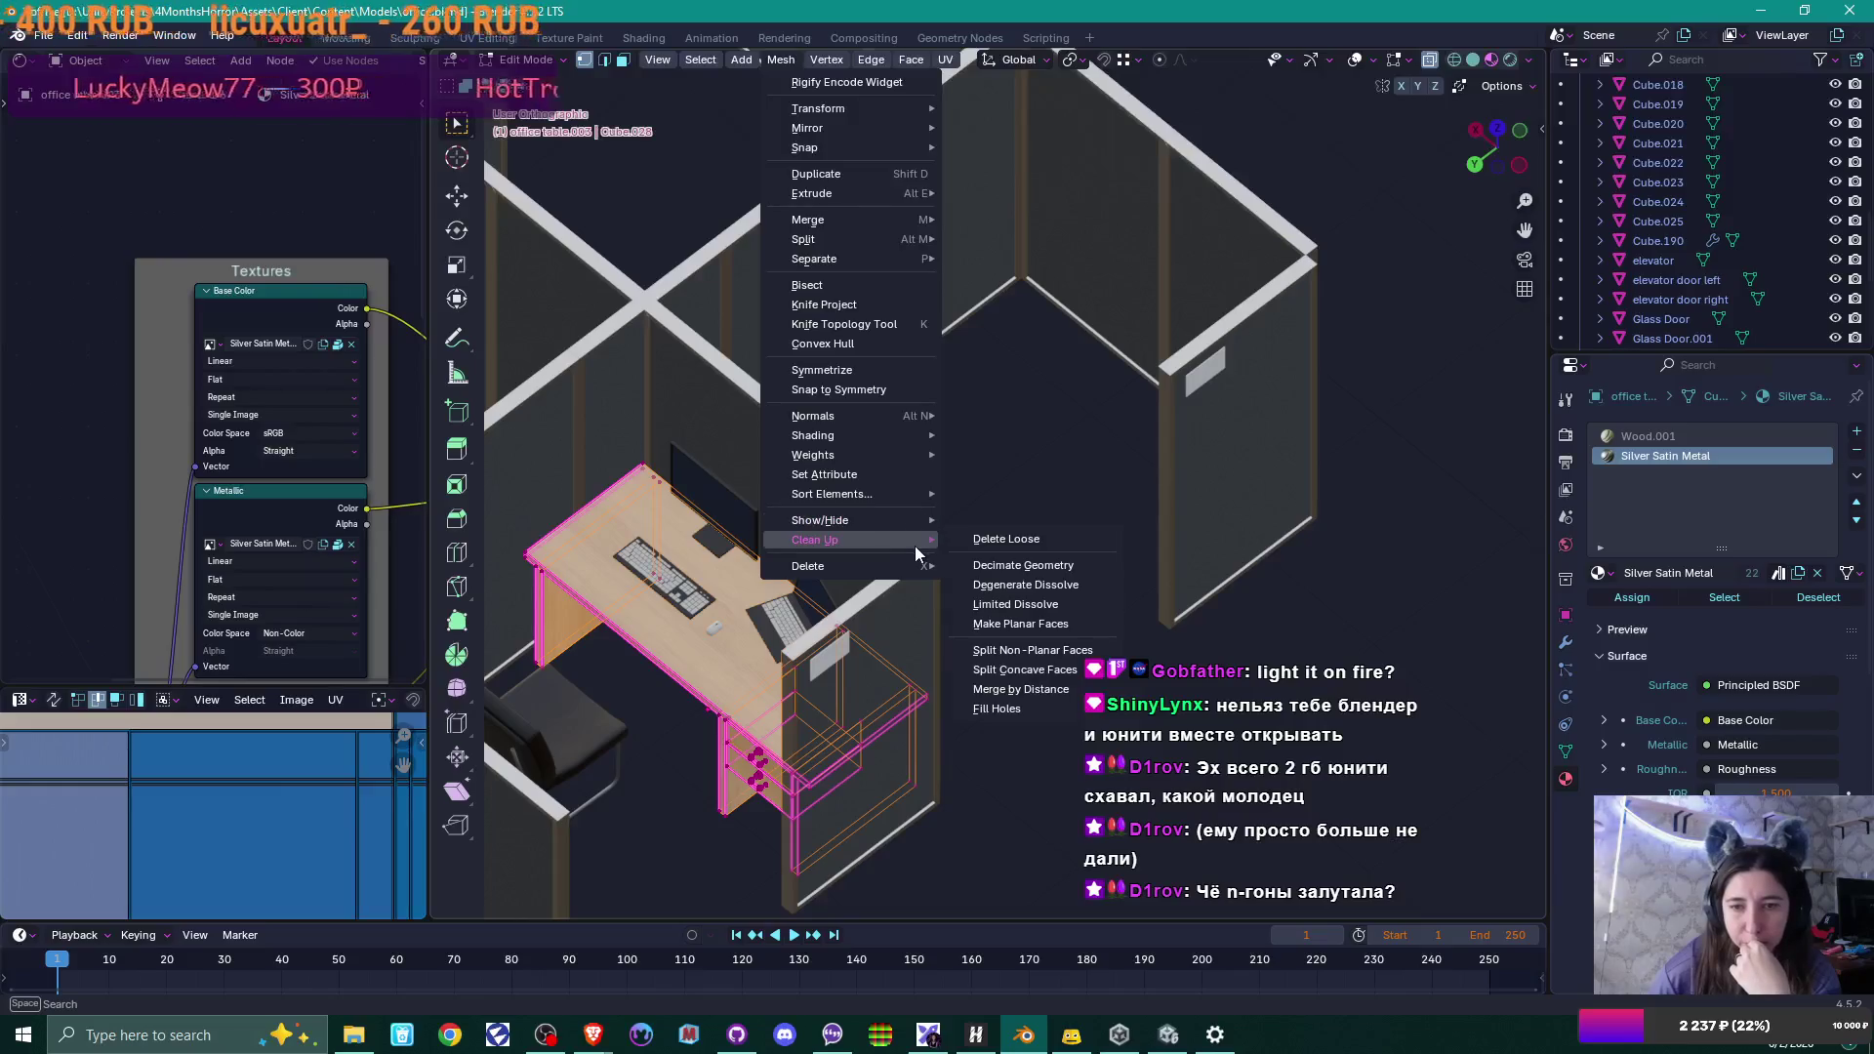
left_click(1012, 537)
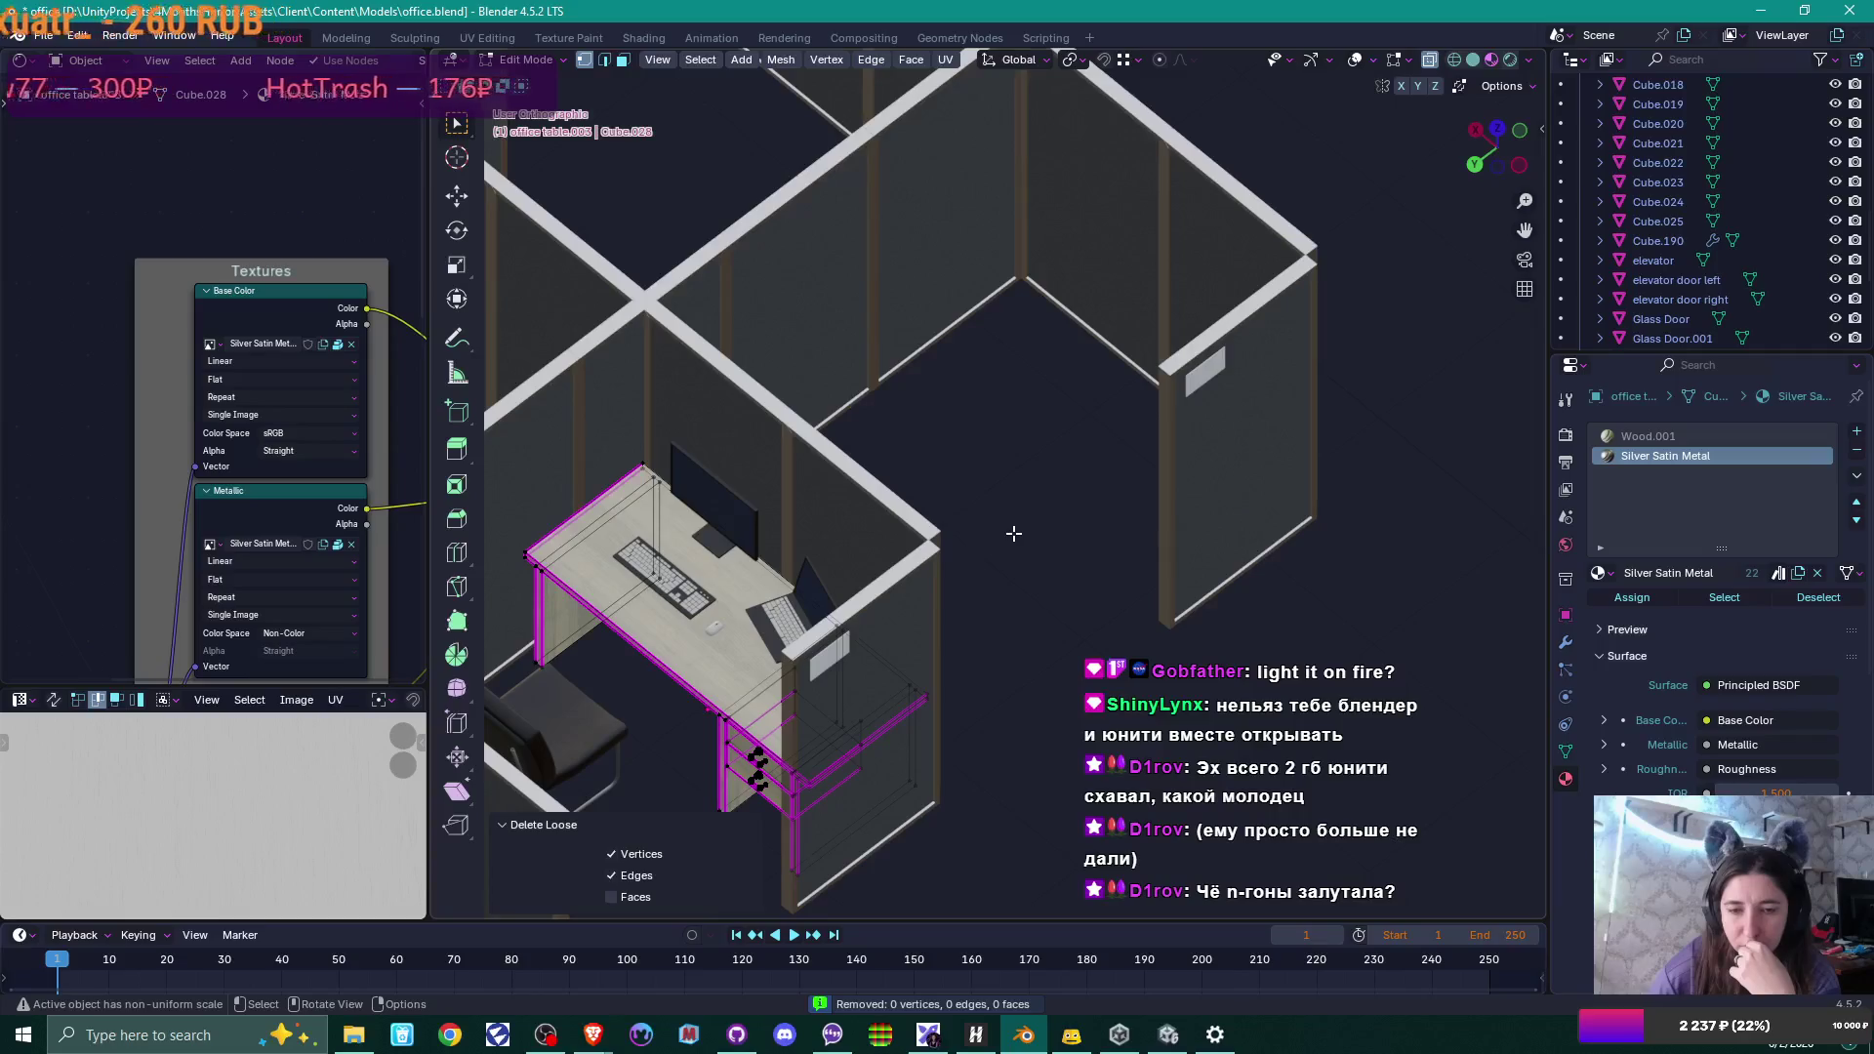
scroll(1013, 534, "down", 3)
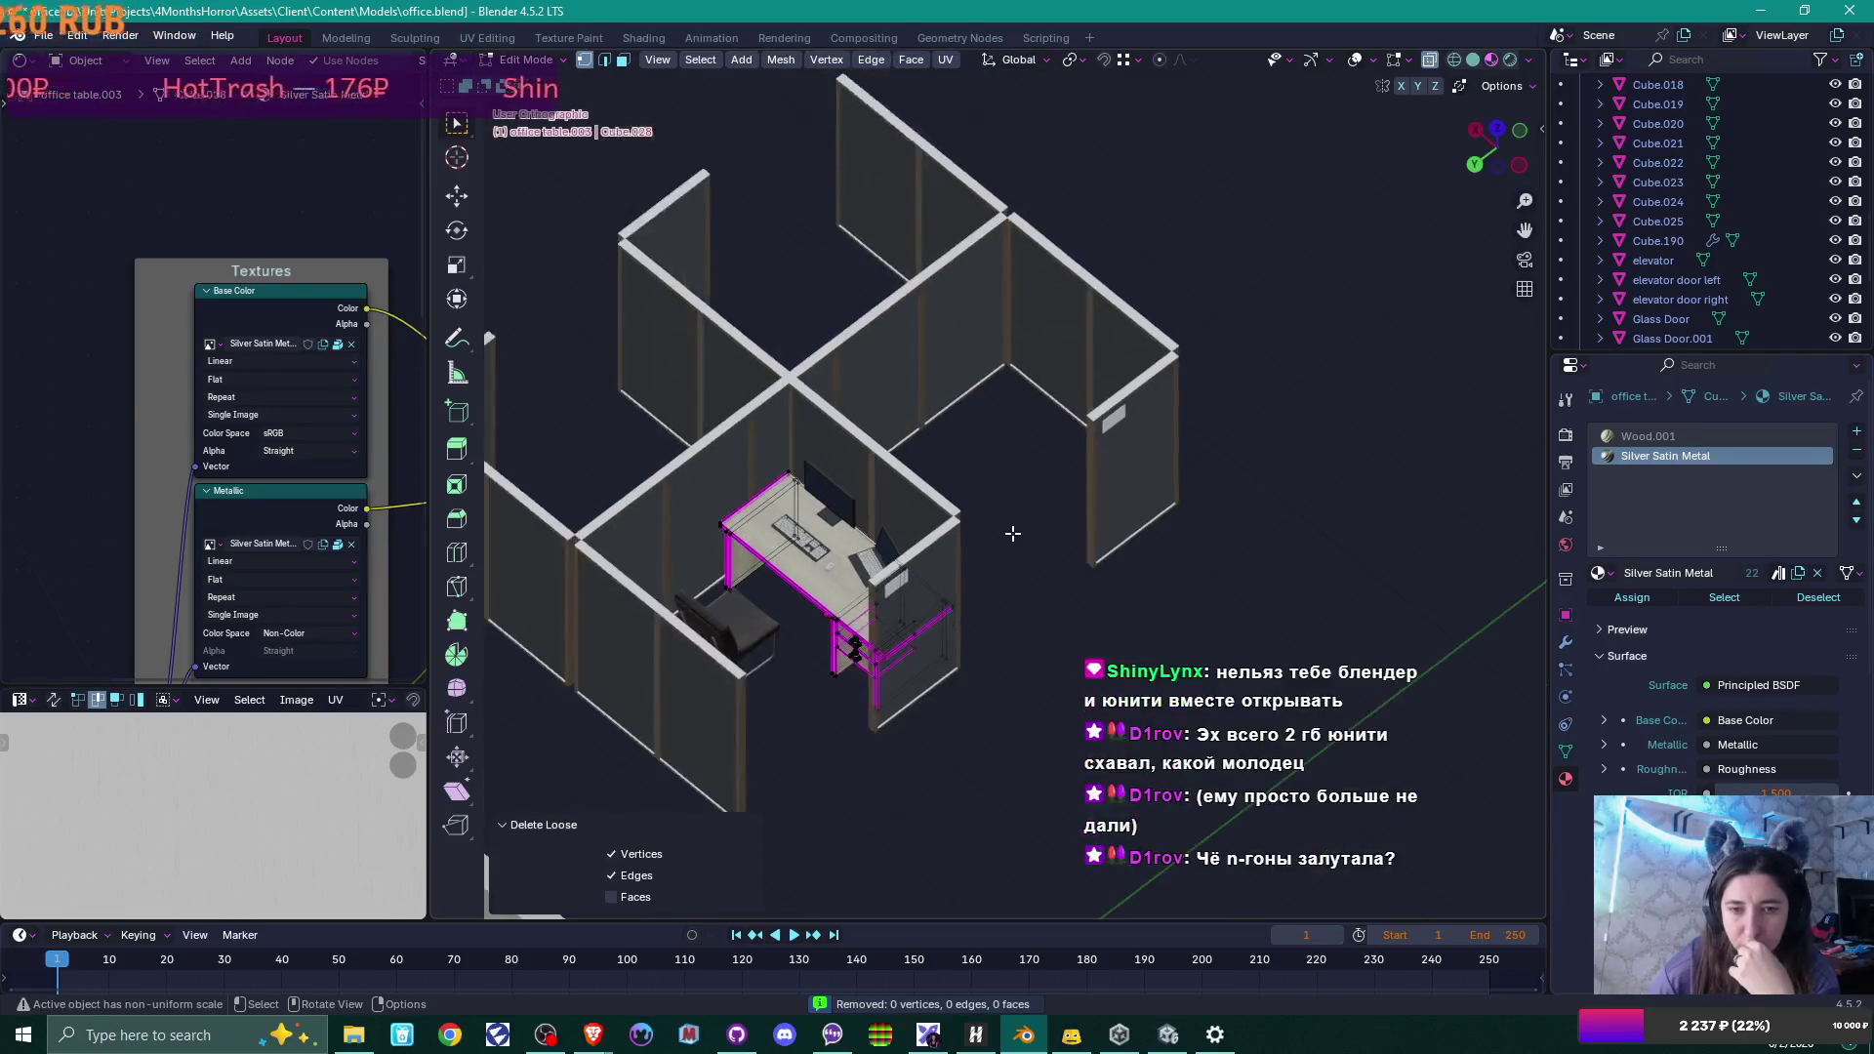
scroll(1013, 534, "down", 1)
key("Tab")
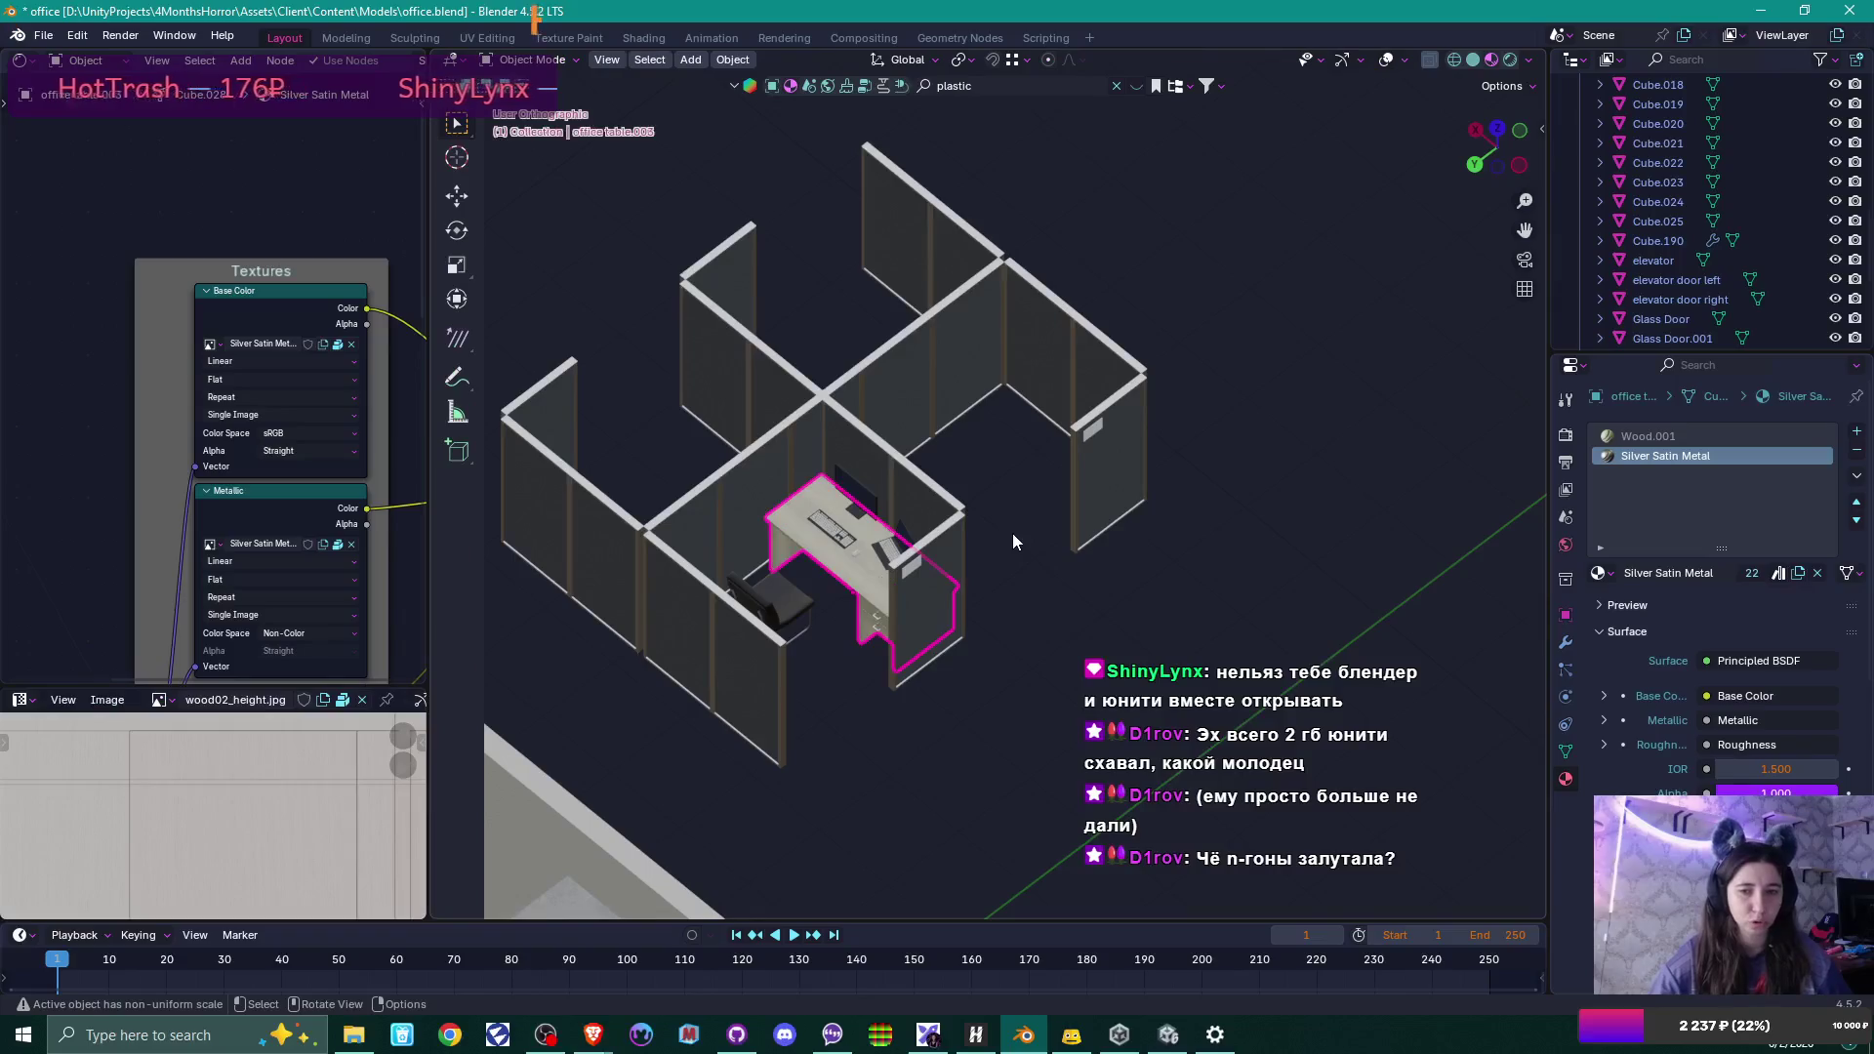
Orbit and pan around the imported office cubicles in Unity's Scene view, then return to office.blend.
left_click(1169, 1034)
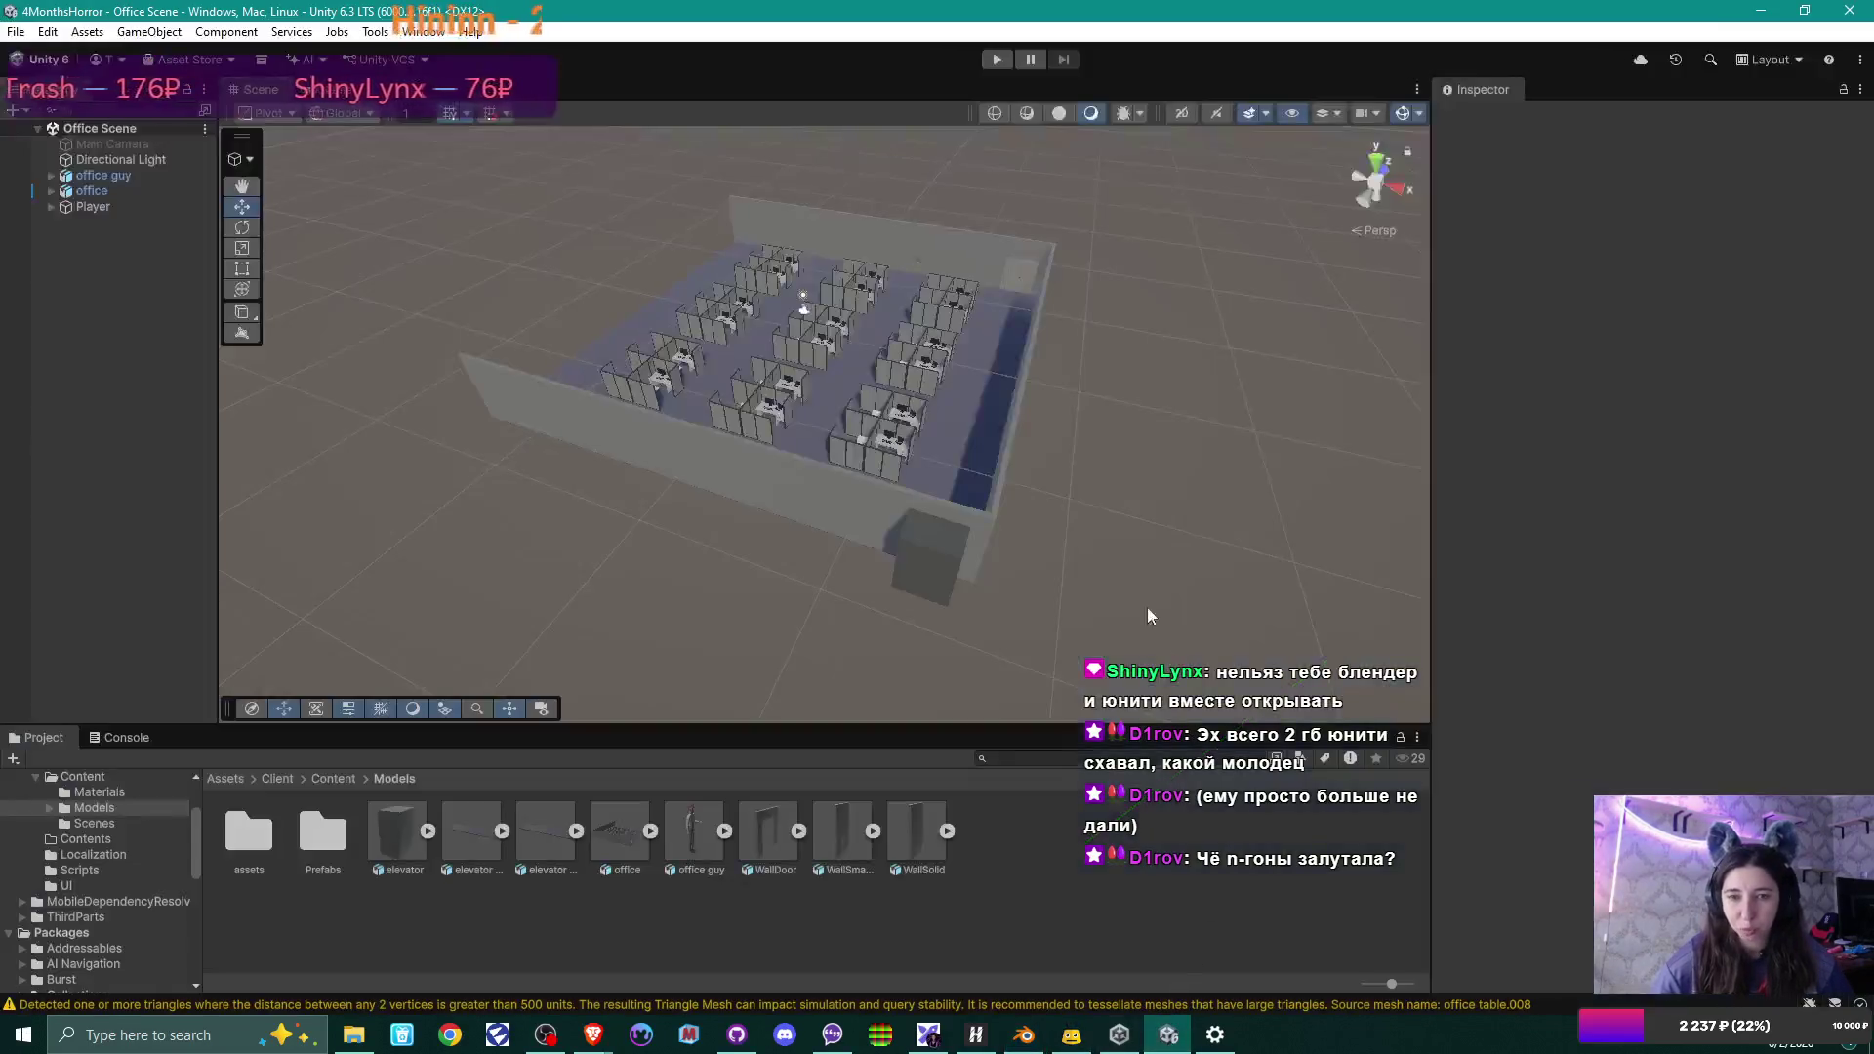
scroll(986, 449, "up", 3)
mouse_move(973, 410)
right_mouse_down()
mouse_move(1032, 405)
mouse_move(859, 484)
mouse_move(682, 514)
mouse_move(741, 494)
right_mouse_up()
mouse_move(1087, 467)
middle_mouse_down()
mouse_move(935, 457)
mouse_move(1017, 467)
middle_mouse_up()
scroll(991, 470, "up", 5)
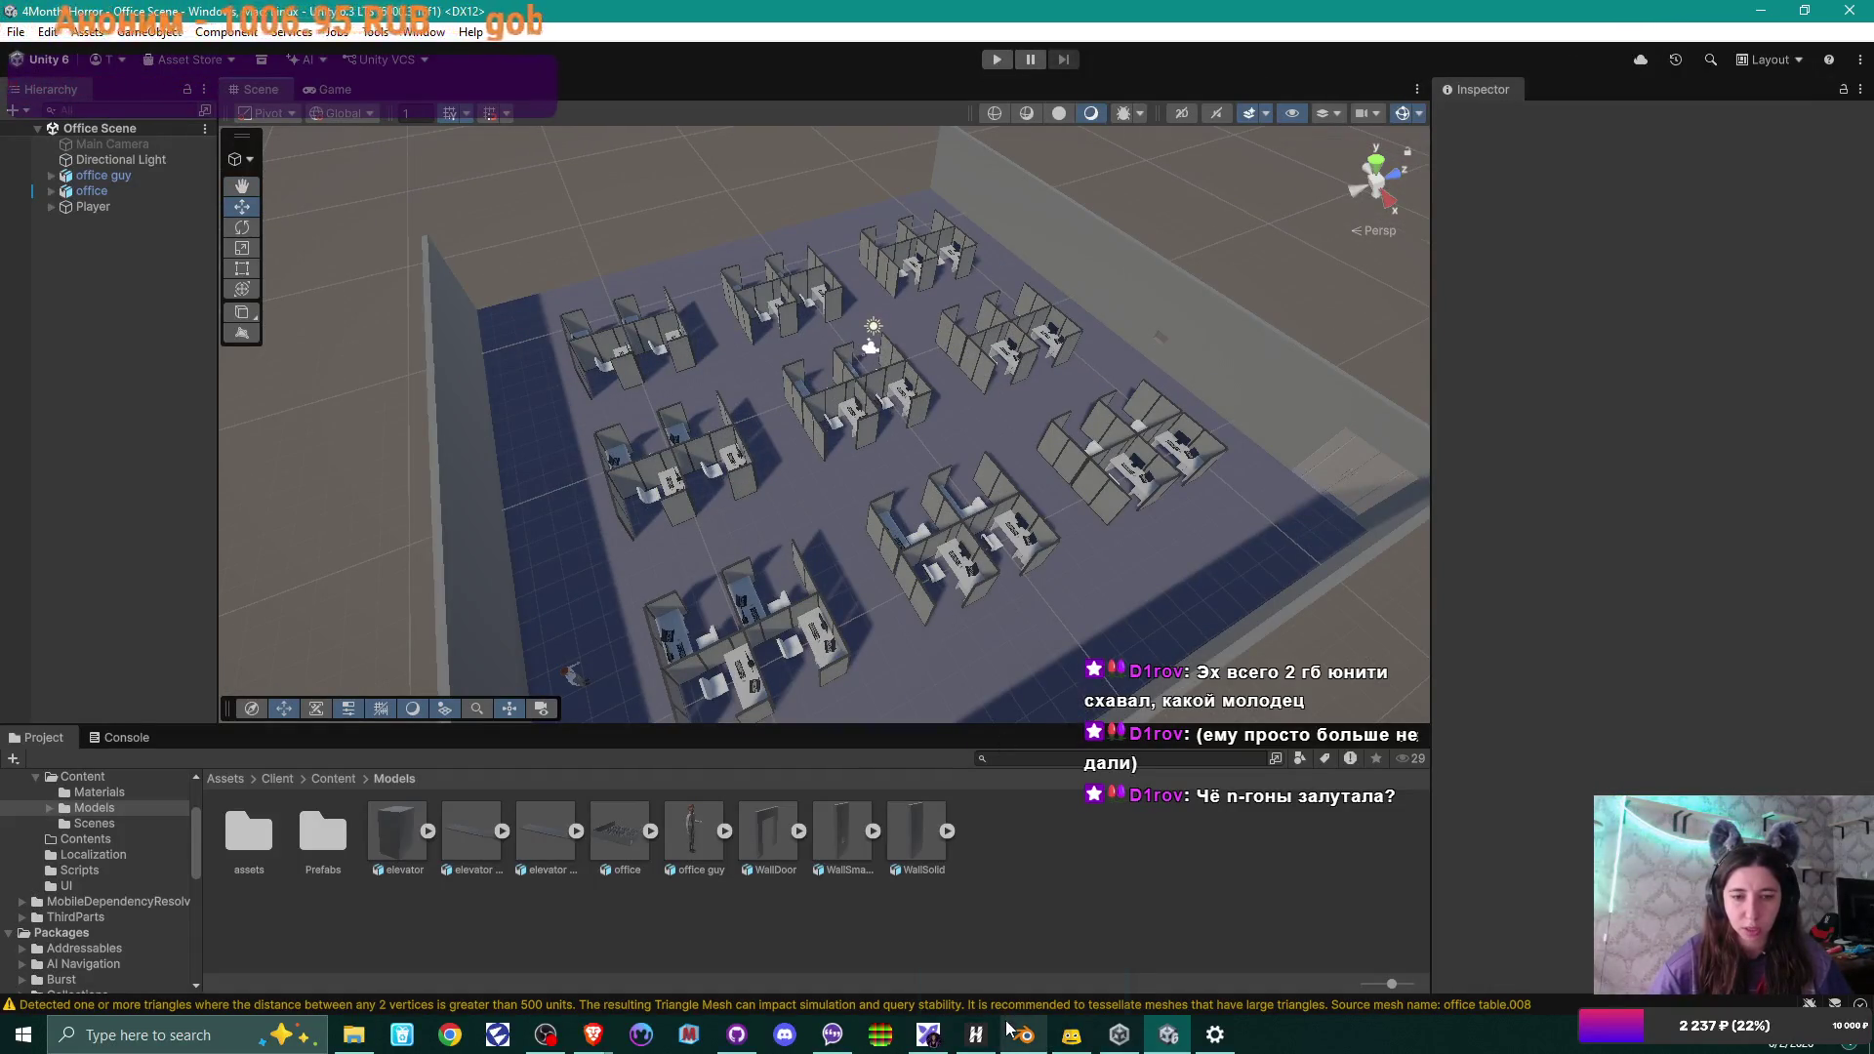
mouse_move(1008, 1028)
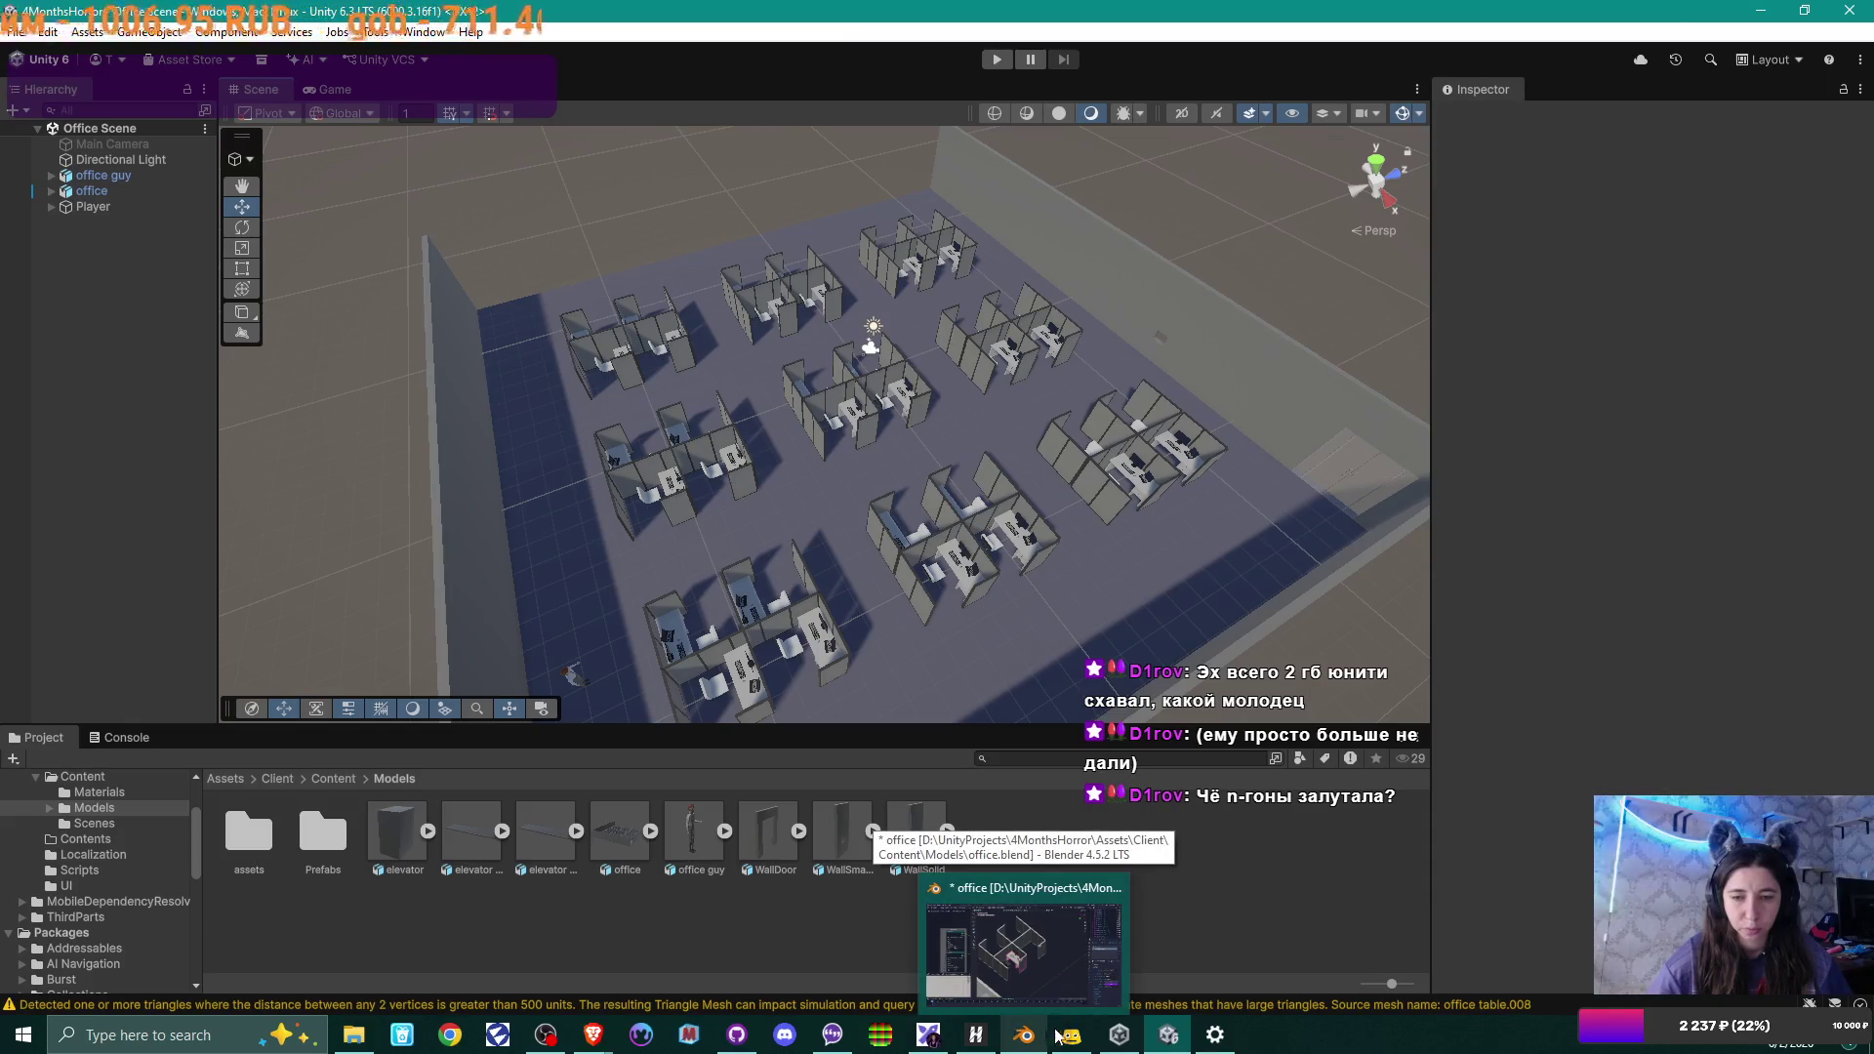
left_click(1024, 1034)
Unhide the office floor and outer walls with Alt+H and view the whole room.
scroll(994, 567, "down", 5)
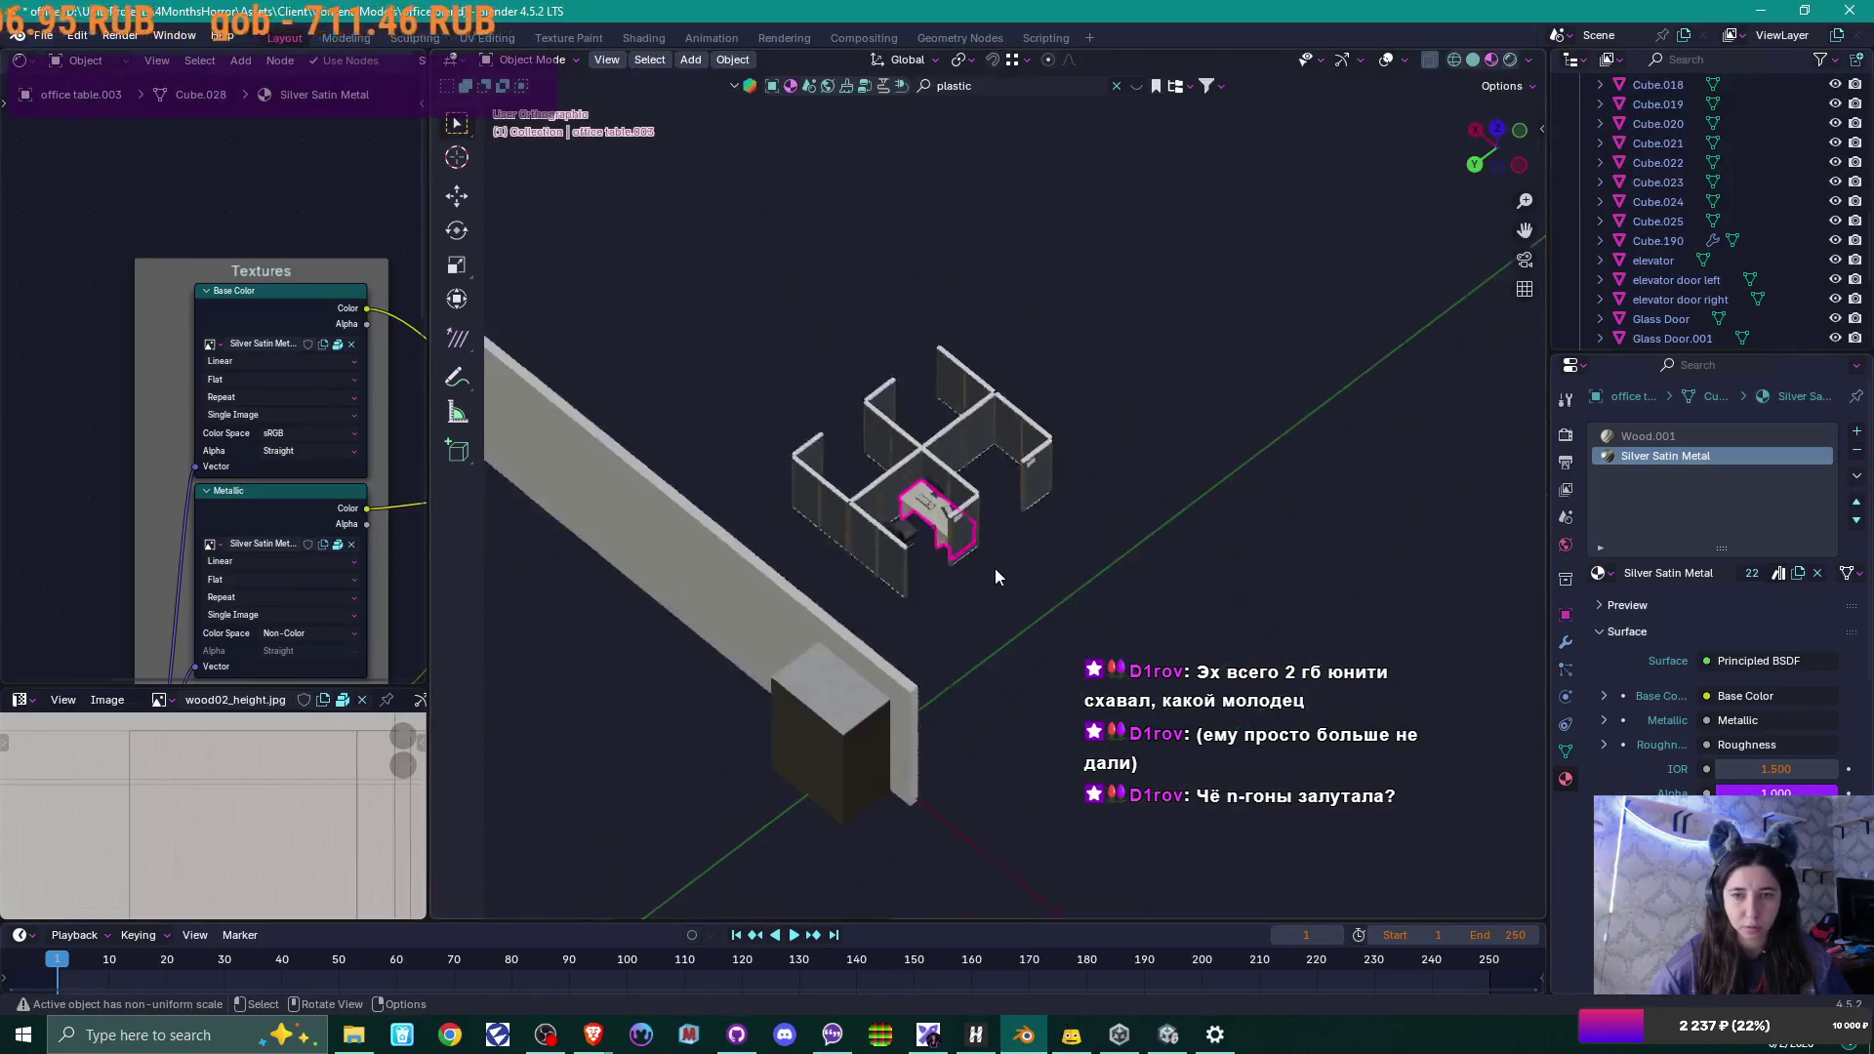
key("alt+h")
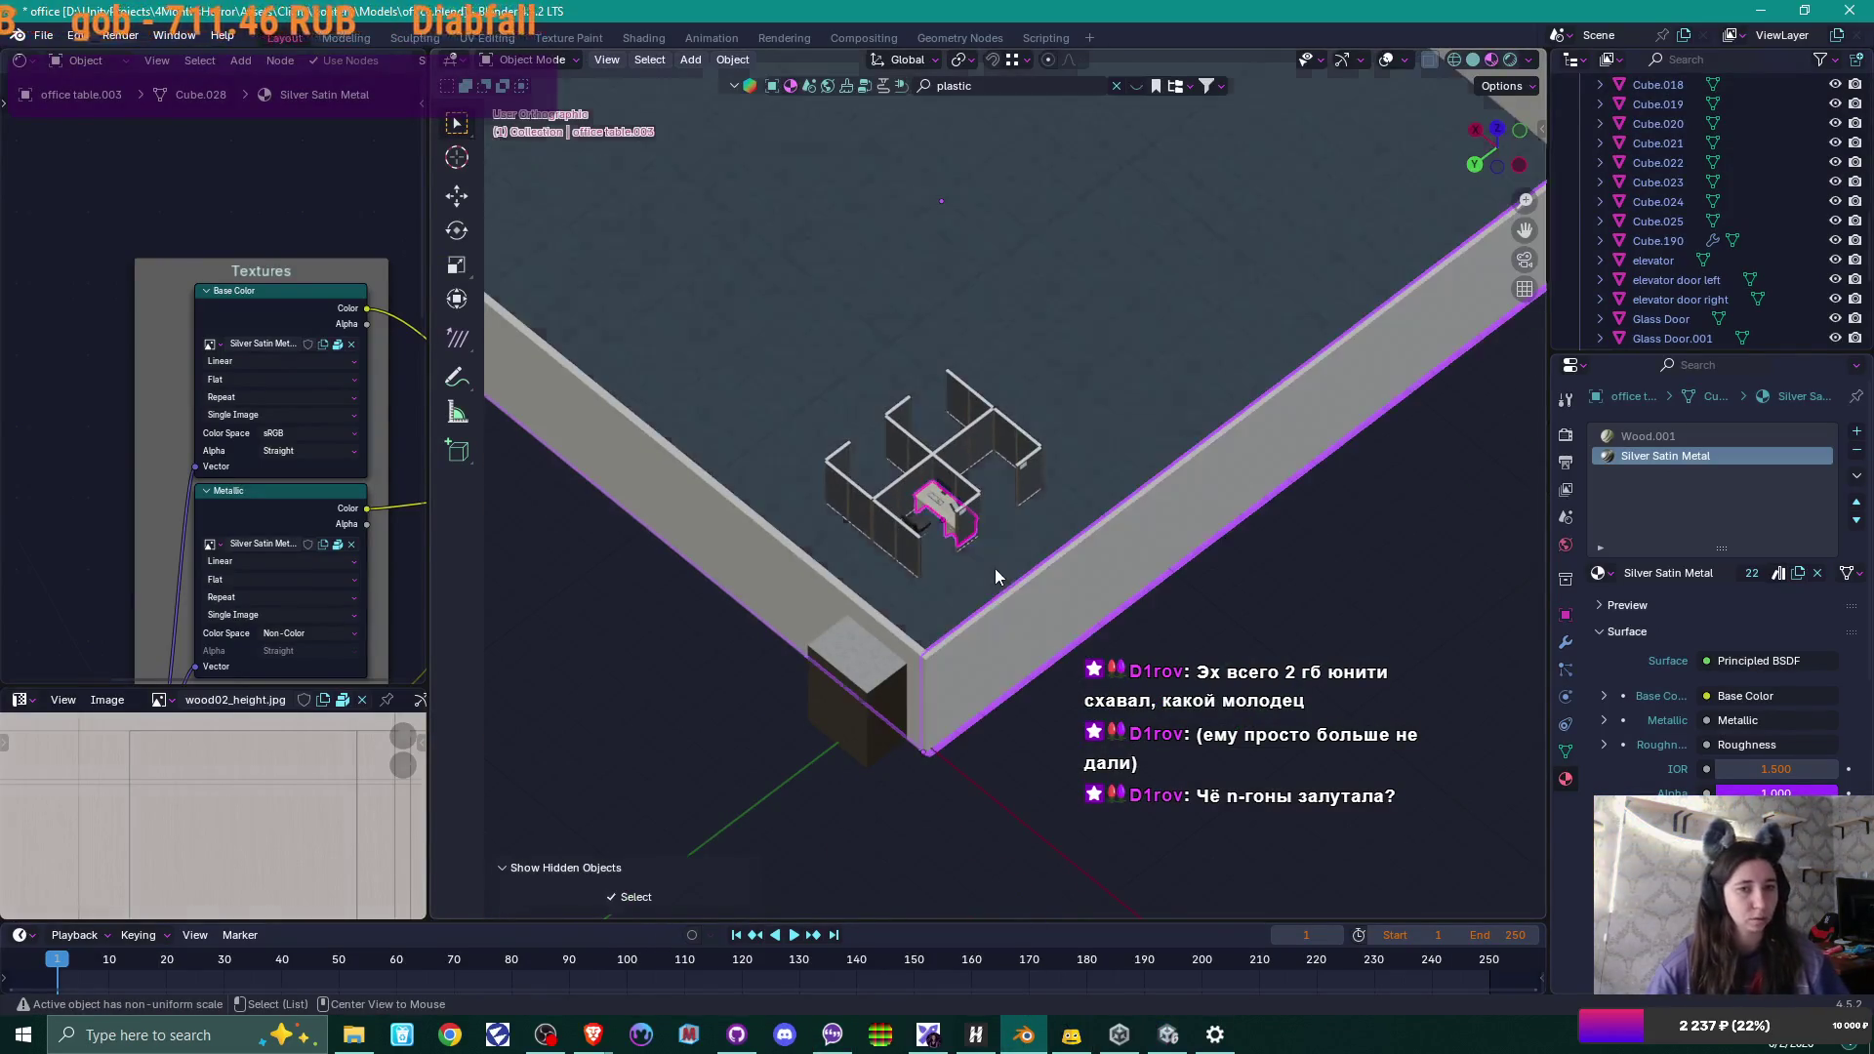
scroll(994, 568, "down", 2)
mouse_move(1025, 512)
middle_mouse_down()
mouse_move(1092, 390)
mouse_move(1046, 488)
middle_mouse_up()
Select the cubicle wall object Cube.004 in the Outliner and zoom in on the cubicle.
scroll(1737, 242, "up", 4)
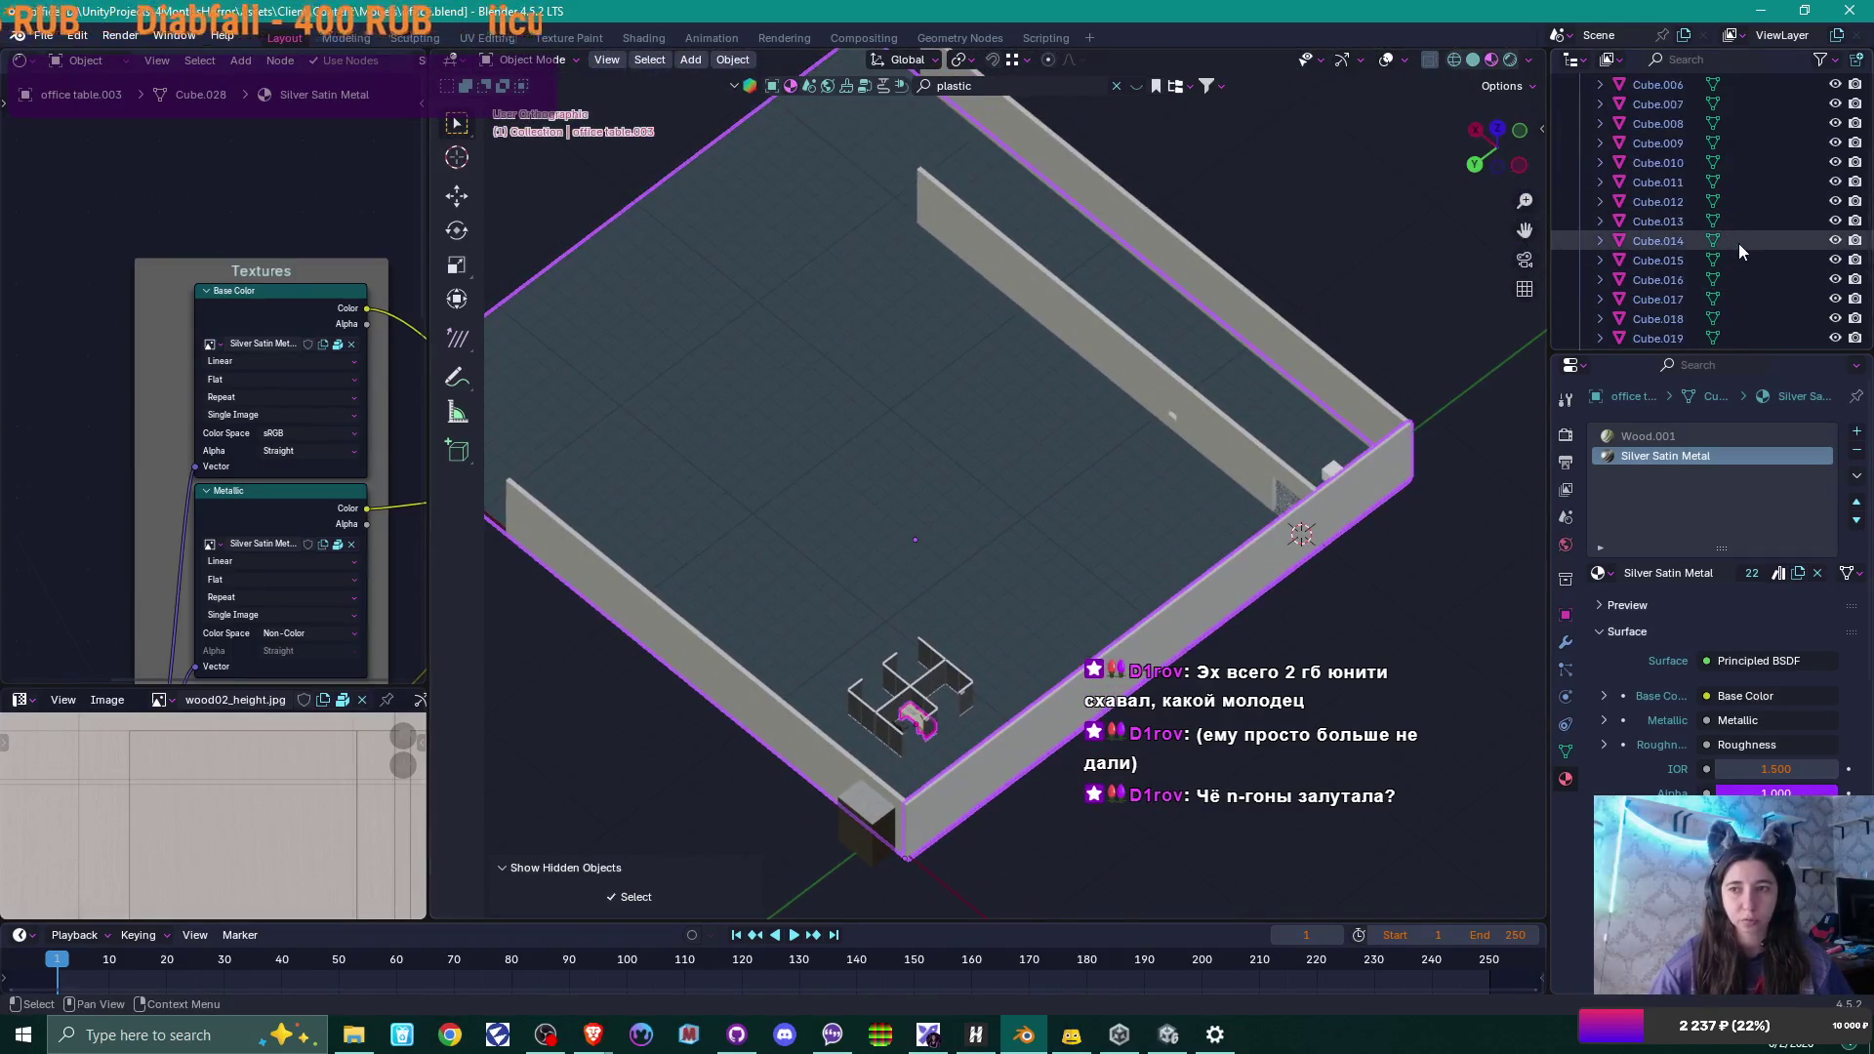
scroll(1739, 243, "up", 5)
left_click(1647, 258)
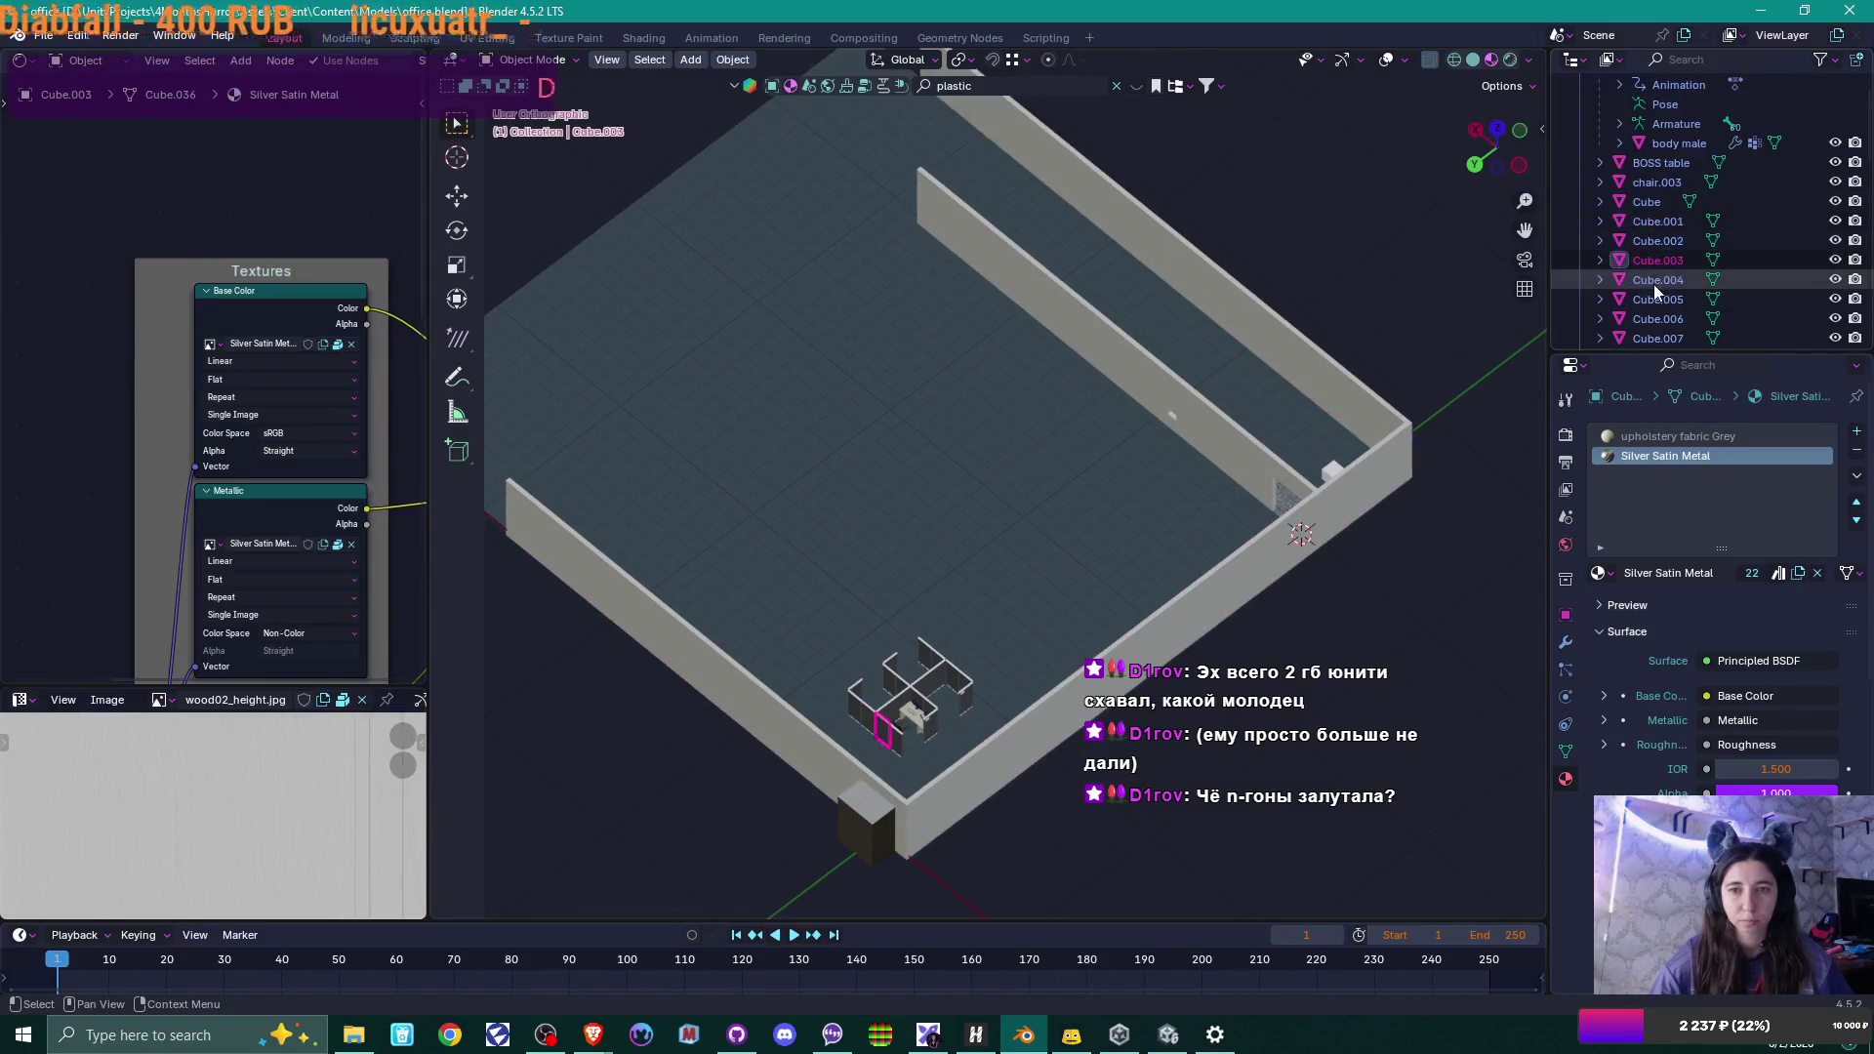
left_click(1654, 282)
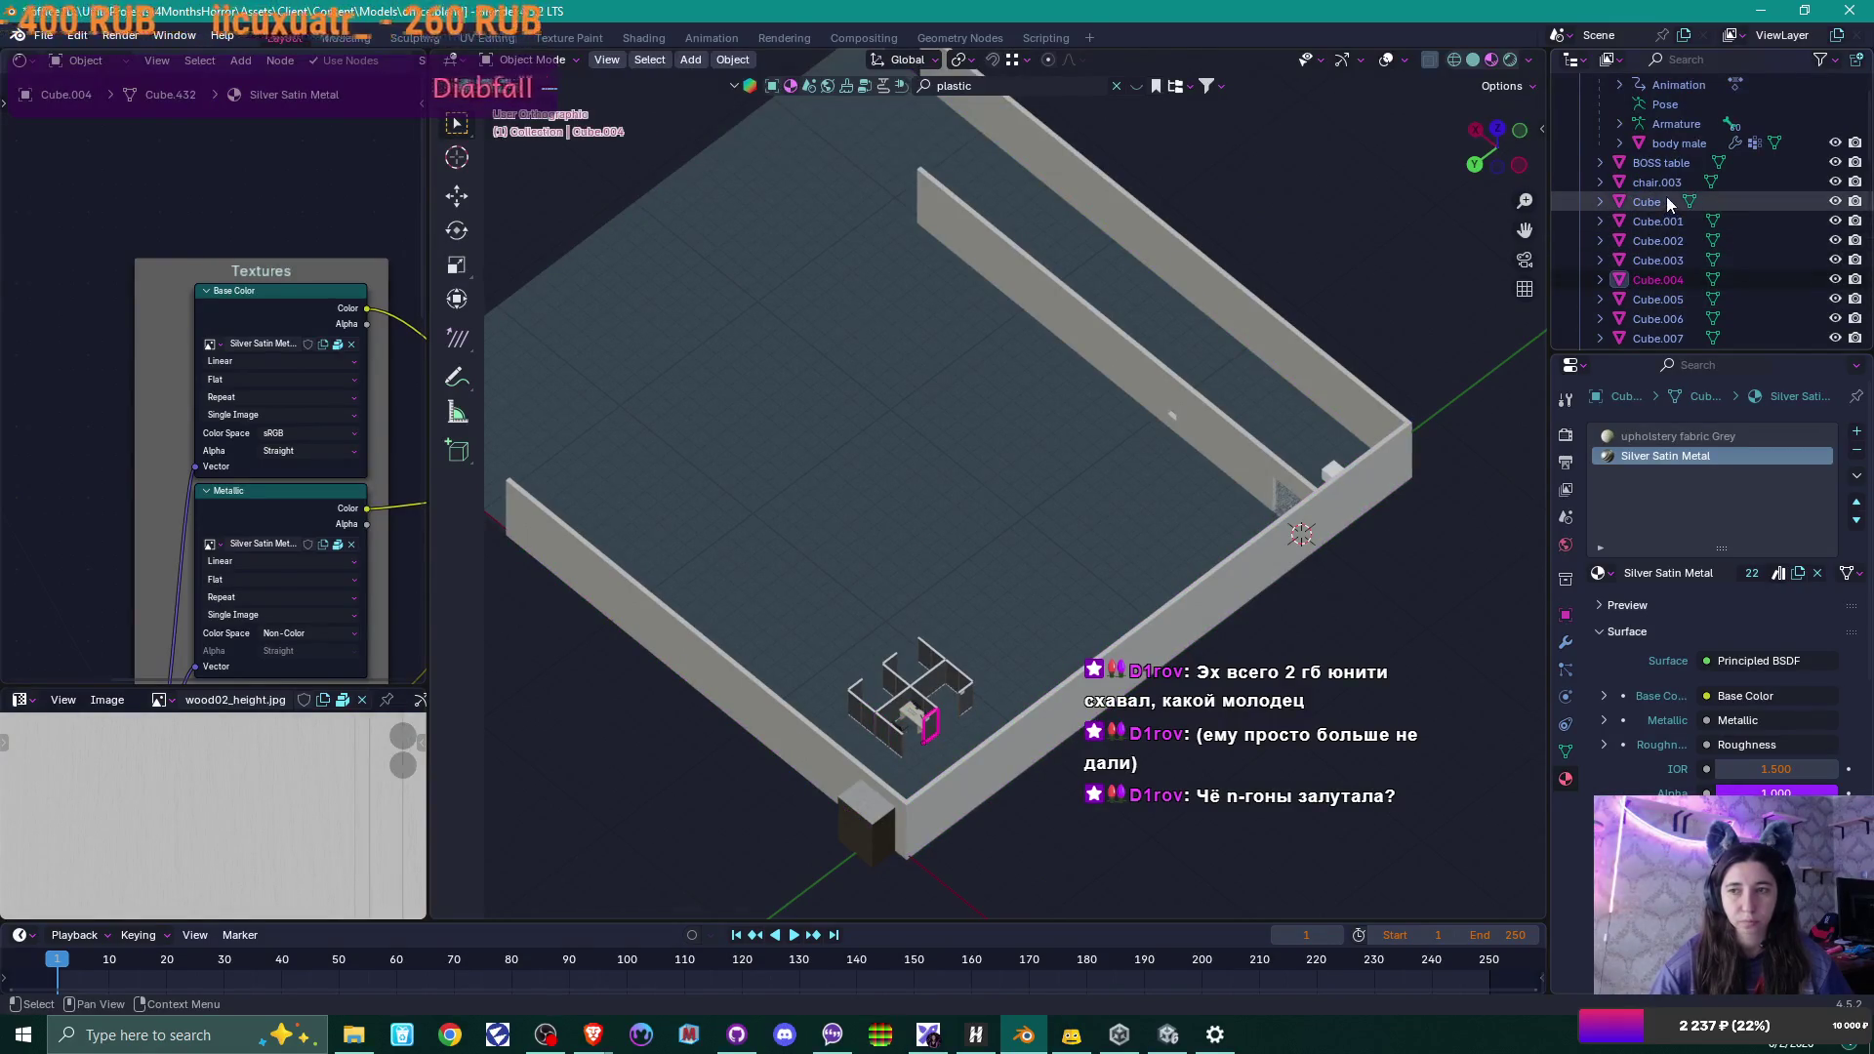
middle_click_drag(929, 533, 935, 410, "shift")
scroll(952, 447, "up", 5)
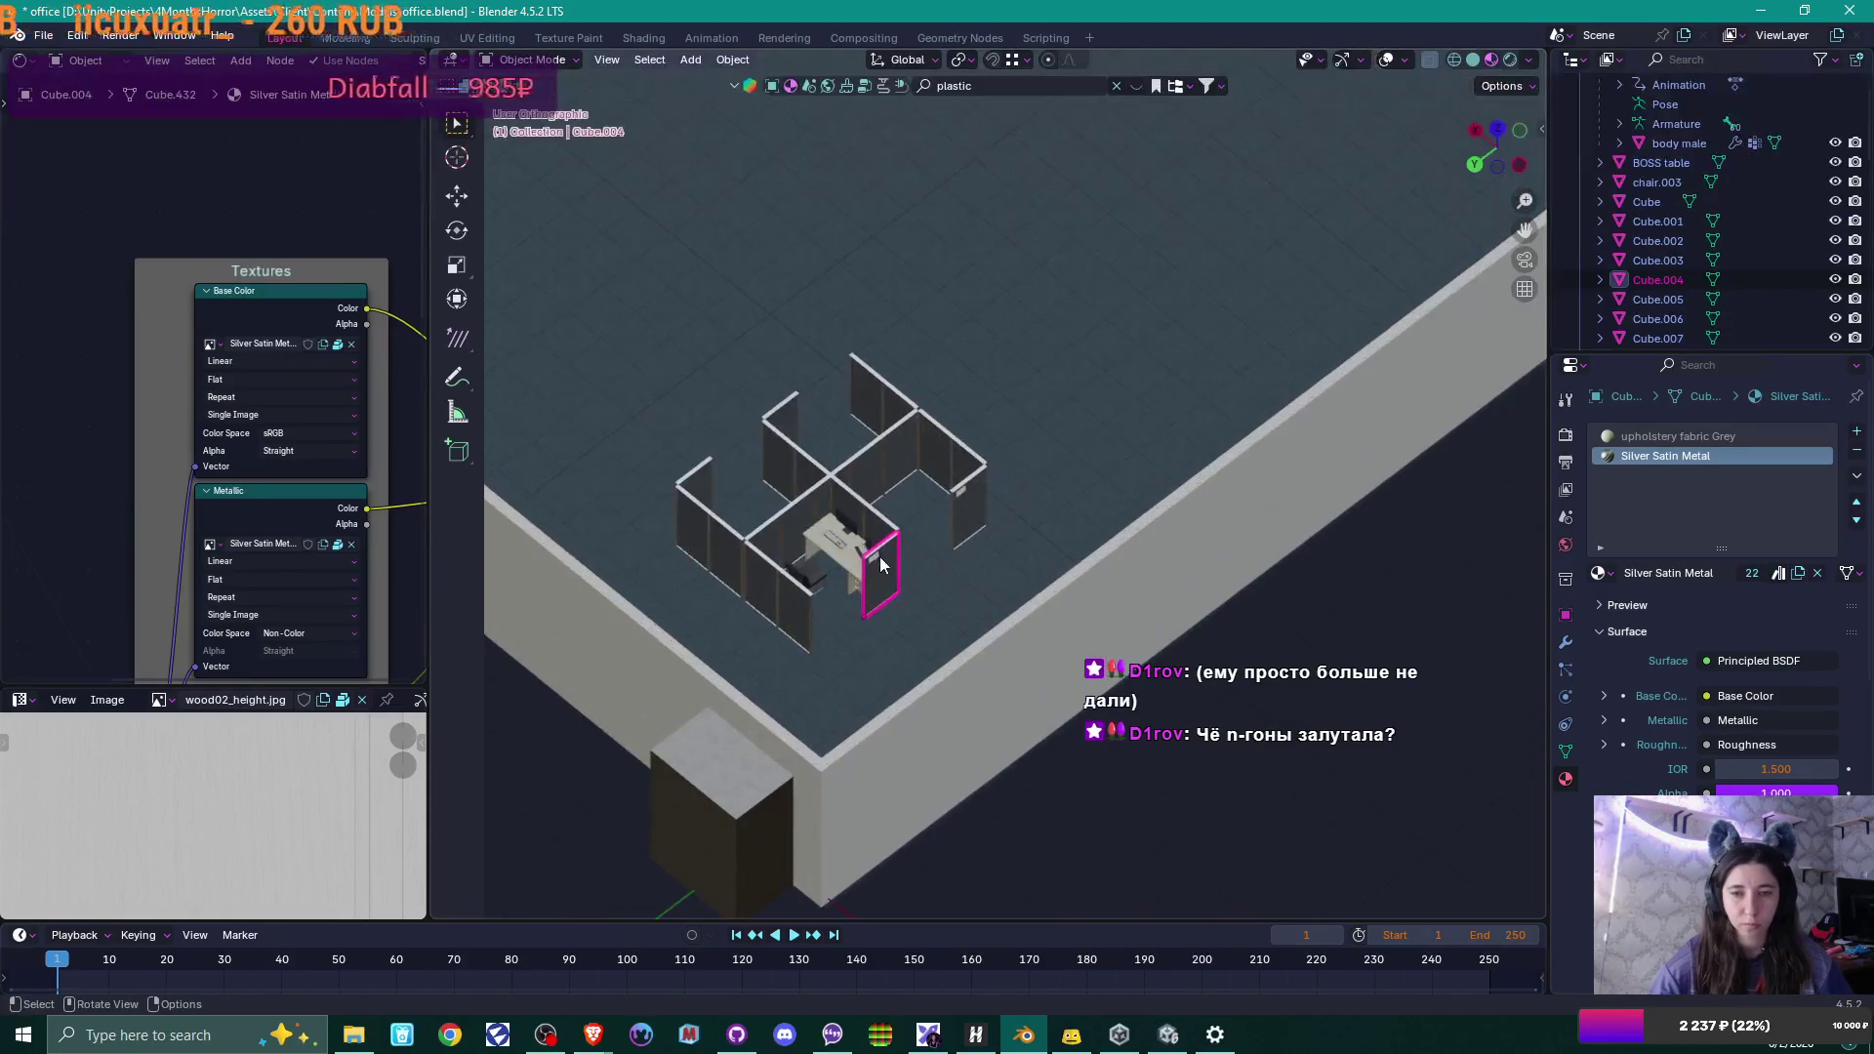
Rename Cube.004 to 'Cubicle wall' in the Outliner, then start editing its name again.
double_click(1648, 281)
scroll(1648, 281, "down", 4)
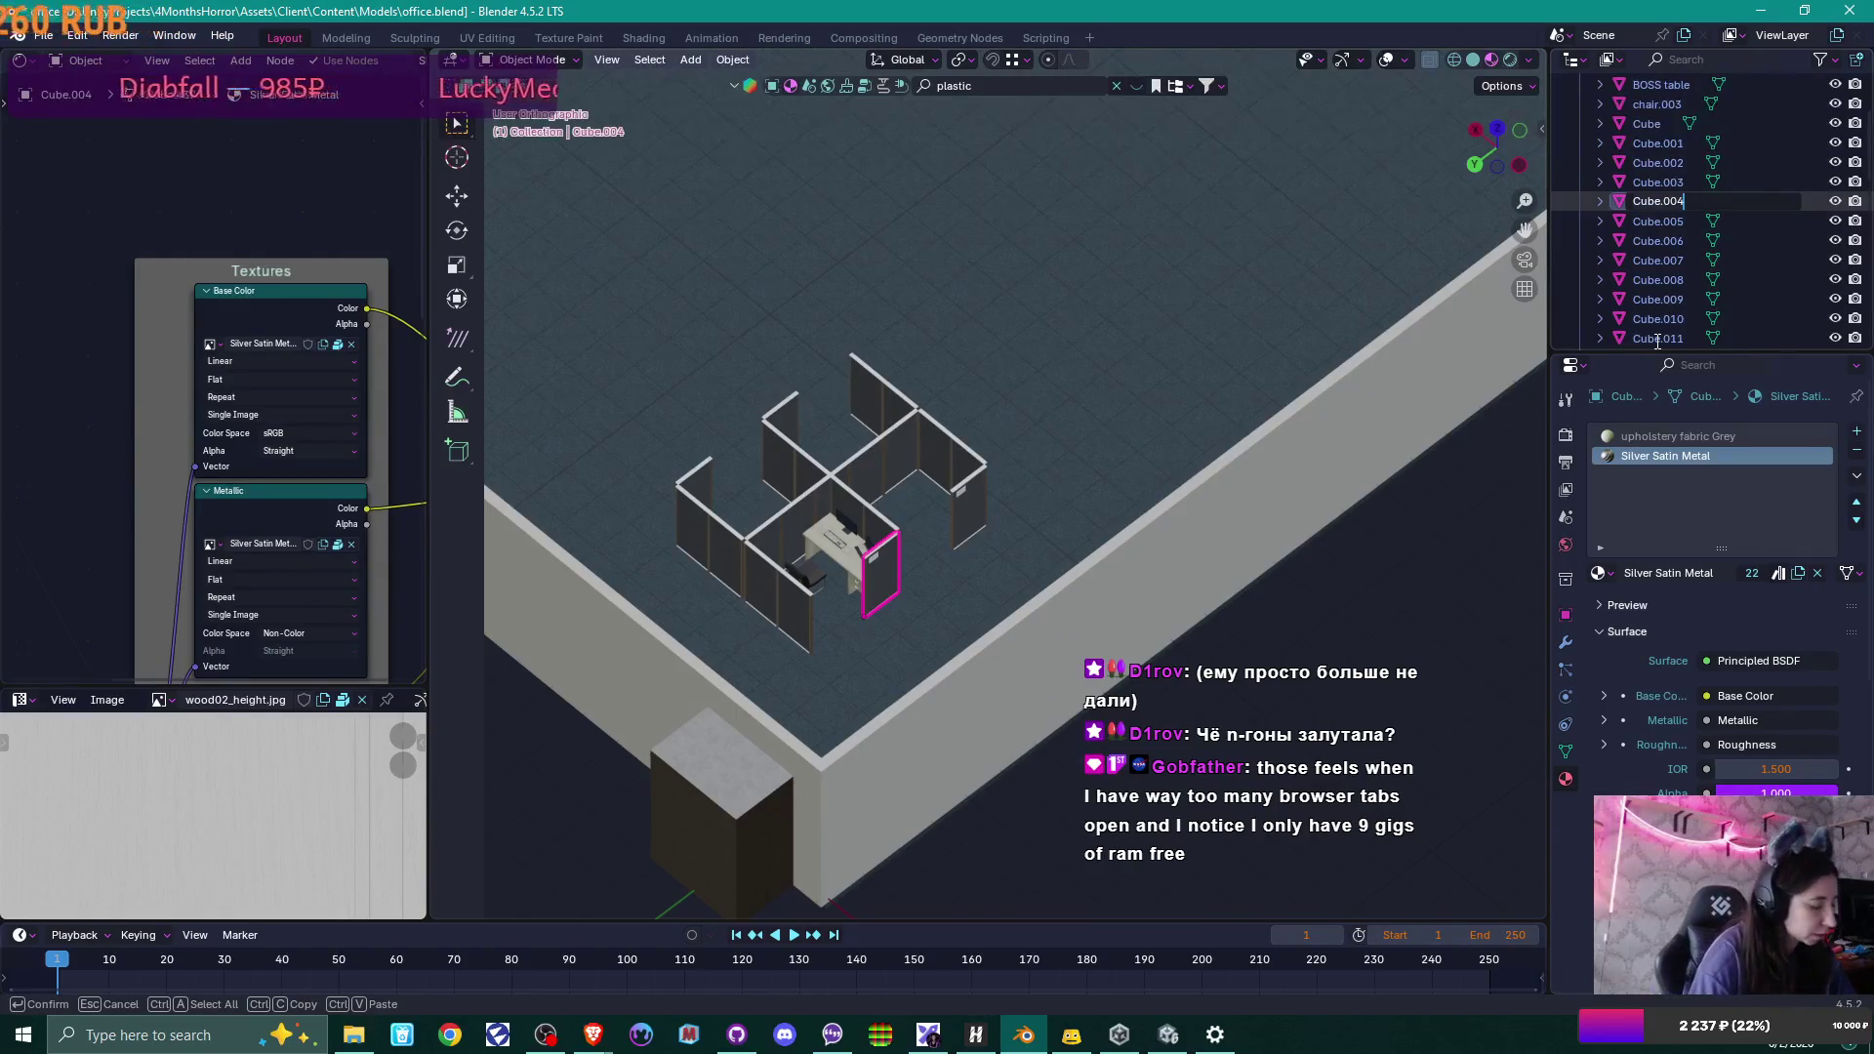
type("Cubicle ")
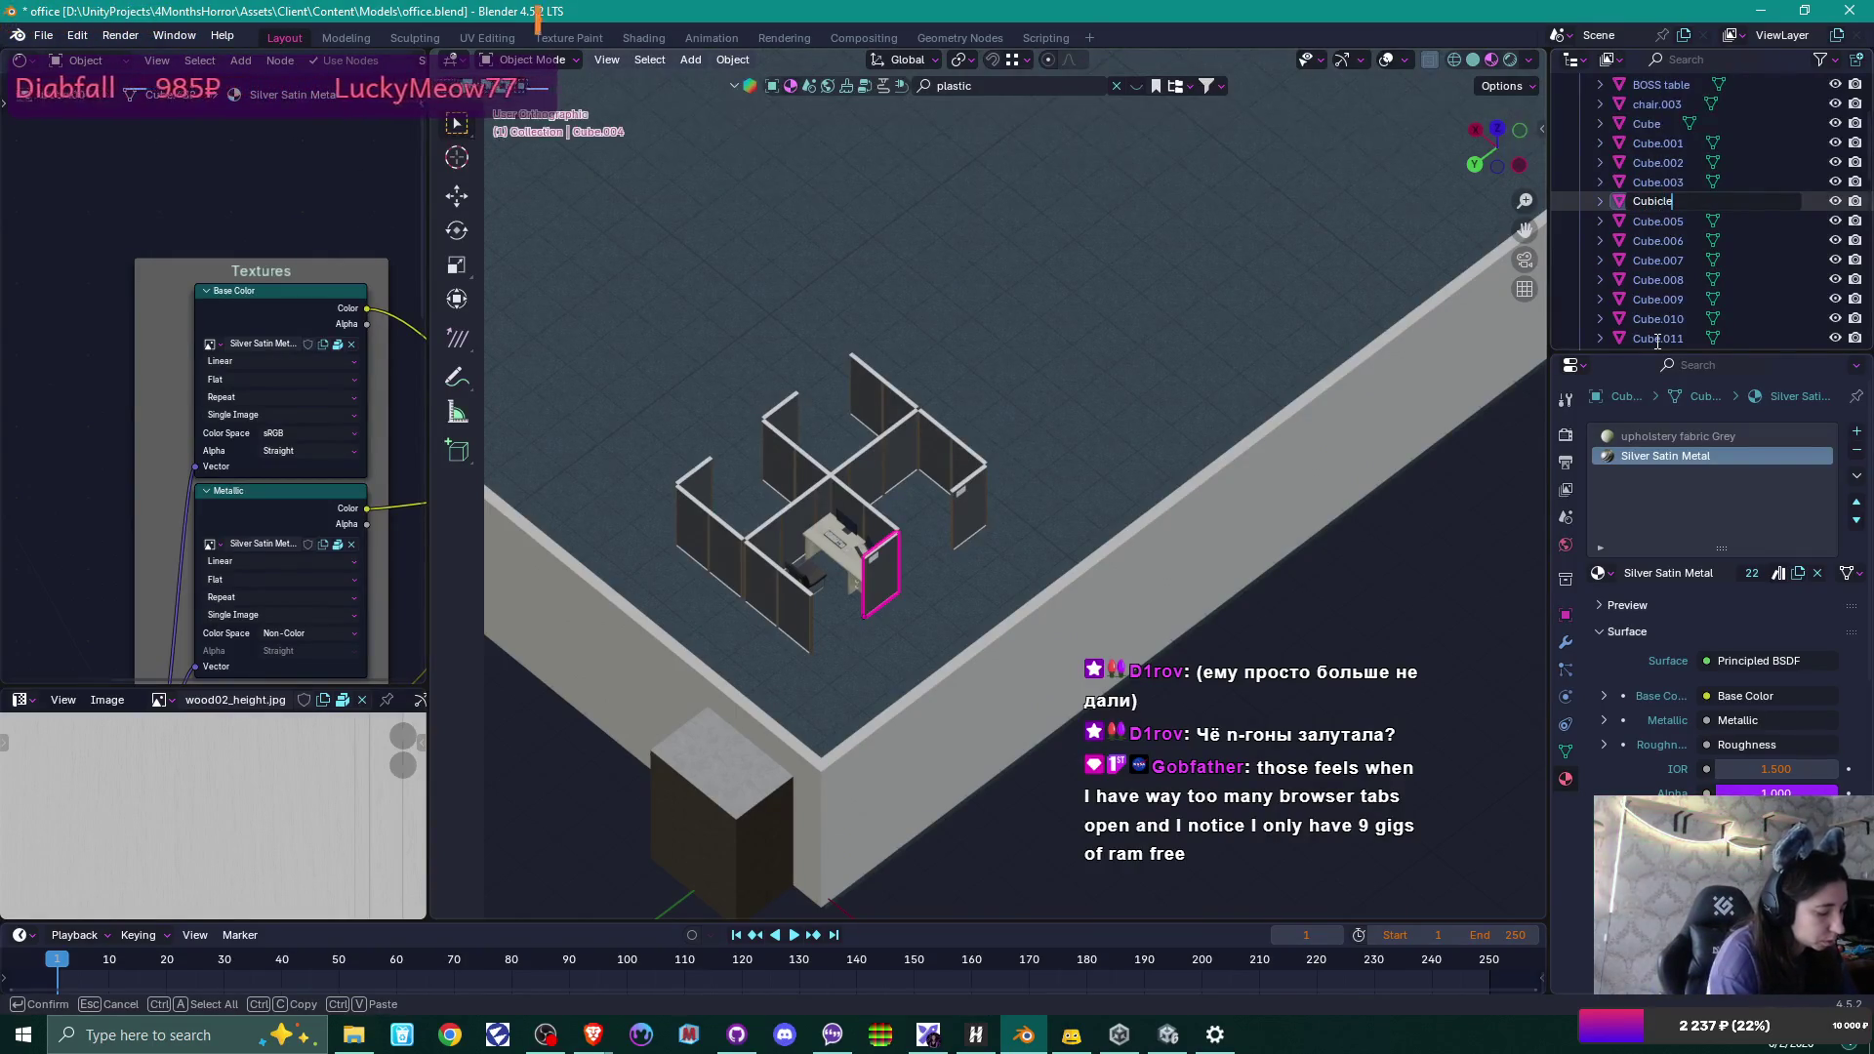
type("wall")
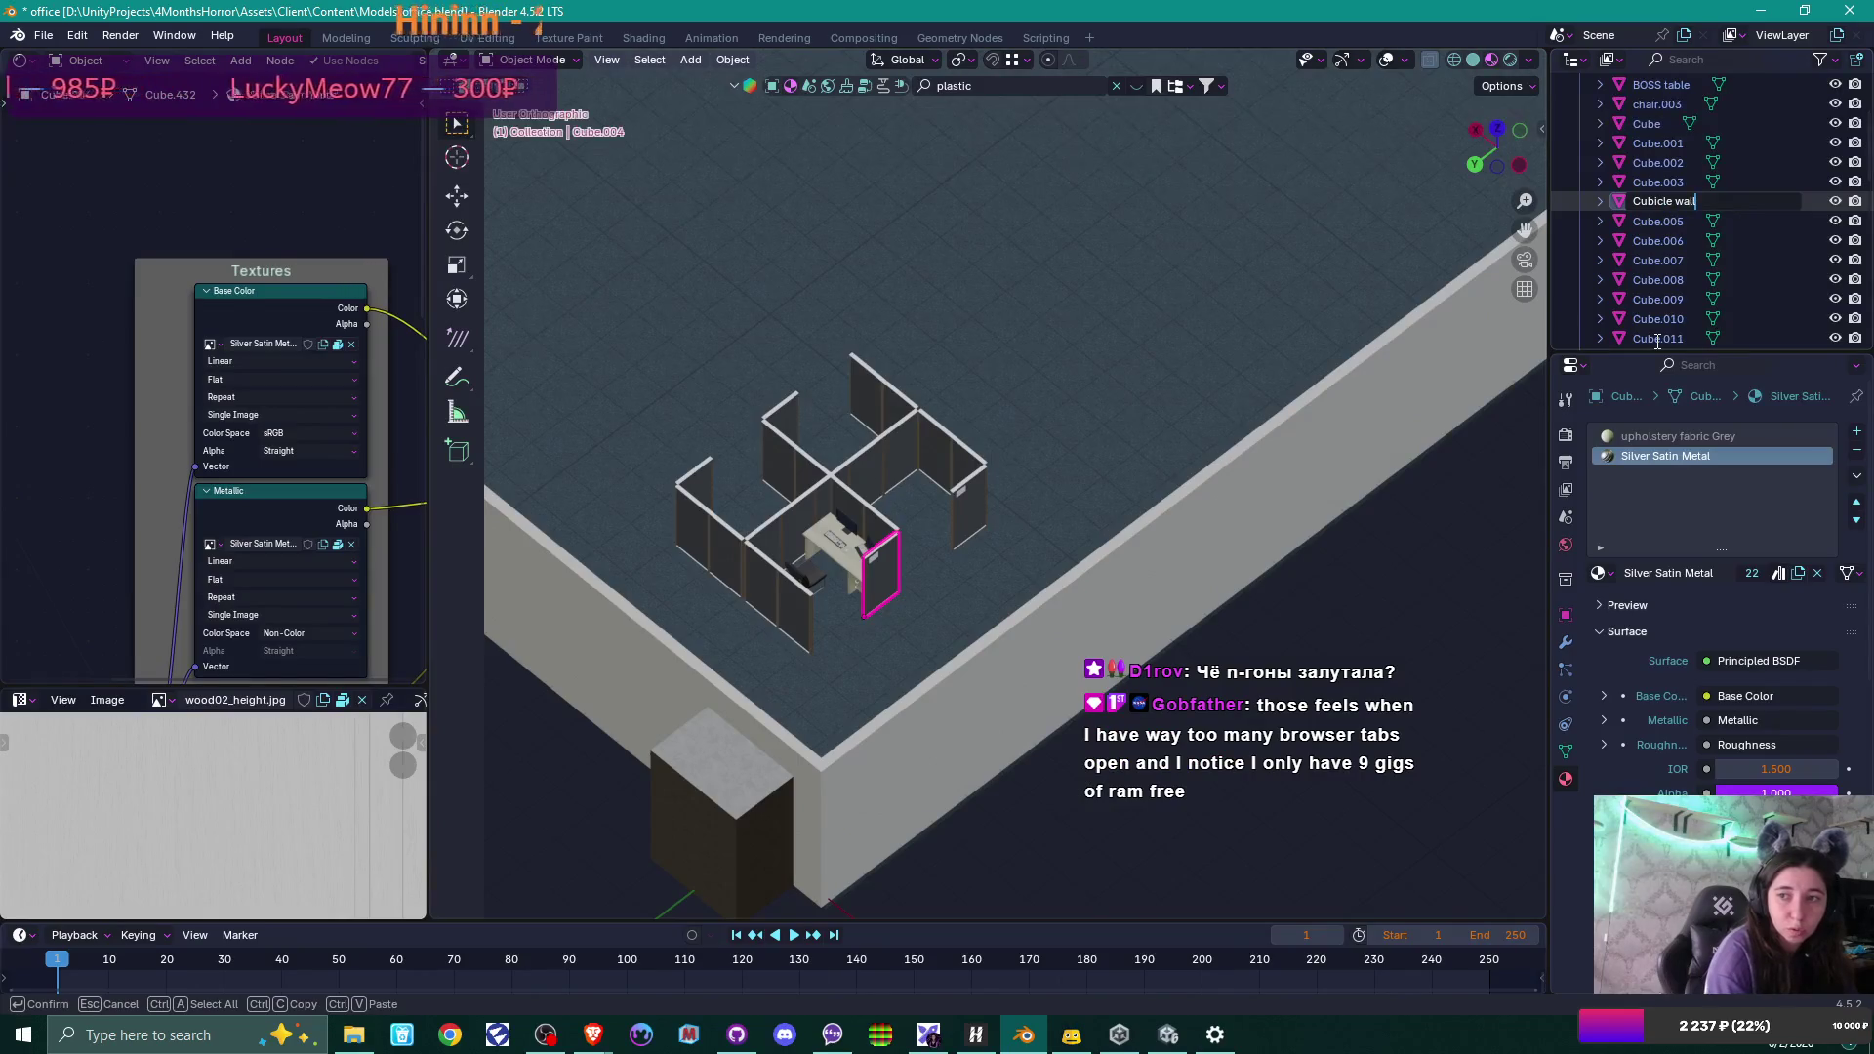
key("Return")
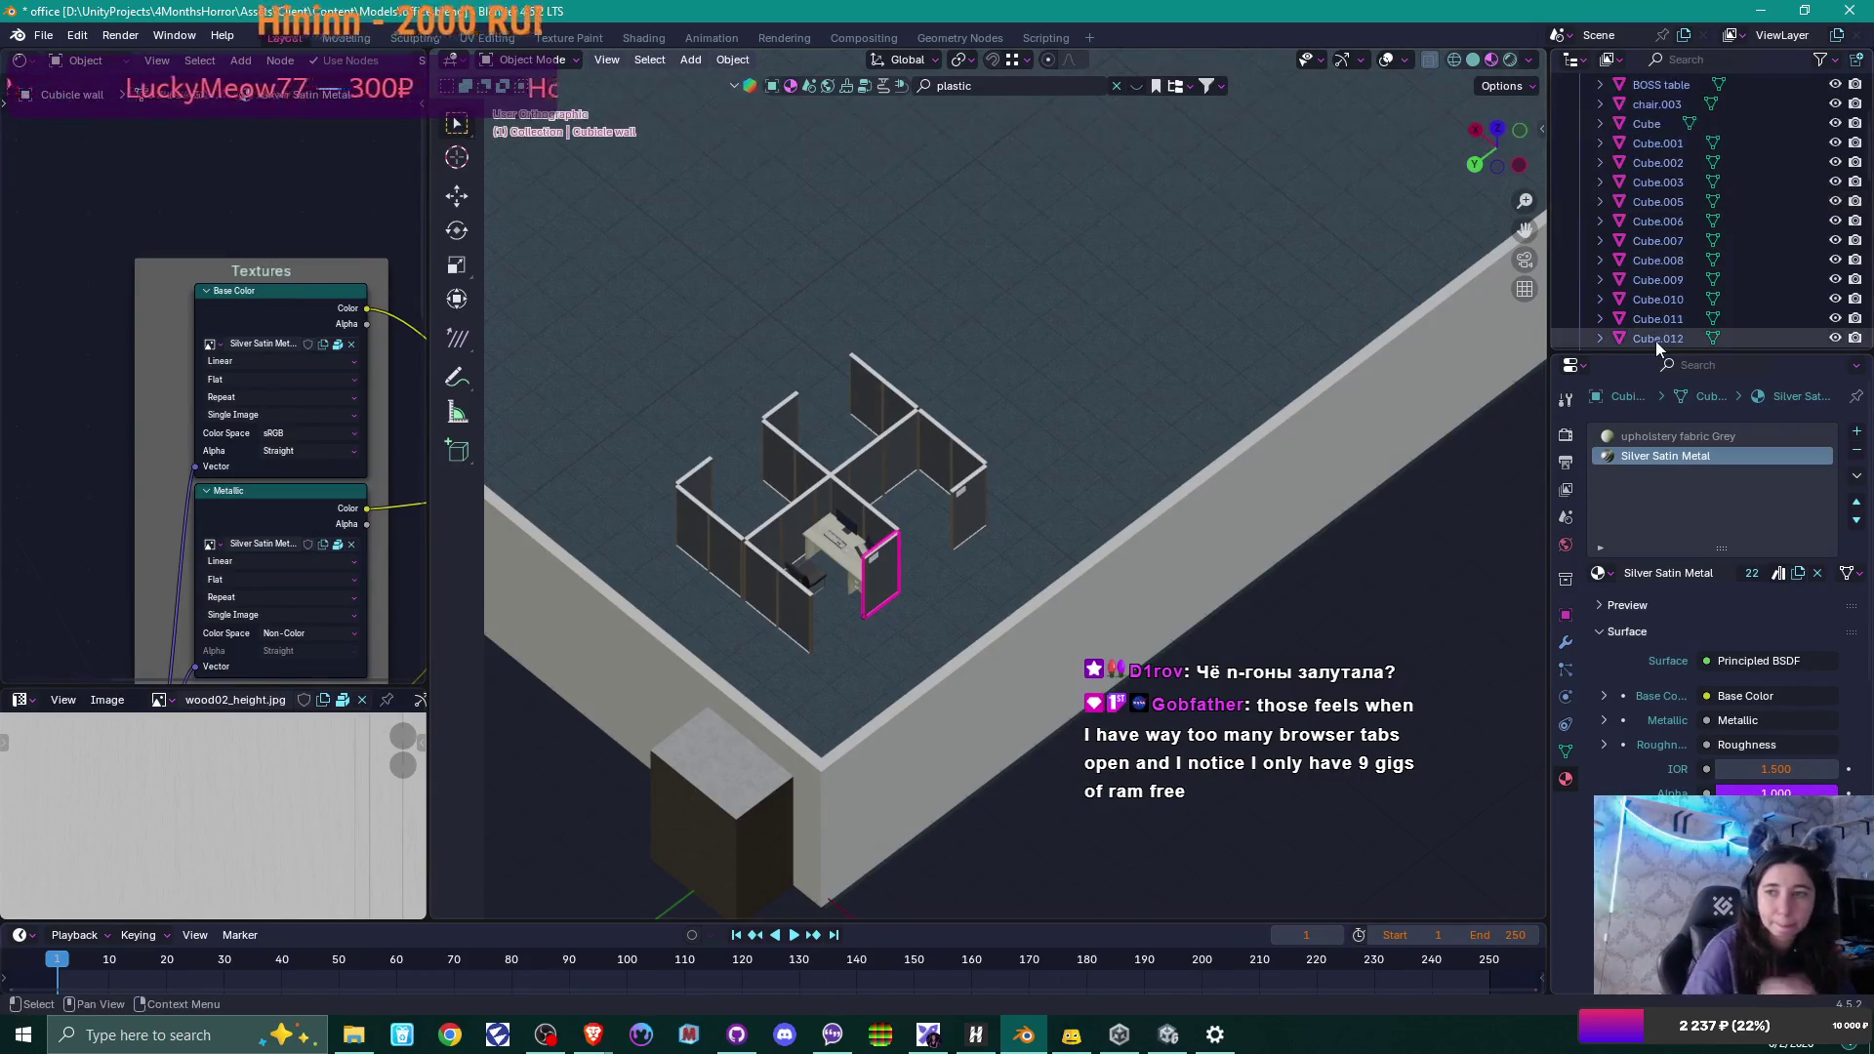
scroll(1663, 283, "down", 8)
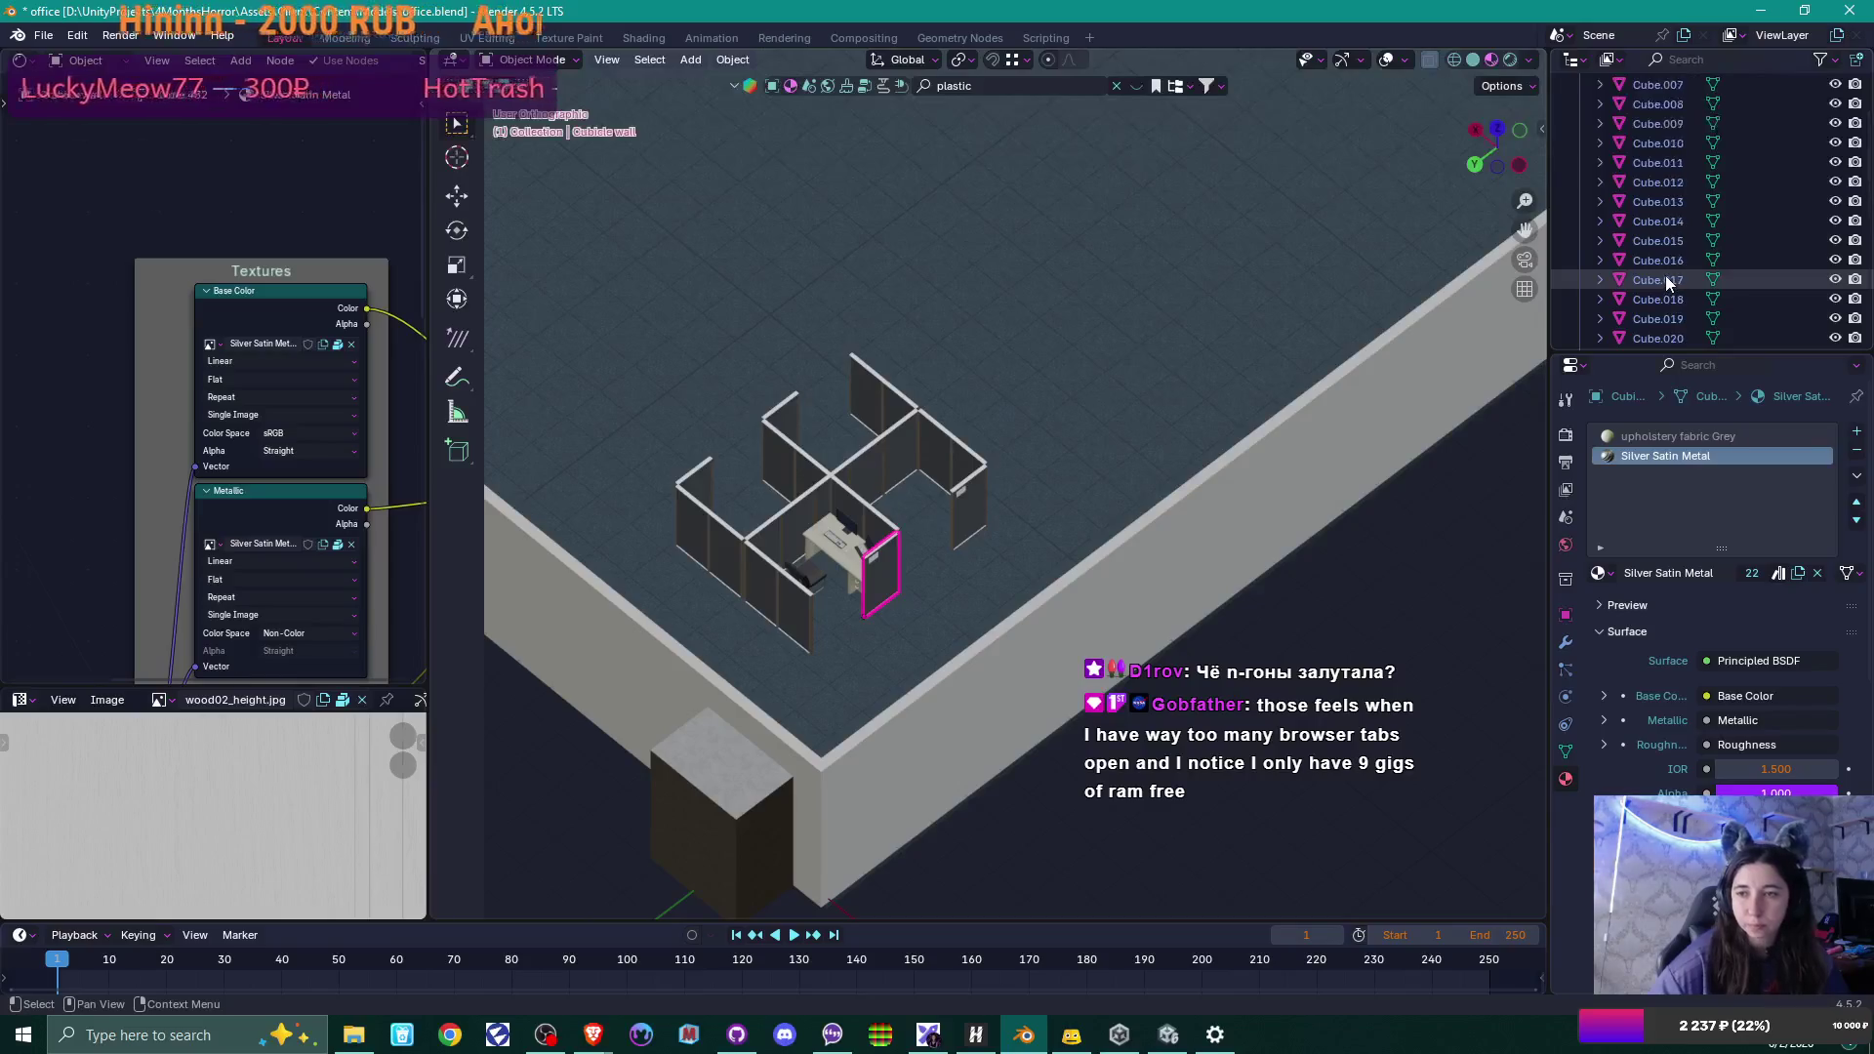
scroll(1666, 281, "down", 1)
double_click(1665, 279)
scroll(1667, 279, "down", 2)
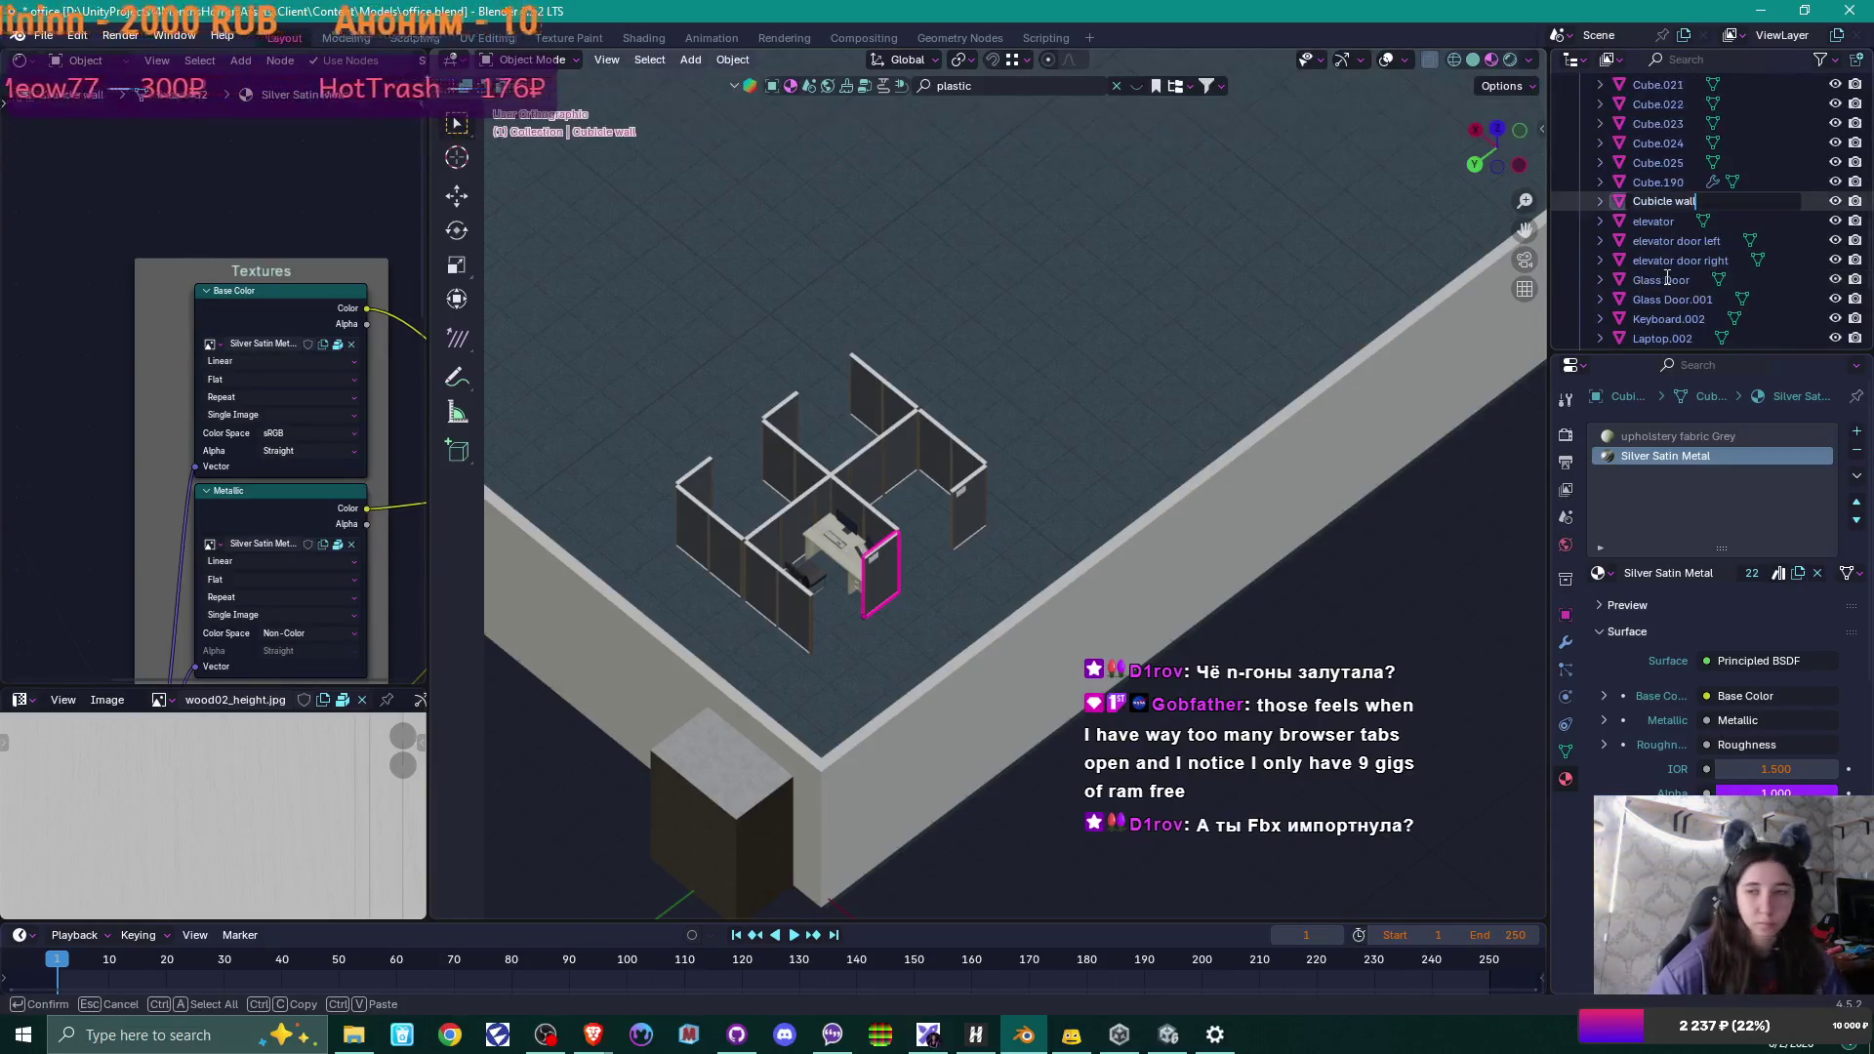
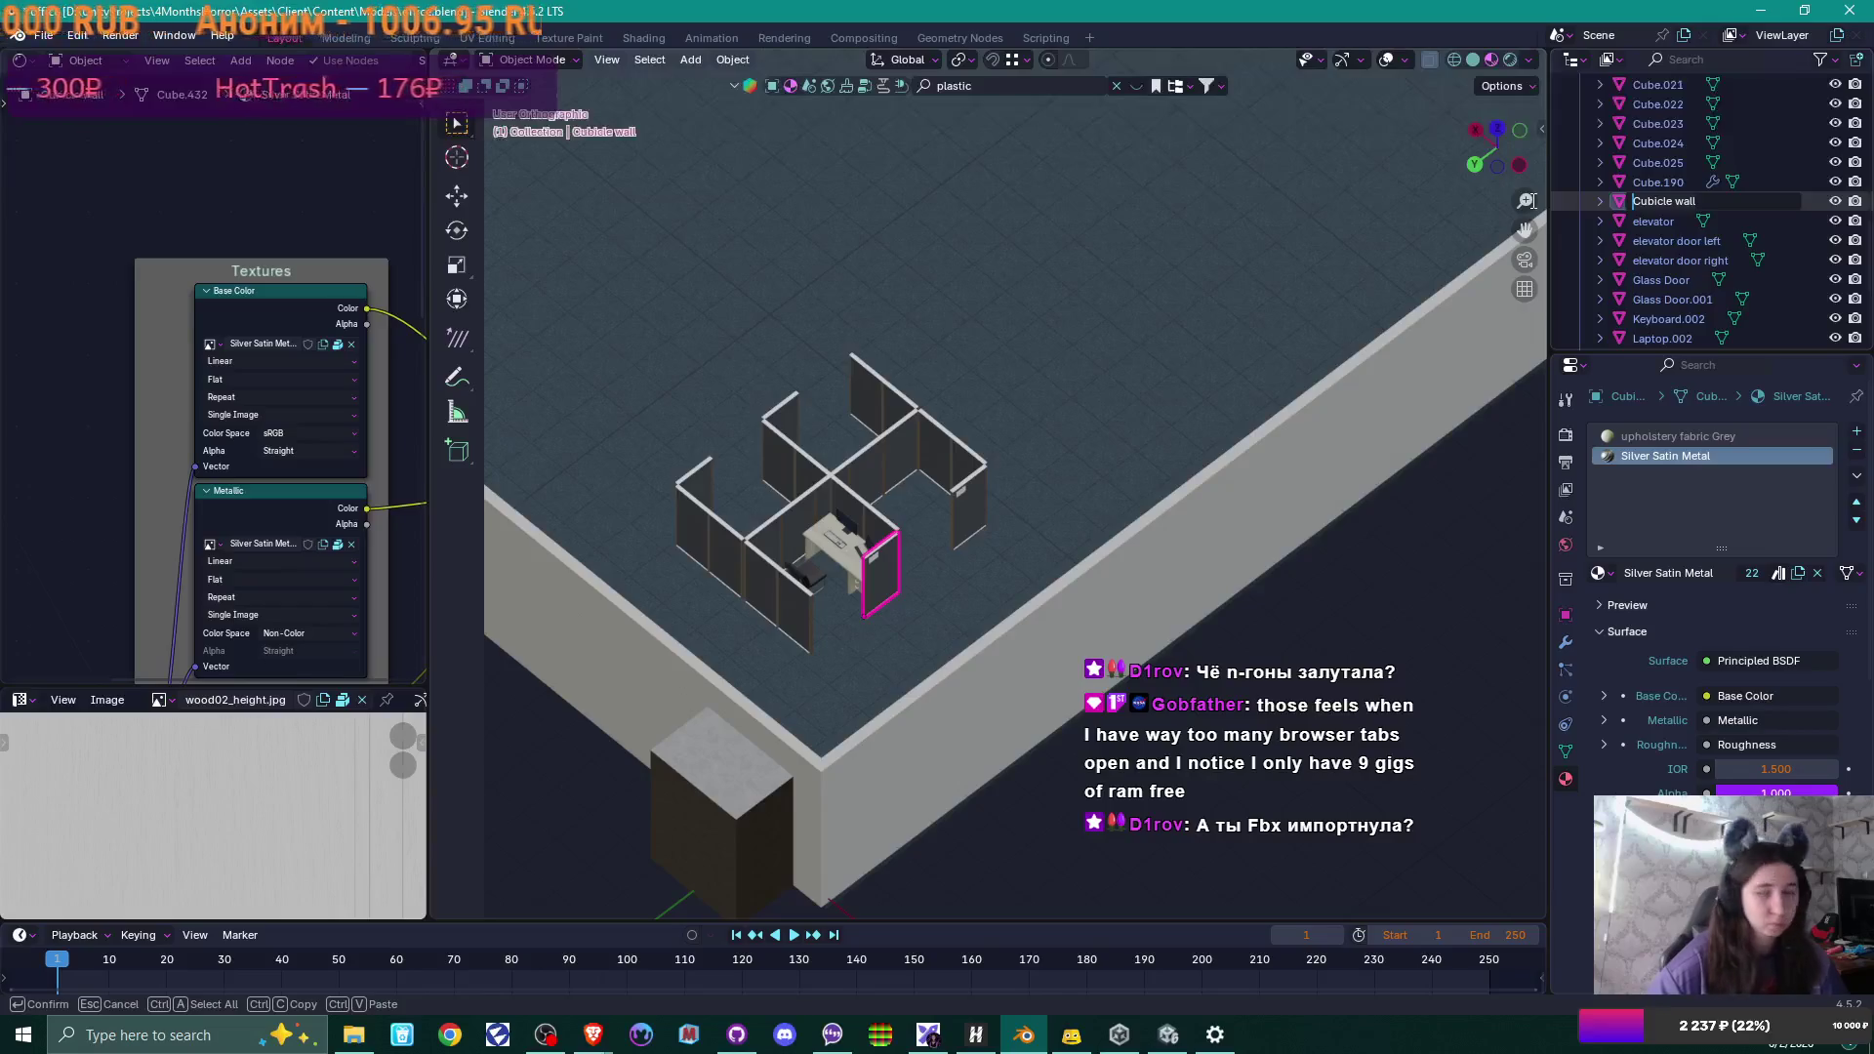
Rename the next two cubicle wall panels to 'Cubicle wall'.
key("Escape")
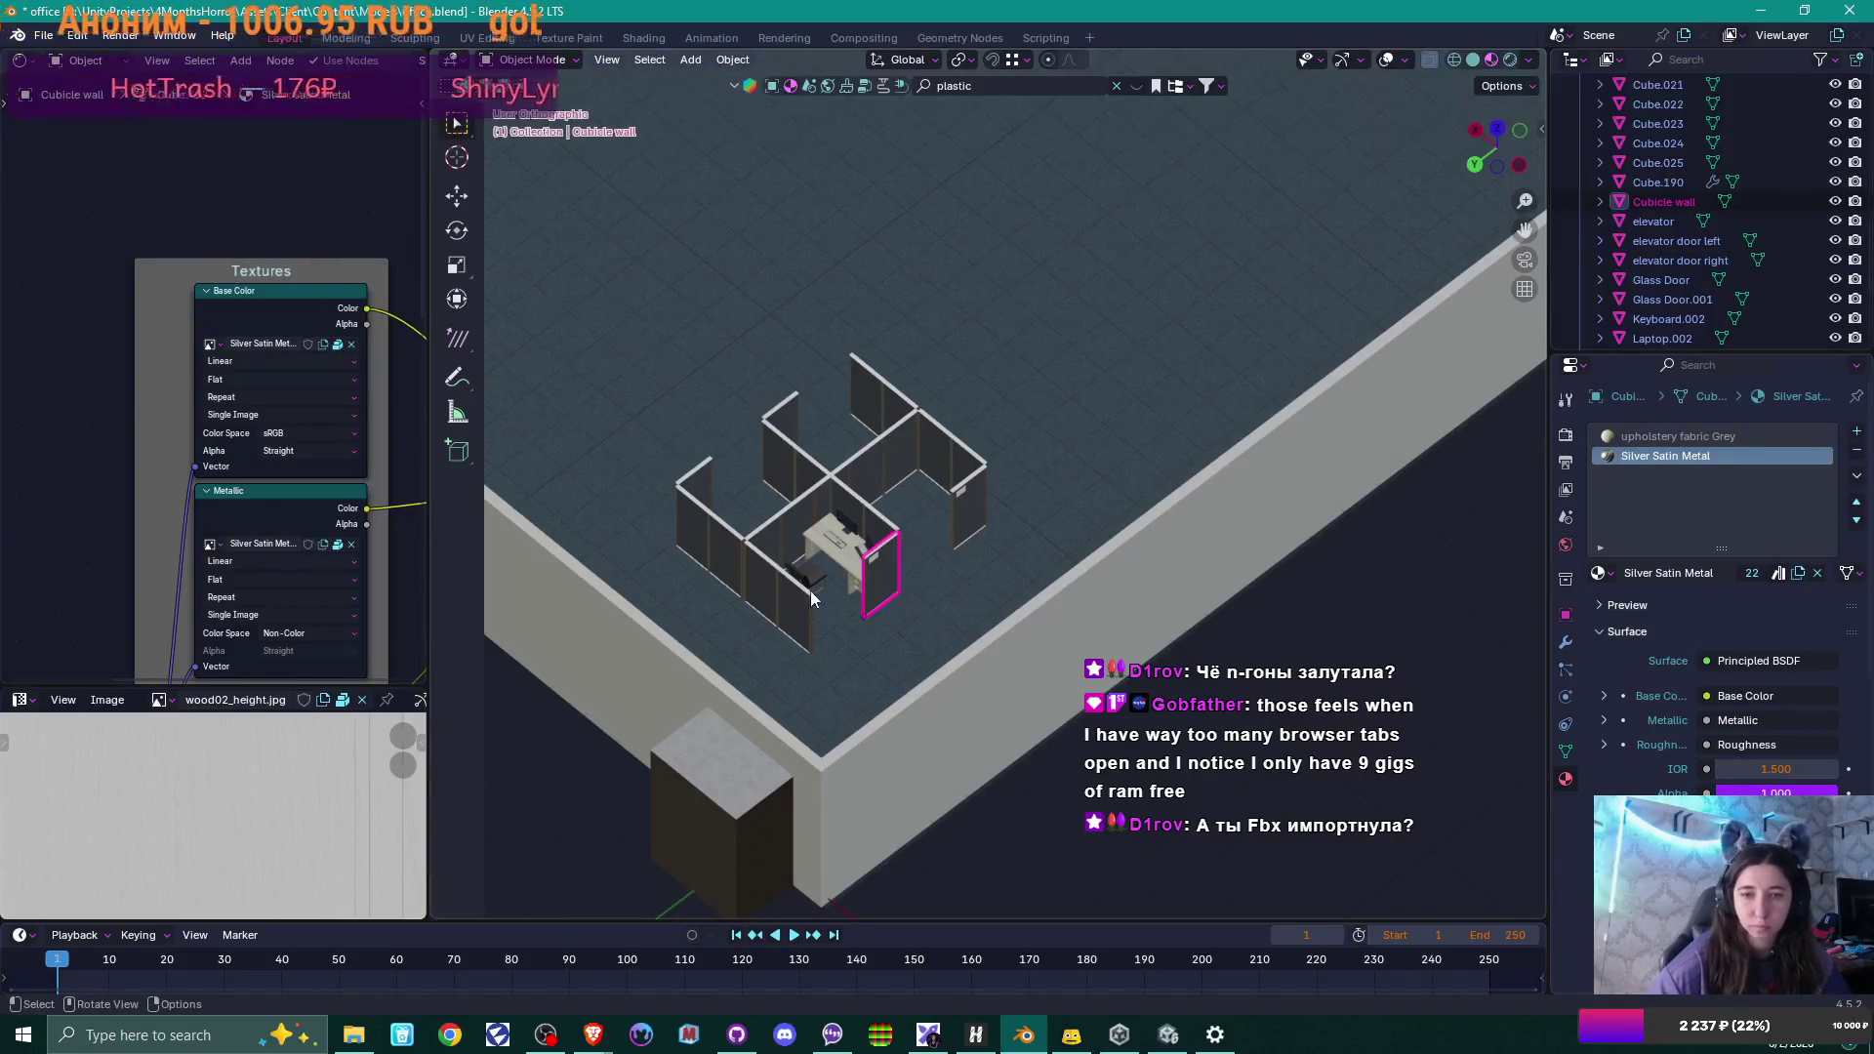
left_click(810, 591)
key("F2")
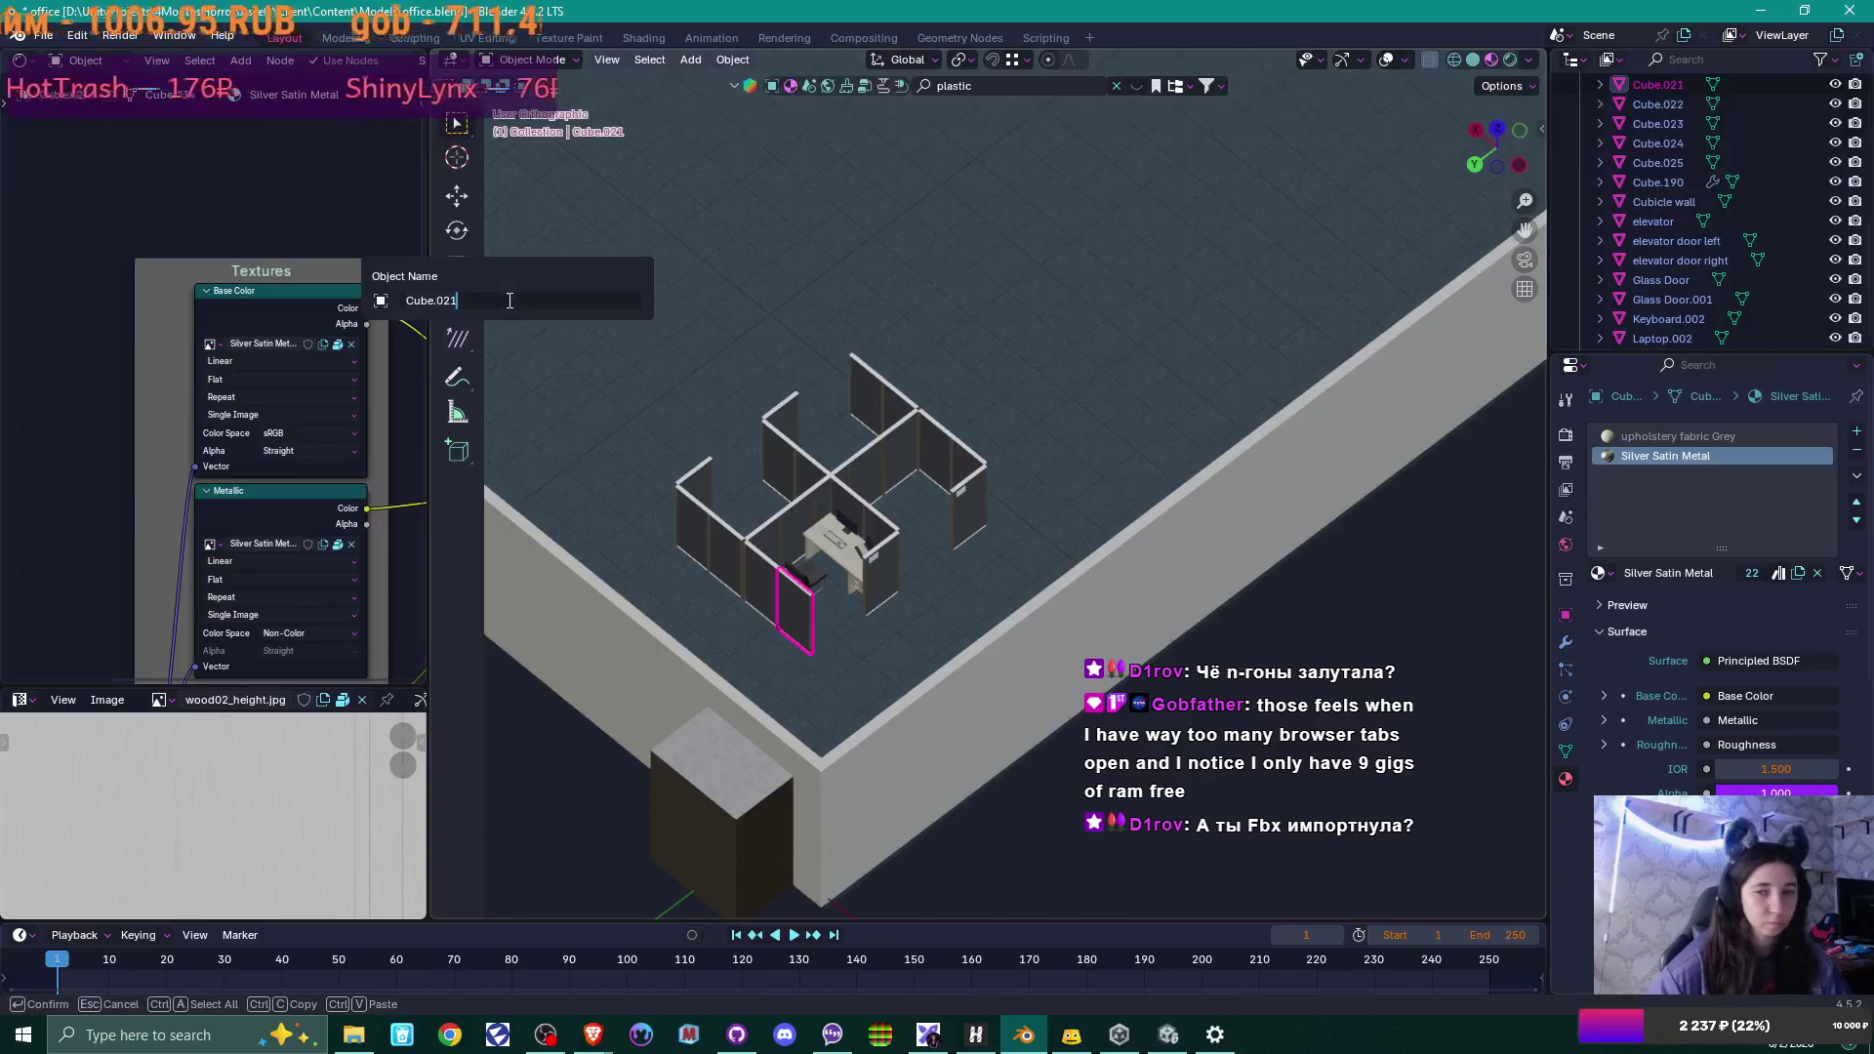
type("Cubicle wall")
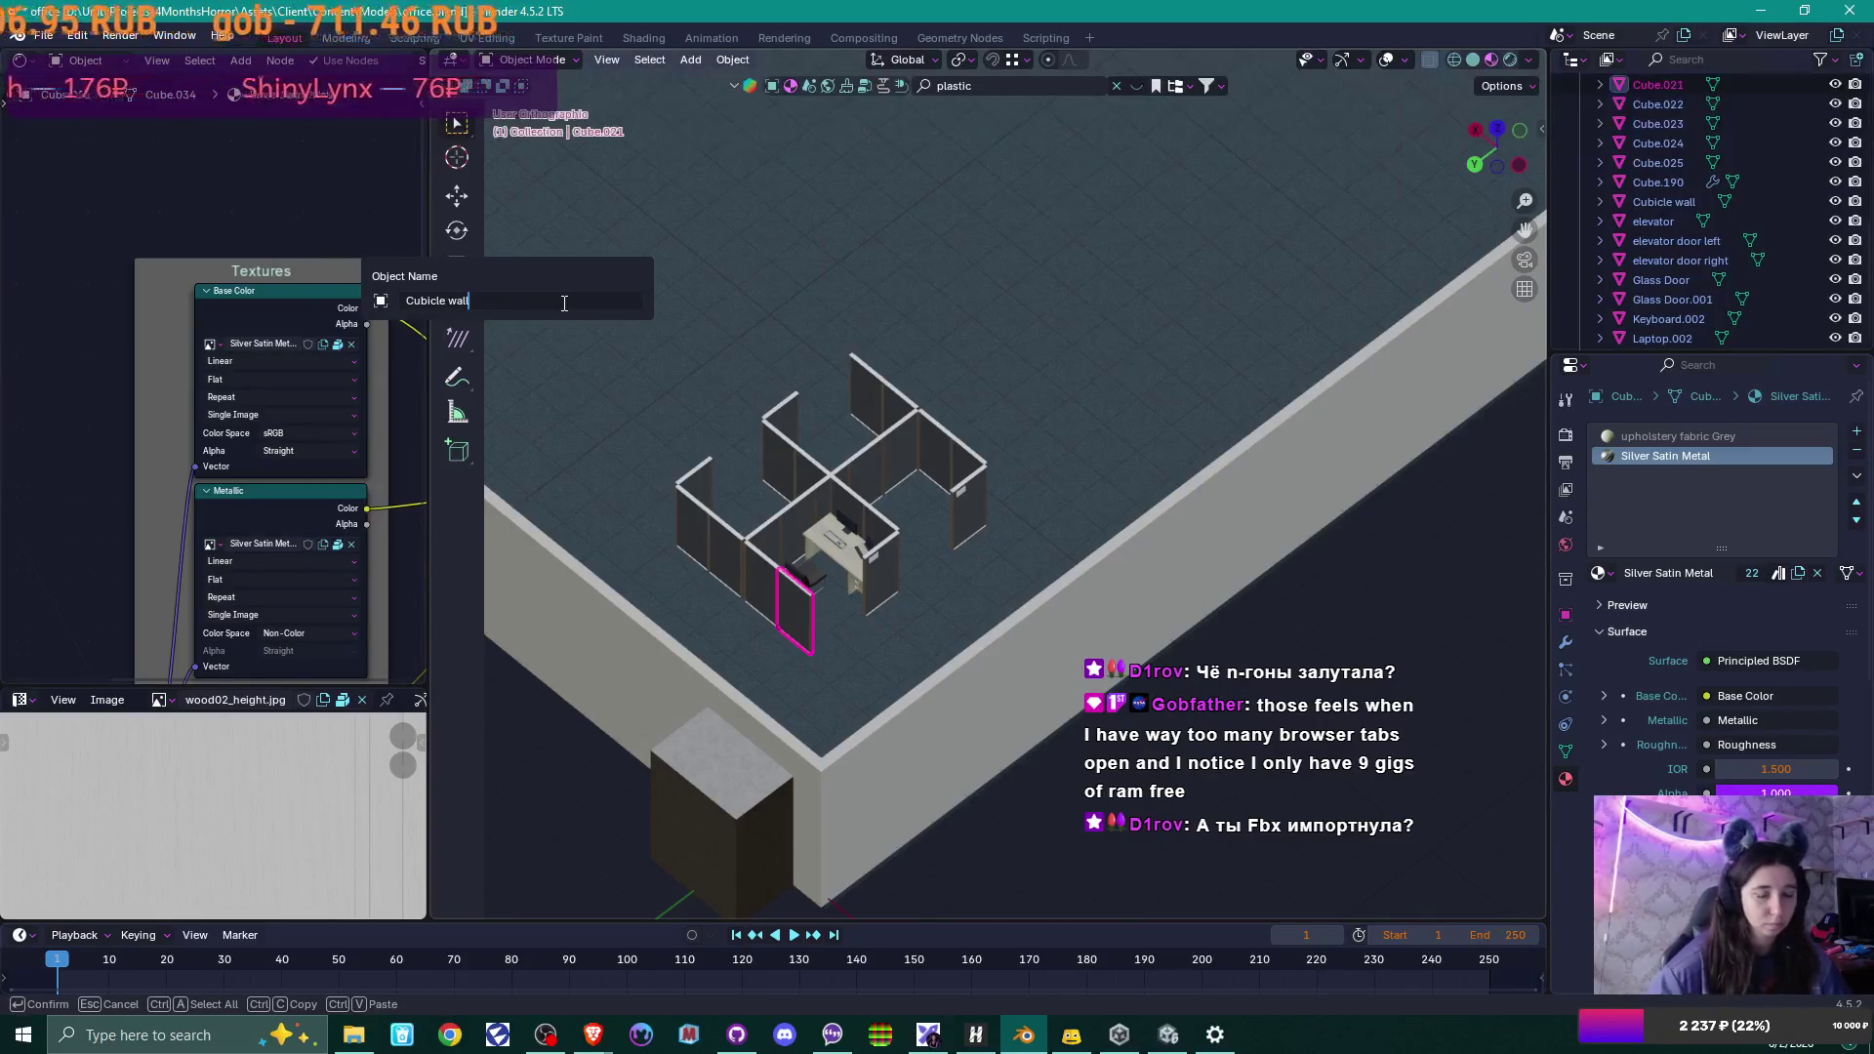
key("Return")
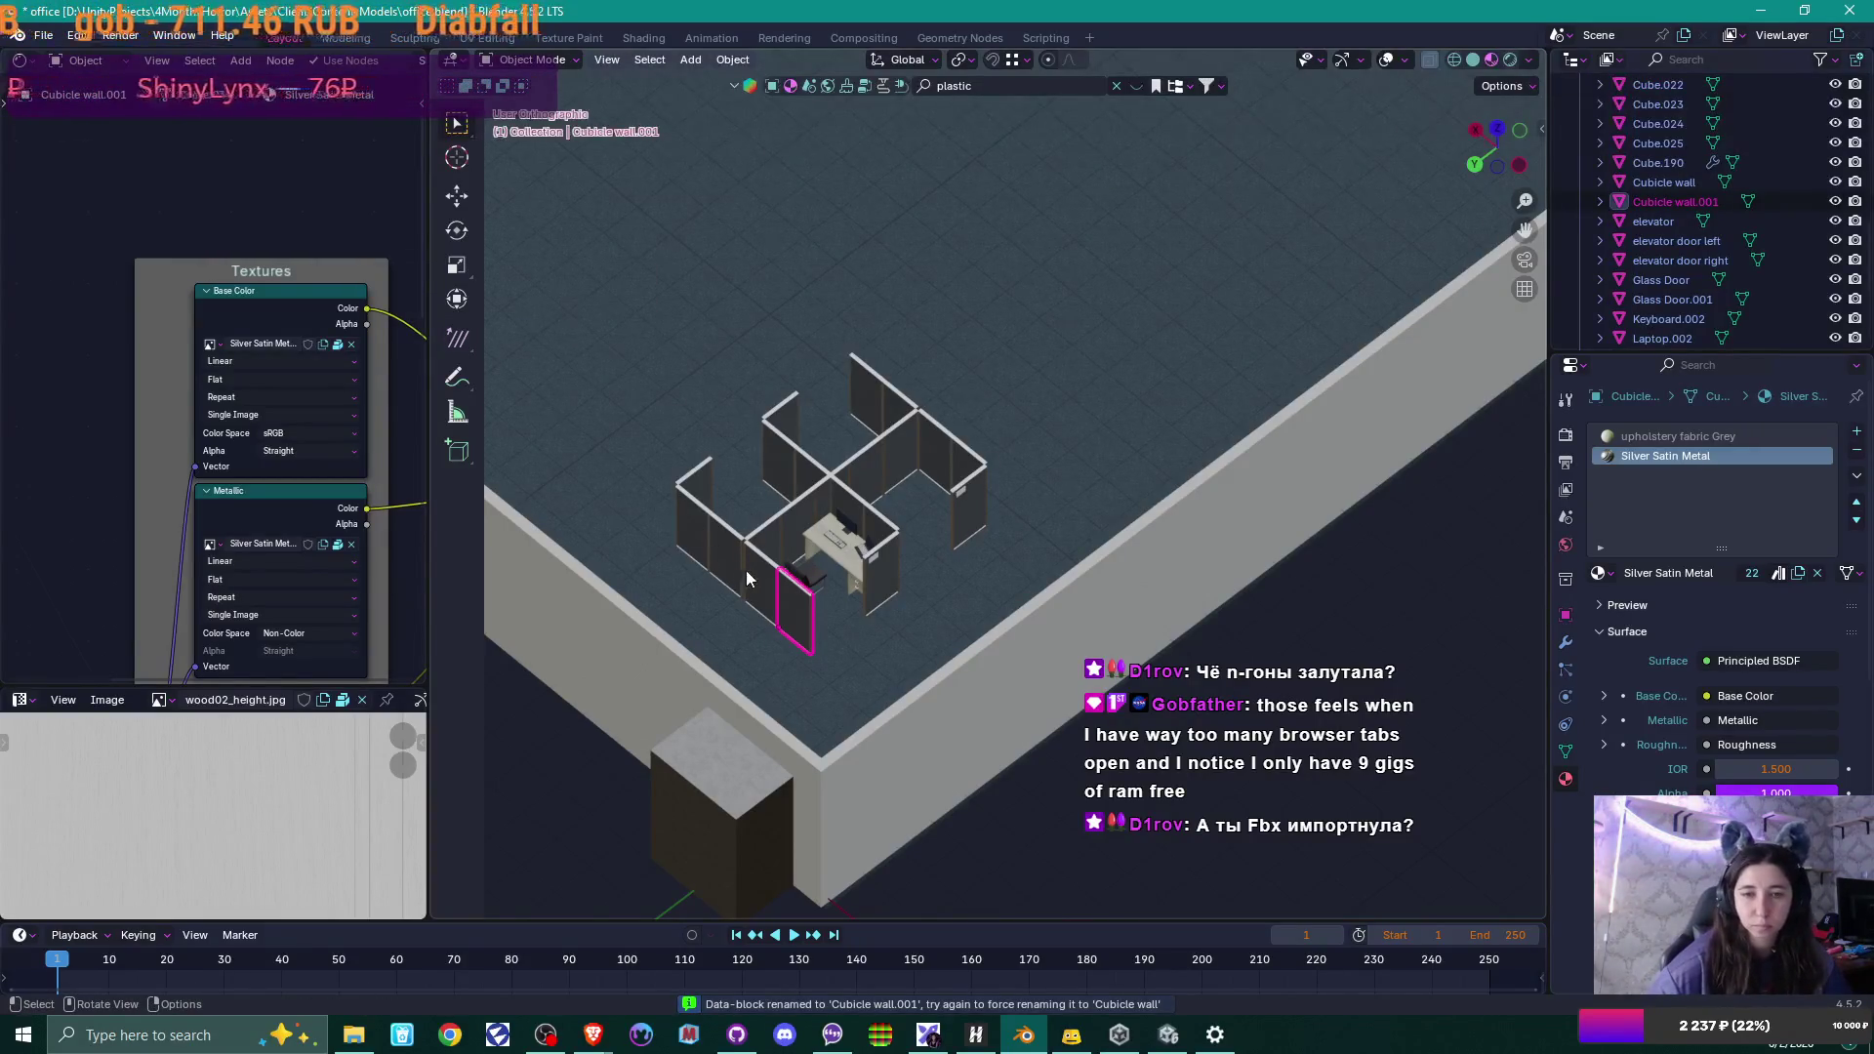
left_click(751, 578)
key("F2")
type("Cubicle wall")
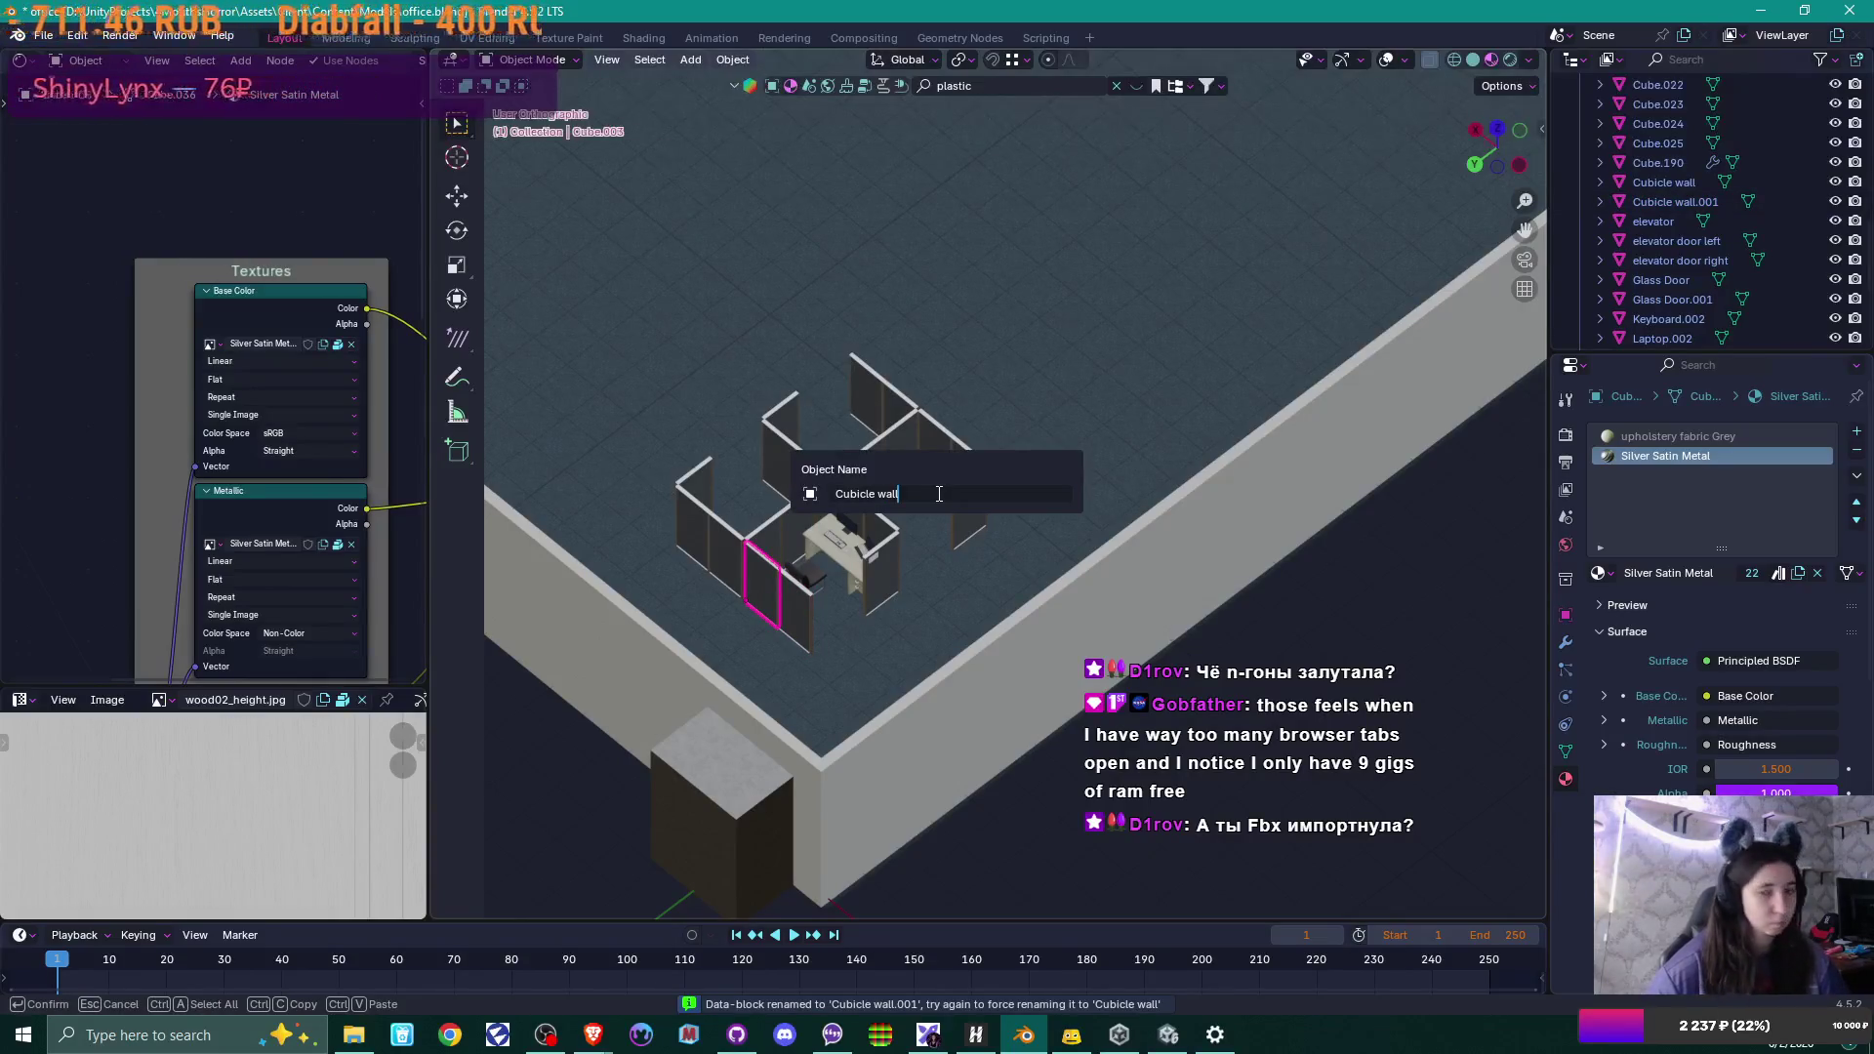
key("Return")
Select the cluster of wall panels around the desk and rename the active one 'Cubicle wall'.
left_click(697, 493)
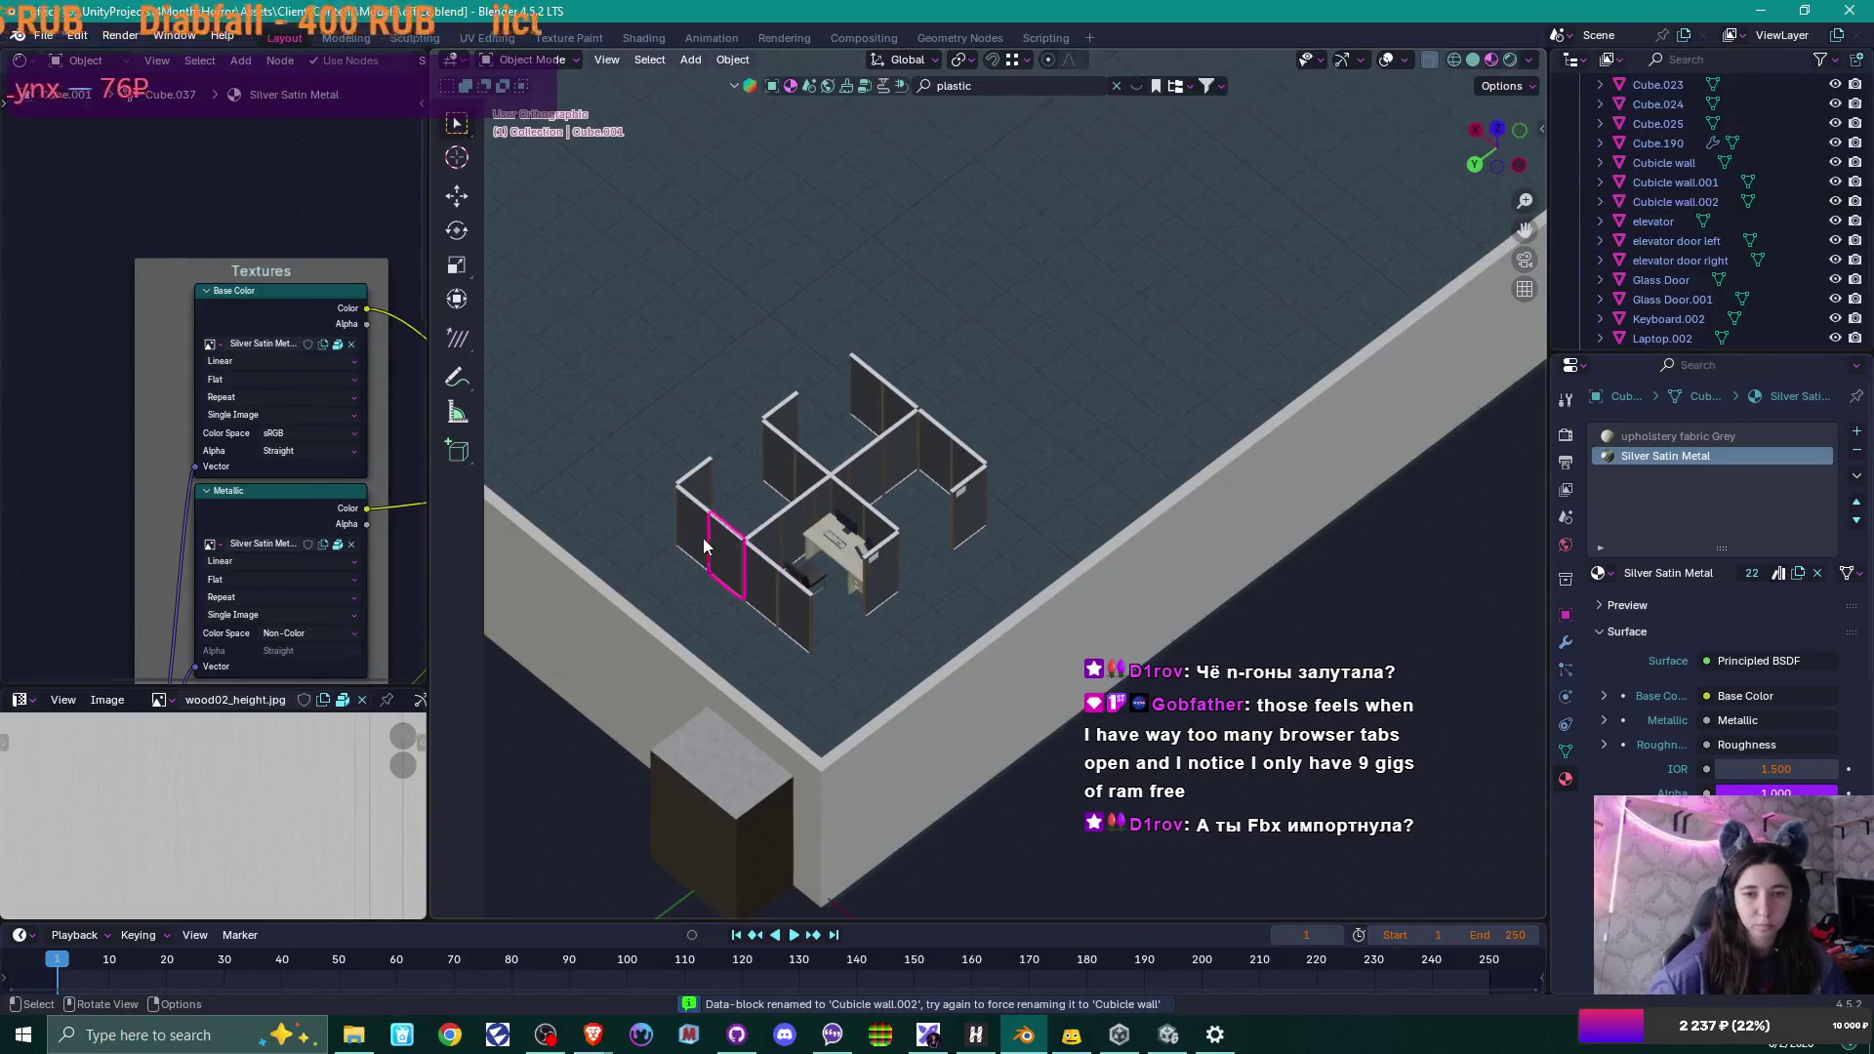
left_click(789, 519, "shift")
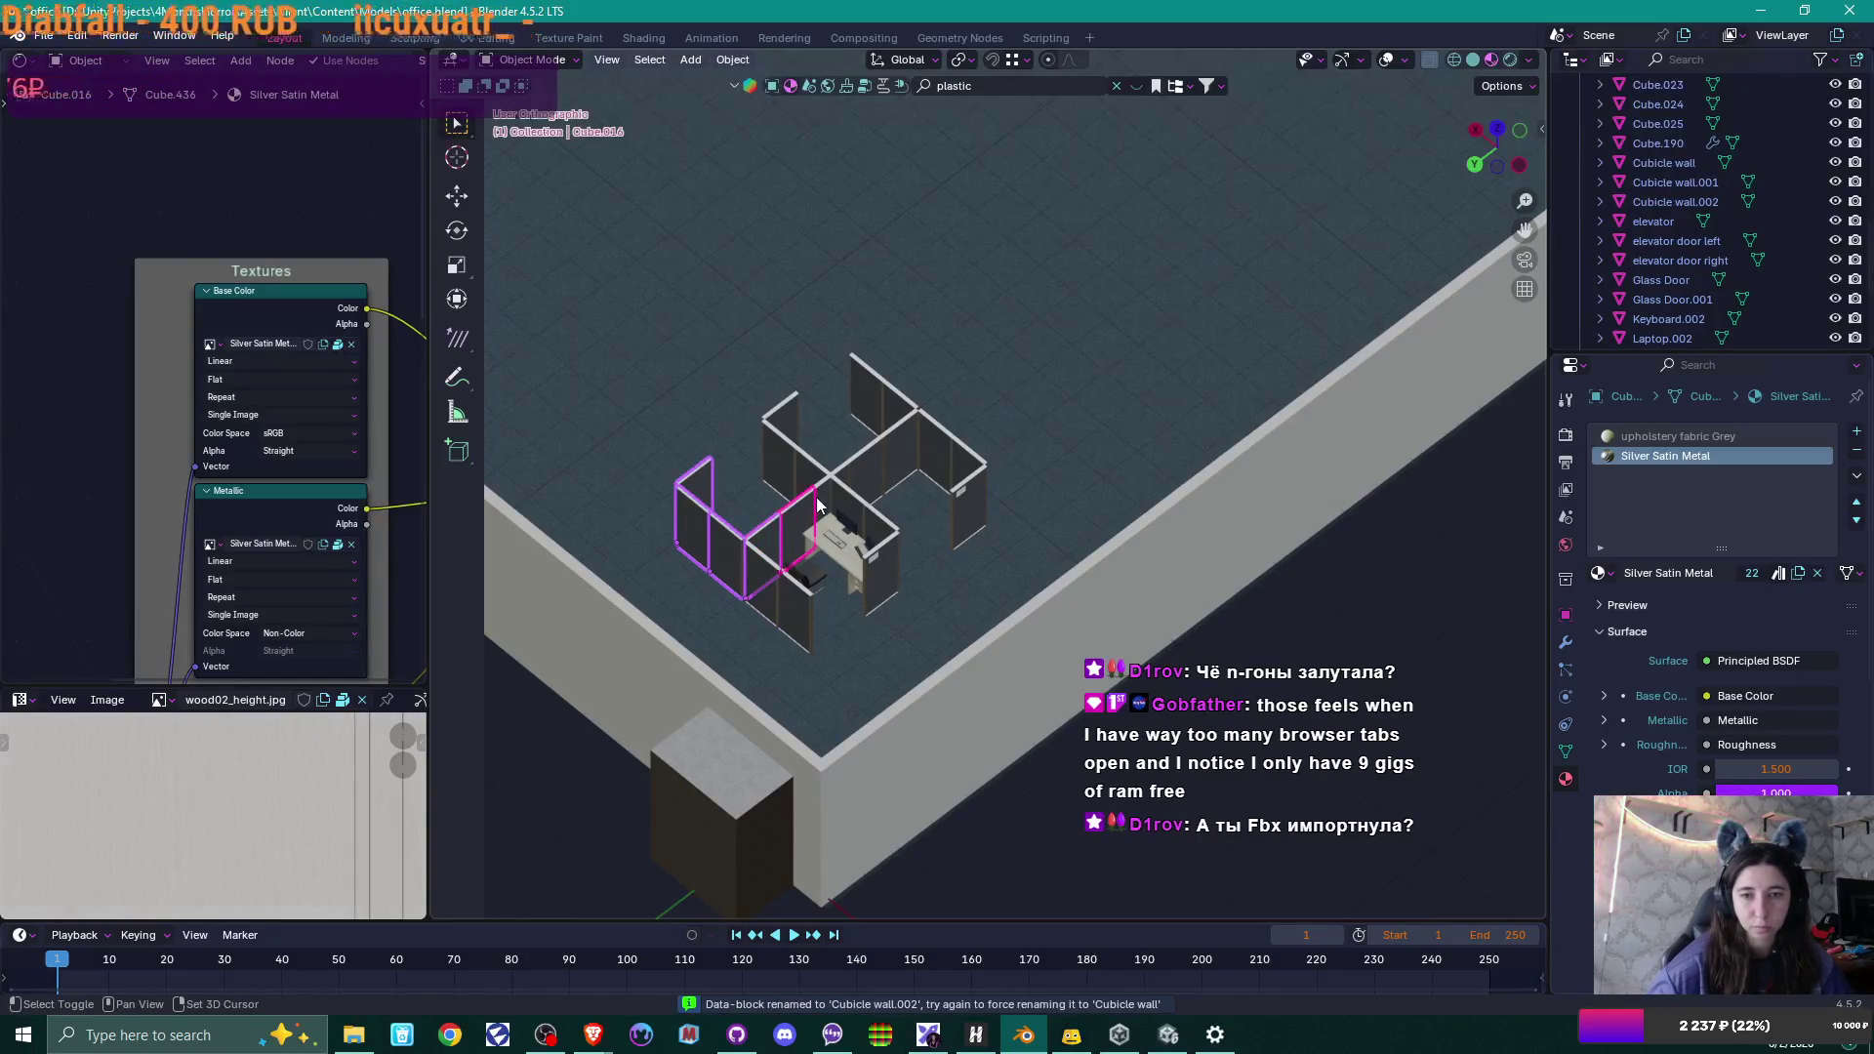
left_click(826, 498, "shift")
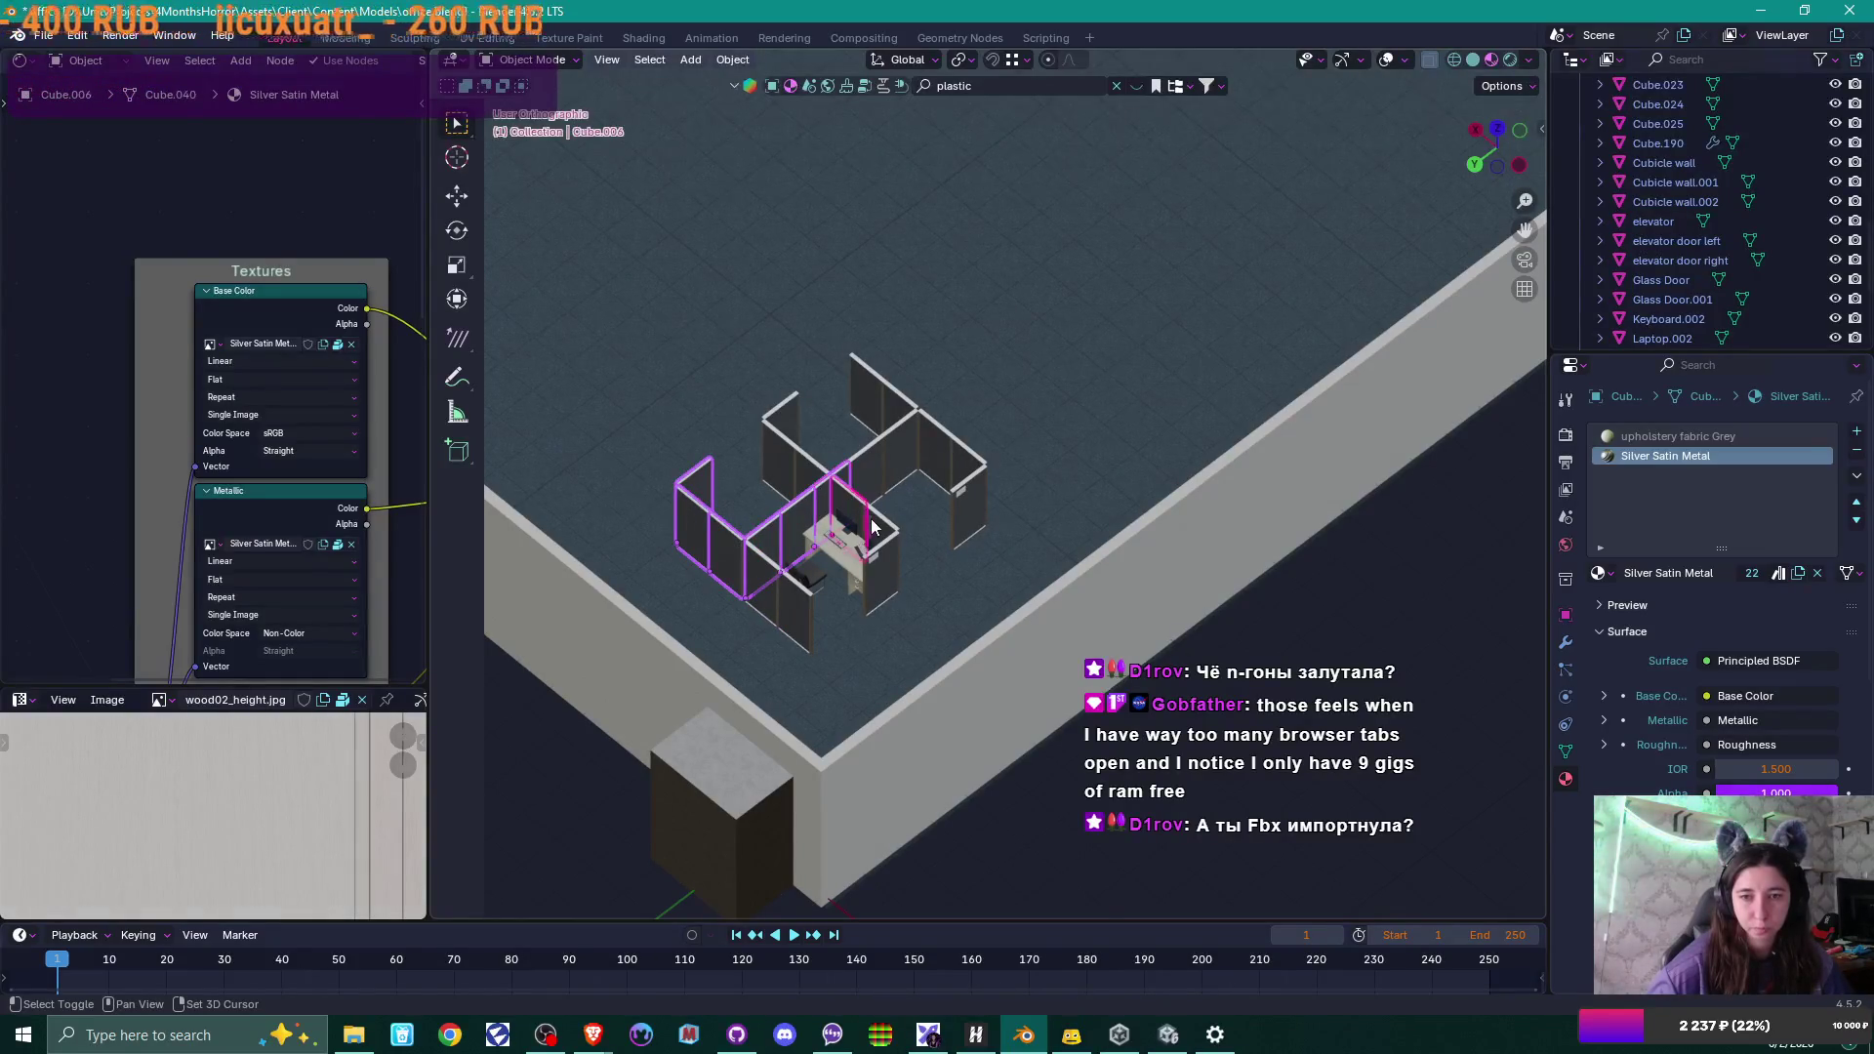
left_click(877, 532, "shift")
left_click(778, 443, "shift")
left_click(782, 418, "shift")
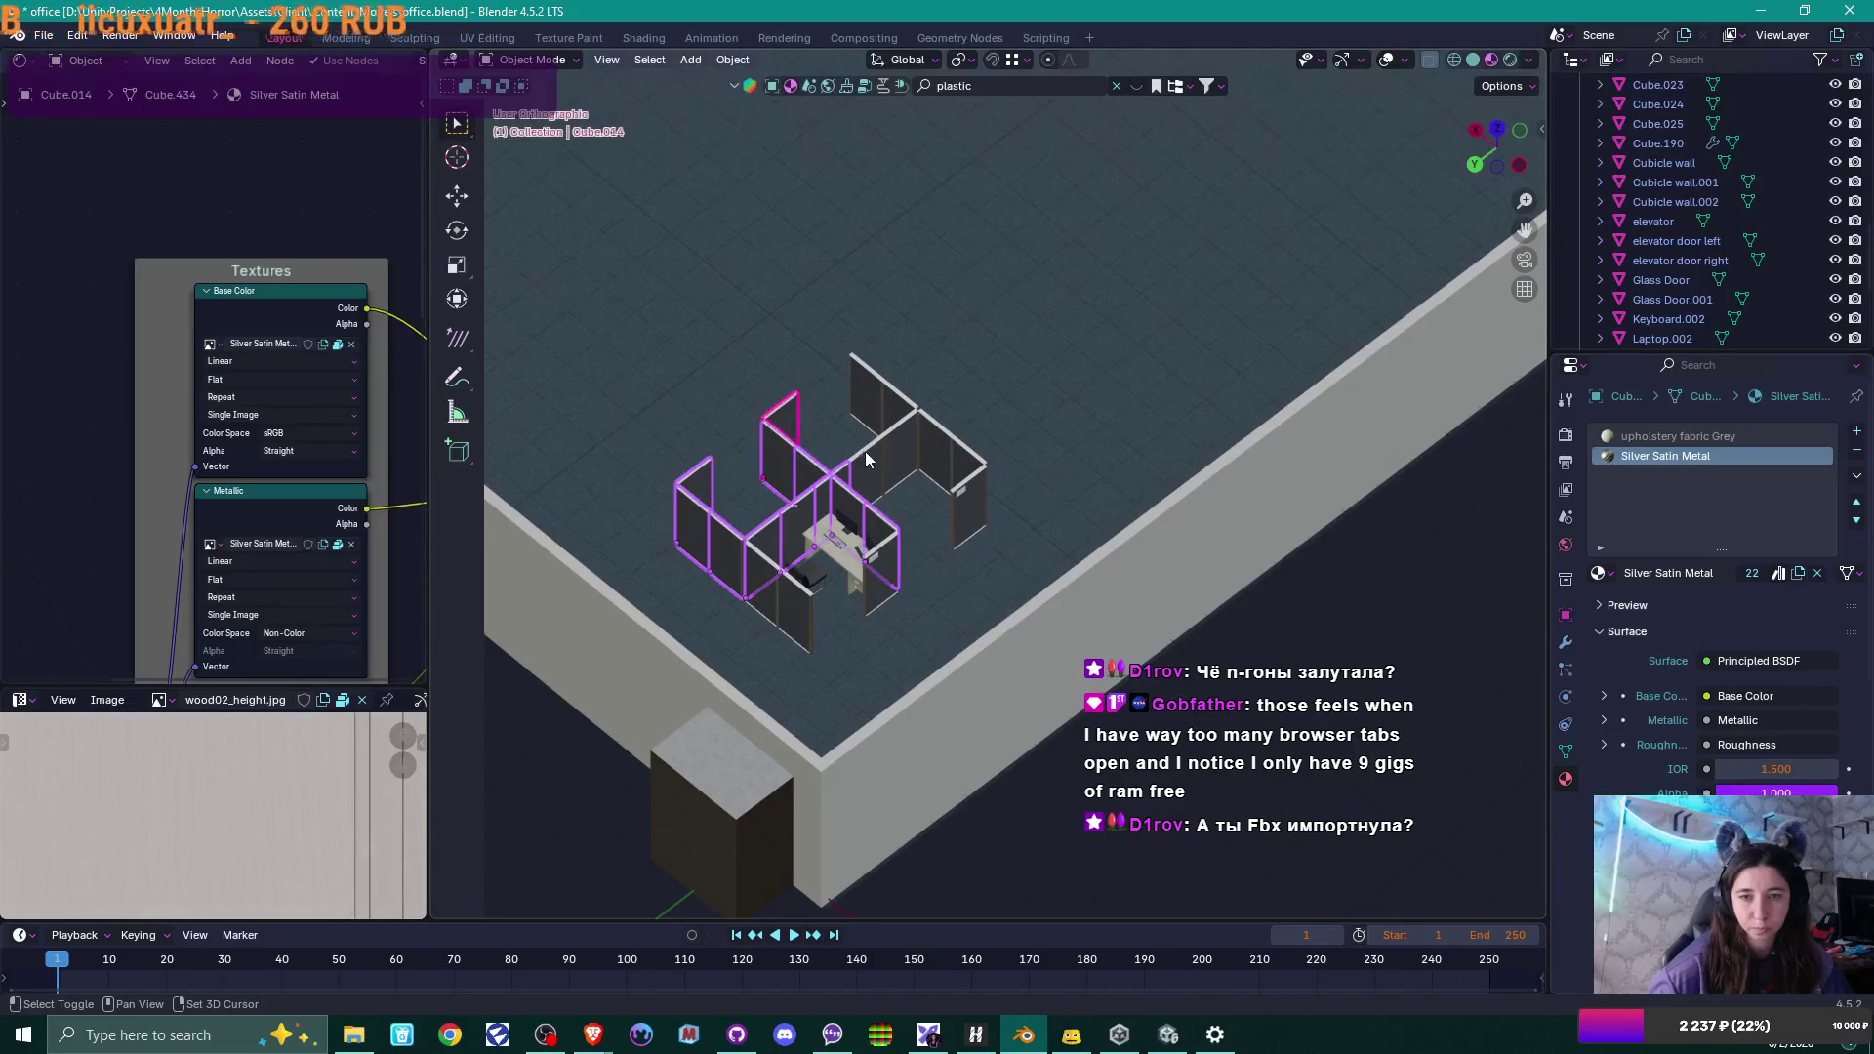
left_click(865, 451, "shift")
left_click(906, 418, "shift")
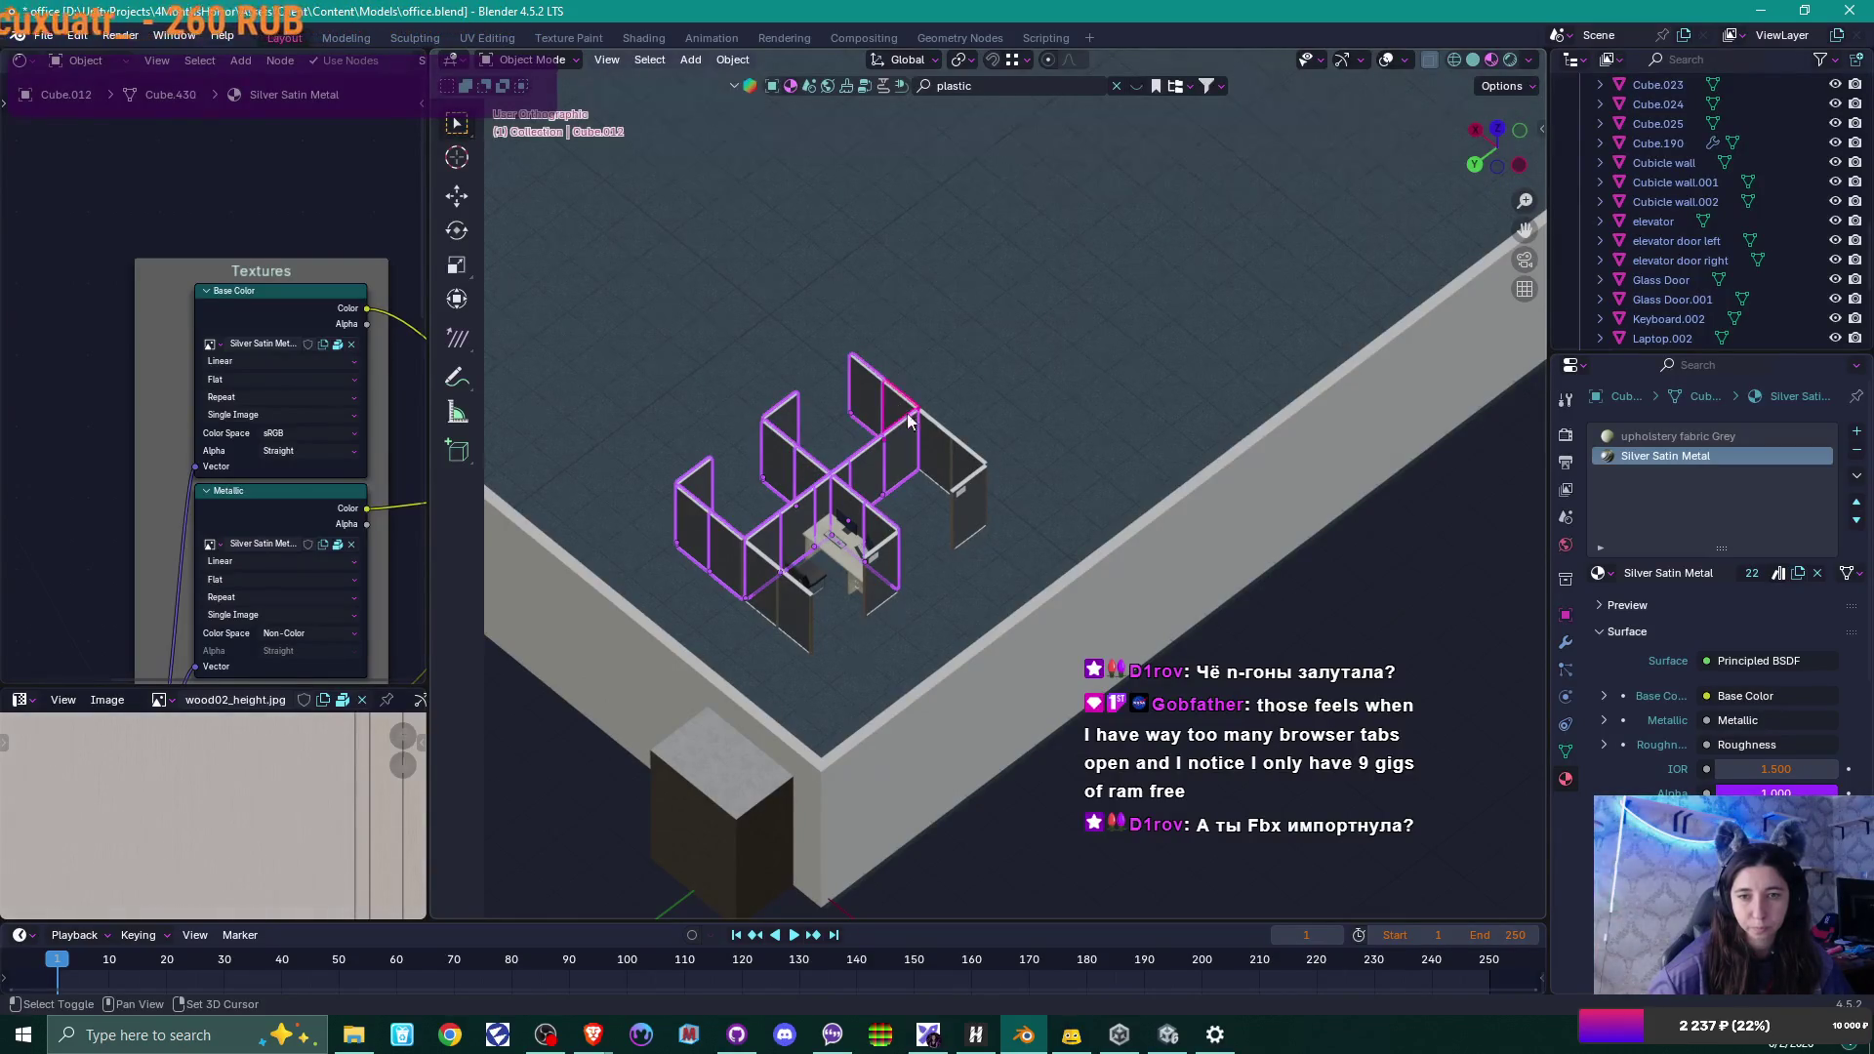
left_click(968, 463, "shift")
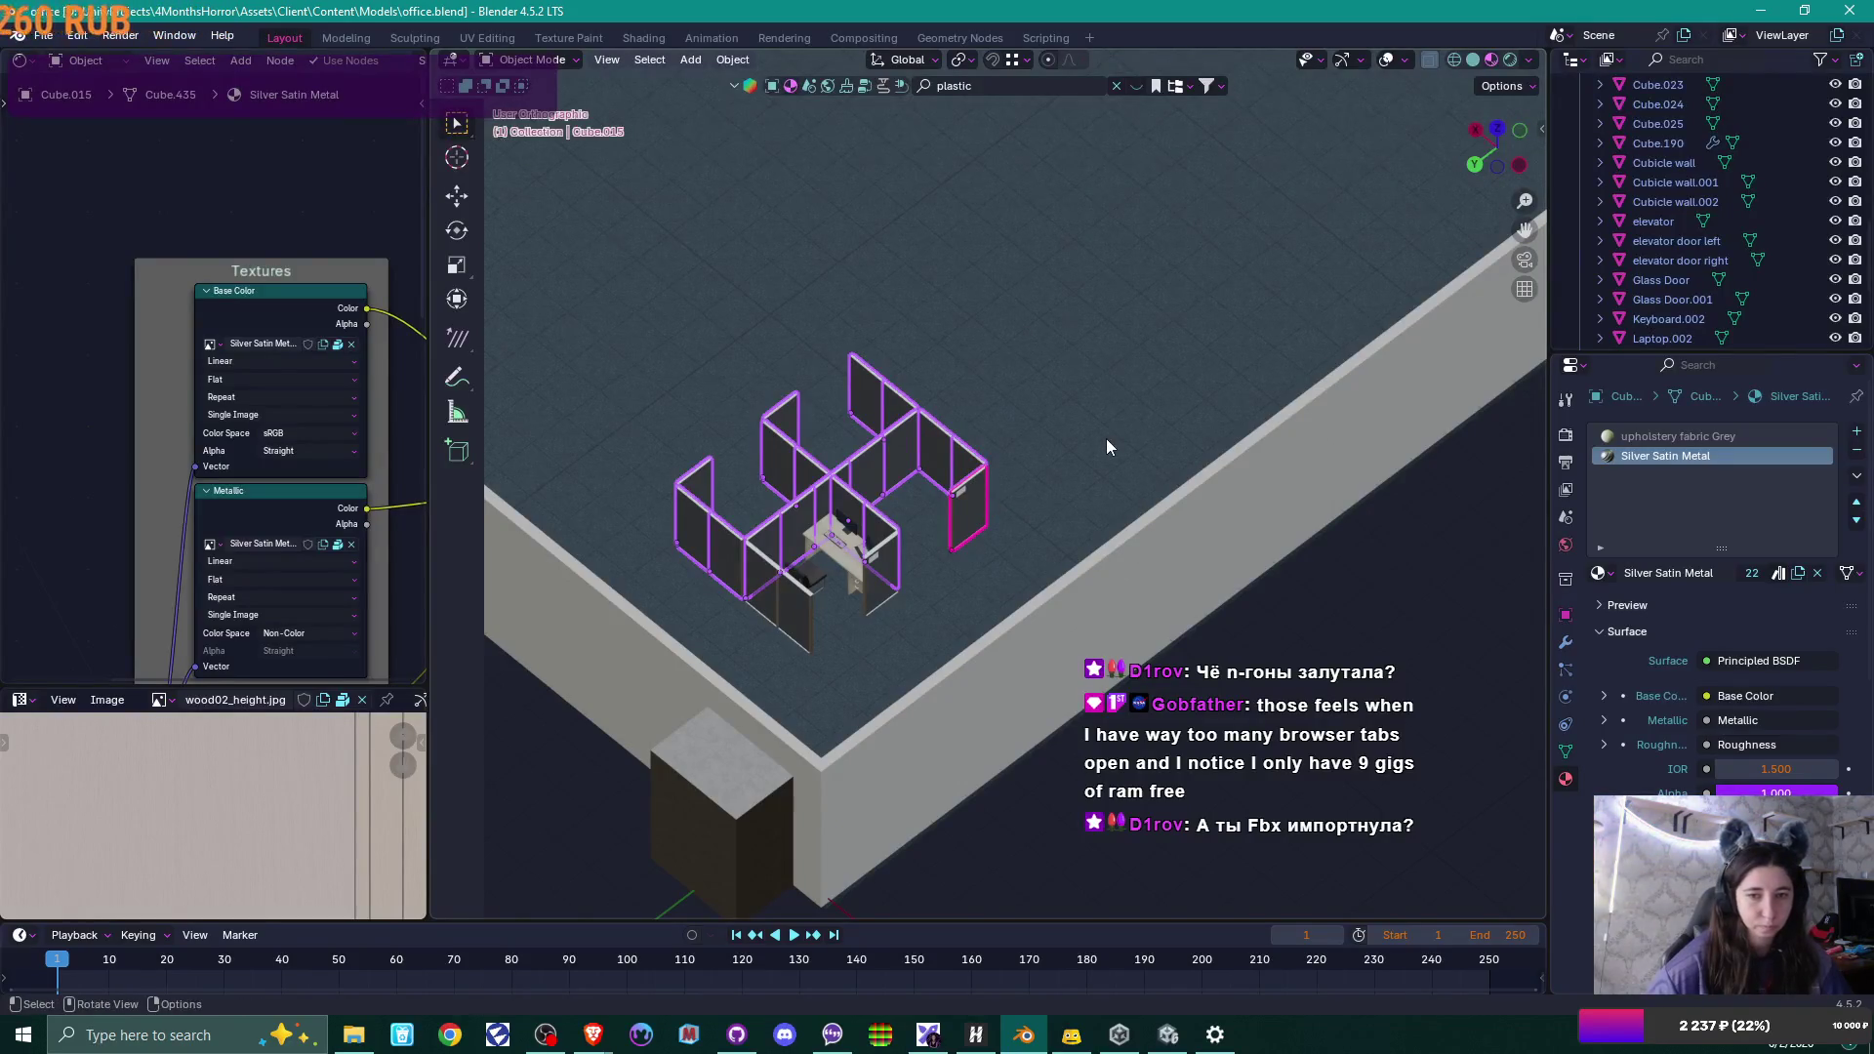
key("F2")
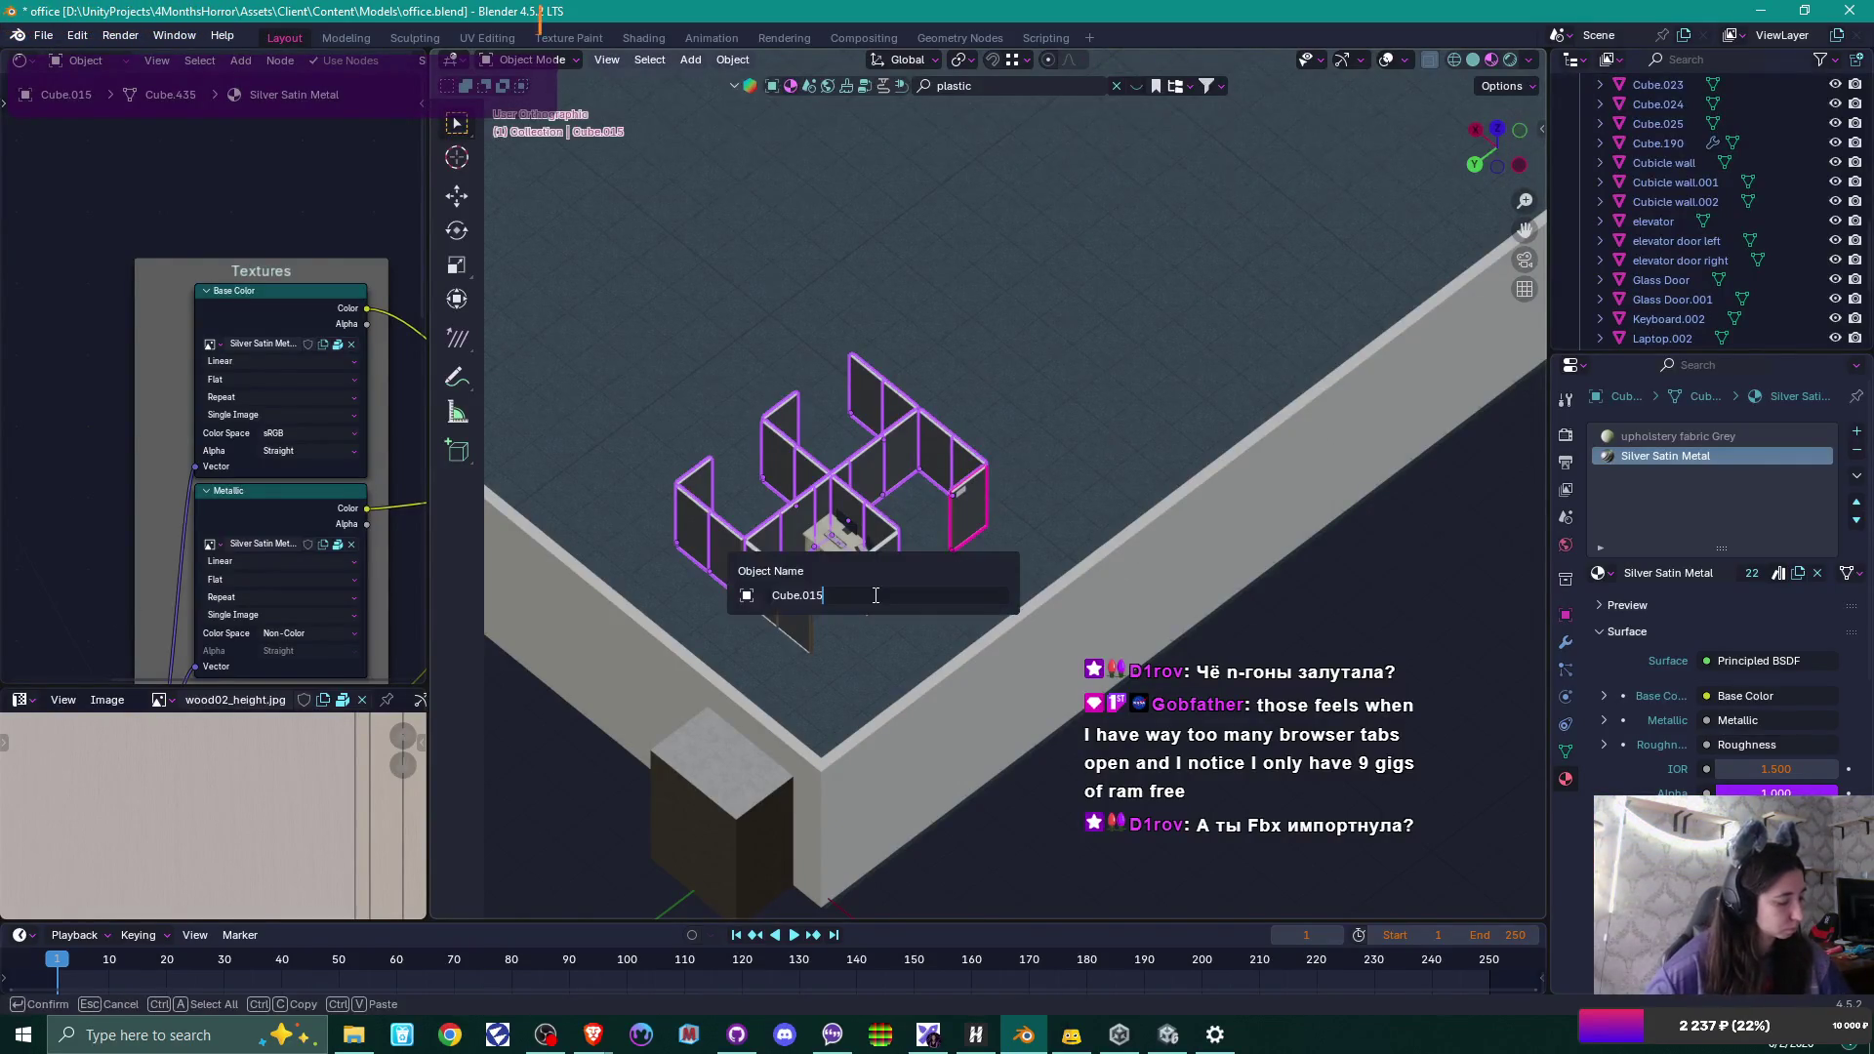
type("Cubicle wall")
key("Return")
Rename the back panel Cube.020 to 'Cubicle wall'.
scroll(830, 533, "up", 3)
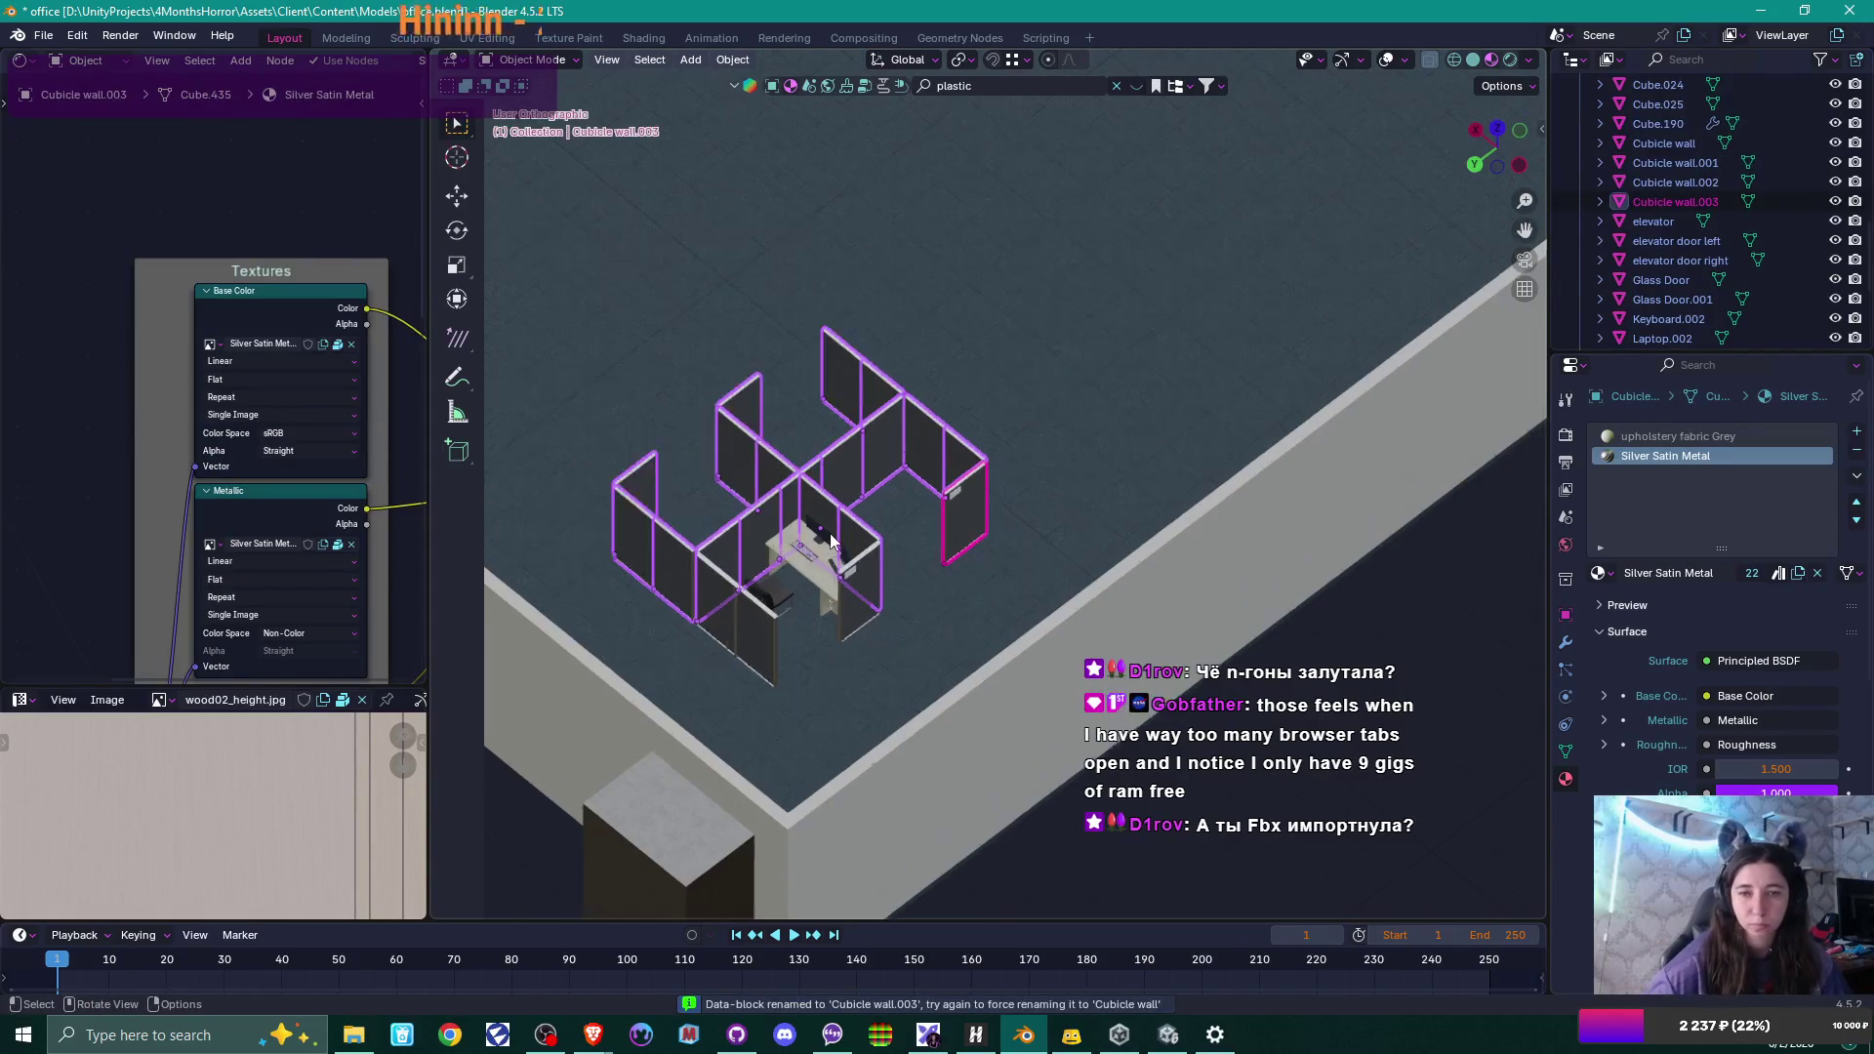
left_click(661, 640)
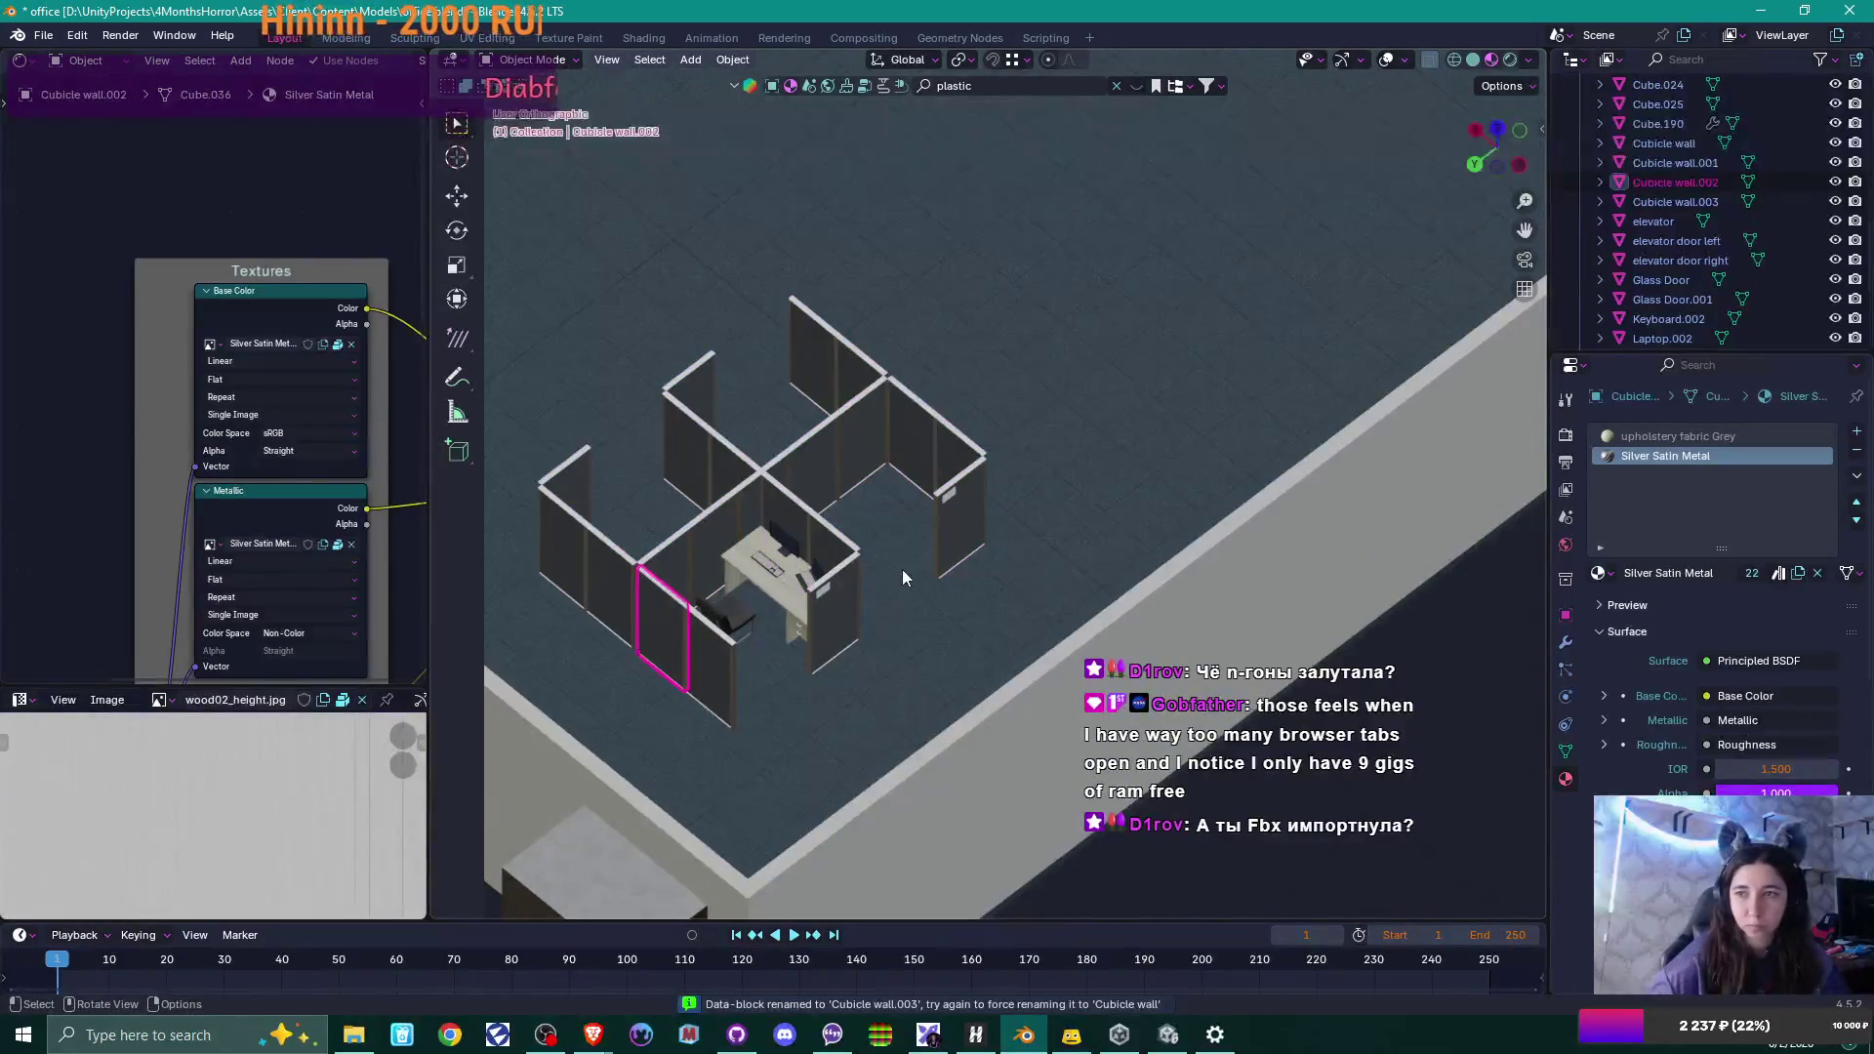
left_click(912, 439)
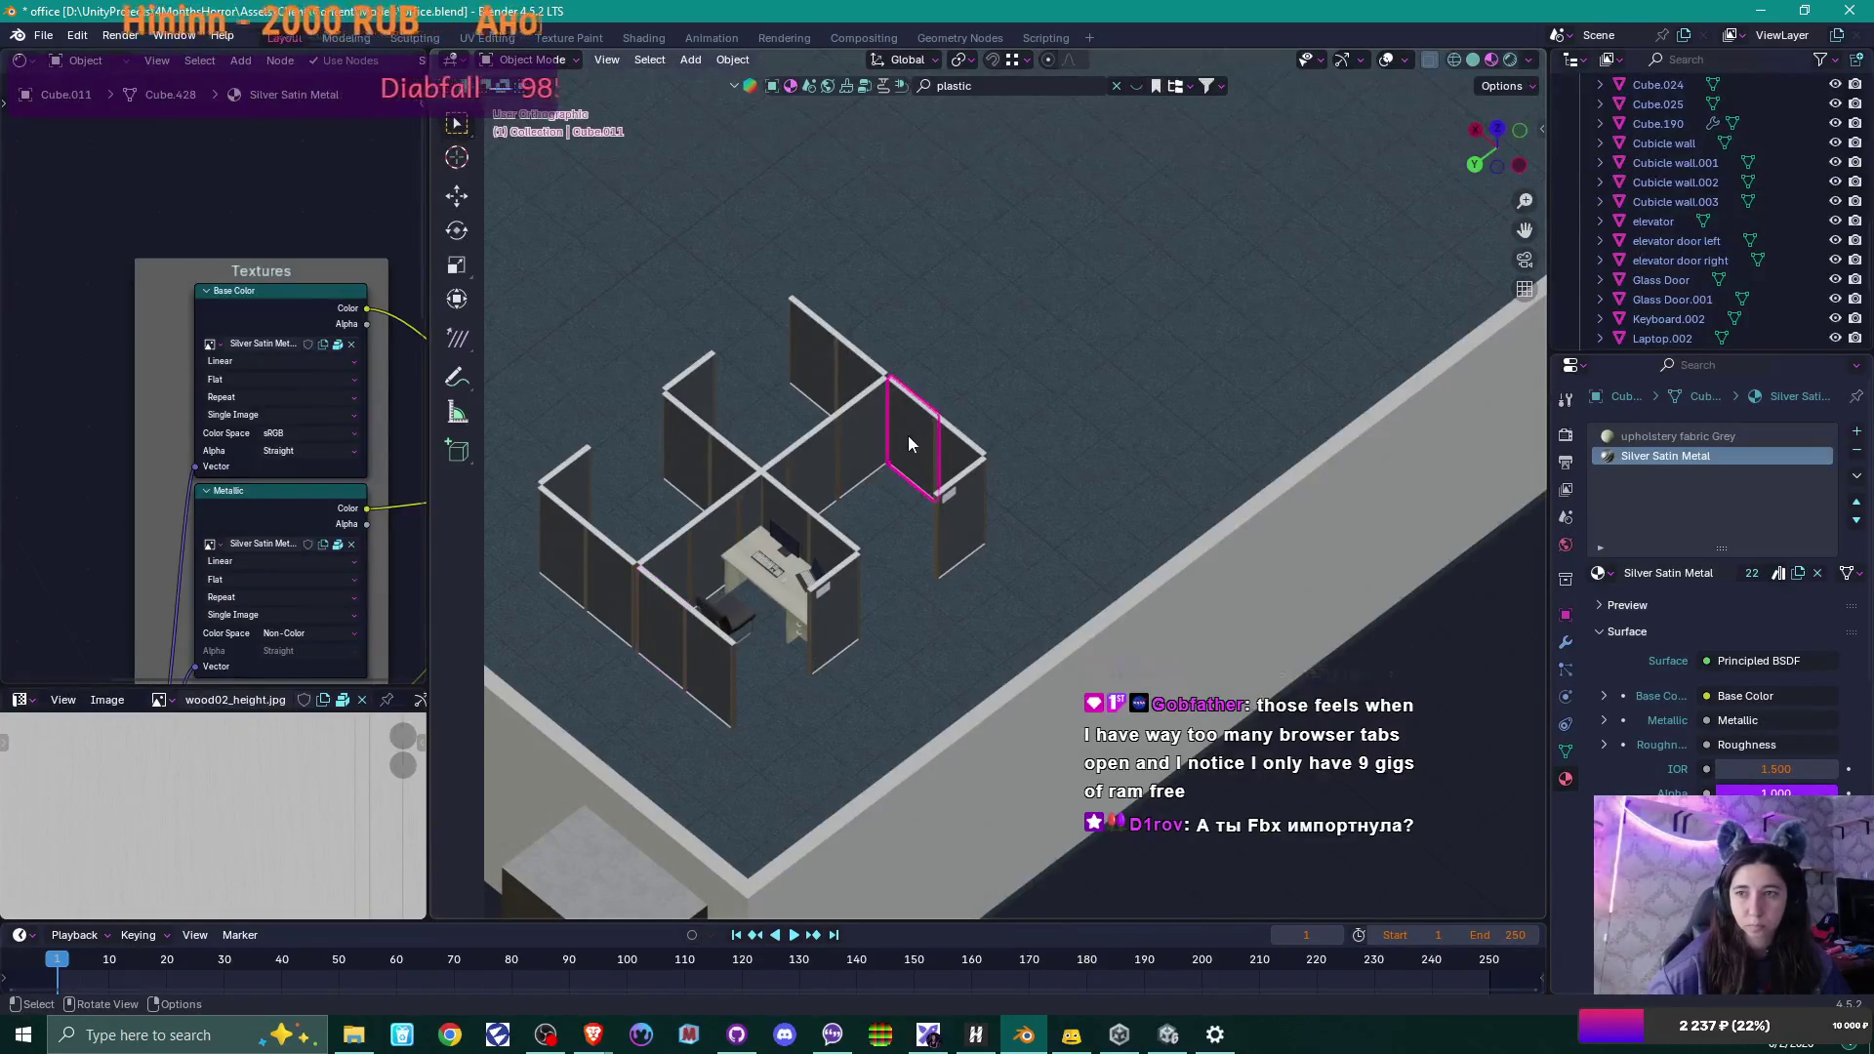
left_click(879, 419)
scroll(1810, 205, "up", 4)
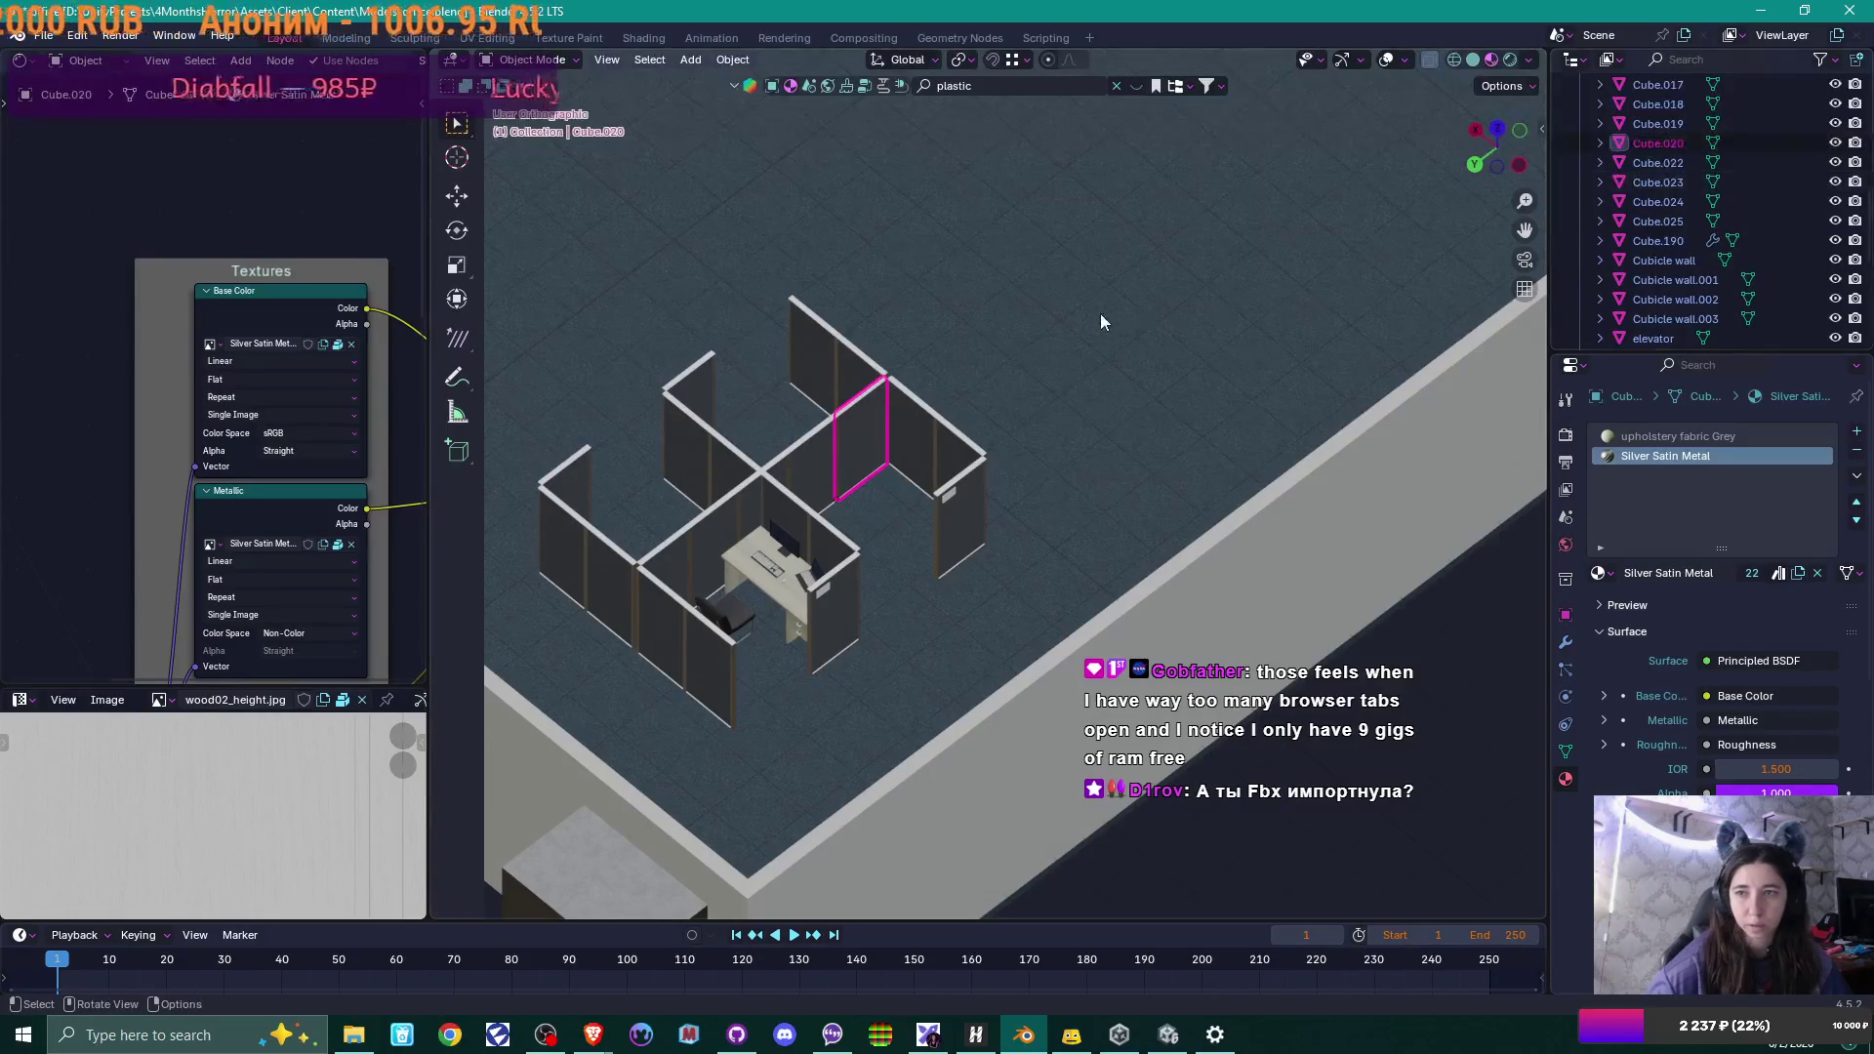
key("F2")
type("Cubicle wall")
key("Return")
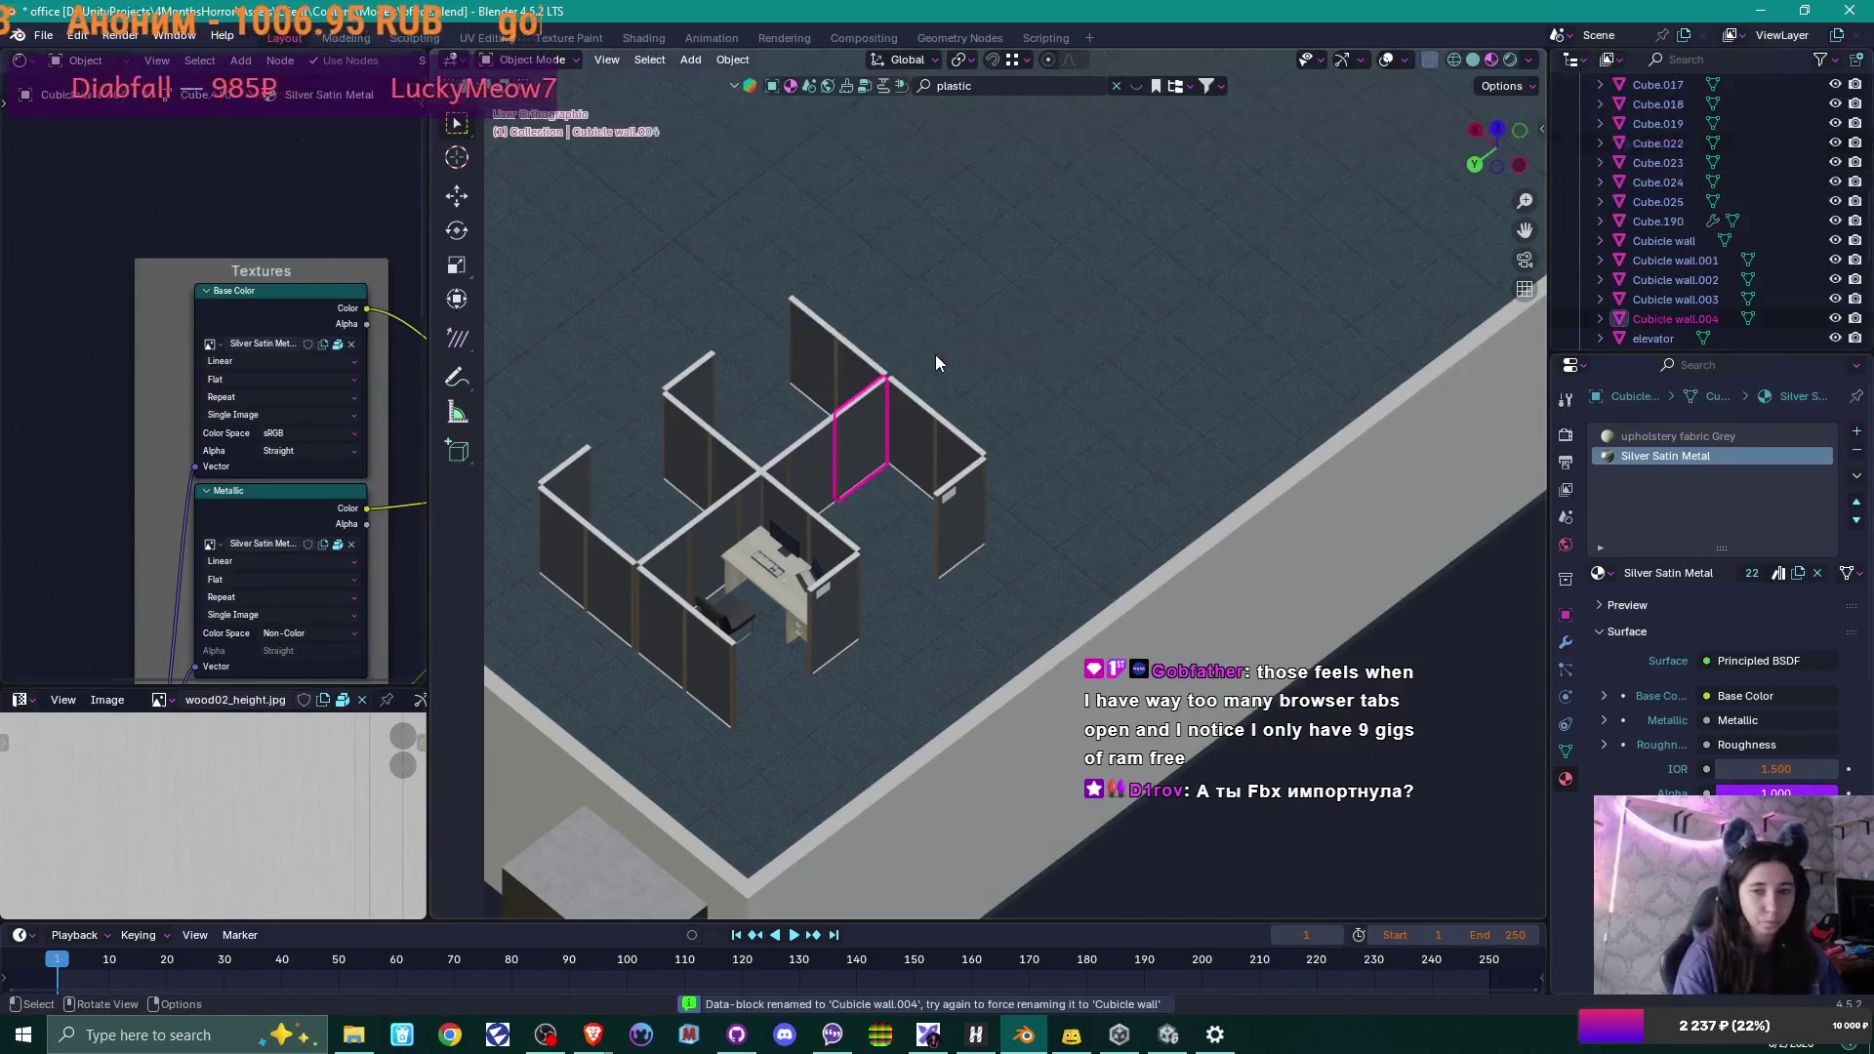
Rename Cube.011 and the right-hand panel to Cubicle wall.005 and Cubicle wall.006.
left_click(921, 423)
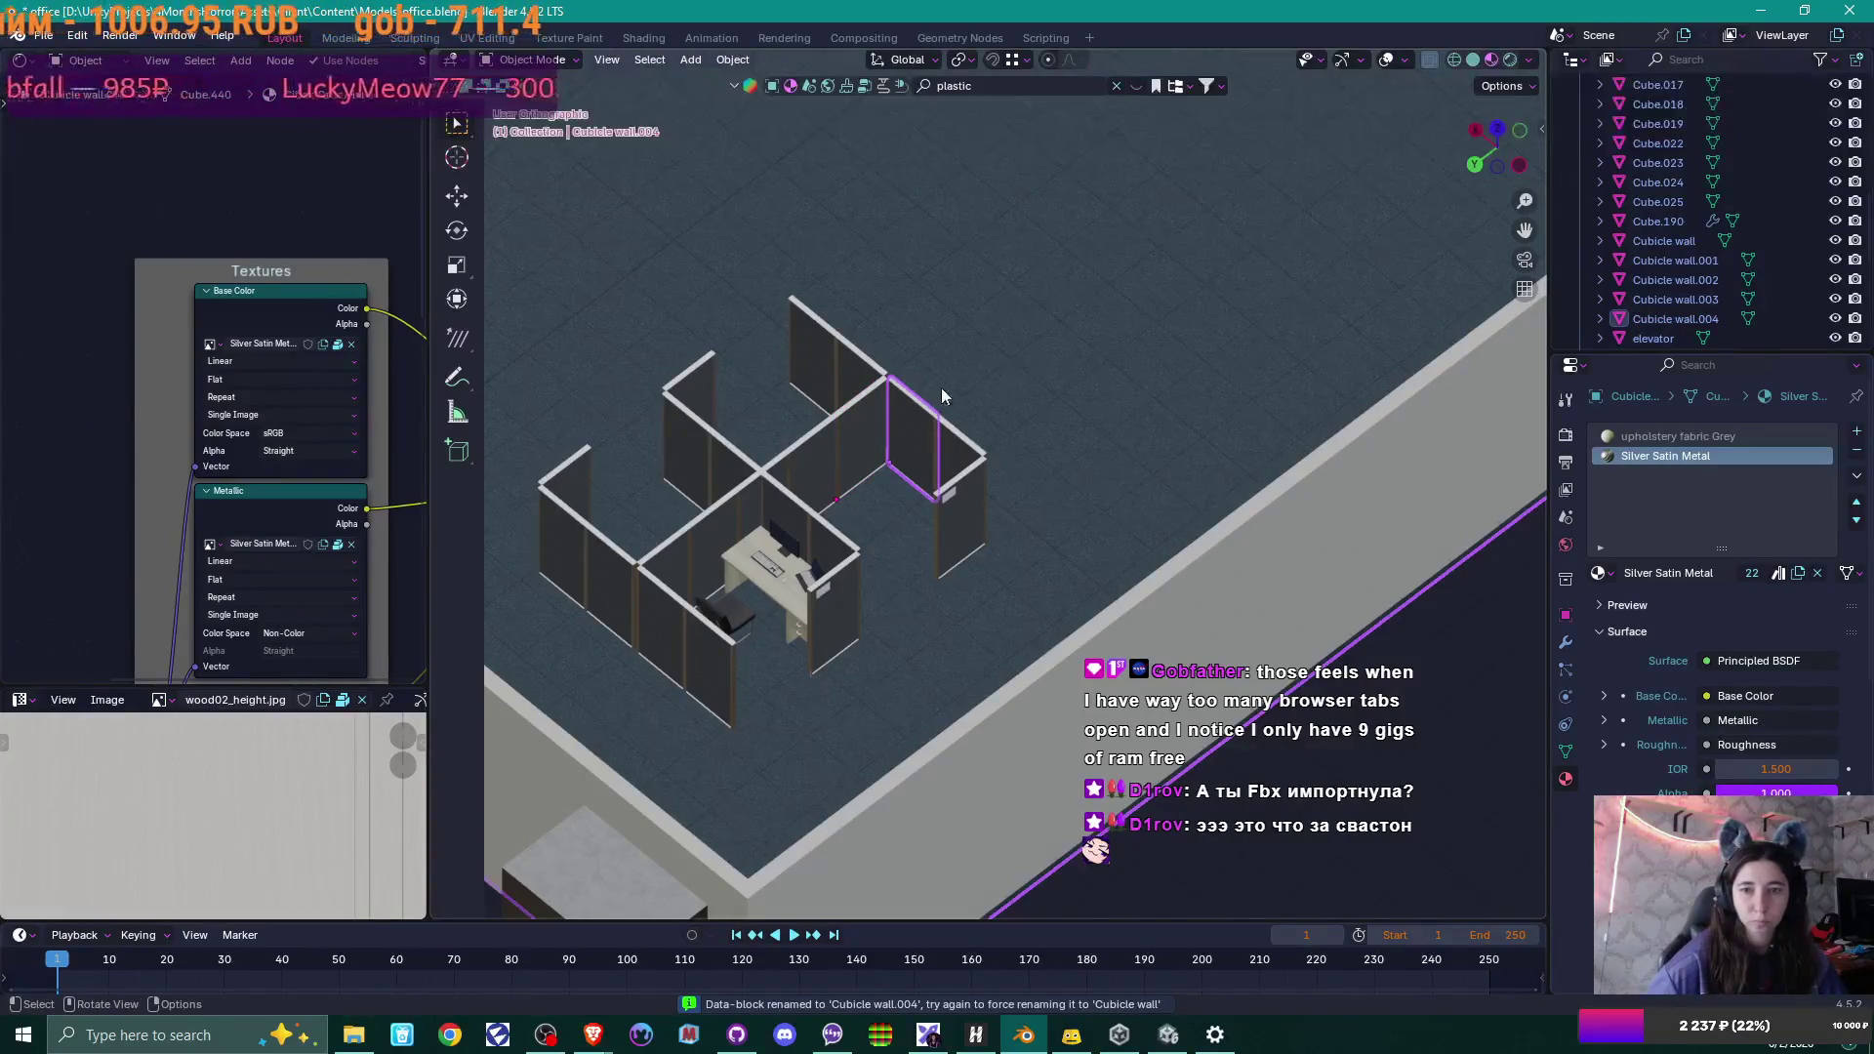
left_click(913, 420)
key("F2")
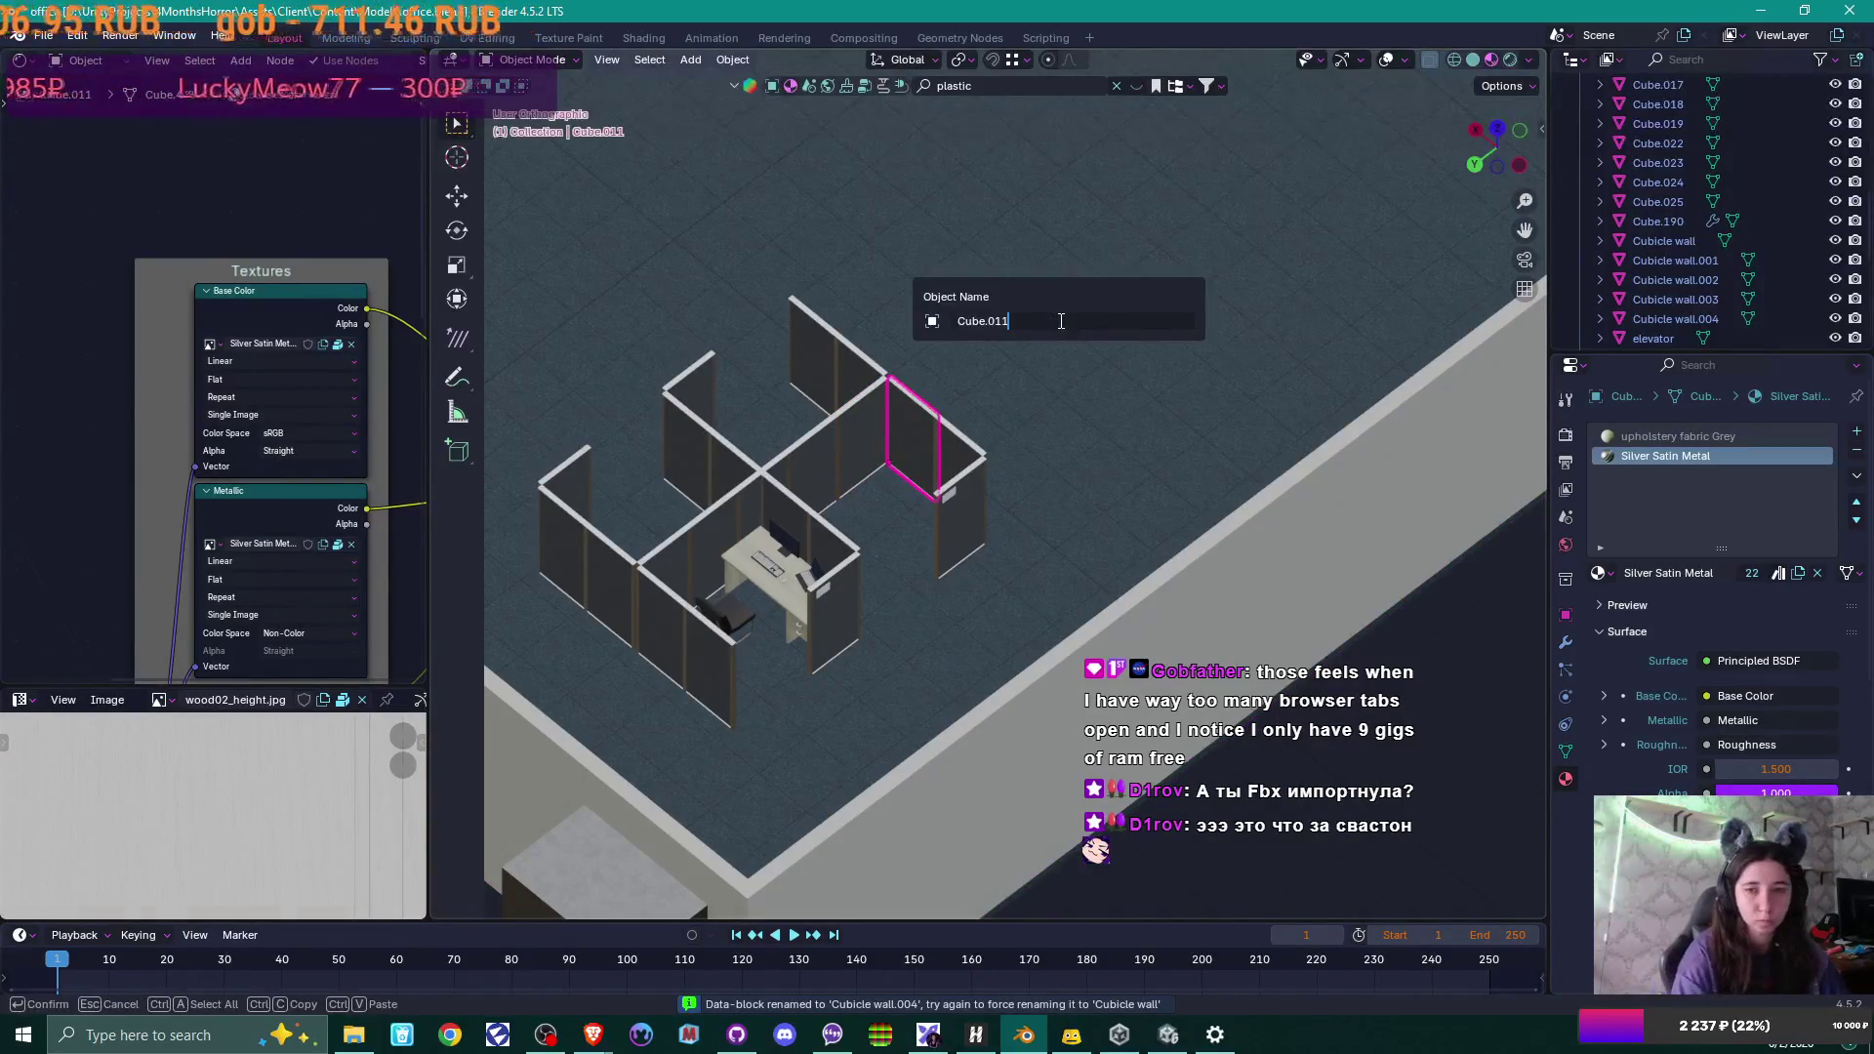
type("Cubicle wall")
key("Return")
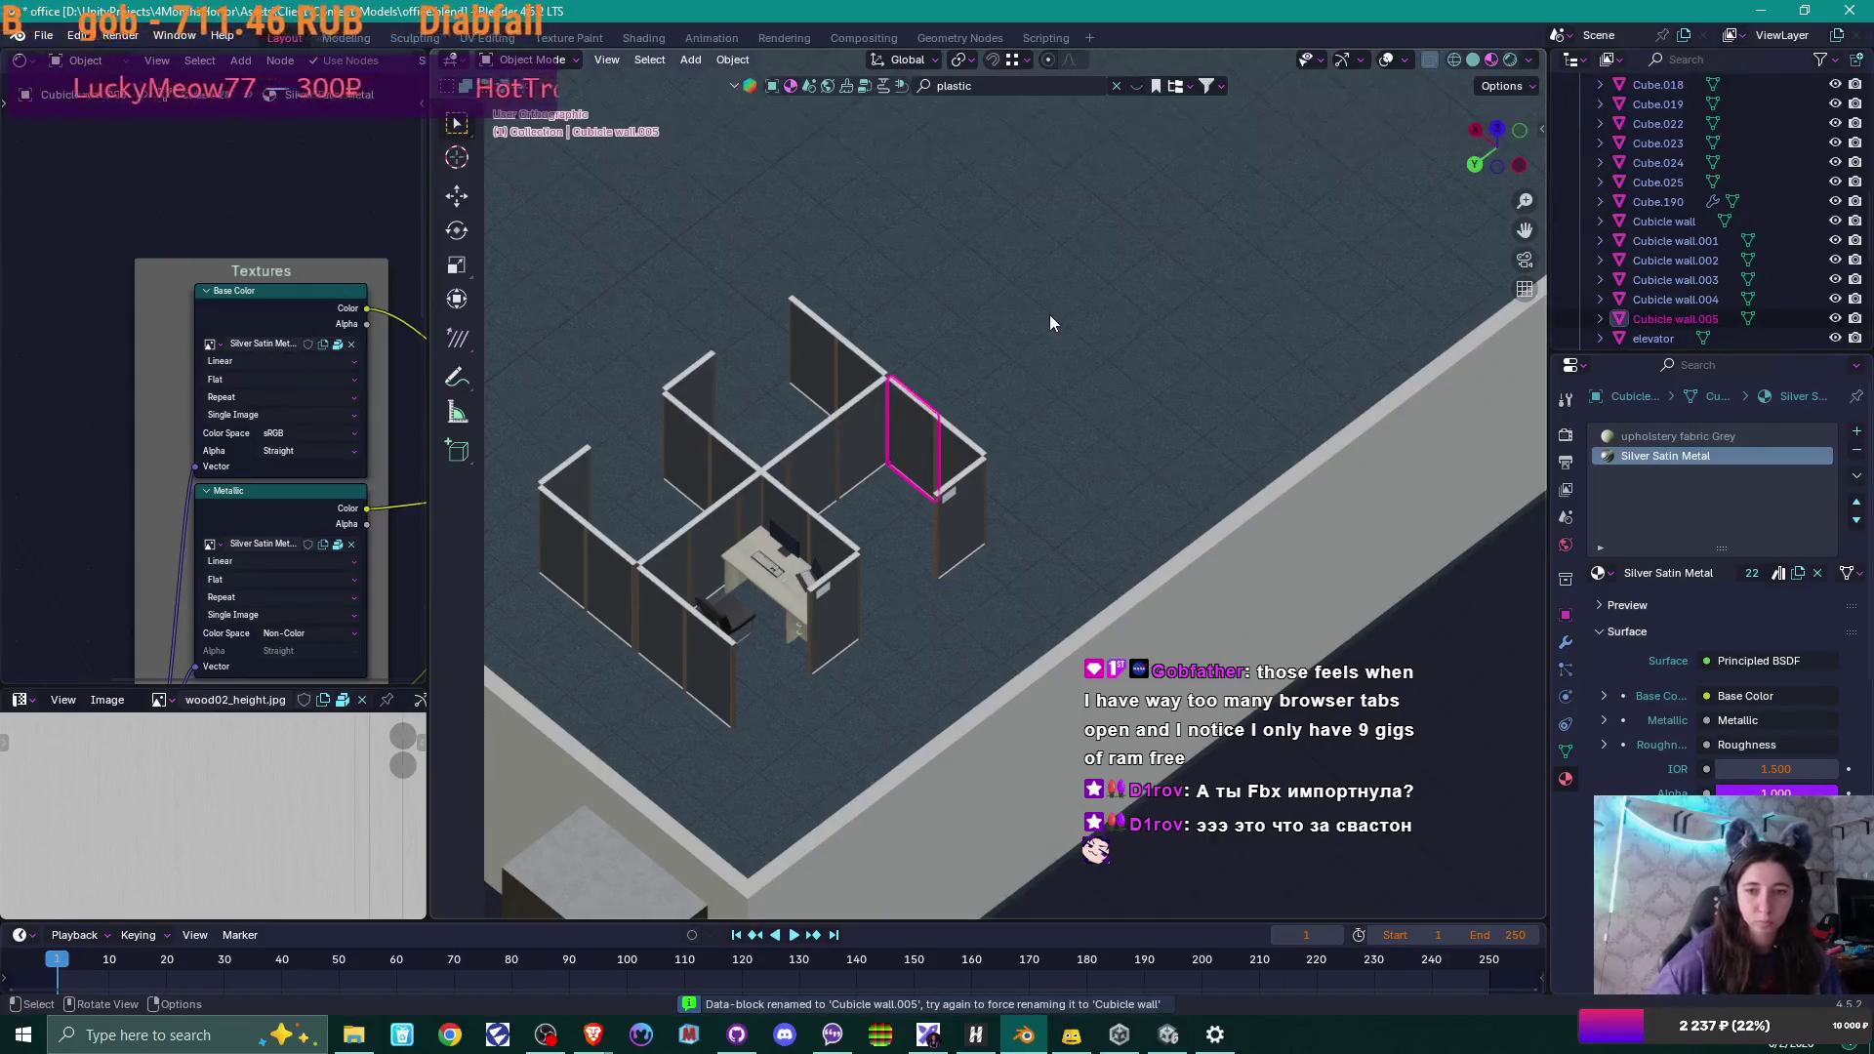
left_click(961, 458)
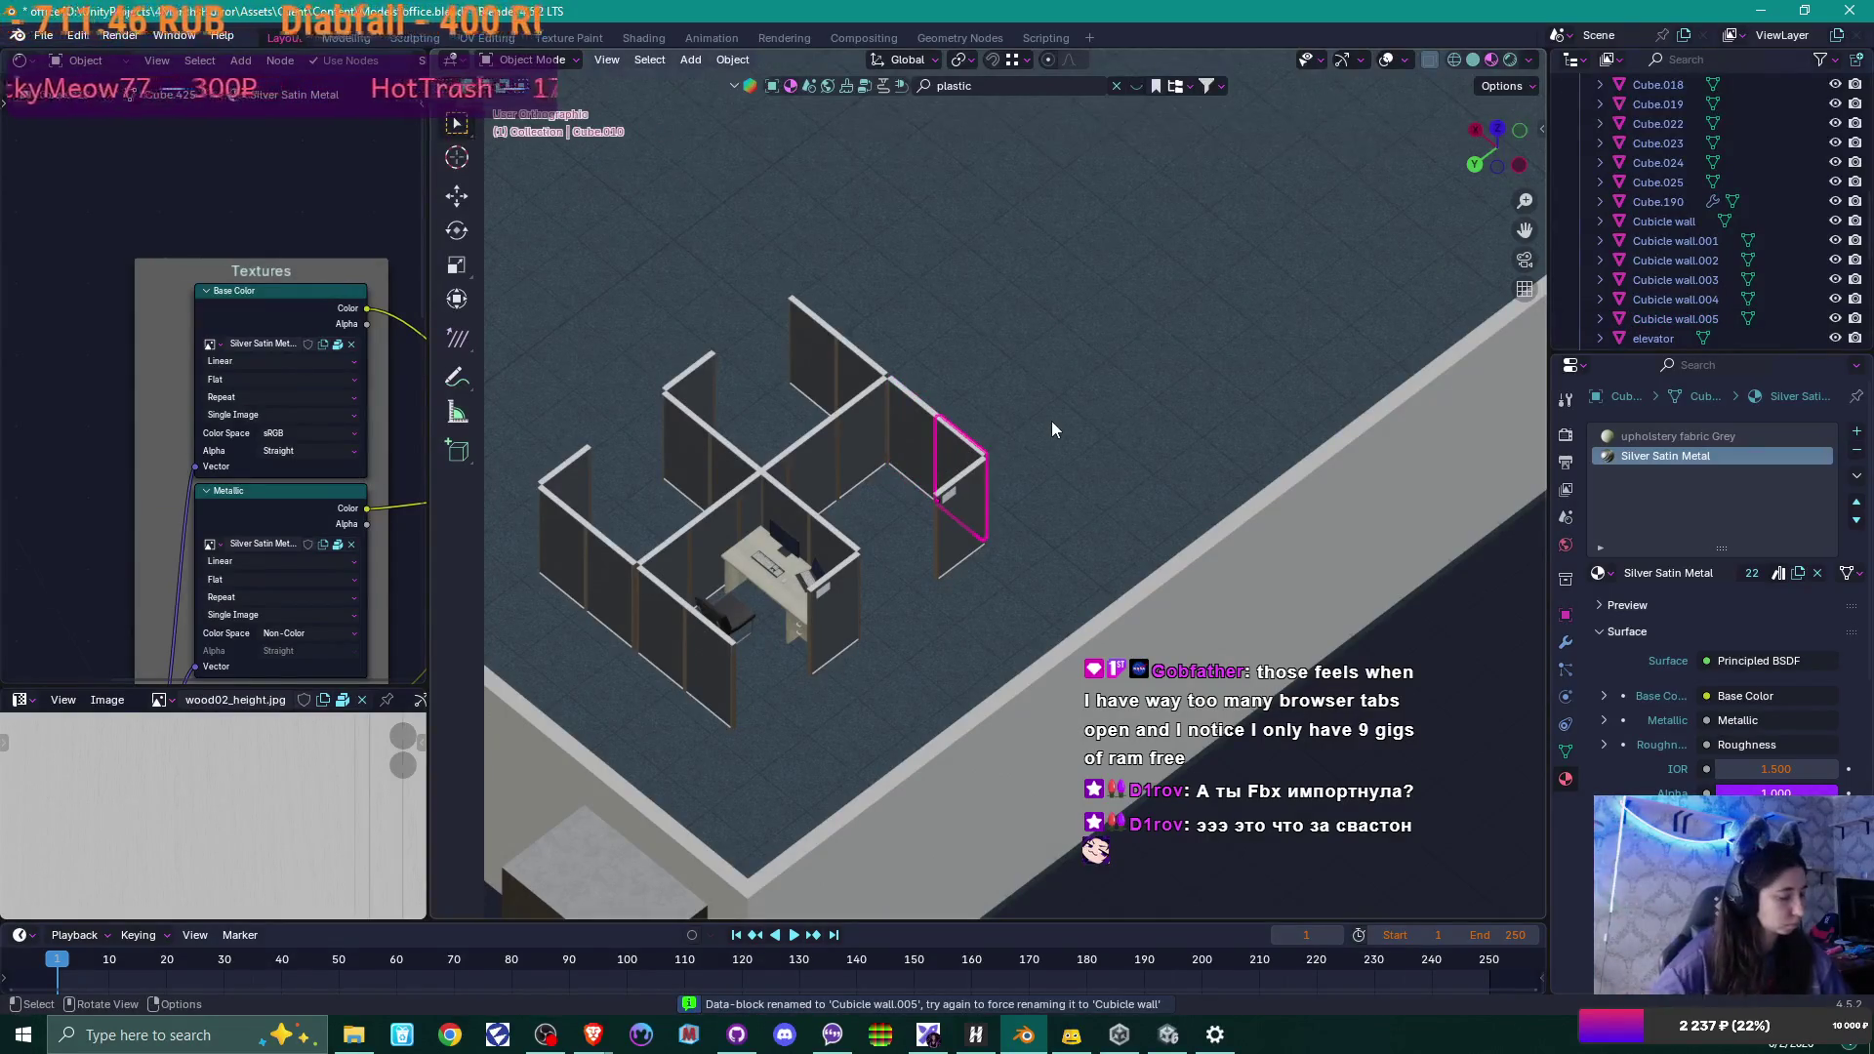
key("F2")
type("Cubicle wall")
key("Return")
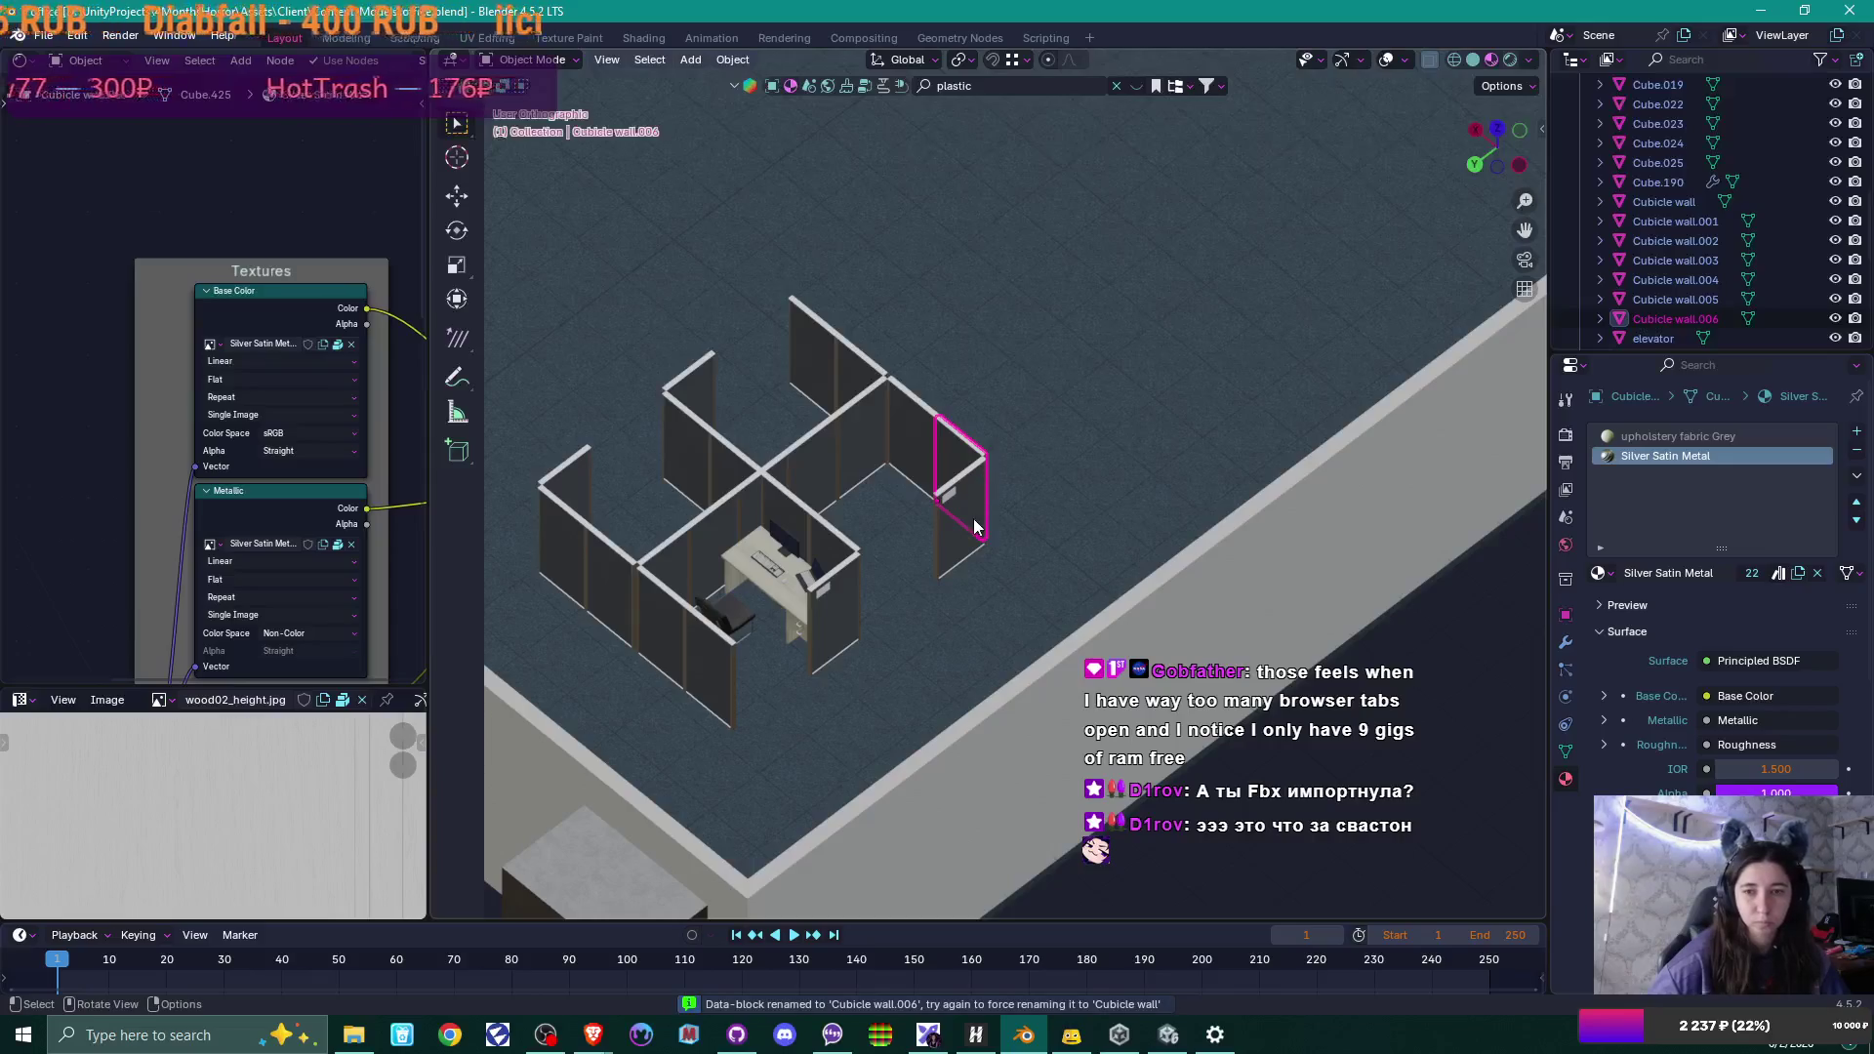
Check which neighbouring panels are renamed, then rename Cube.018 to Cubicle wall.007.
left_click(960, 527)
left_click(943, 442)
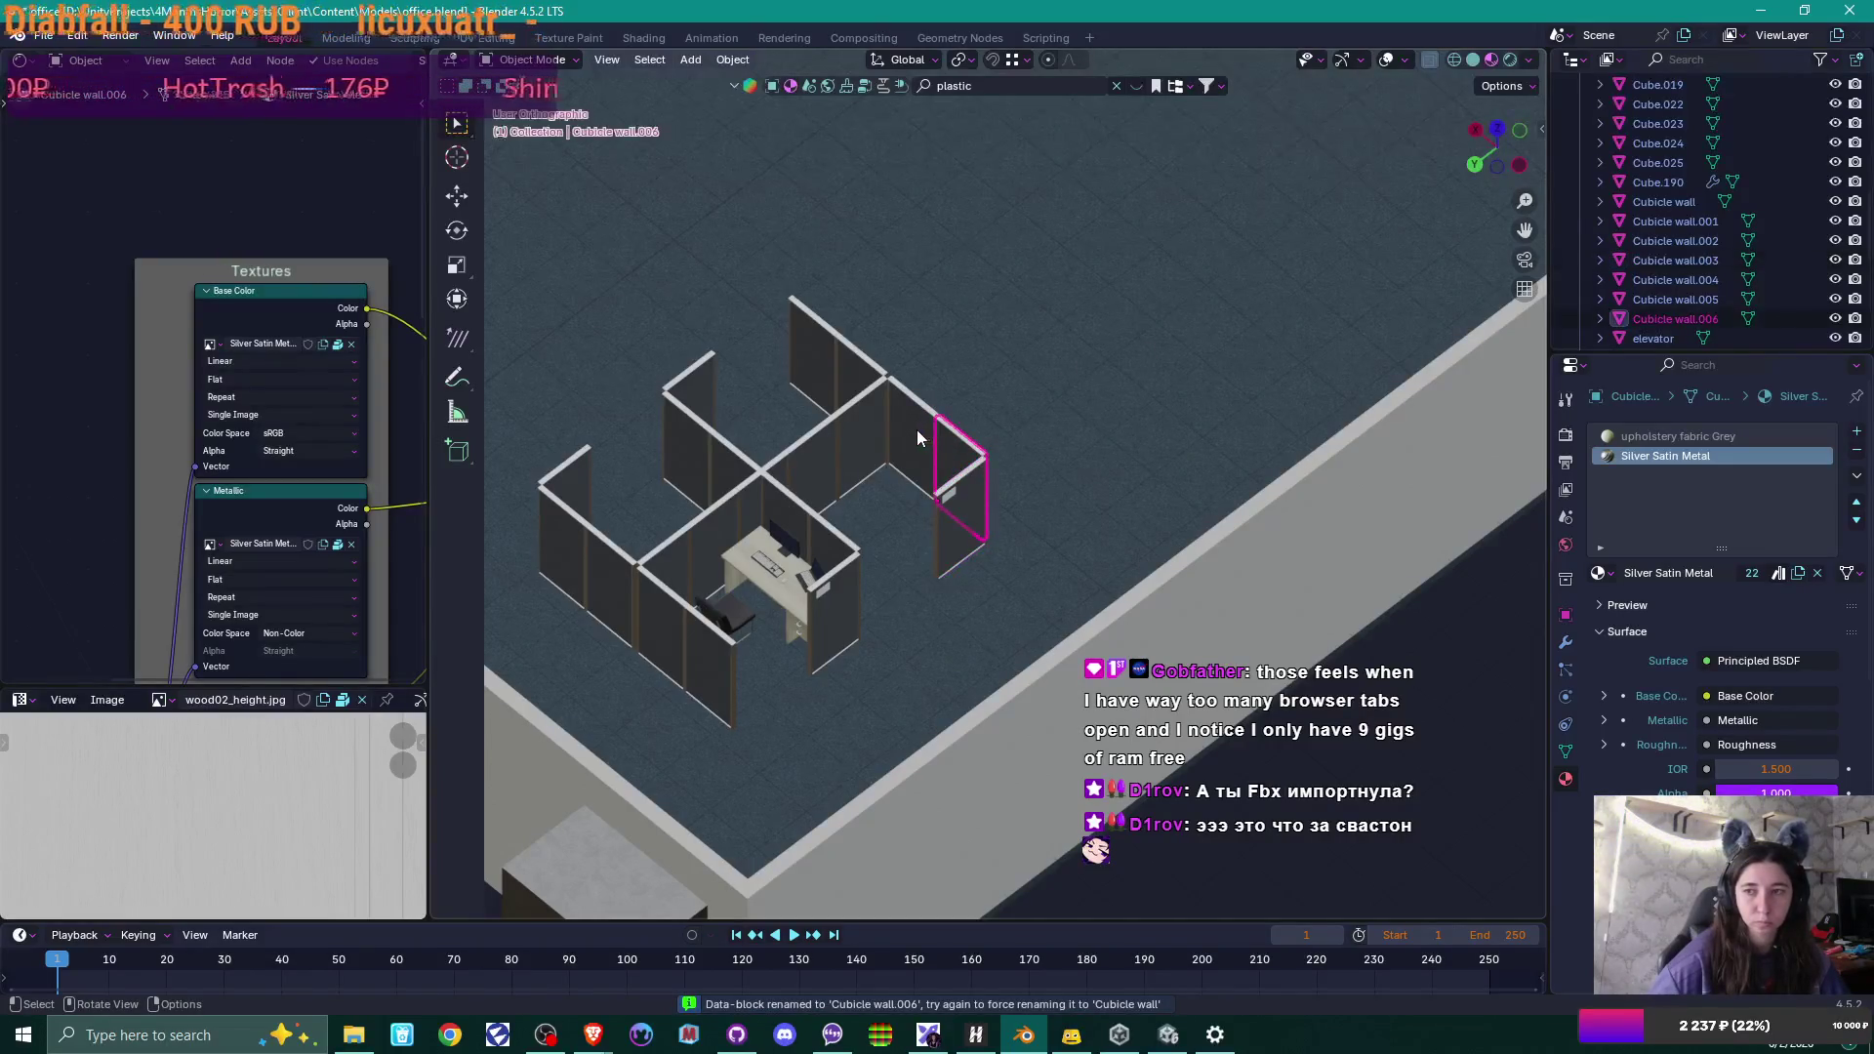
left_click(917, 429)
left_click(871, 424)
left_click(811, 463)
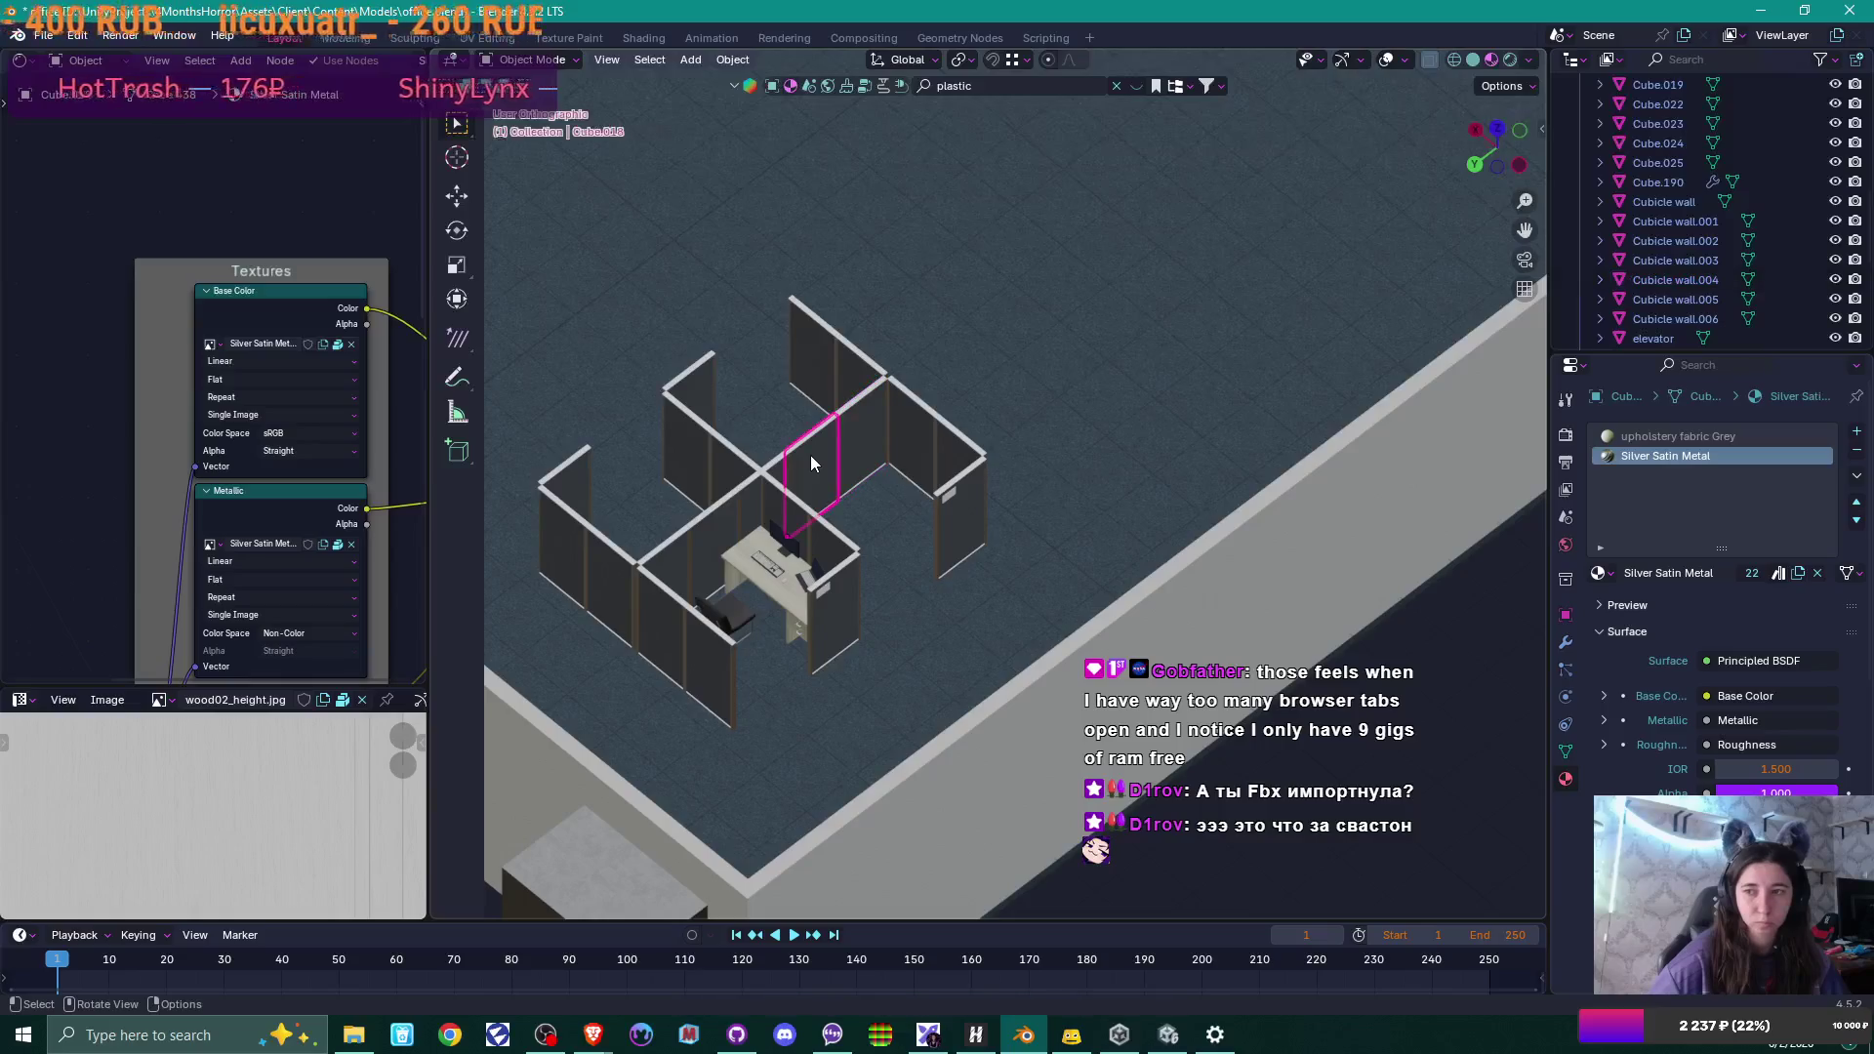
key("F2")
type("Cubicle wall")
key("Return")
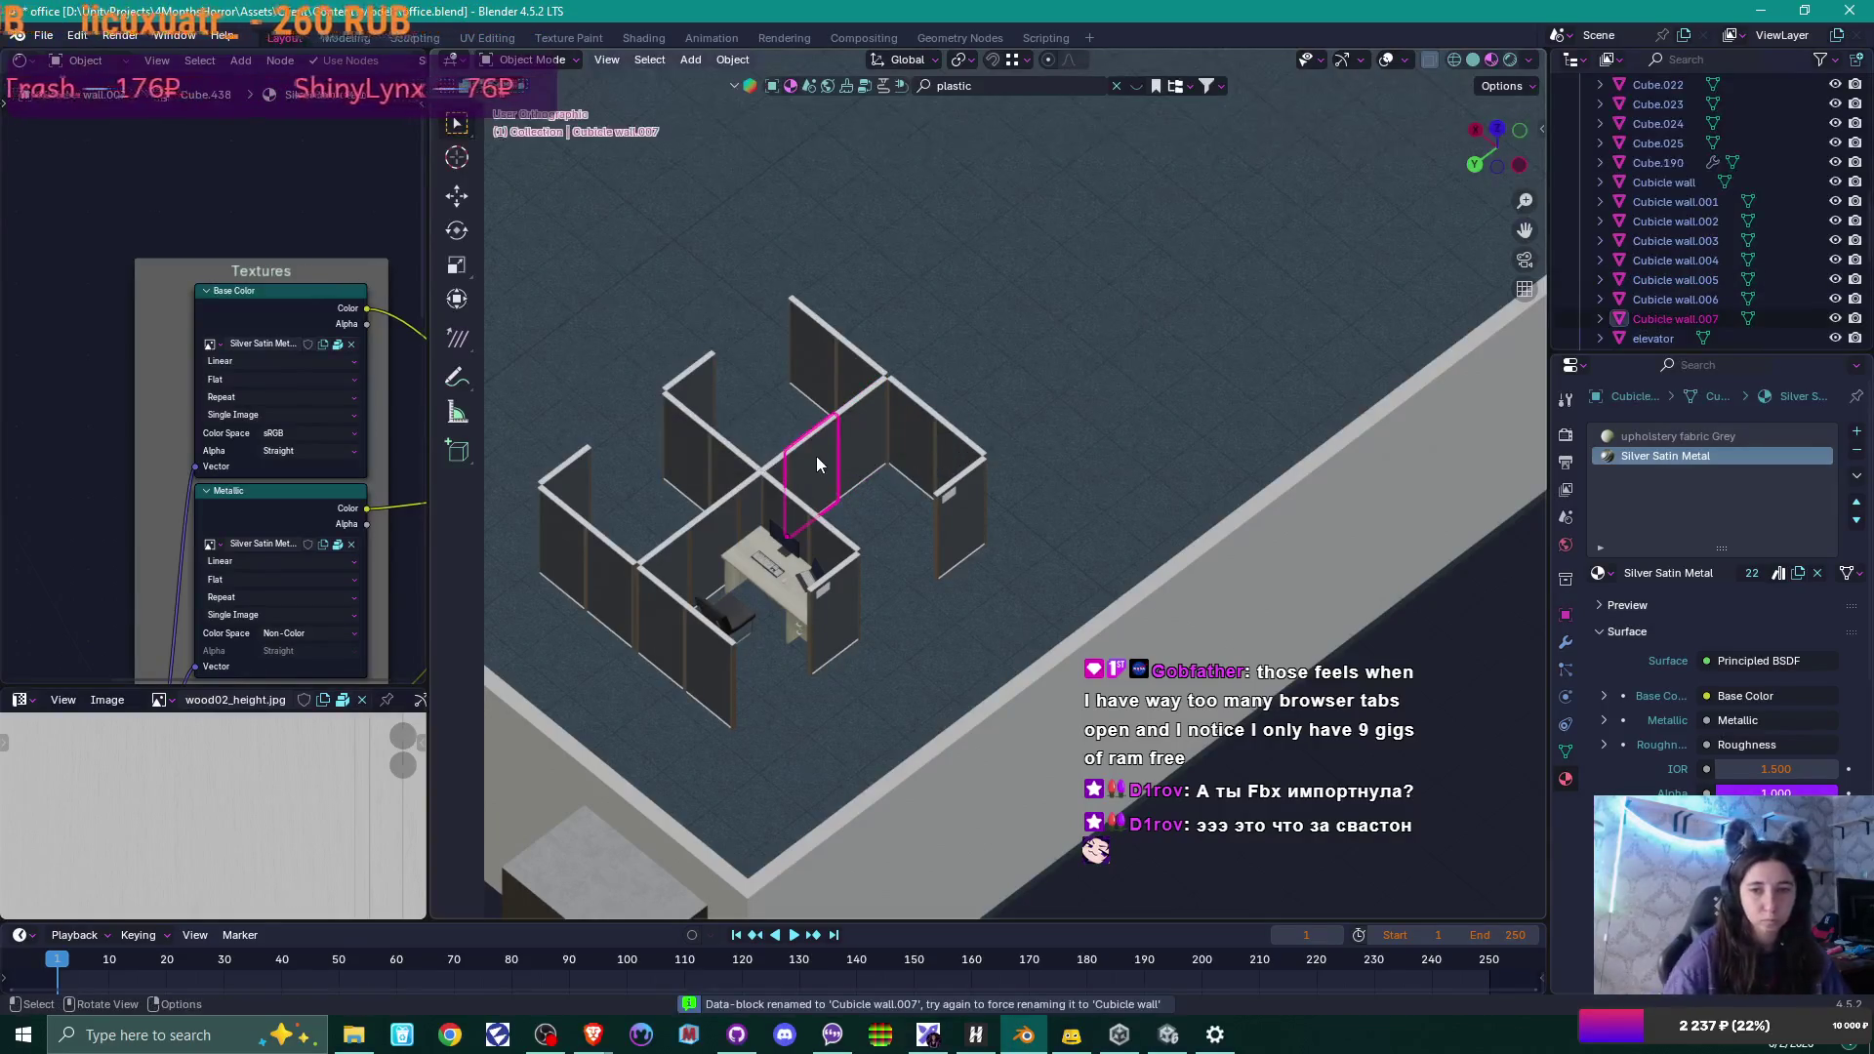
Rename Cube.019 and Cube.016 to Cubicle wall.008 and Cubicle wall.009.
left_click(750, 499)
key("F2")
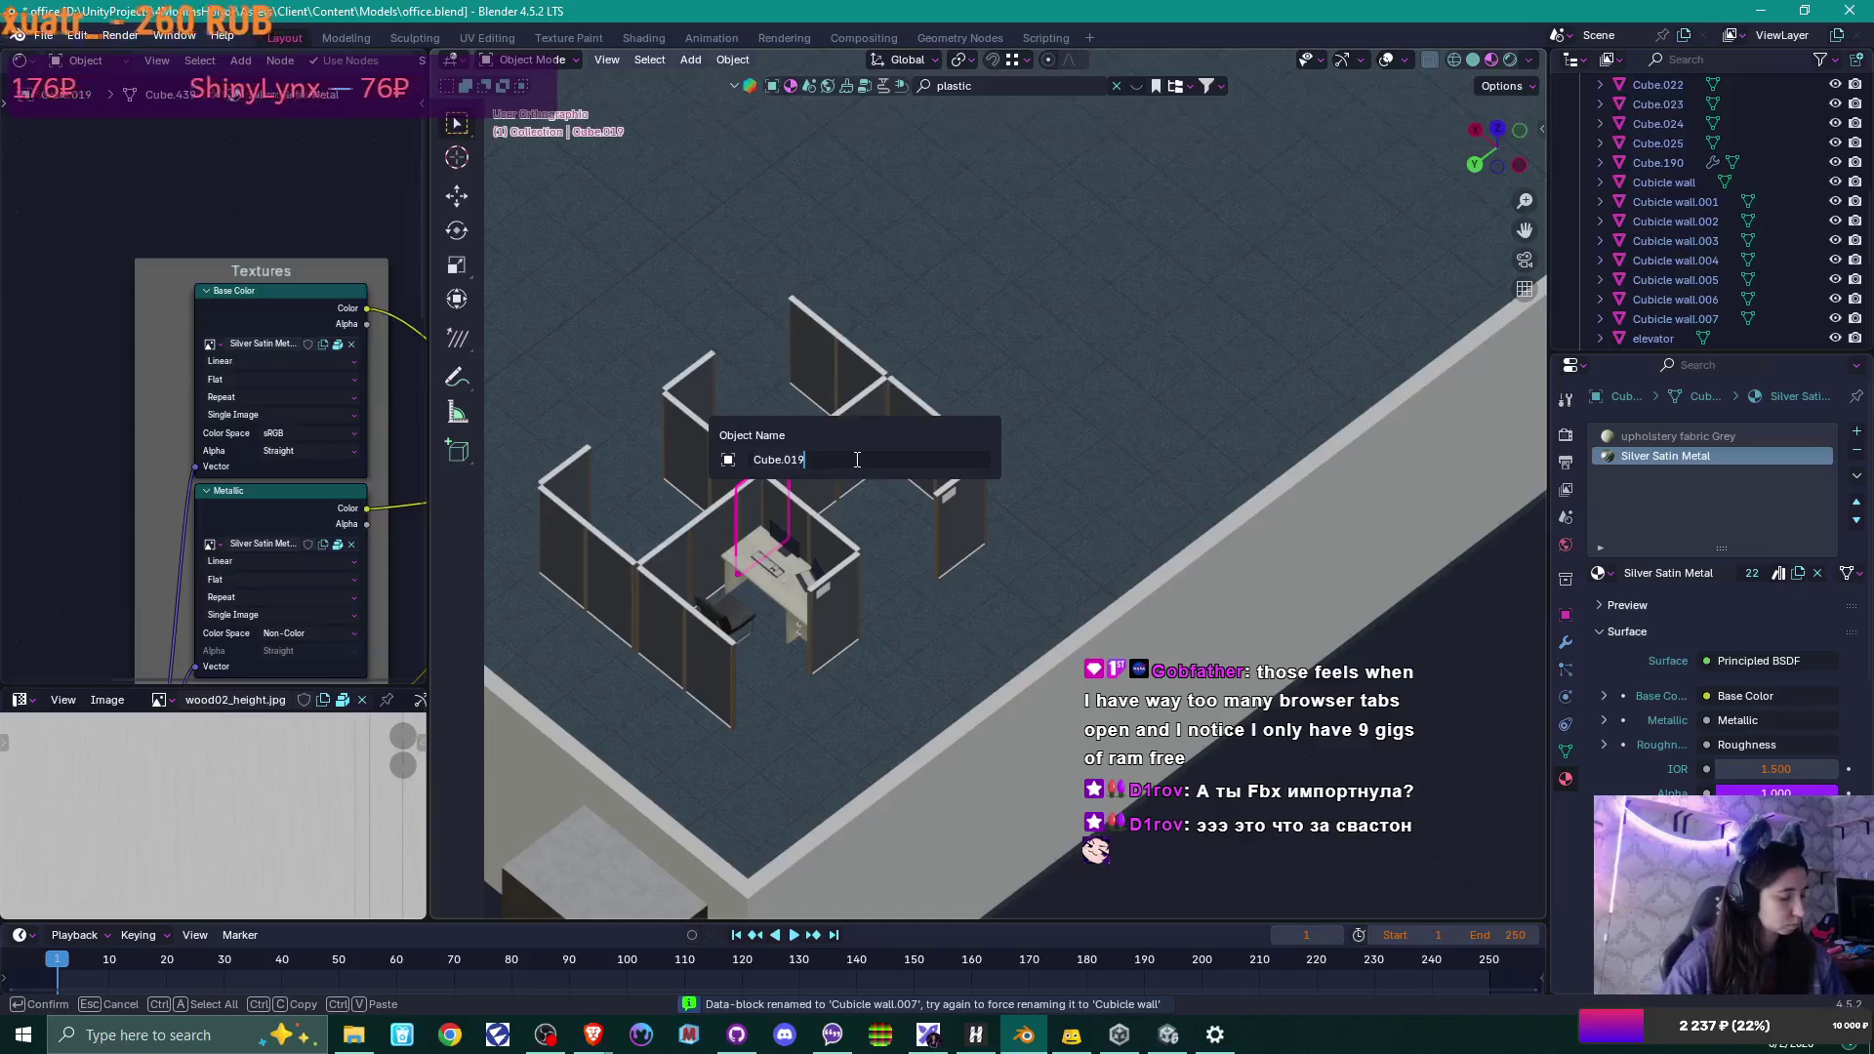
type("Cubicle wall")
key("Return")
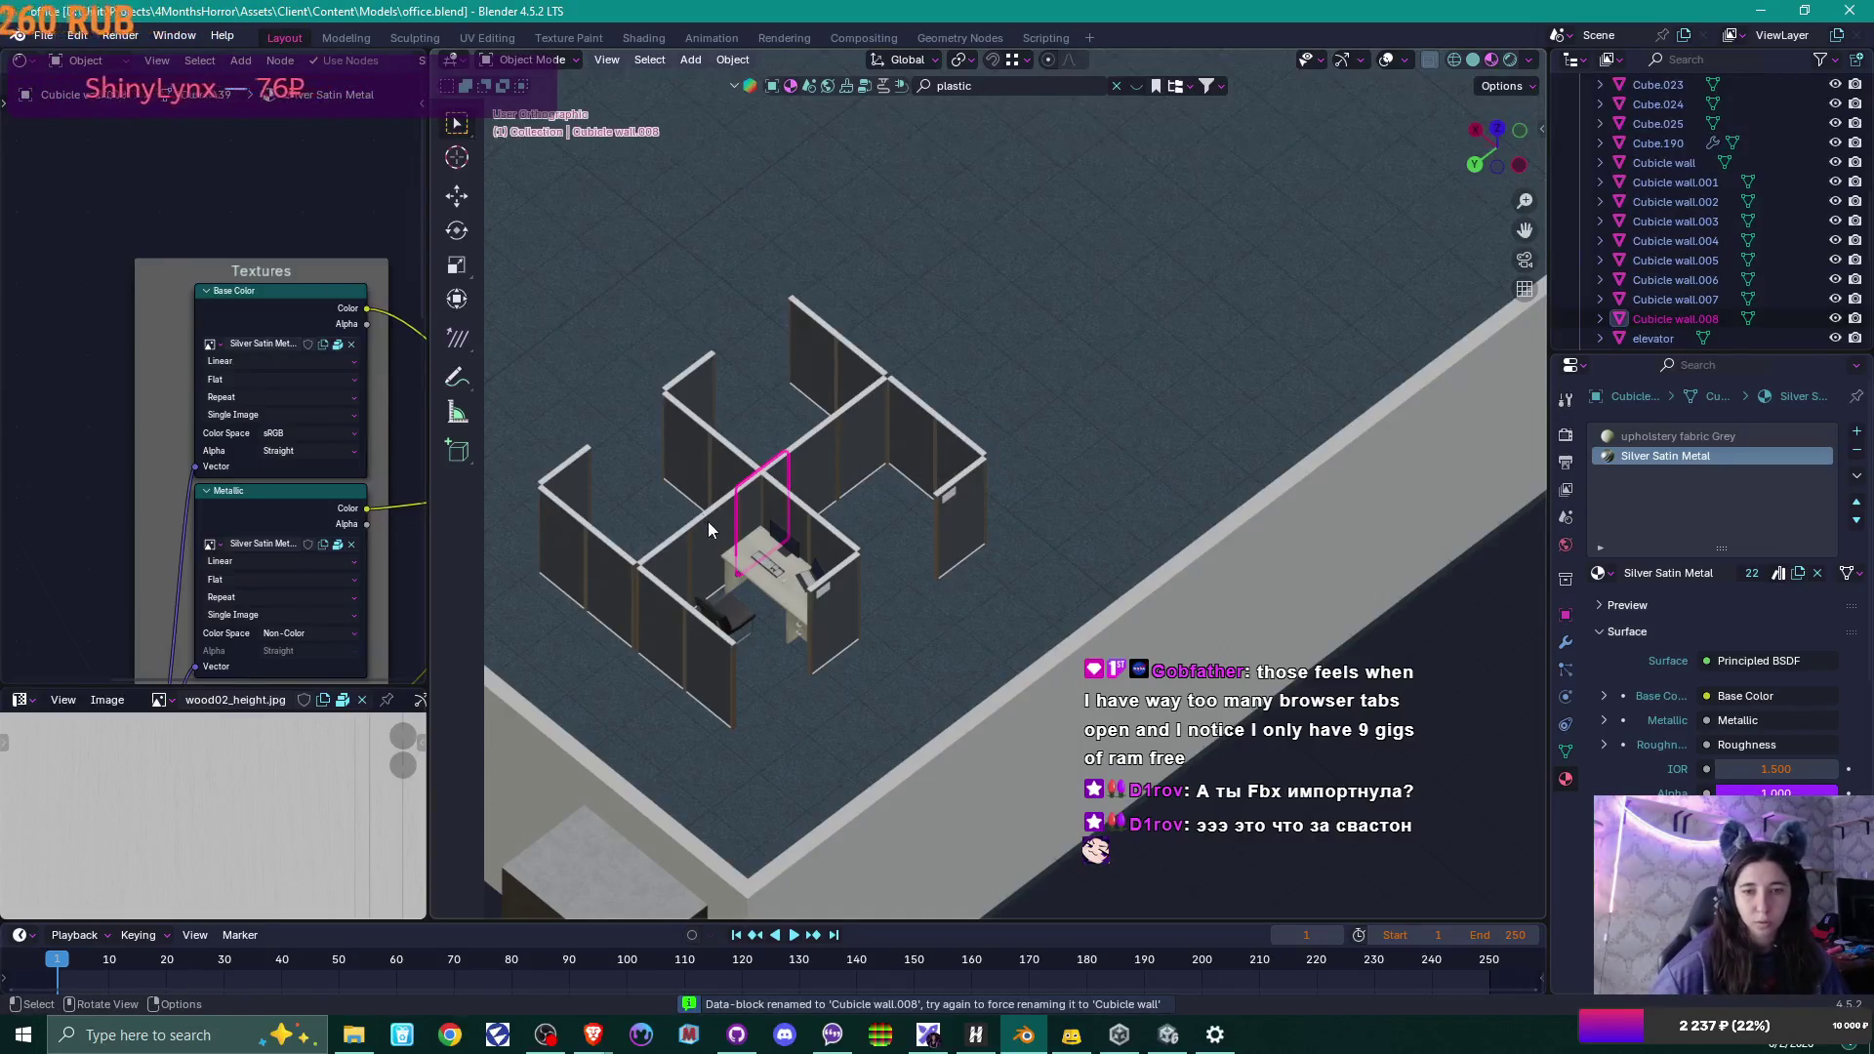
left_click(712, 530)
key("F2")
key("ctrl+v")
key("Return")
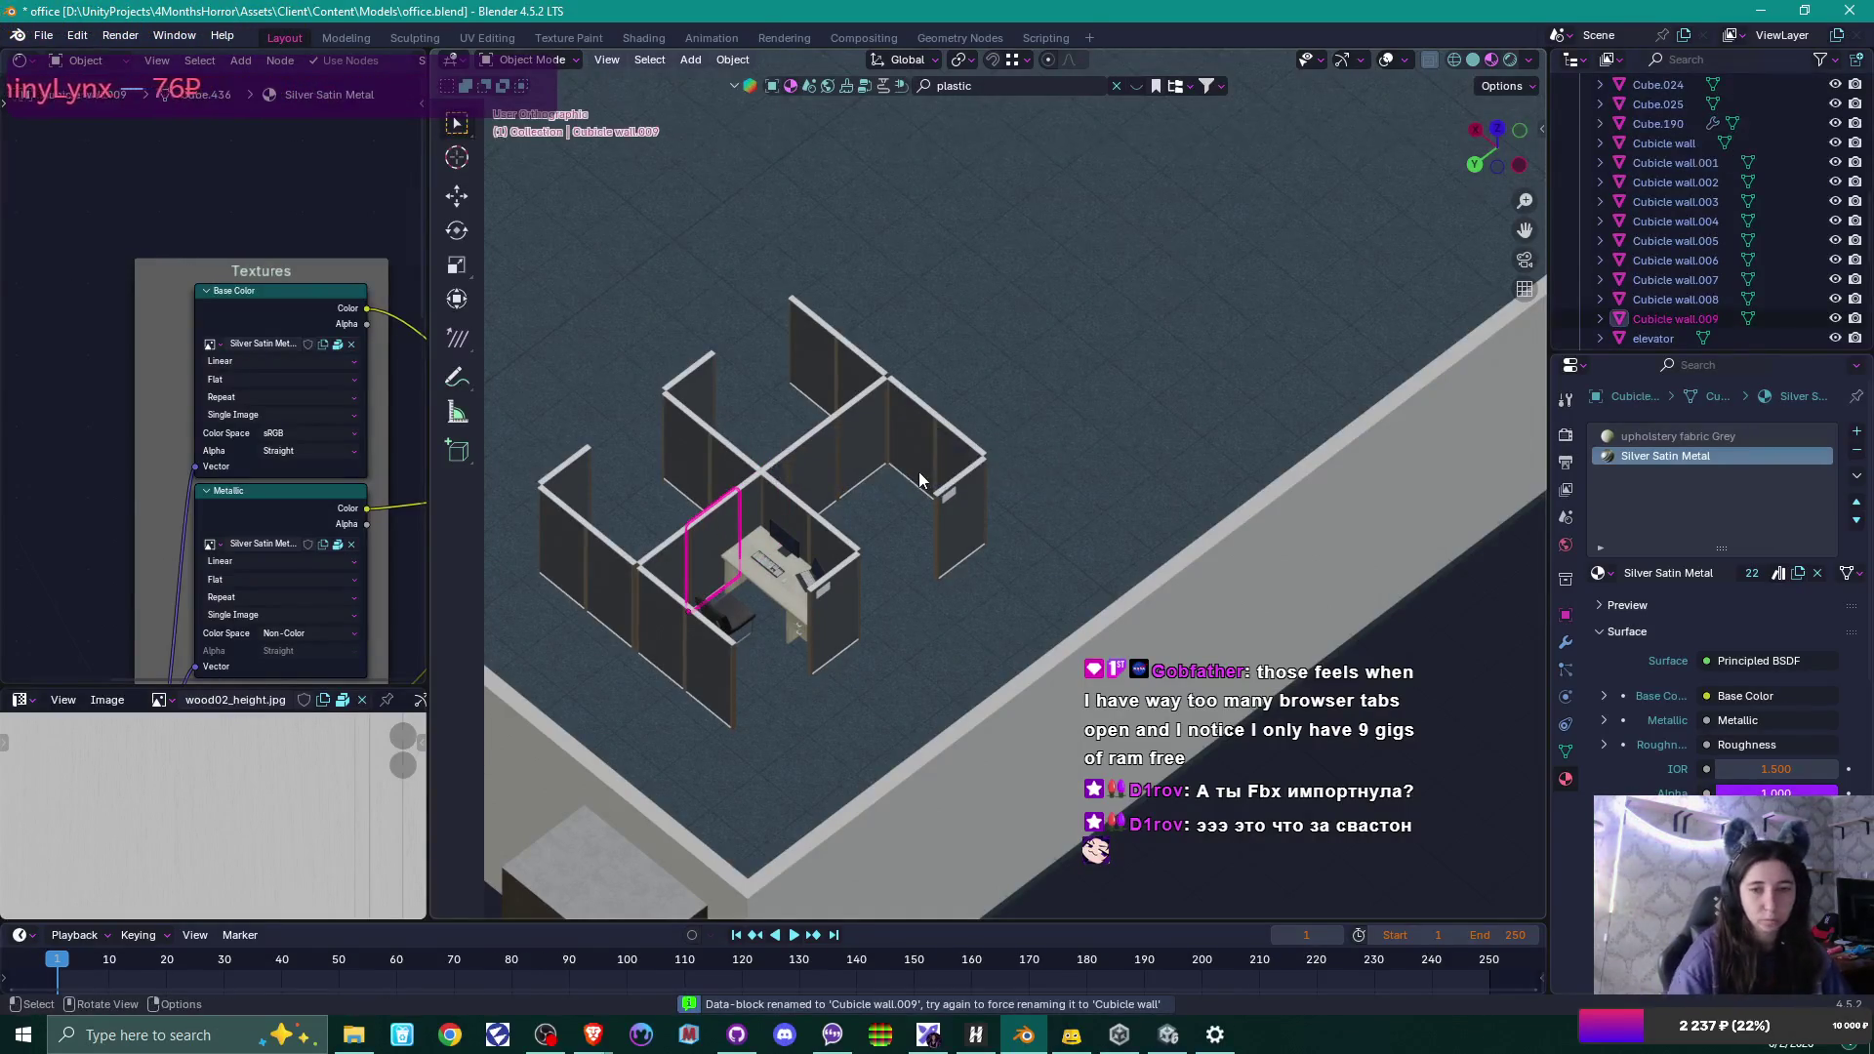
left_click(680, 551)
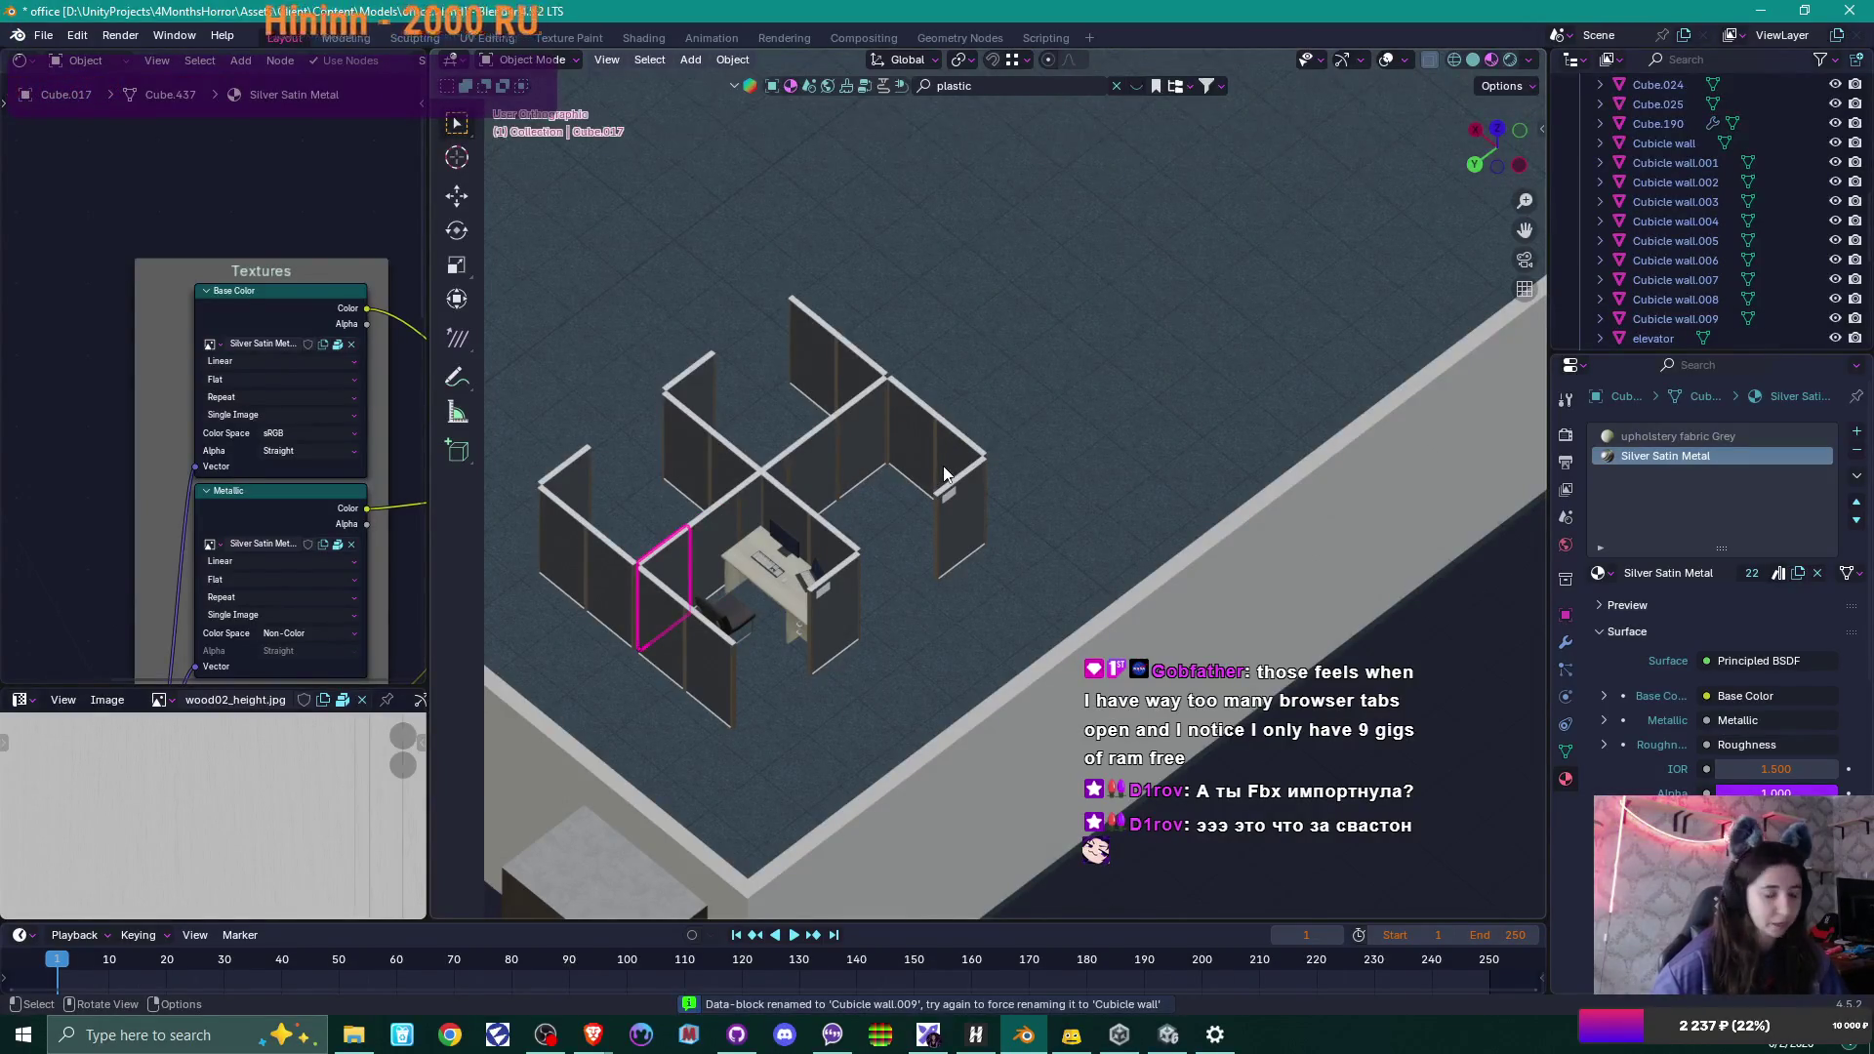
Rename Cube.017 and Cube.001 to Cubicle wall.010 and Cubicle wall.011.
key("F2")
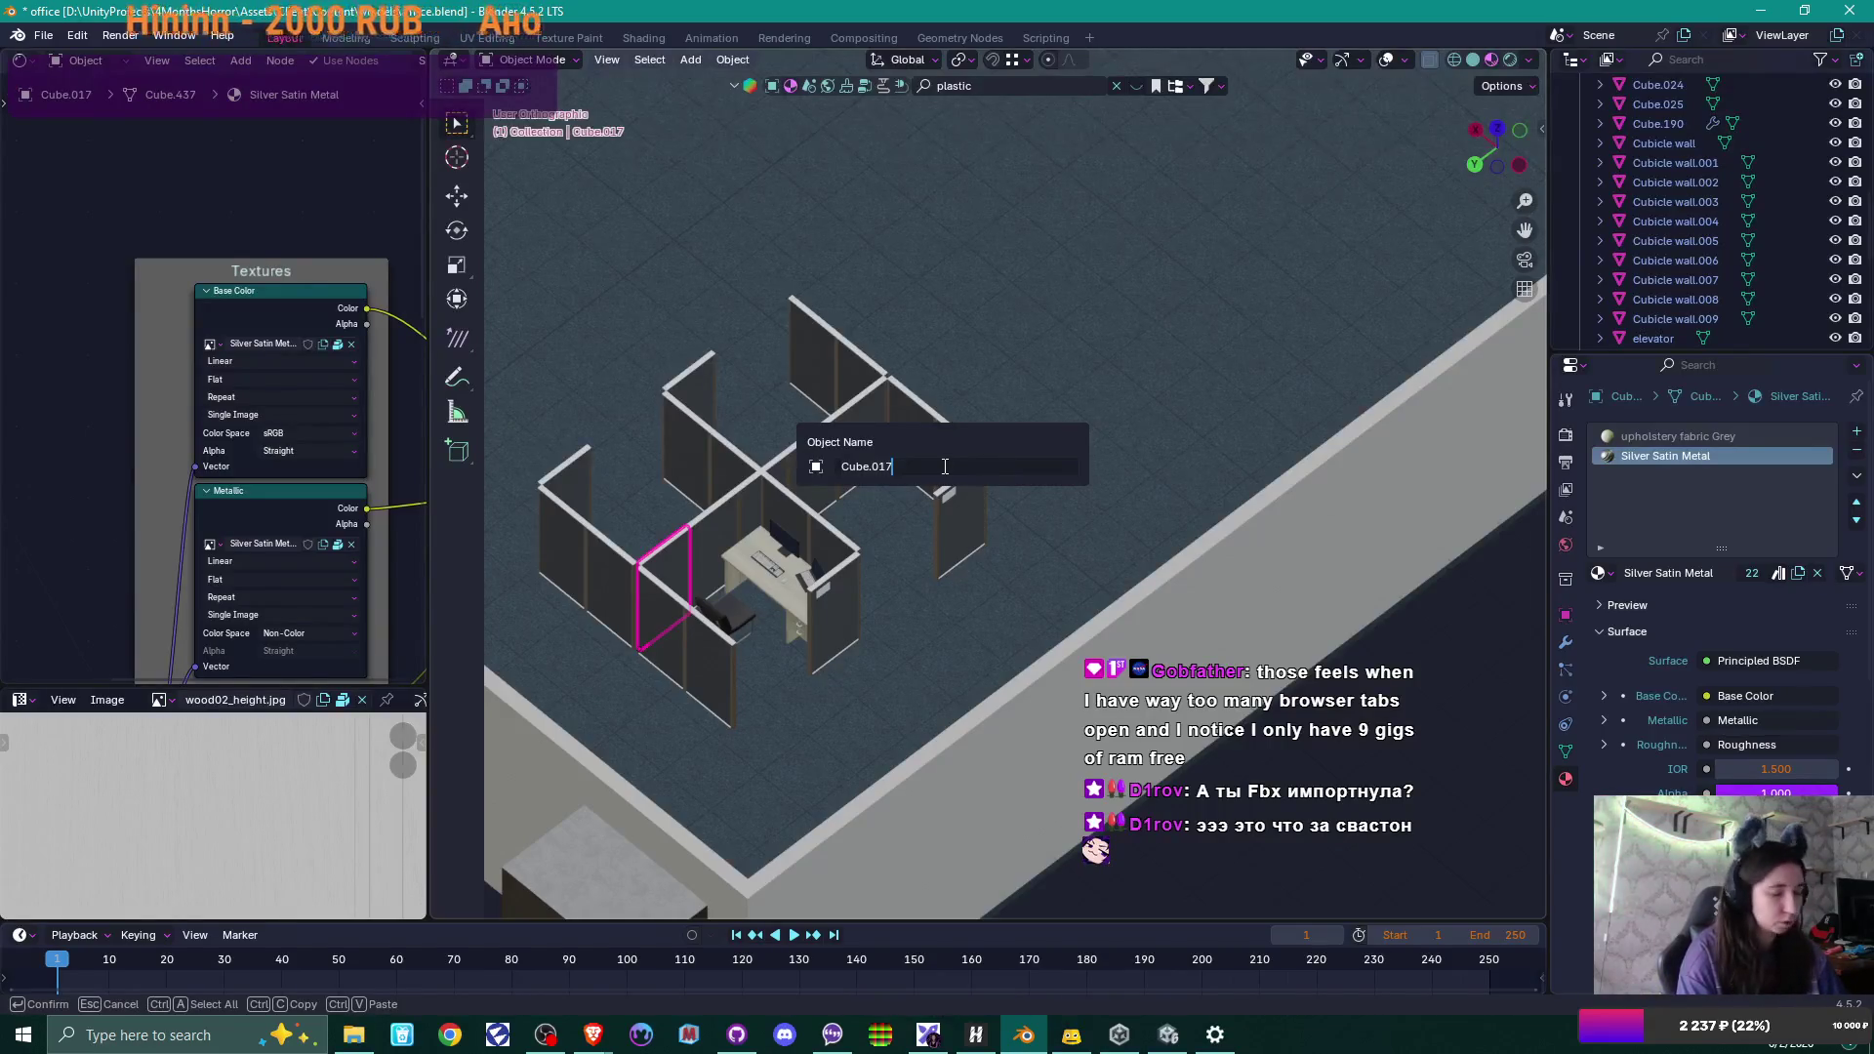
type("Cubicle wall")
key("Return")
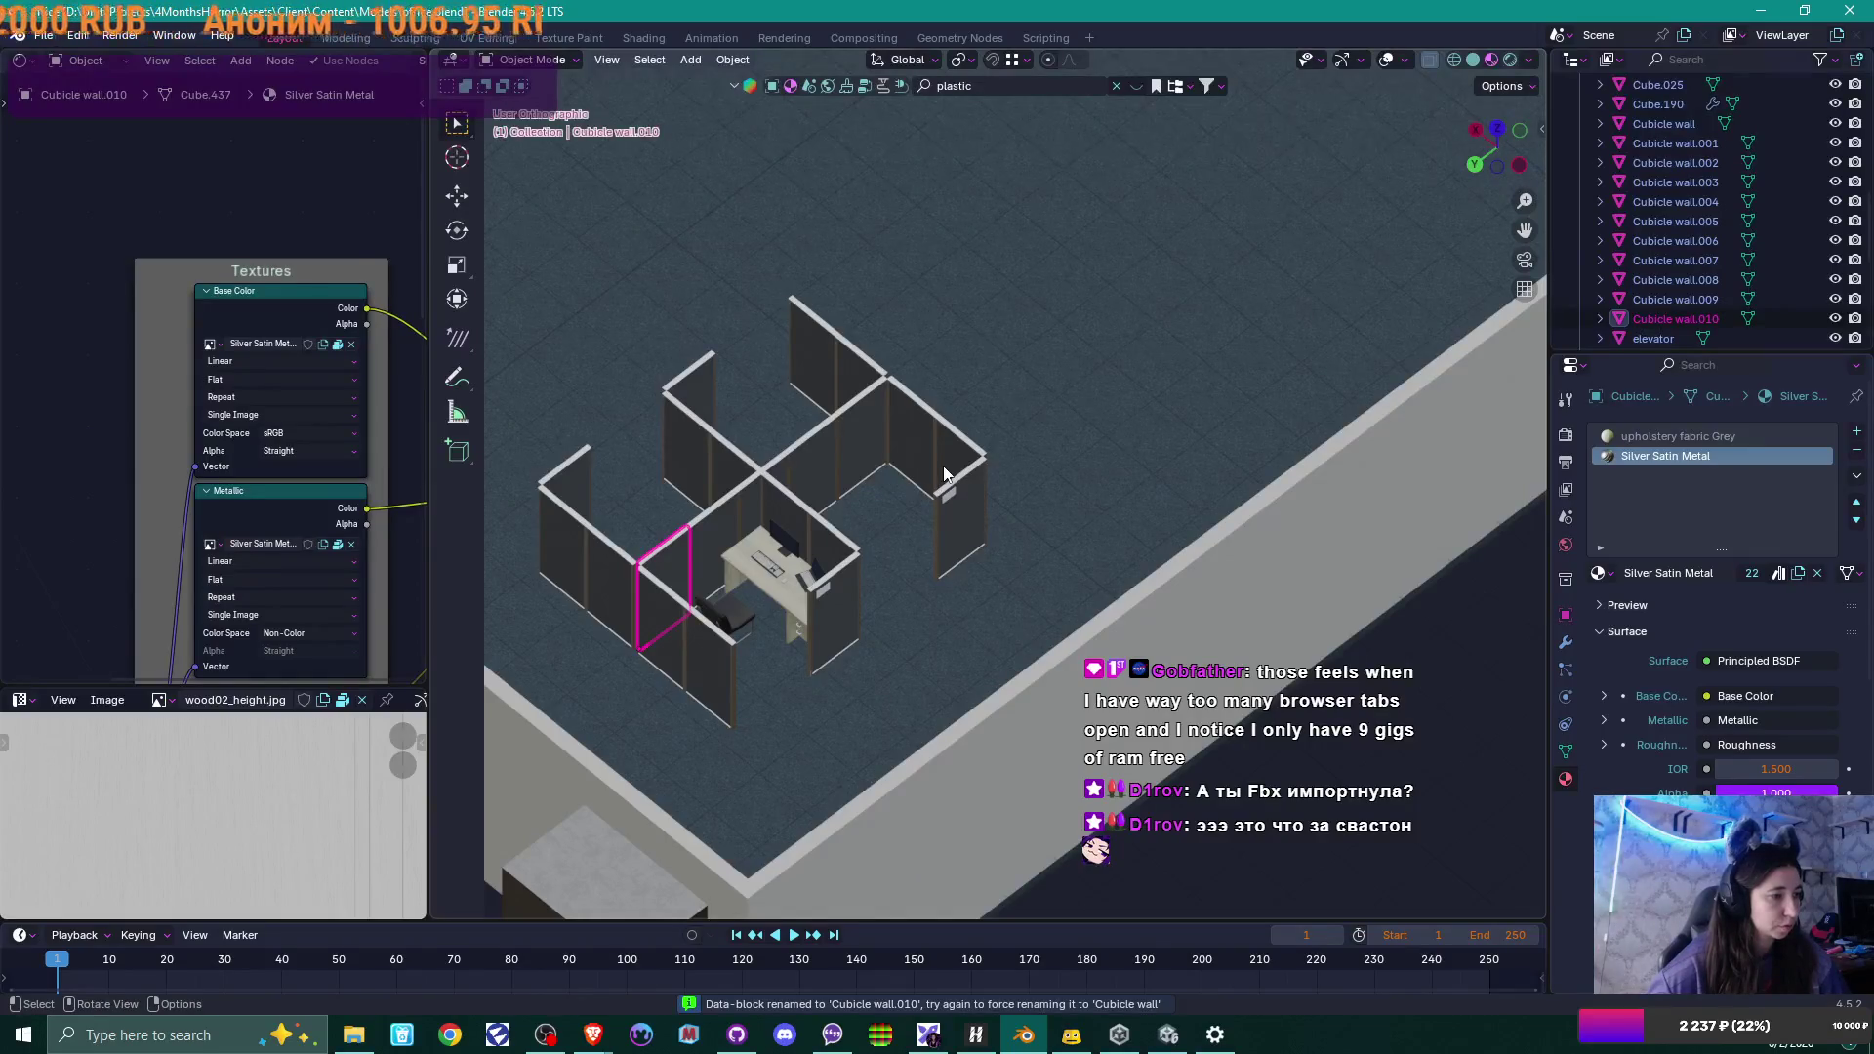
left_click(615, 579)
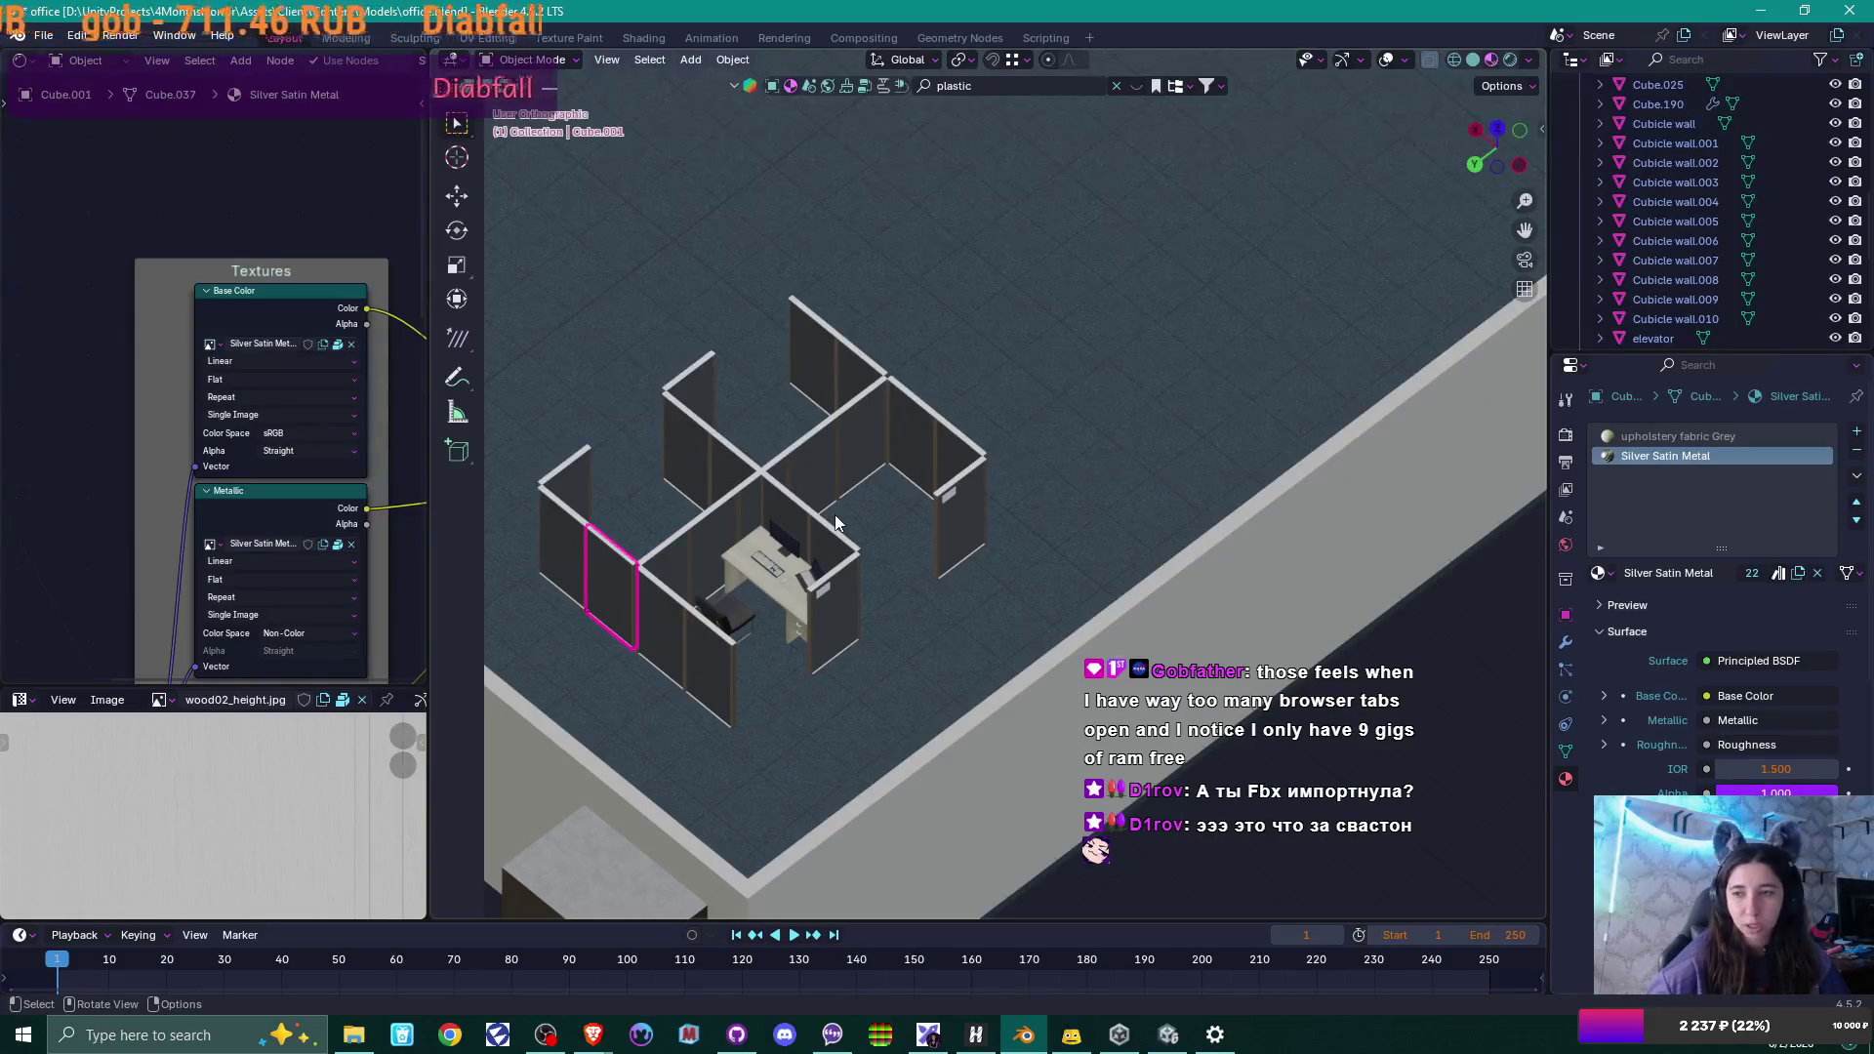
key("F2")
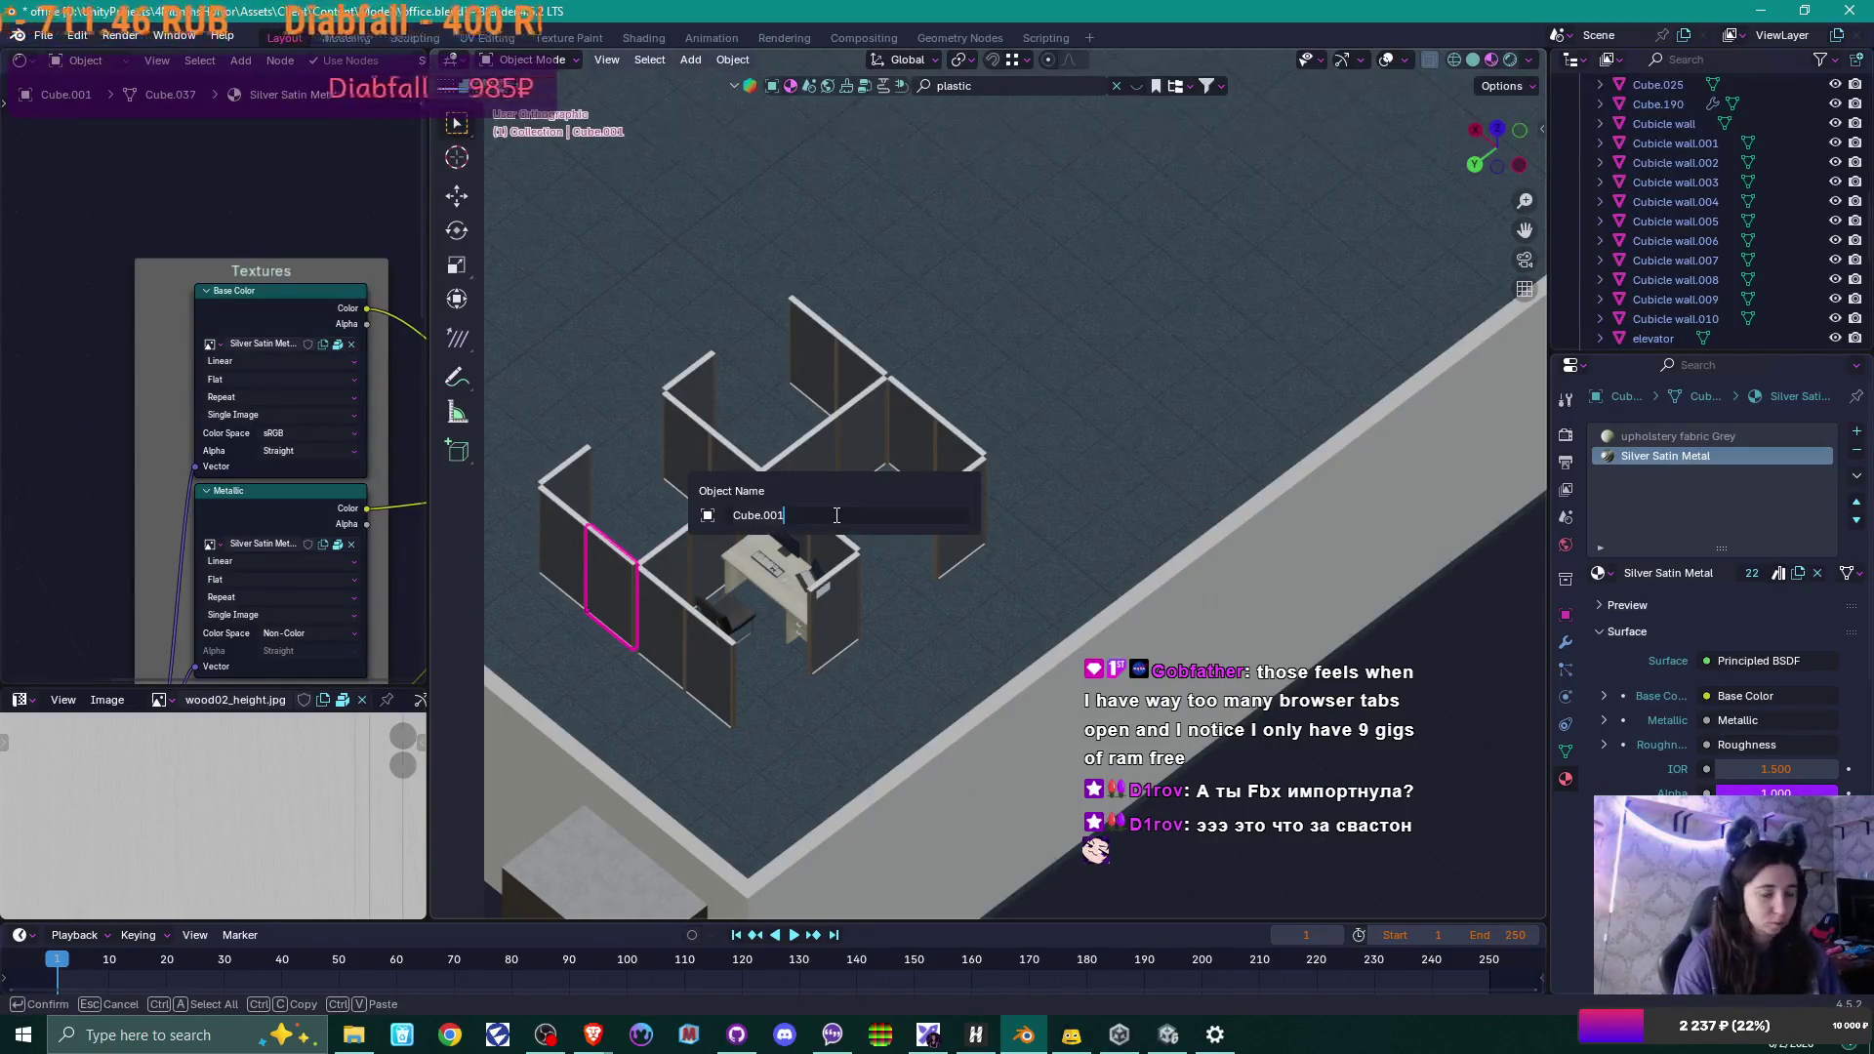
type("Cubicle wall")
key("Return")
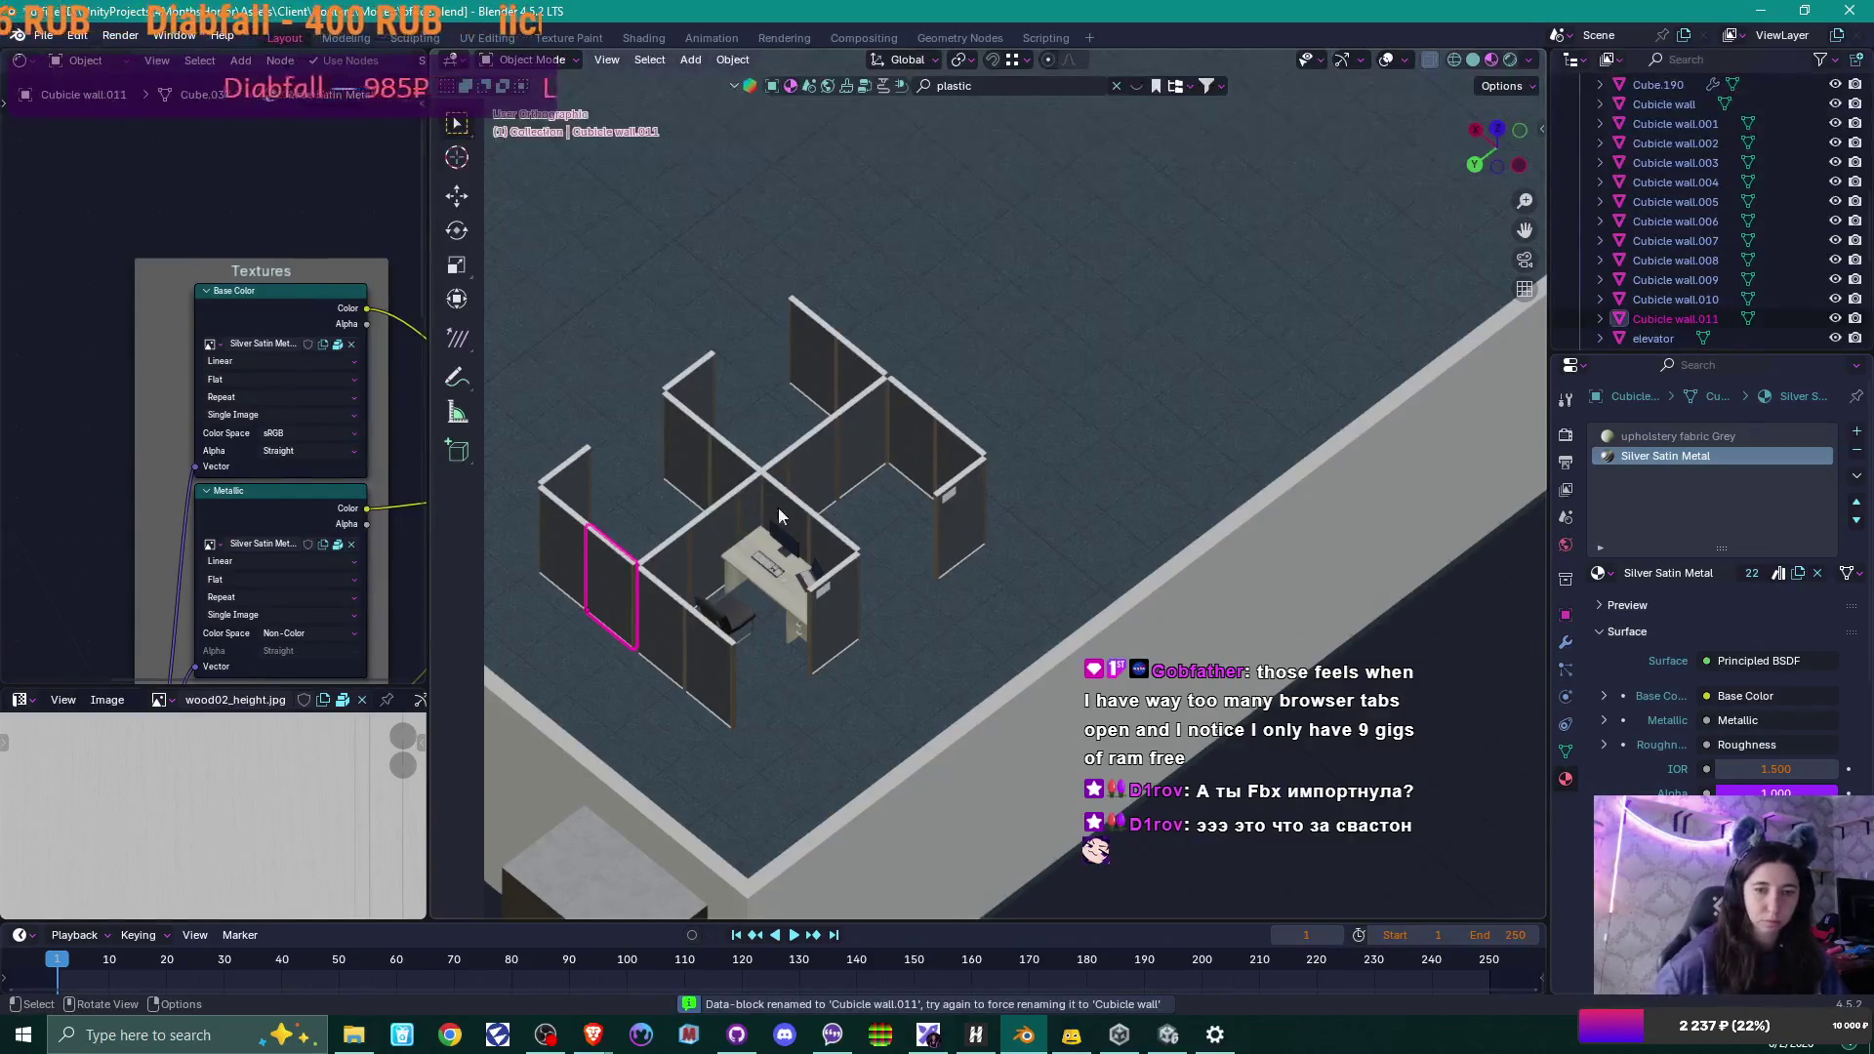
Rename Cube.002 and Cube.009 to Cubicle wall.012 and Cubicle wall.013.
left_click(566, 548)
key("F2")
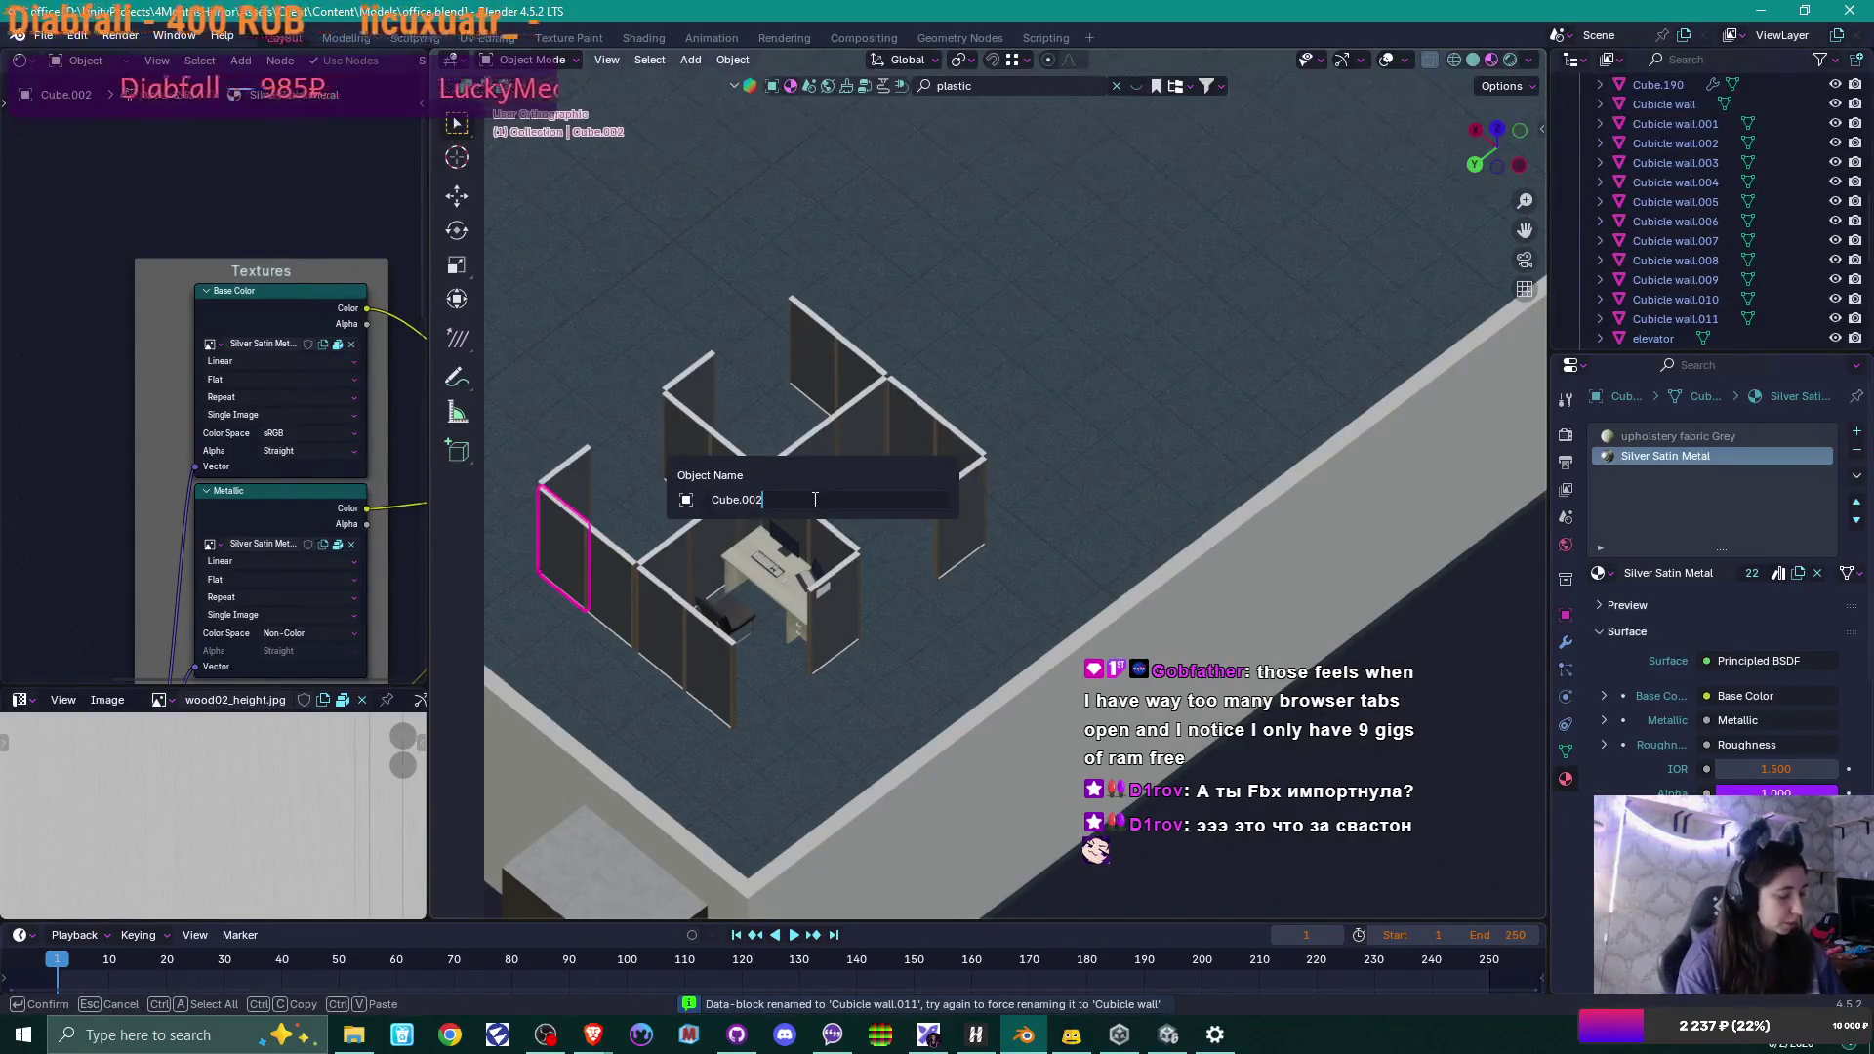
key("ctrl+a")
type("Cubicle wall")
key("Return")
left_click(574, 493)
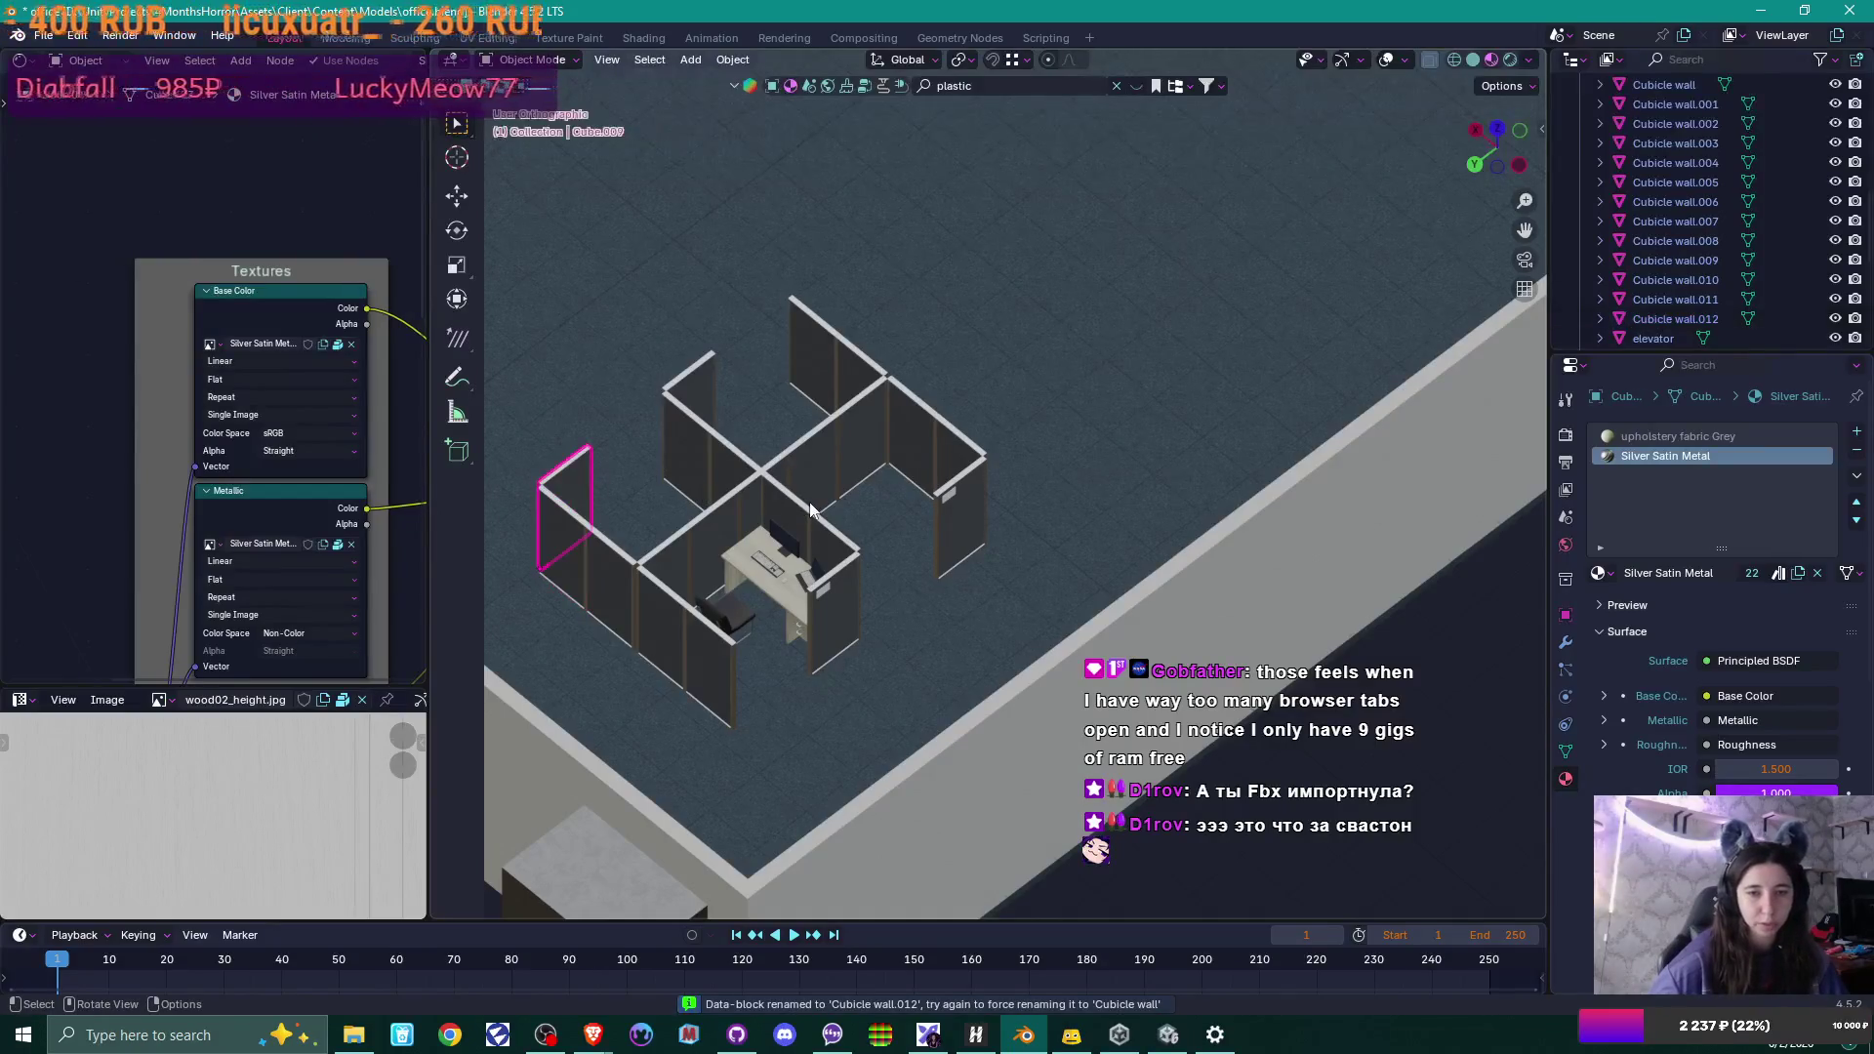
key("F2")
type("Cubicle wall")
key("Return")
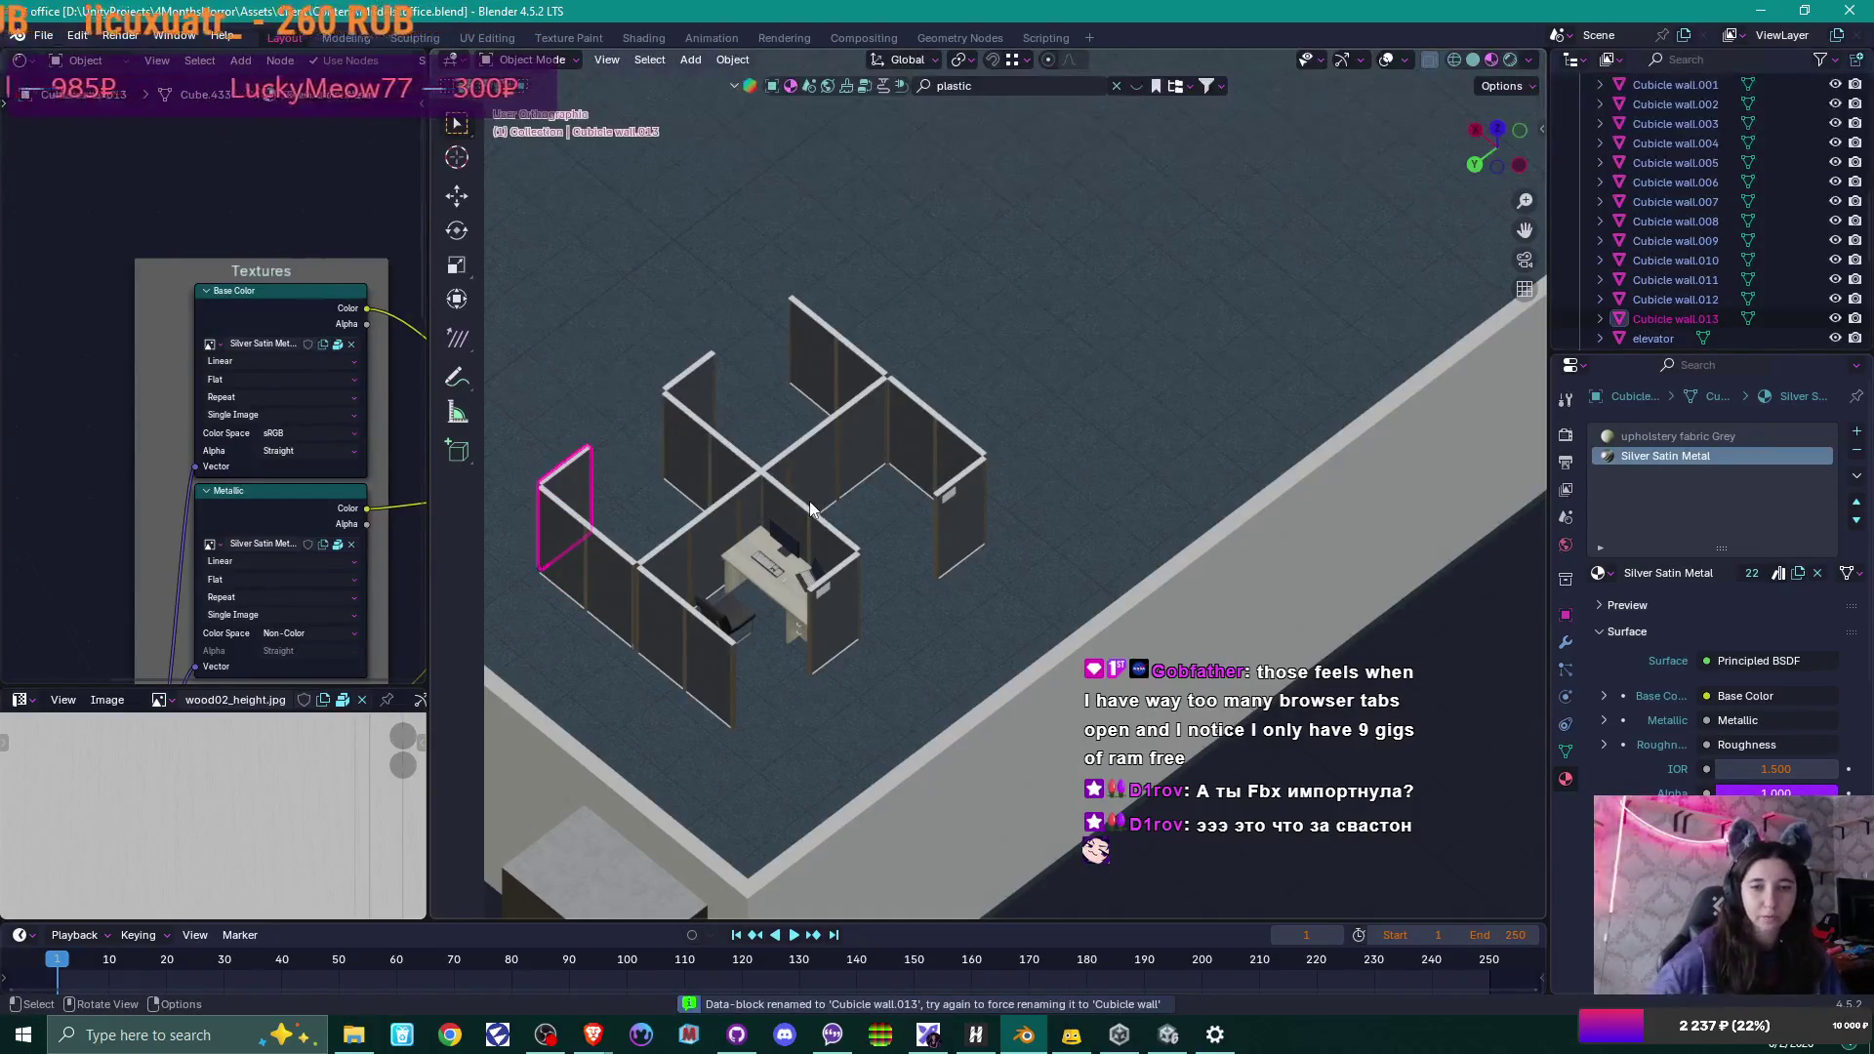
Rename Cube.007 and Cube.008 to Cubicle wall.014 and Cubicle wall.016.
left_click(738, 456)
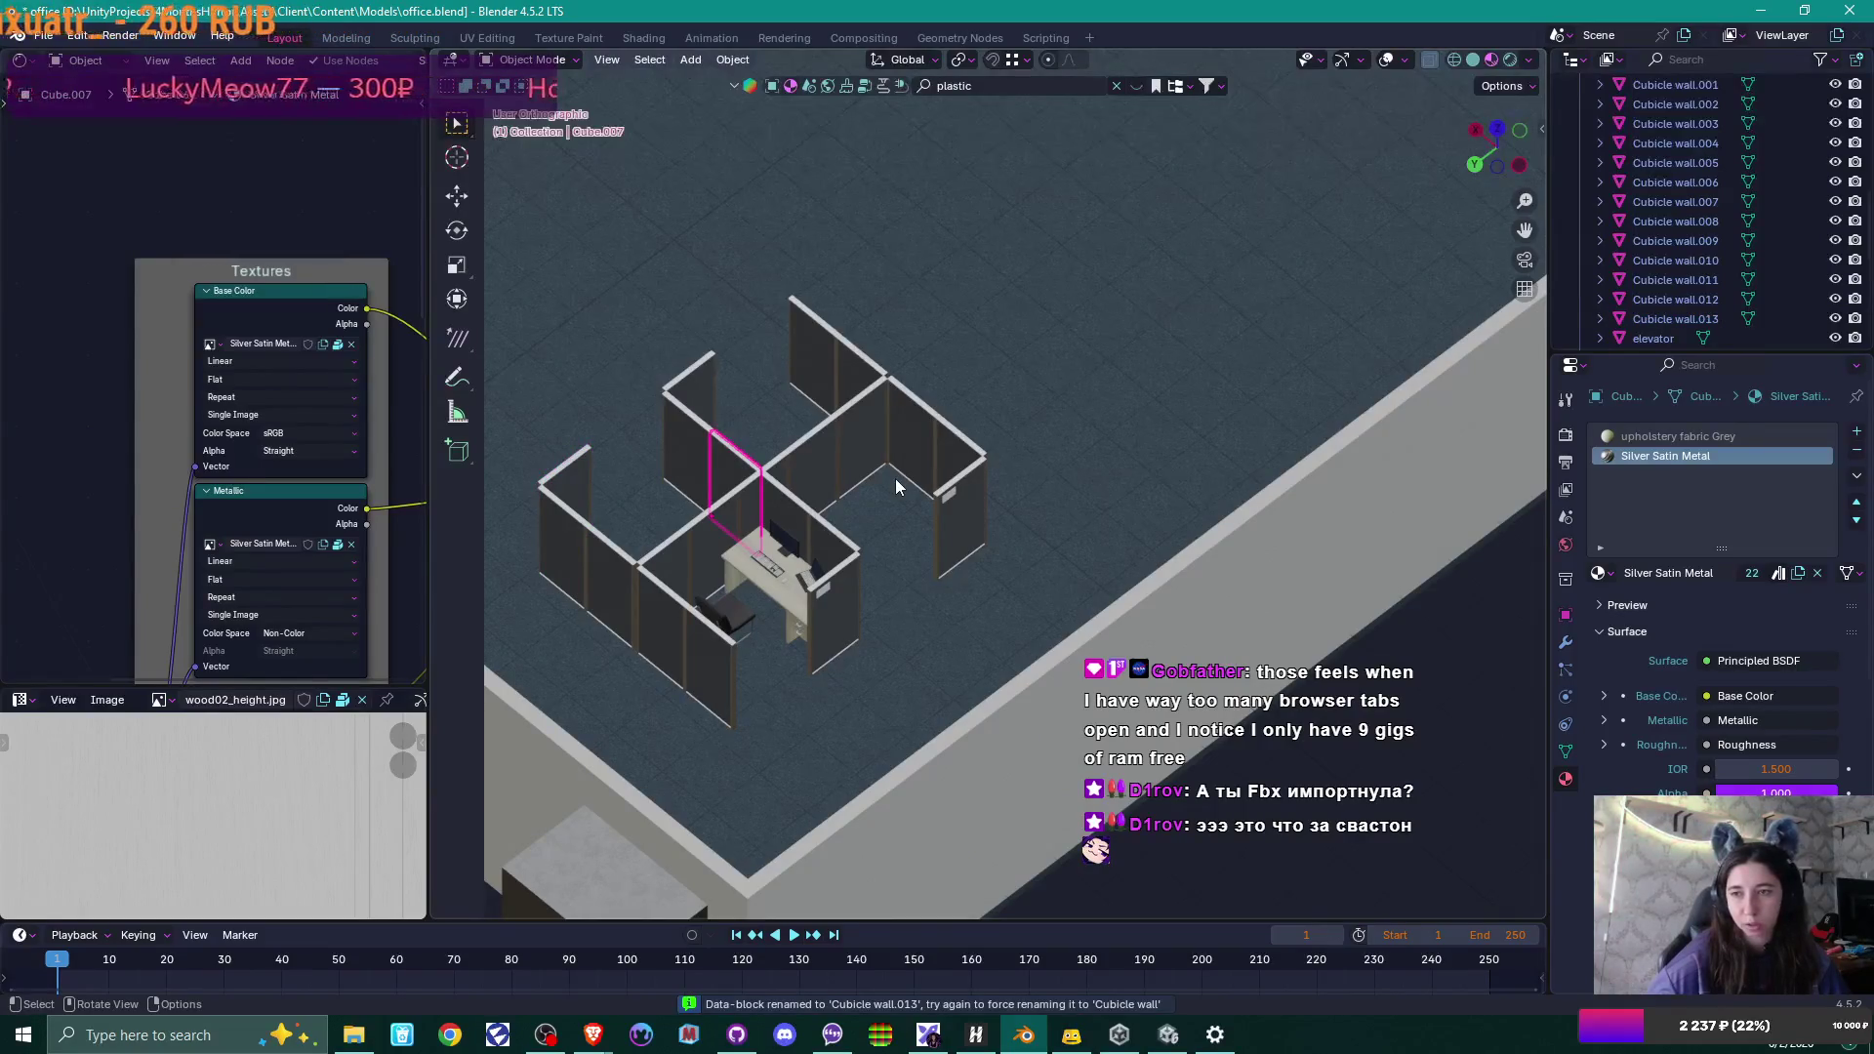
key("F2")
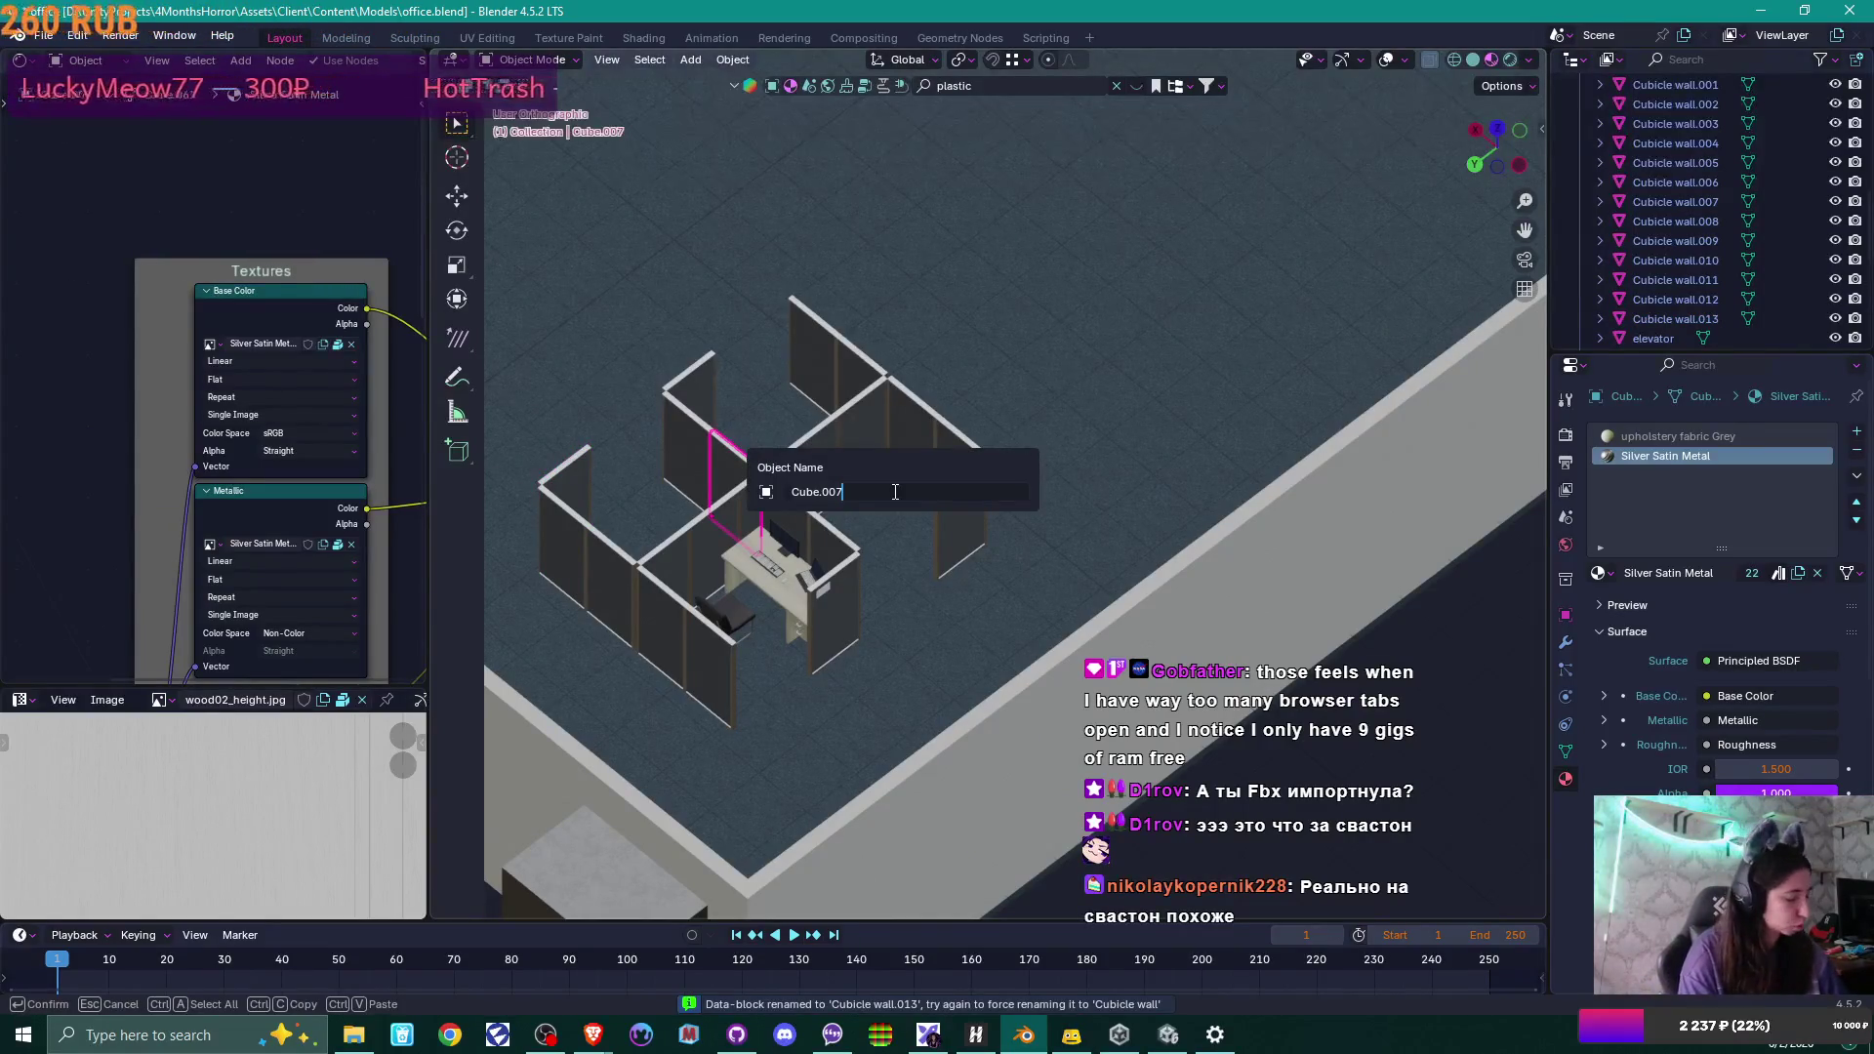
type("Cubicle wall")
key("Return")
left_click(694, 437)
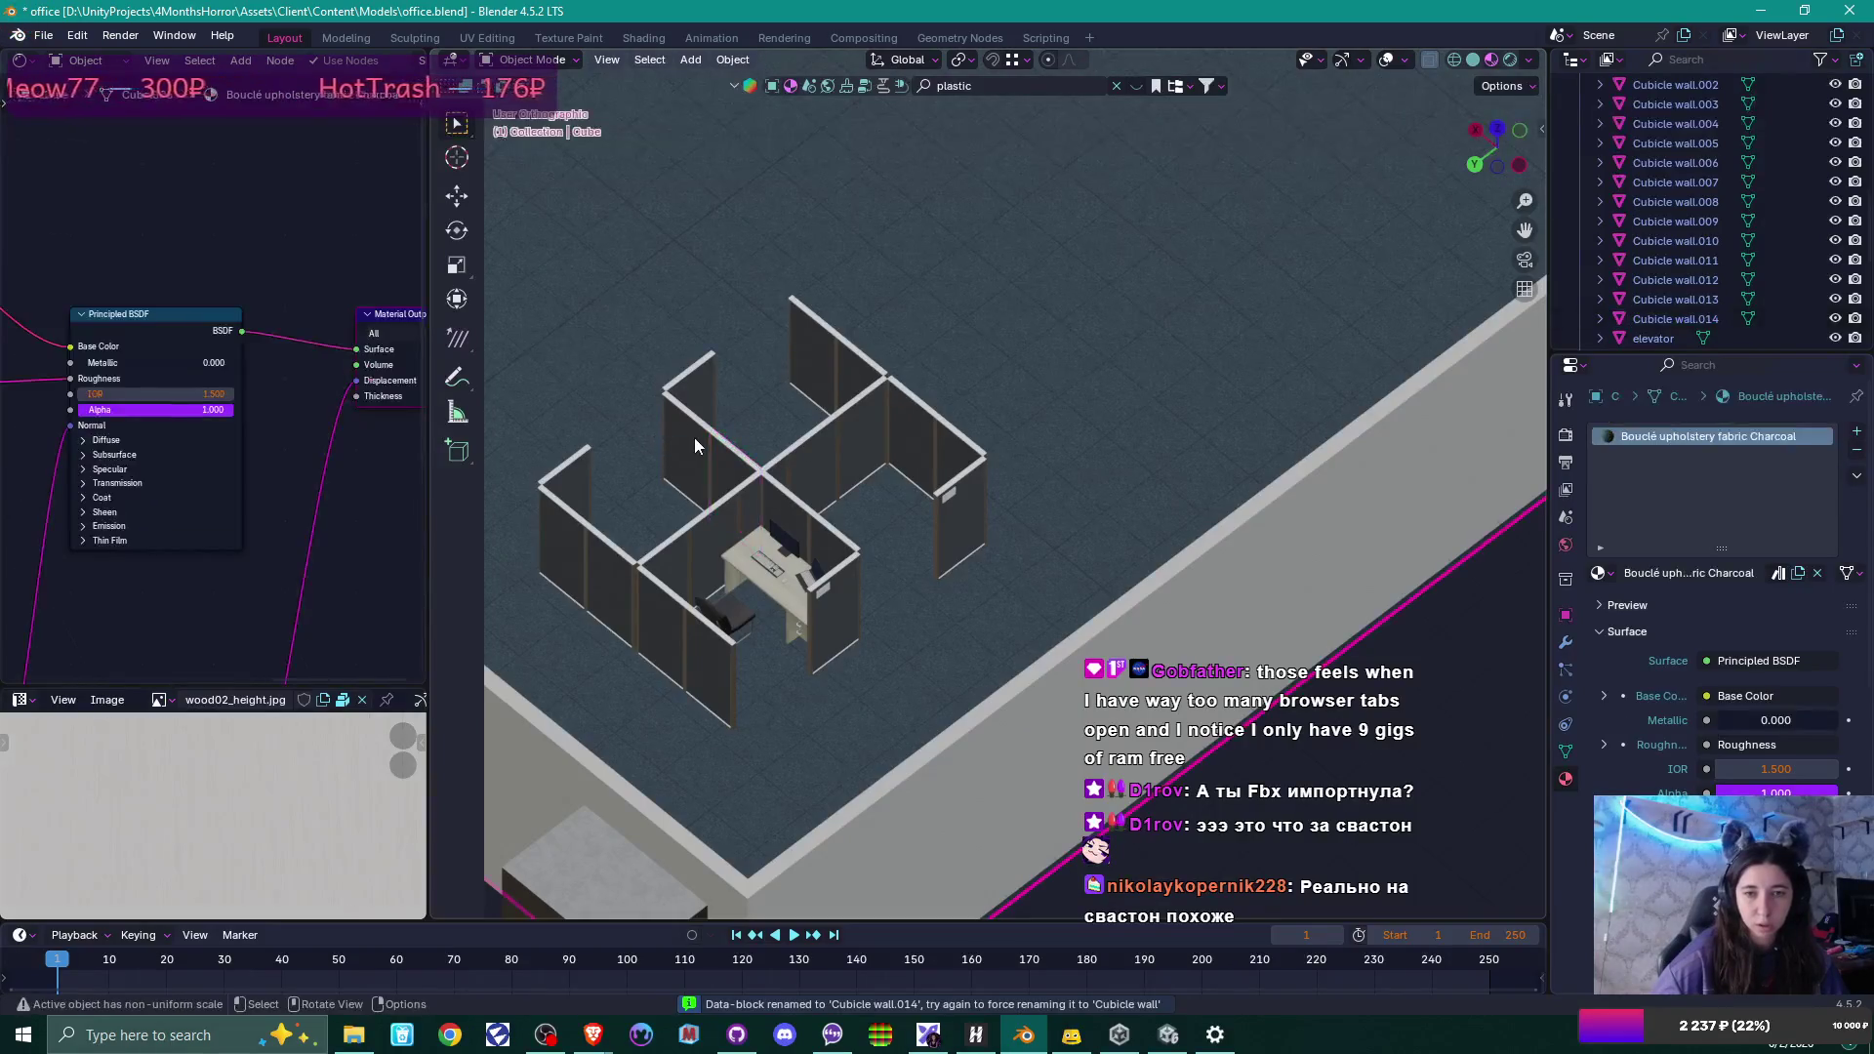
left_click(695, 439)
key("F2")
type("Cubicle wall")
key("Return")
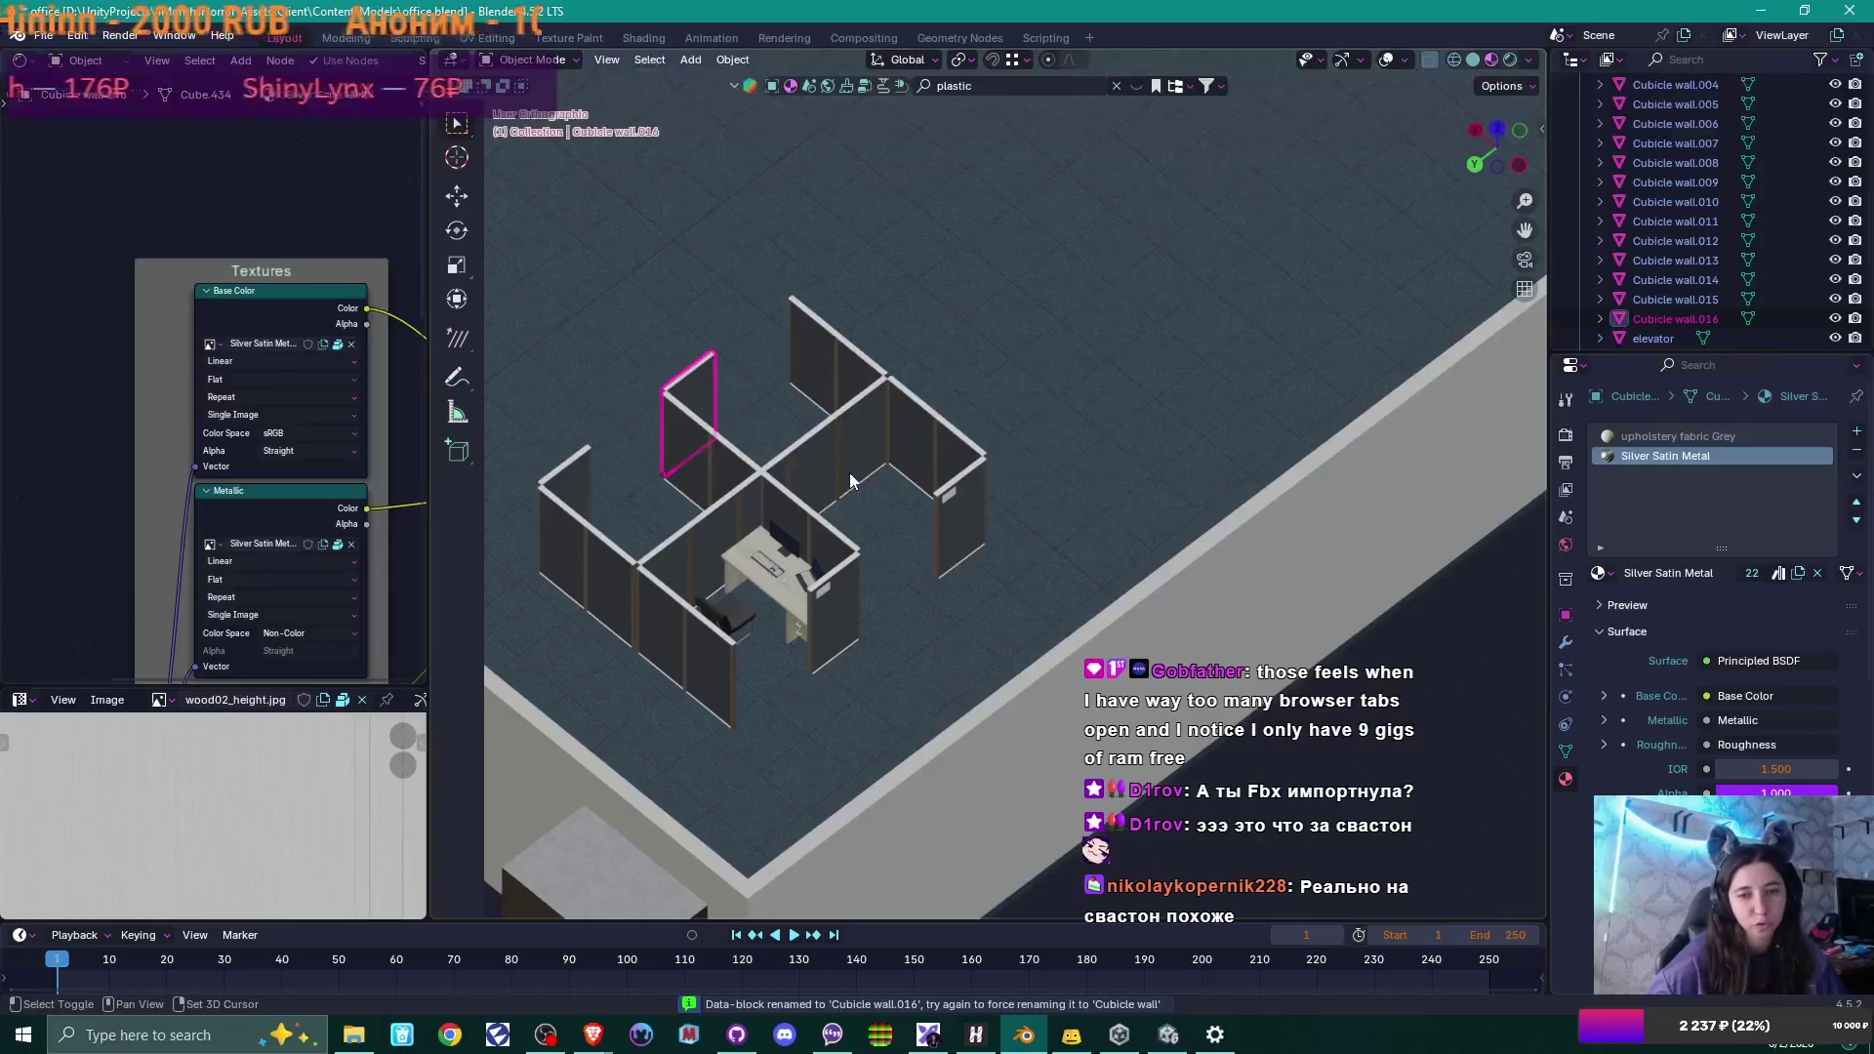
Rename the upper back wall panel Cube.013 to Cubicle wall.017.
middle_click_drag(854, 456, 873, 373, "shift")
left_click(746, 573)
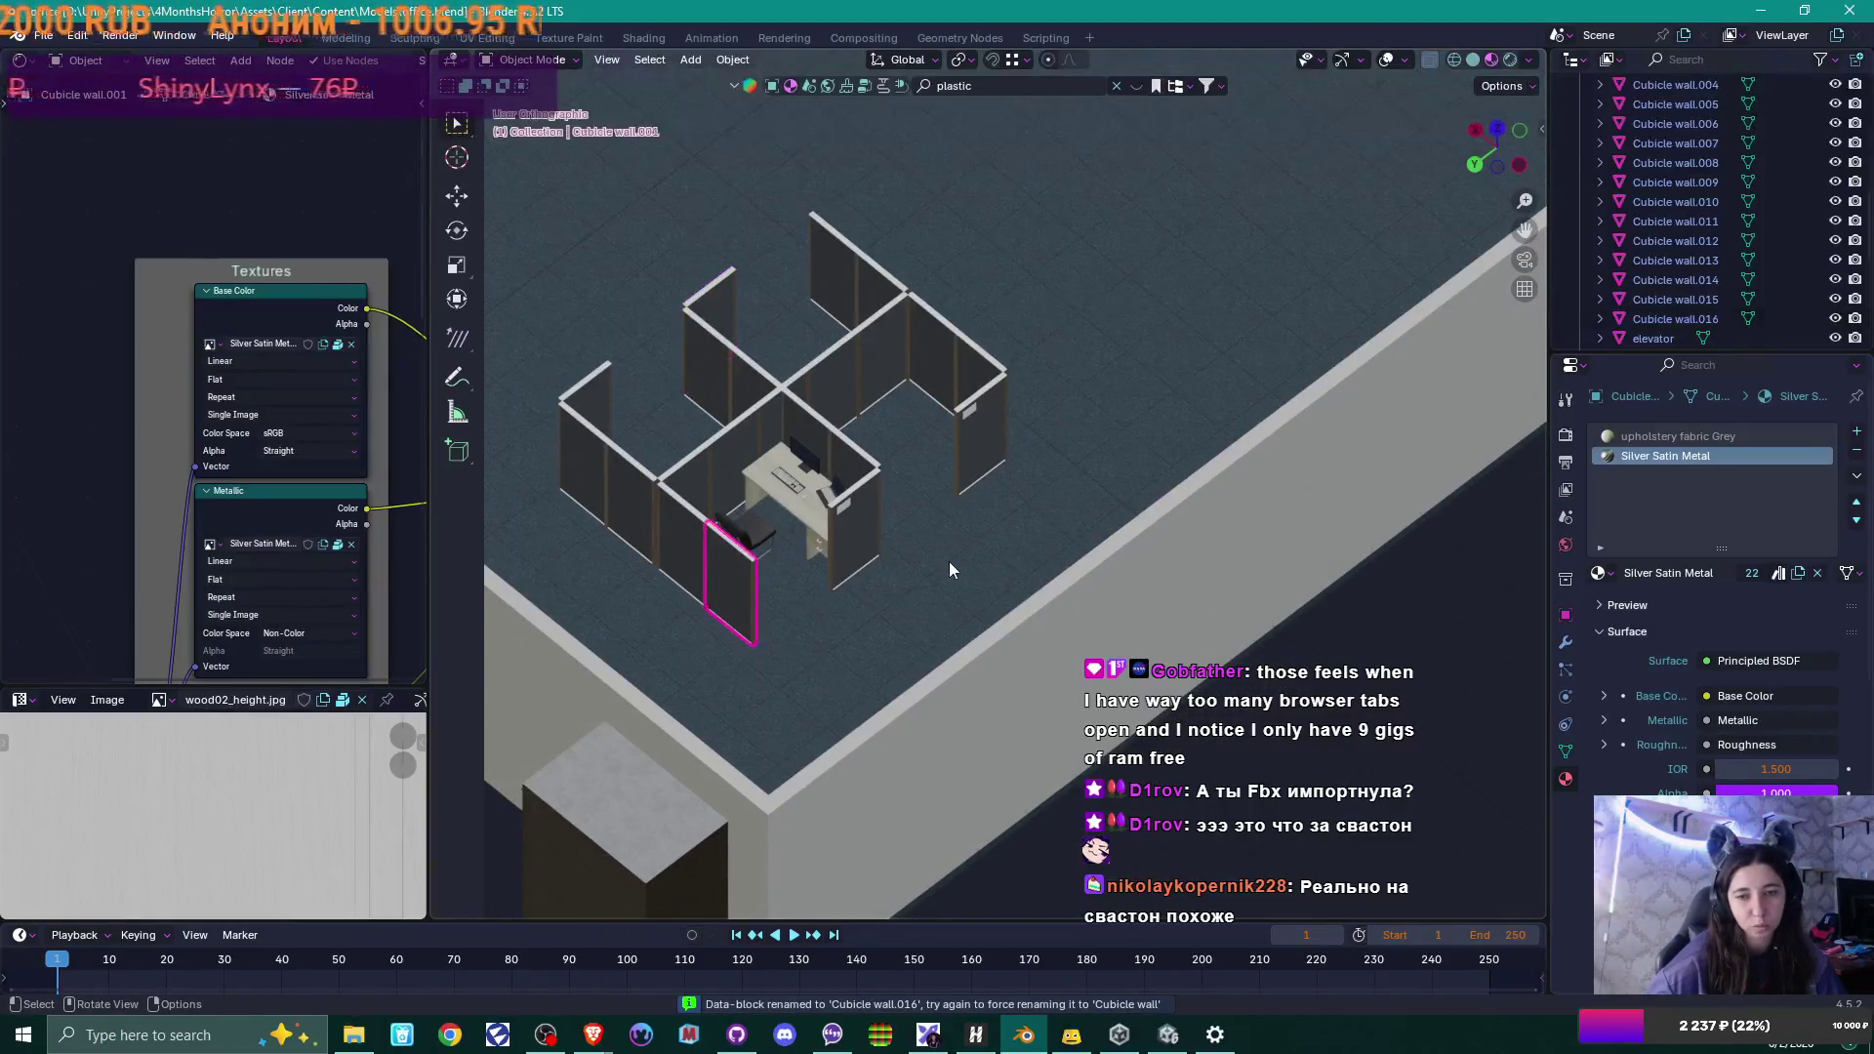
scroll(1725, 262, "up", 4)
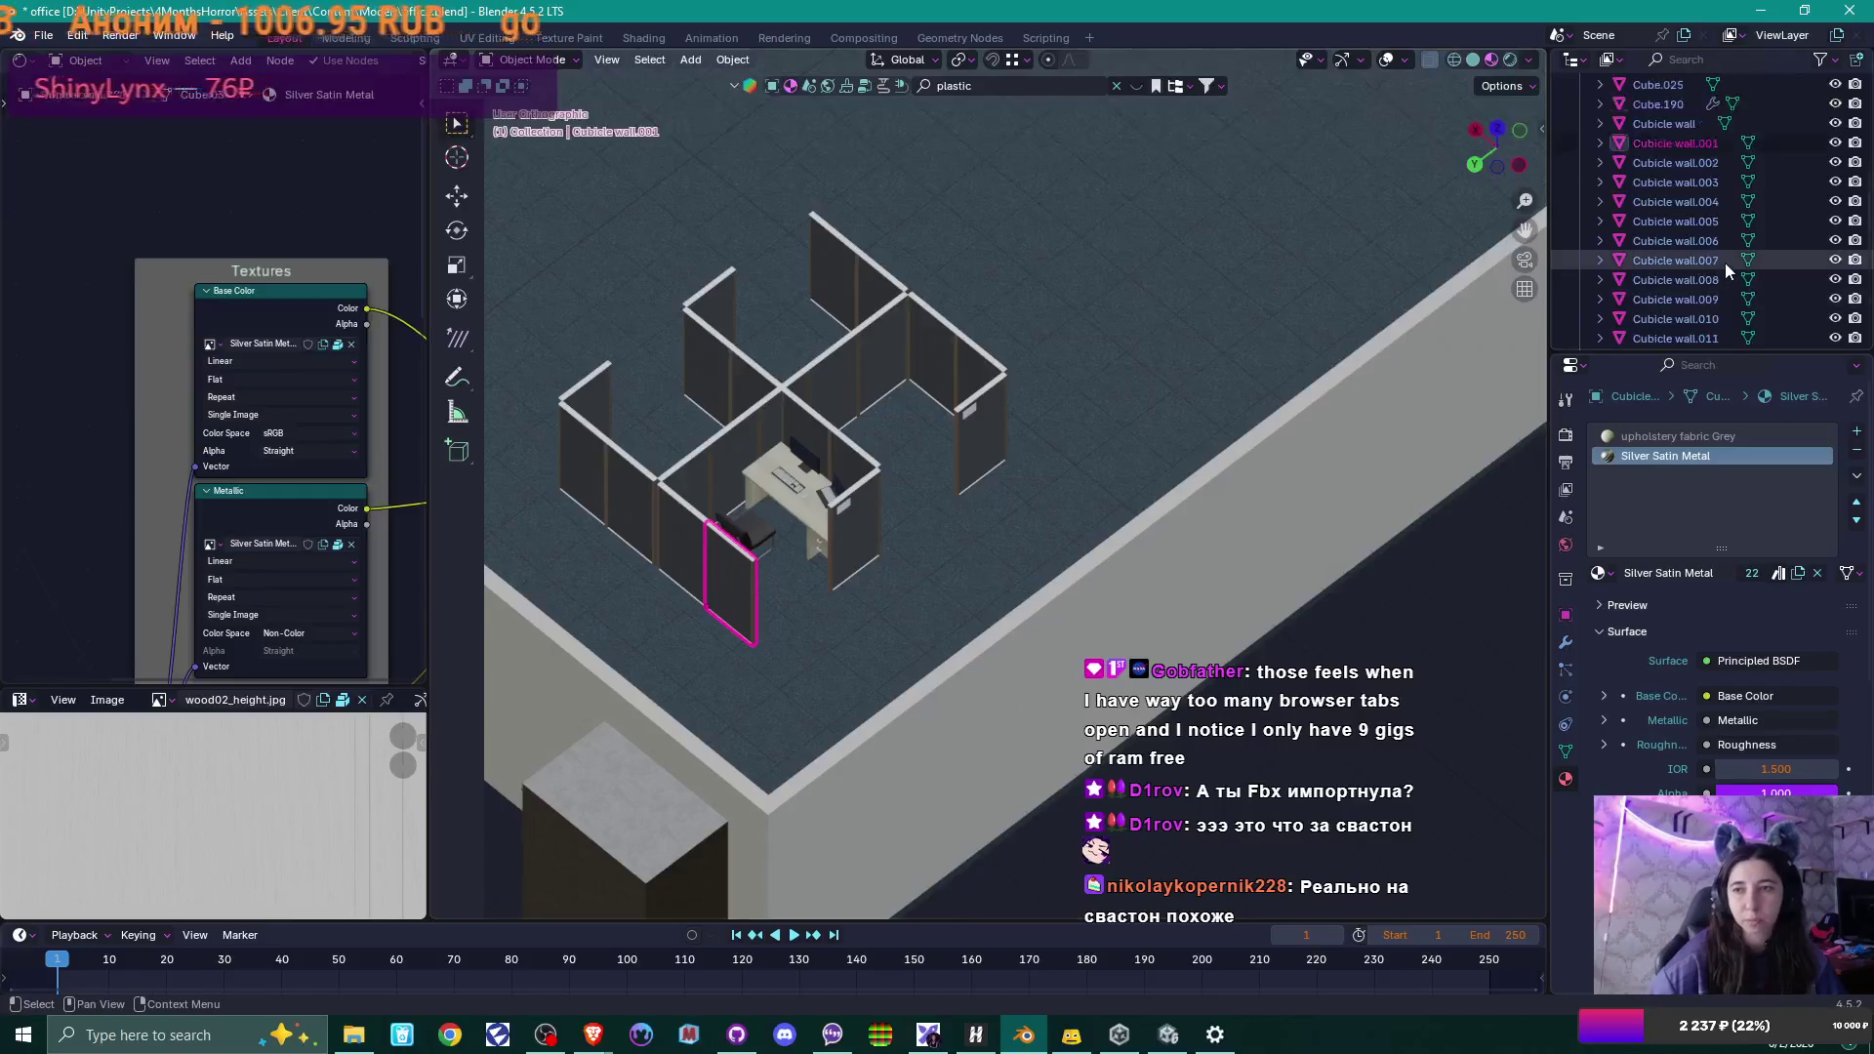
scroll(1724, 262, "up", 2)
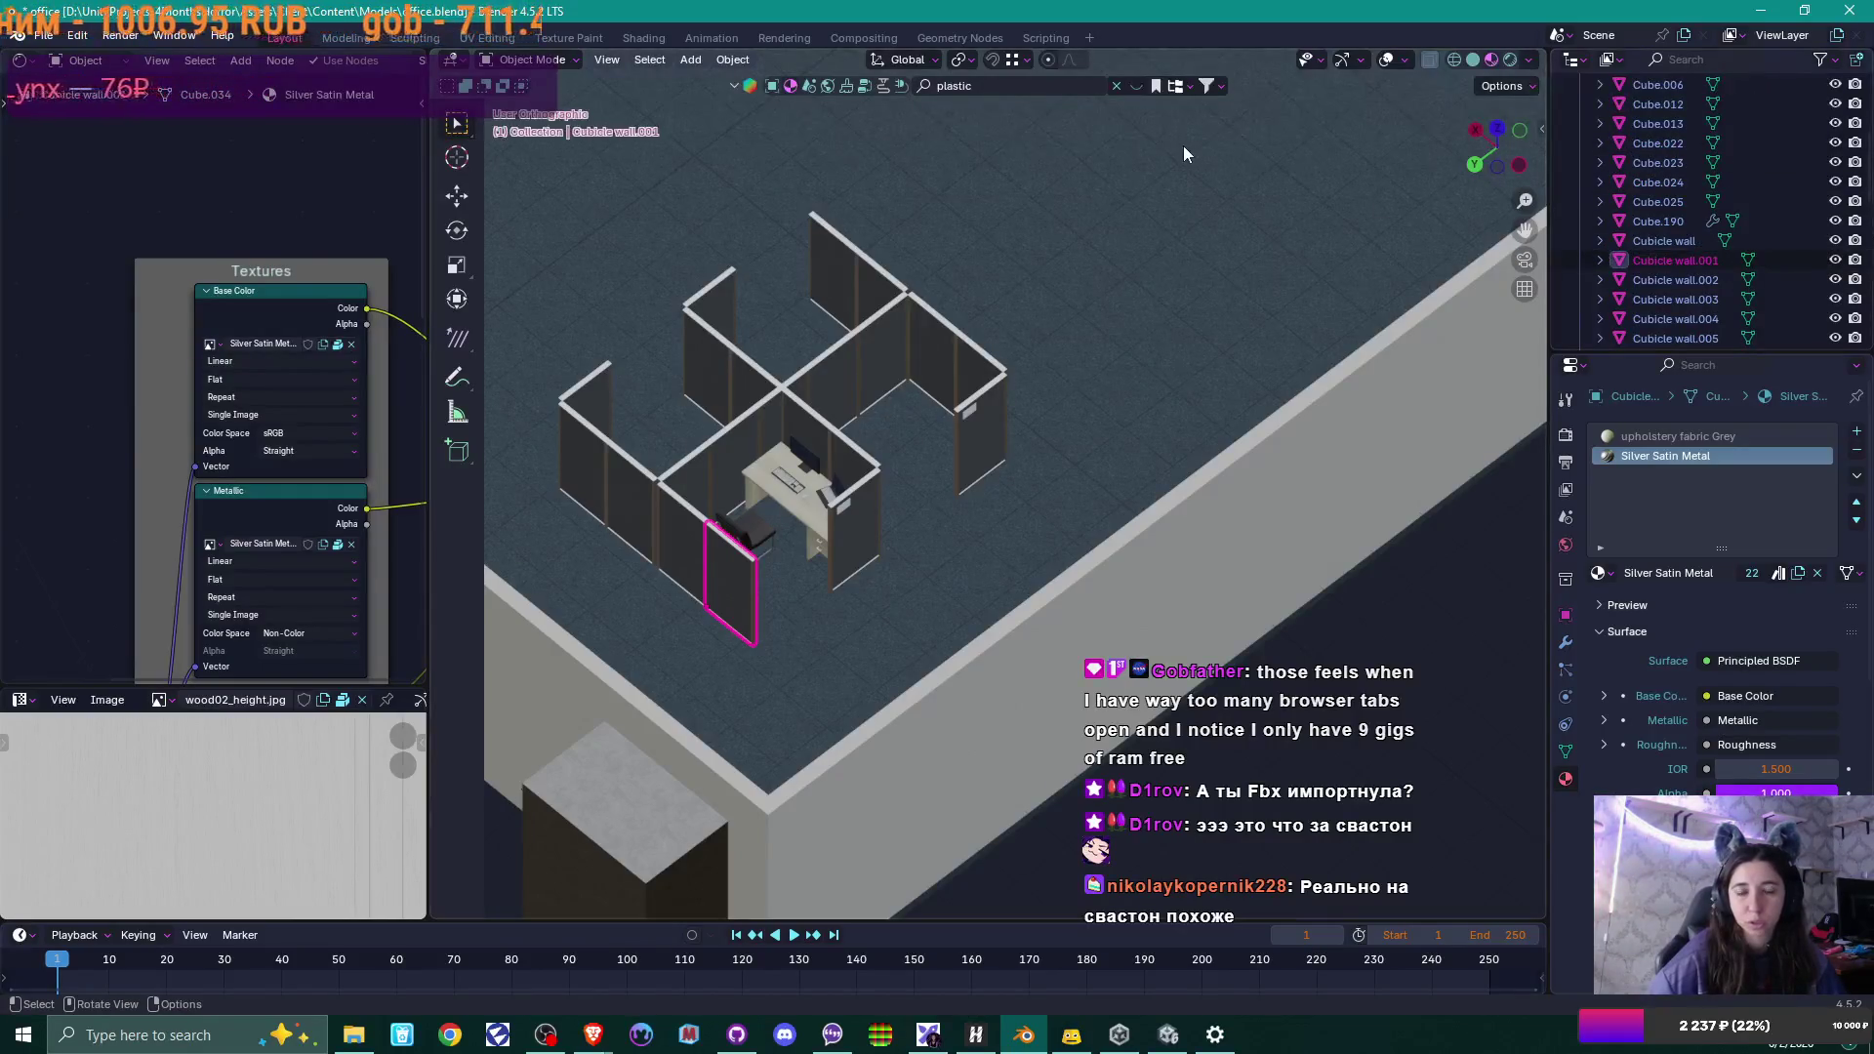
left_click(826, 270)
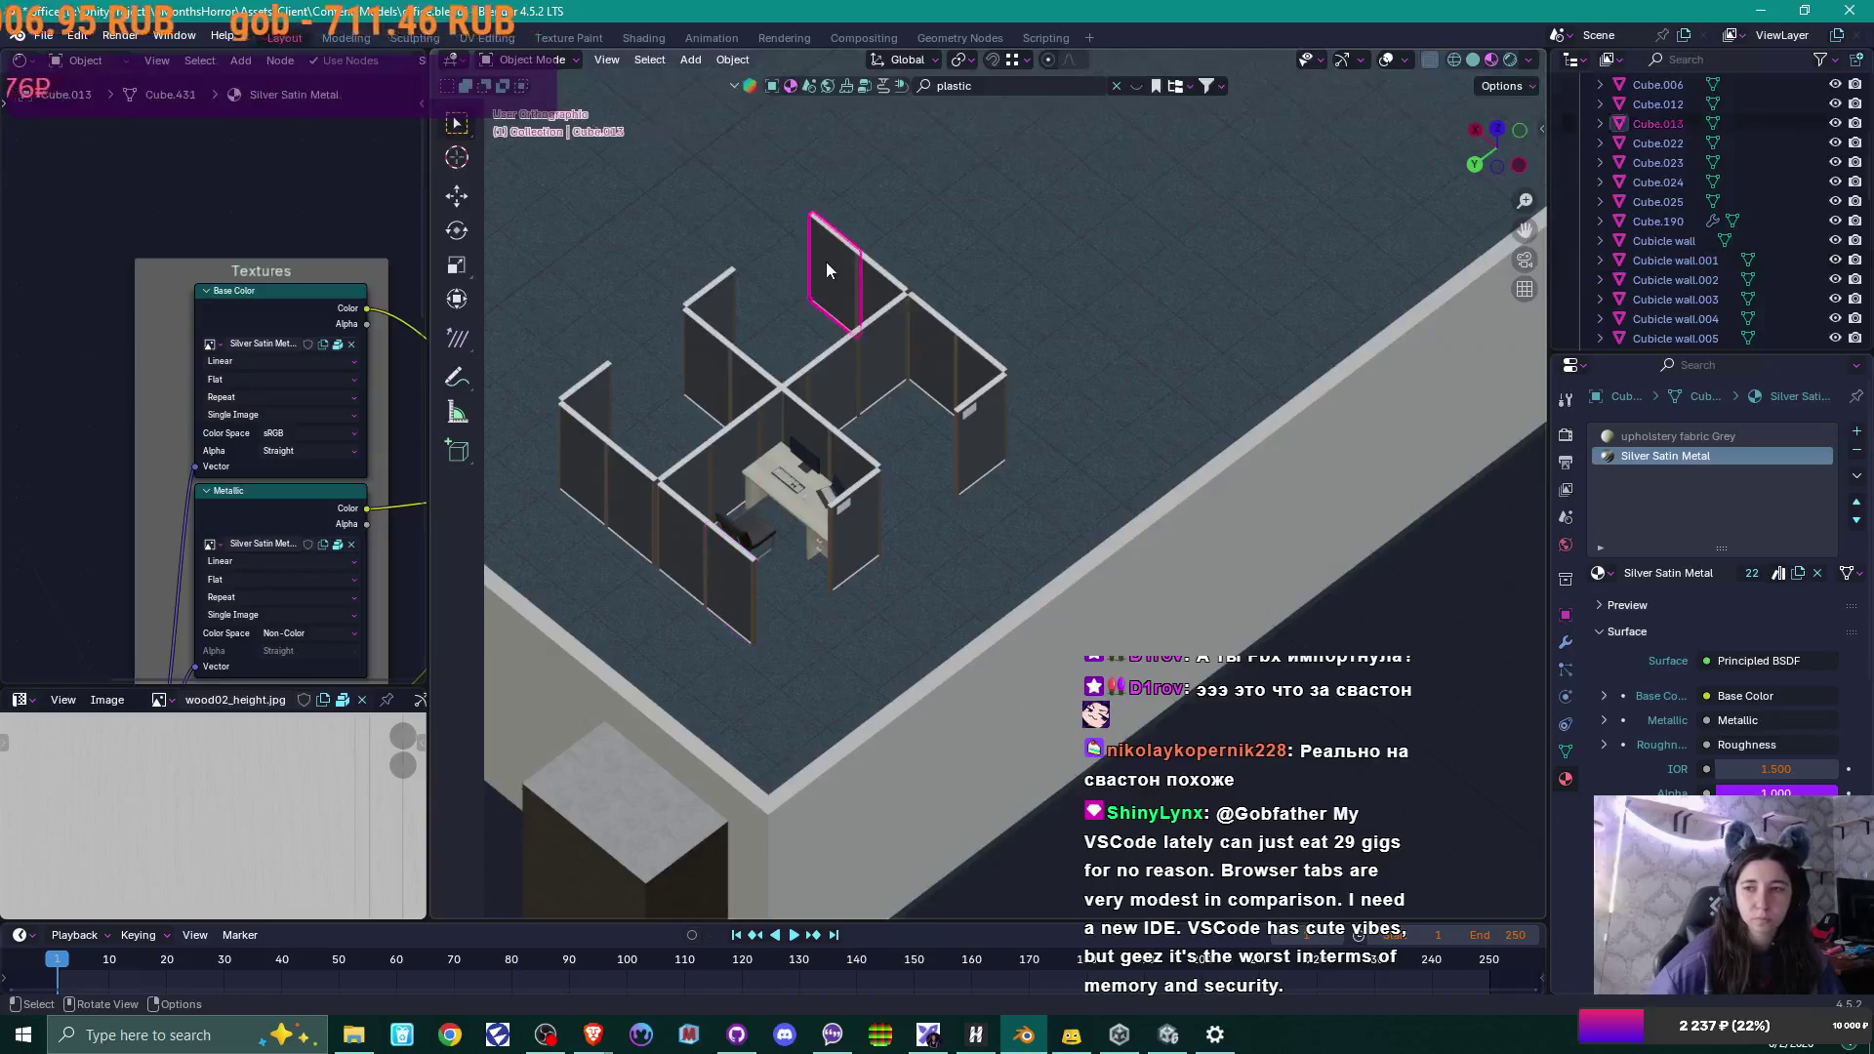
key("F2")
type("Cubicle wall")
key("Return")
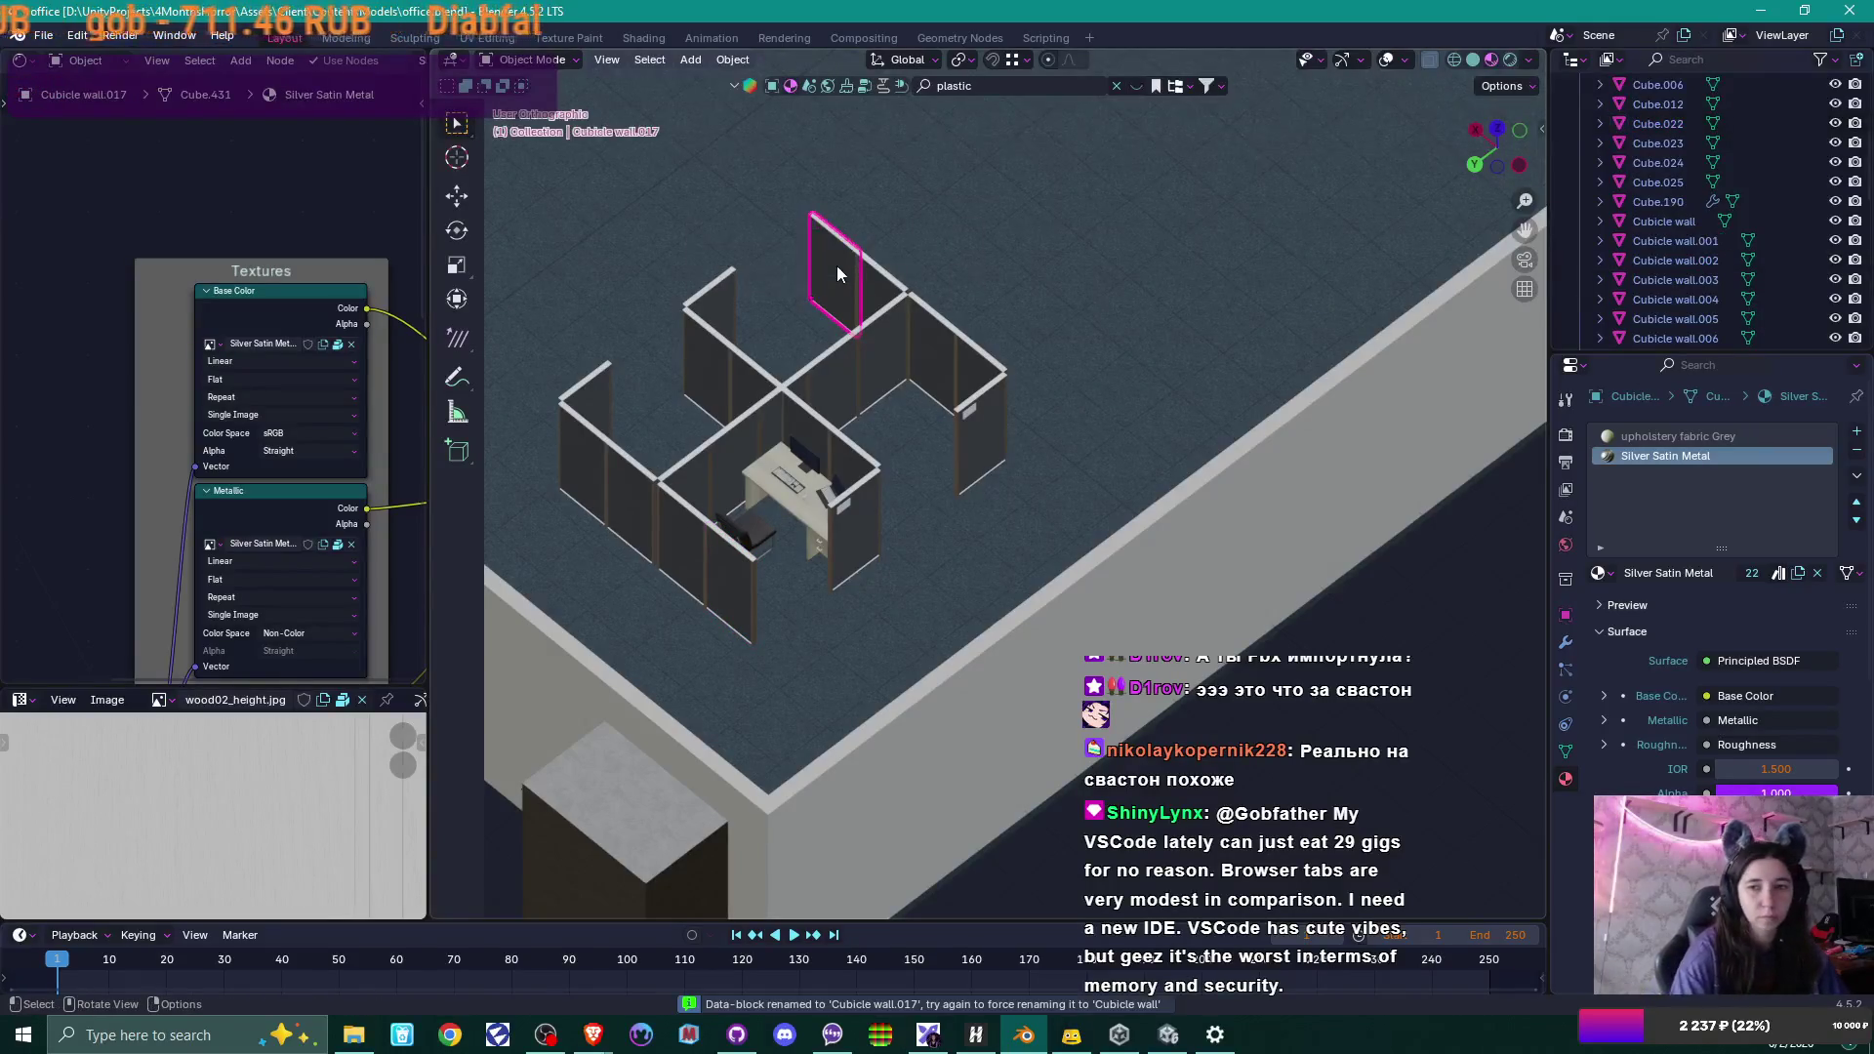
Rename Cube.012 to 'Cubicle wall' and check the neighbouring panels' names.
left_click(893, 293)
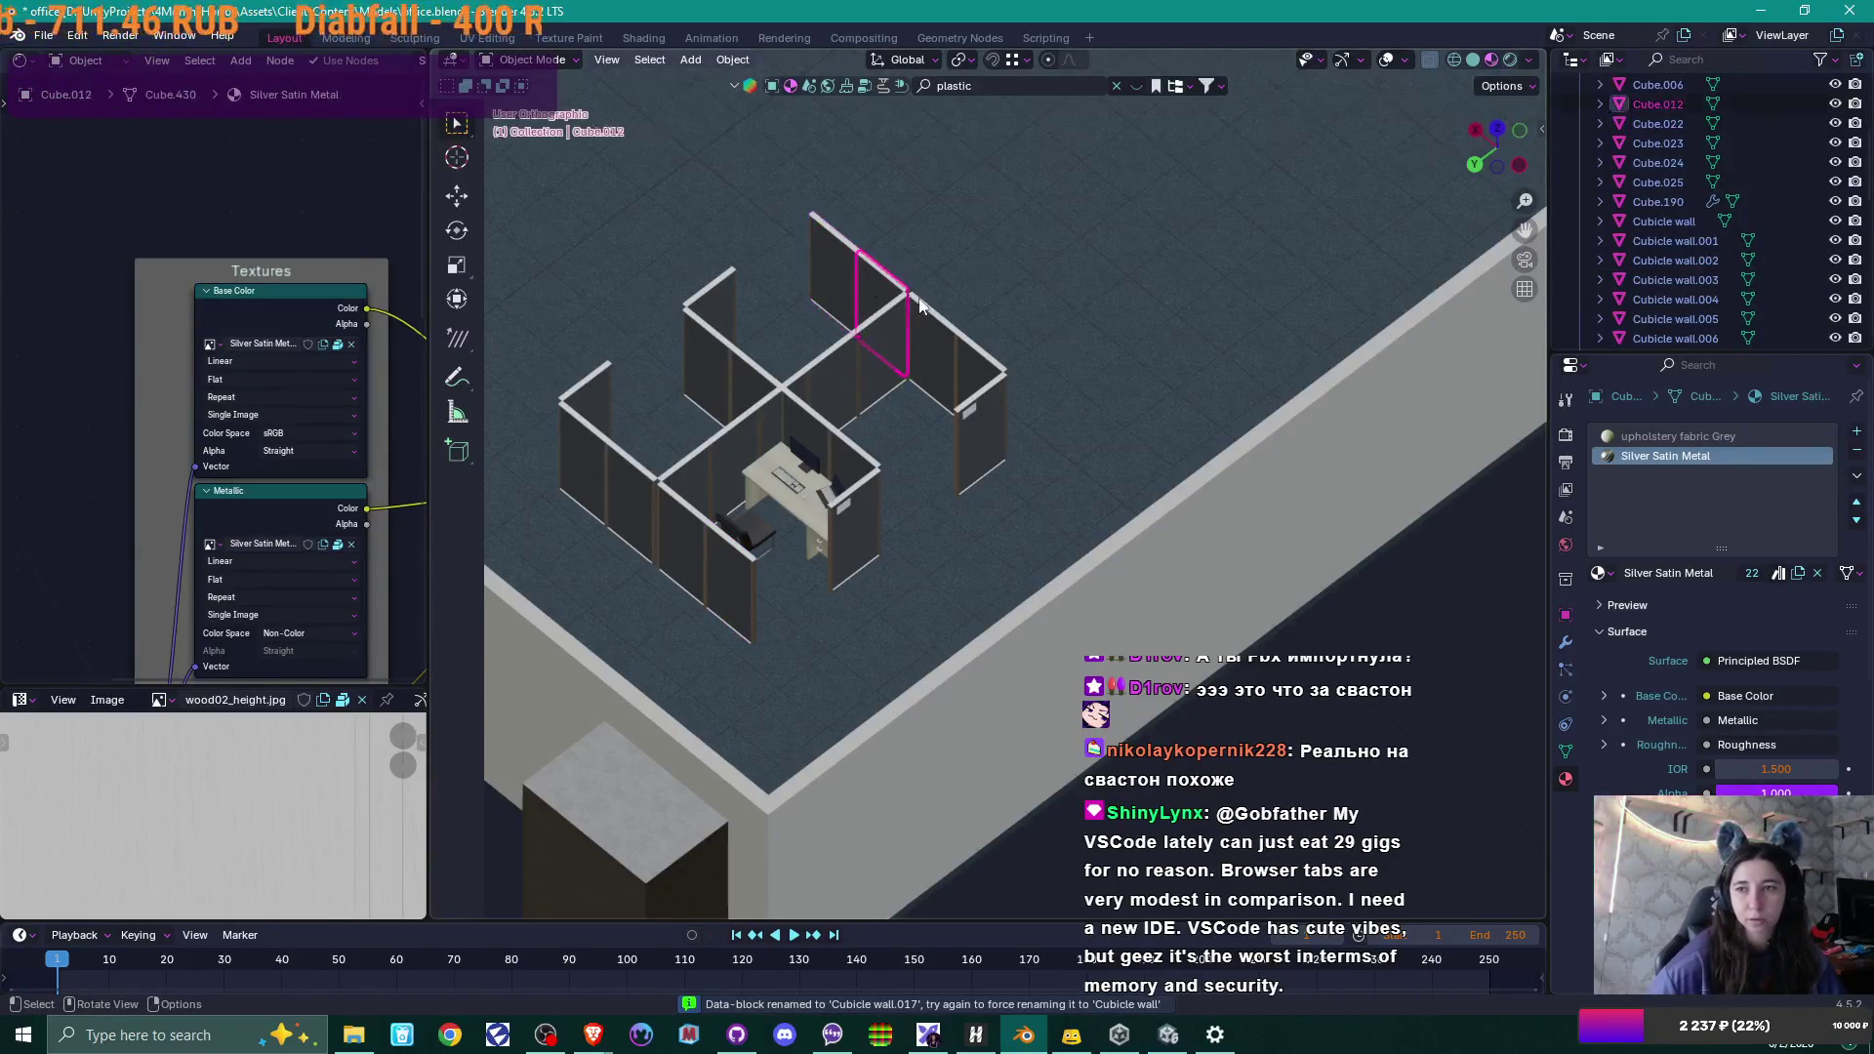
key("F2")
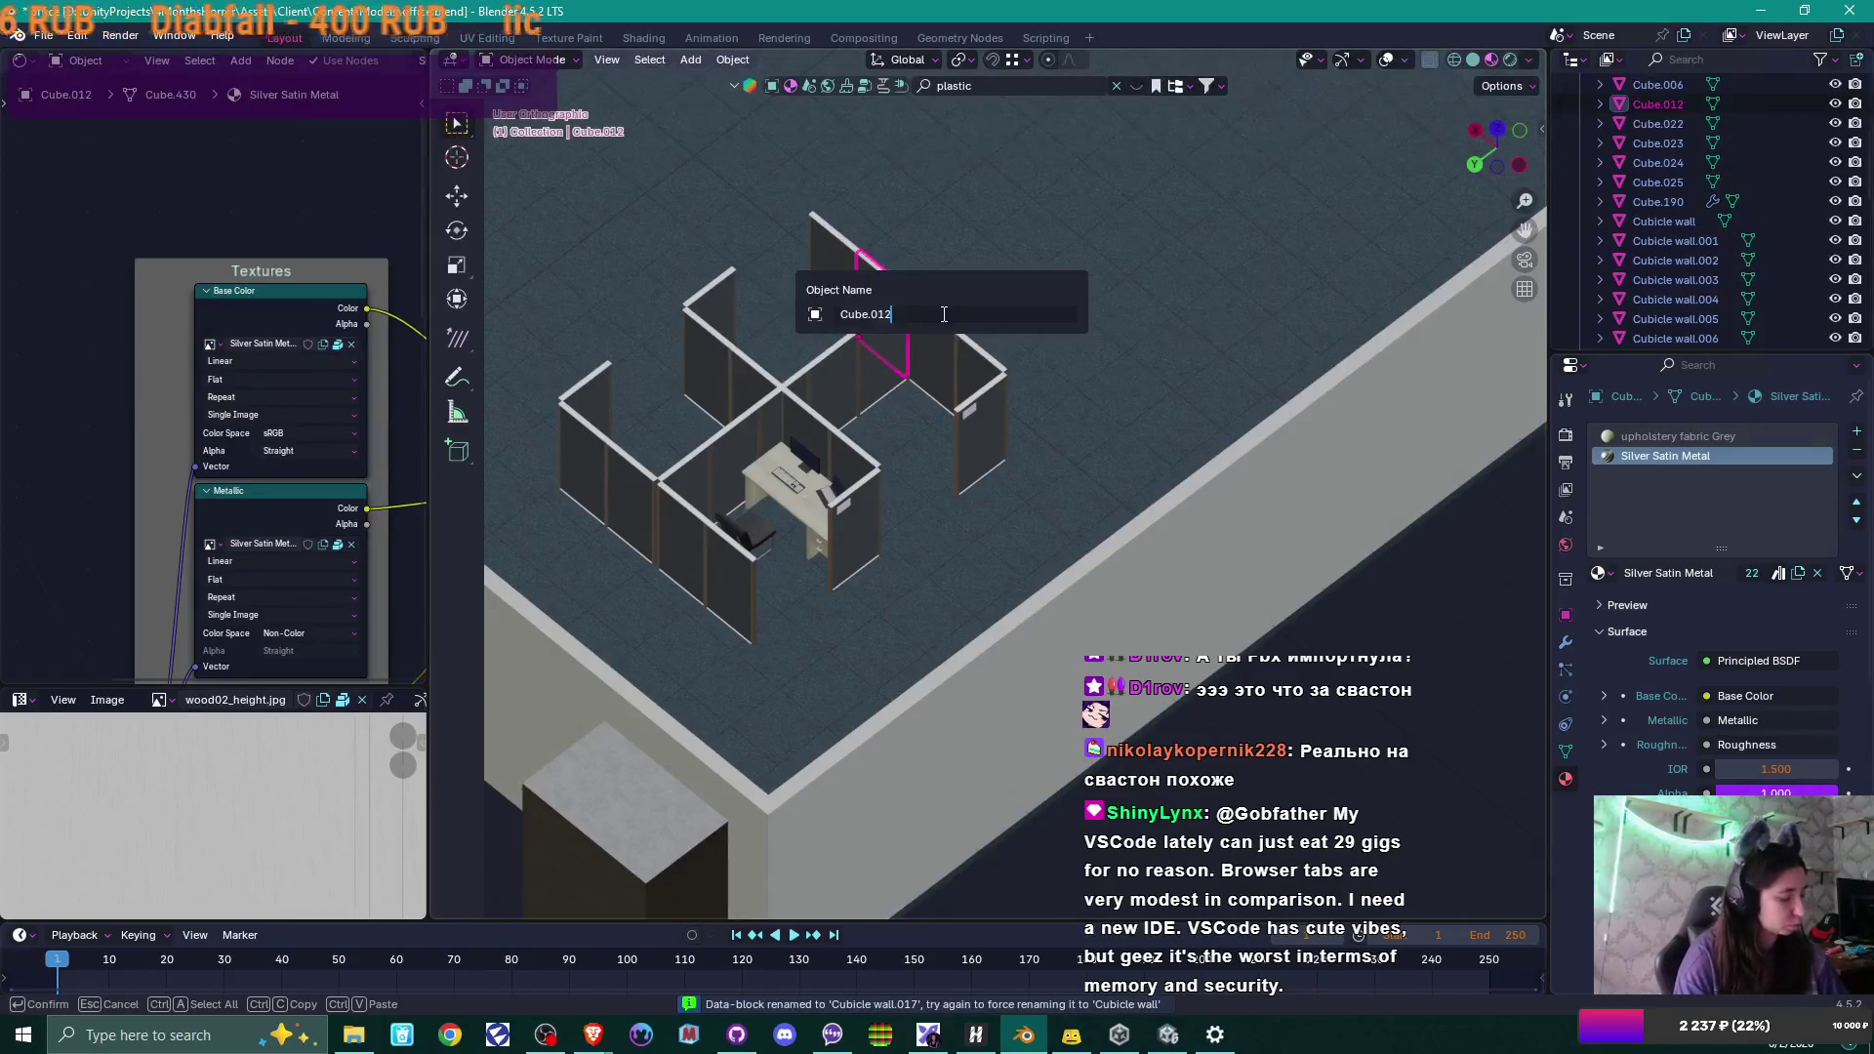
type("Cubicle wall")
key("Return")
left_click(937, 320)
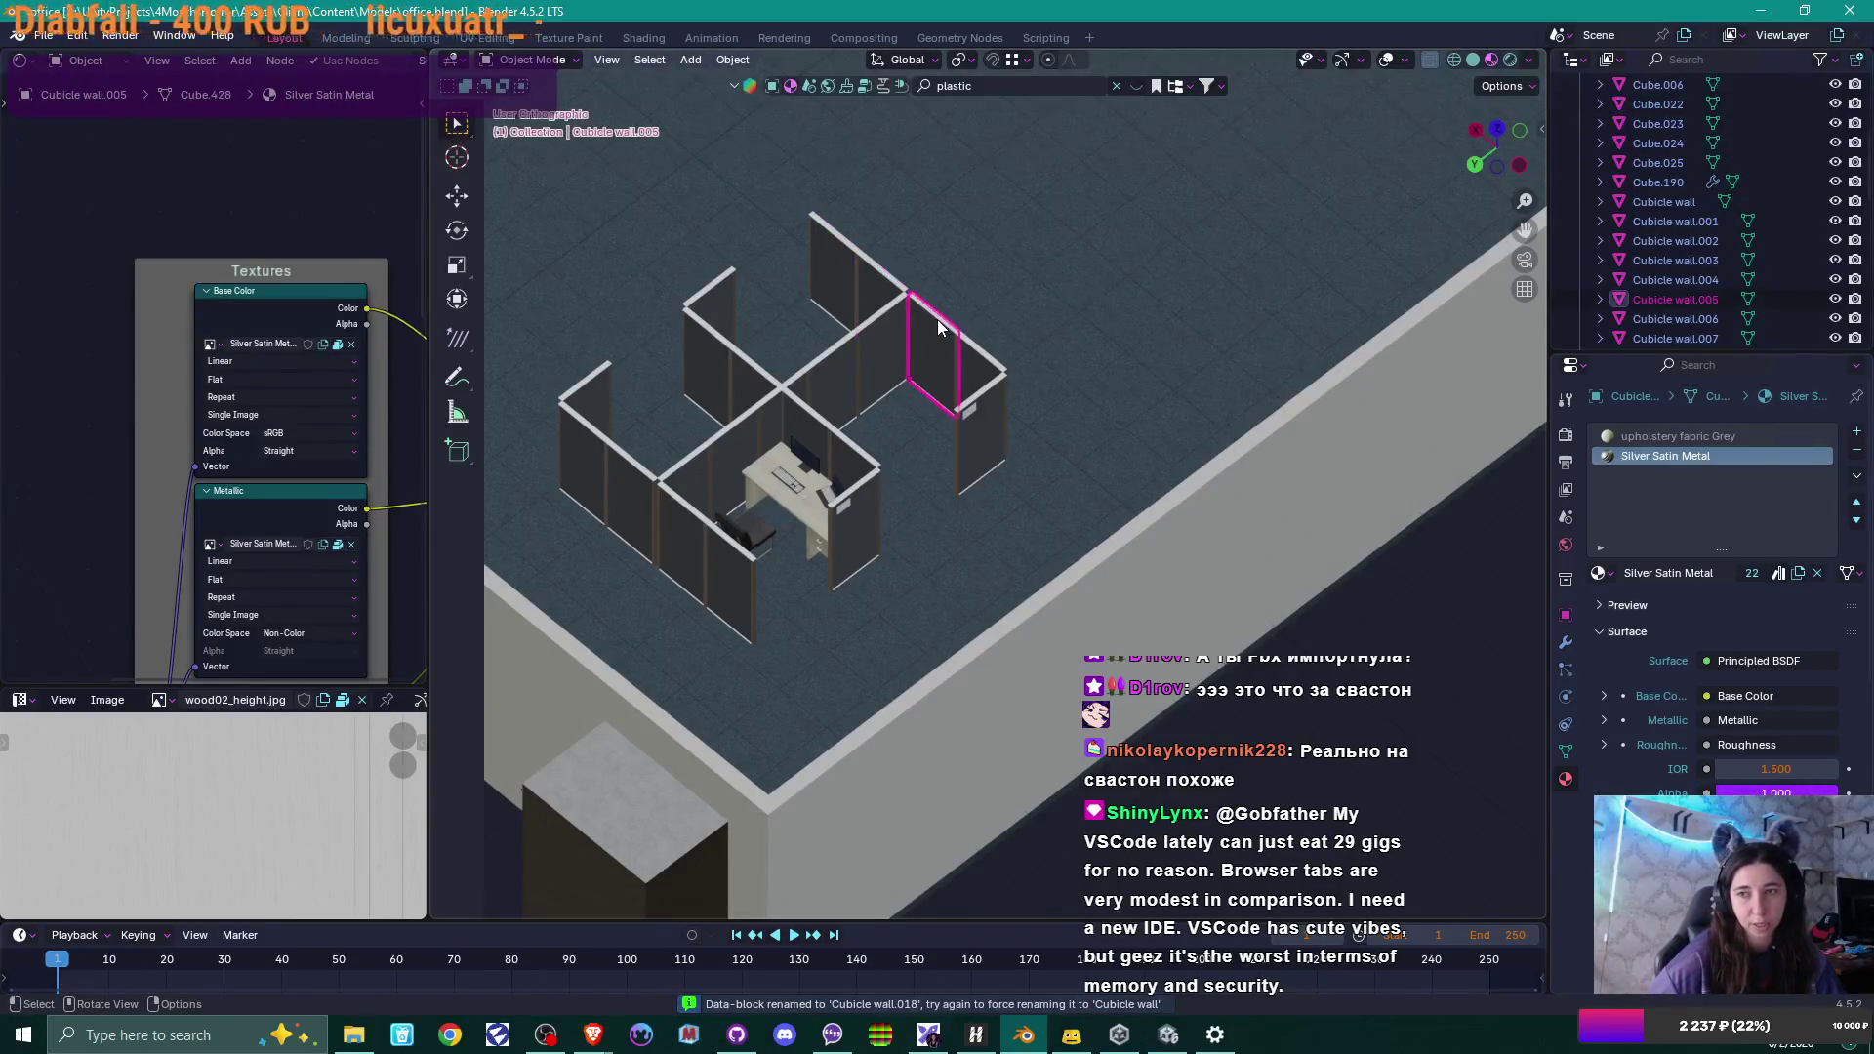
left_click(890, 334)
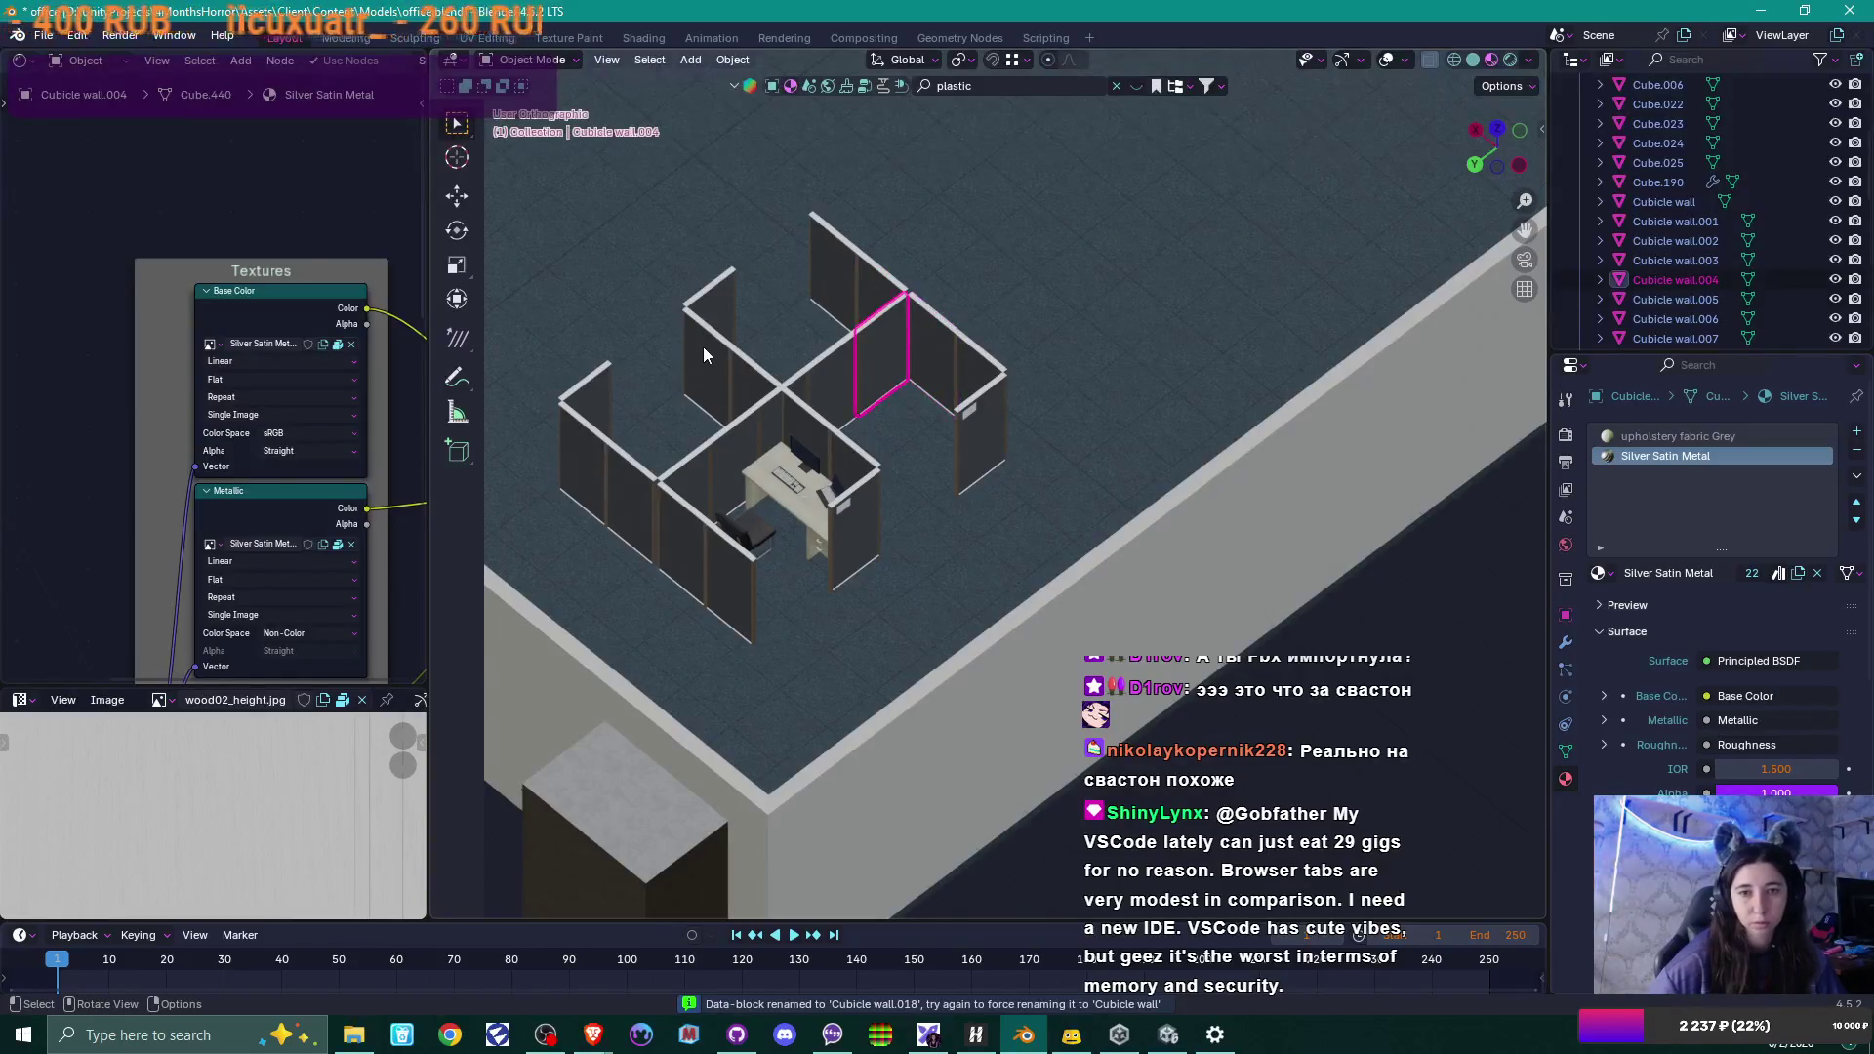
left_click(702, 348)
left_click(750, 369)
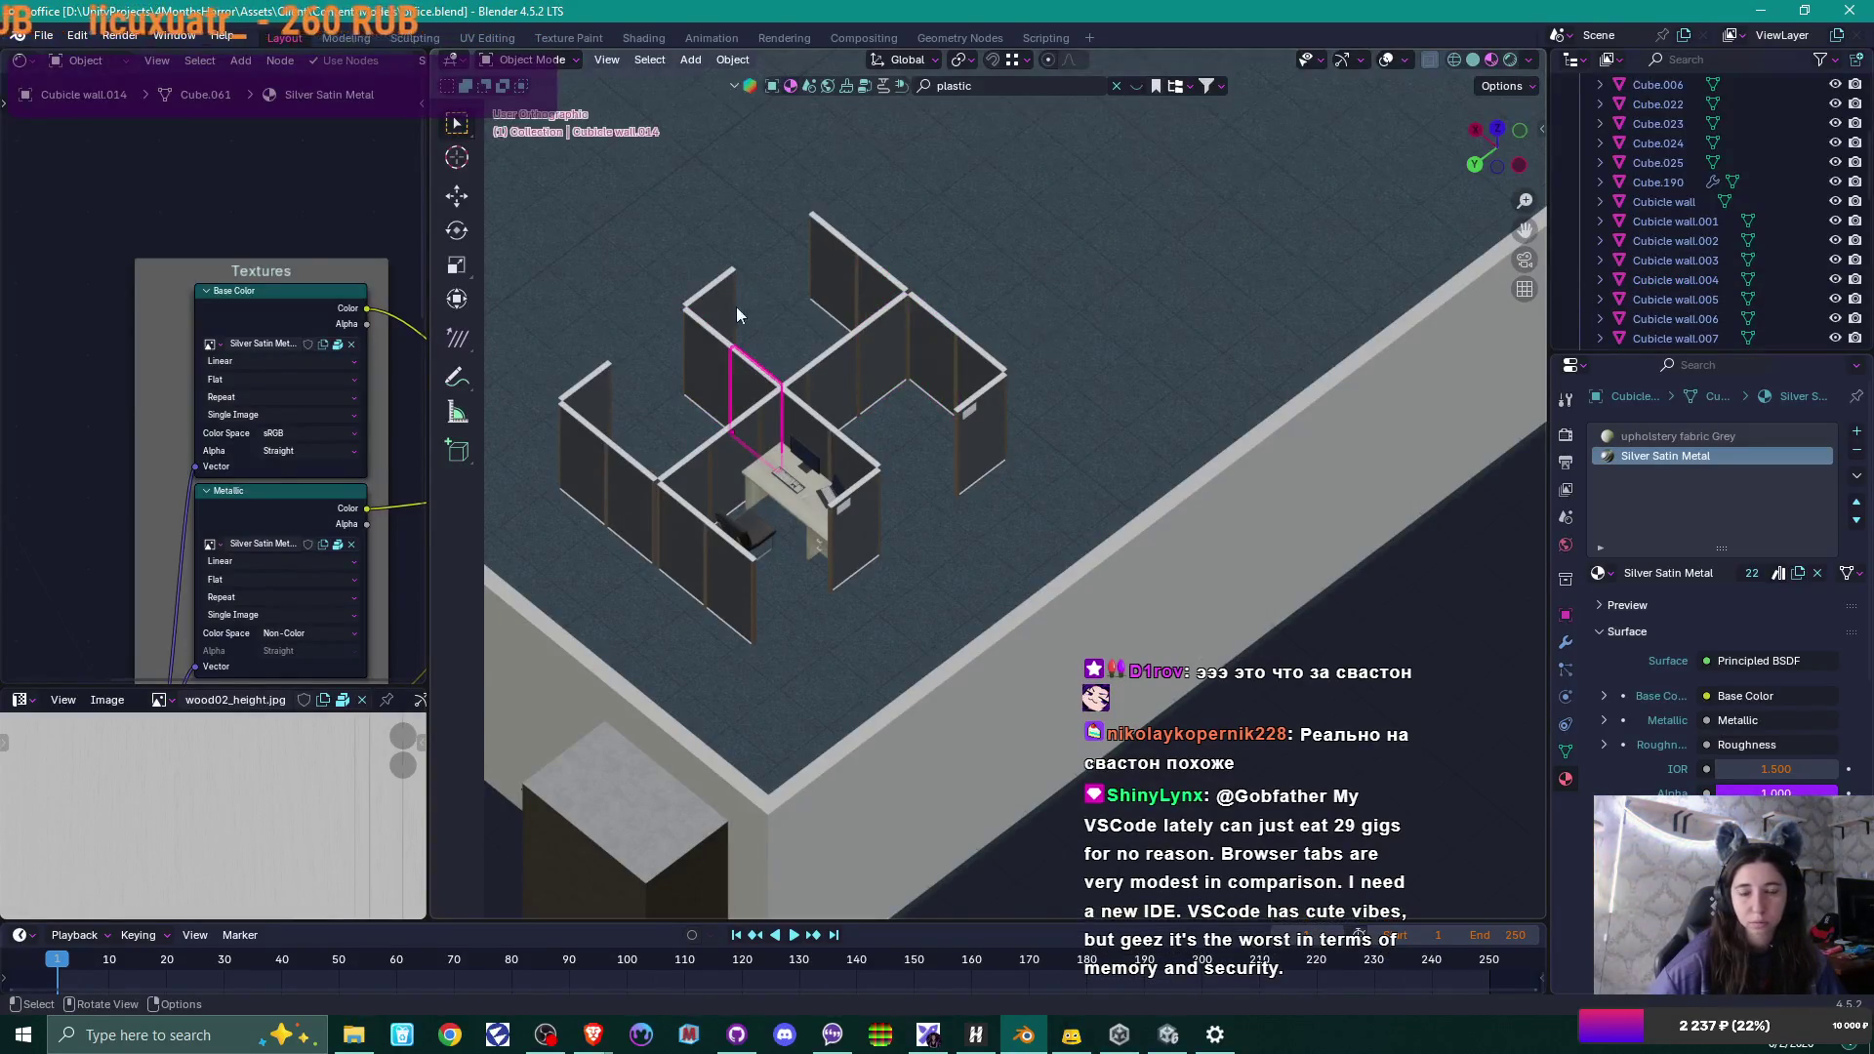
Rename Cube.005 and Cube.006 in the Outliner to Cubicle wall.019 and Cubicle wall.020.
scroll(1681, 225, "up", 3)
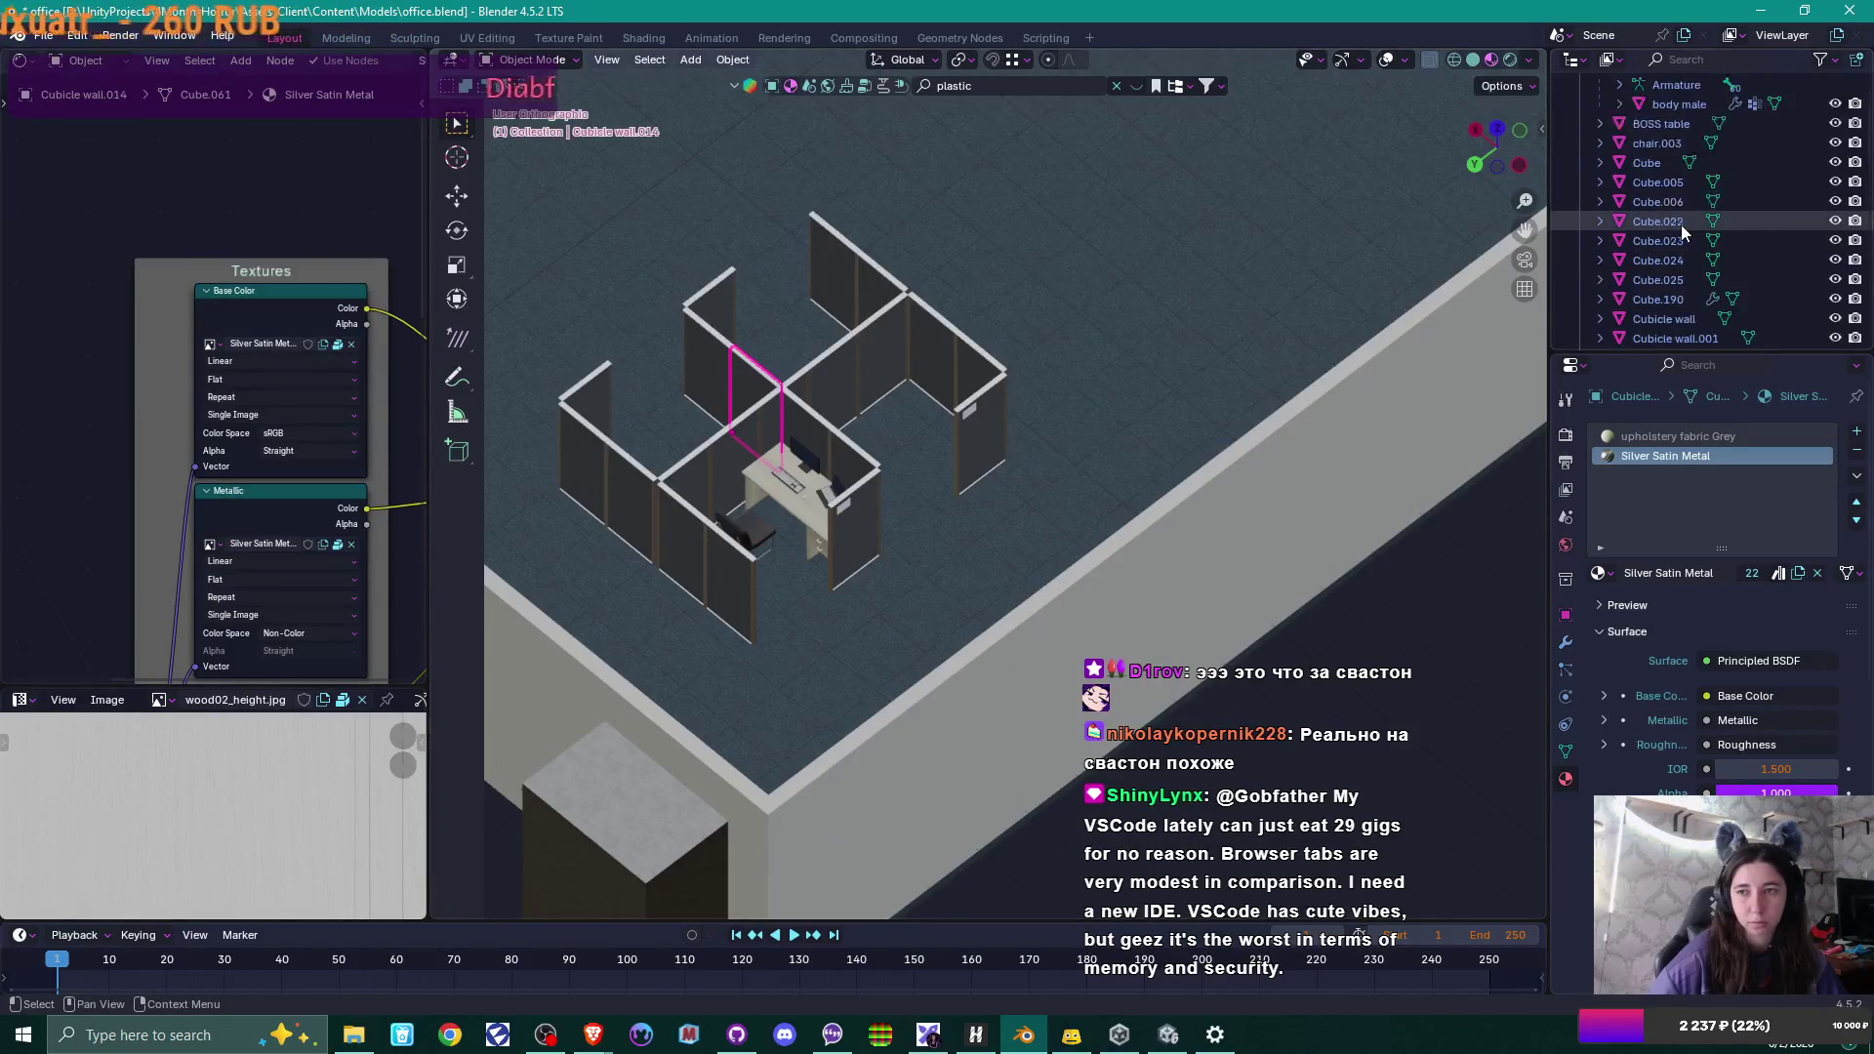
left_click(1671, 179)
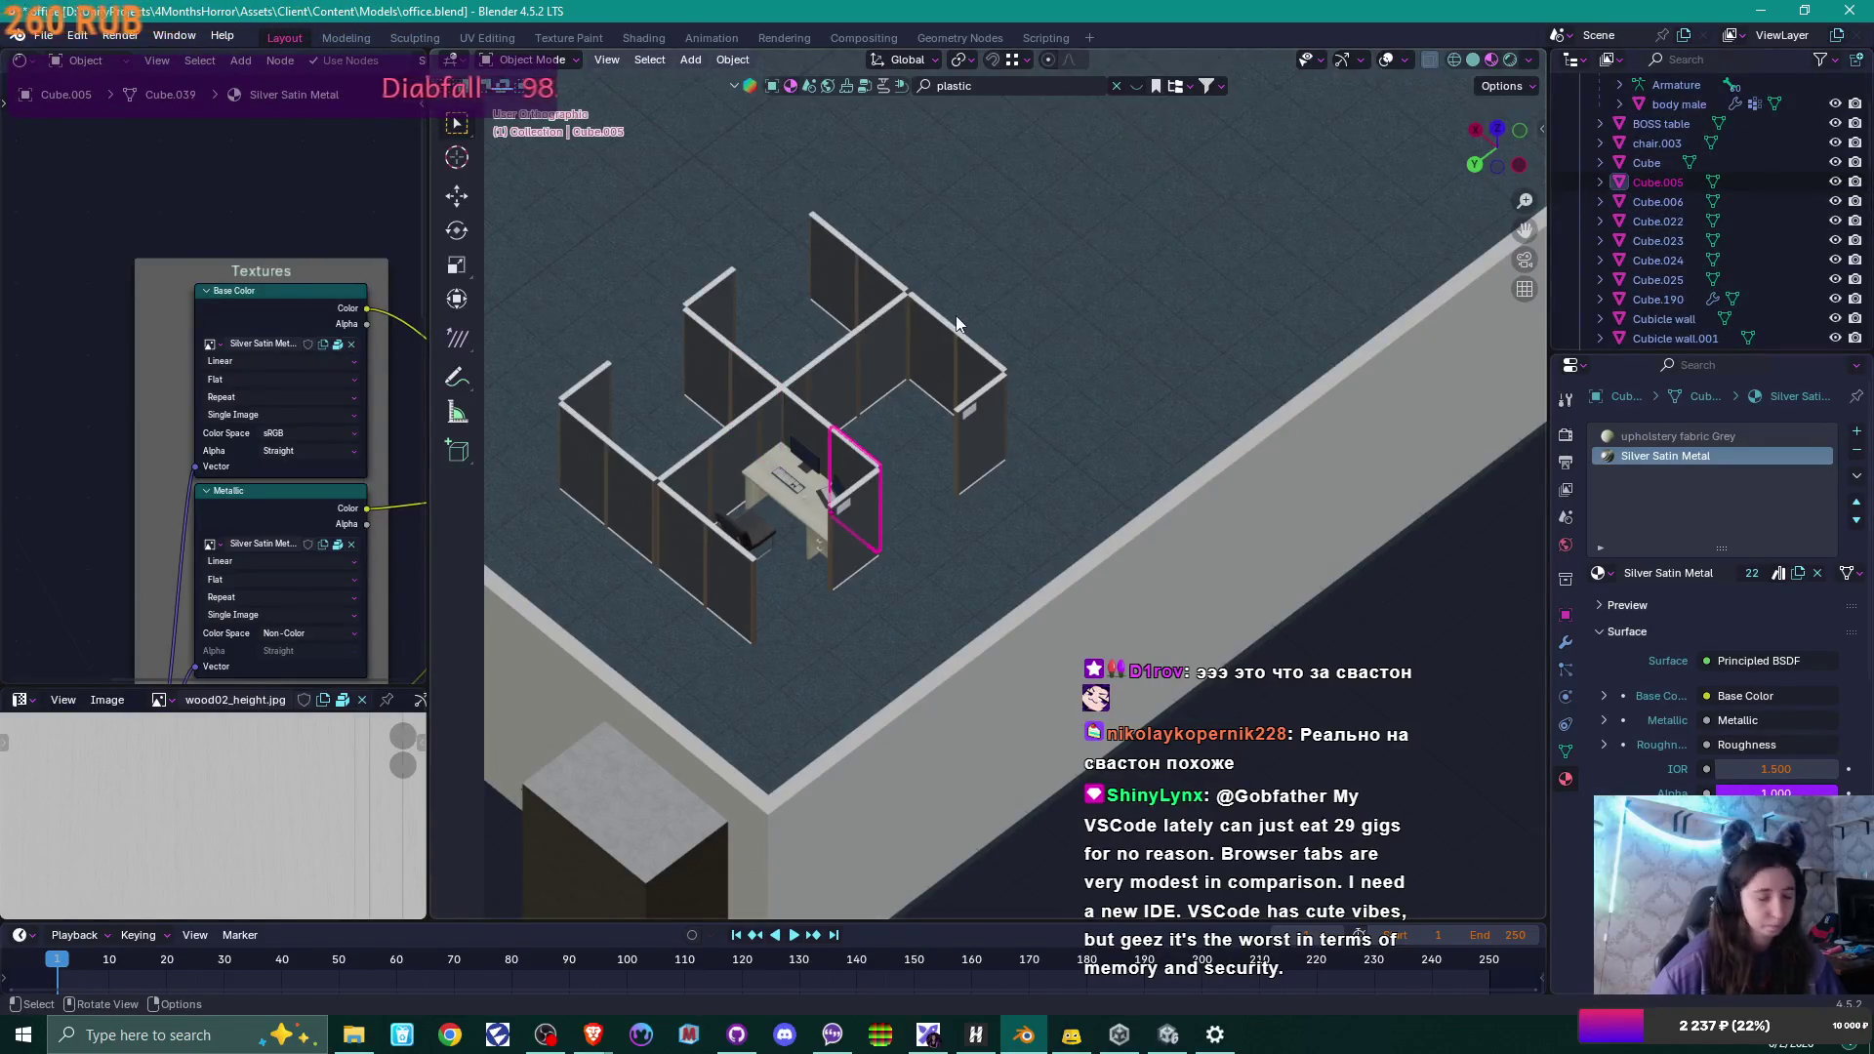
key("F2")
type("Cubicle wall")
key("Return")
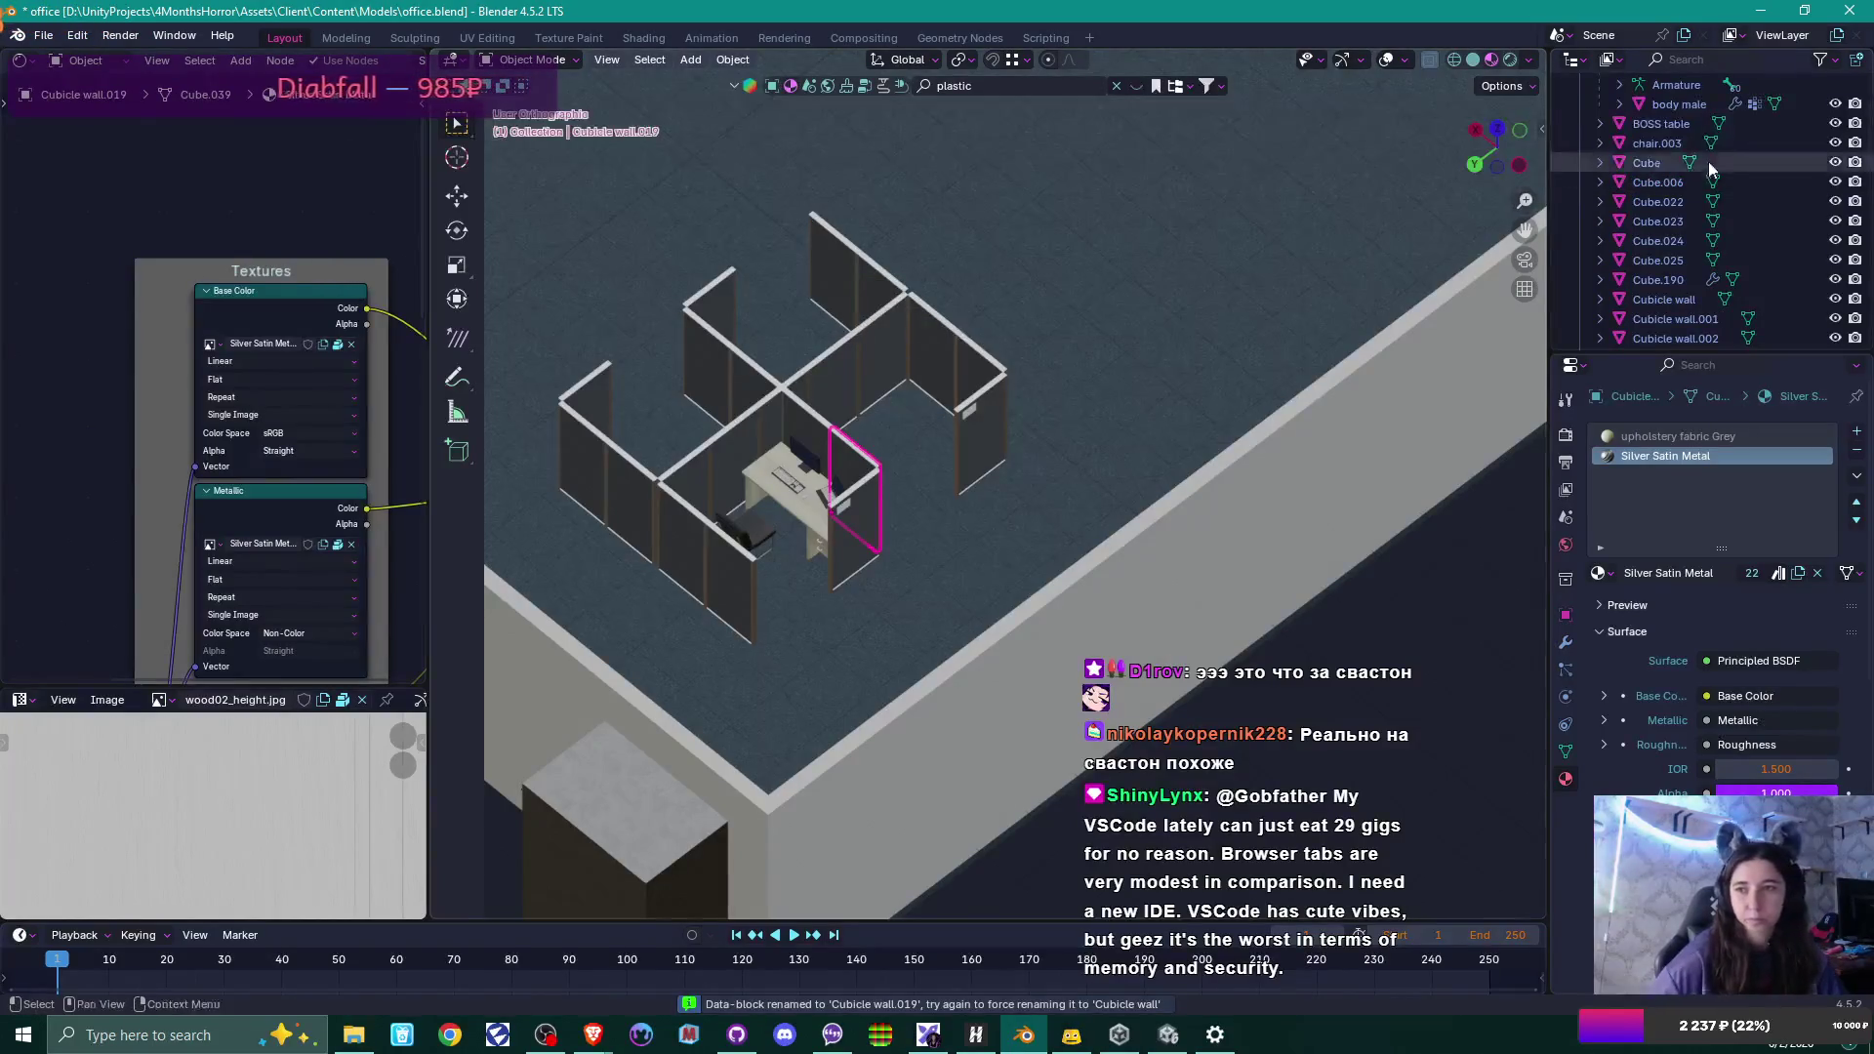
left_click(1659, 181)
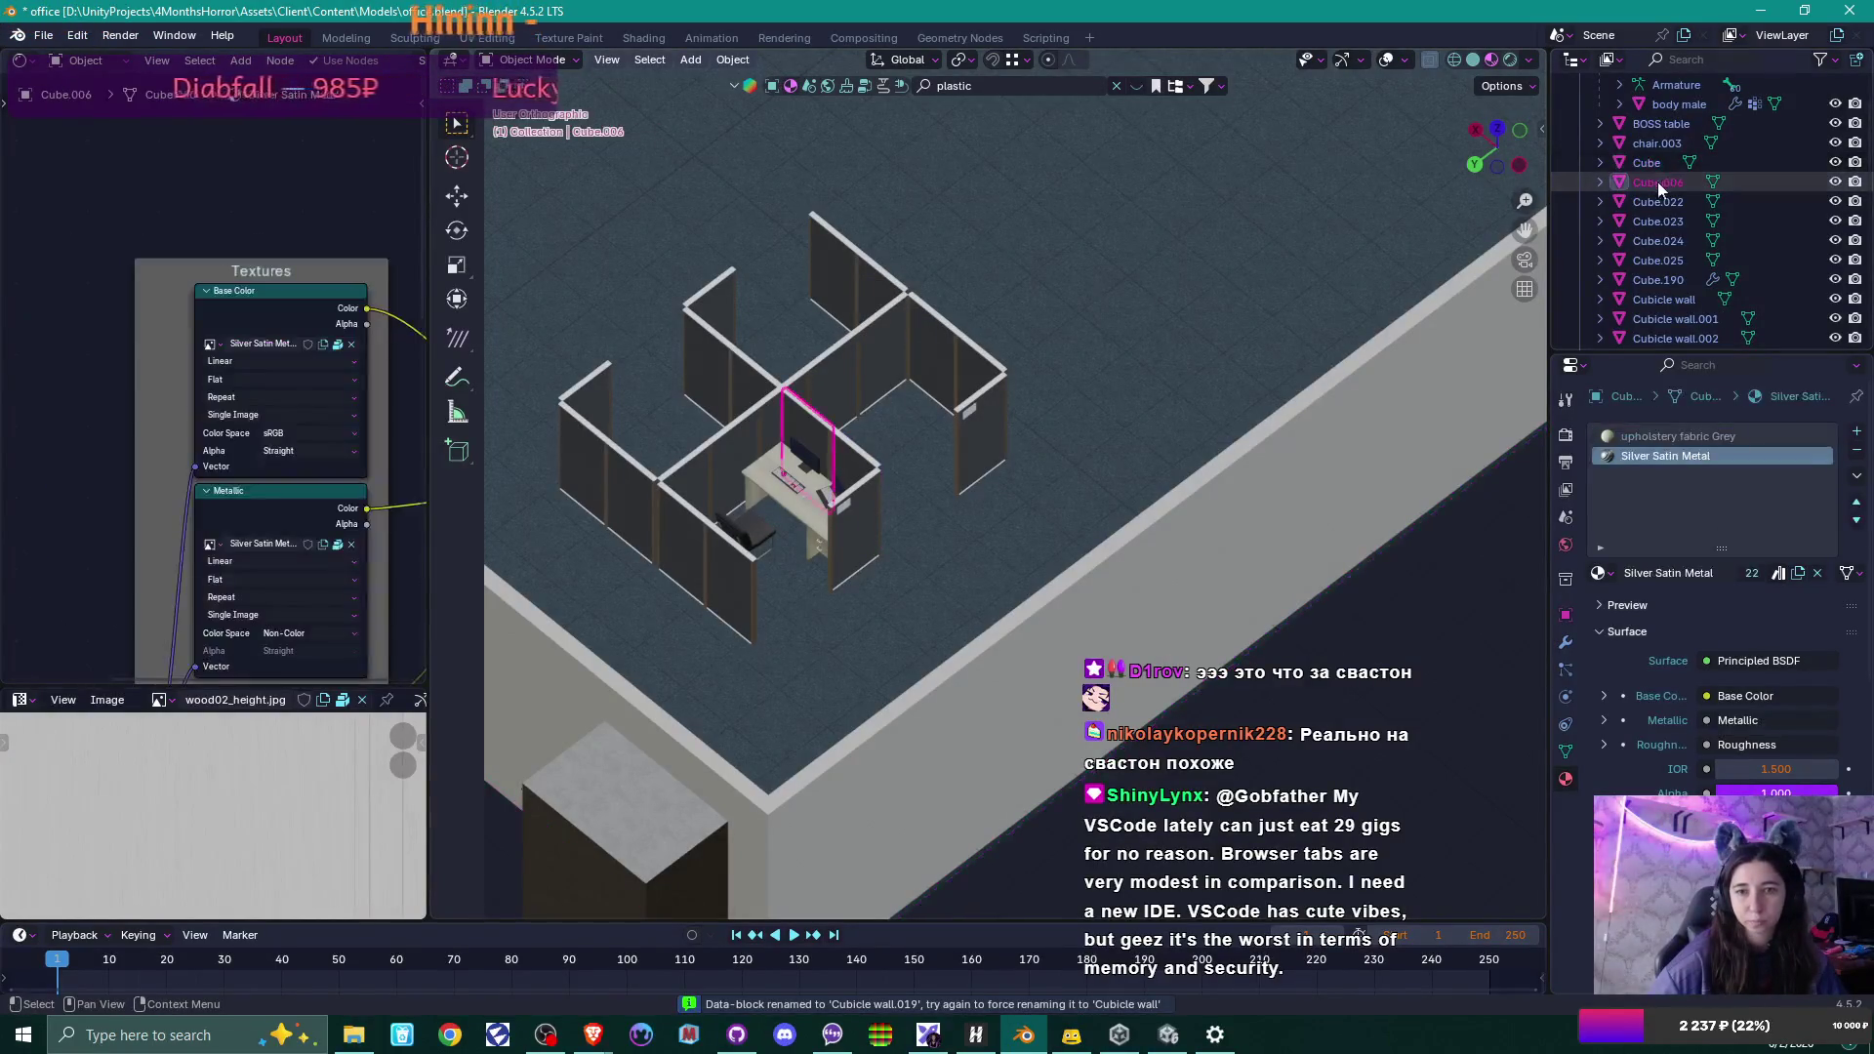
key("F2")
type("Cubicle wall")
key("Return")
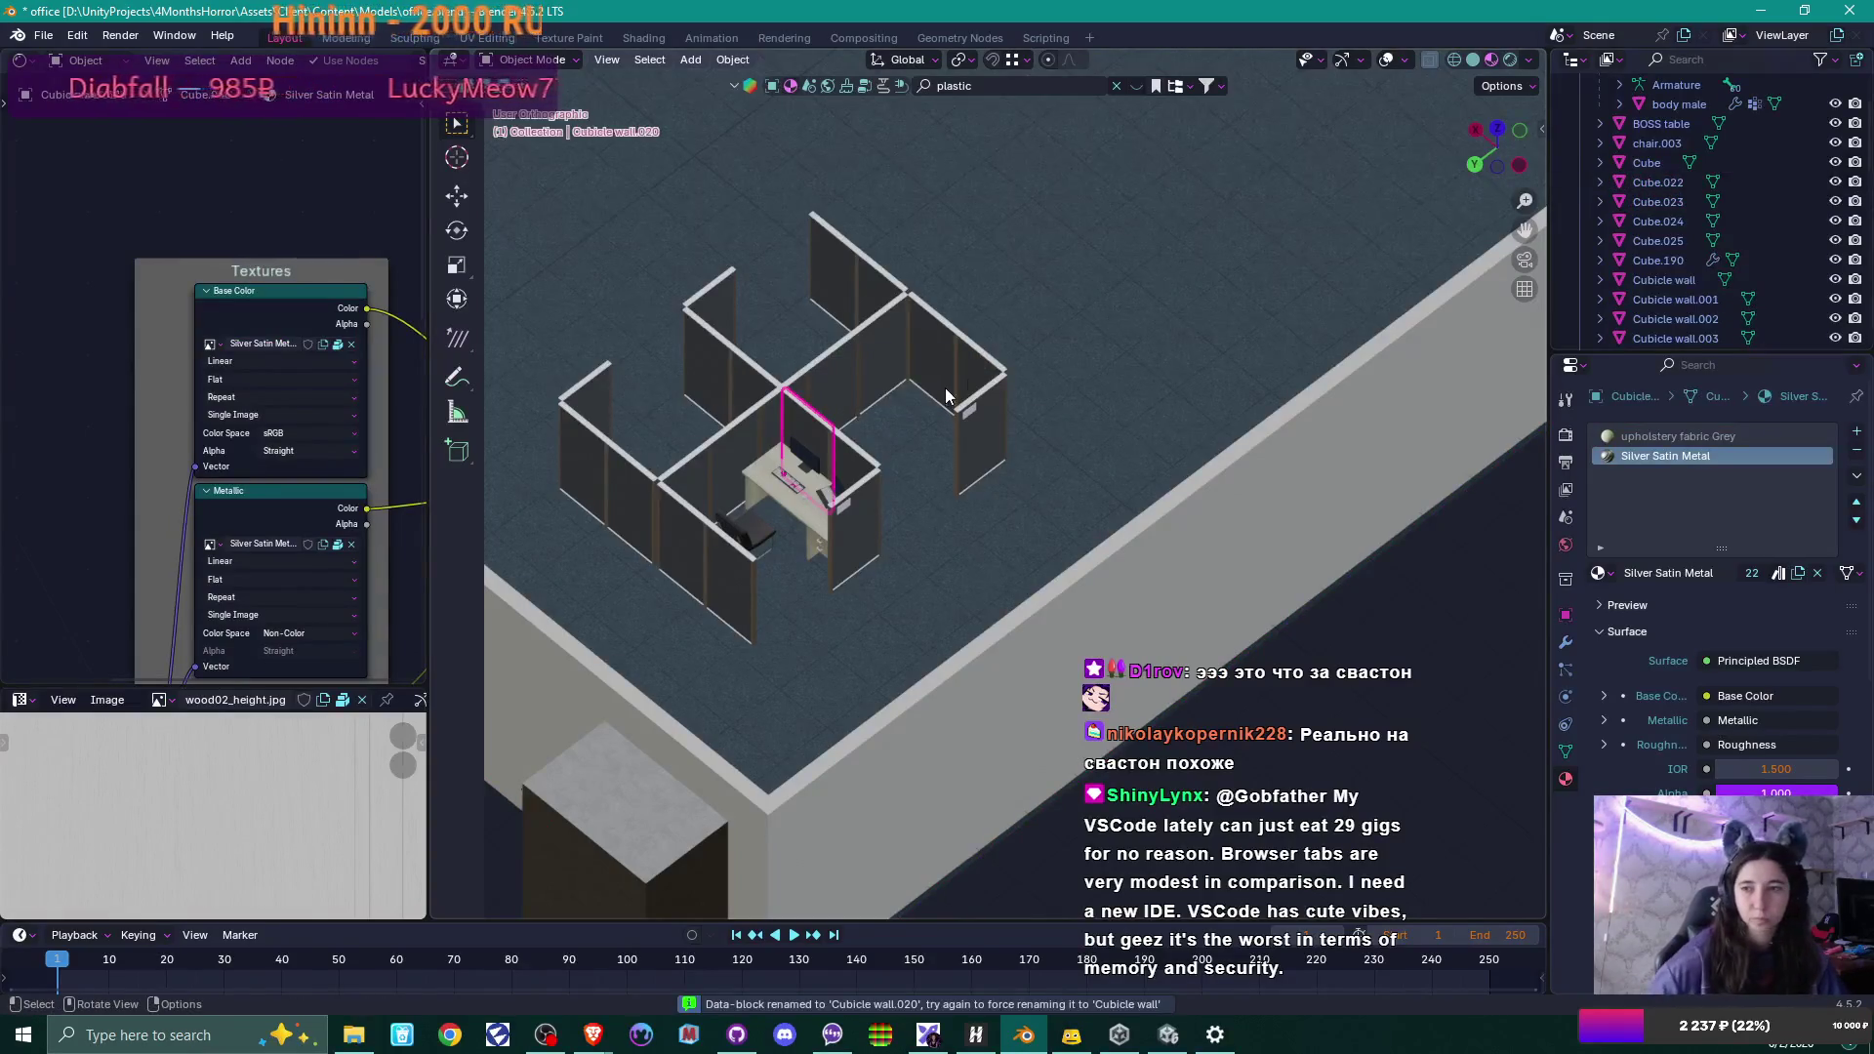
left_click(1679, 183)
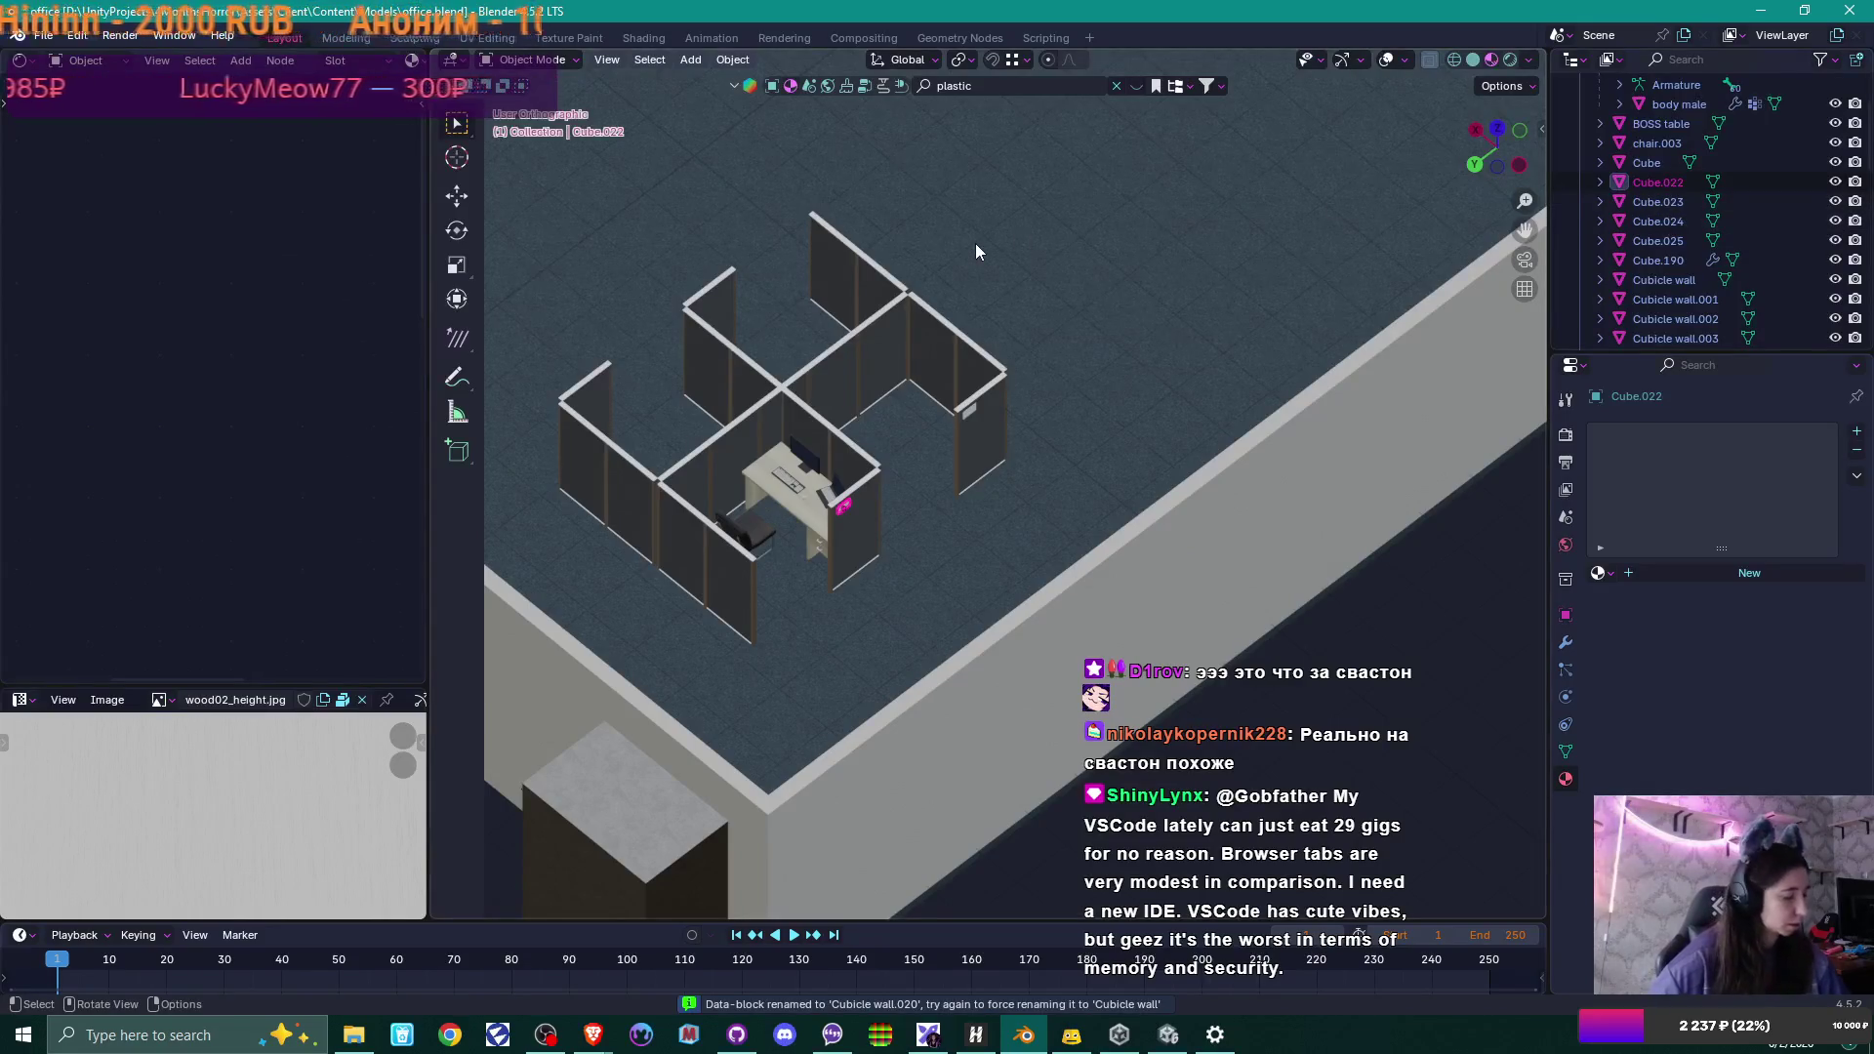
Identify Cube.190 as the glass panel and rename it 'glass door sides'.
left_click(1673, 221)
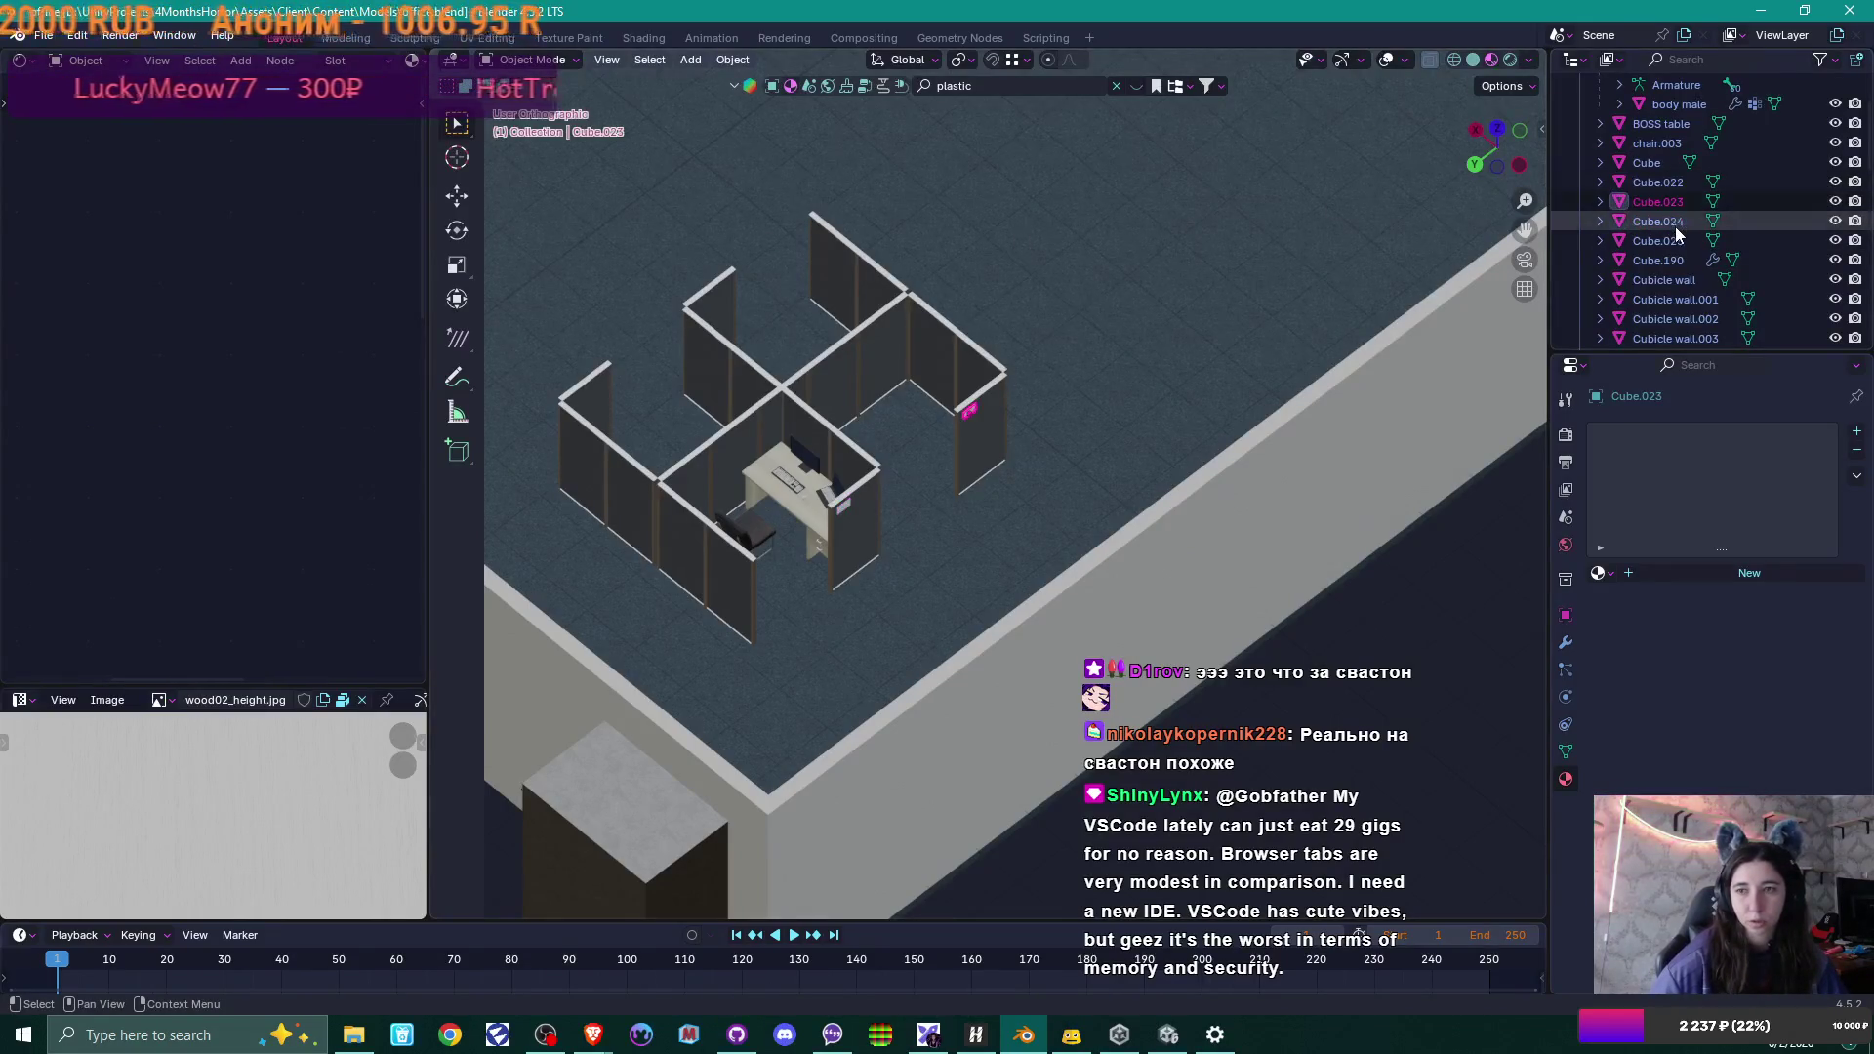
left_click(1677, 256)
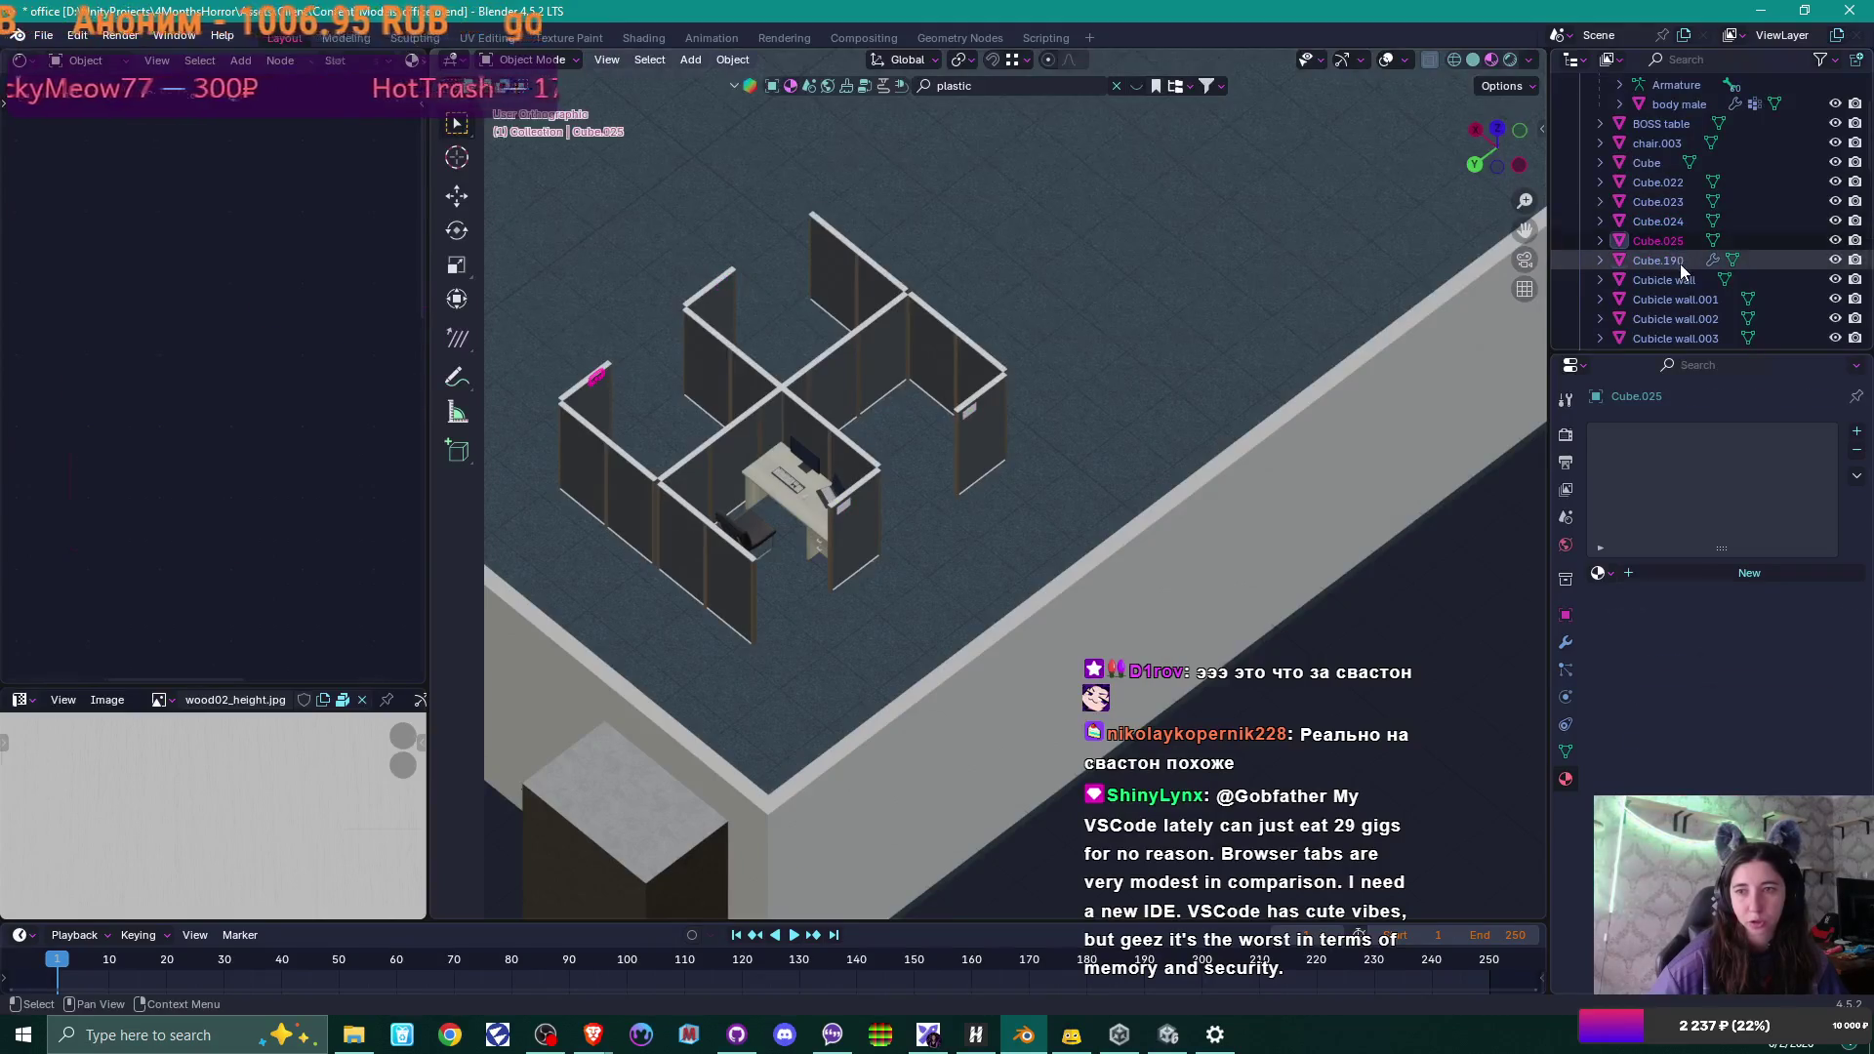
scroll(992, 336, "down", 5)
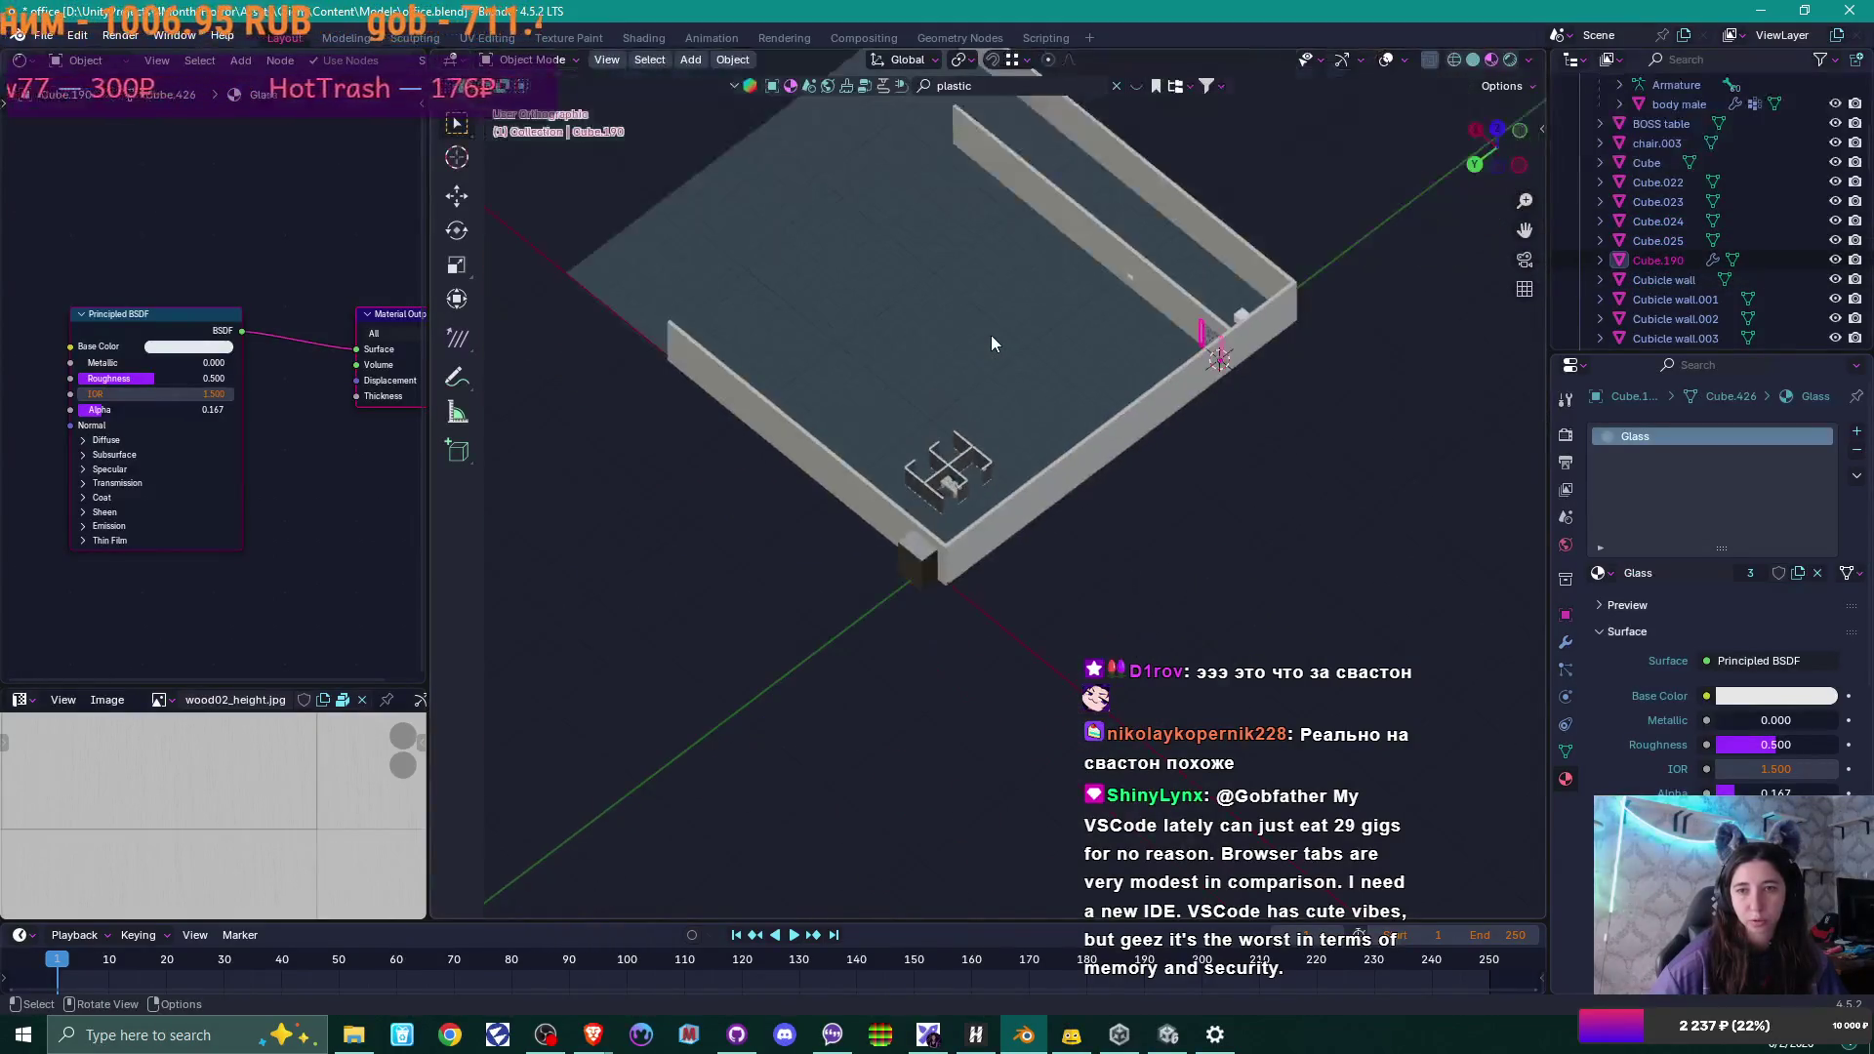
scroll(992, 335, "up", 3)
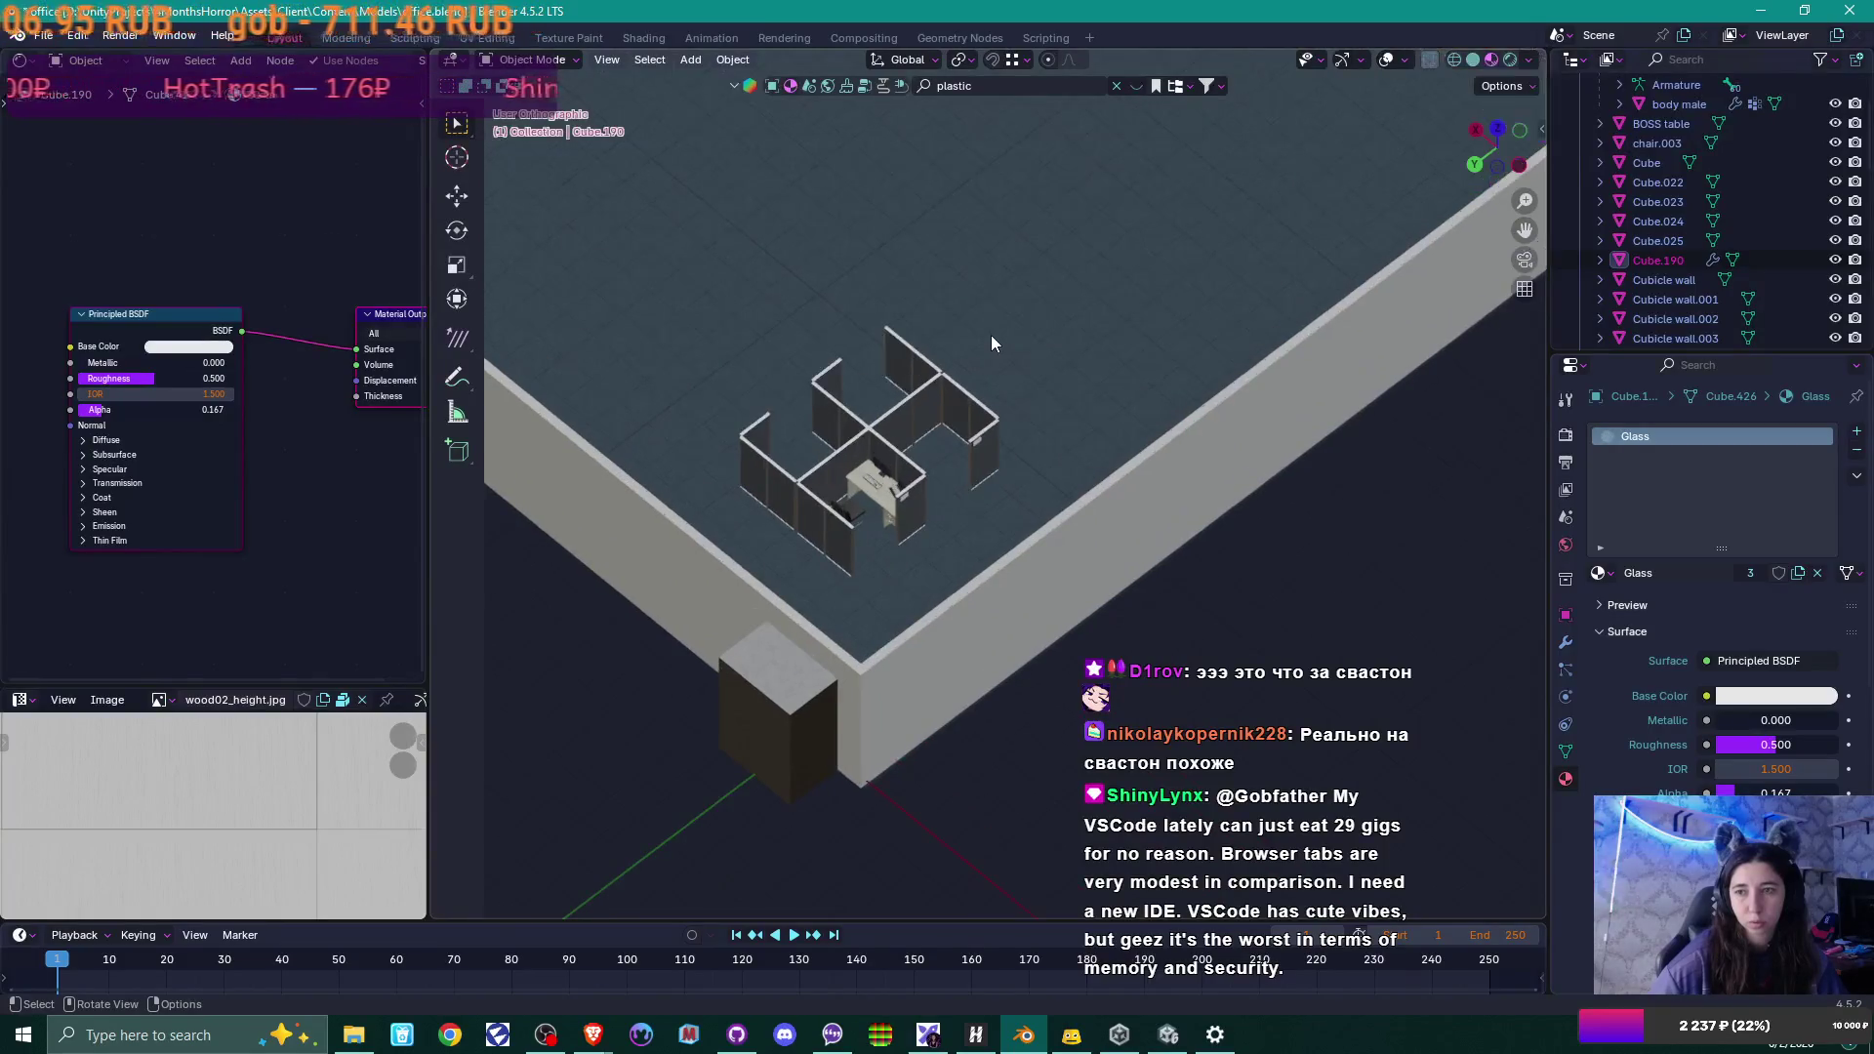
middle_click_drag(1085, 311, 986, 332, "shift")
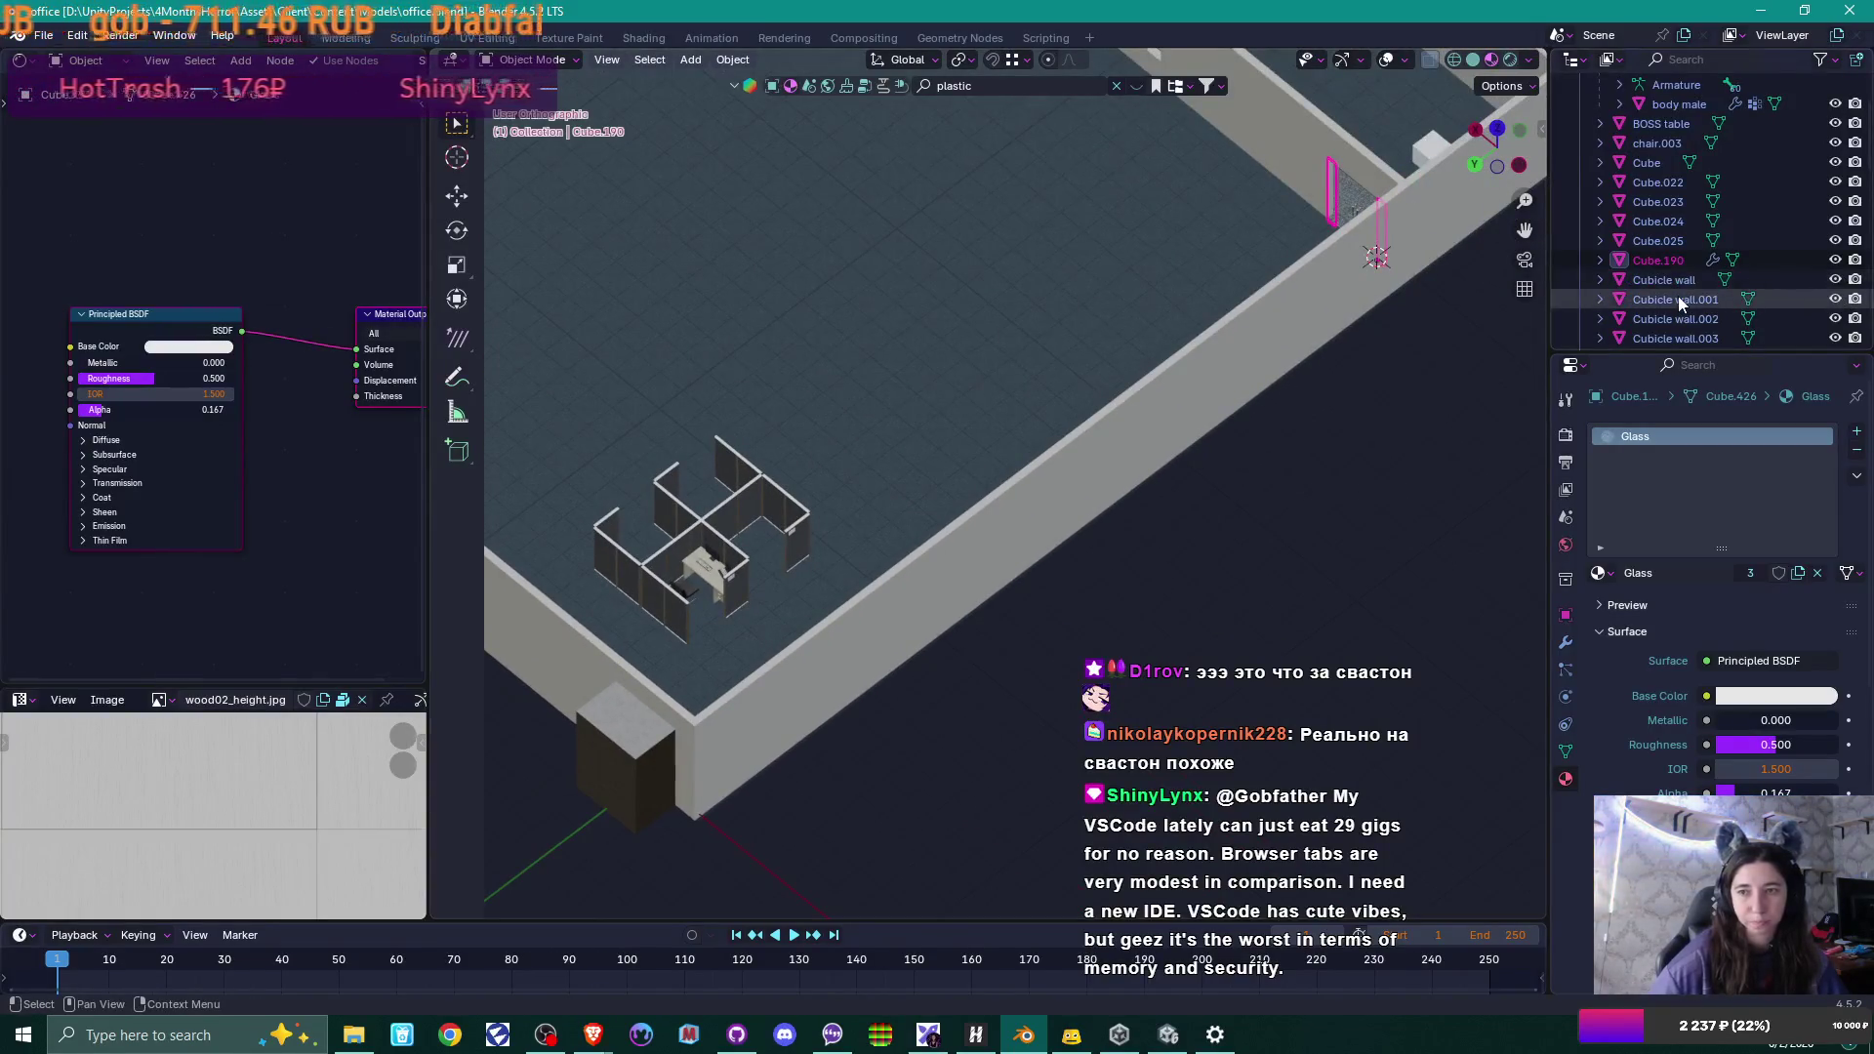
scroll(1677, 296, "down", 2)
key("F2")
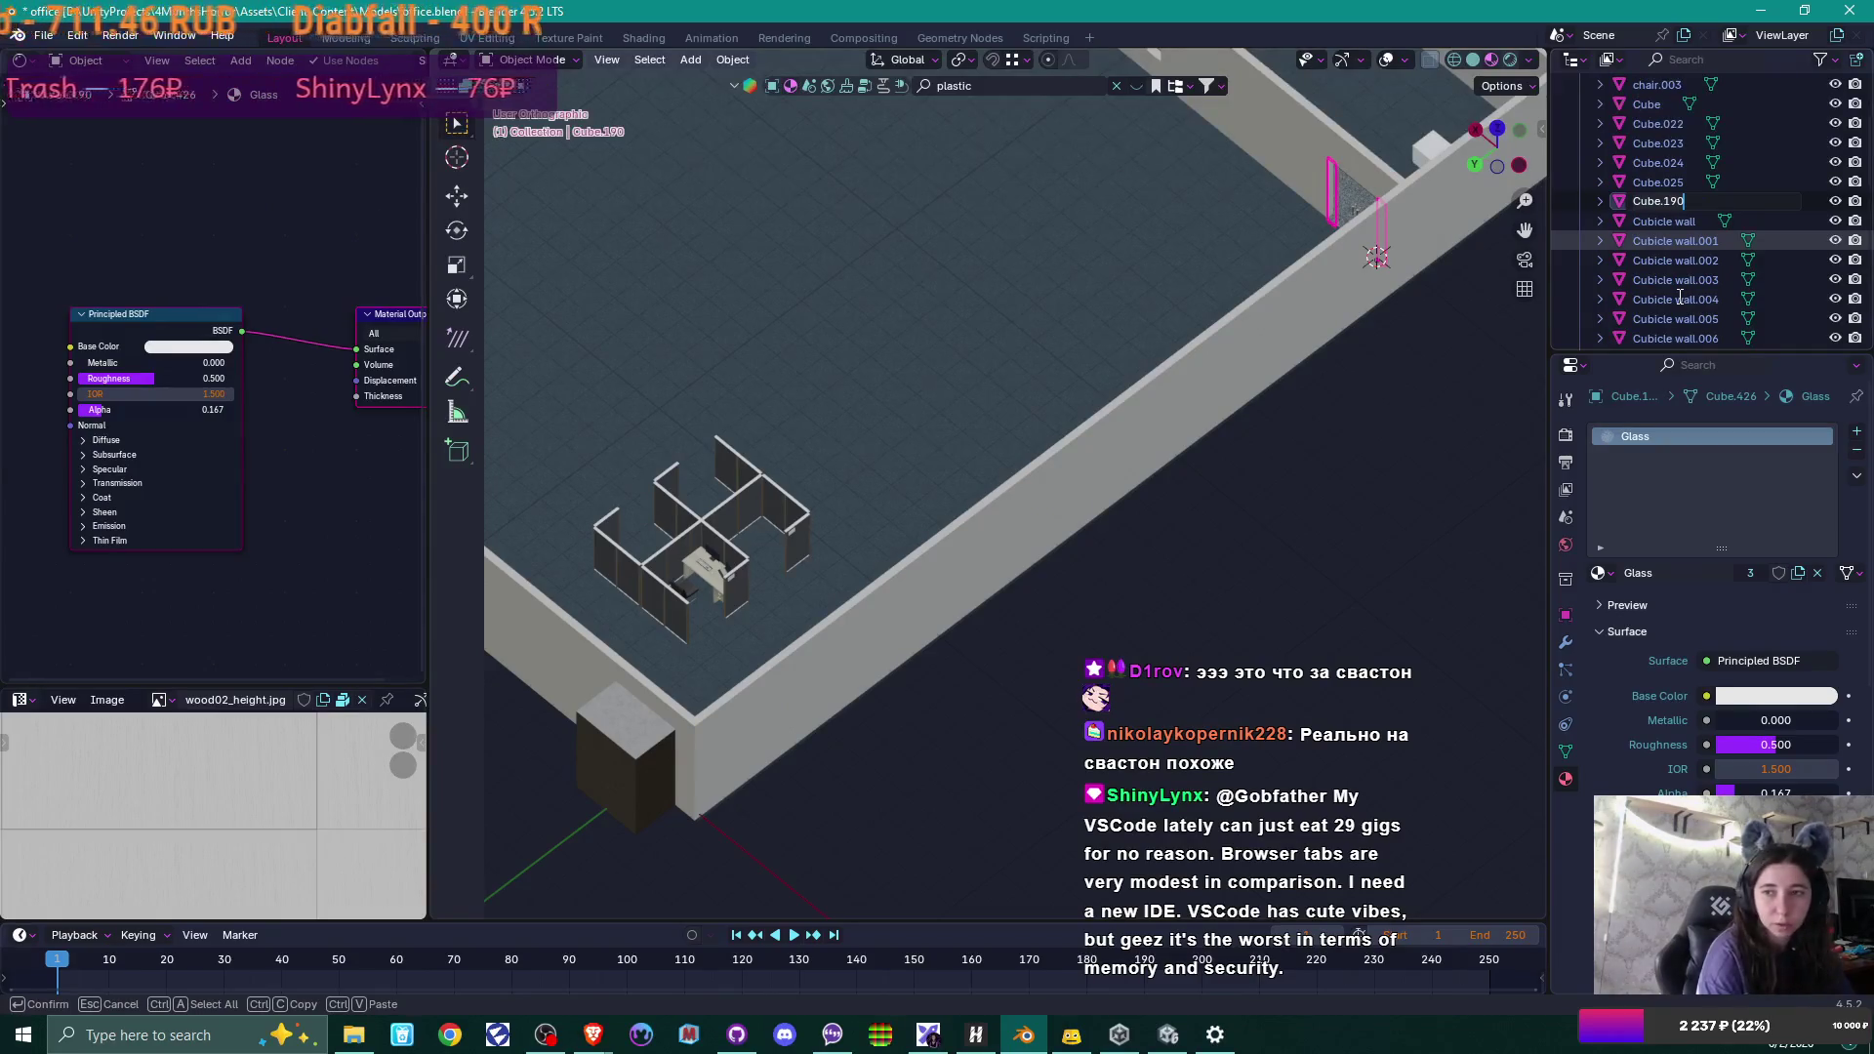
type("glass door s")
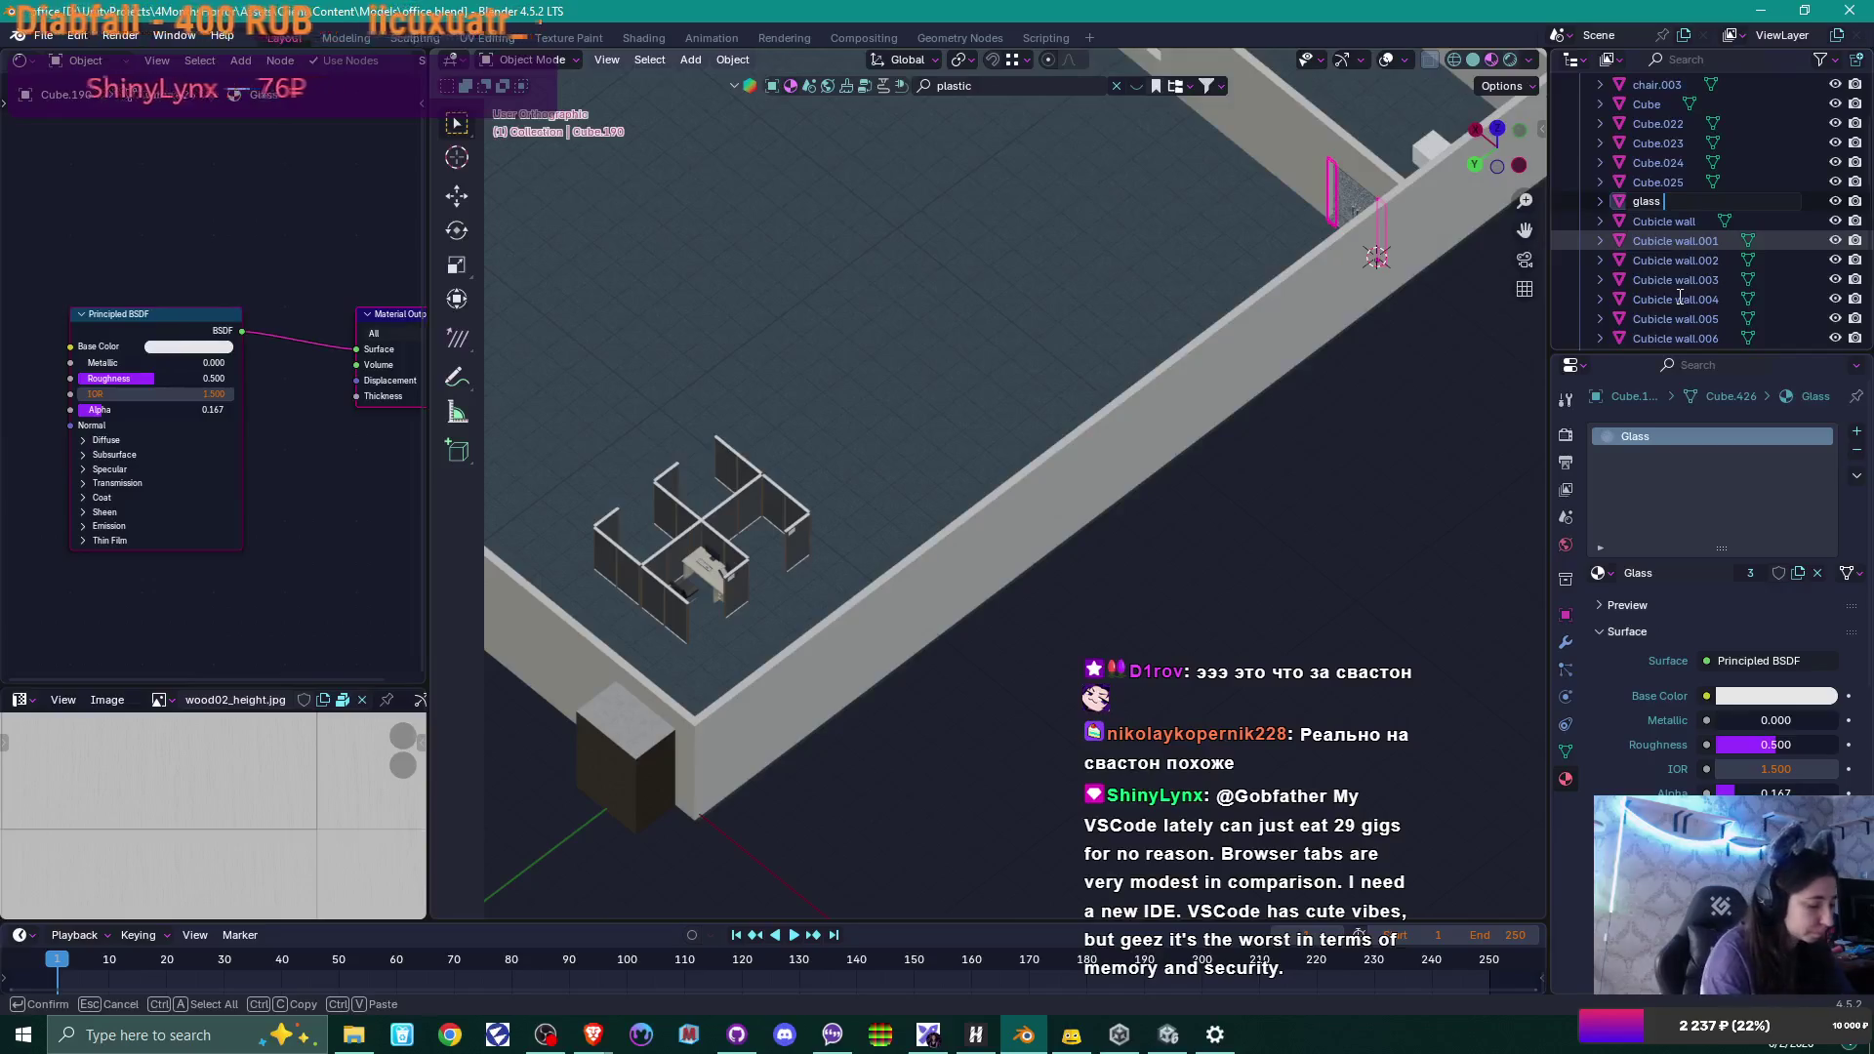
type("ides")
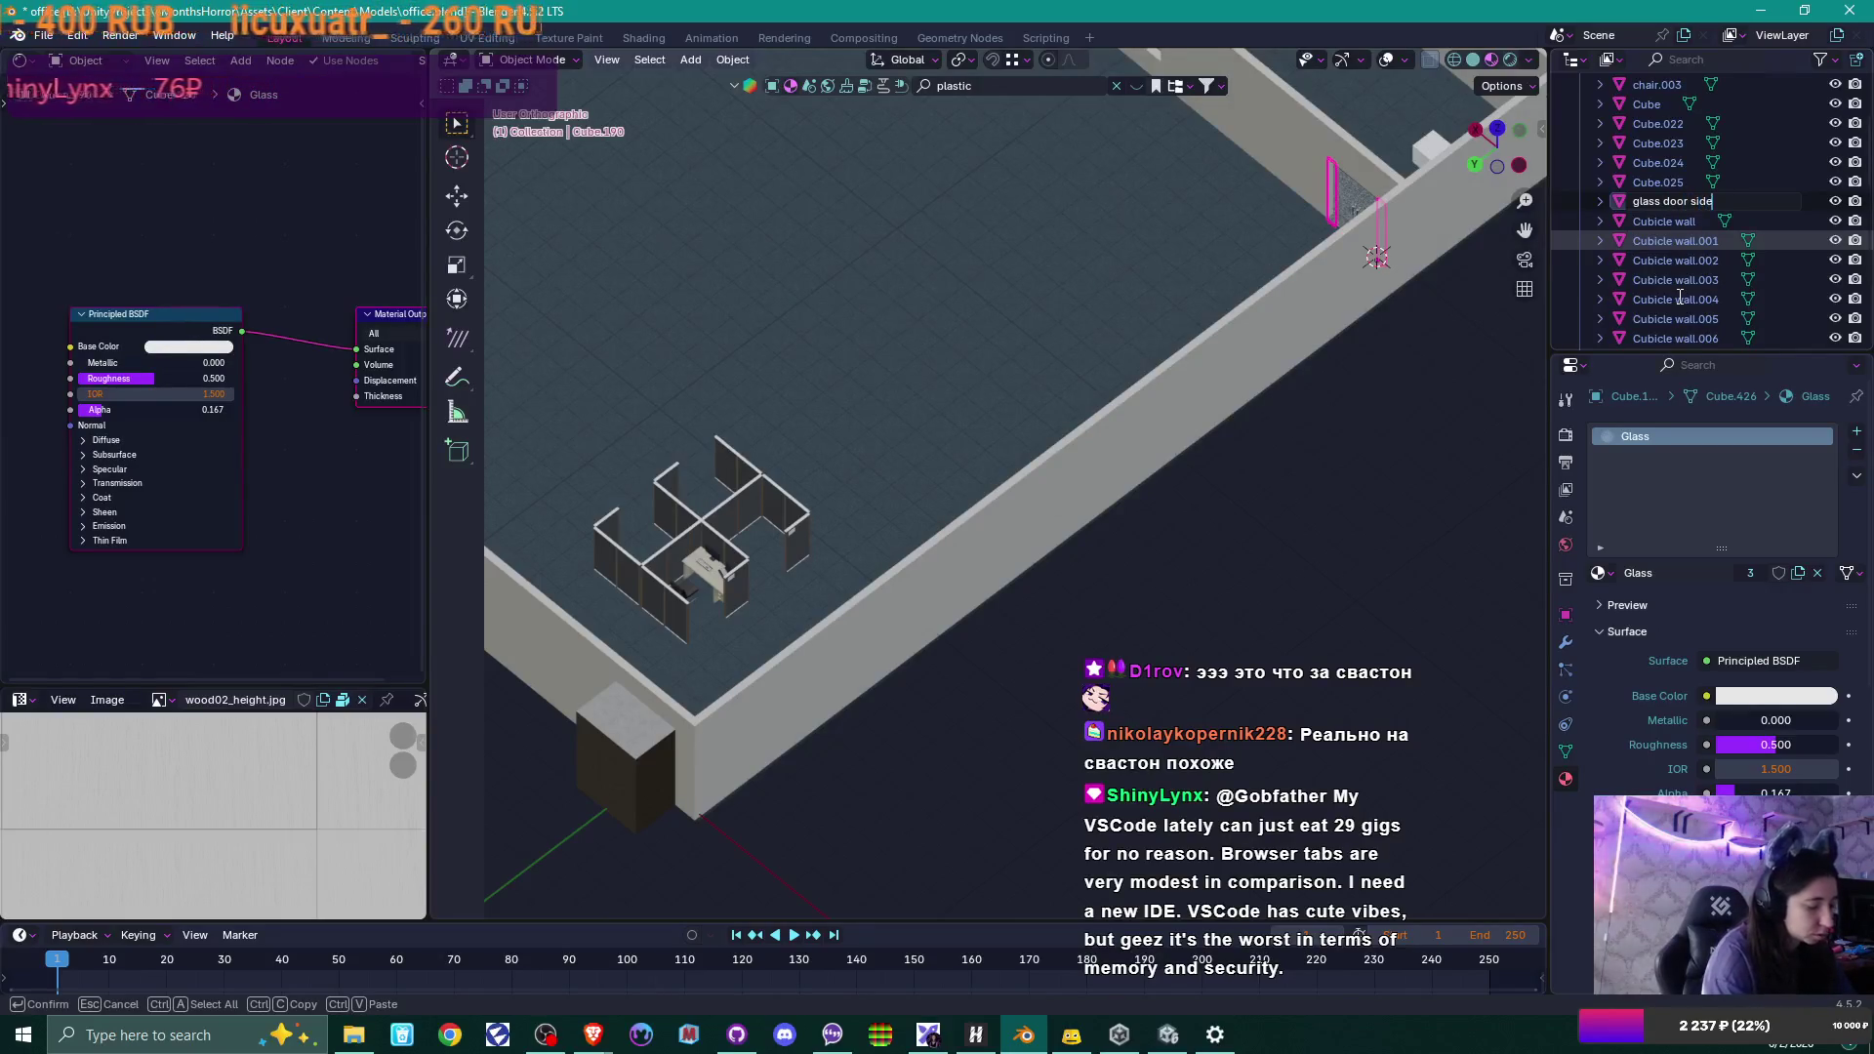
key("Return")
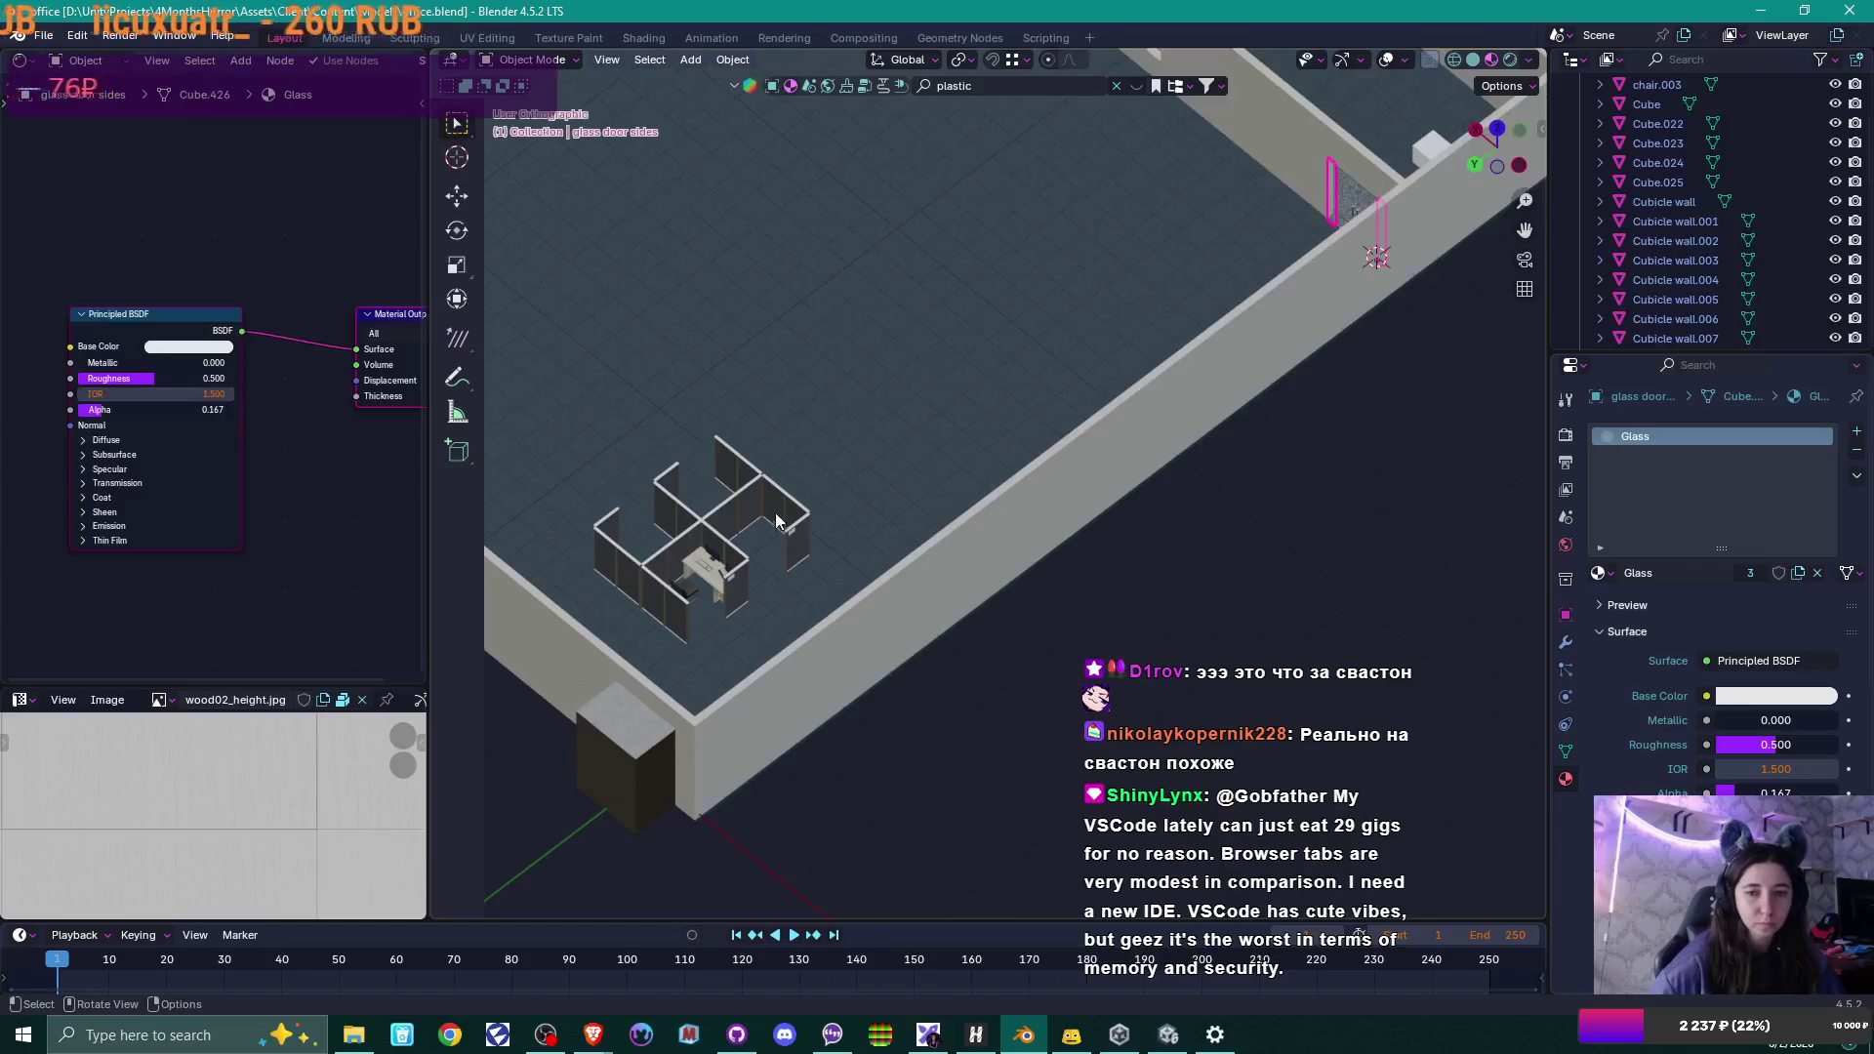
Rename Cube.022 to 'Cubicle plaque'.
left_click(1656, 130)
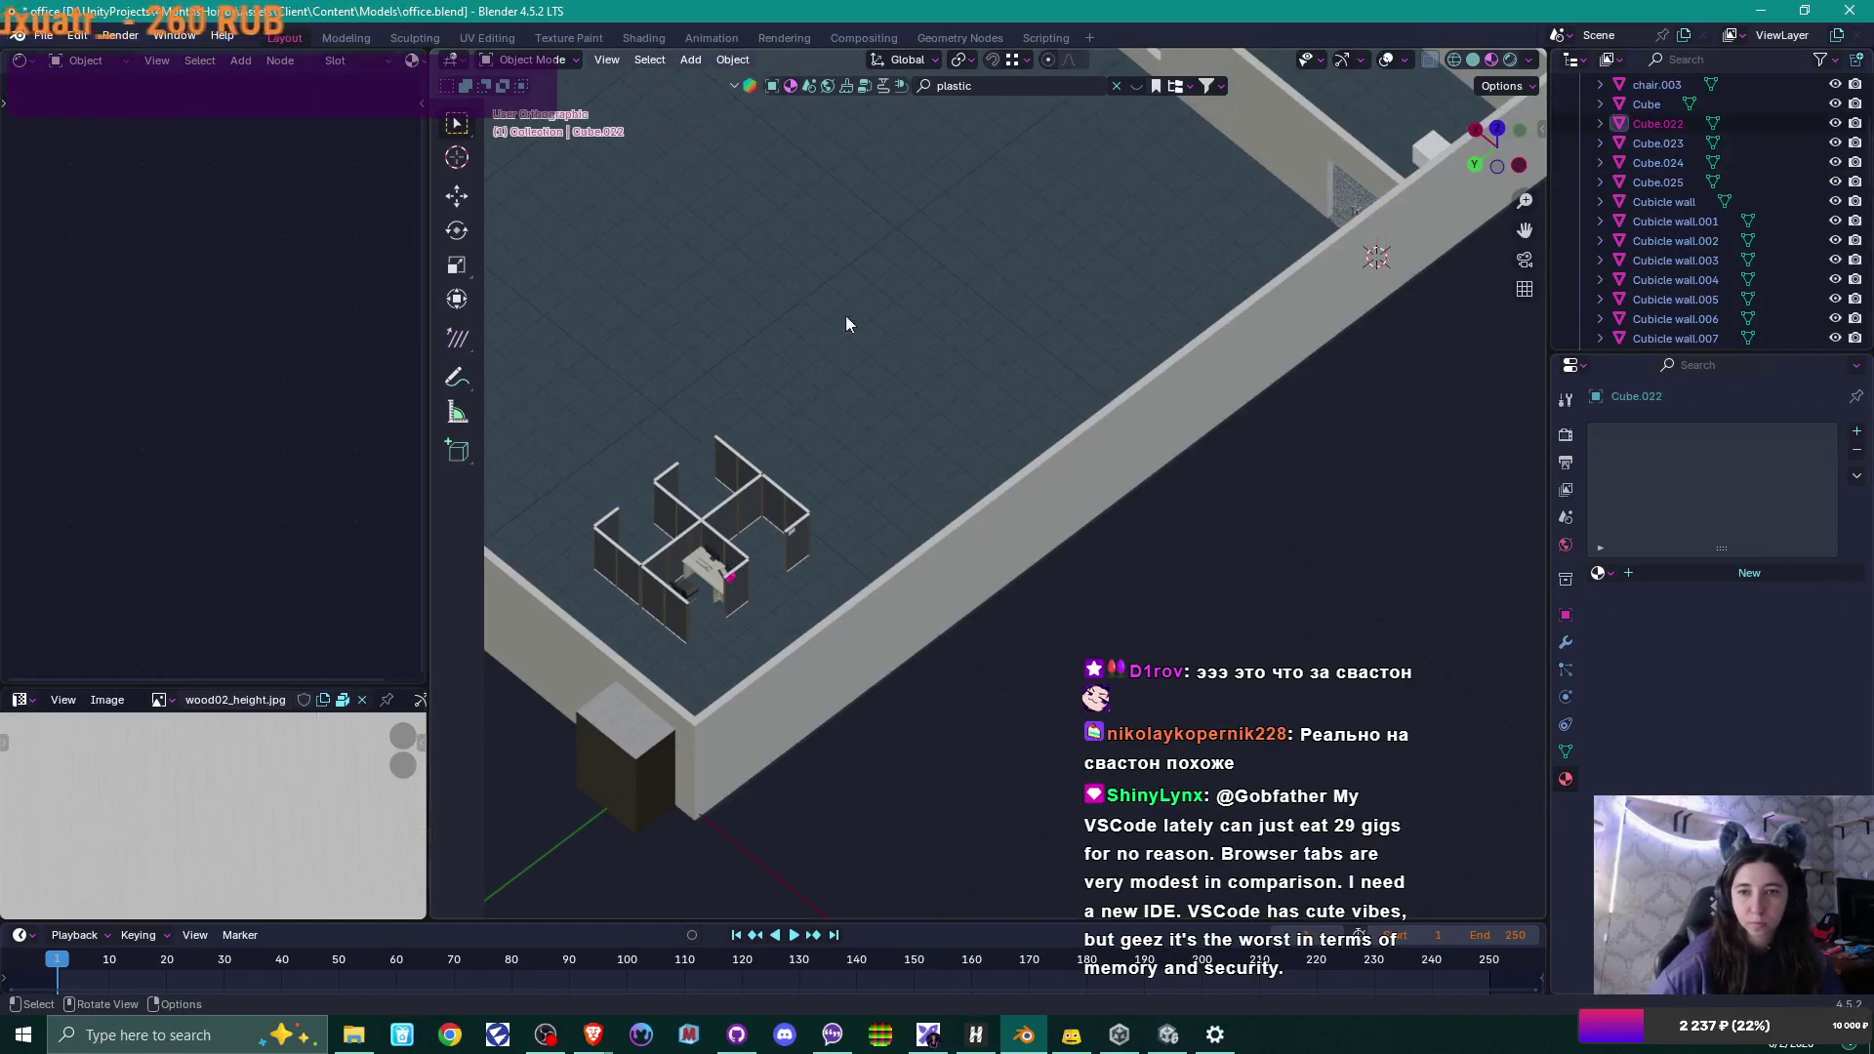
key("F2")
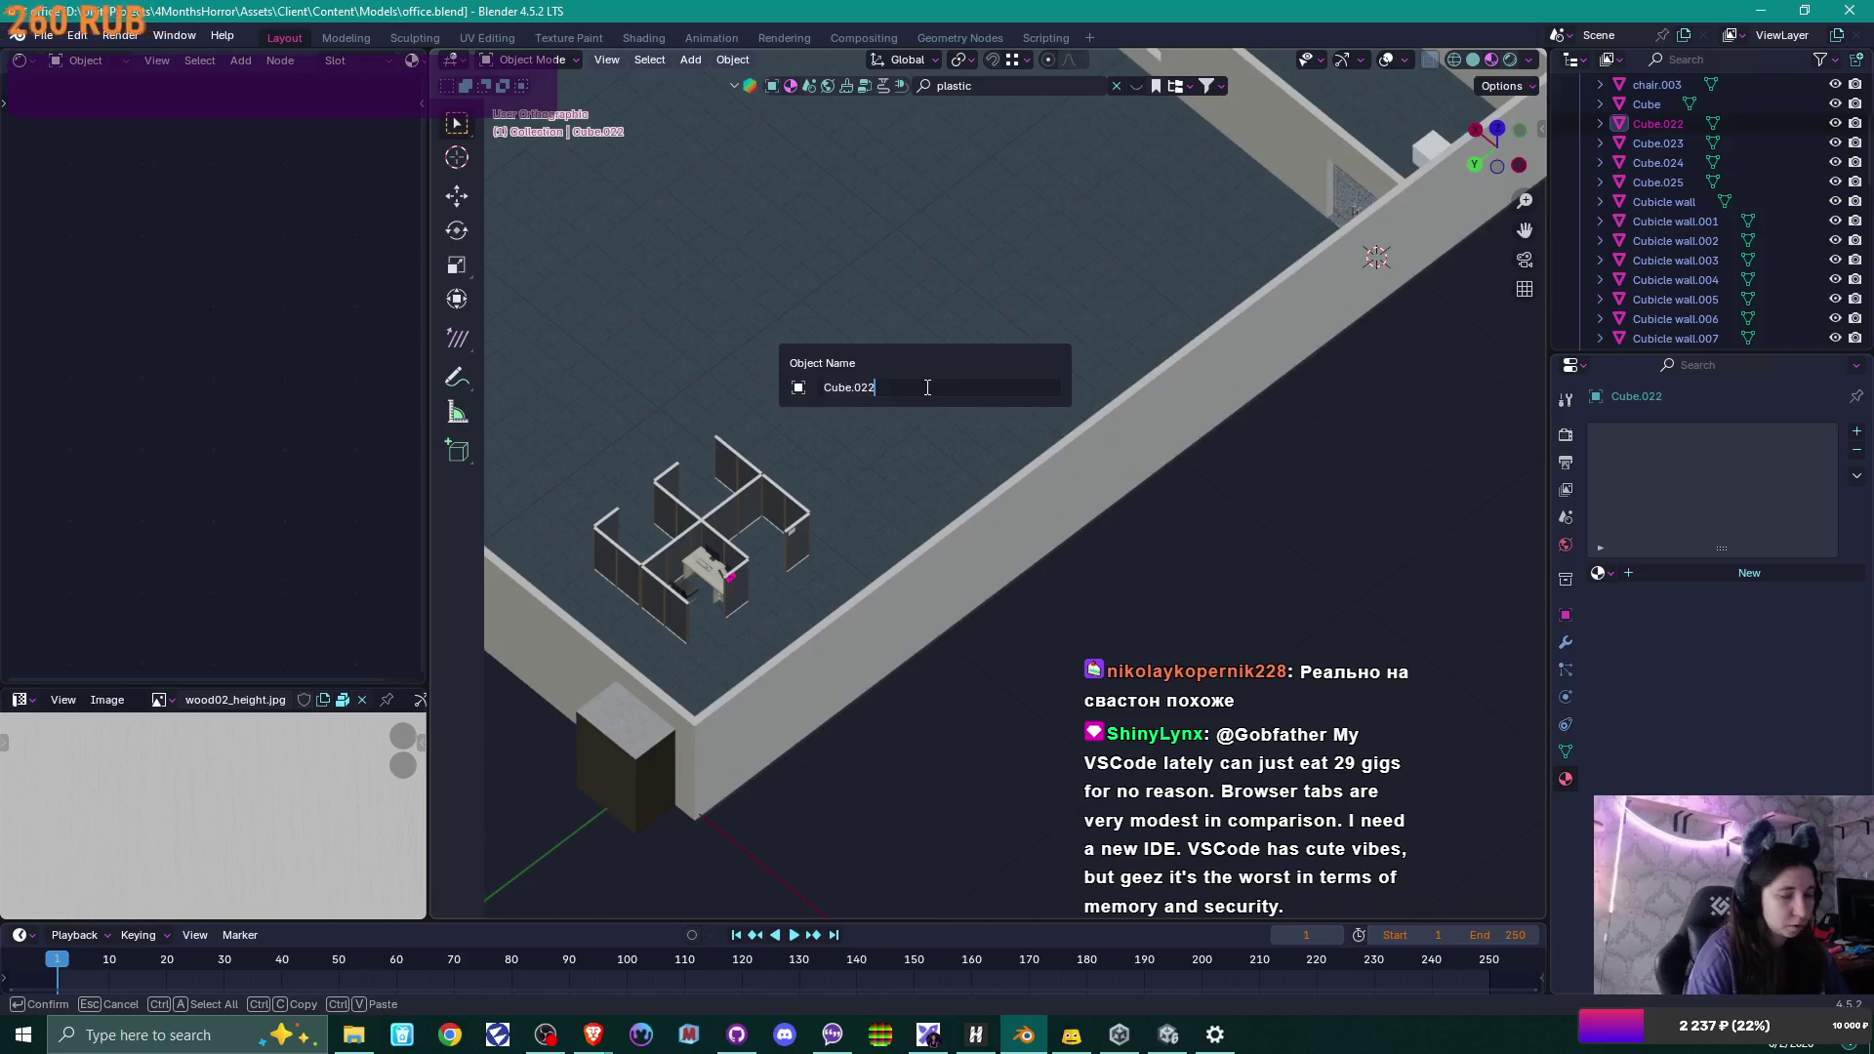
type("Cubicle wa")
key("BackSpace")
key("BackSpace")
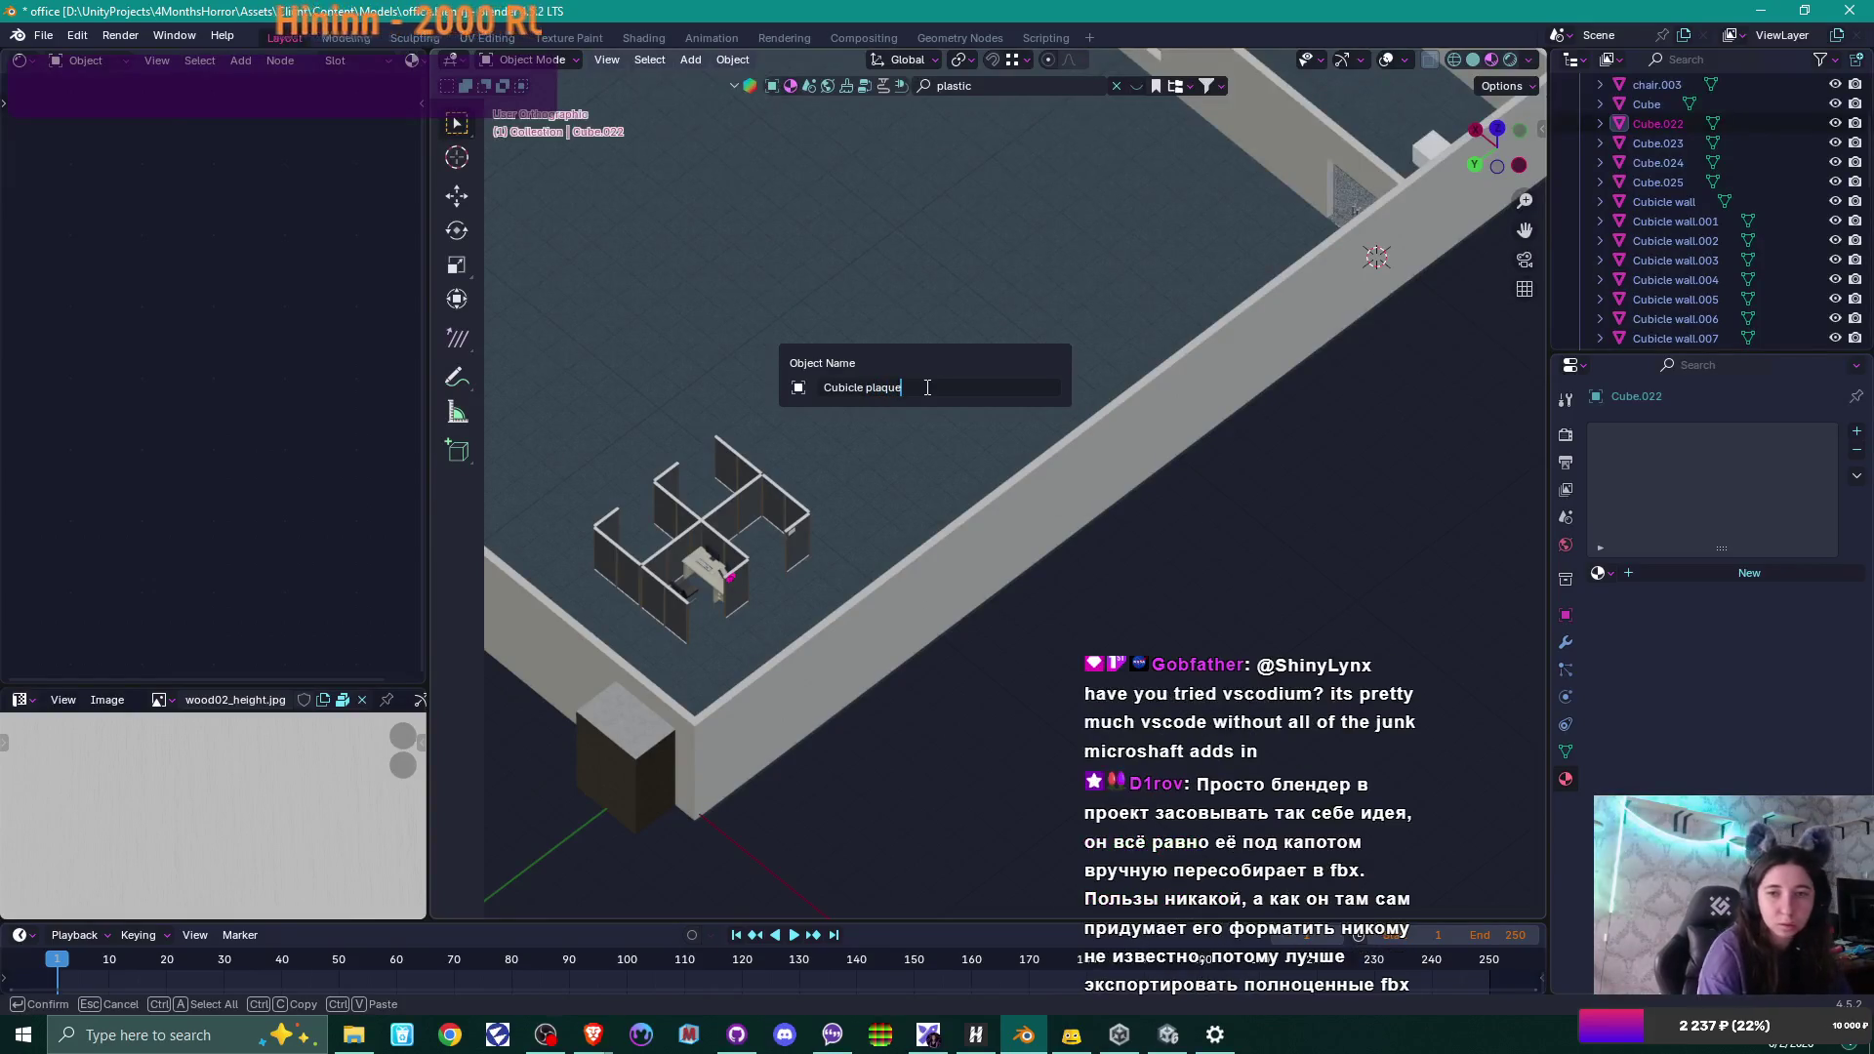
key("Left")
key("Left")
key("Left")
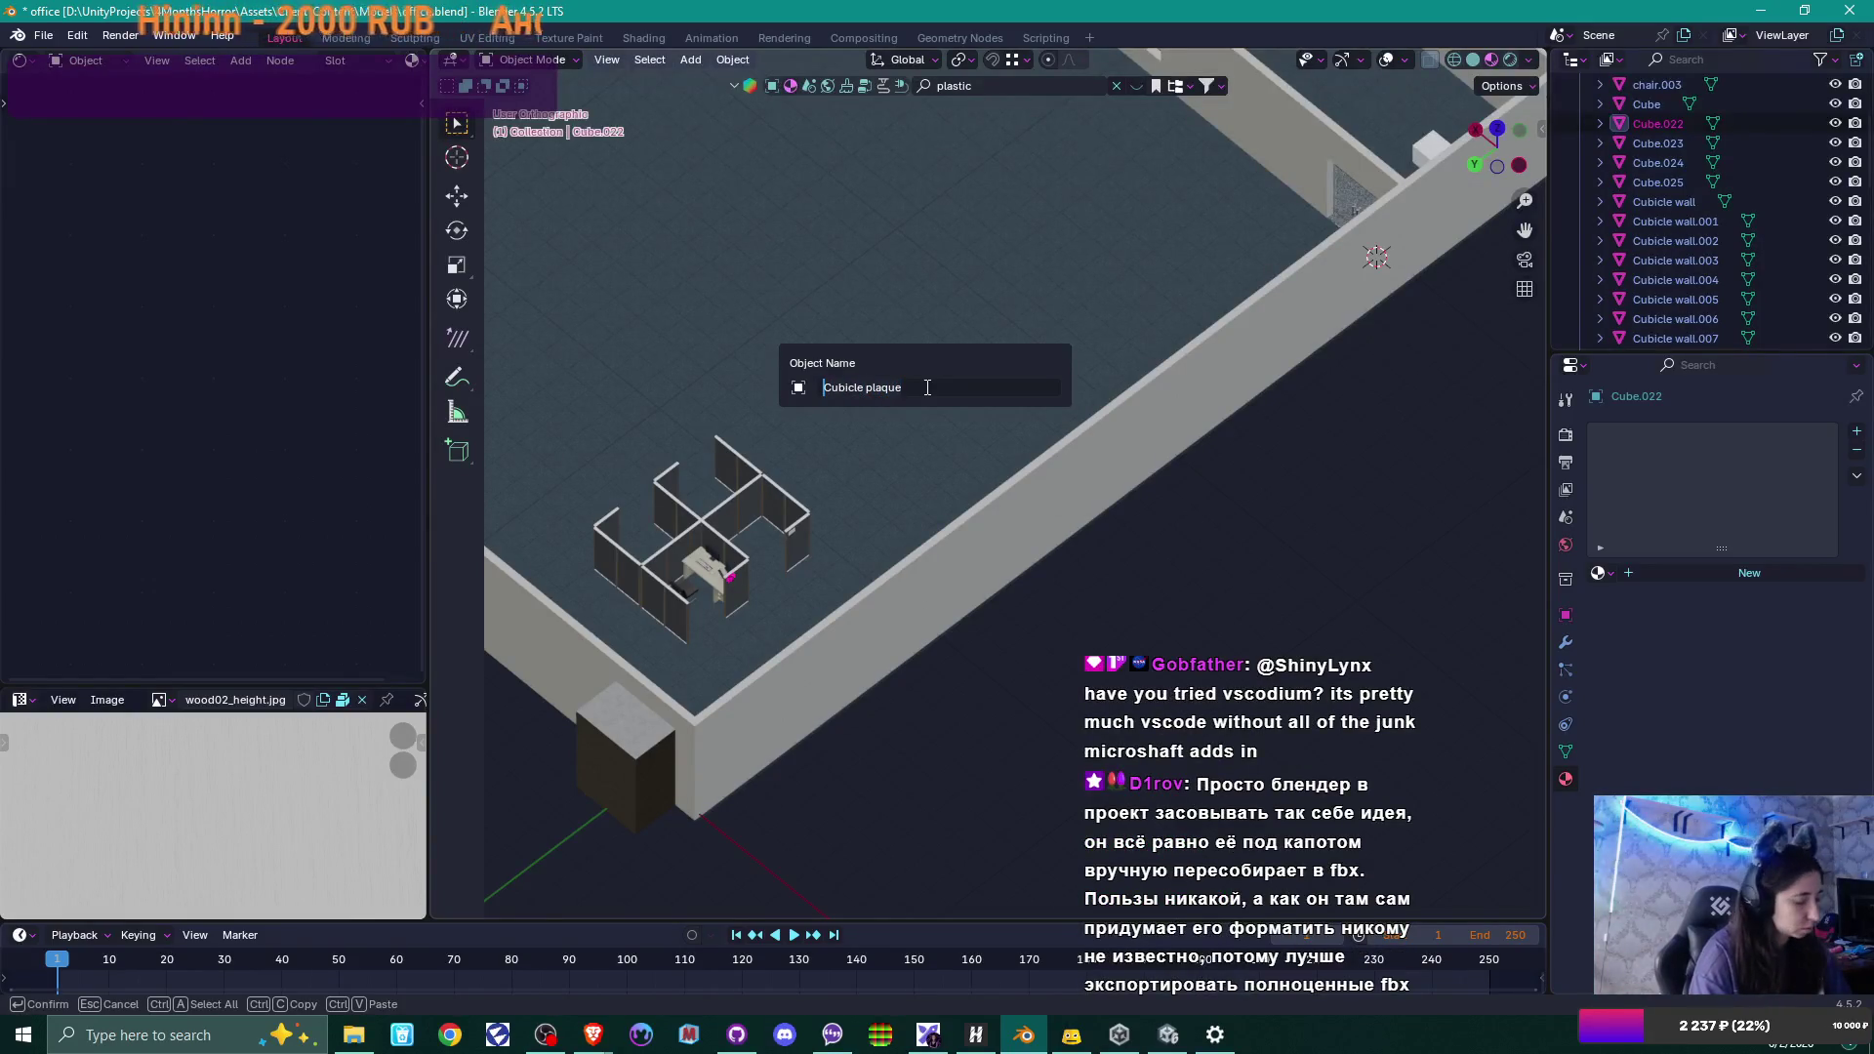
key("Return")
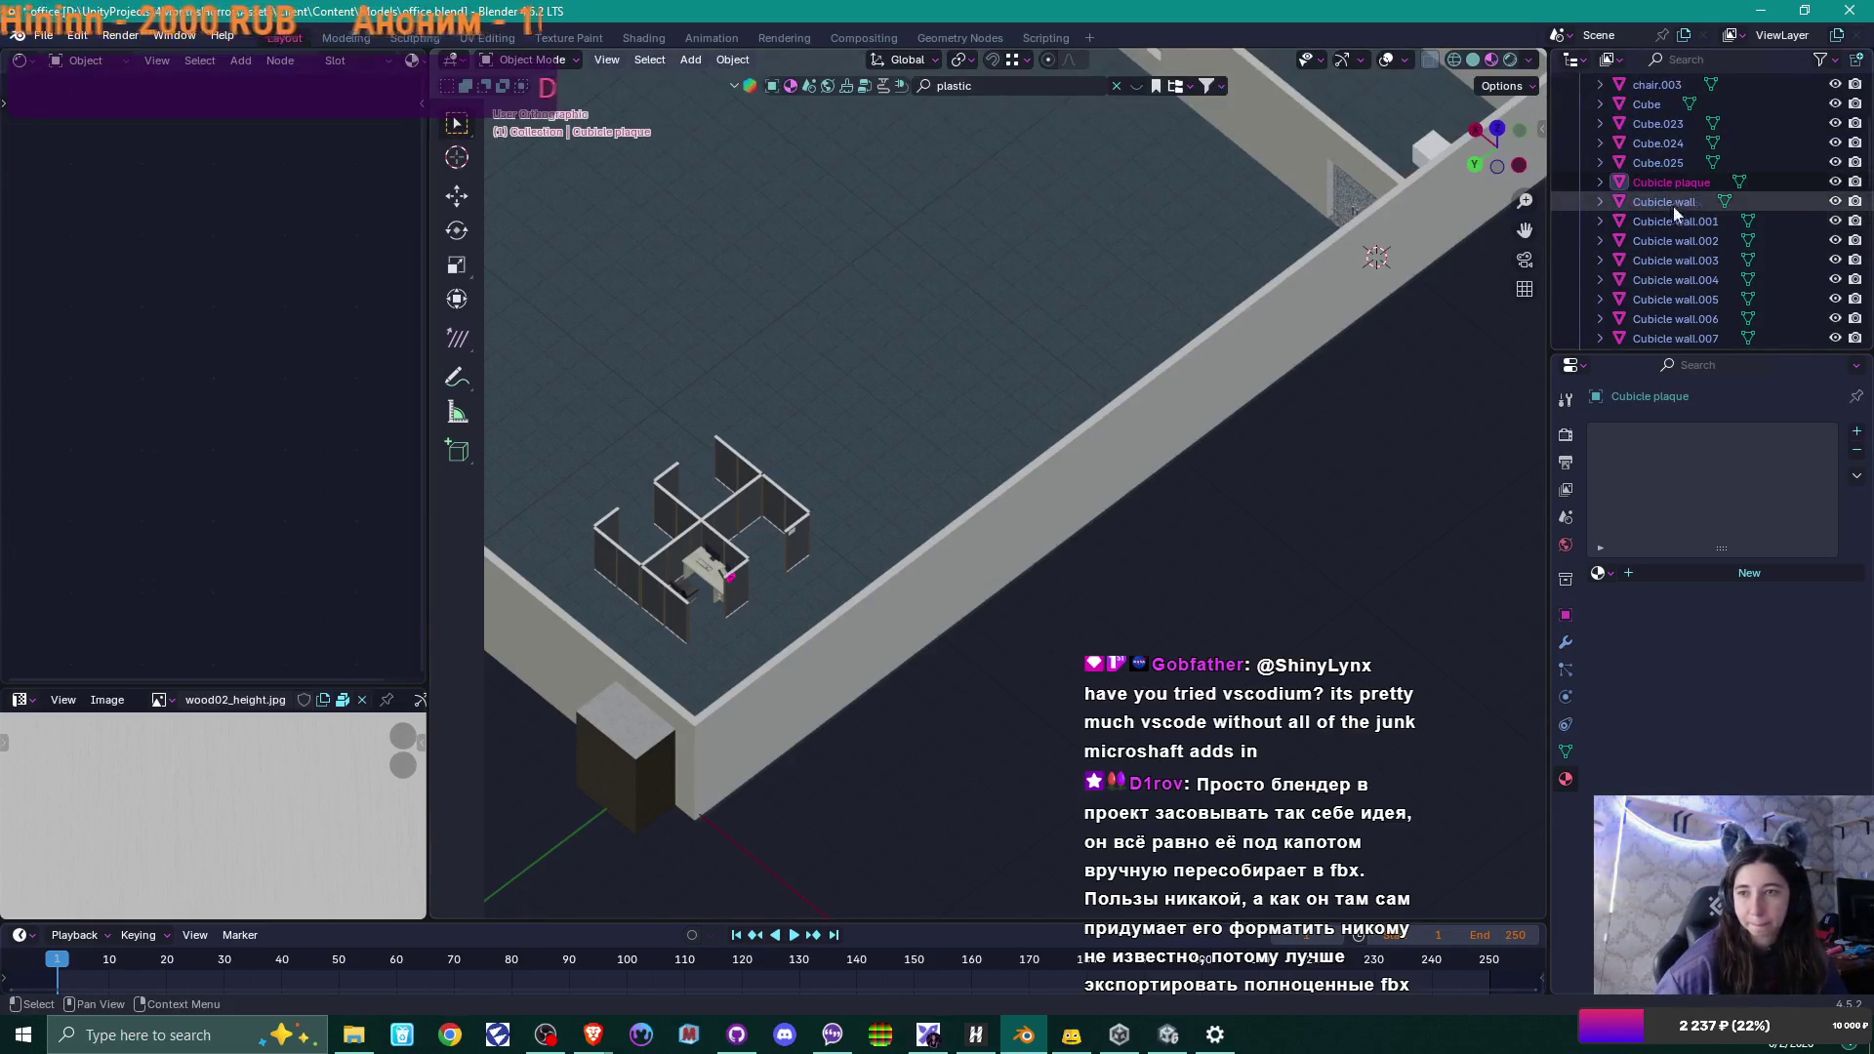
Rename Cube.023 and Cube.024 to Cubicle plaque.001 and Cubicle plaque.002.
left_click(1673, 126)
key("F2")
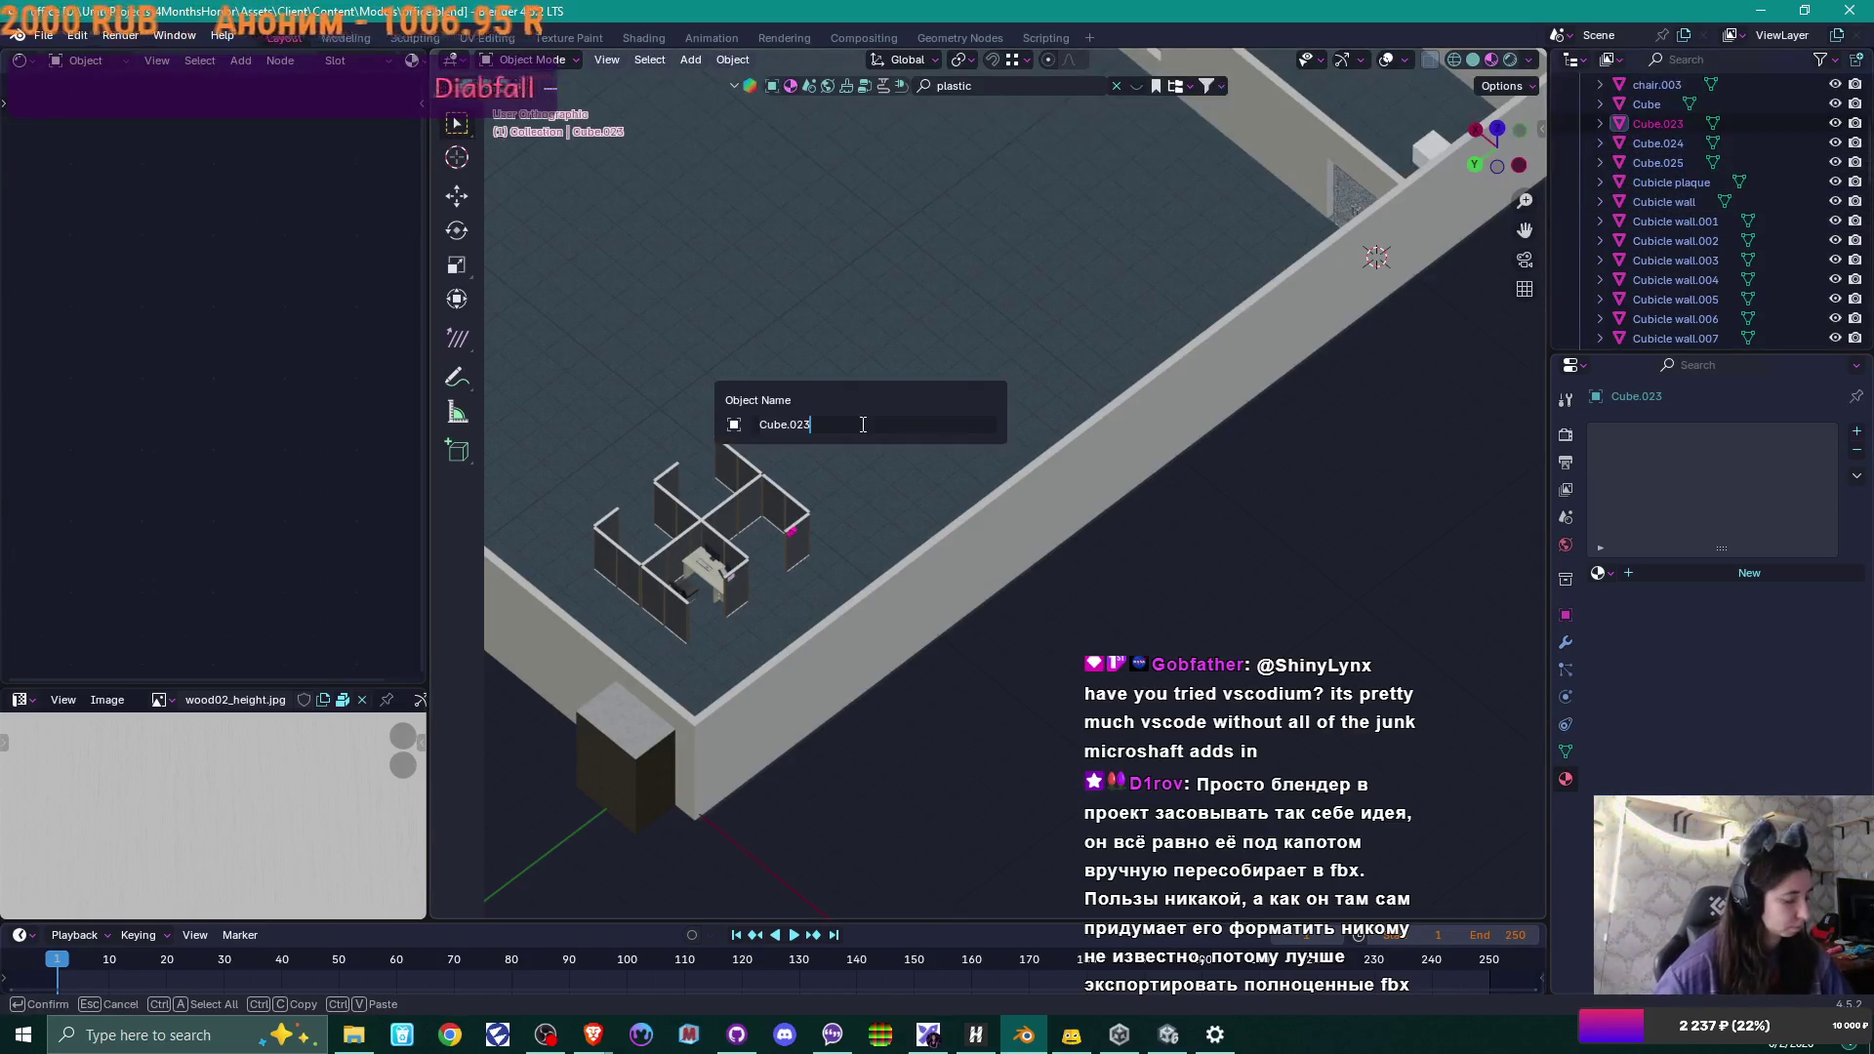
key("ctrl+a")
type("Cubicle plaque")
key("Return")
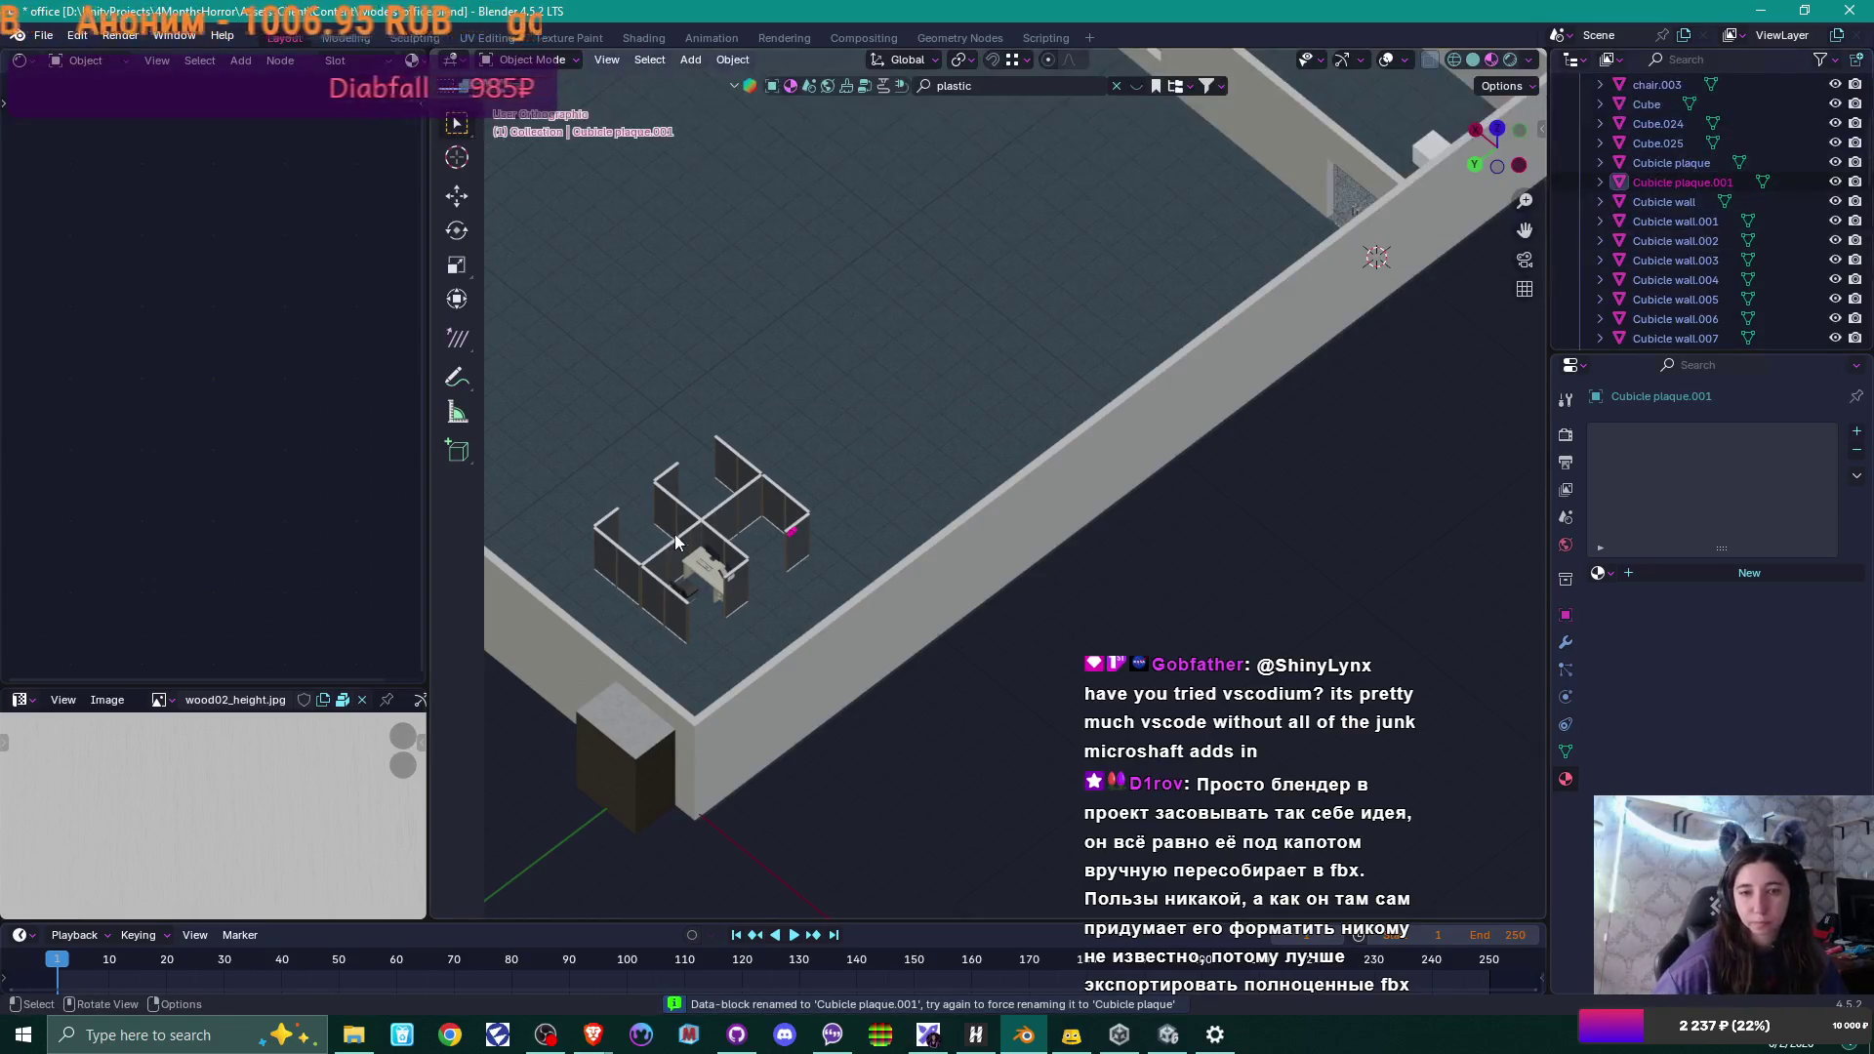
left_click(1675, 125)
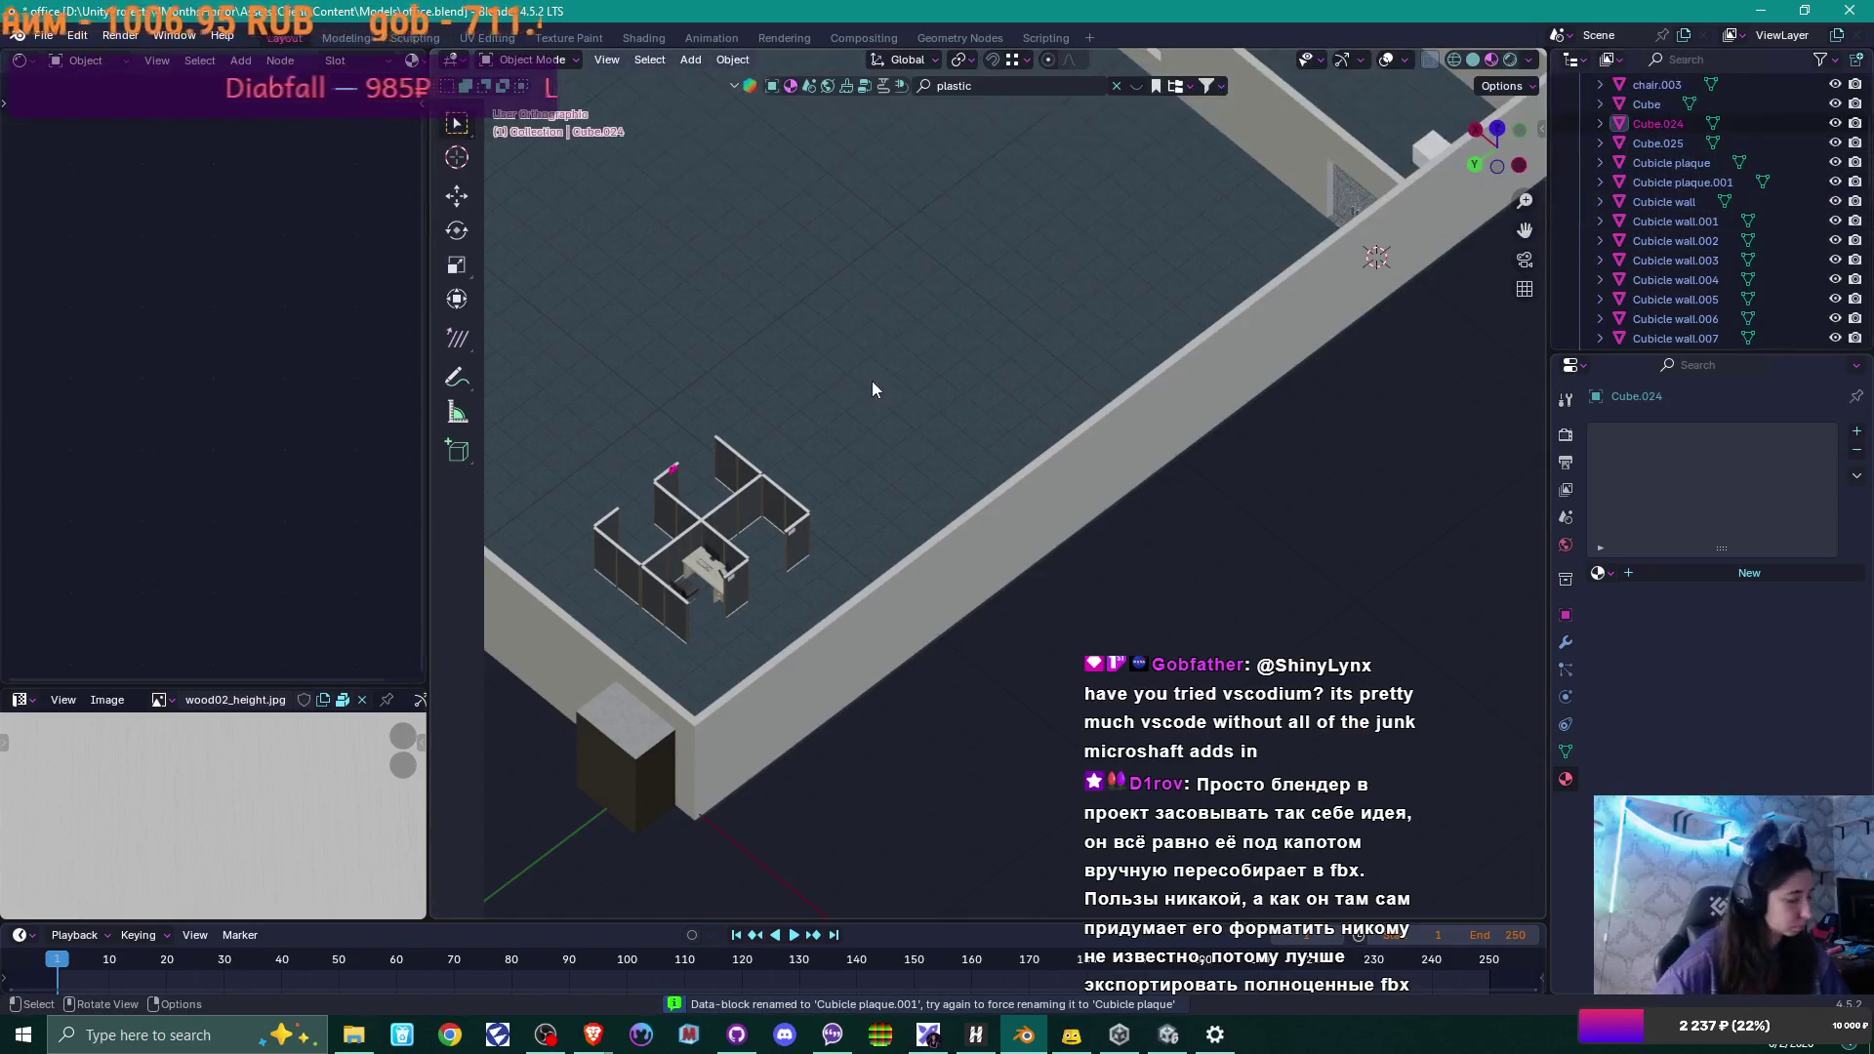
key("F2")
key("ctrl+a")
type("Cubicle plaque")
key("Return")
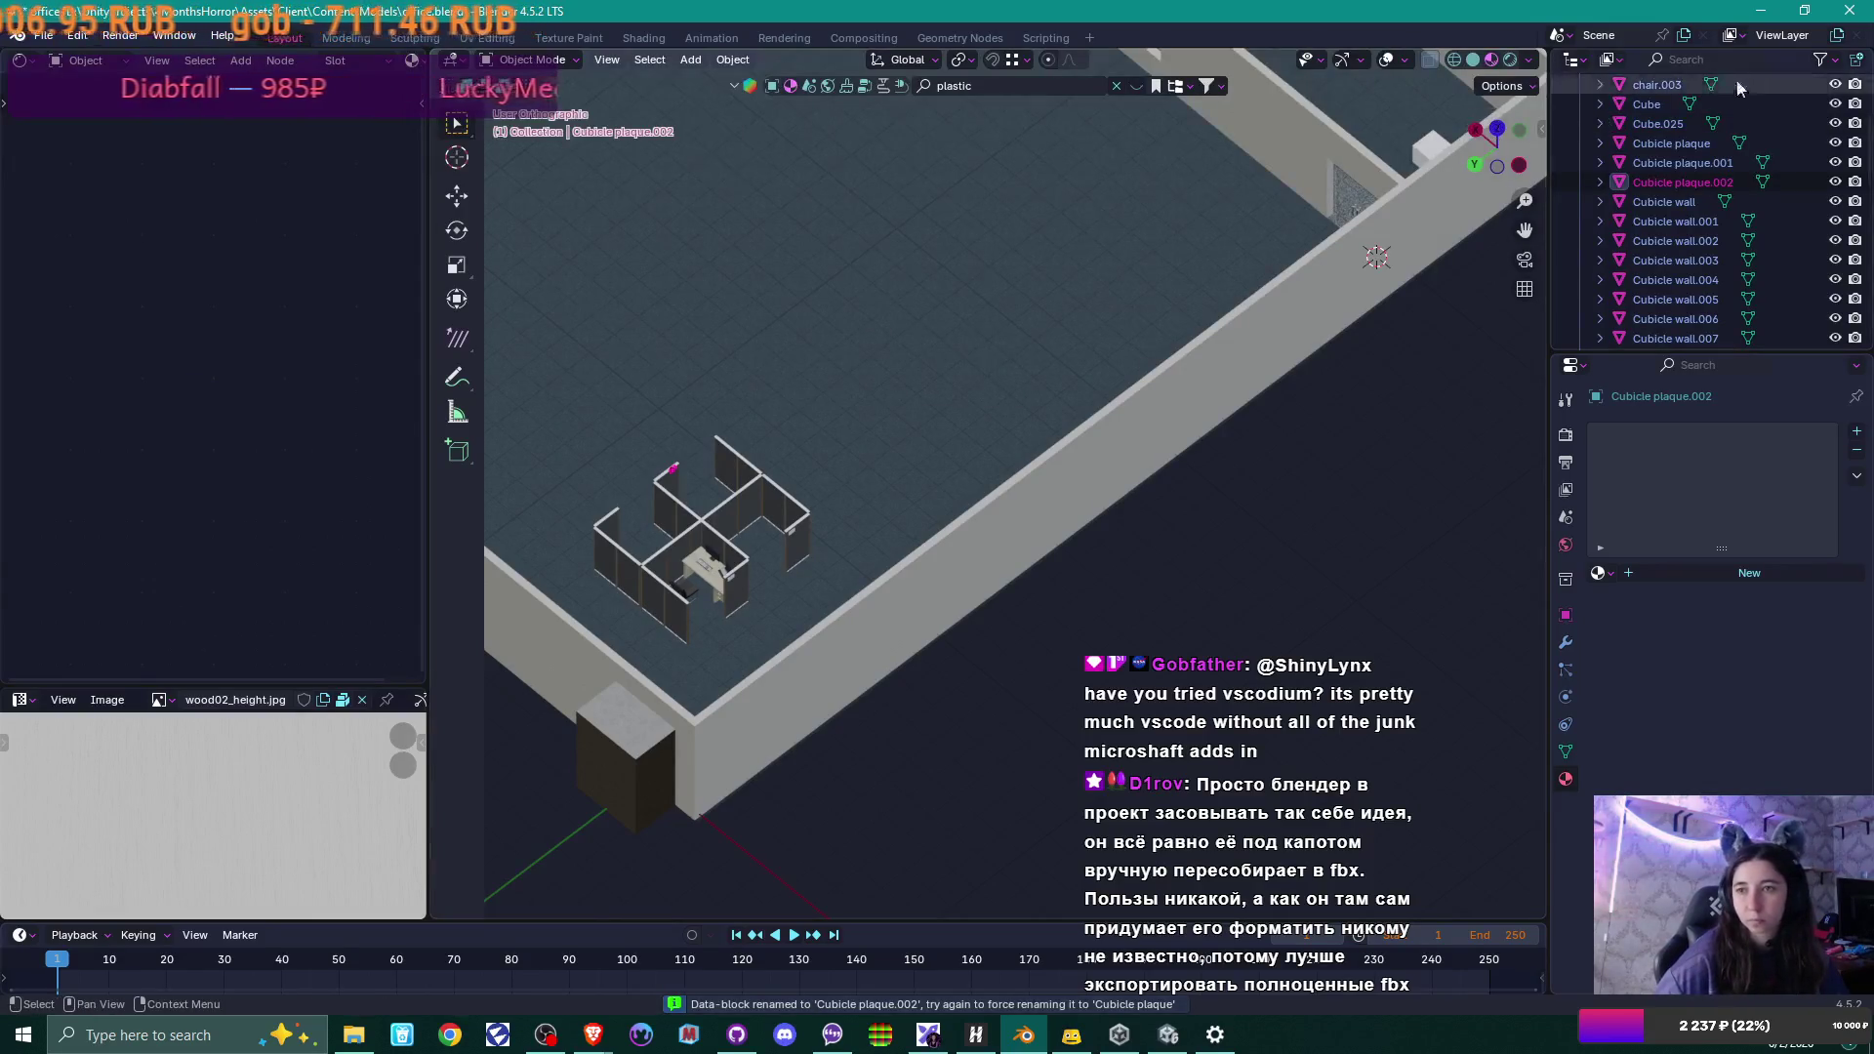
Rename Cube.025 to Cubicle plaque.003.
left_click(1653, 125)
key("F2")
key("ctrl+a")
key("ctrl+v")
key("Return")
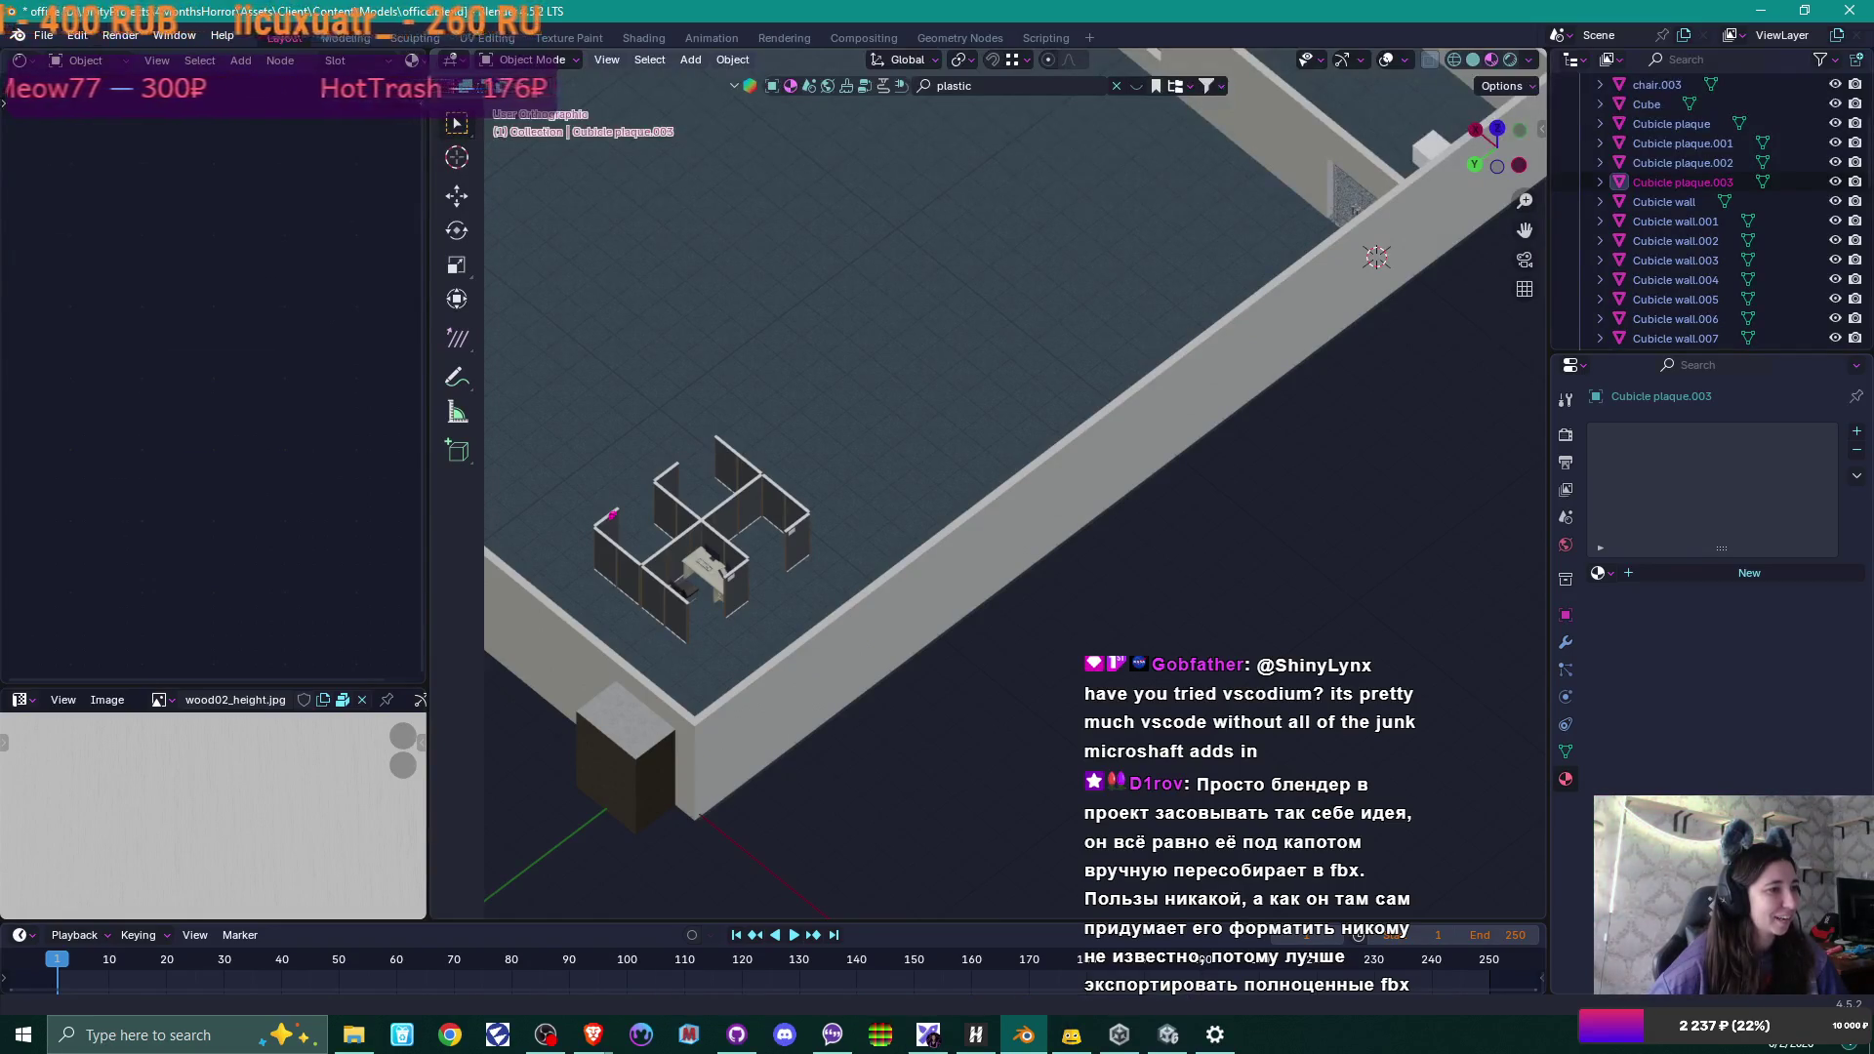
Inspect the cubicles and their new plaques in Blender, then bring the Unity editor forward.
scroll(683, 408, "up", 5)
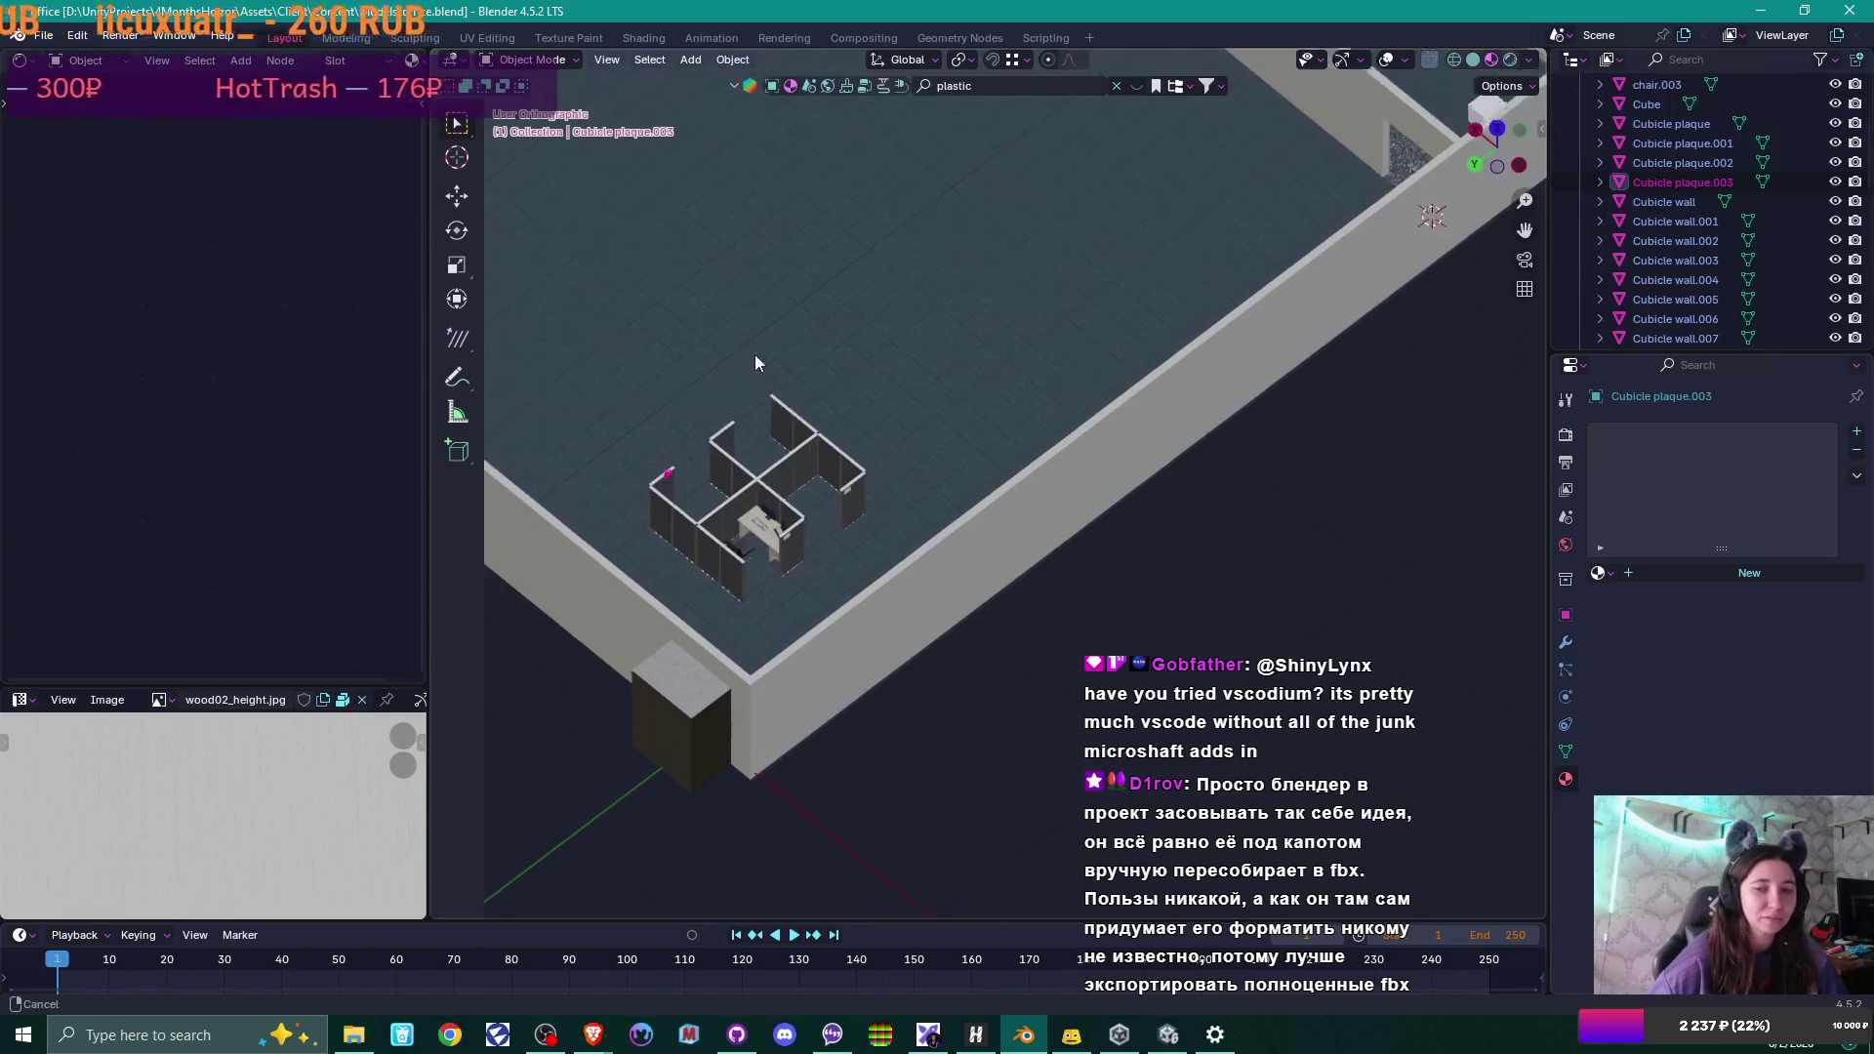
mouse_move(816, 291)
middle_mouse_down()
mouse_move(808, 365)
mouse_move(788, 306)
mouse_move(788, 330)
mouse_move(888, 244)
mouse_move(944, 435)
middle_mouse_up()
scroll(881, 254, "up", 3)
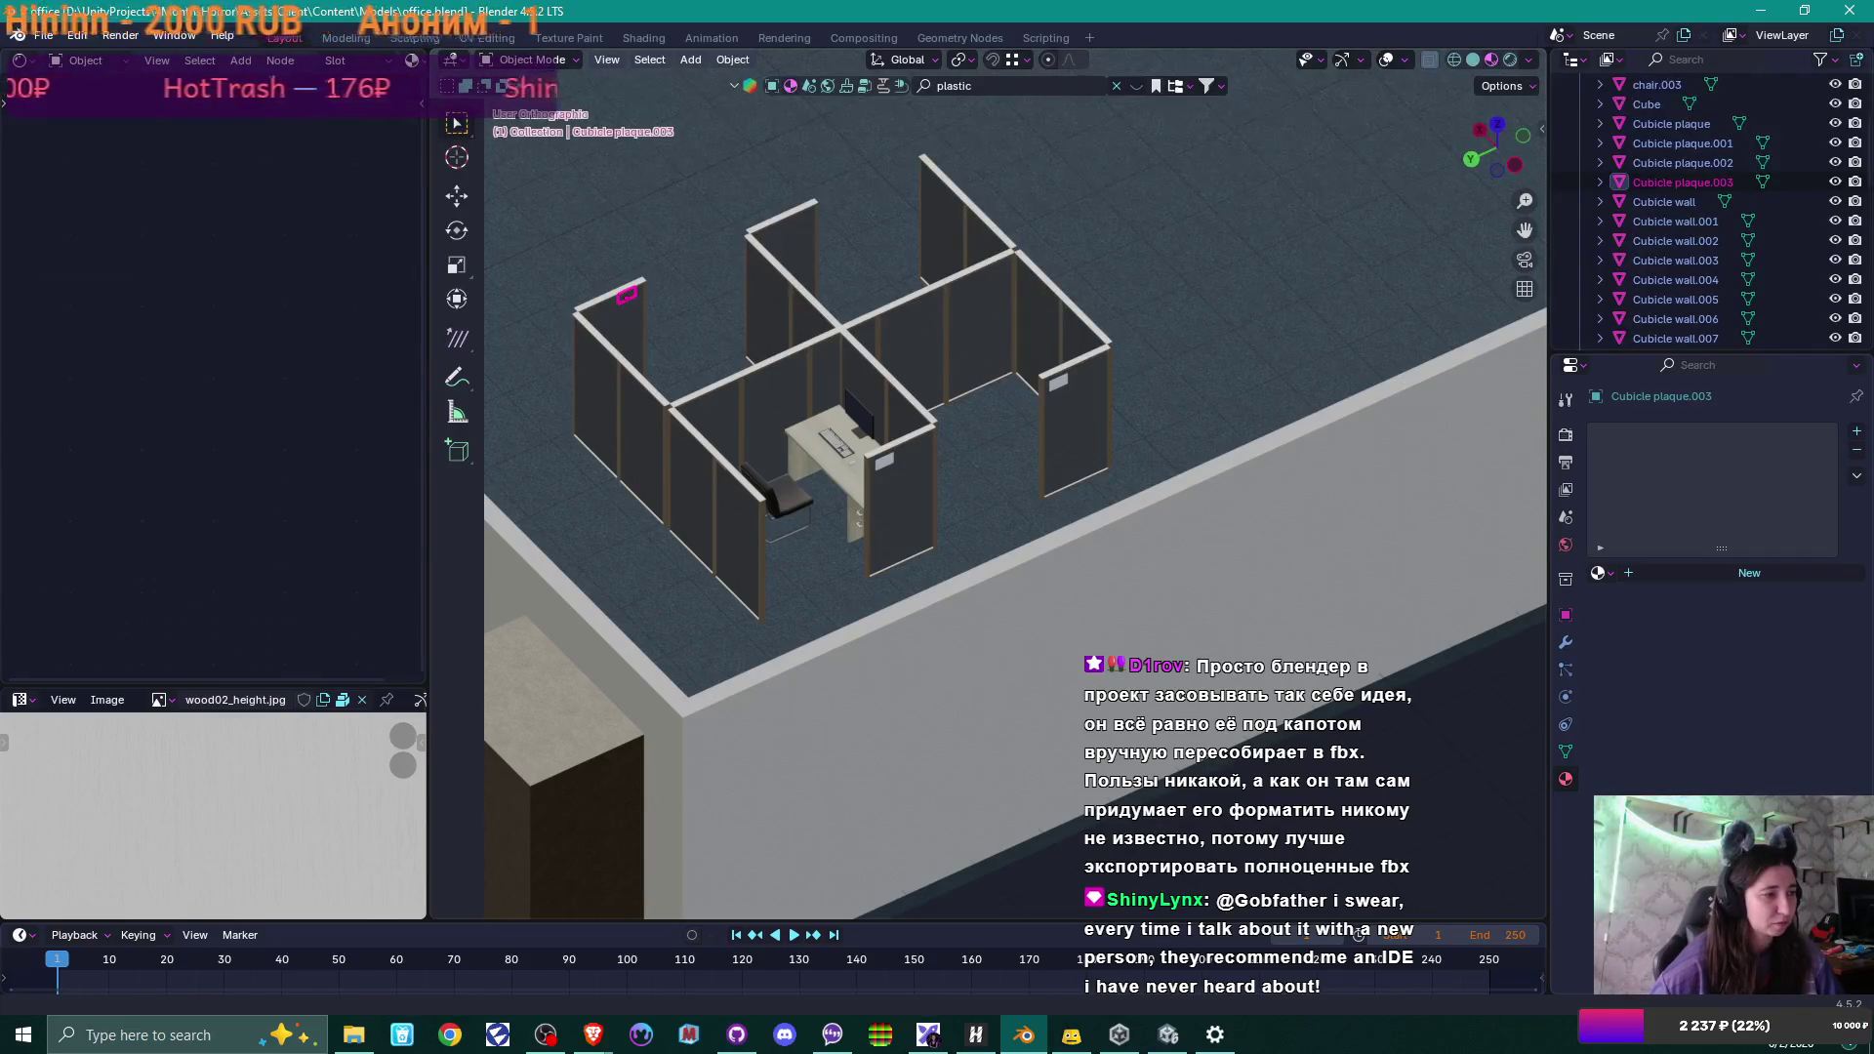
scroll(929, 260, "down", 5)
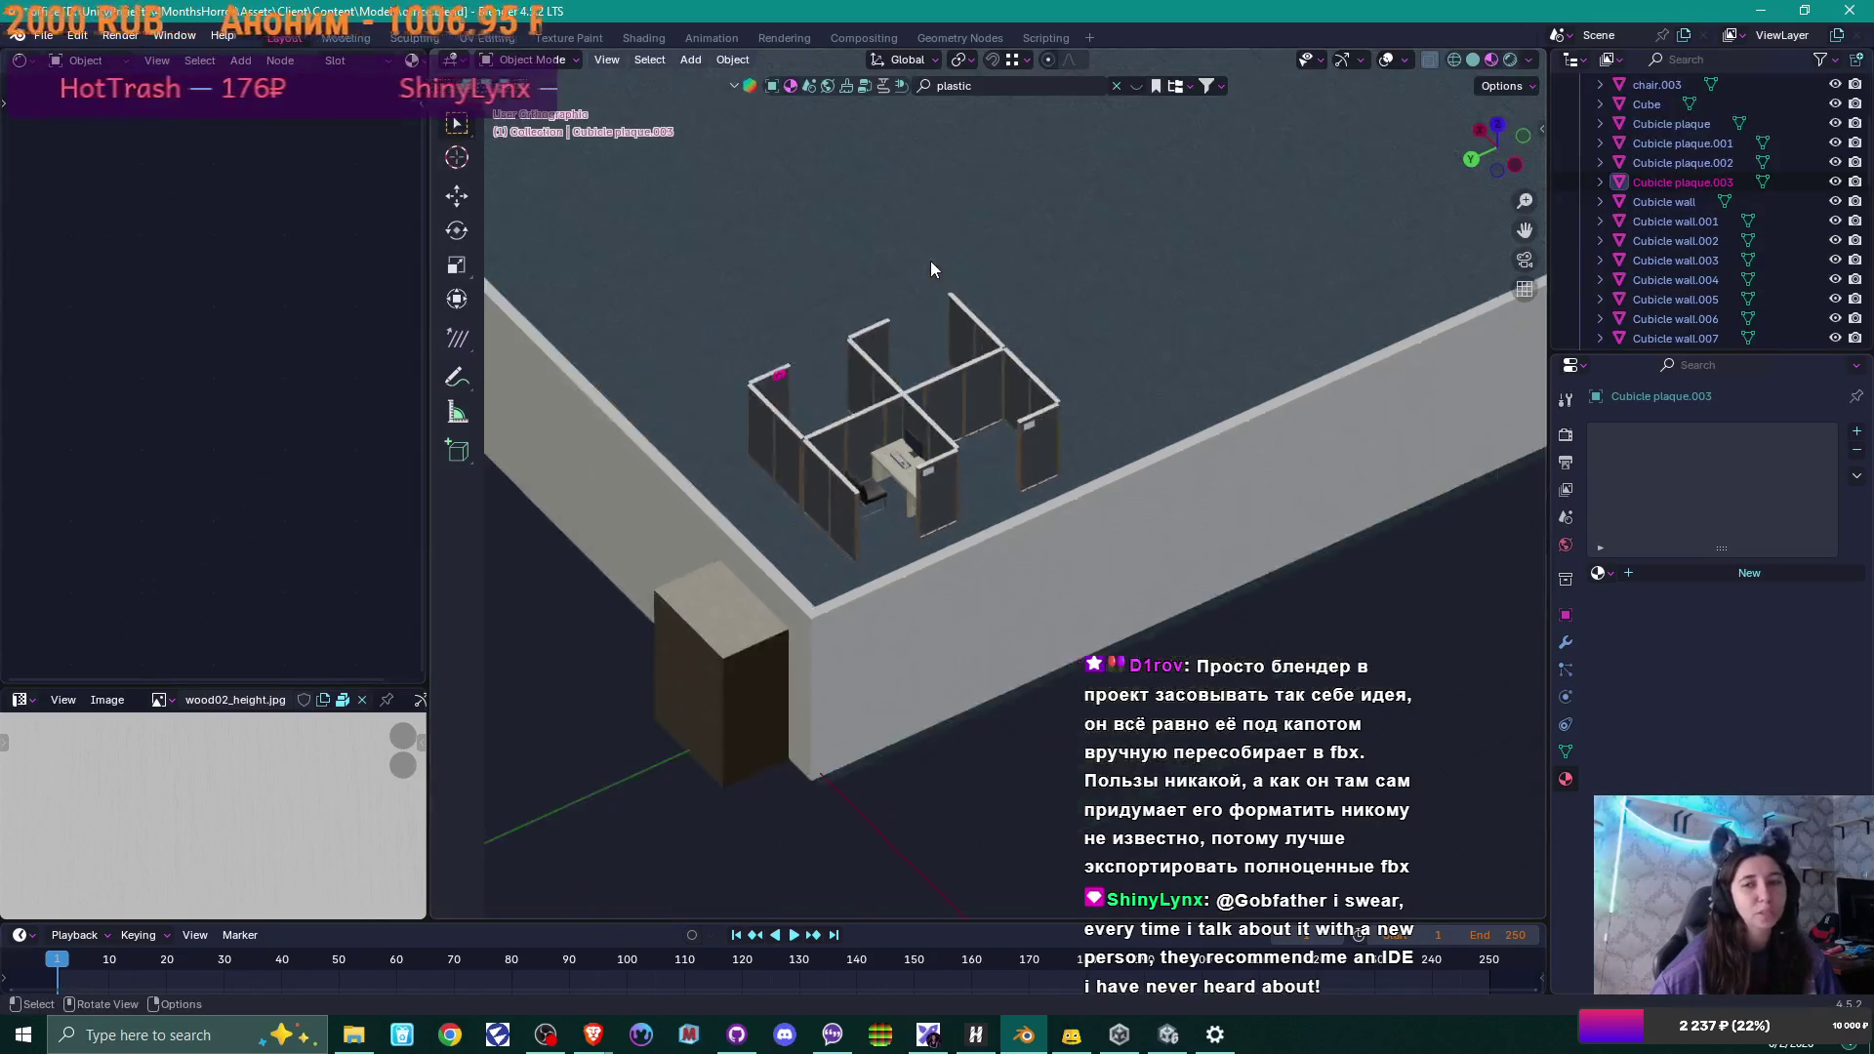
middle_click_drag(929, 261, 833, 466, "shift")
scroll(890, 338, "down", 2)
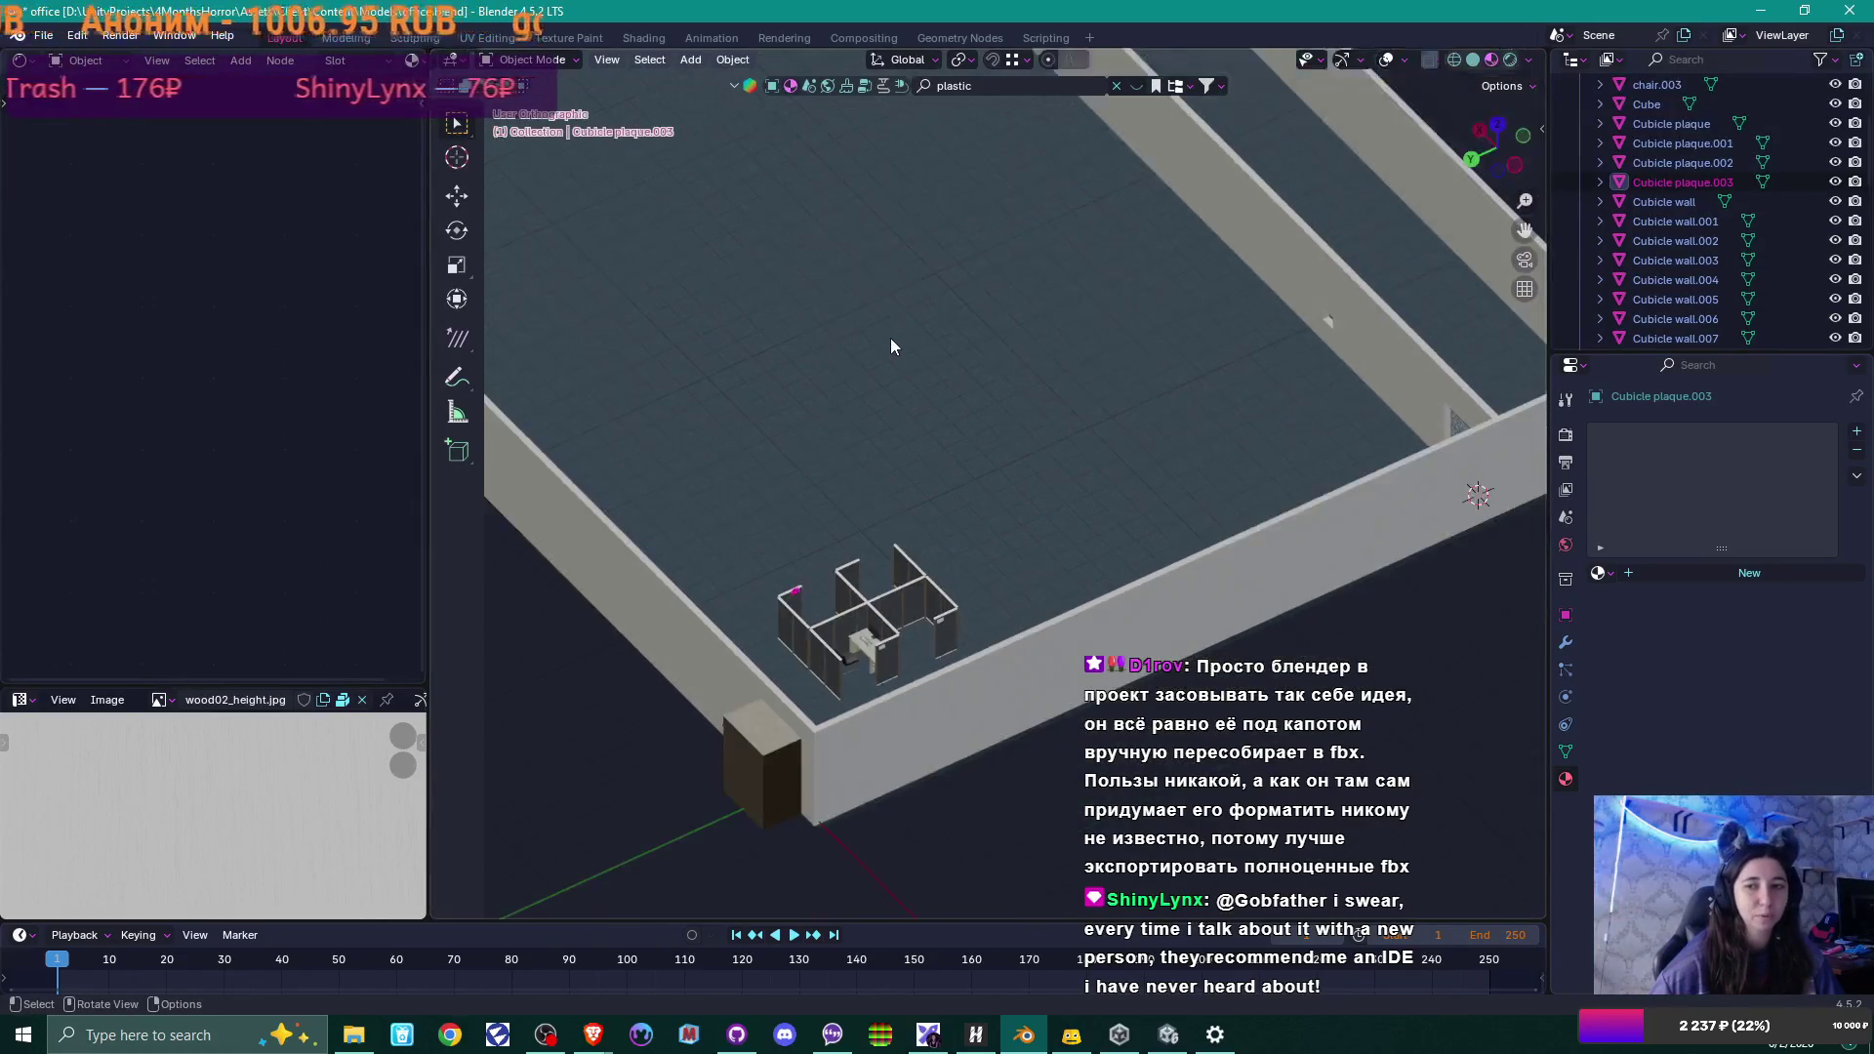
left_click(1168, 1034)
scroll(861, 457, "up", 3)
Orbit the Unity Scene view out and up to look down onto the office cubicles.
scroll(821, 429, "down", 5)
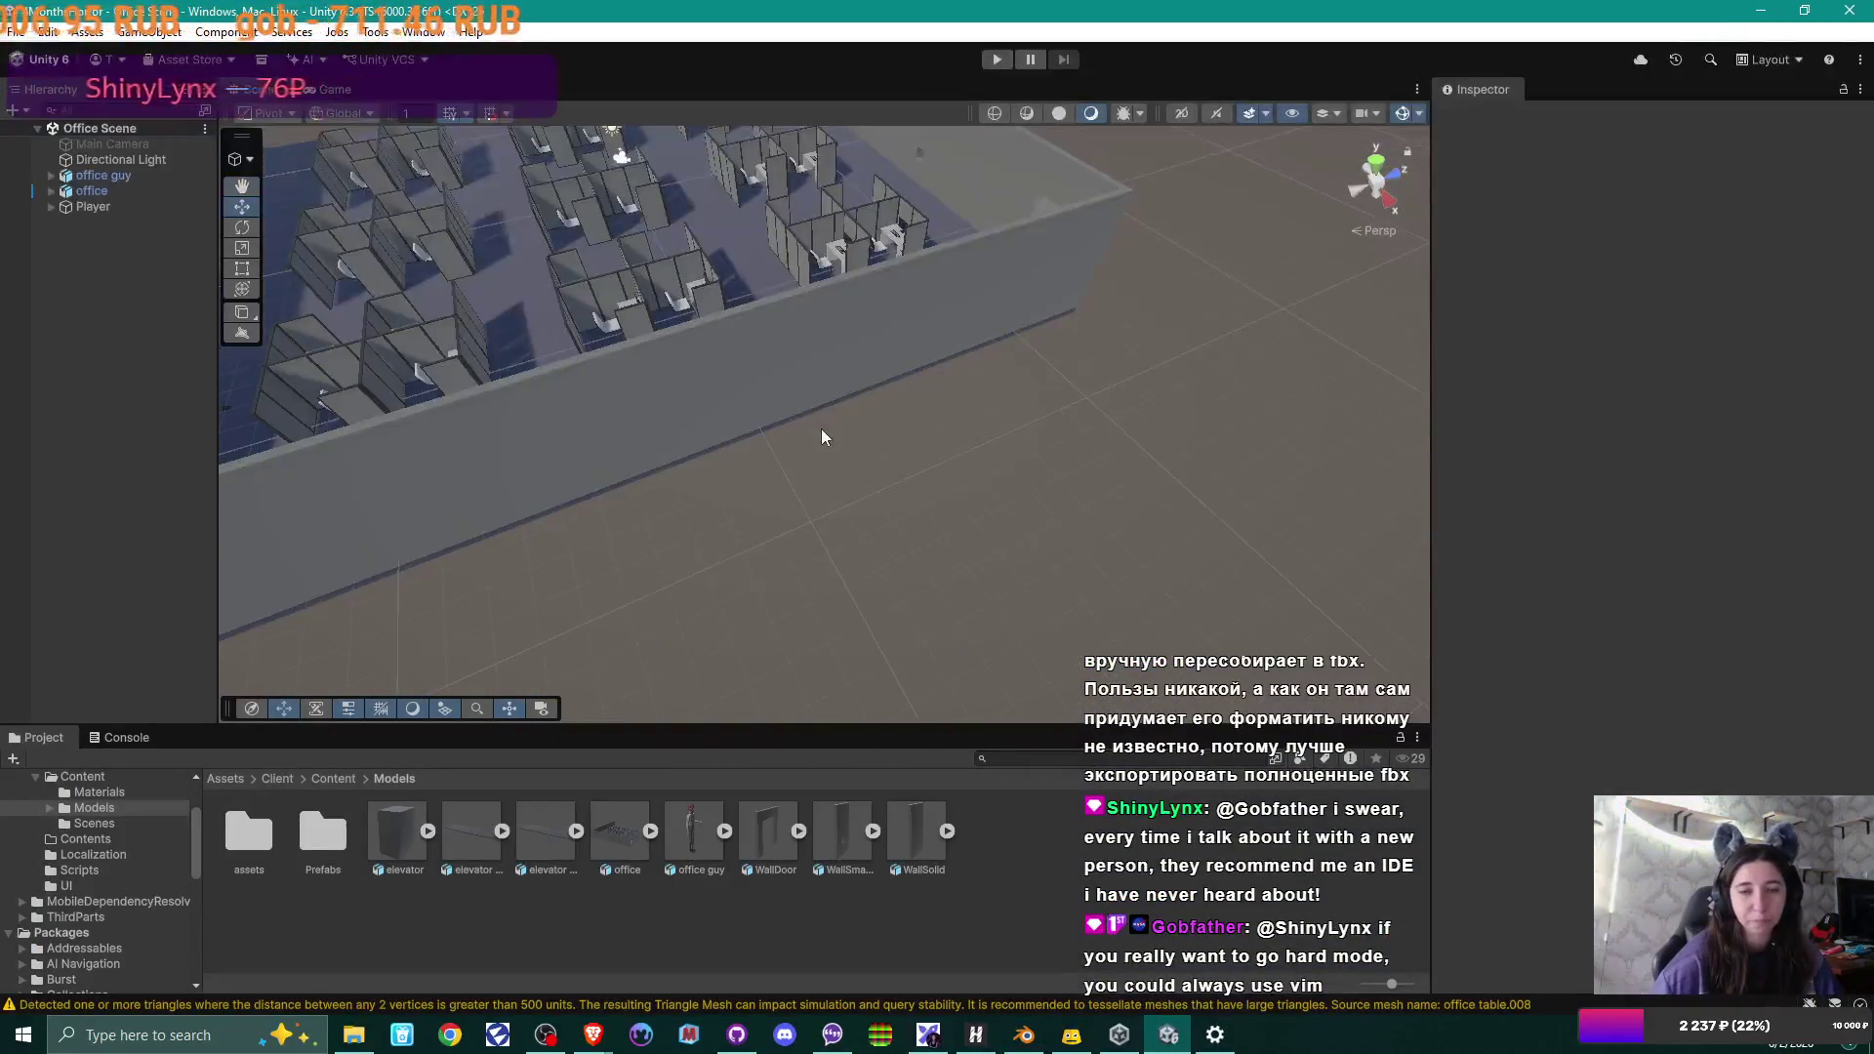
mouse_move(822, 429)
left_mouse_down("alt")
mouse_move(640, 304)
mouse_move(597, 488)
left_mouse_up("alt")
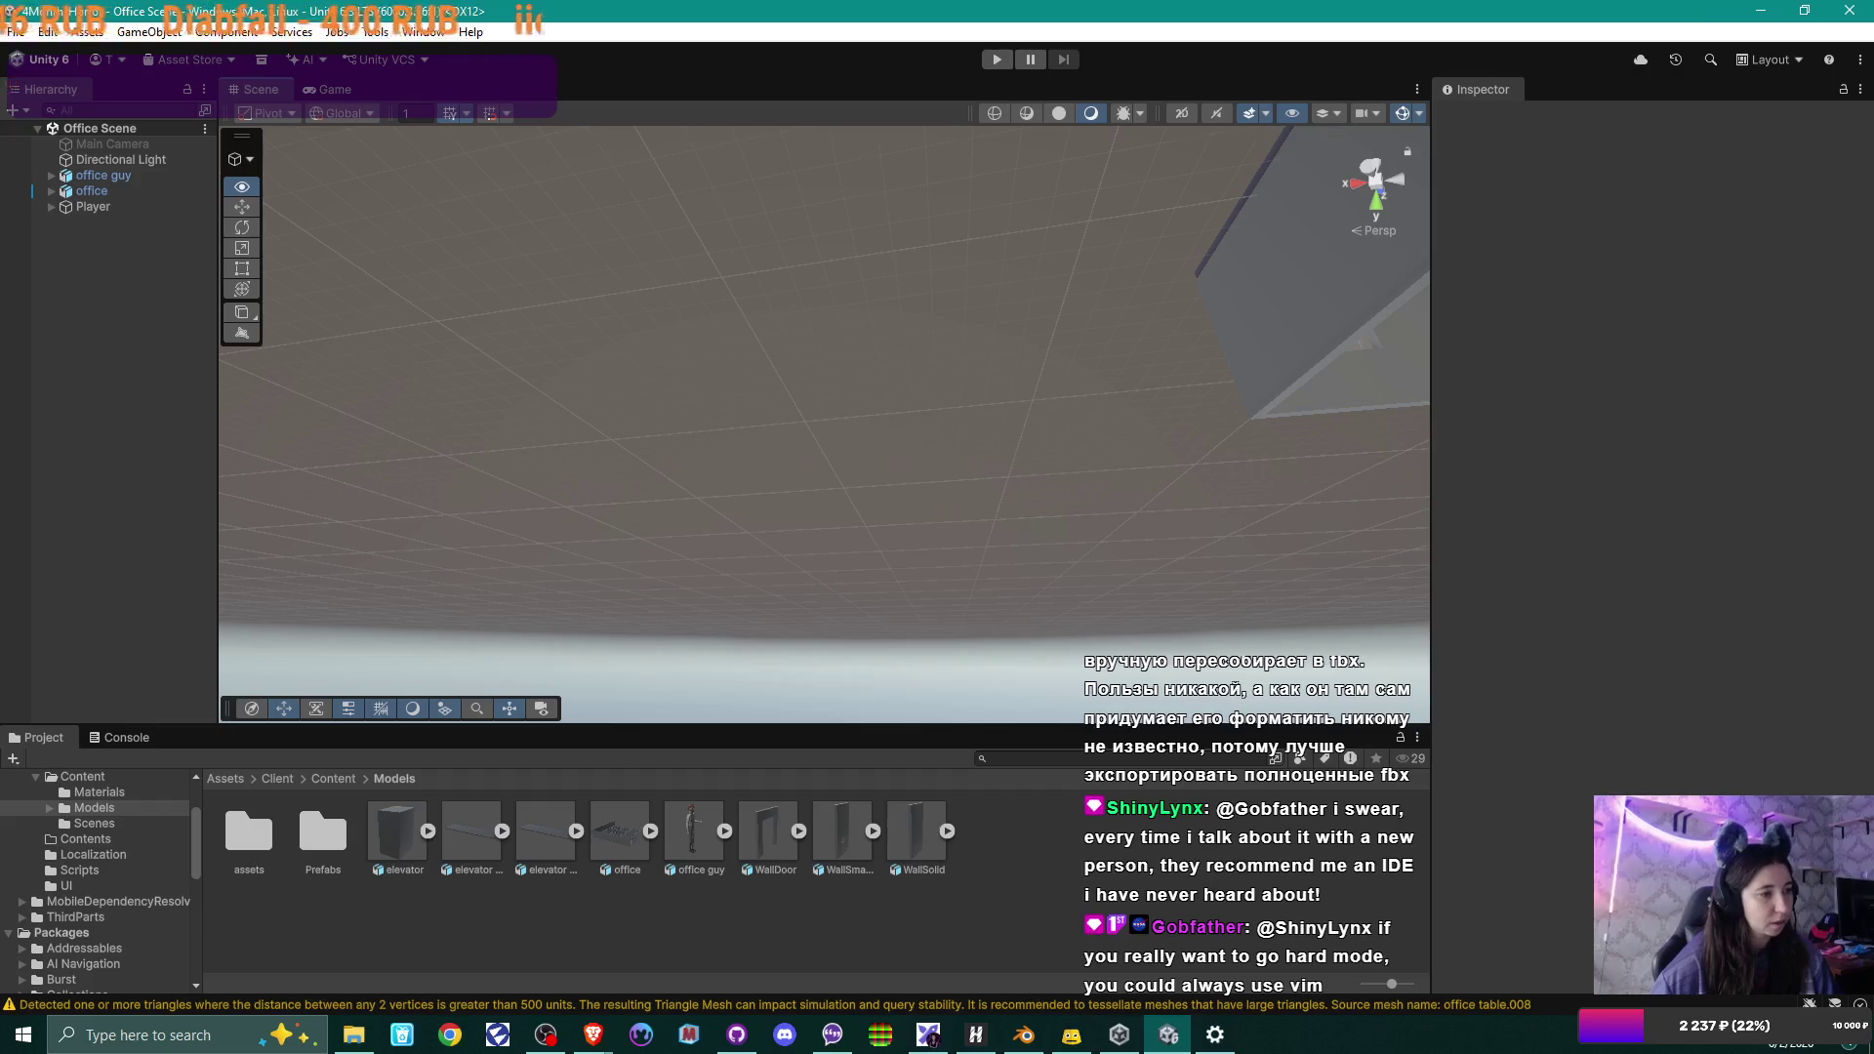
mouse_move(597, 488)
left_mouse_down("alt")
mouse_move(592, 247)
mouse_move(789, 250)
left_mouse_up("alt")
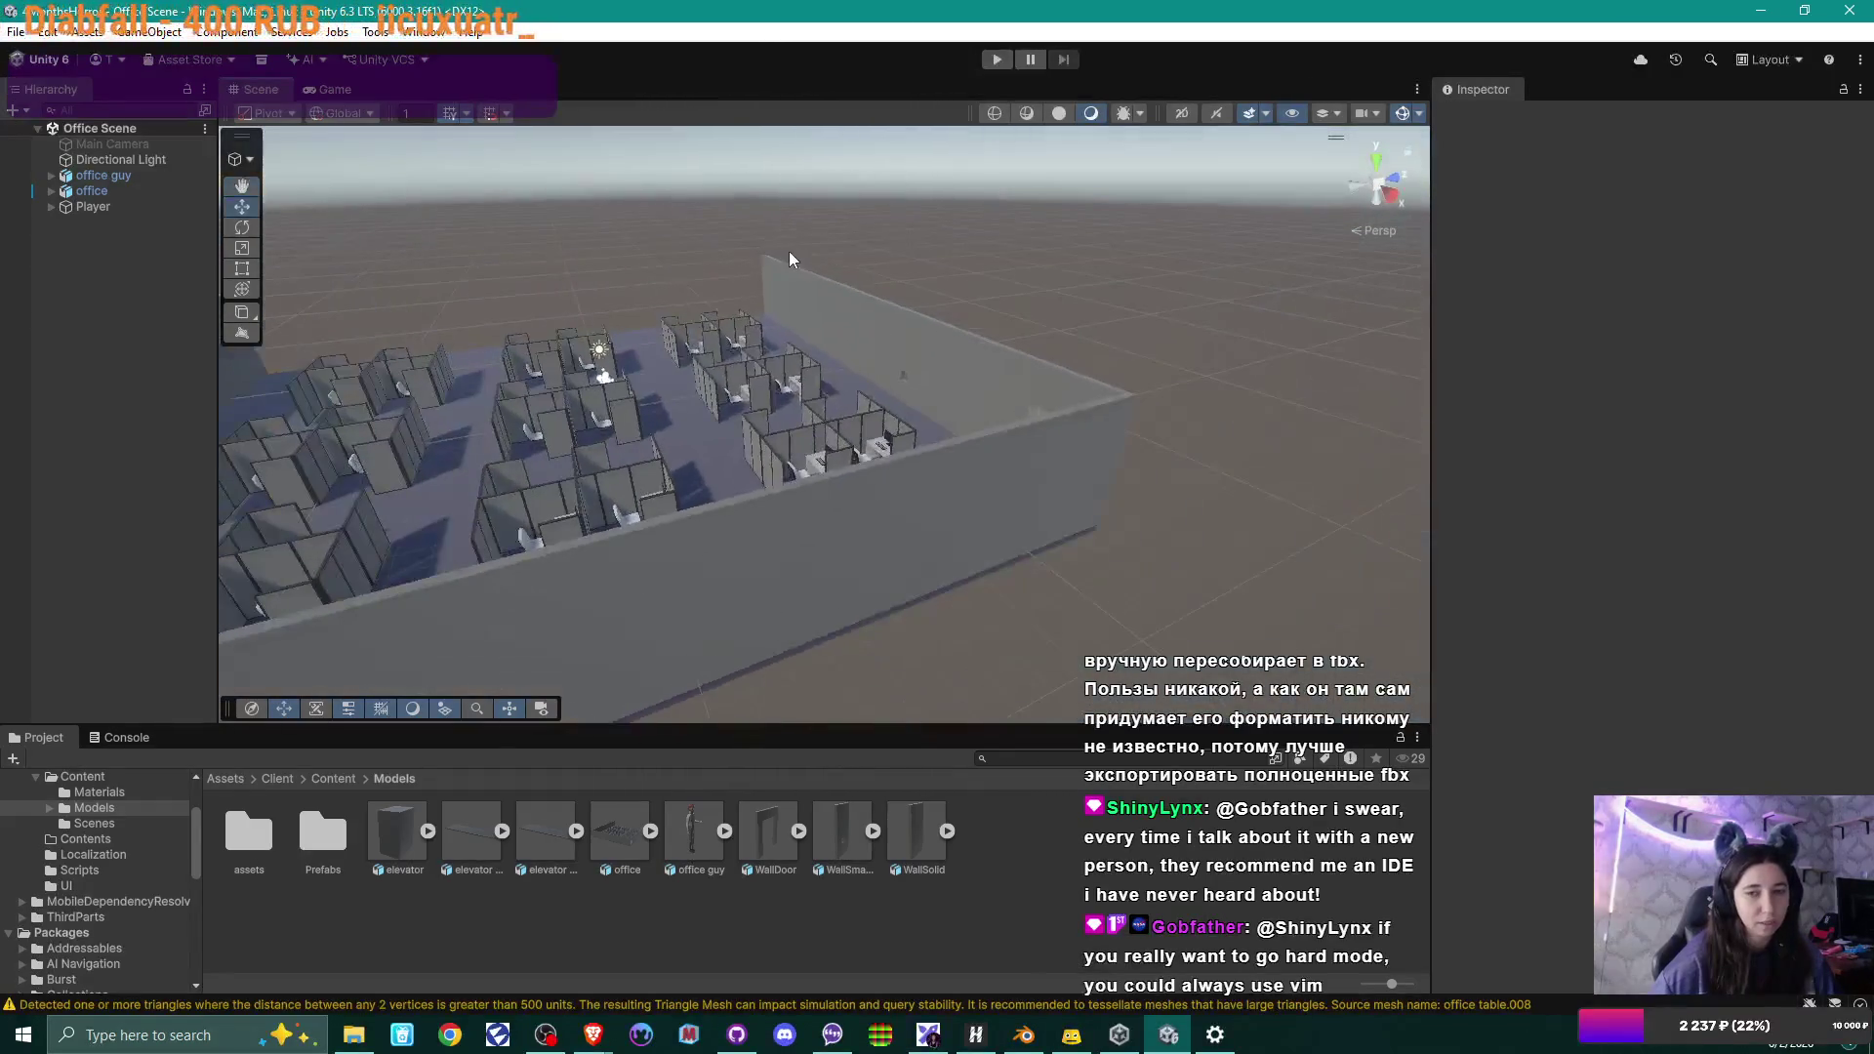
mouse_move(935, 343)
left_mouse_down("alt")
mouse_move(743, 342)
mouse_move(803, 368)
mouse_move(687, 754)
left_mouse_up("alt")
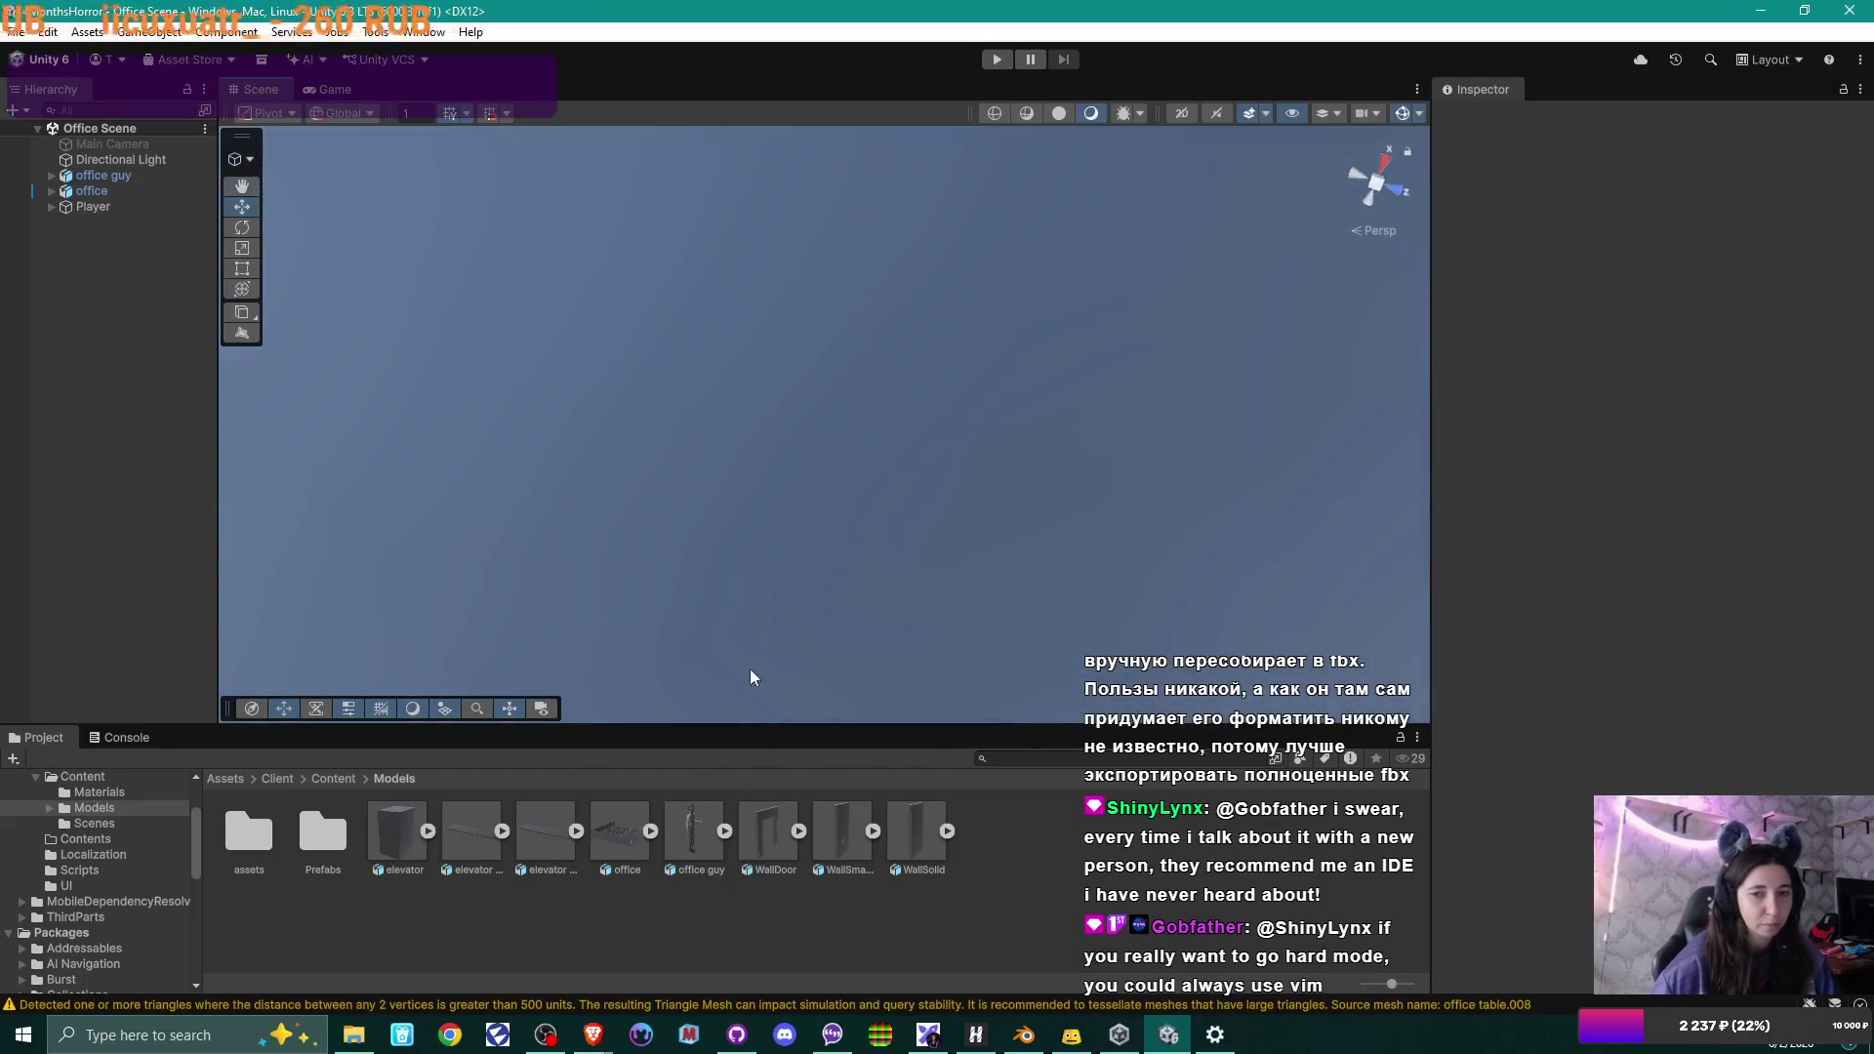
mouse_move(771, 486)
left_mouse_down("alt")
mouse_move(898, 441)
mouse_move(918, 488)
mouse_move(983, 501)
mouse_move(904, 579)
mouse_move(929, 568)
left_mouse_up("alt")
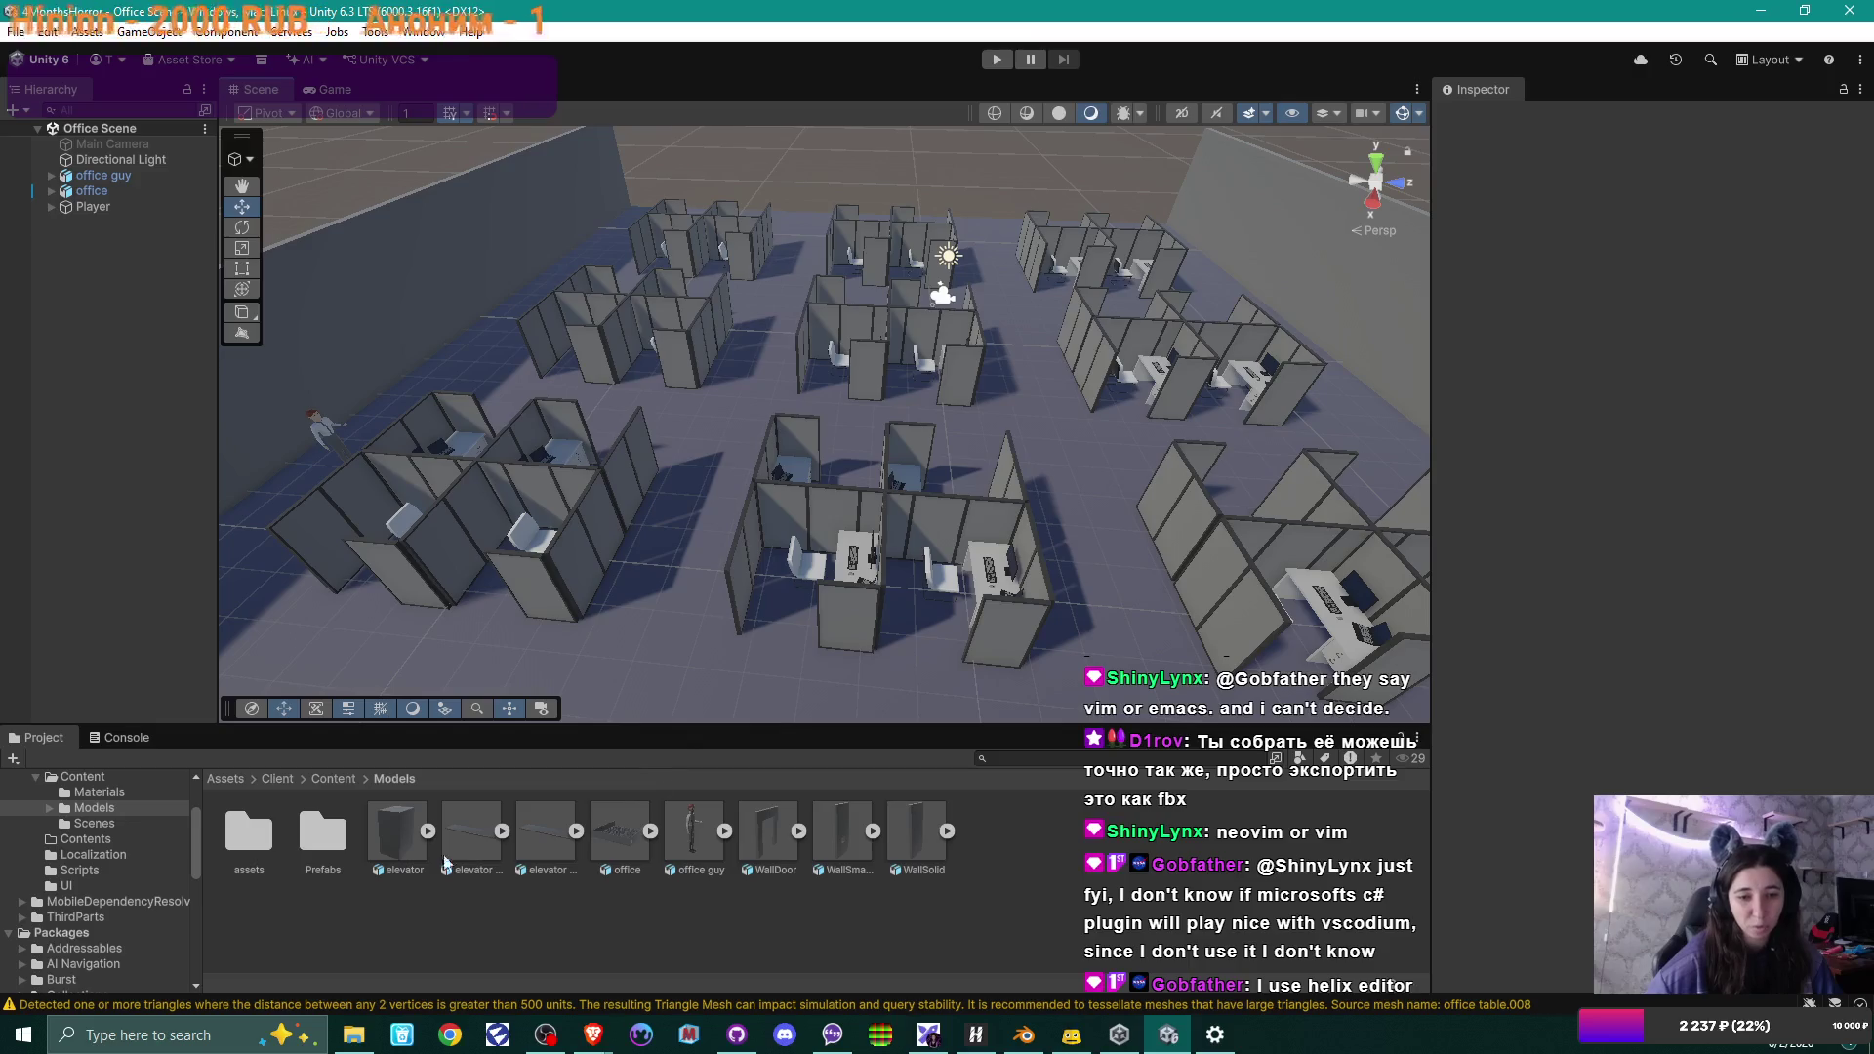
left_click(650, 830)
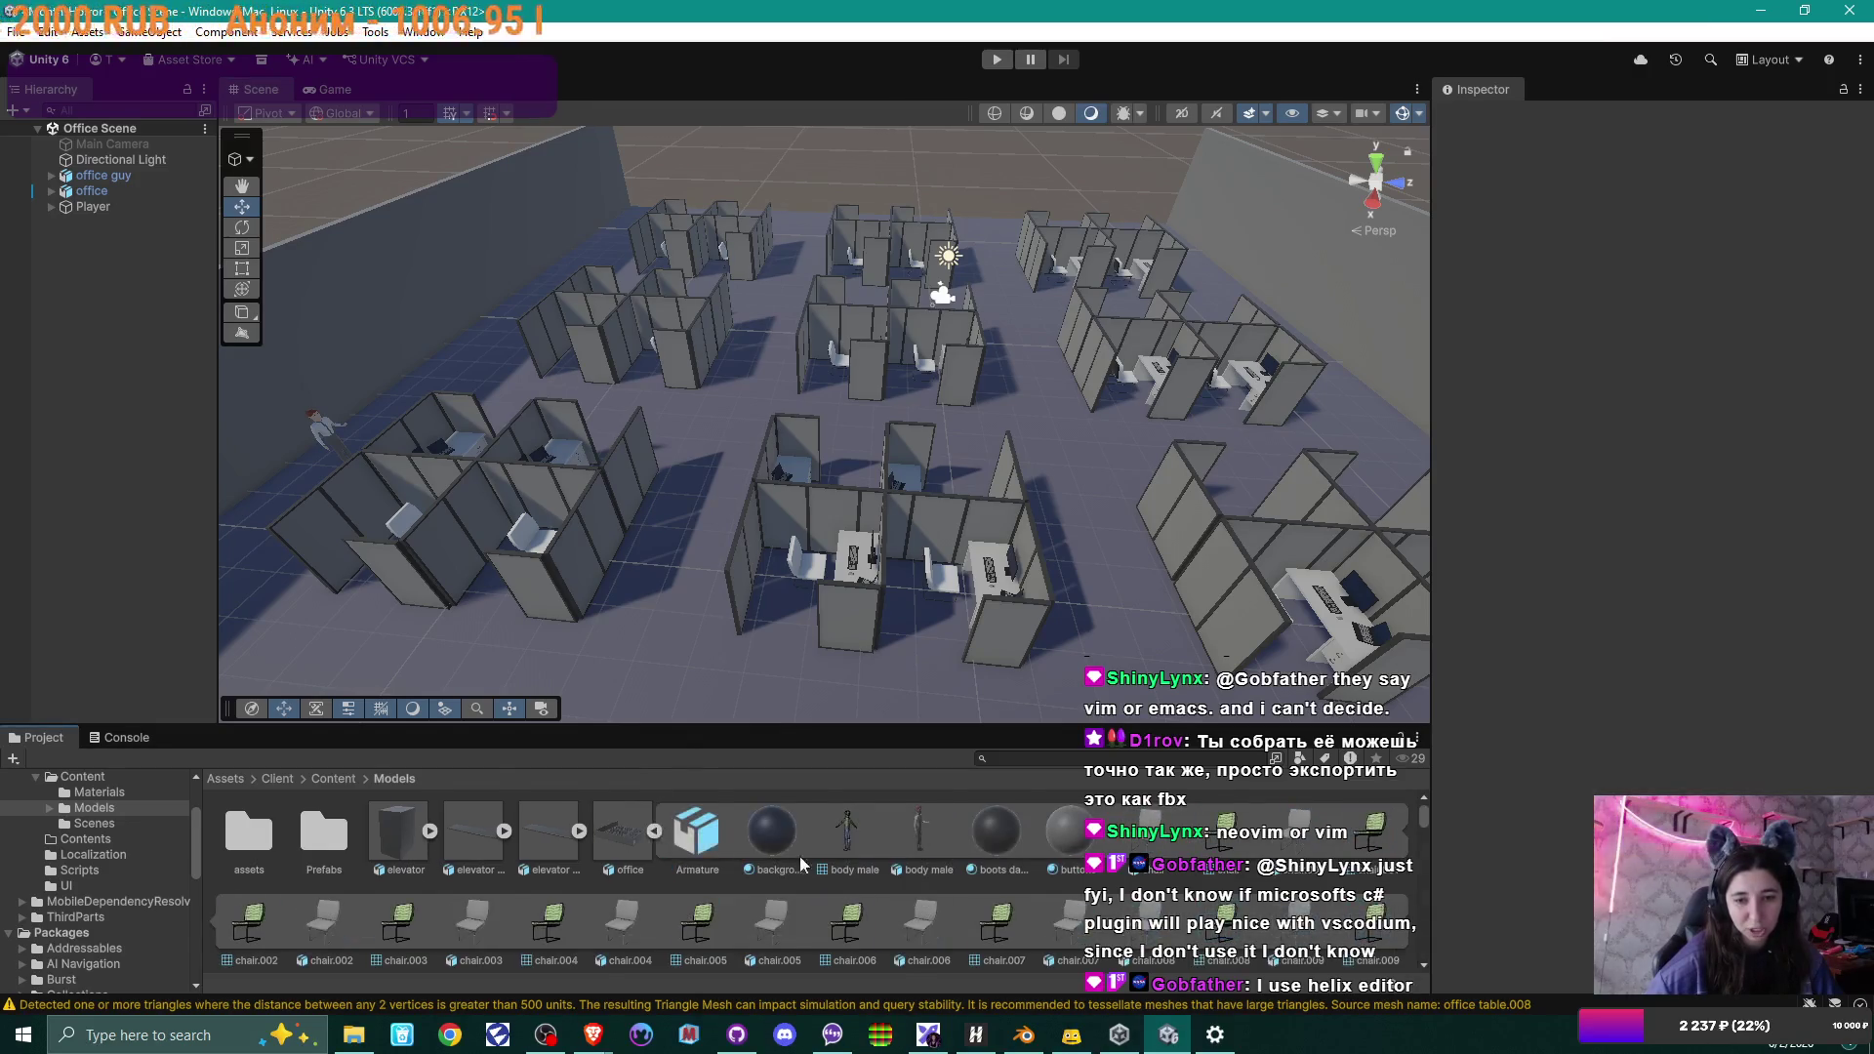
scroll(864, 863, "down", 1)
scroll(953, 877, "down", 5)
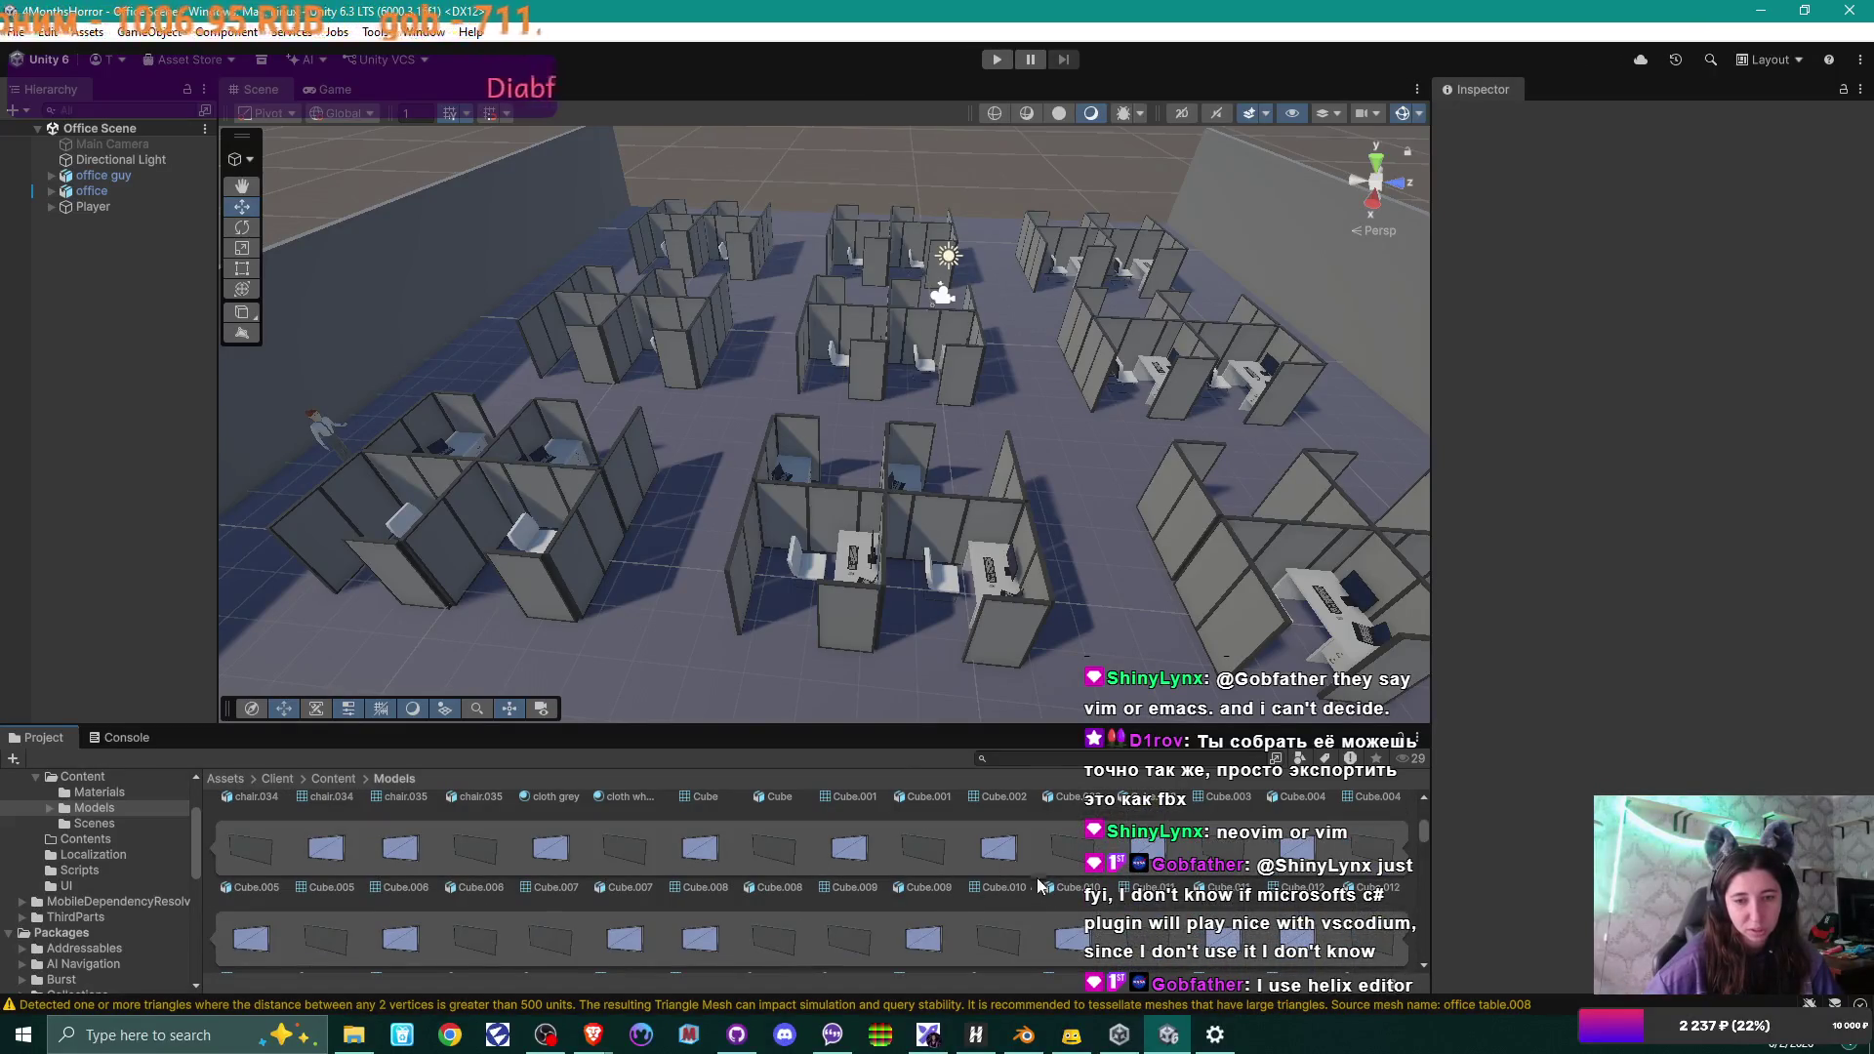
scroll(976, 893, "up", 1)
scroll(962, 906, "up", 5)
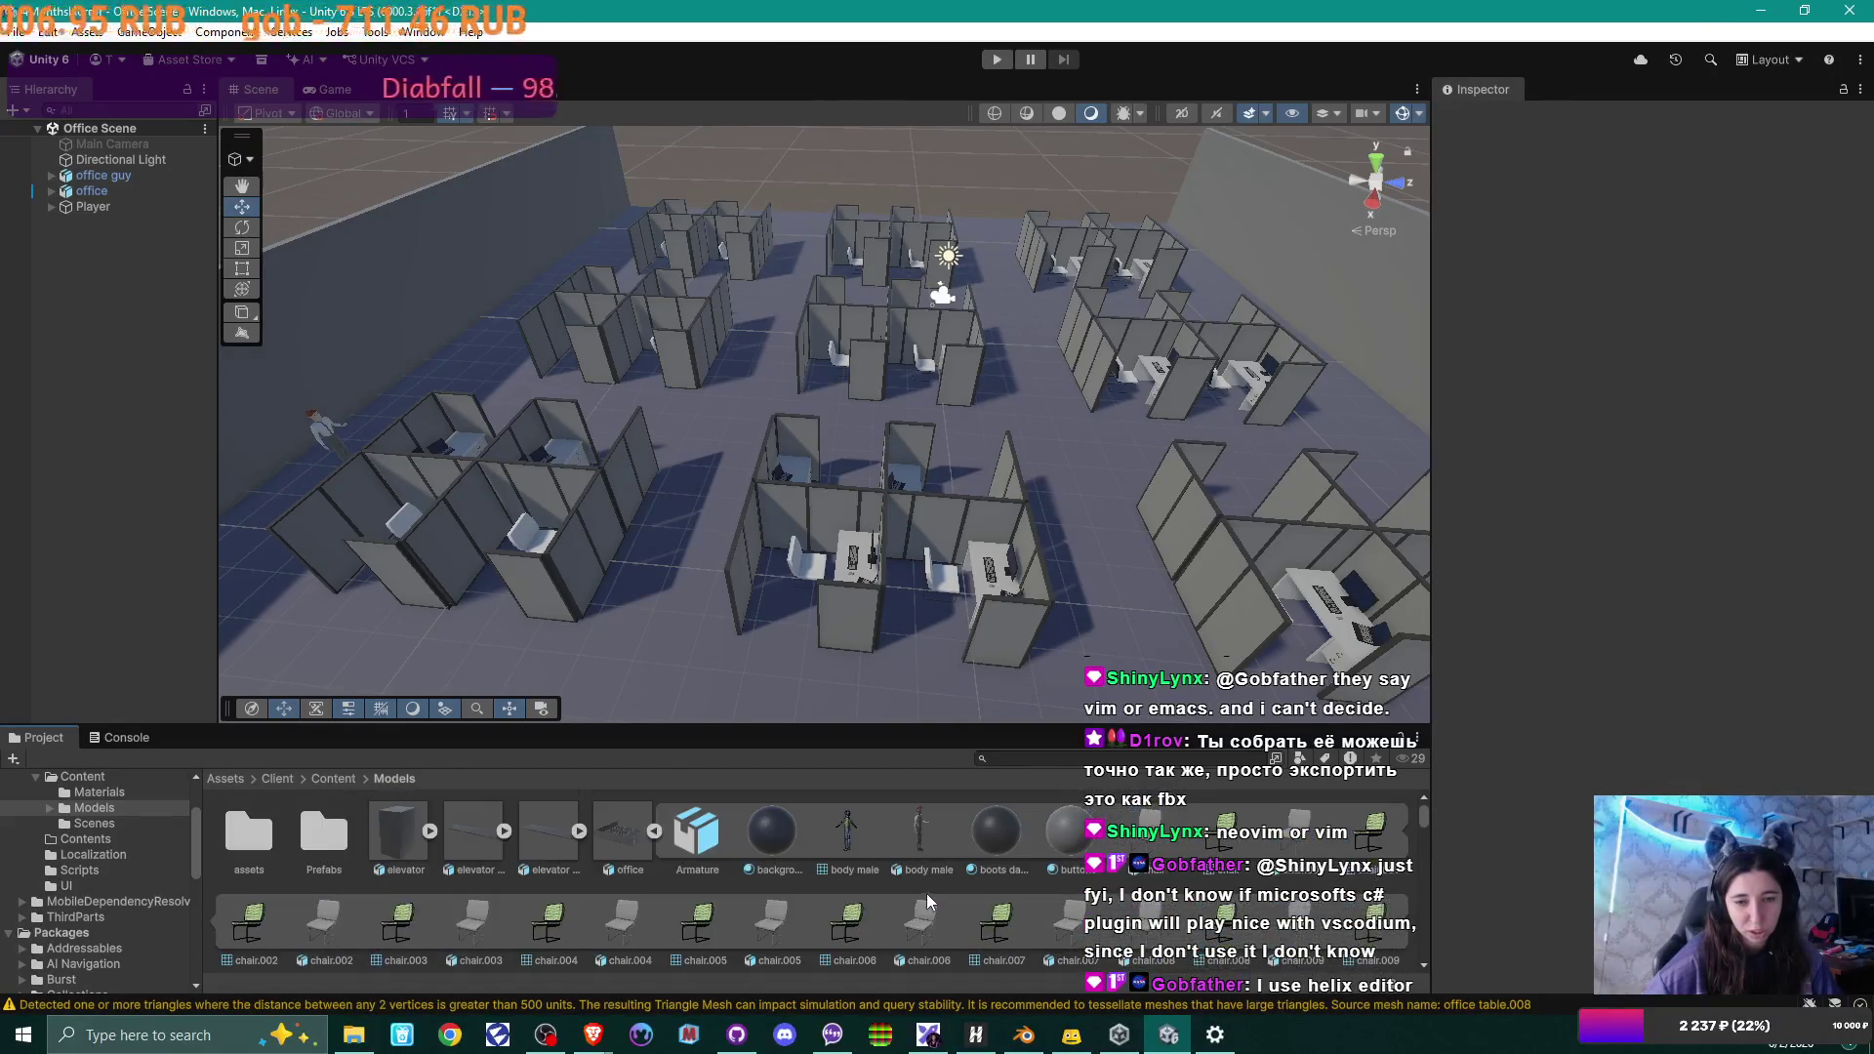
left_click(652, 831)
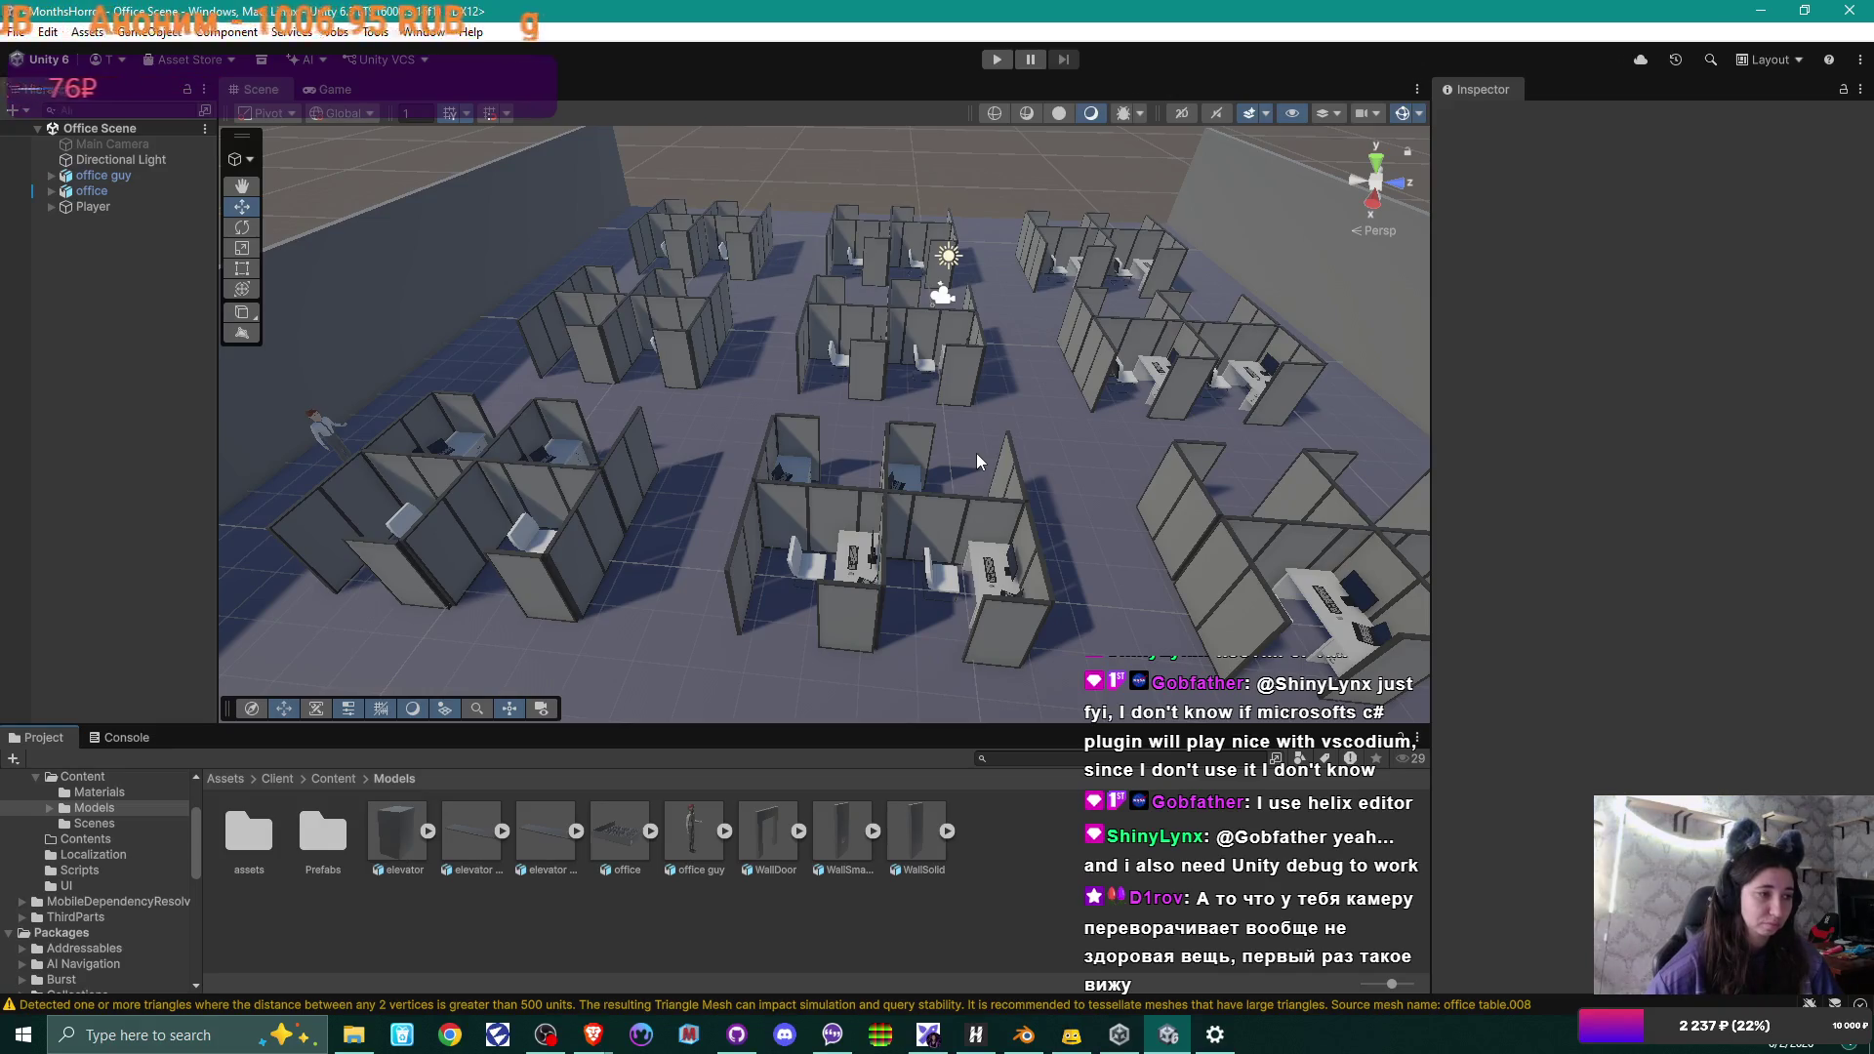
mouse_move(963, 455)
right_mouse_down()
mouse_move(598, 401)
mouse_move(684, 430)
mouse_move(667, 517)
mouse_move(569, 466)
mouse_move(1135, 483)
mouse_move(929, 485)
right_mouse_up()
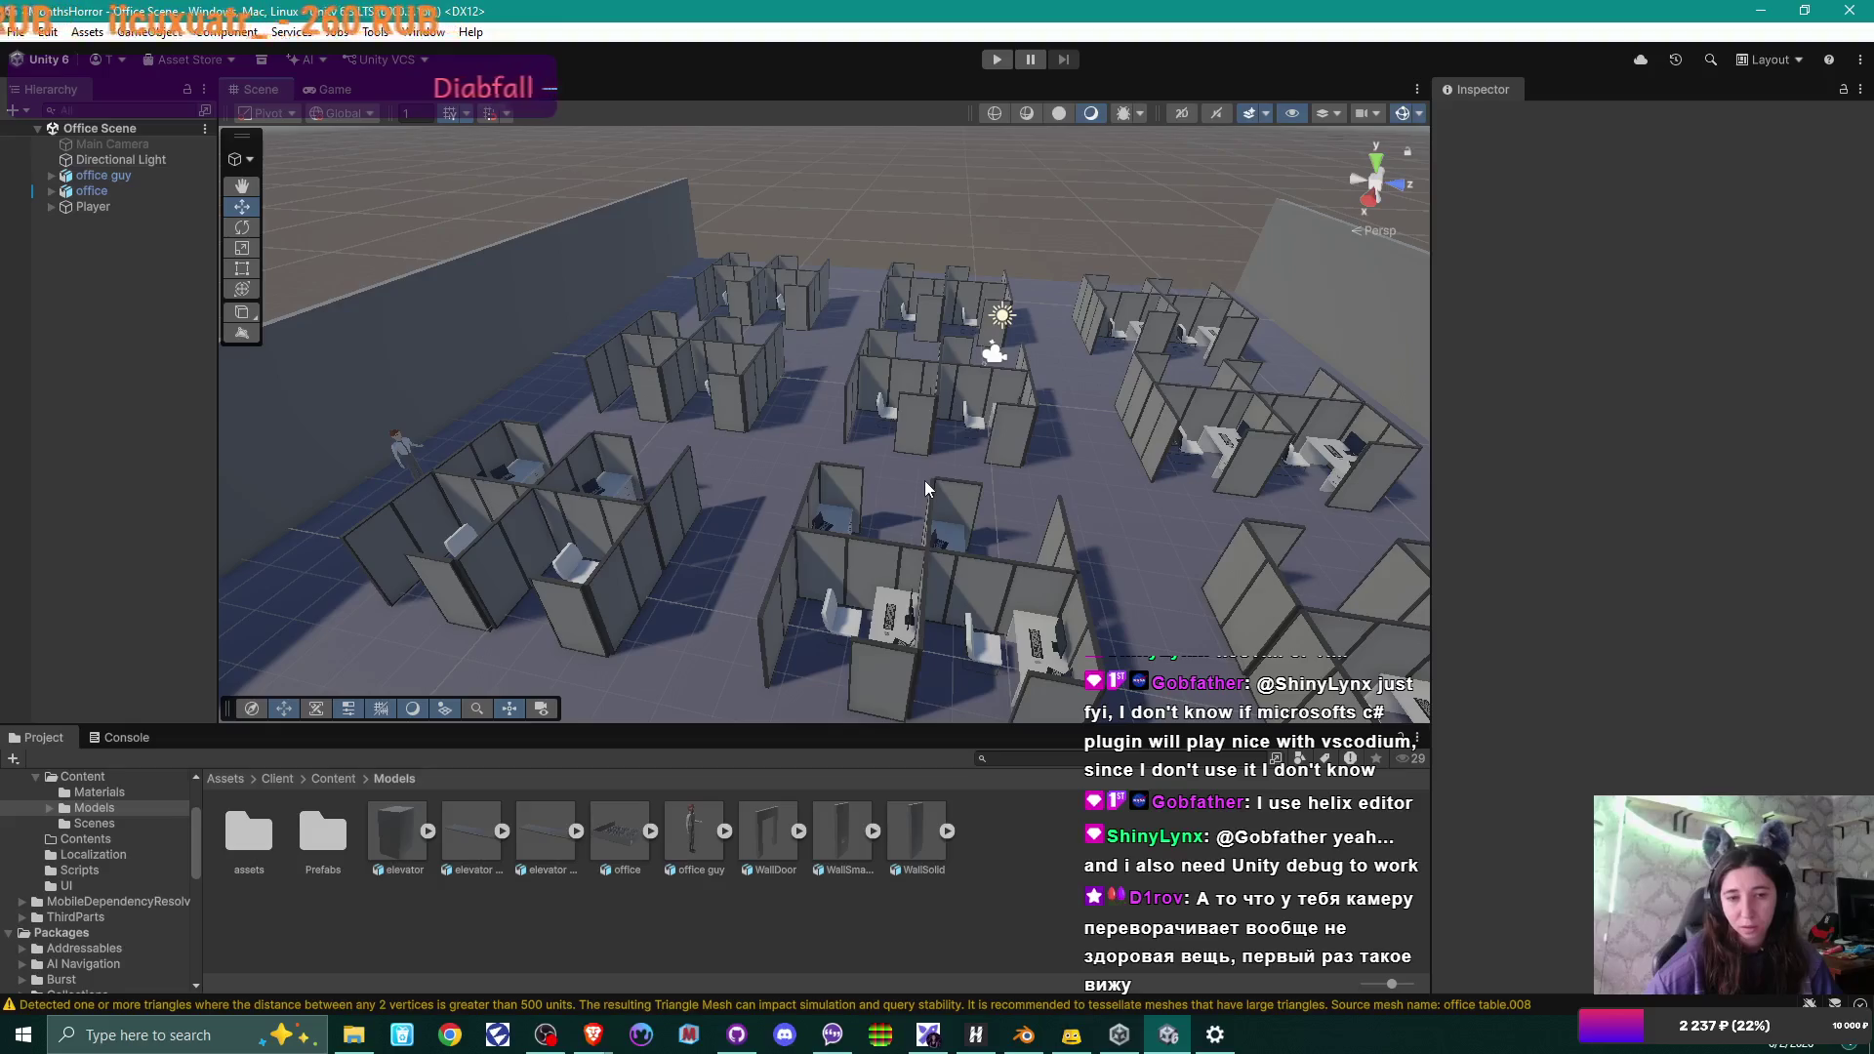
Delete the office model asset from the Project panel's Models folder.
left_click(623, 838)
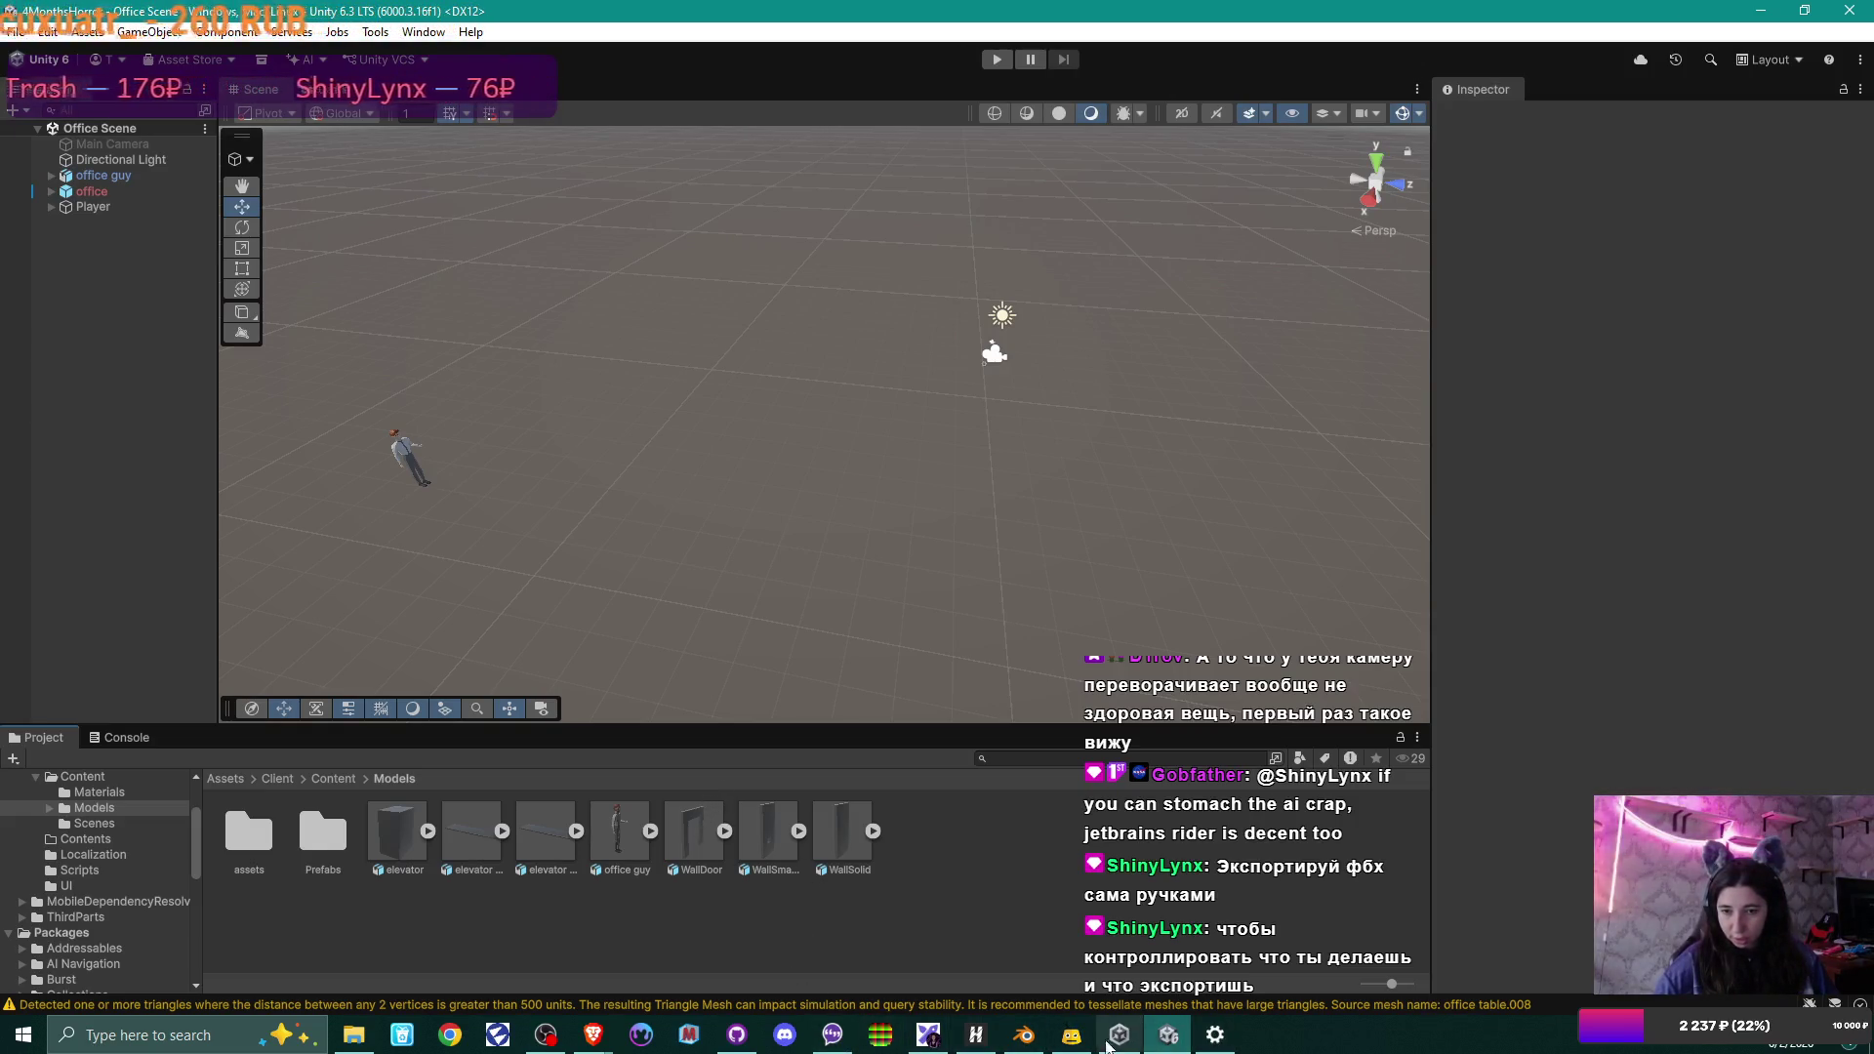
mouse_move(1033, 1046)
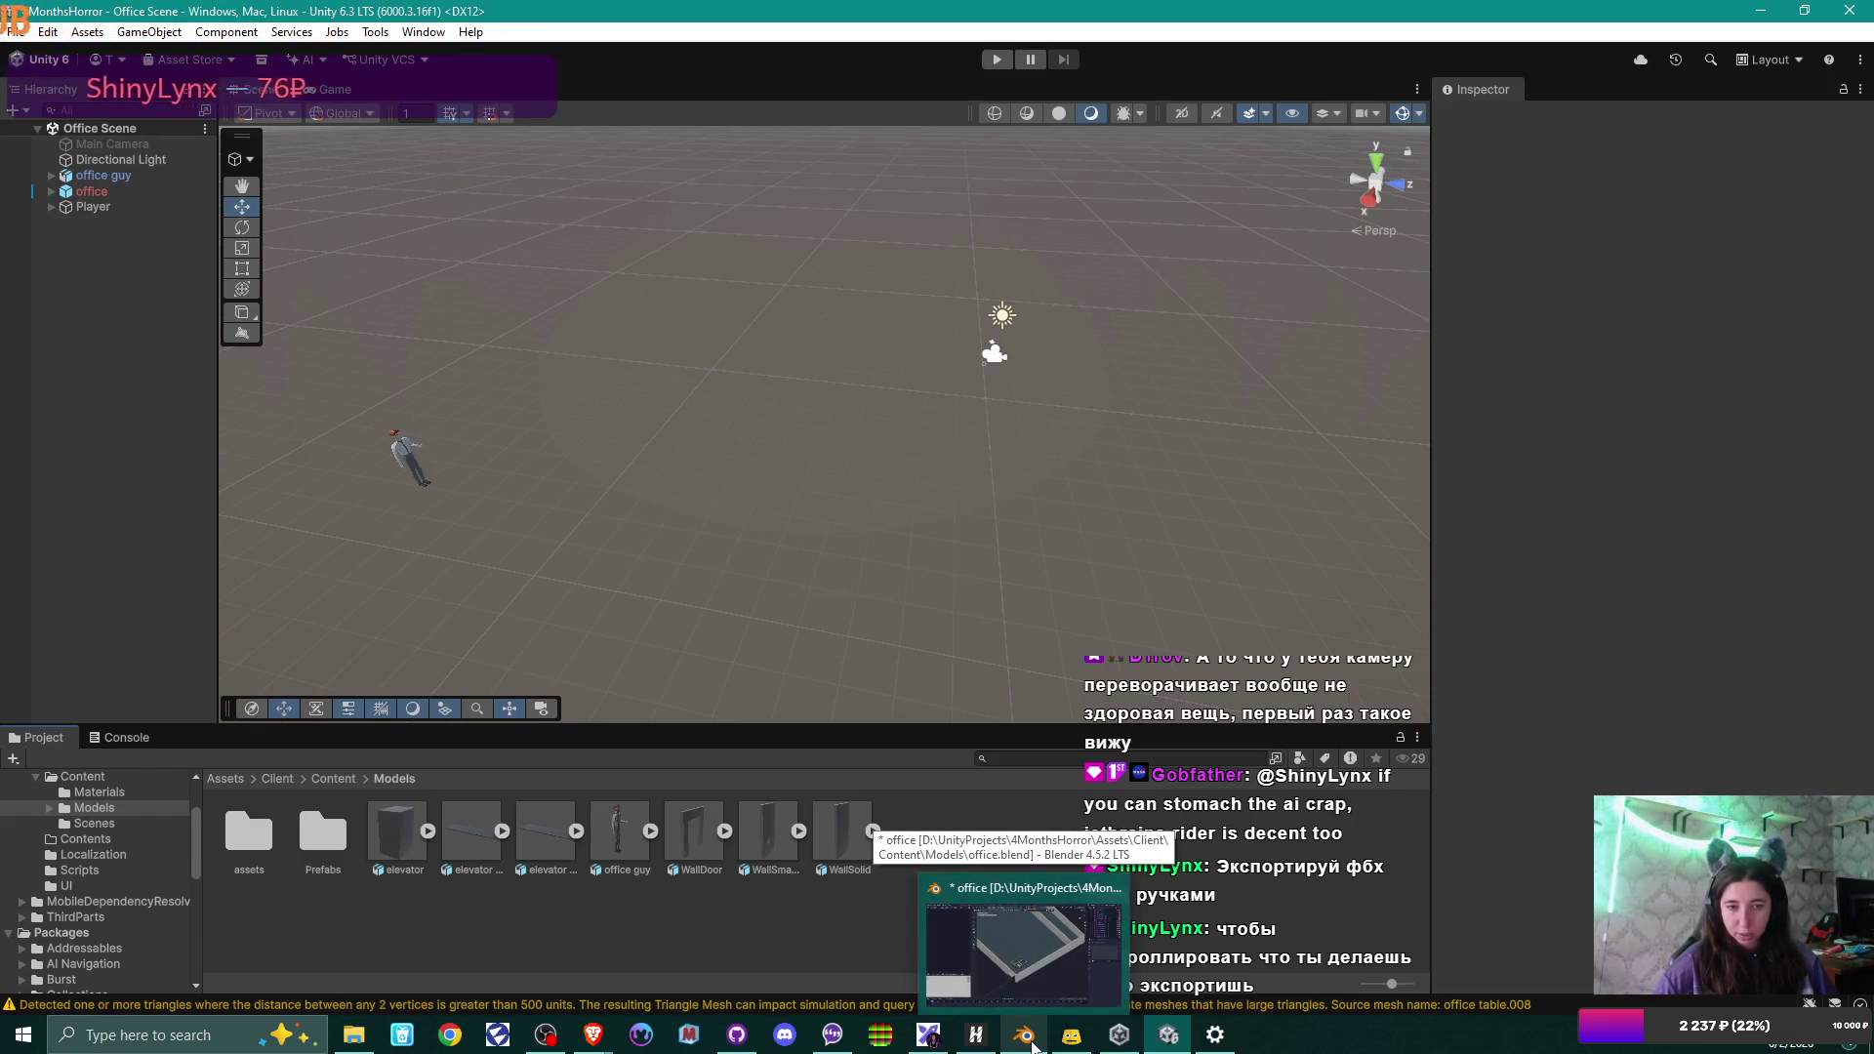
Return to Blender and frame the elevator from the front, selecting it.
left_click(1033, 1047)
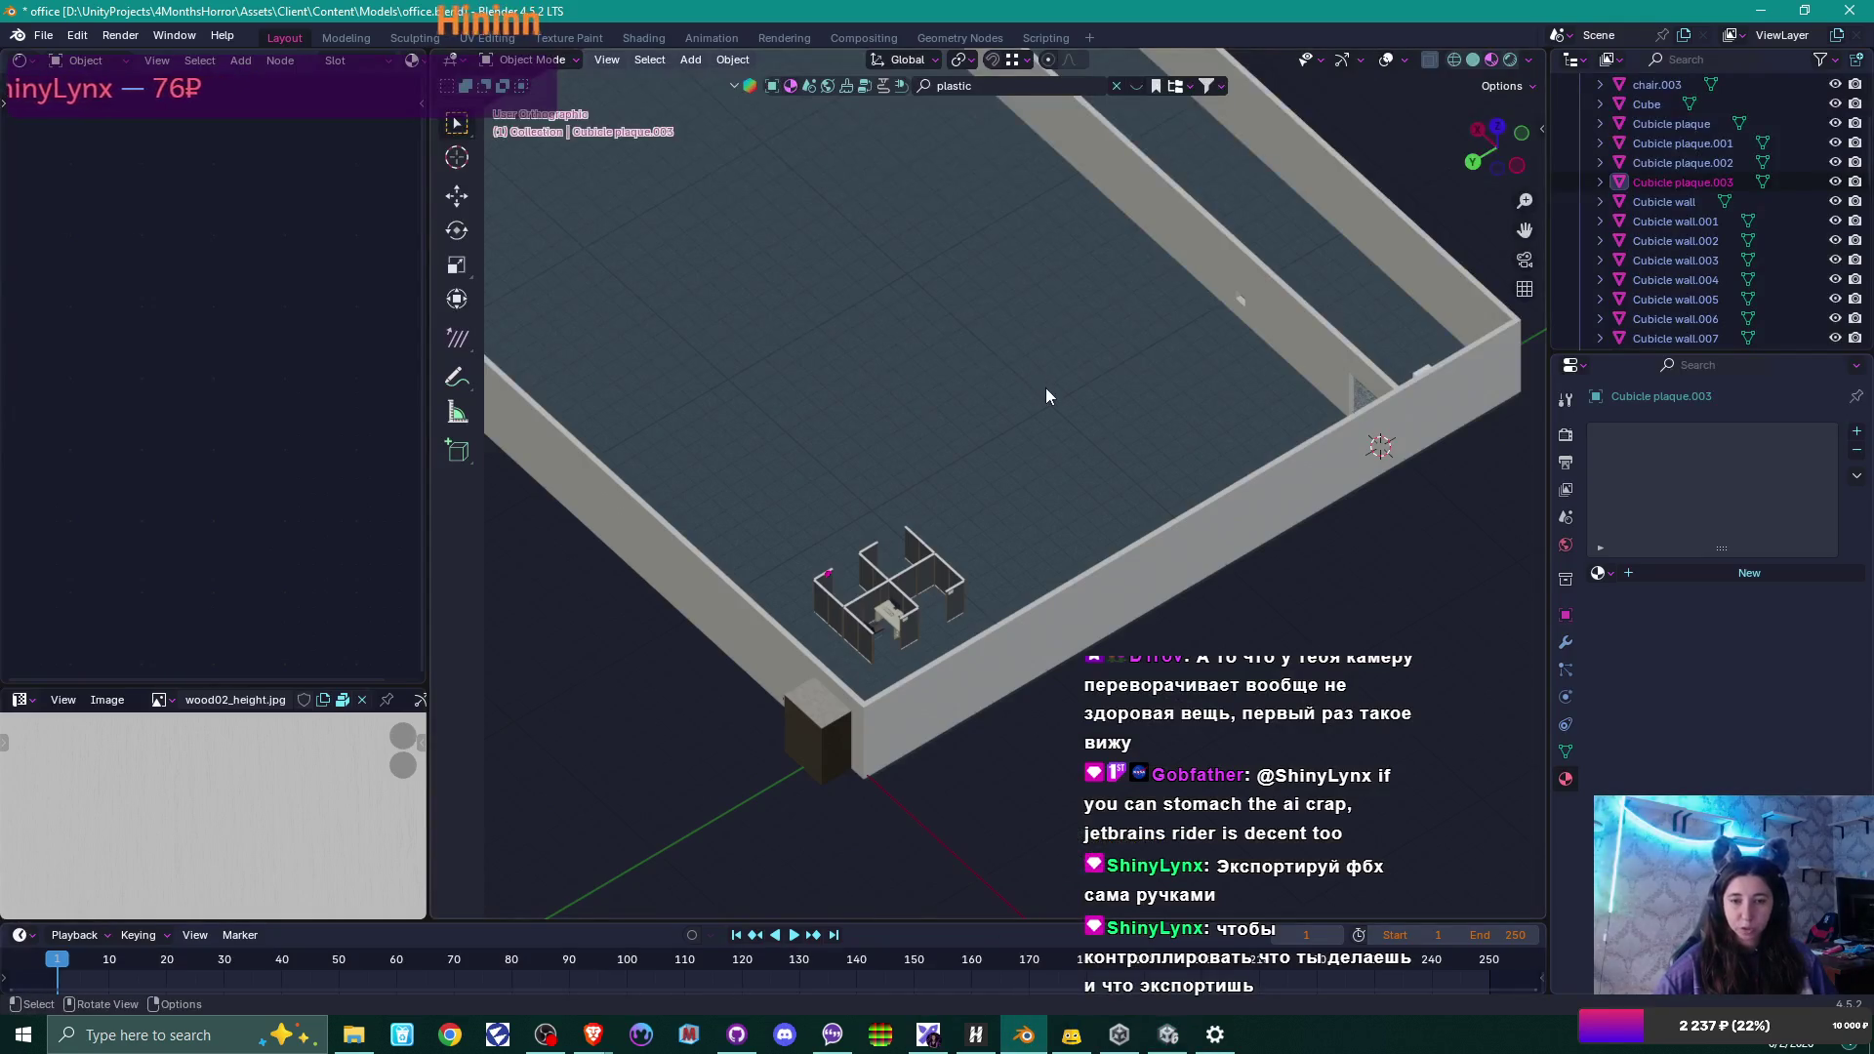
mouse_move(1045, 395)
middle_mouse_down()
mouse_move(838, 419)
mouse_move(770, 383)
mouse_move(640, 419)
middle_mouse_up()
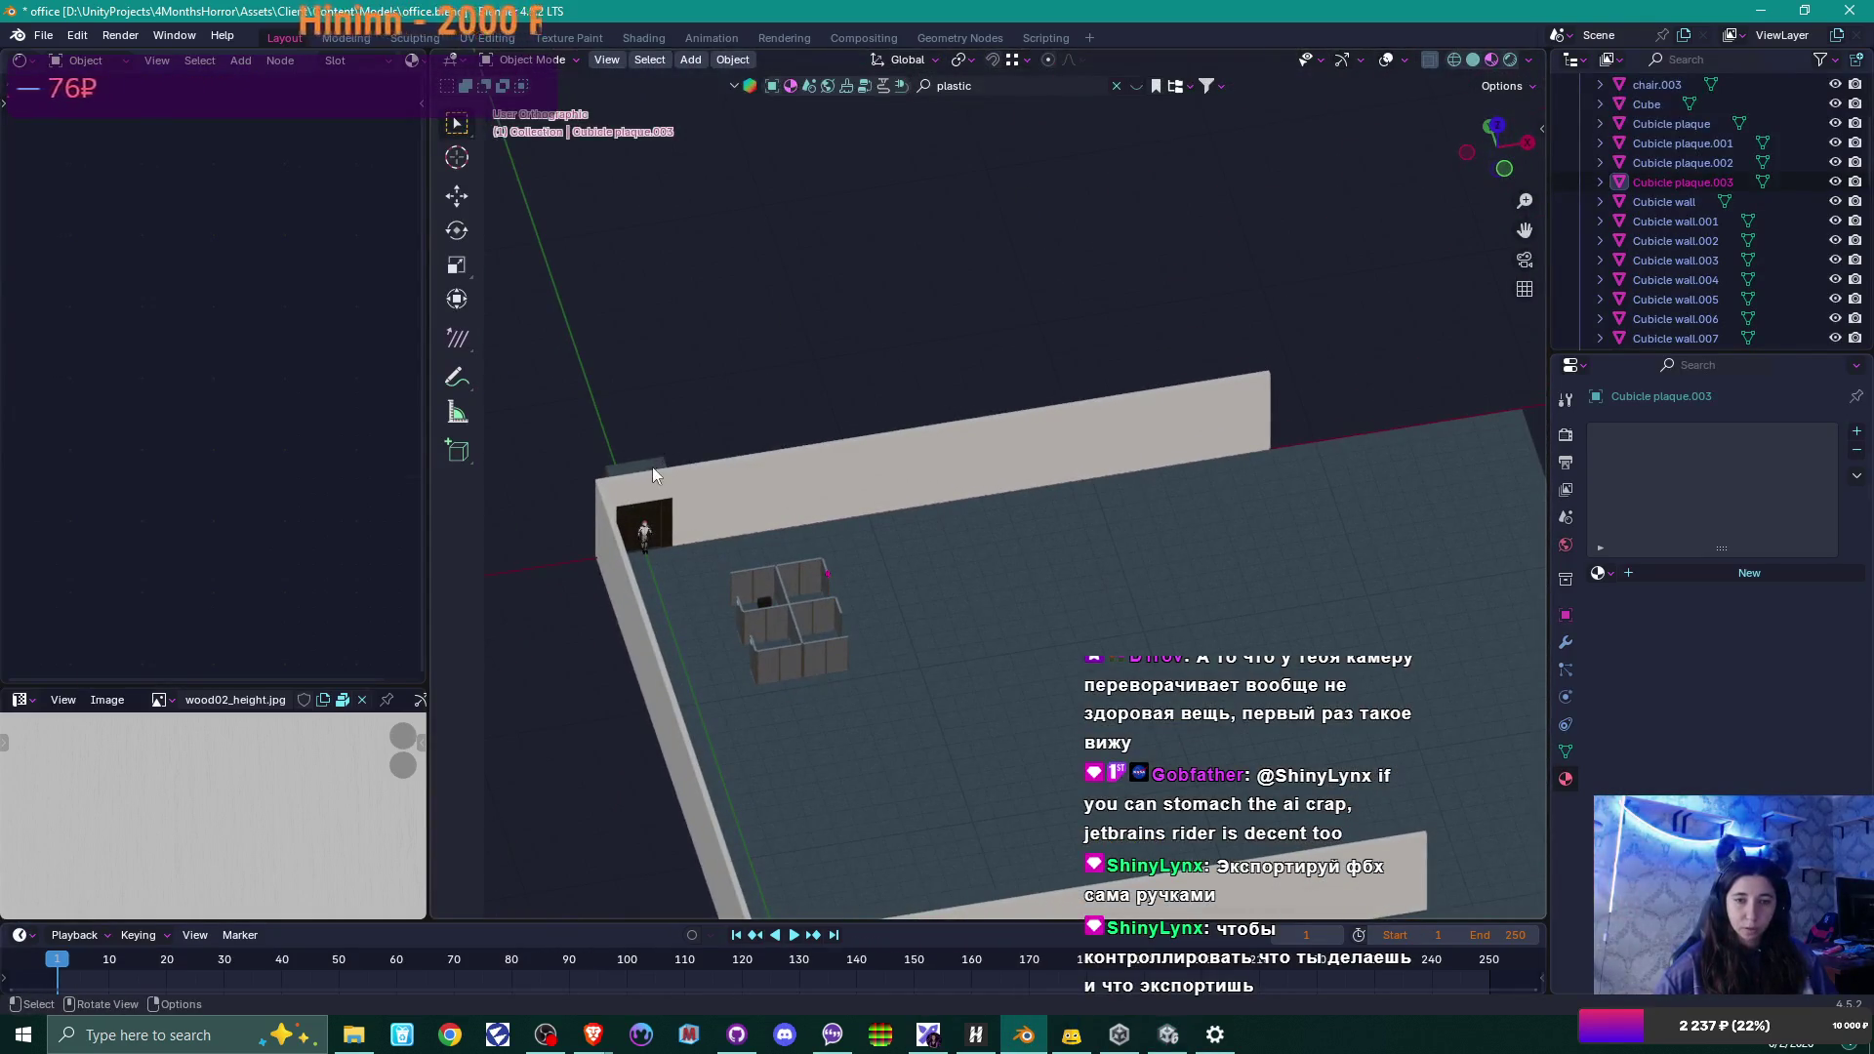
left_click(652, 466)
middle_click_drag(806, 537, 1016, 459, "shift")
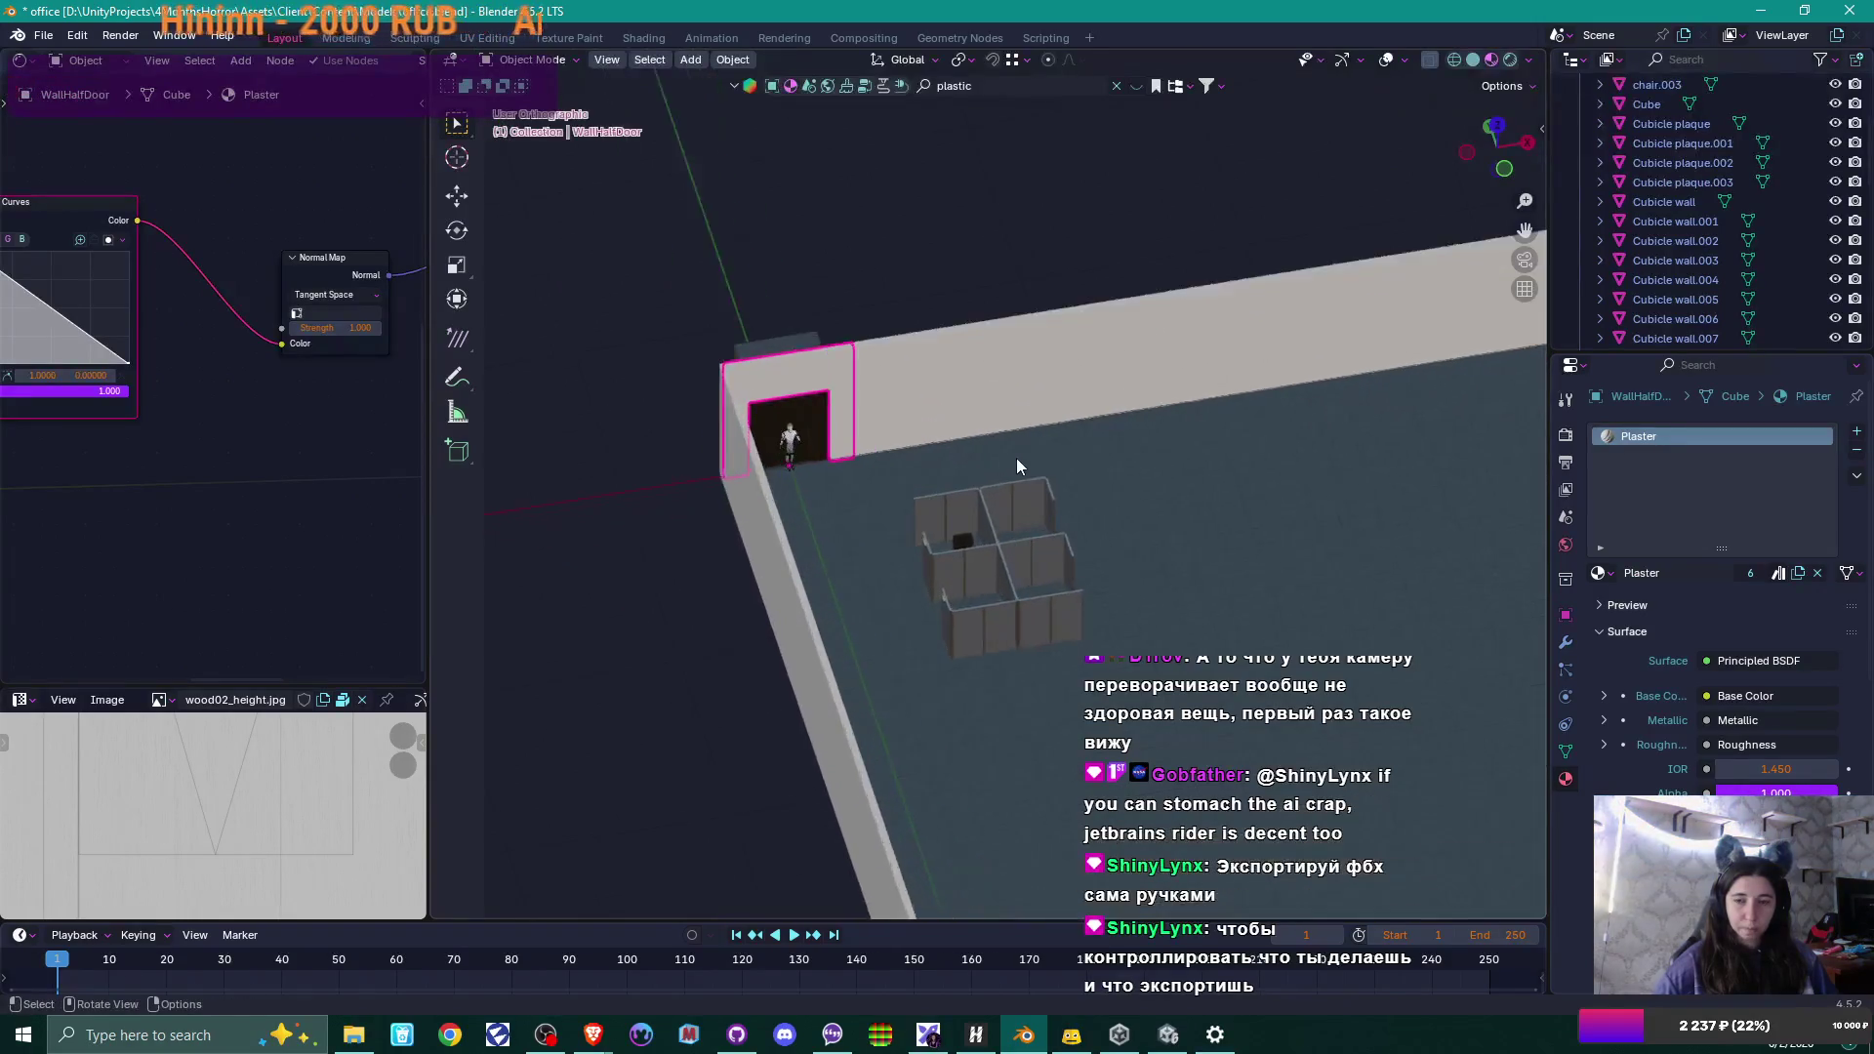
scroll(1016, 459, "up", 2)
middle_click_drag(814, 394, 1006, 566, "shift")
left_click(849, 437)
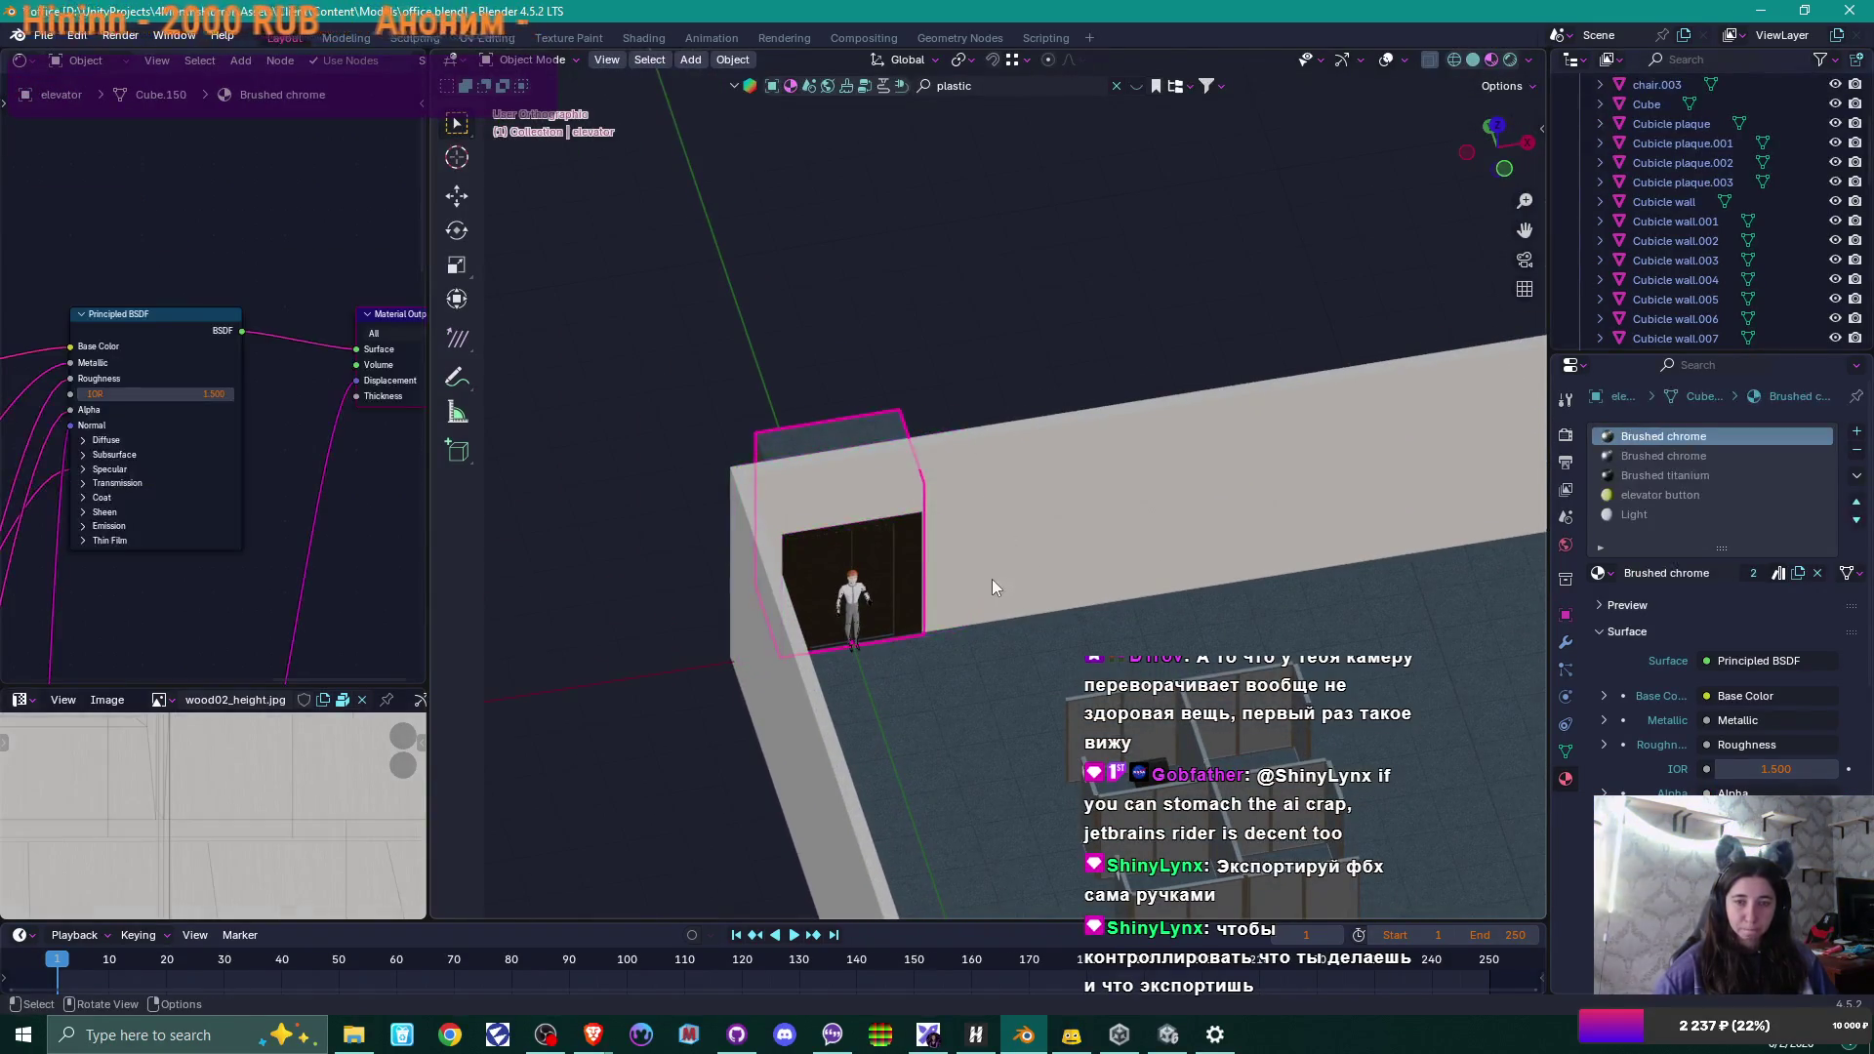
scroll(992, 578, "up", 2)
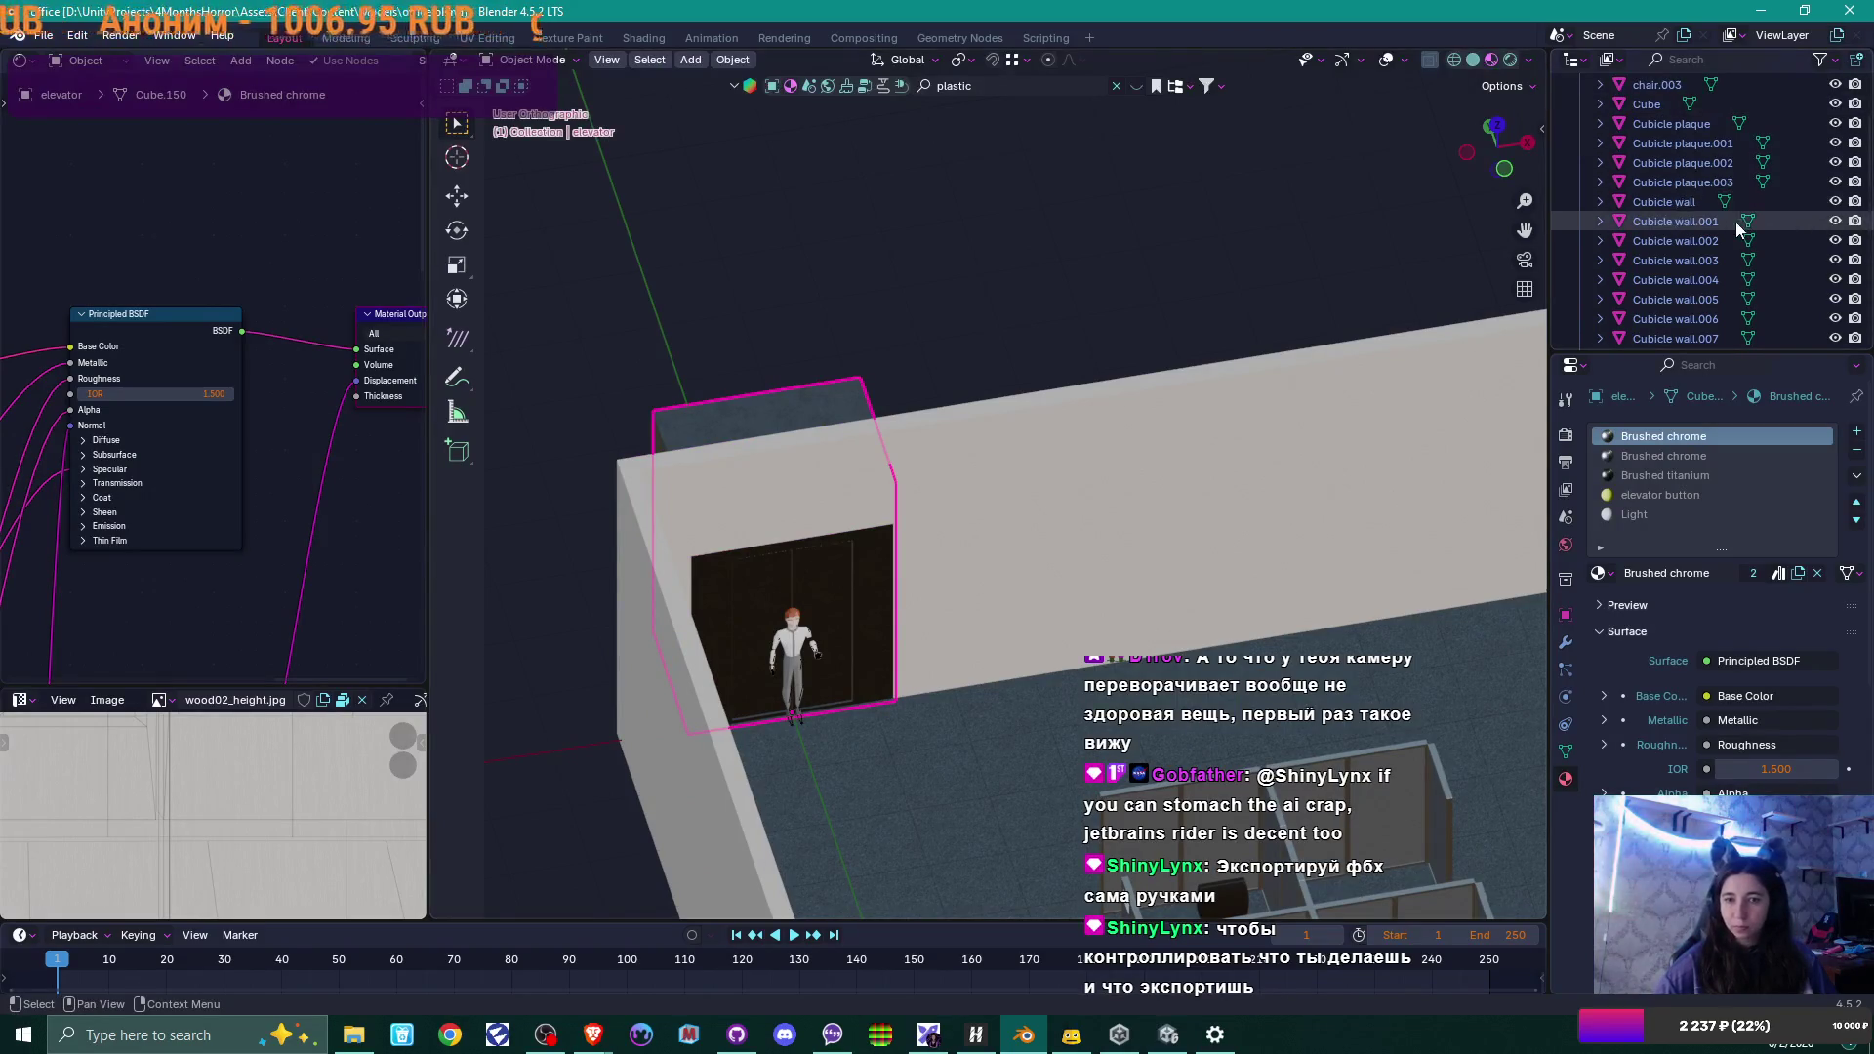
middle_click_drag(1128, 461, 816, 576)
Select the elevator doors and remove the extra UVMap, keeping only automap.
left_click(756, 597, "shift")
left_click(806, 588, "shift")
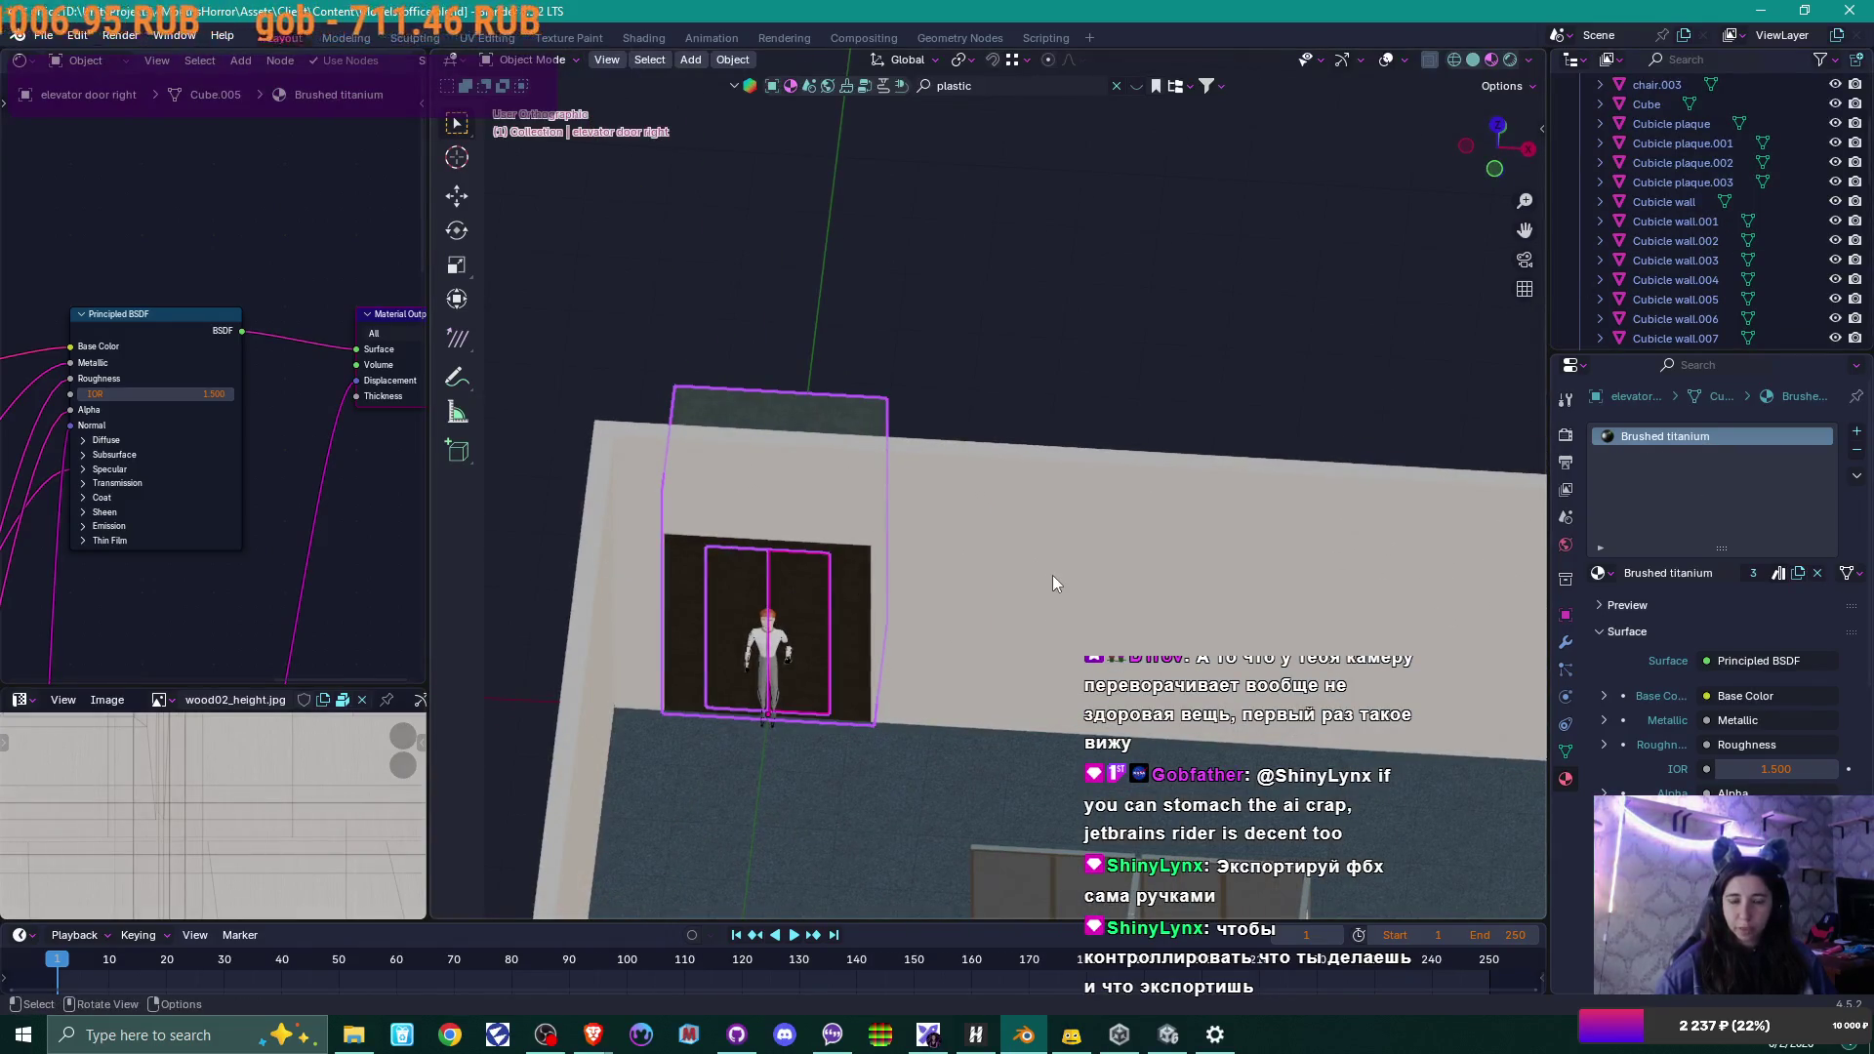
mouse_move(1052, 576)
middle_mouse_down()
mouse_move(1093, 578)
mouse_move(1045, 525)
mouse_move(904, 576)
middle_mouse_up()
scroll(879, 580, "up", 3)
left_click(734, 613)
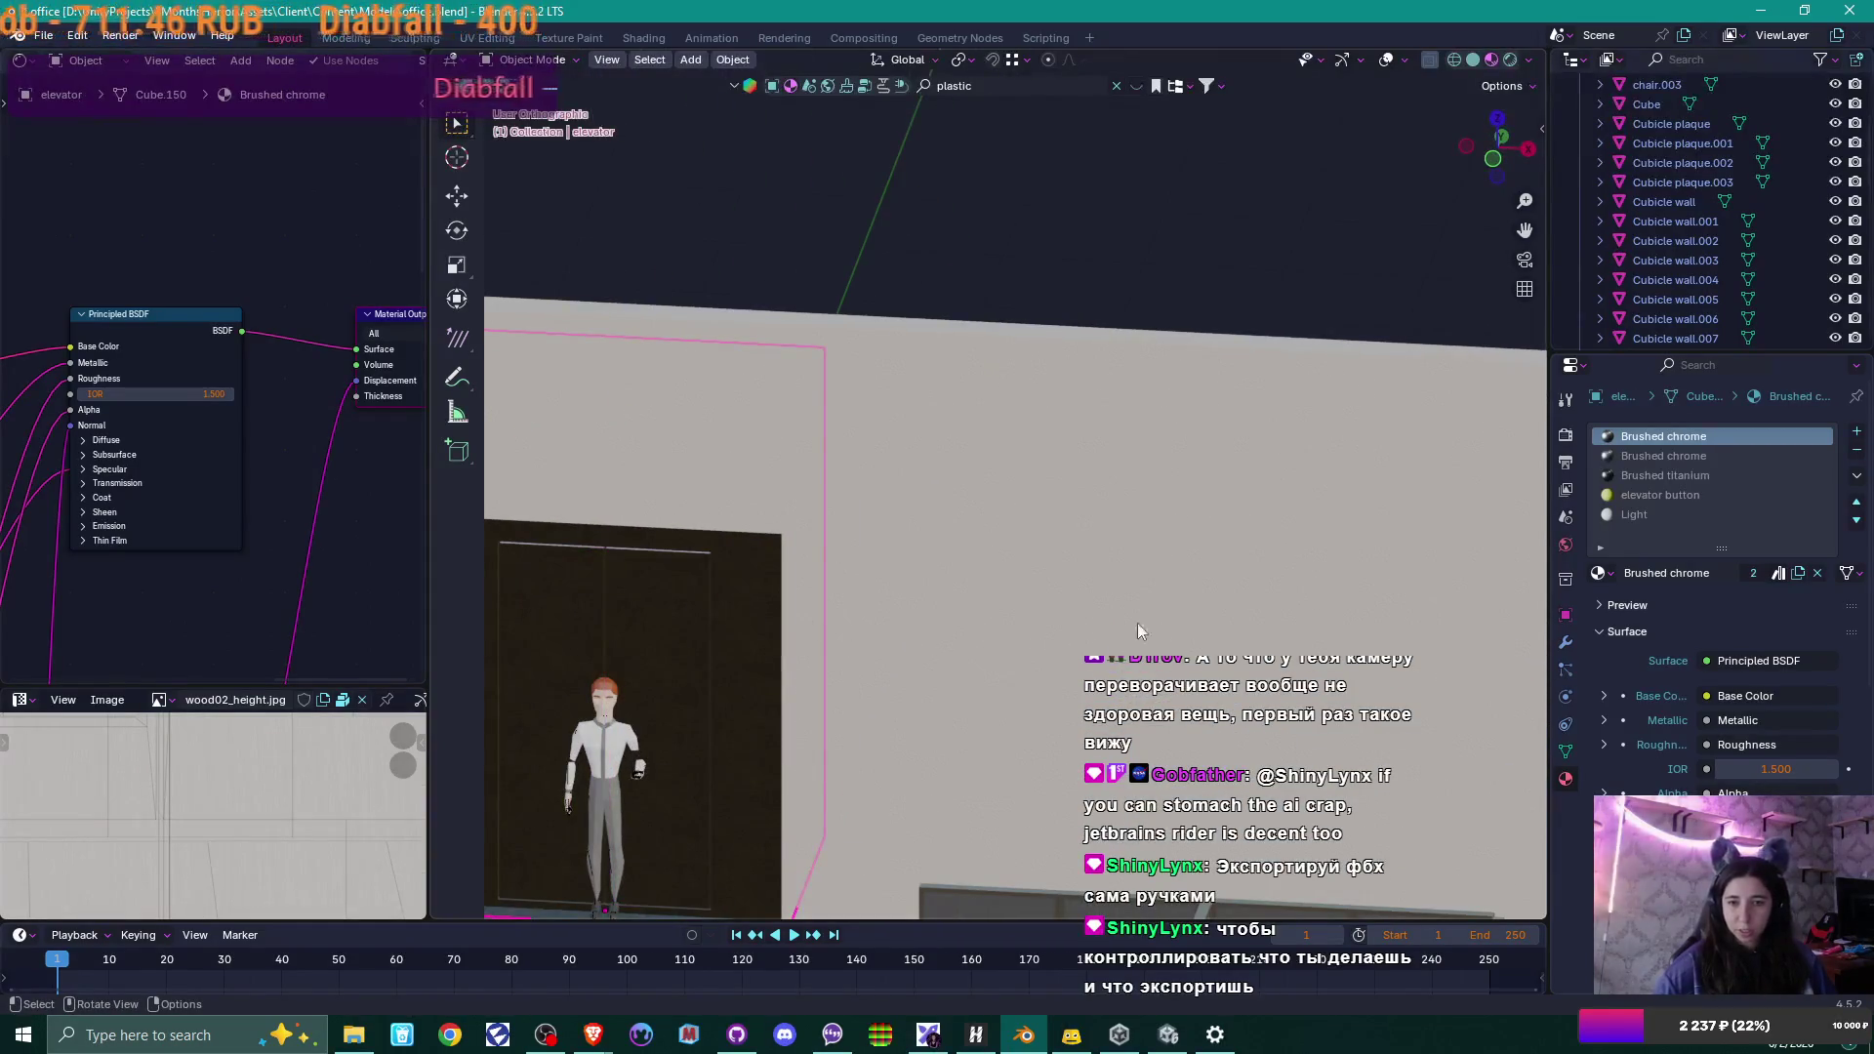
left_click(1565, 751)
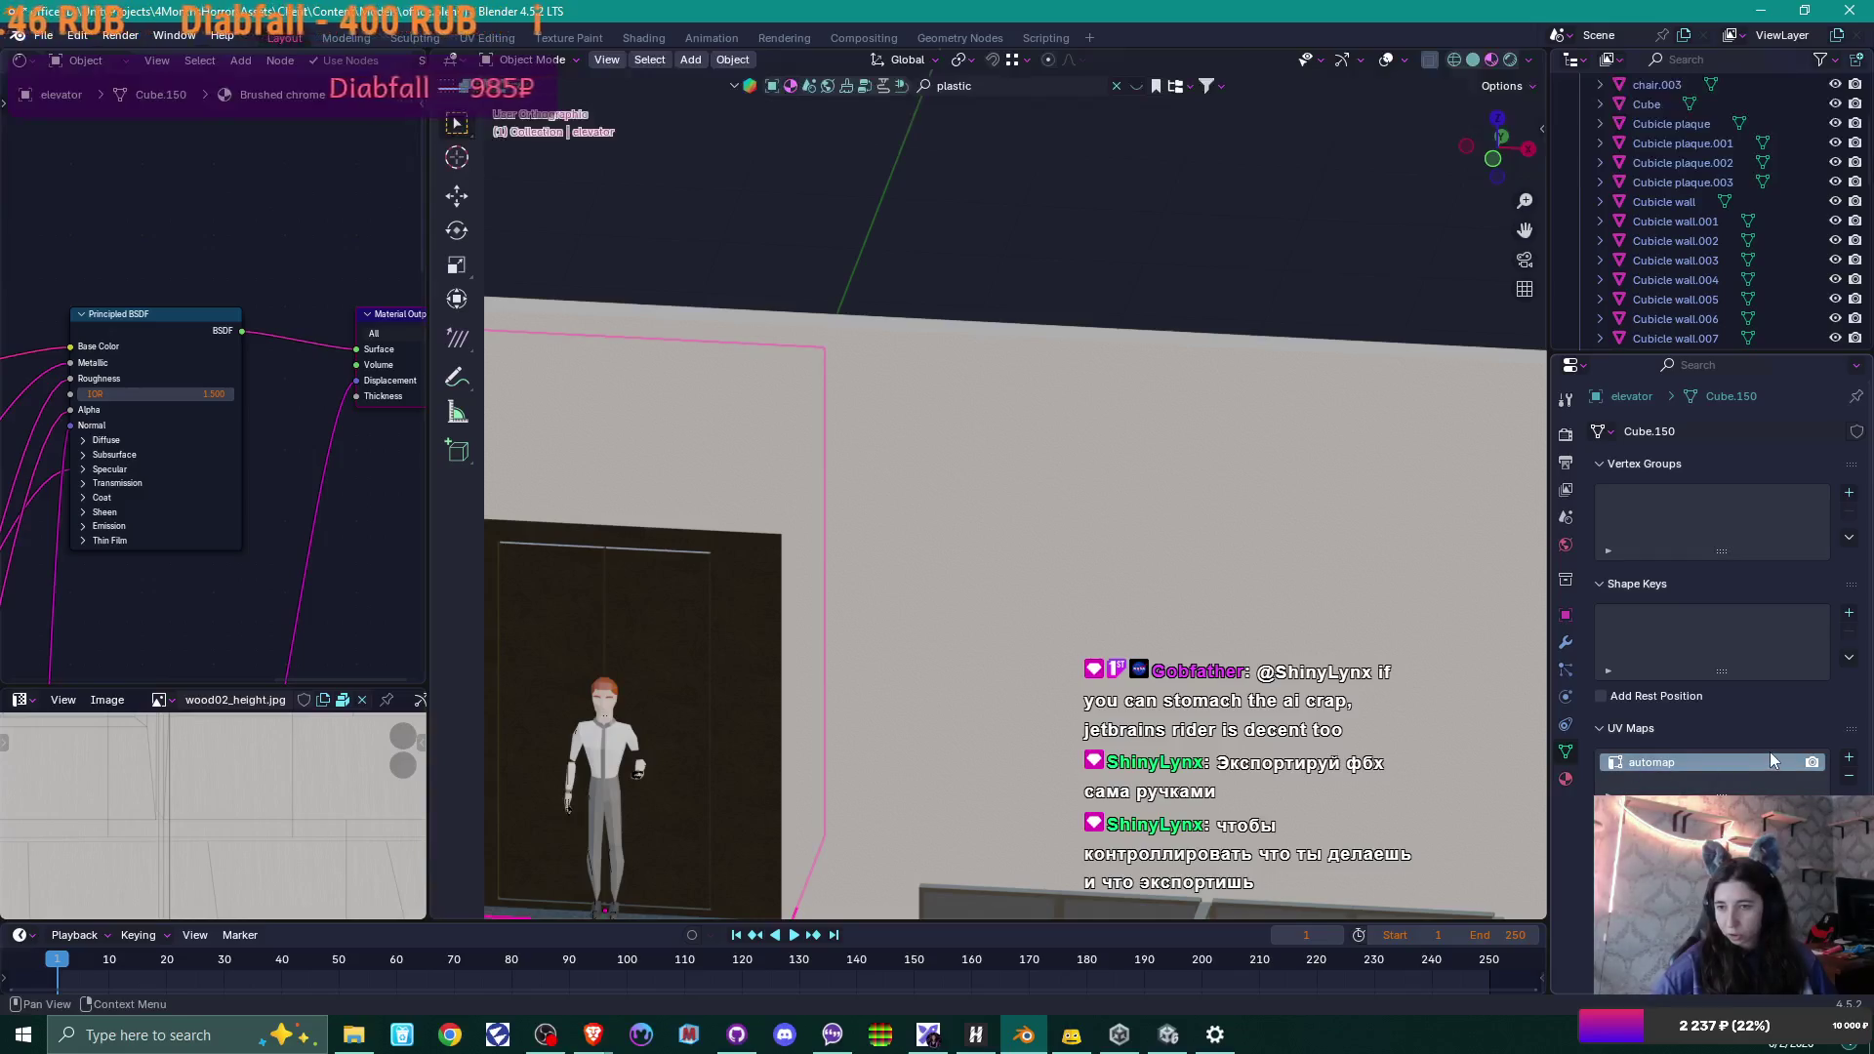
left_click(675, 656)
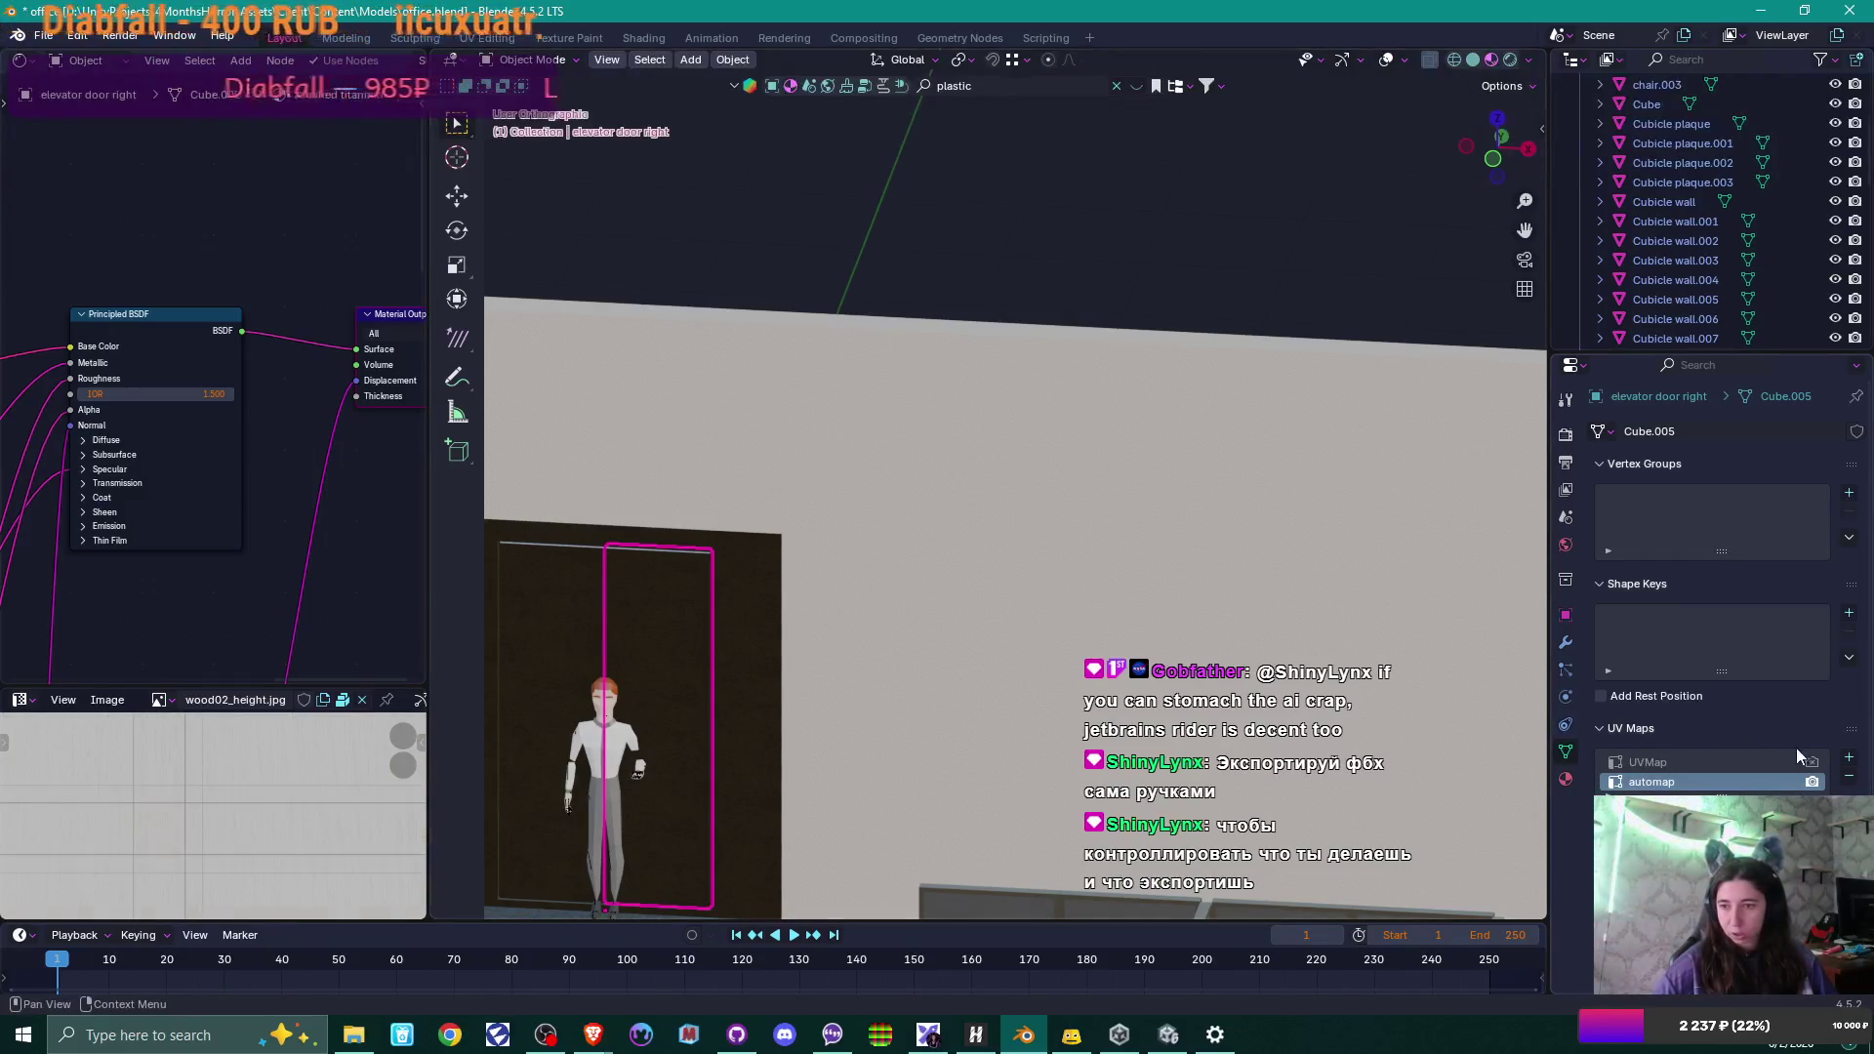
left_click(574, 648)
left_click(1849, 776)
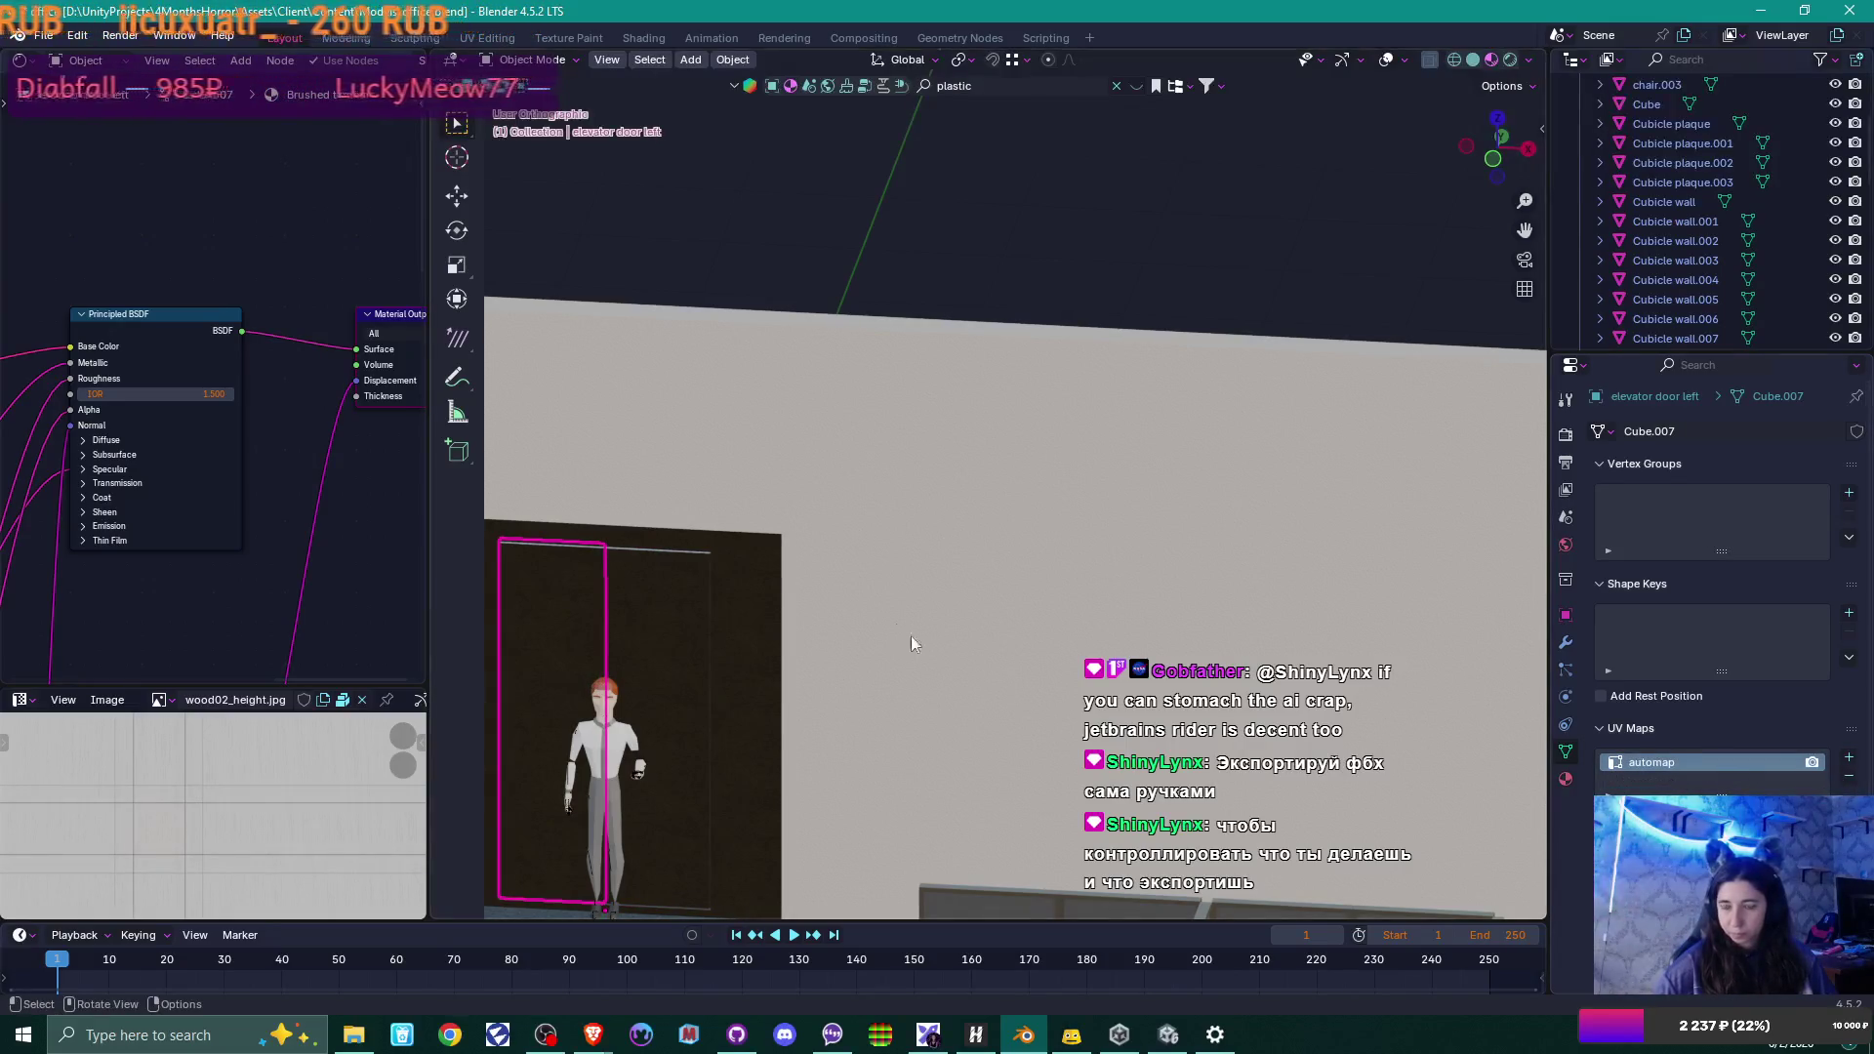
Select the whole elevator and orbit around it to check the result.
mouse_move(841, 667)
middle_mouse_down()
mouse_move(826, 687)
mouse_move(1112, 679)
middle_mouse_up()
left_click(1016, 617)
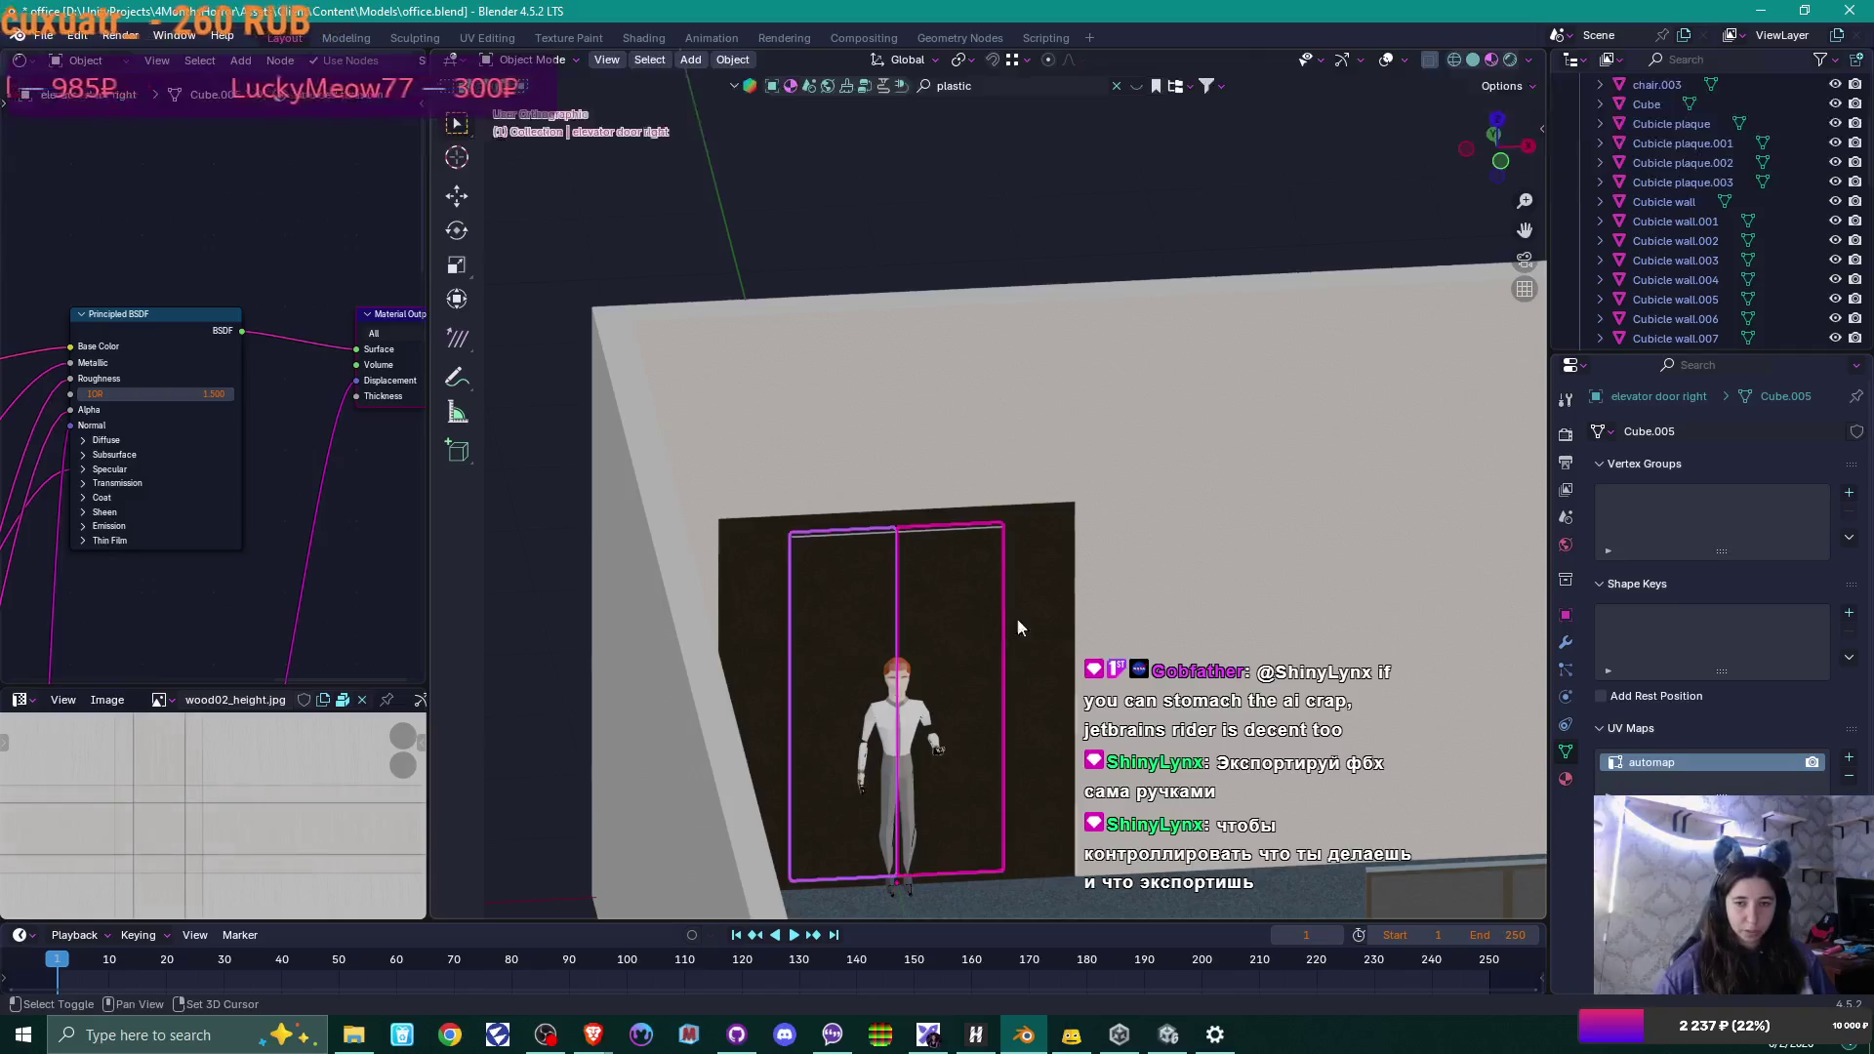
left_click(1060, 611)
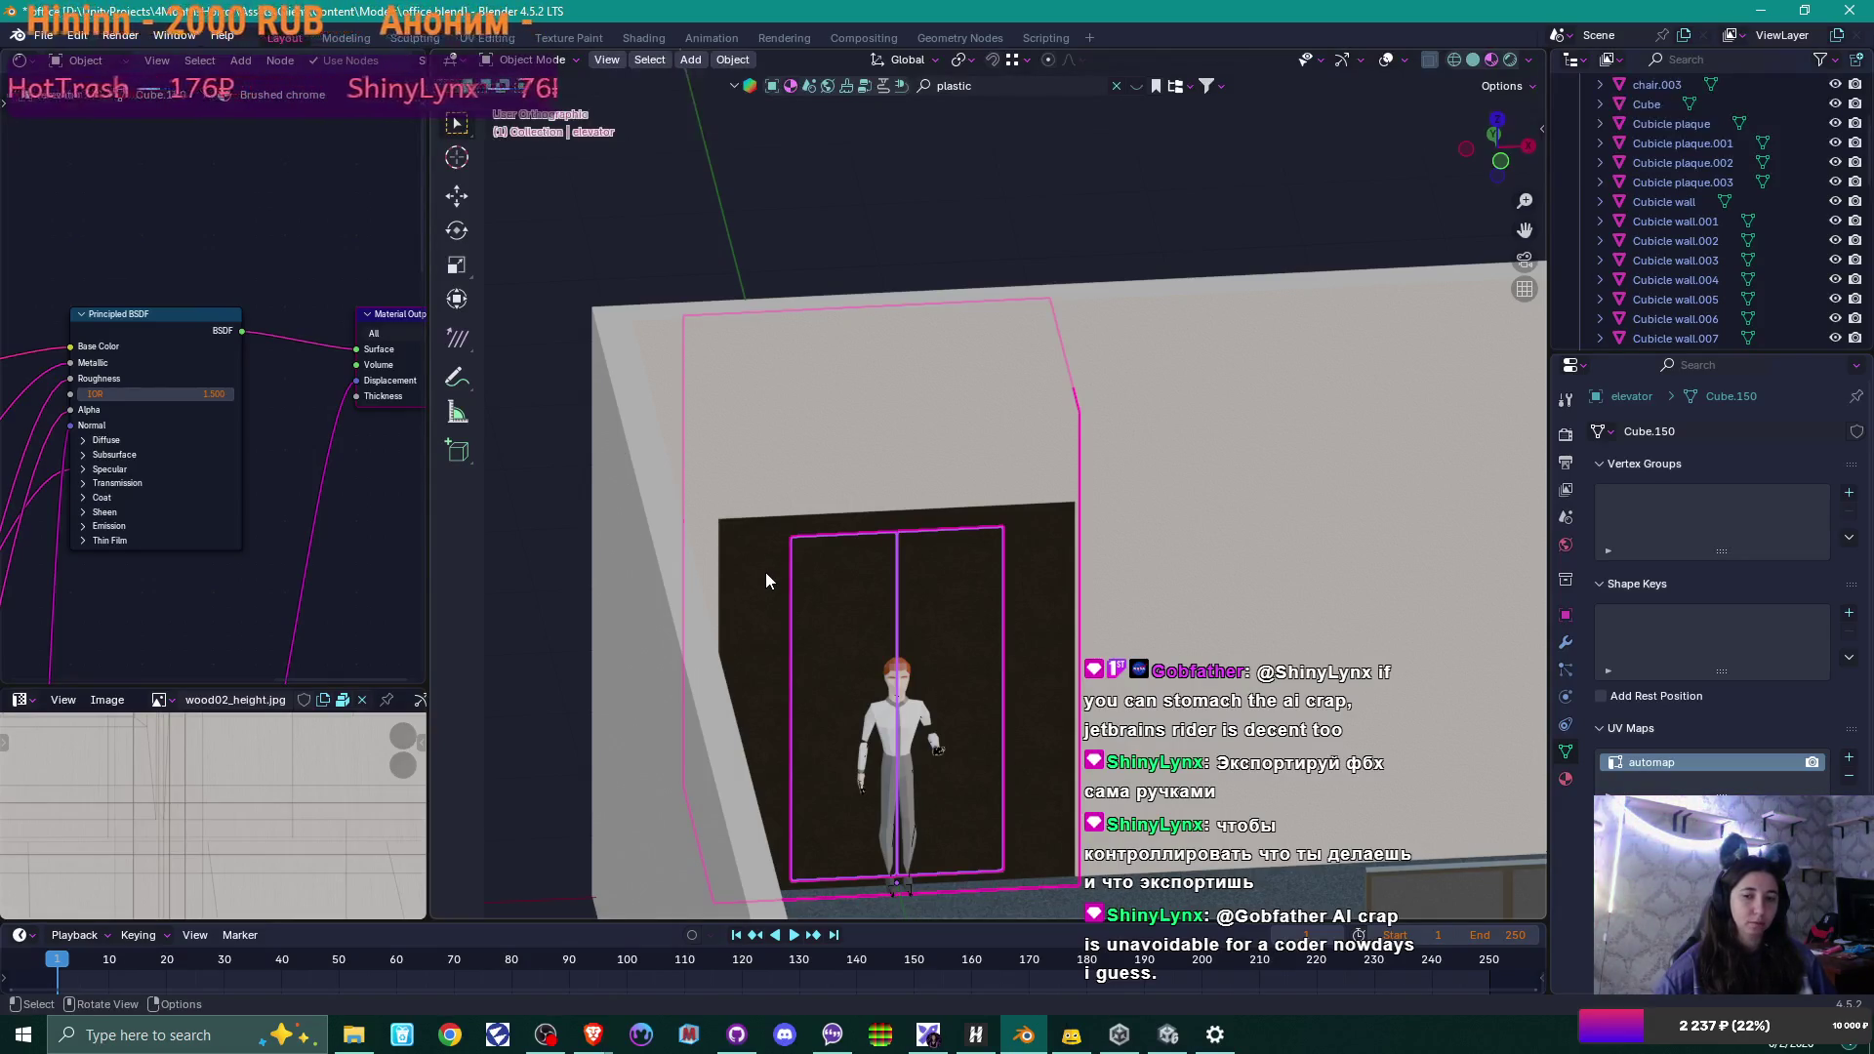
middle_click_drag(765, 572, 826, 564)
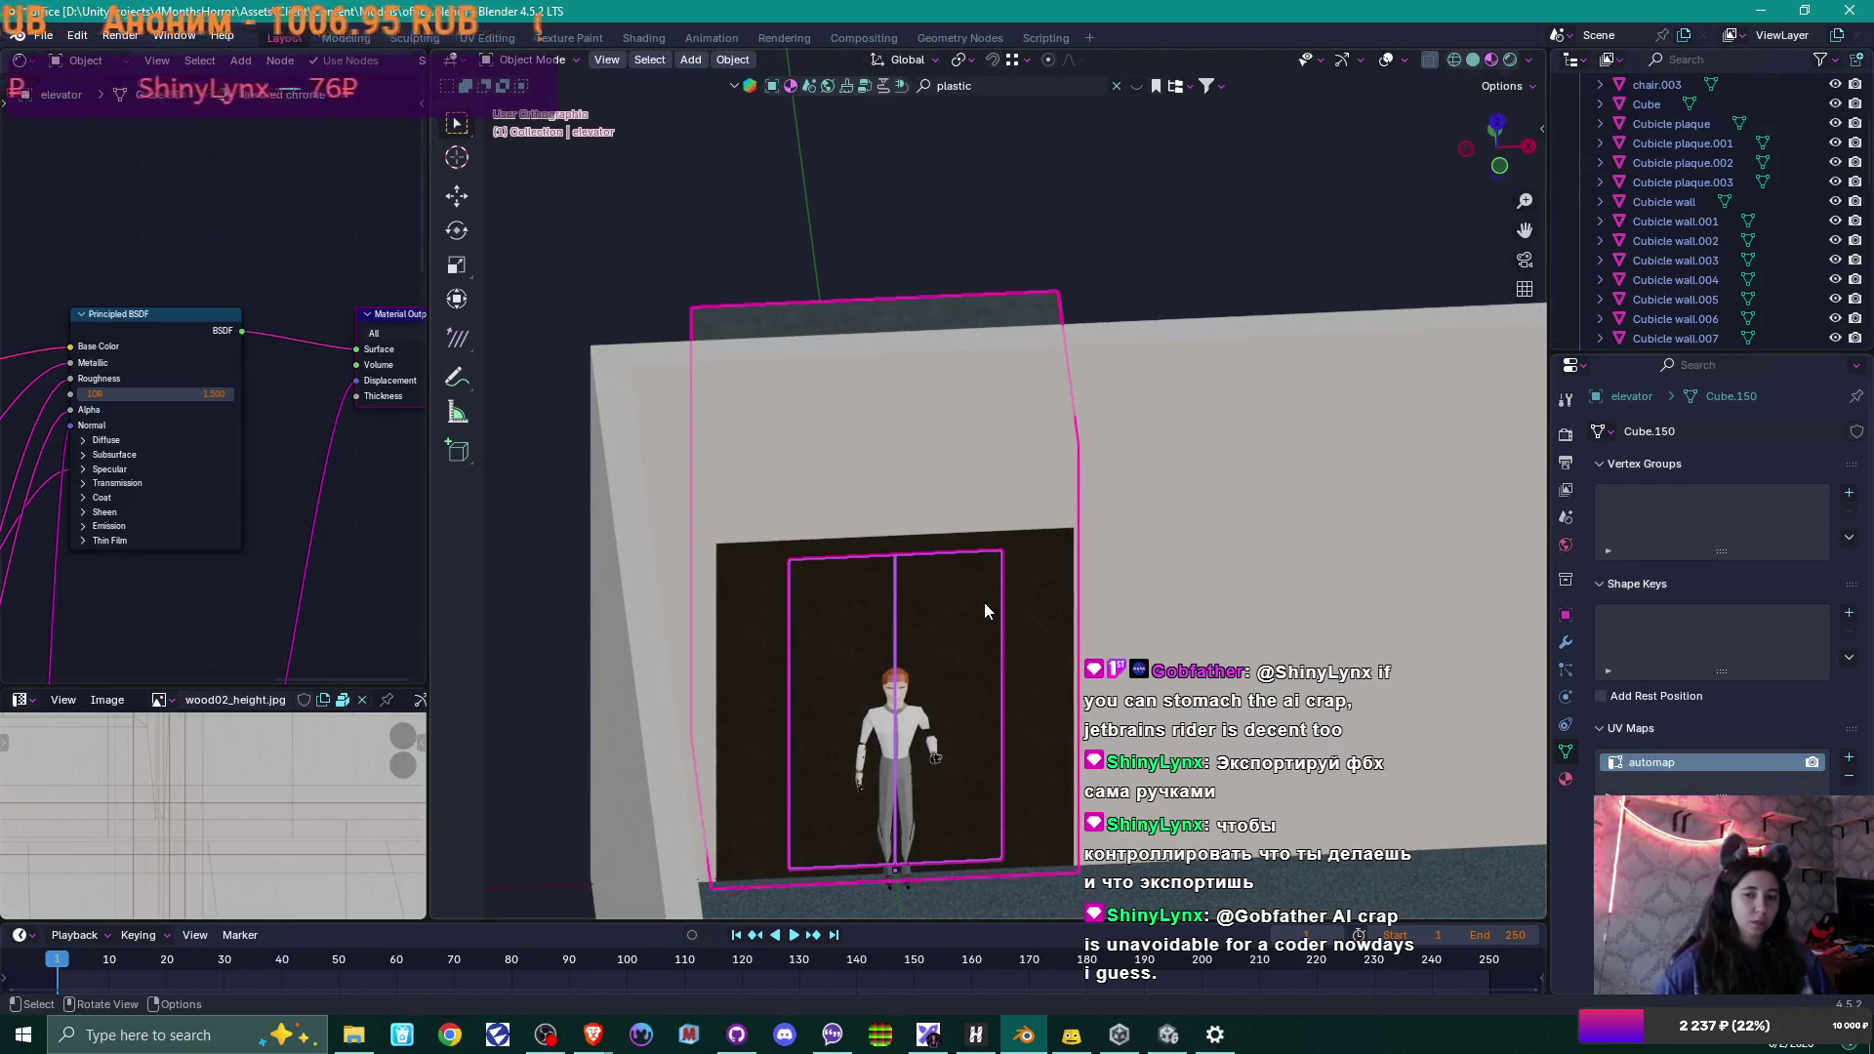
Export the scene to FBX as 'office elevator.fbx' with the Unity operator preset.
left_click(43, 35)
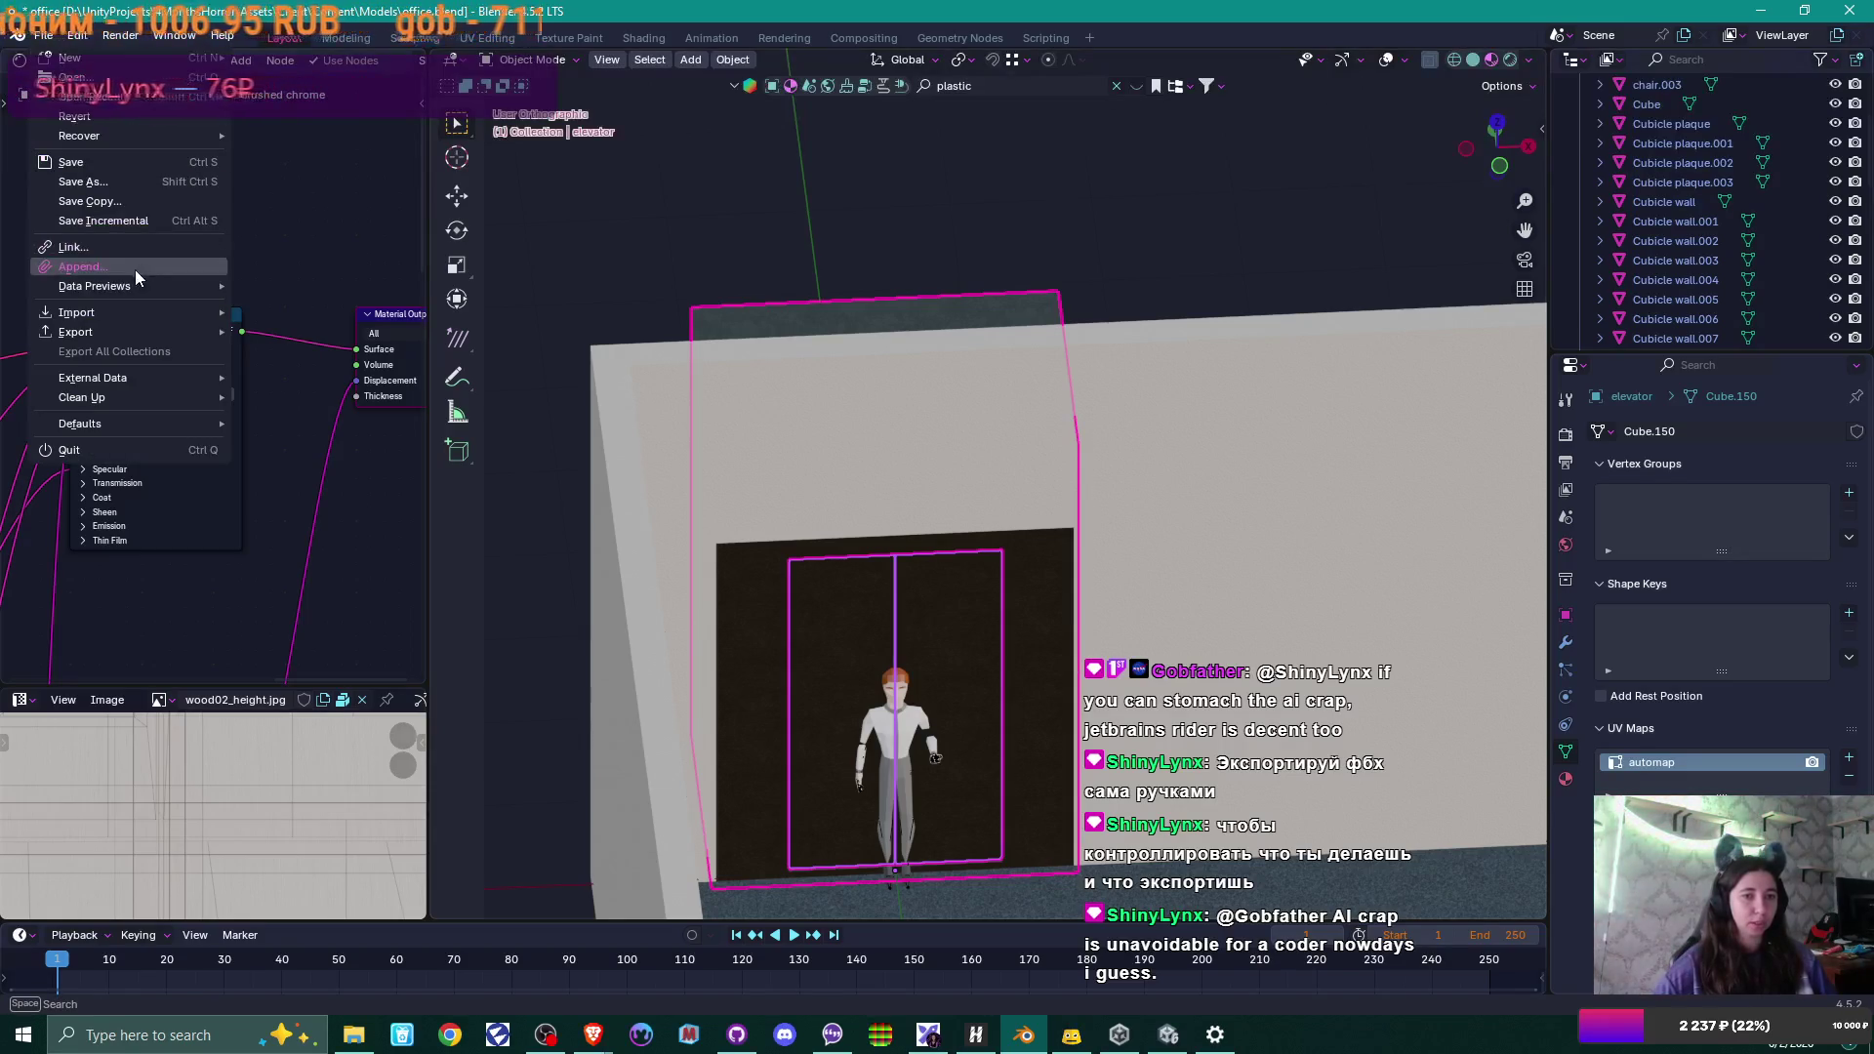
mouse_move(144, 336)
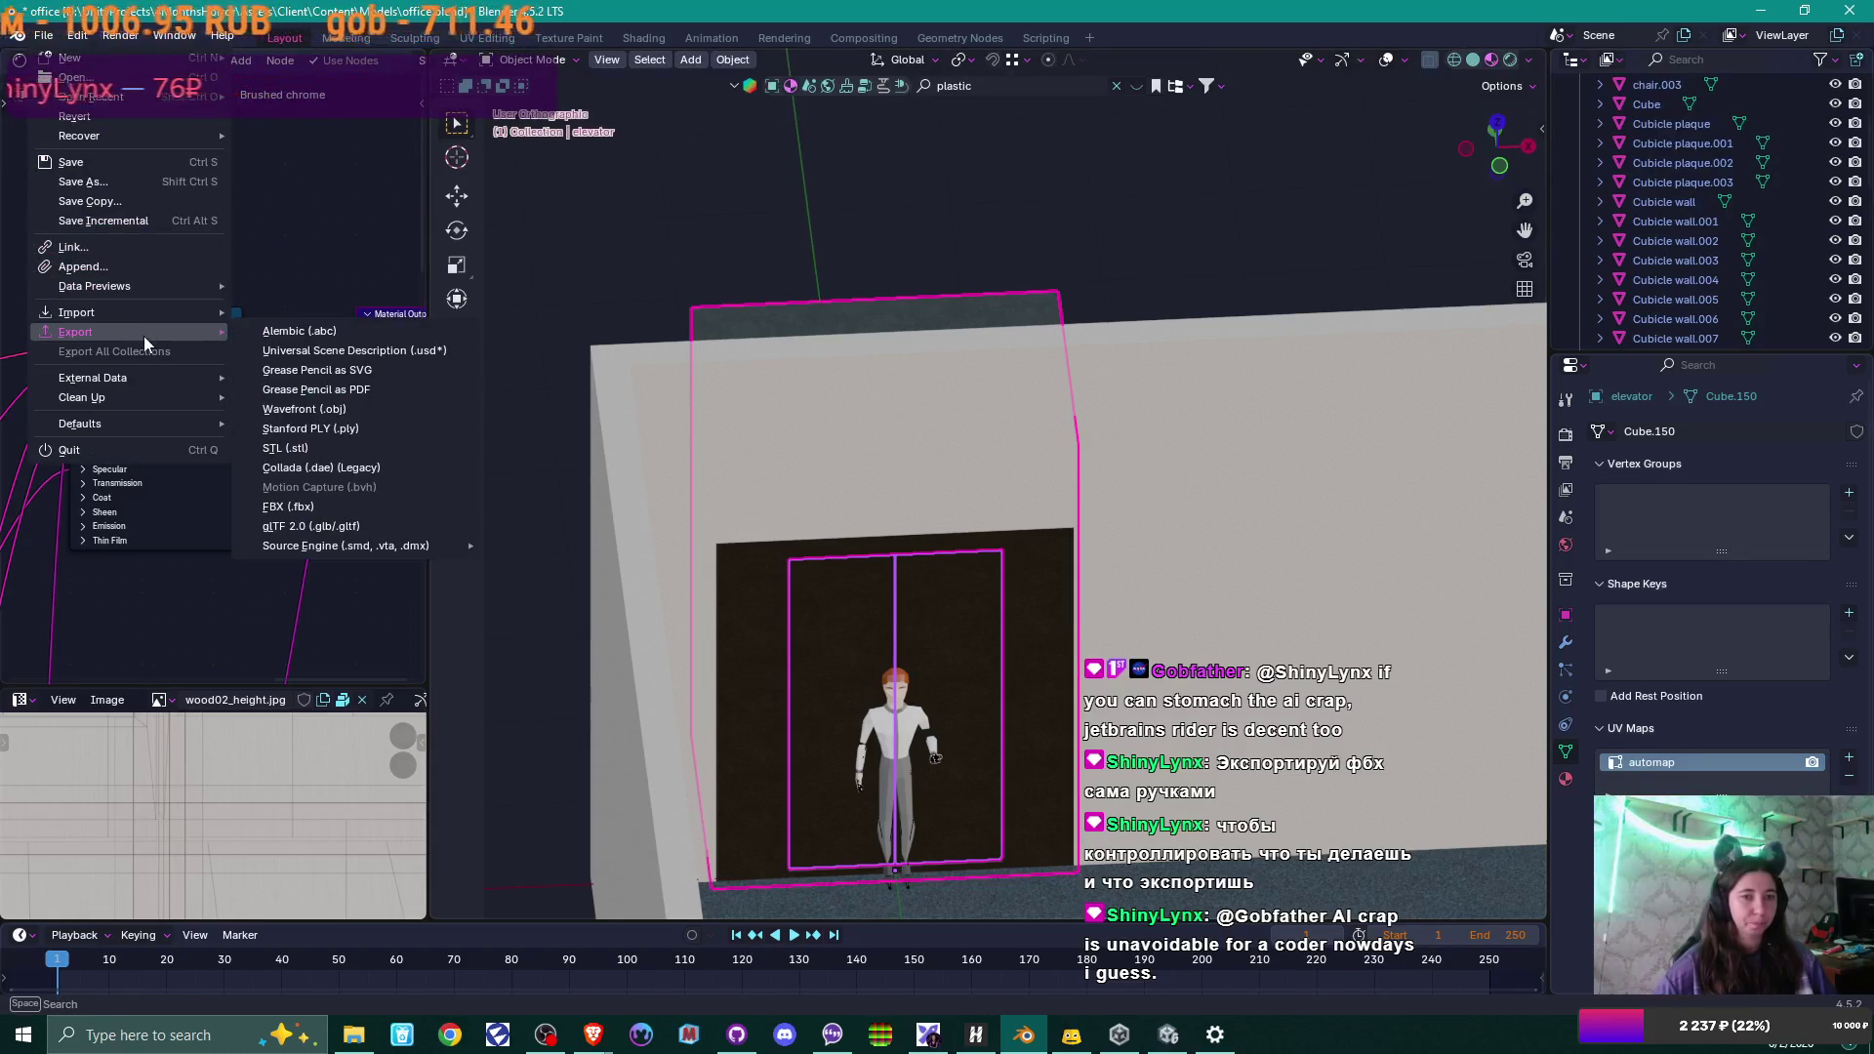
left_click(356, 504)
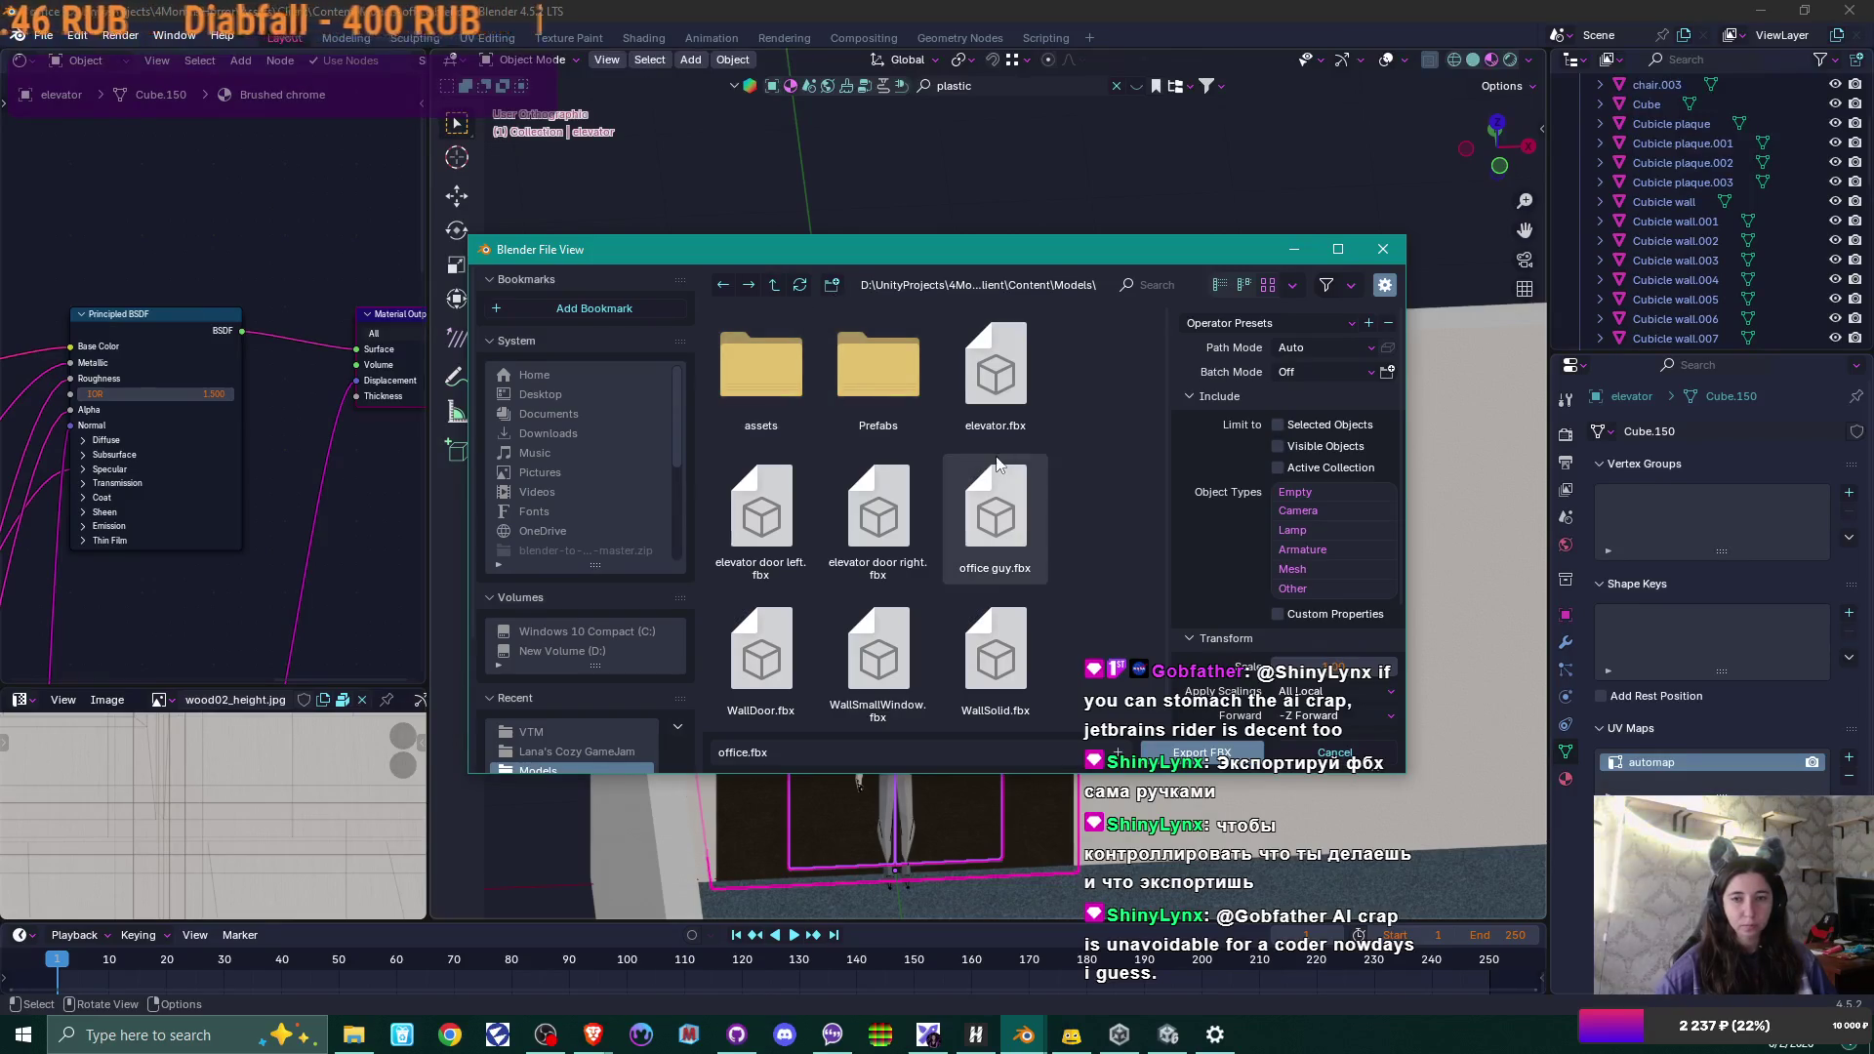
scroll(1009, 420, "down", 1)
left_click(722, 752)
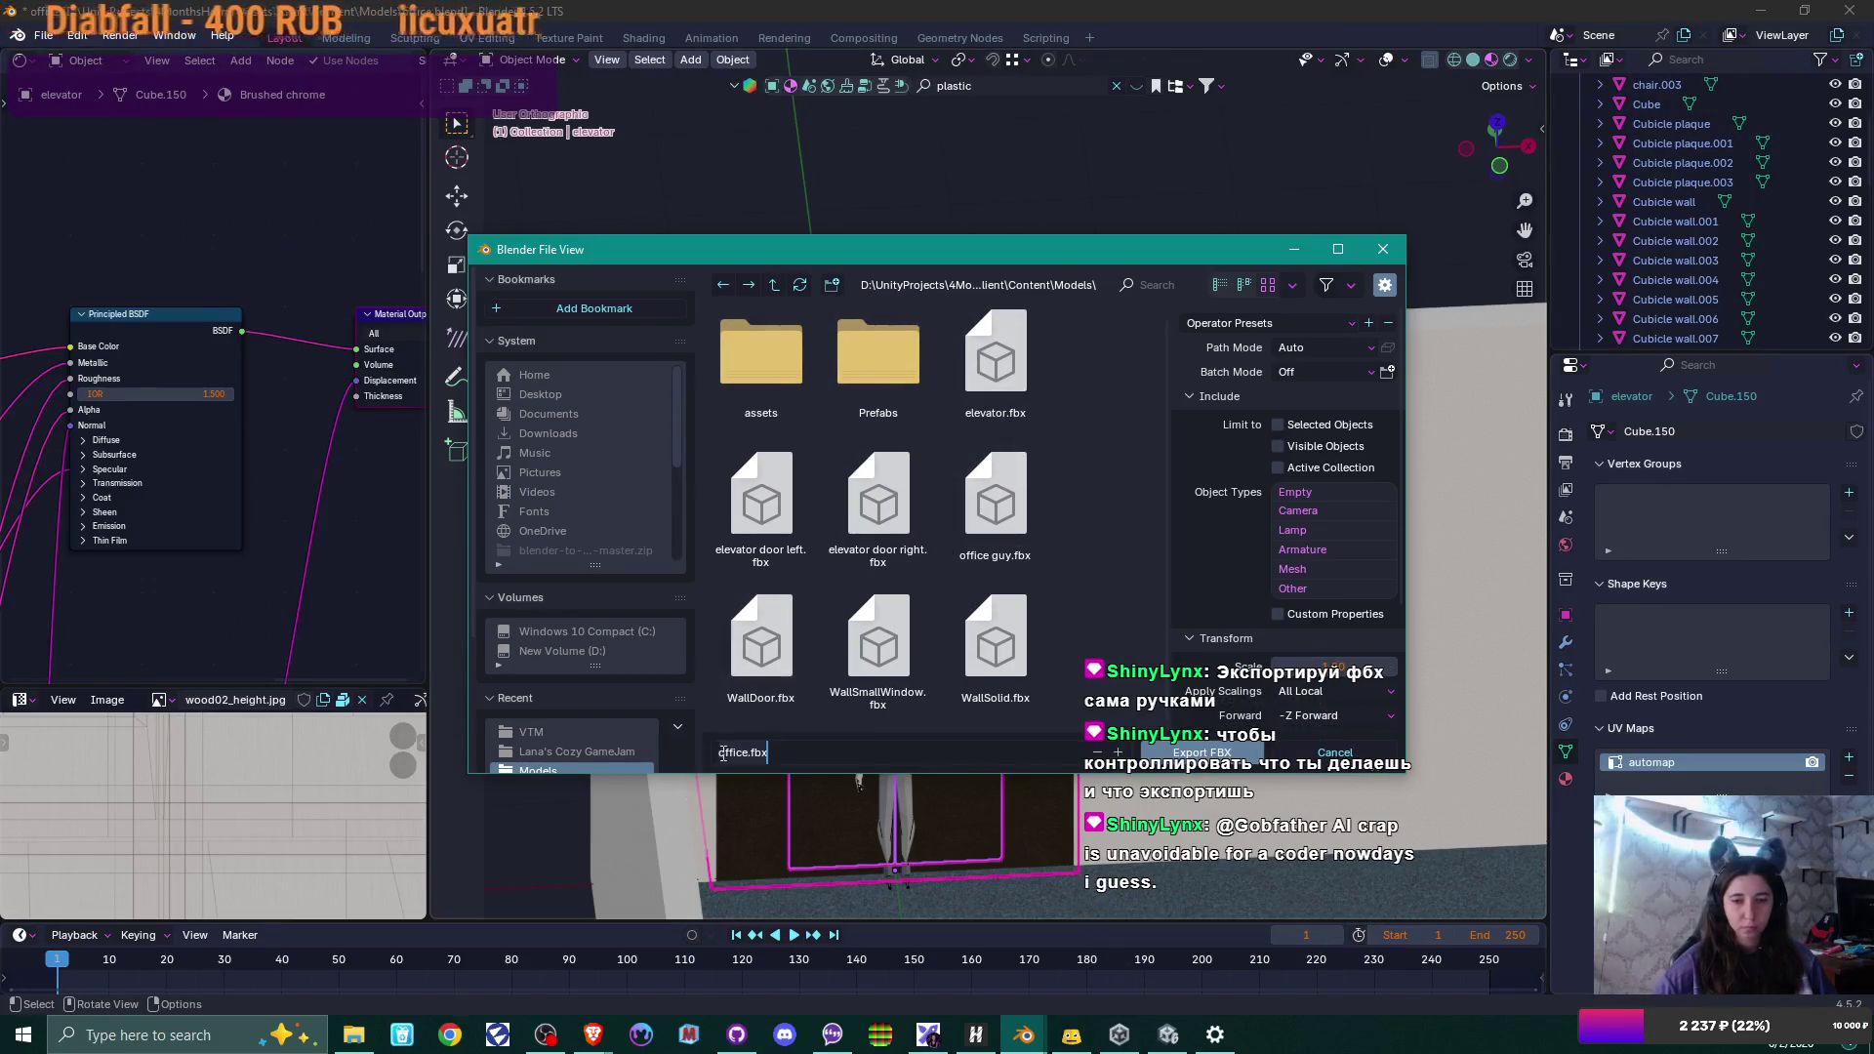
left_click(747, 753)
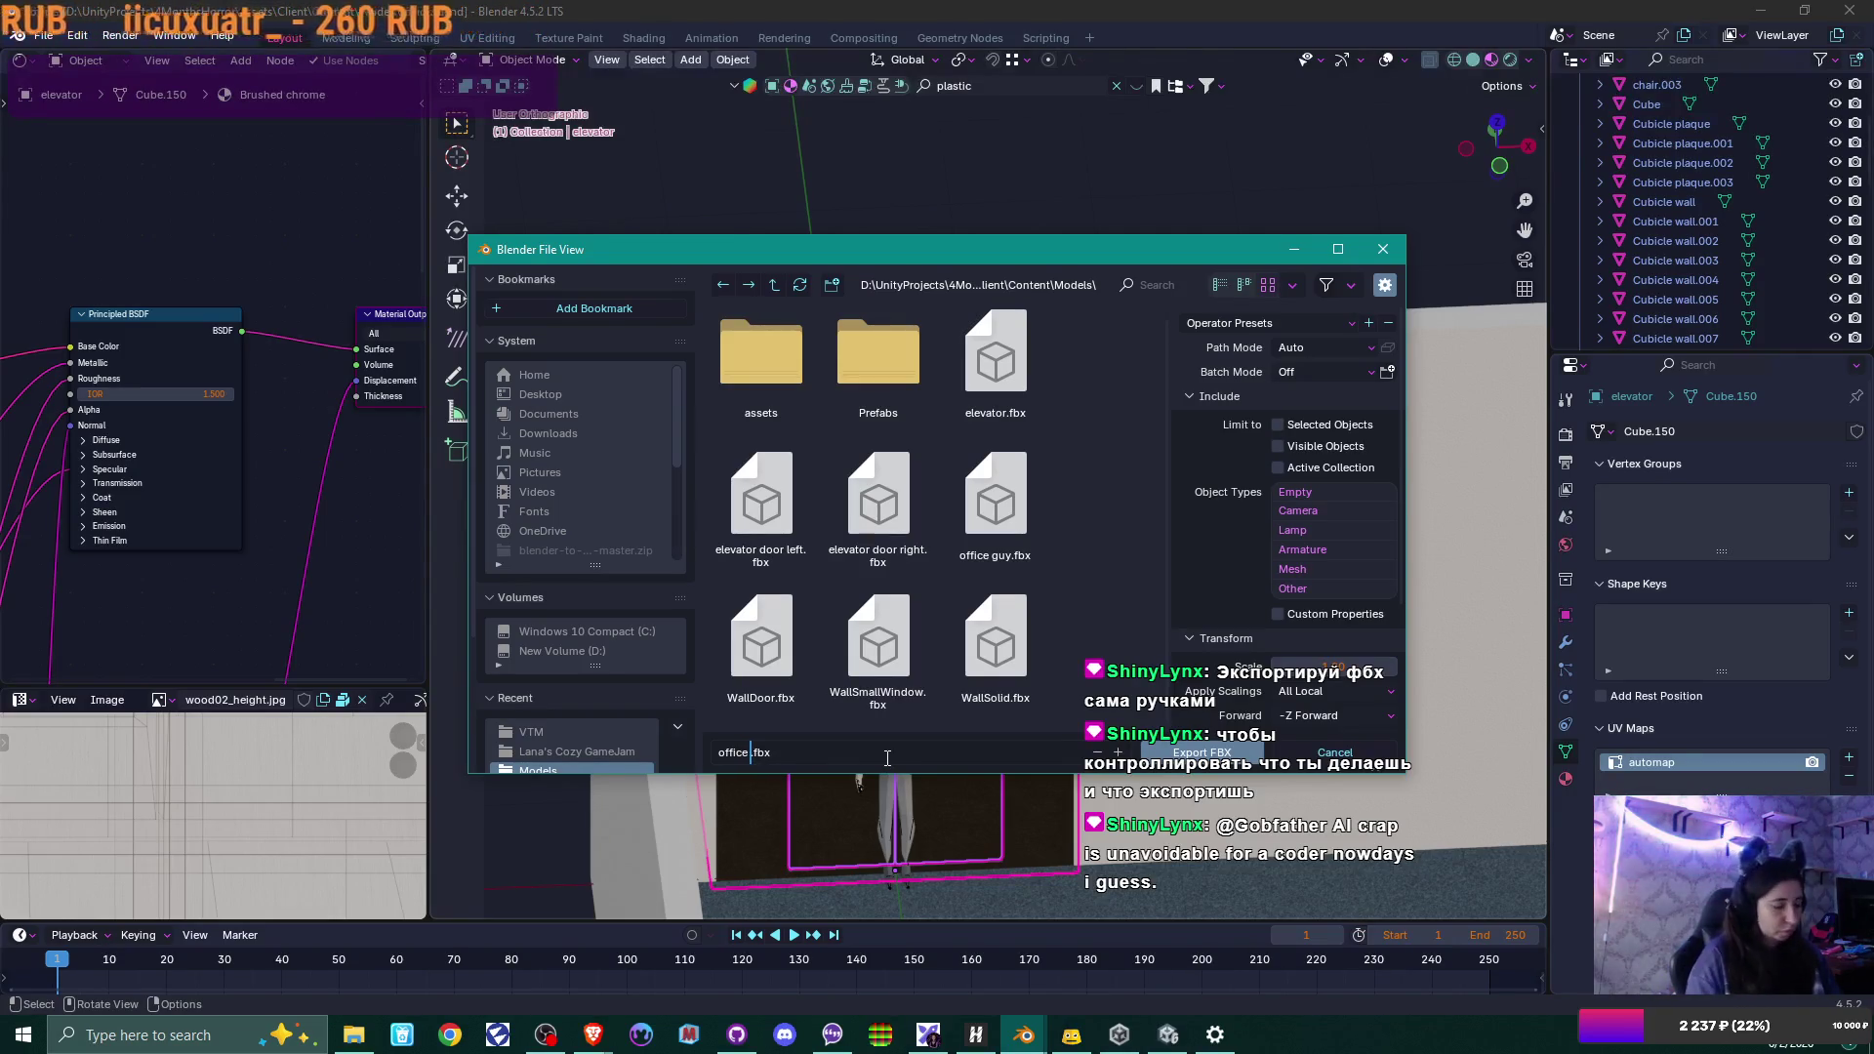
type("elevator")
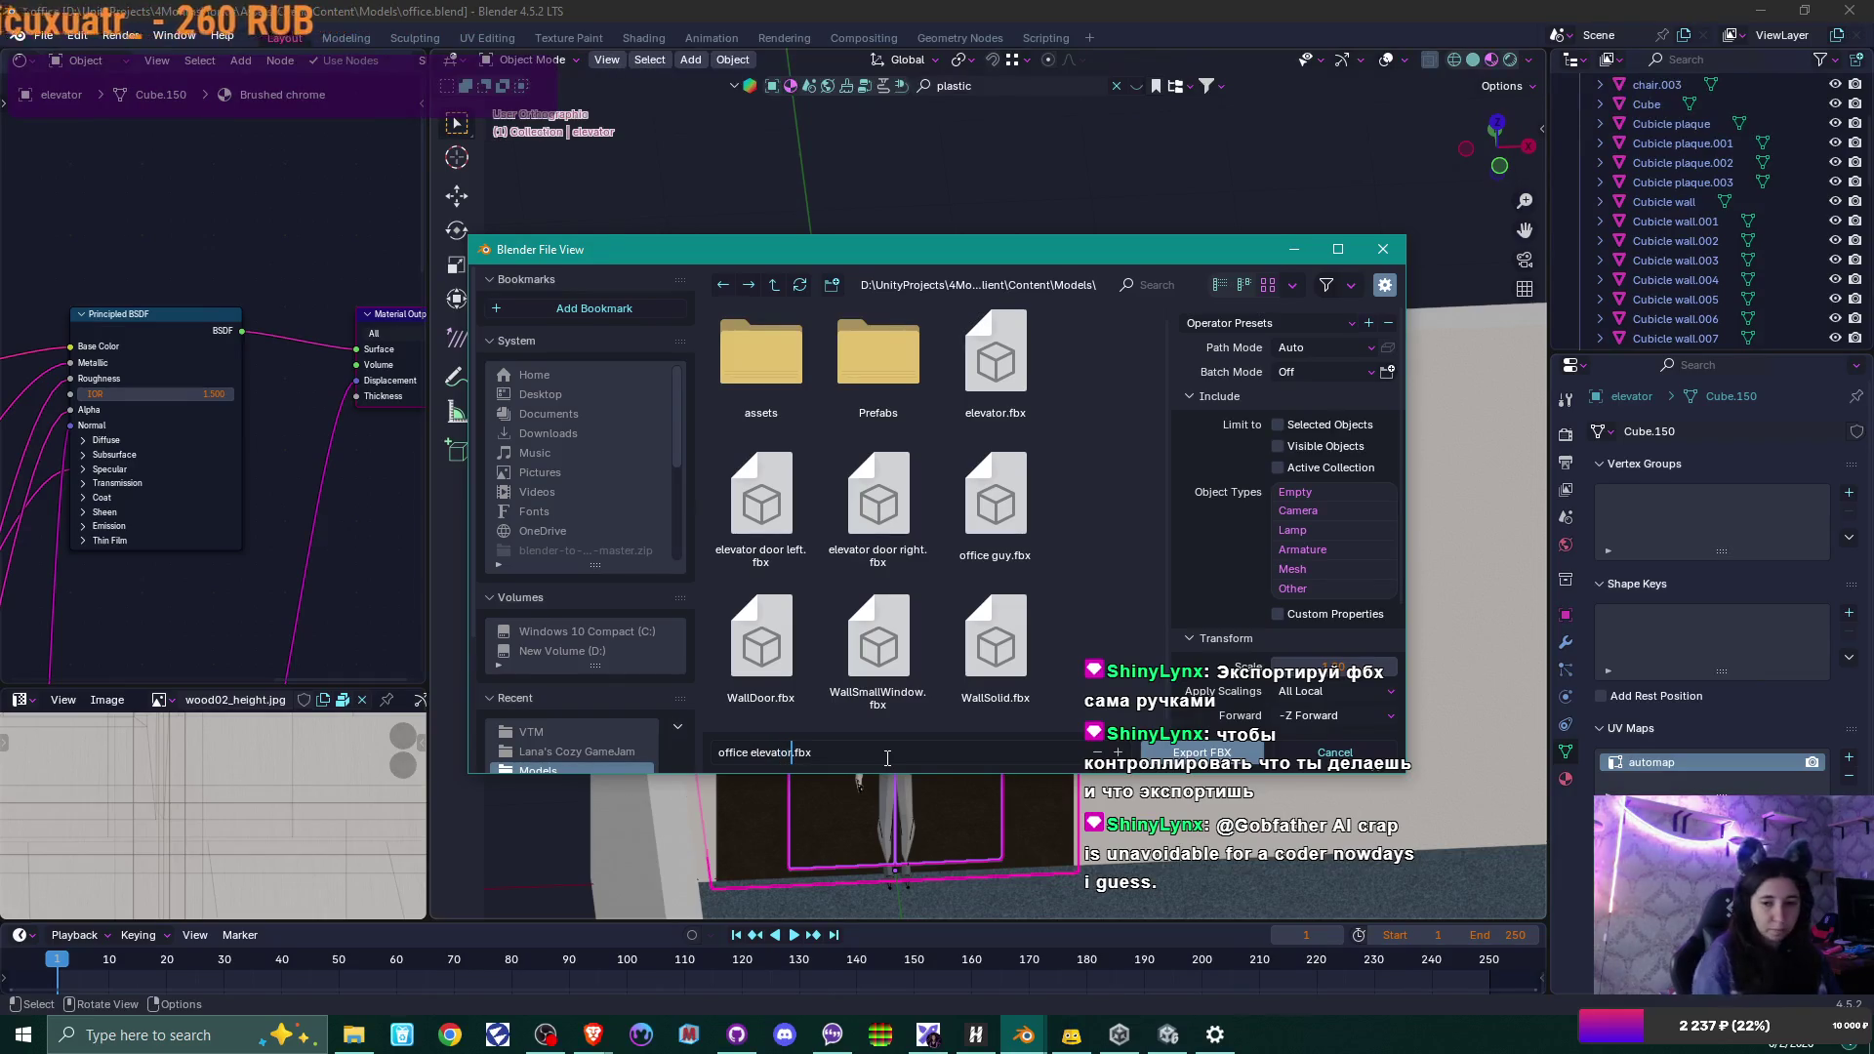
left_click(1259, 323)
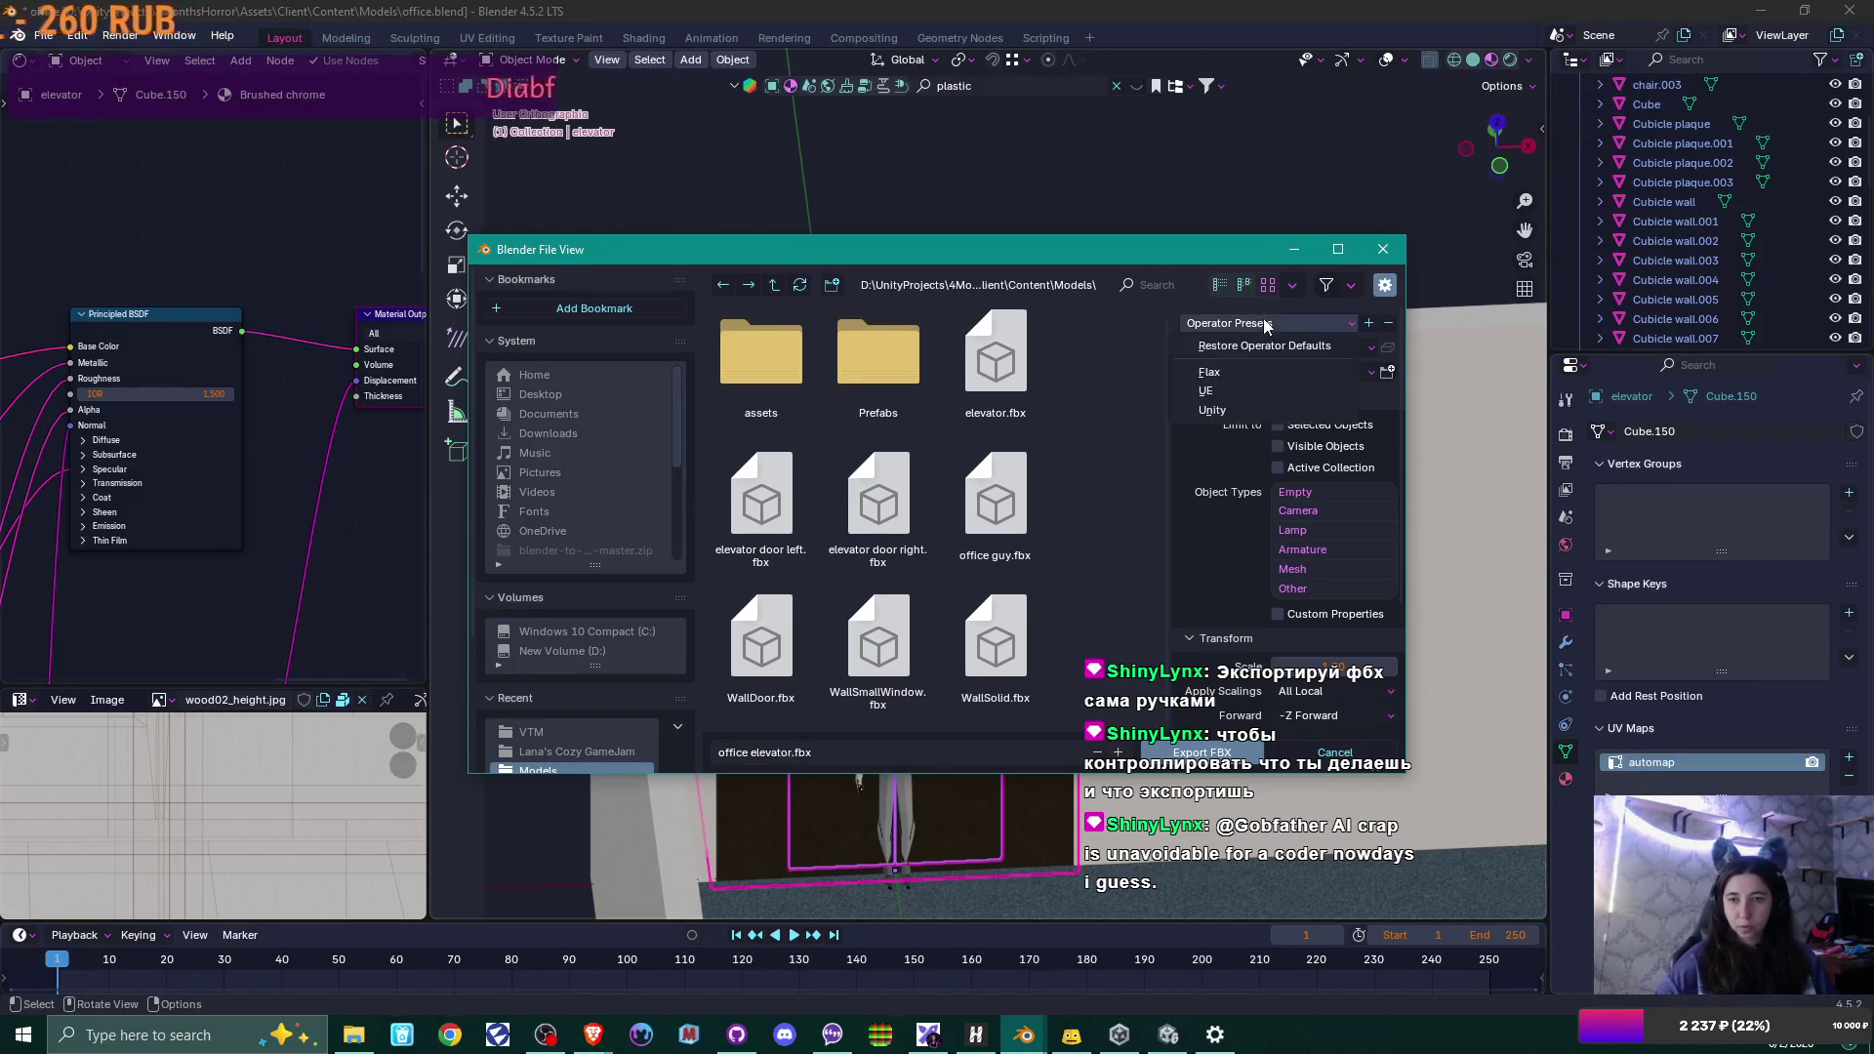
left_click(1245, 413)
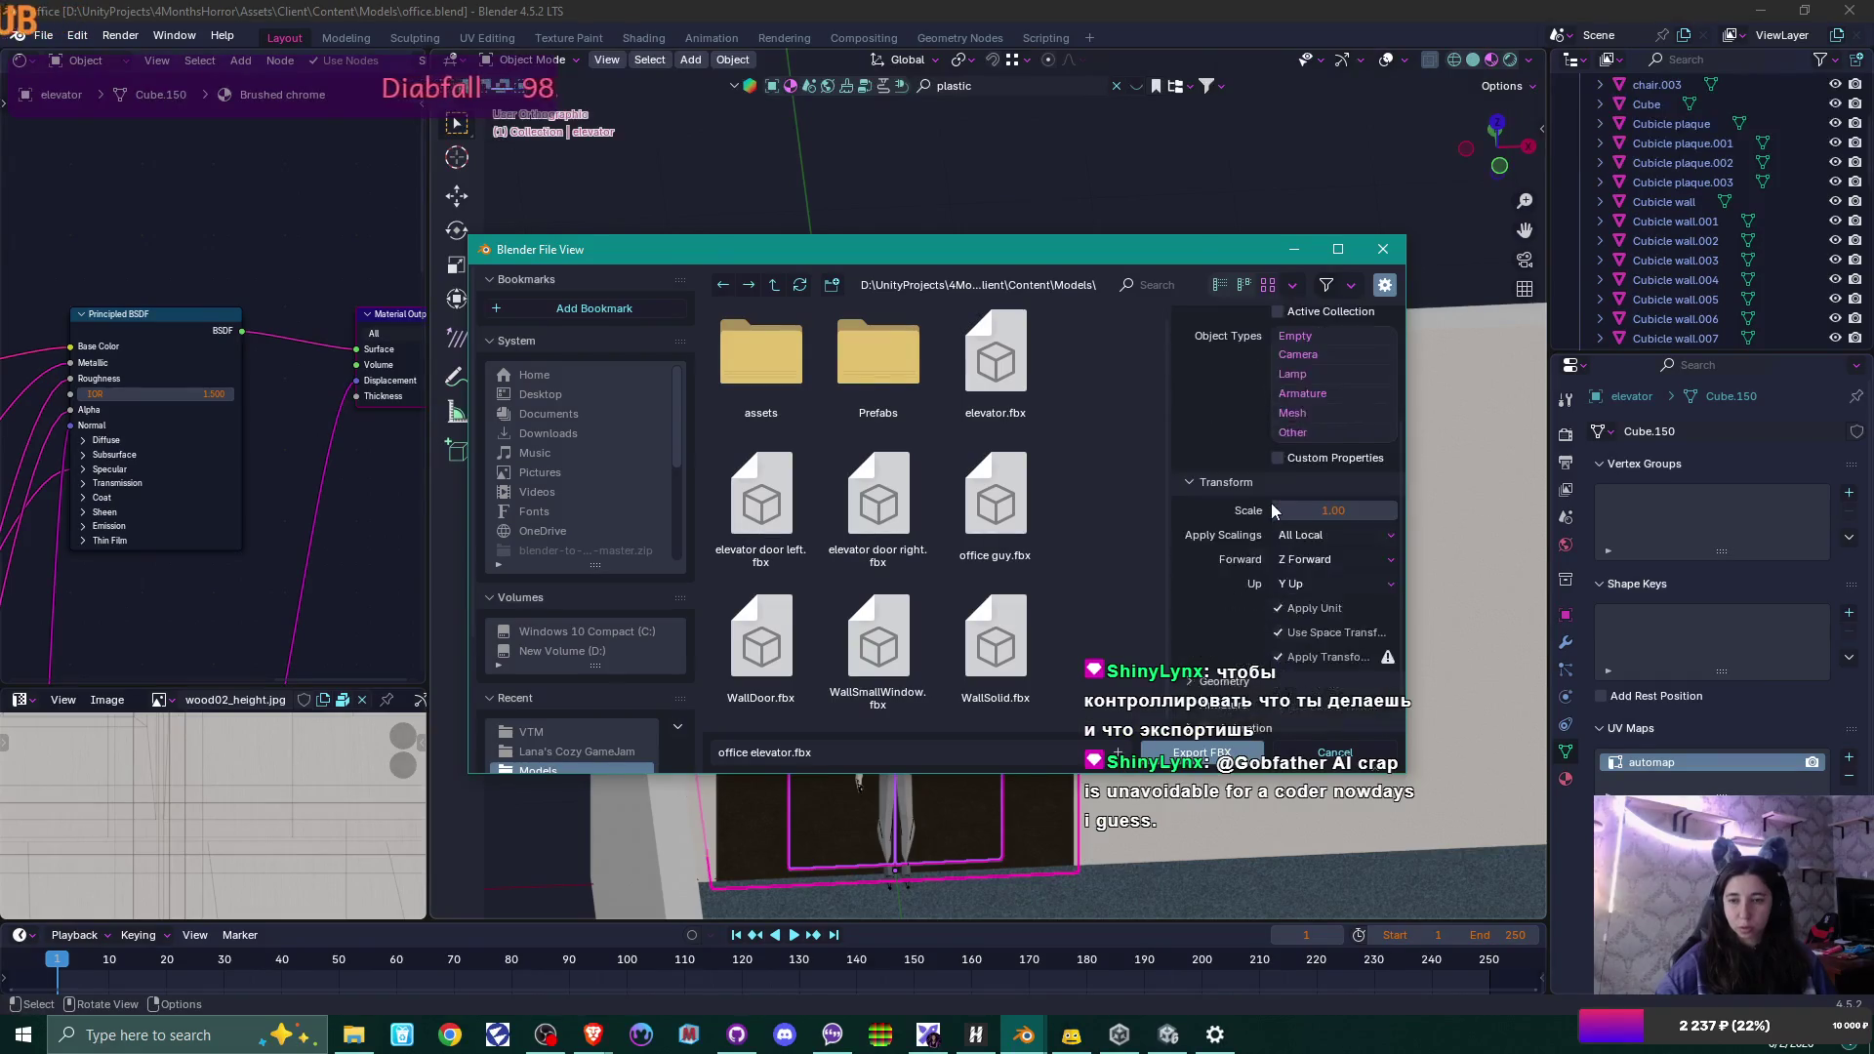
scroll(1271, 501, "down", 4)
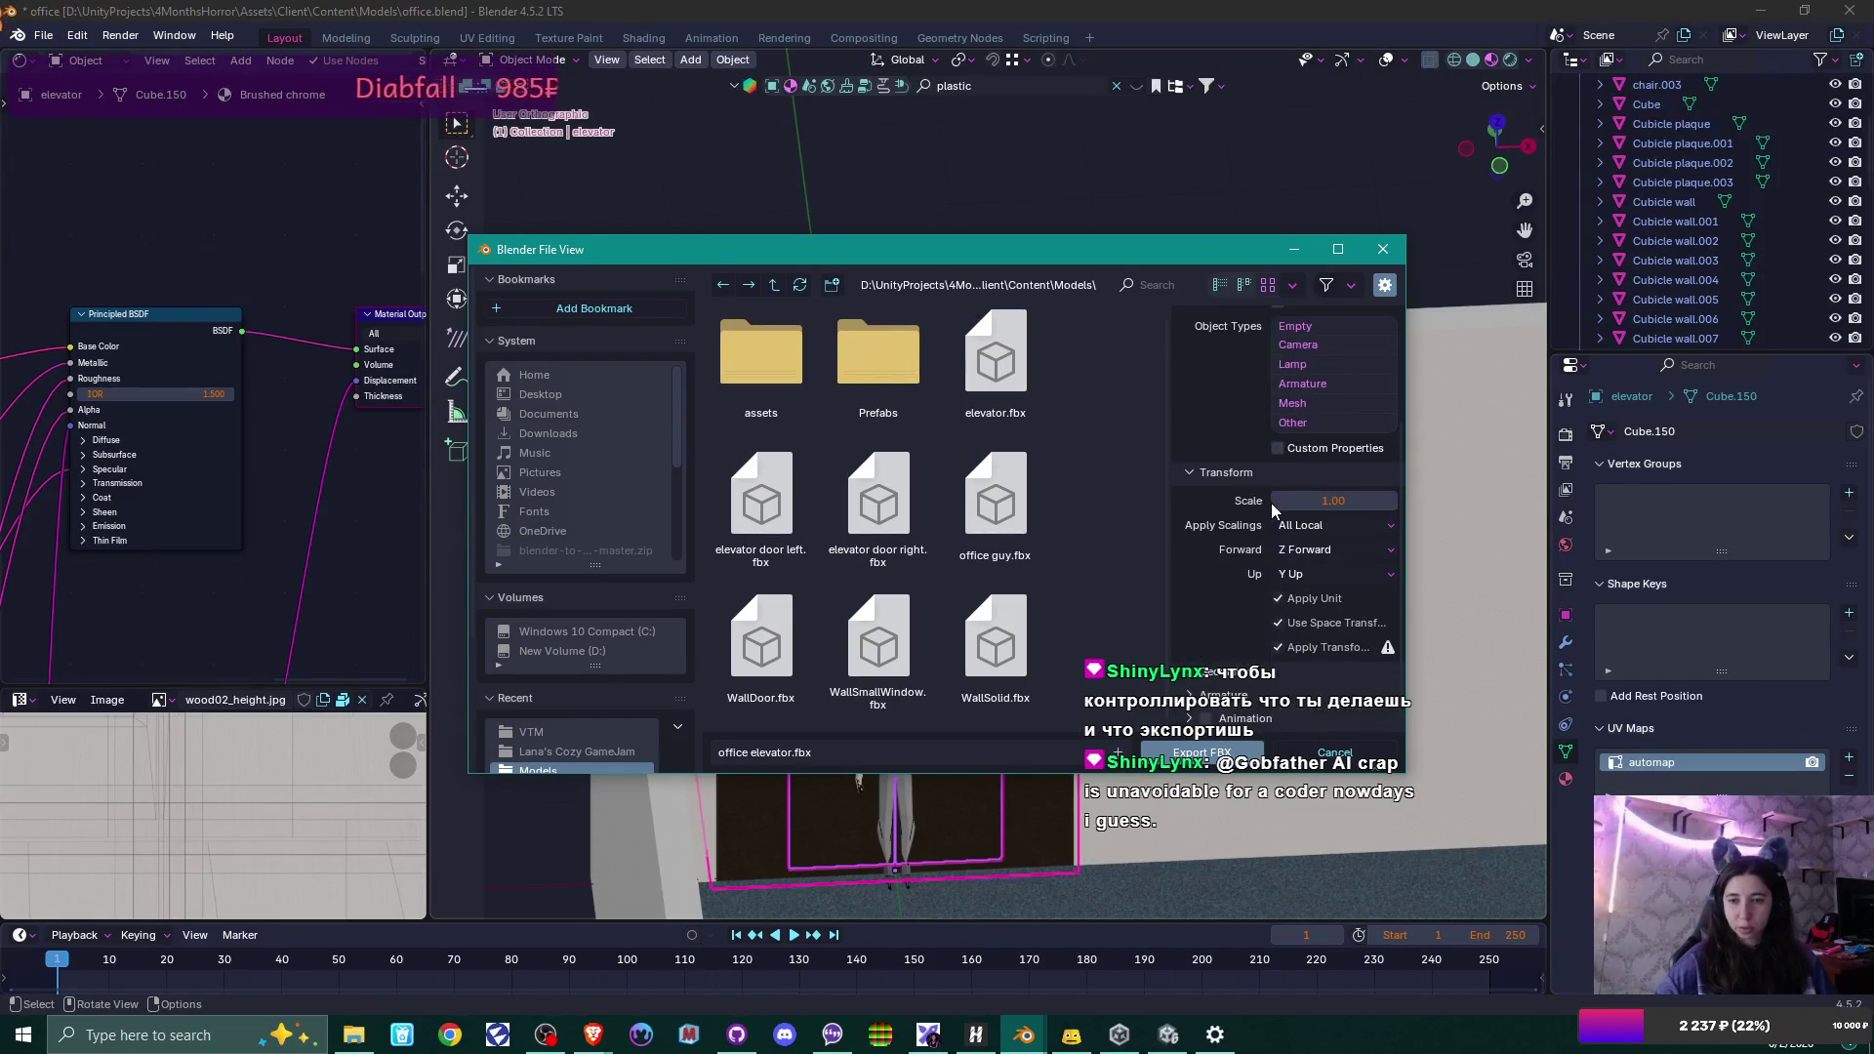
left_click(1198, 762)
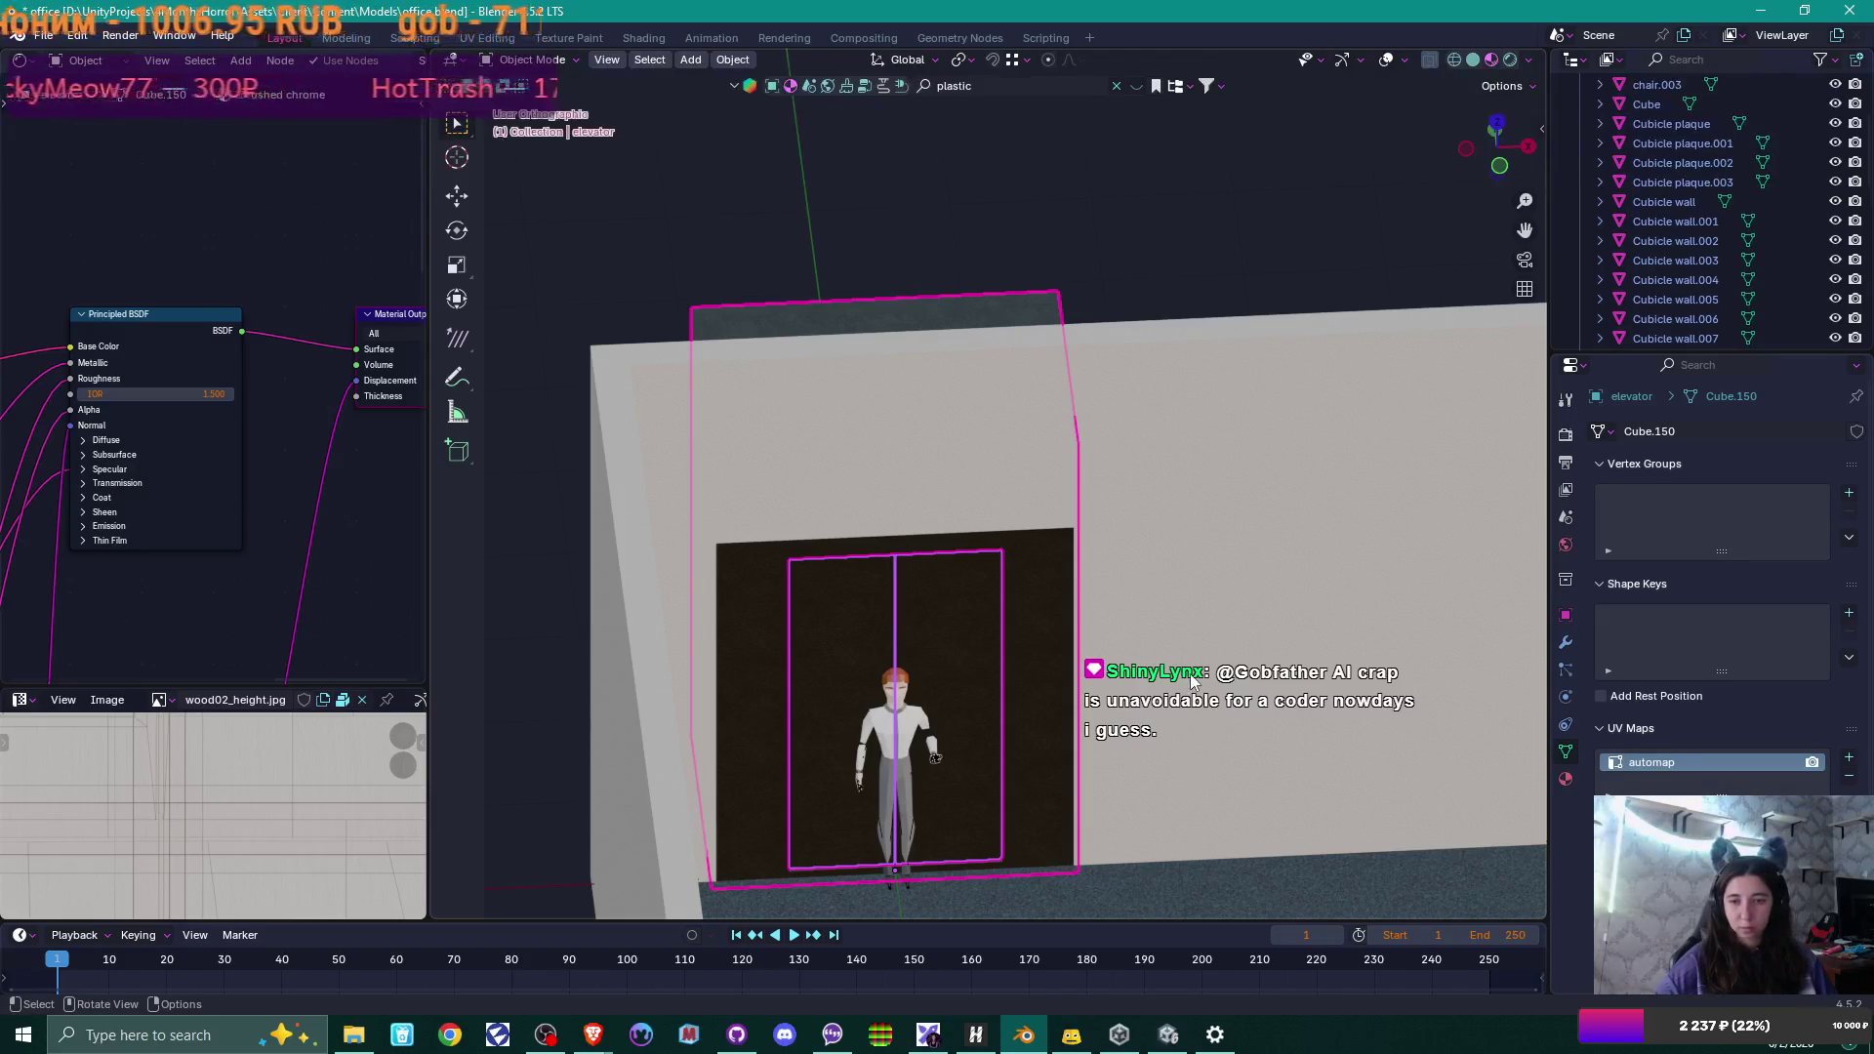
Select the front cubicle wall and its plaque from a high view over the cubicles.
scroll(1188, 681, "down", 5)
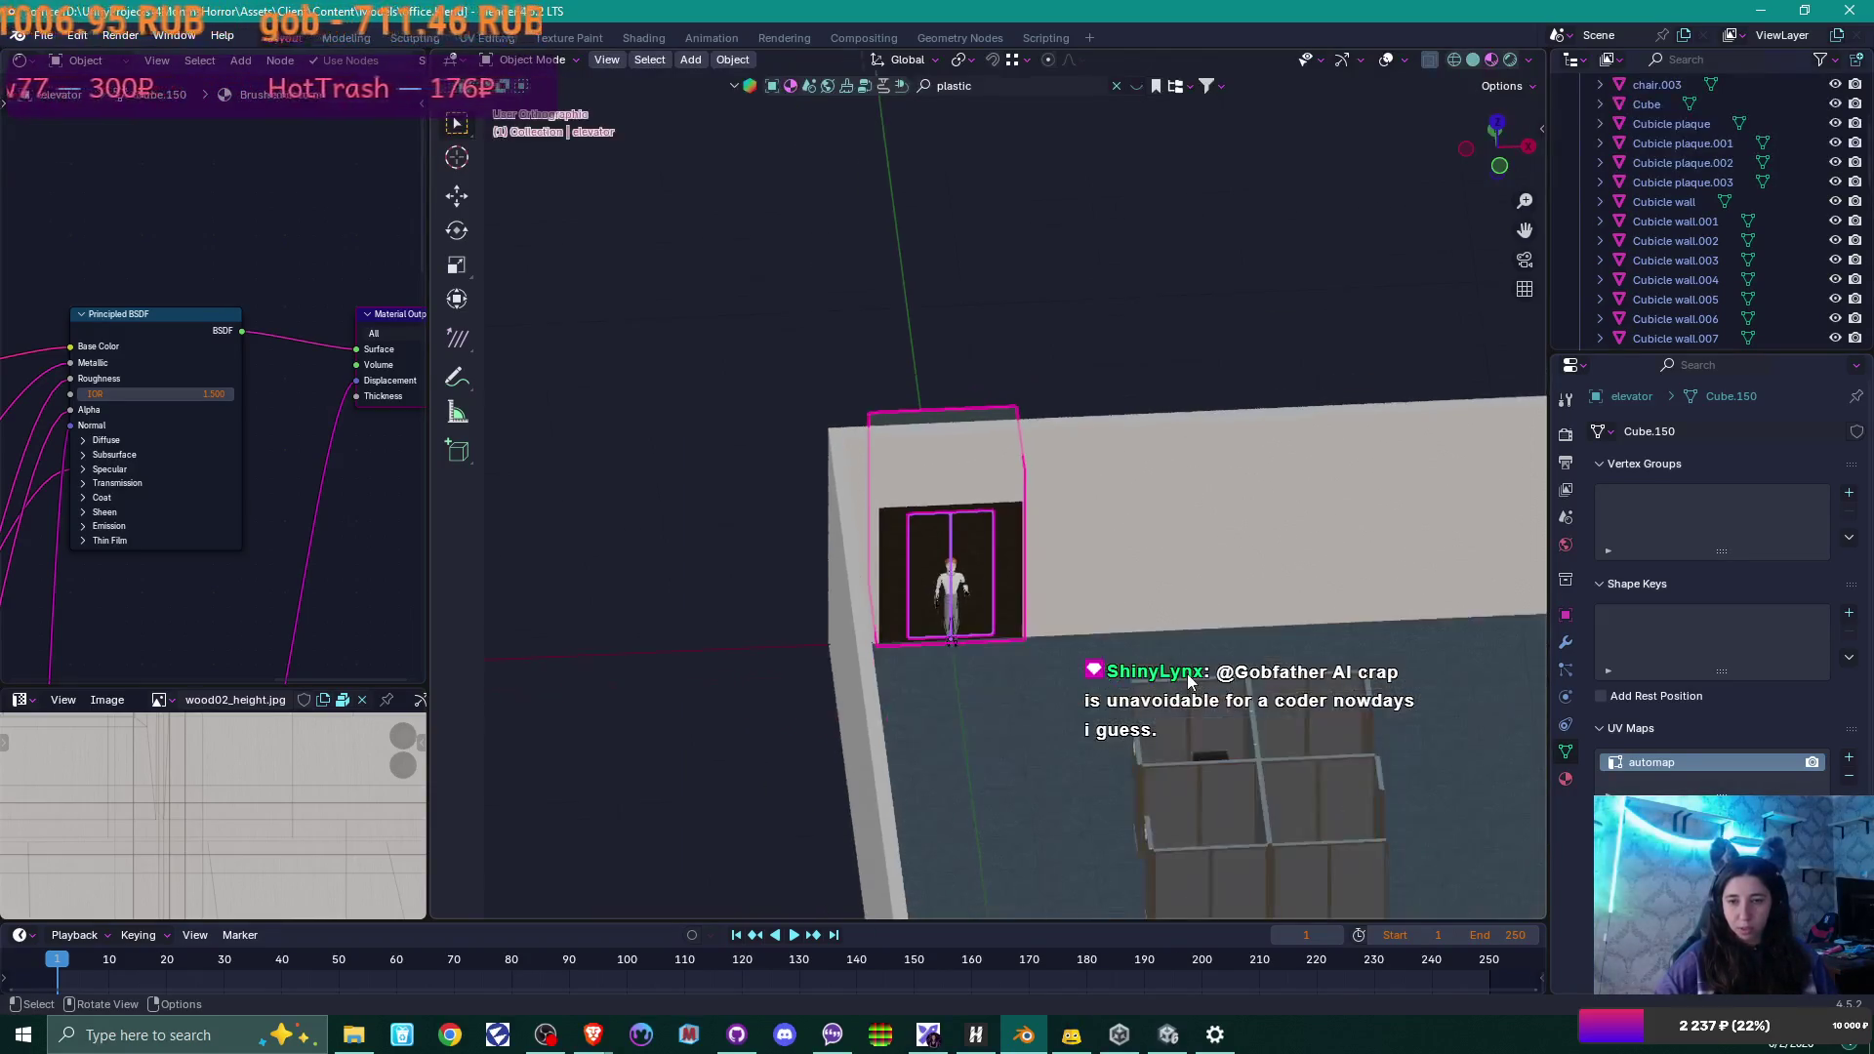
mouse_move(1188, 681)
middle_mouse_down()
mouse_move(1022, 430)
mouse_move(1036, 476)
middle_mouse_up()
left_click(1036, 493)
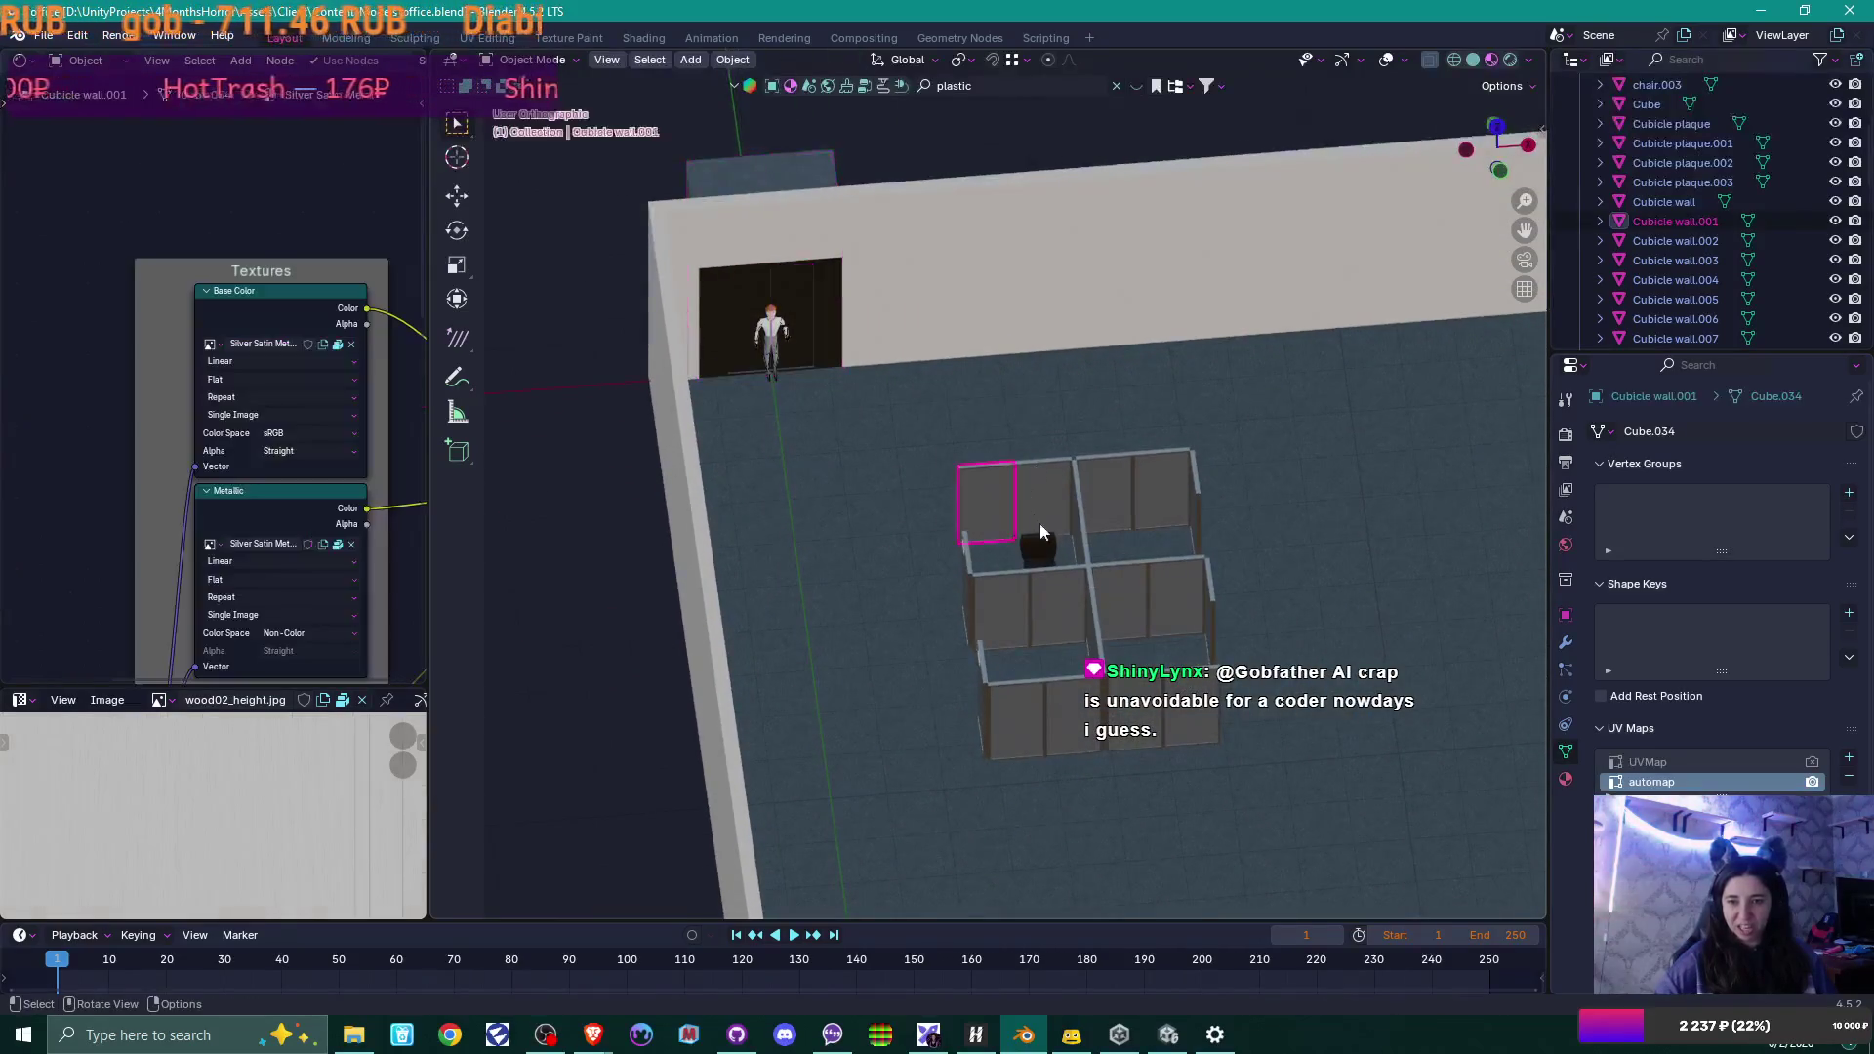
scroll(1063, 568, "up", 4)
middle_click_drag(1063, 568, 1158, 553)
left_click(1105, 624)
mouse_move(1105, 624)
middle_mouse_down()
mouse_move(1266, 634)
mouse_move(1228, 617)
mouse_move(1269, 613)
middle_mouse_up()
scroll(1269, 613, "up", 5)
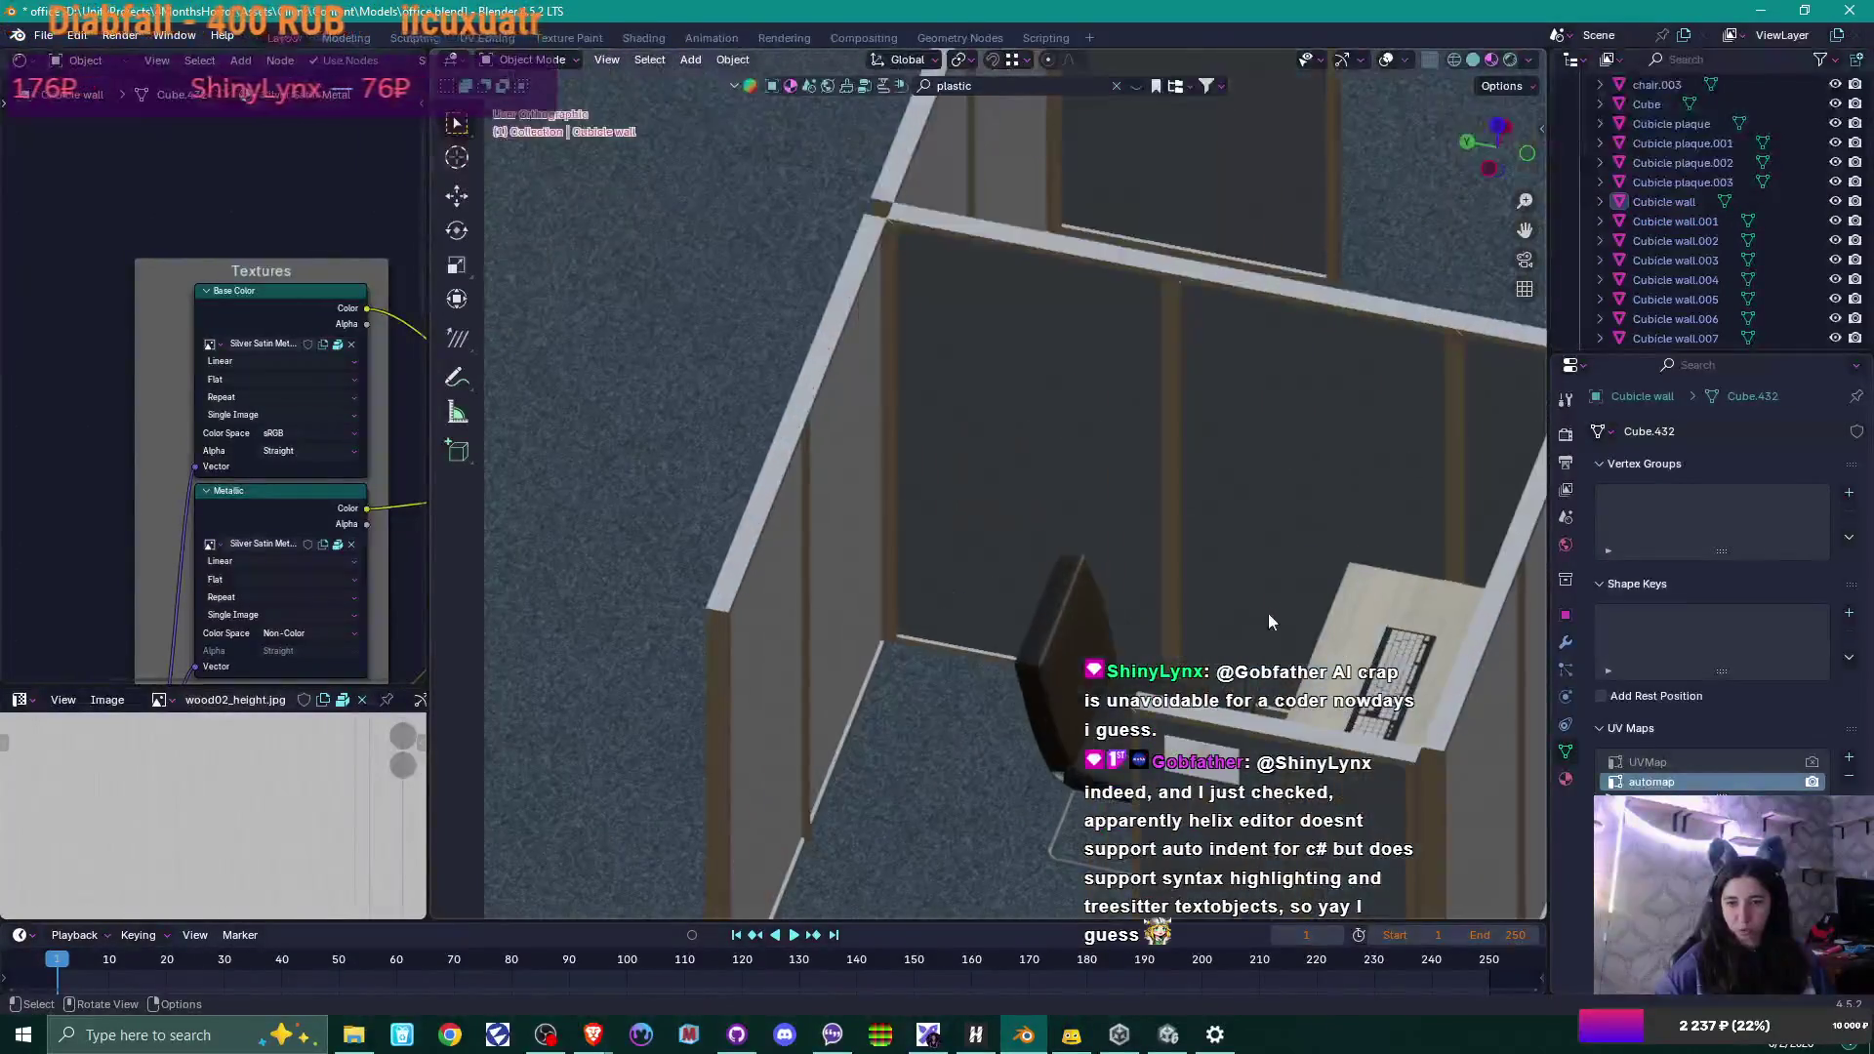
scroll(855, 326, "up", 3)
left_click(881, 502)
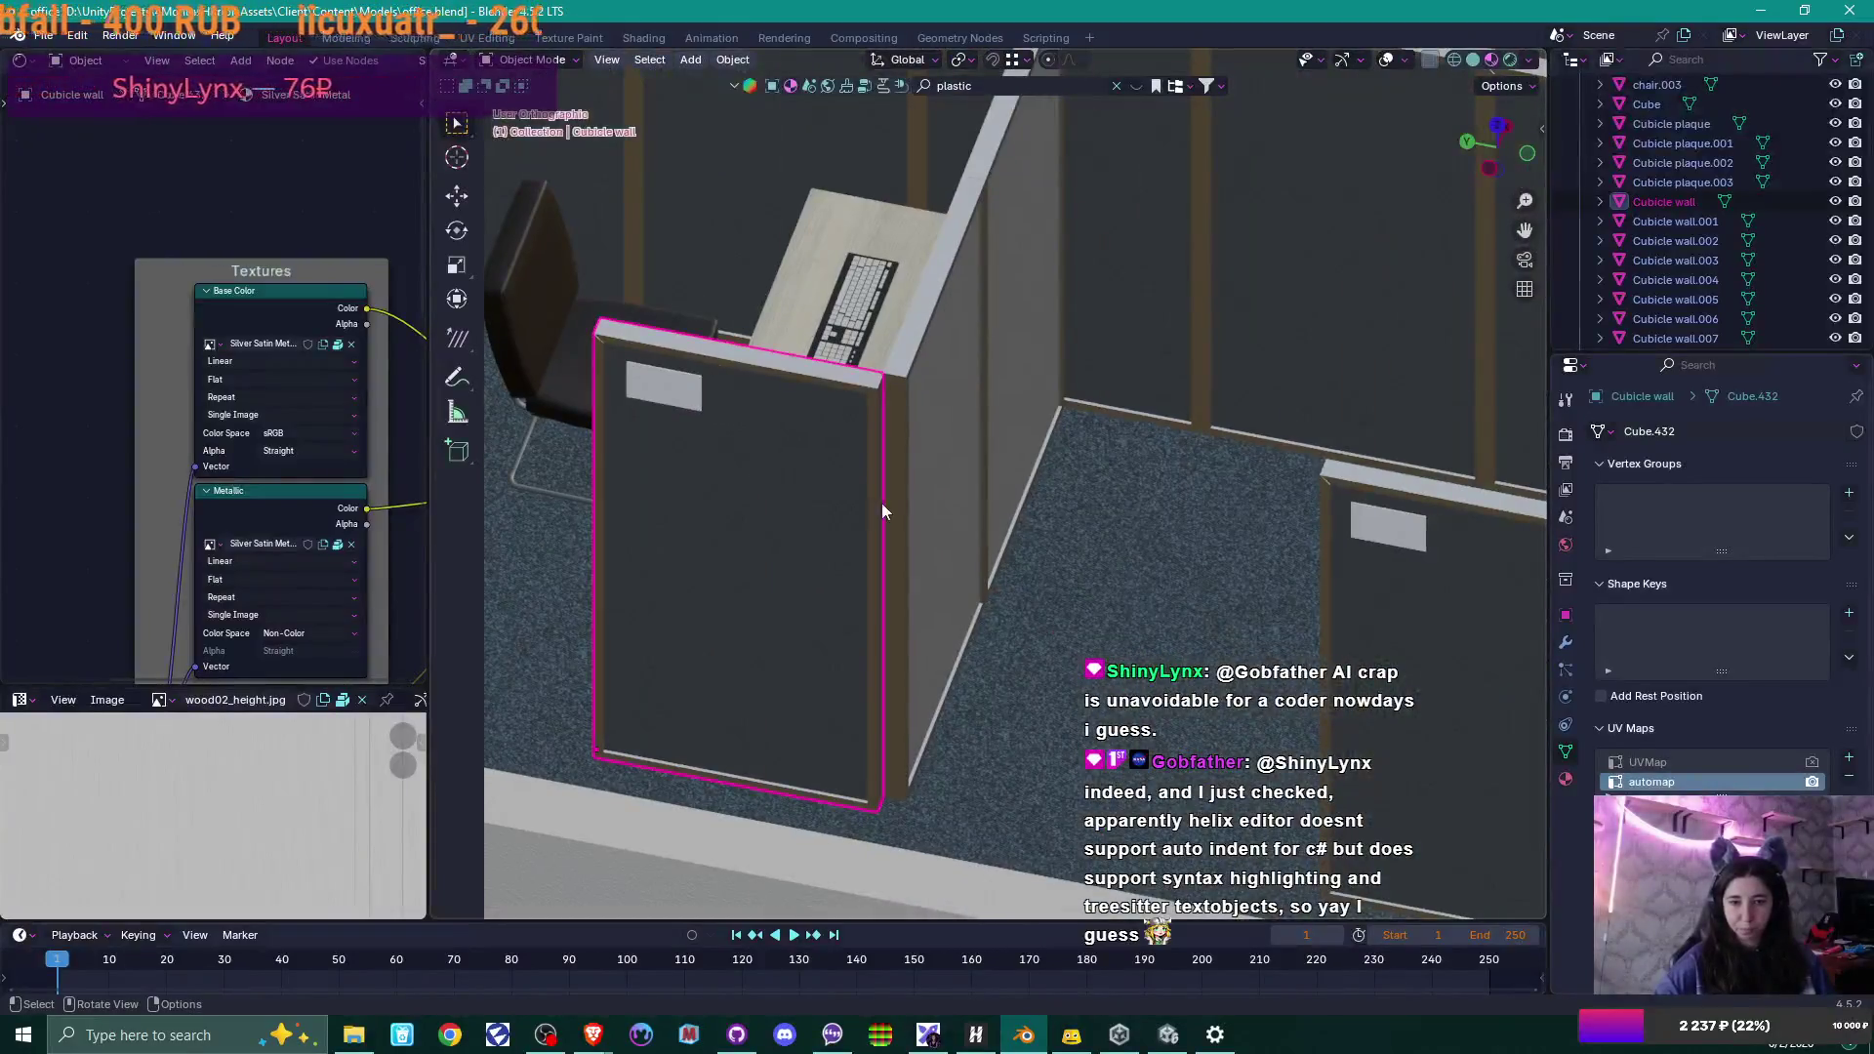
left_click(683, 400)
middle_click_drag(836, 470, 1111, 529)
scroll(1026, 496, "down", 2)
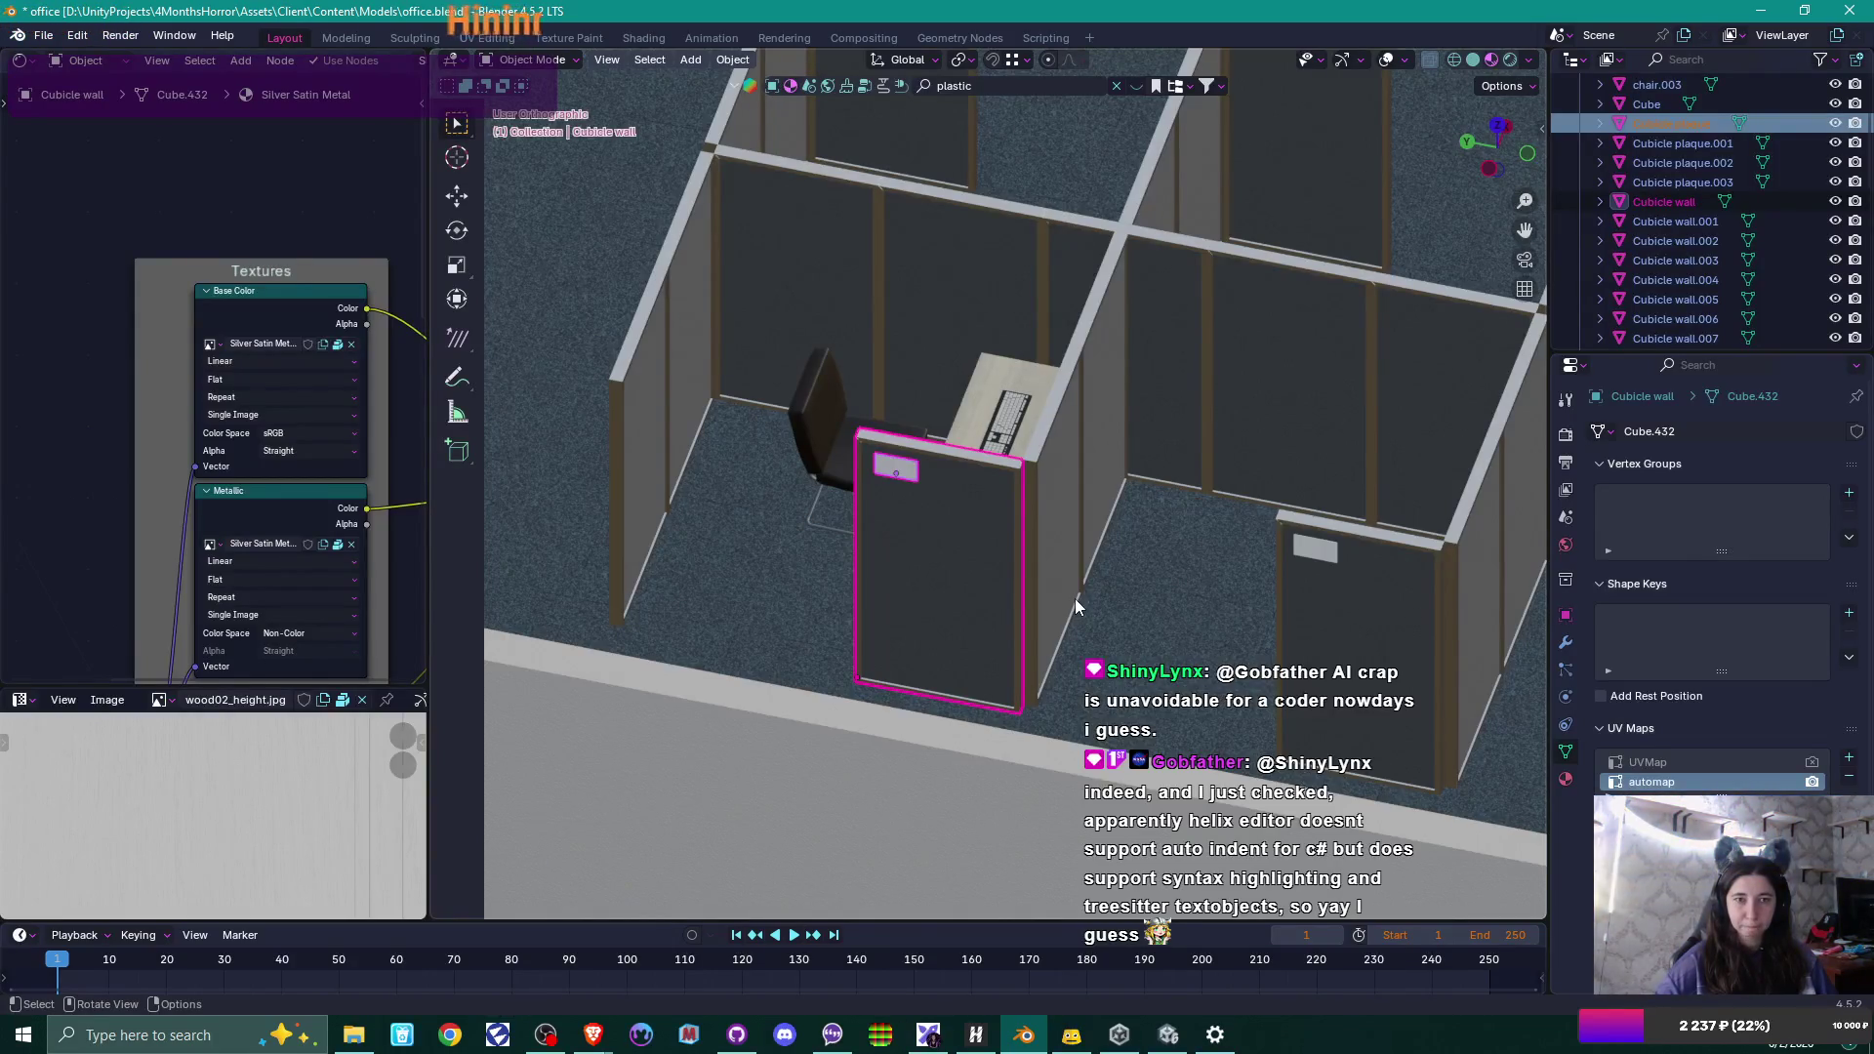
Start an FBX export and rename the file to 'cubicle wall.fbx'.
left_click(43, 35)
mouse_move(110, 336)
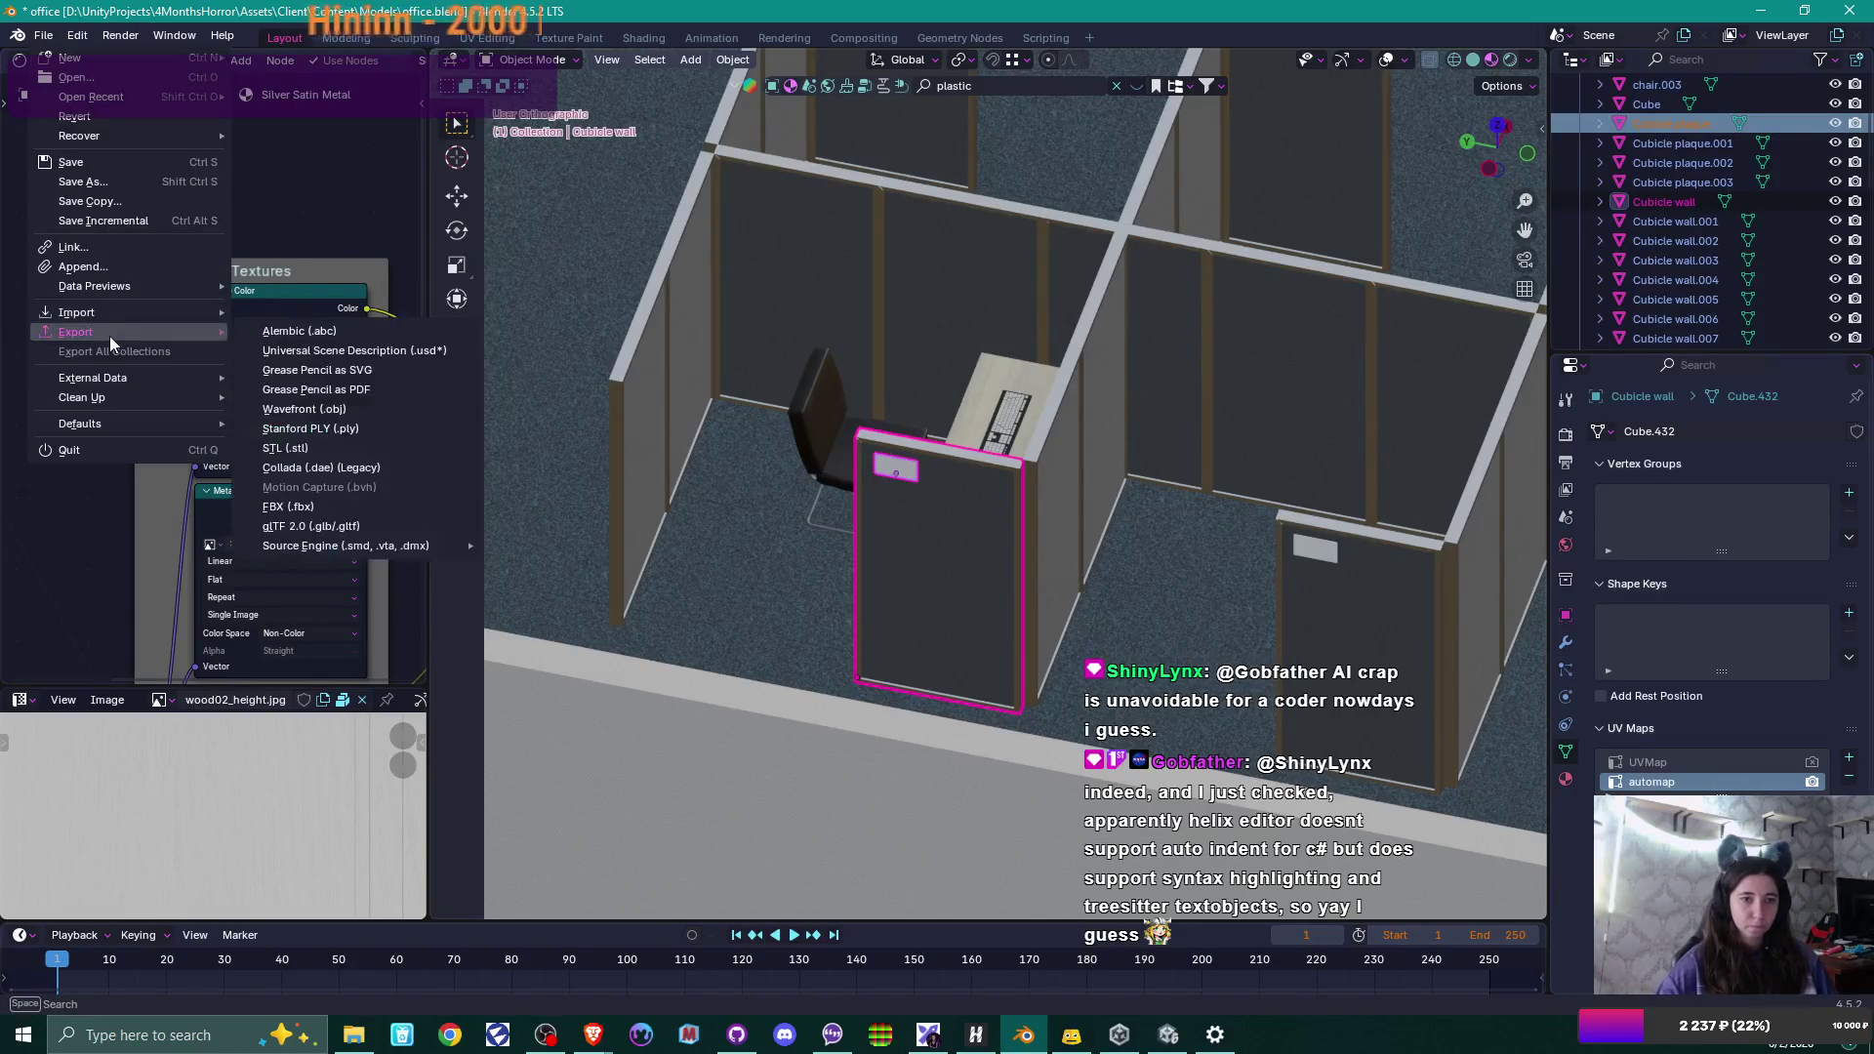
left_click(326, 505)
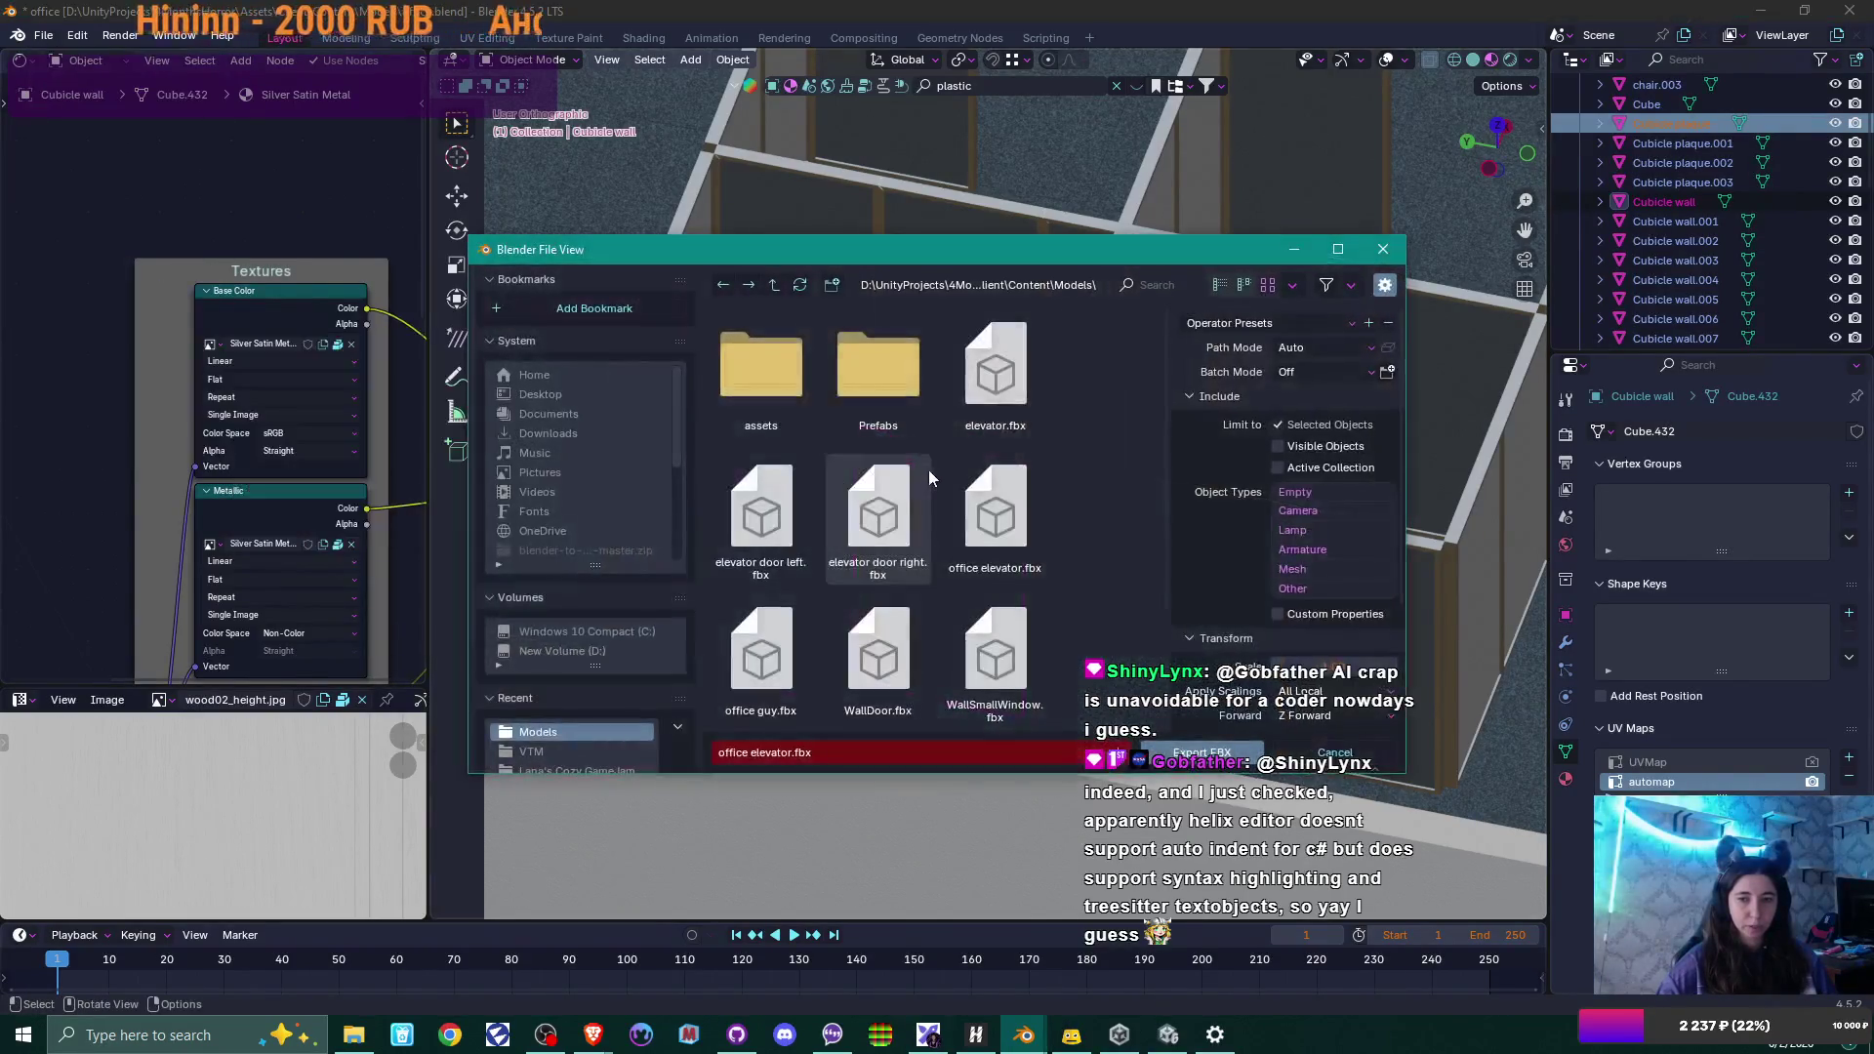
left_click(767, 751)
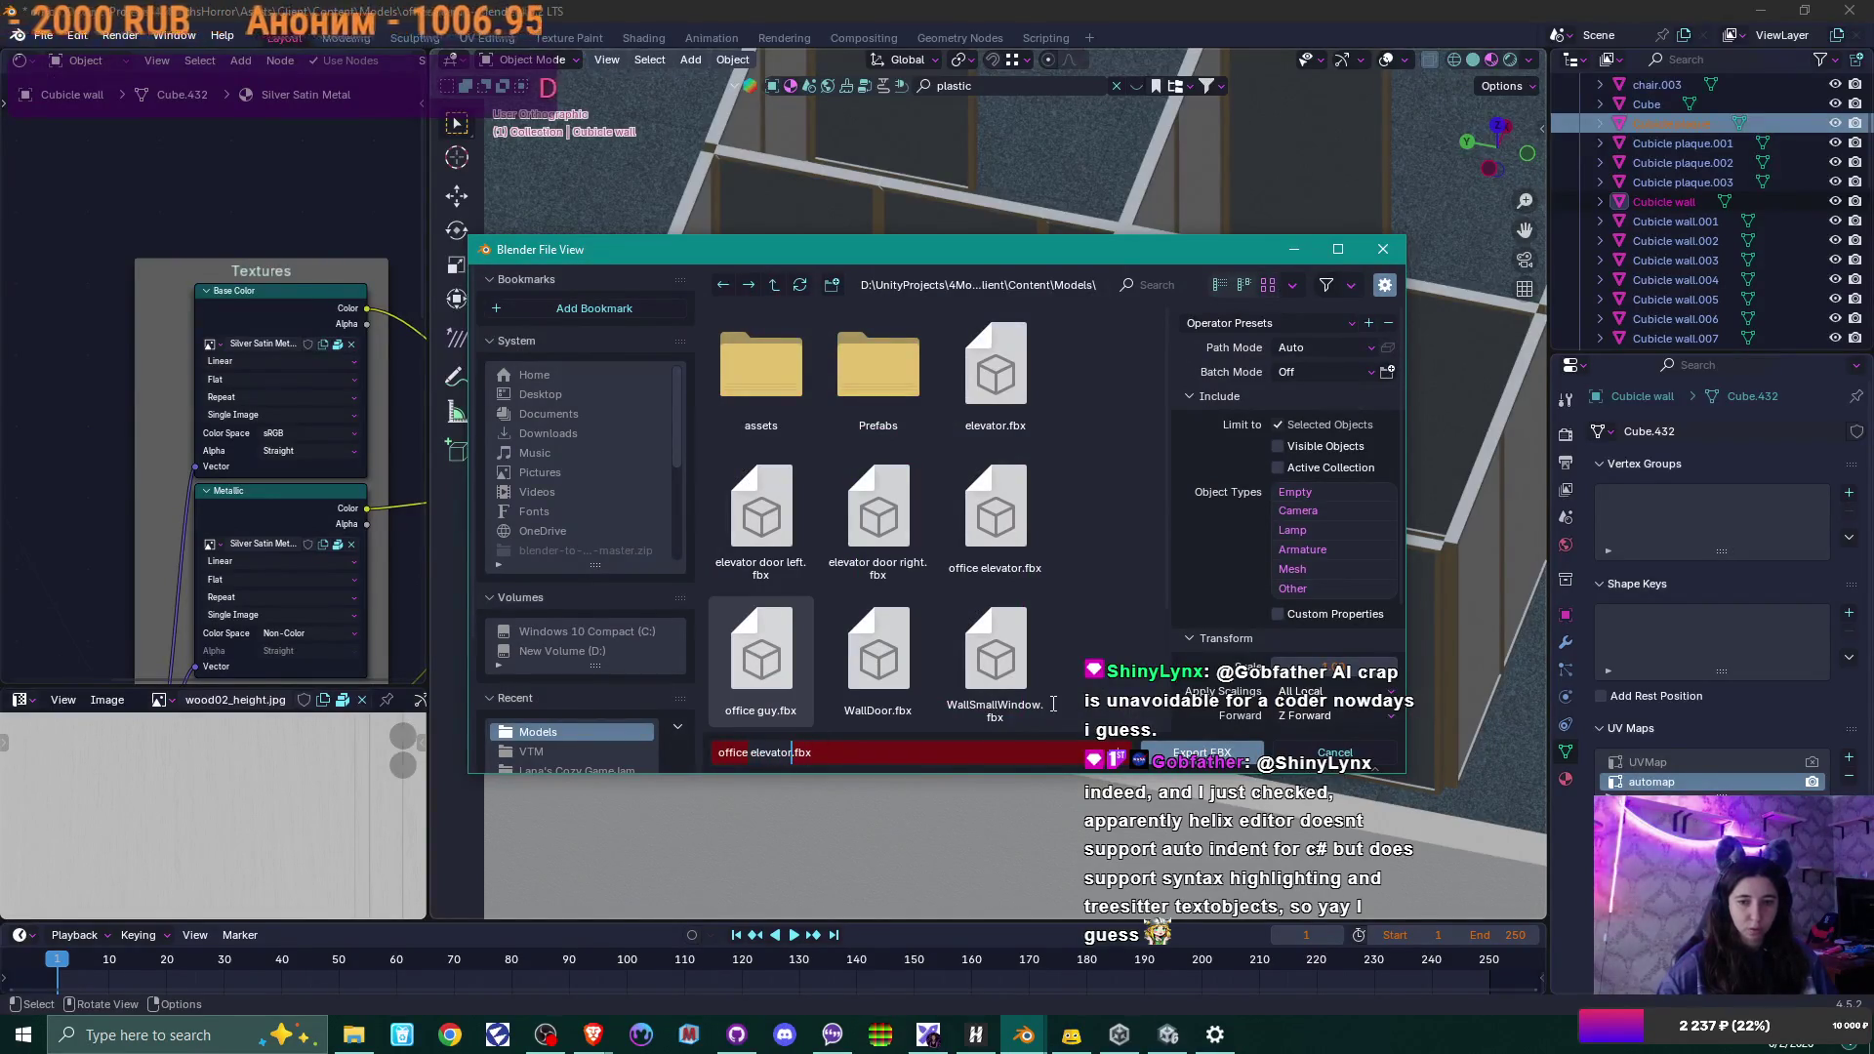
key("BackSpace")
key("BackSpace")
key("BackSpace")
key("BackSpace")
key("BackSpace")
key("BackSpace")
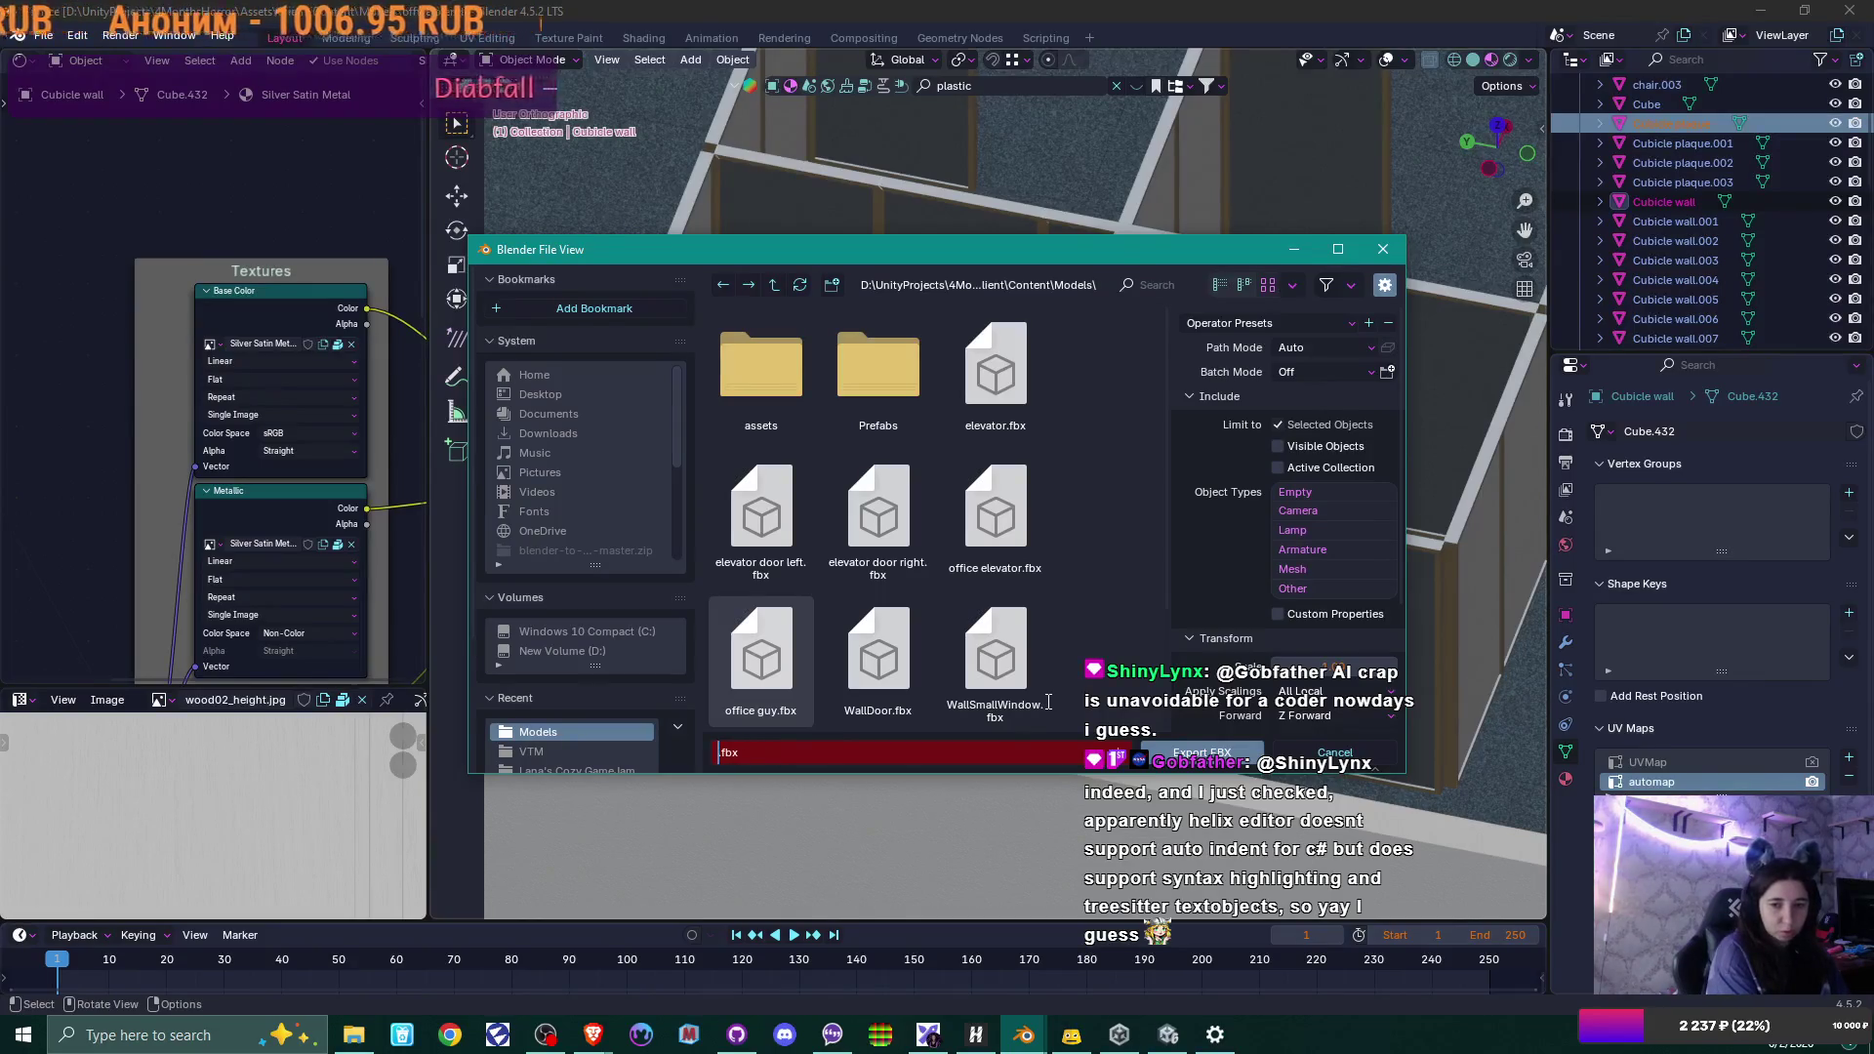
type("cubicle wall")
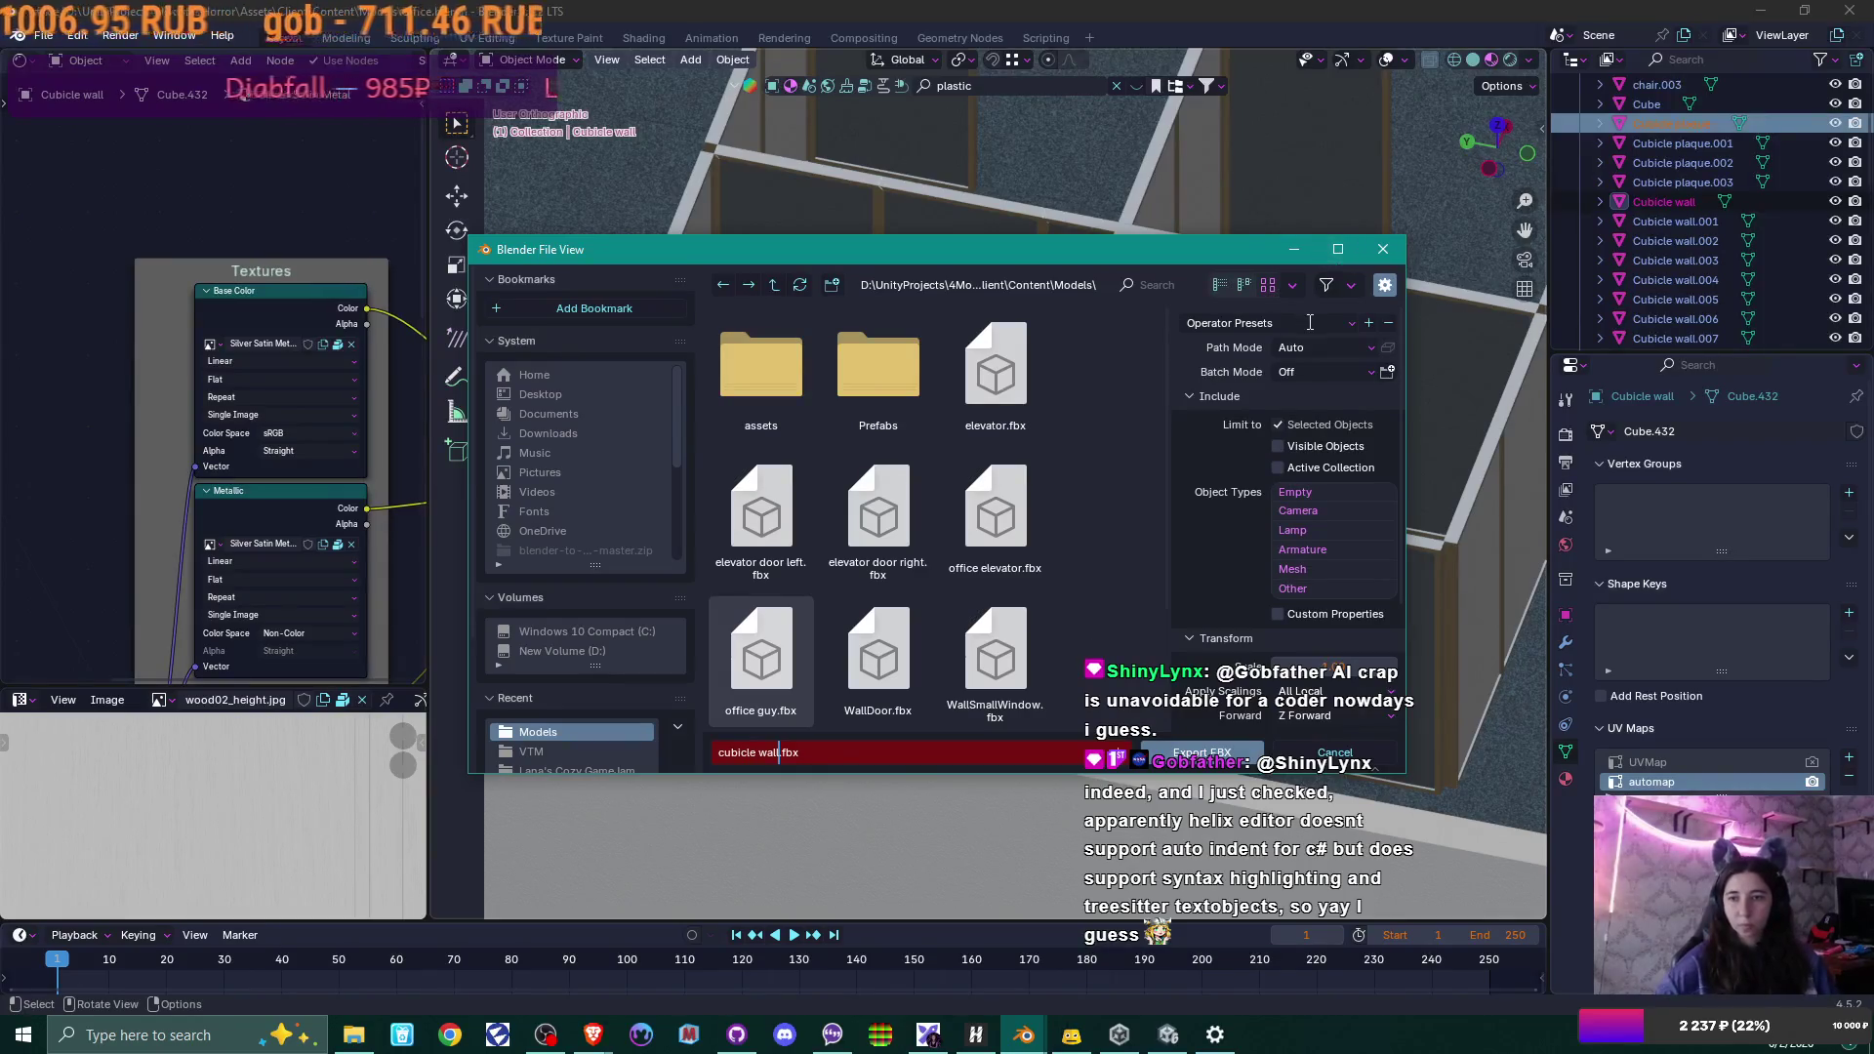
key("Return")
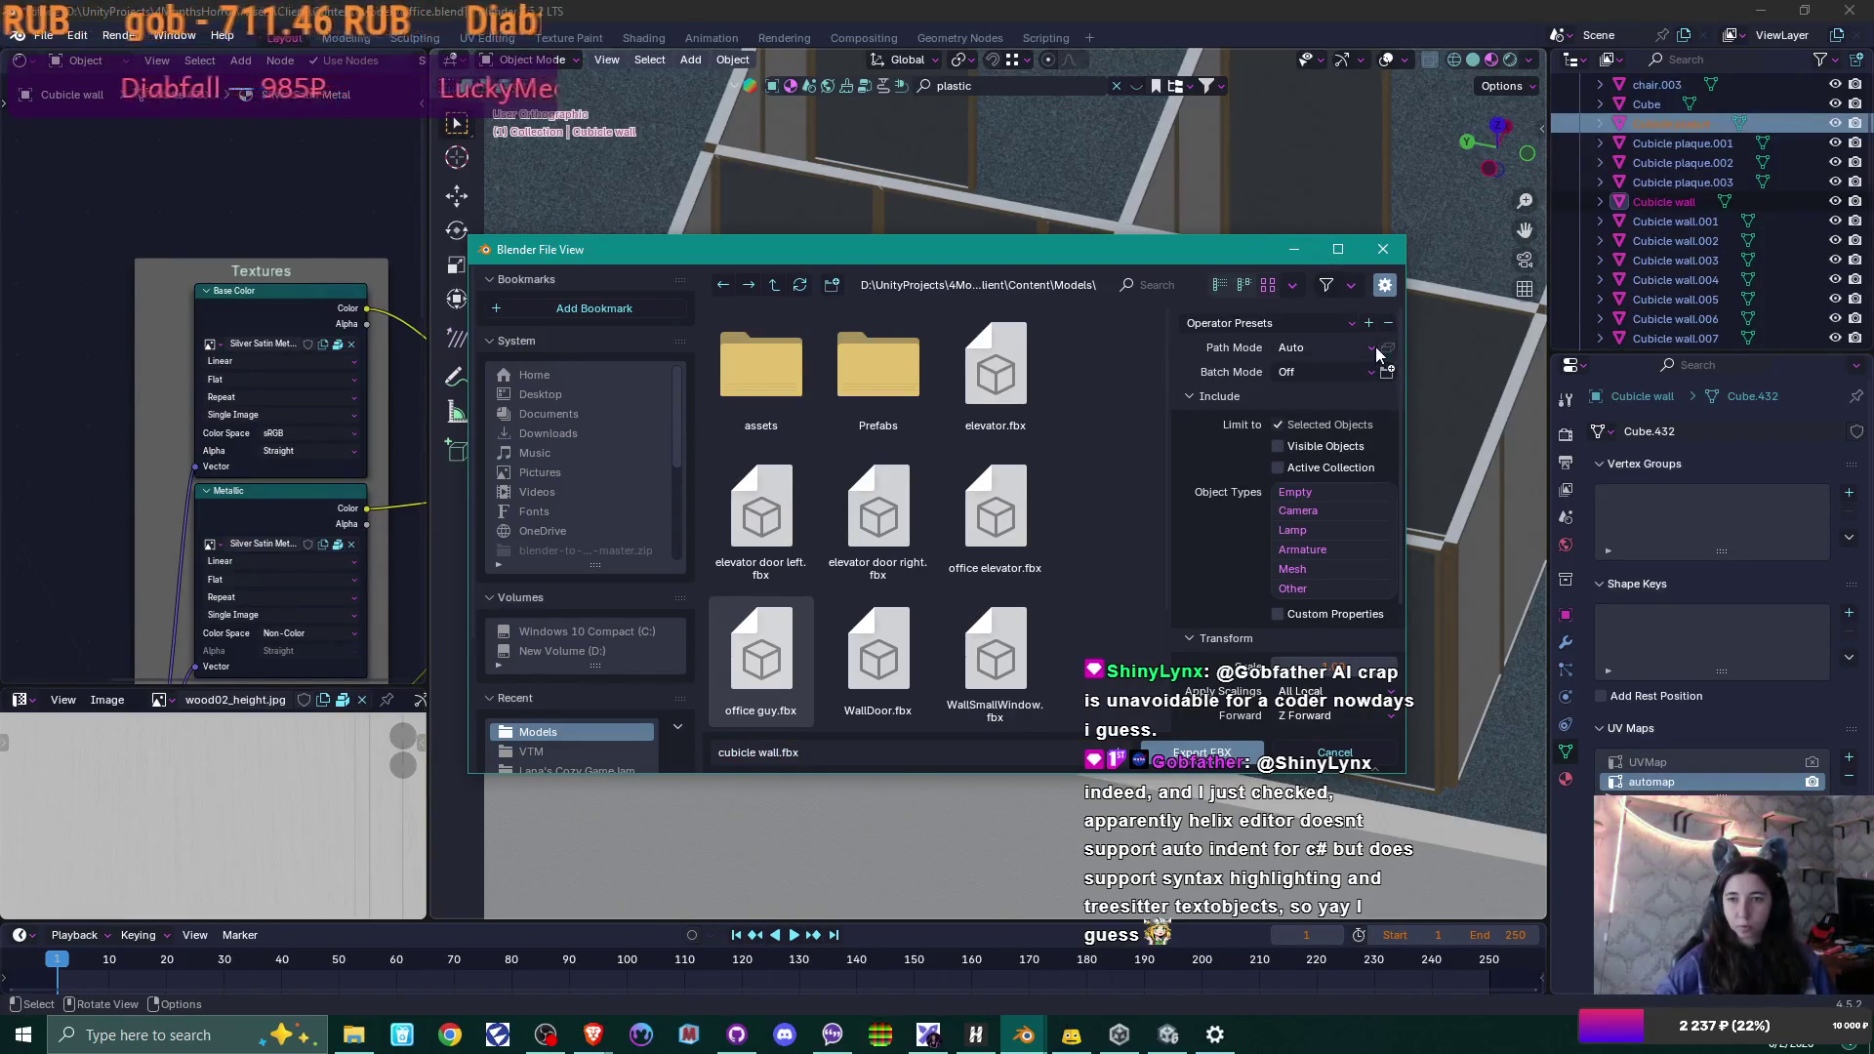
Set Path Mode to Copy with embedded textures, apply the Unity preset, keep Batch Mode Off.
left_click(1374, 347)
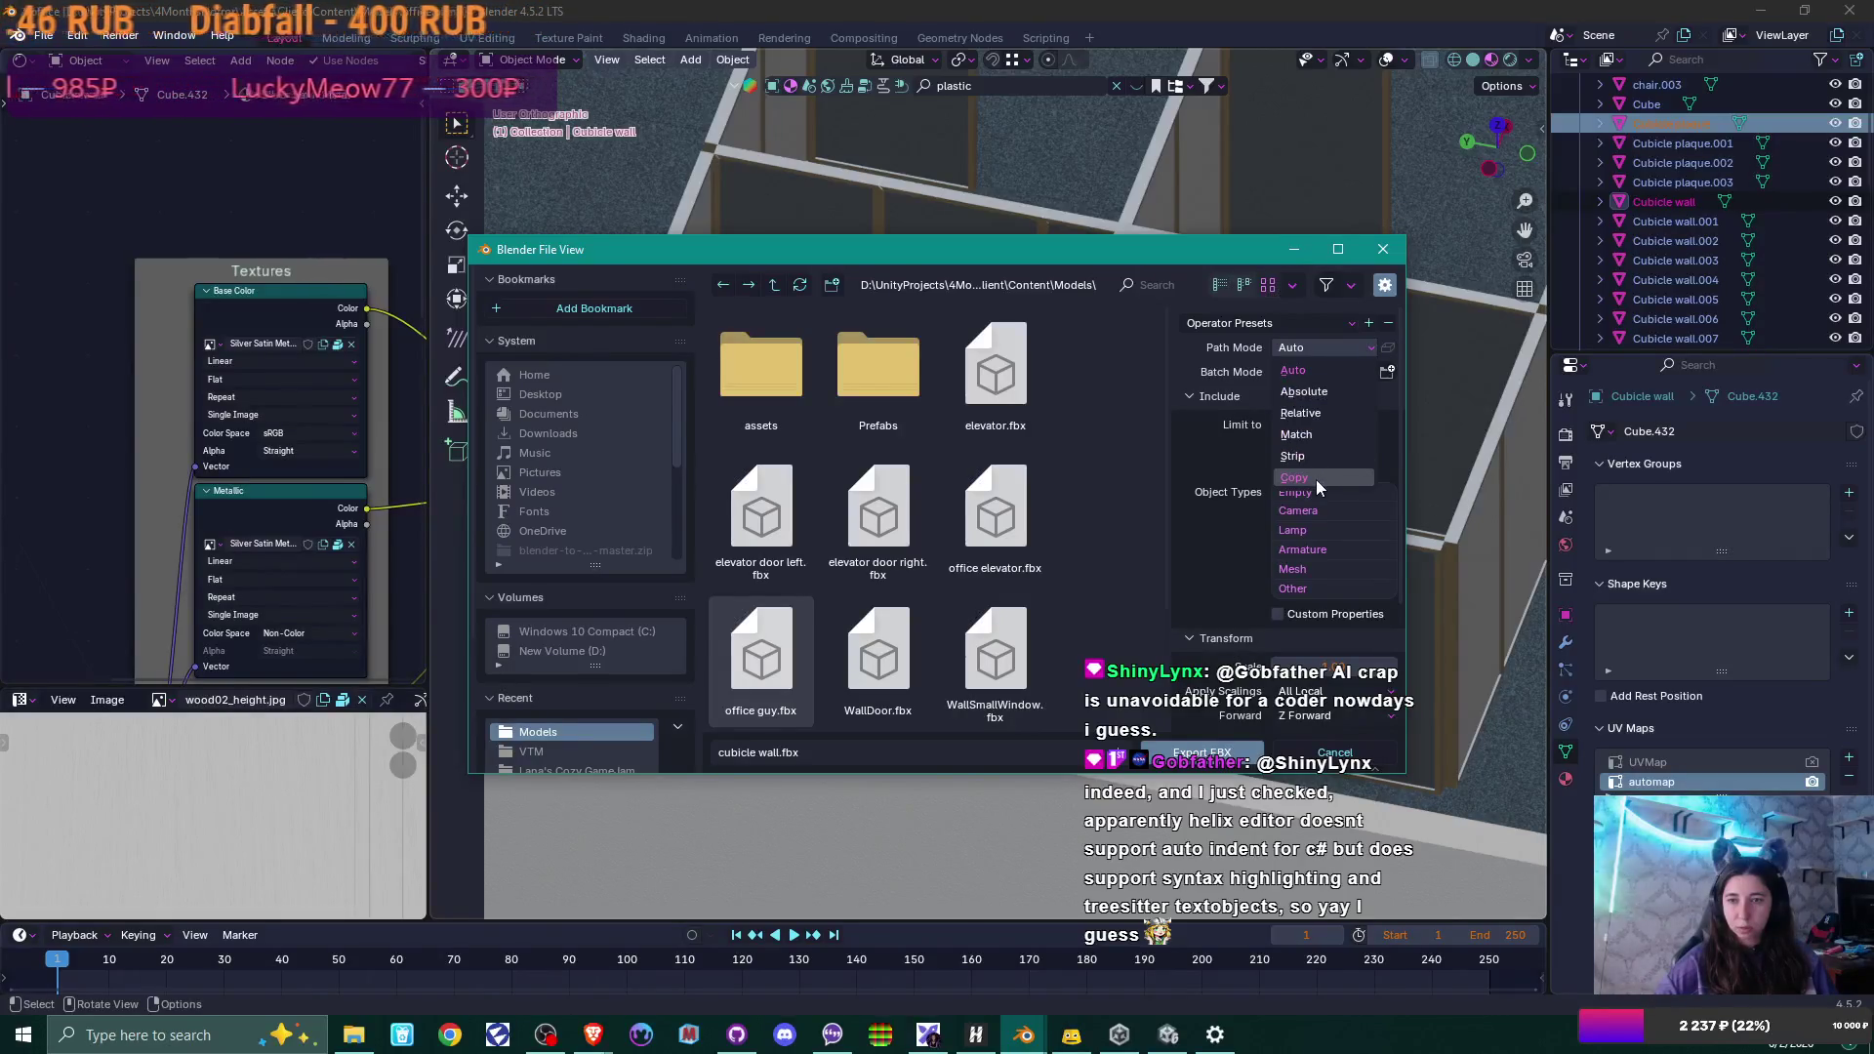
left_click(1315, 479)
left_click(1389, 348)
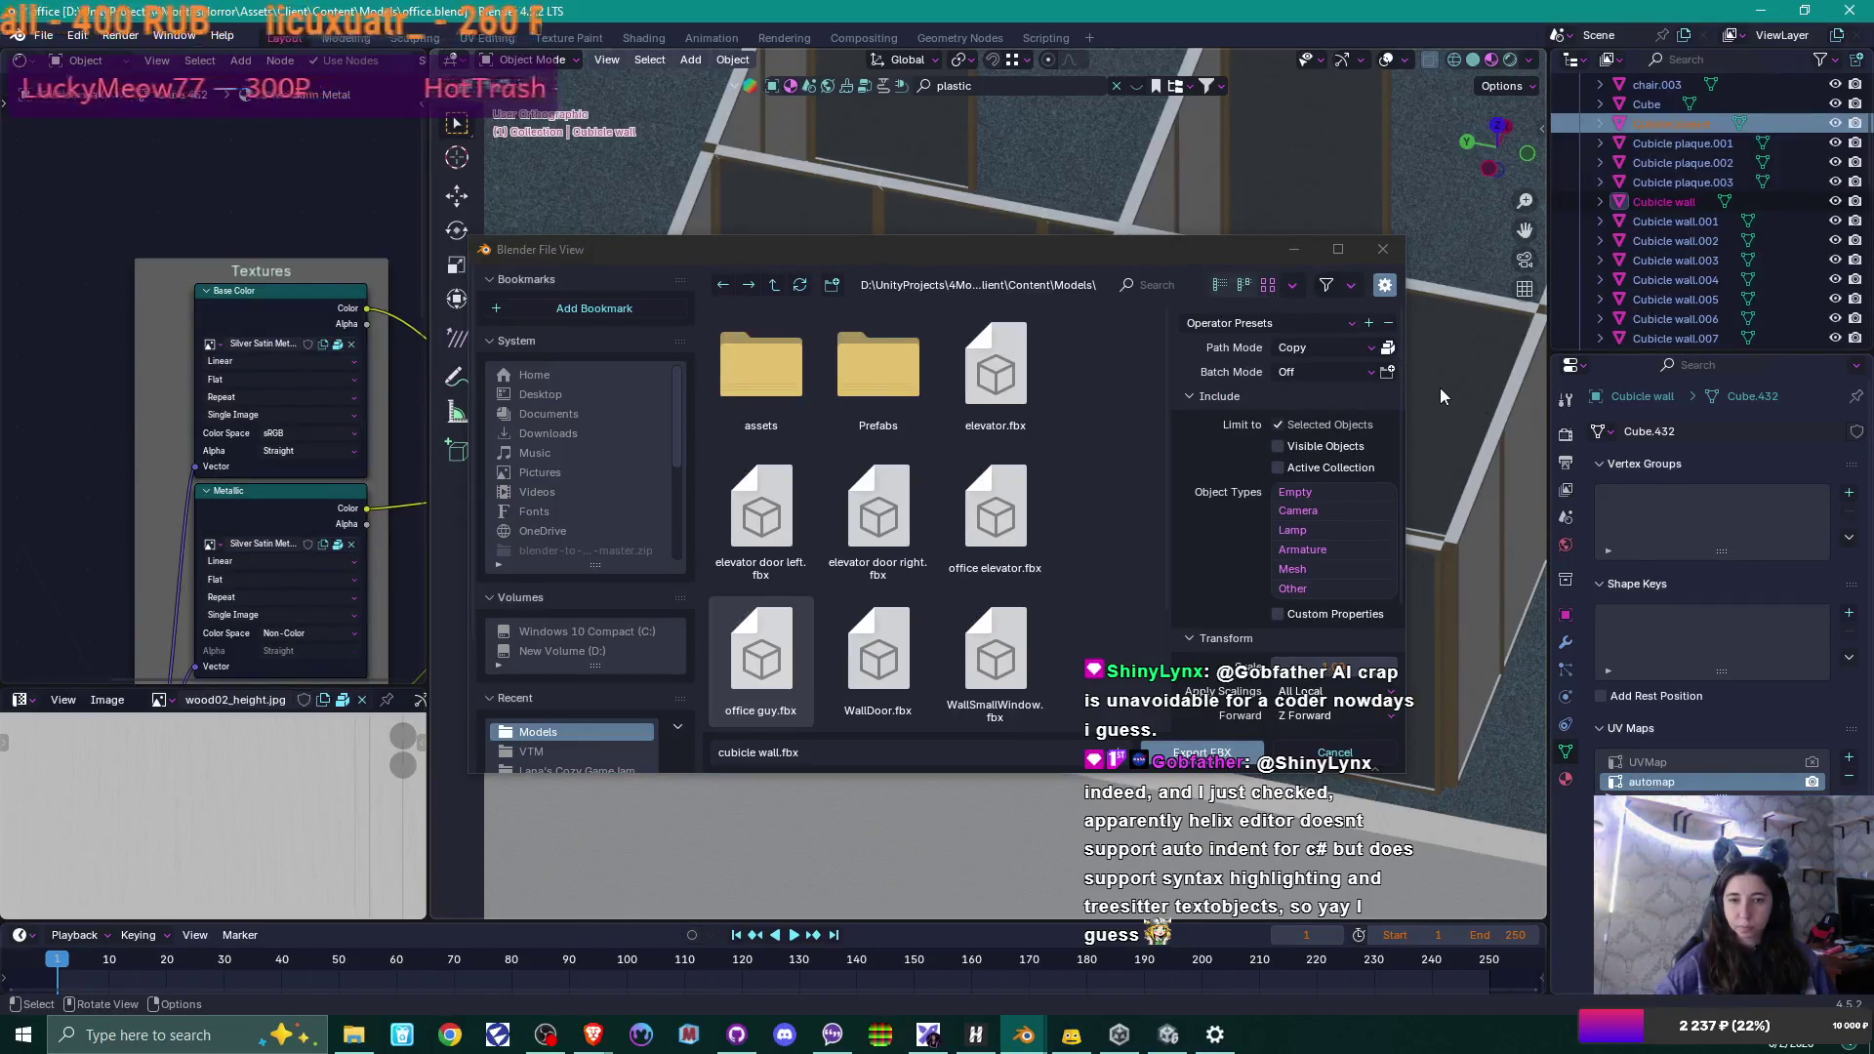
left_click(1288, 323)
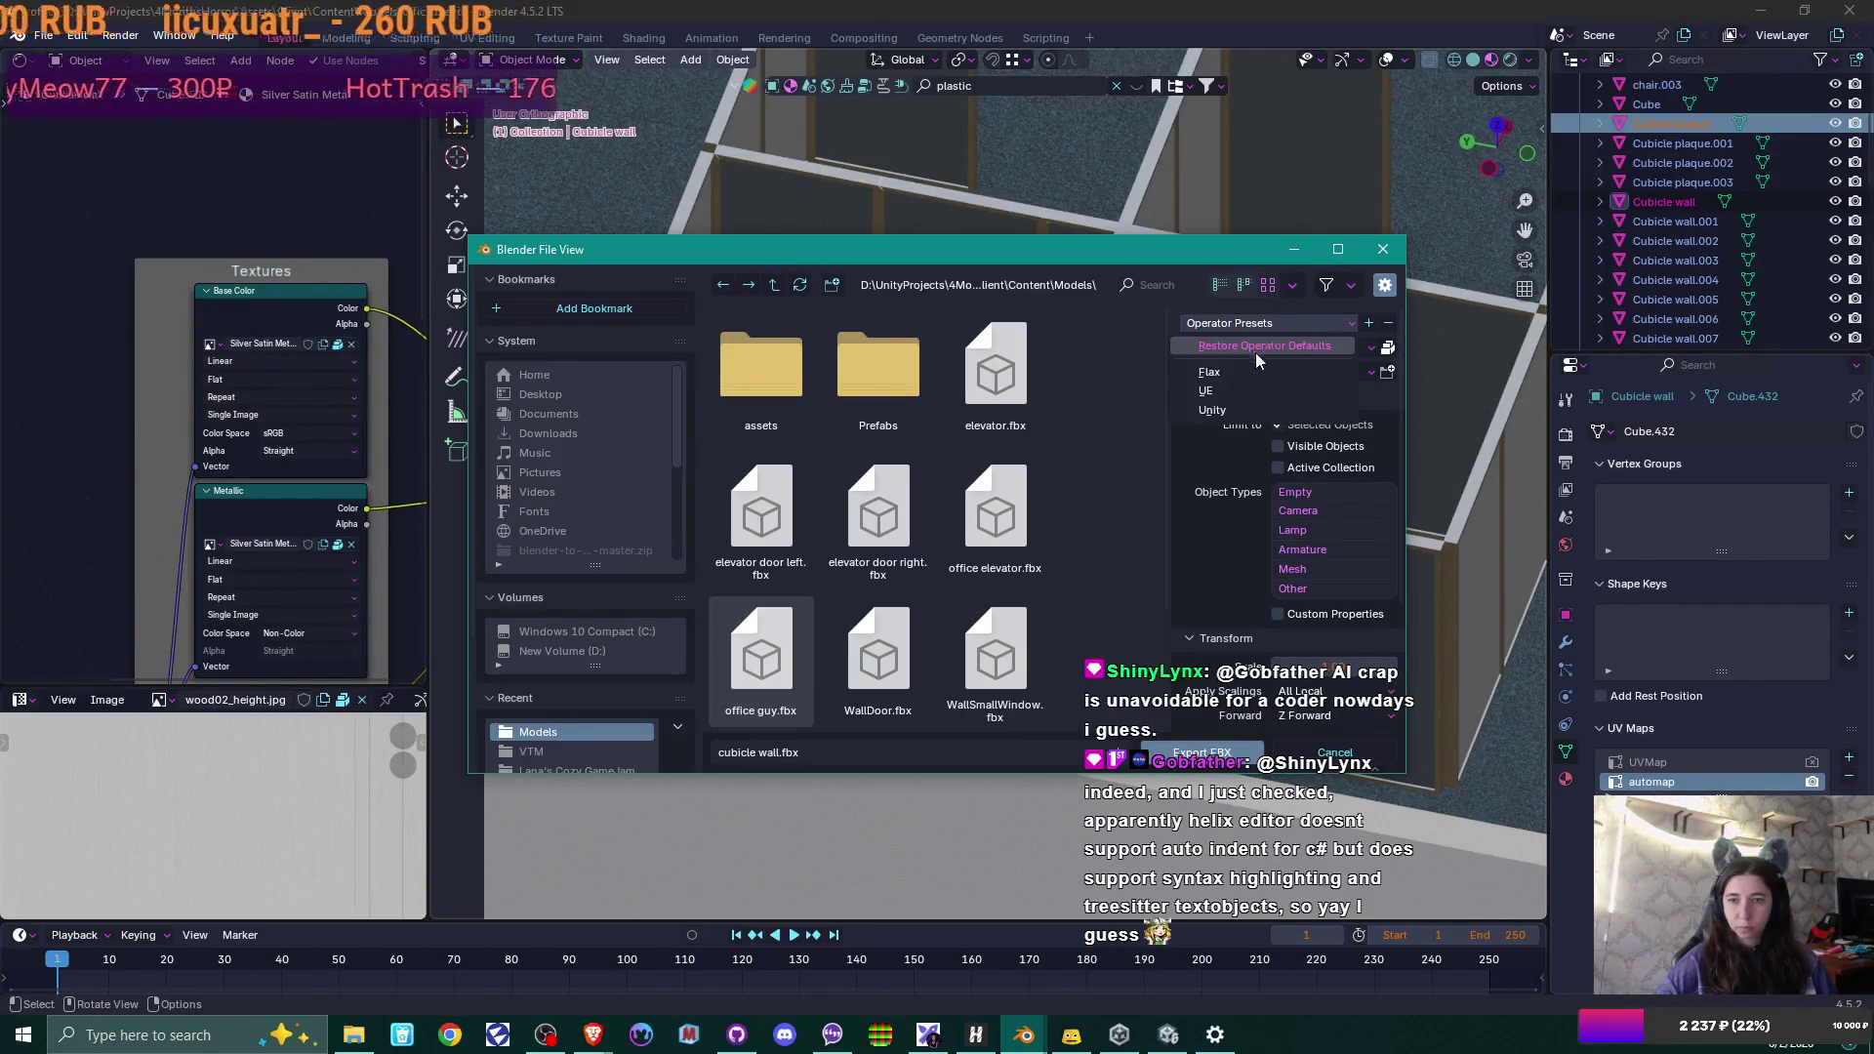
left_click(1243, 410)
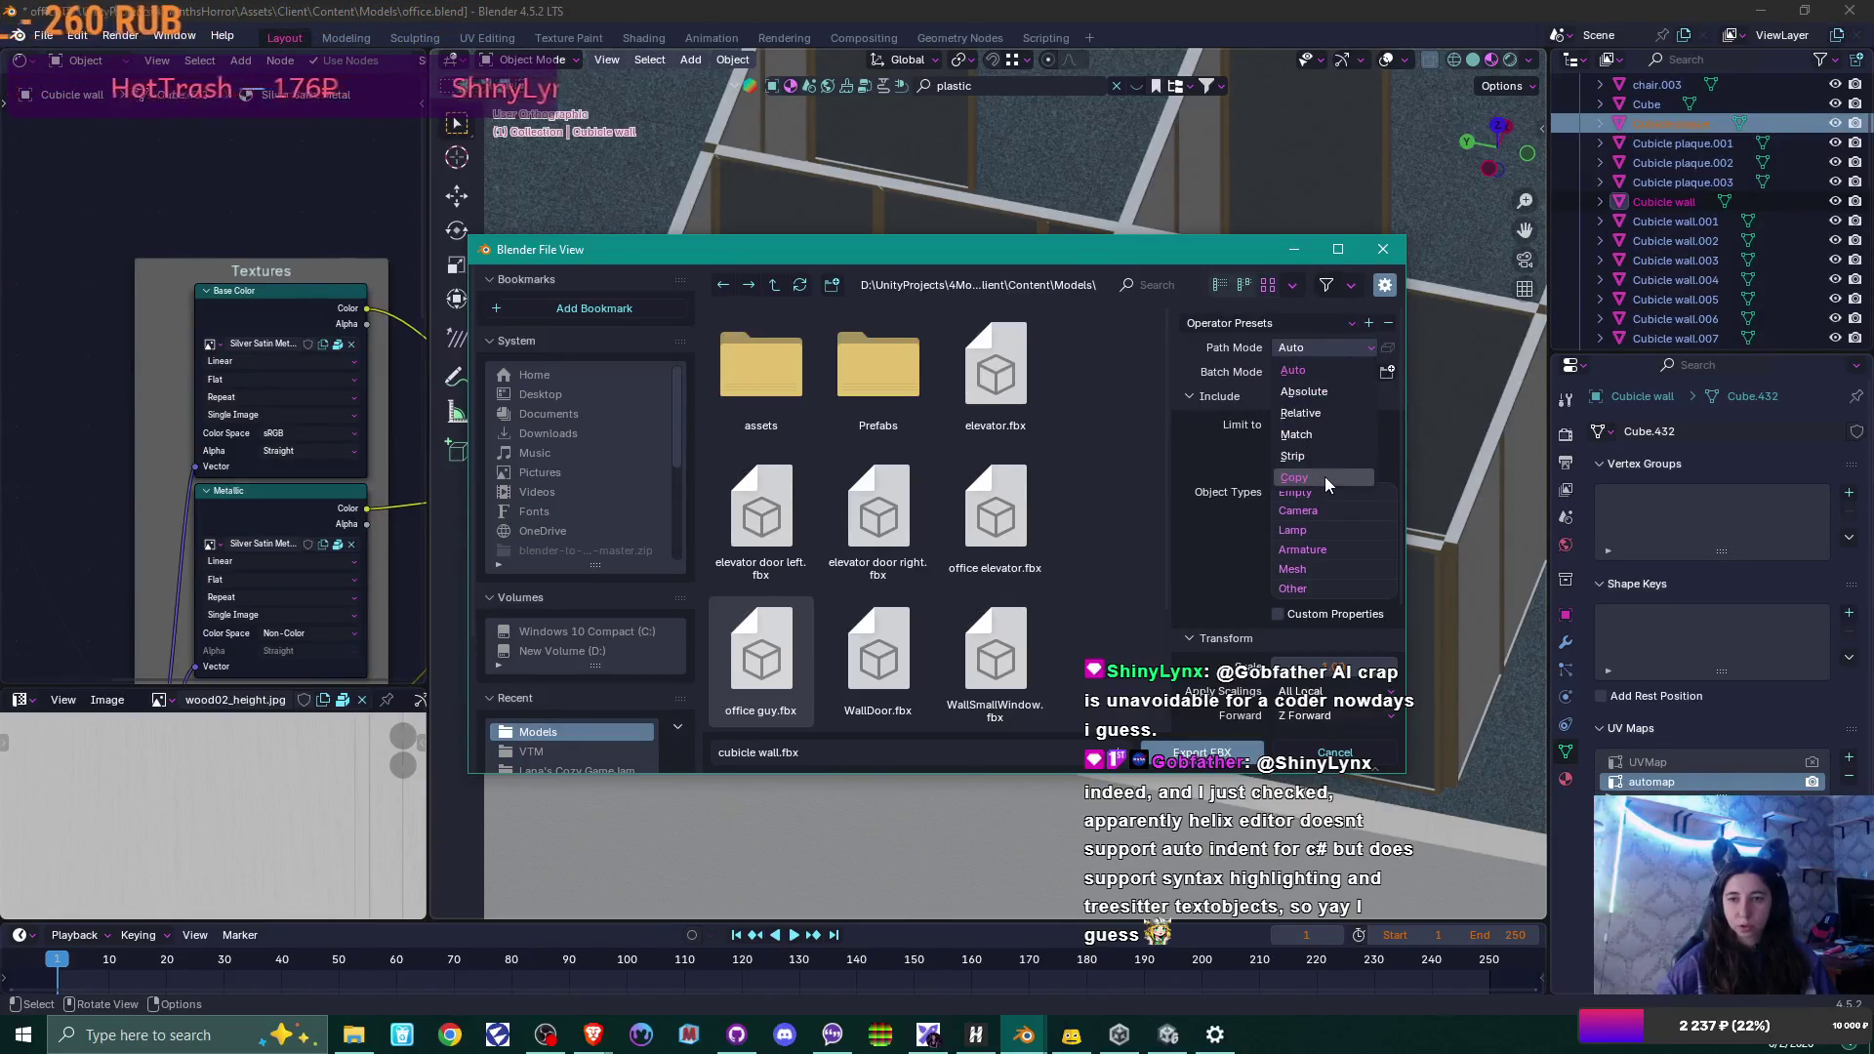
left_click(1325, 476)
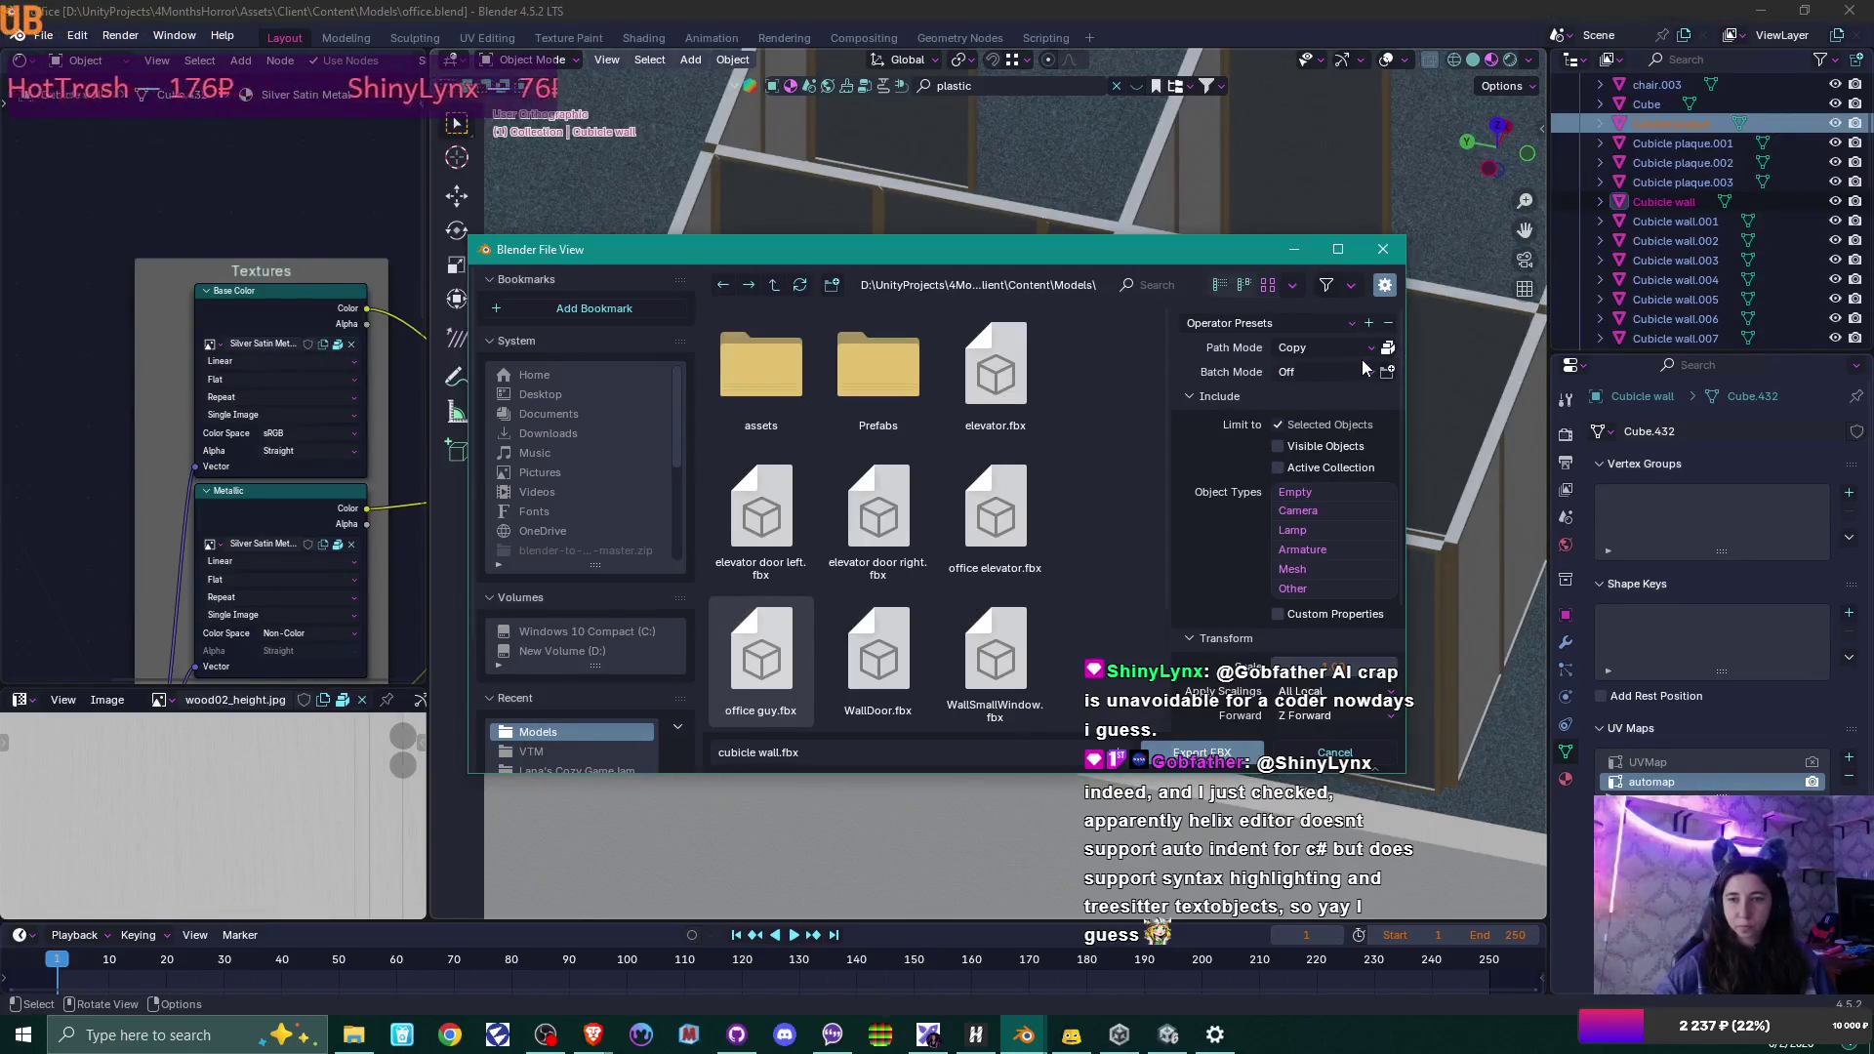
left_click(1354, 372)
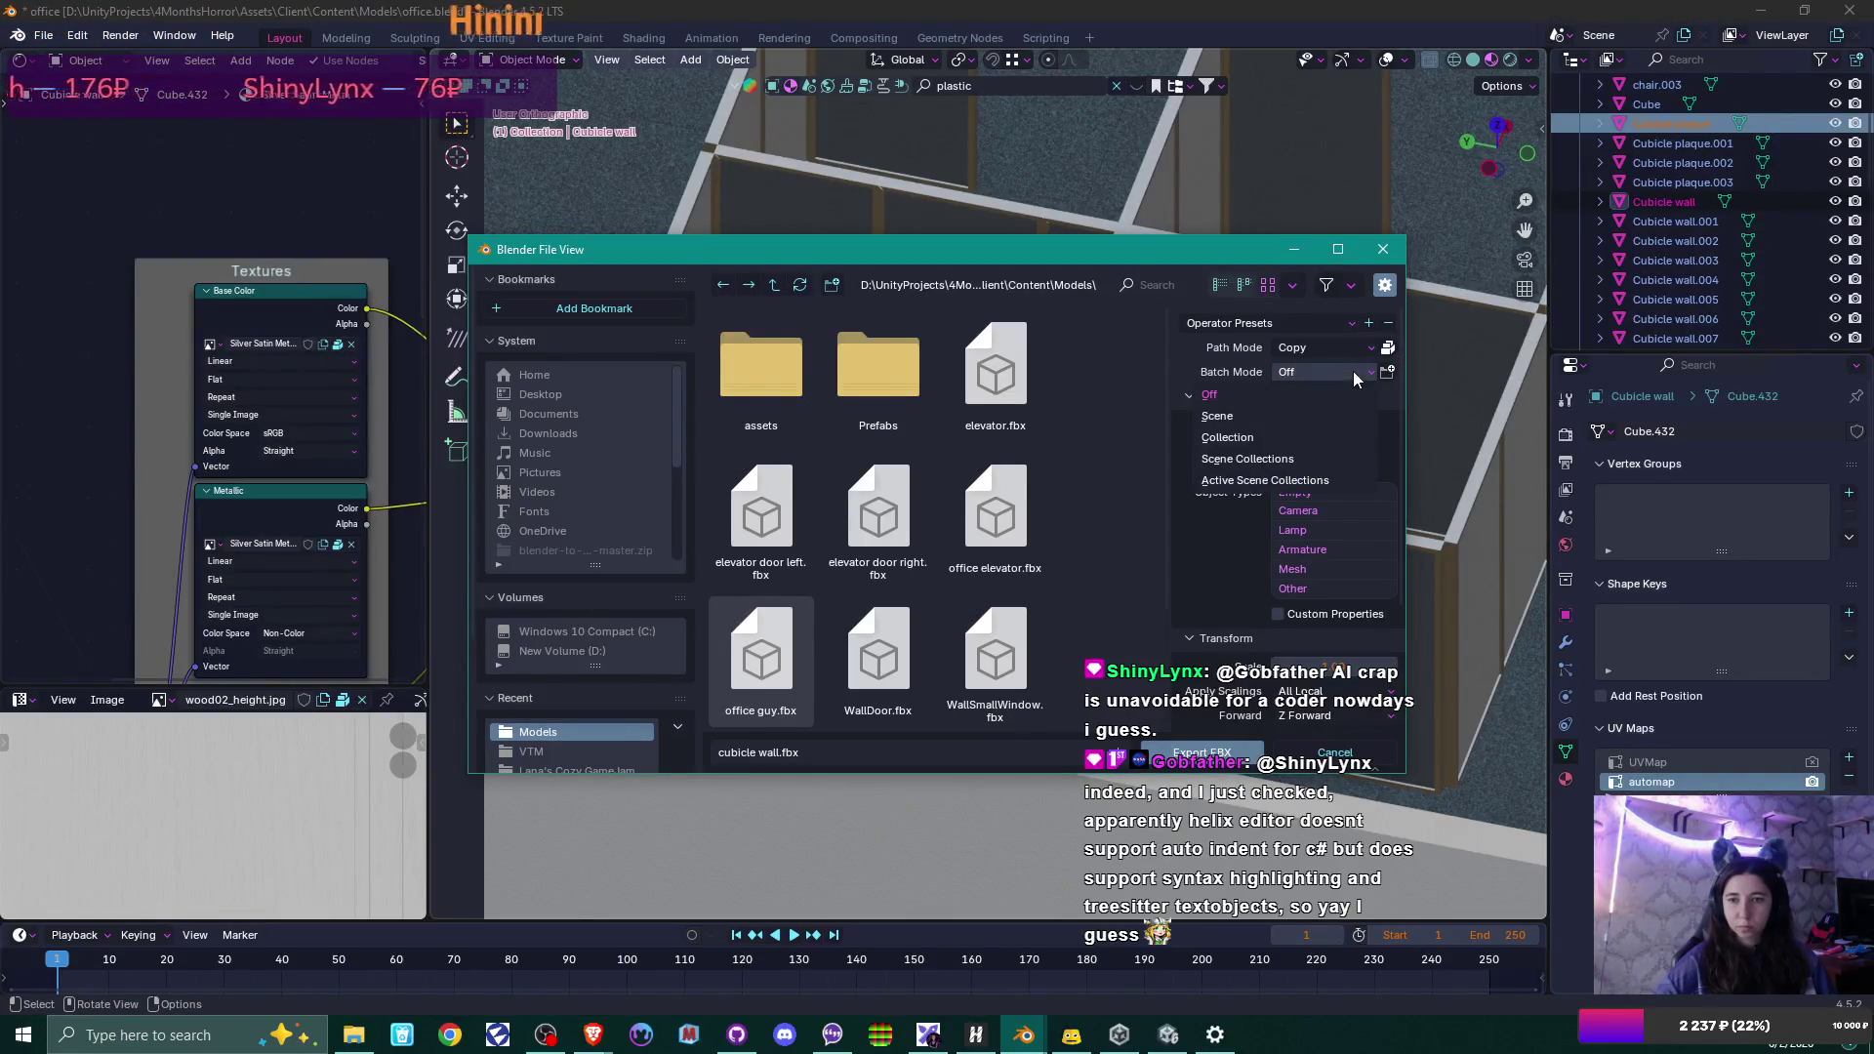
left_click(1352, 371)
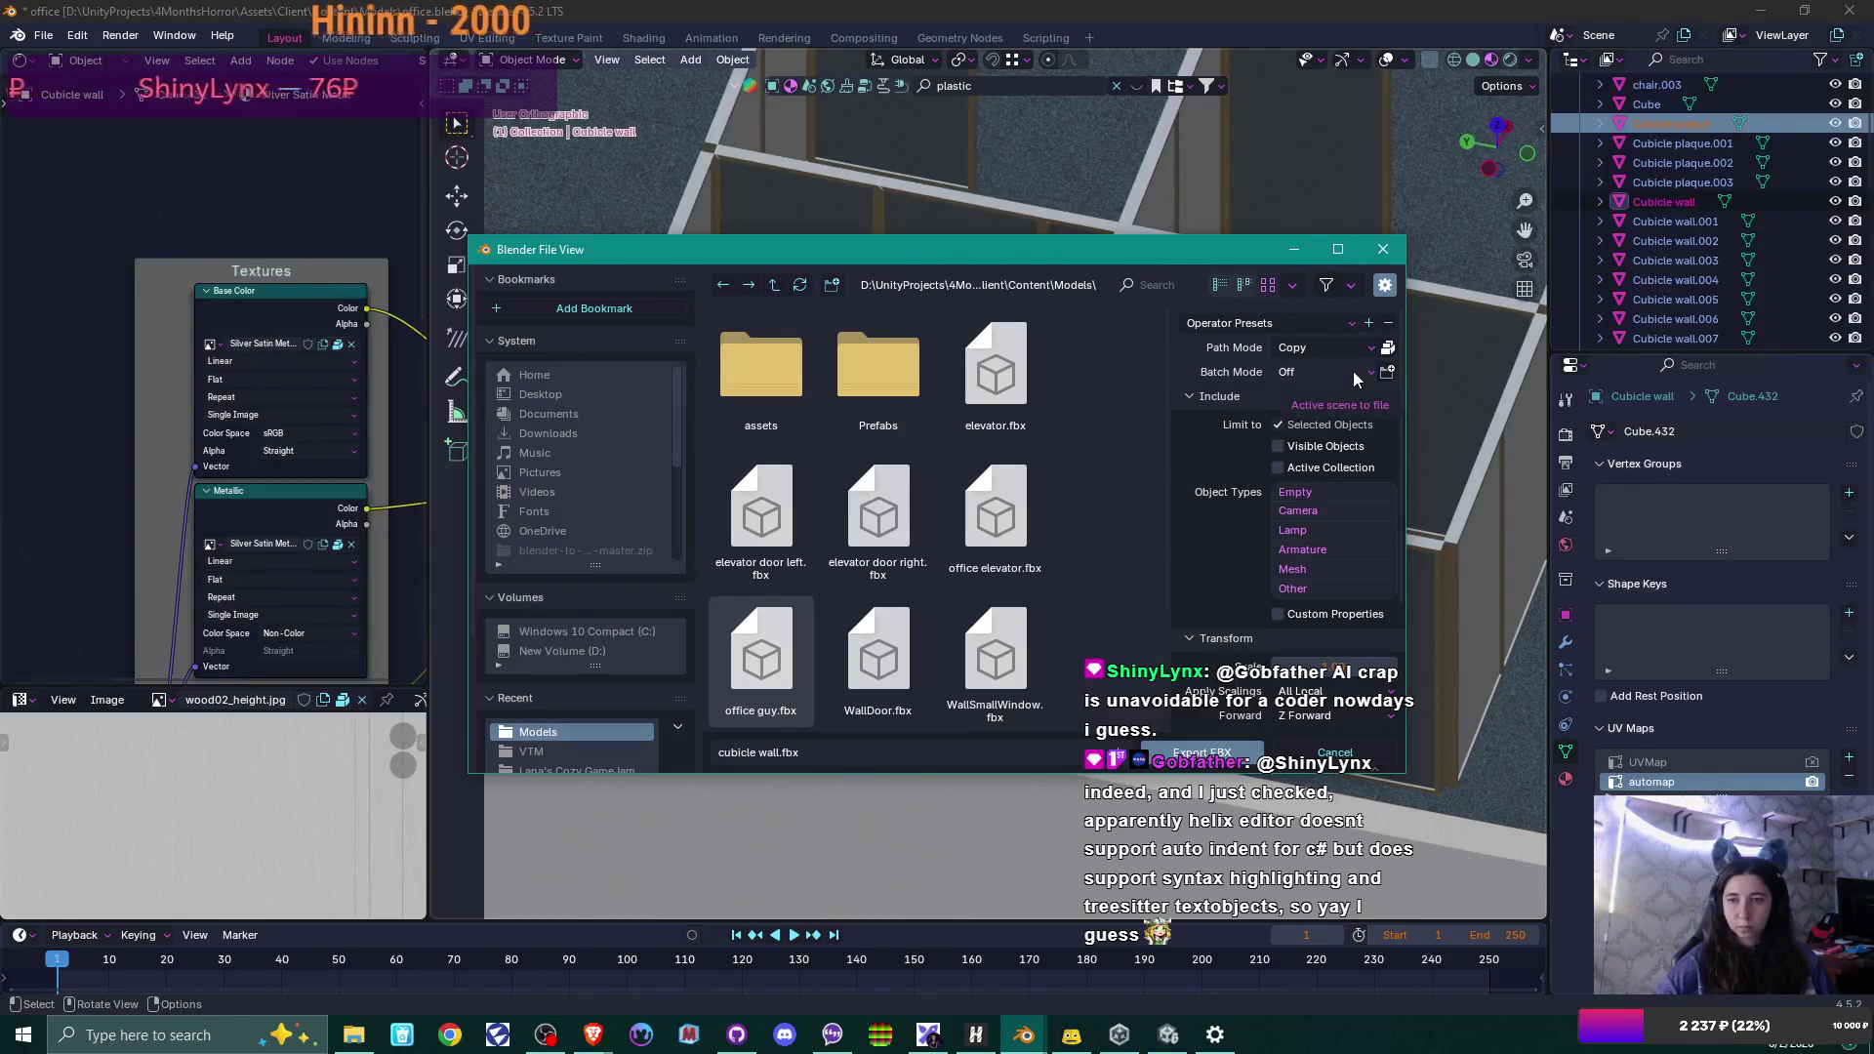
Save the current FBX settings as a 'Unity' preset, apply it, and export cubicle wall.fbx.
left_click(1370, 323)
left_click(1249, 329)
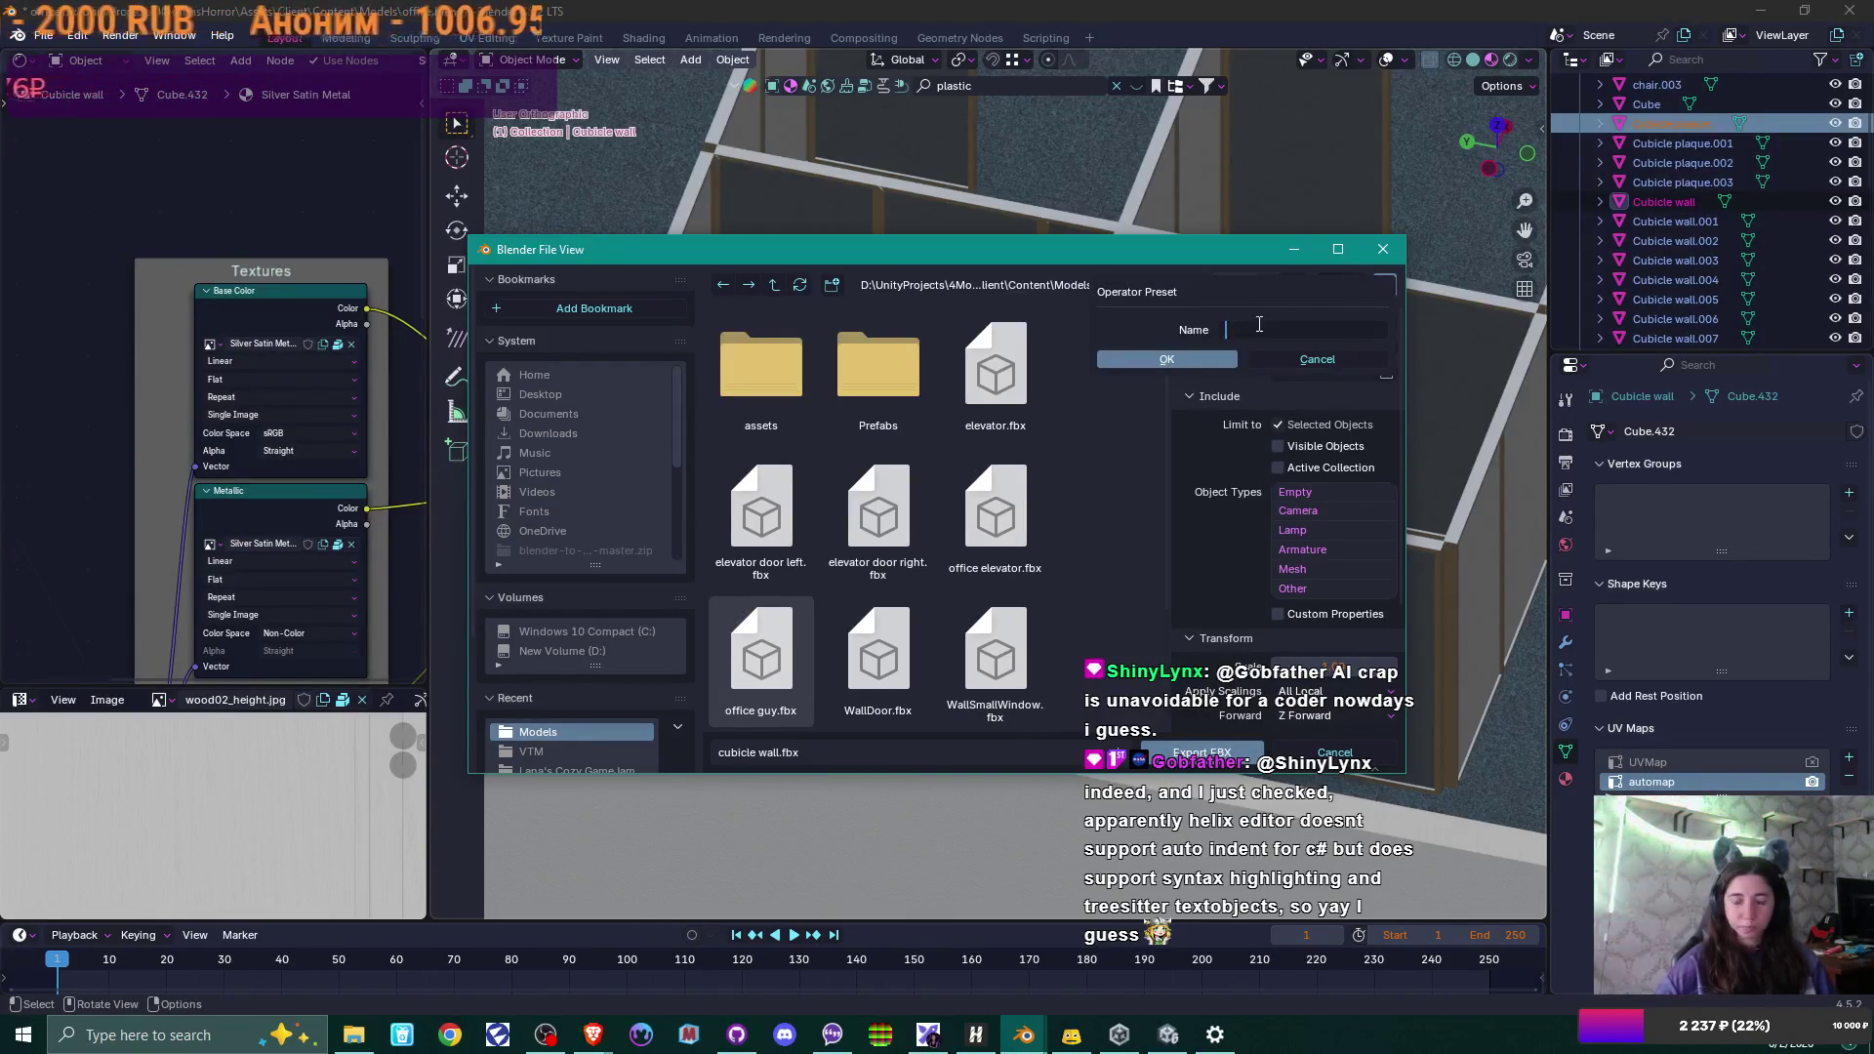
type("Unity")
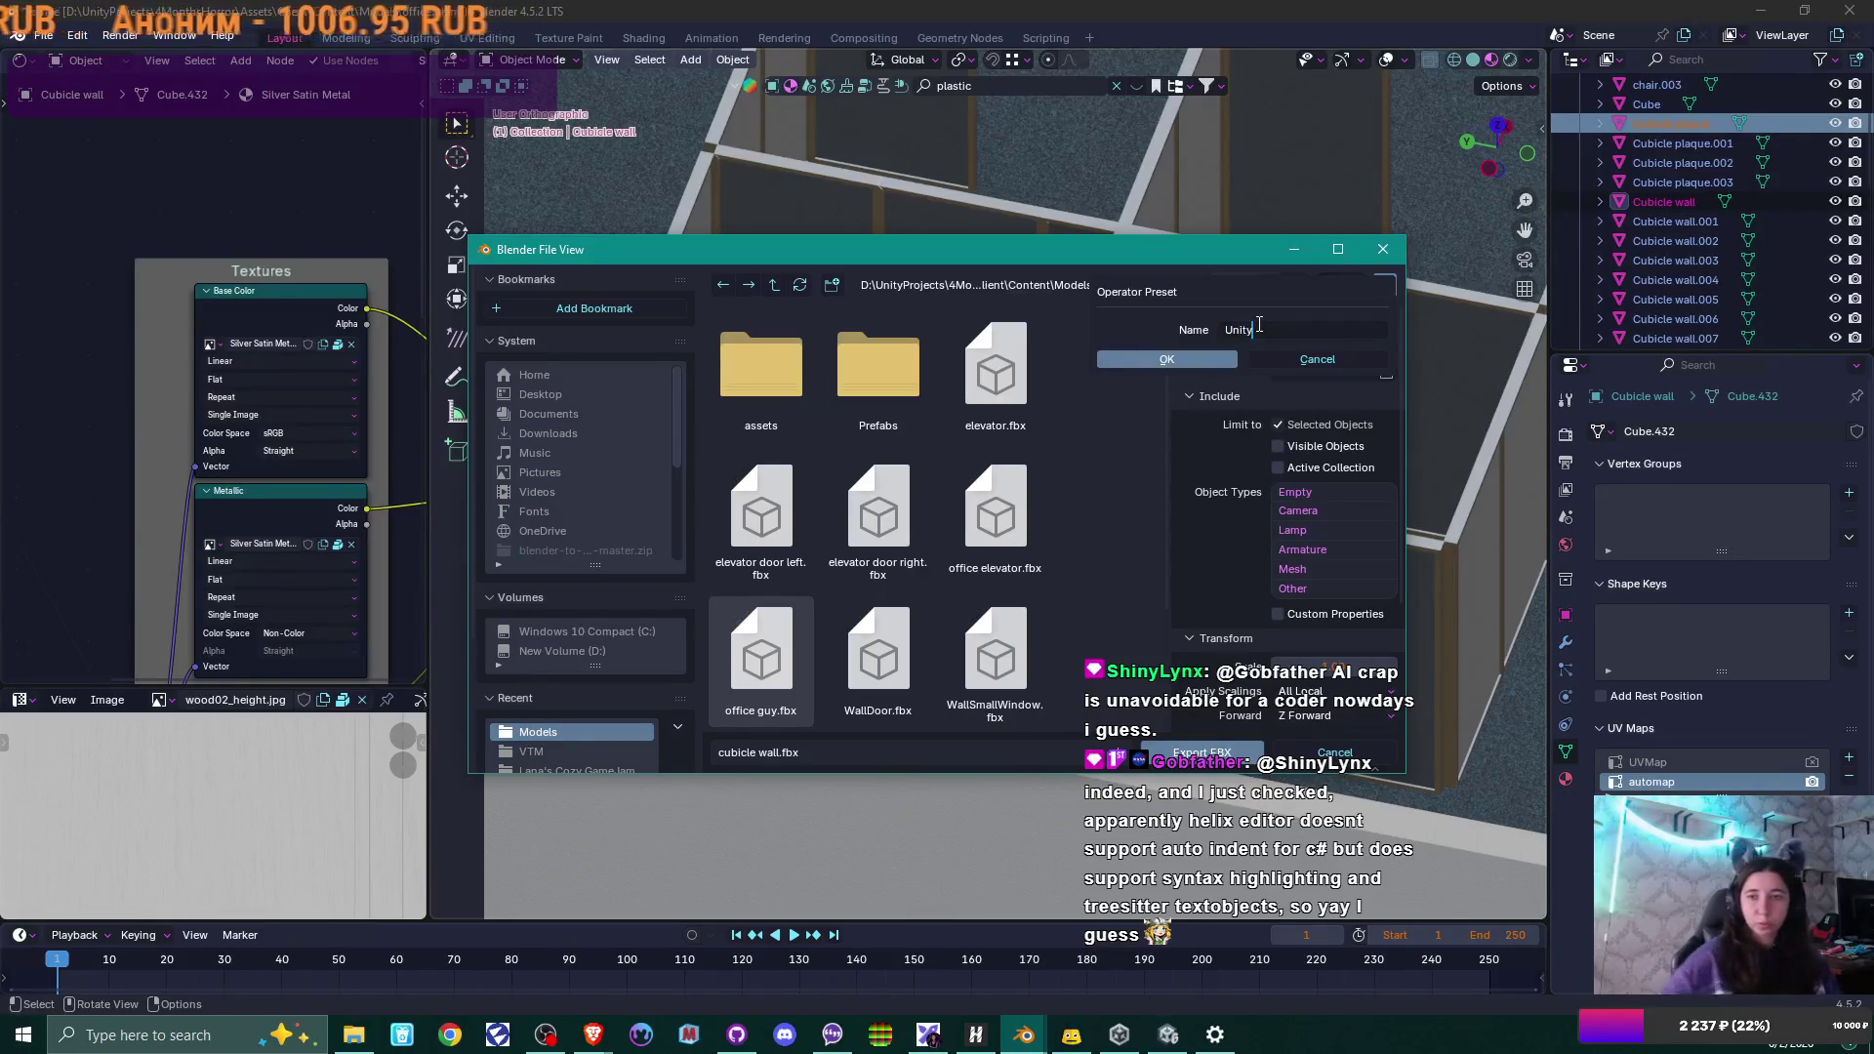
left_click(1159, 359)
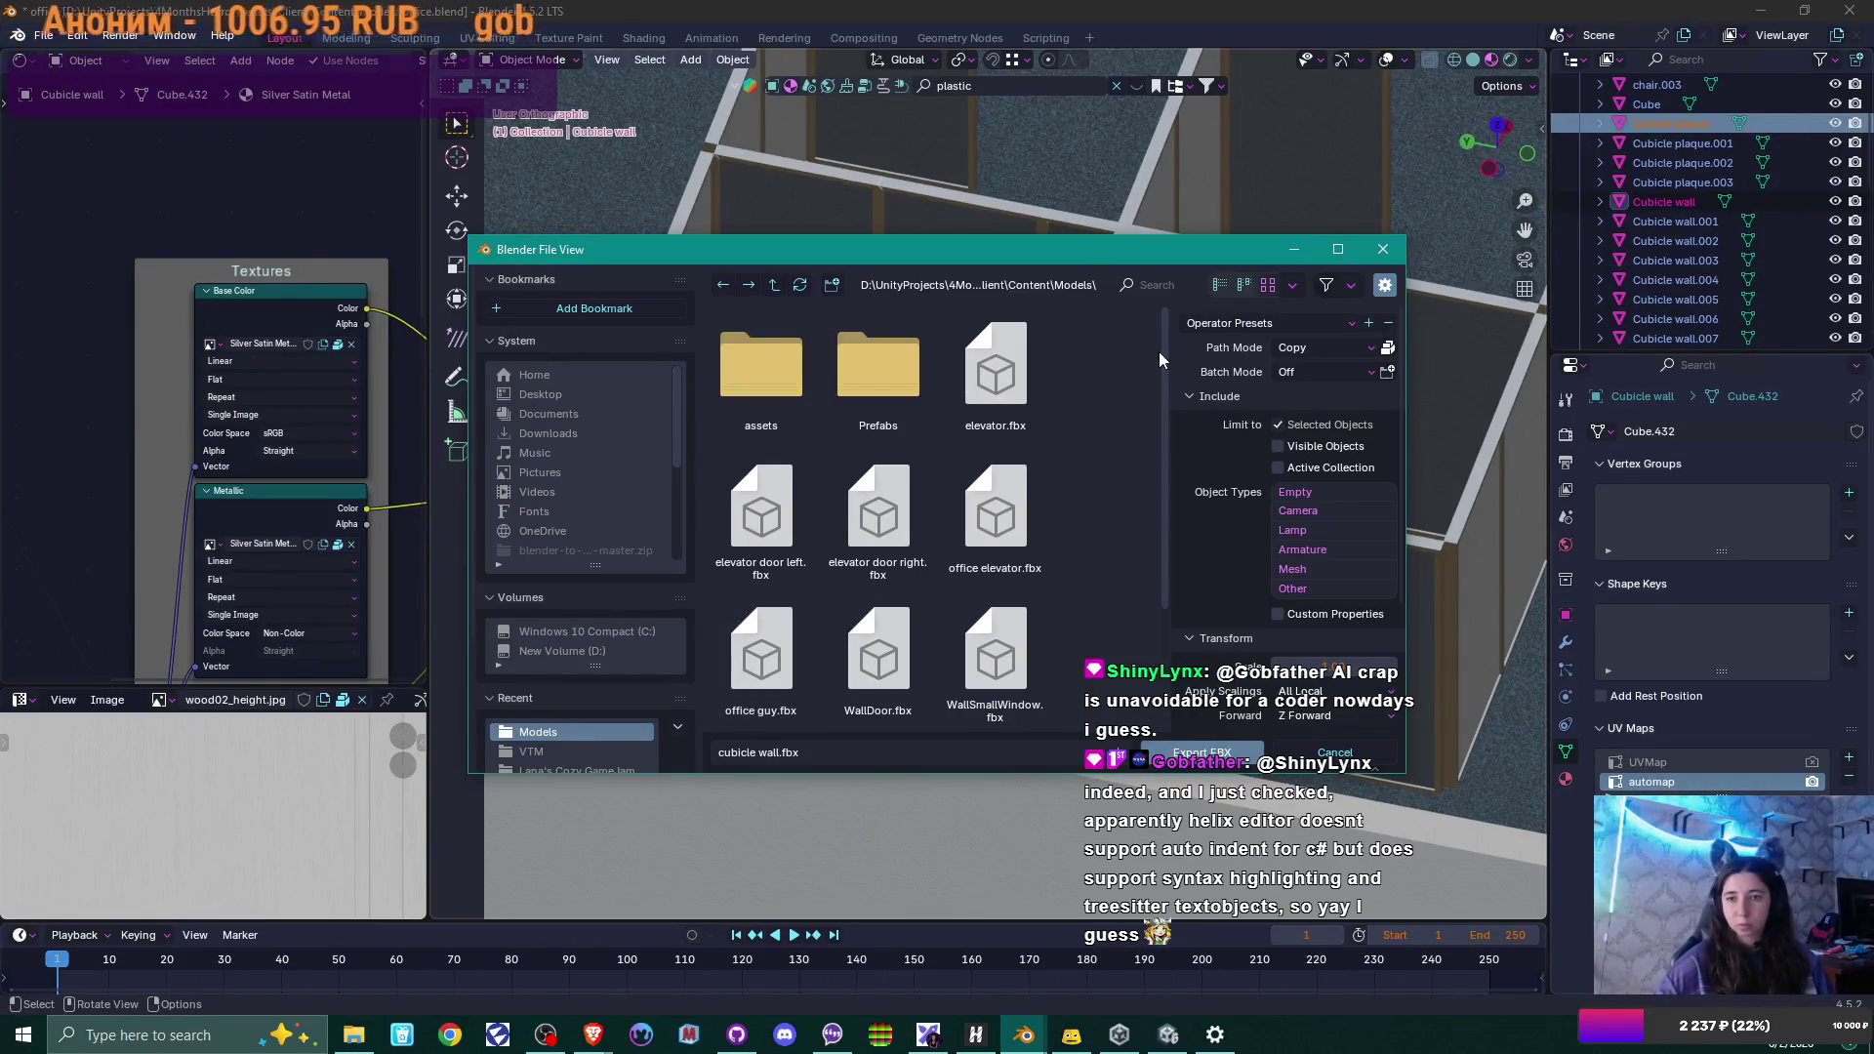
left_click(1257, 325)
left_click(1242, 408)
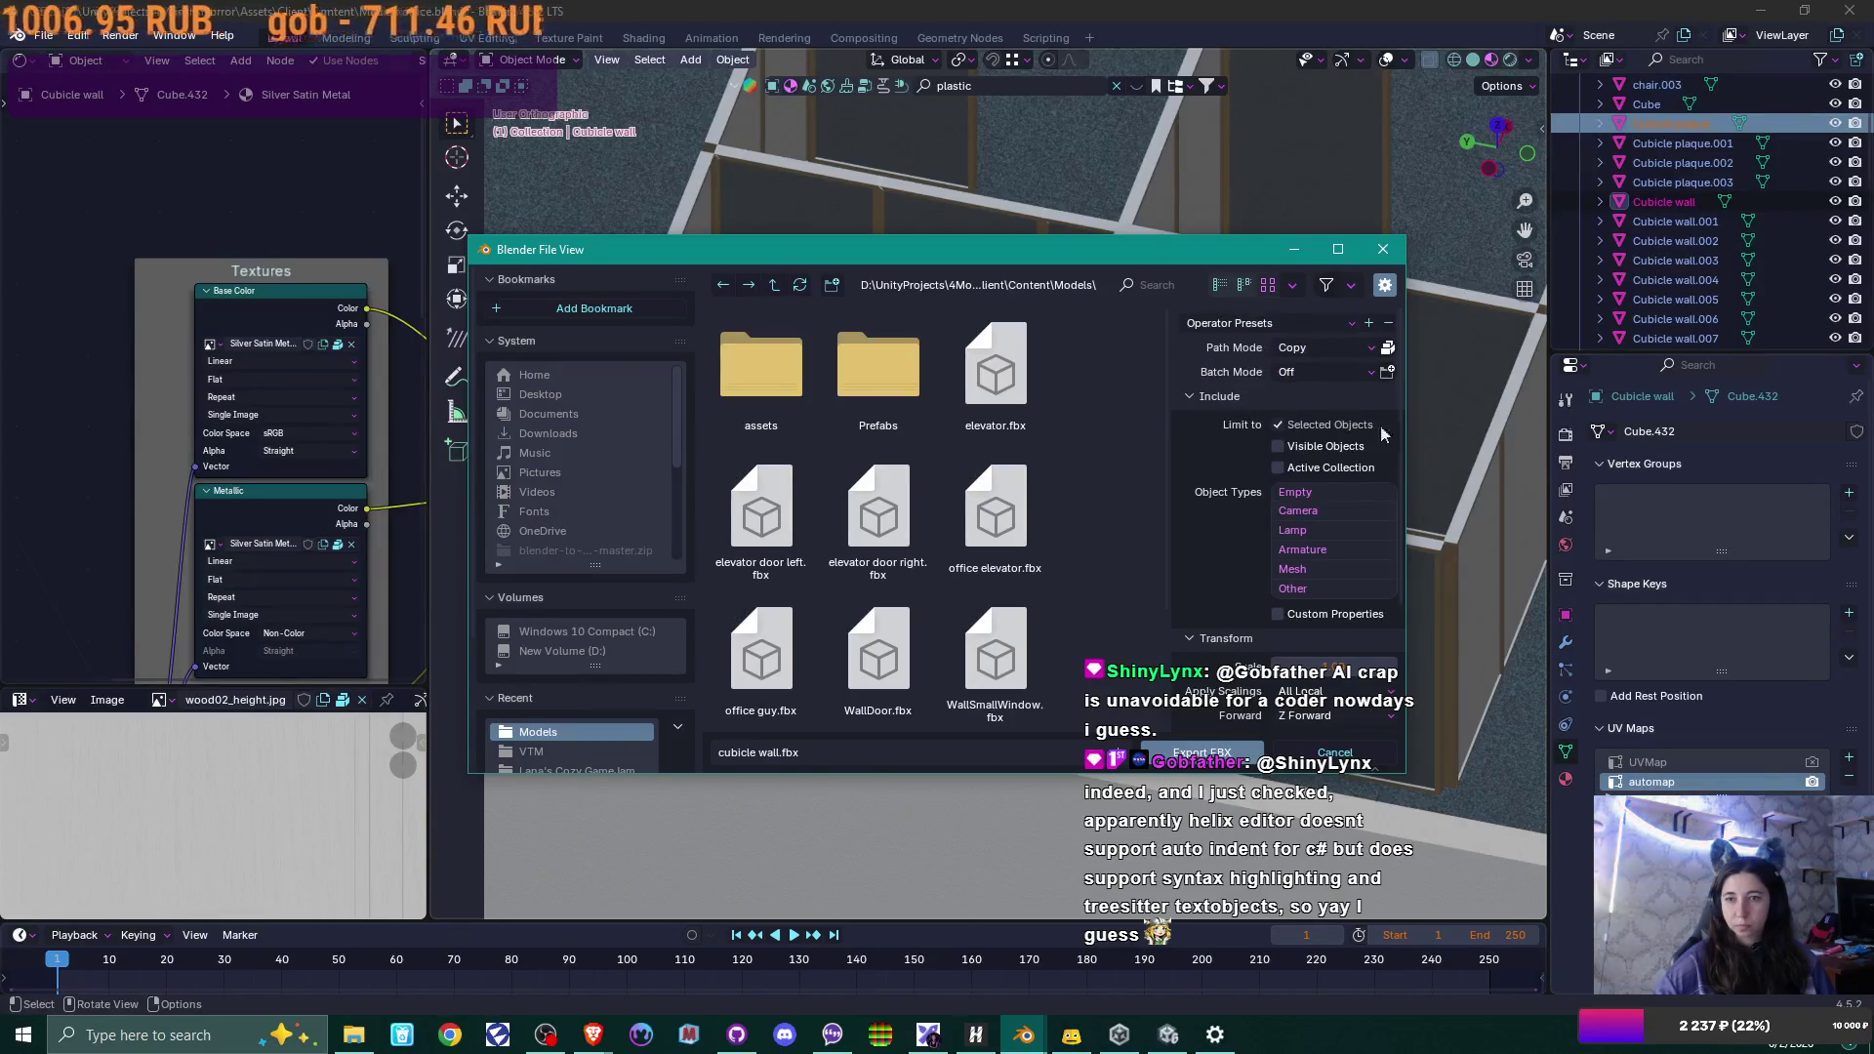
scroll(1297, 448, "down", 5)
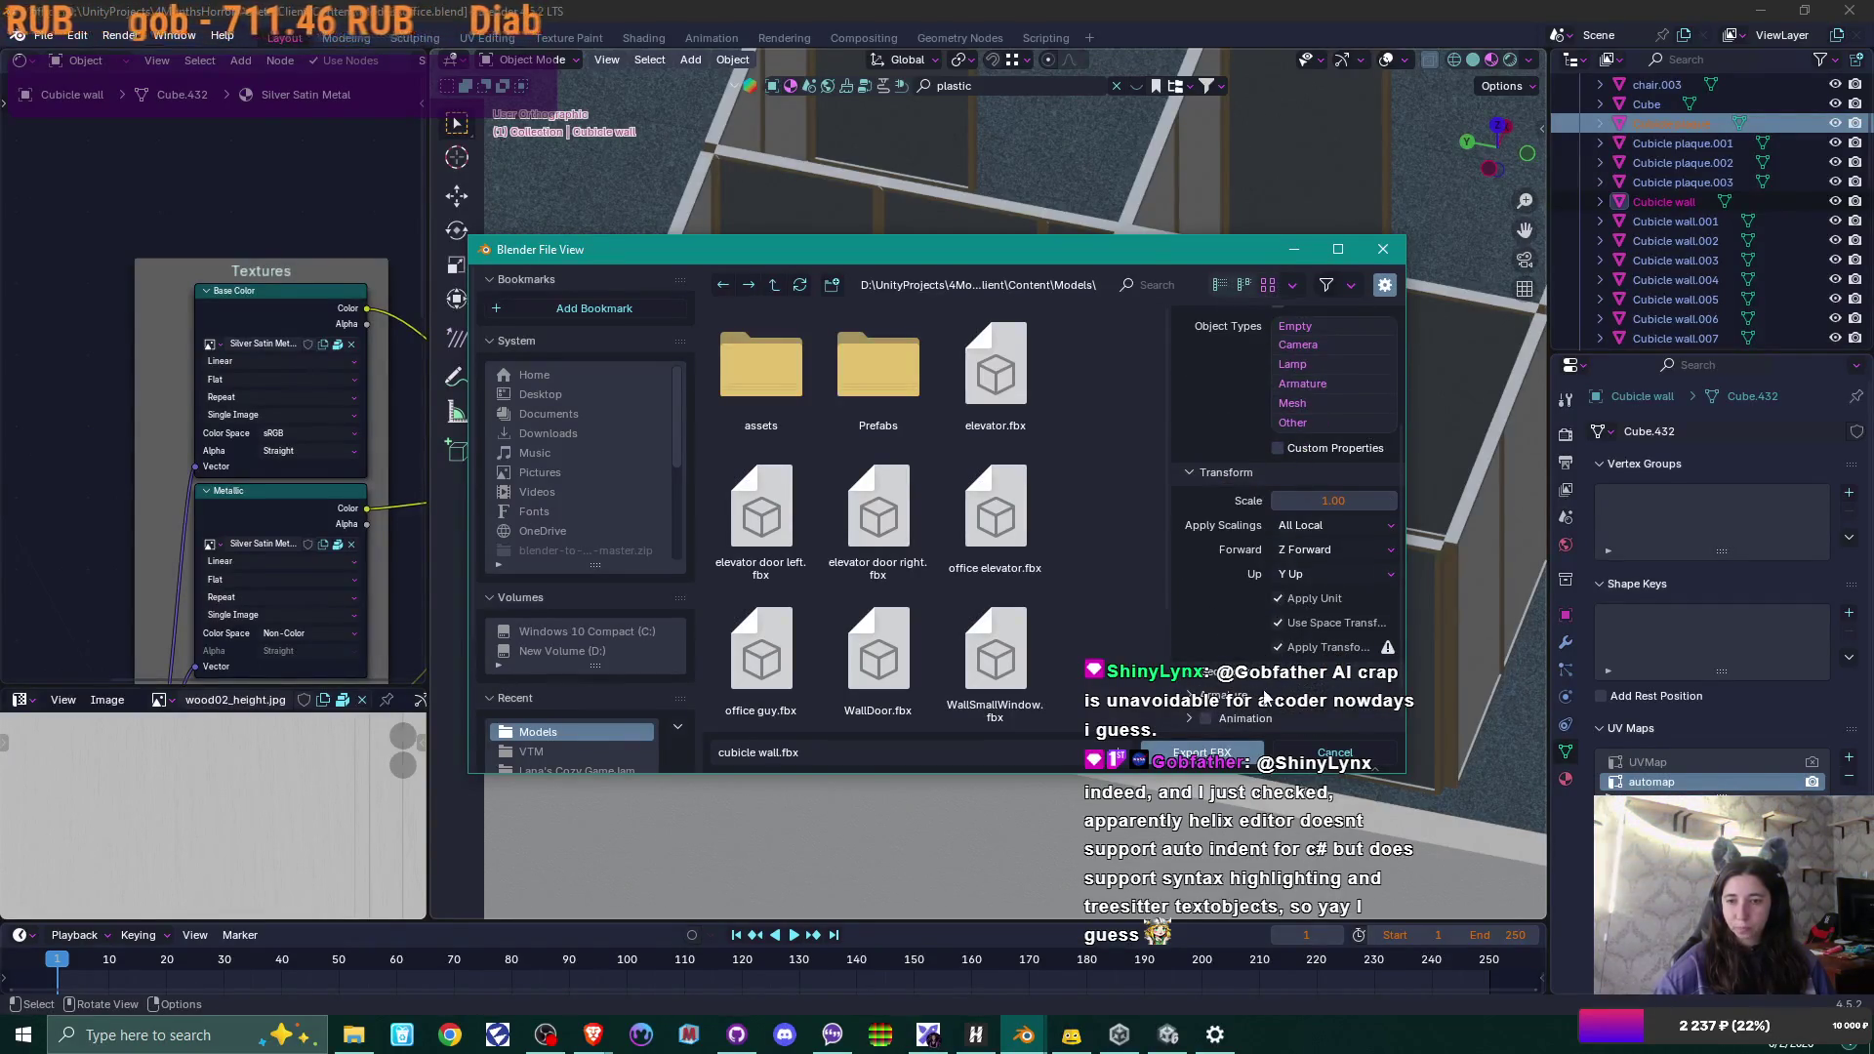
left_click(1215, 758)
scroll(1064, 529, "down", 5)
Select the whole elevator and export it over office elevator.fbx in the Models folder.
middle_click_drag(1017, 353, 907, 577)
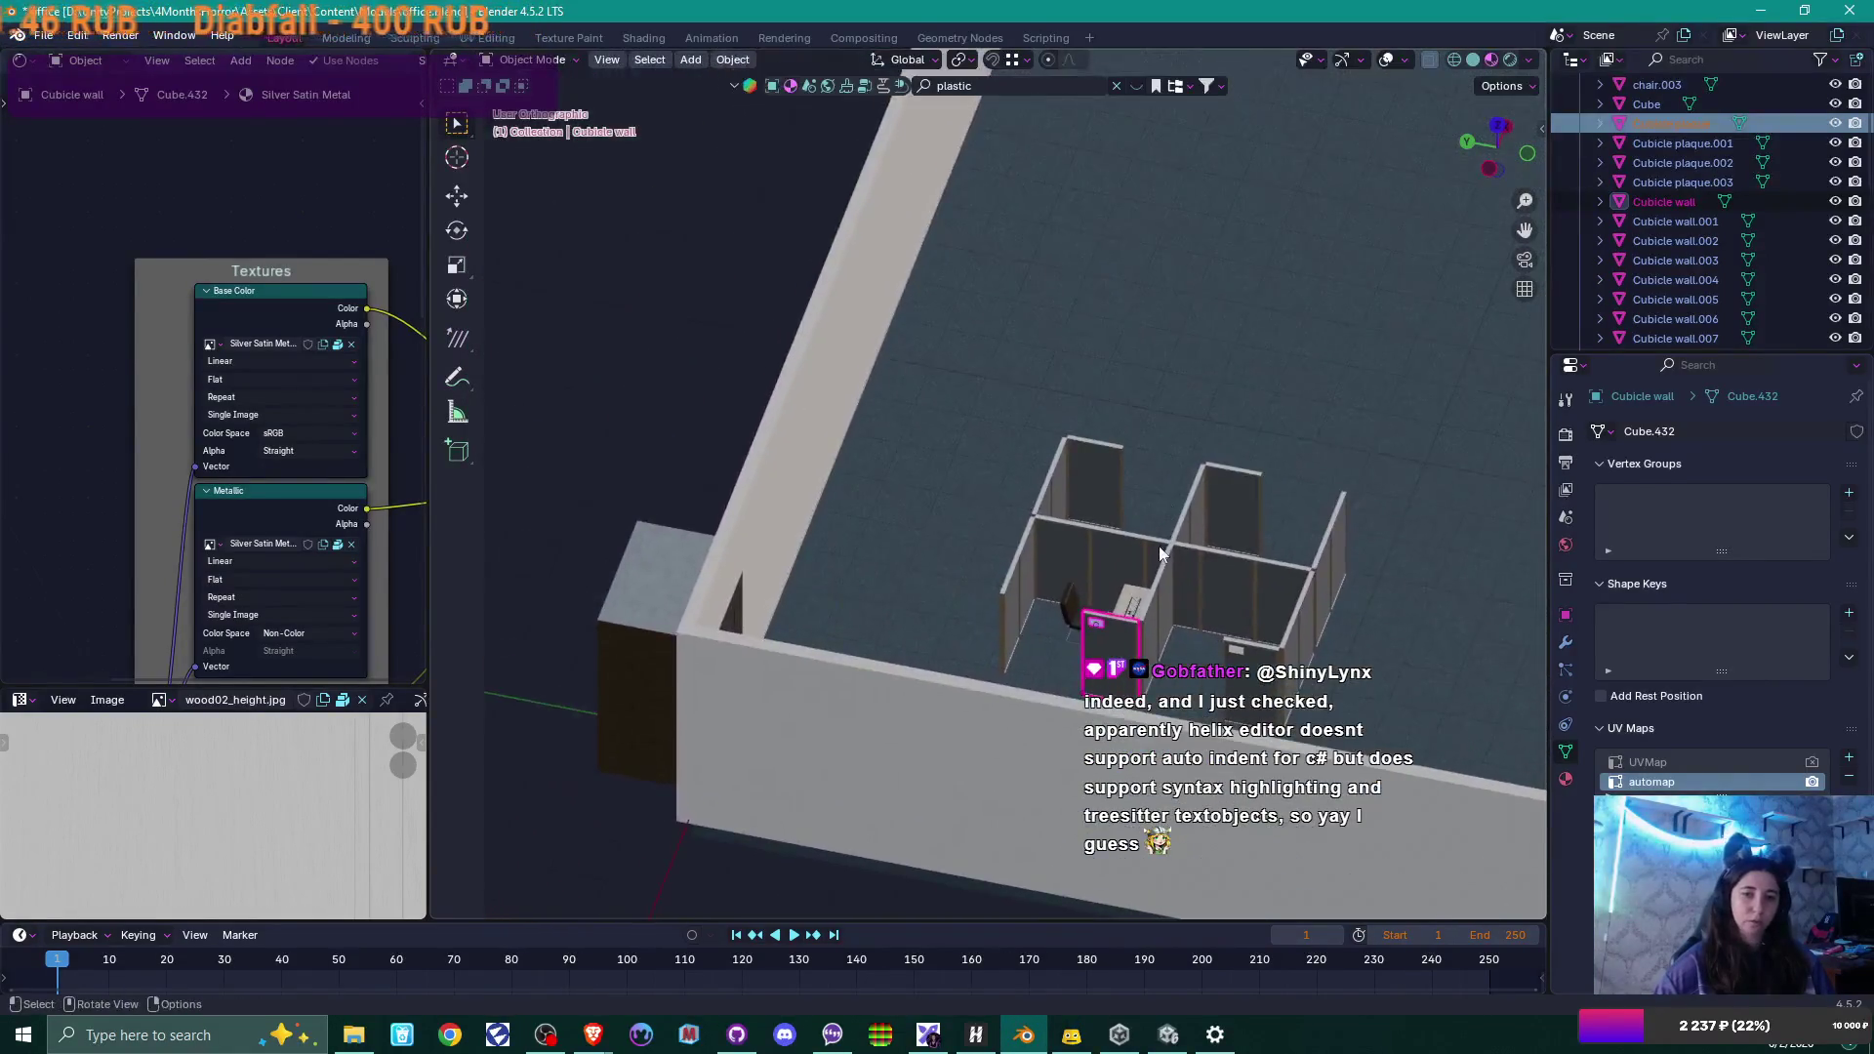
scroll(907, 577, "up", 5)
left_click(985, 368)
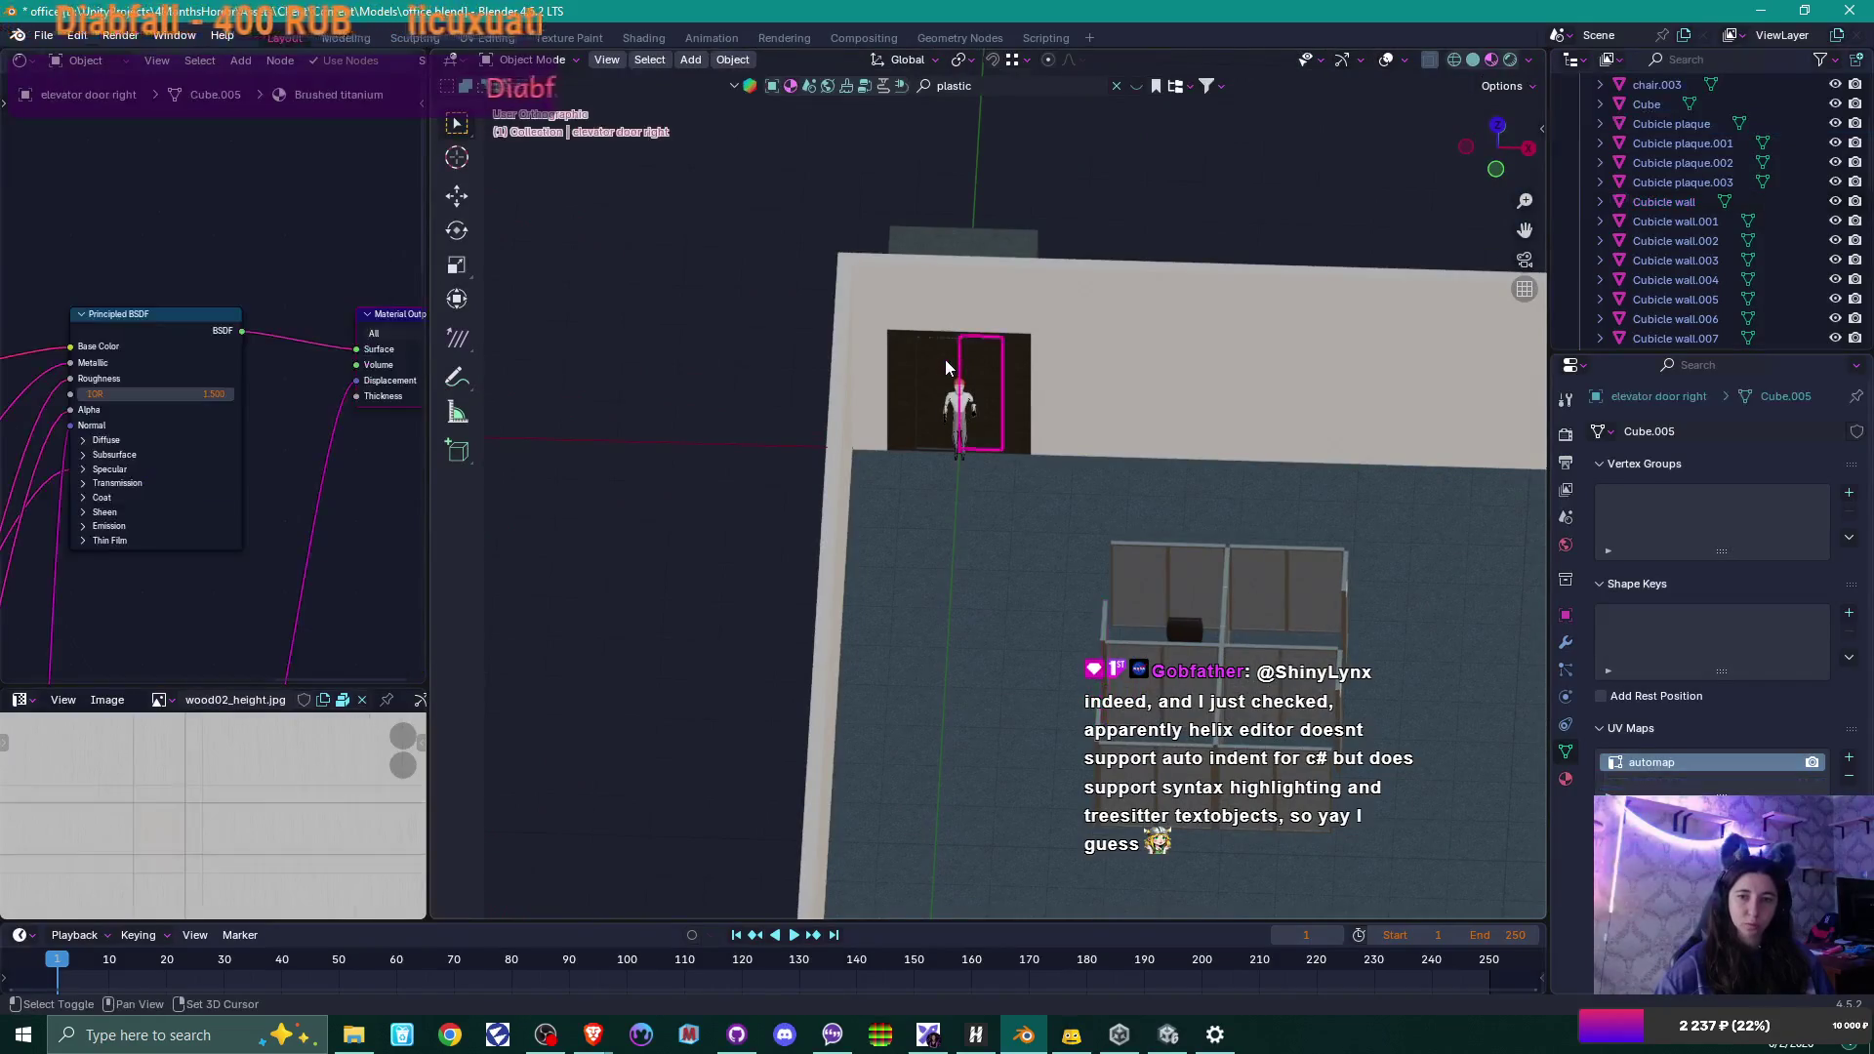
left_click(950, 226, "shift")
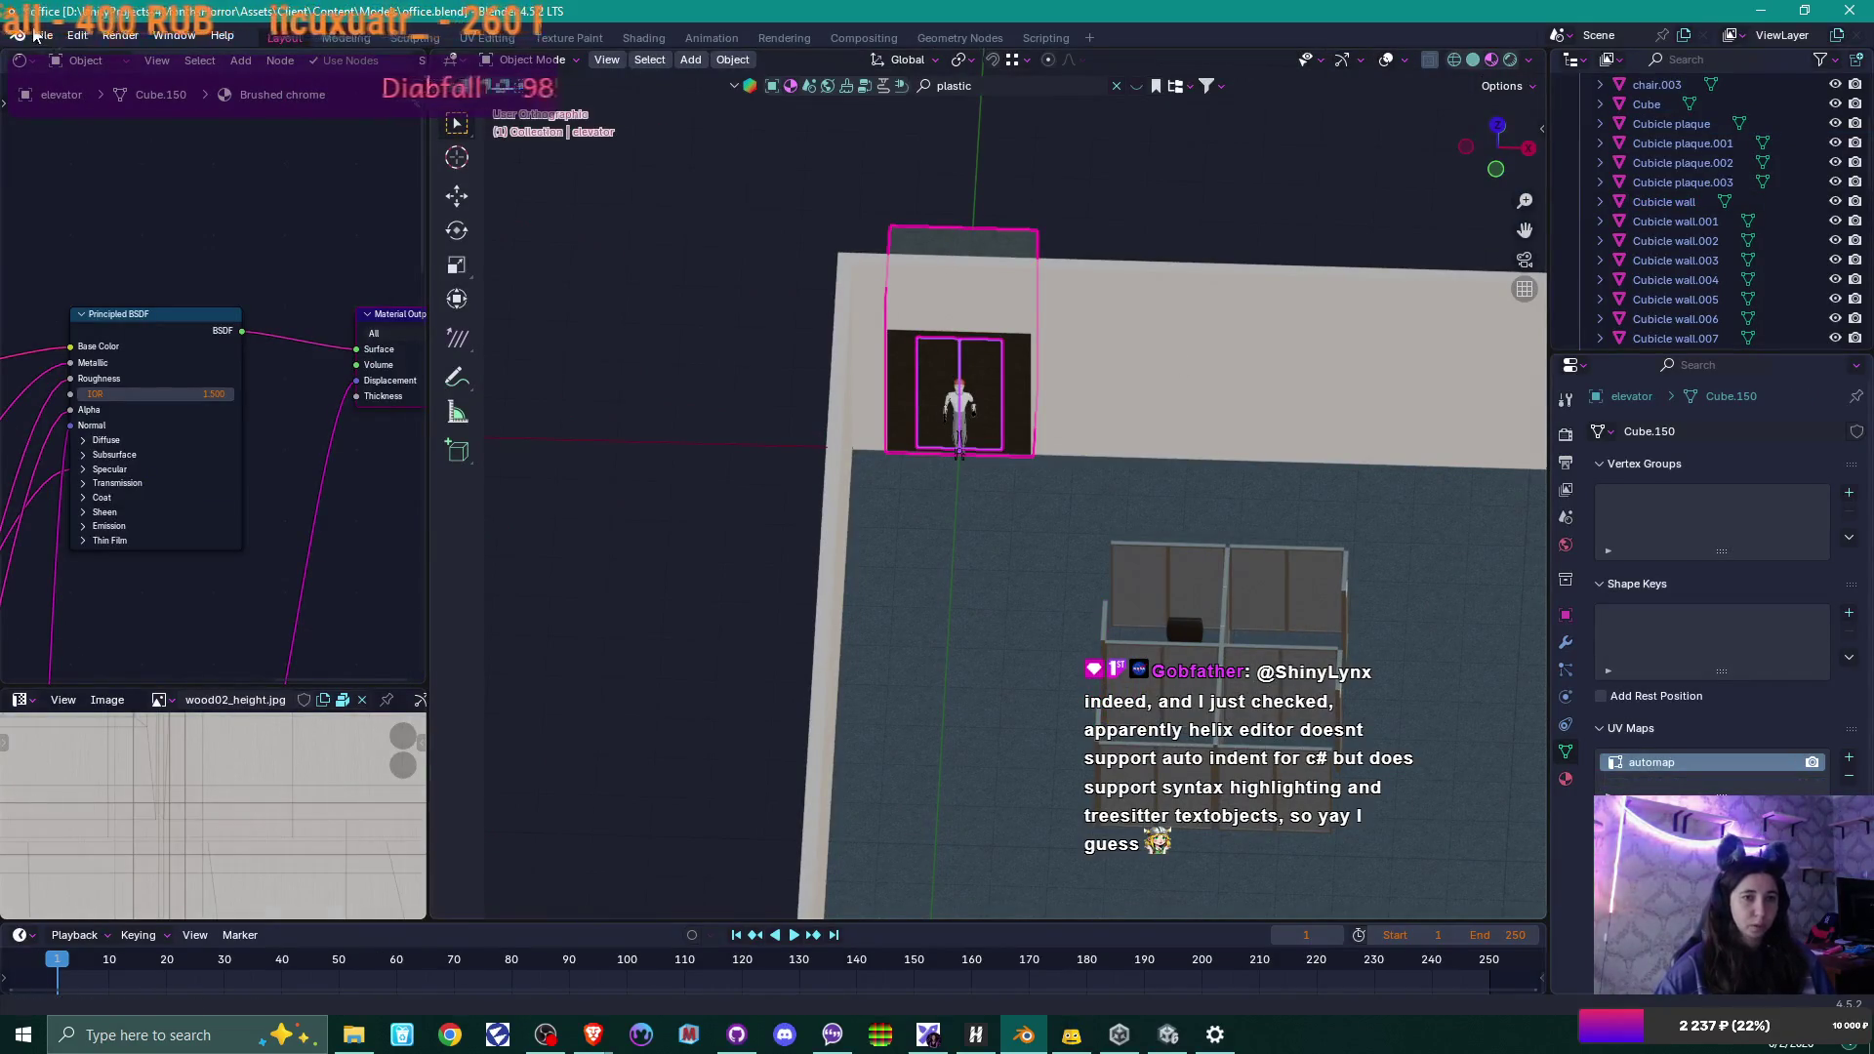
left_click(43, 35)
mouse_move(154, 332)
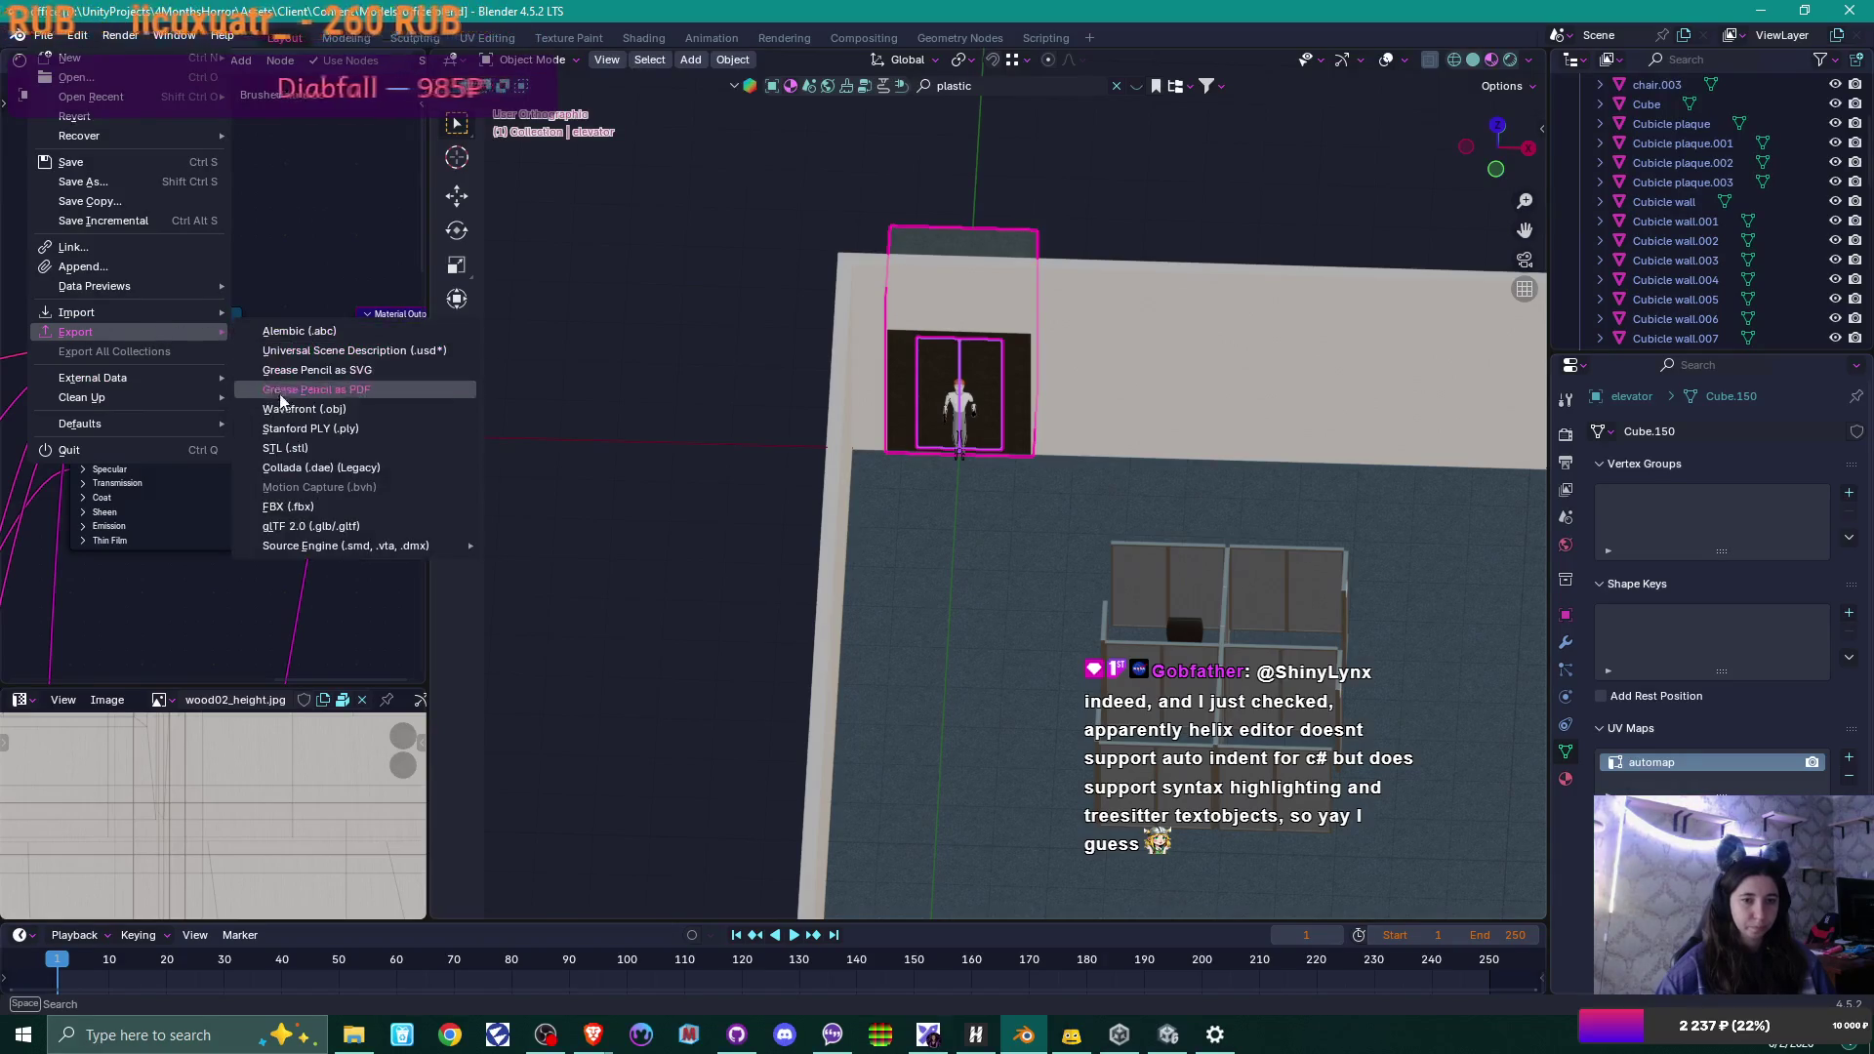
left_click(301, 504)
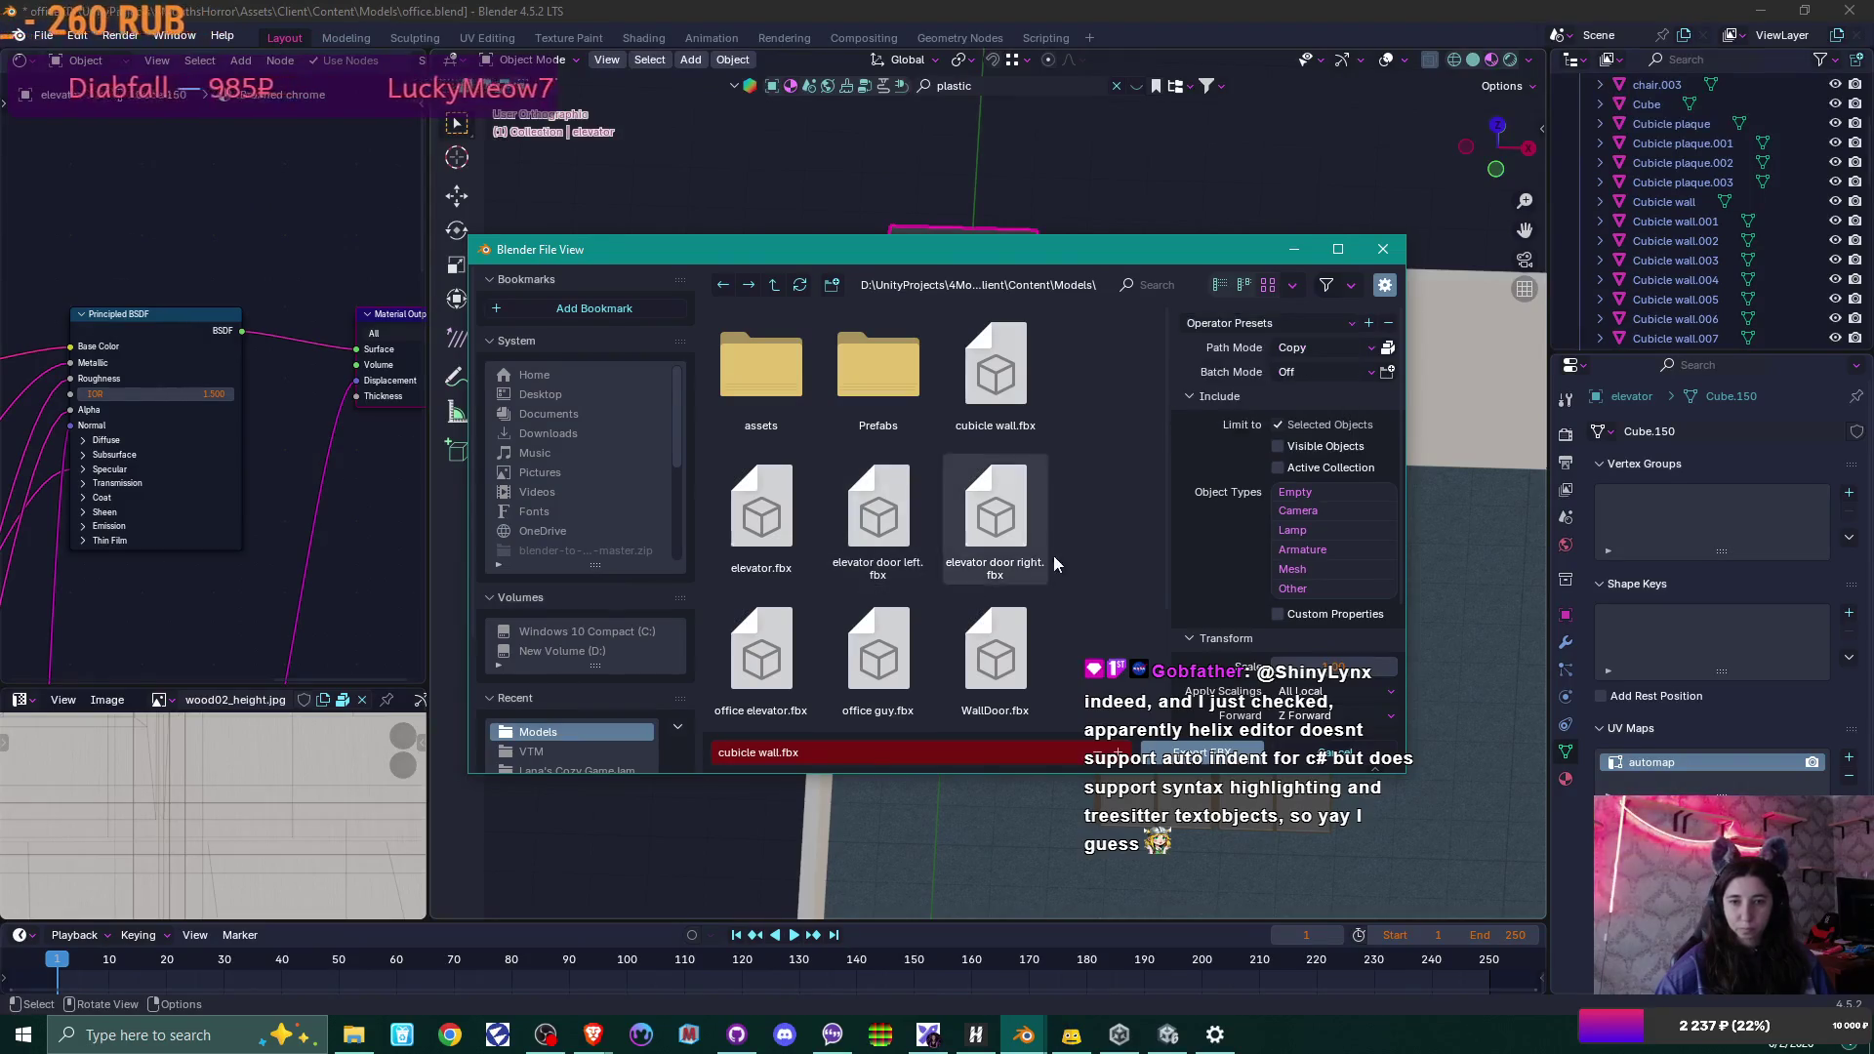
scroll(1103, 512, "down", 2)
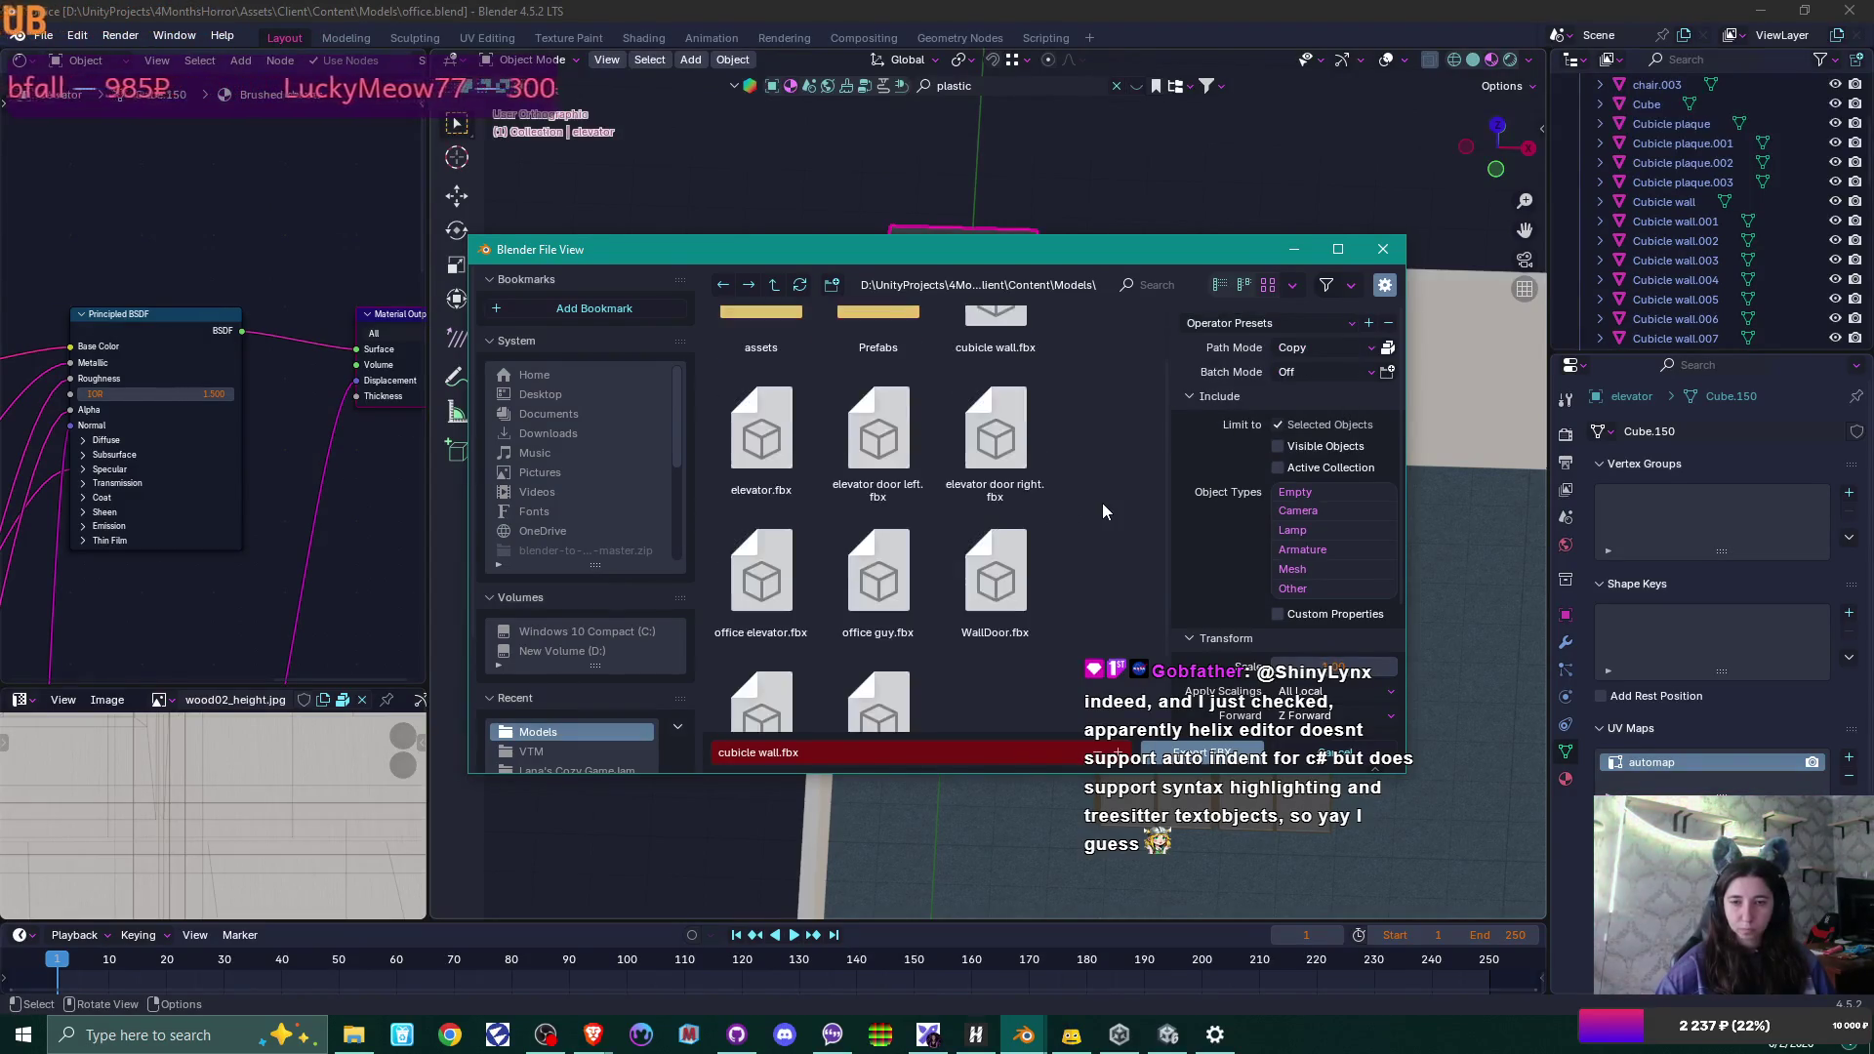
scroll(1101, 502, "down", 2)
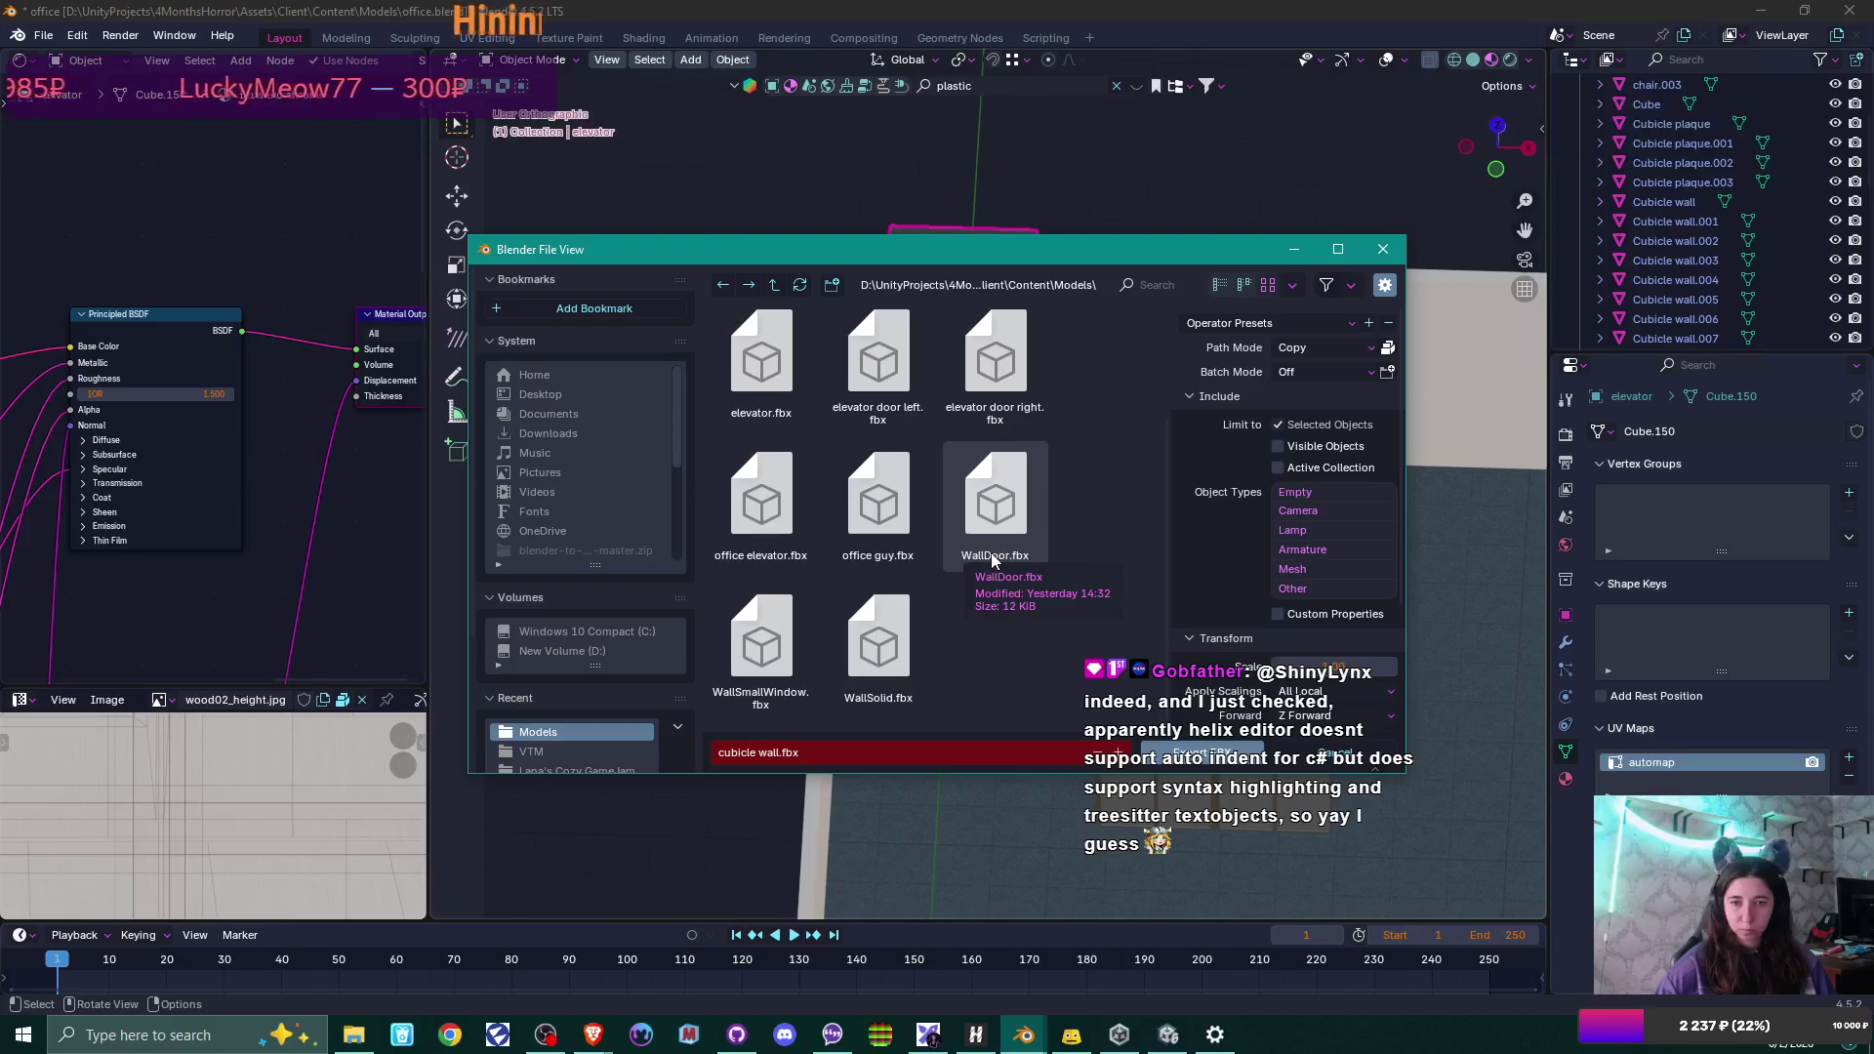
left_click(762, 502)
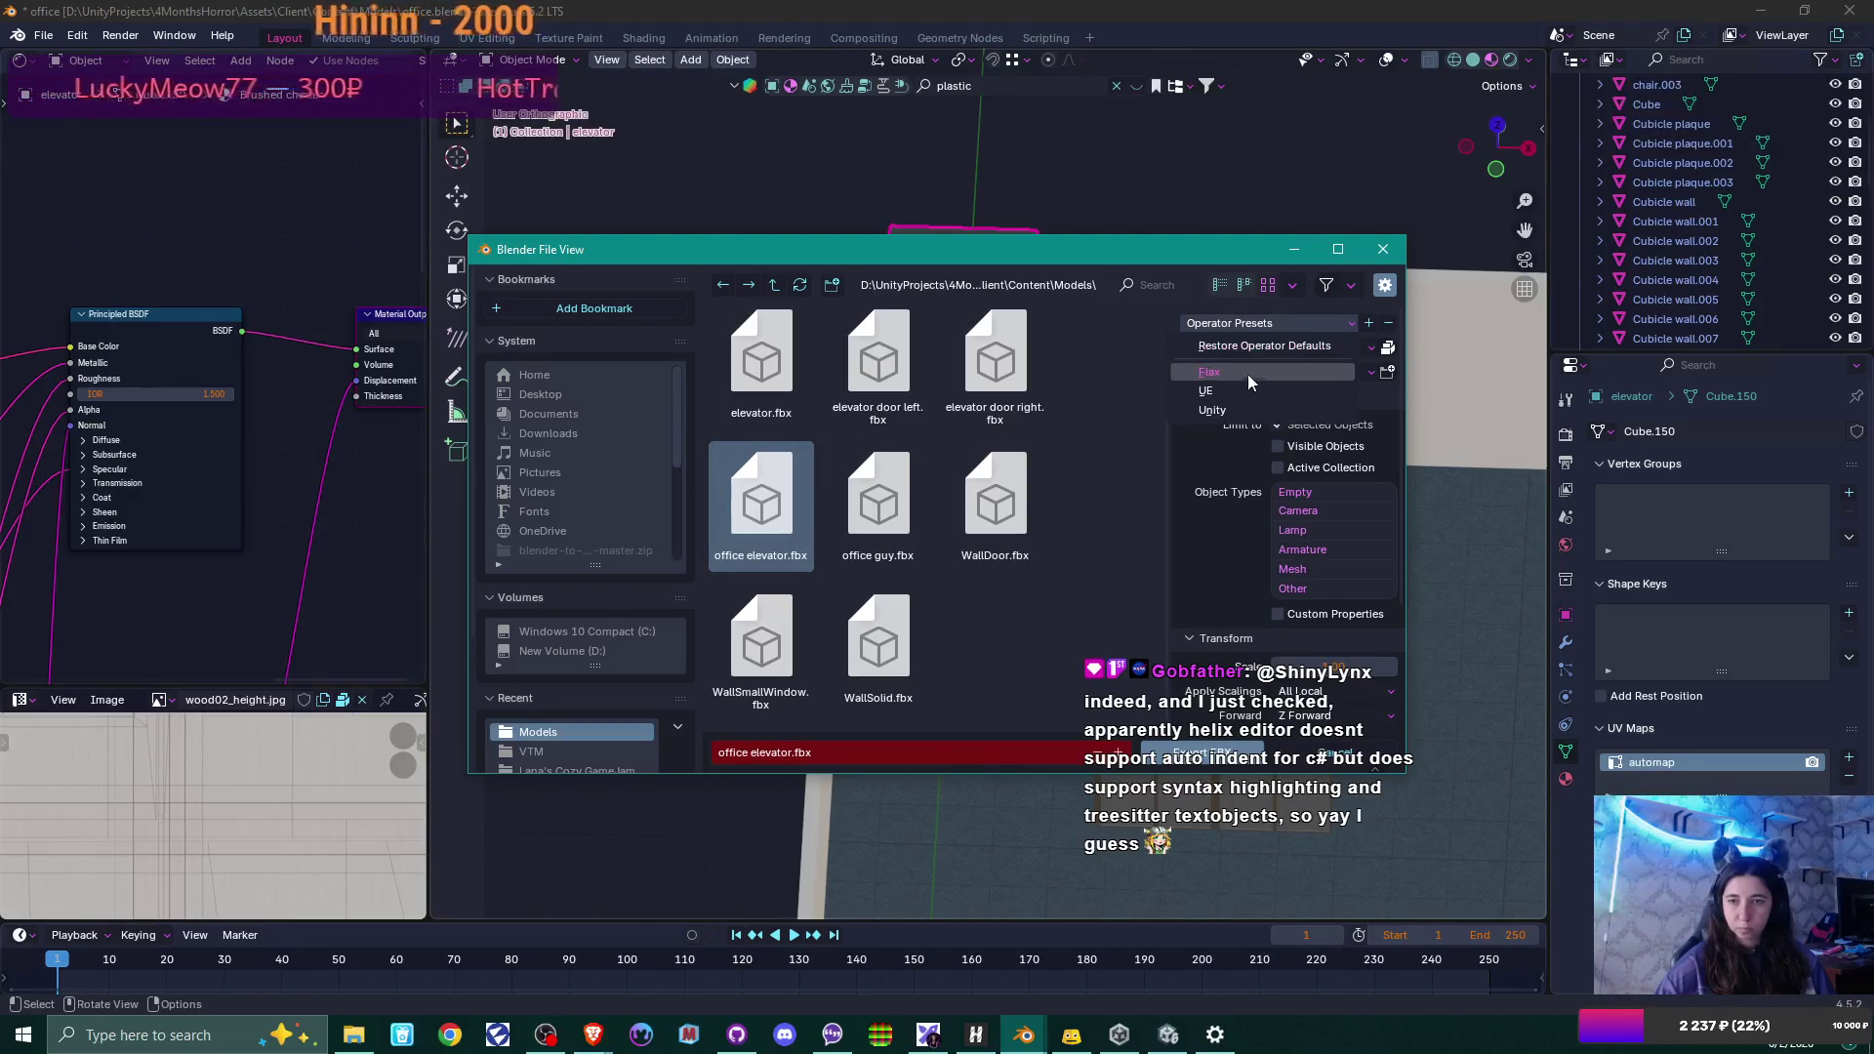
left_click(1187, 760)
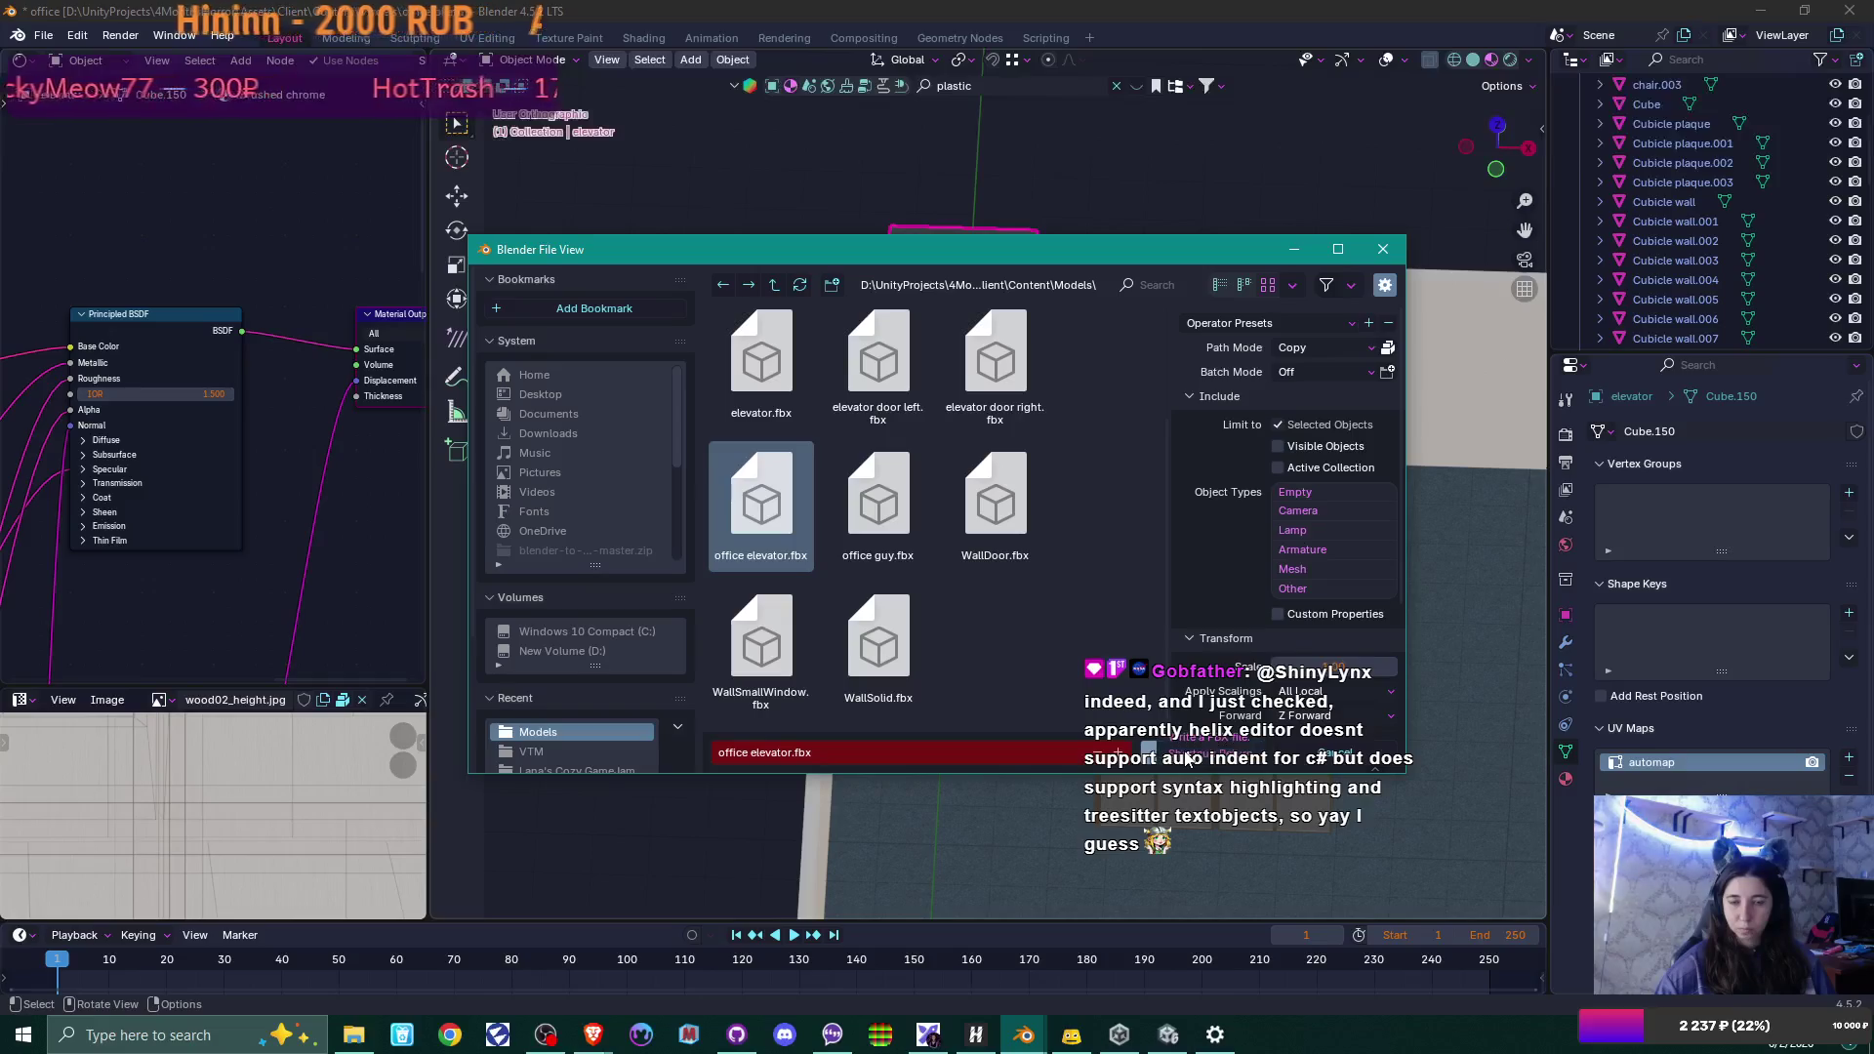
Slide the keyboard along the Y axis on the office desk.
middle_click_drag(1169, 531, 1238, 589)
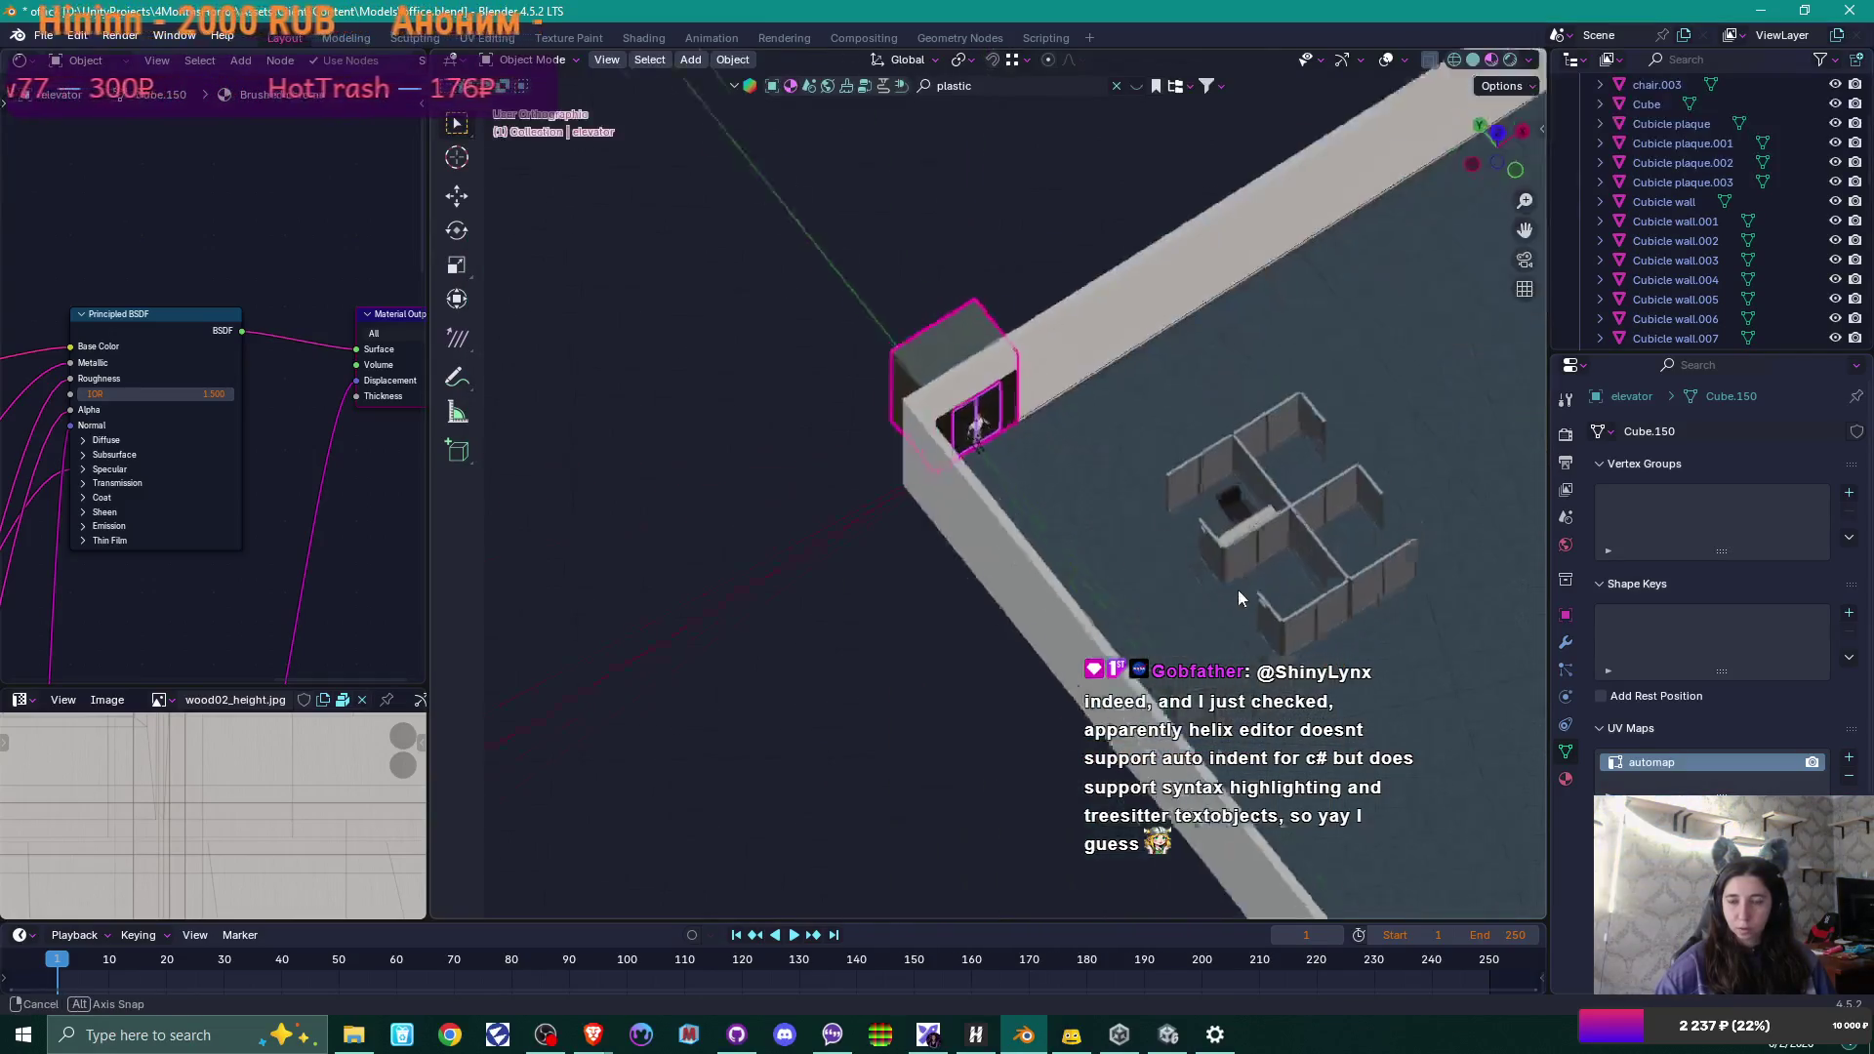
scroll(999, 519, "up", 6)
mouse_move(992, 520)
middle_mouse_down()
mouse_move(943, 230)
mouse_move(958, 672)
mouse_move(862, 435)
middle_mouse_up()
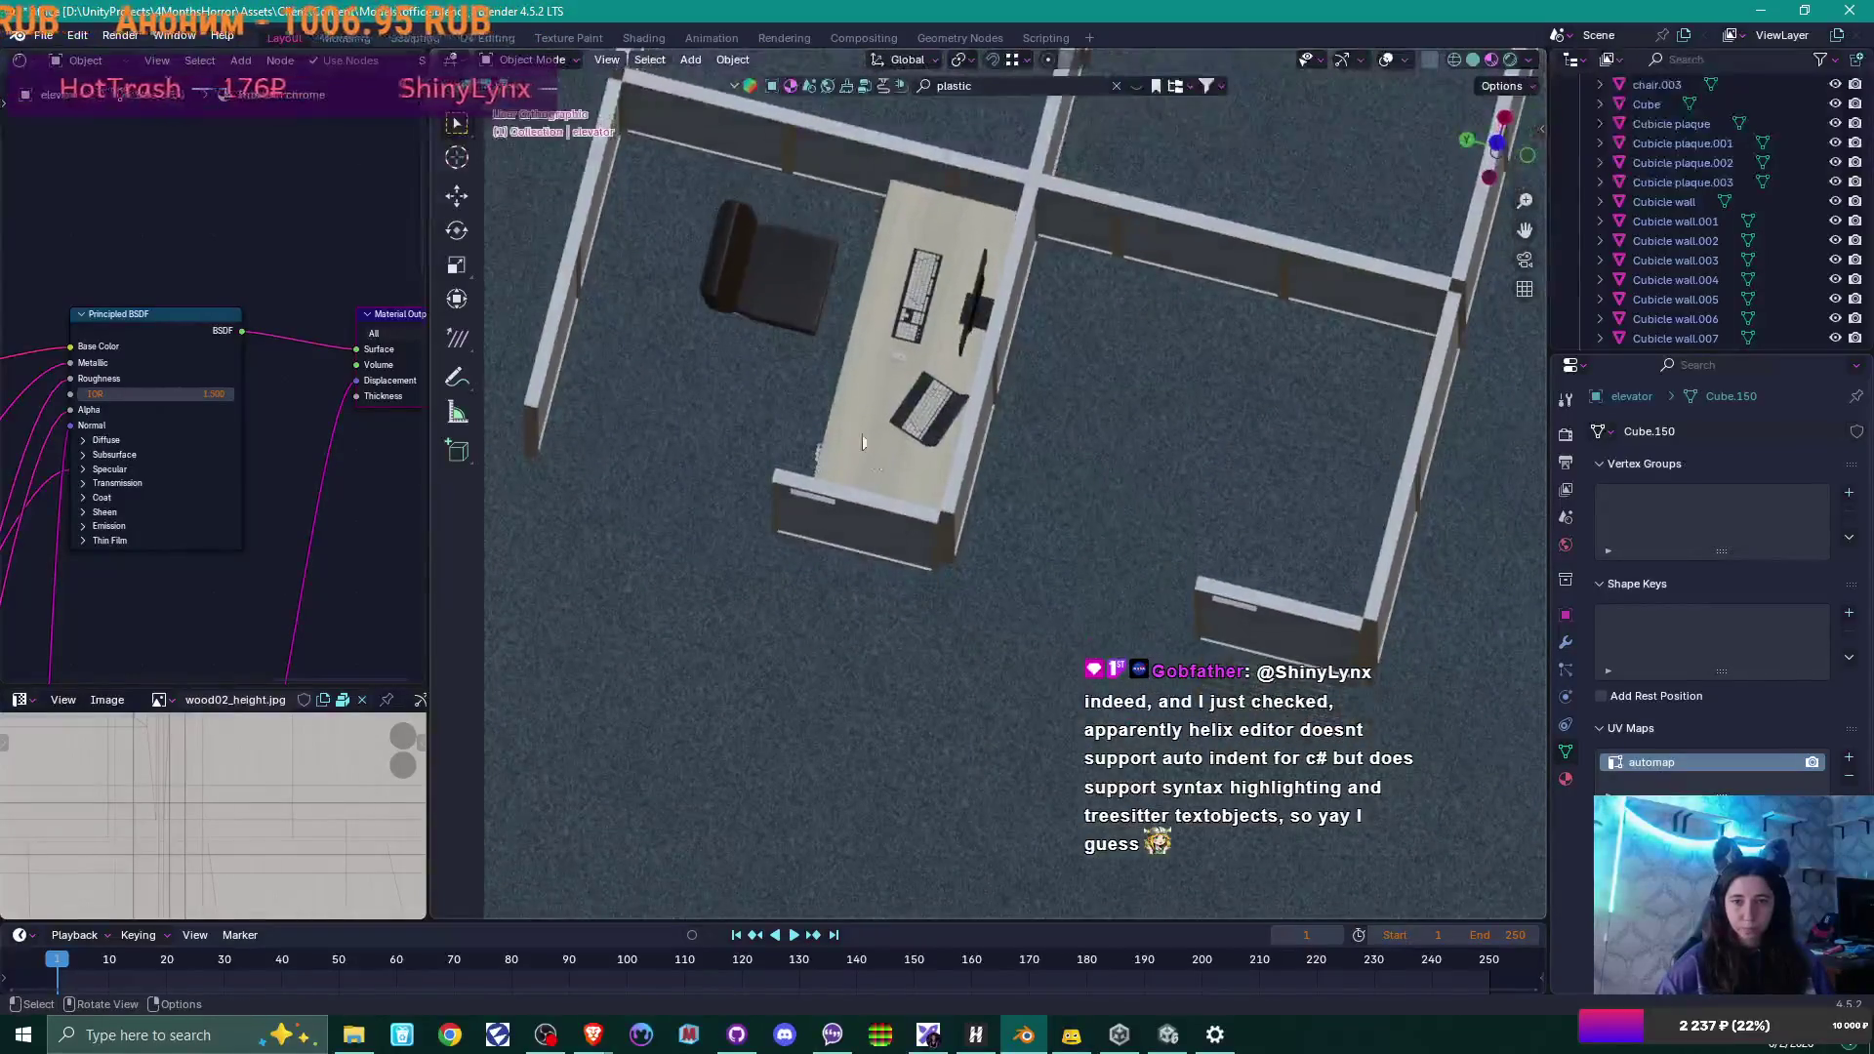
left_click(857, 578)
mouse_move(857, 581)
middle_mouse_down()
mouse_move(1058, 527)
mouse_move(1060, 505)
middle_mouse_up()
scroll(1060, 506, "up", 3)
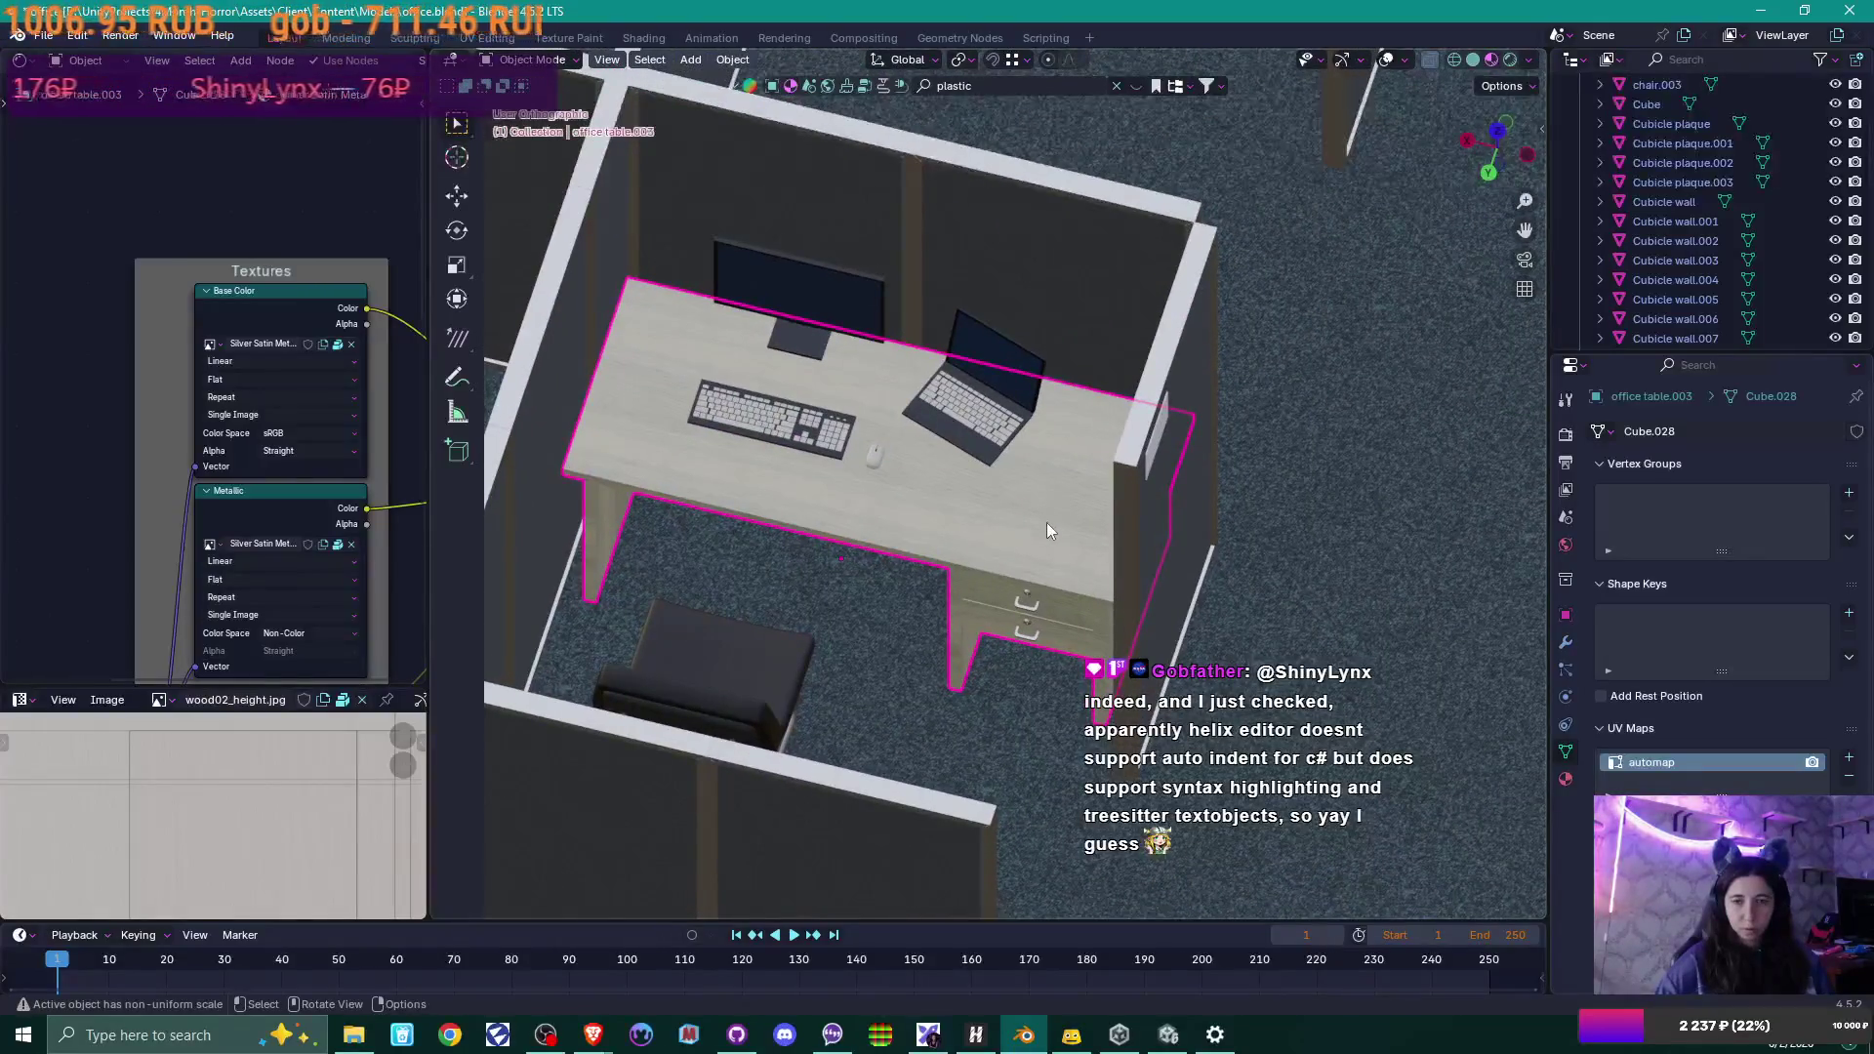
left_click(783, 437)
mouse_move(972, 431)
middle_mouse_down()
mouse_move(945, 467)
mouse_move(852, 487)
mouse_move(831, 424)
middle_mouse_up()
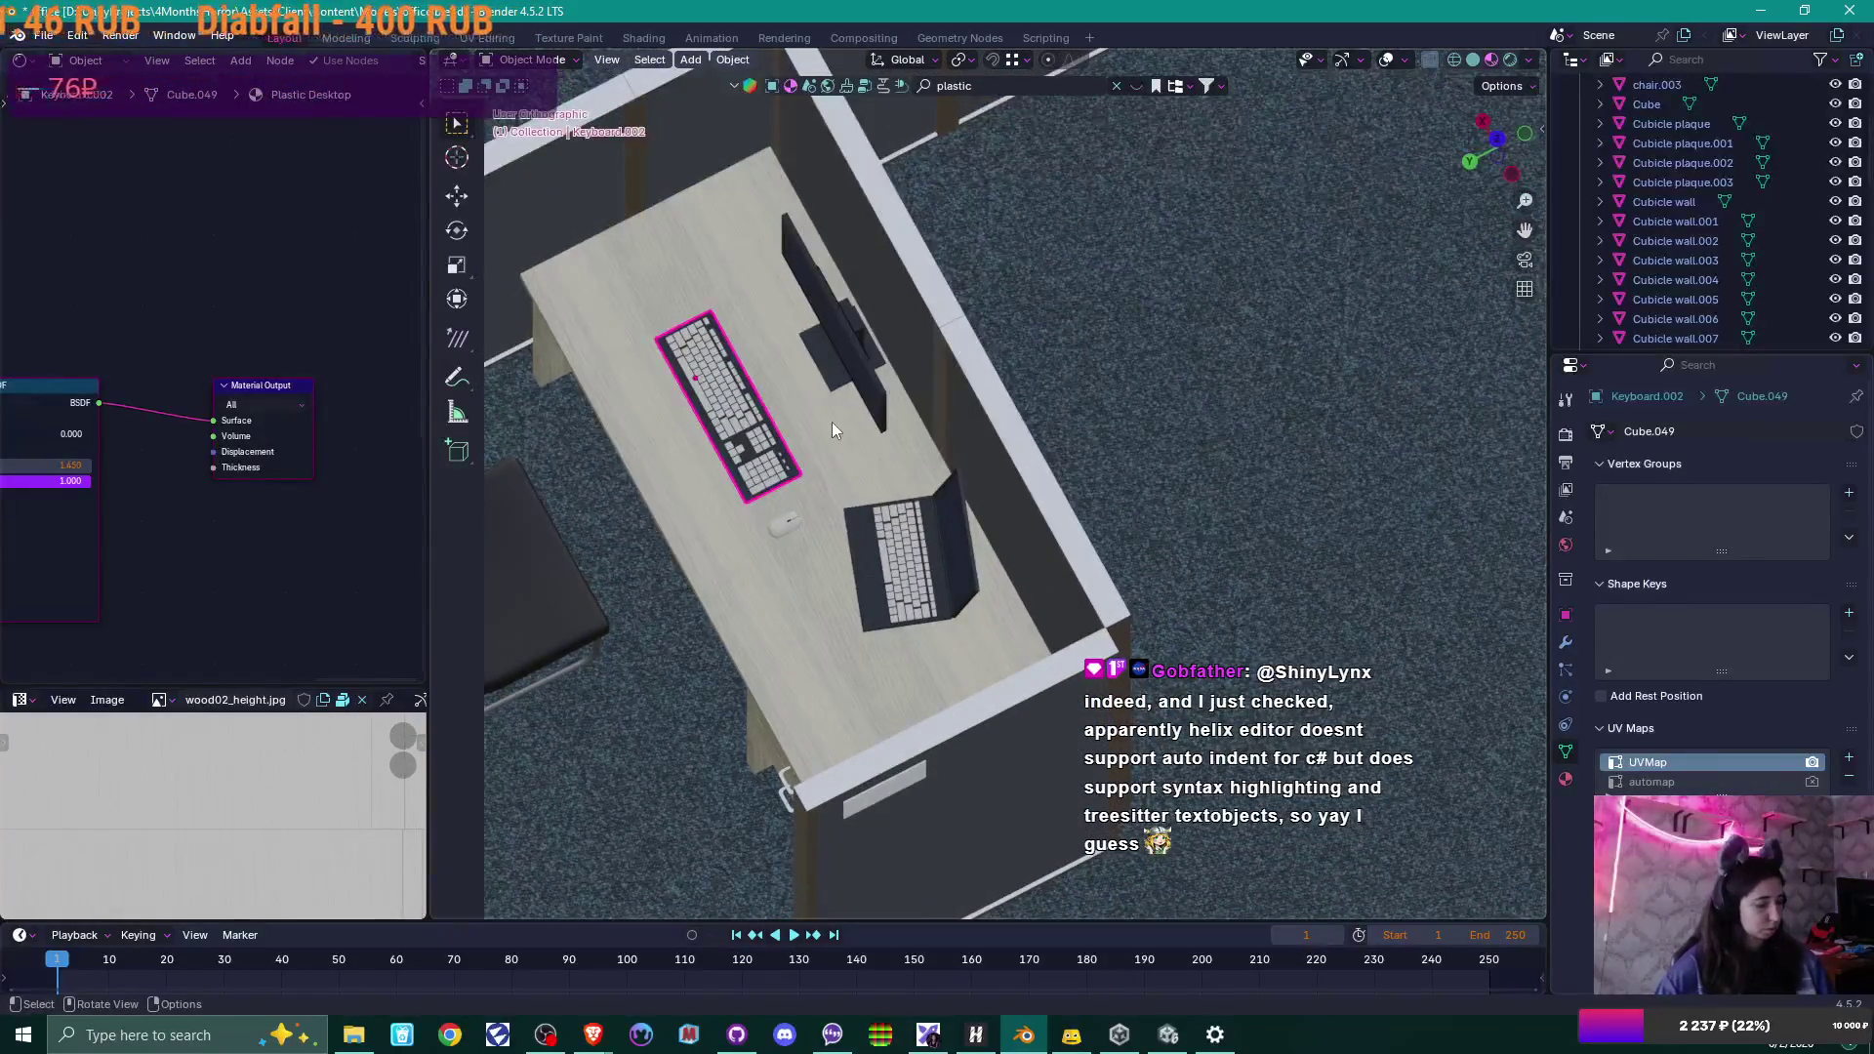
key("g")
key("y")
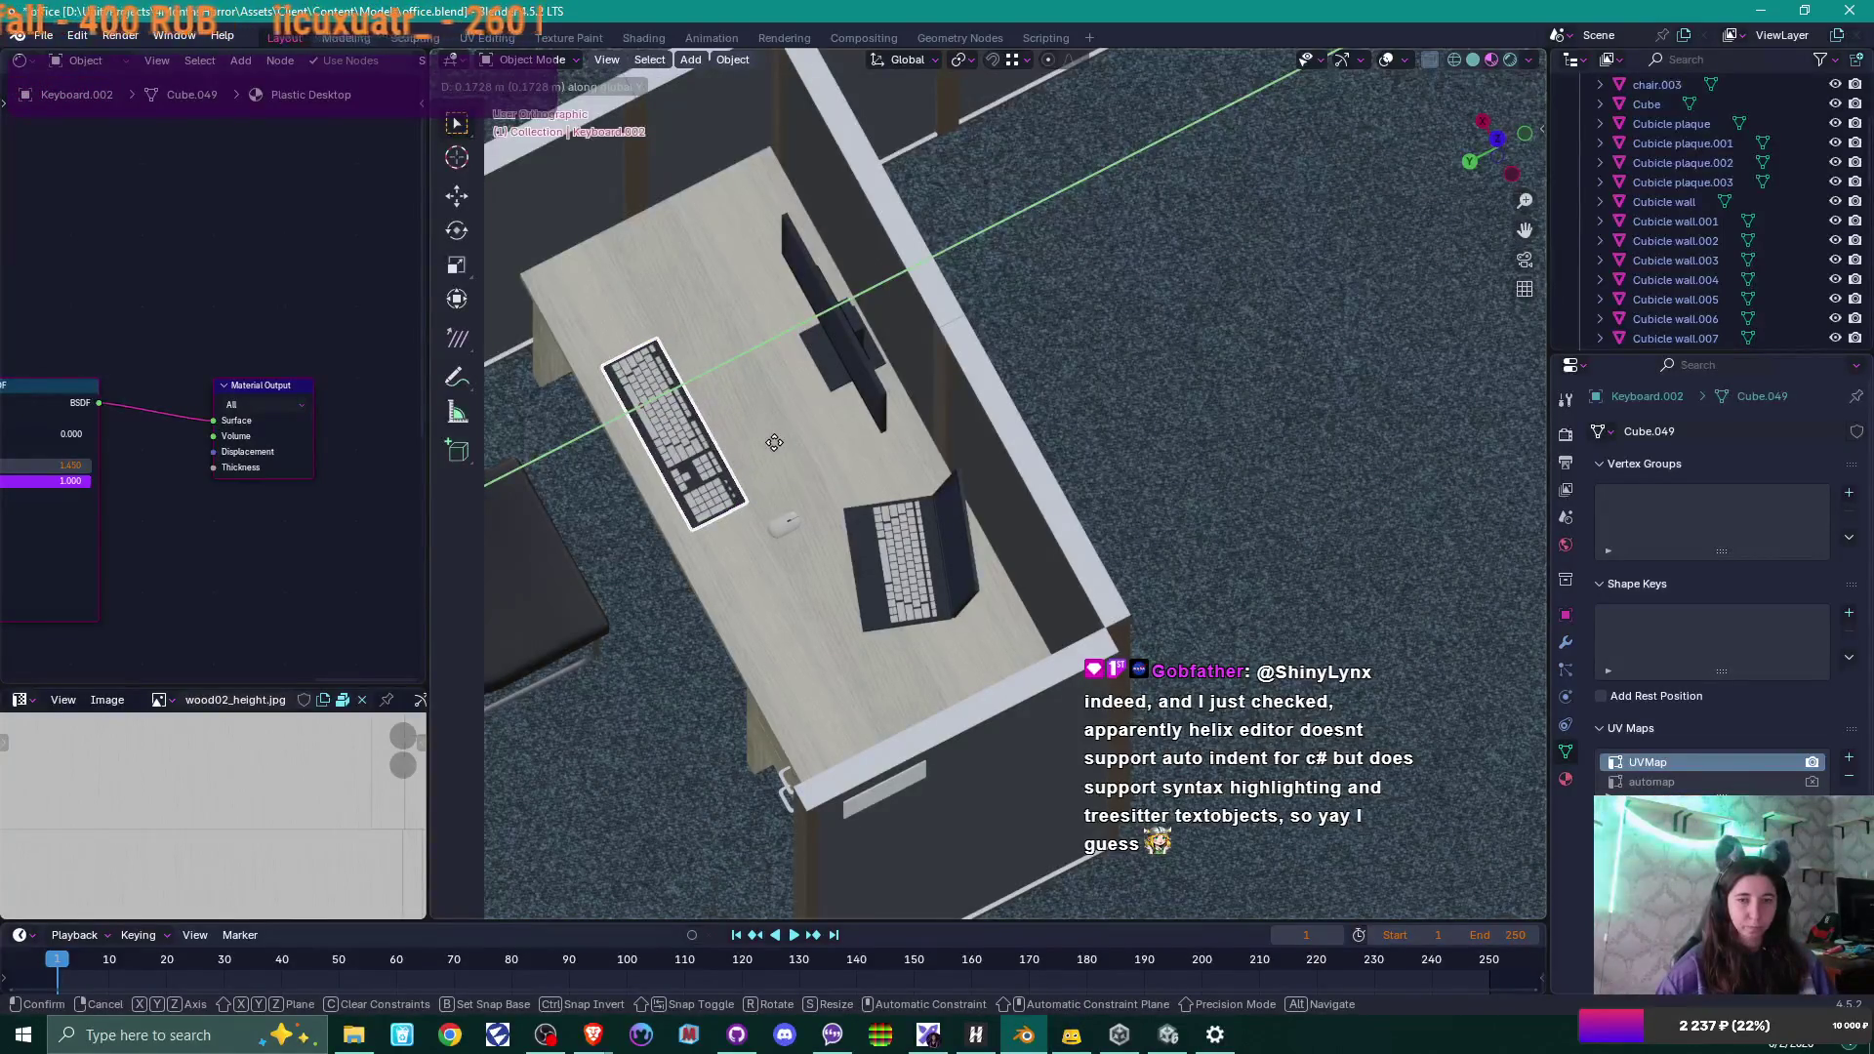
left_click(776, 447)
Slide the desk mouse along the Y axis to match.
left_click(787, 520)
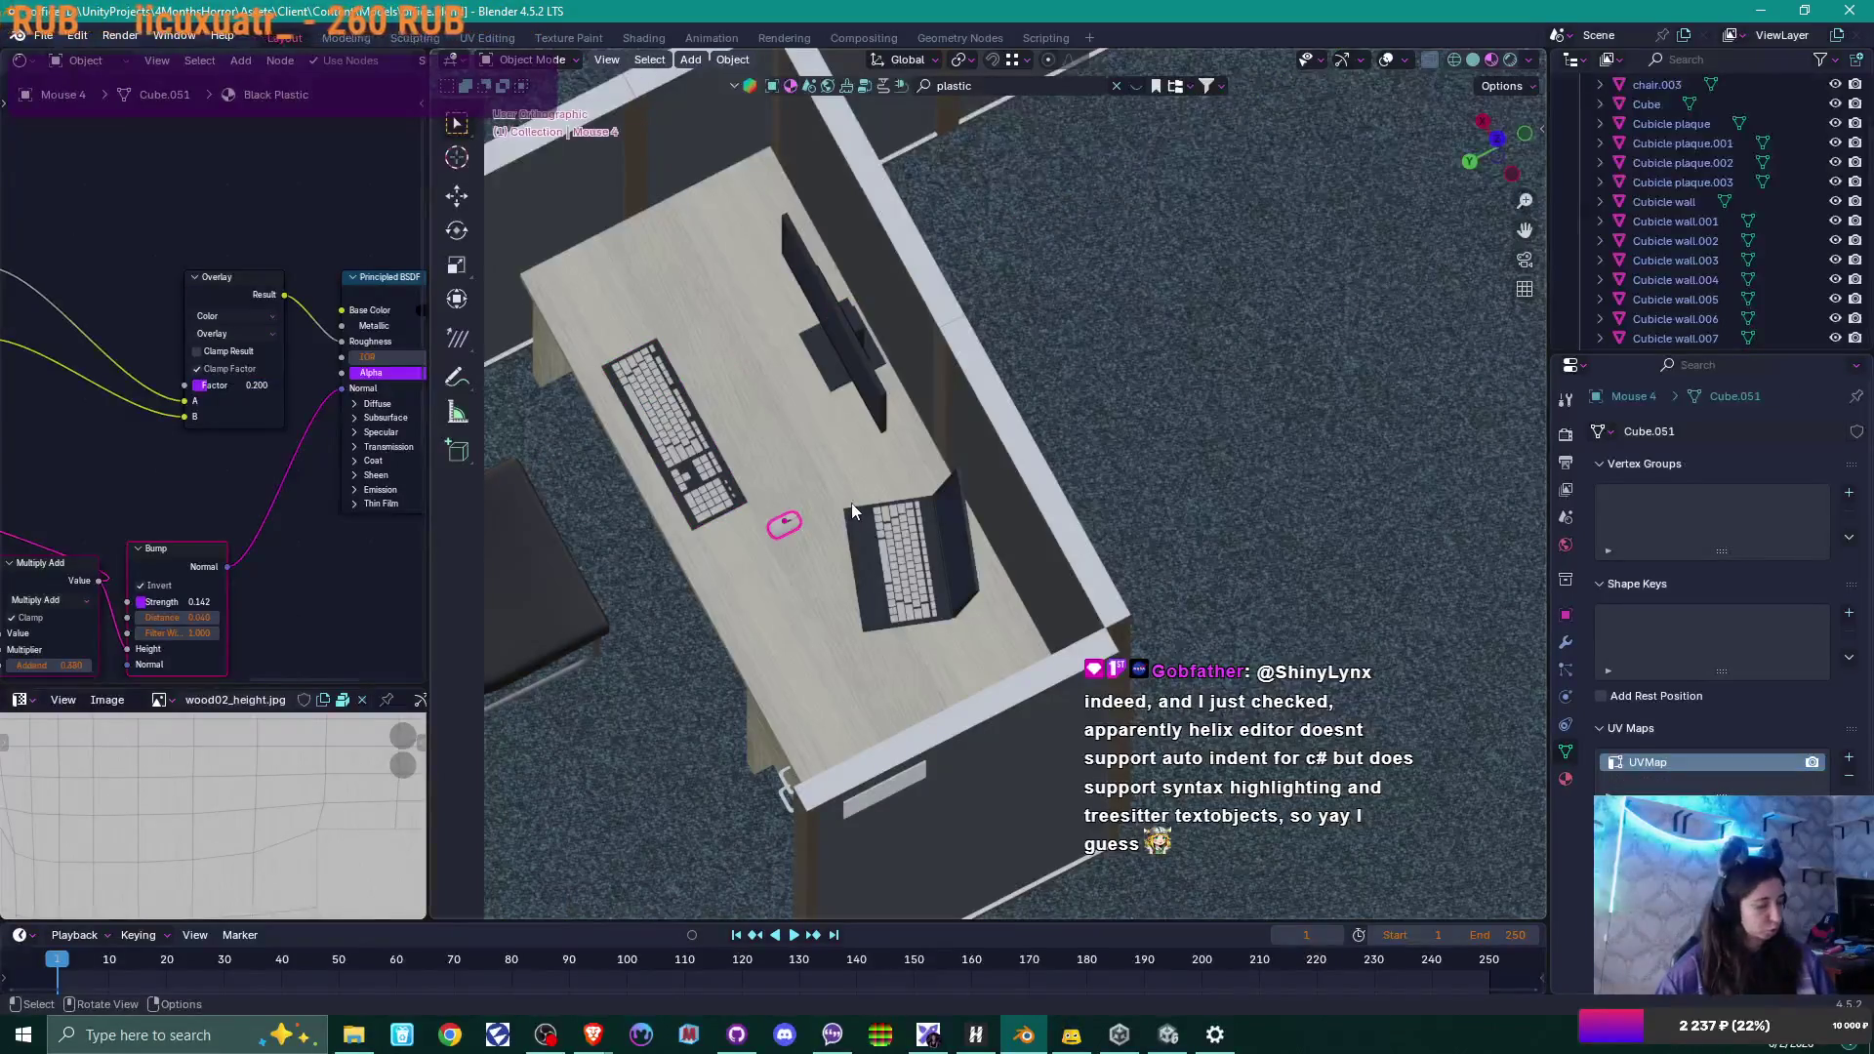
key("g")
key("y")
left_click(799, 522)
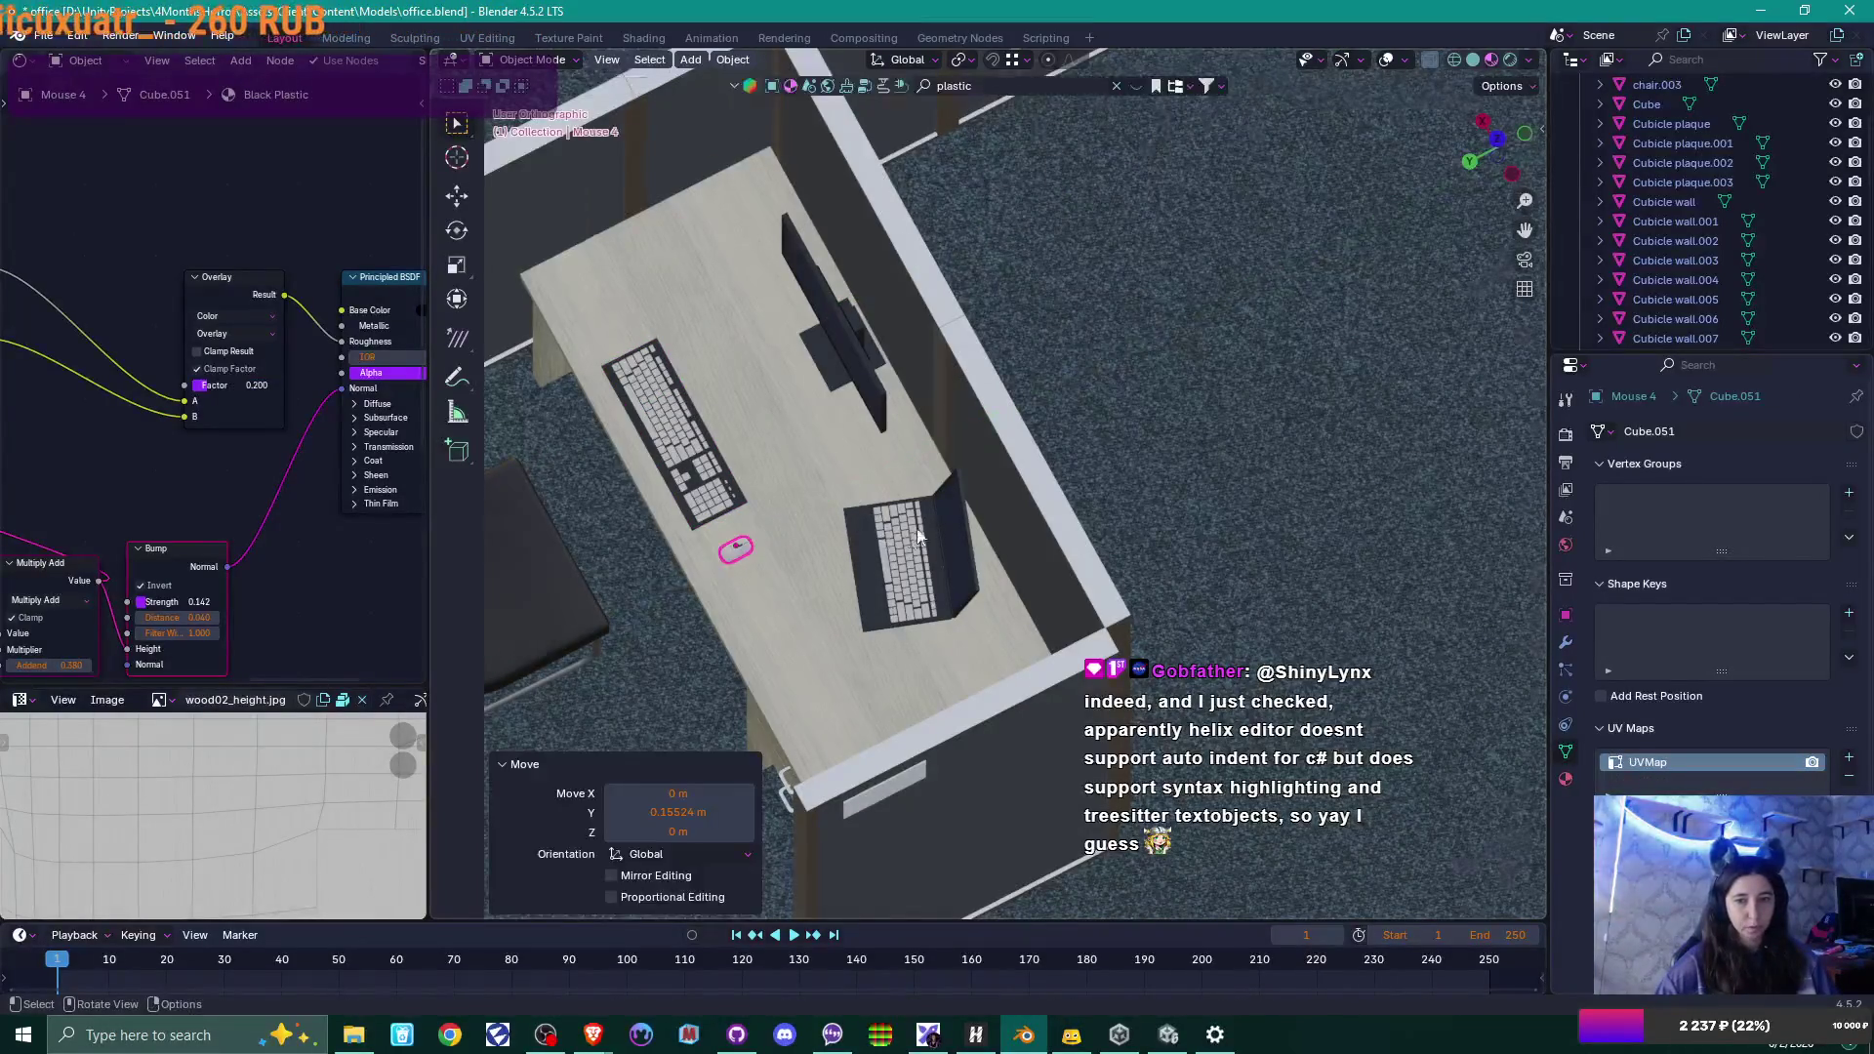
Lower the keyboard, monitor, laptop and mouse 0.095 m onto the desktop.
mouse_move(800, 522)
middle_mouse_down()
mouse_move(1048, 421)
mouse_move(994, 441)
middle_mouse_up()
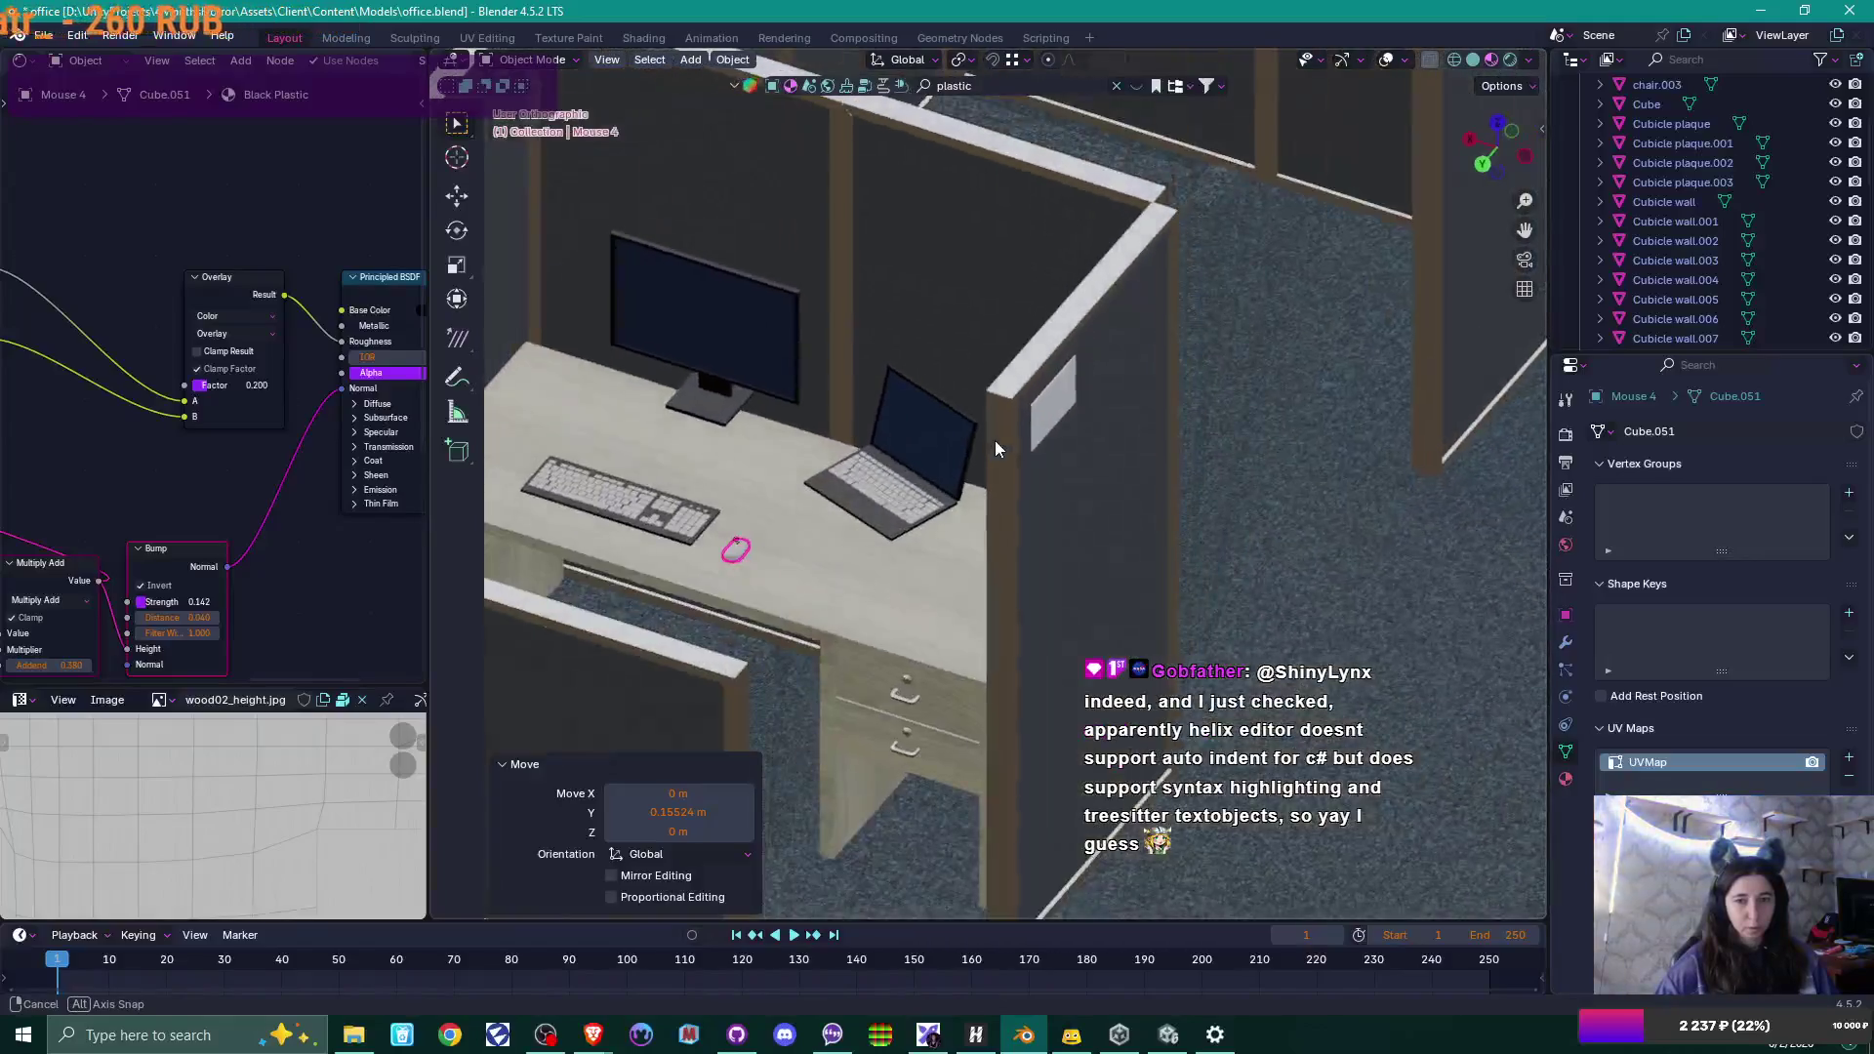
left_click(696, 483, "shift")
left_click(751, 374, "shift")
left_click(910, 519, "shift")
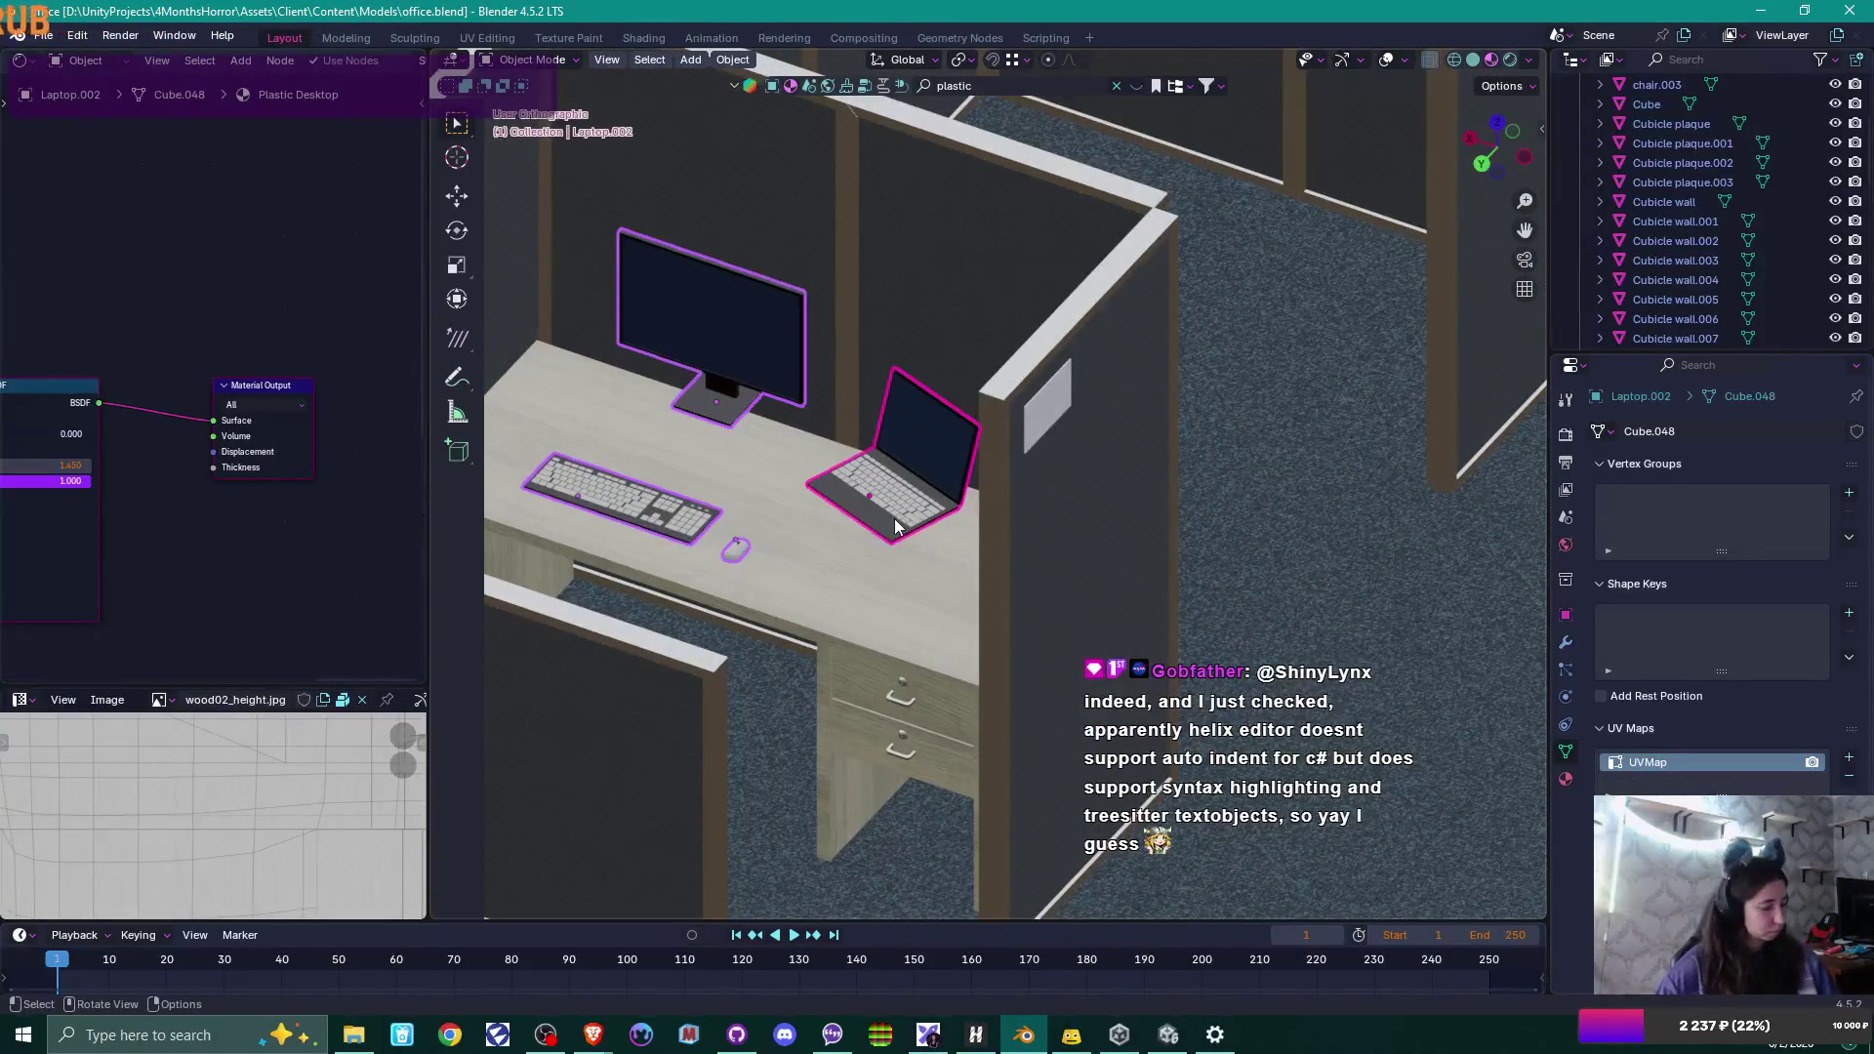
key("g")
key("z")
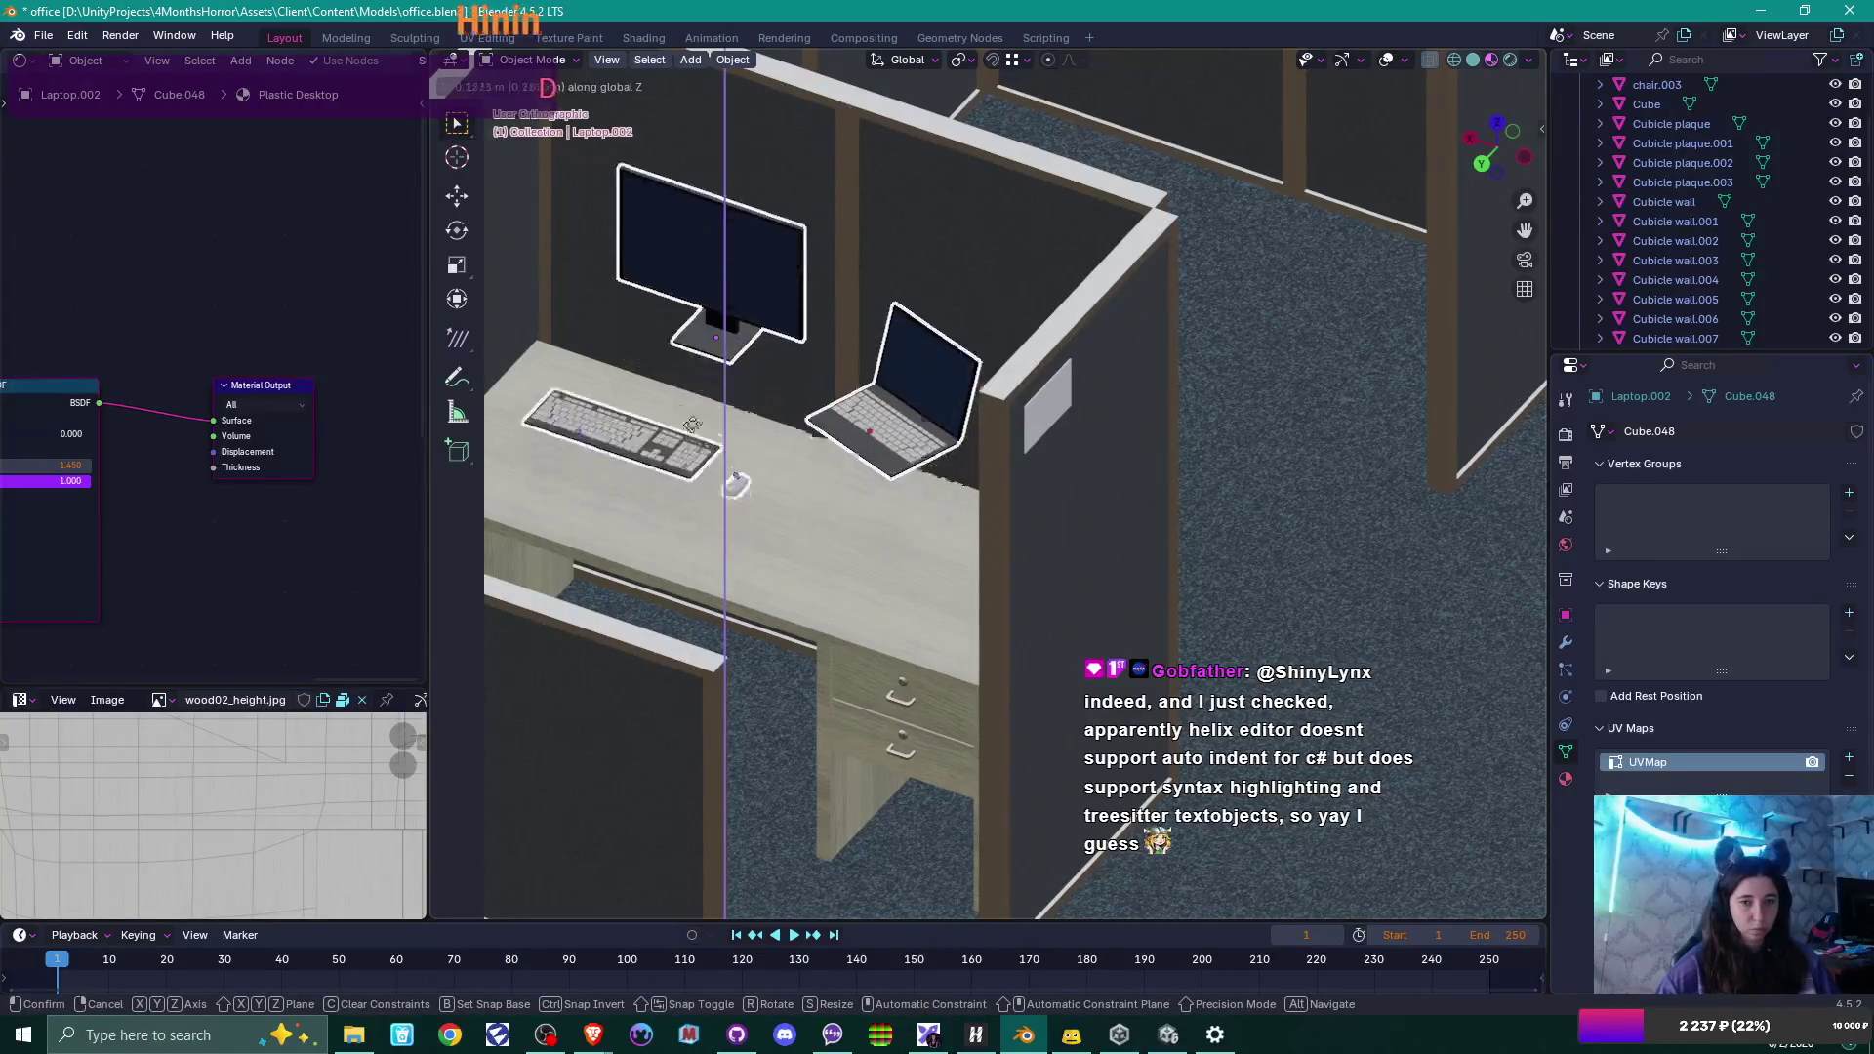
left_click(538, 340)
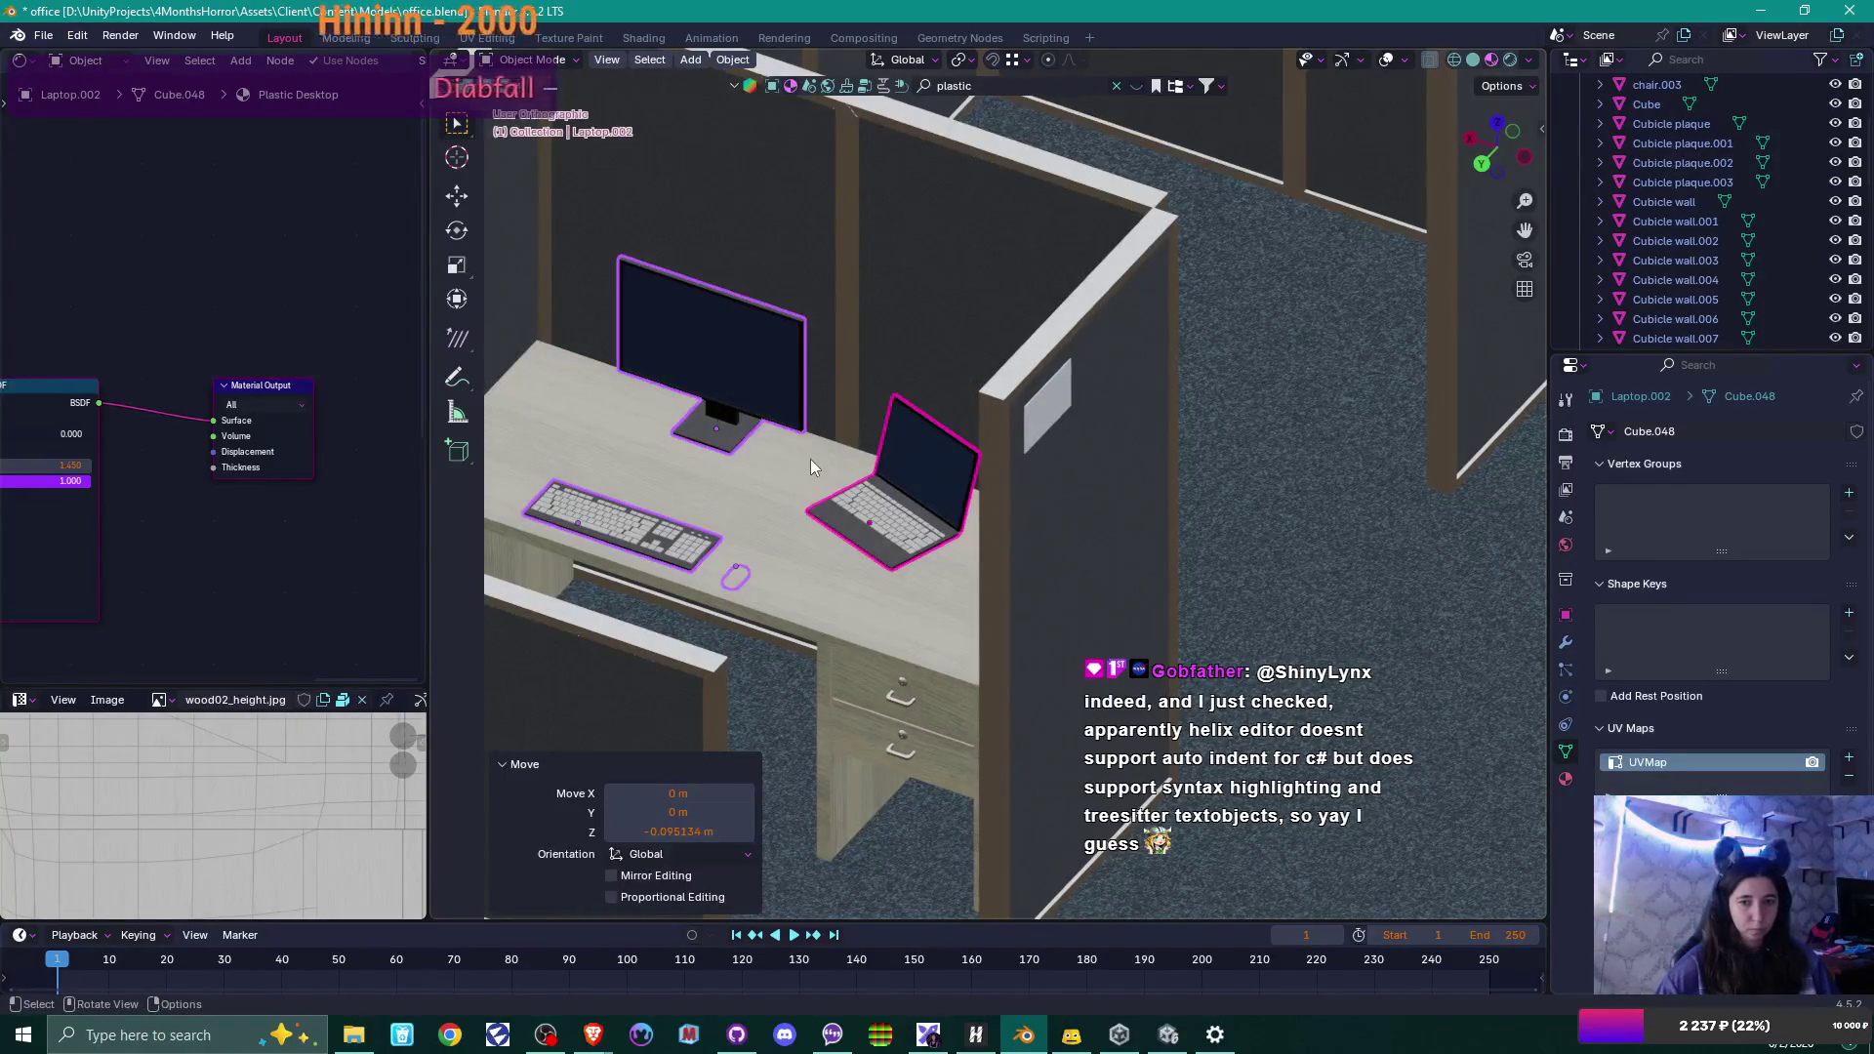
Raise Mouse 4 back up 0.089 m and zoom in on it.
middle_click_drag(810, 459, 792, 443)
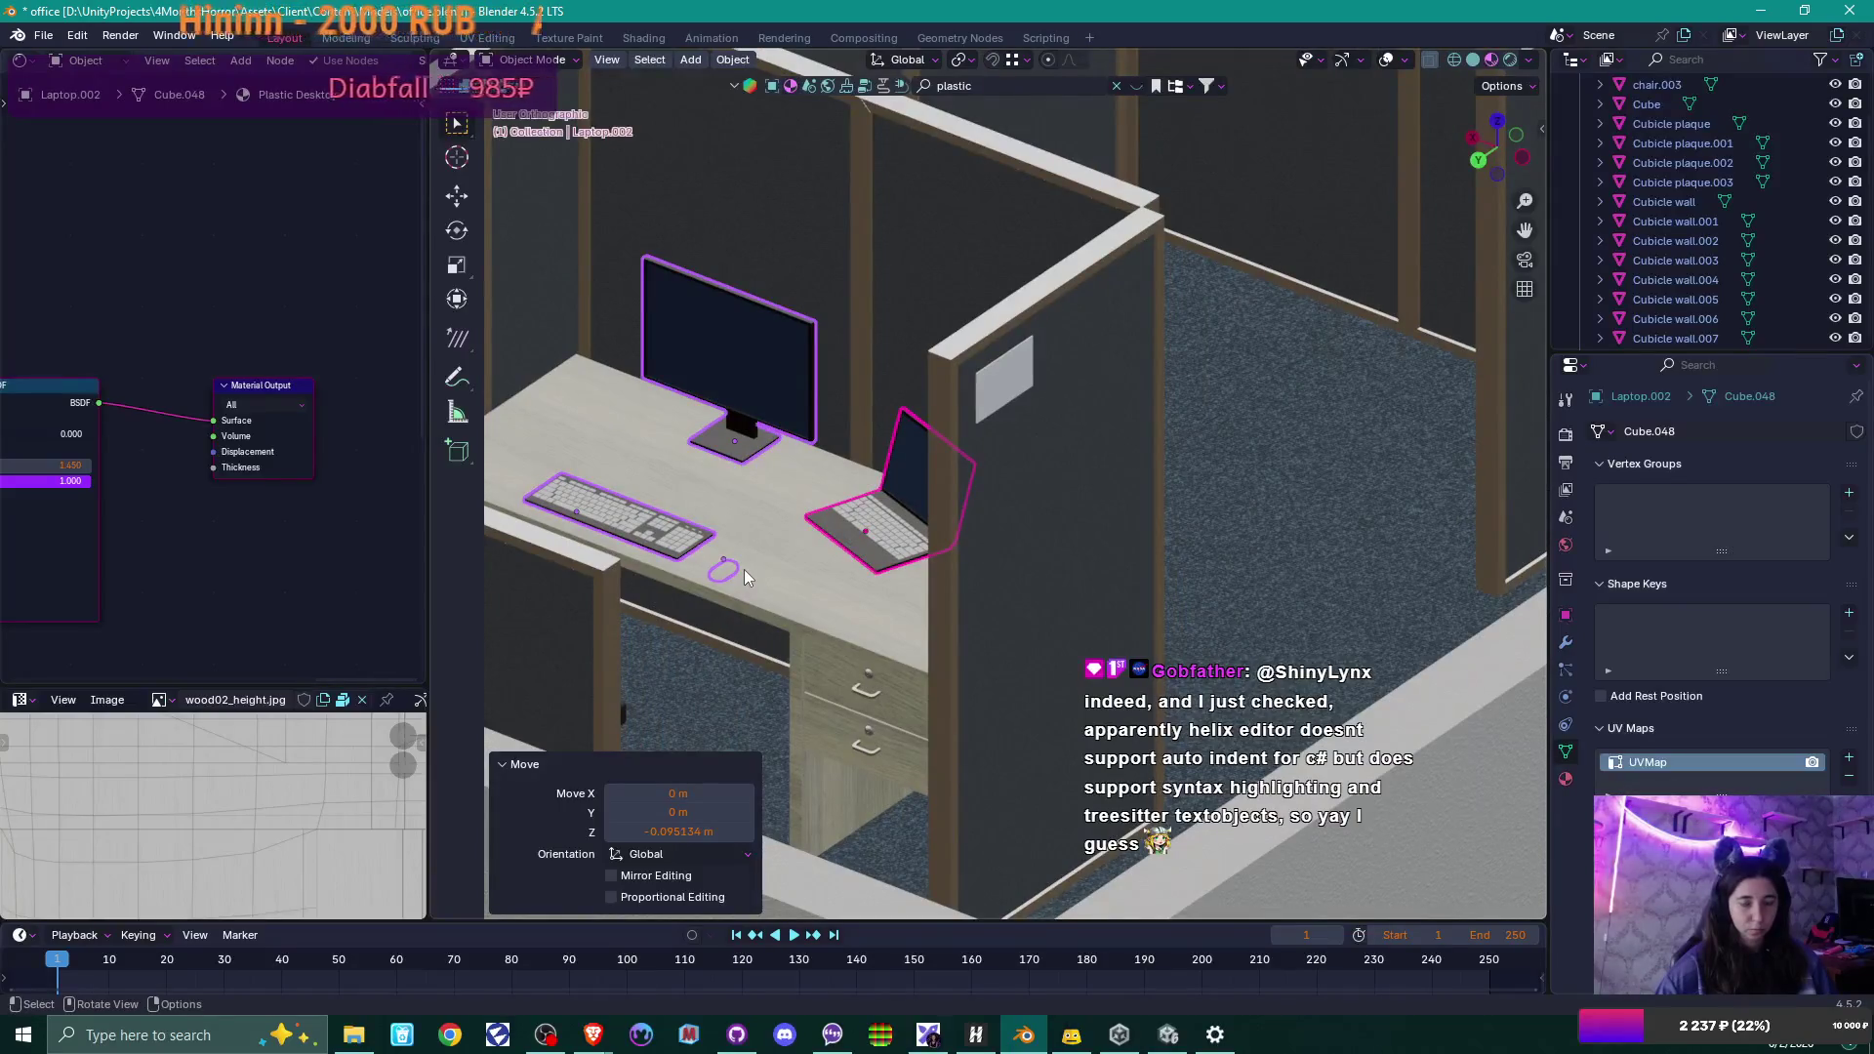
left_click(788, 592)
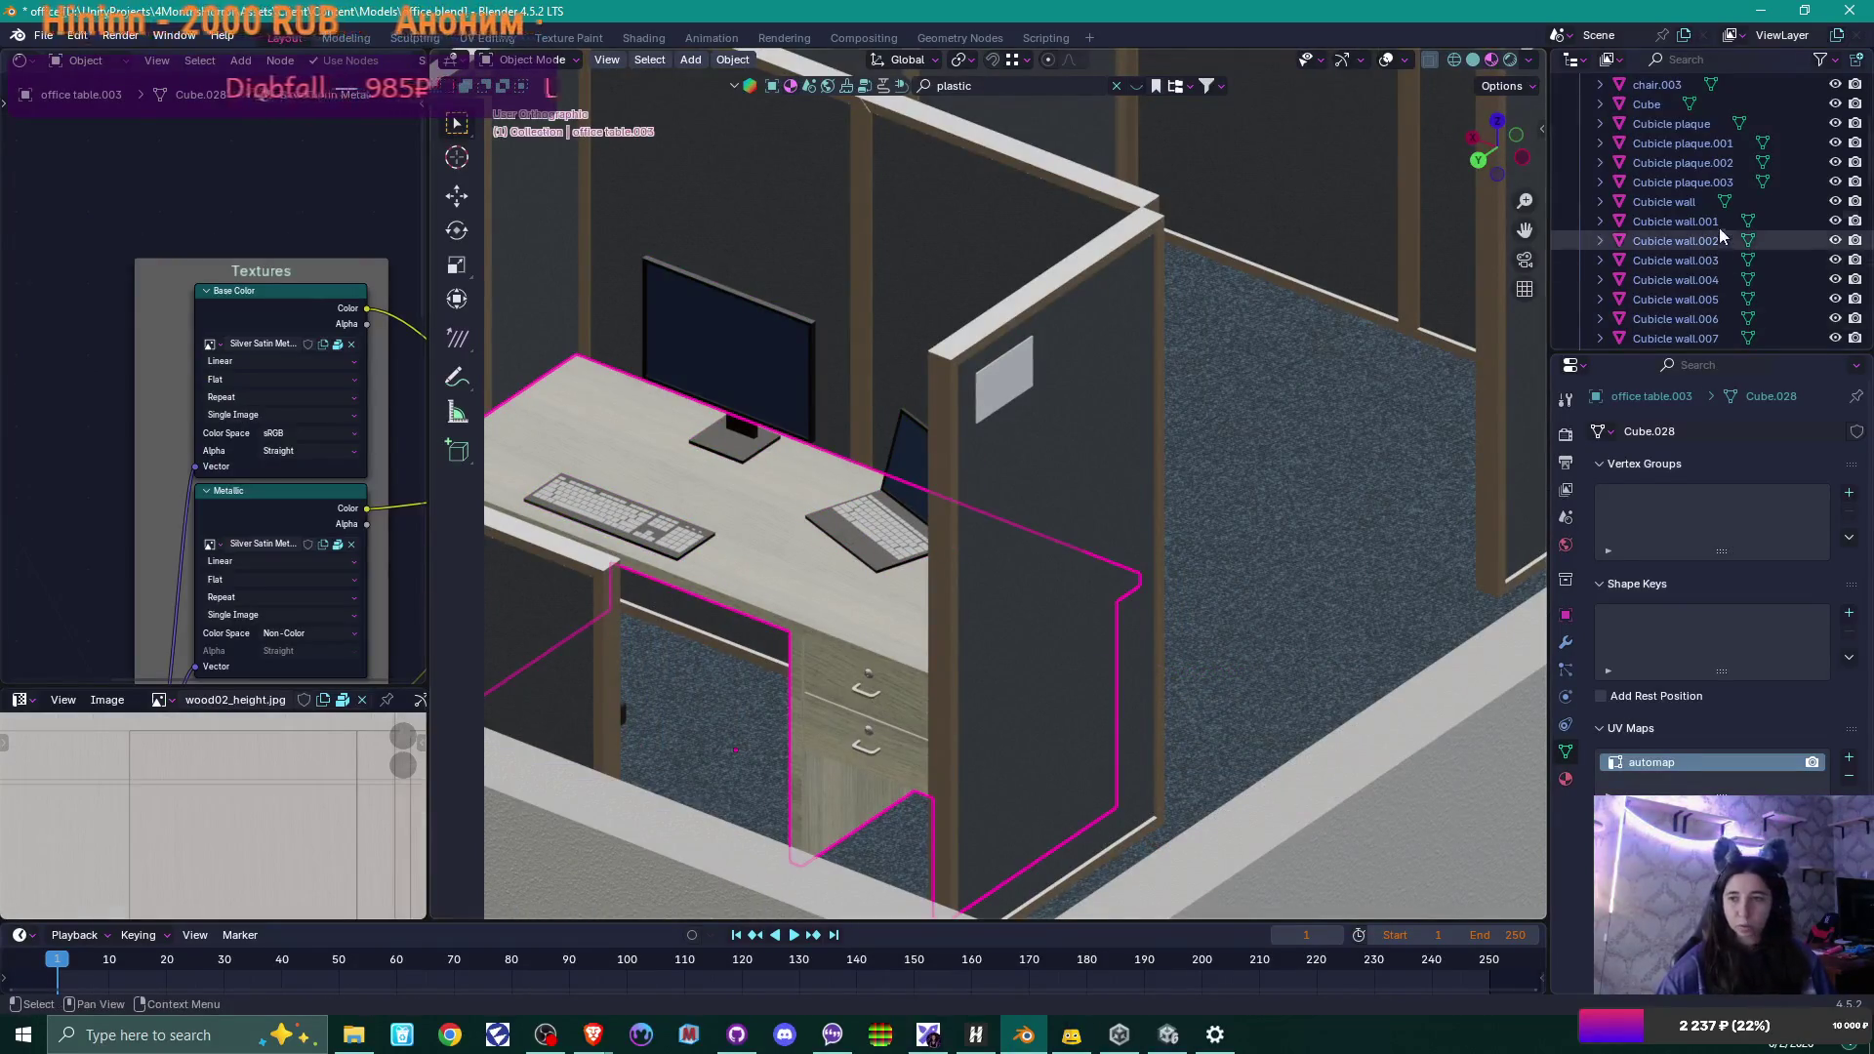
left_click(652, 543)
scroll(1741, 192, "down", 1)
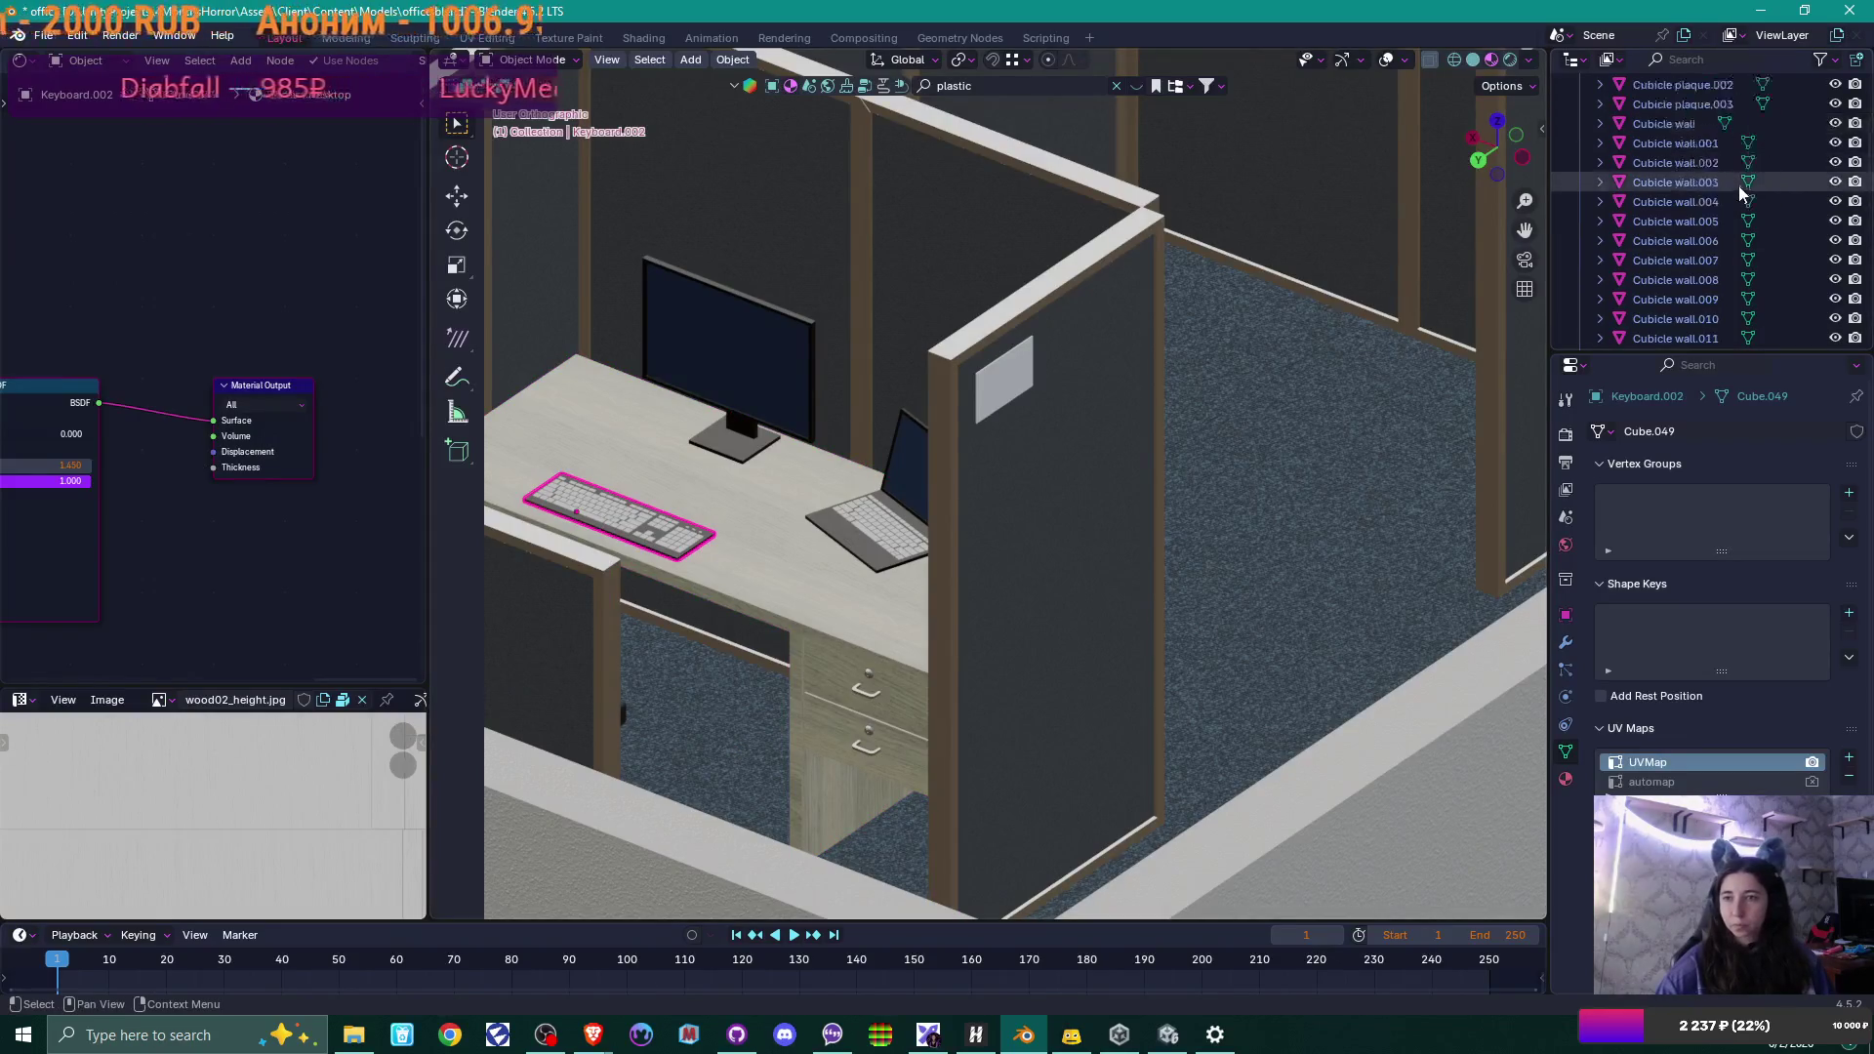
scroll(1740, 191, "down", 8)
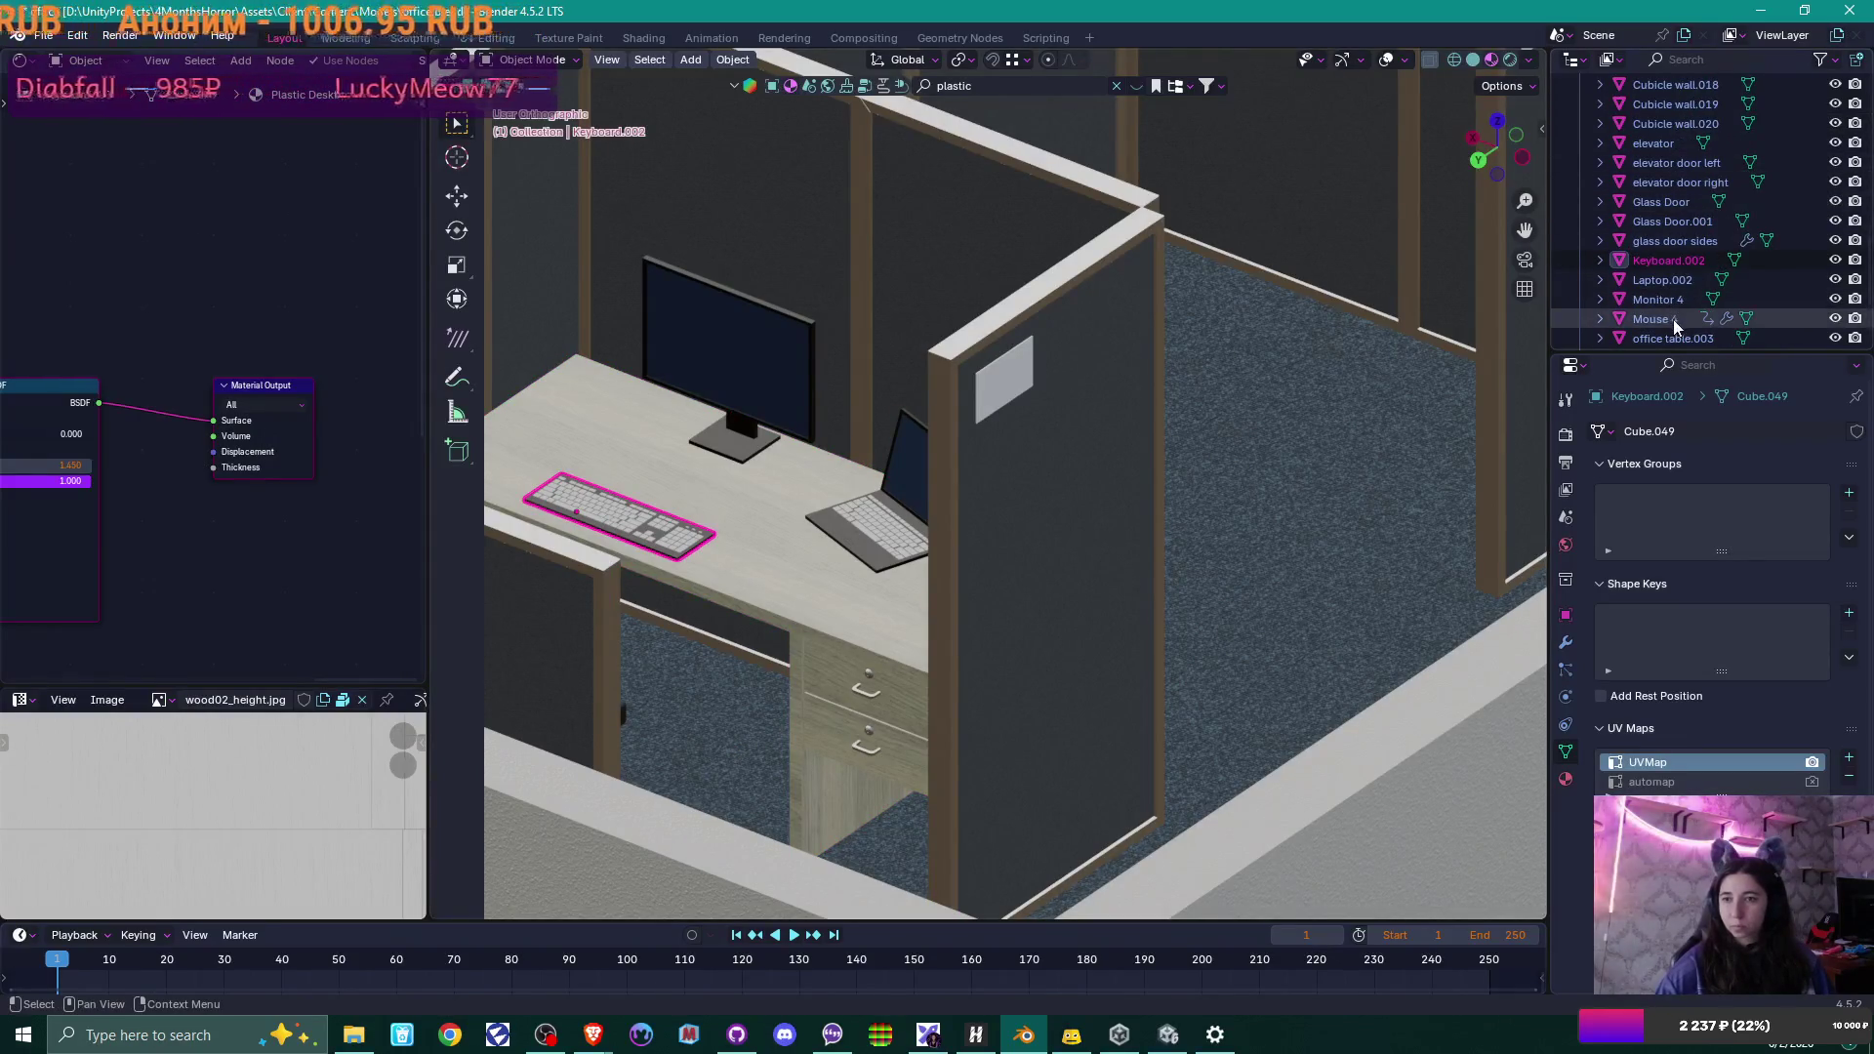
left_click(1672, 320)
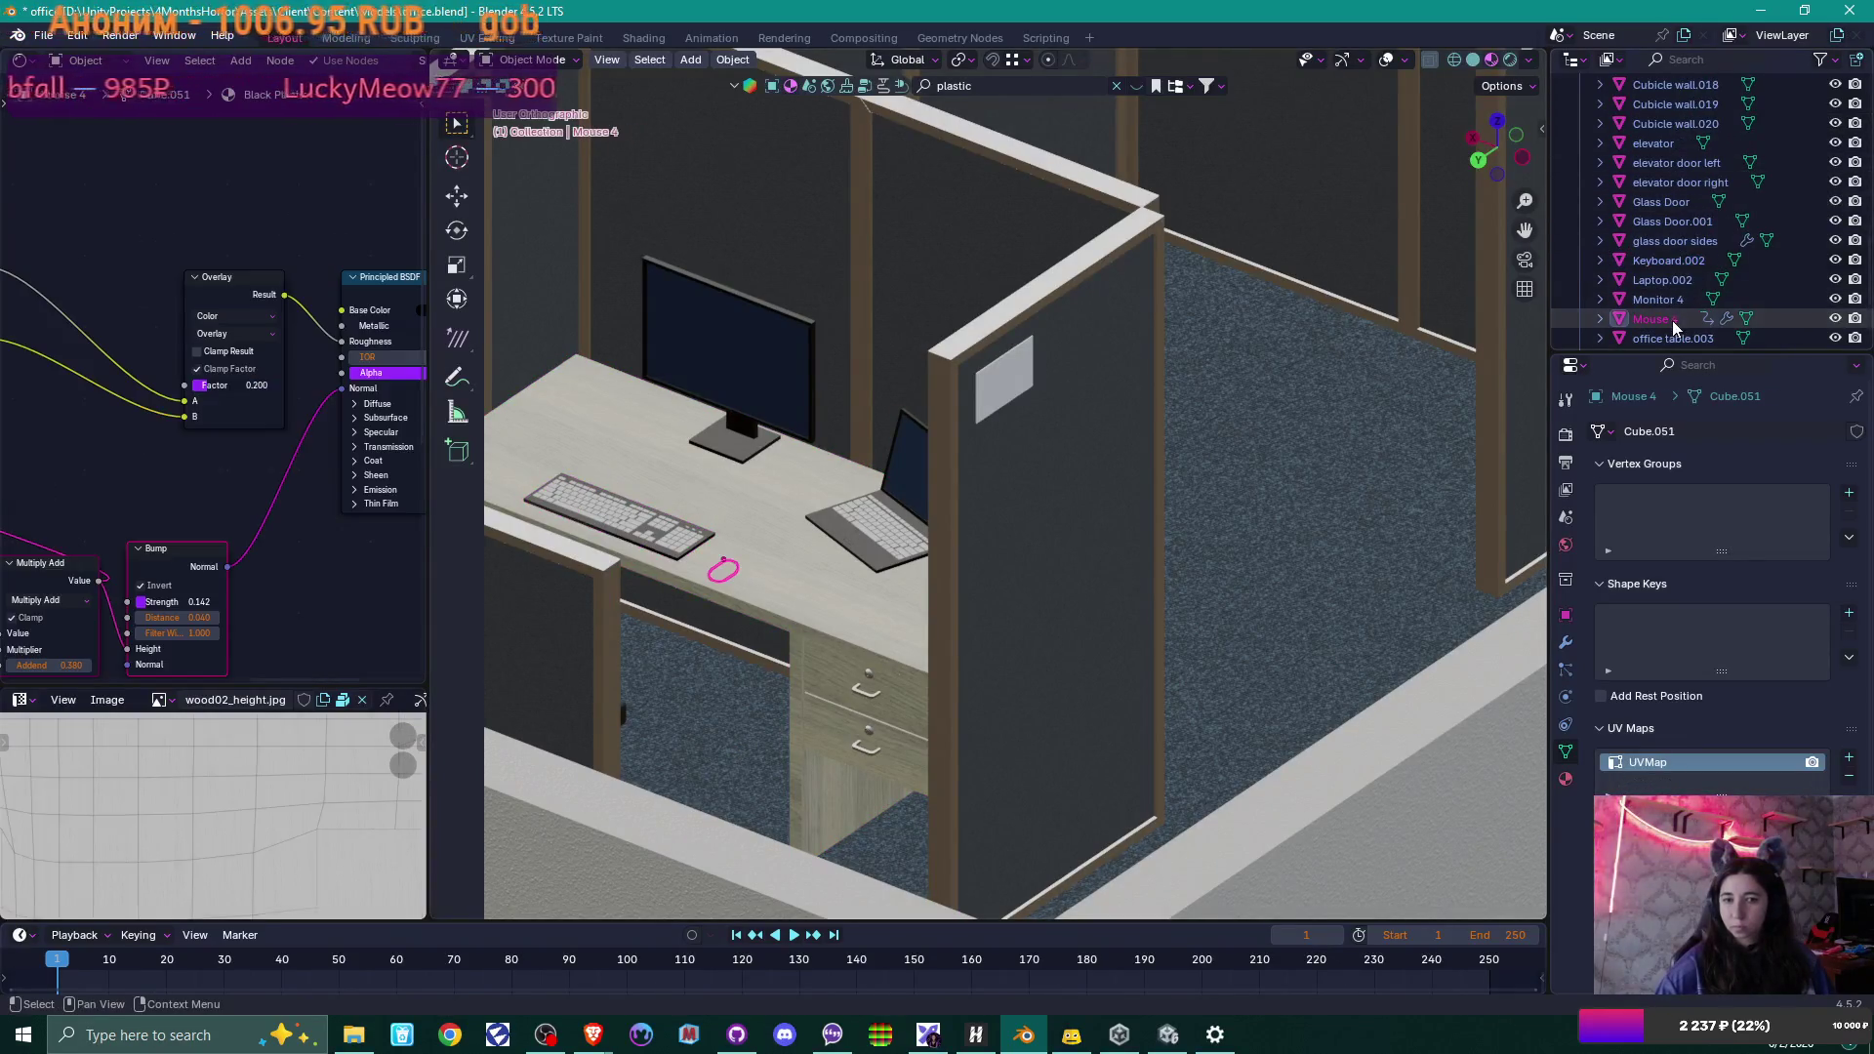
key("g")
key("z")
left_click(741, 568)
scroll(741, 566, "up", 3)
scroll(741, 566, "up", 3)
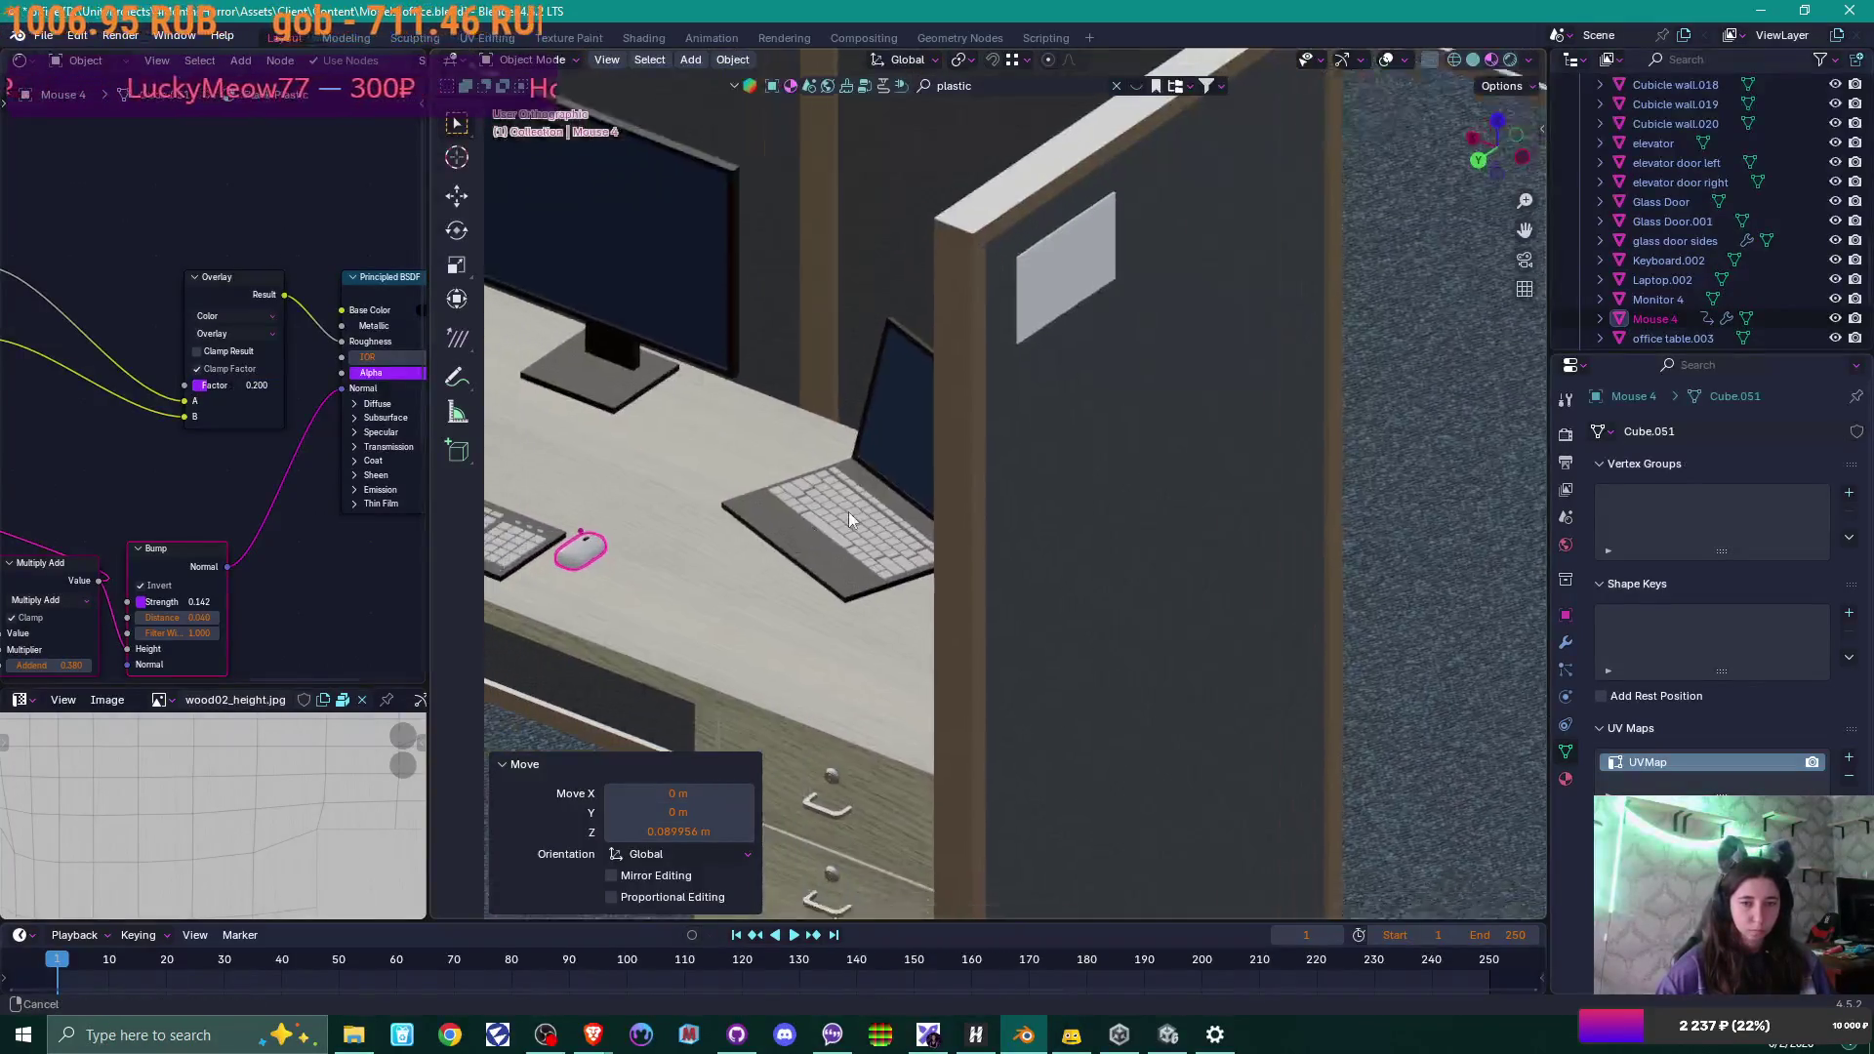
mouse_move(847, 511)
middle_mouse_down("shift")
mouse_move(982, 429)
mouse_move(822, 419)
middle_mouse_up("shift")
Enter Edit Mode on the mouse and select an edge loop across it.
key("Tab")
scroll(818, 432, "up", 2)
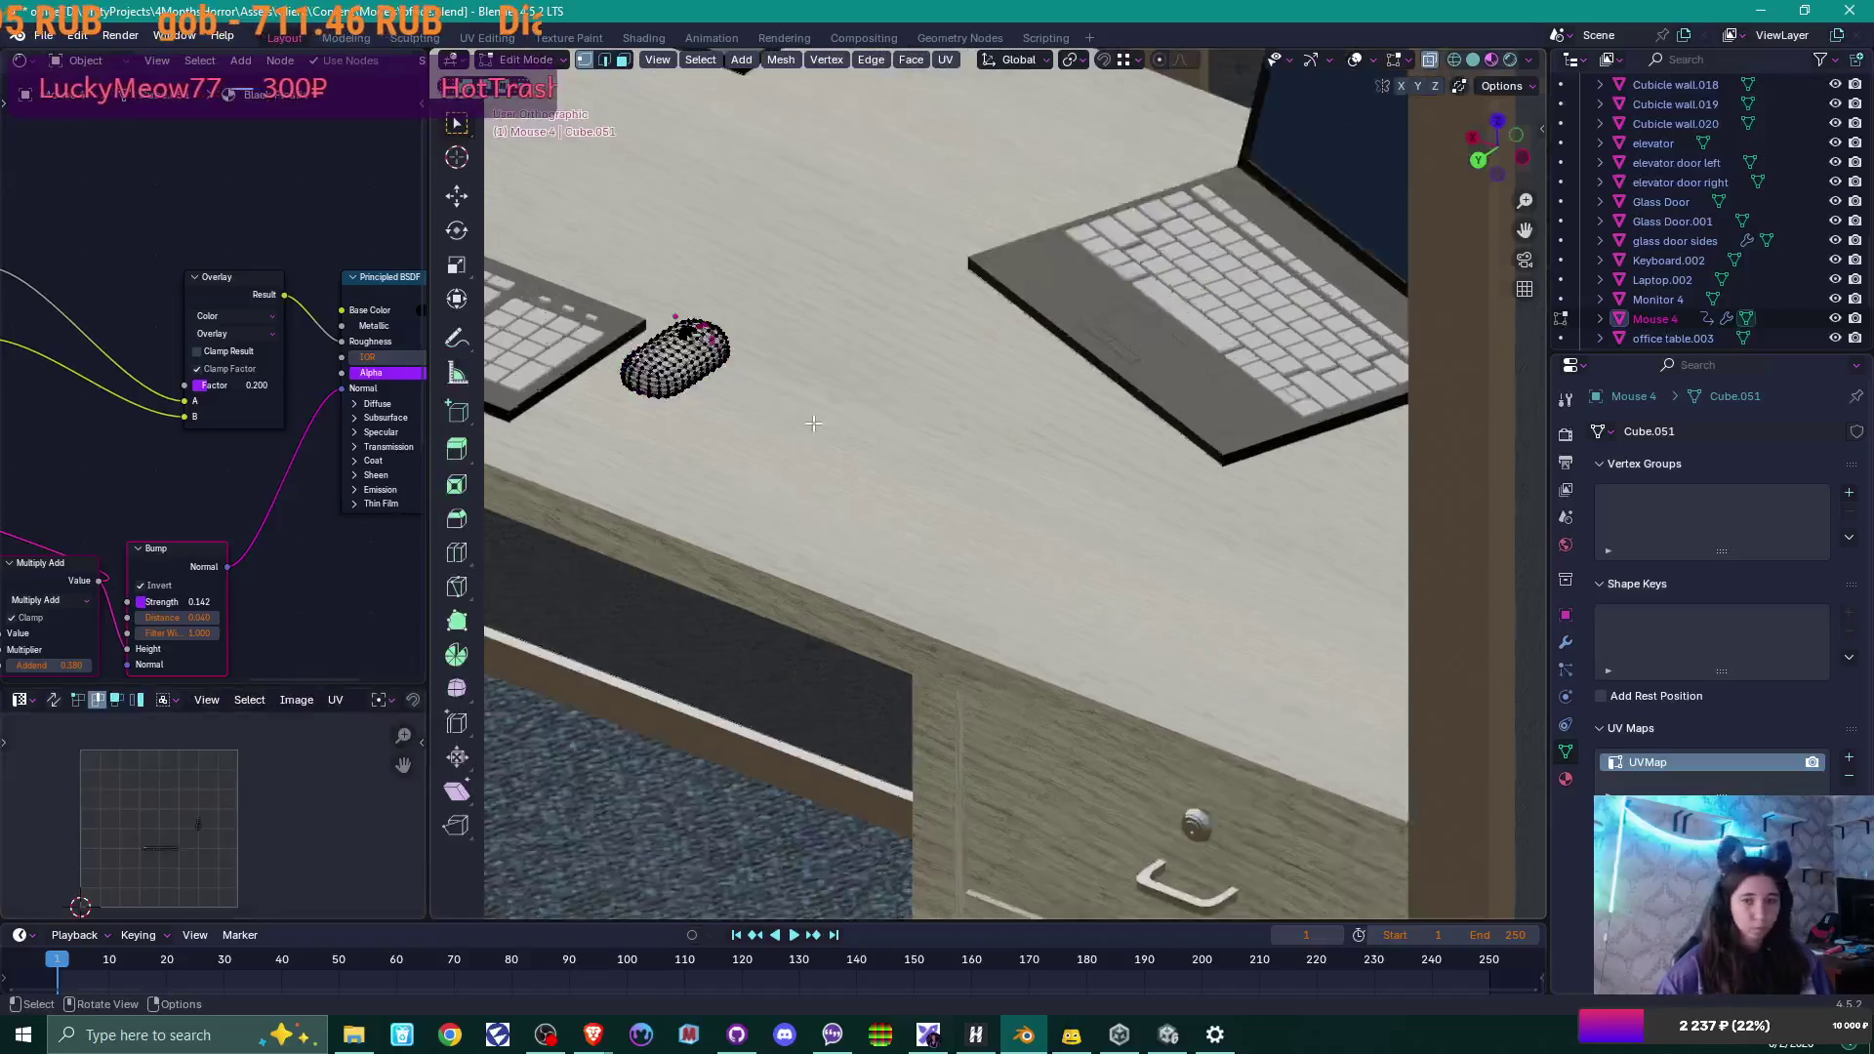
middle_click_drag(671, 390, 995, 447, "shift")
scroll(964, 441, "up", 3)
left_click(996, 447, "alt")
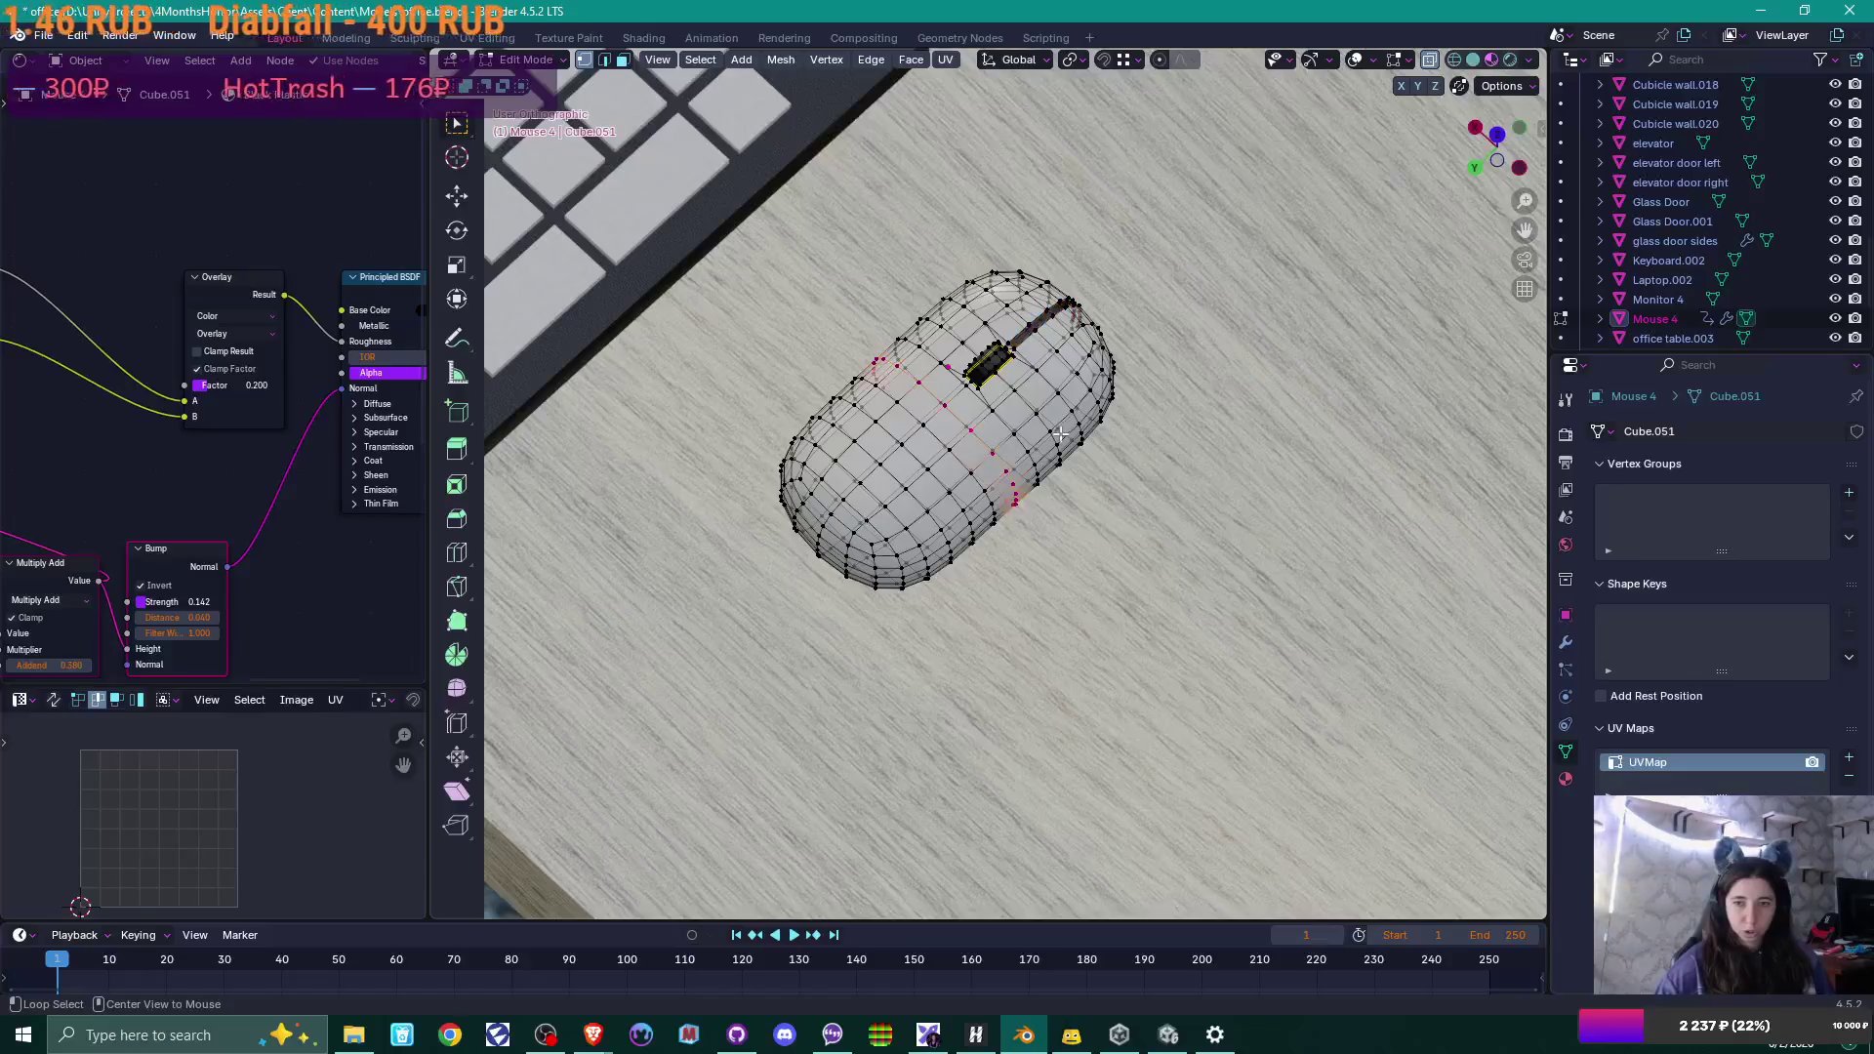
Edge slide the loop fully to the mouse's opposite side at factor -1.000.
key("g")
key("g")
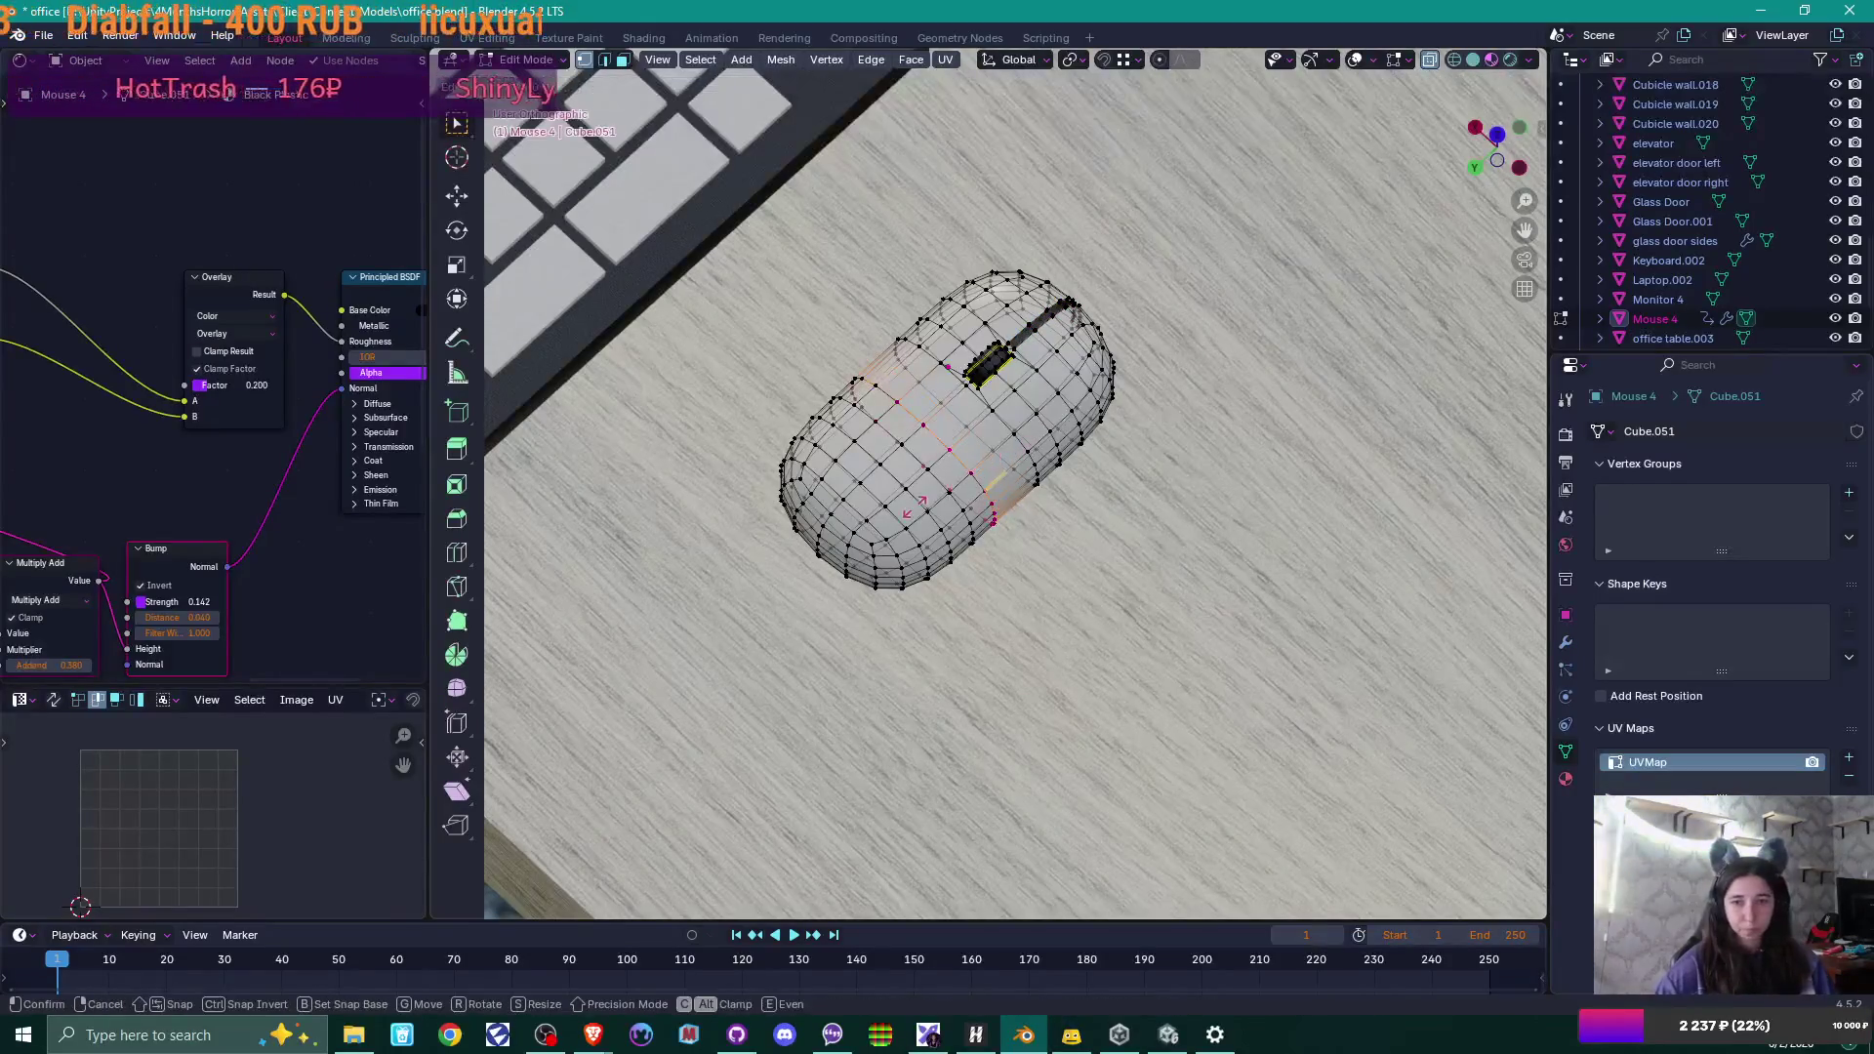
left_click(879, 507)
key("g")
key("g")
left_click(988, 413)
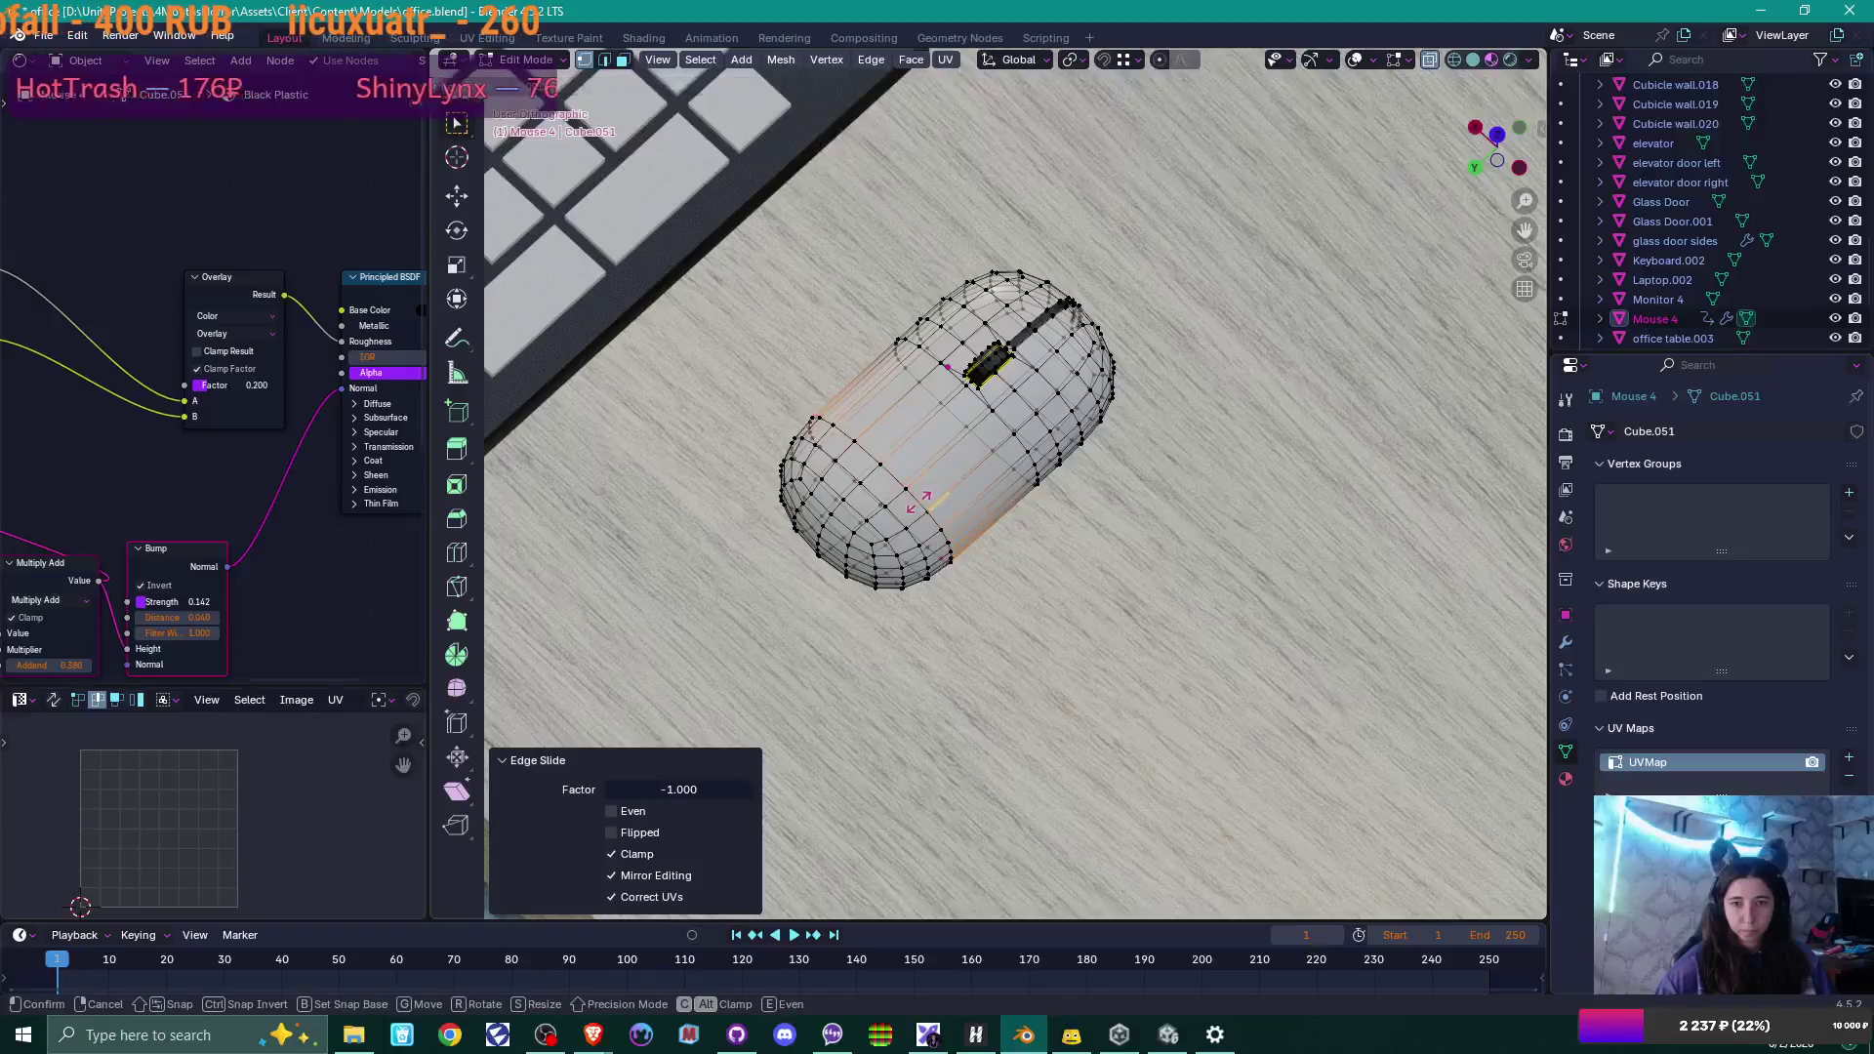
scroll(1061, 480, "up", 4)
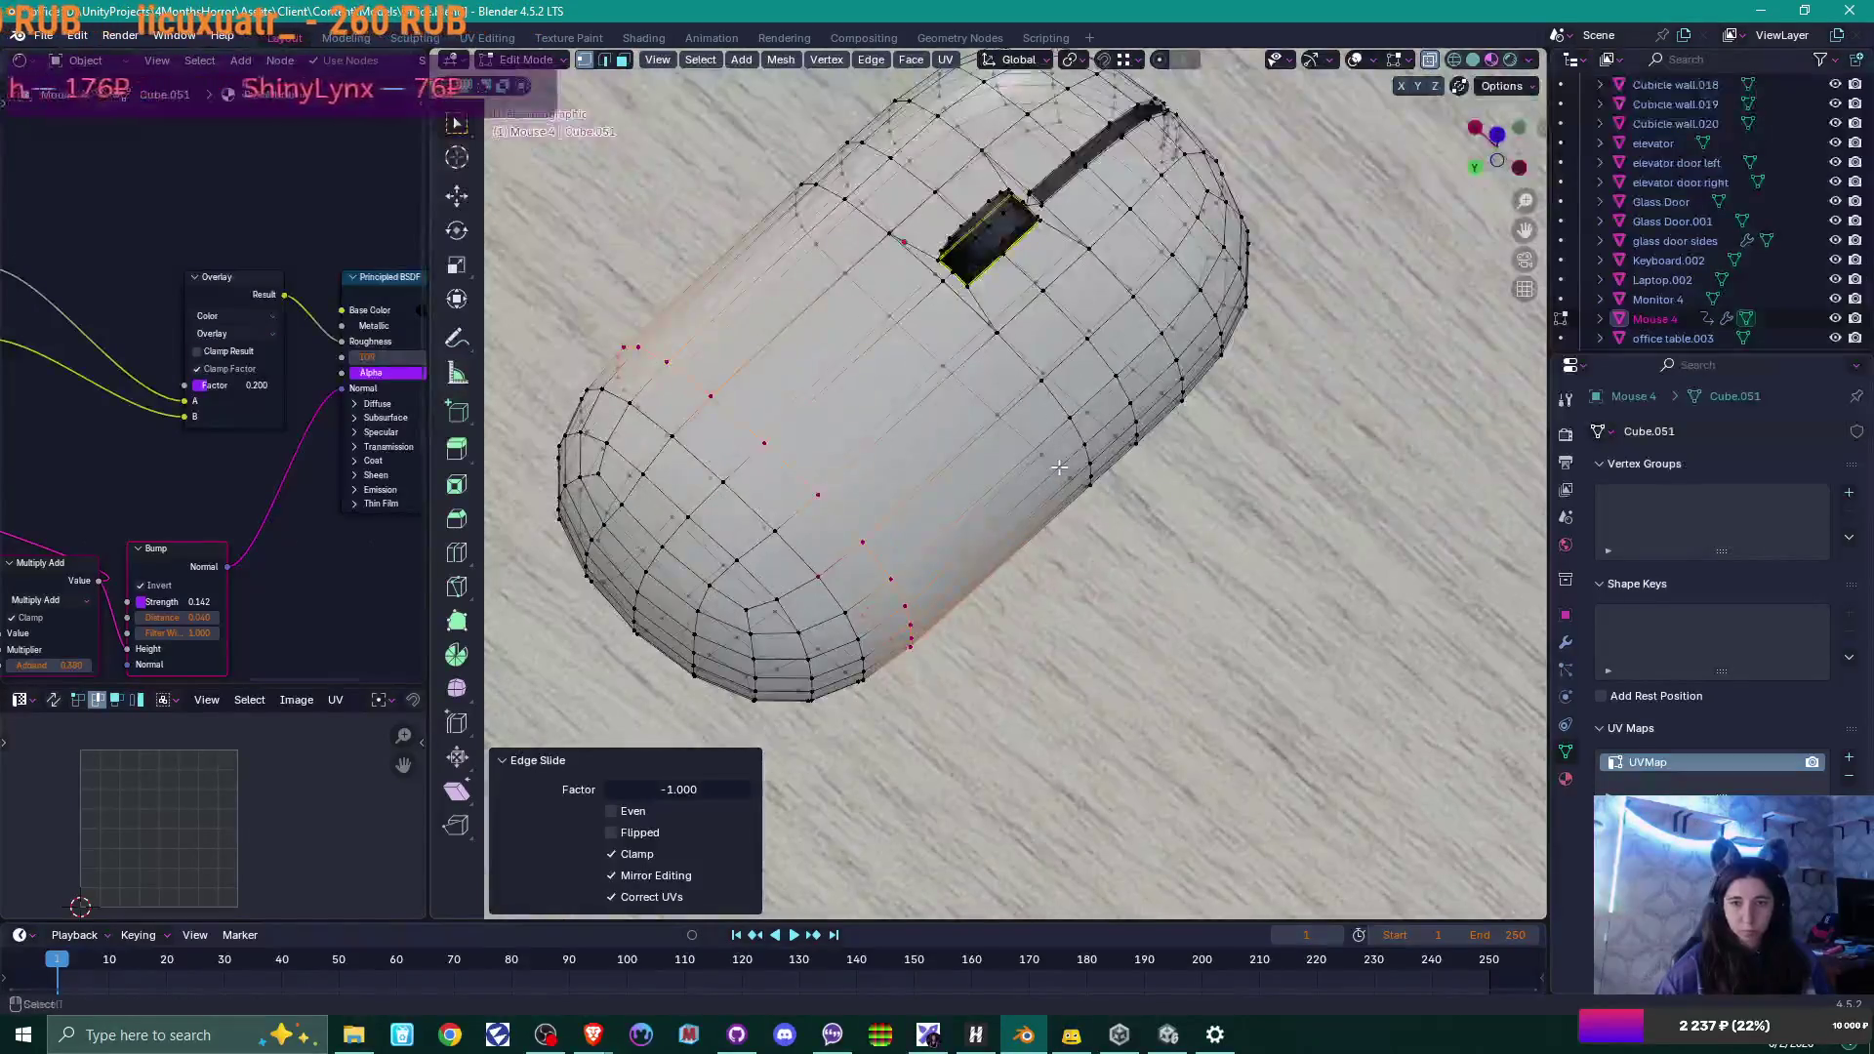
mouse_move(1059, 488)
middle_mouse_down()
mouse_move(1045, 563)
mouse_move(1034, 518)
mouse_move(1031, 552)
mouse_move(1165, 524)
mouse_move(867, 587)
middle_mouse_up()
left_click(981, 552)
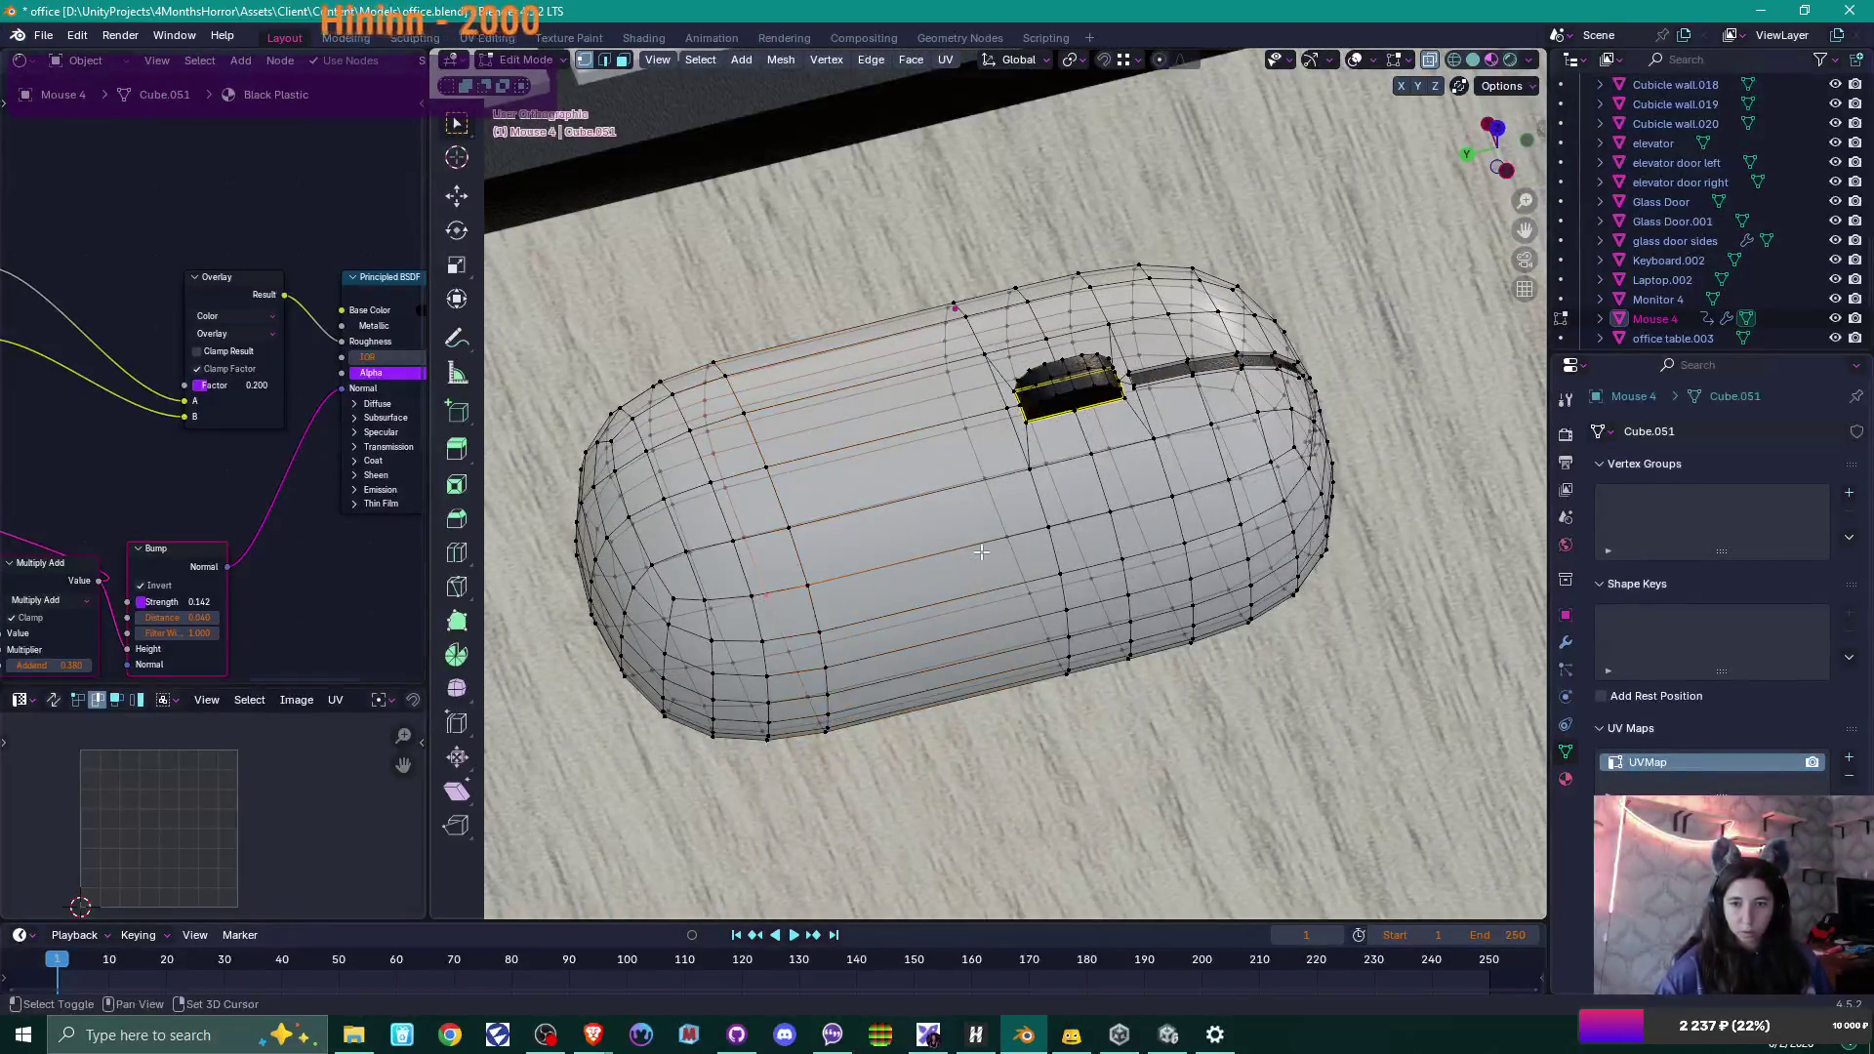
key("ctrl+Tab")
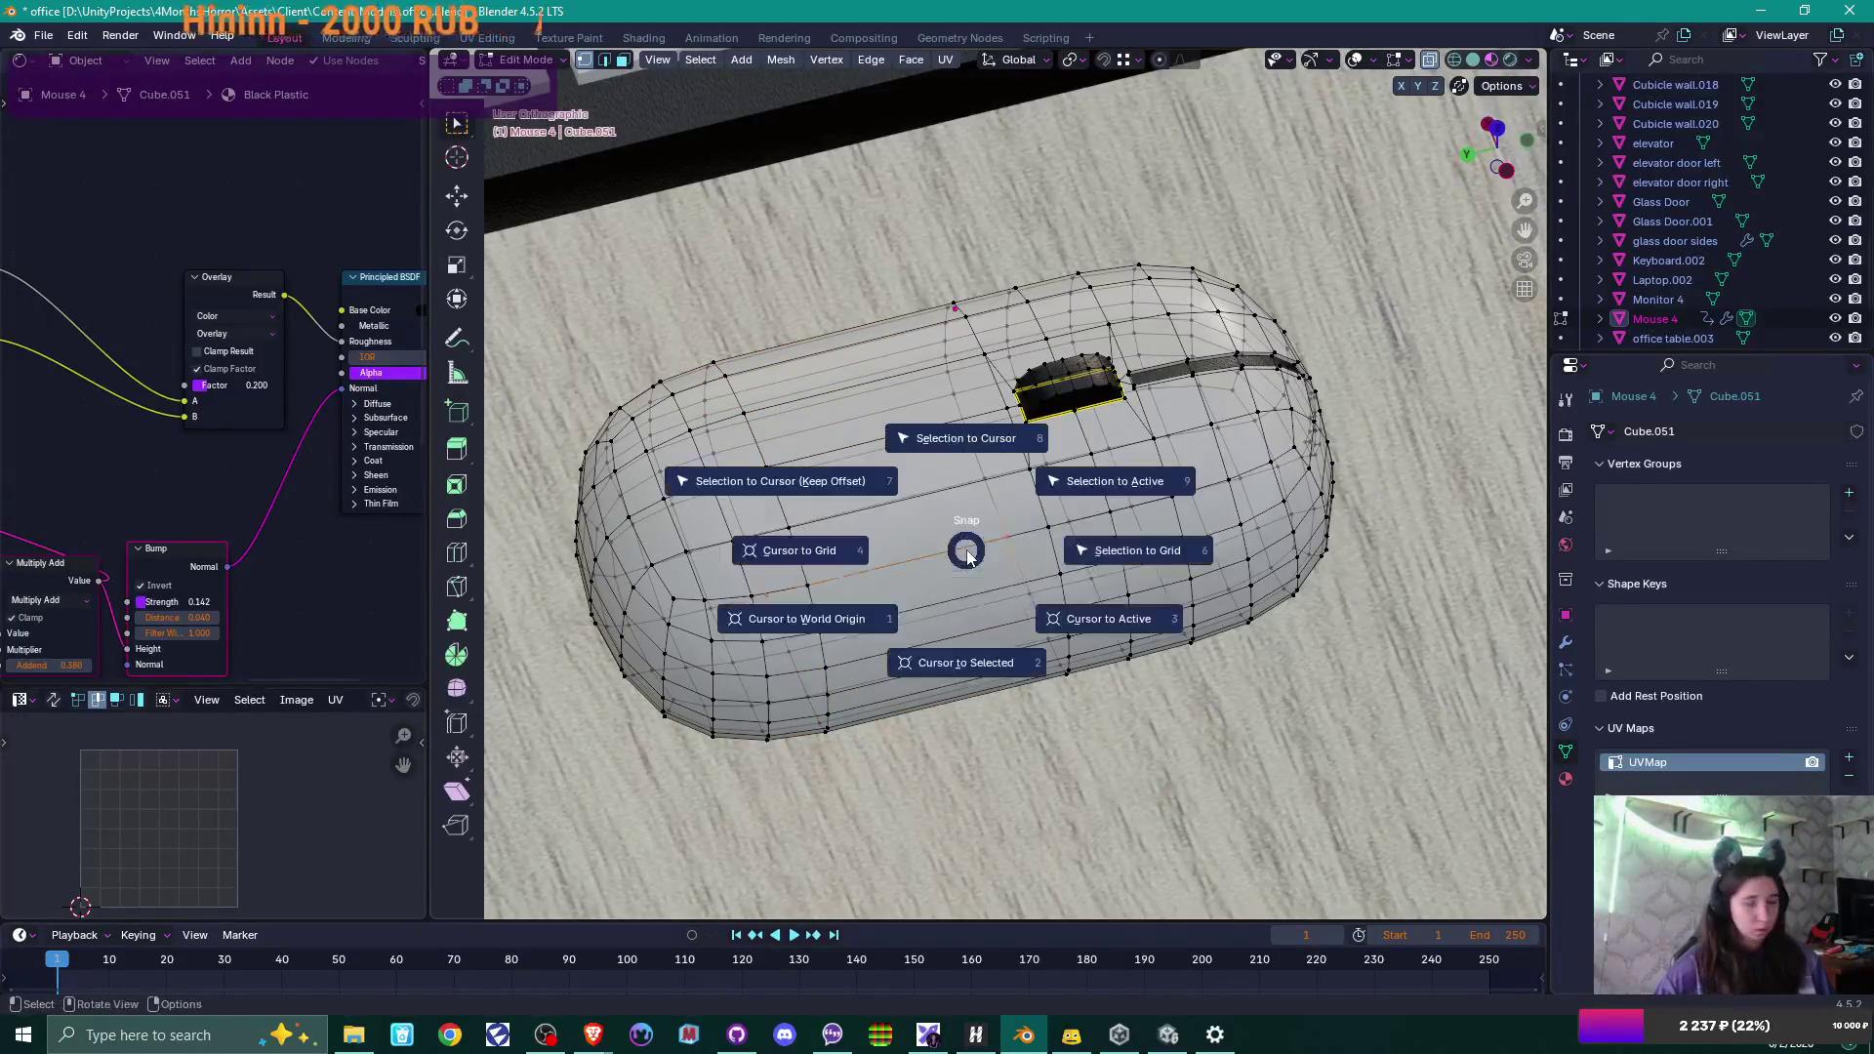
Place the 3D cursor and set Mouse 4's origin to it.
left_click(963, 654)
right_click(959, 498)
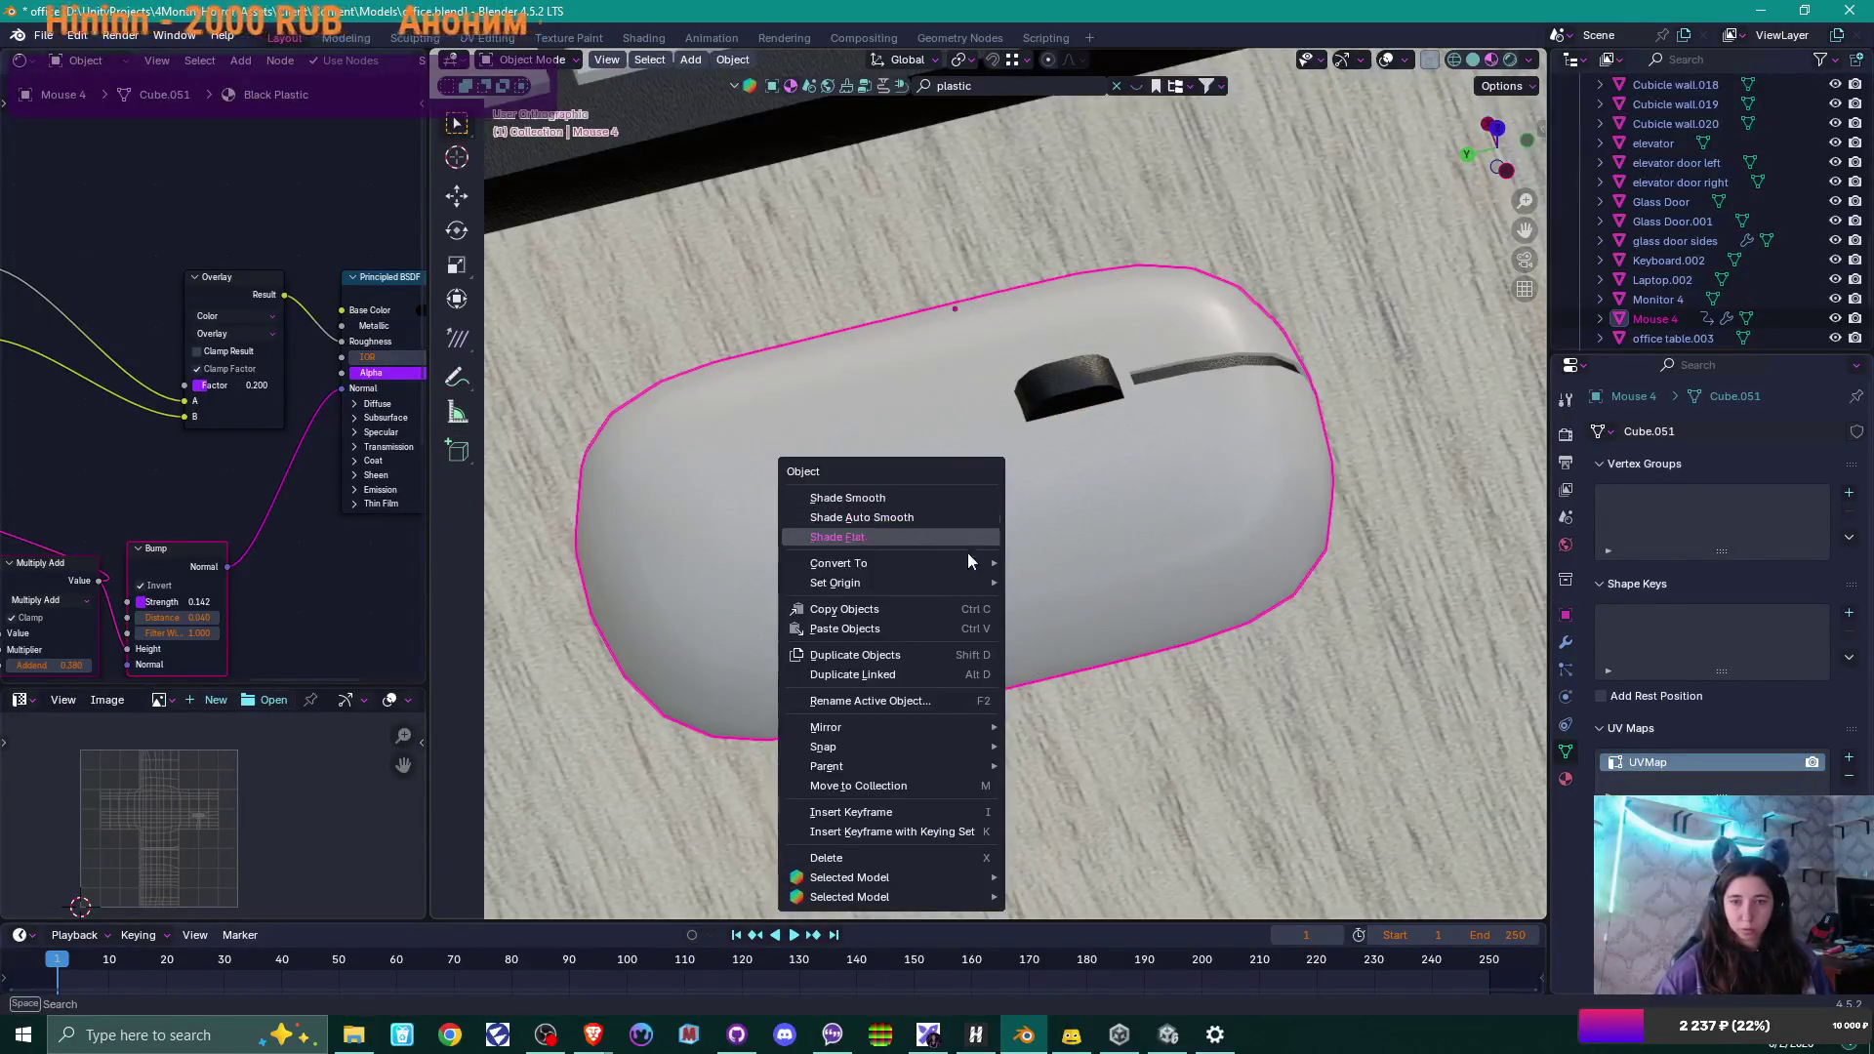
mouse_move(975, 583)
left_click(1095, 631)
Lower the mouse about 0.040 m along Z onto the desk and save office.blend.
scroll(1086, 554, "down", 5)
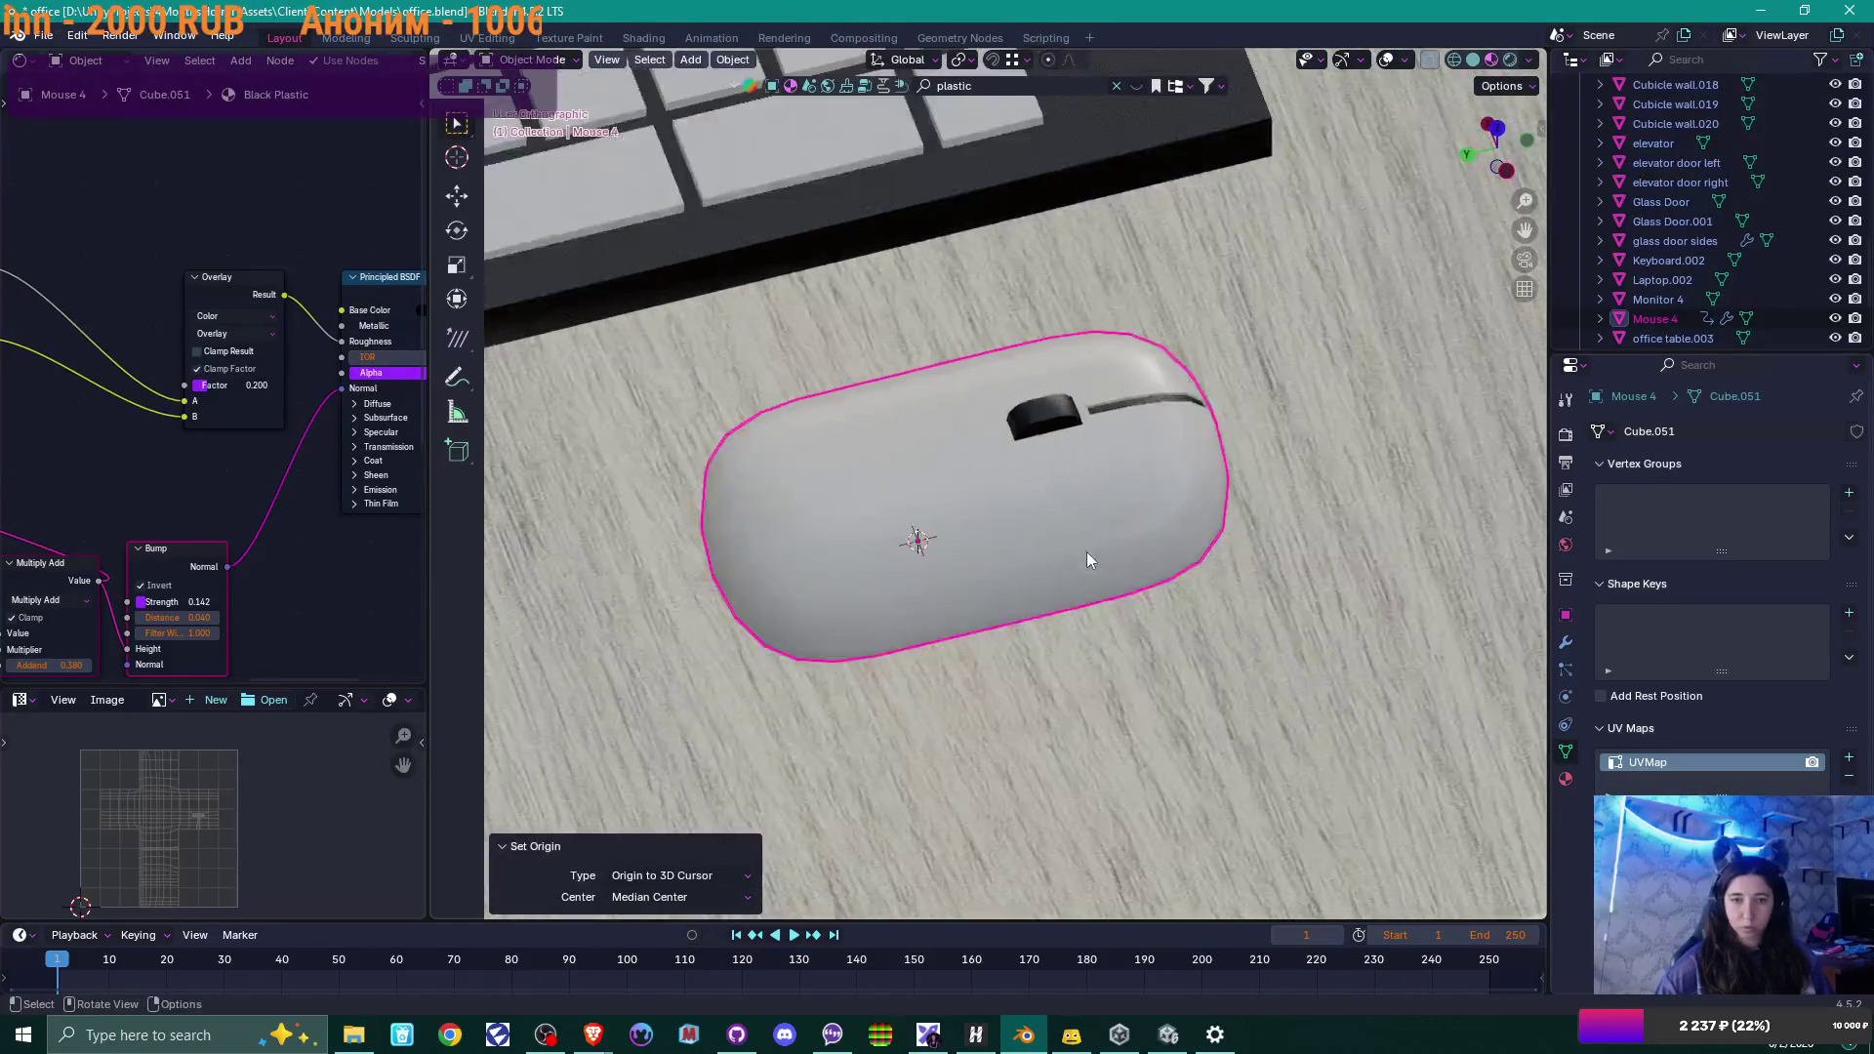
mouse_move(1034, 564)
middle_mouse_down()
mouse_move(1158, 525)
mouse_move(1015, 576)
middle_mouse_up()
scroll(1015, 584, "down", 3)
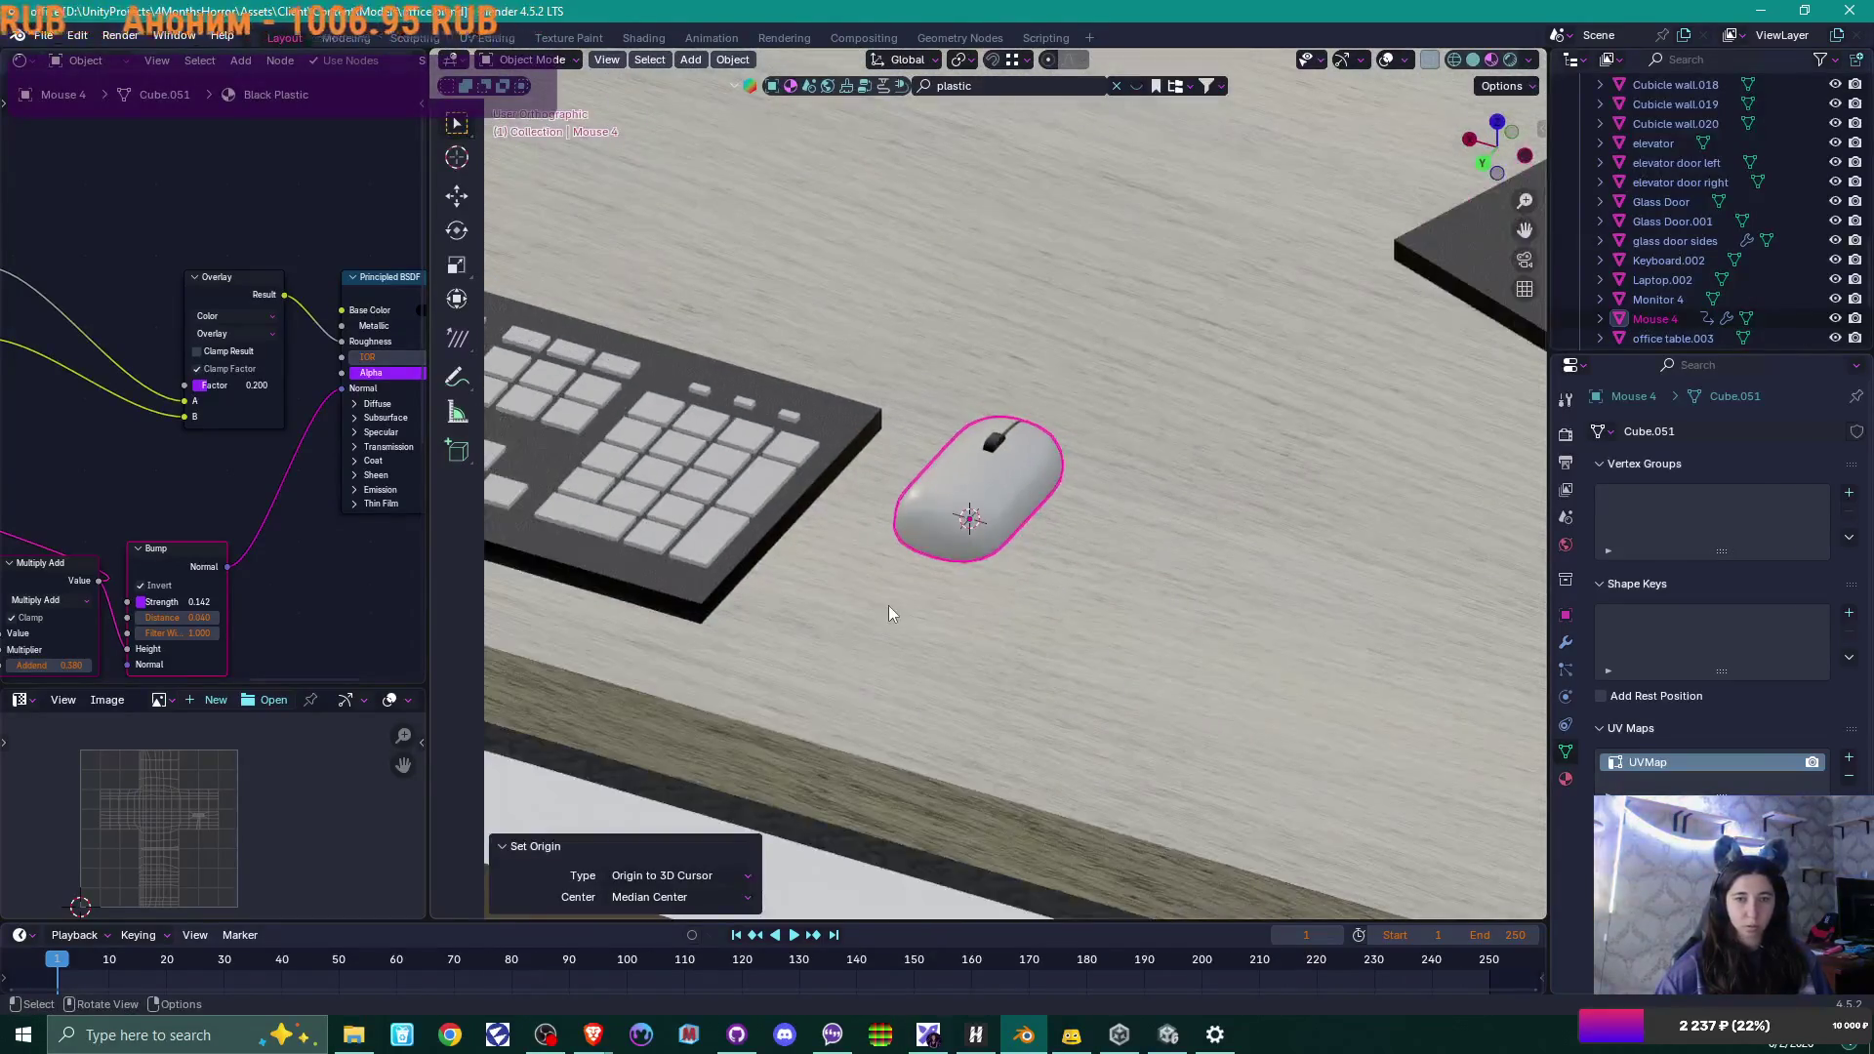
key("g")
key("z")
left_click(885, 445)
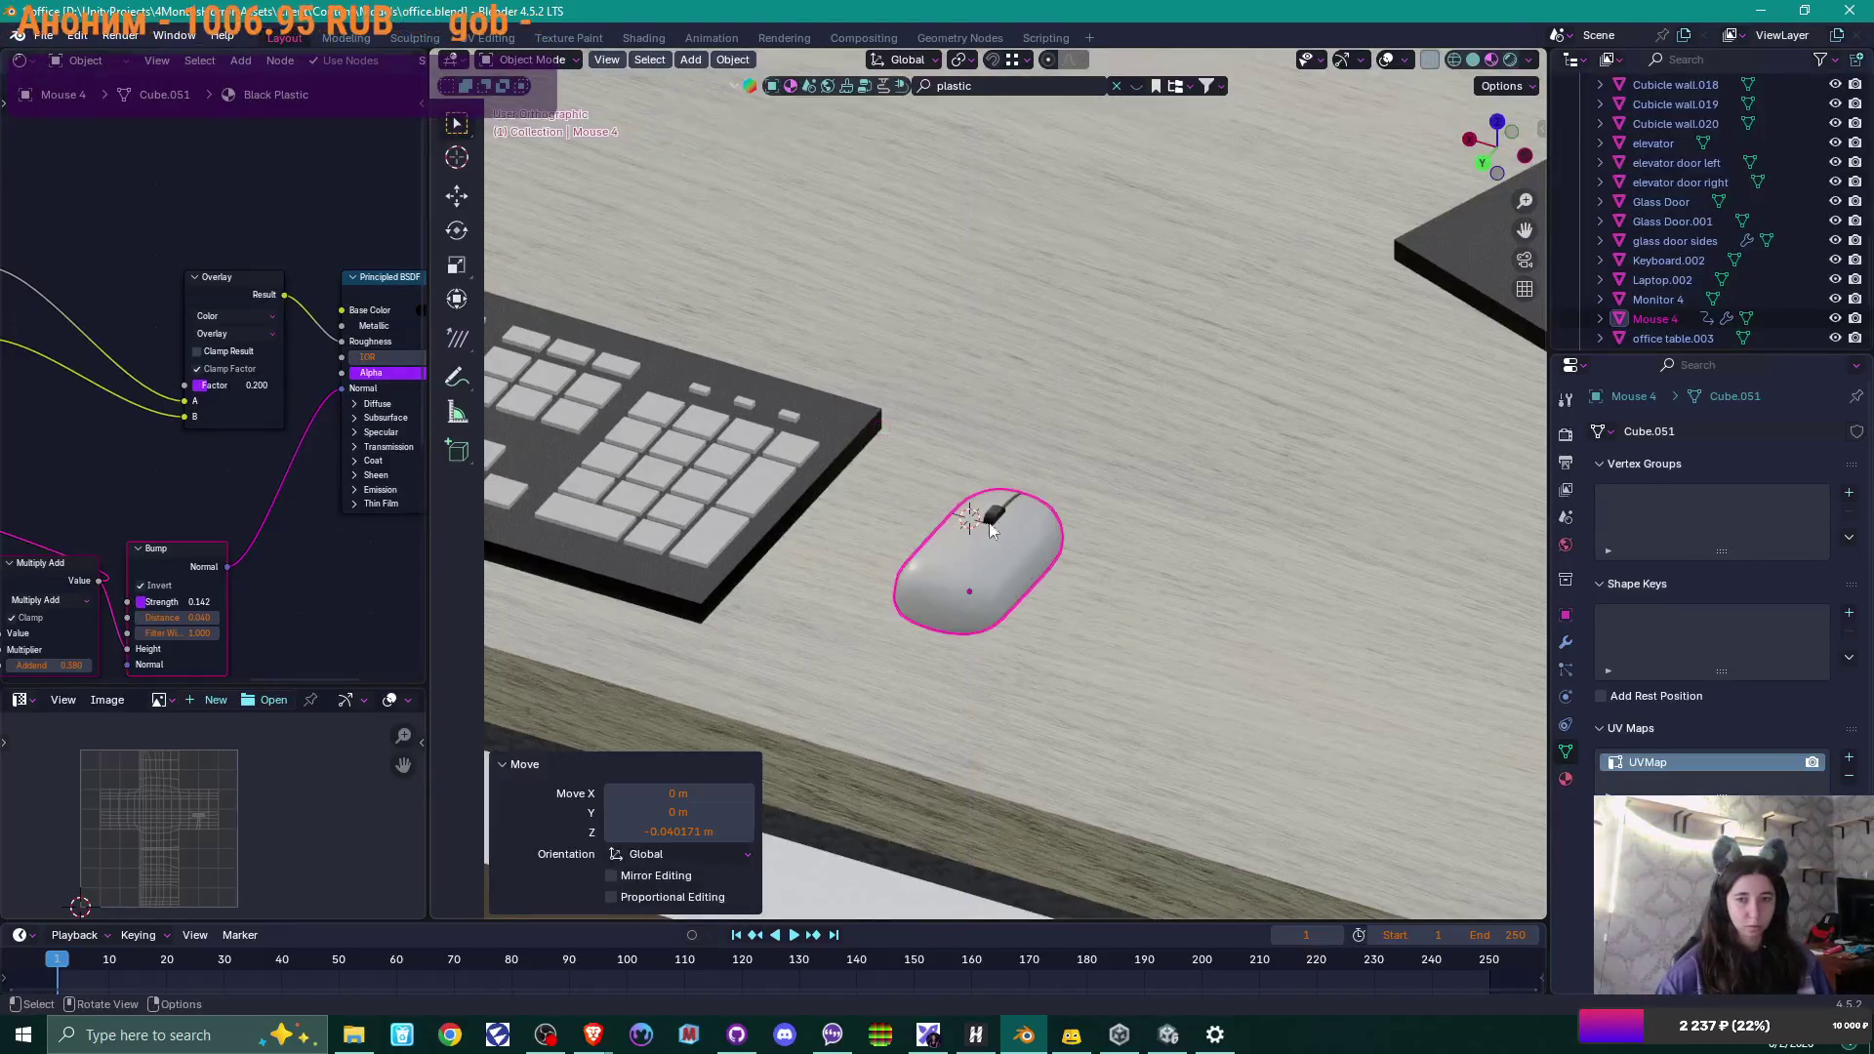
key("ctrl+s")
scroll(1050, 546, "down", 5)
scroll(1079, 523, "down", 5)
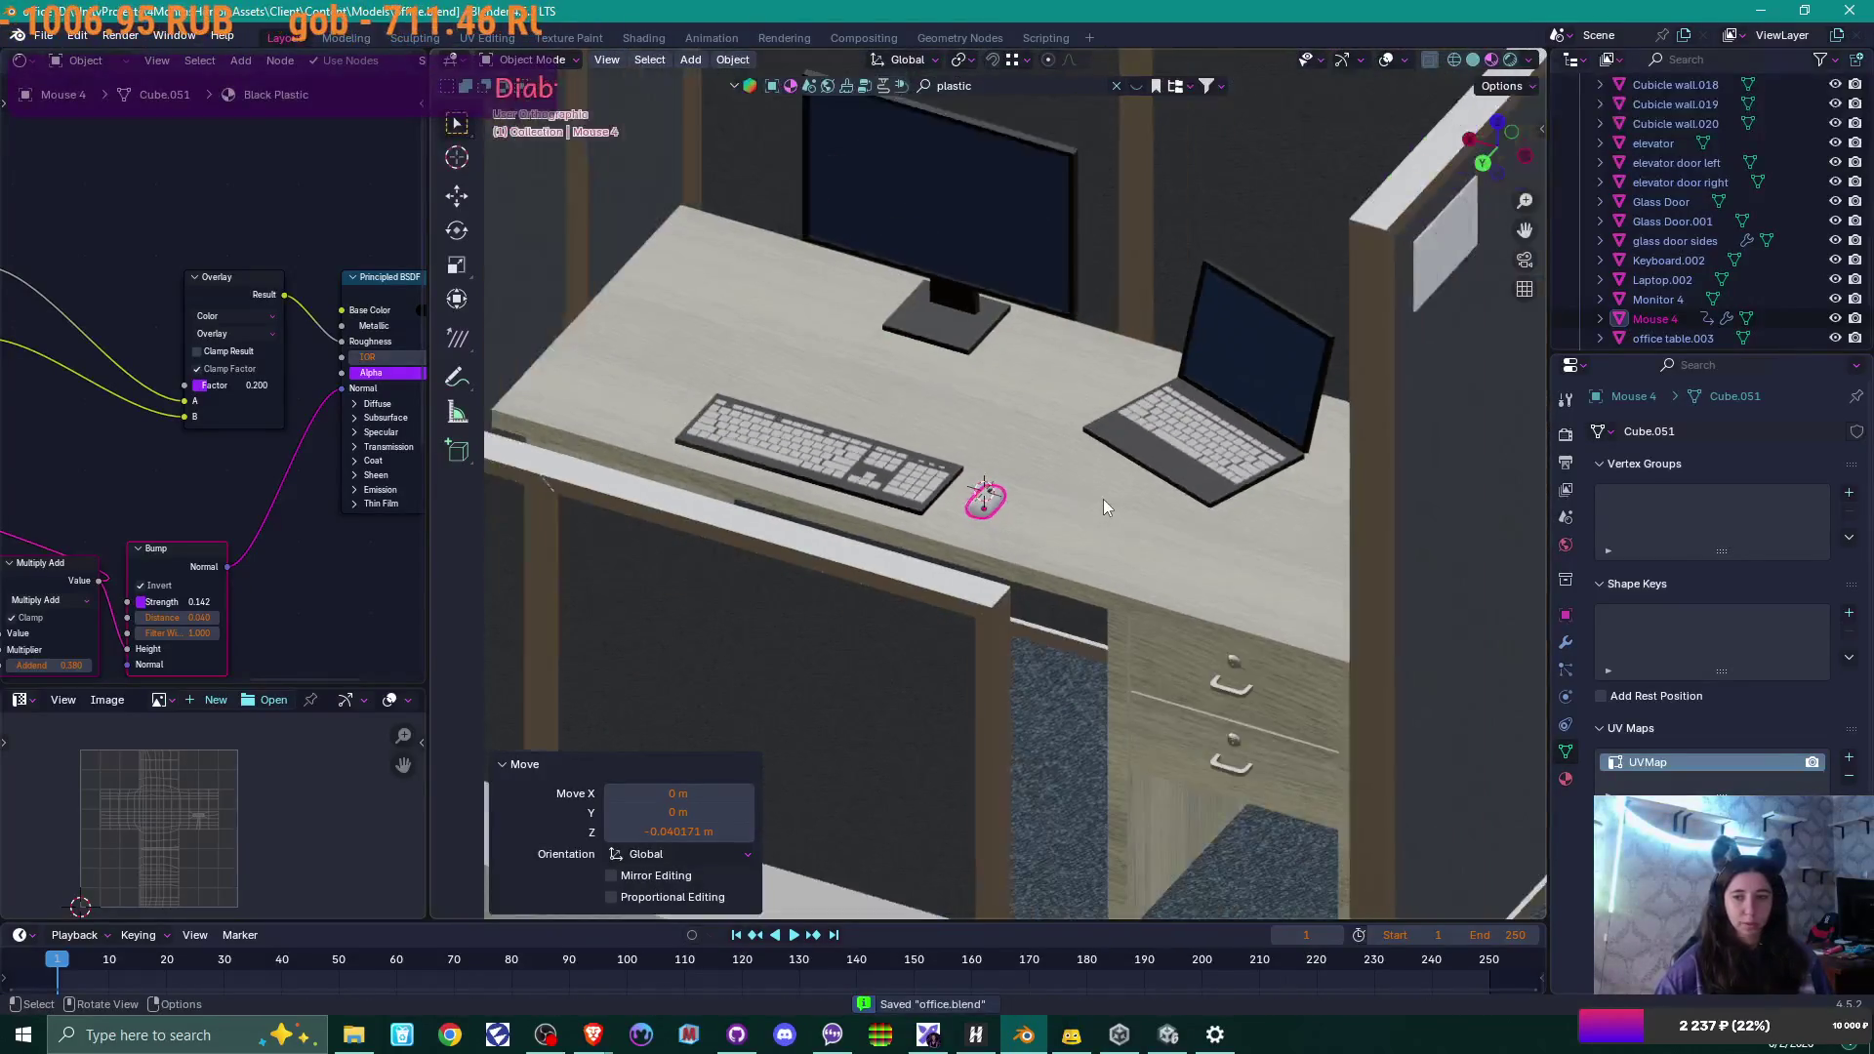
mouse_move(1099, 512)
middle_mouse_down()
mouse_move(1177, 578)
mouse_move(1156, 578)
middle_mouse_up()
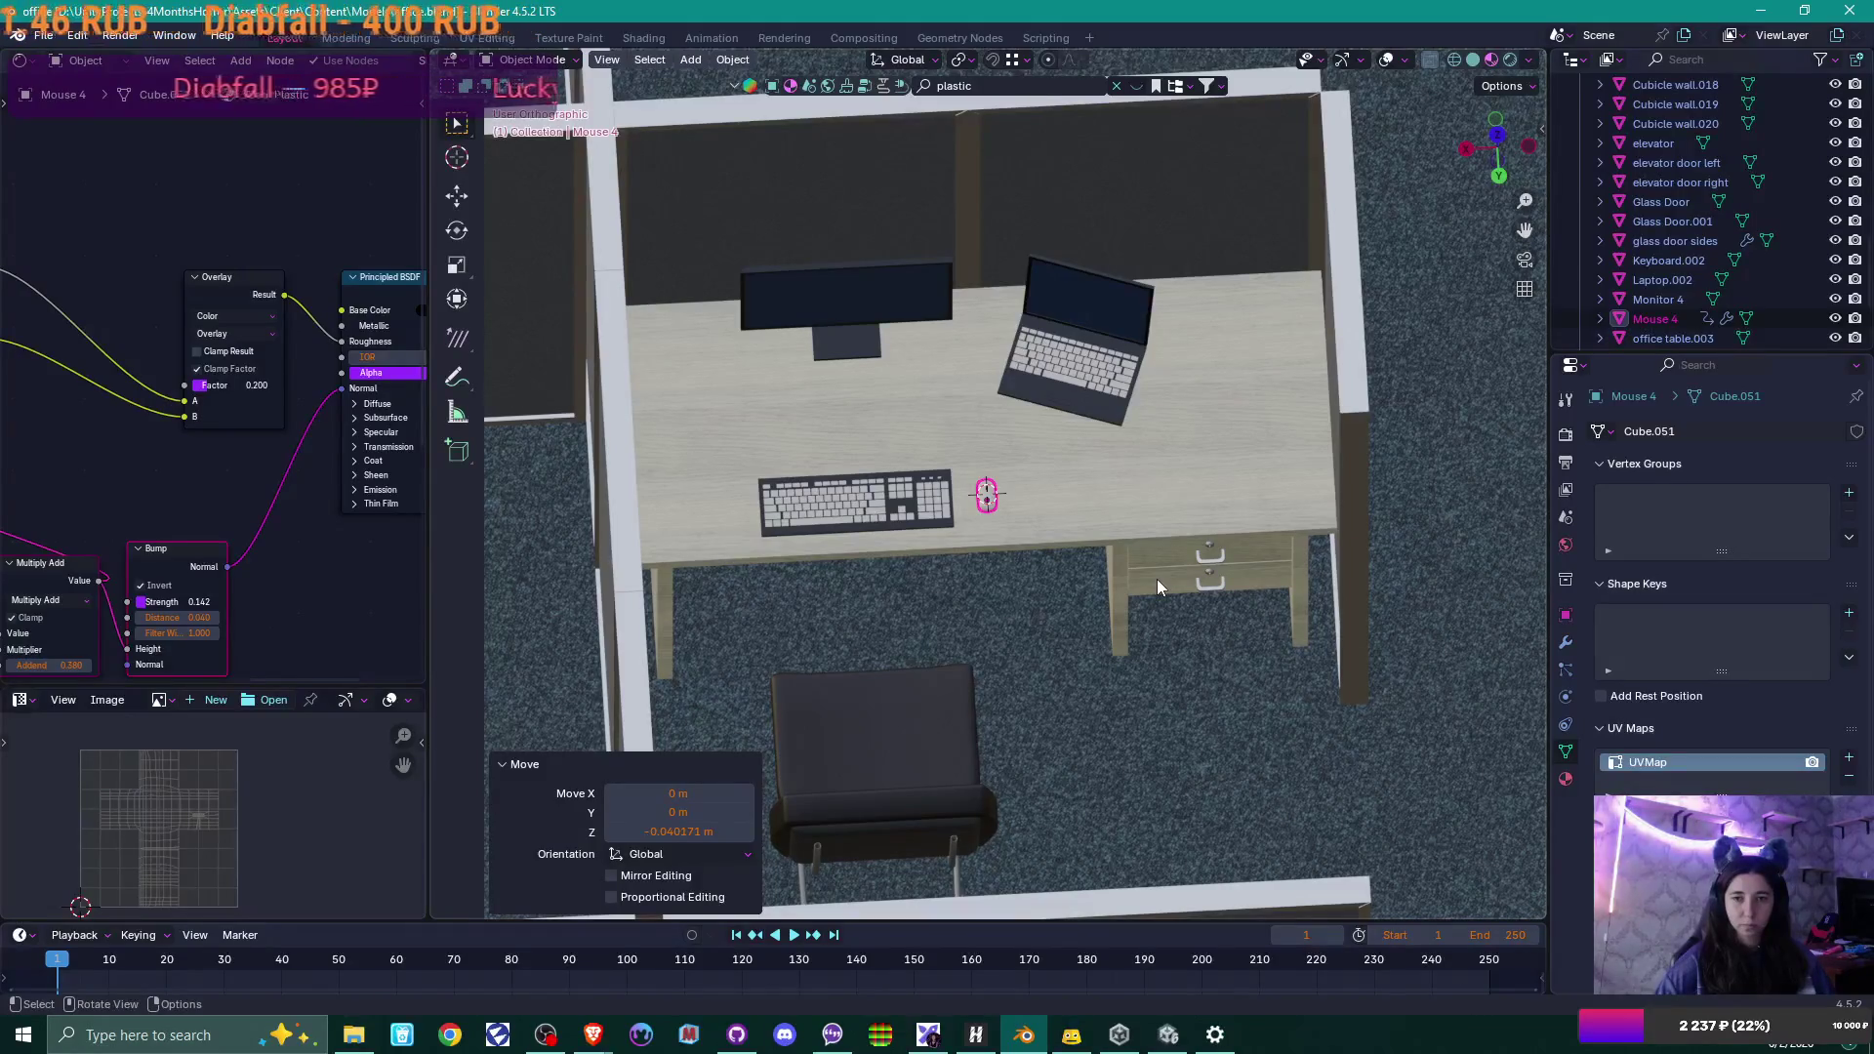
mouse_move(1281, 562)
middle_mouse_down()
mouse_move(1122, 554)
mouse_move(1140, 535)
mouse_move(1122, 522)
middle_mouse_up()
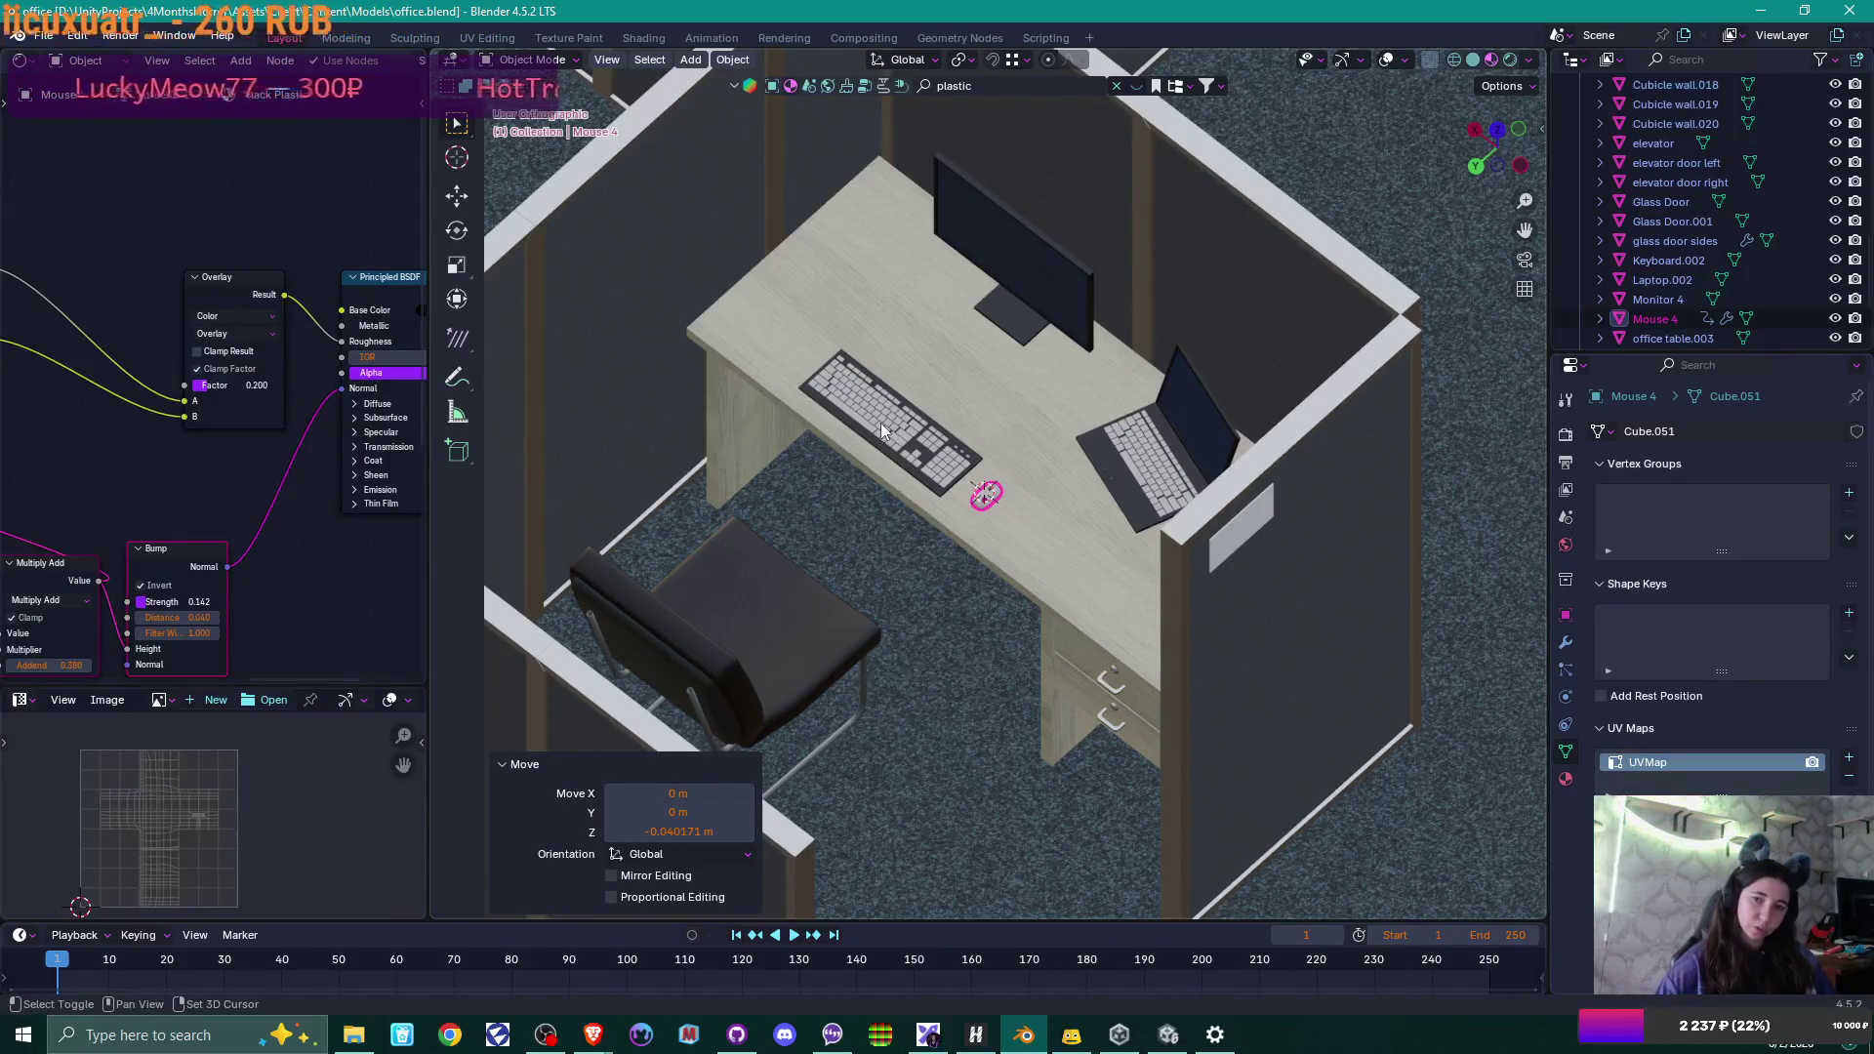
Add the keyboard, monitor, laptop and desk to the mouse selection.
left_click(884, 430, "shift")
left_click(1052, 267, "shift")
left_click(1147, 454, "shift")
left_click(1017, 477, "shift")
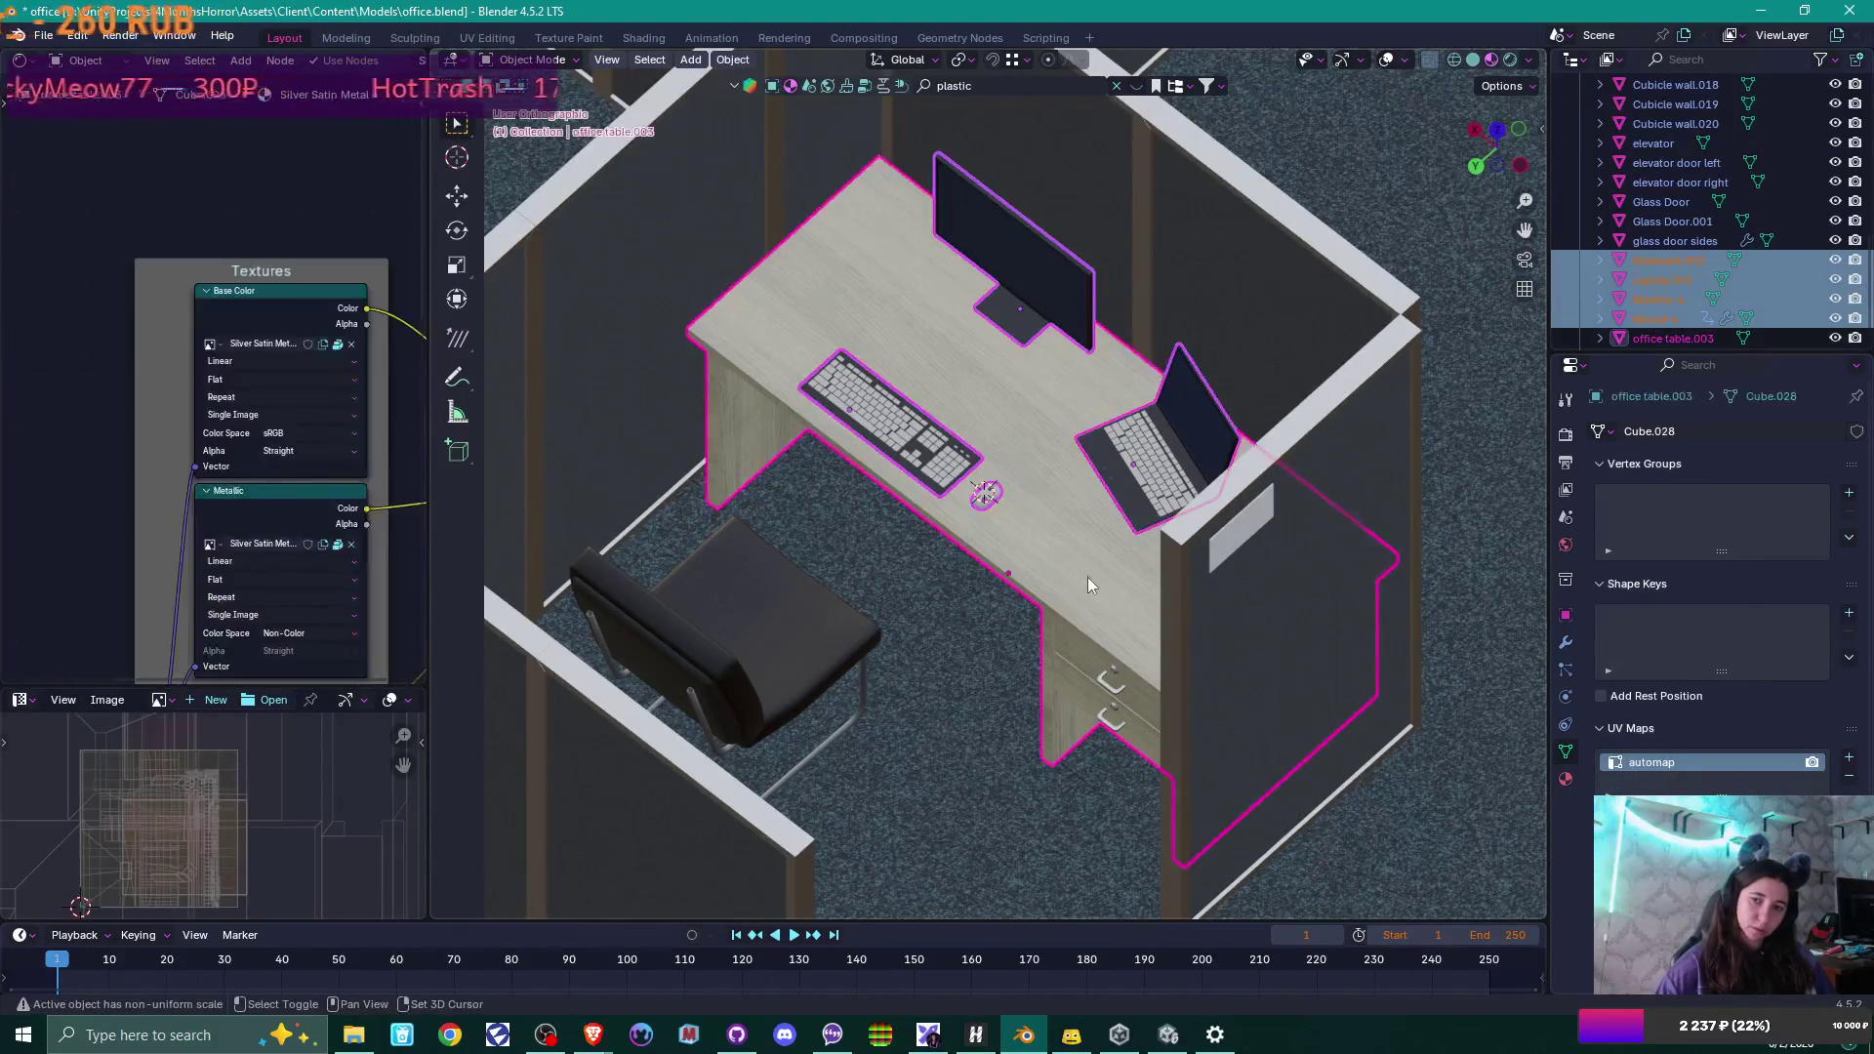
Export the selection as 'office table with work setup.fbx' in the Models folder.
left_click(45, 37)
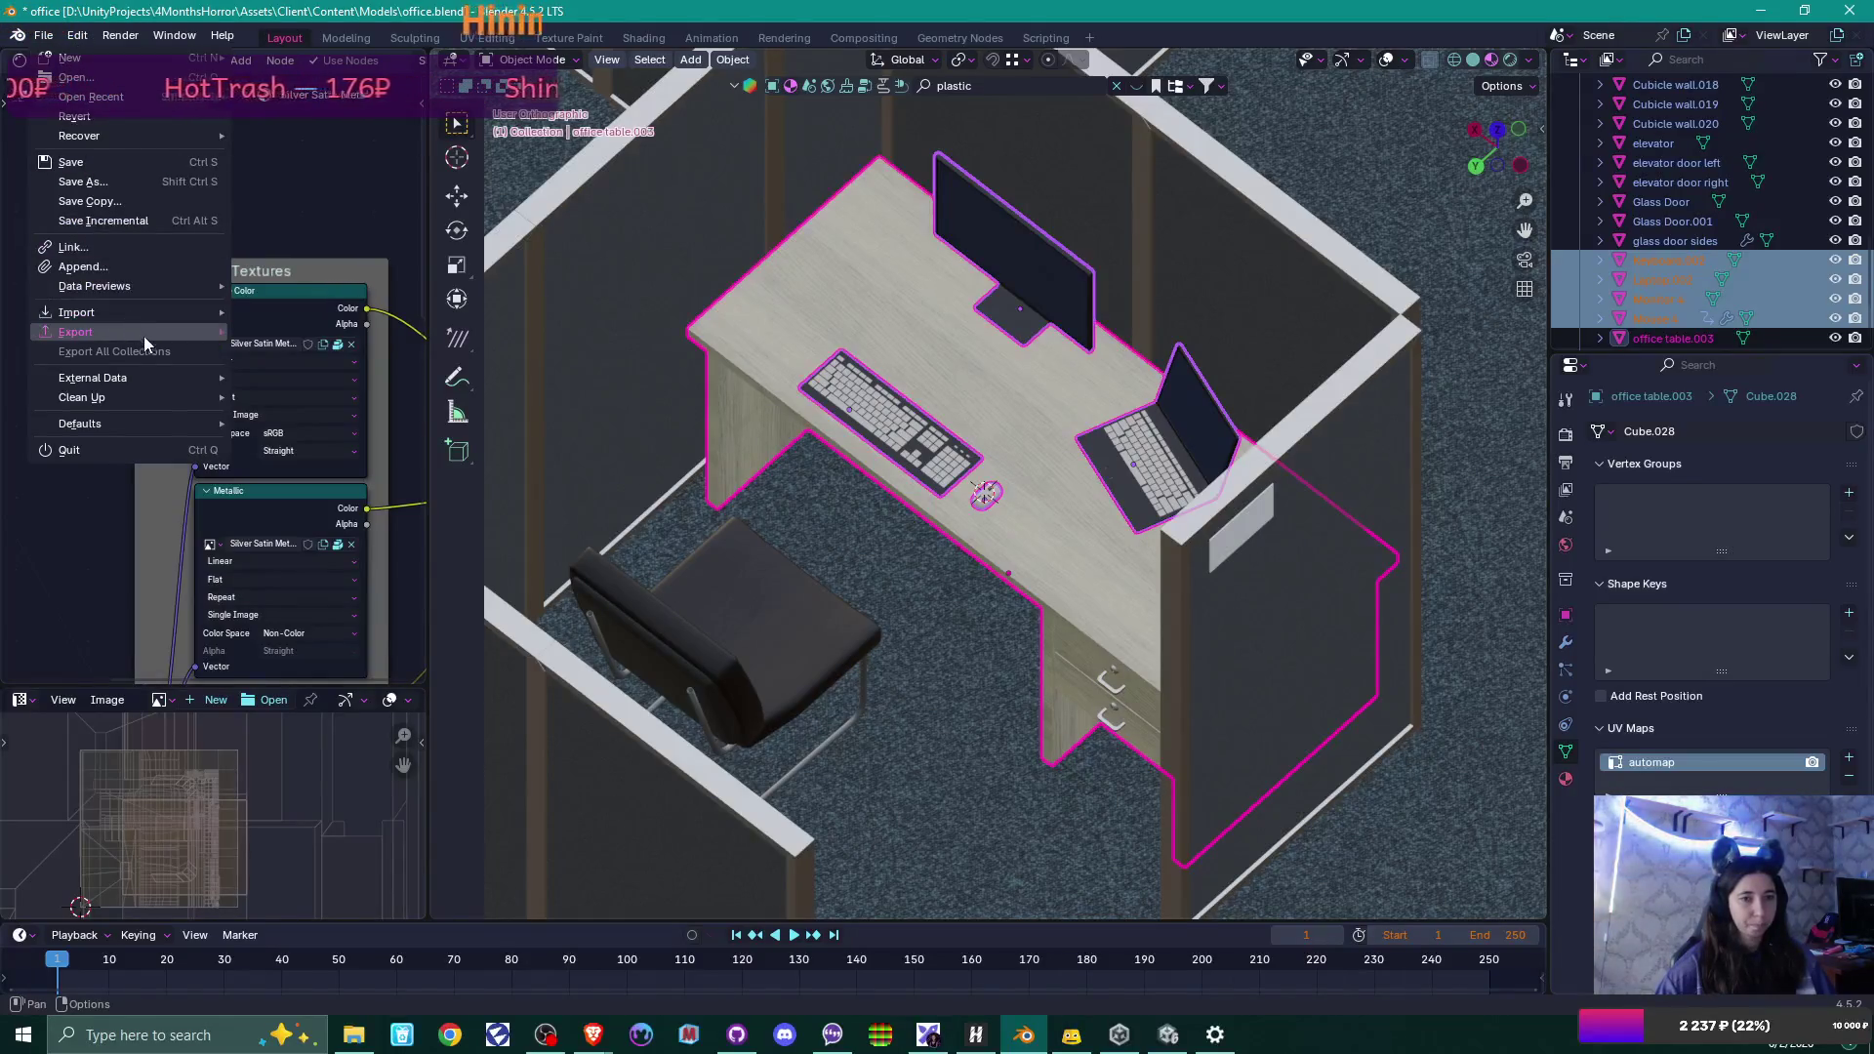
mouse_move(143, 336)
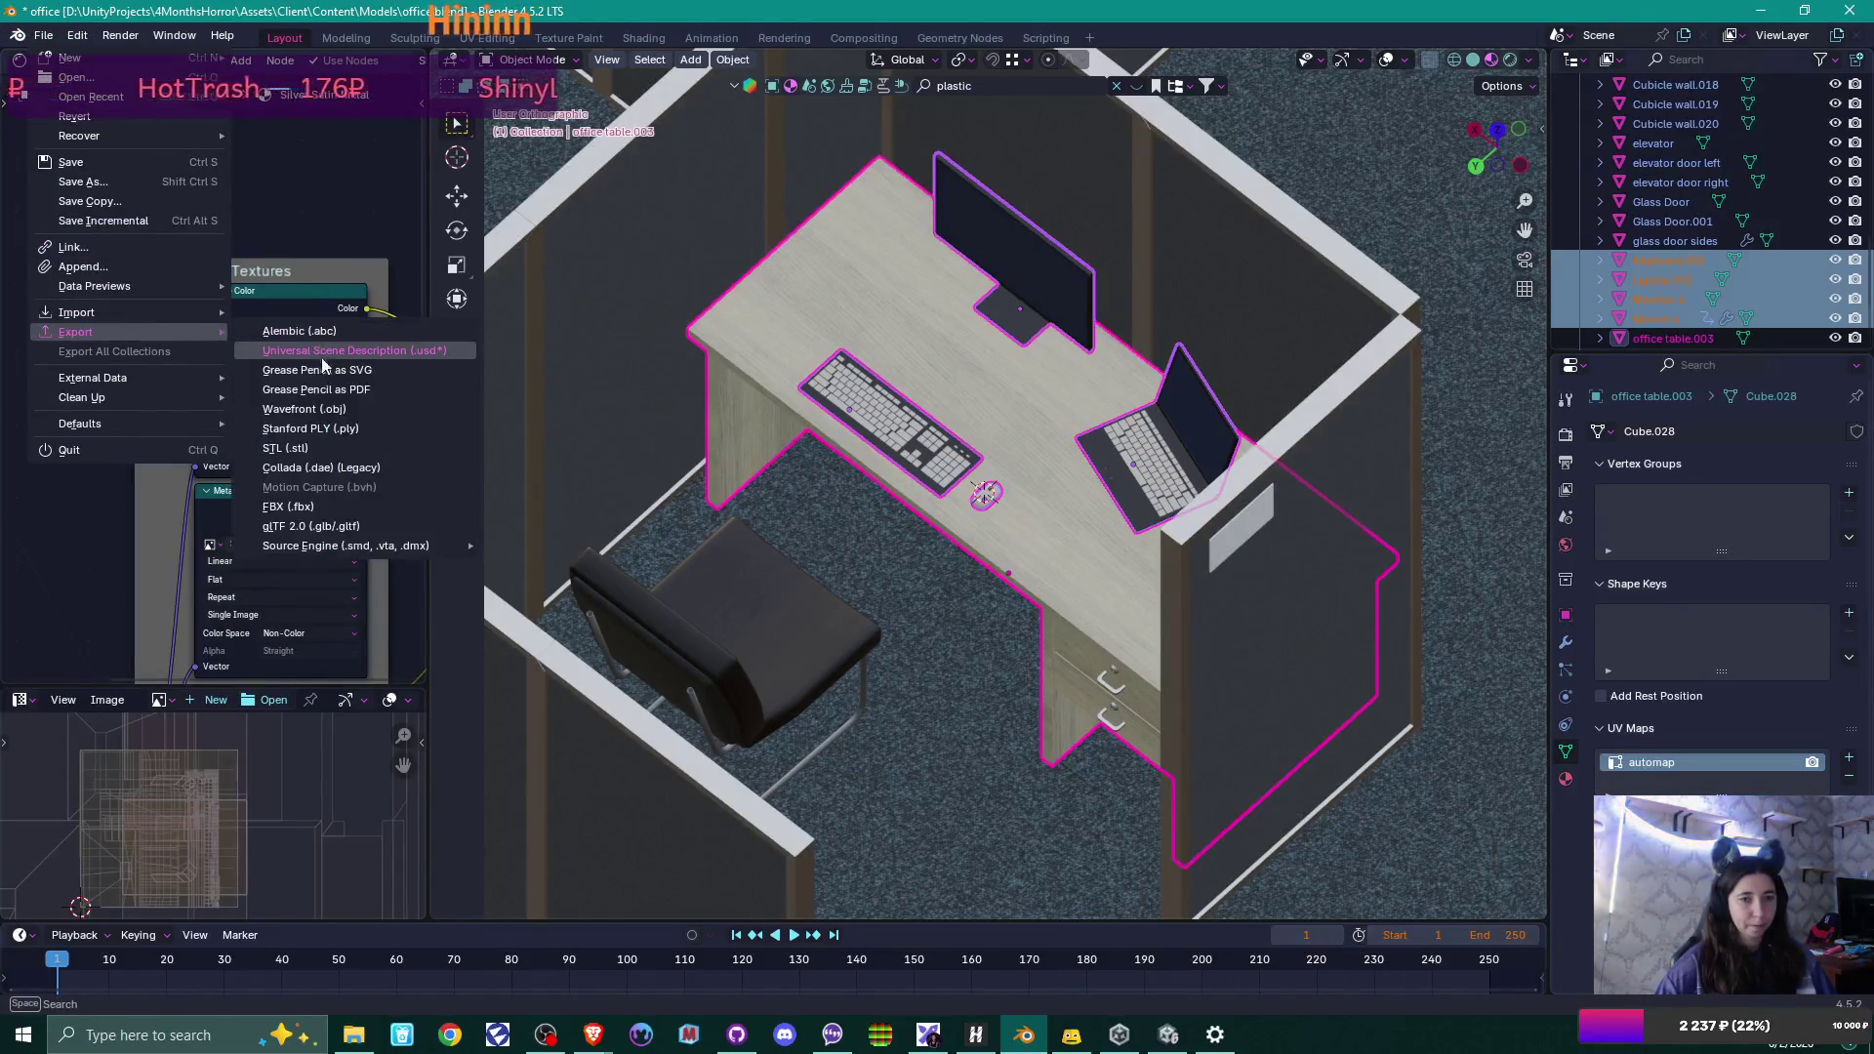
left_click(319, 507)
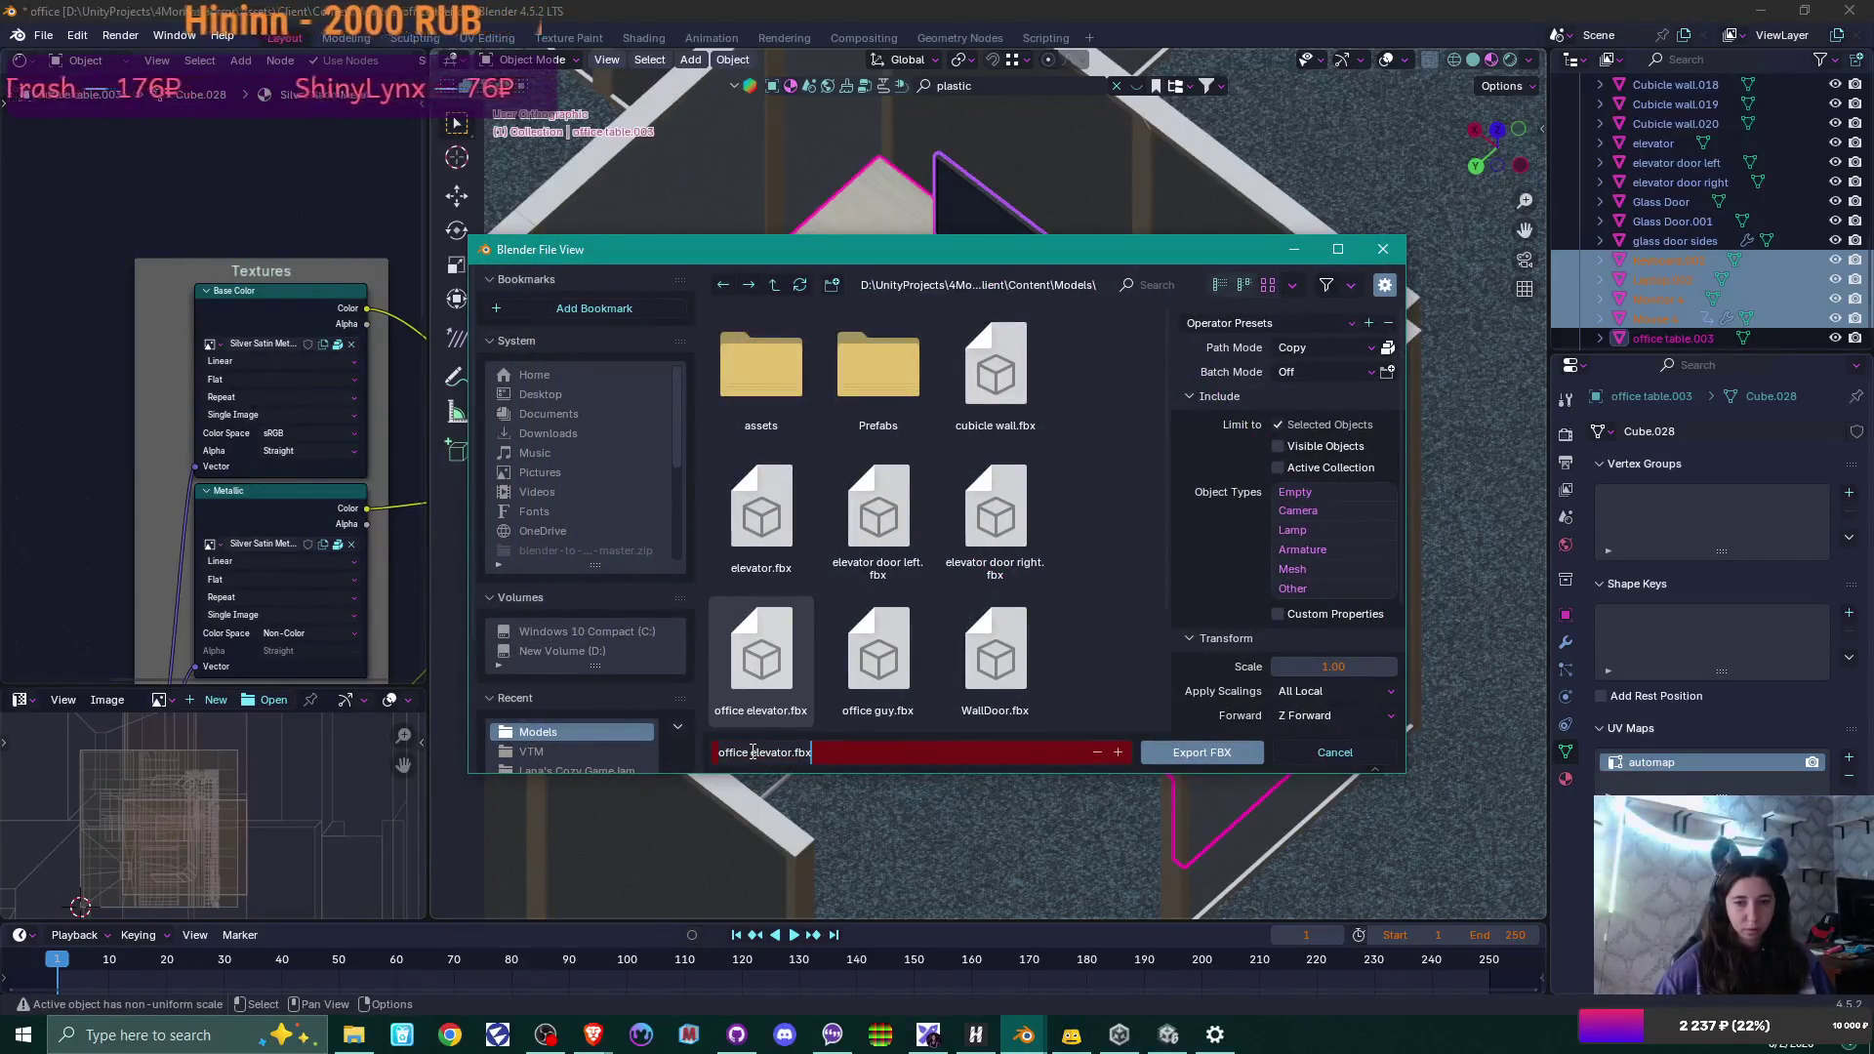
key("ctrl+BackSpace")
type("table with work setup")
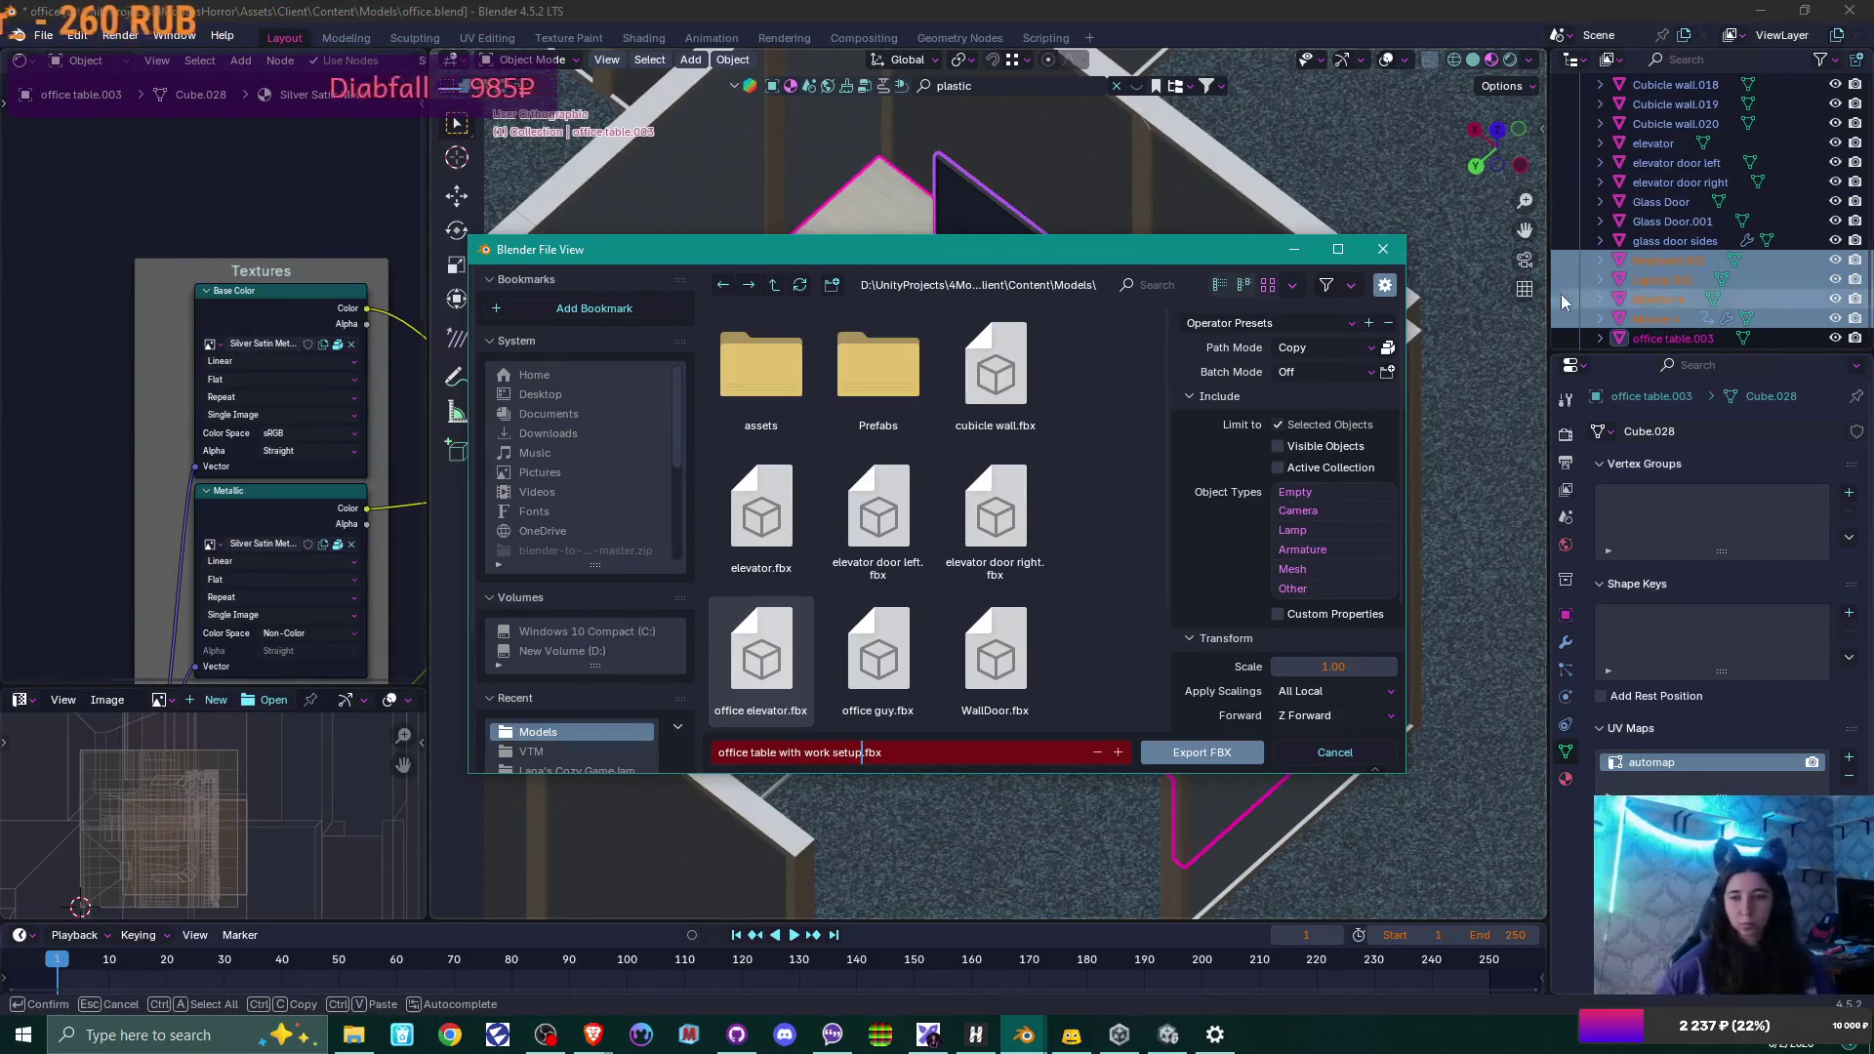
scroll(1272, 329, "down", 5)
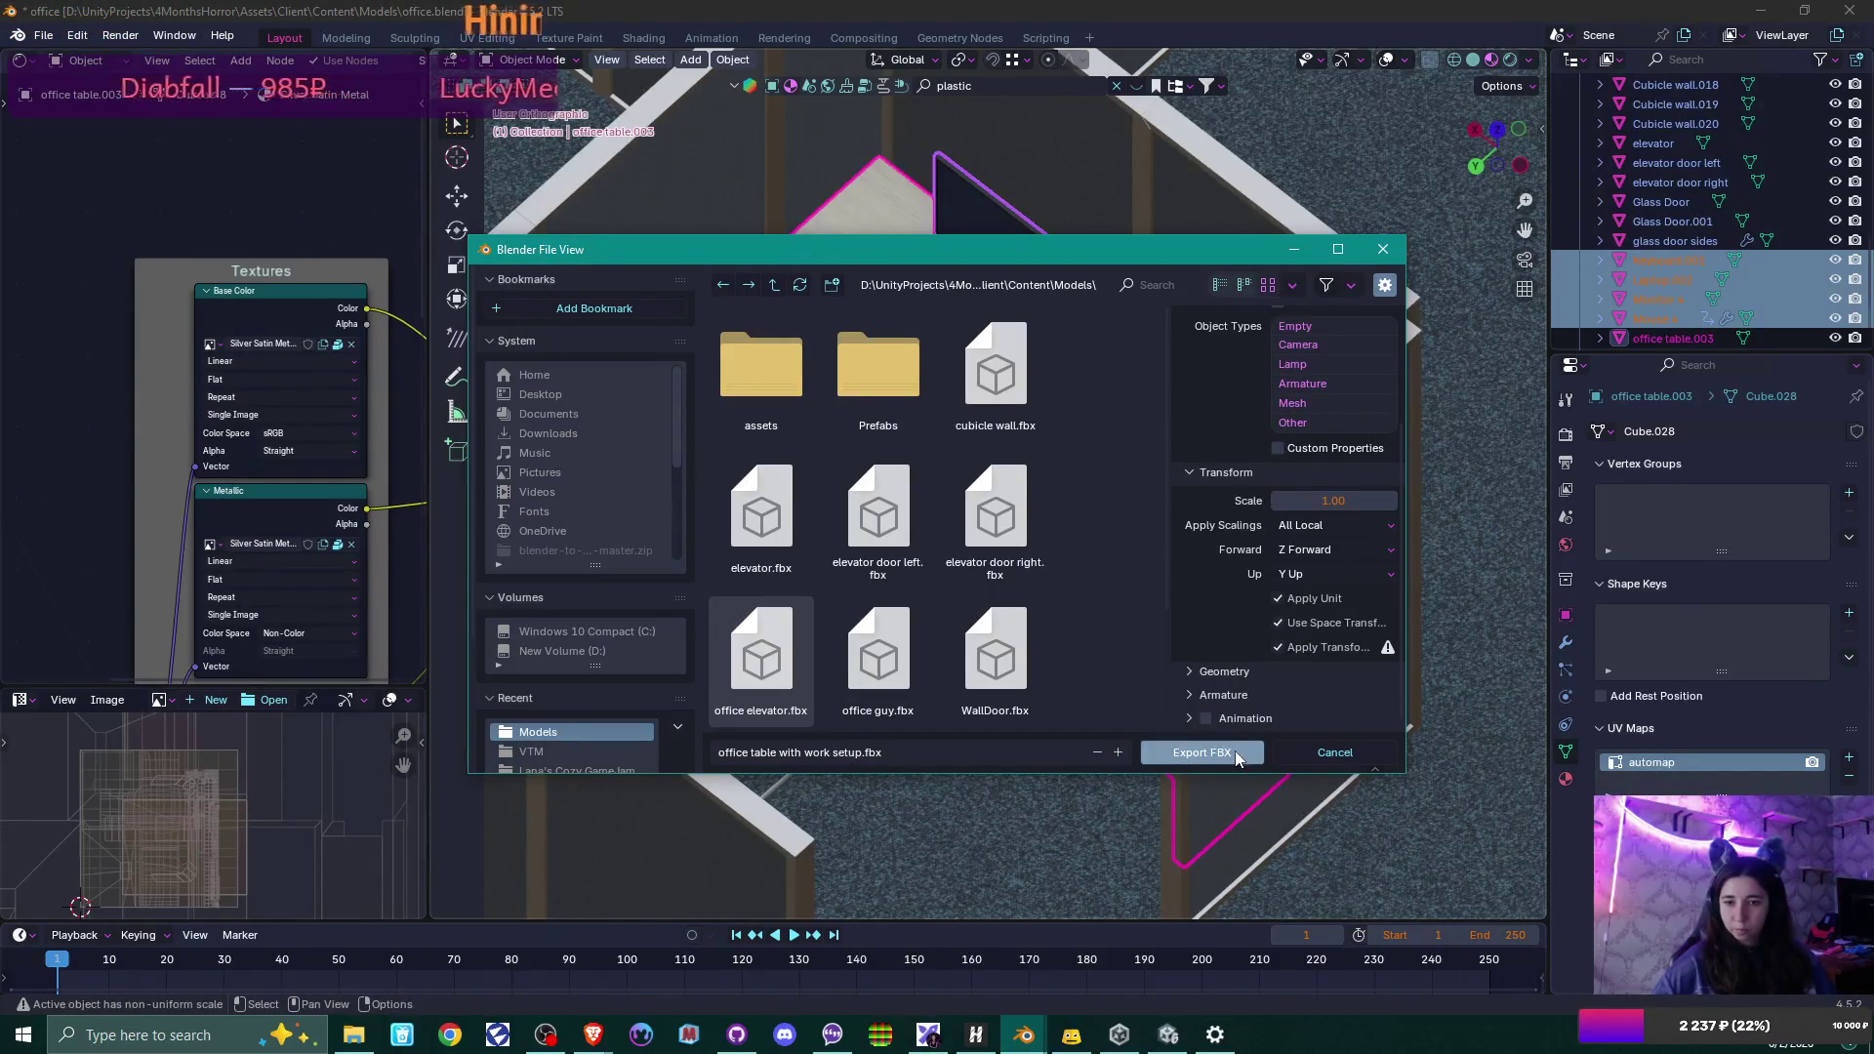
left_click(1232, 753)
scroll(1235, 747, "down", 6)
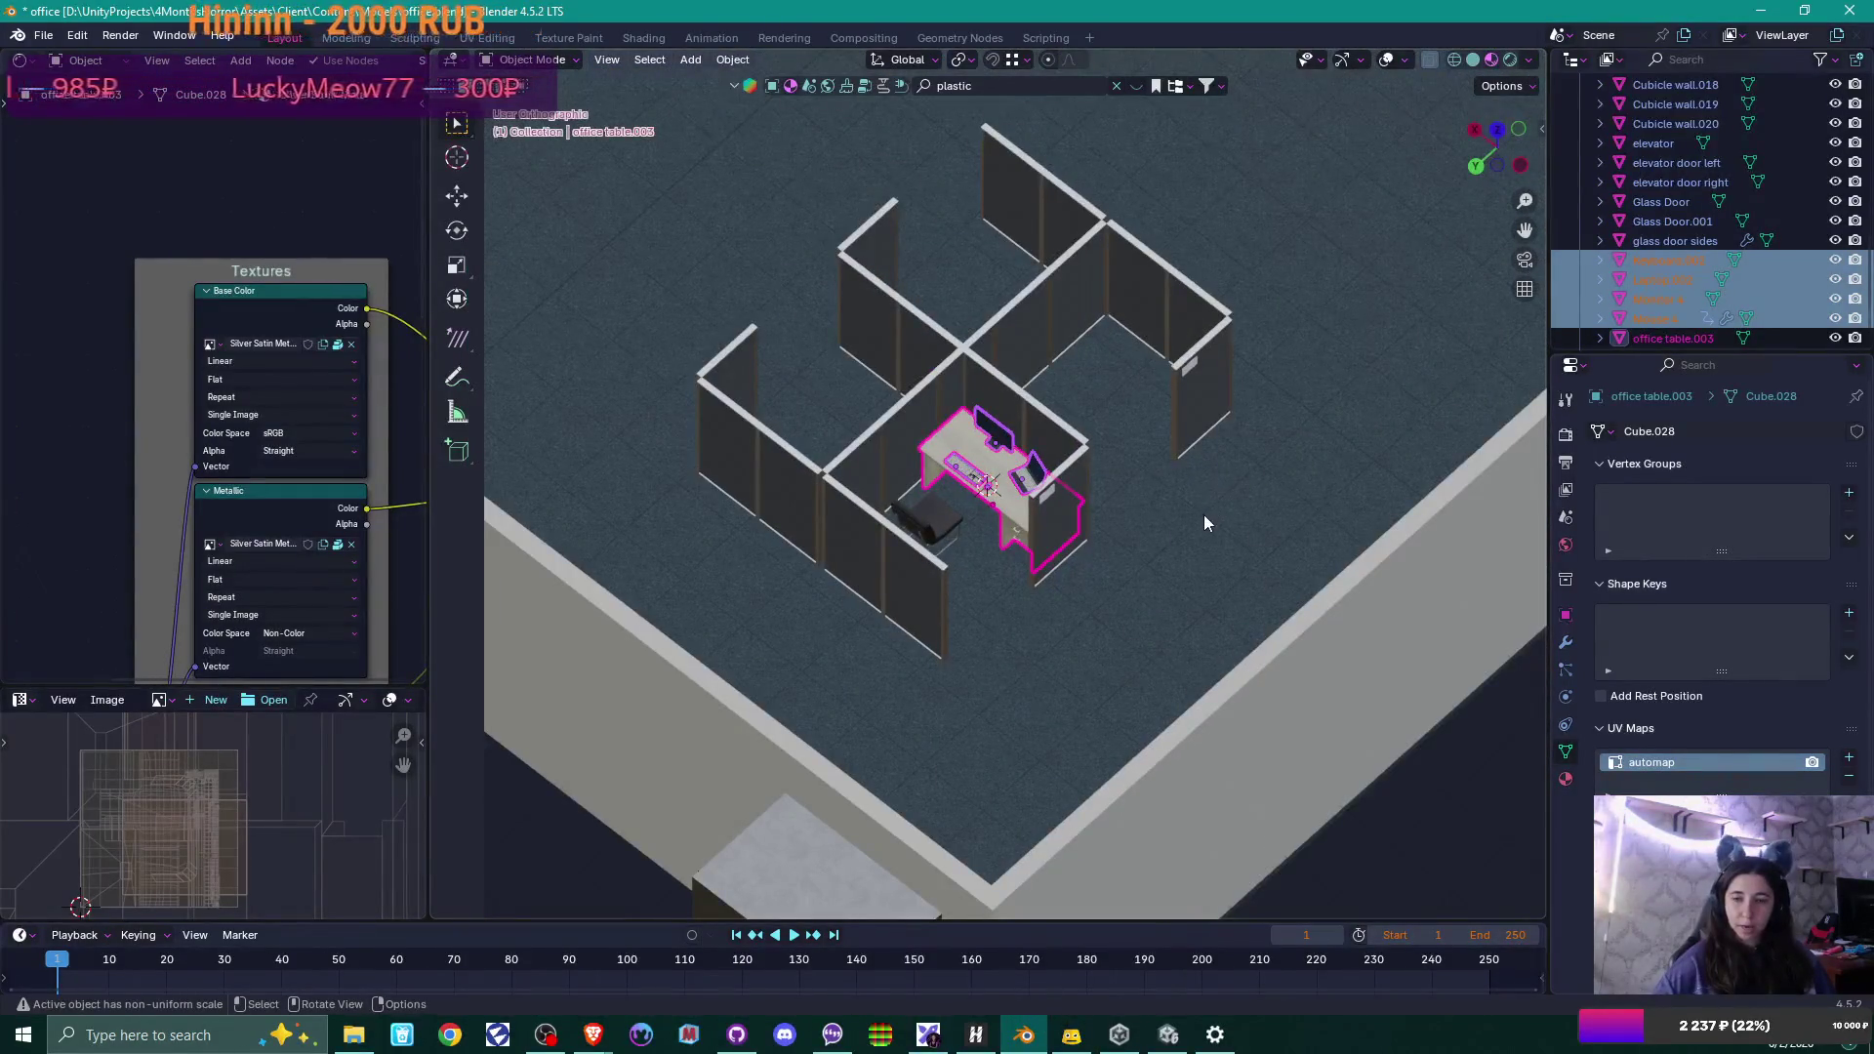
Select both glass doors, the glass door sides and WallHalfDoor.001.
mouse_move(1203, 524)
middle_mouse_down()
mouse_move(1151, 508)
mouse_move(1135, 592)
mouse_move(894, 654)
mouse_move(1226, 583)
mouse_move(920, 460)
middle_mouse_up()
scroll(1134, 583, "down", 5)
scroll(1027, 482, "up", 3)
left_click(1054, 542)
scroll(1054, 544, "up", 4)
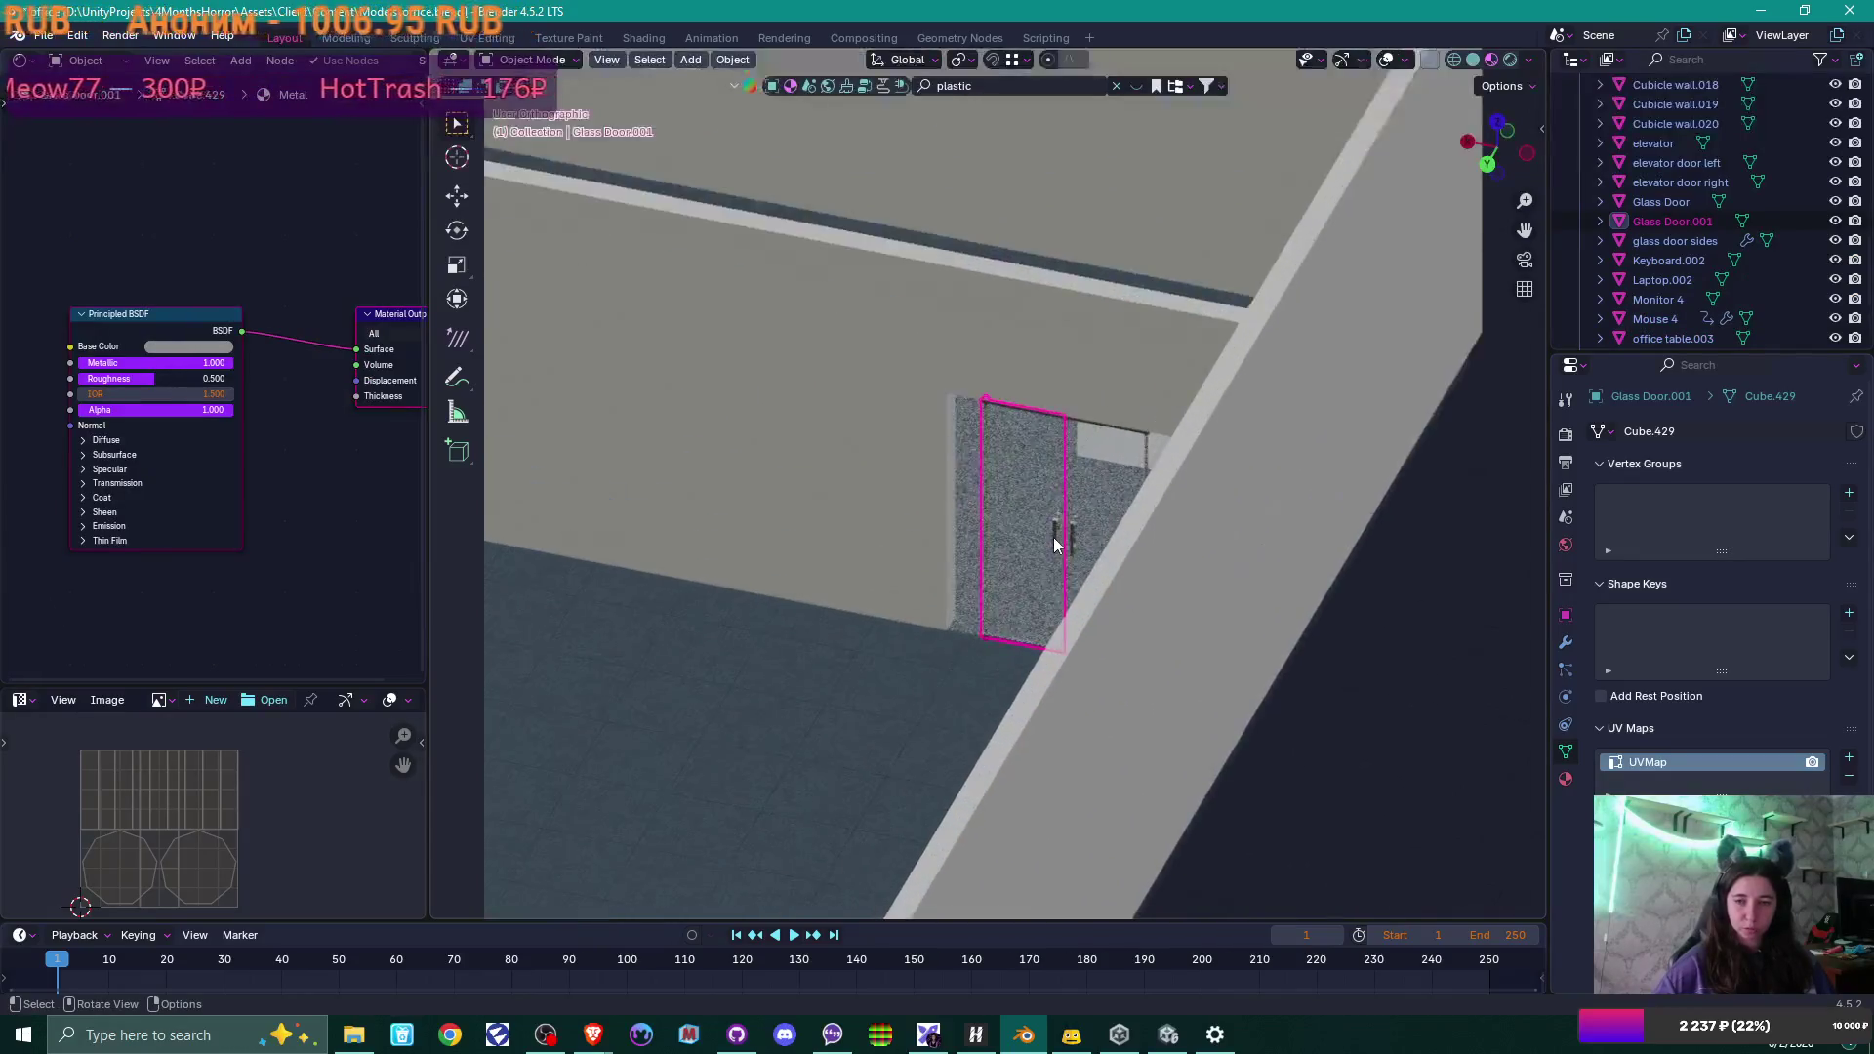
scroll(1054, 544, "up", 3)
mouse_move(1062, 553)
middle_mouse_down()
mouse_move(1045, 619)
mouse_move(1107, 610)
mouse_move(1080, 635)
mouse_move(1188, 595)
mouse_move(1168, 605)
middle_mouse_up()
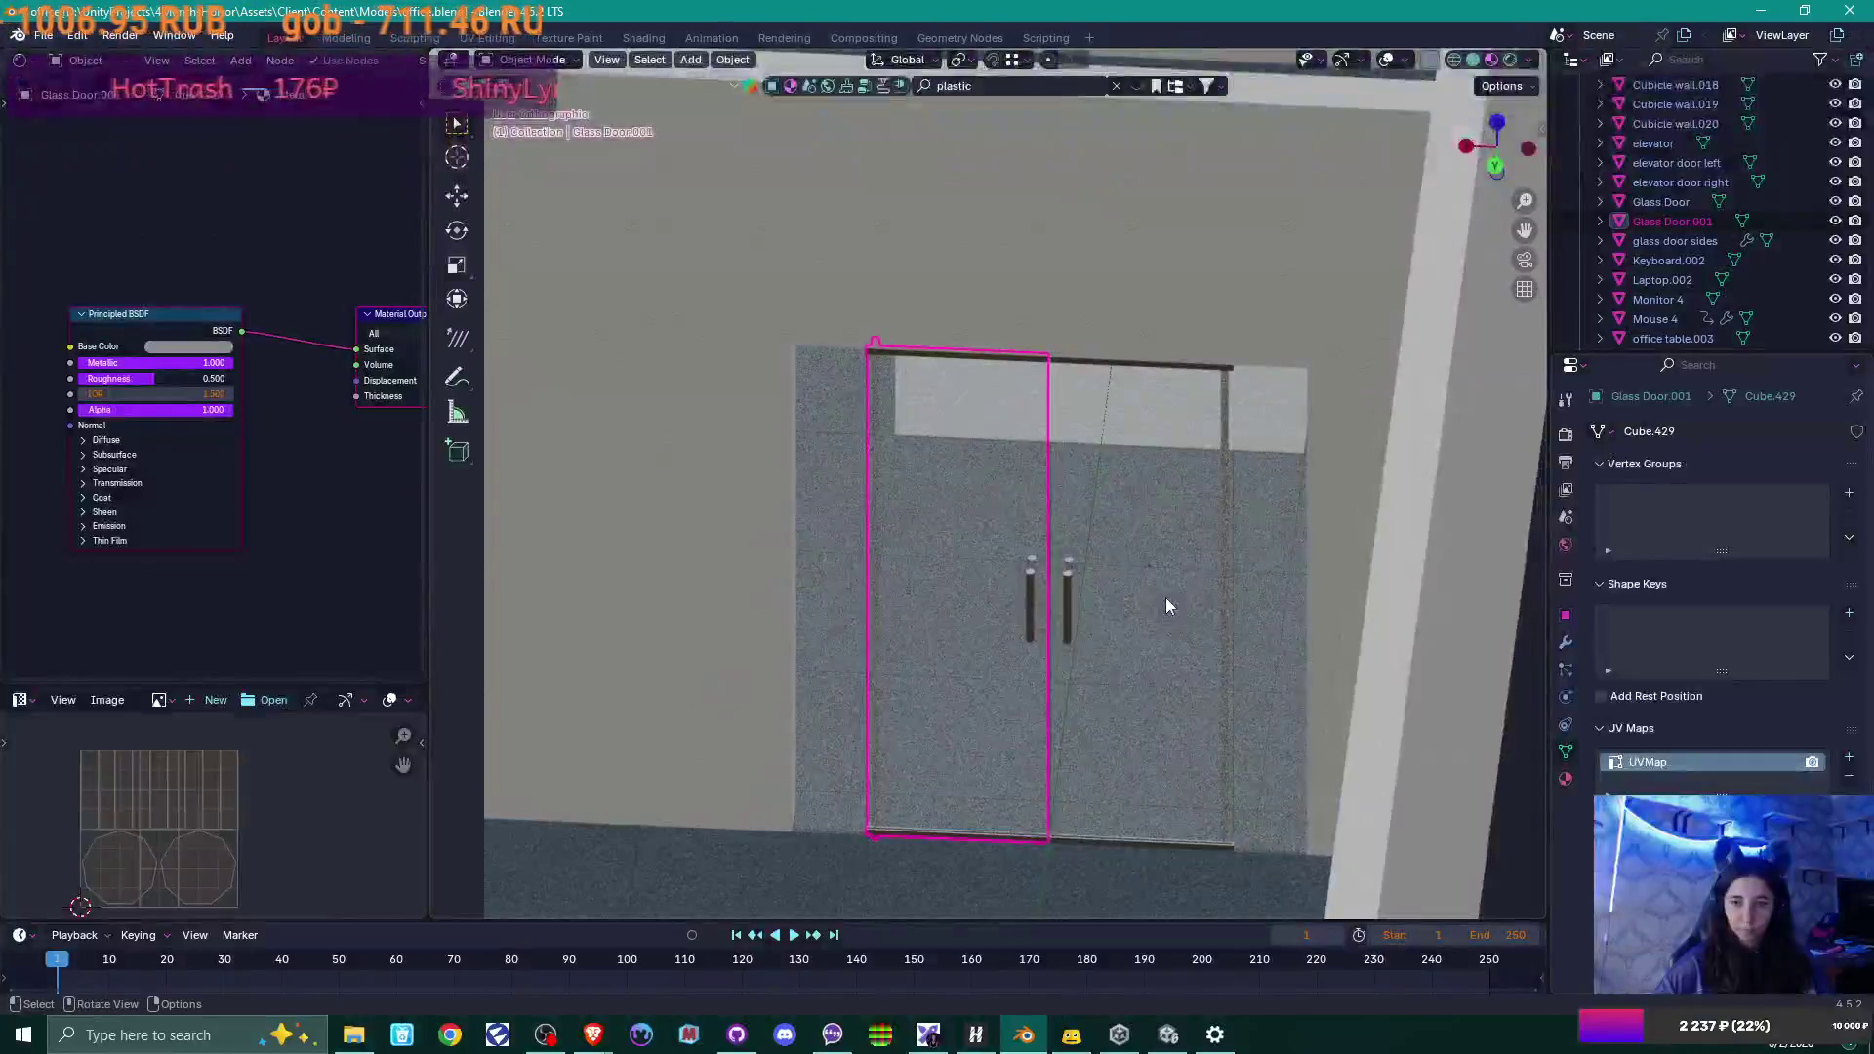
key("shift")
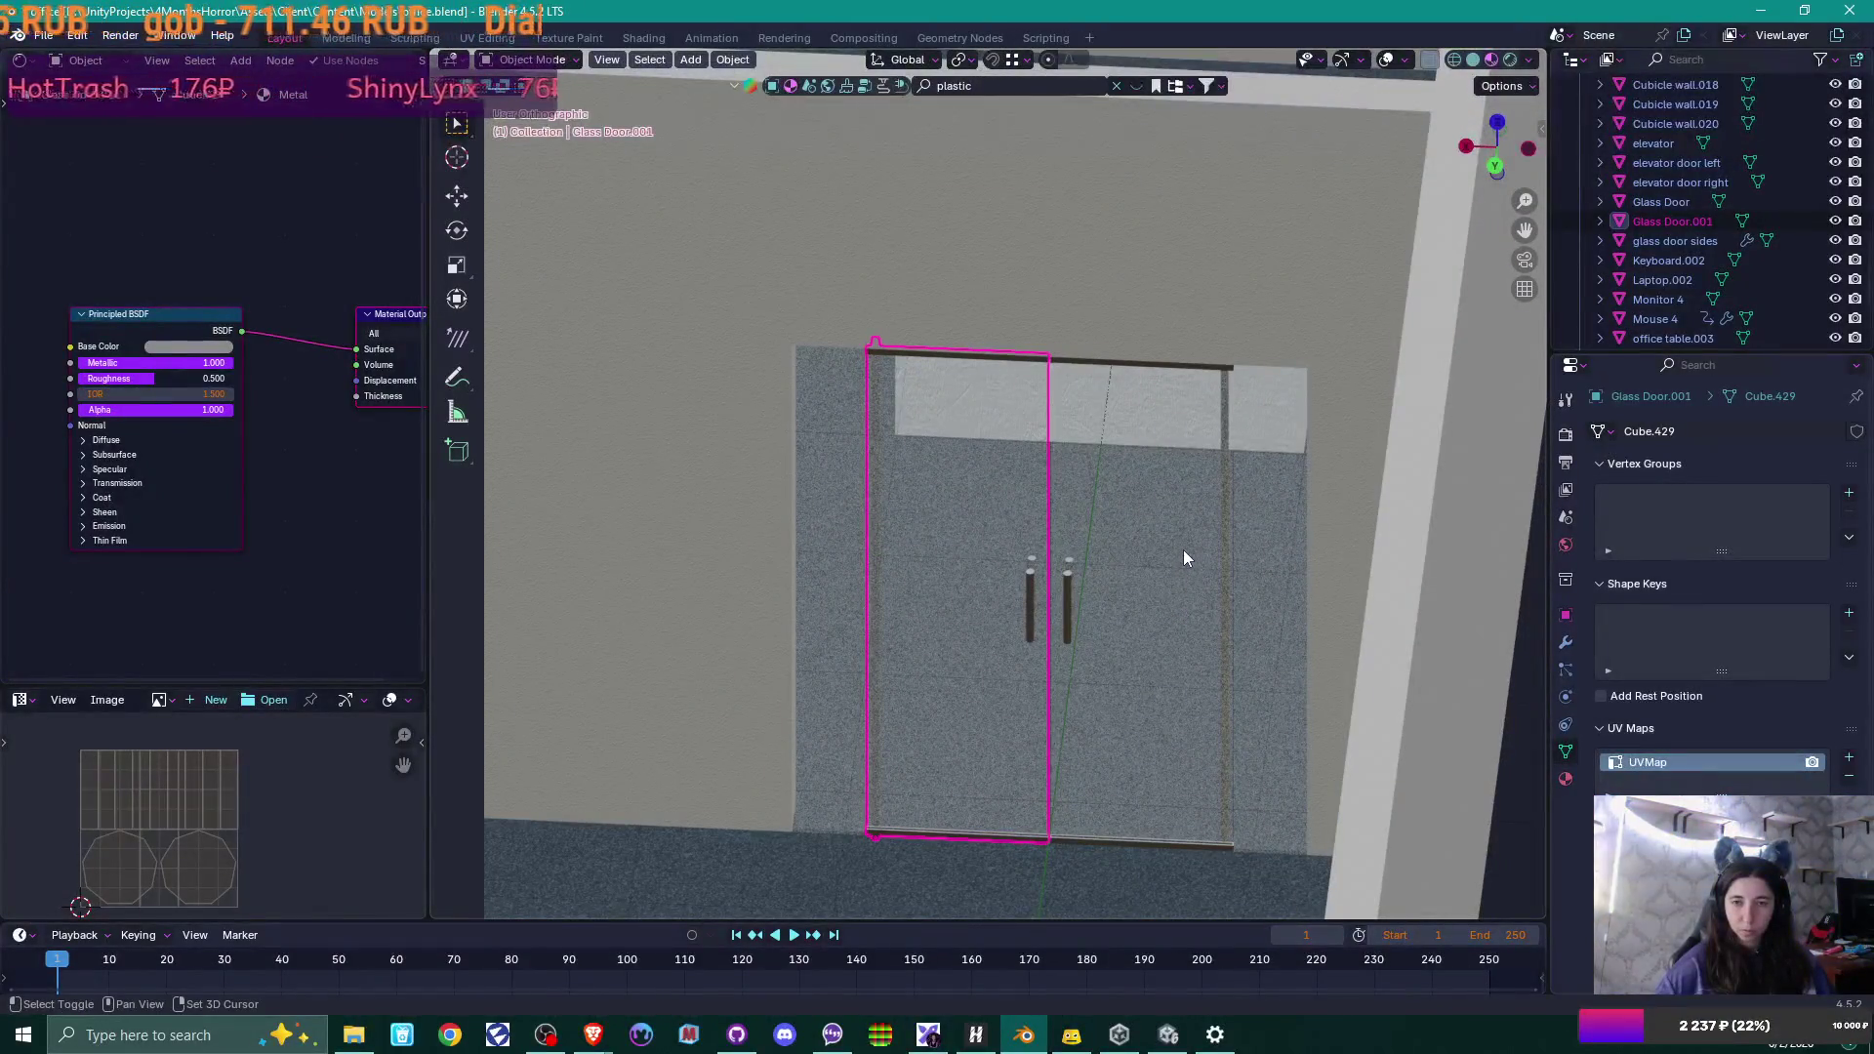
left_click(1173, 559, "shift")
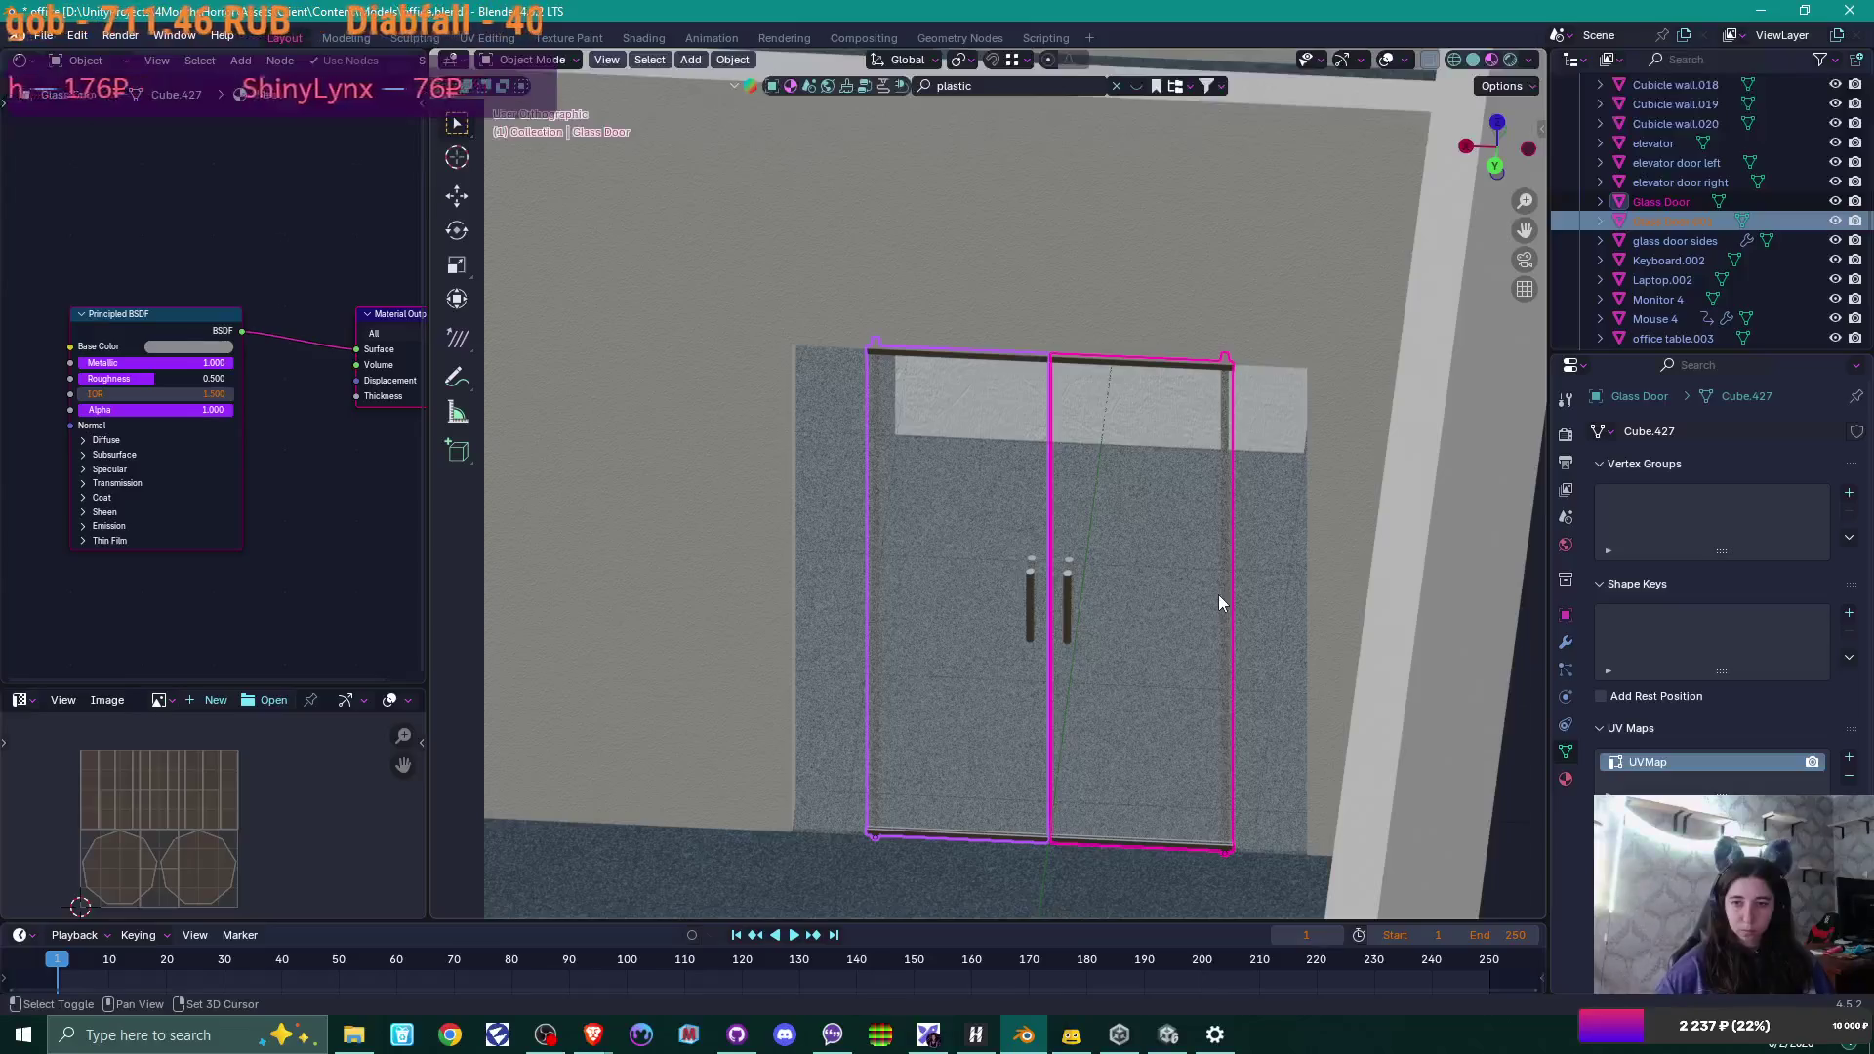
left_click(1265, 574, "shift")
left_click(1293, 318, "shift")
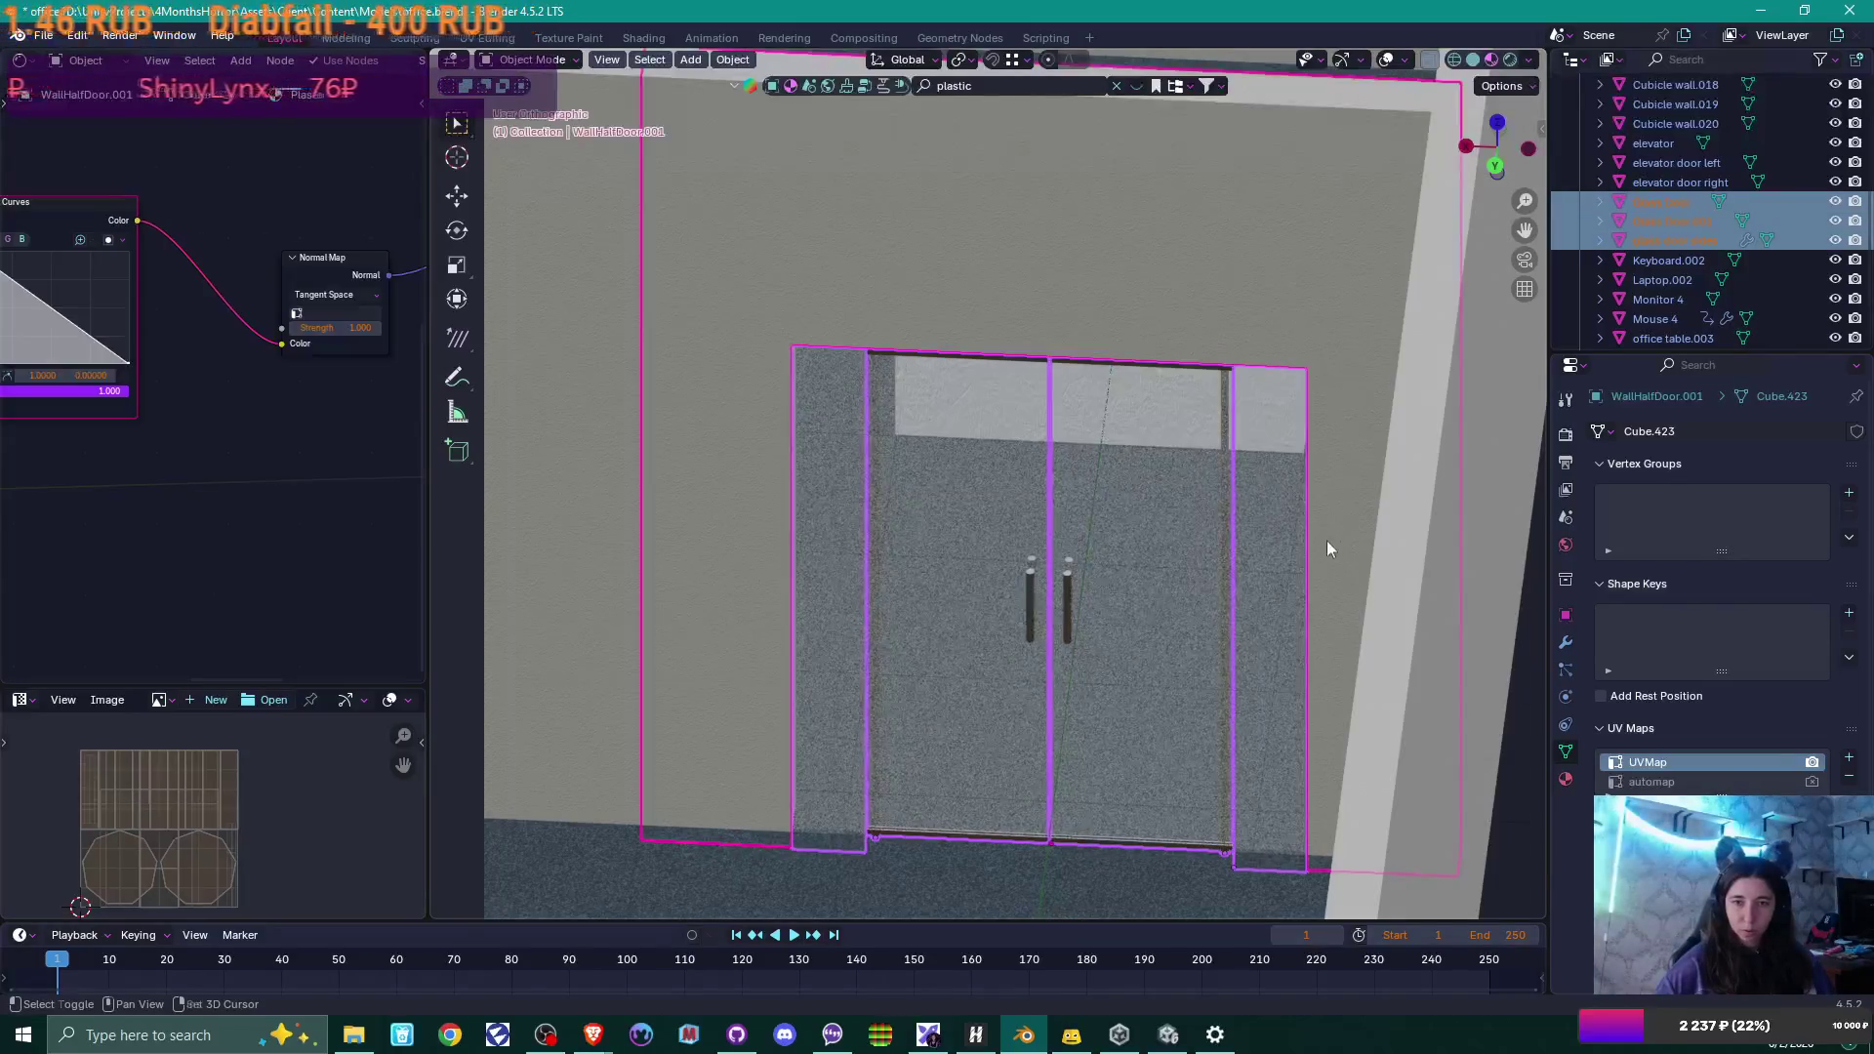
mouse_move(1327, 541)
middle_mouse_down()
mouse_move(1359, 563)
mouse_move(1341, 590)
middle_mouse_up()
mouse_move(1345, 588)
middle_mouse_down()
mouse_move(1355, 607)
mouse_move(1468, 617)
mouse_move(1302, 601)
middle_mouse_up()
scroll(1339, 611, "down", 3)
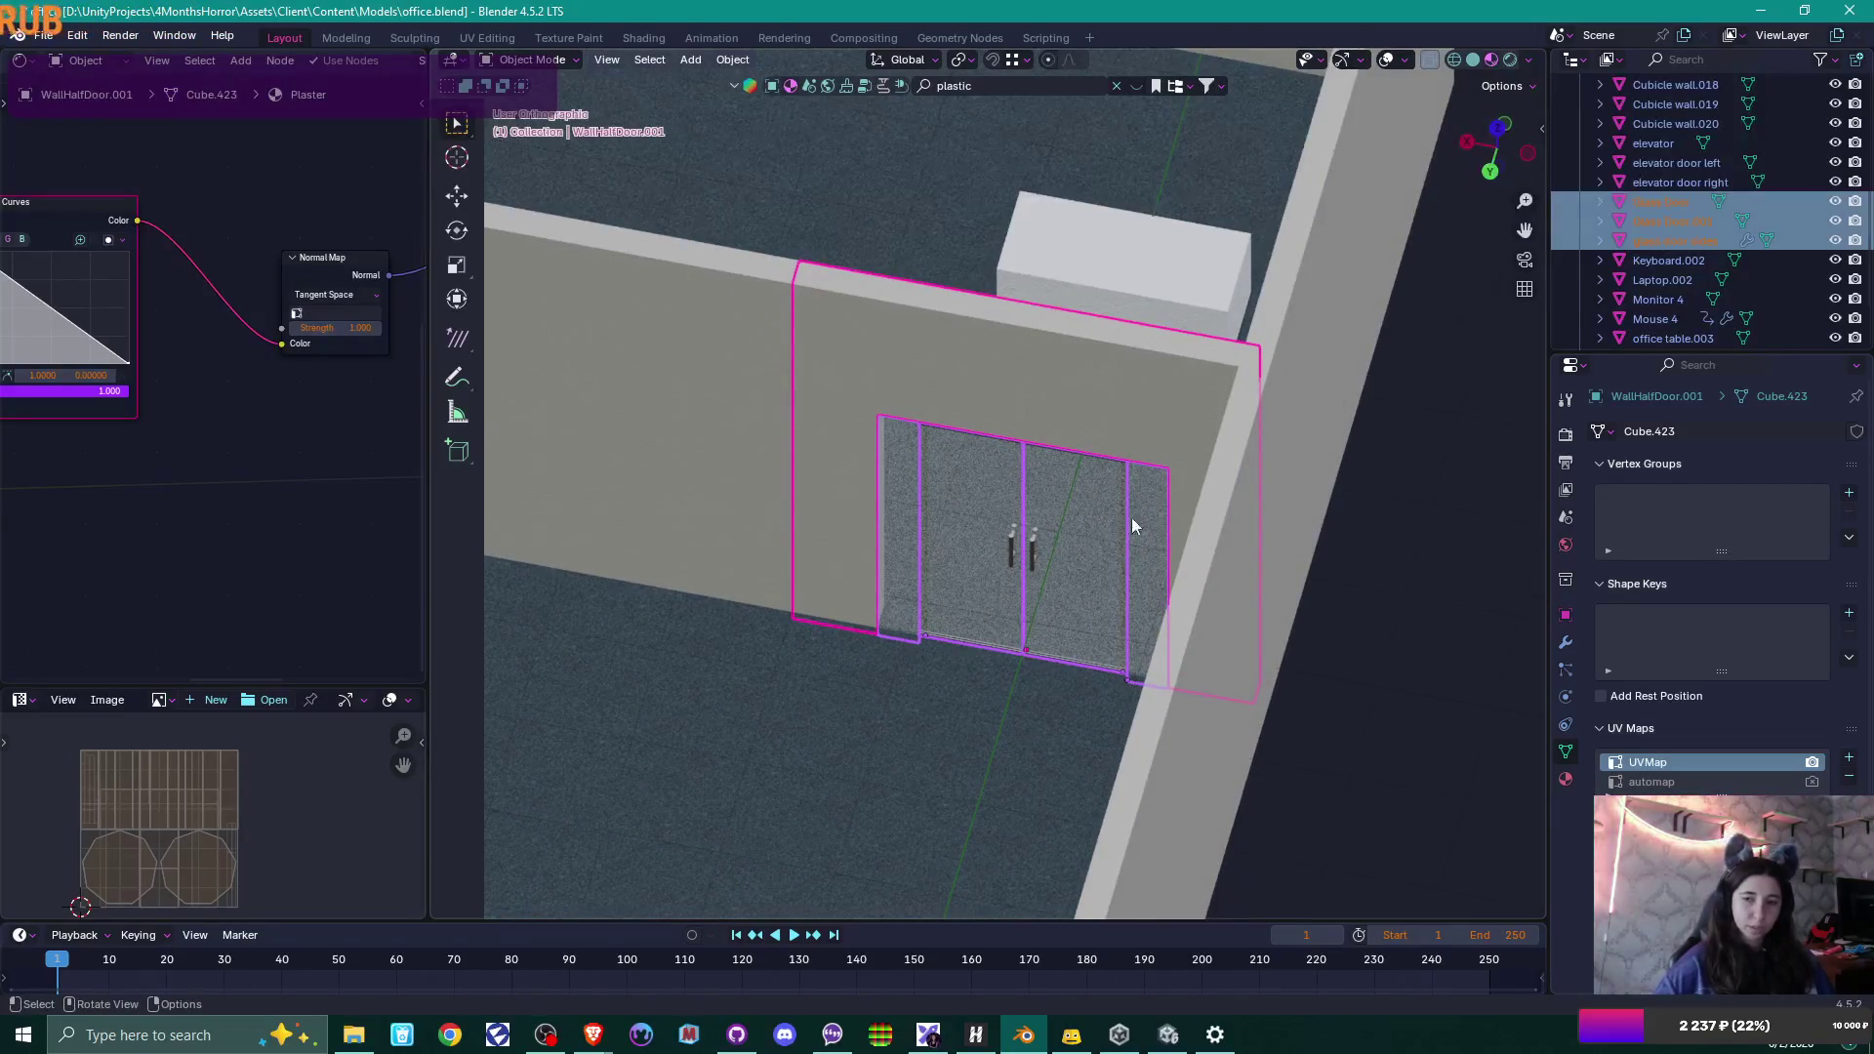
middle_click_drag(1178, 579, 910, 573)
Reselect the glass door sides, wall and both glass doors, making the wall active.
left_click(910, 574)
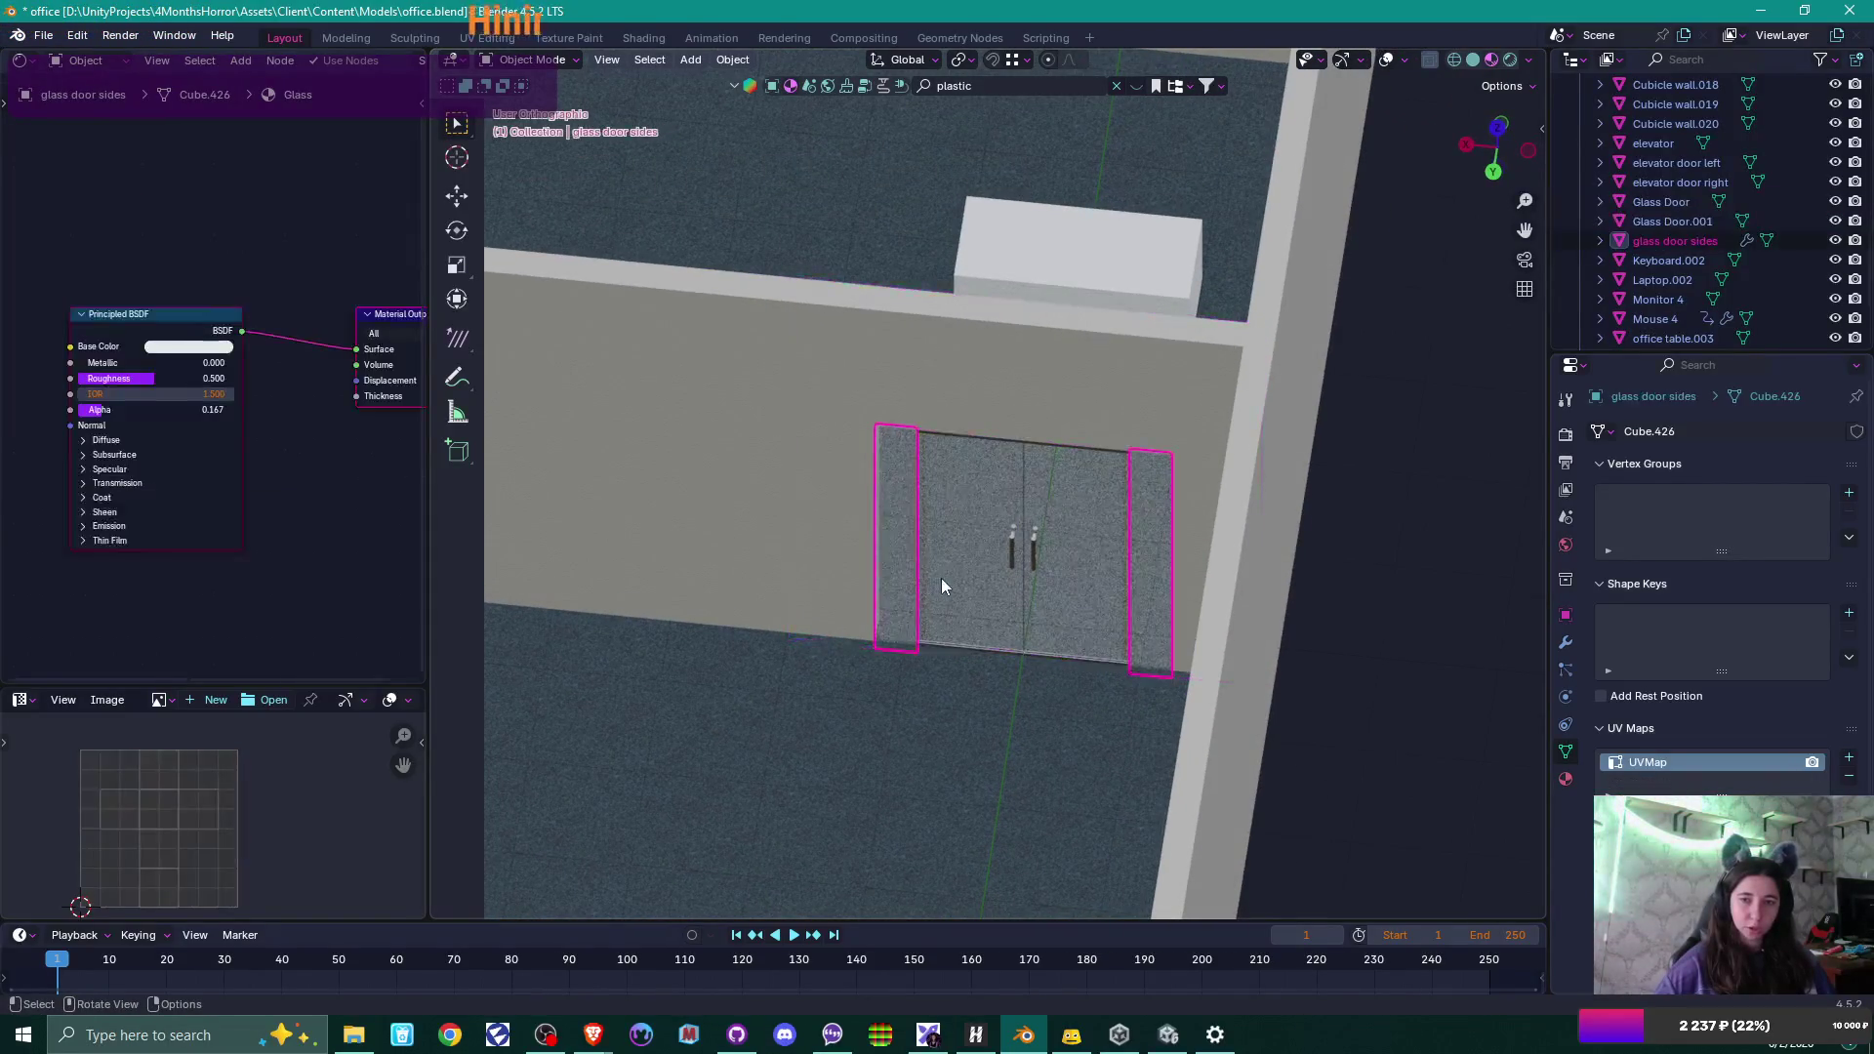
left_click(822, 470, "shift")
left_click(966, 530, "shift")
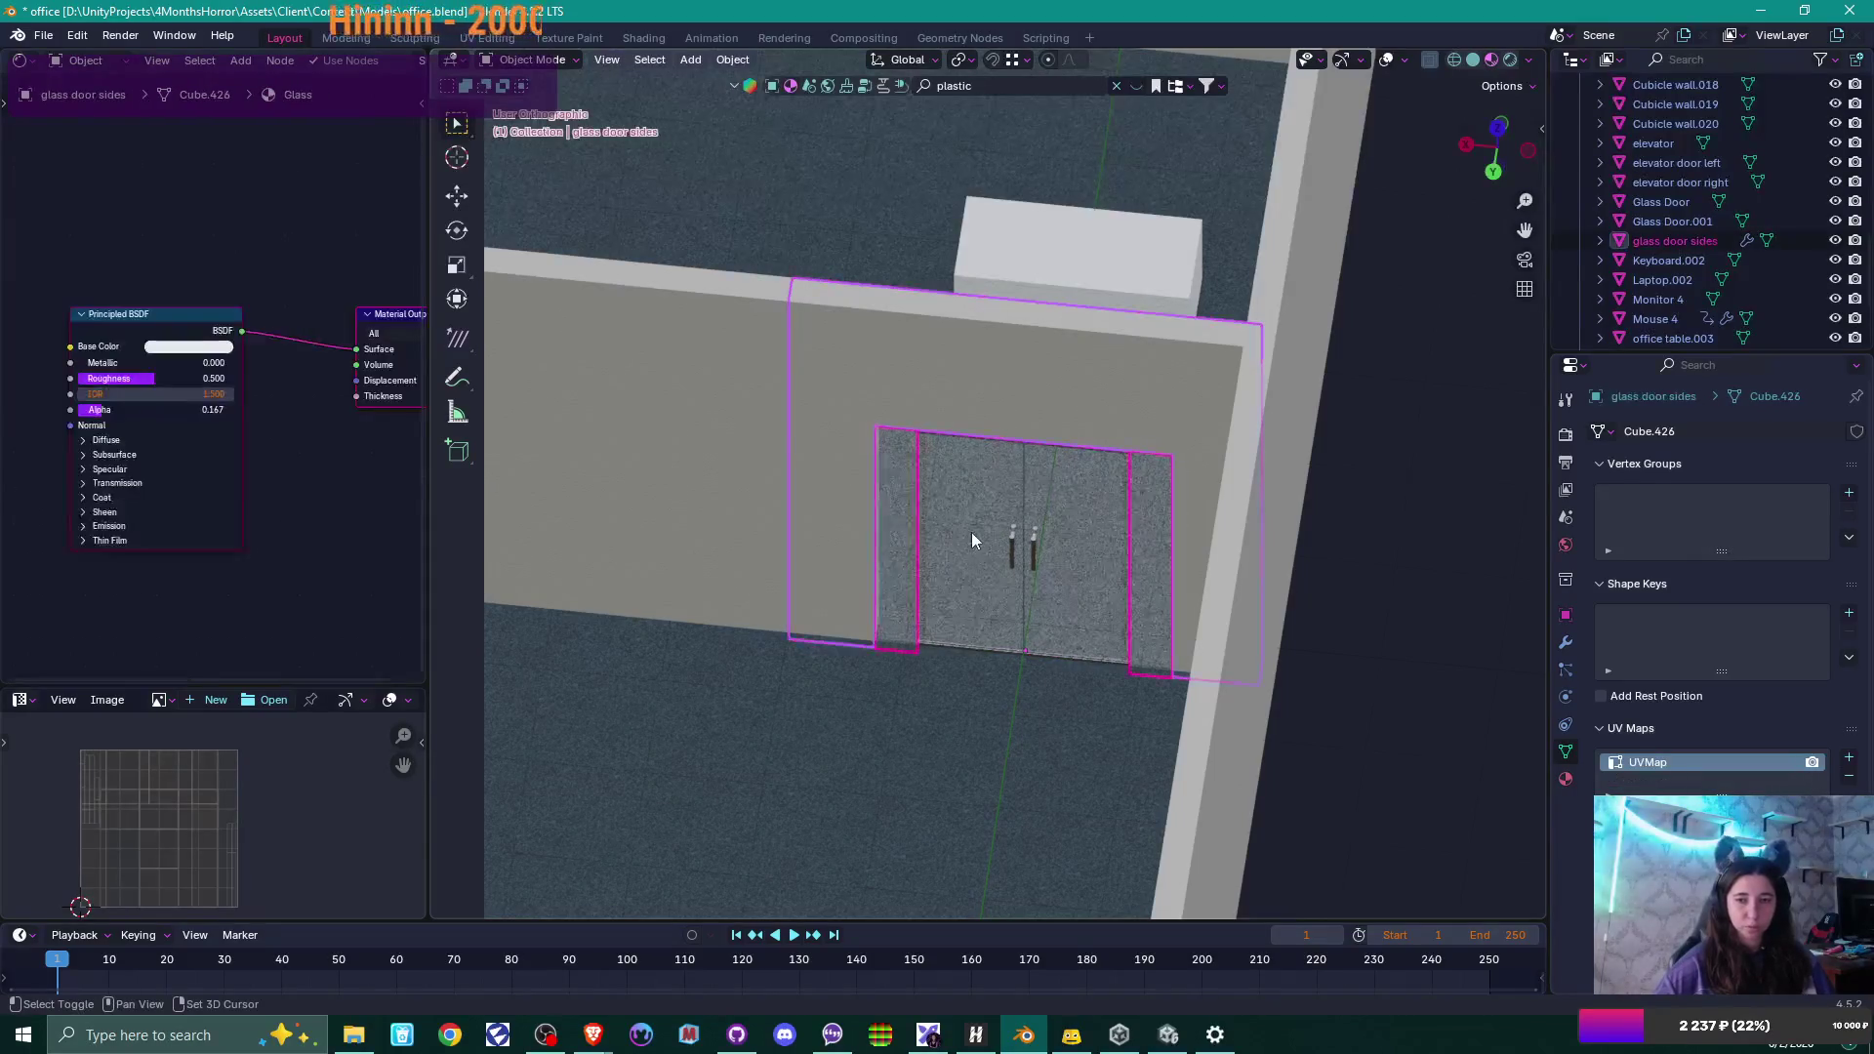
left_click(1132, 552, "shift")
left_click(1153, 556, "shift")
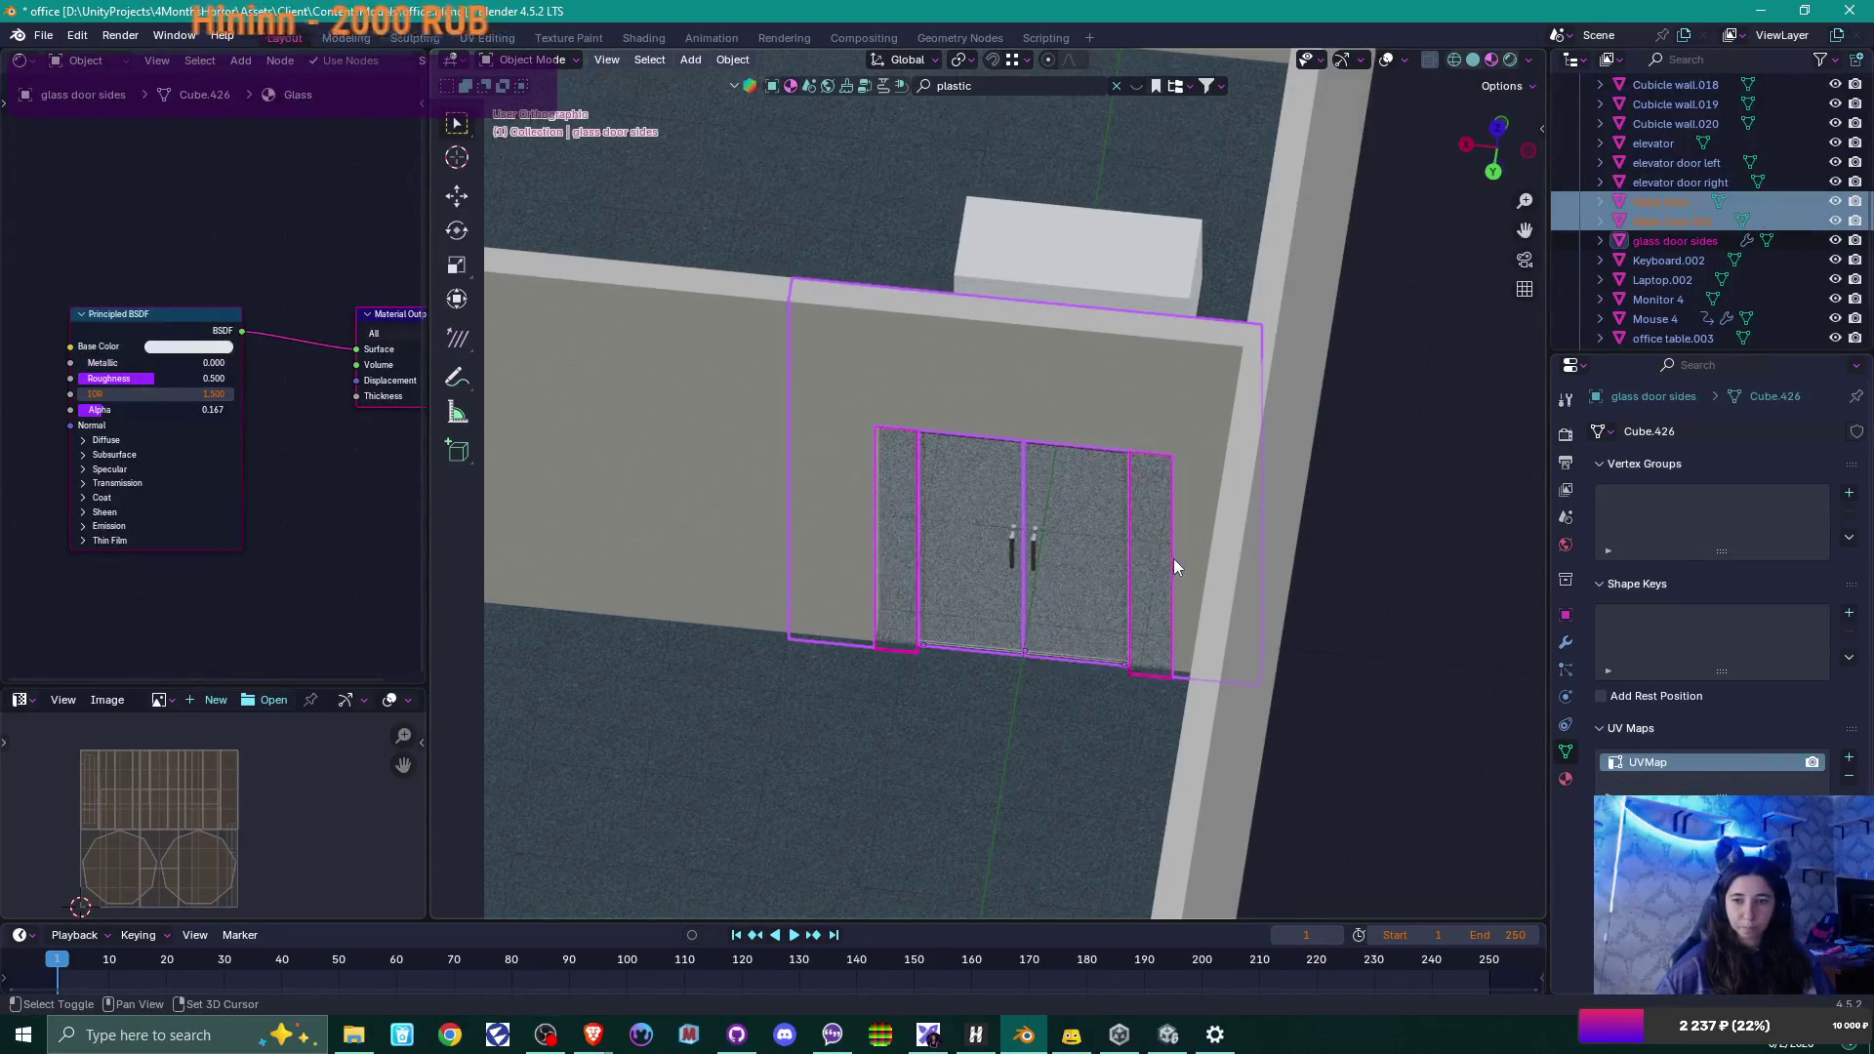
middle_click_drag(1222, 523, 1282, 516)
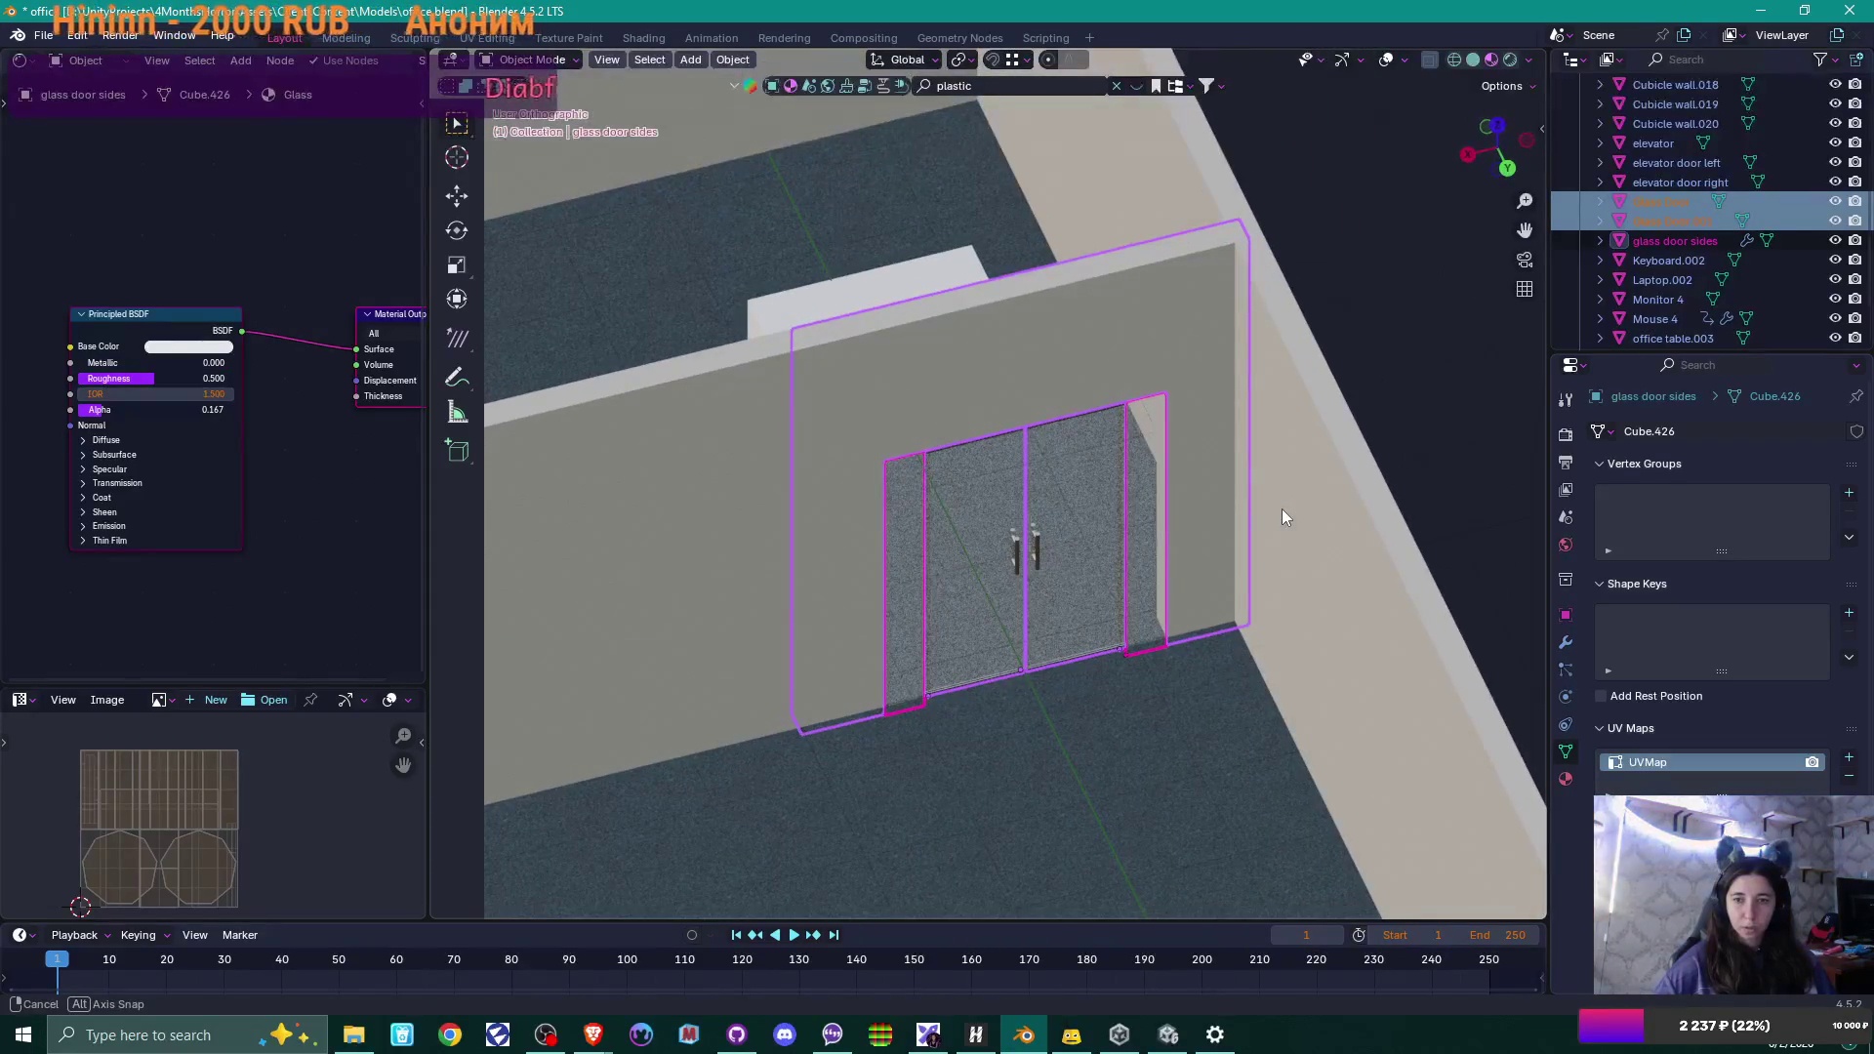
left_click(1238, 371, "shift")
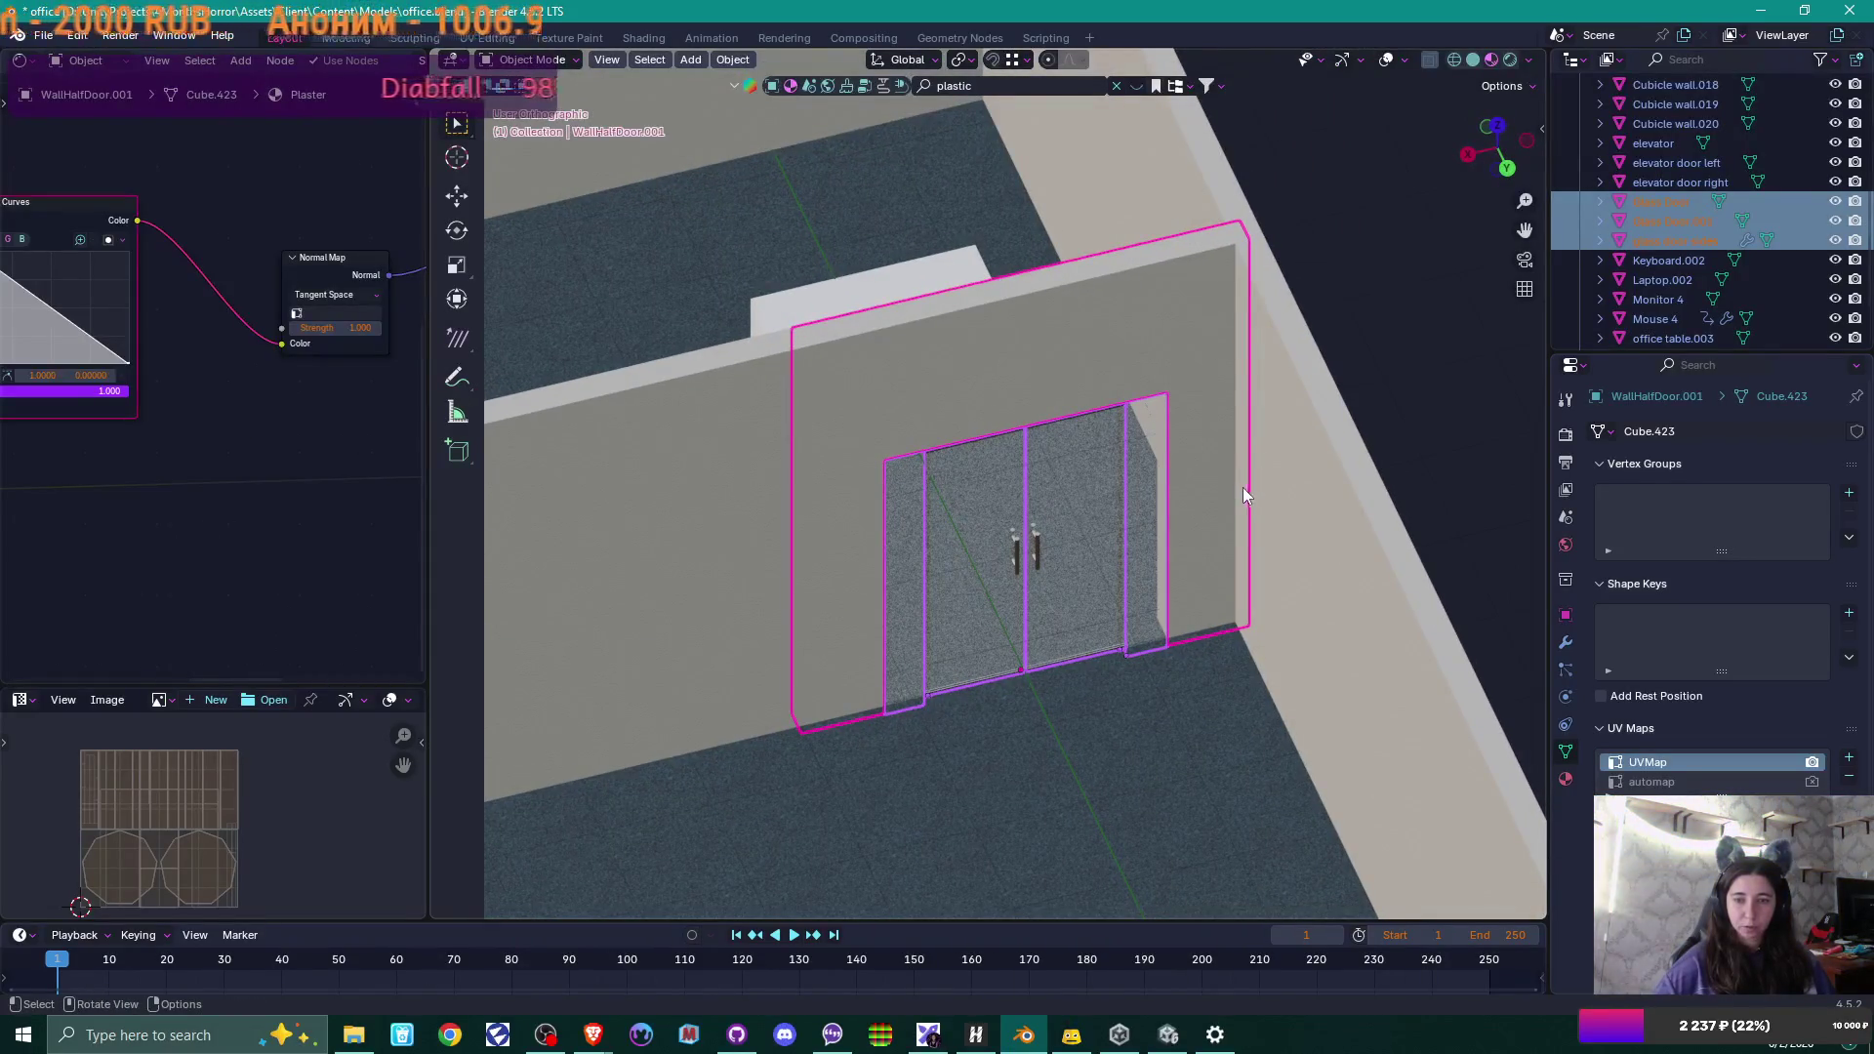
Export the selected wall, glass doors and side panels as 'wall with glass door.fbx'.
left_click(43, 36)
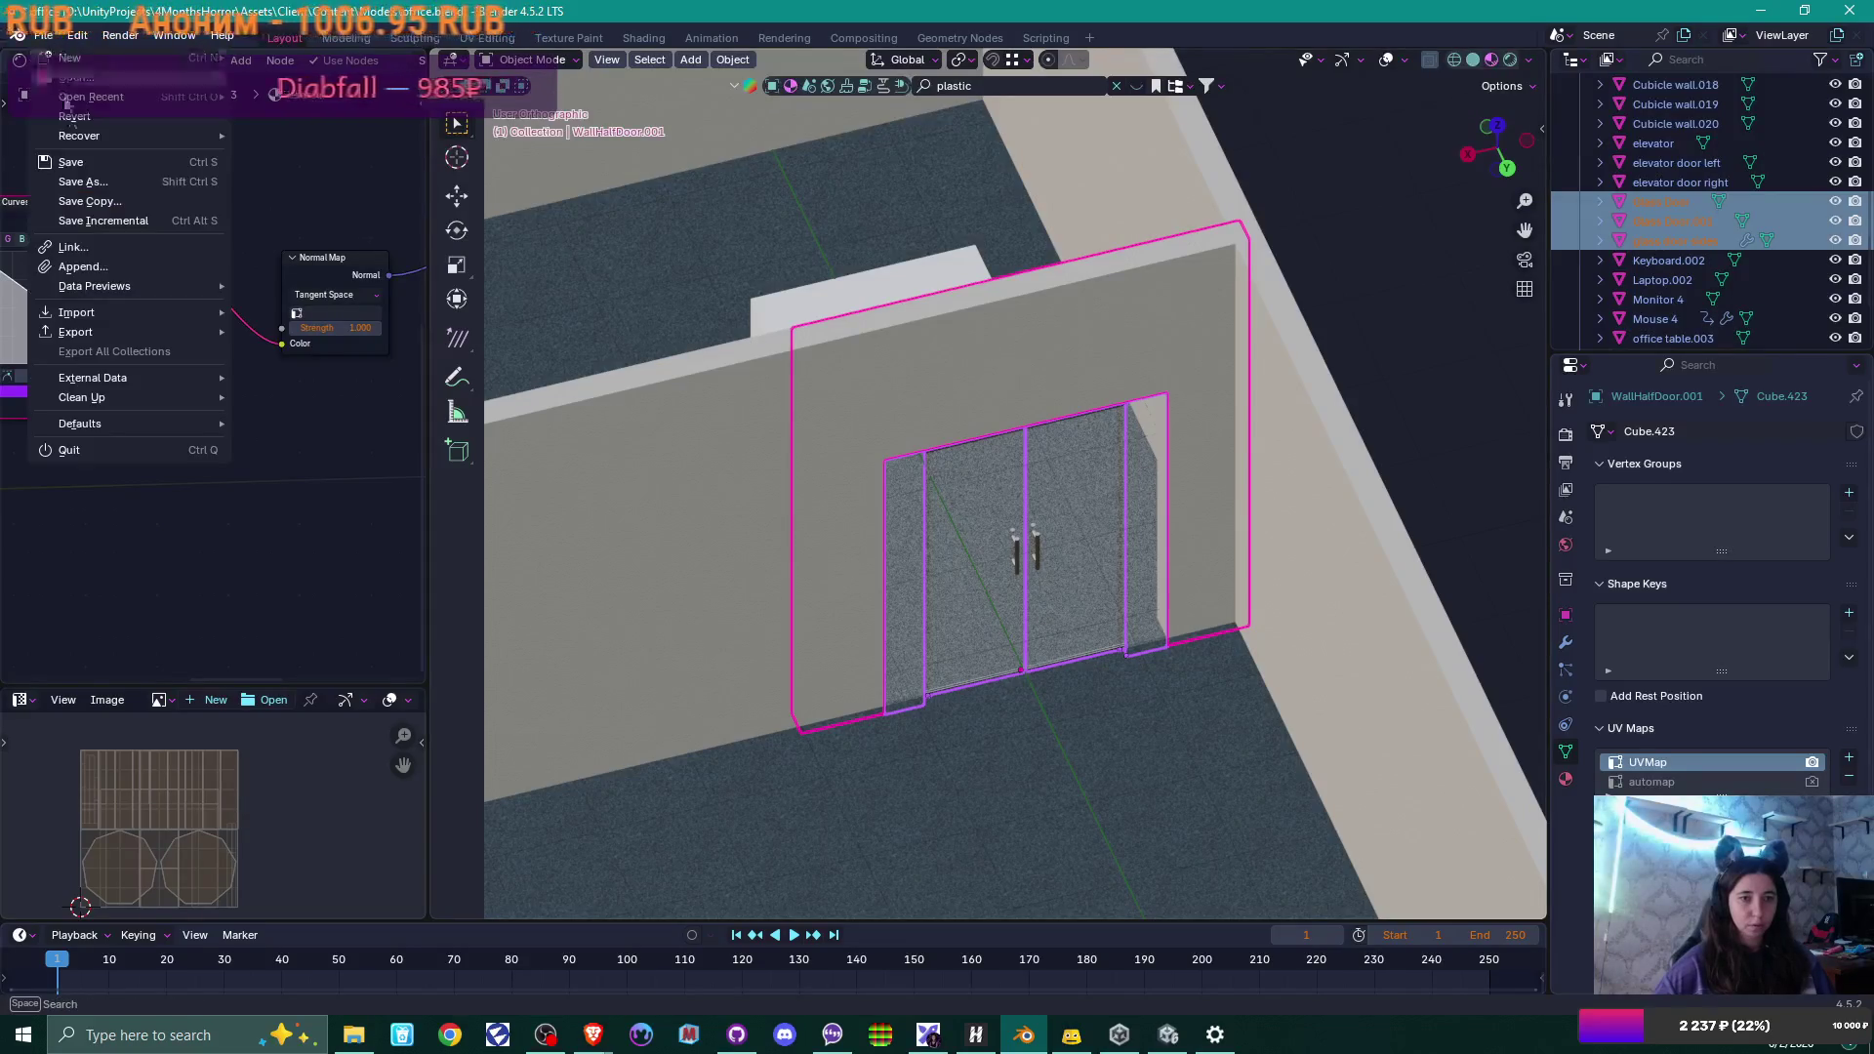
mouse_move(86, 332)
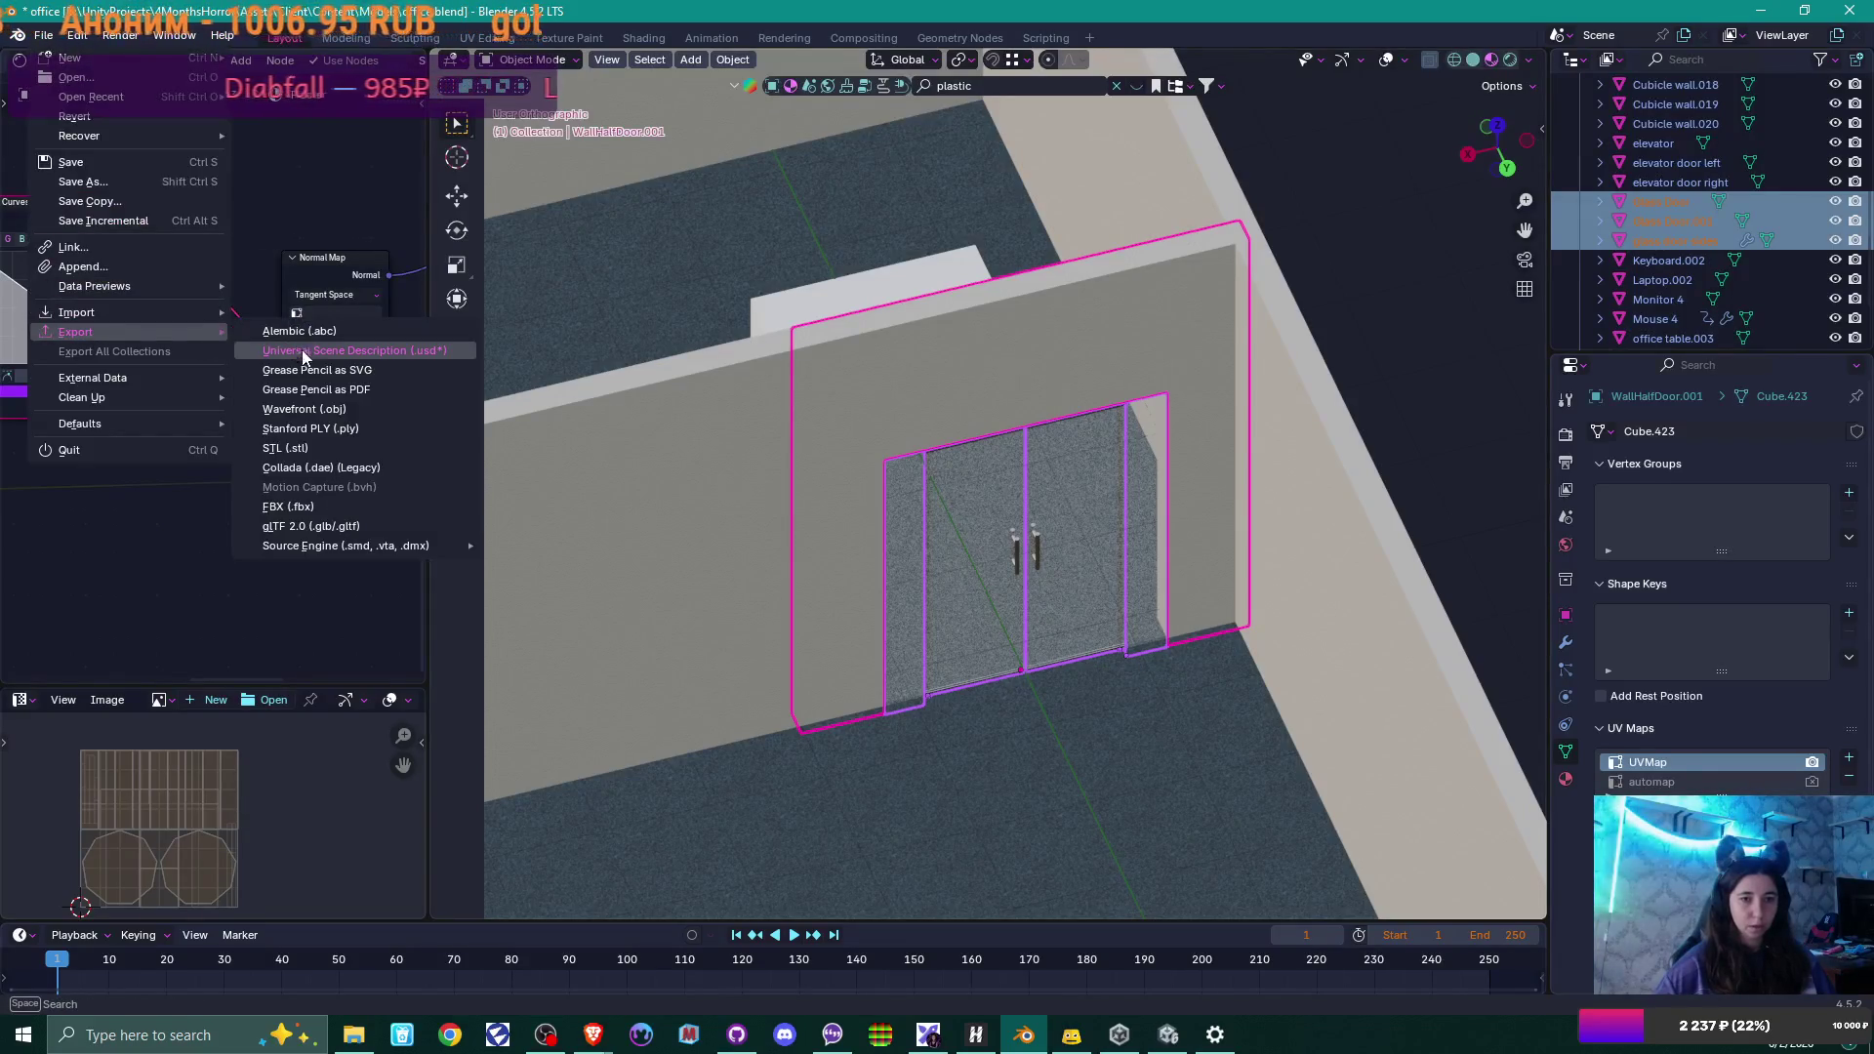
left_click(299, 511)
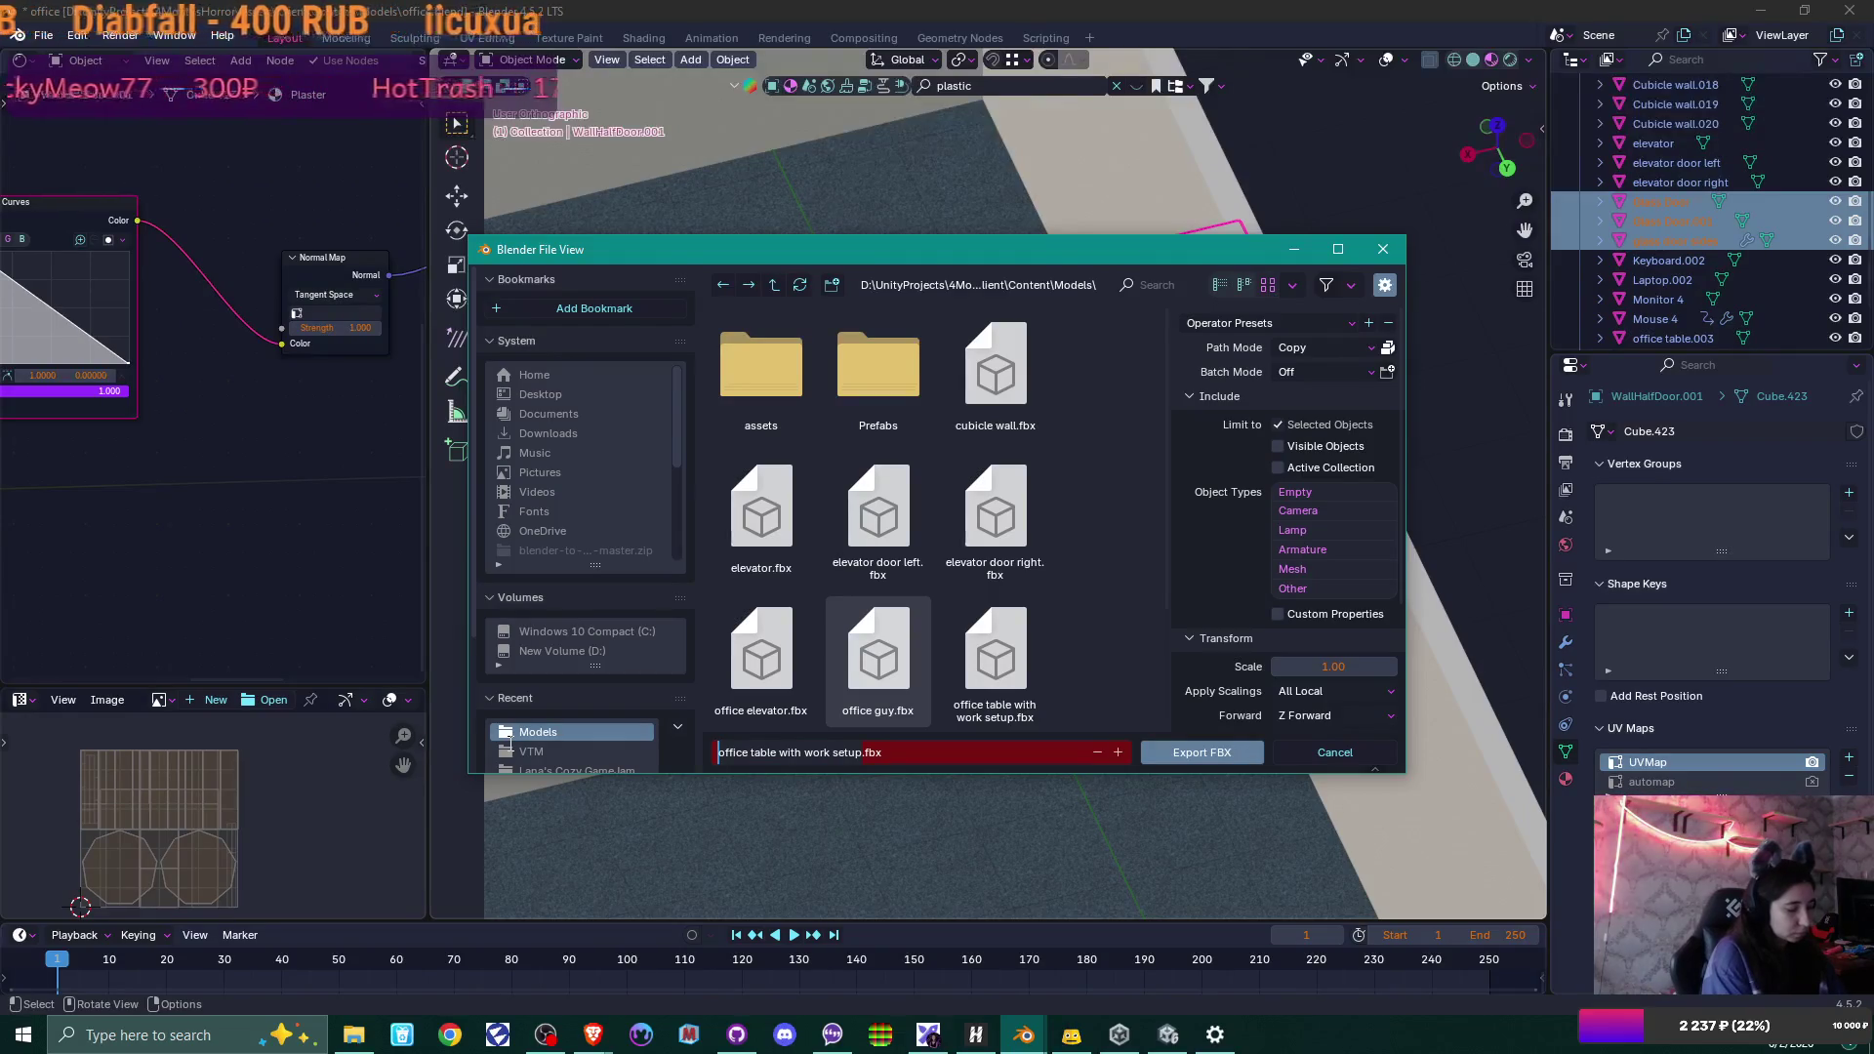
type("wall")
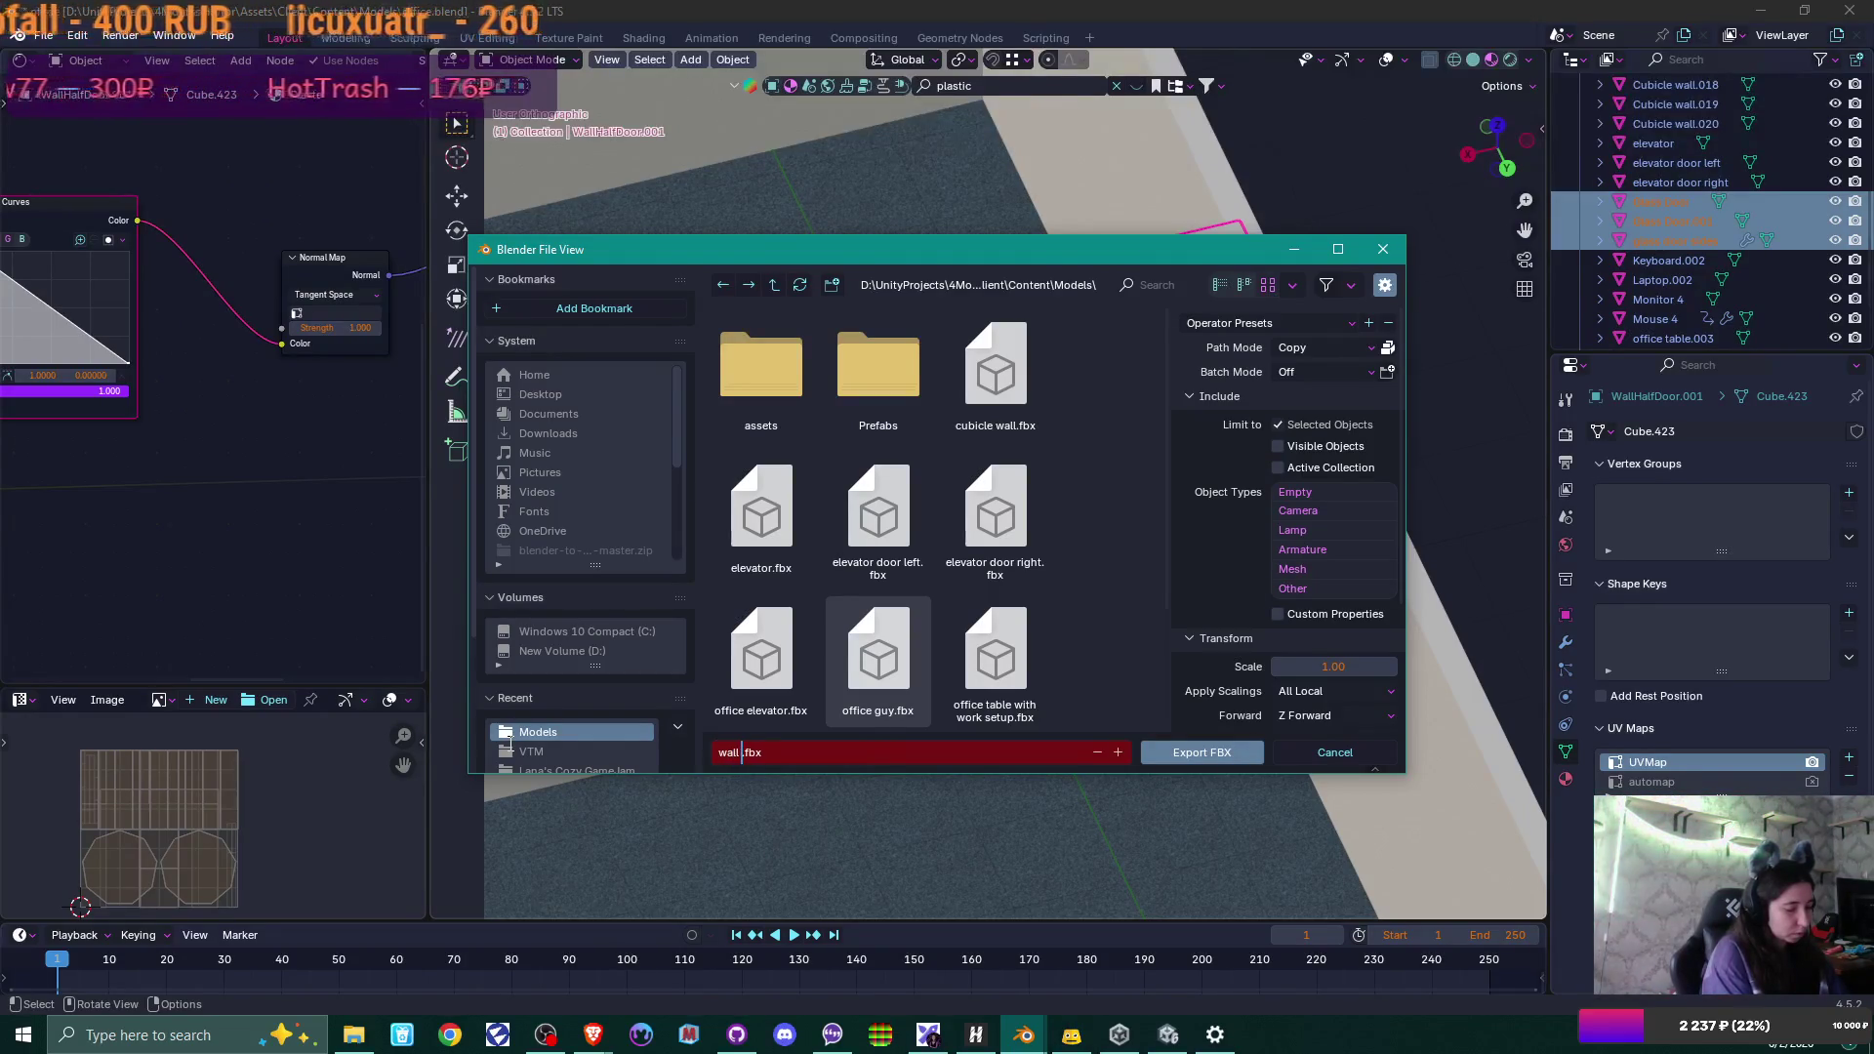
type("g")
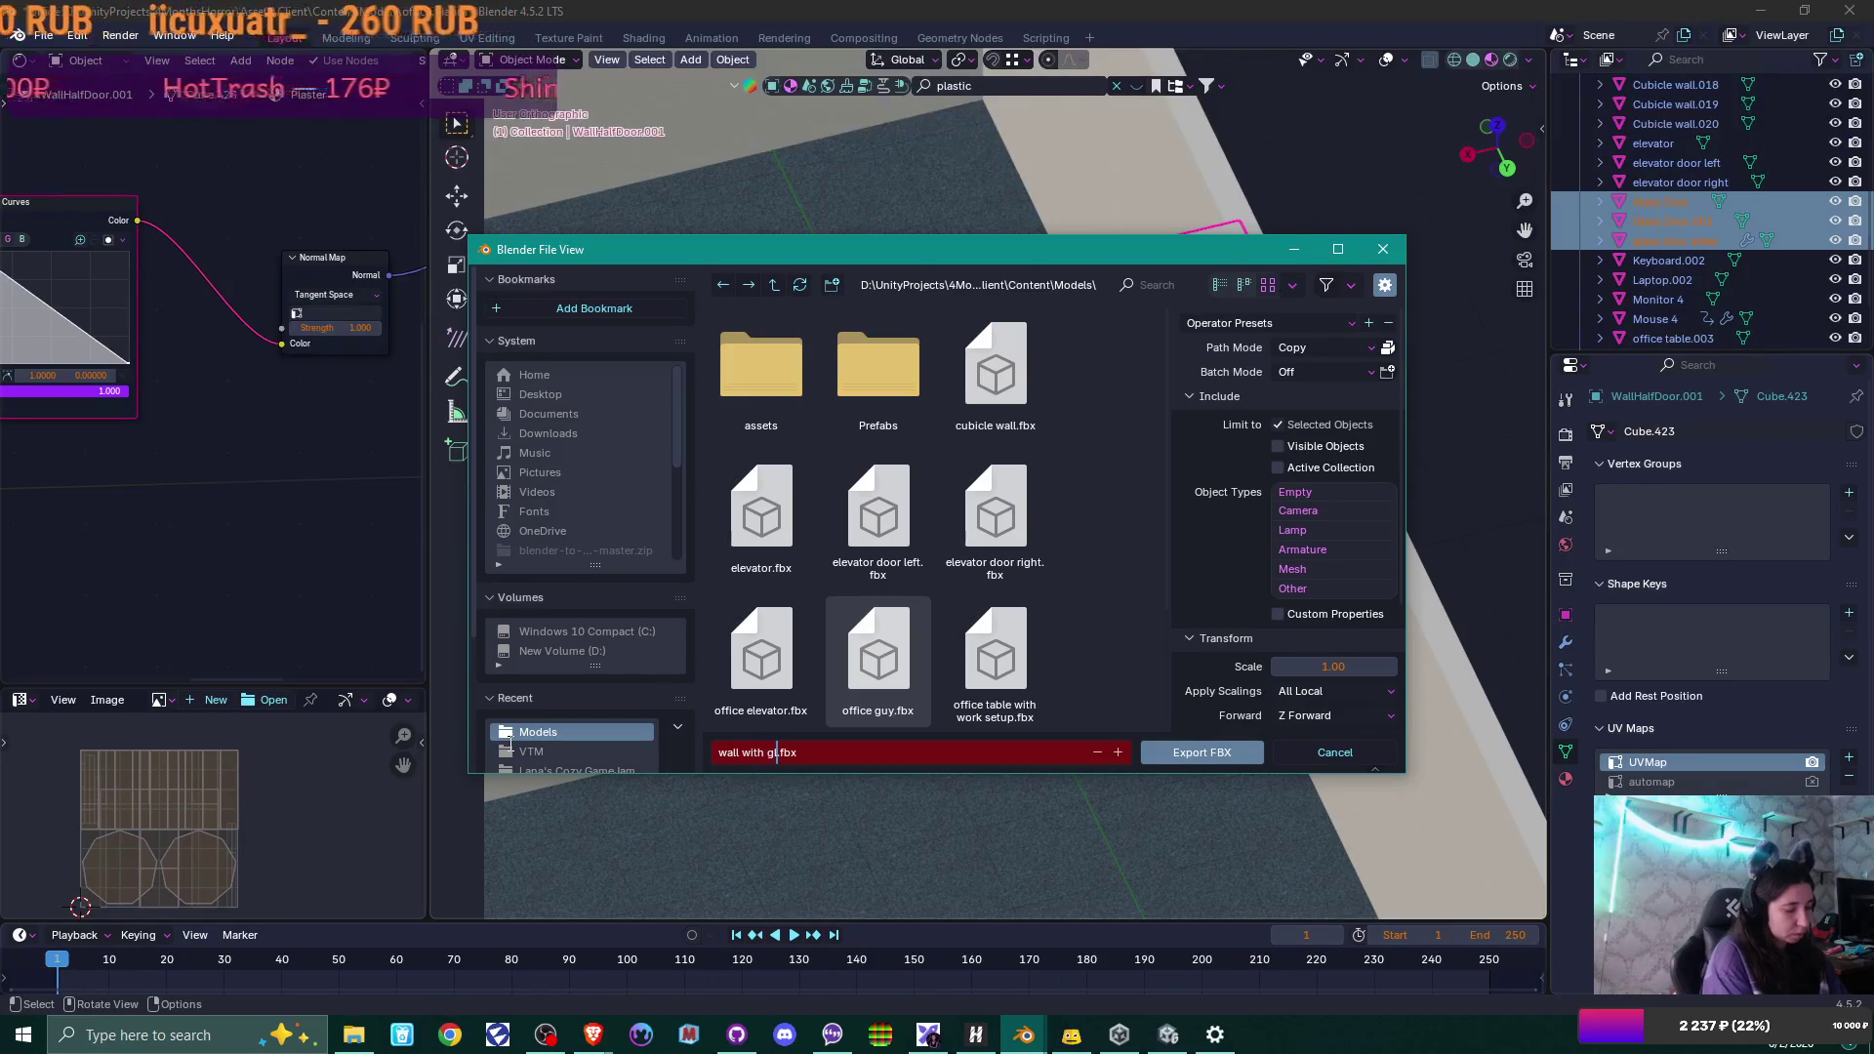
type("oor")
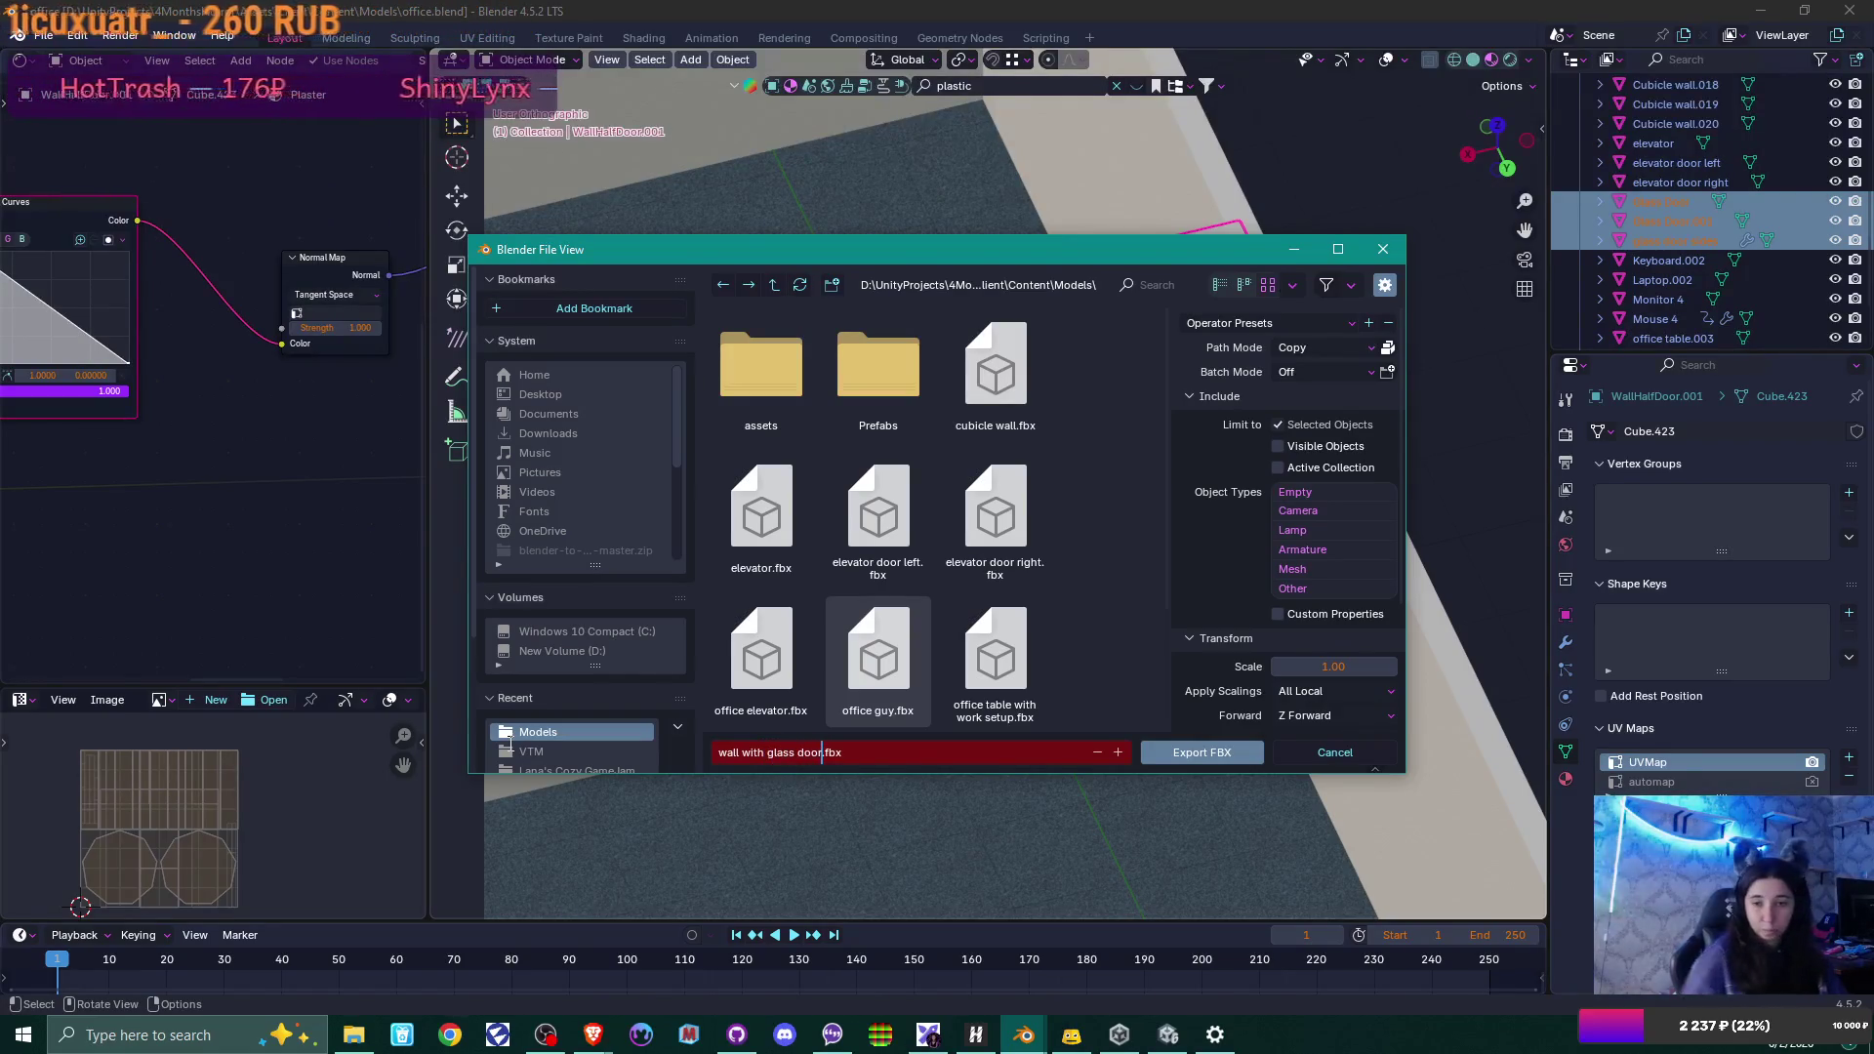
key("Return")
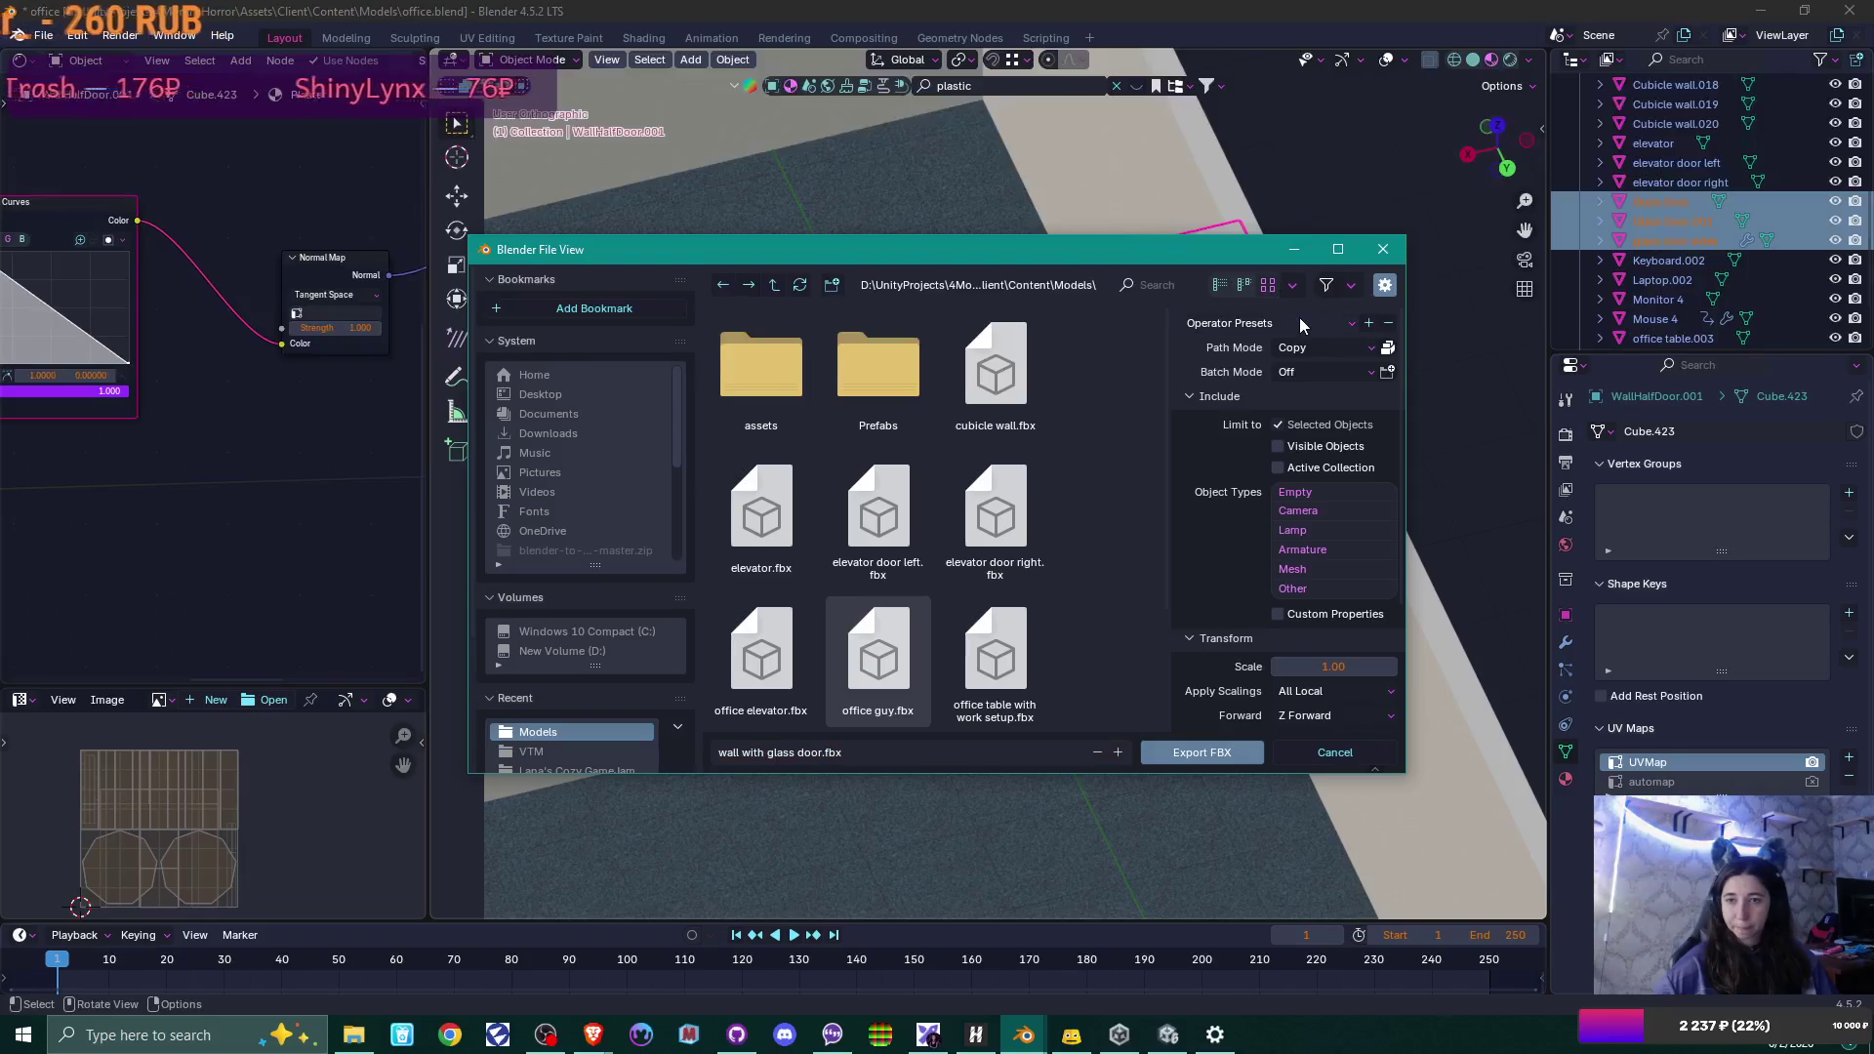
left_click(1187, 758)
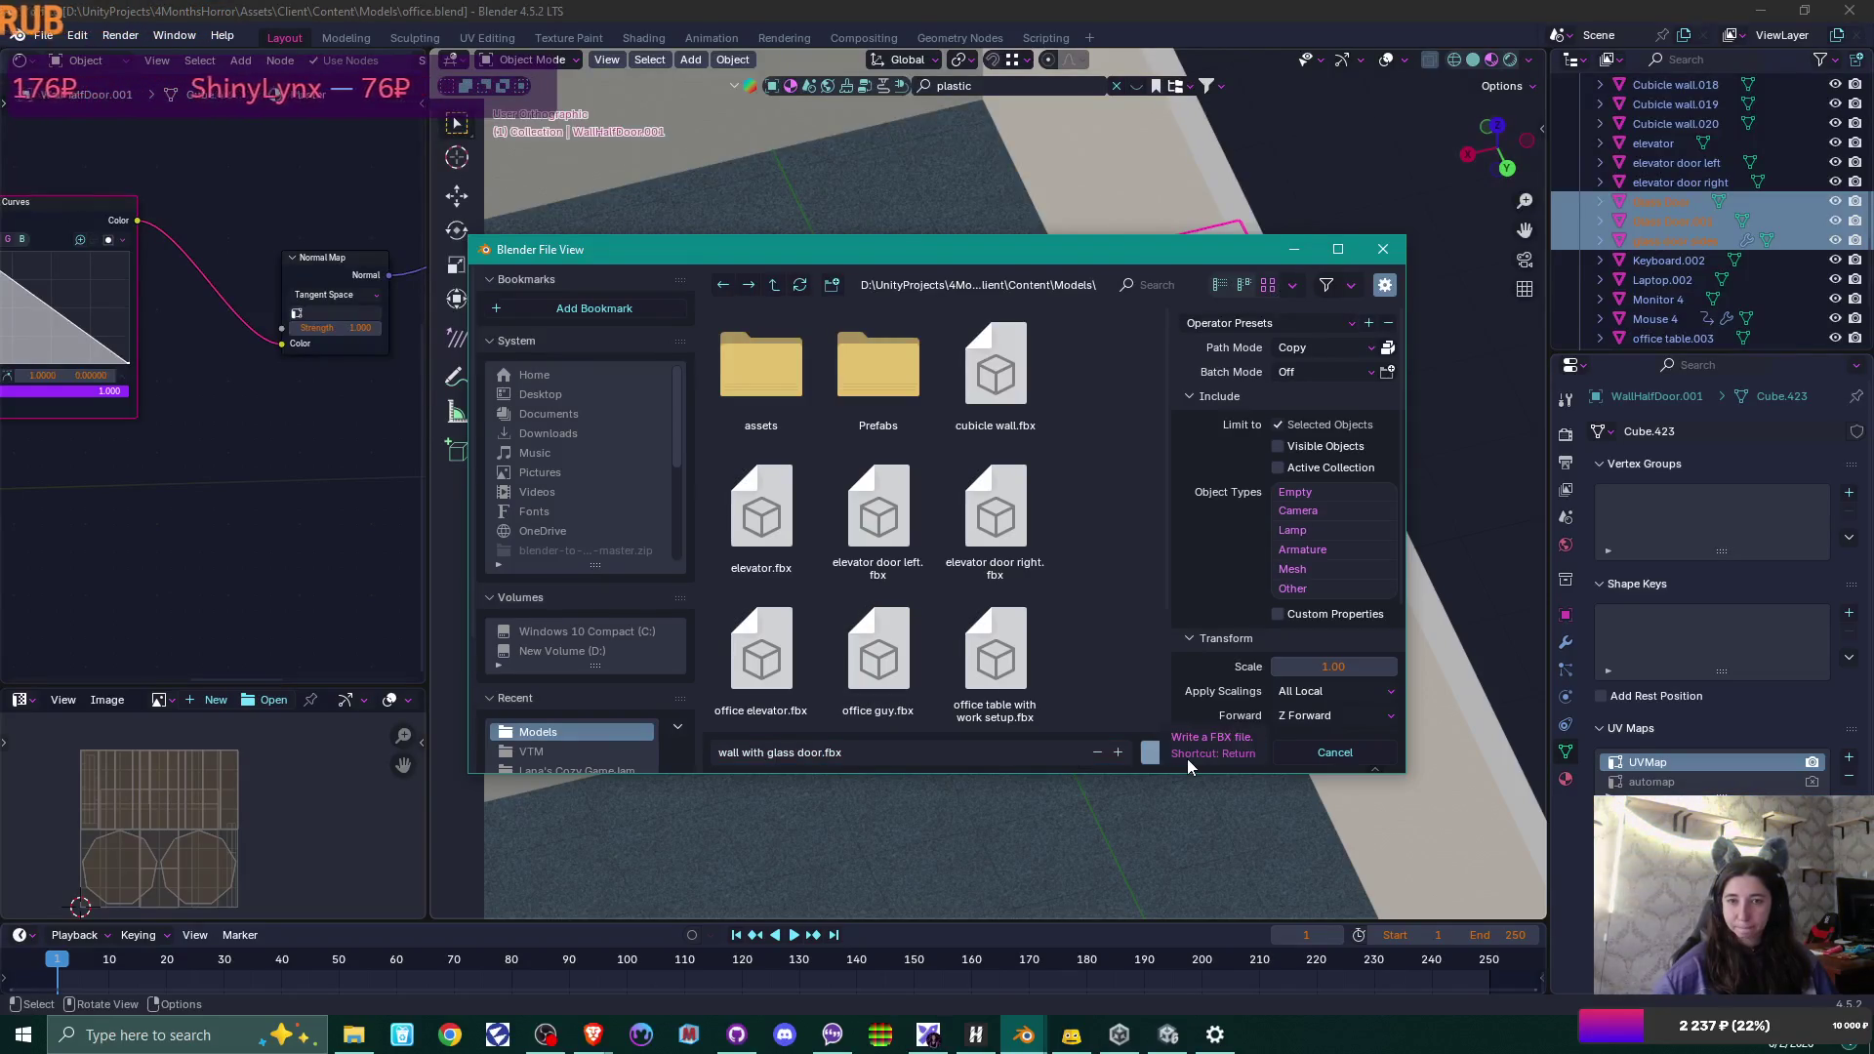
scroll(1194, 634, "down", 5)
mouse_move(1194, 634)
middle_mouse_down()
mouse_move(1111, 682)
mouse_move(843, 699)
mouse_move(693, 667)
mouse_move(951, 688)
mouse_move(1063, 741)
mouse_move(1109, 611)
mouse_move(1091, 644)
mouse_move(900, 713)
mouse_move(1152, 702)
middle_mouse_up()
Select the BOSS table and switch its drawer handle slot to Silver Satin Metal.
left_click(900, 713)
left_click(1566, 778)
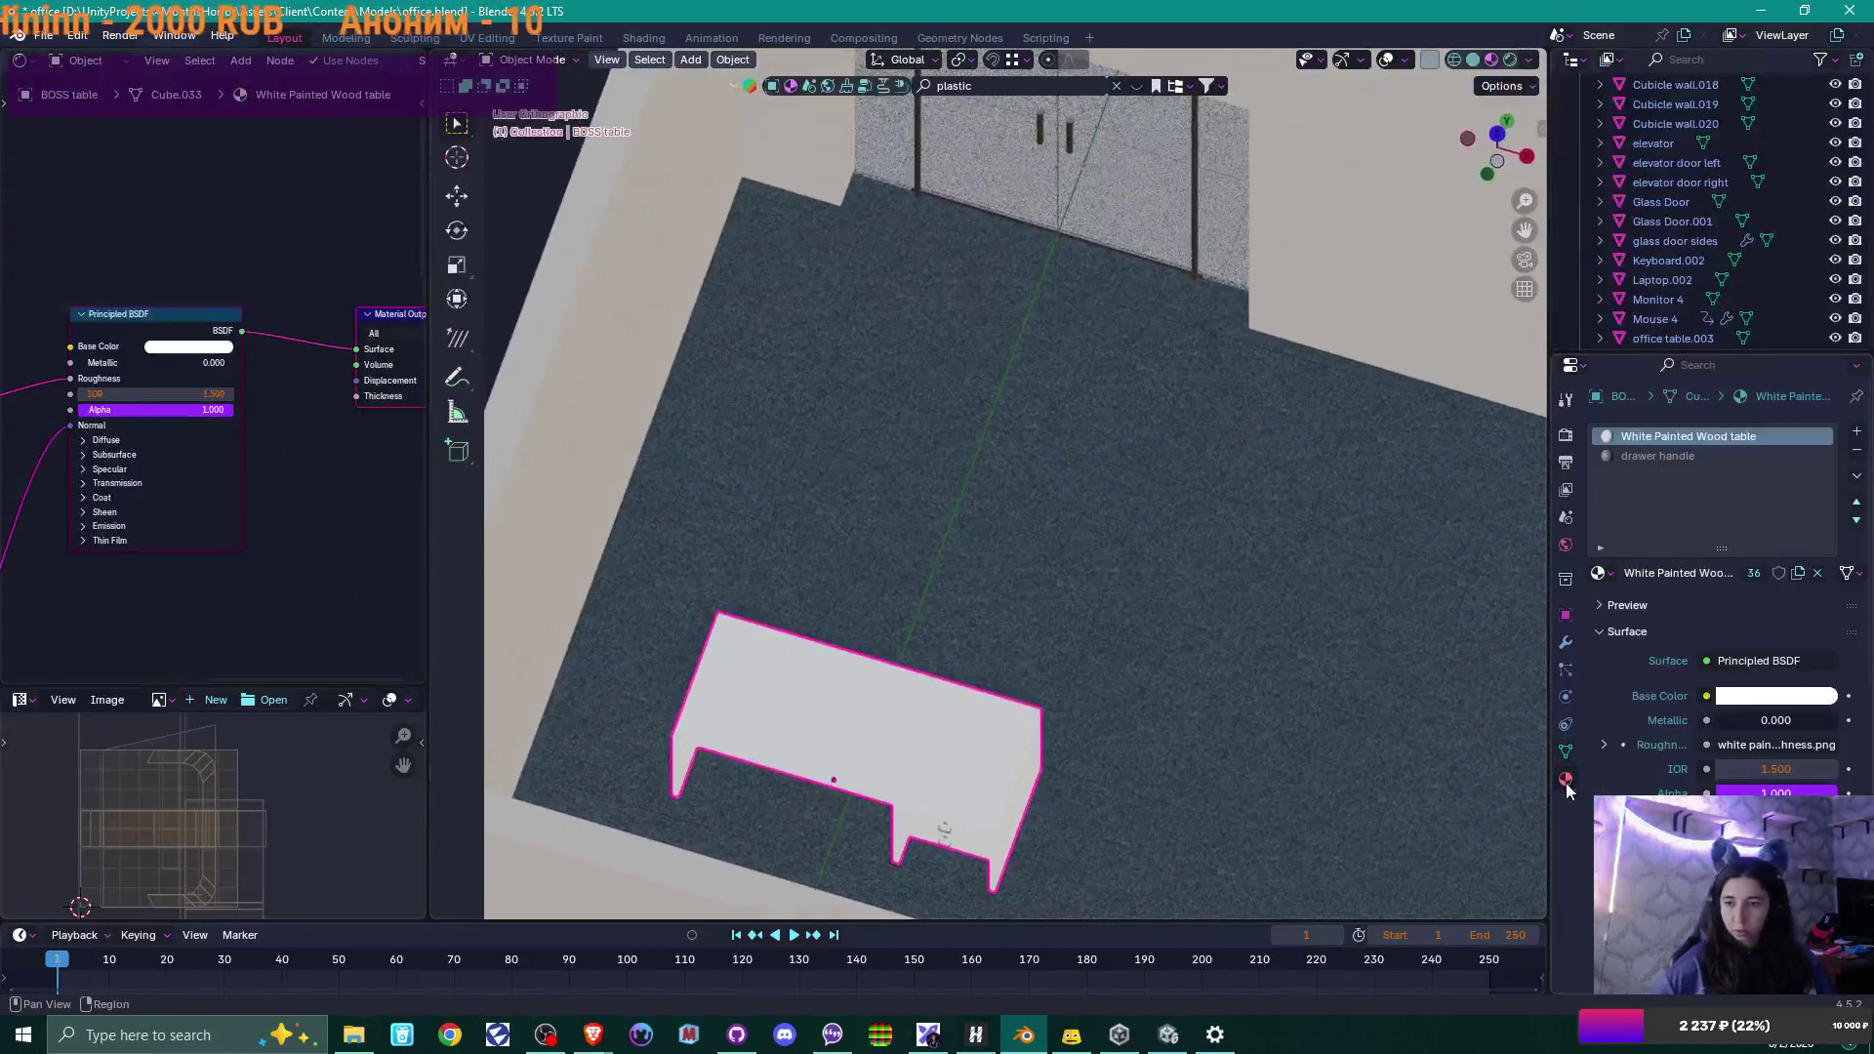
left_click(1650, 456)
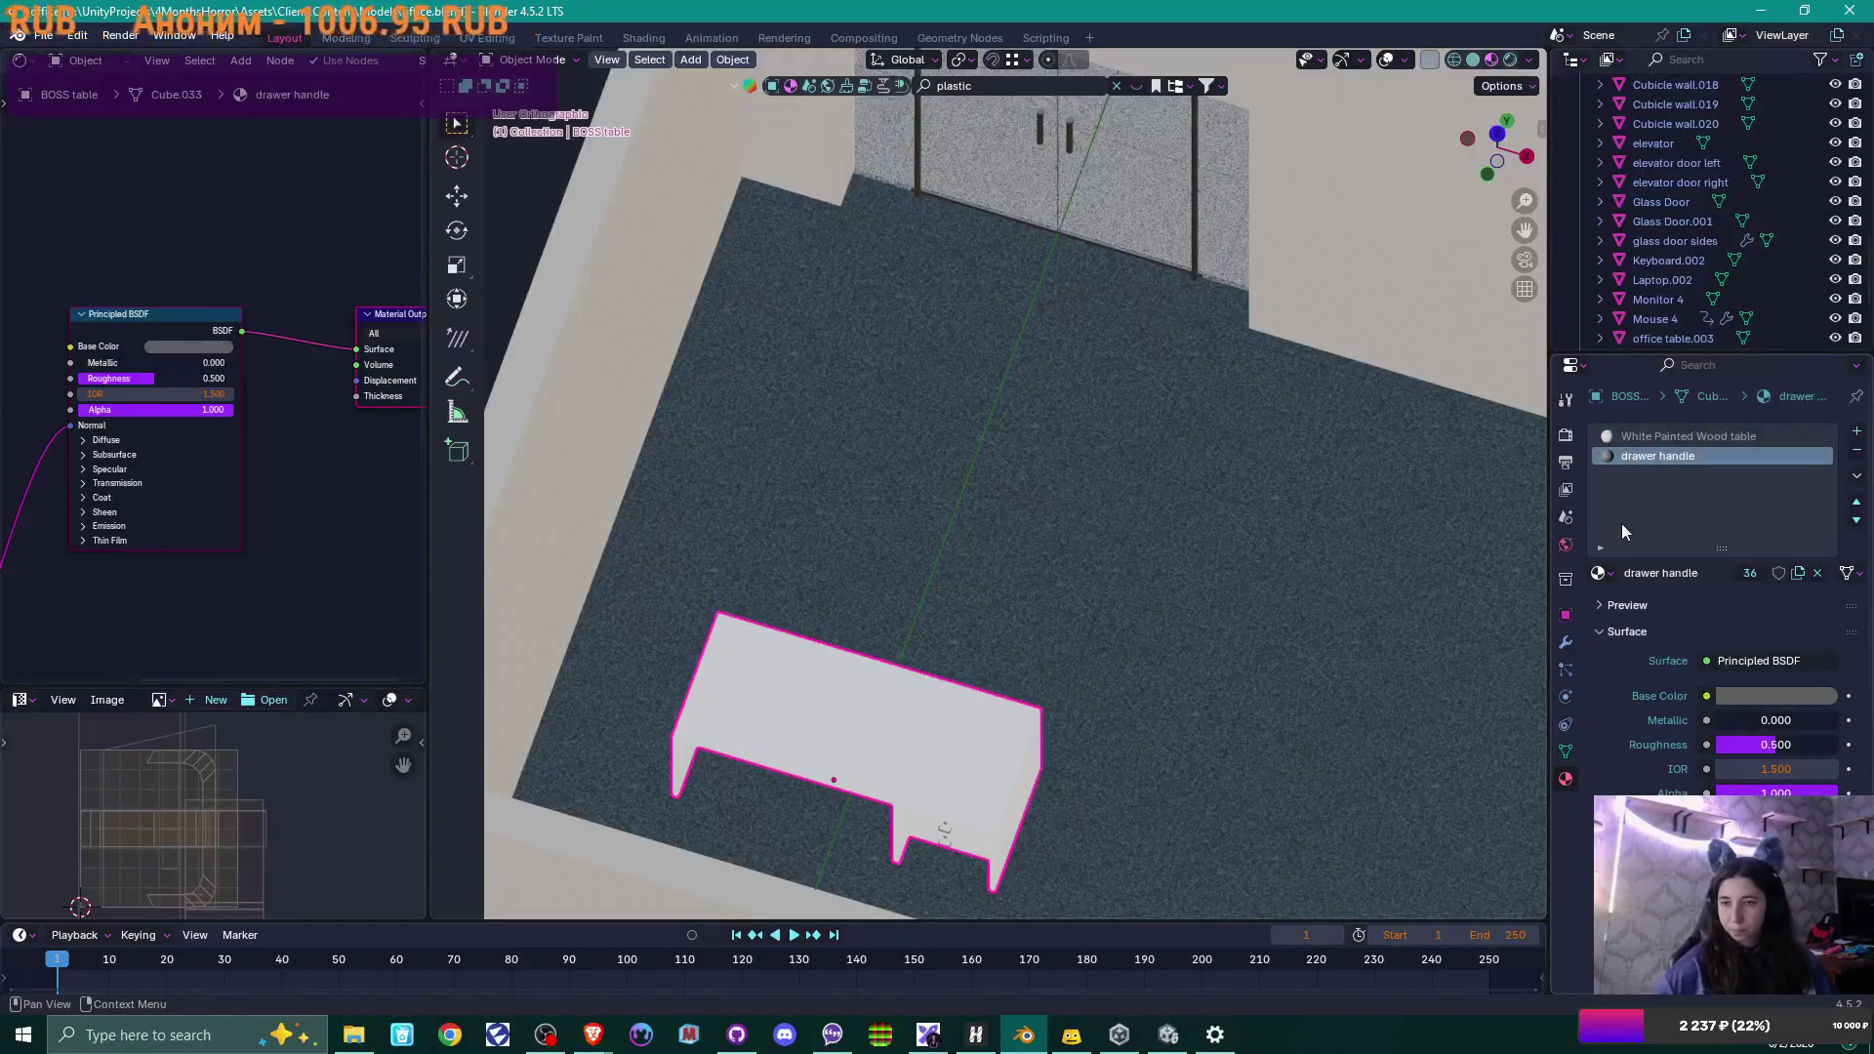
left_click(1612, 574)
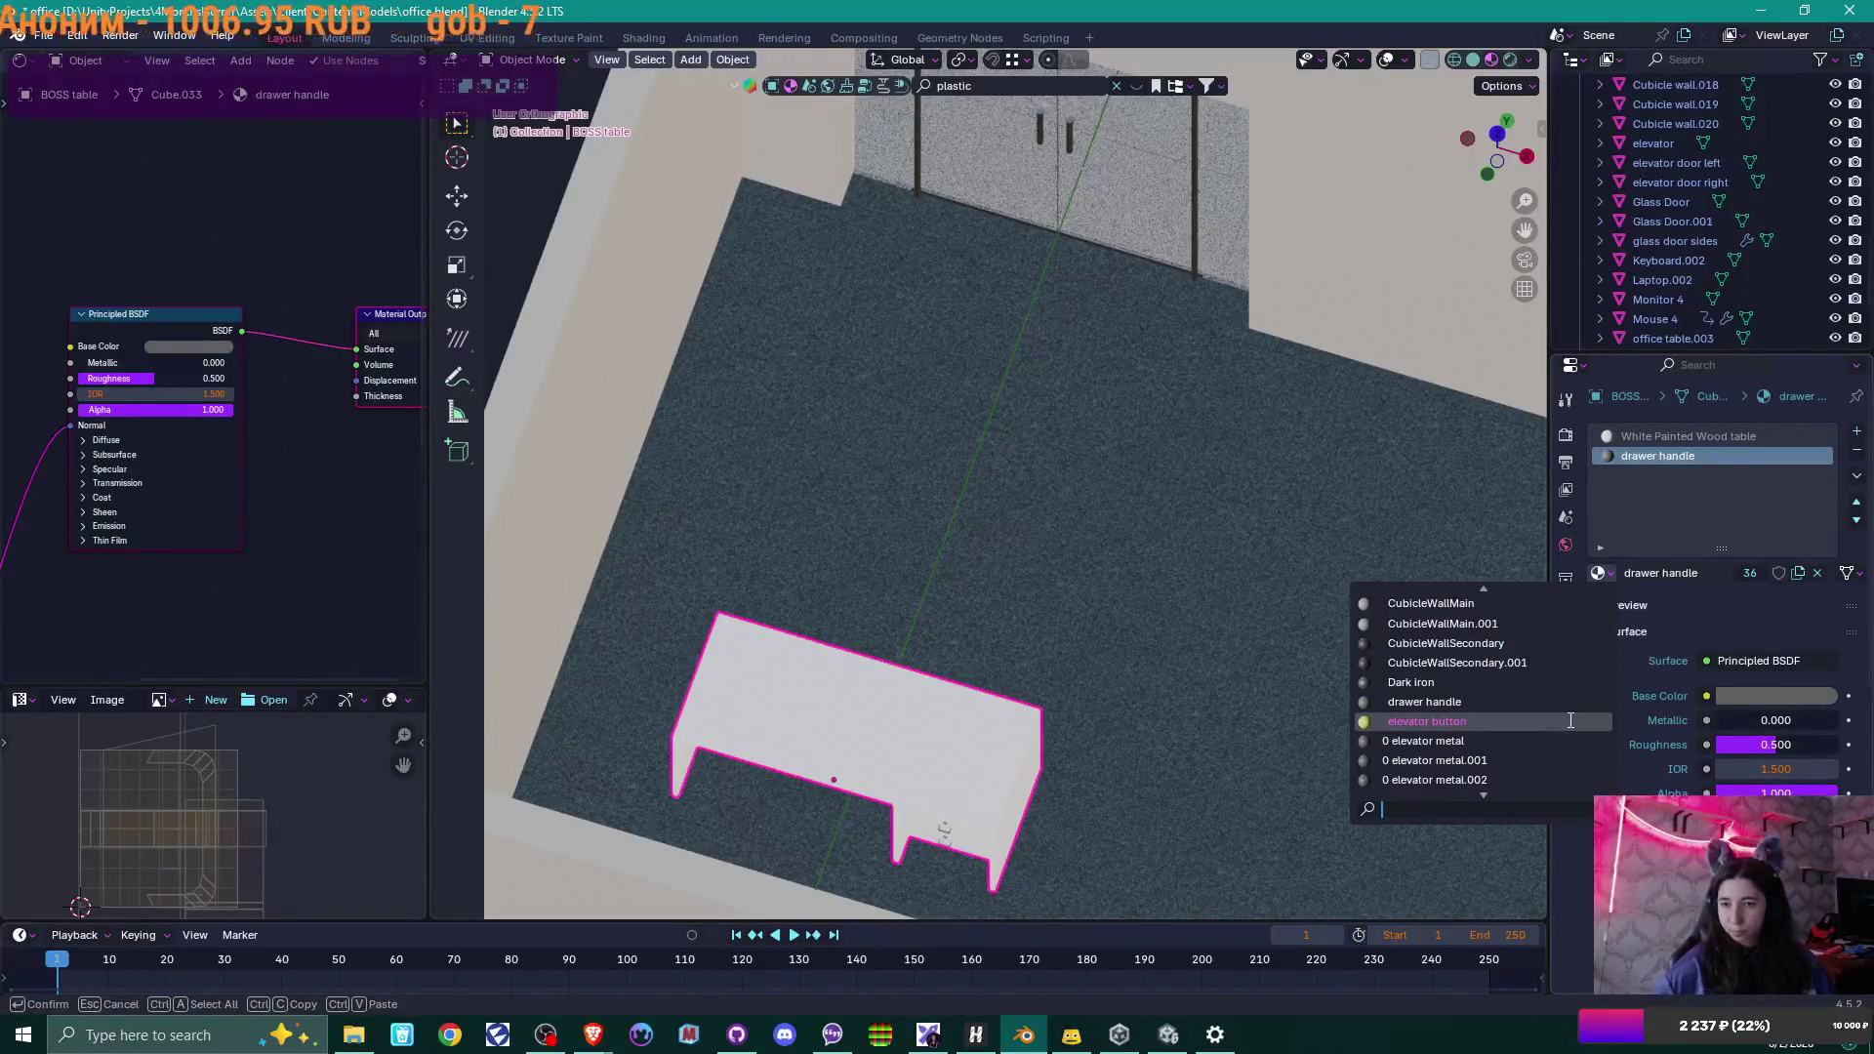
scroll(1568, 719, "up", 15)
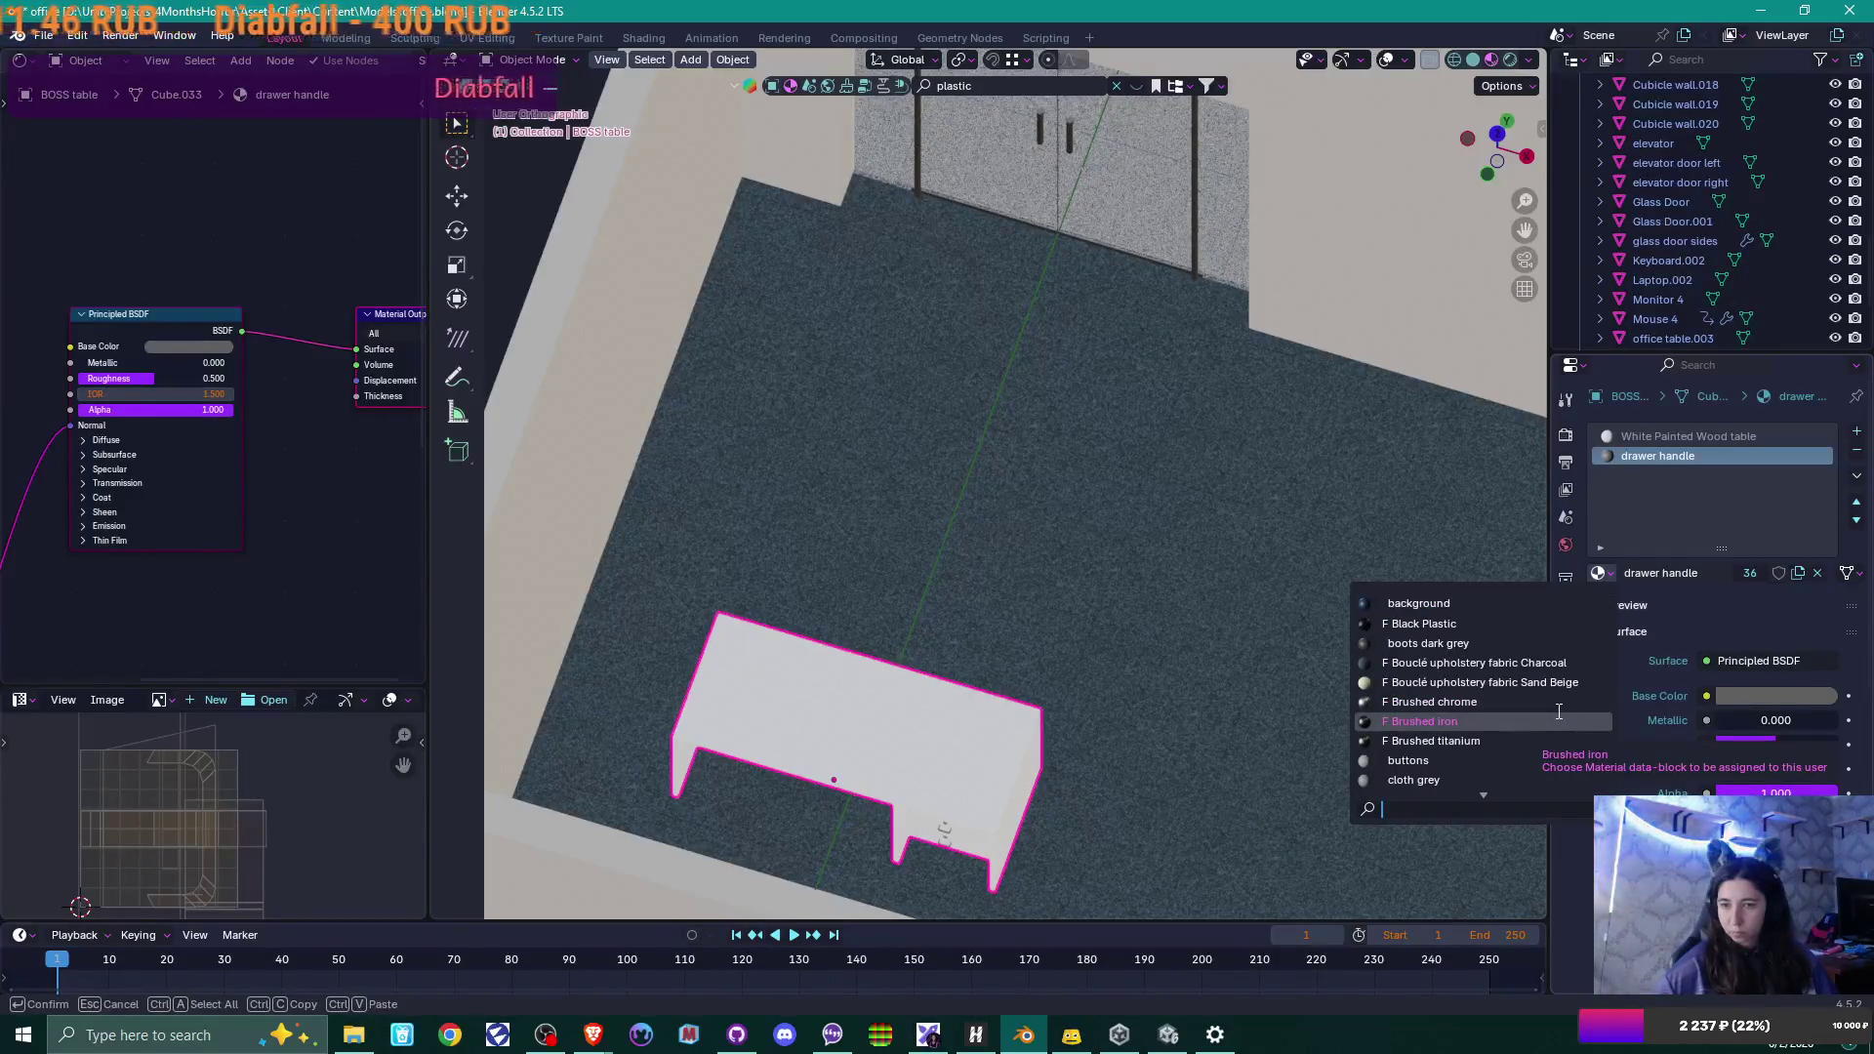
scroll(1559, 711, "down", 15)
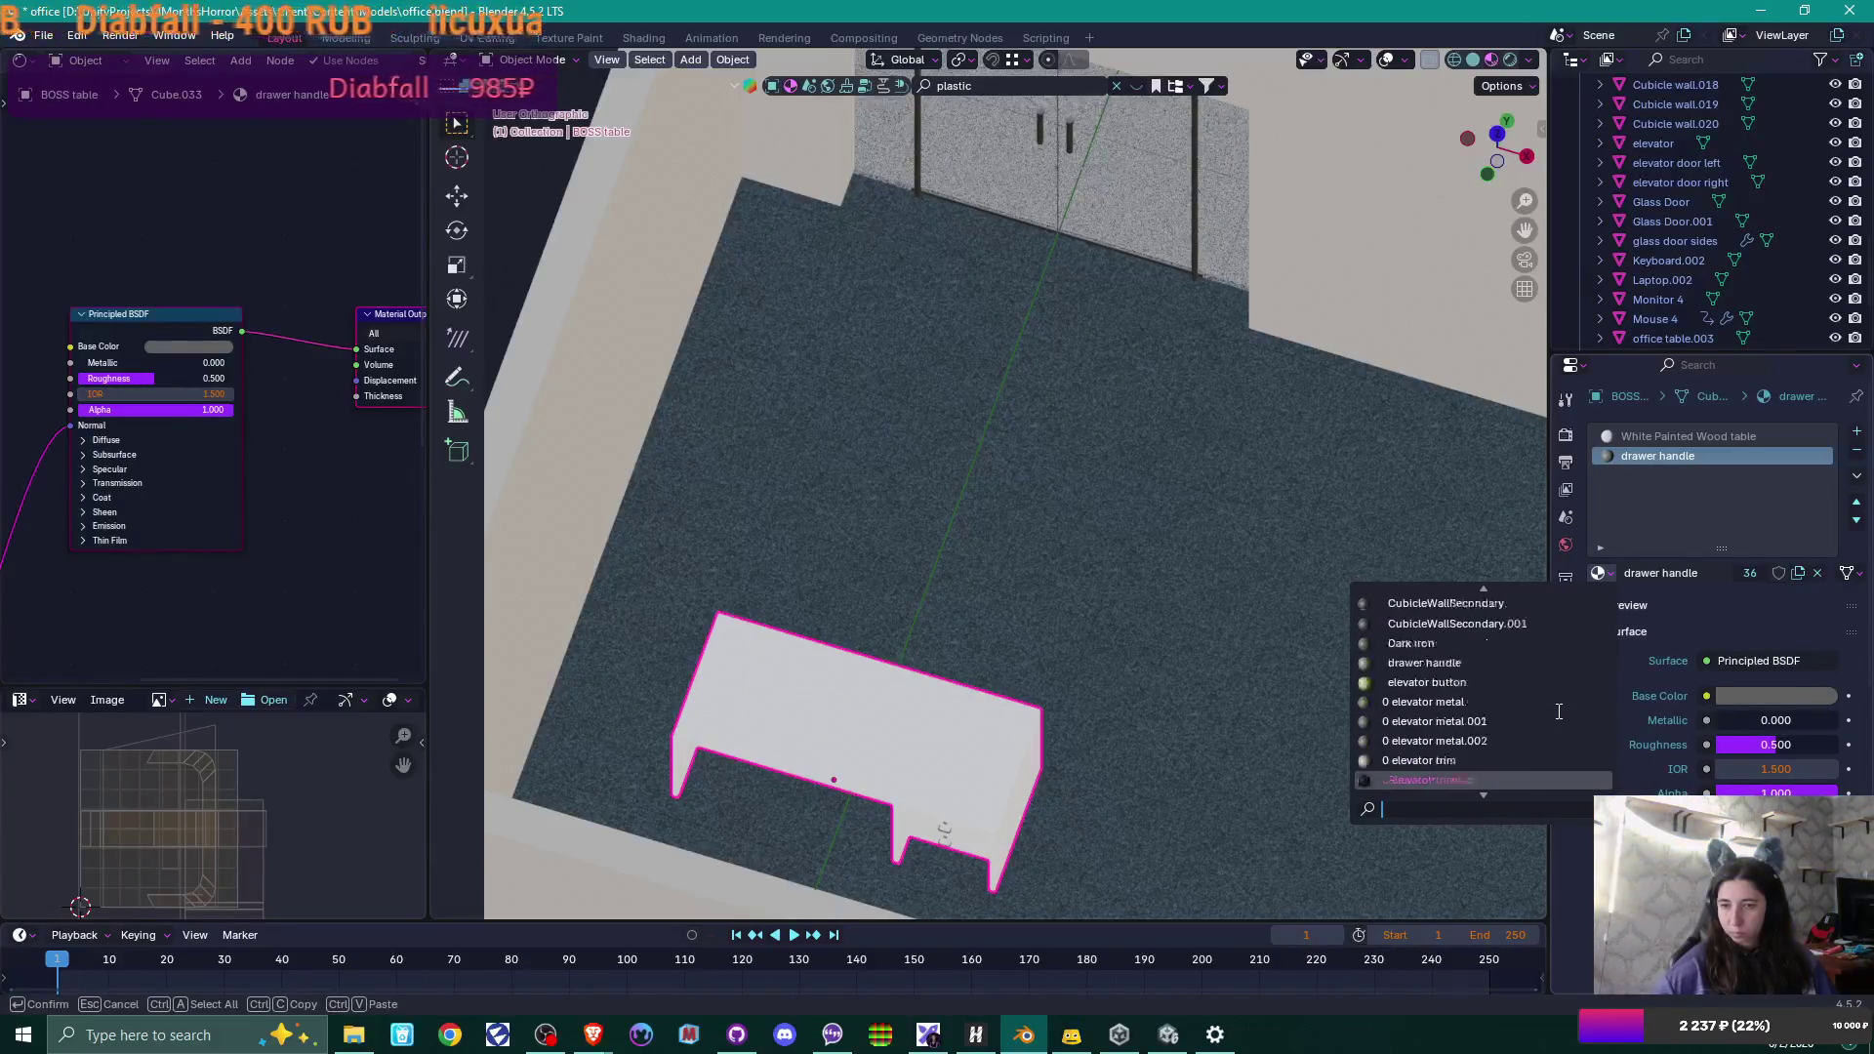
scroll(1559, 712, "down", 7)
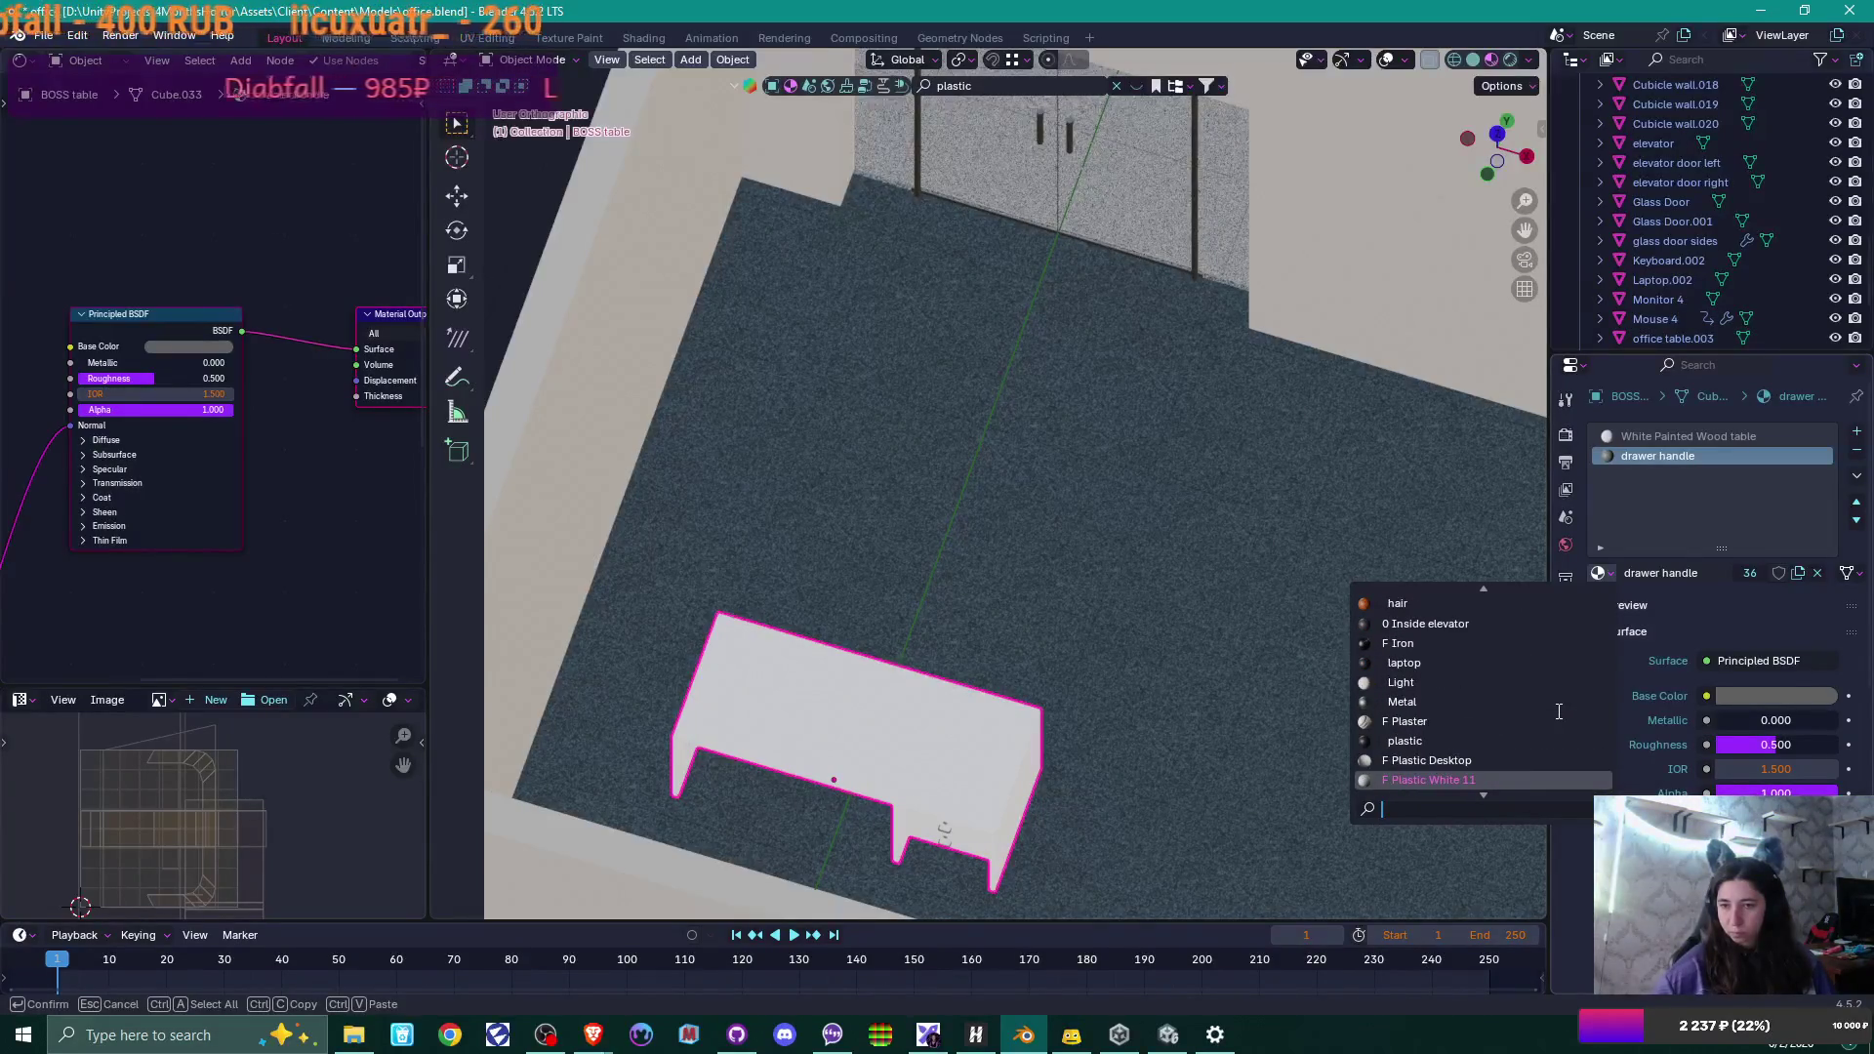
scroll(1559, 712, "down", 6)
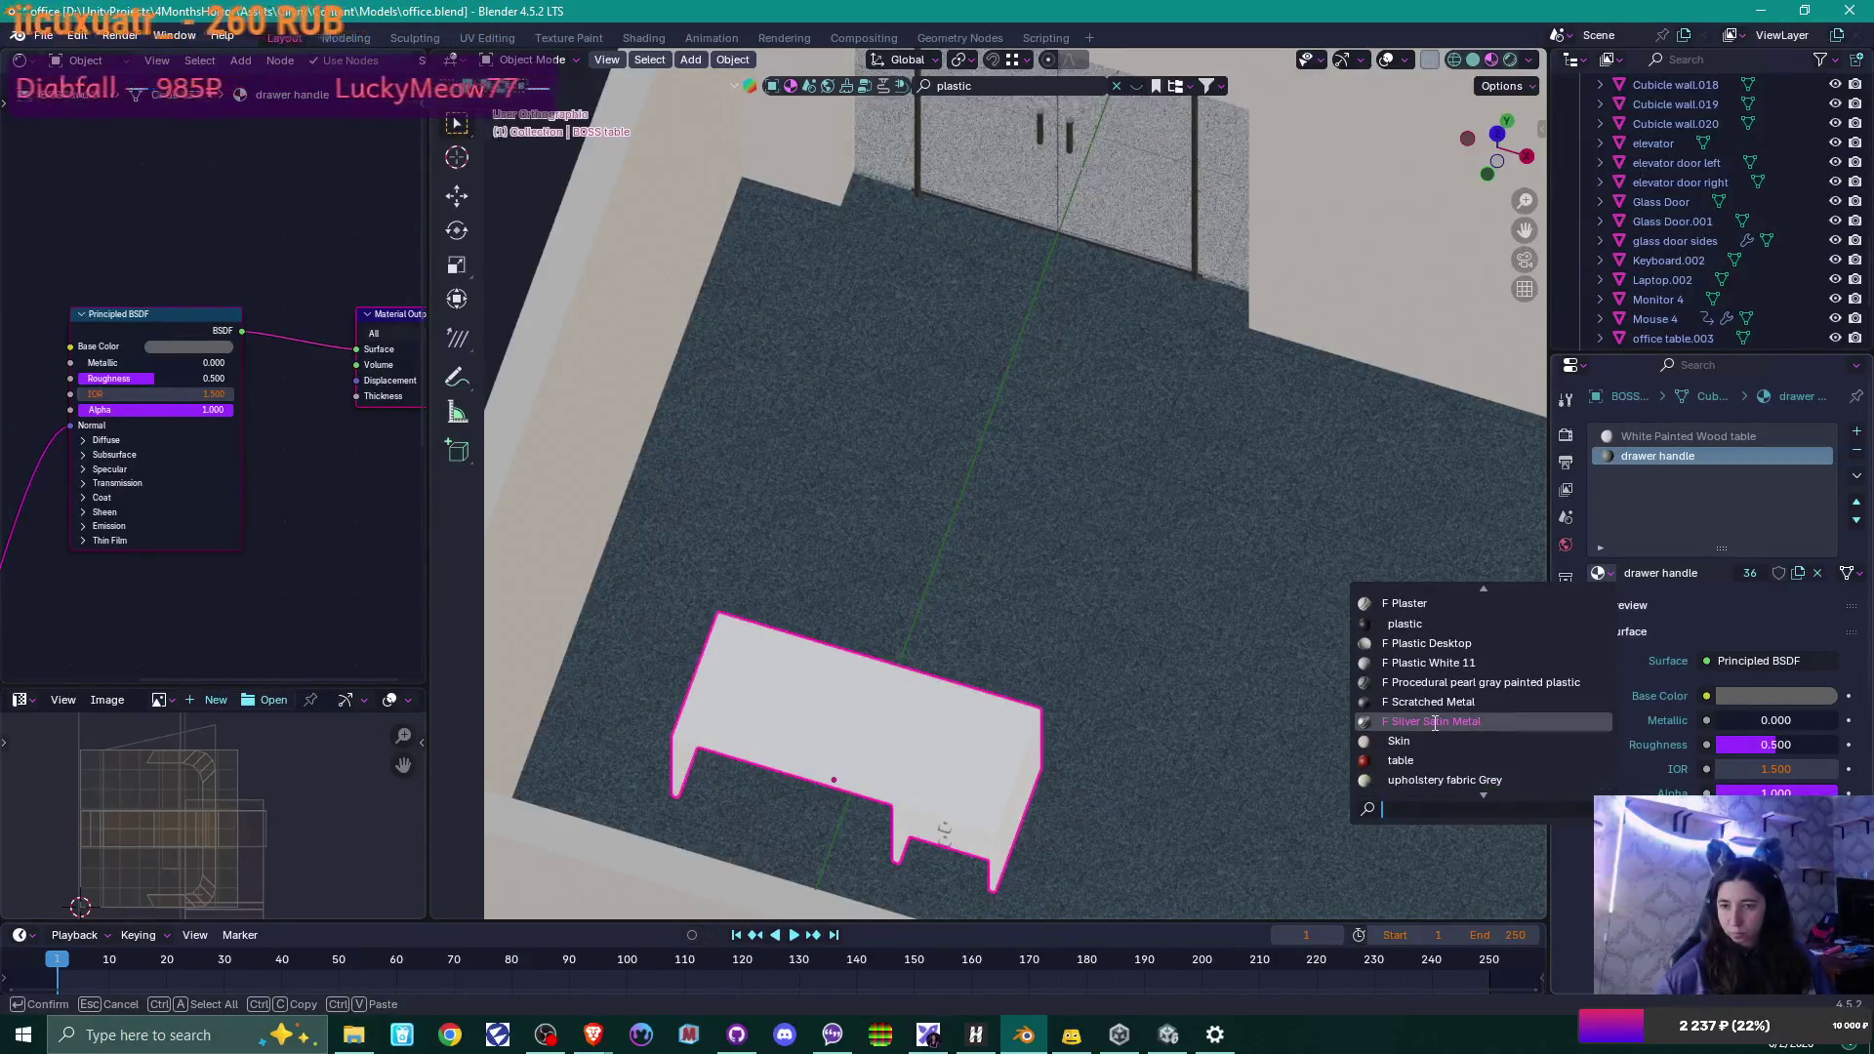
left_click(1435, 722)
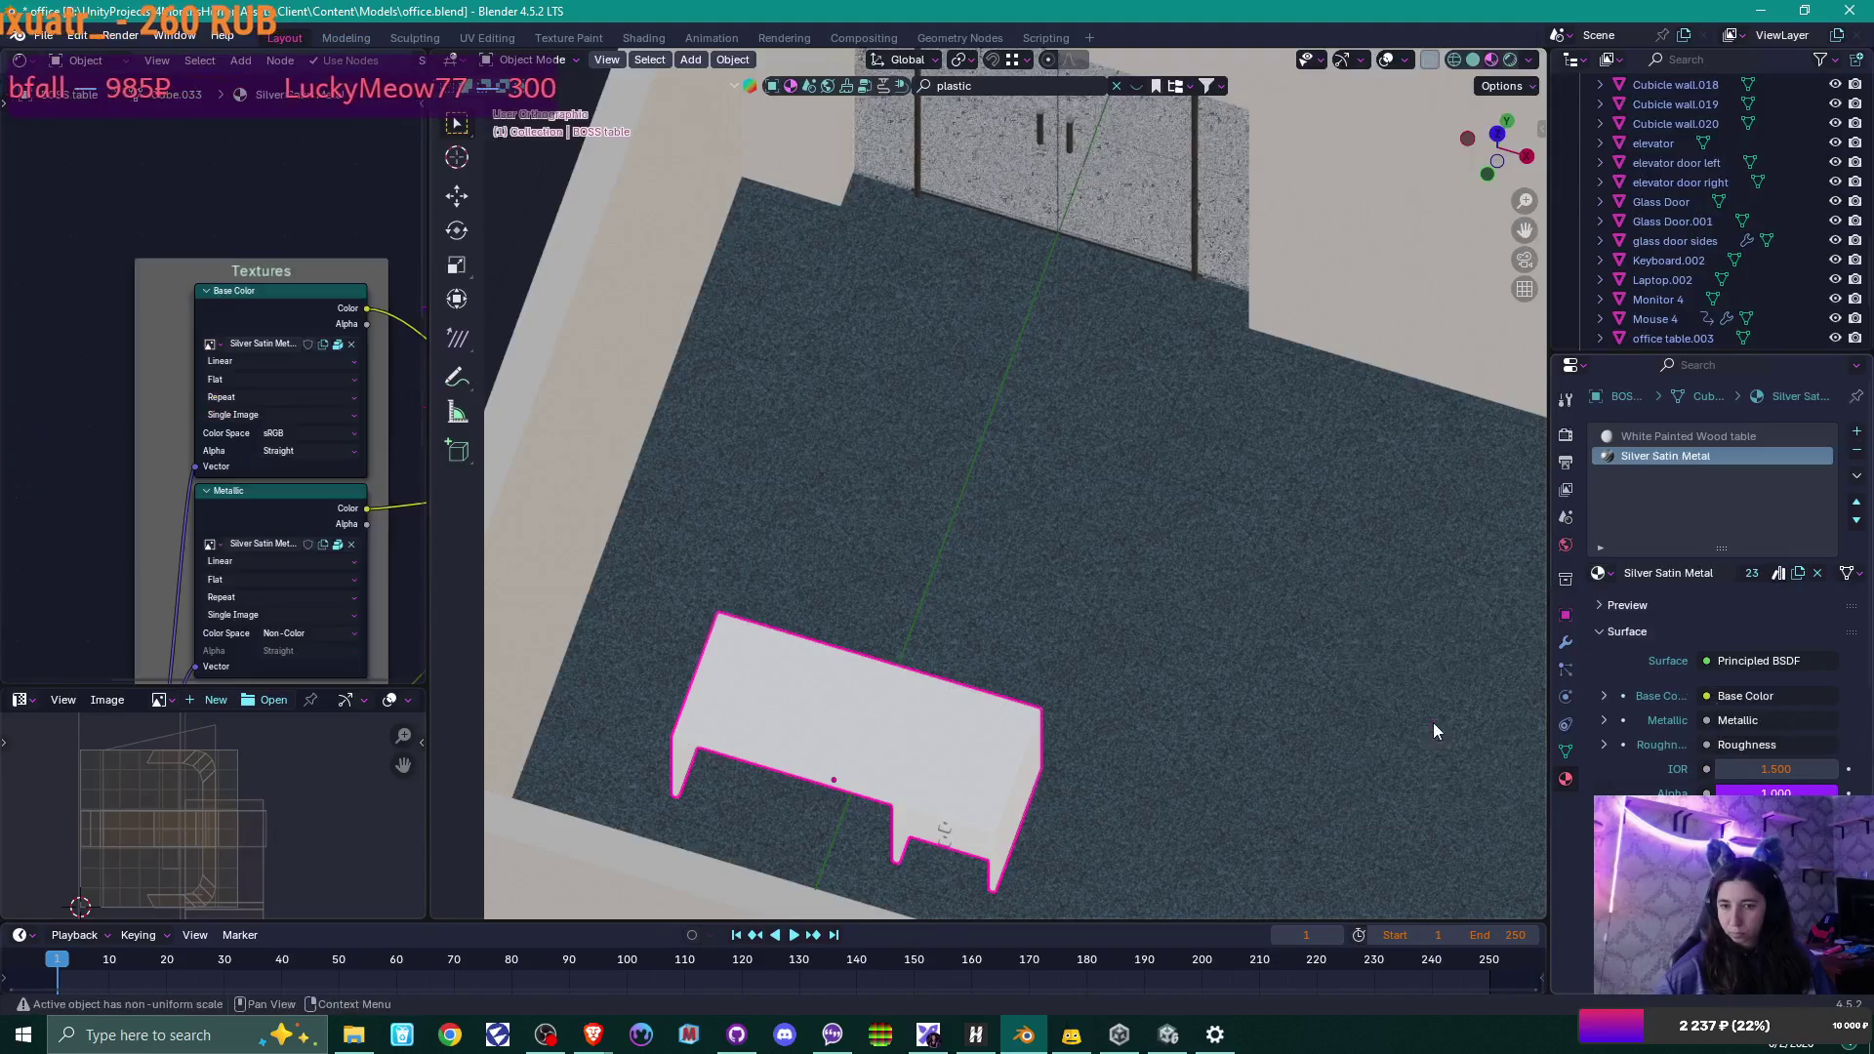
Replace the White Painted Wood slot's material with F Wood.001.
left_click(1657, 435)
left_click(1601, 572)
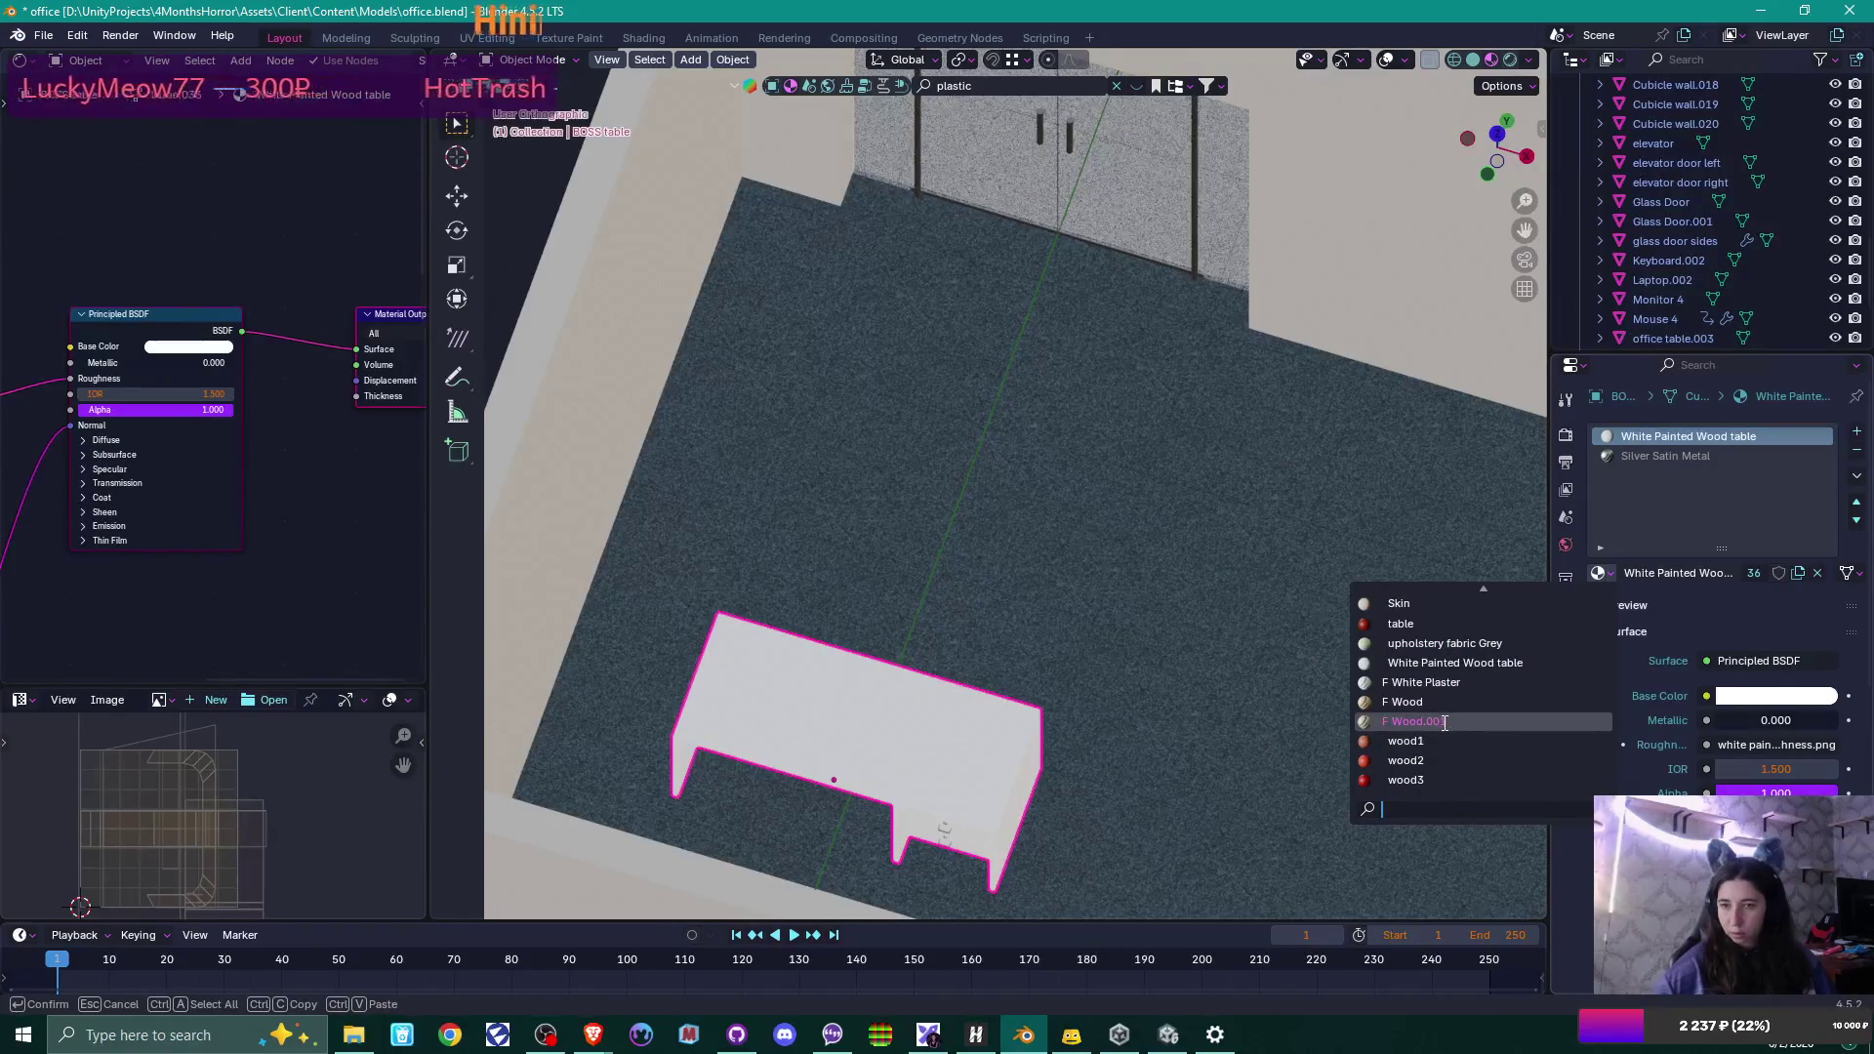
left_click(1444, 722)
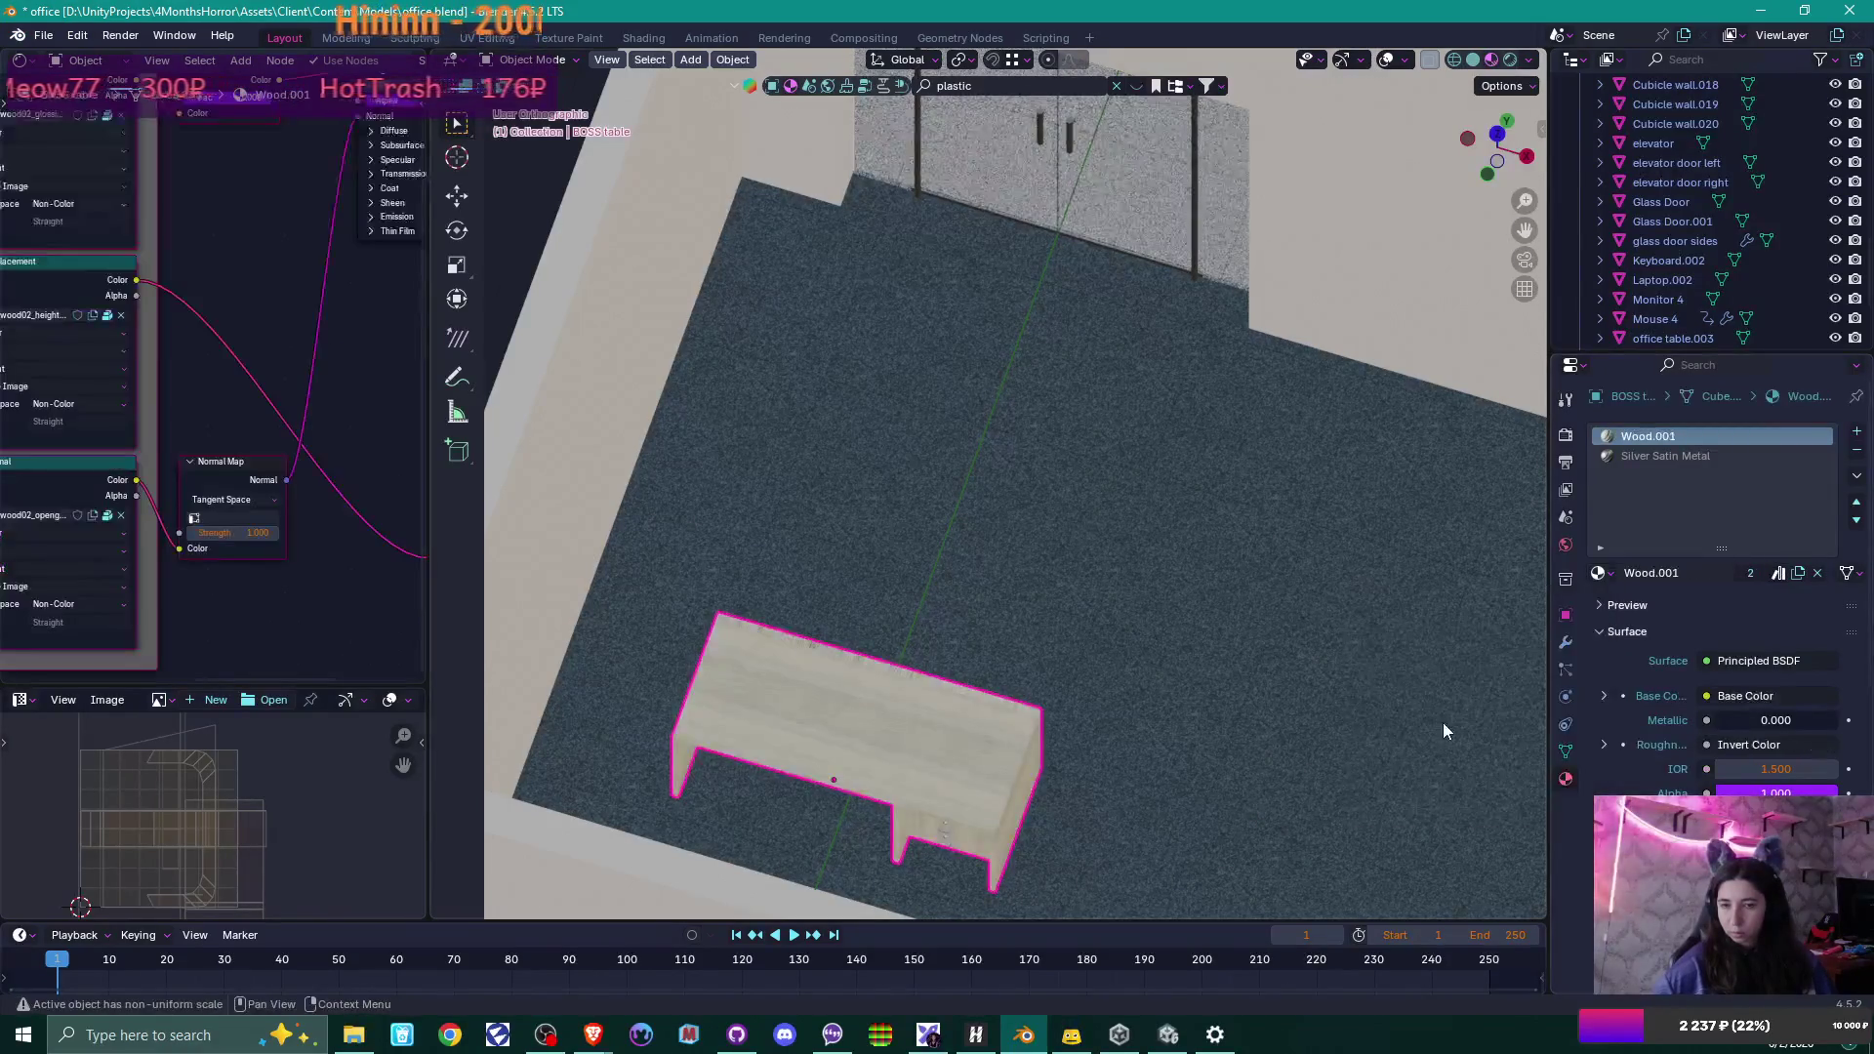
mouse_move(1139, 749)
middle_mouse_down()
mouse_move(1012, 774)
mouse_move(846, 695)
mouse_move(946, 758)
mouse_move(985, 703)
middle_mouse_up()
scroll(1058, 583, "up", 5)
mouse_move(1122, 722)
middle_mouse_down()
mouse_move(1075, 682)
mouse_move(1116, 682)
mouse_move(1133, 644)
middle_mouse_up()
key("Tab")
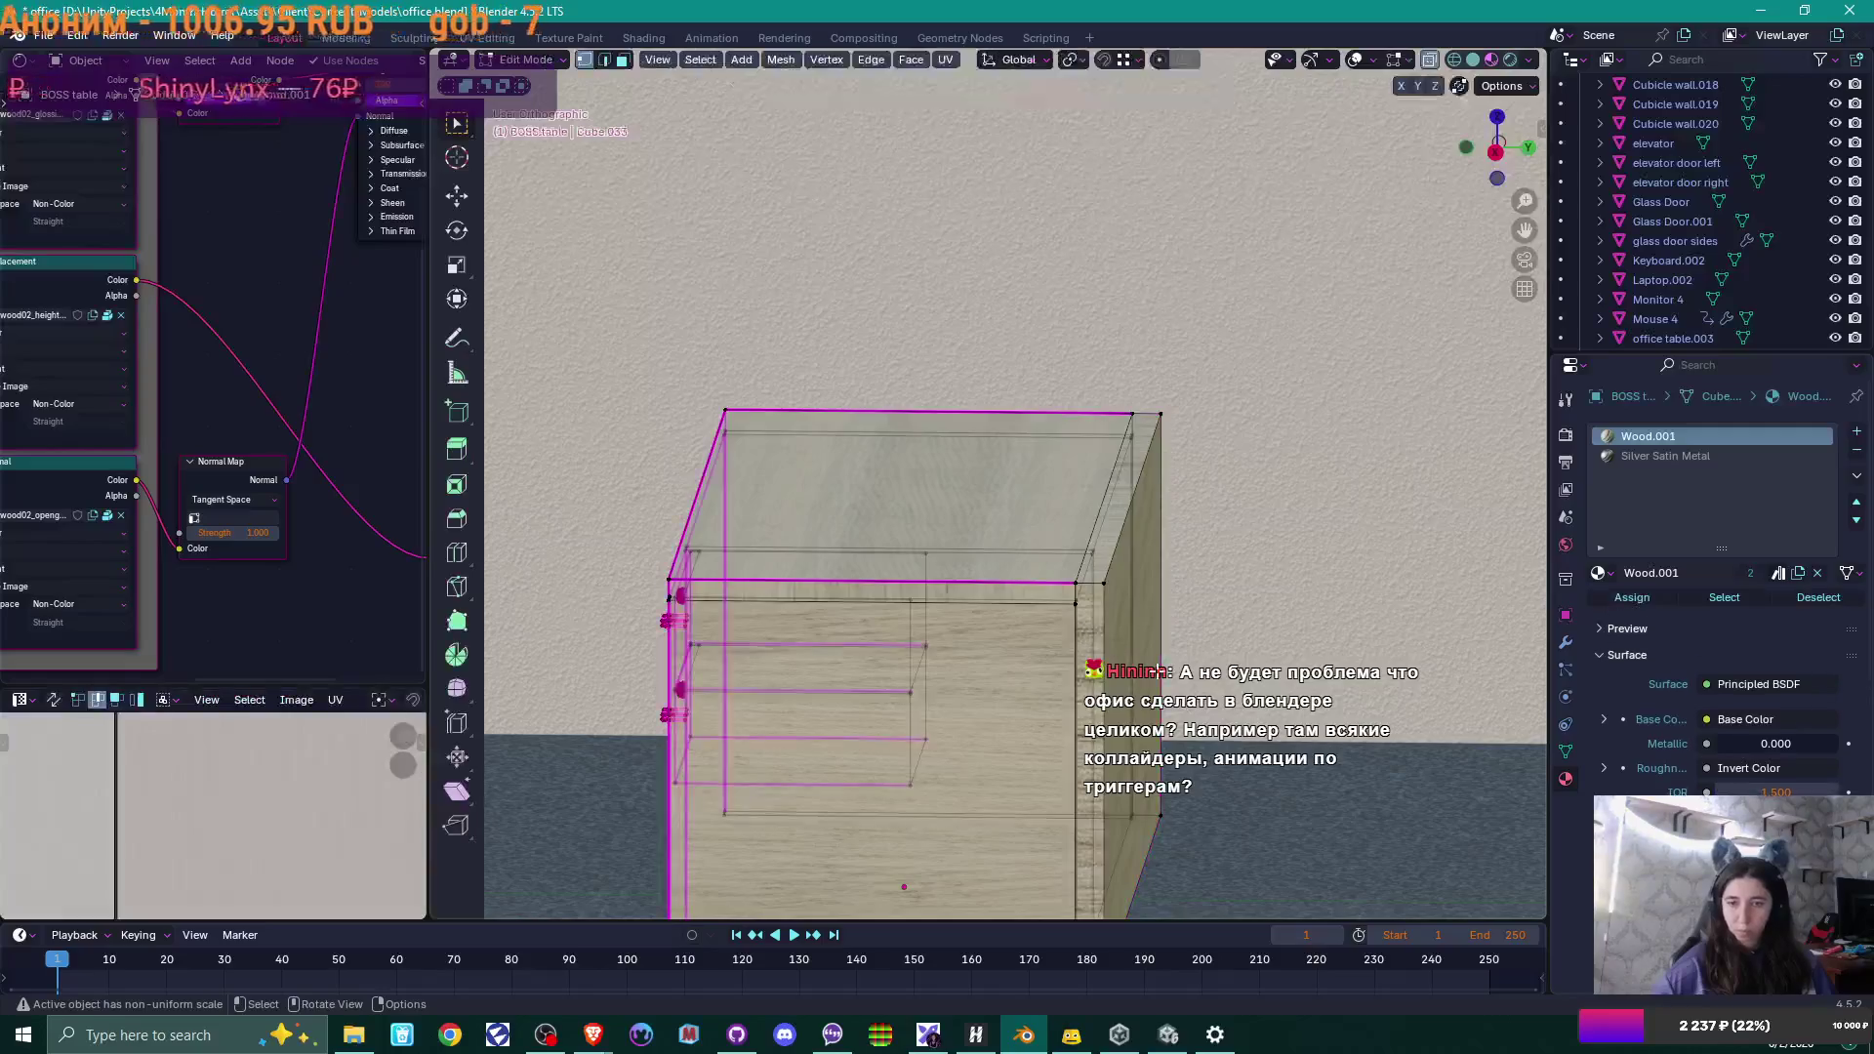
scroll(1228, 575, "up", 5)
middle_click_drag(1228, 575, 1230, 564)
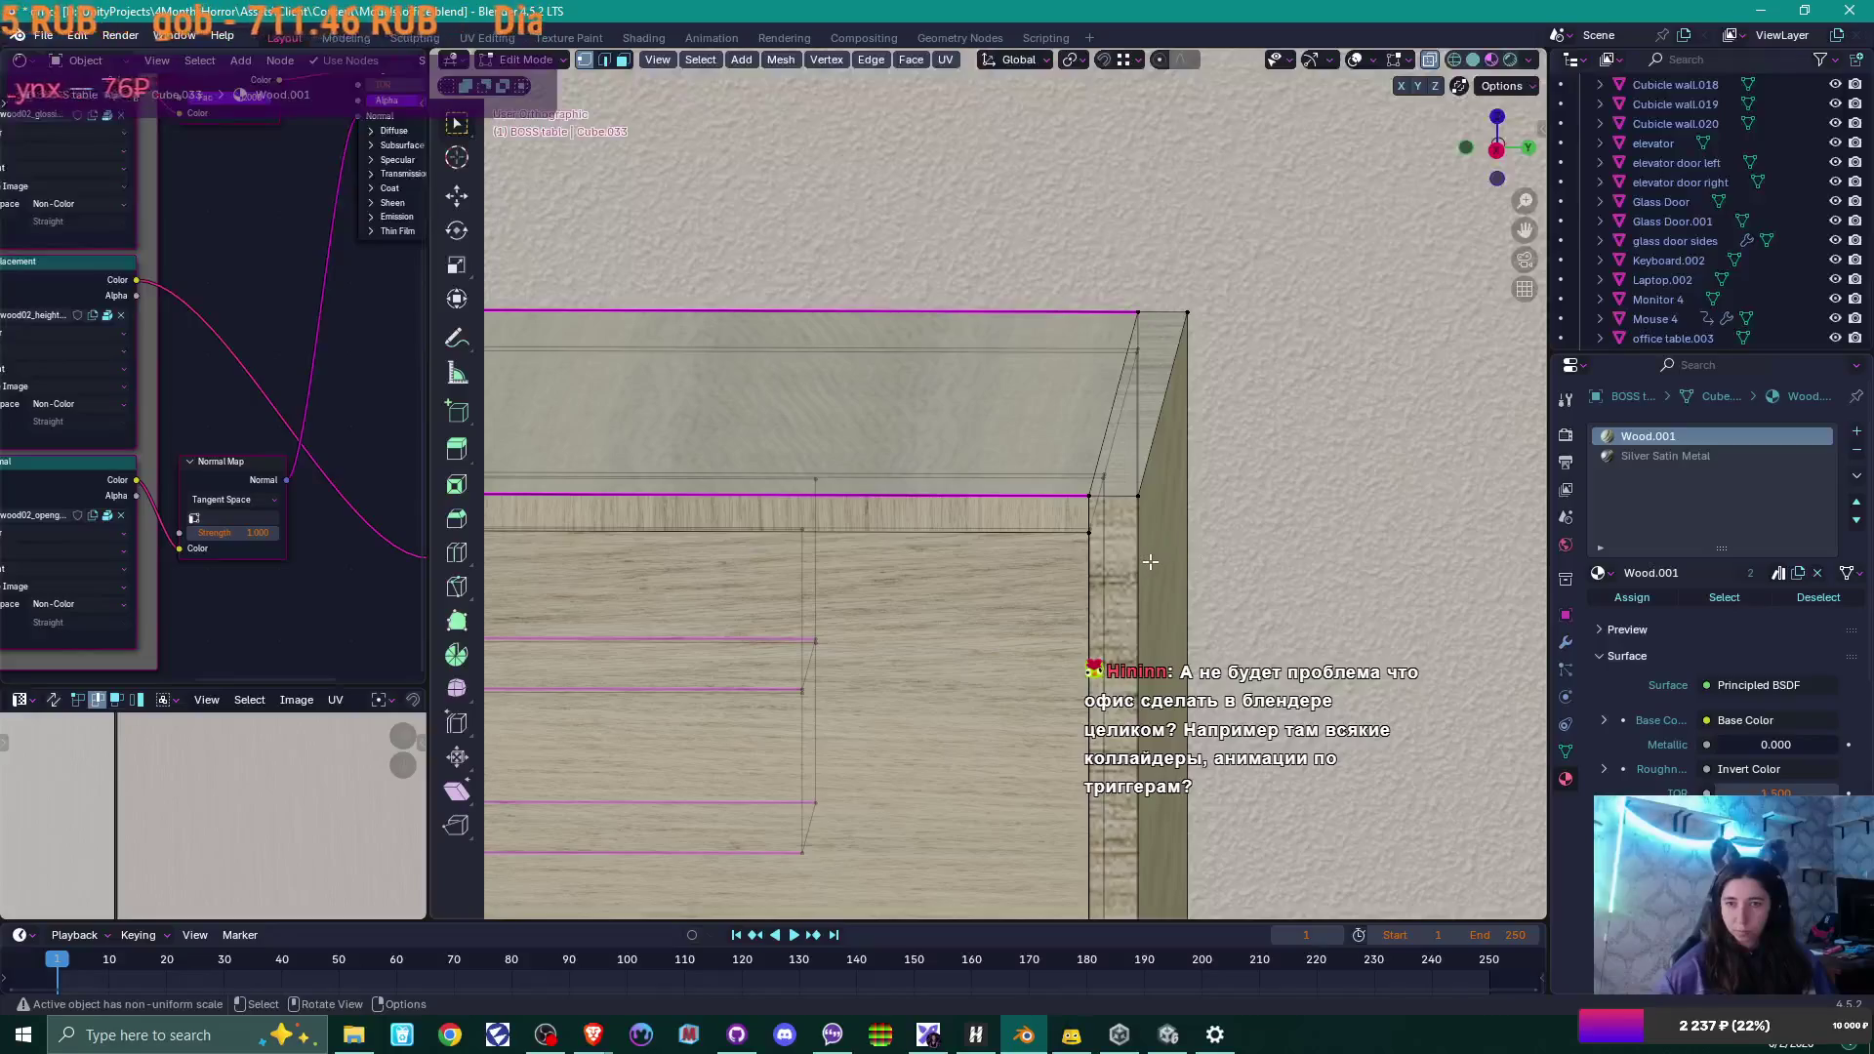
scroll(1151, 562, "down", 3)
scroll(1122, 537, "up", 4)
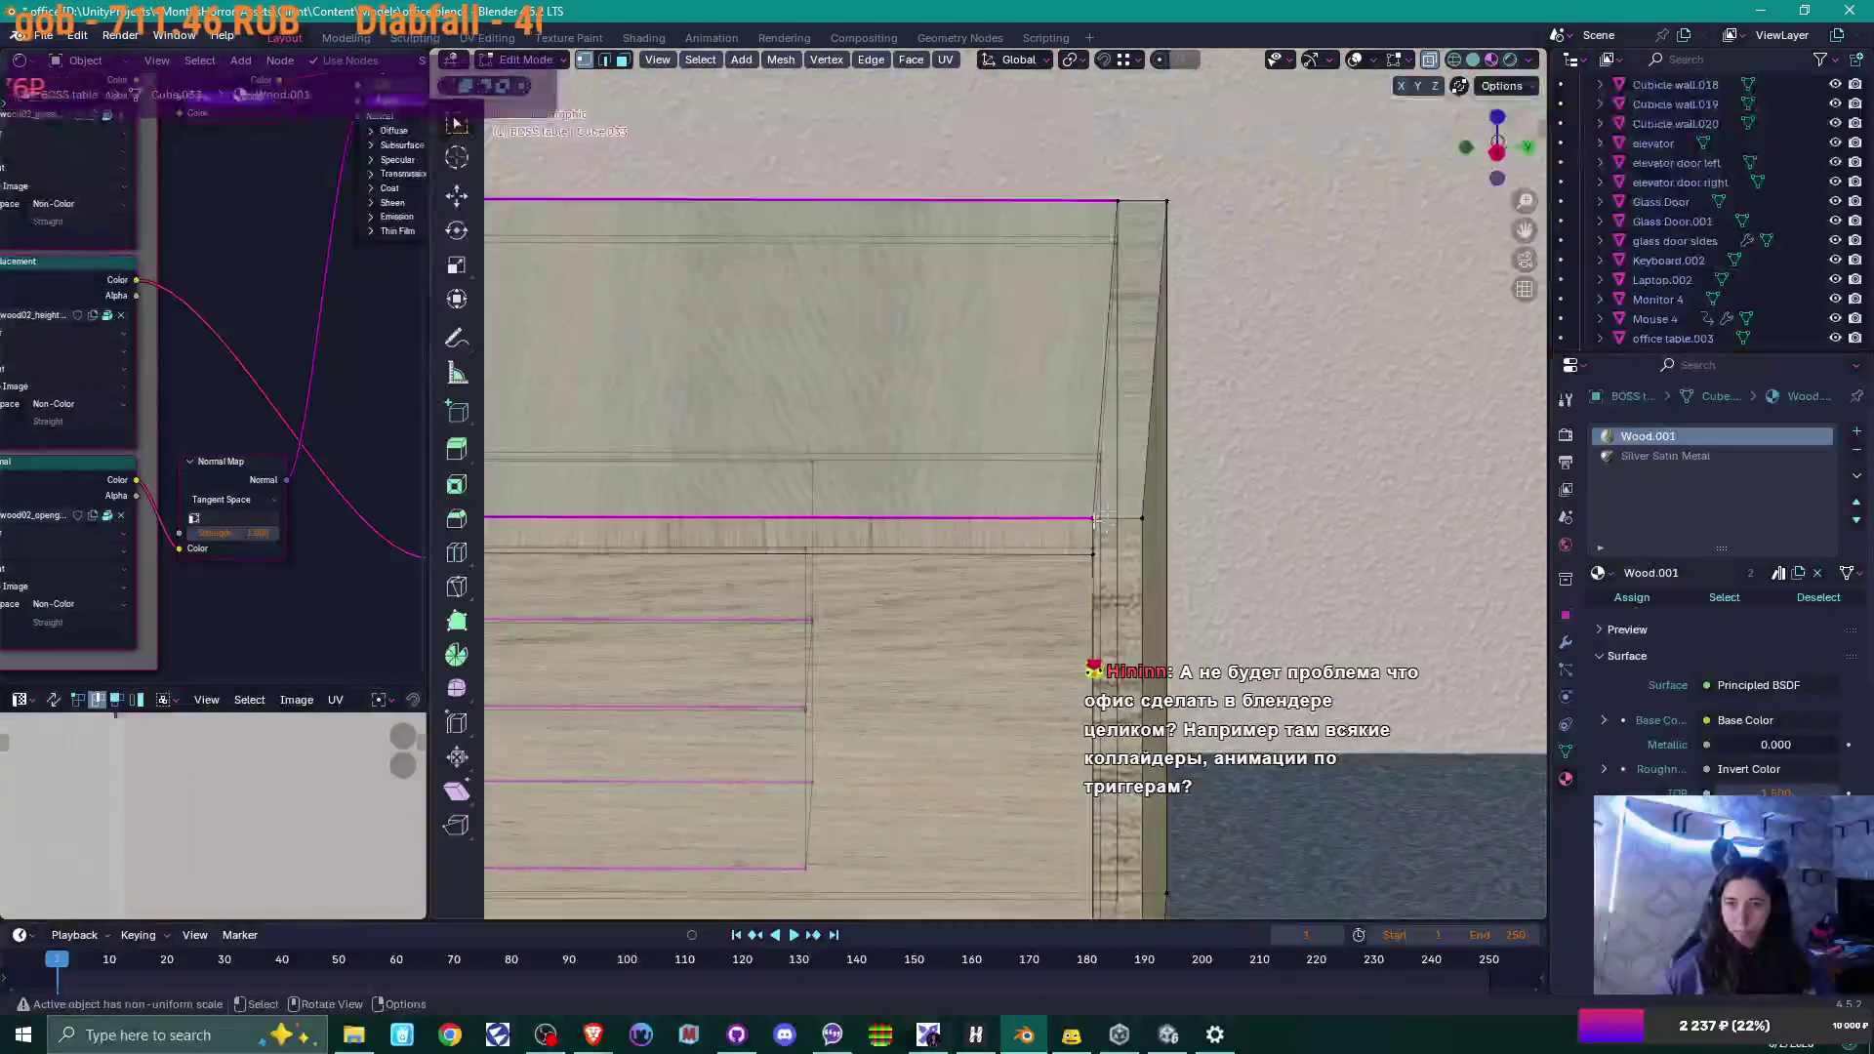
left_click(1096, 518, "shift")
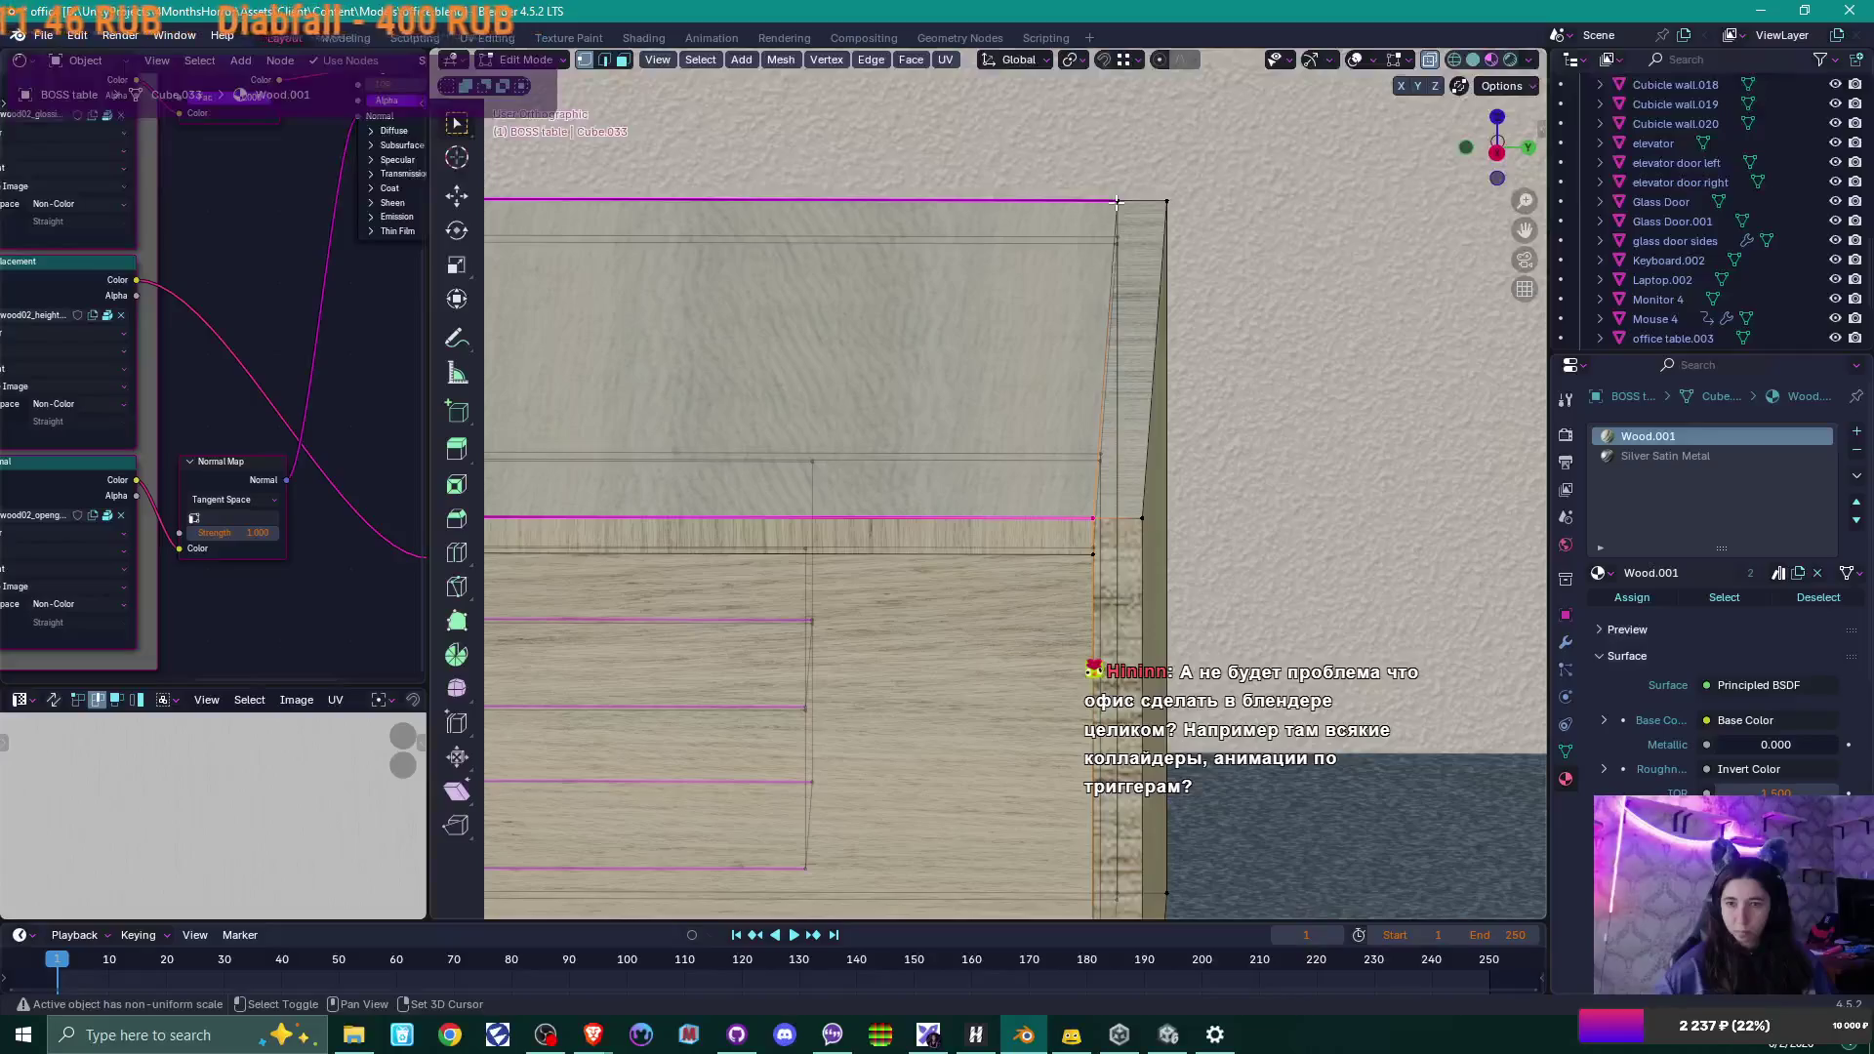
left_click(1116, 202, "shift")
key("g")
key("g")
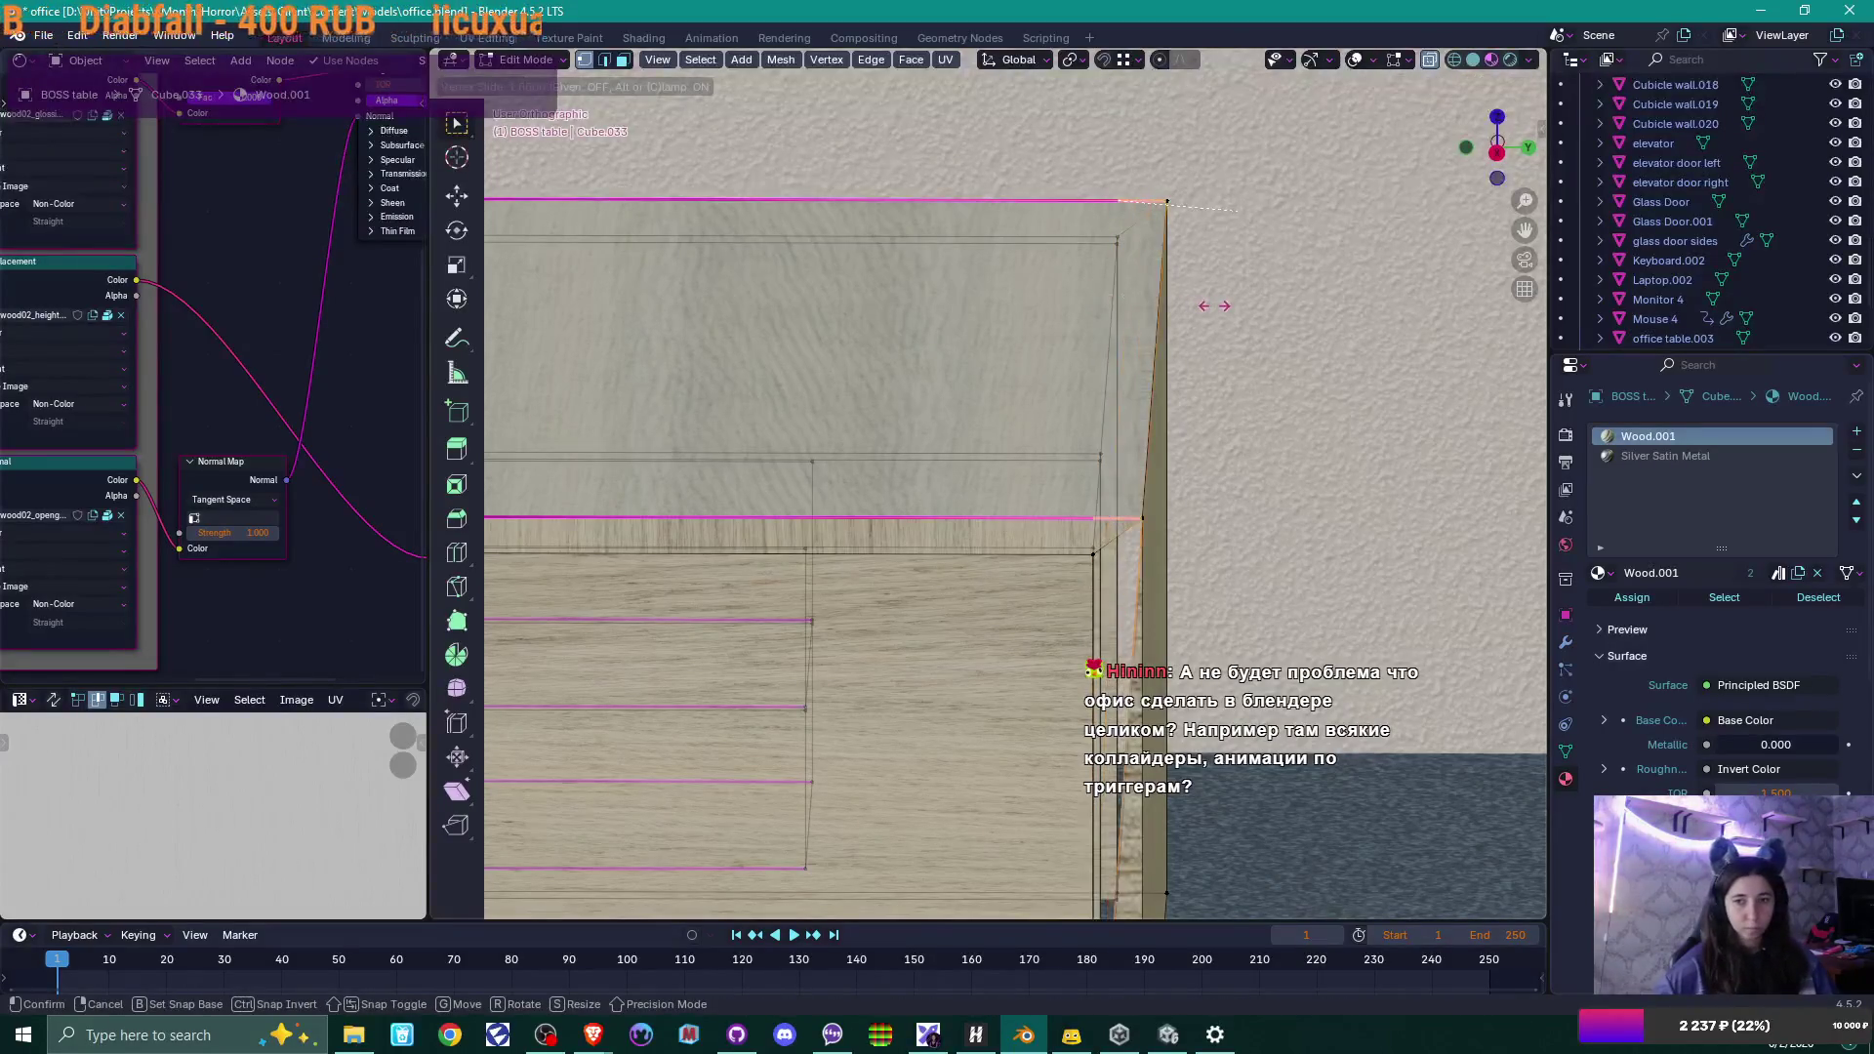
left_click(1215, 306)
middle_click_drag(1274, 463, 1260, 352)
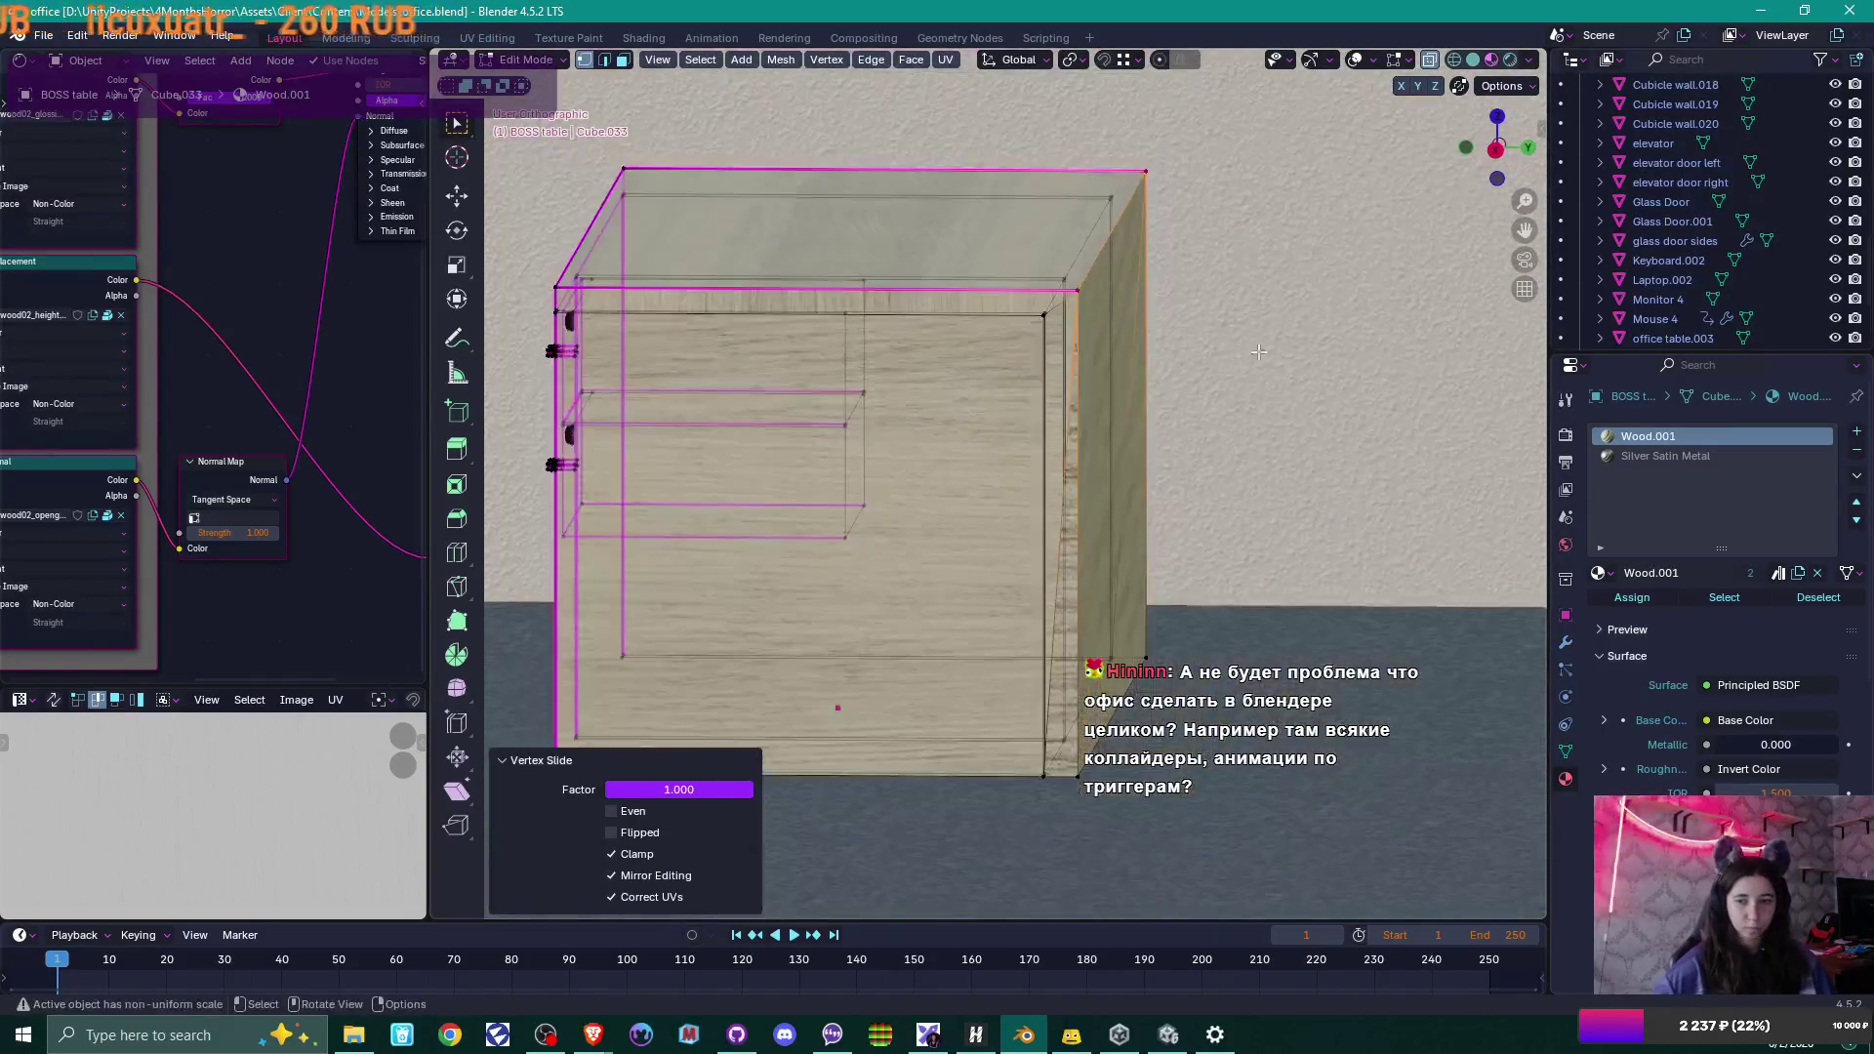
key("shift+s")
left_click(1218, 419)
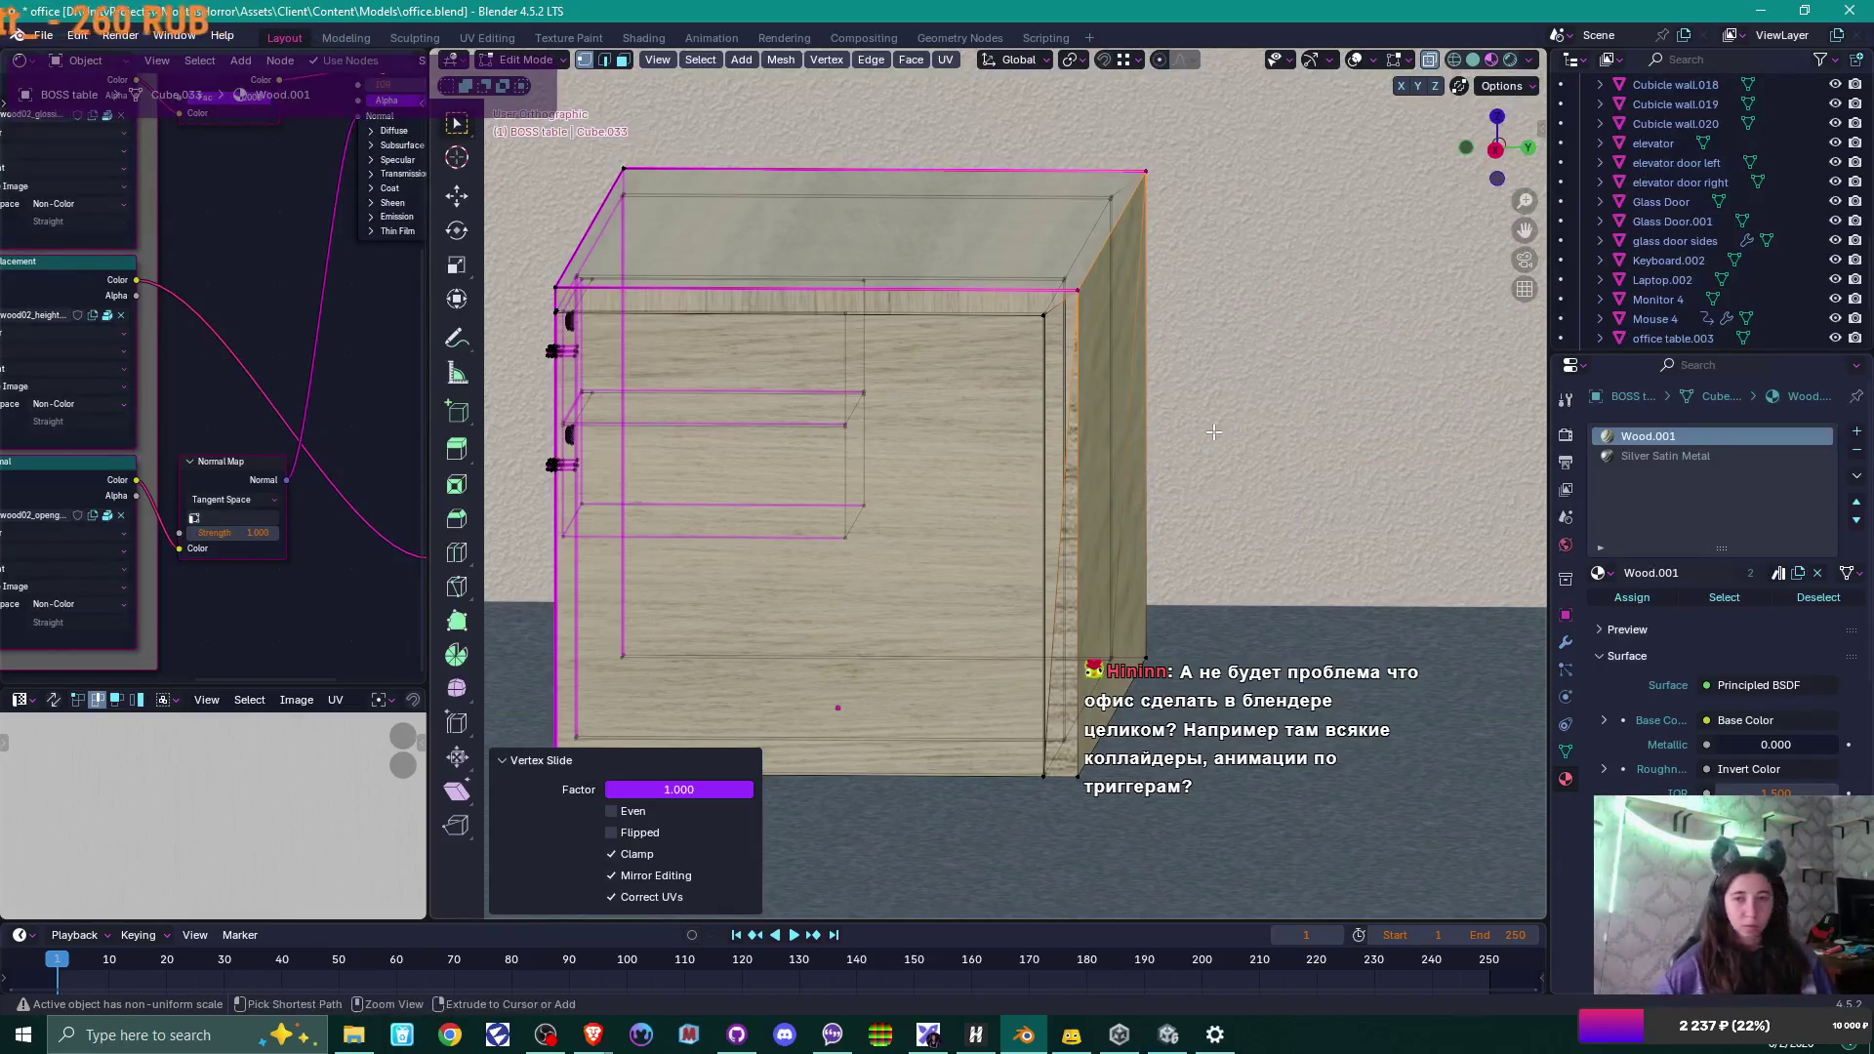
key("ctrl+z")
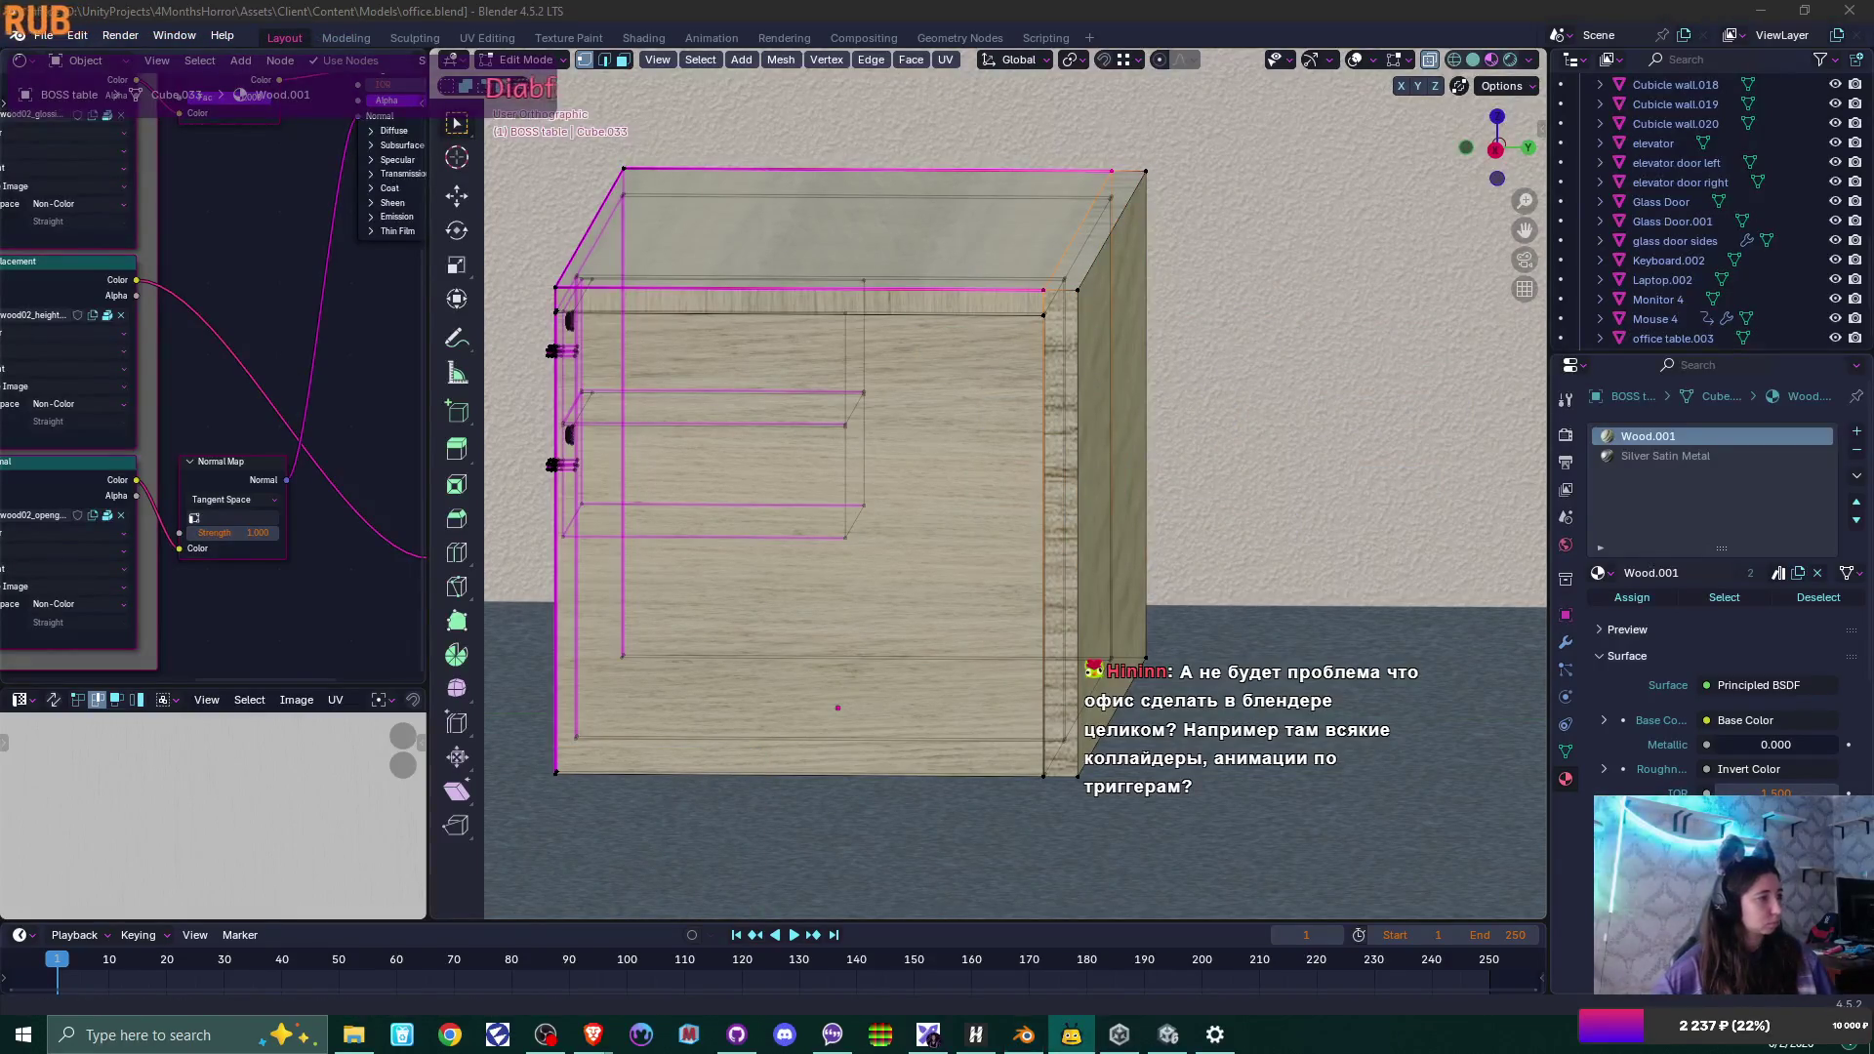
left_click(1042, 8)
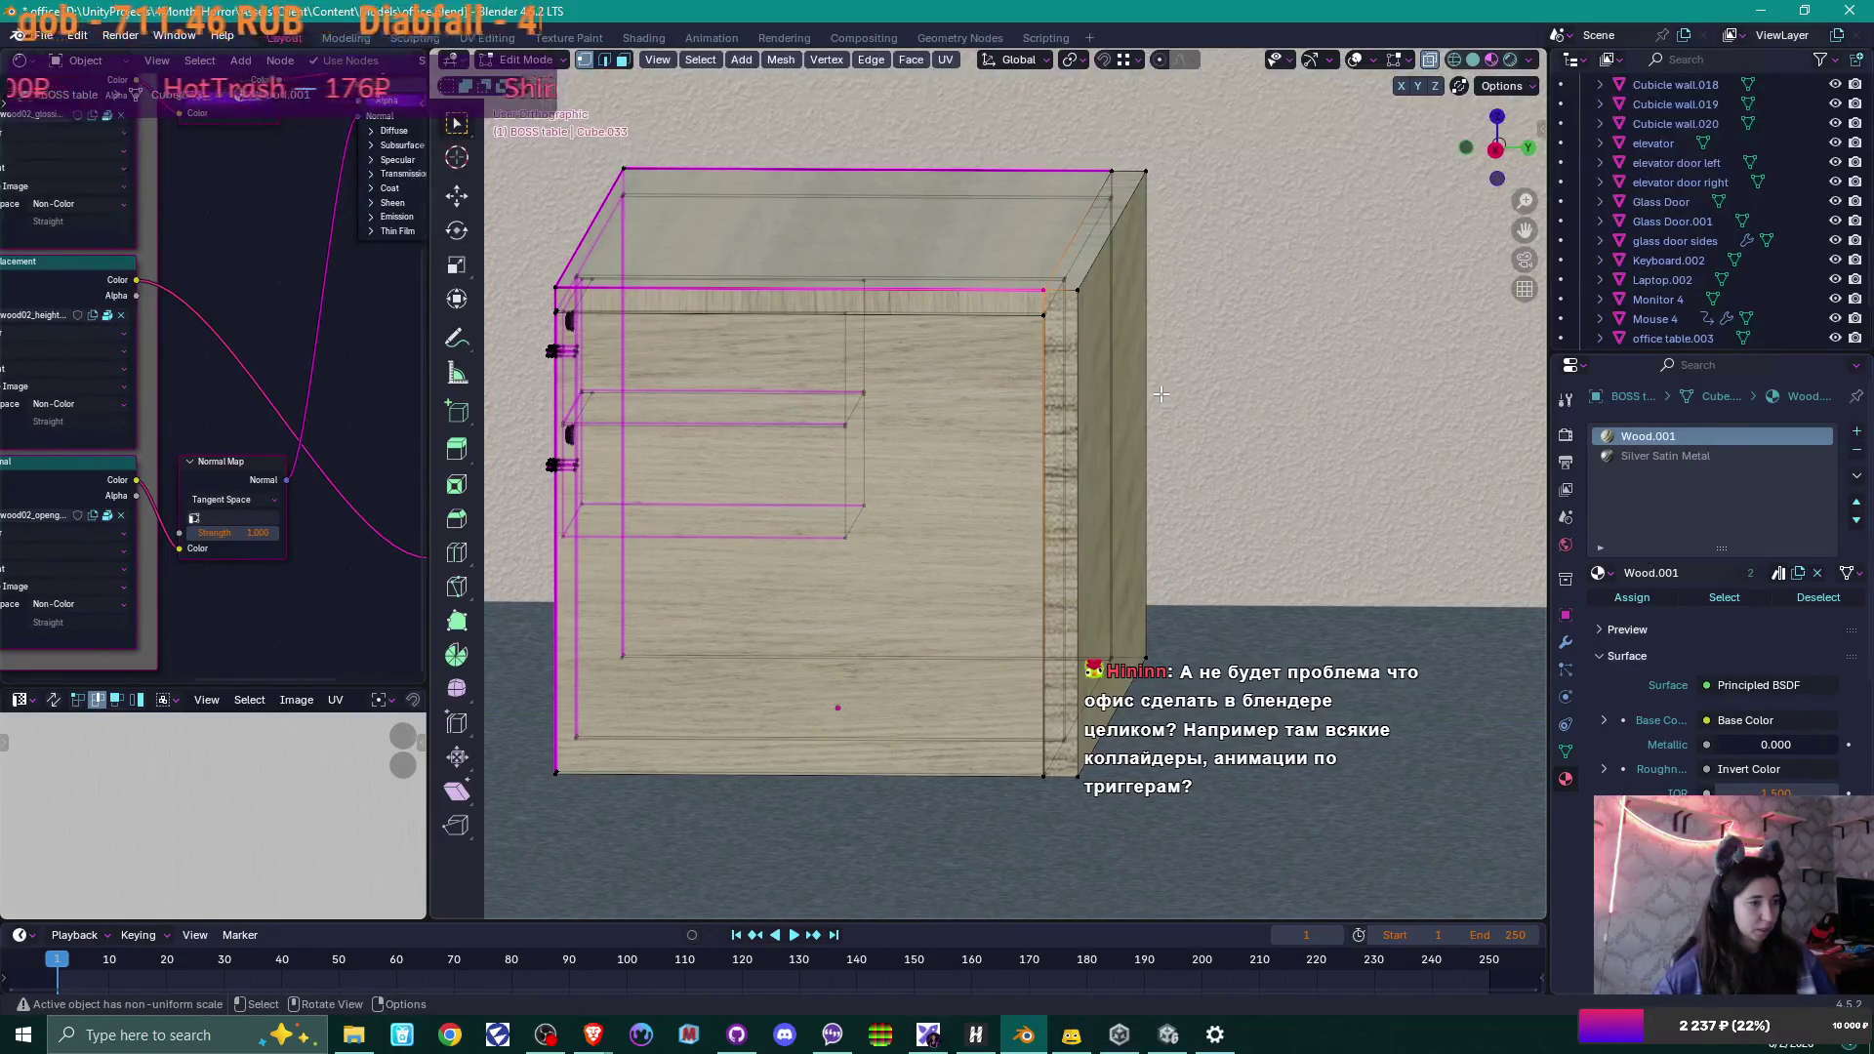
middle_click_drag(1095, 439, 964, 562)
scroll(1054, 479, "up", 2)
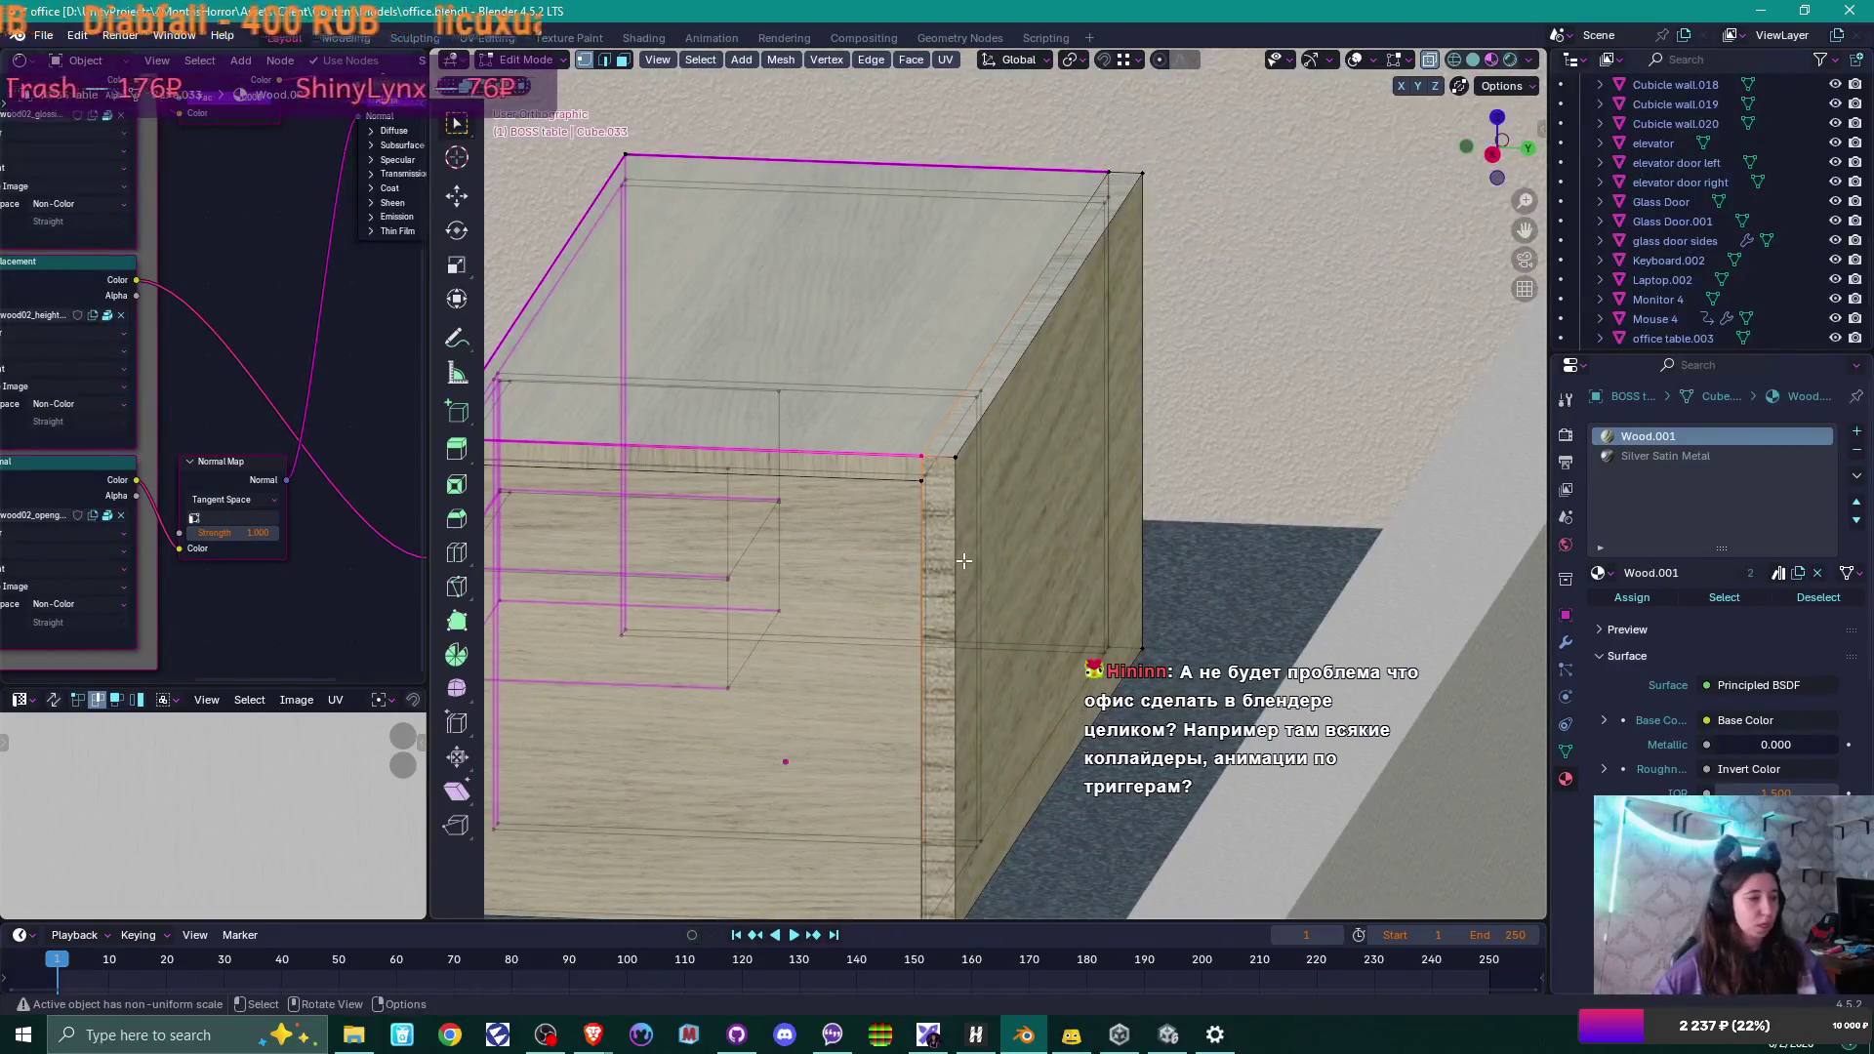
scroll(963, 562, "up", 2)
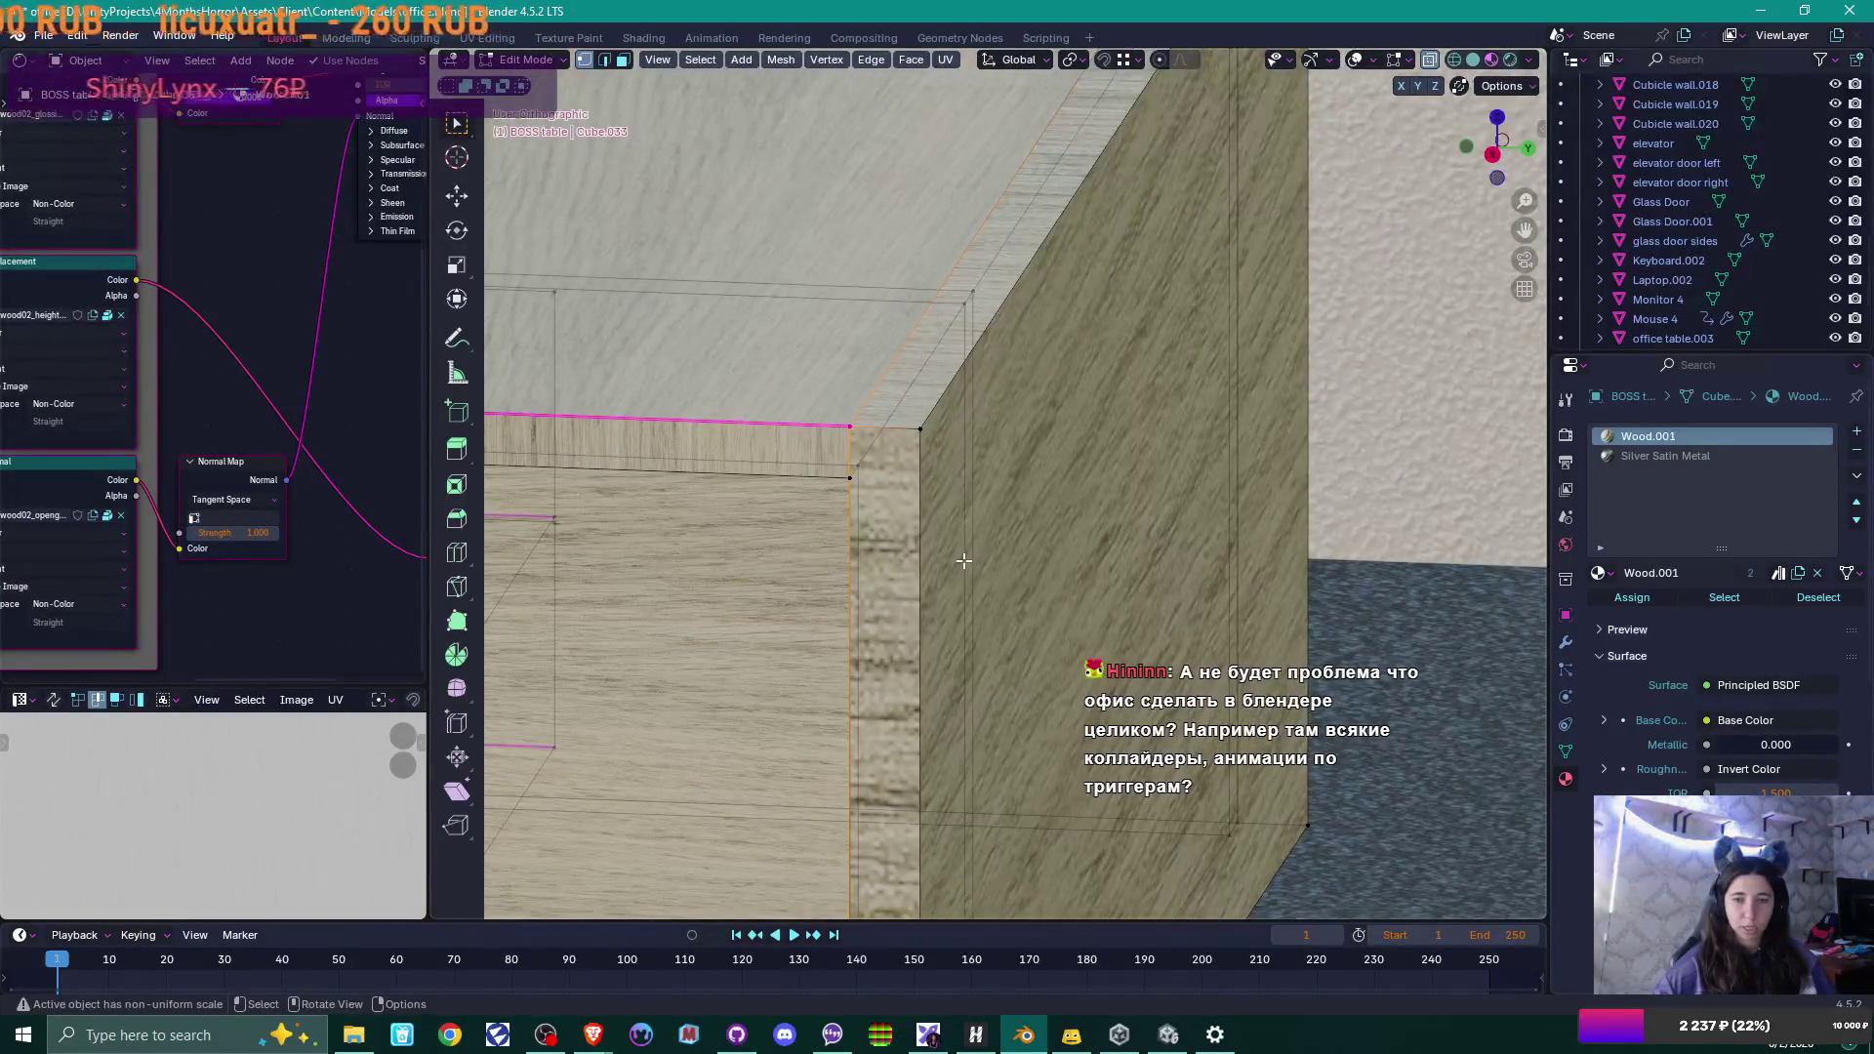
middle_click_drag(963, 562, 976, 562)
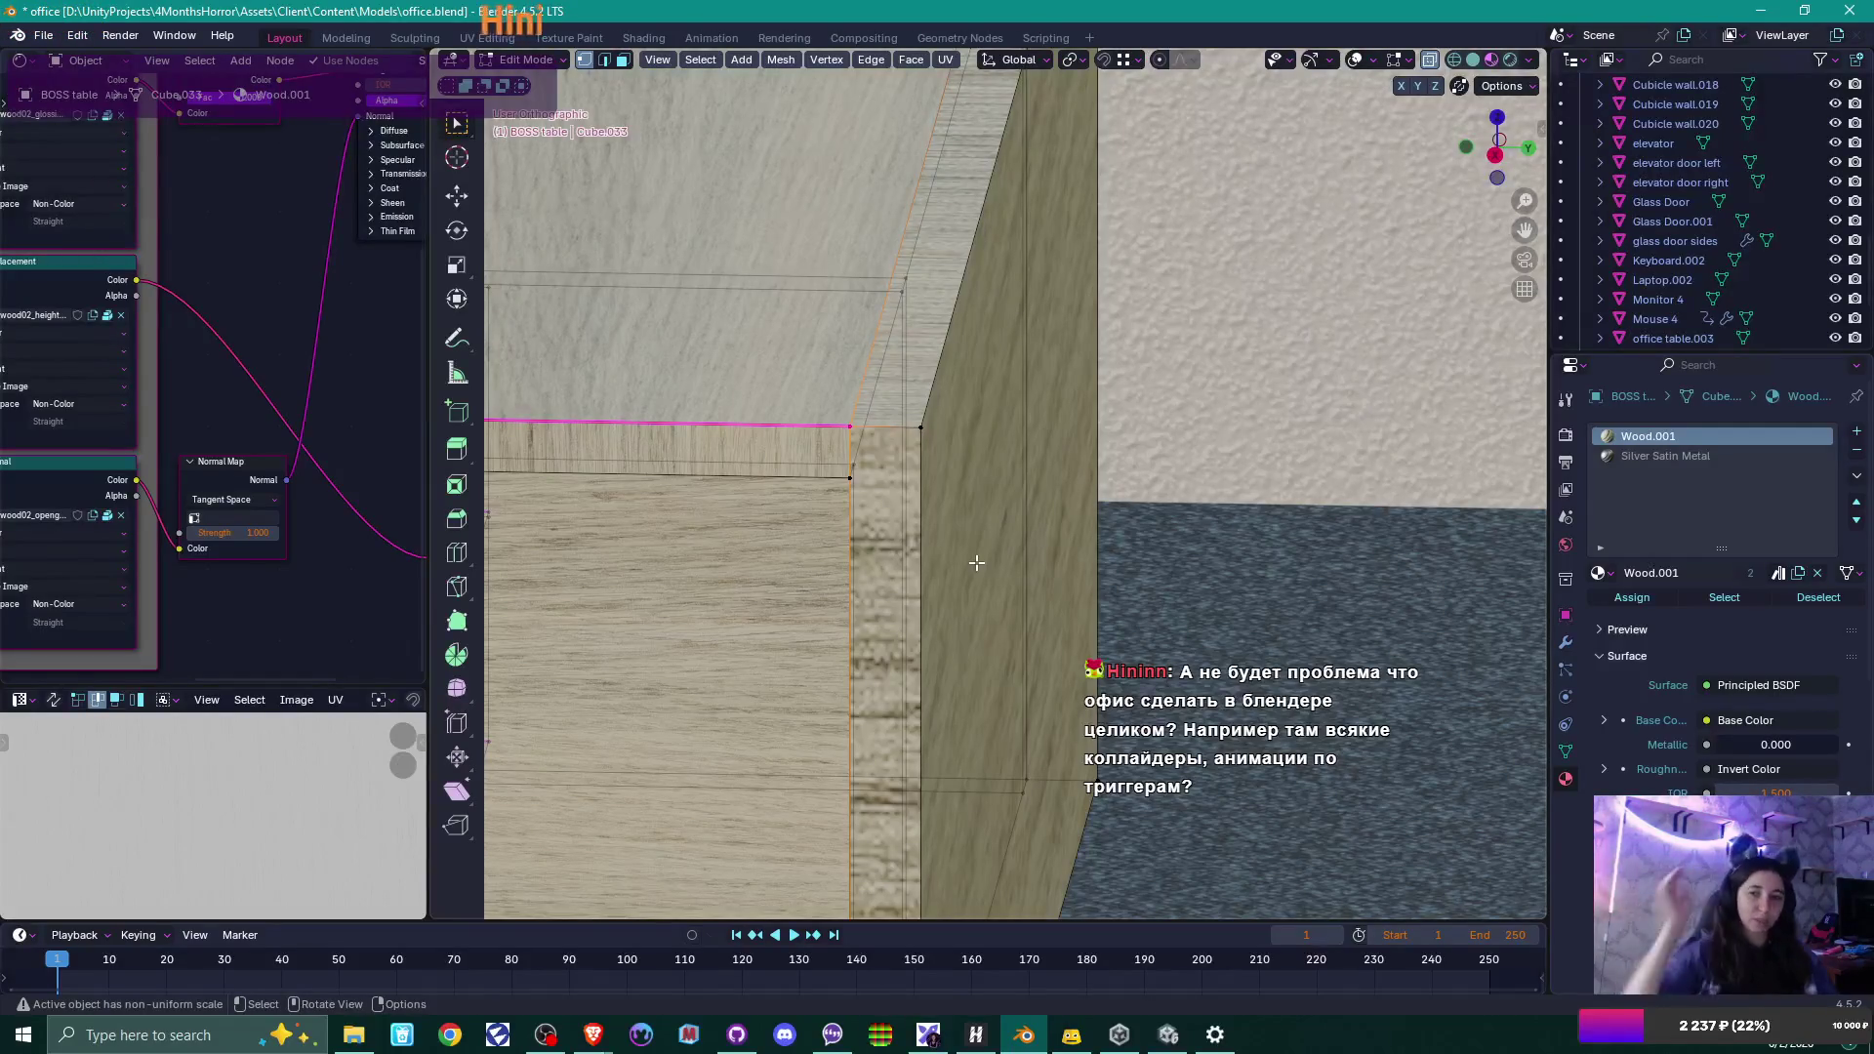
Loop cut the cabinet side near its corner edge and vertex-slide the new vertices into the corner.
key("ctrl+r")
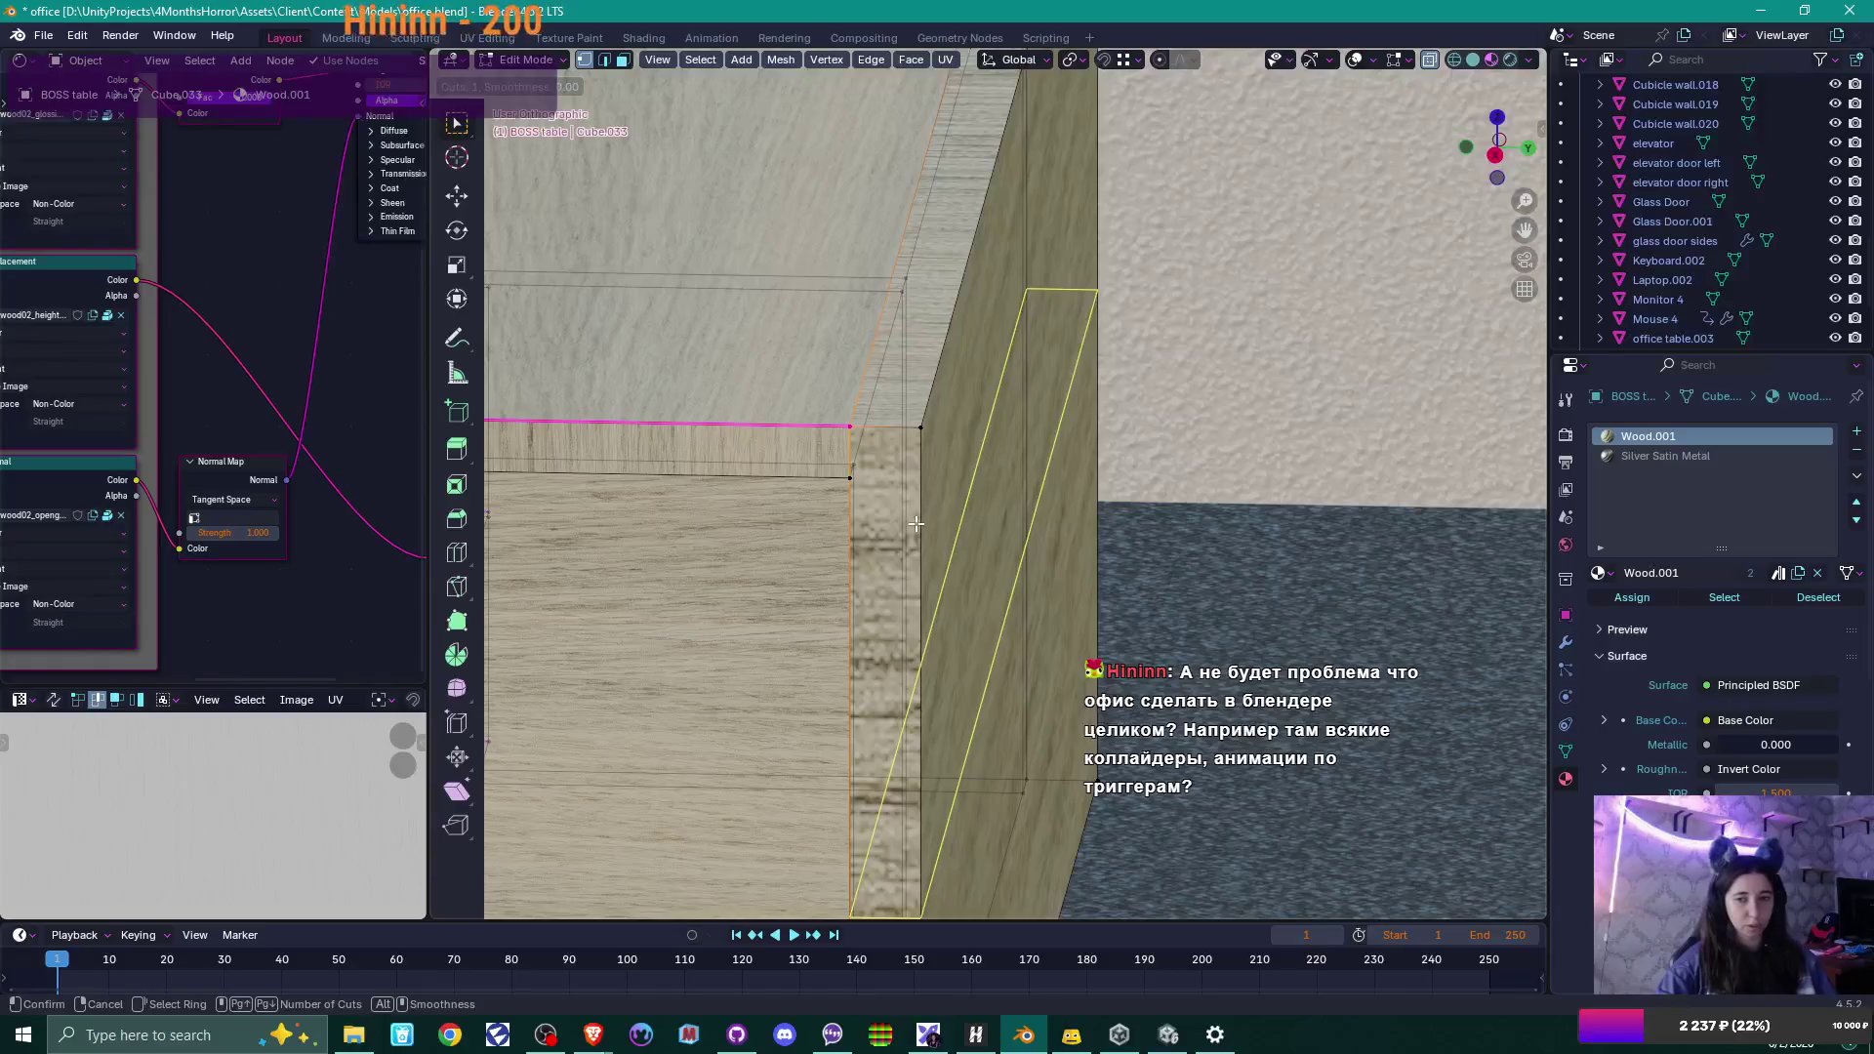
left_click(925, 528)
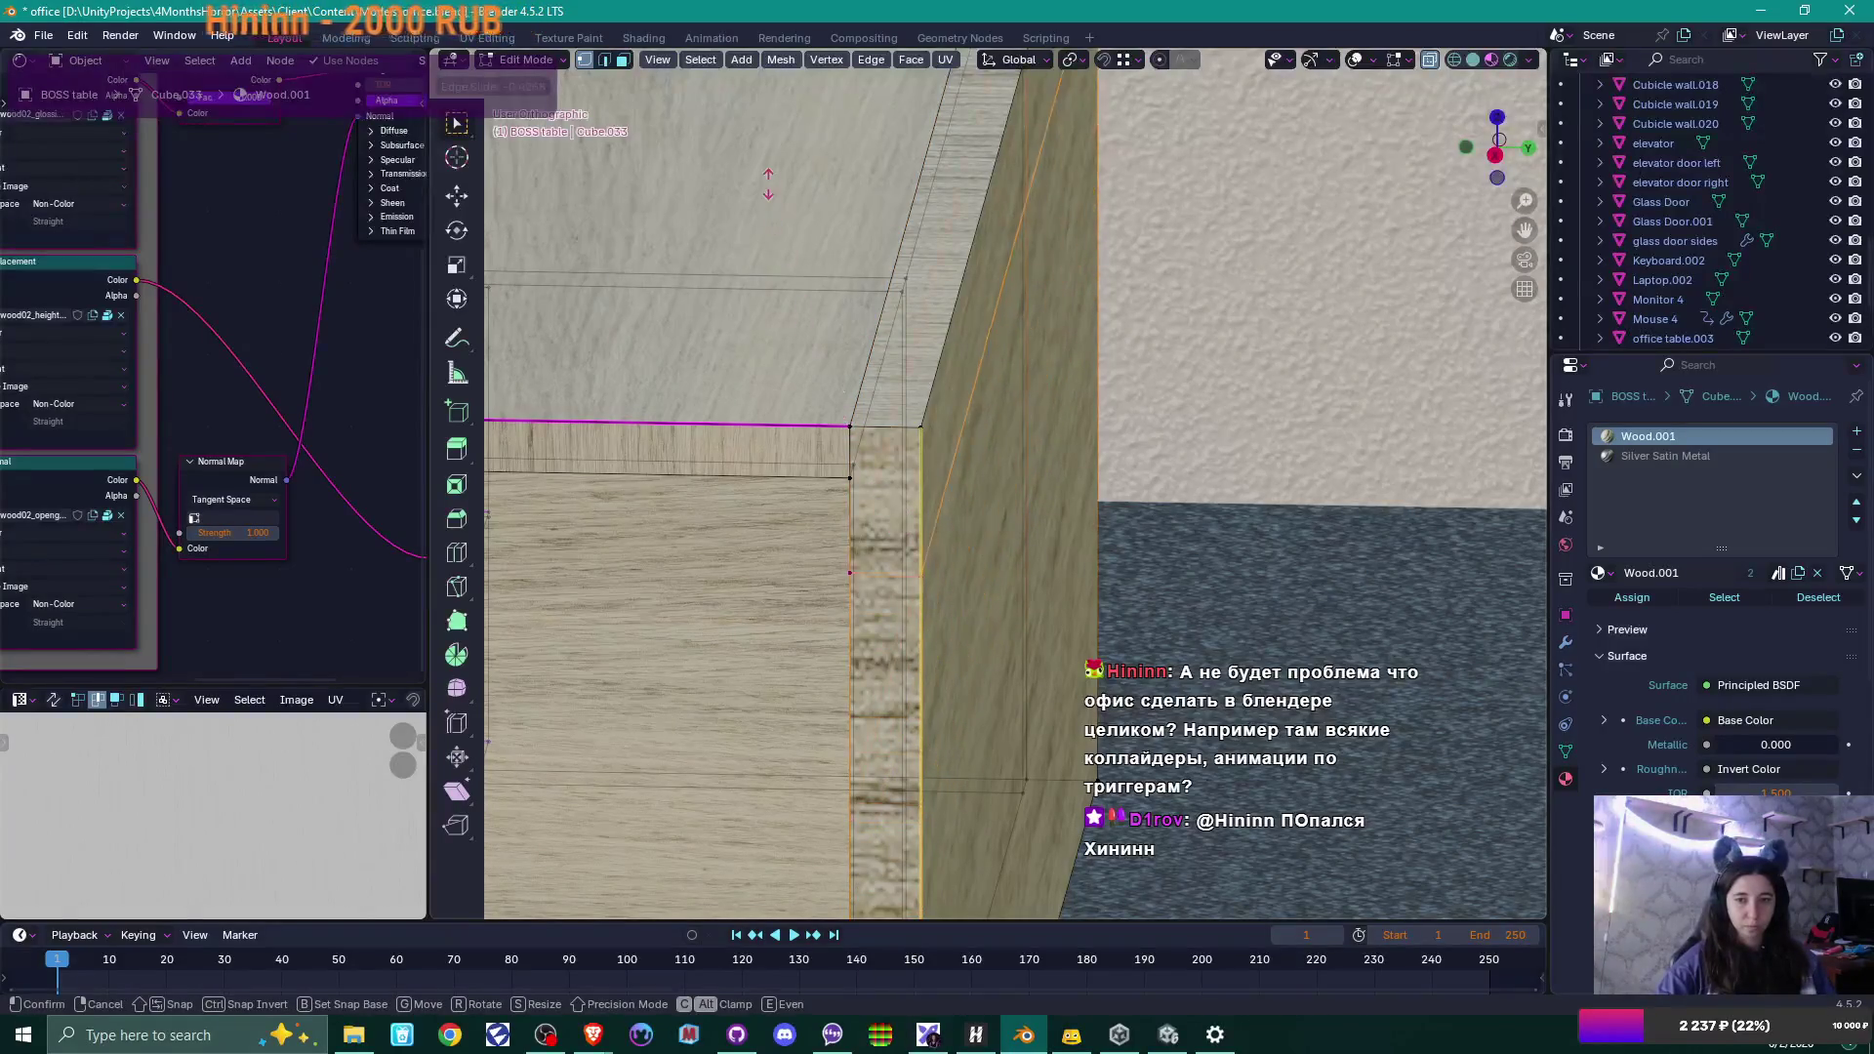
left_click(988, 465)
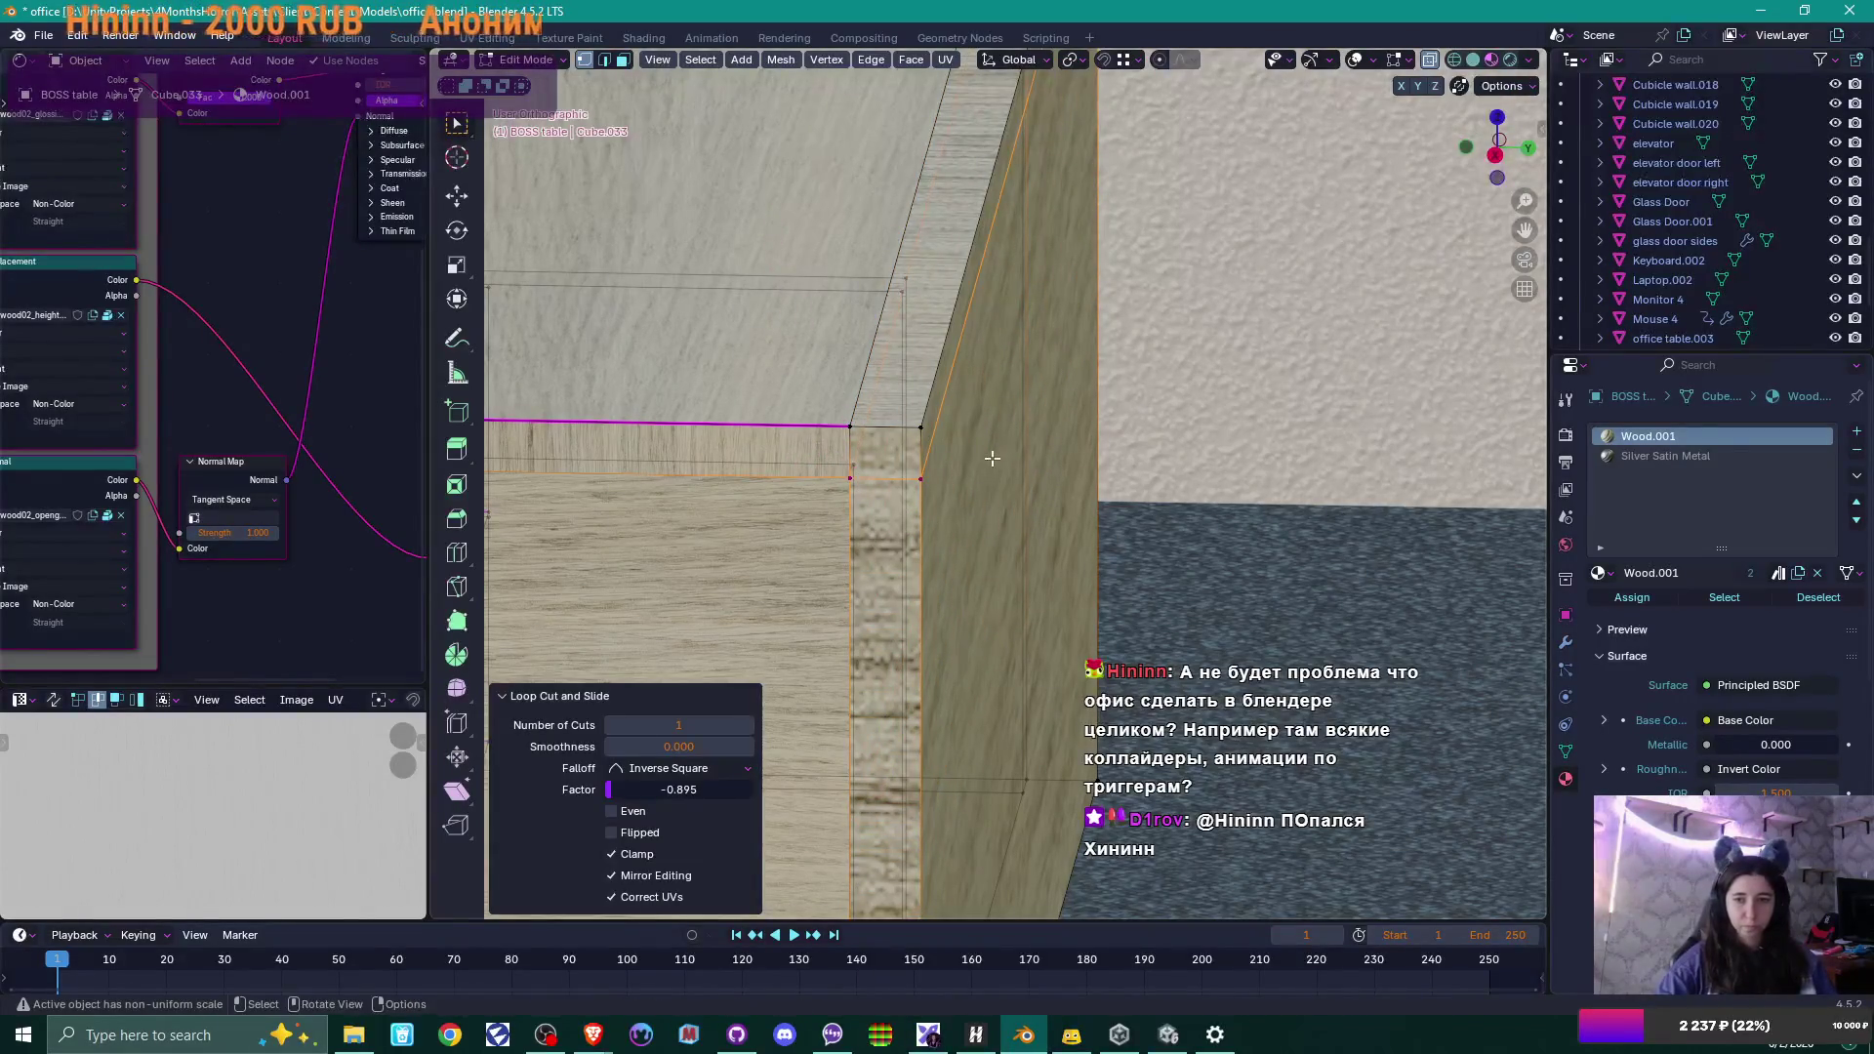
scroll(992, 458, "down", 1)
scroll(1003, 315, "up", 3, "shift")
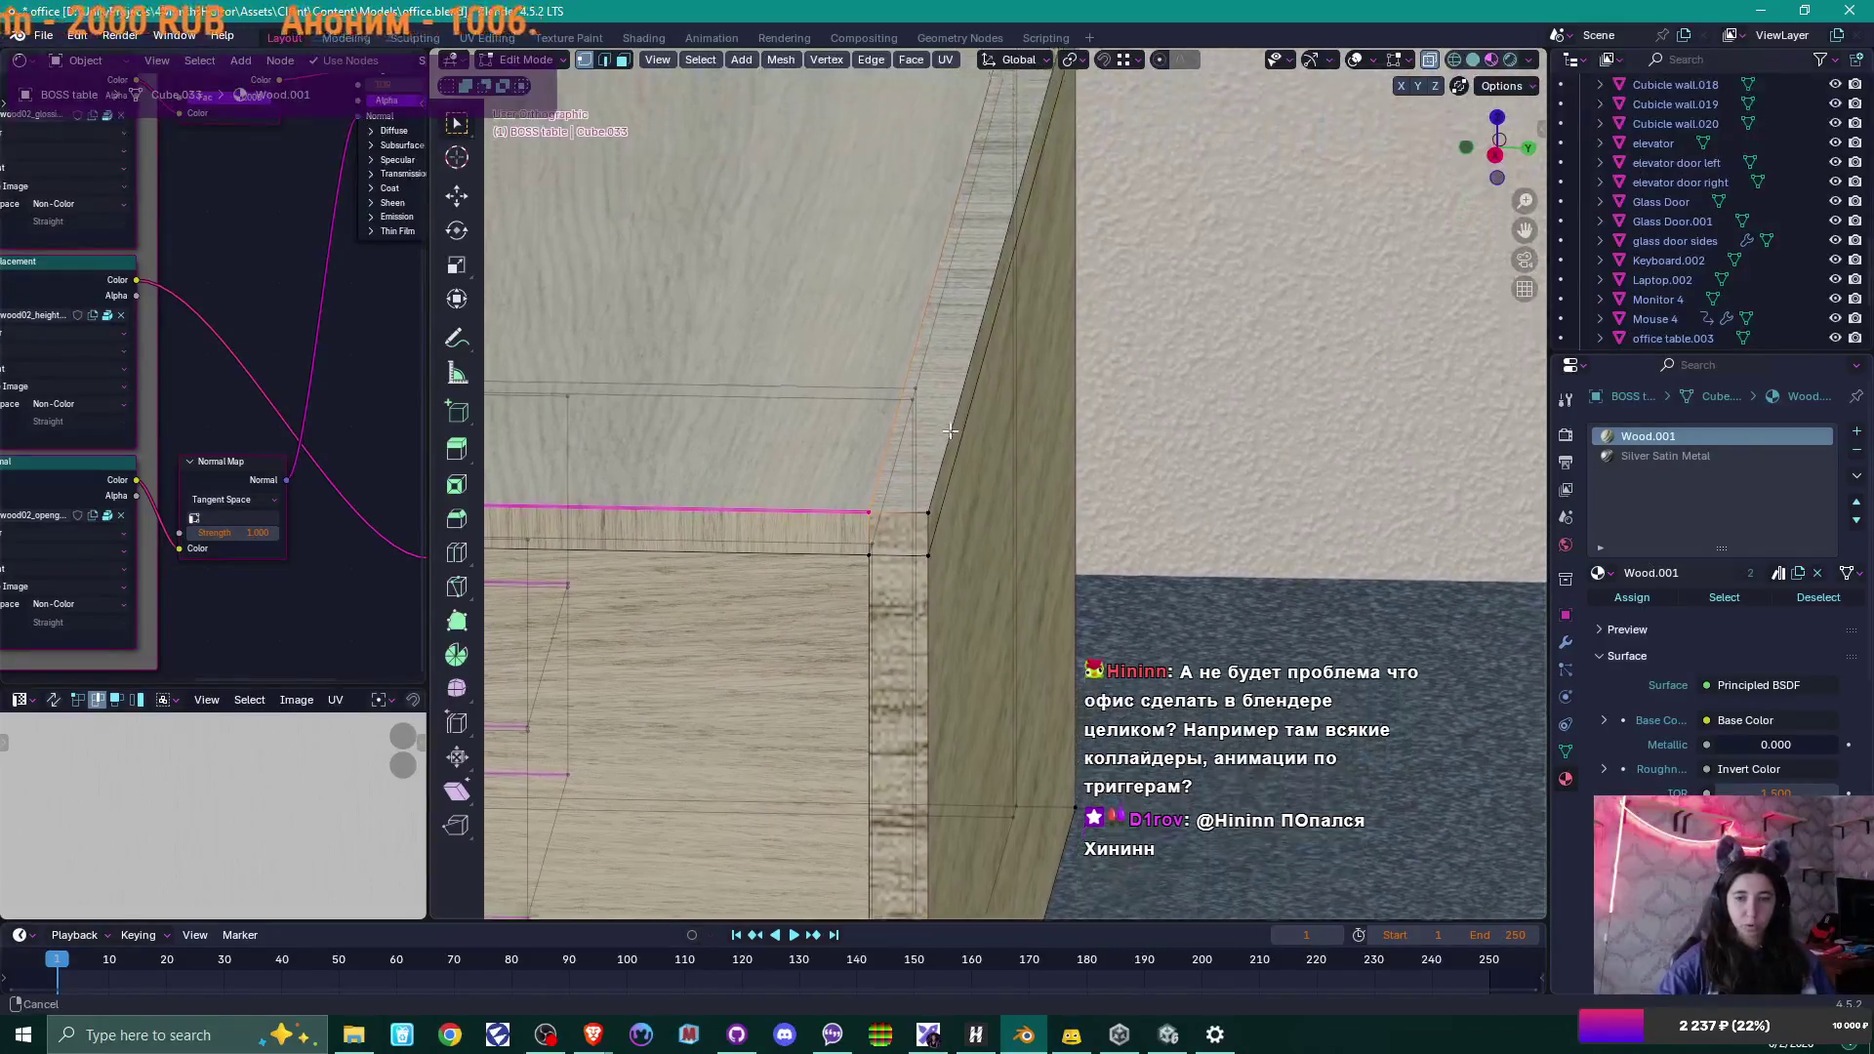
key("shift+v")
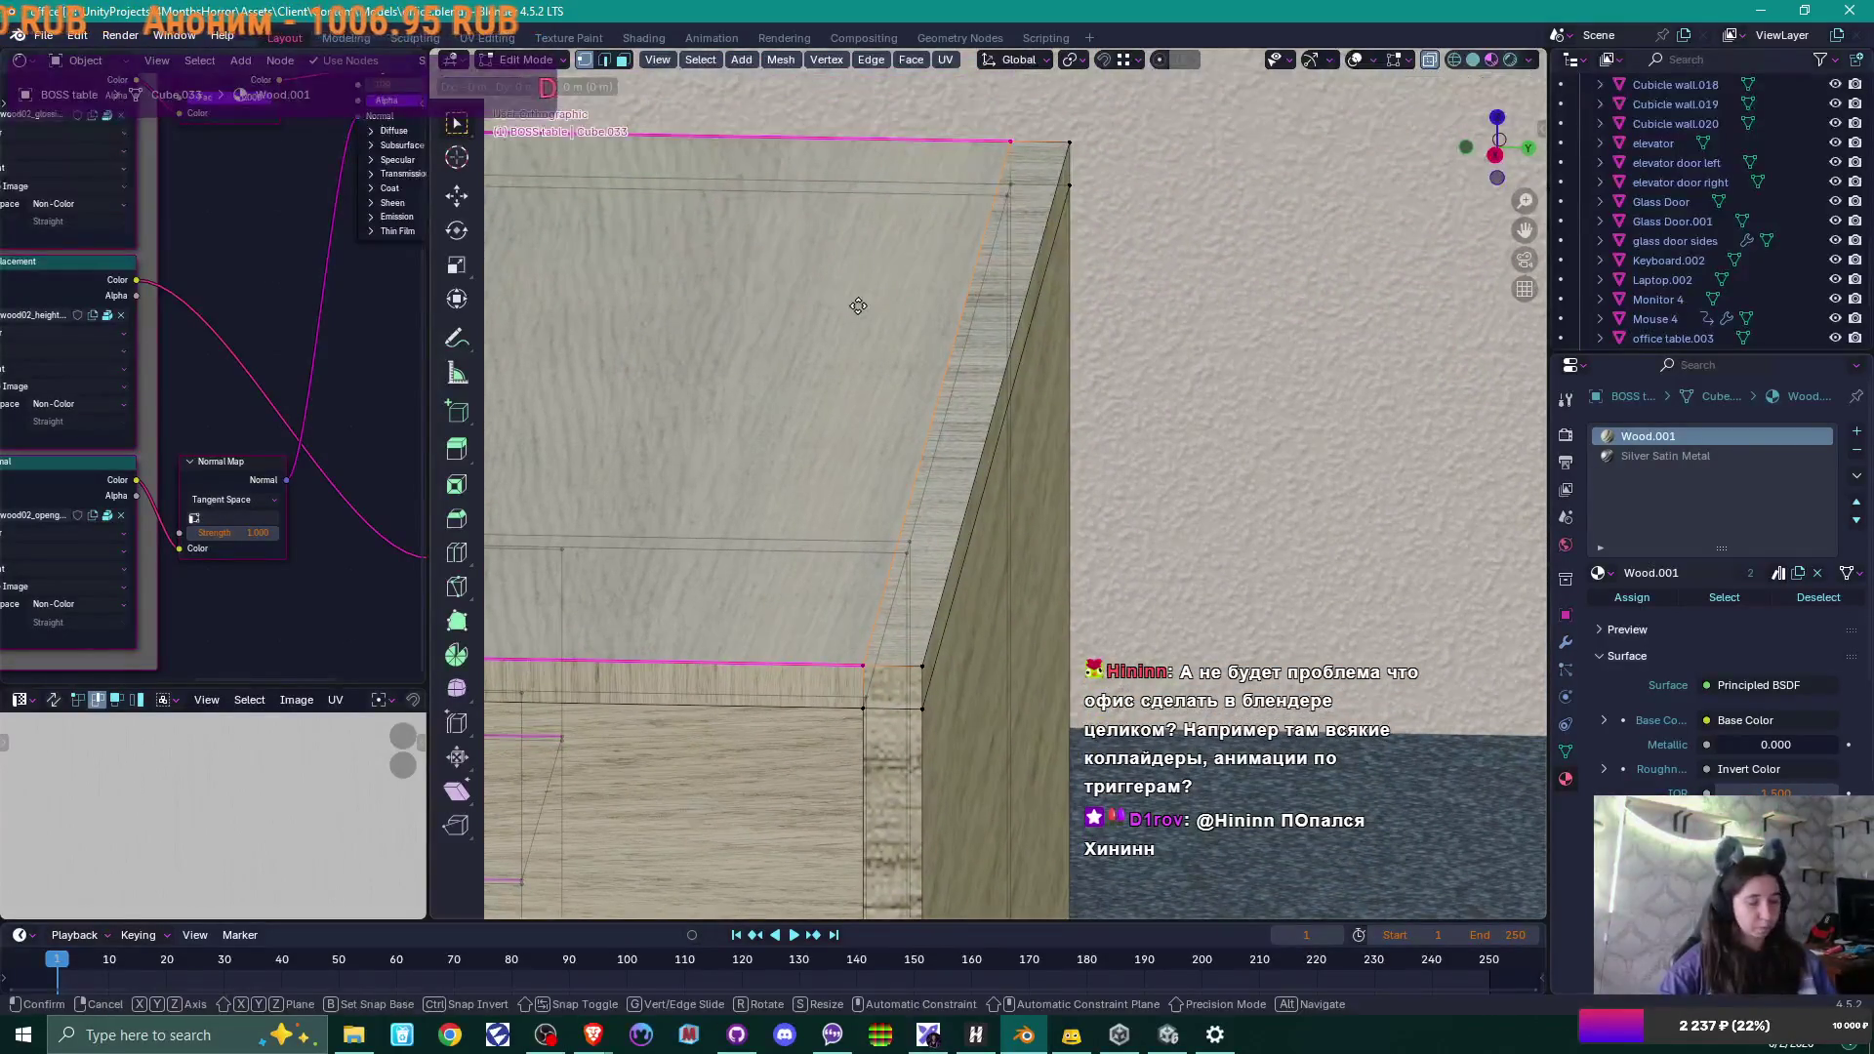
left_click(1045, 308)
scroll(1119, 374, "down", 2)
Edge slide the two corner vertices out to the side panel's outer corner at factor -1.000.
middle_click_drag(1071, 562, 981, 546)
left_click(970, 540)
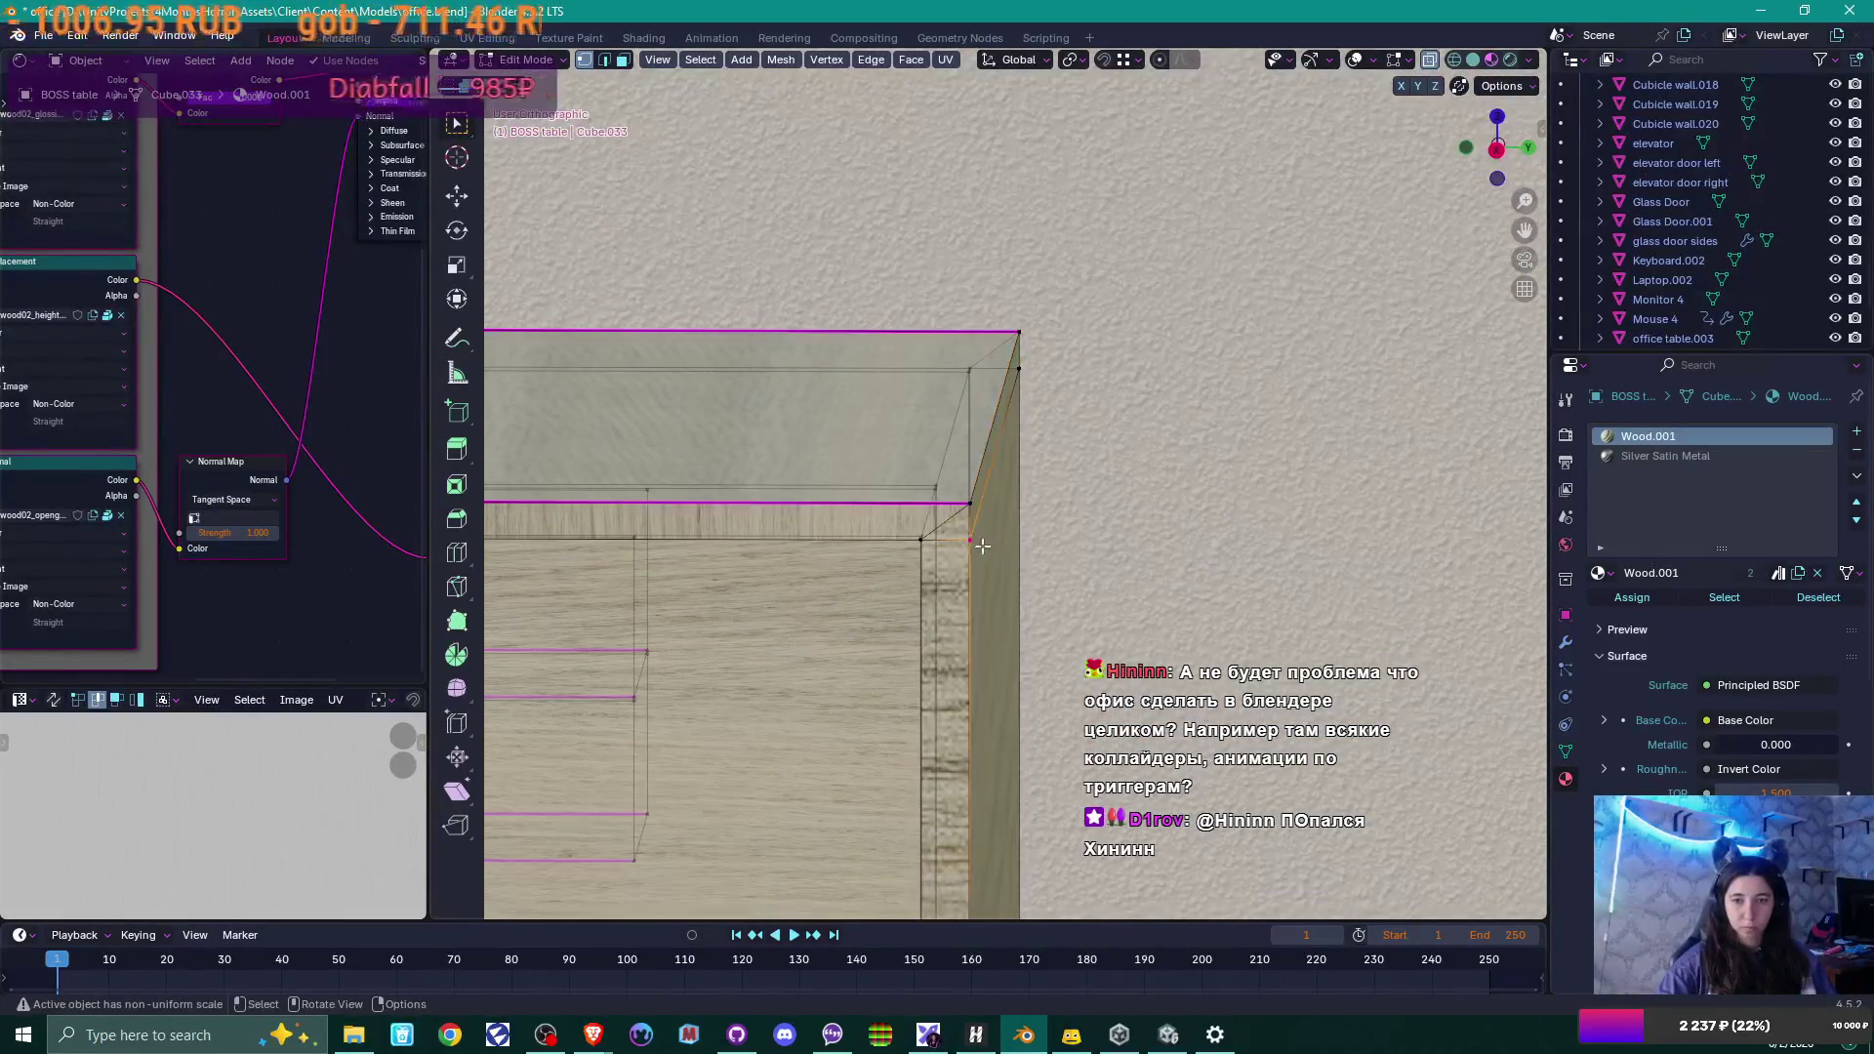
left_click(1019, 368, "shift")
key("g")
key("g")
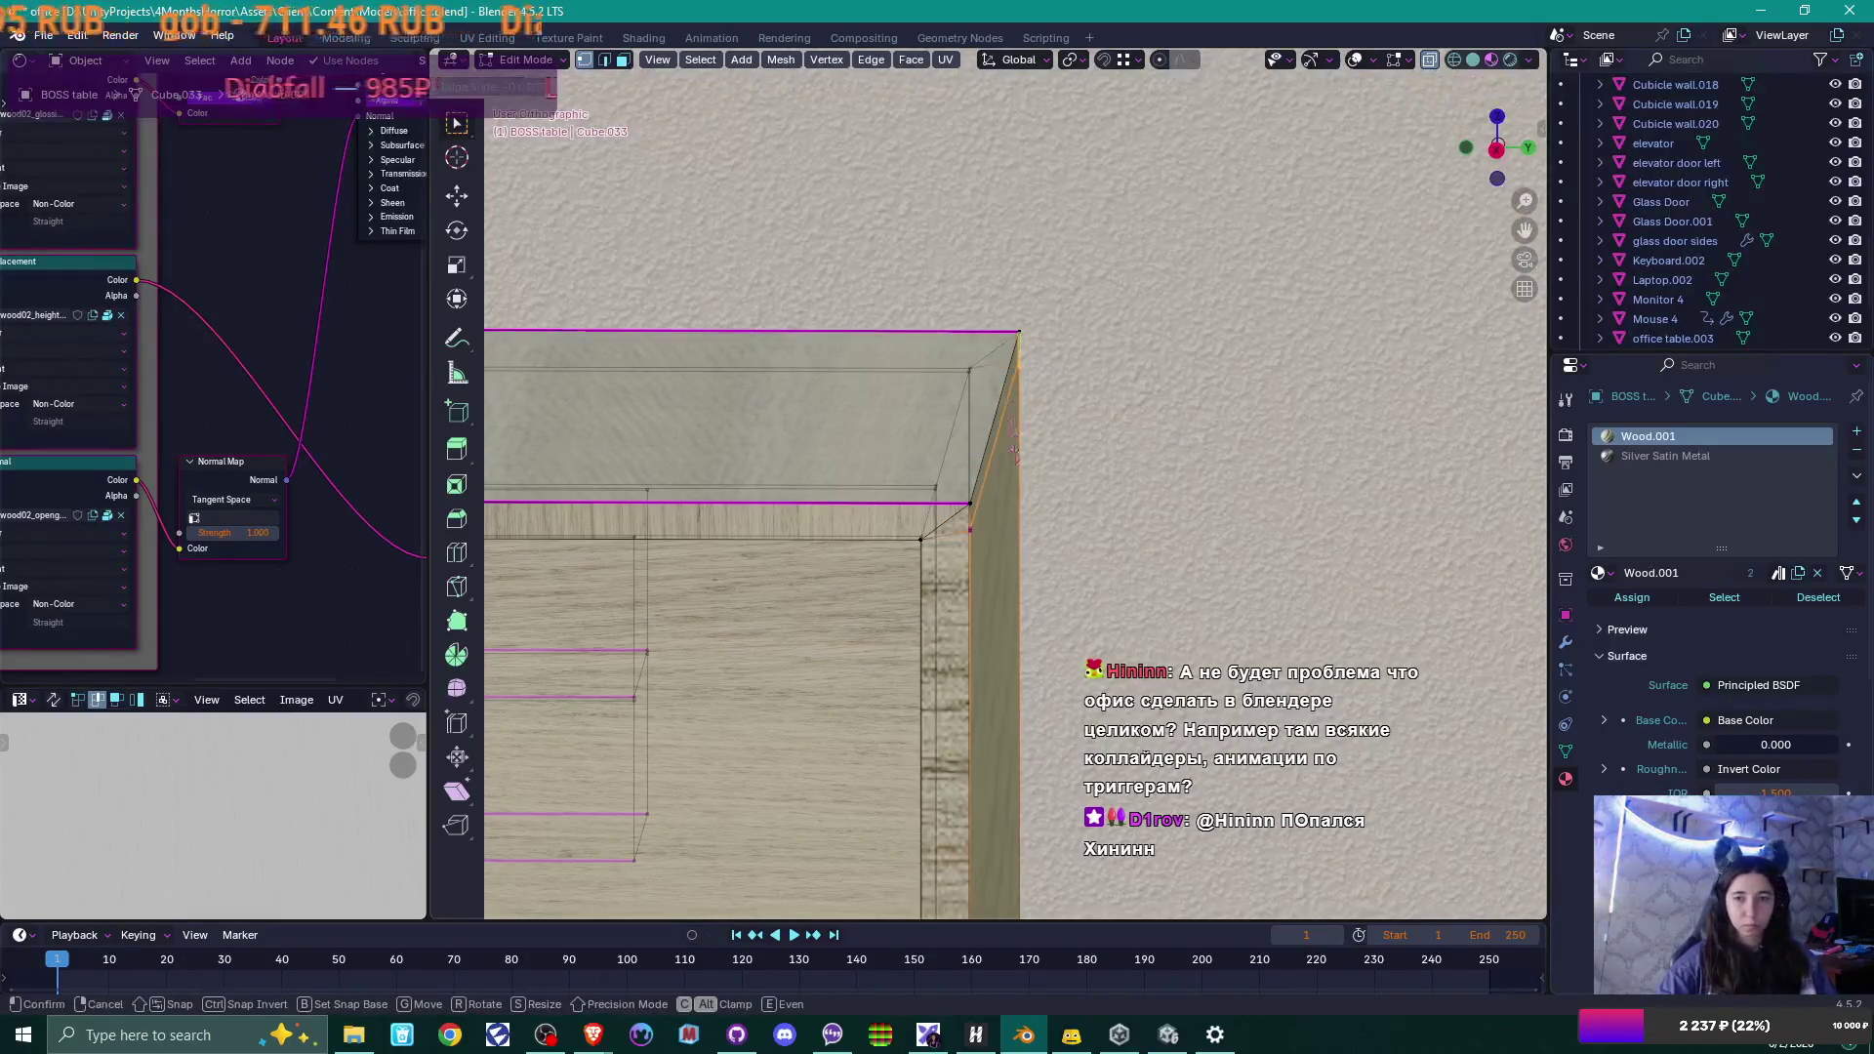
left_click(929, 140)
scroll(1039, 501, "down", 4)
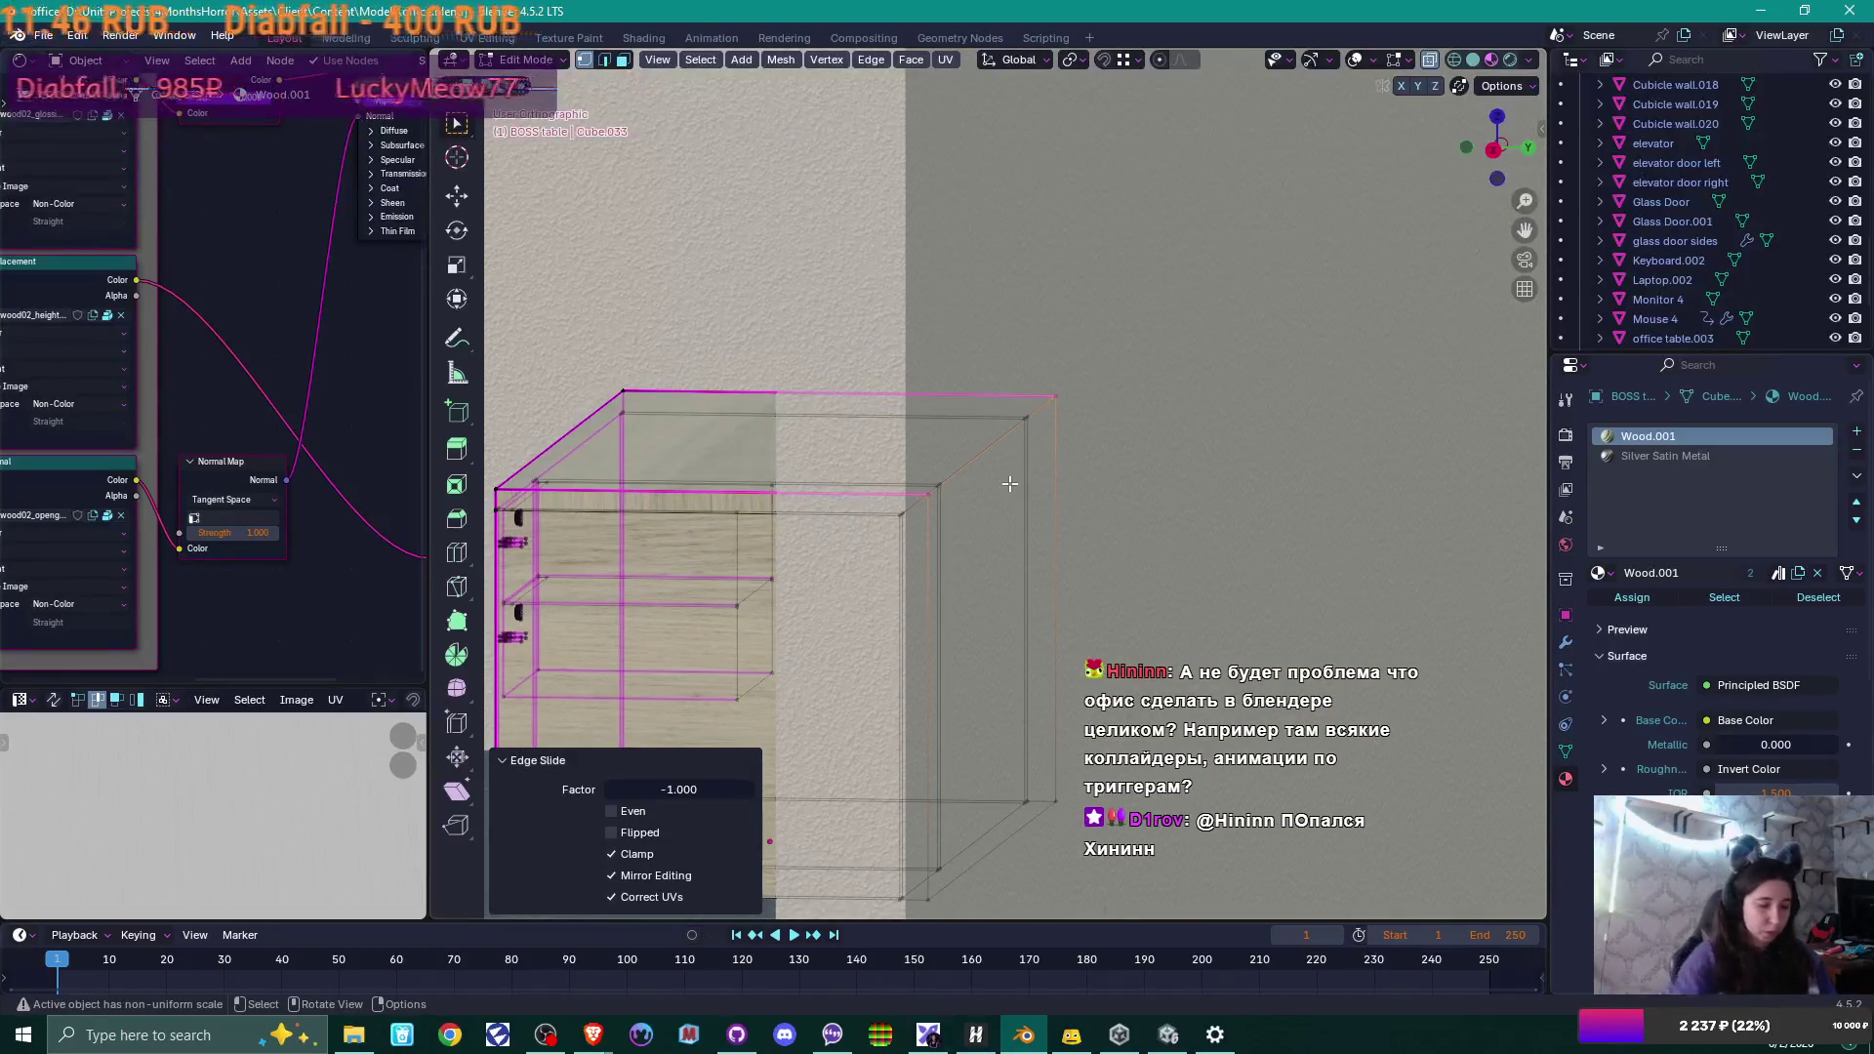
key("KP_Divide")
mouse_move(1142, 478)
middle_mouse_down()
mouse_move(988, 476)
mouse_move(1072, 552)
middle_mouse_up()
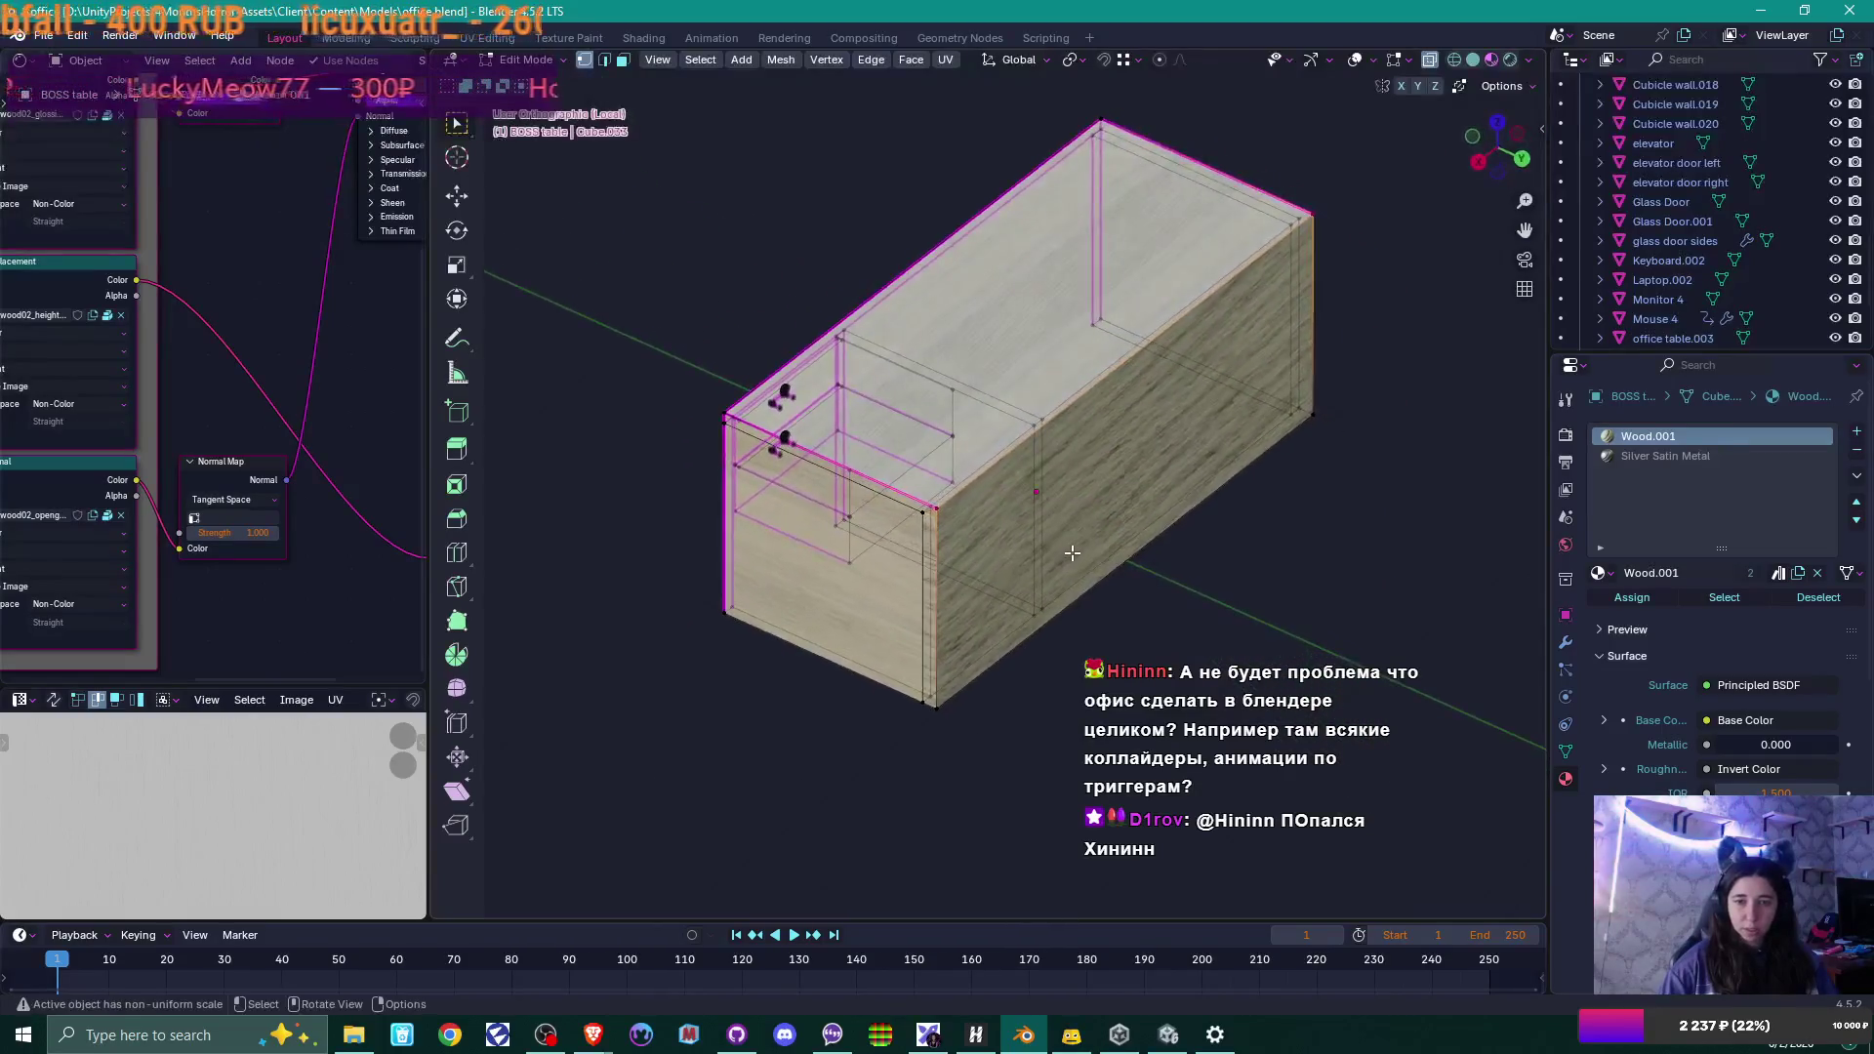
Select the entire desk mesh and unwrap it with Smart UV Project.
key("a")
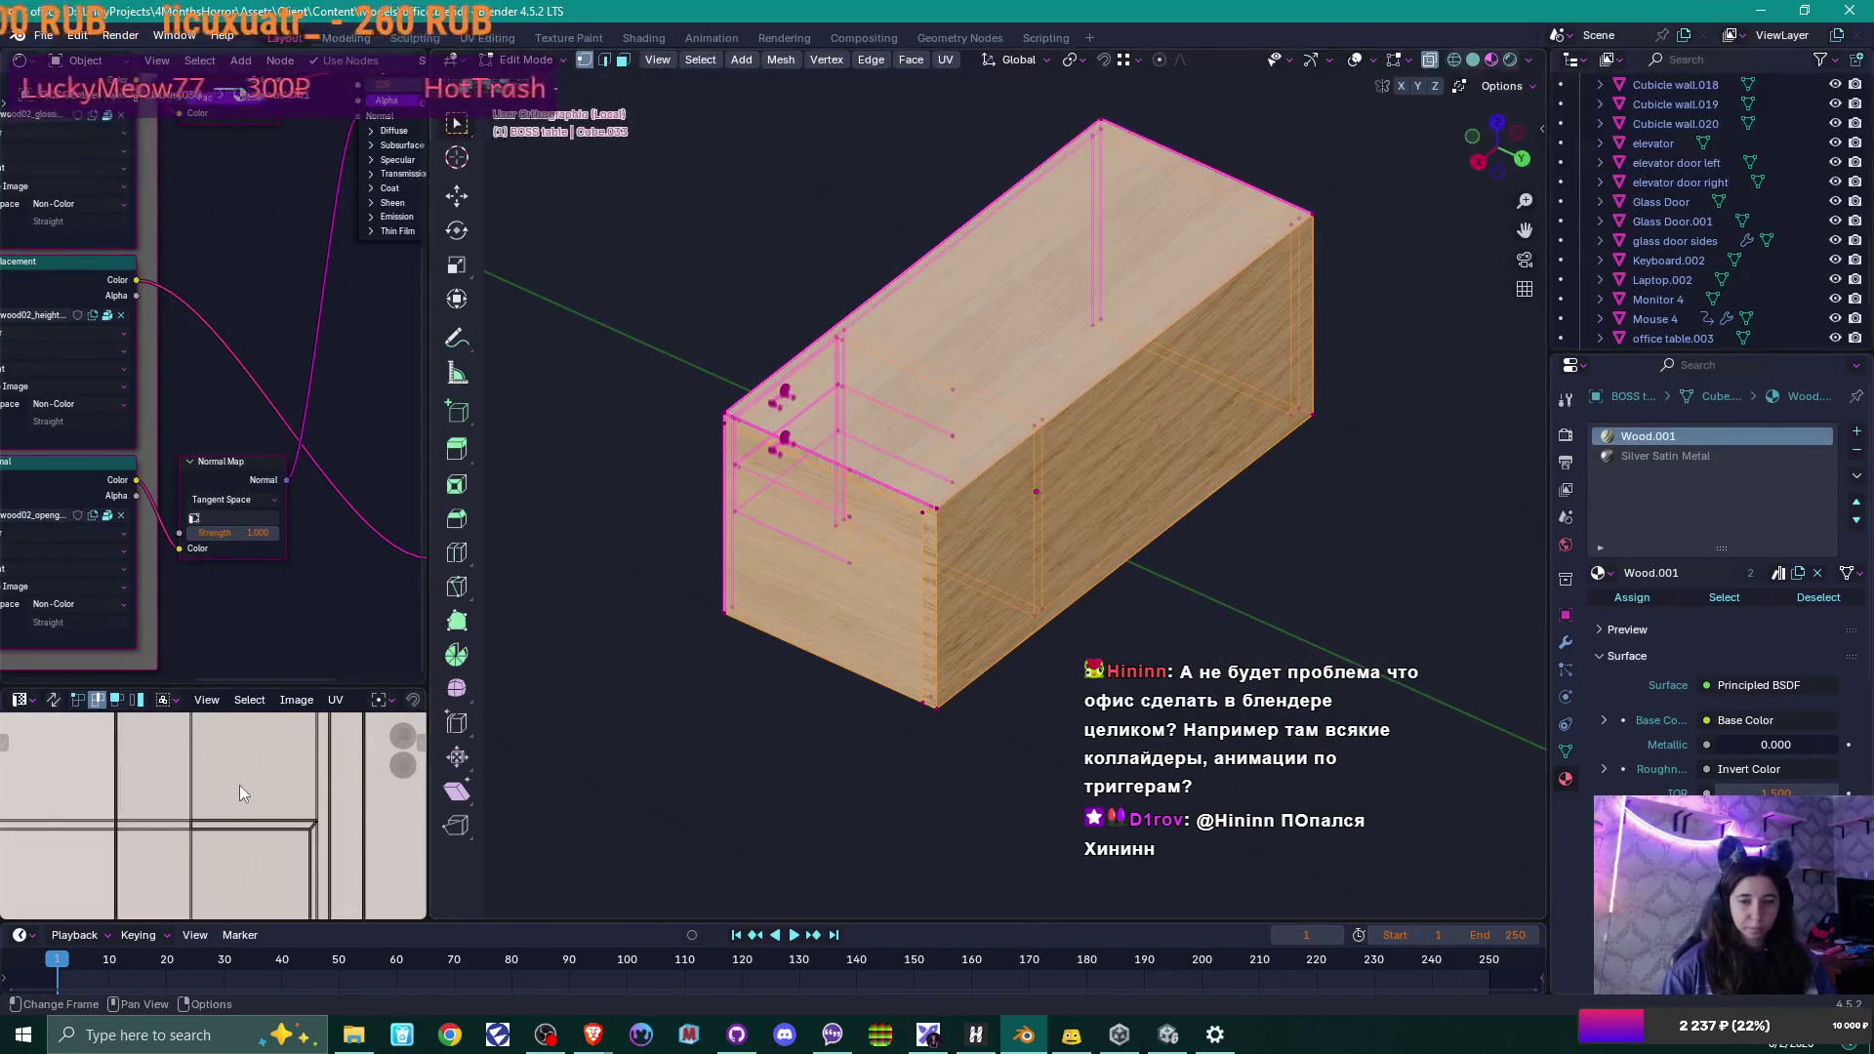
scroll(240, 786, "up", 2)
scroll(242, 788, "down", 5)
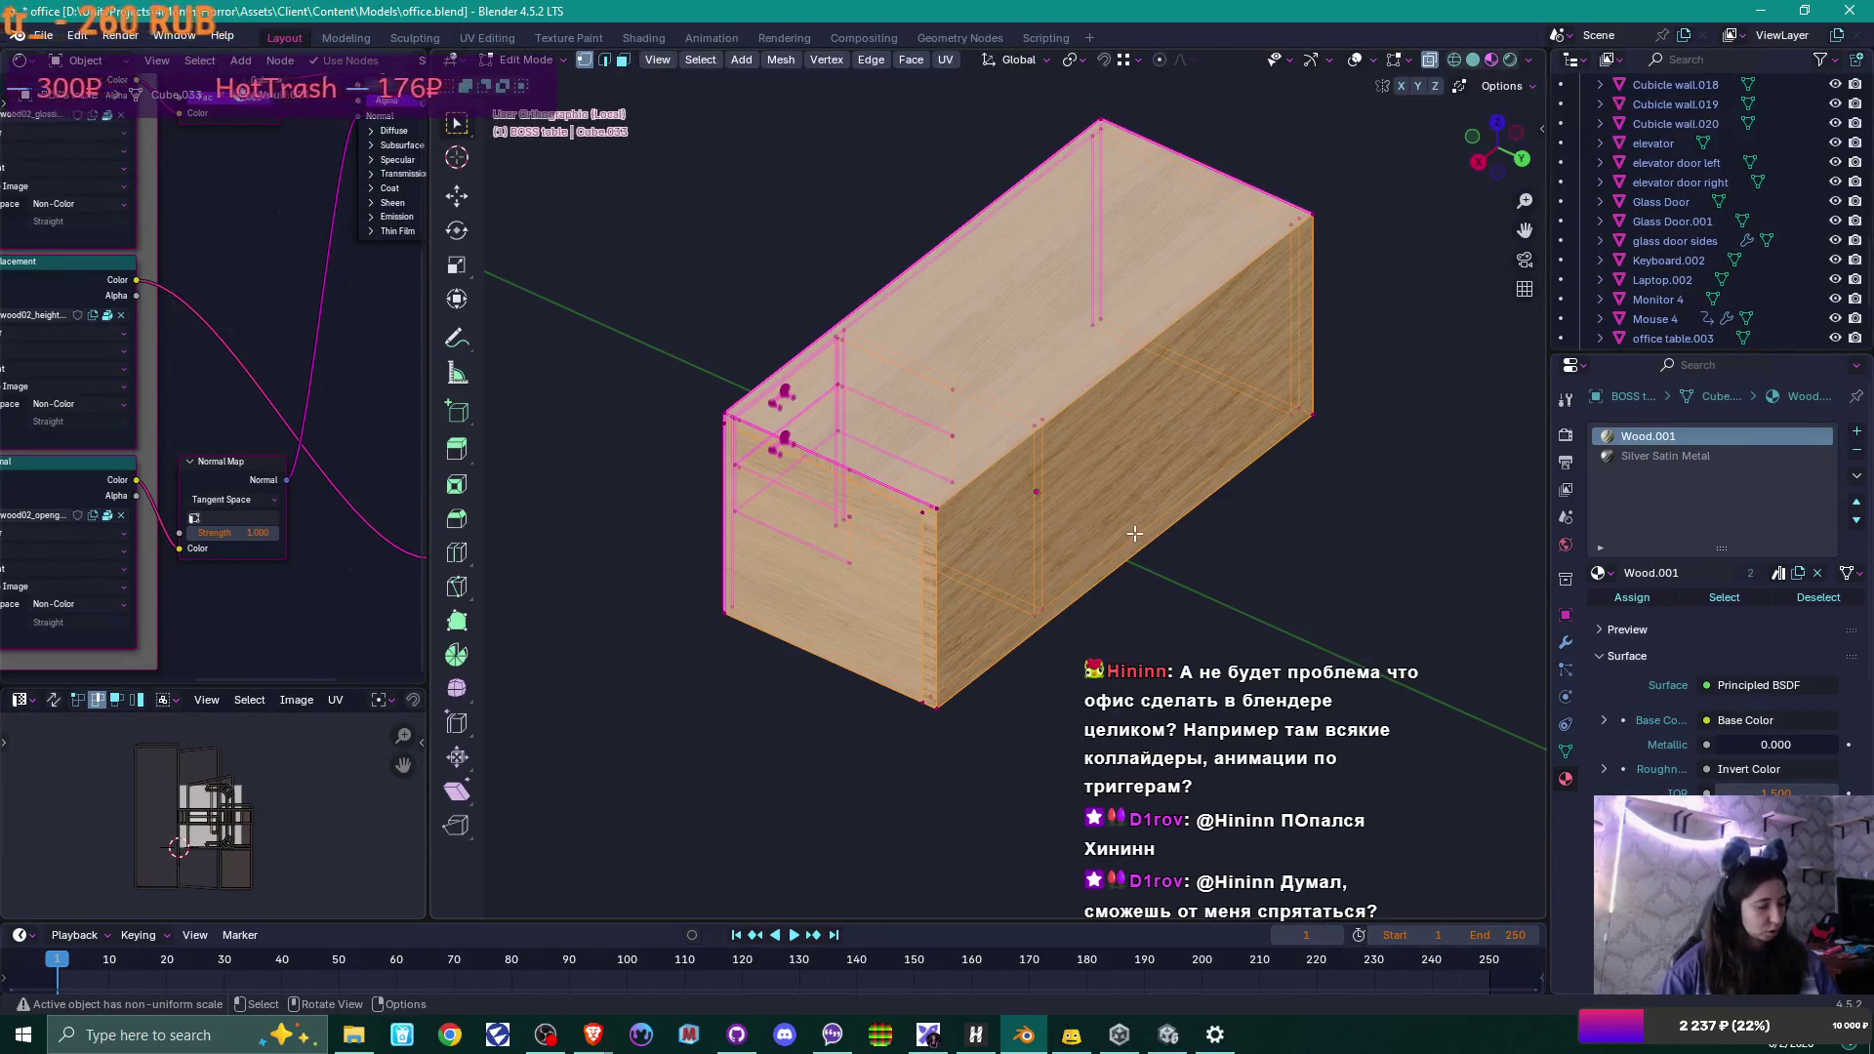
key("u")
left_click(1086, 584)
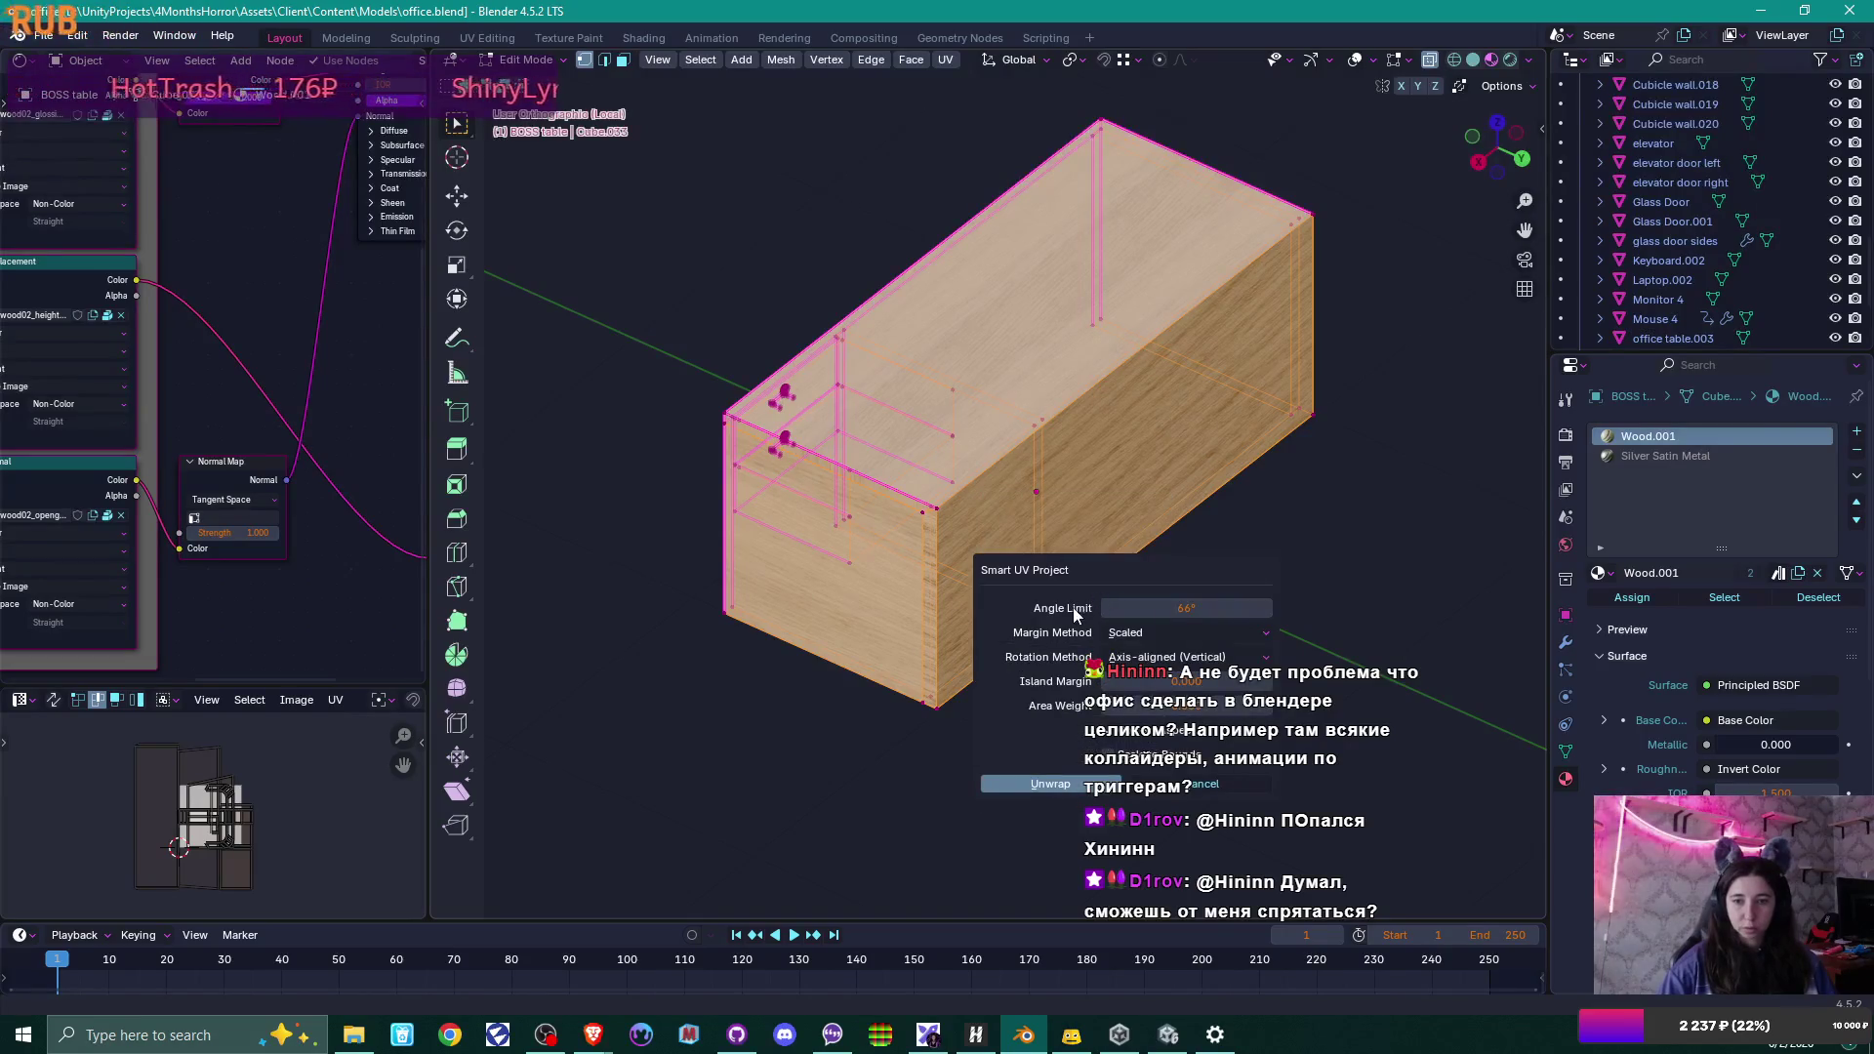
left_click(1040, 780)
mouse_move(1121, 586)
middle_mouse_down()
mouse_move(1138, 549)
mouse_move(1192, 534)
mouse_move(943, 580)
mouse_move(949, 666)
mouse_move(1185, 472)
mouse_move(1287, 553)
mouse_move(1386, 533)
middle_mouse_up()
Leave local view so the desk shows within the full office scene again.
key("Tab")
key("Tab")
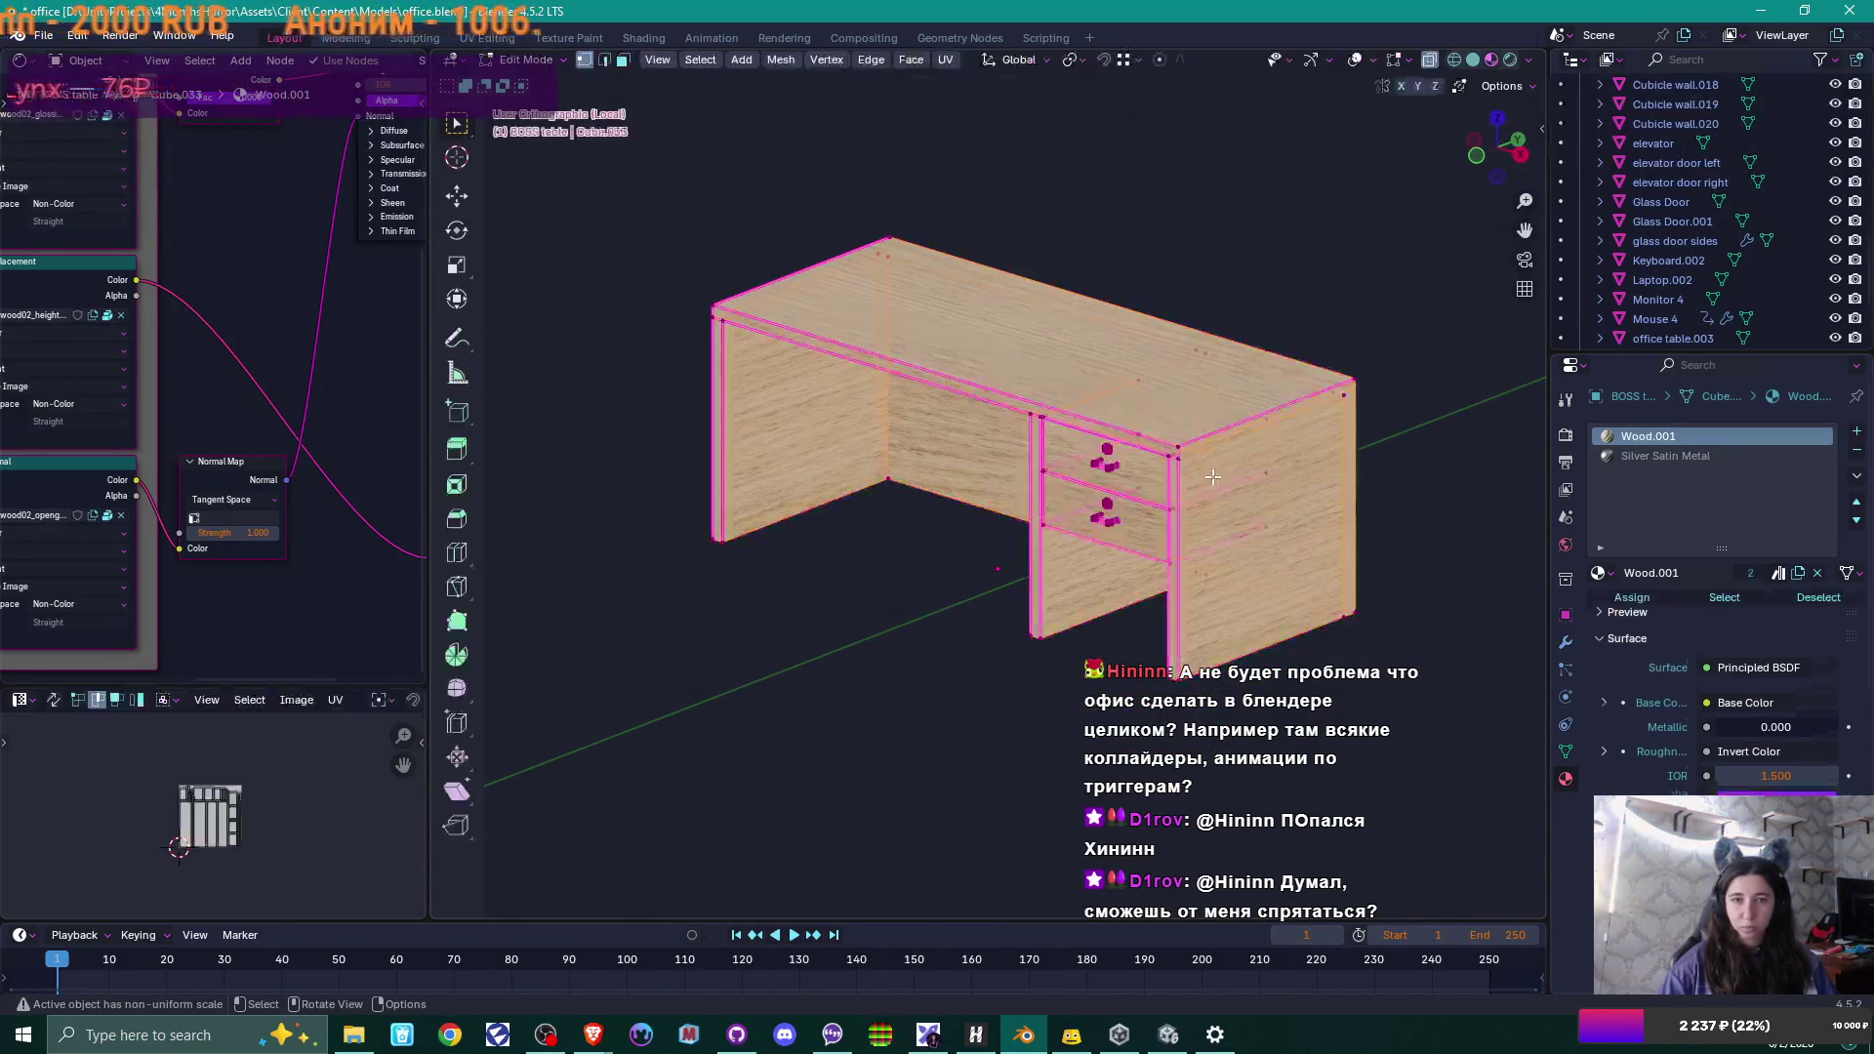
scroll(1213, 476, "down", 3)
key("Tab")
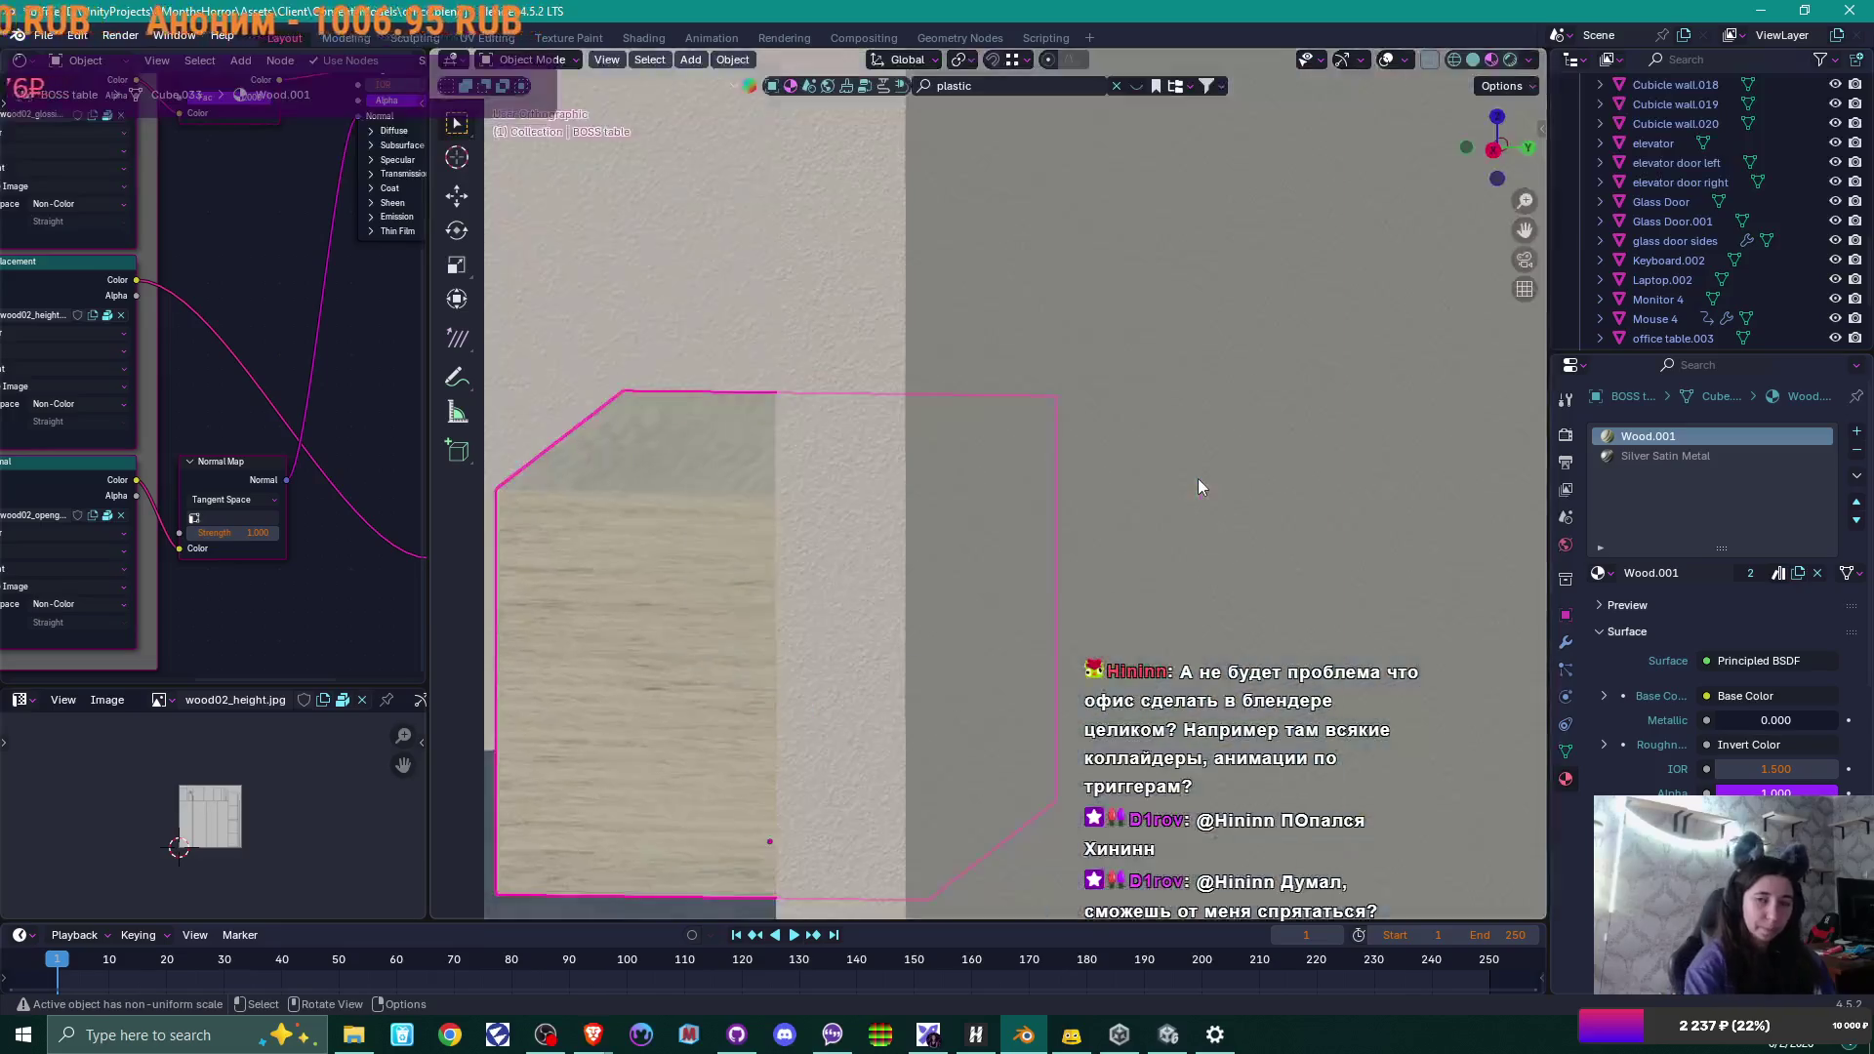
key("KP_Divide")
mouse_move(1198, 479)
middle_mouse_down()
mouse_move(933, 484)
mouse_move(1050, 556)
mouse_move(1053, 589)
mouse_move(1019, 597)
middle_mouse_up()
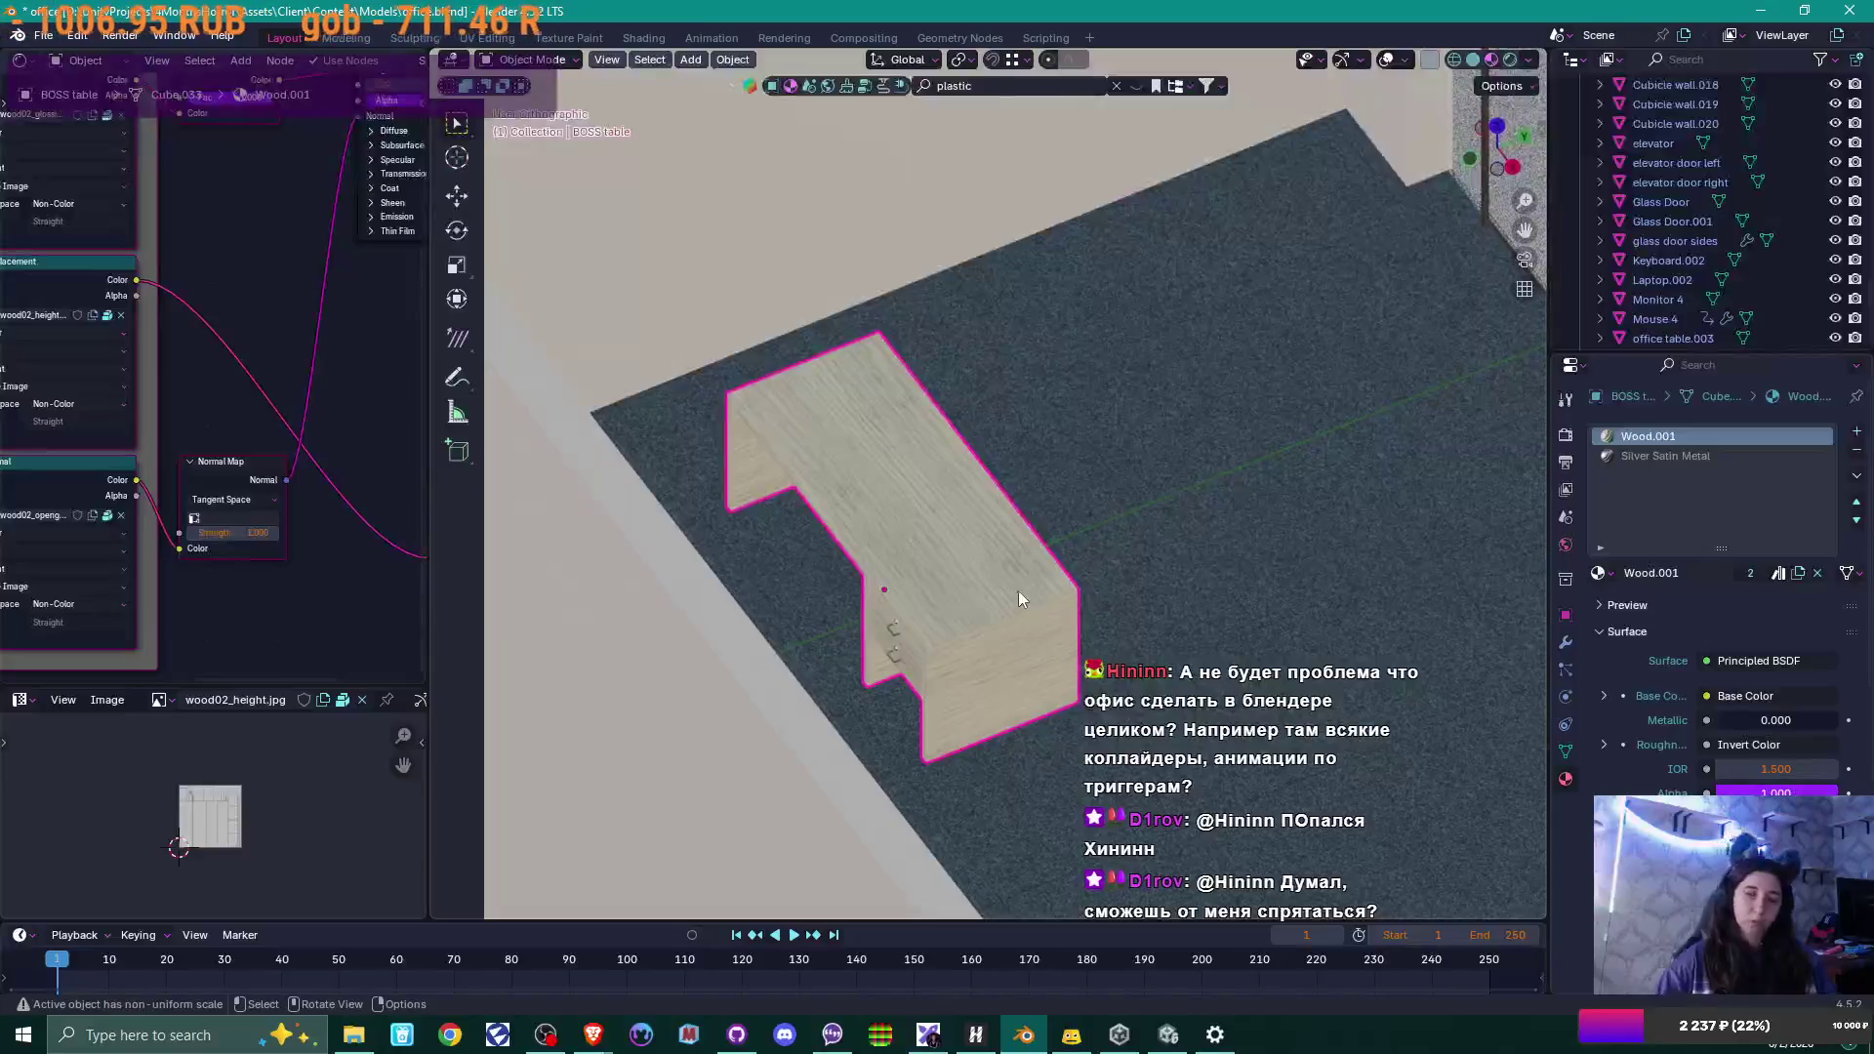
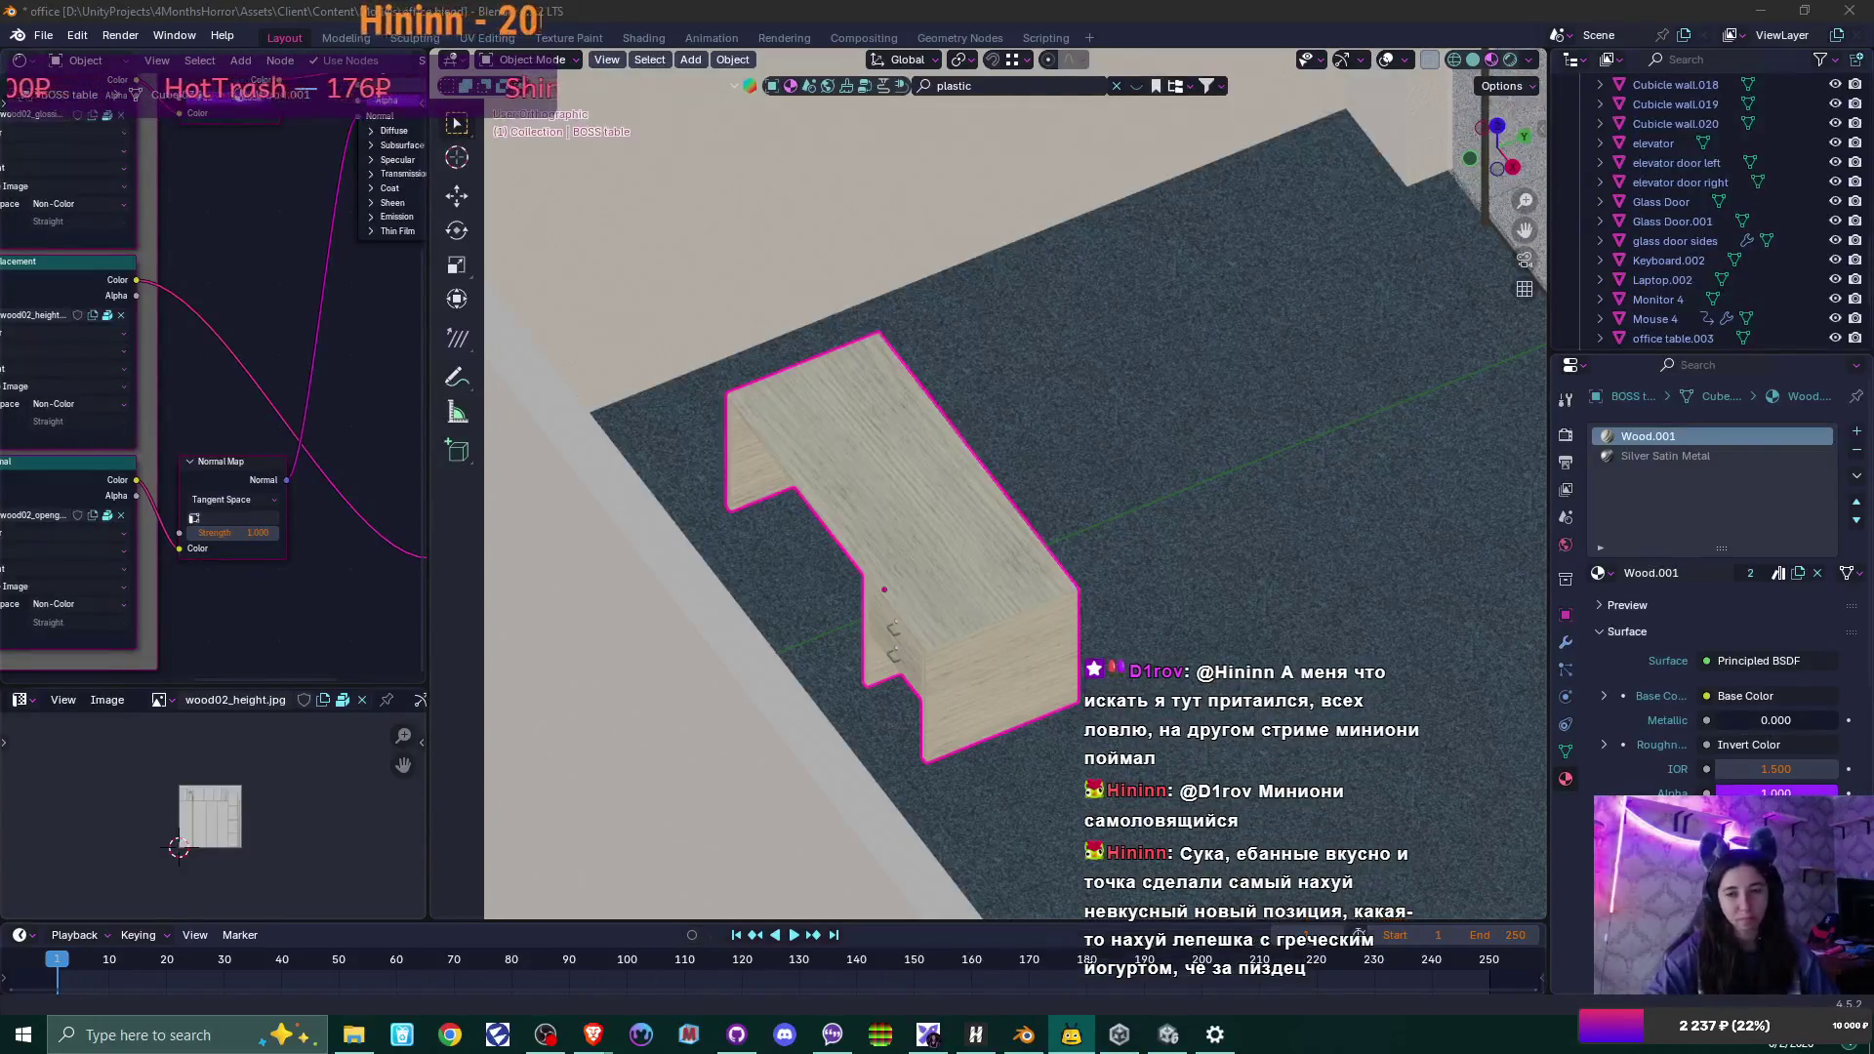
Export the BOSS table to FBX, replacing the old wall file name with 'boss table'.
mouse_move(1341, 401)
middle_mouse_down()
mouse_move(1189, 457)
mouse_move(1251, 460)
middle_mouse_up()
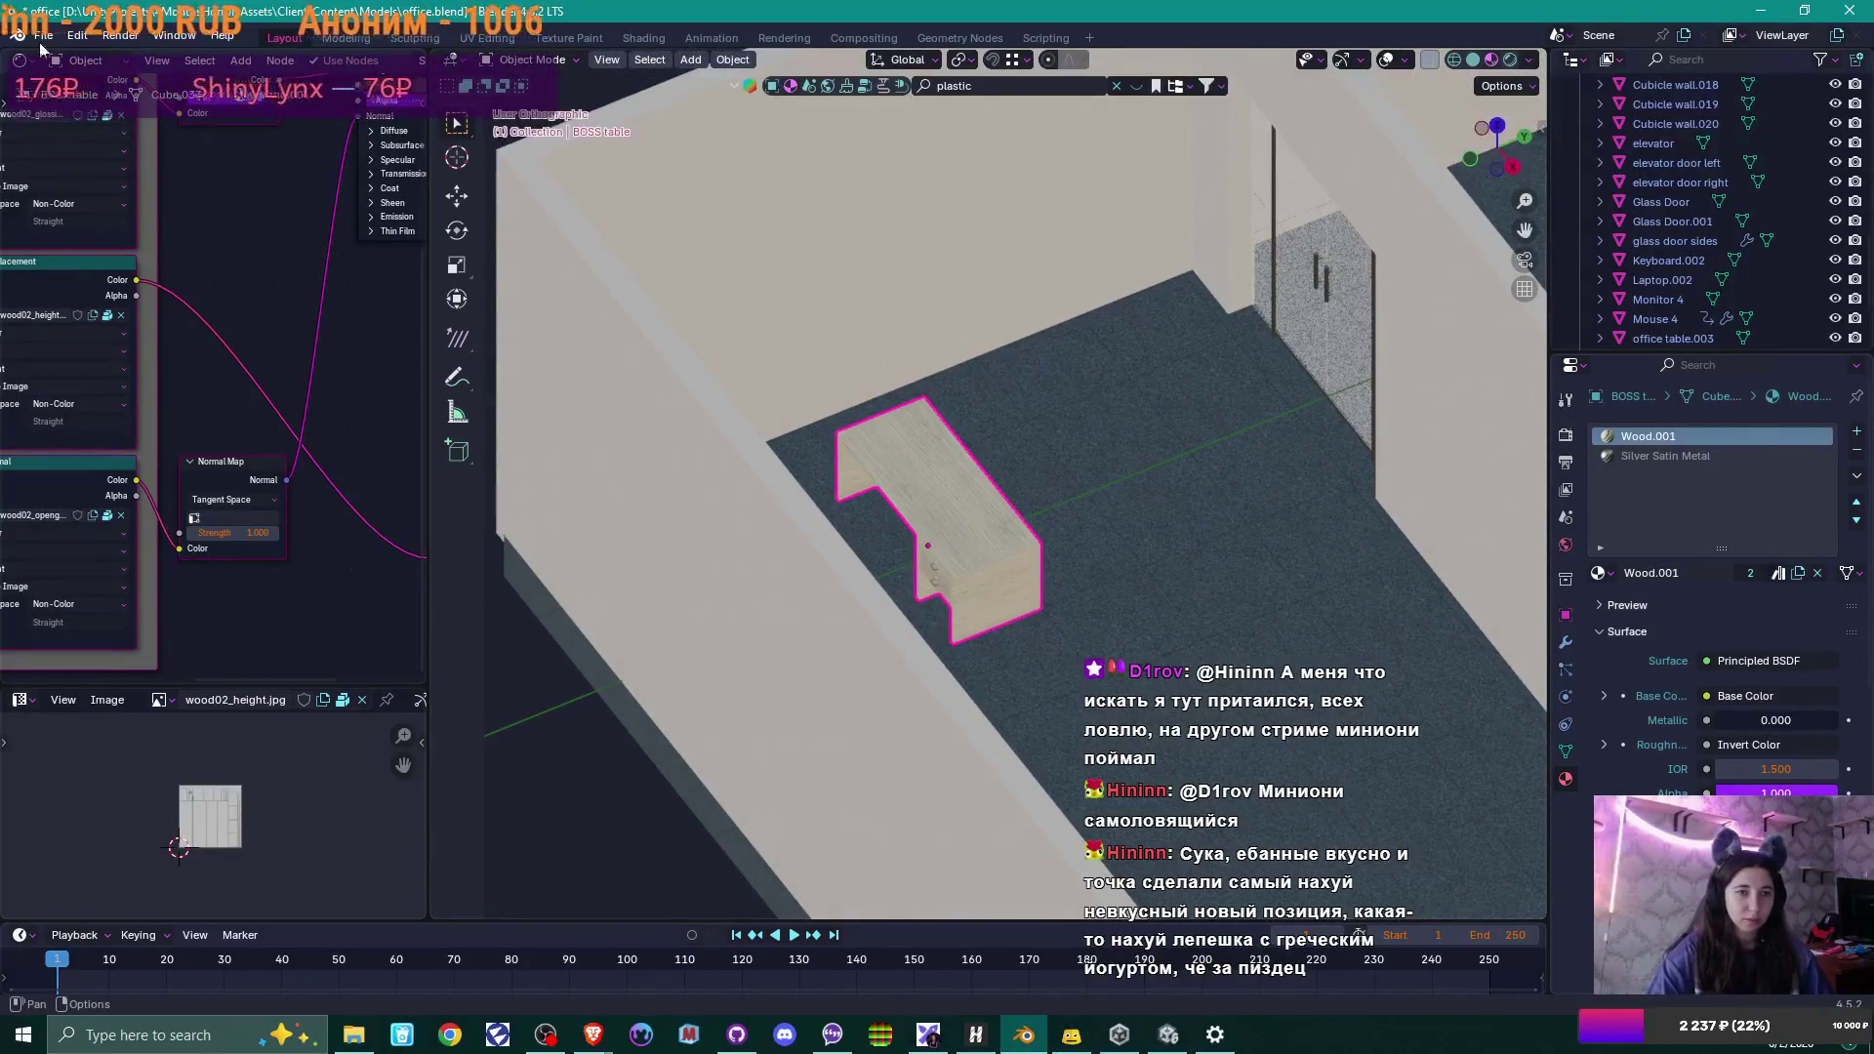
mouse_move(801, 271)
middle_mouse_down()
mouse_move(947, 341)
mouse_move(961, 272)
mouse_move(846, 367)
middle_mouse_up()
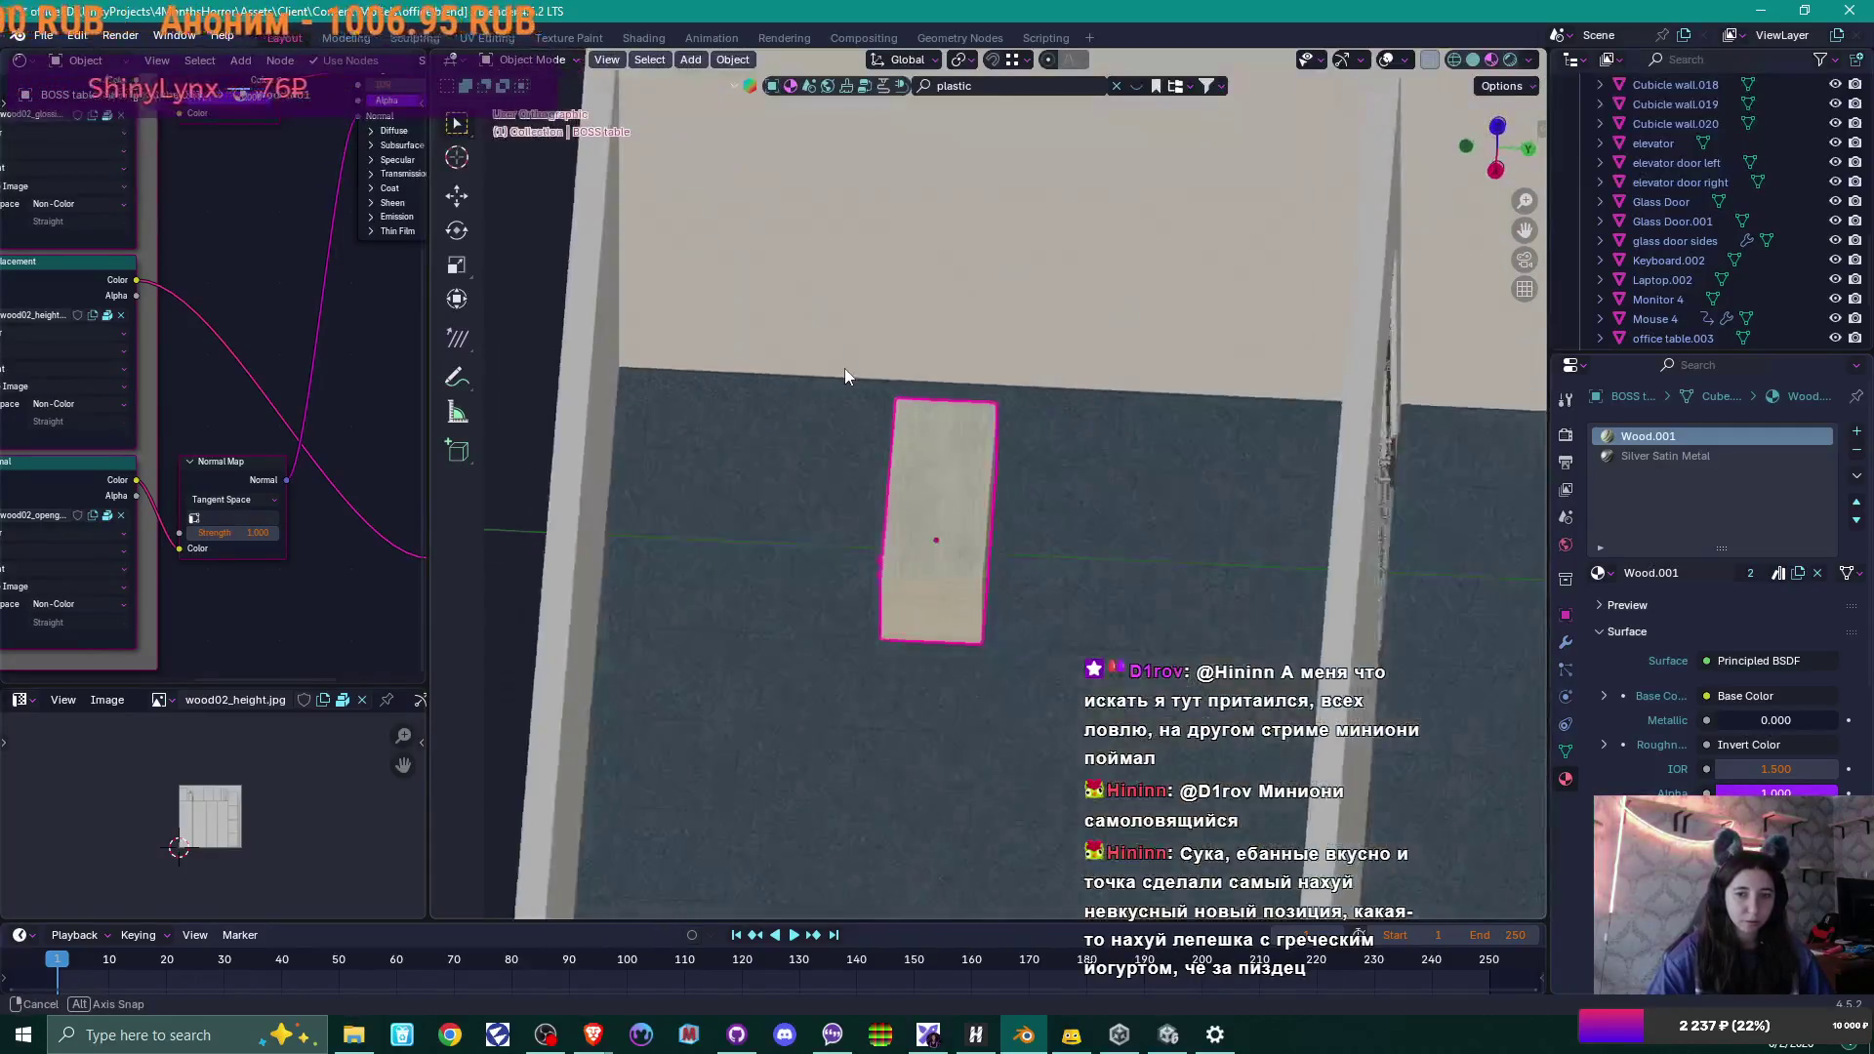
left_click(43, 35)
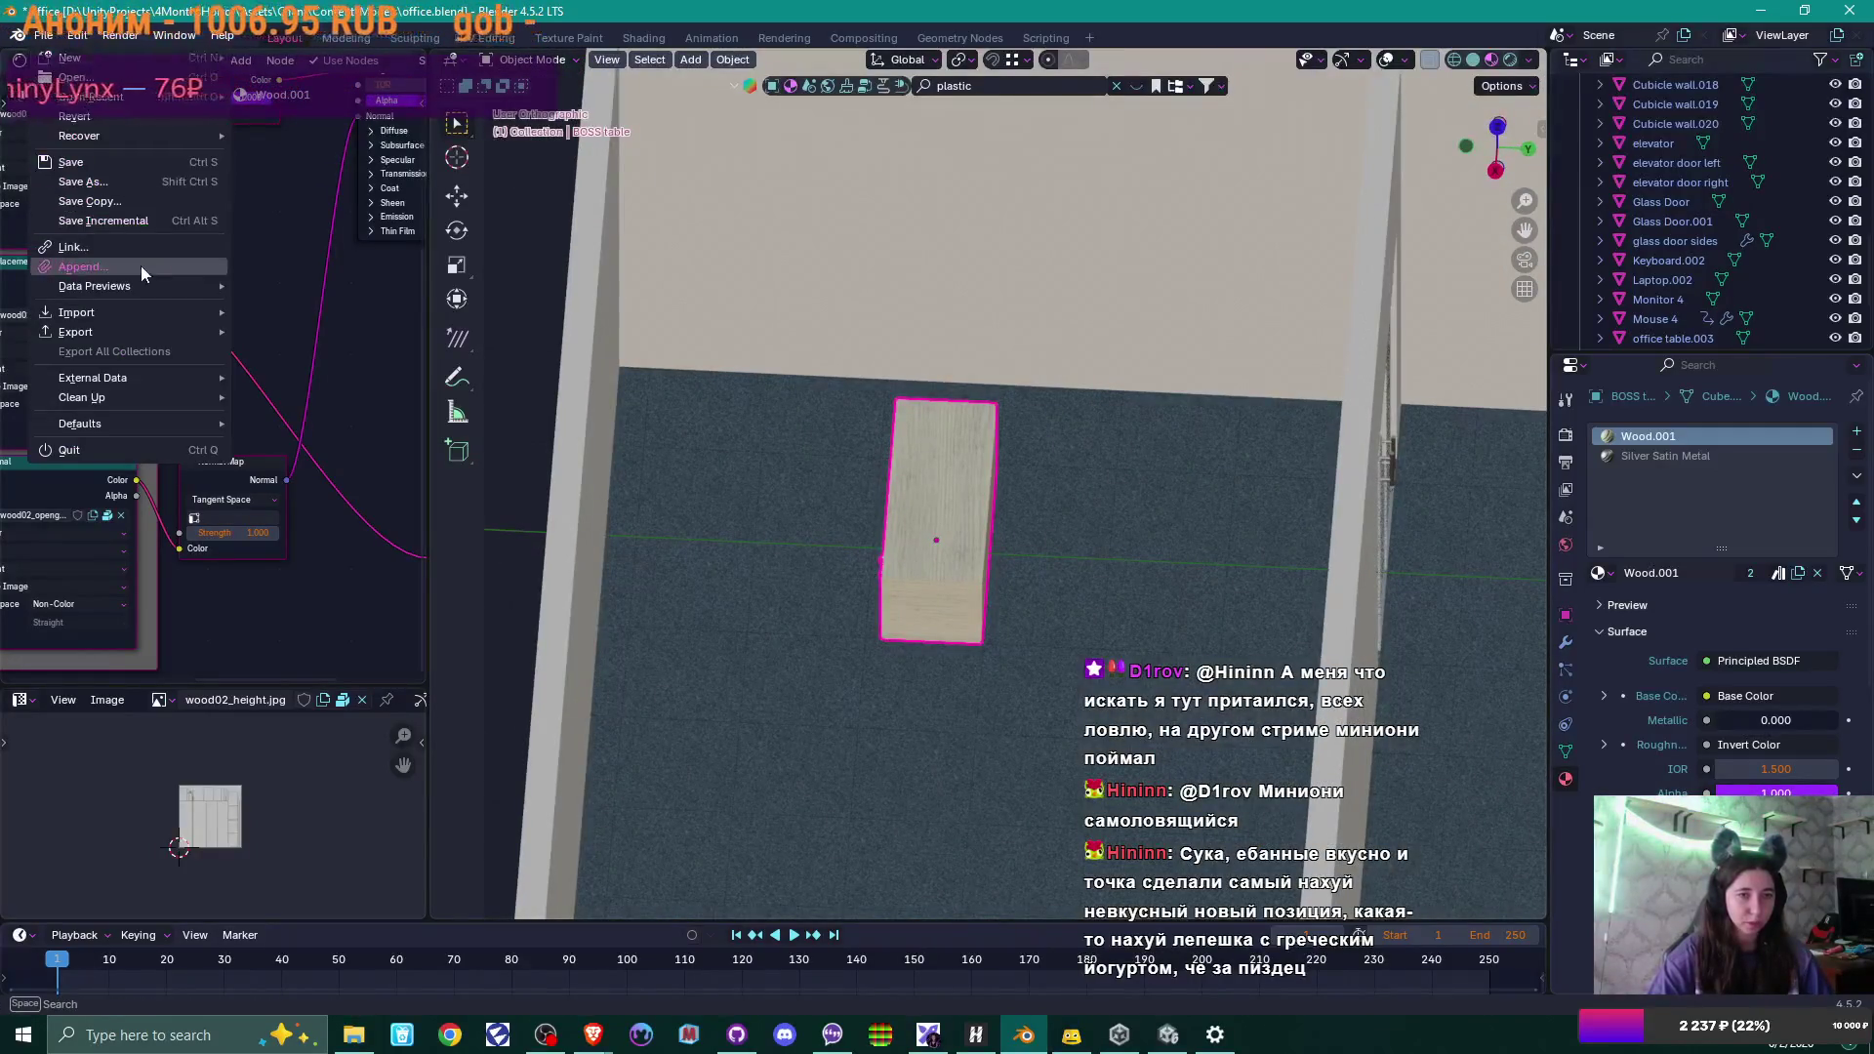
mouse_move(132, 330)
left_click(303, 506)
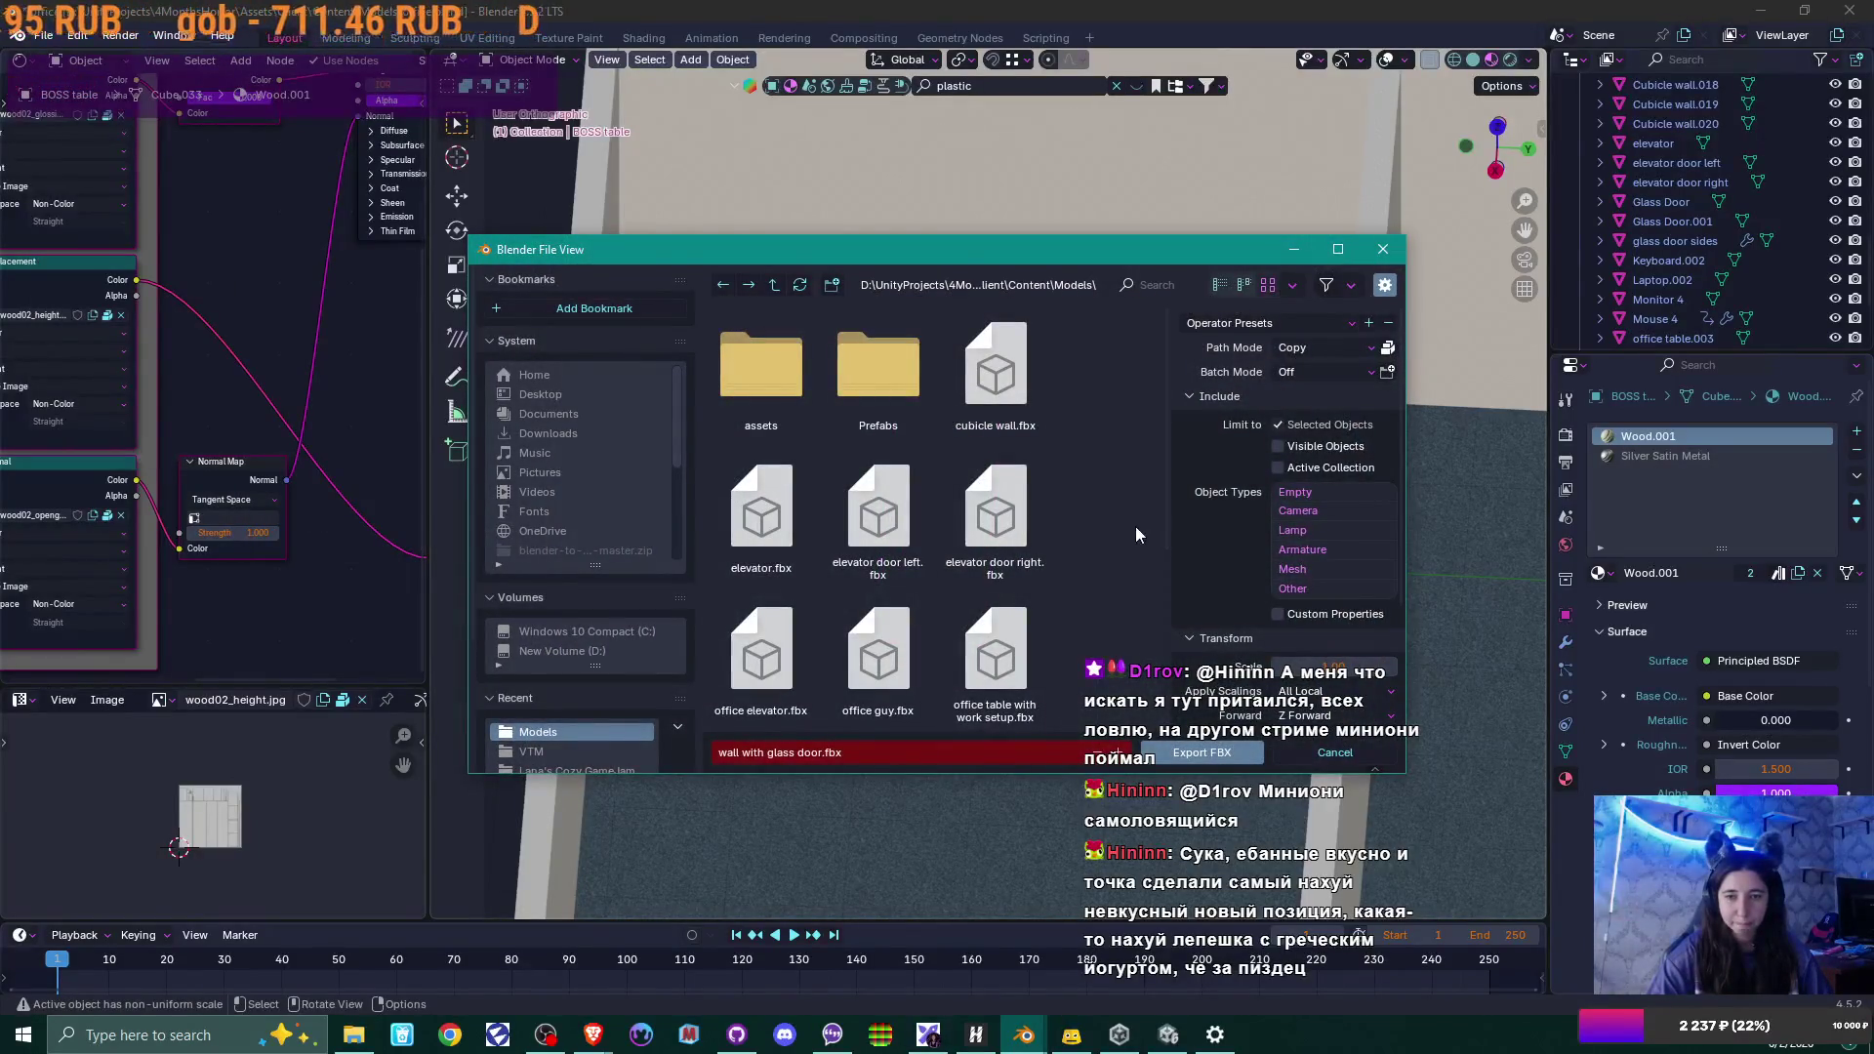
scroll(1134, 525, "down", 4)
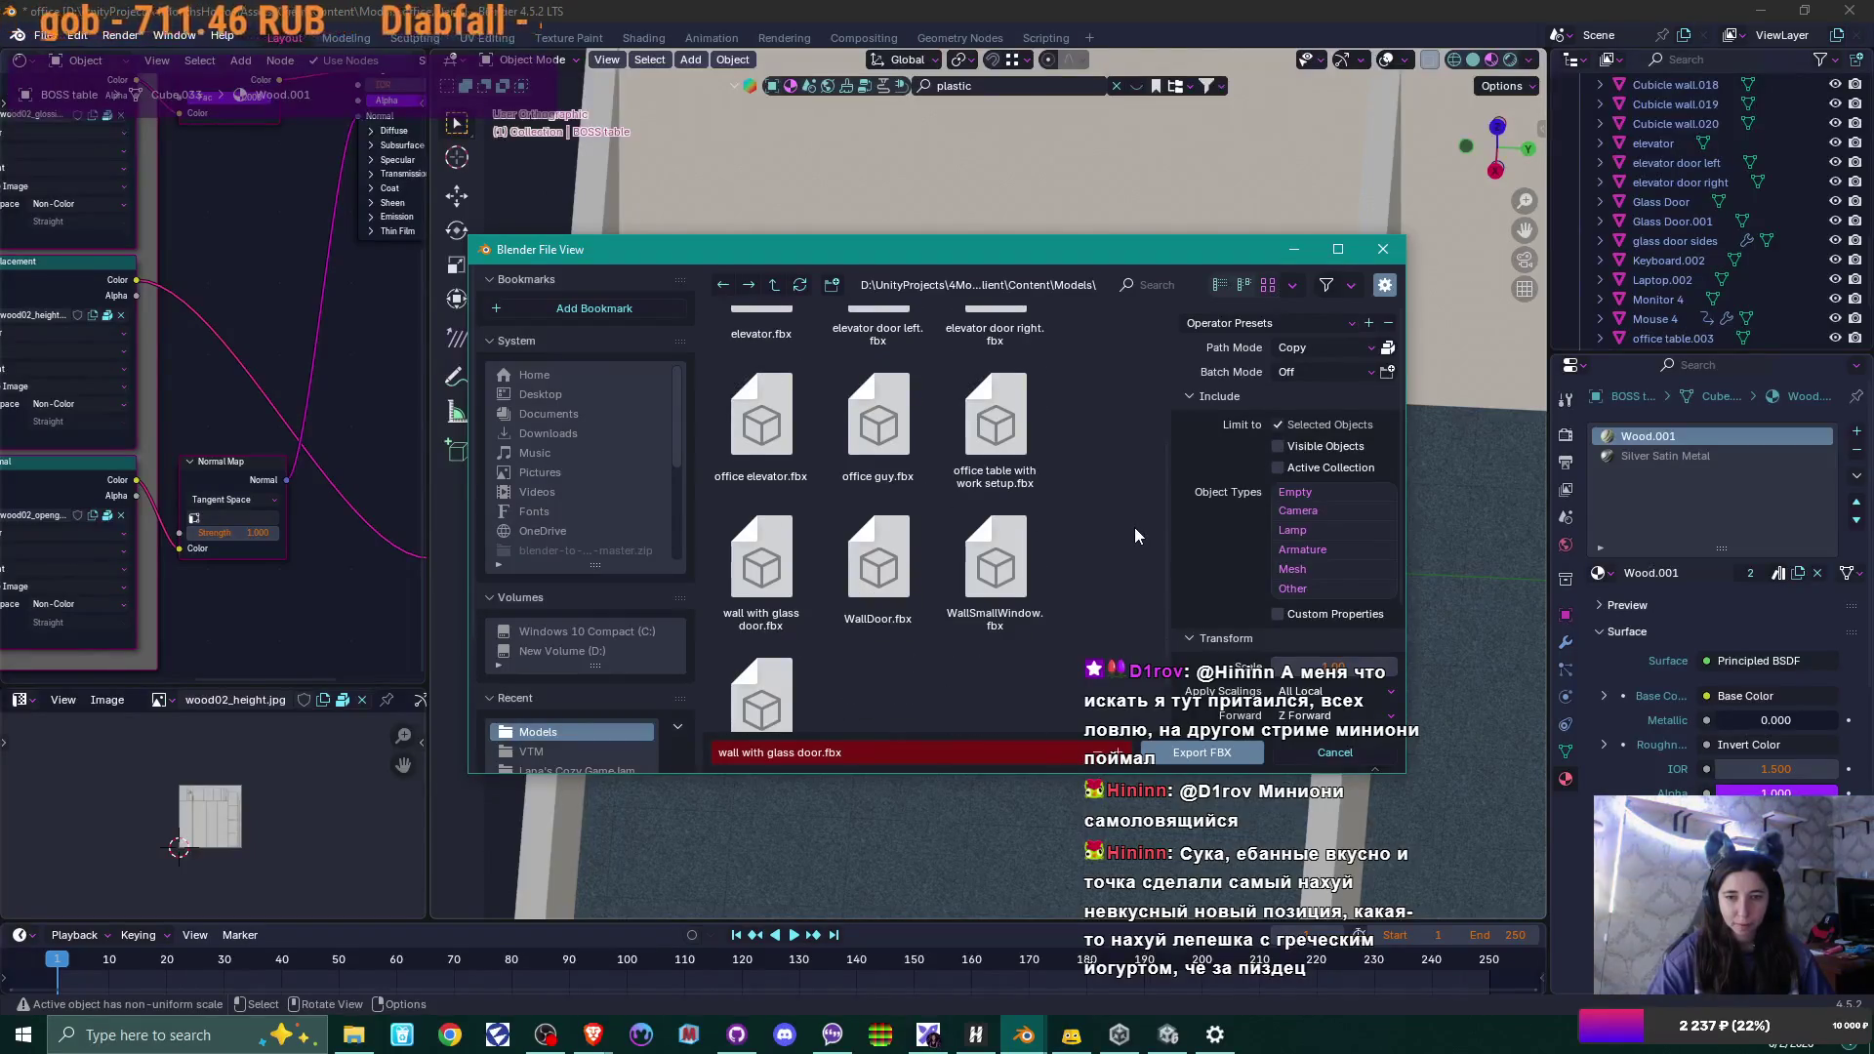
scroll(1134, 527, "down", 1)
left_click(810, 753)
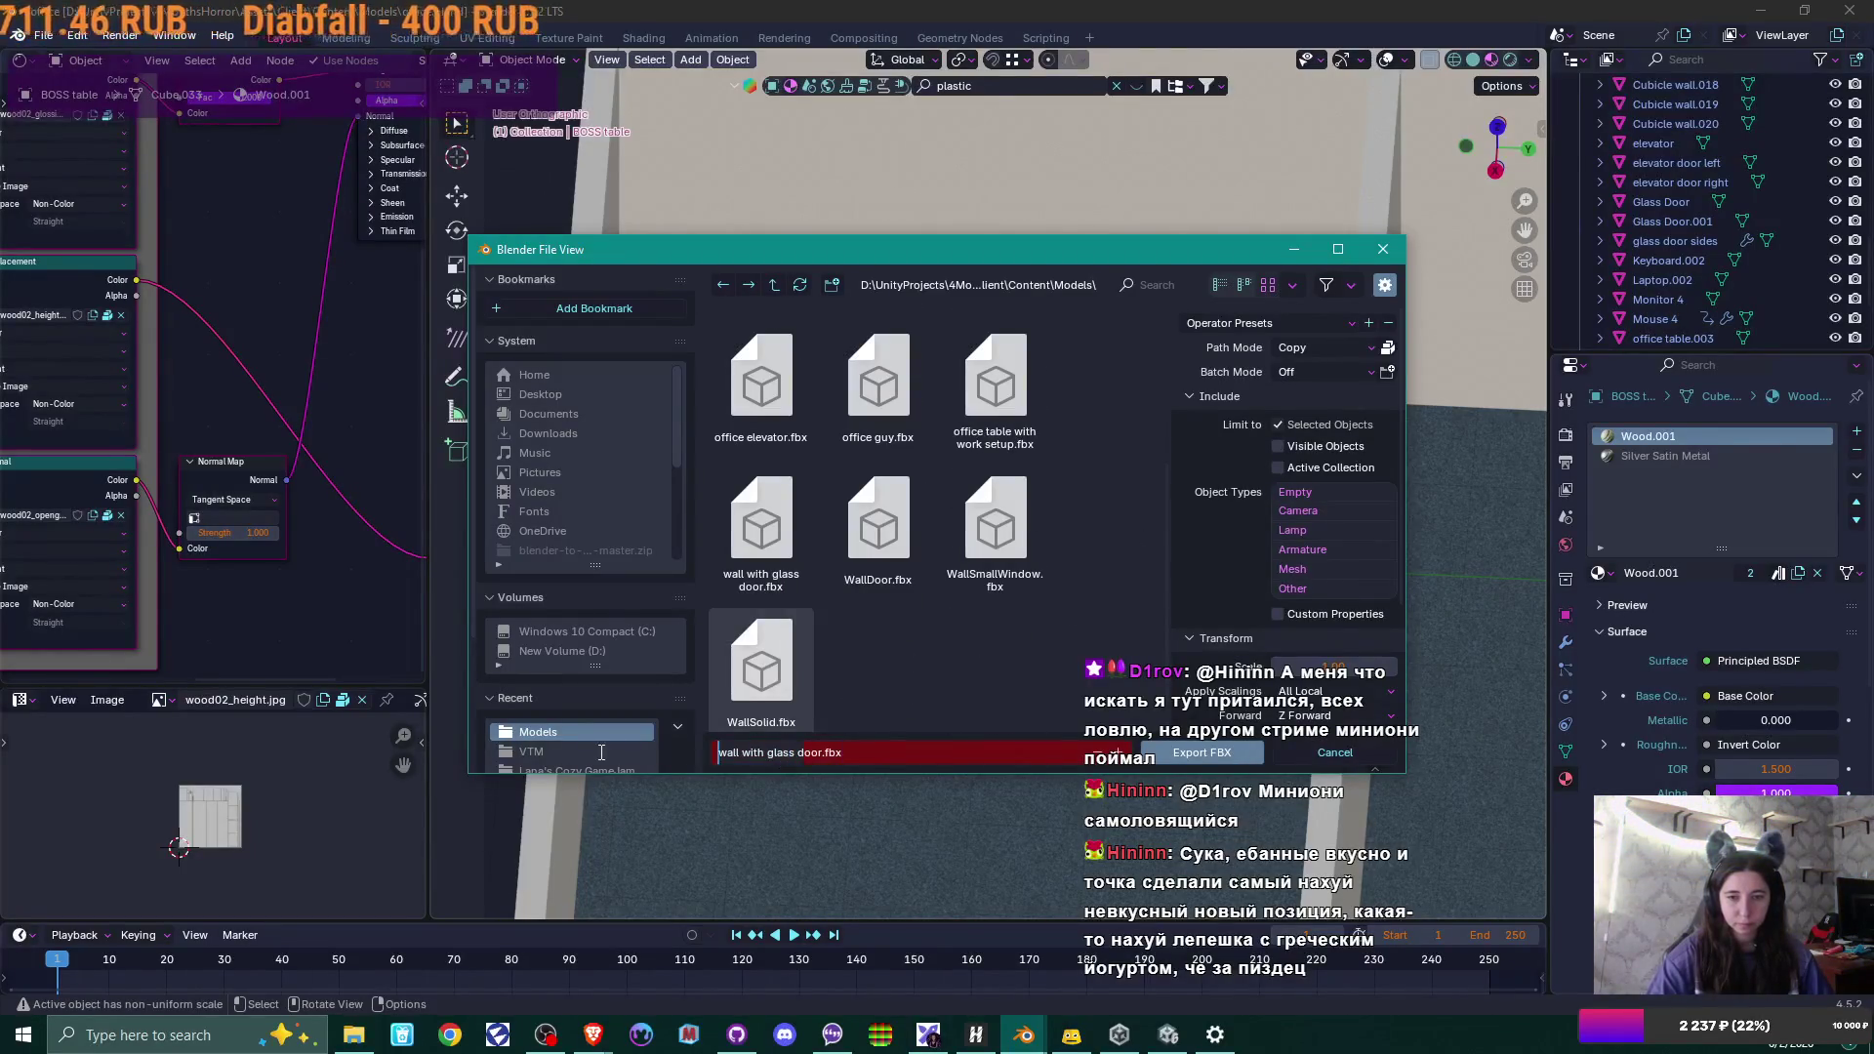
key("BackSpace")
key("BackSpace")
key("BackSpace")
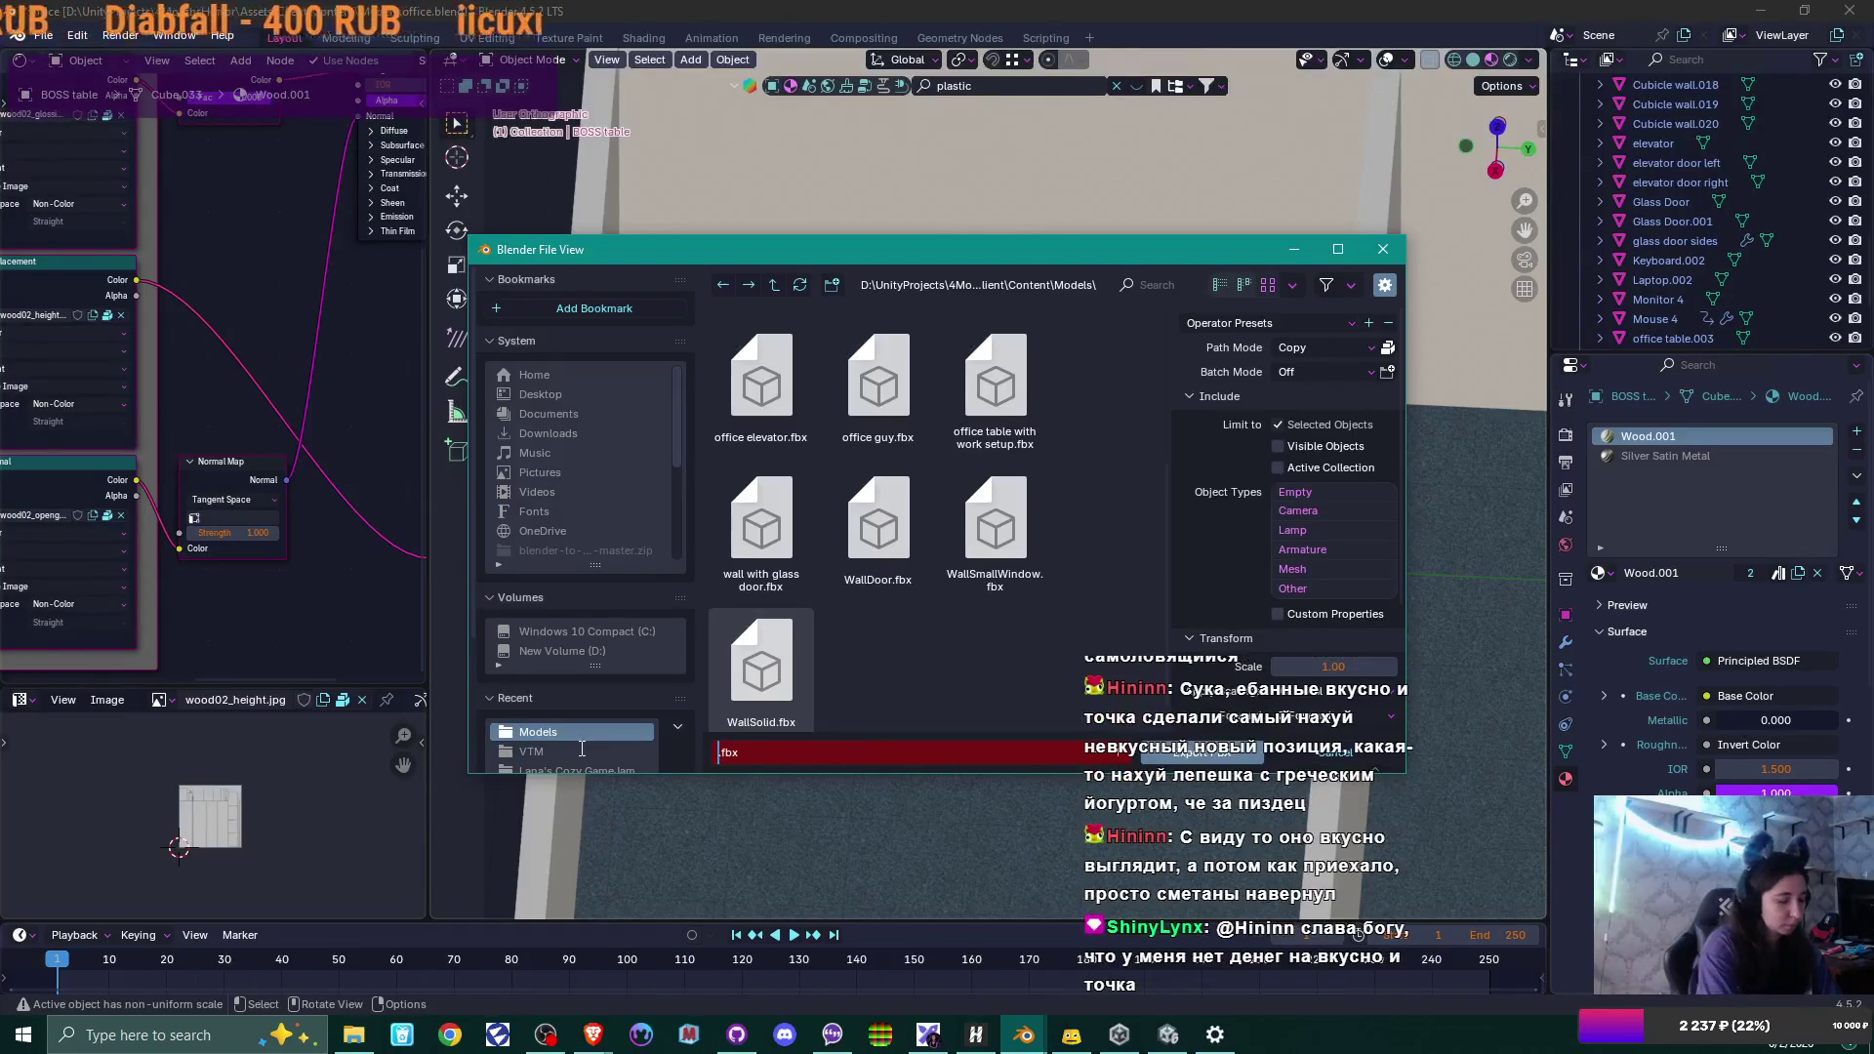
key("Delete")
type("boss table")
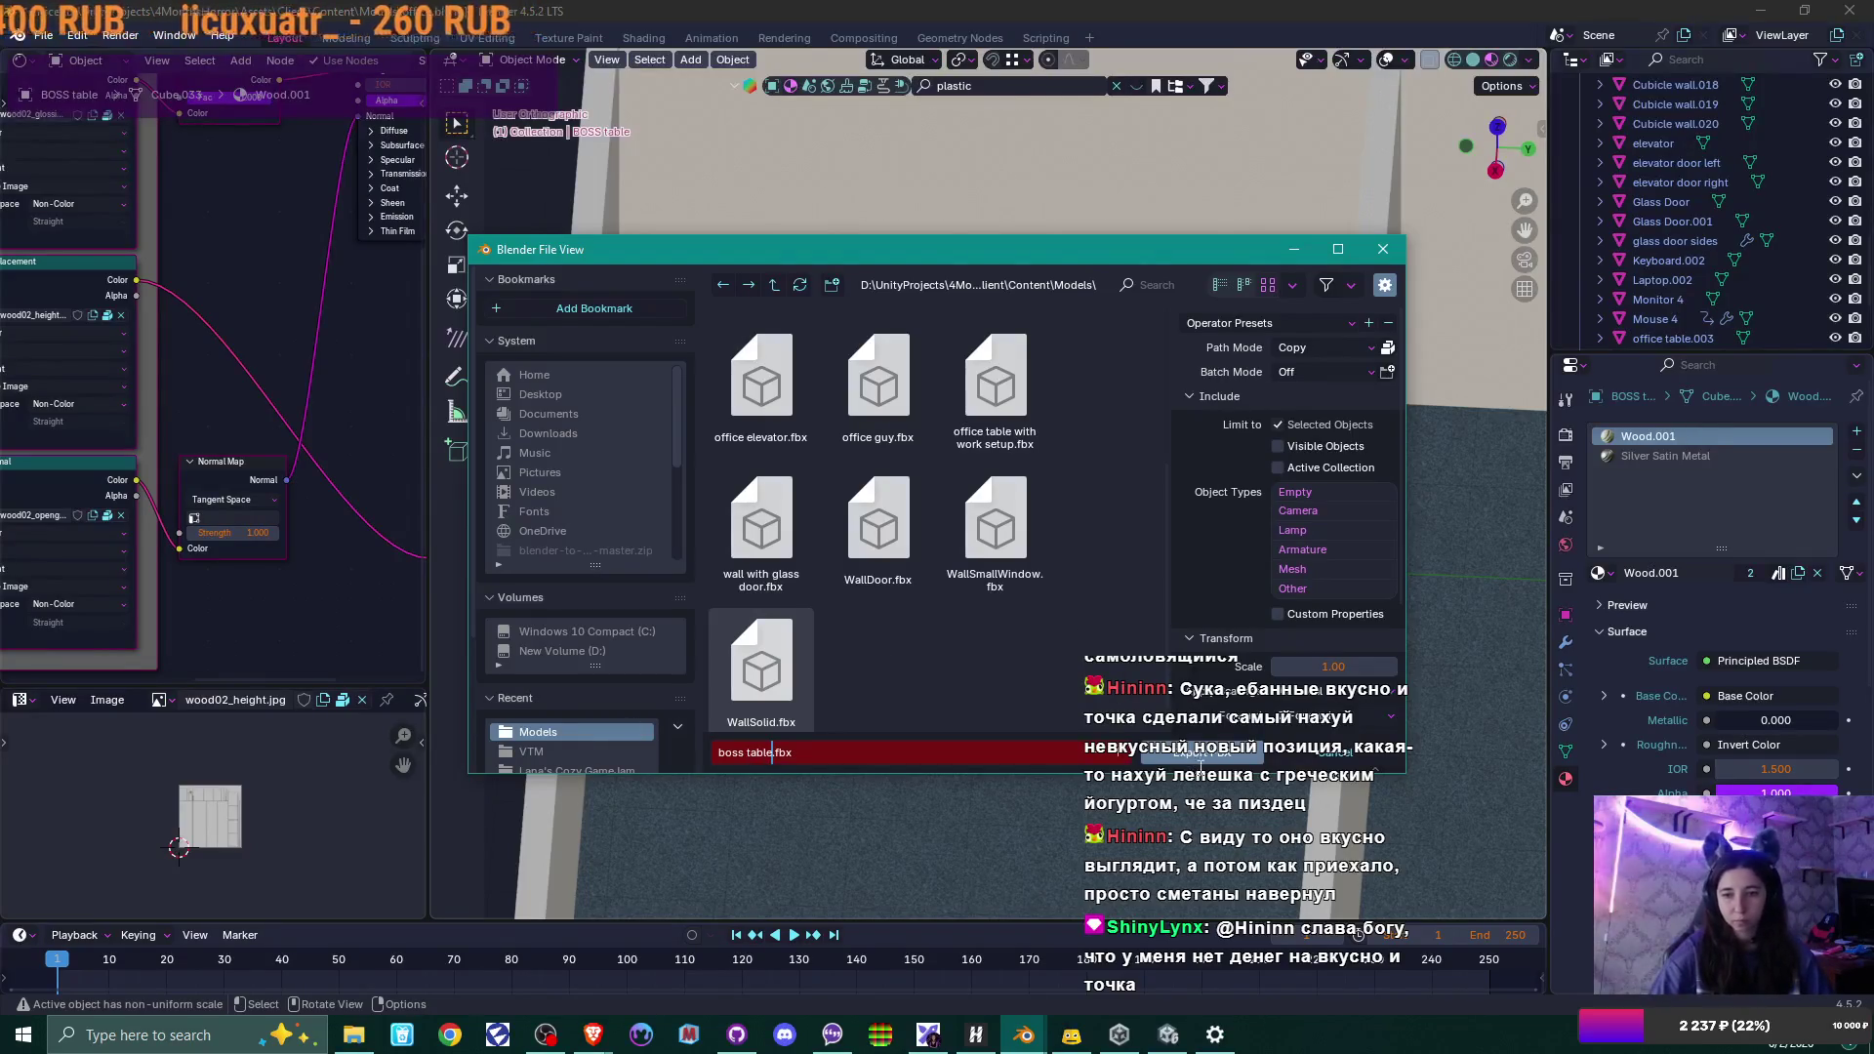
left_click(1162, 753)
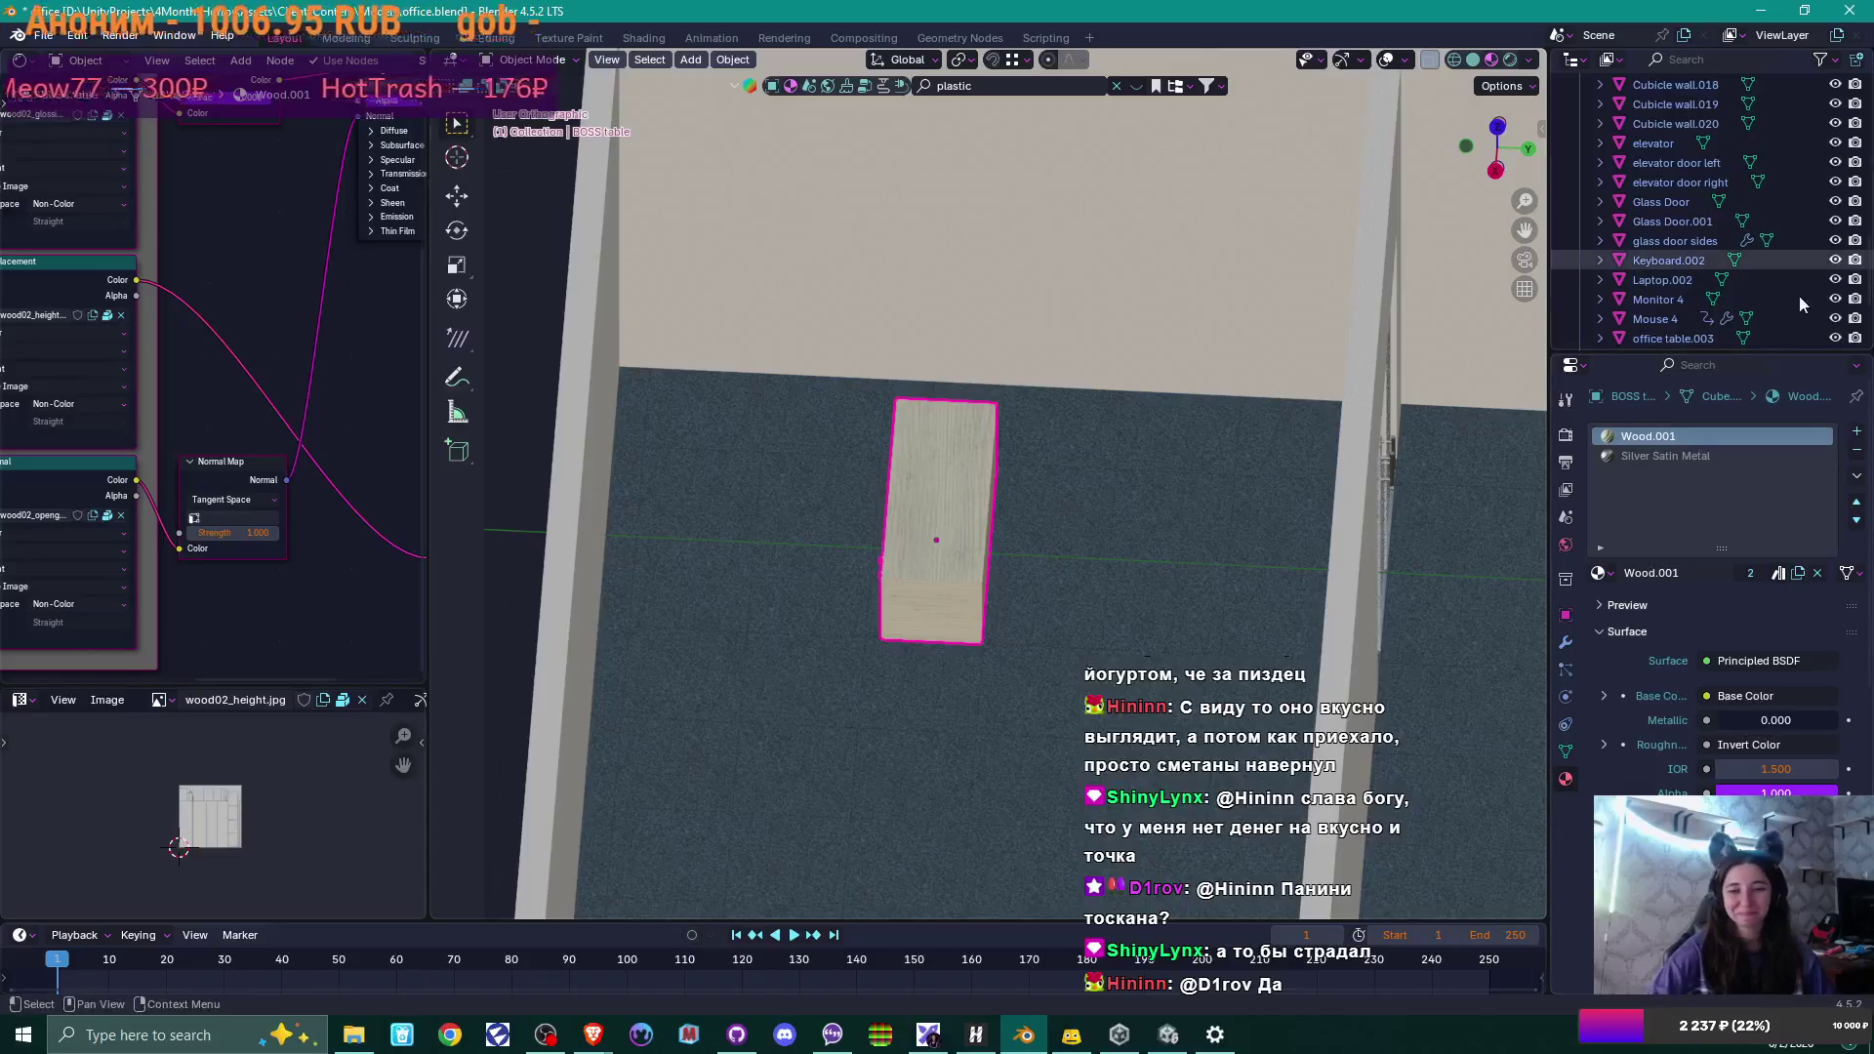
middle_click_drag(1052, 478, 1179, 478)
scroll(1179, 478, "down", 3)
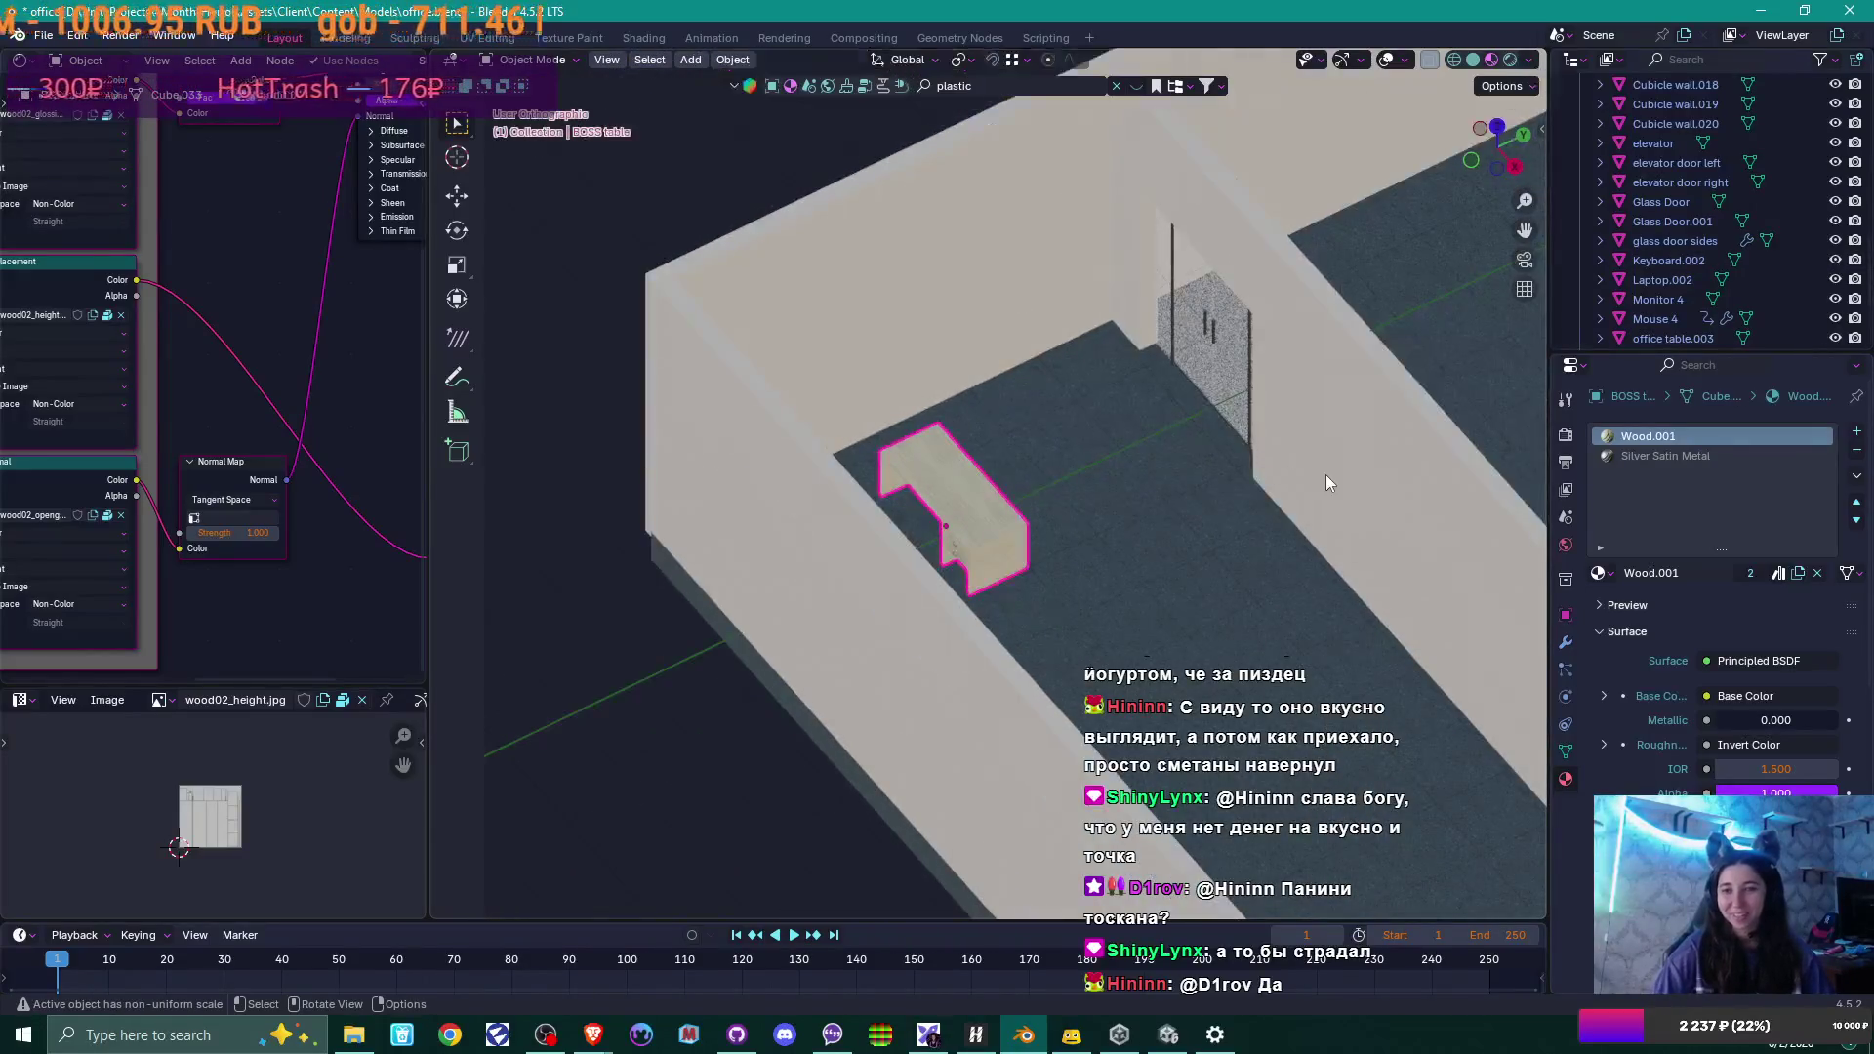
mouse_move(1325, 474)
middle_mouse_down()
mouse_move(922, 507)
mouse_move(1209, 480)
mouse_move(1054, 475)
mouse_move(1215, 435)
mouse_move(1151, 424)
middle_mouse_up()
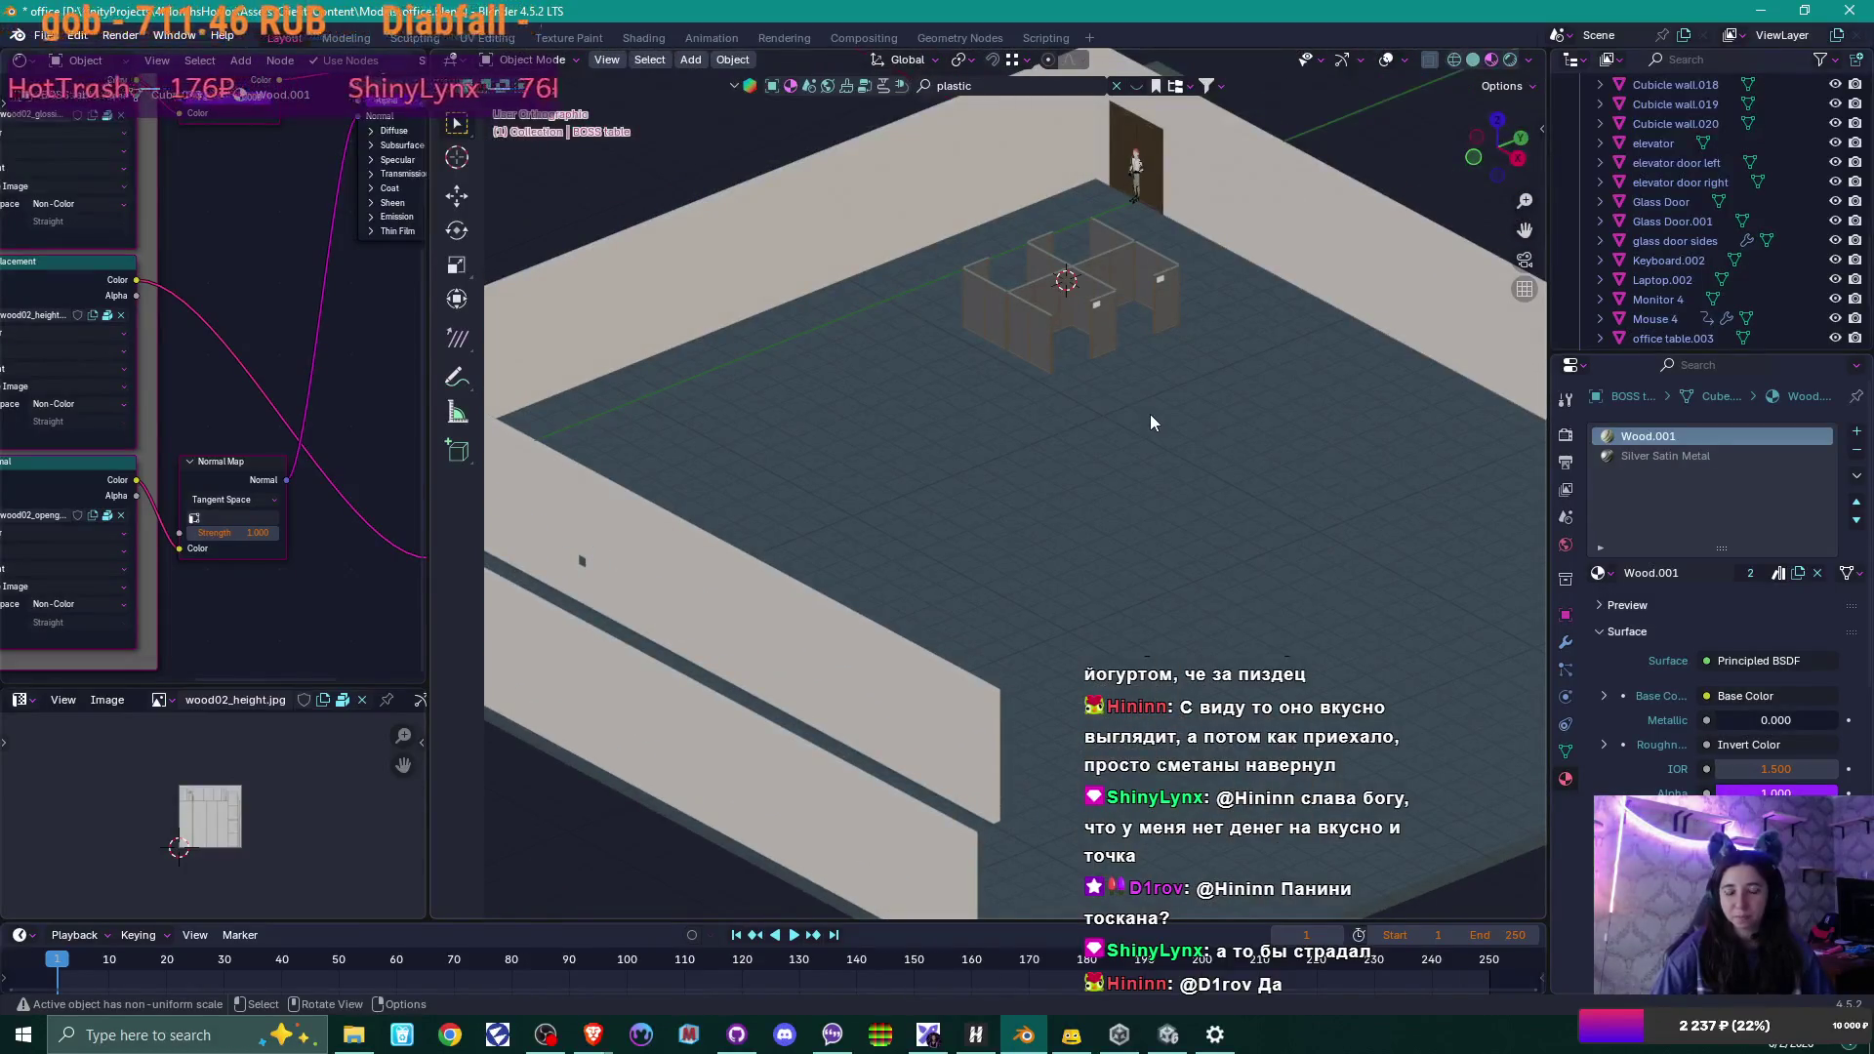
key("alt+Tab")
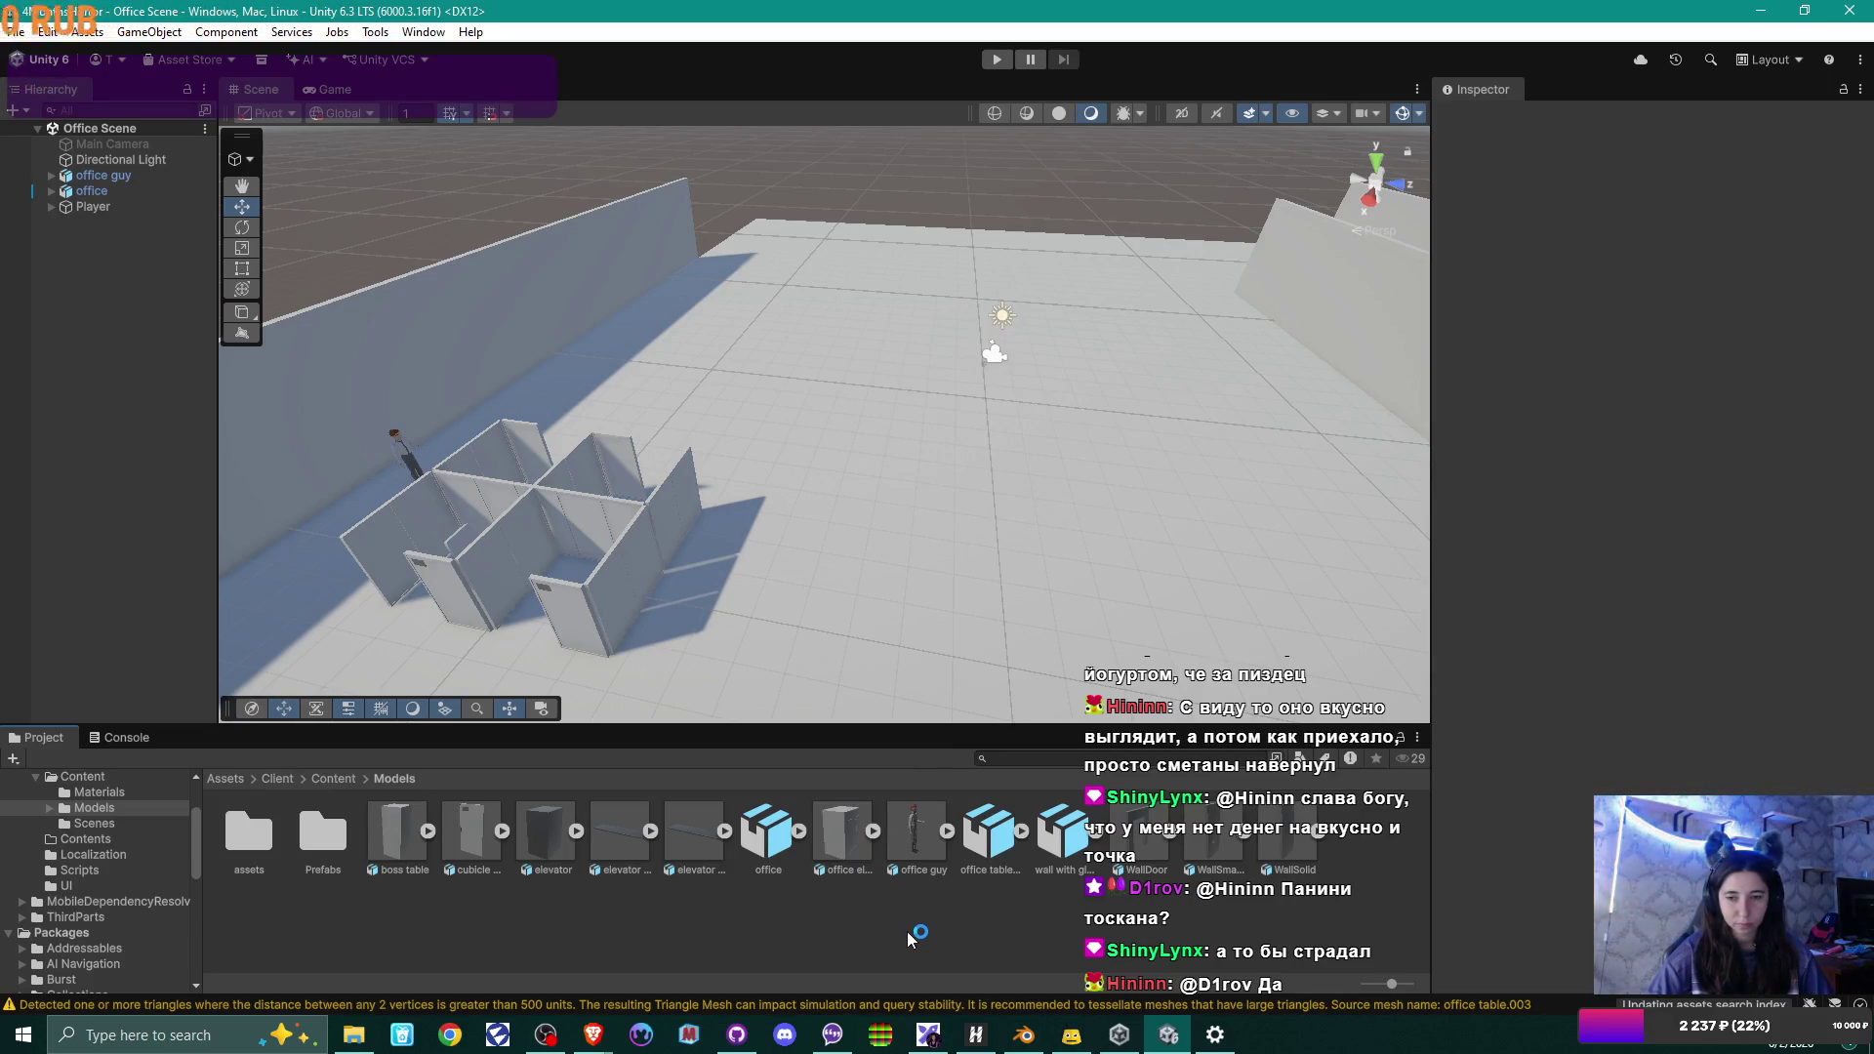
left_click(1024, 1034)
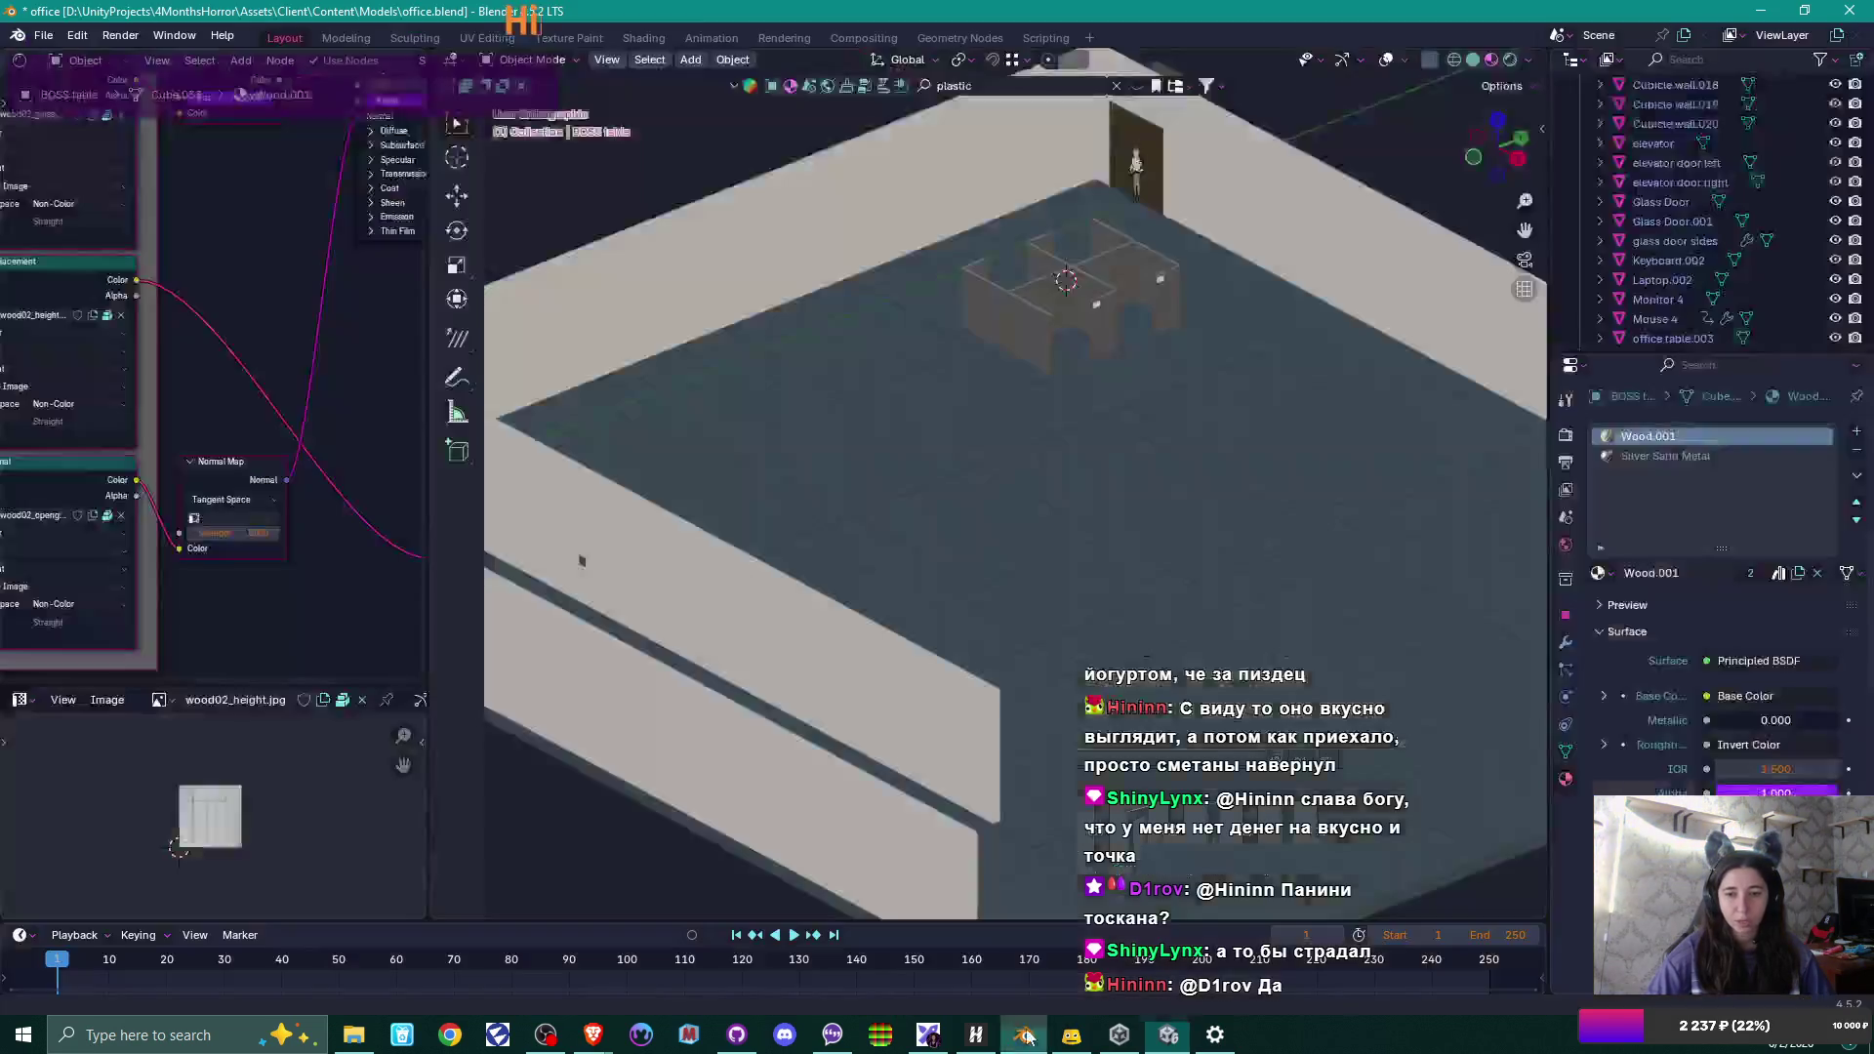
Save the scene as office.blend in D:\3d projects\Staircase, next to office elevator.blend.
left_click(43, 35)
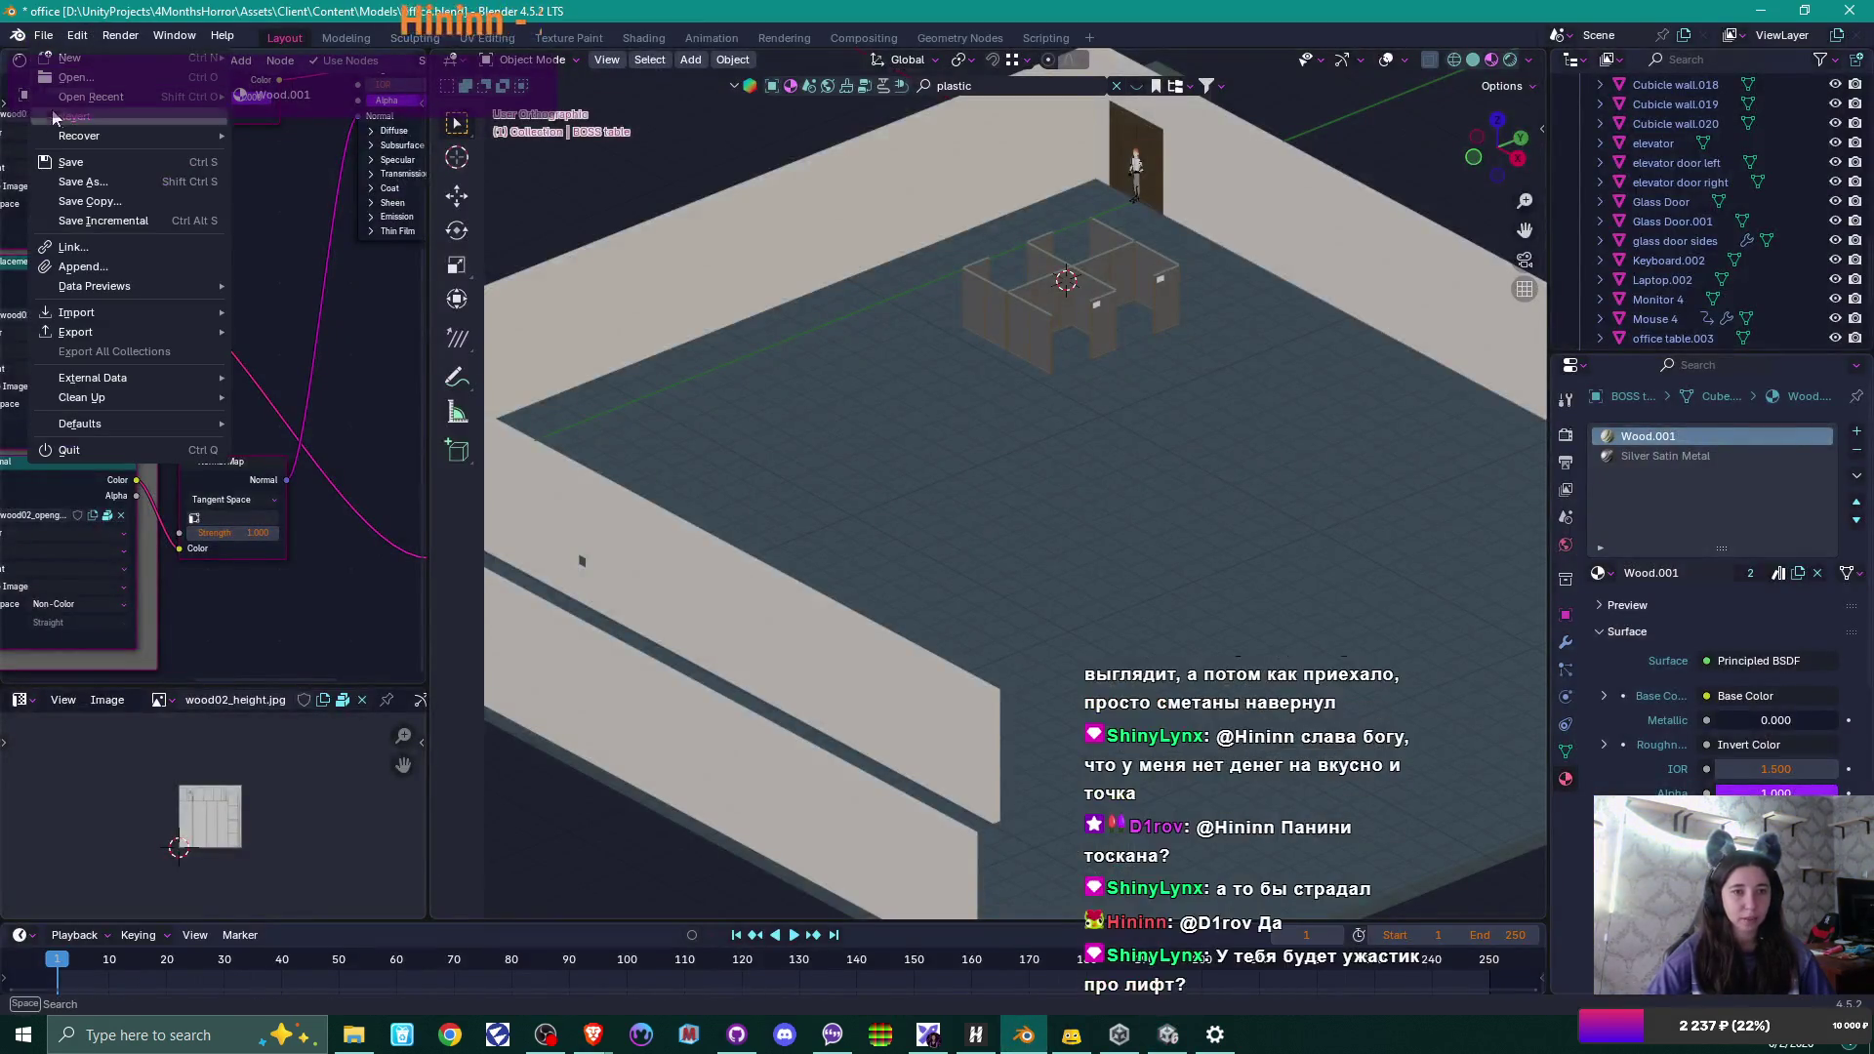
left_click(100, 182)
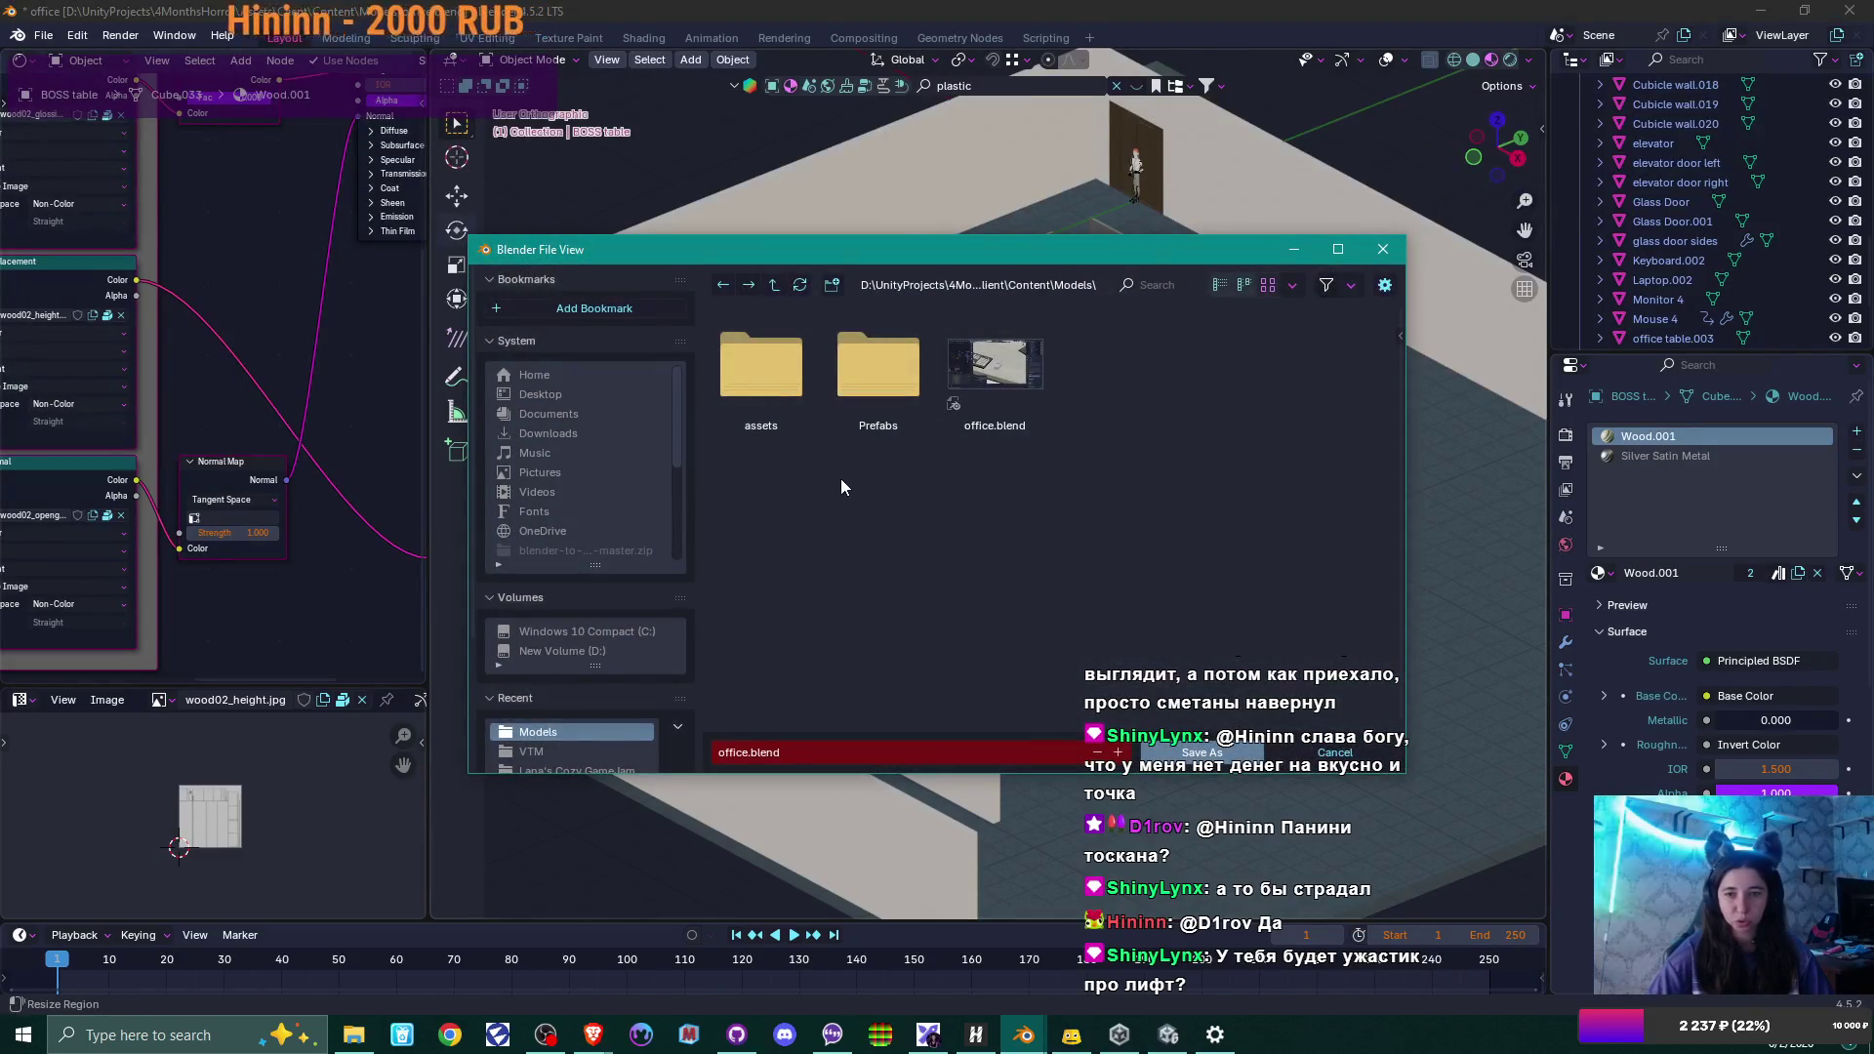
left_click(770, 288)
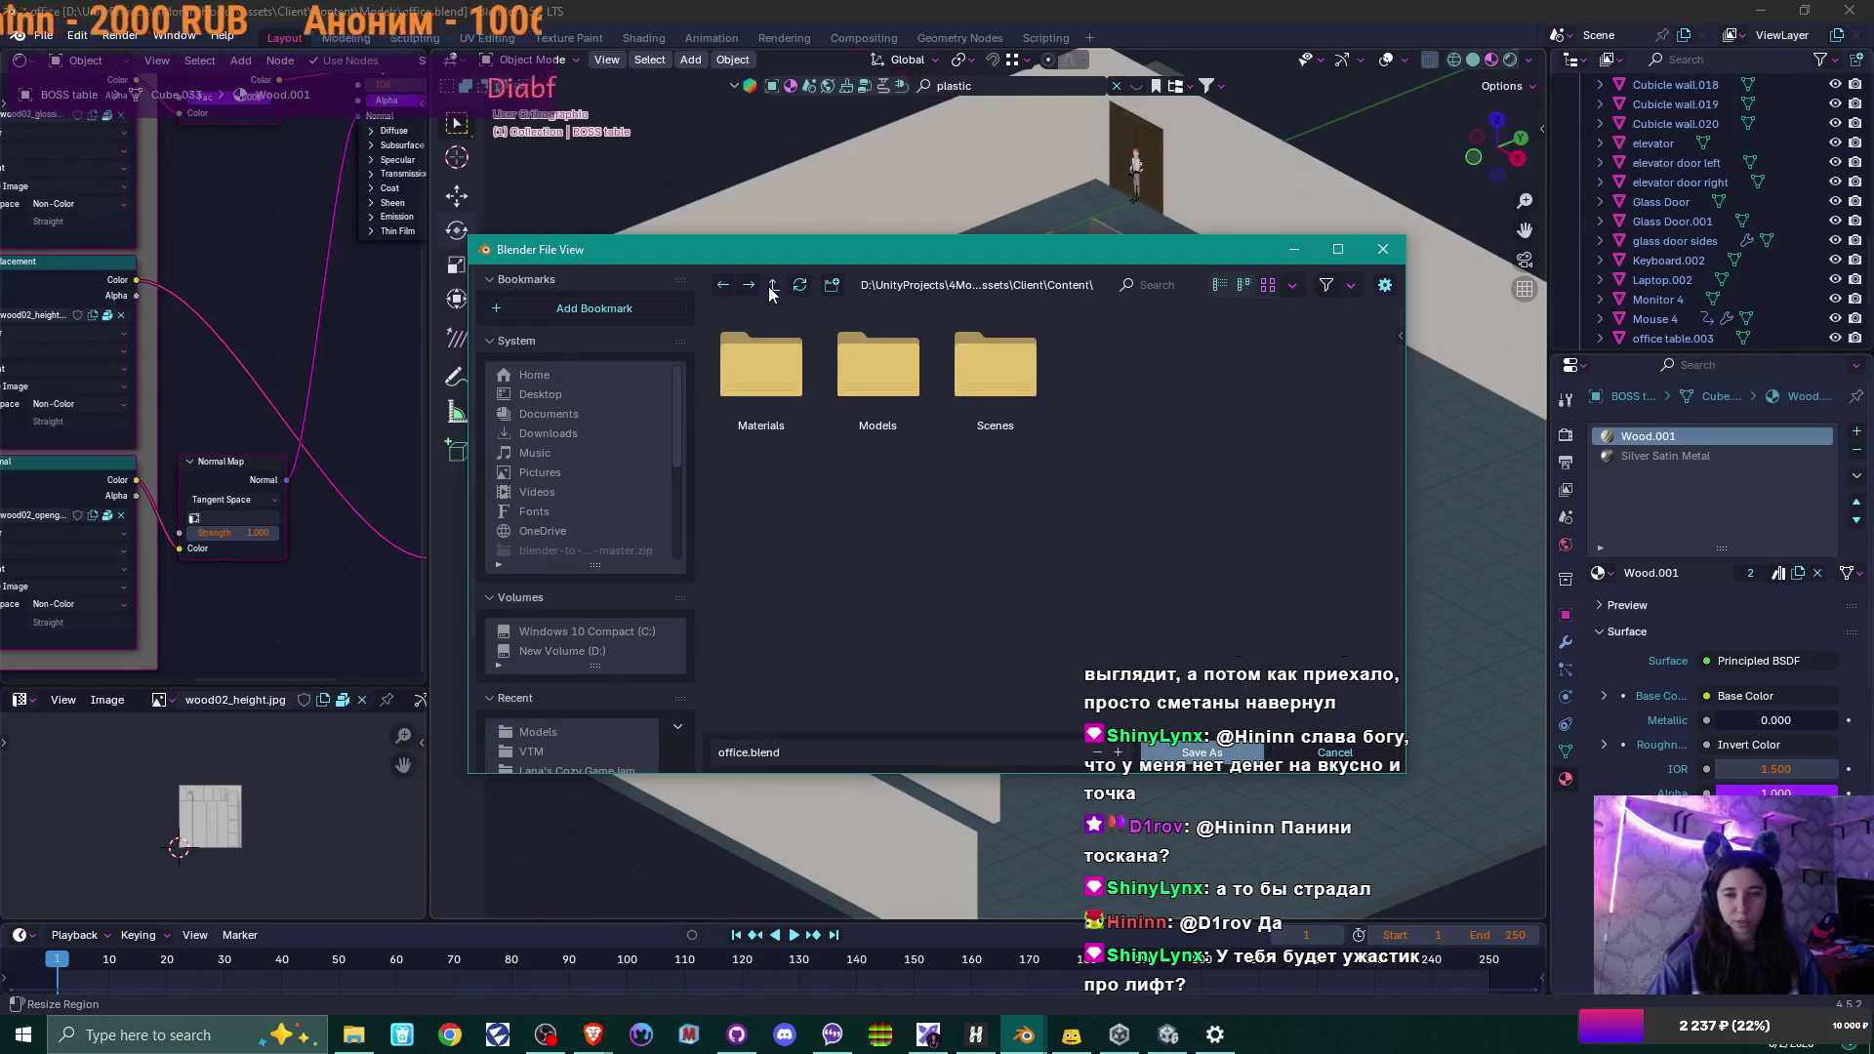
left_click(770, 288)
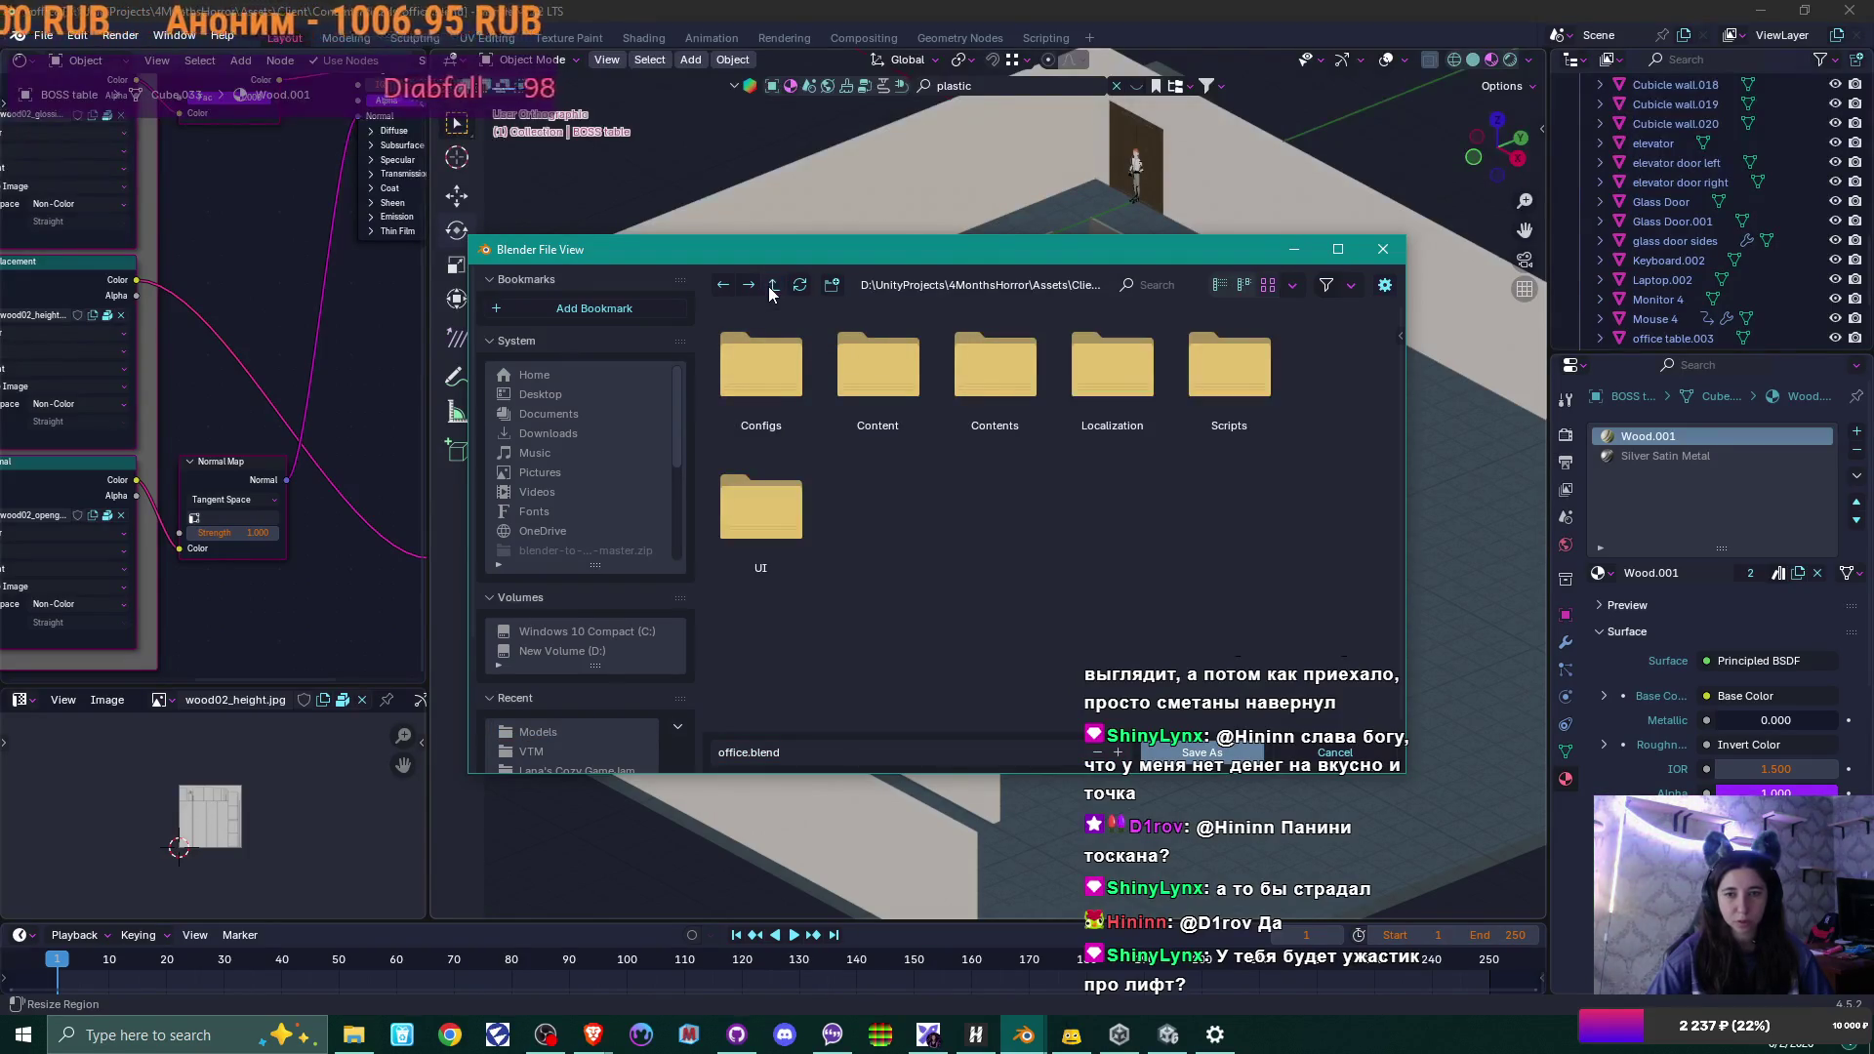
left_click(770, 288)
left_click(770, 288)
left_click(770, 288)
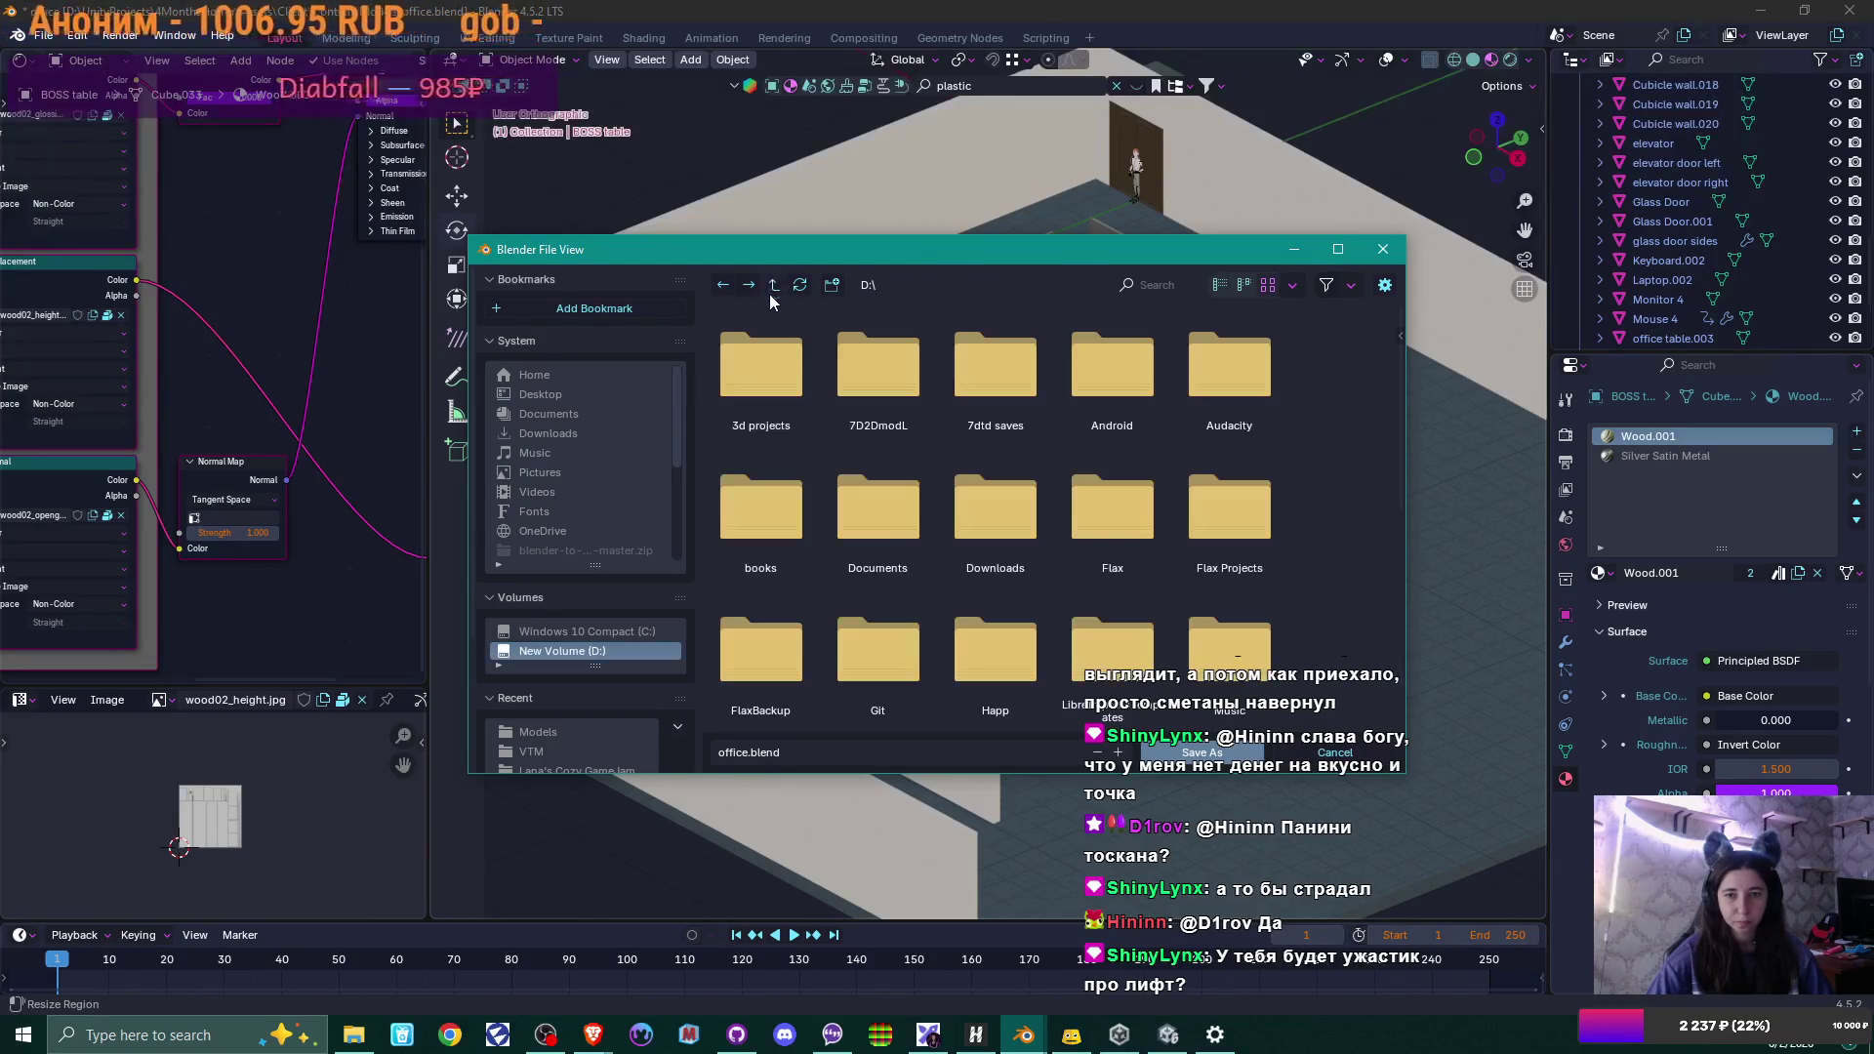
double_click(764, 377)
scroll(889, 570, "down", 5)
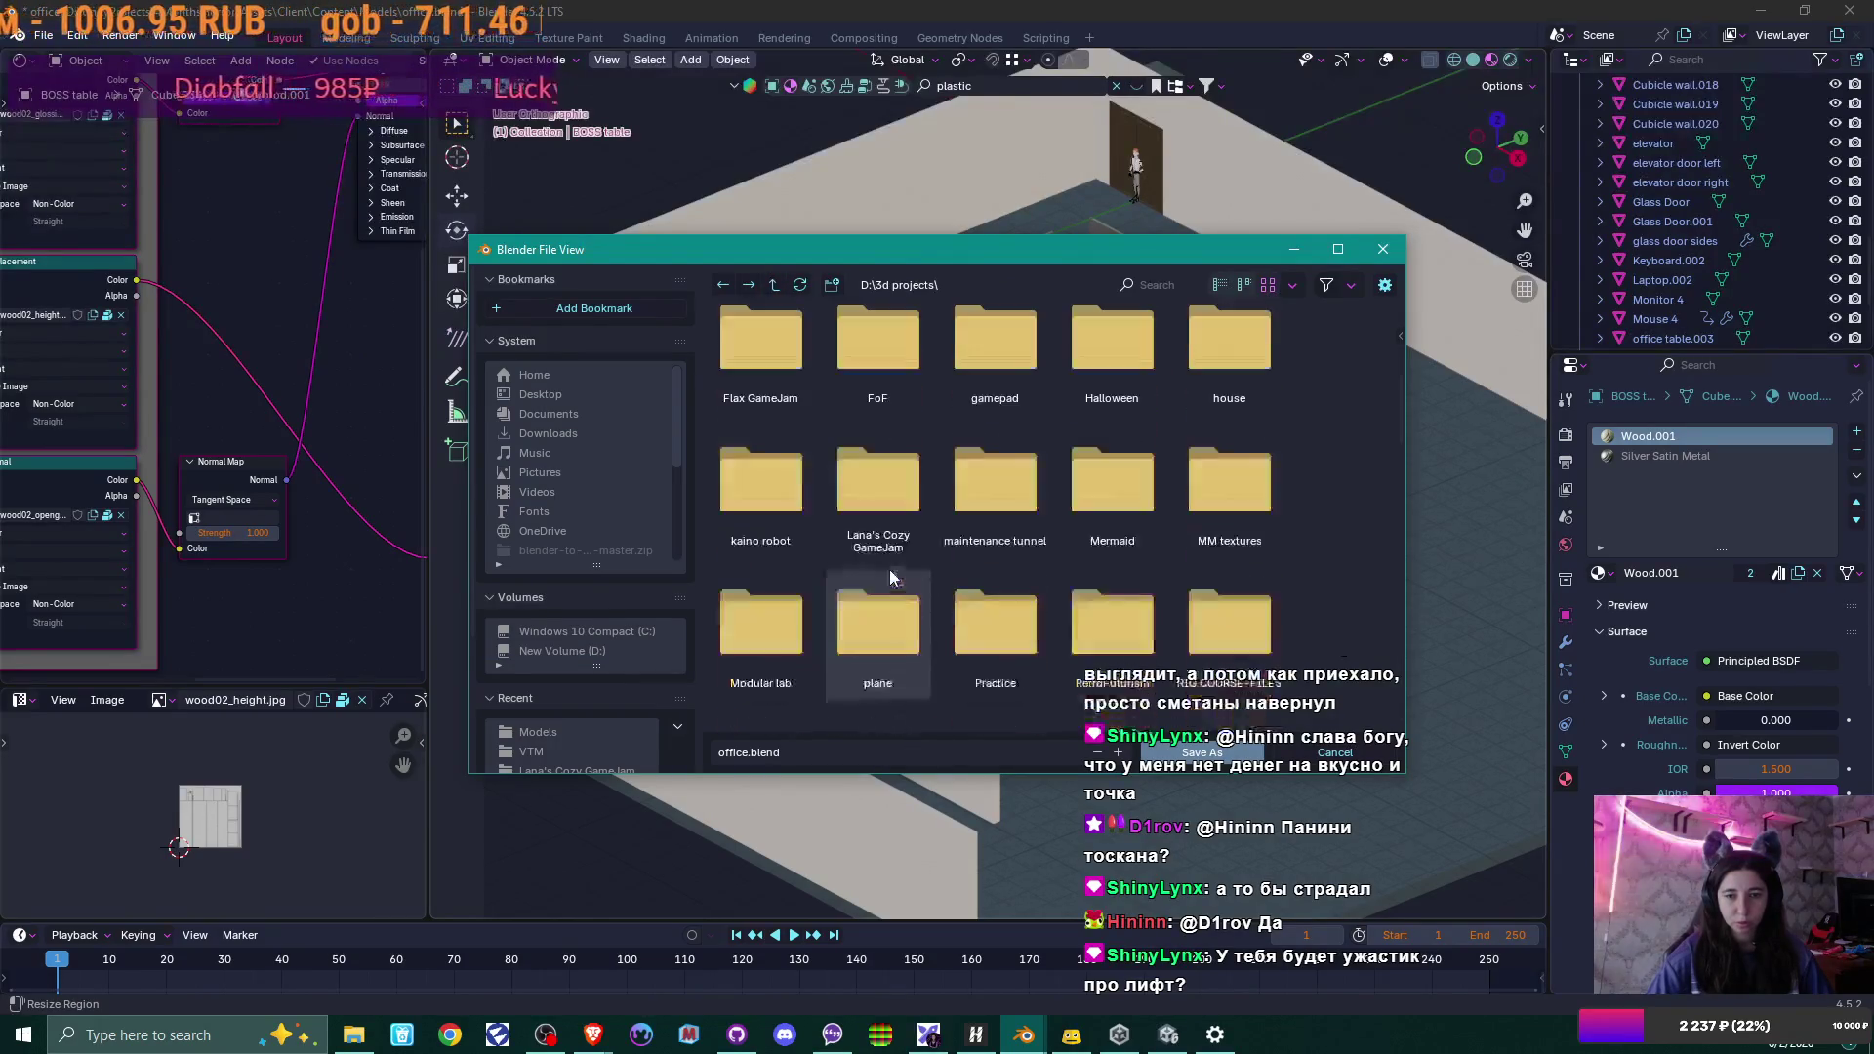
scroll(889, 575, "down", 2)
double_click(777, 594)
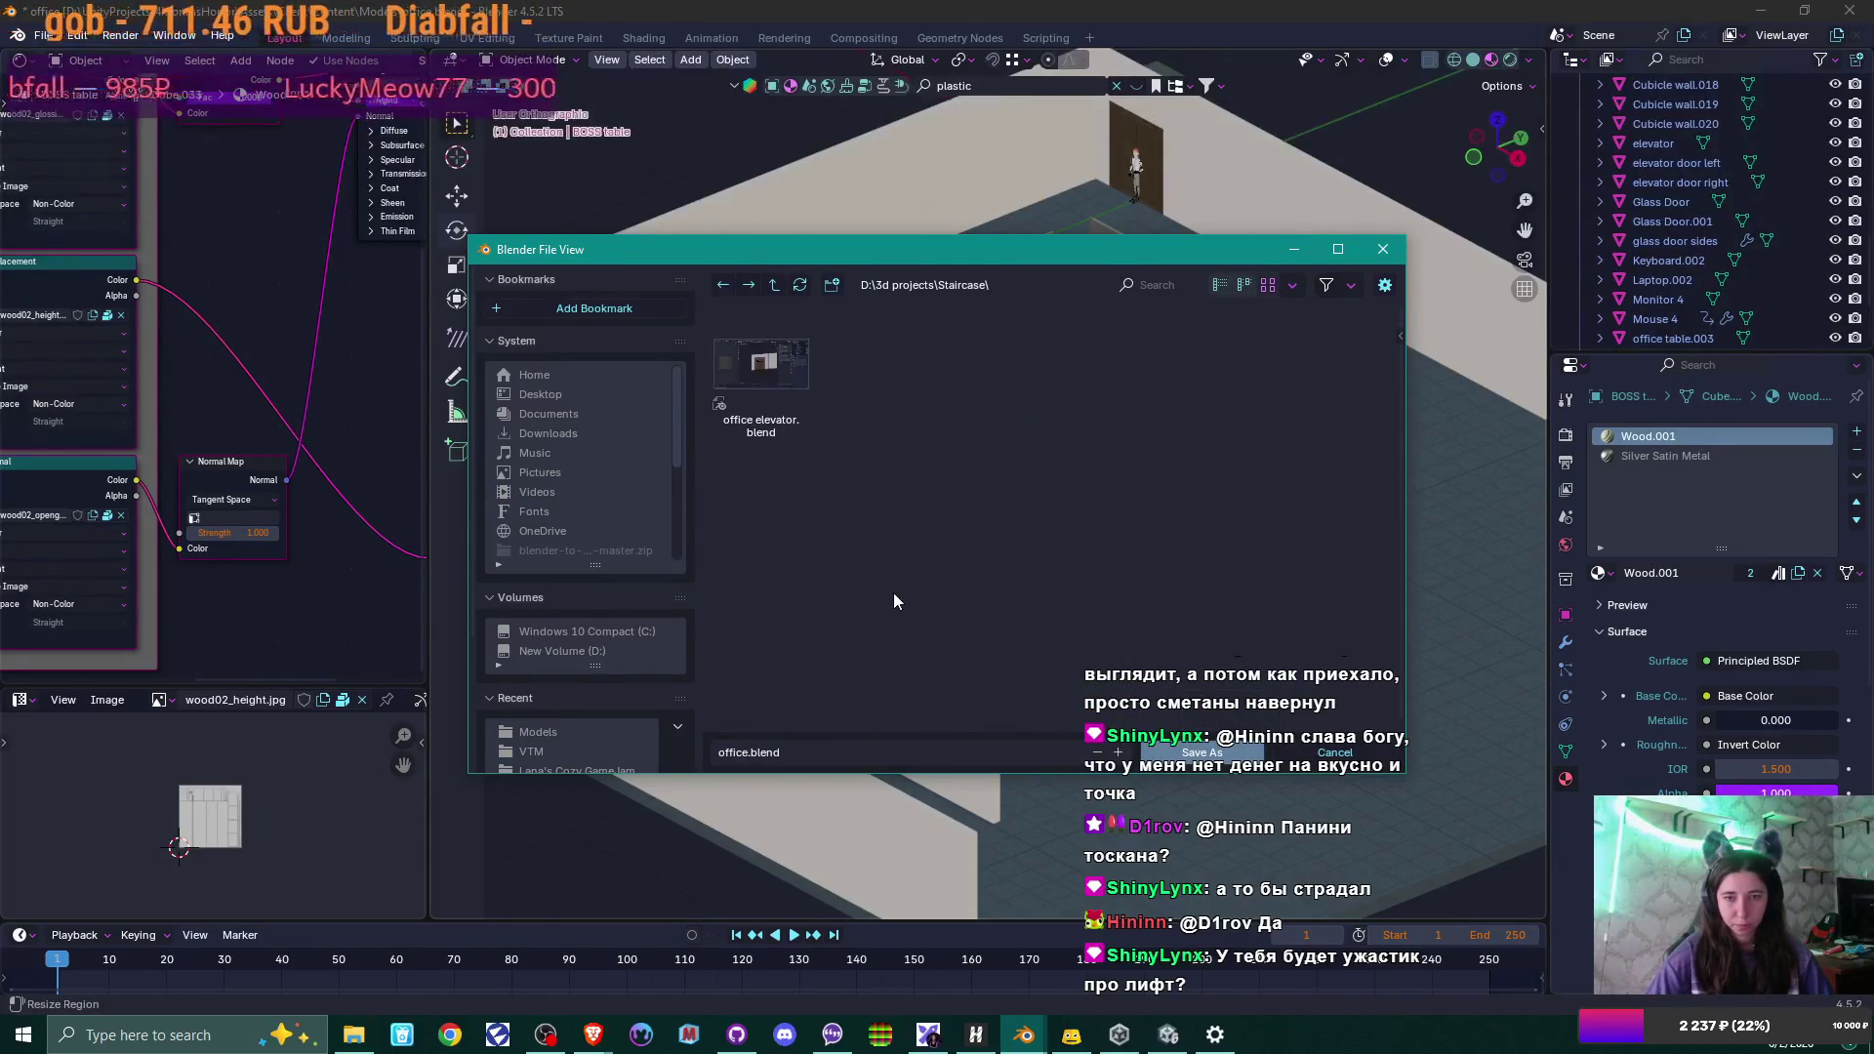
left_click(1215, 755)
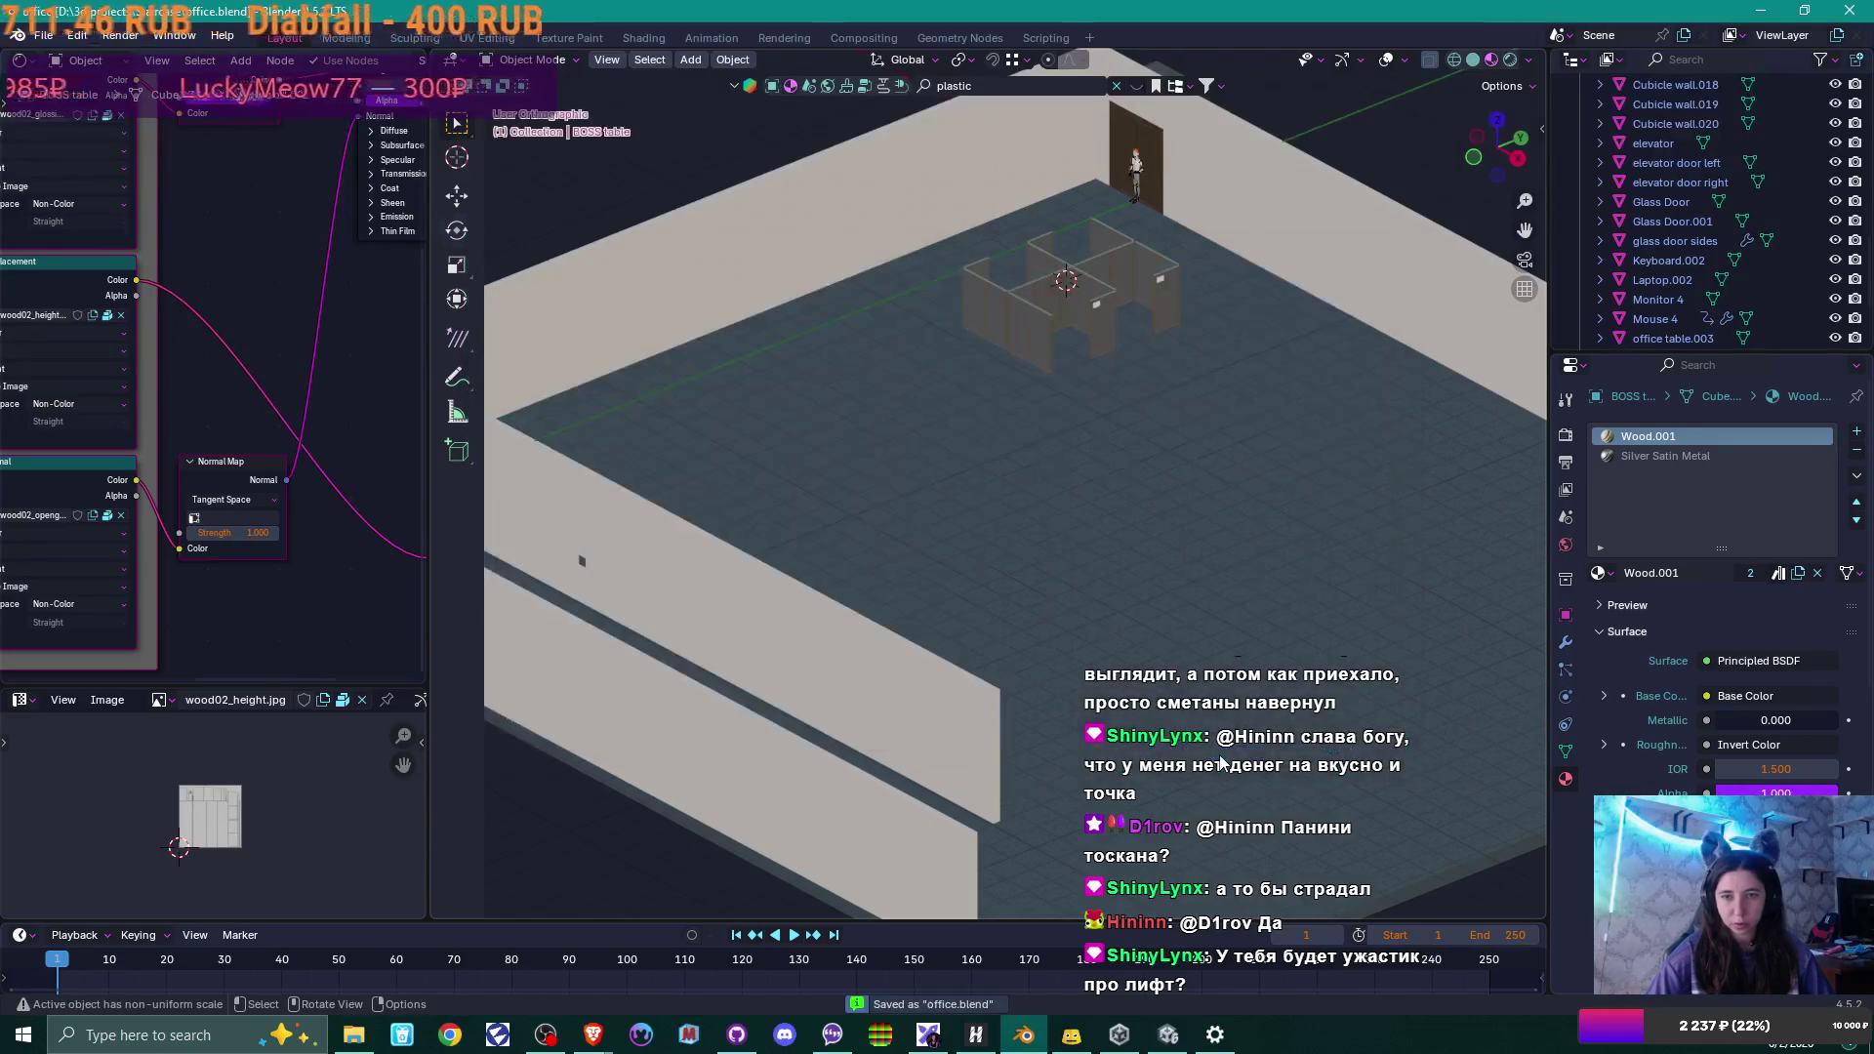
In Unity's Scene view, select and look around the imported office model, then bring up File Explorer.
left_click(1176, 1042)
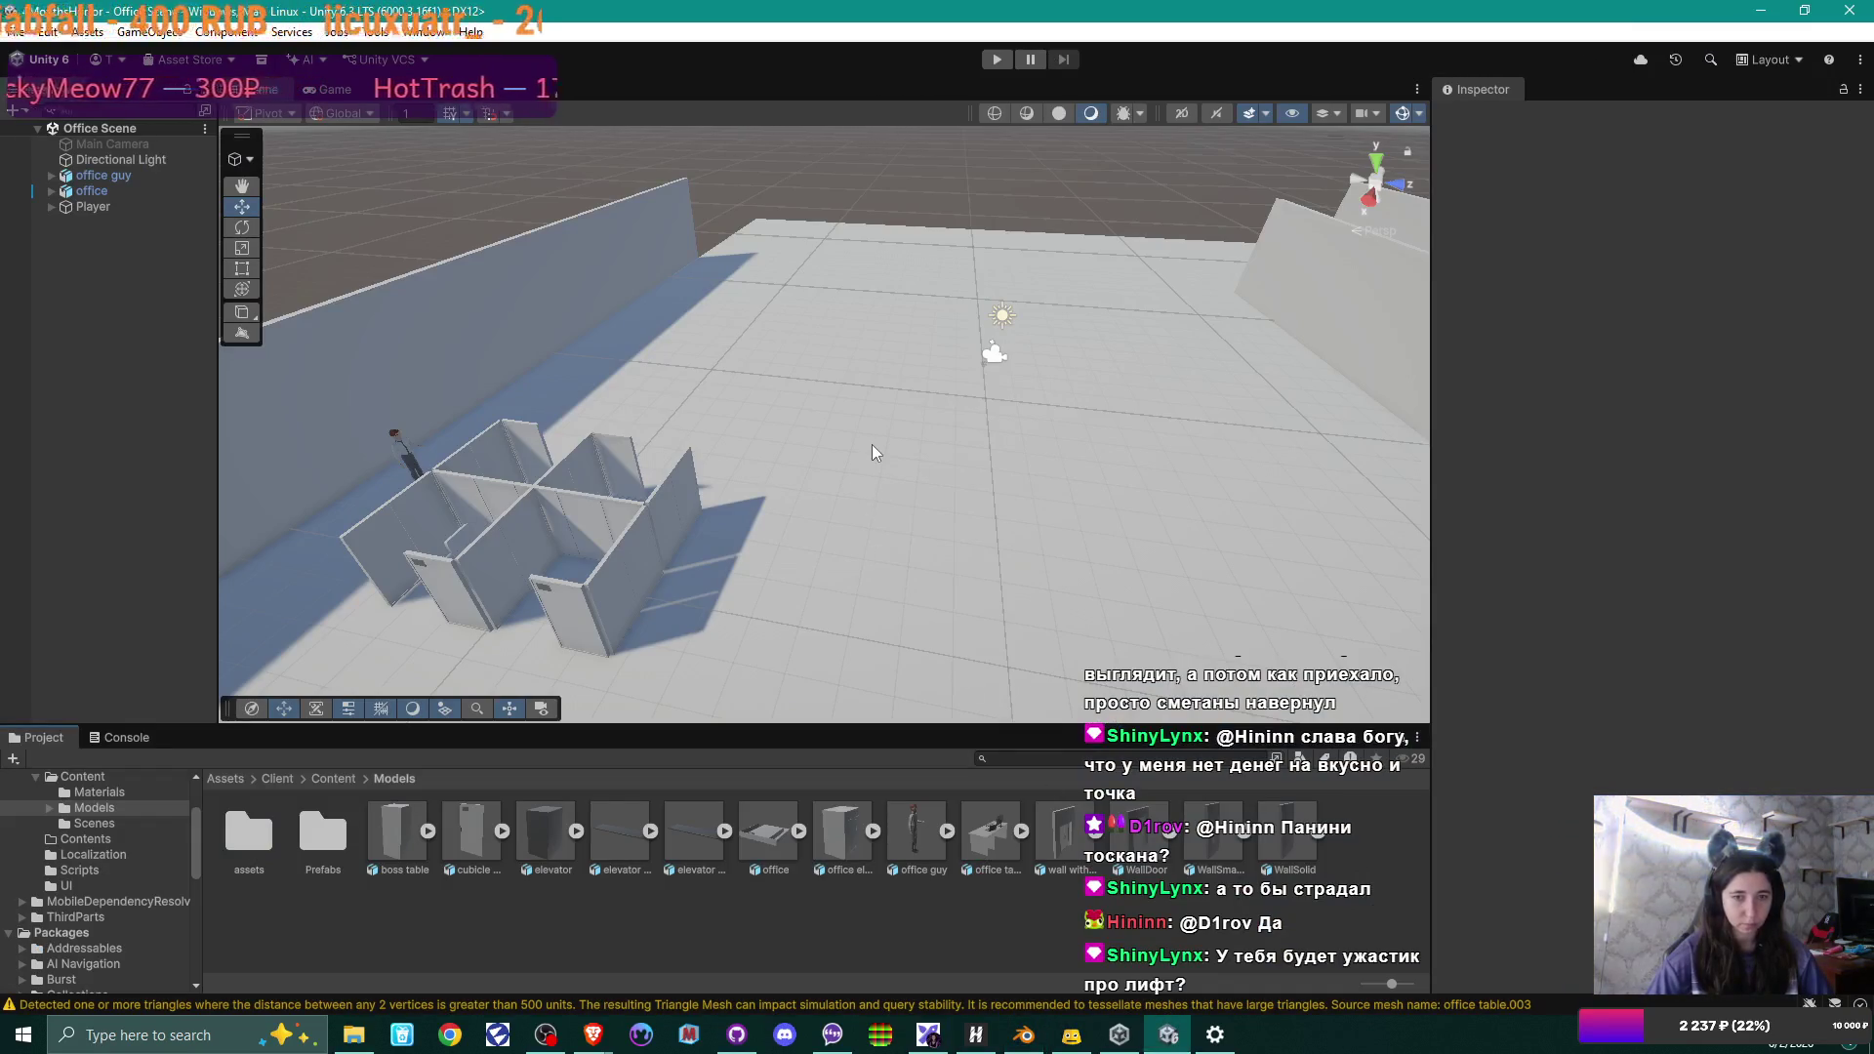
scroll(871, 443, "down", 10)
middle_click_drag(870, 444, 836, 454)
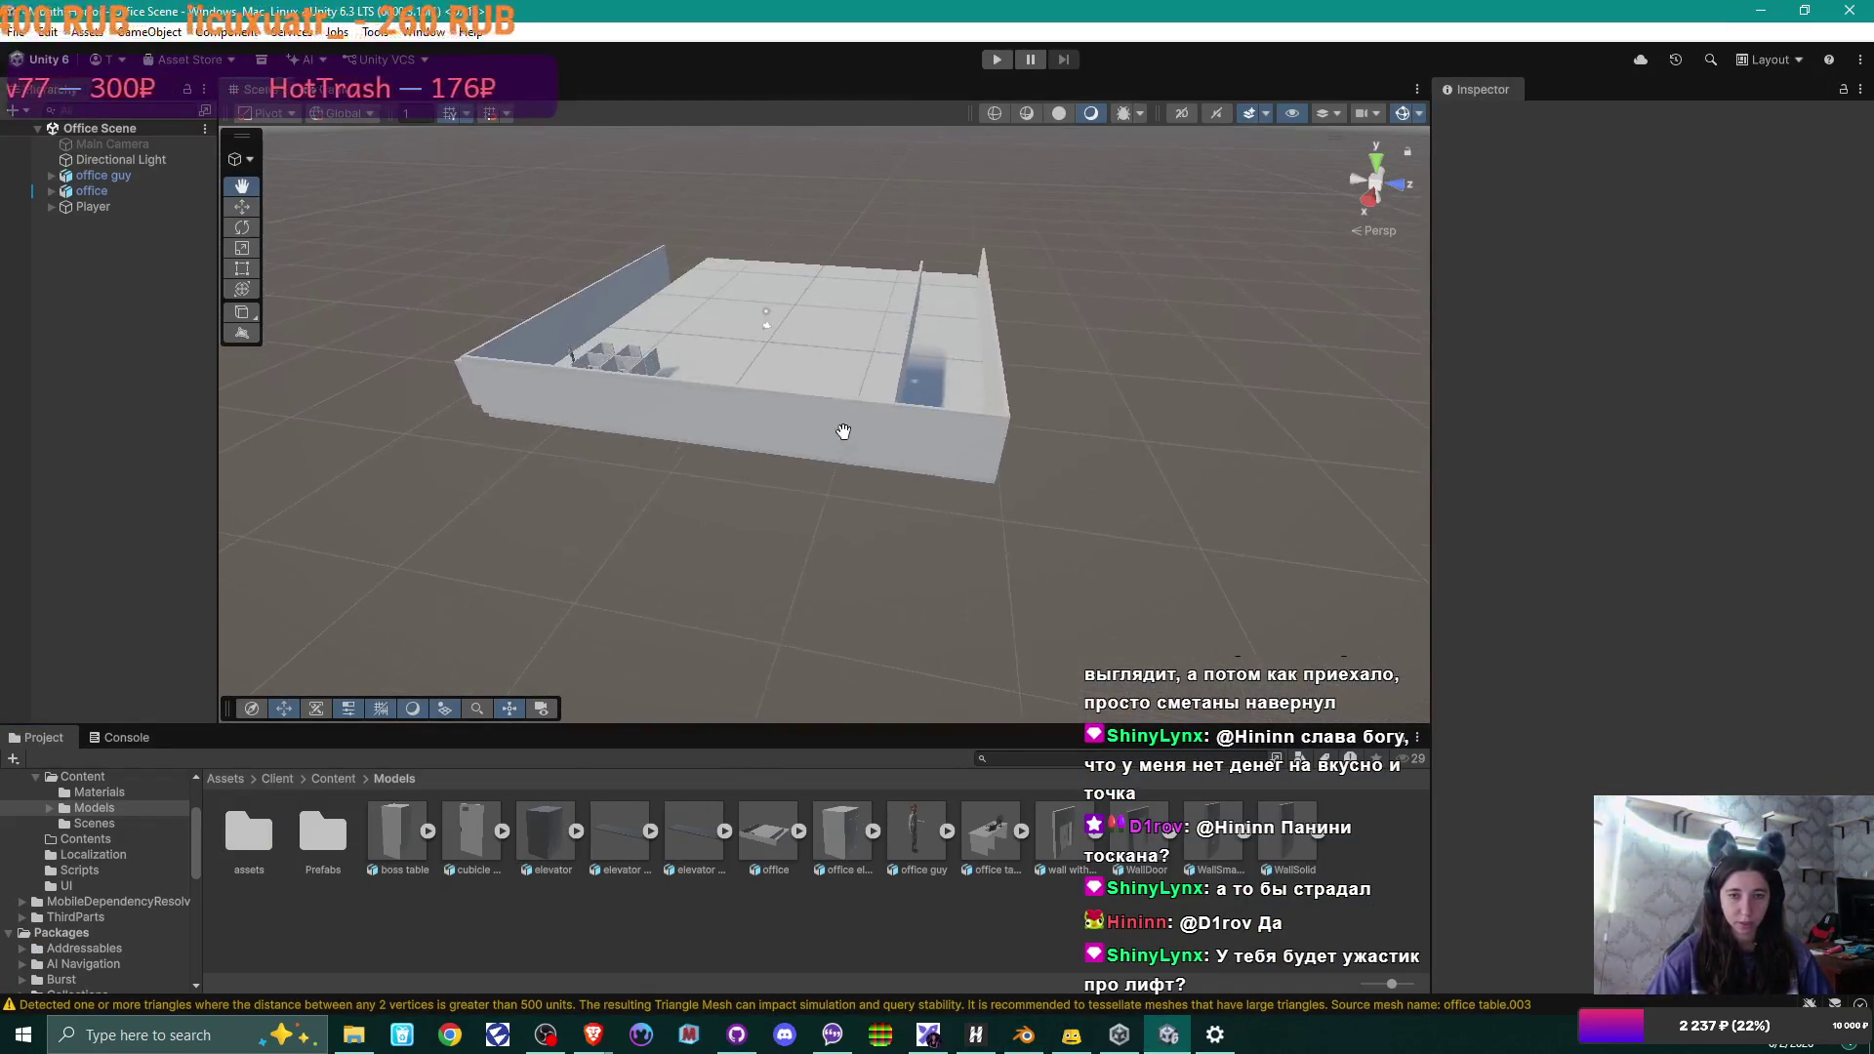
scroll(835, 454, "up", 8)
scroll(769, 403, "down", 5)
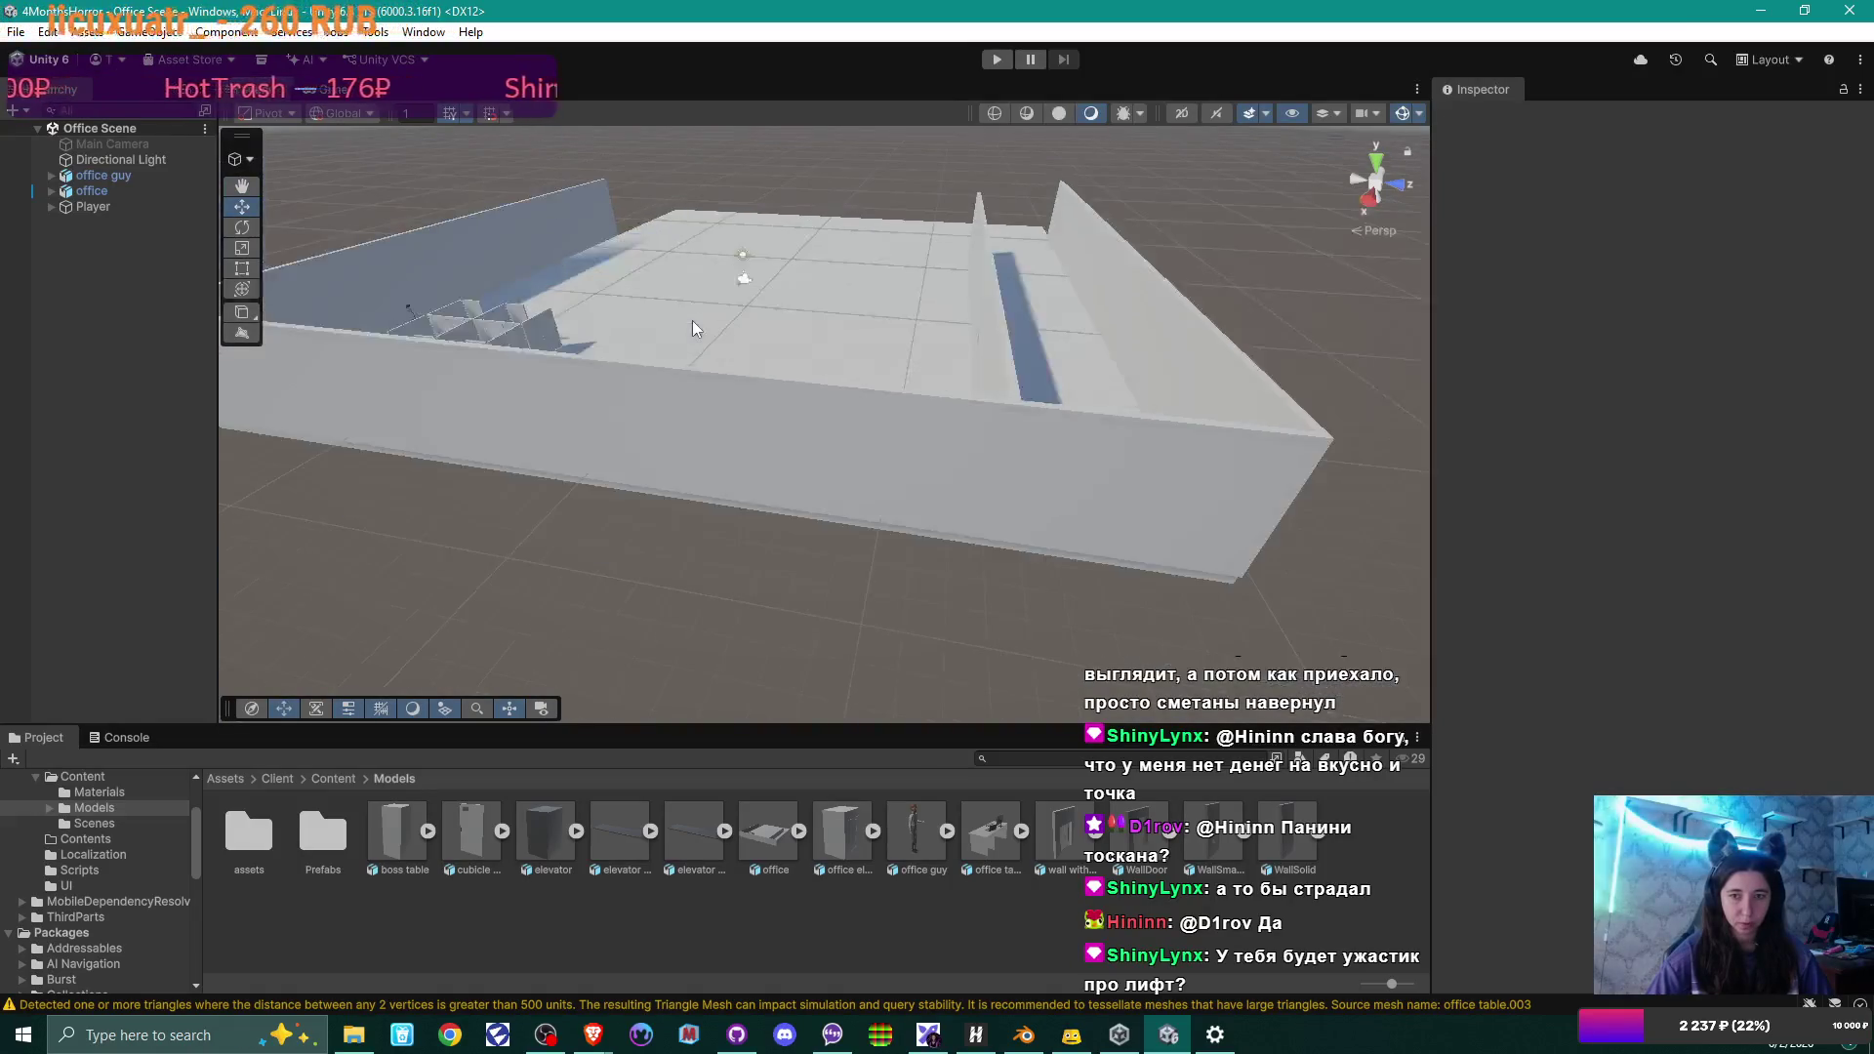
left_click(624, 287)
scroll(624, 287, "up", 3)
middle_click_drag(625, 287, 617, 420)
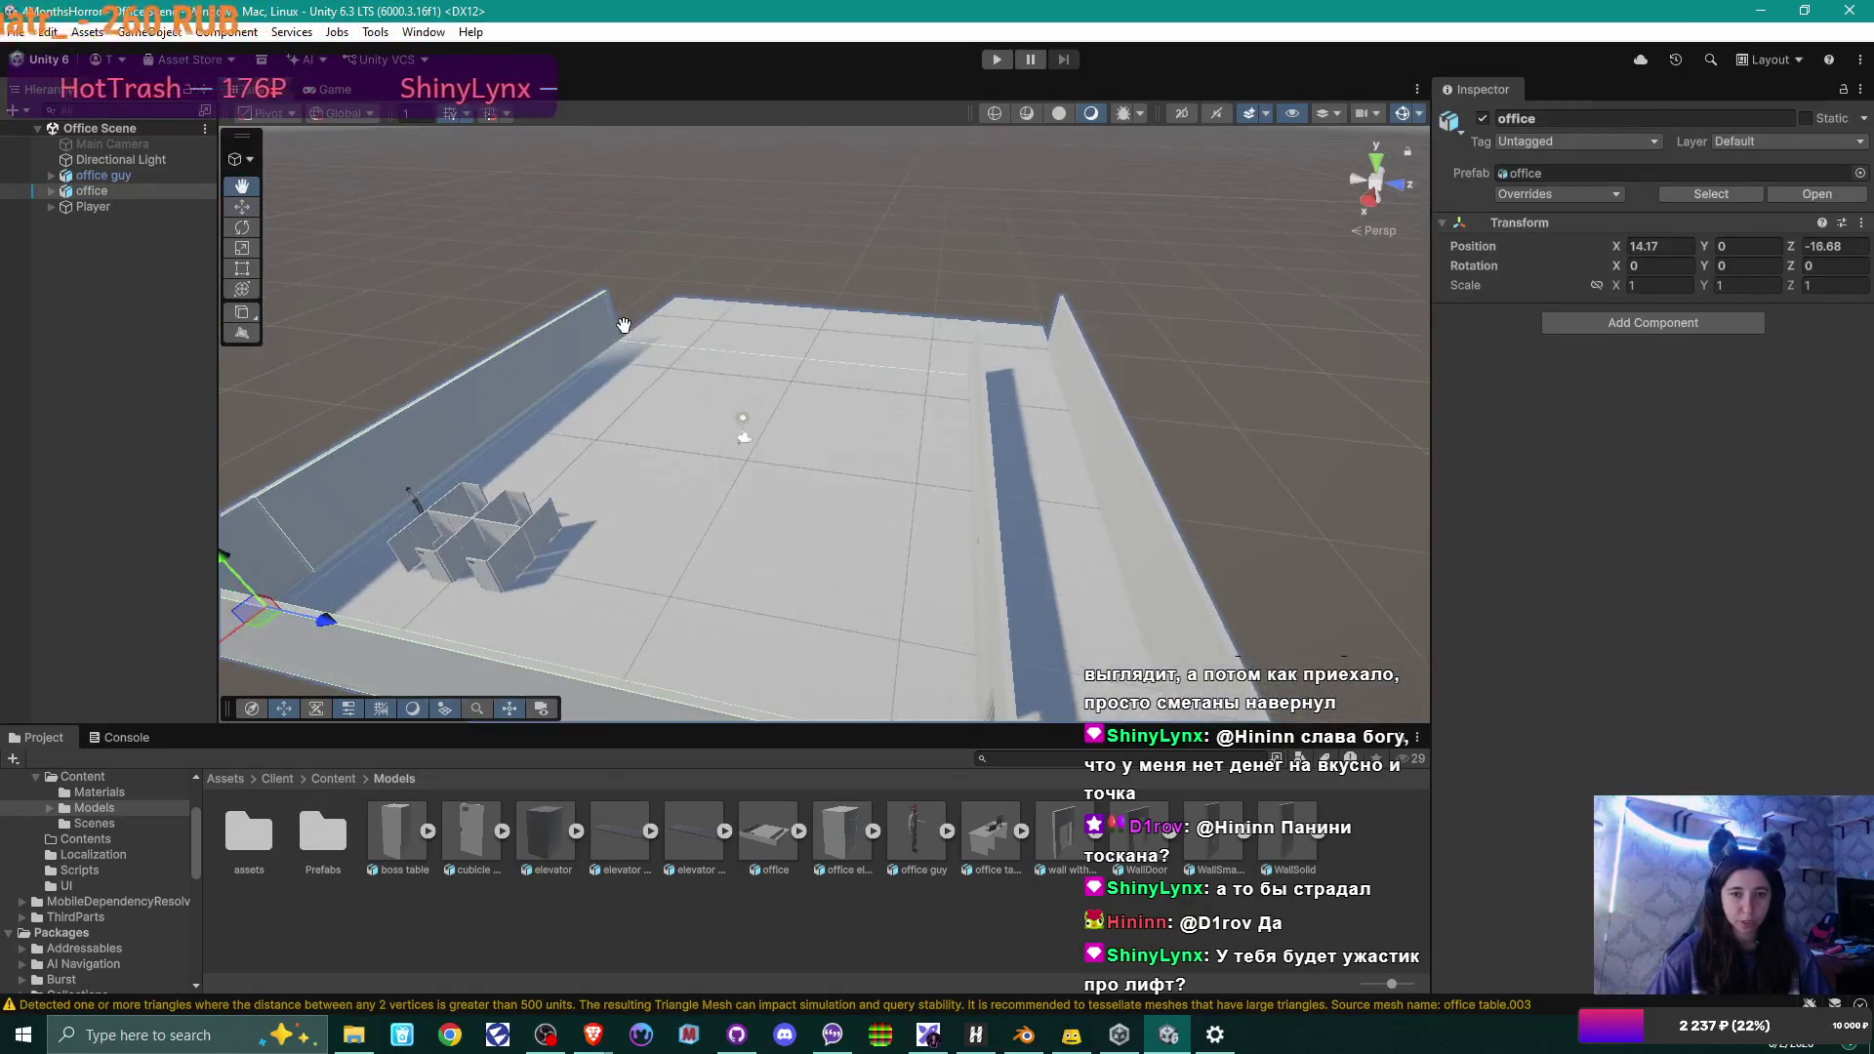
scroll(613, 465, "up", 3)
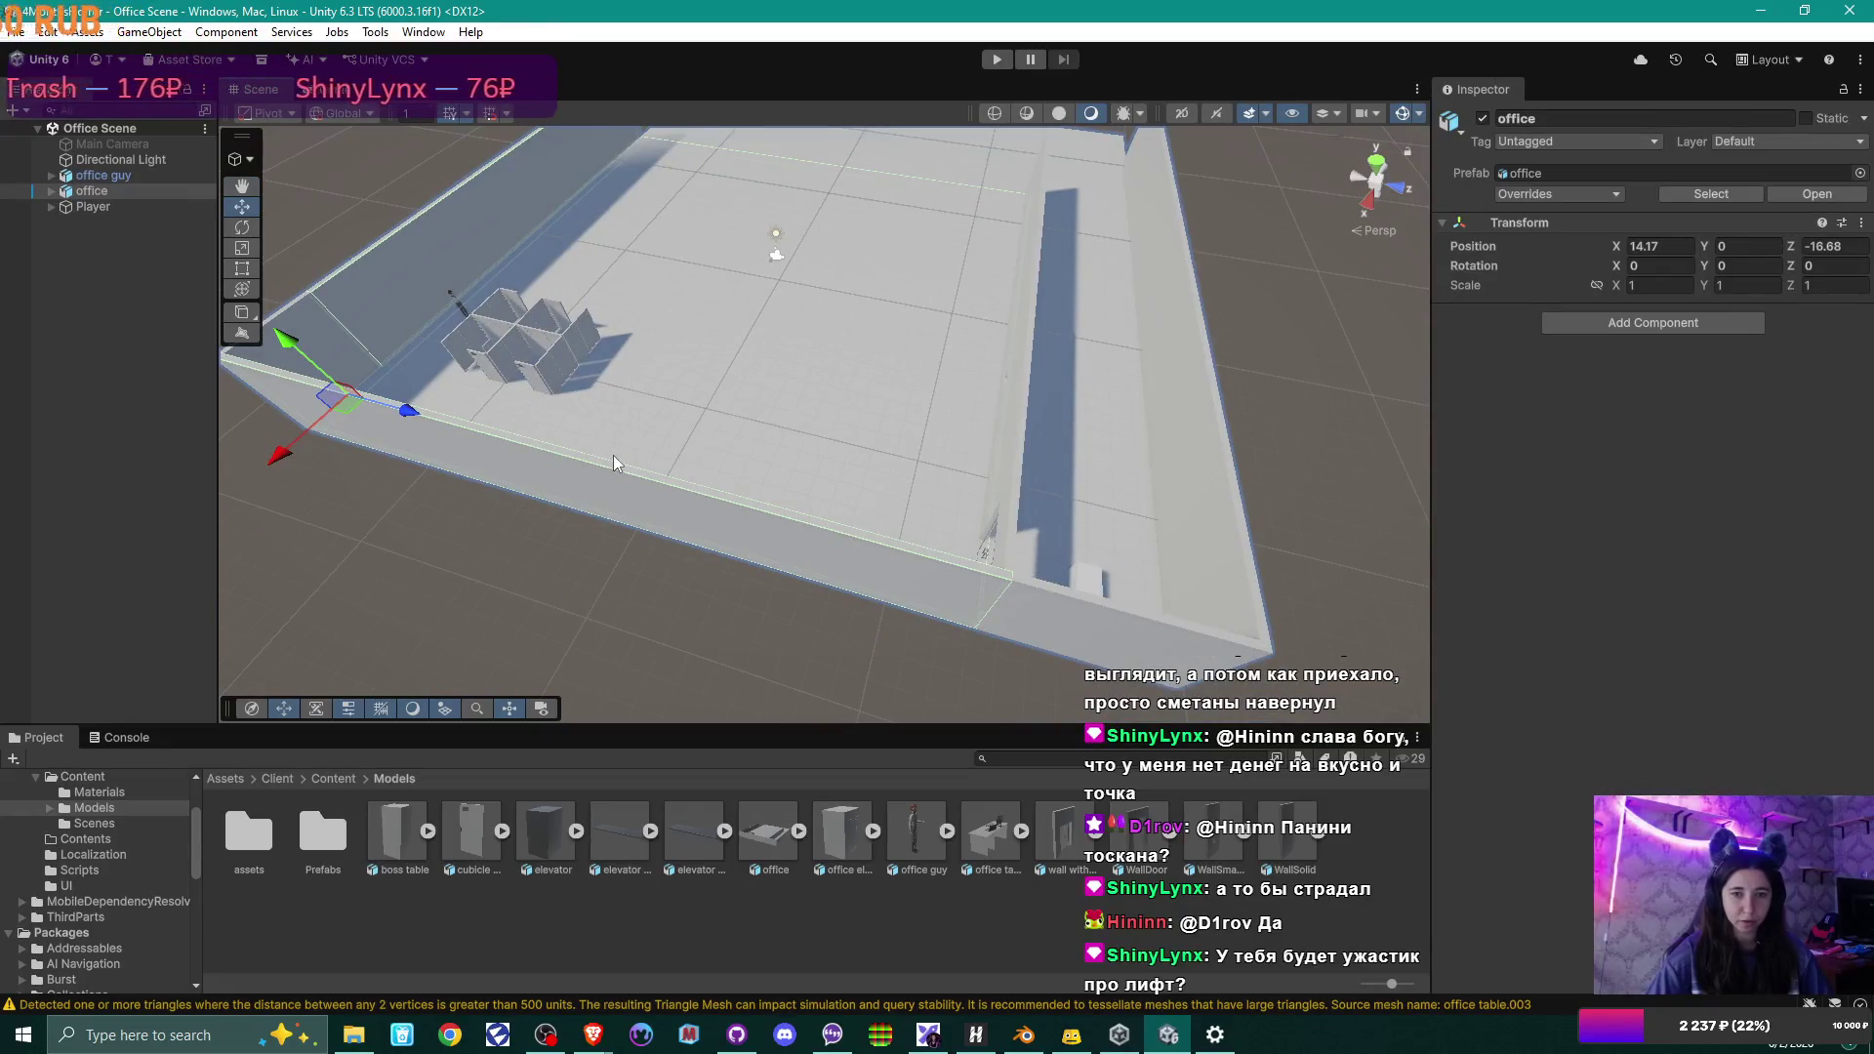
mouse_move(613, 460)
middle_mouse_down()
mouse_move(686, 444)
mouse_move(624, 464)
middle_mouse_up()
scroll(624, 465, "down", 5)
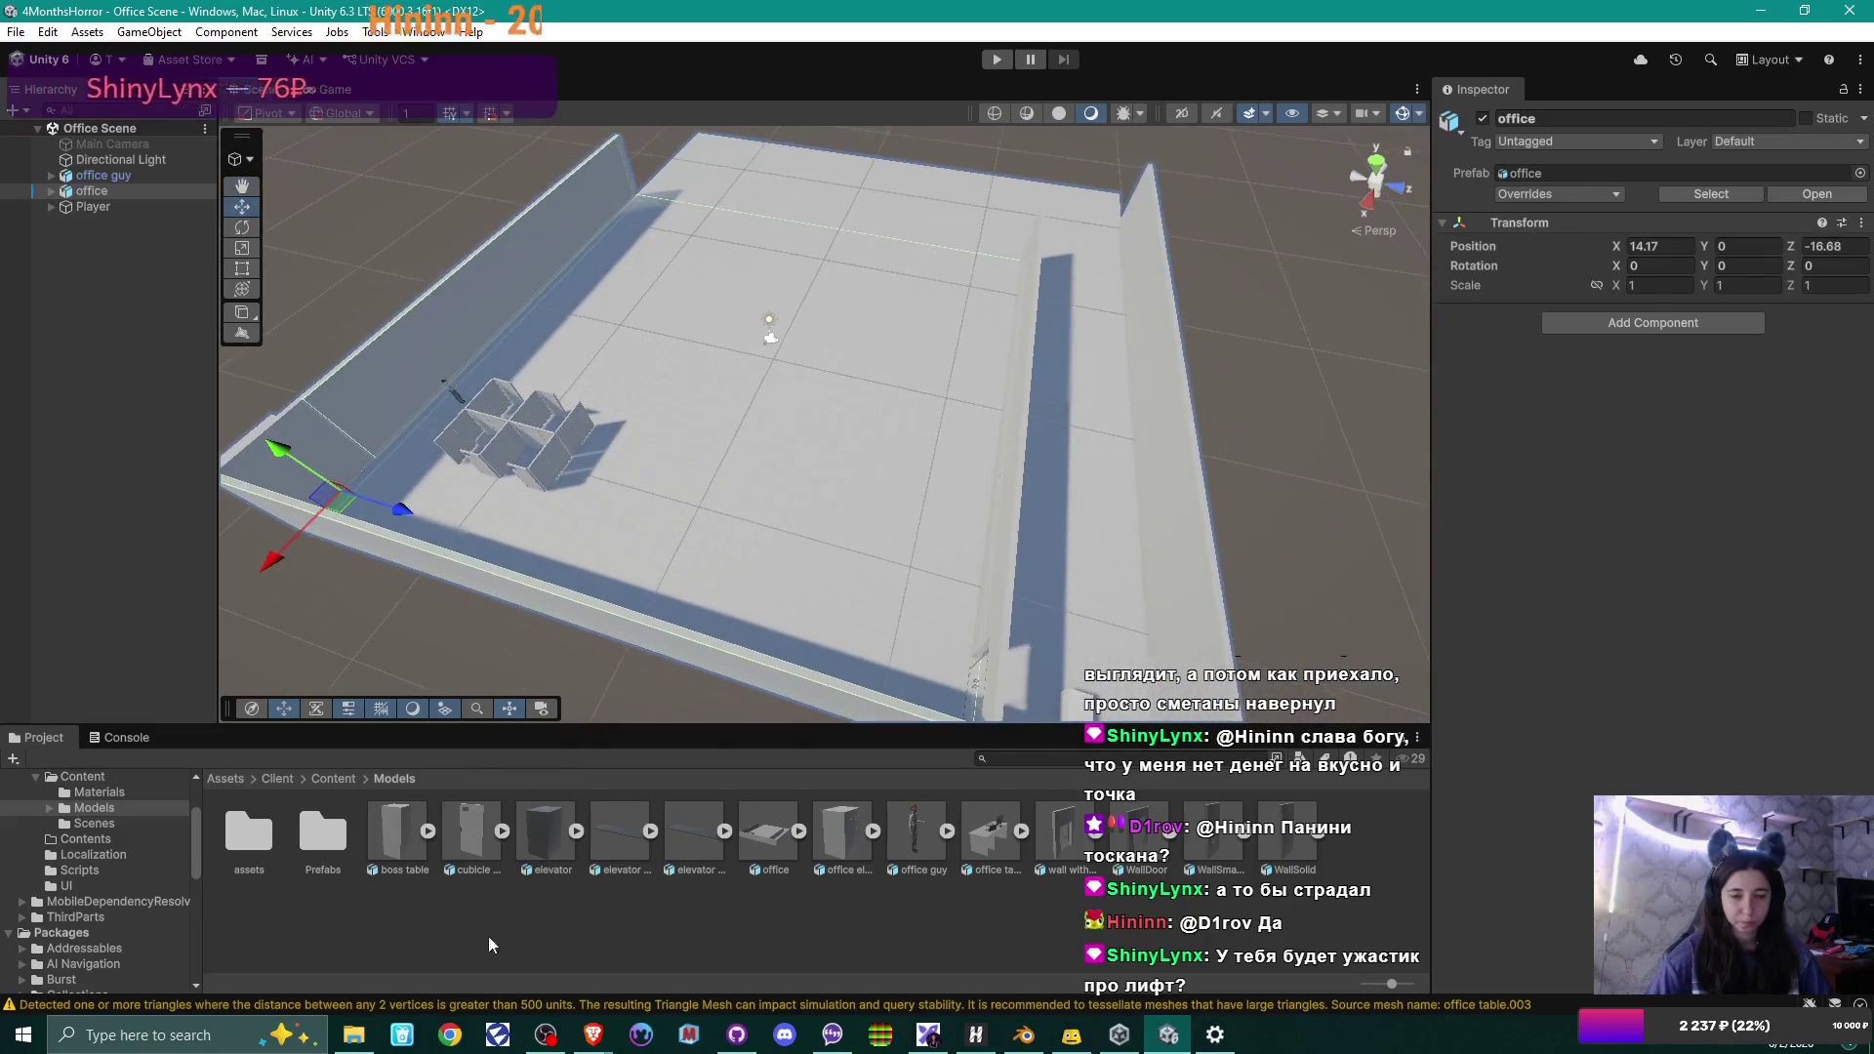
left_click(353, 1034)
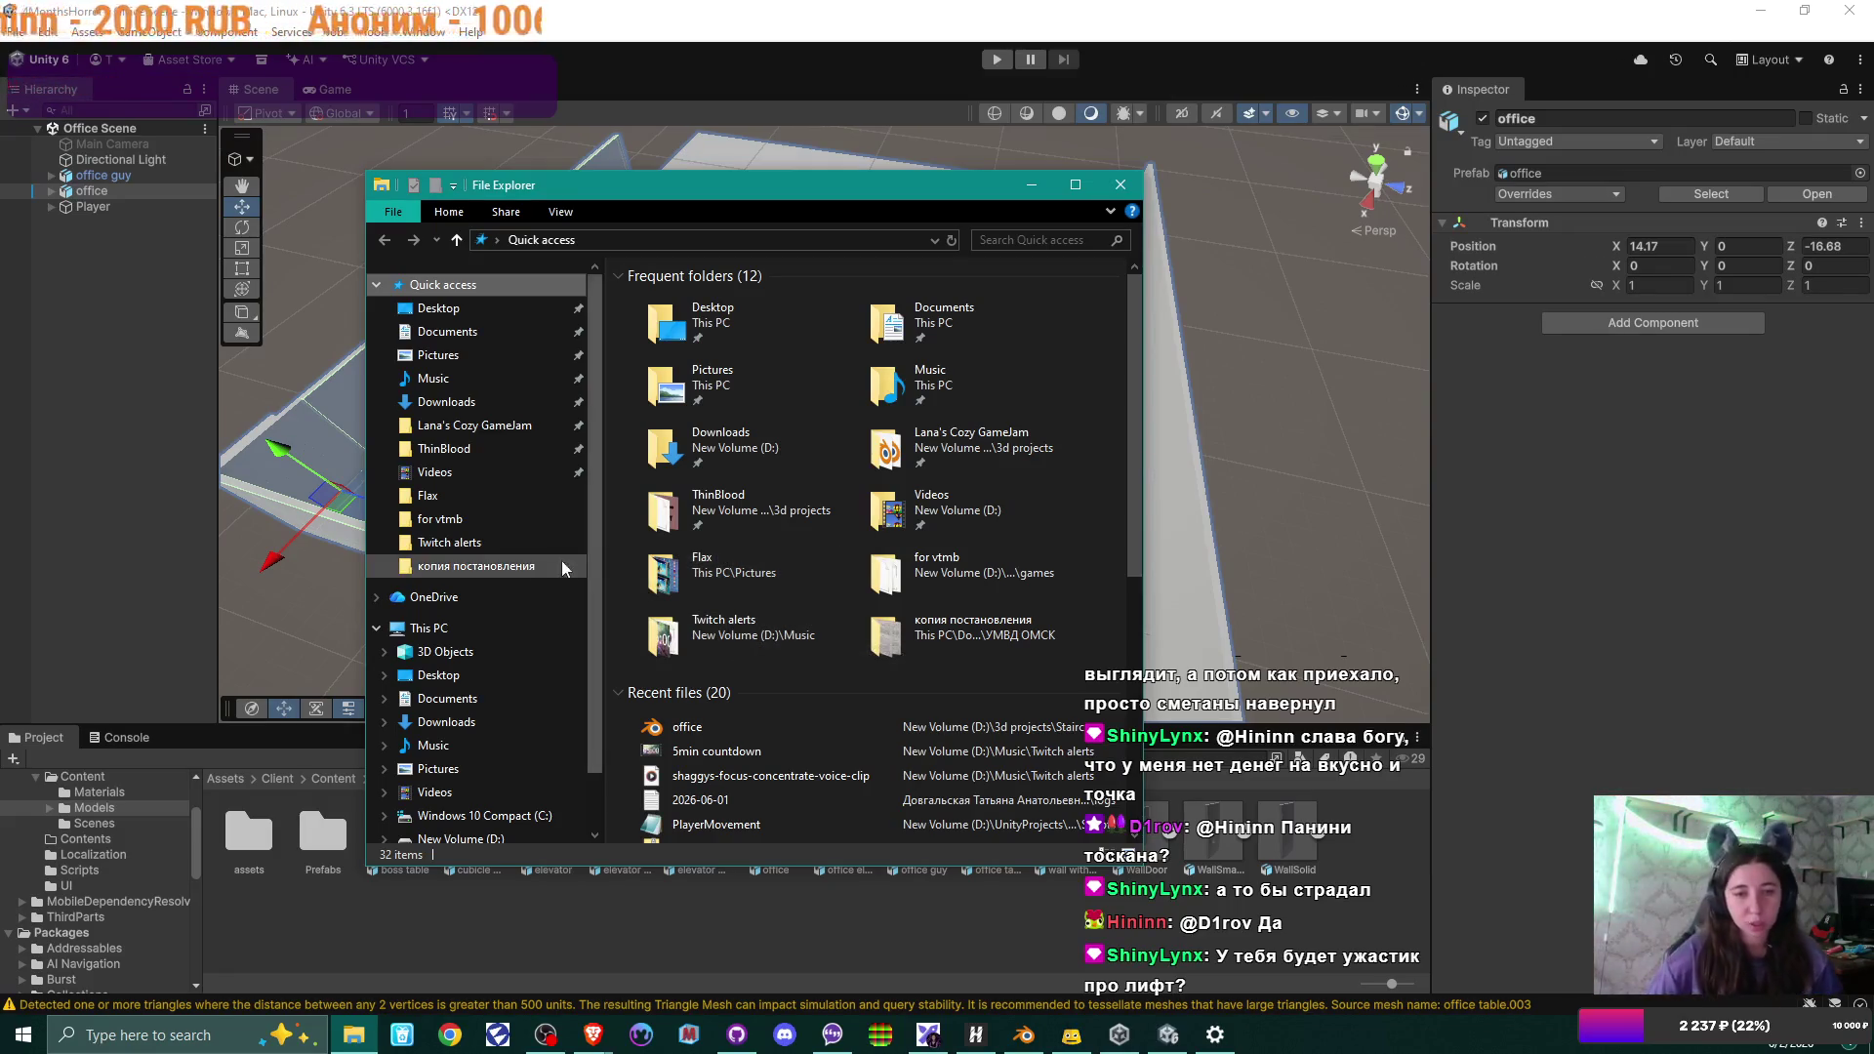
Browse to D:\UnityProjects\4MonthsHorror\Assets\Client\Content\Models in File Explorer.
scroll(445, 715, "down", 2)
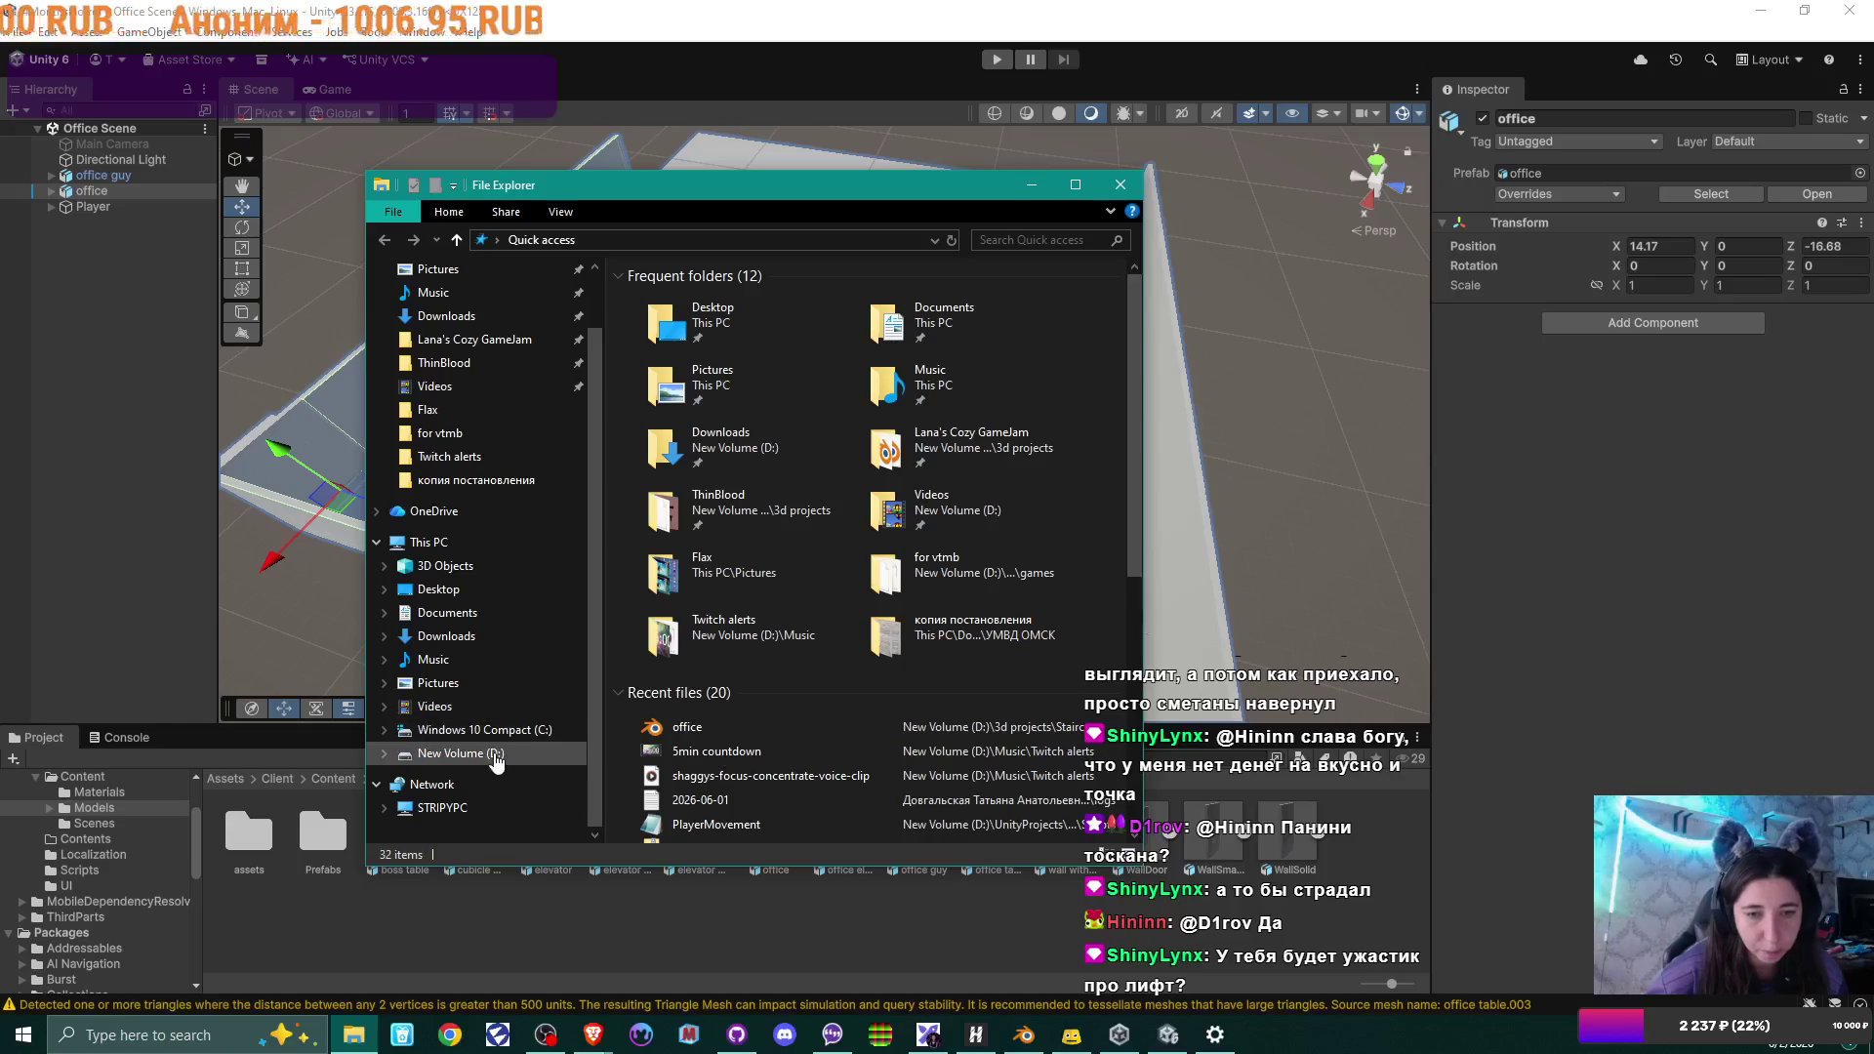
left_click(450, 752)
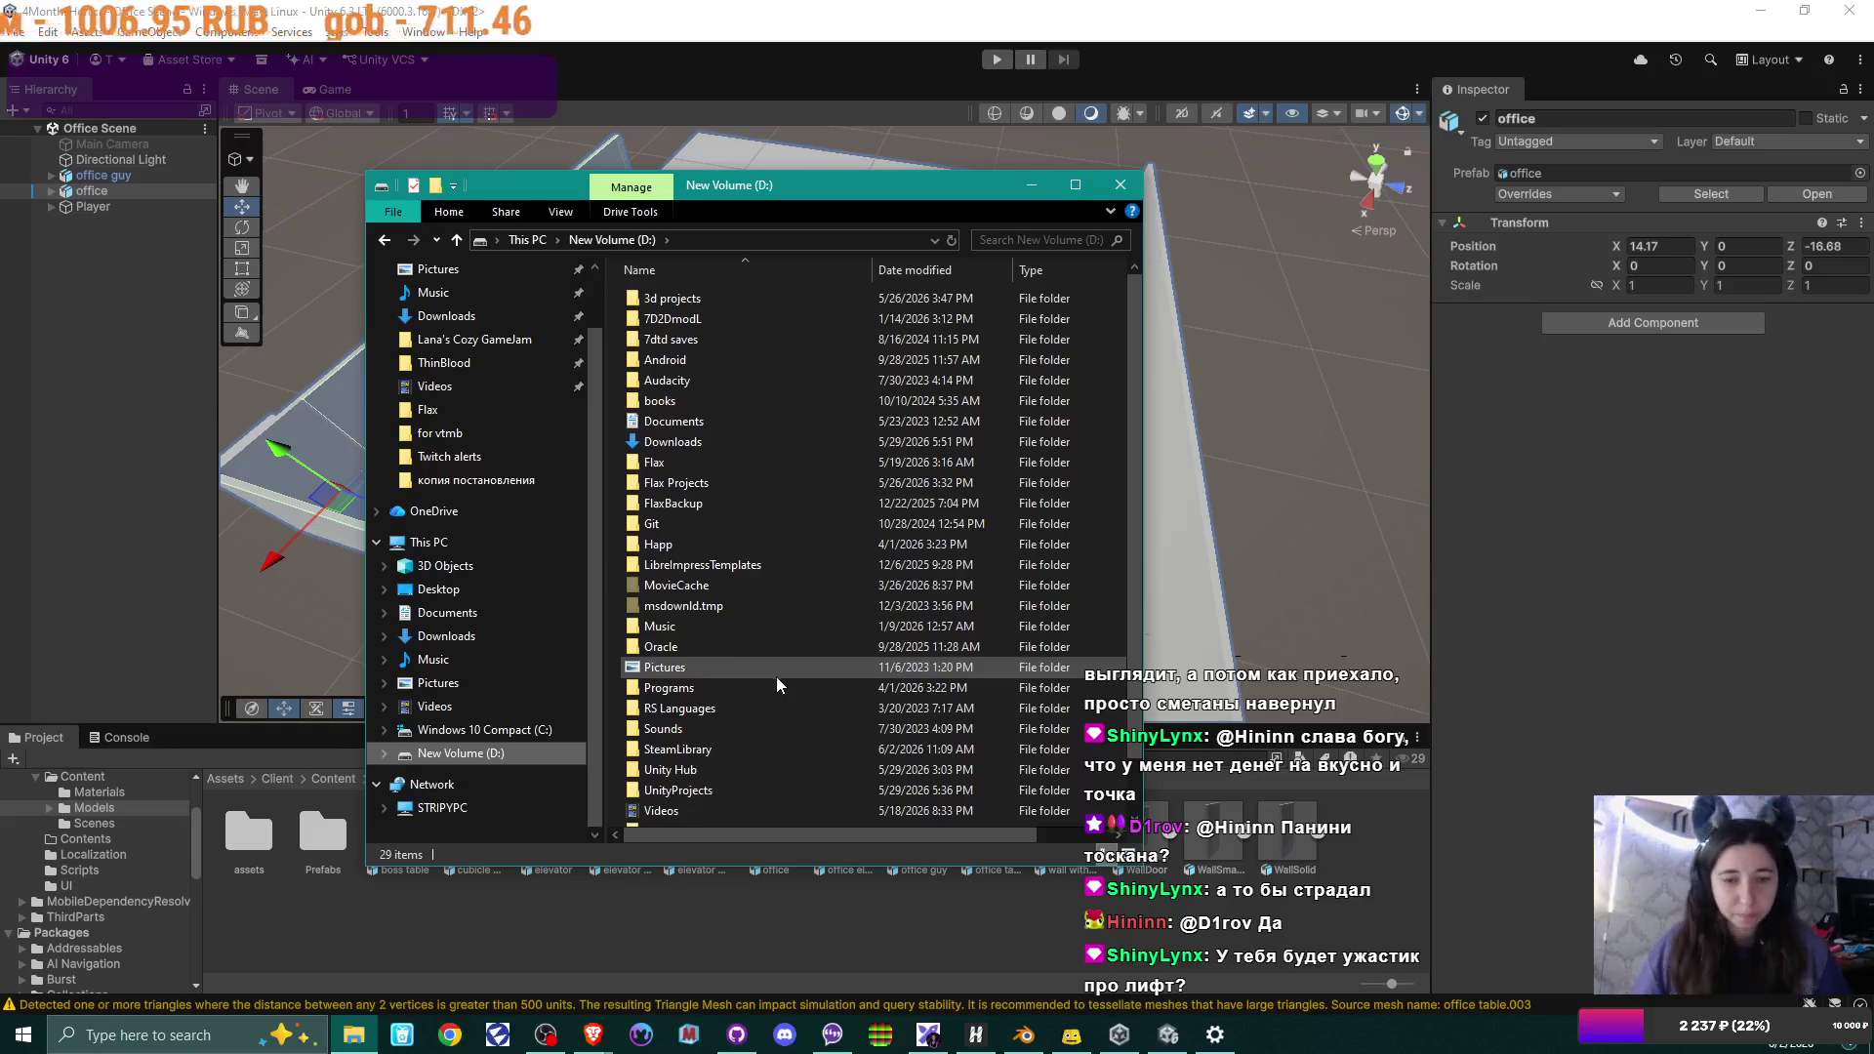
double_click(700, 793)
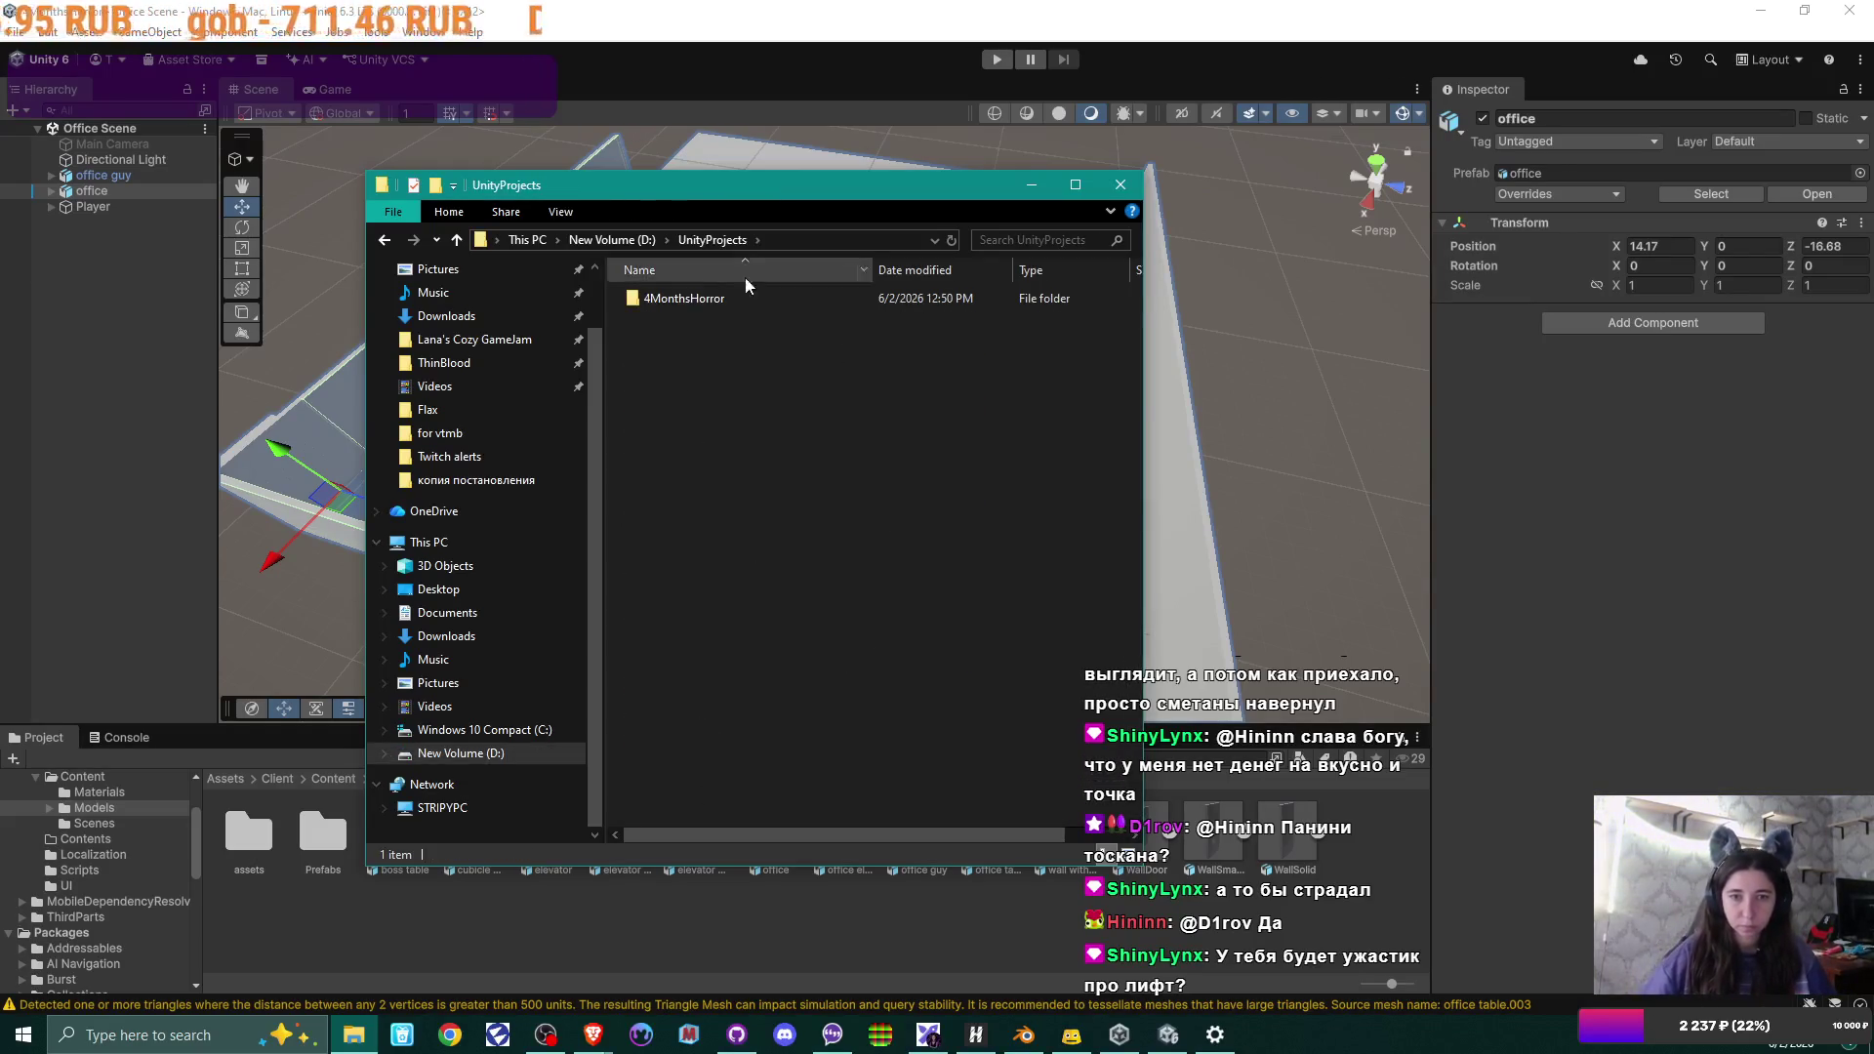
double_click(658, 305)
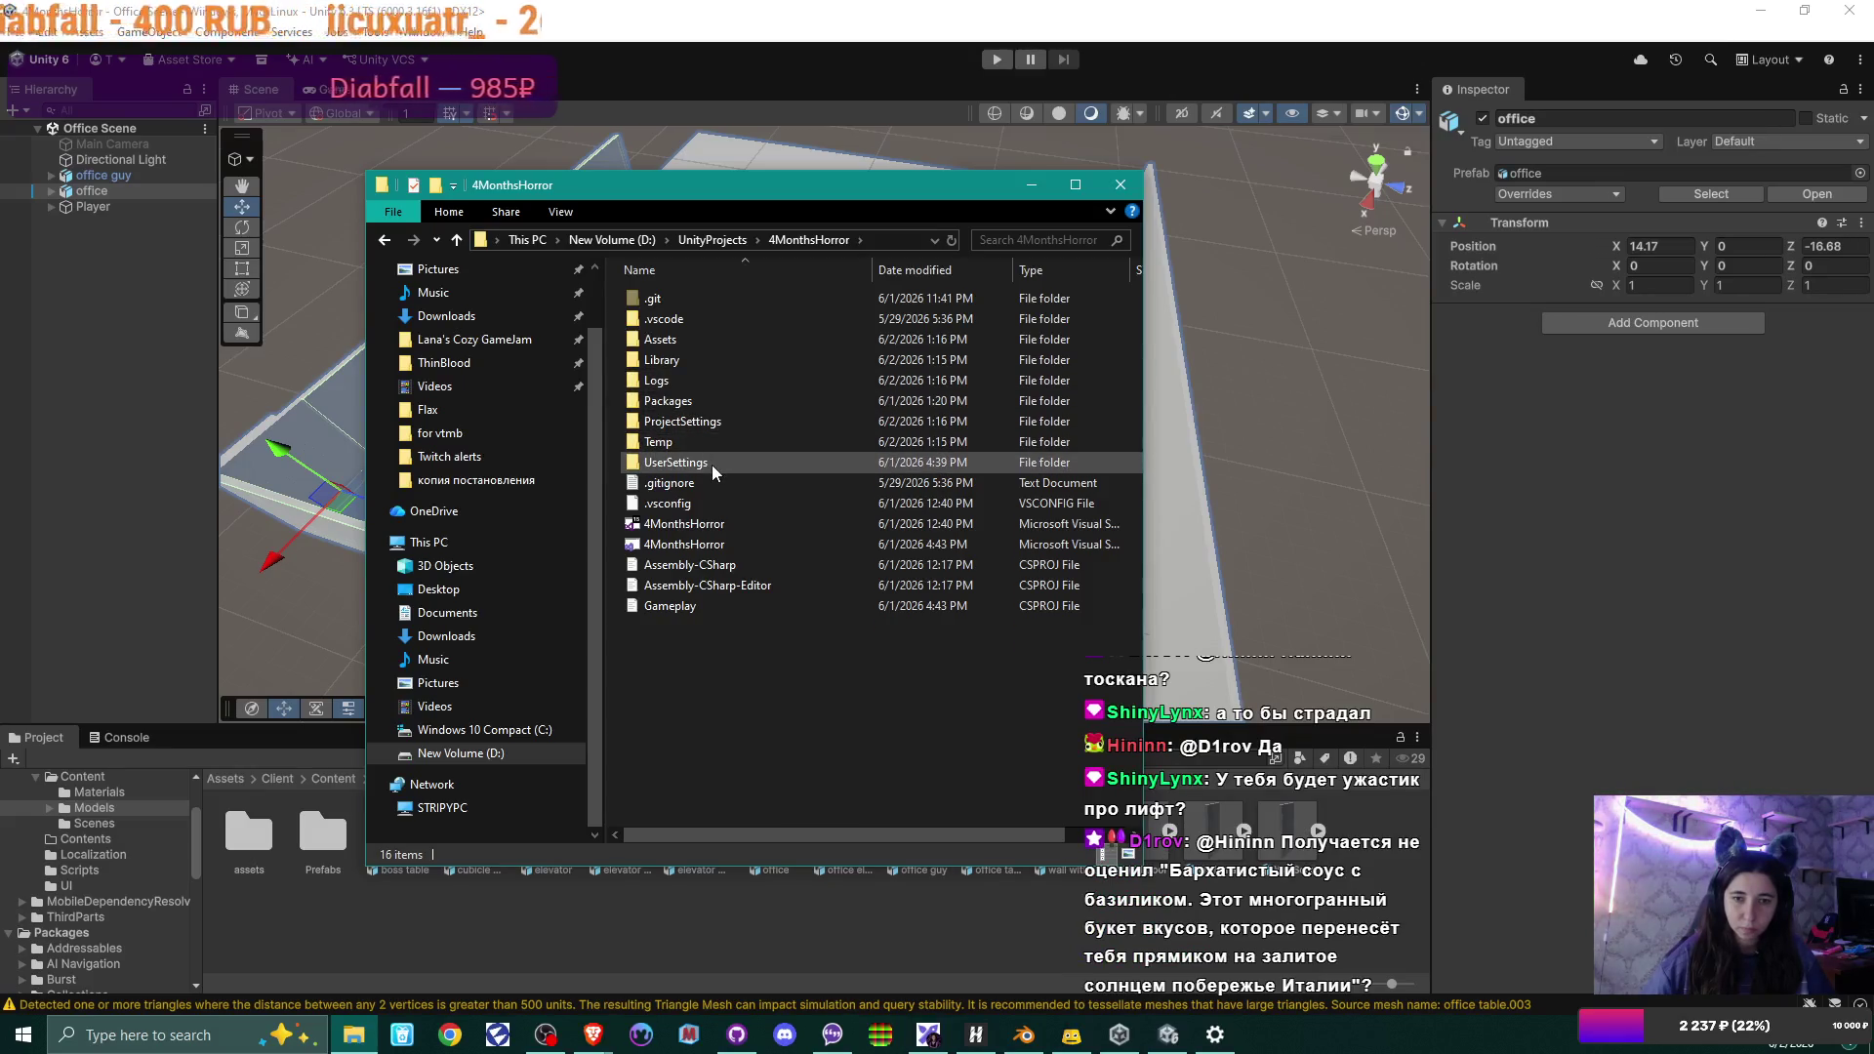
double_click(706, 335)
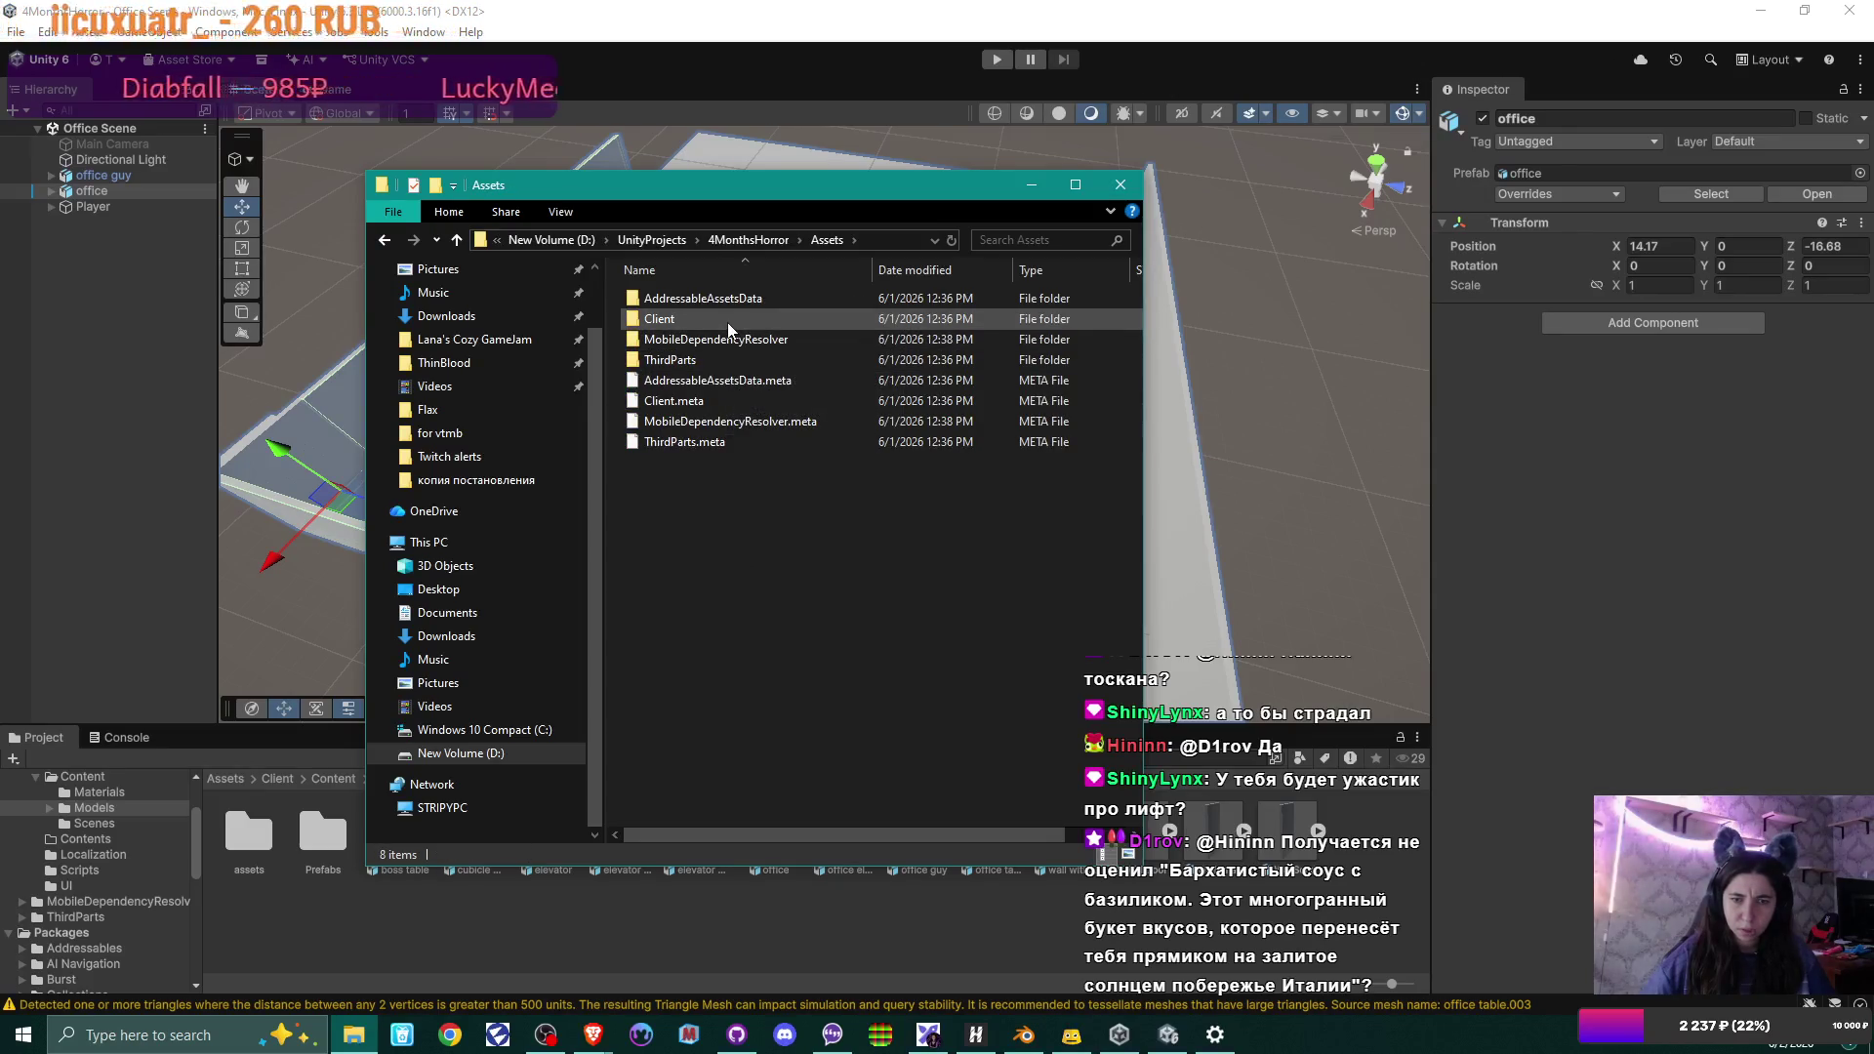
left_click(729, 322)
double_click(728, 323)
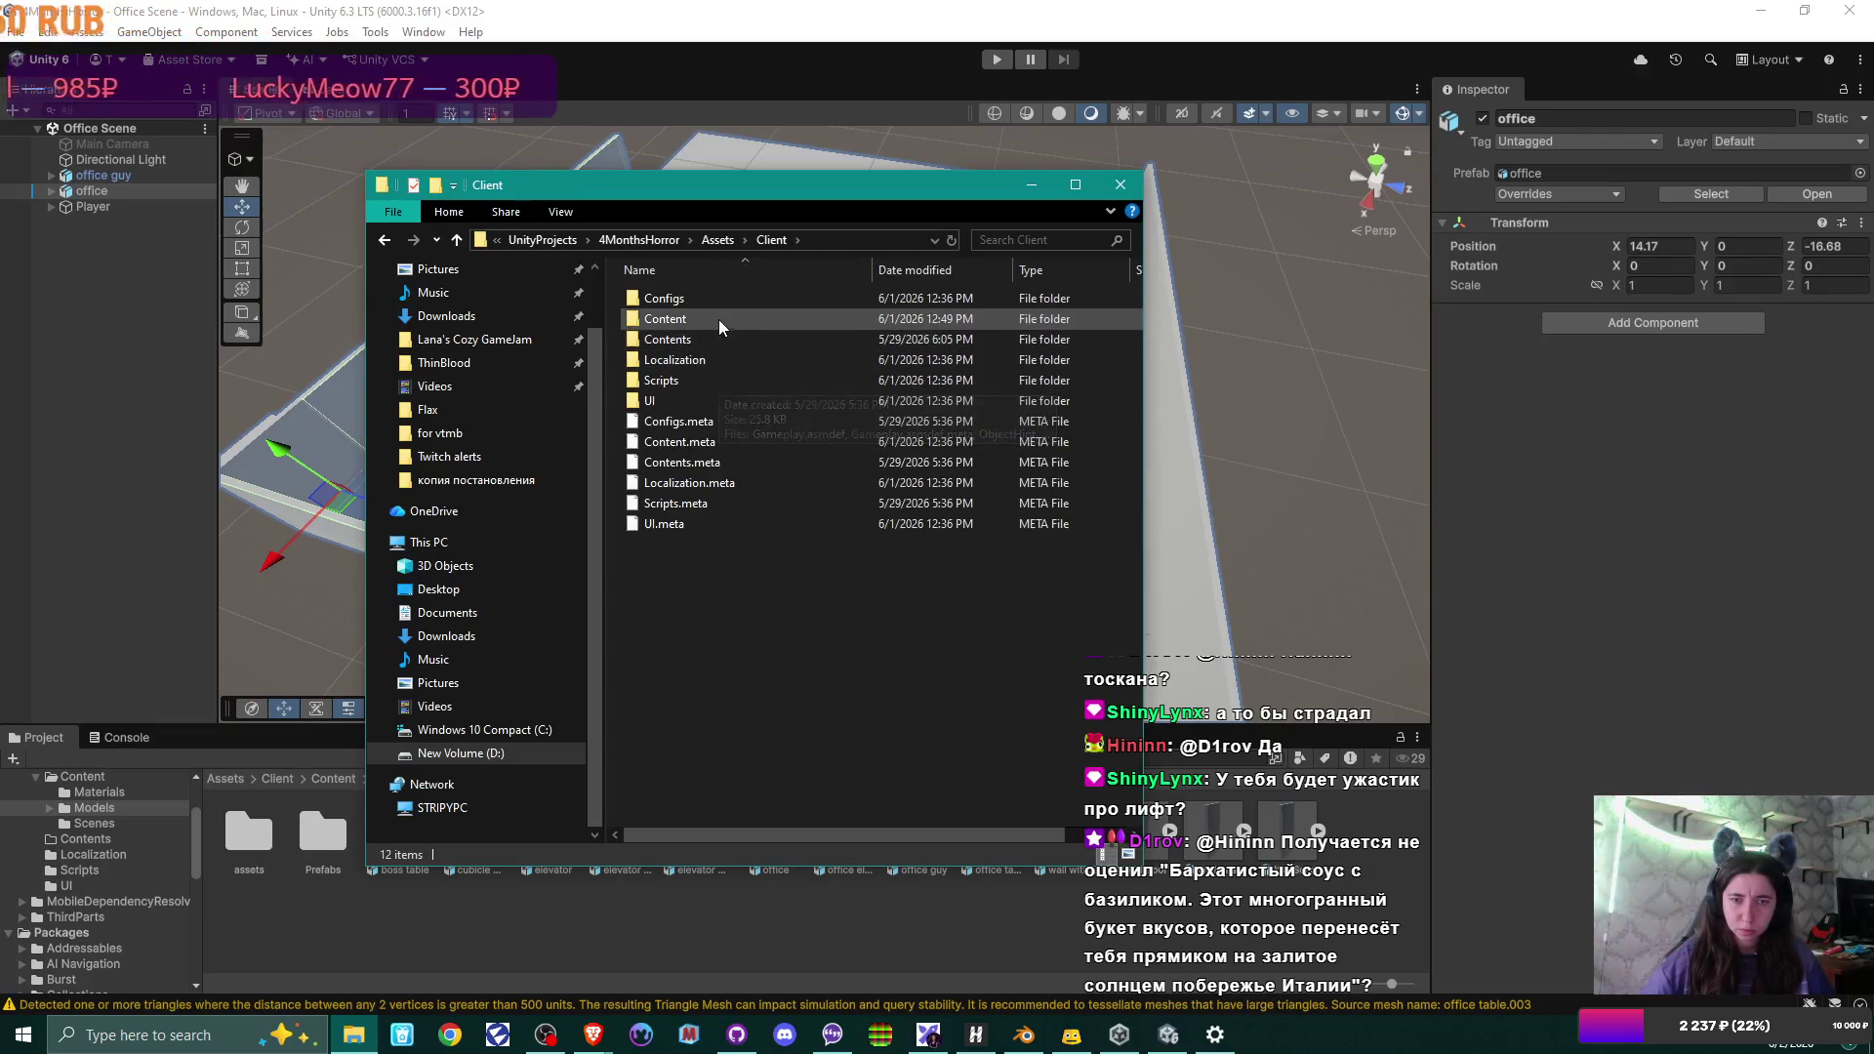
double_click(718, 318)
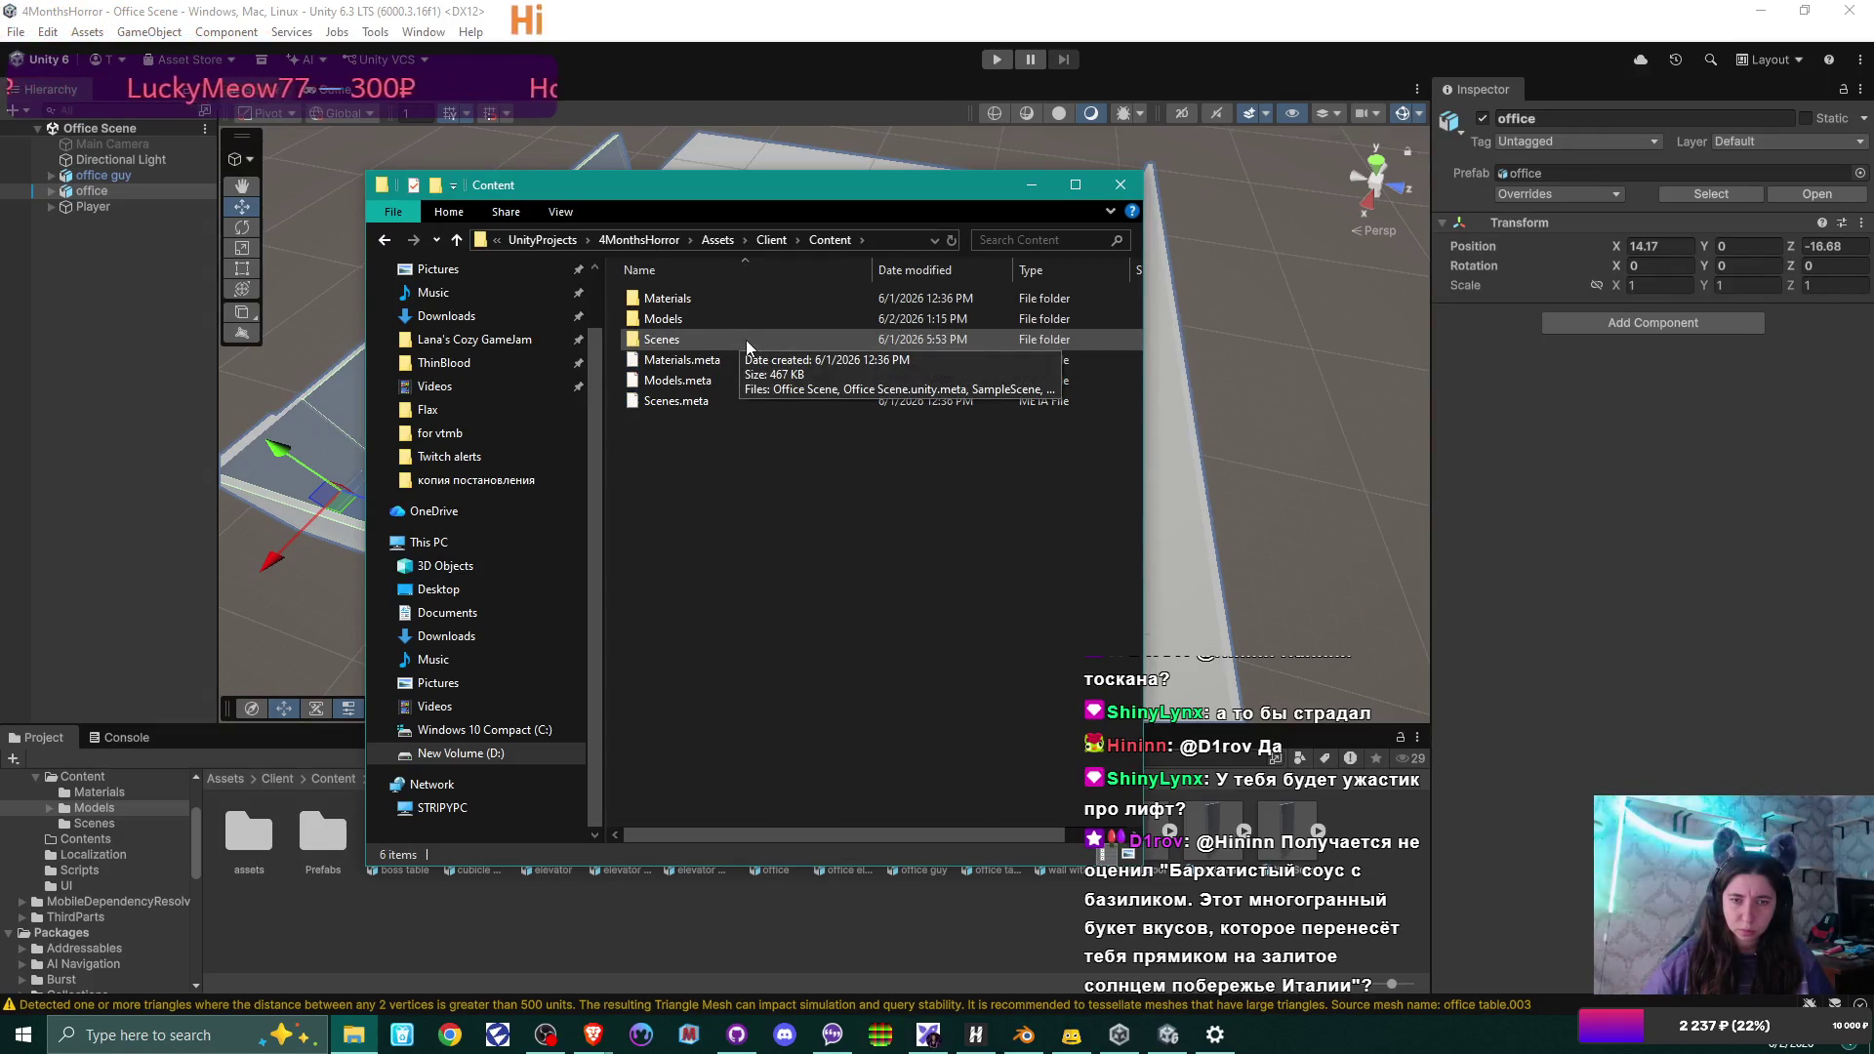
double_click(746, 340)
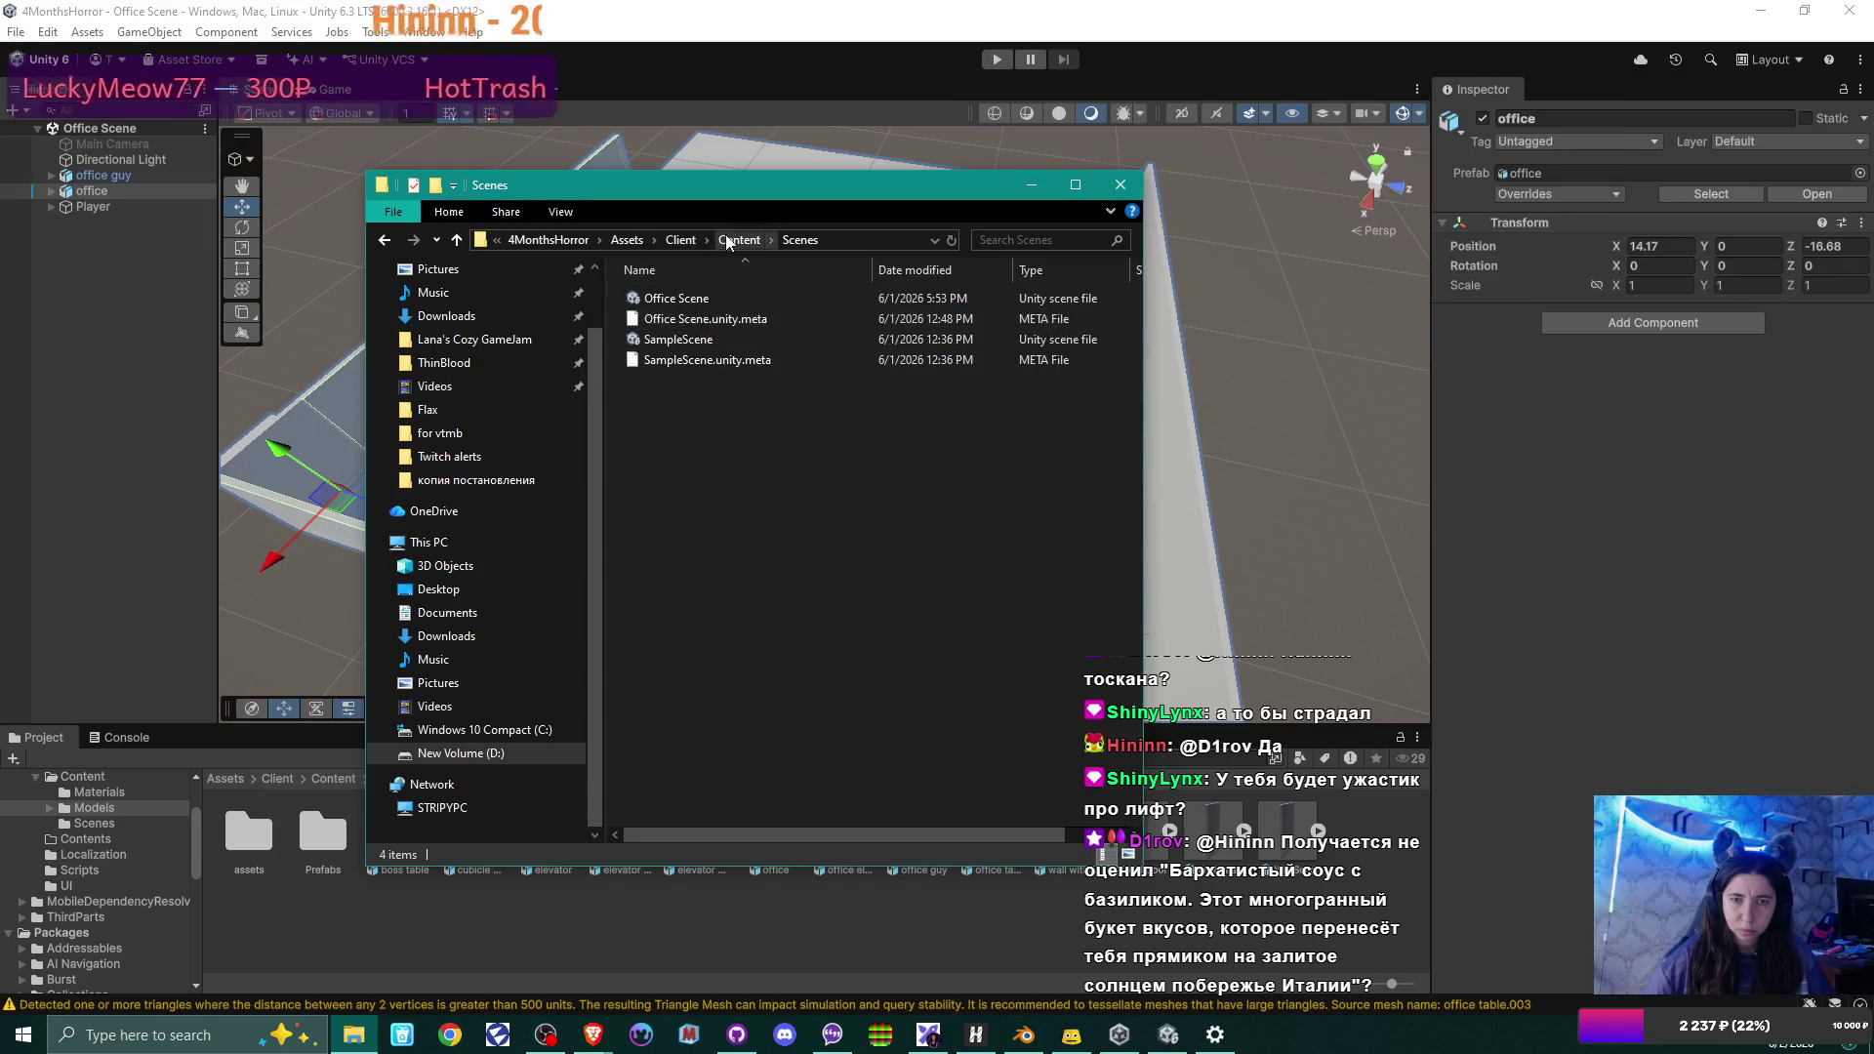
left_click(727, 240)
double_click(707, 318)
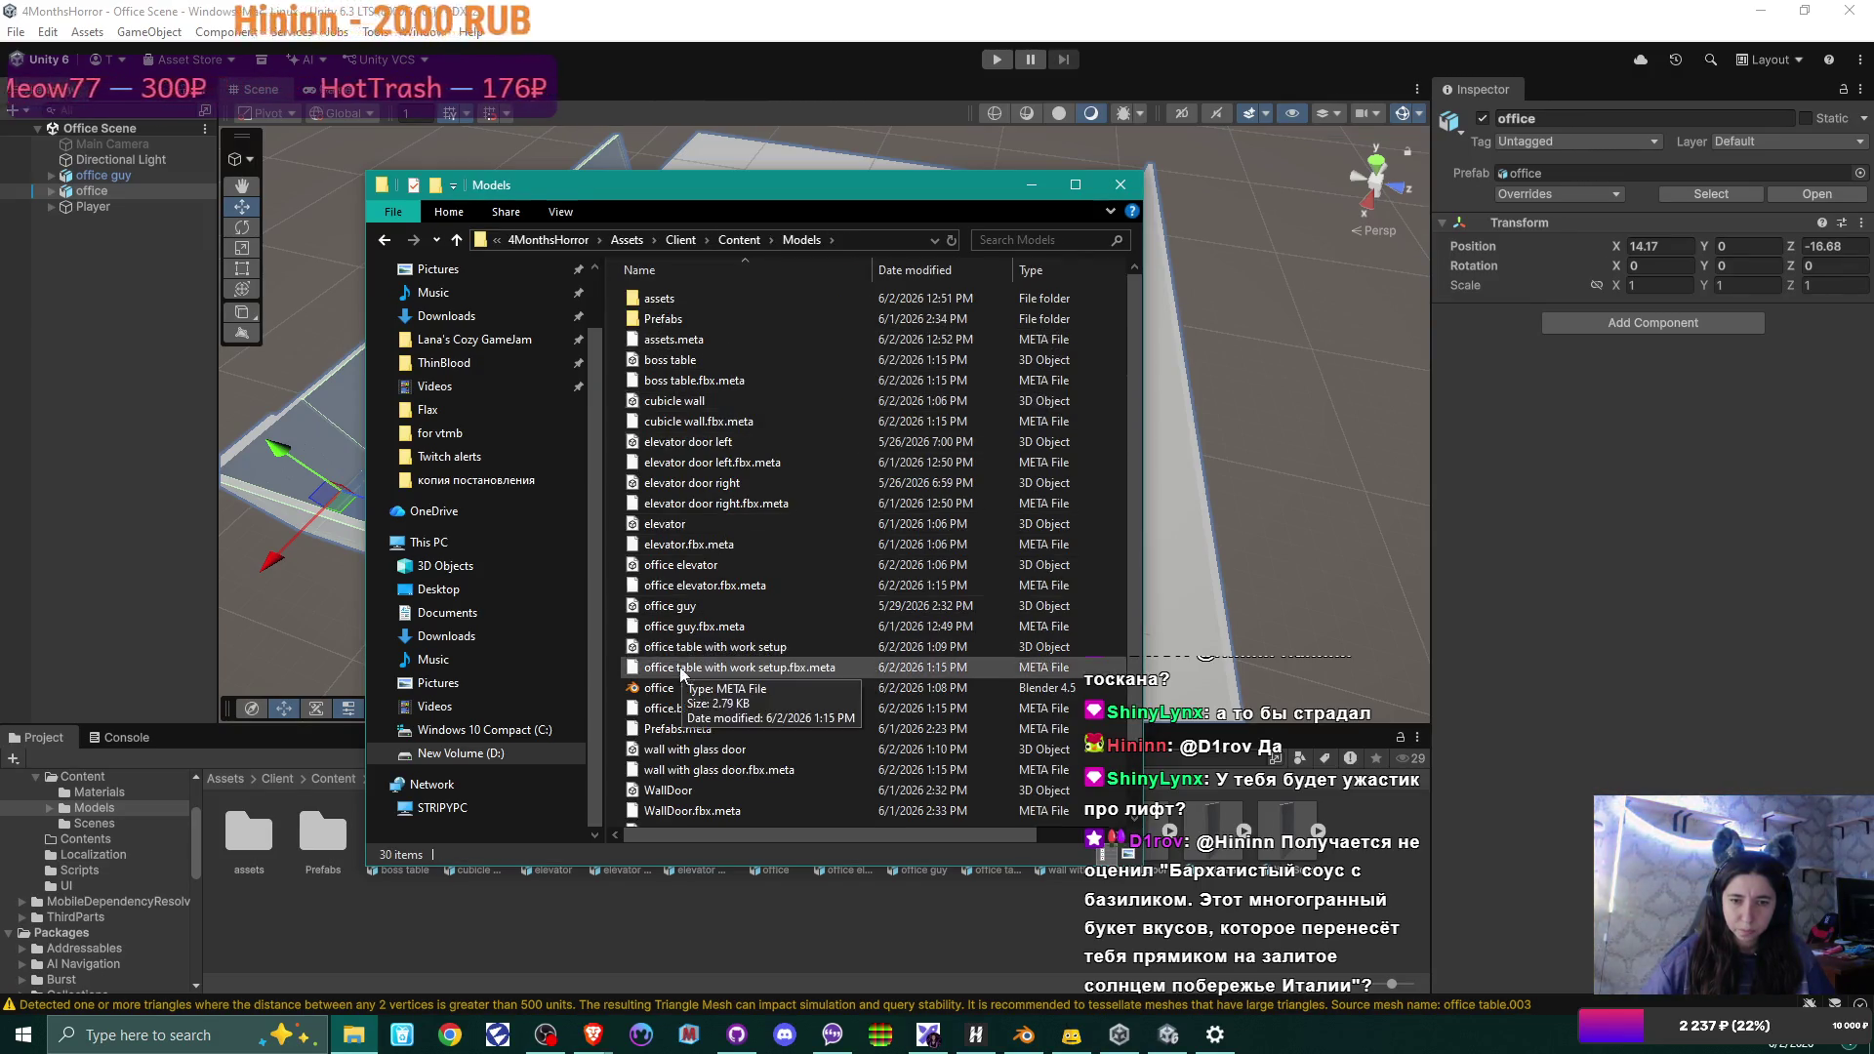
Delete office.blend and office.blend.meta from the Models folder and close Explorer.
left_click(701, 689)
key("Delete")
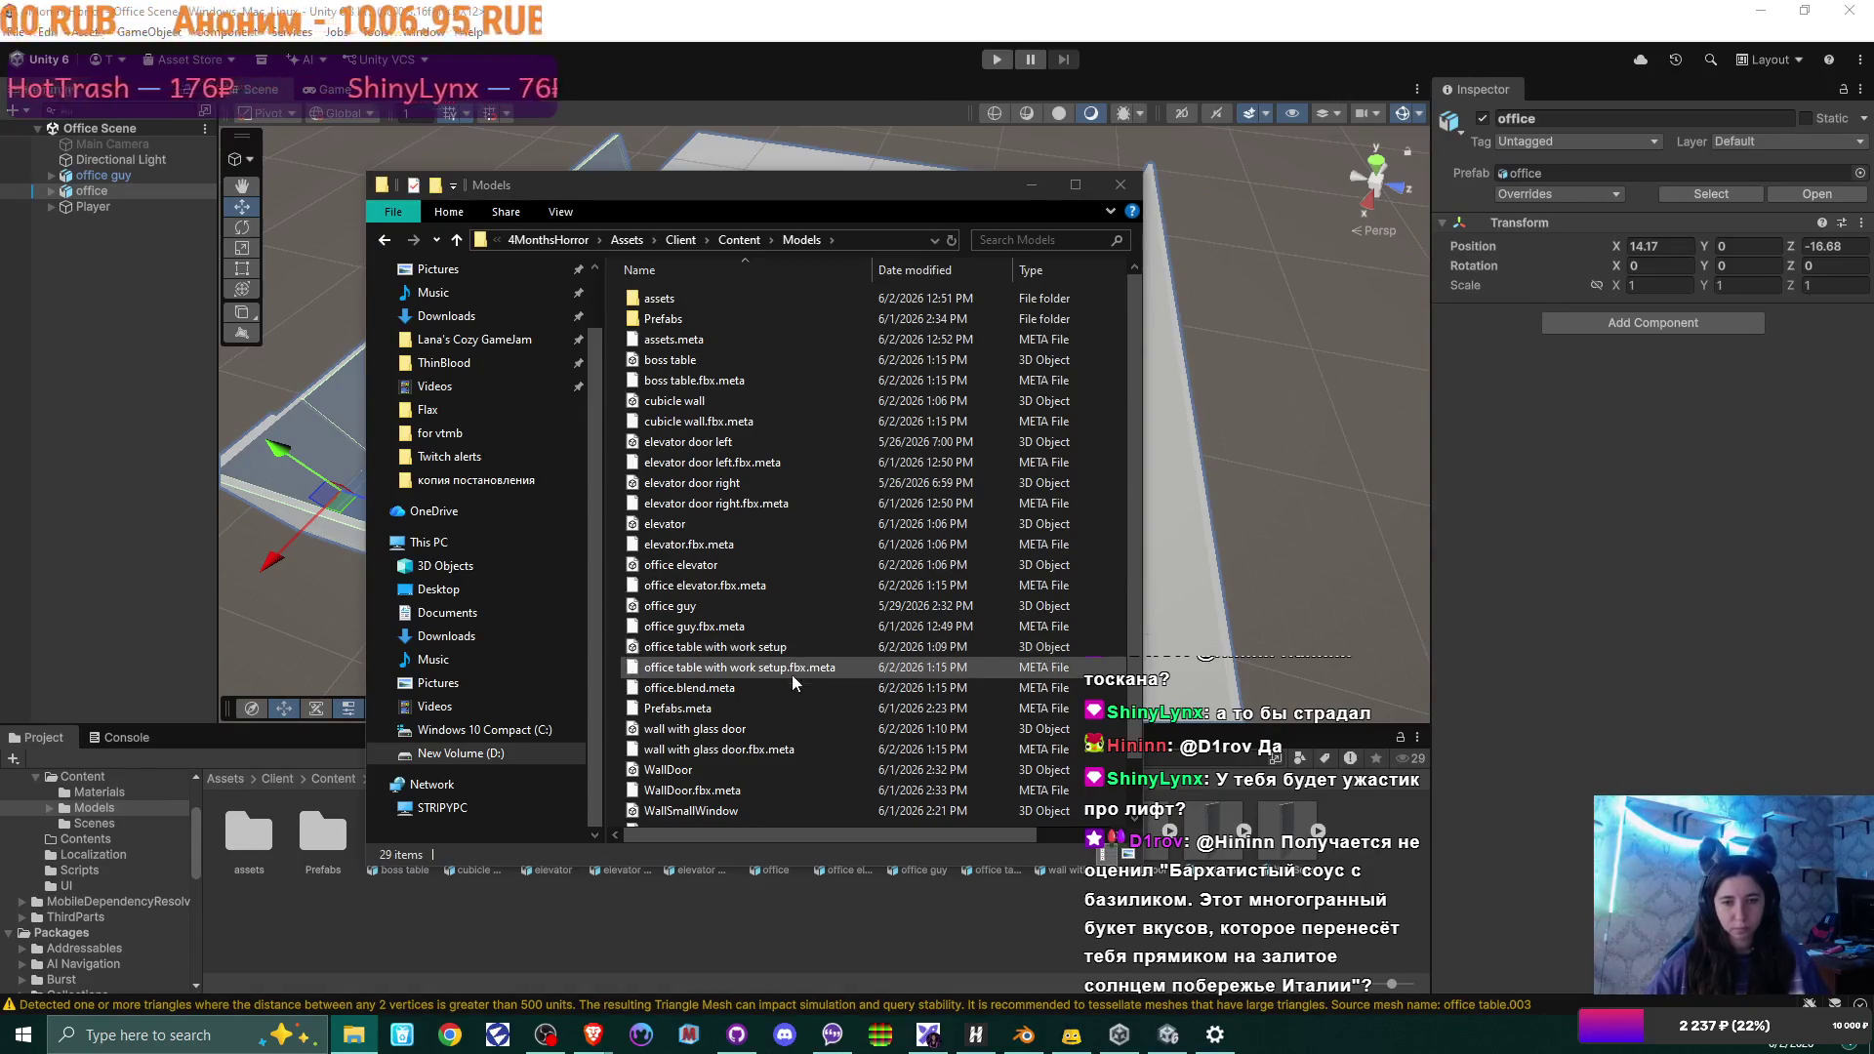
left_click(770, 686)
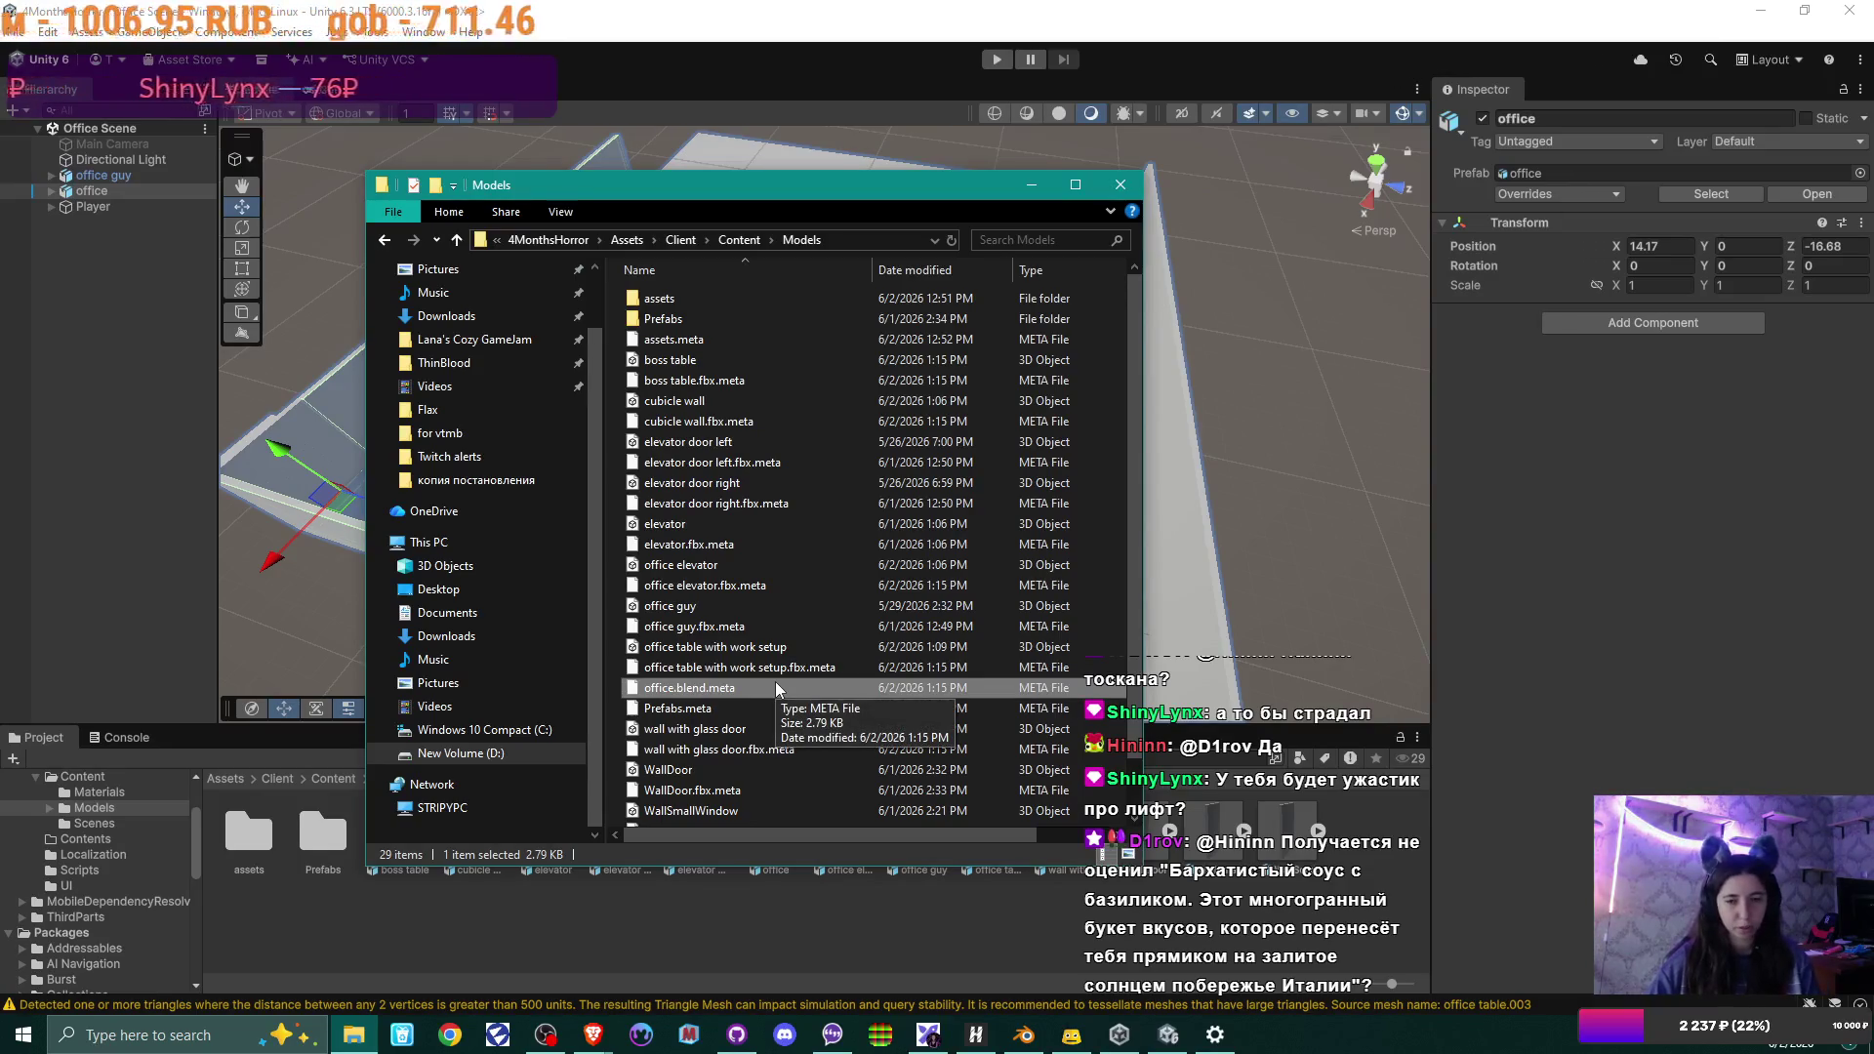
key("Delete")
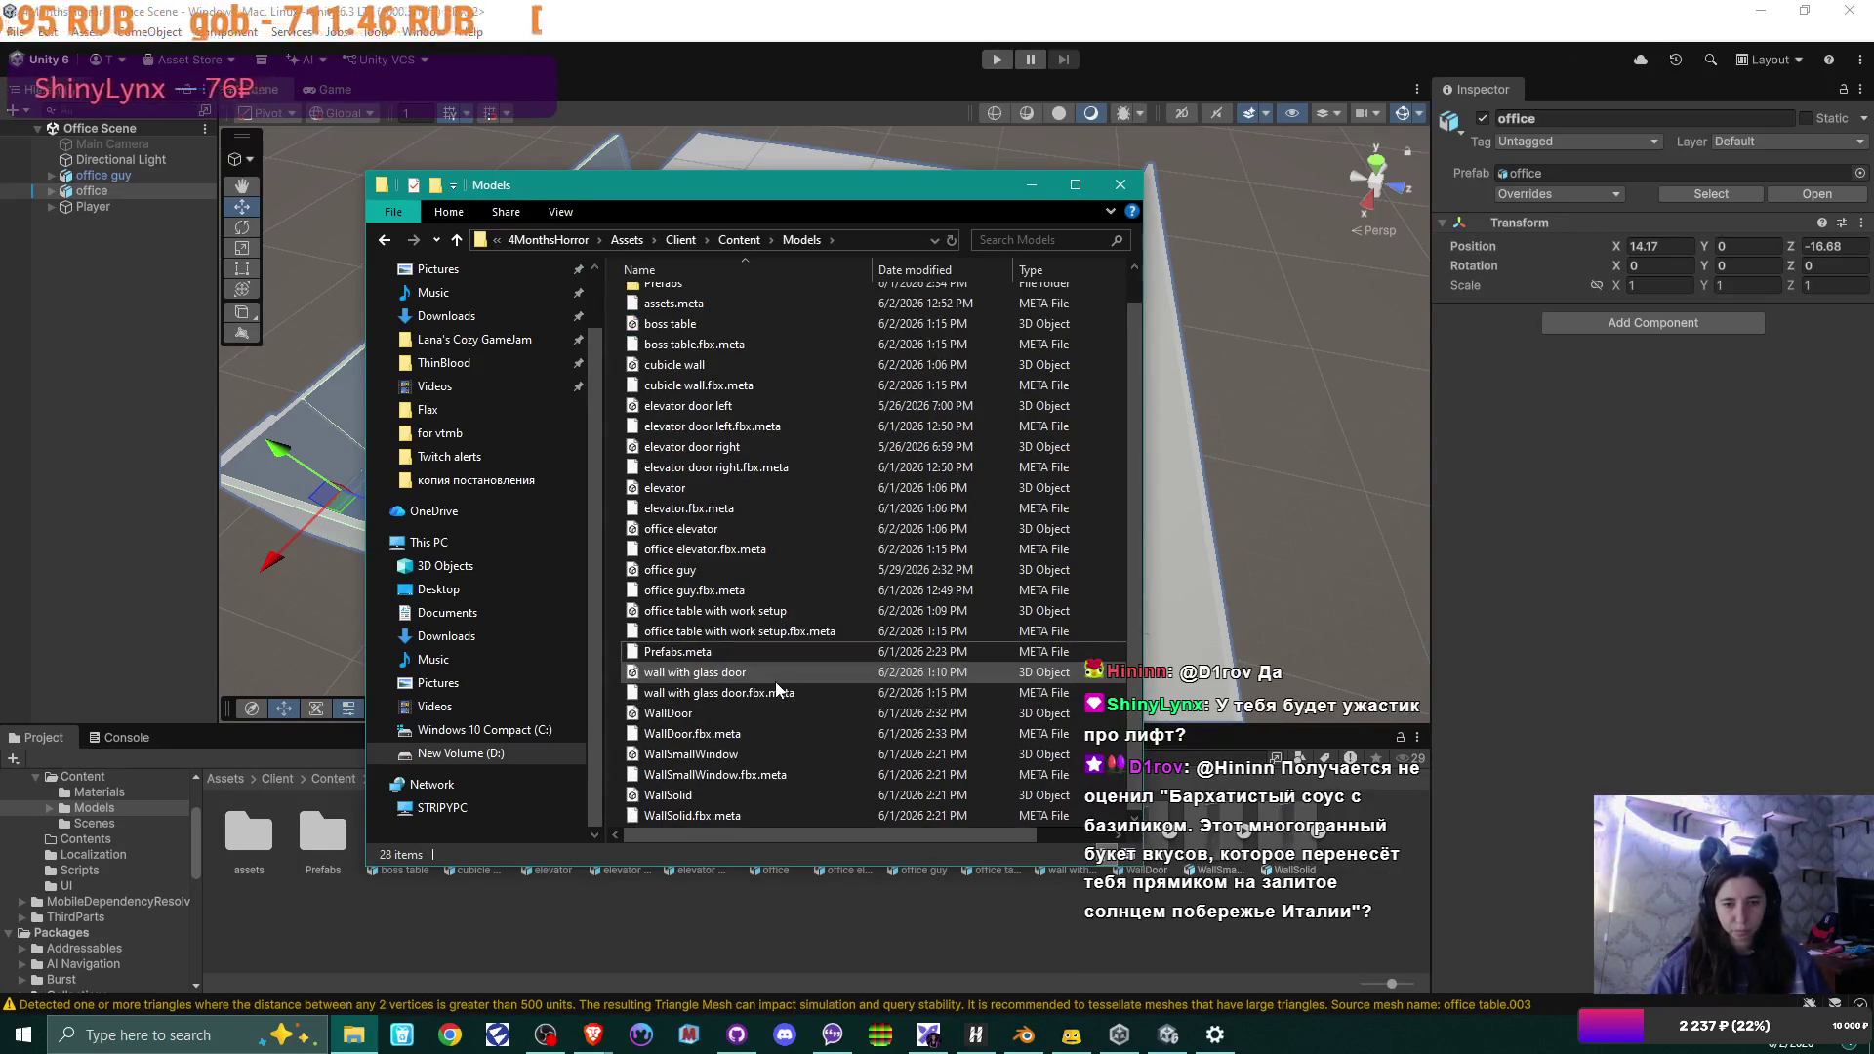
left_click(1119, 185)
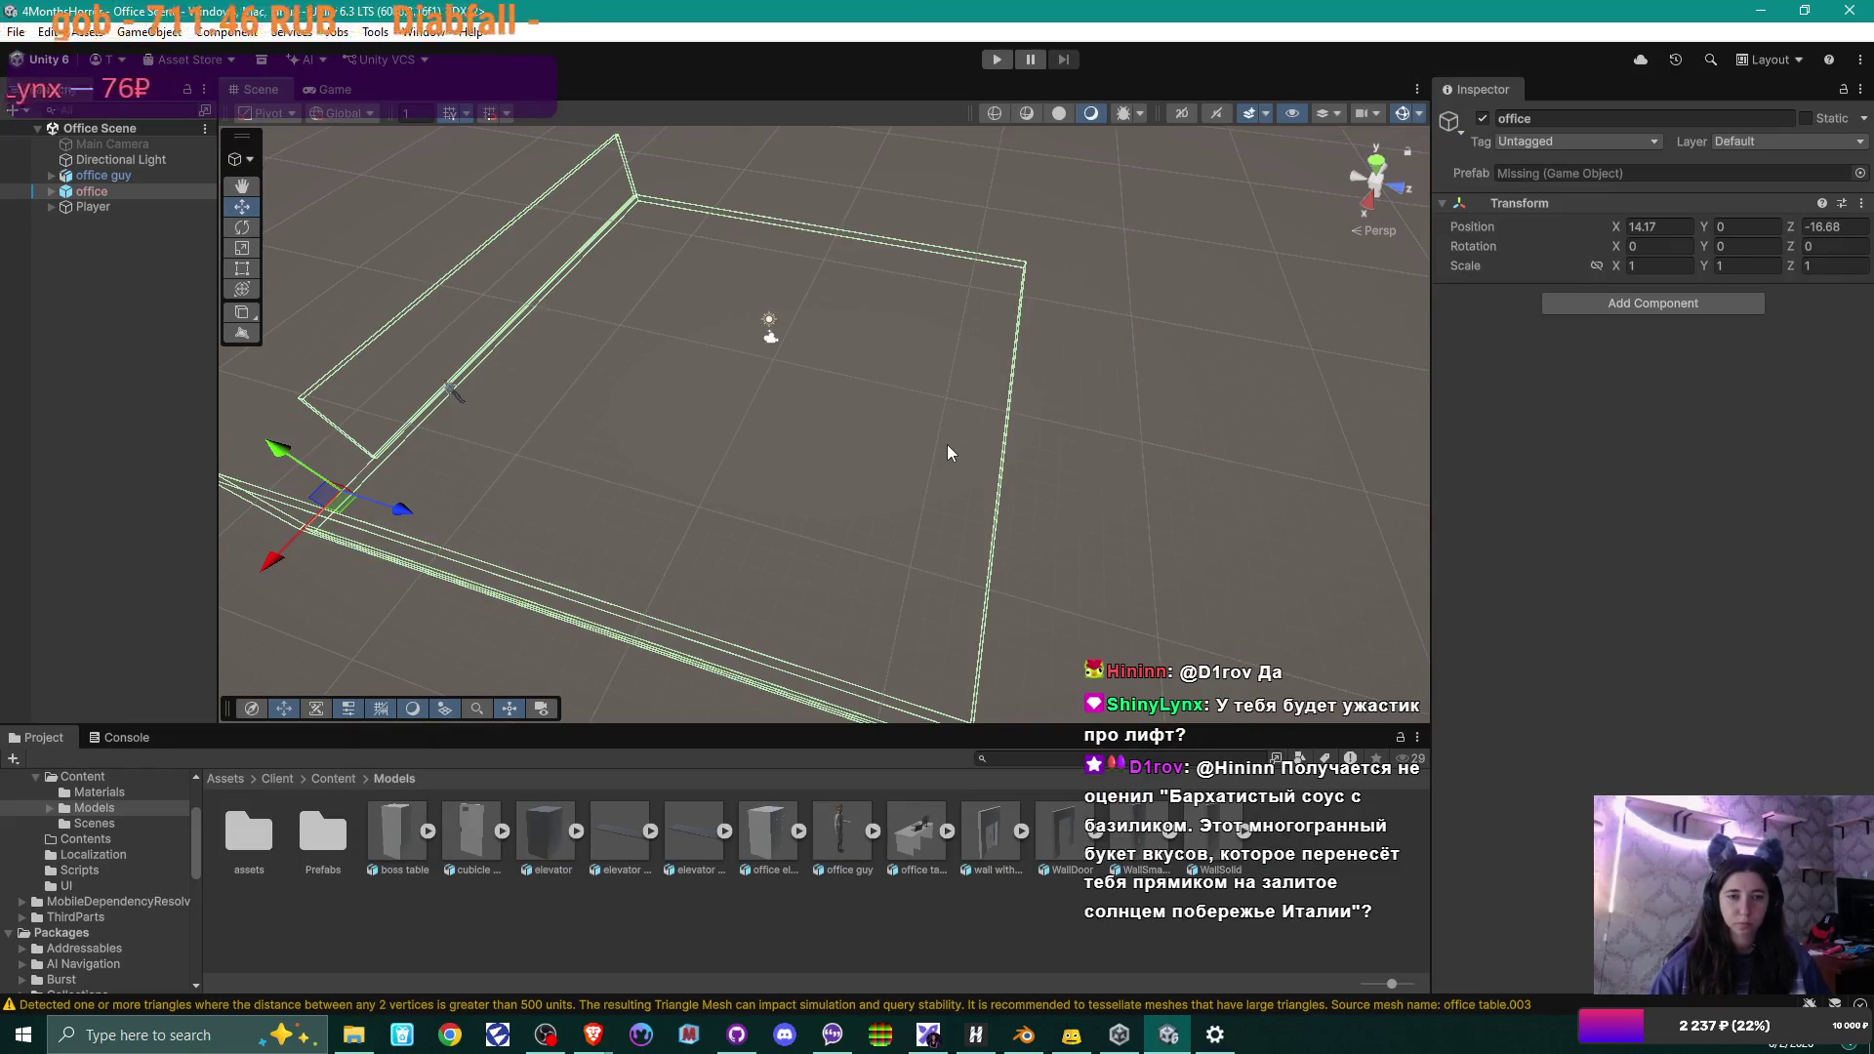
Delete the broken office object from the Office Scene's Hierarchy.
mouse_move(874, 451)
middle_mouse_down()
mouse_move(782, 469)
mouse_move(807, 443)
mouse_move(871, 447)
middle_mouse_up()
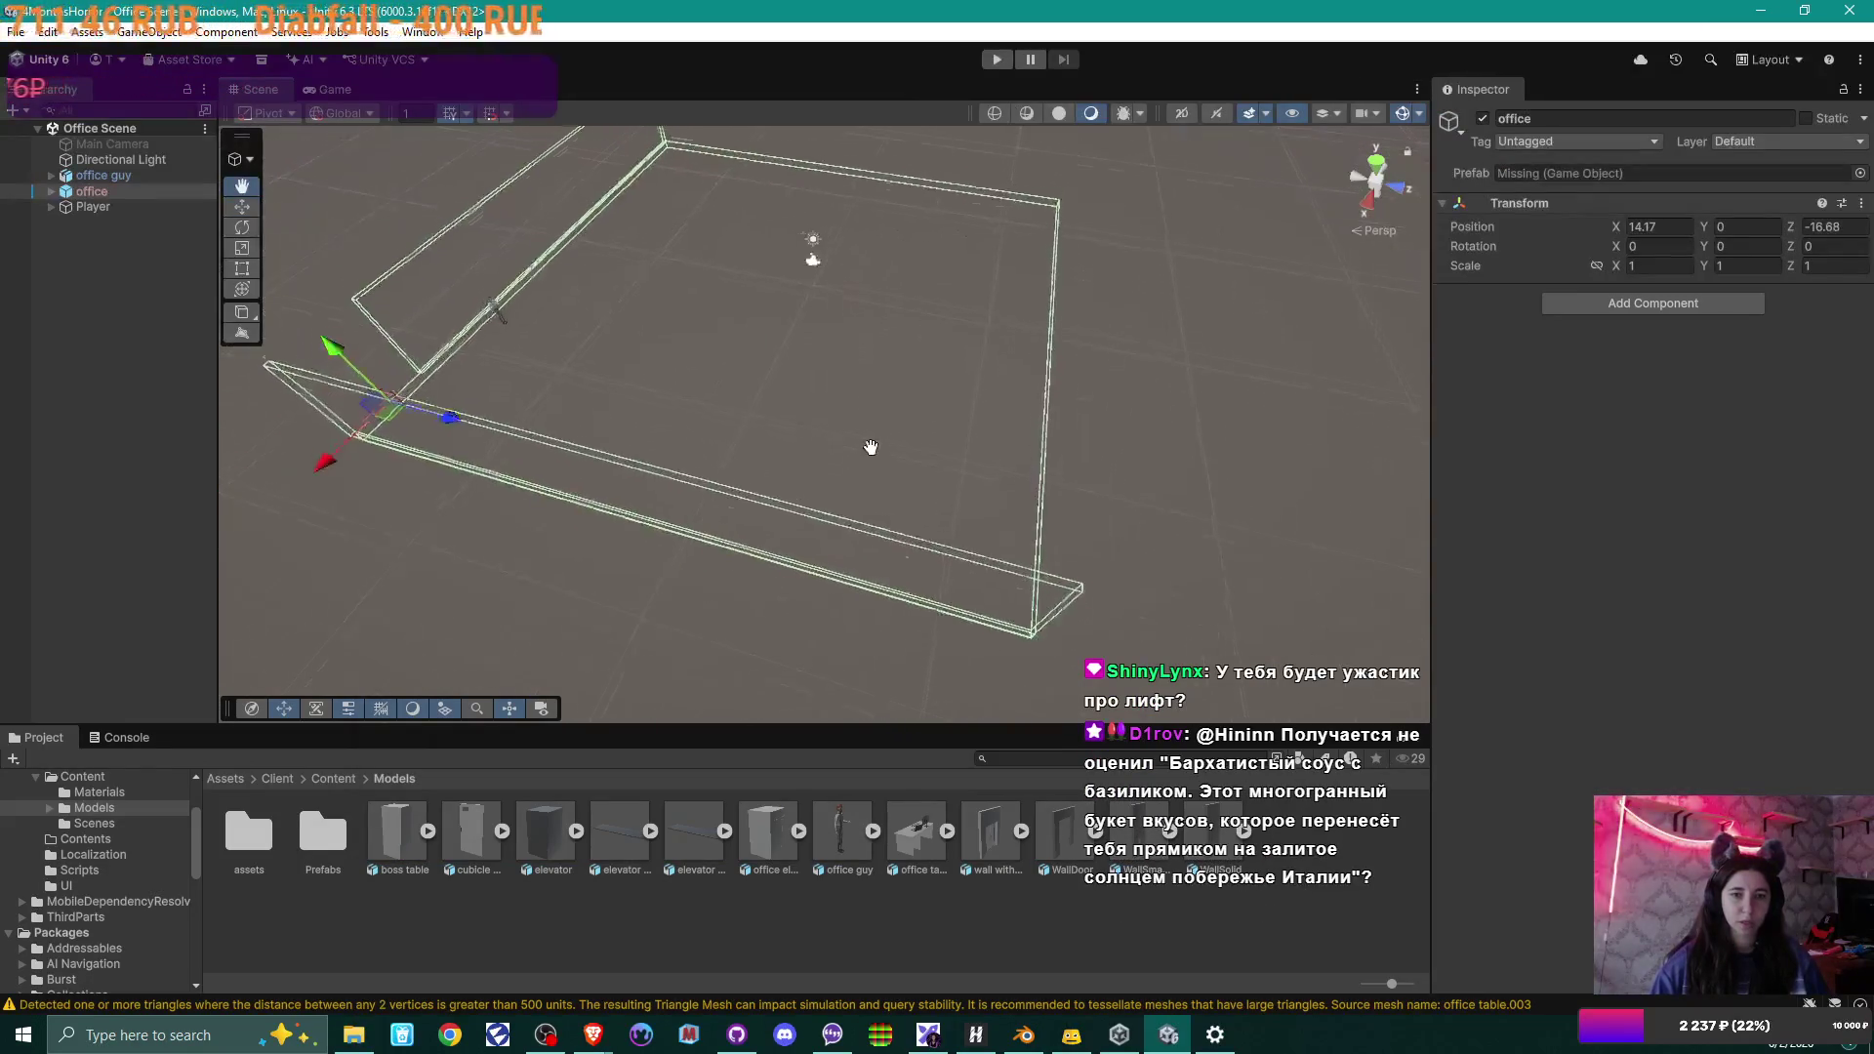
scroll(870, 447, "down", 3)
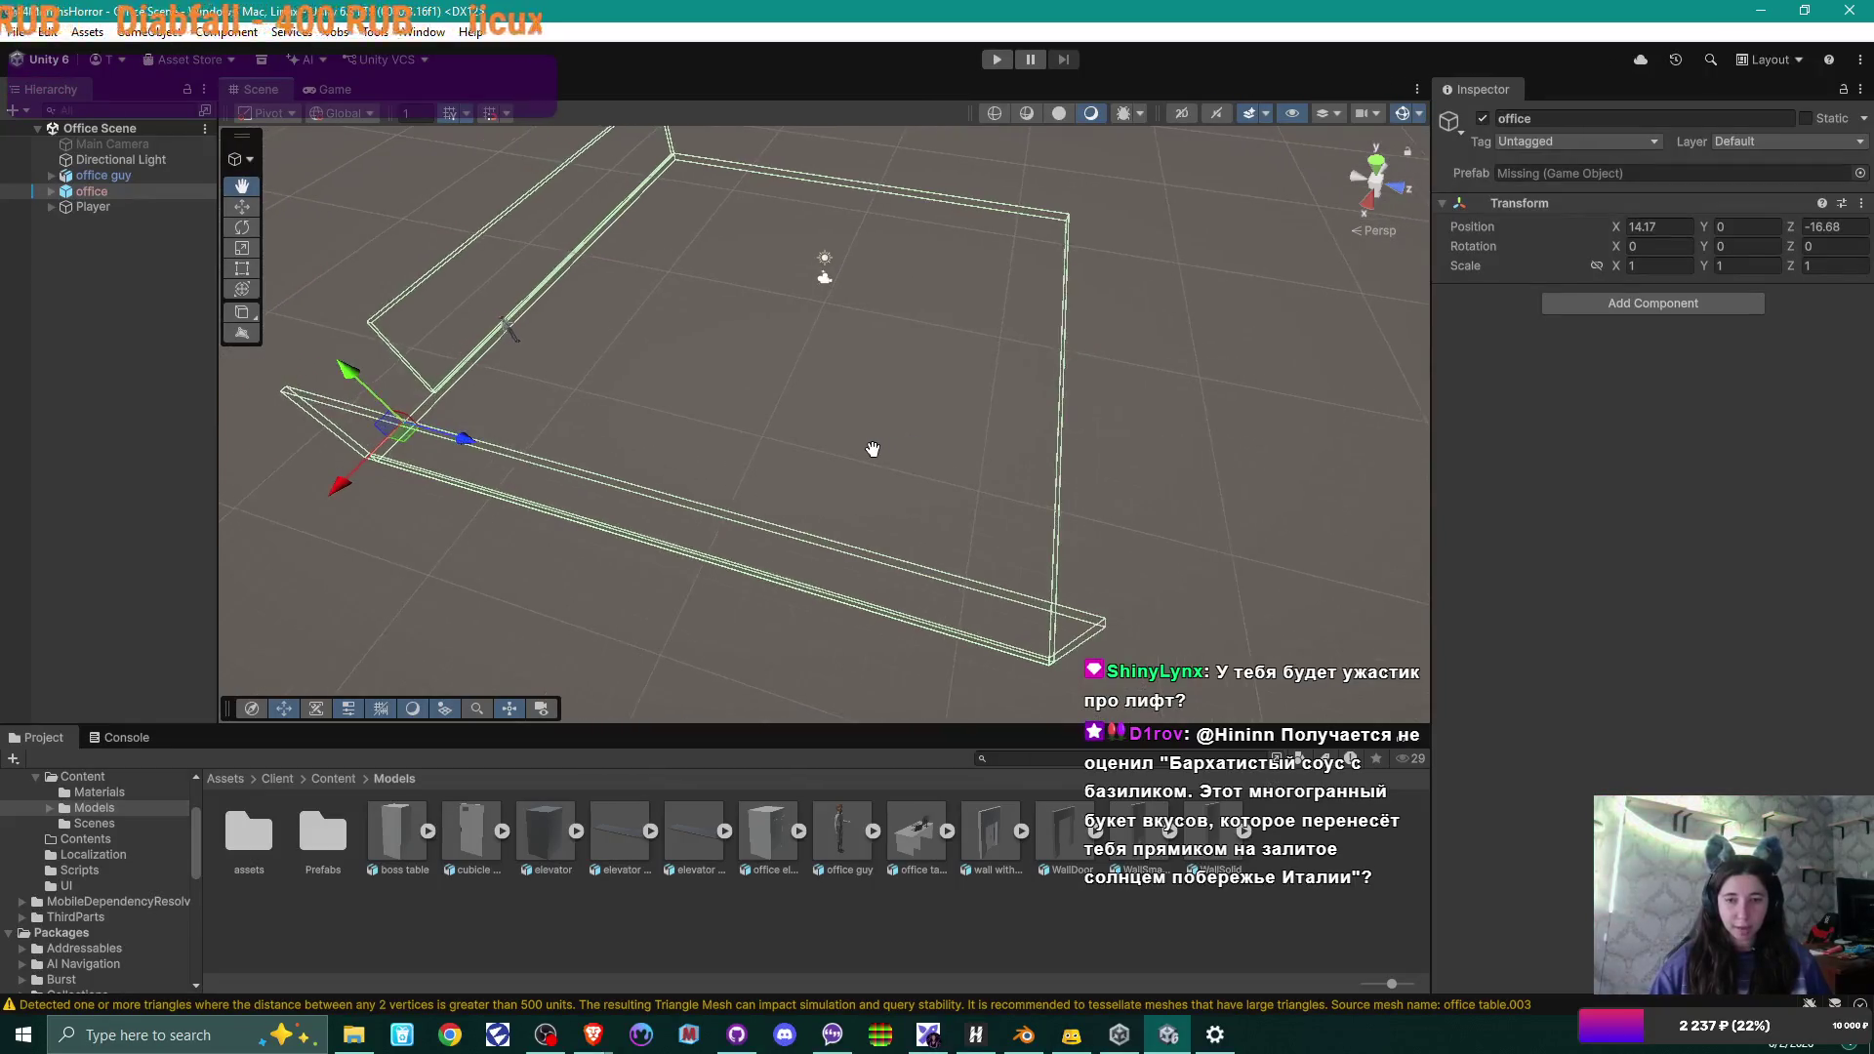
scroll(873, 449, "up", 2)
left_click(52, 191)
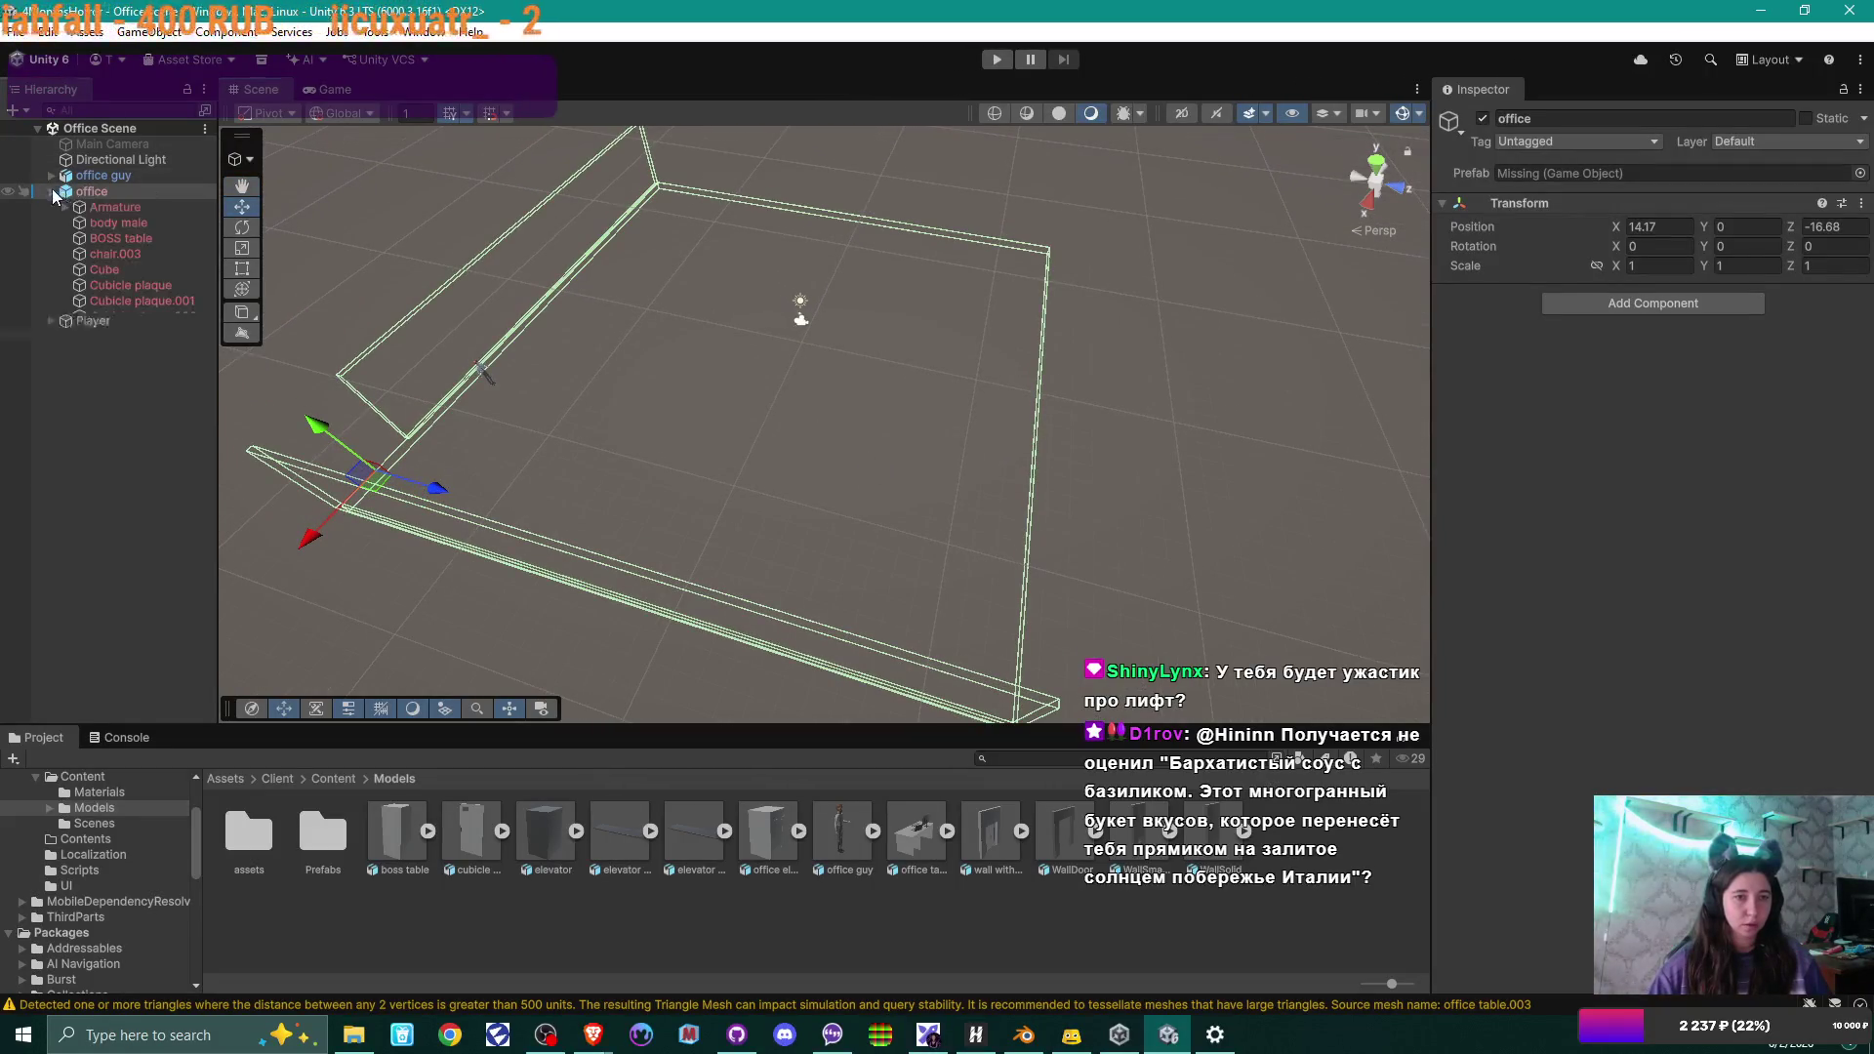
left_click(96, 191)
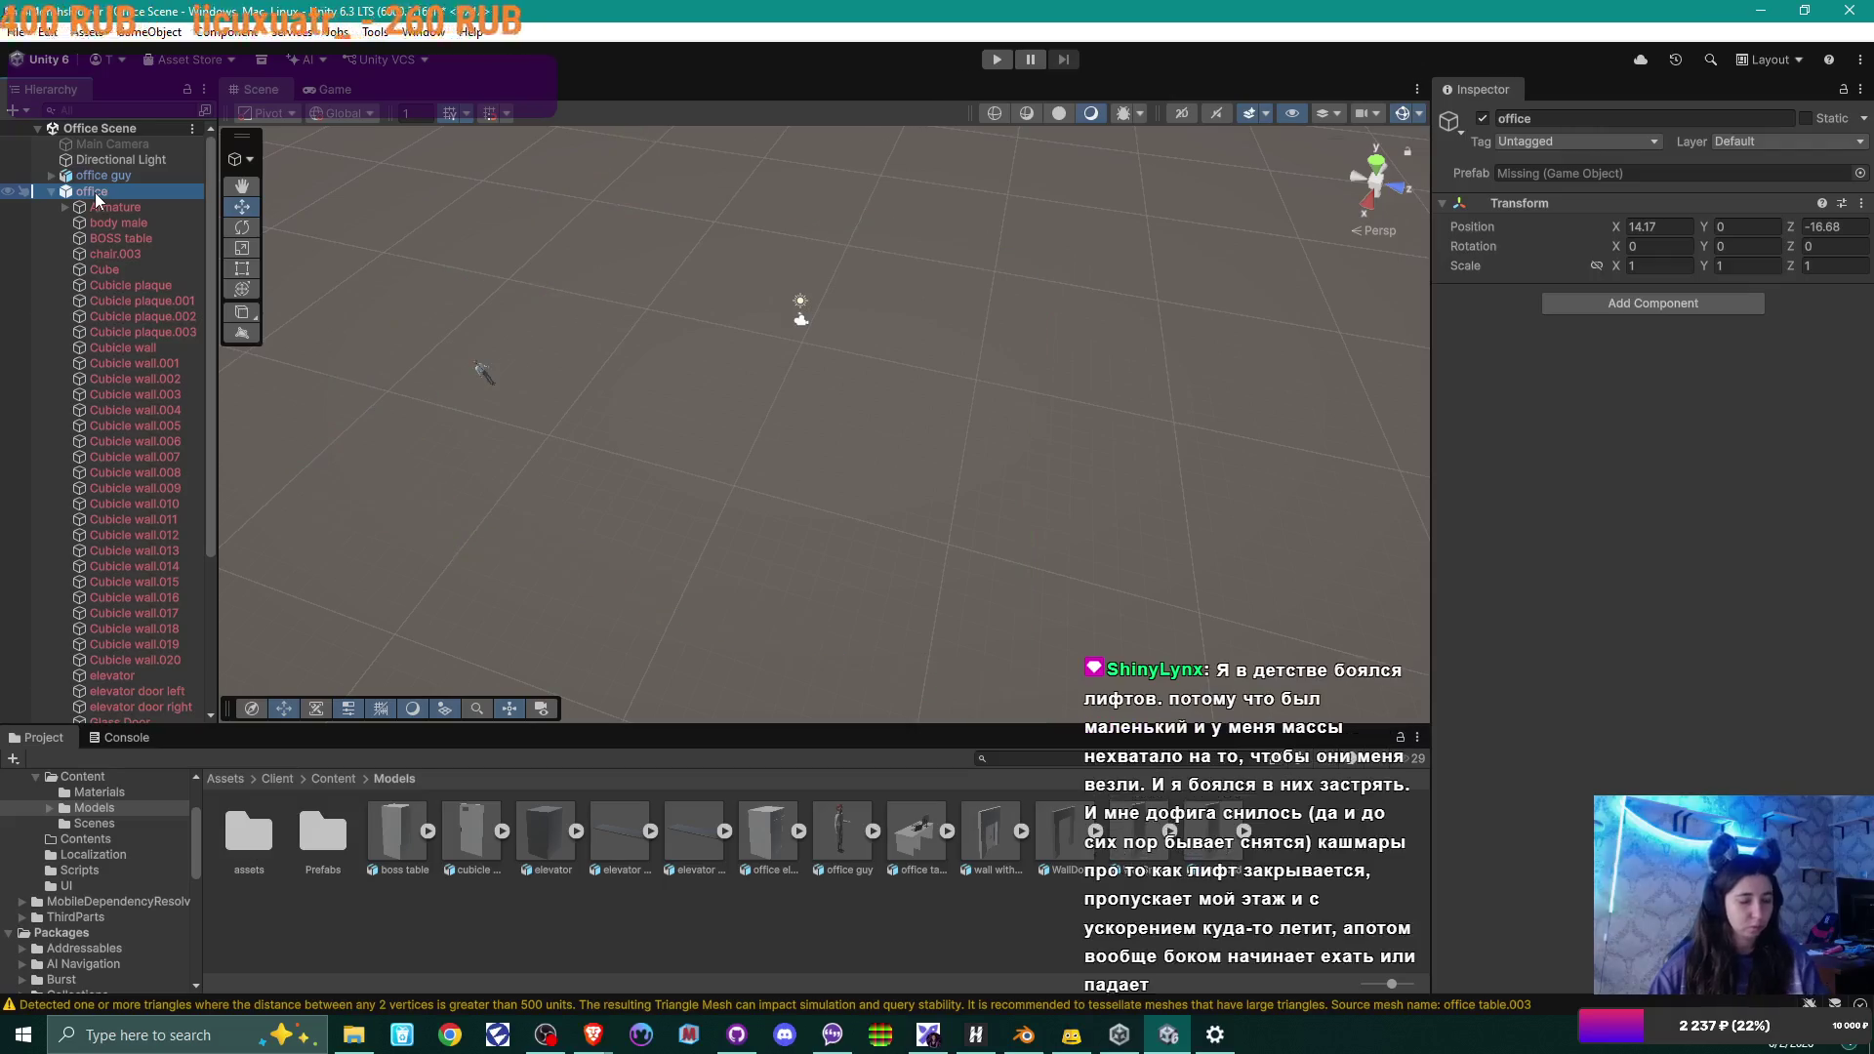
key("Delete")
Browse the Hierarchy's 3D Object add menu, then switch over to Blender.
right_click(96, 211)
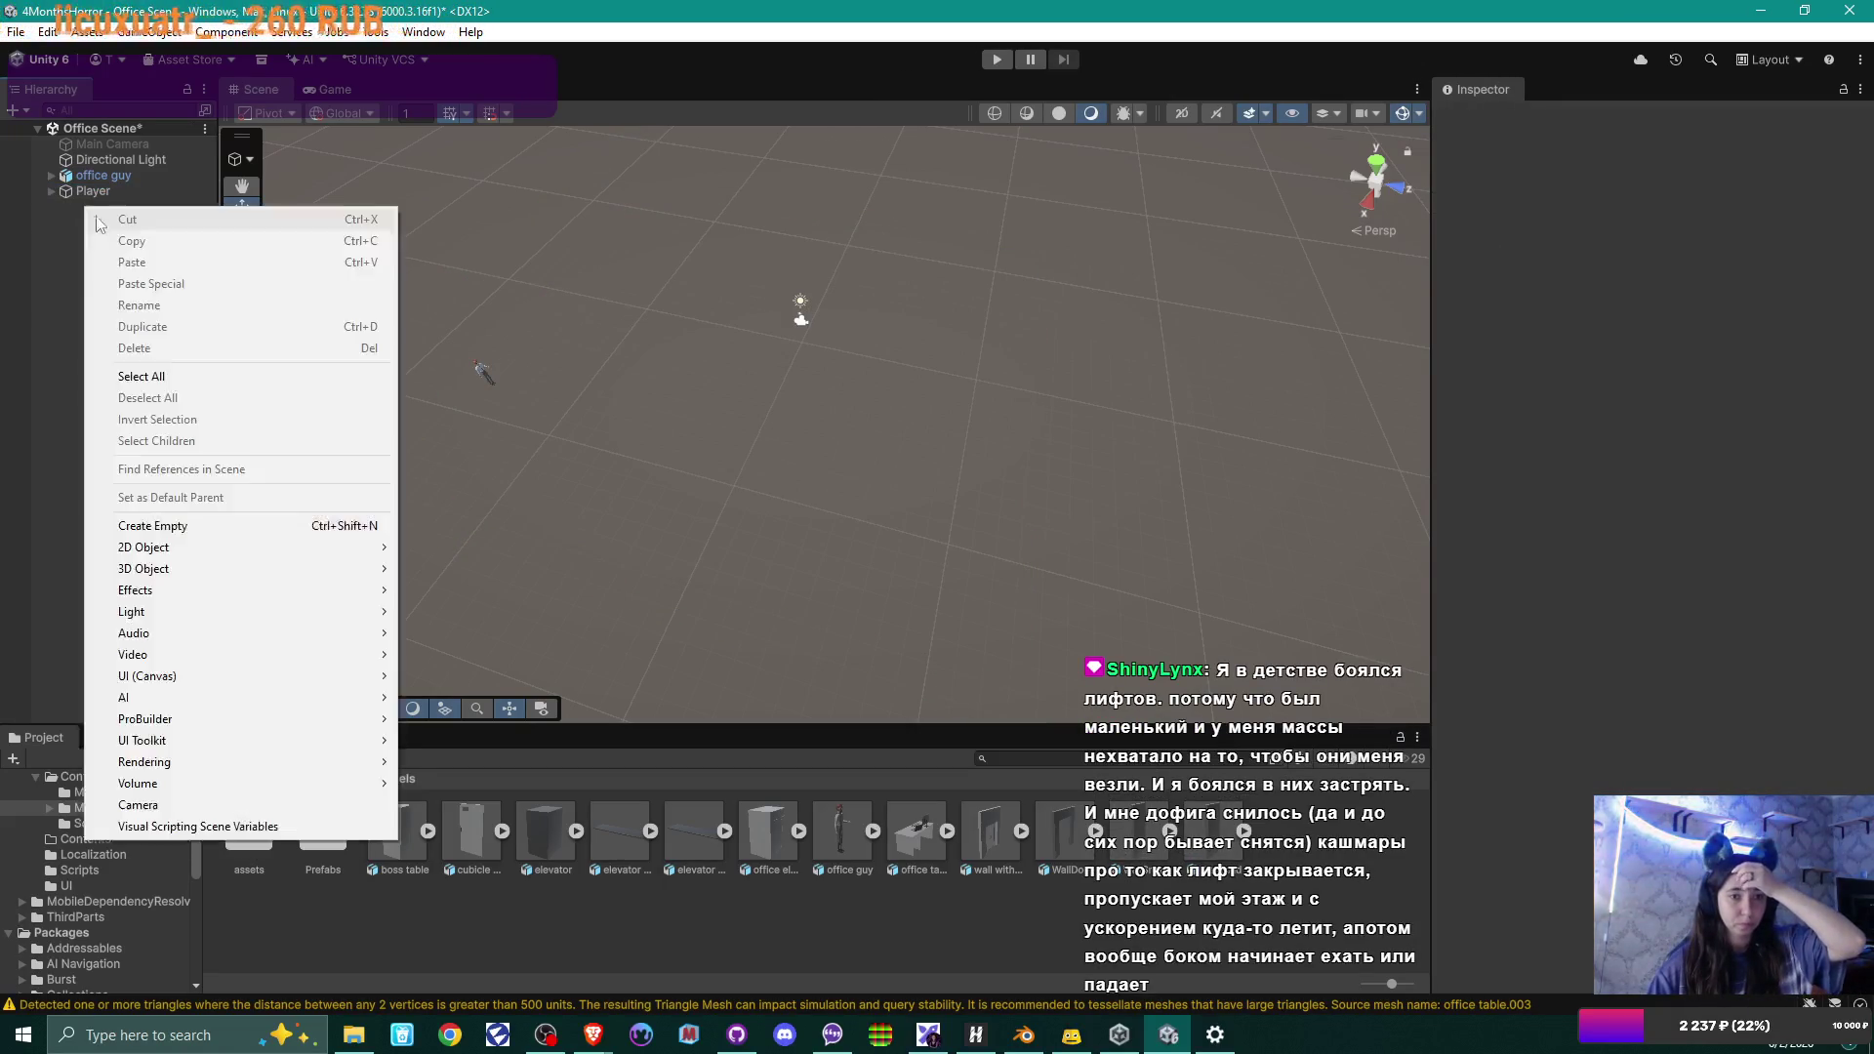
mouse_move(251, 703)
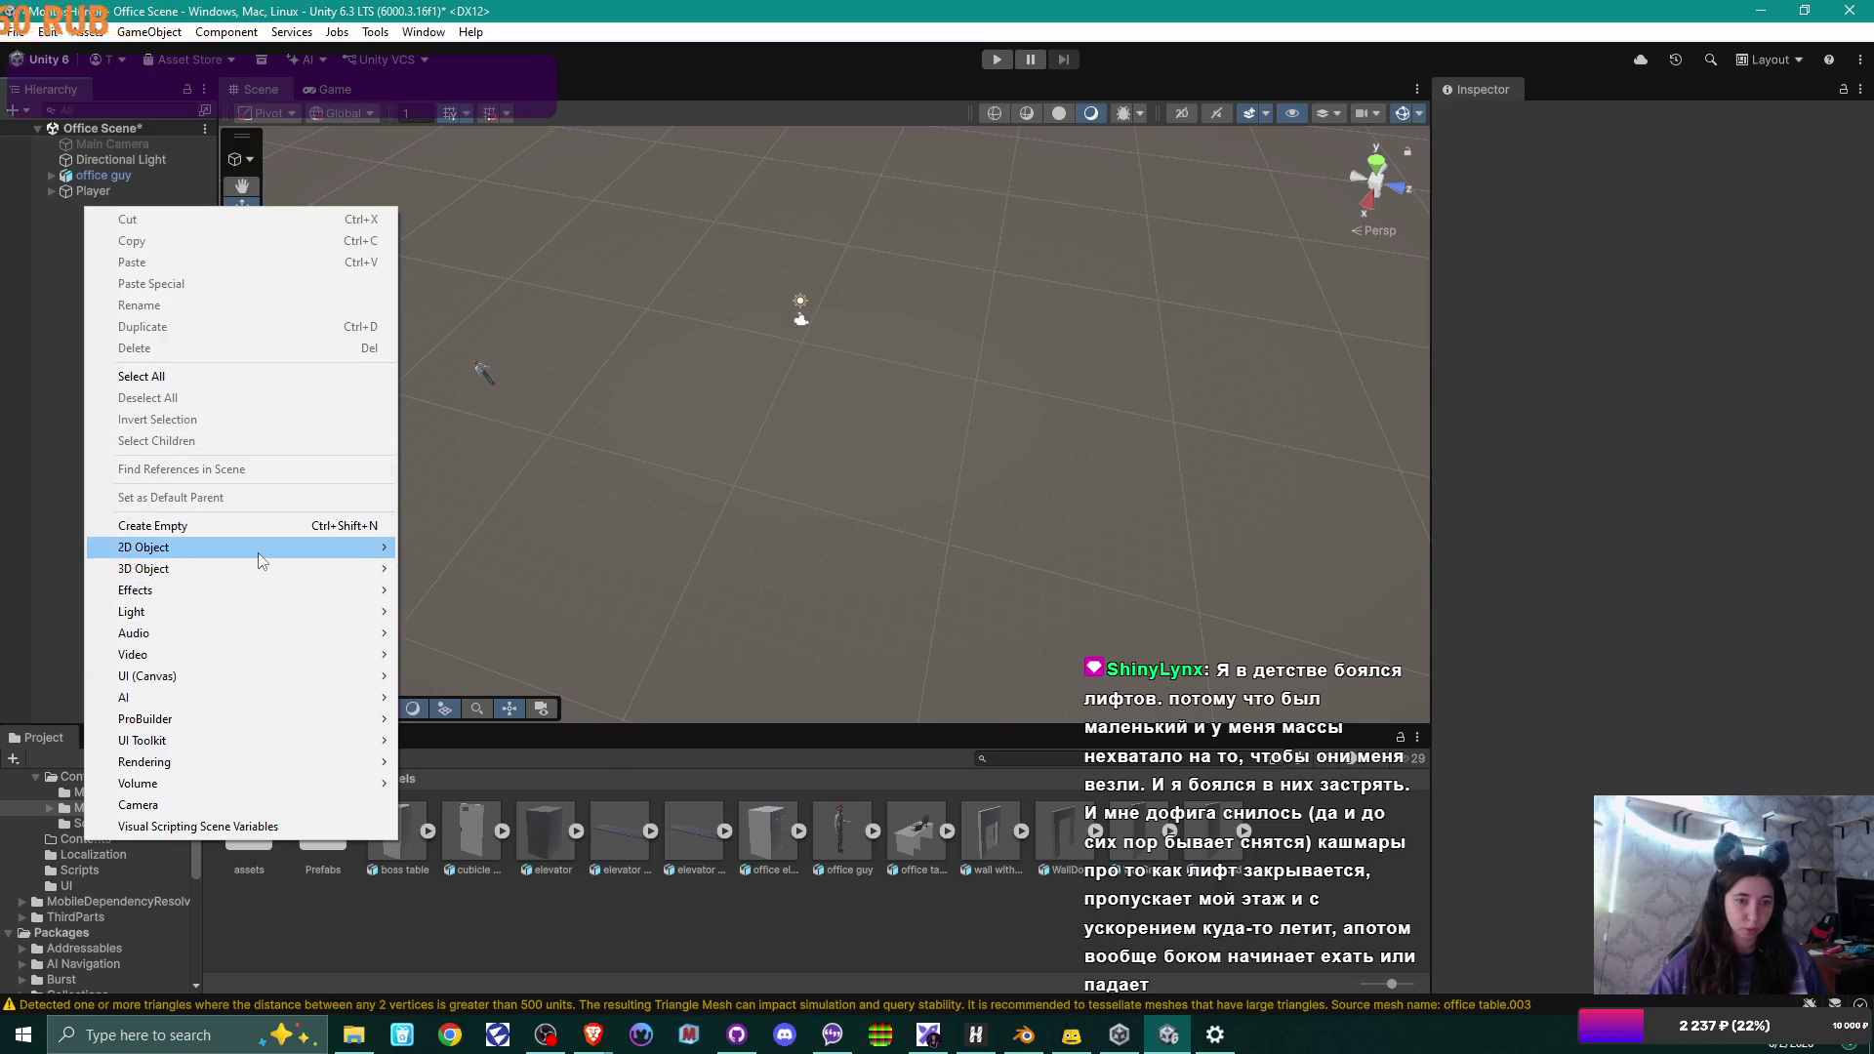
mouse_move(290, 570)
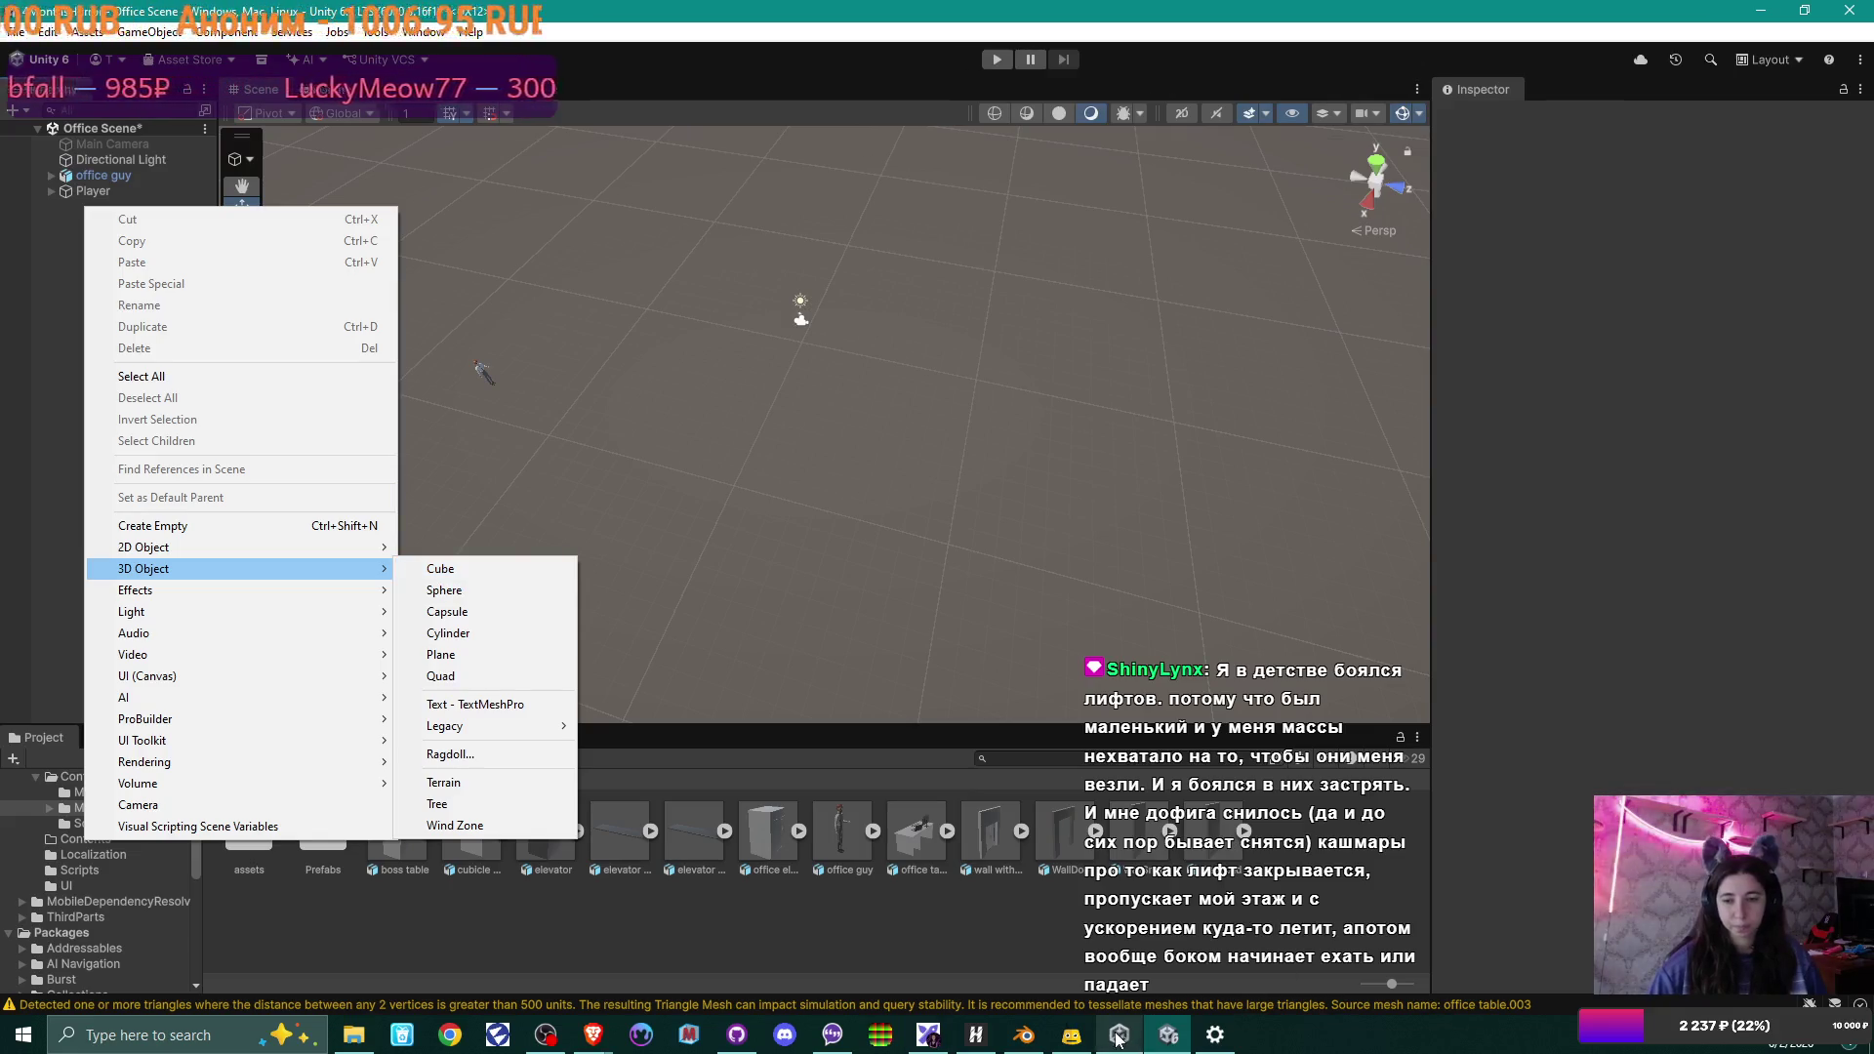
left_click(1038, 1042)
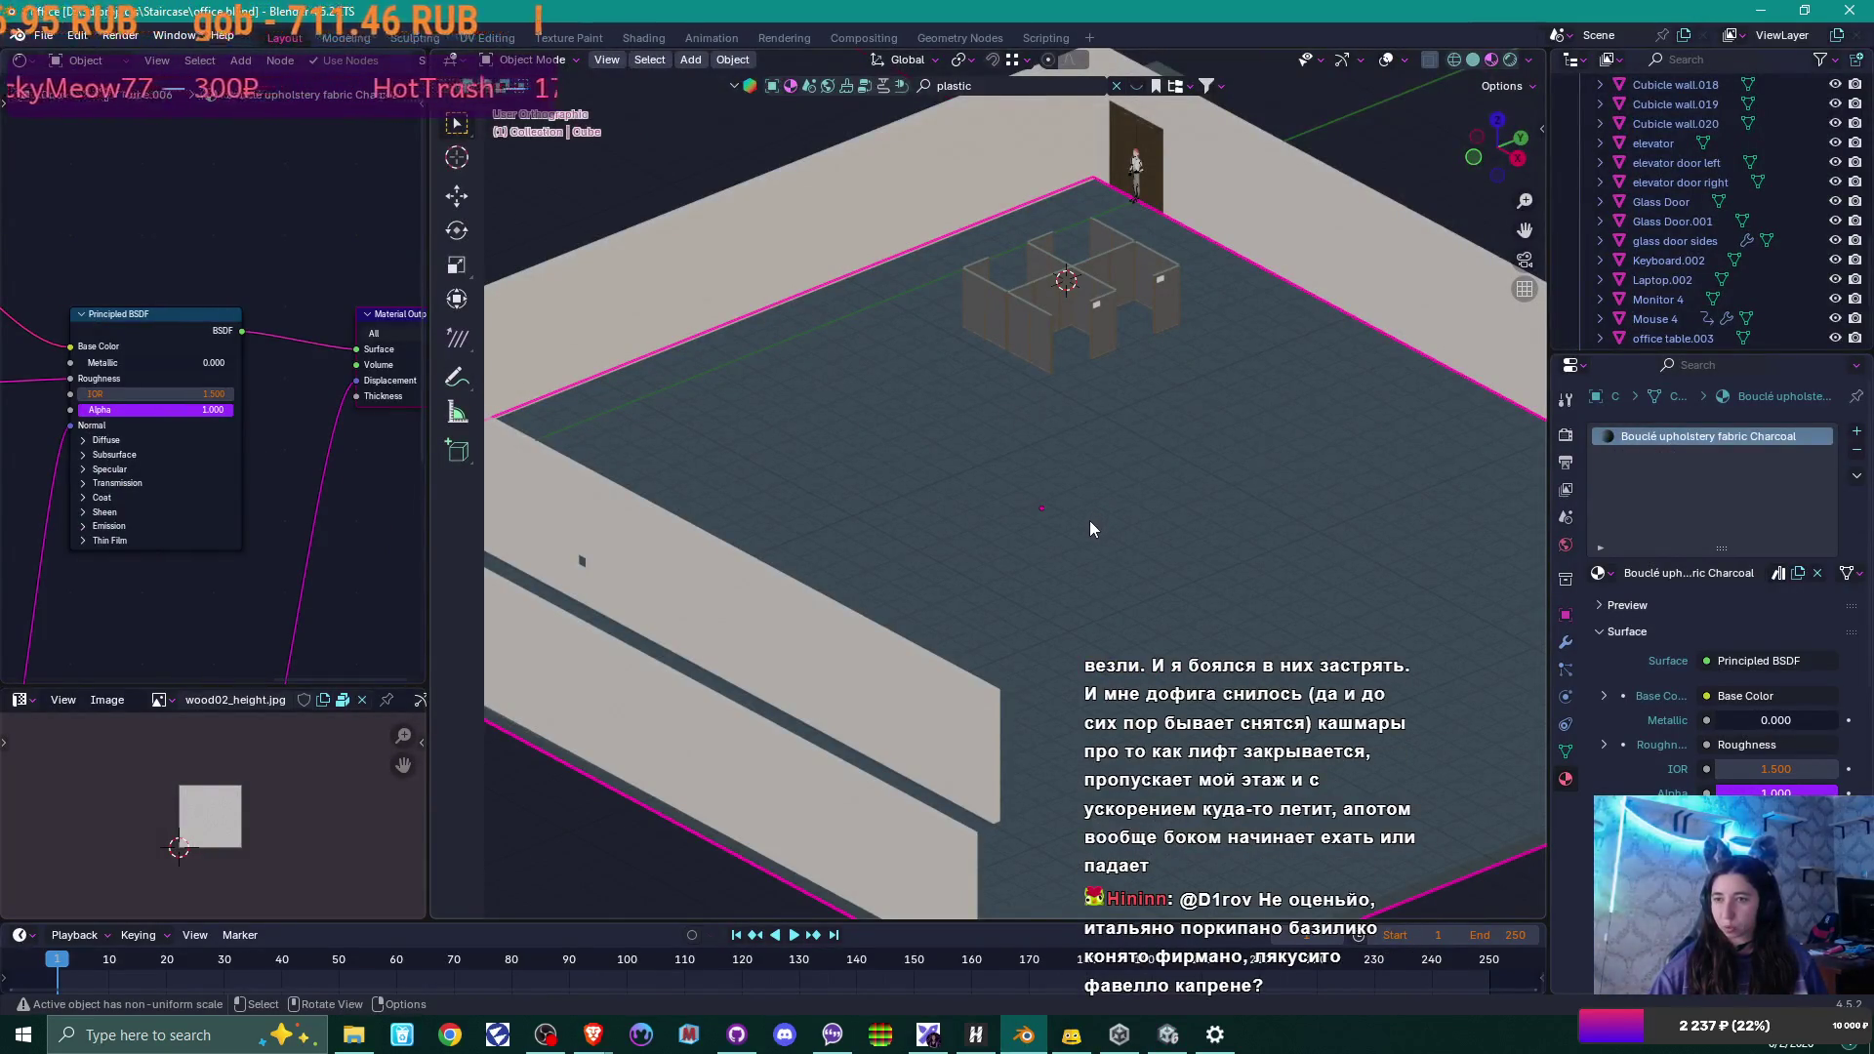
Delete the extra UVMap from Cube.006, keeping only automap.
left_click(1566, 751)
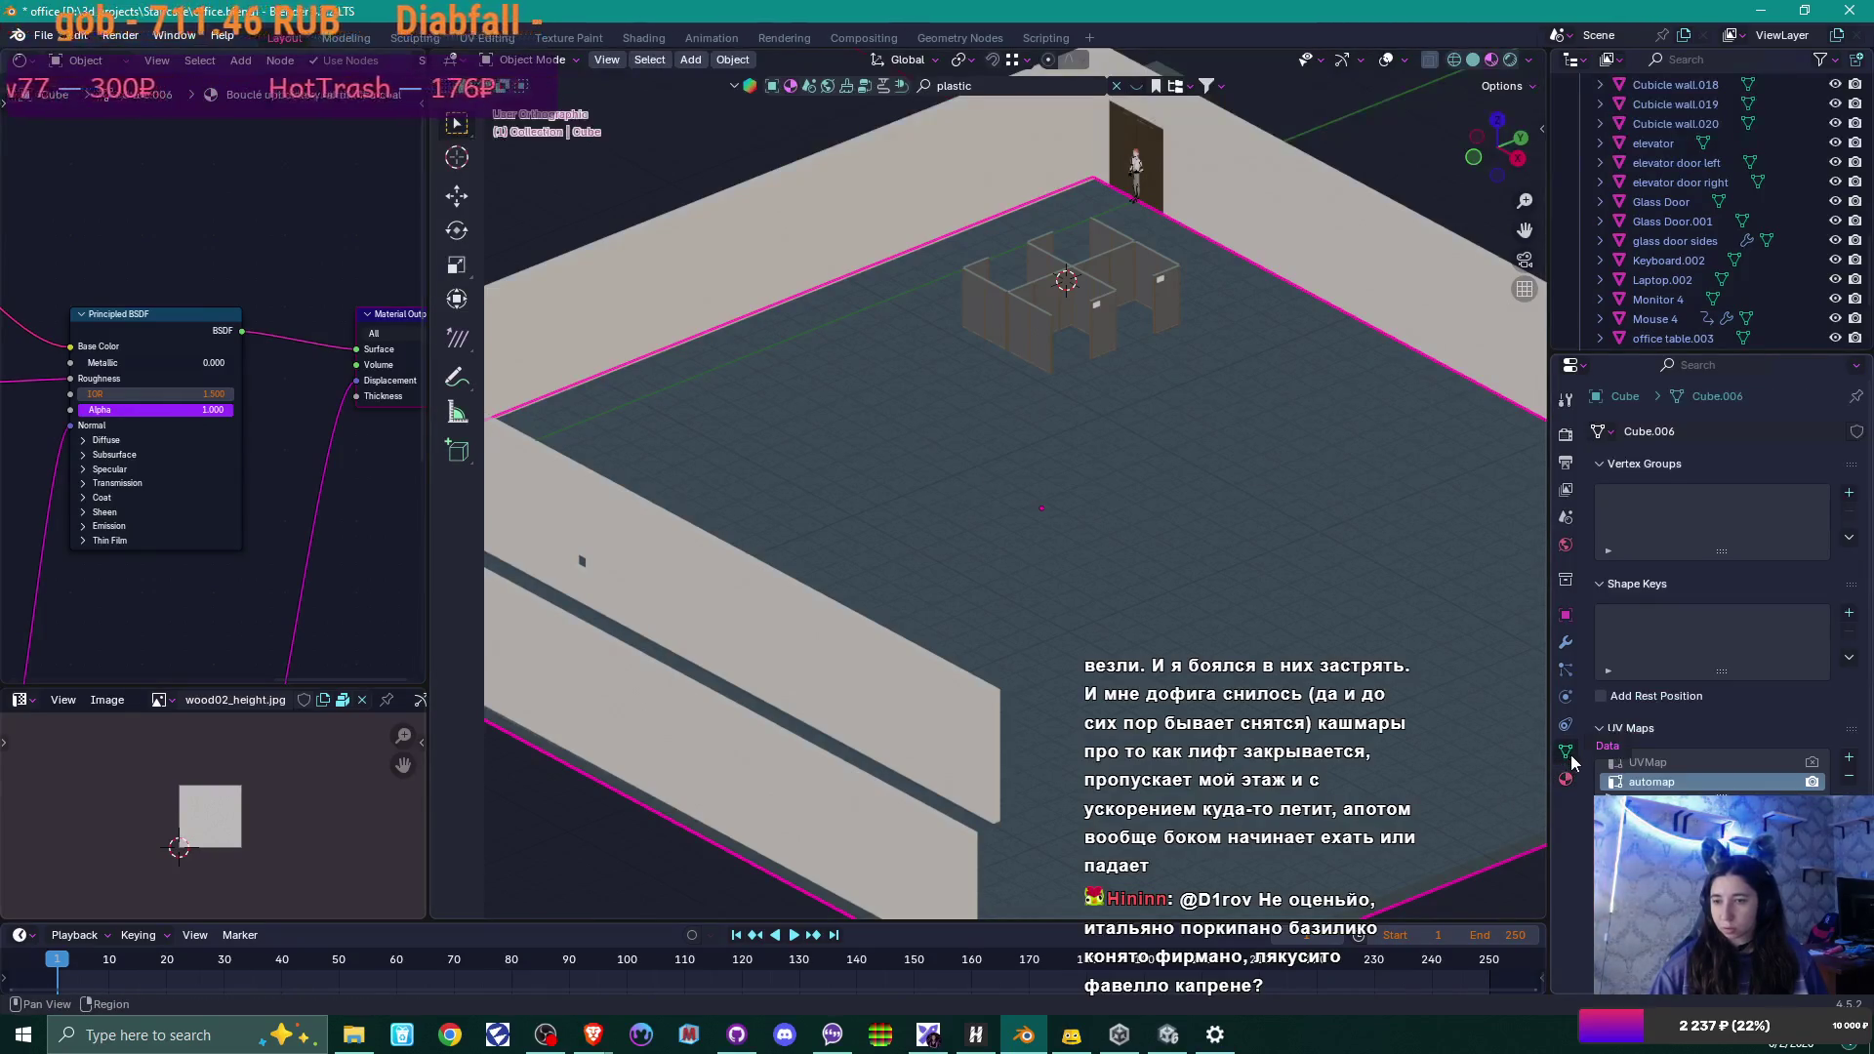
left_click(1722, 764)
left_click(1848, 776)
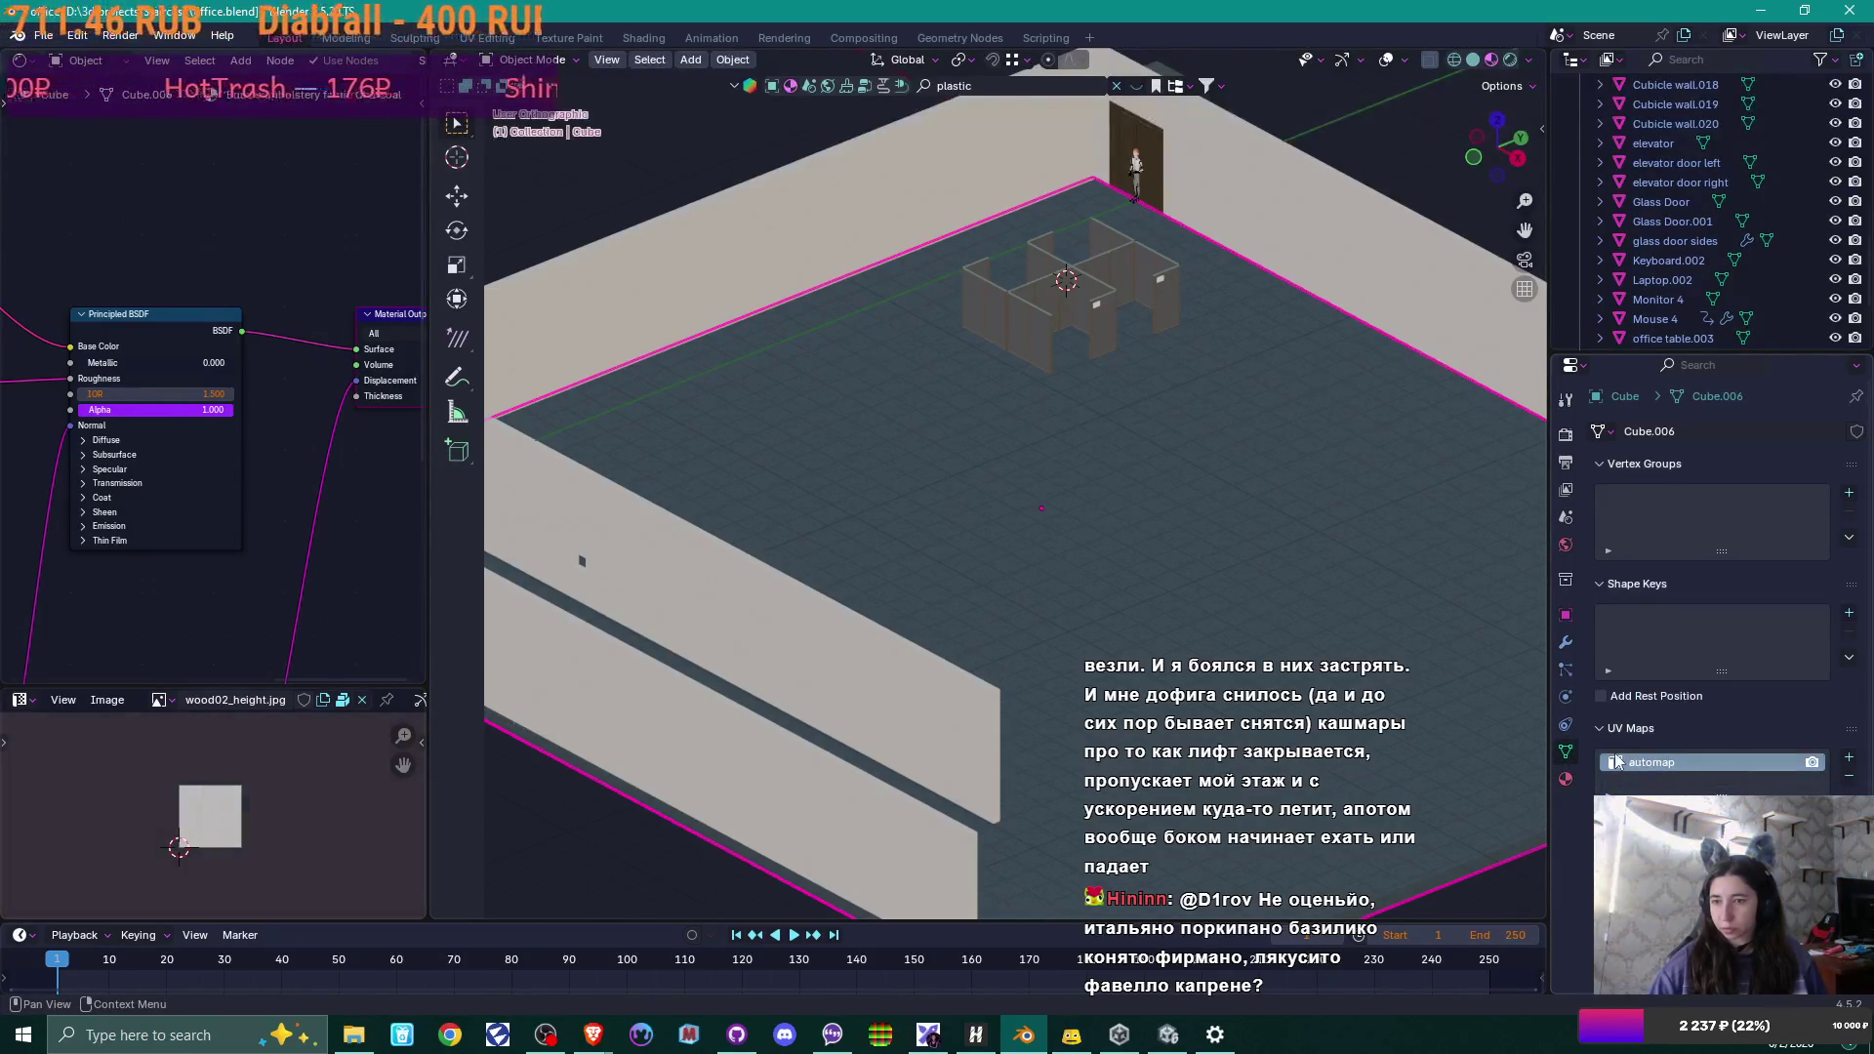
Start an FBX export to Unity's Models folder named 'office floor'.
left_click(42, 35)
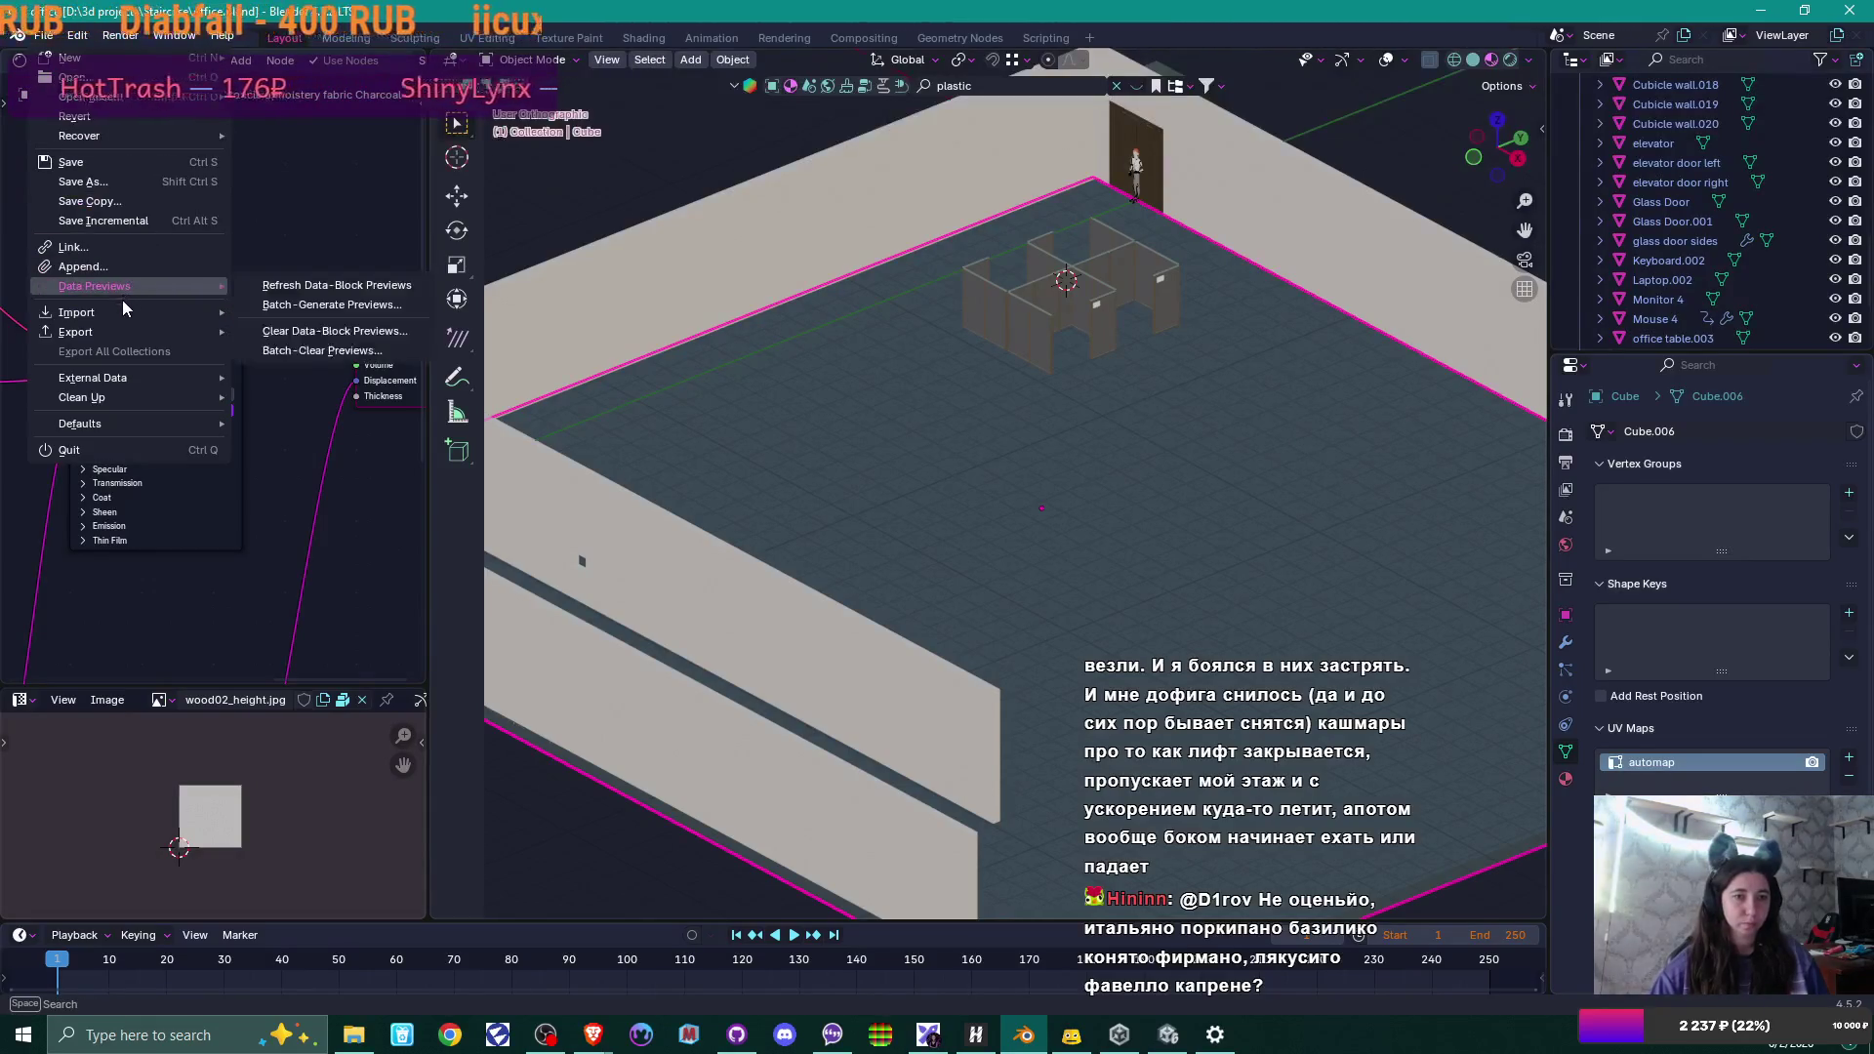
mouse_move(136, 335)
left_click(314, 503)
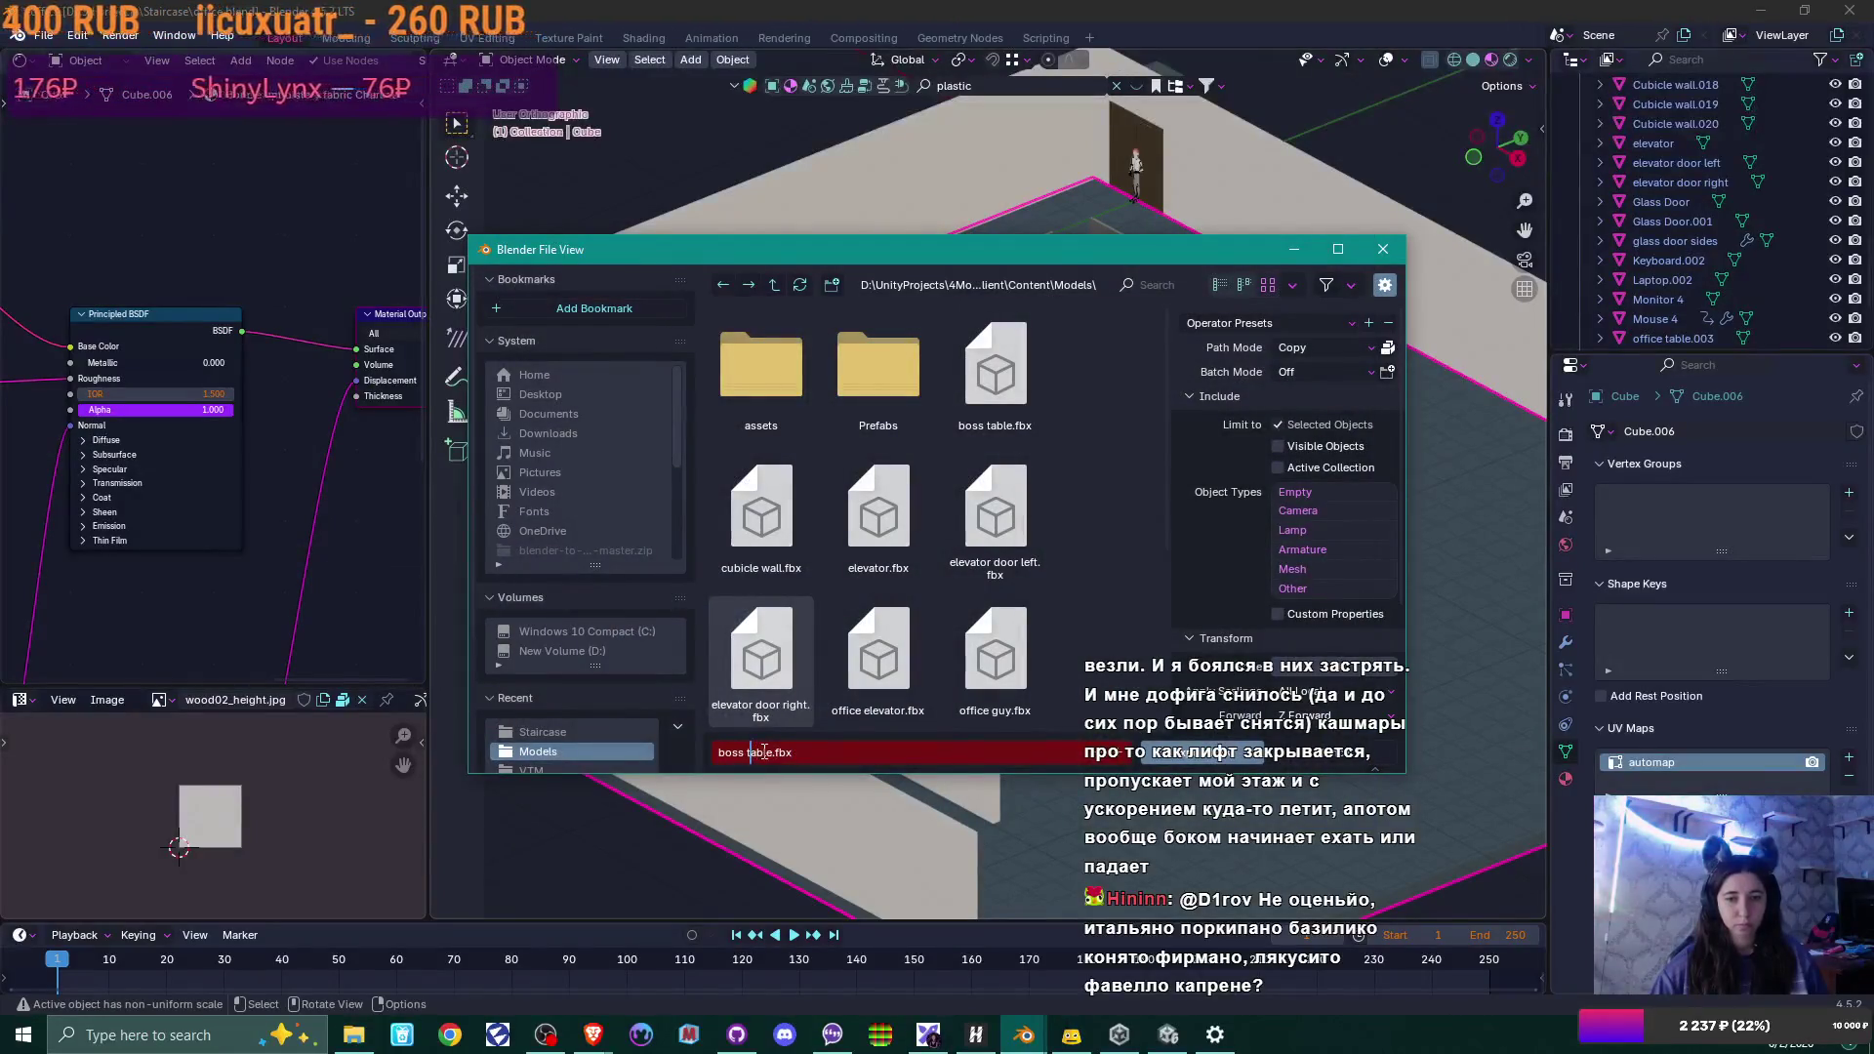
type("office")
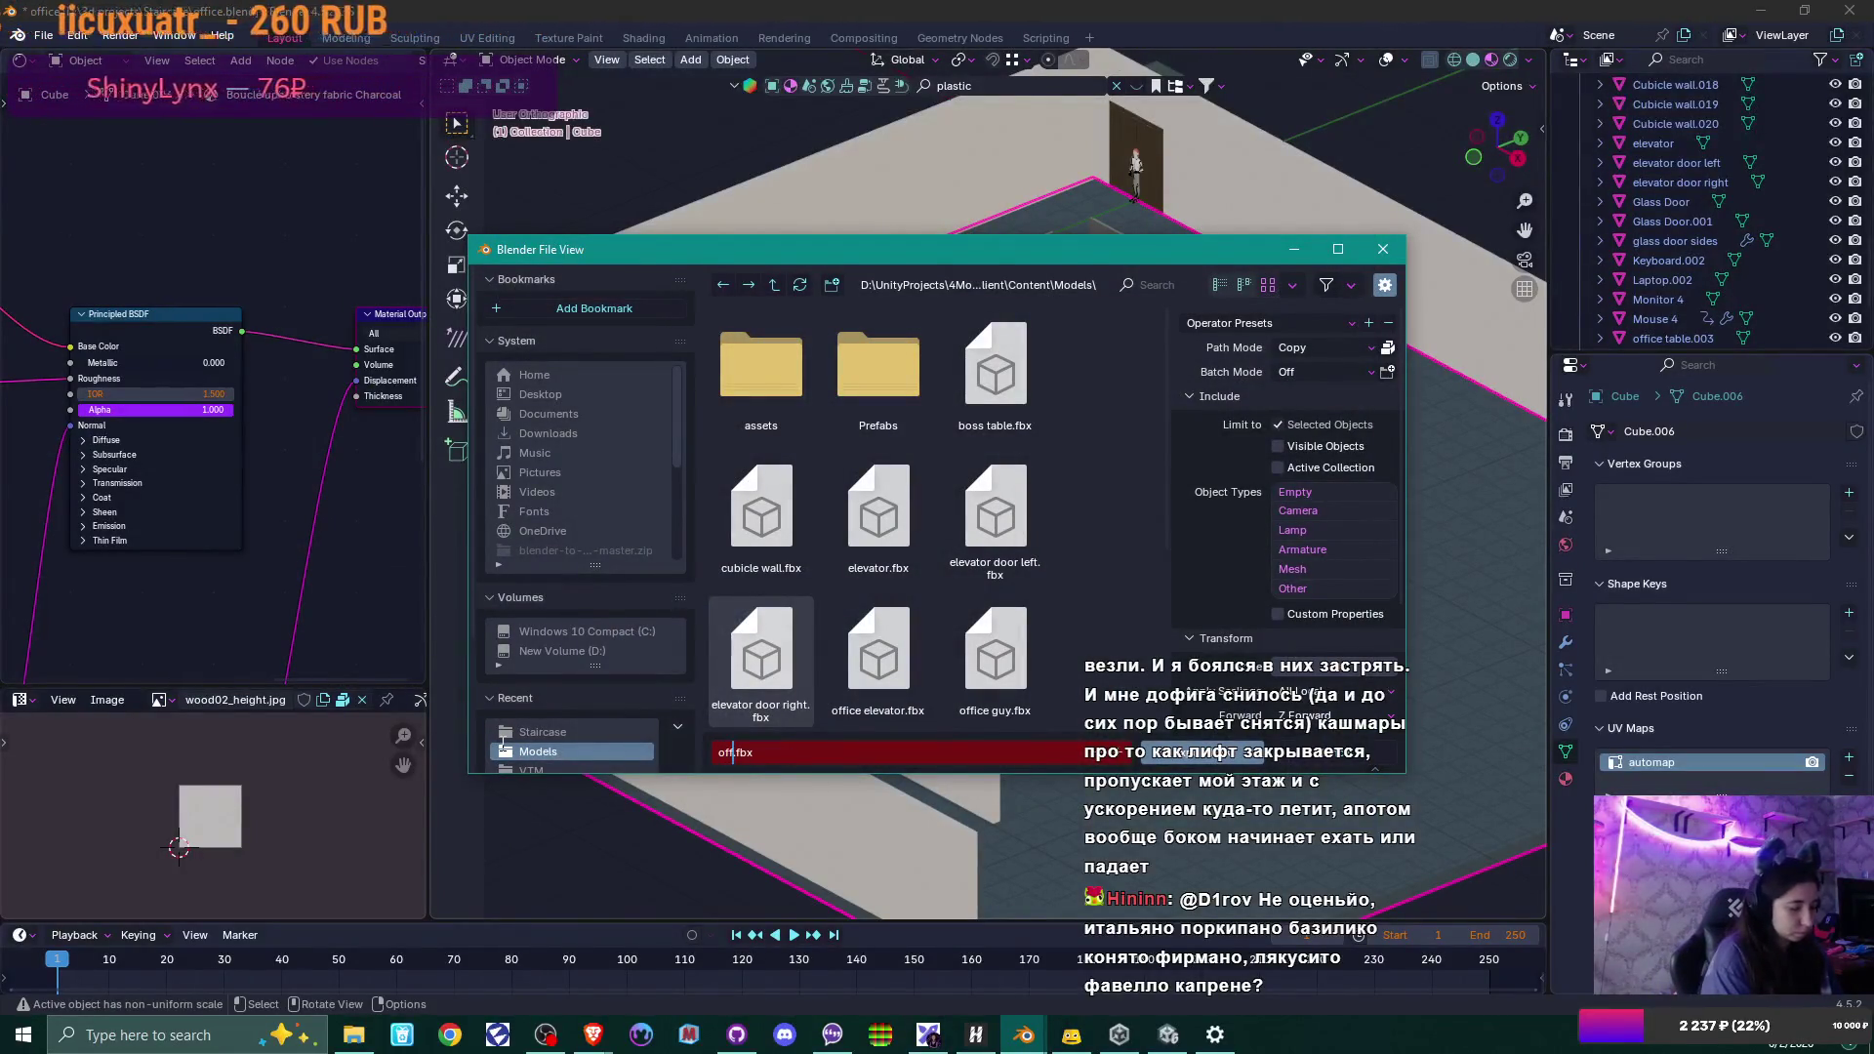
type(" floor")
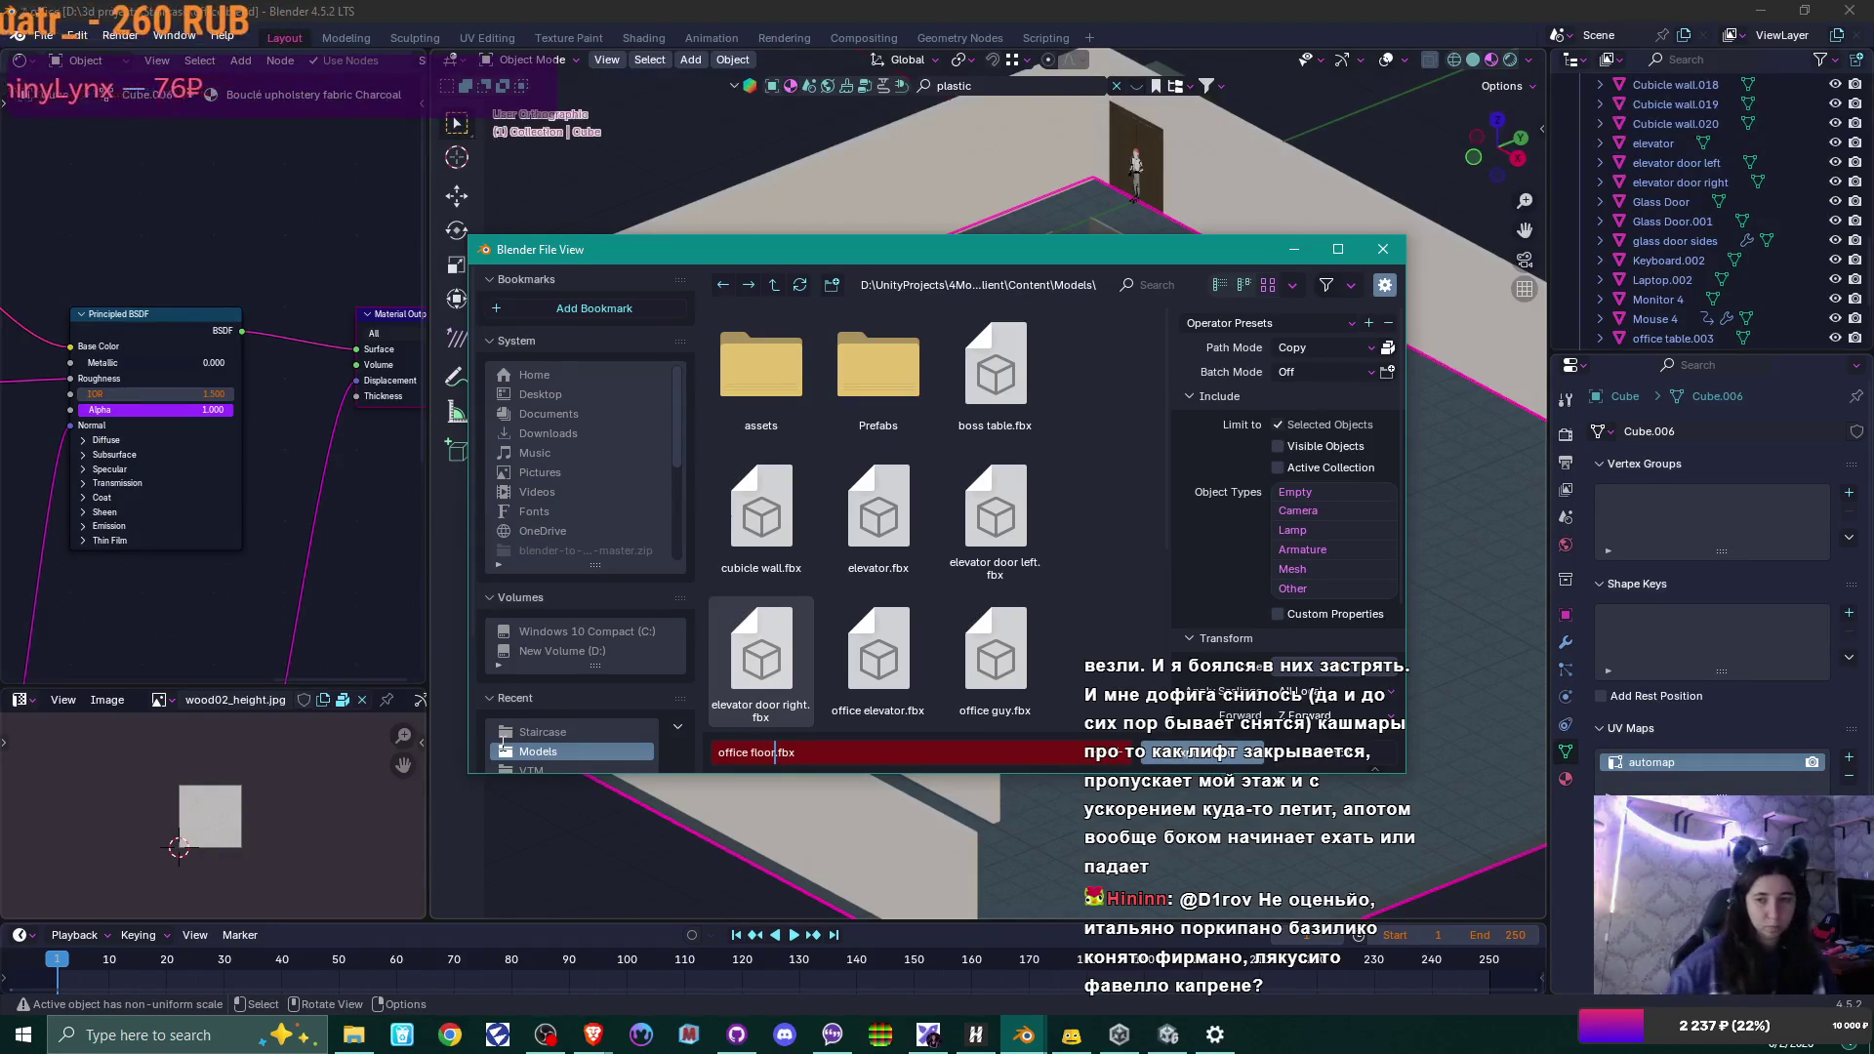
Confirm the export to write office floor.fbx into the Models folder.
key("Return")
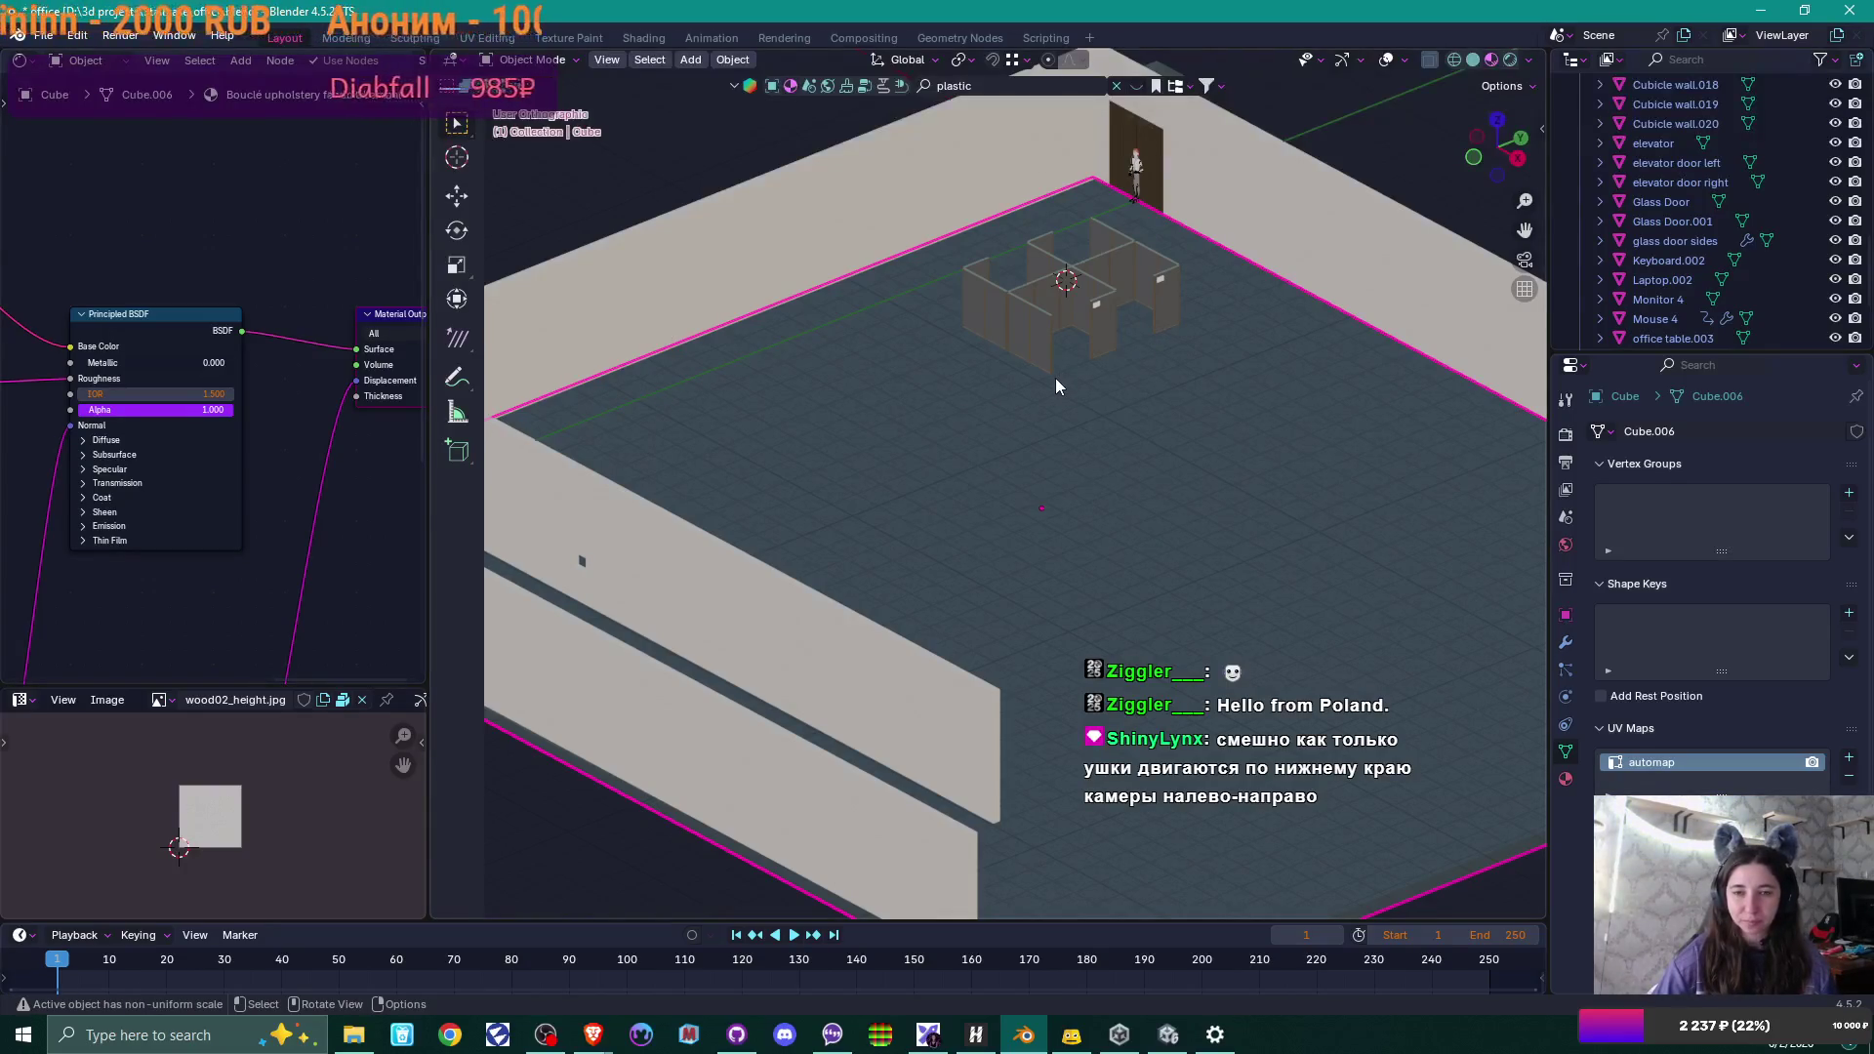
Drag the office floor model into the Office Scene Hierarchy in Unity.
left_click(1178, 1045)
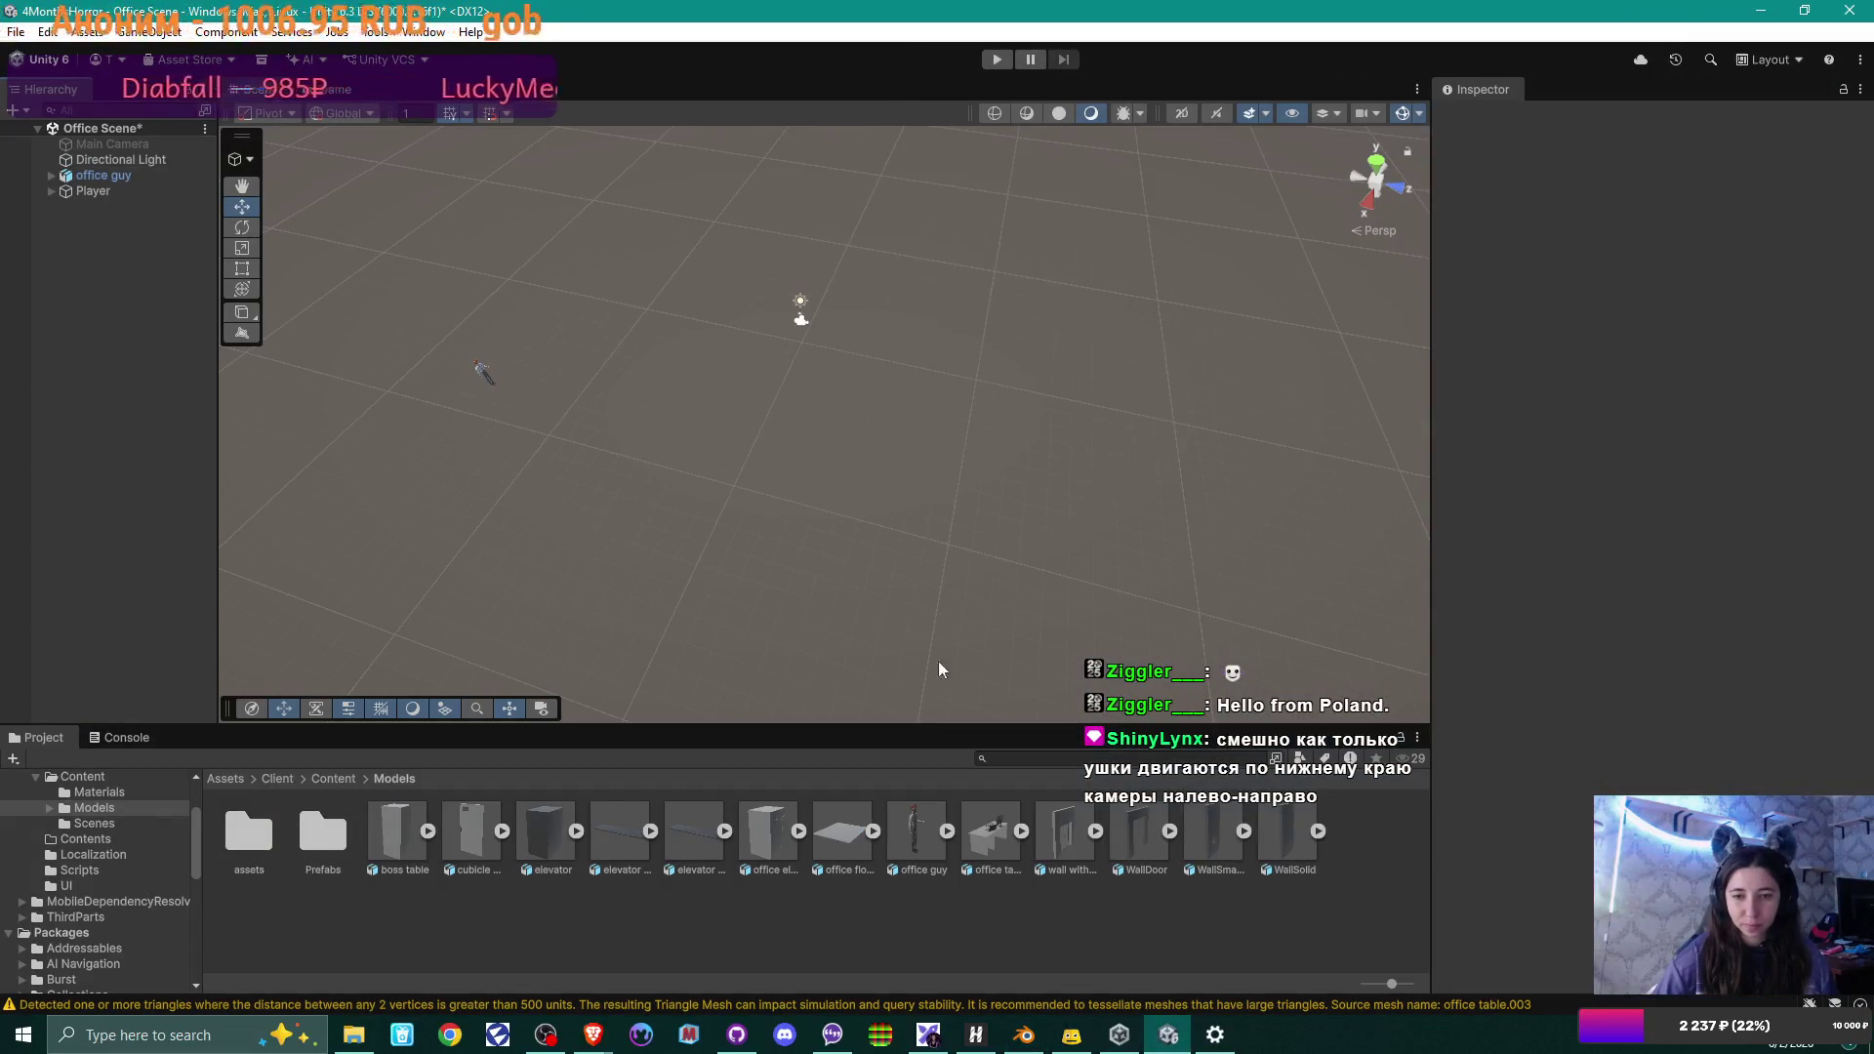
mouse_move(845, 850)
left_mouse_down()
mouse_move(496, 531)
mouse_move(99, 239)
left_mouse_up()
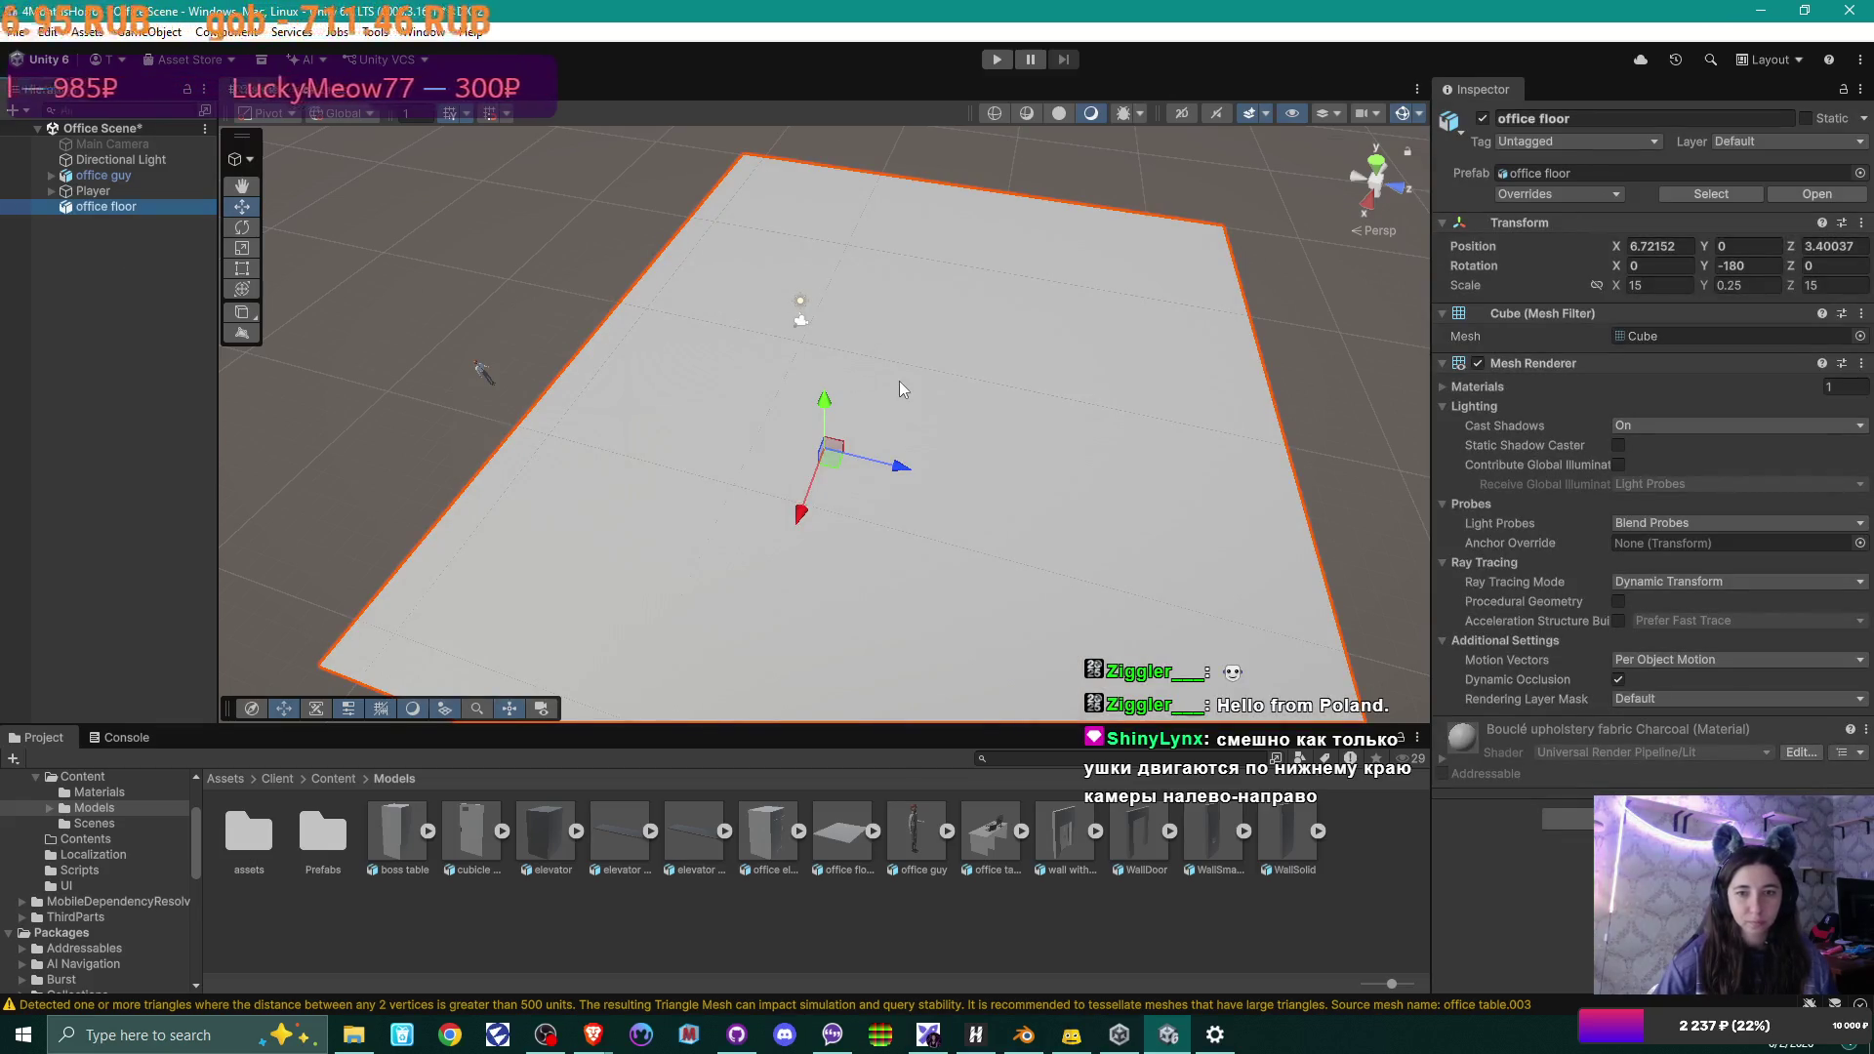
mouse_move(899, 388)
right_mouse_down()
mouse_move(945, 427)
mouse_move(912, 367)
mouse_move(927, 429)
right_mouse_up()
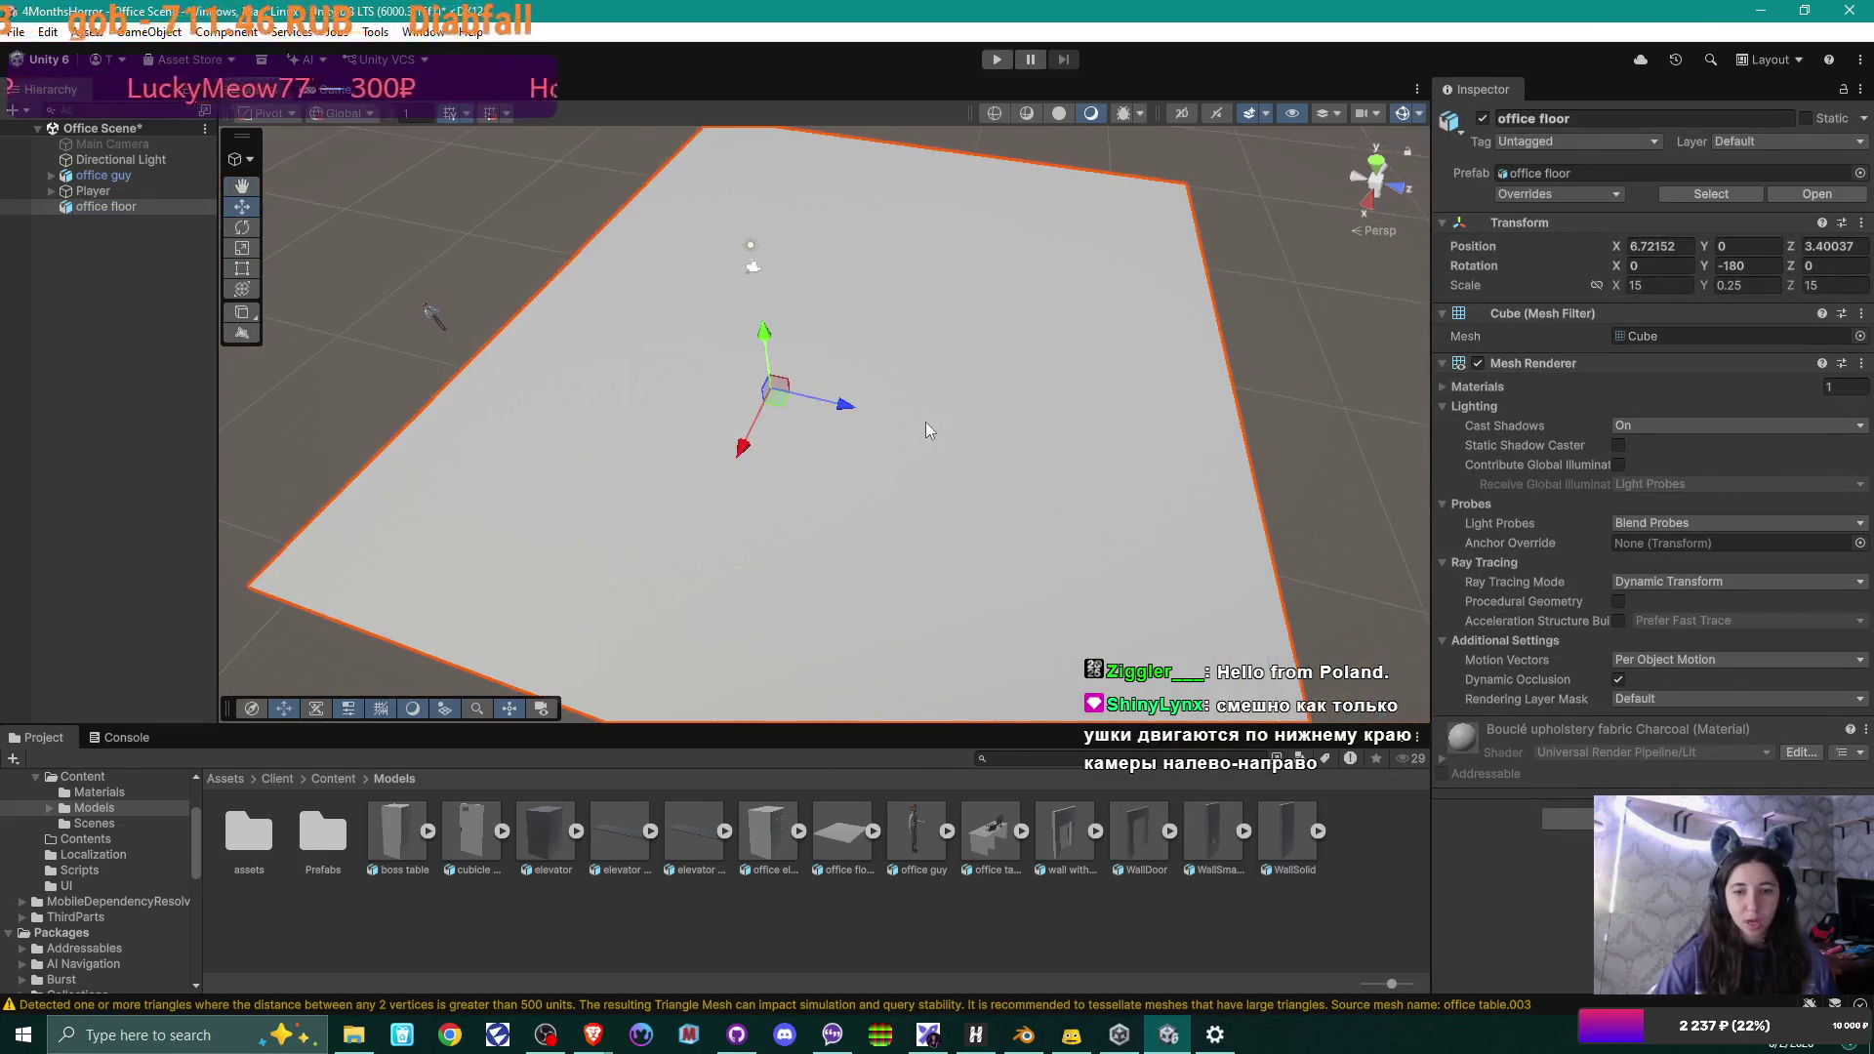
Inspect the floor's Bouclé upholstery fabric Charcoal material, then return to Blender.
left_click(876, 831)
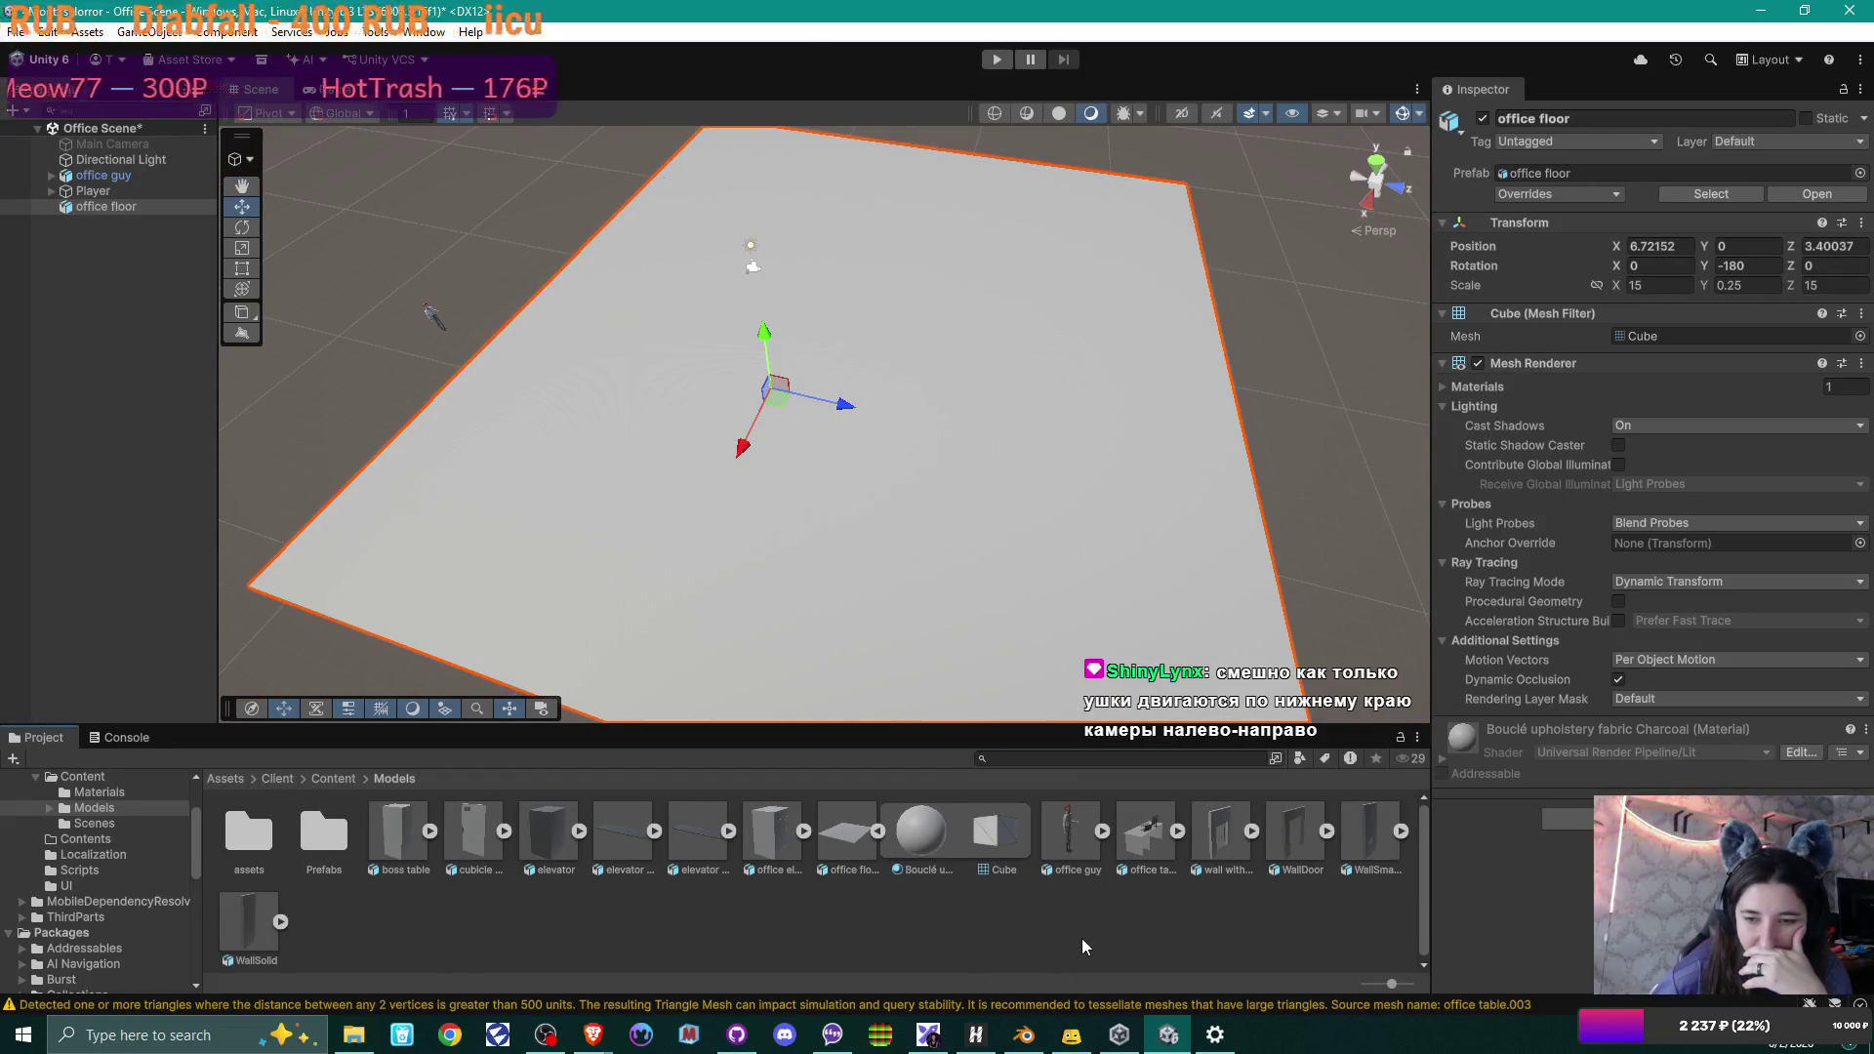
left_click(933, 824)
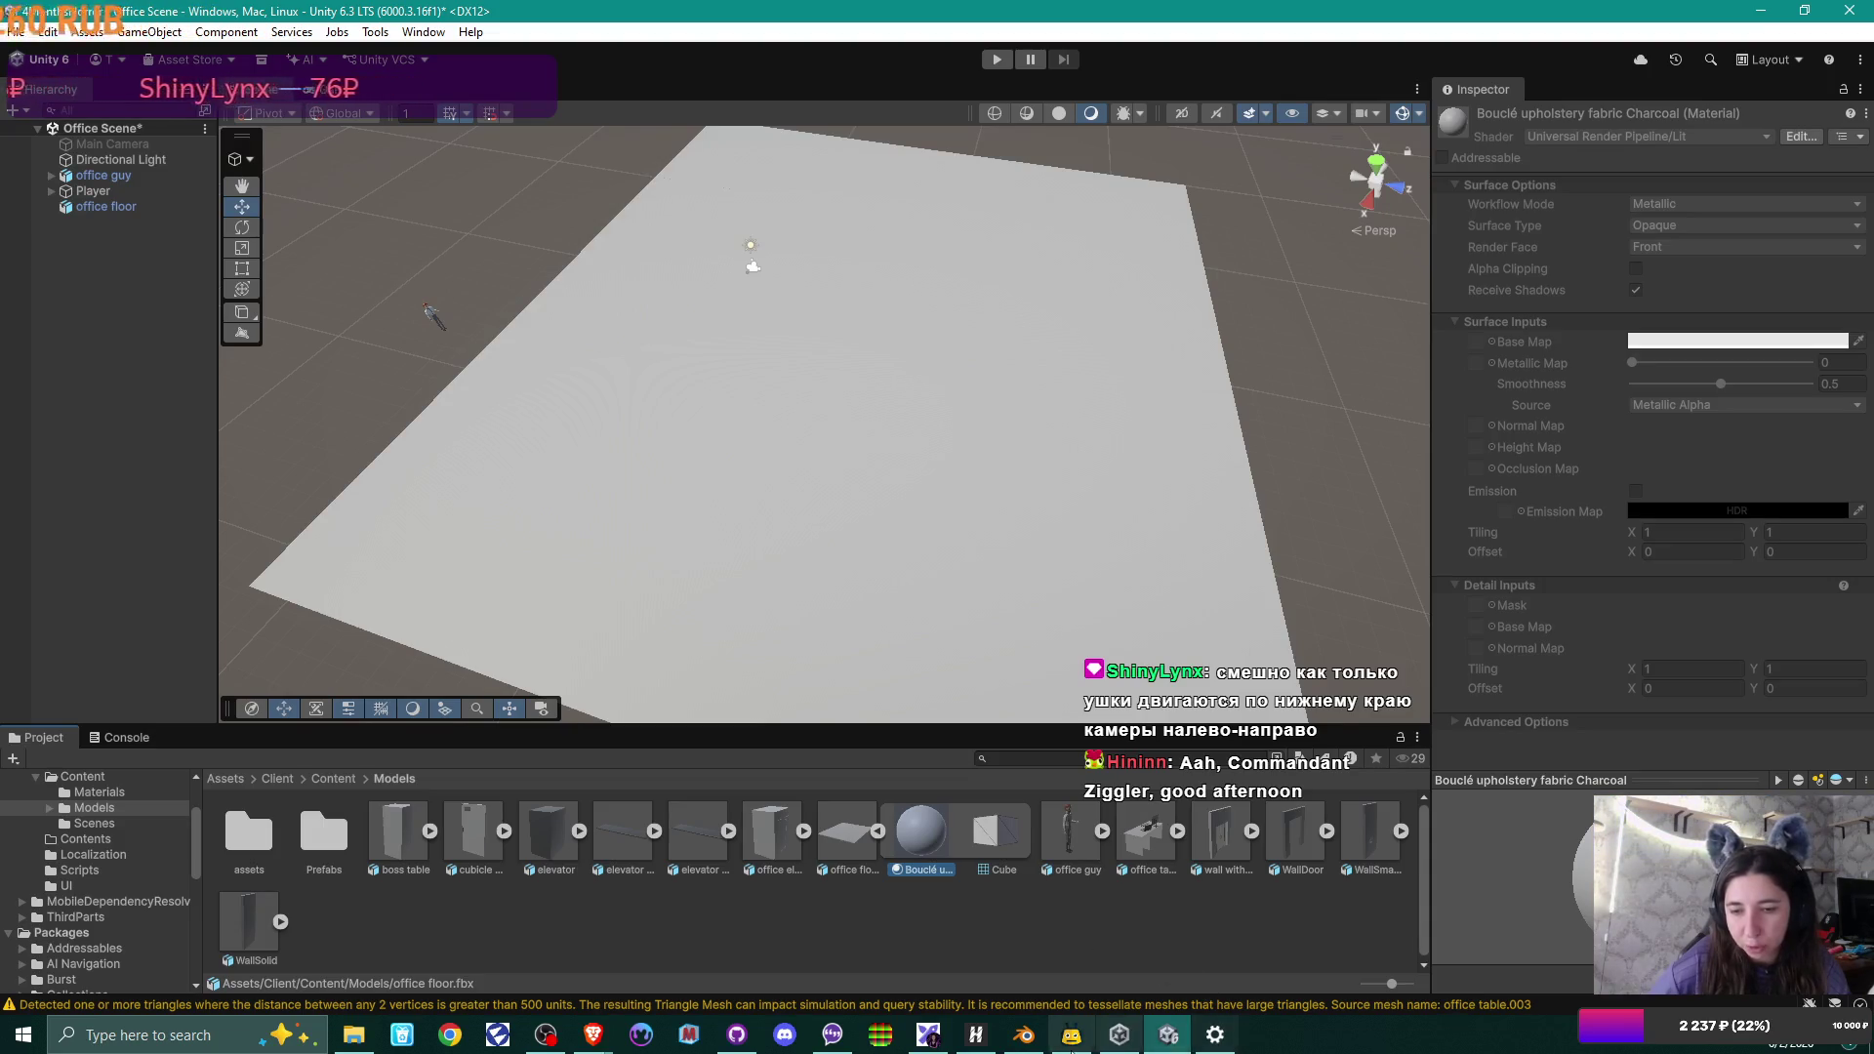
left_click(1023, 1035)
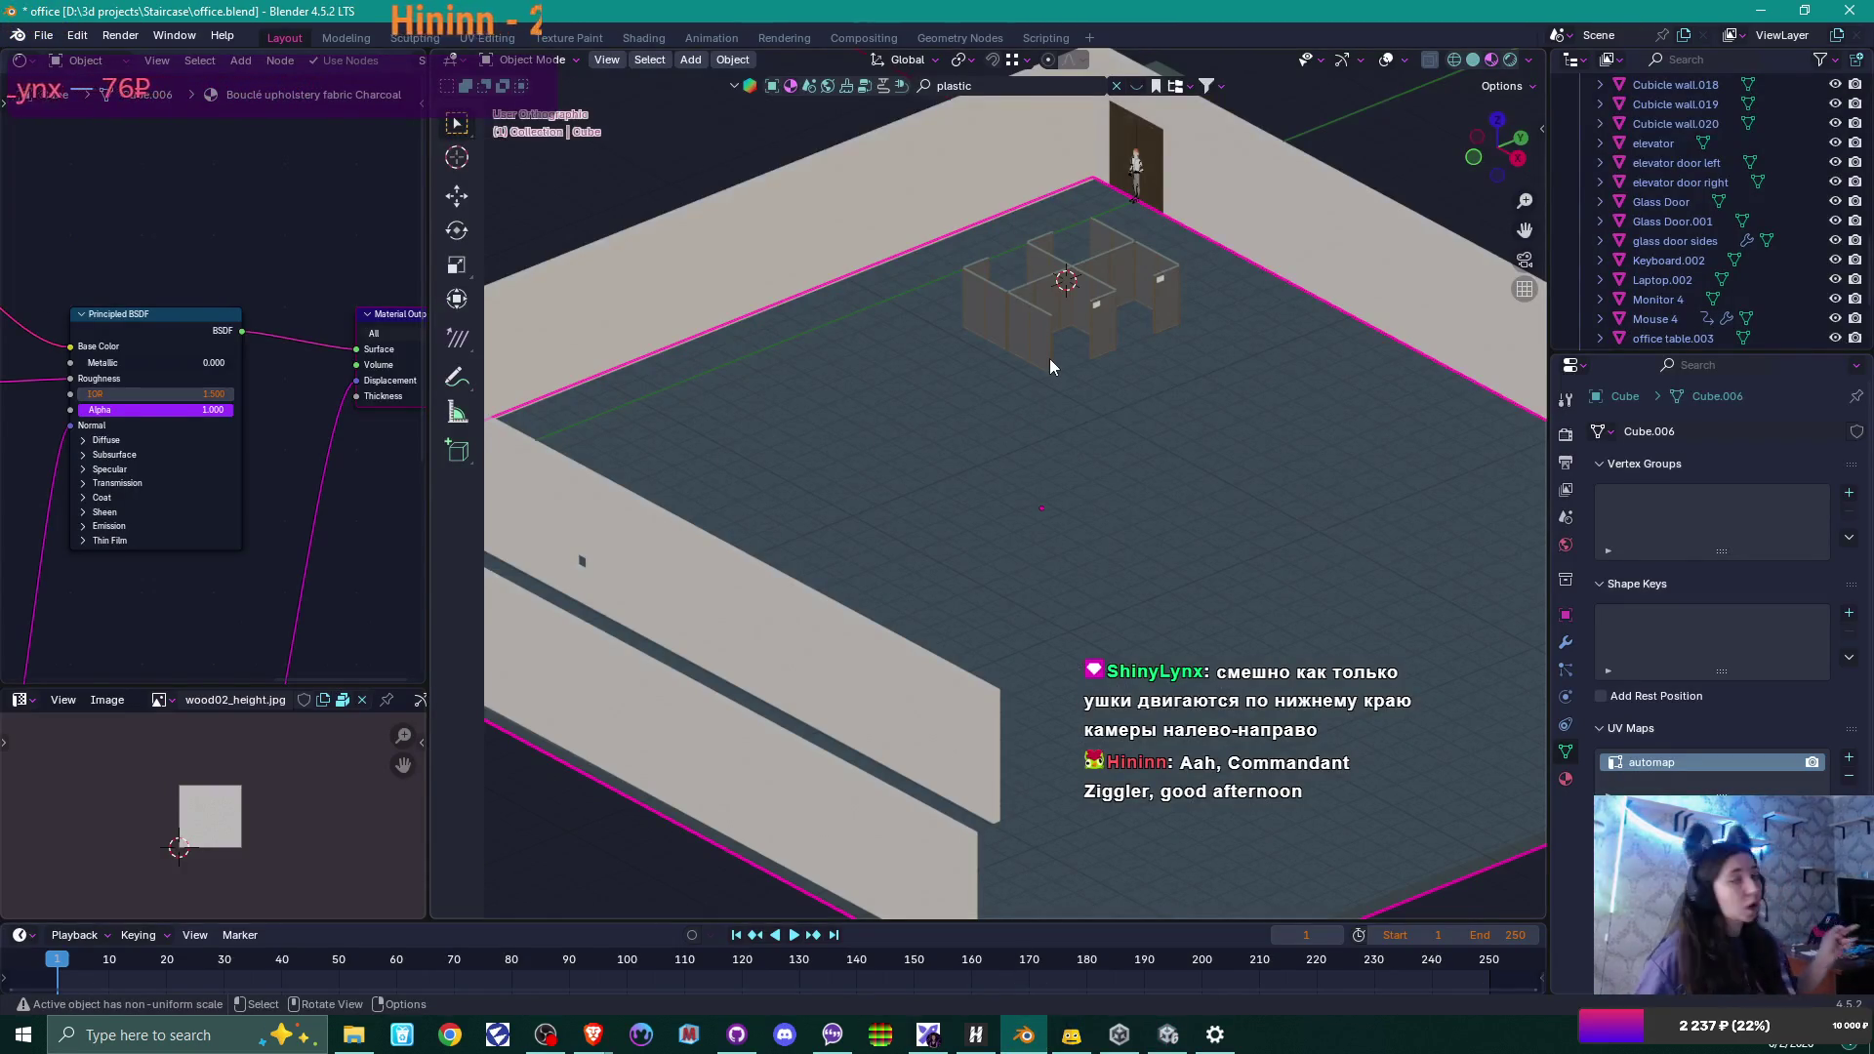
Bring the Bouclé upholstery fabric Charcoal Textures frame into view in the Shader Editor, then switch to Unity.
left_click(1565, 779)
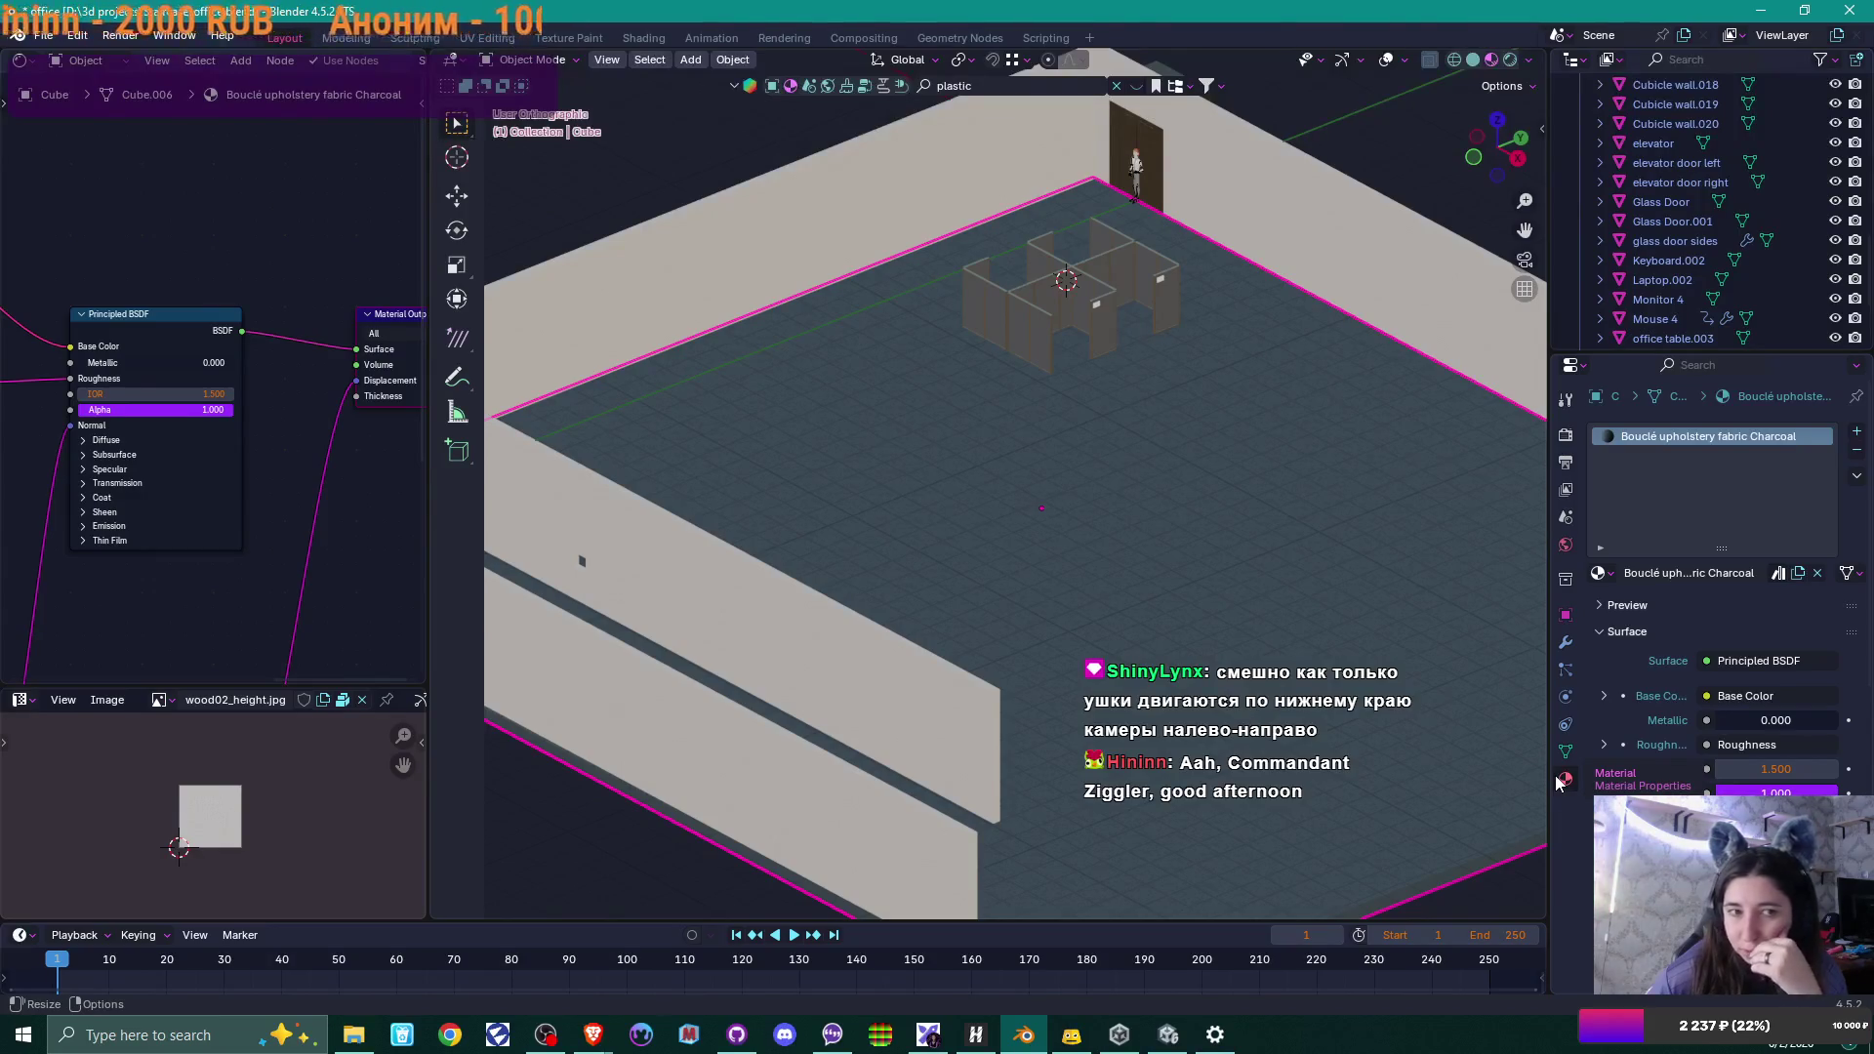
scroll(37, 378, "down", 3)
right_click(56, 418)
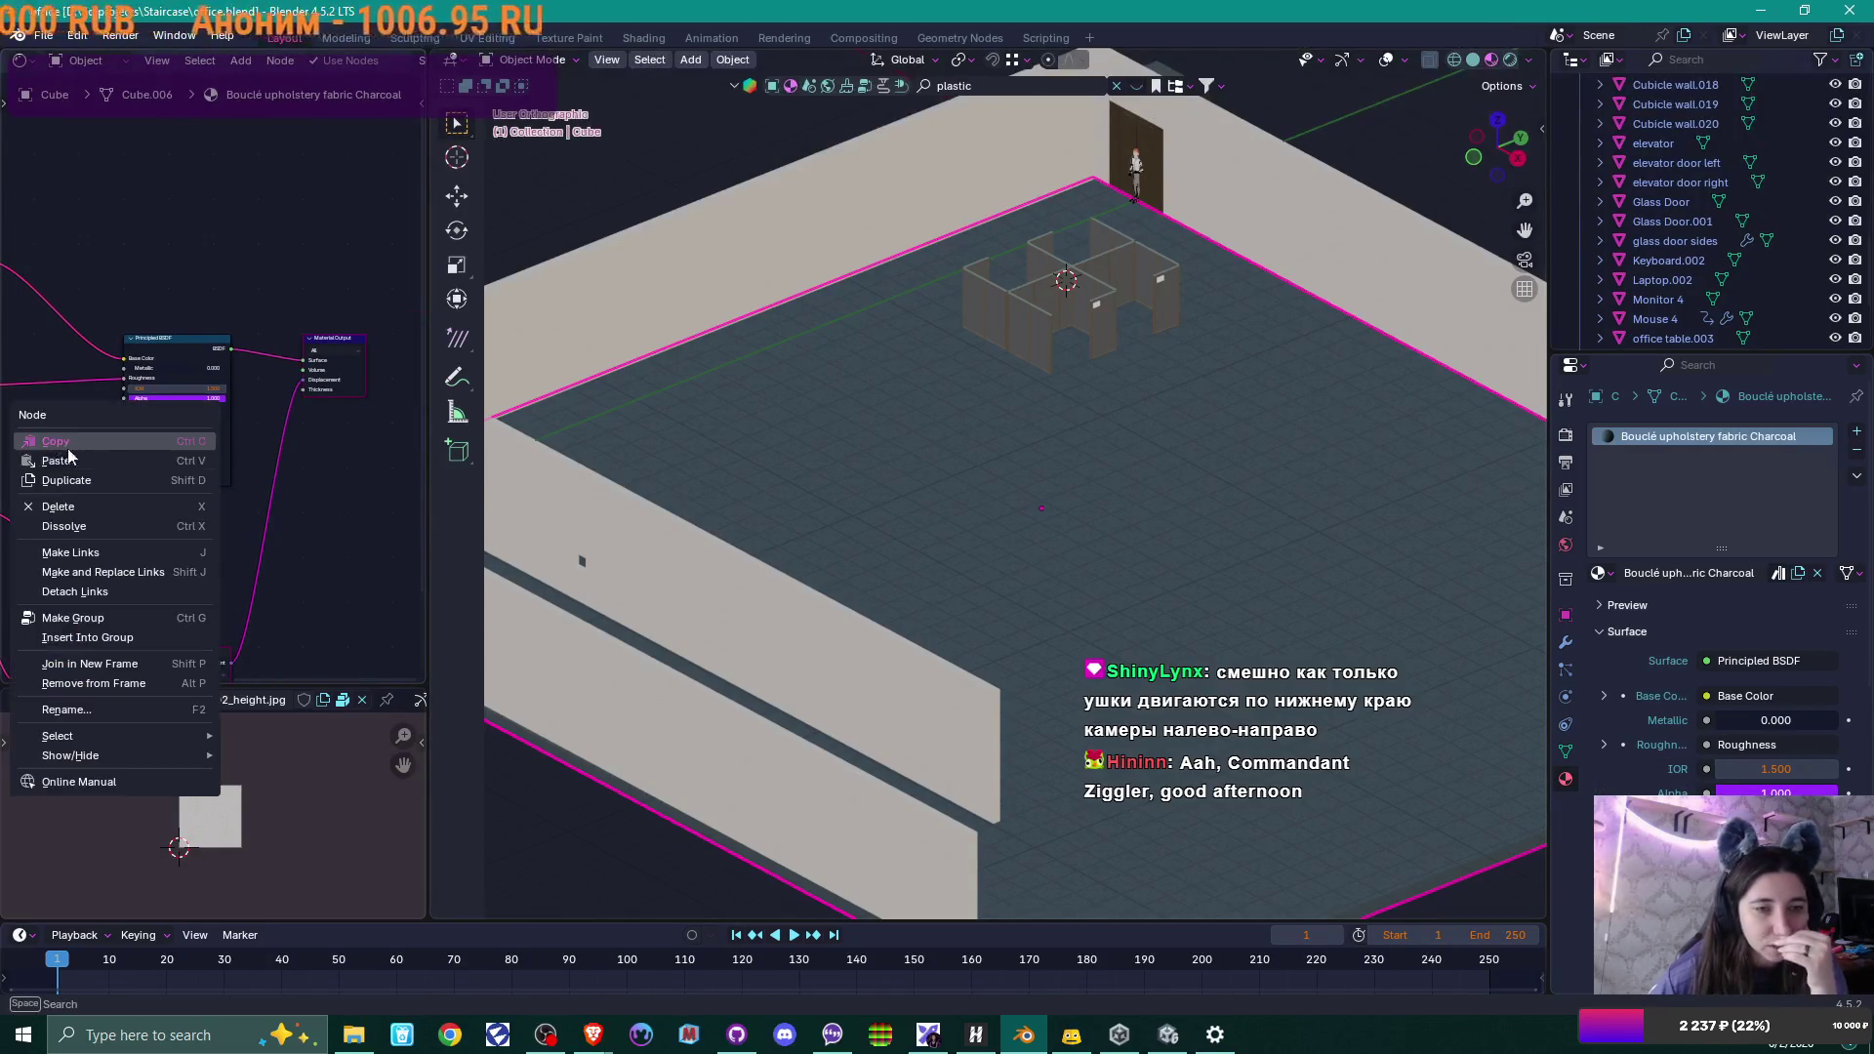
middle_click_drag(117, 203, 320, 224)
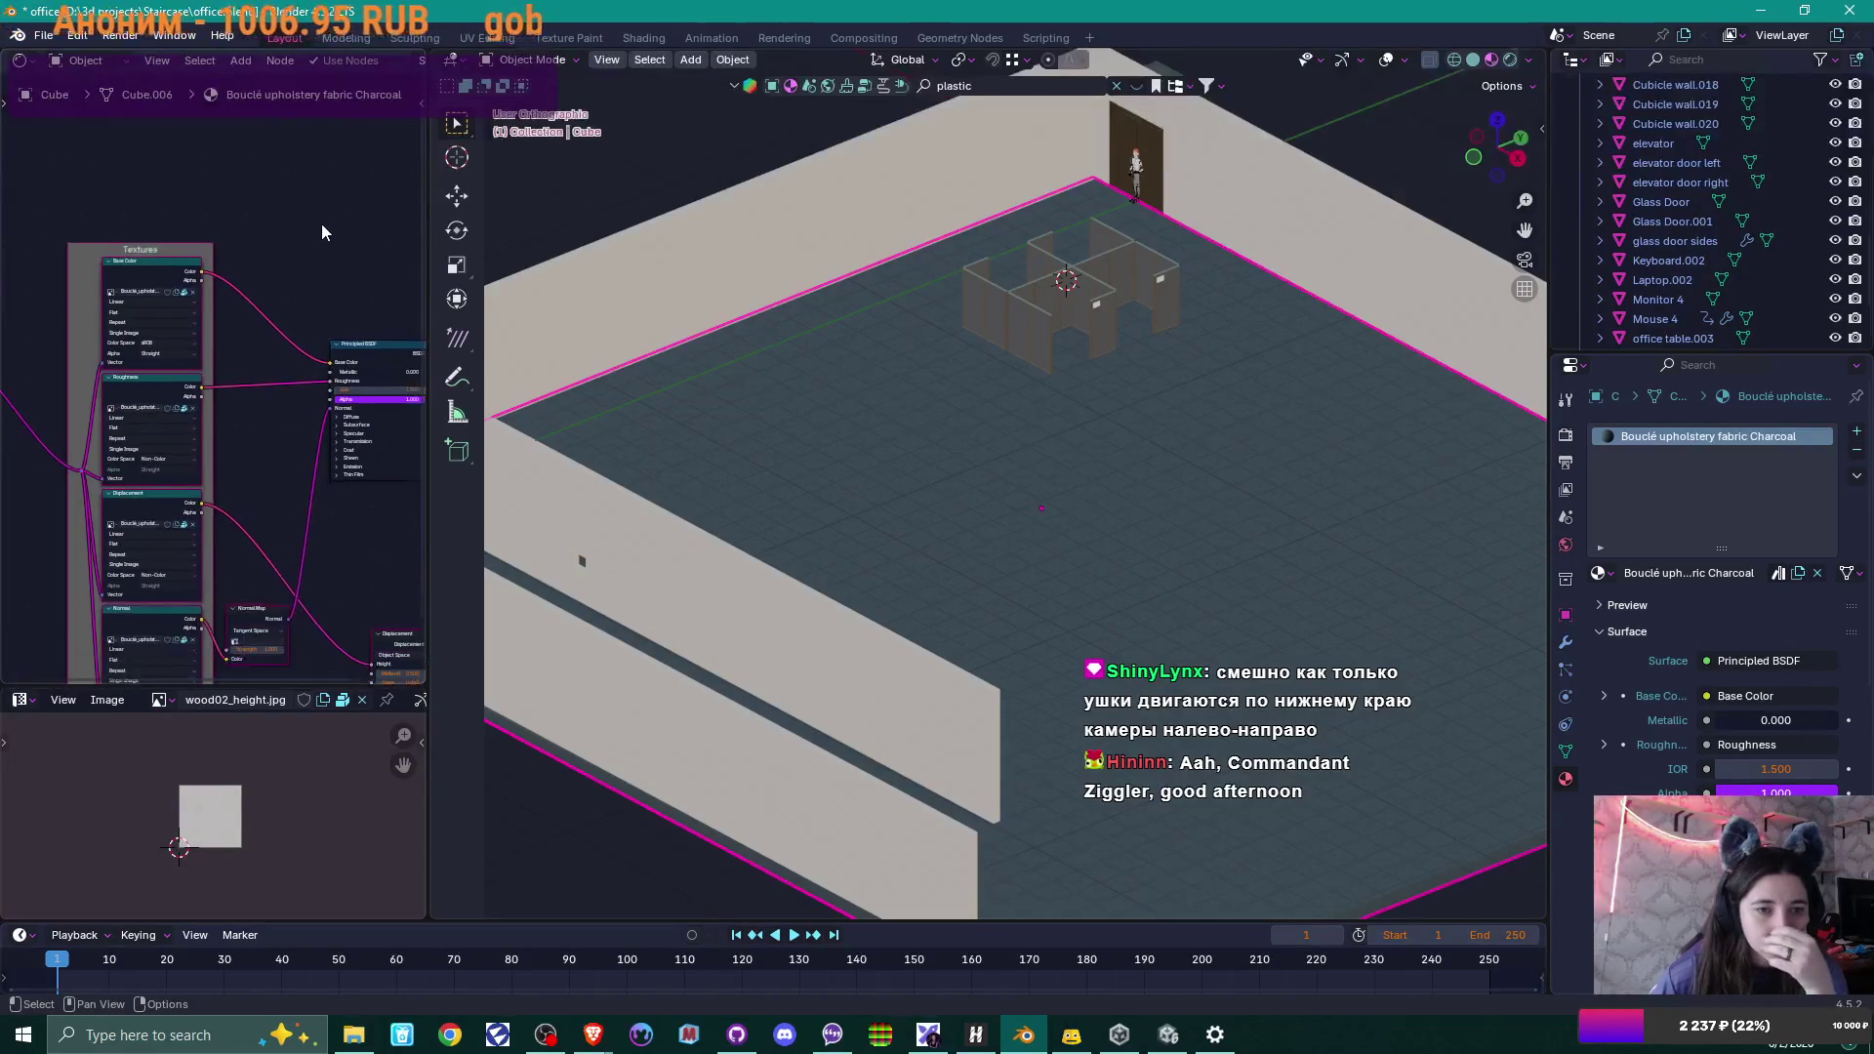
scroll(290, 256, "up", 5)
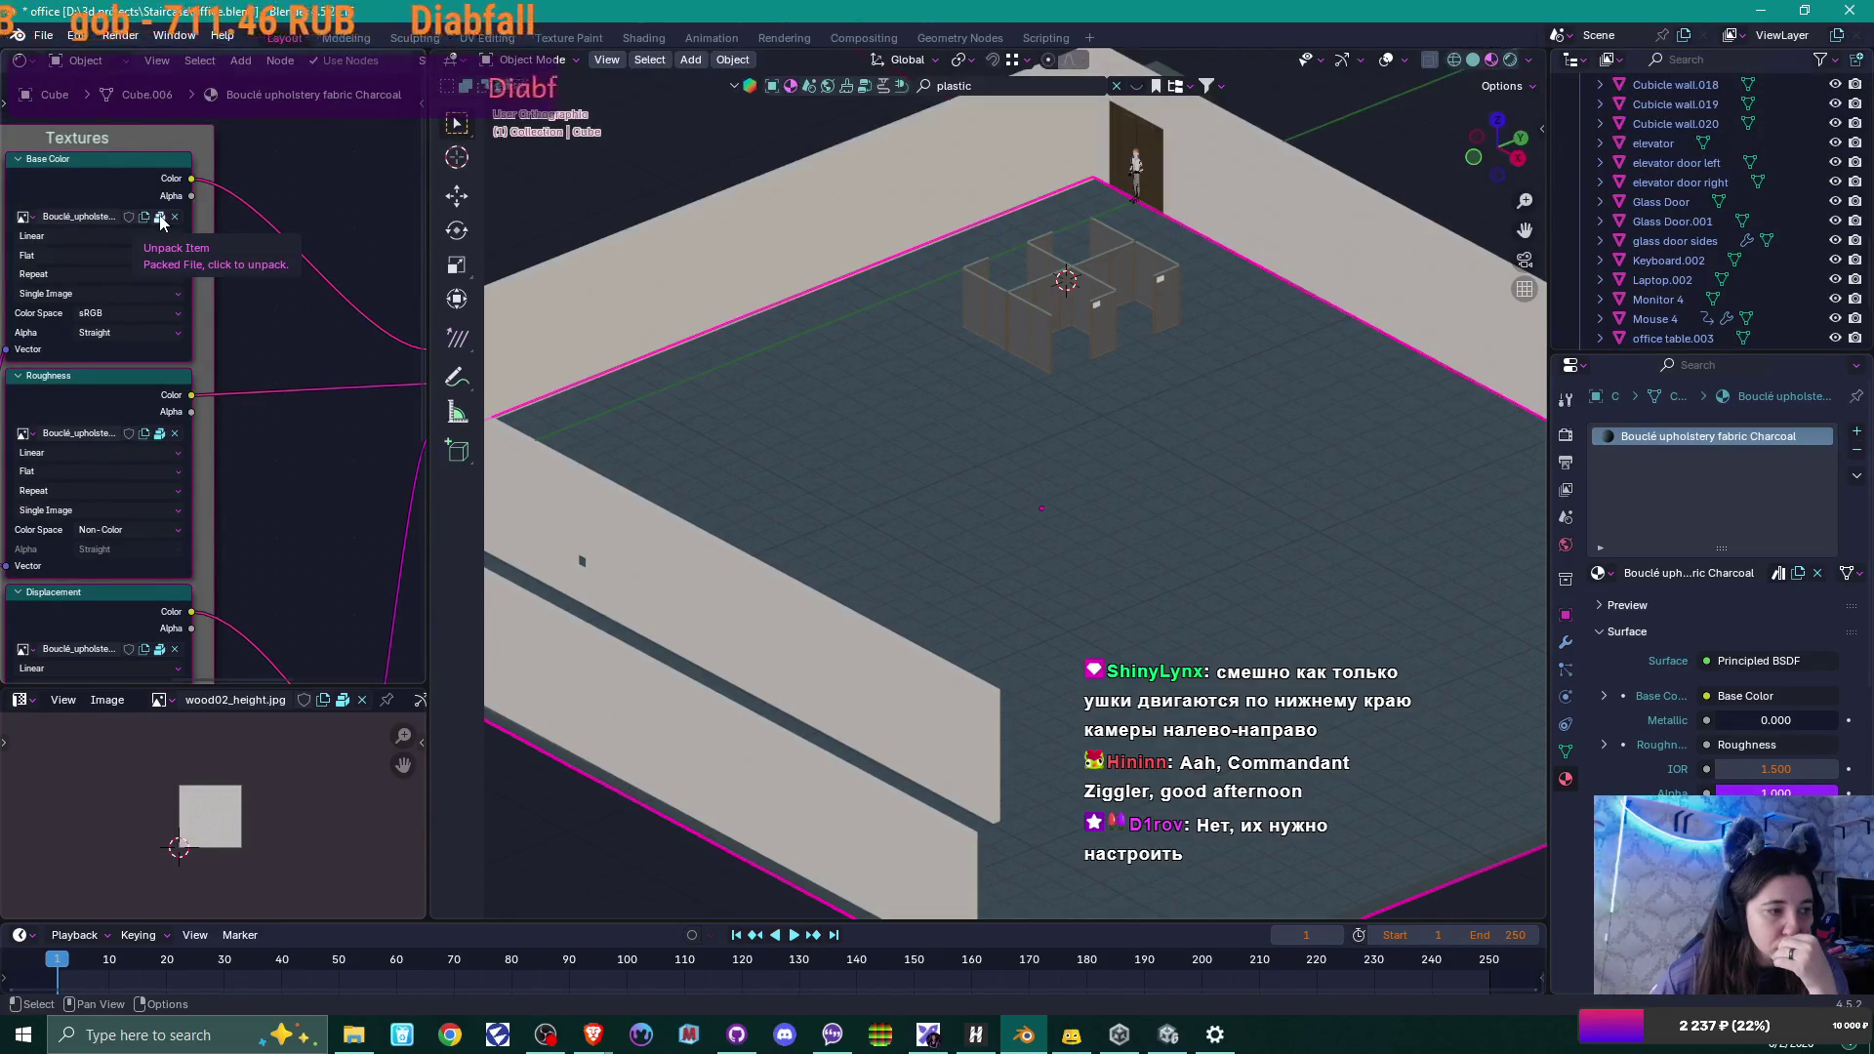
left_click(1167, 1037)
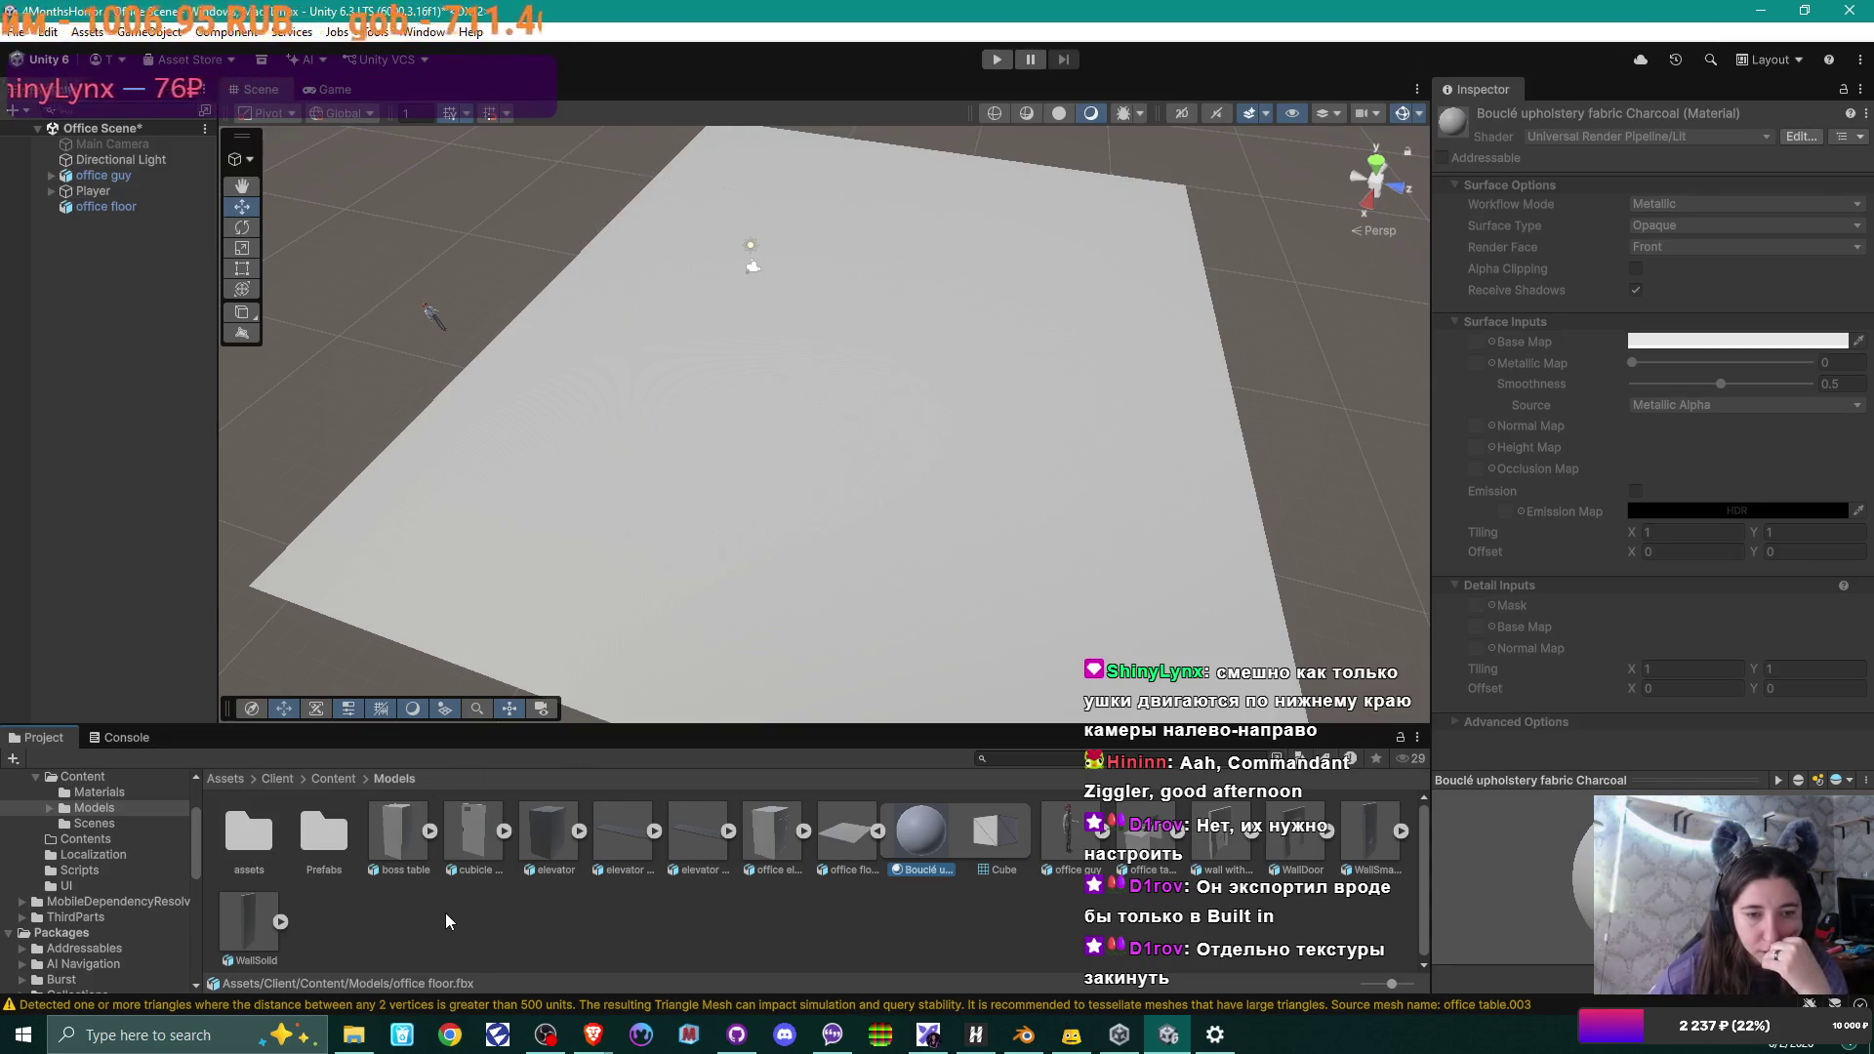
Deselect the Bouclé material, peek into Materials, and settle in the Content folder.
right_click(380, 927)
left_click(341, 881)
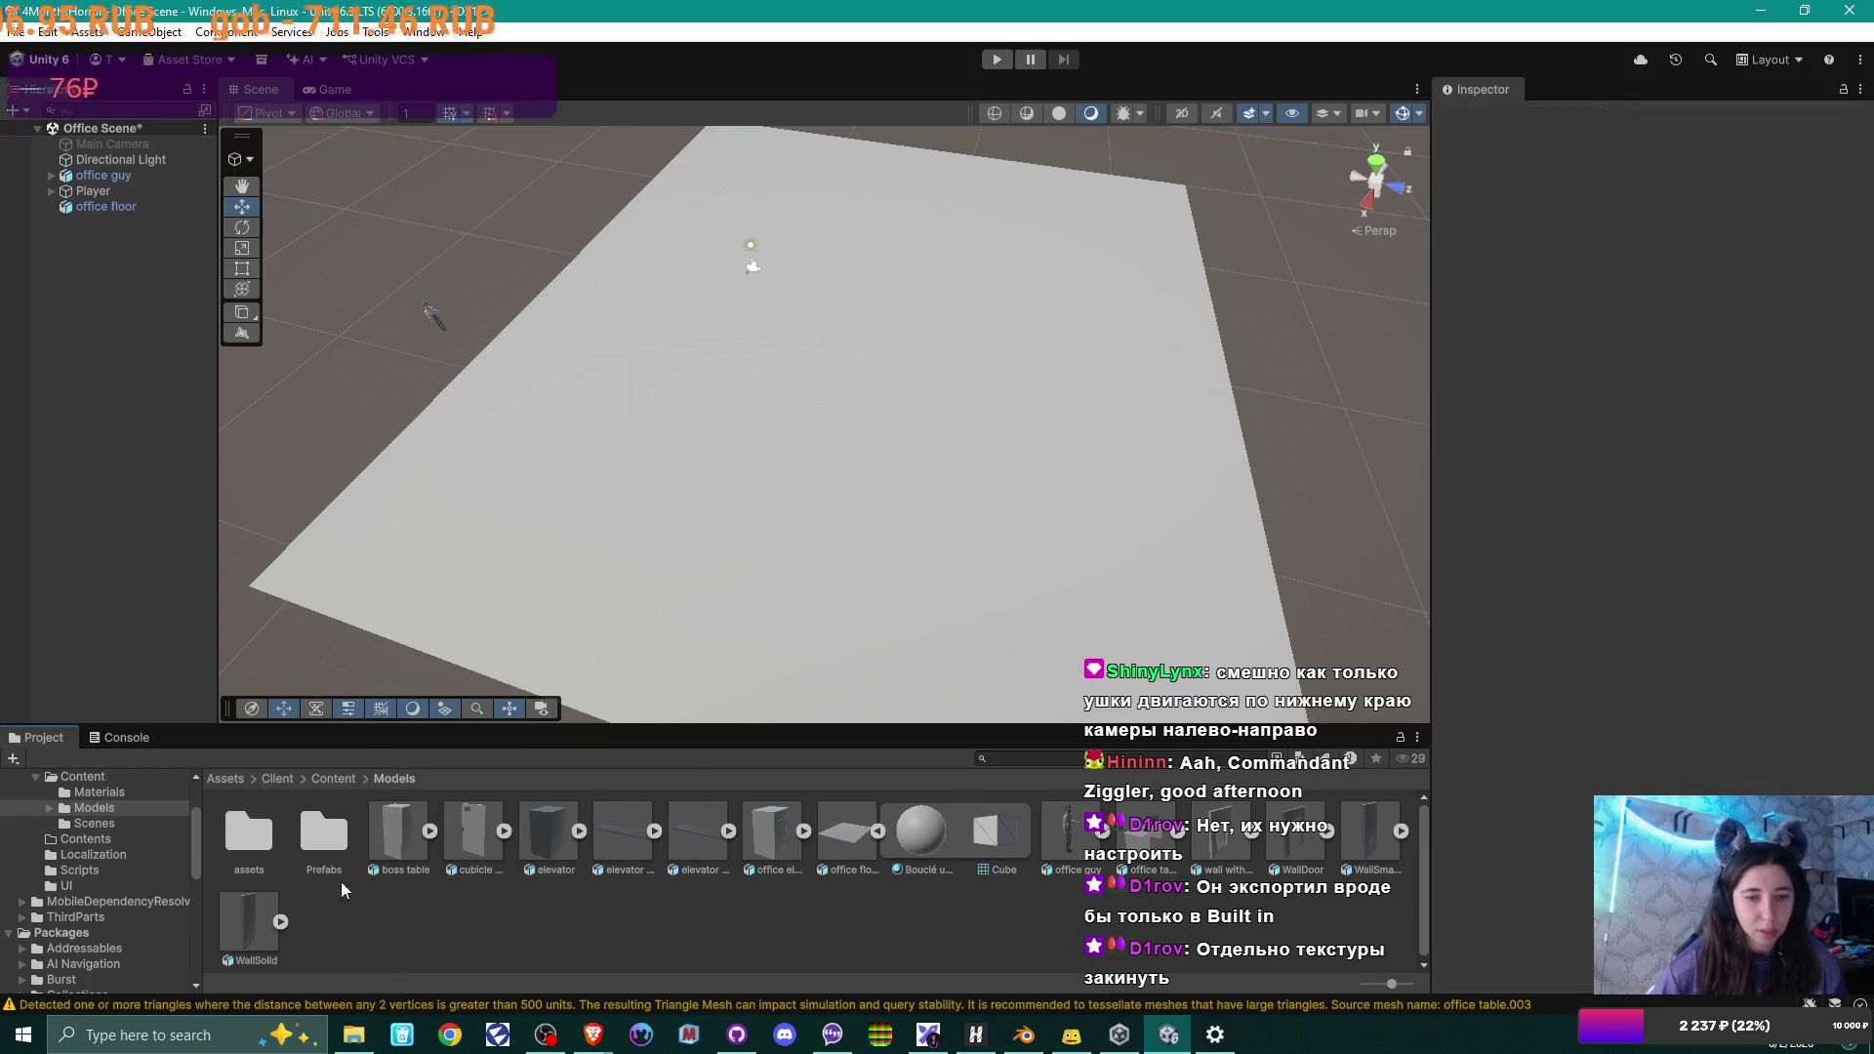
key("BackSpace")
double_click(249, 830)
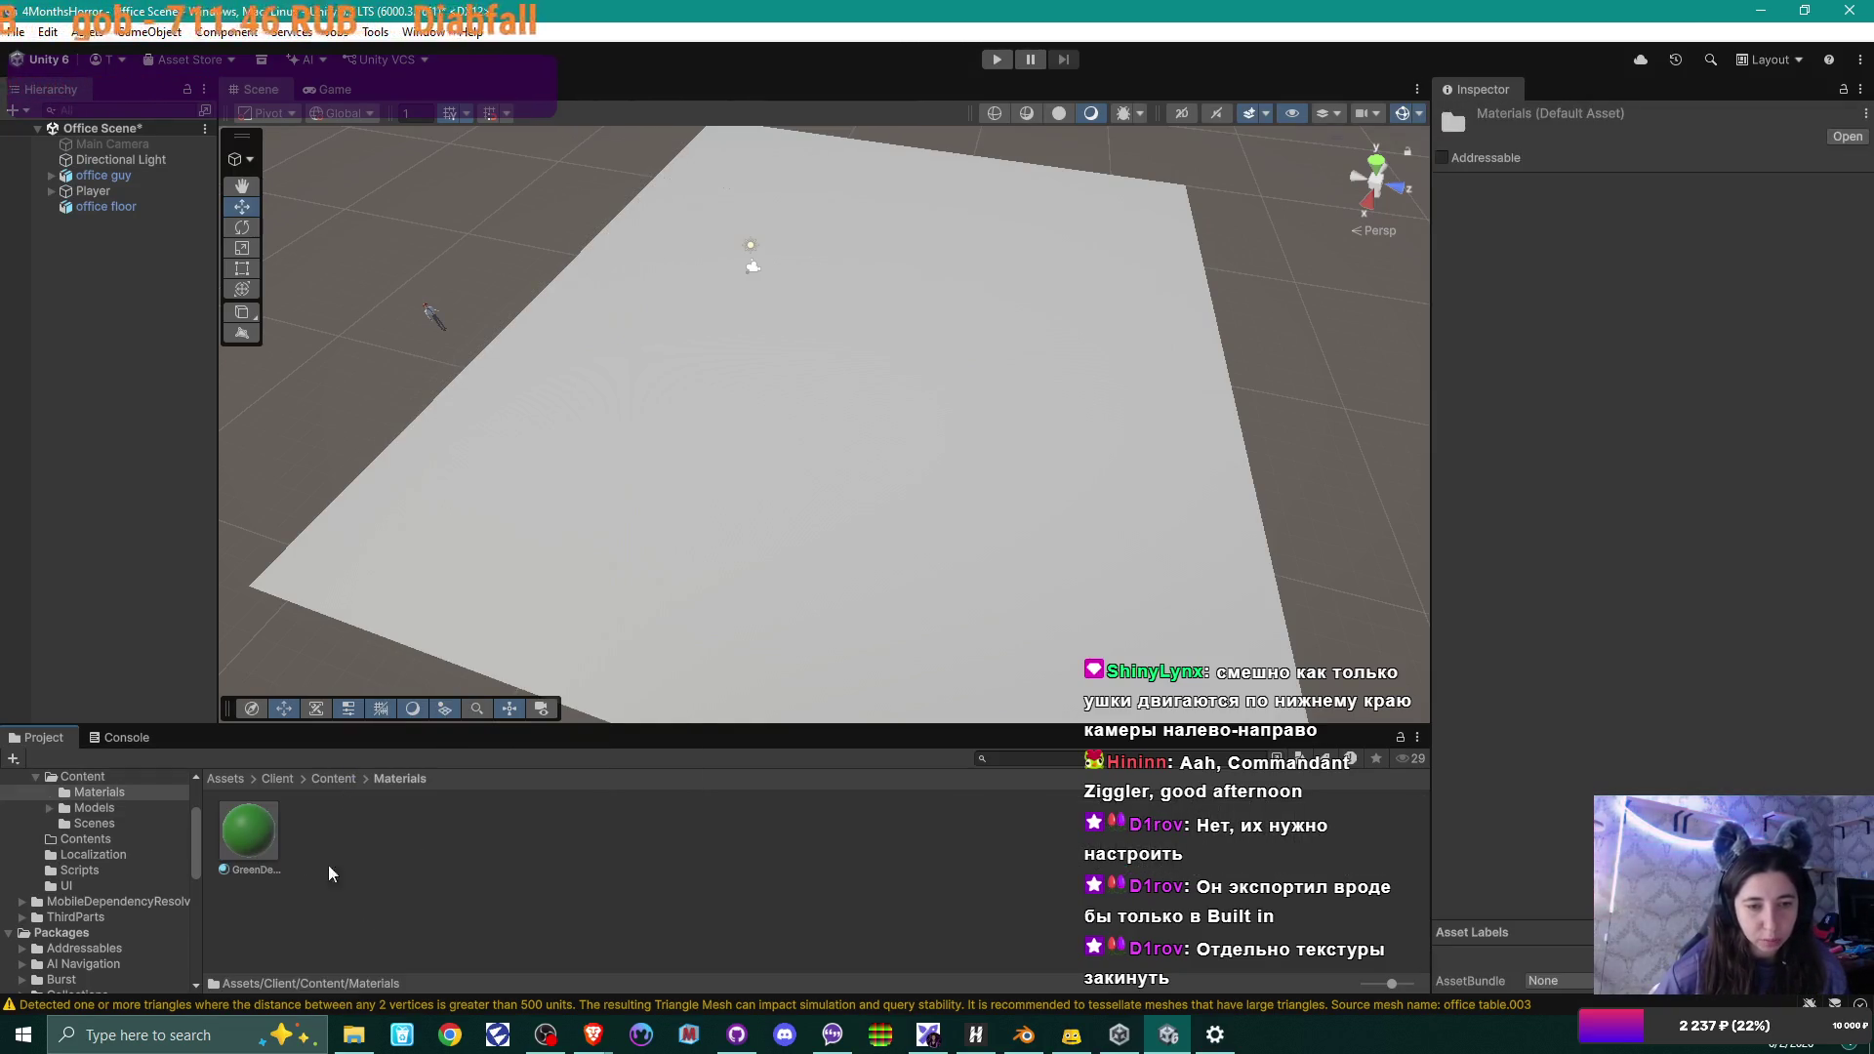
left_click(346, 778)
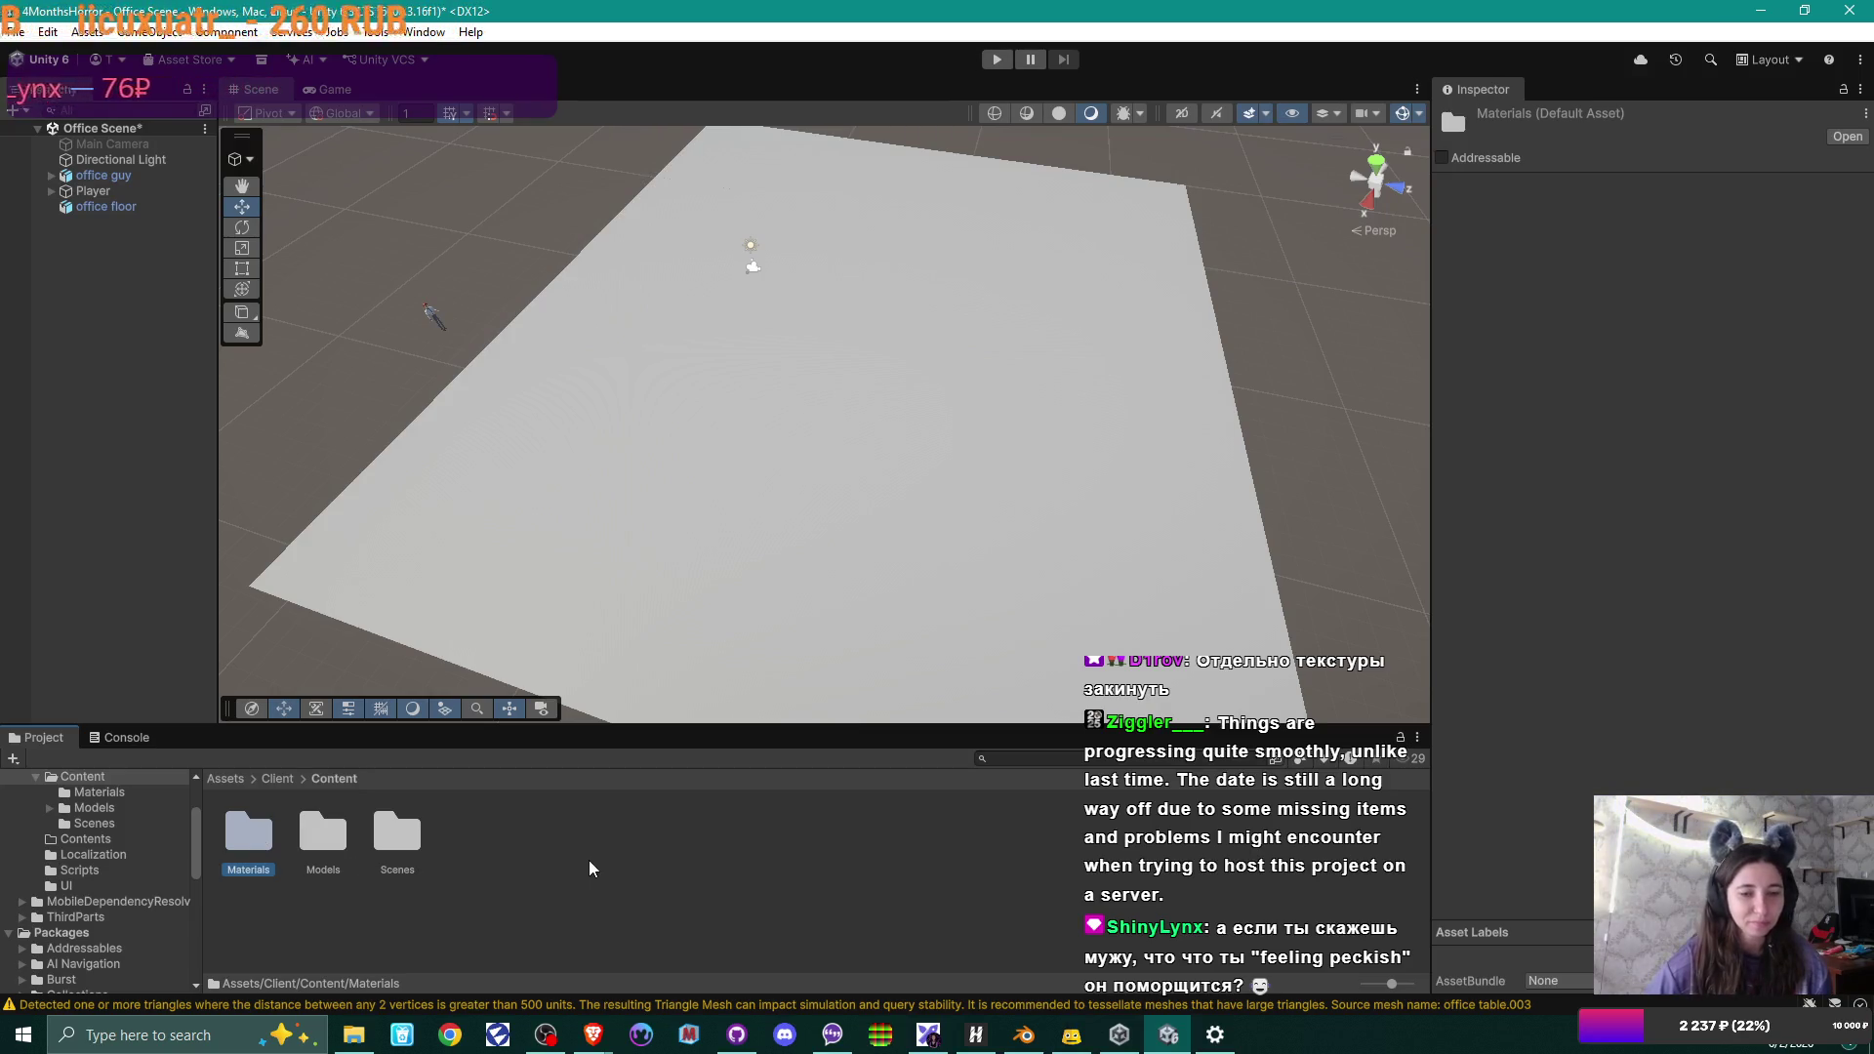
left_click(505, 863)
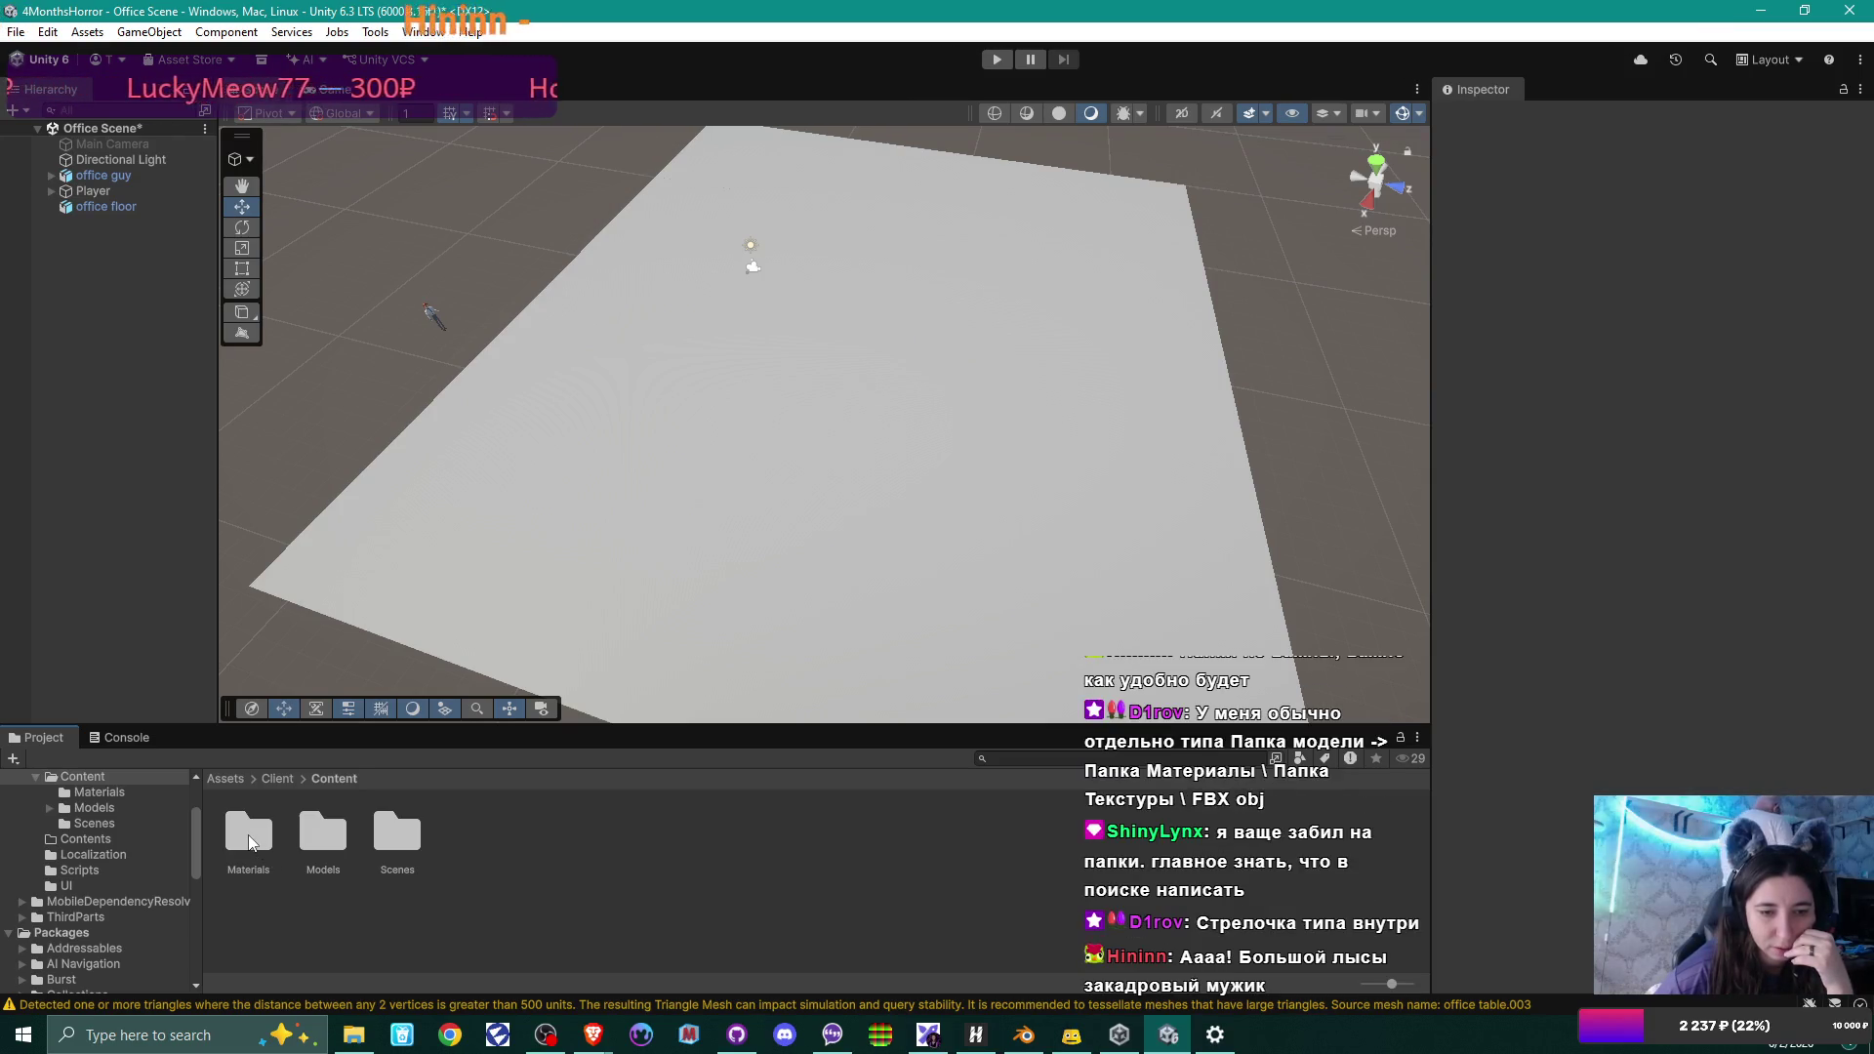
Create a new folder named Textures in Unity's Content folder.
right_click(275, 952)
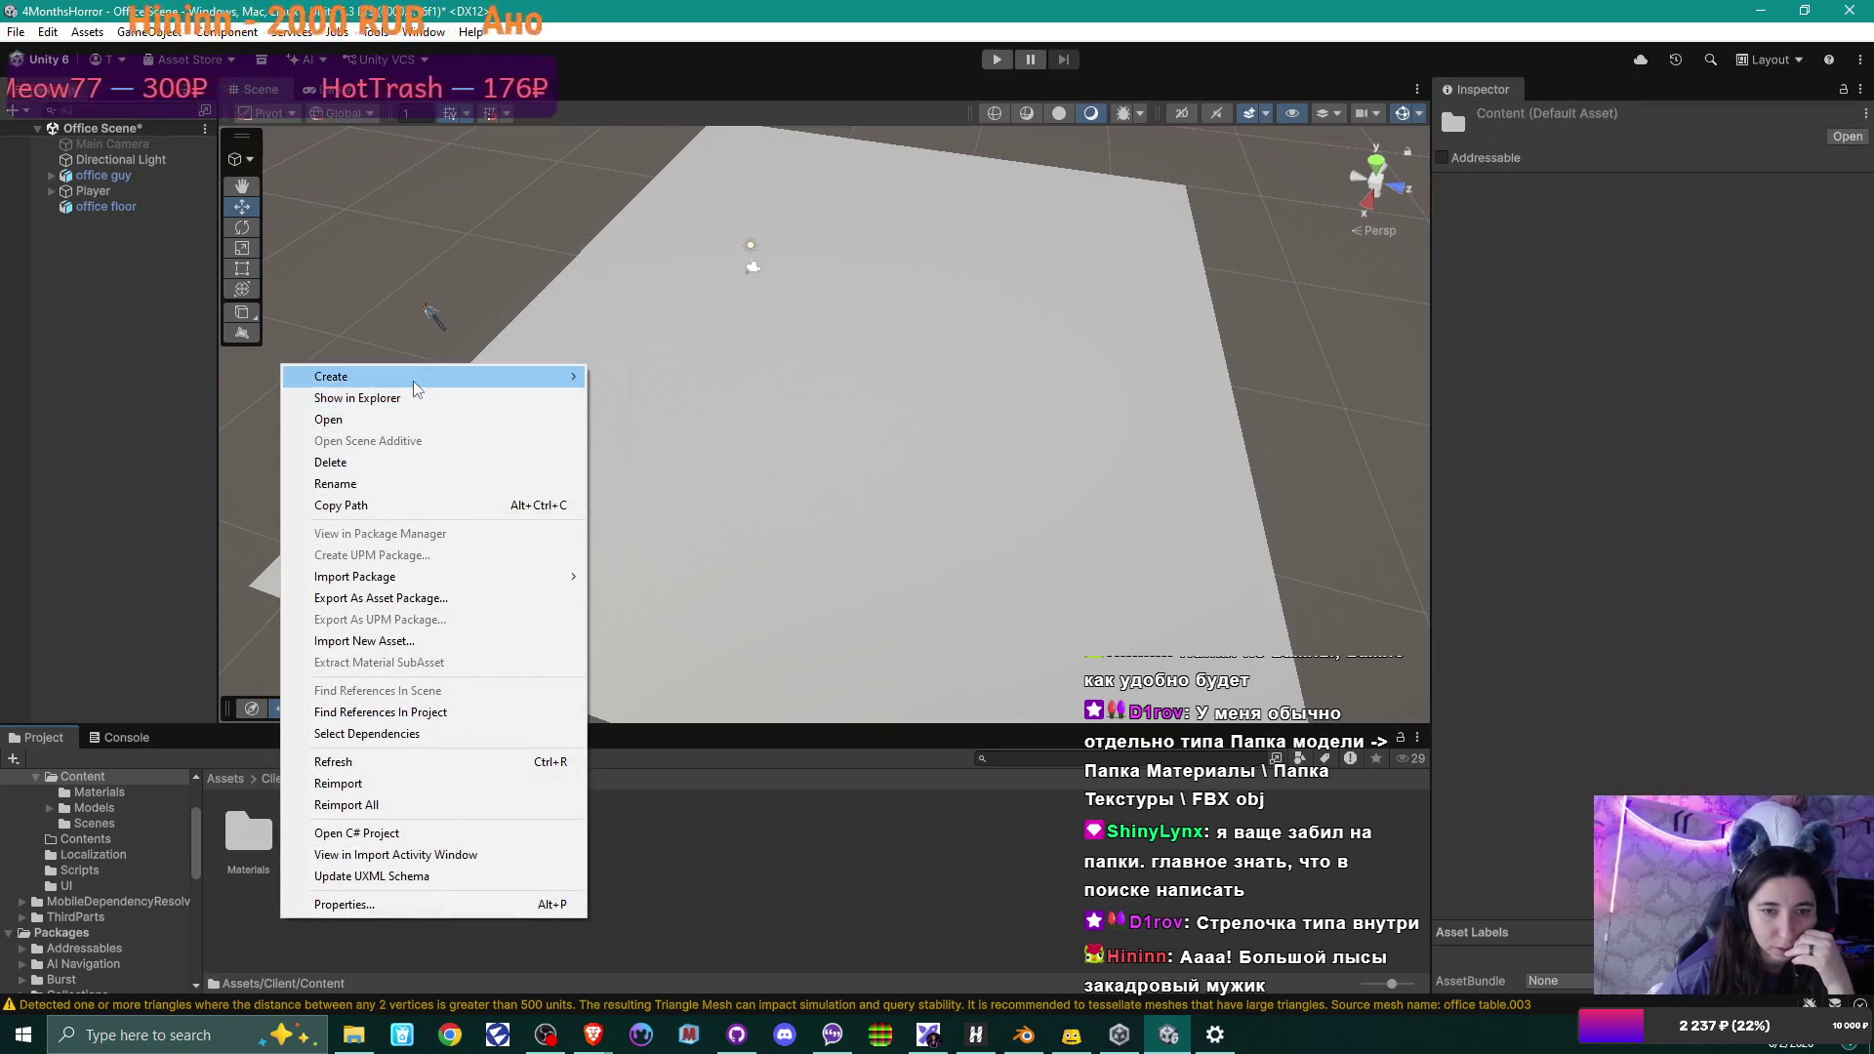
mouse_move(483, 383)
left_click(644, 377)
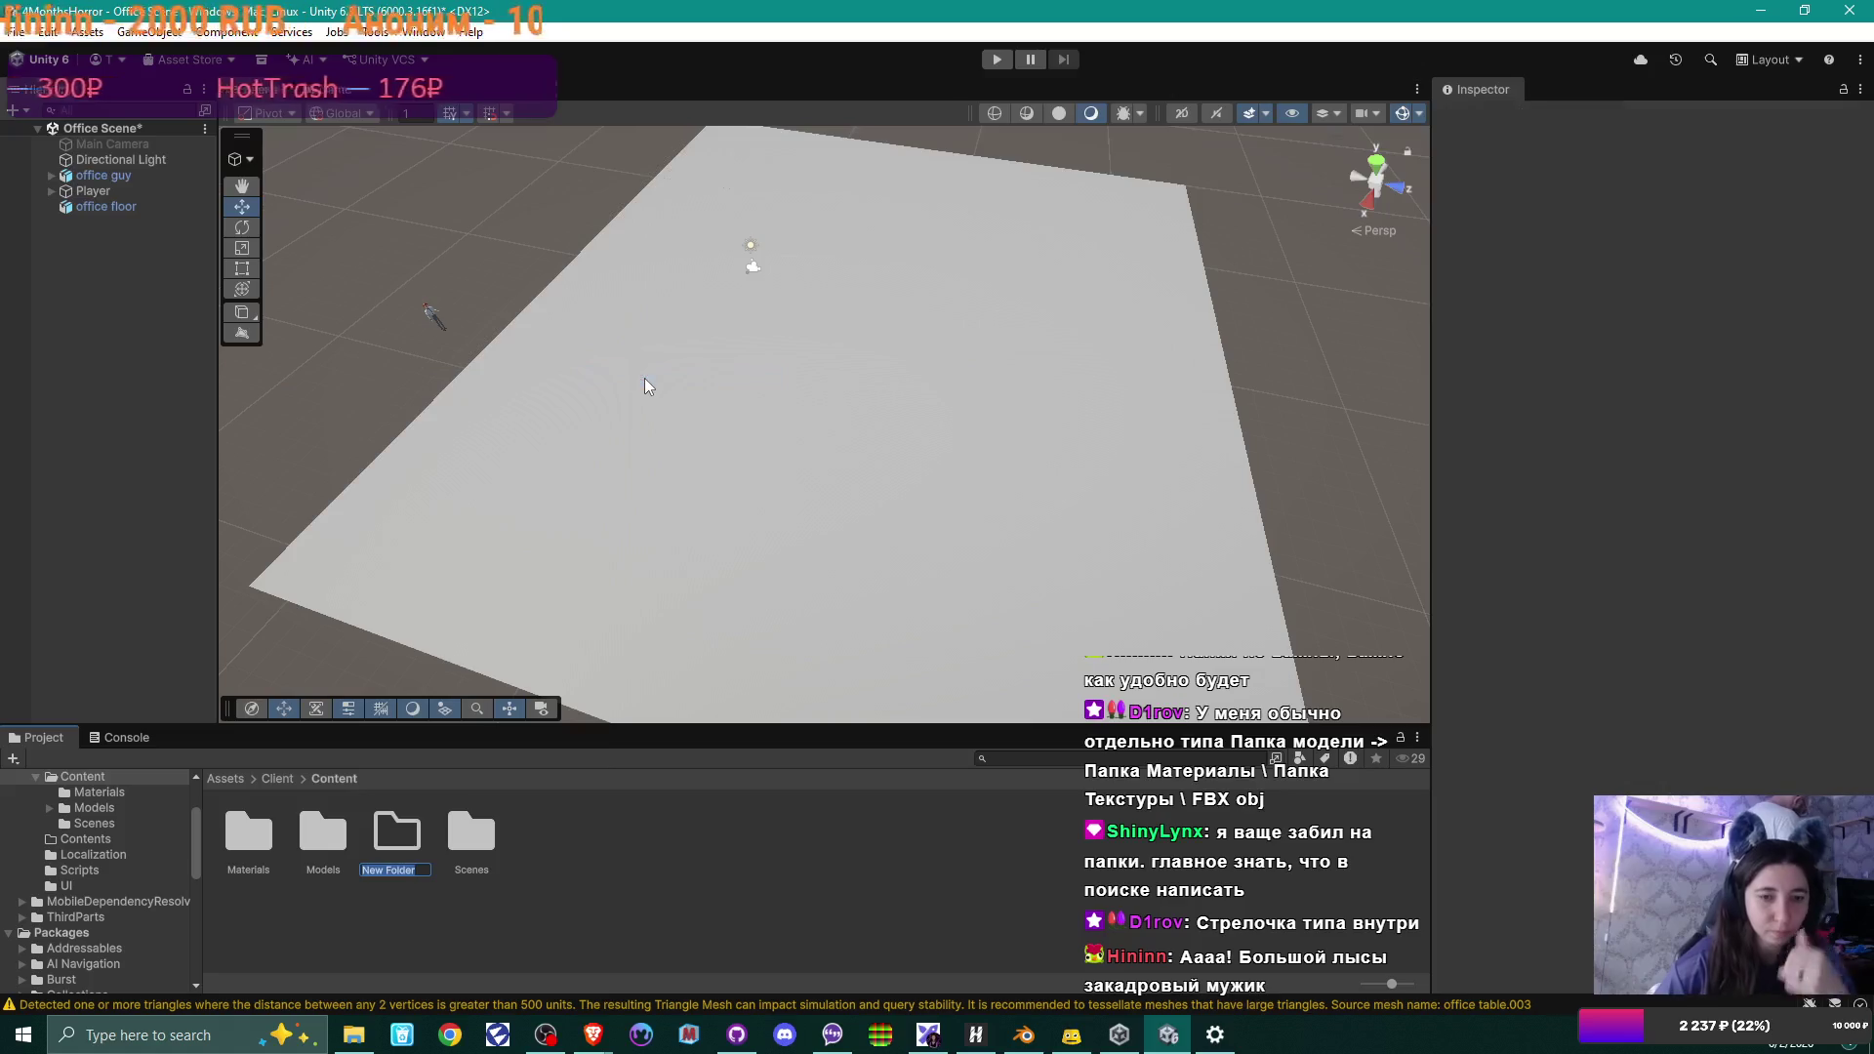
type("Textures")
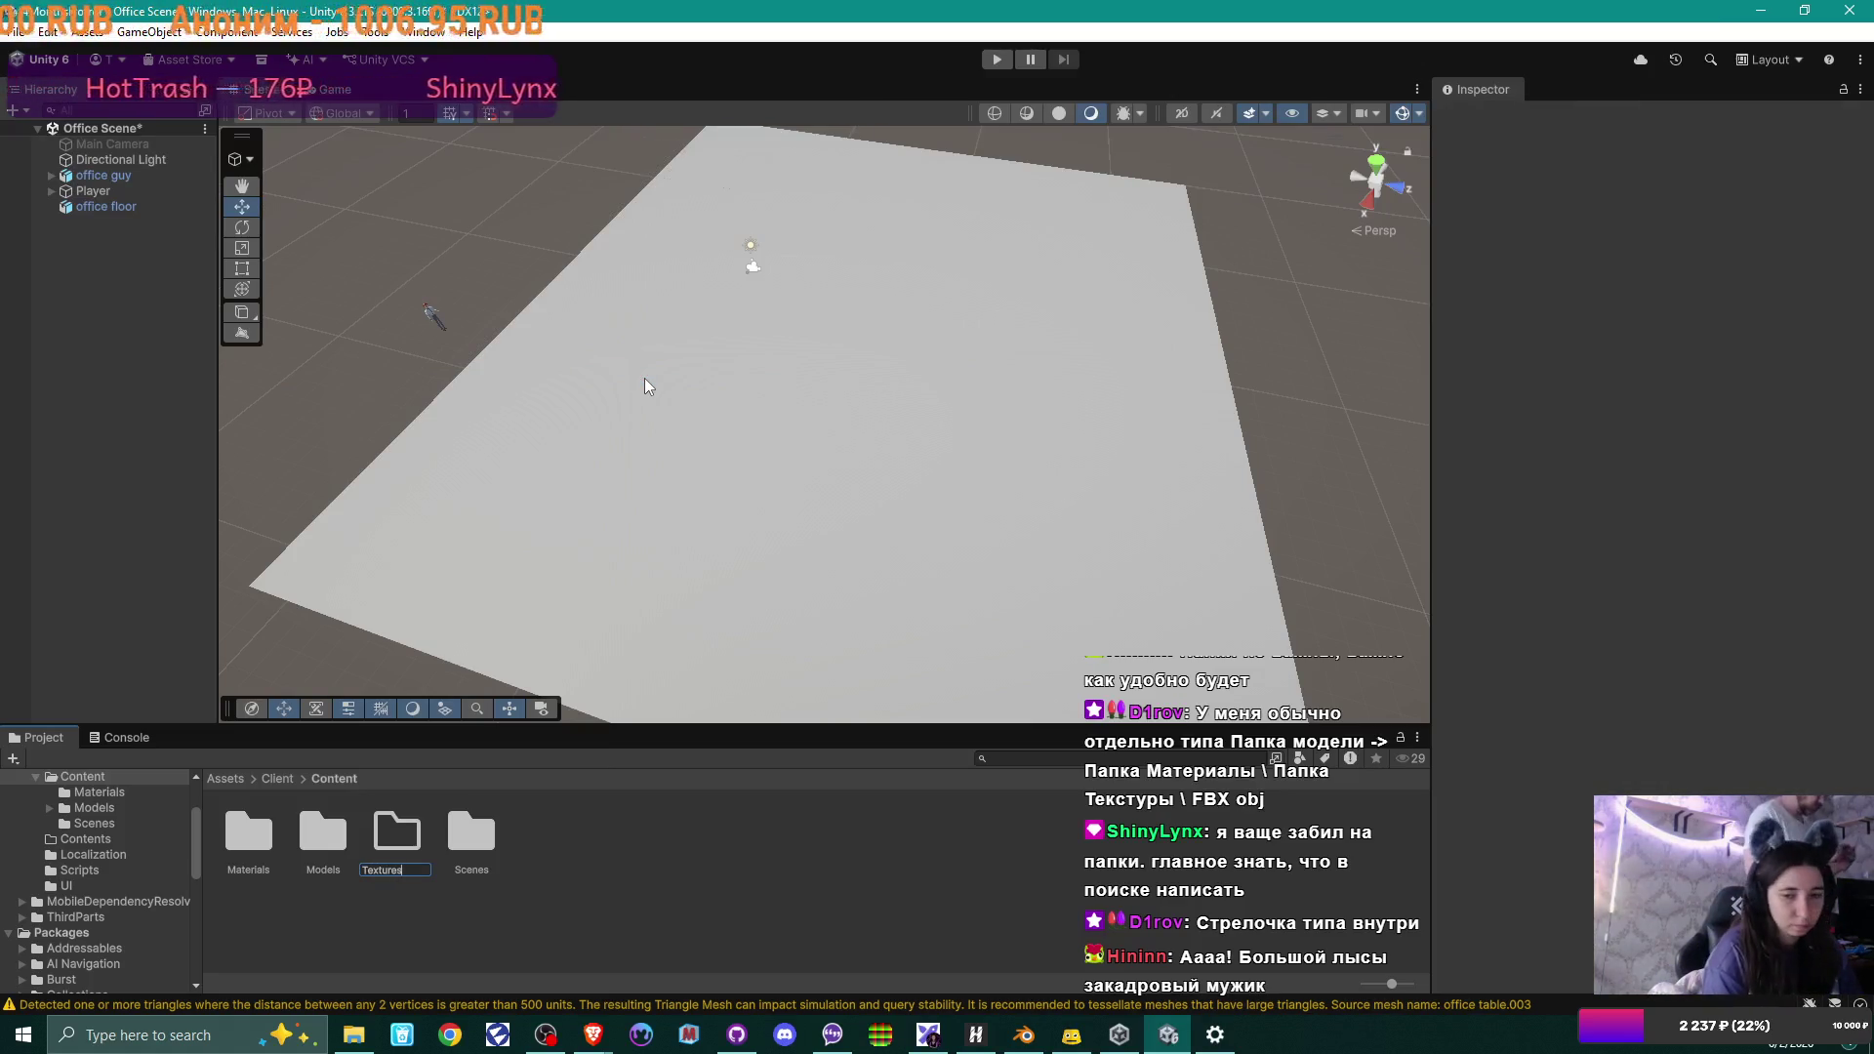
key("Return")
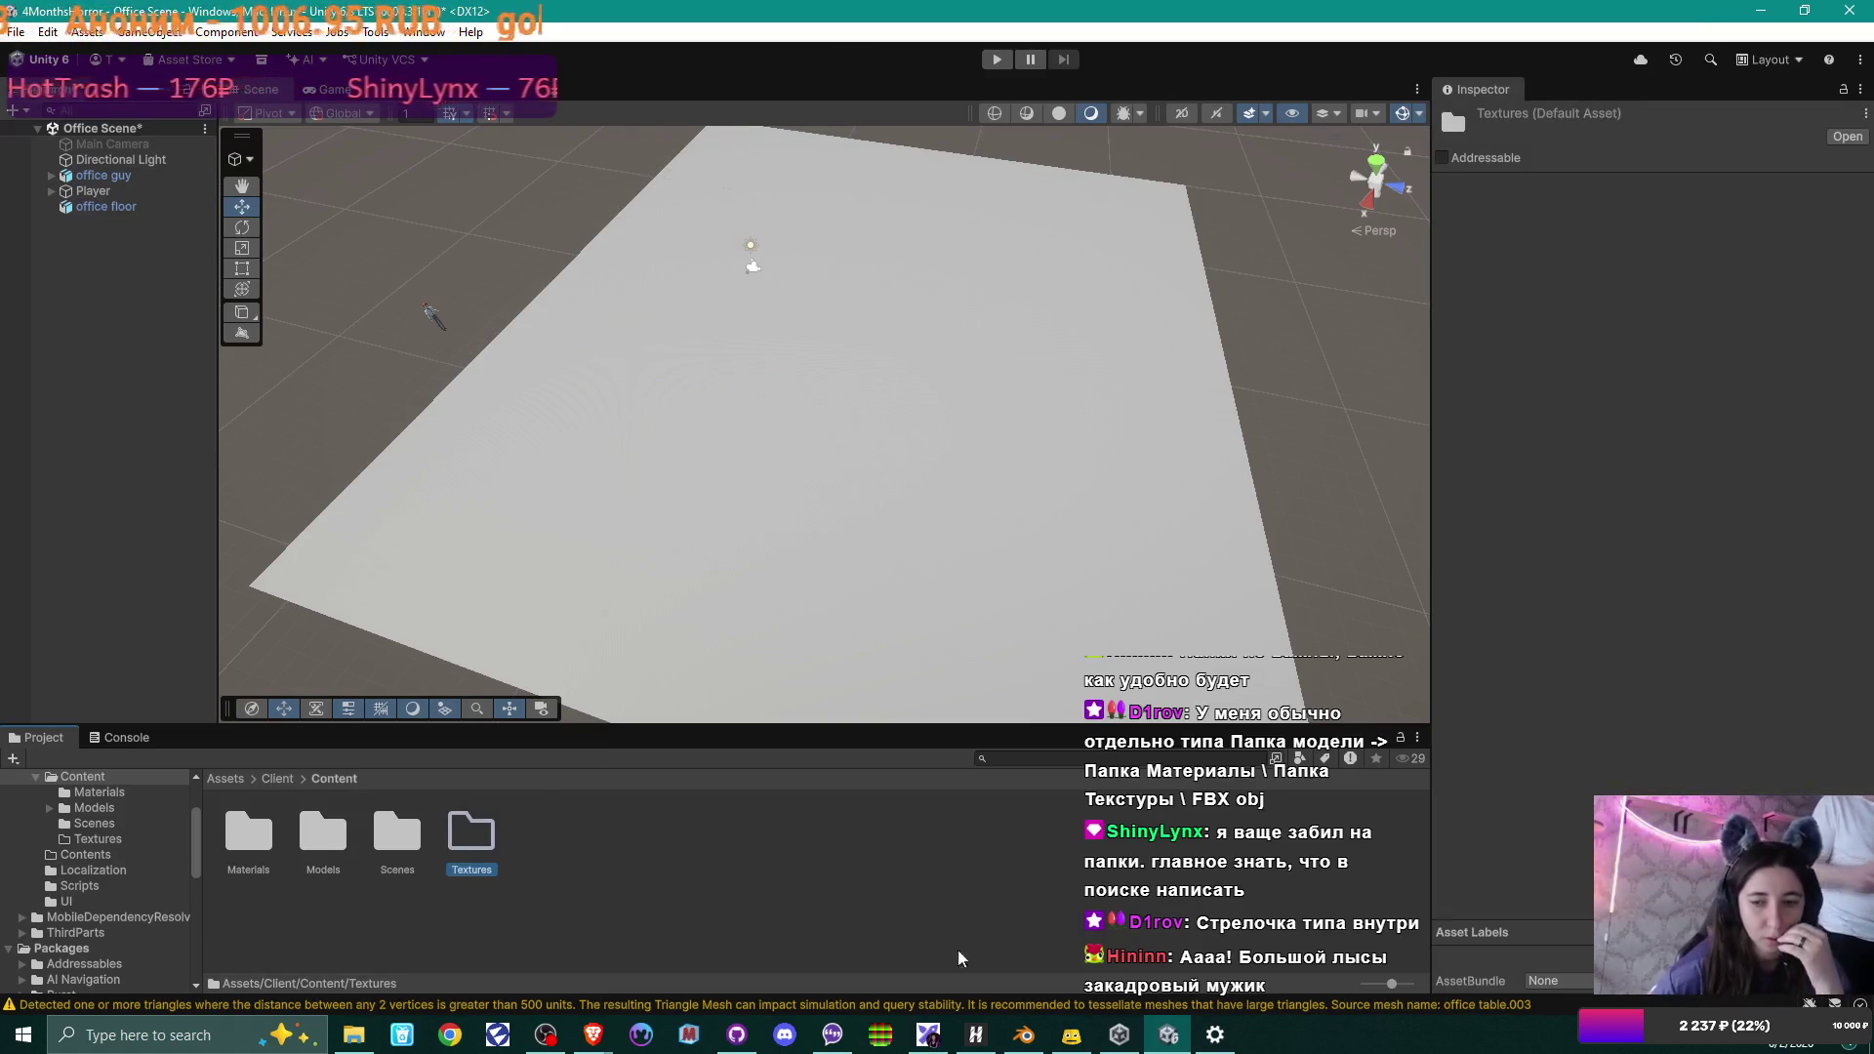
mouse_move(1123, 1042)
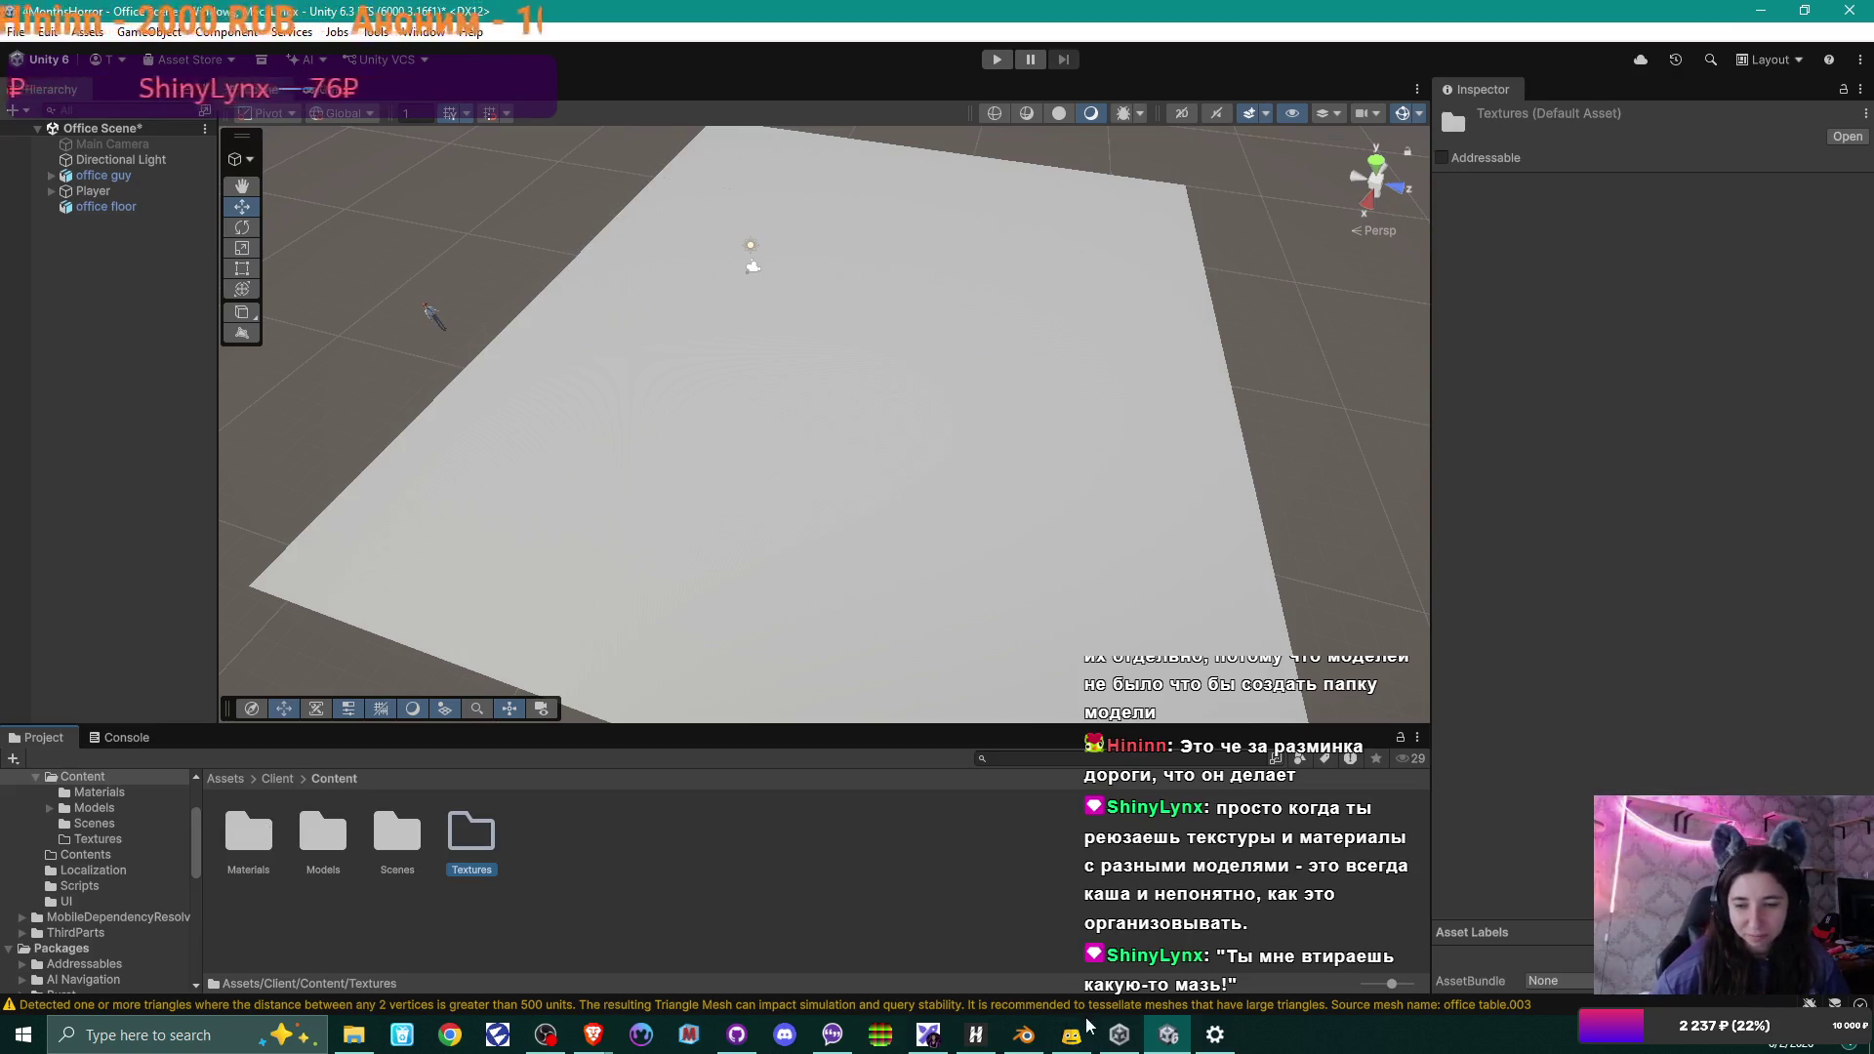
In Blender, unpack the Bouclé Base Color, Roughness and Height textures to files in the current directory.
left_click(1023, 1034)
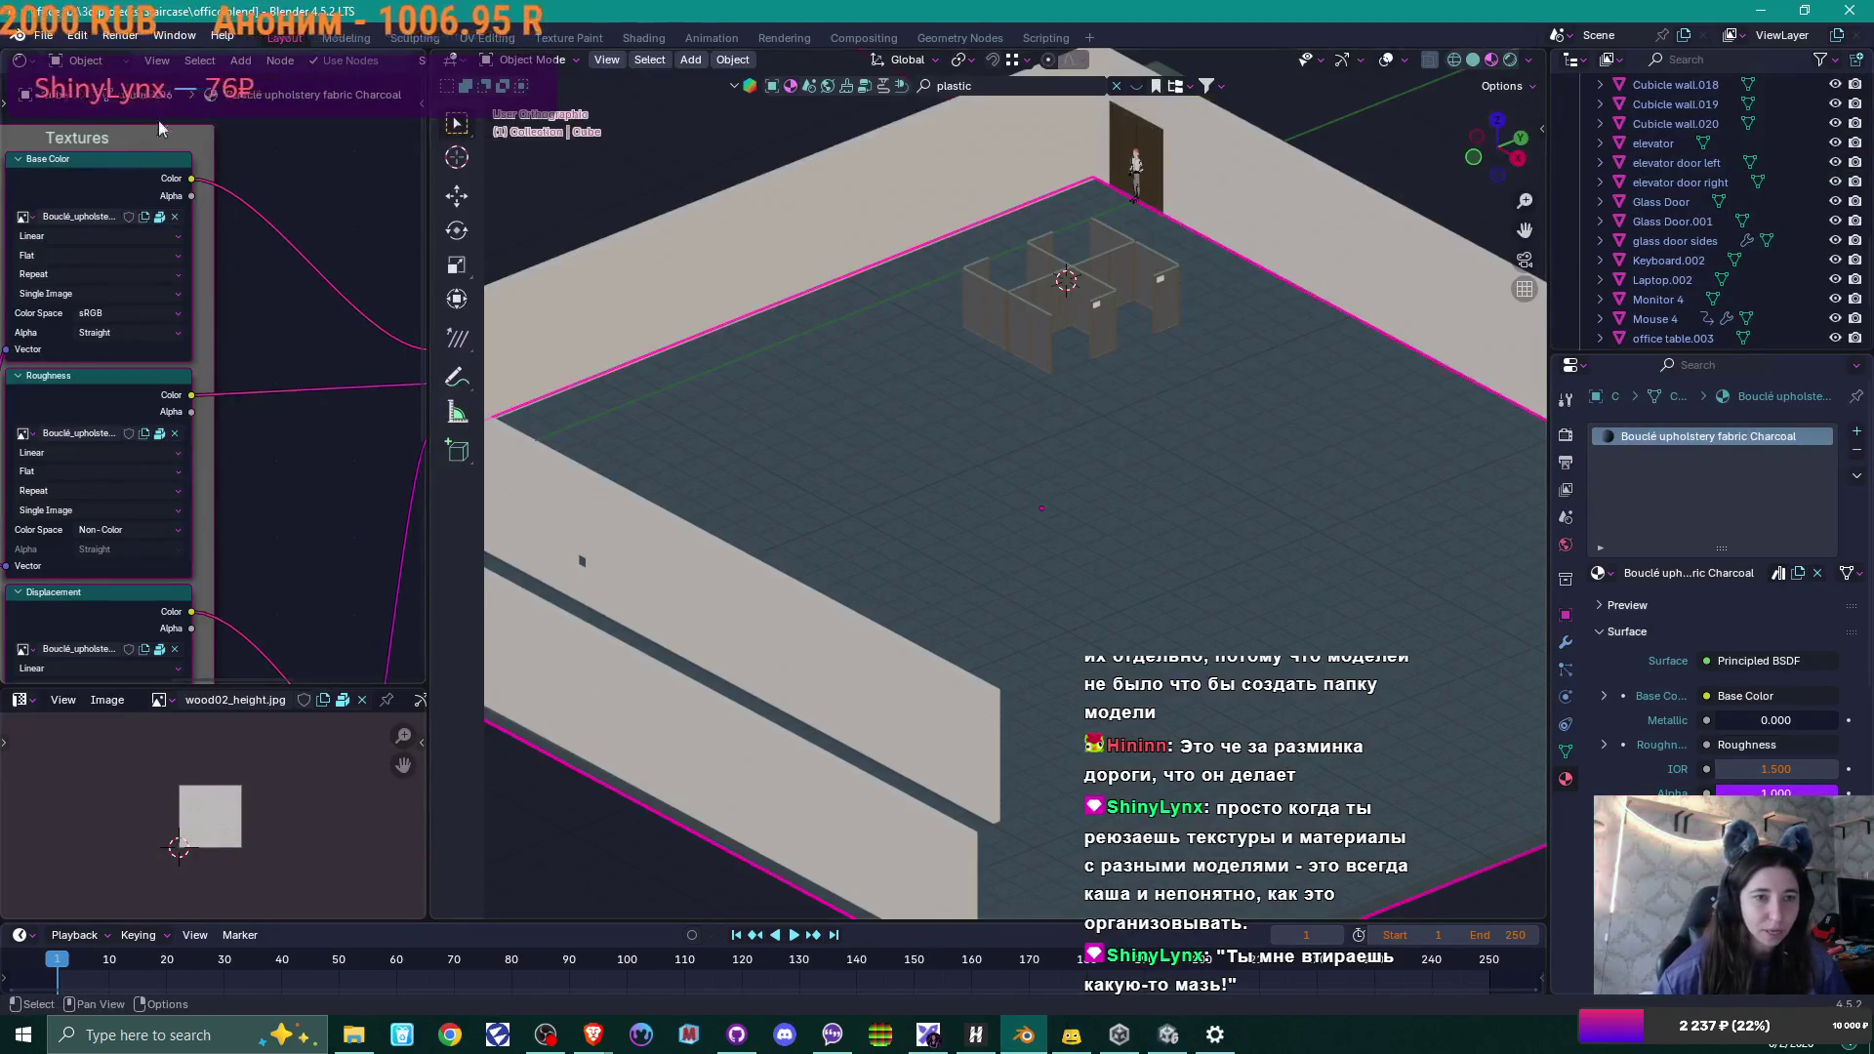
left_click(160, 226)
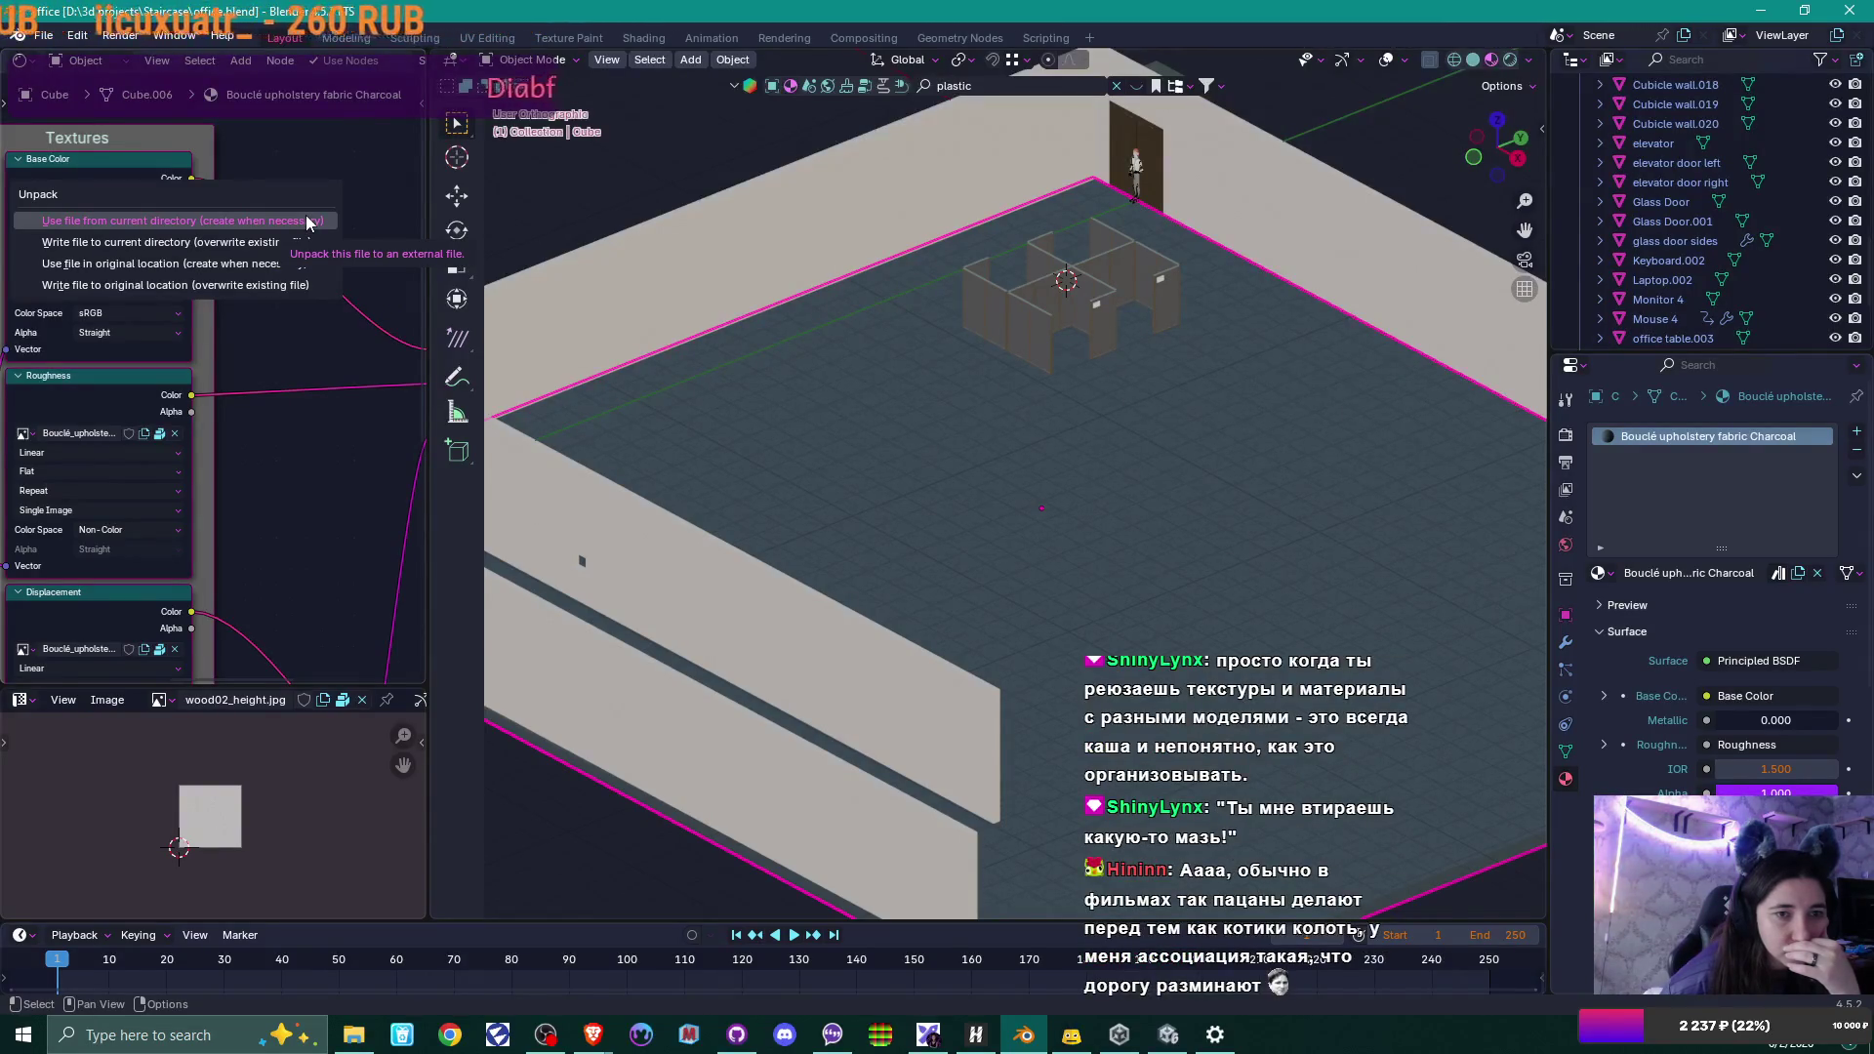
left_click(306, 221)
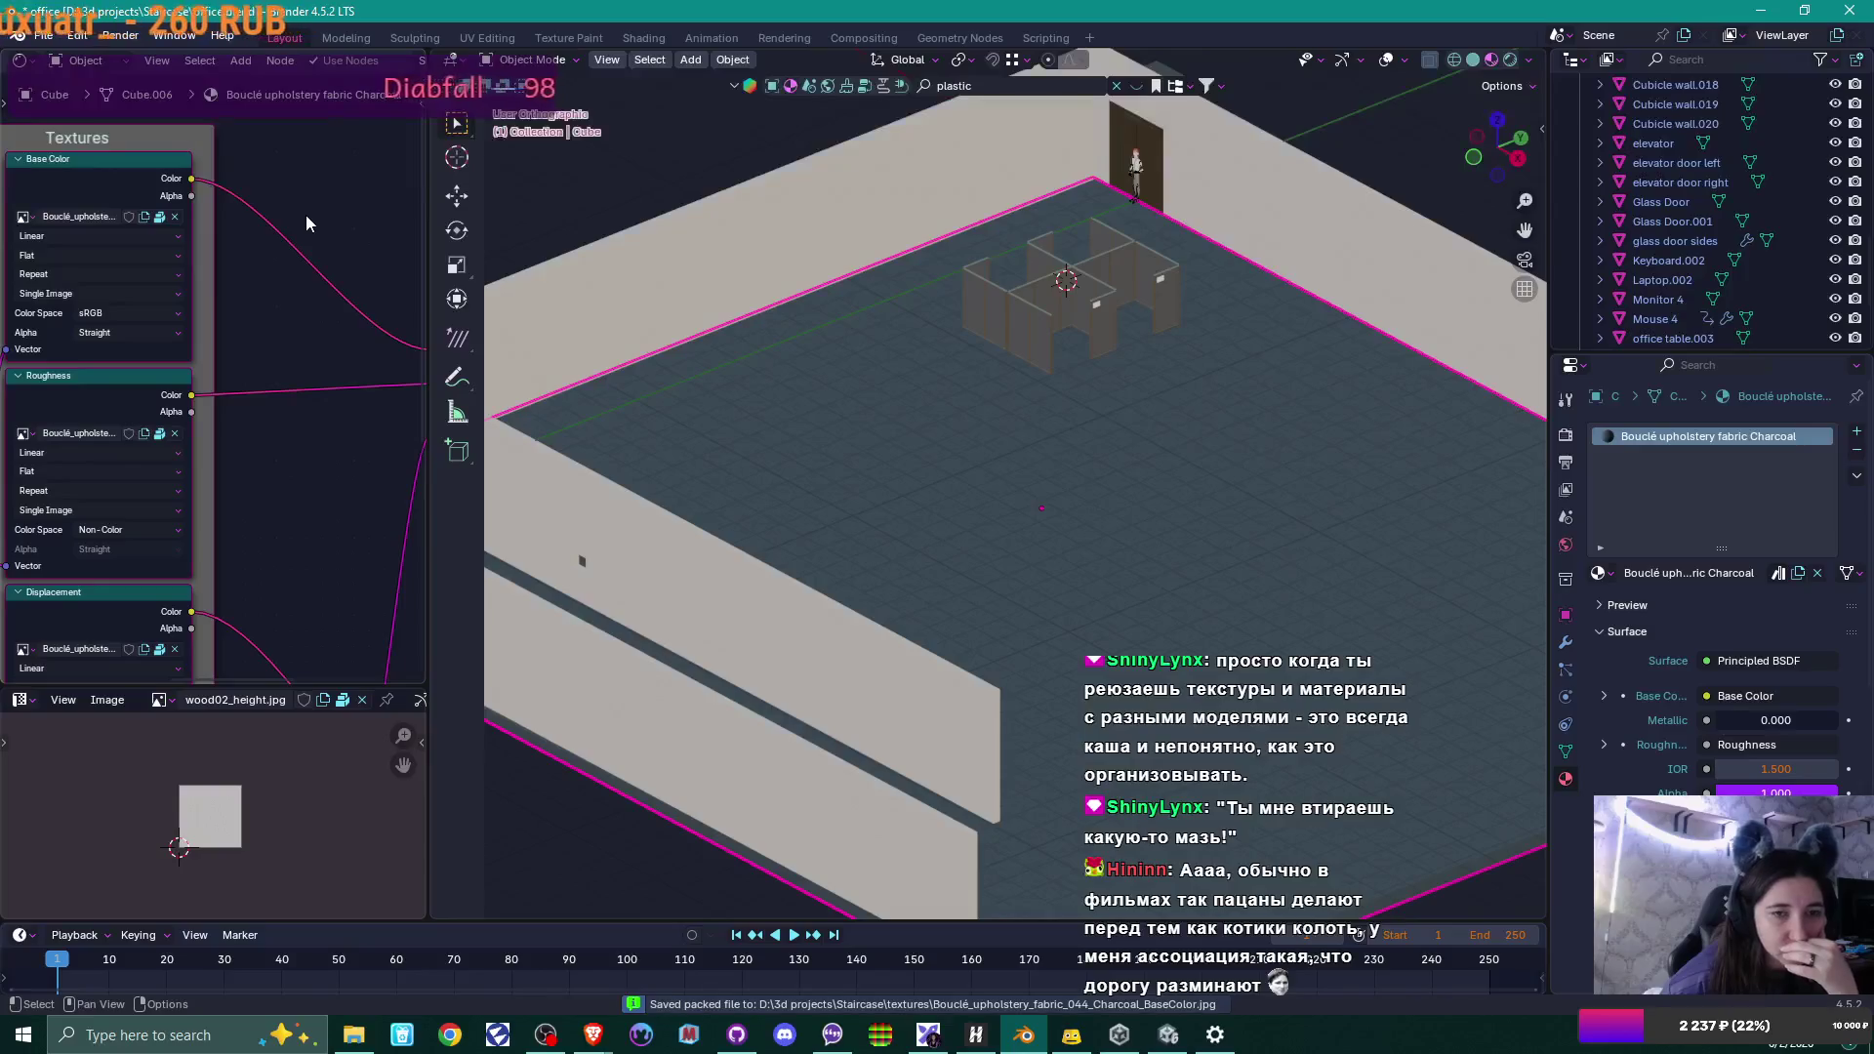
left_click(159, 437)
left_click(159, 439)
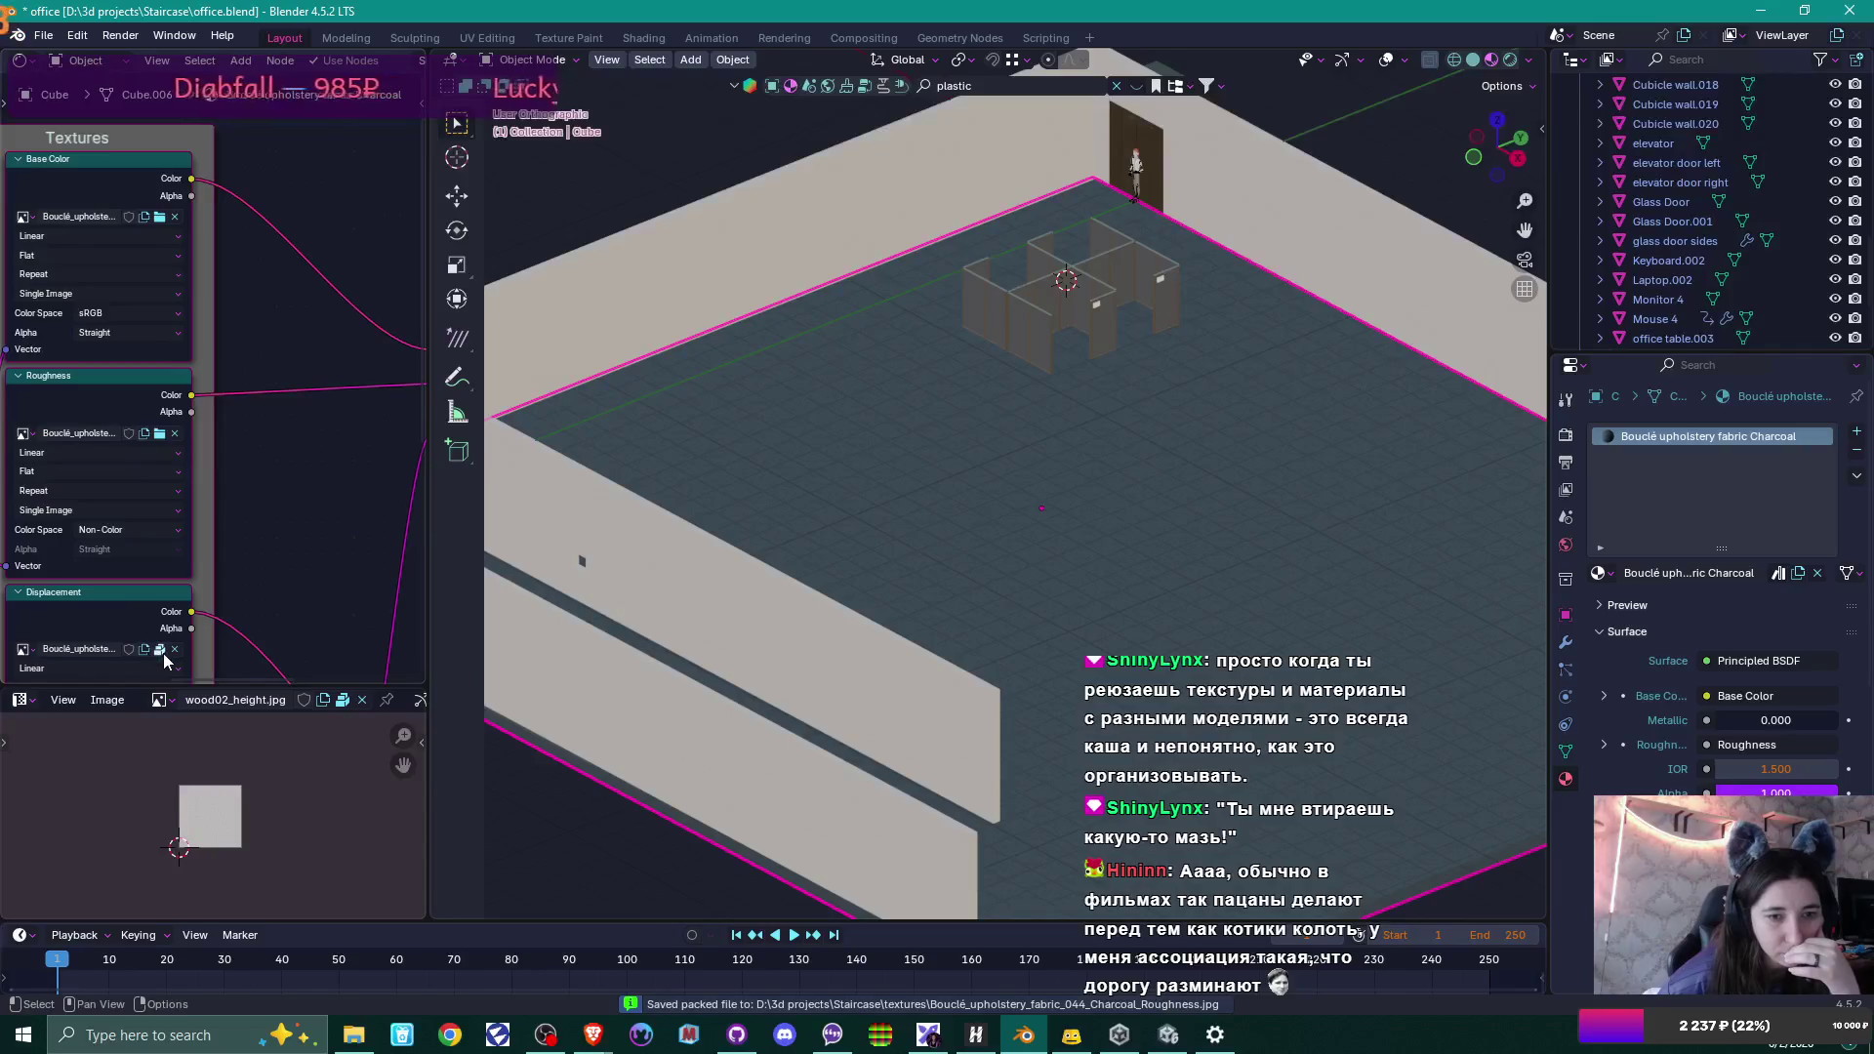
left_click(159, 649)
left_click(164, 644)
Unpack the Bouclé Normal texture the same way and view the folder of unpacked textures.
middle_click_drag(292, 506, 277, 149)
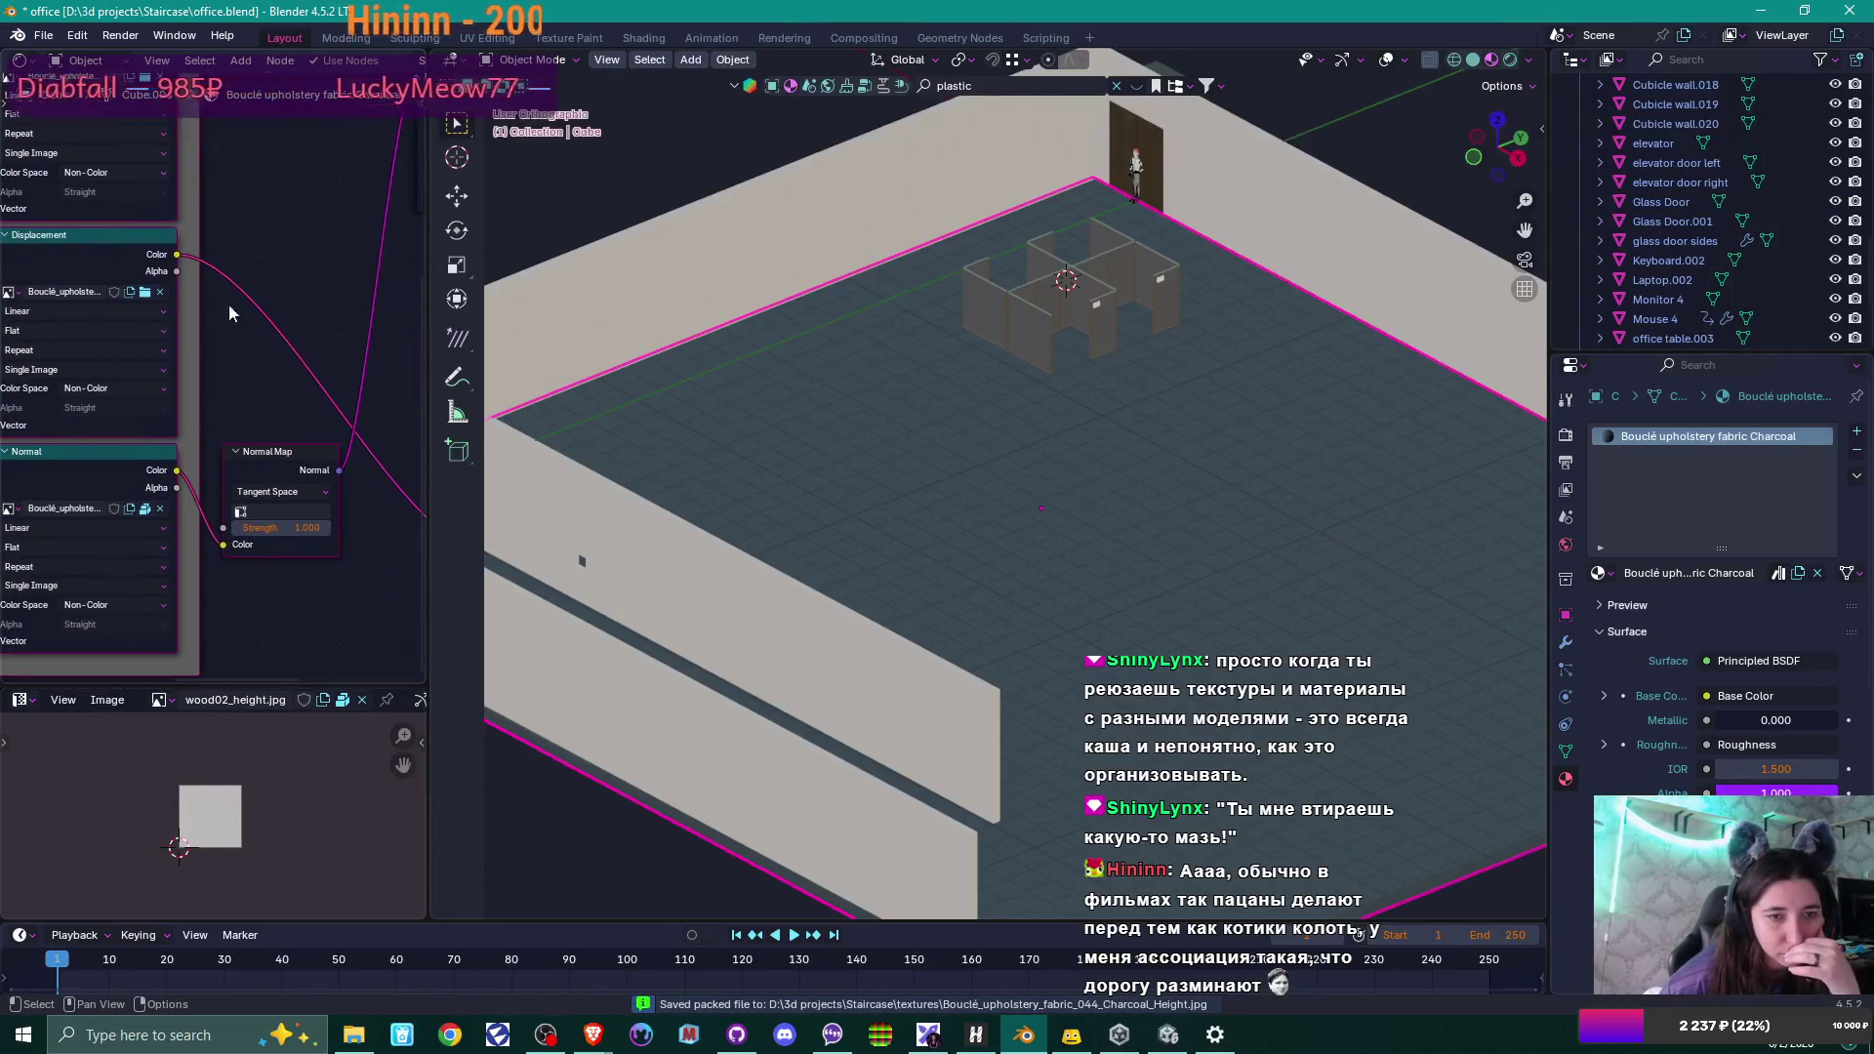
left_click(147, 515)
left_click(177, 497)
left_click(144, 508)
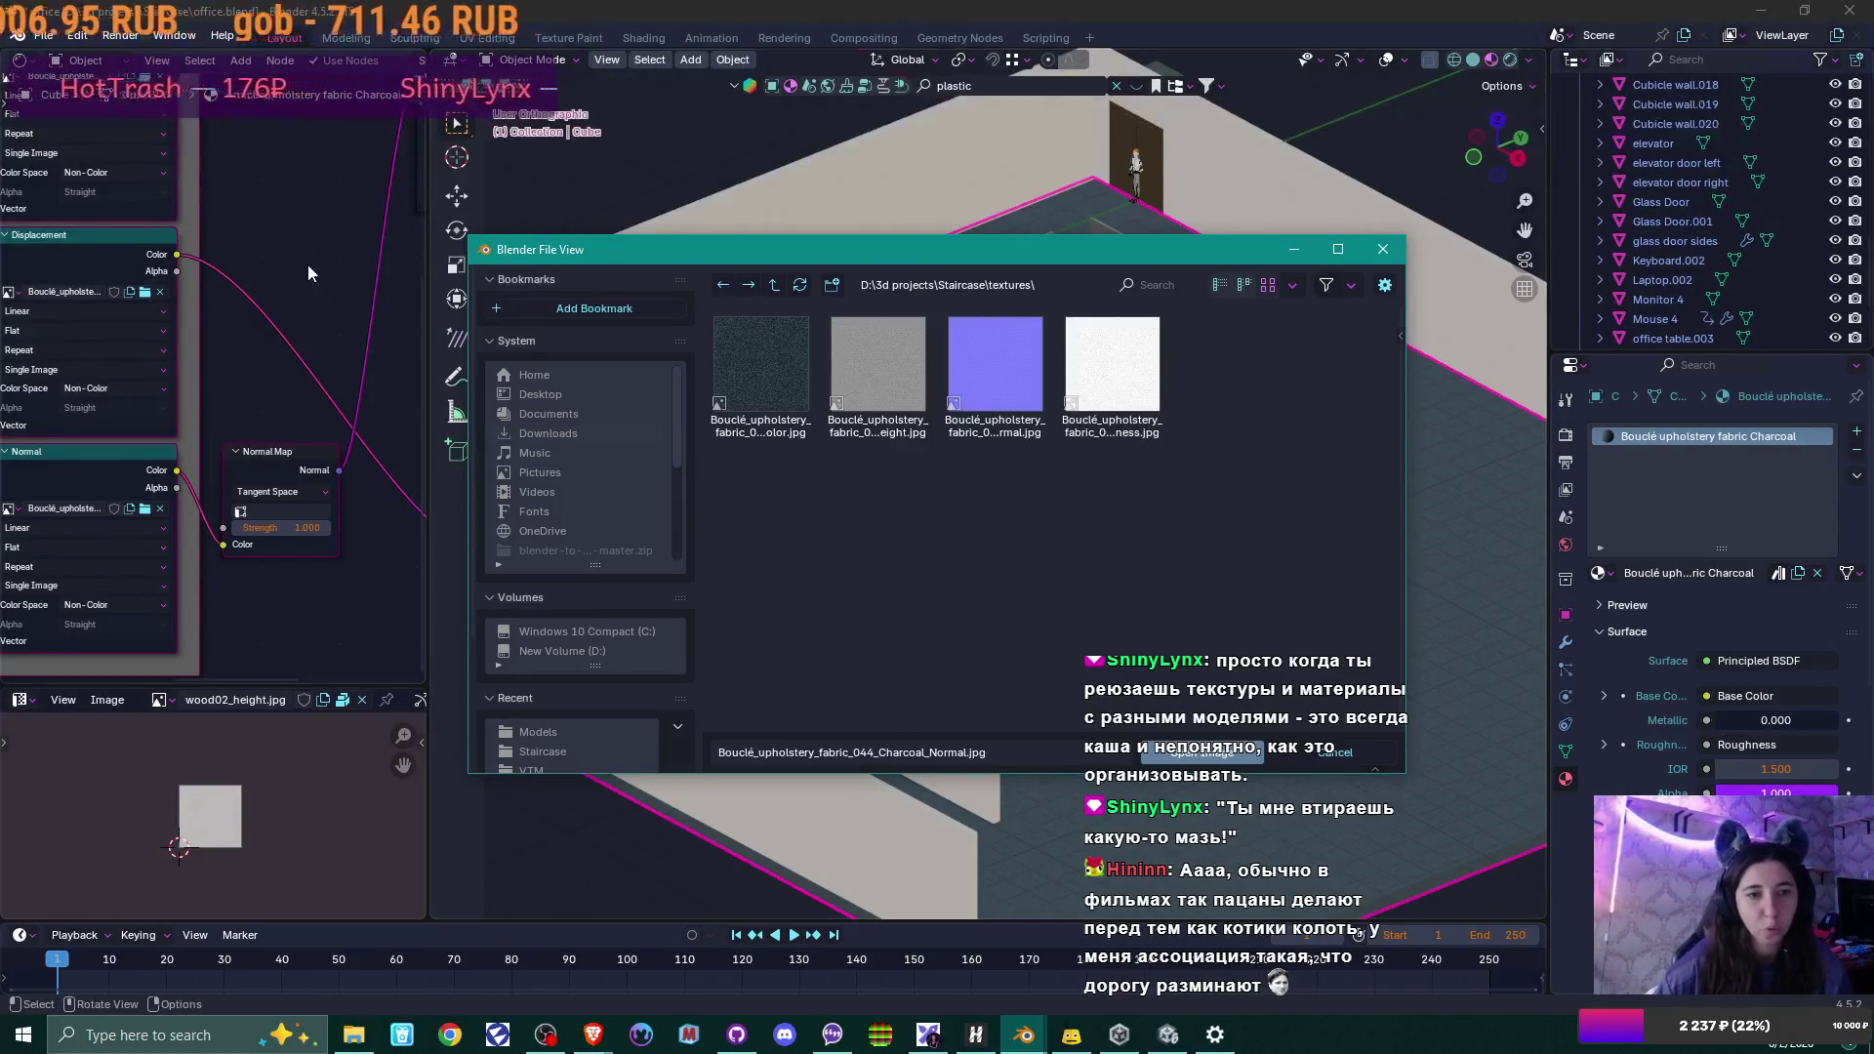
Close Blender's file browser listing the unpacked Bouclé textures.
scroll(268, 233, "down", 2)
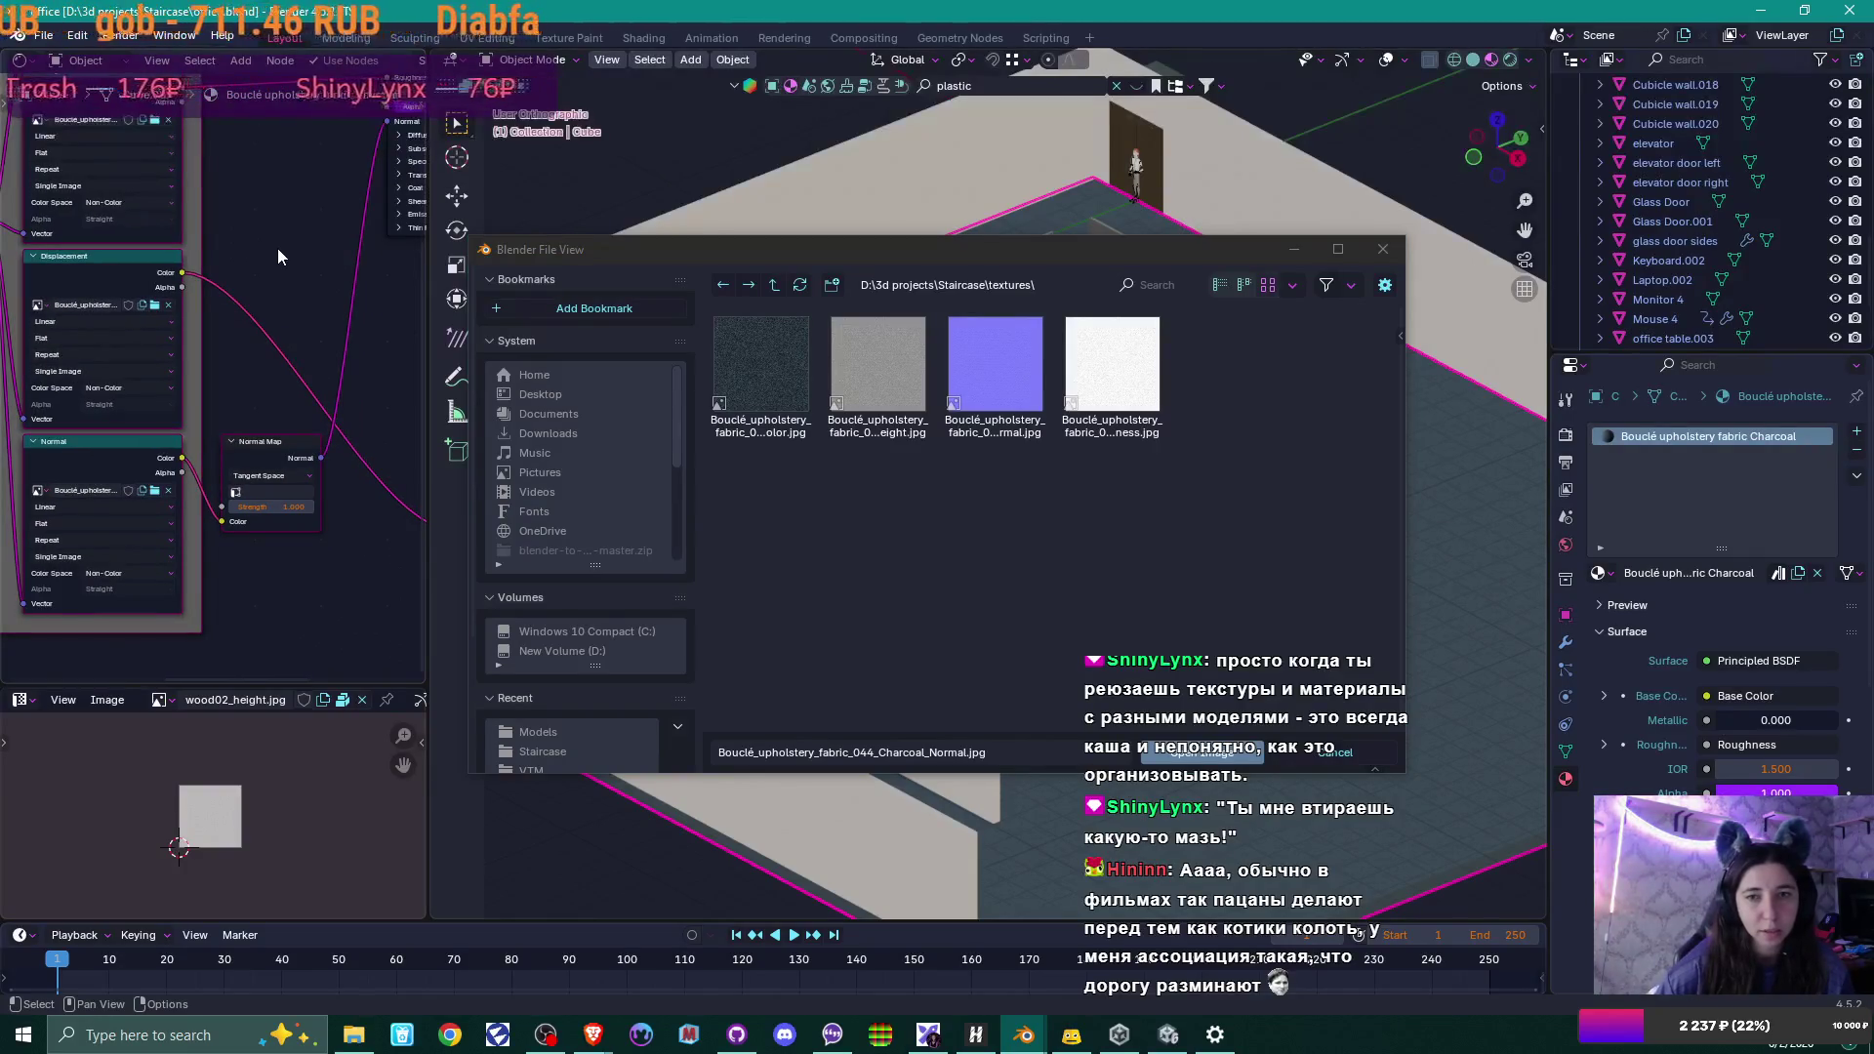
right_click(816, 552)
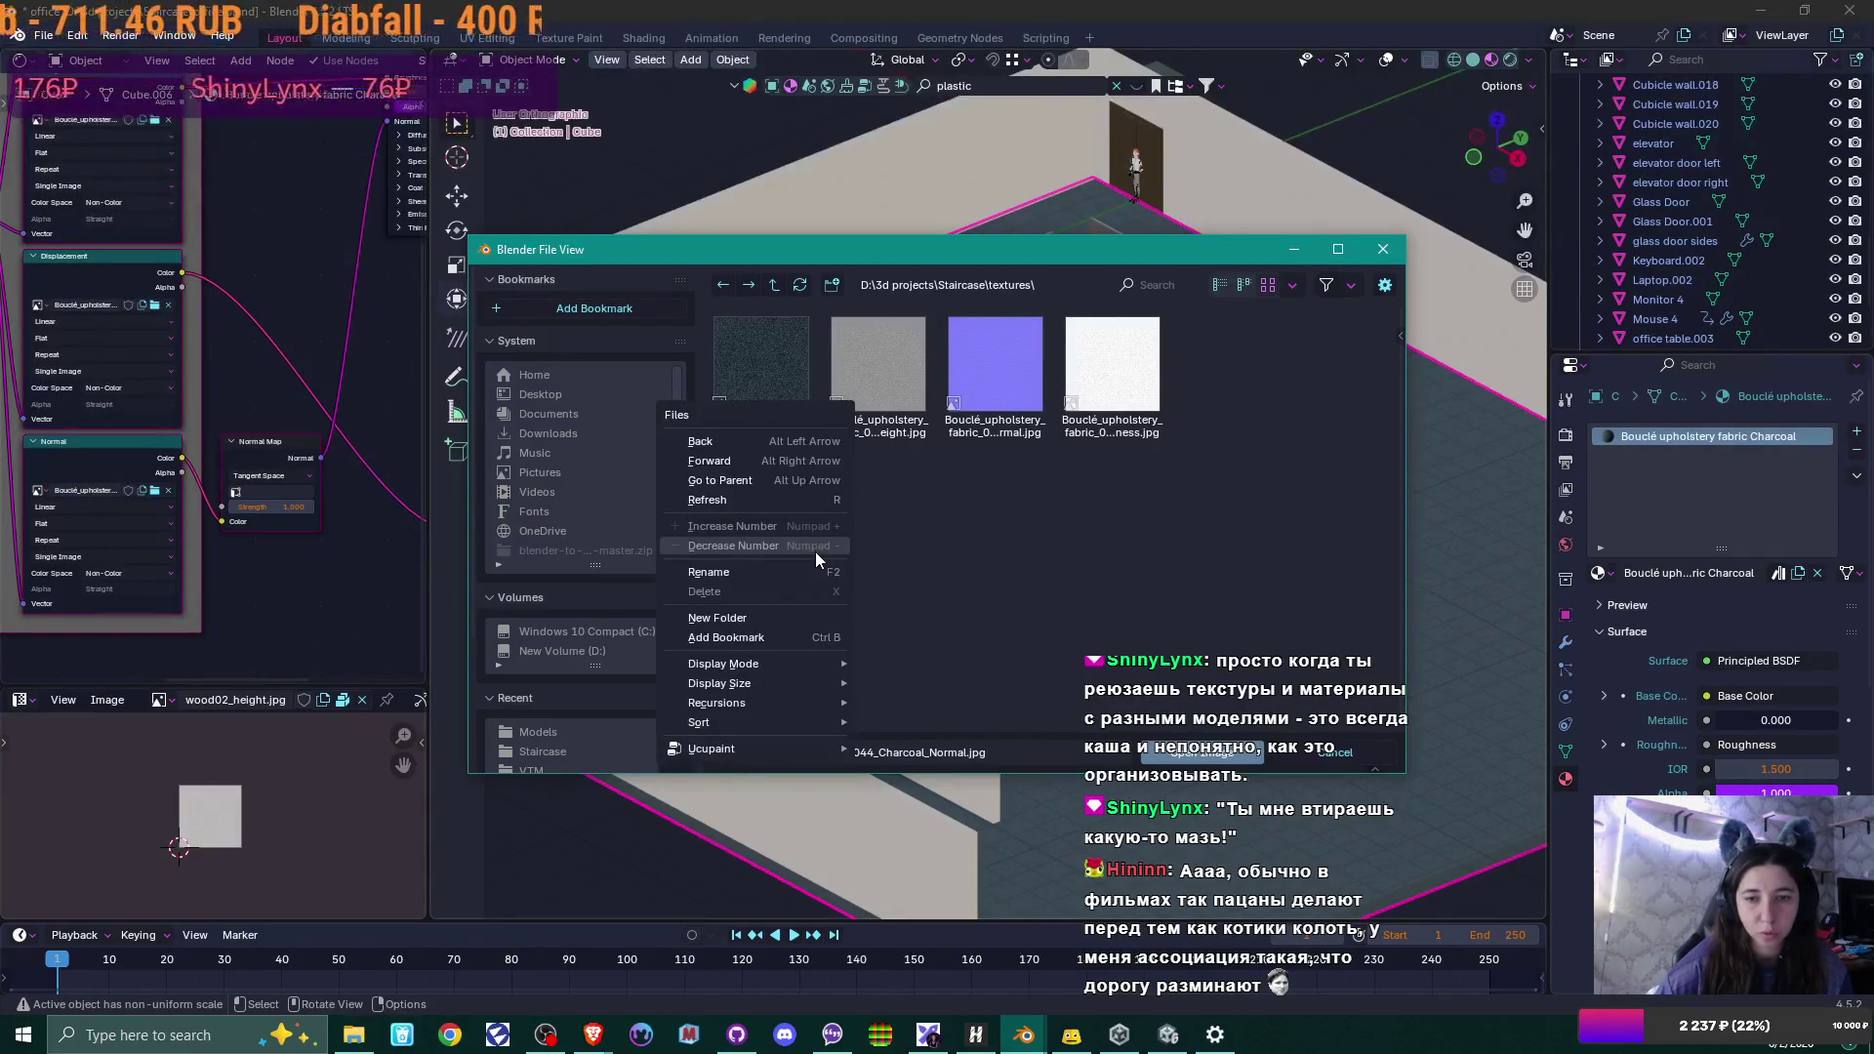
right_click(885, 509)
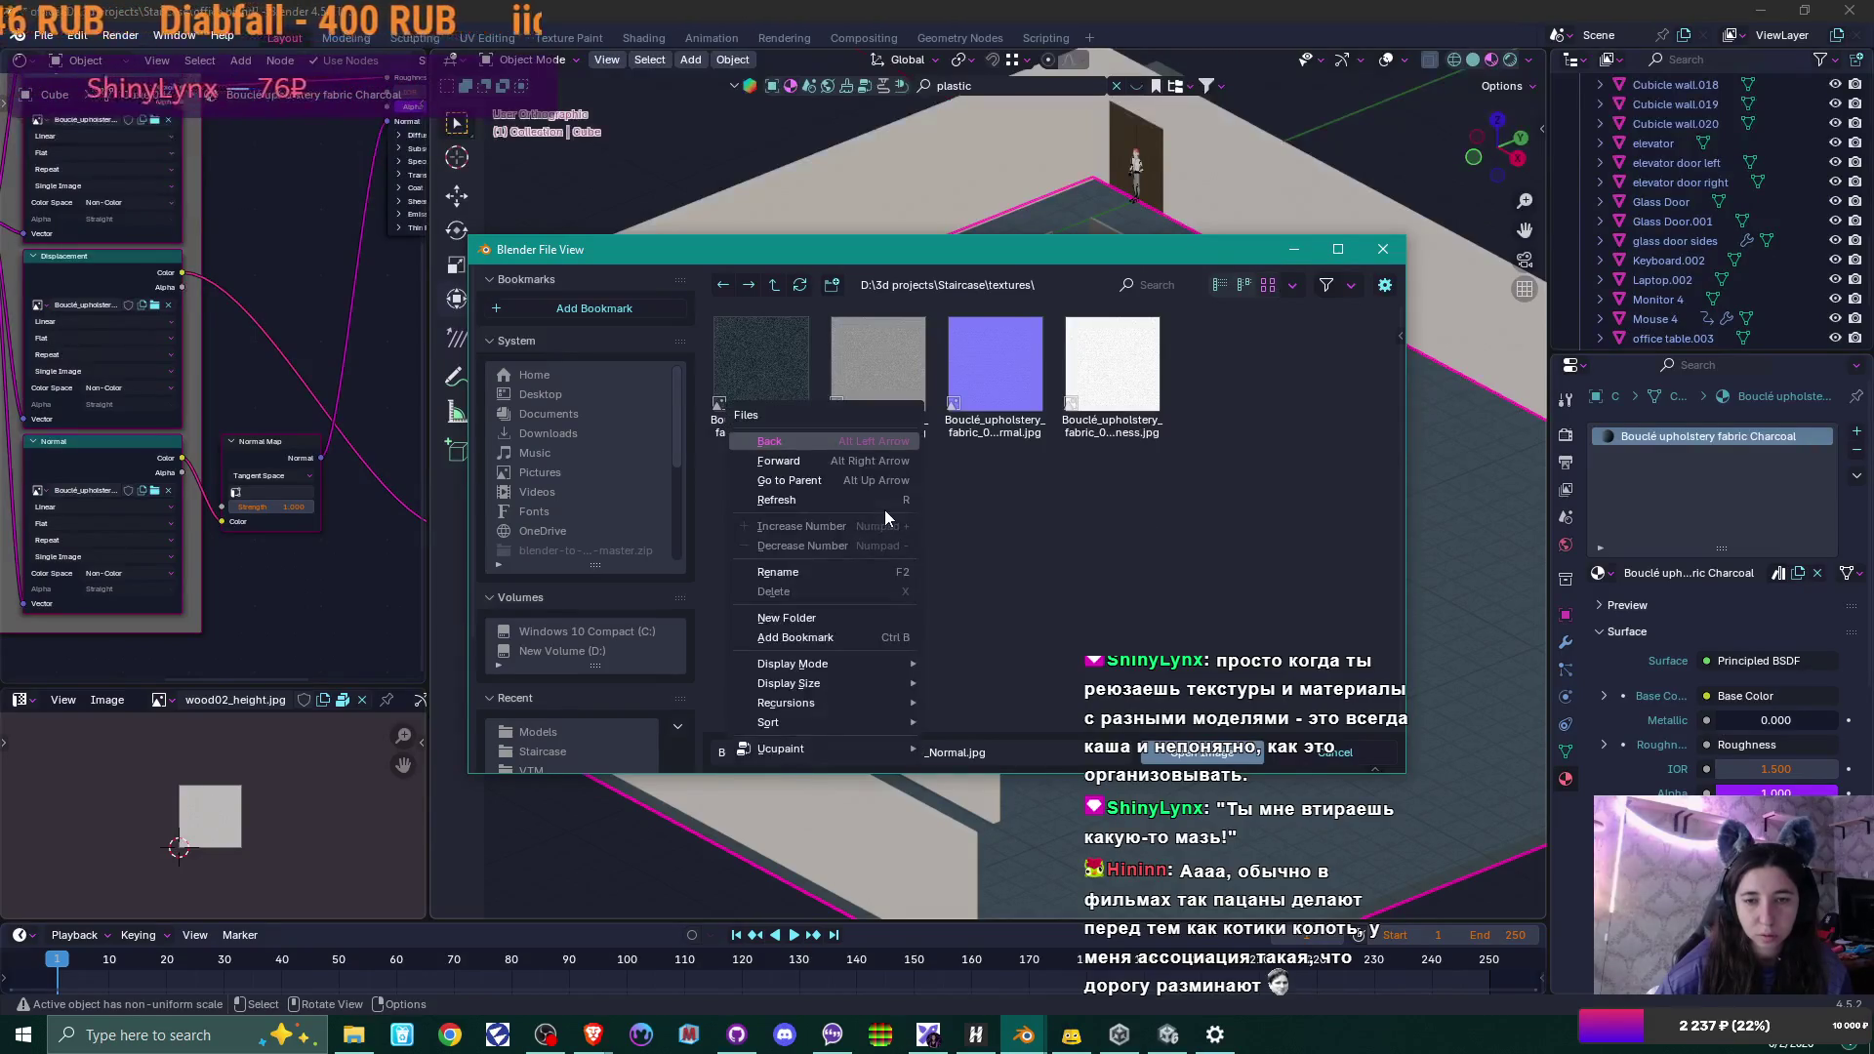
left_click(1382, 249)
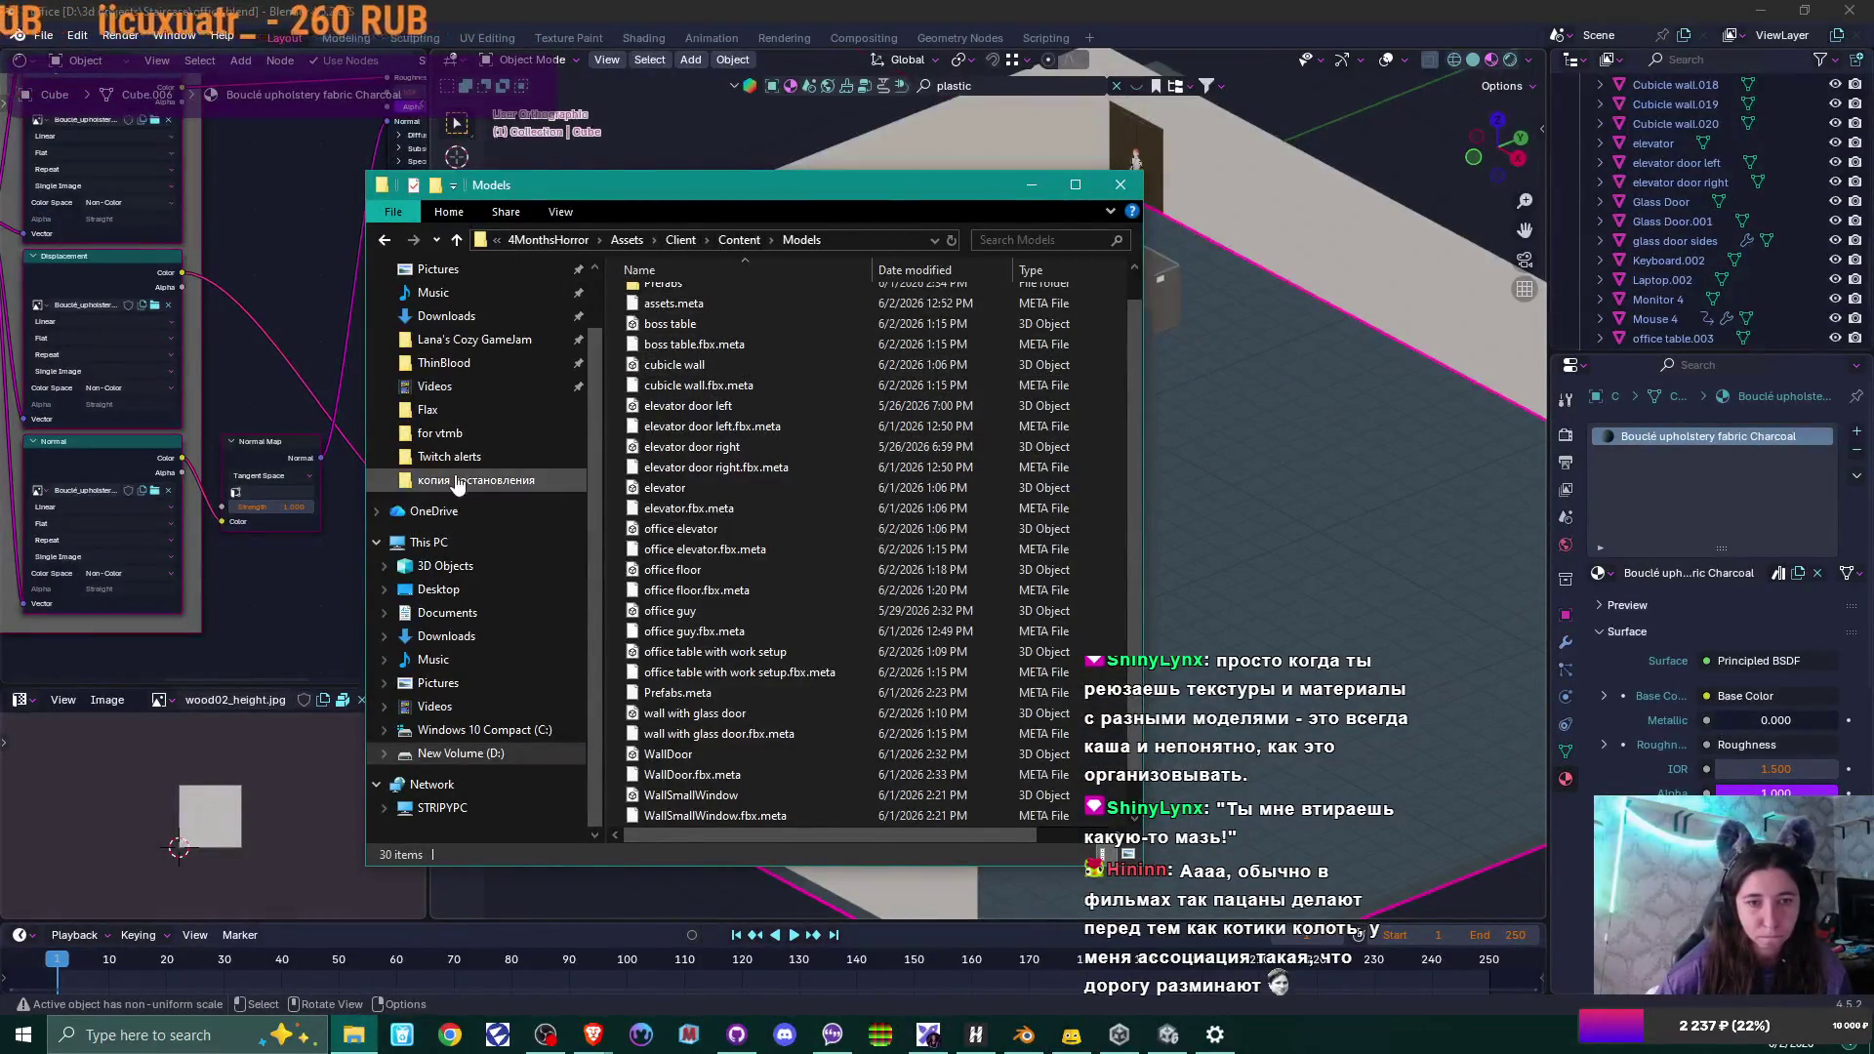
Go up to D:\3d projects, open the Staircase folder and maximize the Explorer window.
left_click(463, 340)
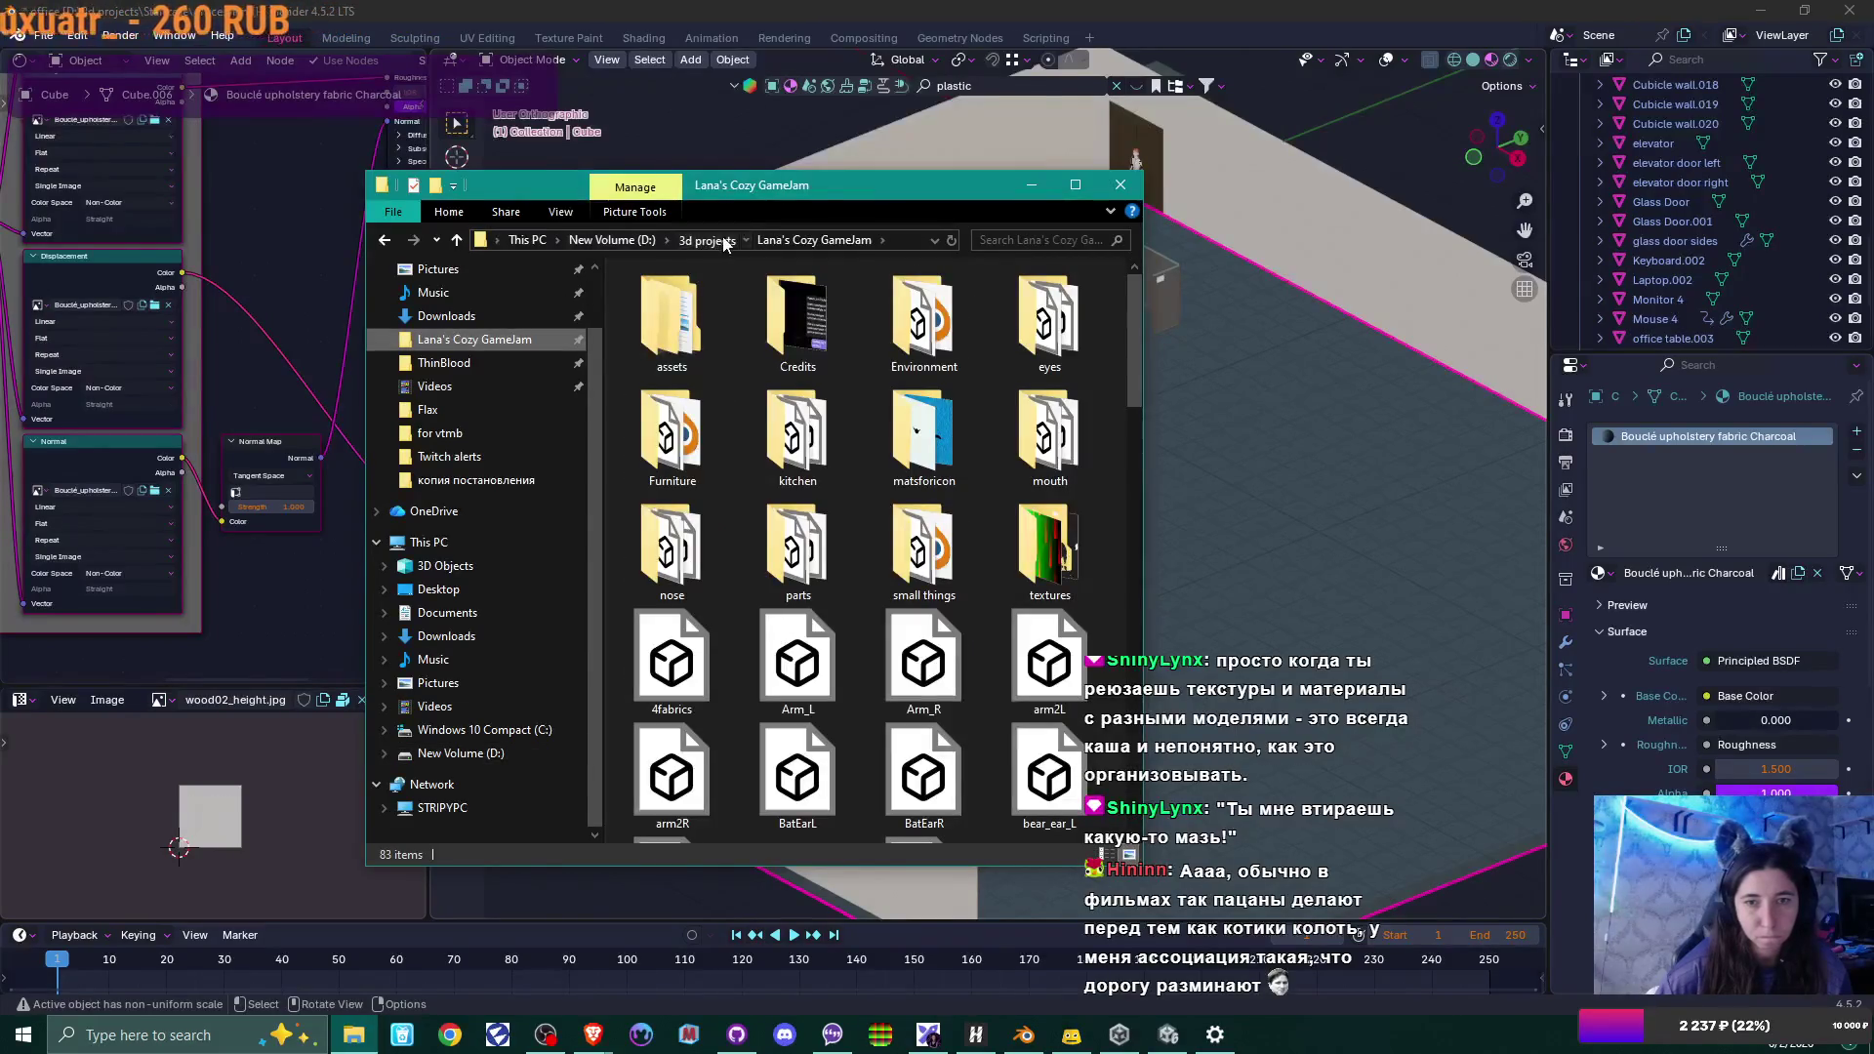
left_click(724, 241)
scroll(802, 656, "down", 5)
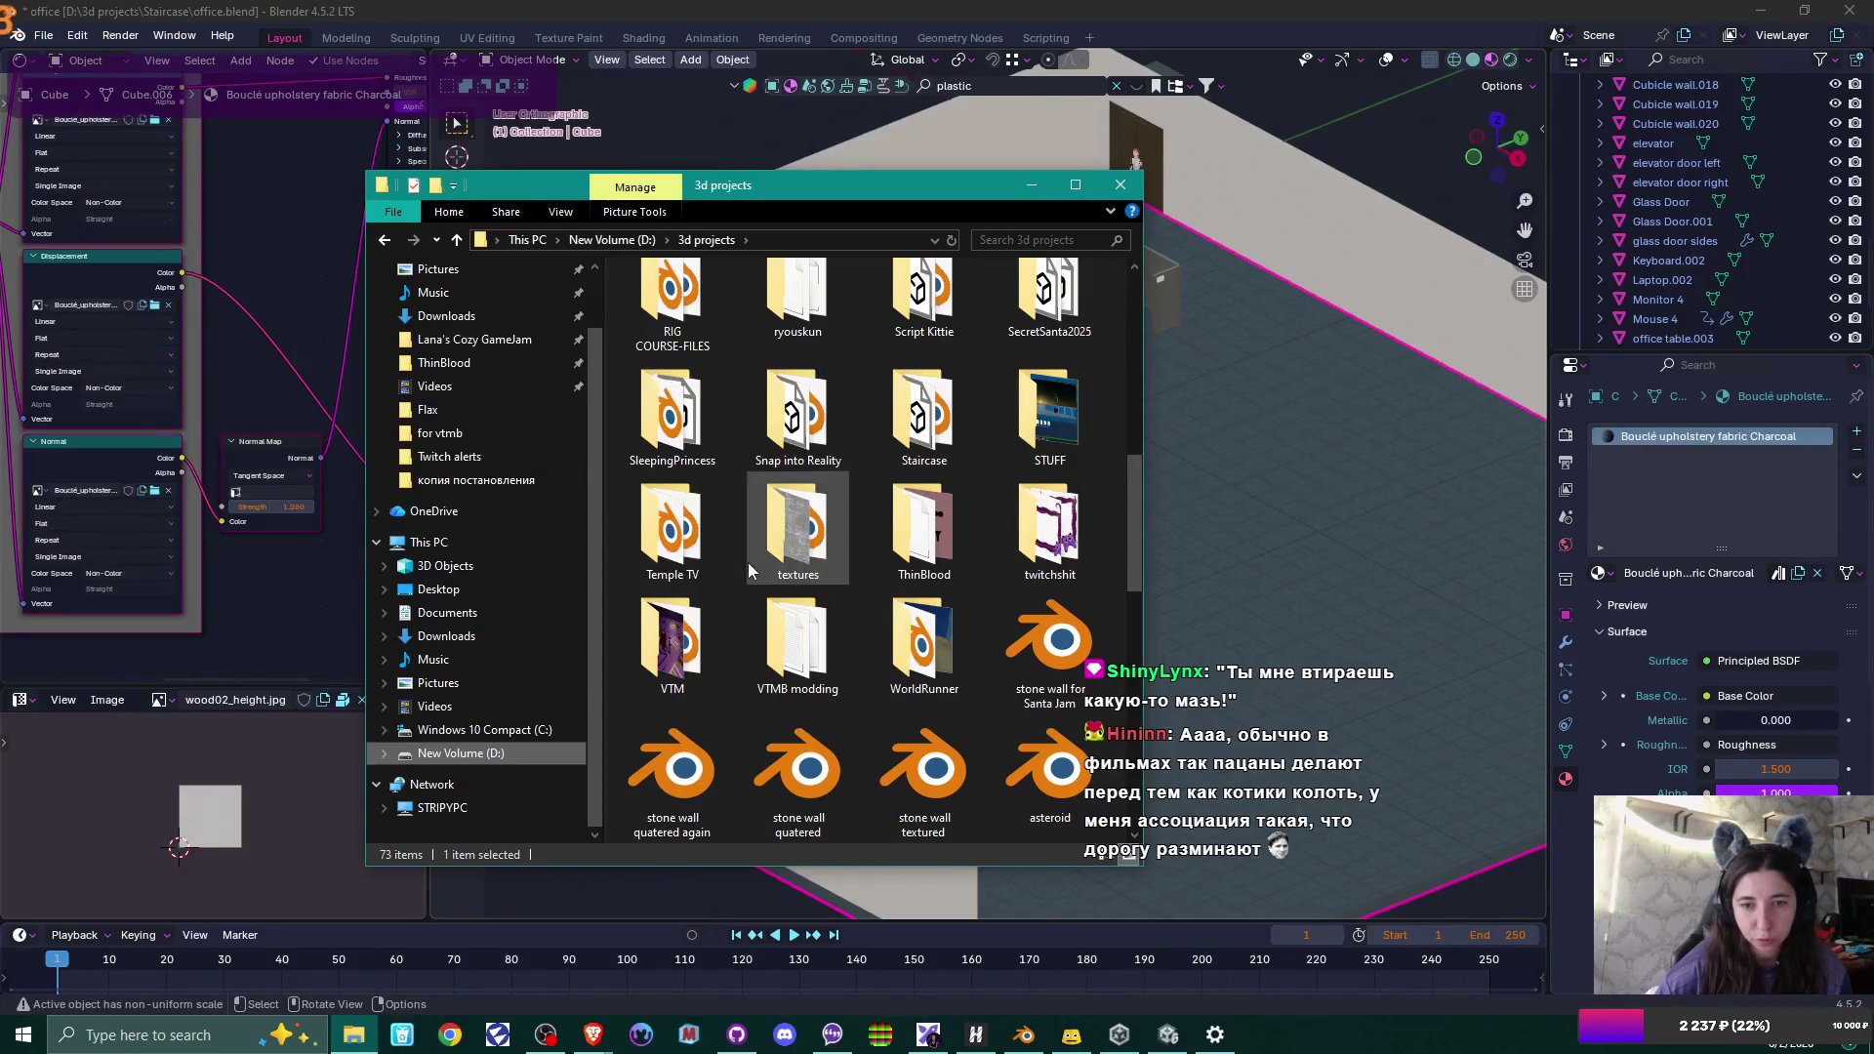
left_click(899, 421)
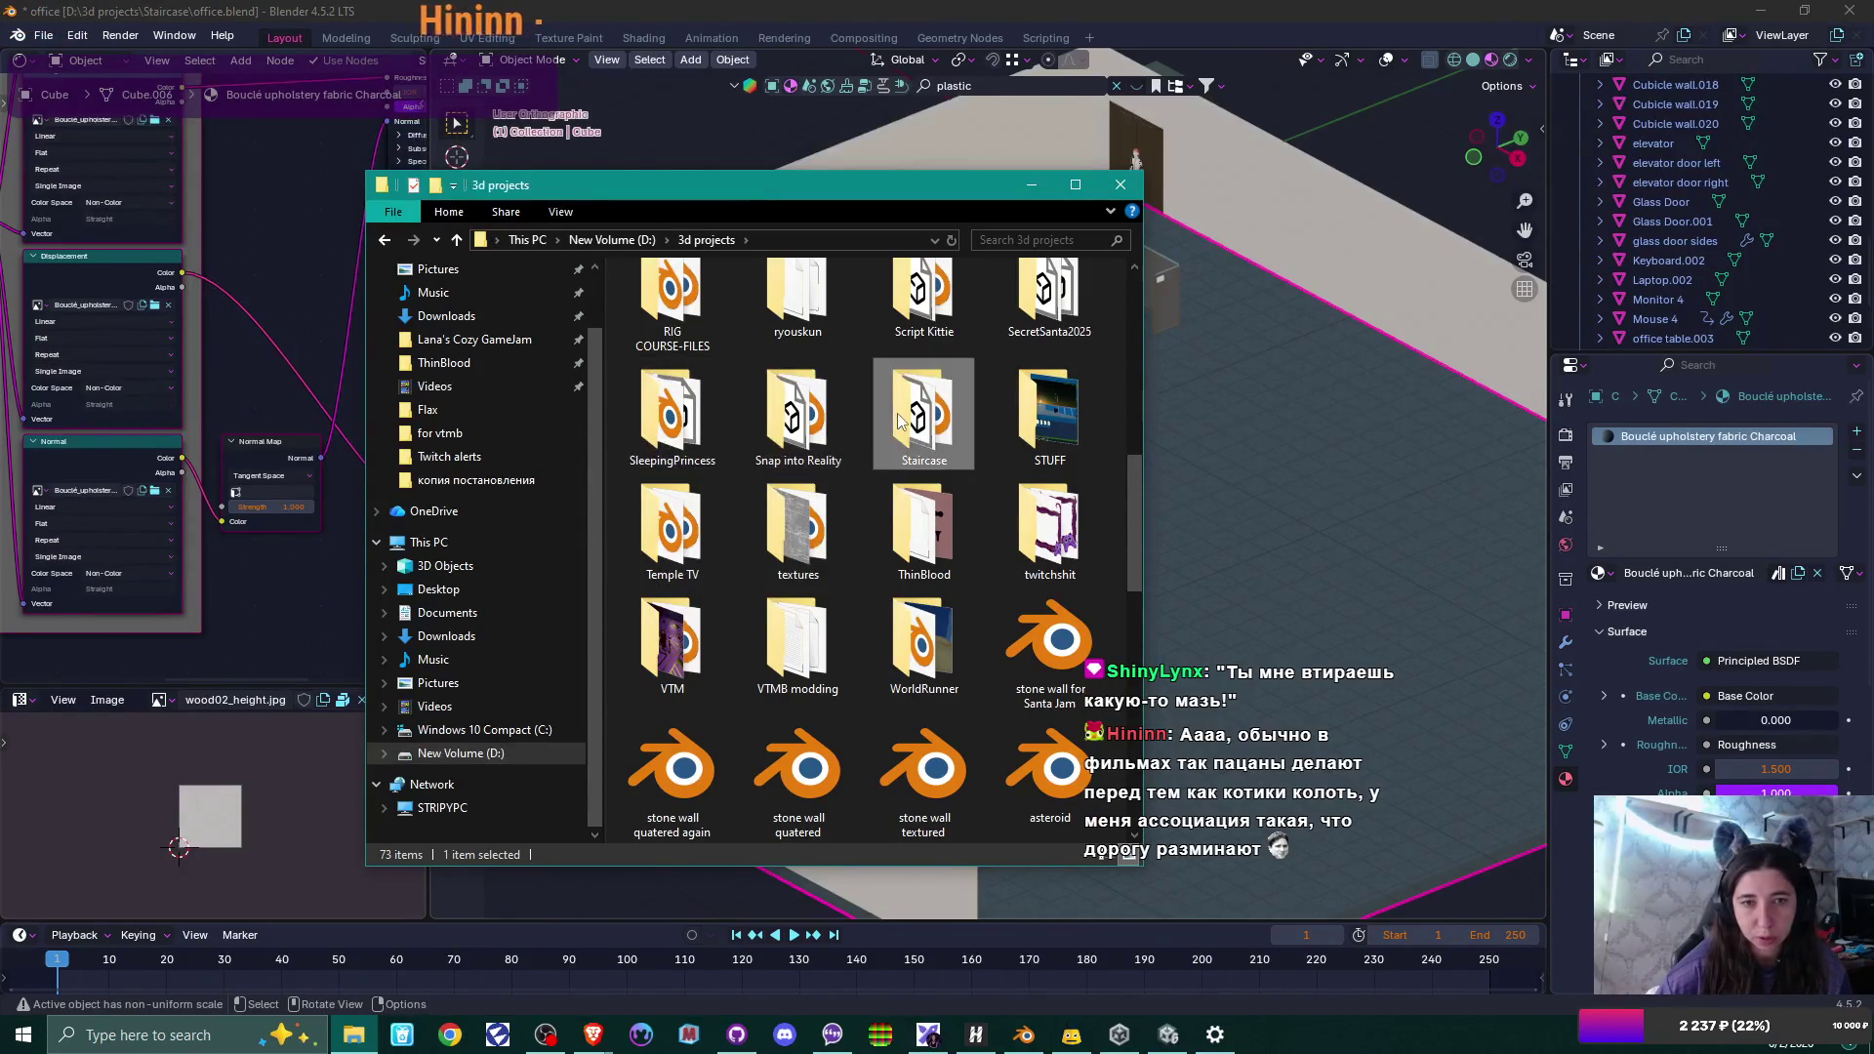
double_click(899, 421)
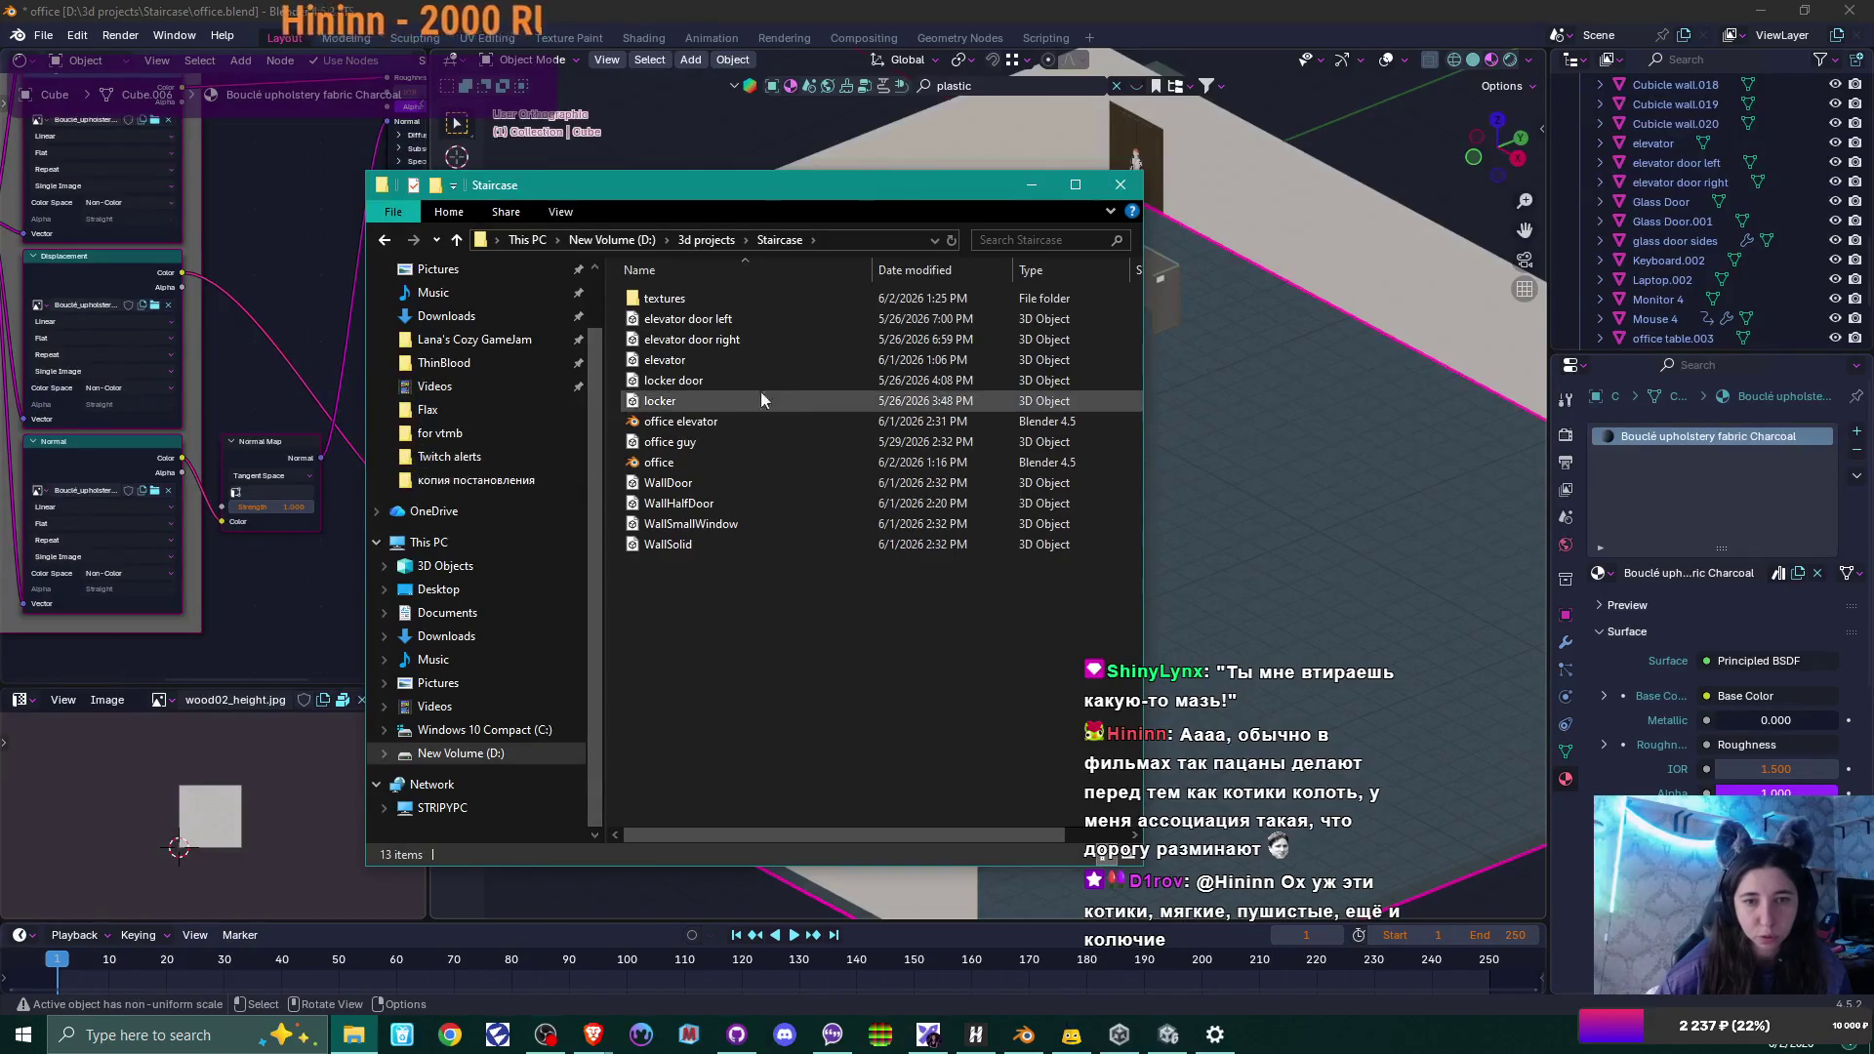
left_click(1074, 185)
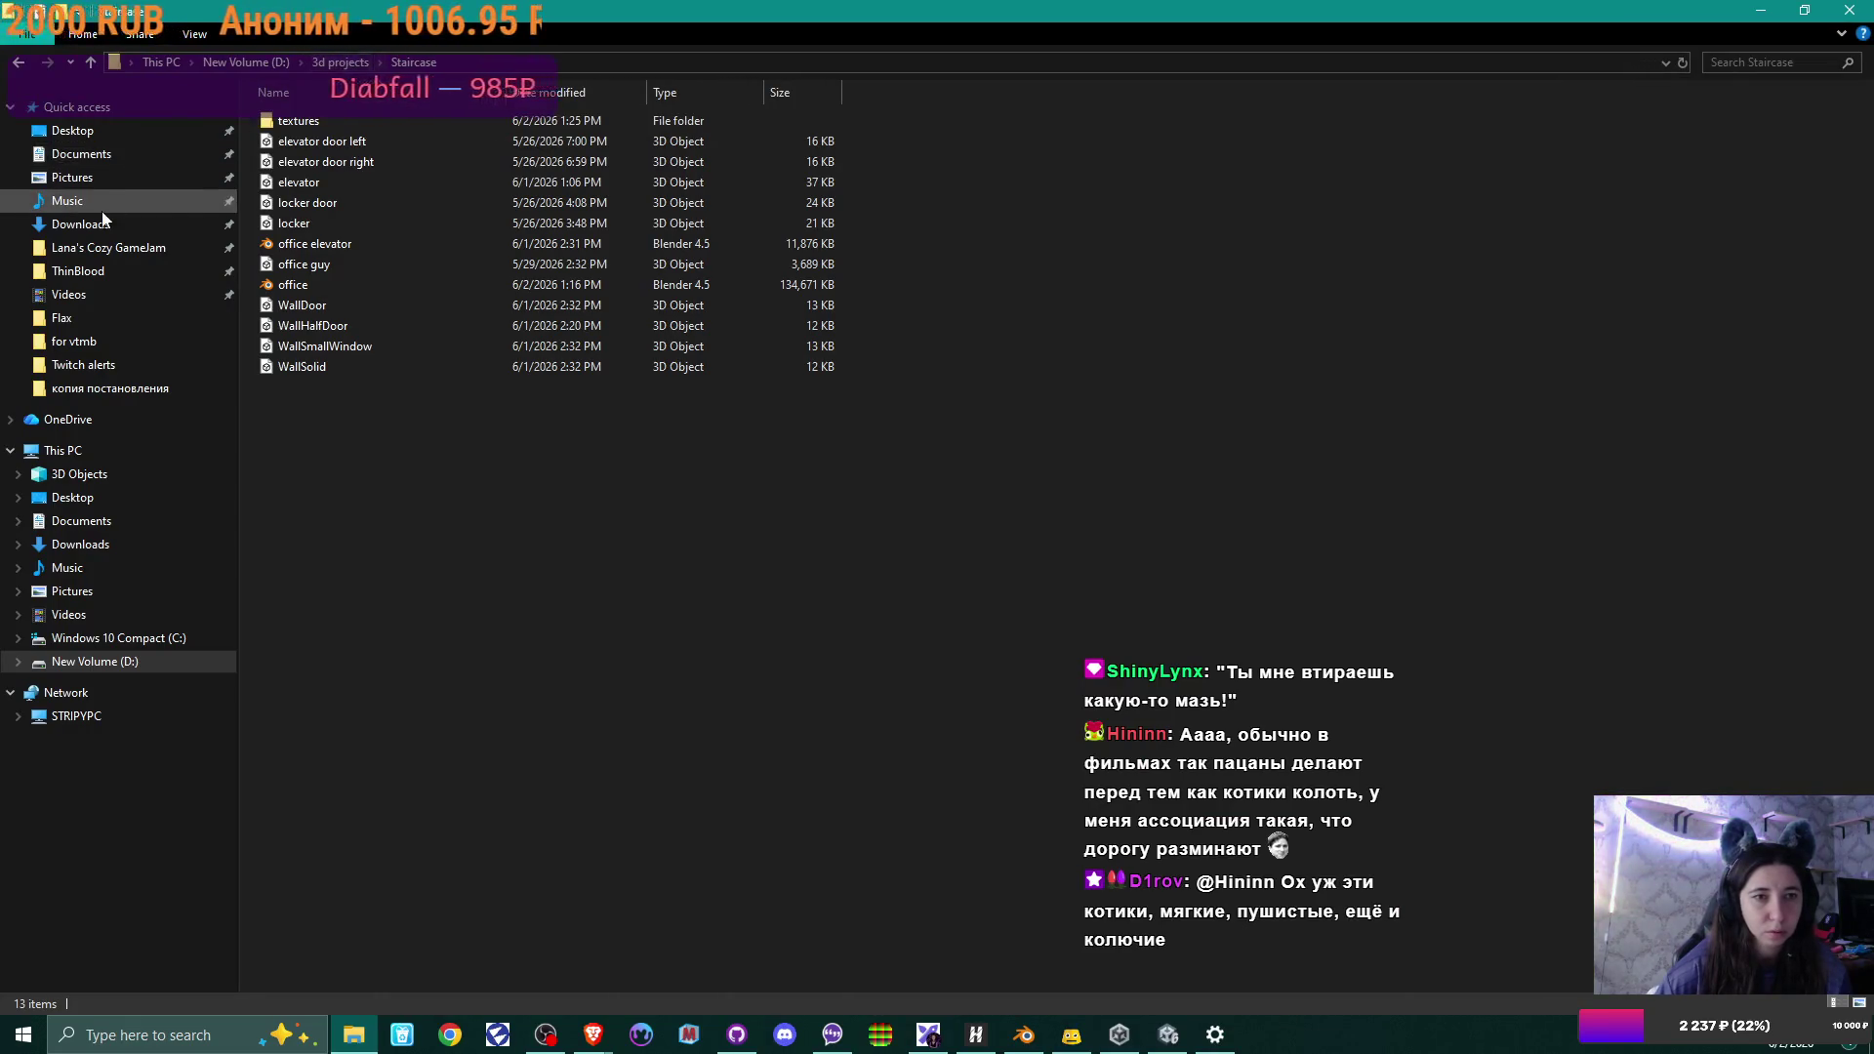
Pin the Staircase folder to the favourites list and open its textures folder.
right_click(101, 109)
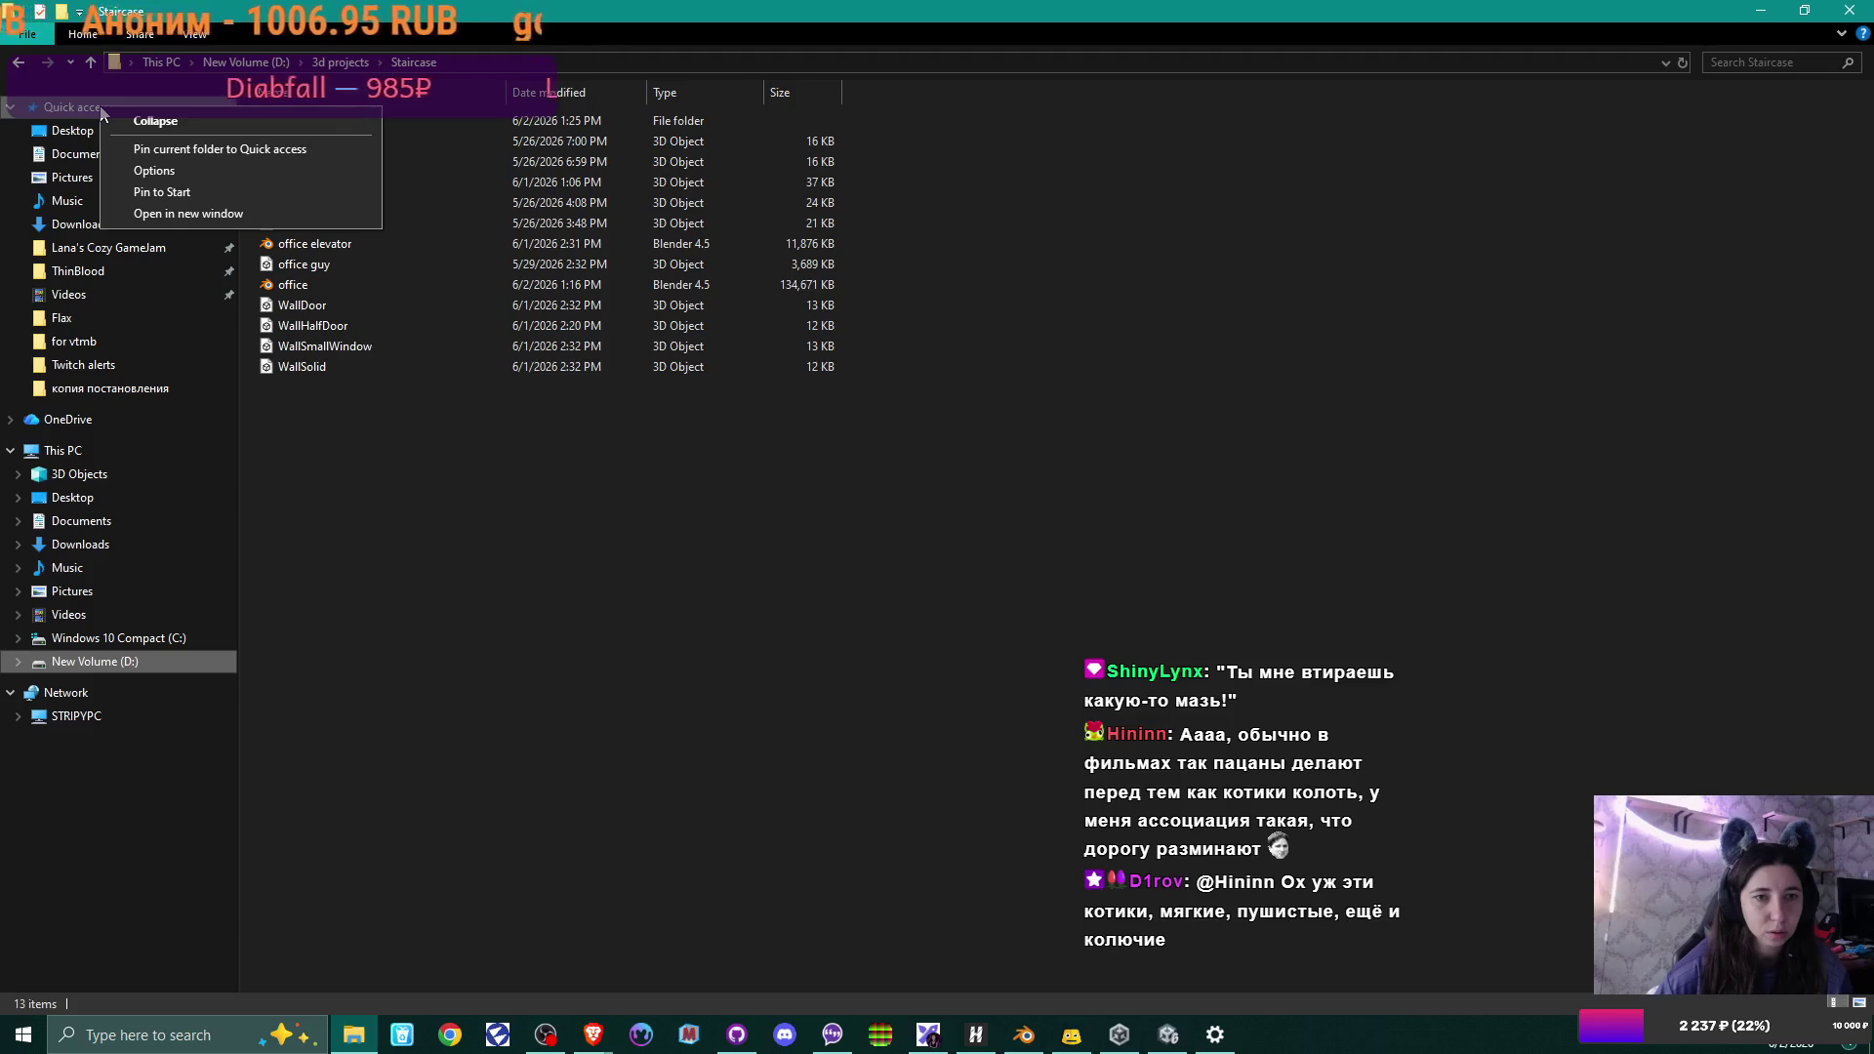
left_click(278, 149)
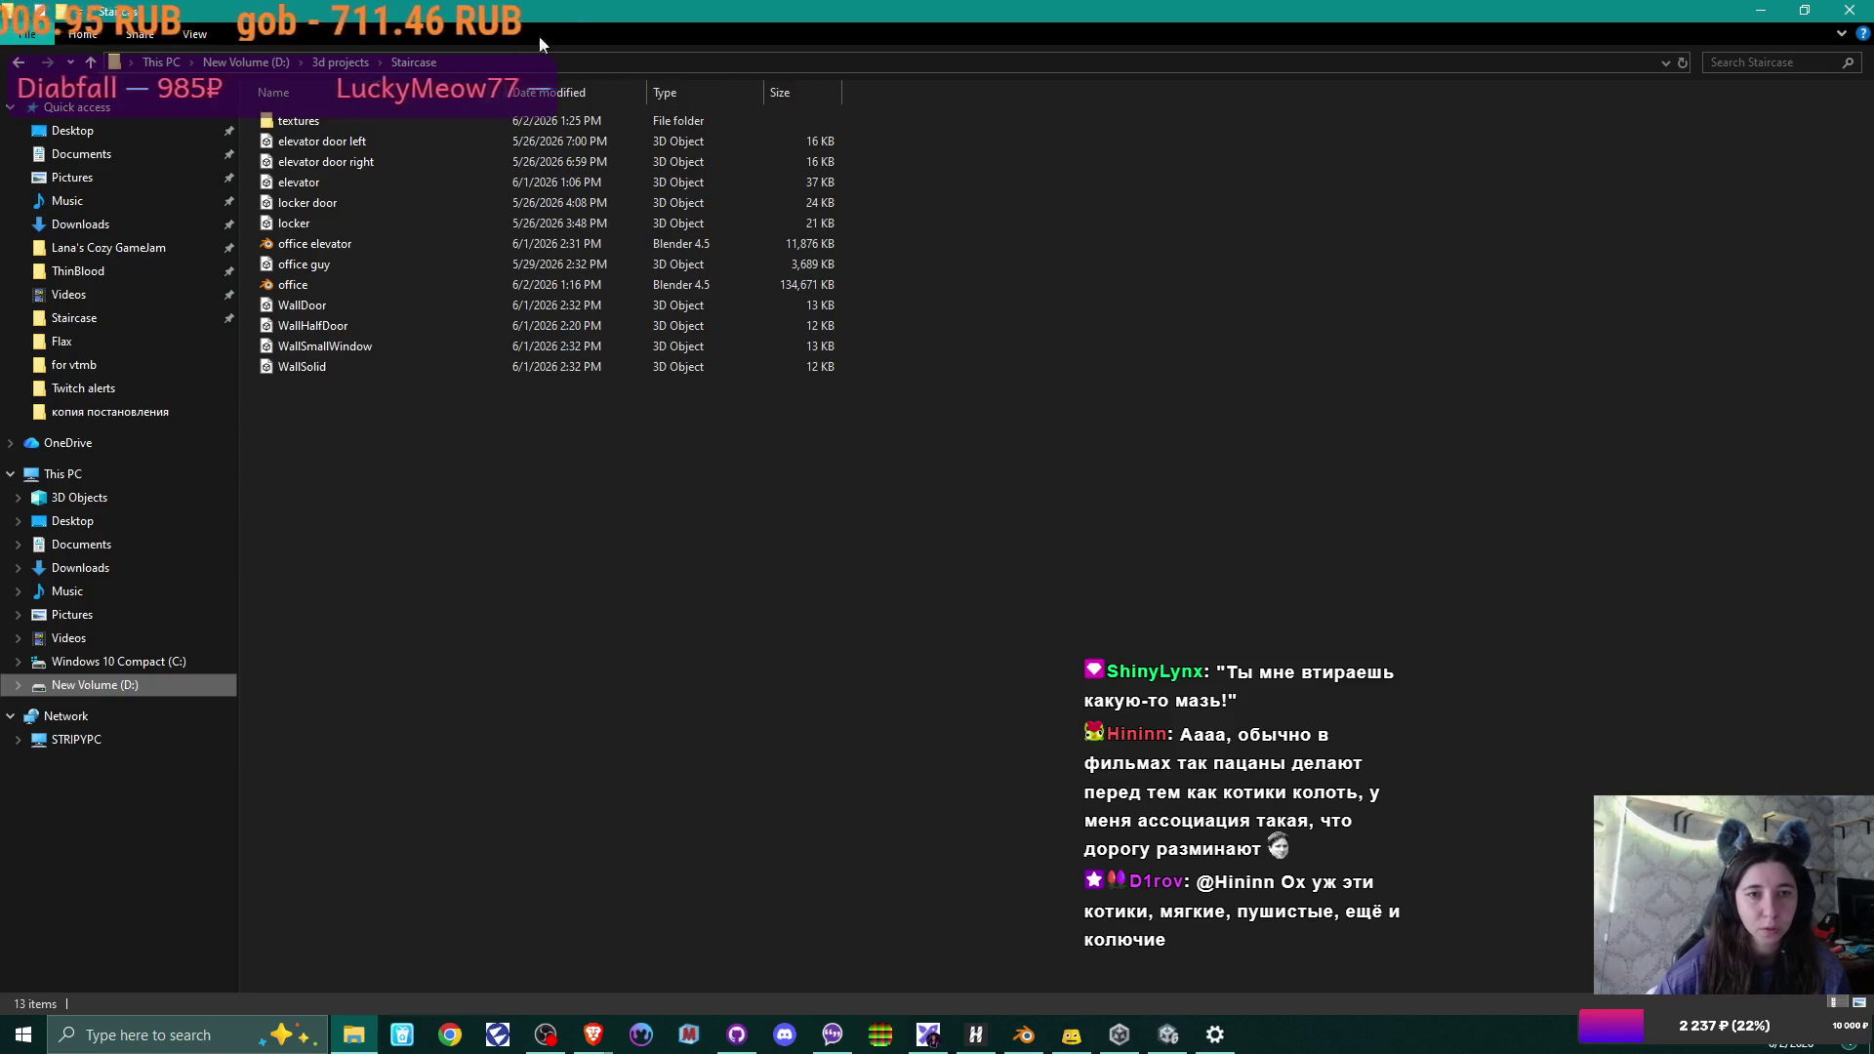
double_click(374, 129)
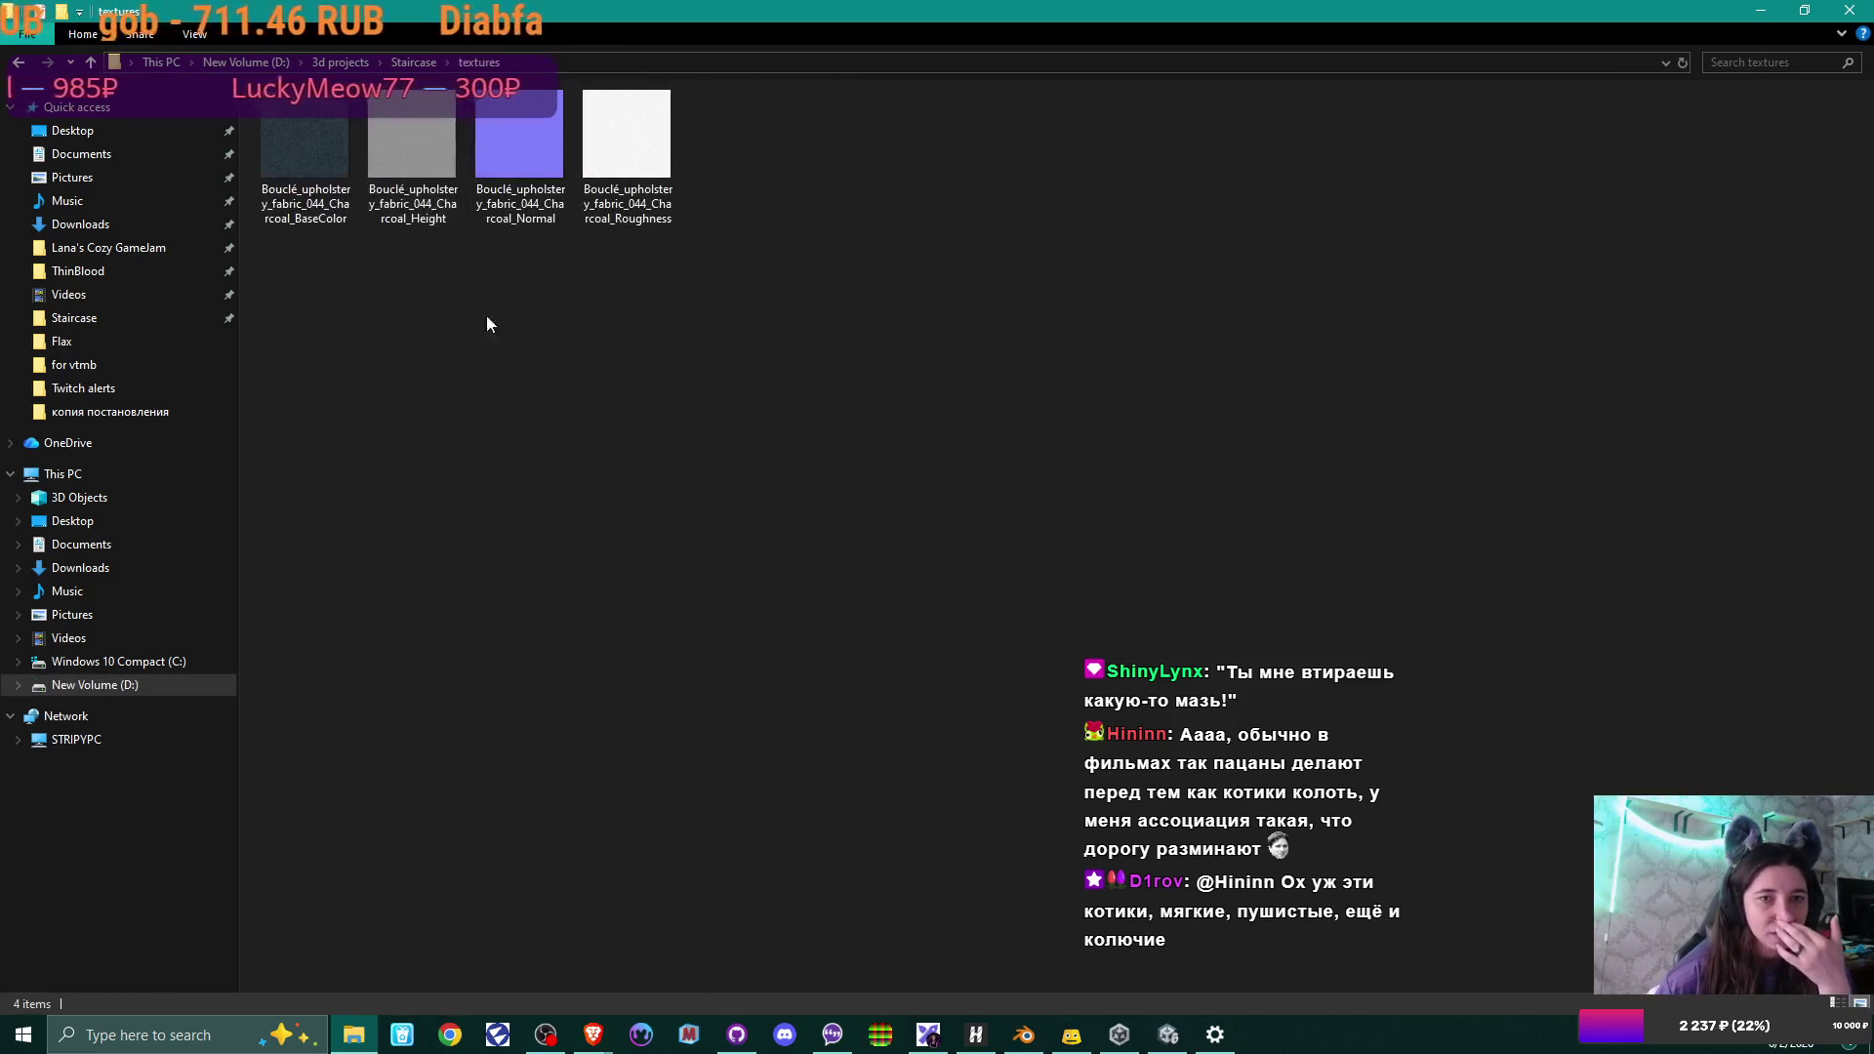
Create a new folder named Floor inside textures.
right_click(514, 332)
mouse_move(658, 598)
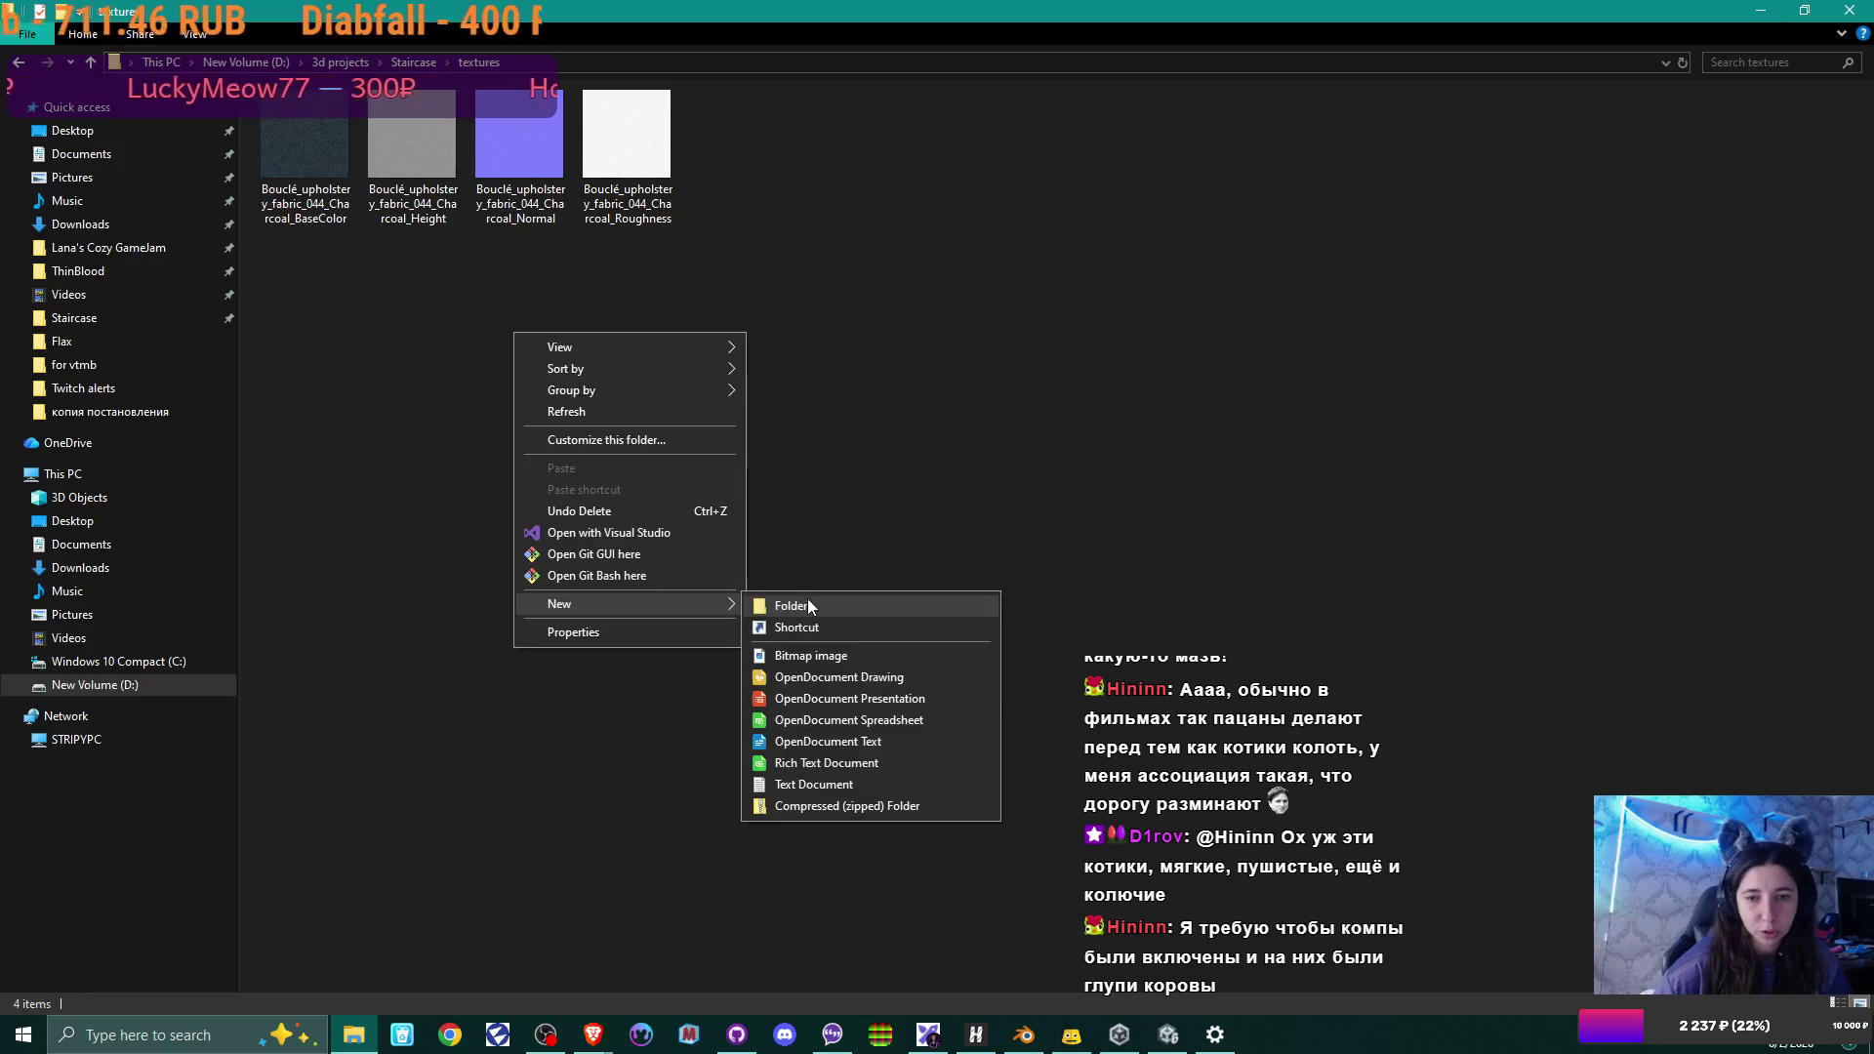
left_click(807, 601)
type("Floor")
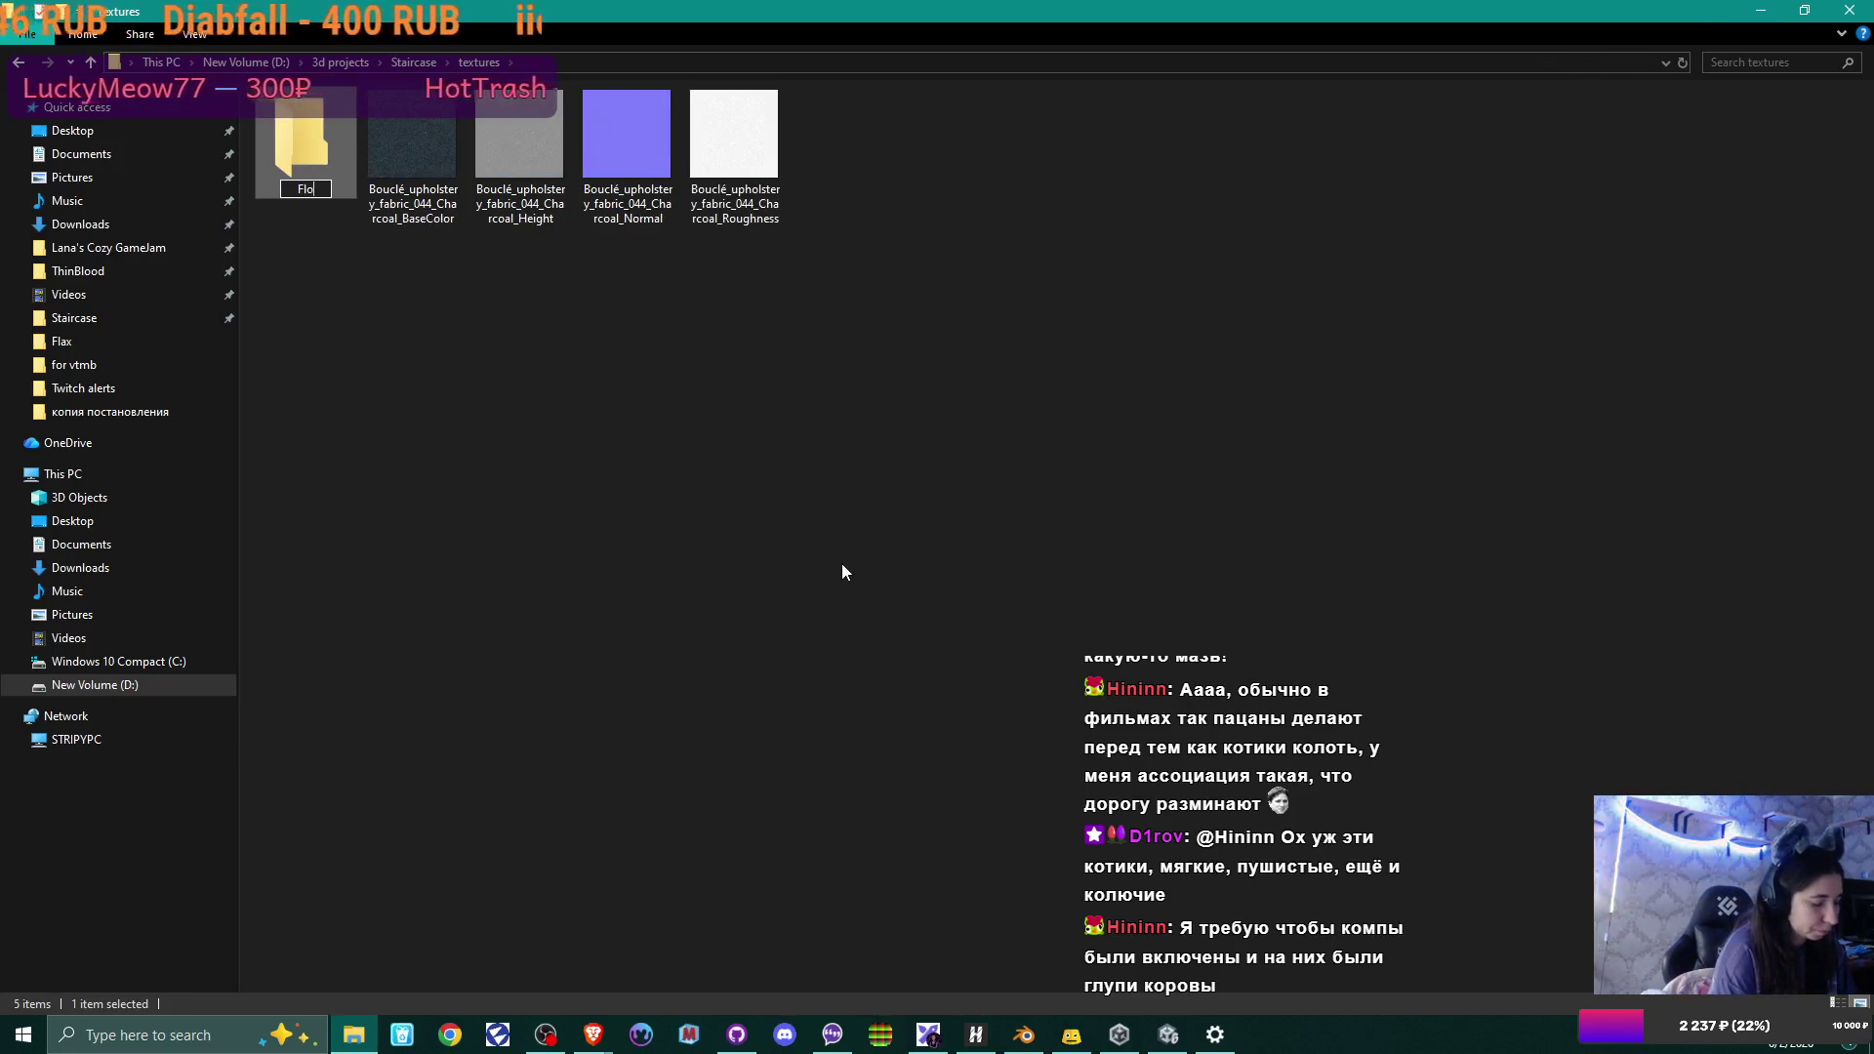
key("Return")
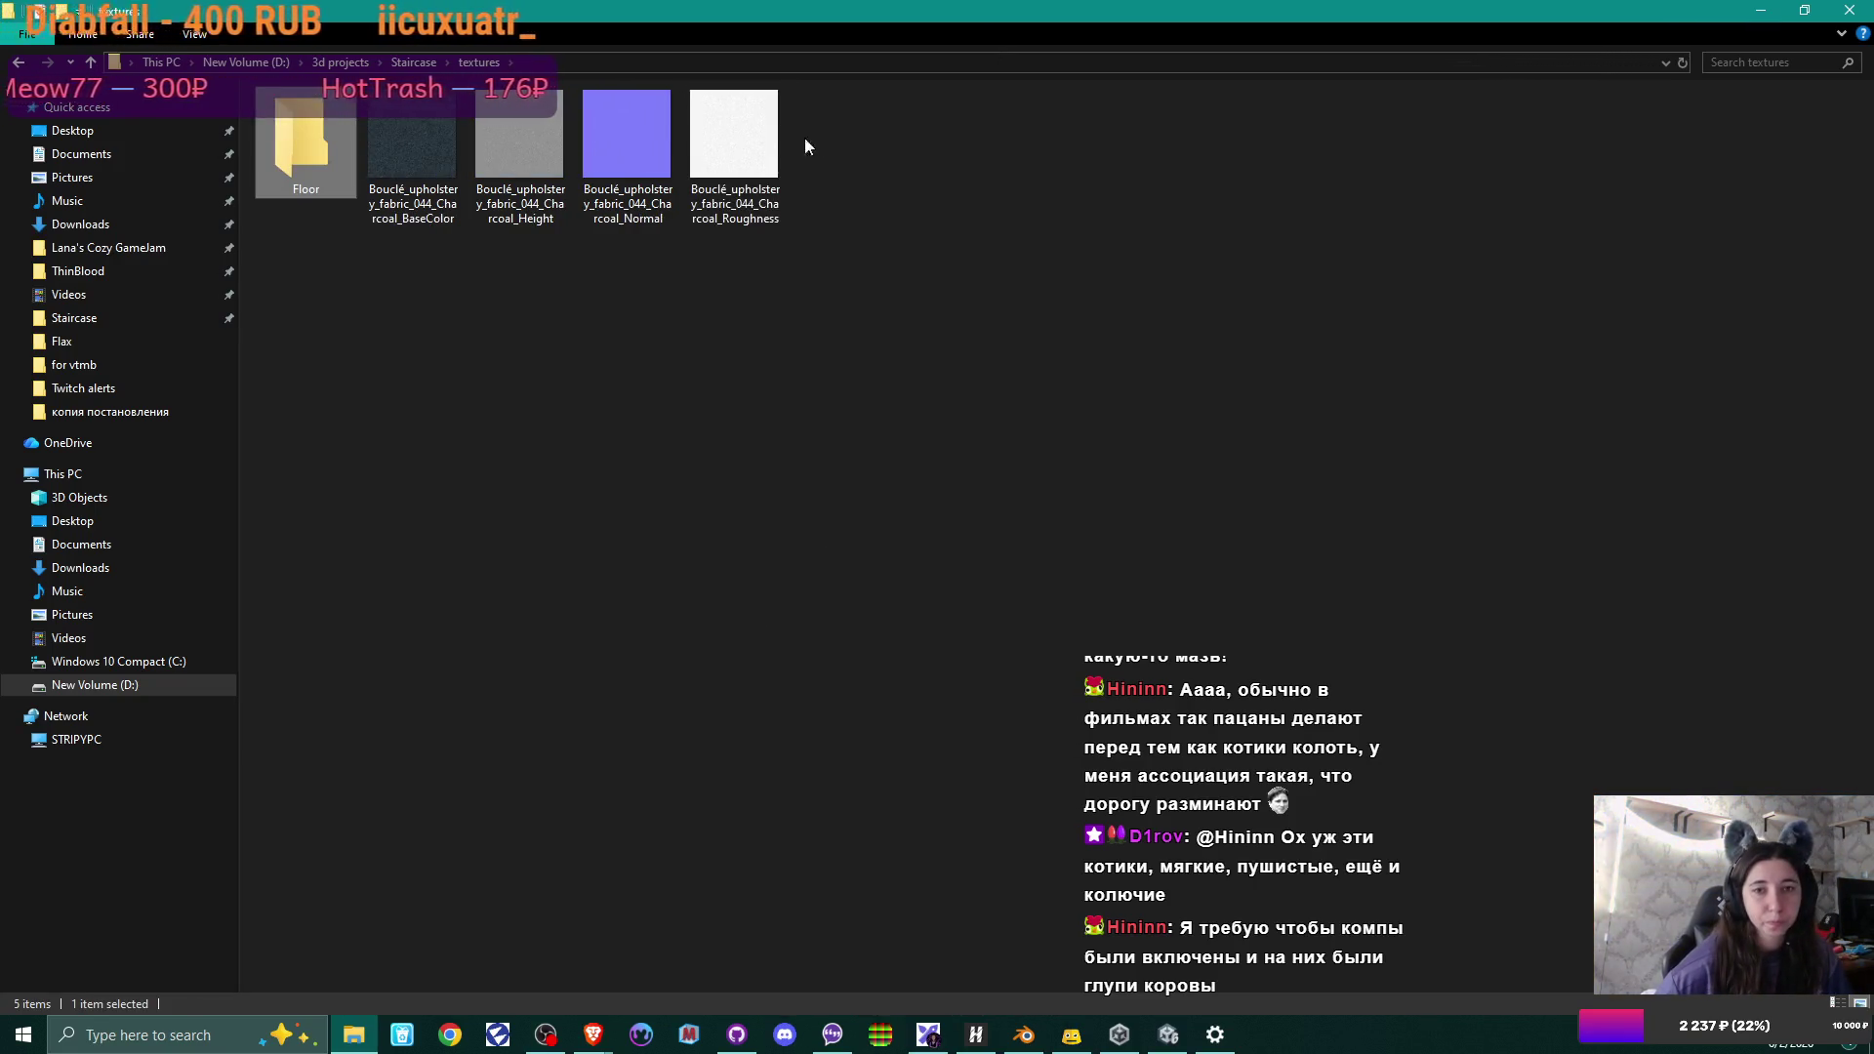
Move the four Bouclé textures into Floor and switch back to the Blender window.
left_click_drag(804, 137, 304, 144)
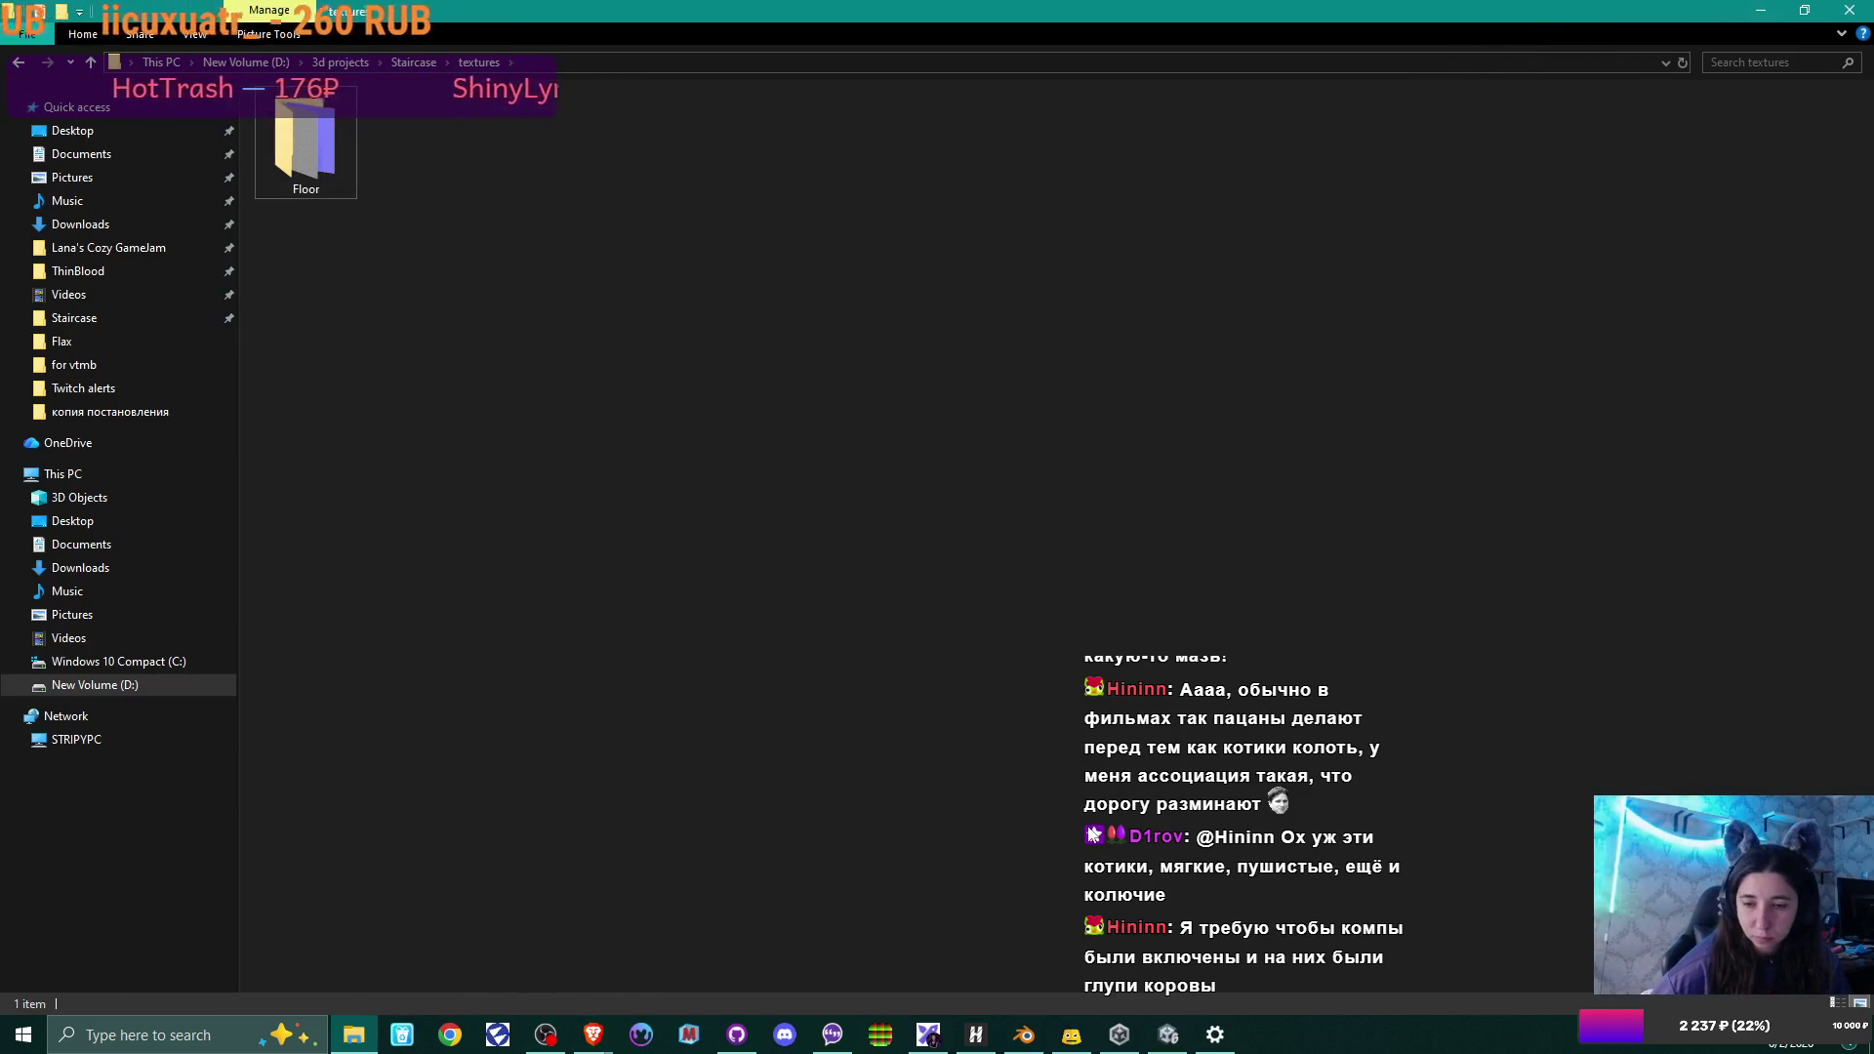
mouse_move(1027, 1040)
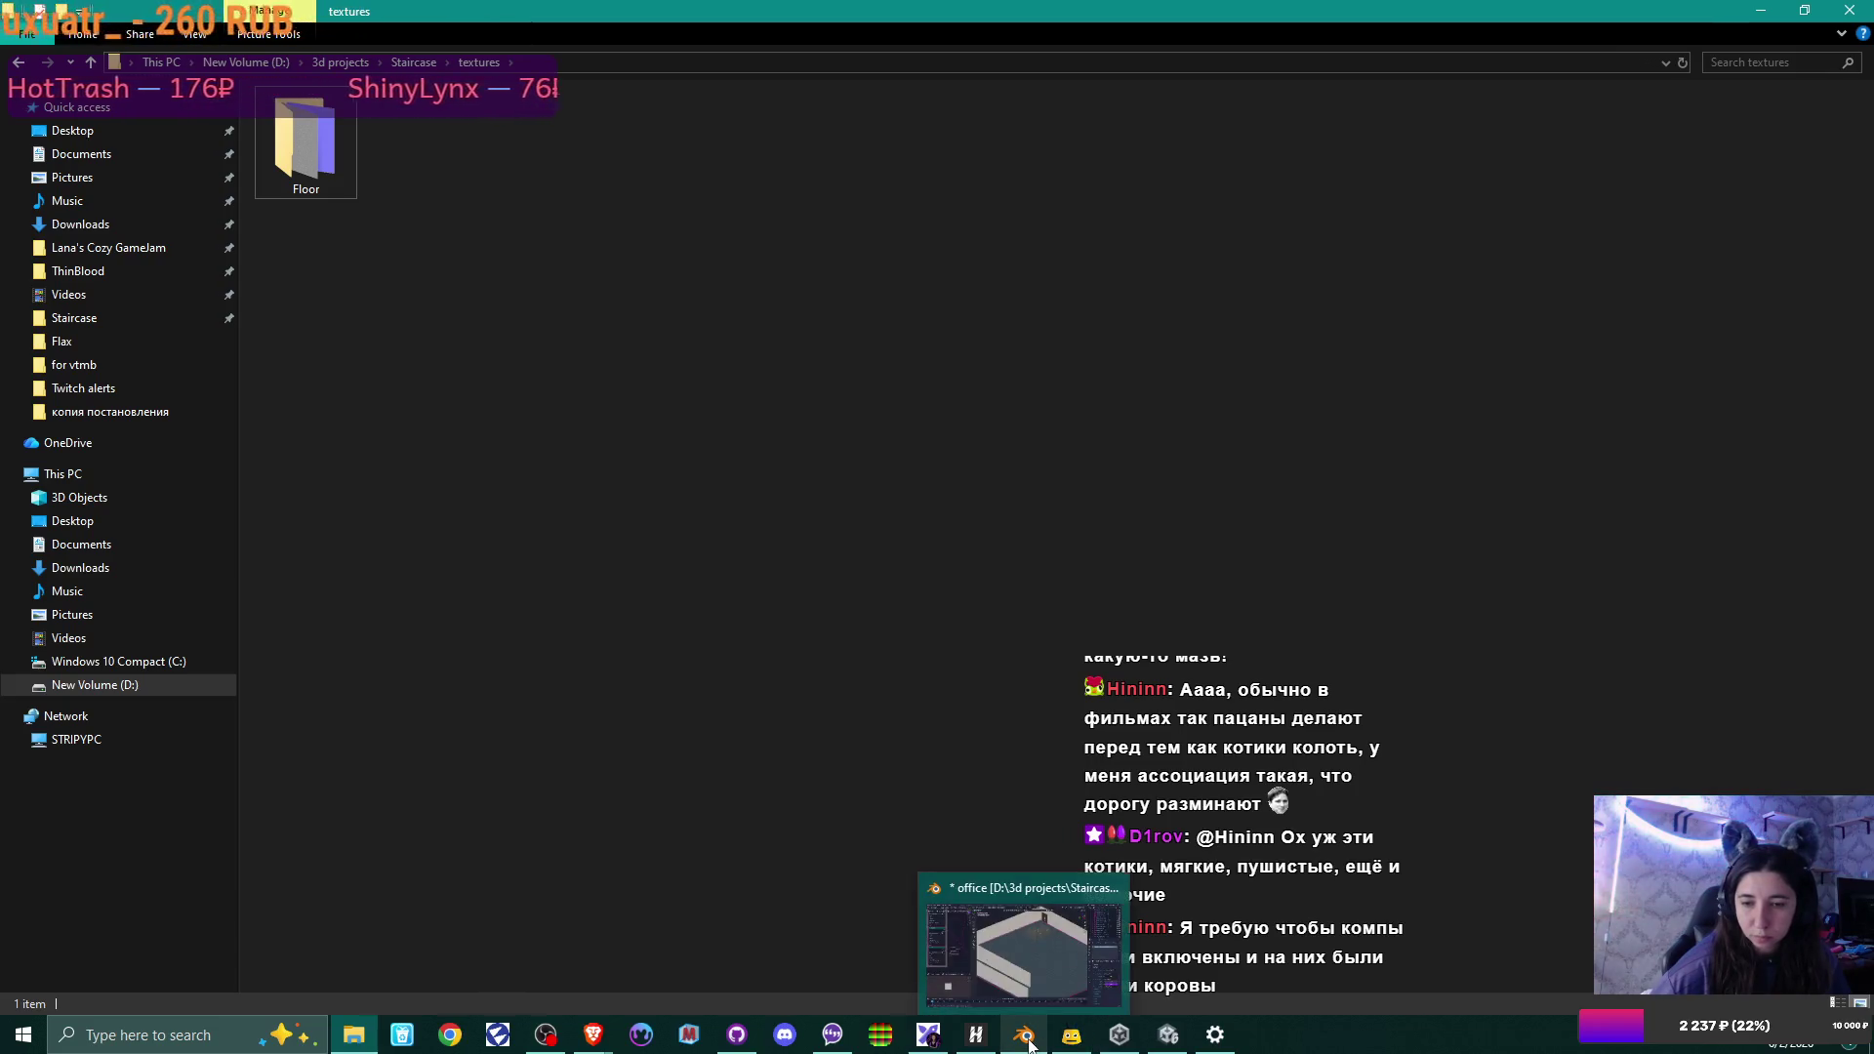
left_click(1005, 937)
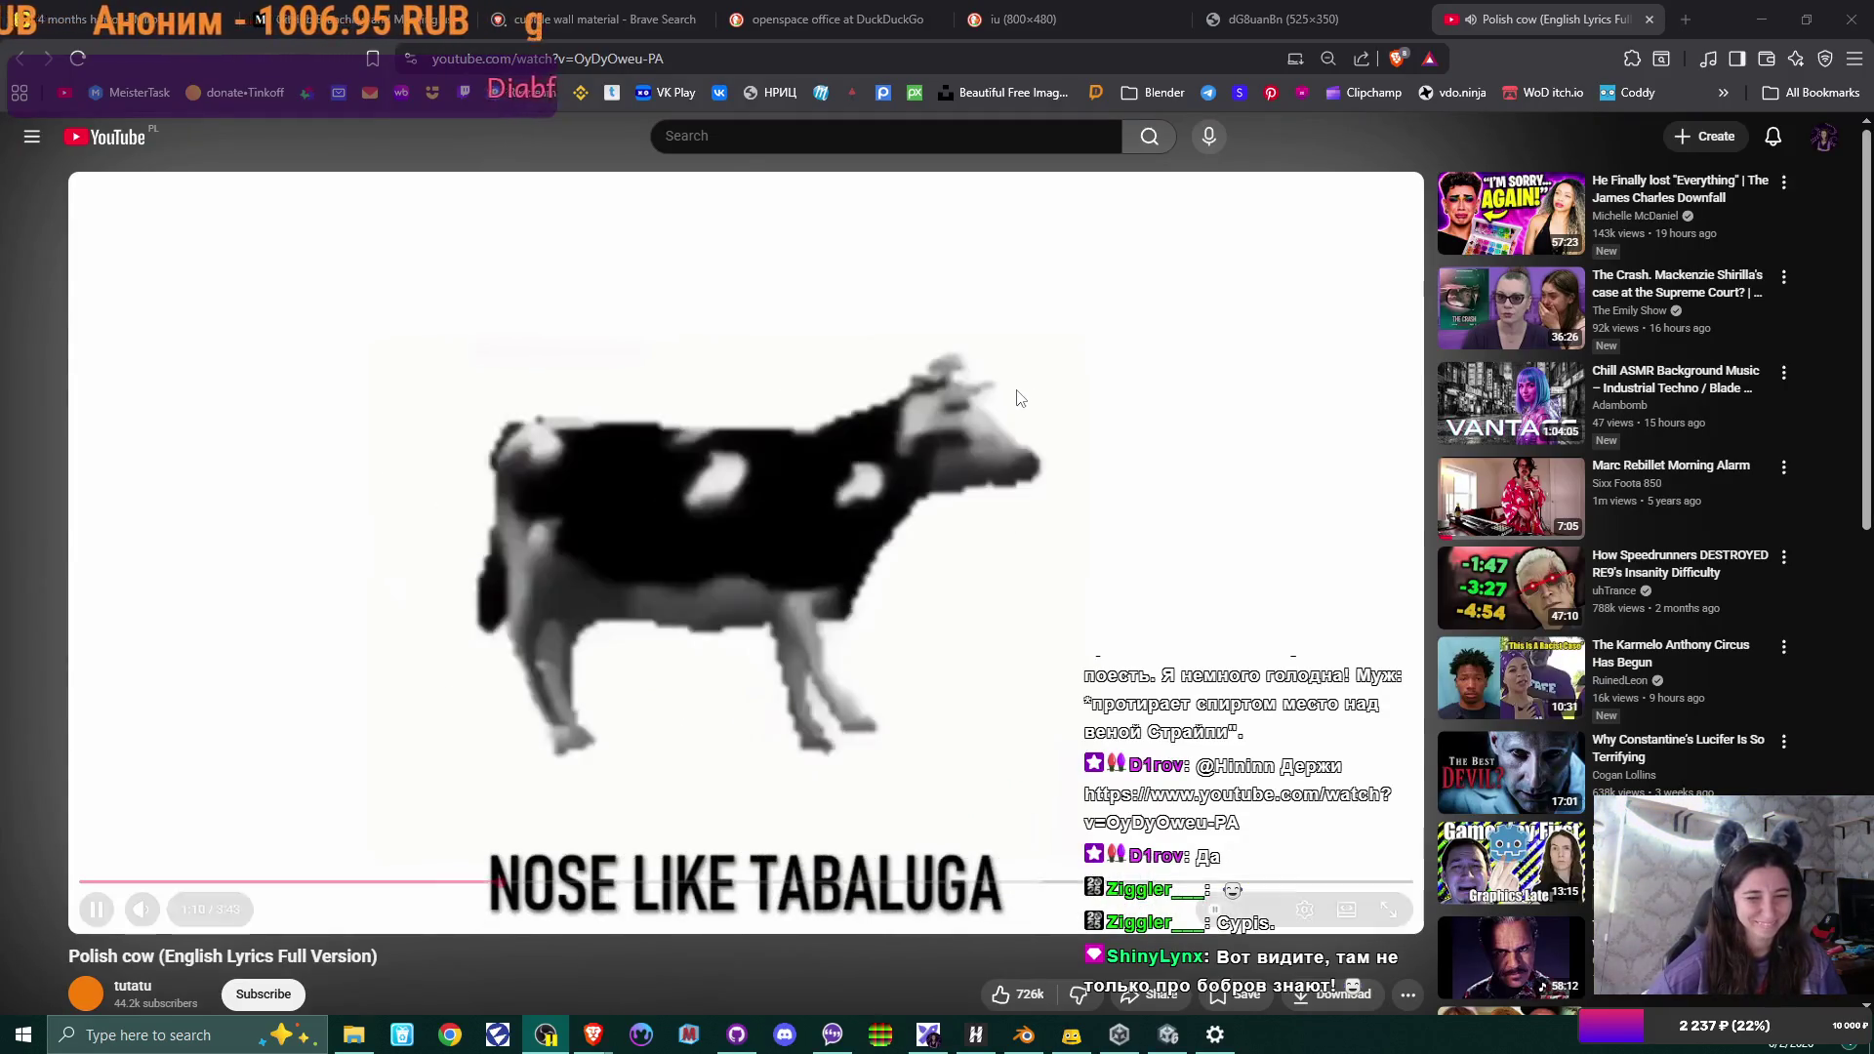
Pause and close the Polish cow YouTube video, then switch to the Unity editor.
left_click(855, 432)
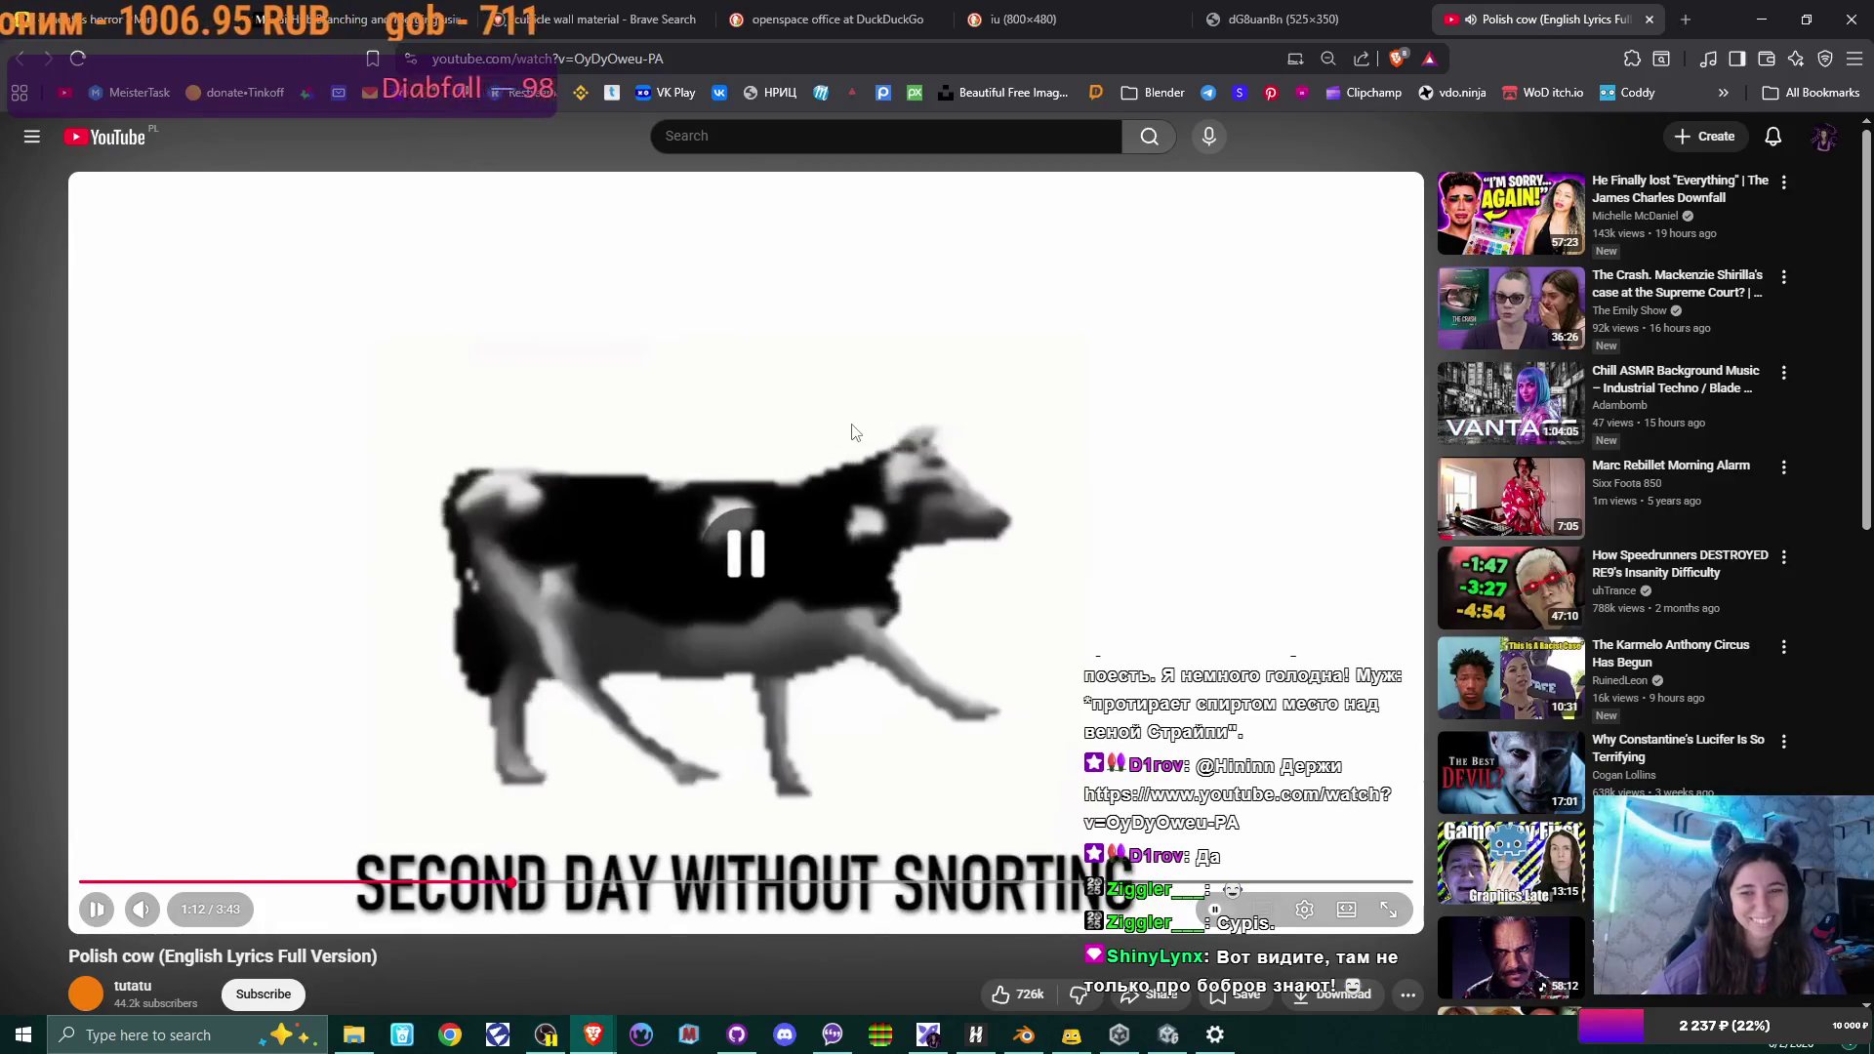
left_click(1650, 19)
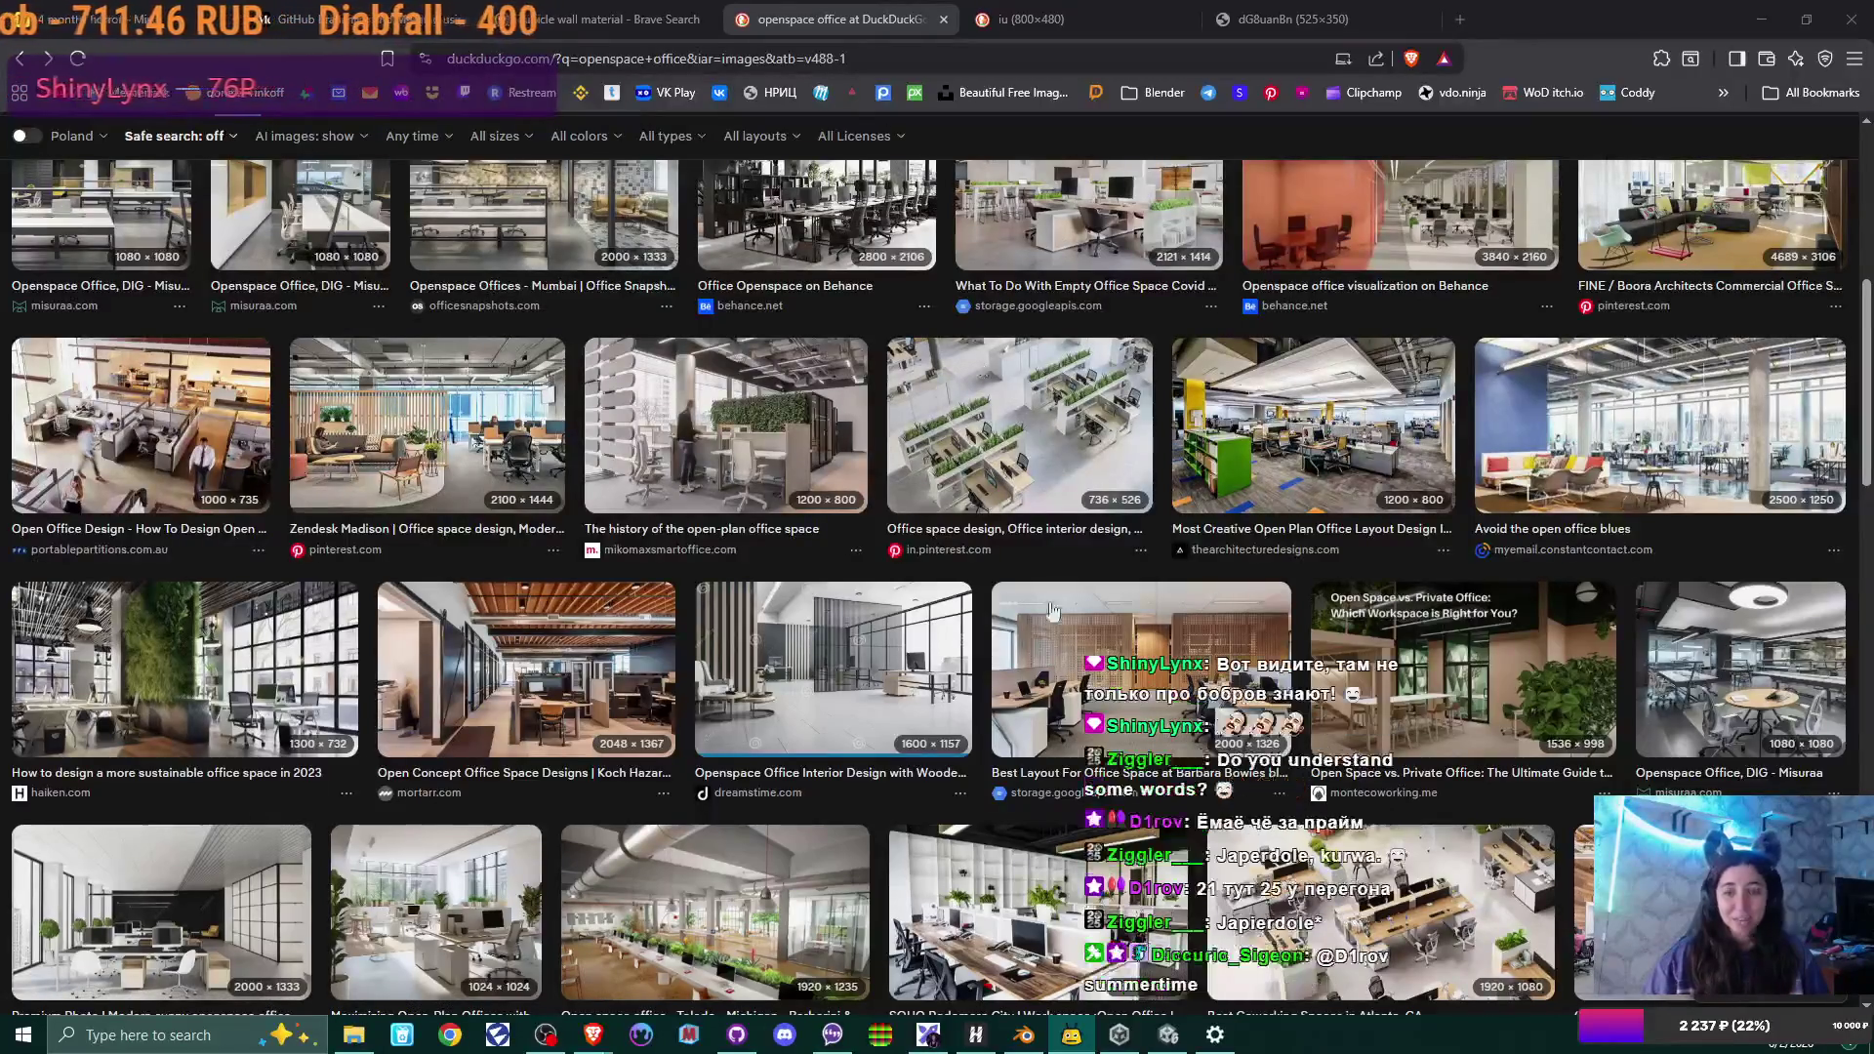
left_click(1168, 1035)
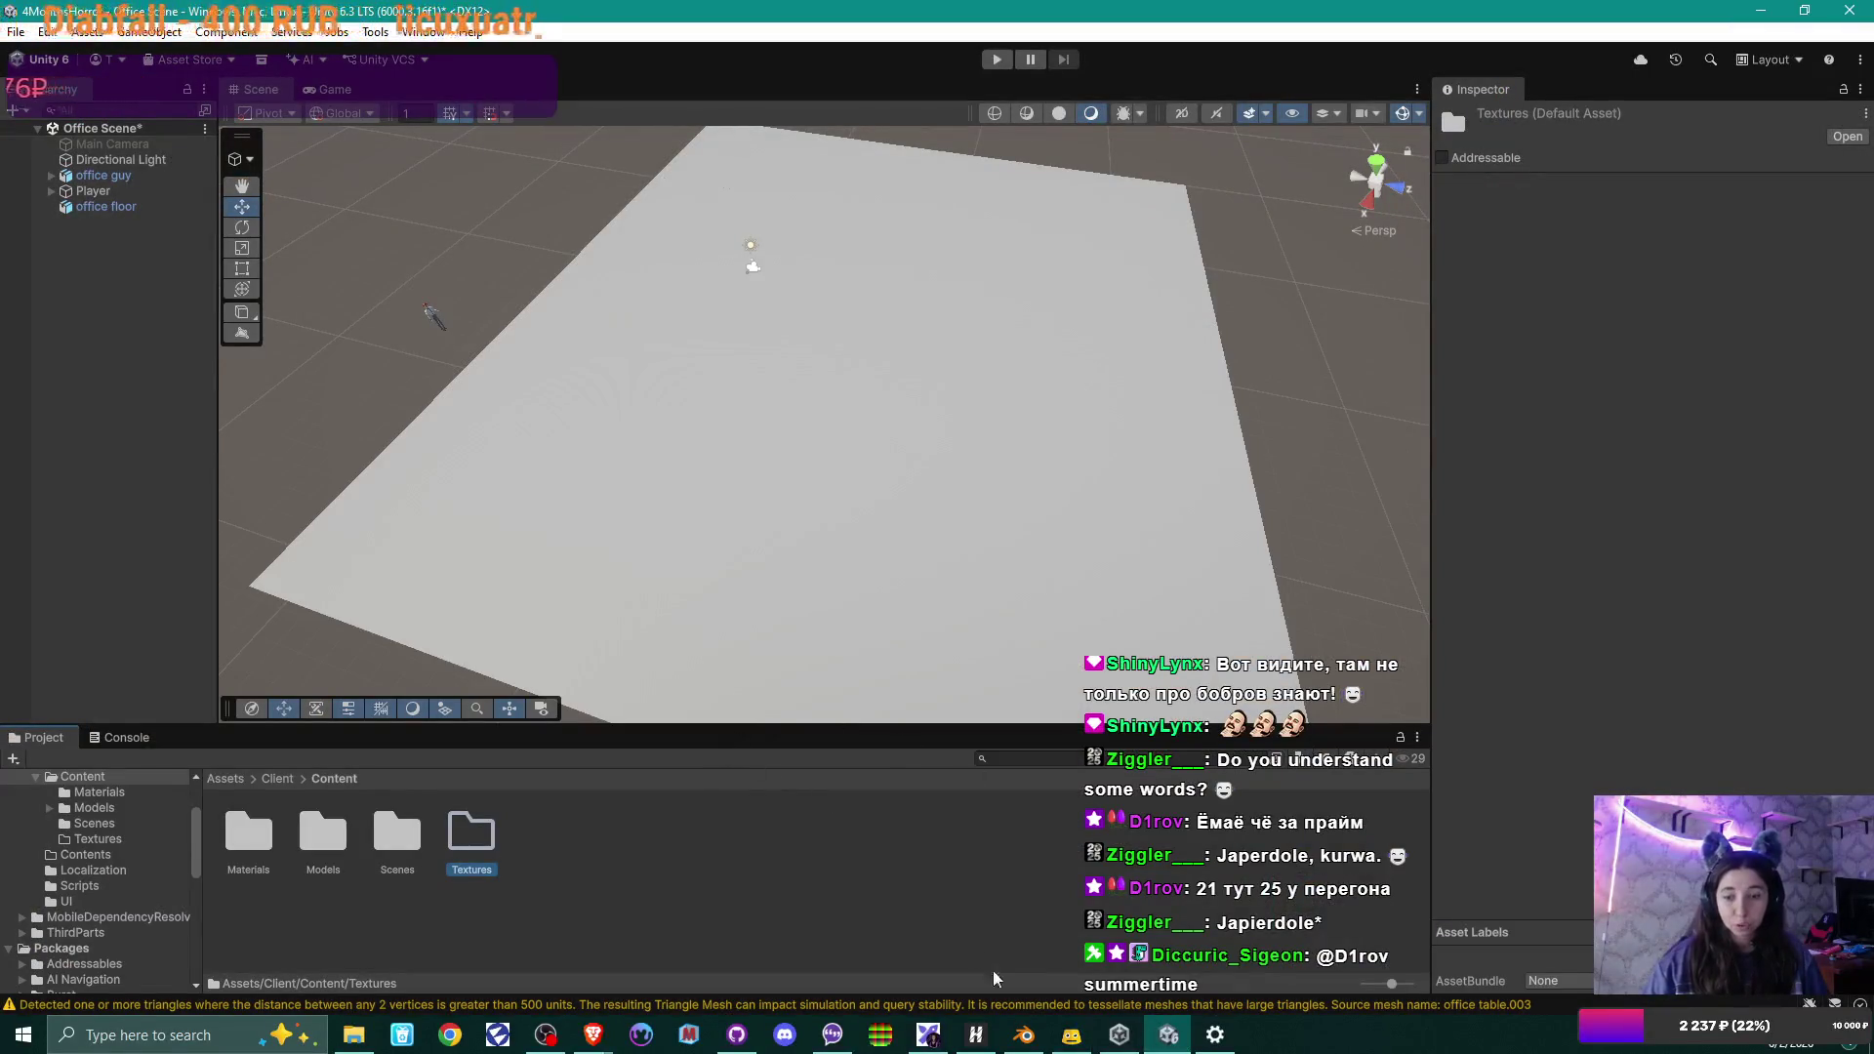
In Blender, select the solid wall and bring its Plaster texture nodes into view.
left_click(1022, 1034)
mouse_move(932, 480)
middle_mouse_down()
mouse_move(918, 496)
mouse_move(949, 479)
mouse_move(901, 476)
mouse_move(808, 641)
mouse_move(881, 611)
middle_mouse_up()
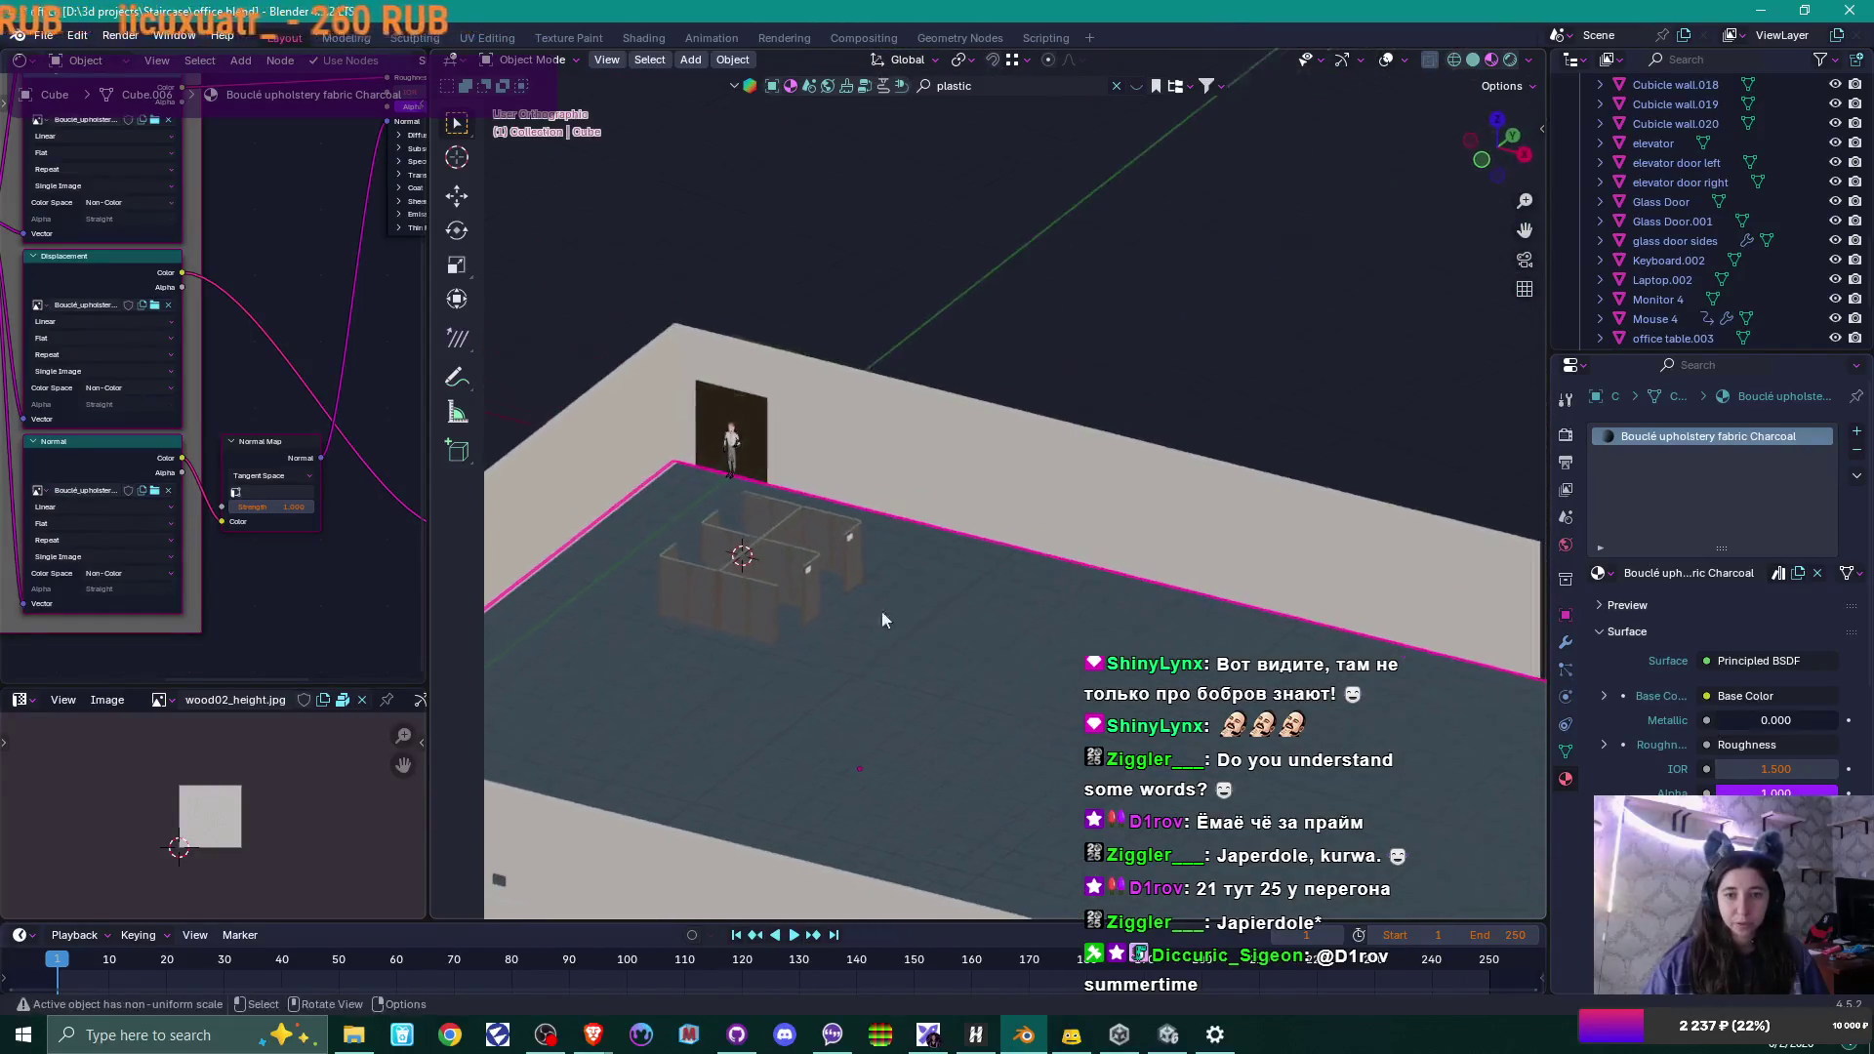
left_click(980, 607)
scroll(190, 484, "down", 6)
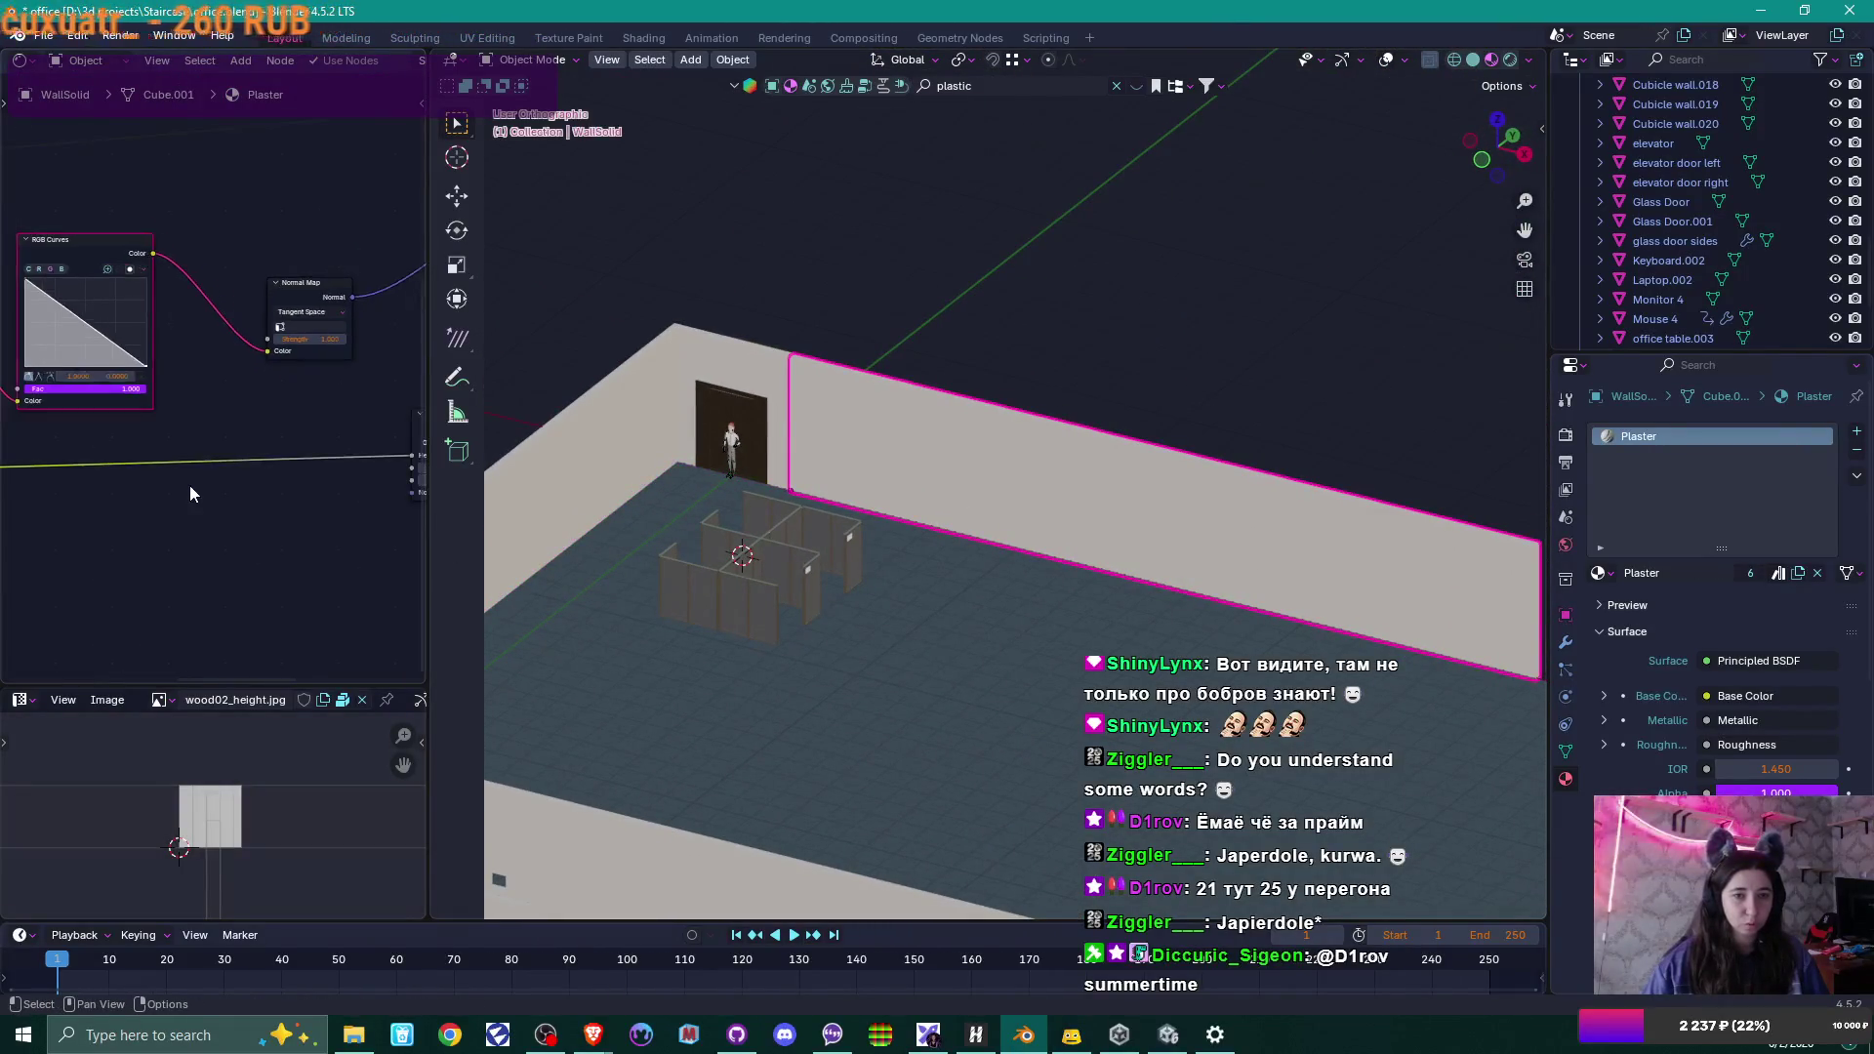
mouse_move(160, 496)
middle_mouse_down()
mouse_move(222, 601)
mouse_move(273, 618)
middle_mouse_up()
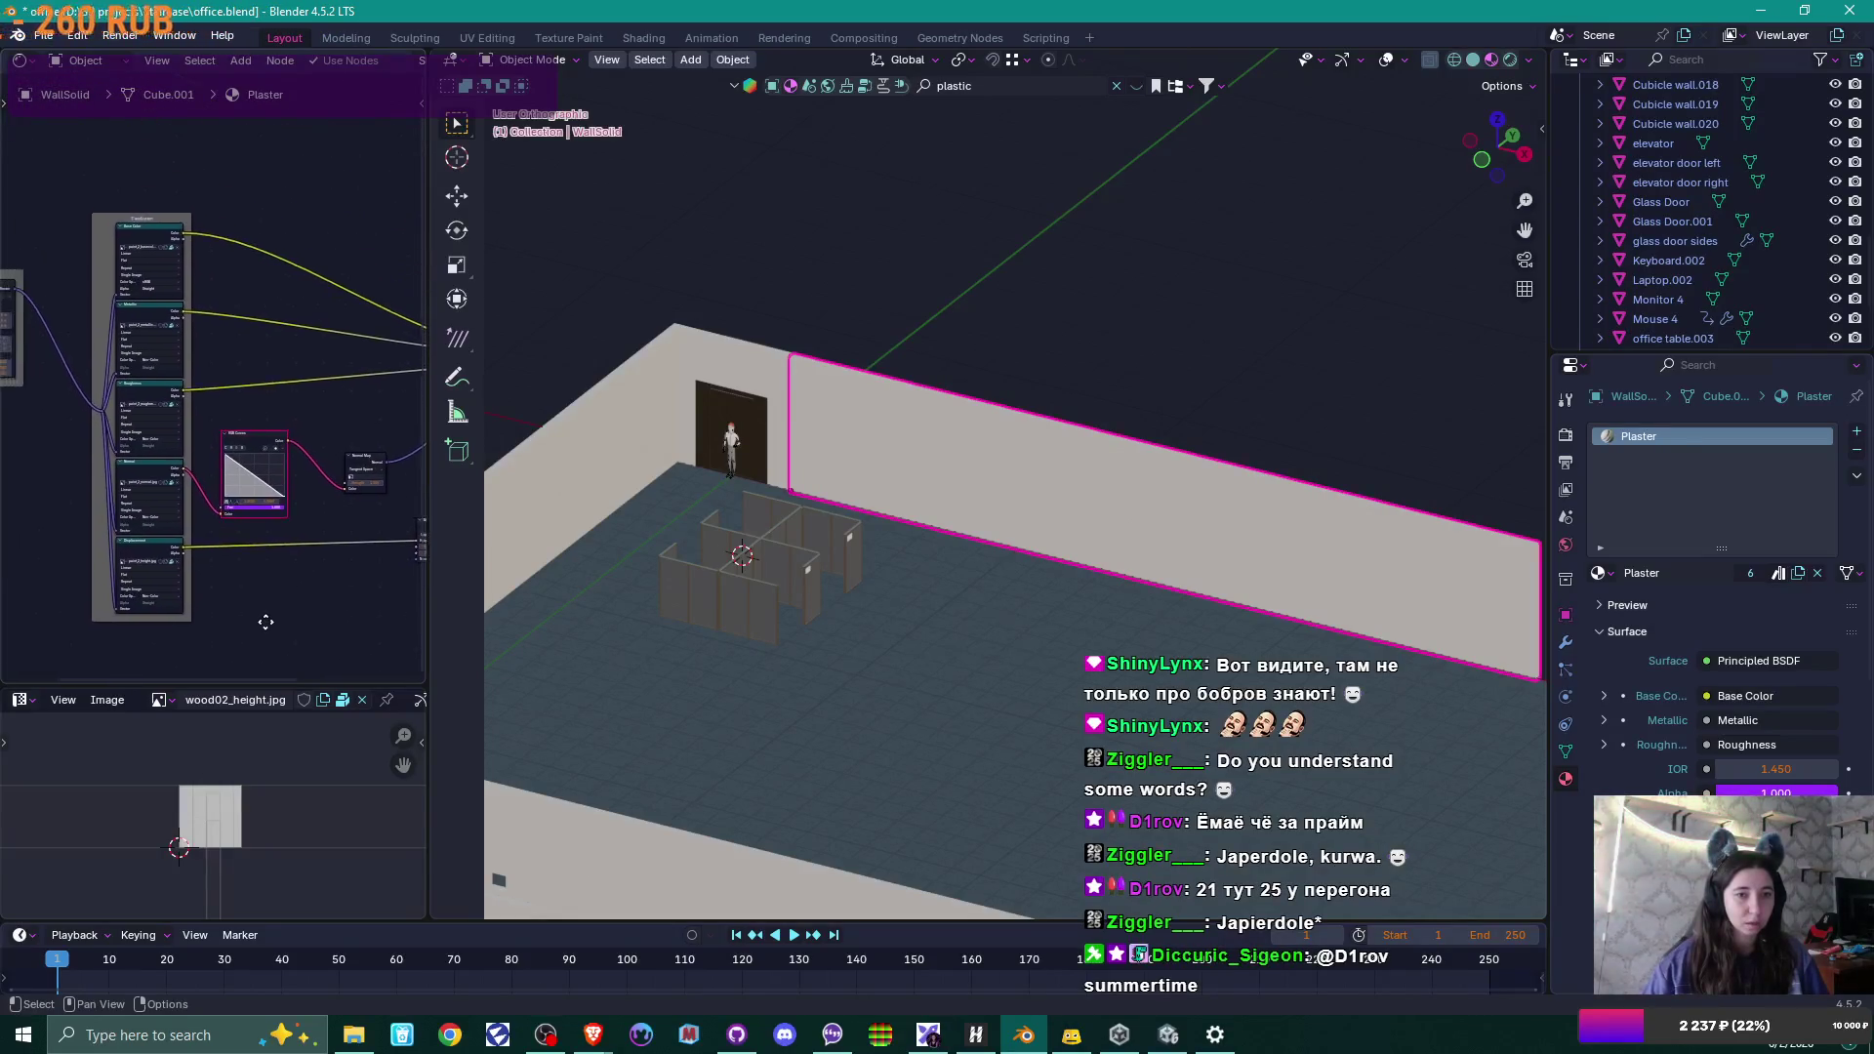
scroll(264, 601, "up", 4)
scroll(260, 594, "up", 5)
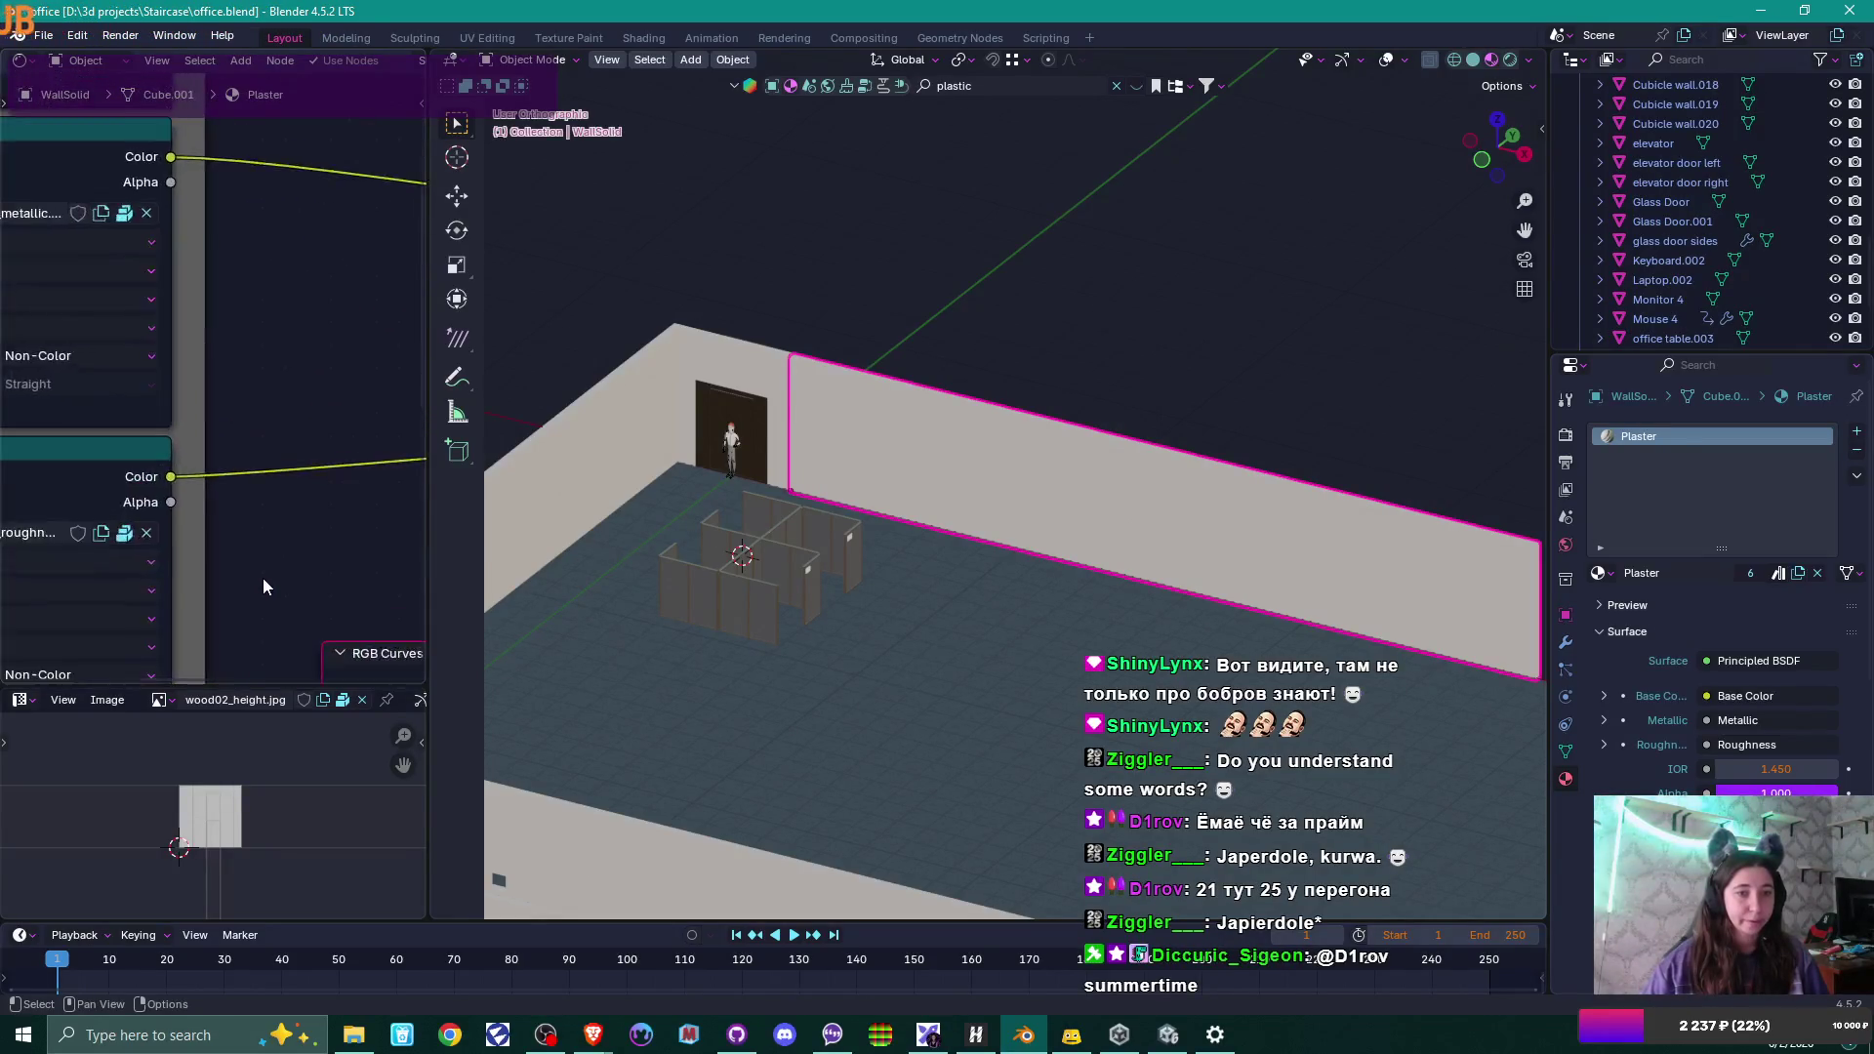
middle_click_drag(381, 584, 449, 652)
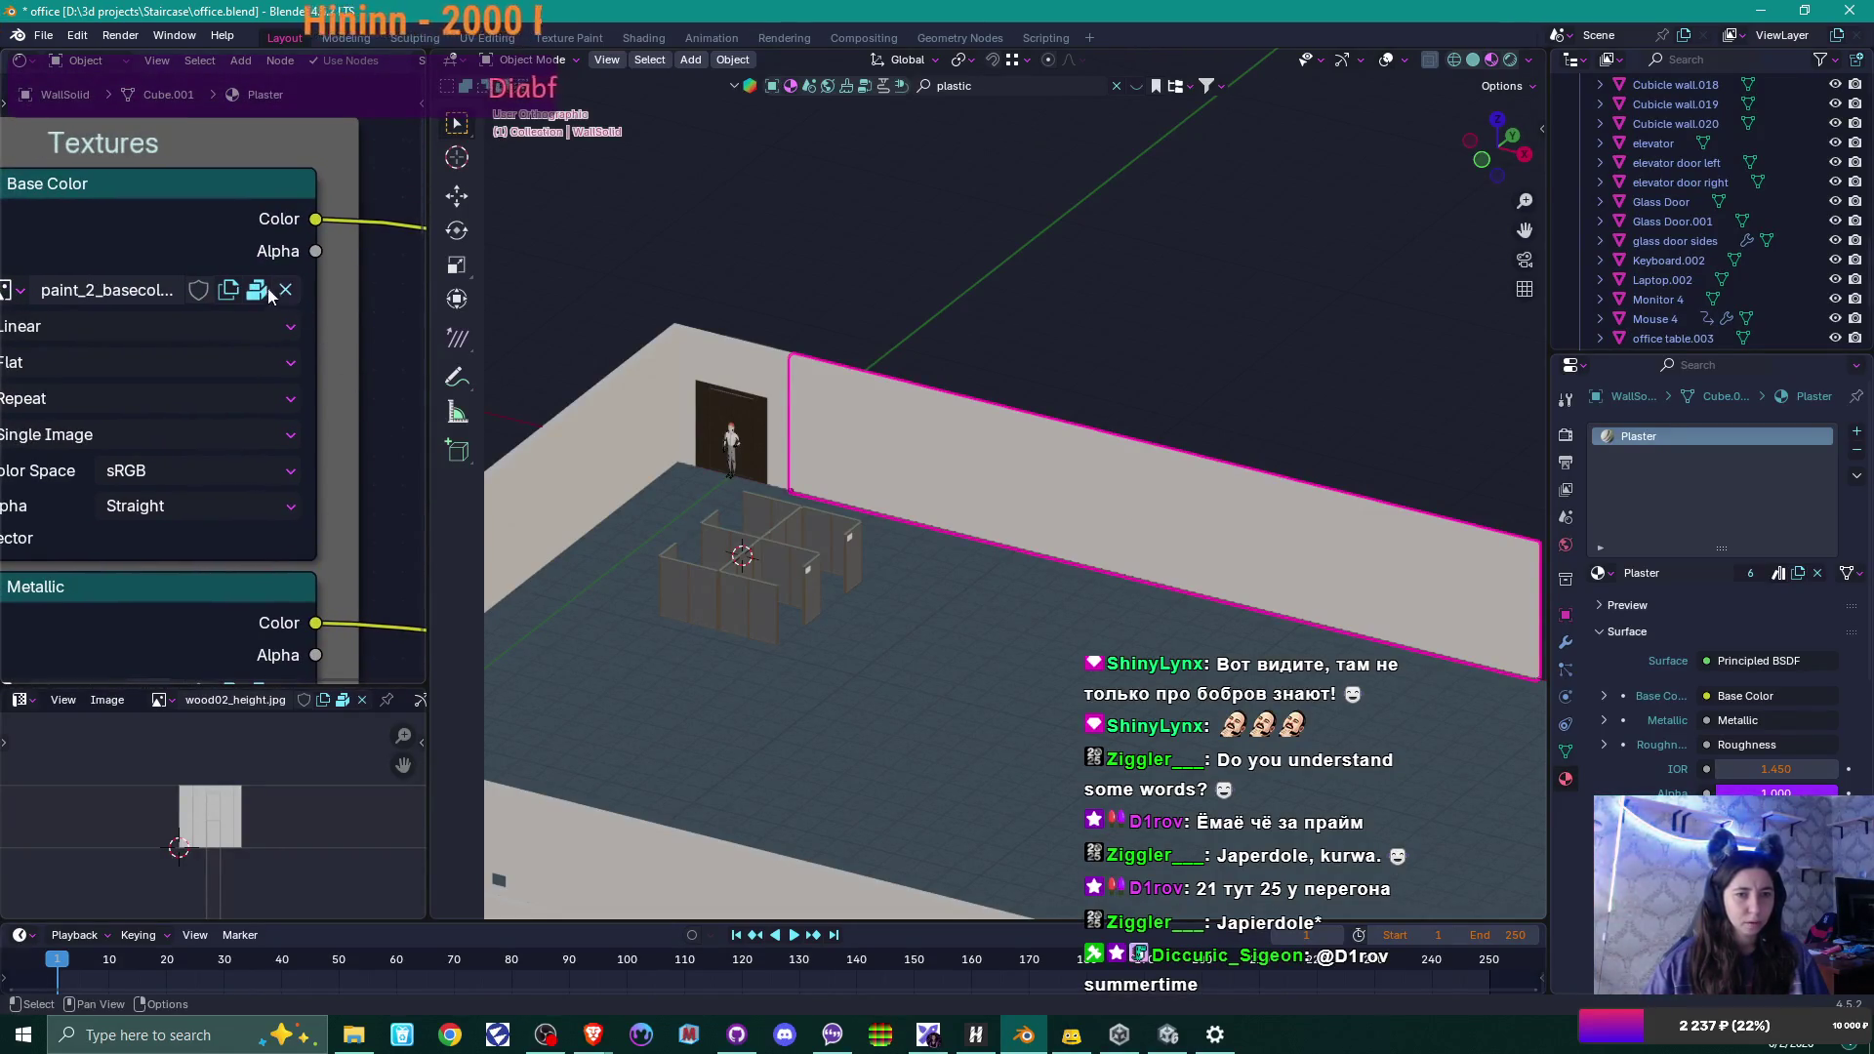
Unpack the Plaster base color, metallic and roughness textures into the textures folder.
left_click(268, 291)
left_click(261, 289)
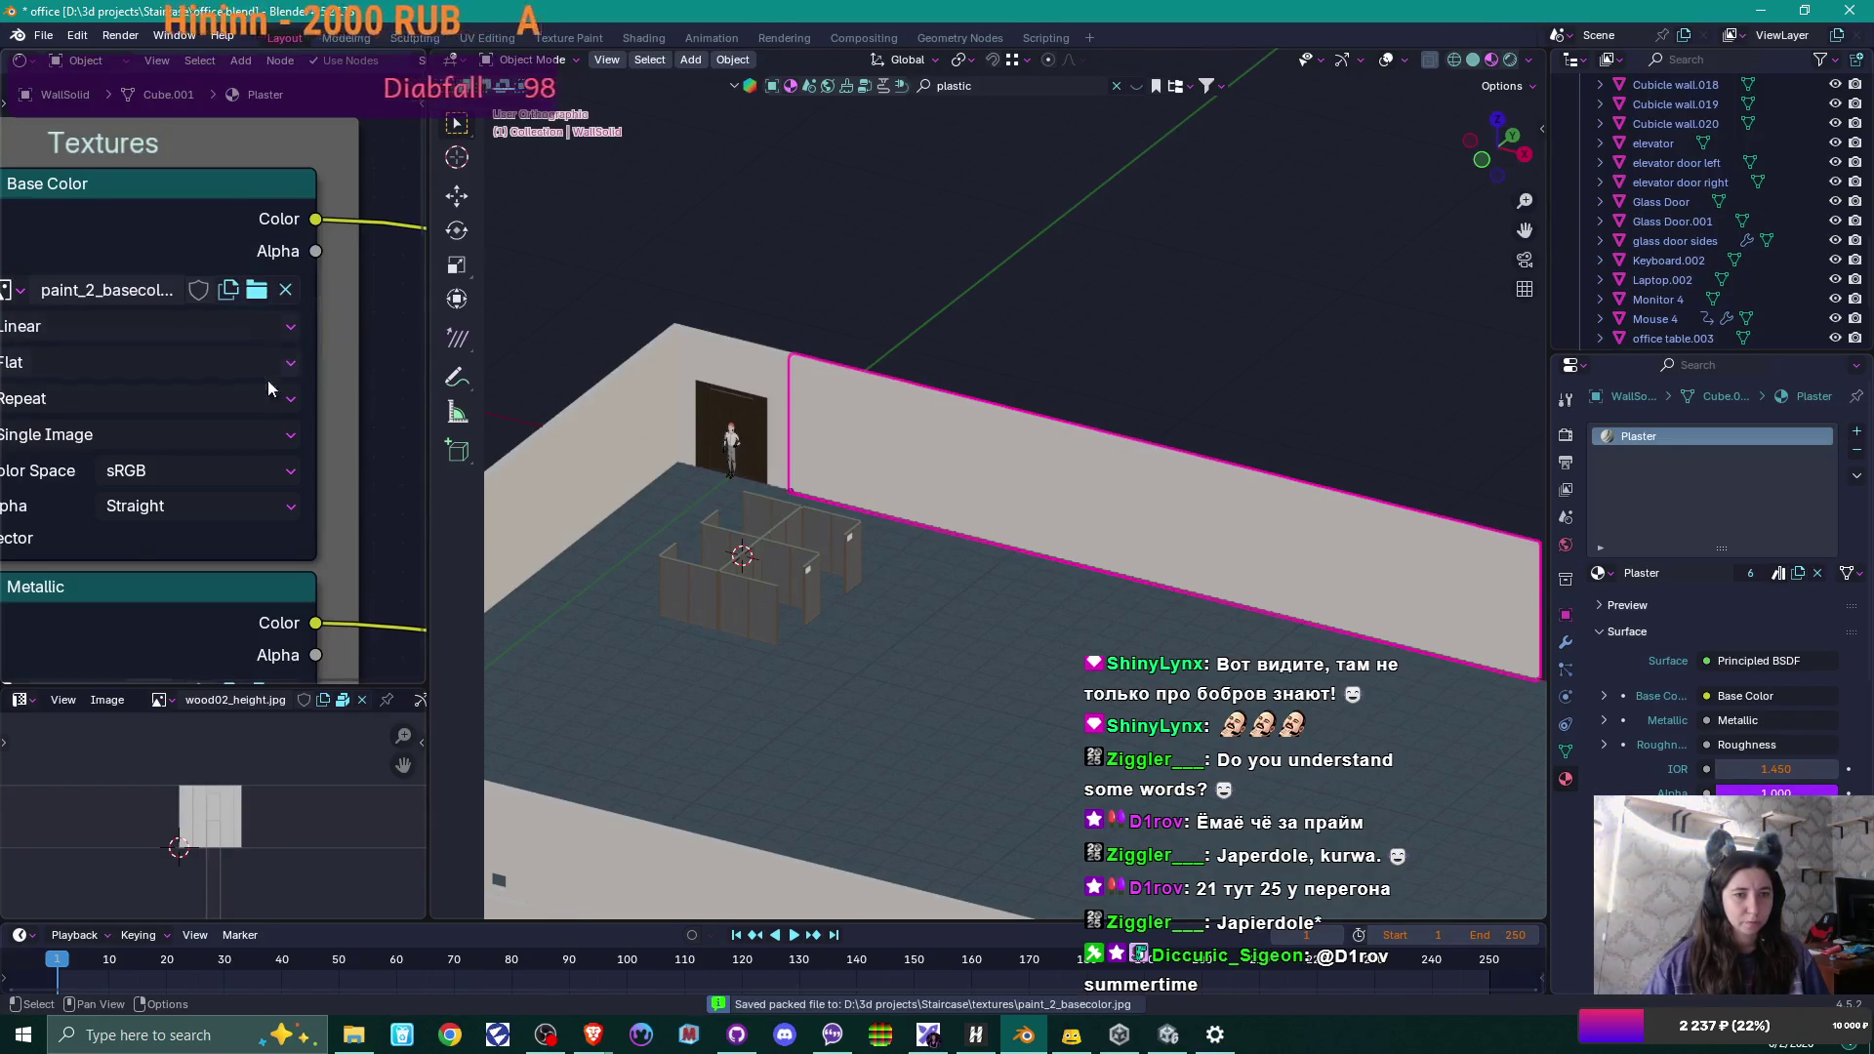
scroll(295, 654, "down", 5, "shift")
left_click(258, 488)
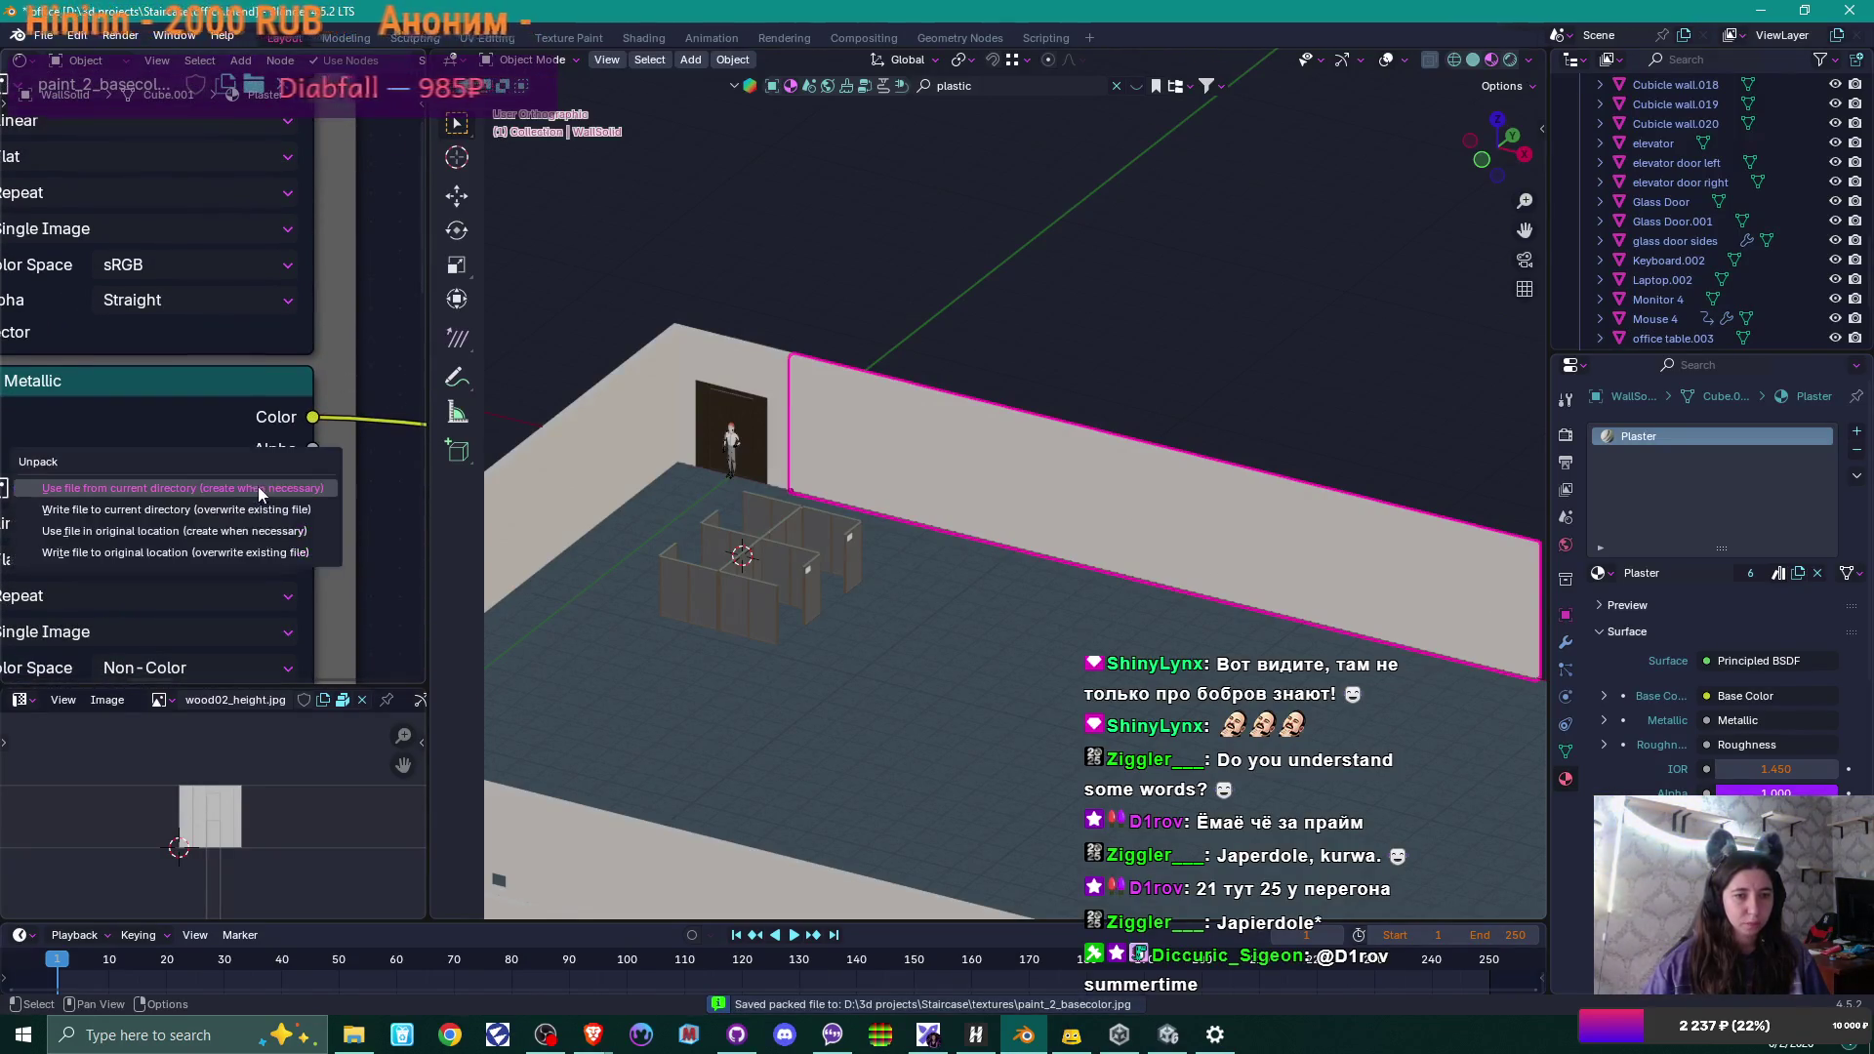
left_click(256, 491)
scroll(339, 571, "down", 7, "shift")
left_click(230, 603)
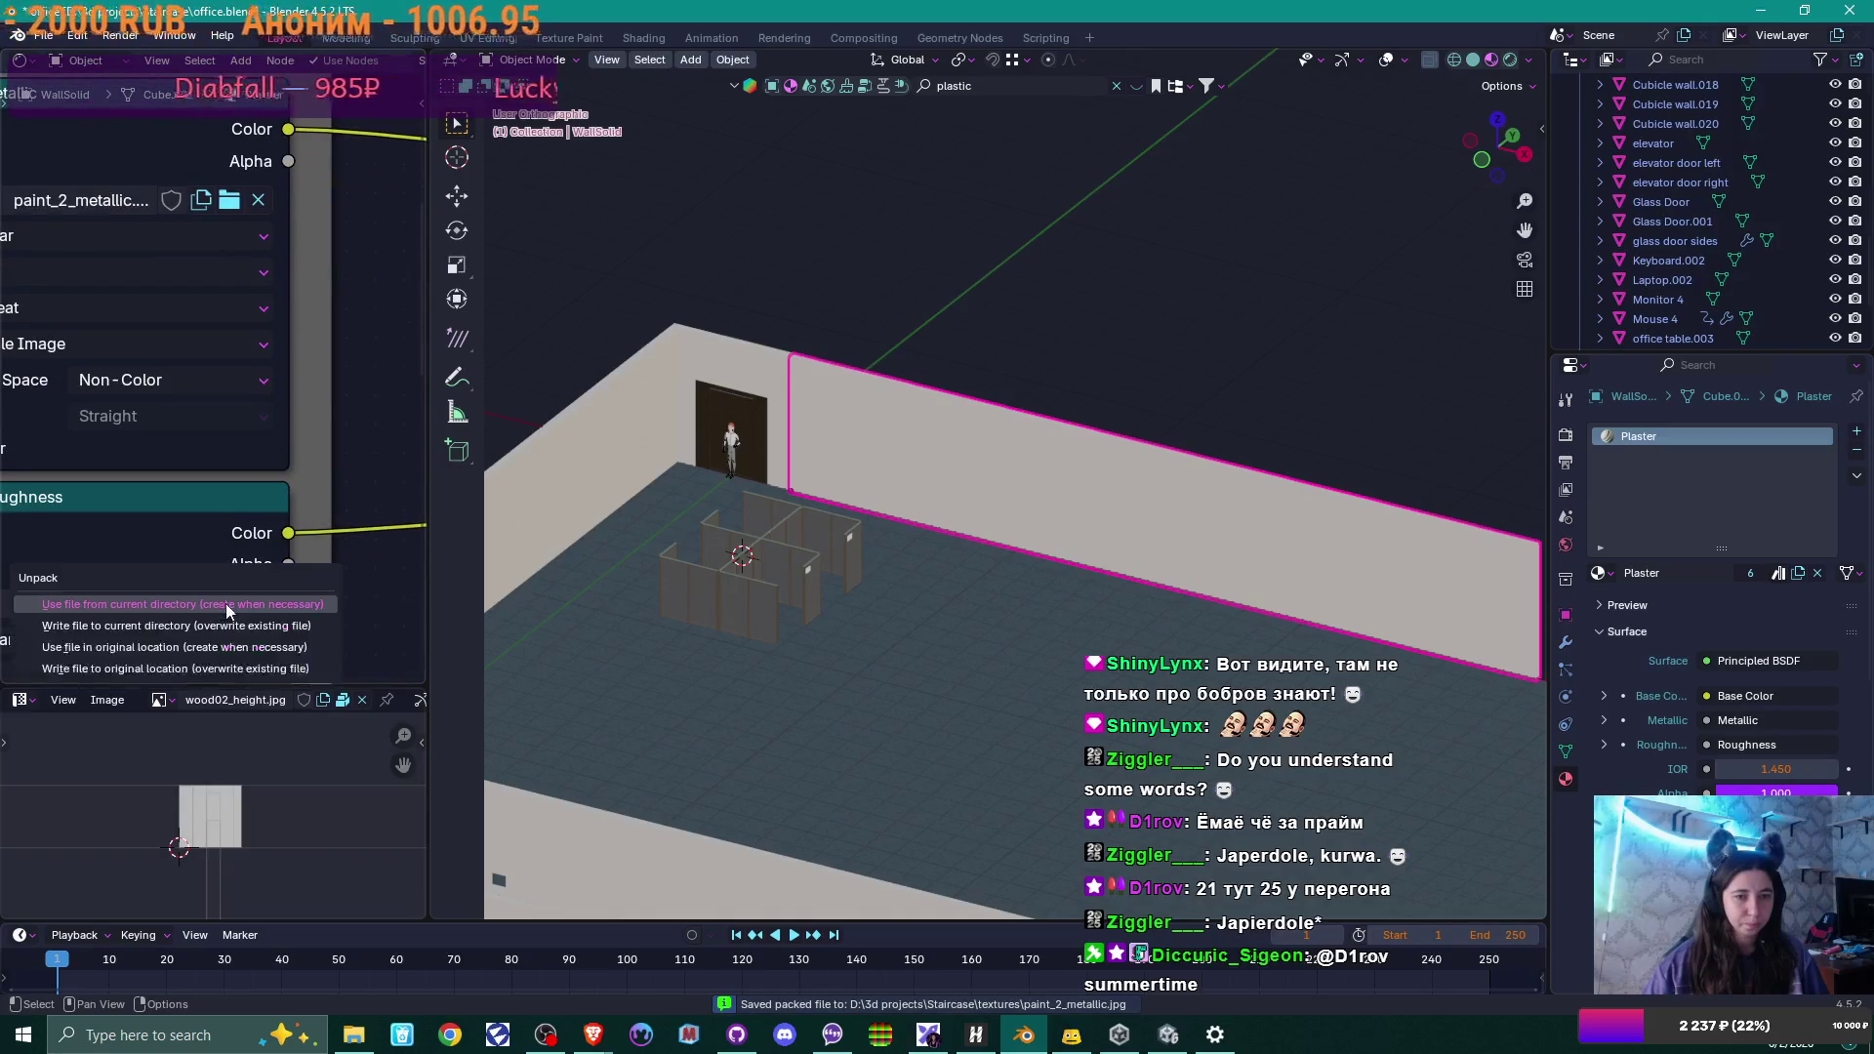
left_click(224, 607)
Unpack the Plaster normal and height textures, then bring the textures folder window forward.
scroll(323, 621, "down", 8, "shift")
left_click(219, 644)
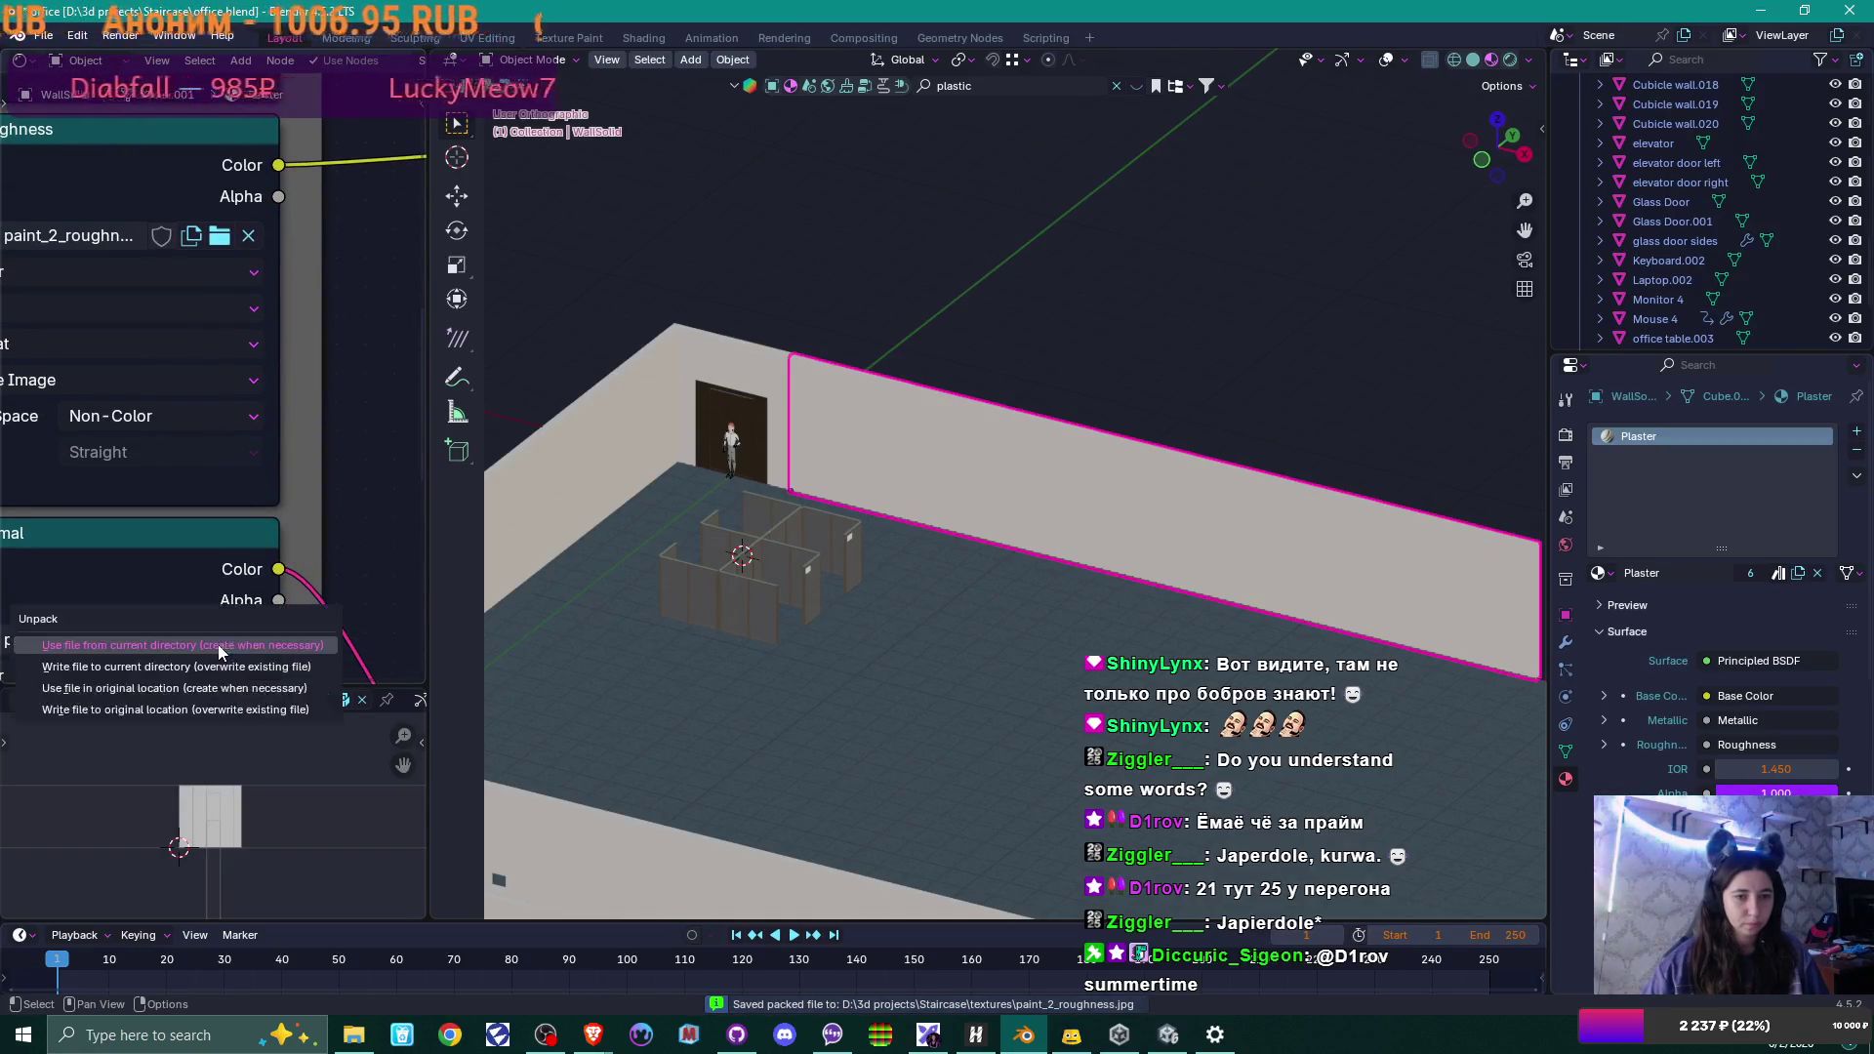
left_click(230, 650)
scroll(220, 654, "down", 9, "shift")
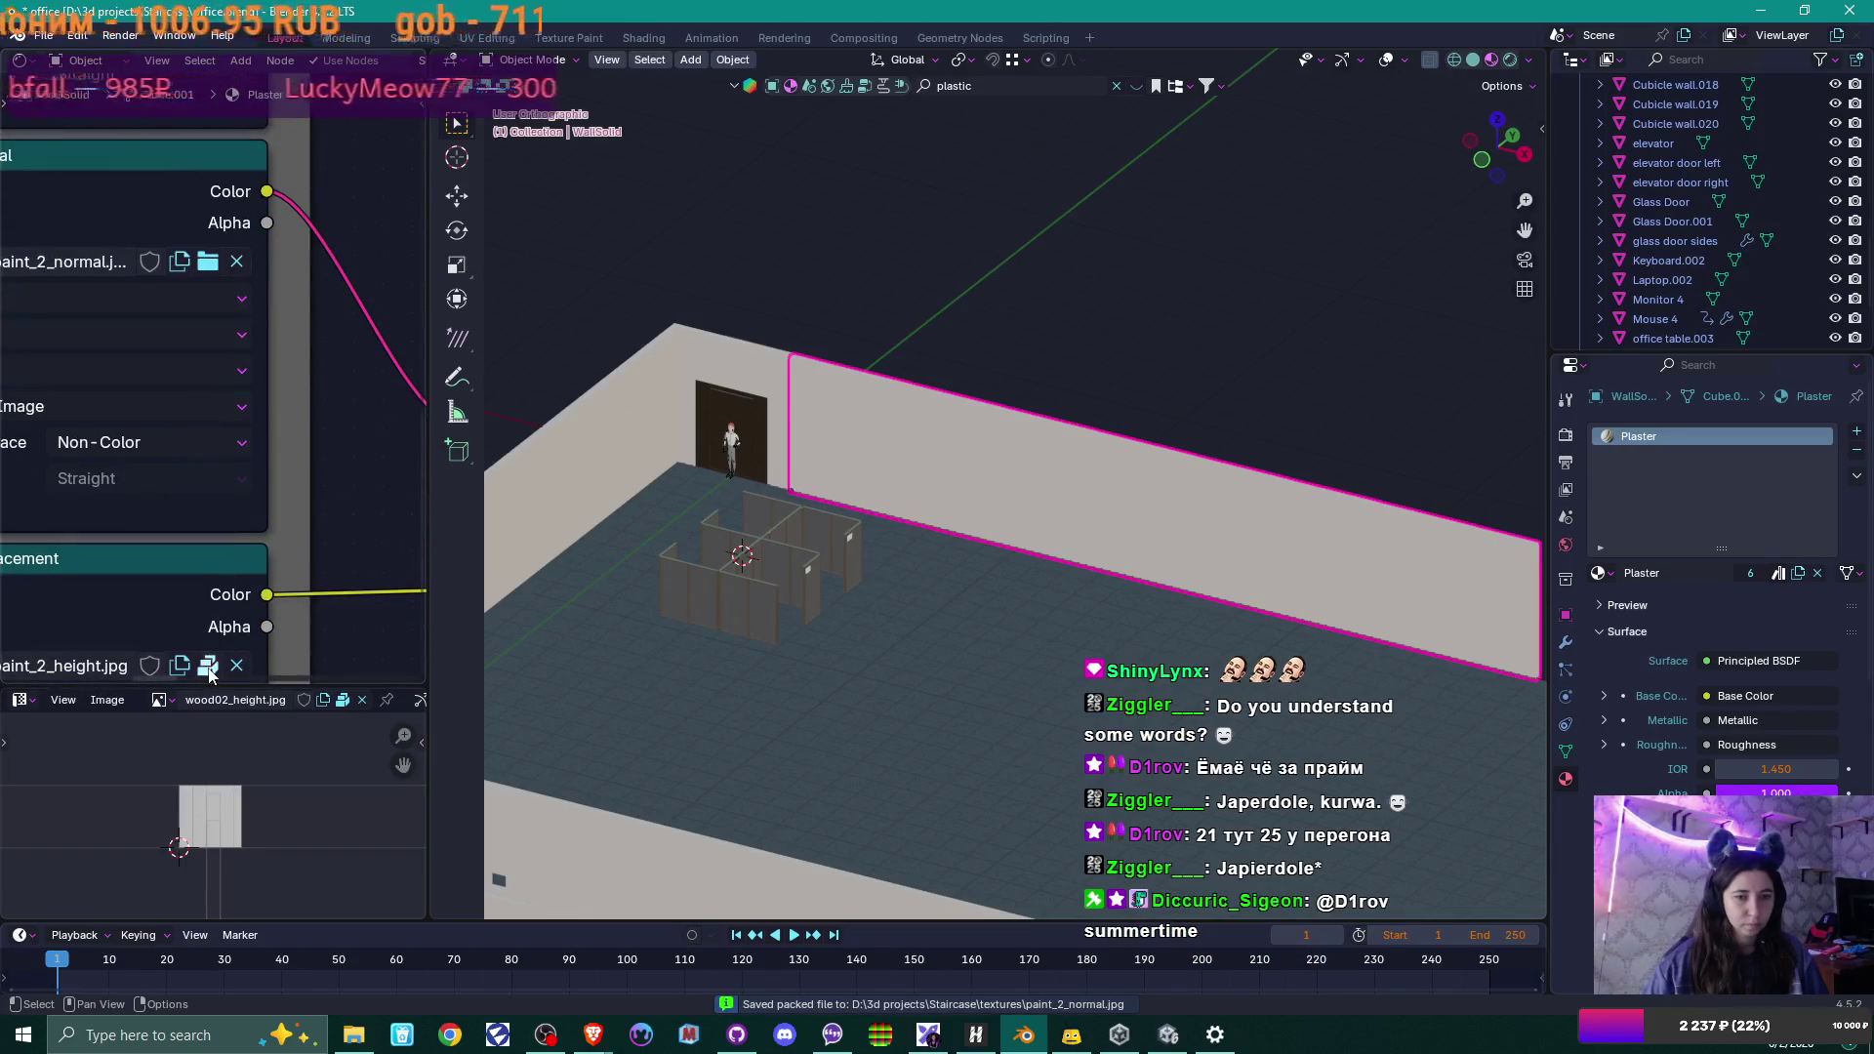
left_click(209, 658)
left_click(209, 666)
scroll(351, 590, "down", 10, "shift")
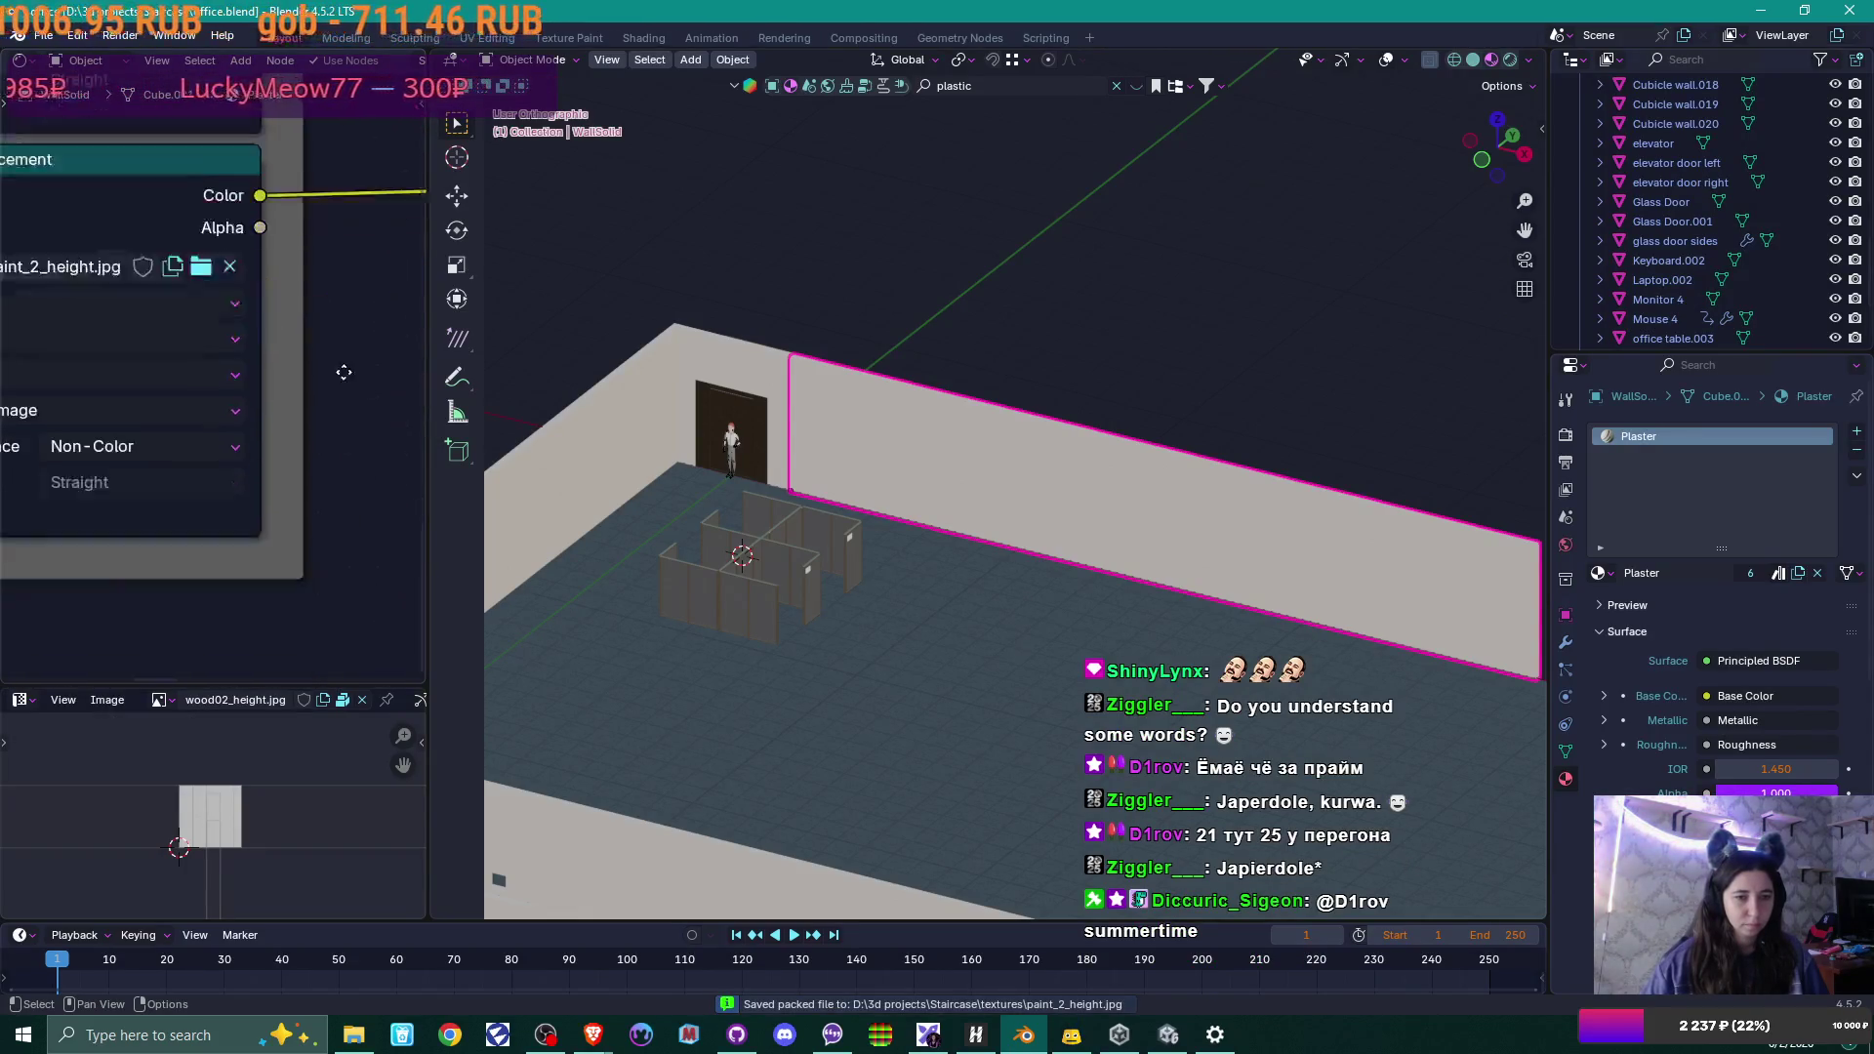
scroll(345, 485, "down", 2)
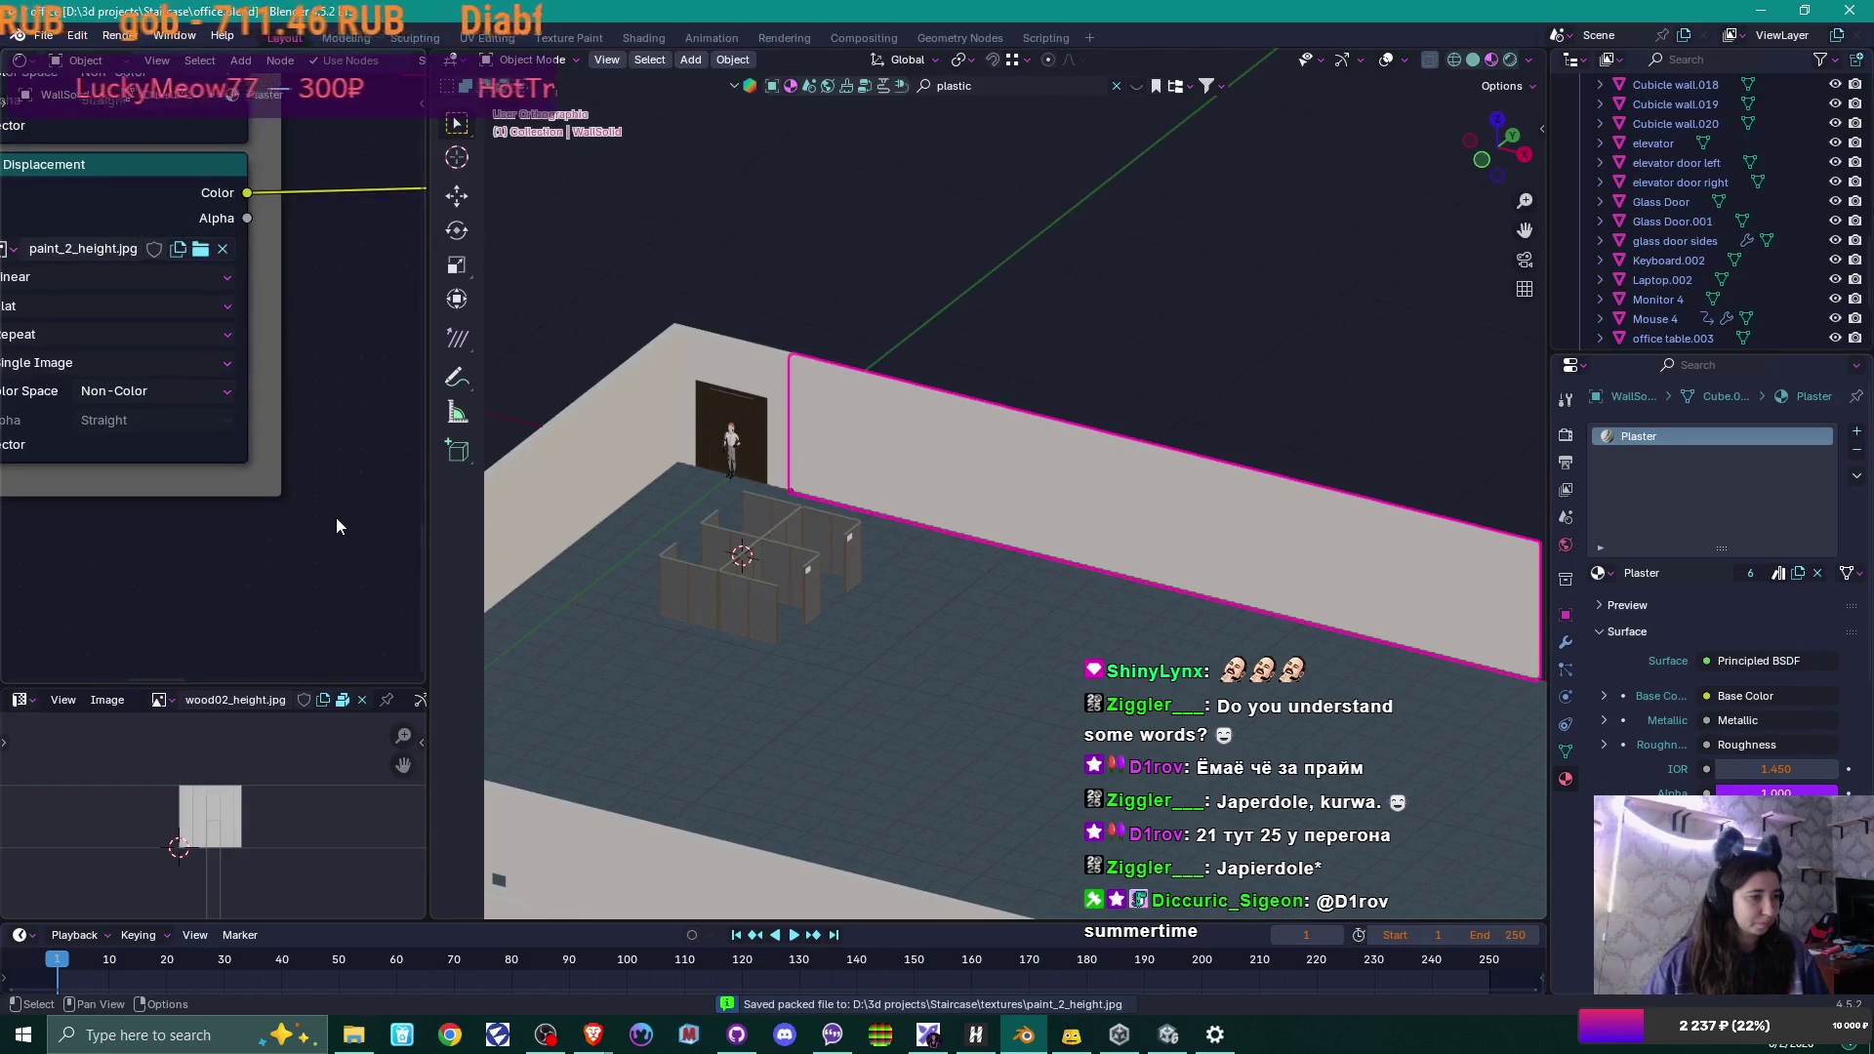
scroll(205, 483, "down", 5)
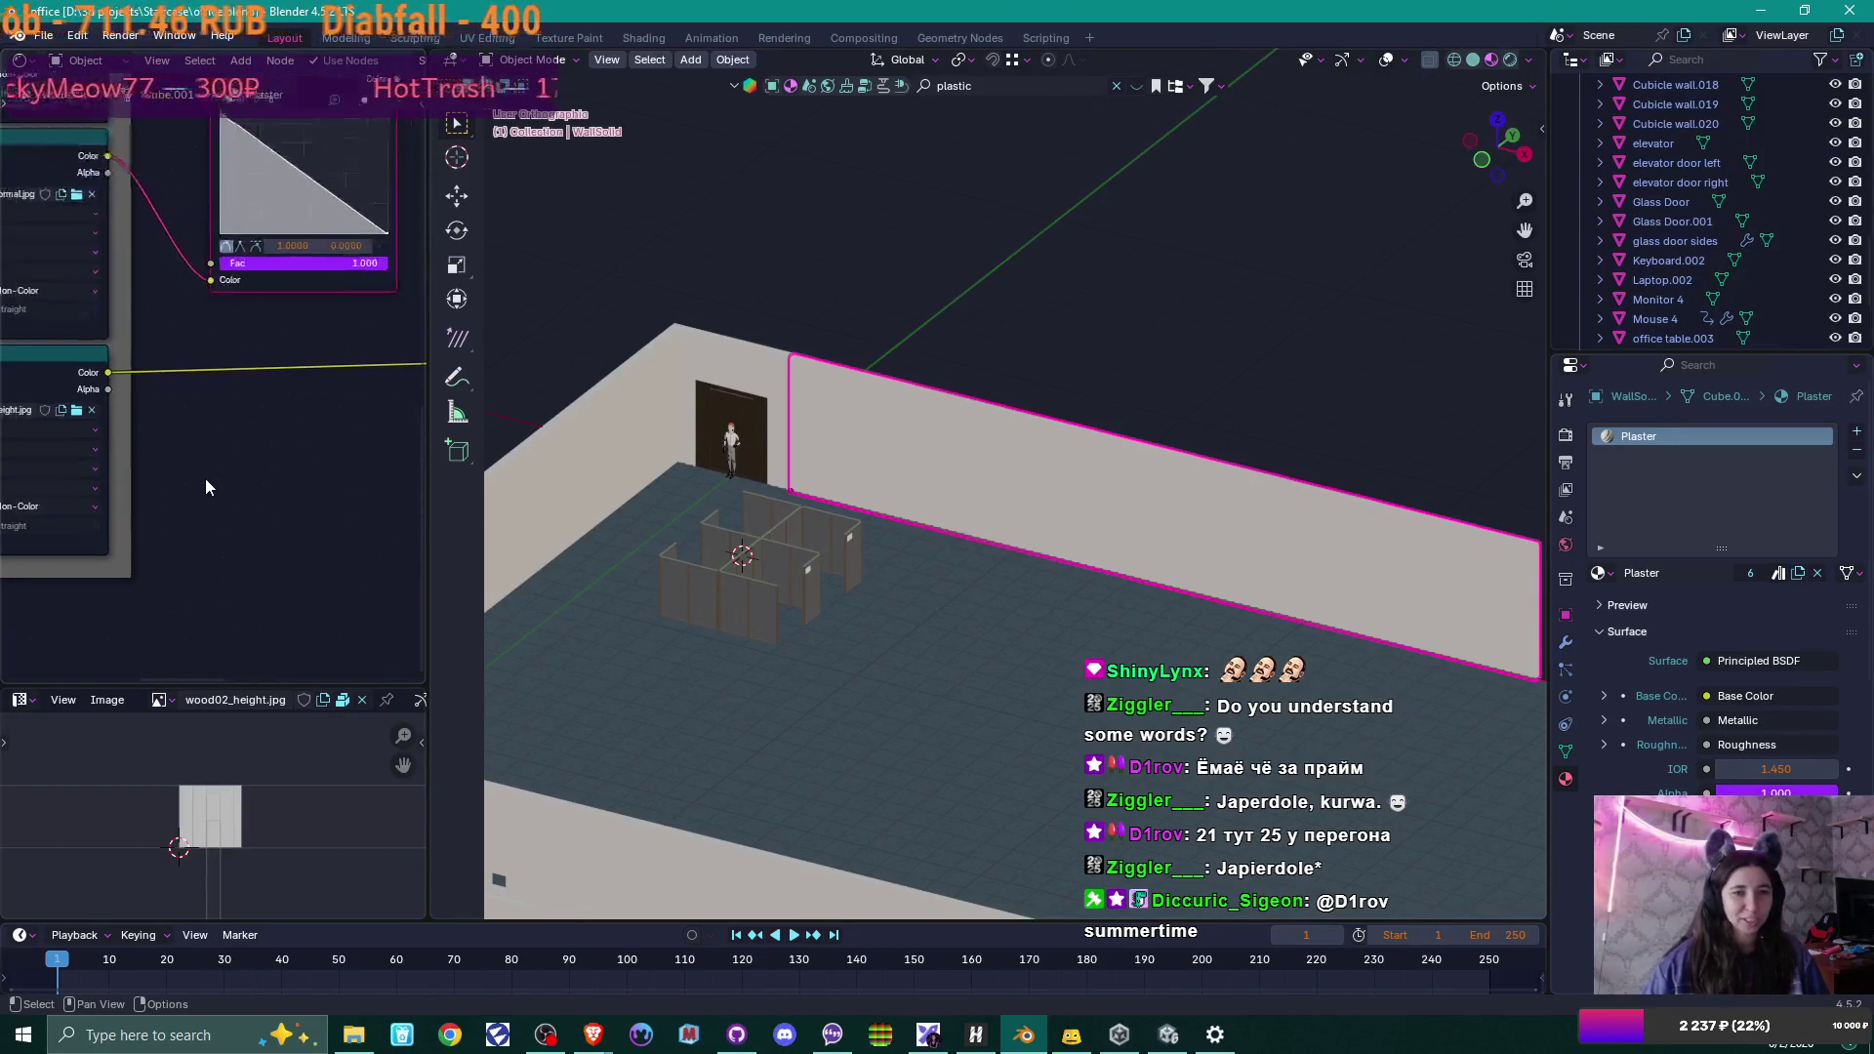
scroll(216, 472, "up", 6, "shift")
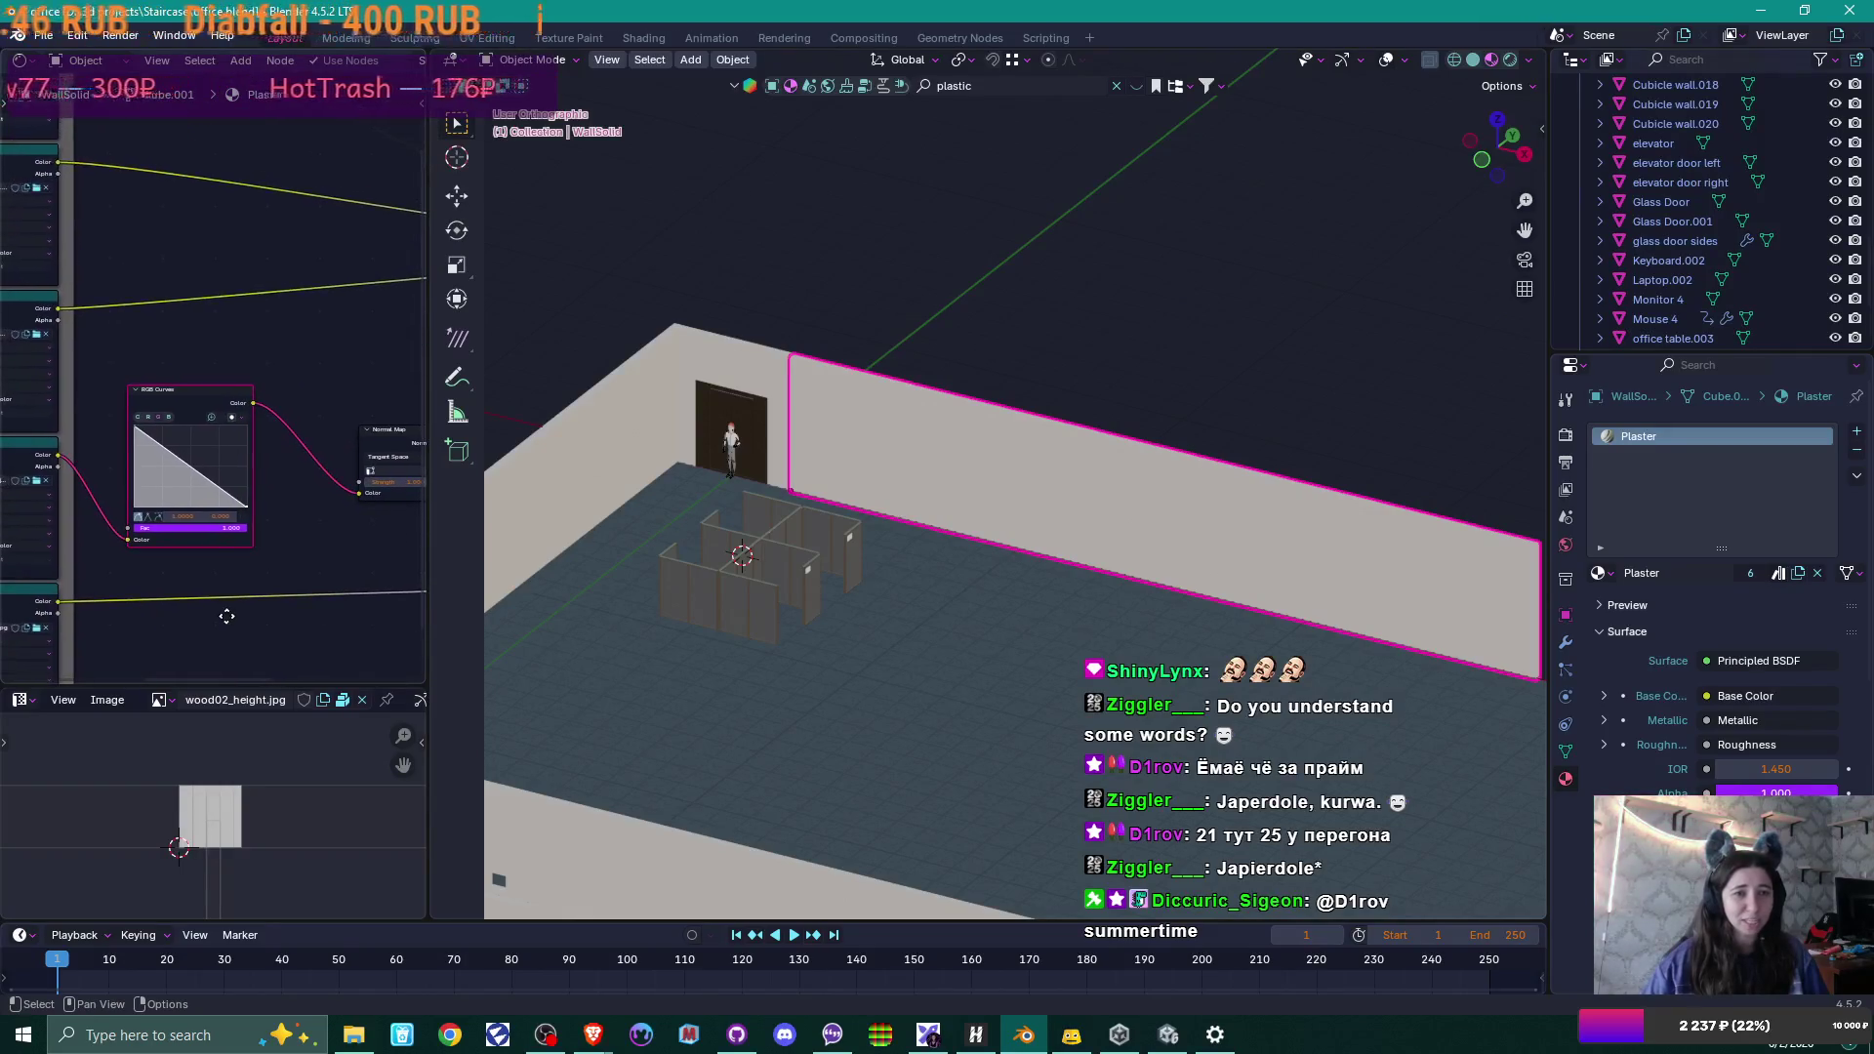
middle_click_drag(297, 269, 53, 410)
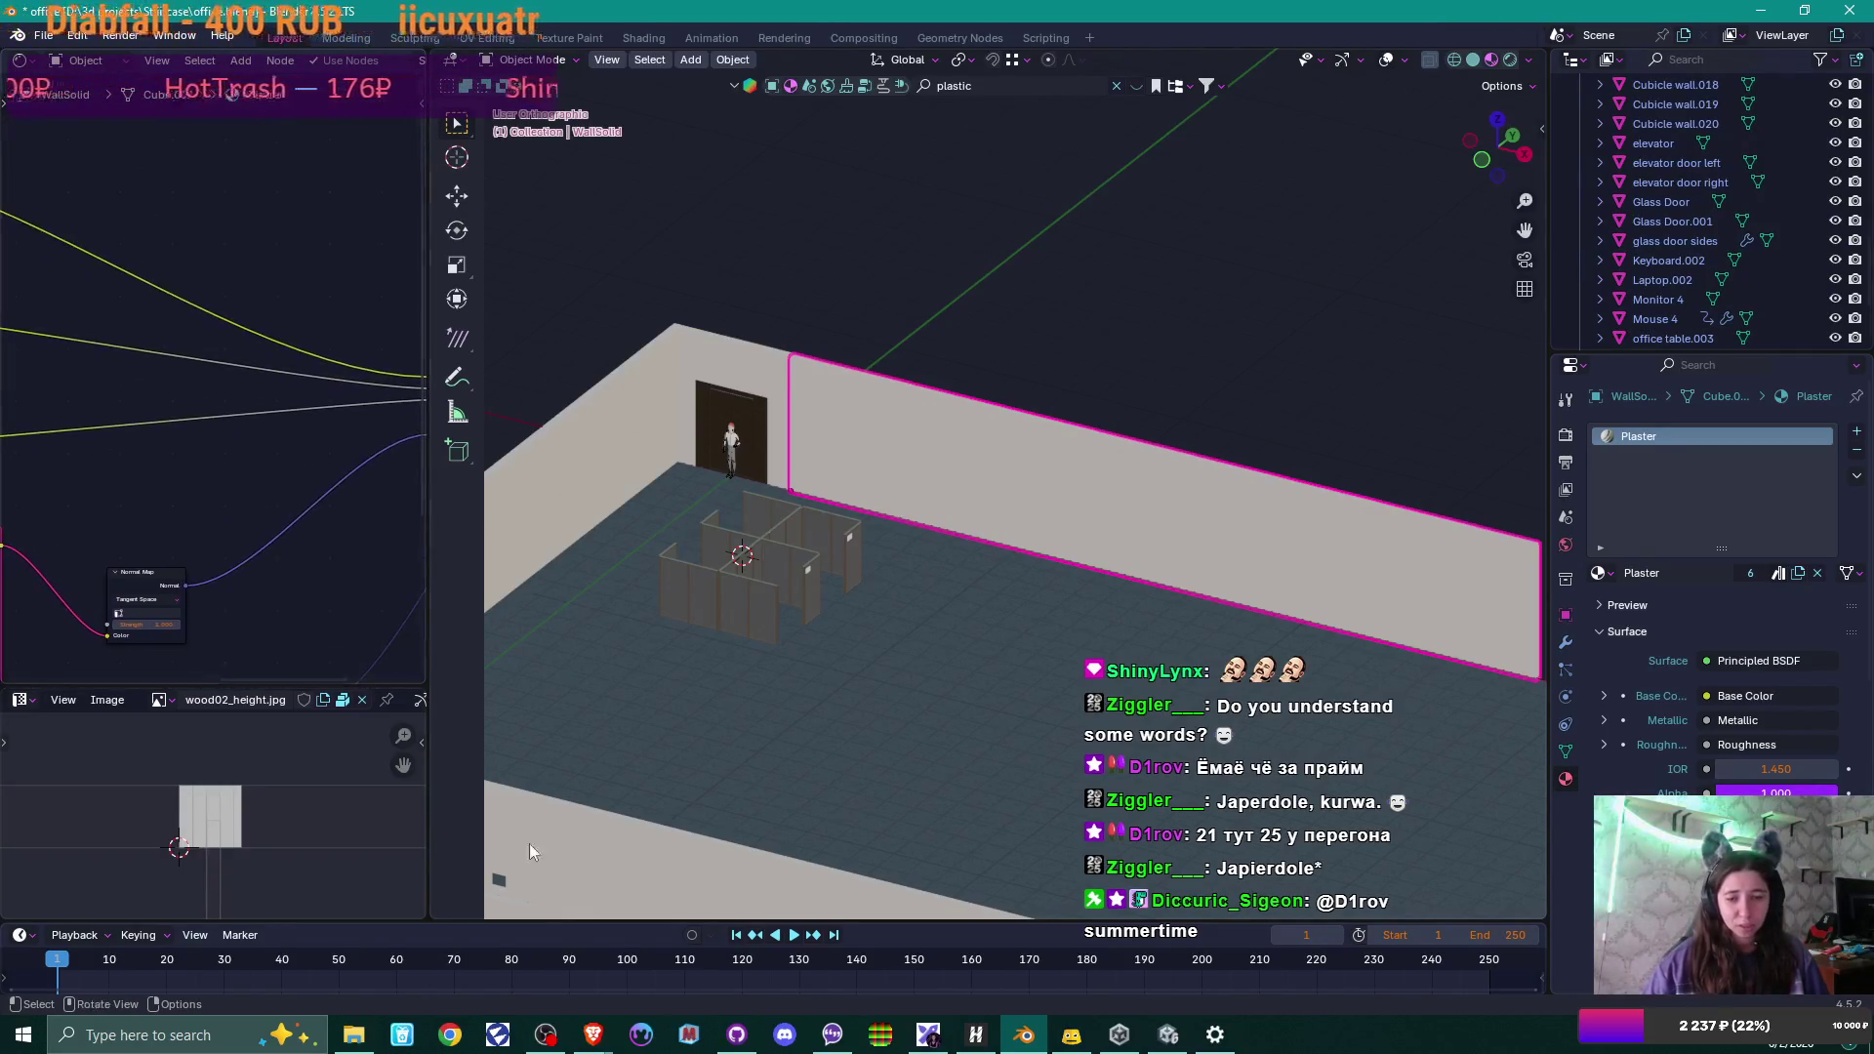
left_click(355, 1036)
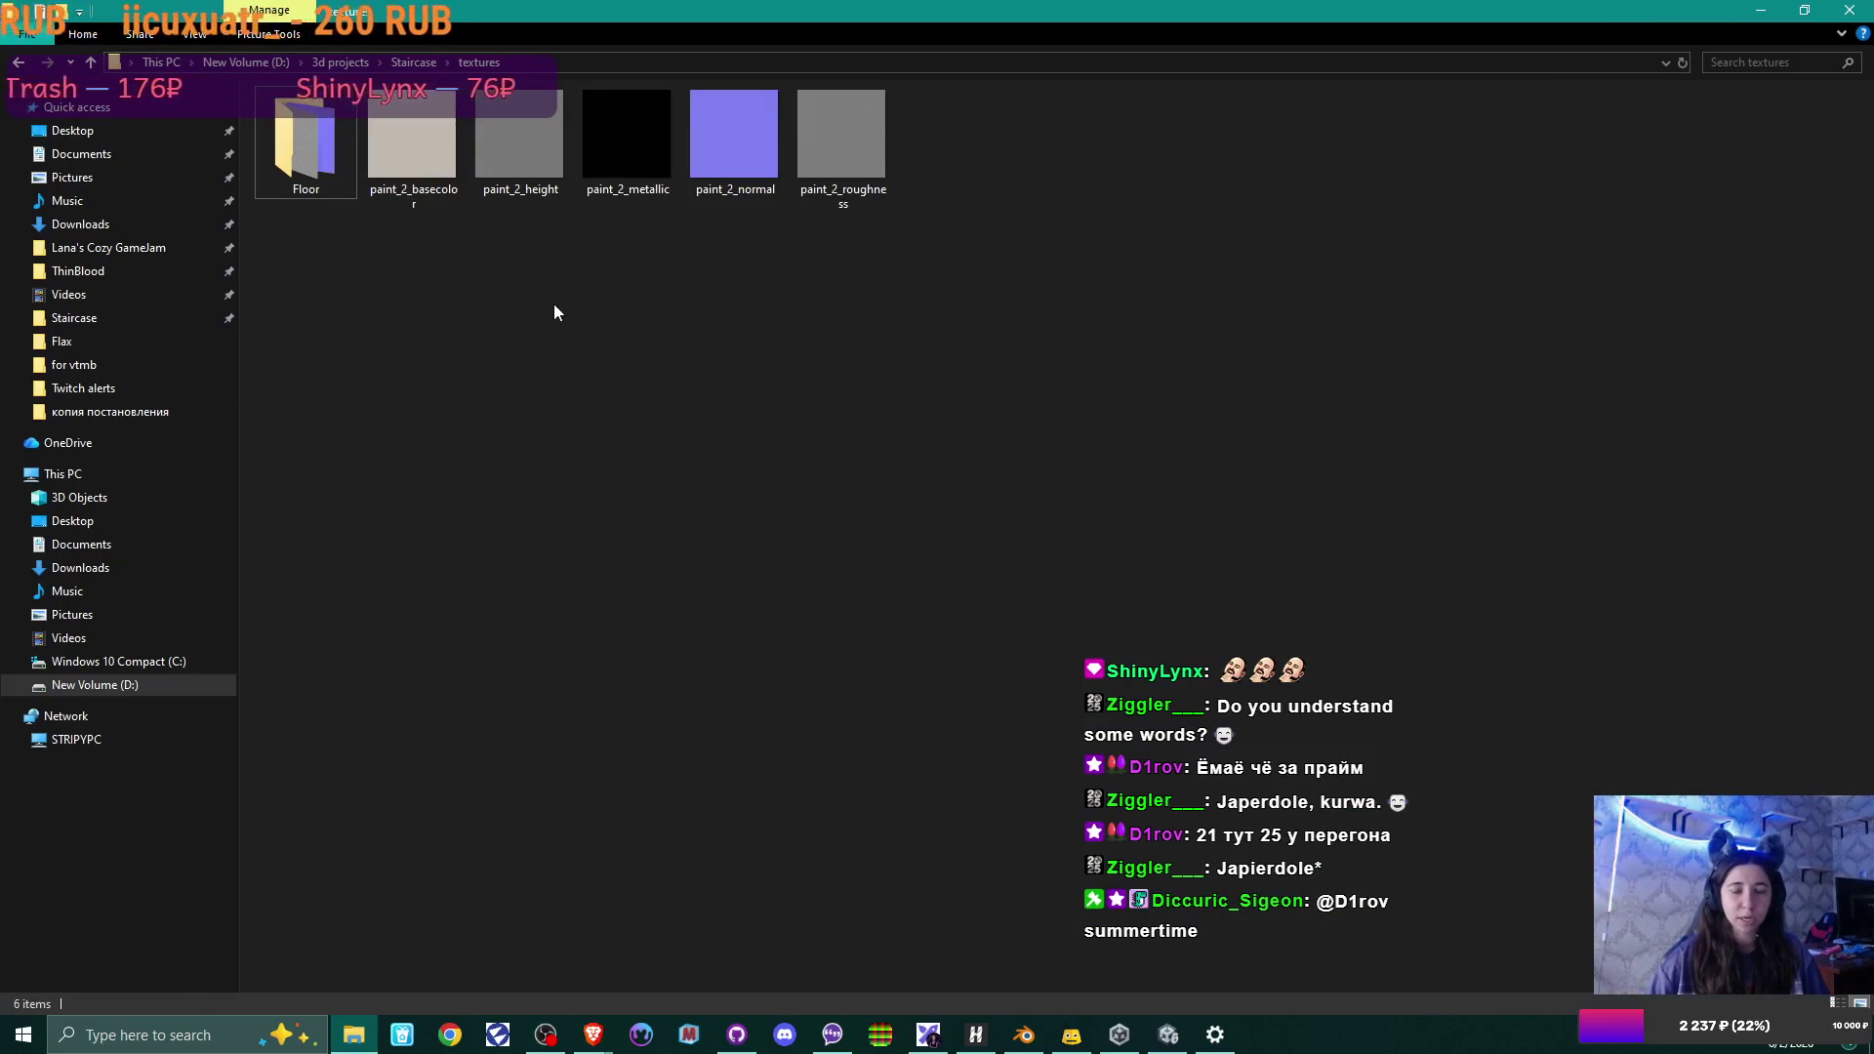
Create a Wall folder in textures and move the five paint_2 textures into it.
right_click(559, 275)
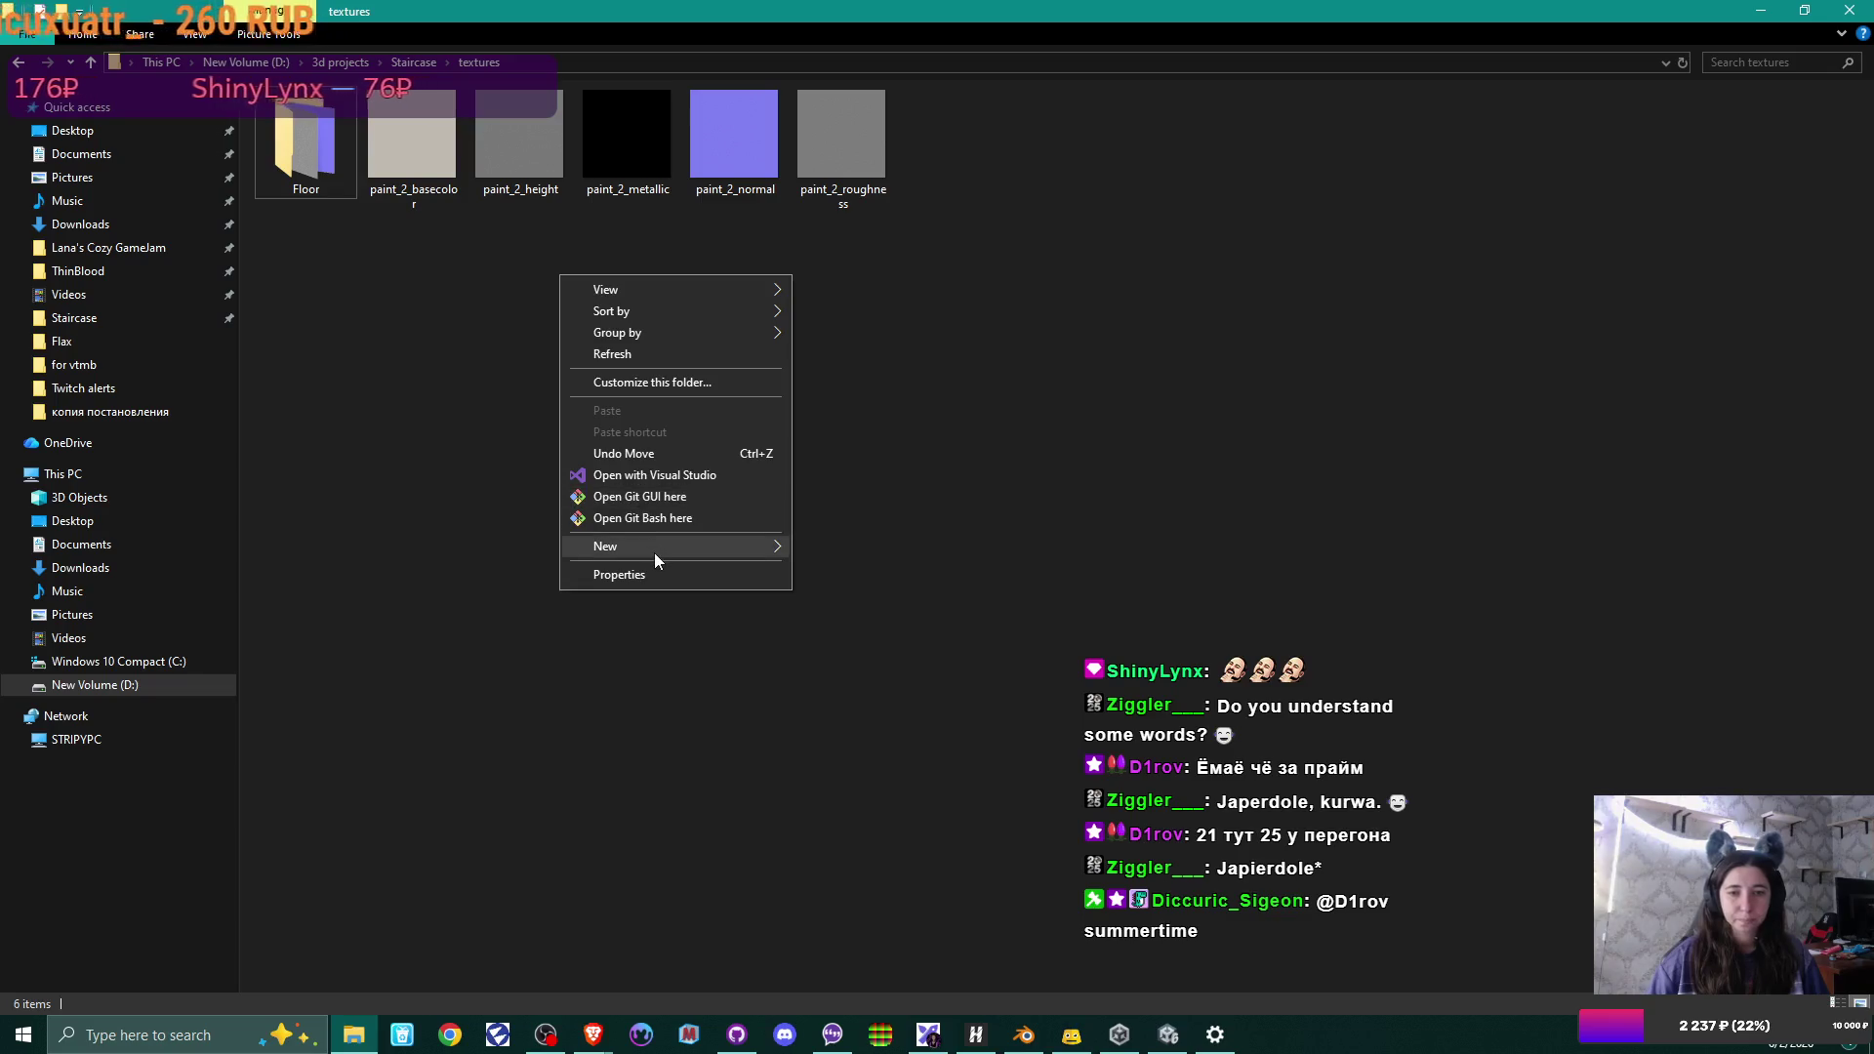
mouse_move(654, 548)
left_click(826, 550)
type("Wall")
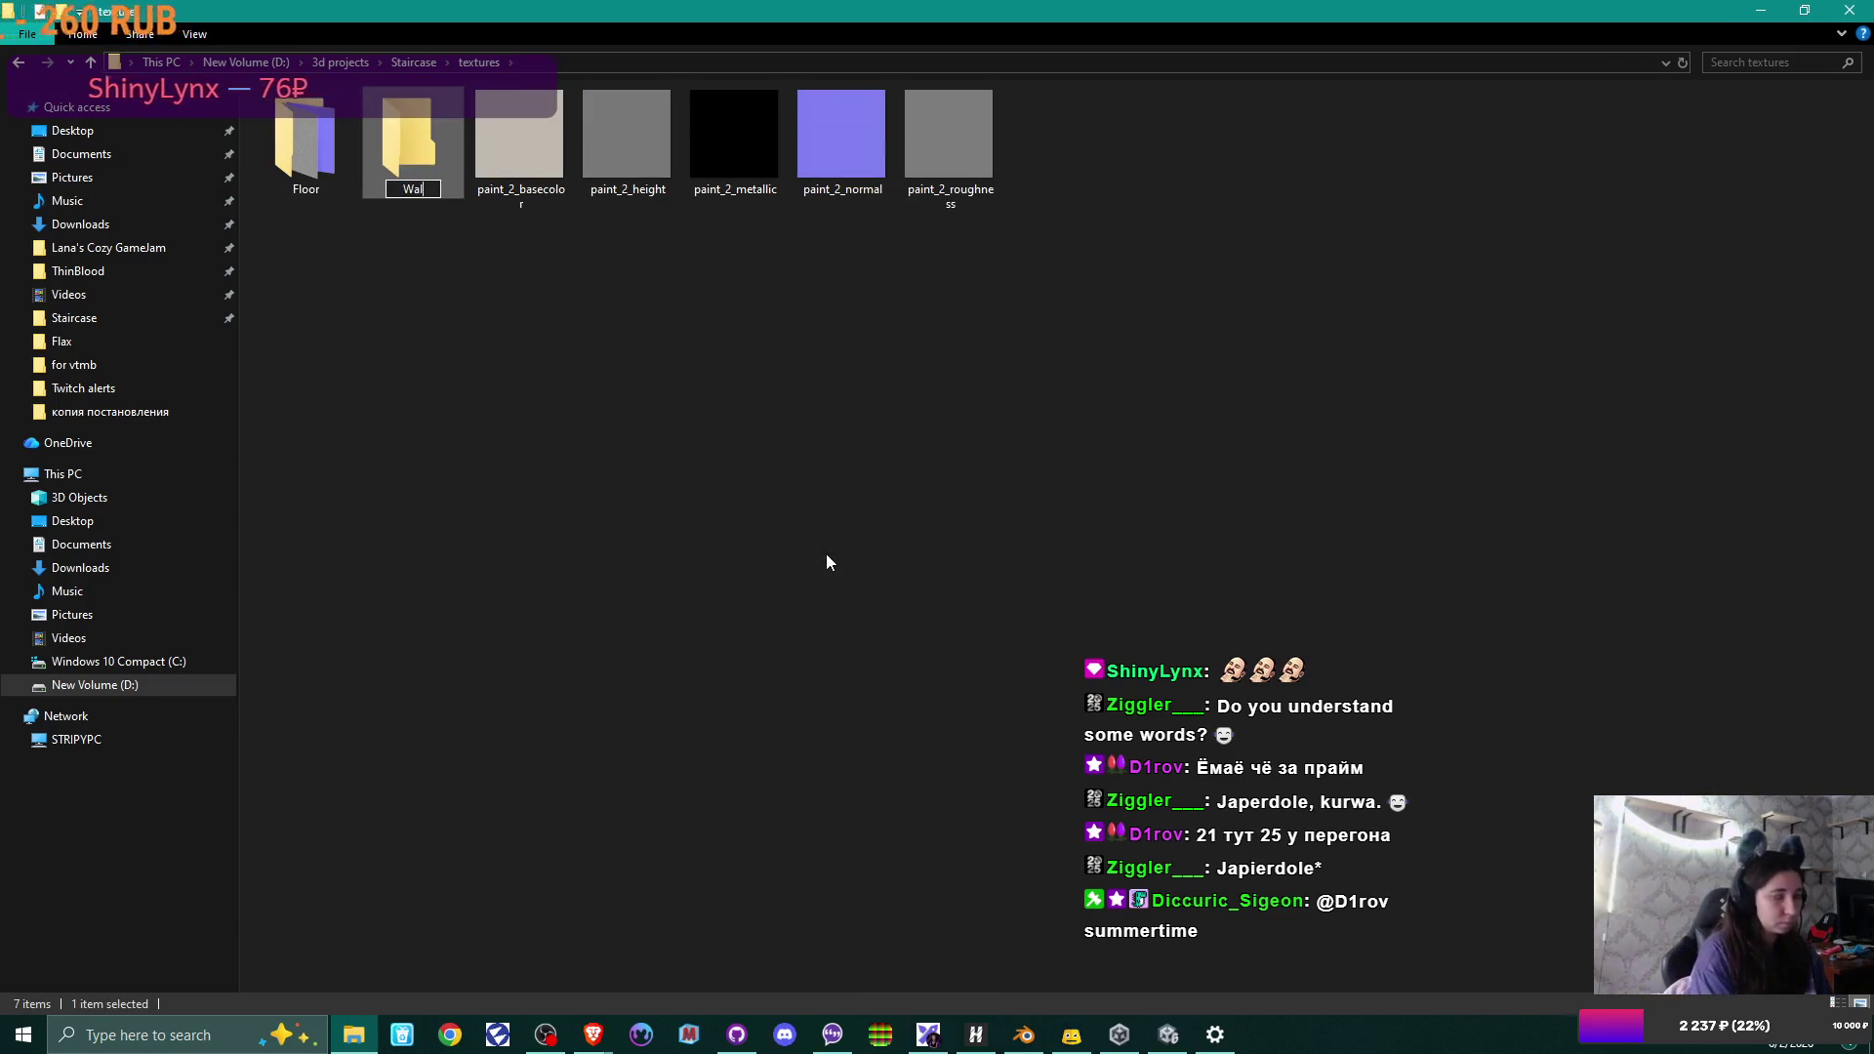
key("Return")
left_click_drag(1058, 127, 420, 146)
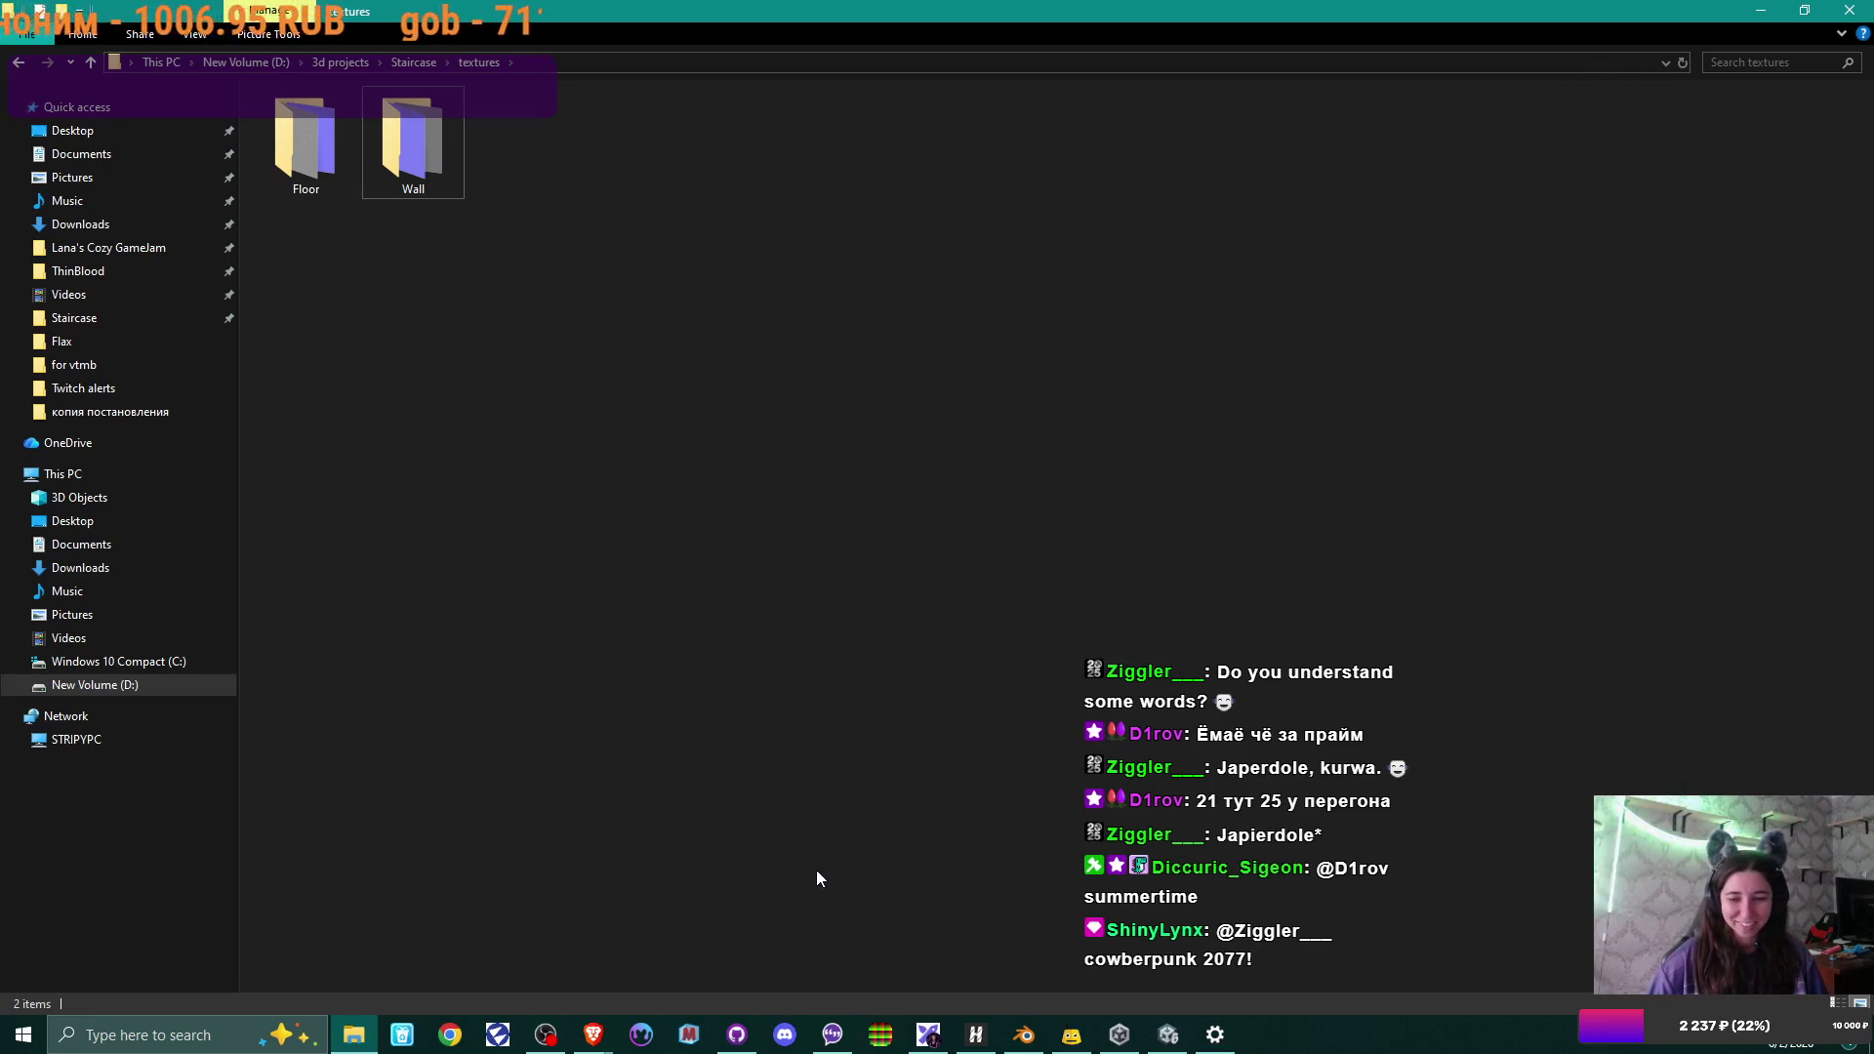
left_click(1020, 1032)
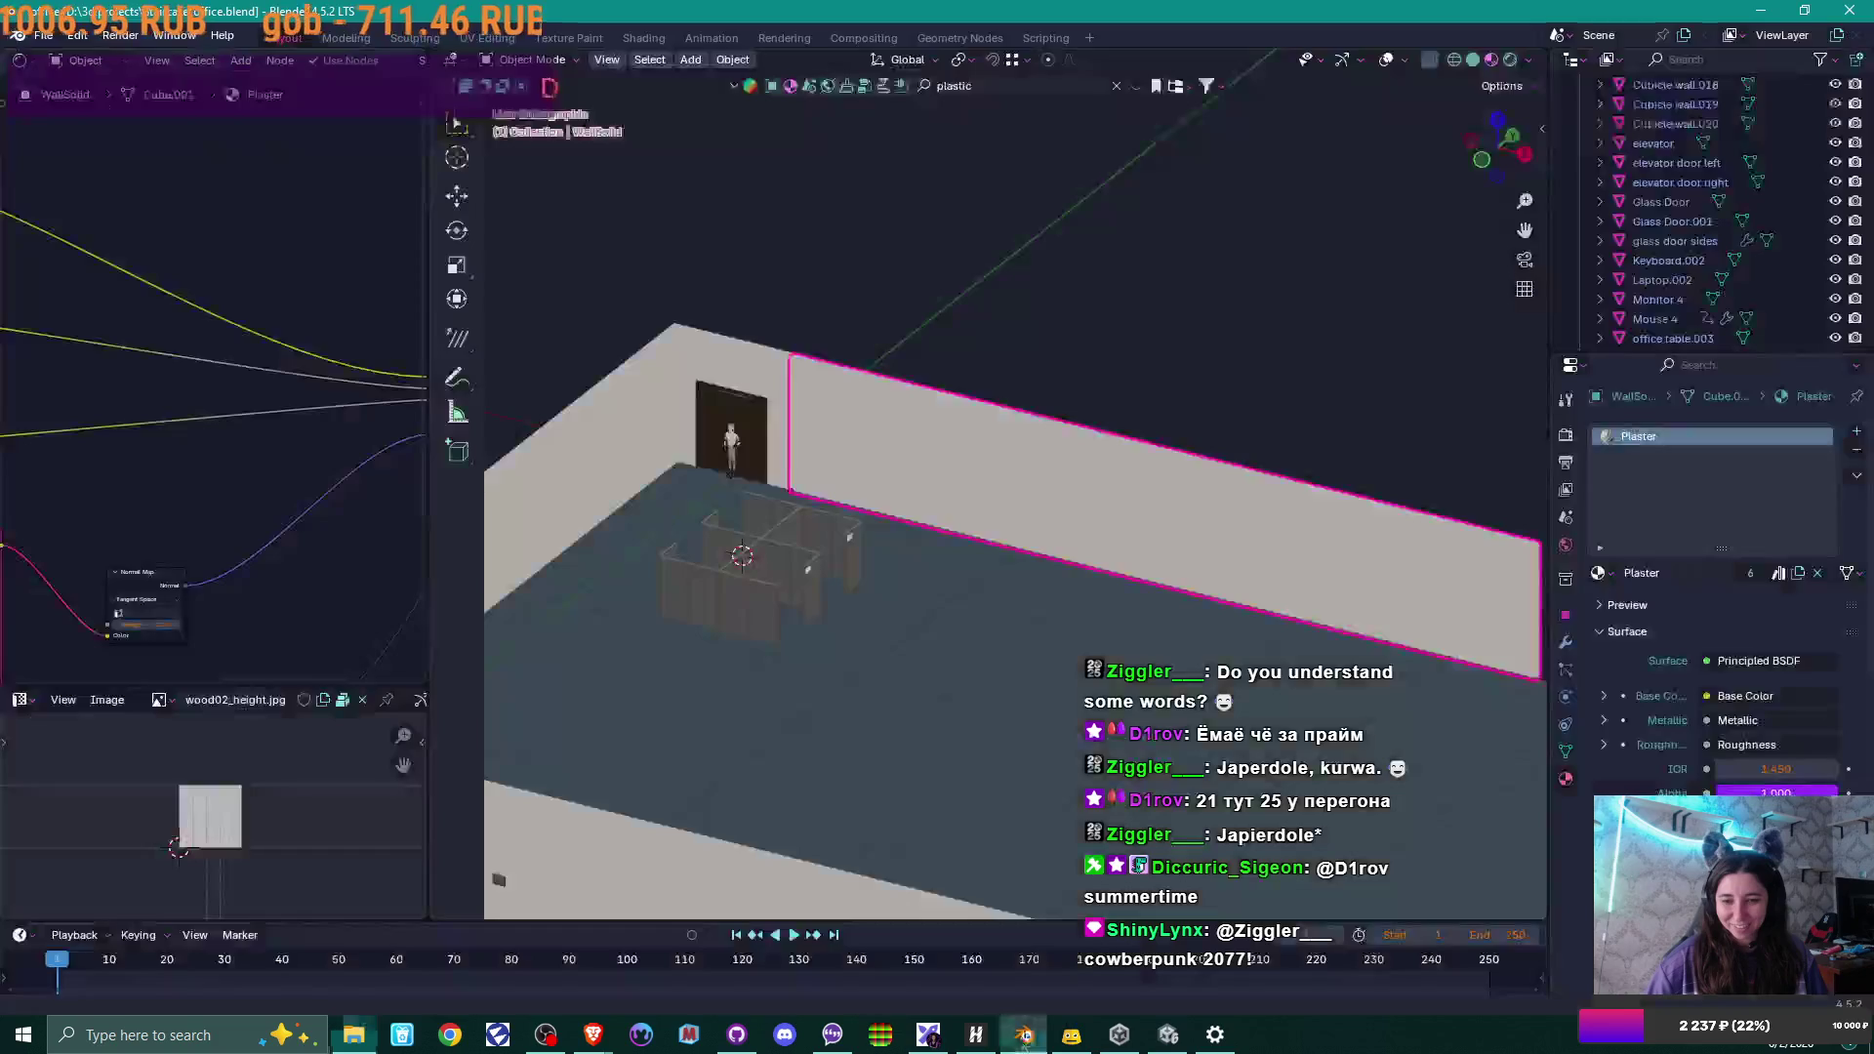
mouse_move(828, 586)
middle_mouse_down()
mouse_move(845, 644)
mouse_move(1094, 424)
middle_mouse_up()
scroll(858, 631, "up", 2)
left_click(807, 524)
scroll(771, 557, "up", 4)
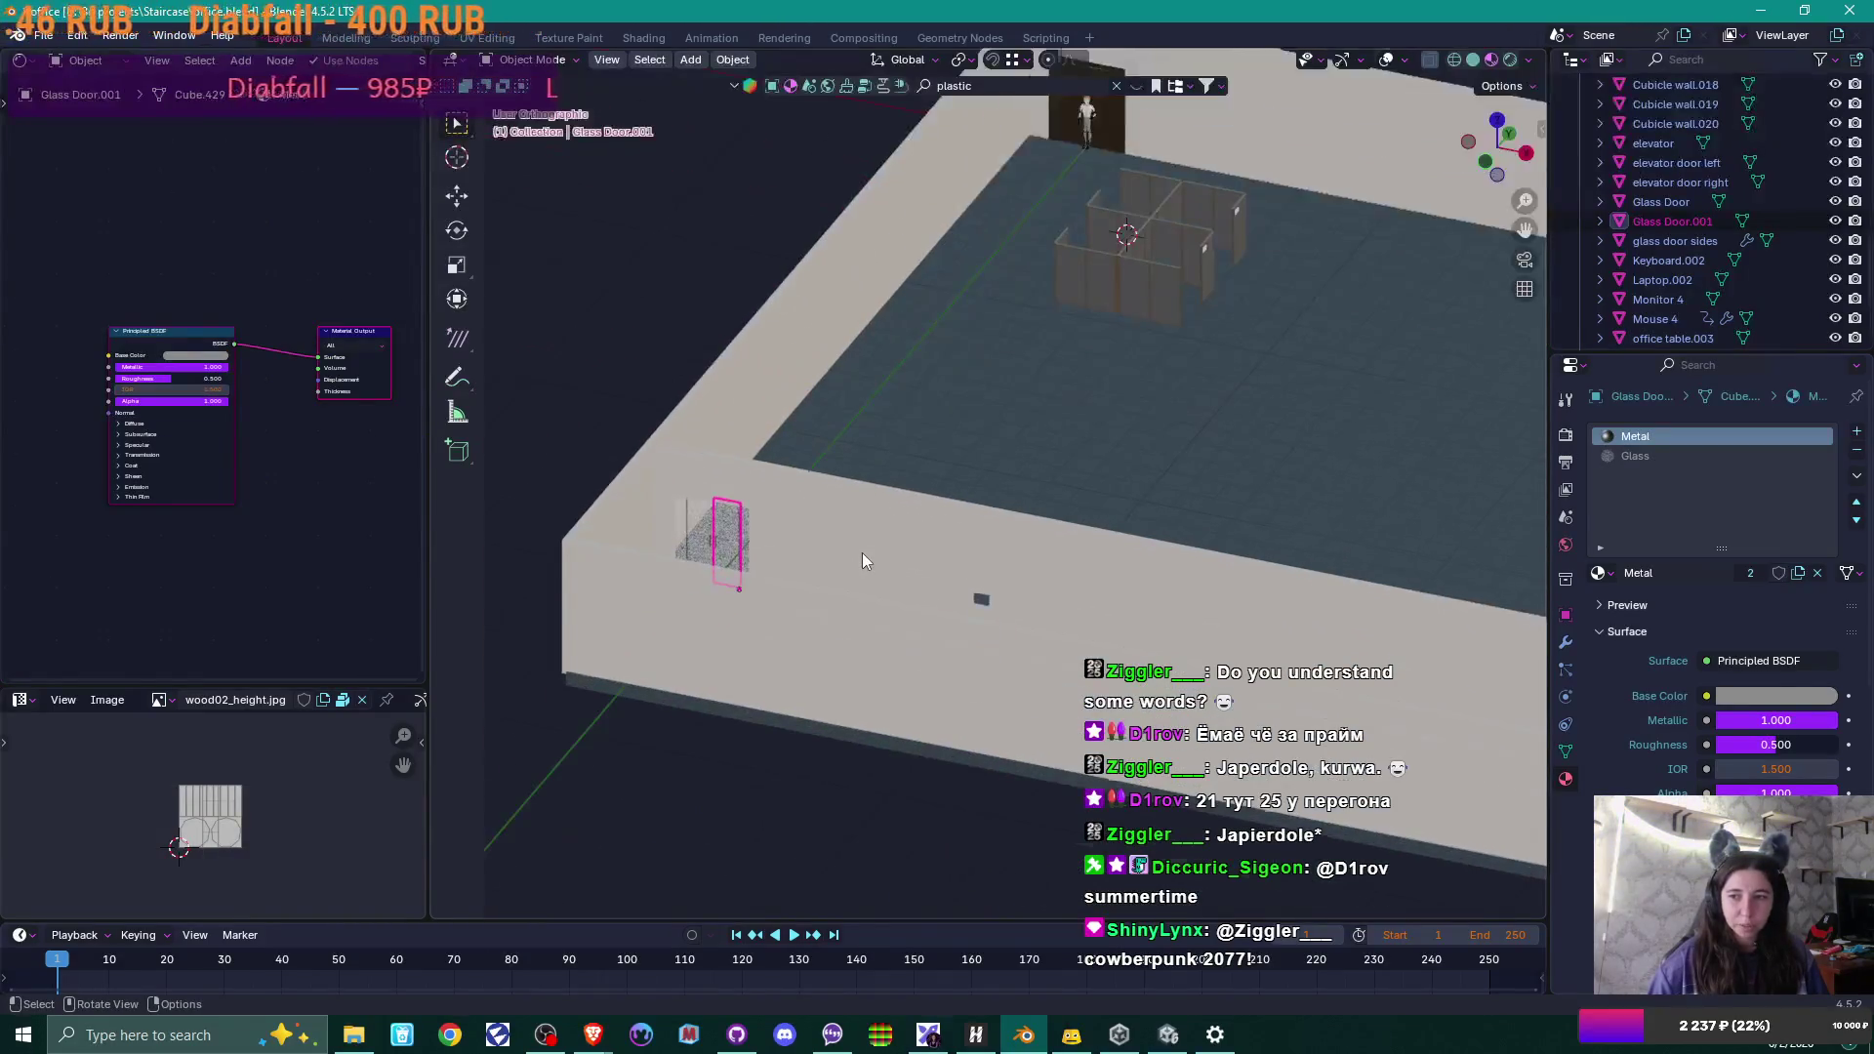
mouse_move(746, 572)
middle_mouse_down()
mouse_move(898, 558)
mouse_move(759, 589)
mouse_move(790, 583)
middle_mouse_up()
scroll(903, 564, "up", 3)
scroll(995, 554, "up", 2)
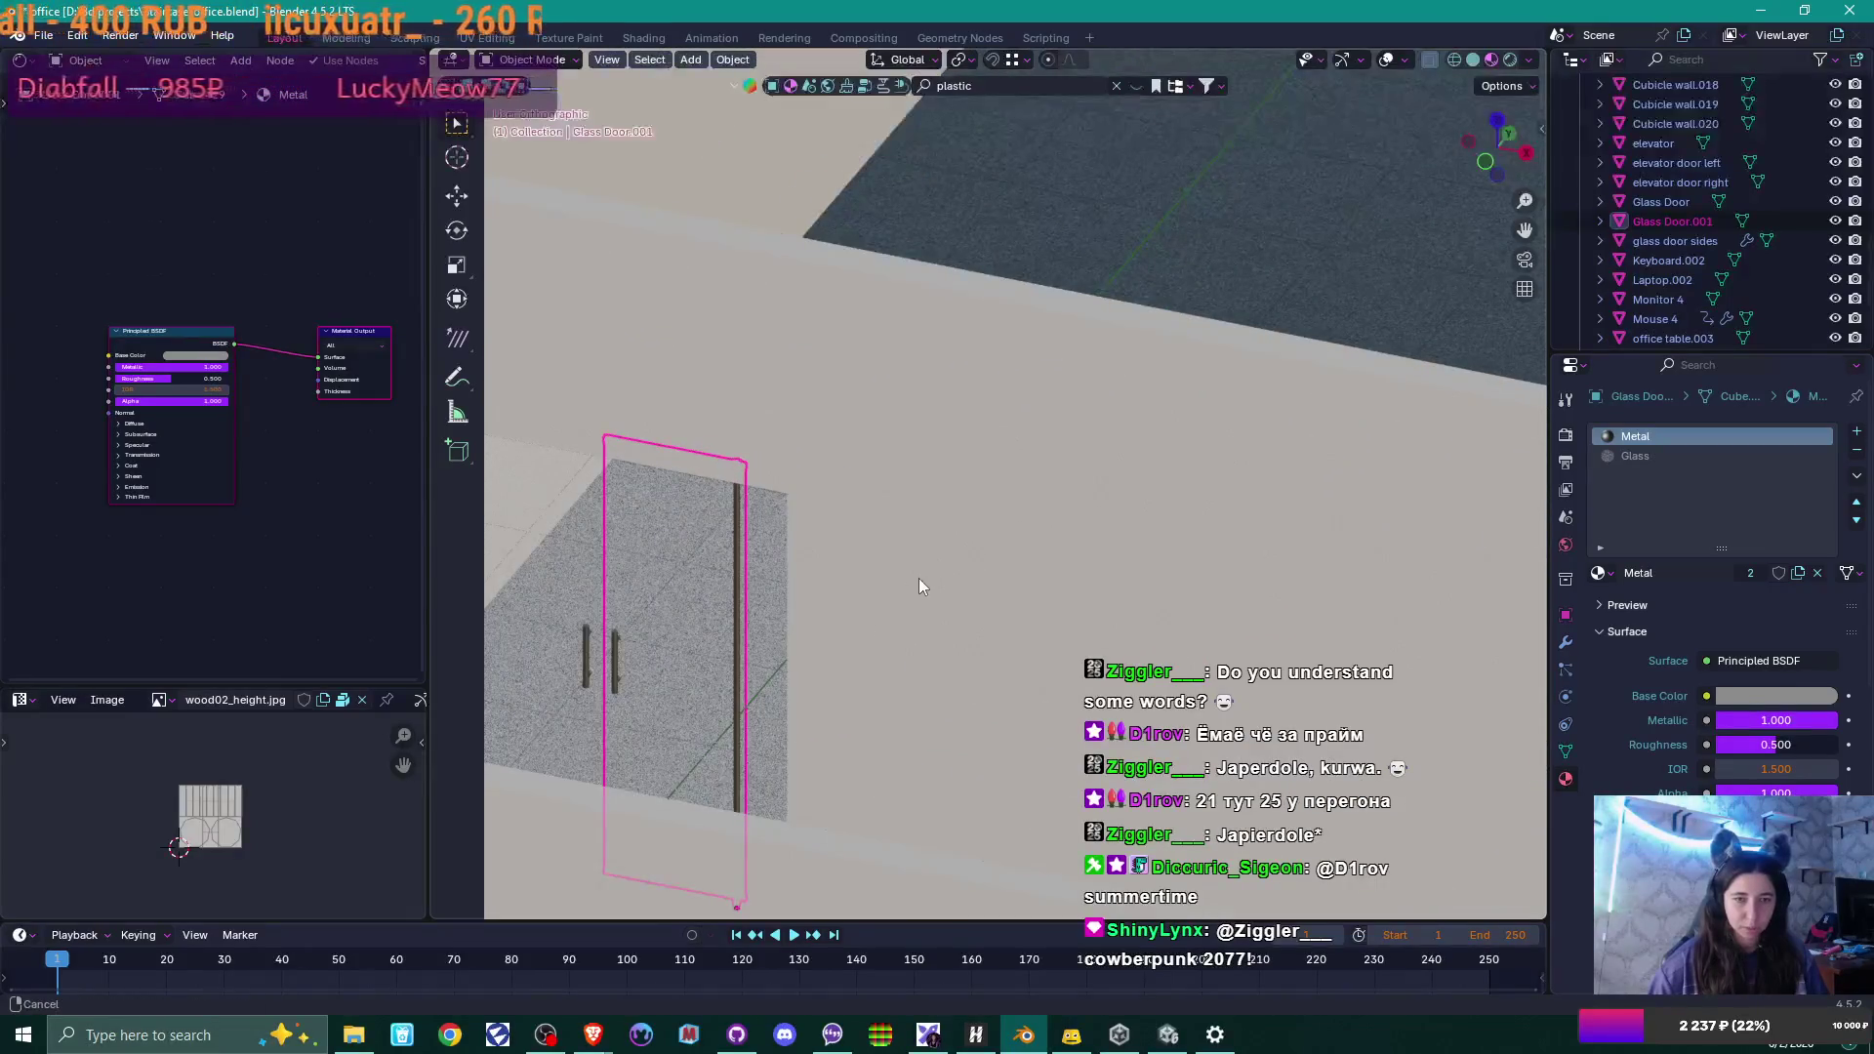
middle_click_drag(920, 576, 1074, 514, "shift")
scroll(1008, 543, "up", 2)
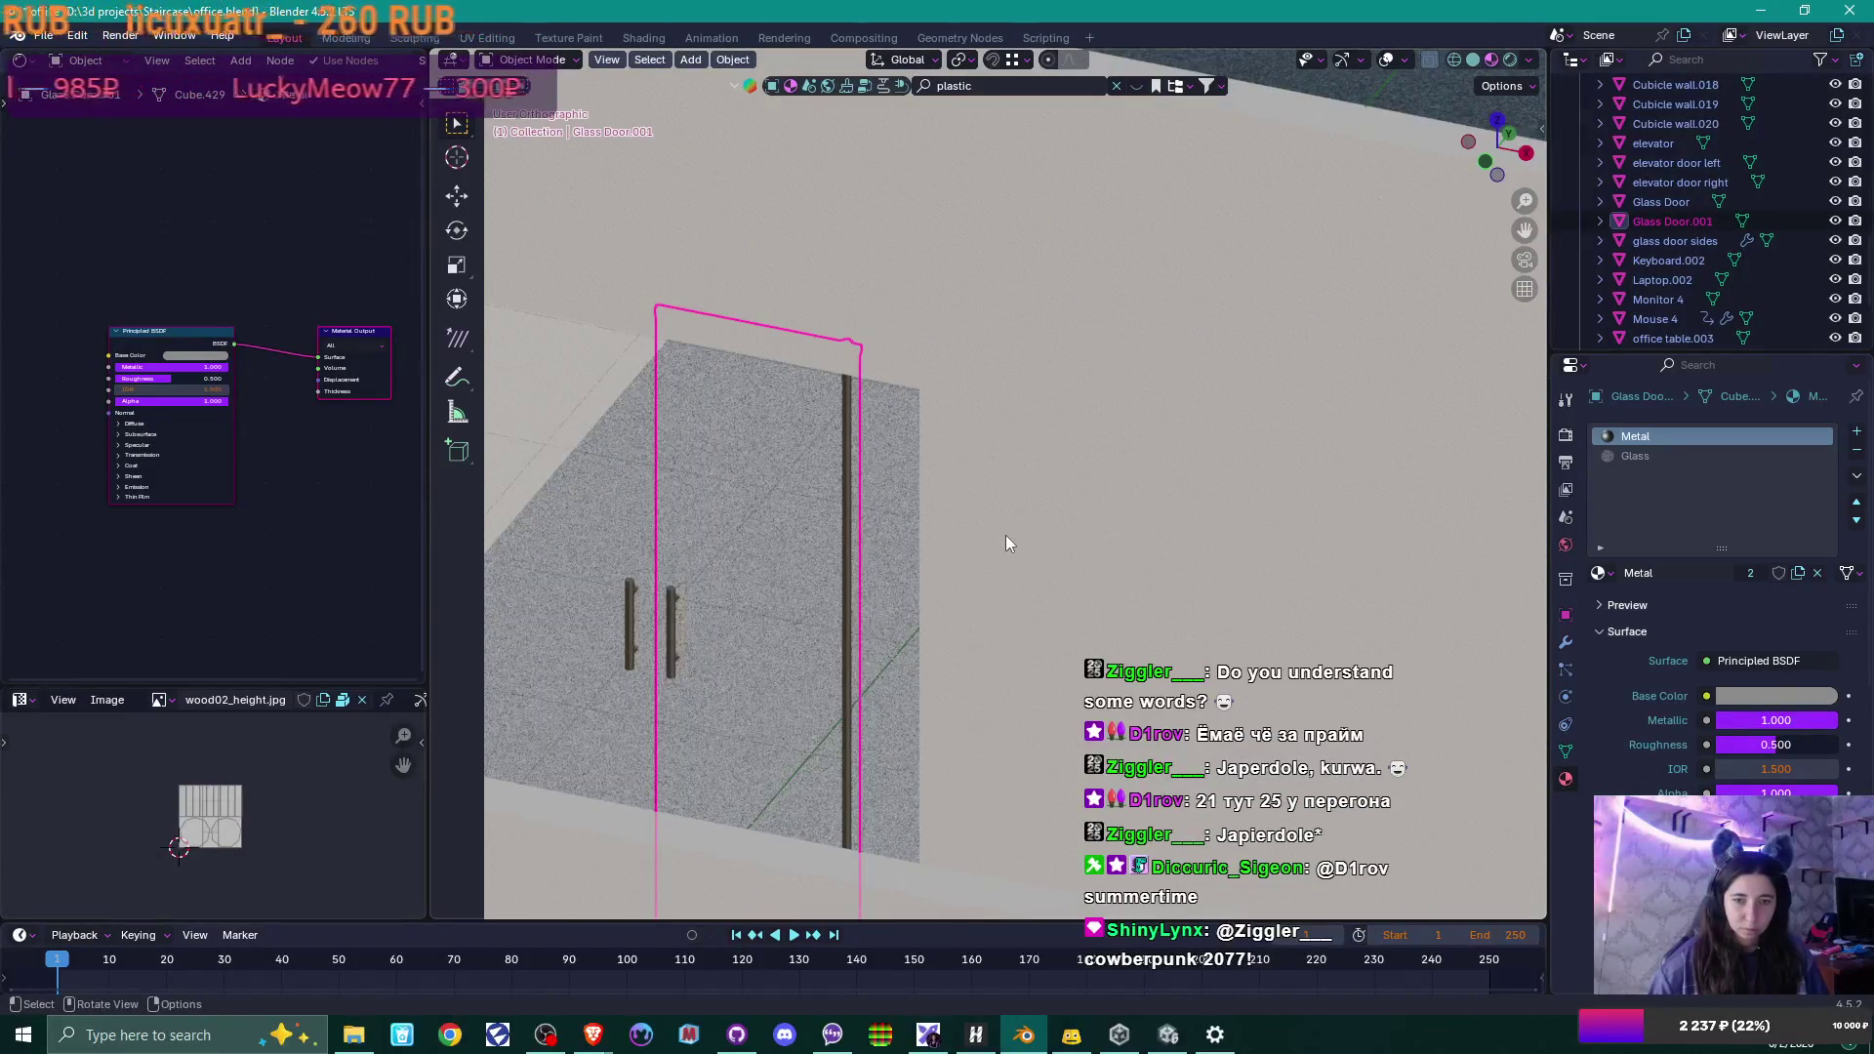
left_click(1644, 457)
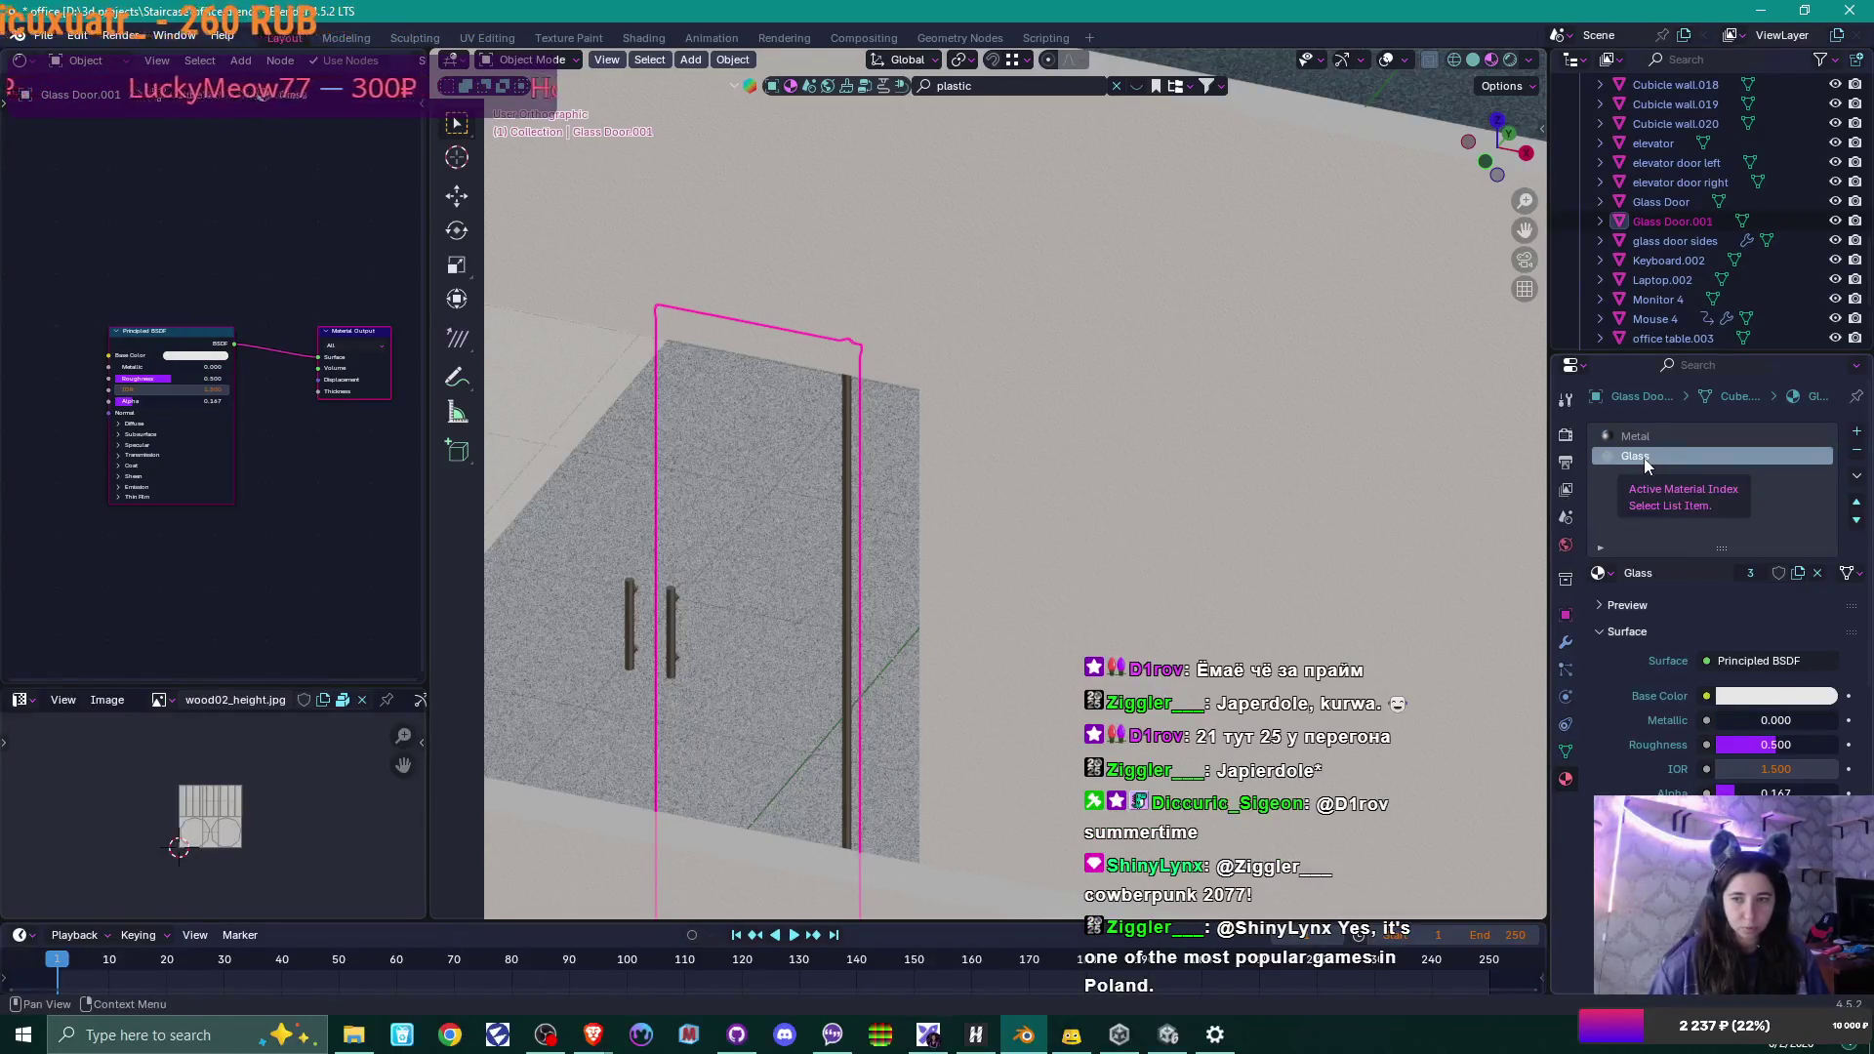
left_click(1655, 436)
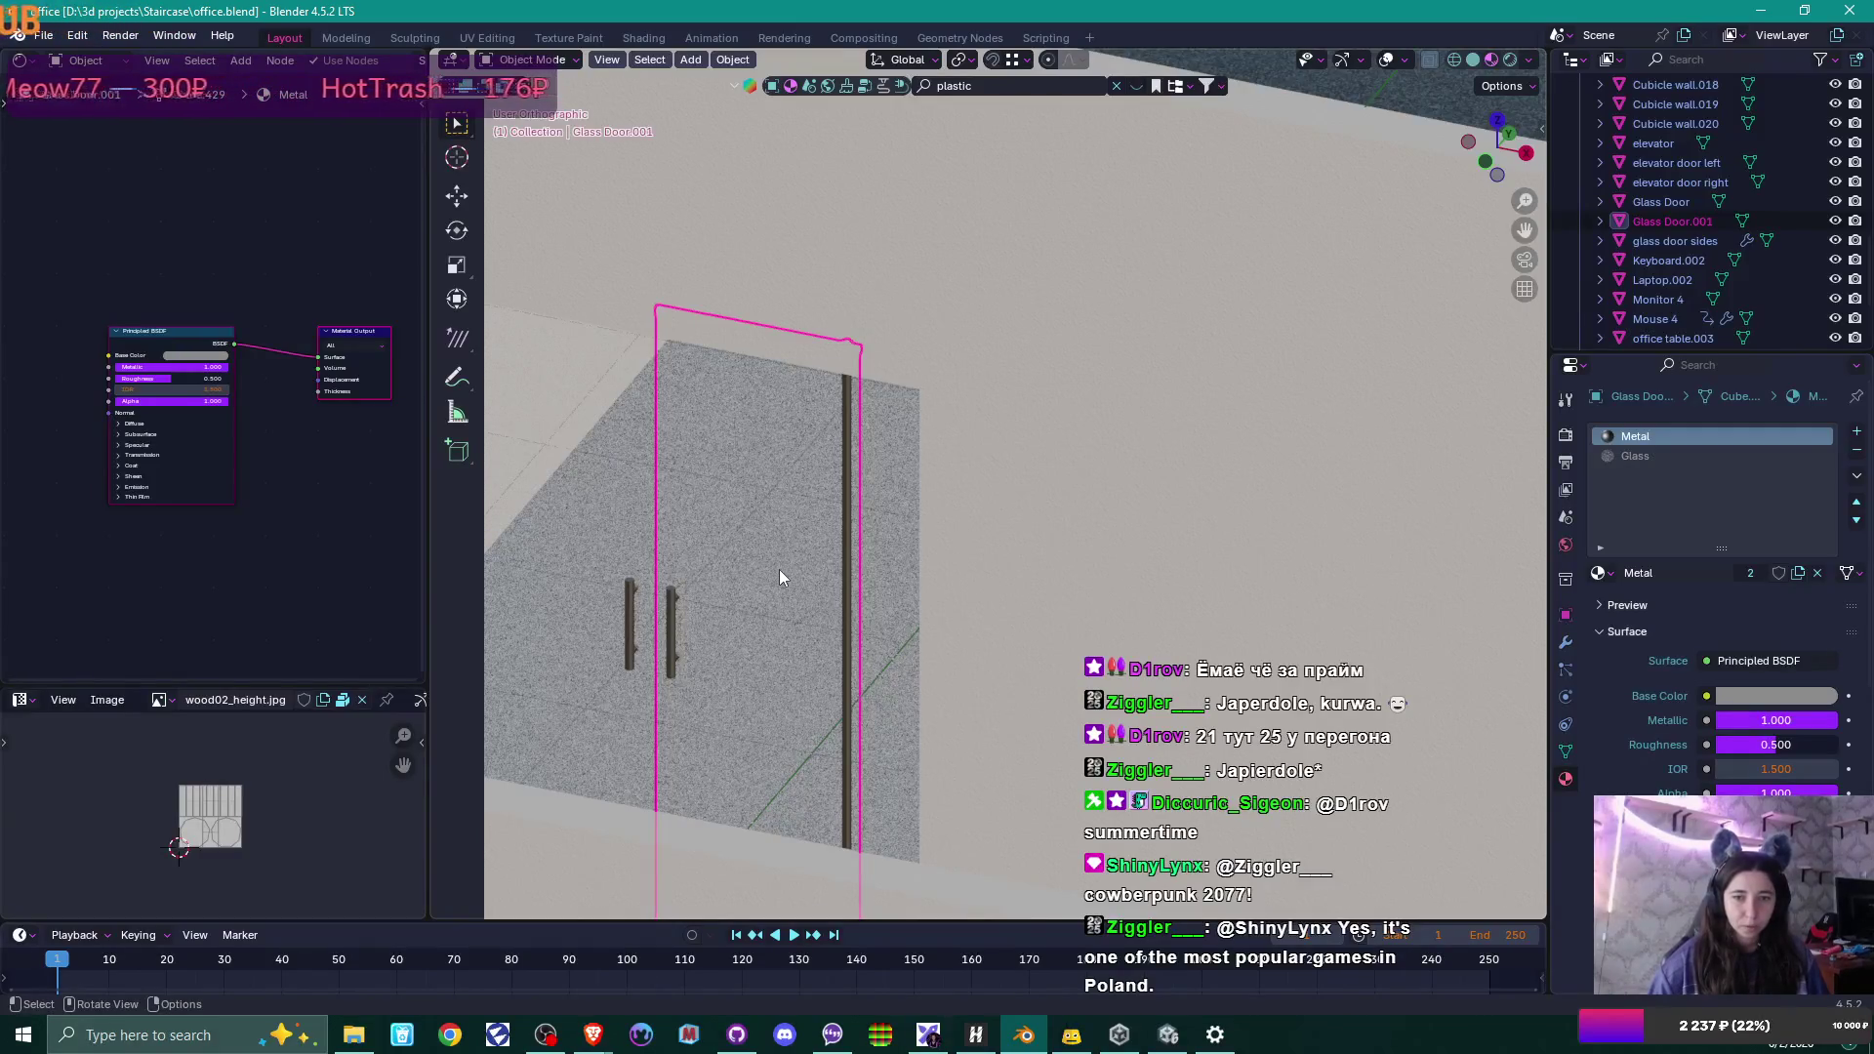
scroll(779, 570, "down", 4)
middle_click_drag(779, 570, 1199, 496)
scroll(877, 507, "up", 2)
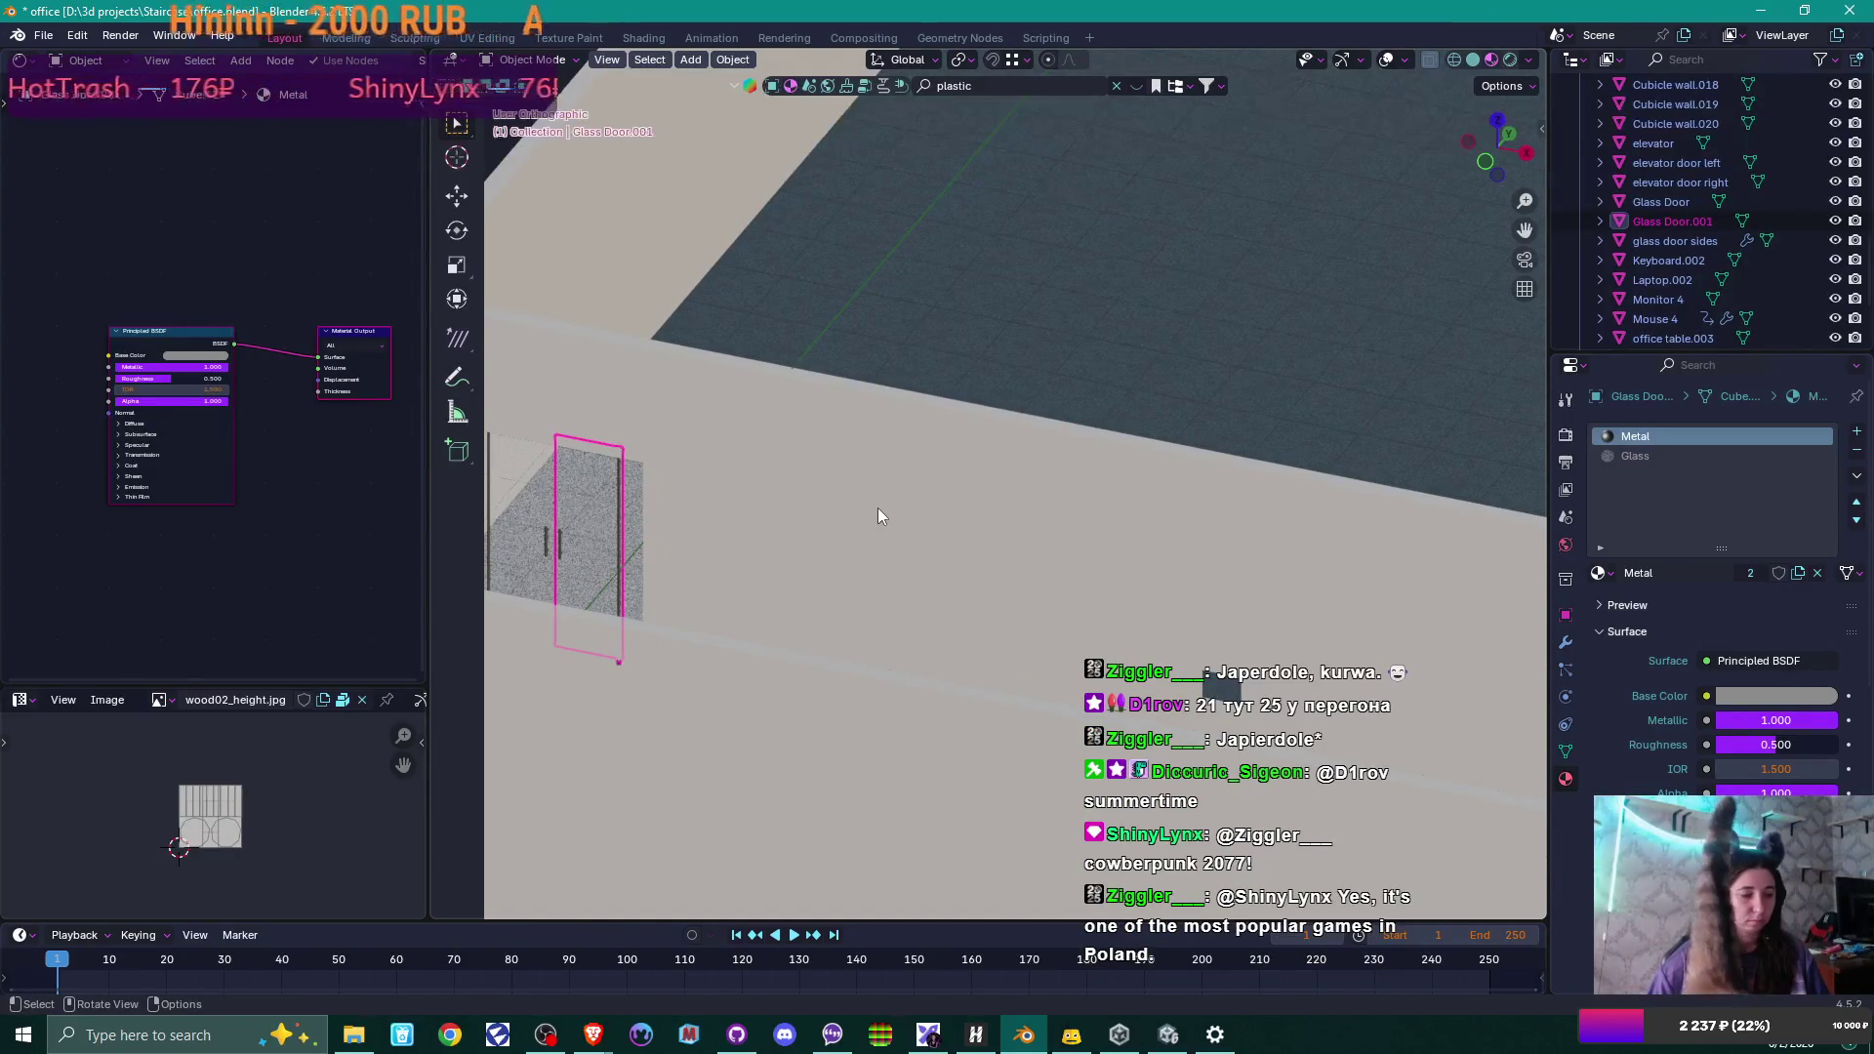
scroll(876, 507, "down", 2)
mouse_move(876, 507)
middle_mouse_down()
mouse_move(841, 577)
mouse_move(805, 596)
mouse_move(1017, 488)
middle_mouse_up()
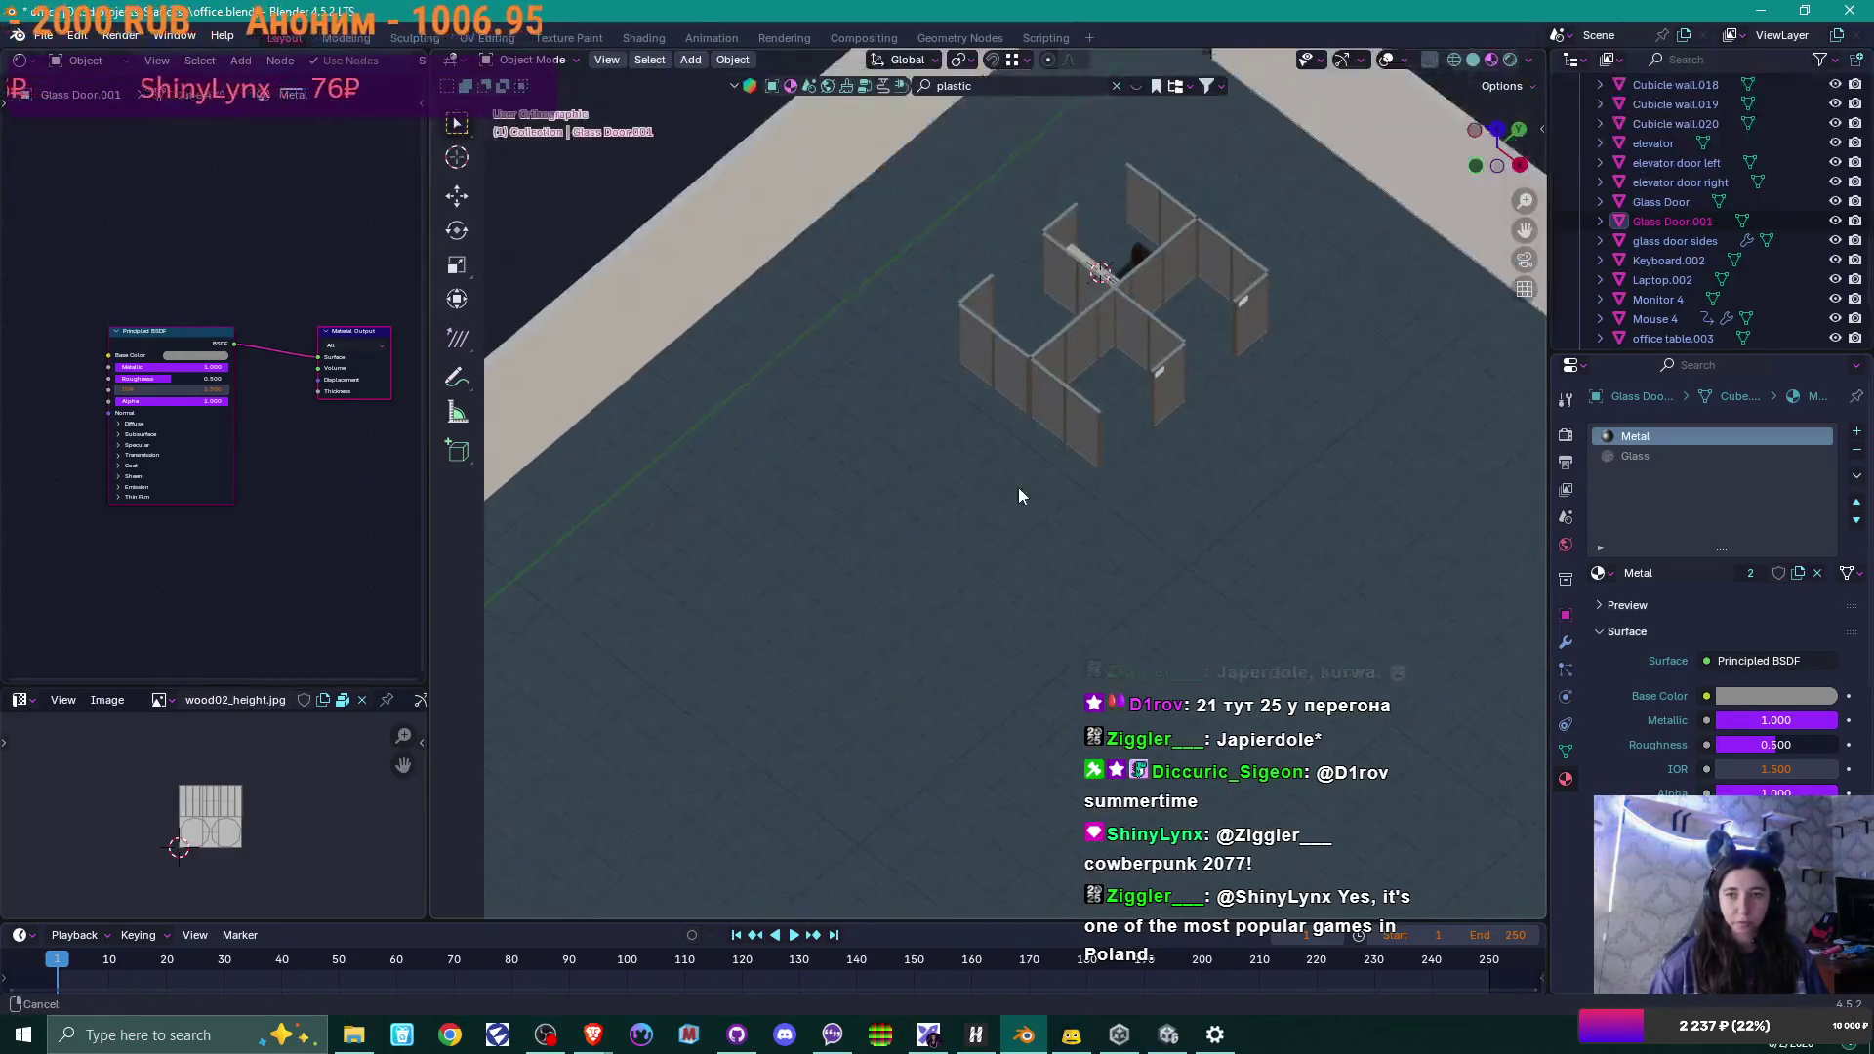
scroll(935, 606, "up", 2)
scroll(935, 606, "up", 1)
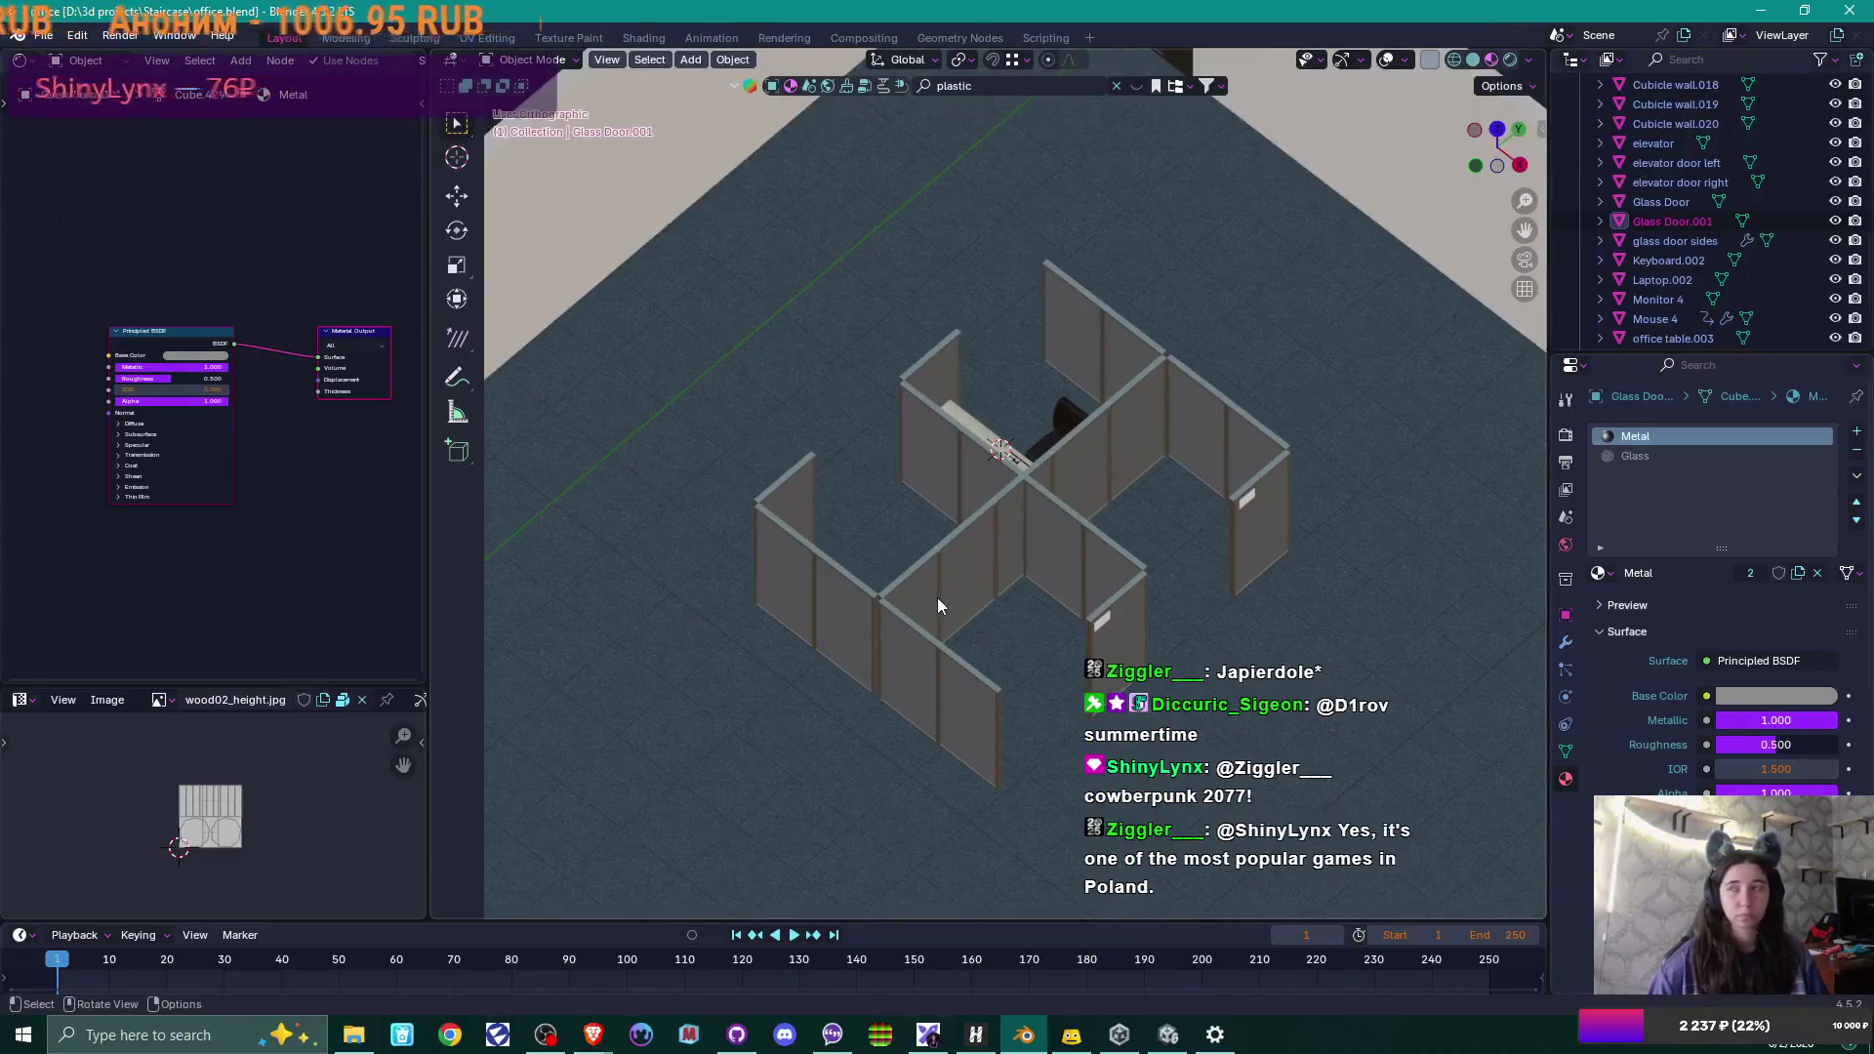
mouse_move(937, 606)
middle_mouse_down()
mouse_move(992, 531)
mouse_move(837, 636)
mouse_move(878, 615)
mouse_move(863, 590)
middle_mouse_up()
mouse_move(743, 624)
middle_mouse_down()
mouse_move(904, 498)
mouse_move(959, 416)
middle_mouse_up()
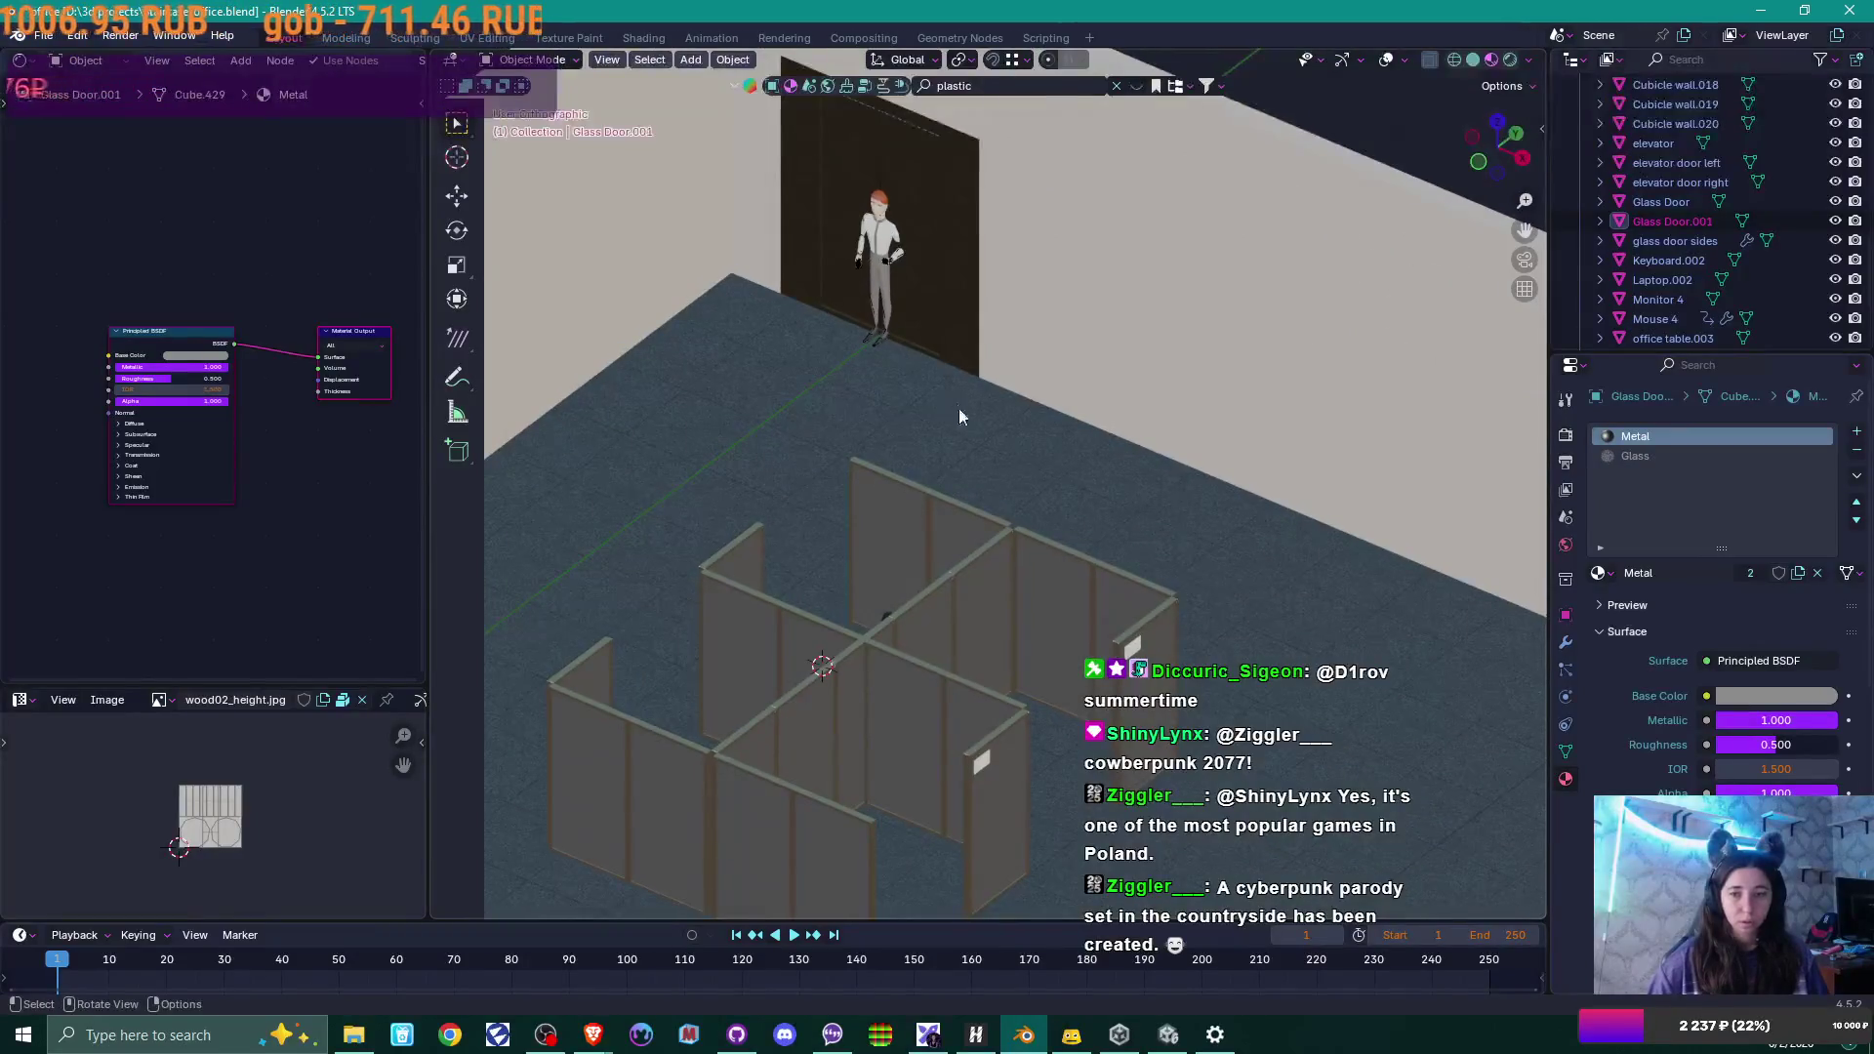
Select the elevator and unpack its Ambient Occlusion, Base Color and Metallic textures to files.
left_click(958, 271)
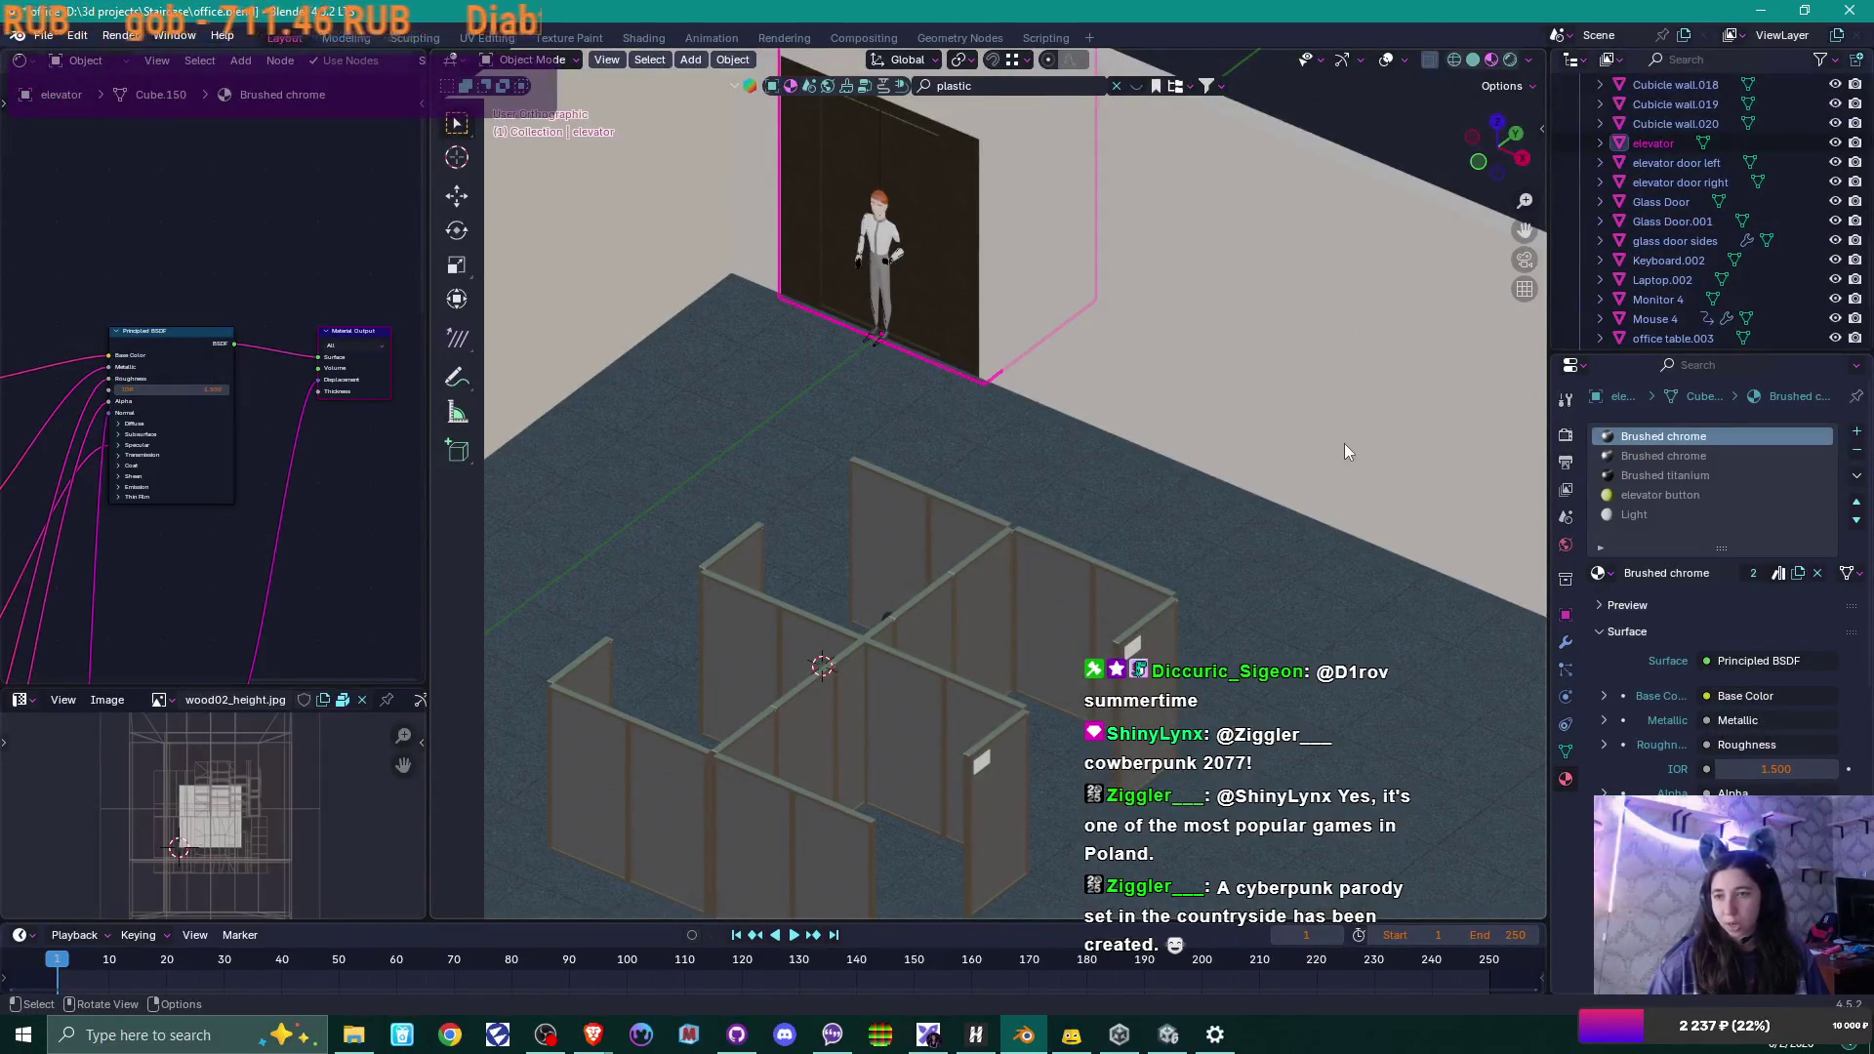
mouse_move(176, 471)
middle_mouse_down()
mouse_move(139, 507)
mouse_move(323, 527)
middle_mouse_up()
scroll(325, 527, "up", 1)
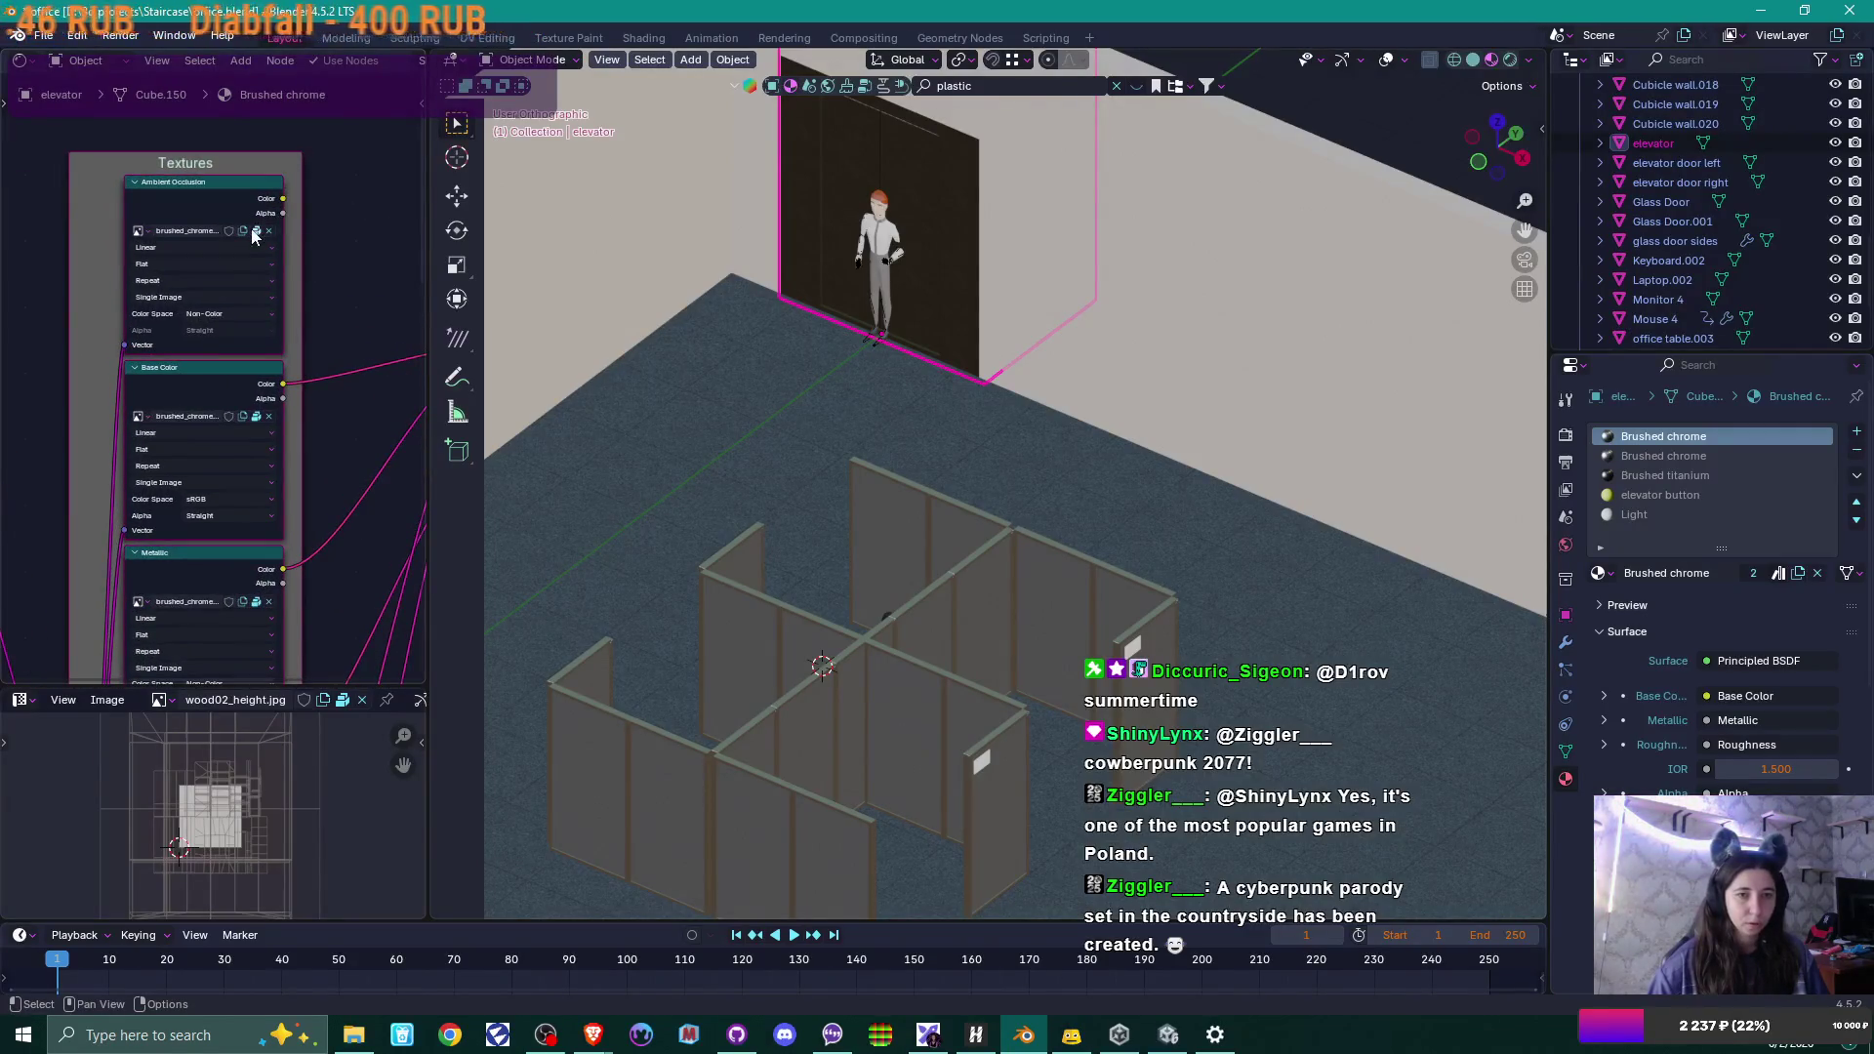
left_click(253, 231)
left_click(256, 244)
left_click(258, 418)
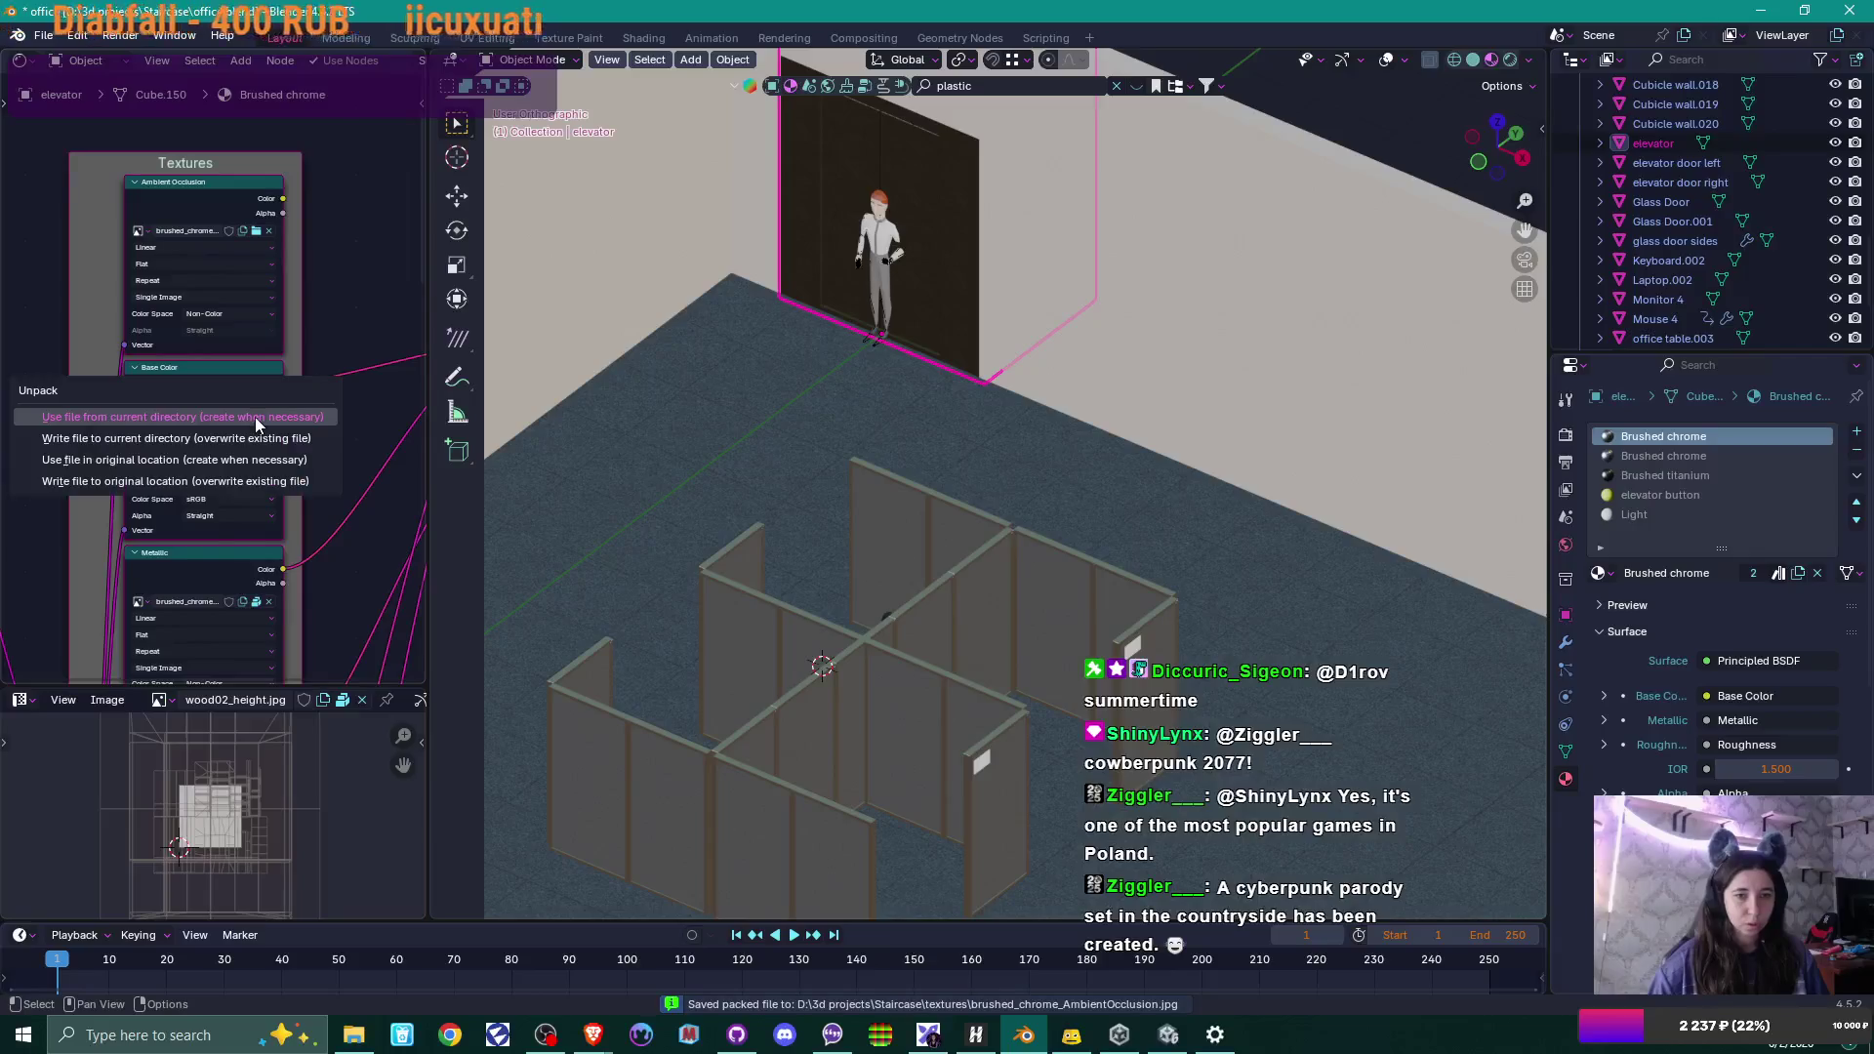
left_click(255, 417)
left_click(255, 602)
left_click(255, 601)
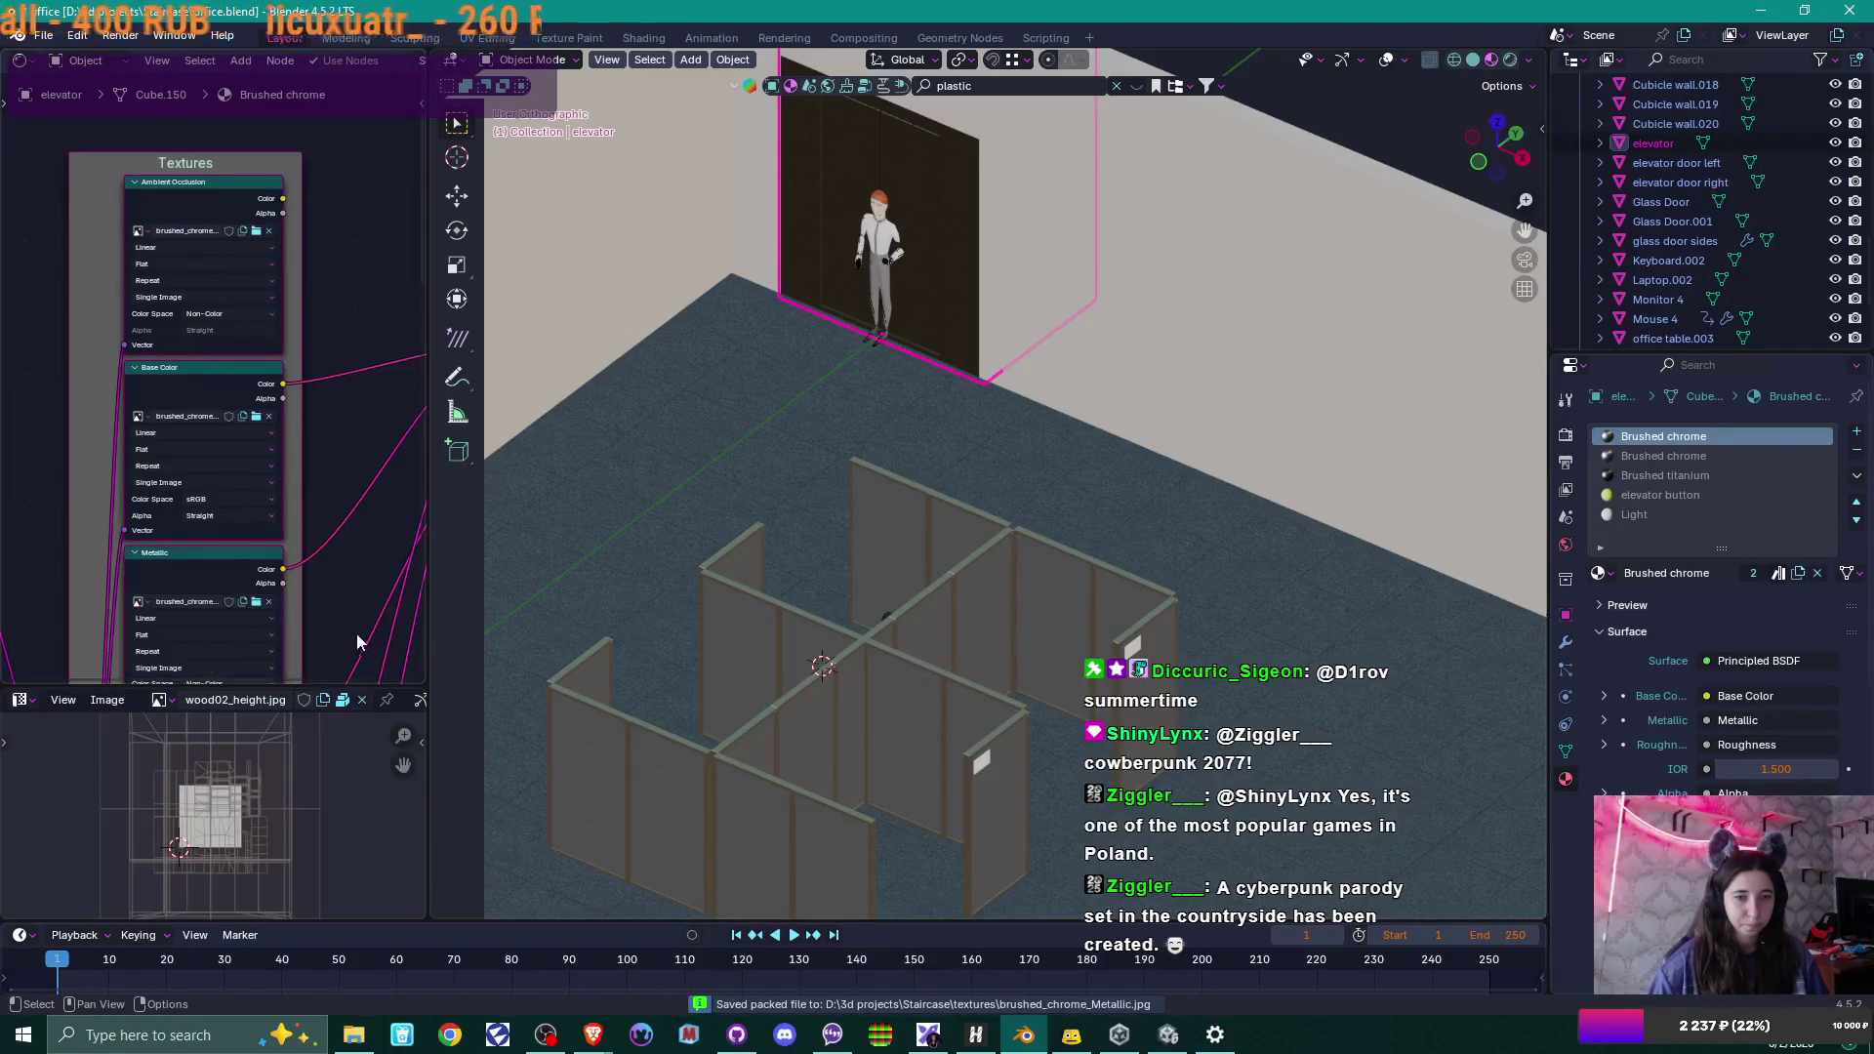
Unpack the elevator's Specular Level, Roughness, Opacity and Height textures to files.
middle_click_drag(356, 634, 308, 403)
left_click(279, 415)
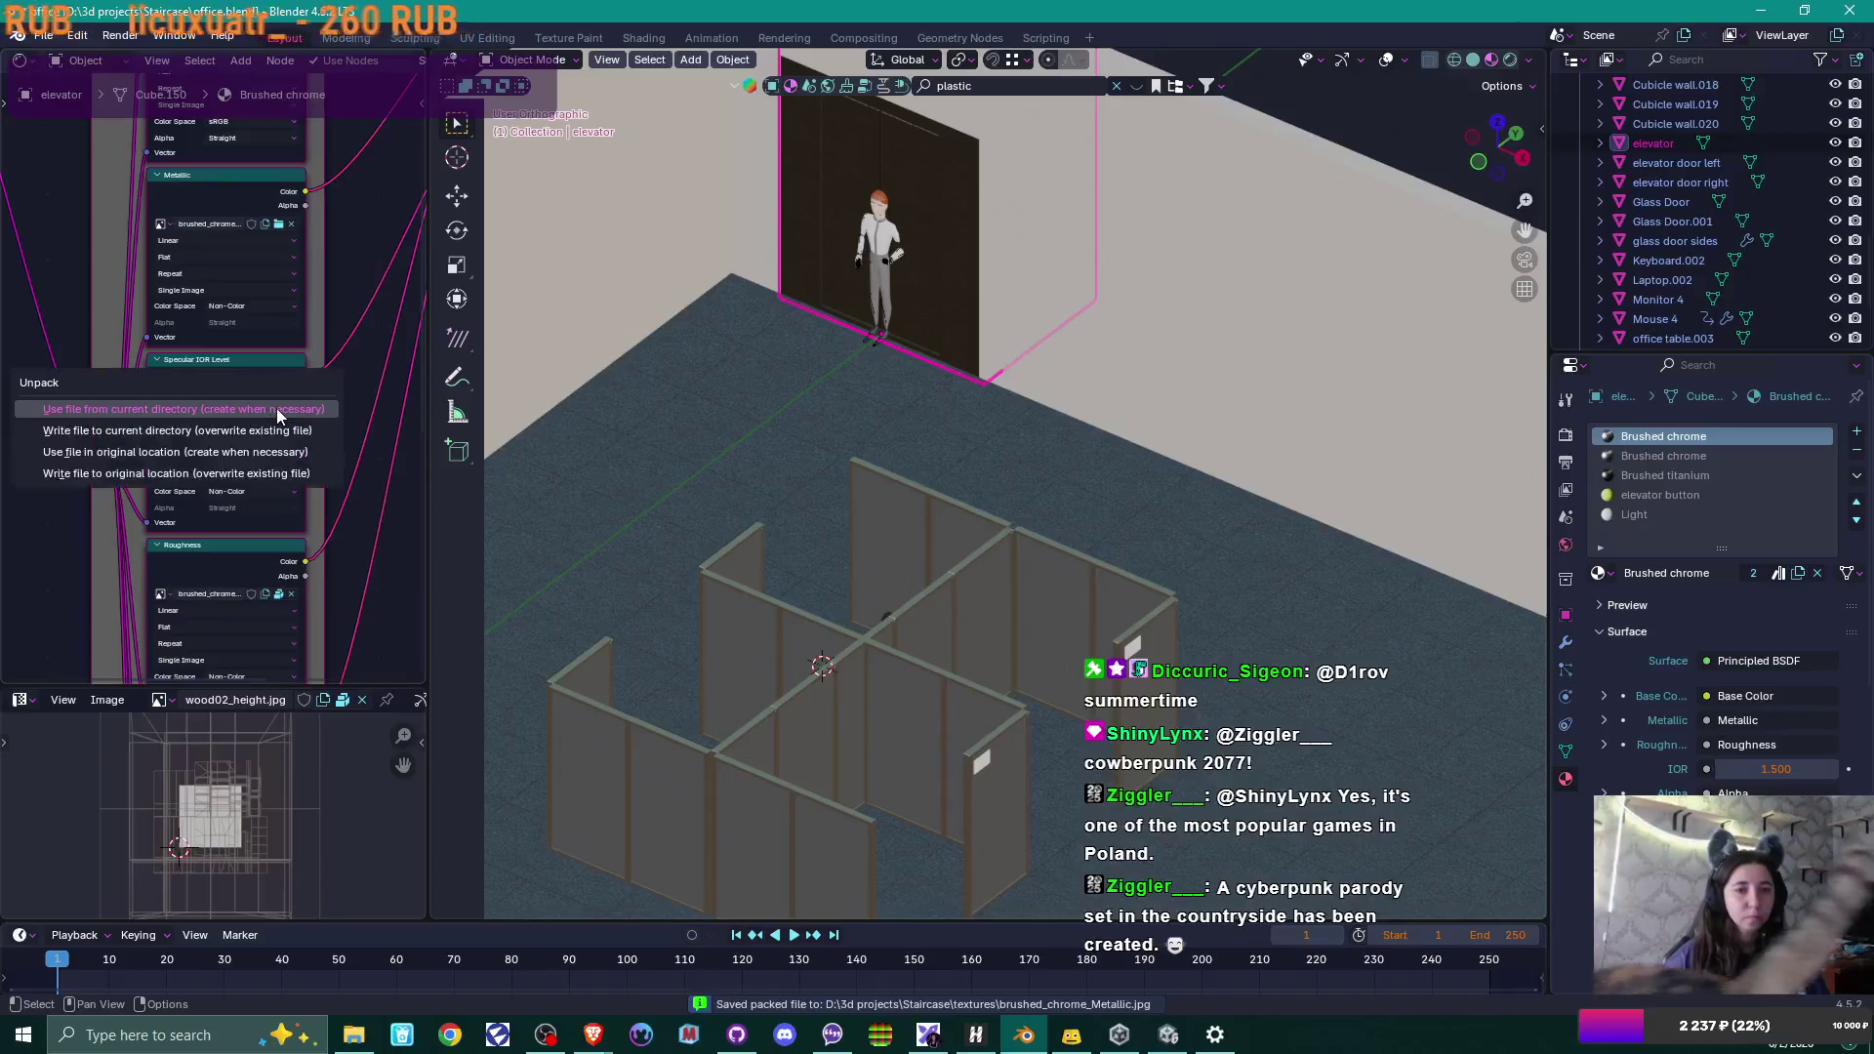
left_click(280, 422)
left_click(278, 597)
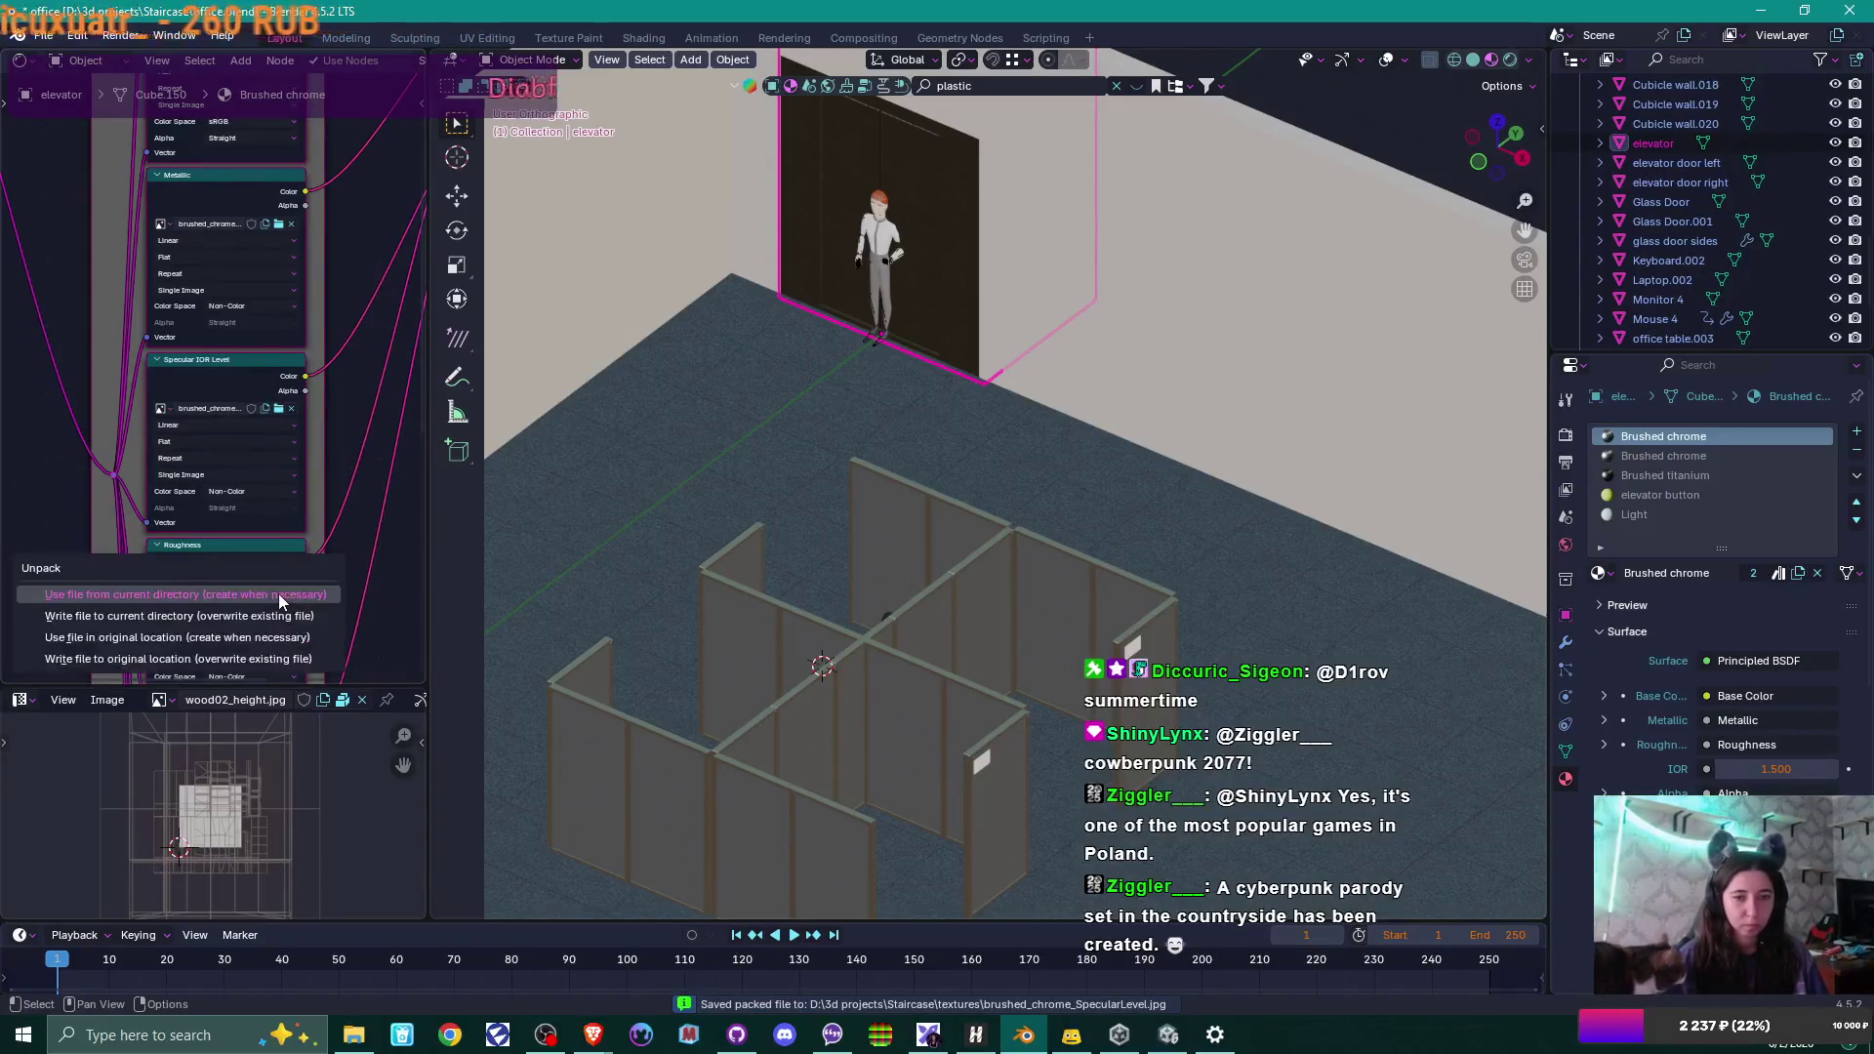
left_click(279, 609)
middle_click_drag(282, 674, 262, 413)
left_click(260, 521)
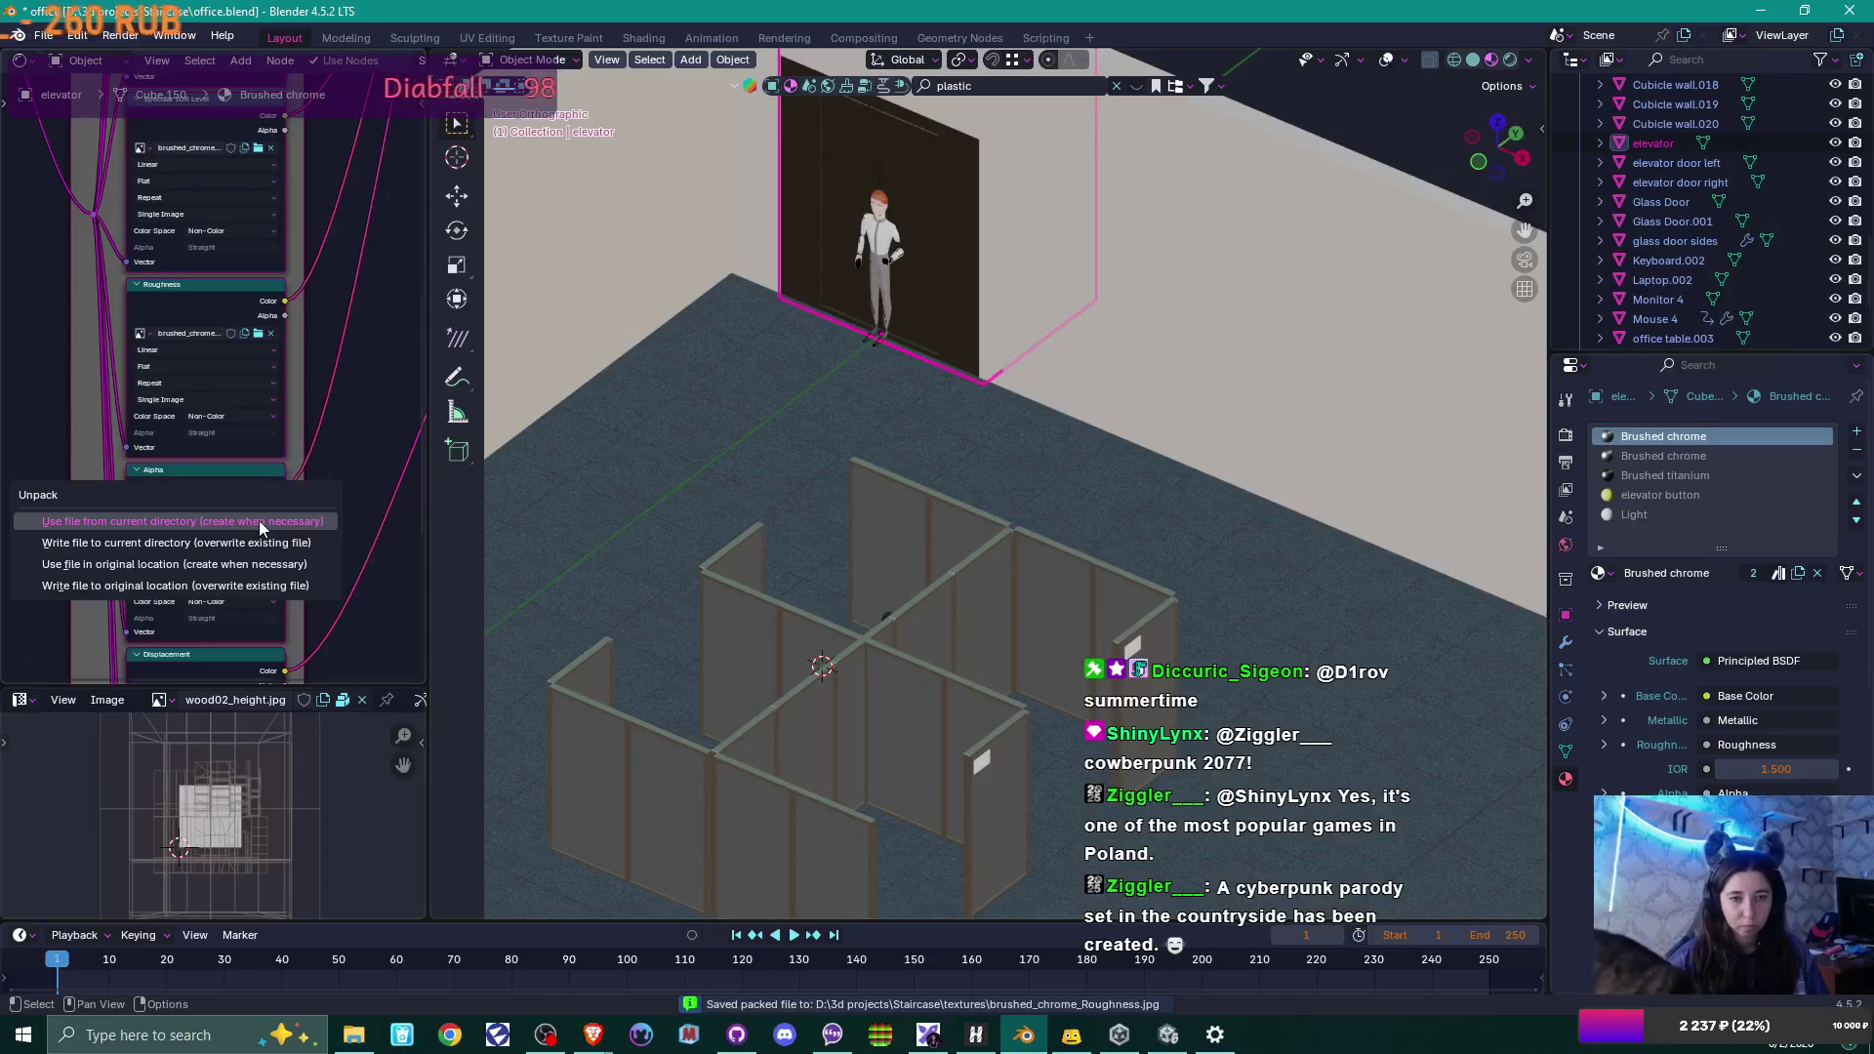
left_click(262, 531)
mouse_move(362, 566)
middle_mouse_down()
mouse_move(322, 409)
mouse_move(250, 452)
middle_mouse_up()
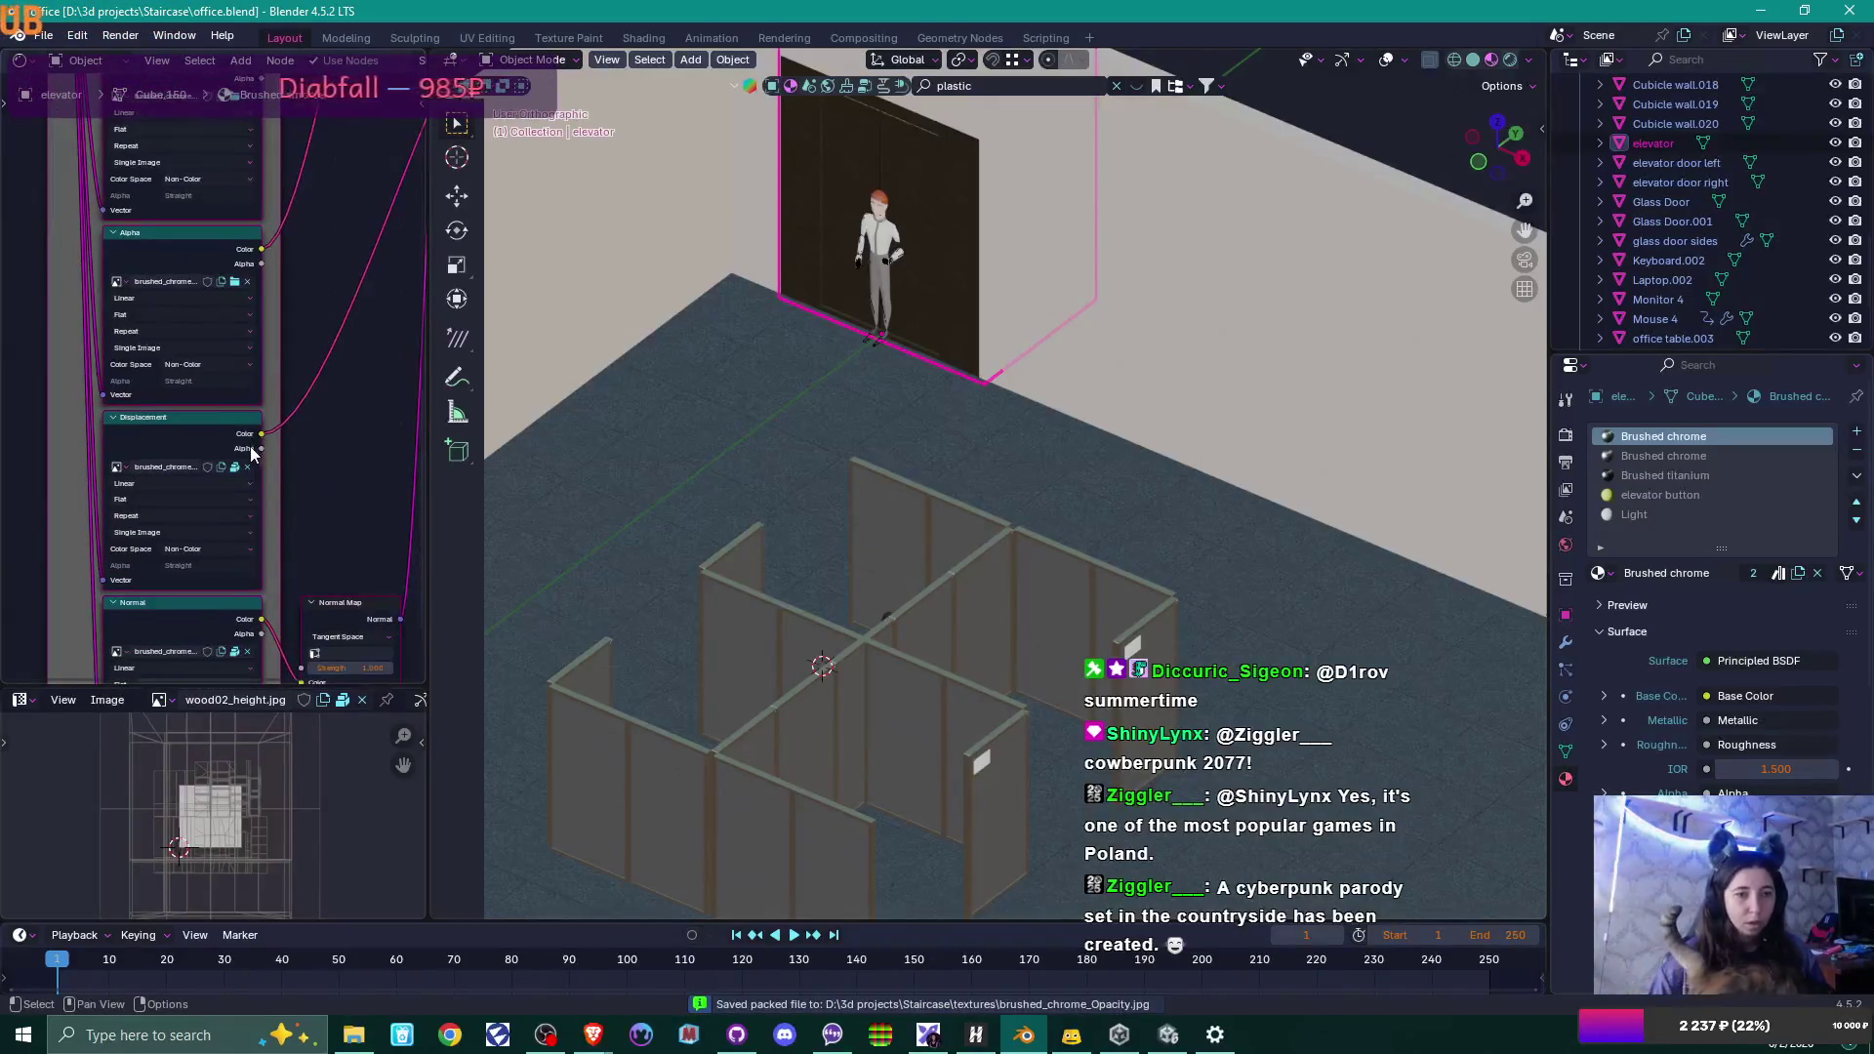
left_click(234, 472)
left_click(244, 470)
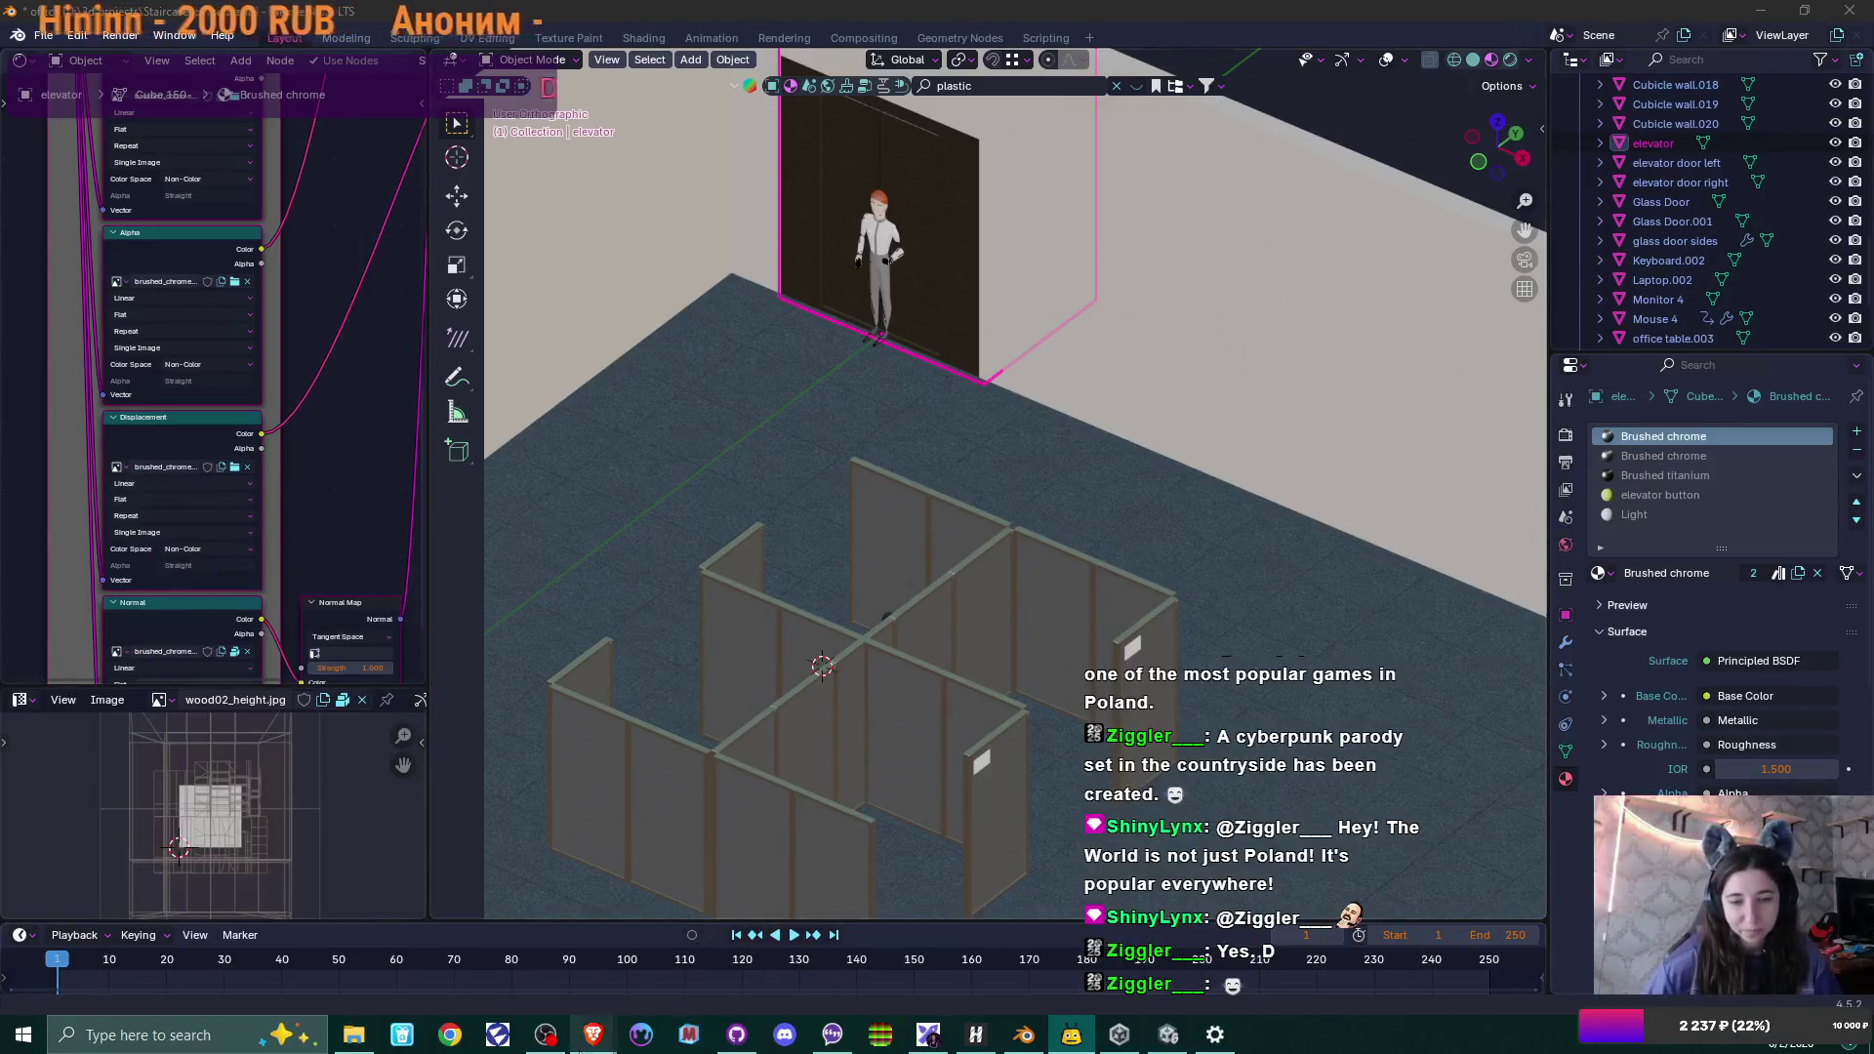
In a new browser tab, search for 'cowberpunk 2077'.
mouse_move(594, 1033)
left_click(715, 952)
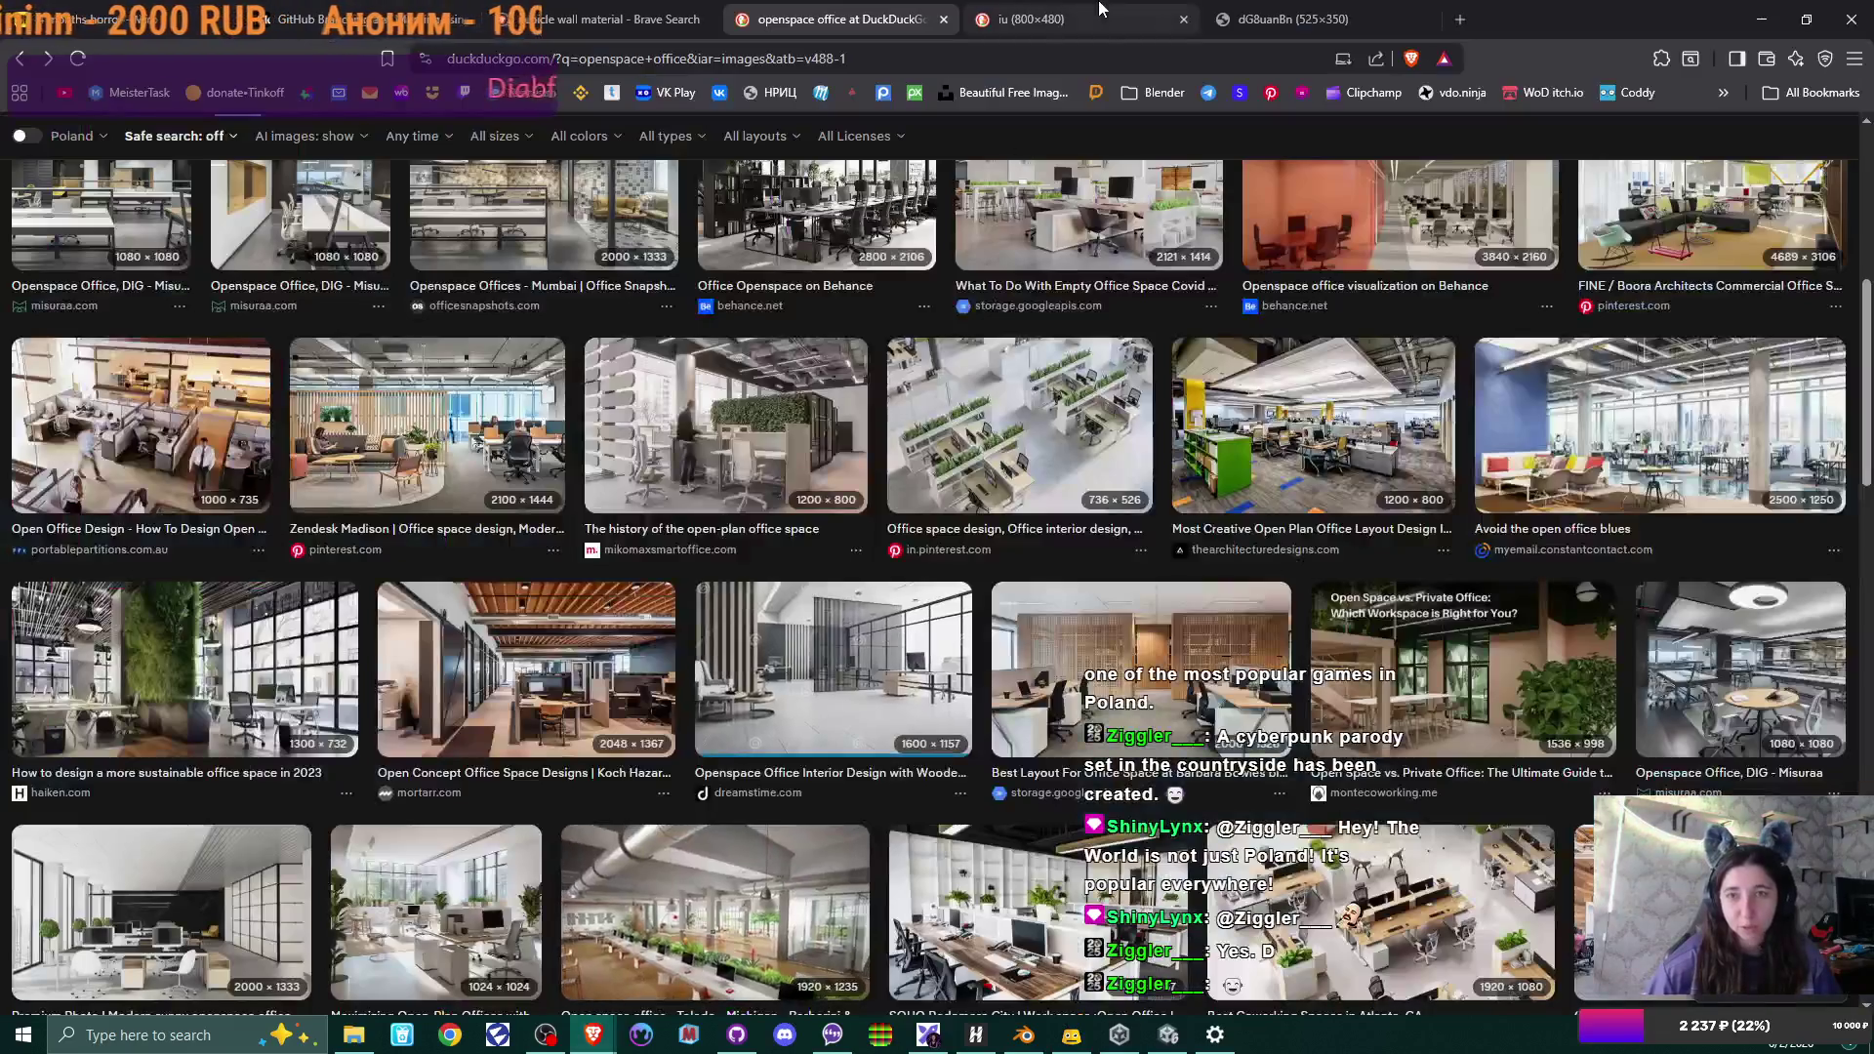
left_click(1457, 19)
type("cowberpunk 2077")
key("Return")
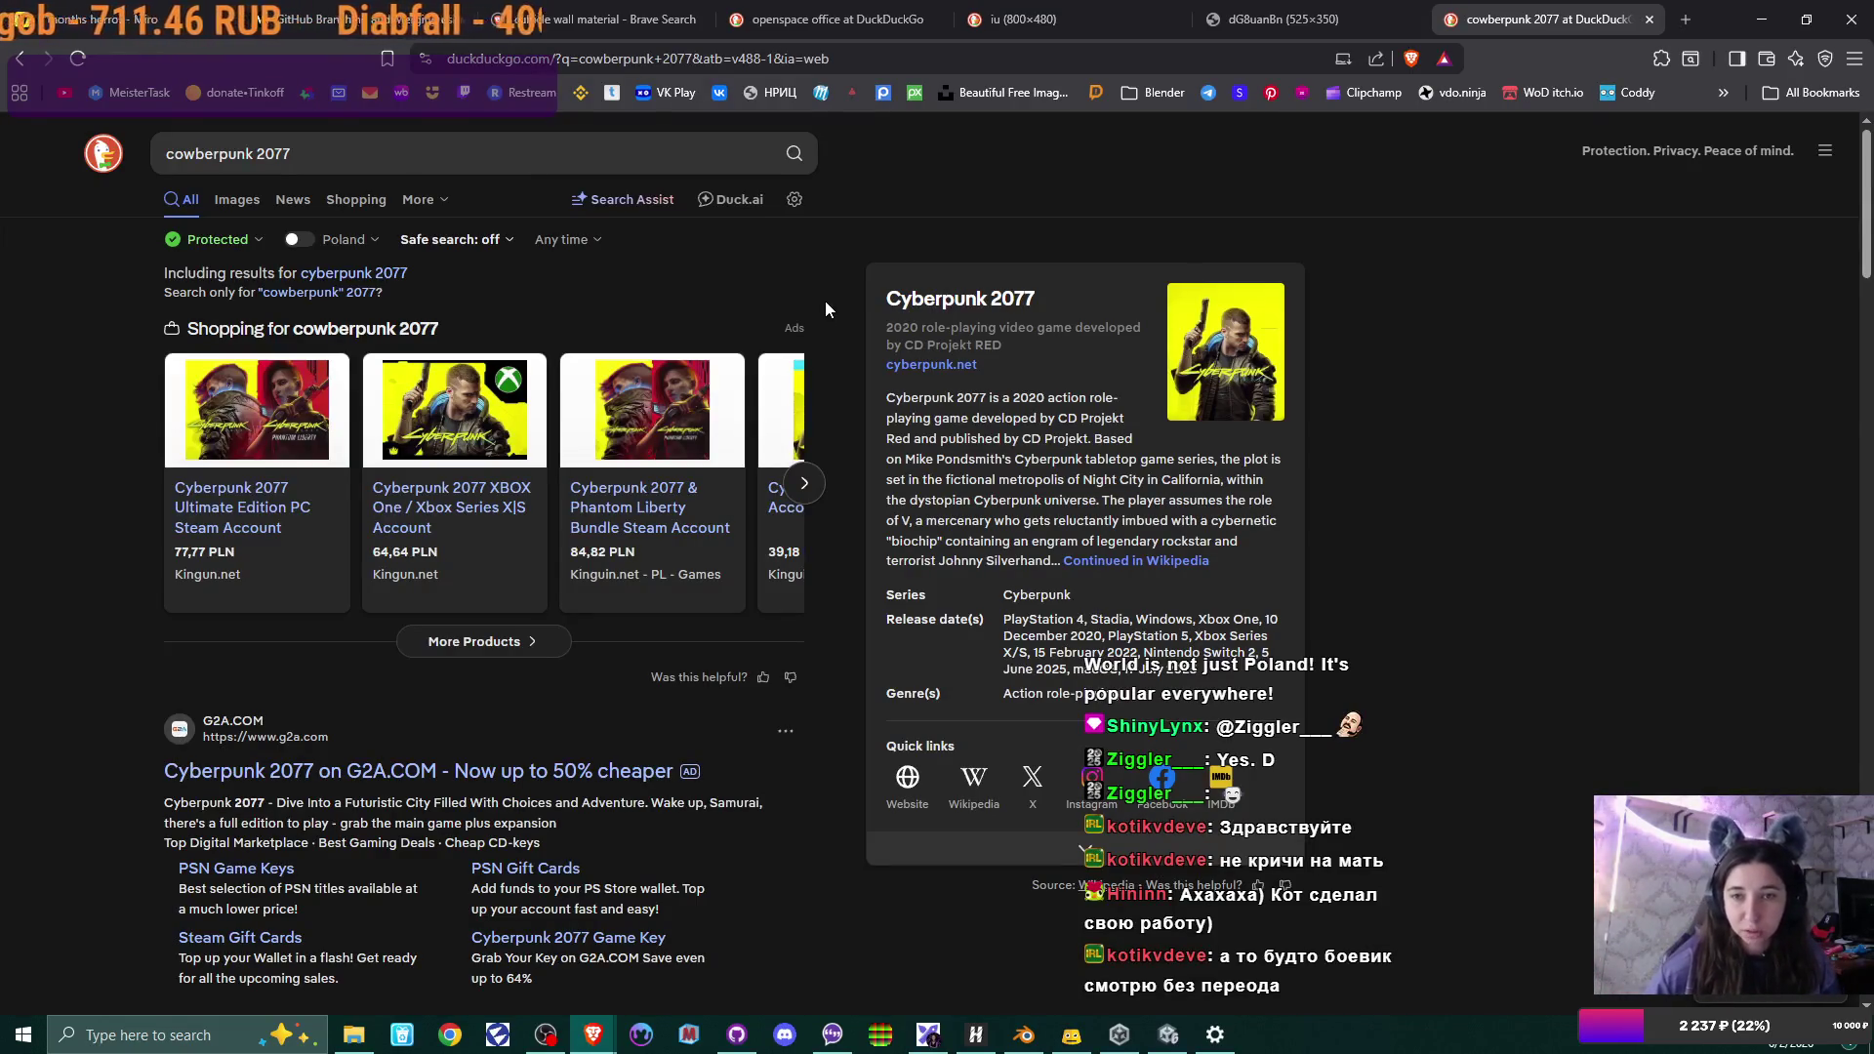
Refine the search to plain 'cowberpunk', then close the tab and return to Unity.
left_click(336, 292)
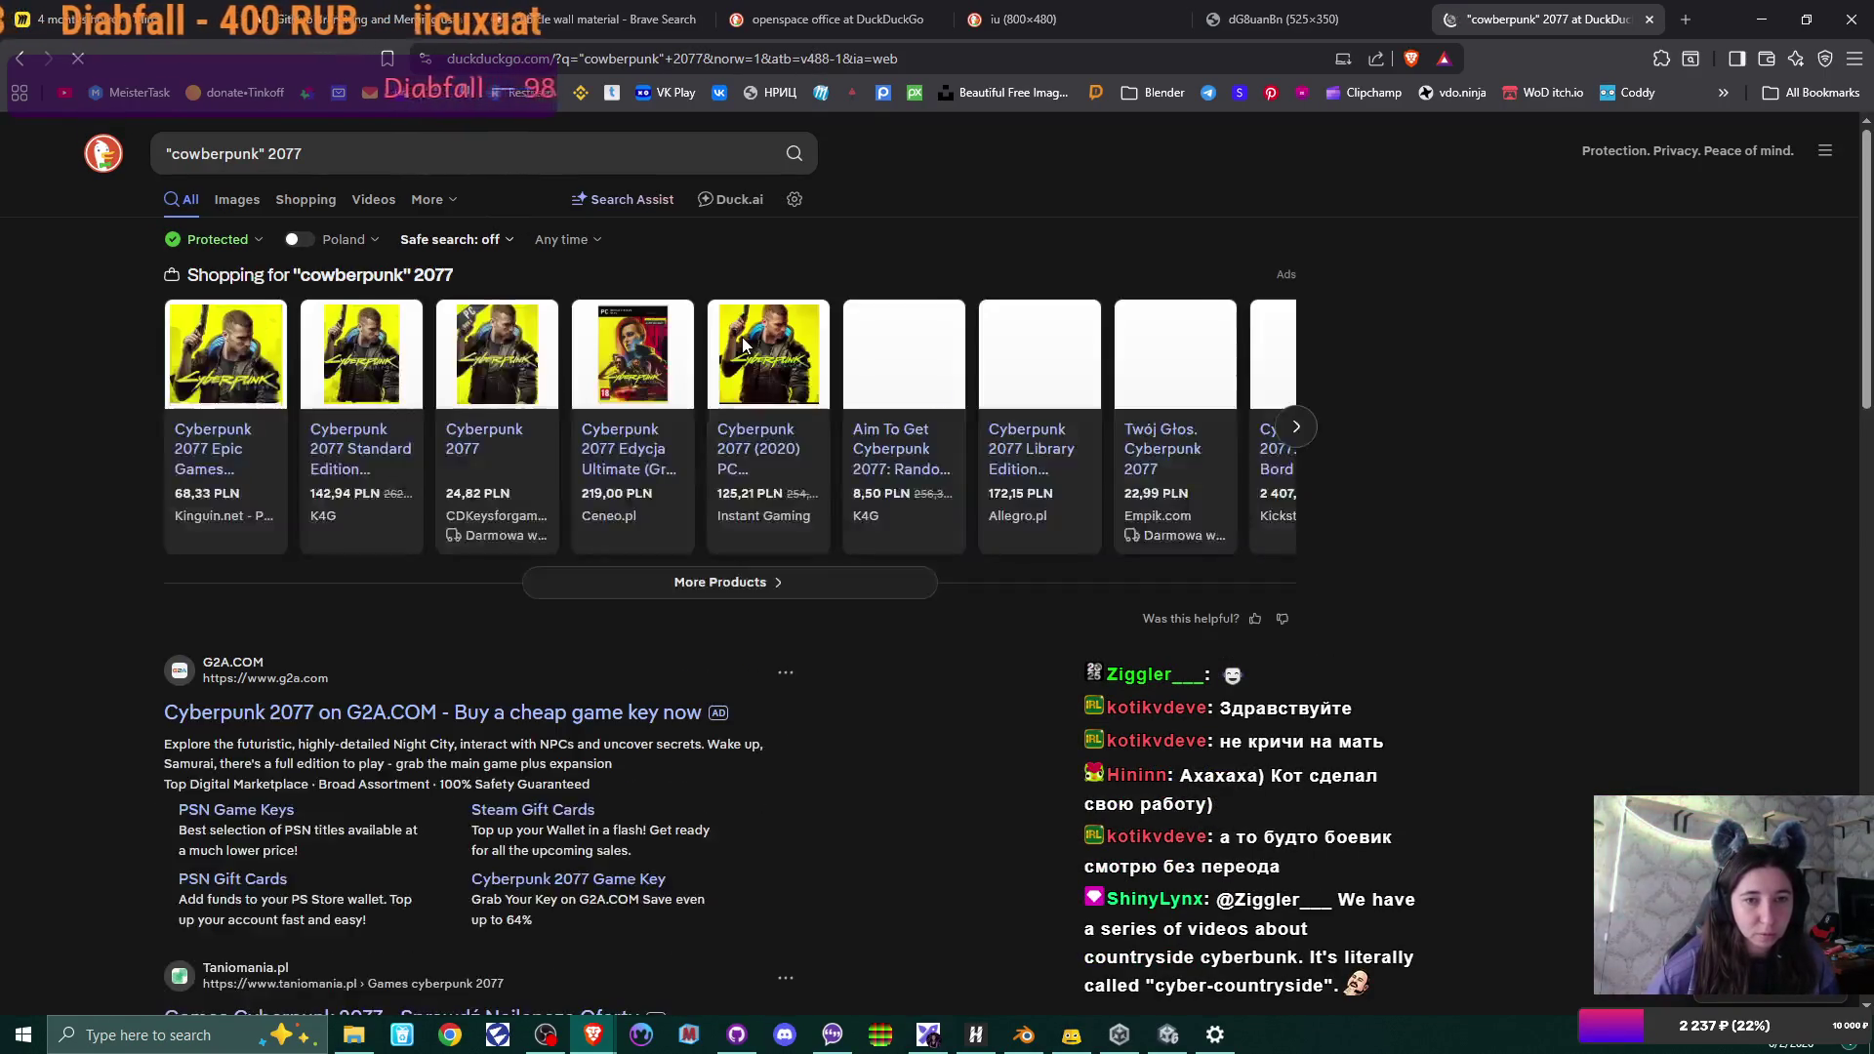
scroll(741, 344, "down", 5)
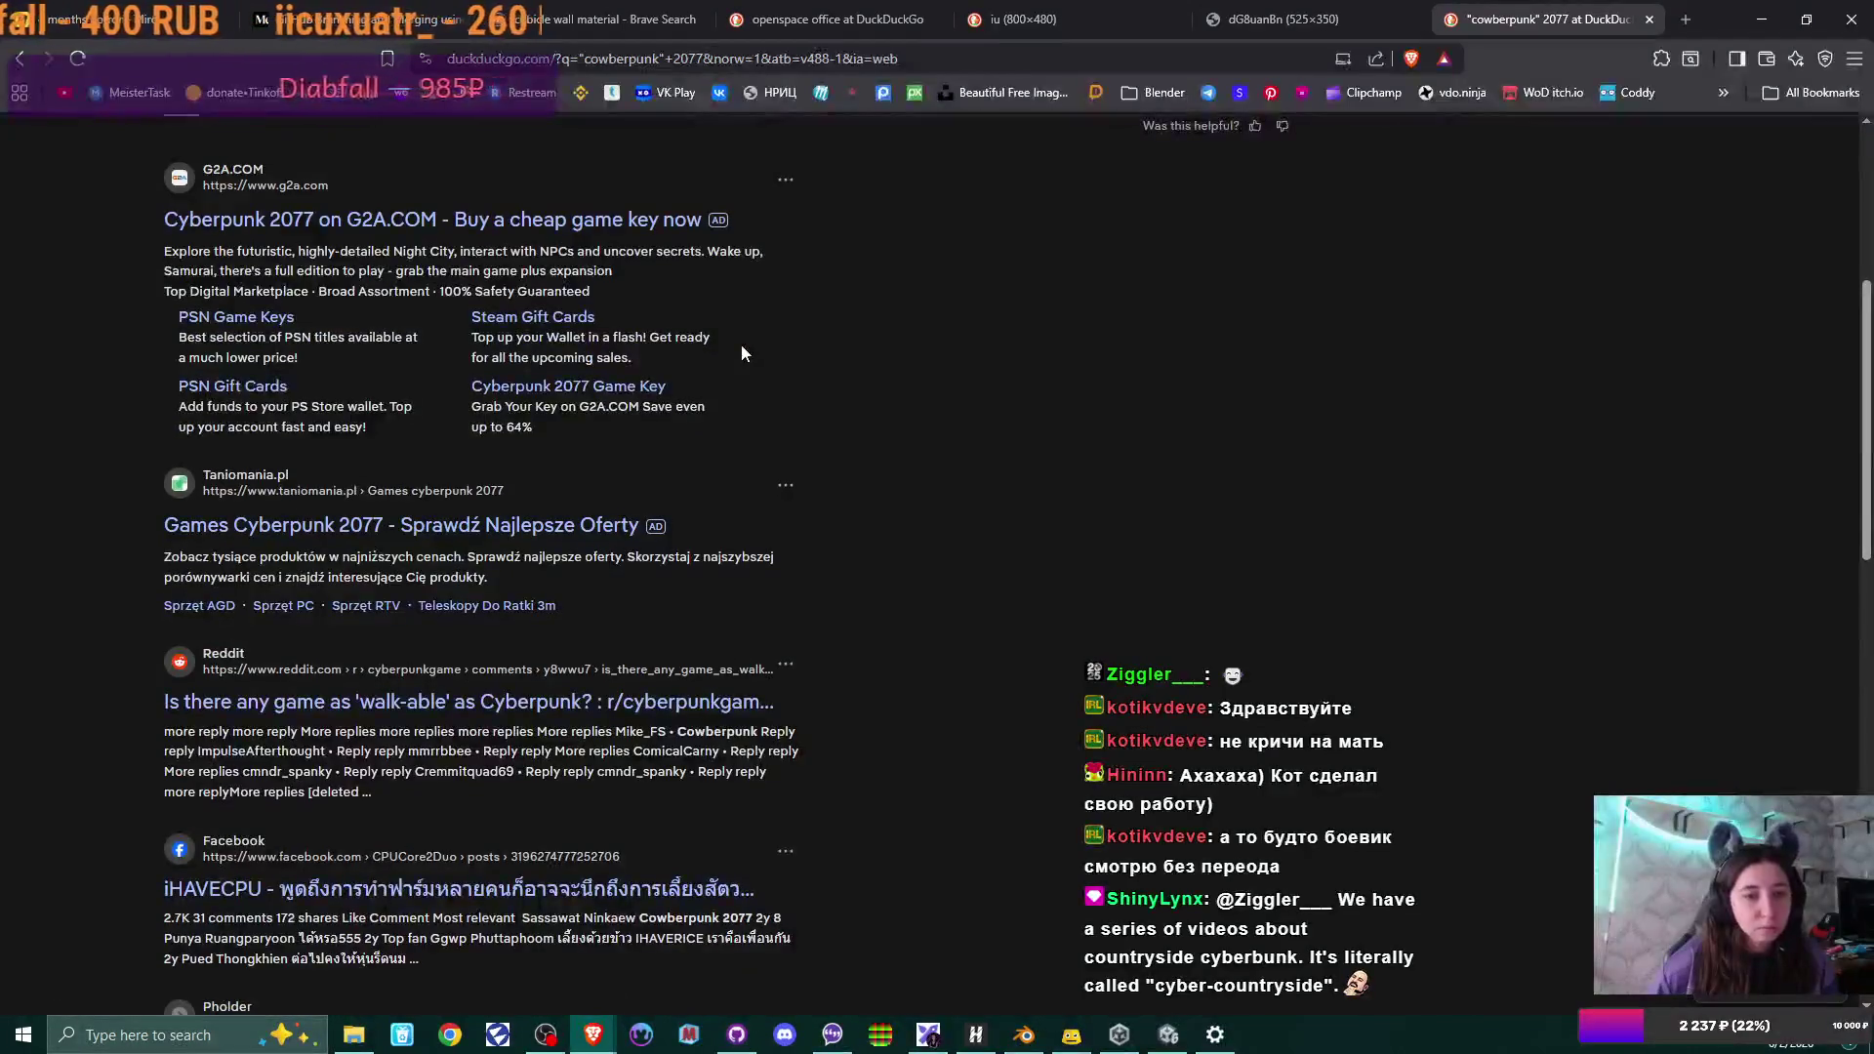
scroll(740, 353, "down", 5)
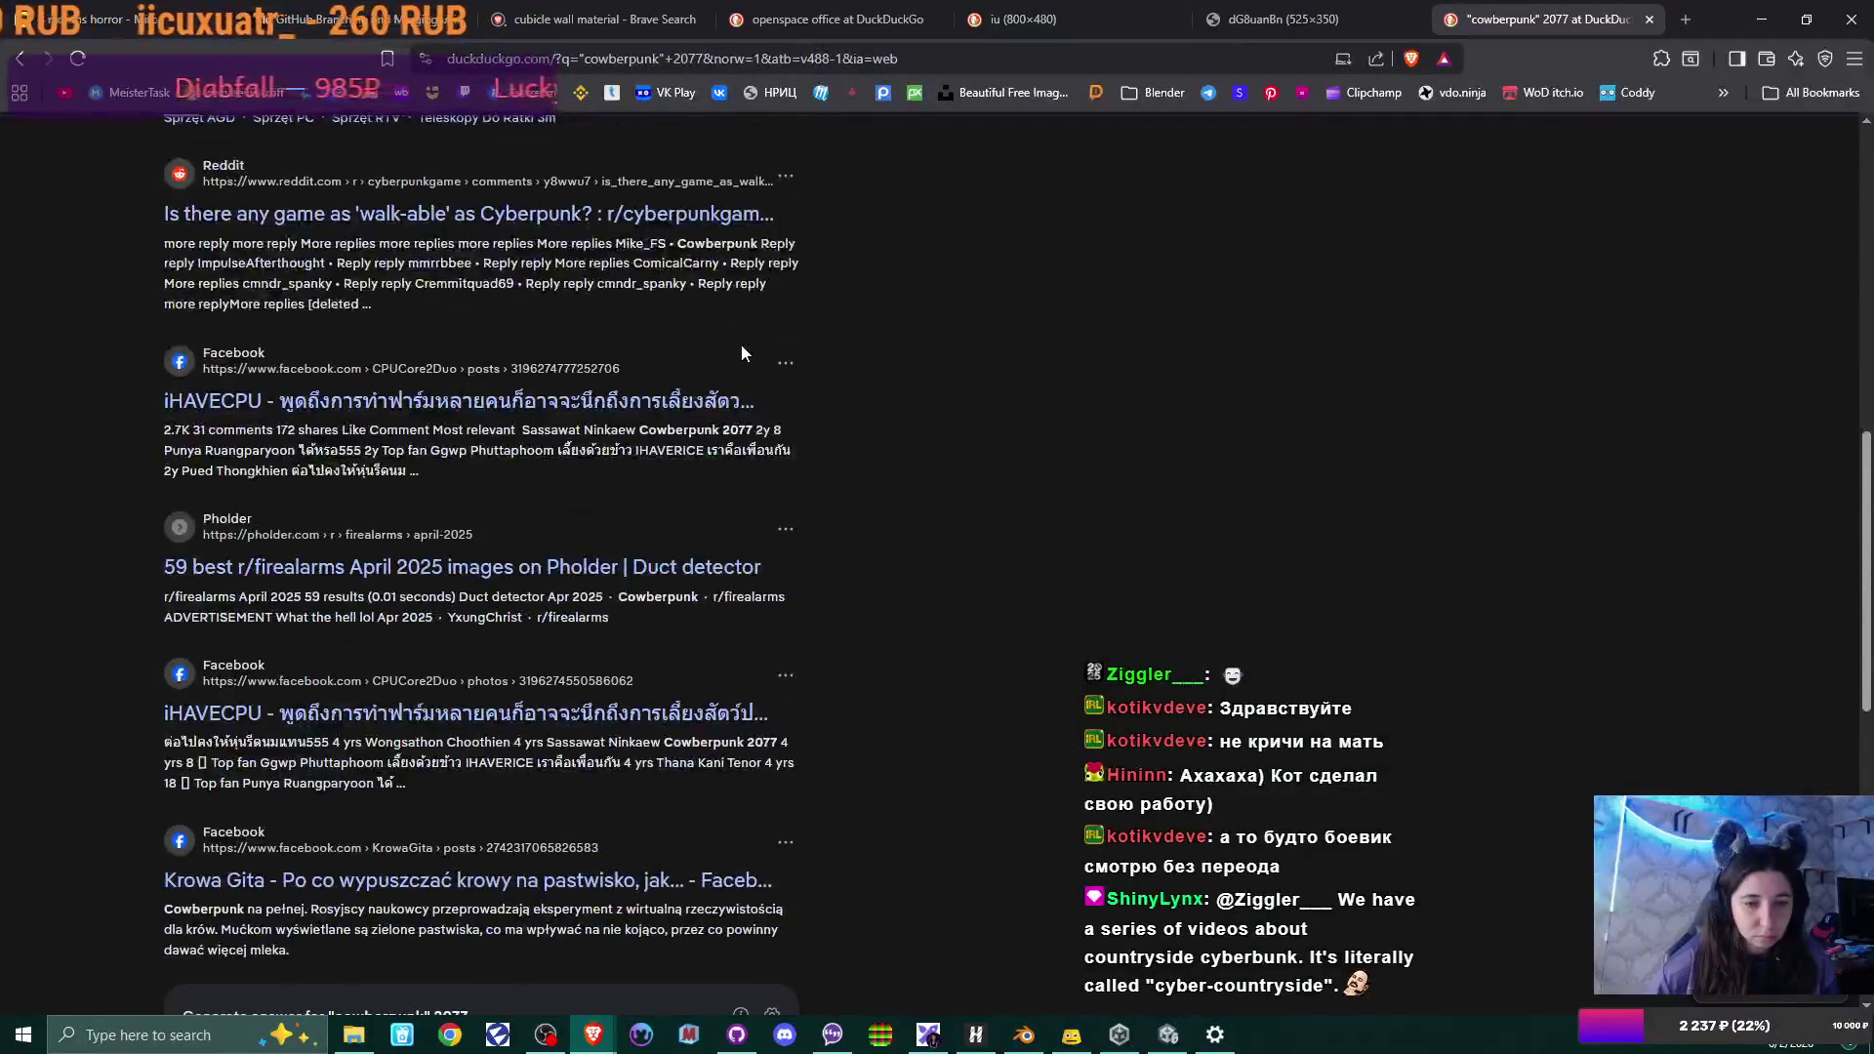
scroll(742, 353, "up", 10)
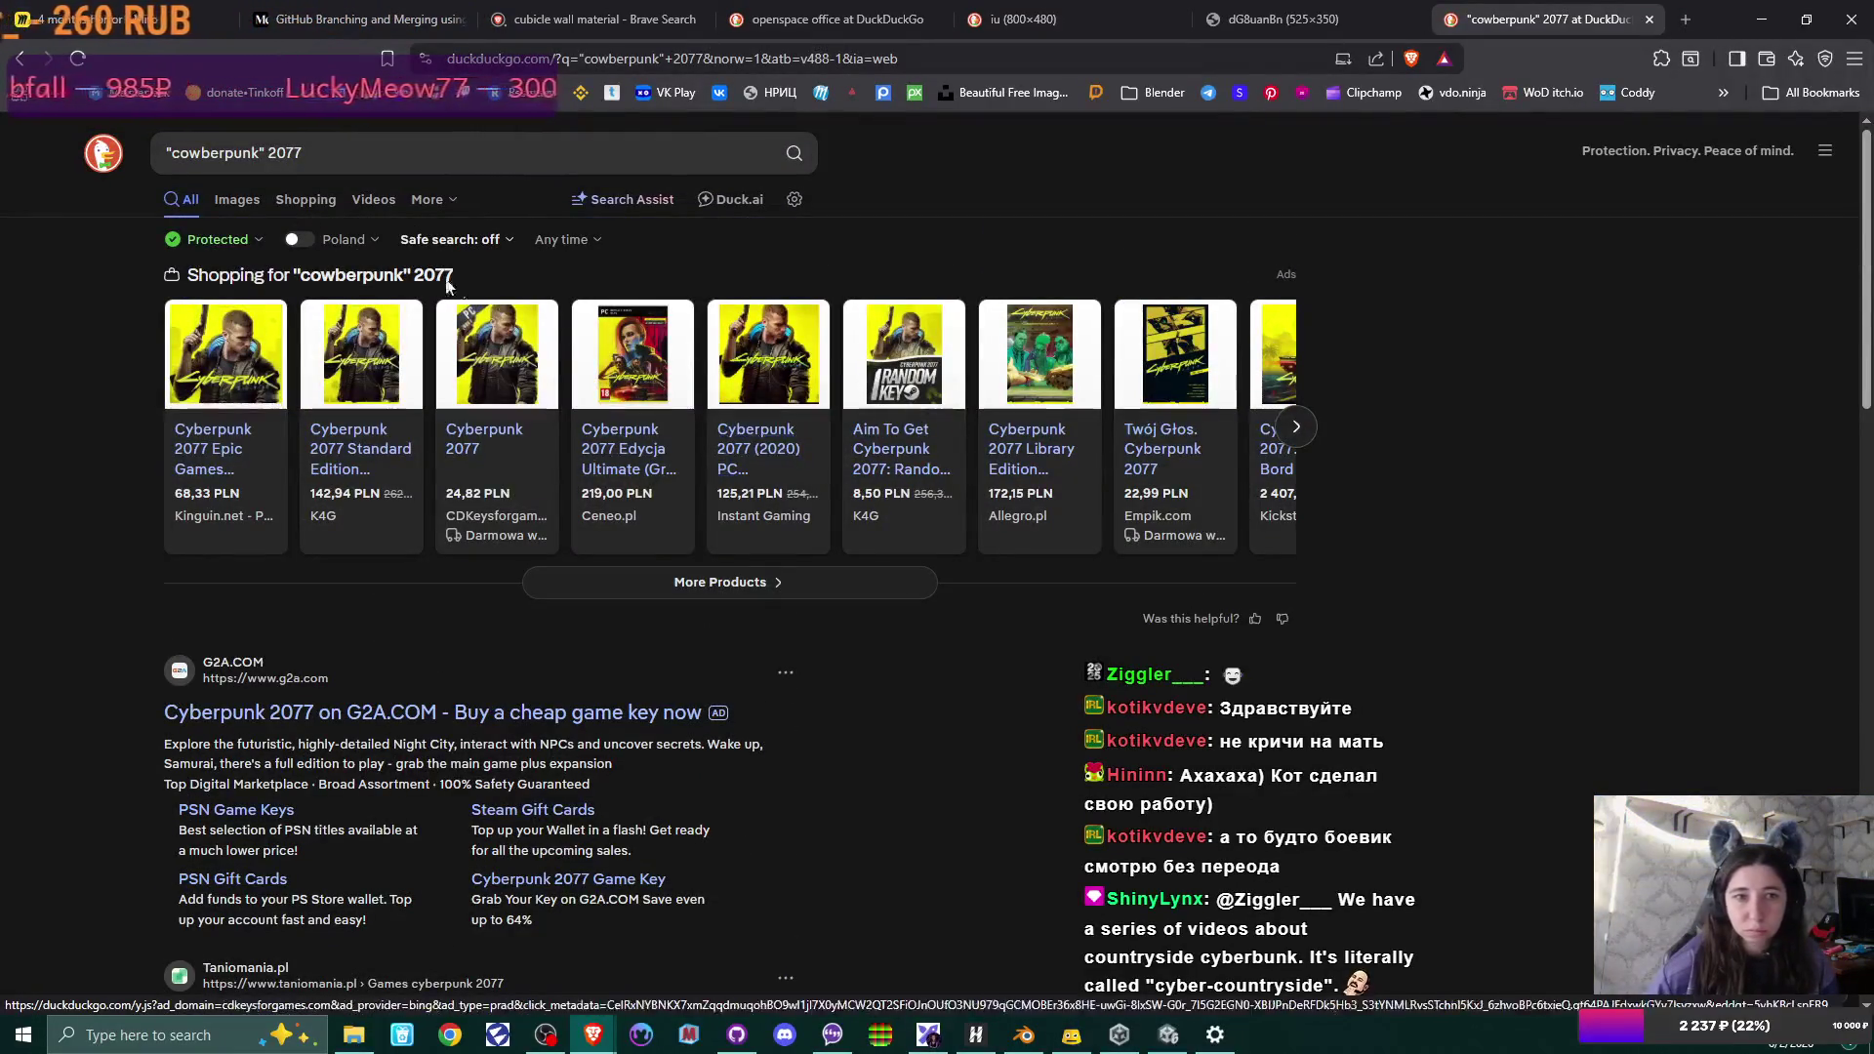
left_click_drag(259, 164, 367, 164)
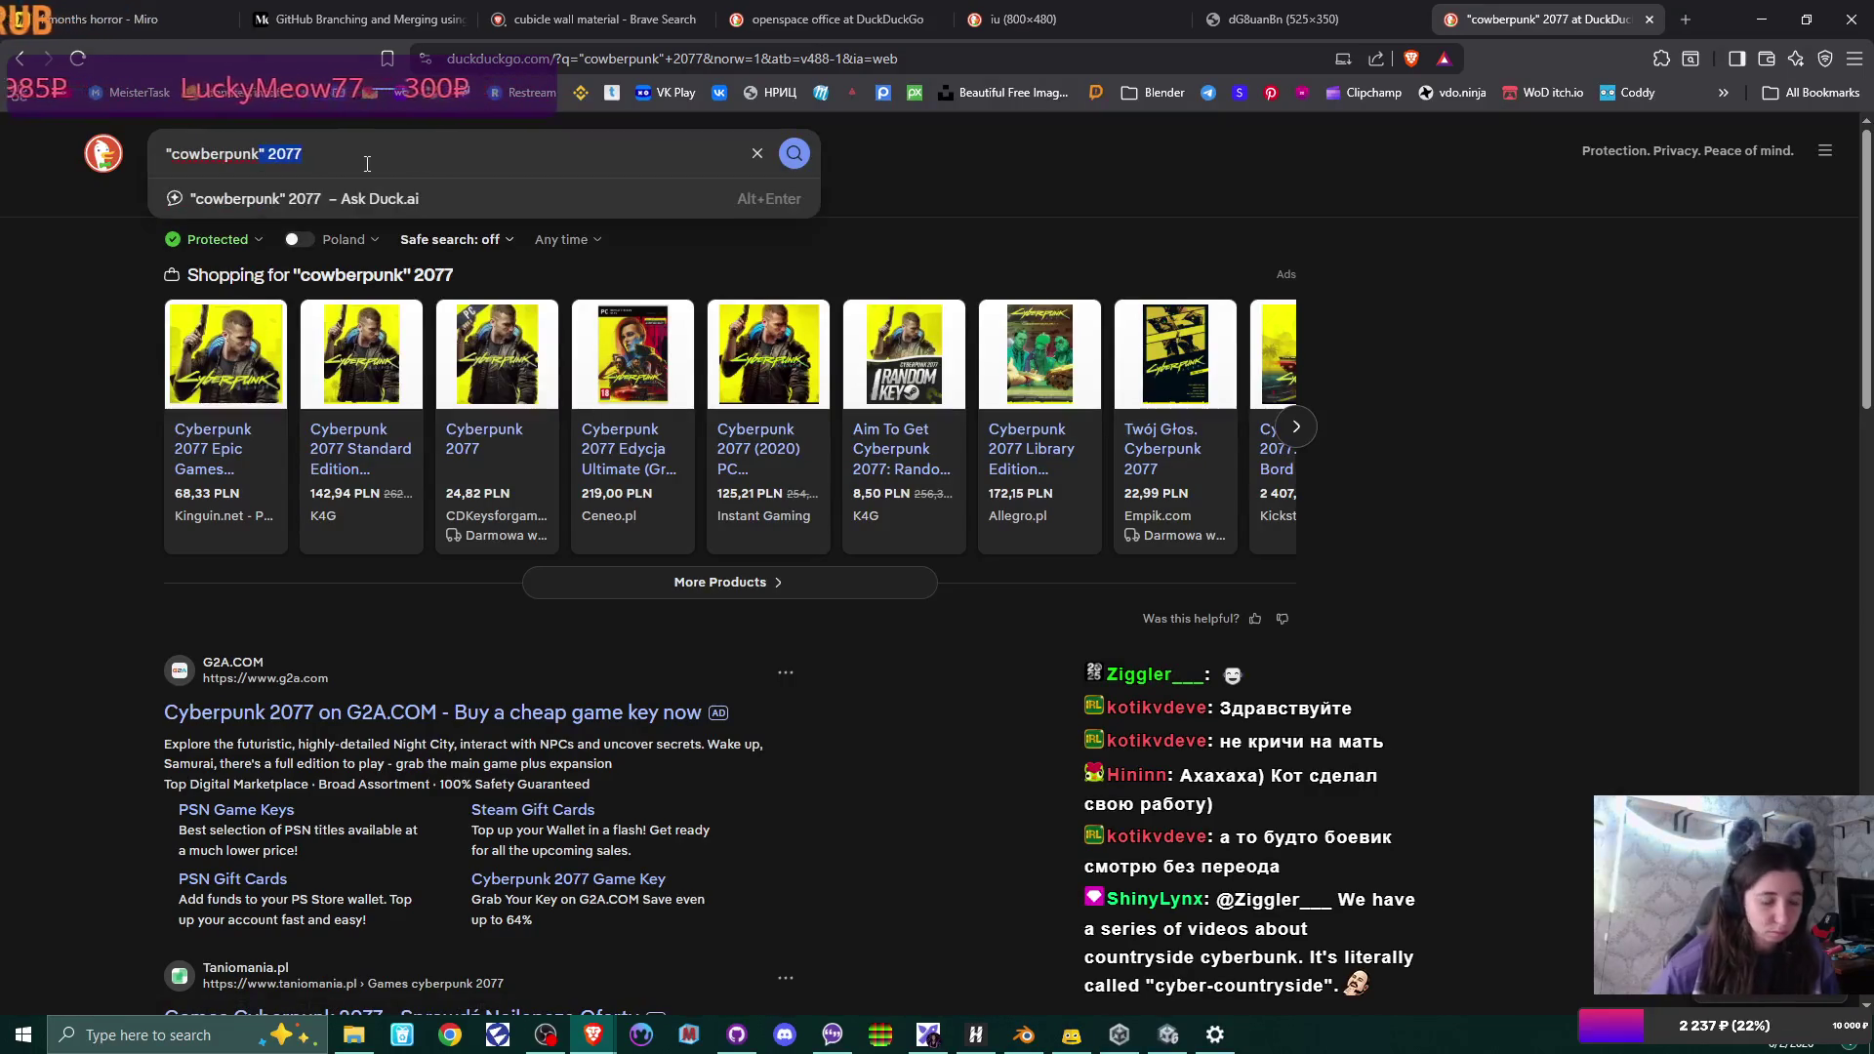
key("BackSpace")
key("Home")
key("Delete")
key("Return")
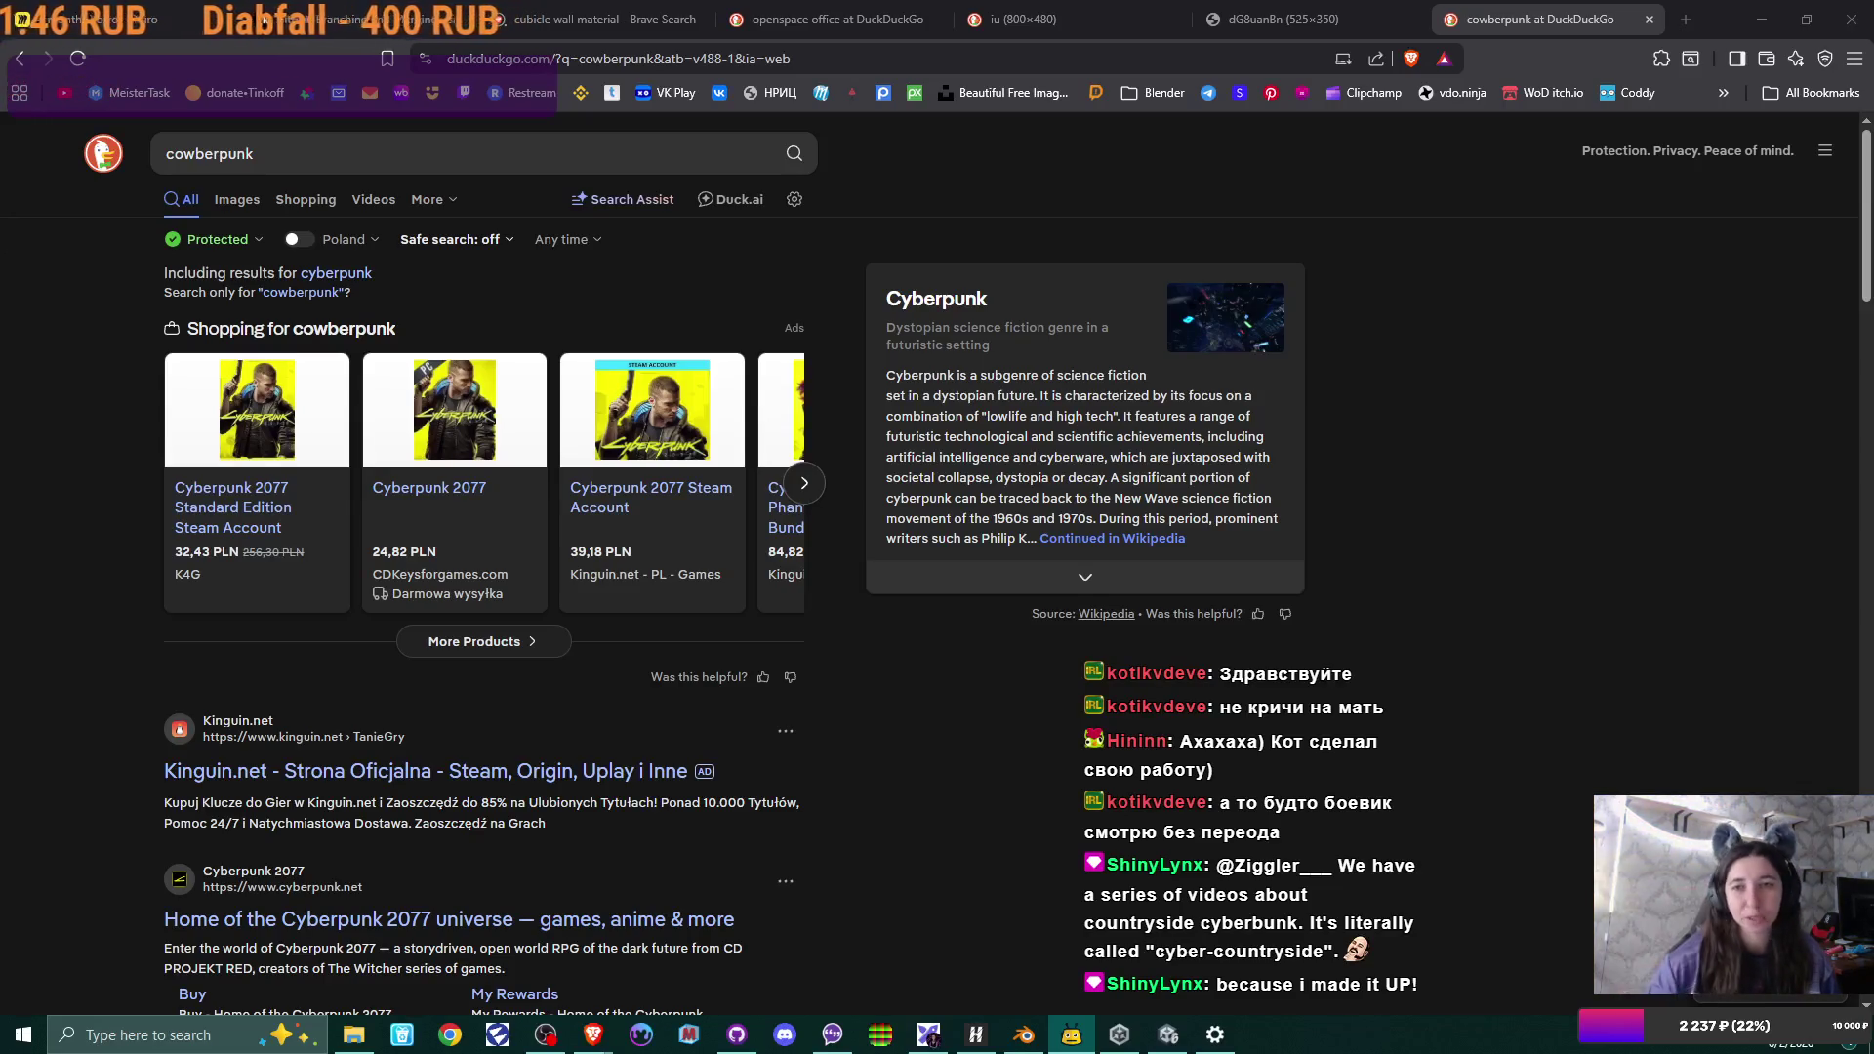
key("ctrl+w")
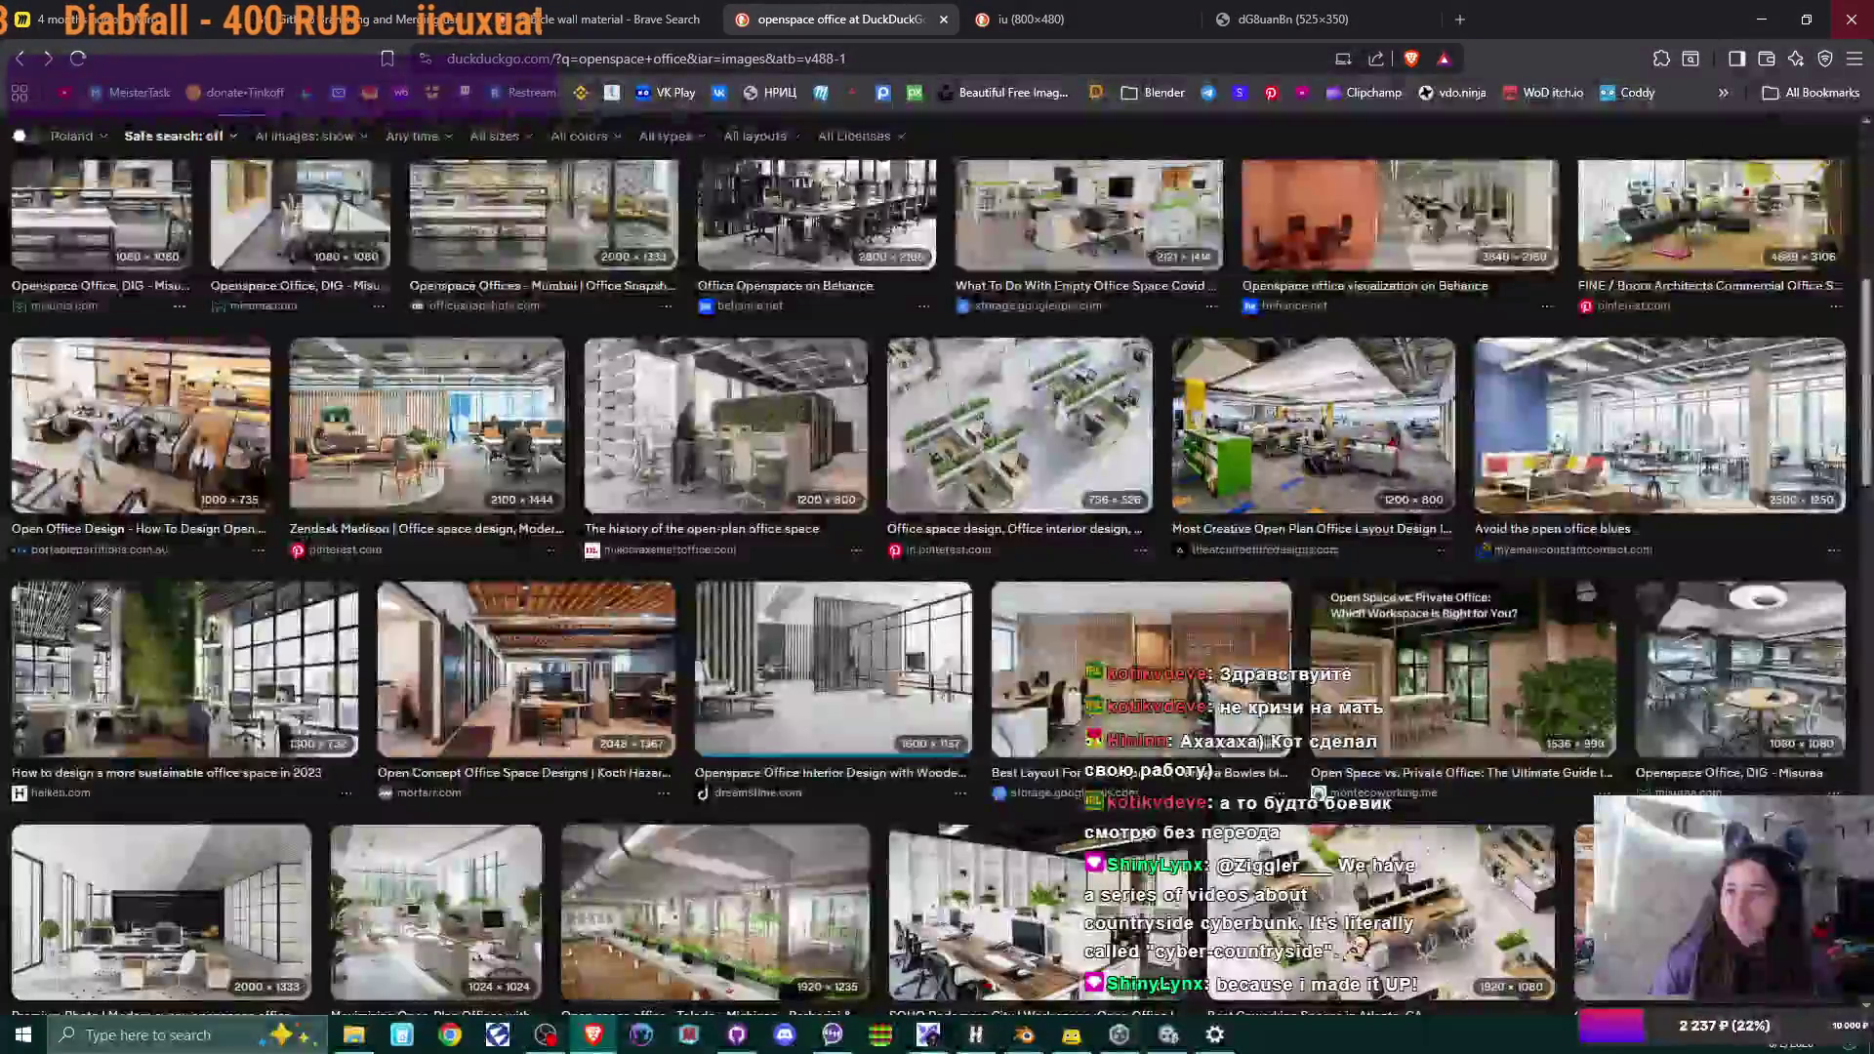
key("alt+Tab")
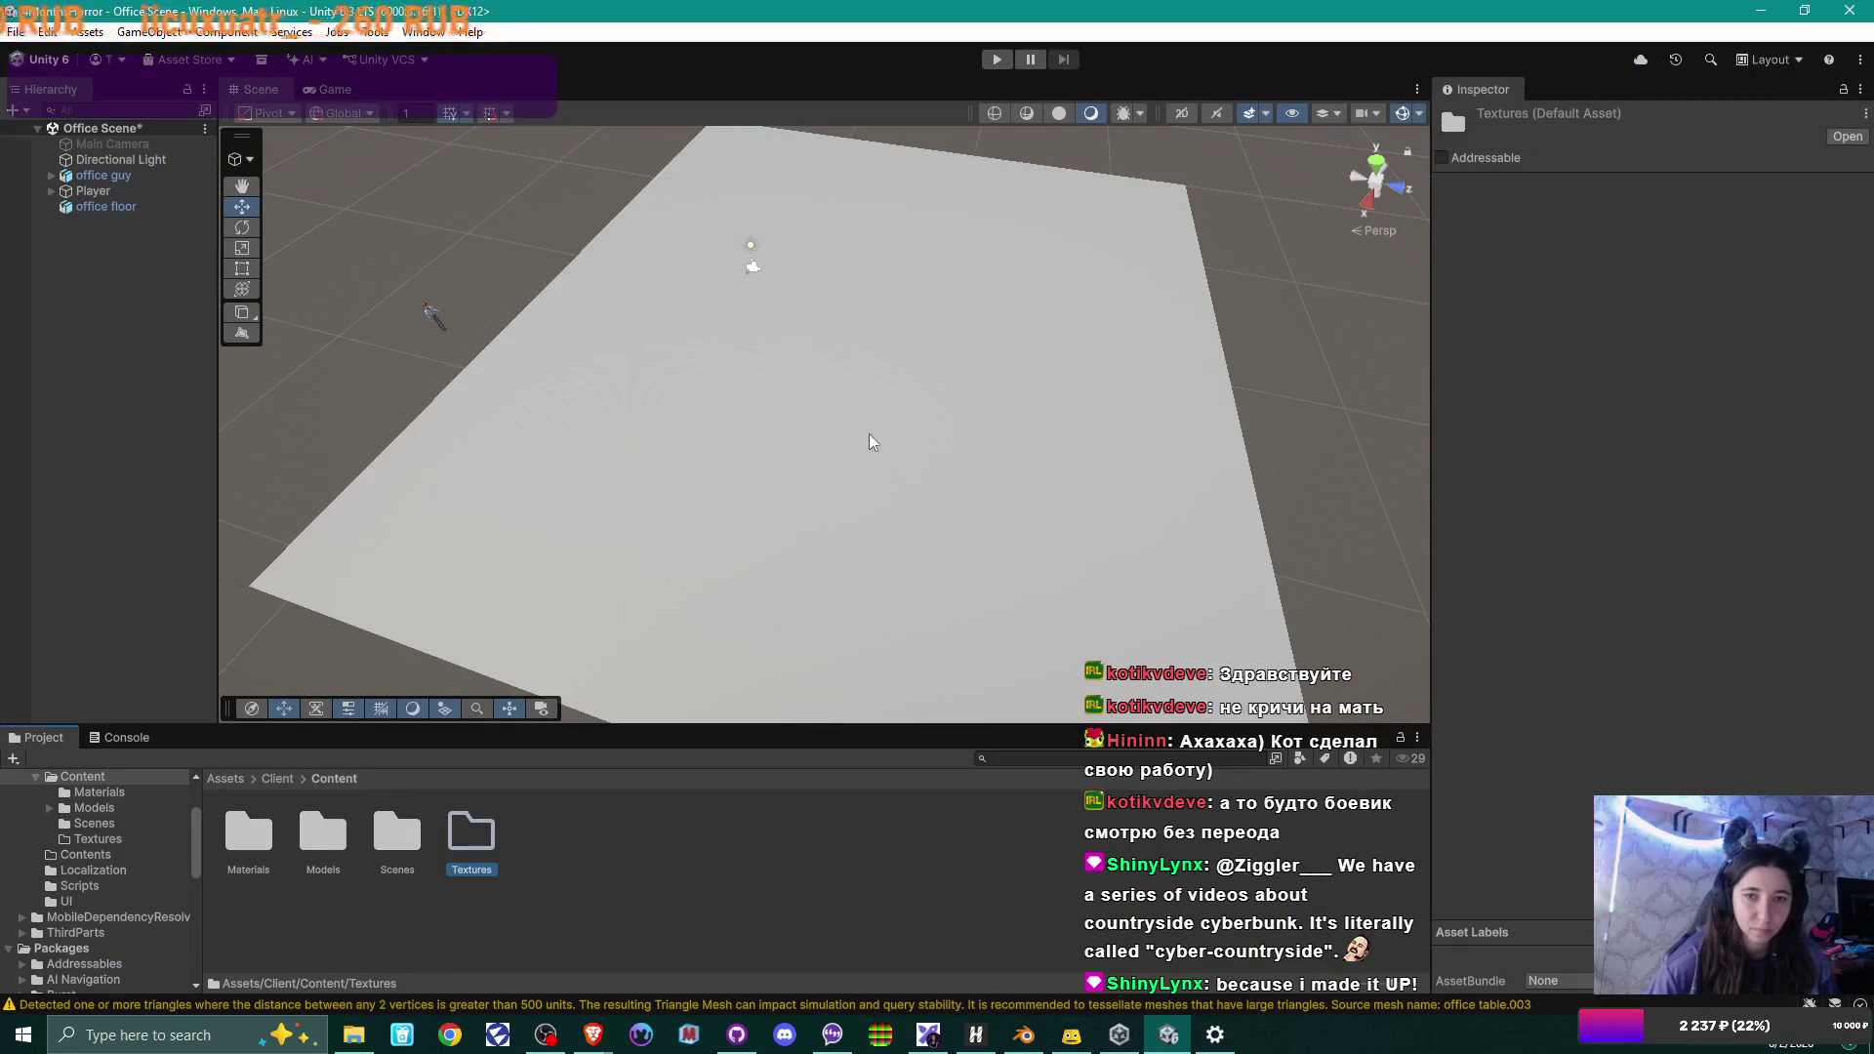
Select the office floor and orbit the scene view around it.
mouse_move(870, 439)
middle_mouse_down()
mouse_move(782, 379)
mouse_move(840, 388)
mouse_move(815, 343)
middle_mouse_up()
left_click(1012, 388)
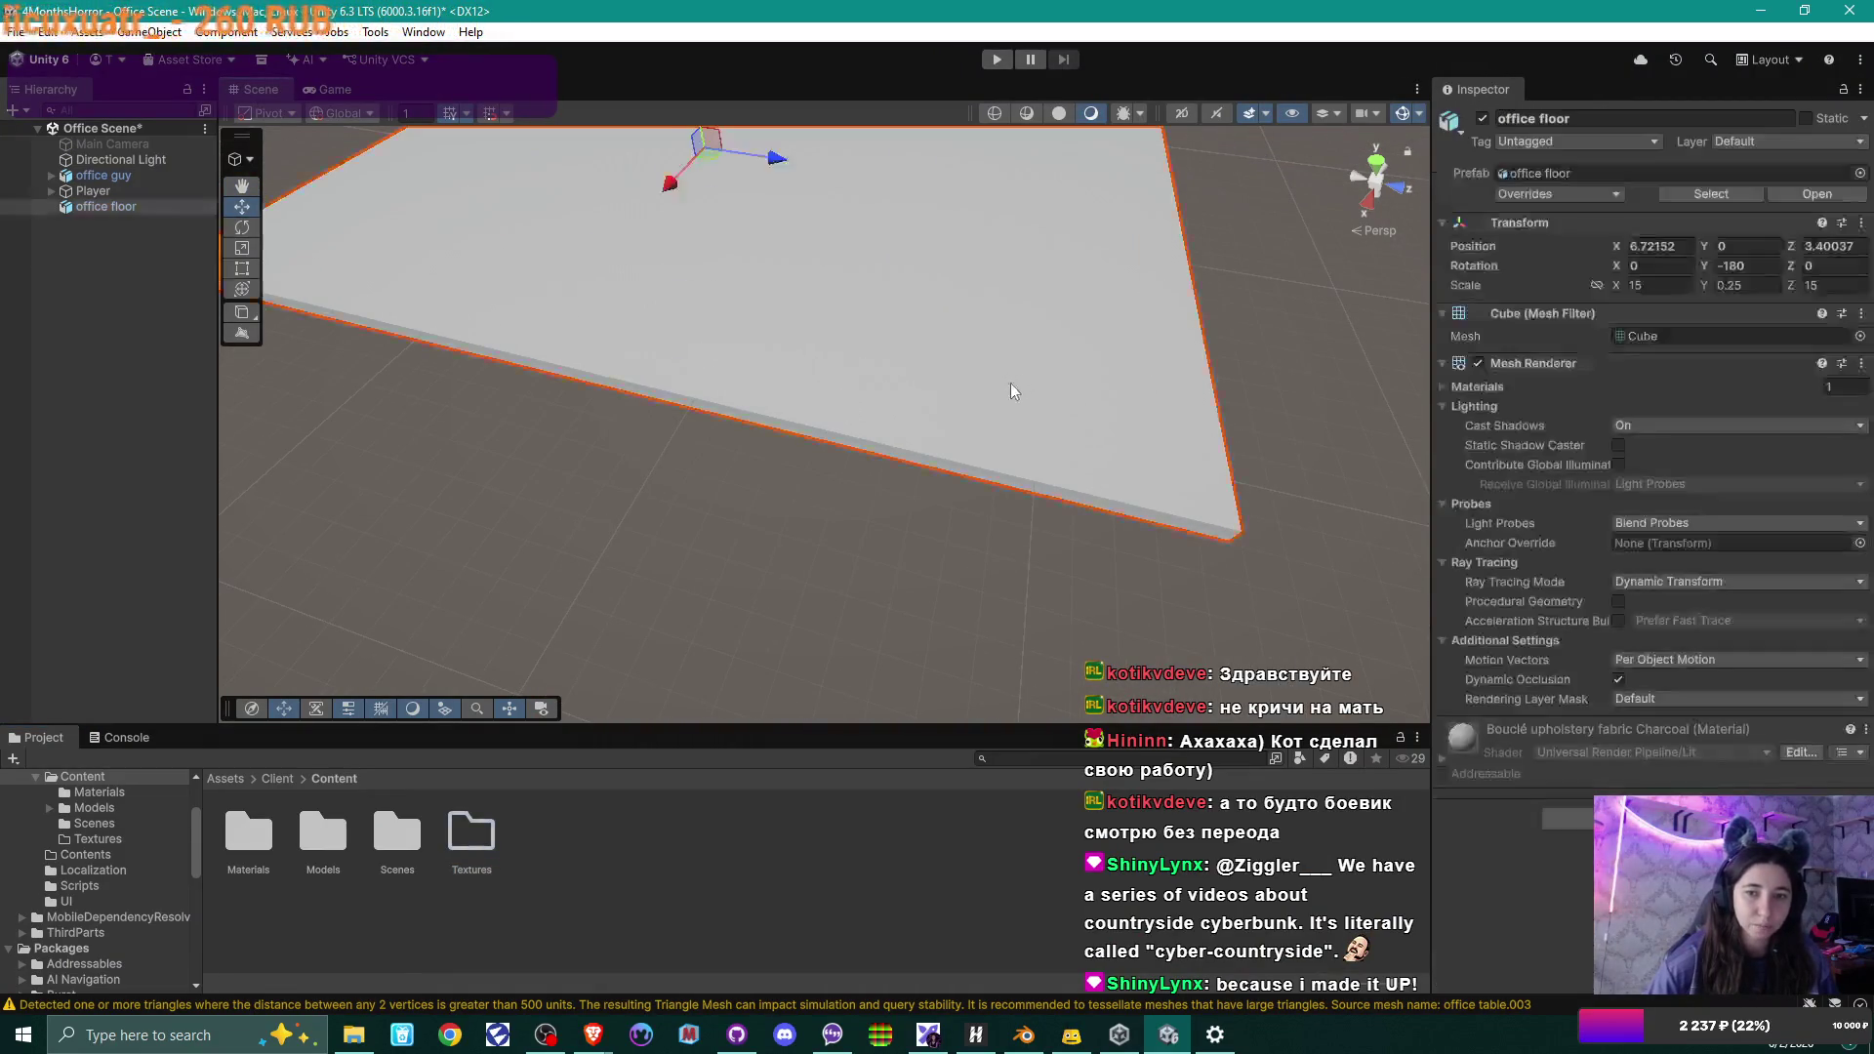
middle_click_drag(1012, 389, 1006, 403)
mouse_move(1006, 403)
left_mouse_down("alt")
mouse_move(882, 297)
mouse_move(995, 423)
mouse_move(1303, 452)
mouse_move(959, 665)
left_mouse_up("alt")
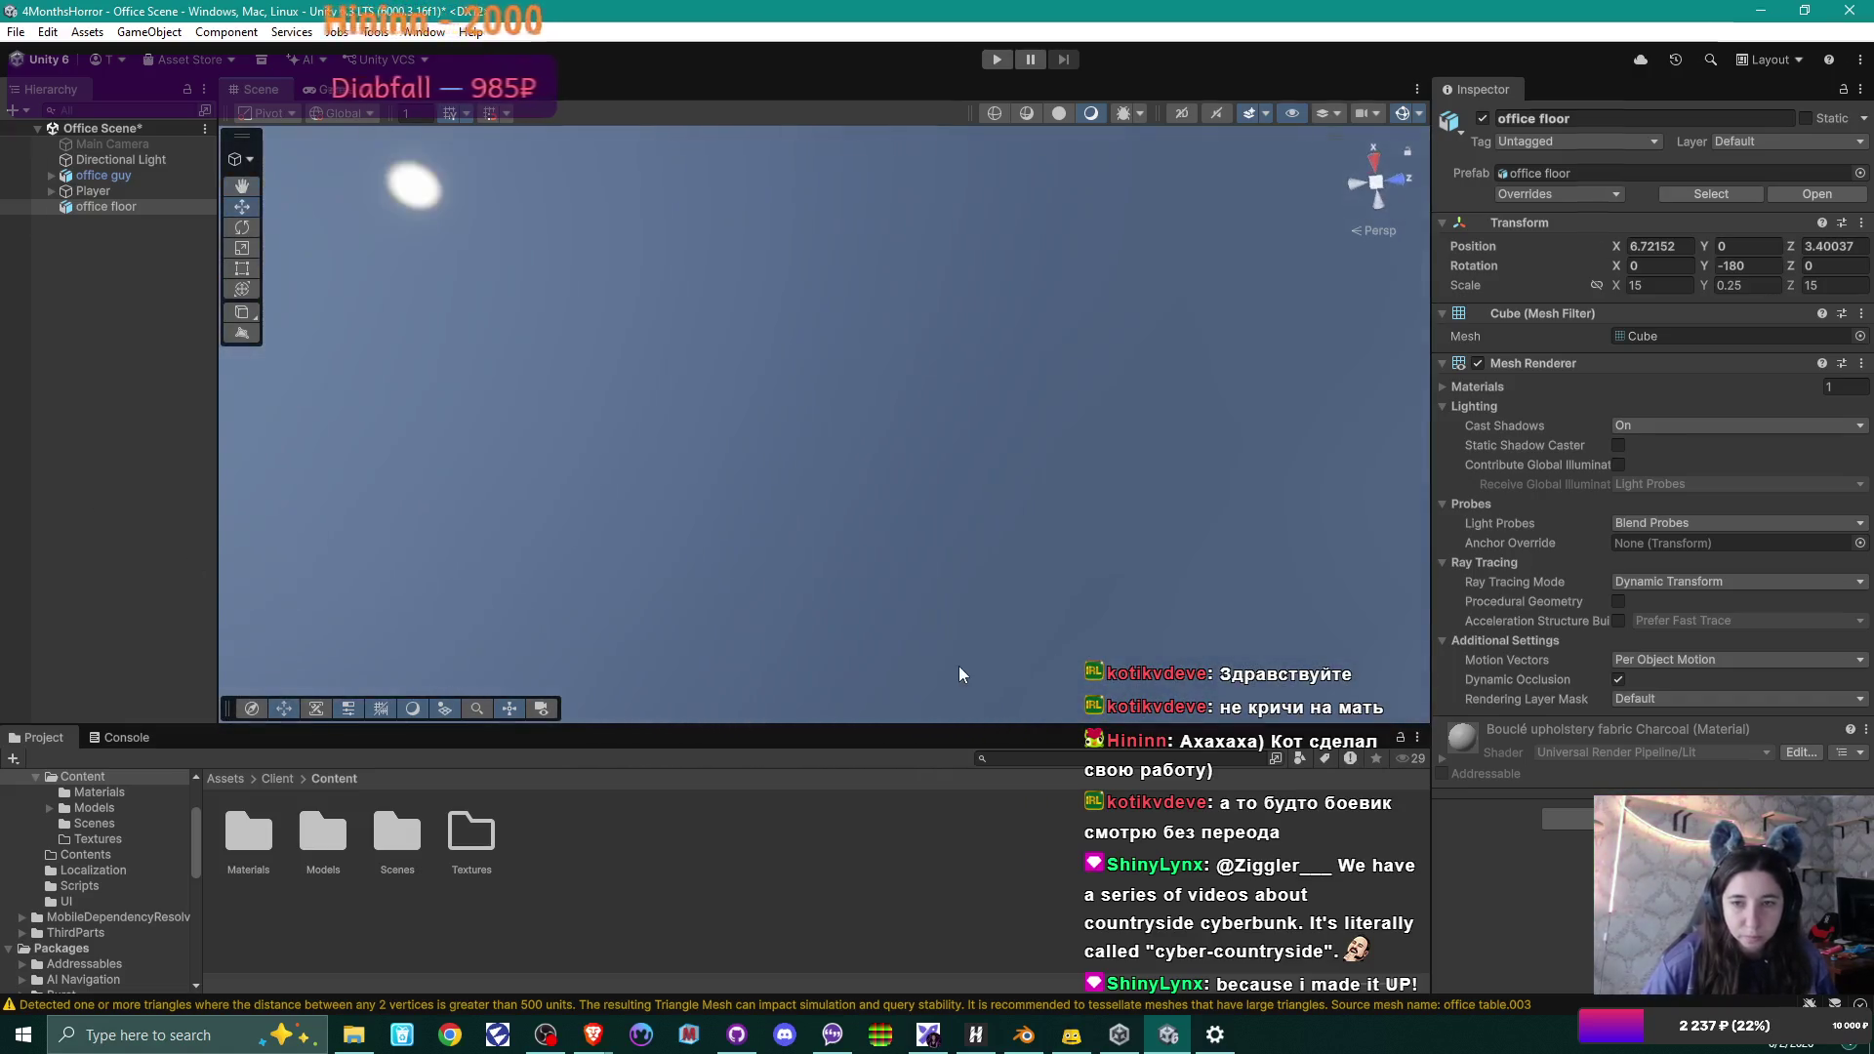
mouse_move(886, 348)
left_mouse_down("alt")
mouse_move(763, 742)
mouse_move(945, 536)
mouse_move(819, 645)
mouse_move(778, 619)
mouse_move(628, 618)
mouse_move(882, 619)
mouse_move(734, 616)
left_mouse_up("alt")
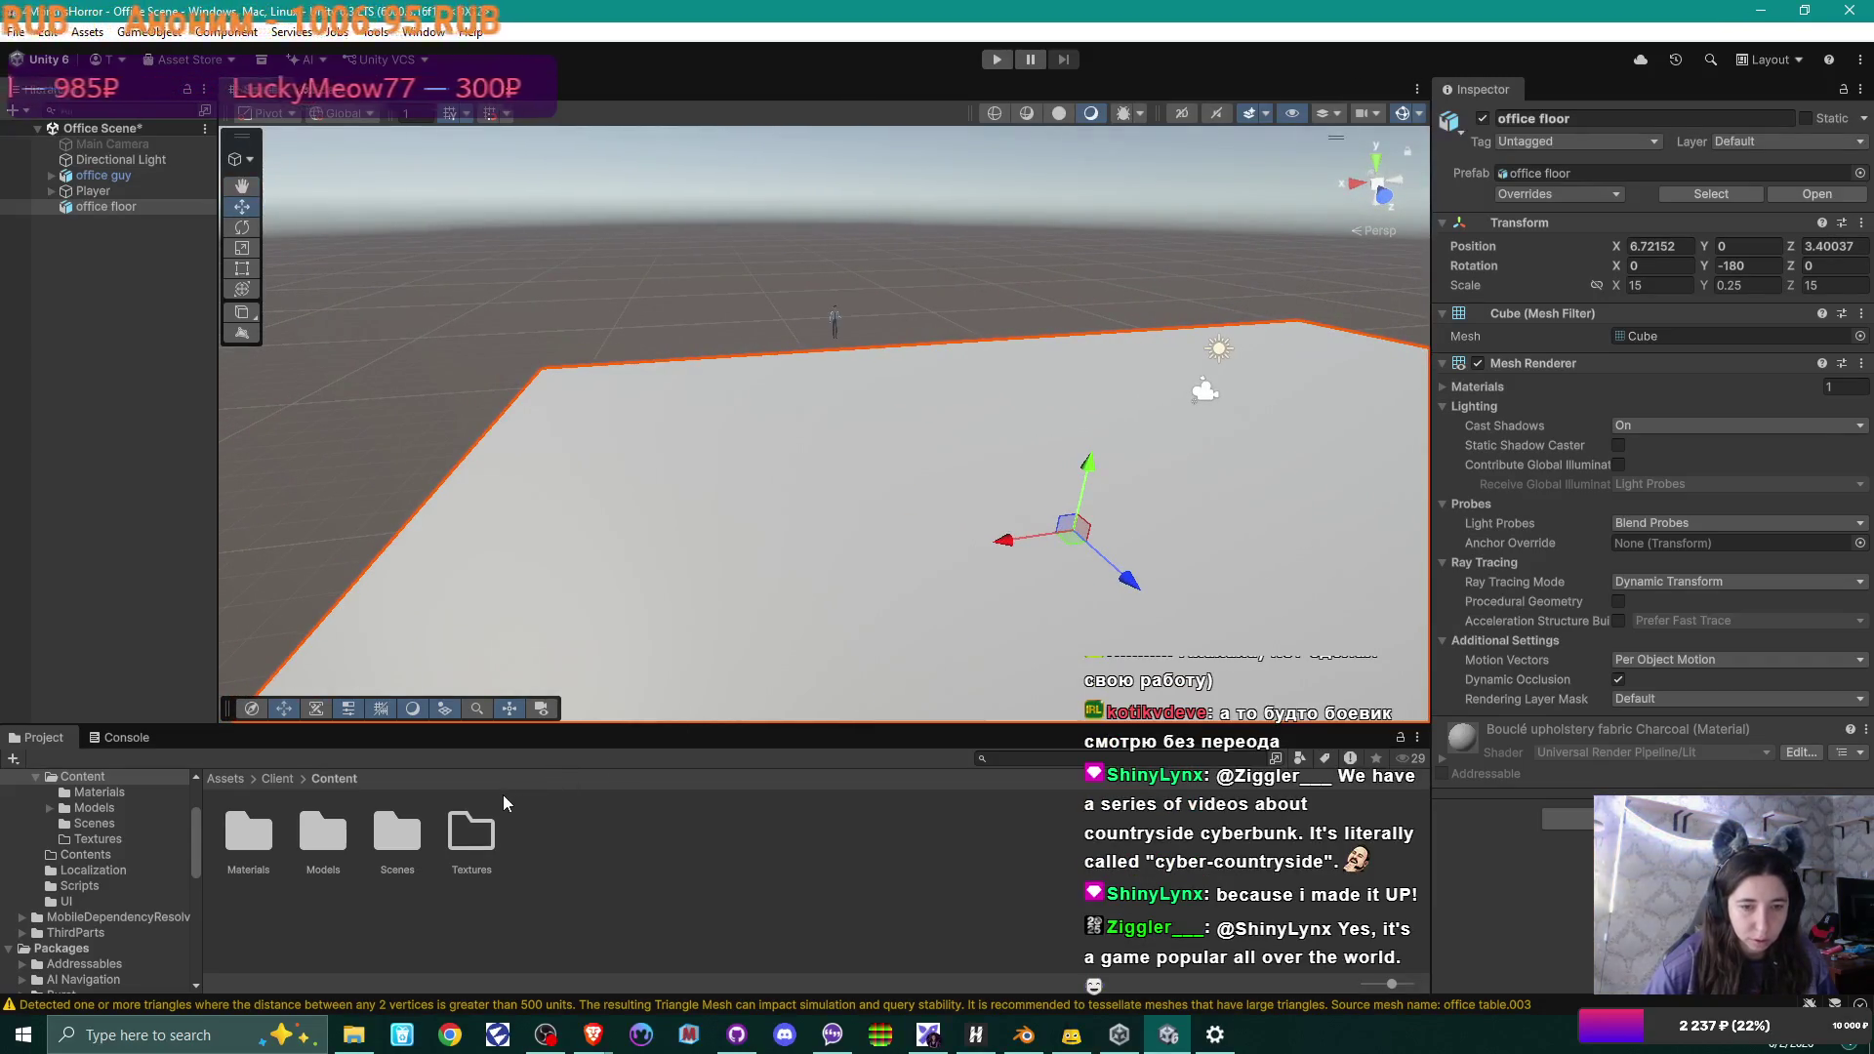
In Blender, unpack the brushed chrome Normal texture as a file in the current directory.
left_click(1024, 1035)
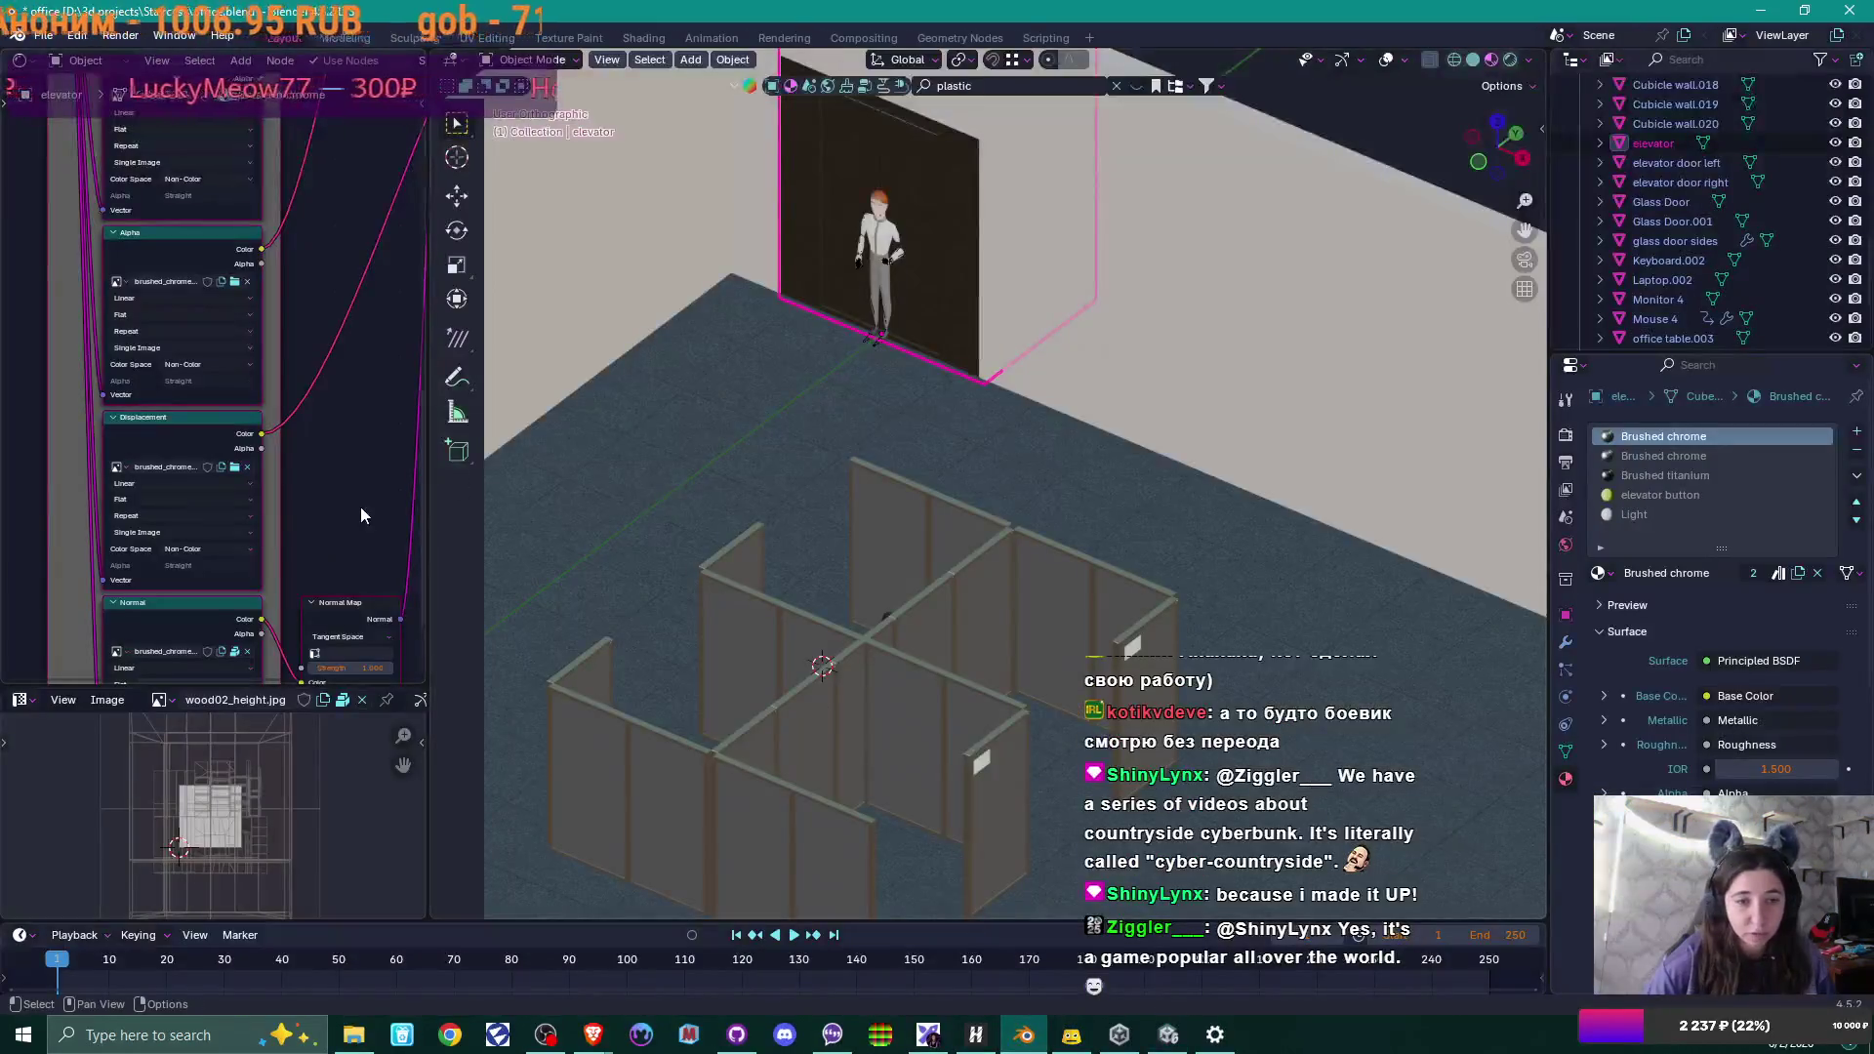
scroll(343, 506, "down", 1)
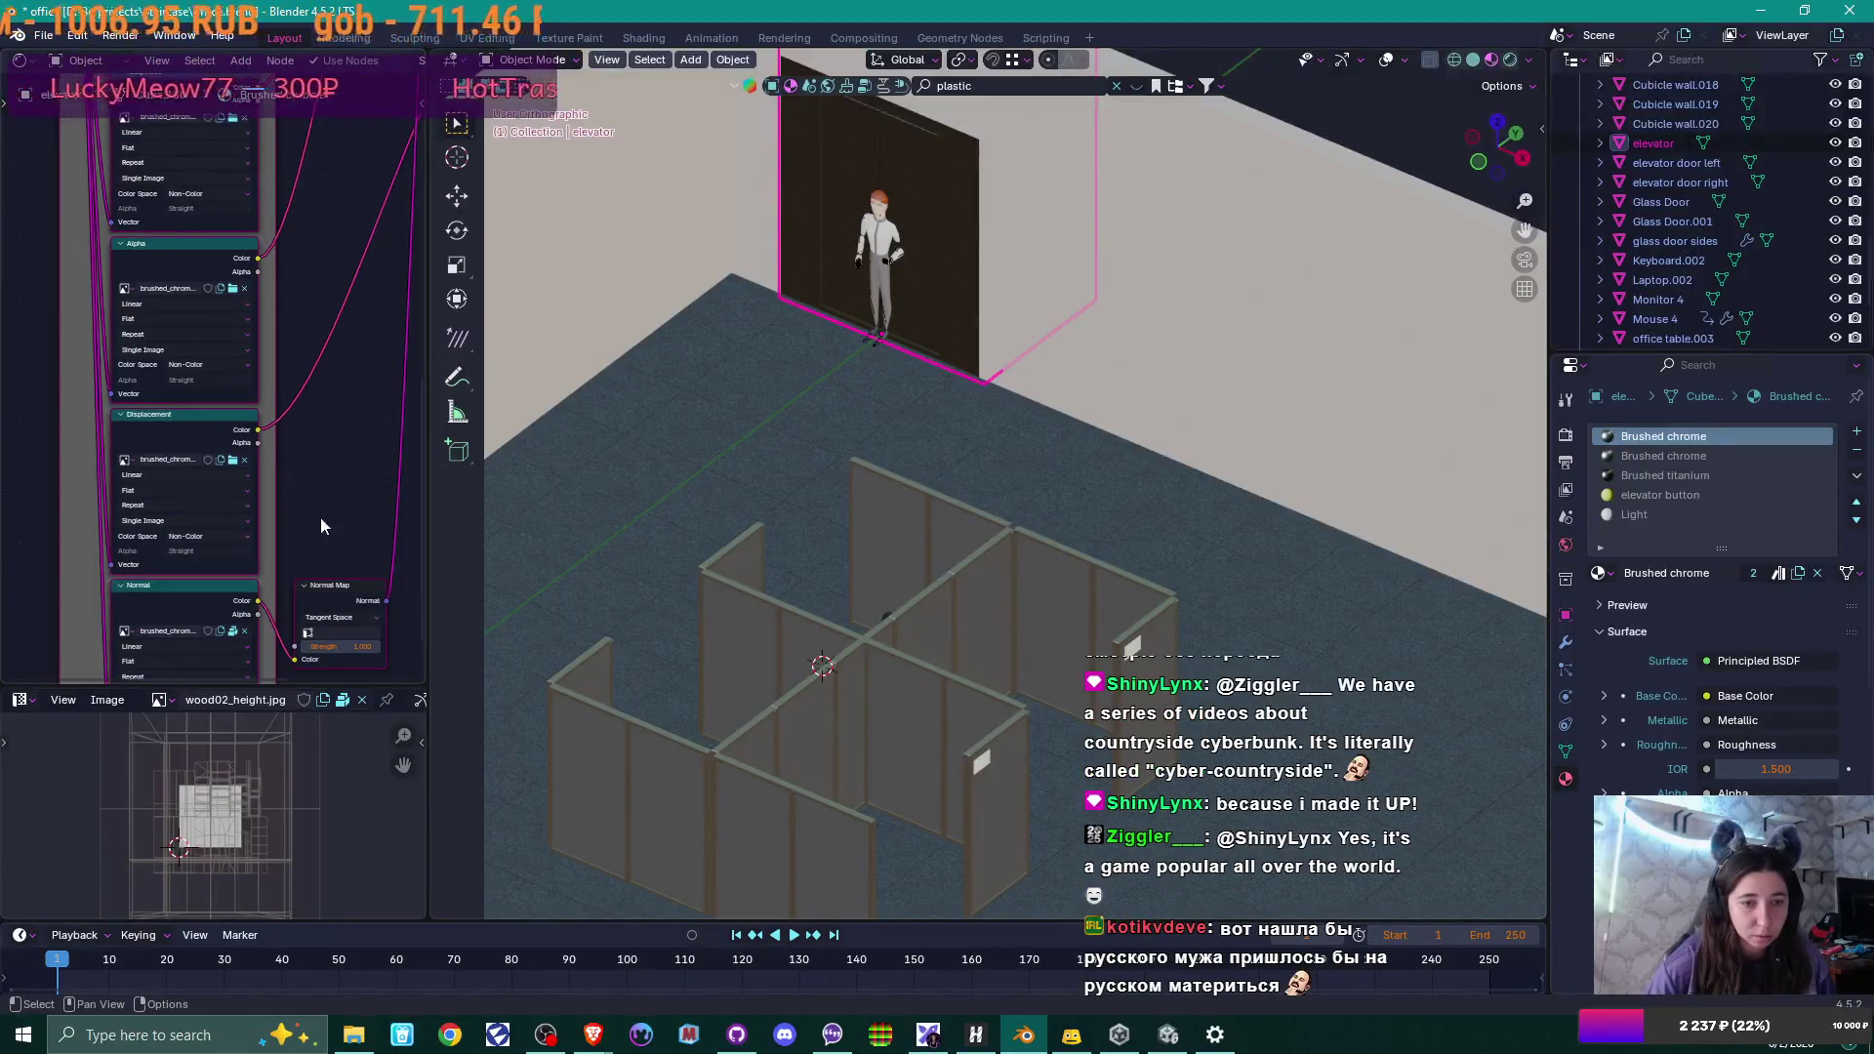
left_click(234, 633)
left_click(234, 632)
middle_click_drag(332, 488, 300, 361)
Create a 'Brushed Chrome' folder in textures and move all brushed_chrome images into it.
left_click(361, 1042)
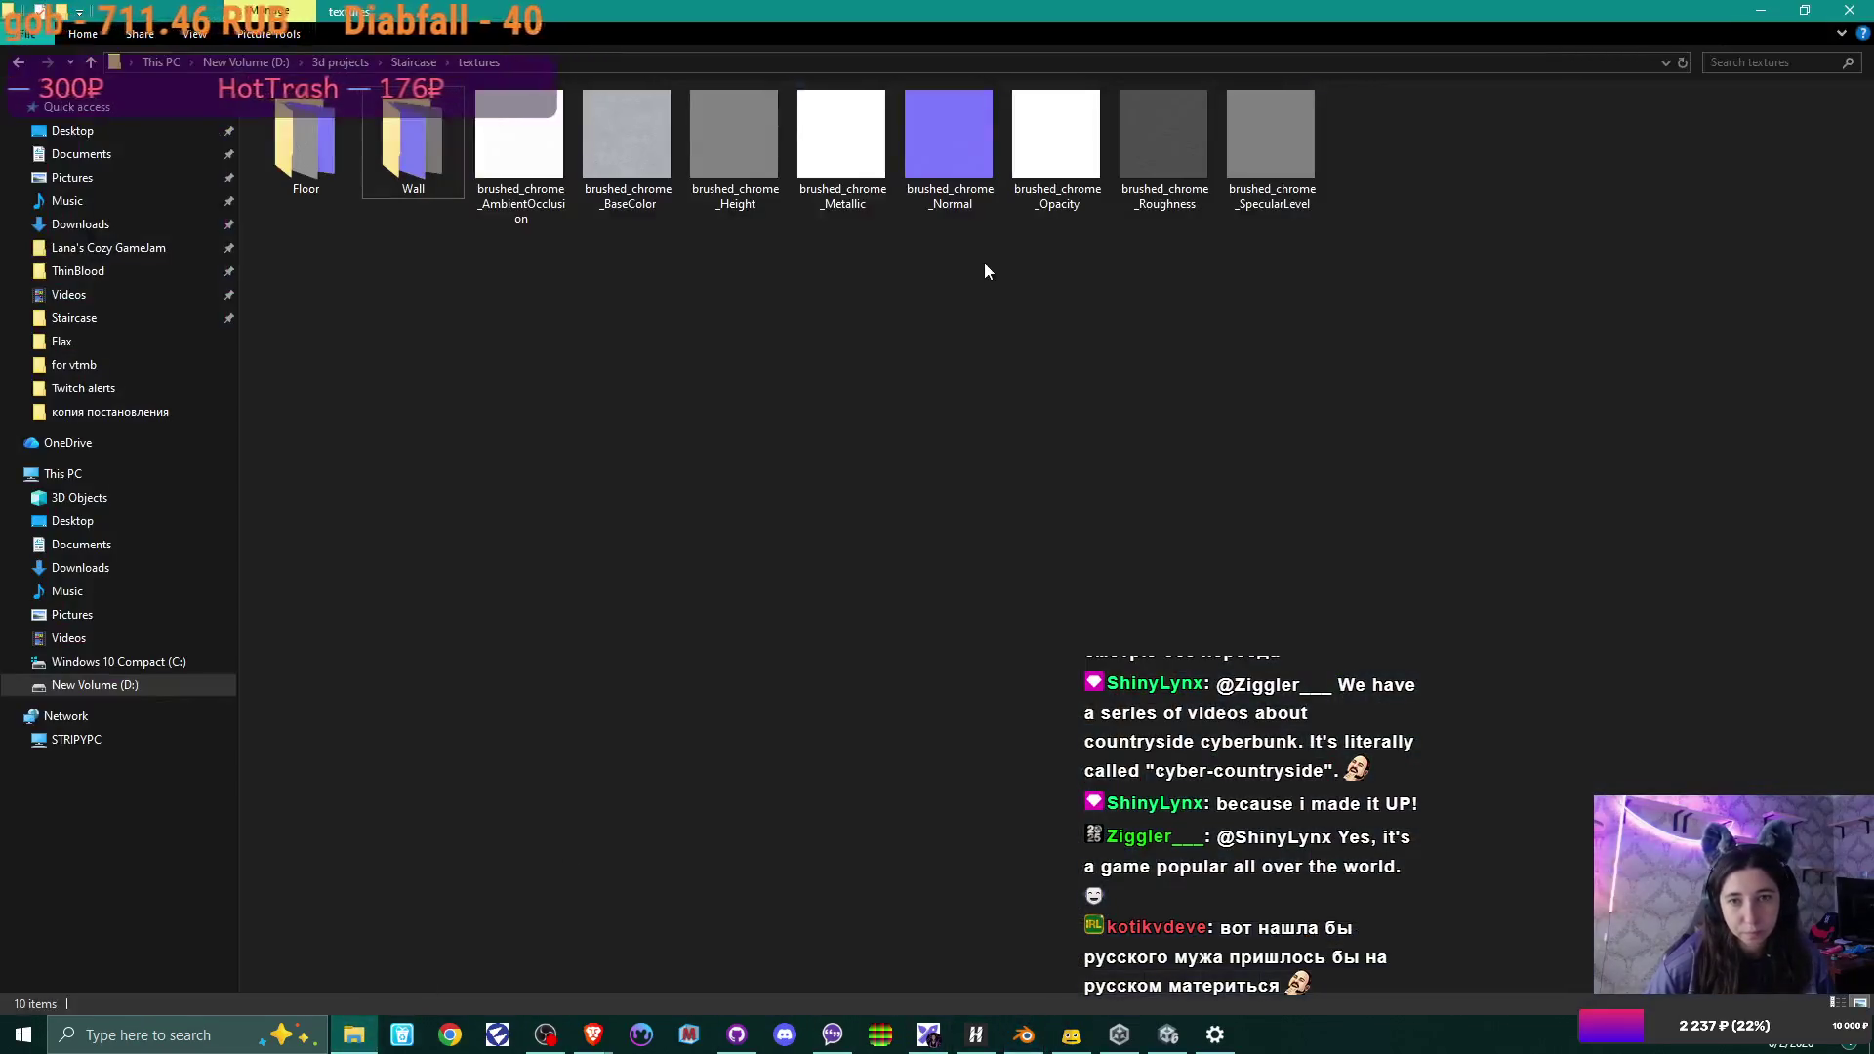
right_click(854, 313)
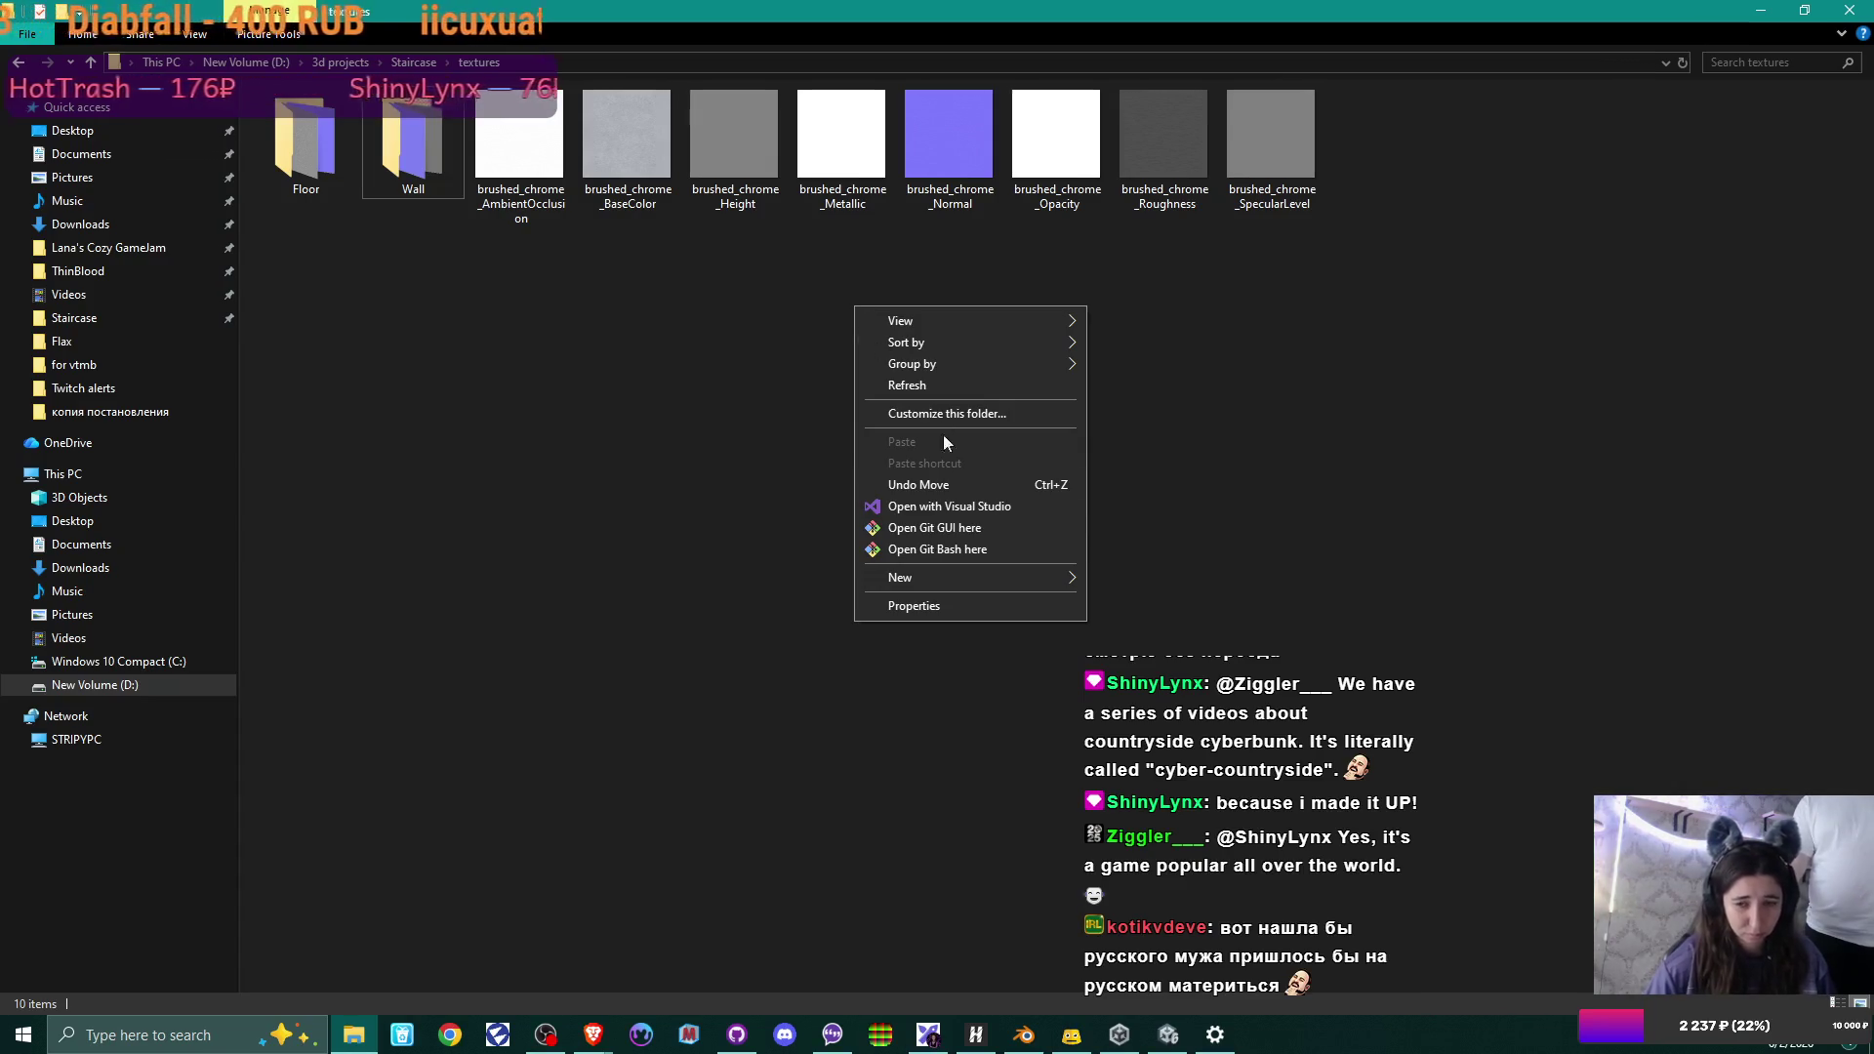
mouse_move(1045, 579)
left_click(1107, 579)
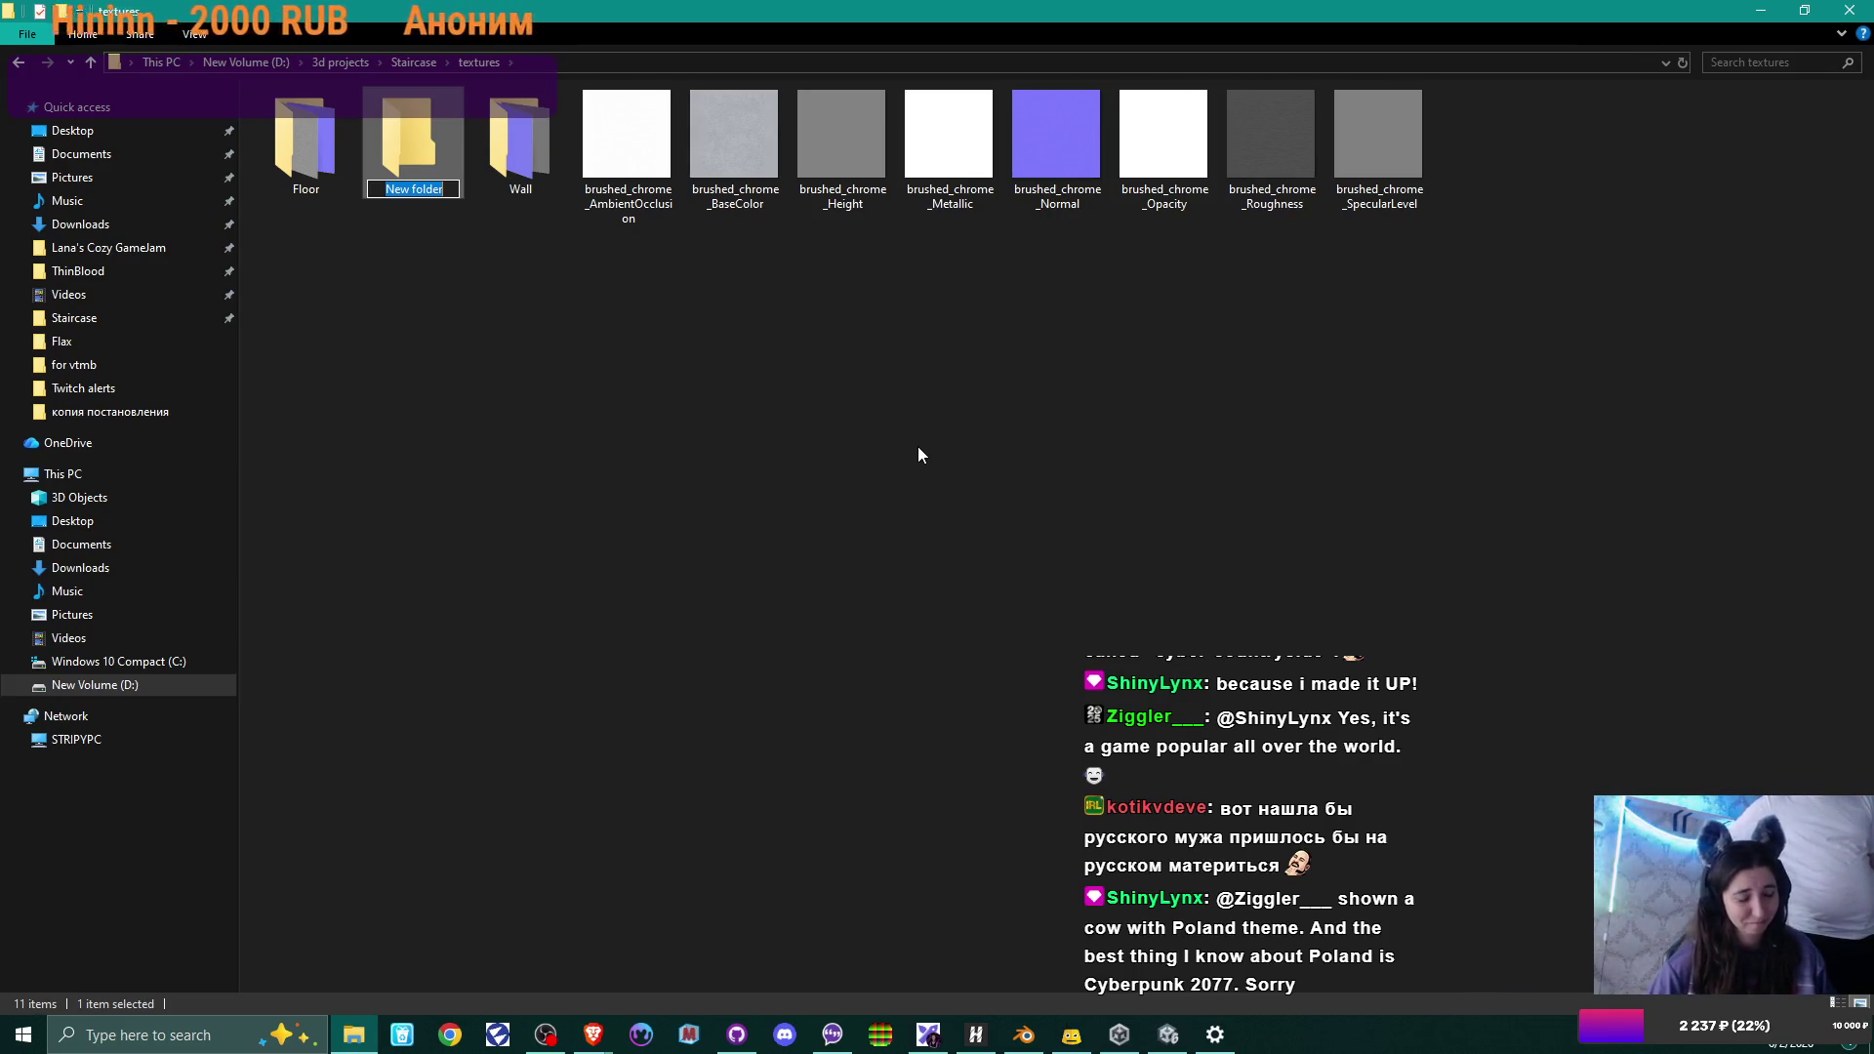
type("Brus")
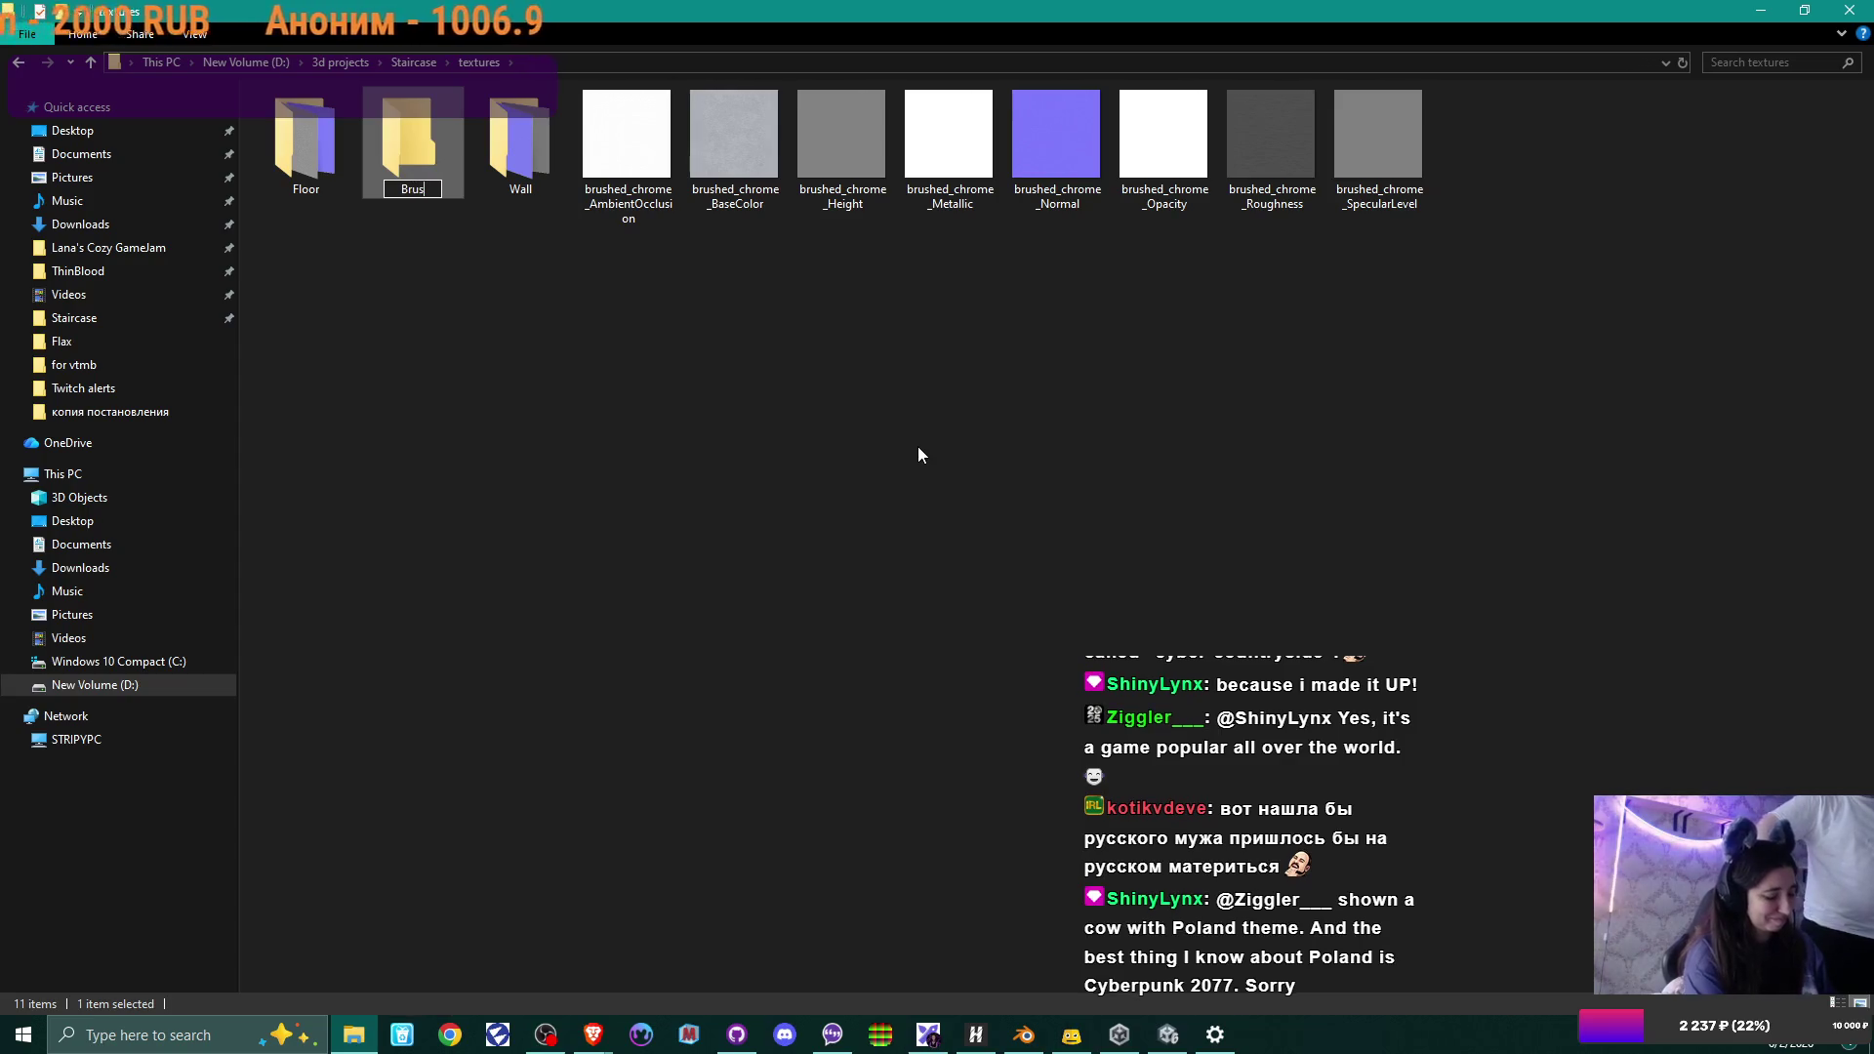
type("hed")
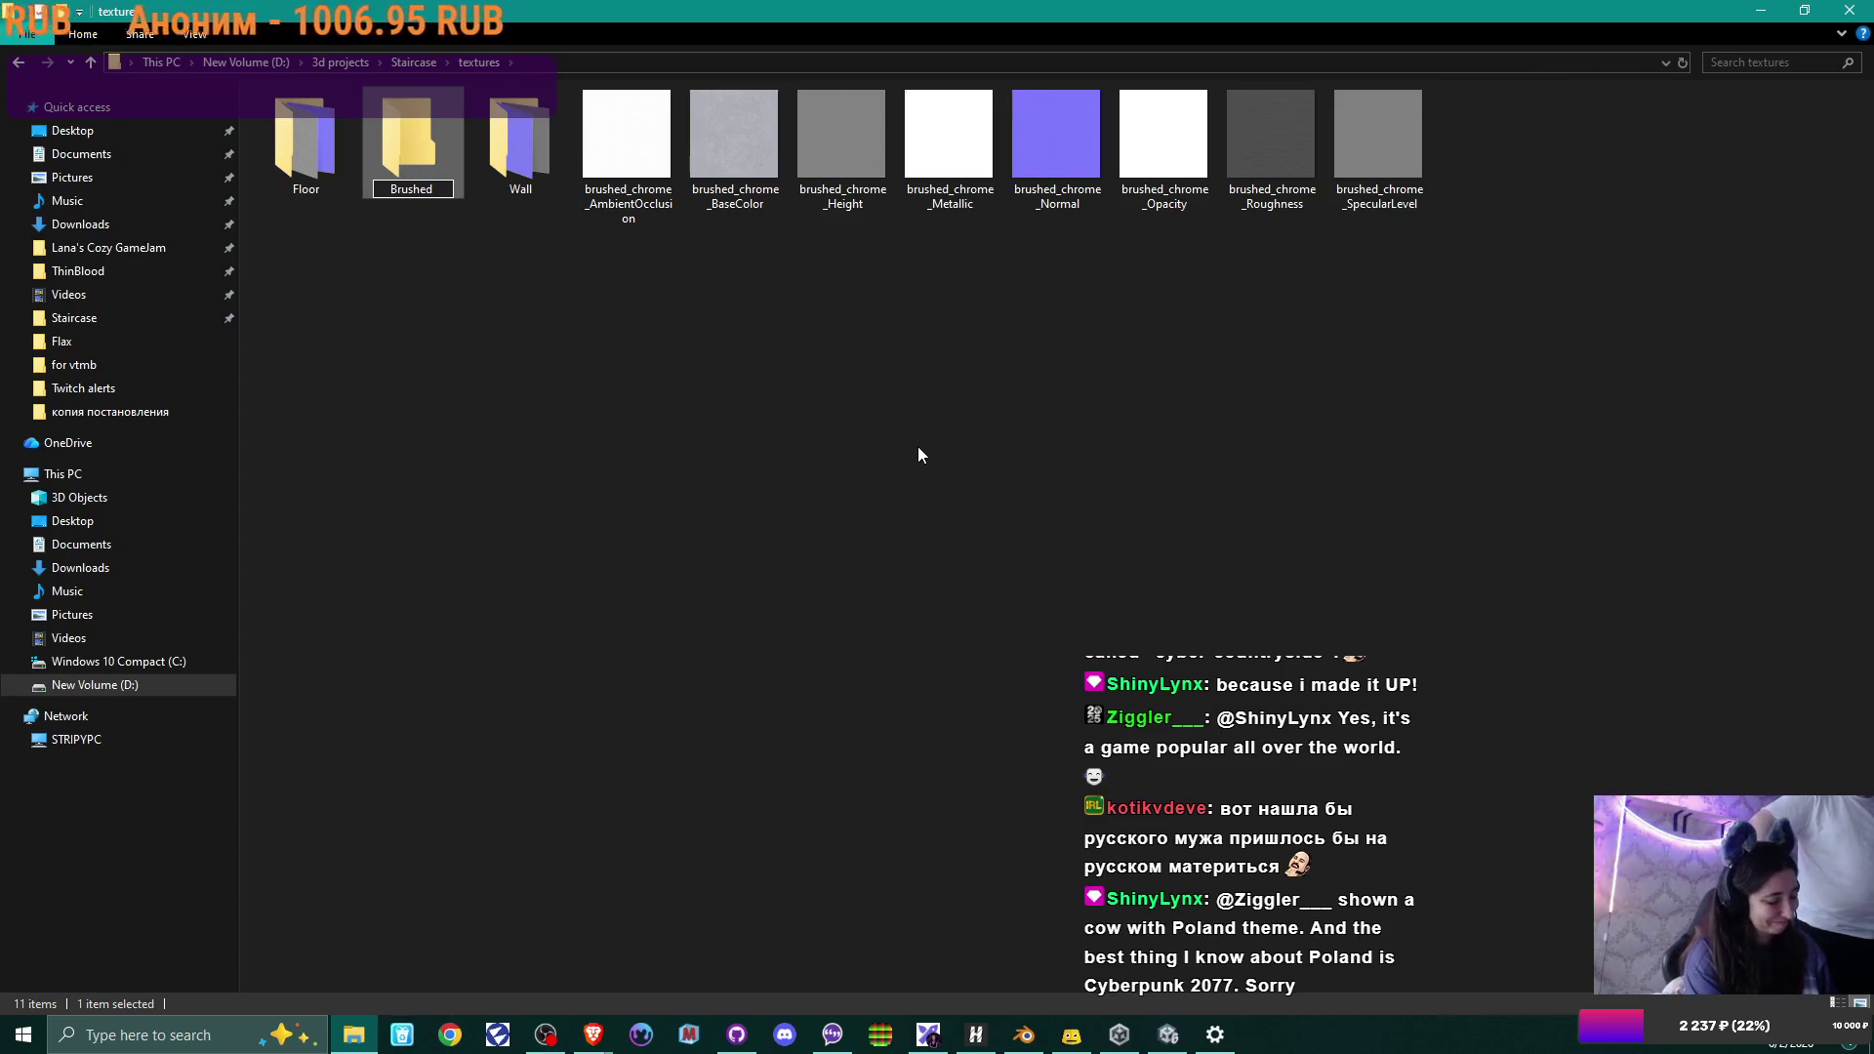
type(" Chromw")
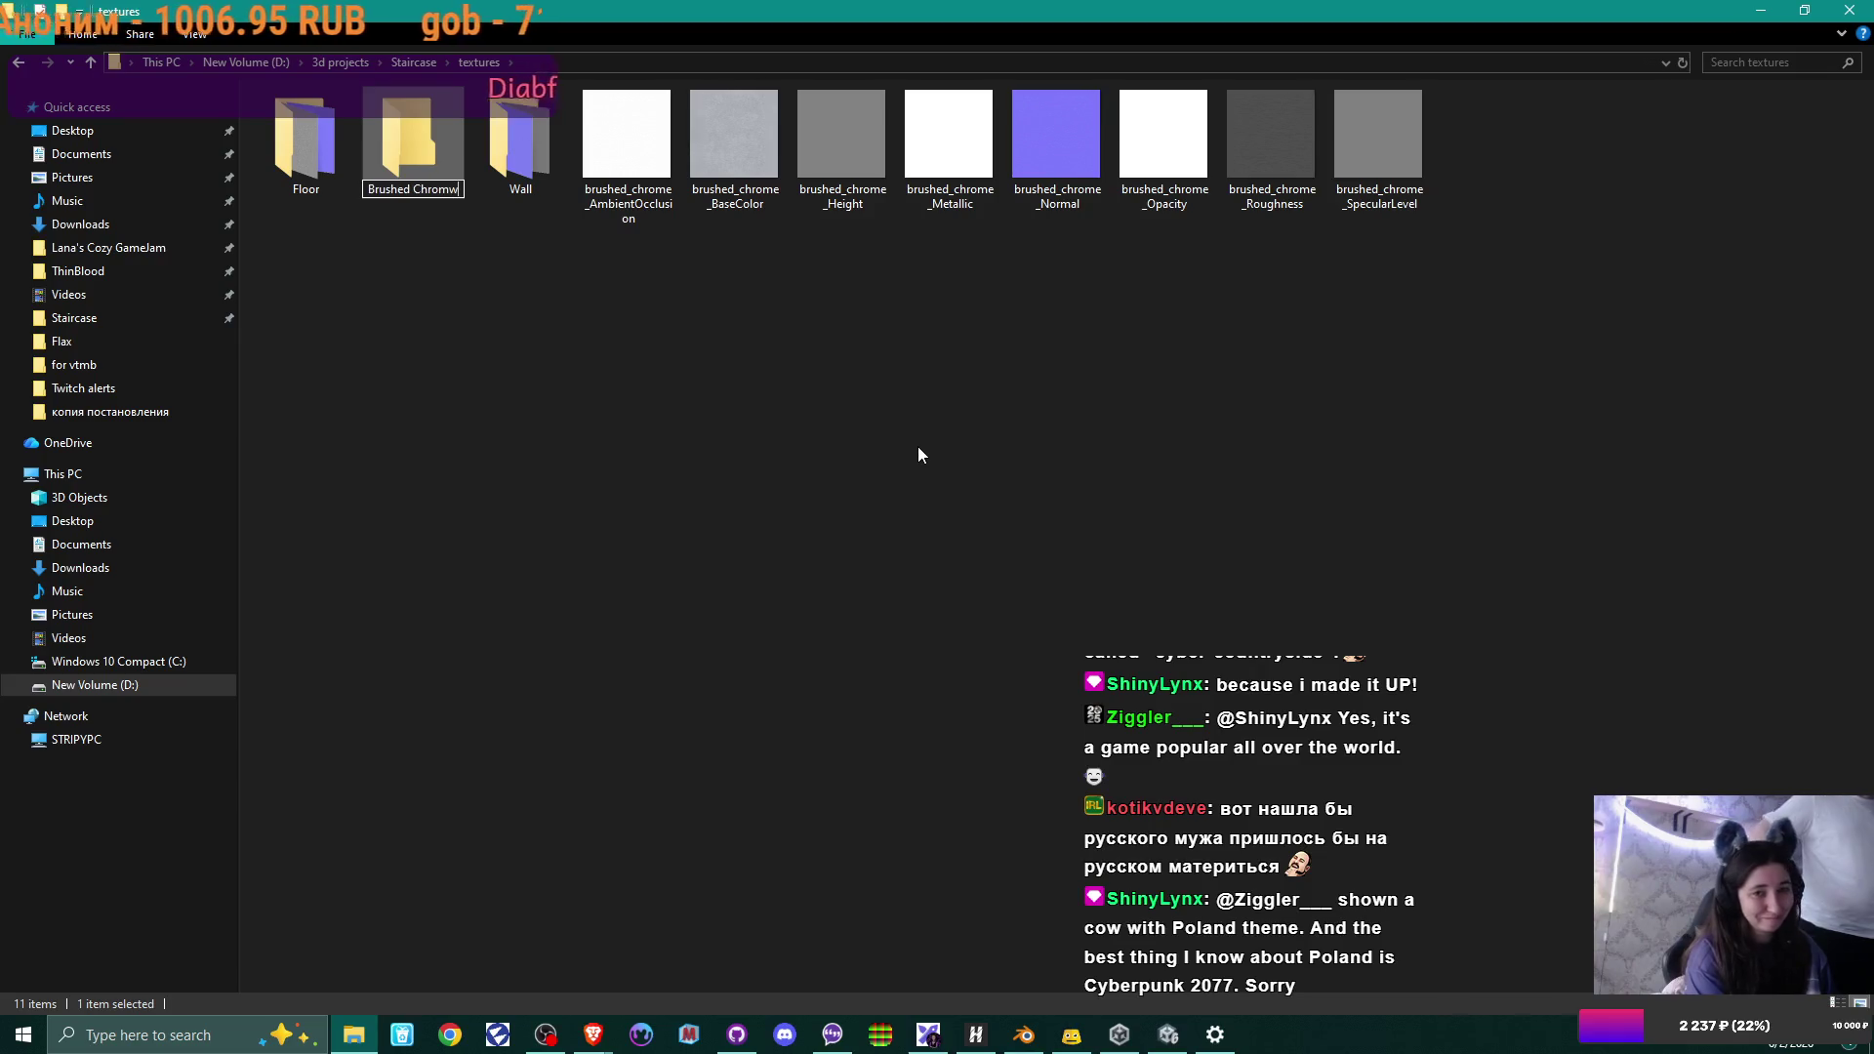
key("BackSpace")
type("e")
key("Return")
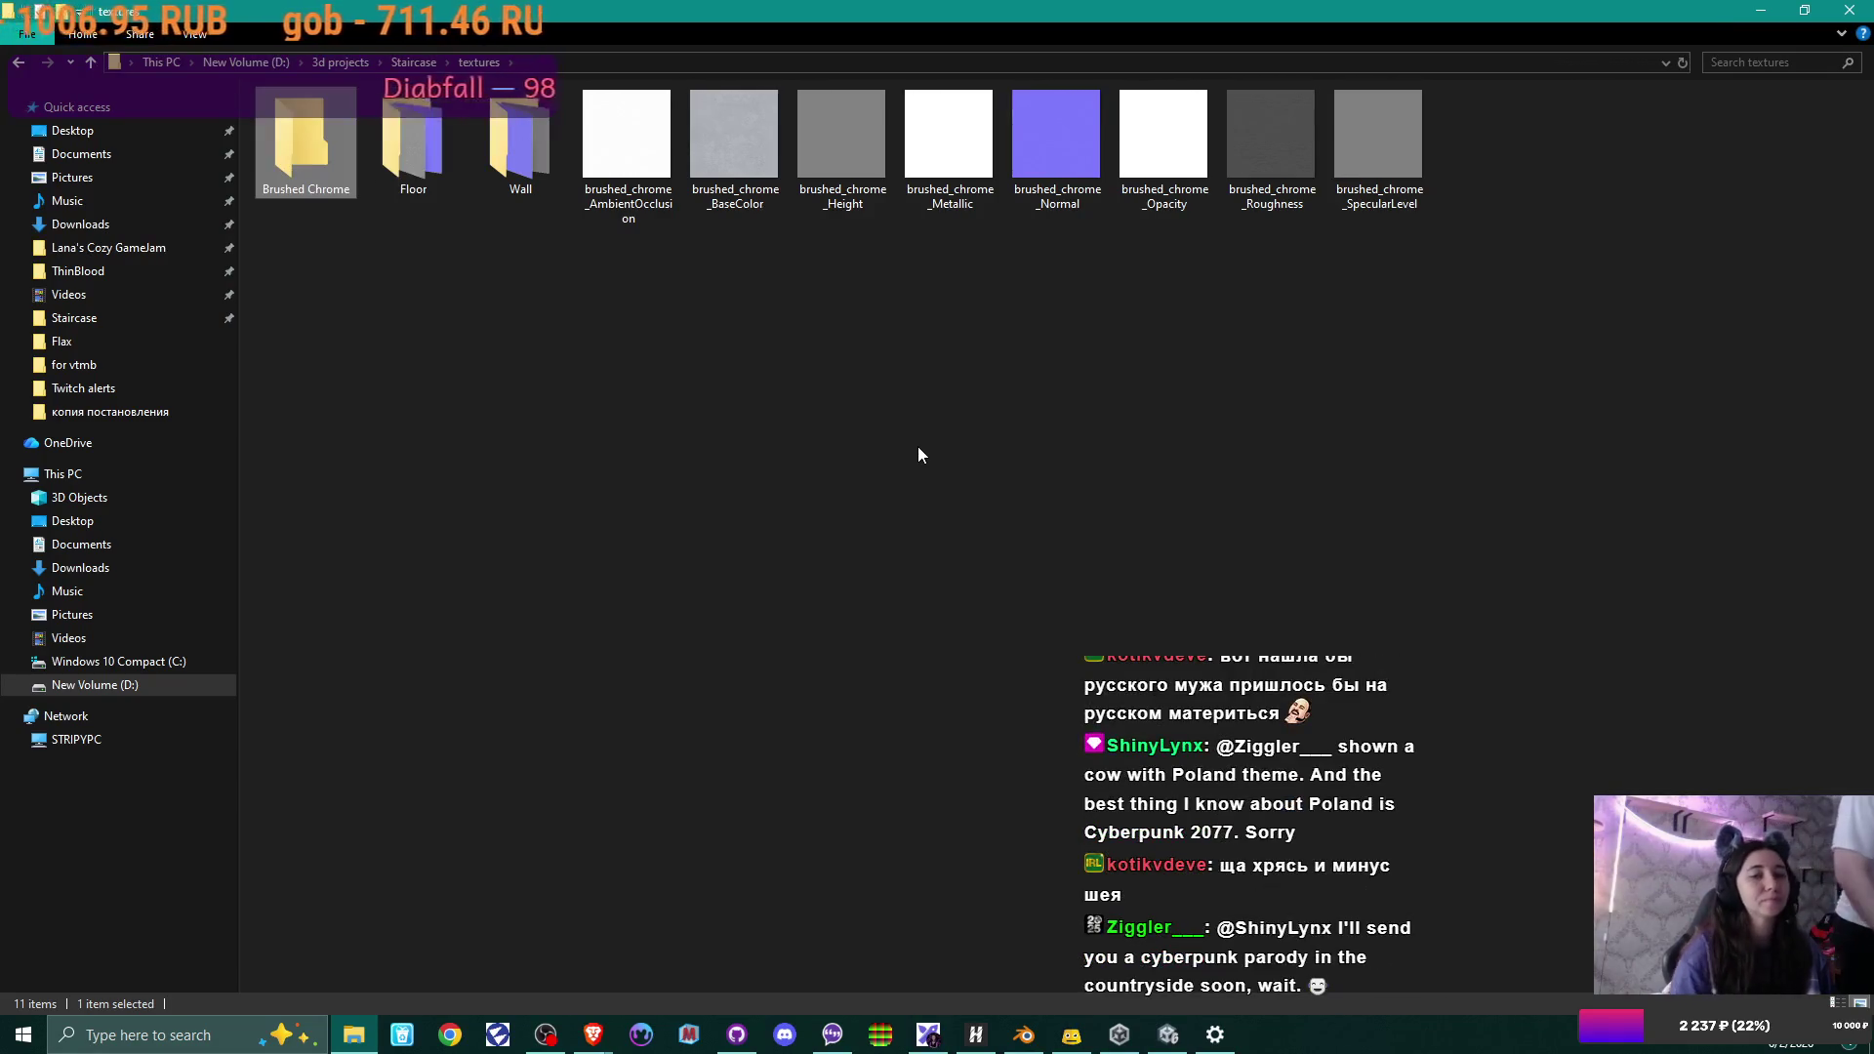
mouse_move(1514, 159)
left_mouse_down()
mouse_move(586, 146)
mouse_move(322, 173)
left_mouse_up()
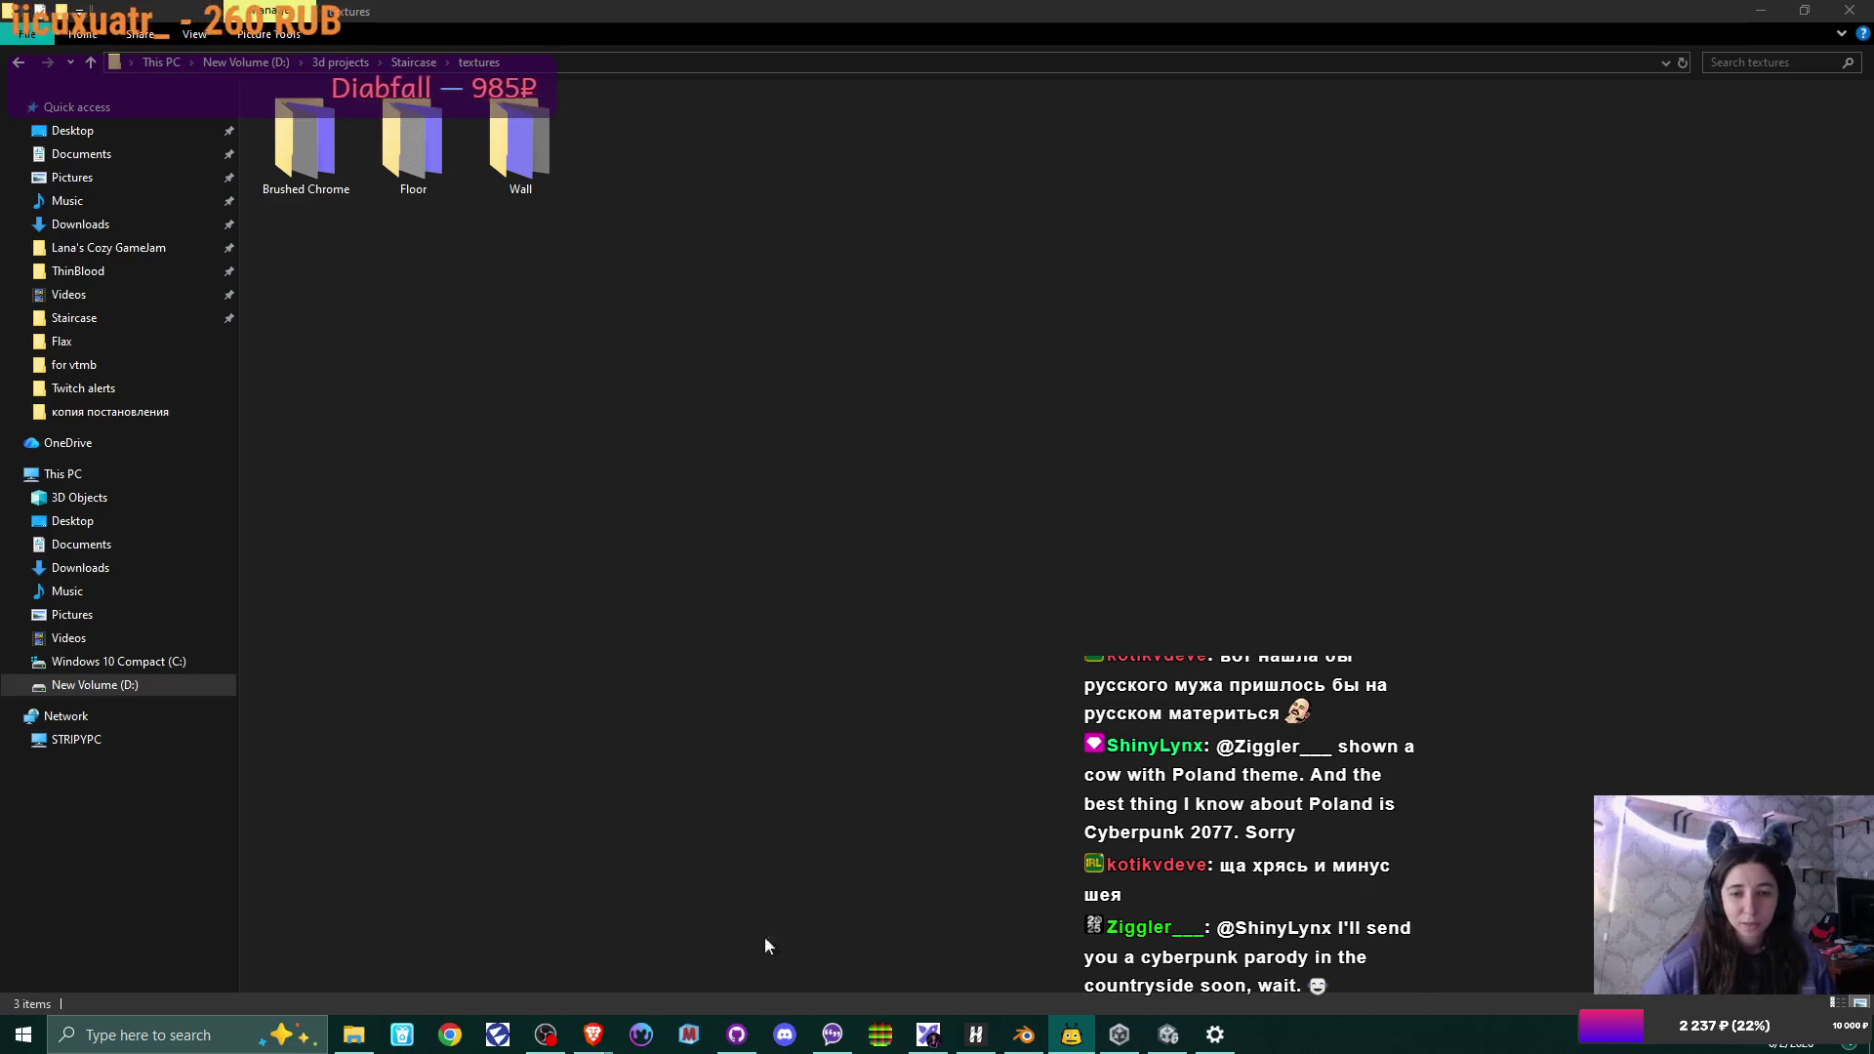
Make Brushed titanium the active elevator material, select its faces in Edit Mode, then return to Object Mode.
left_click(1022, 1034)
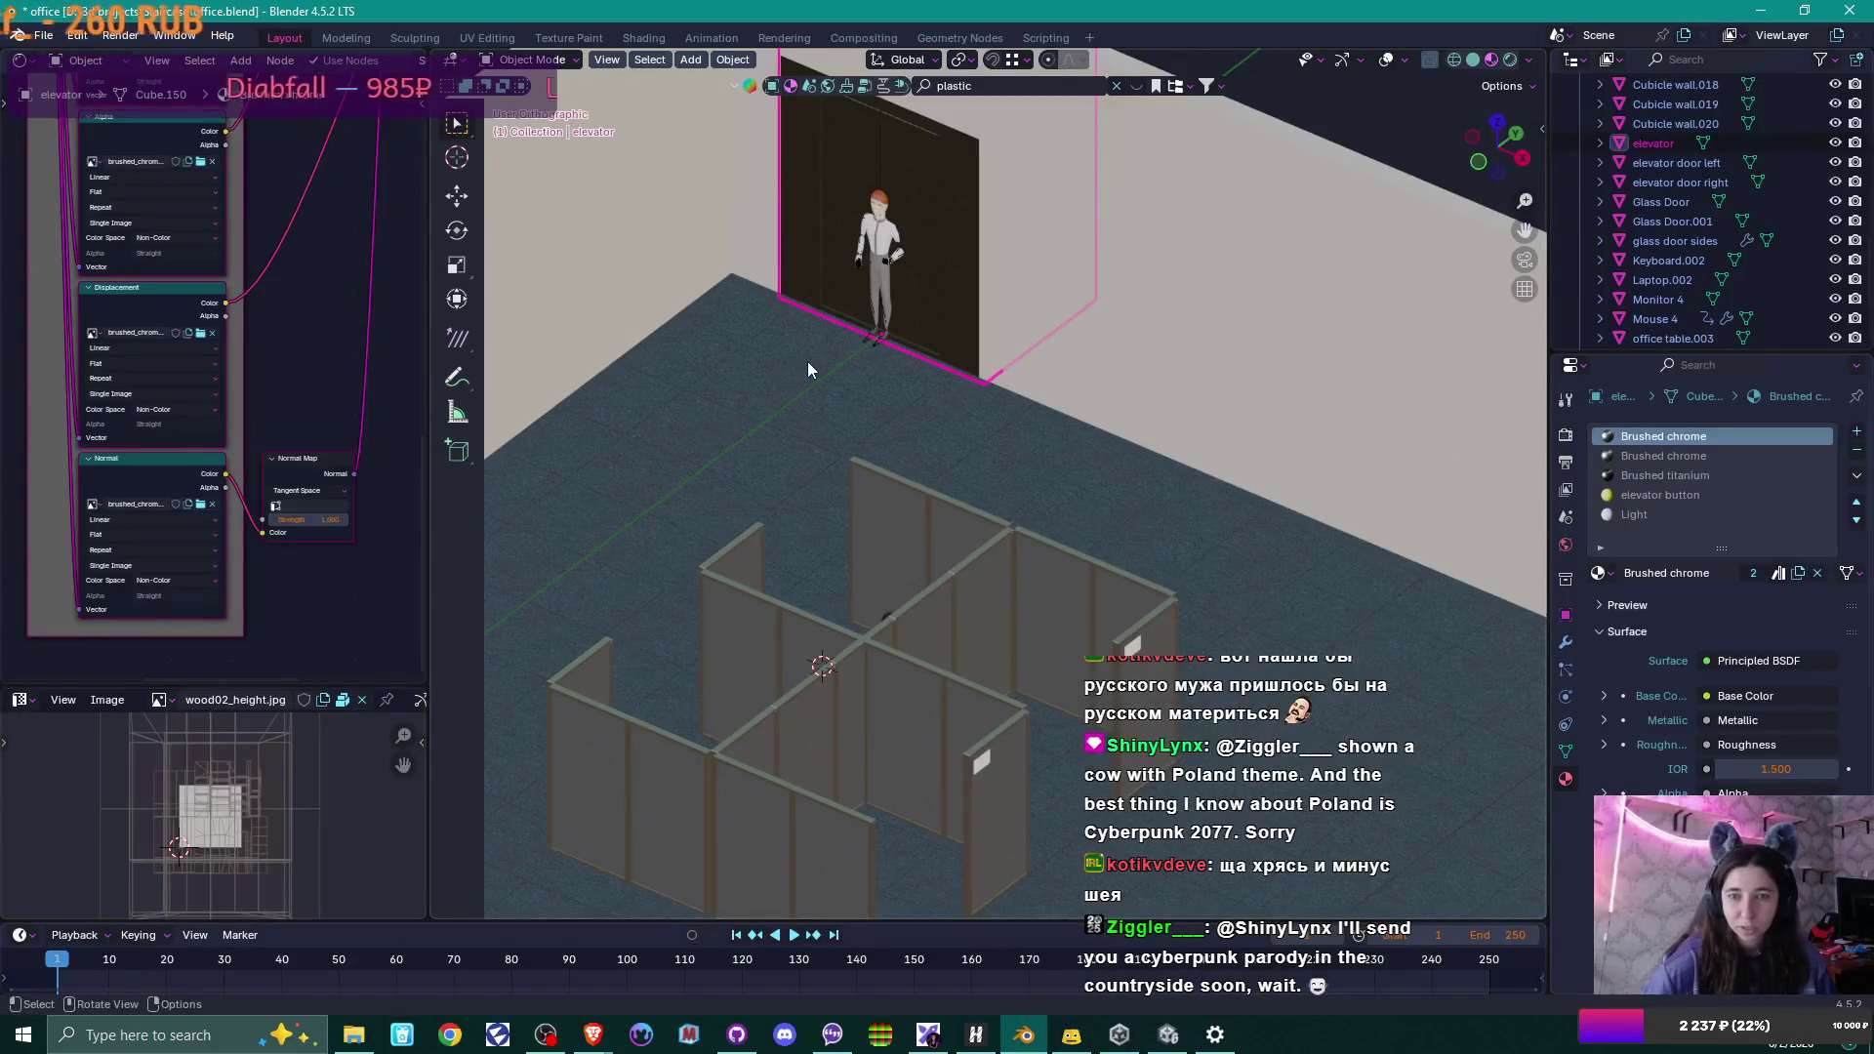
middle_click_drag(806, 369, 828, 368)
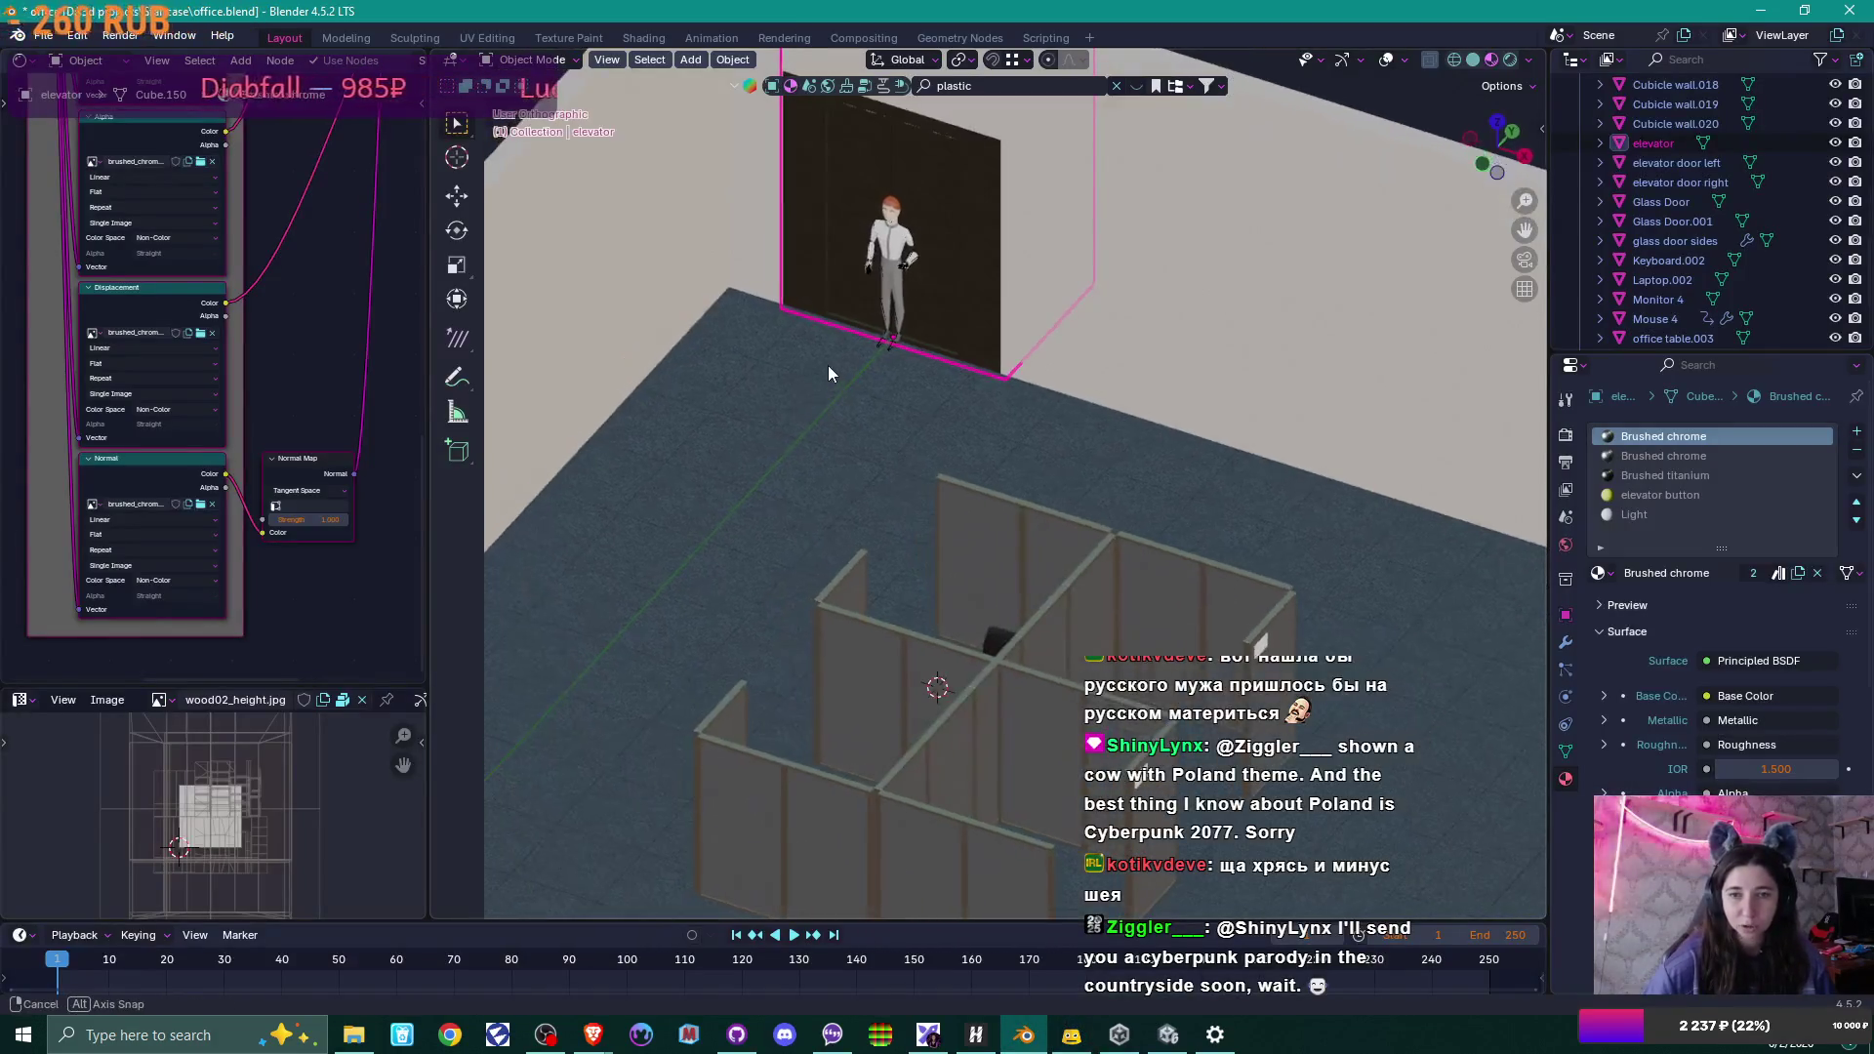
left_click(1700, 477)
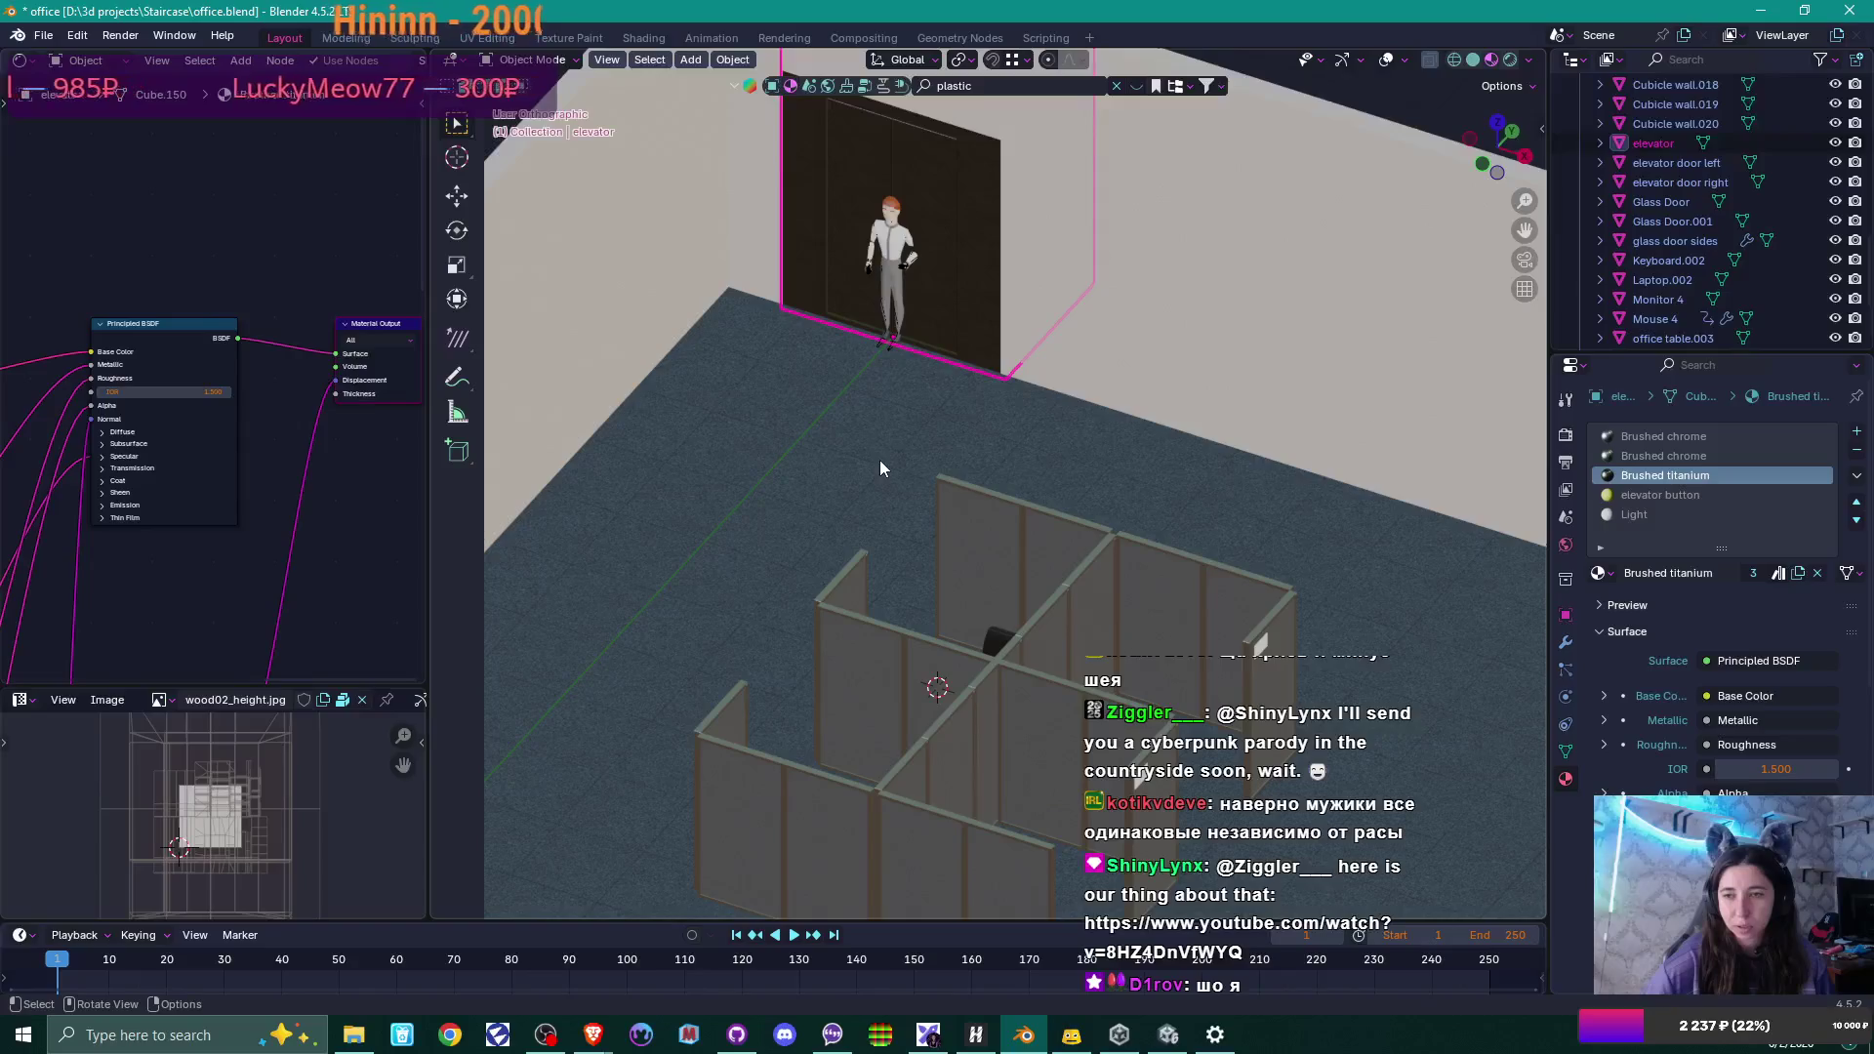
key("Tab")
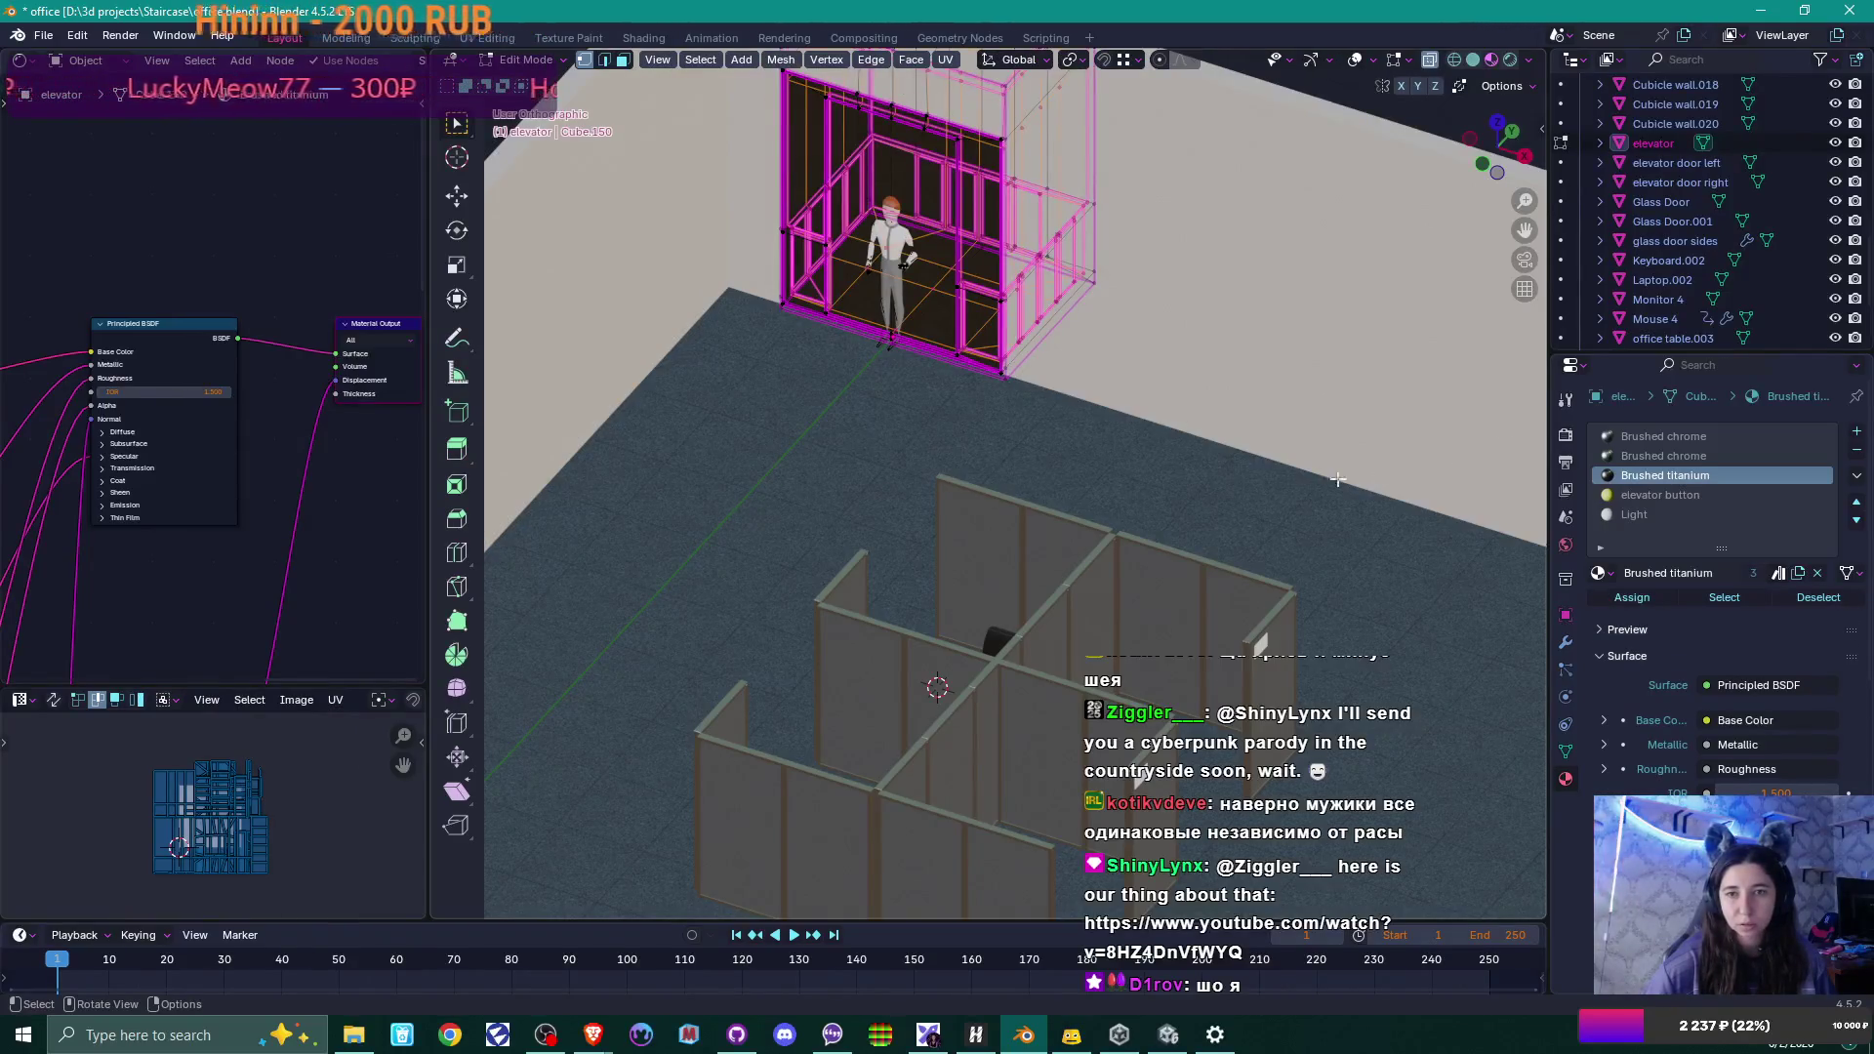
key("alt+a")
left_click(1726, 598)
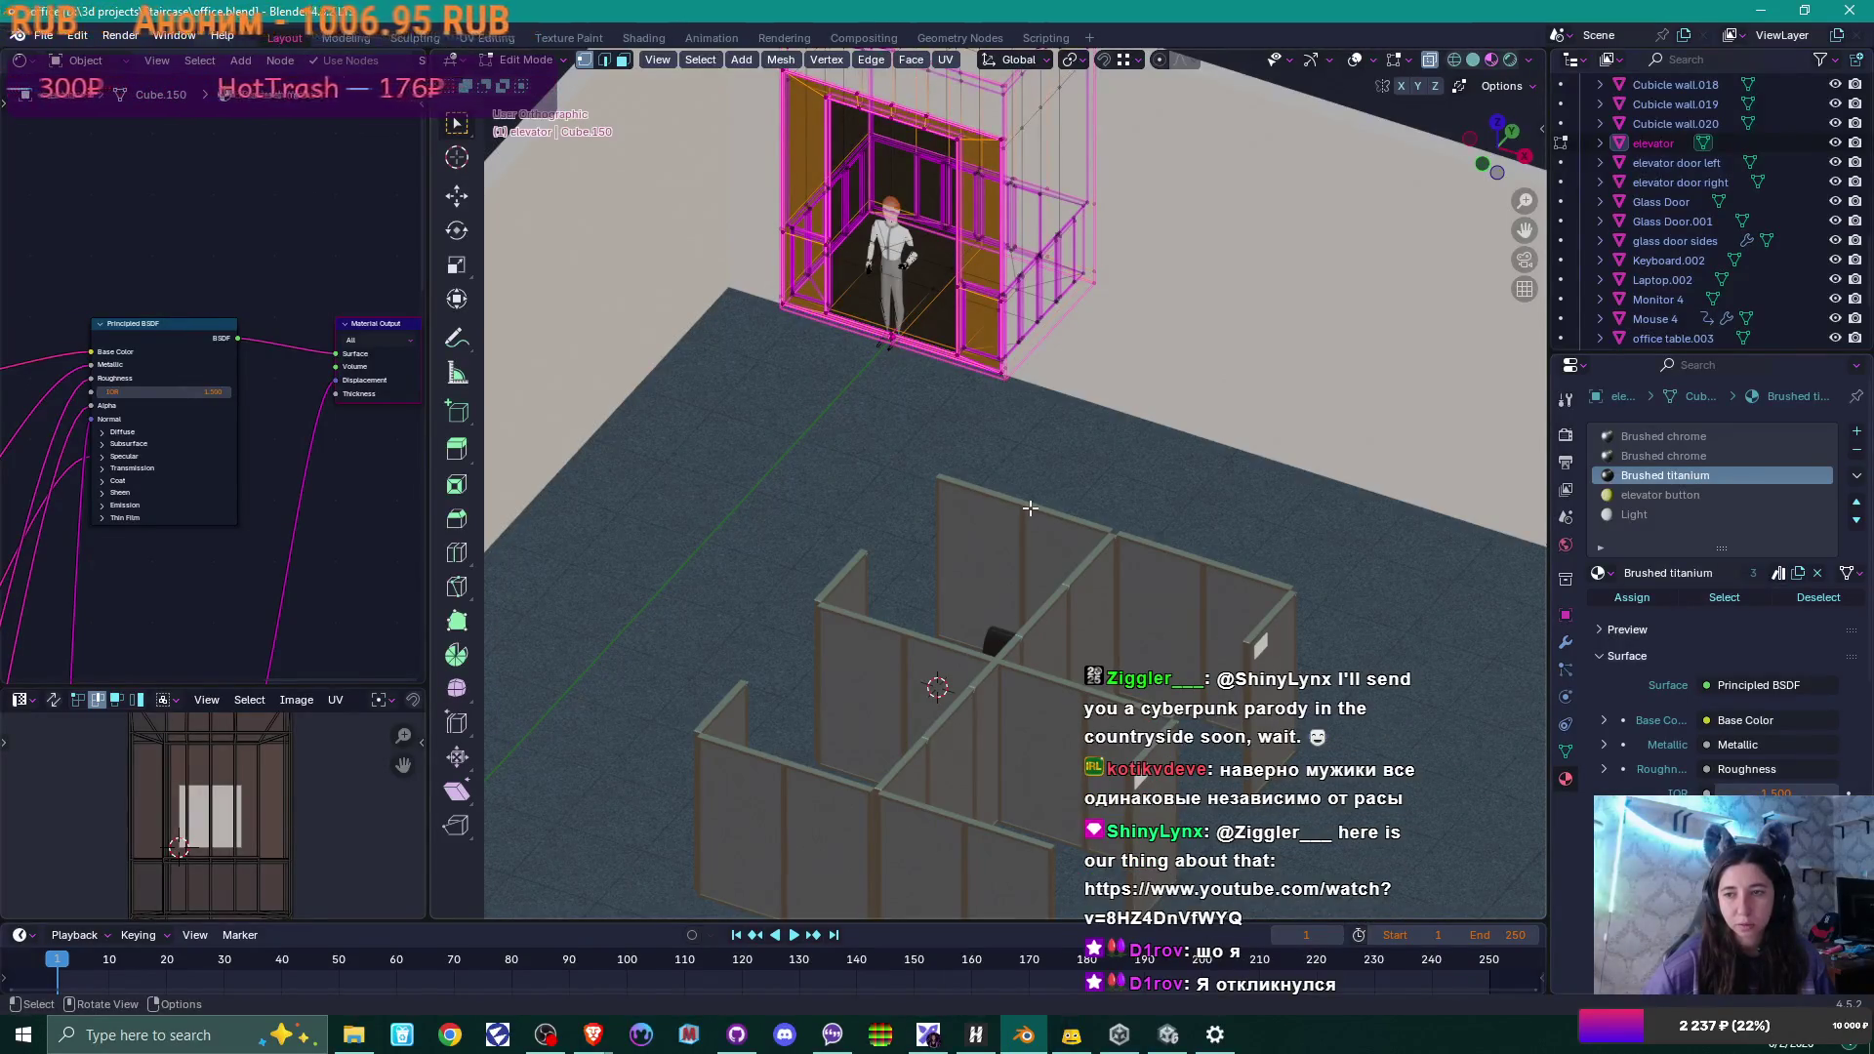
key("Tab")
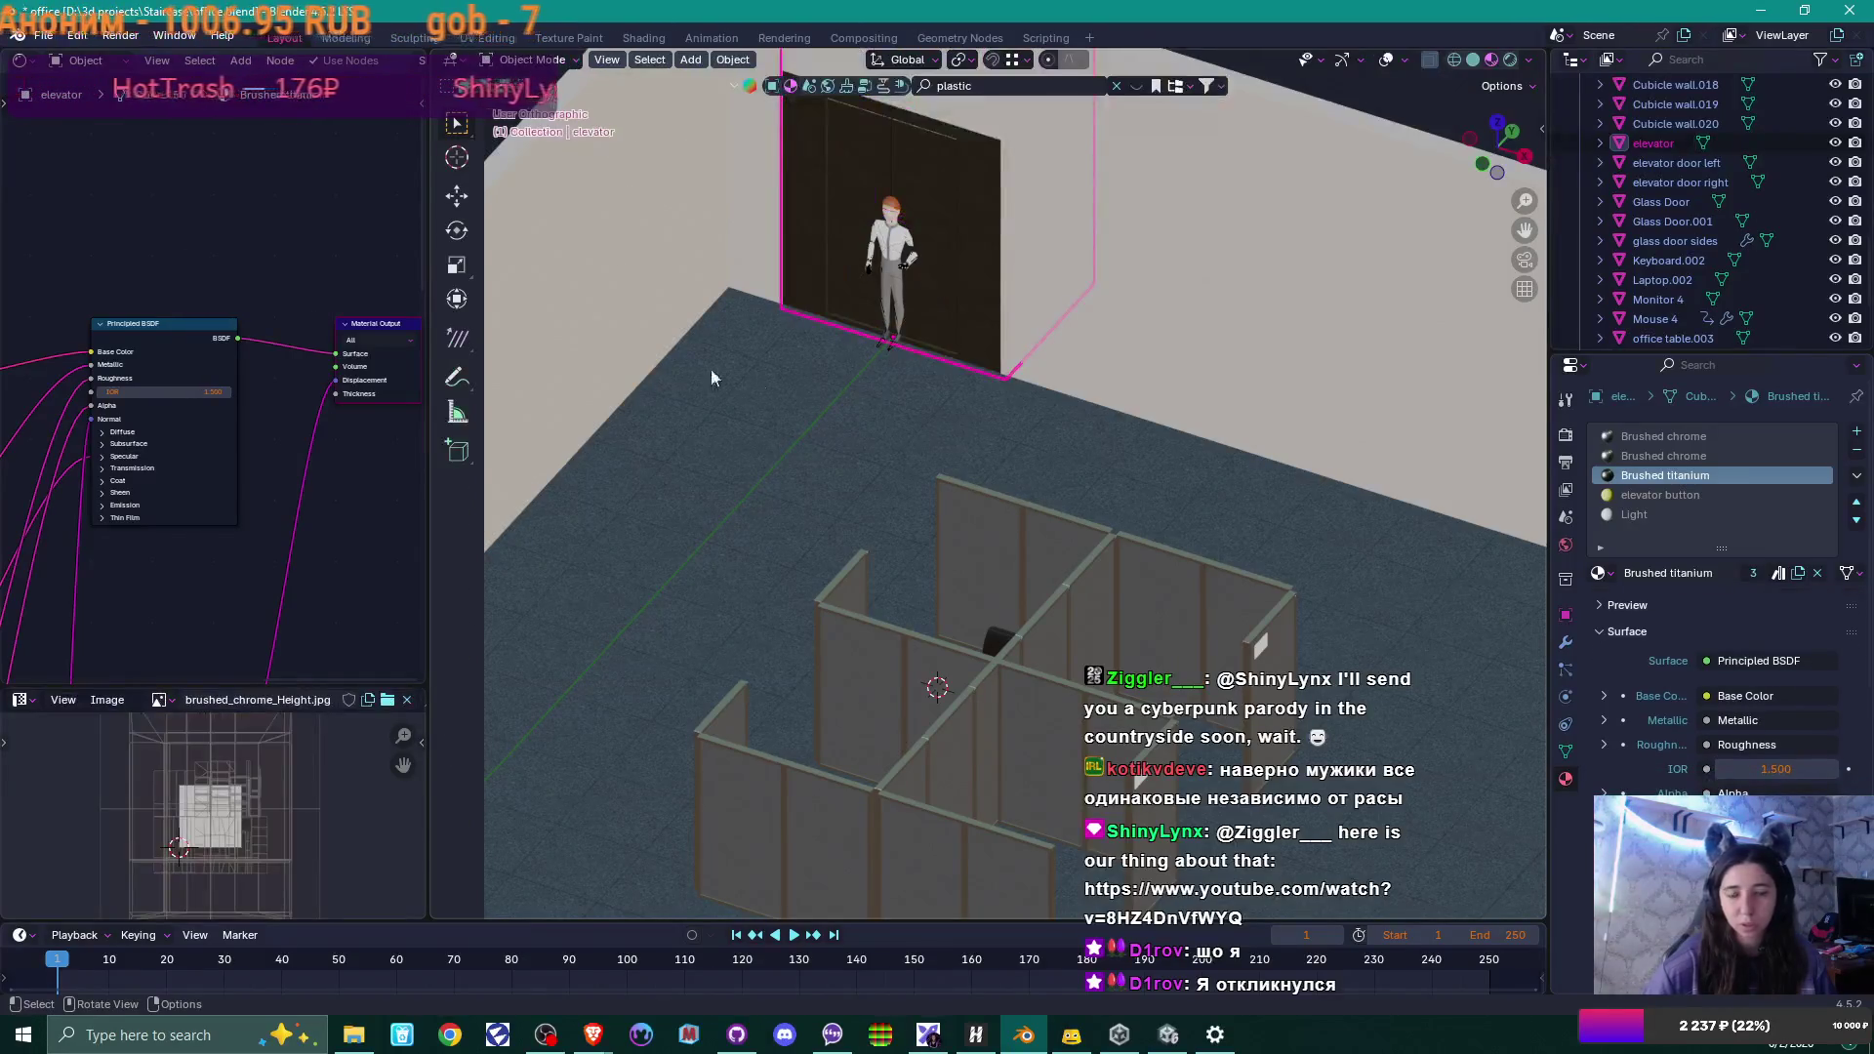
scroll(205, 476, "down", 3)
middle_click_drag(209, 479, 429, 492)
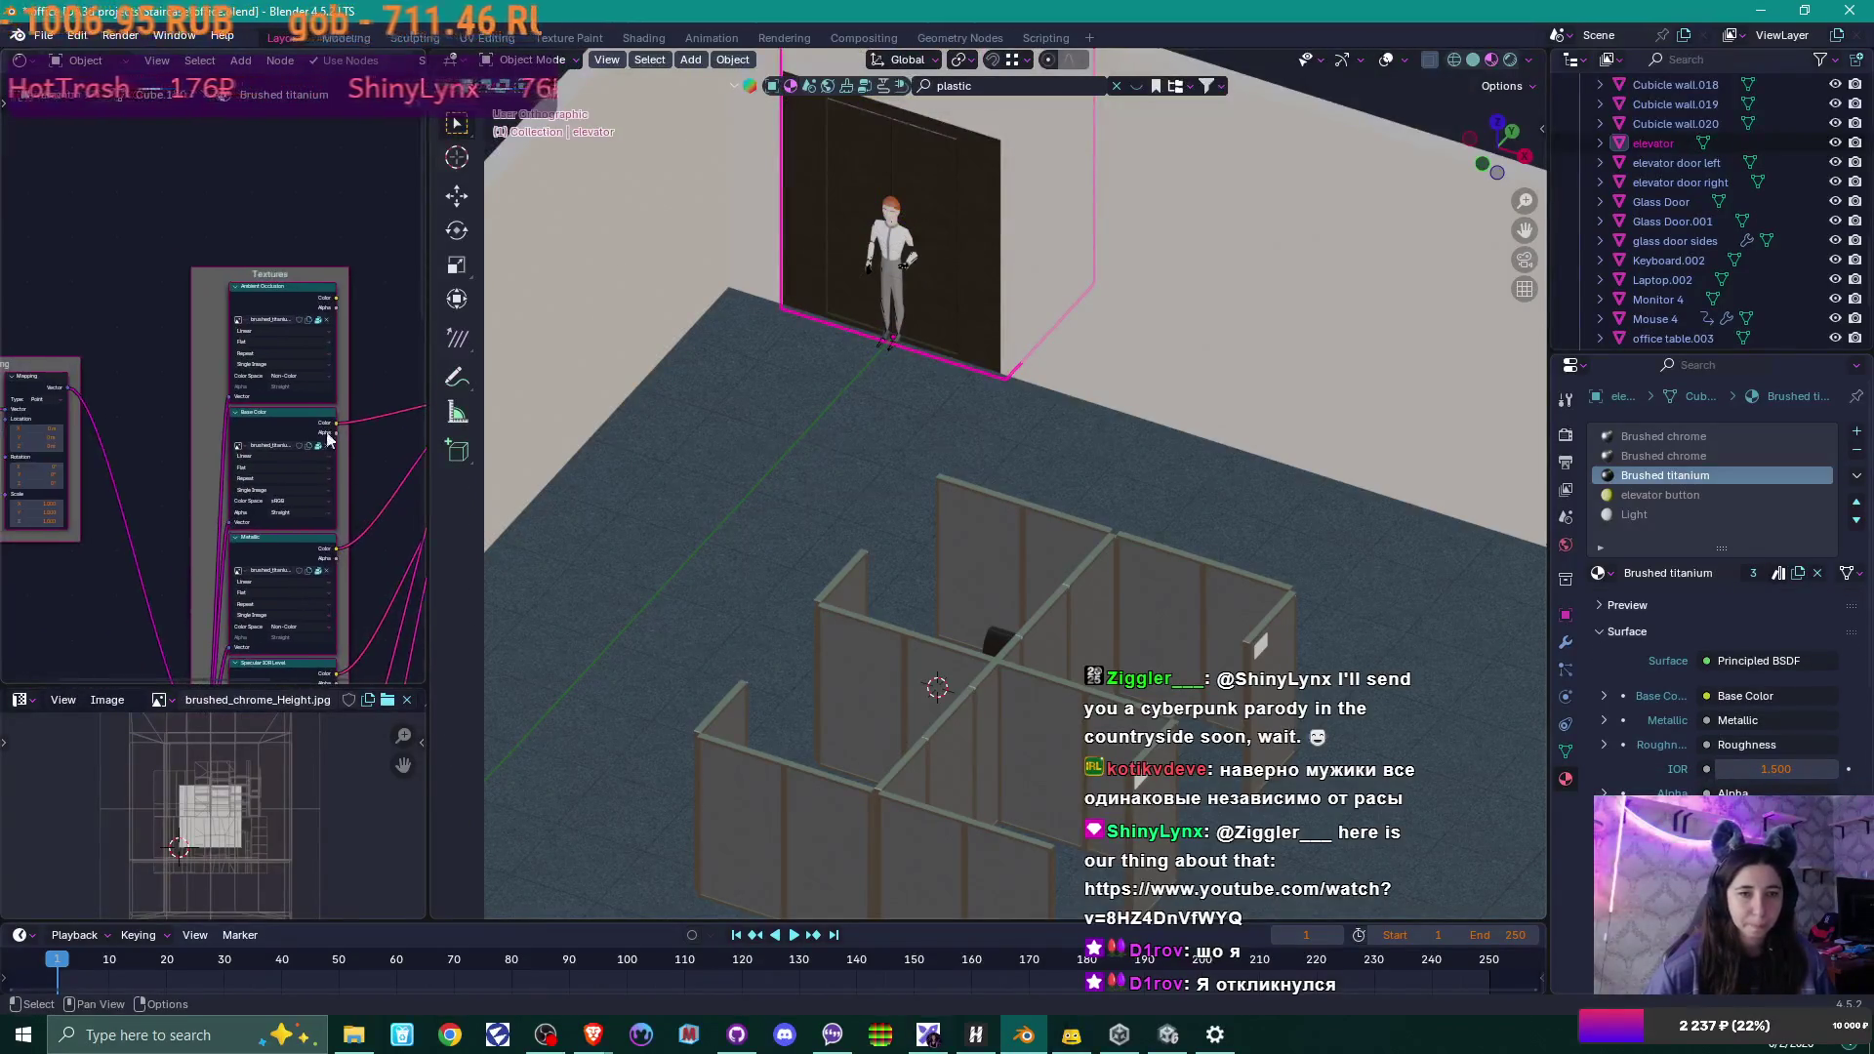
Unpack the Ambient Occlusion, Base Color, Metallic, Specular Level and Roughness textures to files.
left_click(318, 318)
left_click(320, 322)
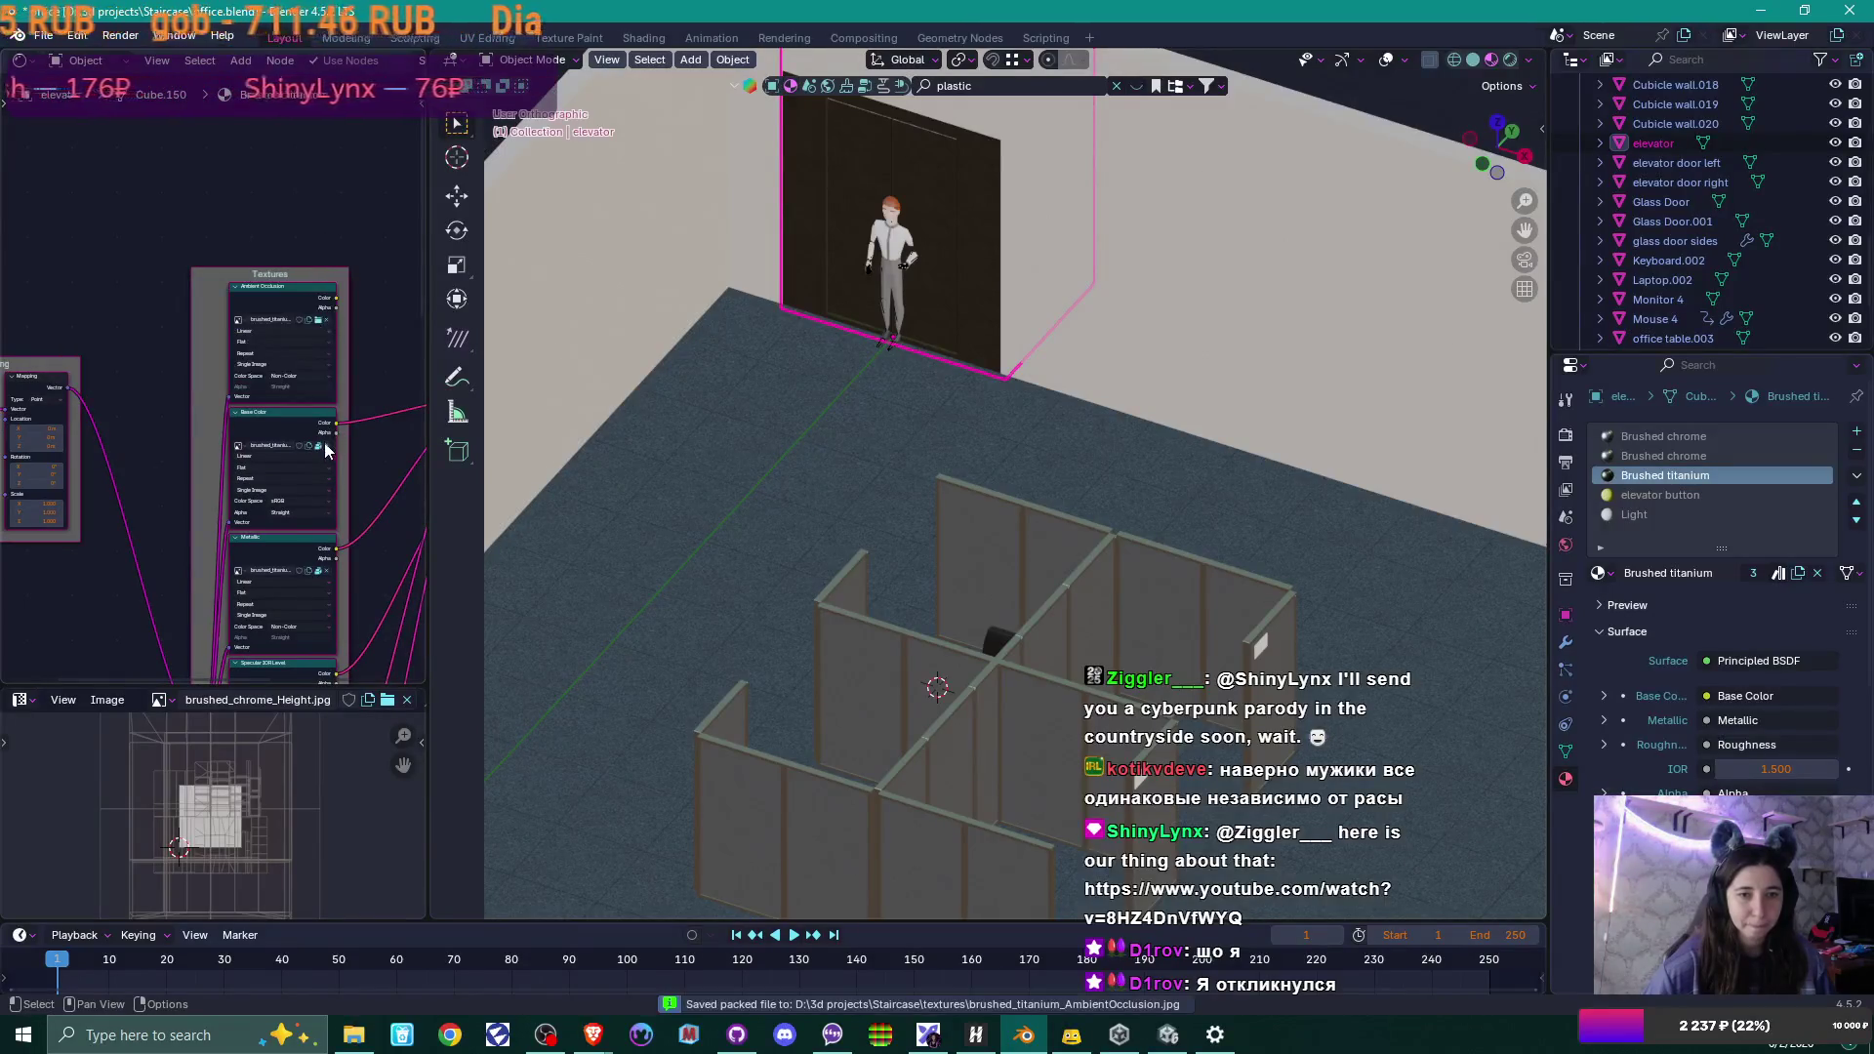
left_click(316, 447)
left_click(316, 450)
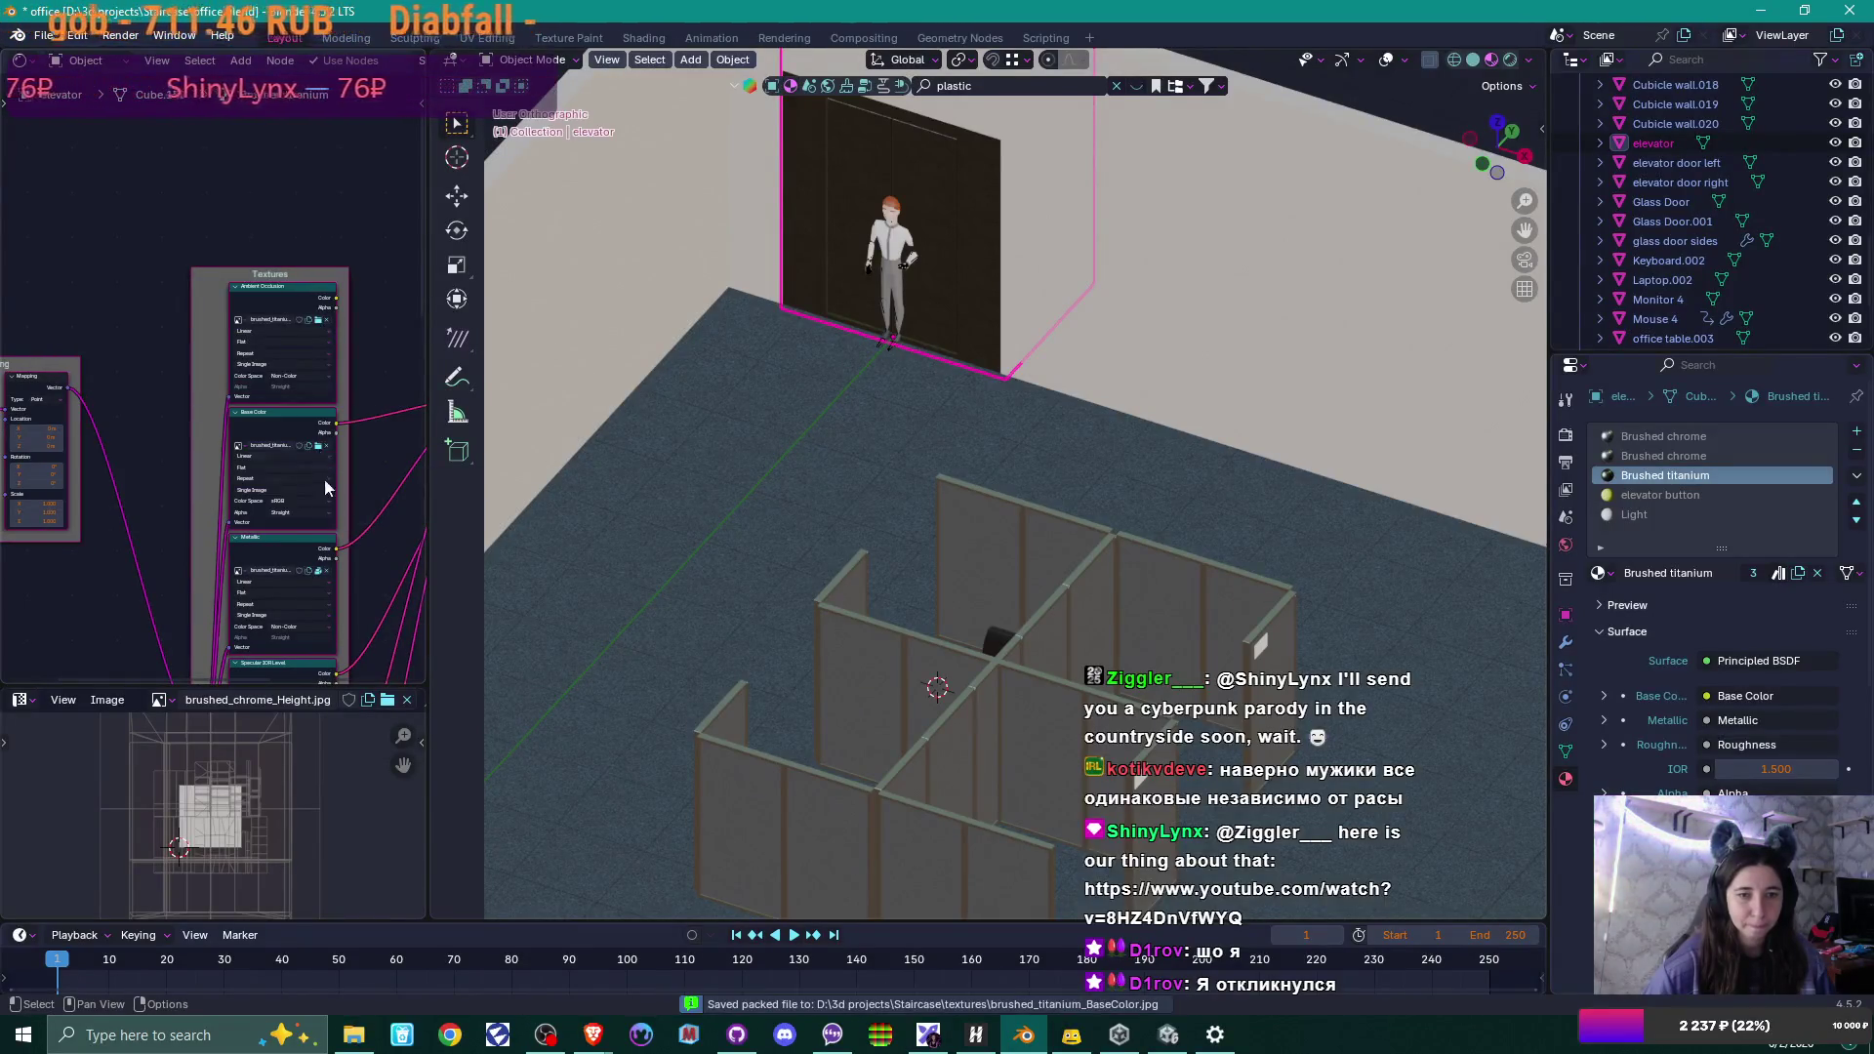
left_click(318, 571)
left_click(320, 576)
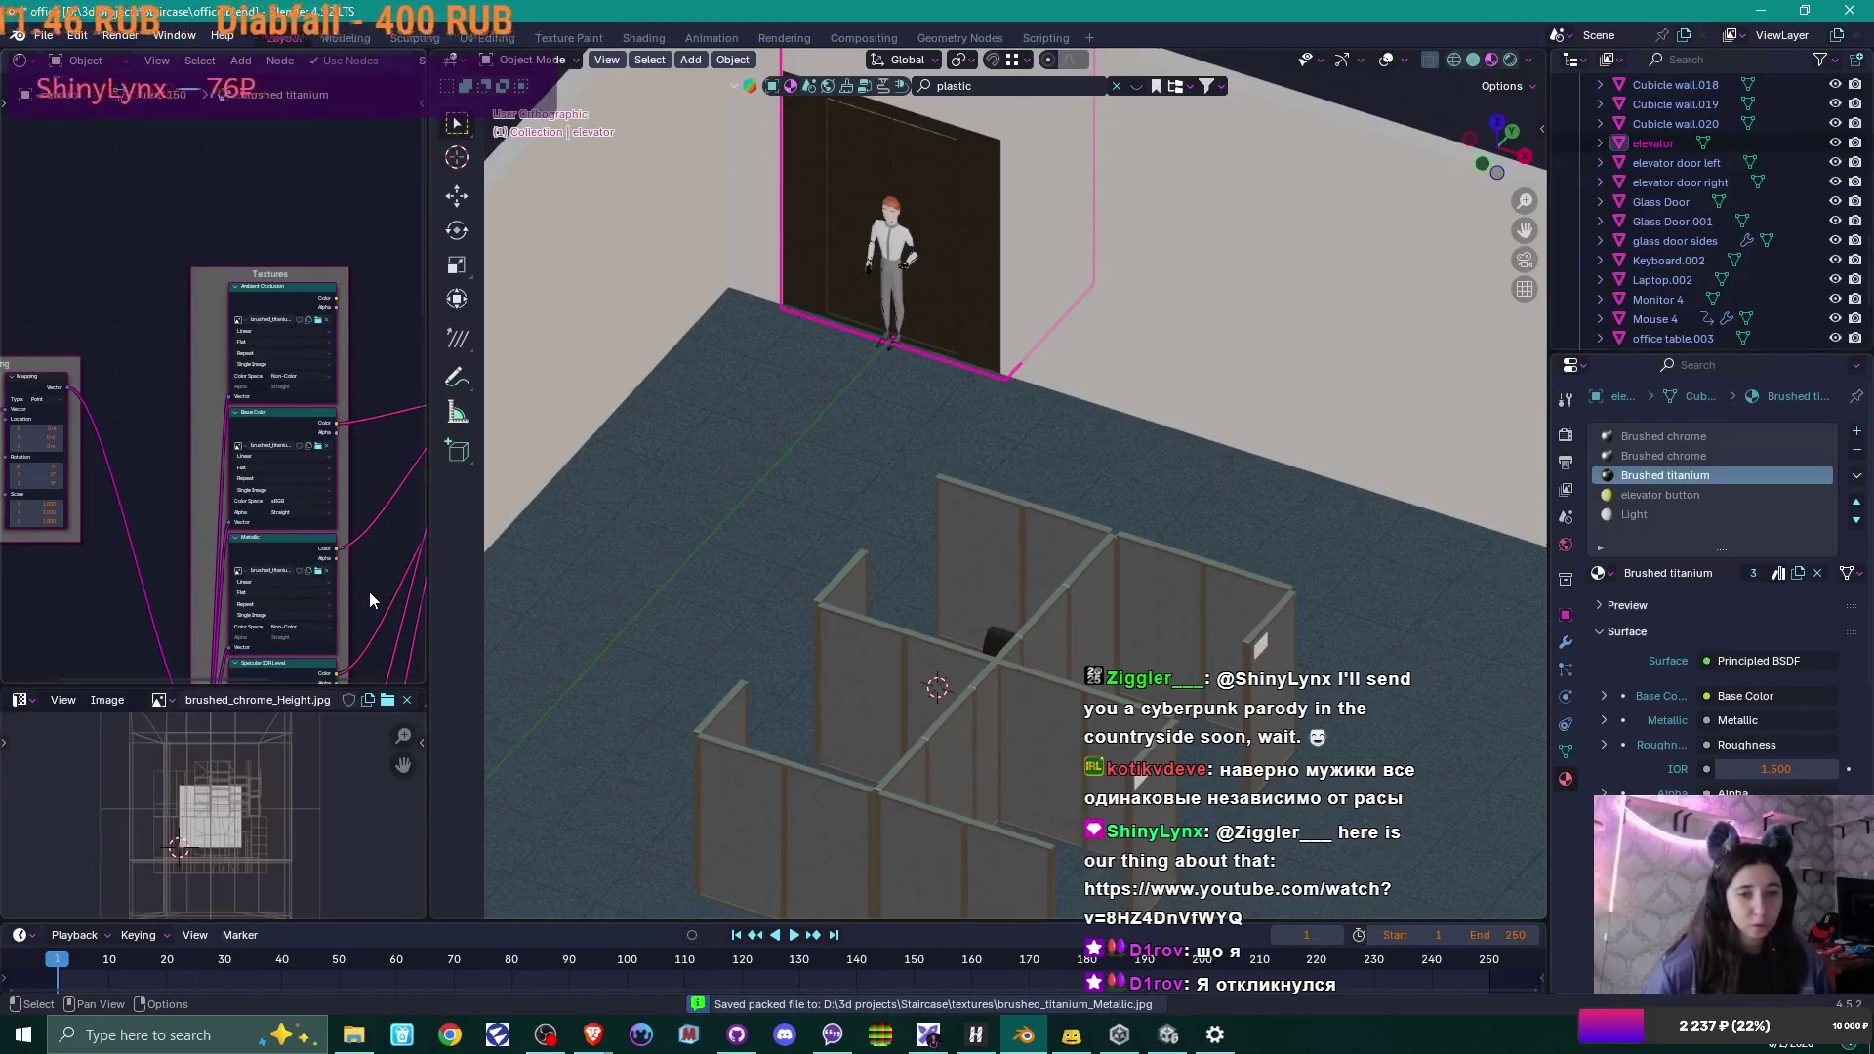
middle_click_drag(369, 591, 306, 328)
left_click(261, 445)
left_click(261, 443)
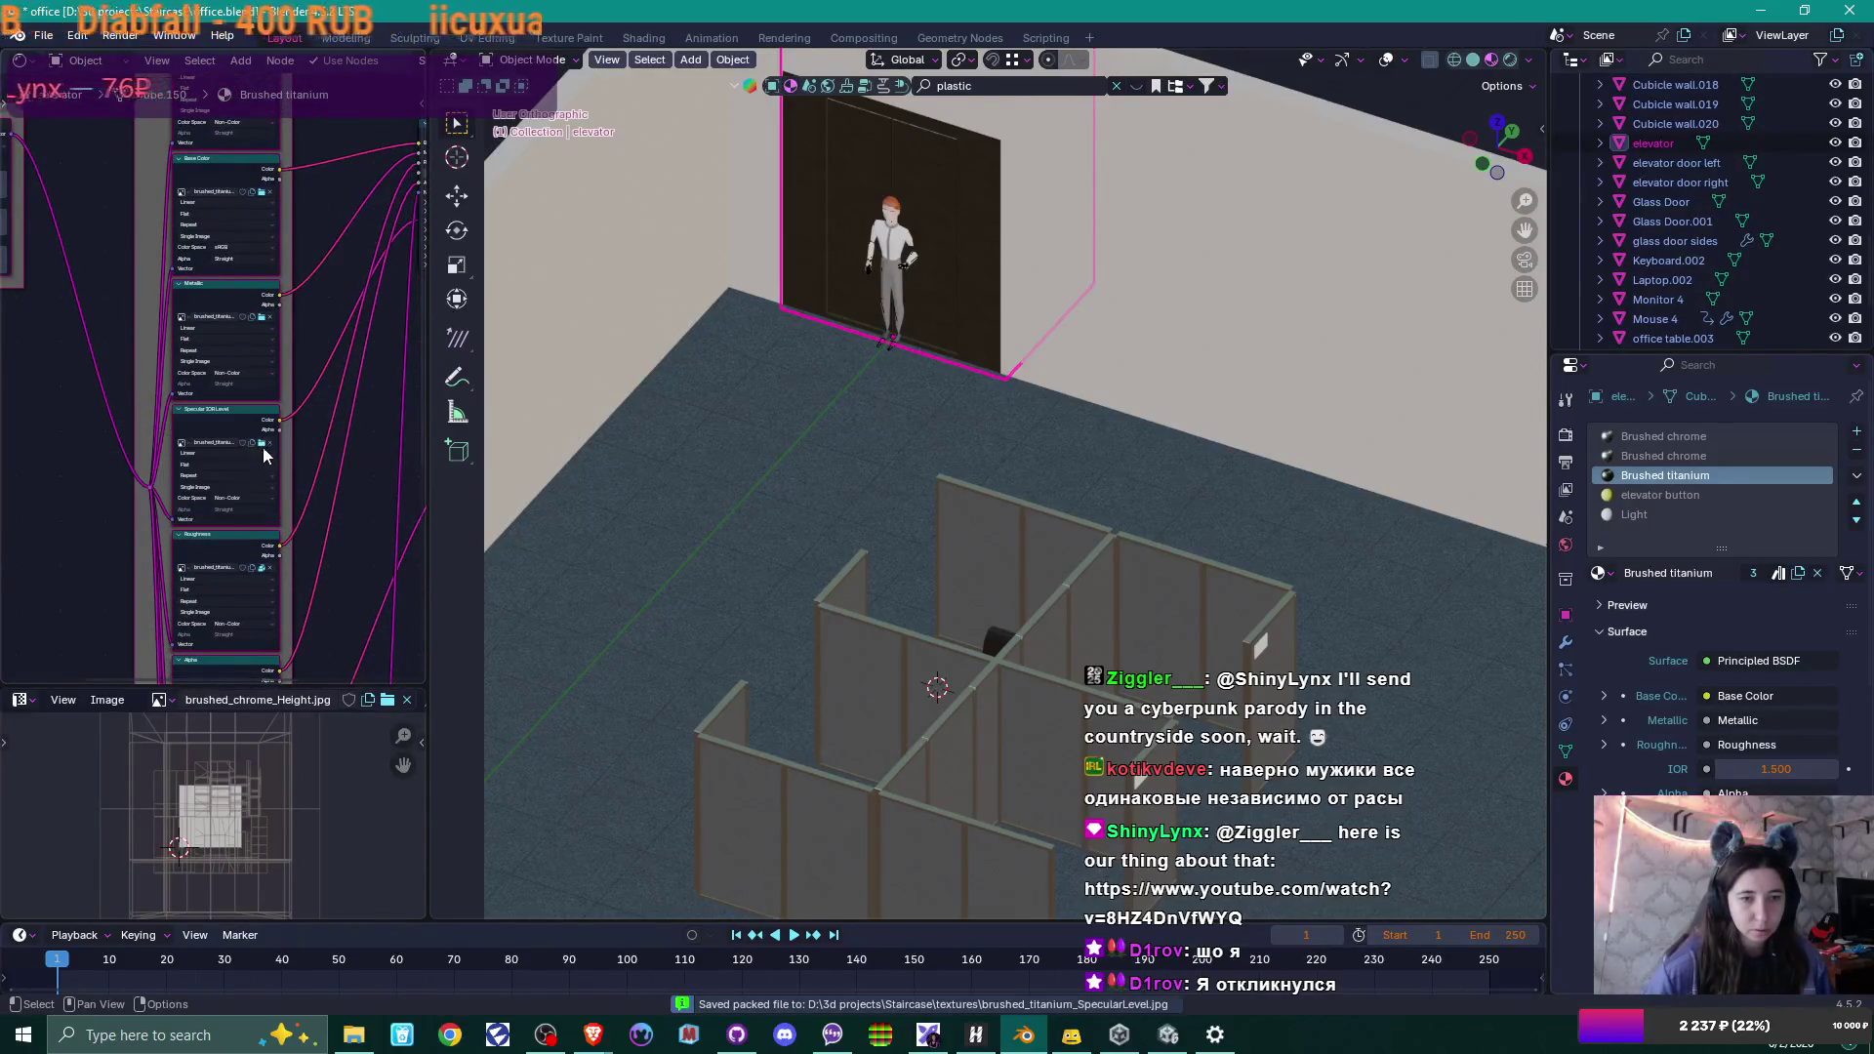
left_click(261, 562)
left_click(260, 567)
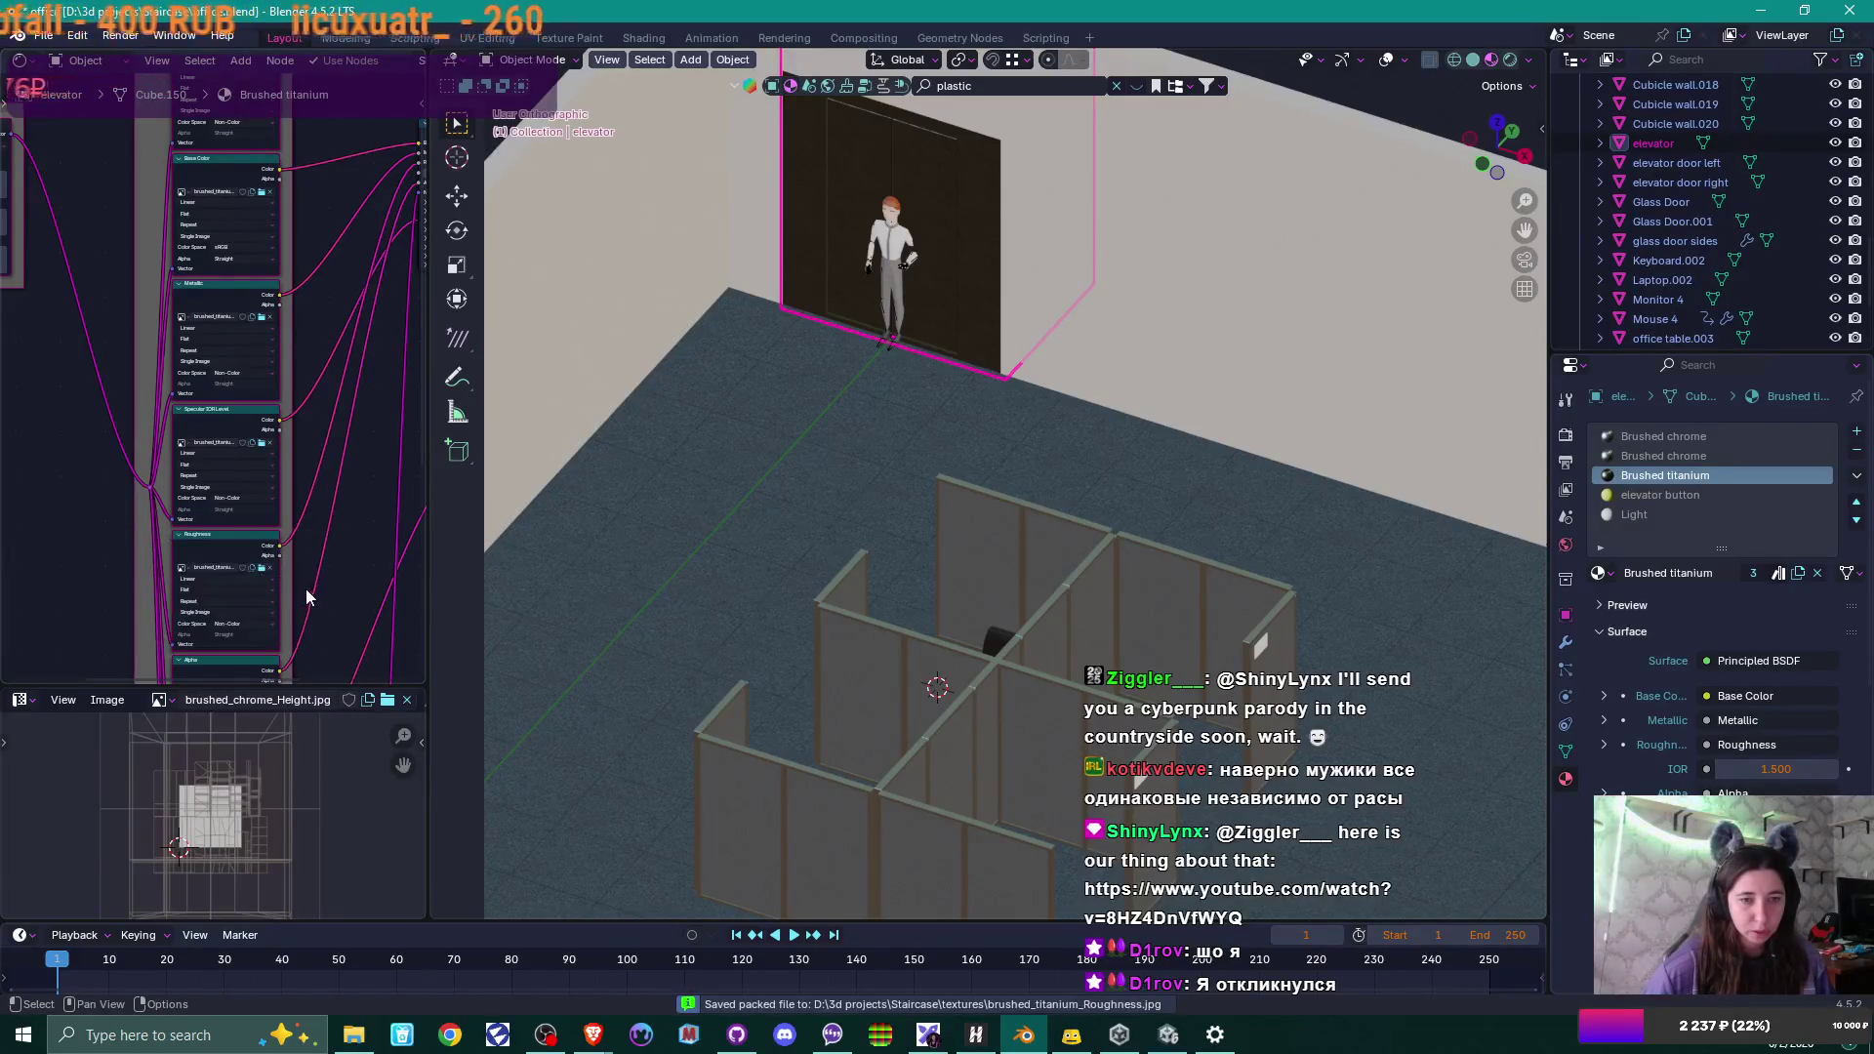
Unpack the remaining Opacity, Height and Normal textures to files in the current directory.
middle_click_drag(260, 567, 287, 399)
left_click(251, 535)
left_click(250, 539)
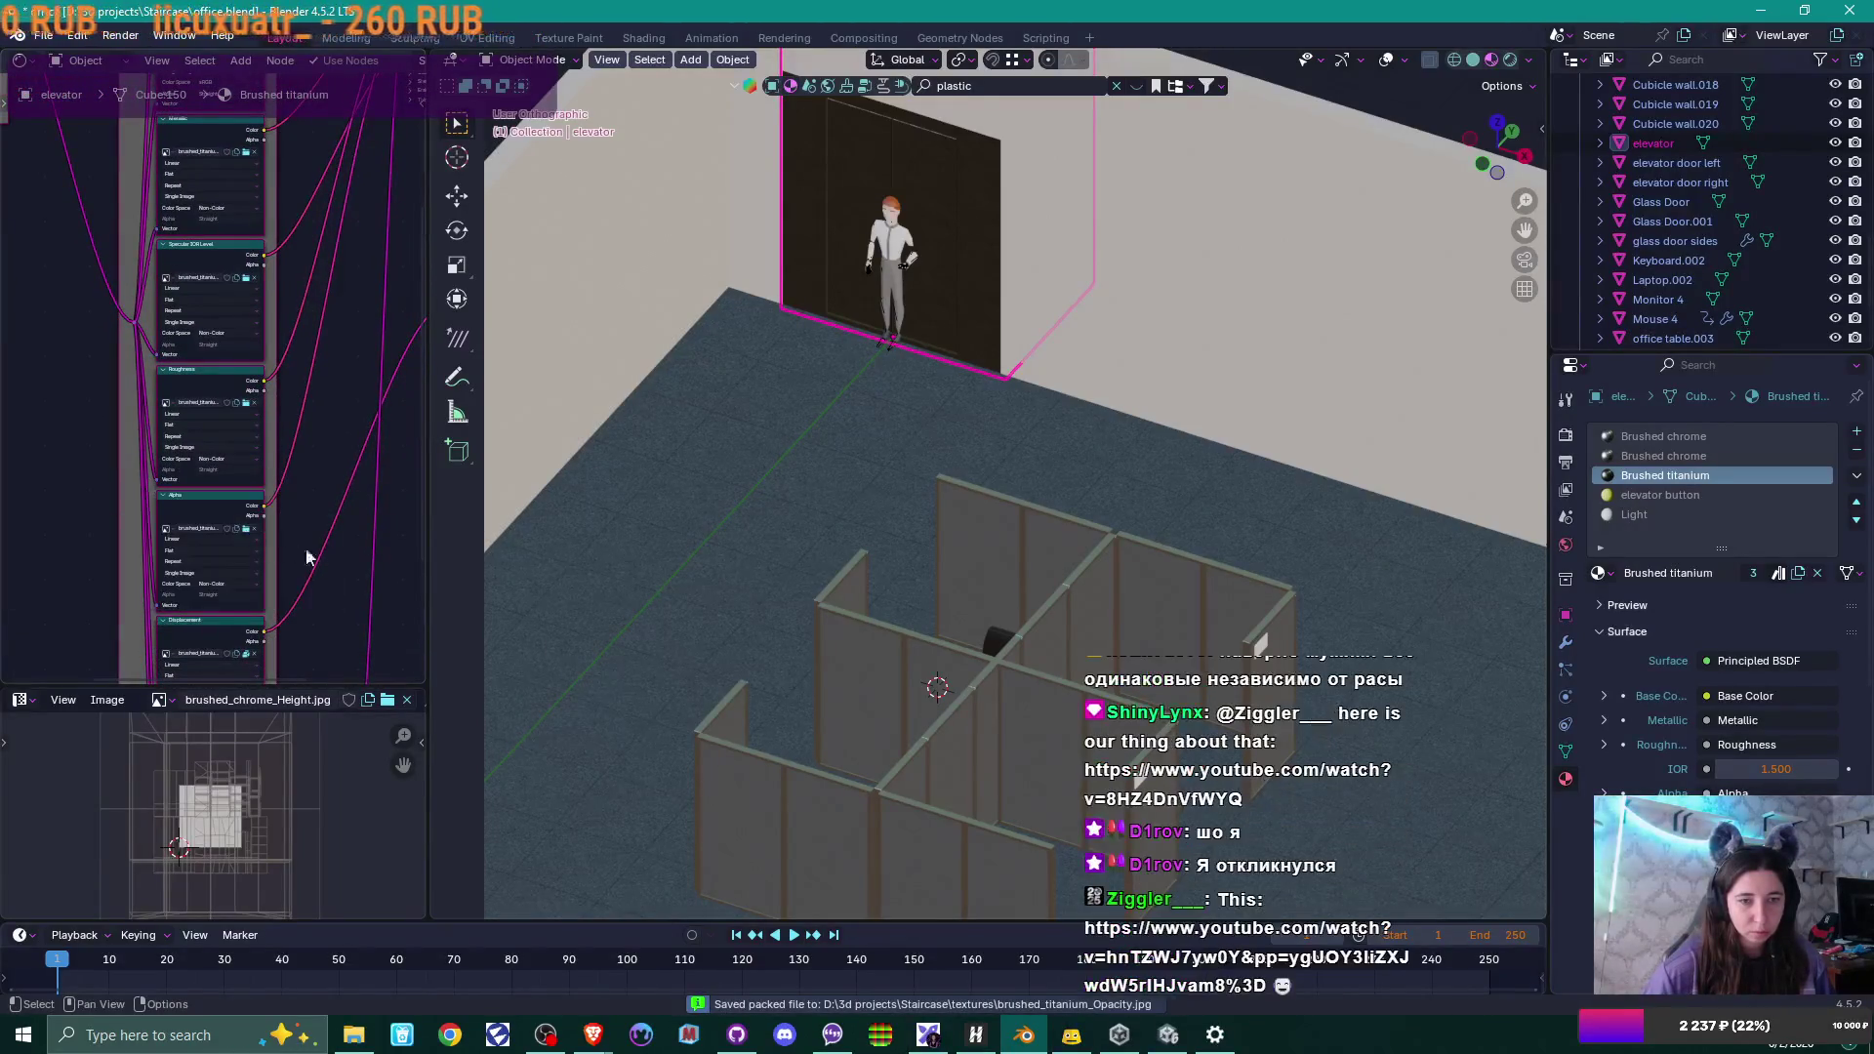
middle_click_drag(256, 656, 244, 505)
left_click(235, 503)
left_click(235, 510)
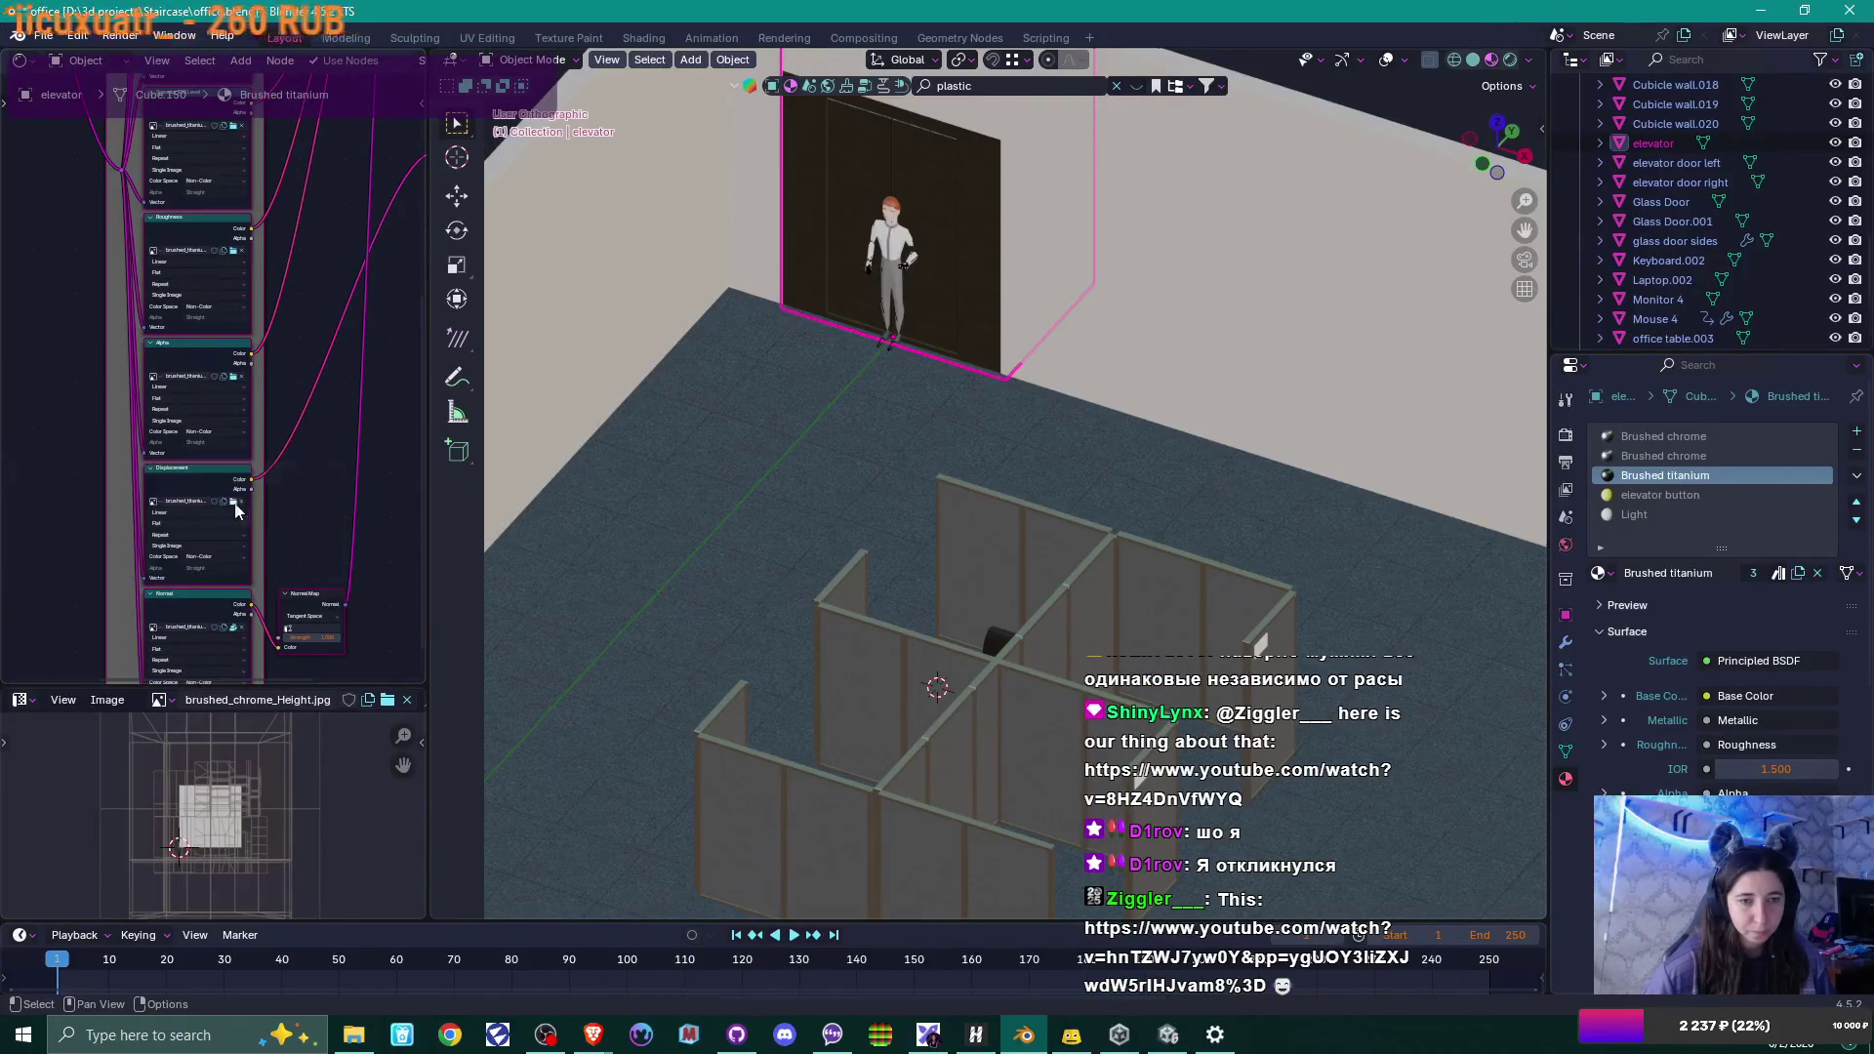
middle_click_drag(232, 639, 230, 505)
left_click(236, 495)
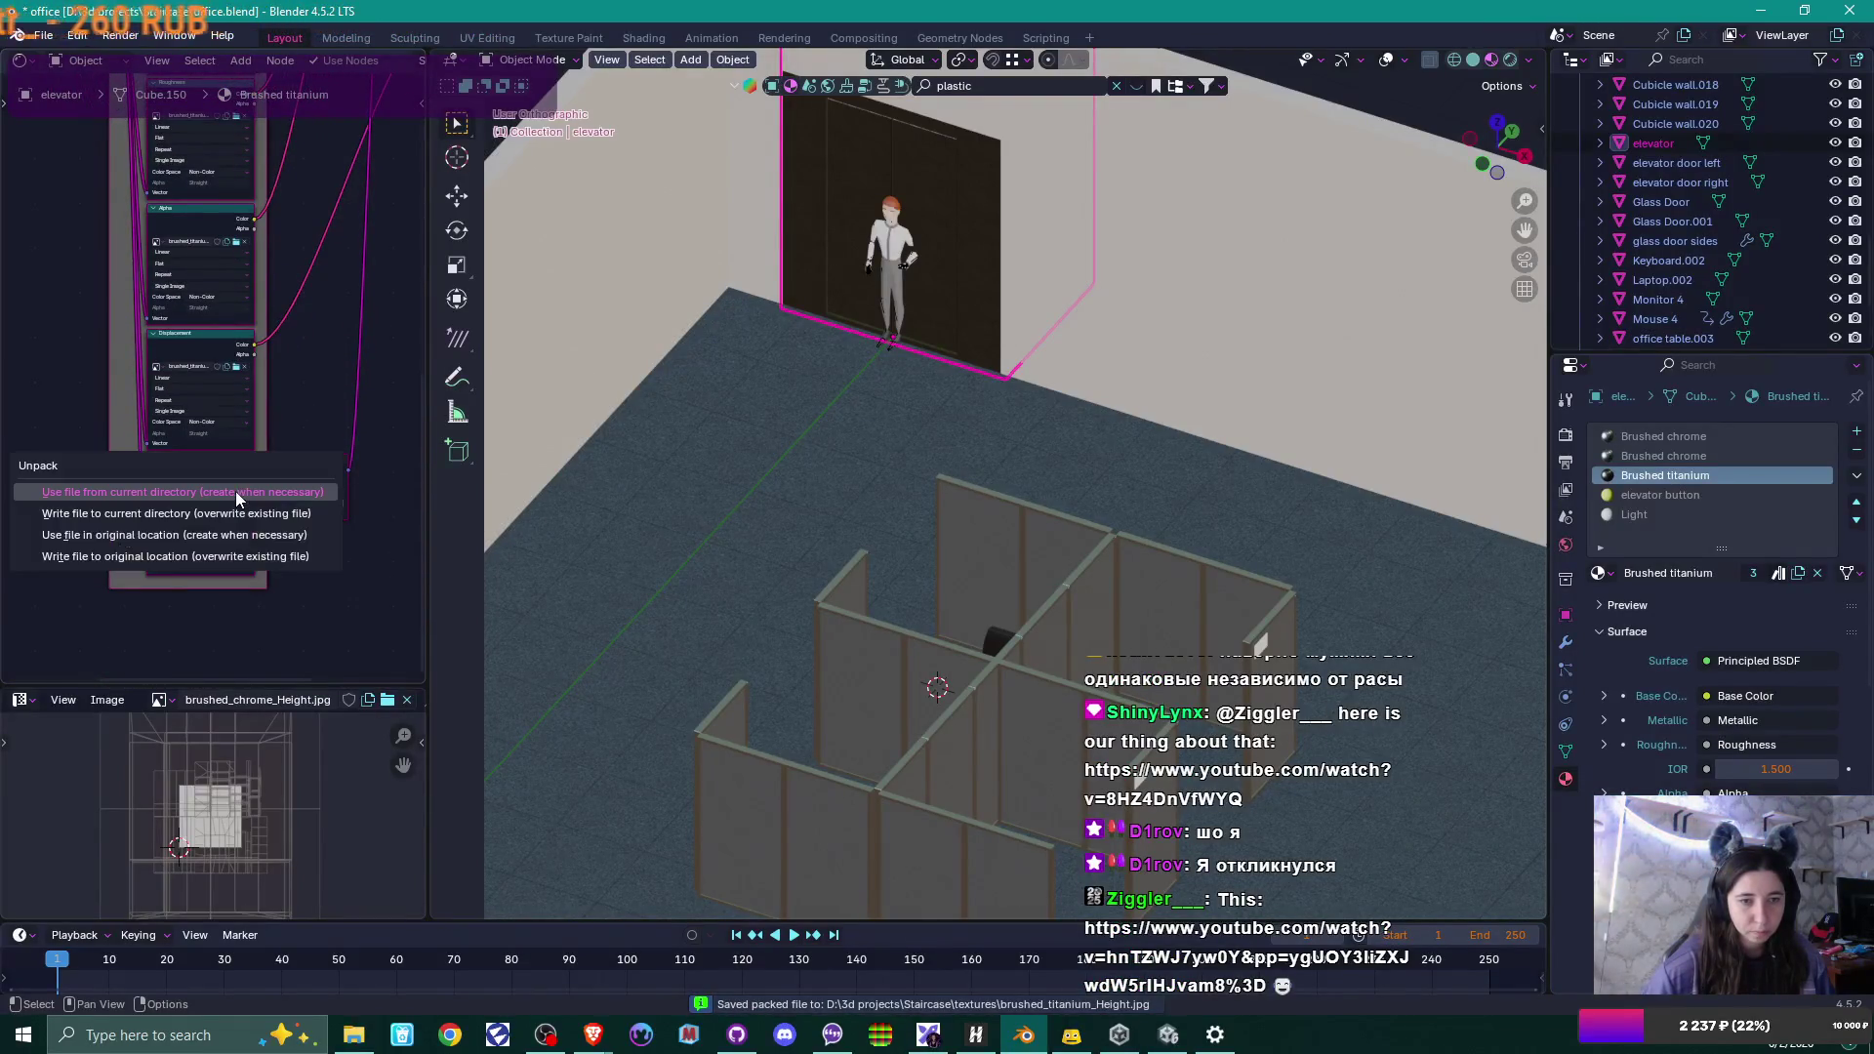
left_click(236, 498)
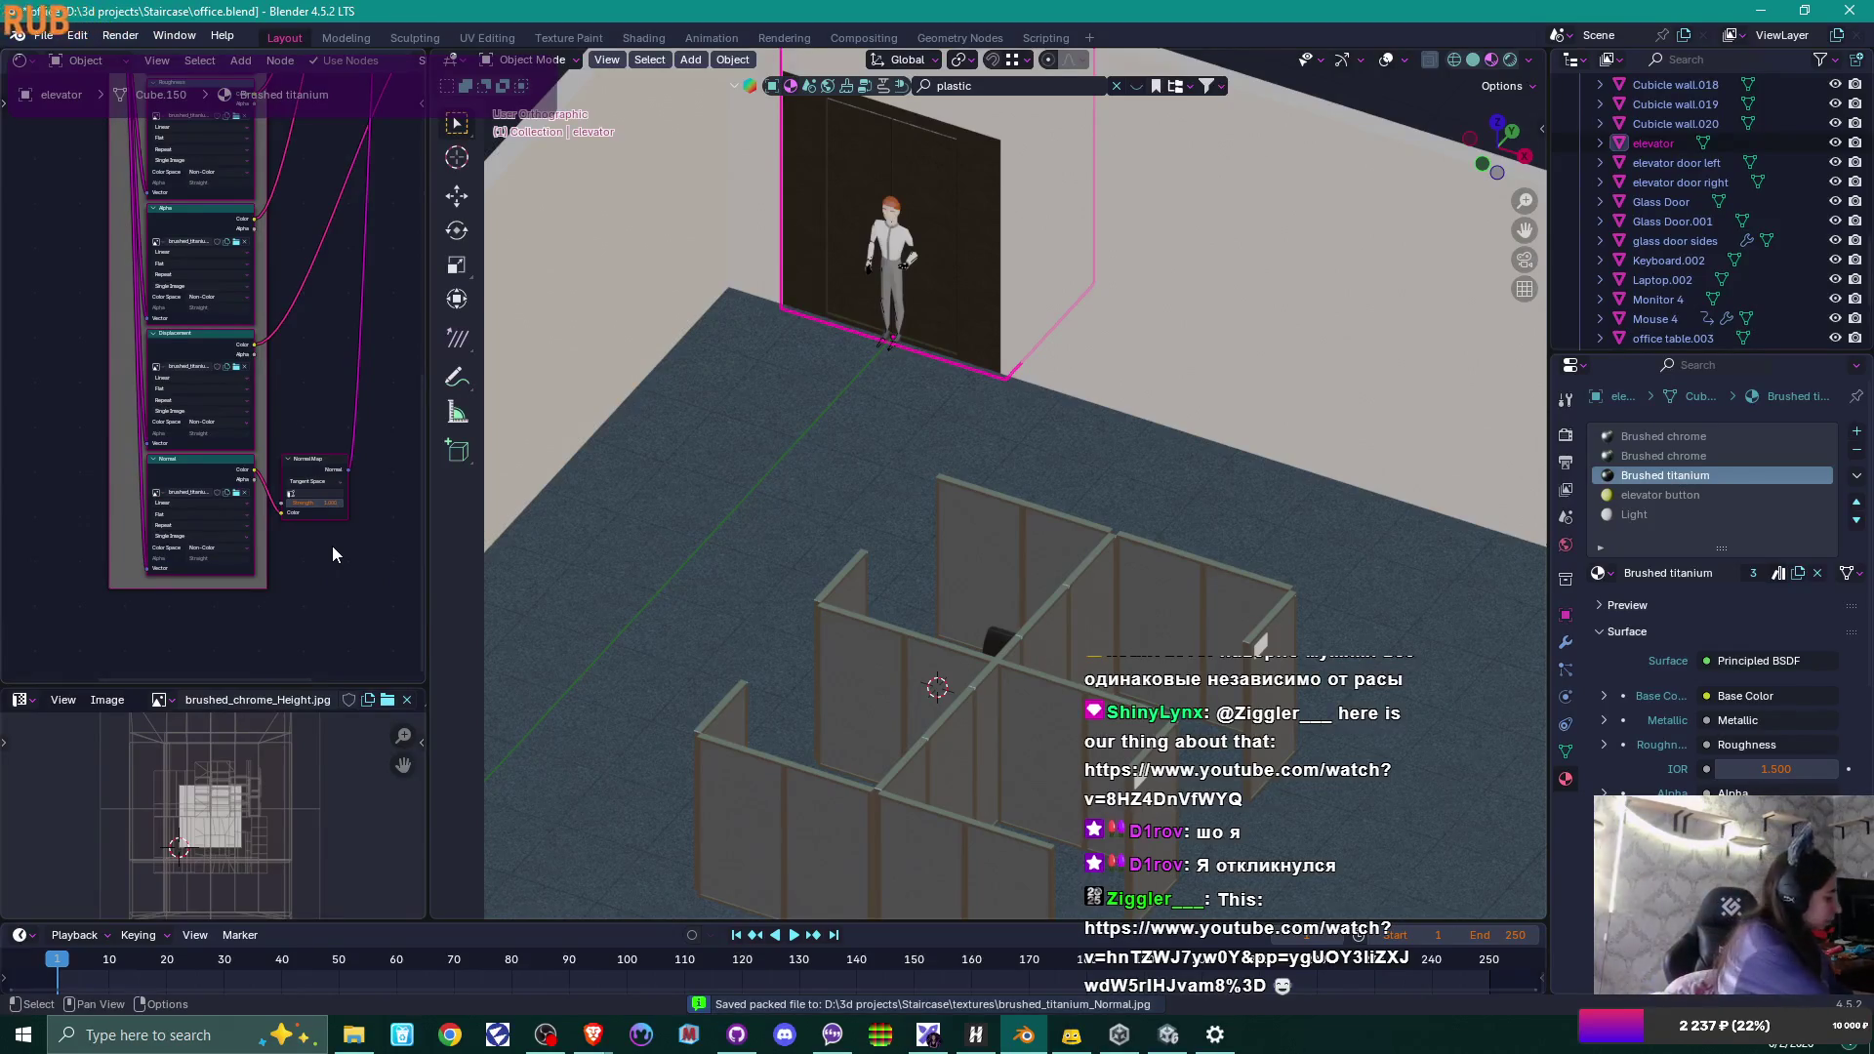
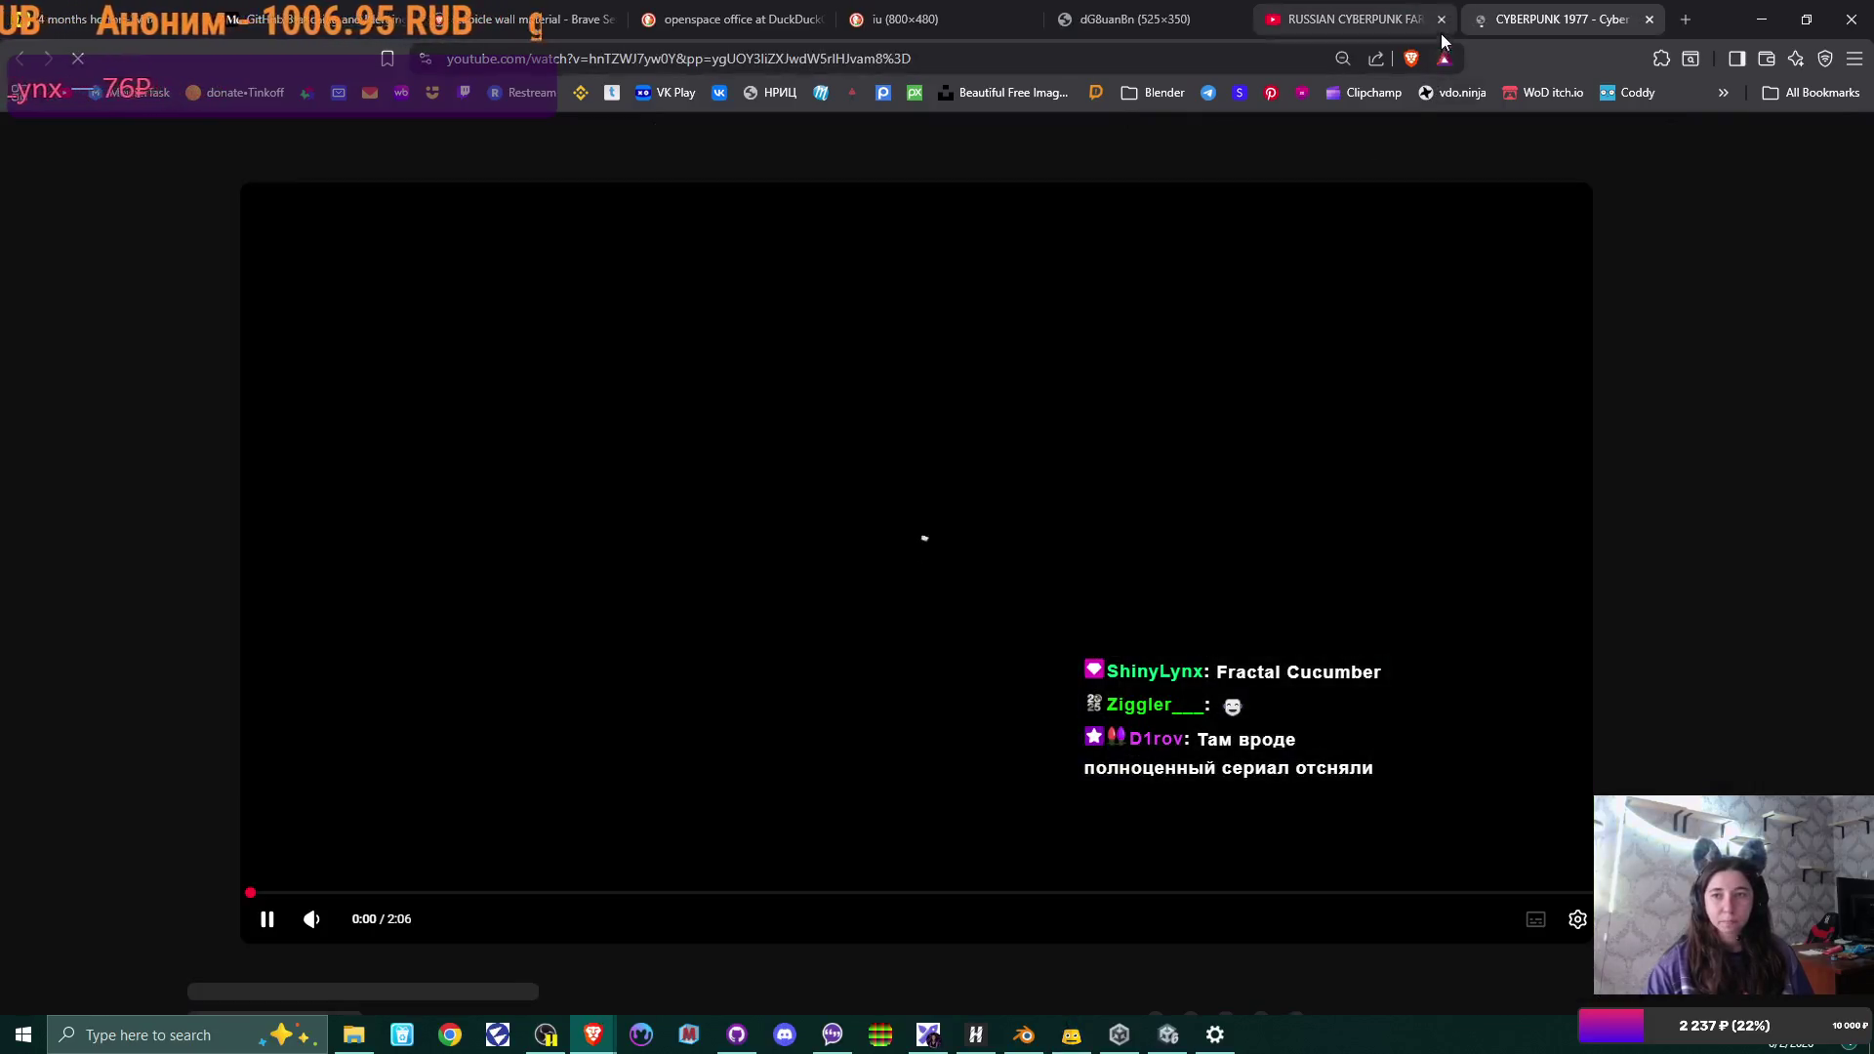
Close the extra Russian cyberpunk video tab so only the CYBERPUNK 1977 video stays open.
left_click(1441, 19)
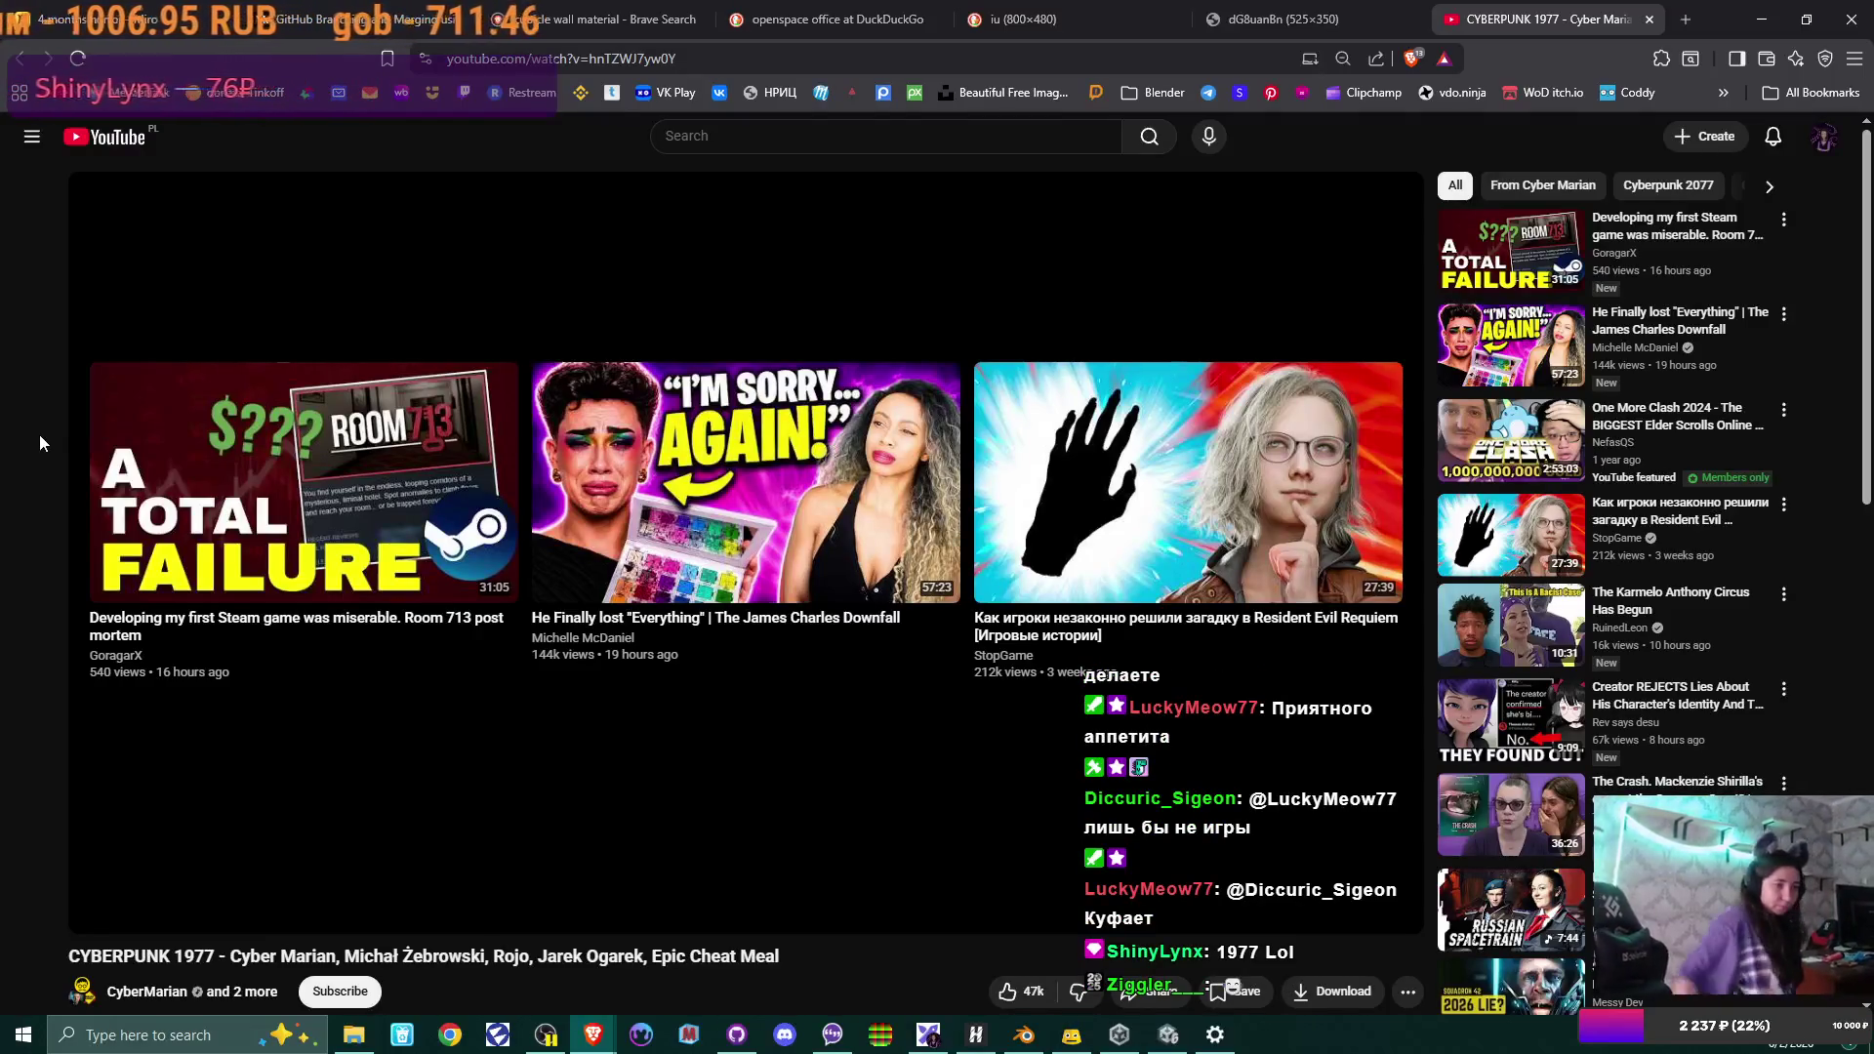
Close the CYBERPUNK 1977 tab to return to the 'openspace office' image results.
left_click(1649, 20)
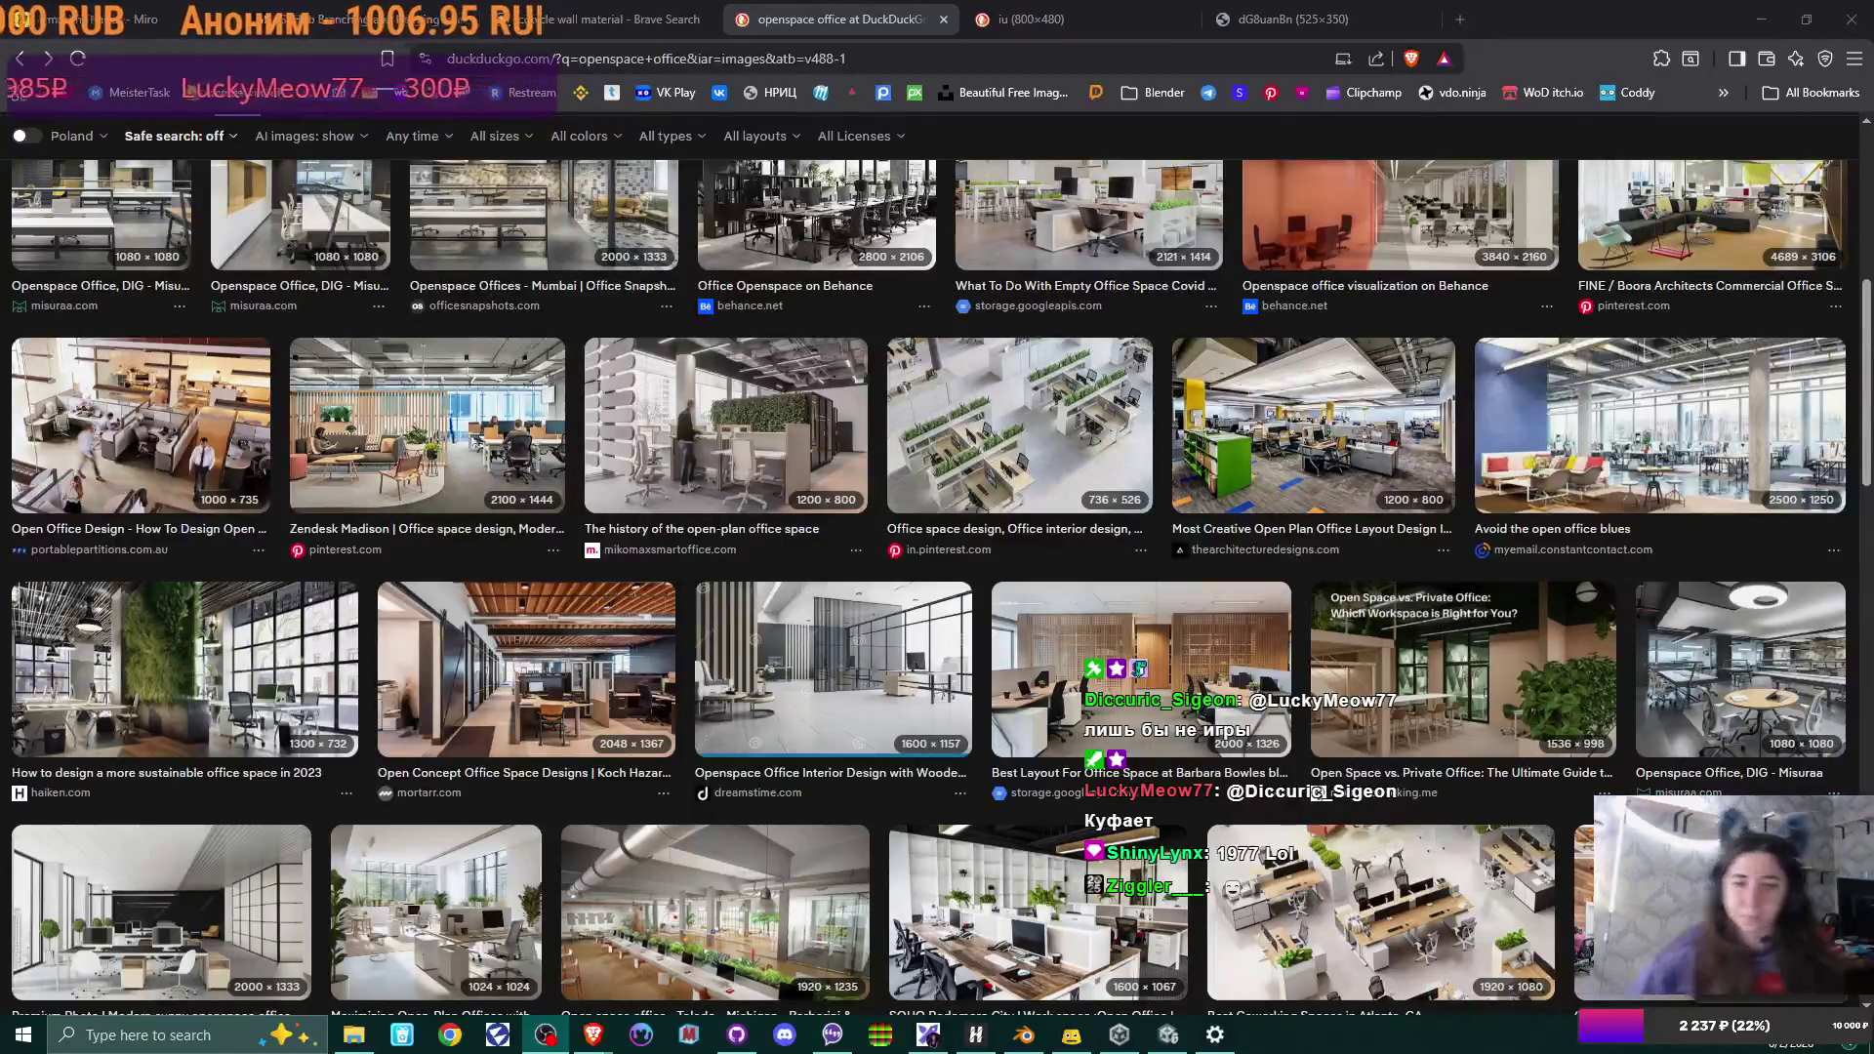
Make a 'Brushed Titanium' folder in textures and move the eight brushed_titanium maps into it.
left_click(1027, 1037)
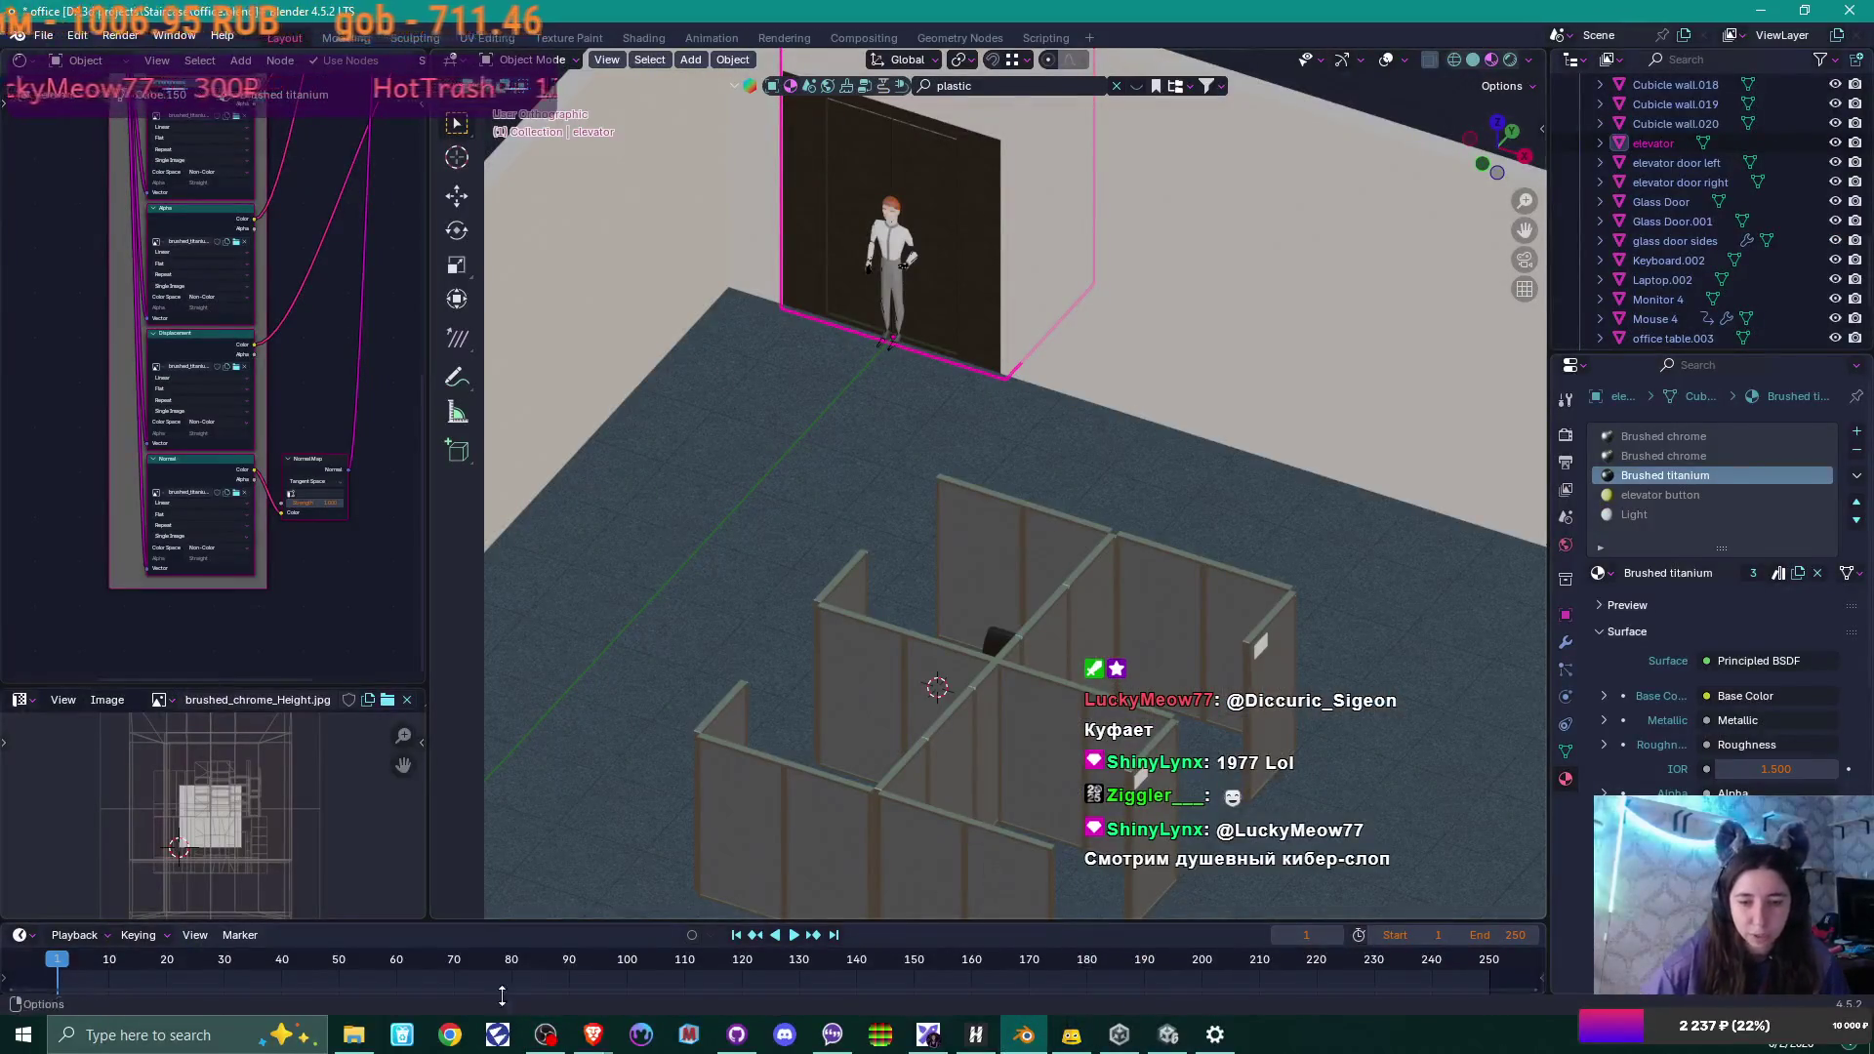
left_click(364, 1041)
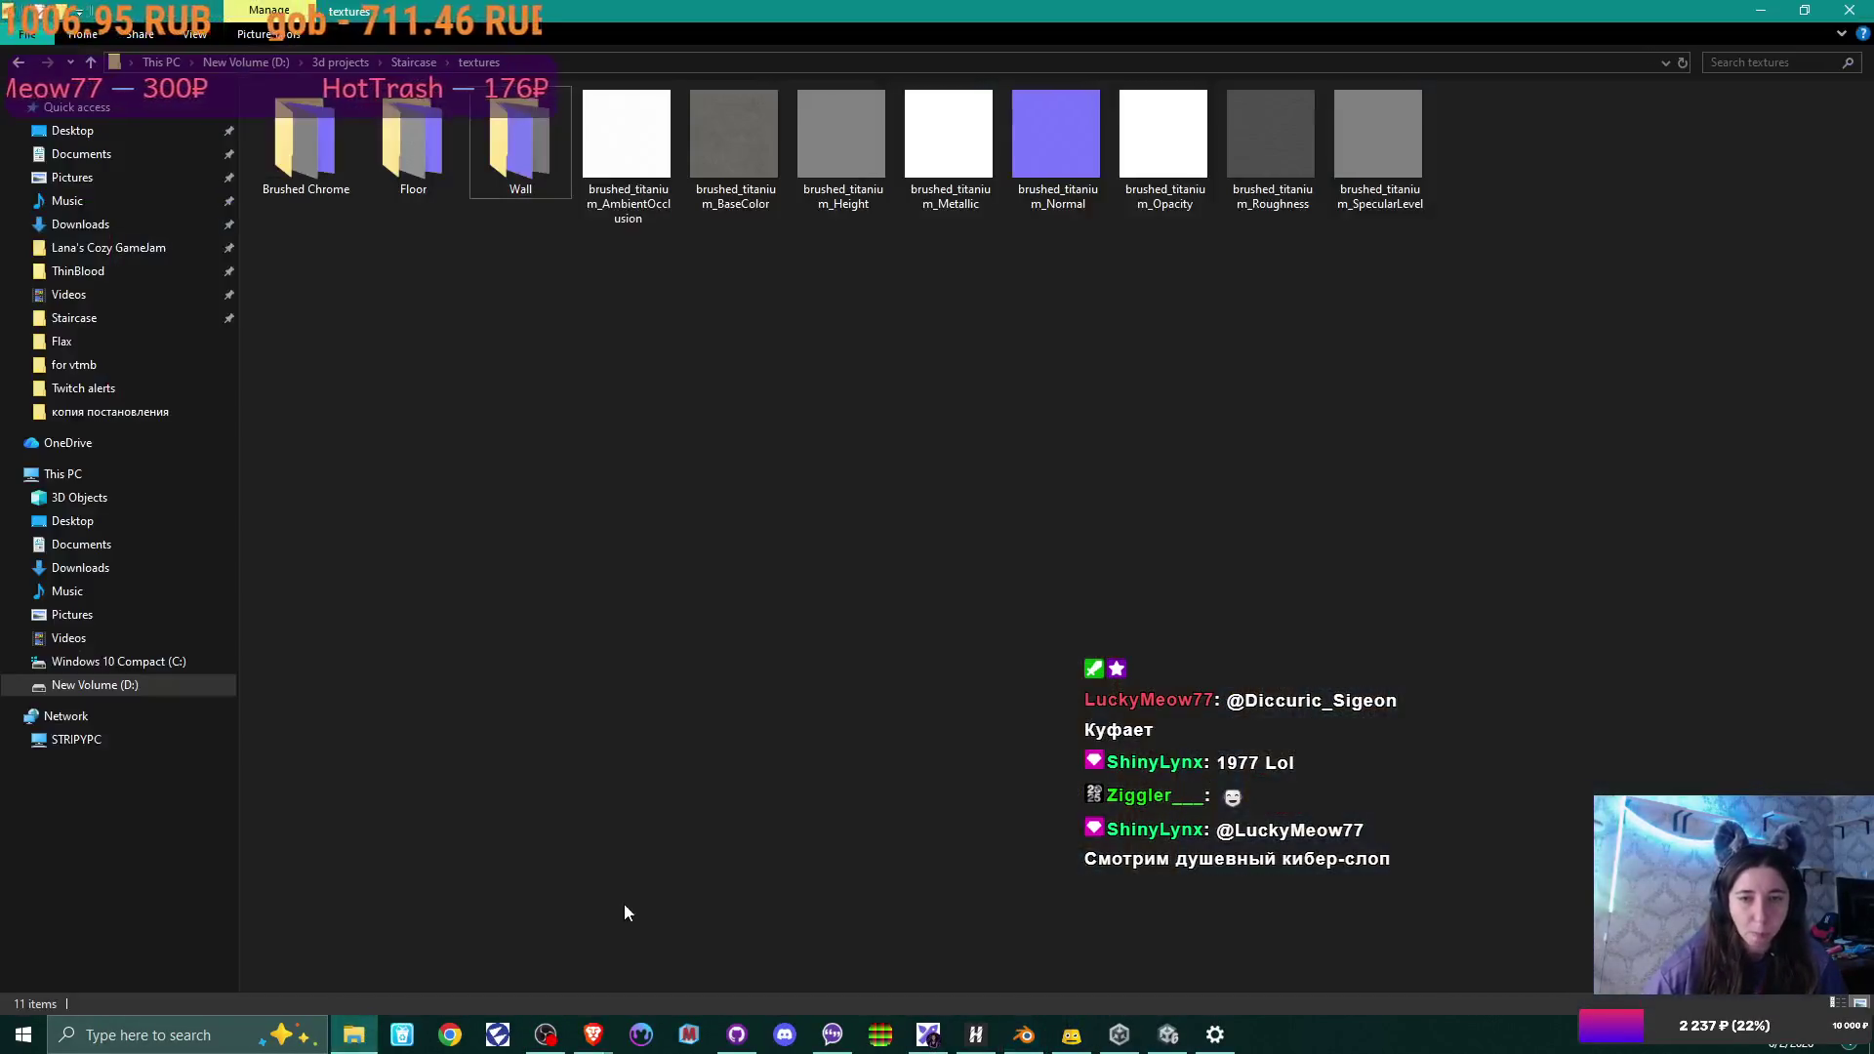
right_click(586, 313)
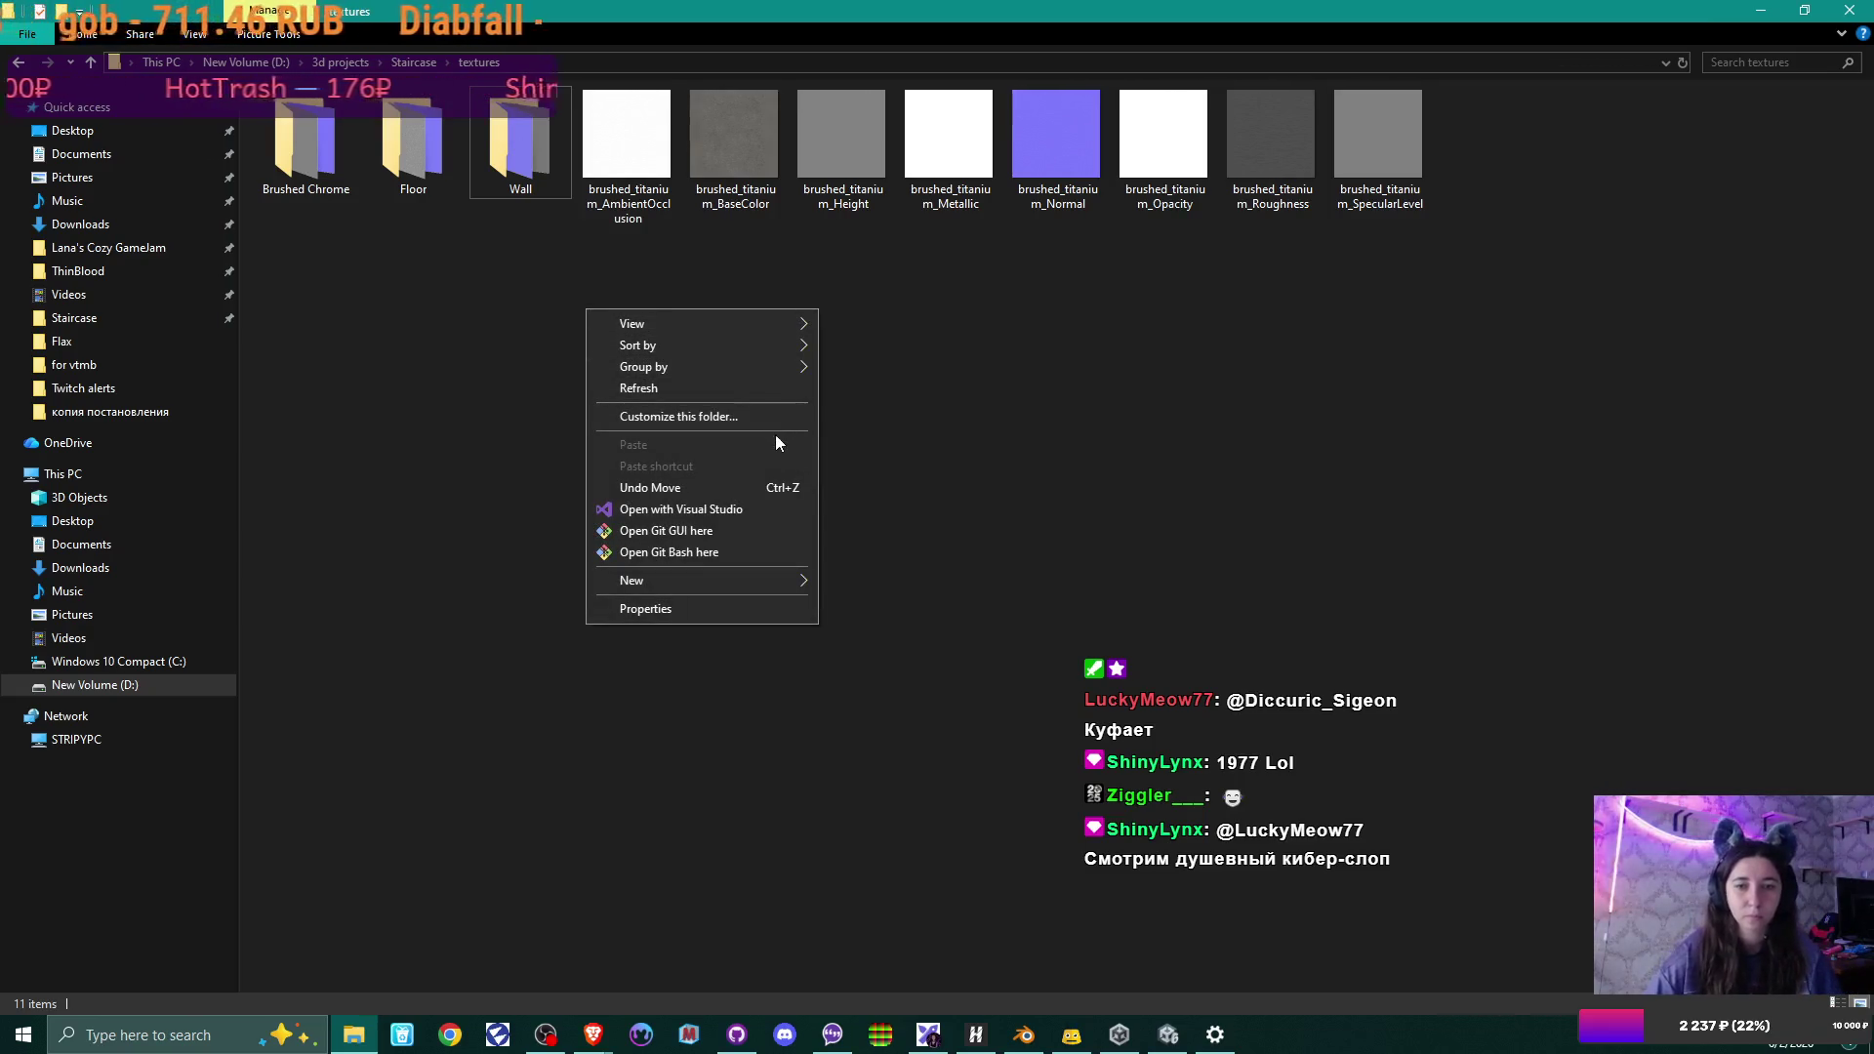
mouse_move(812, 580)
left_click(878, 572)
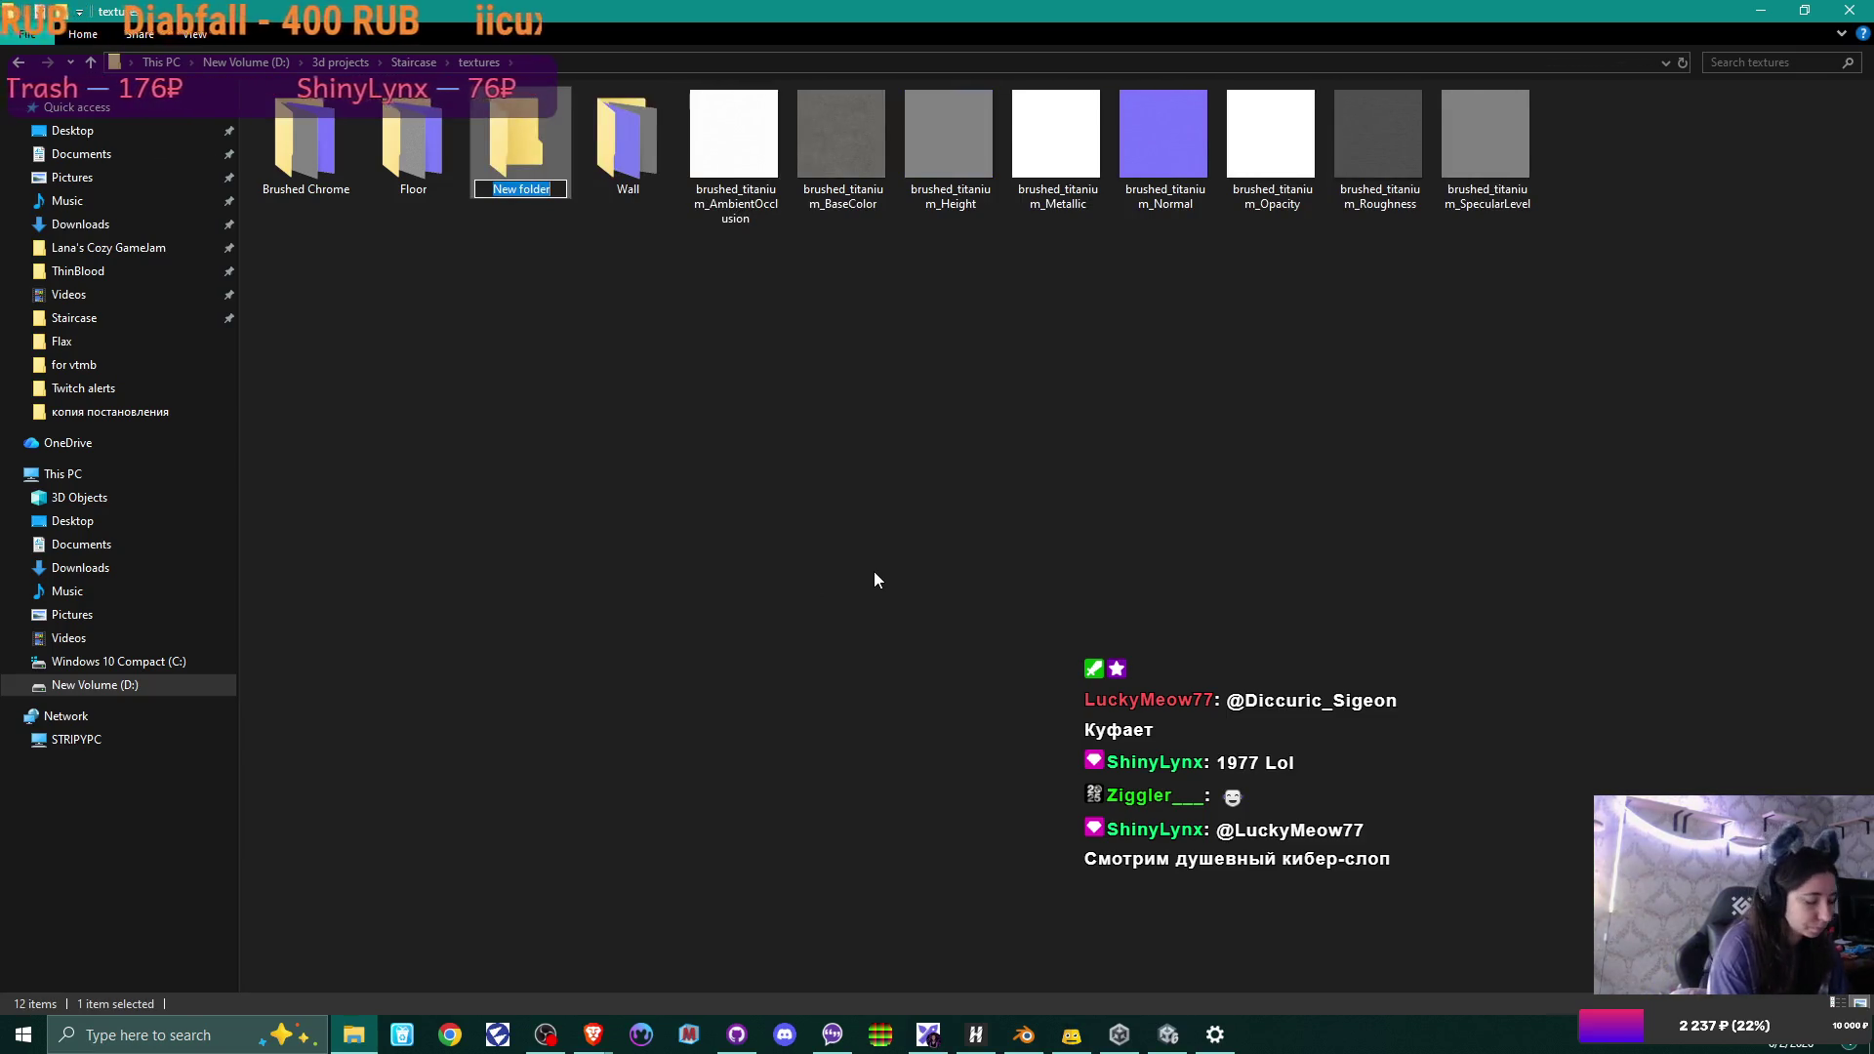
type("Brushed")
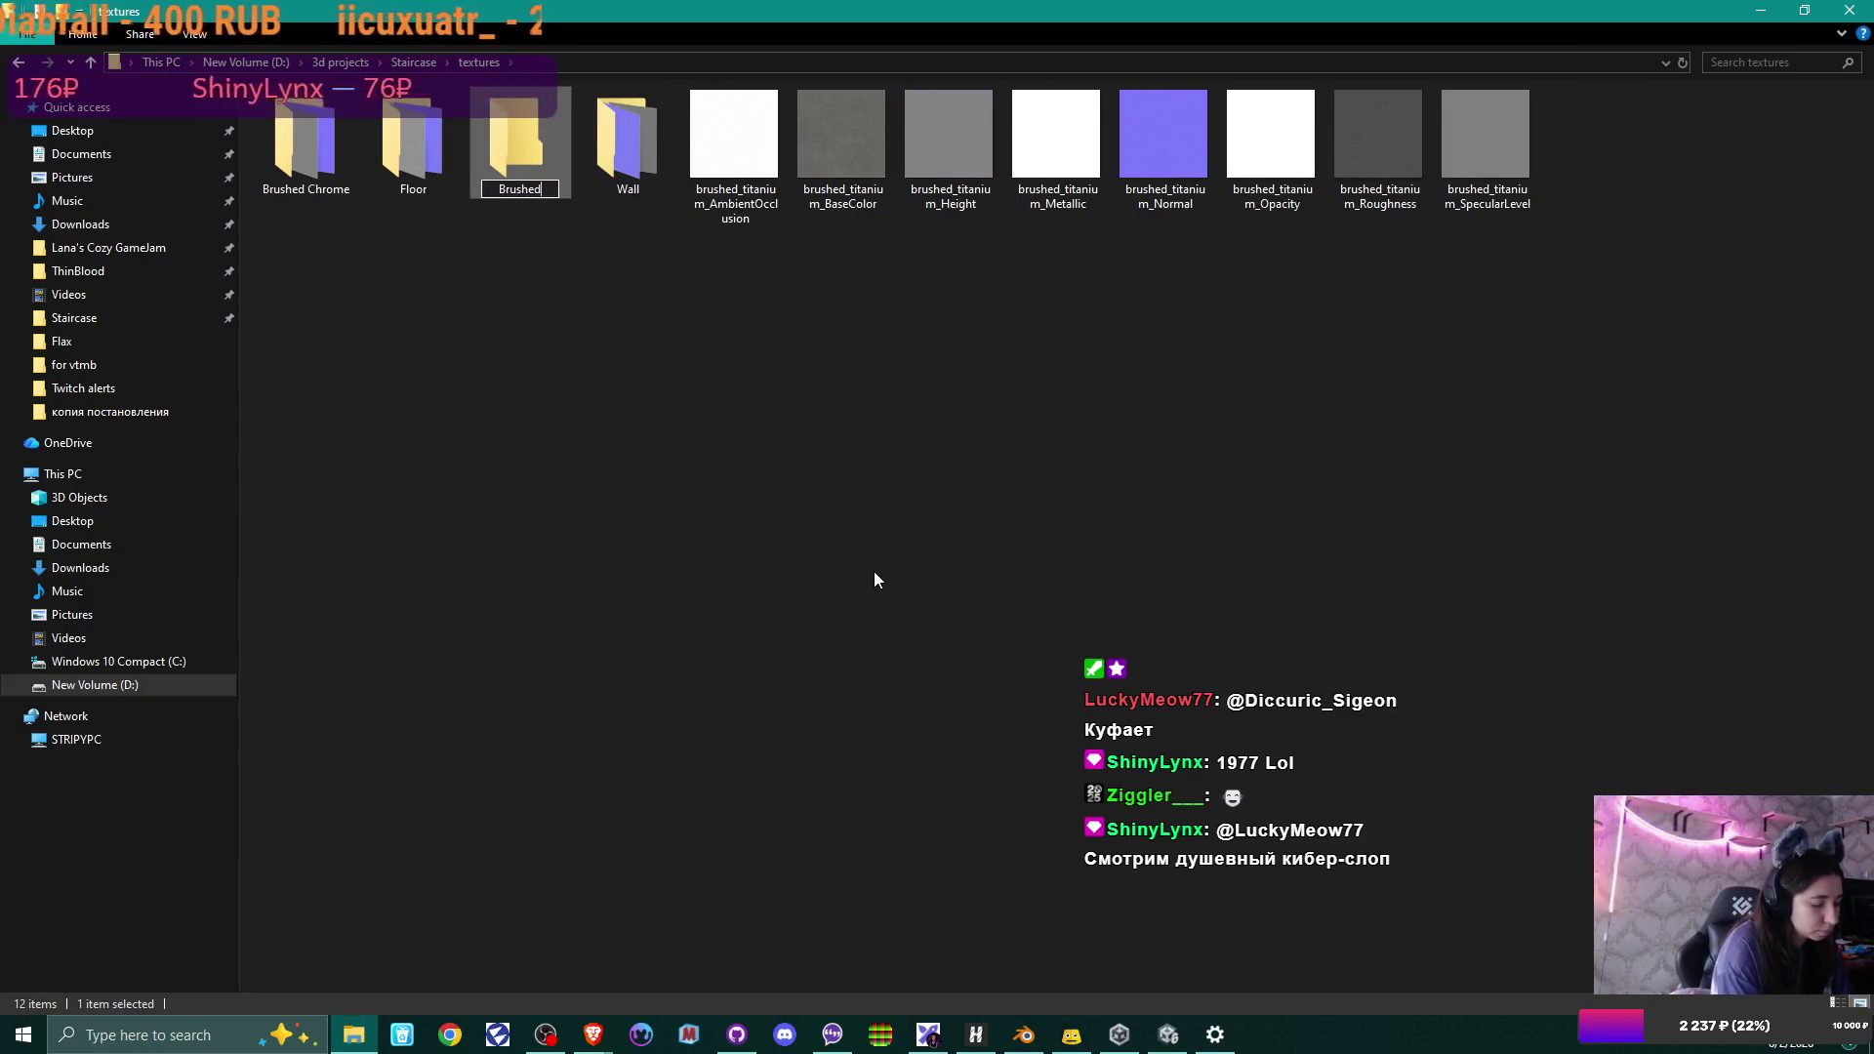
type(" Titanium")
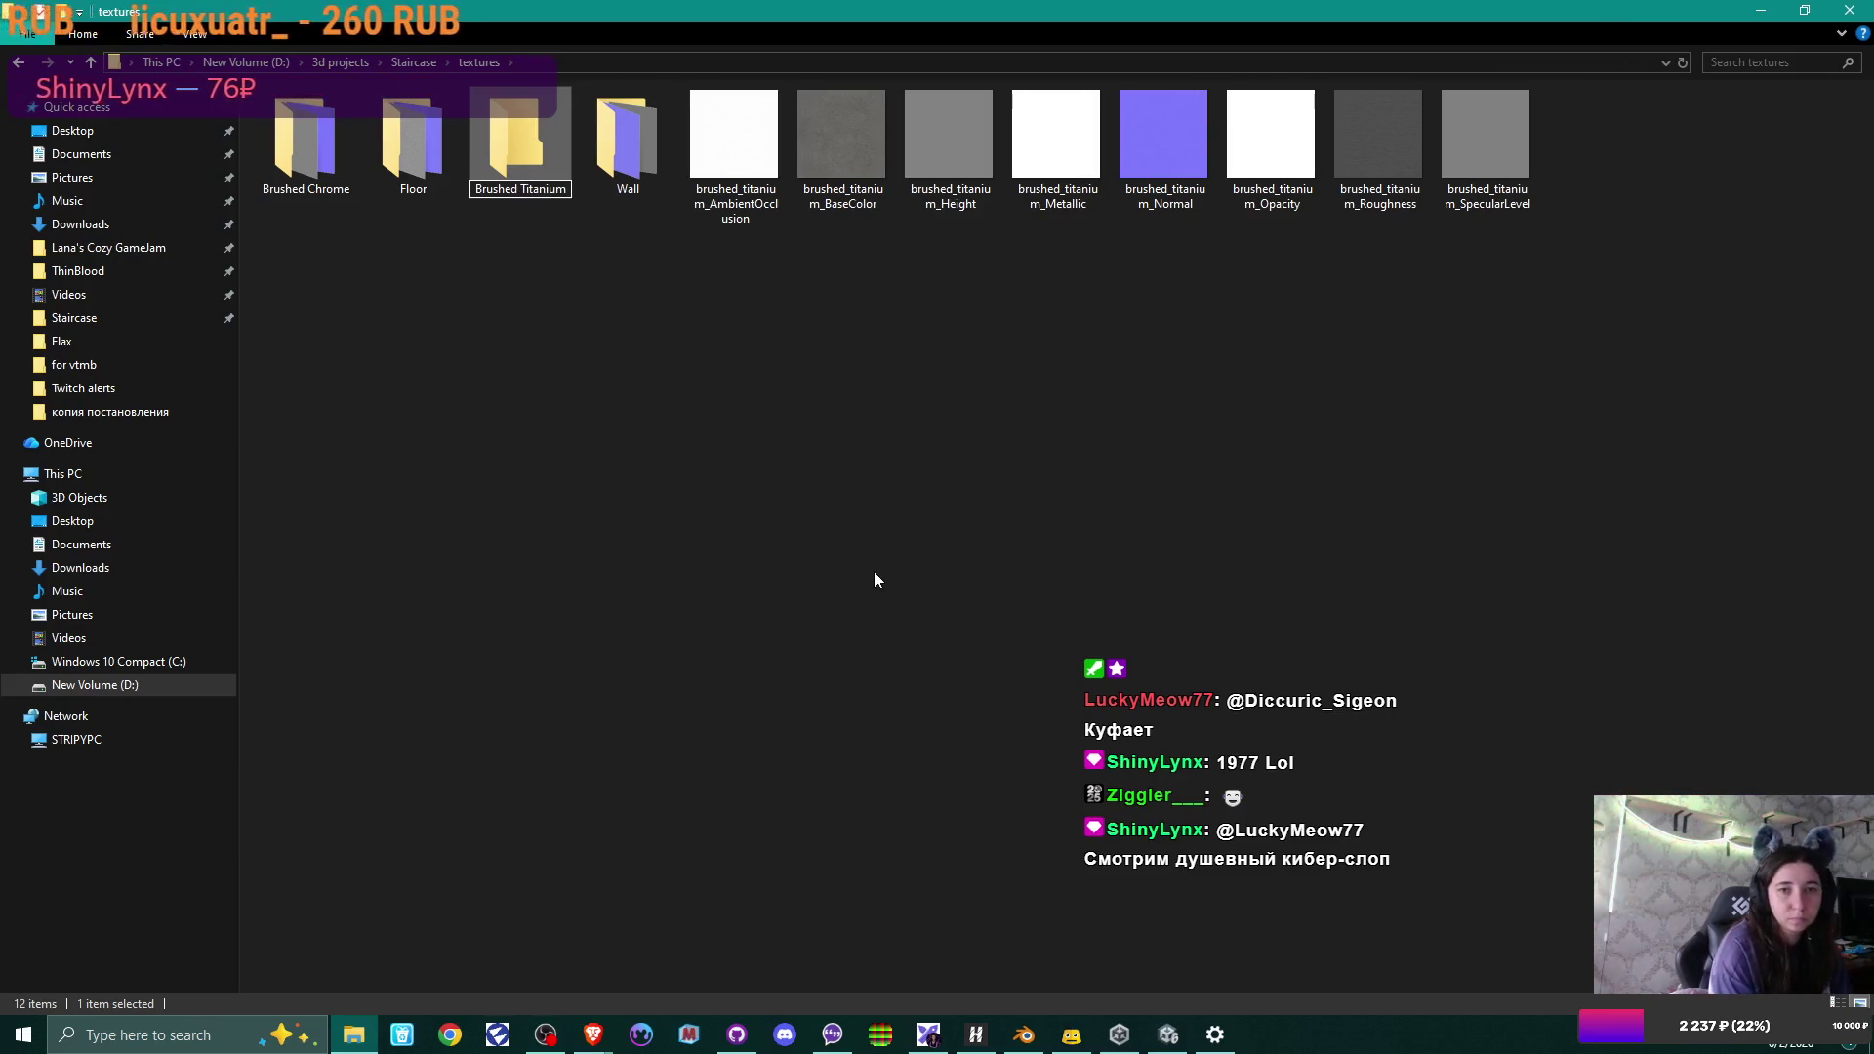
key("Return")
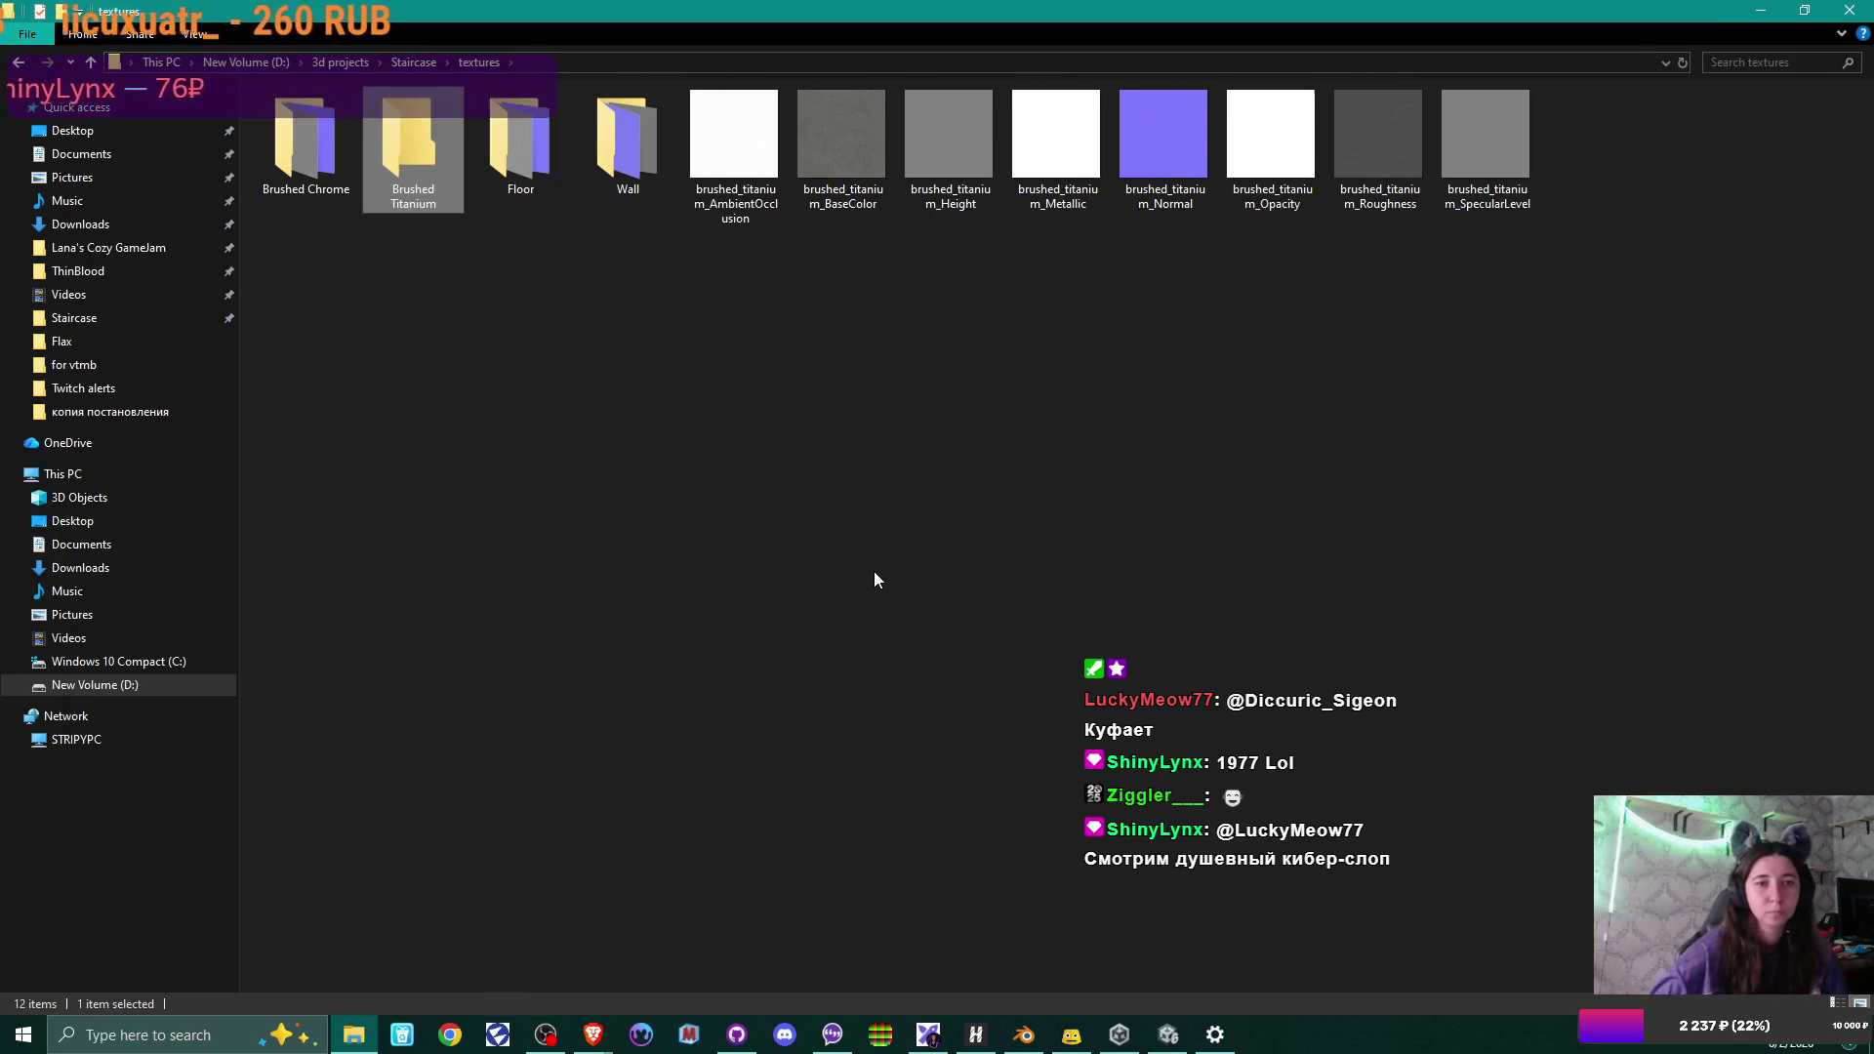
mouse_move(1635, 167)
left_mouse_down()
mouse_move(887, 205)
mouse_move(688, 161)
mouse_move(736, 168)
mouse_move(415, 147)
left_mouse_up()
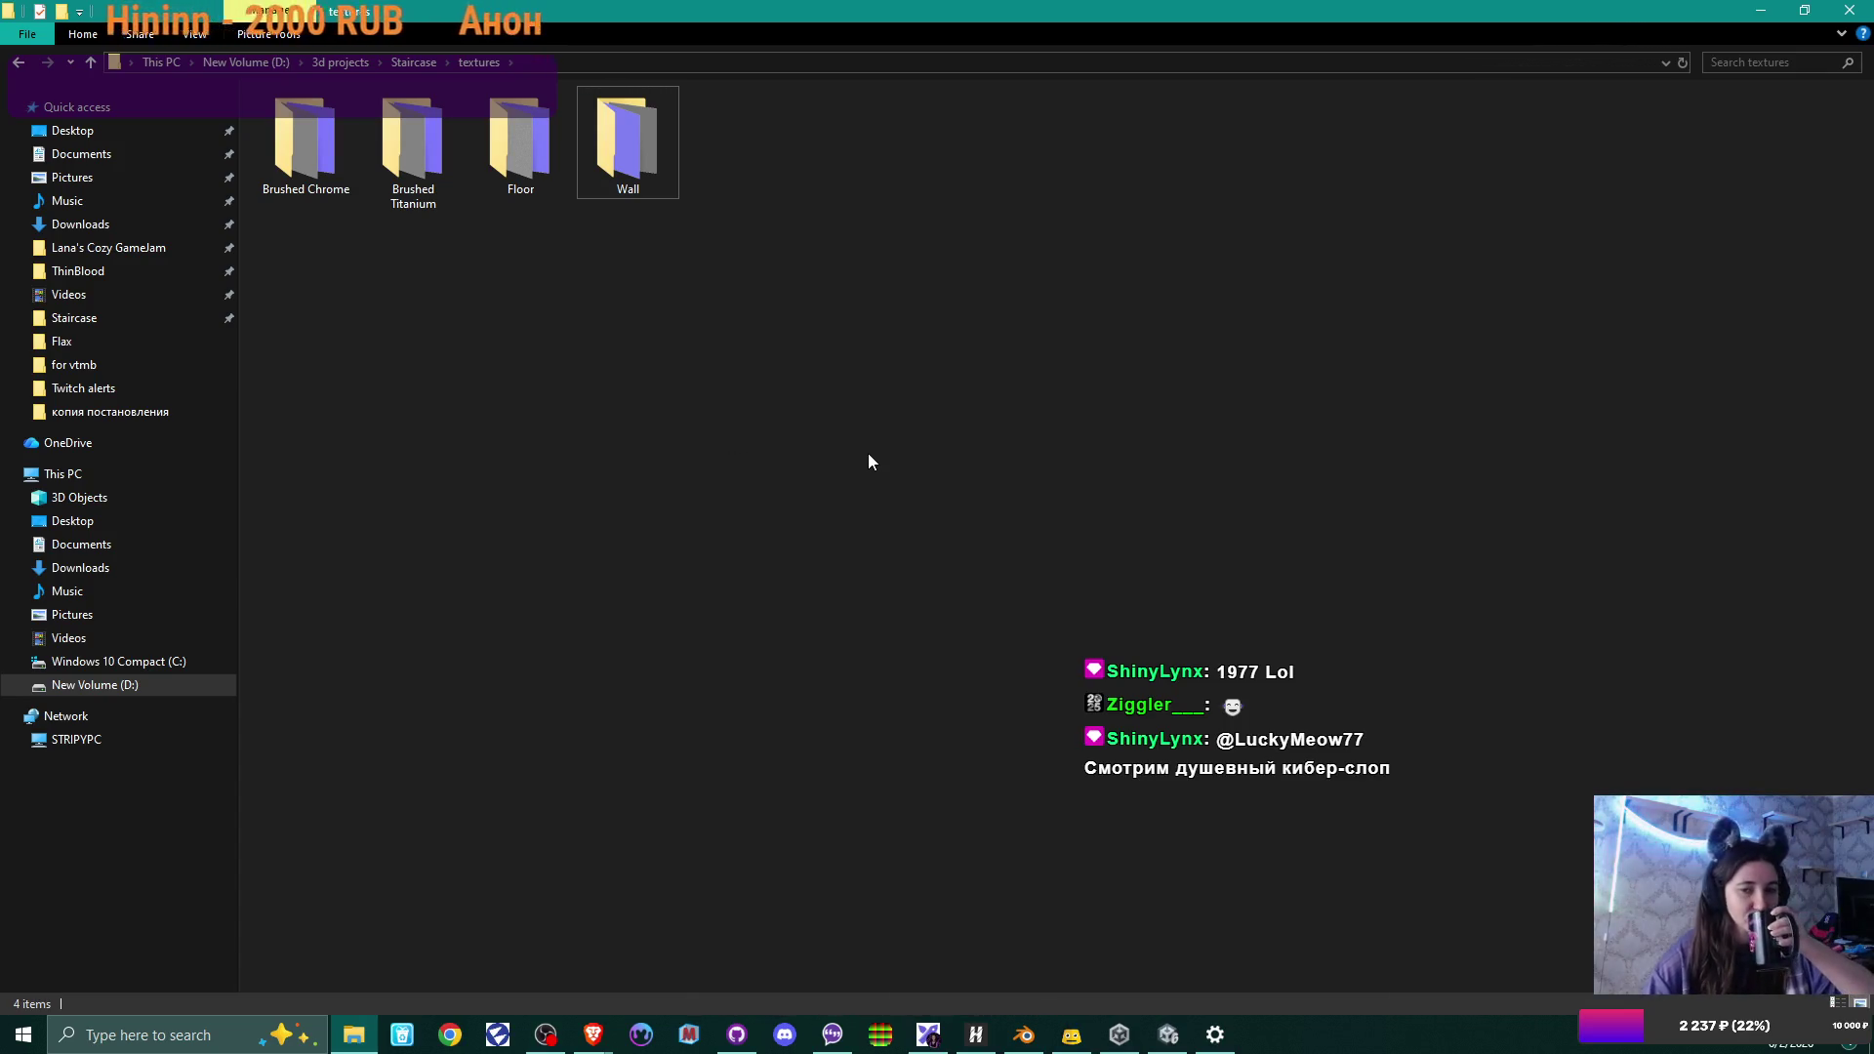
Select Cubicle wall.001 and bring its Silver Satin Metal texture nodes into view.
left_click(1024, 1034)
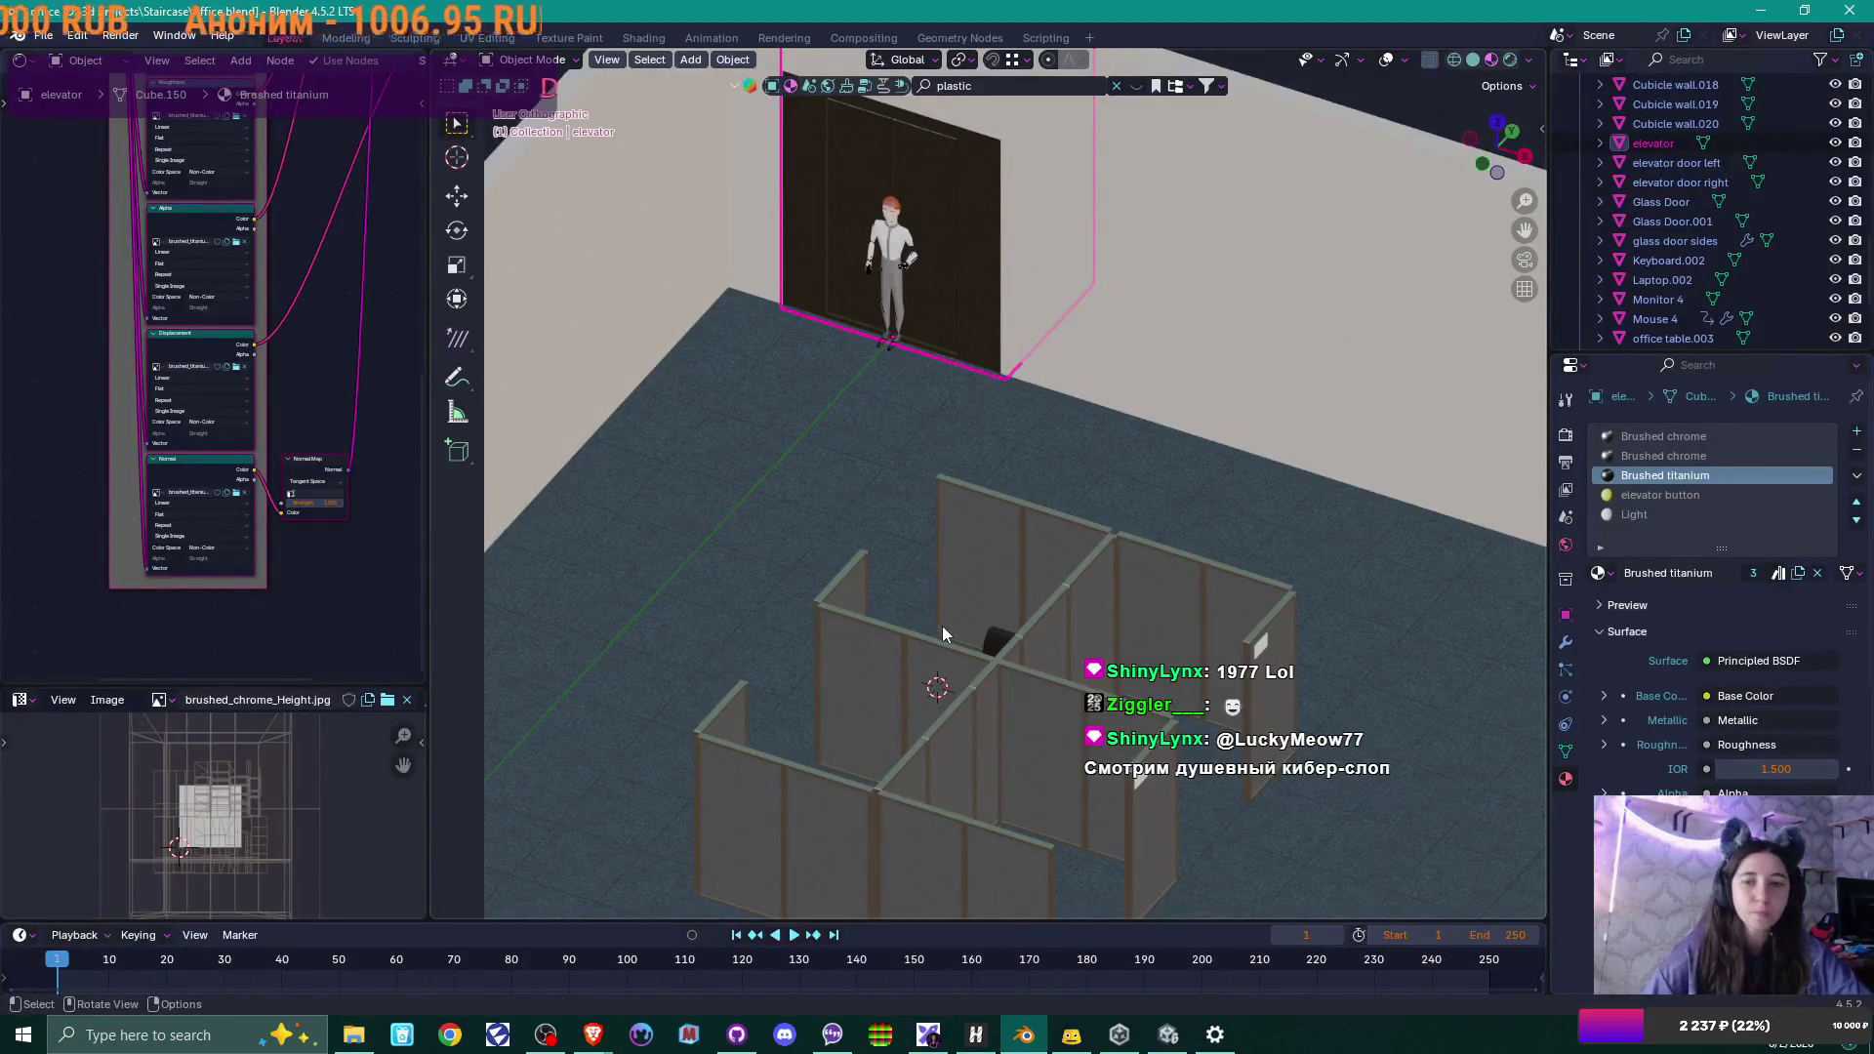
scroll(972, 367, "down", 2)
mouse_move(951, 415)
middle_mouse_down()
mouse_move(1016, 408)
mouse_move(987, 402)
mouse_move(981, 467)
middle_mouse_up()
scroll(986, 403, "up", 3)
left_click(884, 502)
scroll(289, 266, "up", 4)
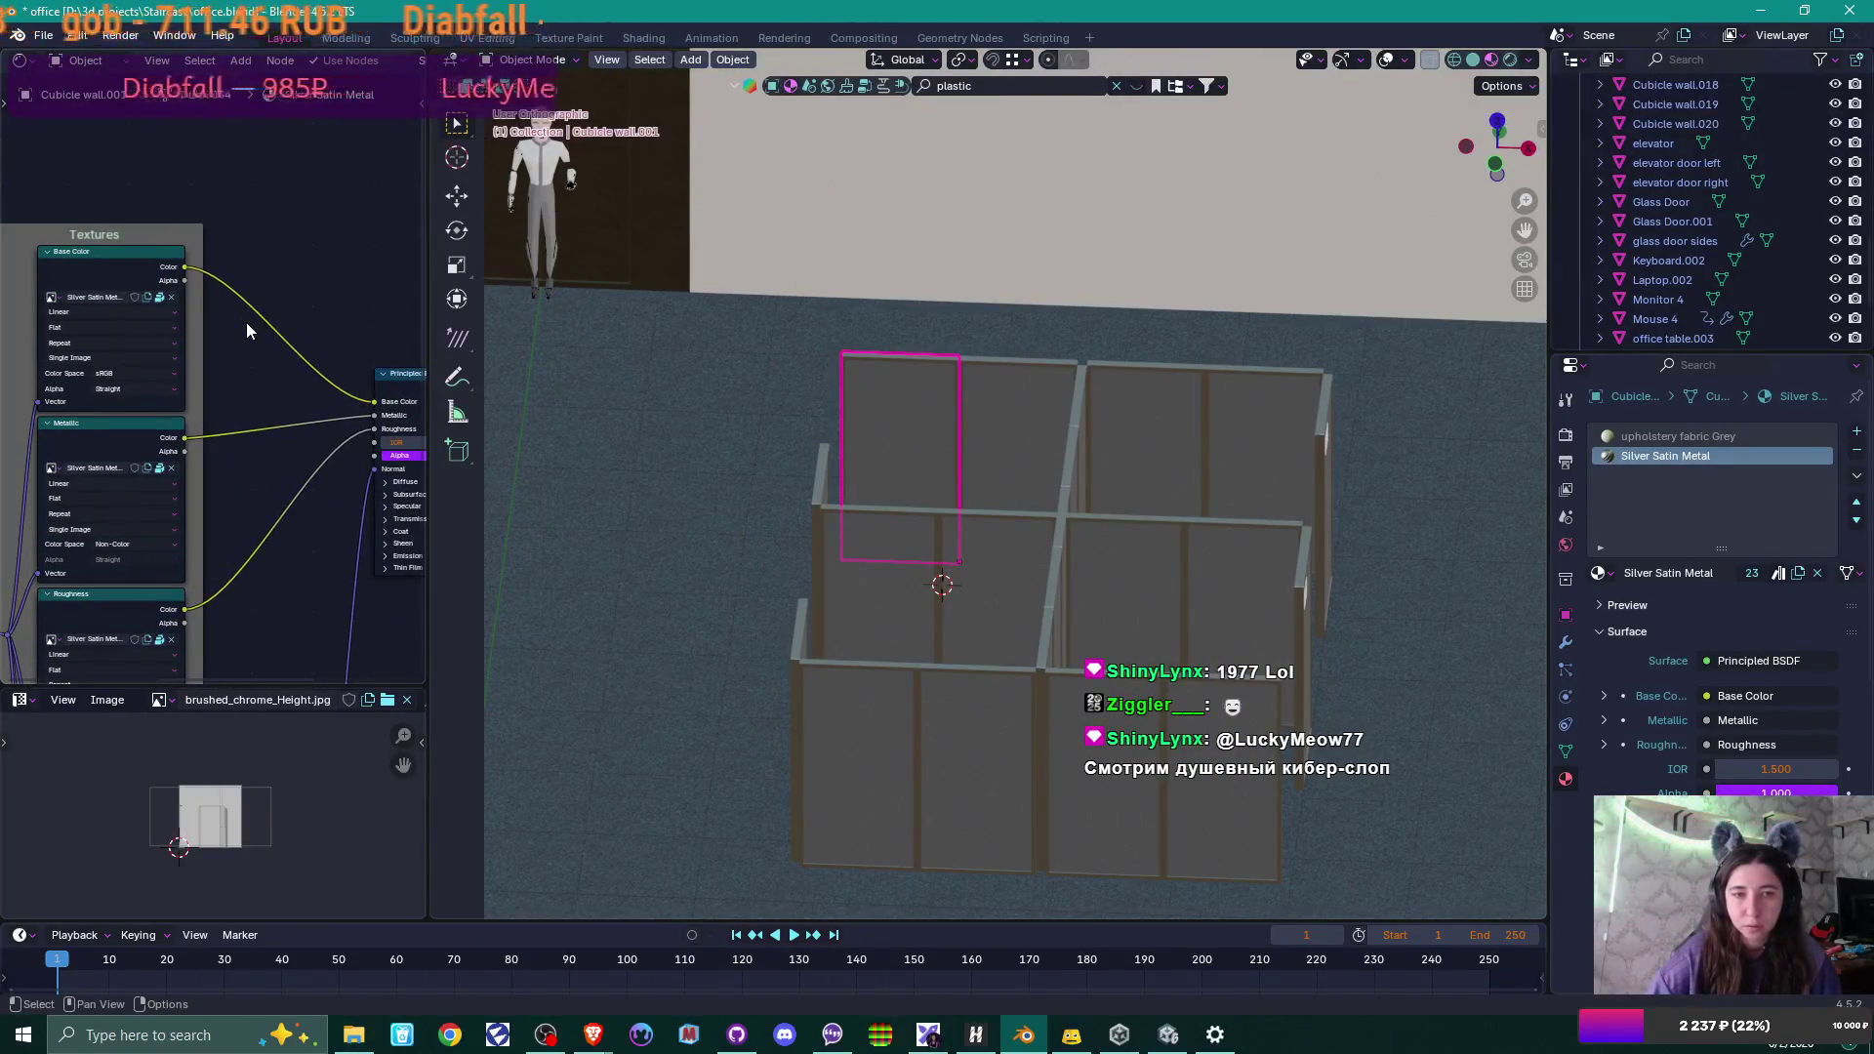
scroll(246, 323, "up", 1)
Unpack the base color, metallic and roughness textures to the current directory.
left_click(155, 291)
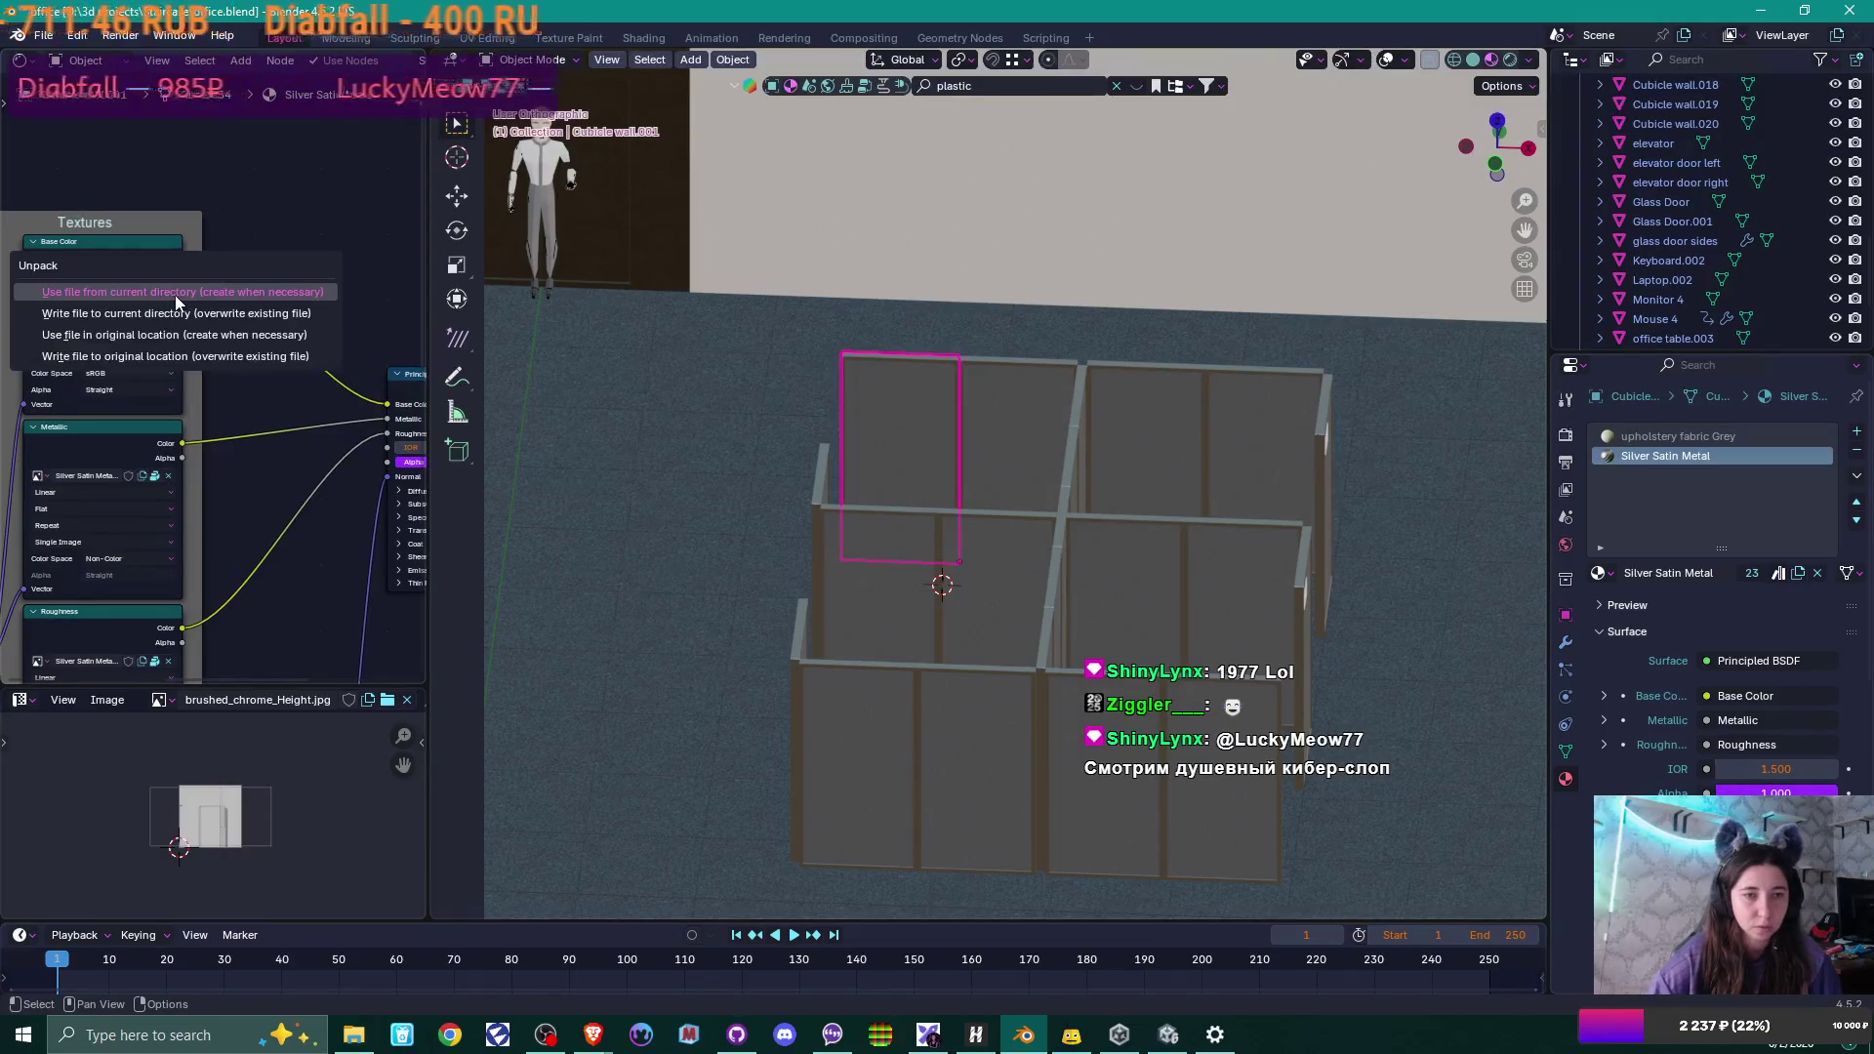
left_click(155, 322)
left_click(155, 477)
left_click(154, 472)
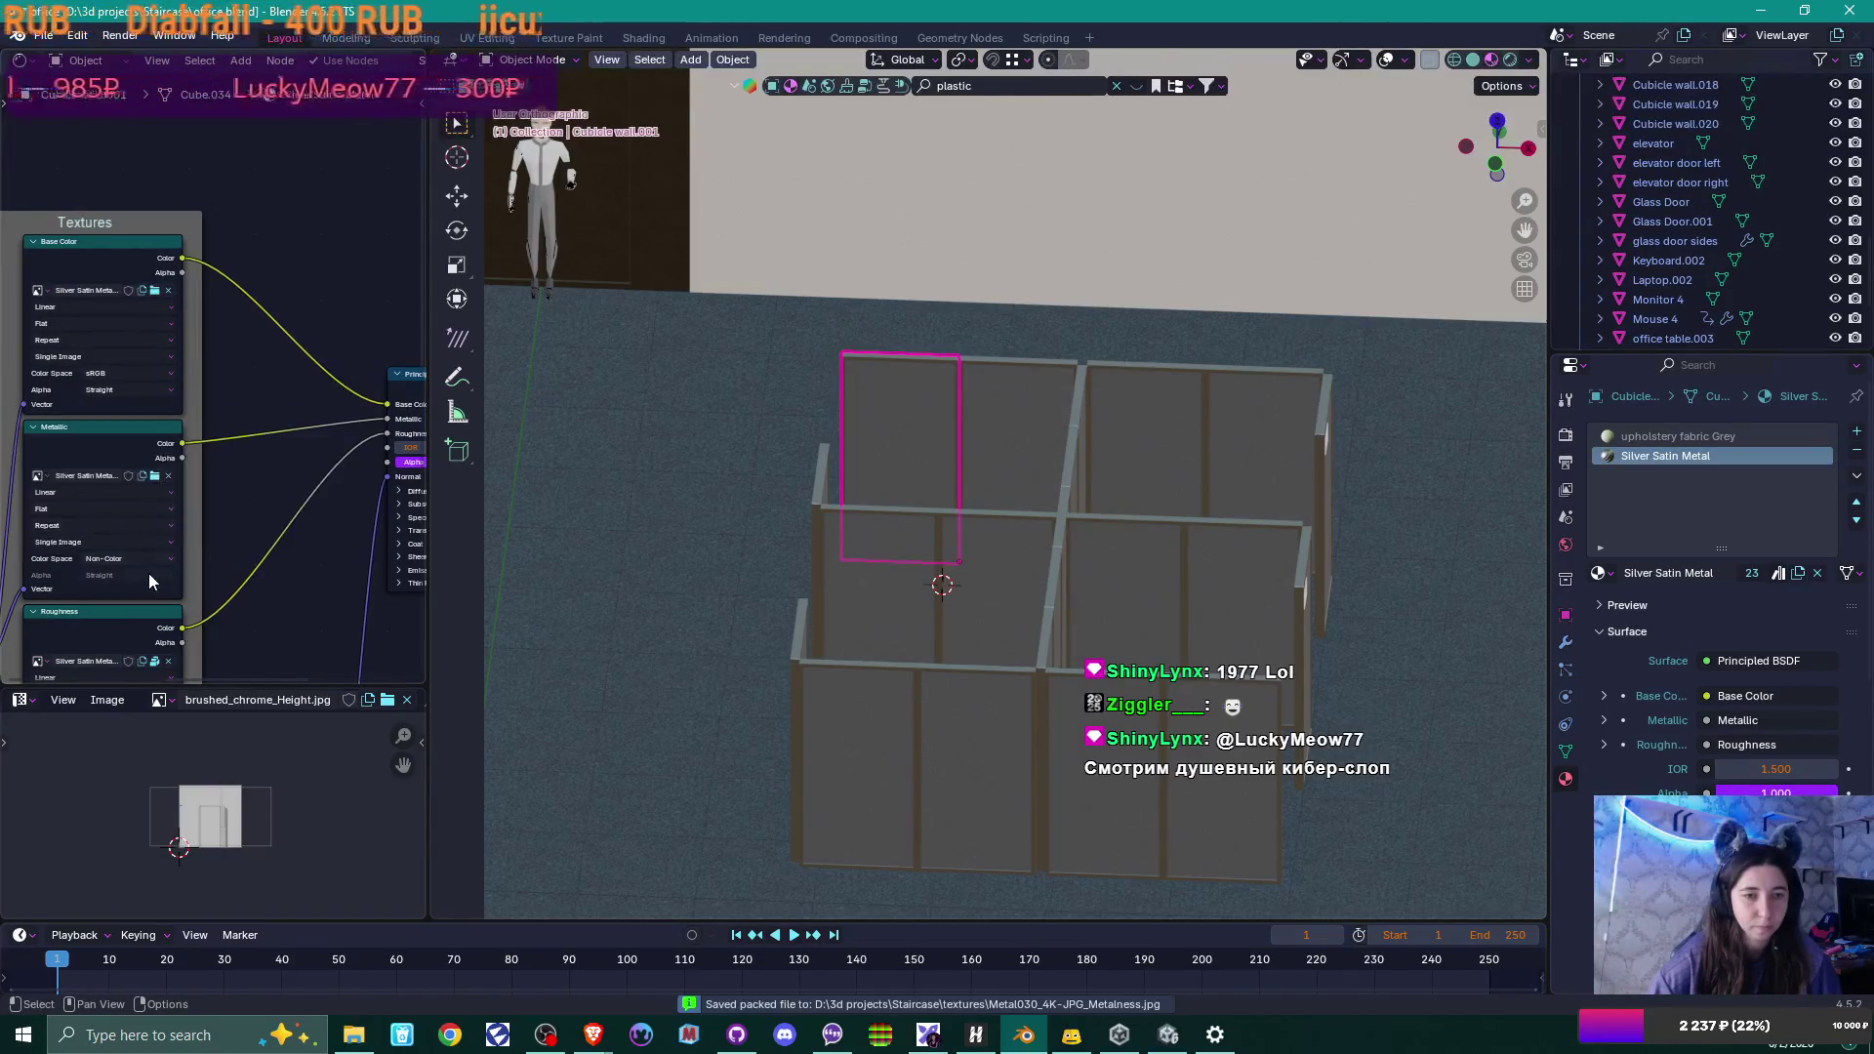
left_click(155, 662)
left_click(158, 665)
Unpack the displacement and normal textures into the textures folder as well.
scroll(262, 336, "down", 5, "shift")
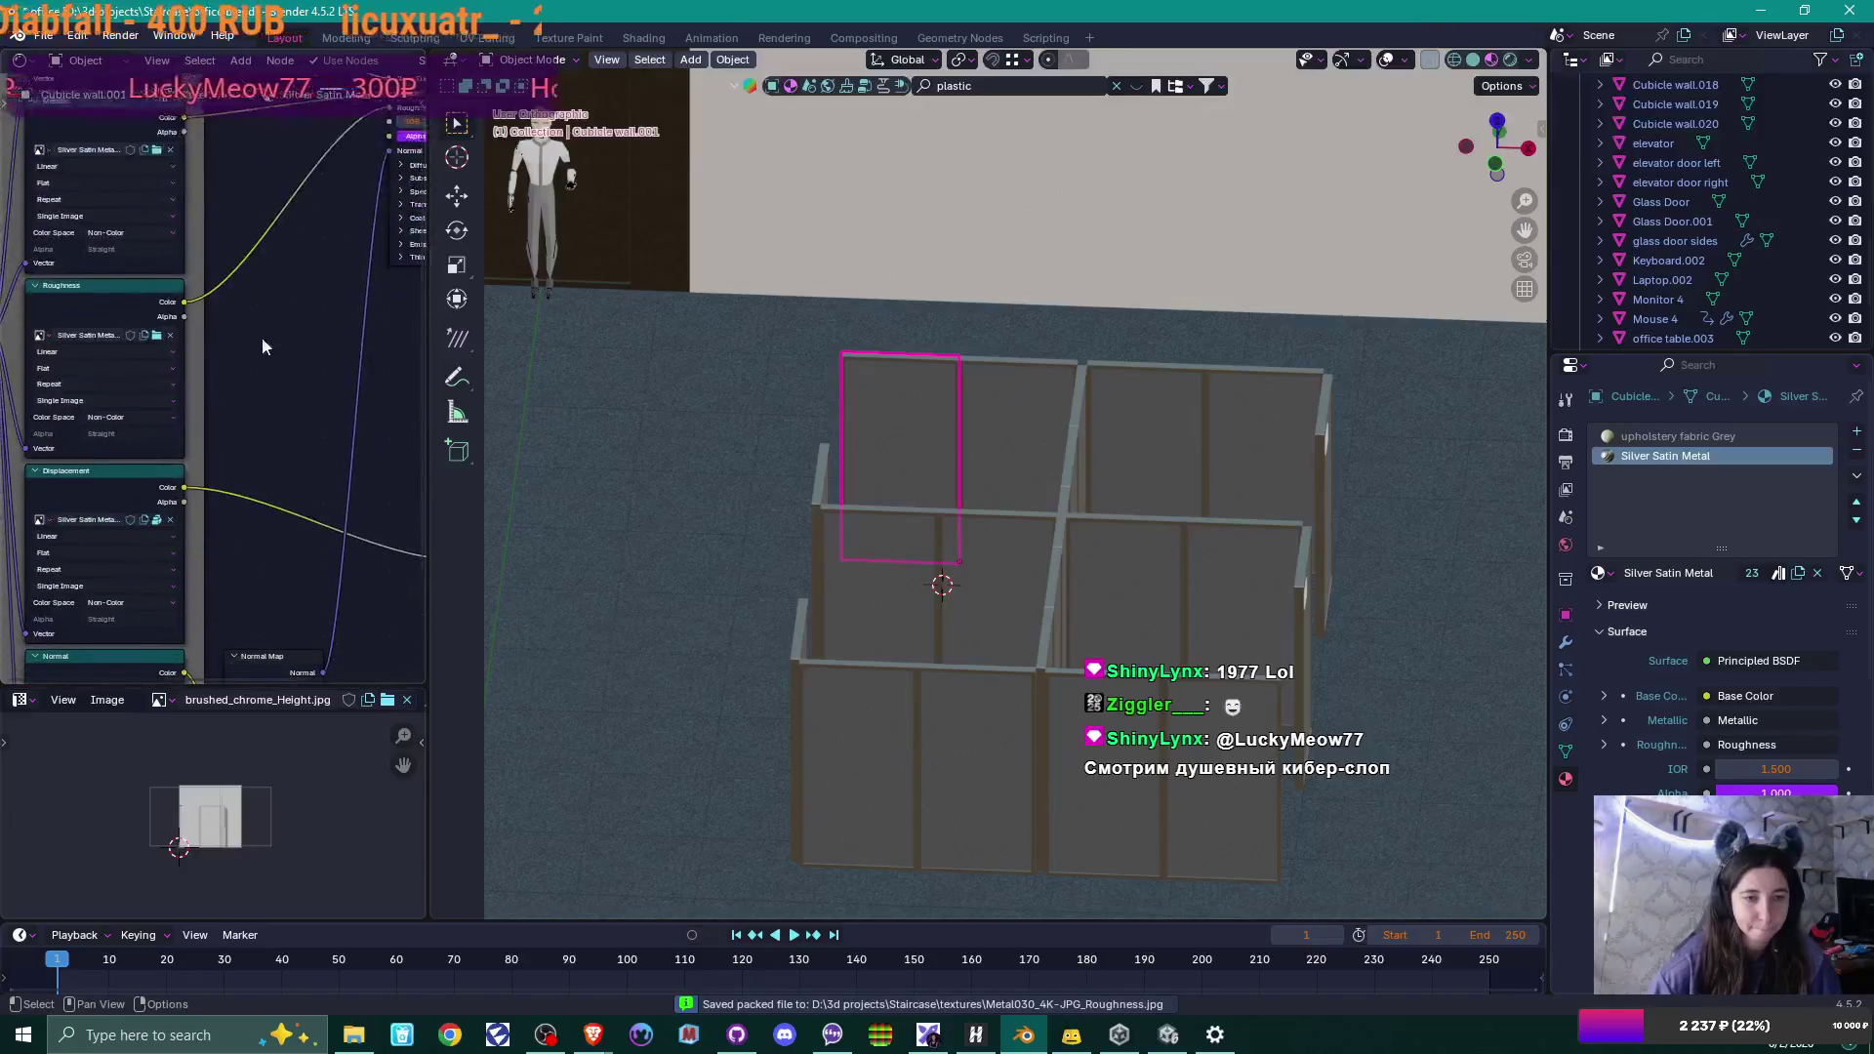
left_click(158, 519)
left_click(160, 519)
scroll(269, 358, "down", 4, "shift")
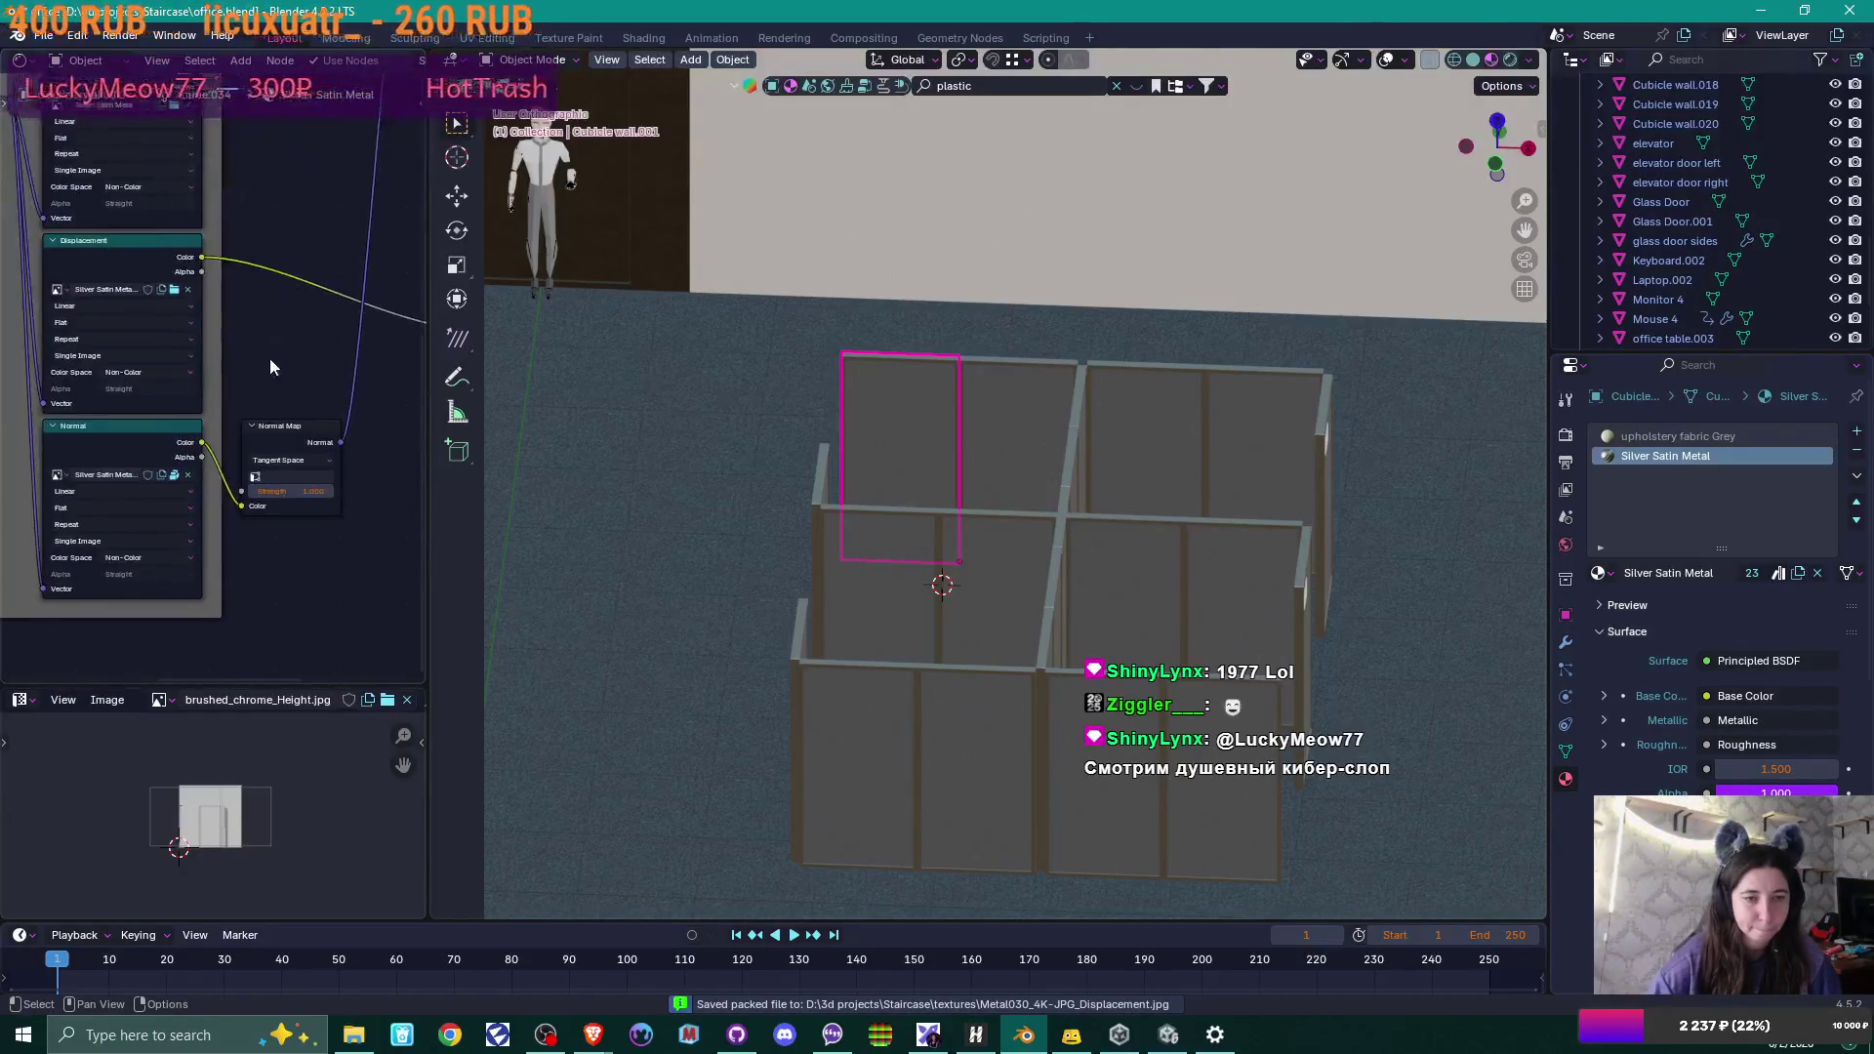
left_click(172, 478)
left_click(176, 482)
scroll(262, 390, "up", 3, "shift")
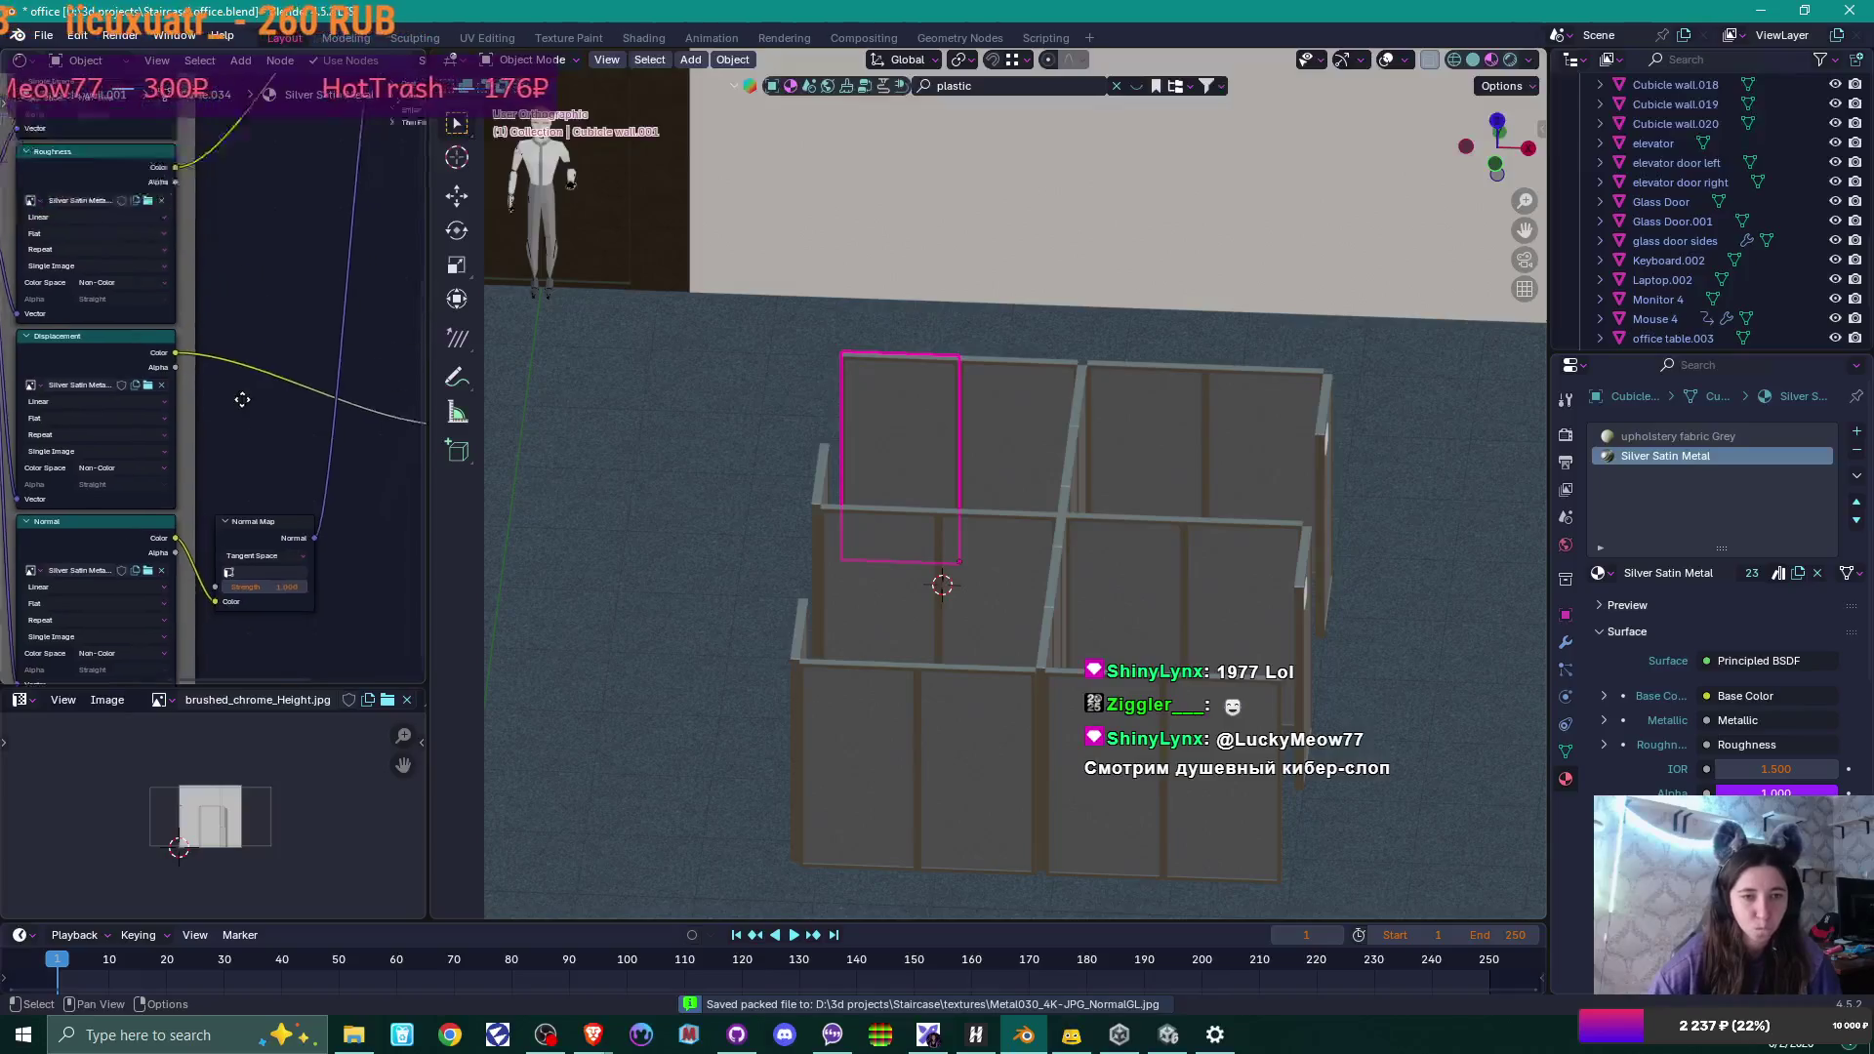
left_click(353, 1035)
Create a 'Silver Satin' folder and drag the five Metal030_4K-JPG maps into it.
right_click(554, 265)
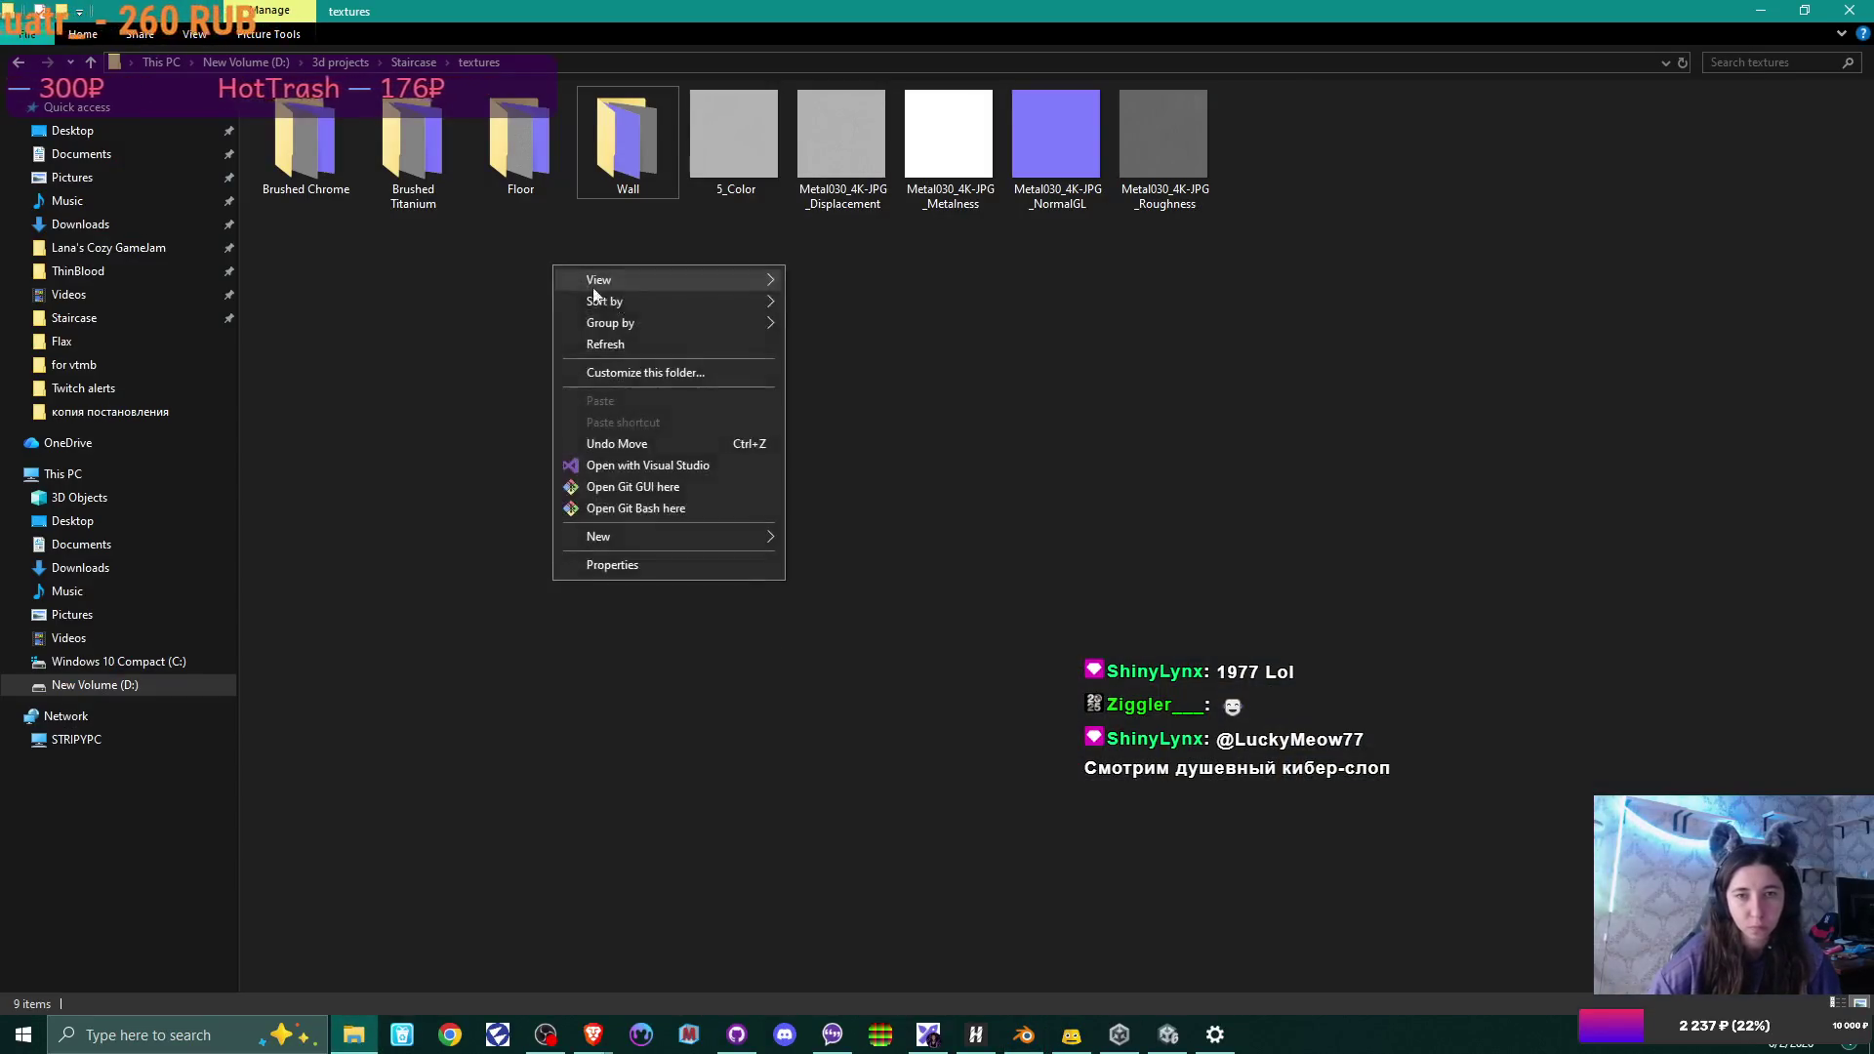
mouse_move(722, 537)
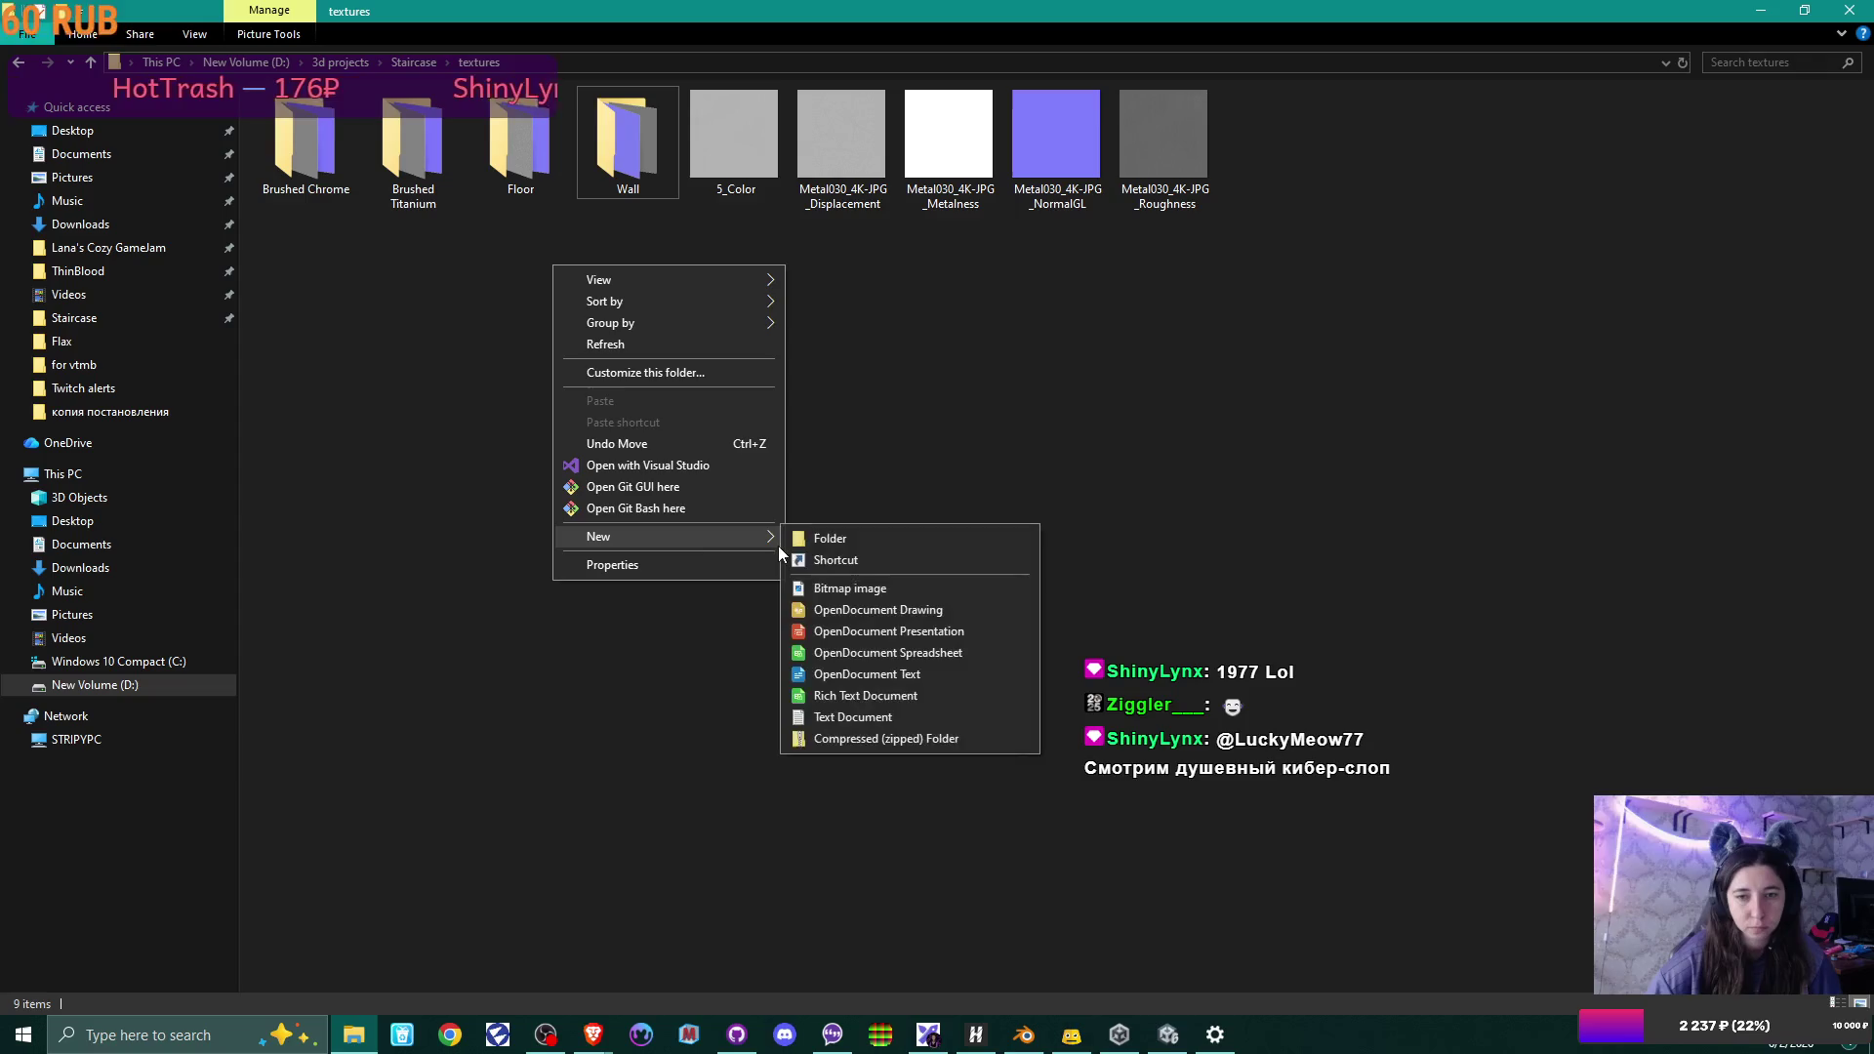
left_click(839, 534)
type("Silver Satin")
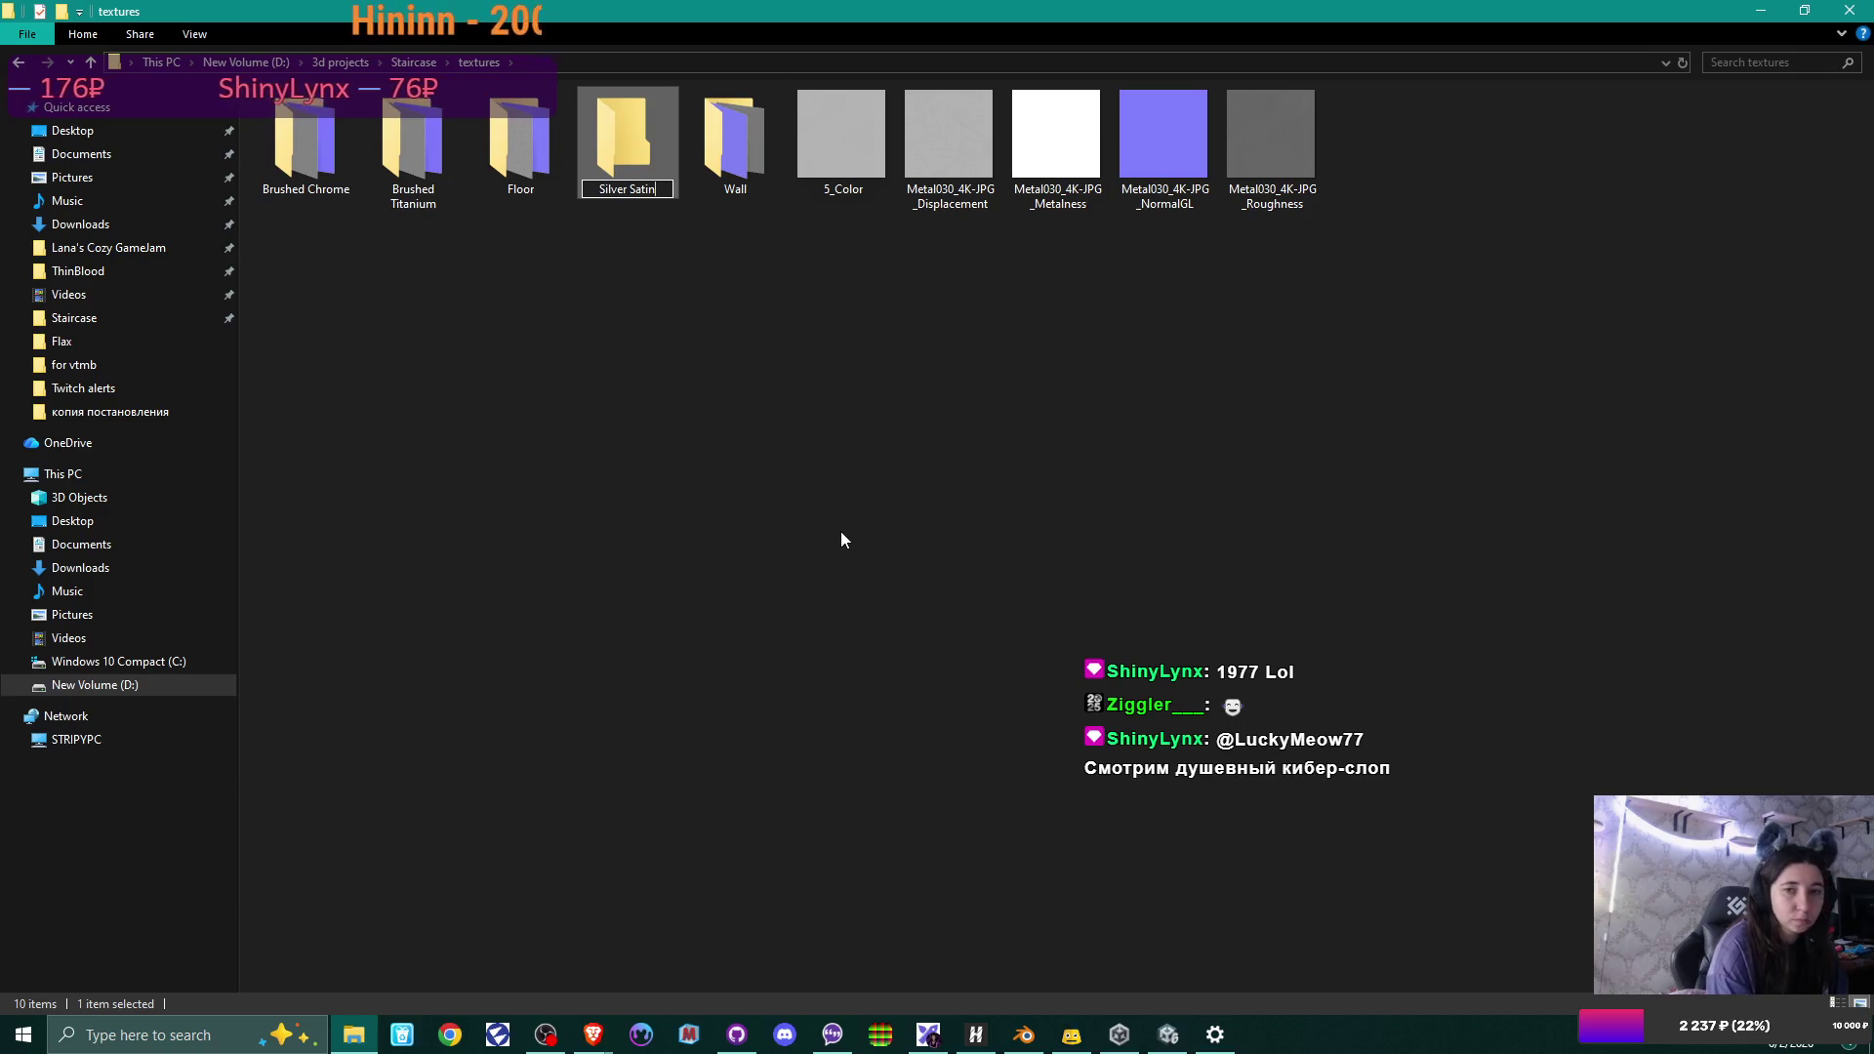
key("Return")
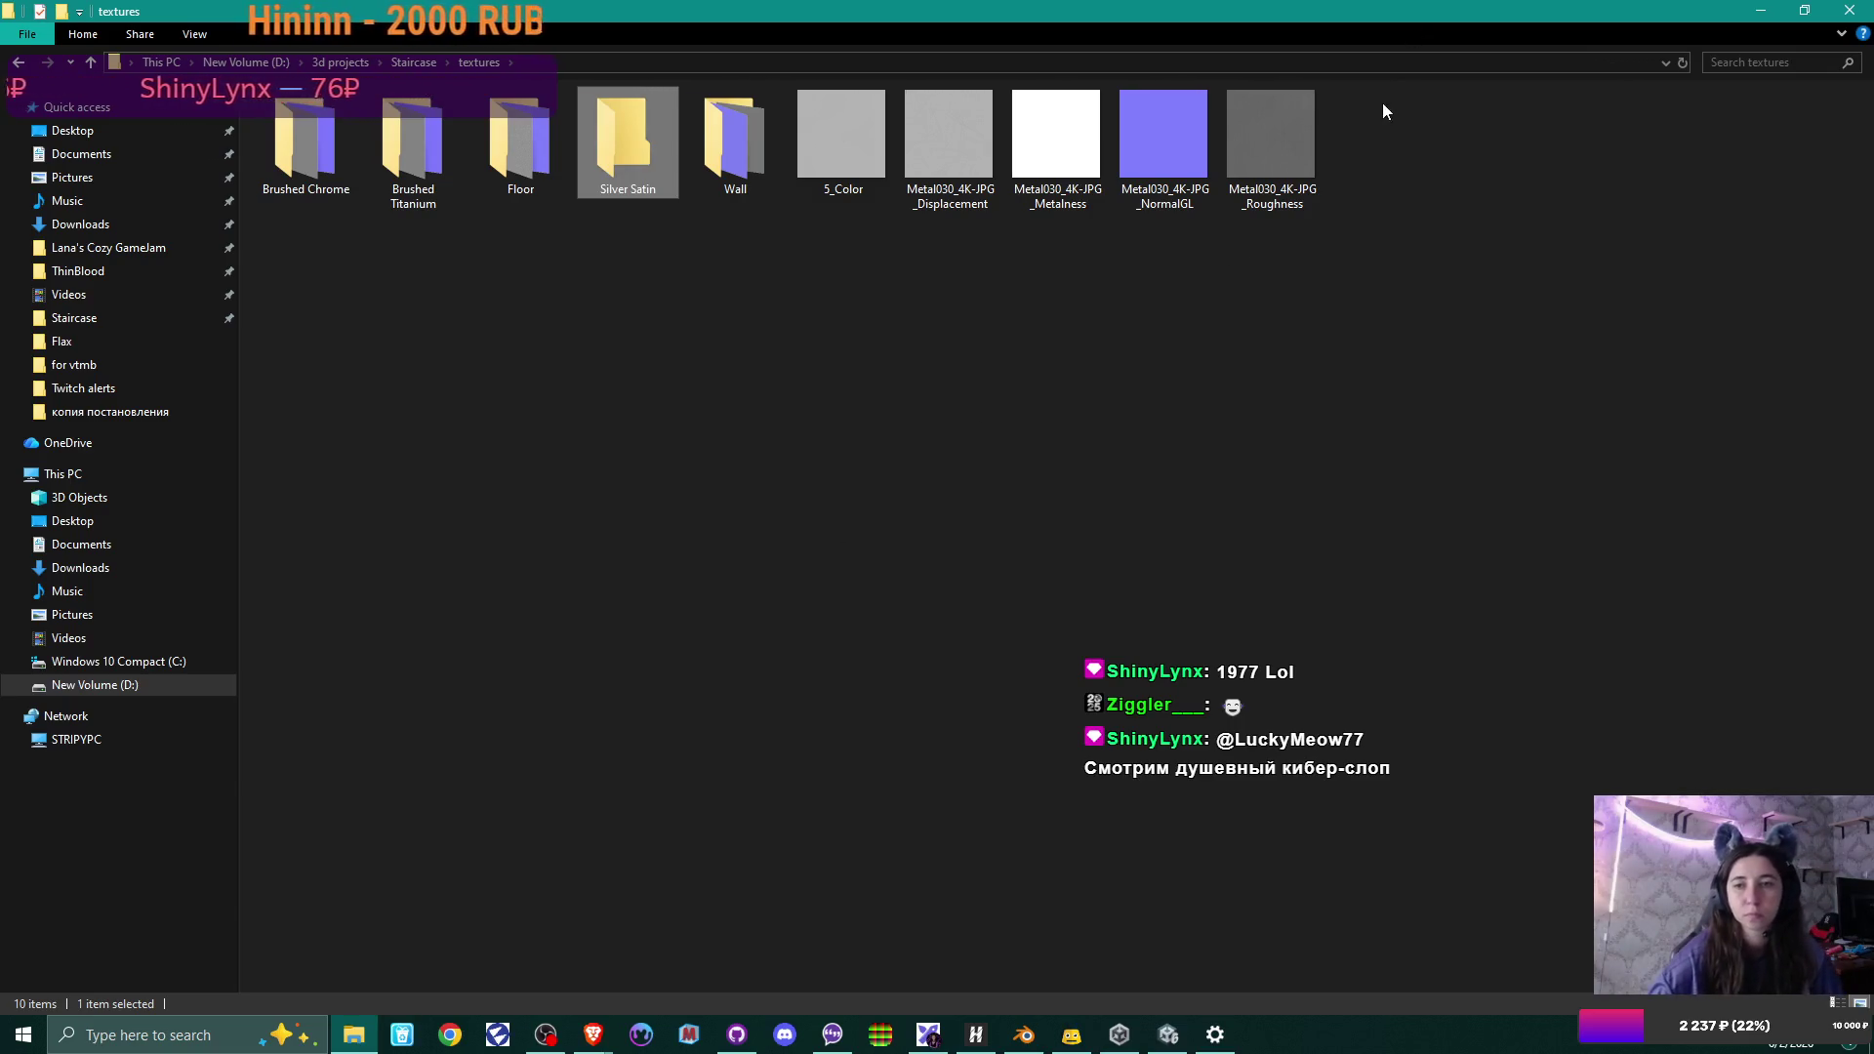
left_click_drag(1402, 137, 628, 162)
Switch to the upholstery fabric Grey material and unpack its Bouclé base color and roughness maps.
left_click(1022, 1037)
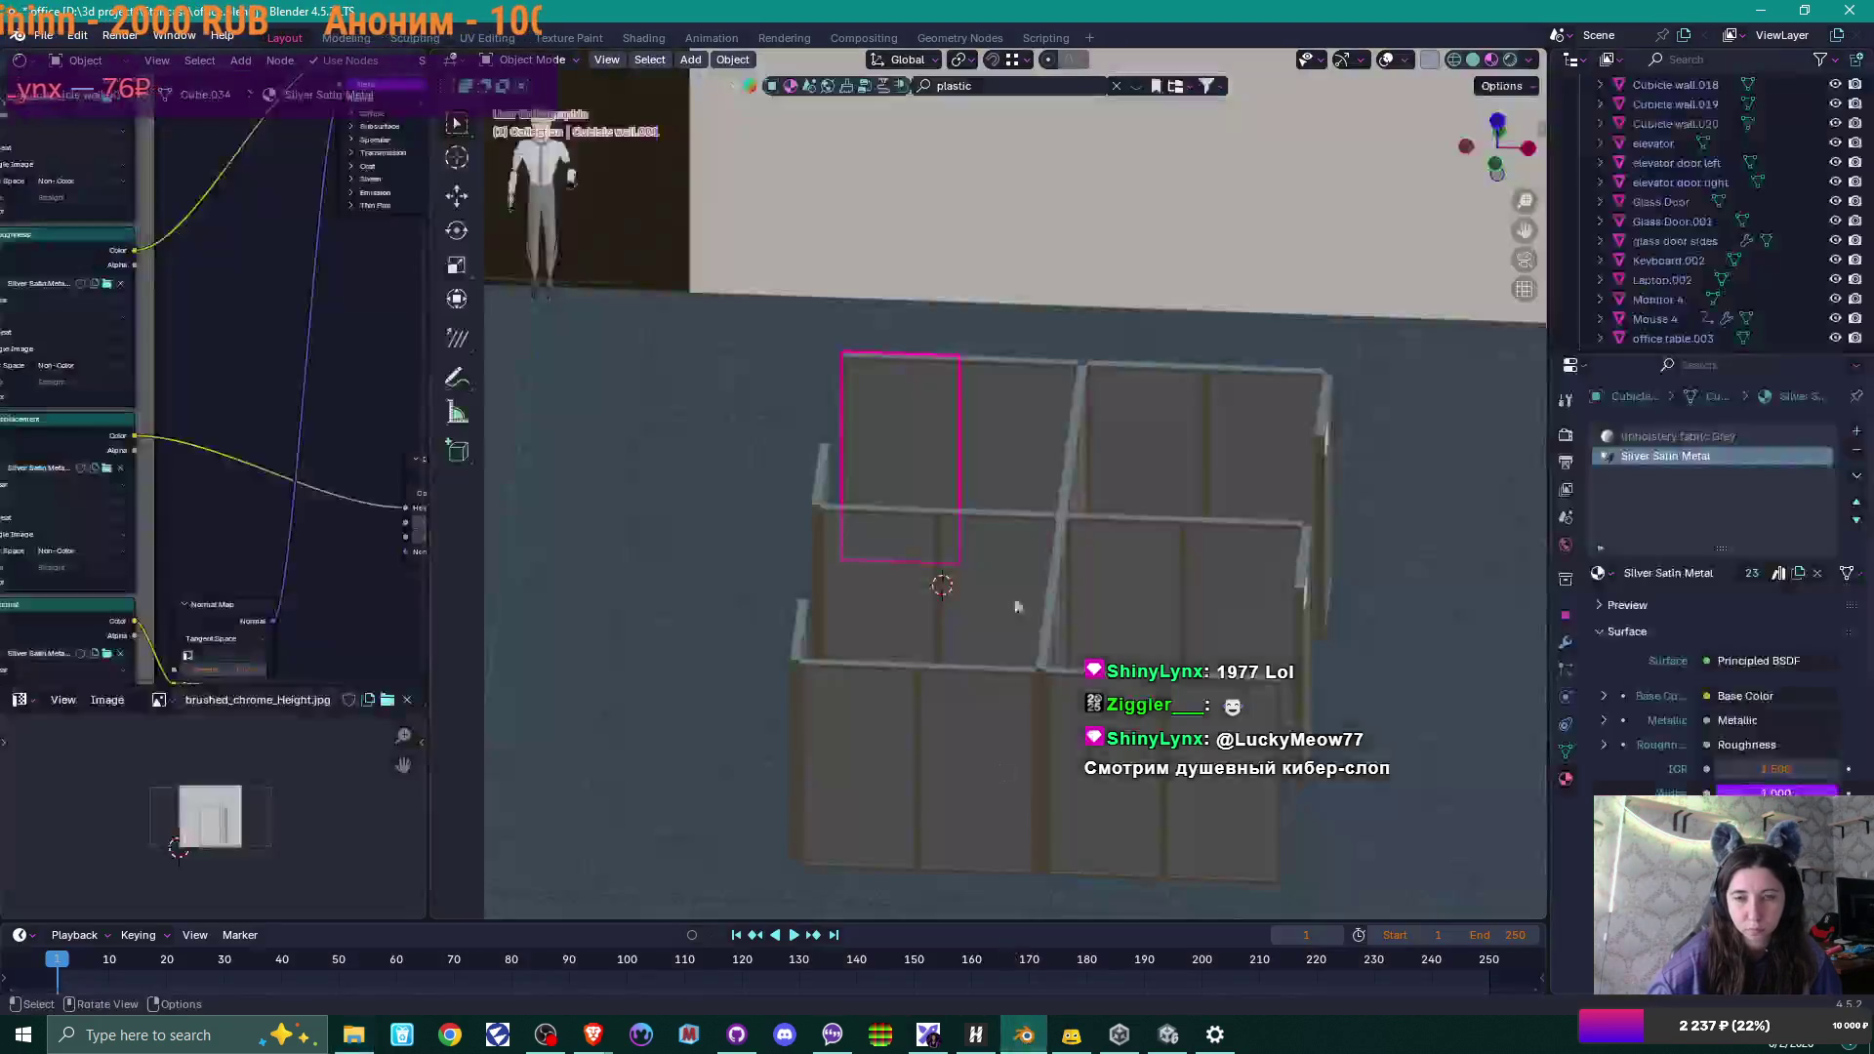
left_click(1708, 435)
mouse_move(137, 550)
middle_mouse_down()
mouse_move(238, 550)
mouse_move(320, 596)
mouse_move(352, 600)
mouse_move(355, 582)
middle_mouse_up()
scroll(238, 550, "up", 2)
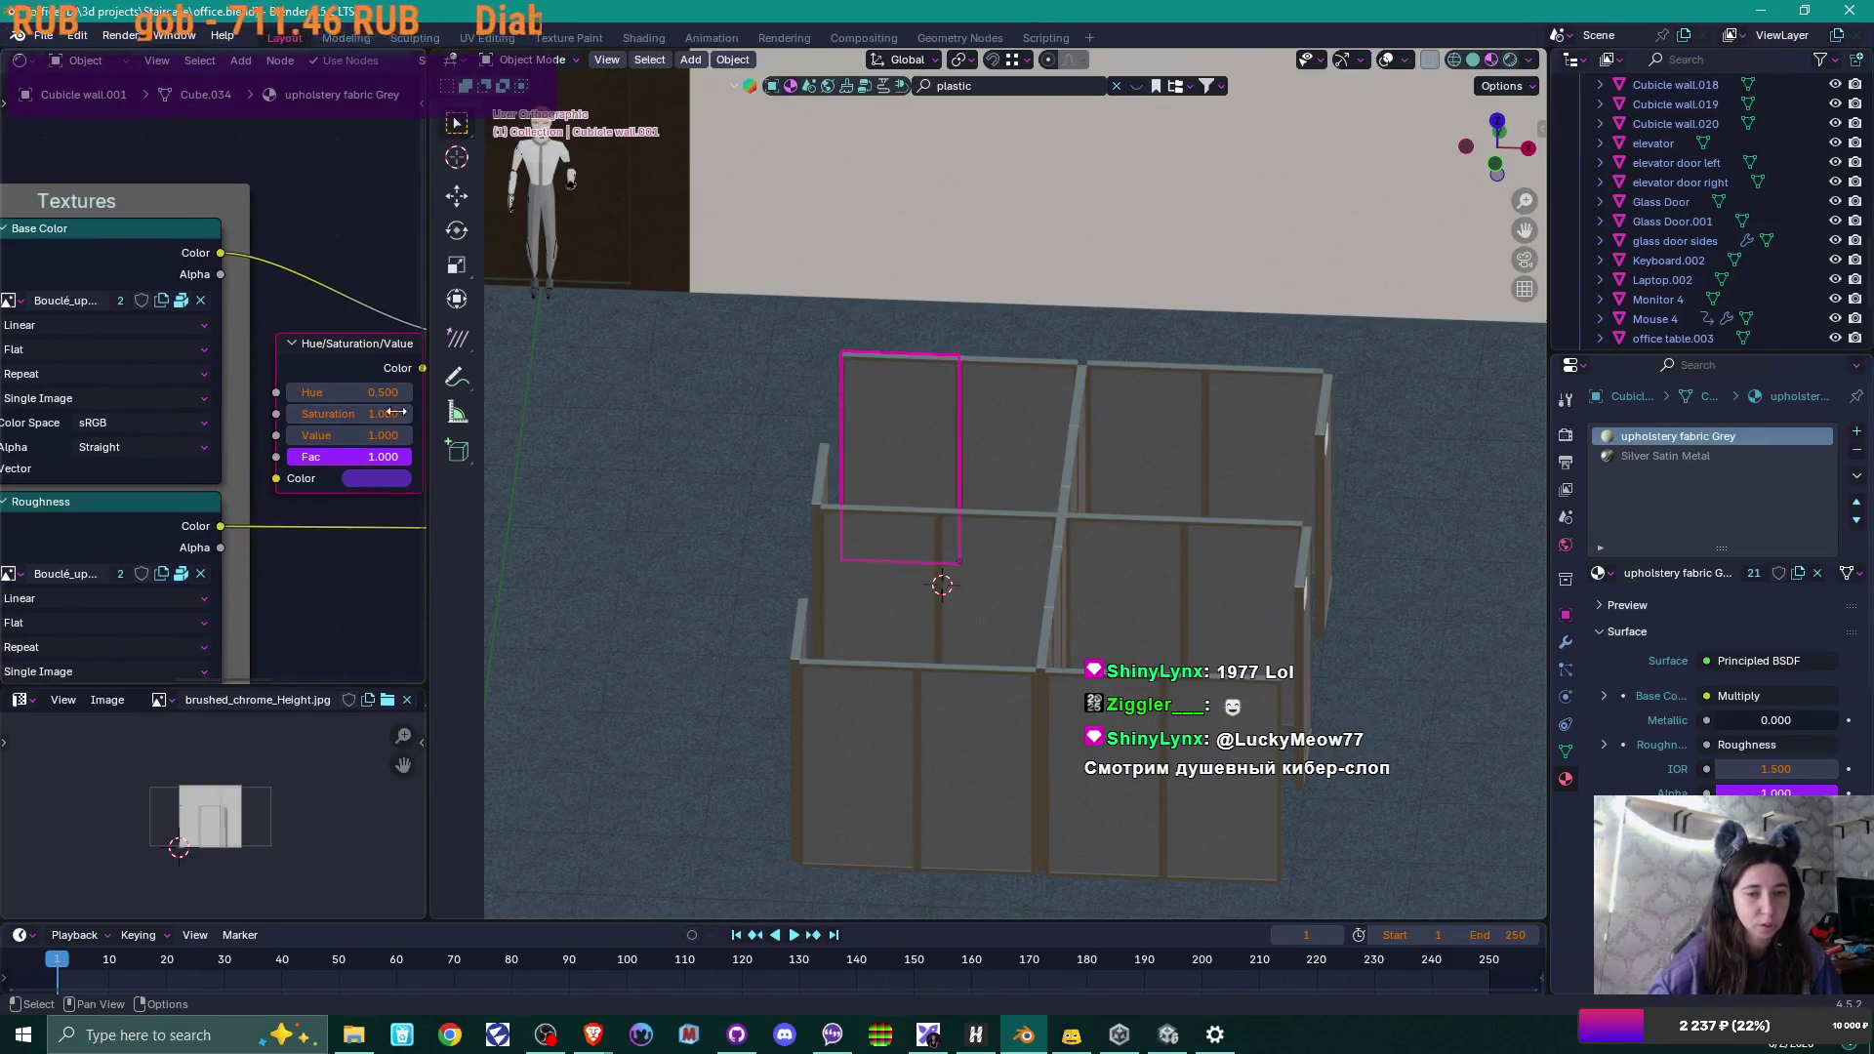
left_click(181, 301)
left_click(181, 296)
left_click(181, 574)
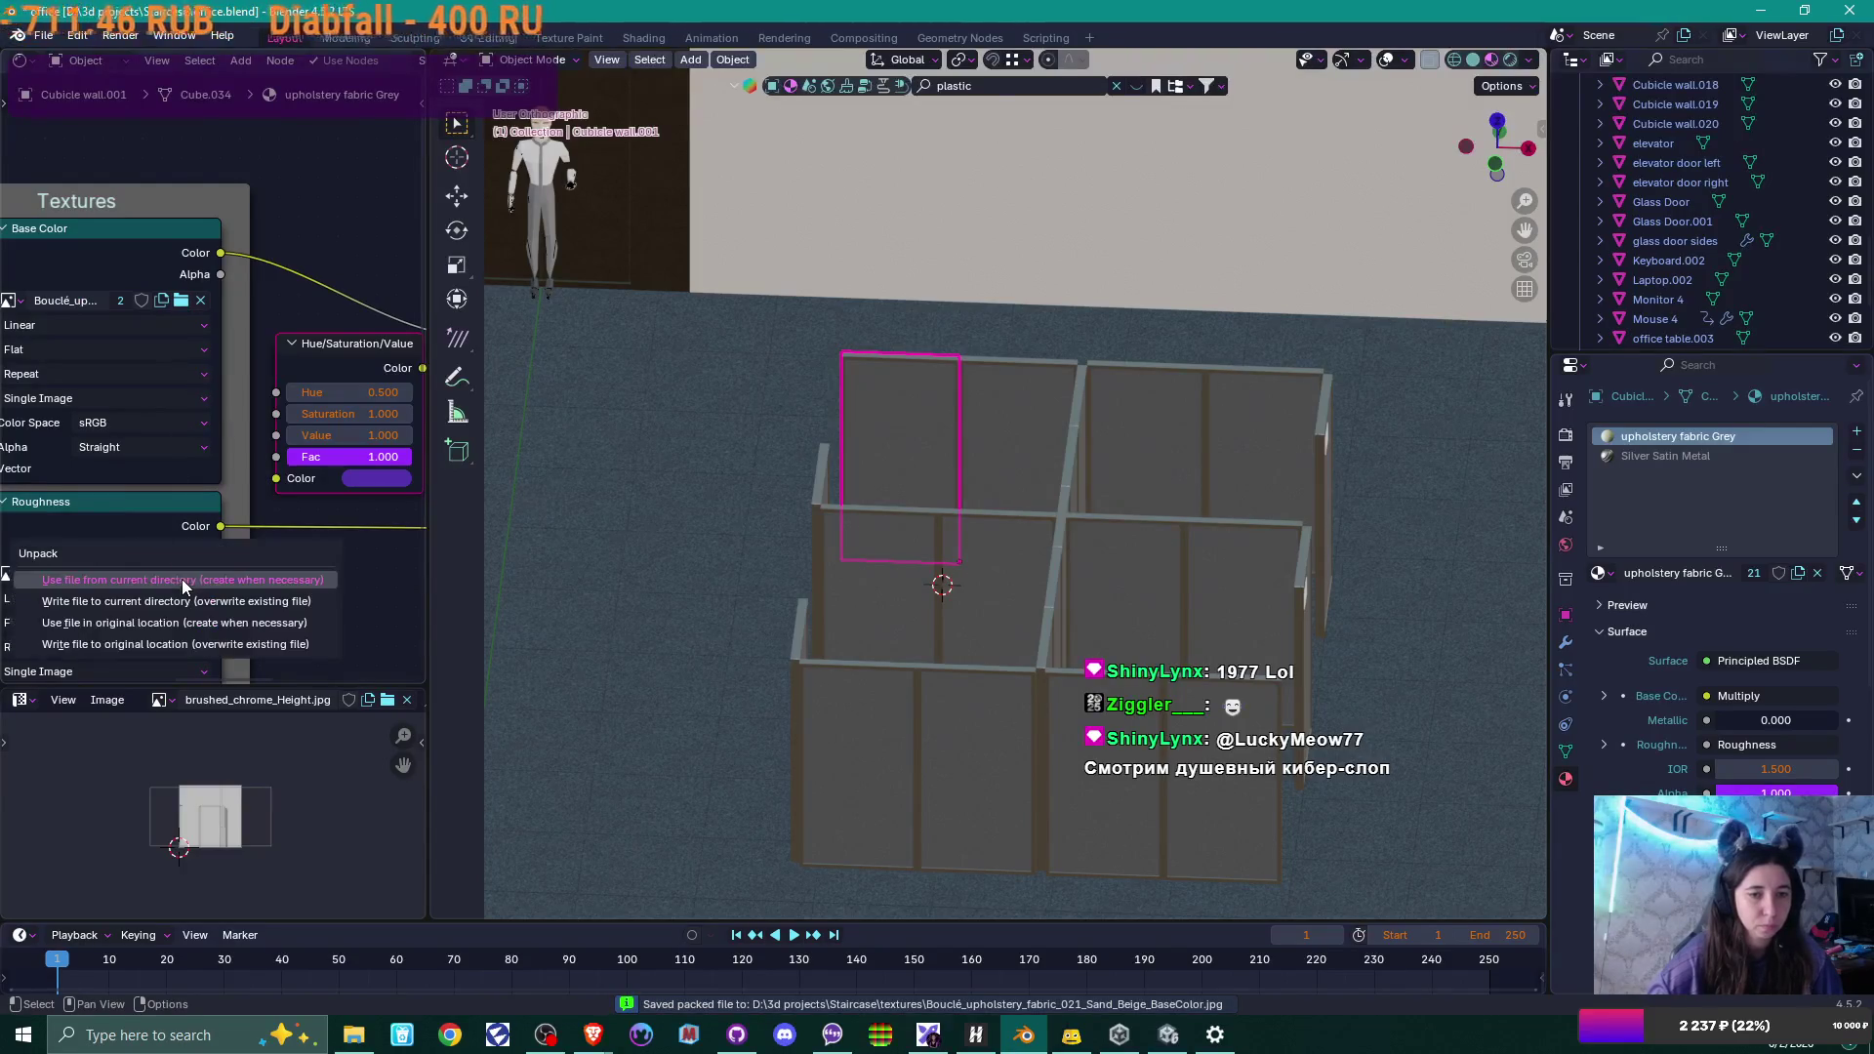
left_click(181, 577)
Unpack the fabric's height and normal maps into the textures folder too.
middle_click_drag(279, 647, 291, 365)
left_click(197, 566)
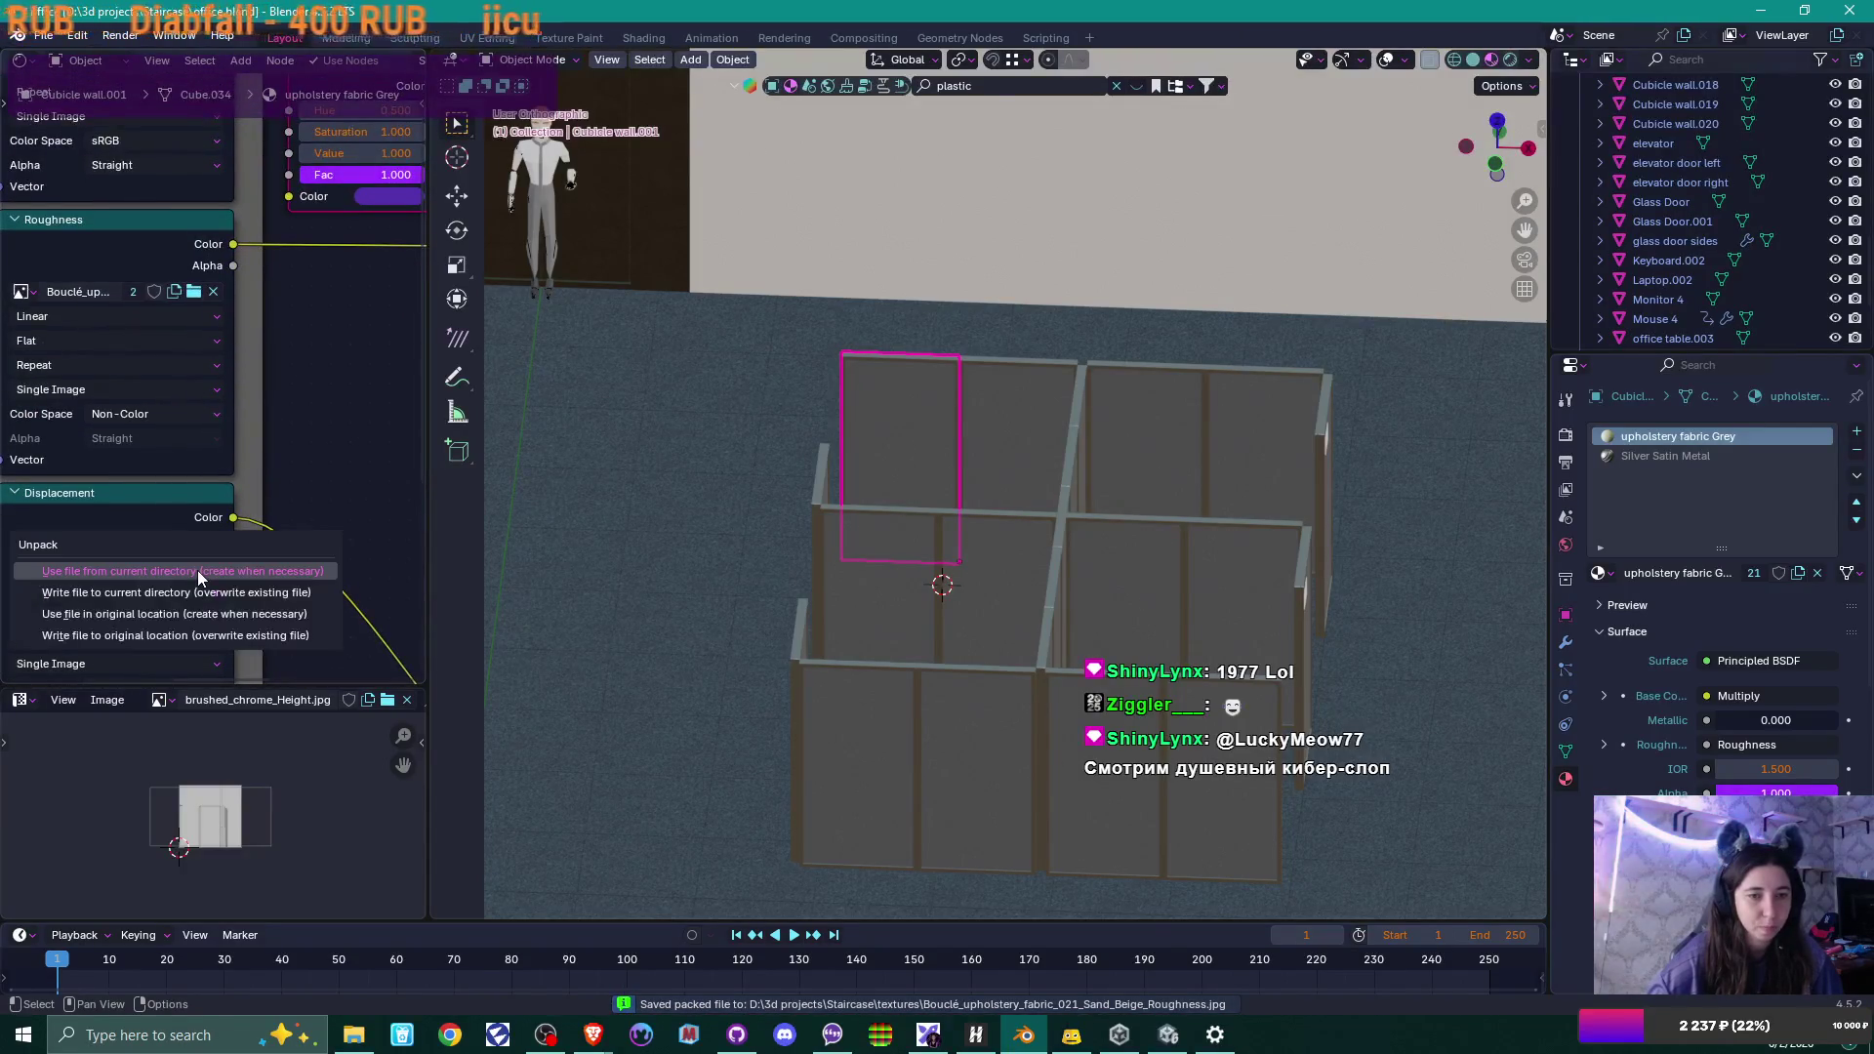
left_click(197, 571)
middle_click_drag(331, 599, 319, 288)
left_click(184, 537)
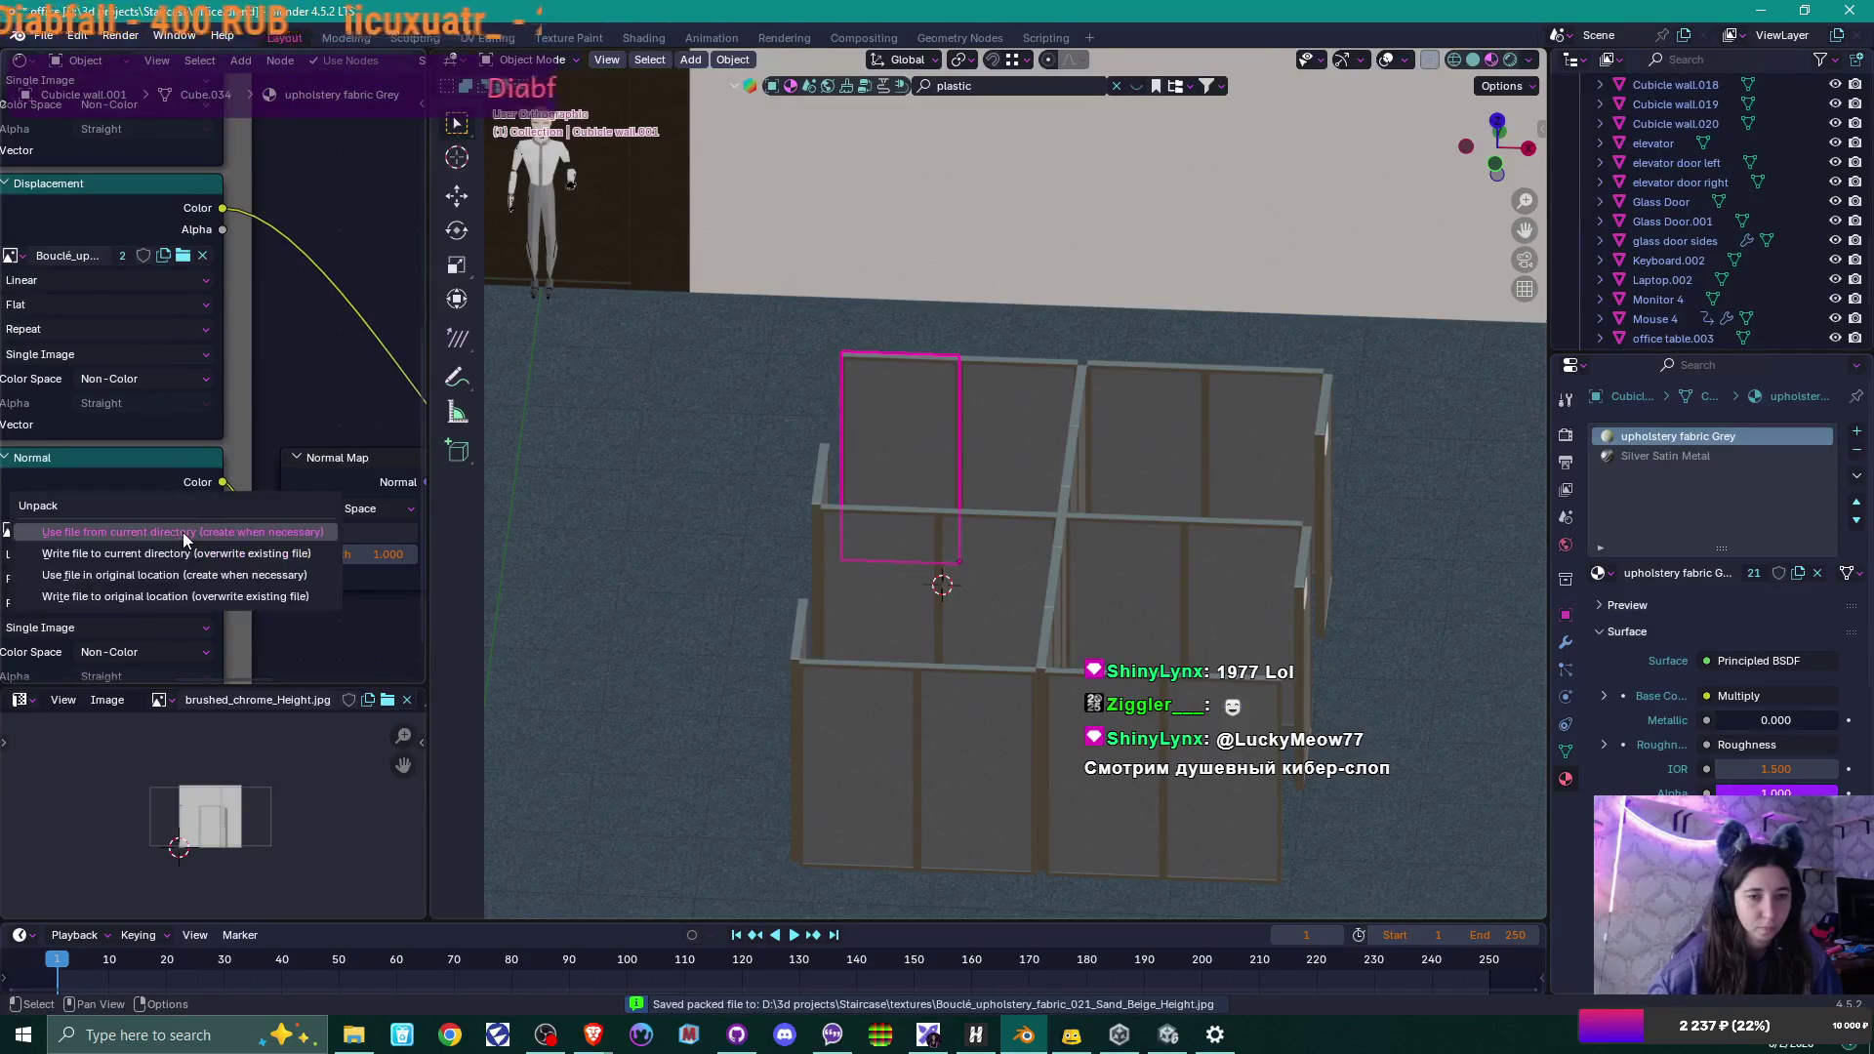
left_click(283, 543)
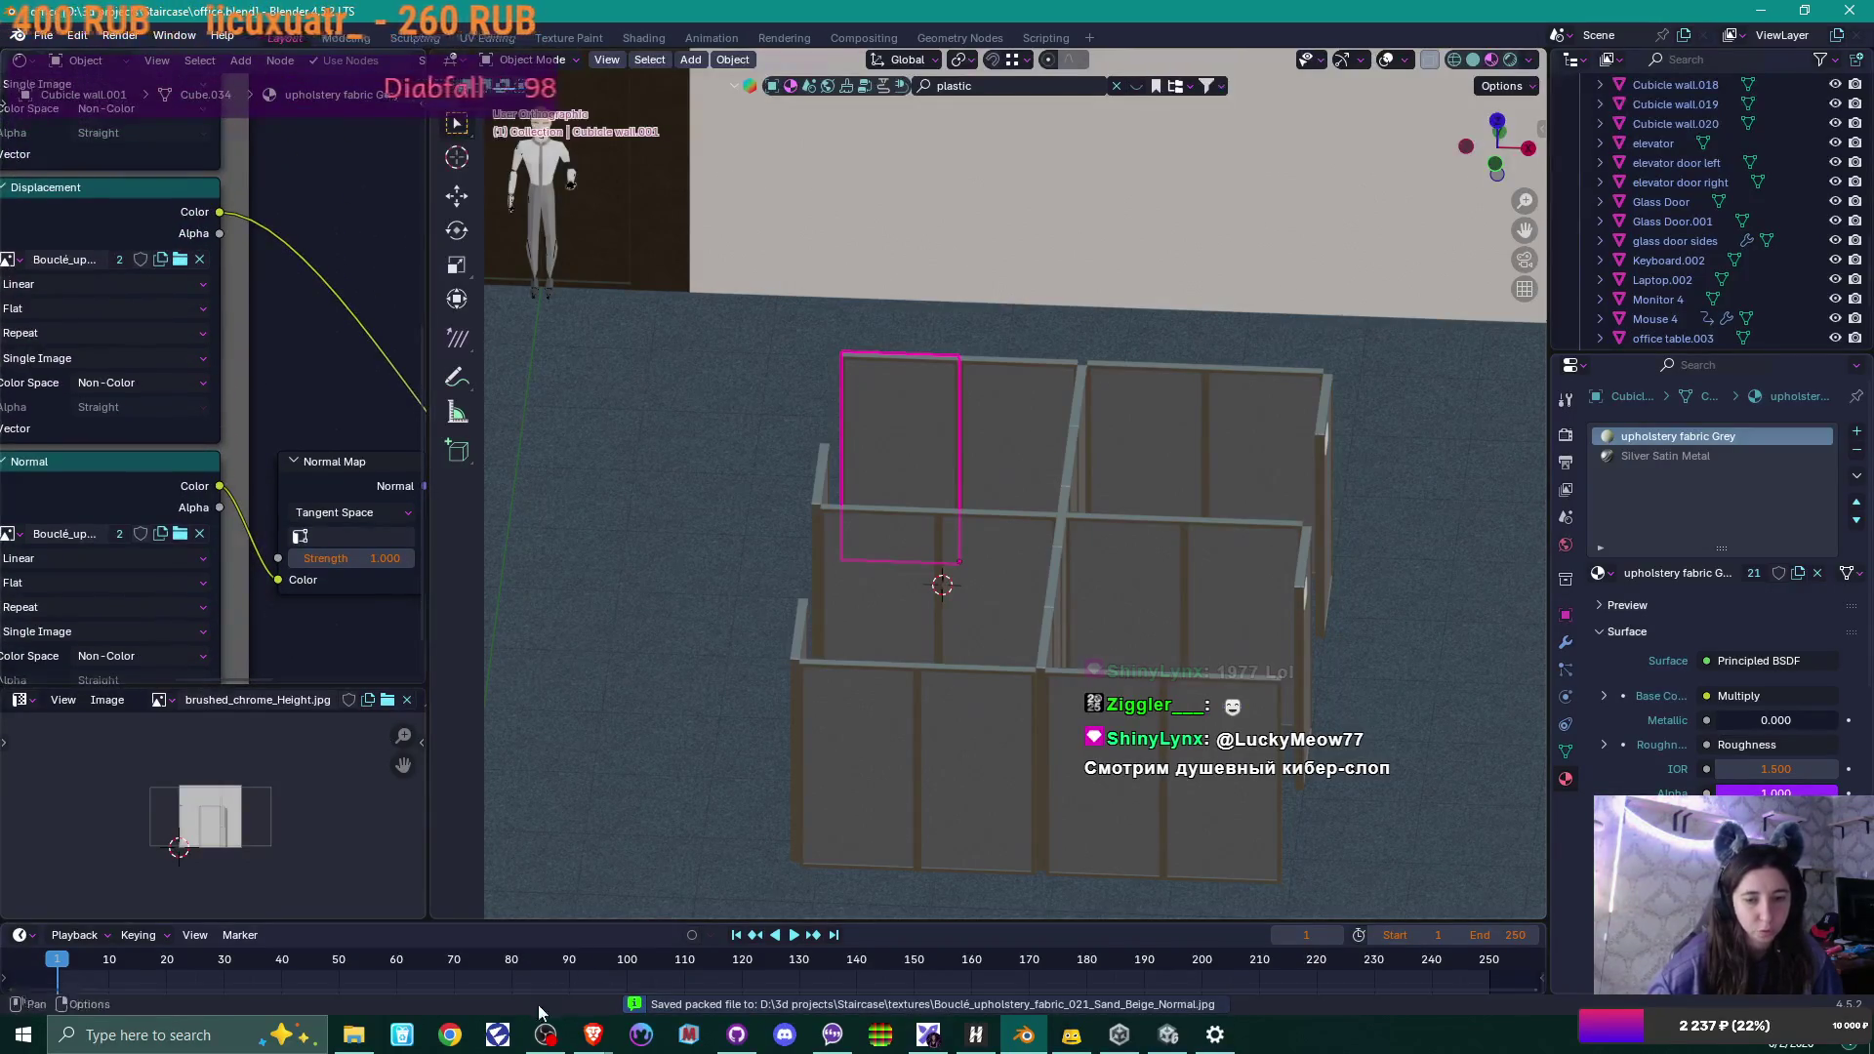
scroll(198, 415, "down", 3)
middle_click_drag(306, 248, 271, 491)
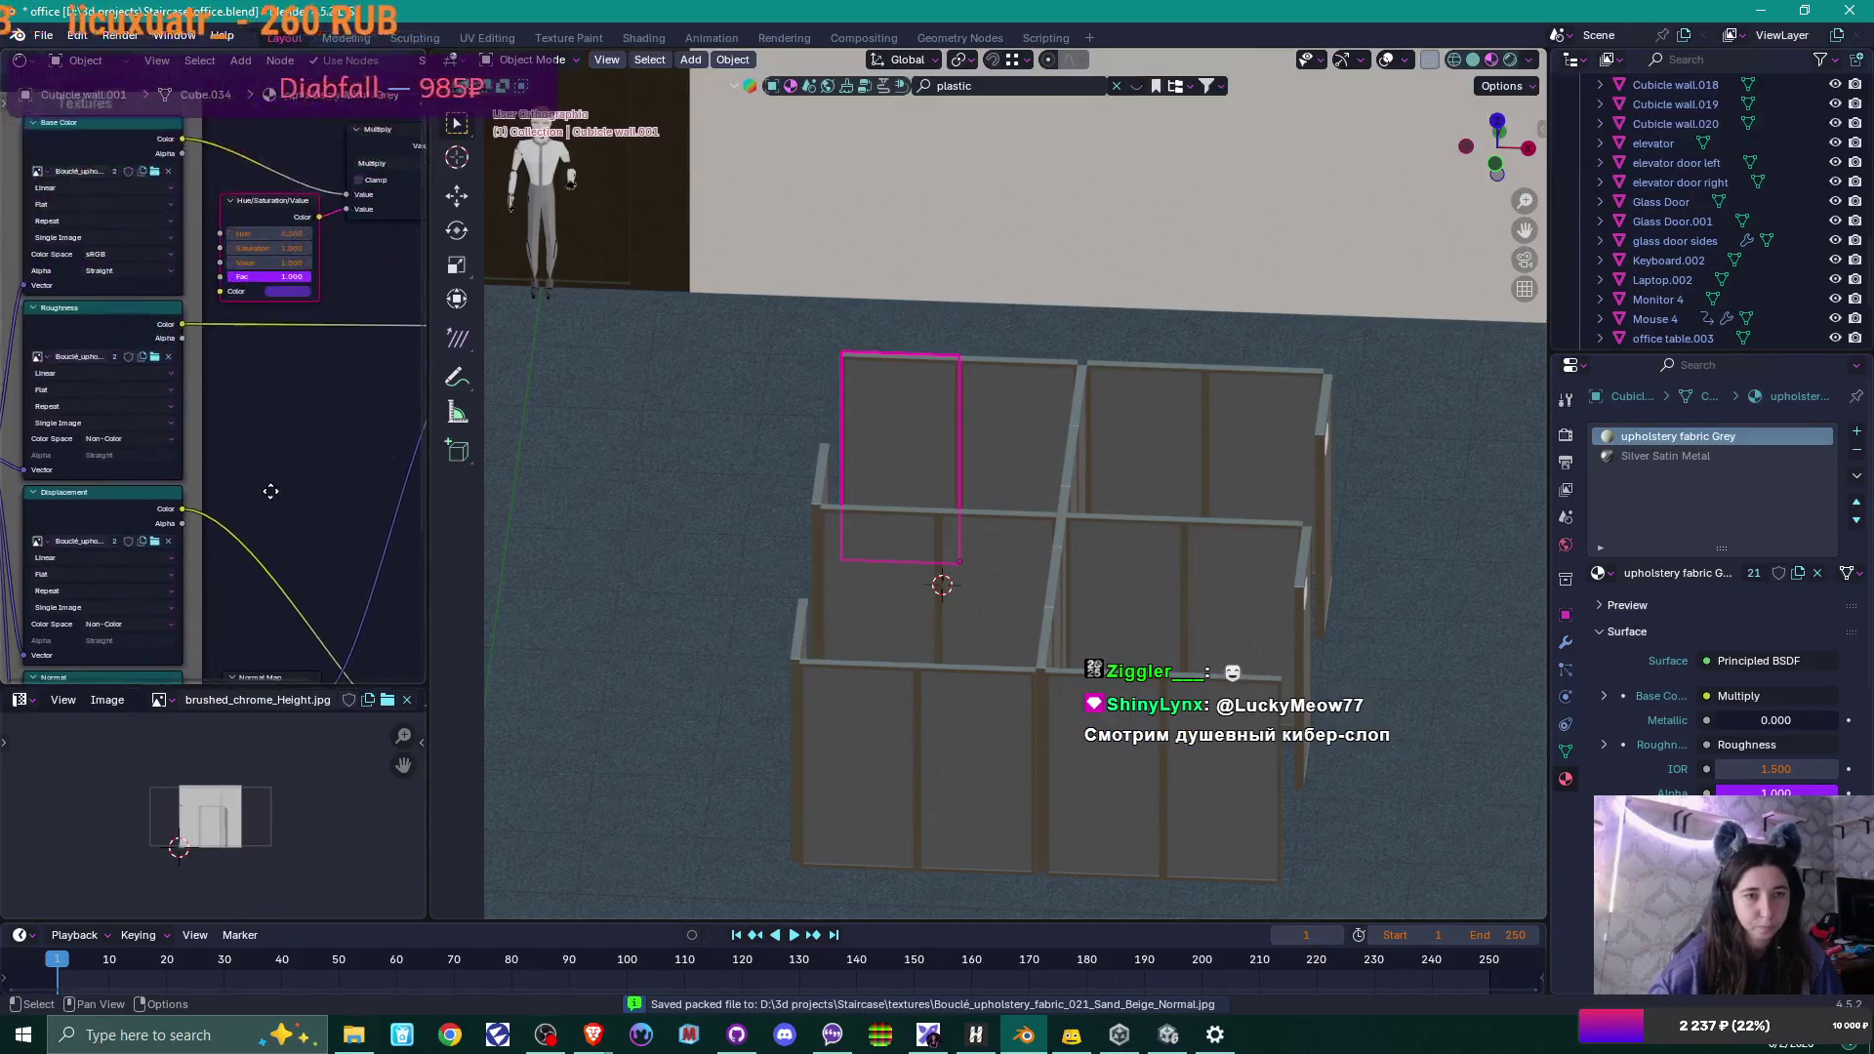
Add an 'Upholstry' folder in textures and drag the four Bouclé maps into a folder.
left_click(353, 1035)
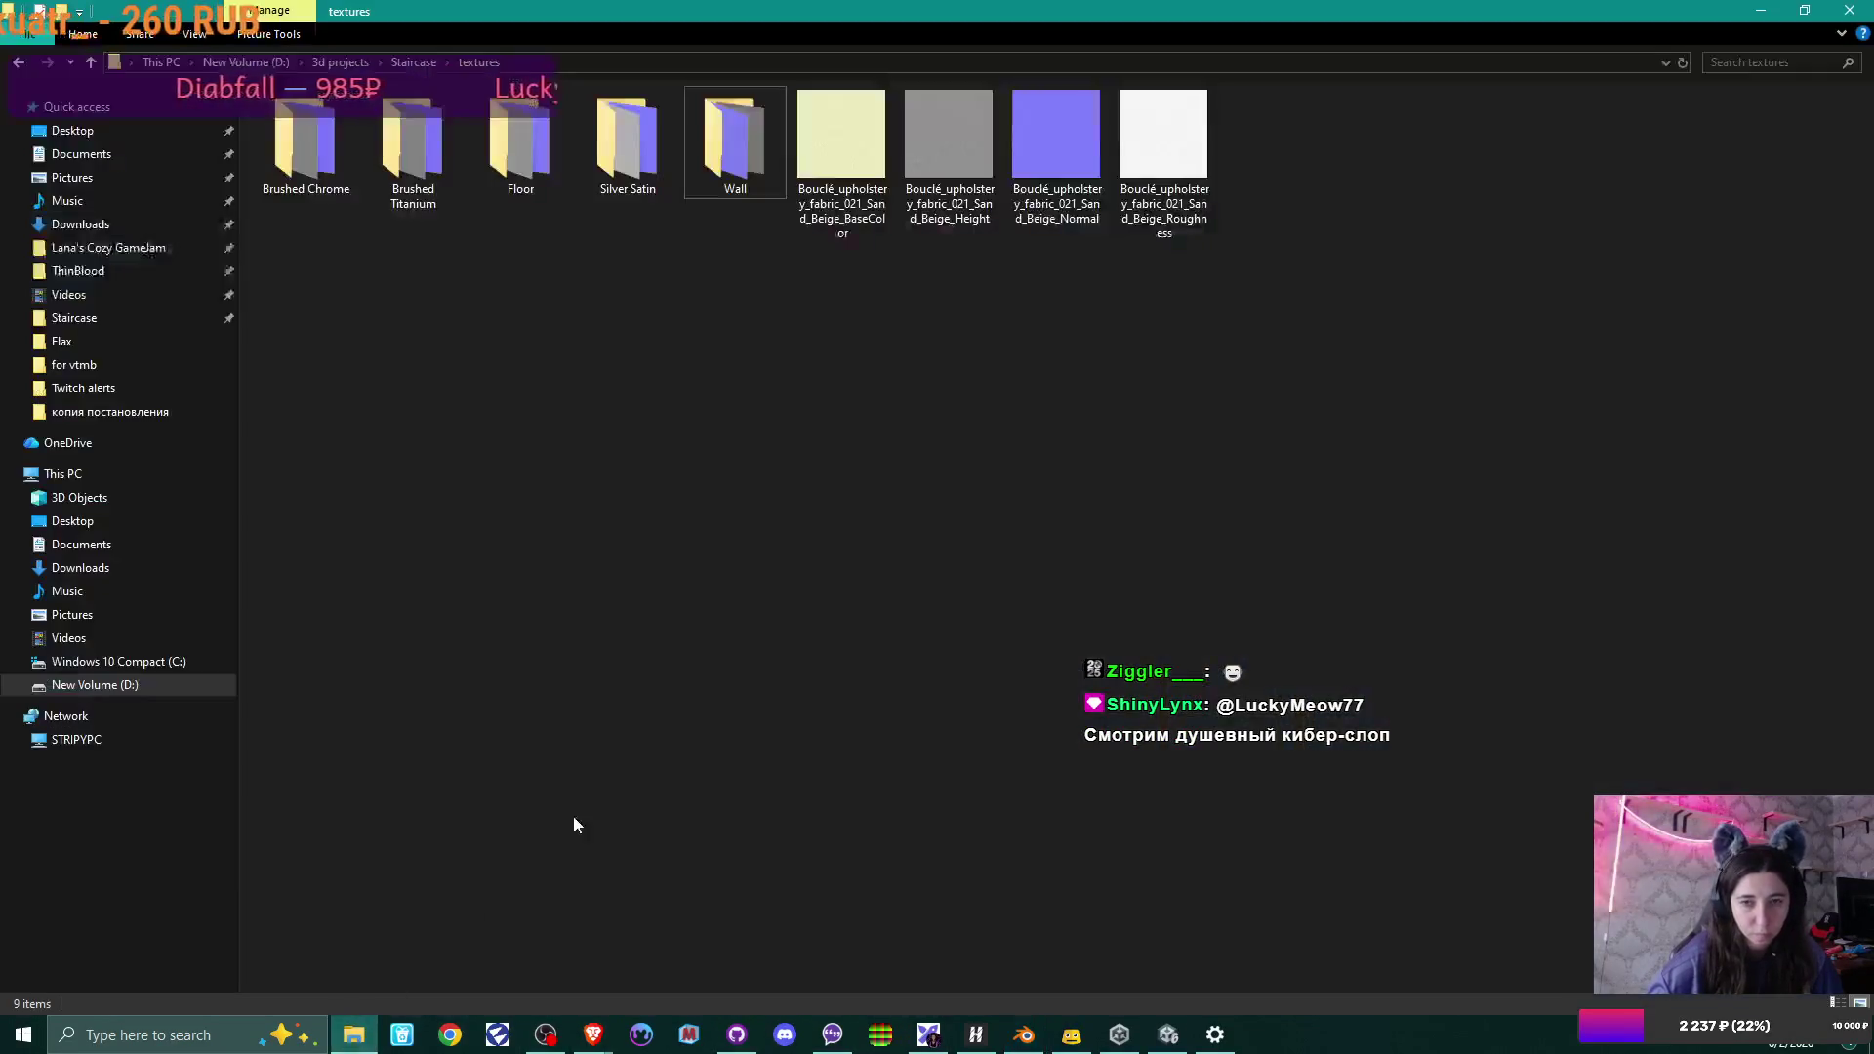
right_click(839, 336)
mouse_move(1033, 607)
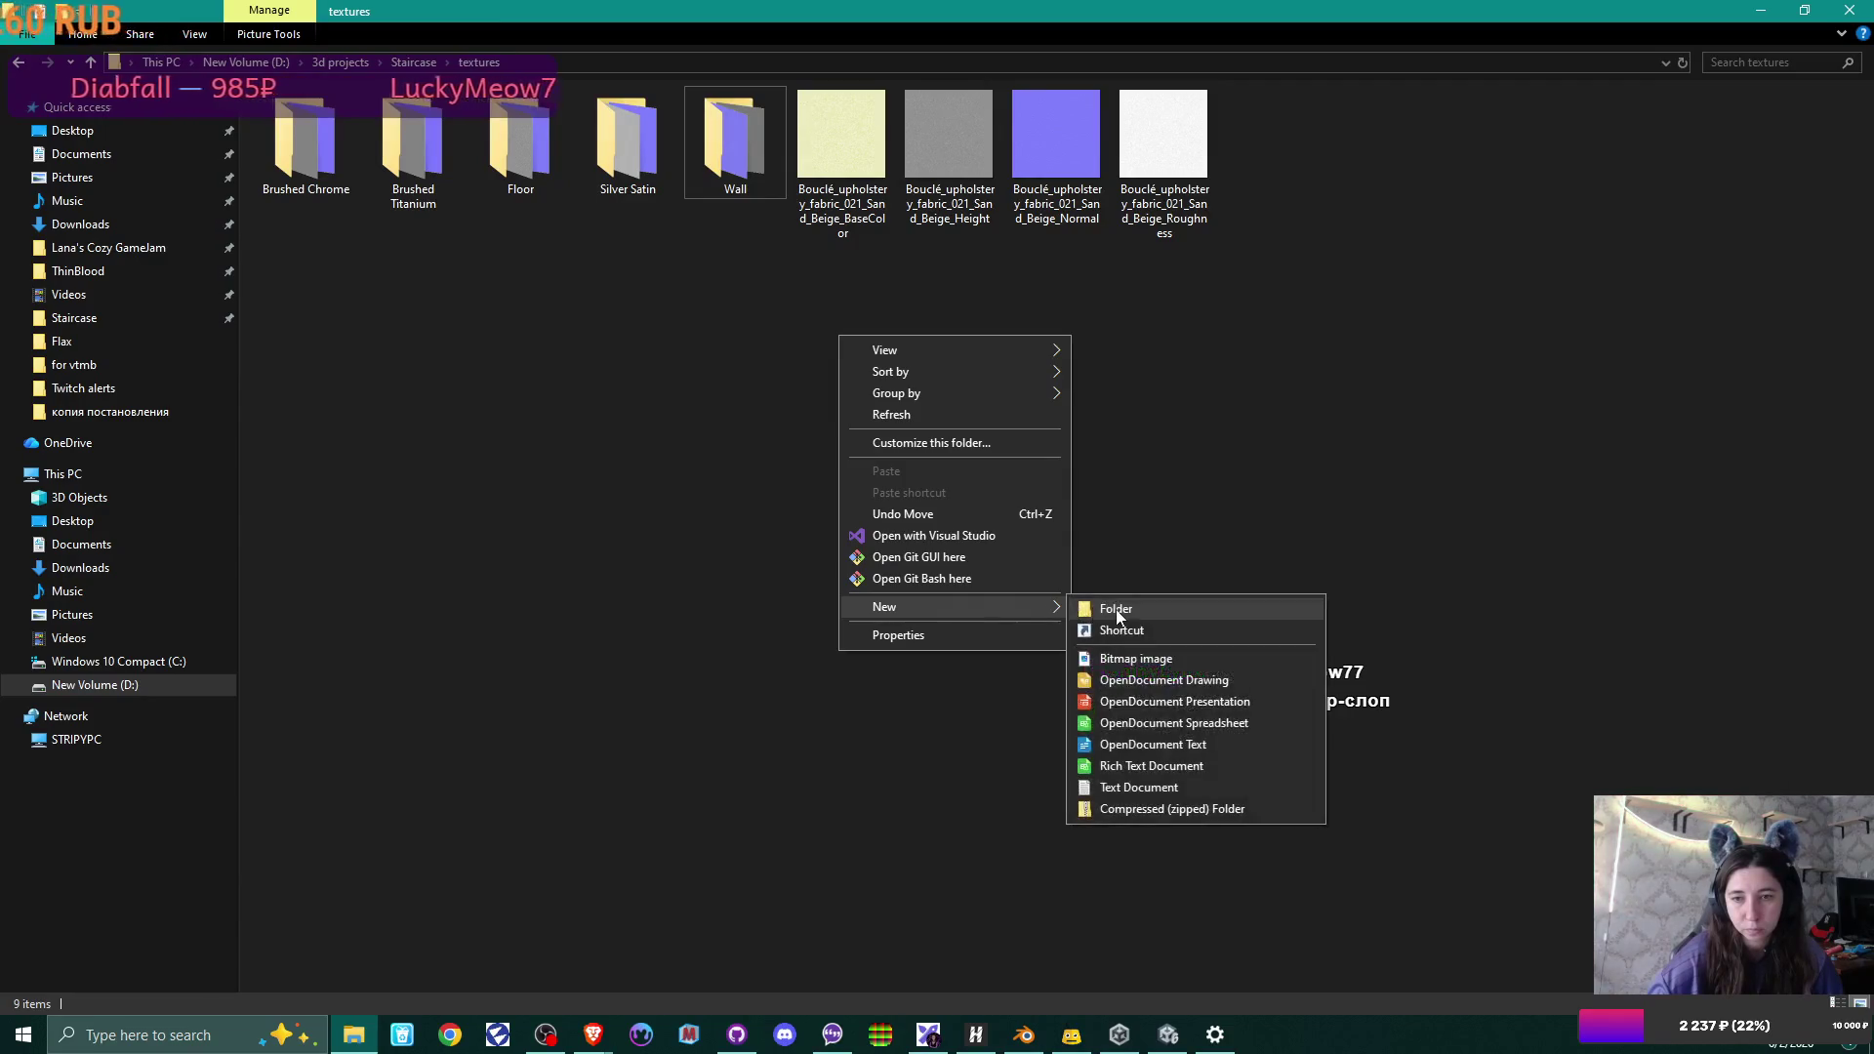
left_click(1118, 615)
type("Upholstry")
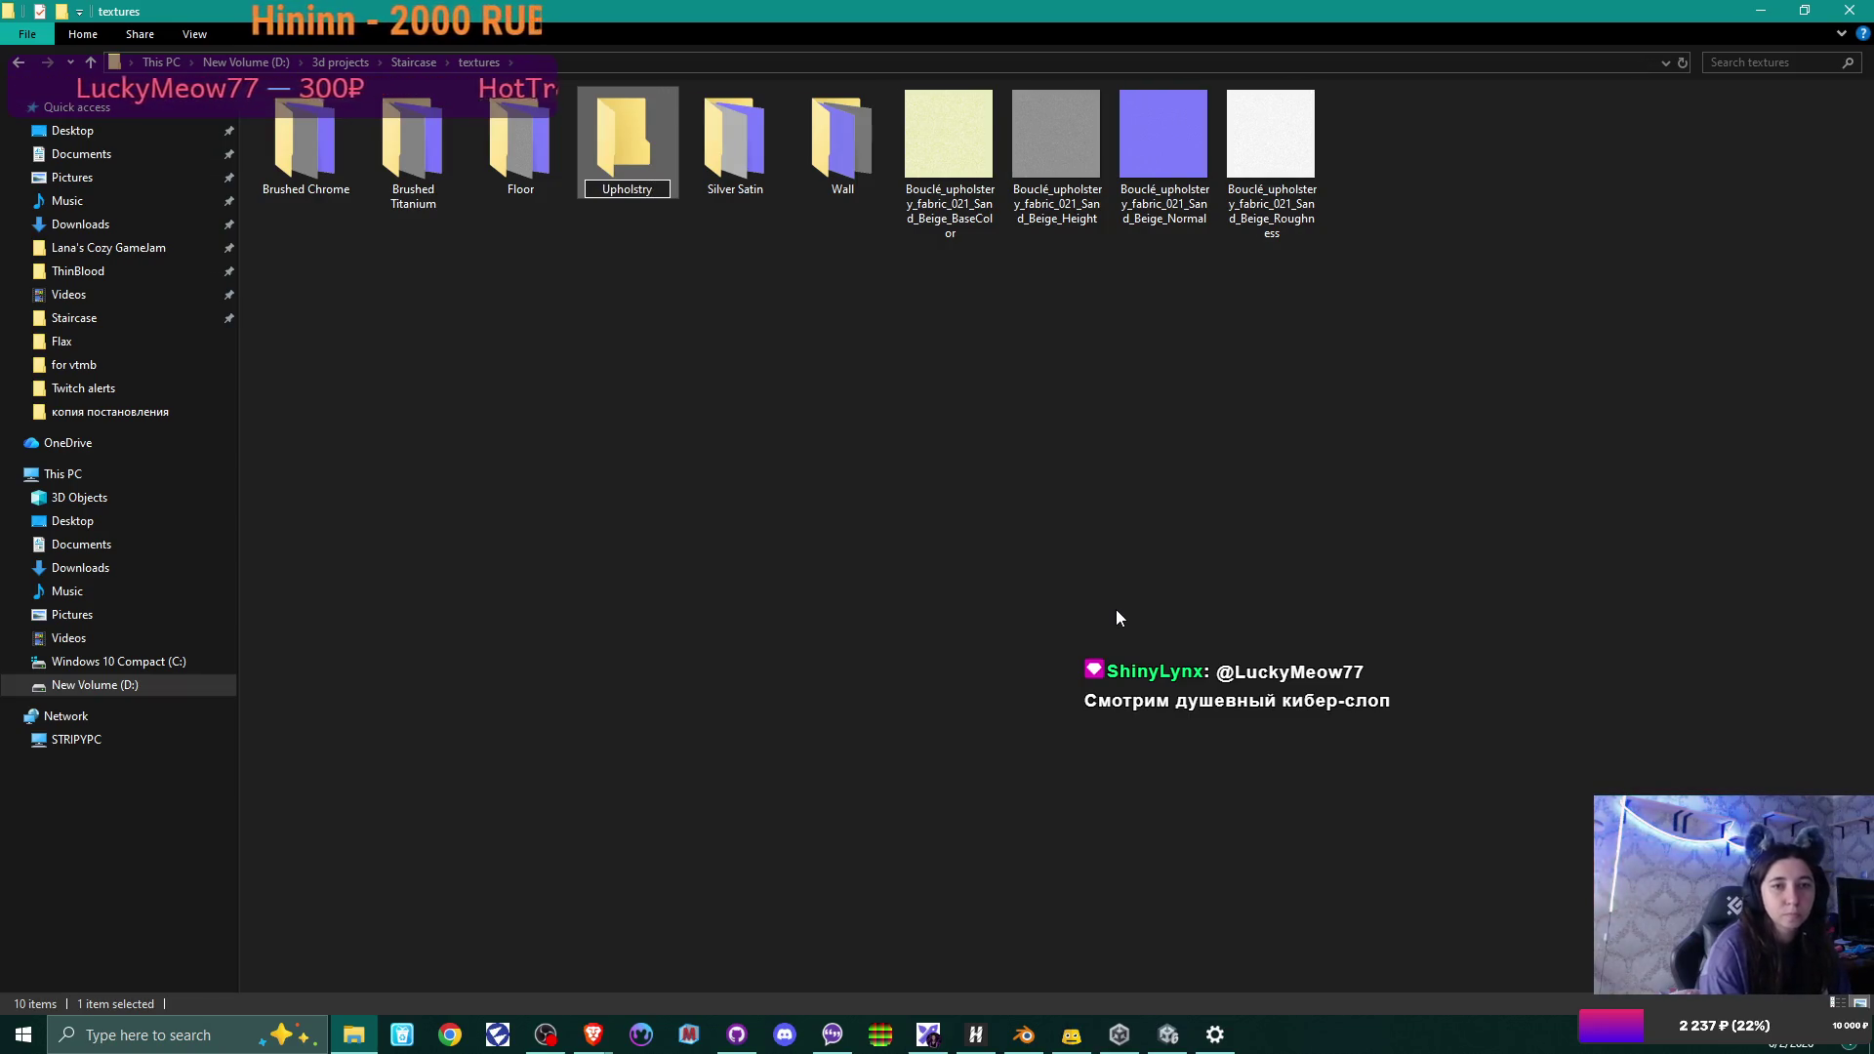
key("Return")
mouse_move(1418, 147)
left_mouse_down()
mouse_move(980, 131)
mouse_move(825, 185)
mouse_move(839, 166)
left_mouse_up()
Select the cubicle's office table and frame its Silver Satin Metal texture nodes in the Shader Editor.
left_click(1024, 1035)
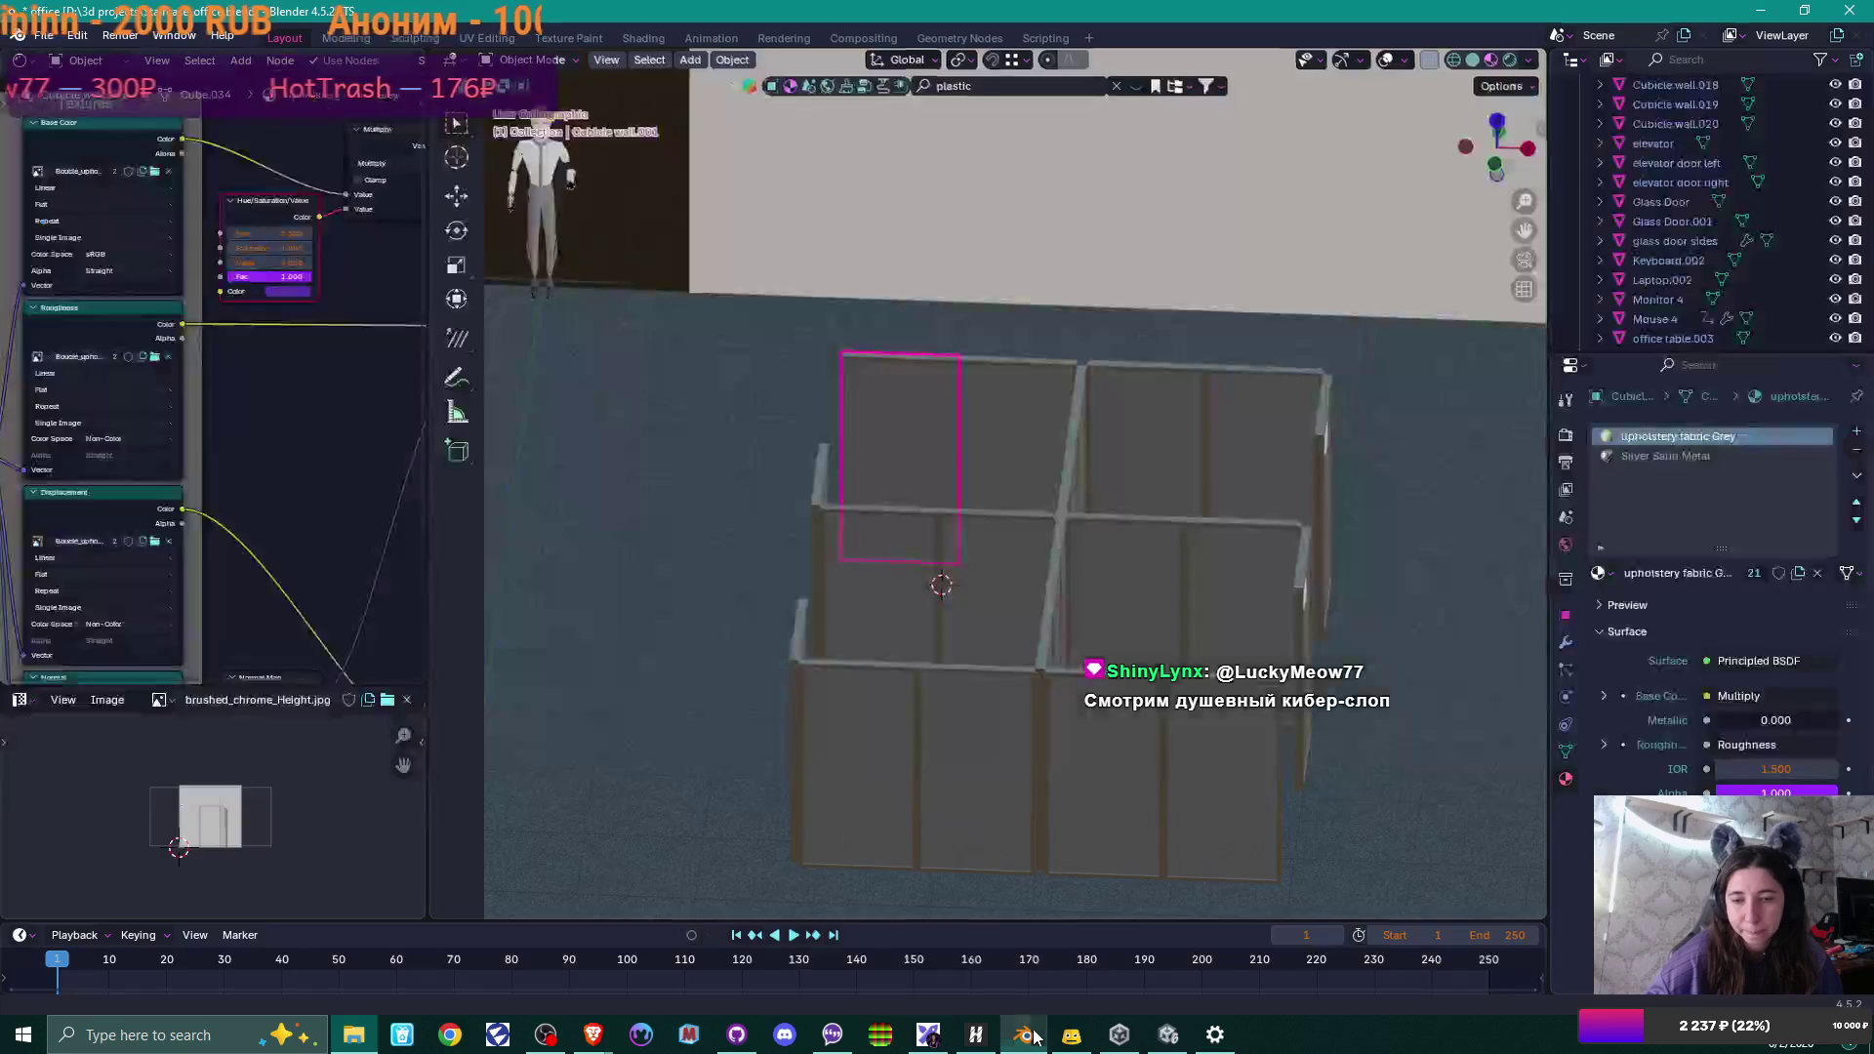
middle_click_drag(953, 420, 1058, 463)
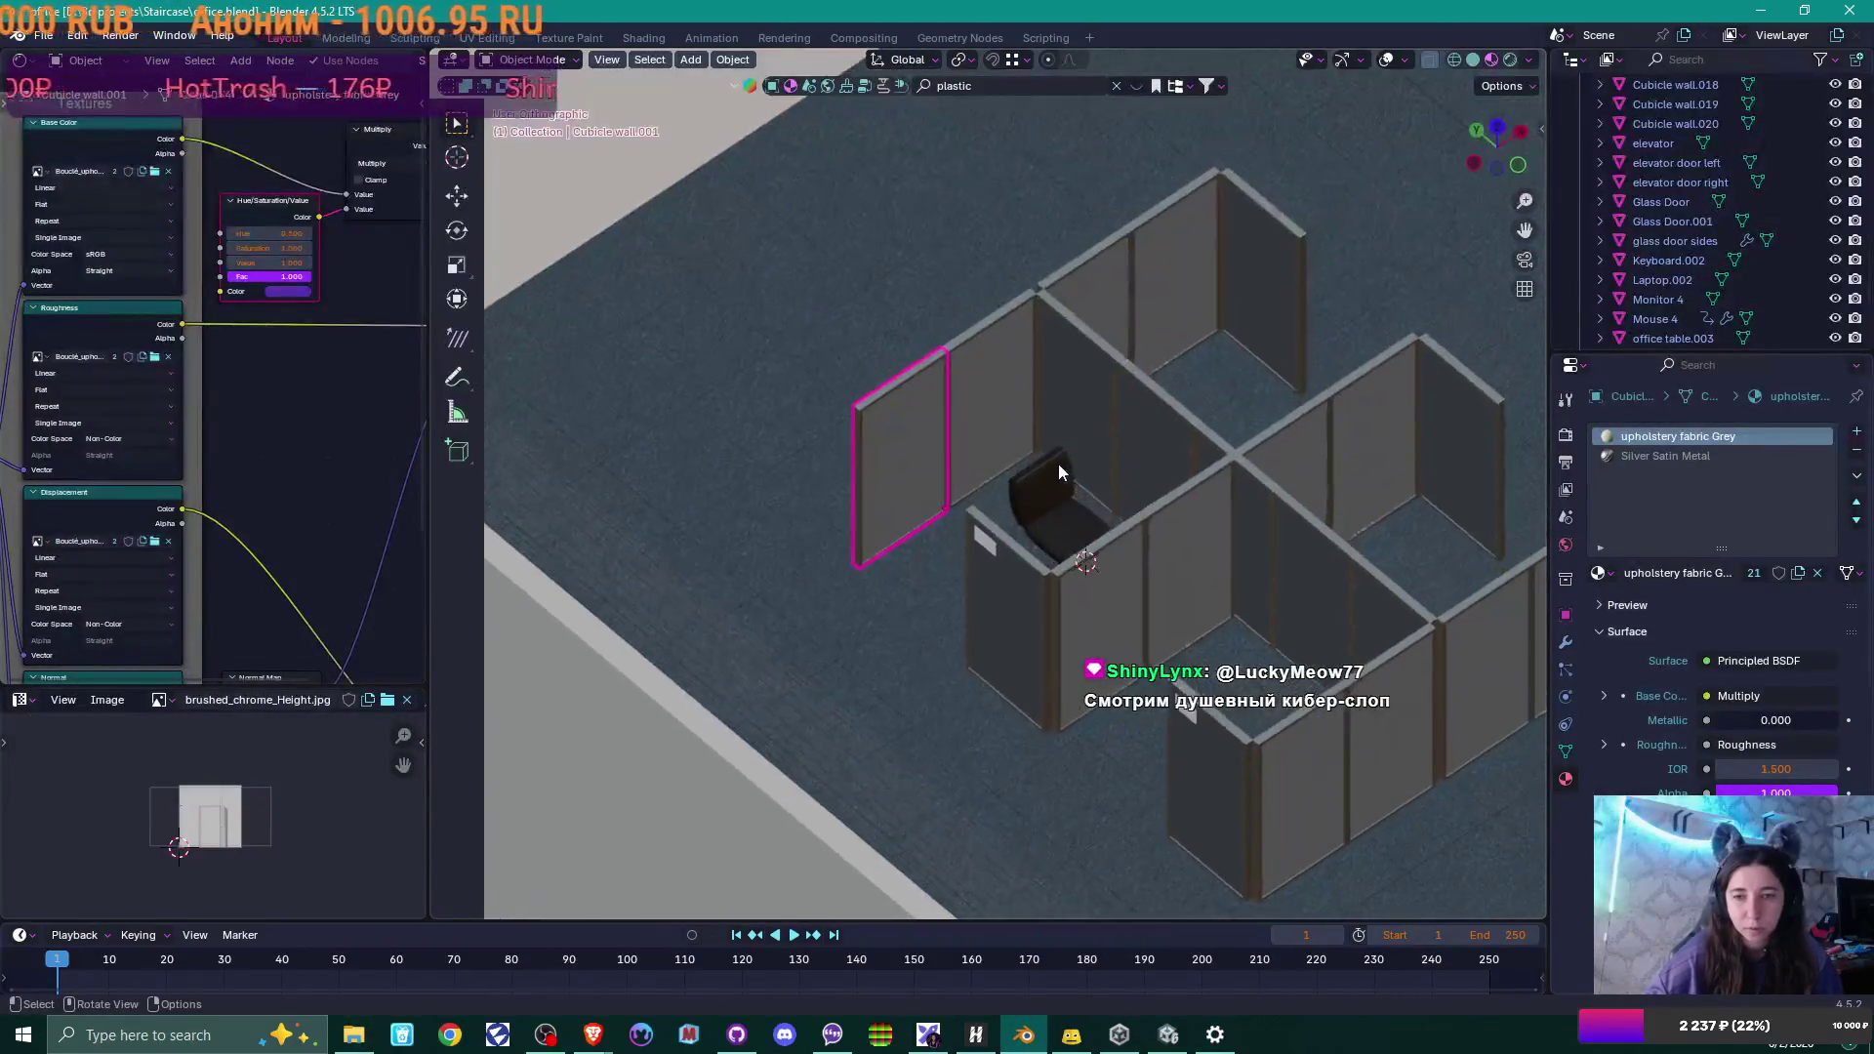
scroll(1145, 510, "up", 3)
scroll(906, 500, "up", 2)
mouse_move(1145, 509)
middle_mouse_down()
mouse_move(906, 500)
mouse_move(1063, 542)
mouse_move(1111, 595)
mouse_move(1042, 558)
middle_mouse_up()
scroll(1025, 517, "up", 4)
left_click(985, 628)
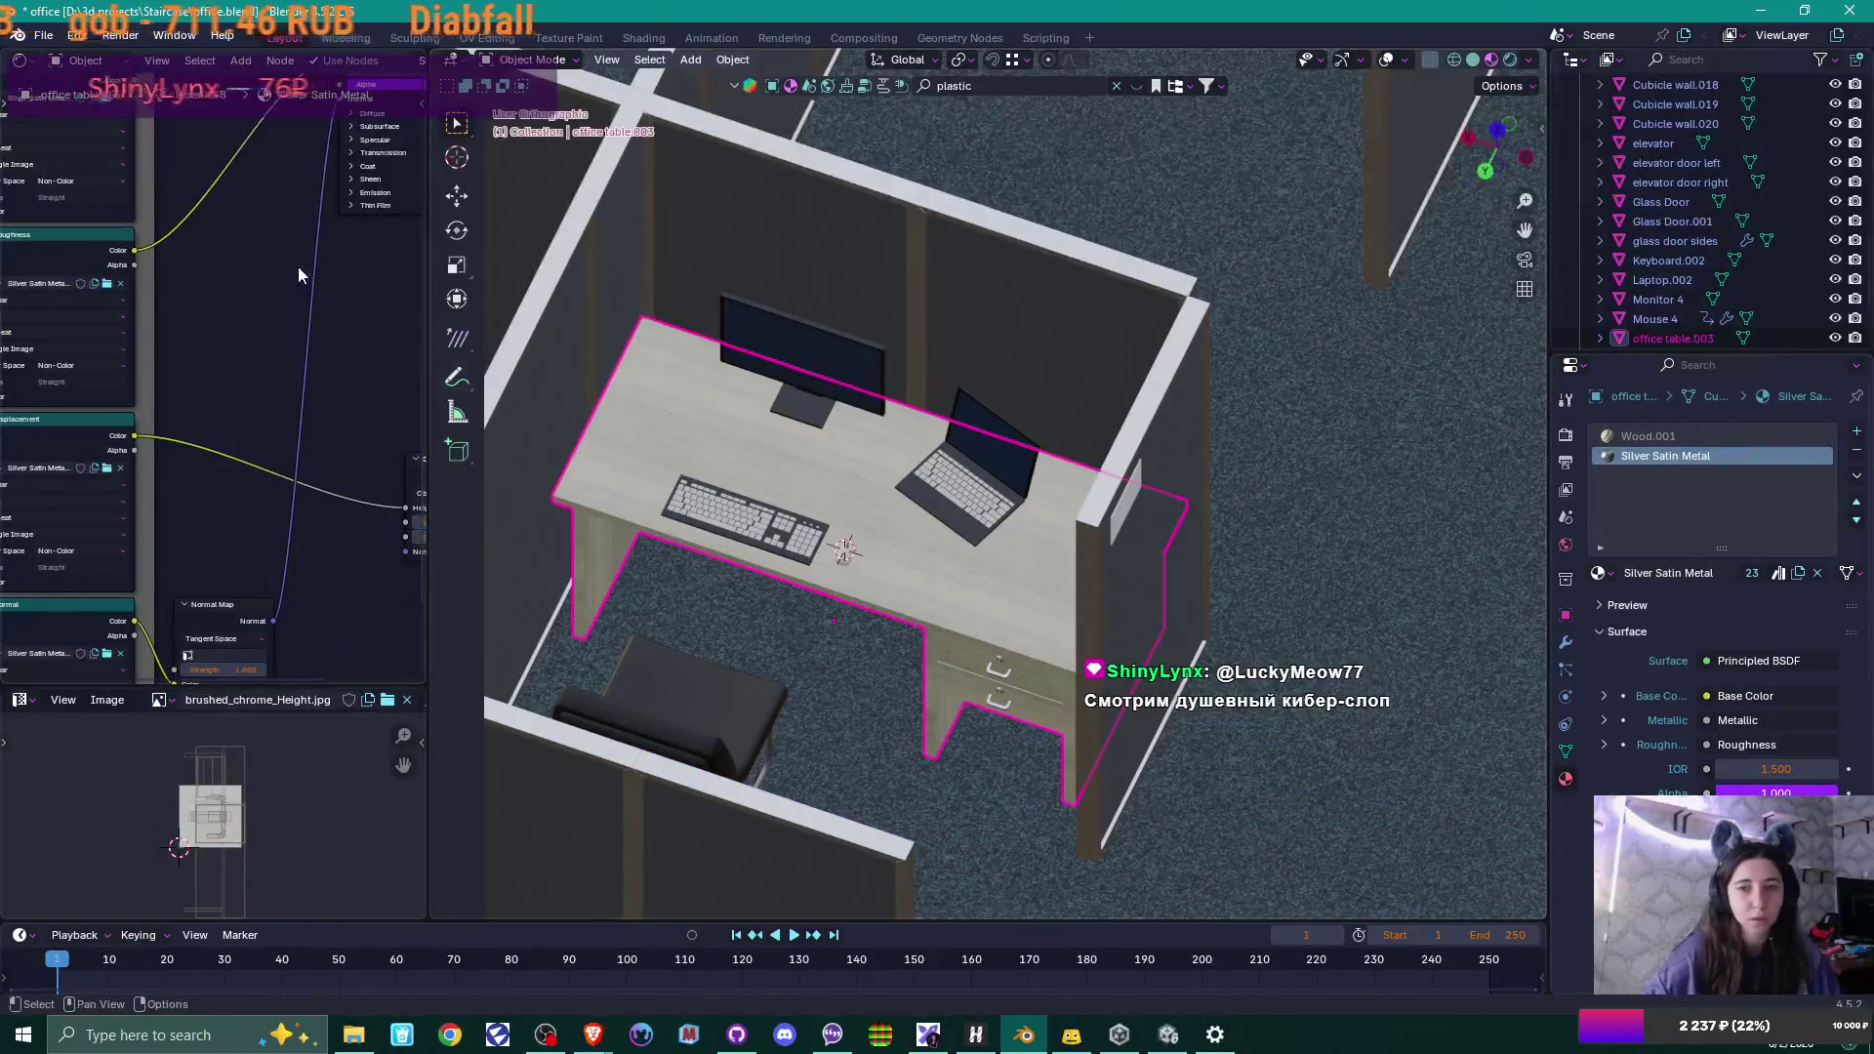
mouse_move(296, 267)
middle_mouse_down()
mouse_move(267, 267)
mouse_move(353, 419)
mouse_move(365, 484)
middle_mouse_up()
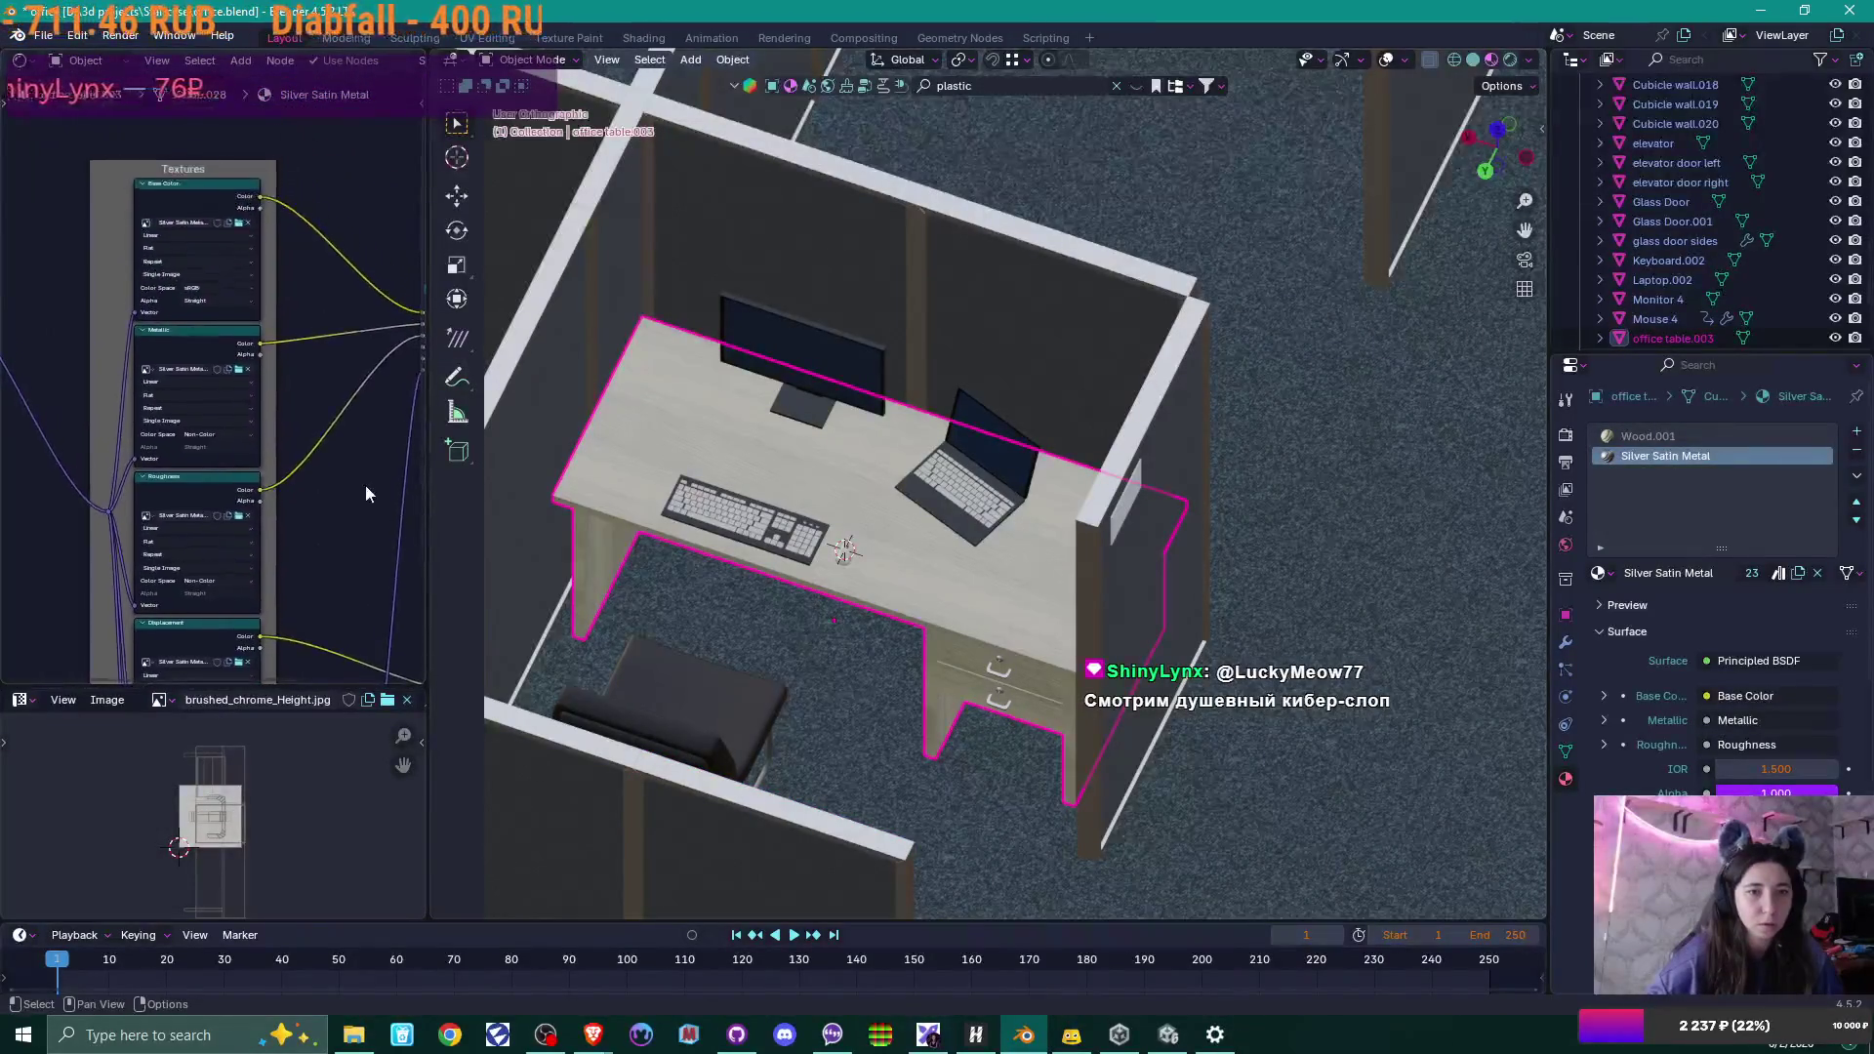
scroll(292, 508, "up", 3)
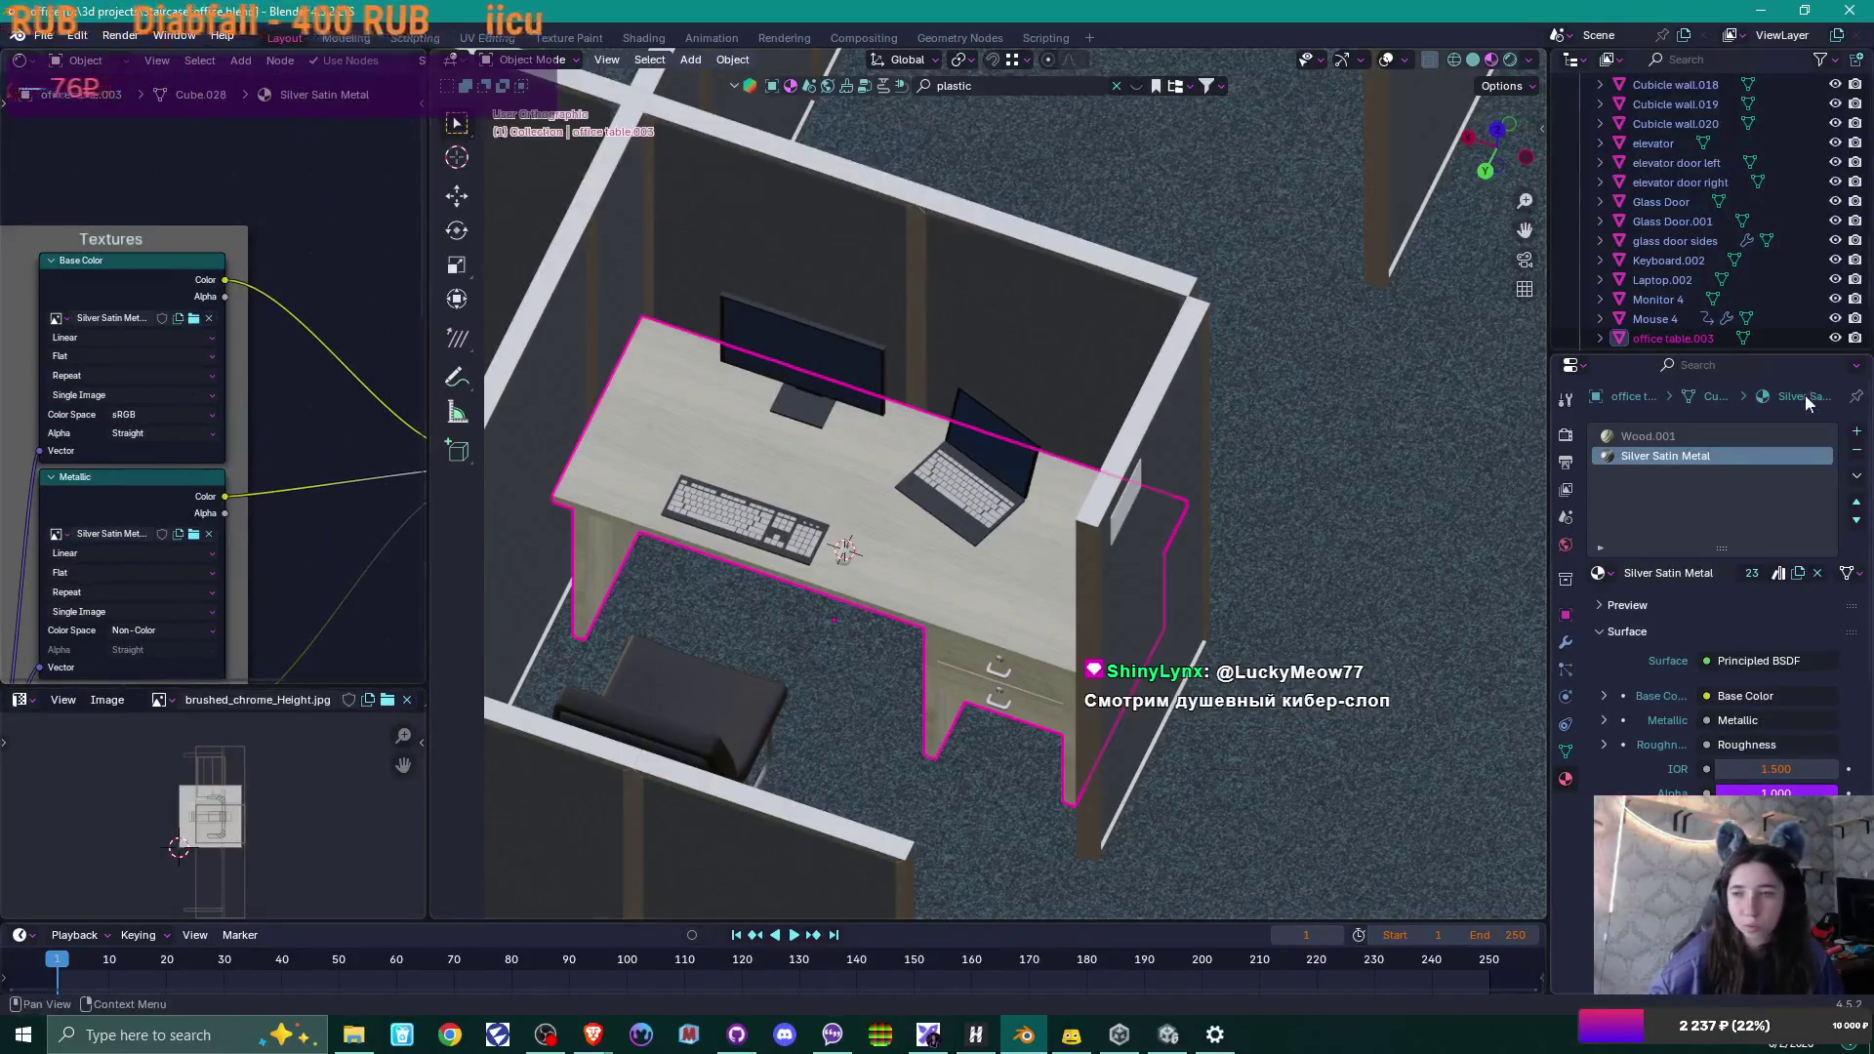
Show the Wood.001 material and unpack wood02_diffuse and wood02_glossiness to the current directory.
left_click(1691, 441)
middle_click_drag(257, 220, 271, 434)
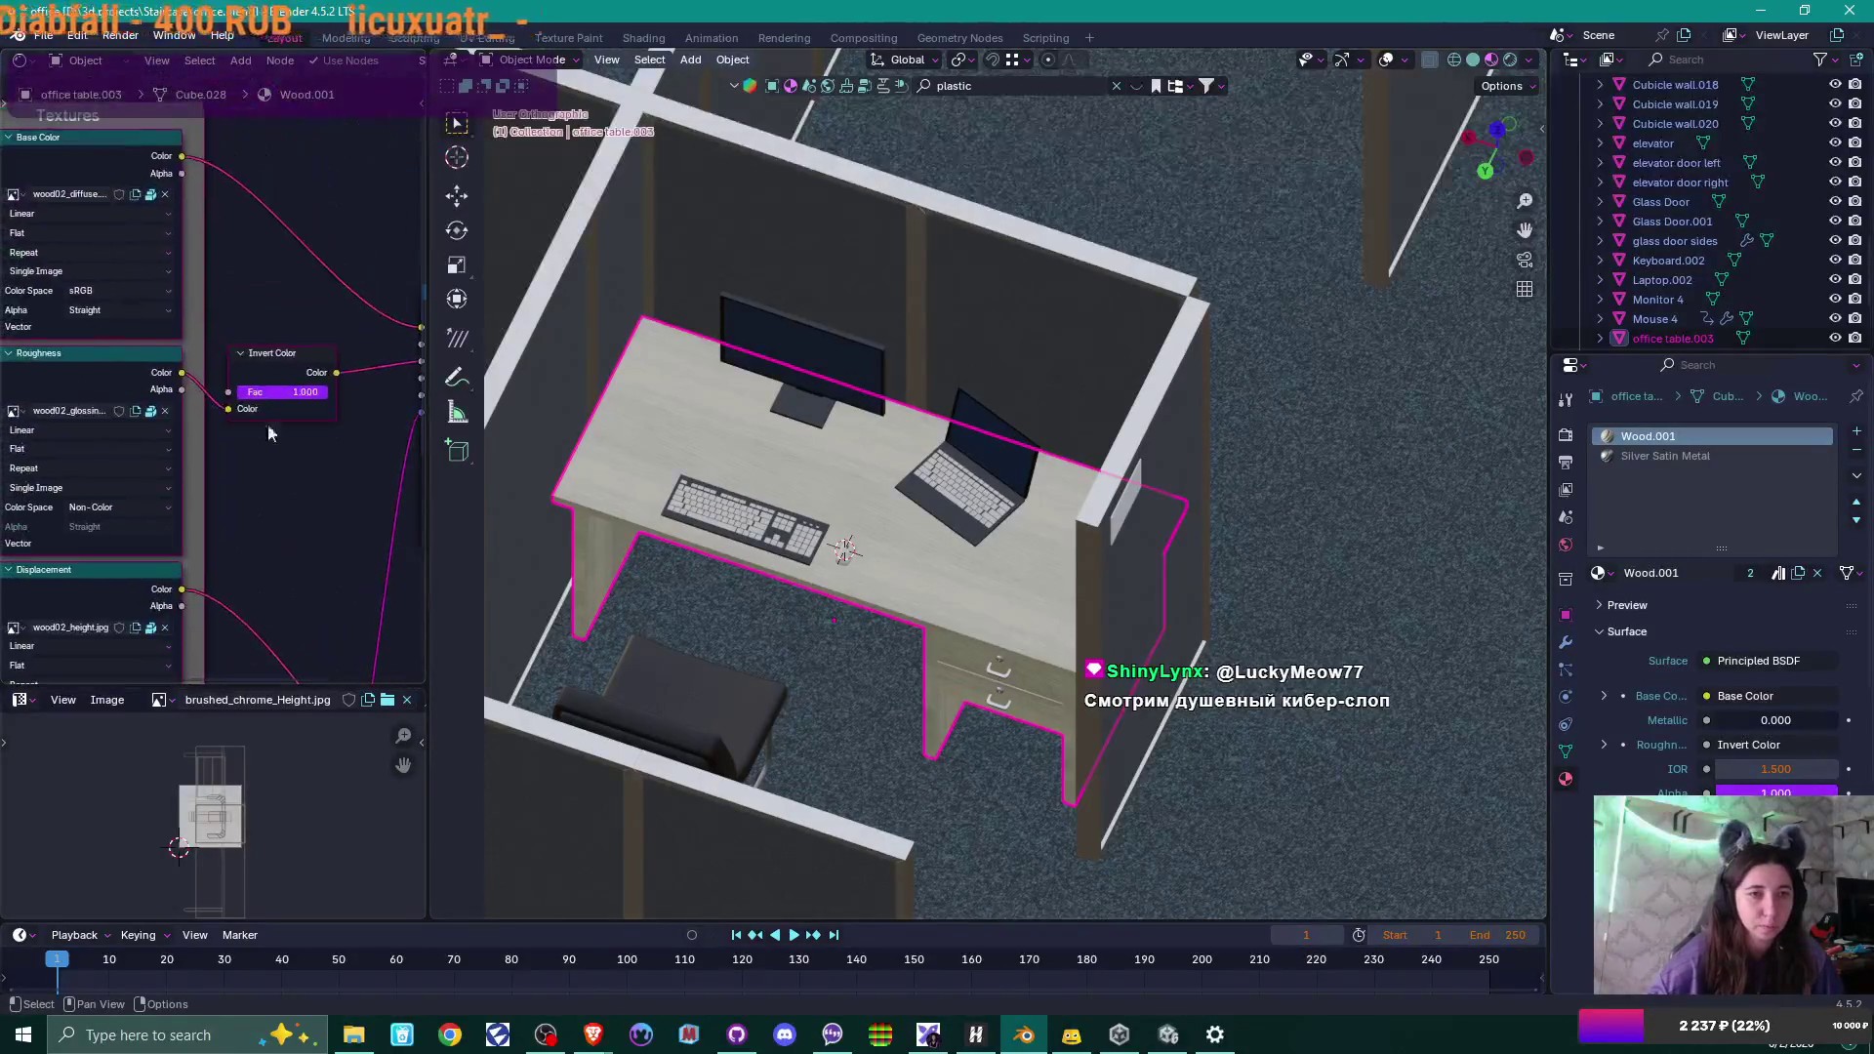
left_click(151, 195)
left_click(156, 192)
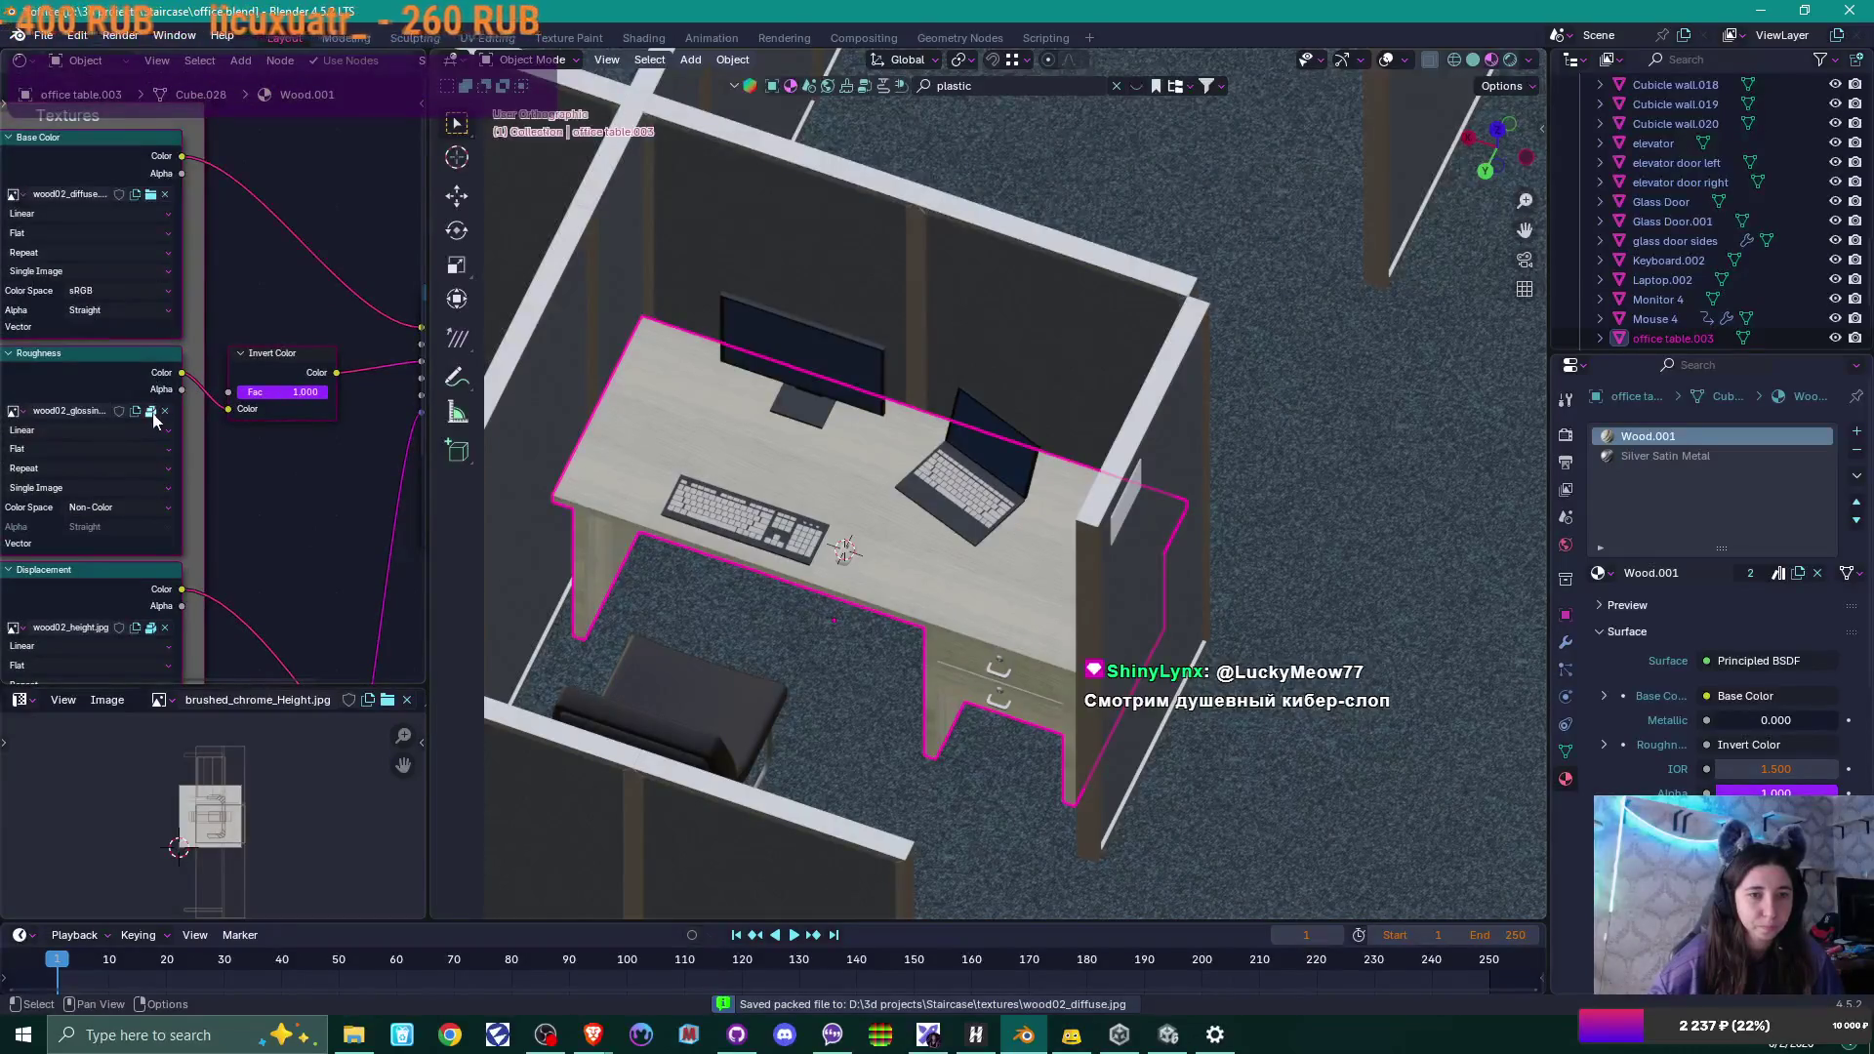
left_click(151, 411)
left_click(156, 410)
Unpack wood02_height and wood02_opengl_normal into the textures folder as well.
left_click(151, 628)
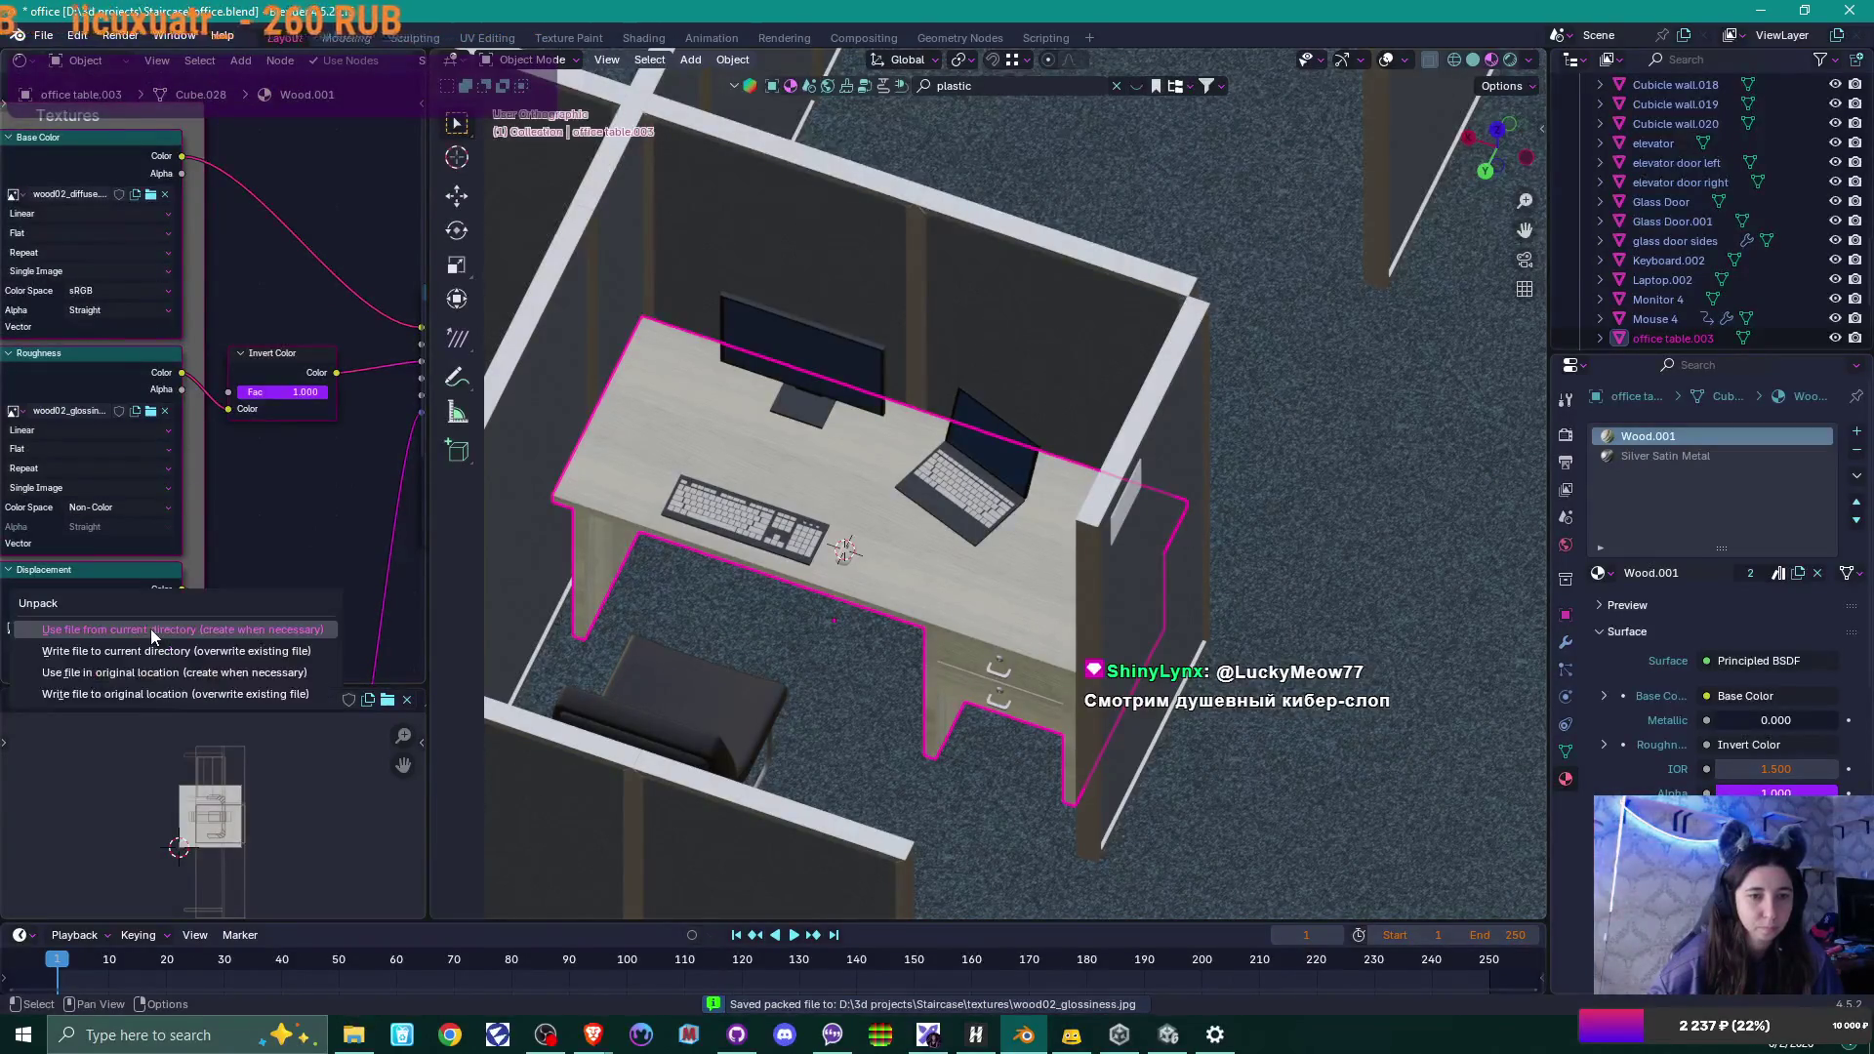
left_click(156, 627)
middle_click_drag(156, 630, 174, 429)
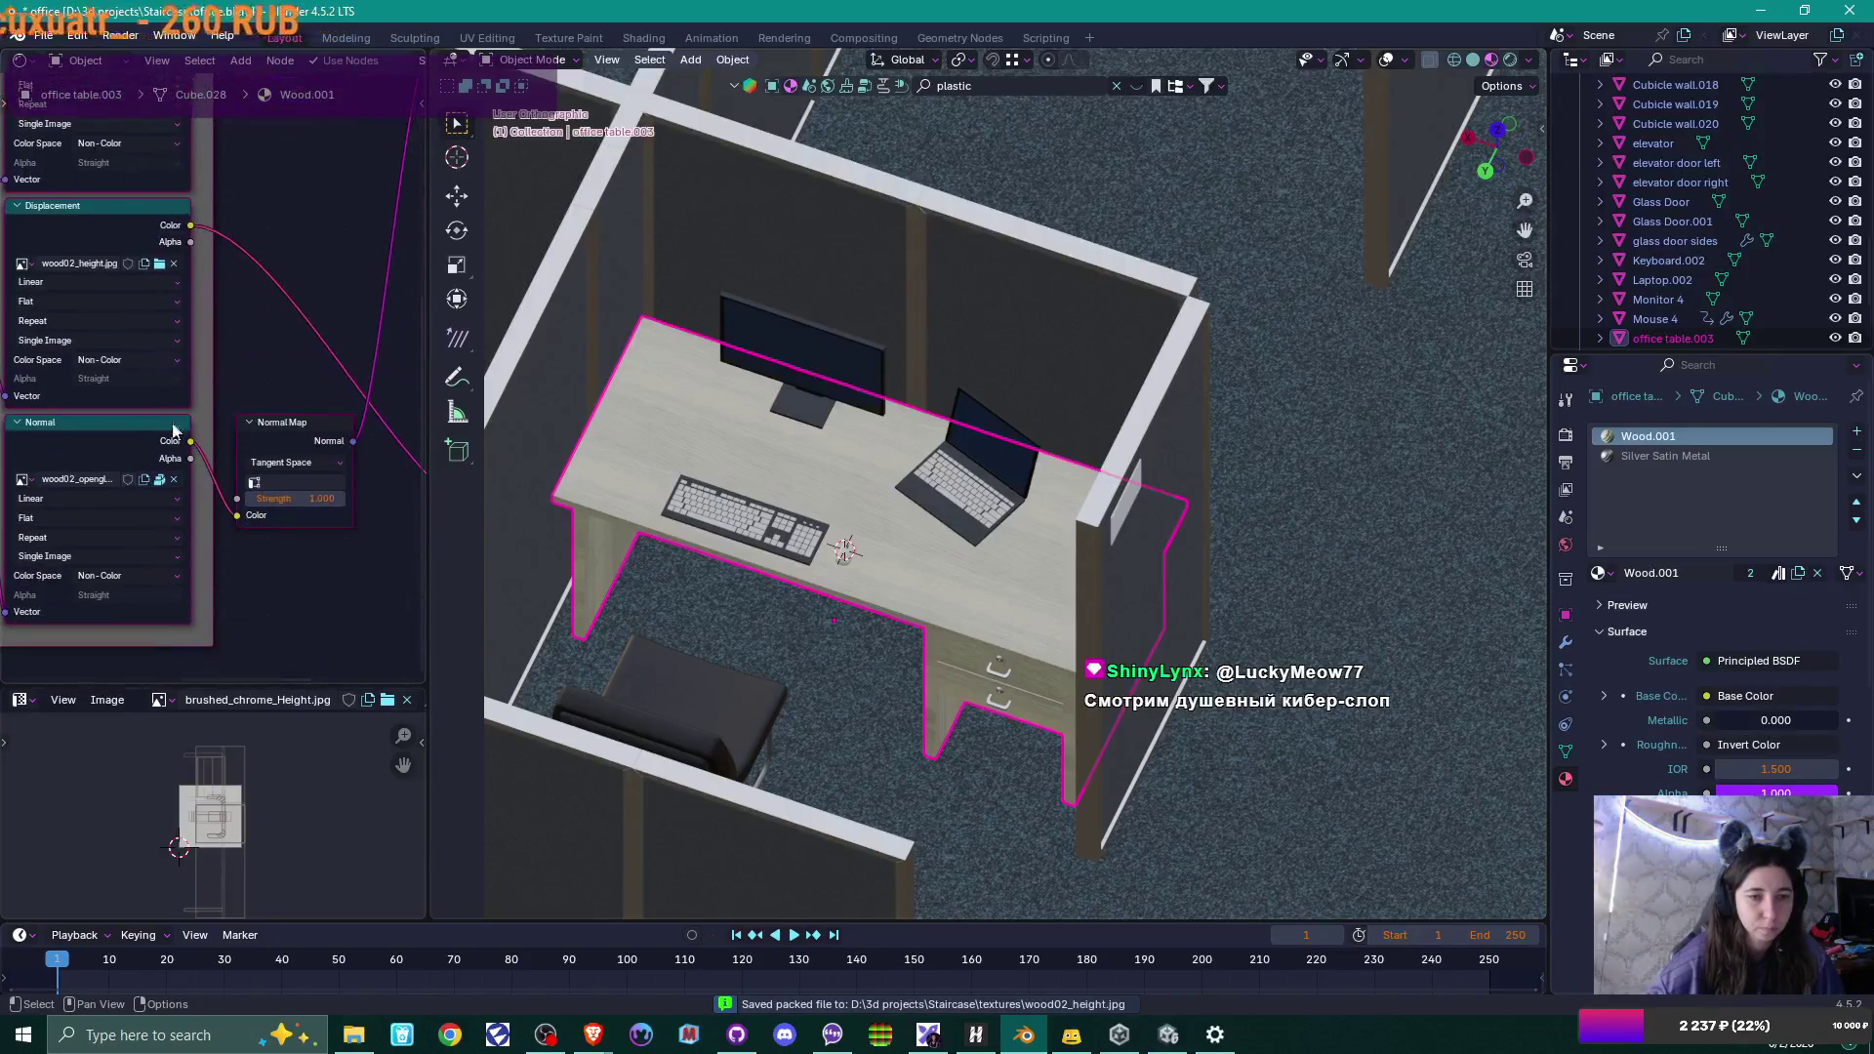
left_click(156, 484)
left_click(156, 482)
mouse_move(293, 536)
middle_mouse_down()
mouse_move(279, 245)
mouse_move(305, 405)
middle_mouse_up()
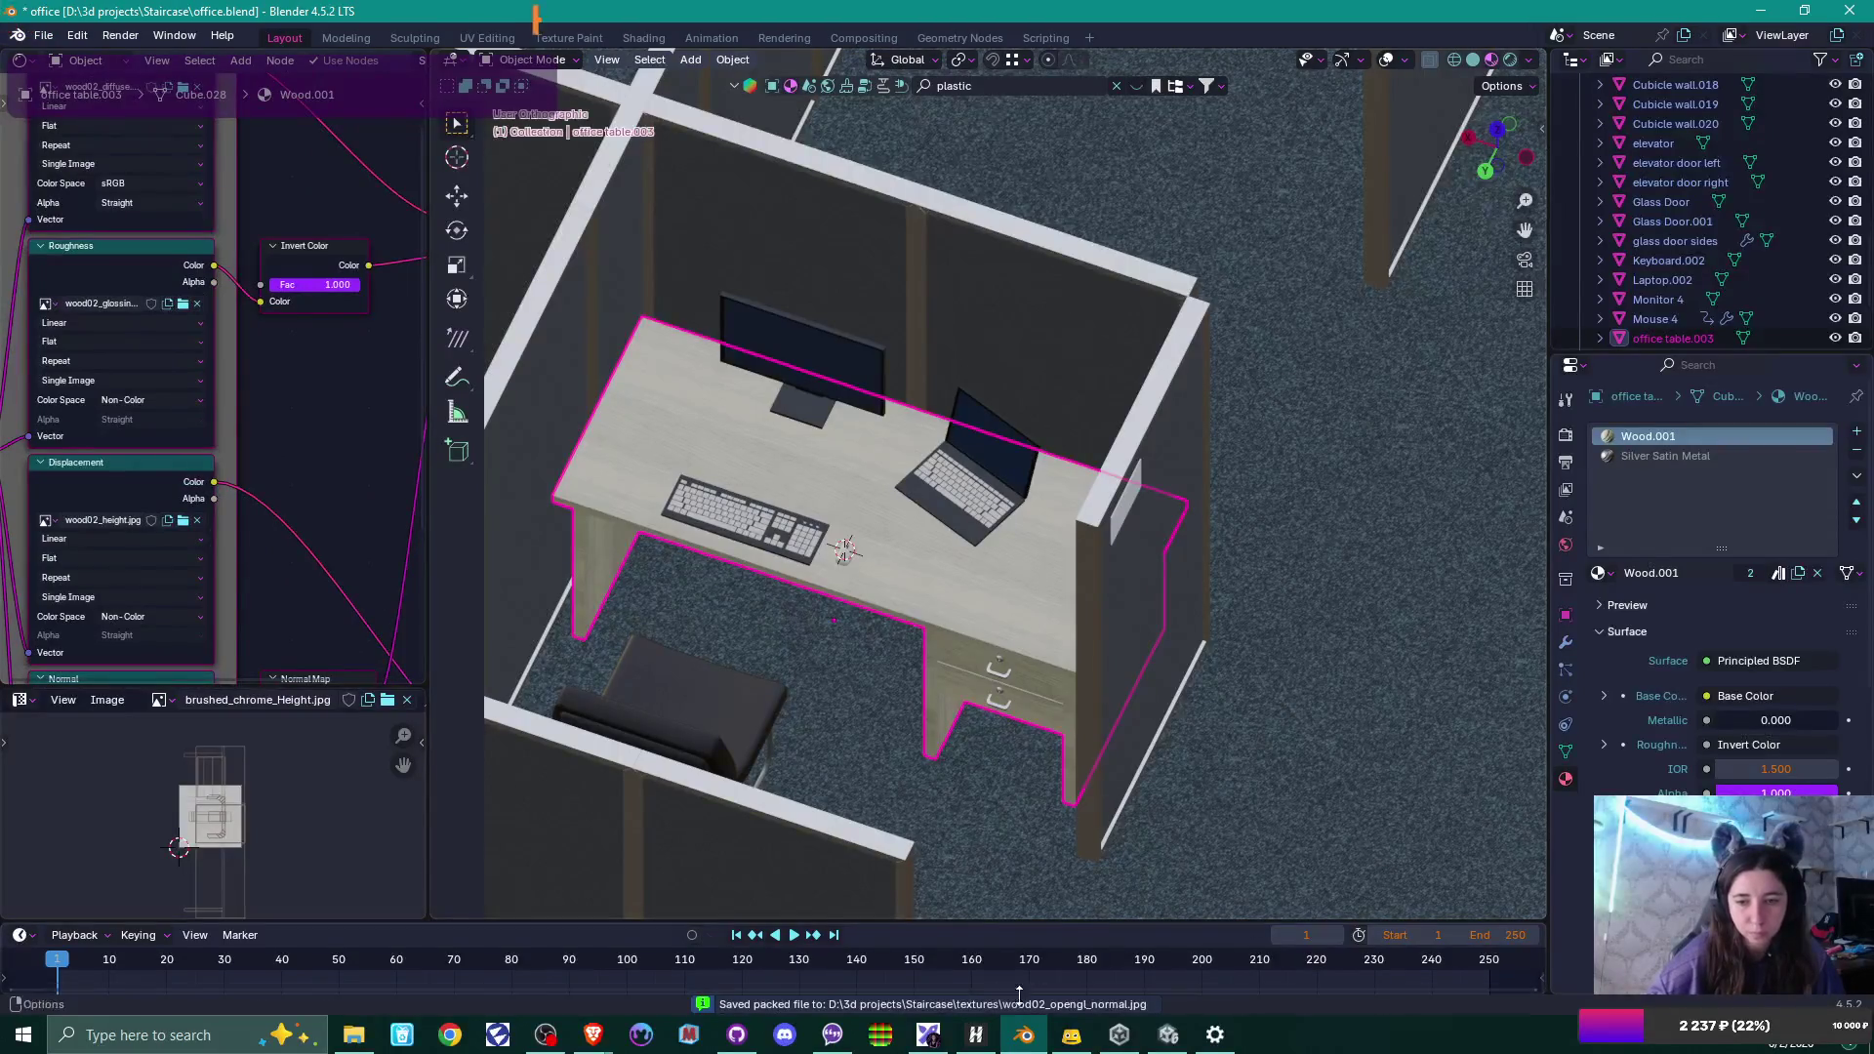
left_click(353, 1034)
Create a 'Wood' folder in textures and move the four wood02 maps into it.
right_click(851, 418)
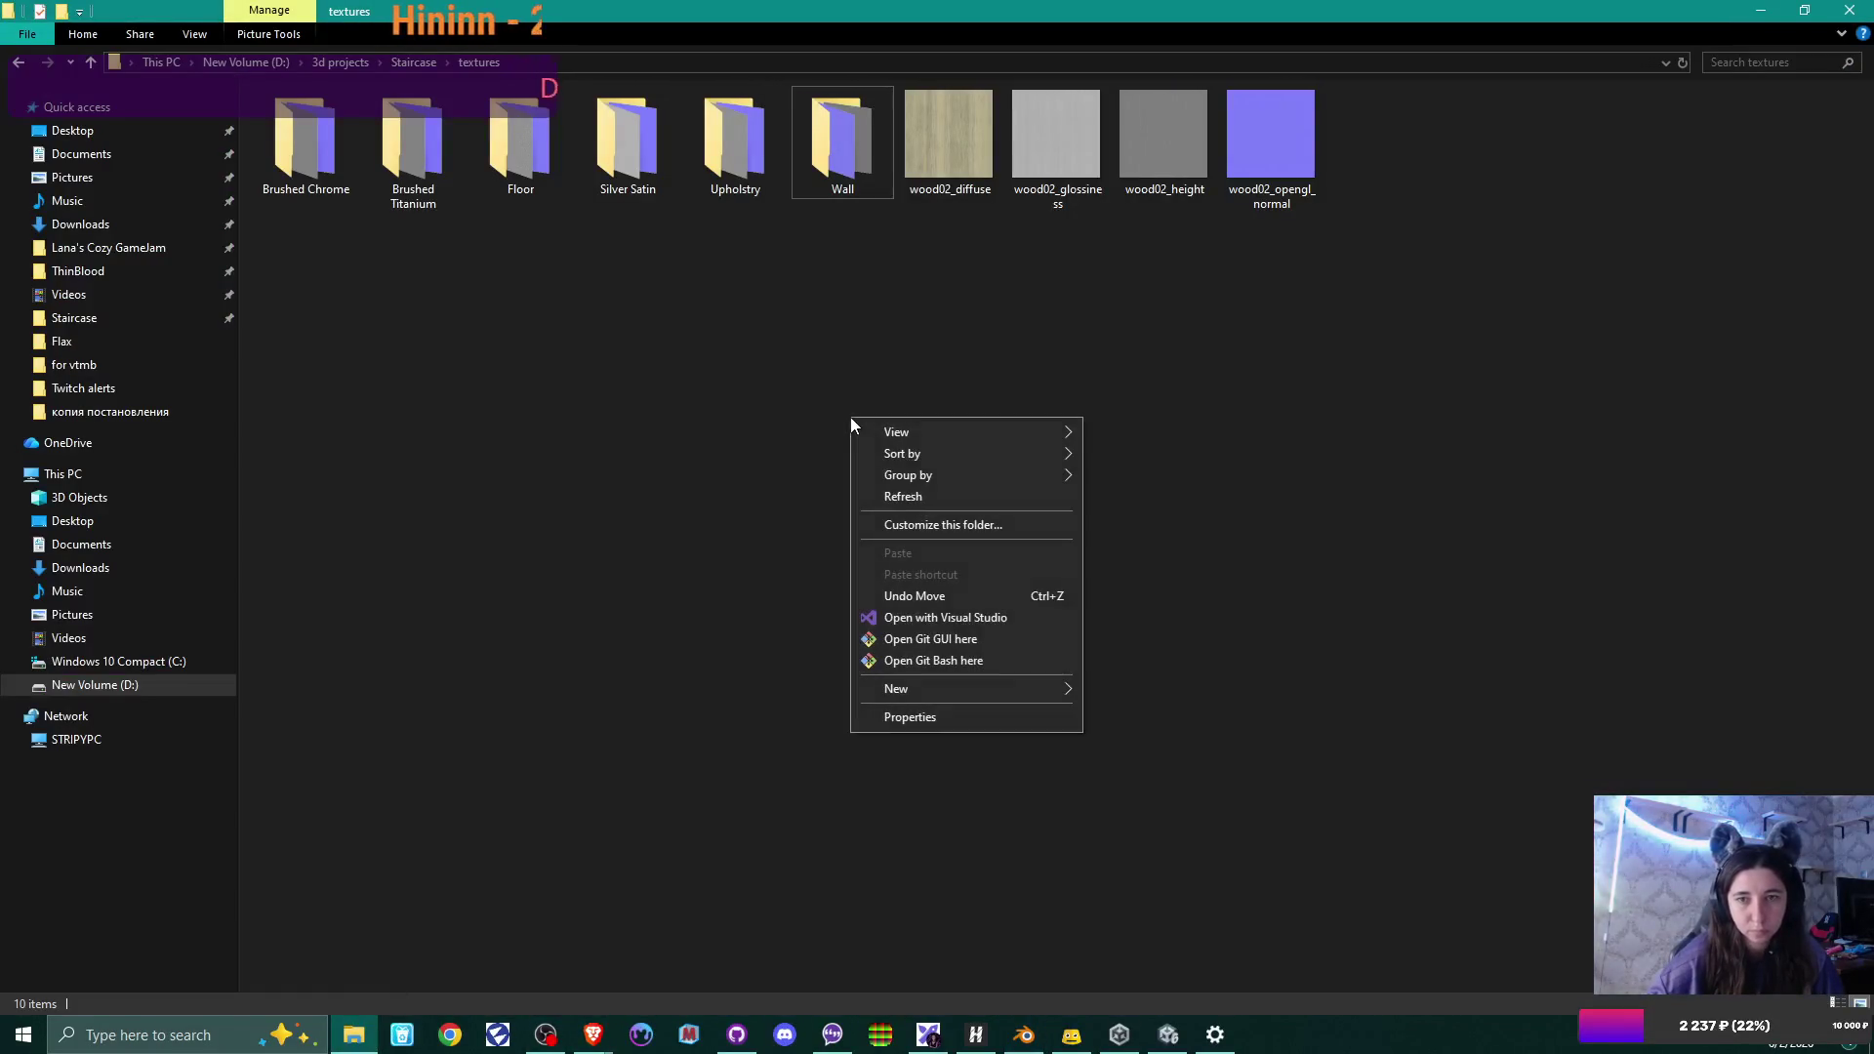
mouse_move(1064, 687)
left_click(1125, 692)
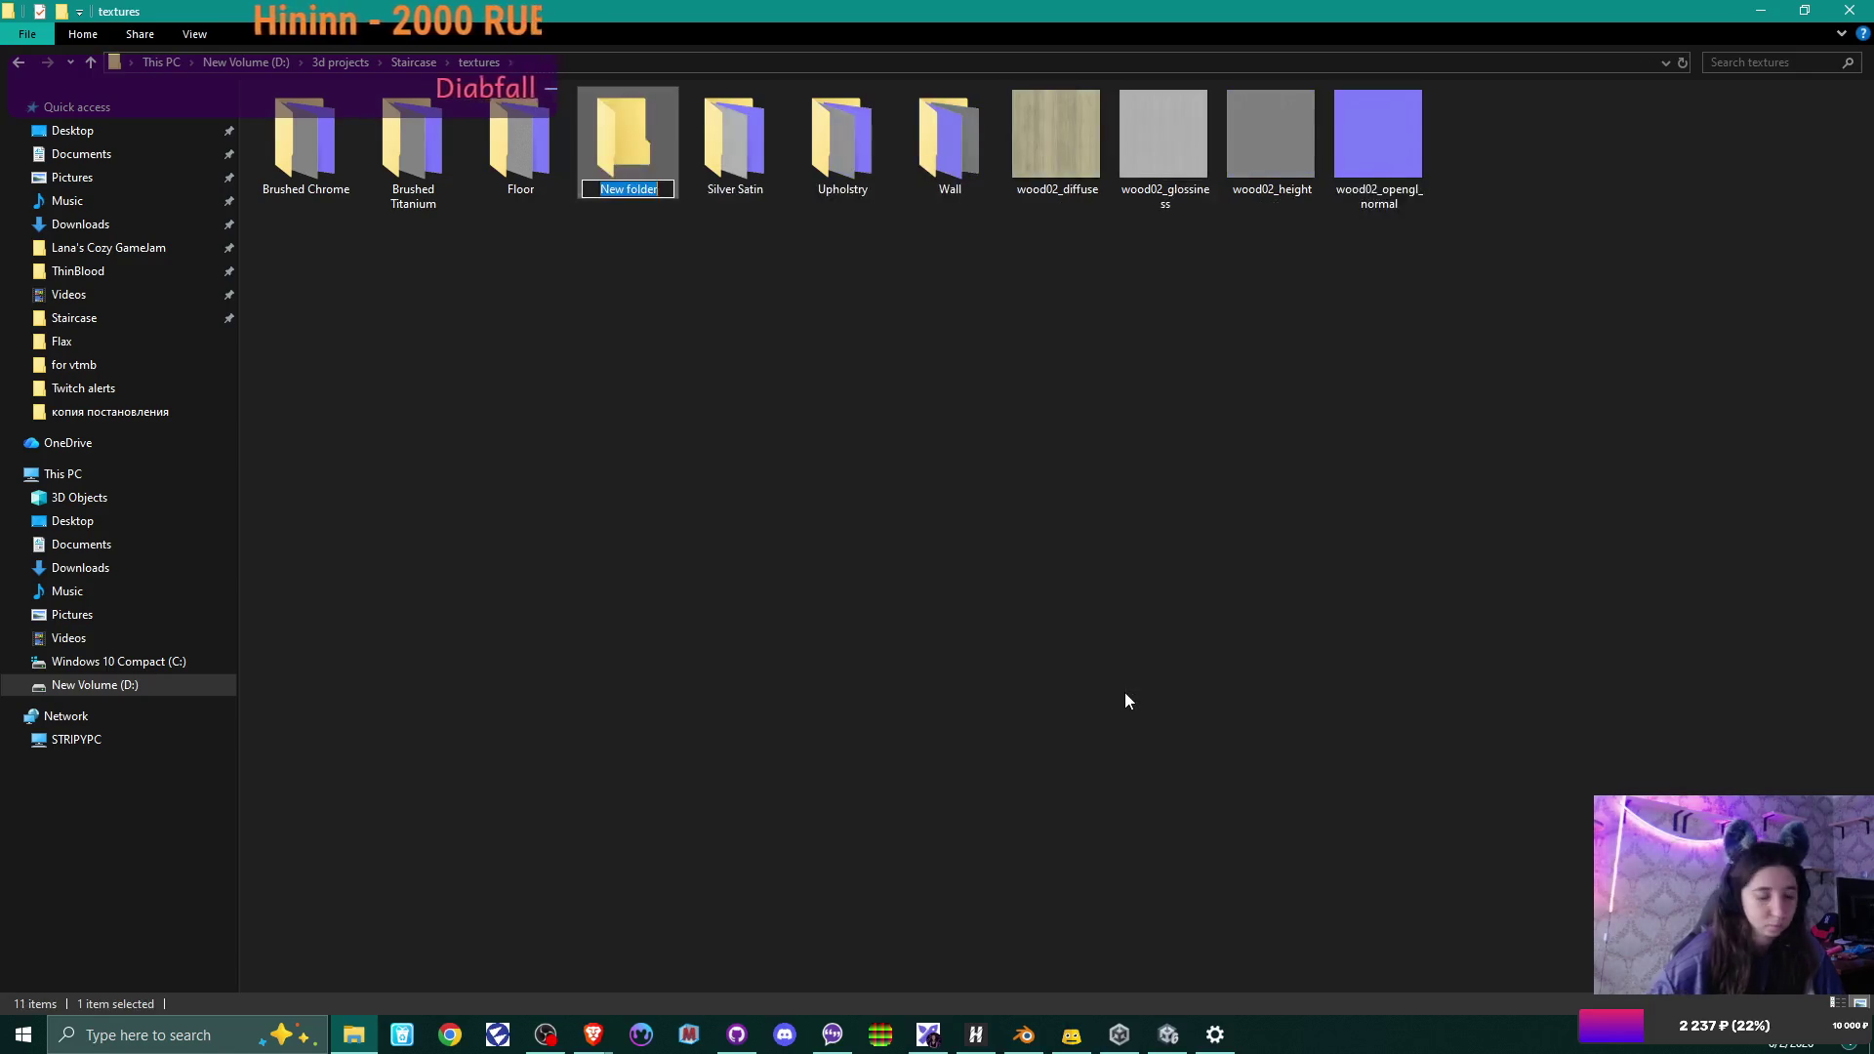
type("Wood")
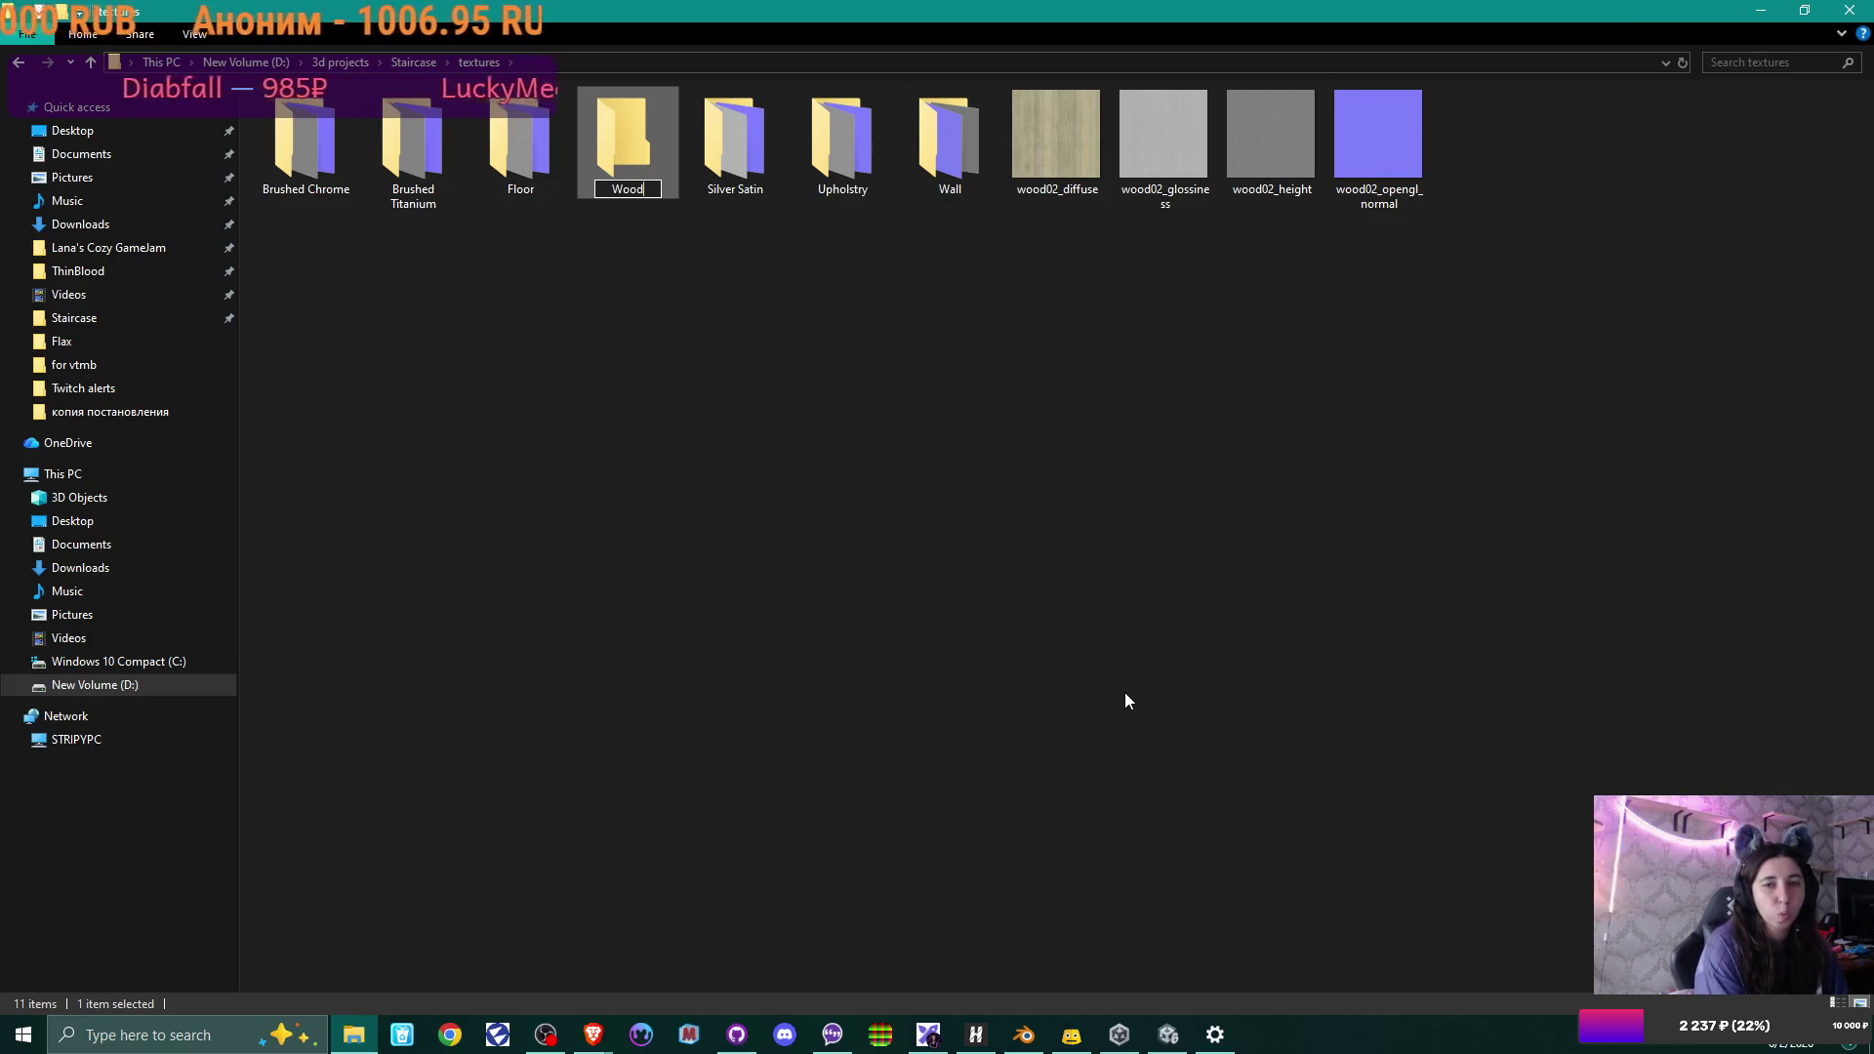
key("Return")
key("Return")
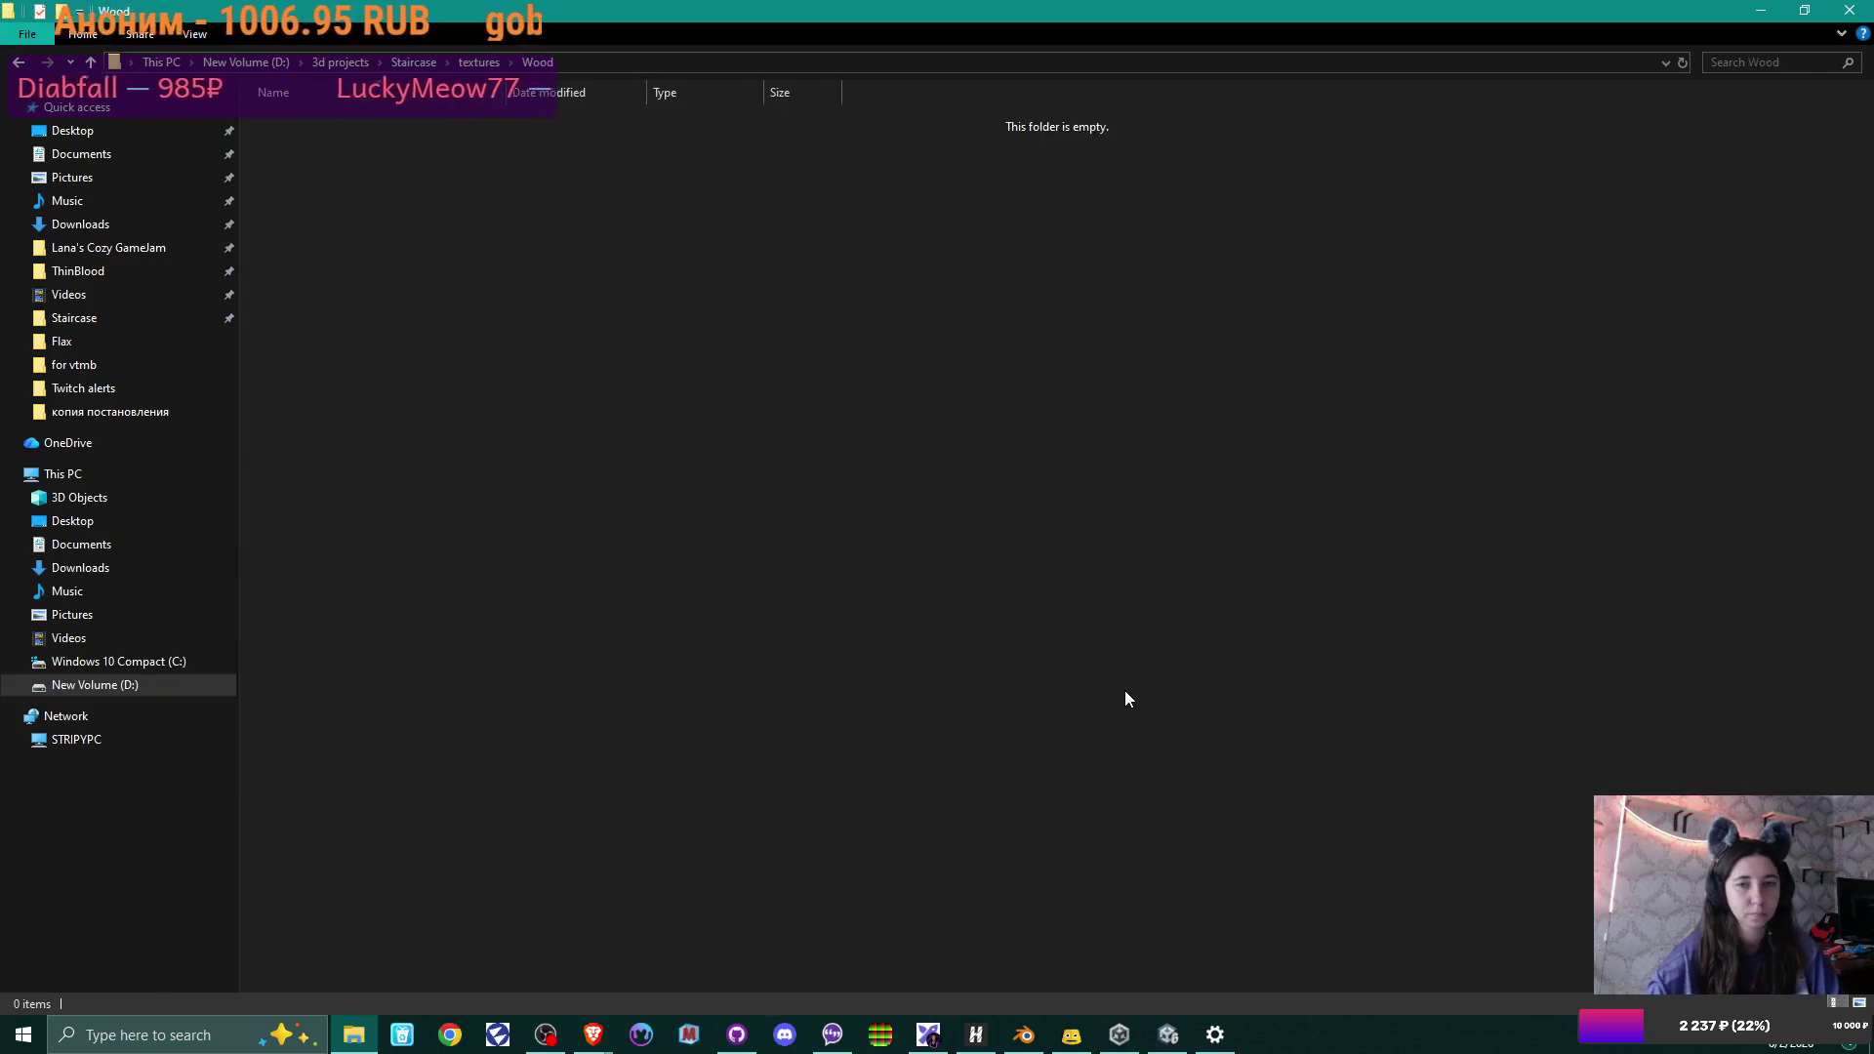
left_click(479, 61)
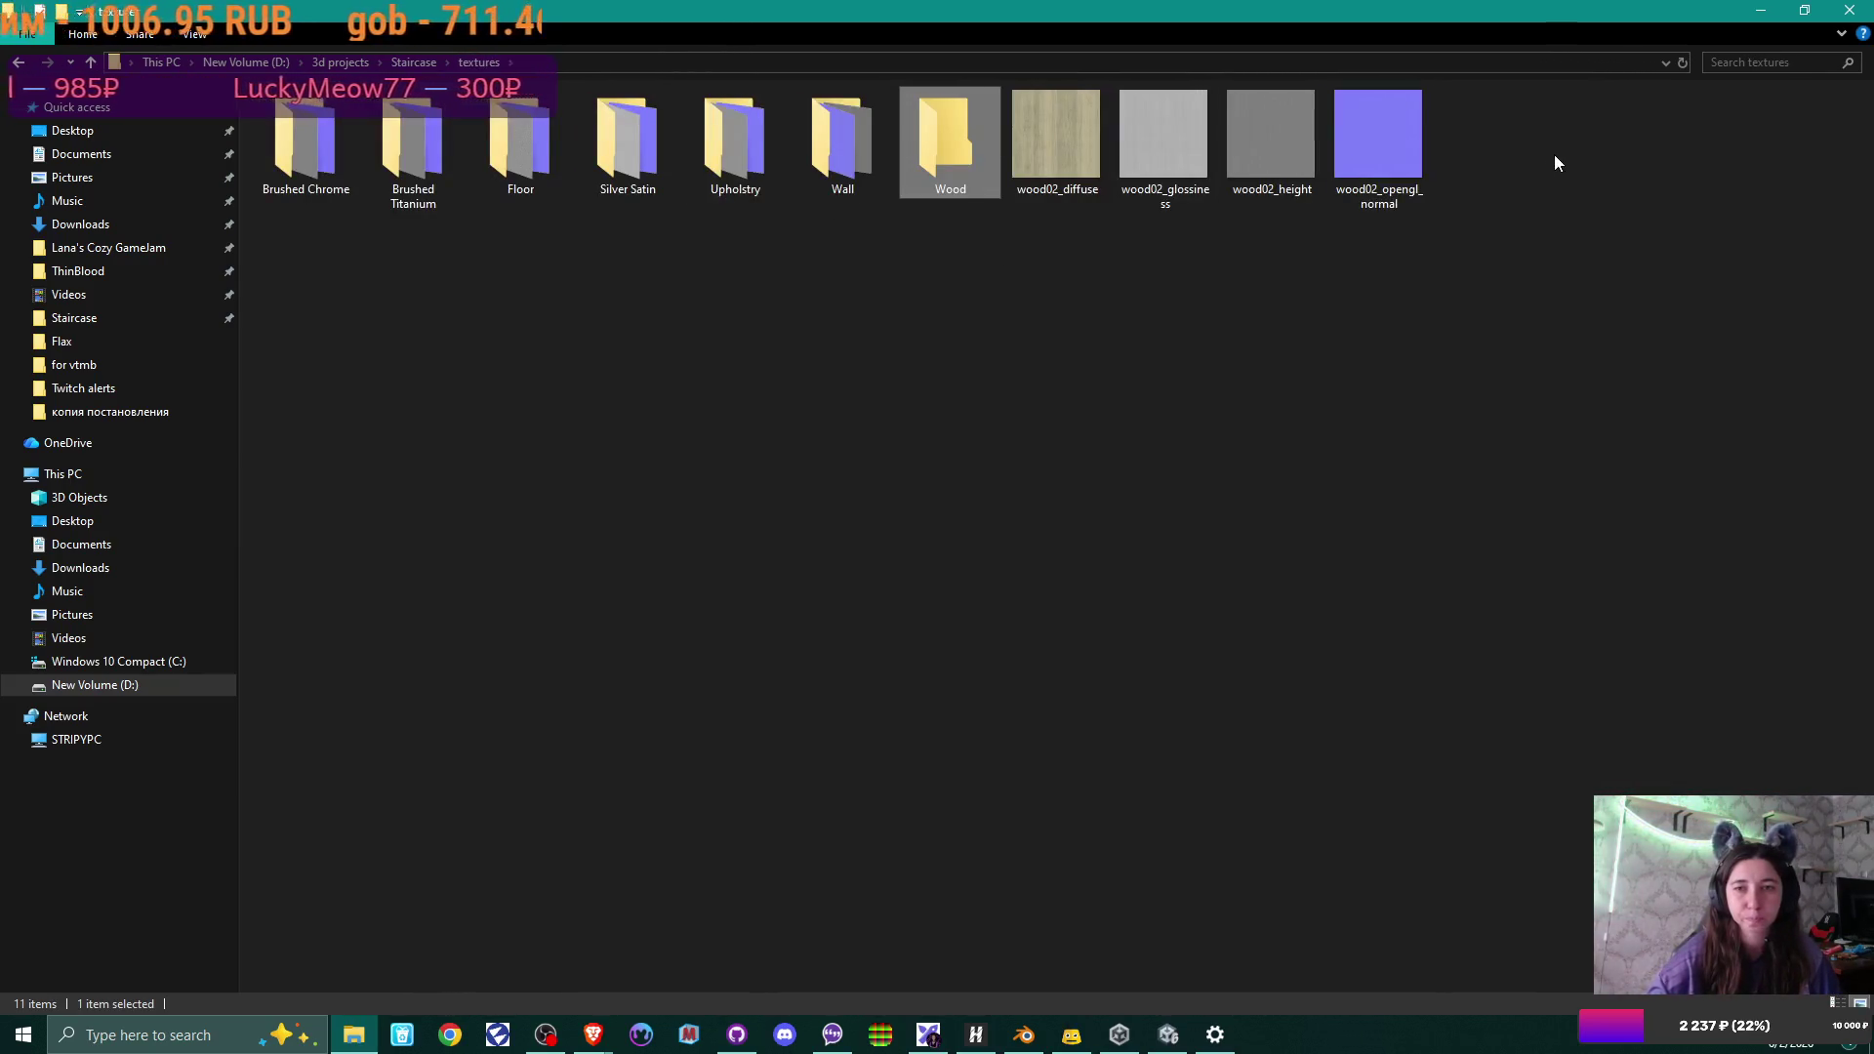
left_click_drag(1556, 142, 950, 141)
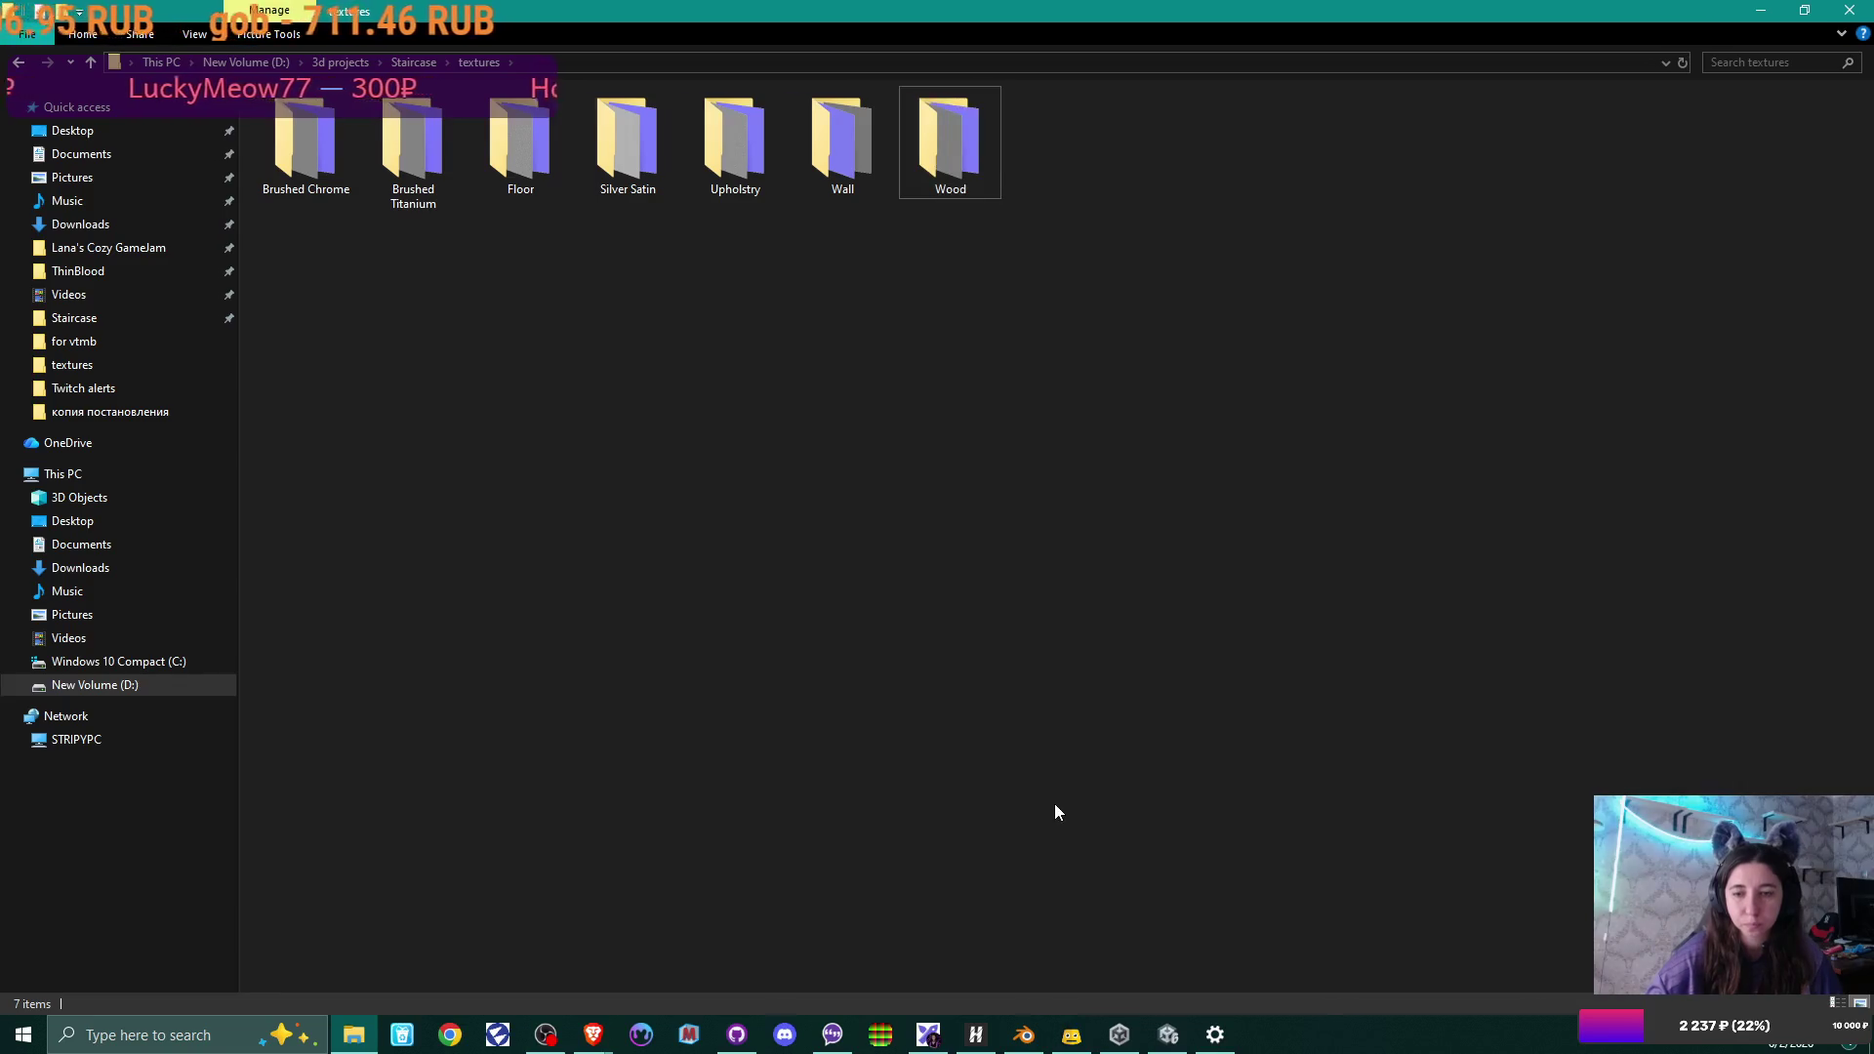
left_click(1035, 1044)
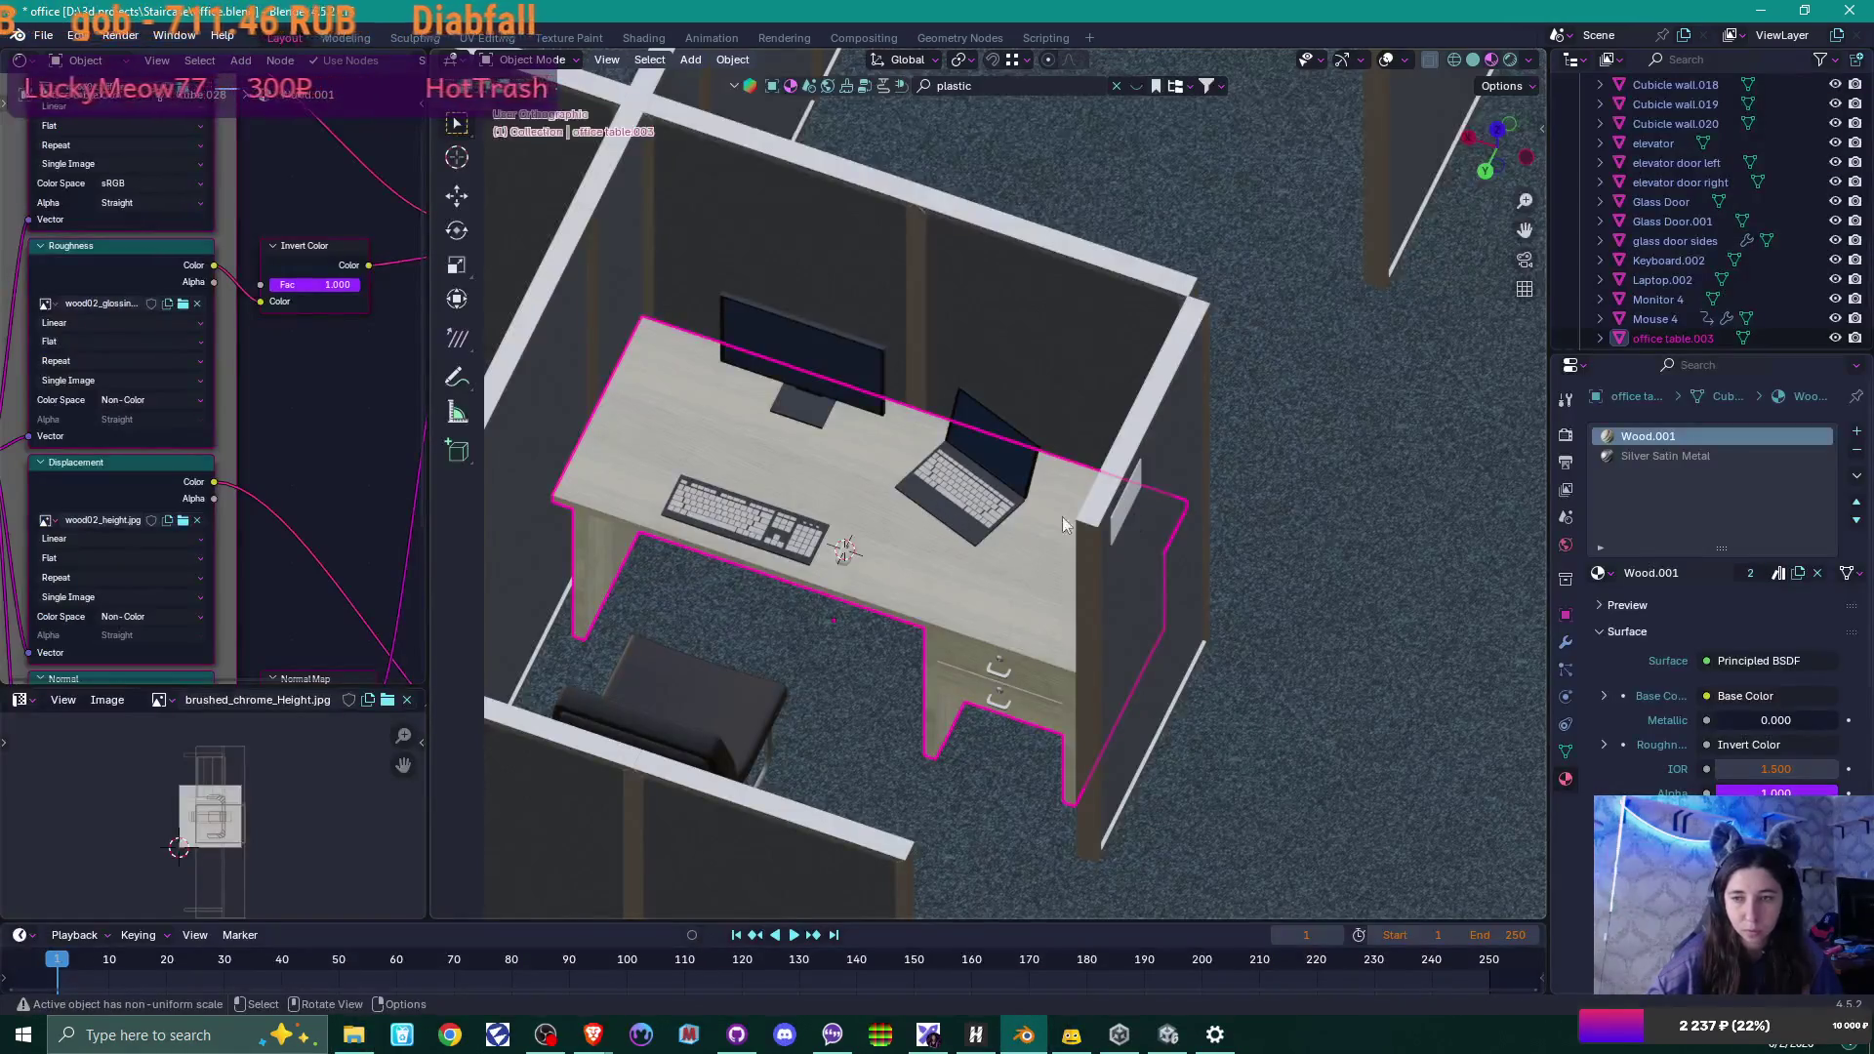
Select the laptop on the desk and show its Black Plastic material slot.
left_click(831, 381)
scroll(932, 529, "up", 2)
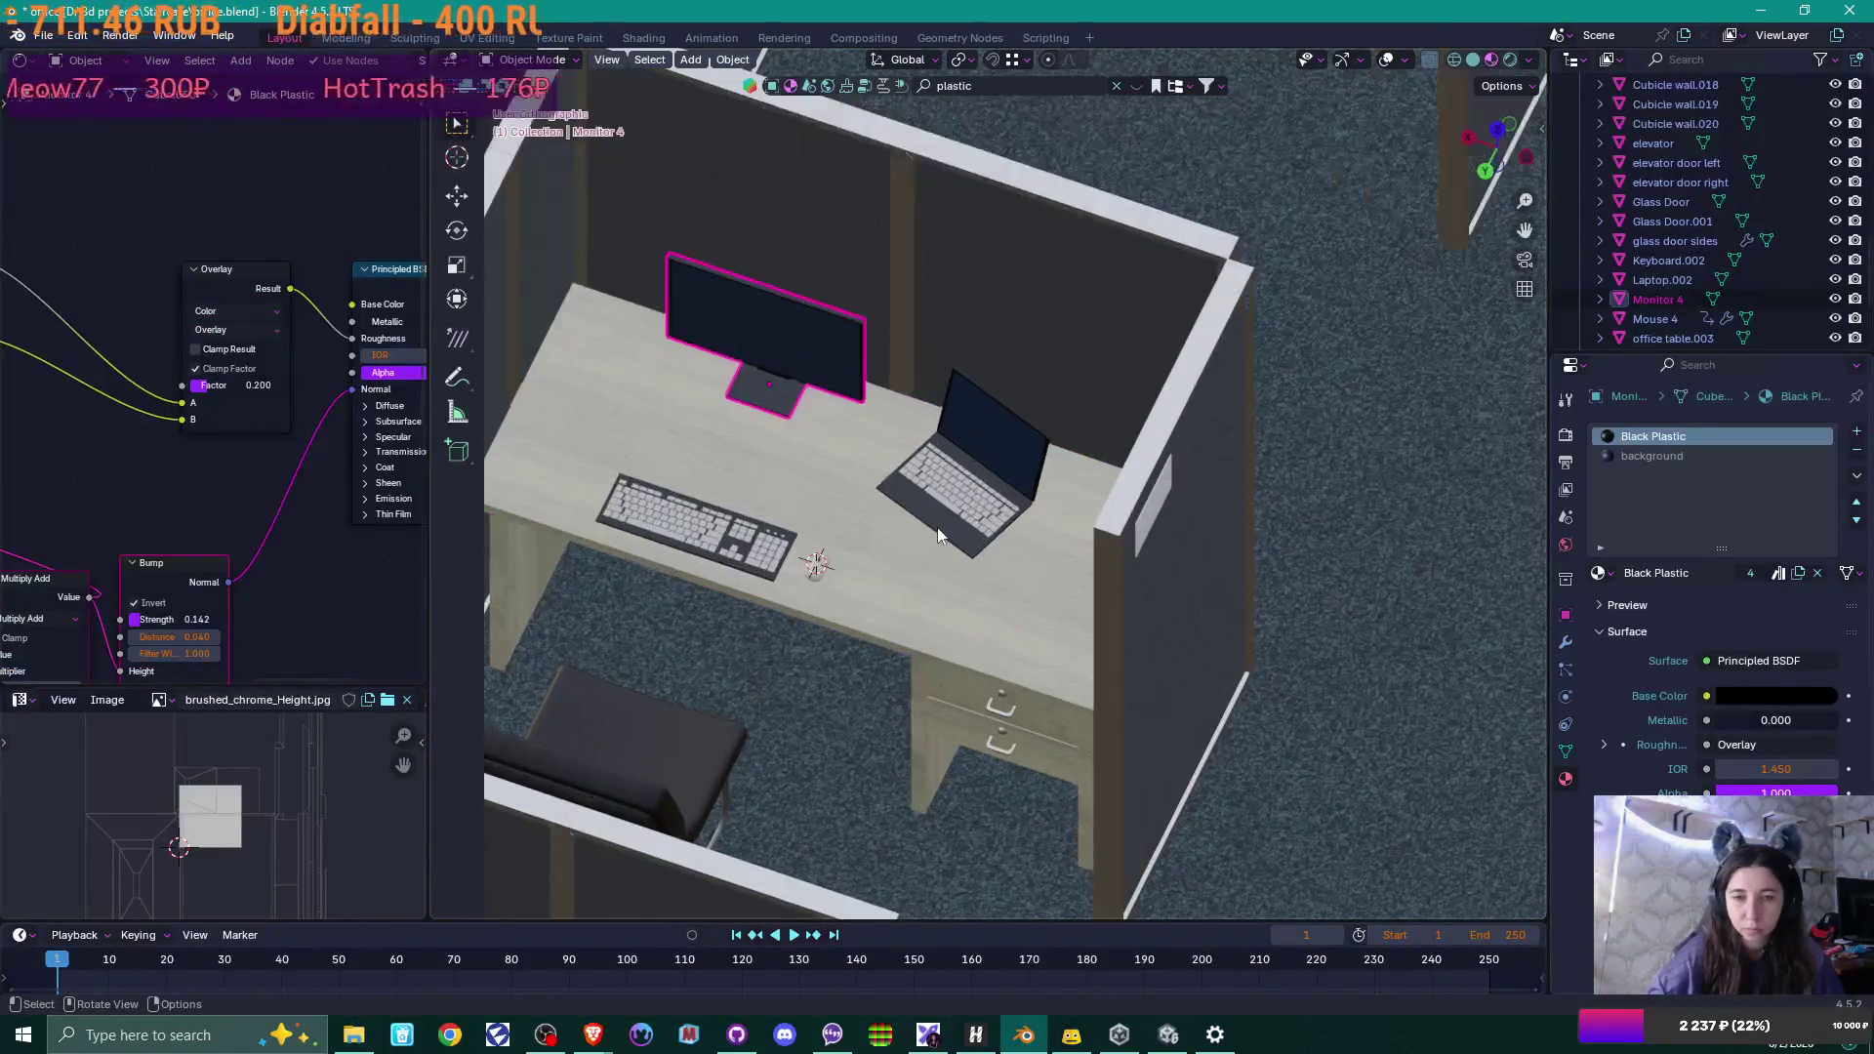
left_click(971, 469)
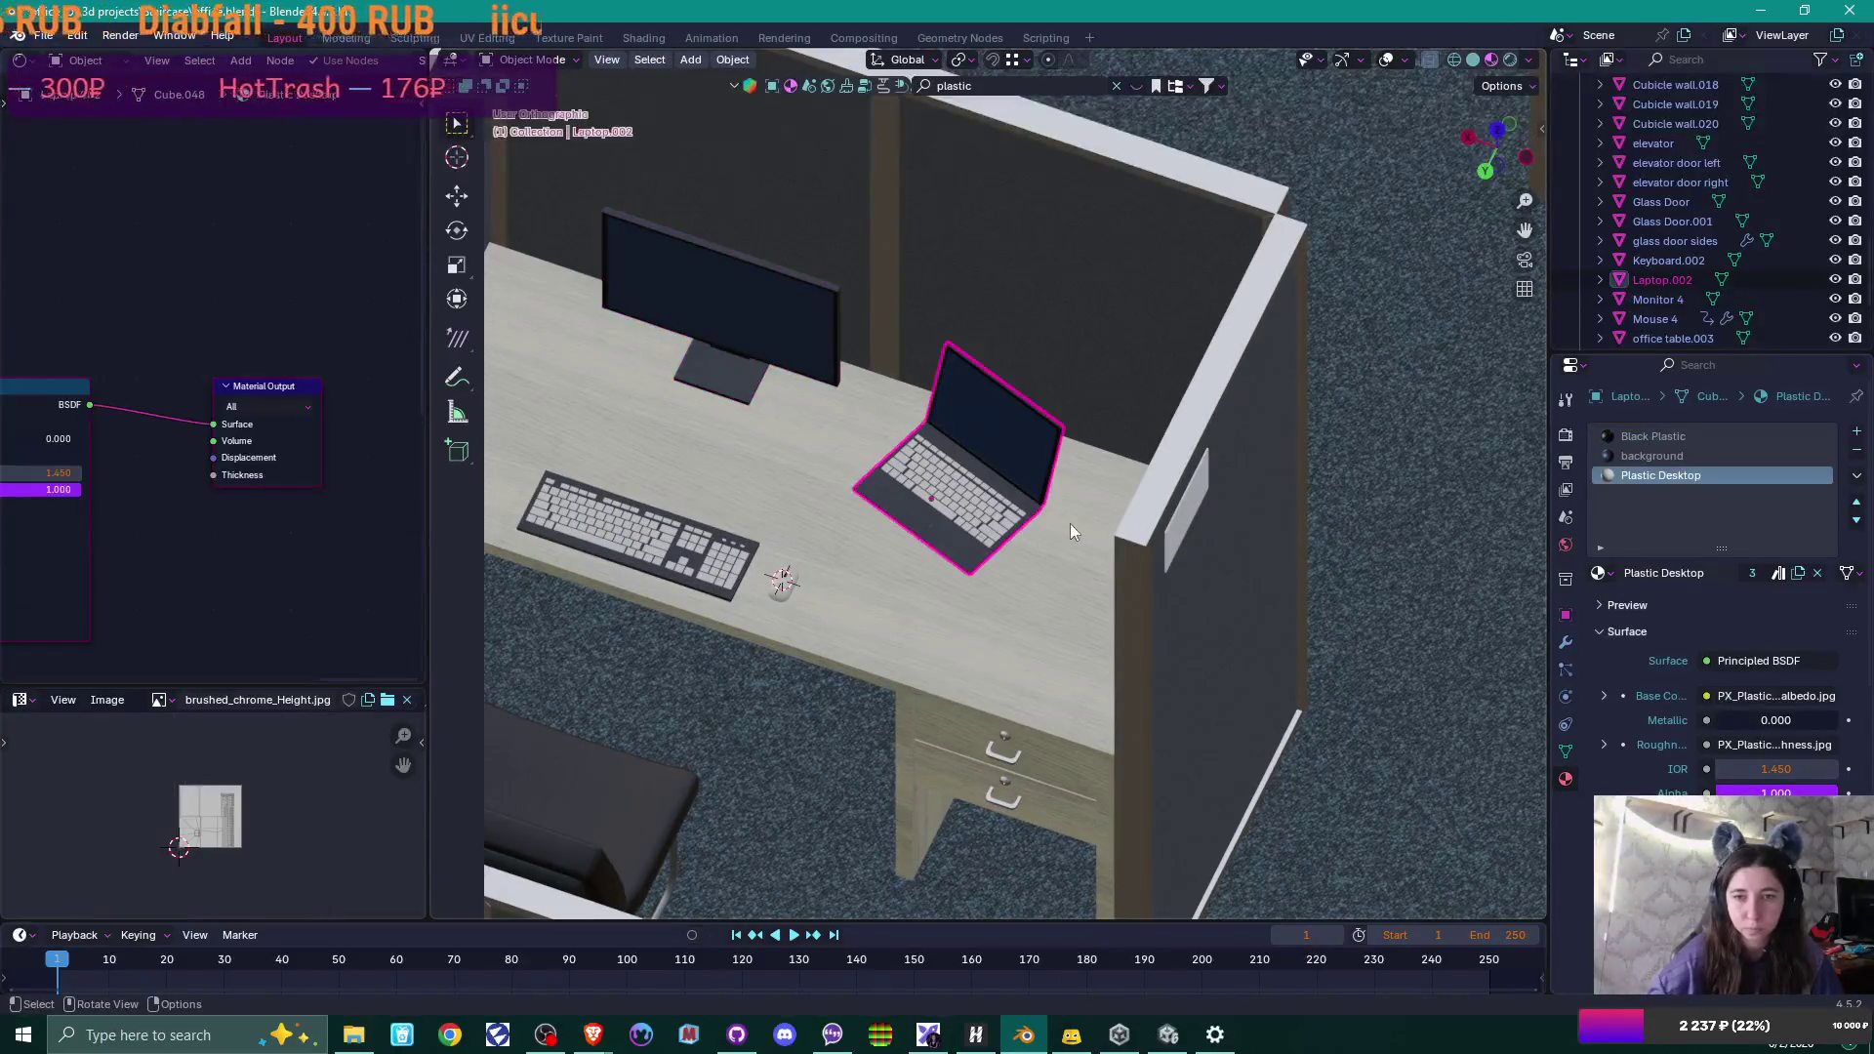
left_click(1694, 435)
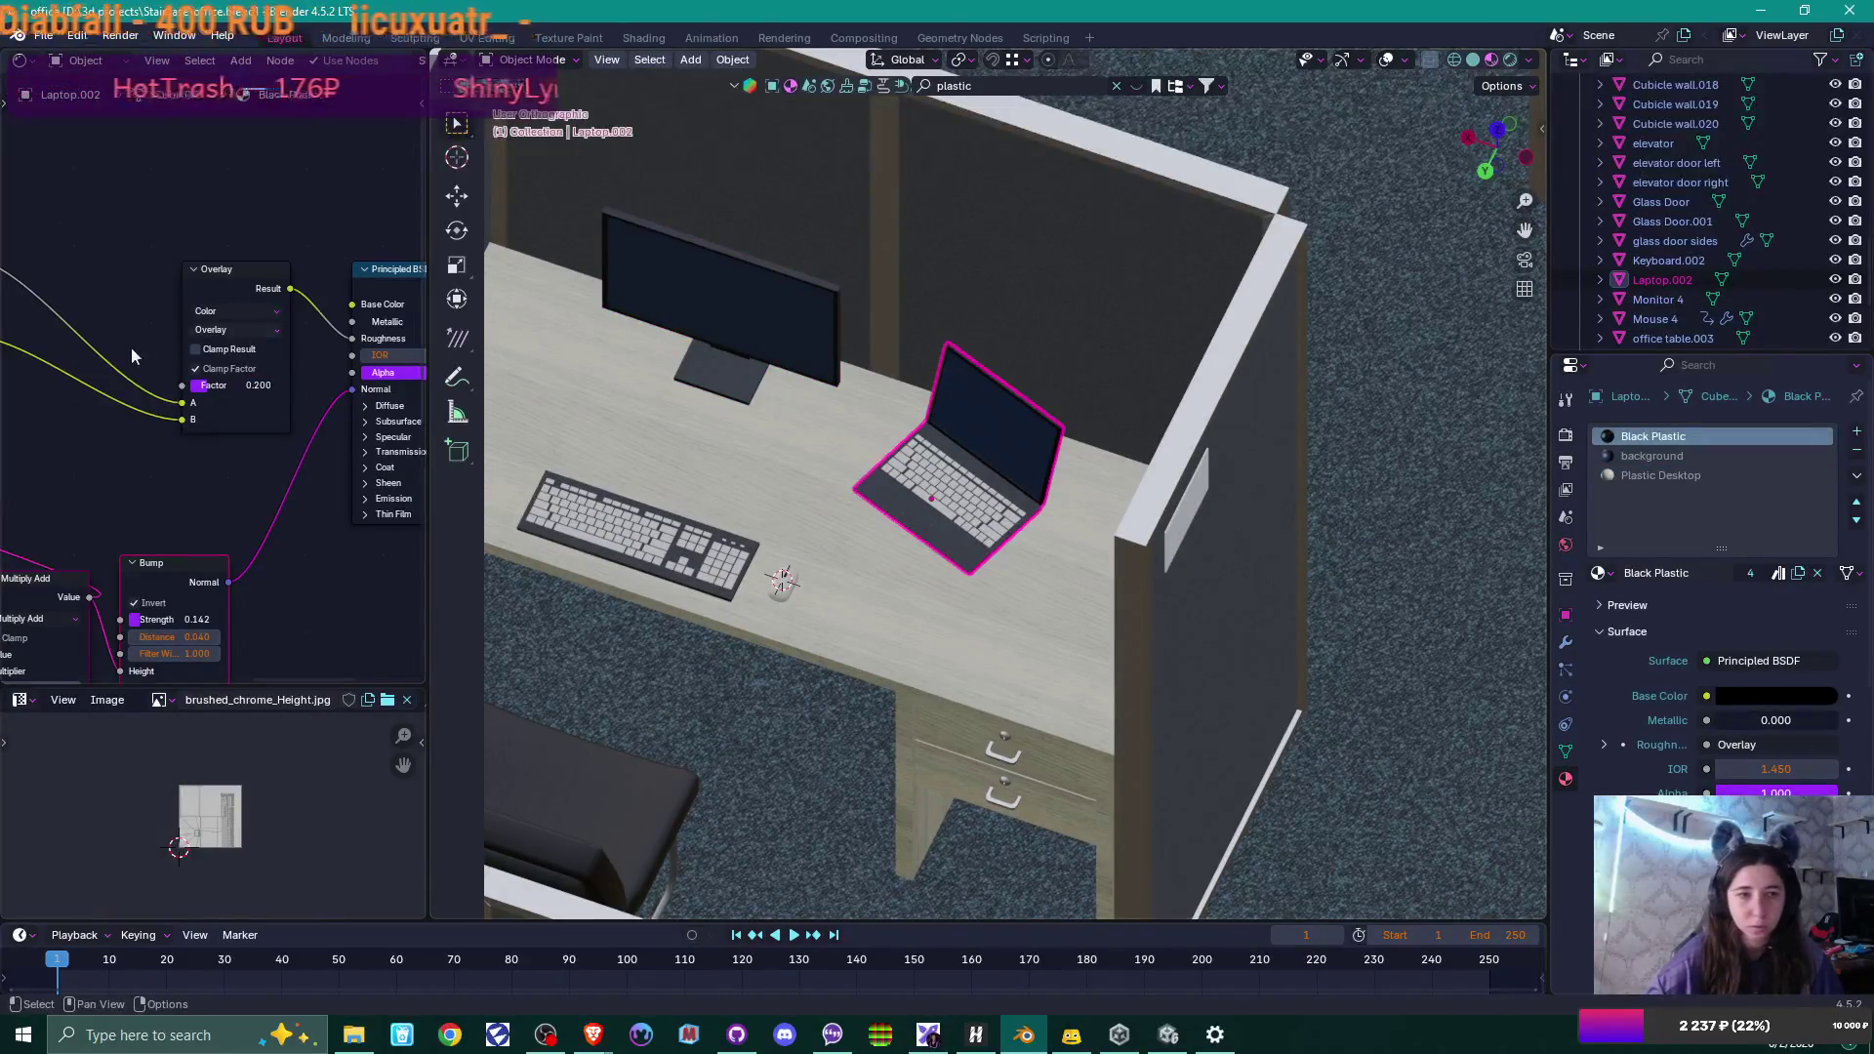
Inspect the Black Plastic node tree's Overlay, Bump and brushed_chrome height image nodes.
mouse_move(95, 273)
middle_mouse_down()
mouse_move(243, 364)
mouse_move(348, 345)
middle_mouse_up()
scroll(319, 376, "down", 8)
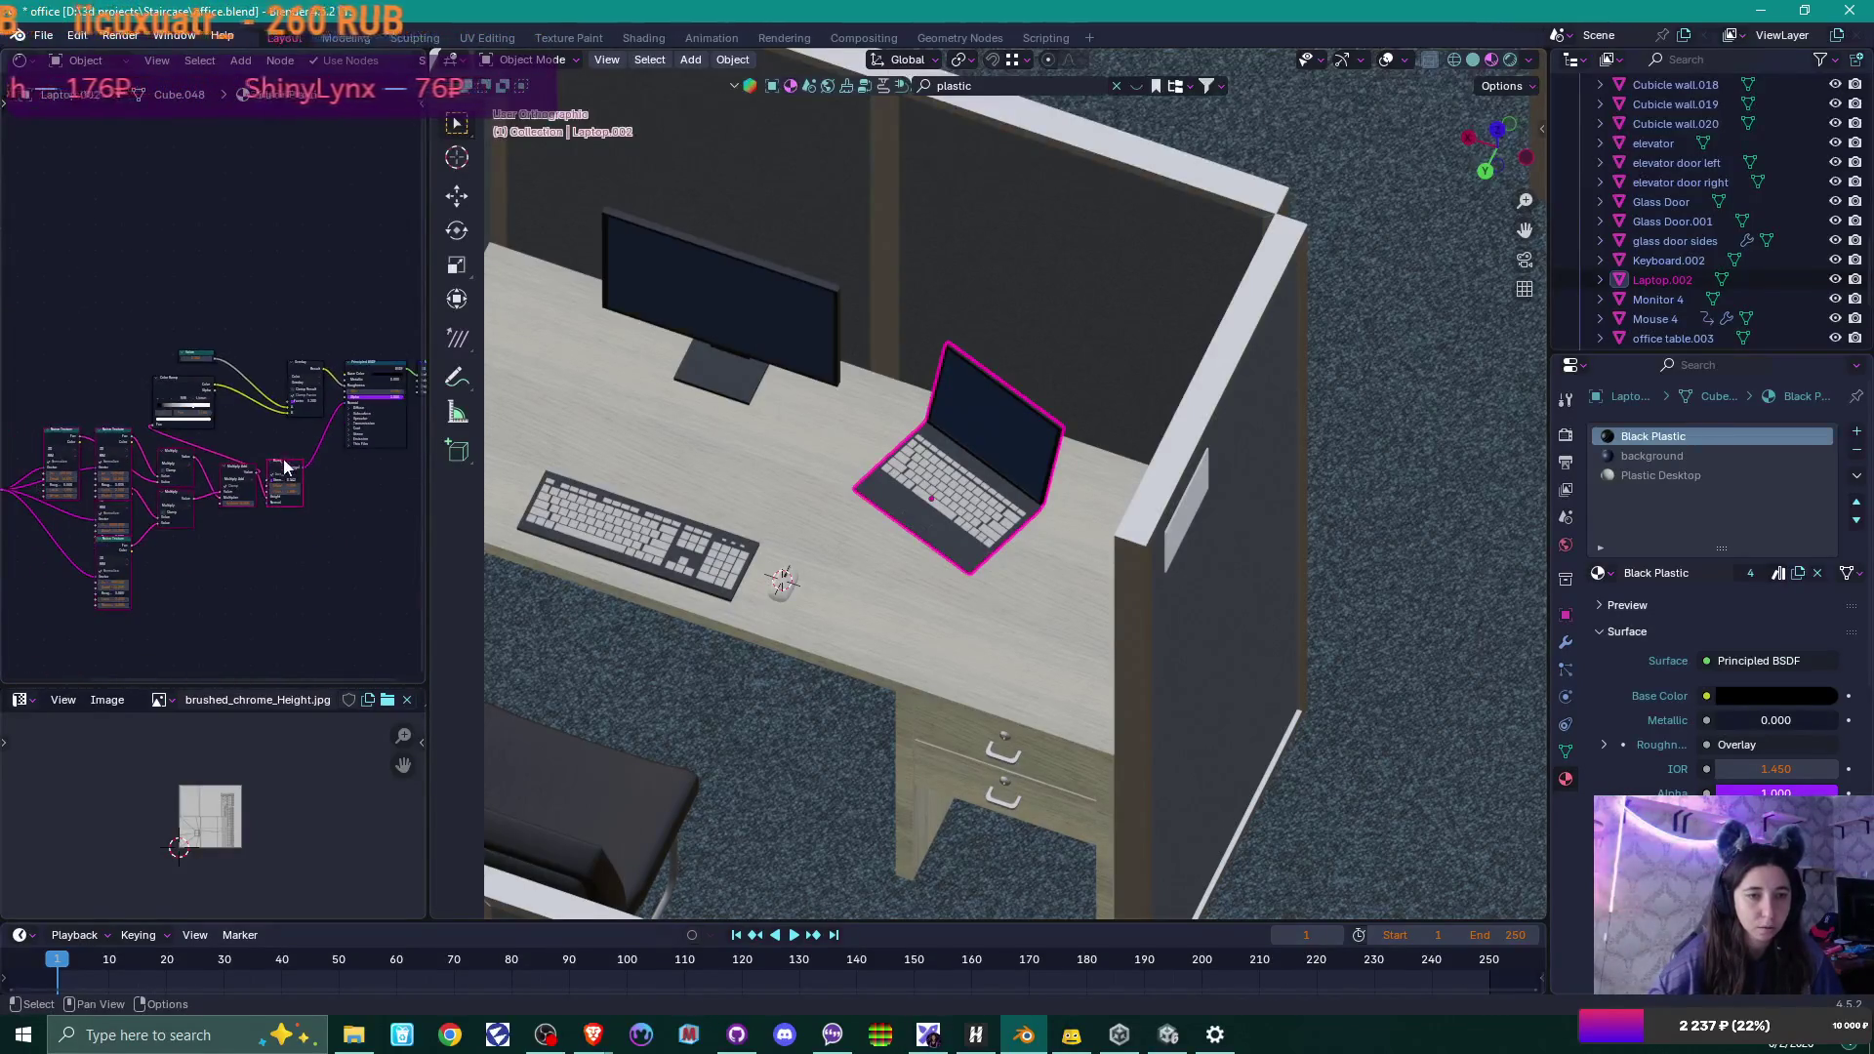
scroll(265, 537, "up", 3)
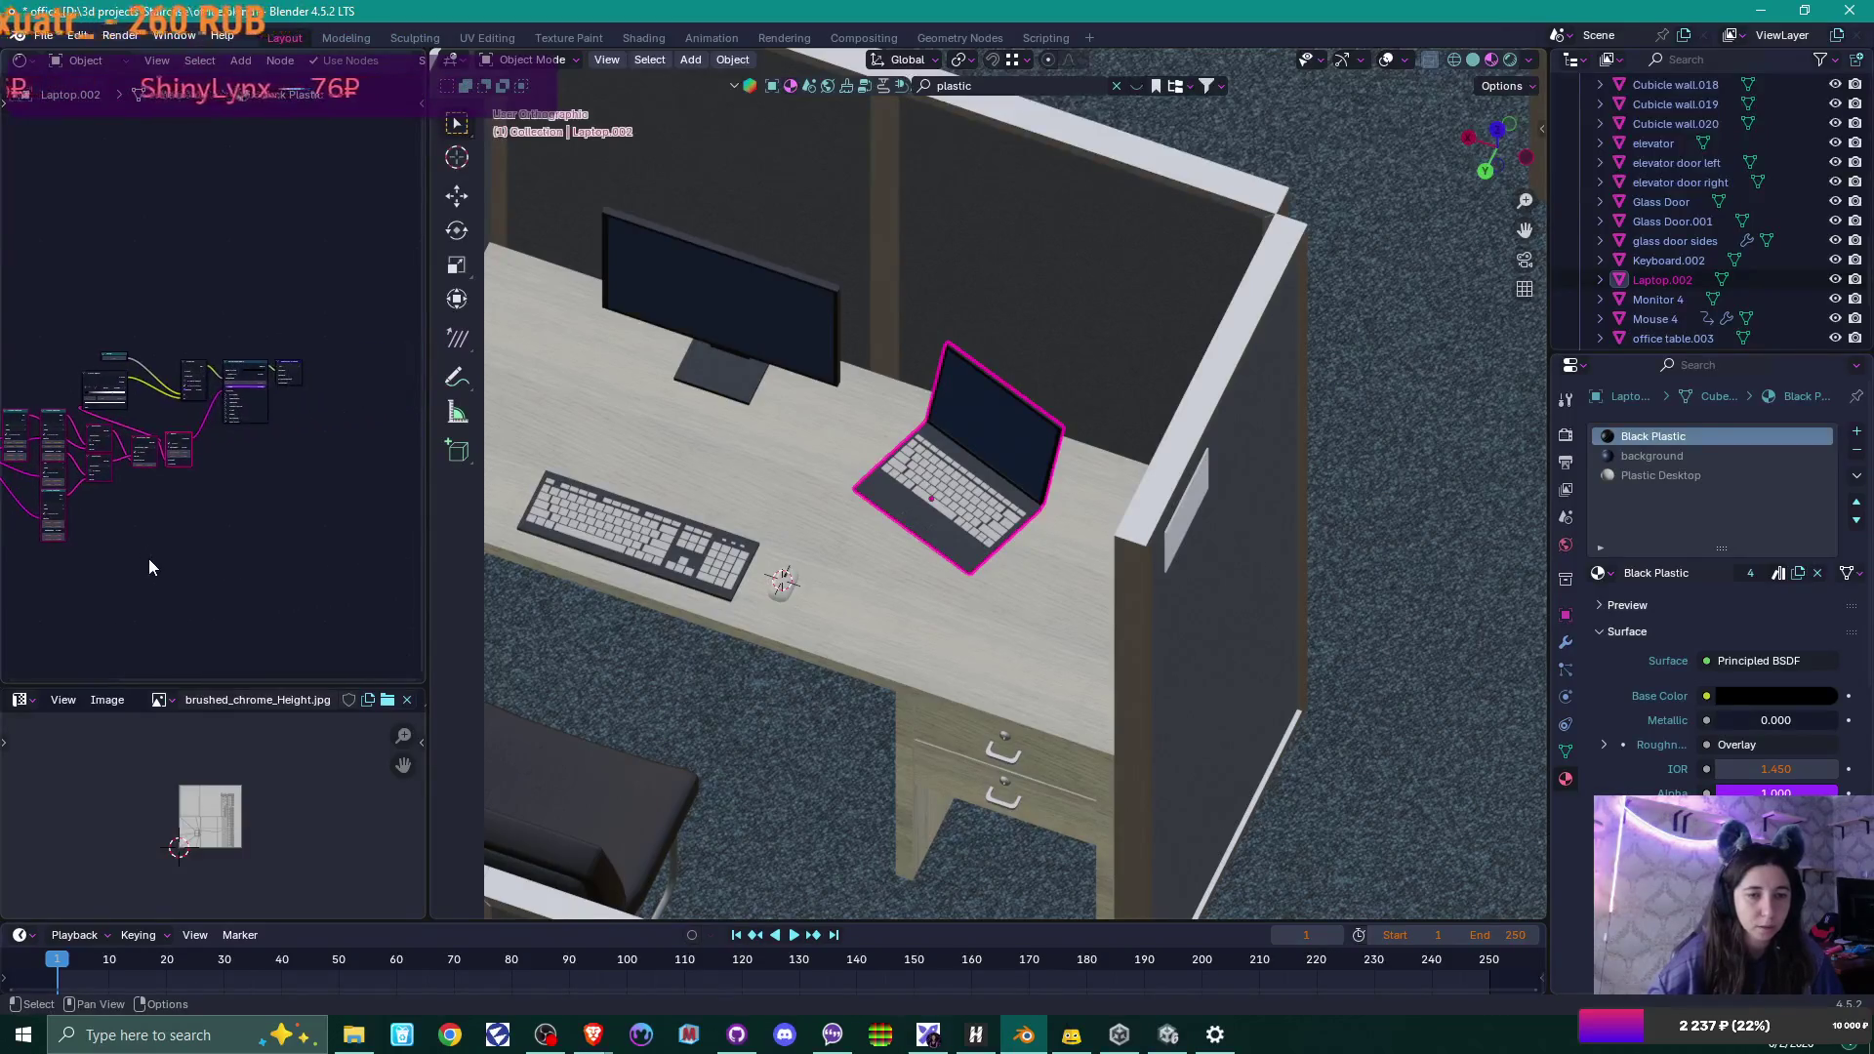
scroll(156, 550, "up", 6)
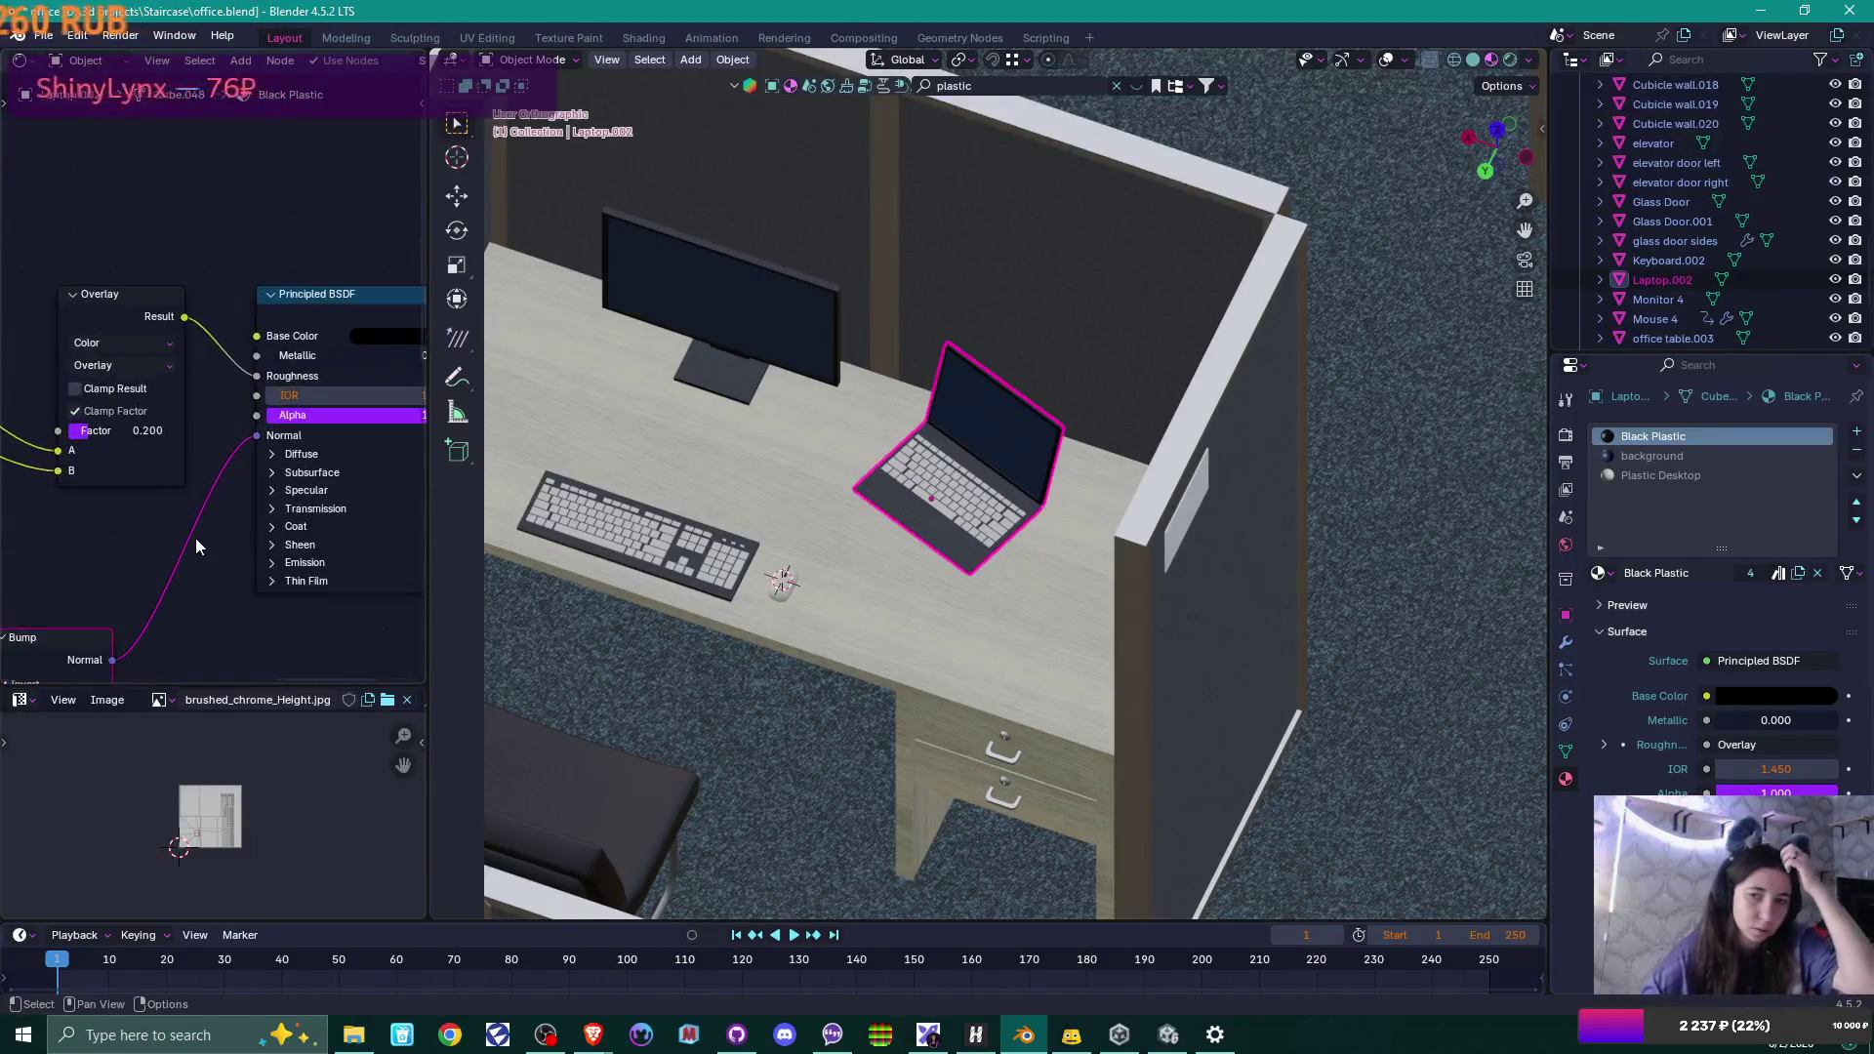
scroll(196, 540, "up", 1)
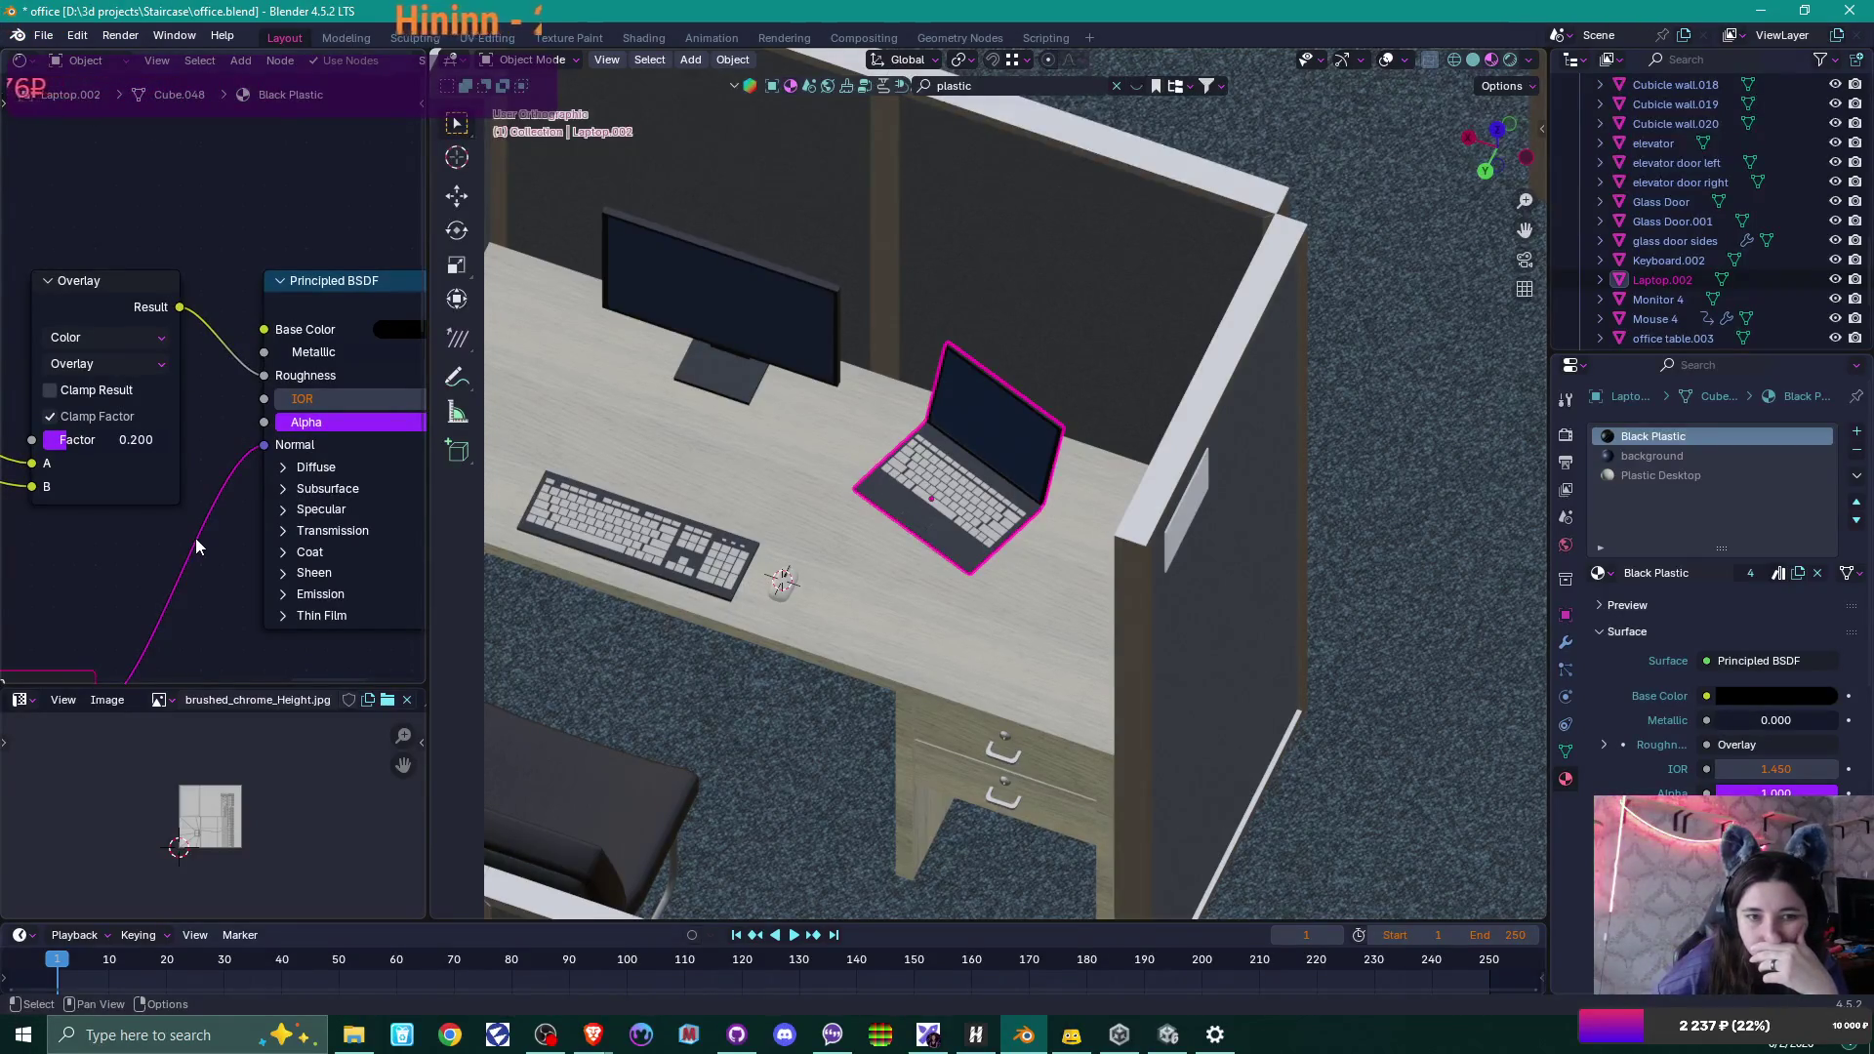
scroll(172, 533, "down", 2)
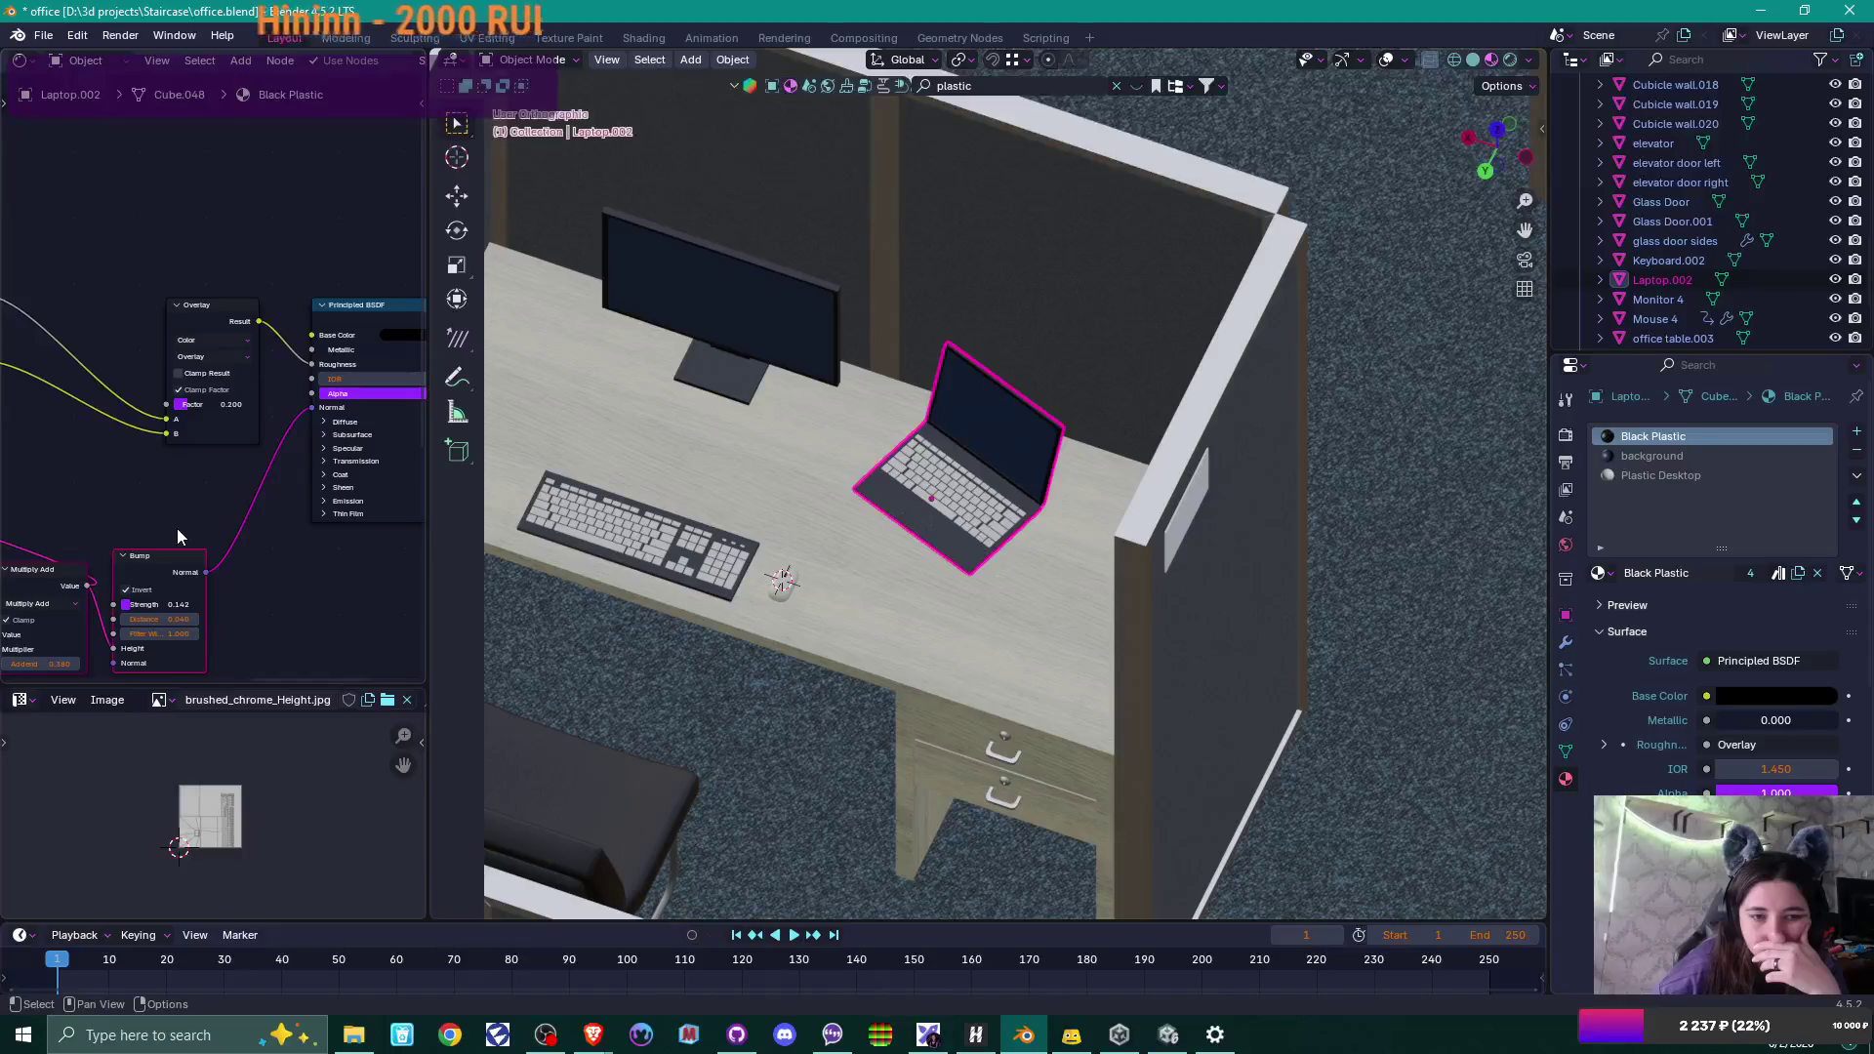
scroll(177, 529, "up", 1)
middle_click_drag(800, 502, 1083, 474)
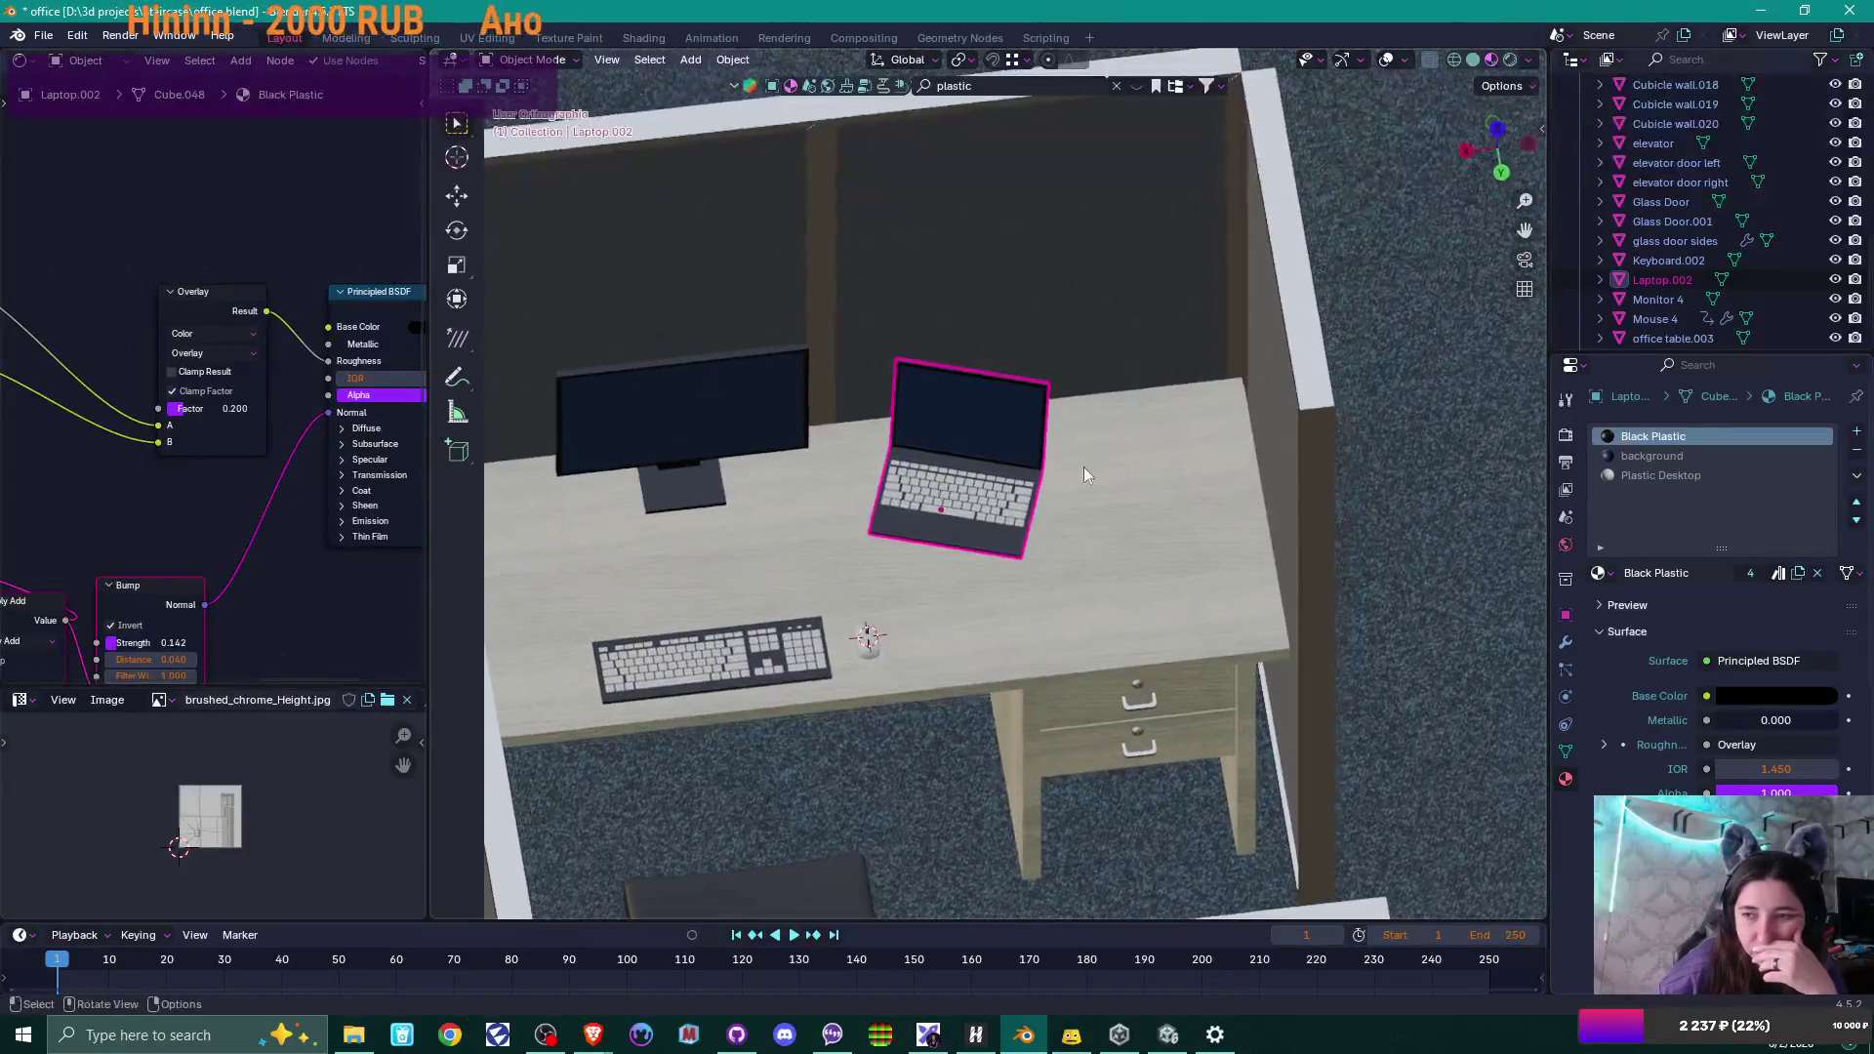